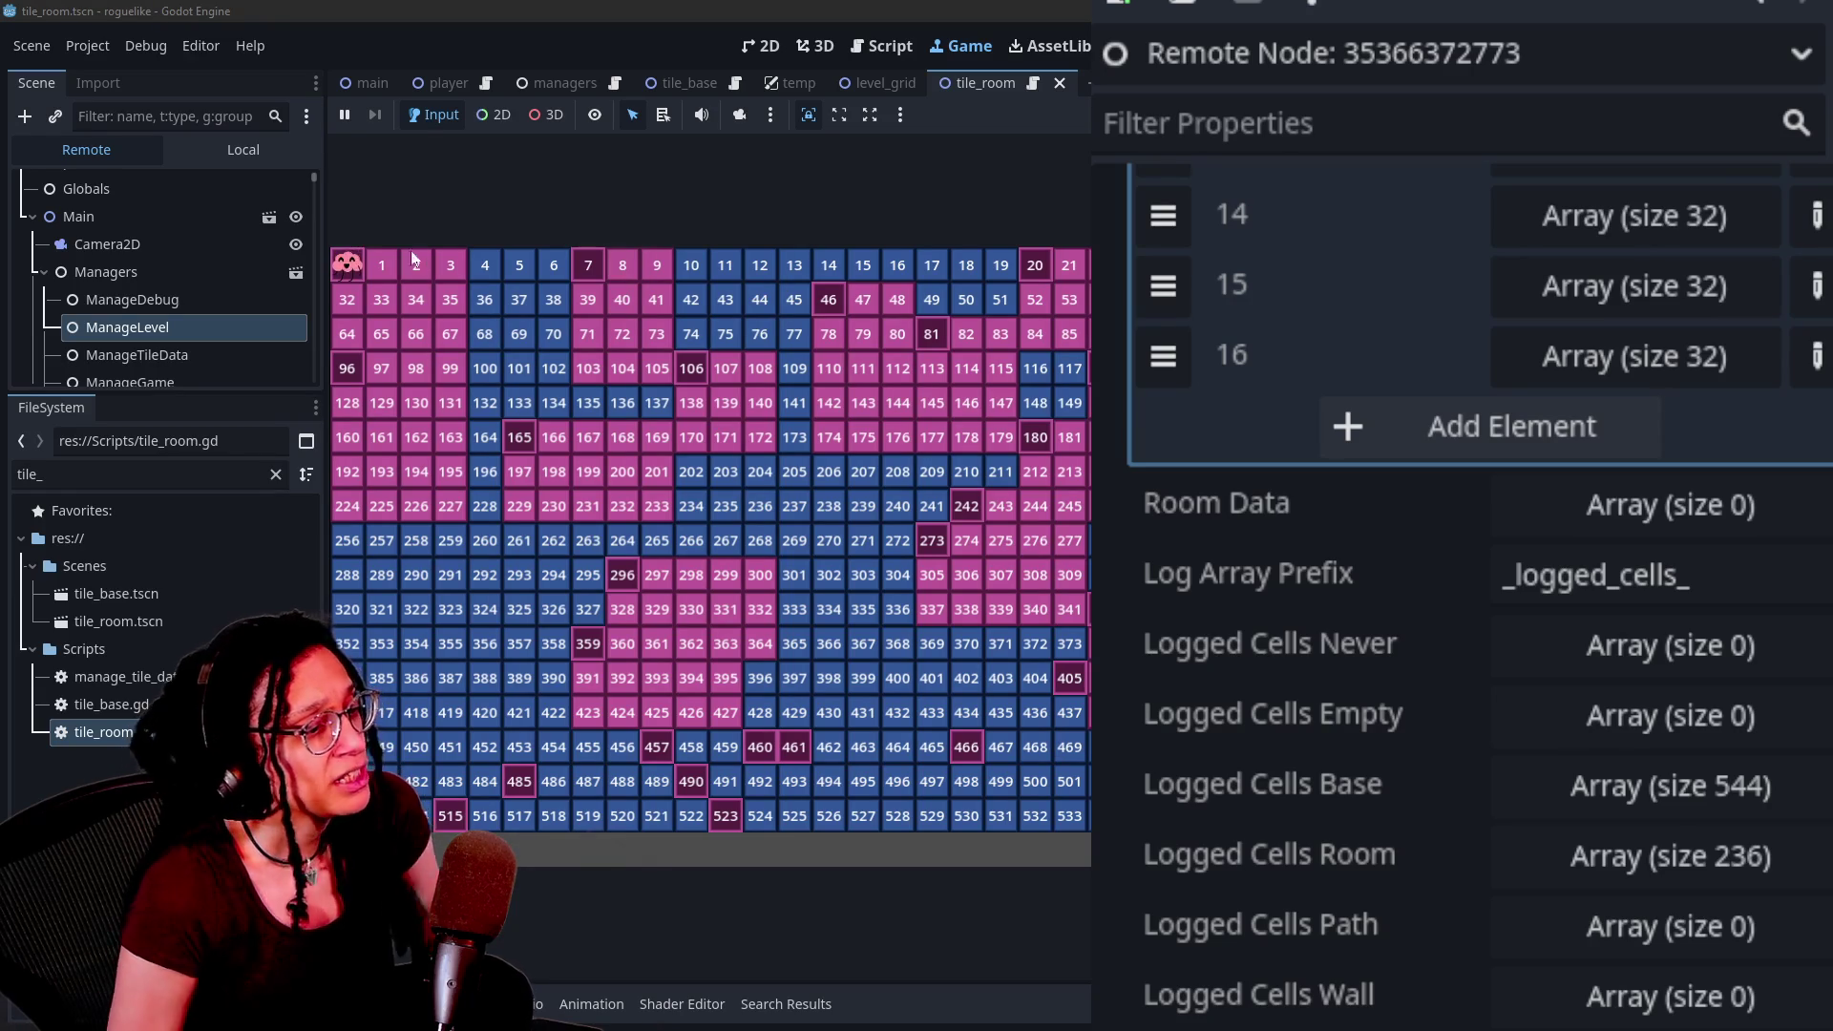
- Expand ManageLevel's Logged Cells Room array (size 236) in the remote Inspector and scroll through it
{"action": "left_click", "coordinate": [1566, 787]}
{"action": "left_click", "coordinate": [1564, 790]}
{"action": "left_click", "coordinate": [1578, 874]}
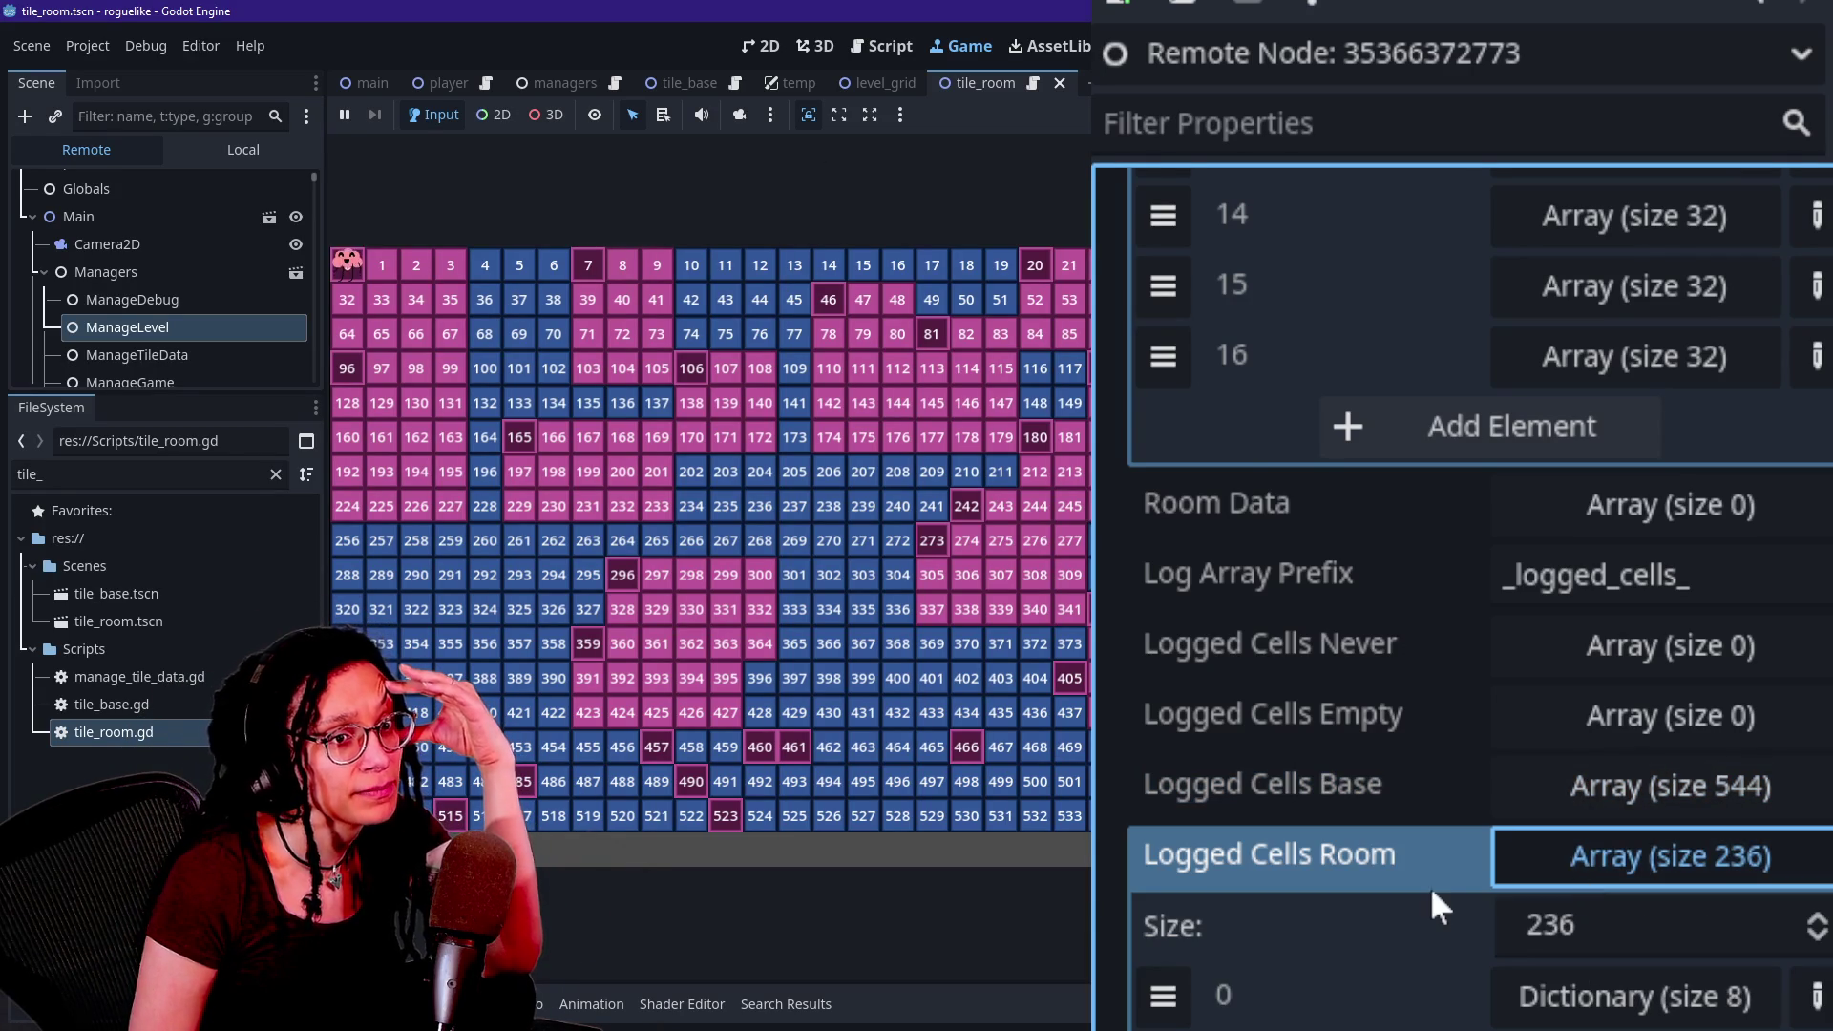
{"action": "scroll", "coordinate": [1432, 893], "scroll_direction": "down", "scroll_amount": 3}
{"action": "scroll", "coordinate": [1432, 892], "scroll_direction": "down", "scroll_amount": 3}
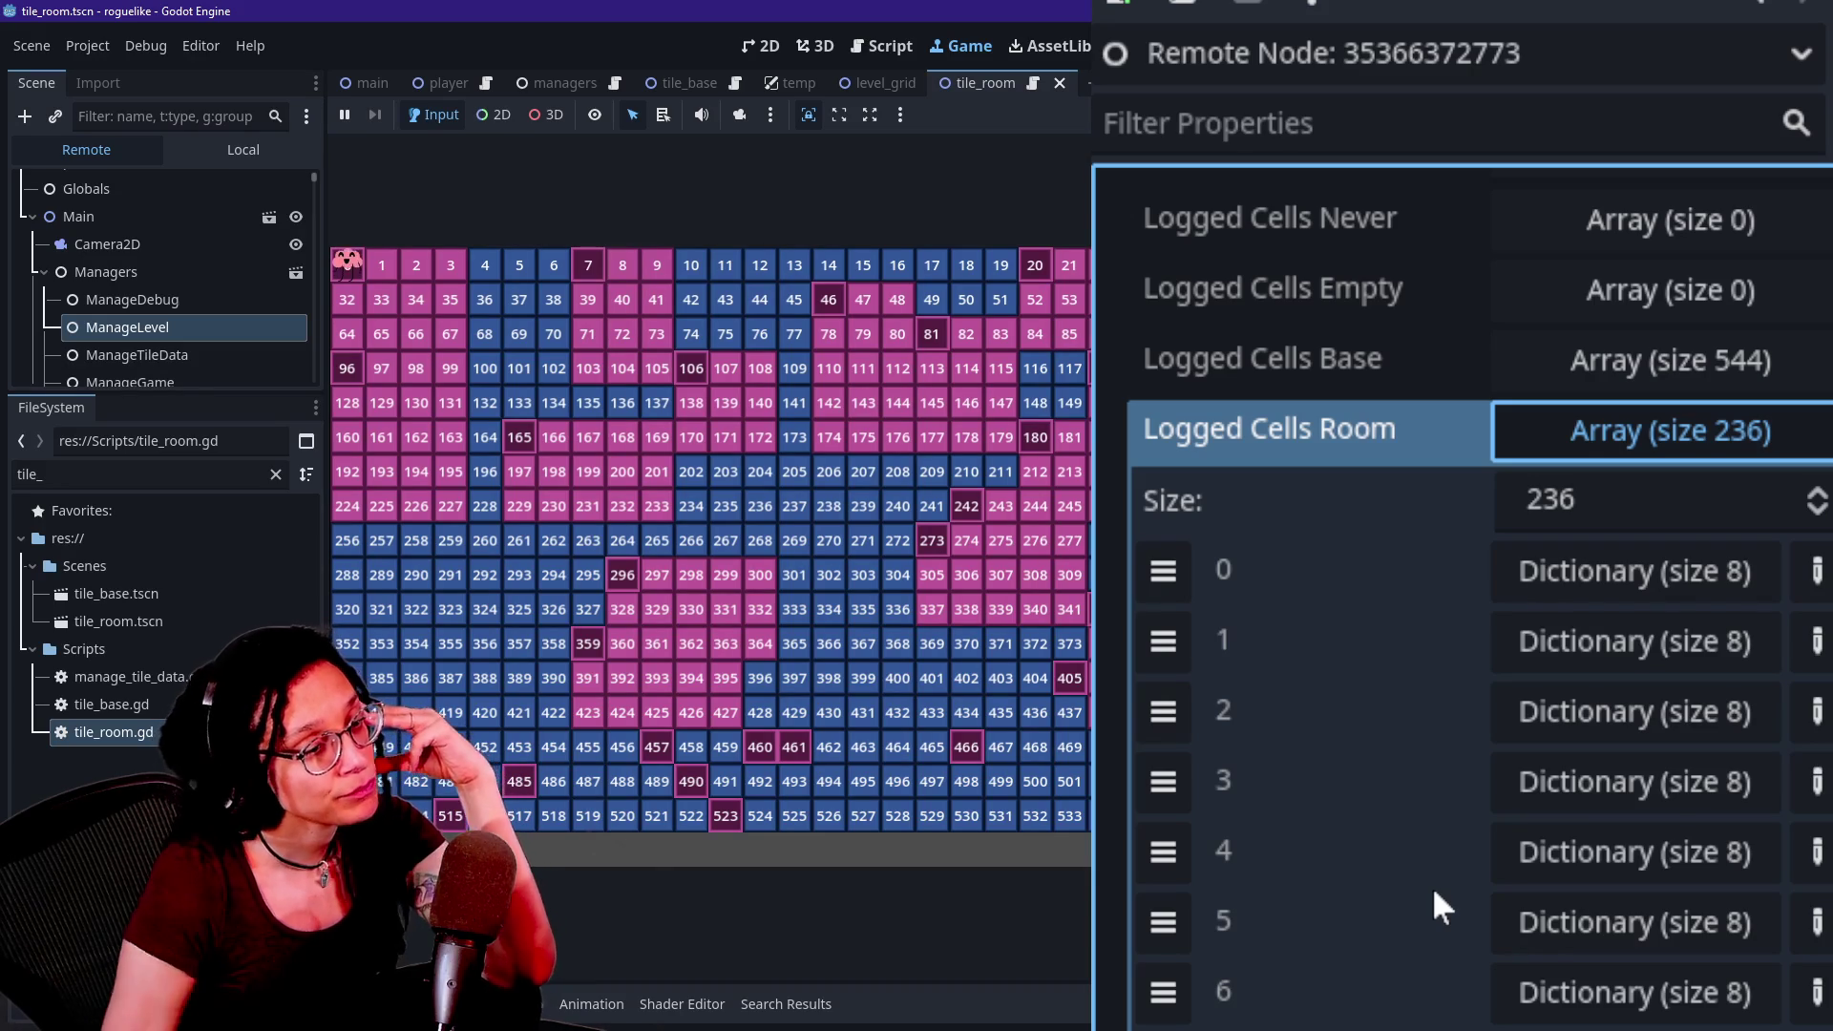
{"action": "left_click", "coordinate": [1579, 620]}
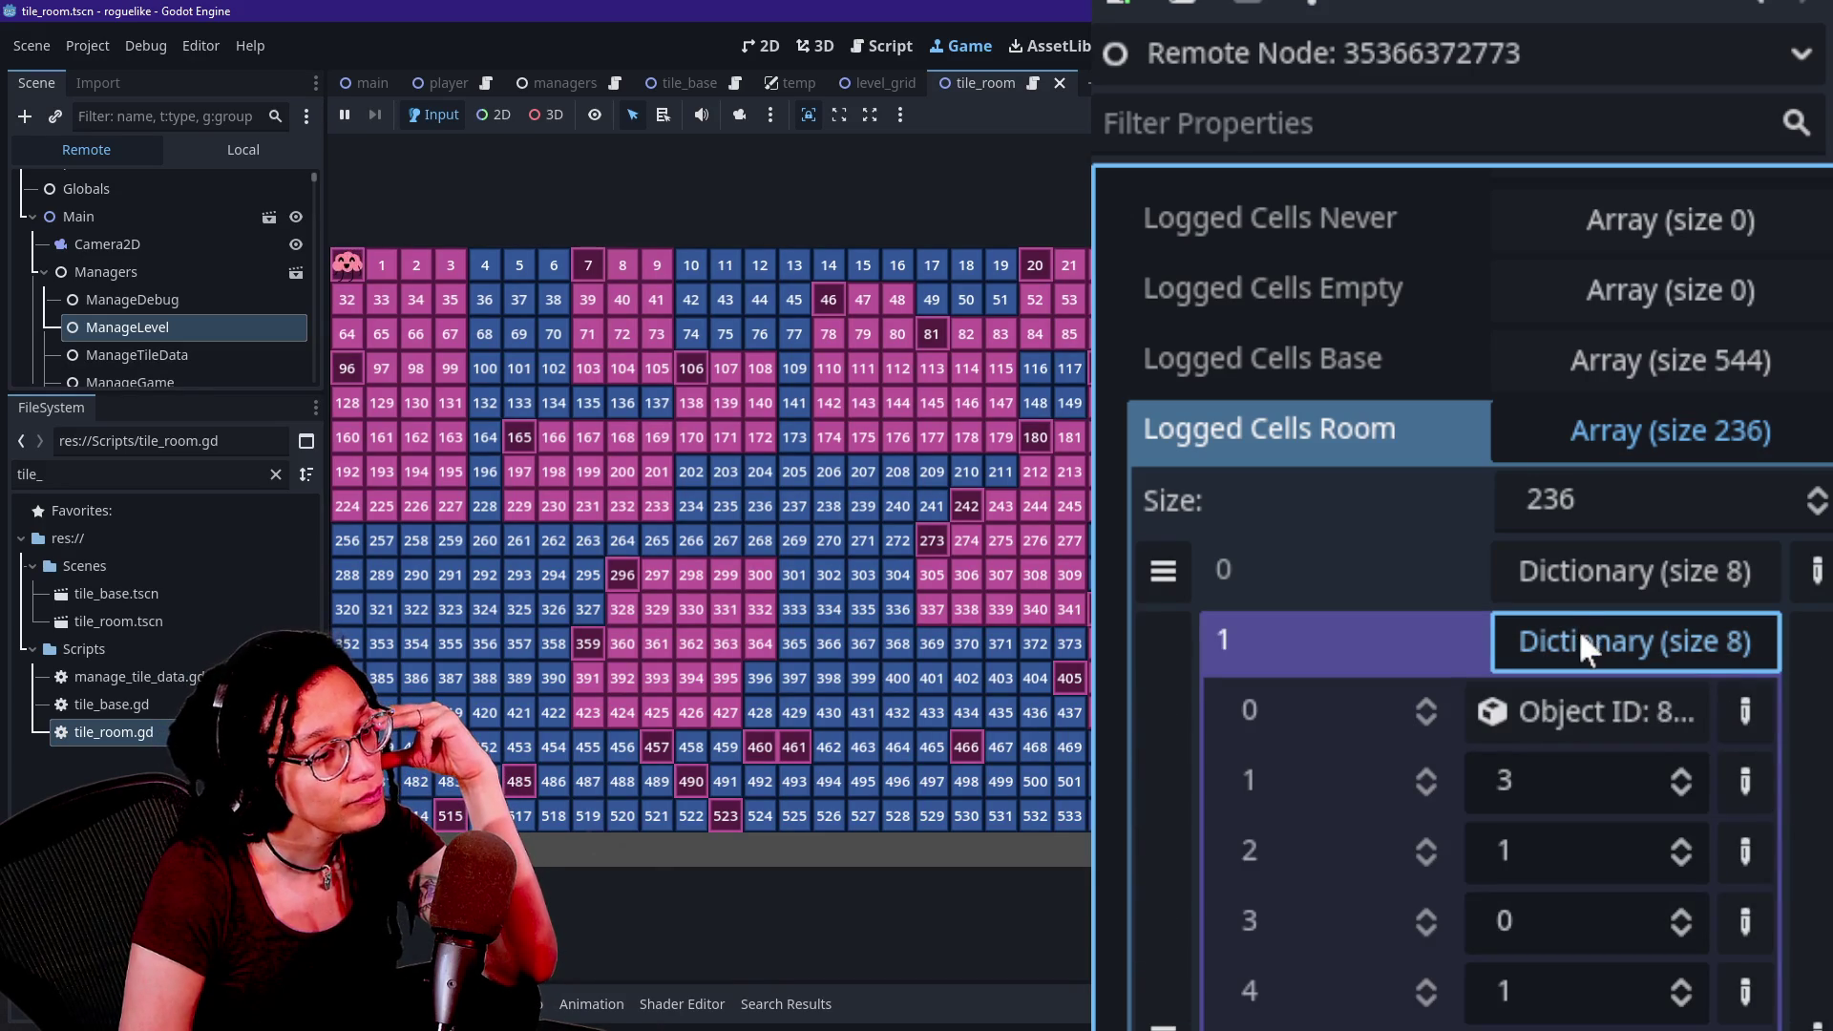
{"action": "left_click", "coordinate": [1579, 633]}
{"action": "left_click", "coordinate": [1548, 712]}
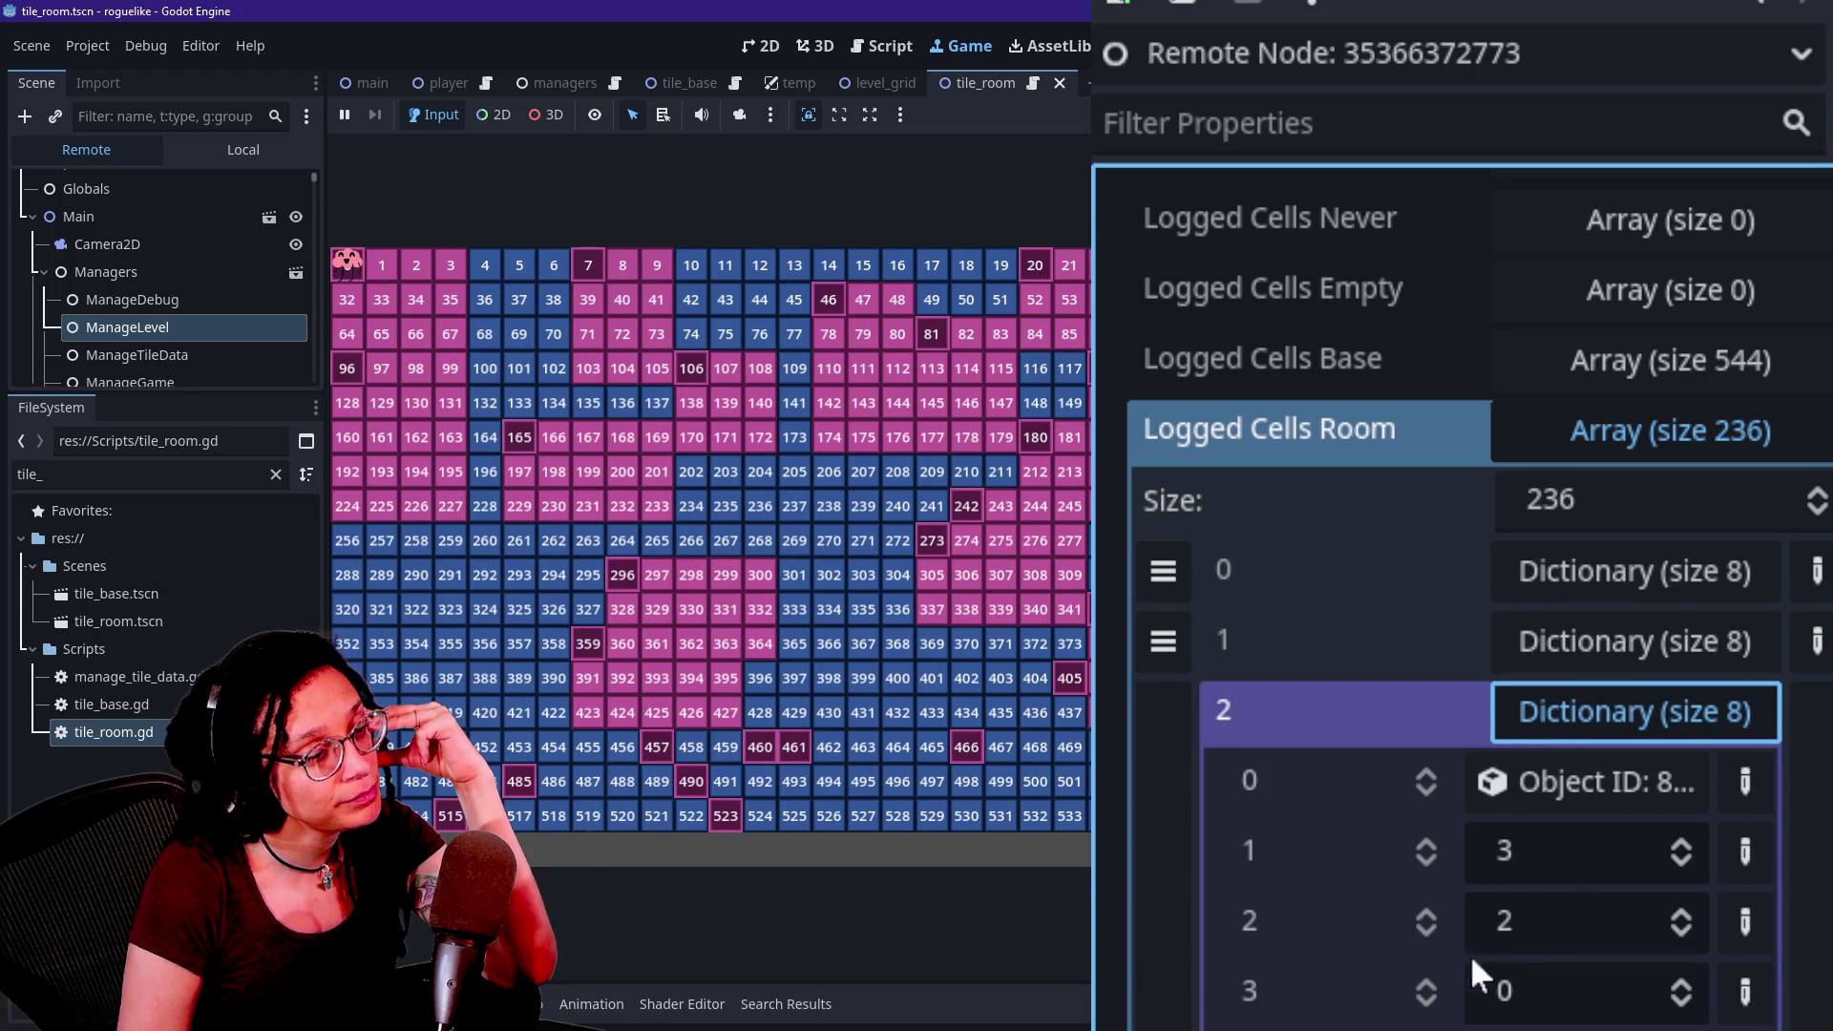
{"action": "left_click", "coordinate": [1545, 731]}
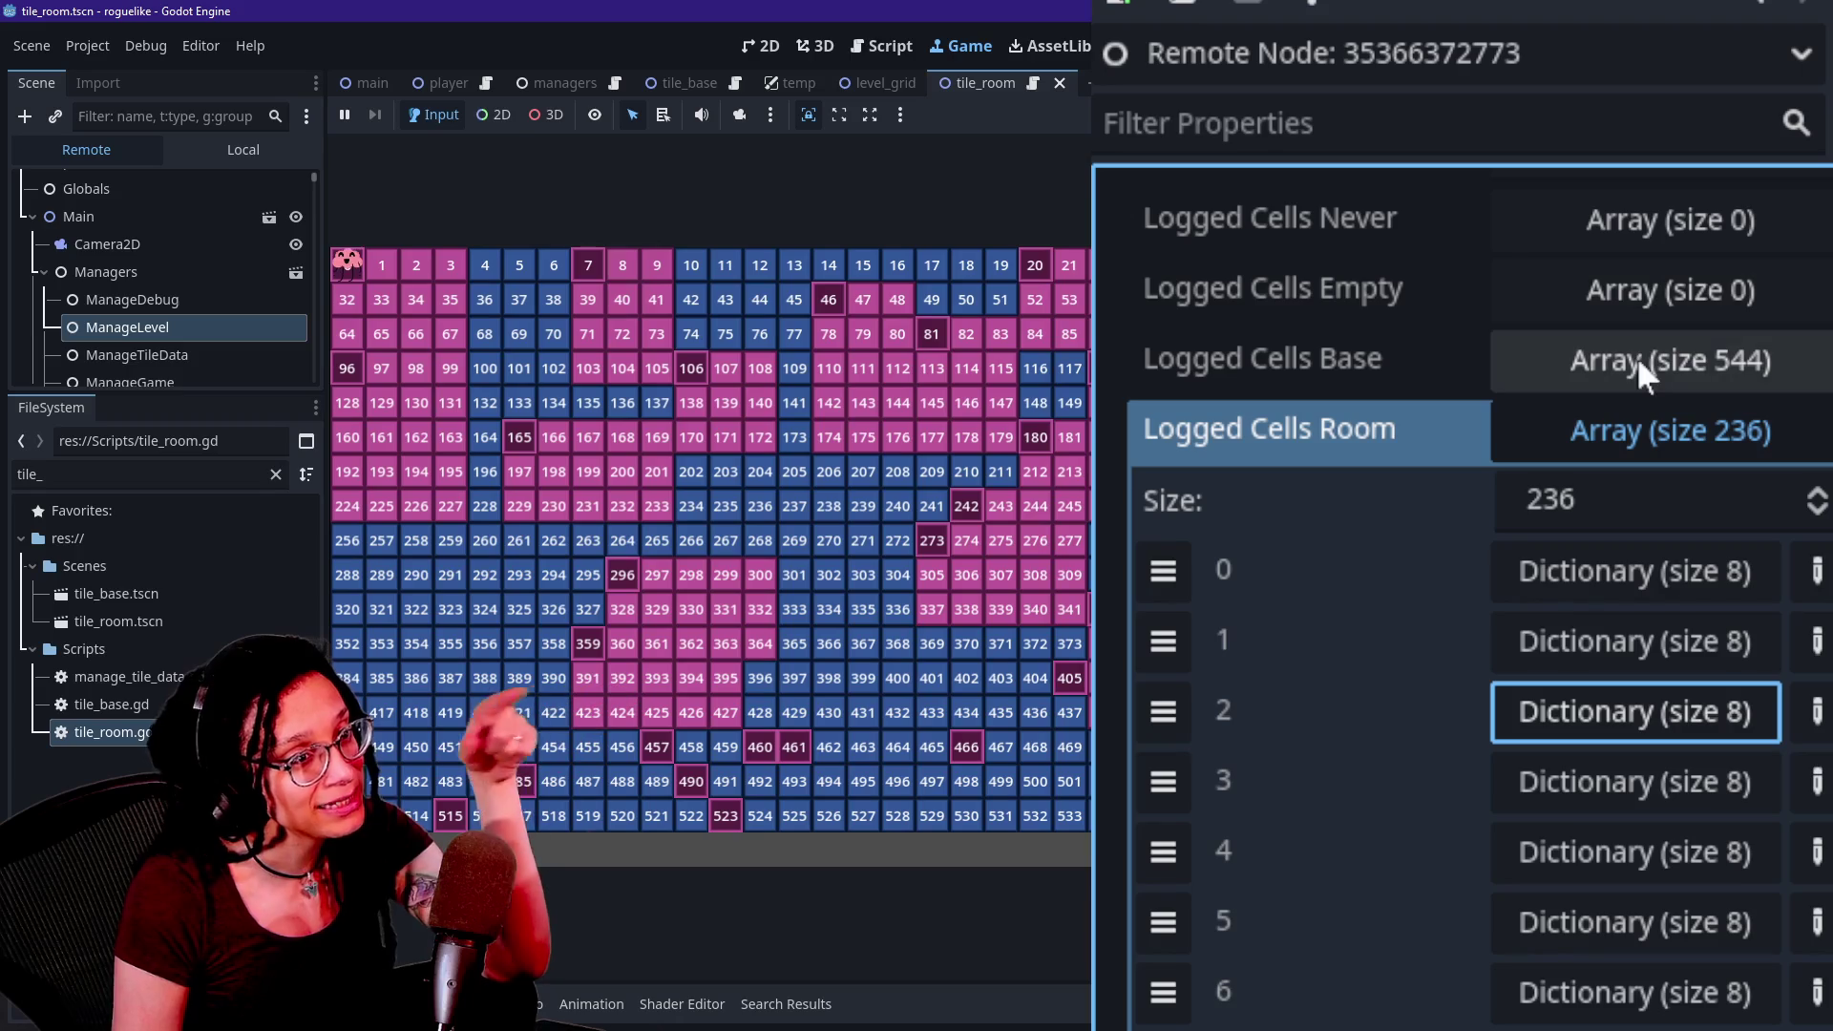
{"action": "scroll", "coordinate": [1309, 472], "scroll_direction": "up", "scroll_amount": 15}
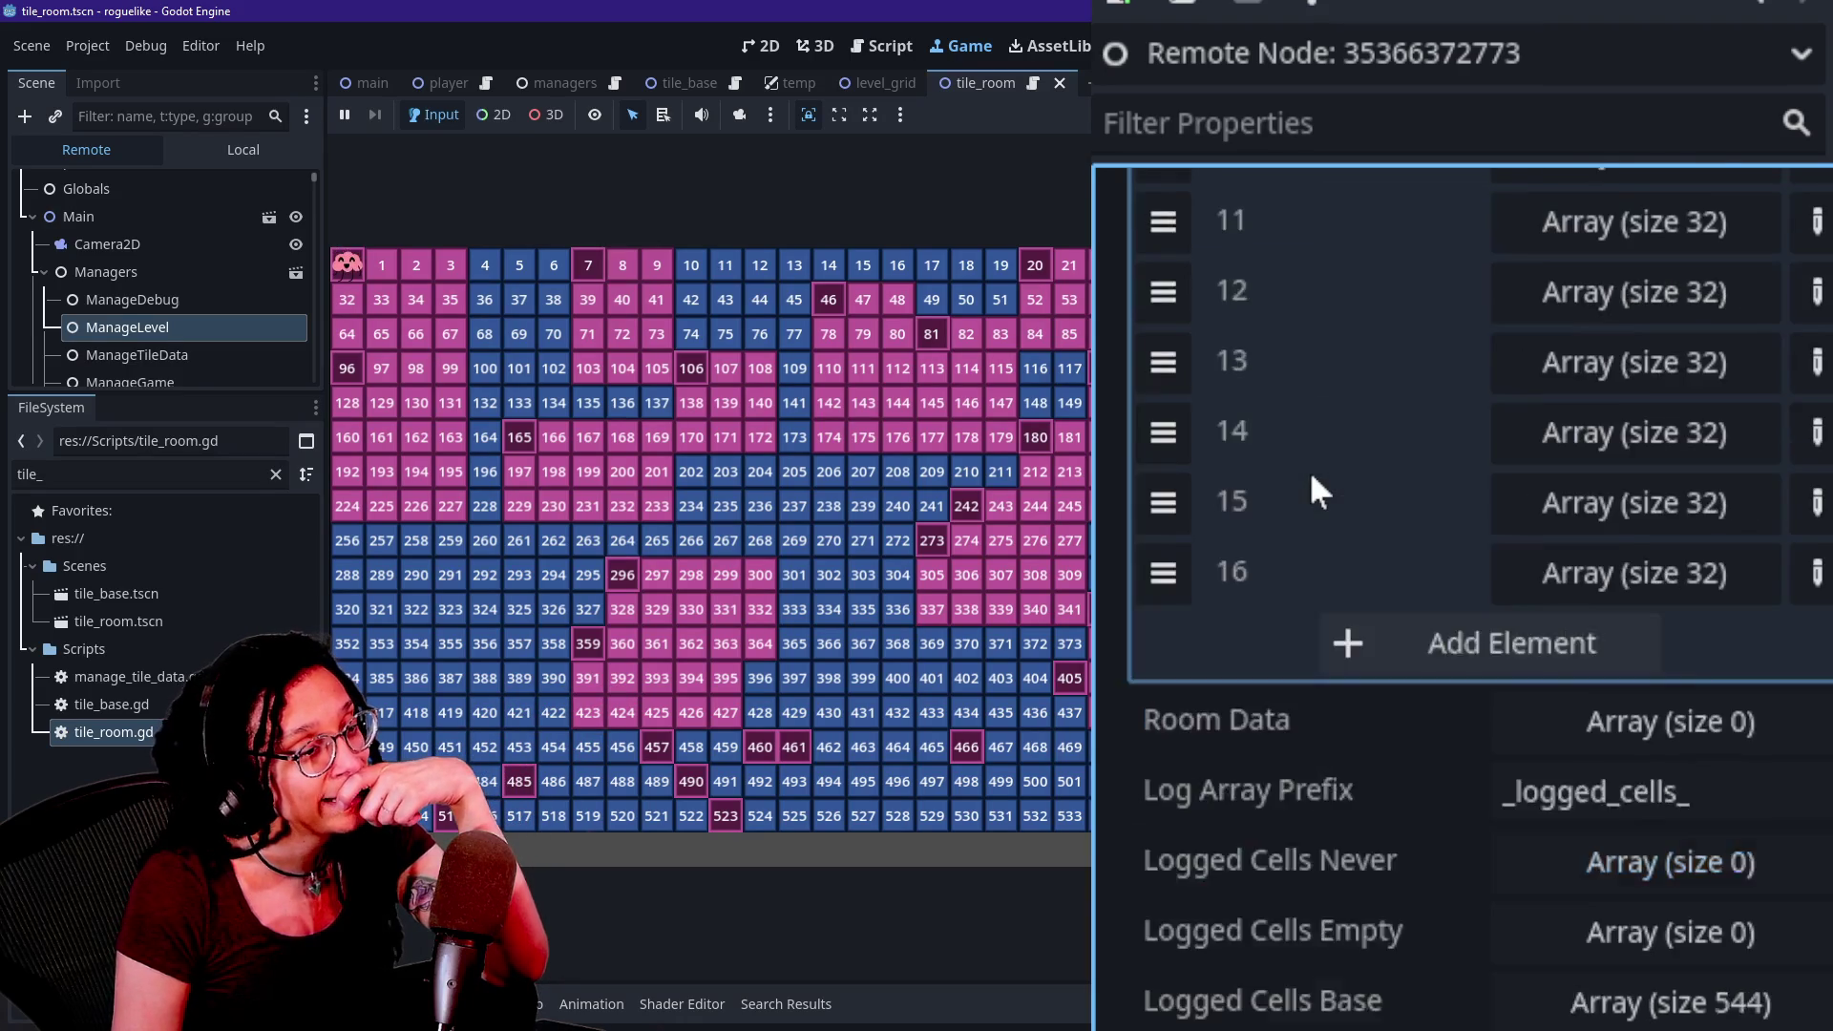
- Scroll through Logged Cells Room, briefly expanding and collapsing entry 2's dictionary
{"action": "scroll", "coordinate": [1309, 469], "scroll_direction": "up", "scroll_amount": 12}
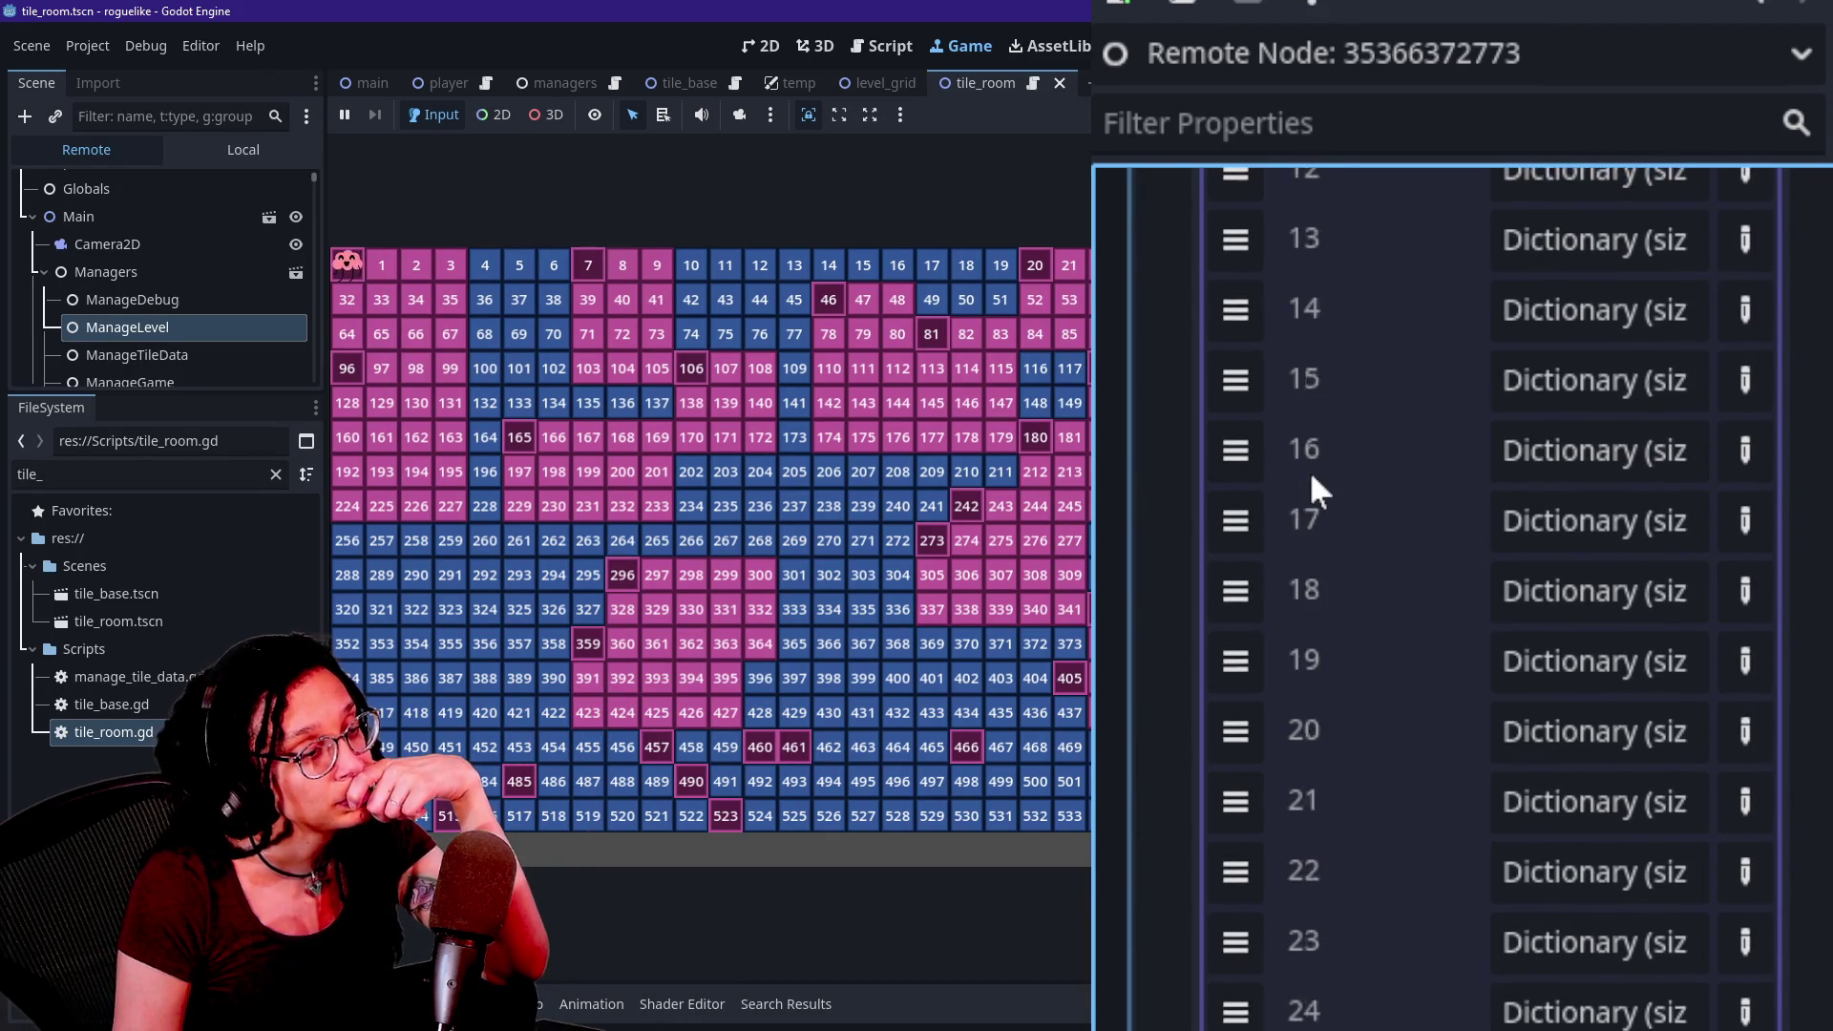
{"action": "scroll", "coordinate": [1308, 467], "scroll_direction": "up", "scroll_amount": 5}
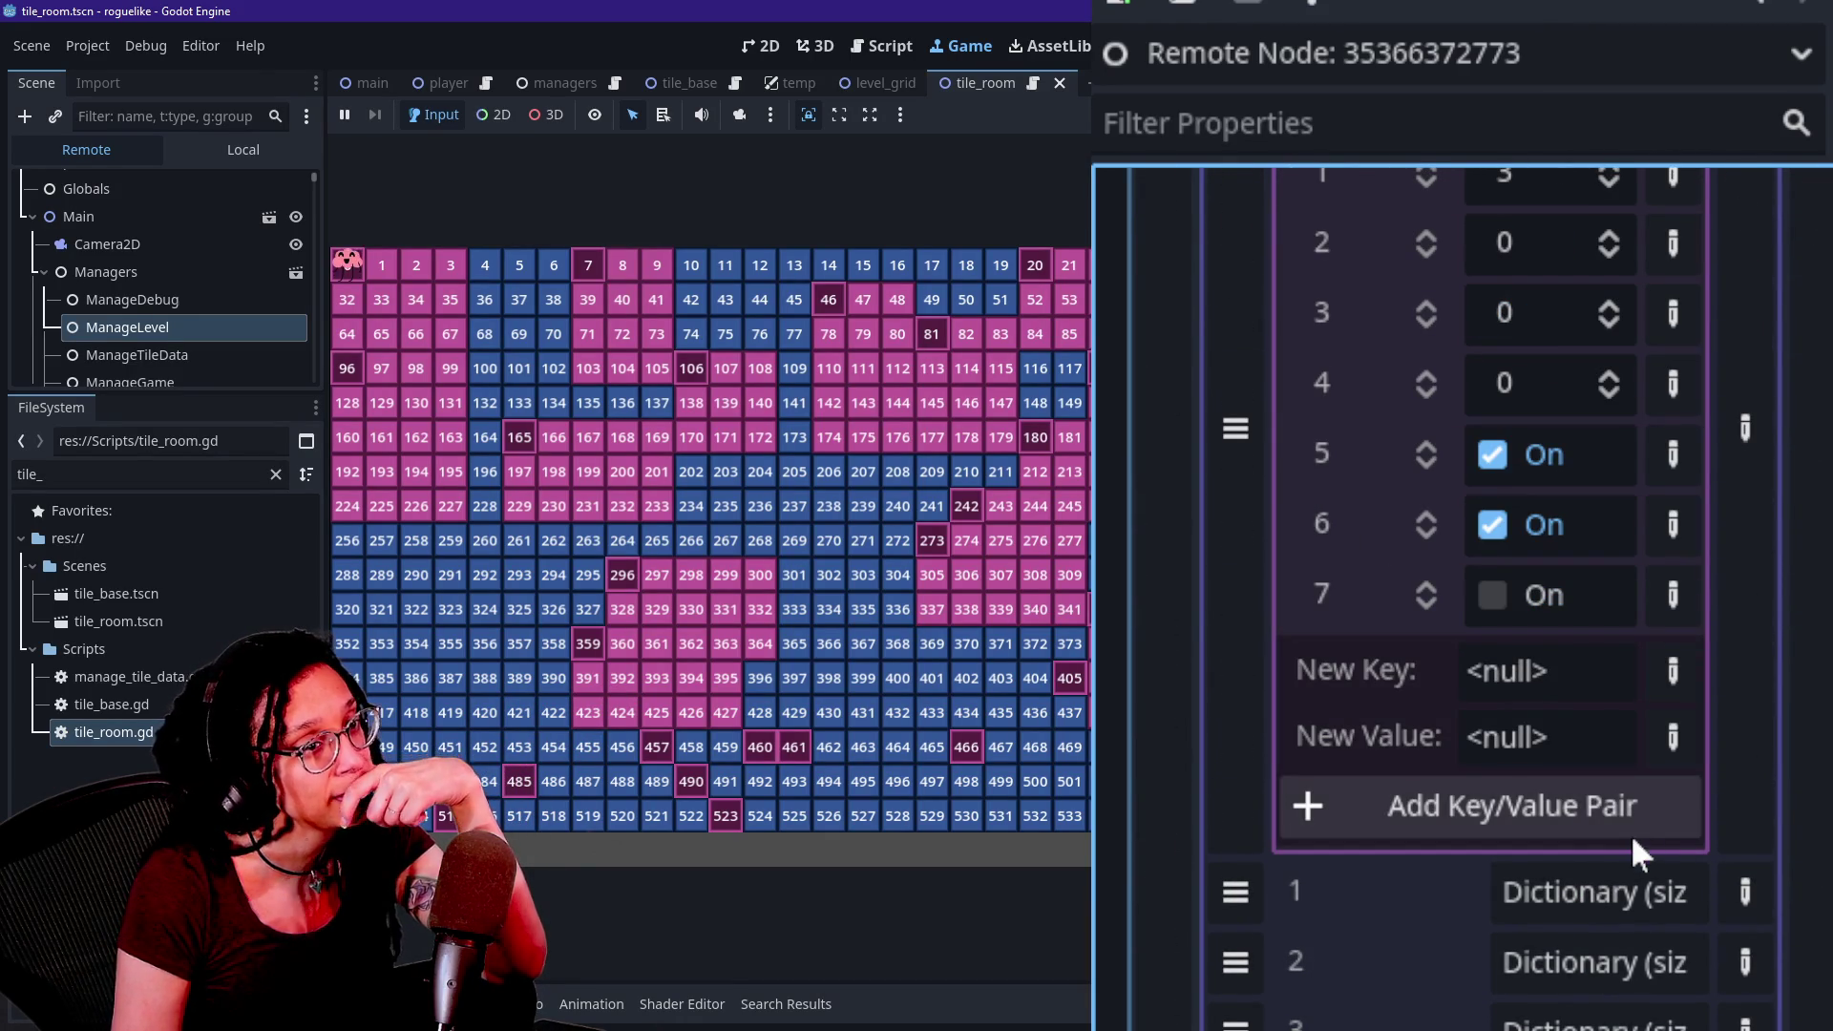
{"action": "scroll", "coordinate": [1579, 880], "scroll_direction": "down", "scroll_amount": 2}
{"action": "scroll", "coordinate": [1579, 881], "scroll_direction": "down", "scroll_amount": 20}
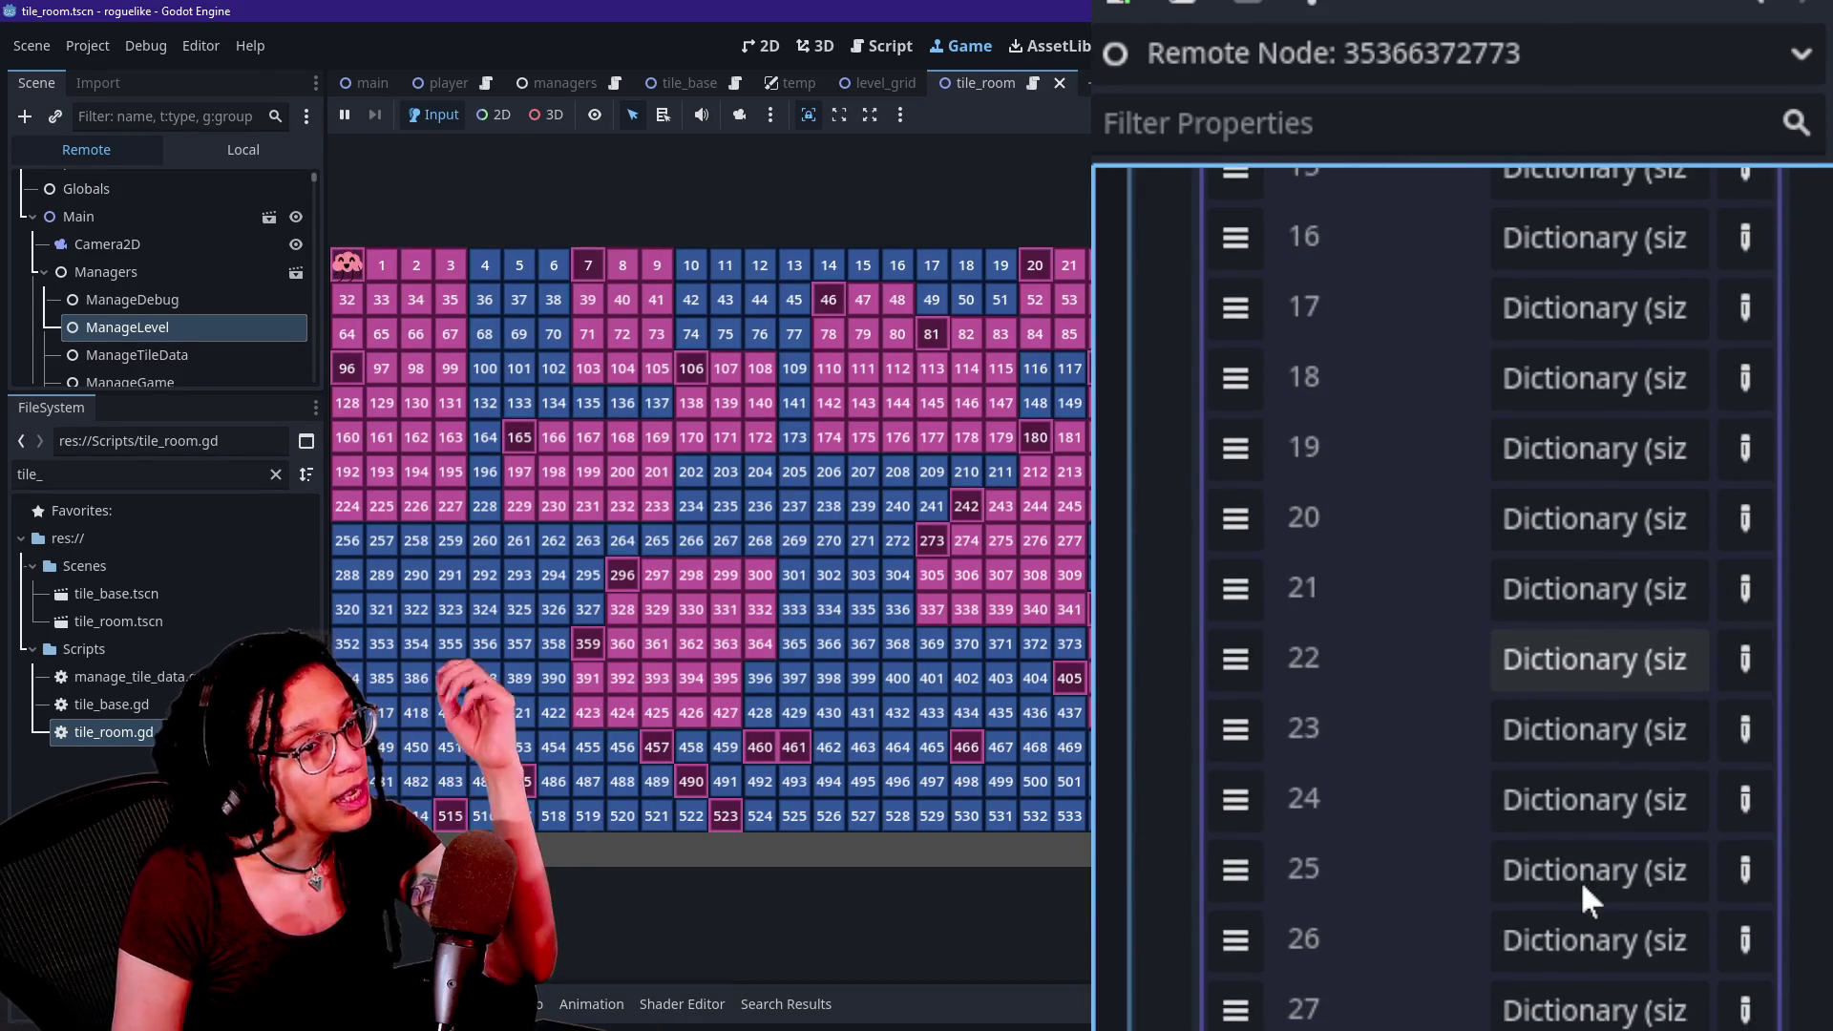
{"action": "scroll", "coordinate": [1579, 880], "scroll_direction": "down", "scroll_amount": 5}
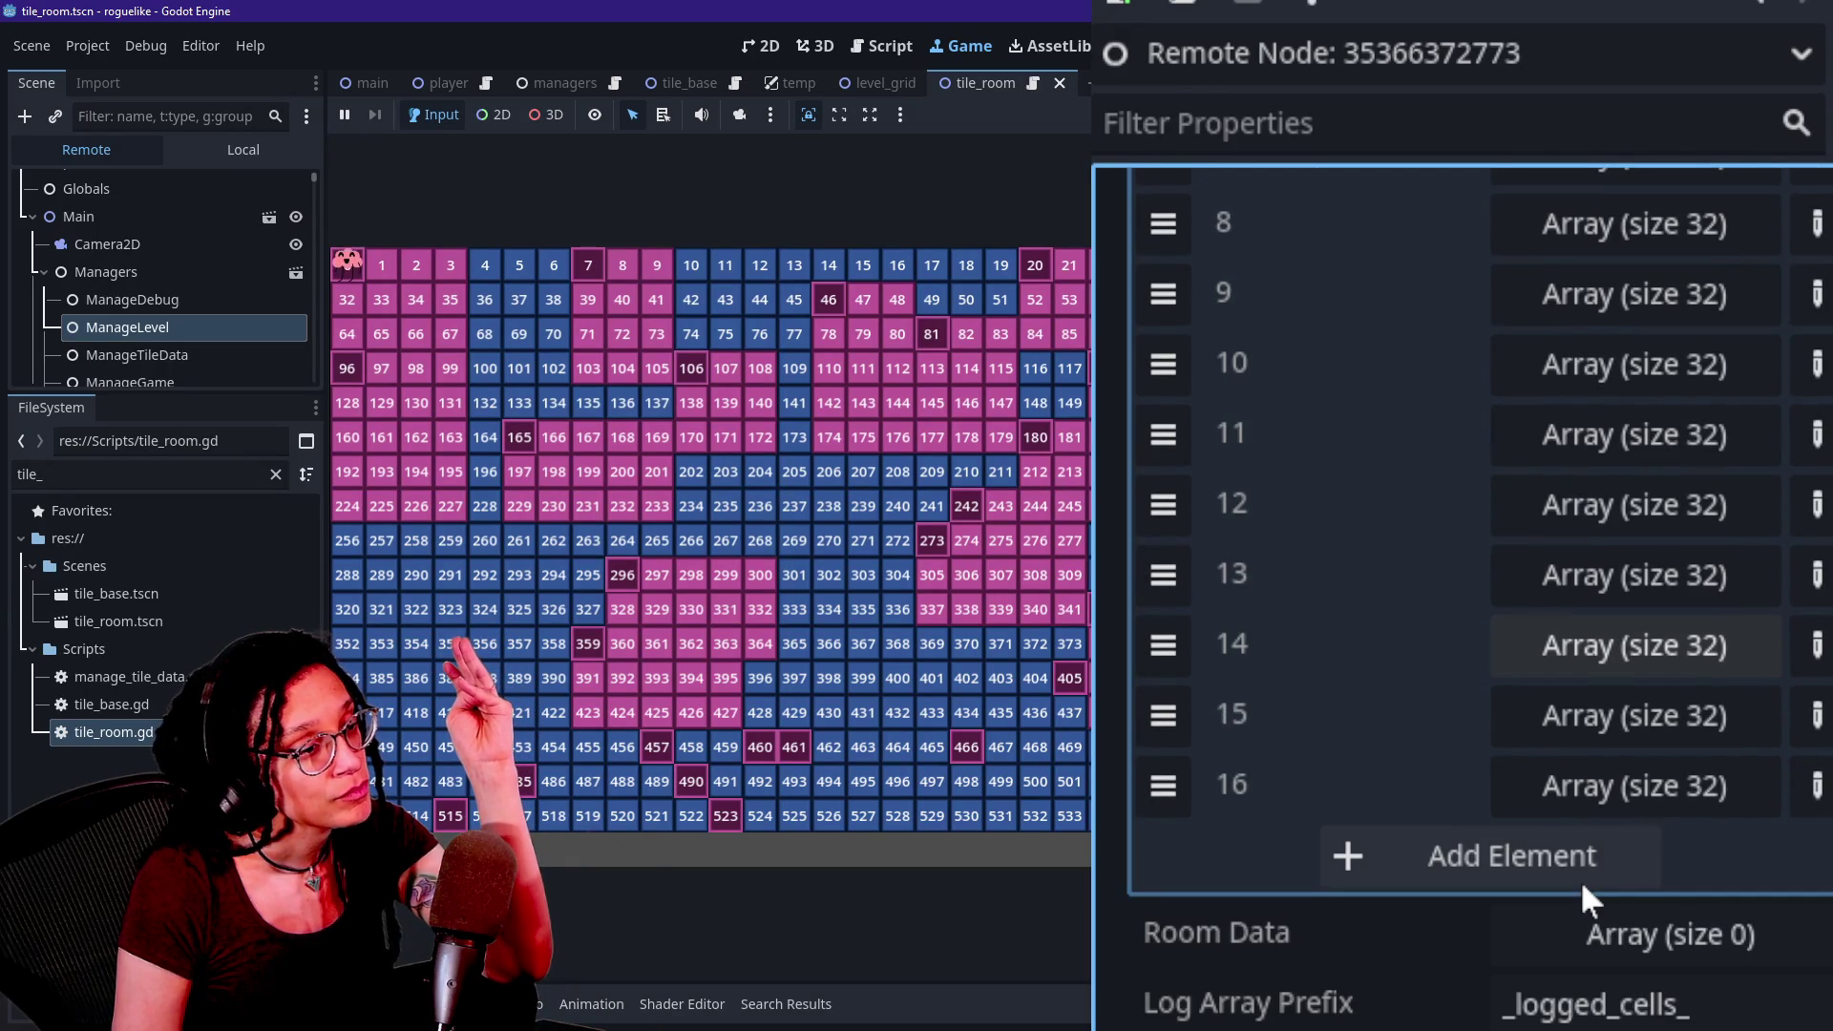
{"action": "scroll", "coordinate": [1580, 880], "scroll_direction": "down", "scroll_amount": 3}
{"action": "scroll", "coordinate": [1579, 880], "scroll_direction": "down", "scroll_amount": 6}
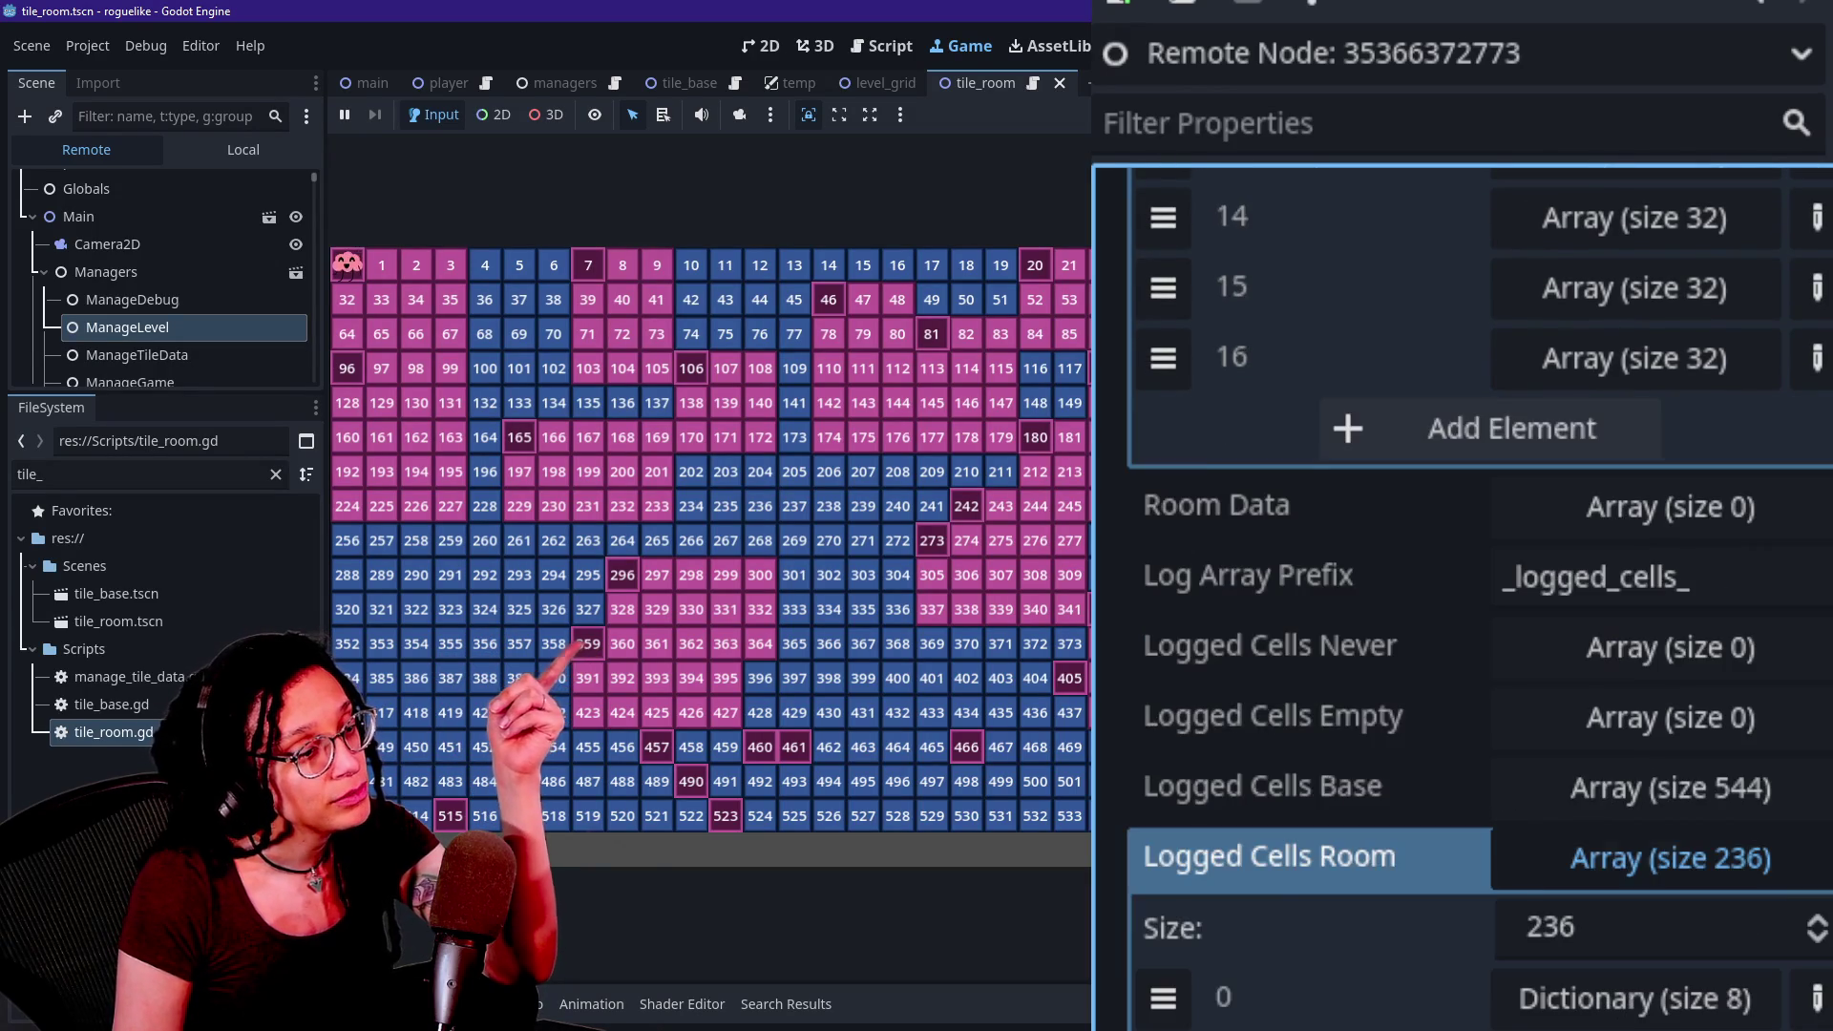
{"action": "left_click", "coordinate": [1516, 937]}
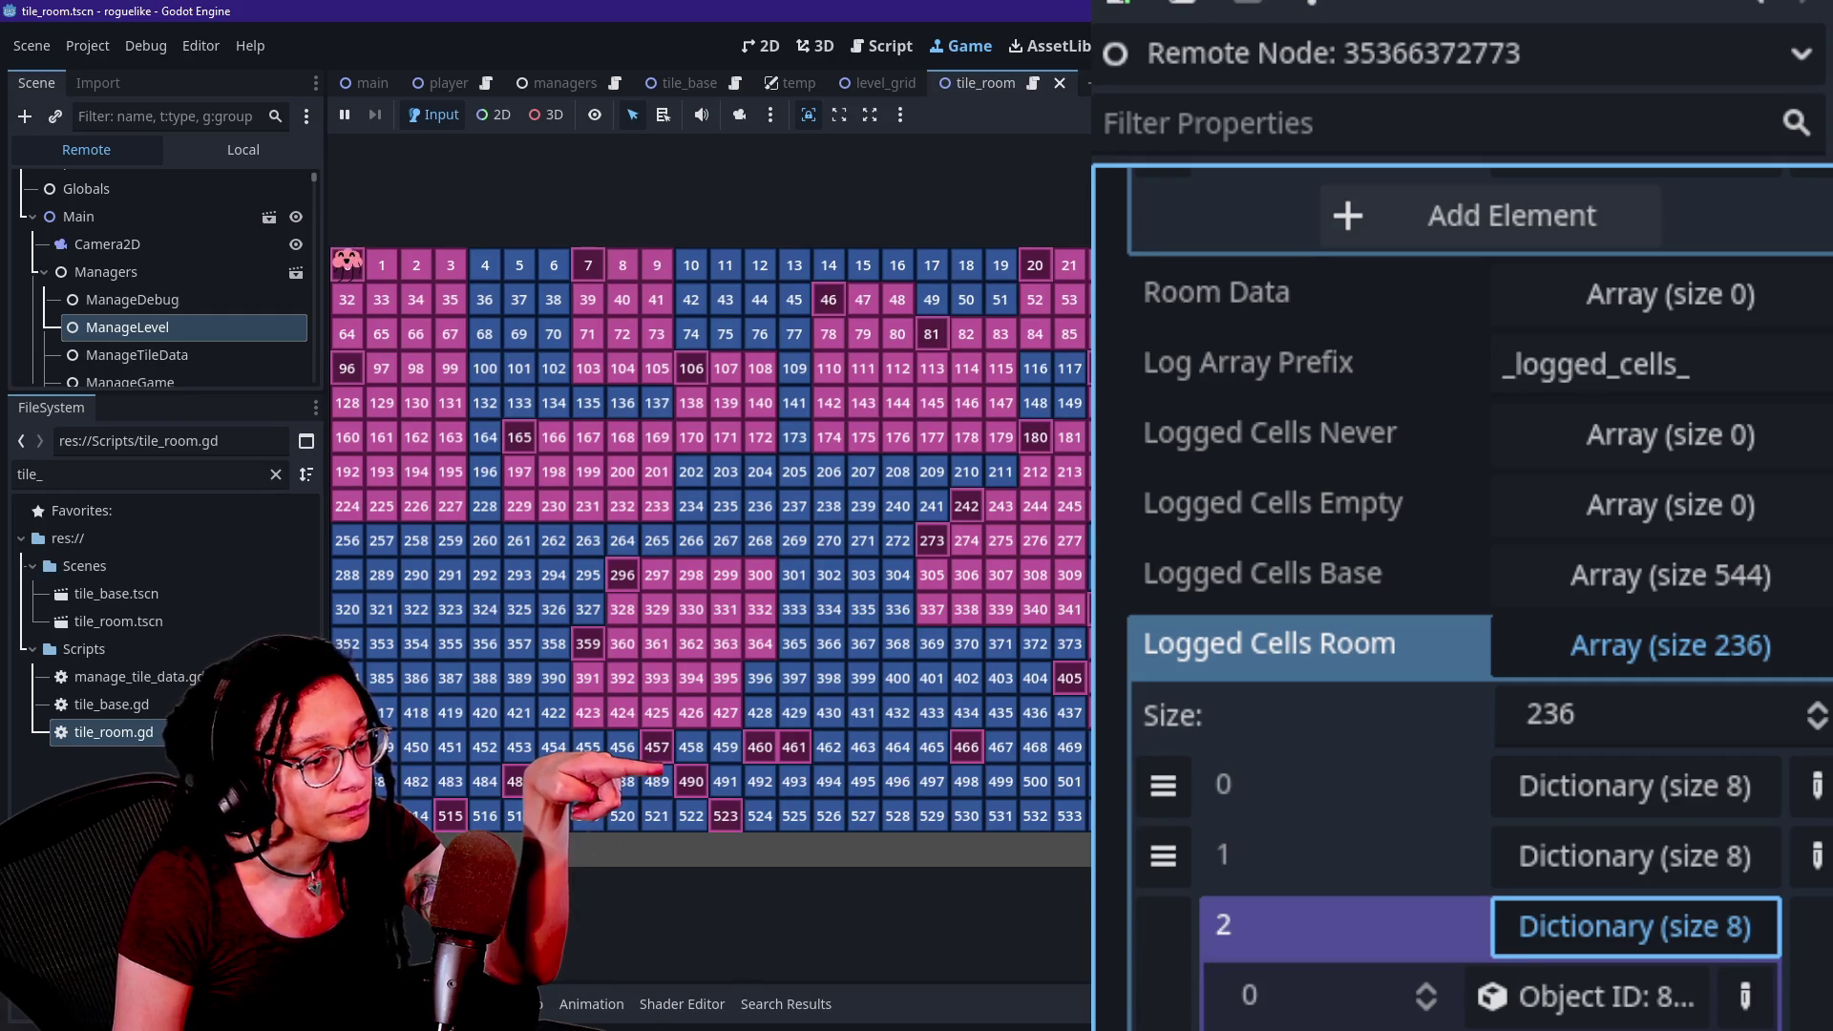
{"action": "left_click", "coordinate": [1543, 940]}
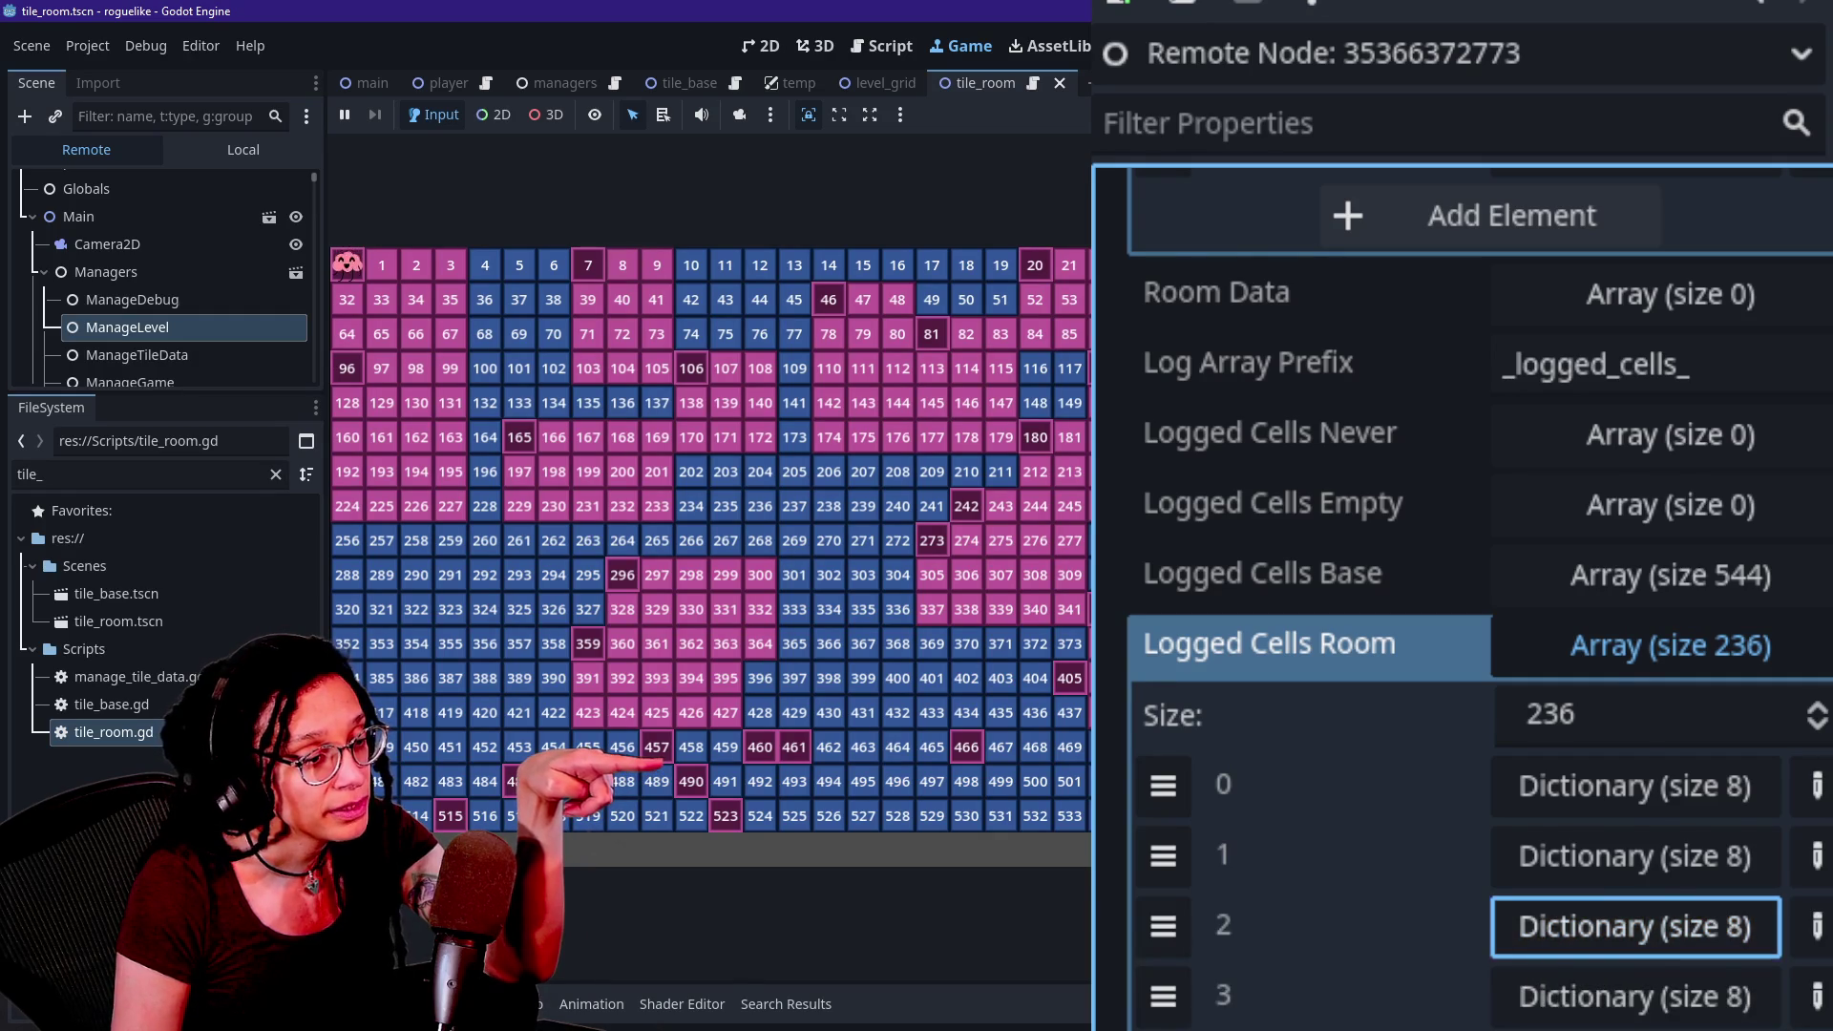
- Expand entry 39's dictionary to show its values 3, 72, 2 and 8
{"action": "scroll", "coordinate": [1485, 601], "scroll_direction": "down", "scroll_amount": 10}
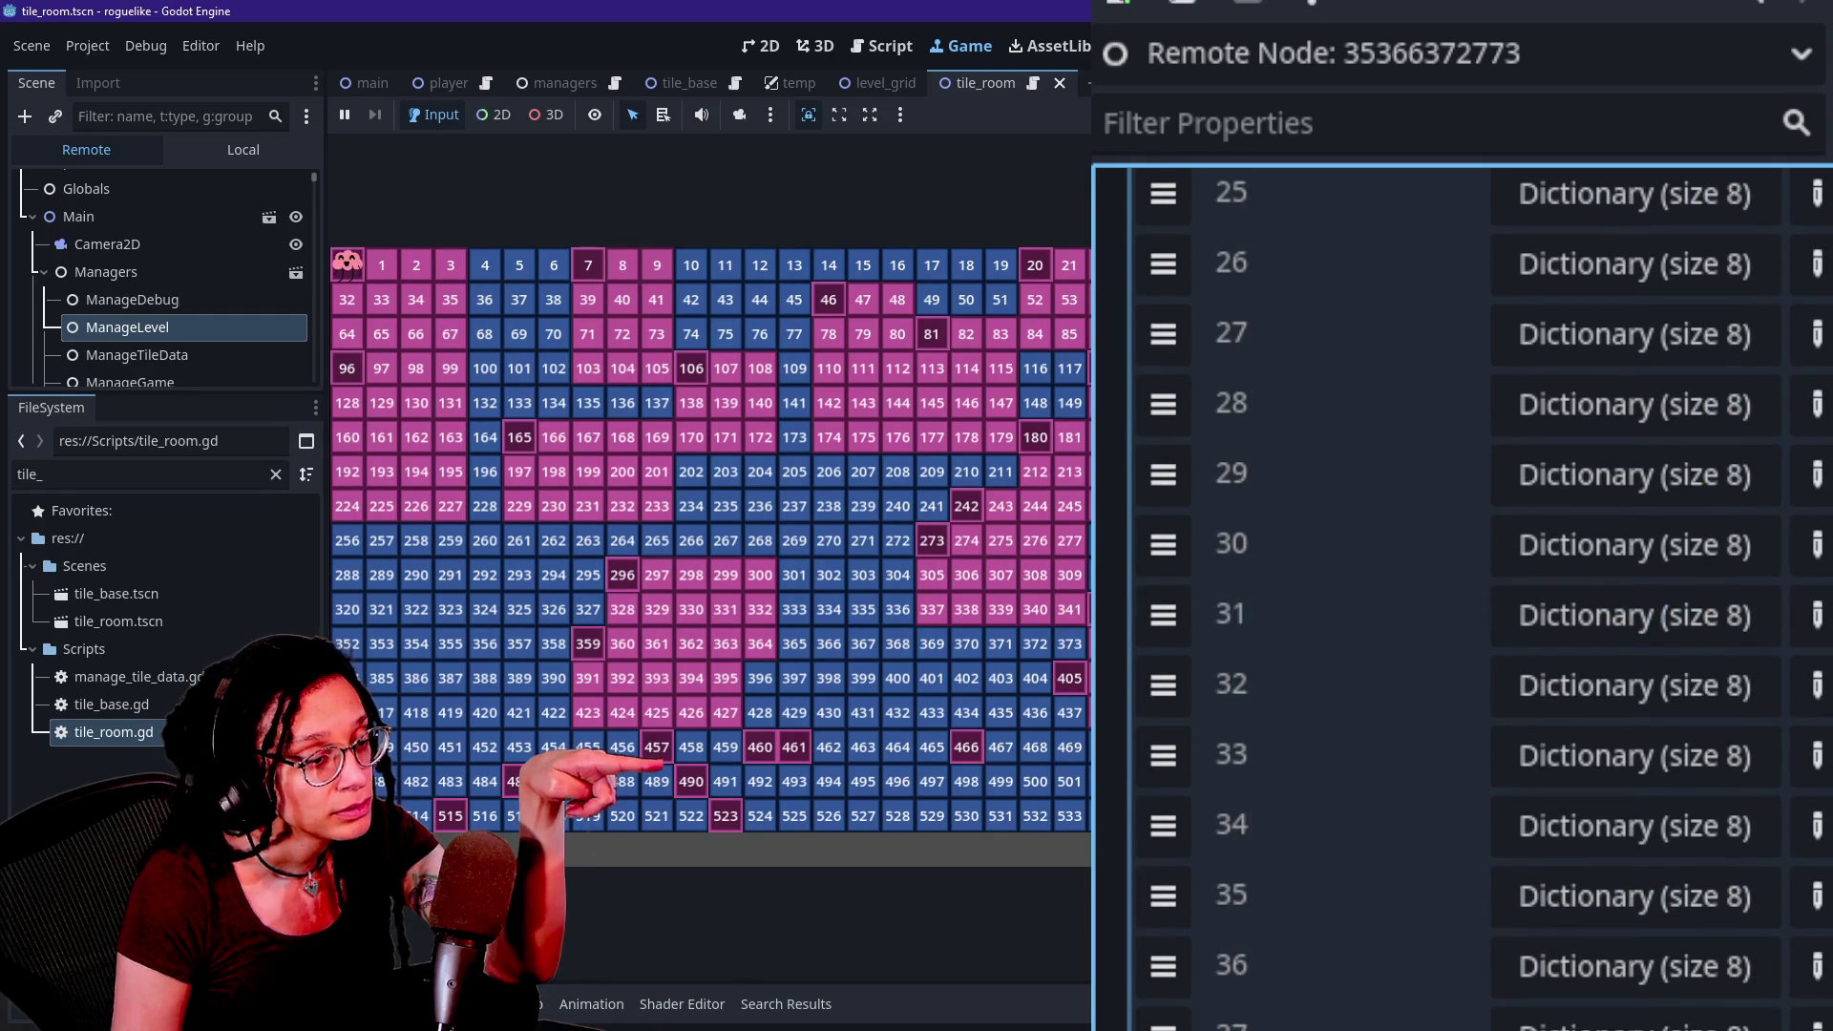
{"action": "scroll", "coordinate": [1528, 764], "scroll_direction": "down", "scroll_amount": 1}
{"action": "left_click", "coordinate": [1634, 964]}
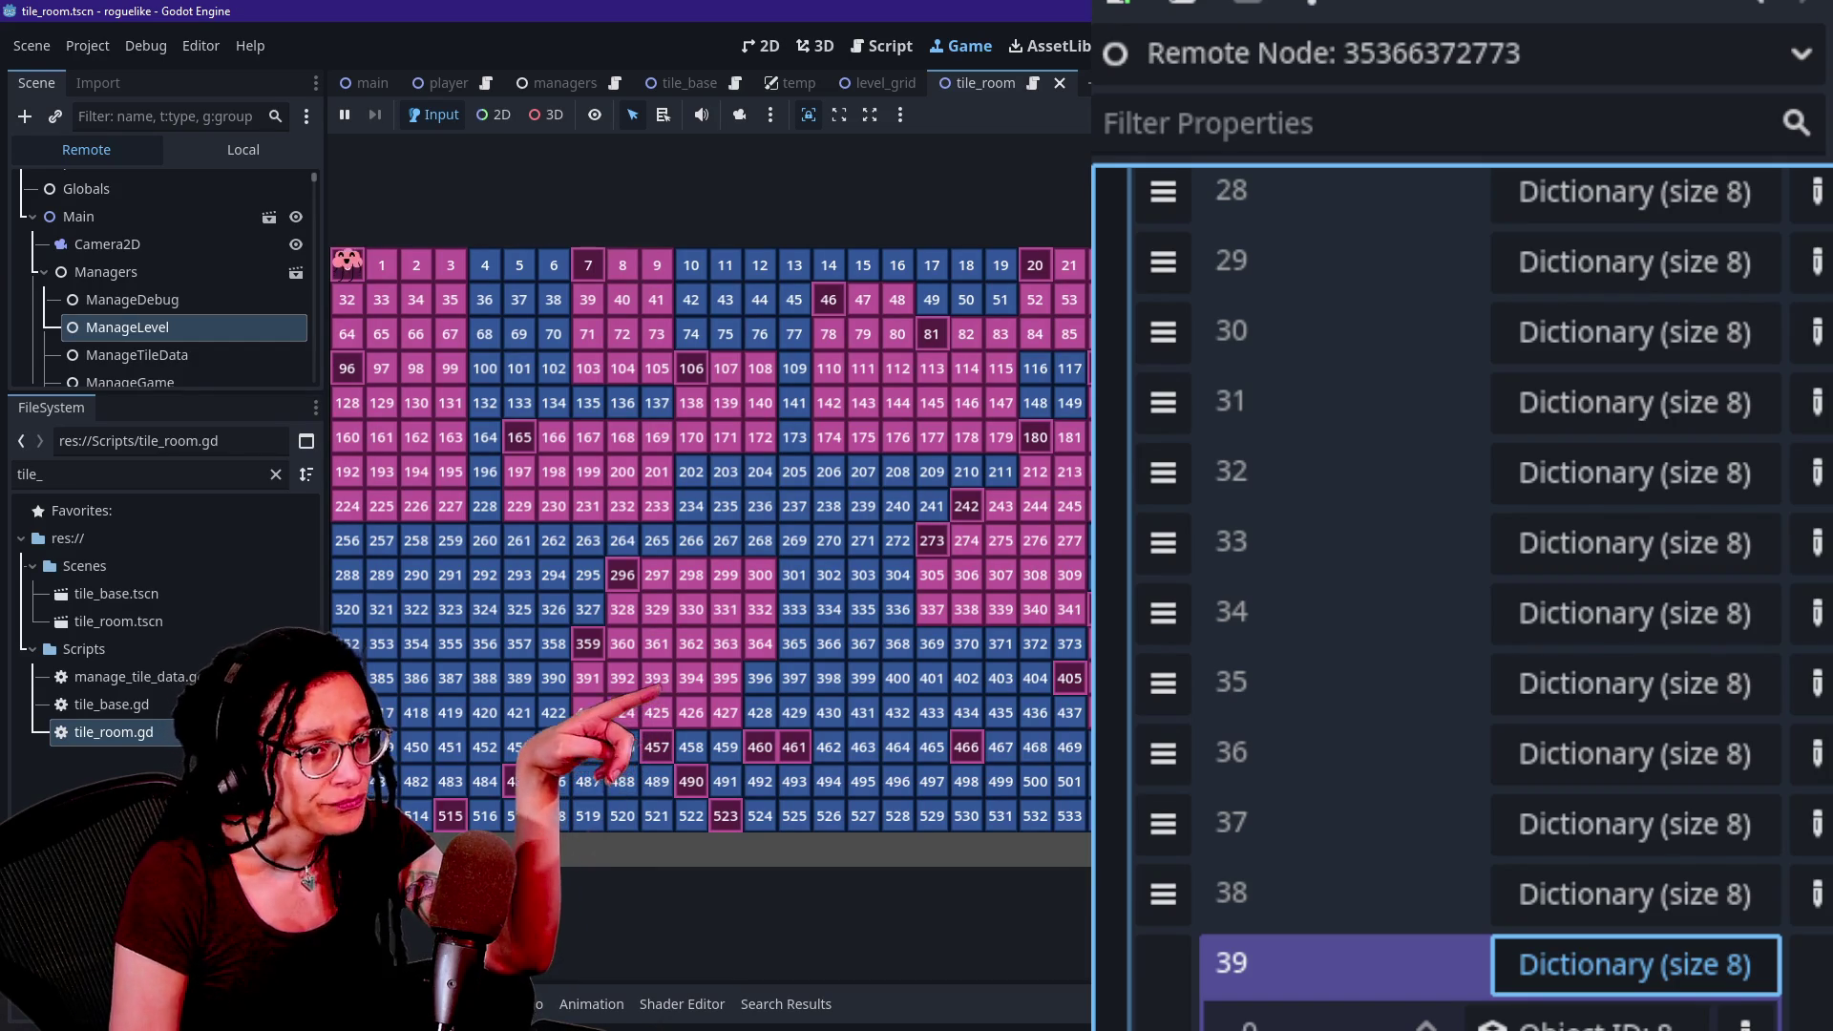
{"action": "scroll", "coordinate": [1489, 573], "scroll_direction": "down", "scroll_amount": 3}
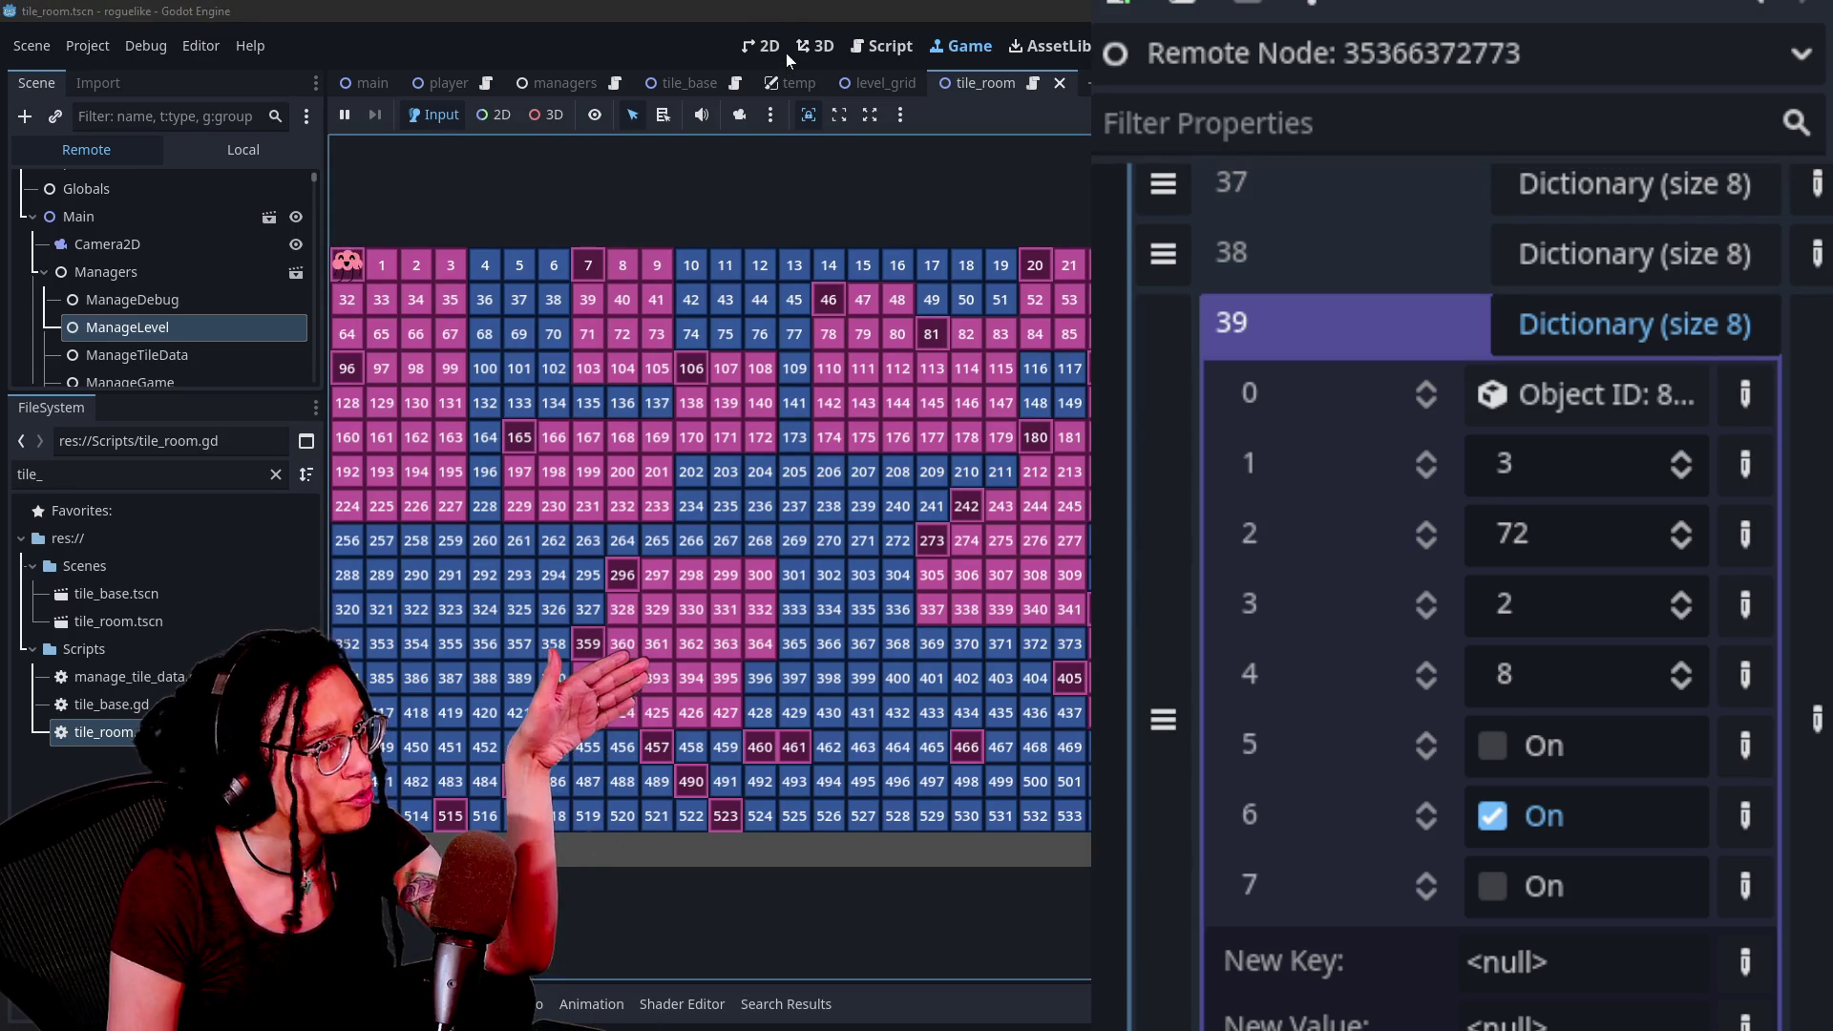
- Show tile_room.gd scrolled up to the _CELL_CONTENT_DATA defaults around line 56
{"action": "left_click", "coordinate": [847, 45]}
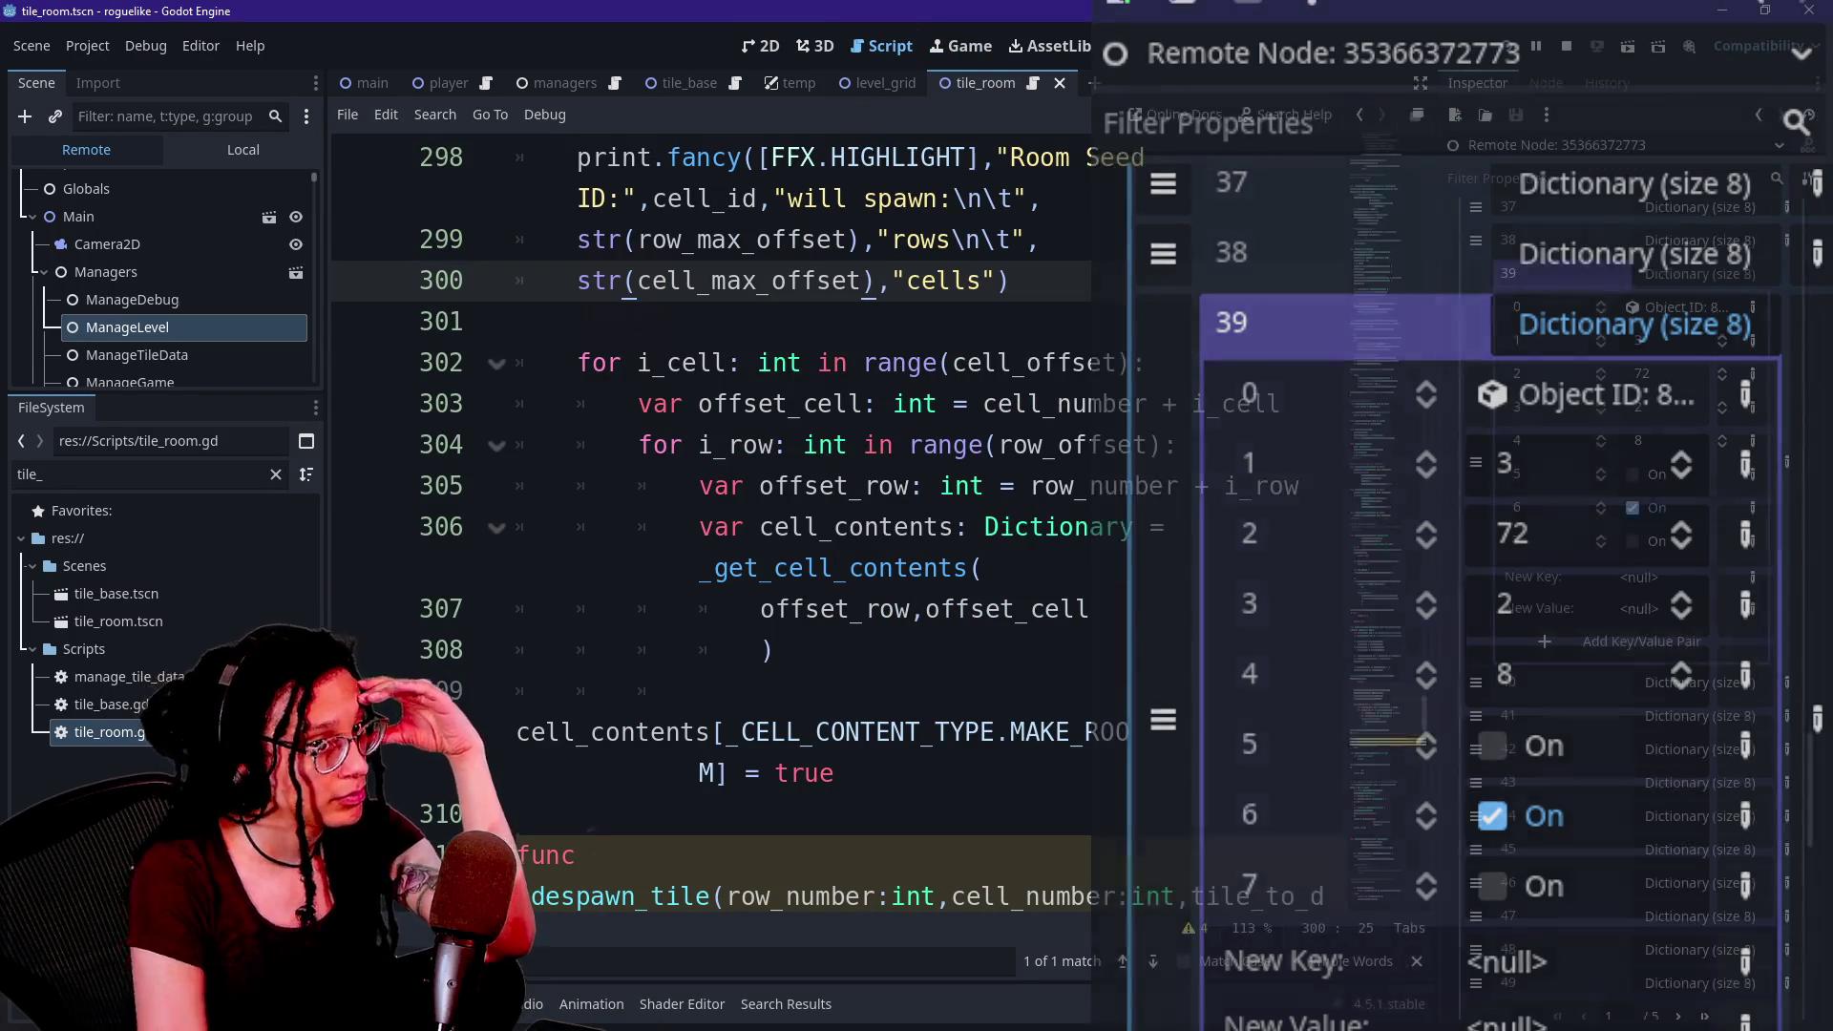
{"action": "scroll", "coordinate": [1390, 725], "scroll_direction": "up", "scroll_amount": 20}
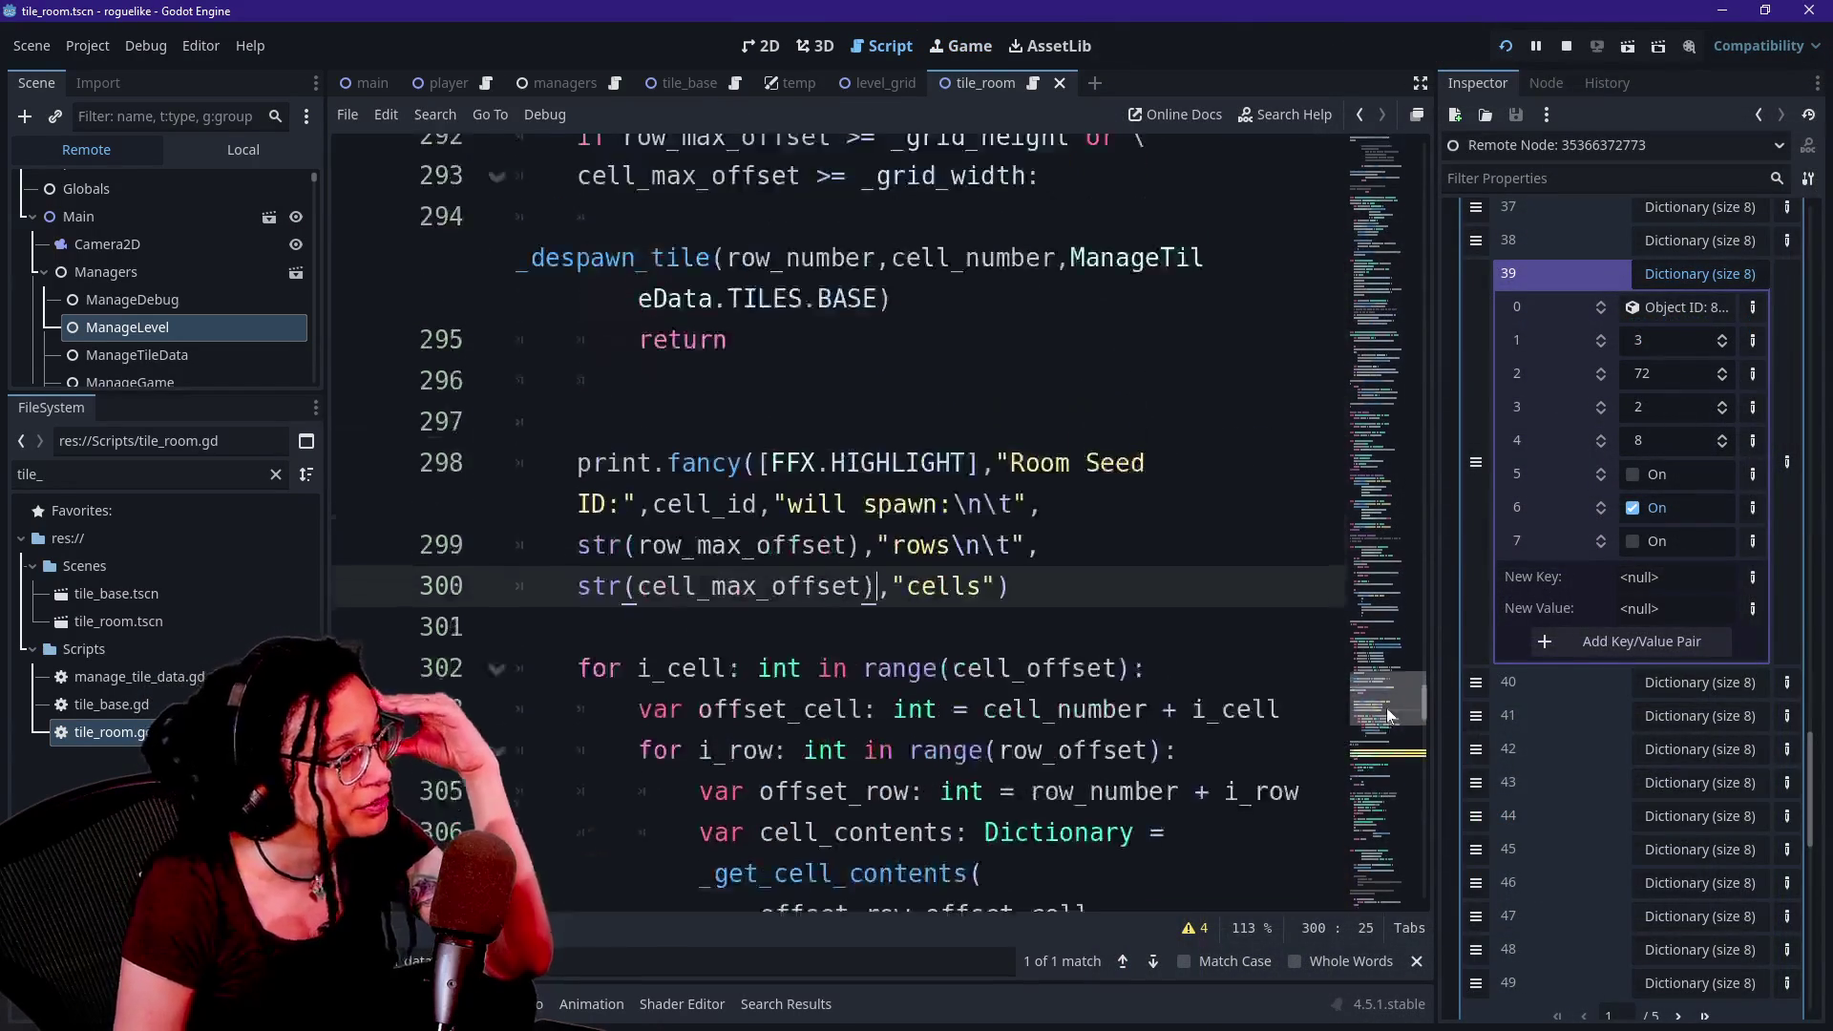
{"action": "scroll", "coordinate": [859, 515], "scroll_direction": "up", "scroll_amount": 15}
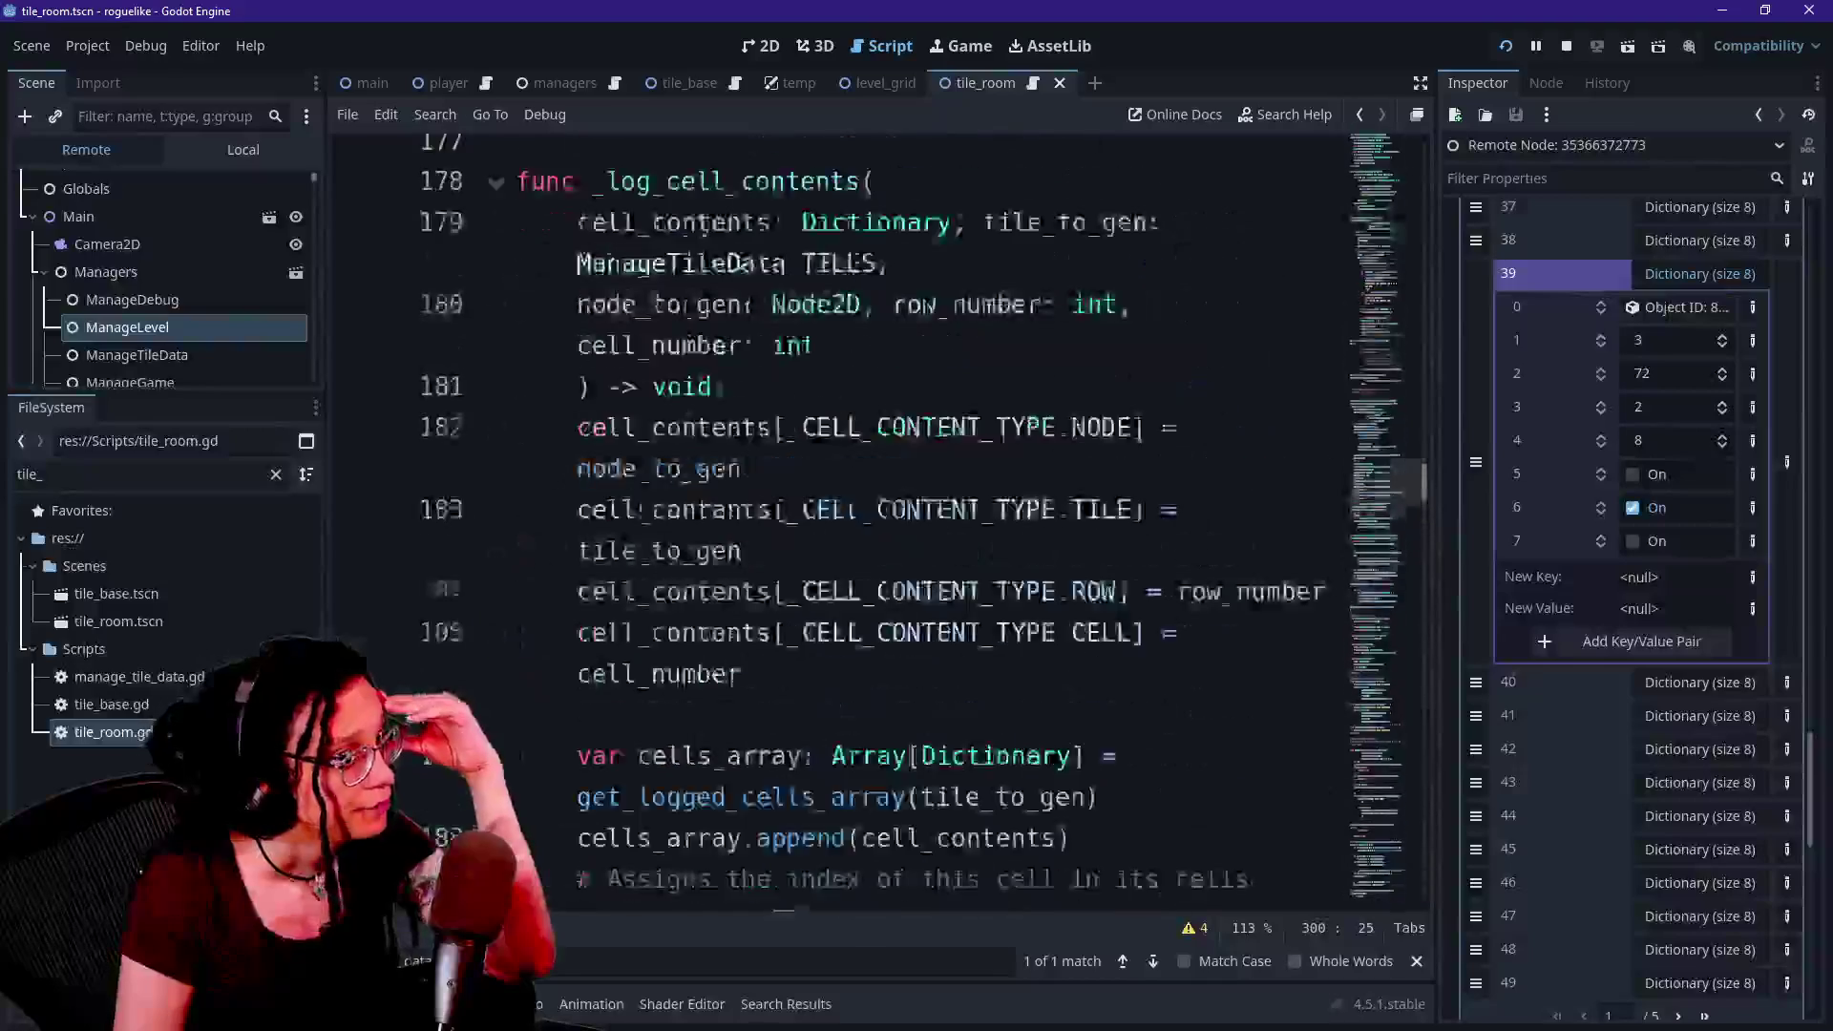
{"action": "scroll", "coordinate": [860, 516], "scroll_direction": "up", "scroll_amount": 17}
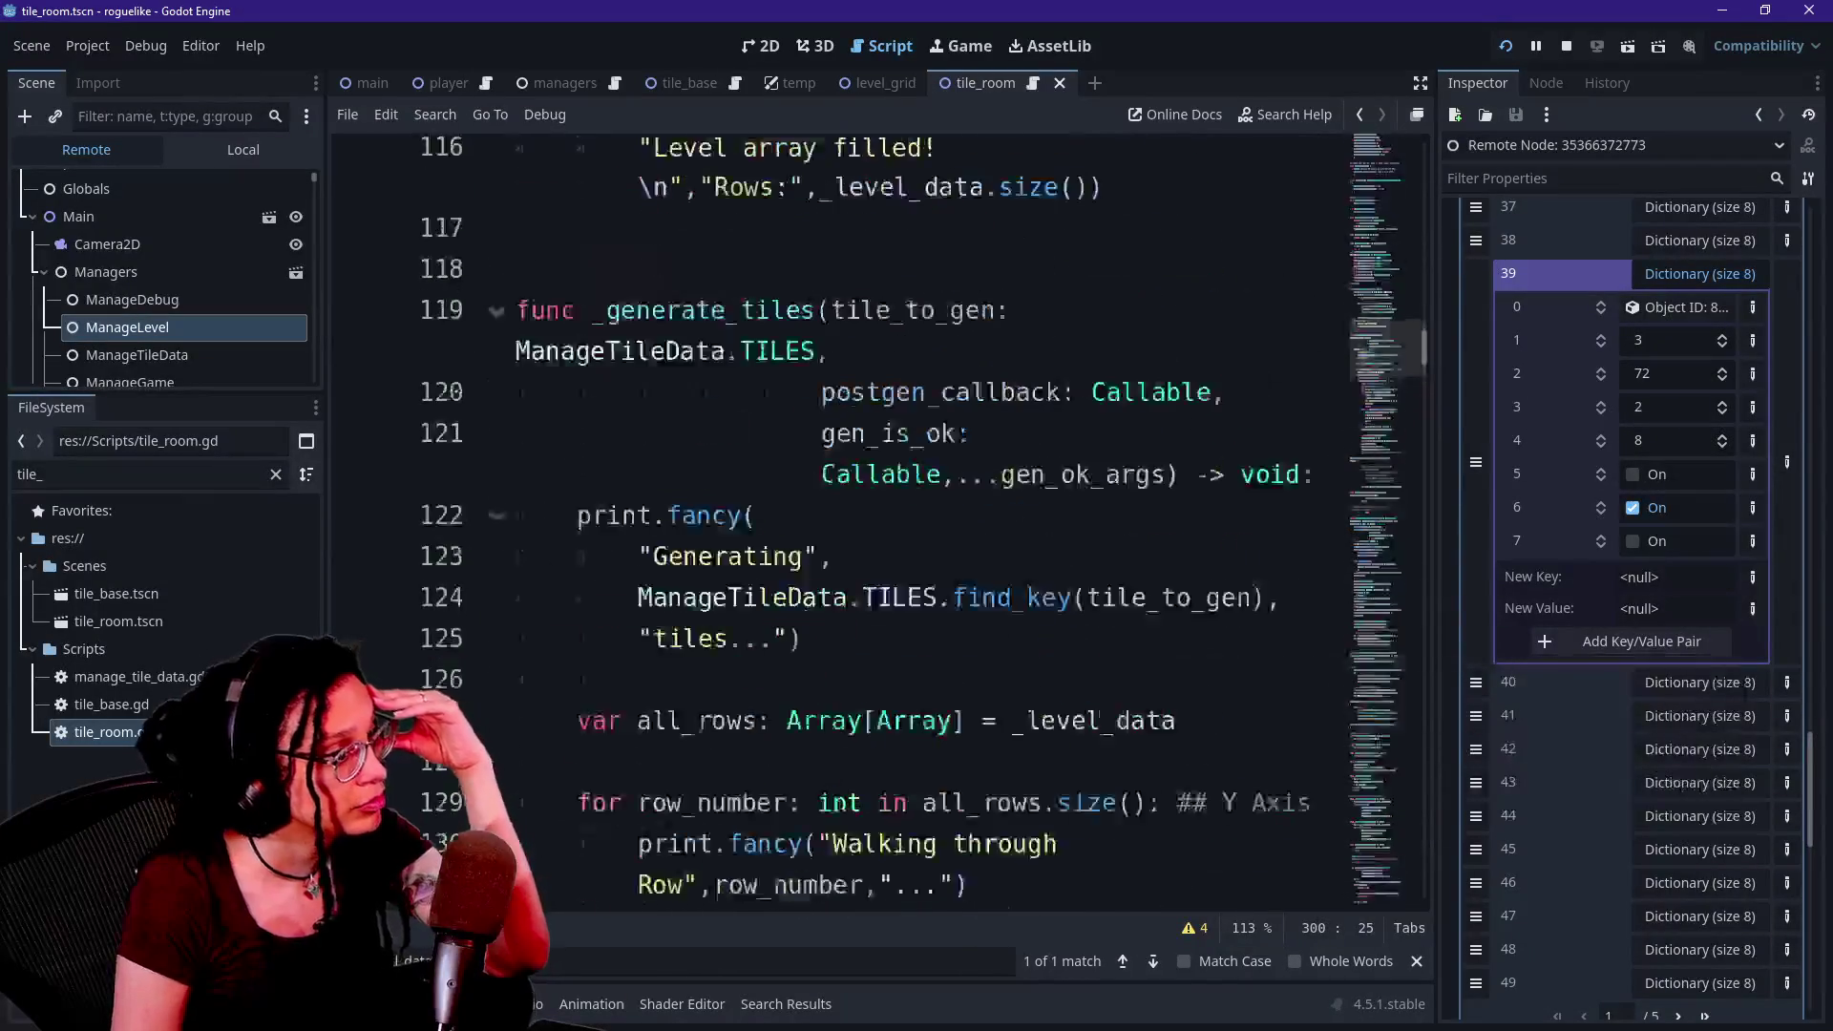
{"action": "scroll", "coordinate": [859, 515], "scroll_direction": "up", "scroll_amount": 11}
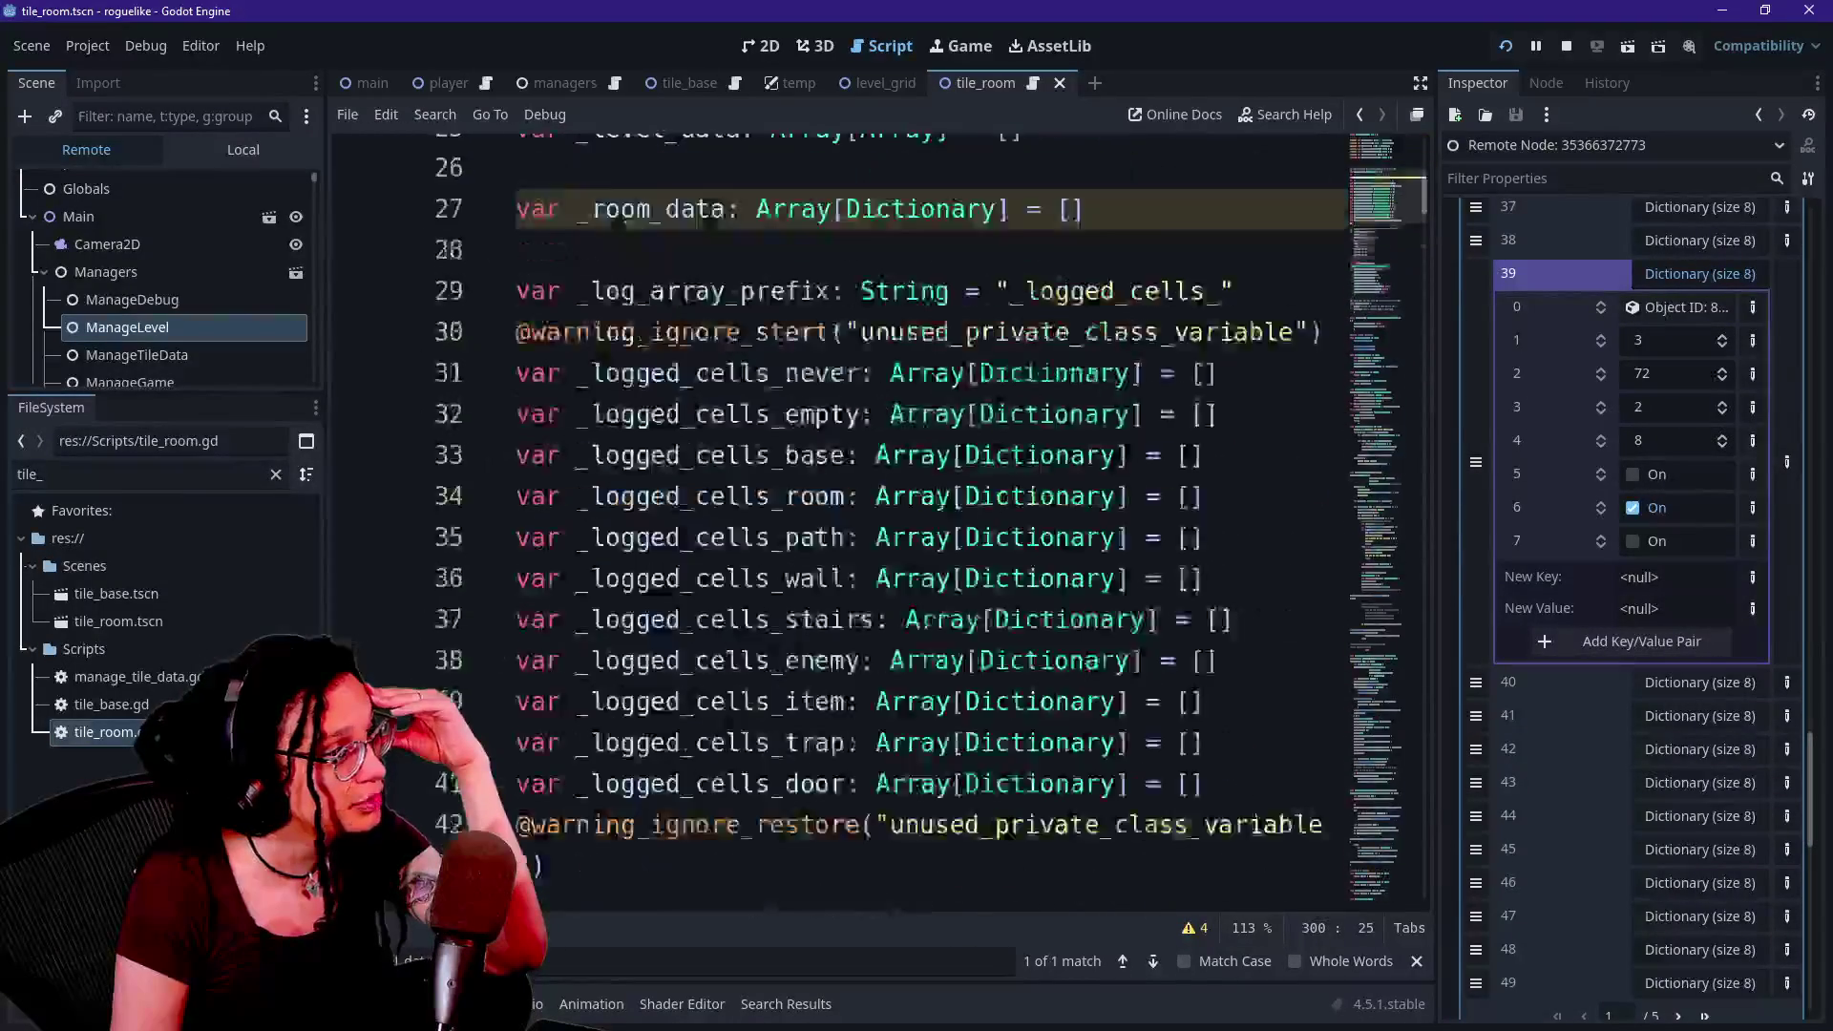
{"action": "scroll", "coordinate": [859, 516], "scroll_direction": "down", "scroll_amount": 10}
{"action": "scroll", "coordinate": [860, 515], "scroll_direction": "down", "scroll_amount": 4}
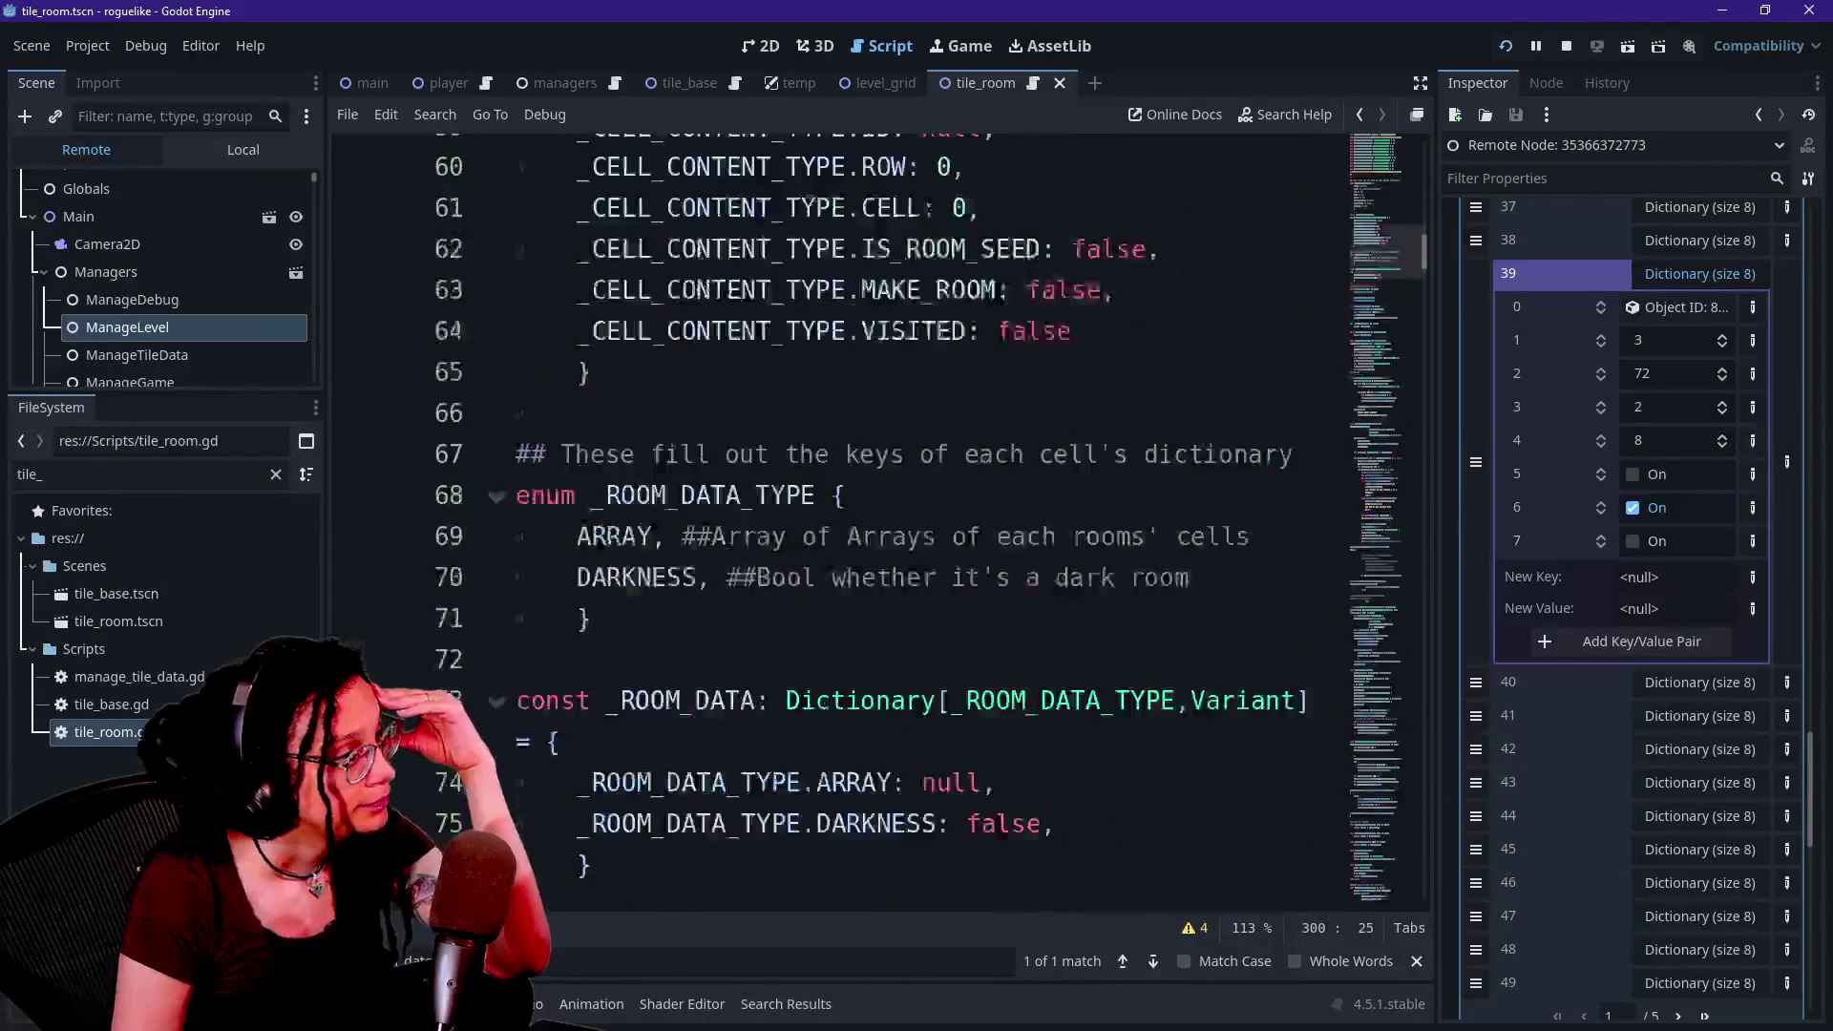
{"action": "scroll", "coordinate": [860, 516], "scroll_direction": "up", "scroll_amount": 4}
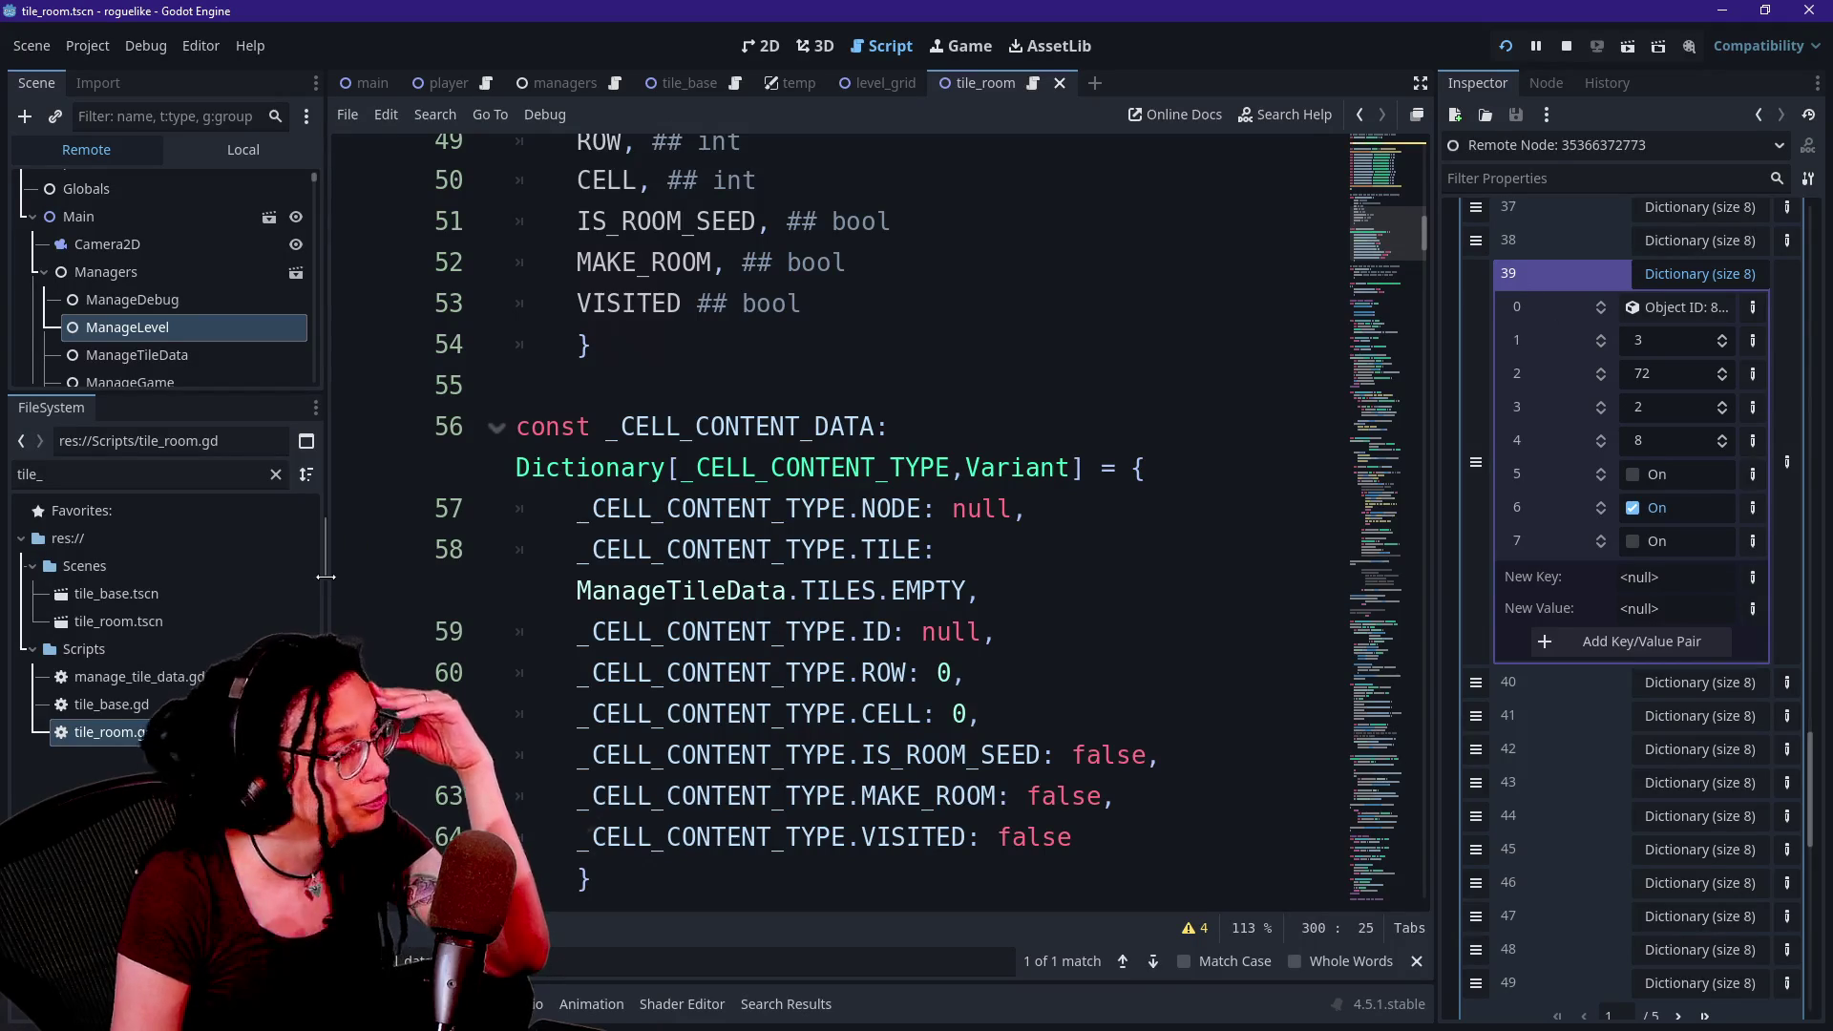
- Narrow the left dock and highlight the default cell fields on lines 56–60
{"action": "left_click_drag", "start_coordinate": [325, 577], "coordinate": [170, 577]}
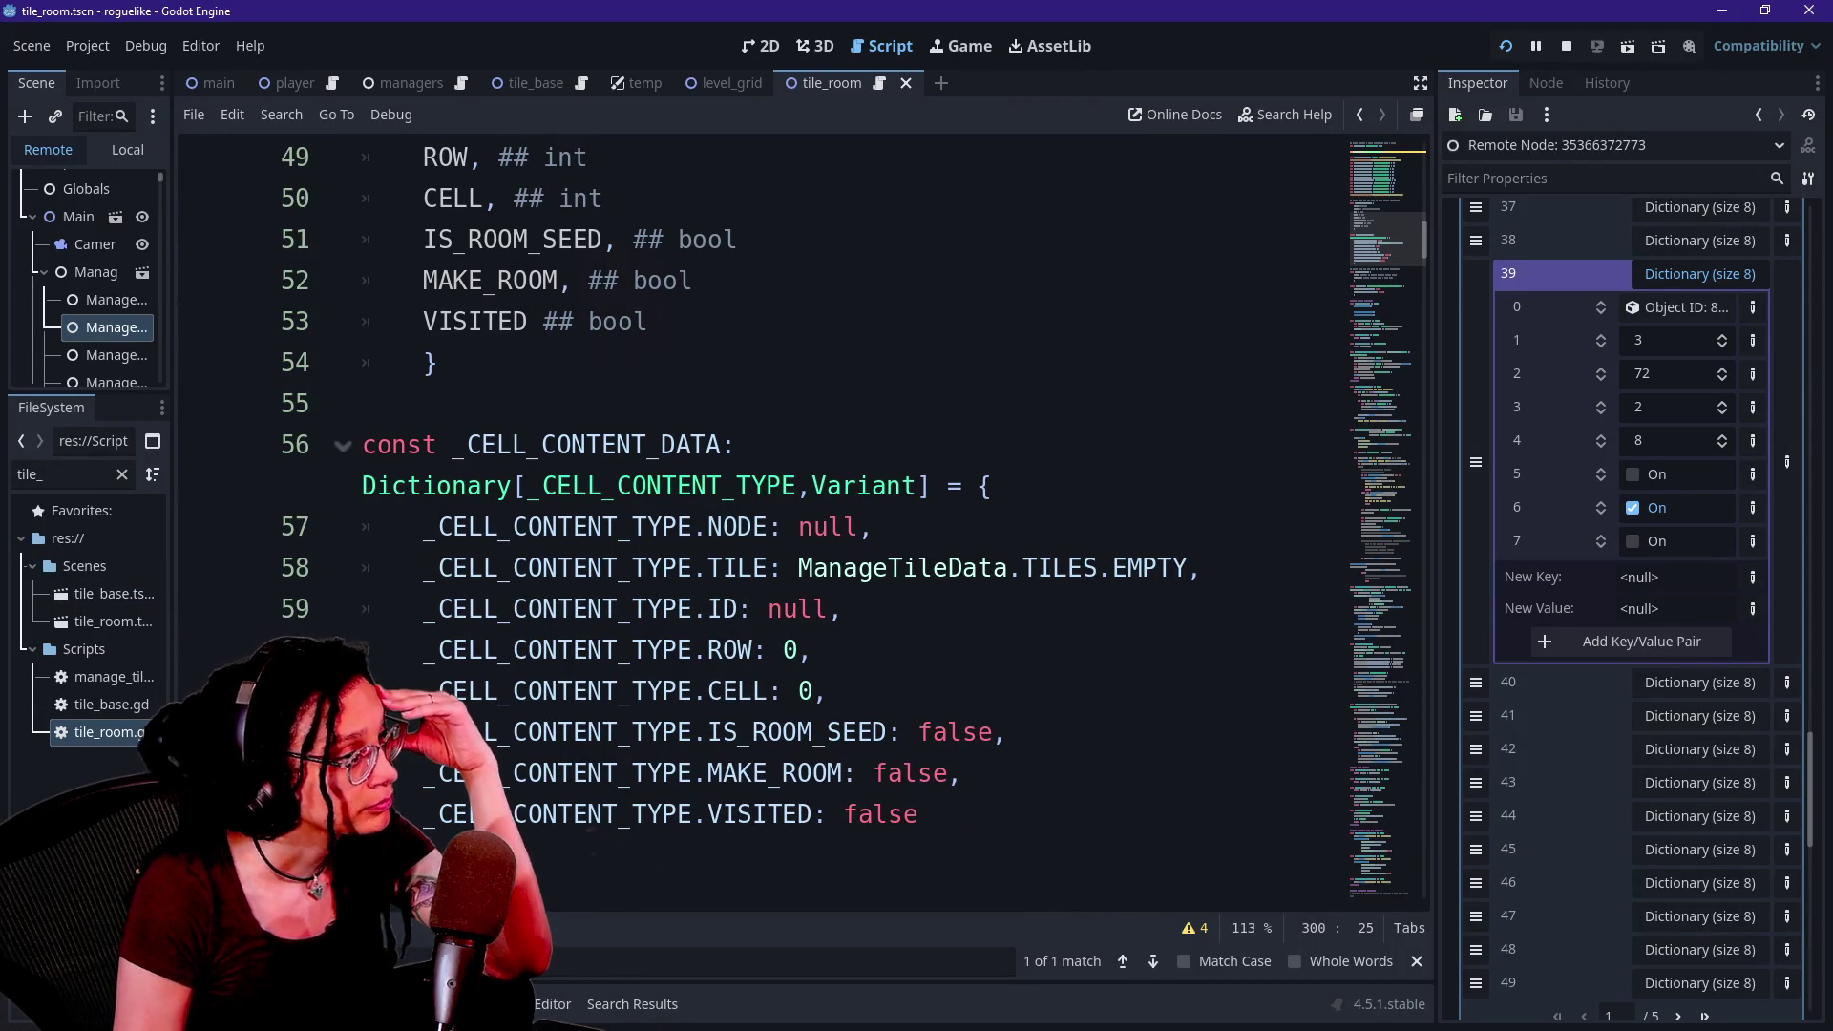
{"action": "left_click_drag", "start_coordinate": [438, 527], "coordinate": [875, 526]}
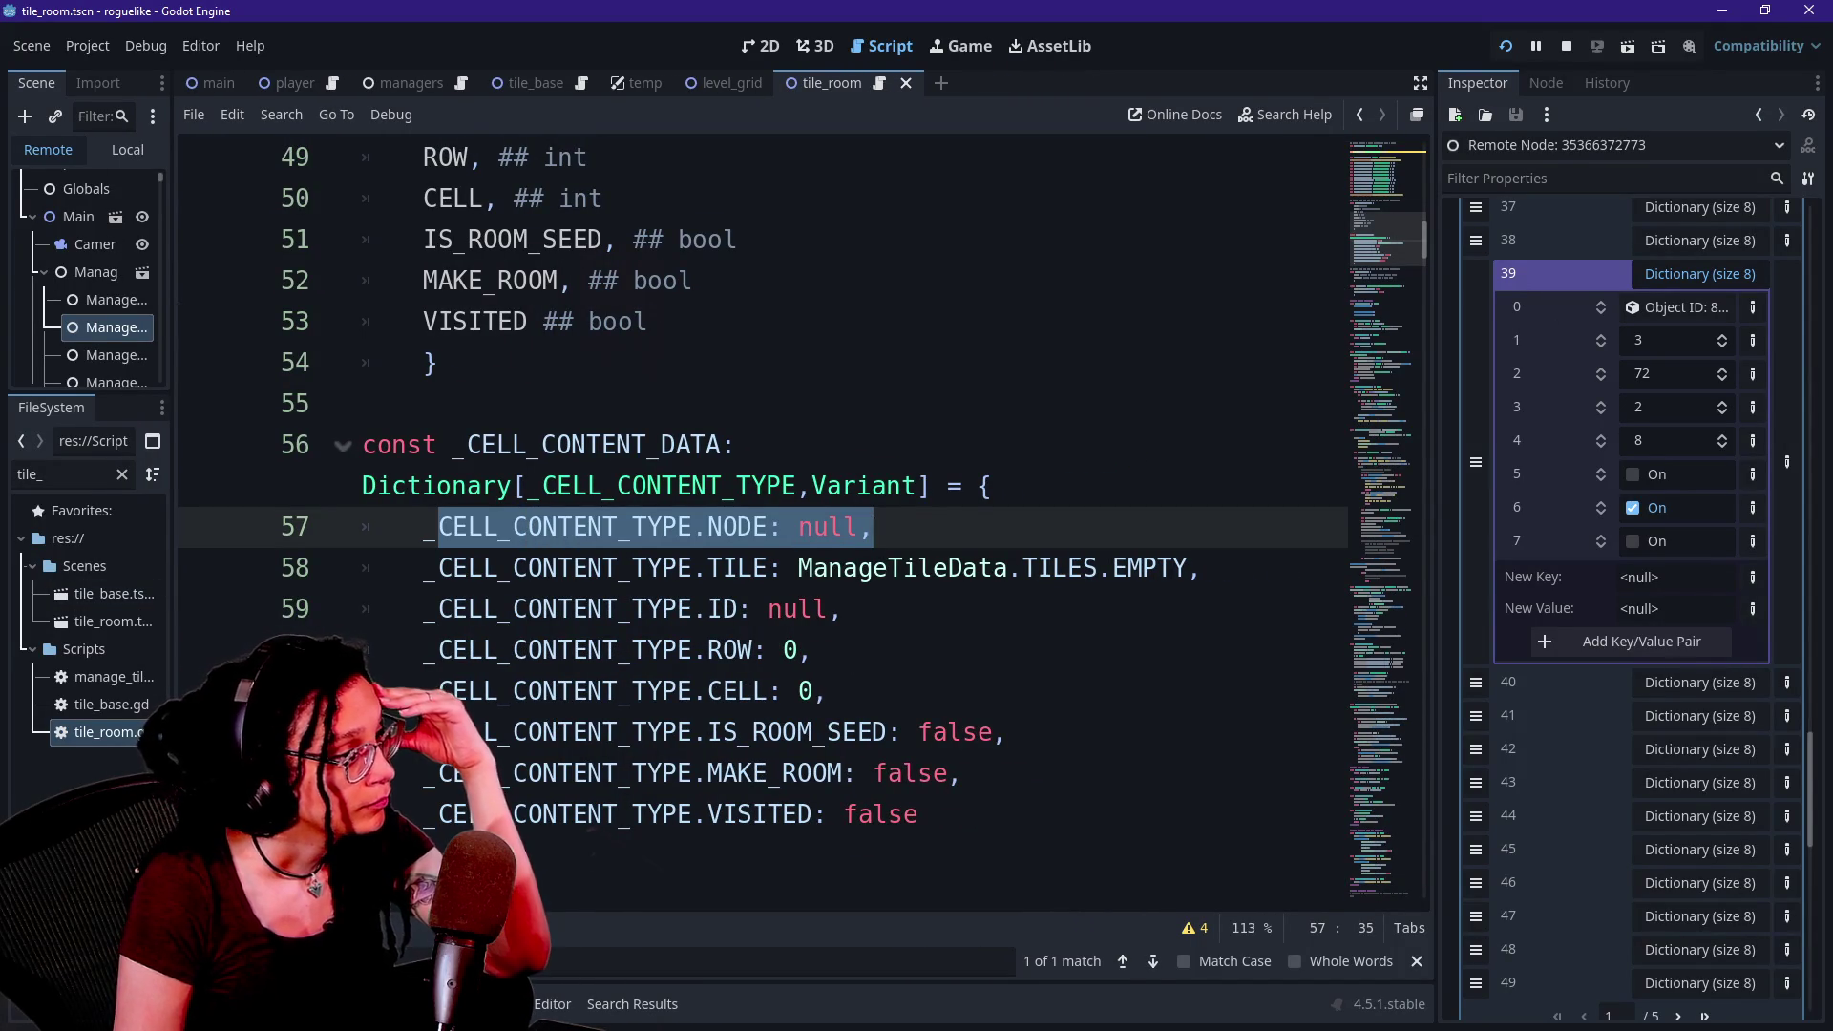
{"action": "left_click_drag", "start_coordinate": [438, 567], "coordinate": [574, 567]}
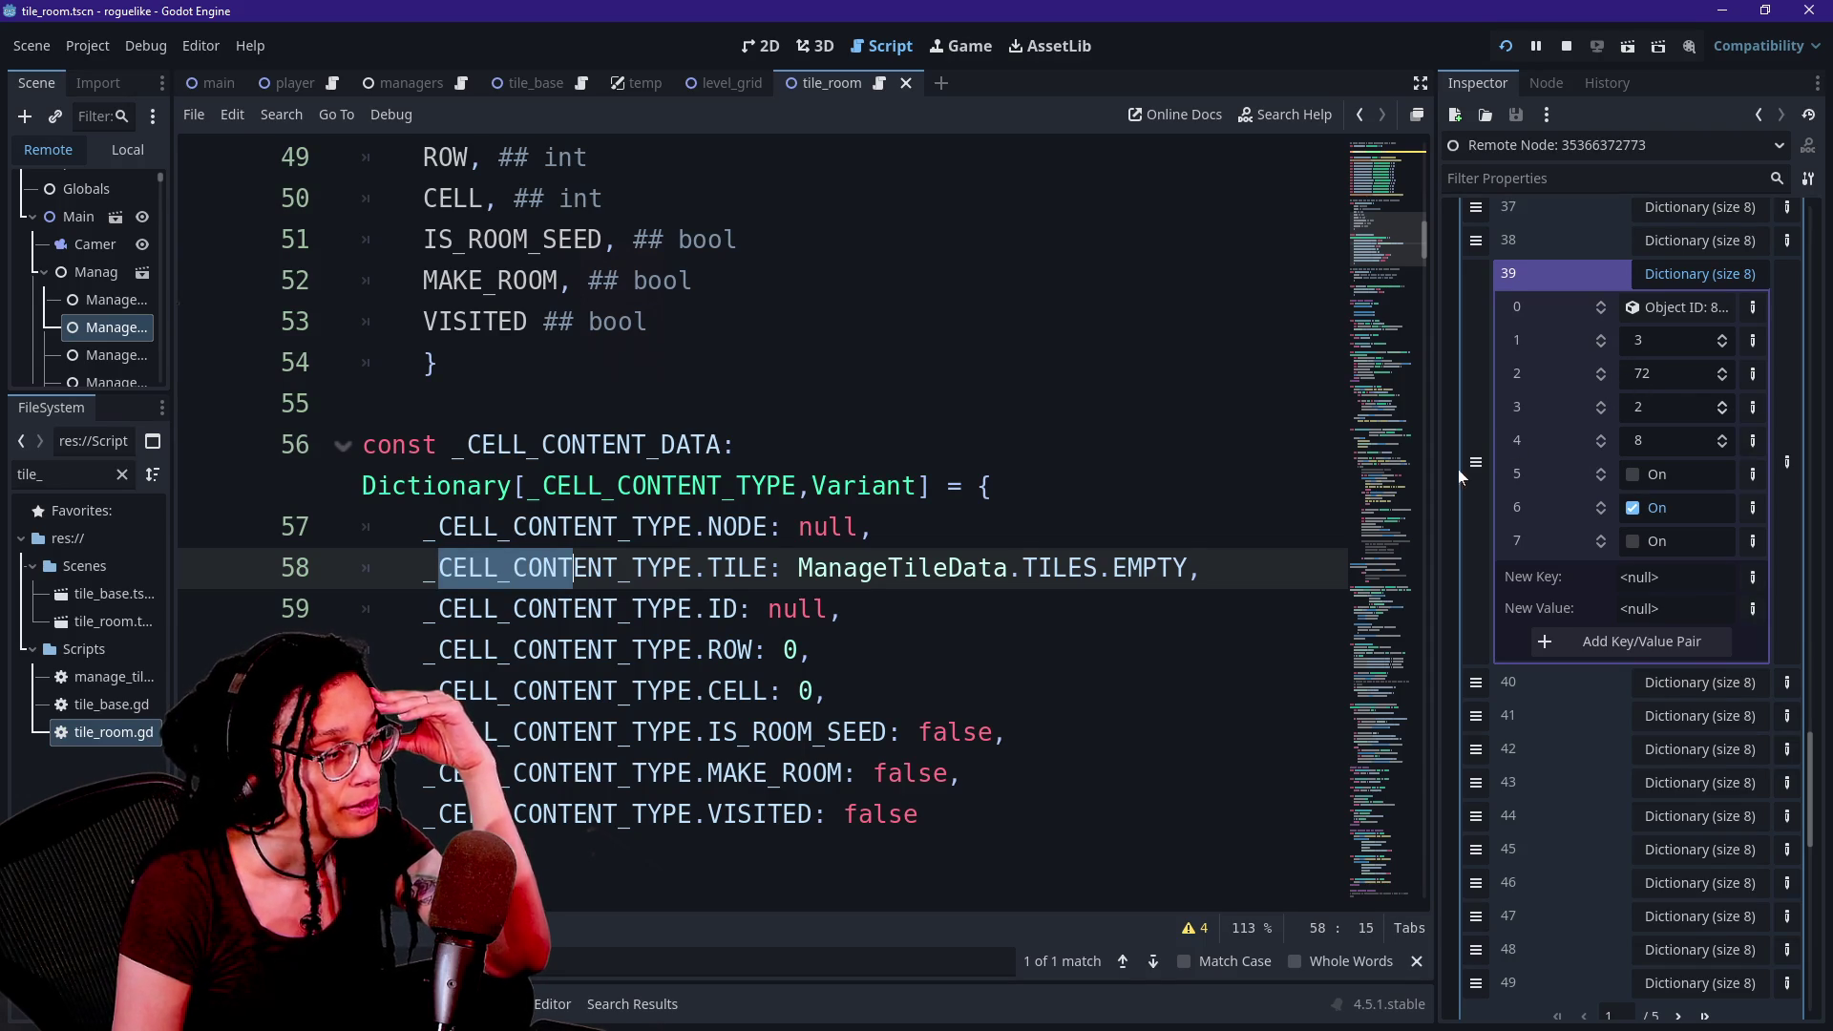
{"action": "left_click_drag", "start_coordinate": [827, 690], "coordinate": [362, 485]}
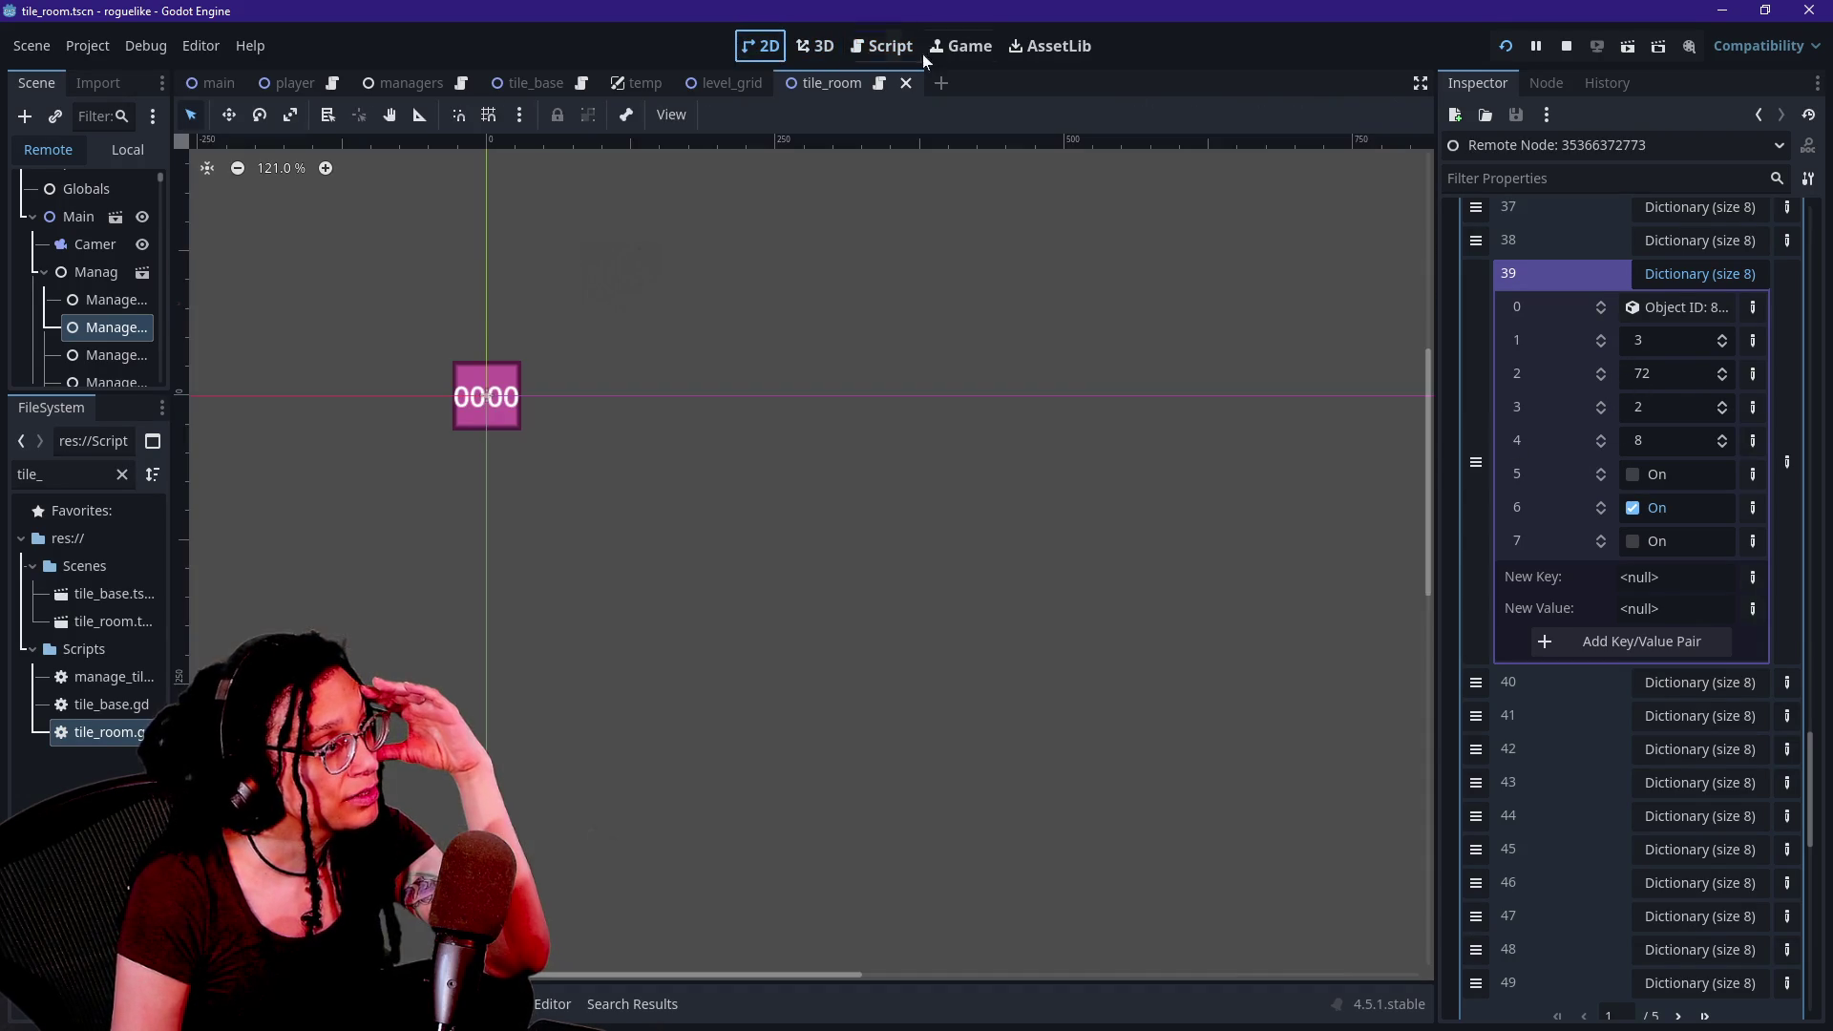
- Jump from tile_room.gd to the TILES enum definition and select its EMPTY entry
{"action": "left_click", "coordinate": [945, 60]}
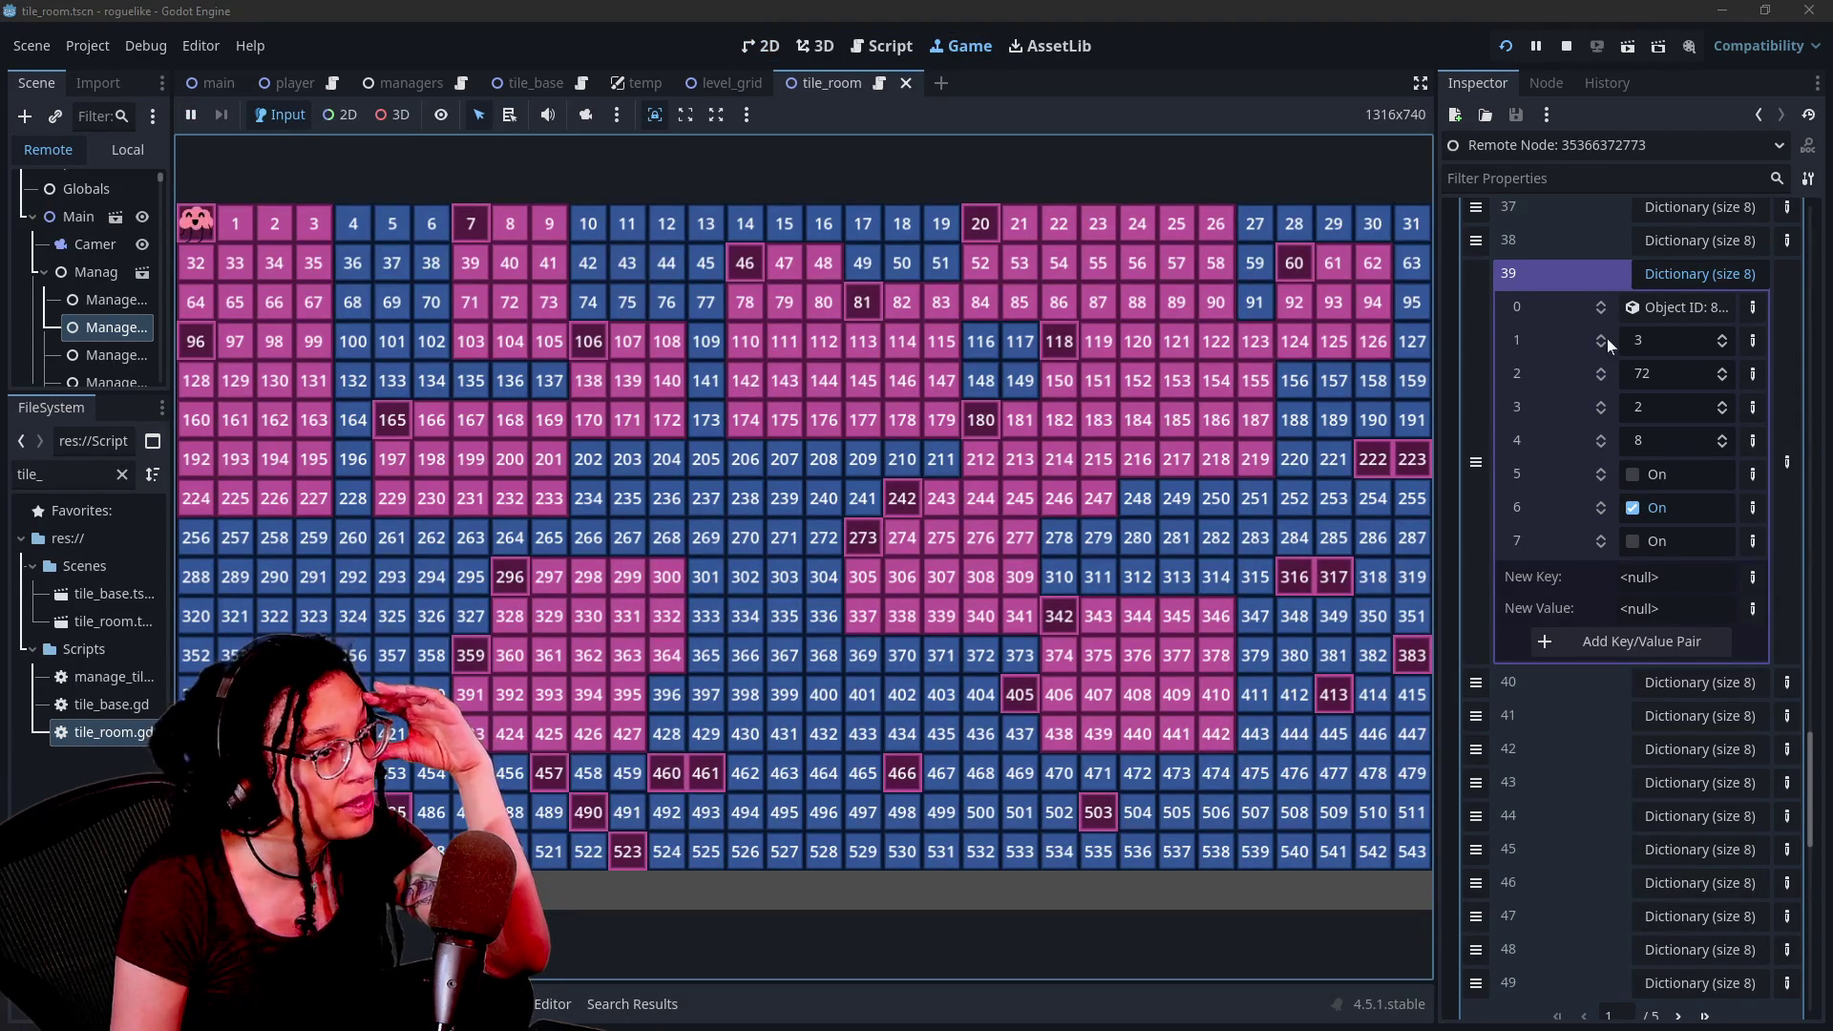
{"action": "left_click", "coordinate": [883, 46]}
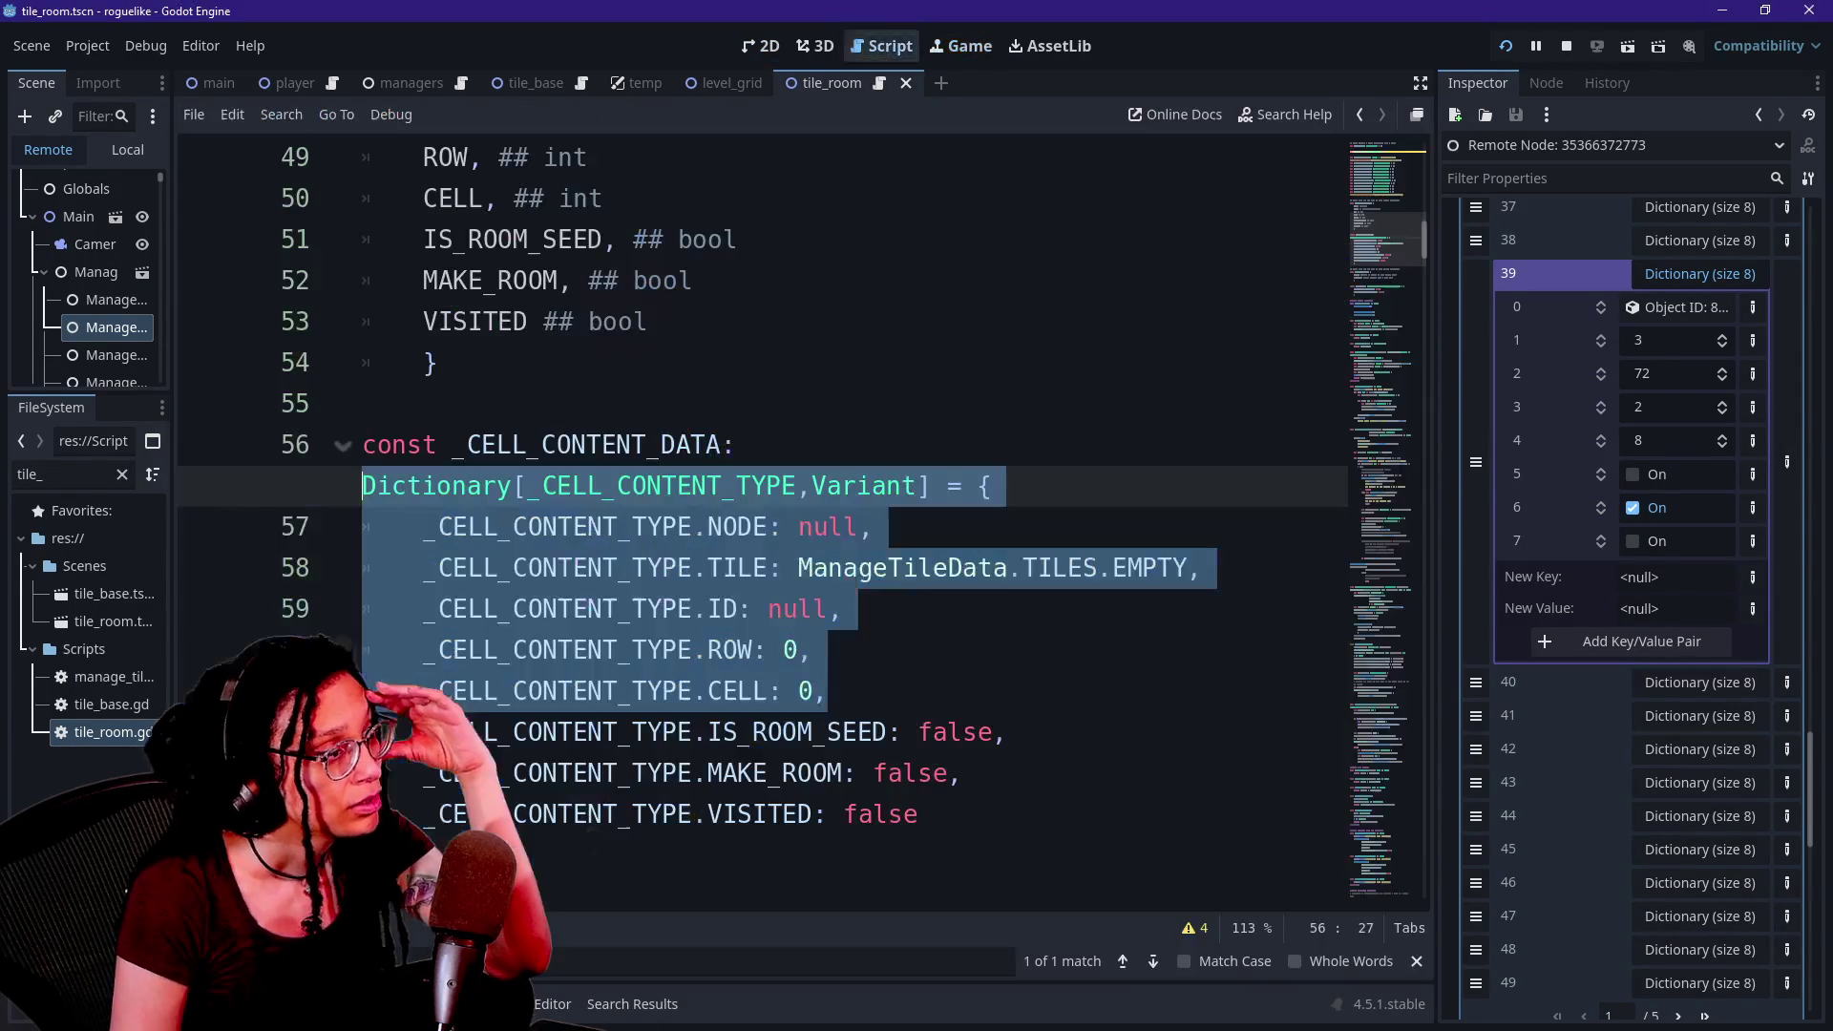
{"action": "left_click", "coordinate": [799, 567]}
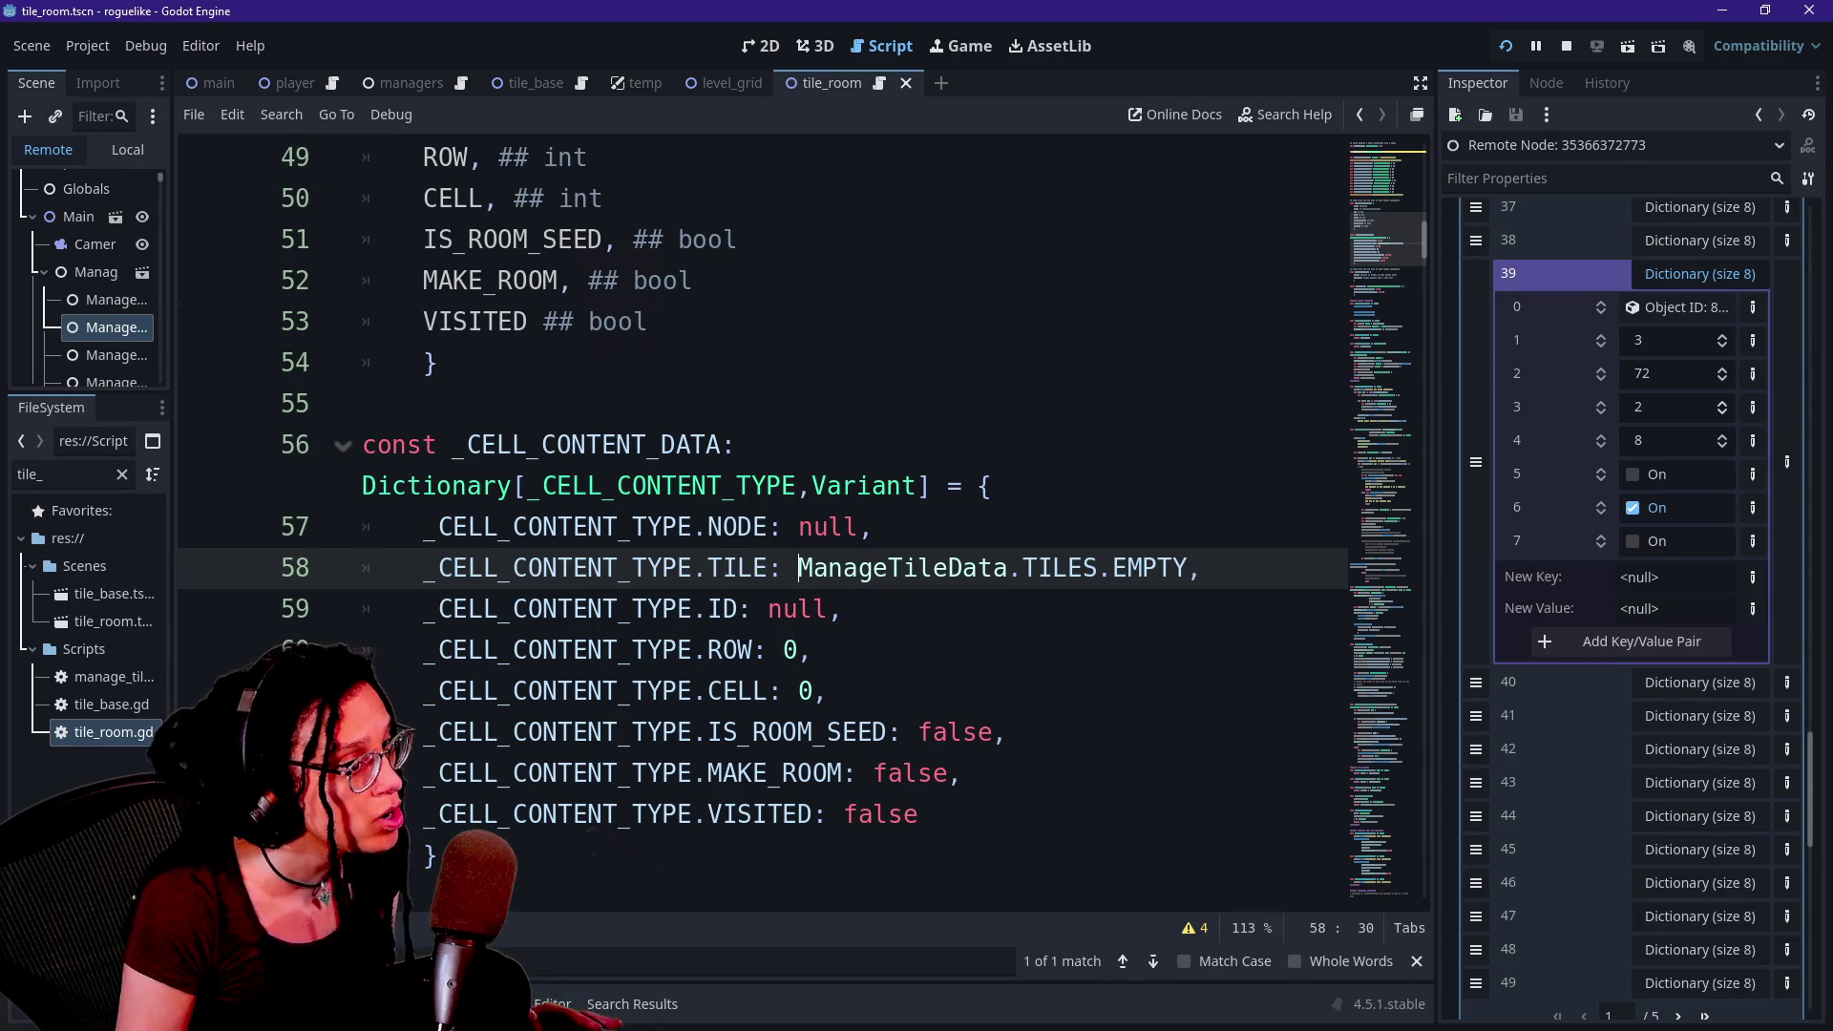
{"action": "left_click", "coordinate": [1058, 569], "text": "ctrl"}
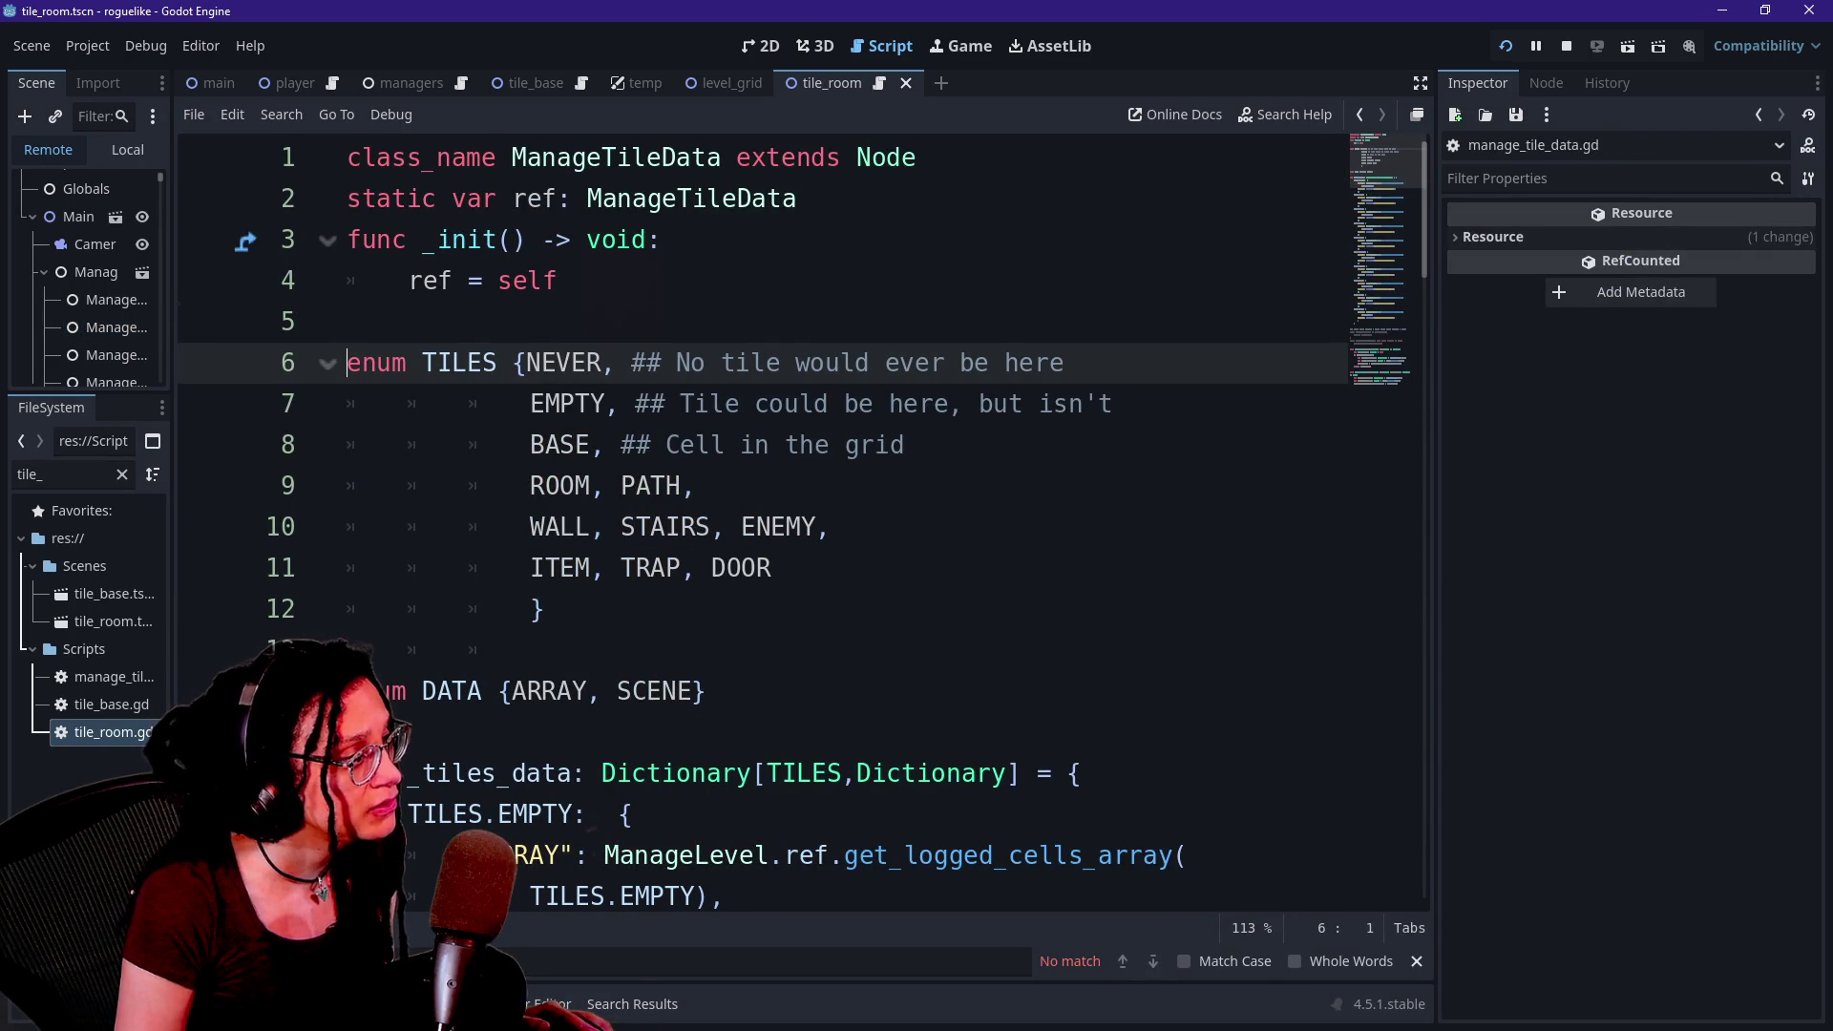
{"action": "left_click_drag", "start_coordinate": [558, 403], "coordinate": [605, 403]}
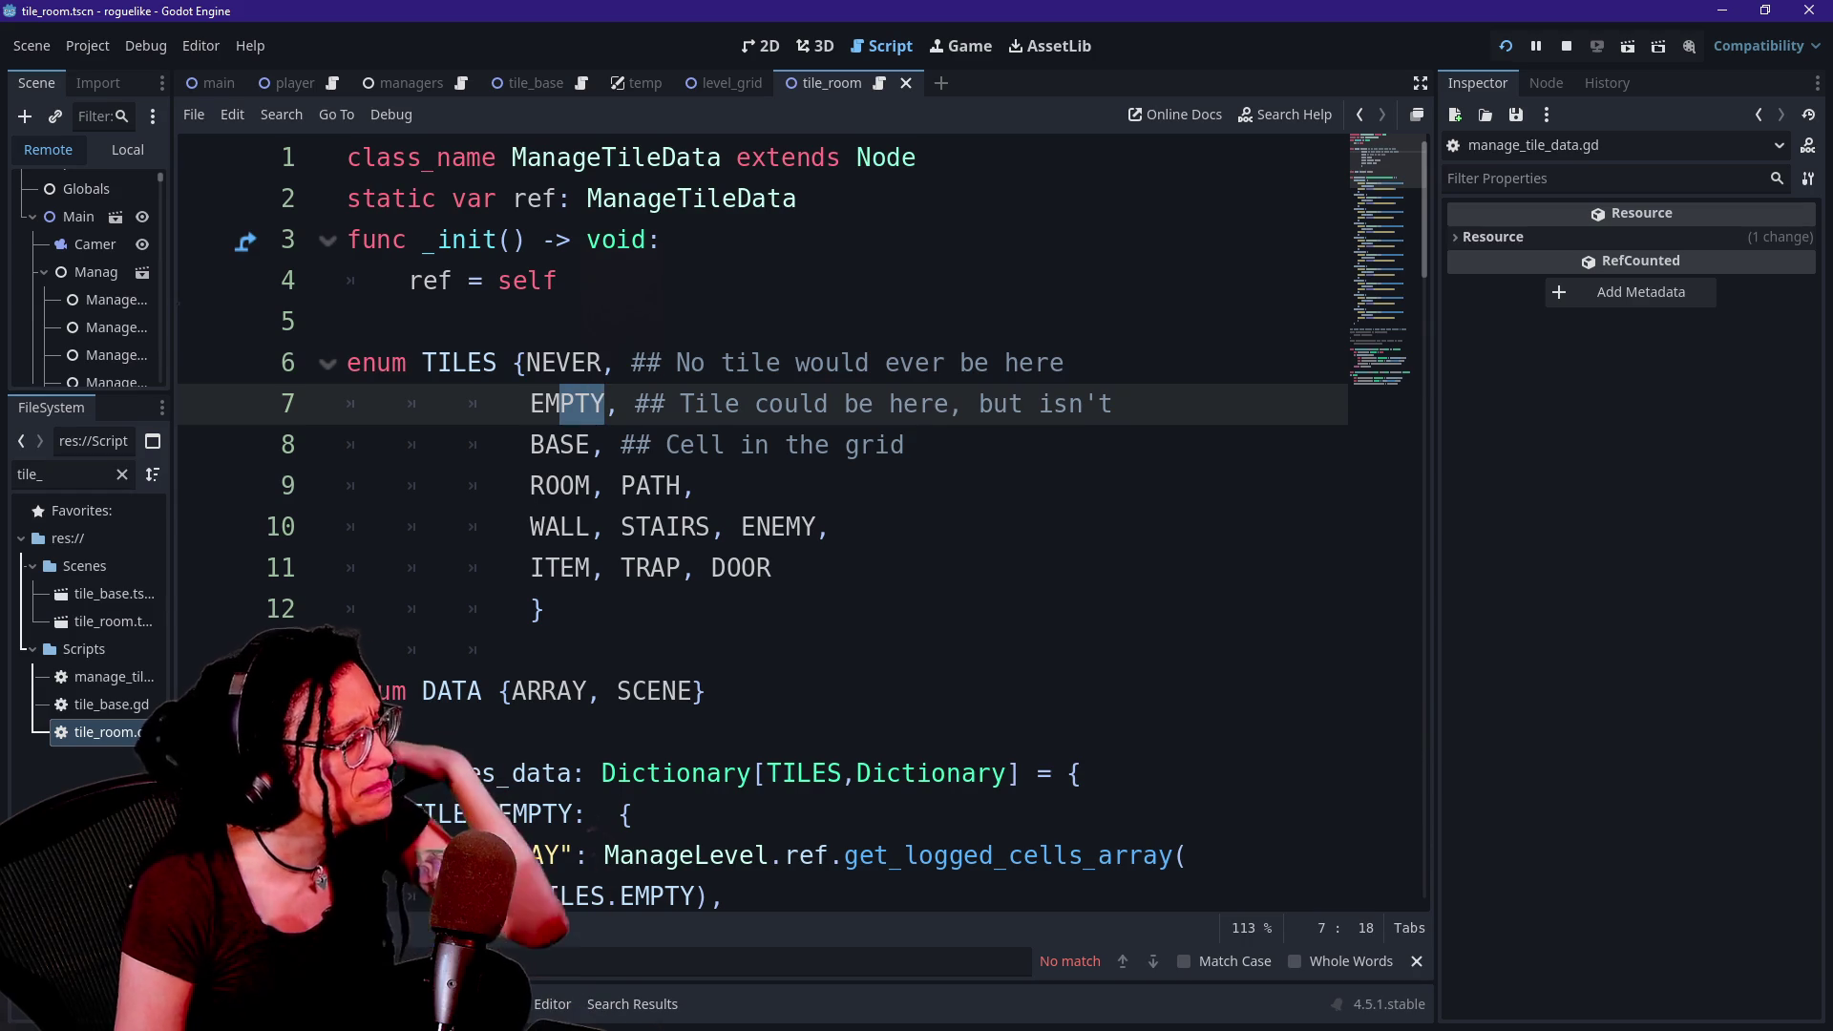
- Compare tile_room's line 58 with the TILES enum, then show the running game's numbered grid
{"action": "left_click", "coordinate": [1357, 114]}
{"action": "left_click", "coordinate": [1356, 113]}
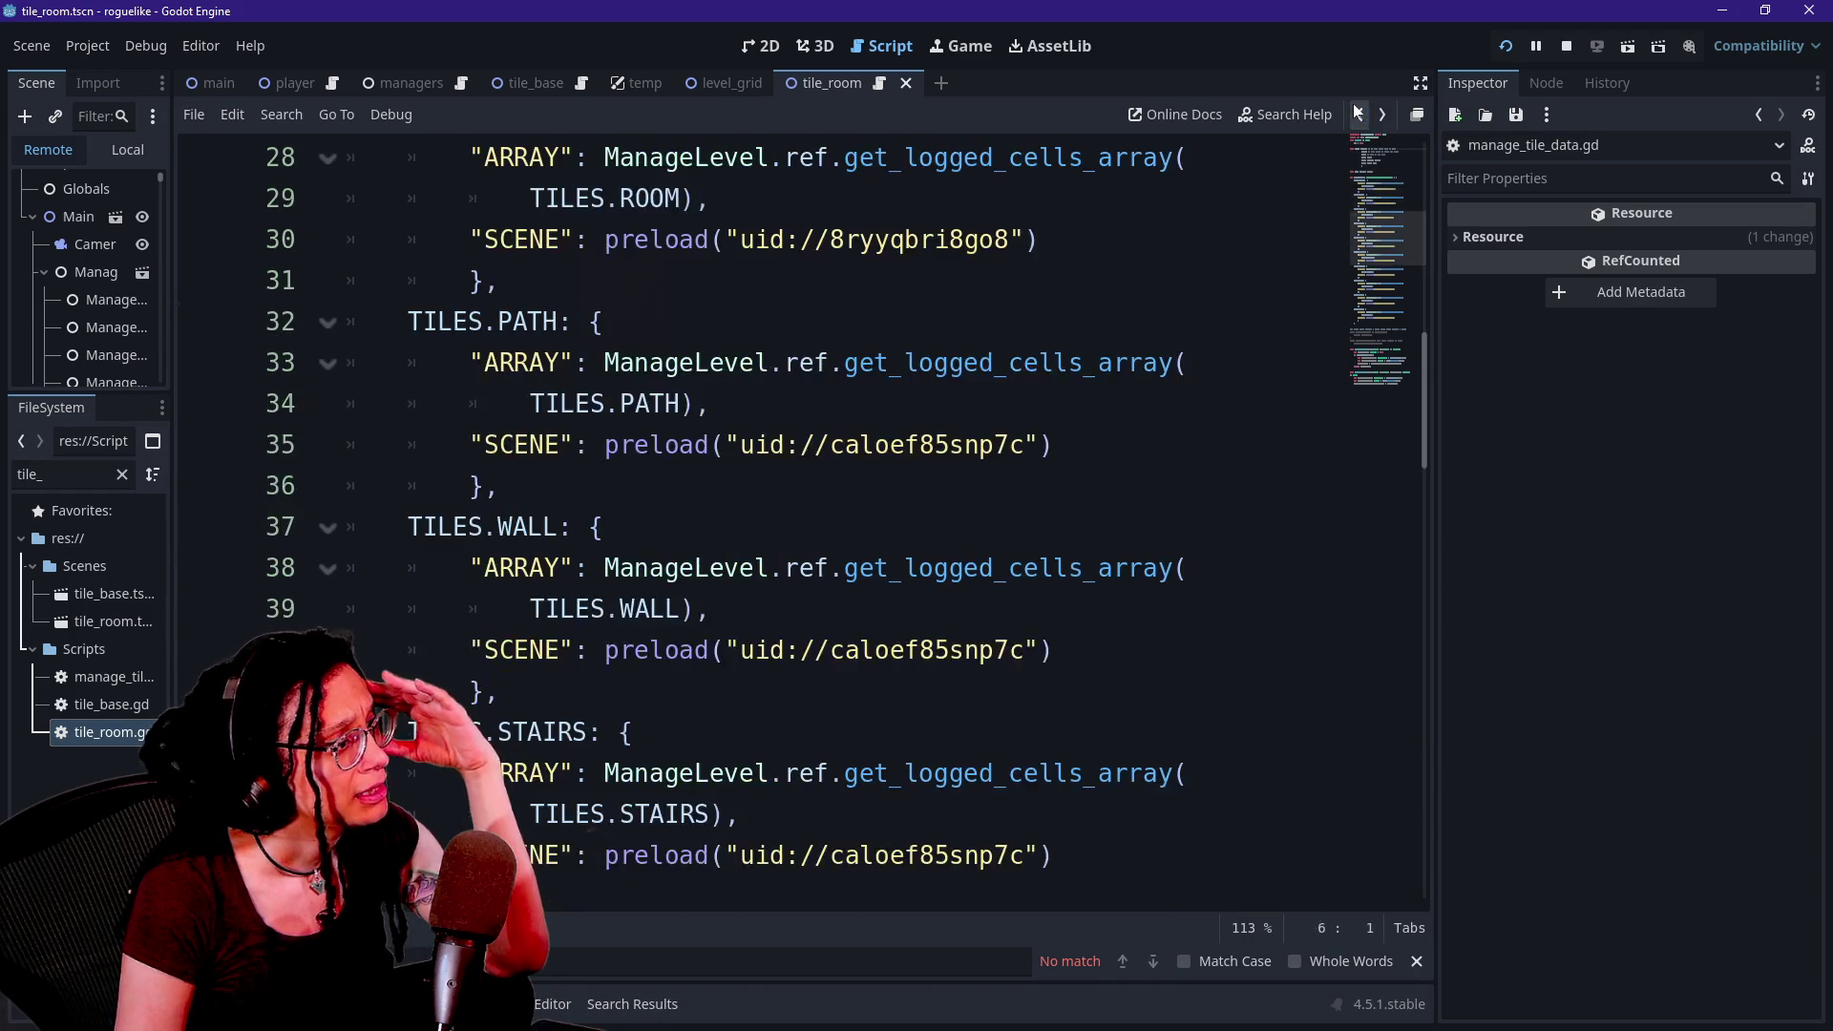
{"action": "left_click", "coordinate": [1356, 112]}
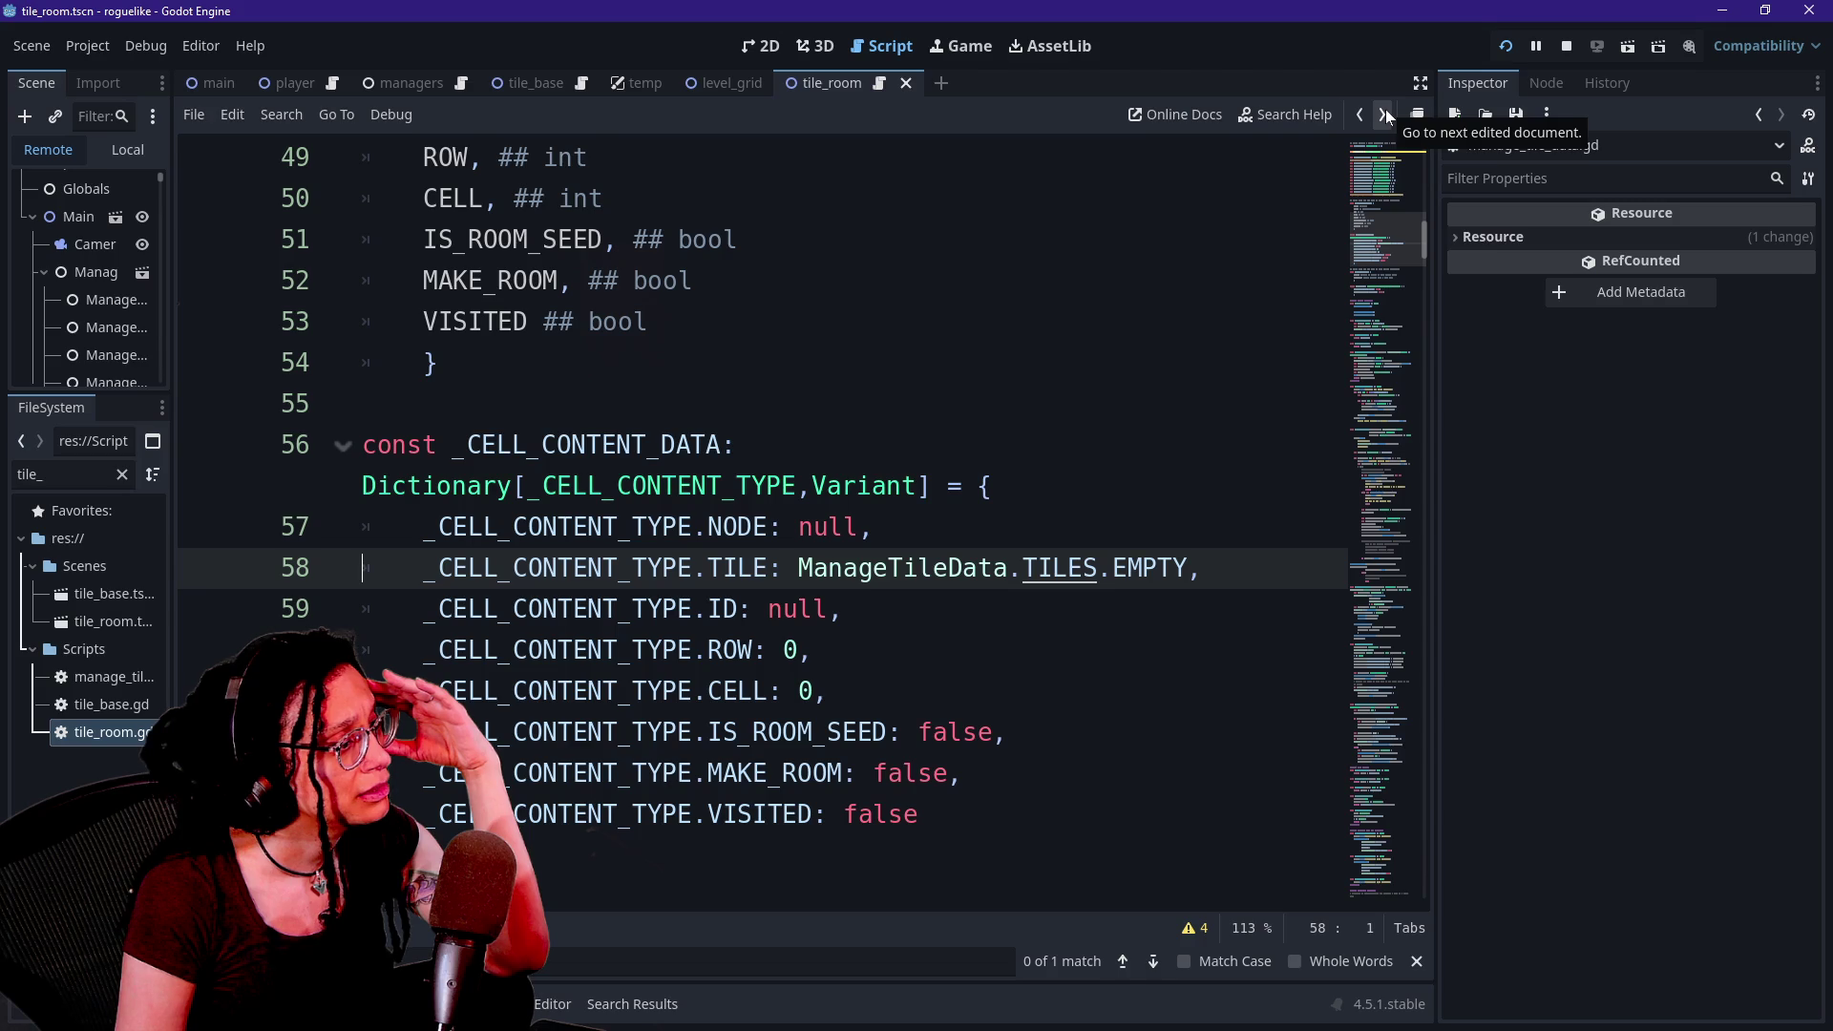
{"action": "left_click", "coordinate": [1386, 114]}
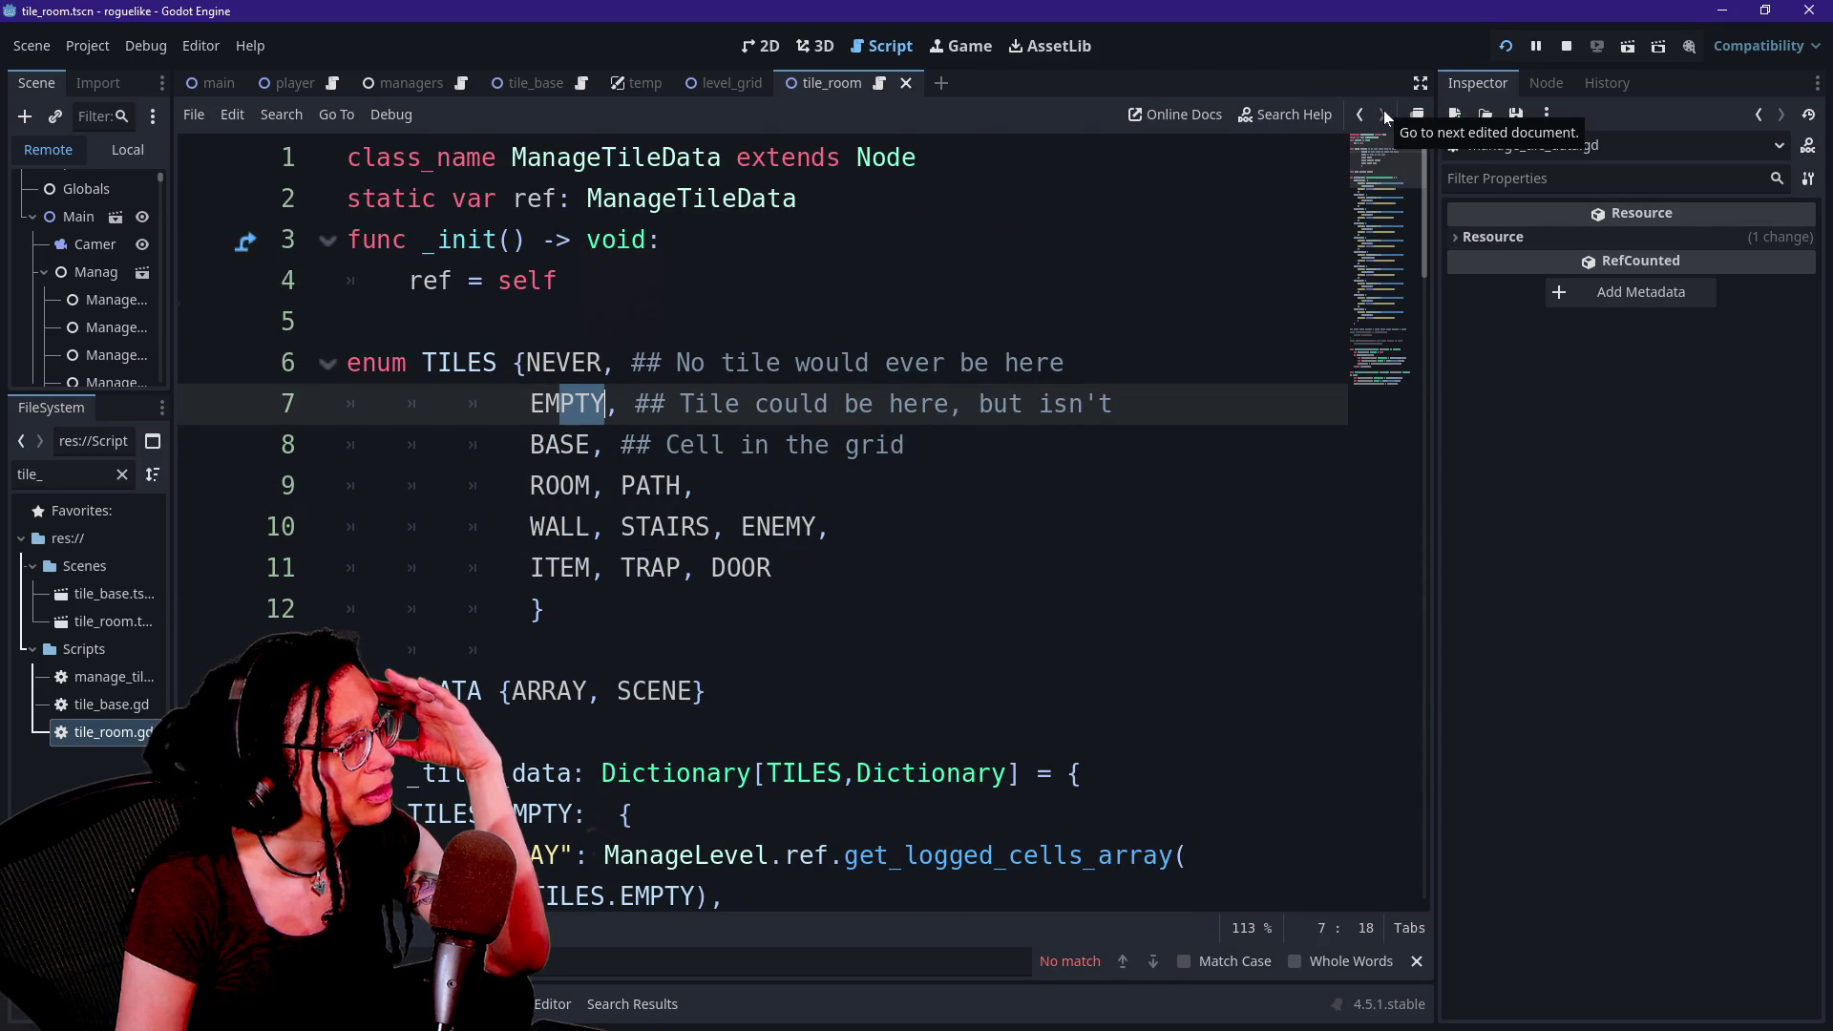
{"action": "left_click", "coordinate": [1360, 114]}
{"action": "left_click", "coordinate": [1359, 114]}
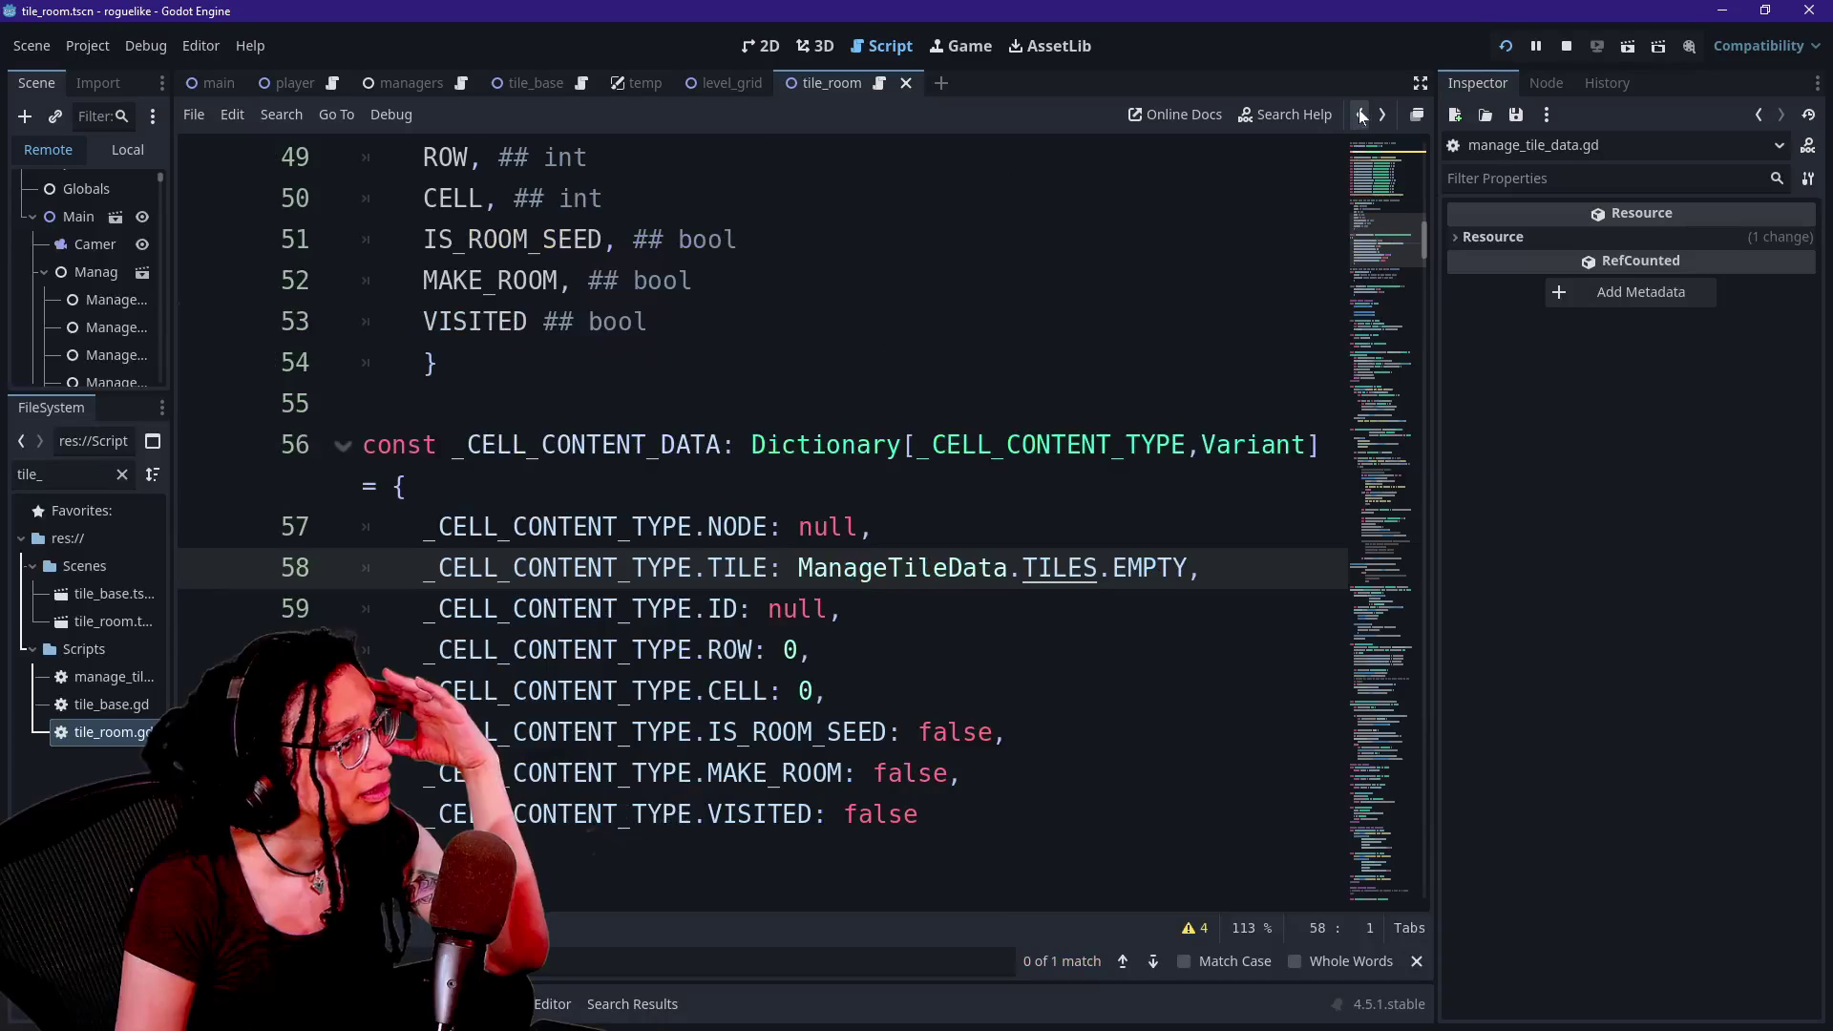
{"action": "left_click", "coordinate": [960, 45]}
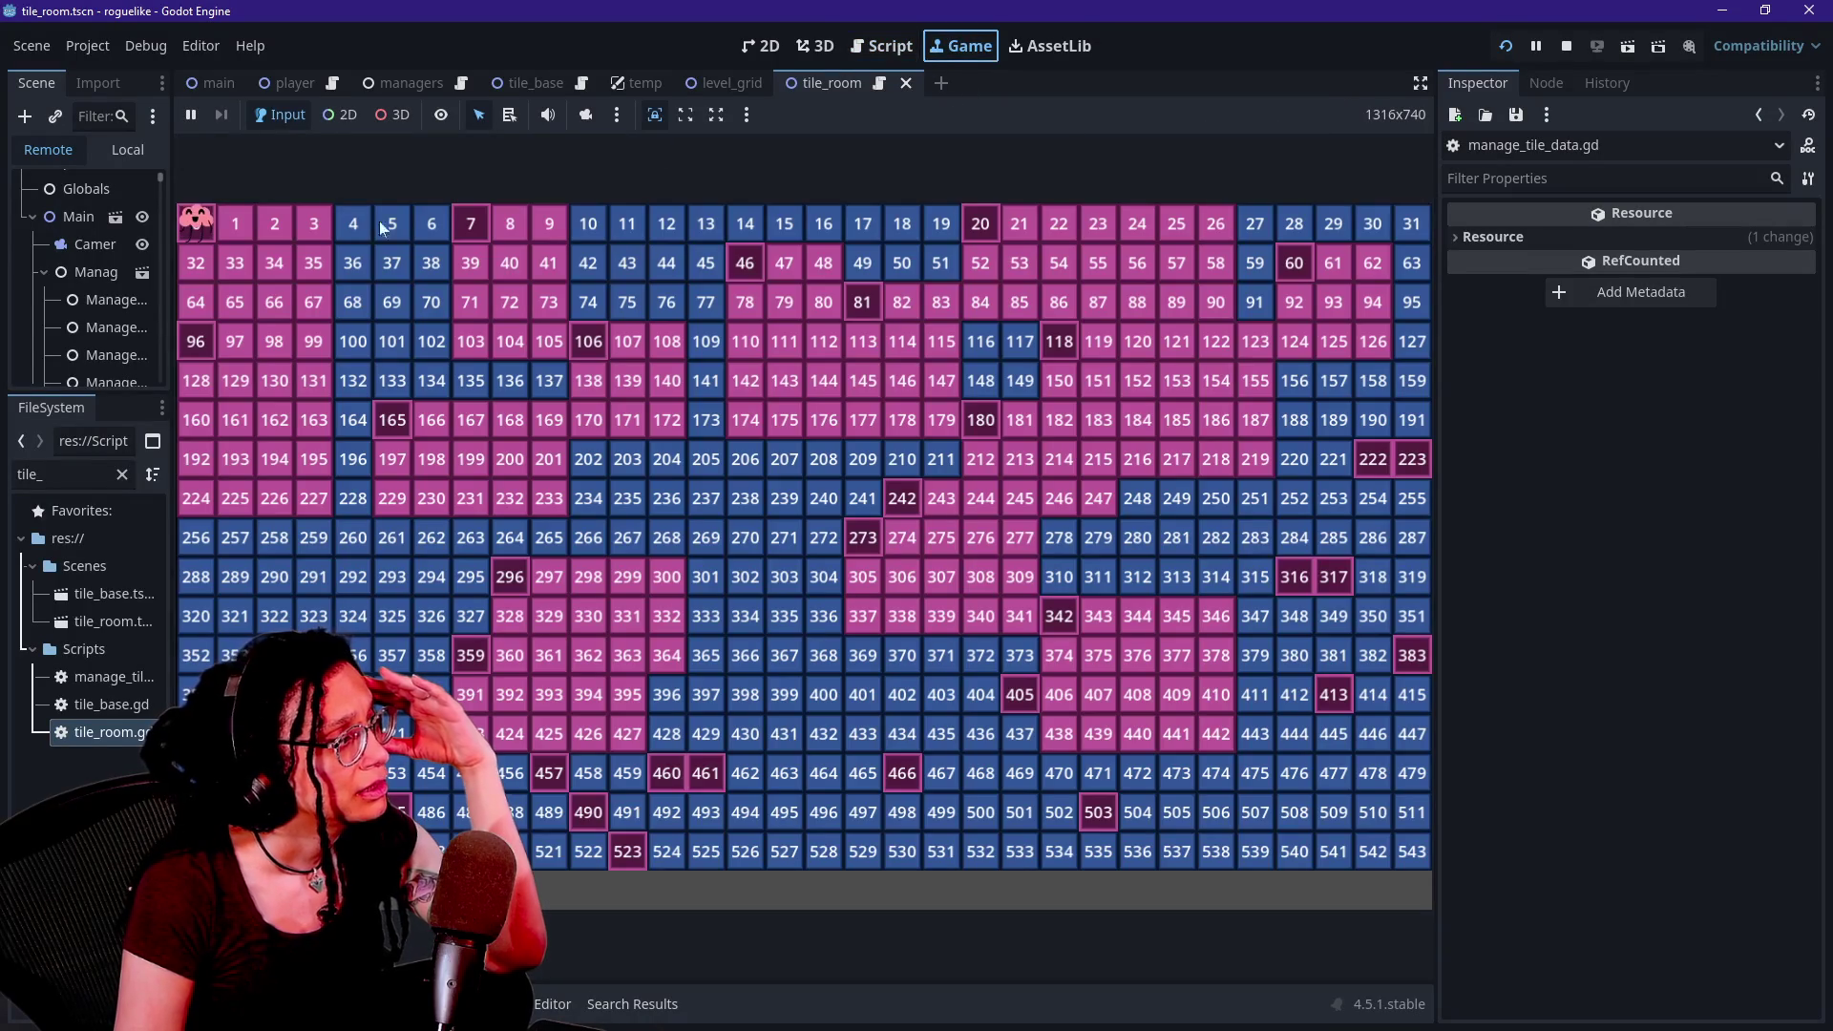
- Select the live Managers child and expand Logged Cells Room entry 29 showing 3, 57, 1, 25
{"action": "left_click", "coordinate": [96, 274]}
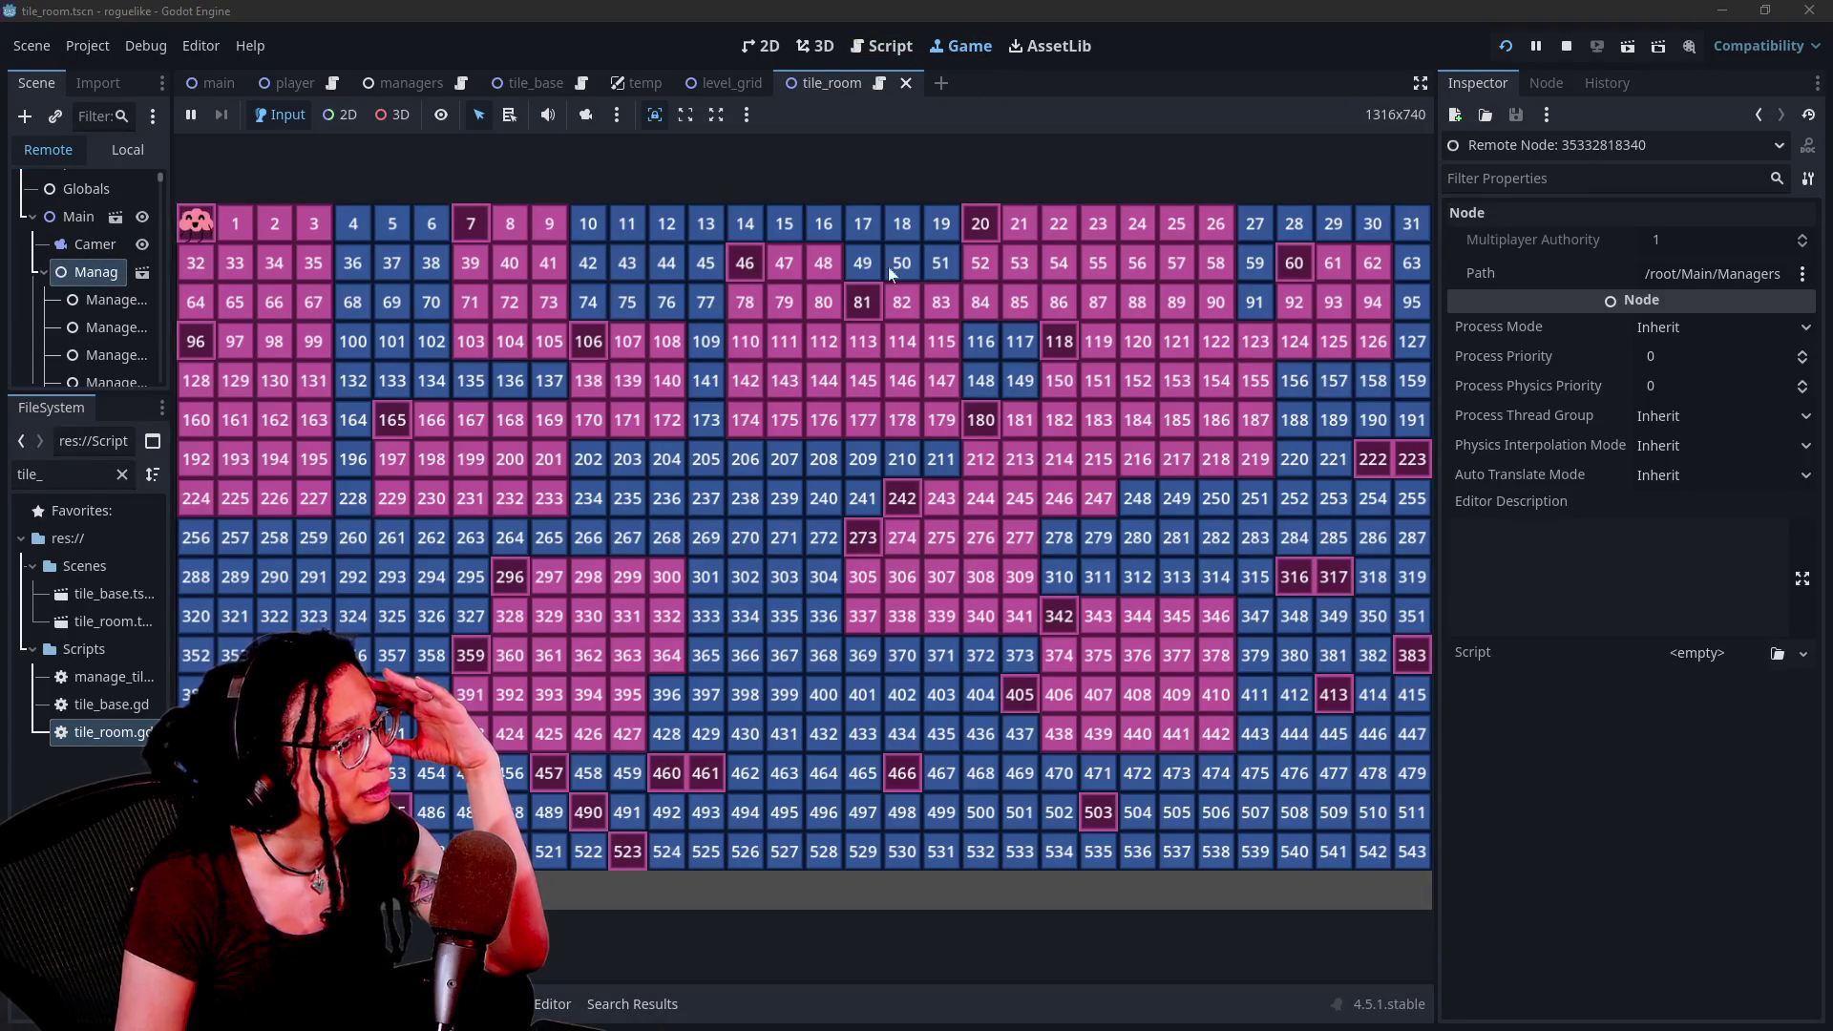
{"action": "left_click", "coordinate": [105, 356]}
{"action": "left_click", "coordinate": [105, 327]}
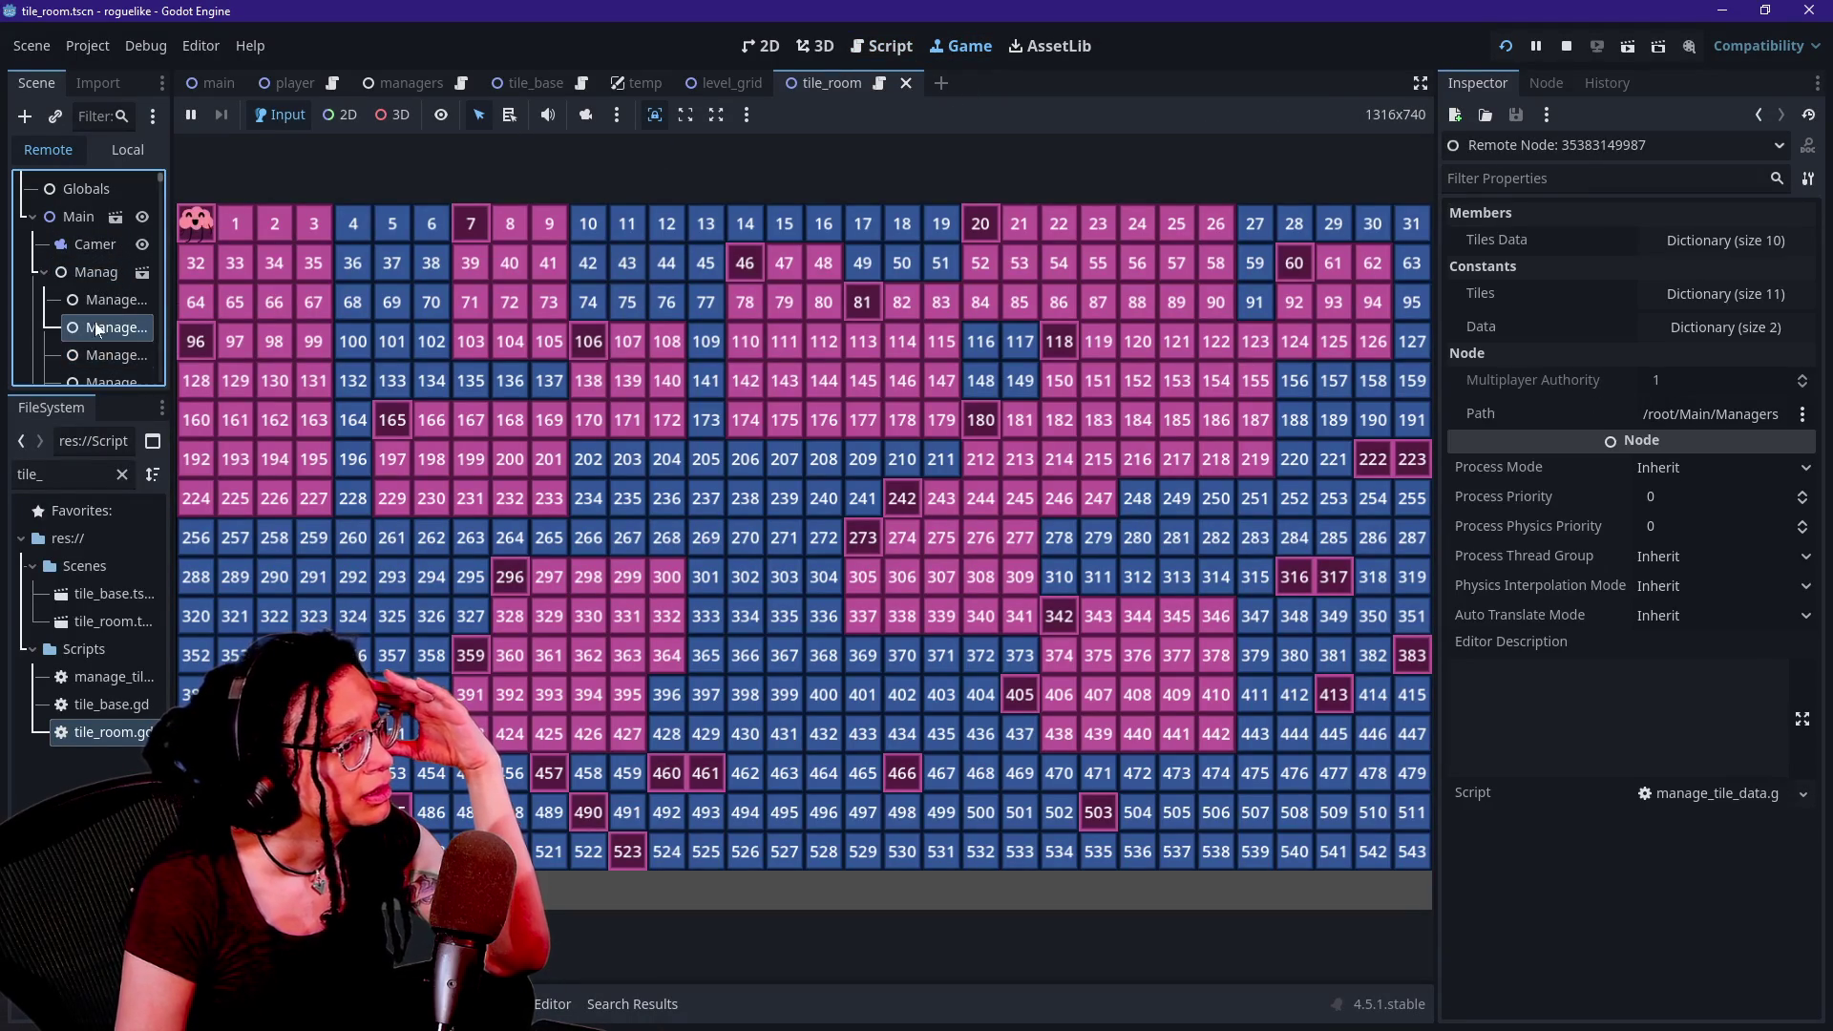
{"action": "scroll", "coordinate": [1590, 587], "scroll_direction": "down", "scroll_amount": 10}
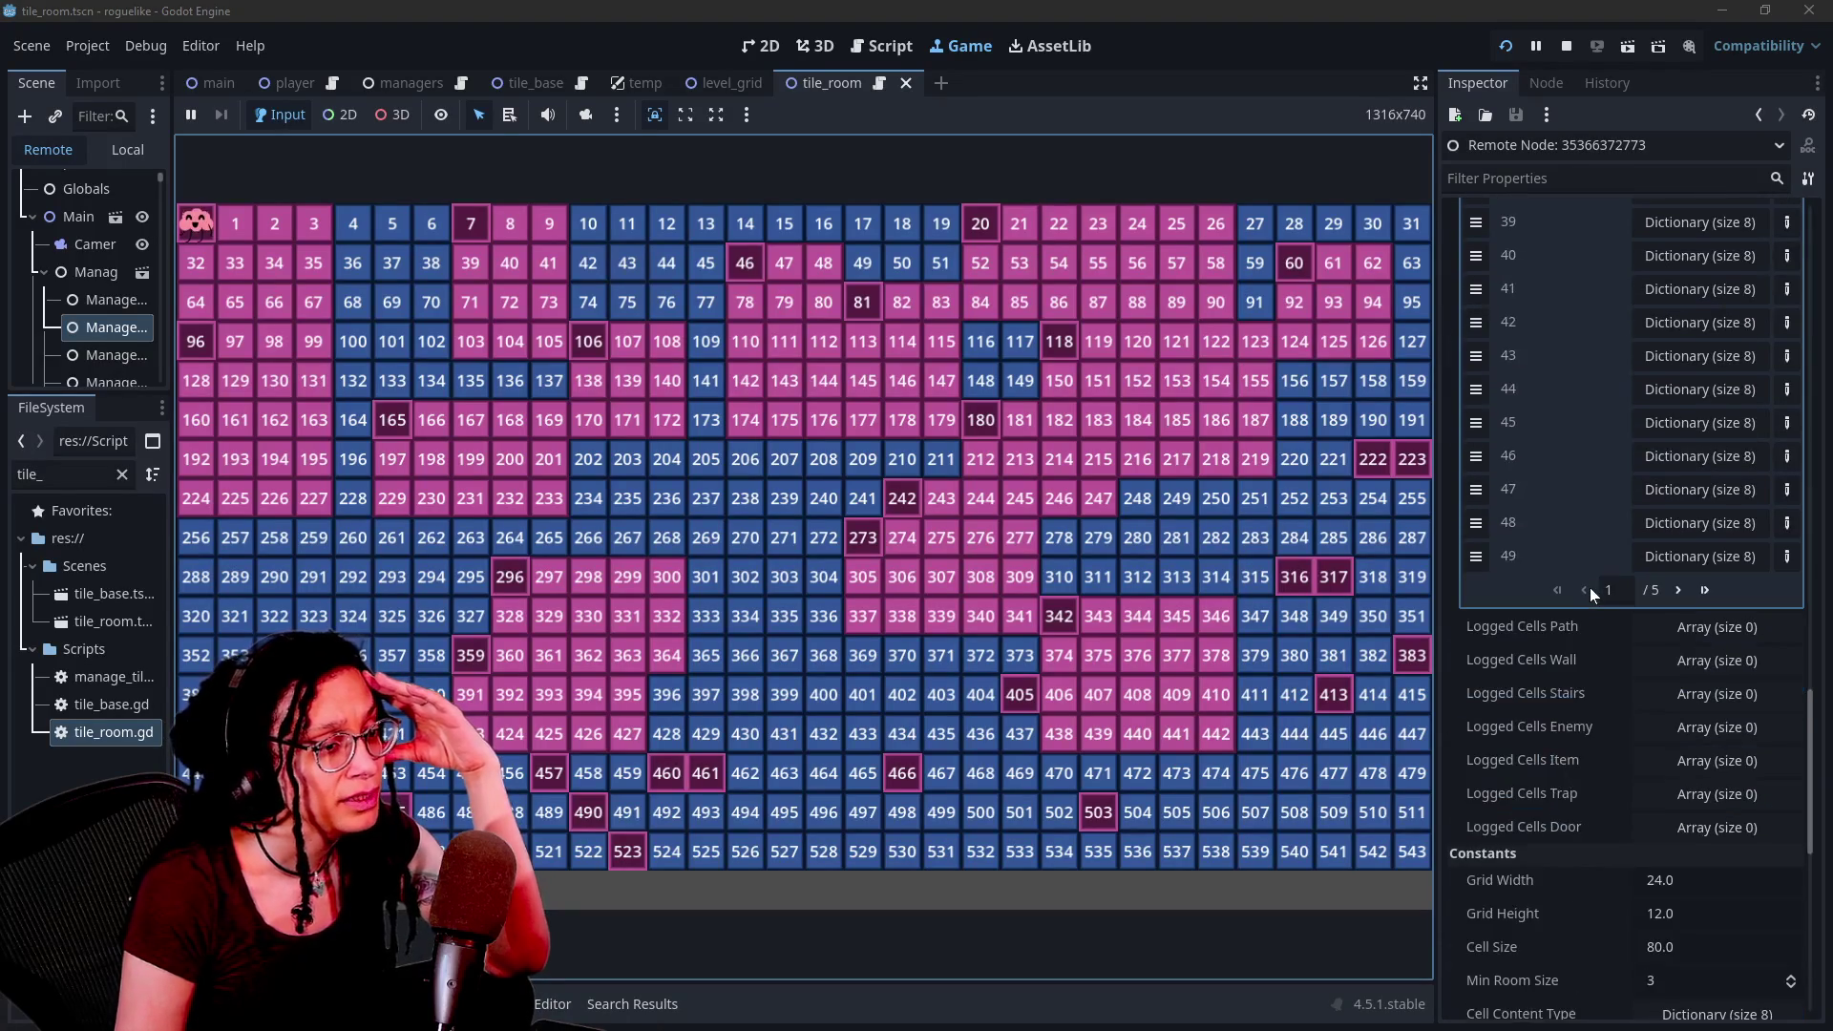
{"action": "scroll", "coordinate": [1589, 587], "scroll_direction": "down", "scroll_amount": 10}
{"action": "left_click", "coordinate": [1731, 590]}
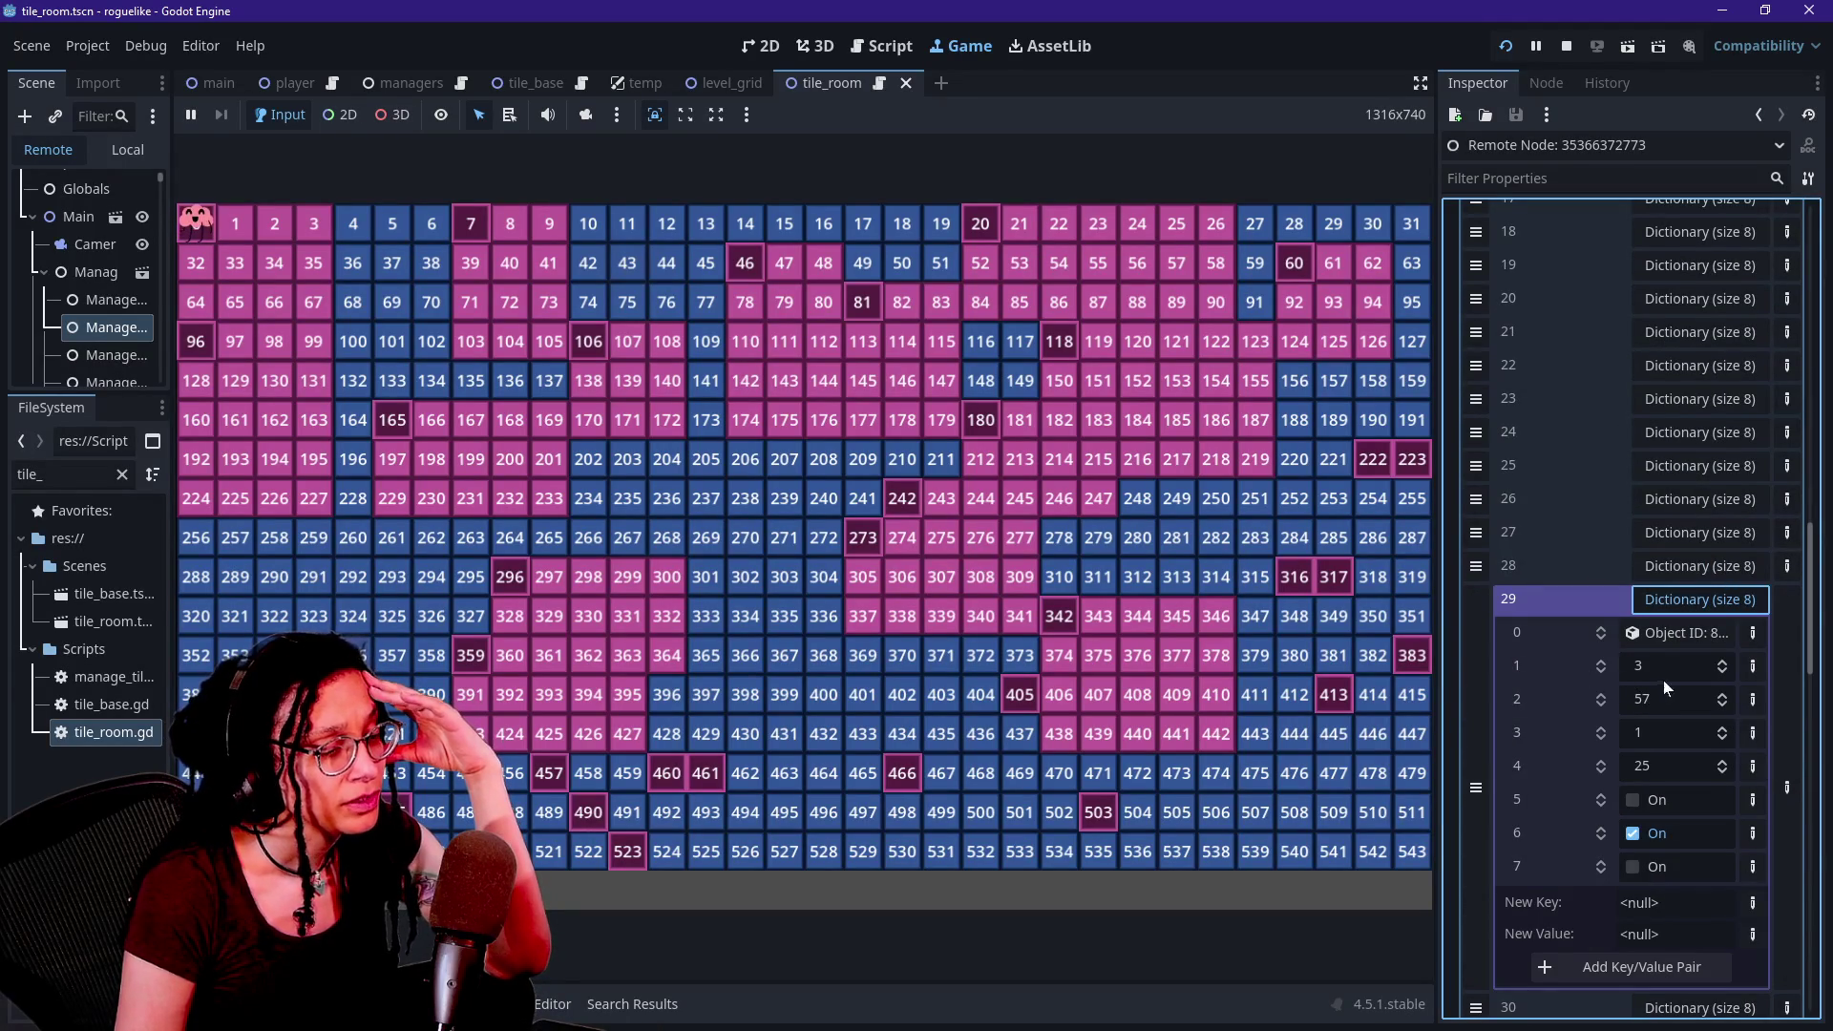
{"action": "left_click", "coordinate": [1046, 243]}
{"action": "left_click", "coordinate": [909, 48]}
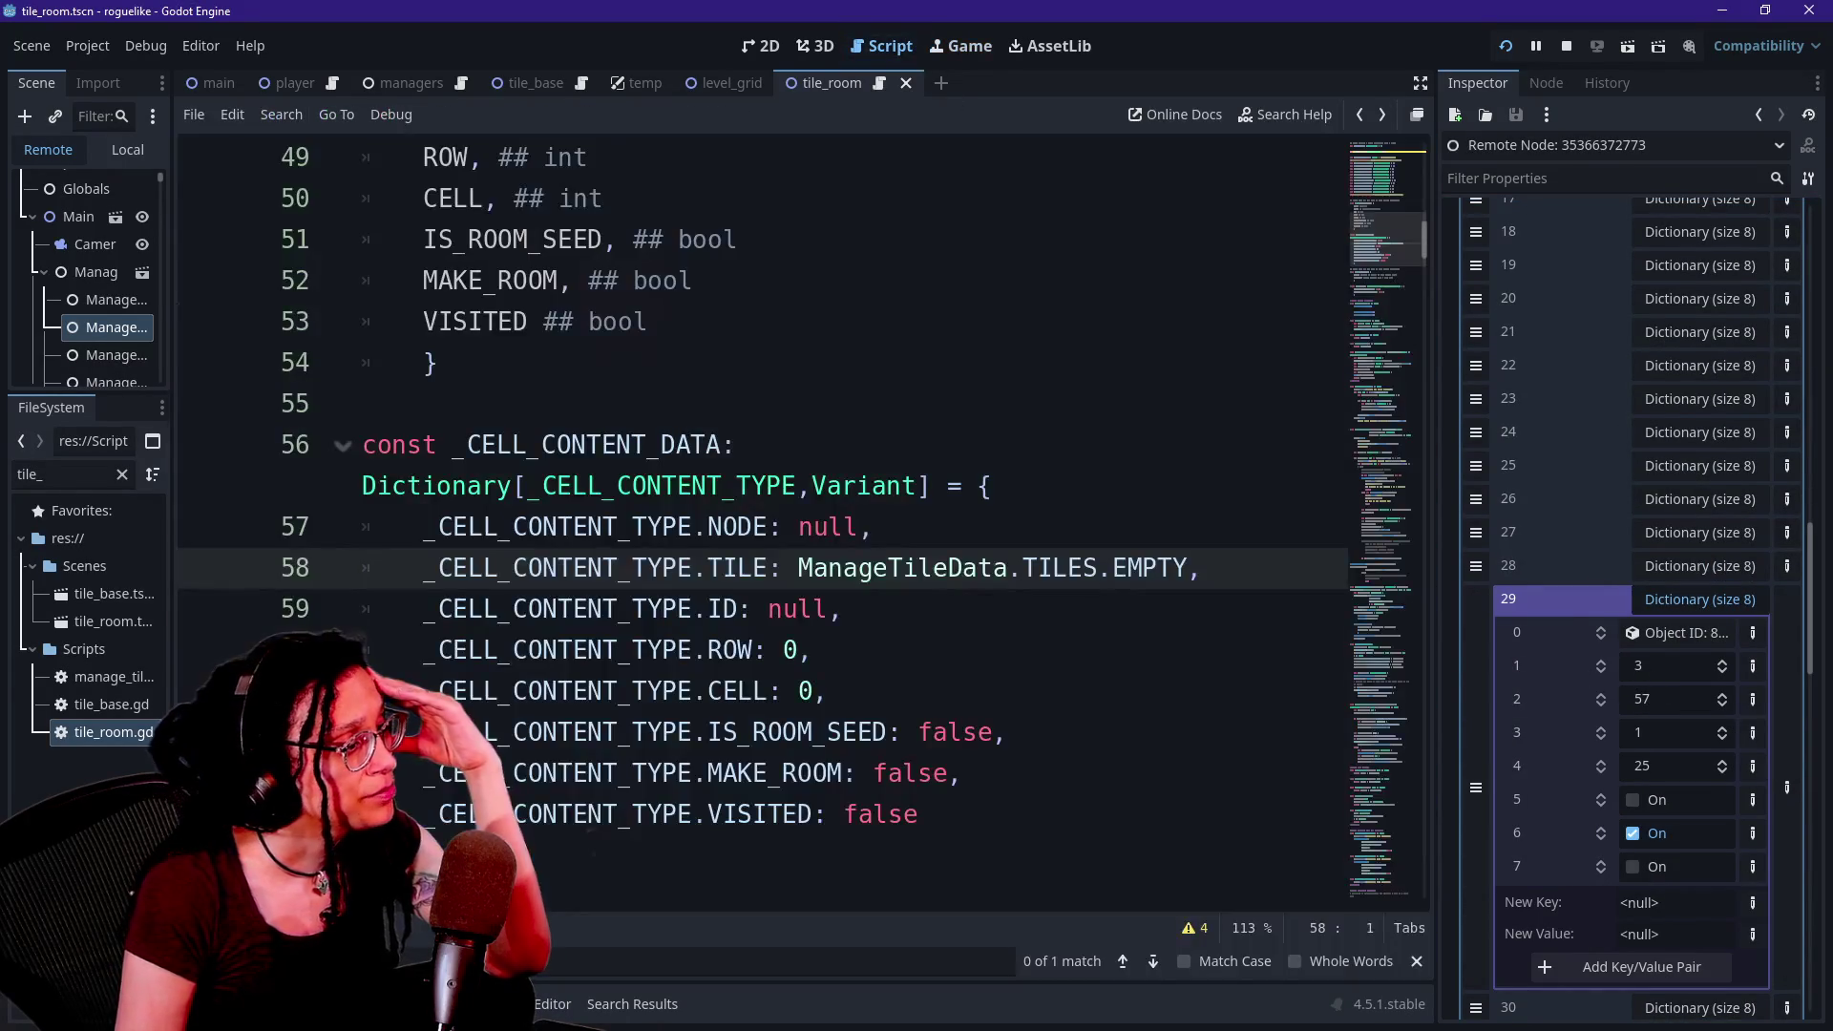
- Jump to the TILES enum definition and select its ROOM entry
{"action": "left_click", "coordinate": [1060, 573], "text": "ctrl"}
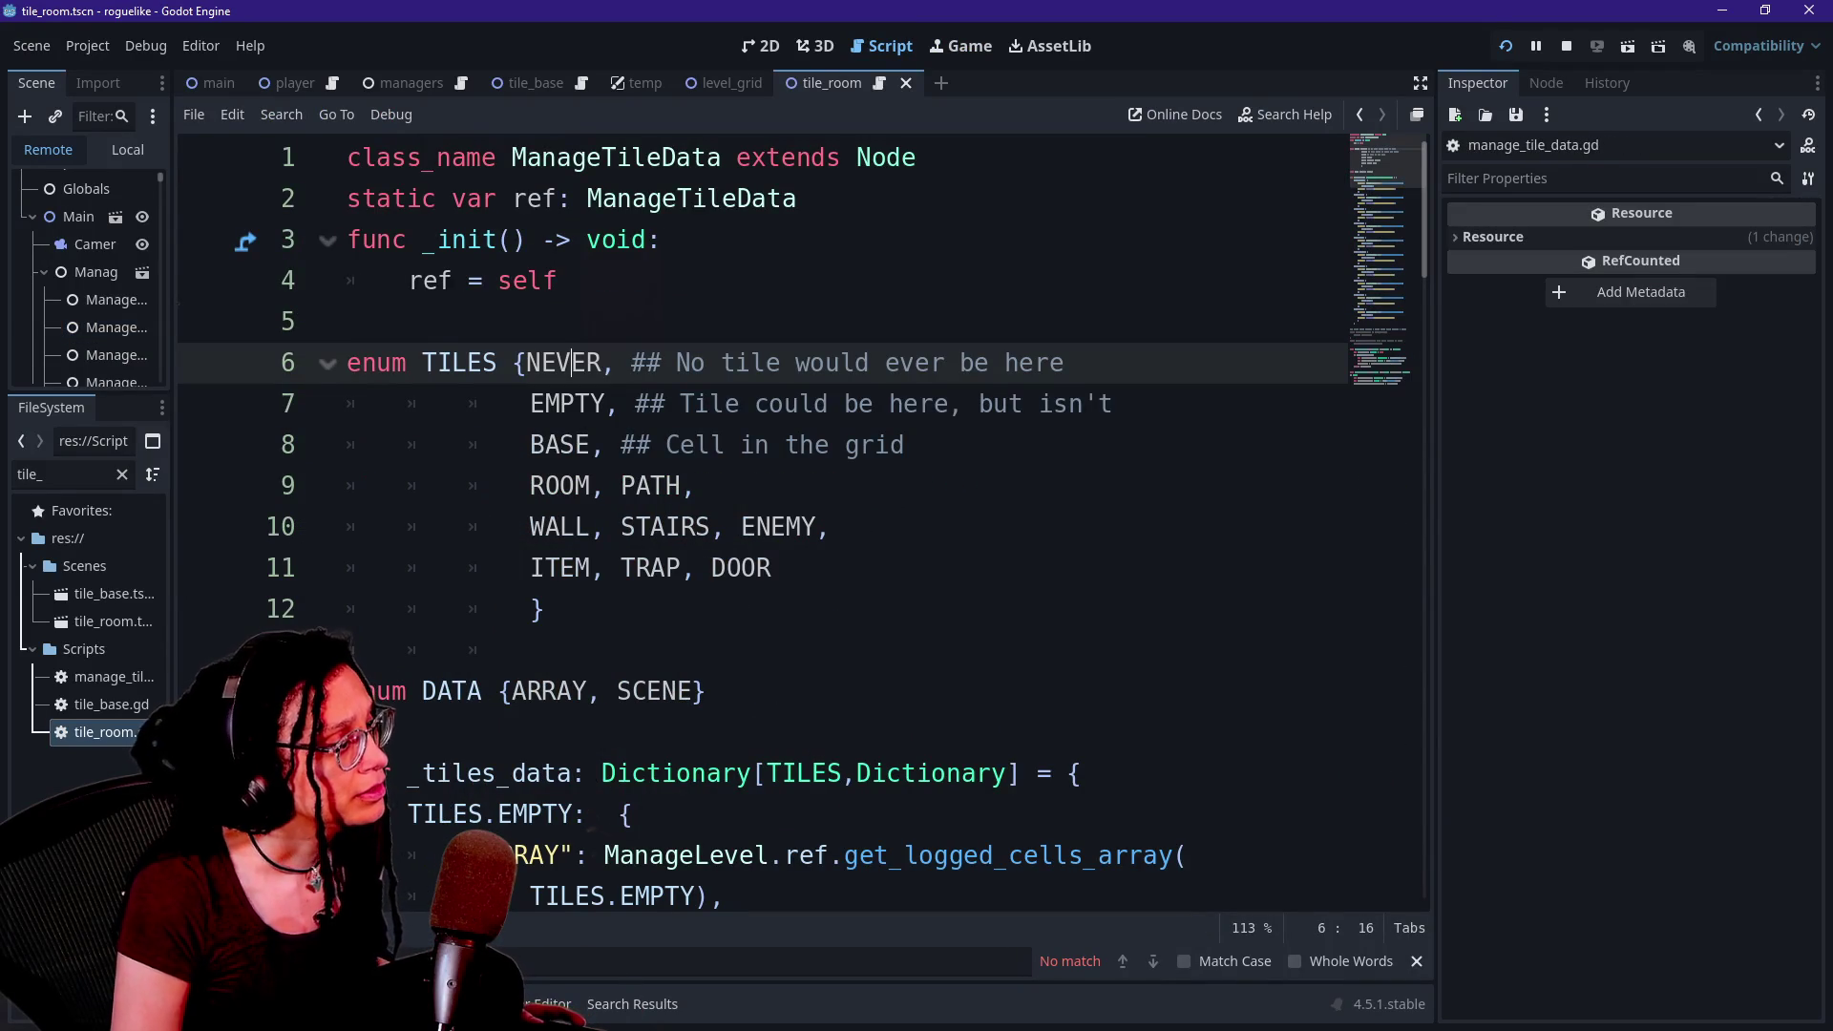
{"action": "left_click", "coordinate": [575, 404]}
{"action": "key", "text": "Down"}
{"action": "key", "text": "Down"}
{"action": "left_click_drag", "start_coordinate": [530, 485], "coordinate": [576, 485]}
- In the running game, select the level manager and expand Logged Cells Room entry 32
{"action": "left_click", "coordinate": [960, 46]}
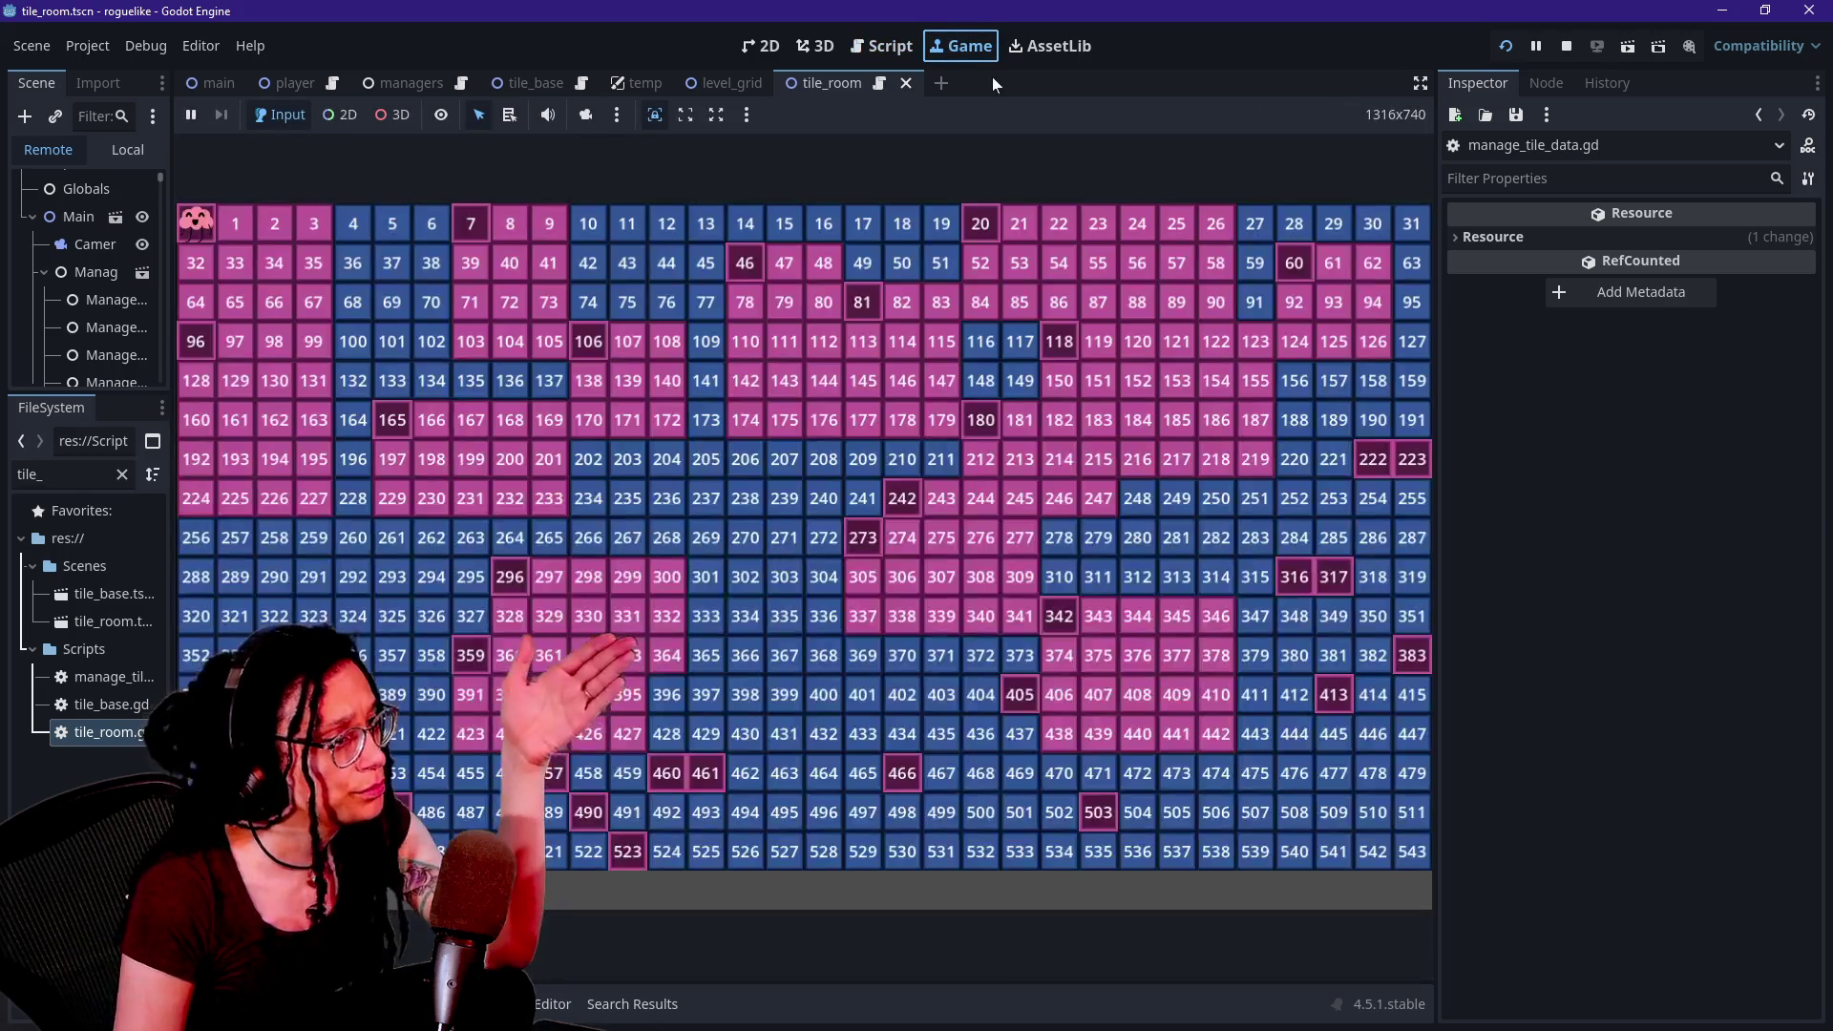
{"action": "left_click", "coordinate": [96, 356]}
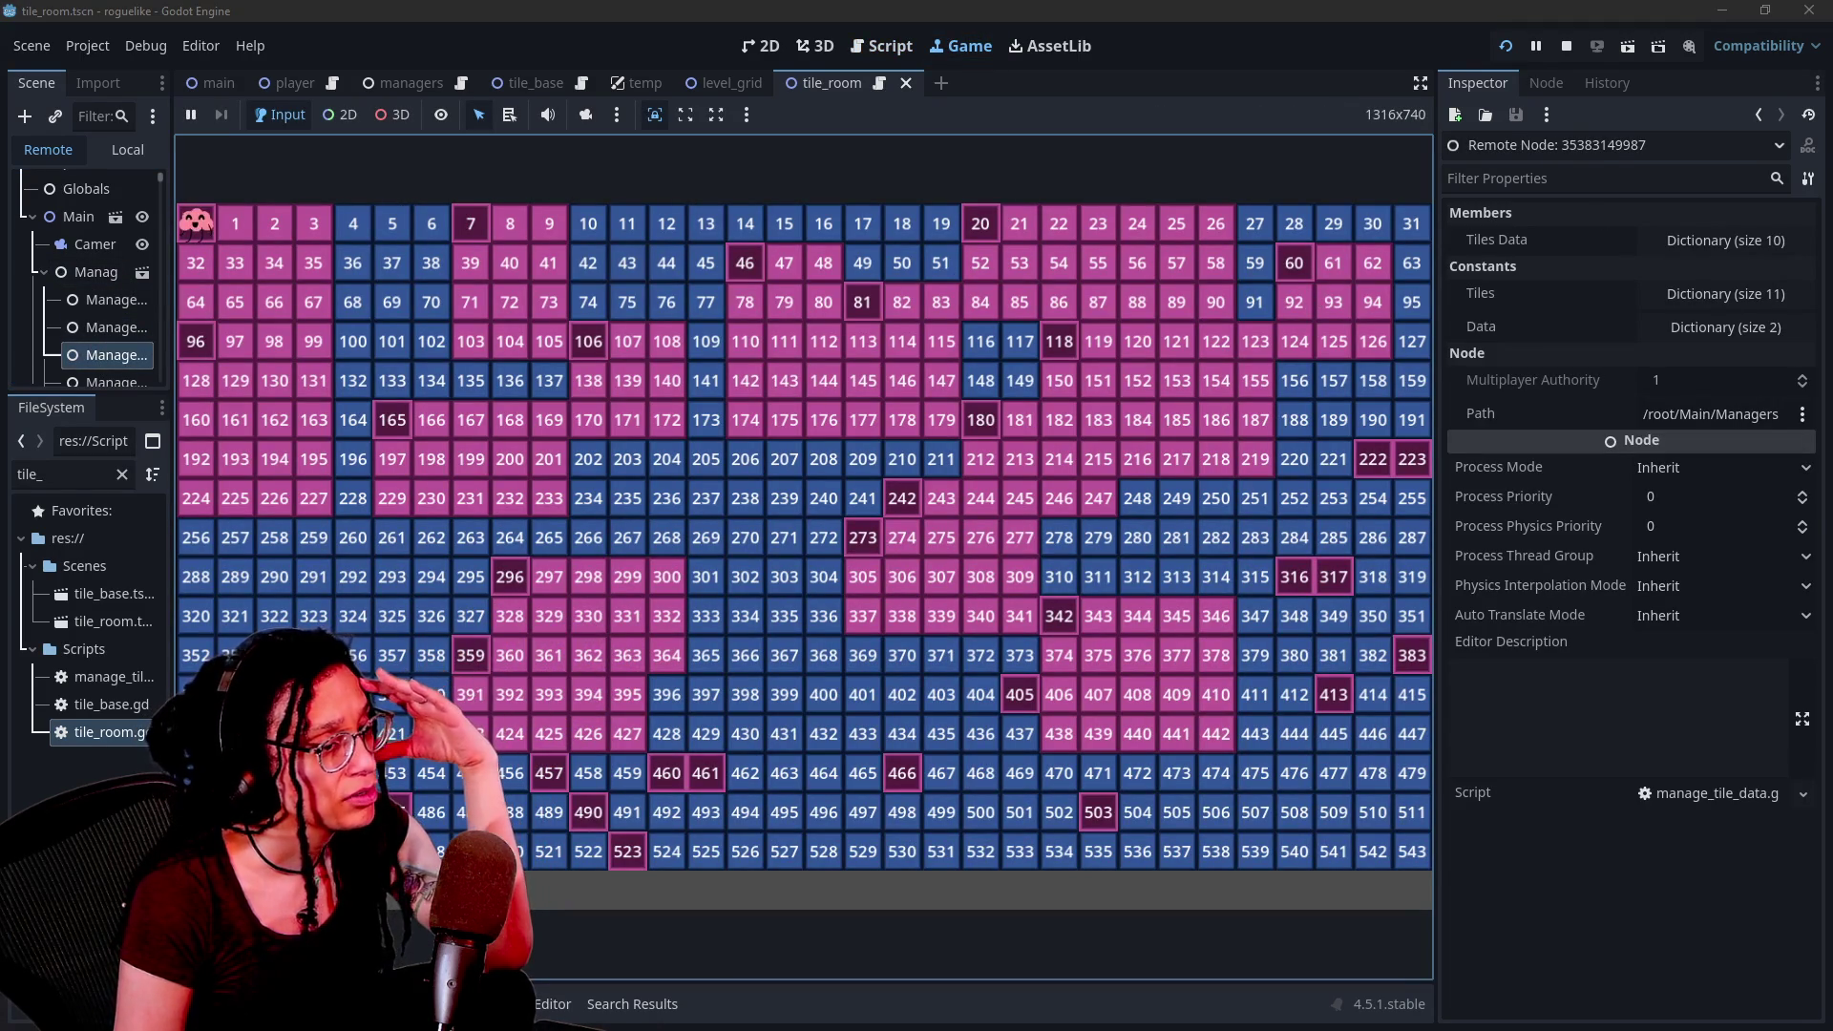
{"action": "left_click", "coordinate": [120, 334]}
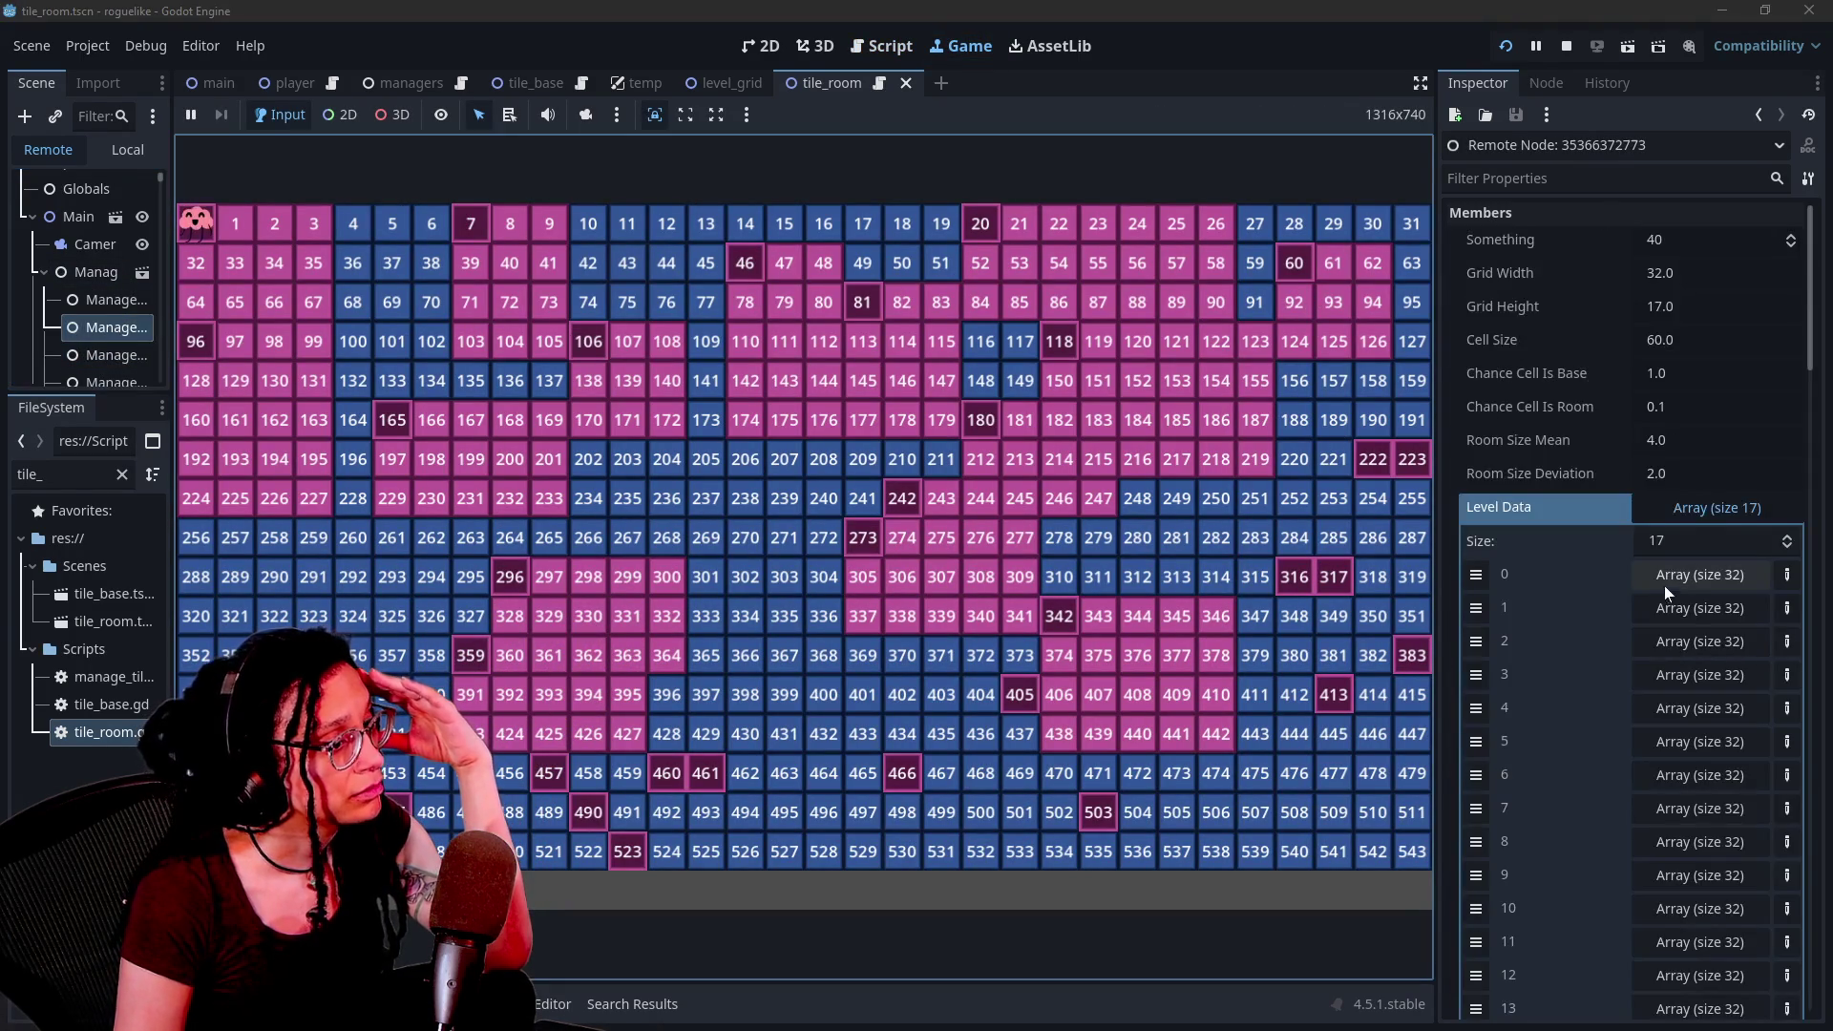
{"action": "scroll", "coordinate": [1665, 588], "scroll_direction": "down", "scroll_amount": 5}
{"action": "scroll", "coordinate": [1665, 589], "scroll_direction": "down", "scroll_amount": 10}
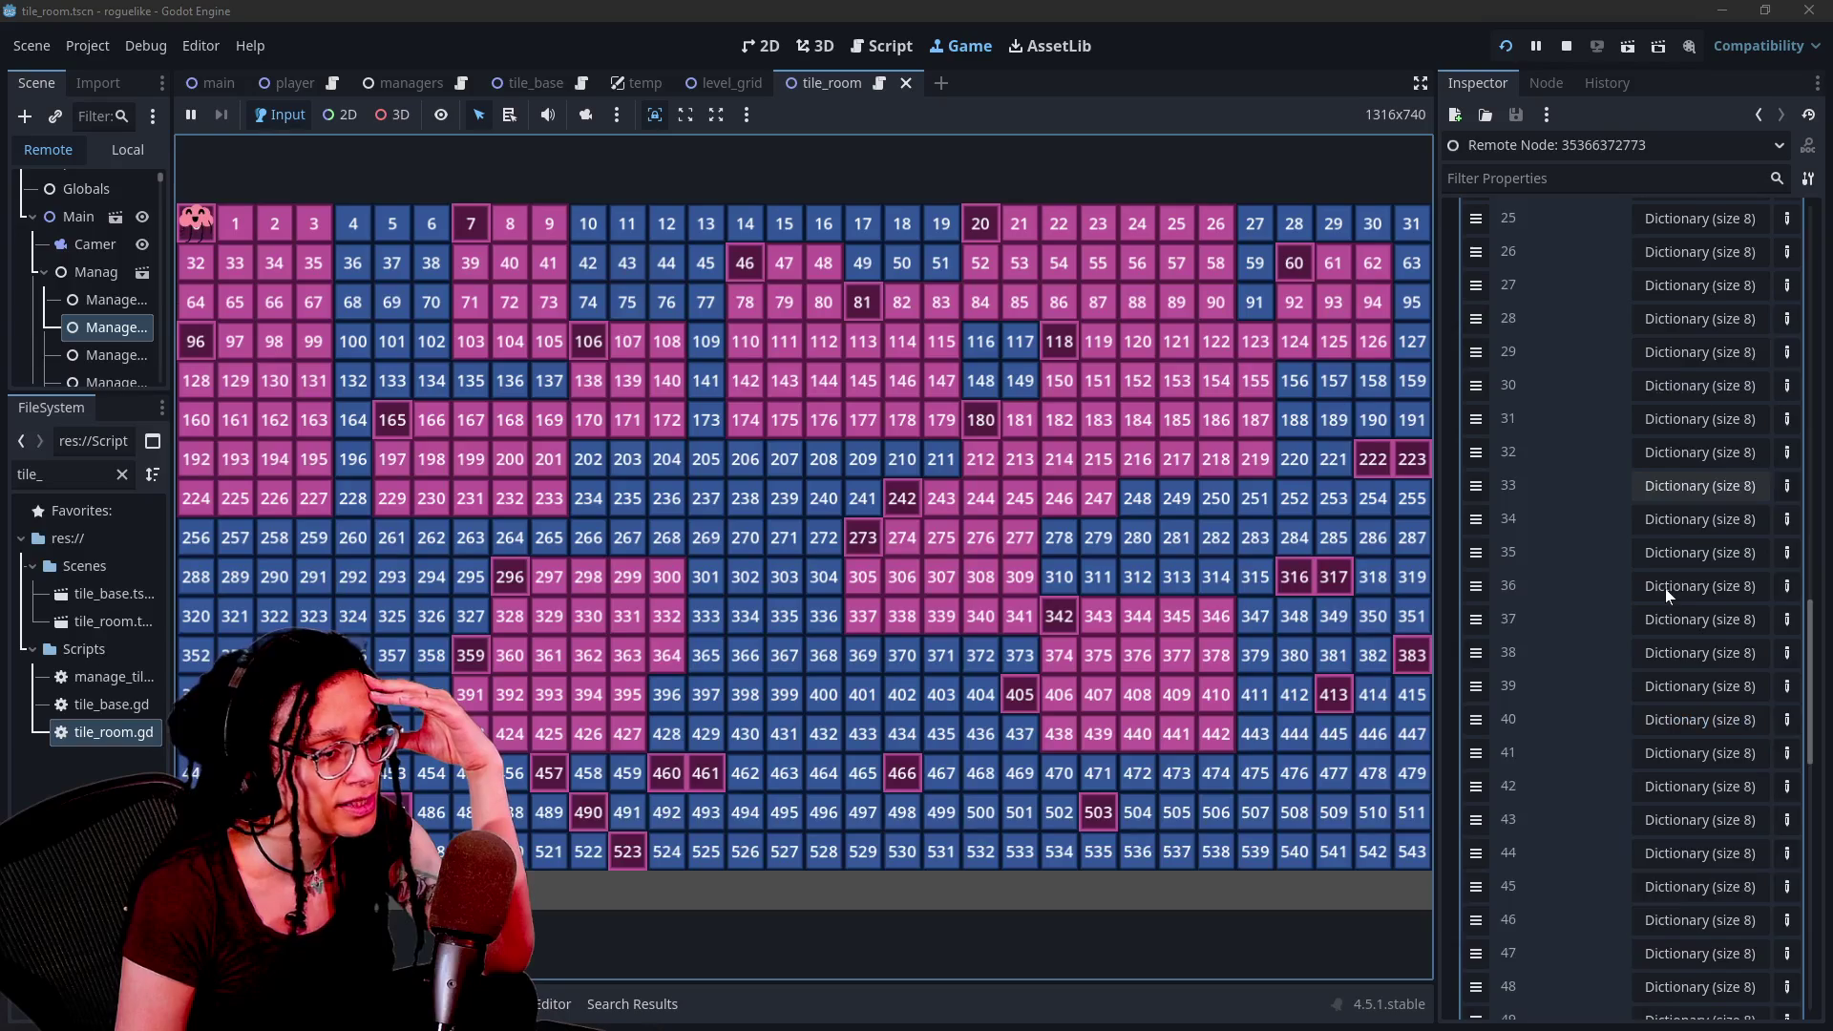
{"action": "scroll", "coordinate": [1660, 559], "scroll_direction": "up", "scroll_amount": 8}
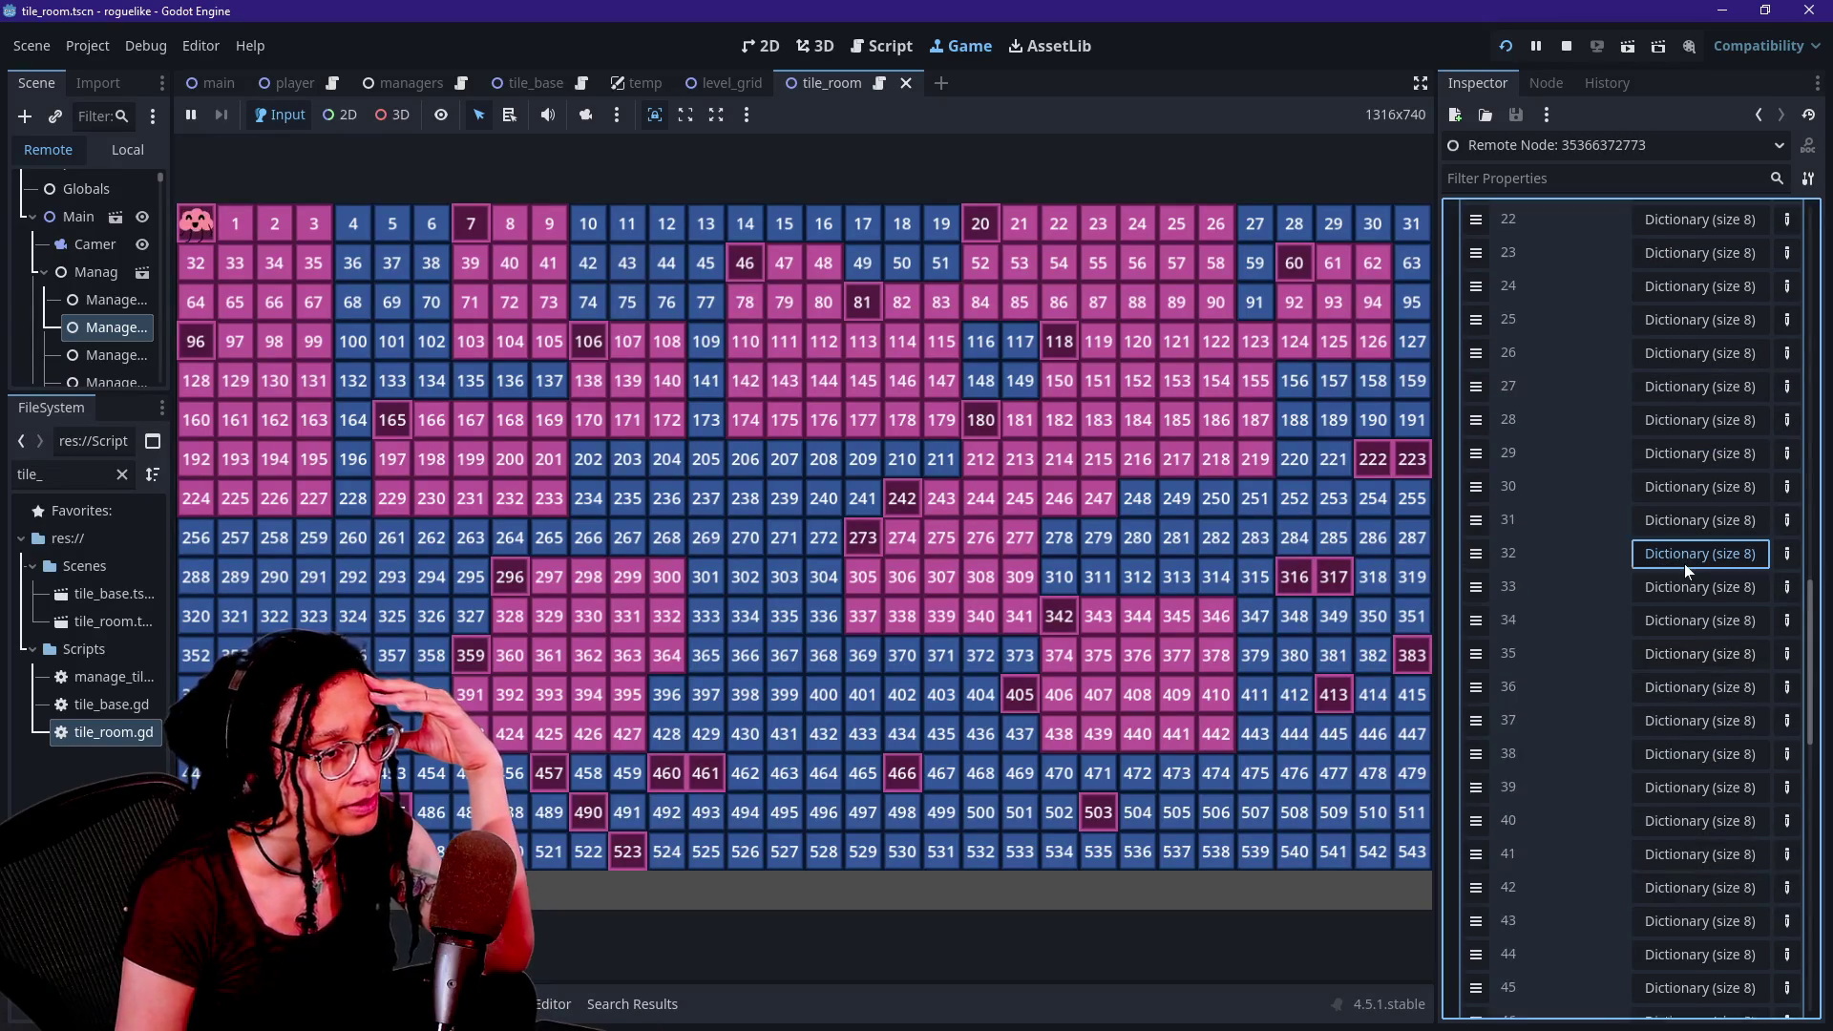
{"action": "left_click", "coordinate": [1685, 561]}
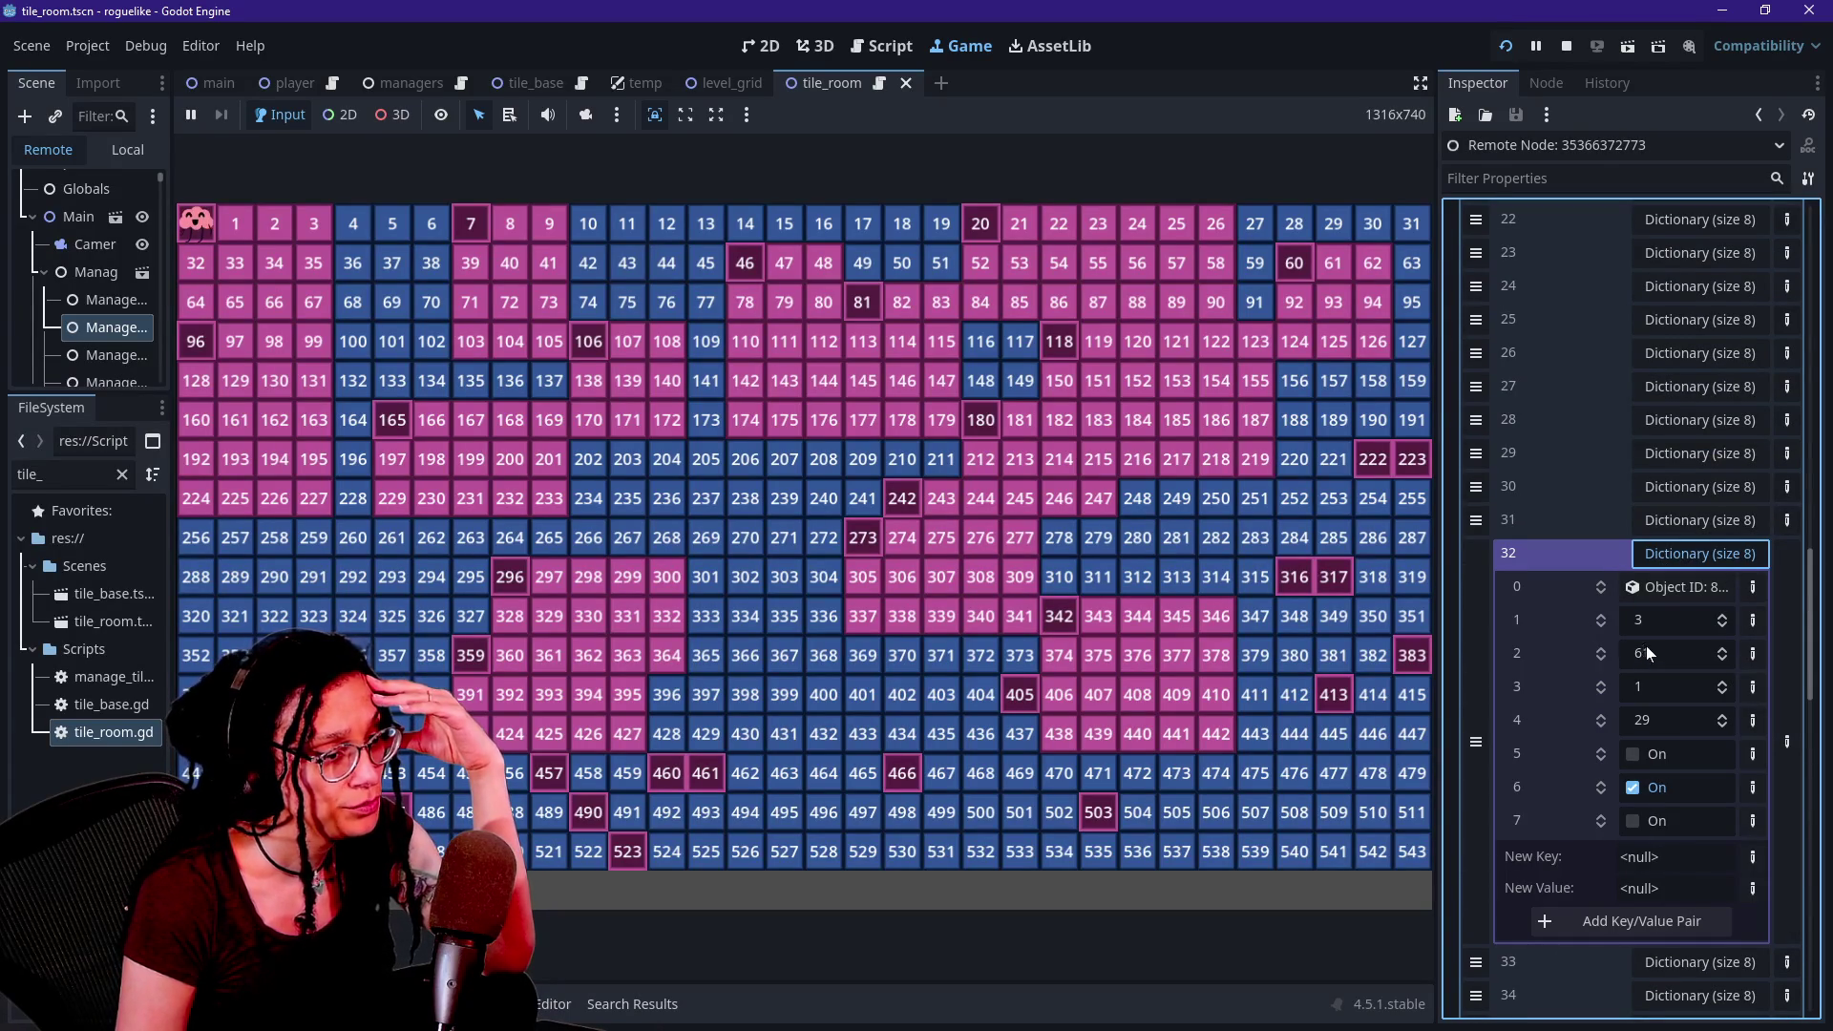
{"action": "left_click", "coordinate": [1066, 461]}
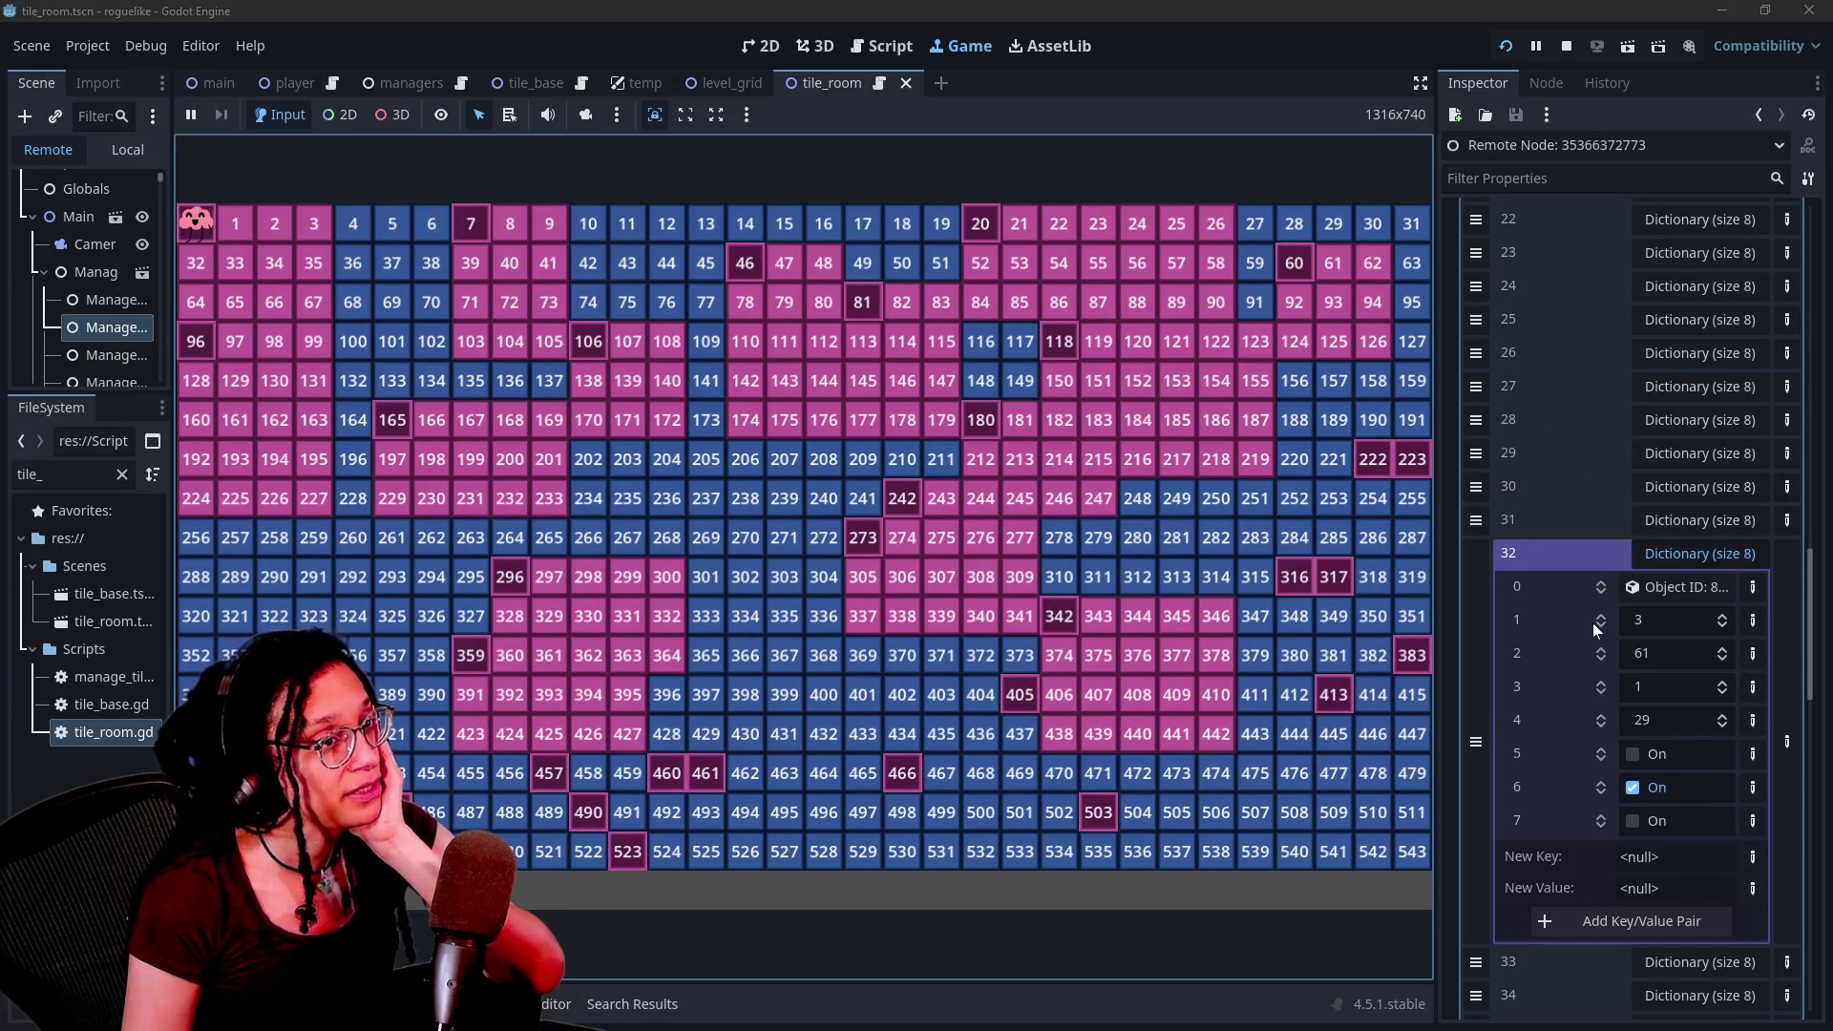
{"action": "scroll", "coordinate": [1593, 622], "scroll_direction": "up", "scroll_amount": 1}
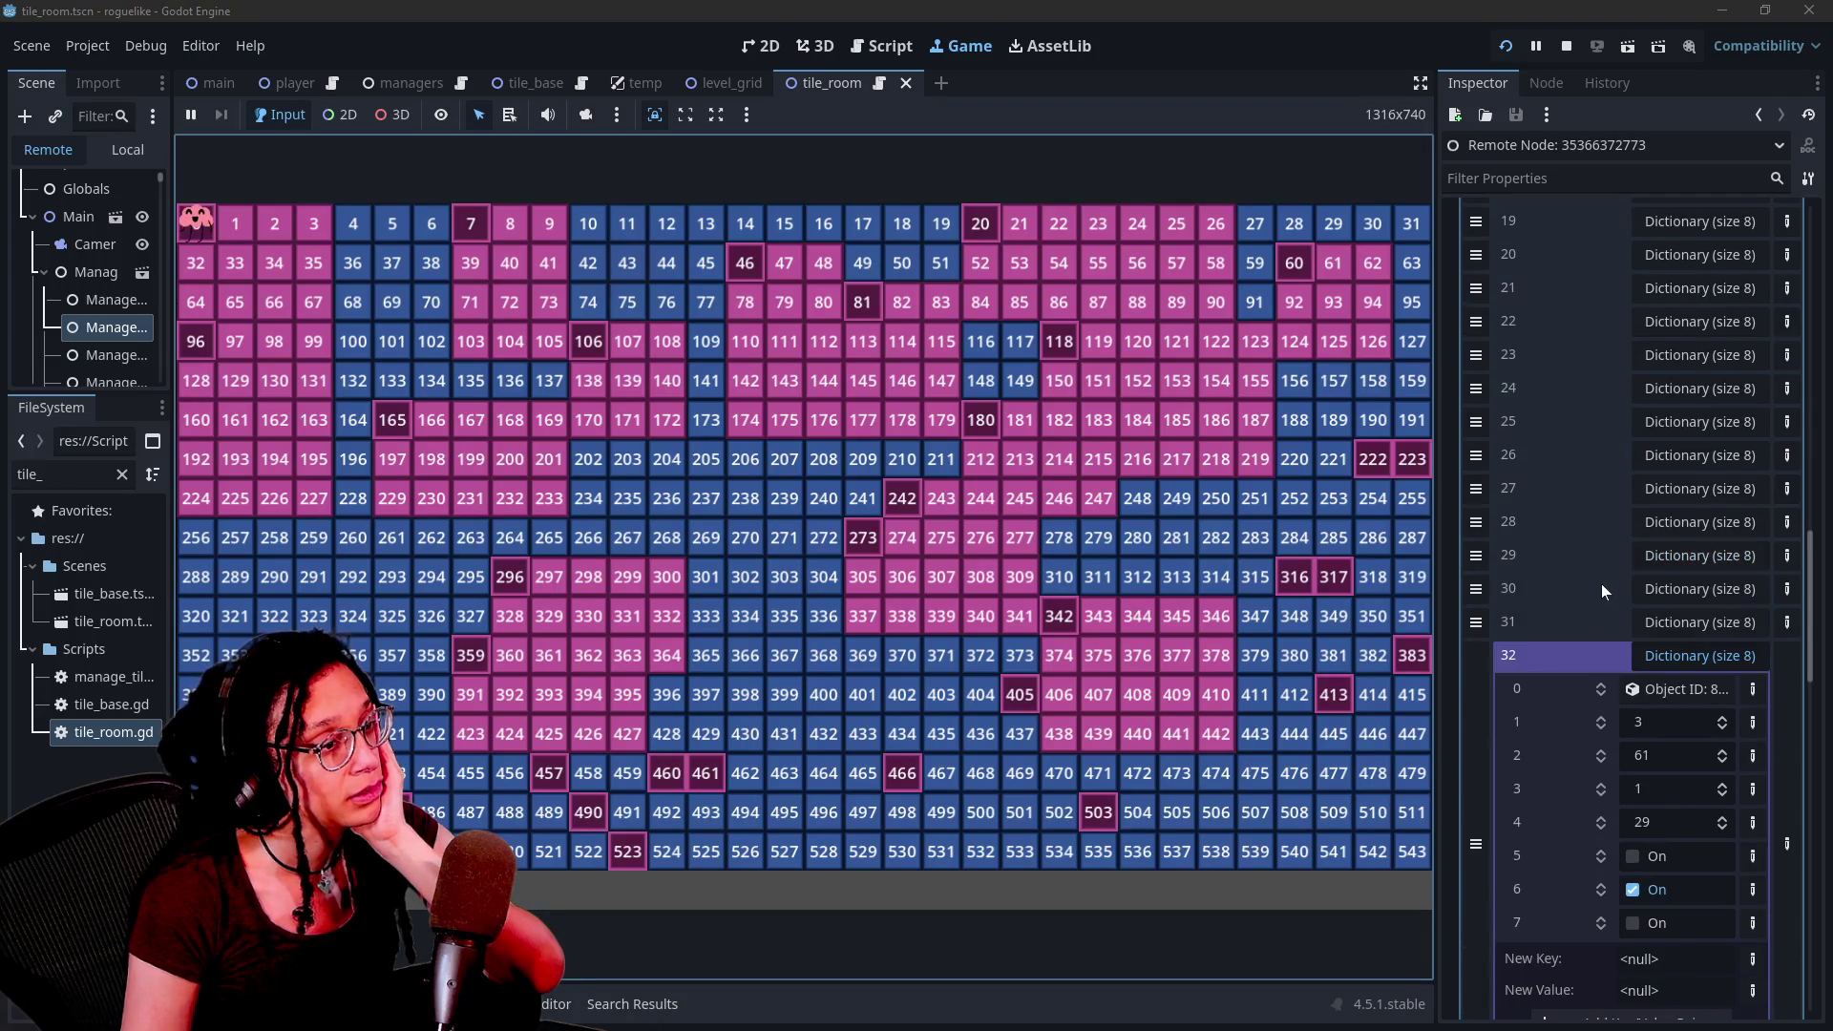
{"action": "scroll", "coordinate": [1602, 583], "scroll_direction": "up", "scroll_amount": 10}
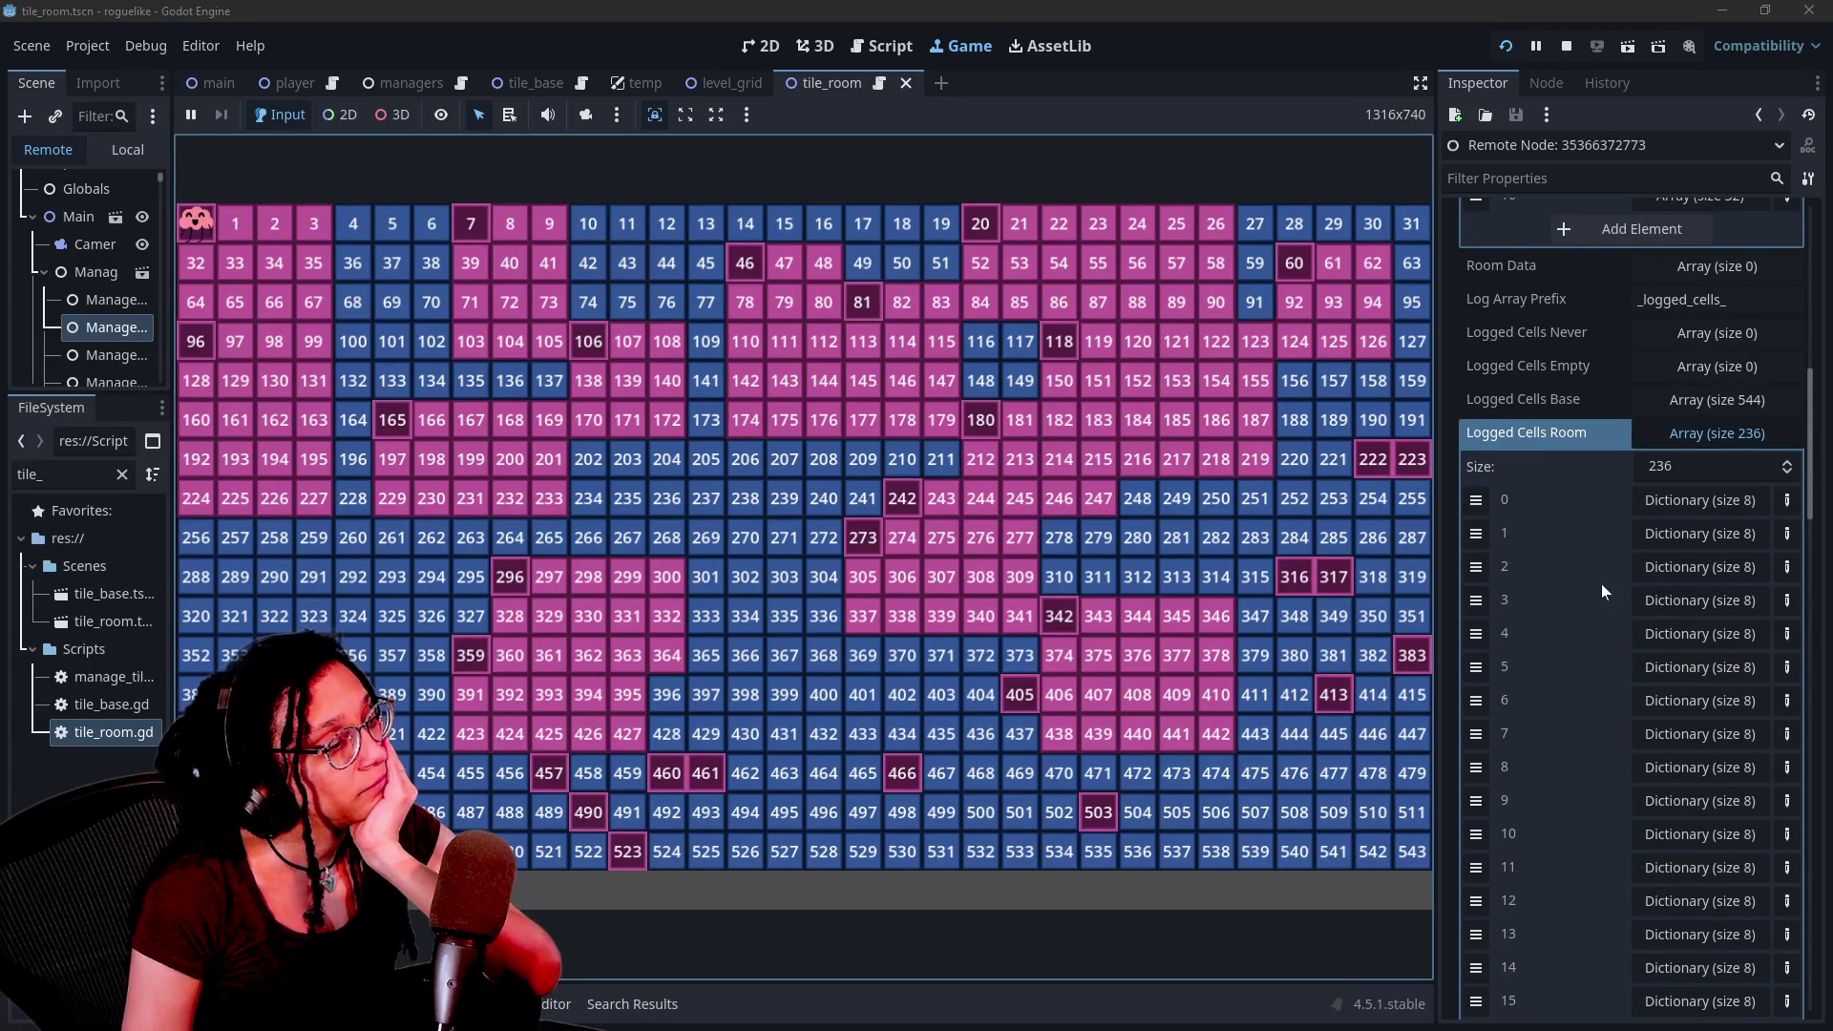
{"action": "scroll", "coordinate": [1601, 584], "scroll_direction": "up", "scroll_amount": 2}
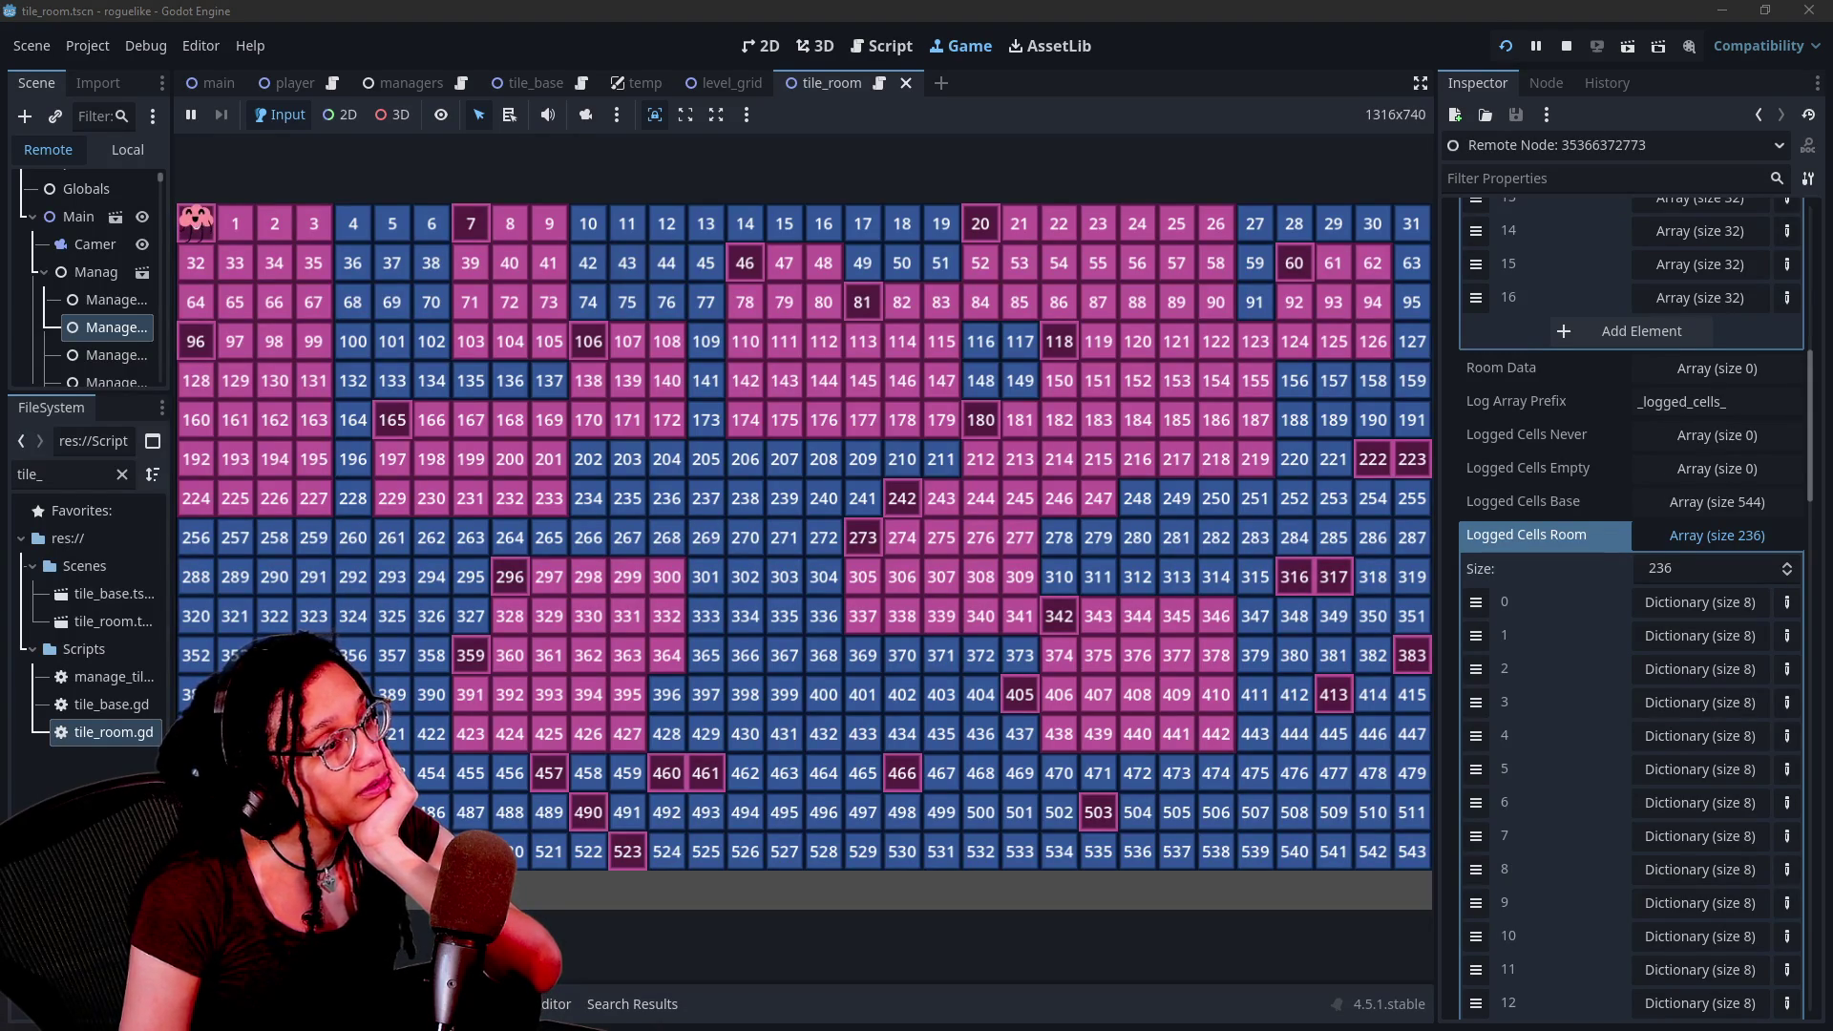
{"action": "left_click", "coordinate": [907, 48]}
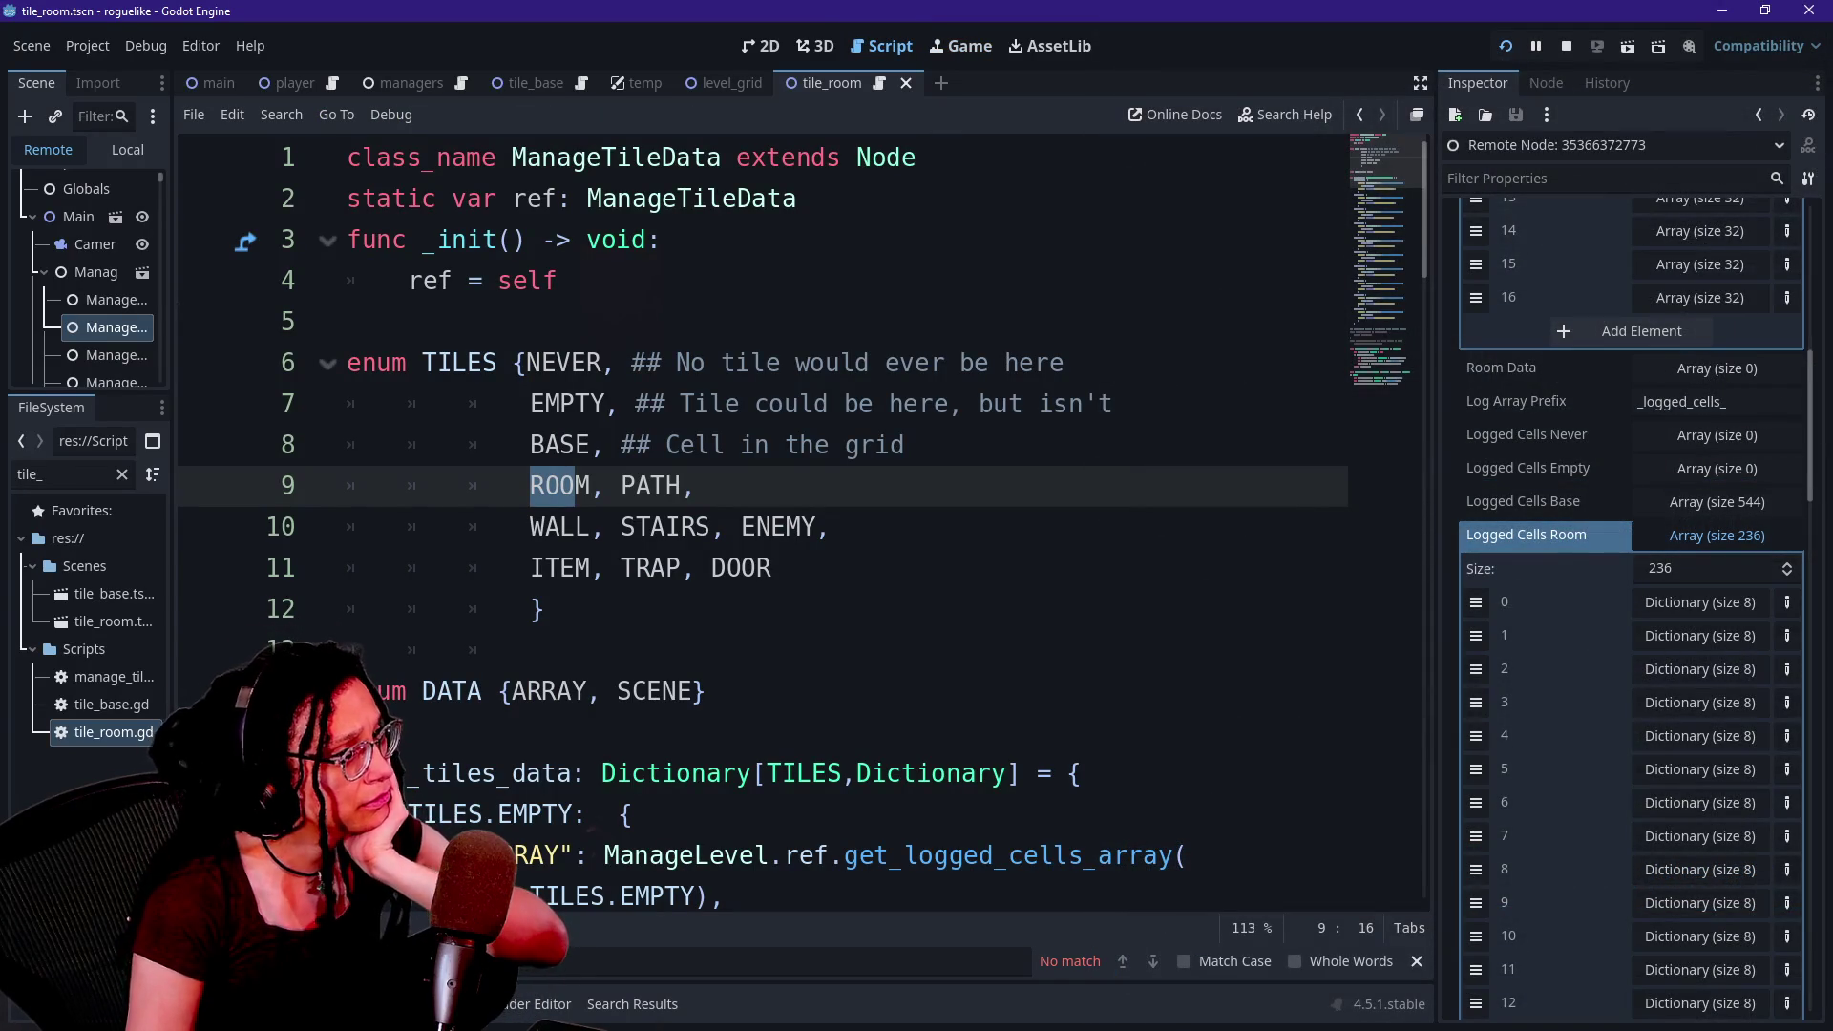
- Go to the _despawn_tile call on line 294 of tile_room.gd in distraction-free mode
{"action": "left_click", "coordinate": [1361, 114]}
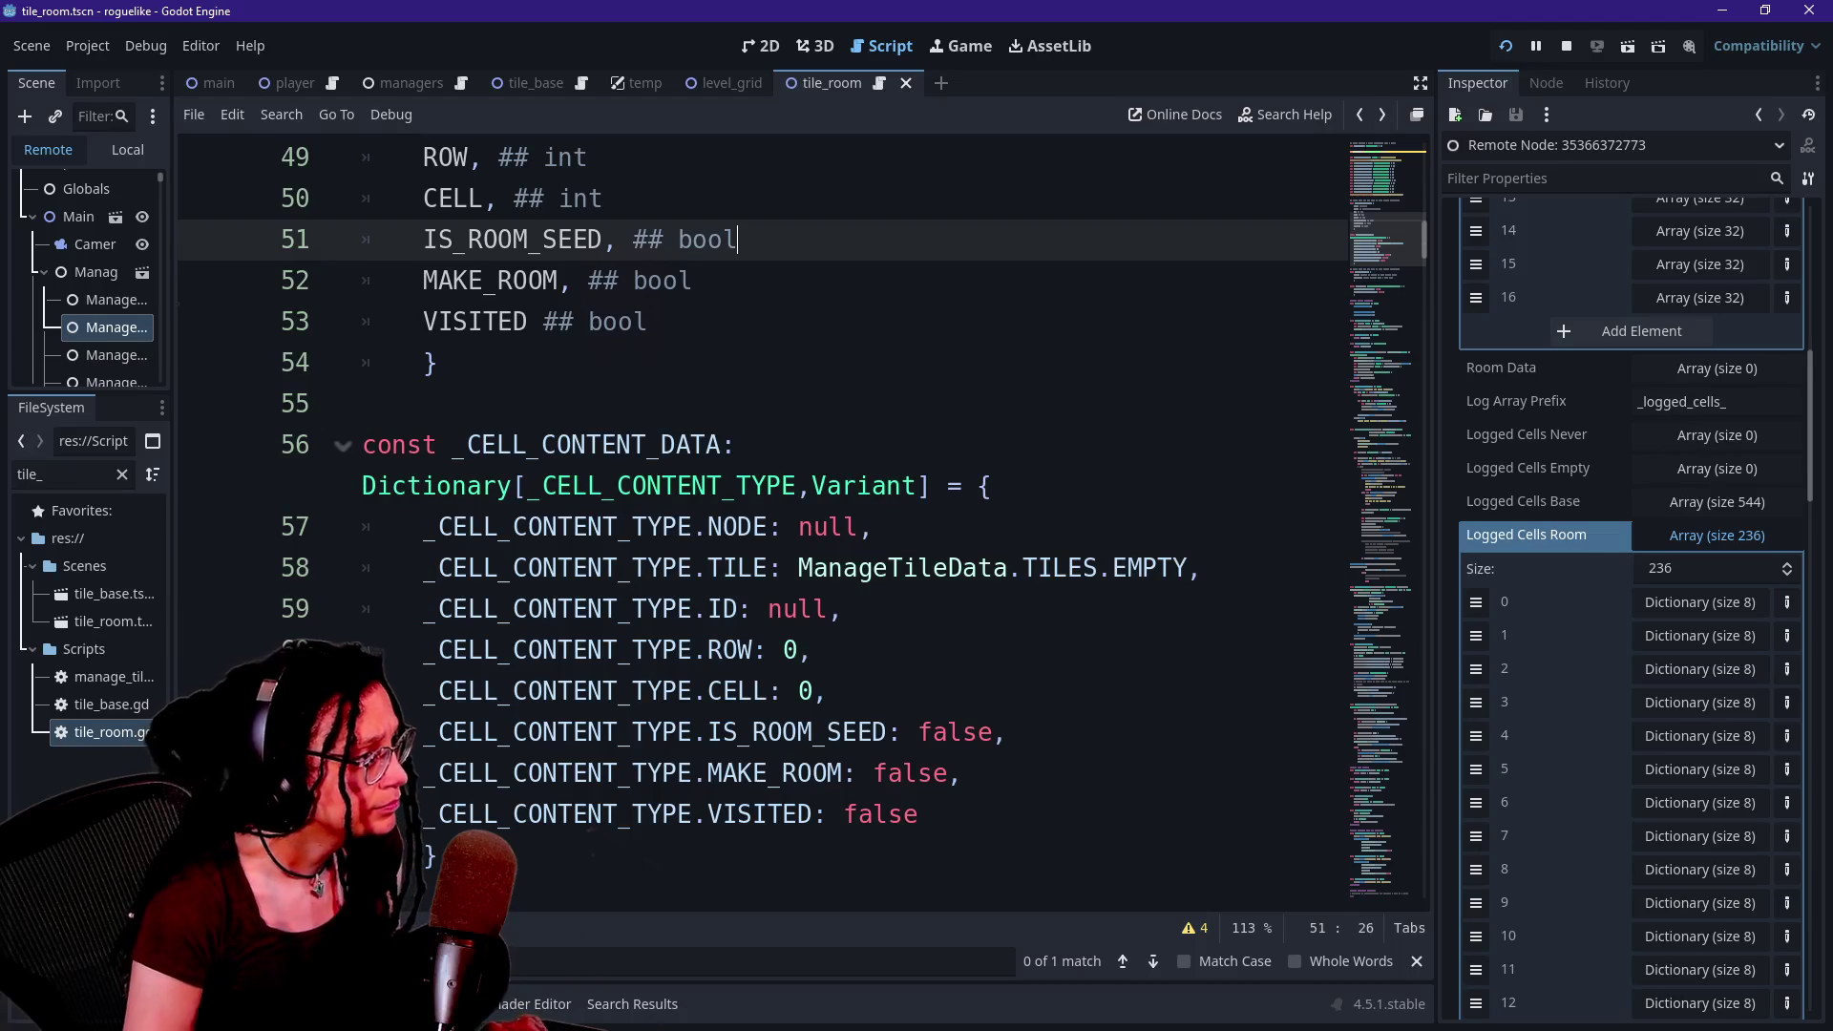
{"action": "type", "text": "desaw"}
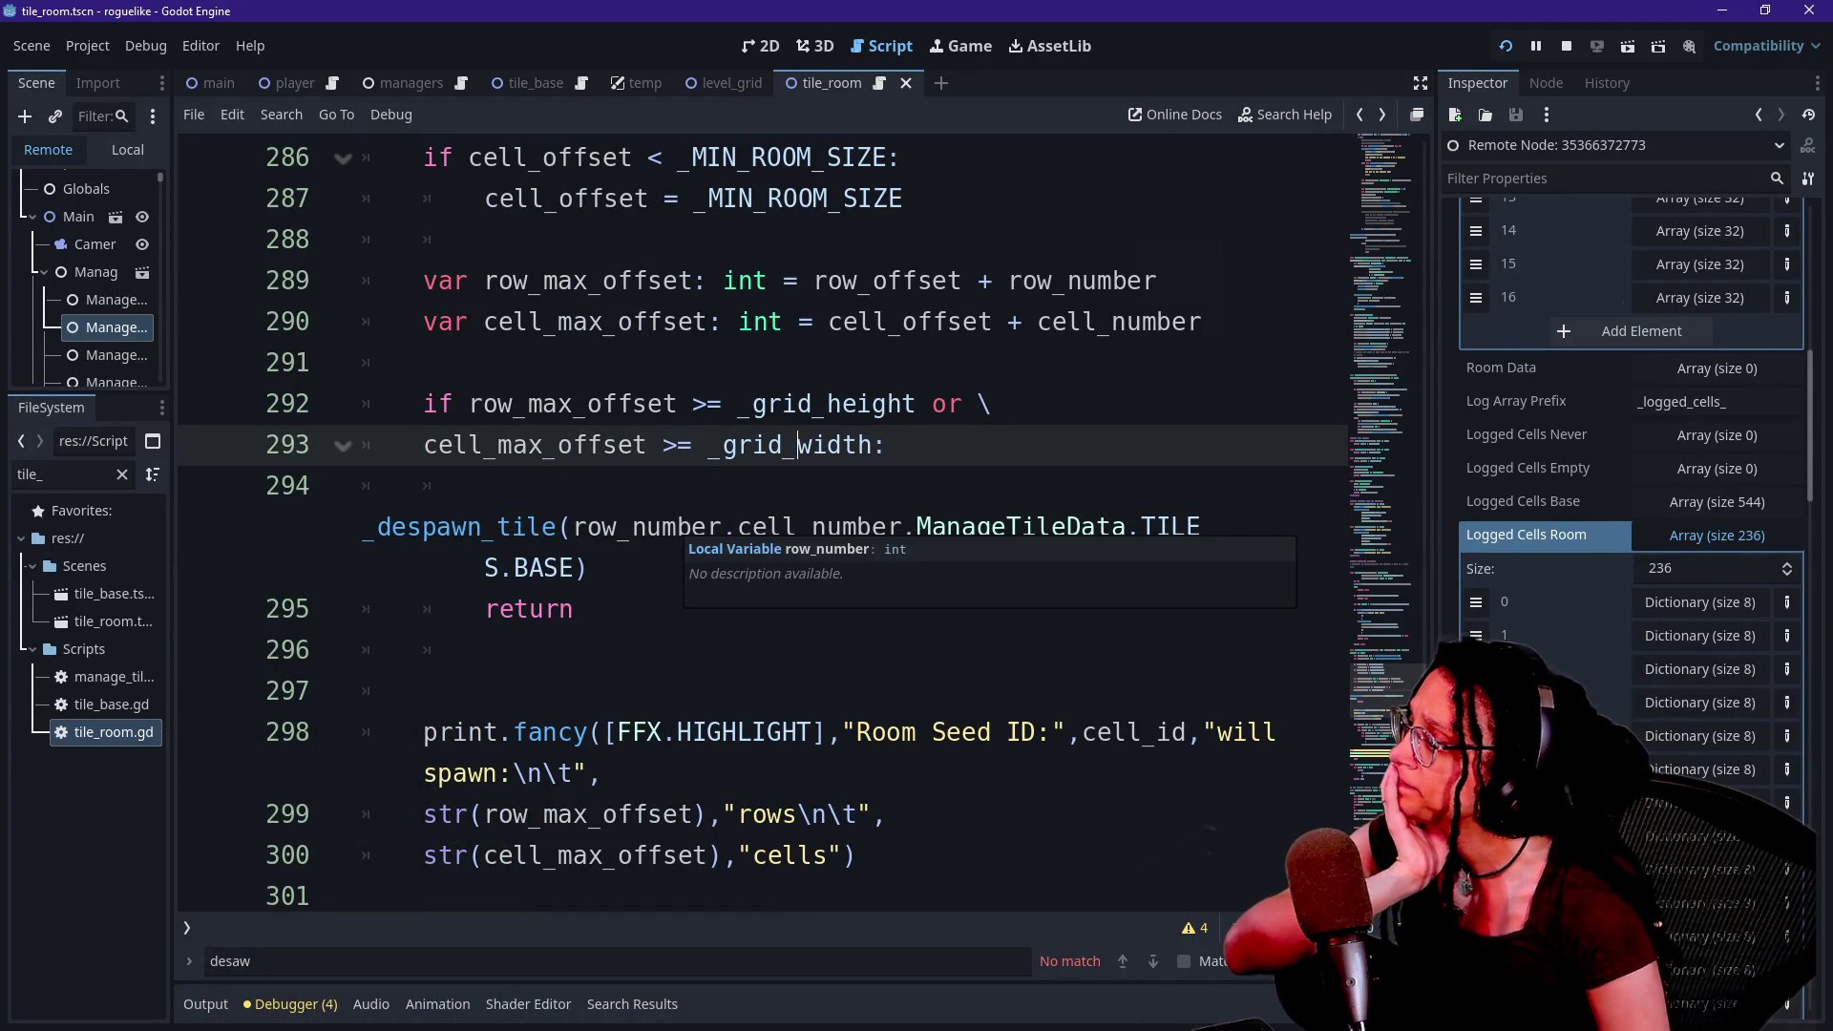
{"action": "left_click", "coordinate": [485, 608]}
{"action": "type", "text": "+"}
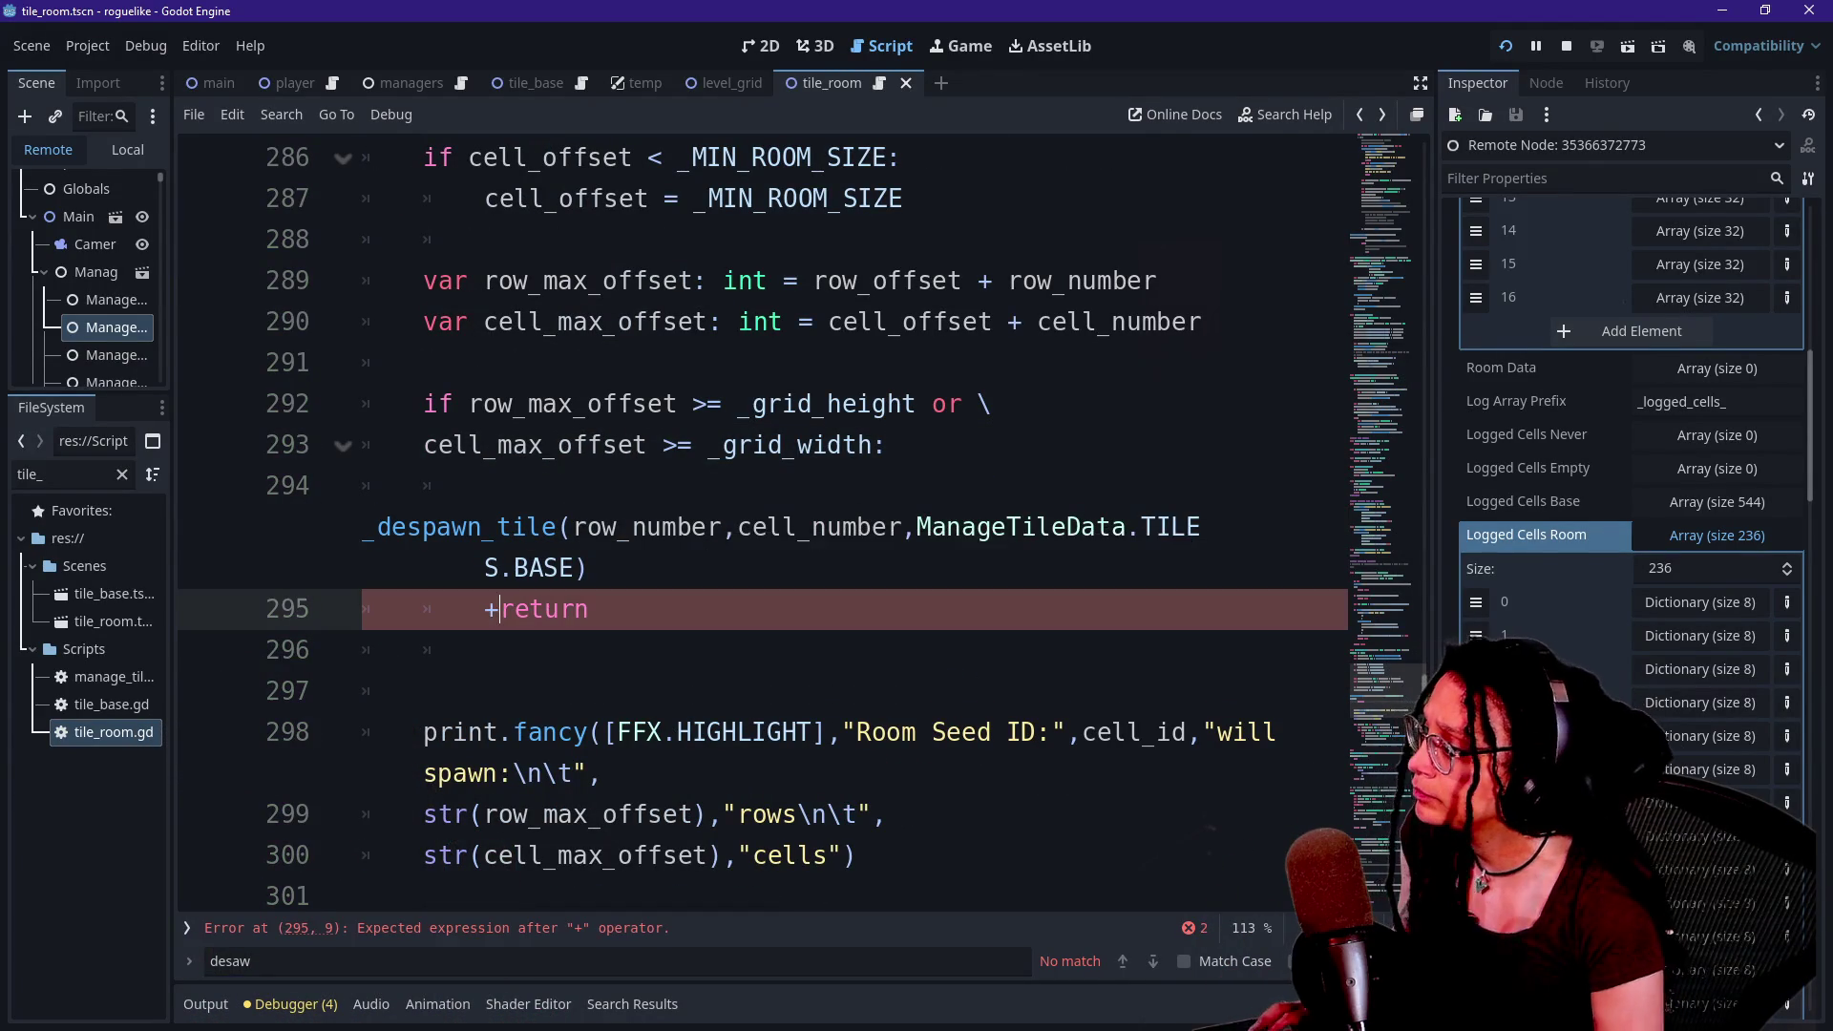
{"action": "key", "text": "BackSpace"}
{"action": "key", "text": "ctrl+shift+F11"}
{"action": "left_click", "coordinate": [468, 486]}
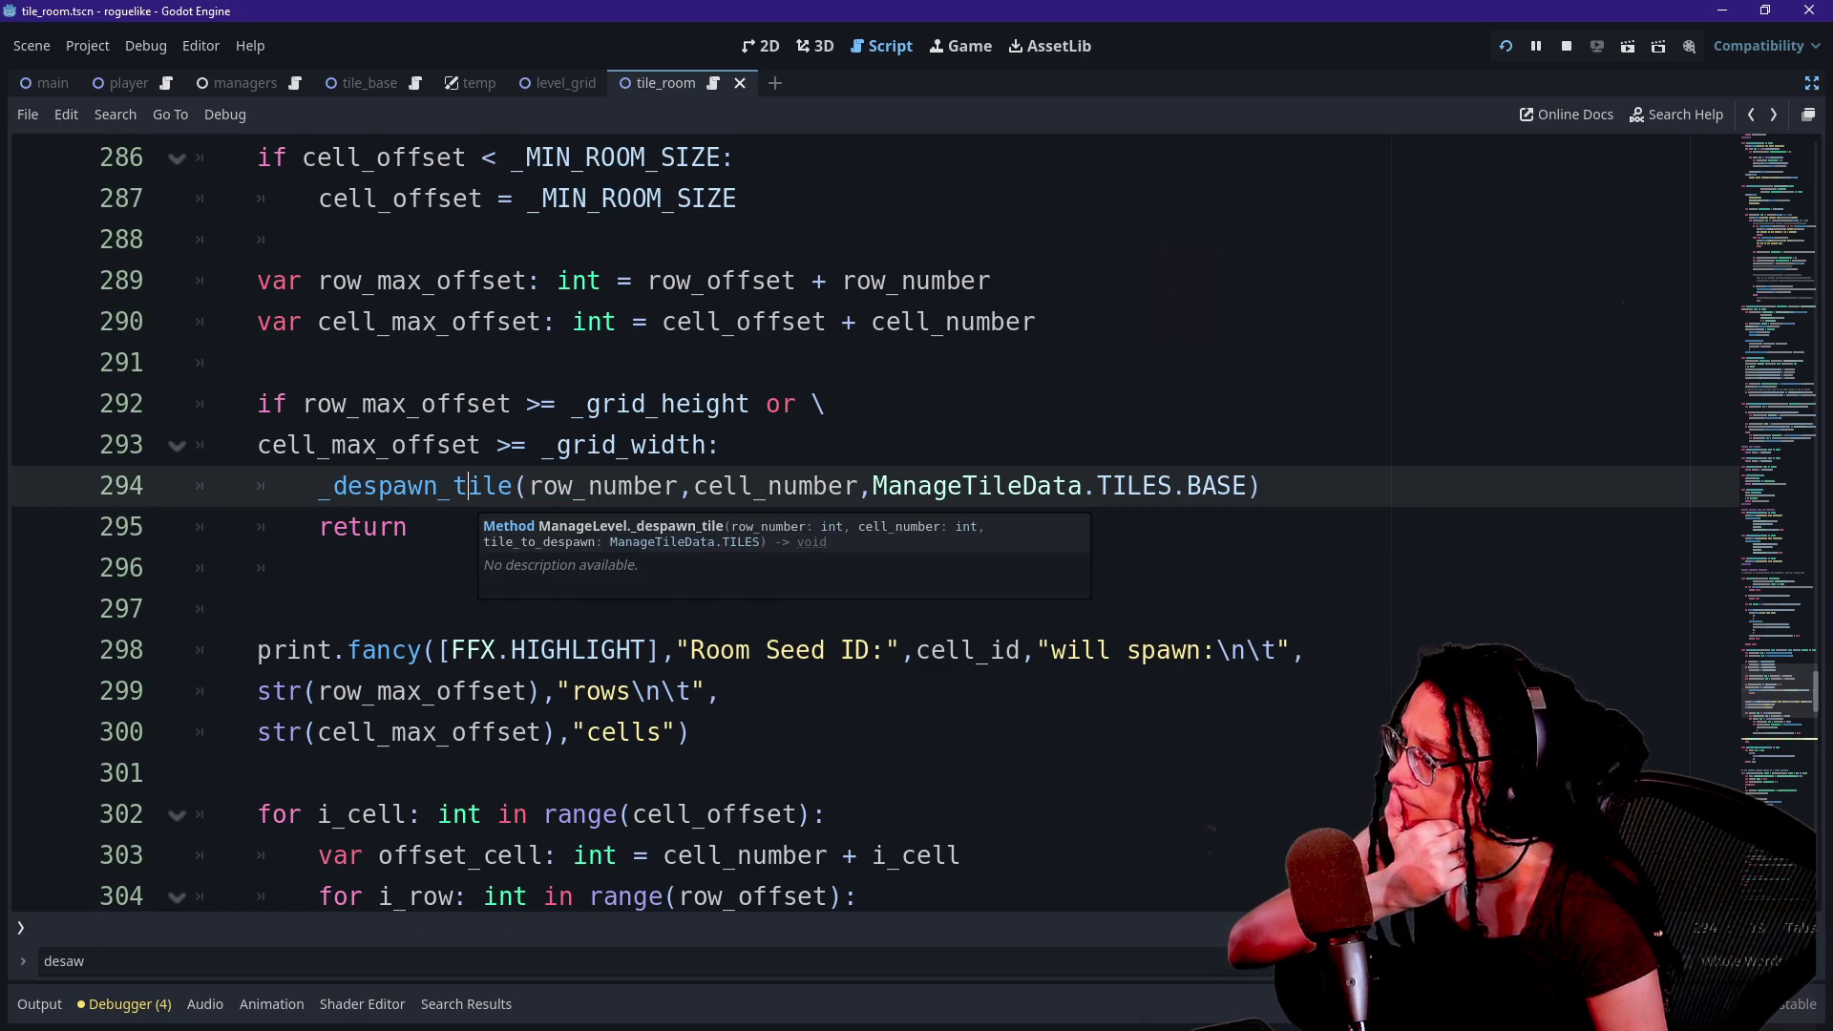
- Replace BASE with ROOM in the line 294 _despawn_tile call
{"action": "scroll", "coordinate": [458, 497], "scroll_direction": "down", "scroll_amount": 1}
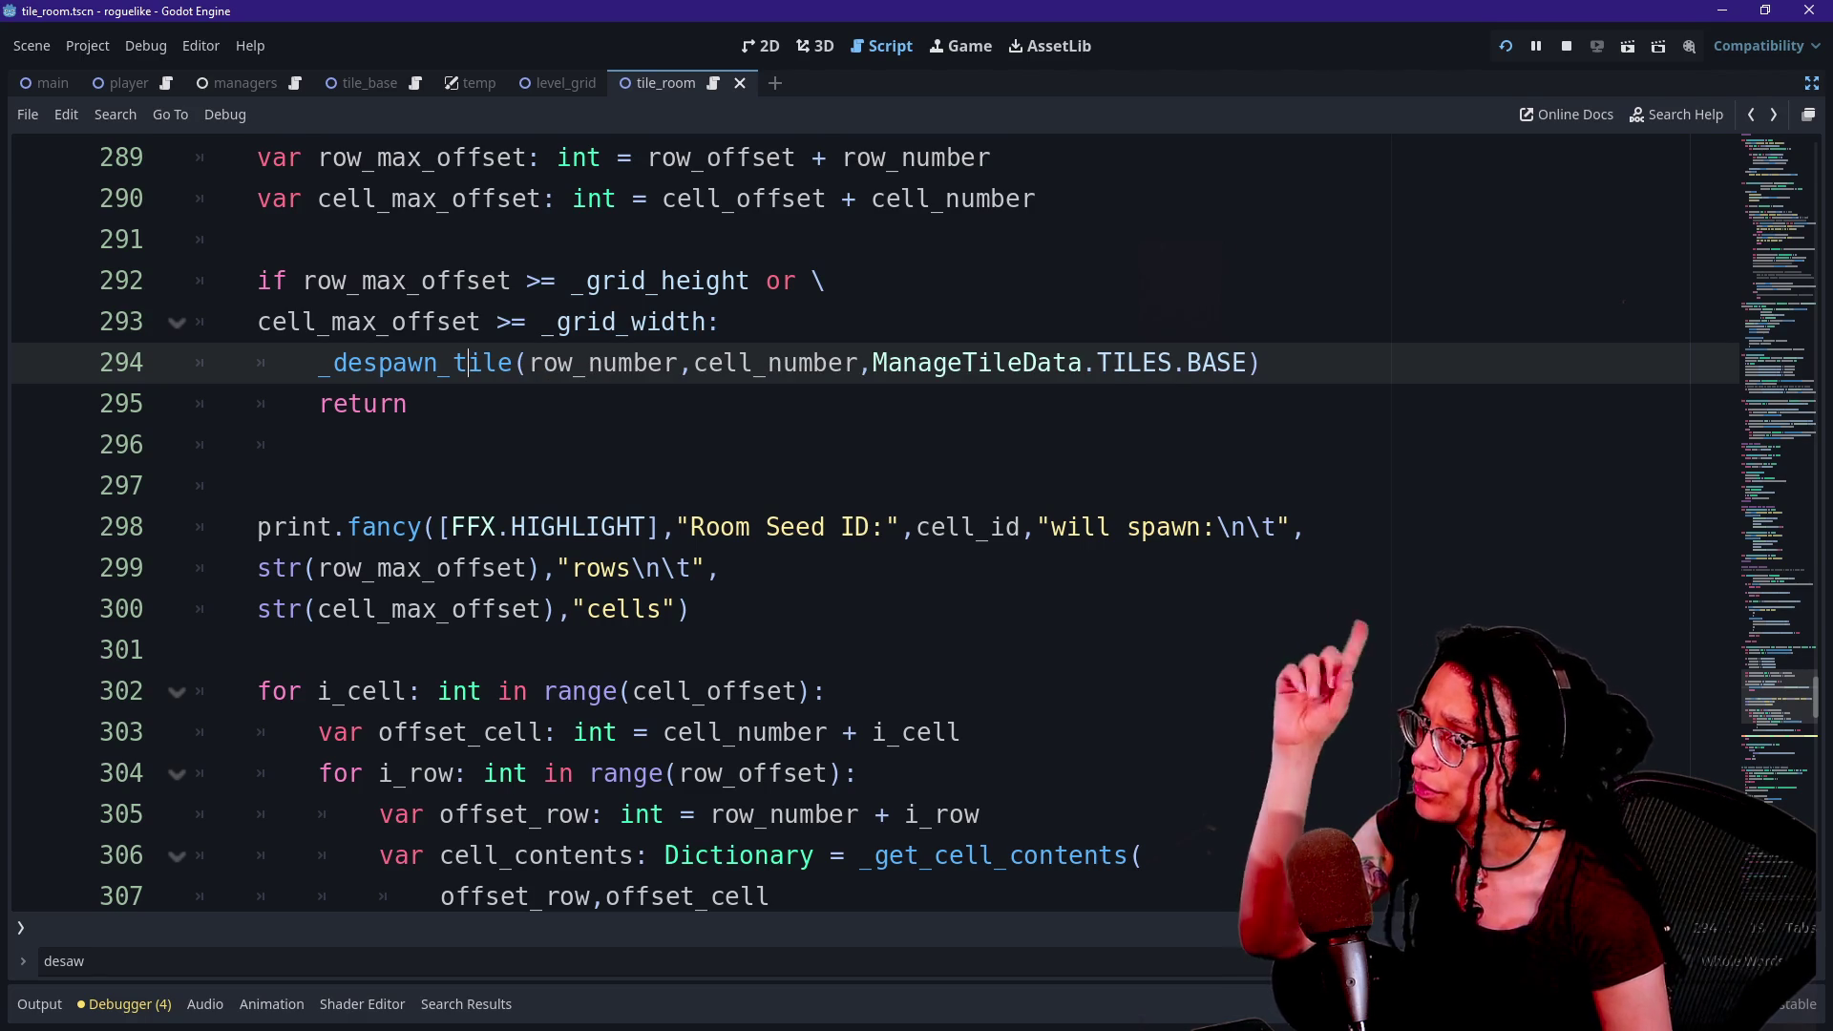
{"action": "double_click", "coordinate": [1216, 362]}
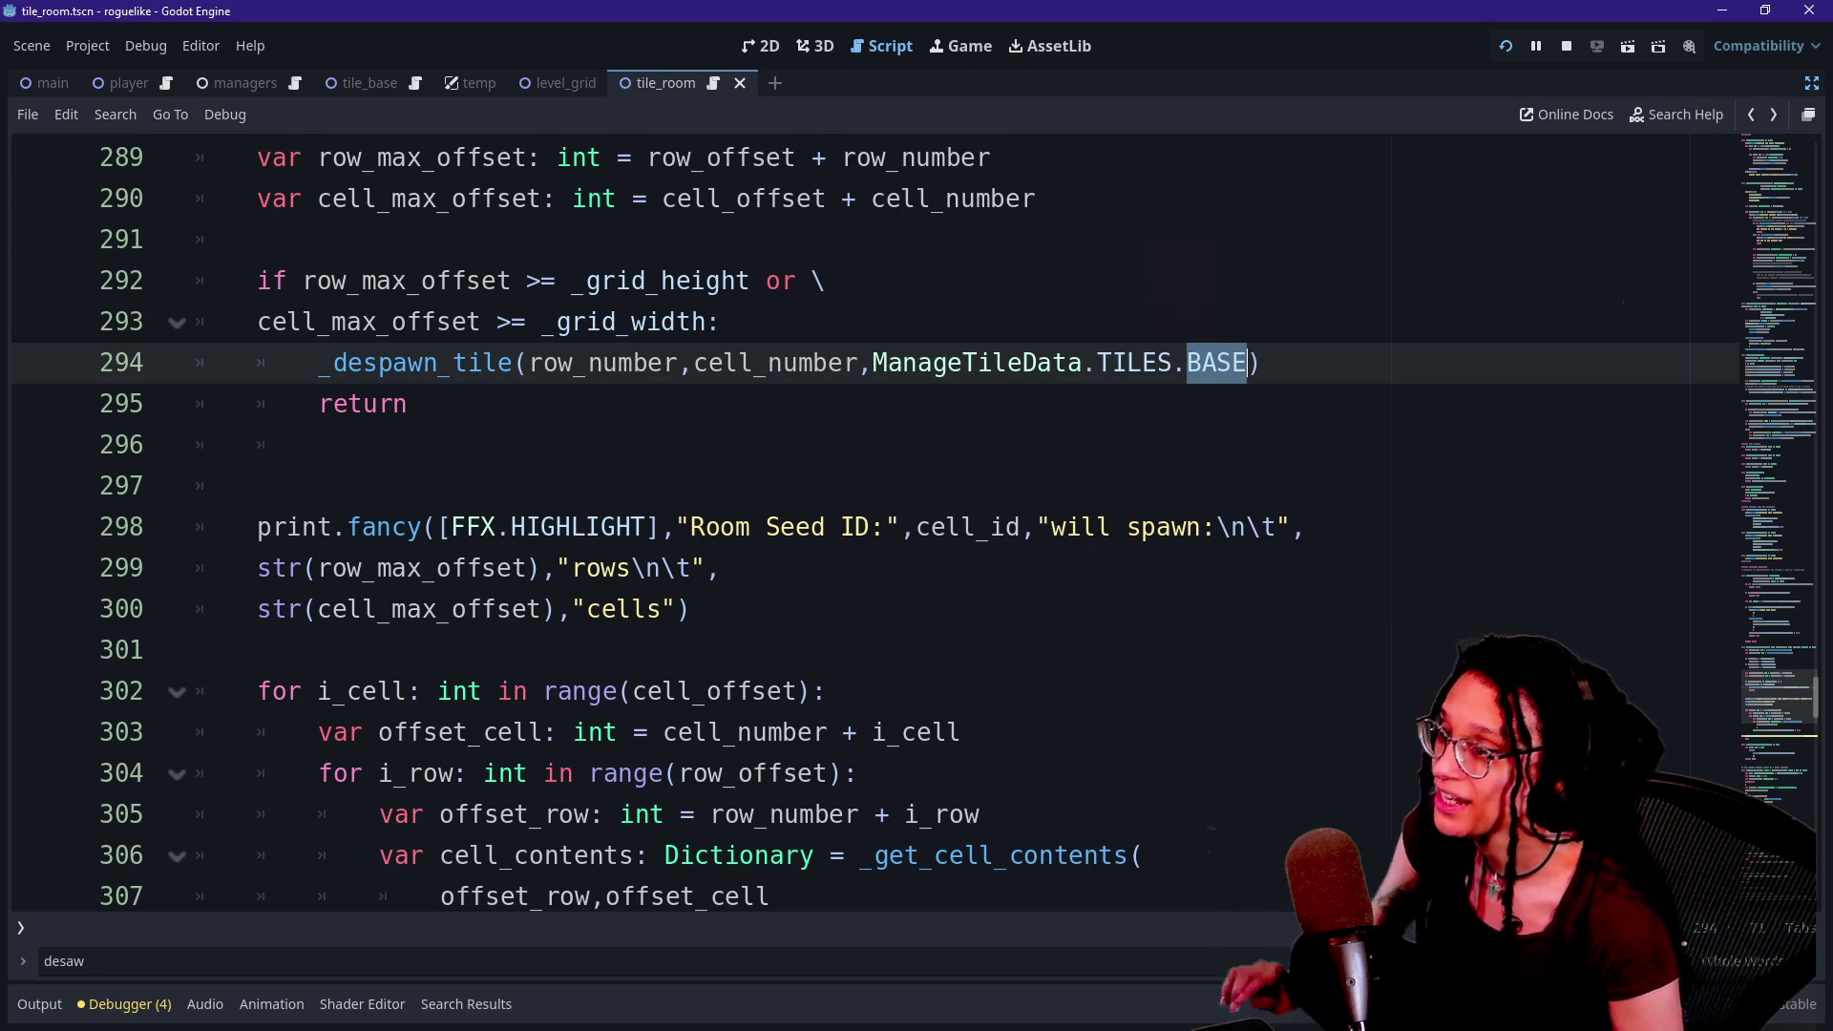
{"action": "type", "text": "RPPM"}
{"action": "key", "text": "BackSpace"}
{"action": "key", "text": "BackSpace"}
{"action": "type", "text": "O"}
{"action": "key", "text": "BackSpace"}
{"action": "key", "text": "BackSpace"}
{"action": "type", "text": "OOM"}
- Jump to the _despawn_tile stub definition at line 311
{"action": "left_click", "coordinate": [420, 362], "text": "ctrl"}
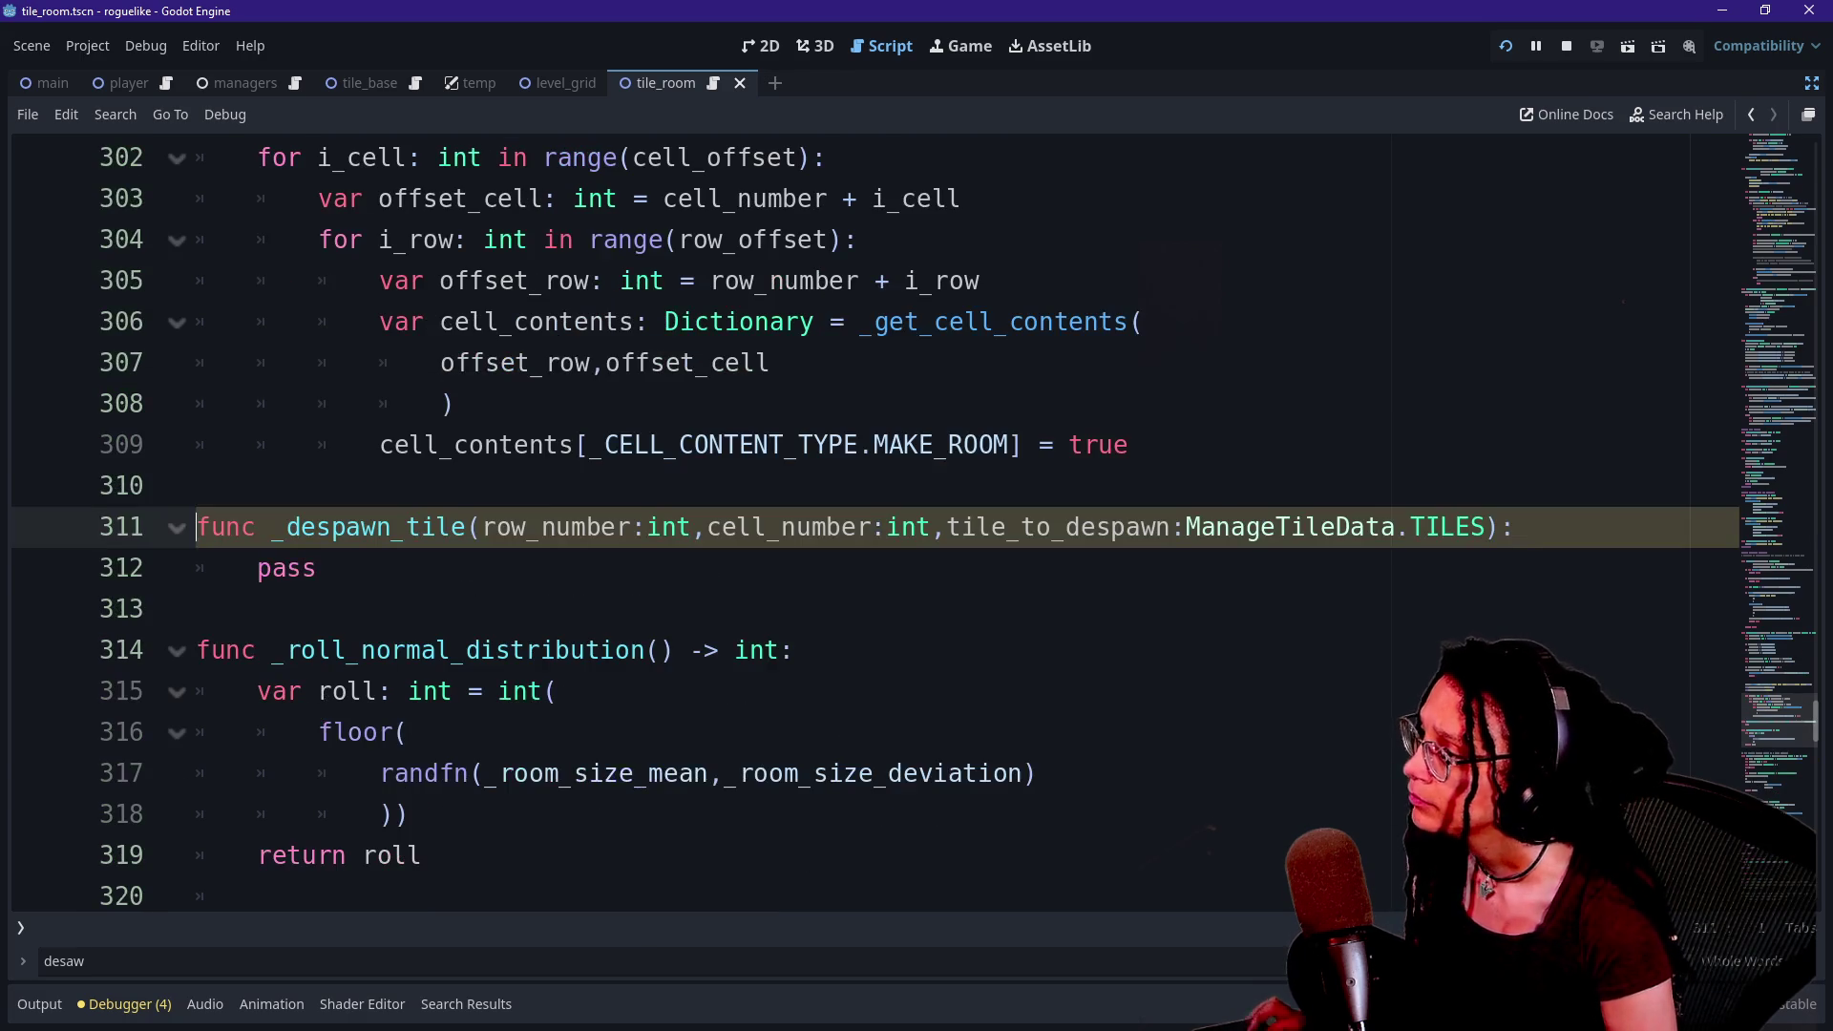
{"action": "scroll", "coordinate": [859, 525], "scroll_direction": "up", "scroll_amount": 5}
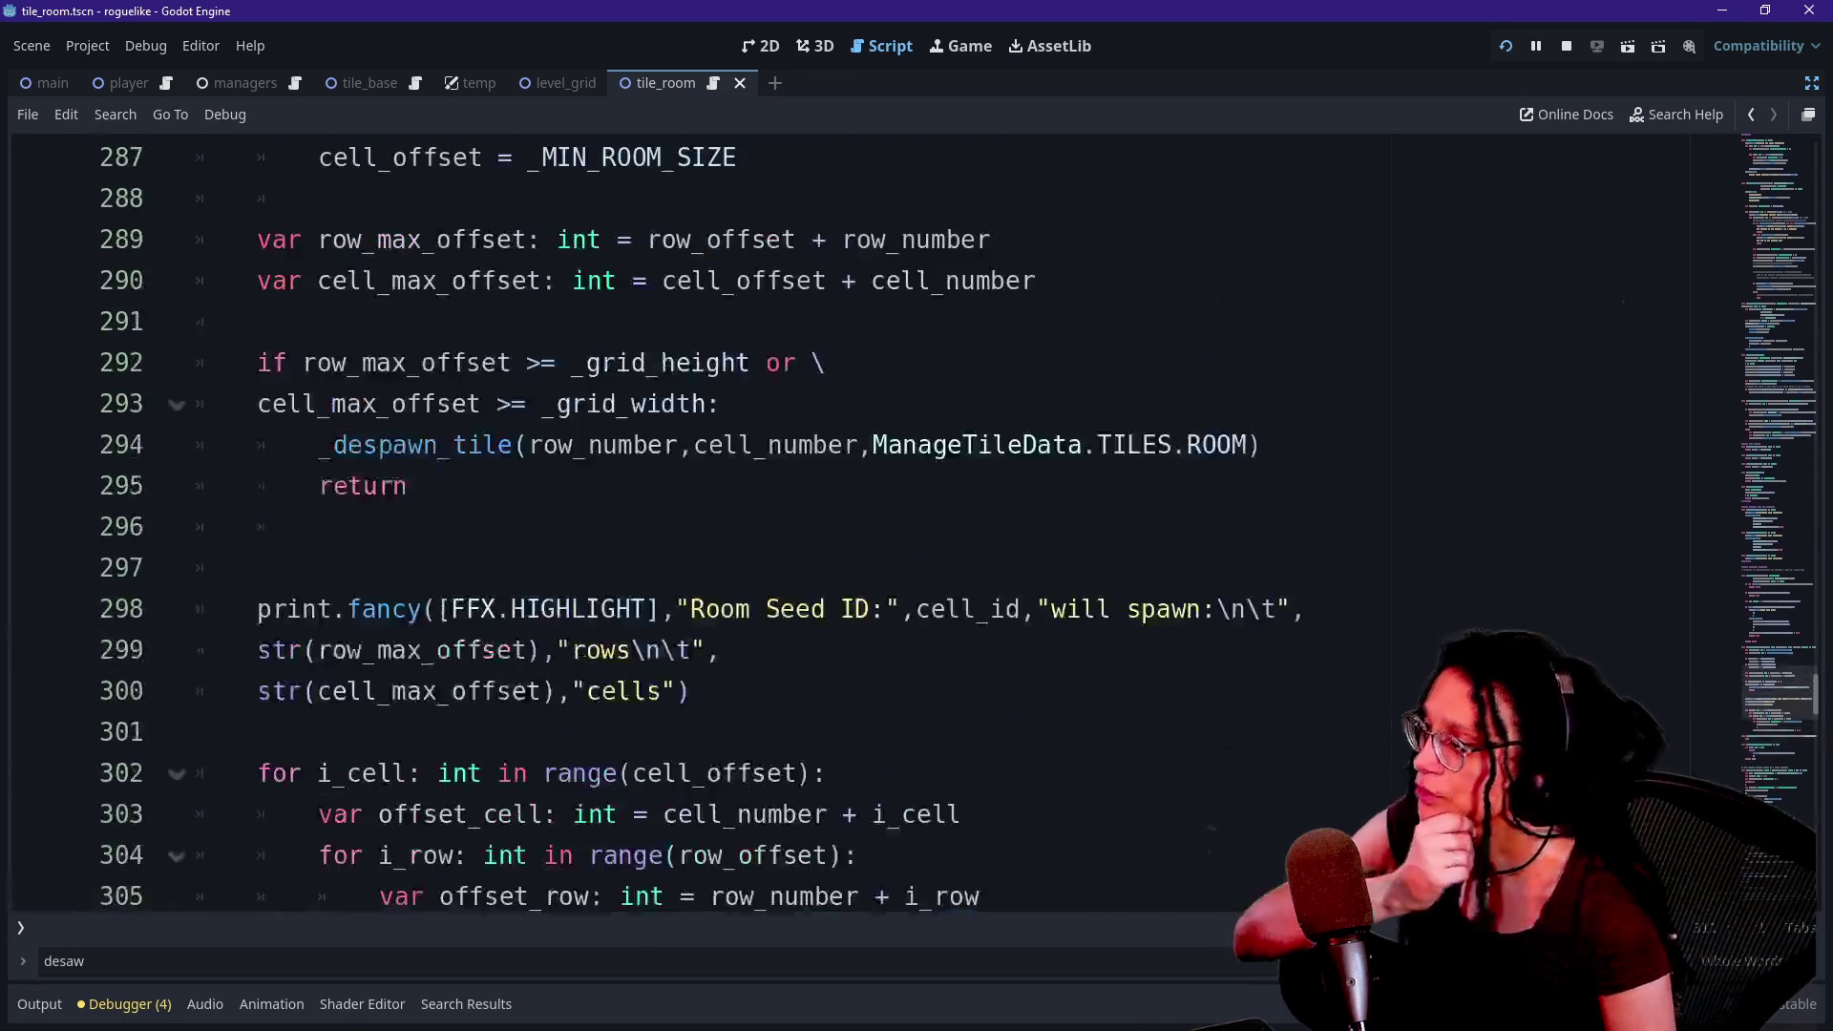
{"action": "scroll", "coordinate": [859, 525], "scroll_direction": "down", "scroll_amount": 4}
{"action": "scroll", "coordinate": [859, 525], "scroll_direction": "up", "scroll_amount": 6}
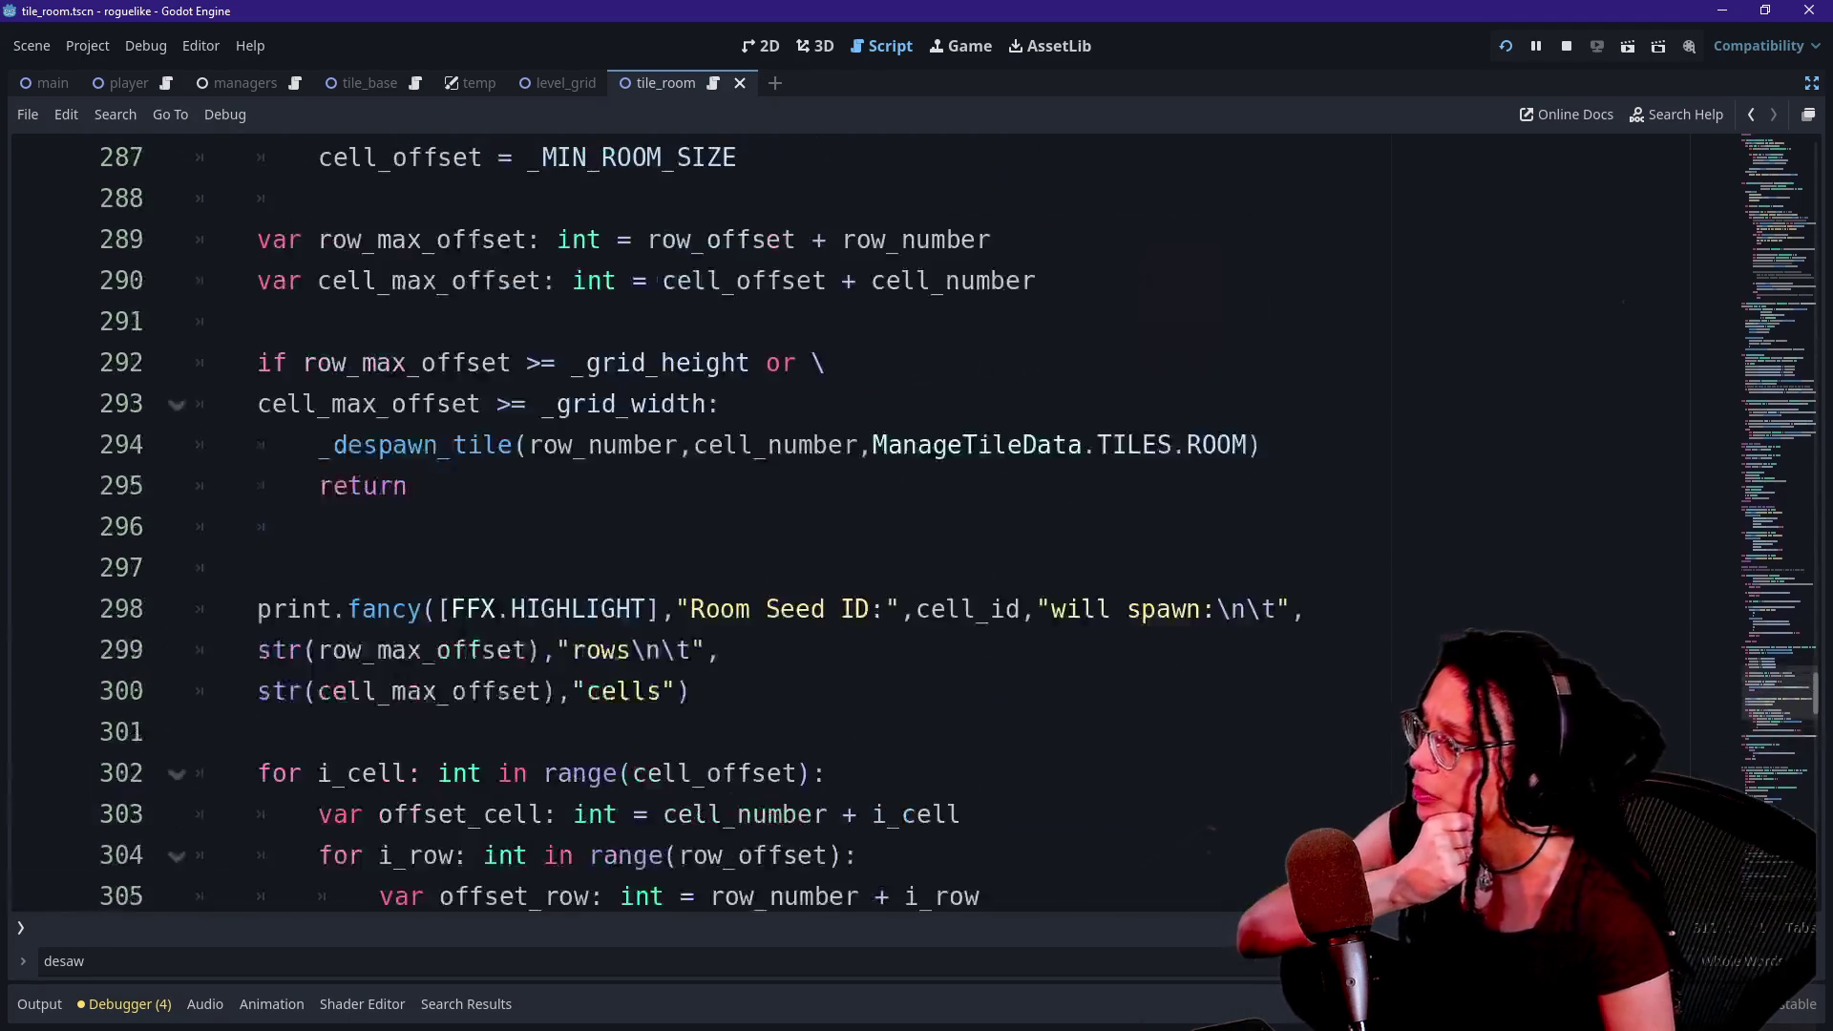
{"action": "scroll", "coordinate": [860, 526], "scroll_direction": "down", "scroll_amount": 4}
{"action": "scroll", "coordinate": [859, 525], "scroll_direction": "down", "scroll_amount": 3}
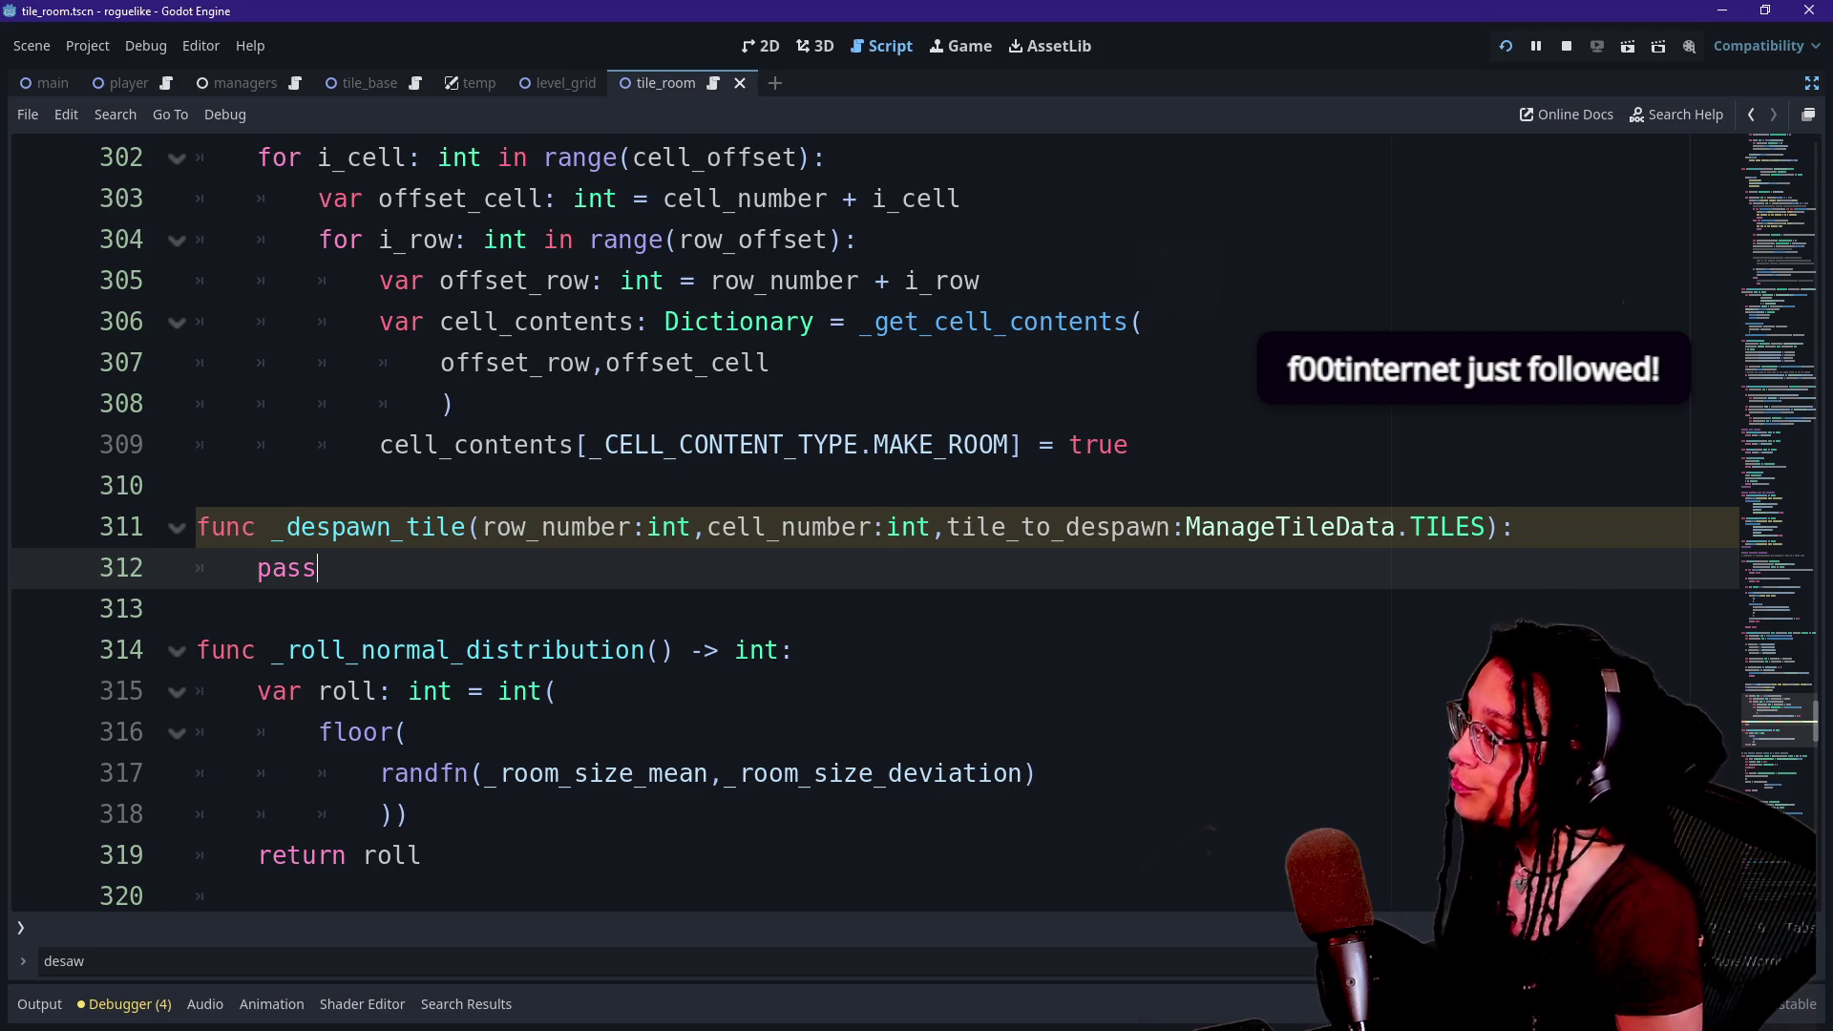
- Change the tile_to_despawn parameter type on line 311 to Array[ManageTileData.TILES]
{"action": "left_click", "coordinate": [770, 363]}
{"action": "left_click", "coordinate": [946, 527]}
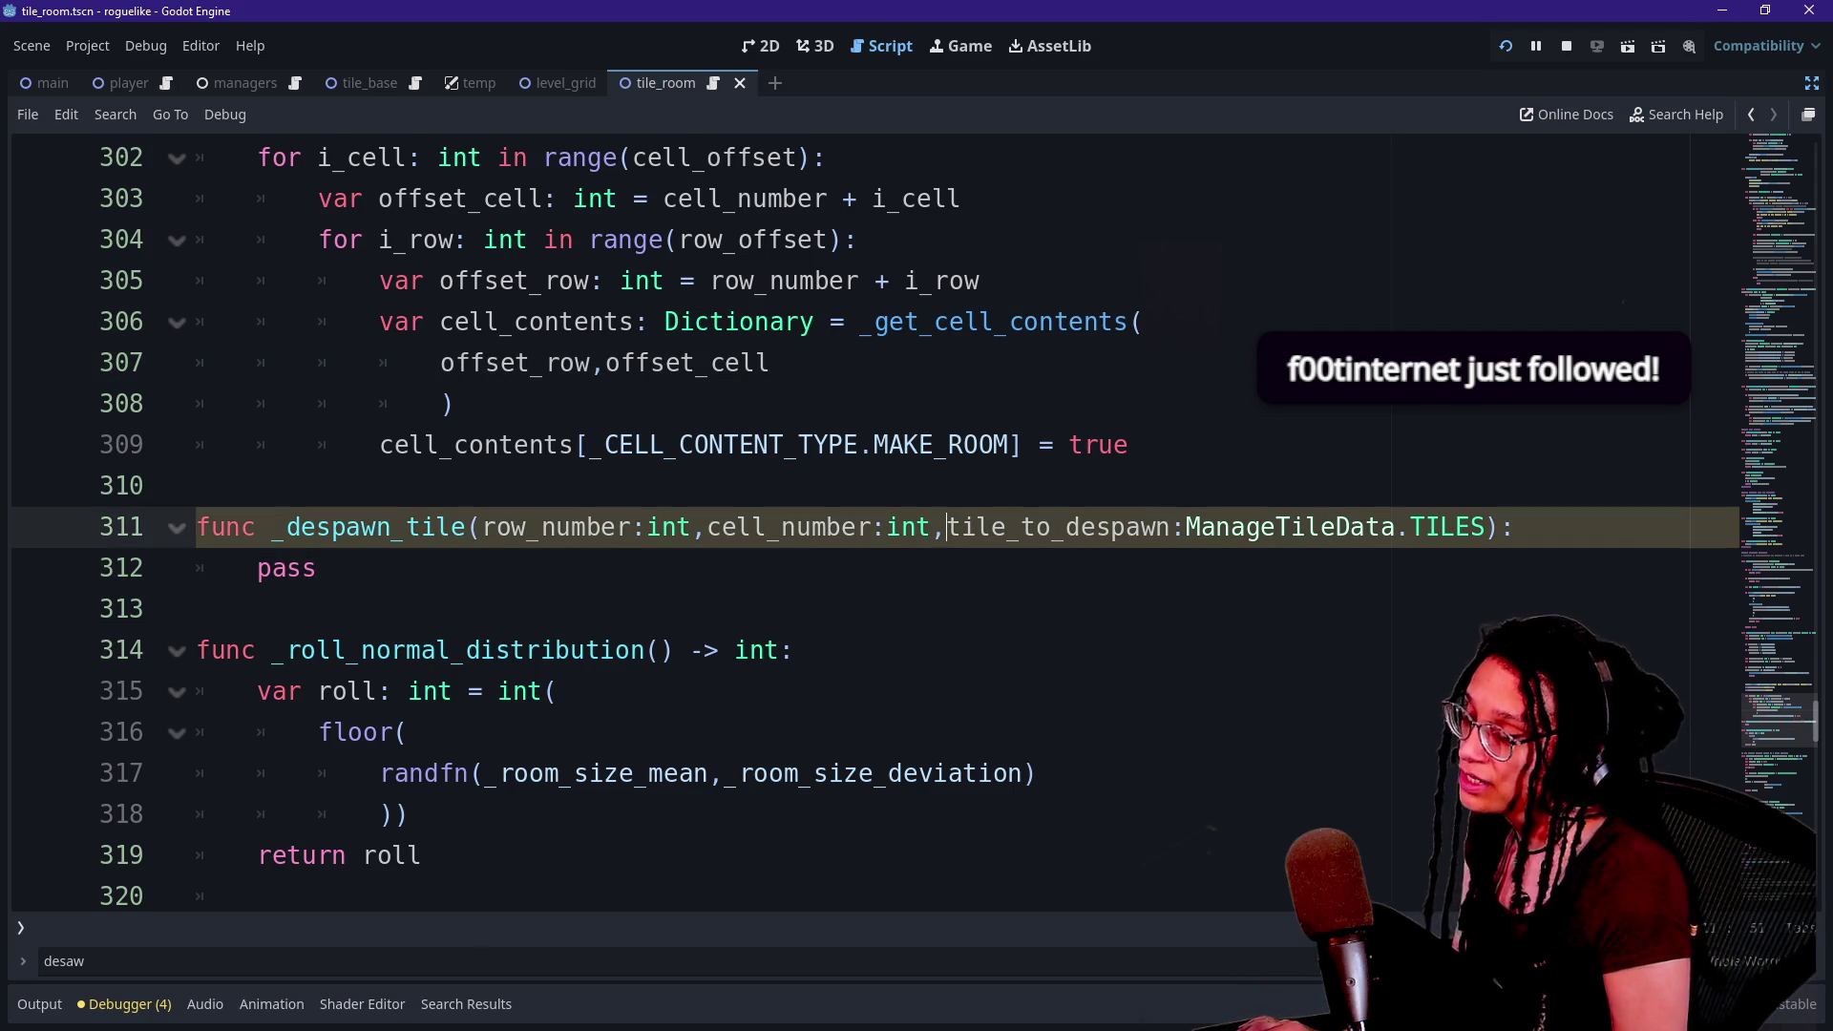
{"action": "left_click", "coordinate": [318, 568]}
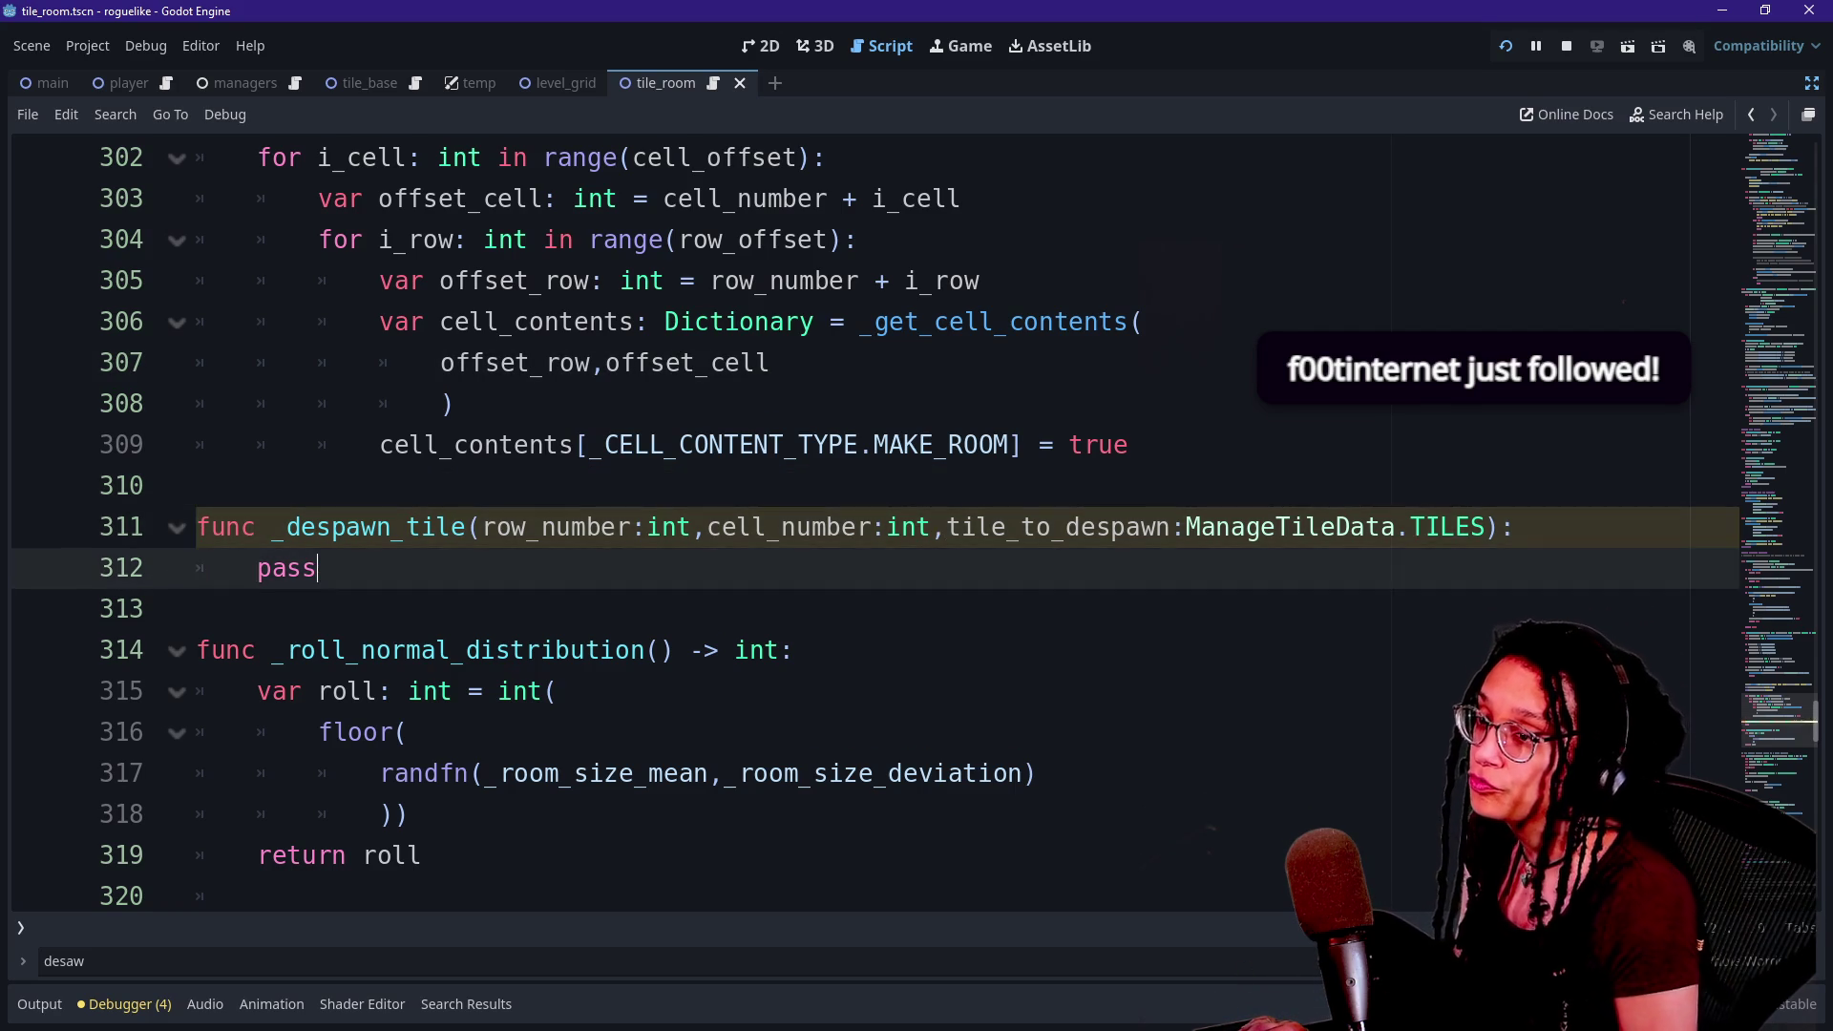
{"action": "left_click", "coordinate": [946, 528]}
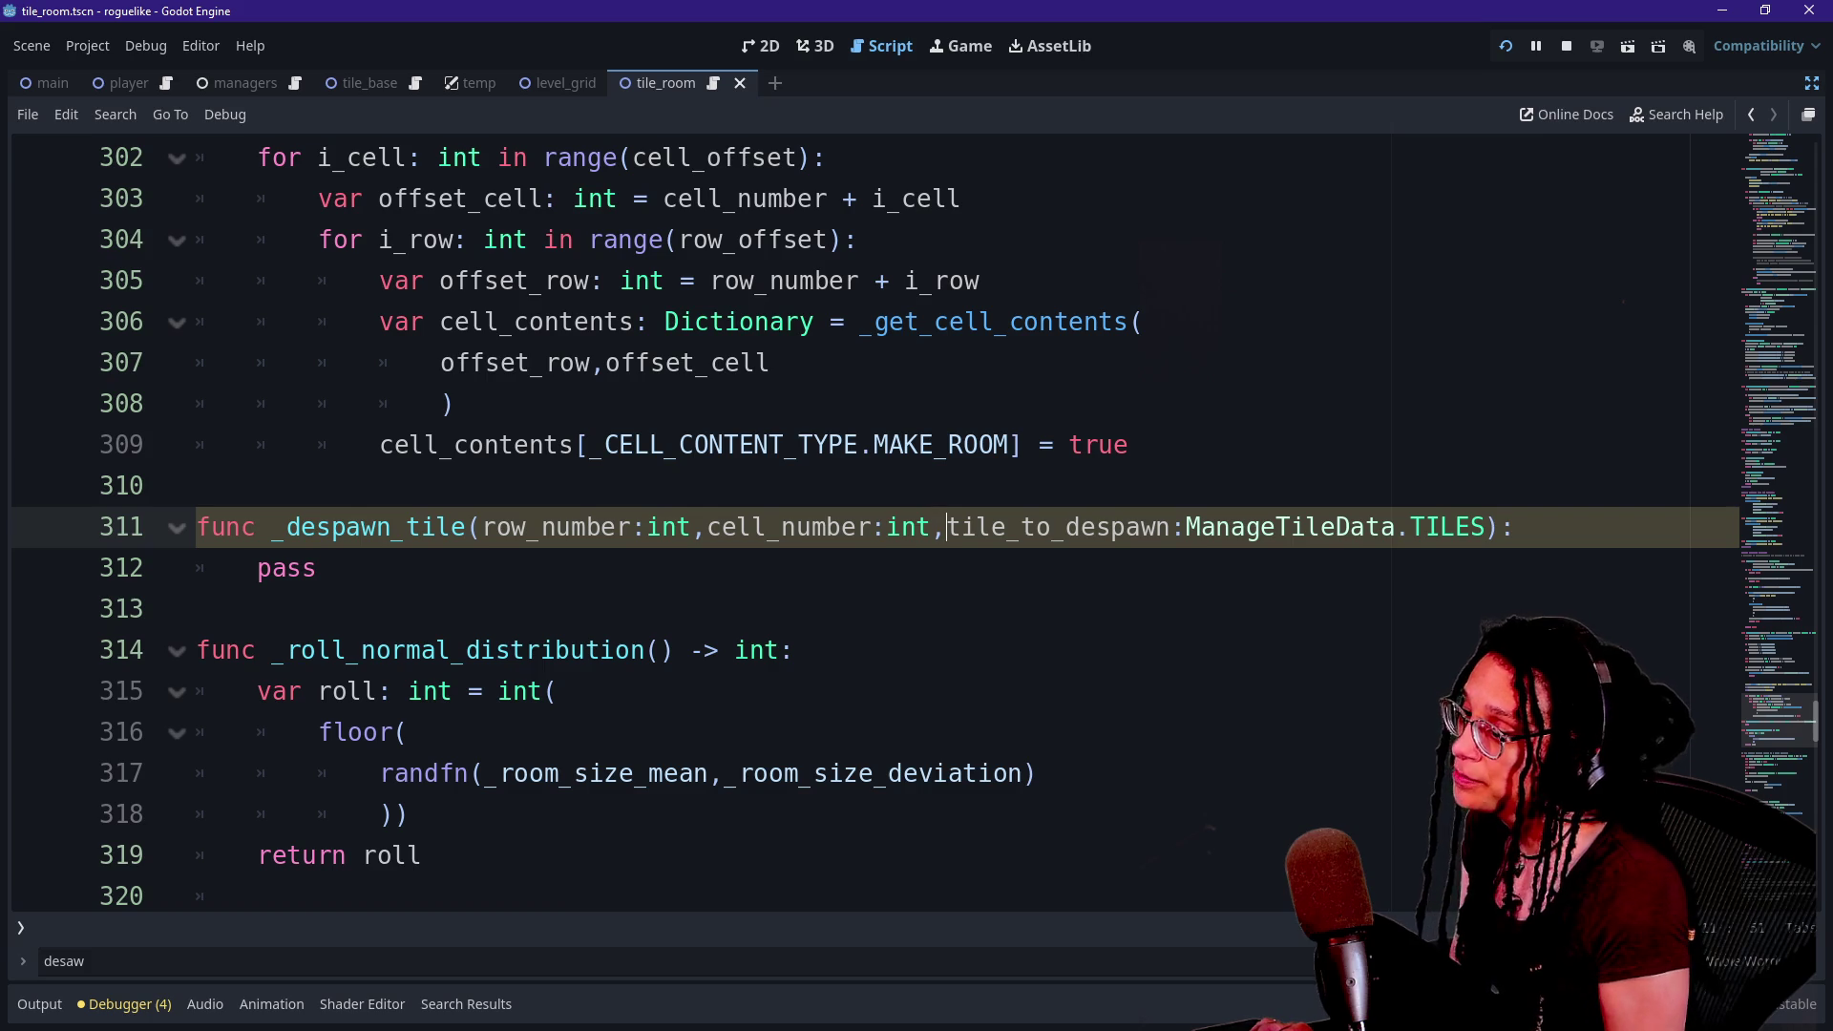
{"action": "type", "text": "S"}
{"action": "key", "text": "BackSpace"}
{"action": "type", "text": "Arrat["}
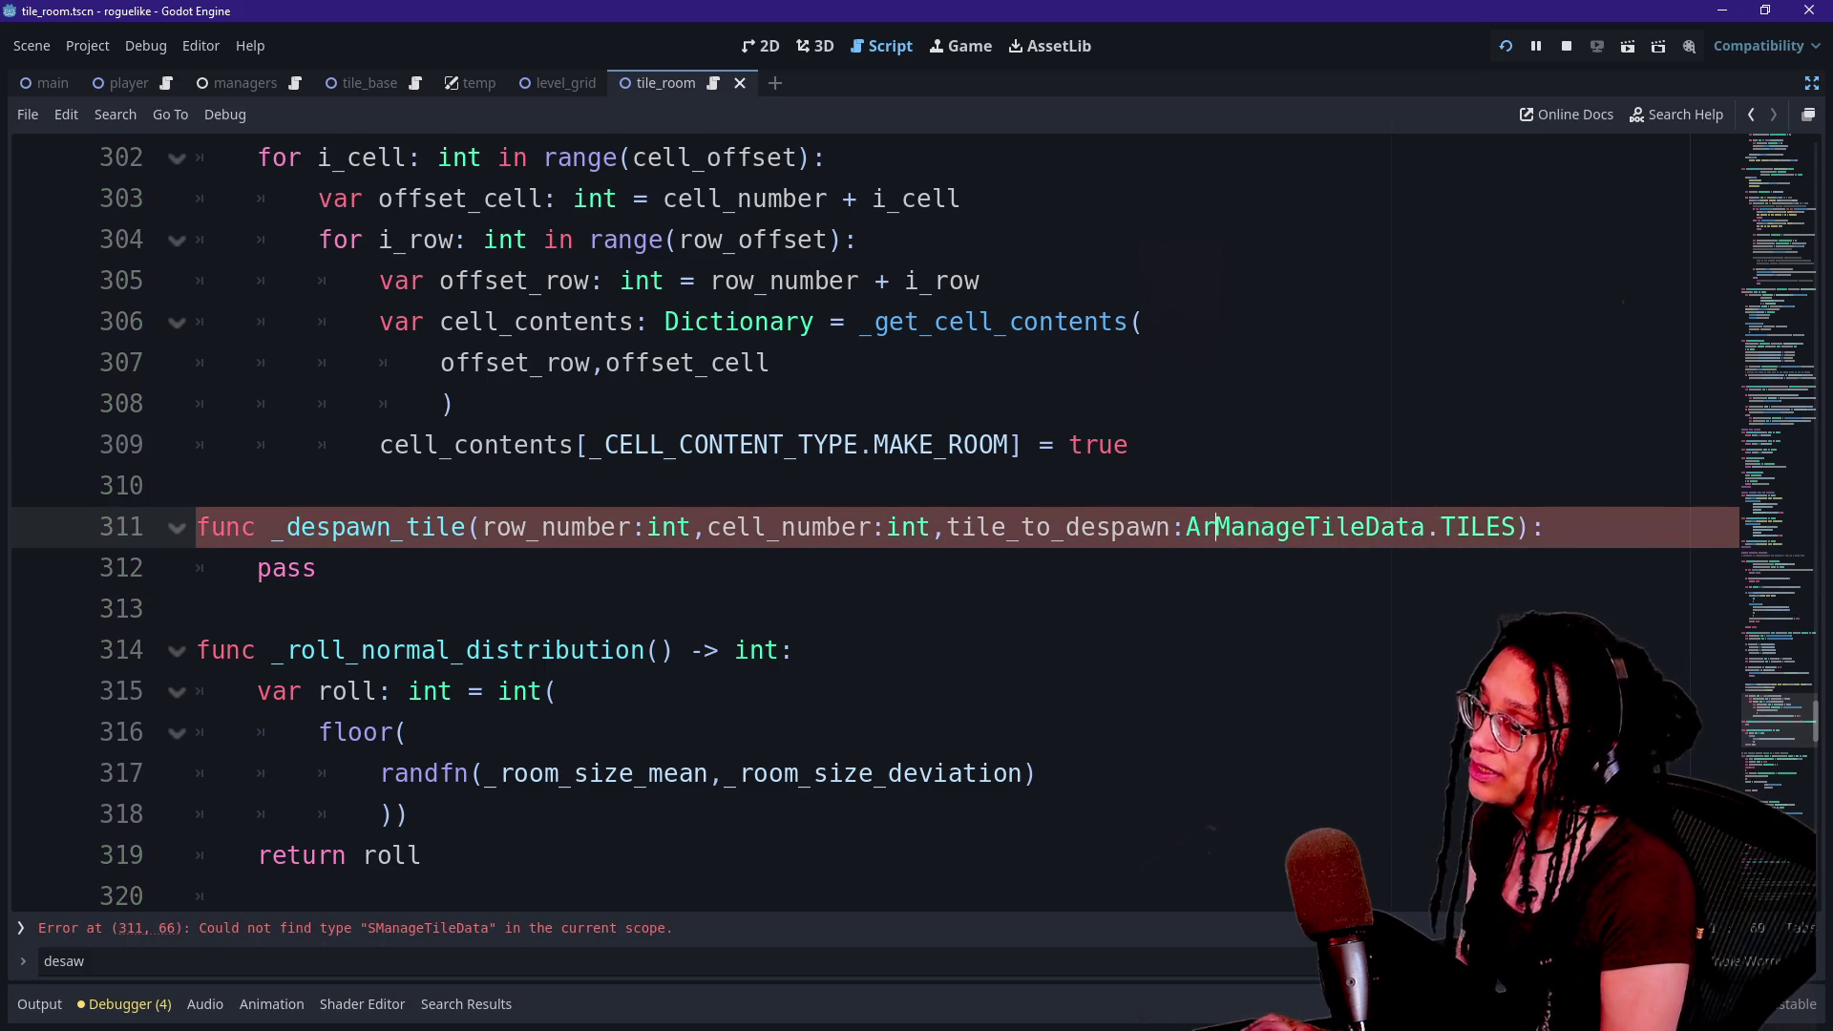
{"action": "key", "text": "BackSpace"}
{"action": "key", "text": "BackSpace"}
{"action": "type", "text": "y["}
{"action": "left_click", "coordinate": [1569, 527]}
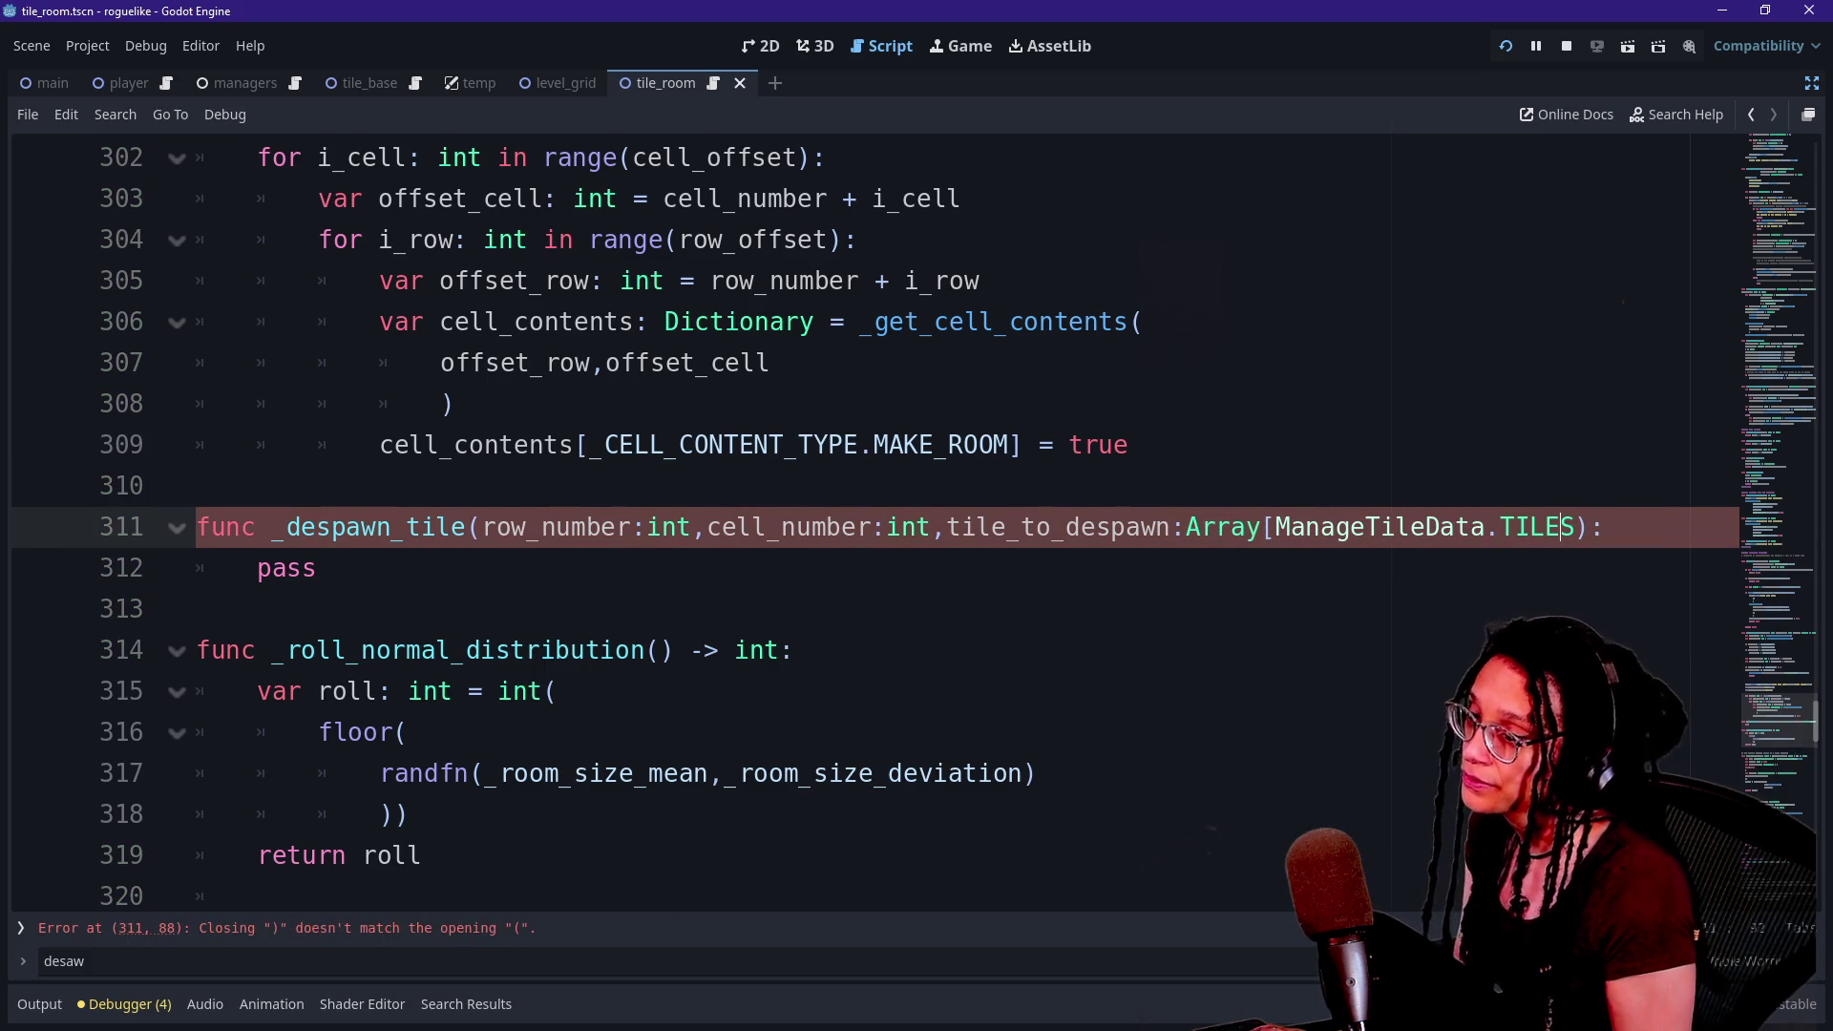
{"action": "type", "text": "["}
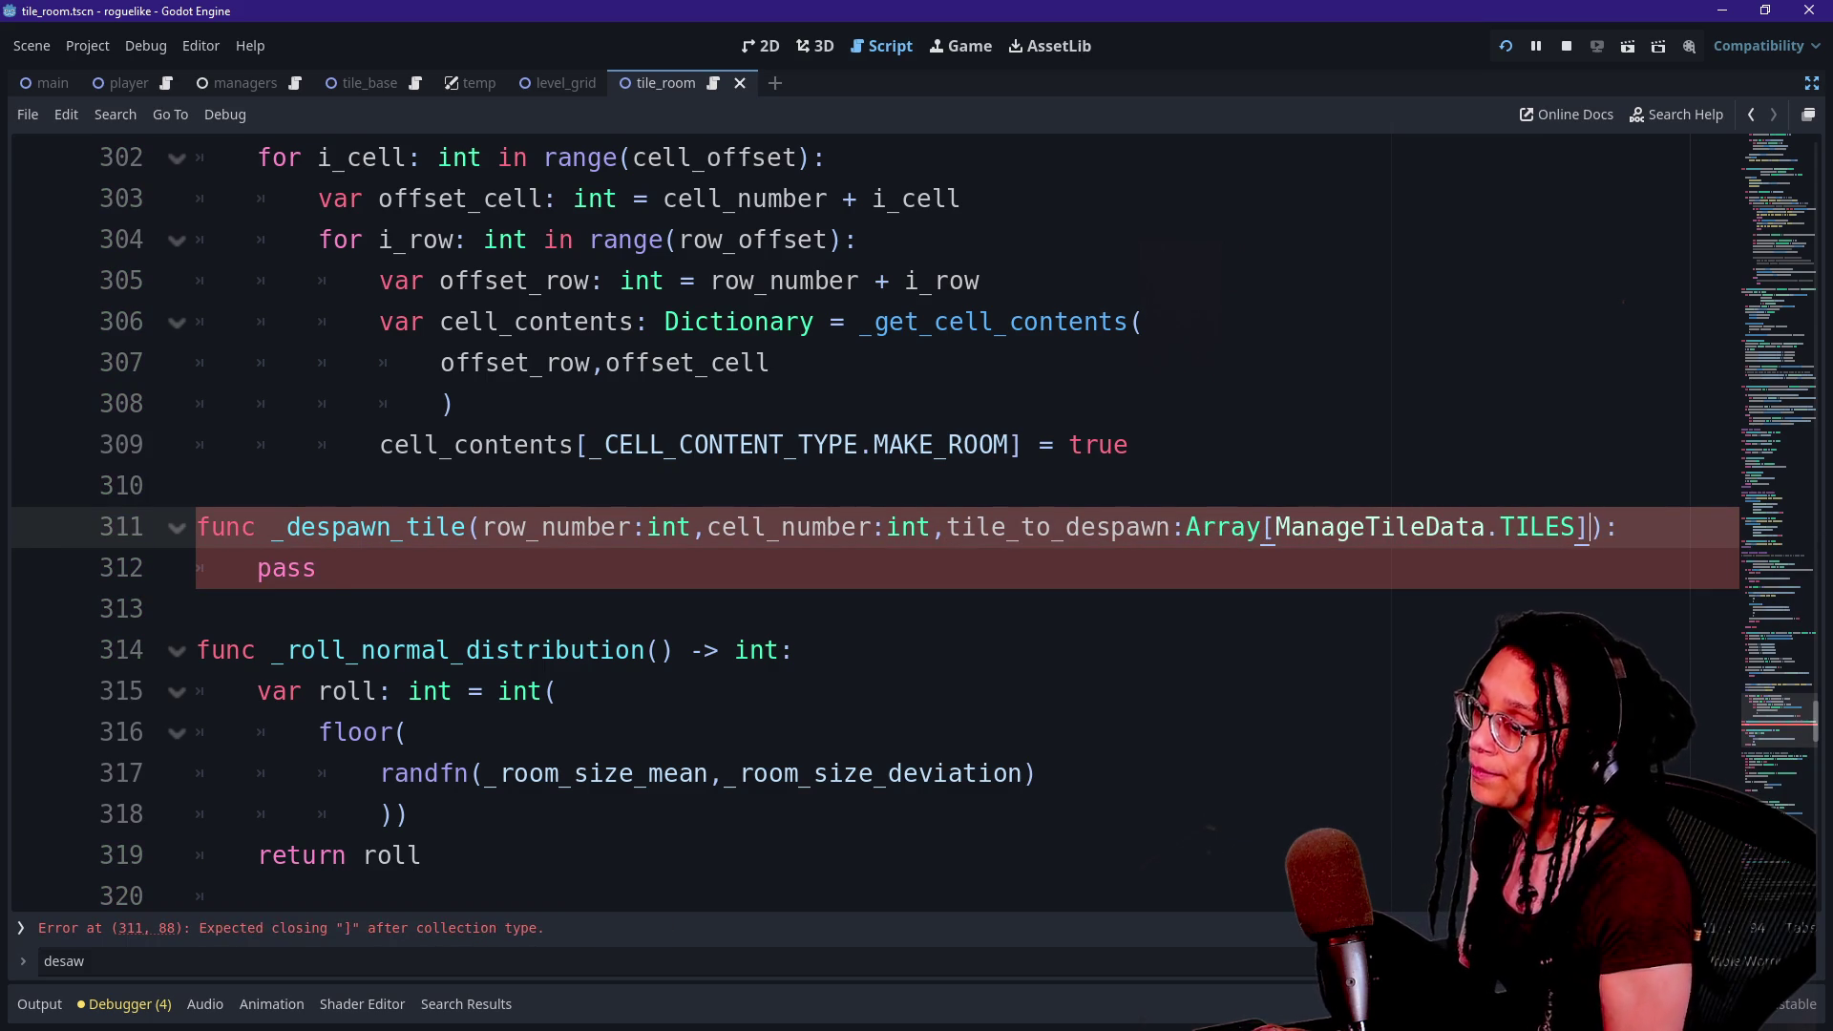
- Add an opening square bracket before ManageTileData.TILES.ROOM in the line 294 call
{"action": "scroll", "coordinate": [859, 526], "scroll_direction": "up", "scroll_amount": 5}
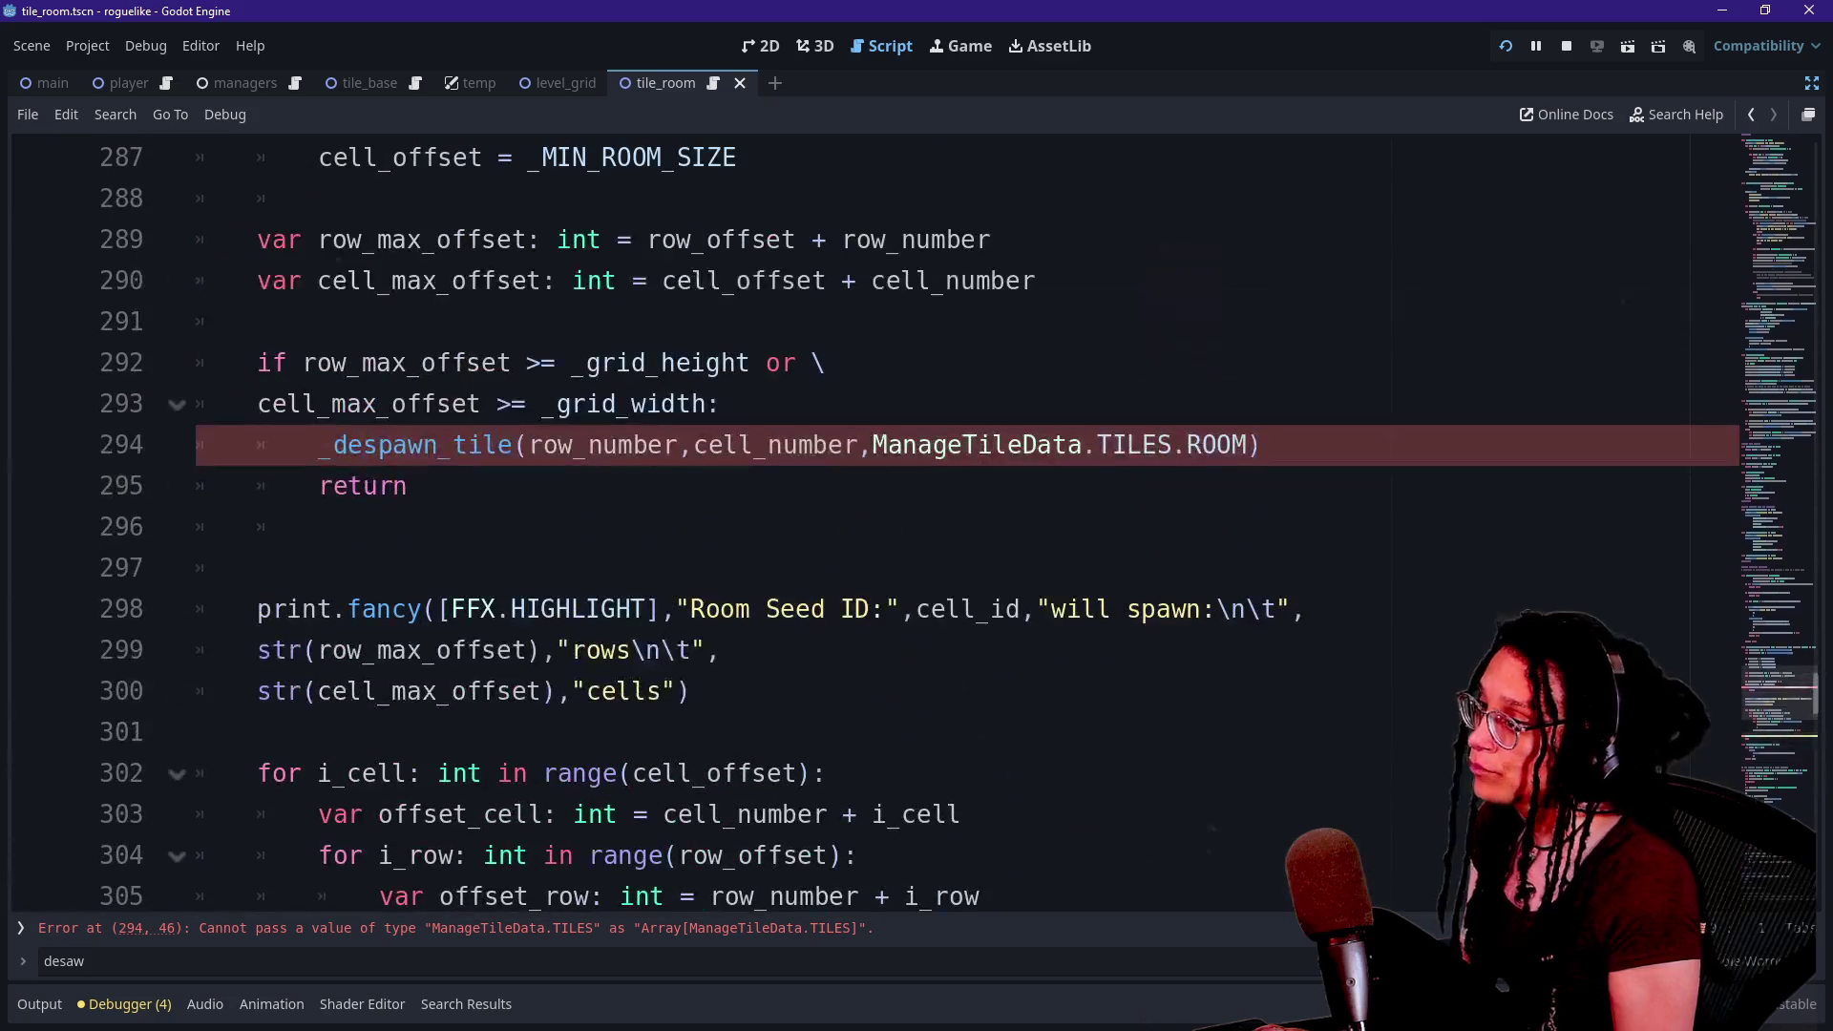
{"action": "left_click", "coordinate": [871, 445]}
{"action": "type", "text": "["}
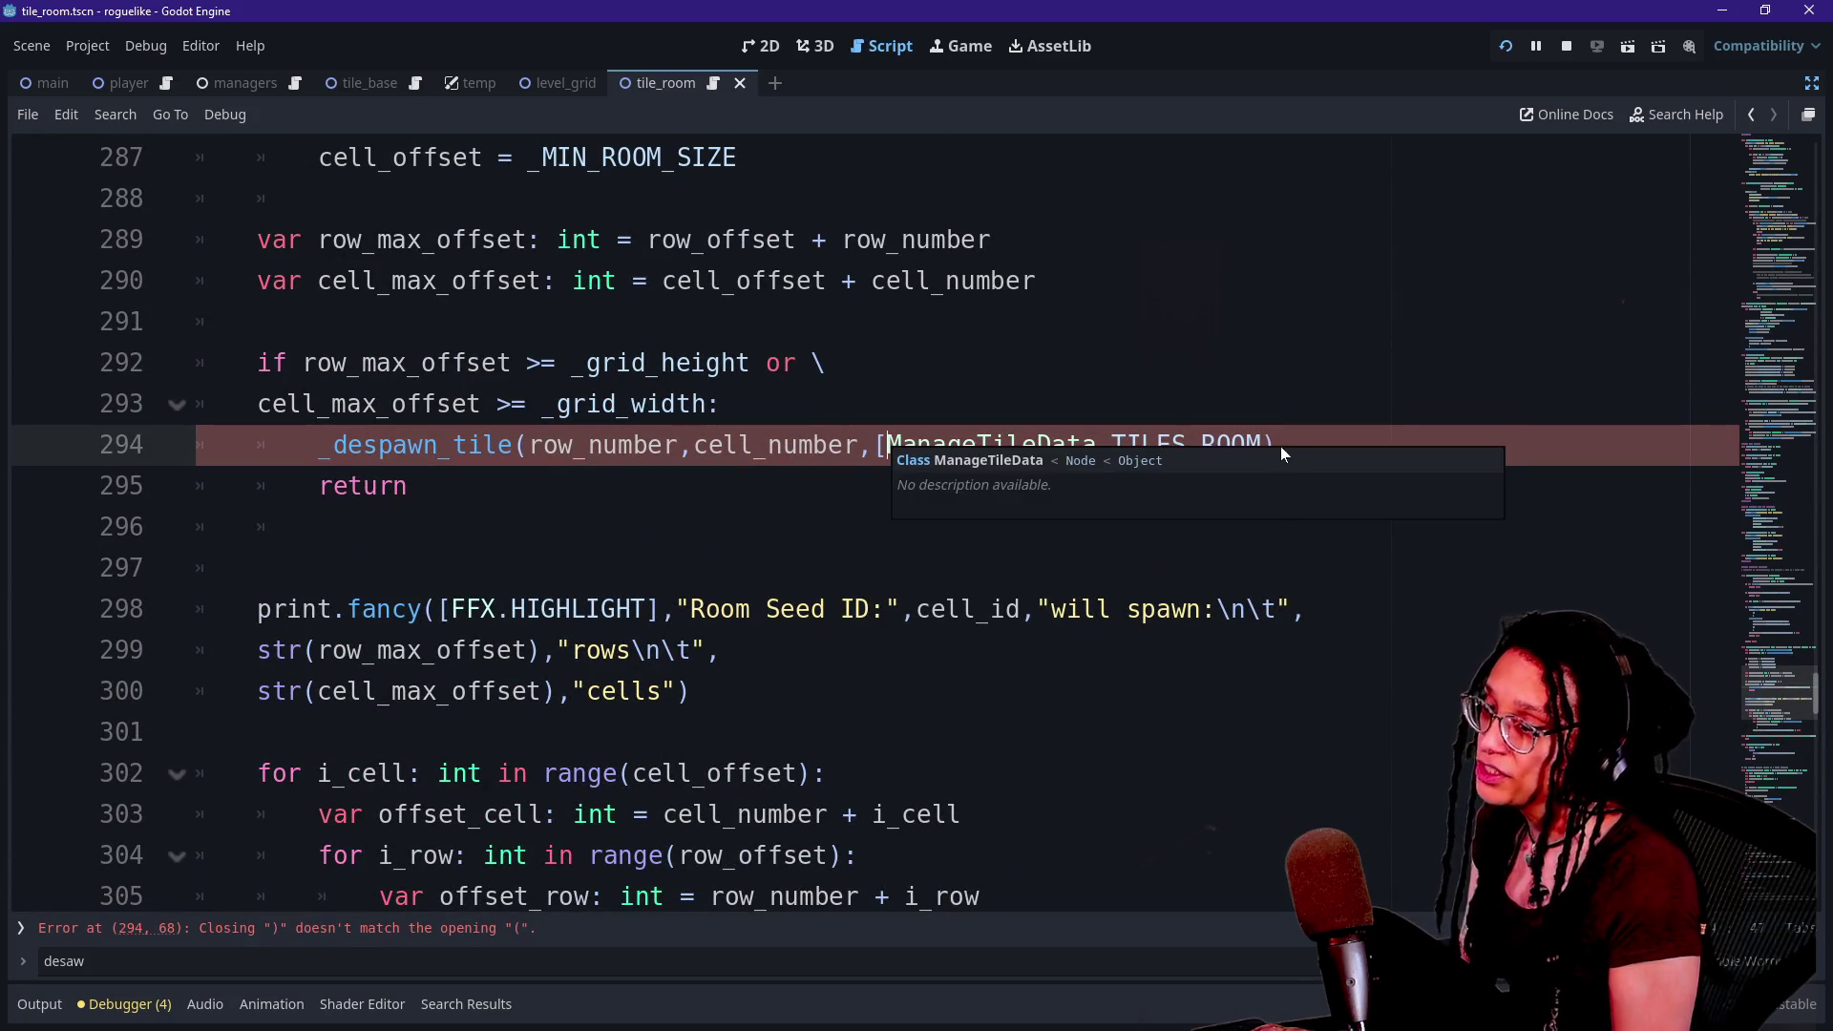
{"action": "left_click", "coordinate": [1262, 445]}
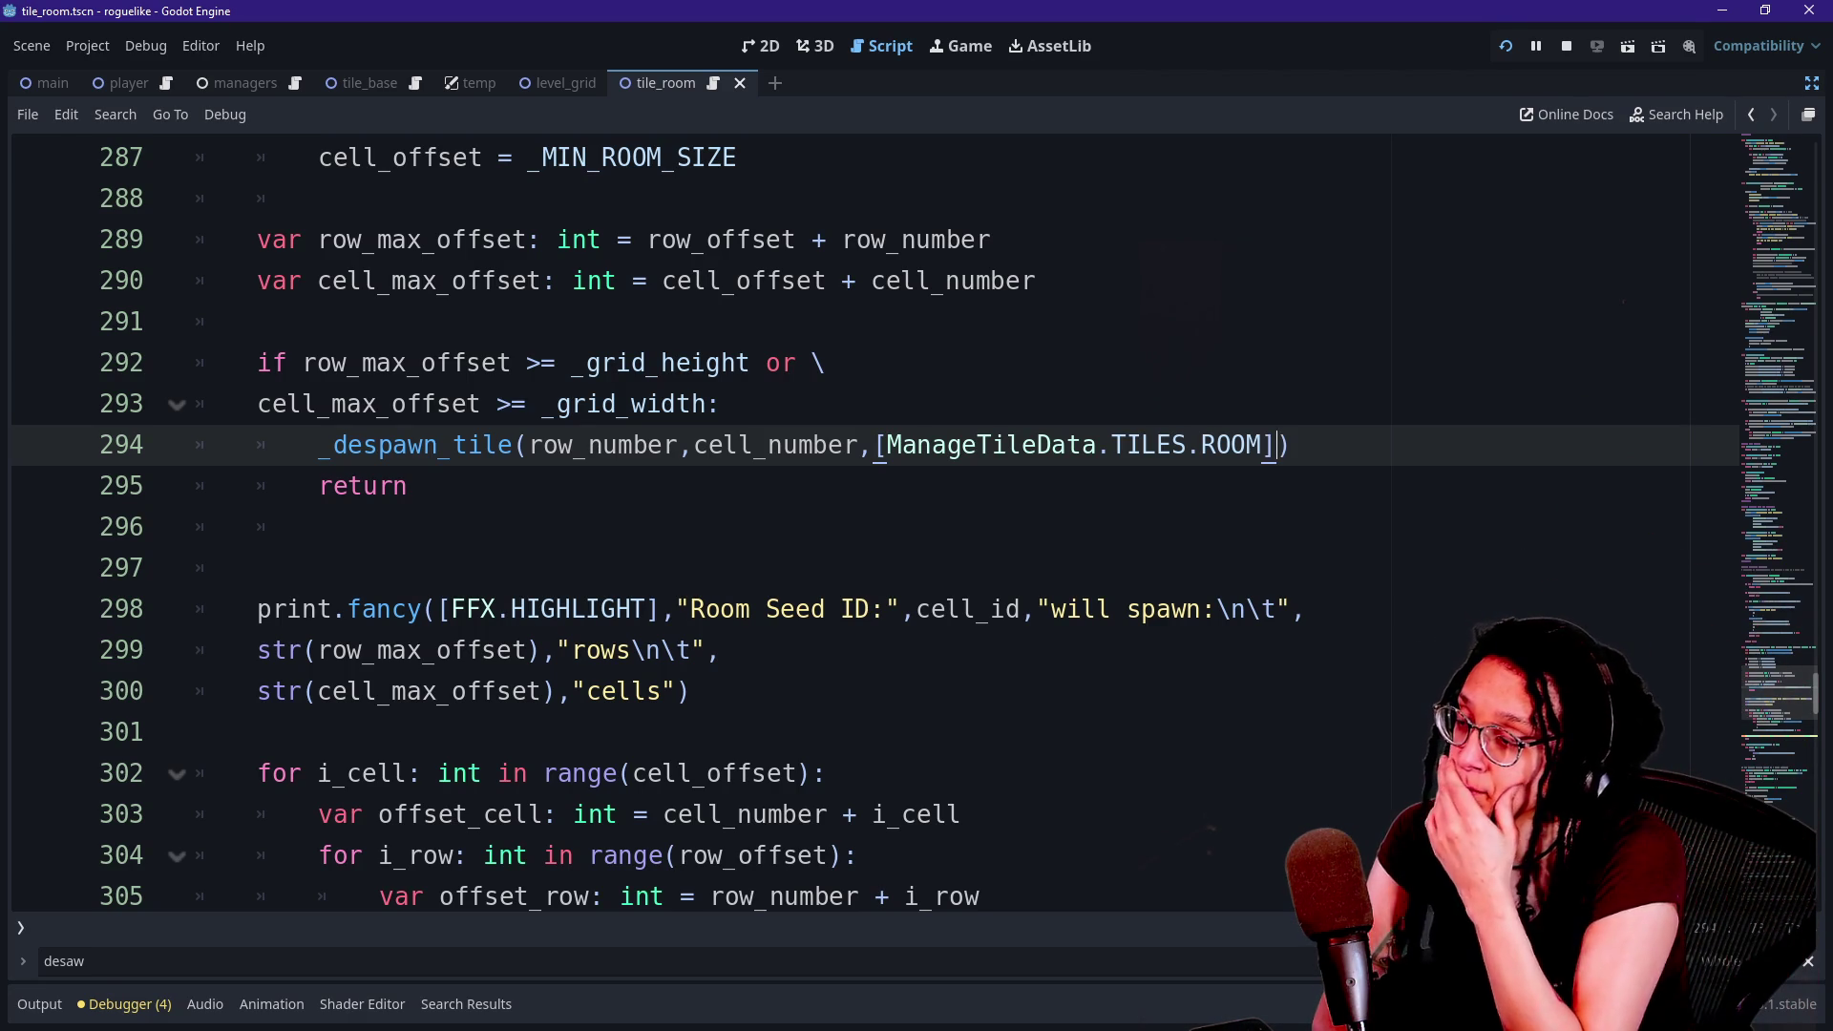
- Delete the placeholder pass from the _despawn_tile body
{"action": "left_click_drag", "start_coordinate": [888, 445], "coordinate": [1263, 445]}
{"action": "left_click", "coordinate": [1194, 445]}
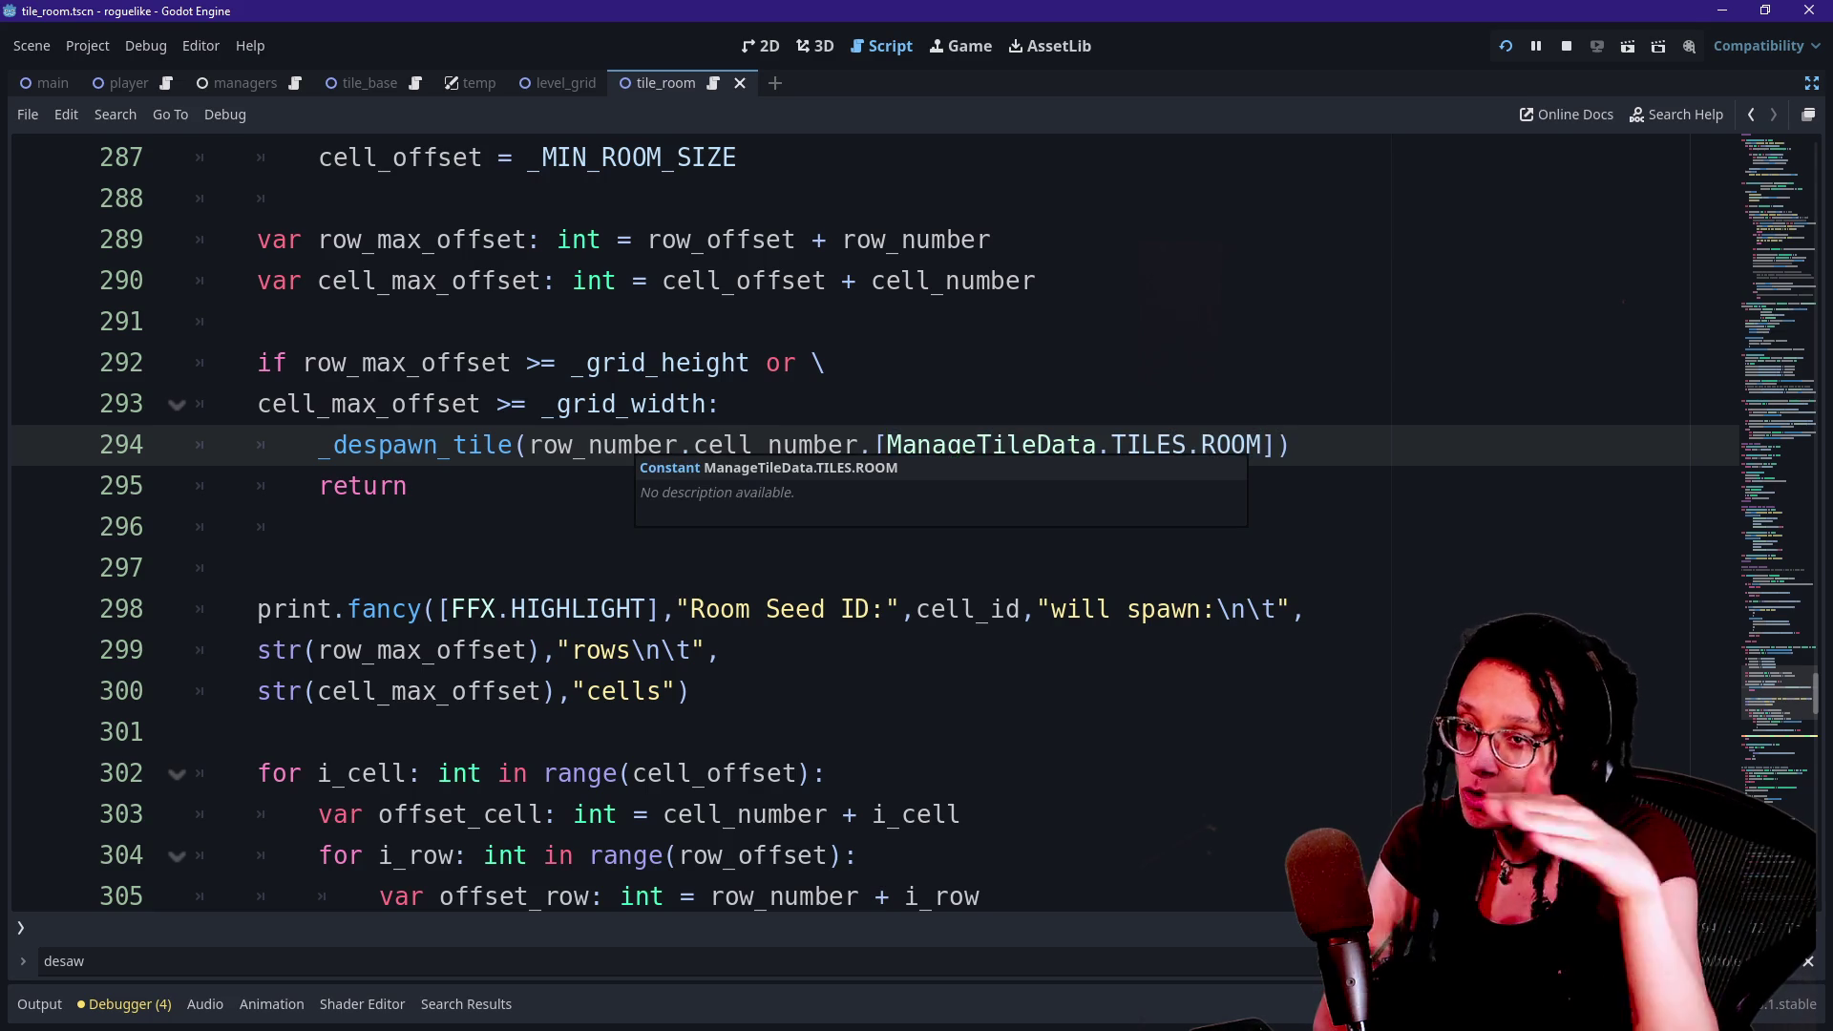
{"action": "left_click", "coordinate": [286, 732]}
{"action": "left_click", "coordinate": [1285, 445]}
{"action": "key", "text": "Down"}
{"action": "scroll", "coordinate": [860, 525], "scroll_direction": "down", "scroll_amount": 1}
{"action": "left_click", "coordinate": [1619, 527]}
{"action": "key", "text": "Down"}
{"action": "key", "text": "BackSpace"}
{"action": "key", "text": "BackSpace"}
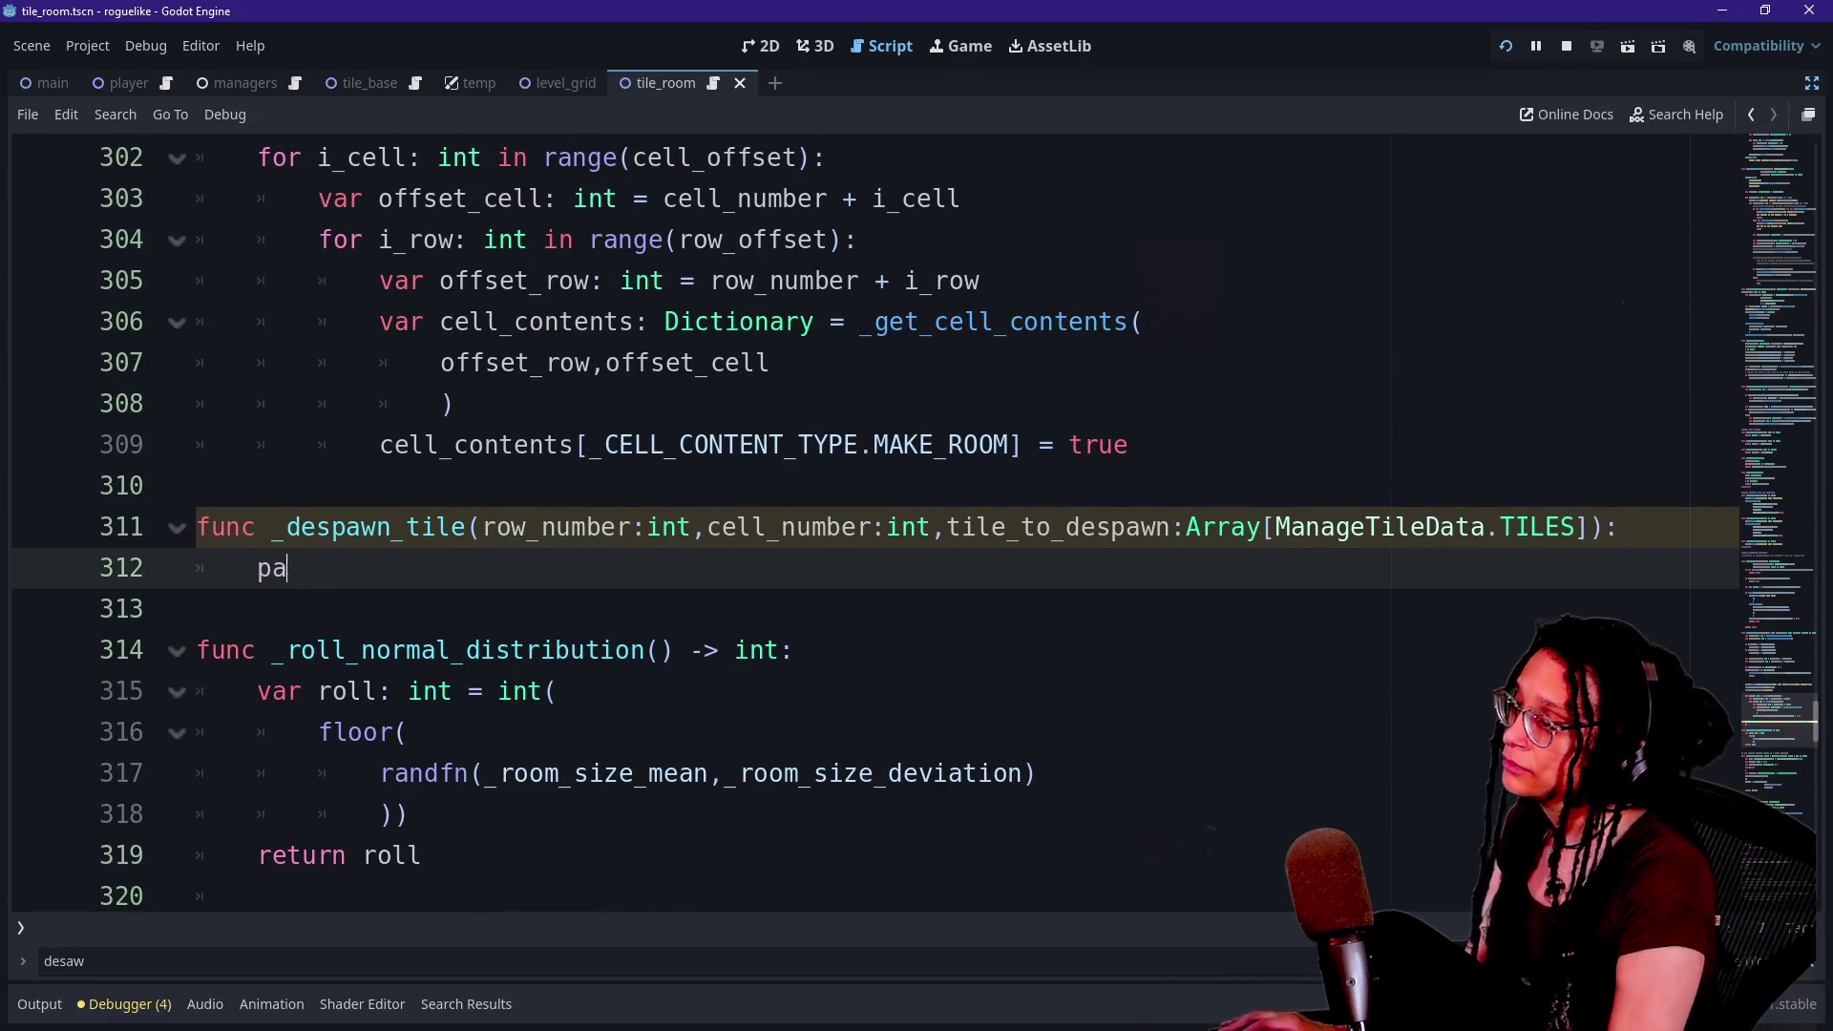
{"action": "key", "text": "BackSpace"}
{"action": "key", "text": "BackSpace"}
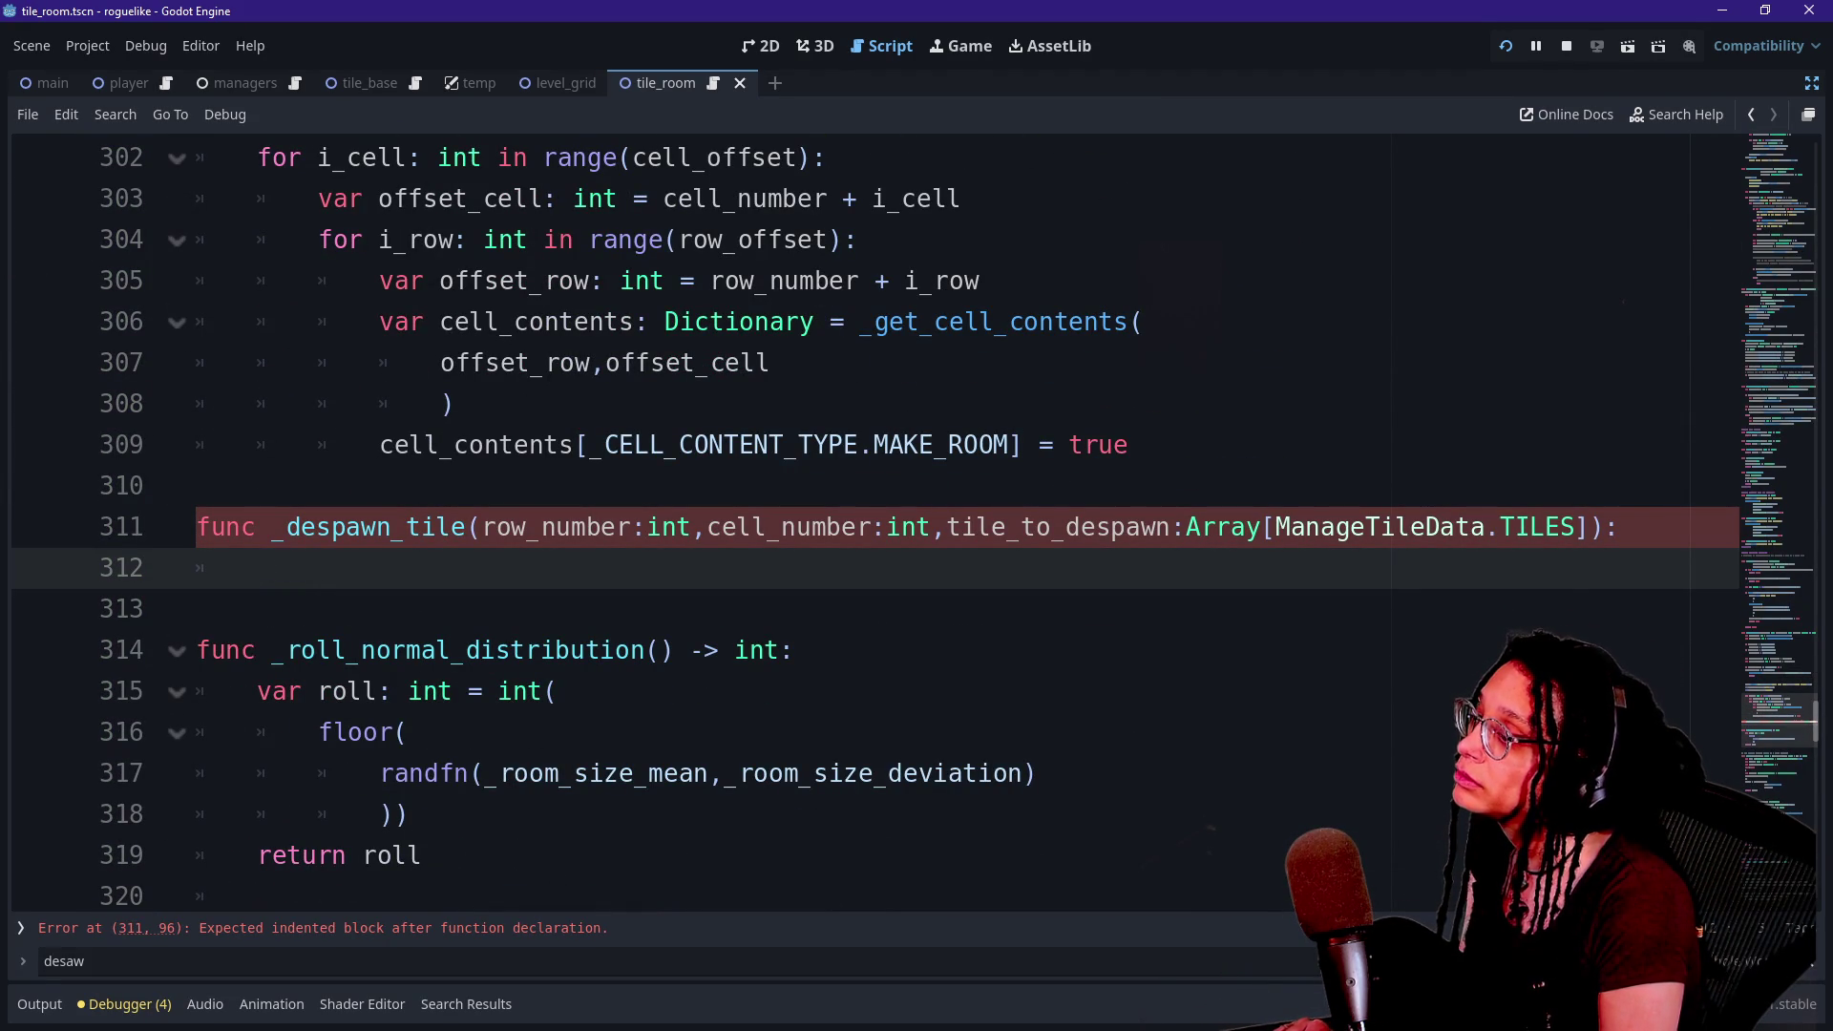
- Write 'for tile_type: ManageTileData.TILES in tiles_to_despawn:', renaming the parameter to tiles_to_despawn
{"action": "type", "text": "for"}
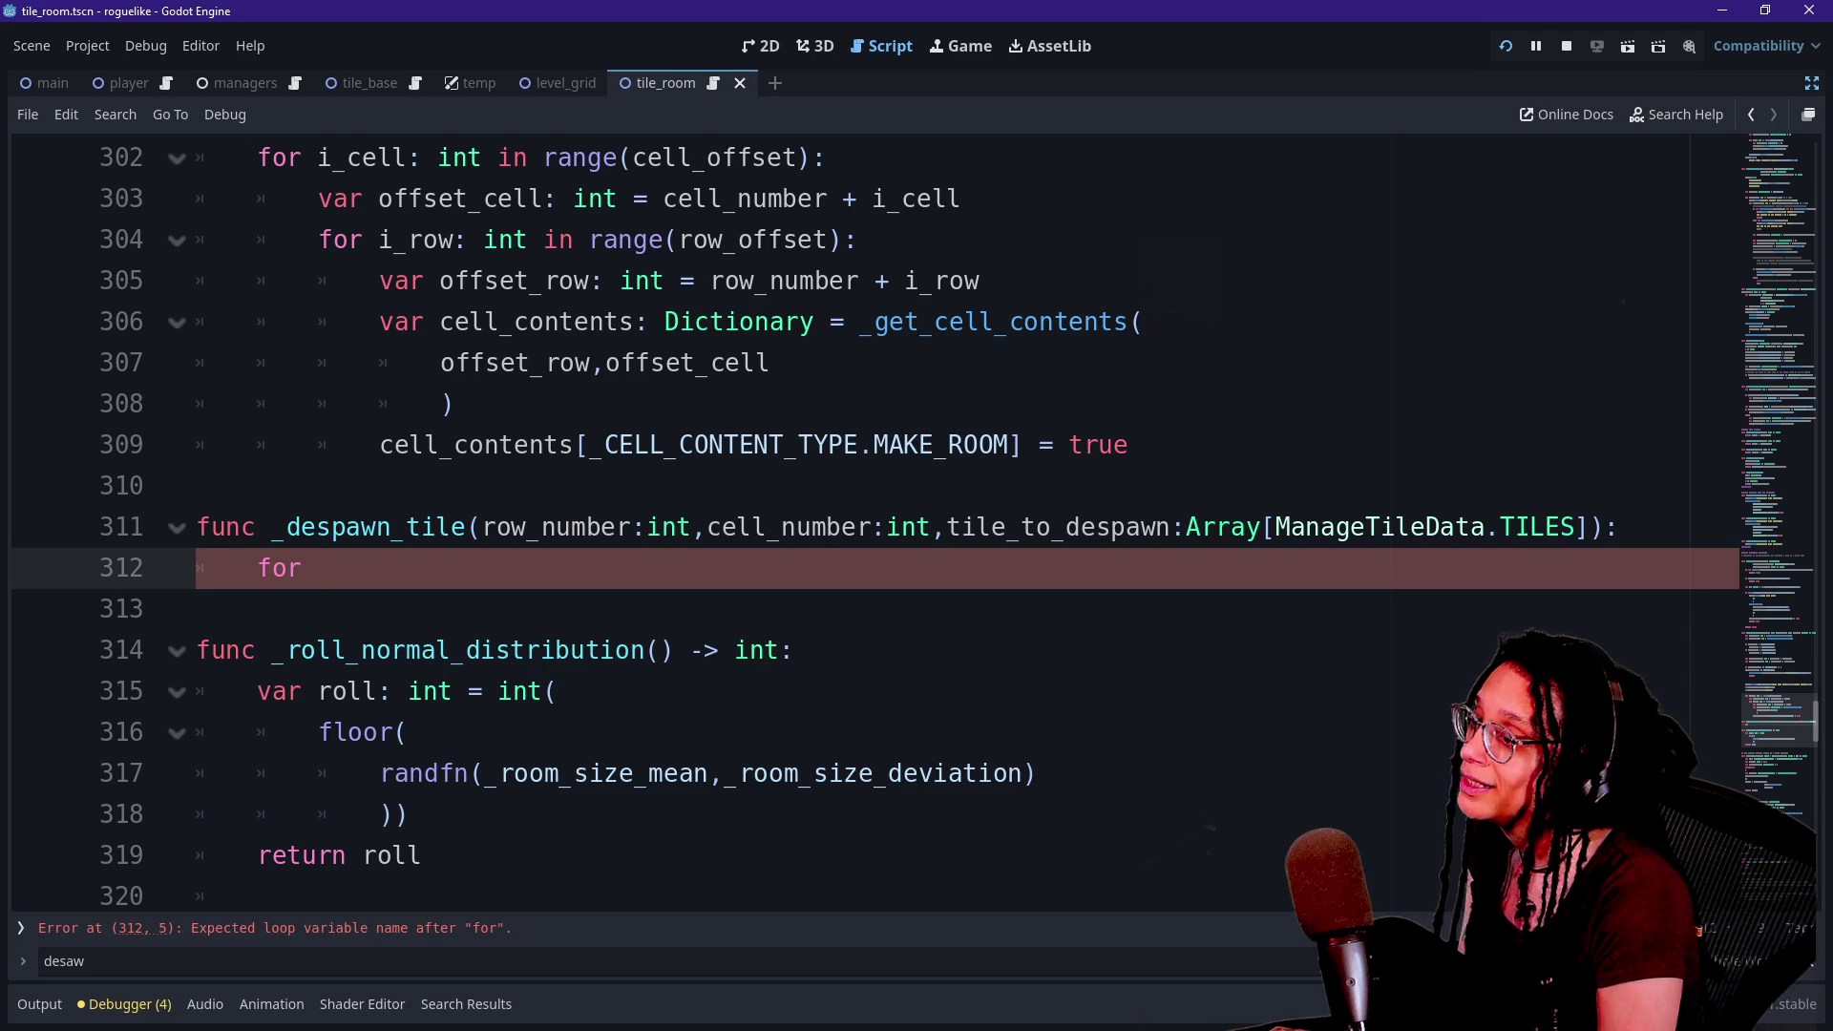
{"action": "type", "text": "tile"}
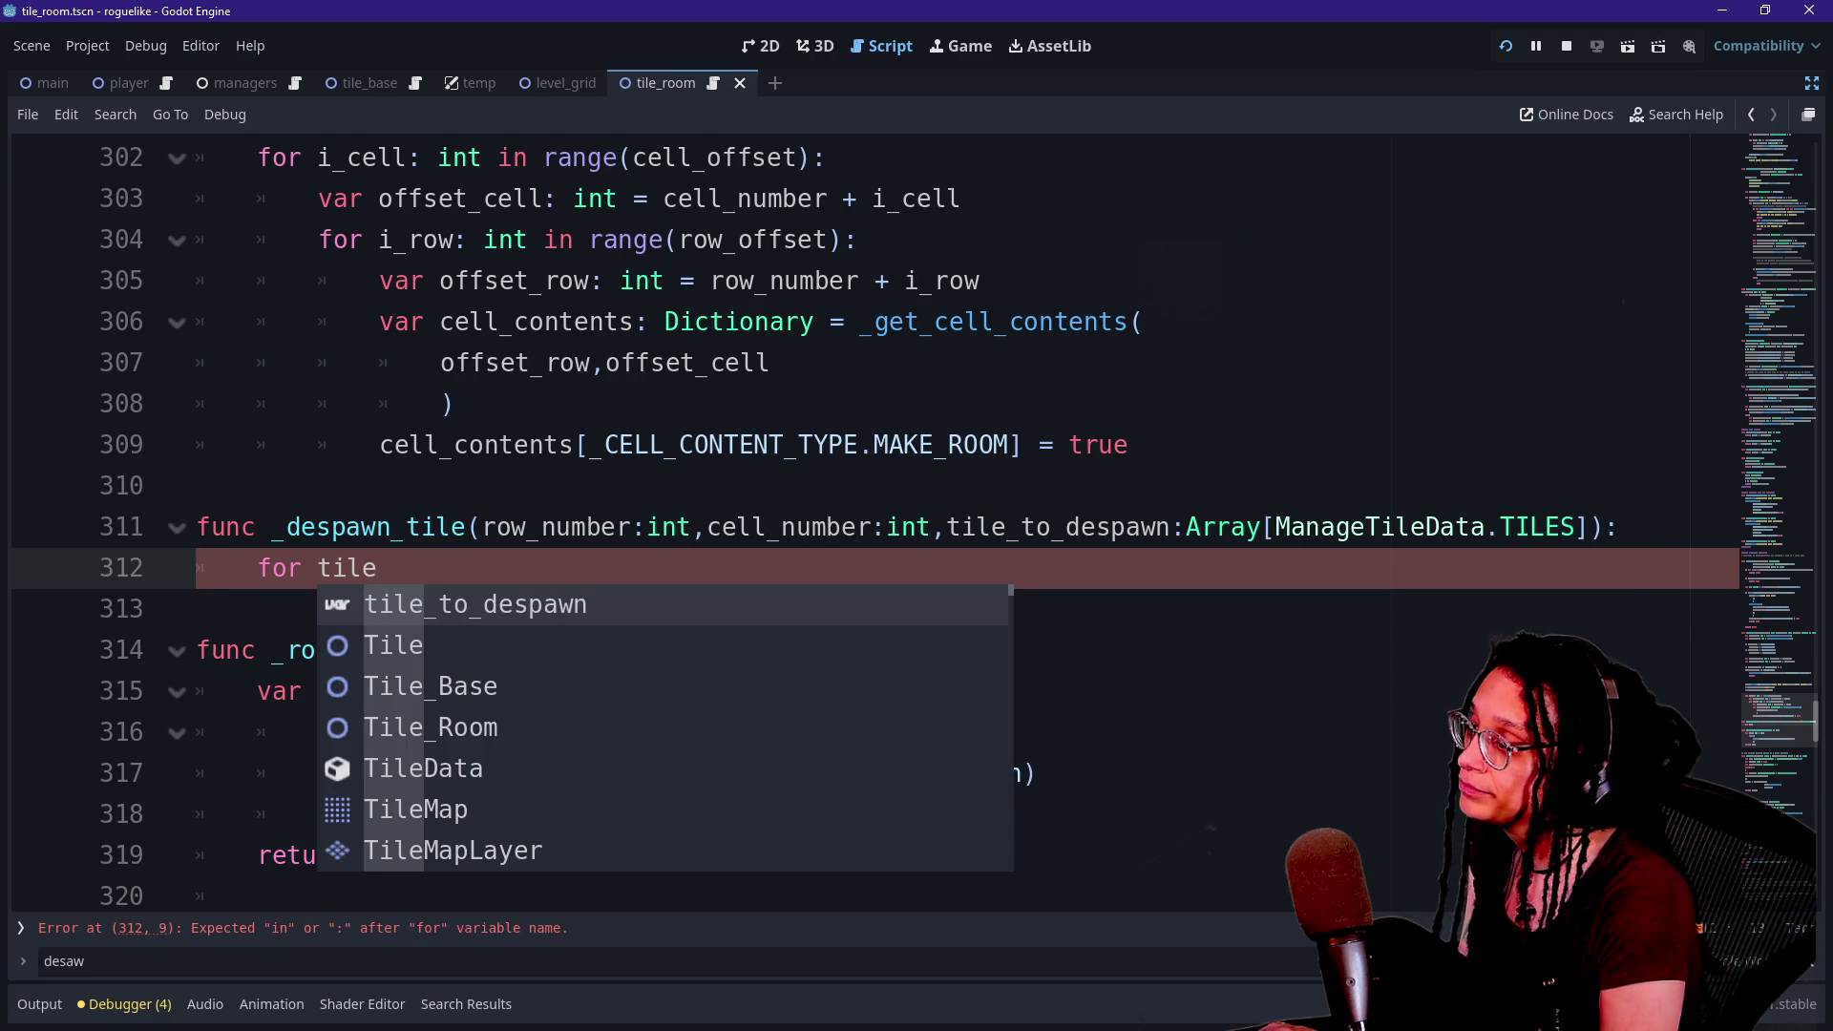
{"action": "type", "text": "_type: T"}
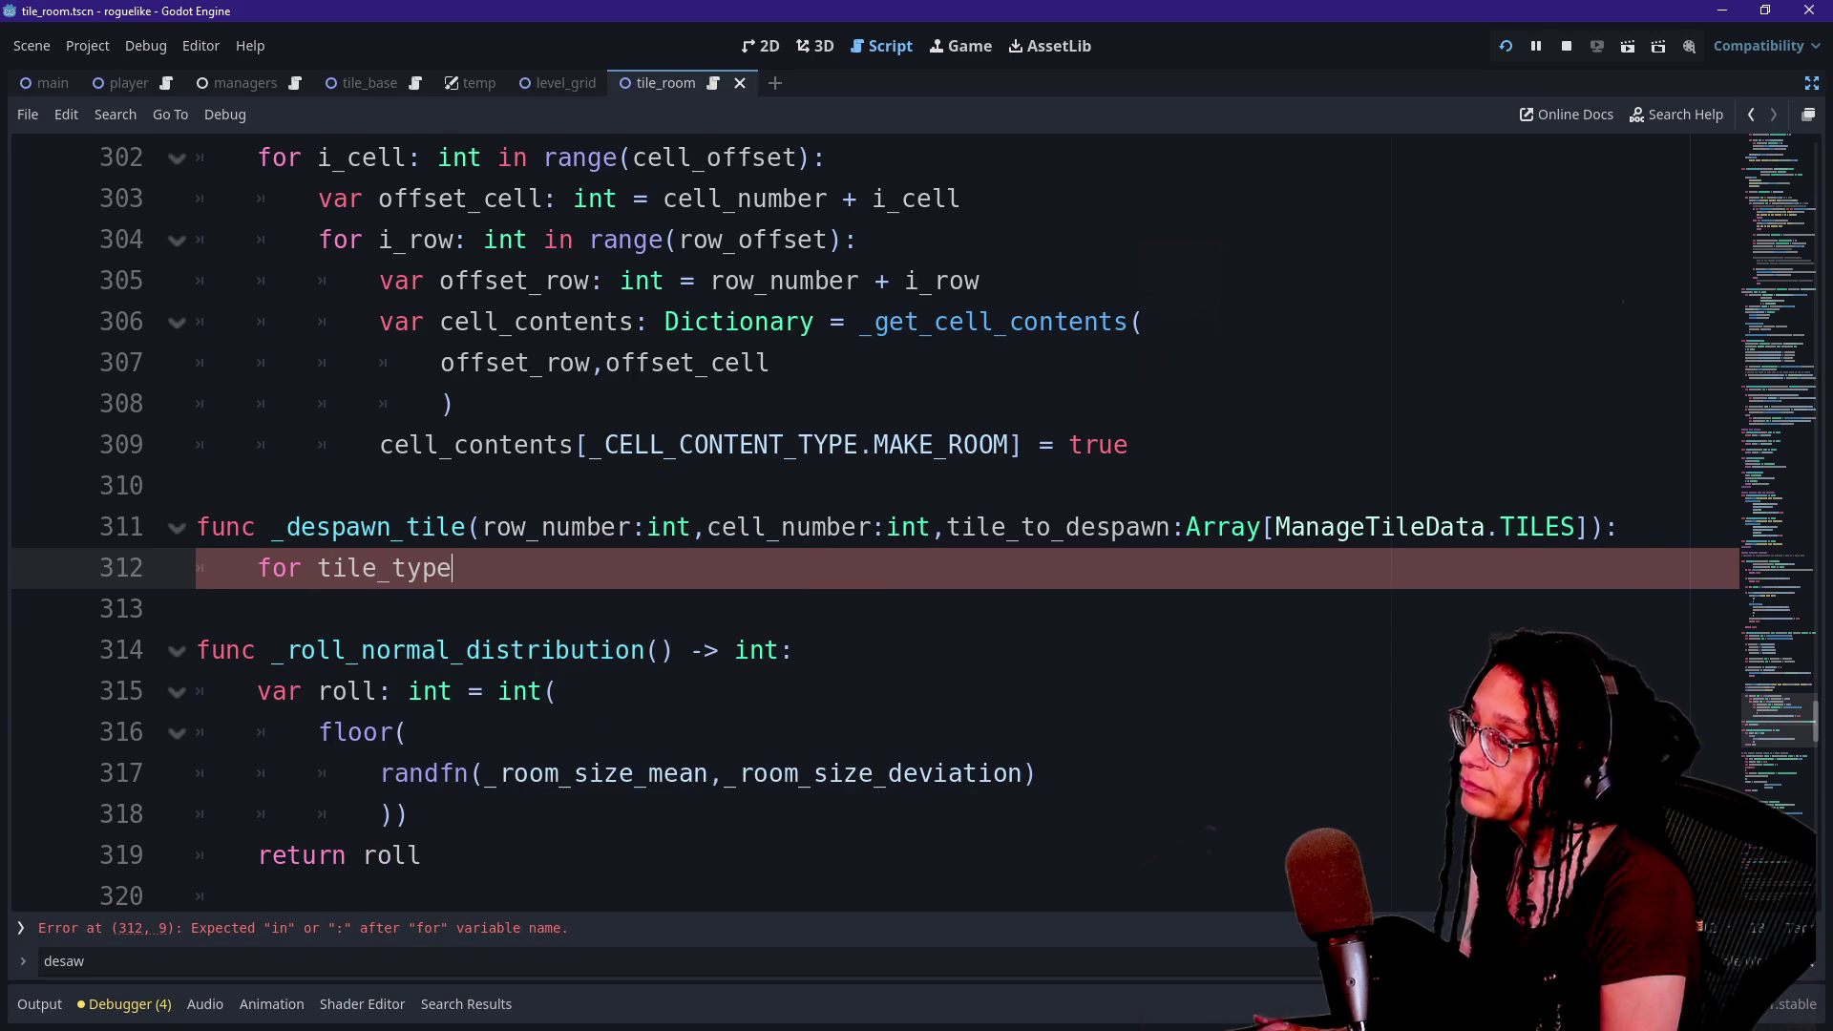
{"action": "type", "text": "i"}
{"action": "key", "text": "BackSpace"}
{"action": "key", "text": "BackSpace"}
{"action": "type", "text": "Man"}
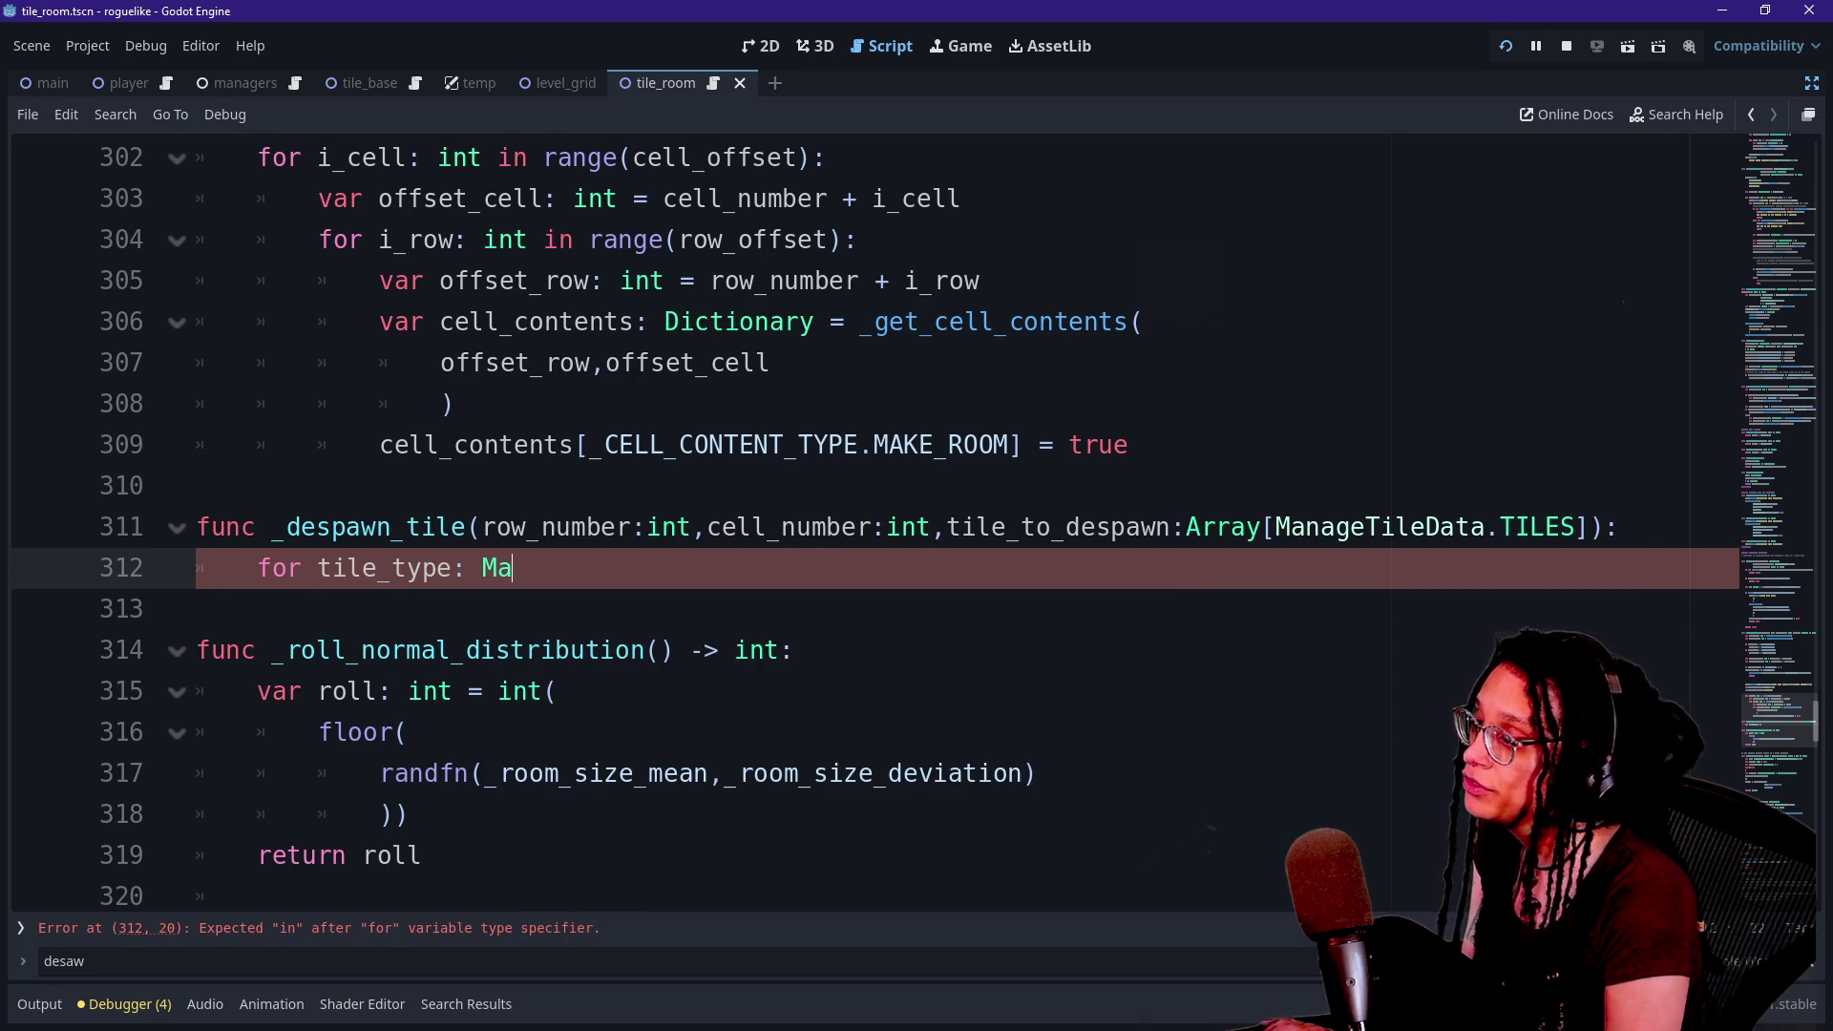
{"action": "type", "text": "ag"}
{"action": "key", "text": "Down"}
{"action": "key", "text": "Down"}
{"action": "key", "text": "Down"}
{"action": "key", "text": "Return"}
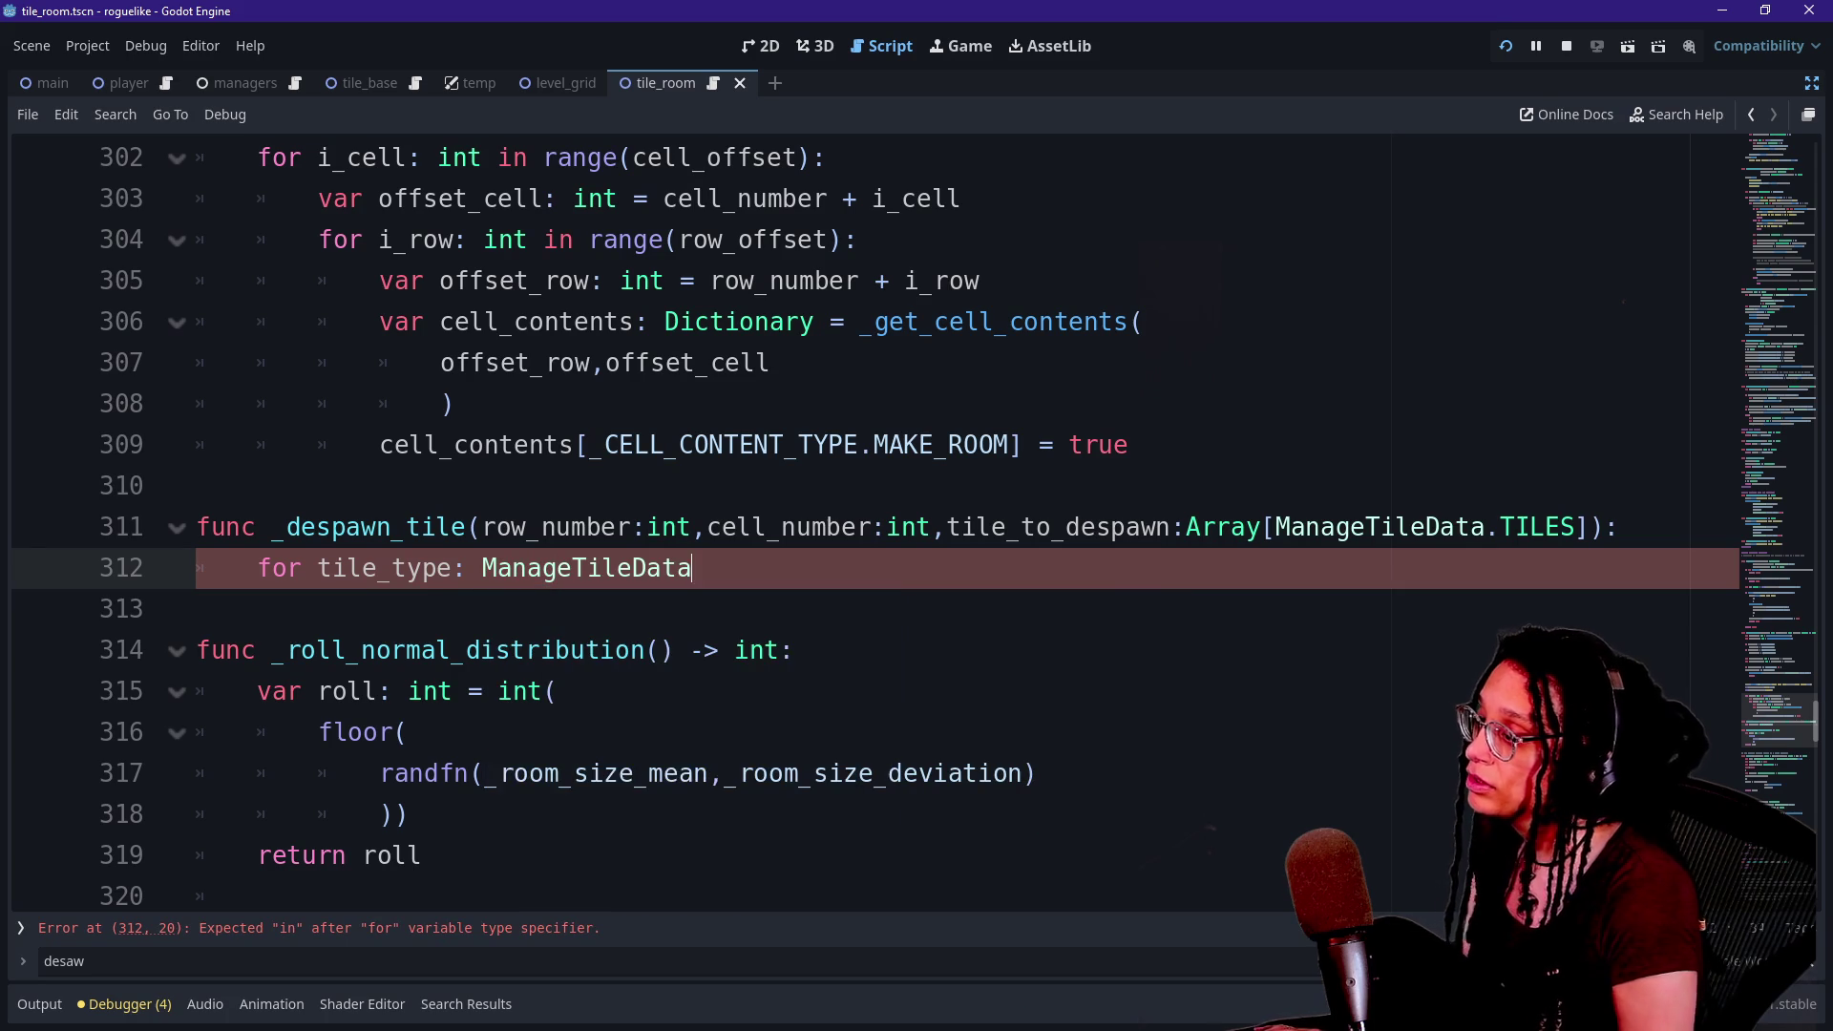
{"action": "type", "text": ".TILES in"}
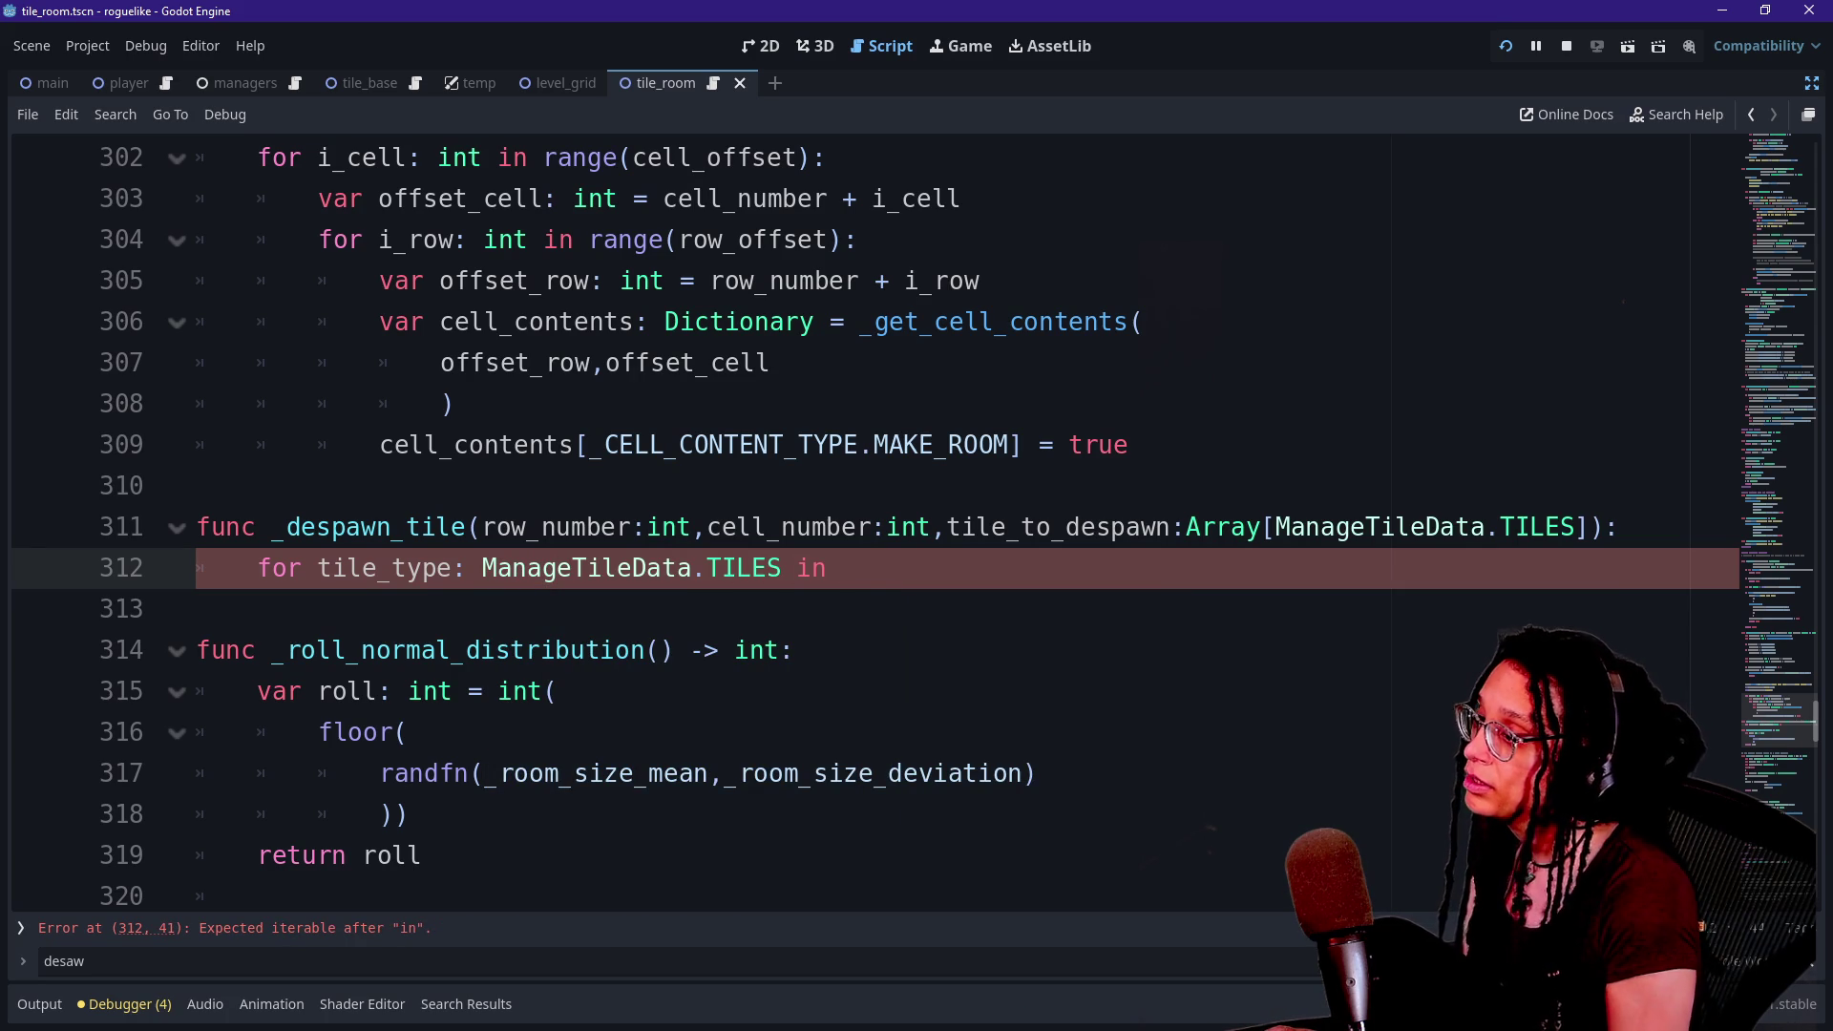
{"action": "left_click", "coordinate": [1006, 527]}
{"action": "type", "text": "s"}
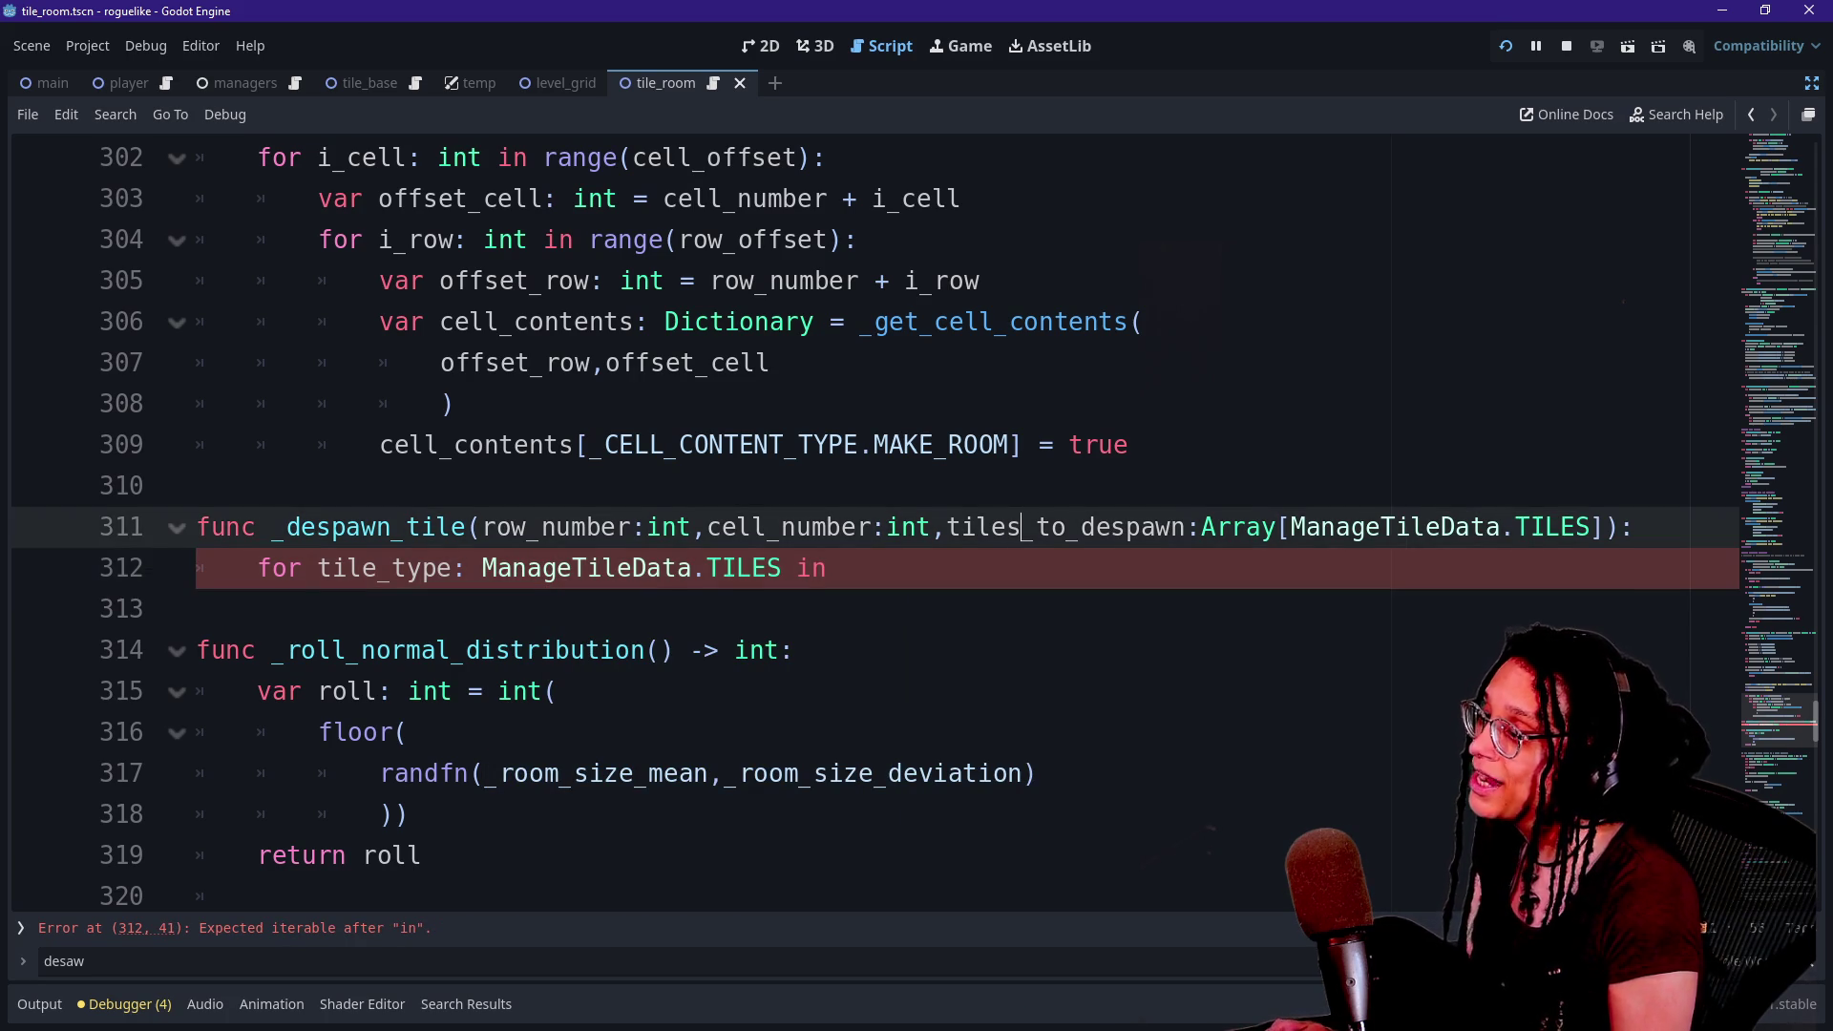
{"action": "key", "text": "Down"}
{"action": "type", "text": "tiles_to_despaw"}
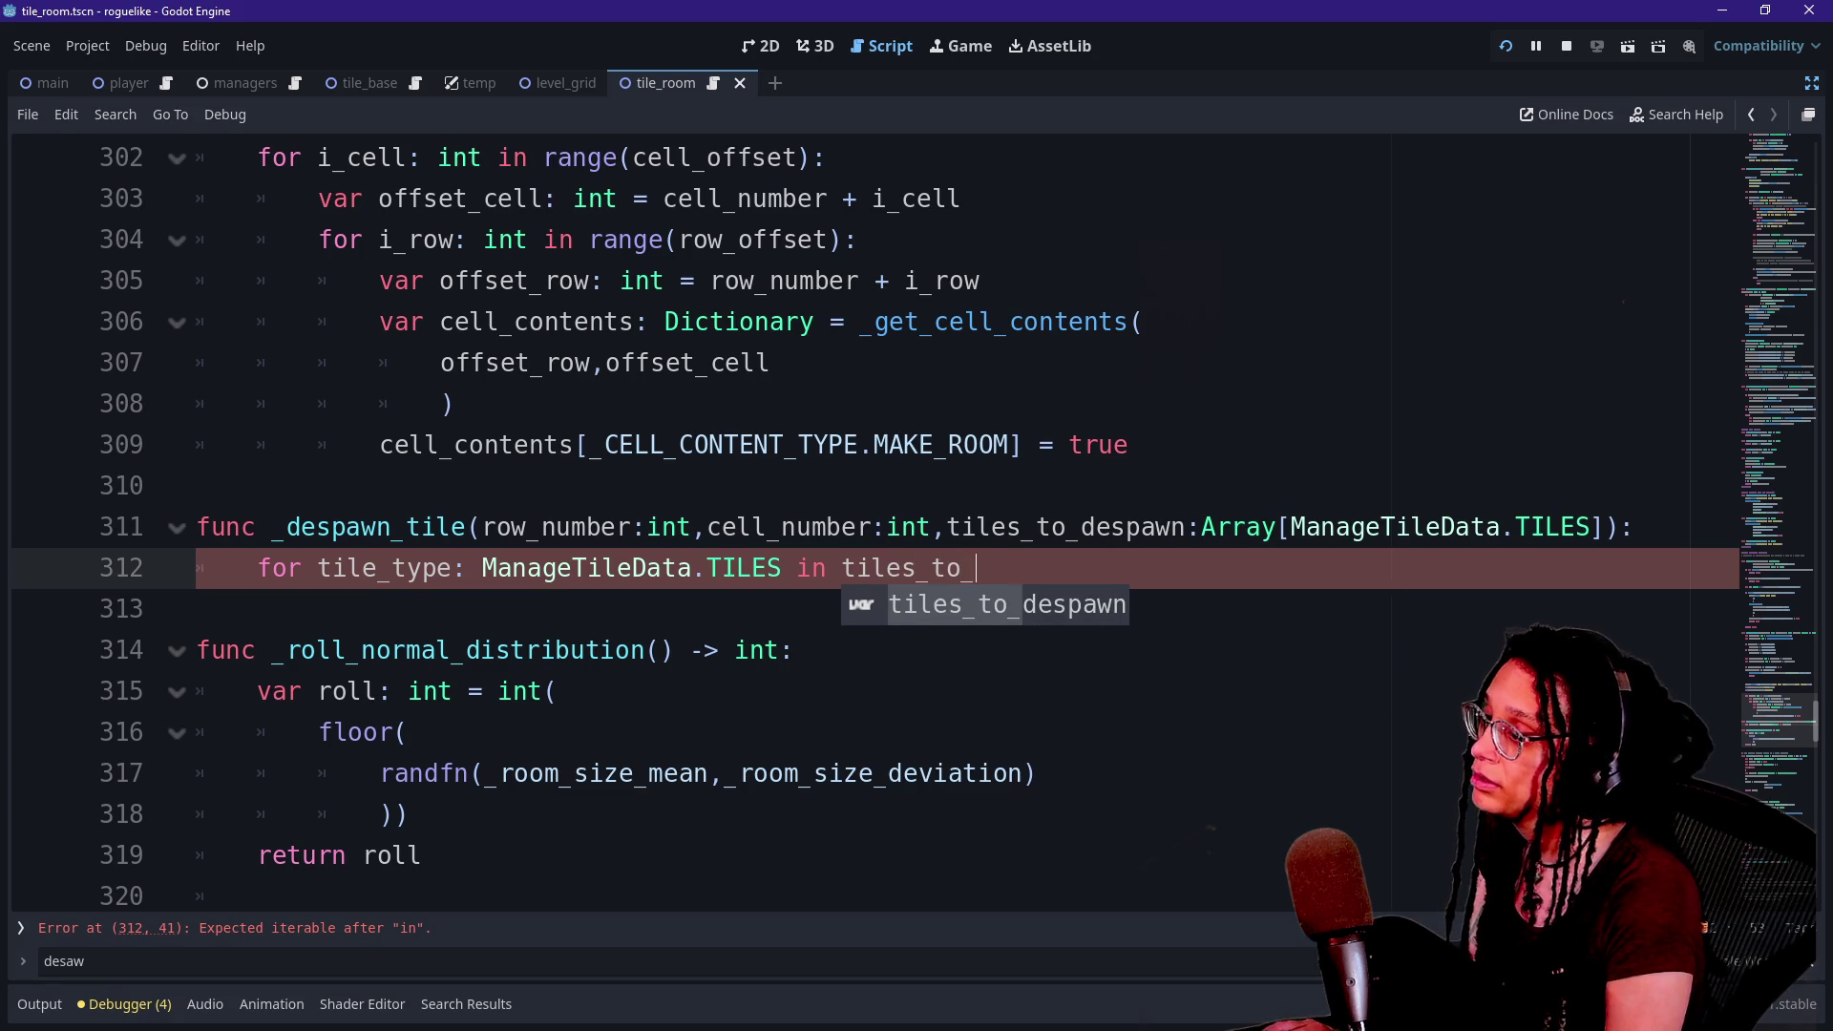
{"action": "type", "text": "n:"}
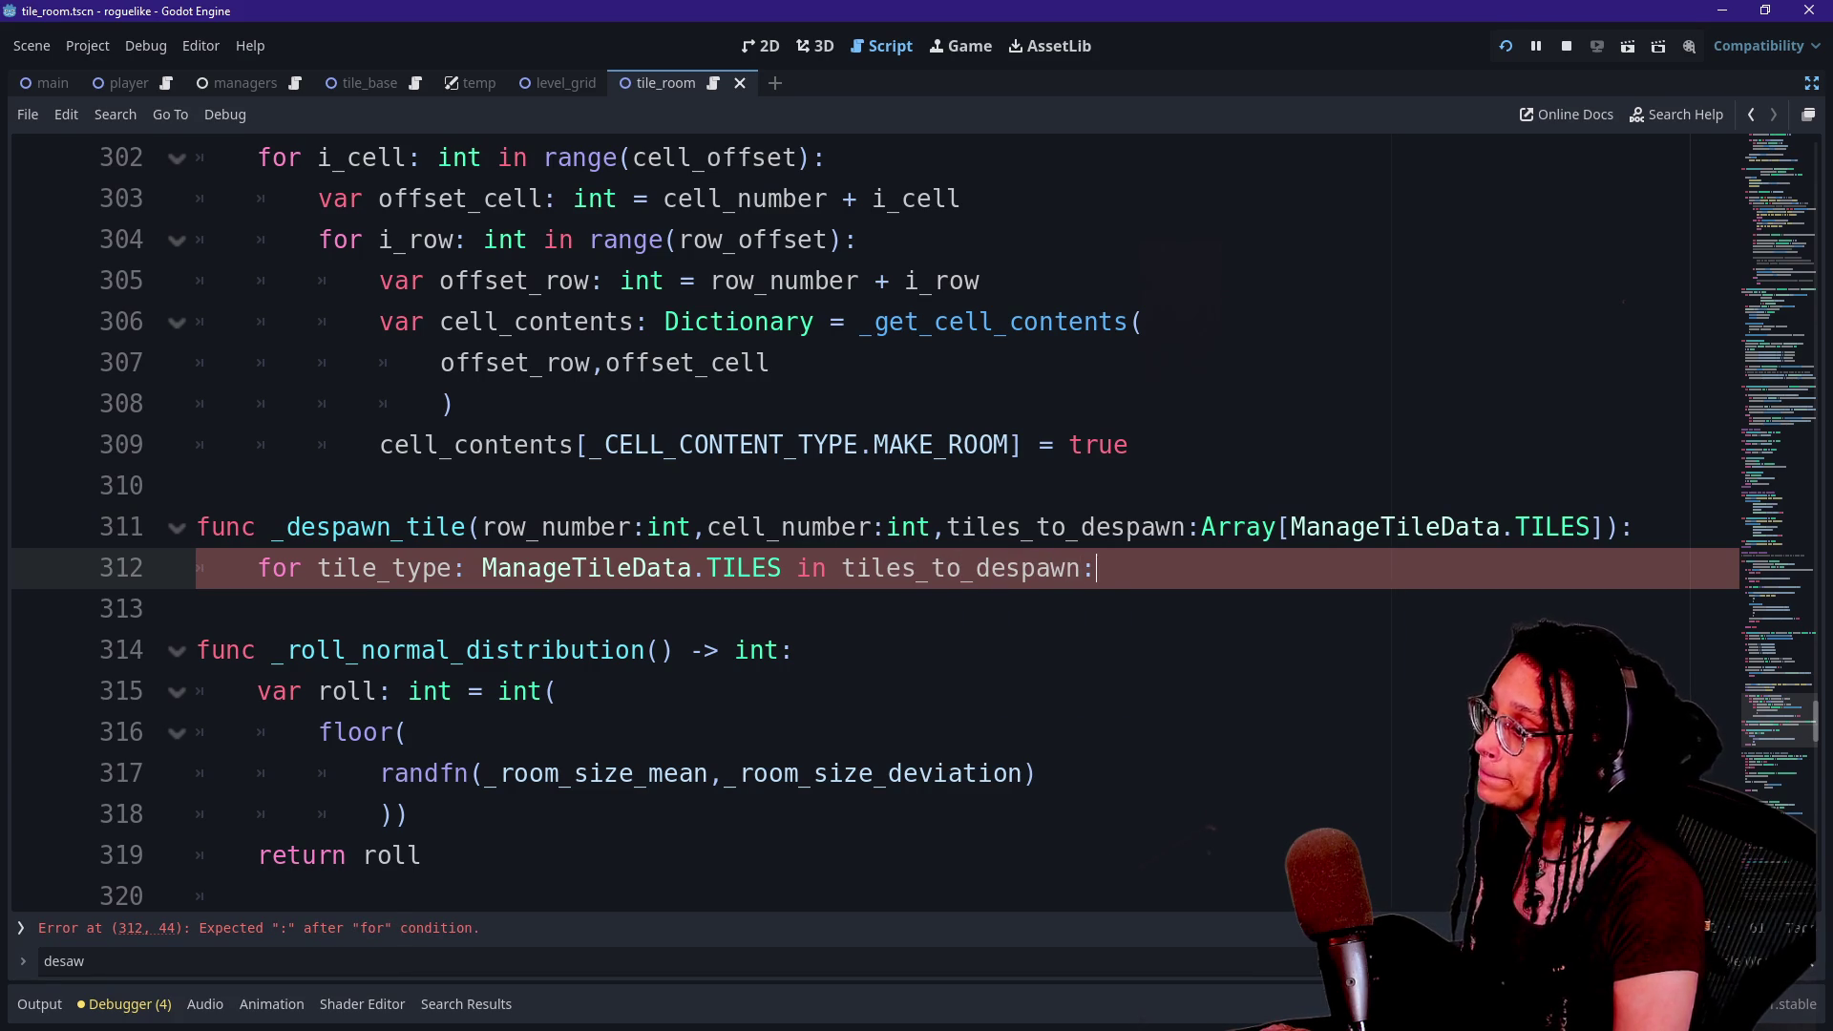
{"action": "key", "text": "Return"}
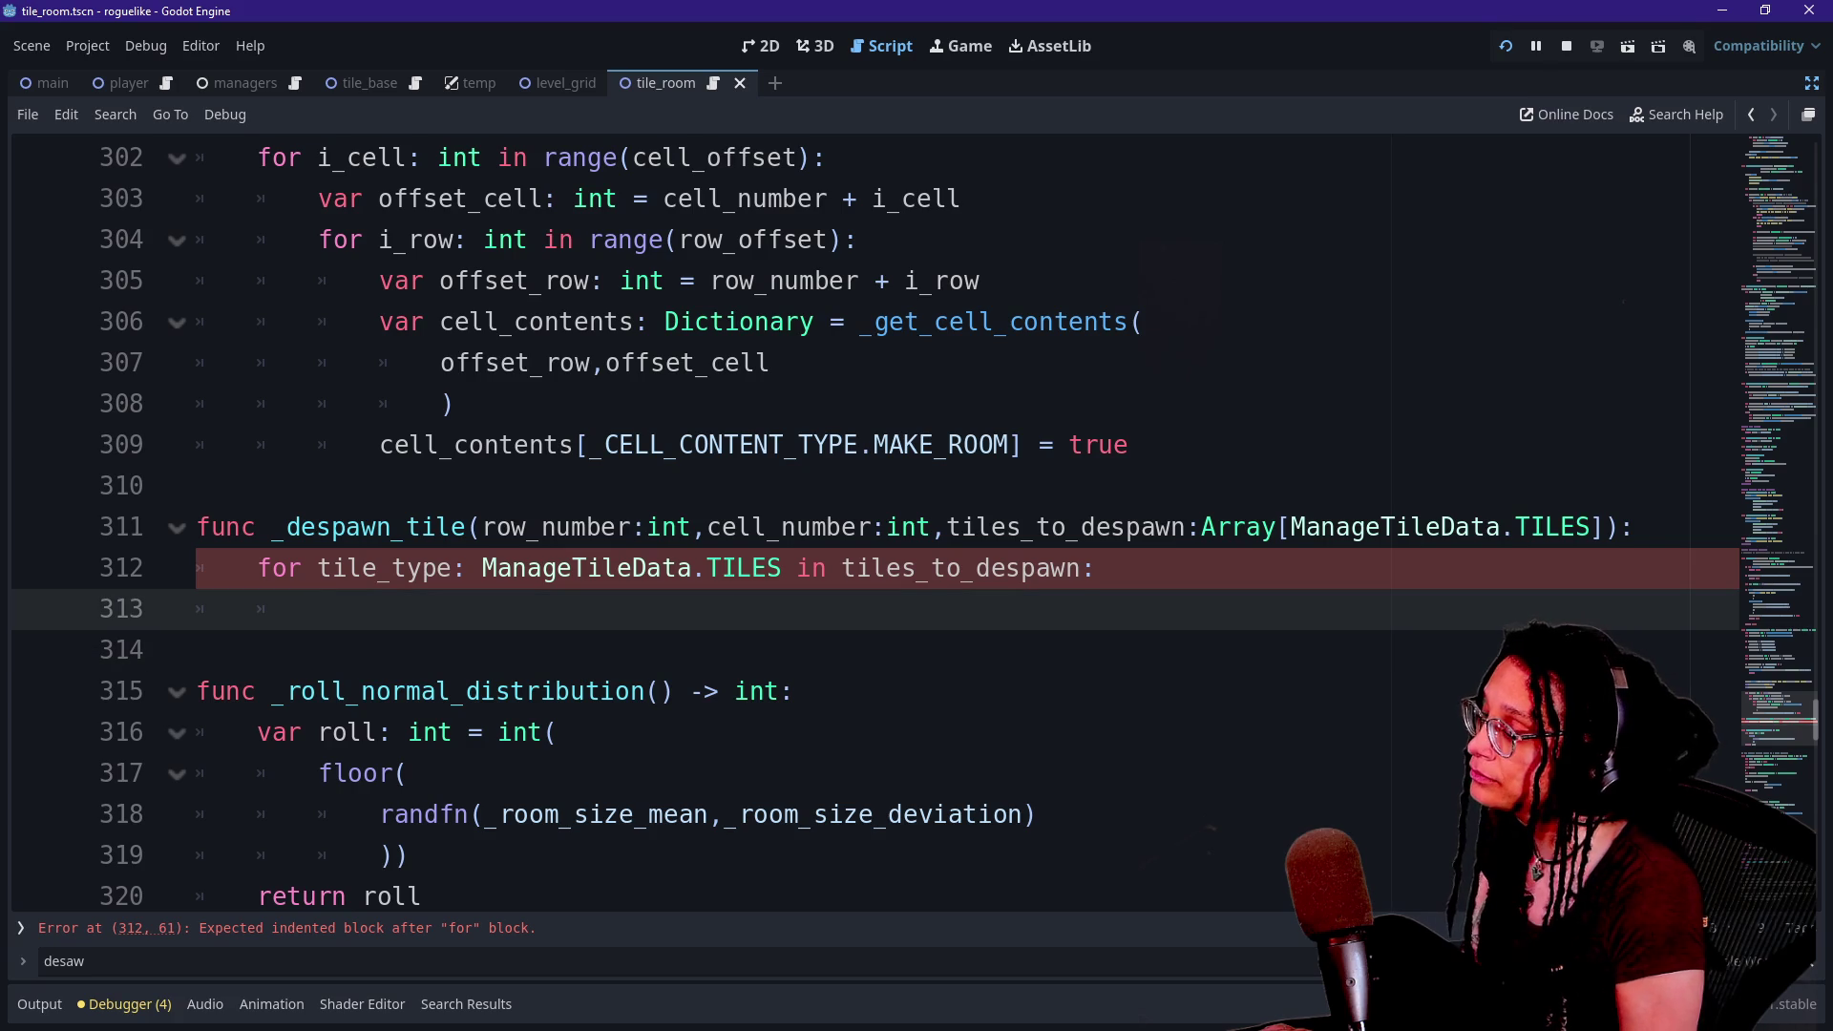
{"action": "scroll", "coordinate": [859, 526], "scroll_direction": "down", "scroll_amount": 1}
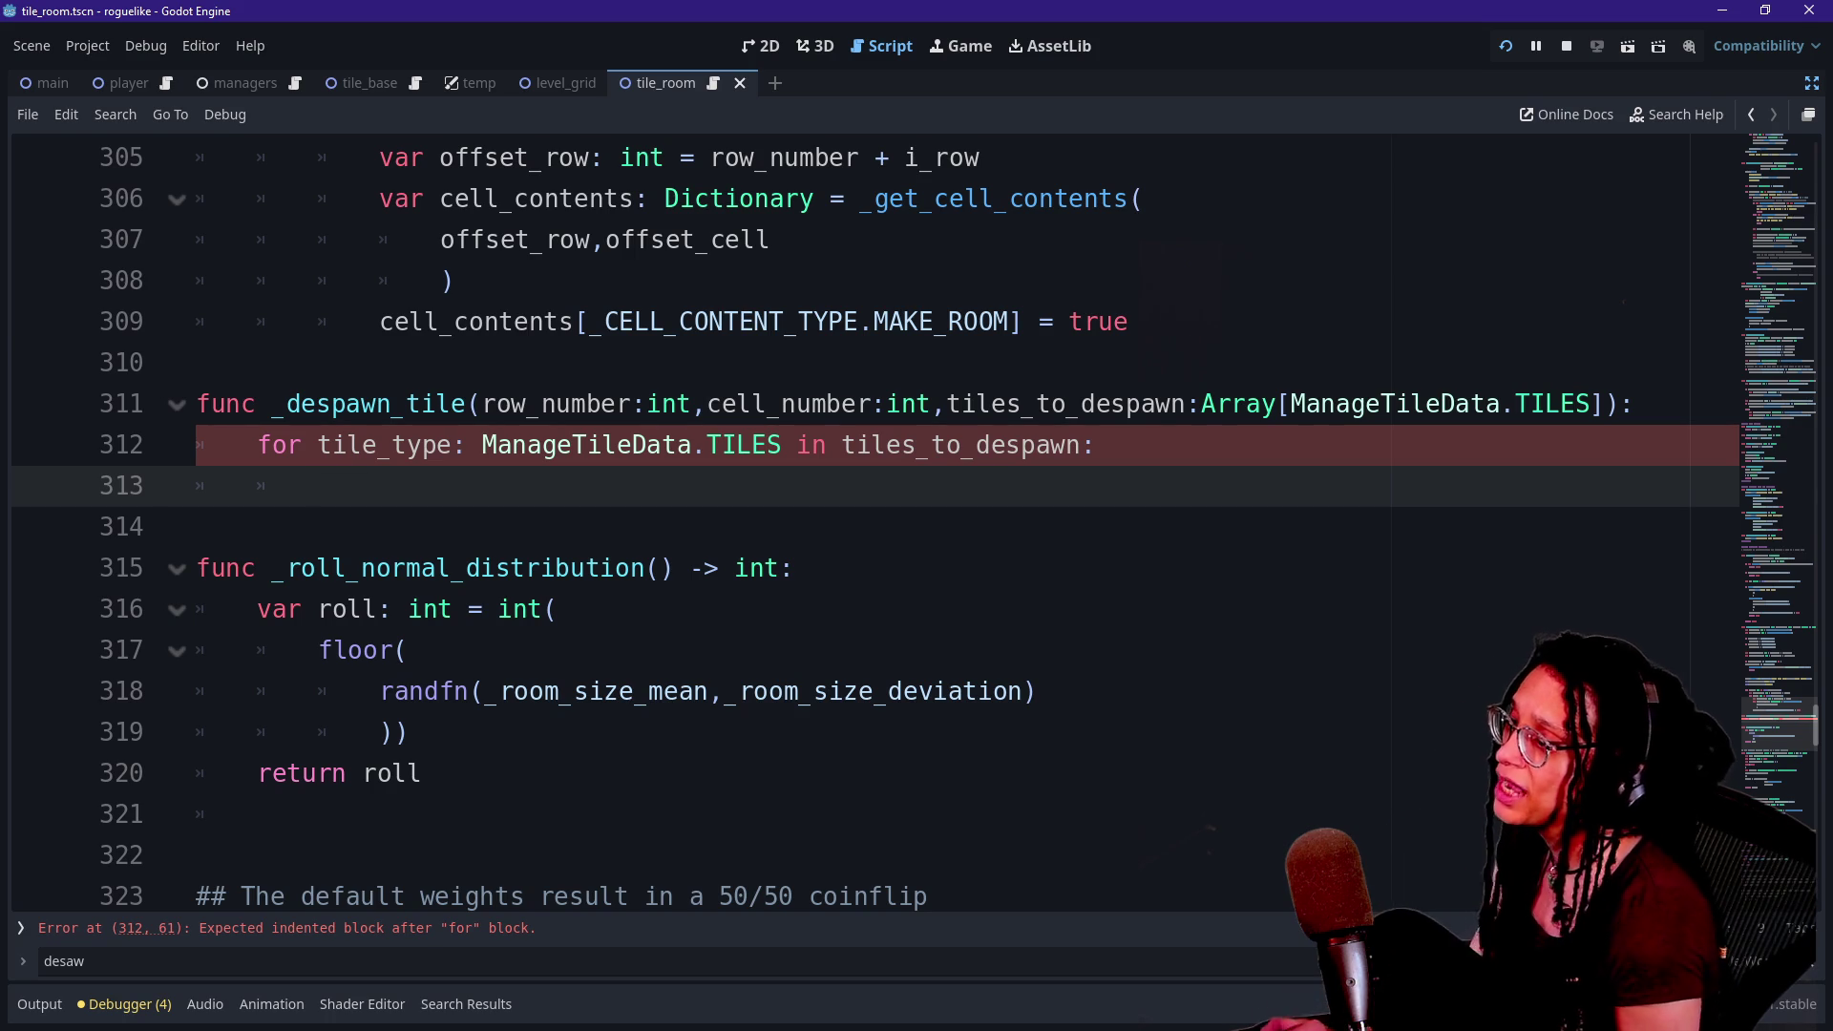
- Insert a blank line above the loop on line 312 and start declaring var cell_id
{"action": "key", "text": "Up"}
{"action": "key", "text": "ctrl+shift+Return"}
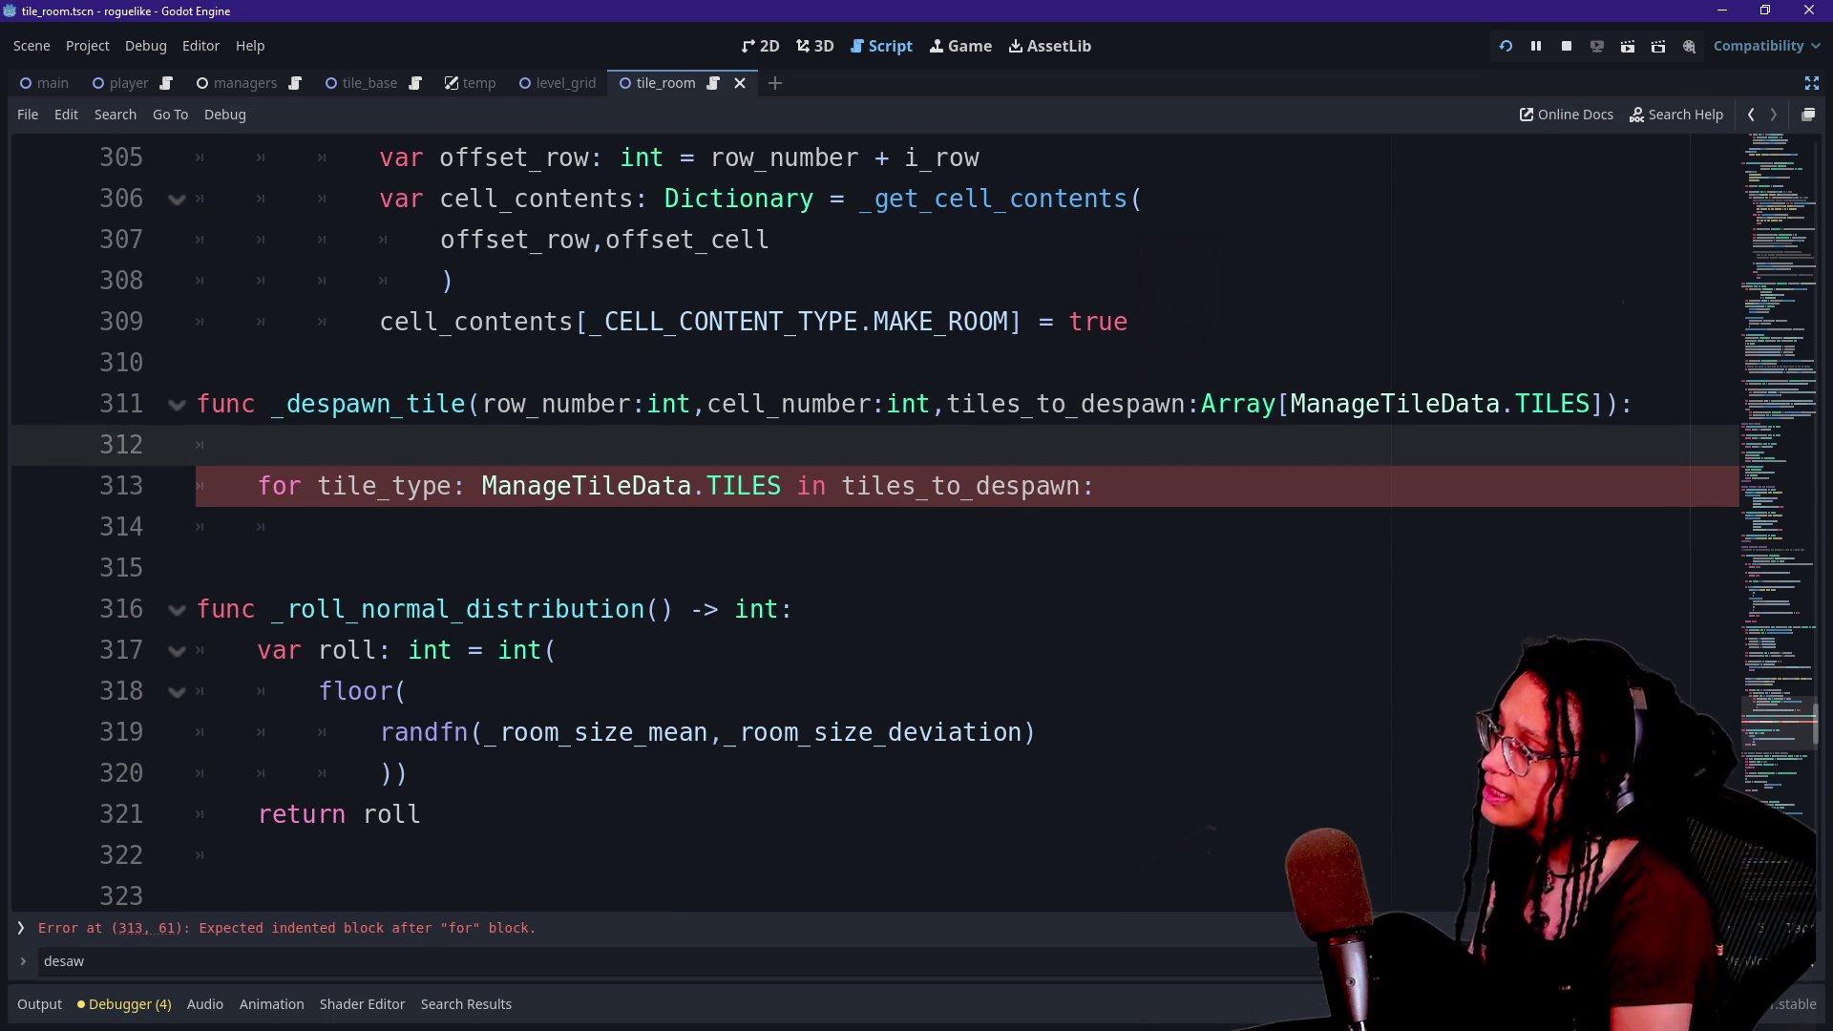
{"action": "type", "text": "var tile"}
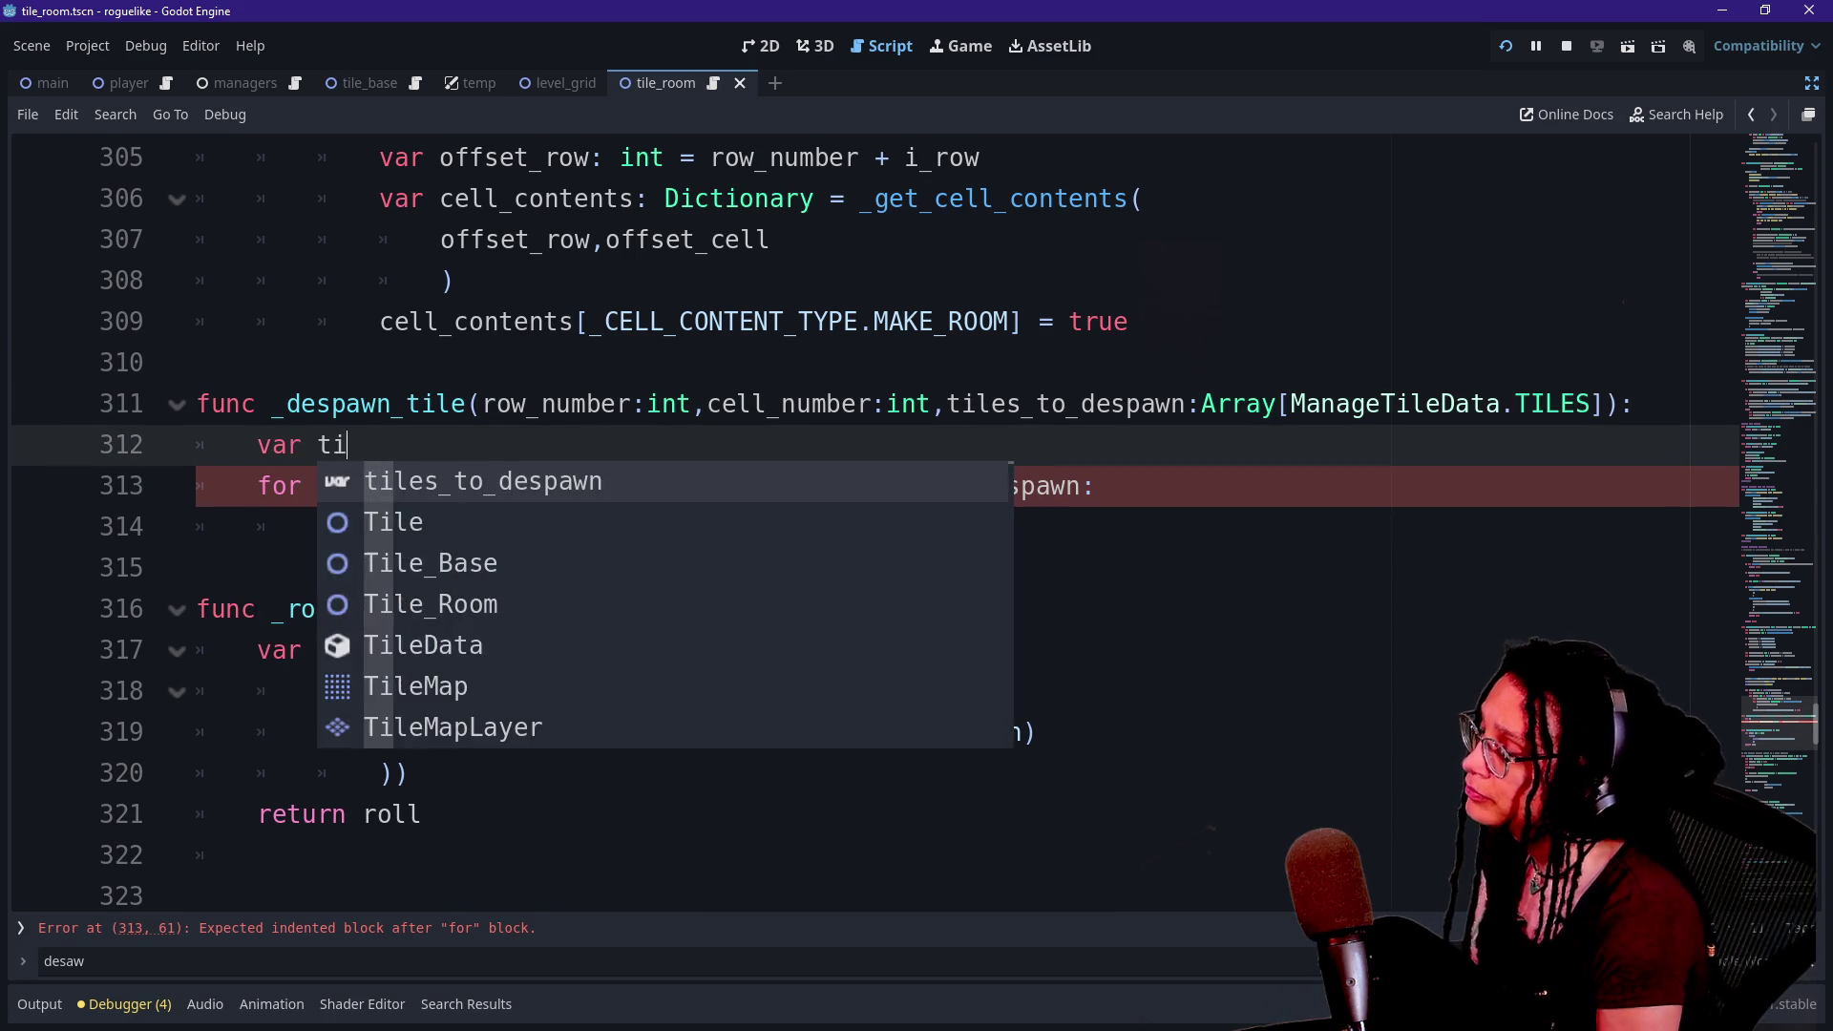
{"action": "key", "text": "BackSpace"}
{"action": "key", "text": "BackSpace"}
{"action": "key", "text": "BackSpace"}
{"action": "type", "text": "cell_id:"}
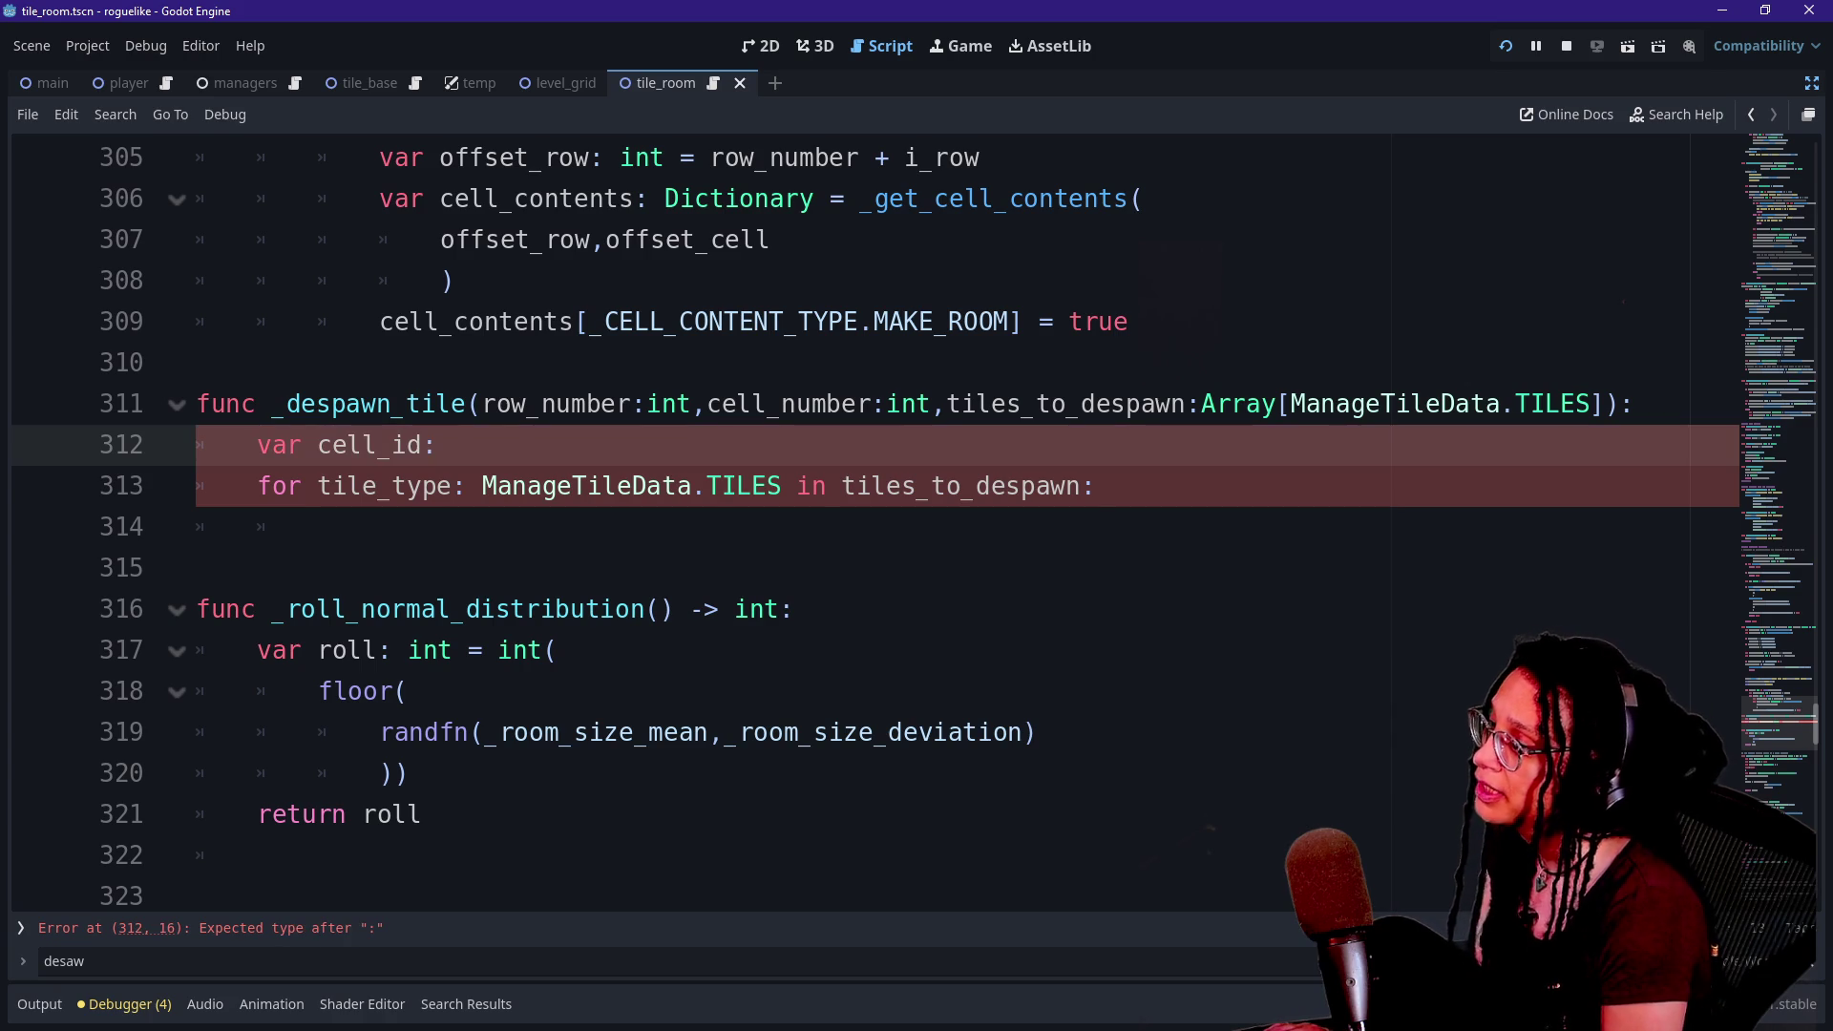
{"action": "type", "text": "get"}
{"action": "key", "text": "BackSpace"}
{"action": "key", "text": "BackSpace"}
{"action": "key", "text": "BackSpace"}
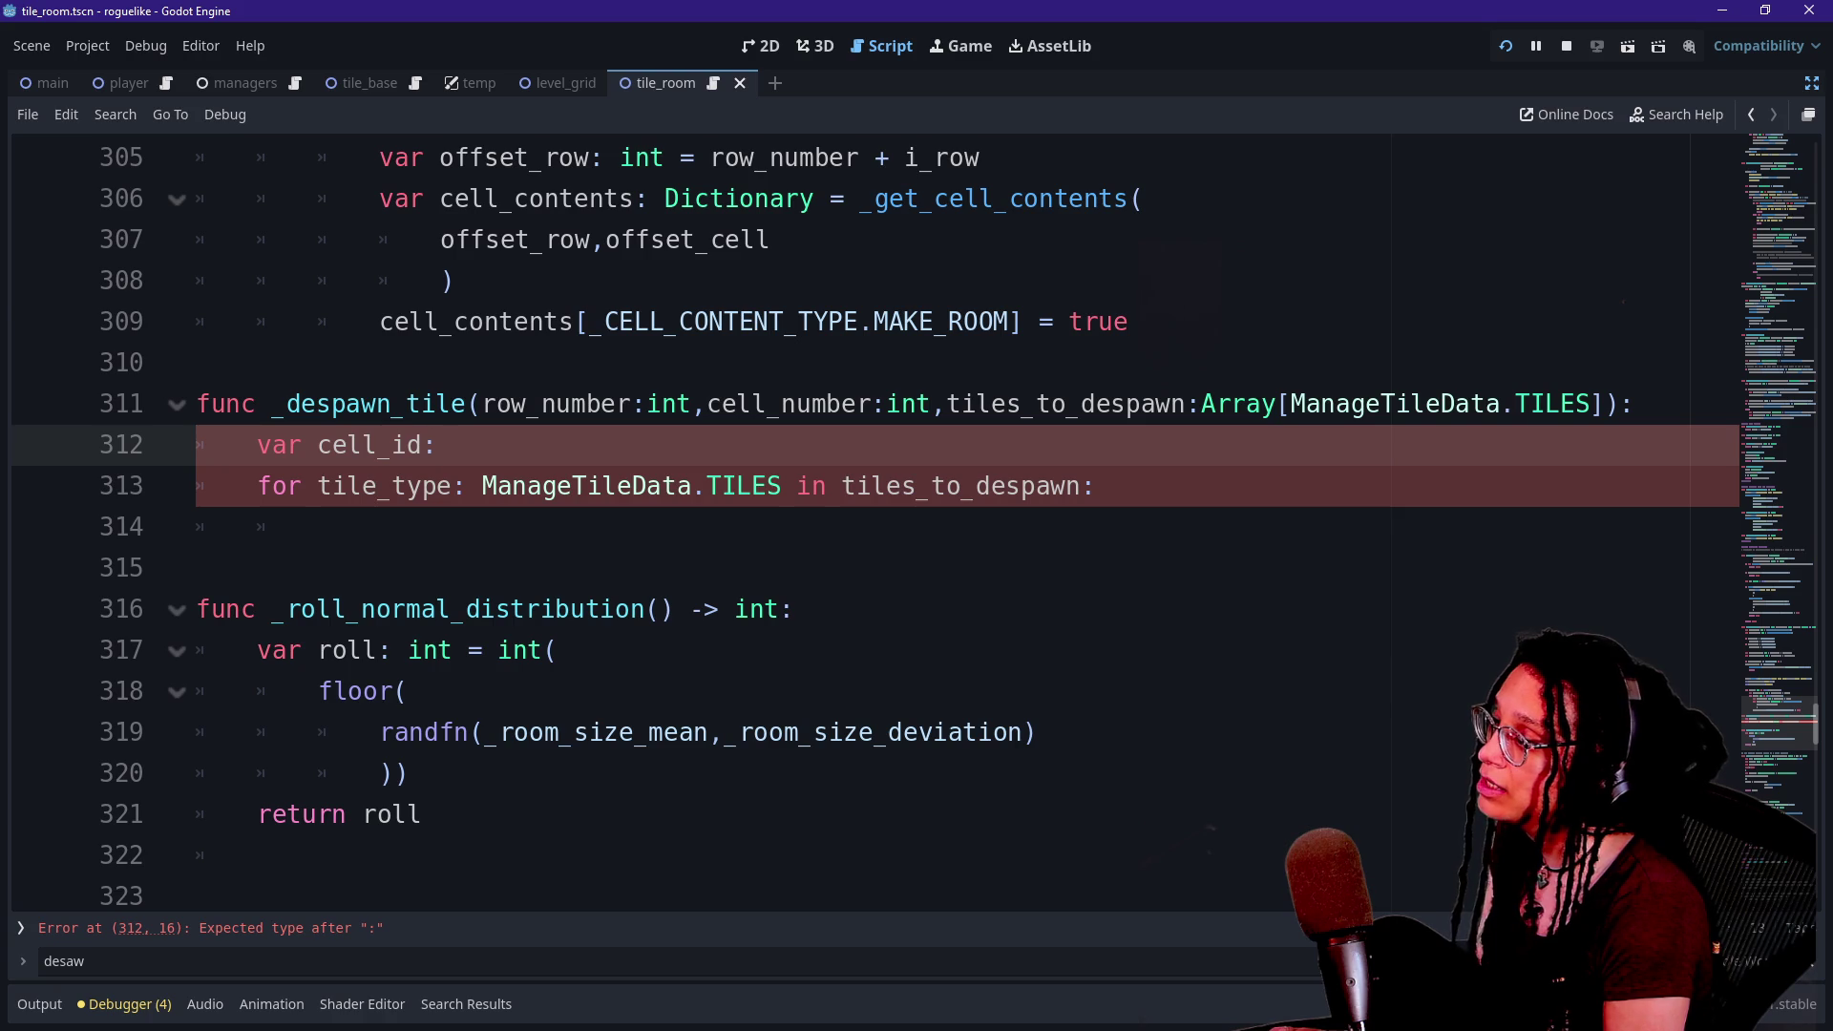
- Type cell_id as int, assigned from _get_cell_contents(row_number,cell_number) via autocomplete
{"action": "type", "text": "int = "}
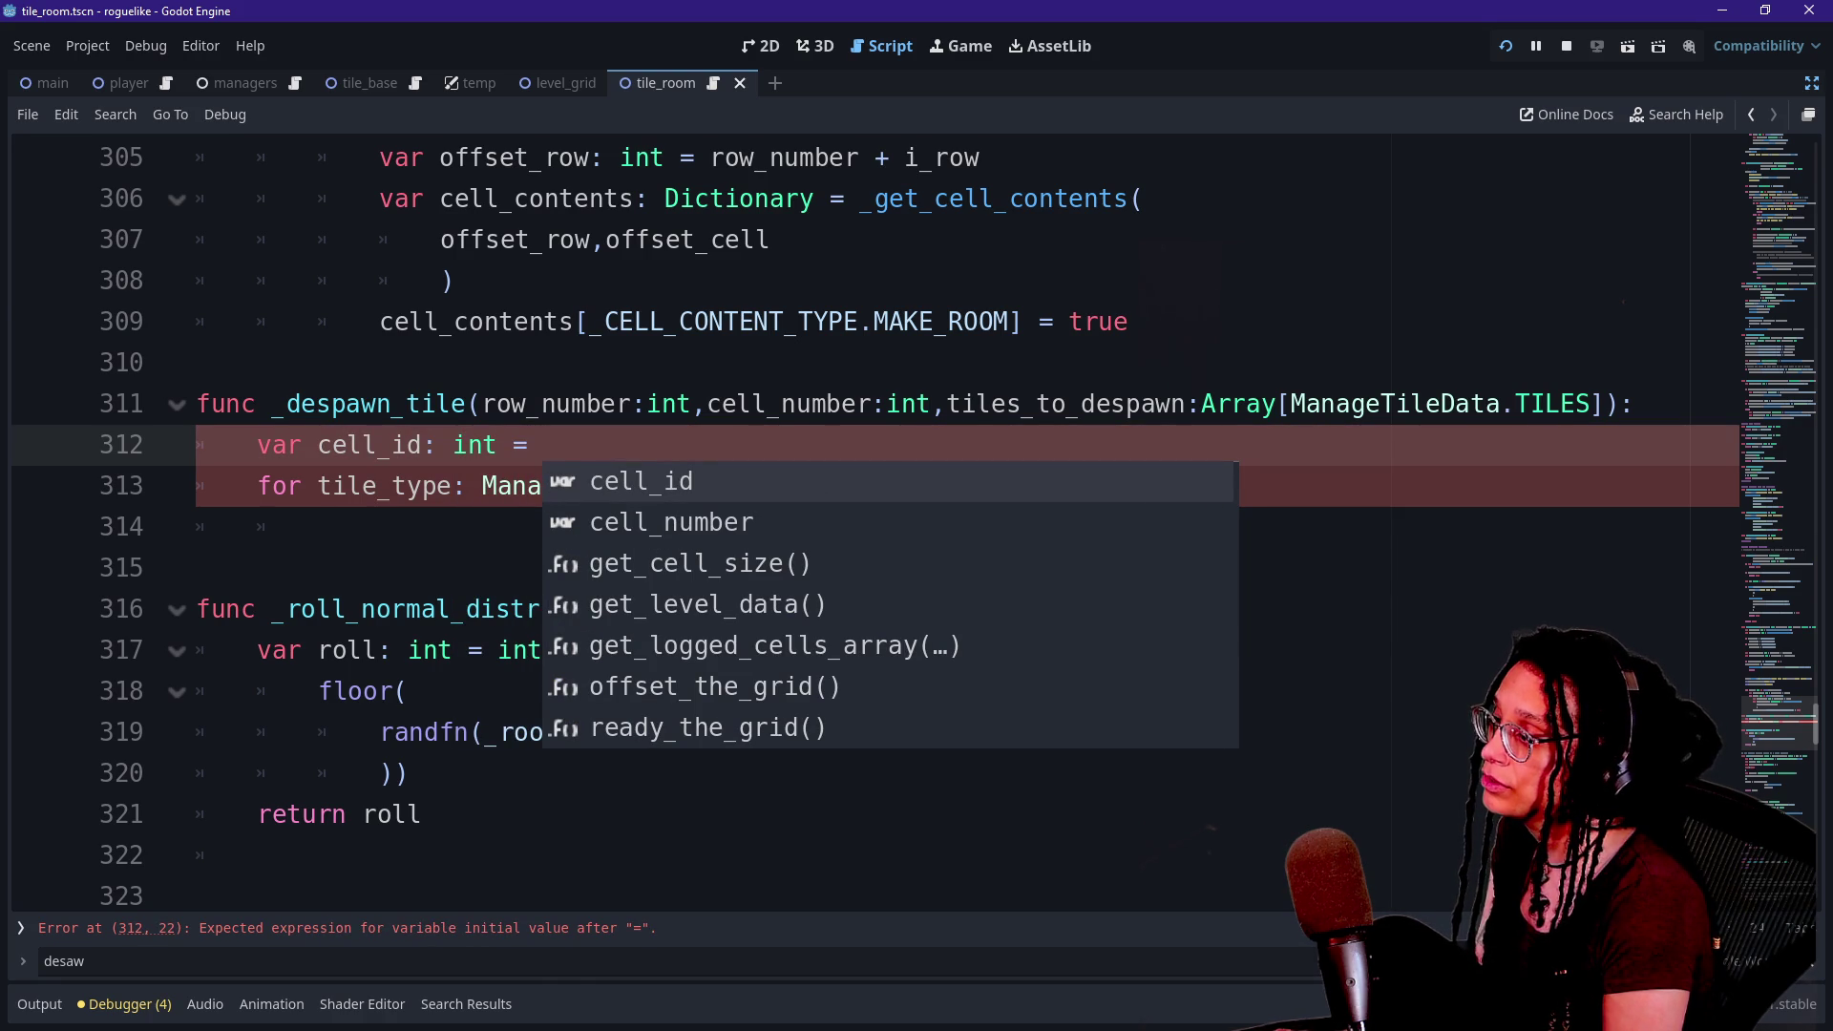
{"action": "type", "text": "_get"}
{"action": "key", "text": "Down"}
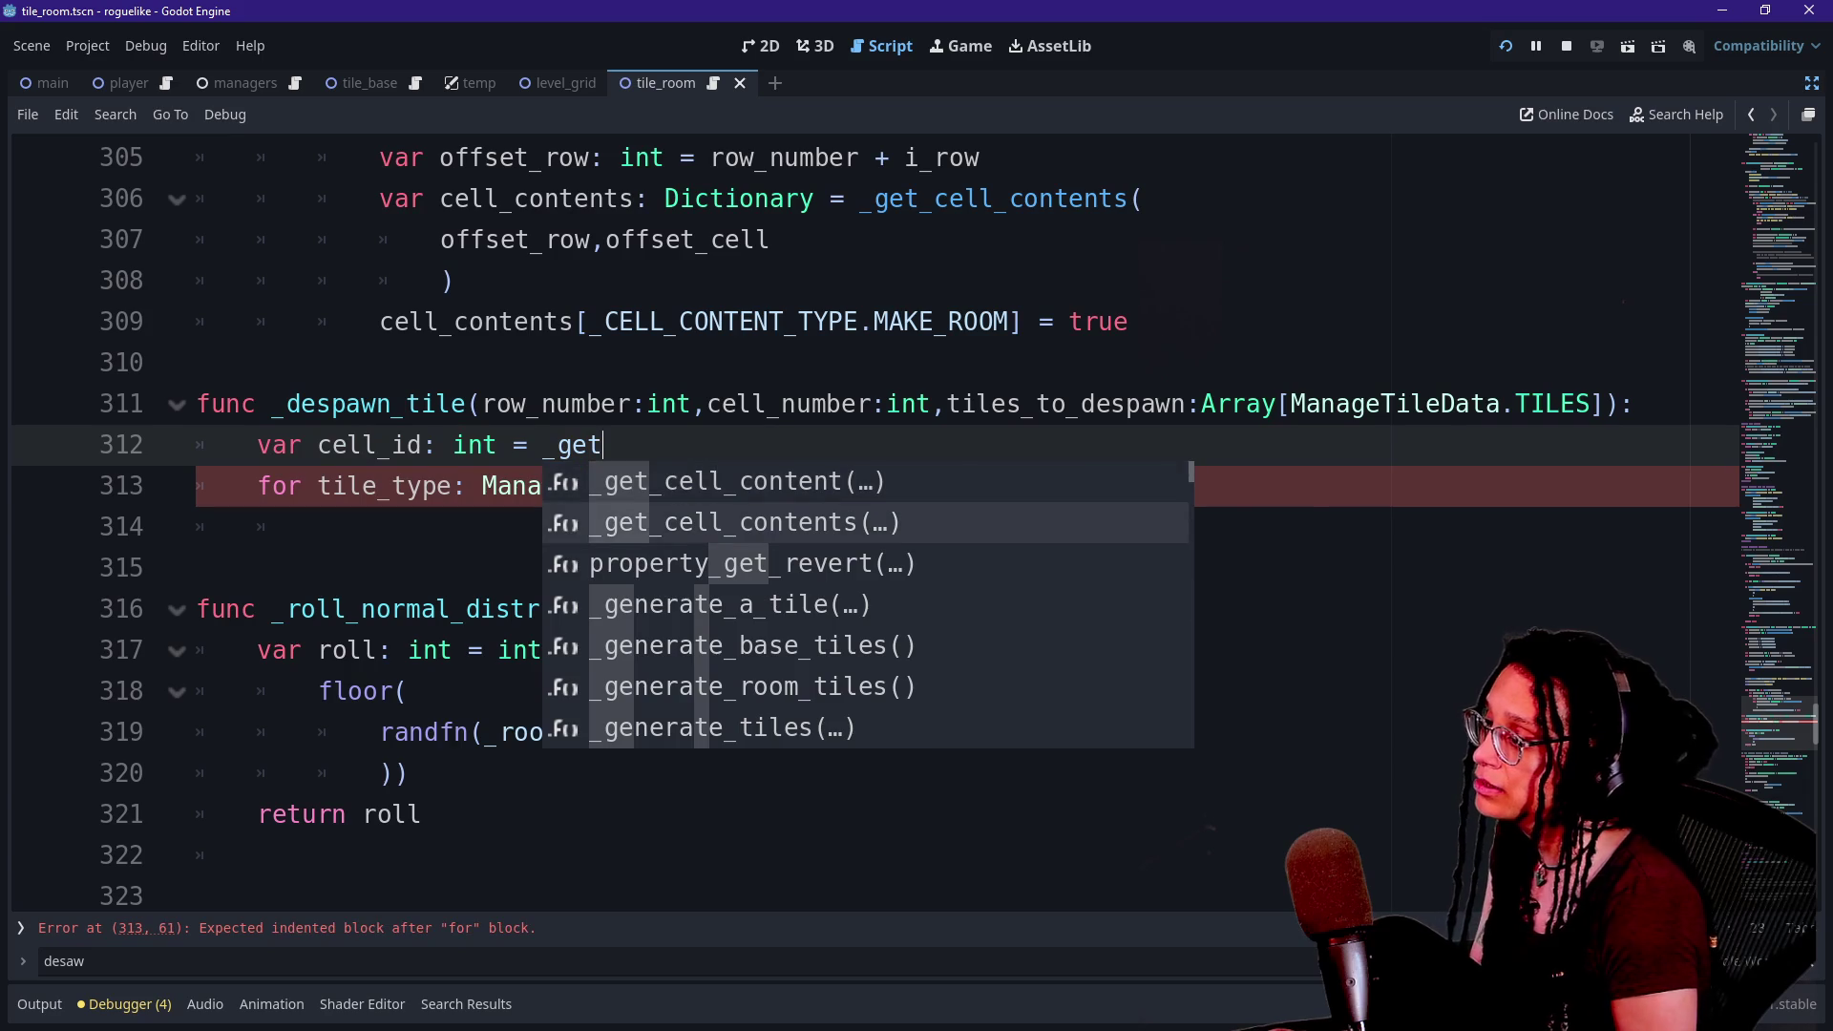
{"action": "key", "text": "Return"}
{"action": "type", "text": "row"}
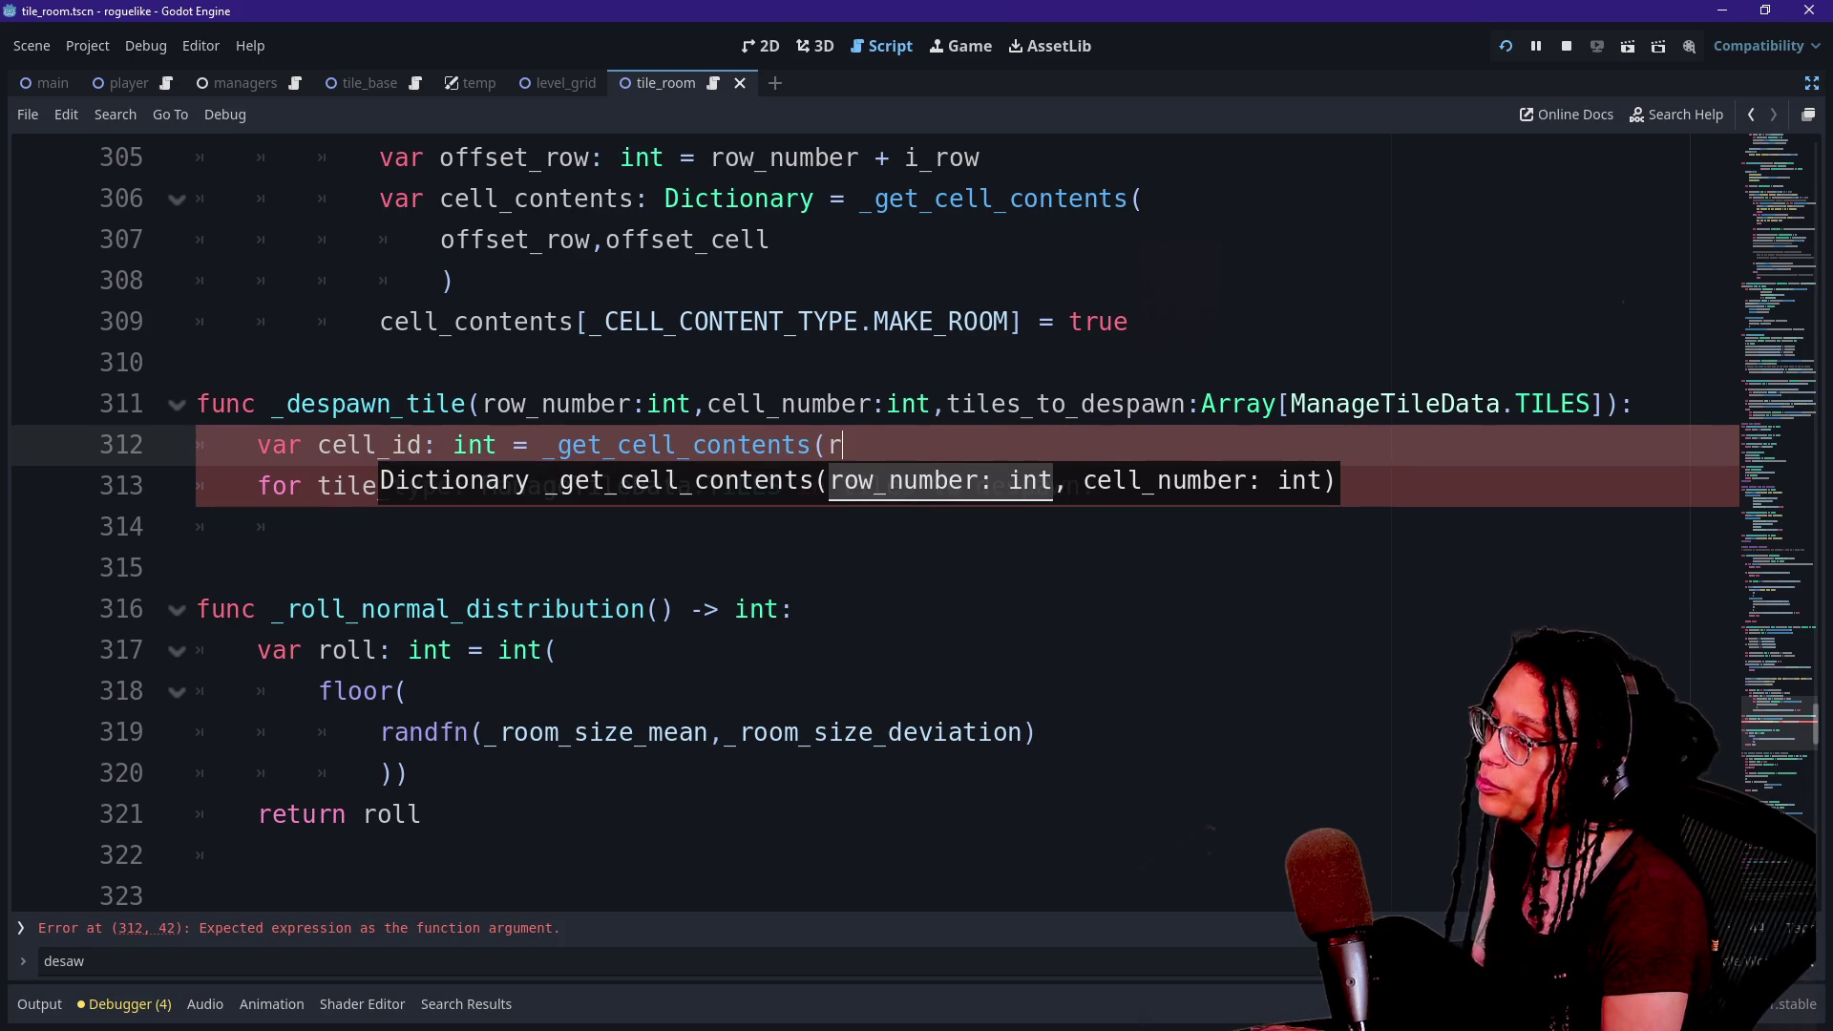
{"action": "key", "text": "Return"}
{"action": "type", "text": ",cell"}
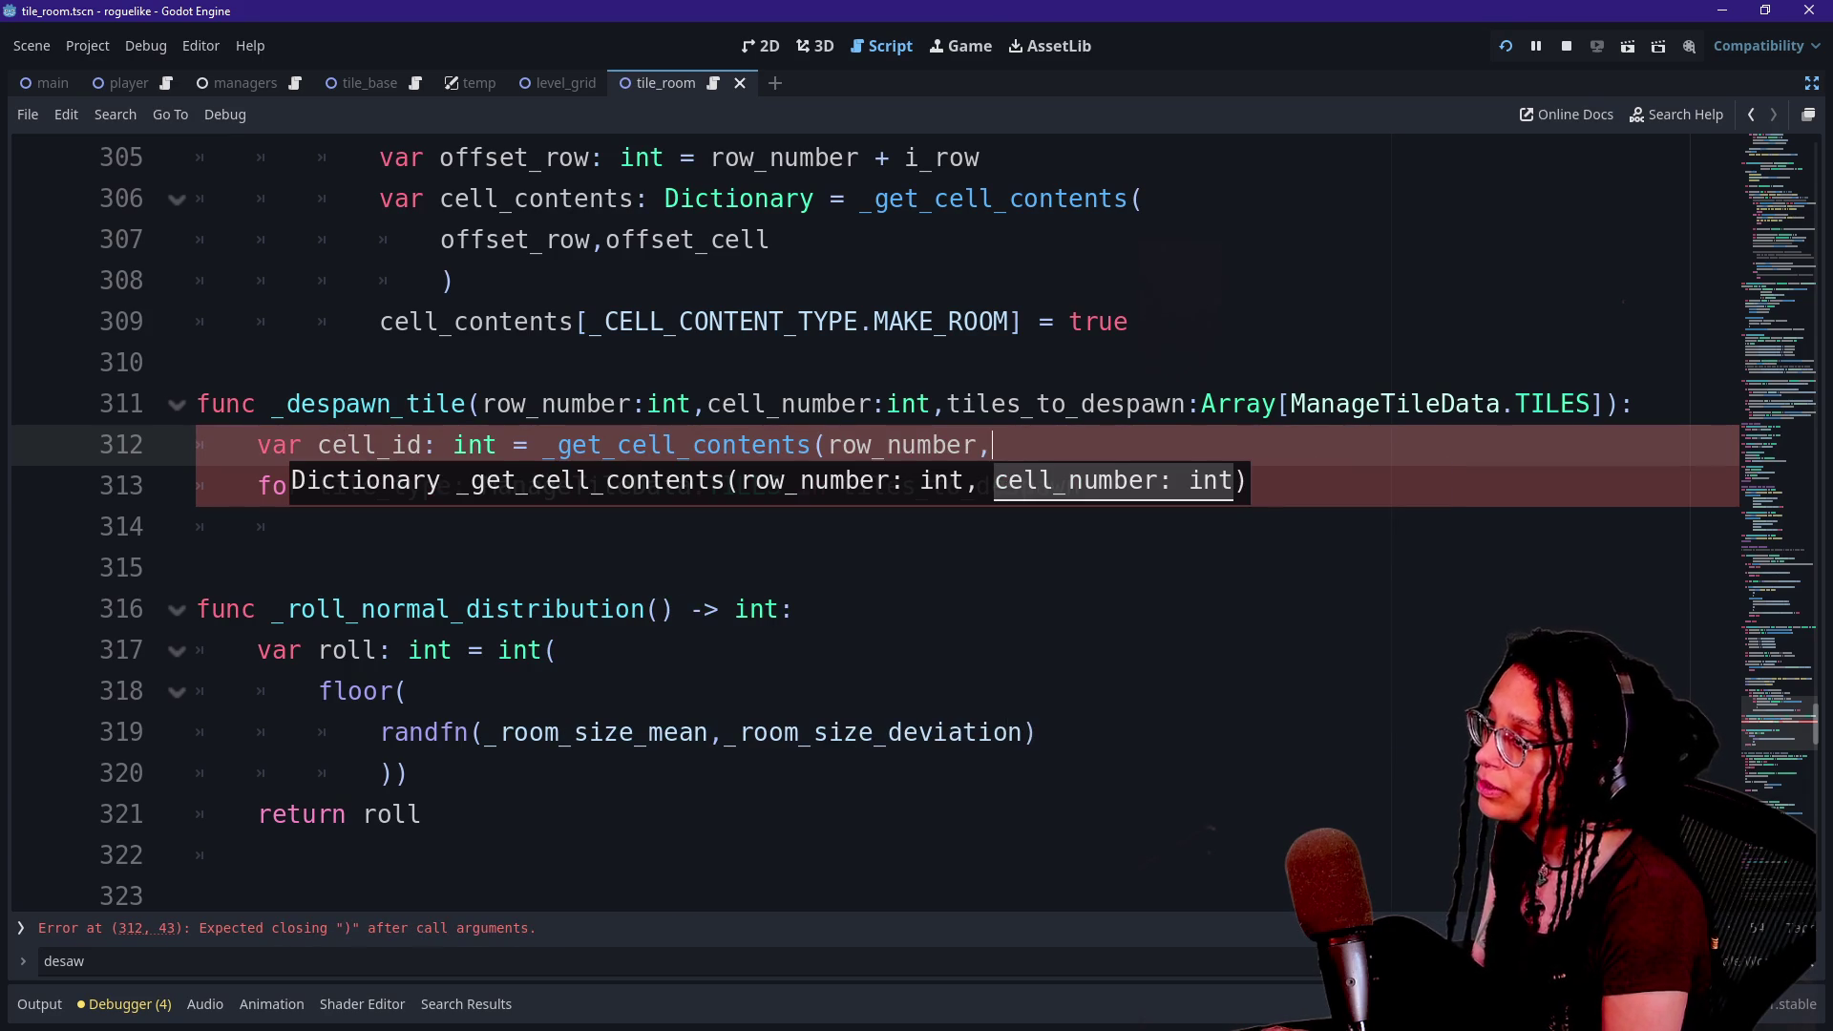
{"action": "key", "text": "Down"}
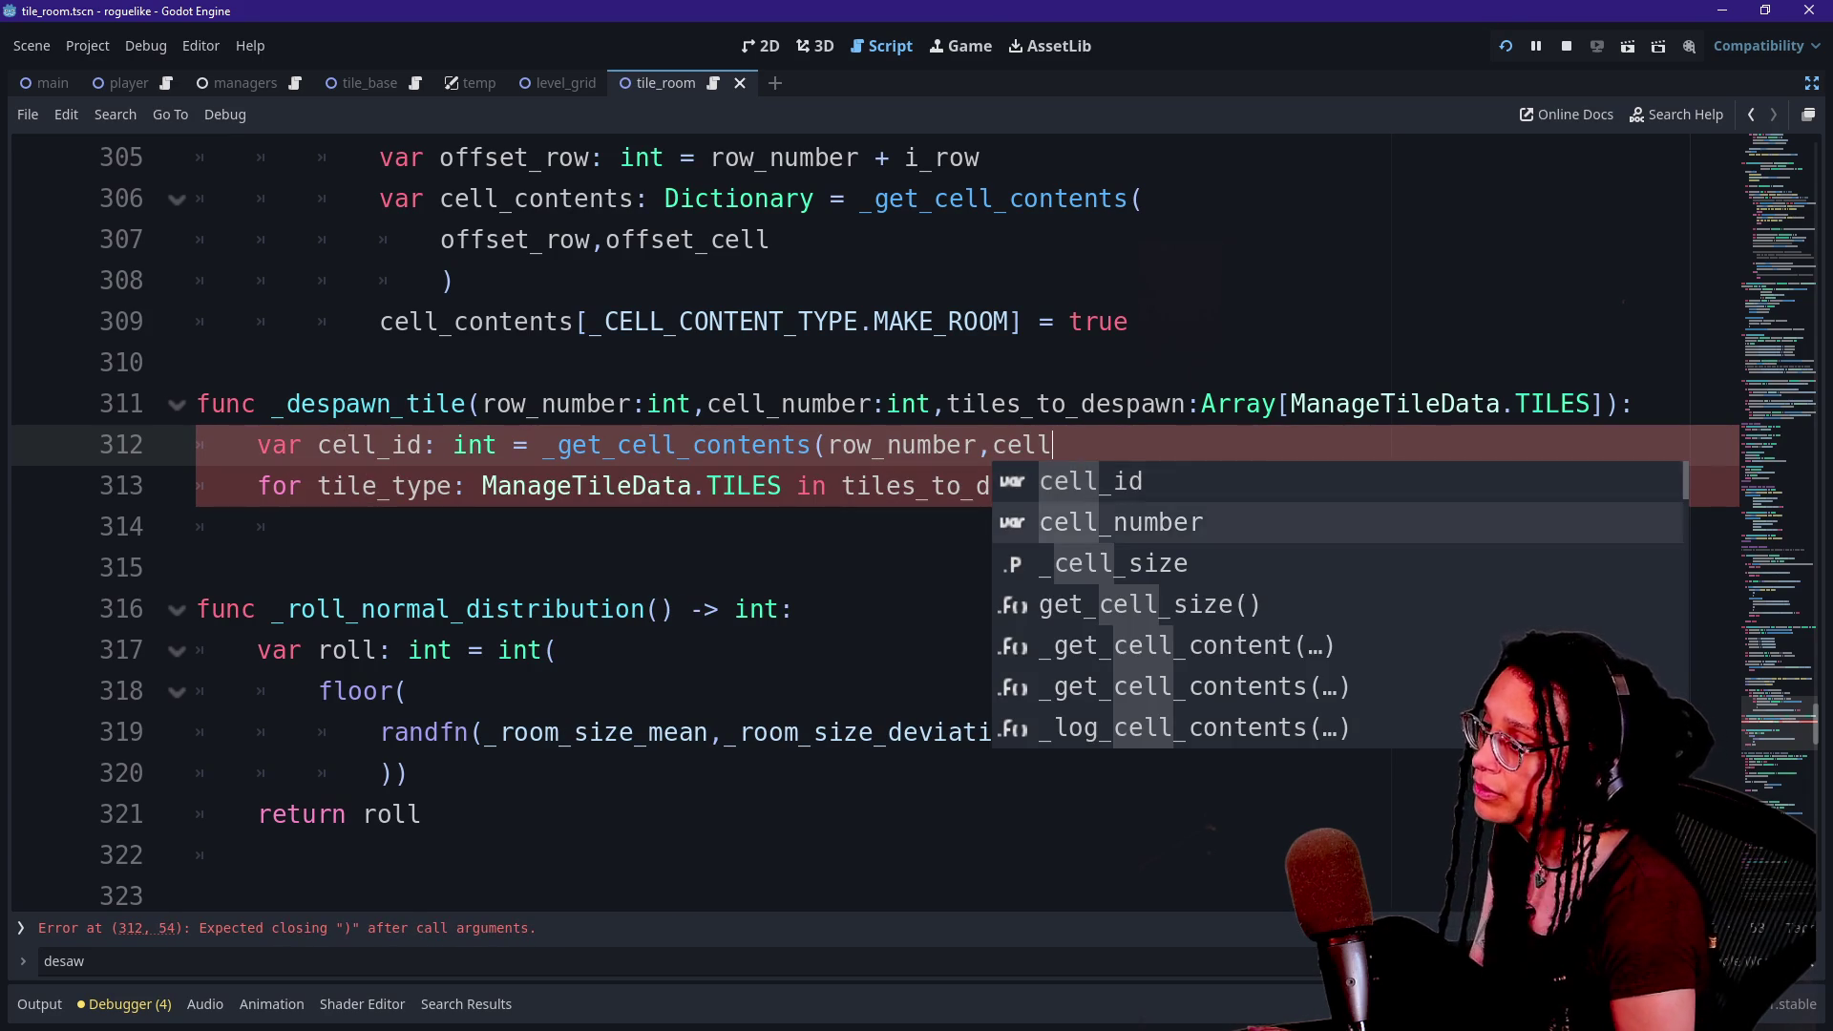
{"action": "key", "text": "Return"}
{"action": "type", "text": ")"}
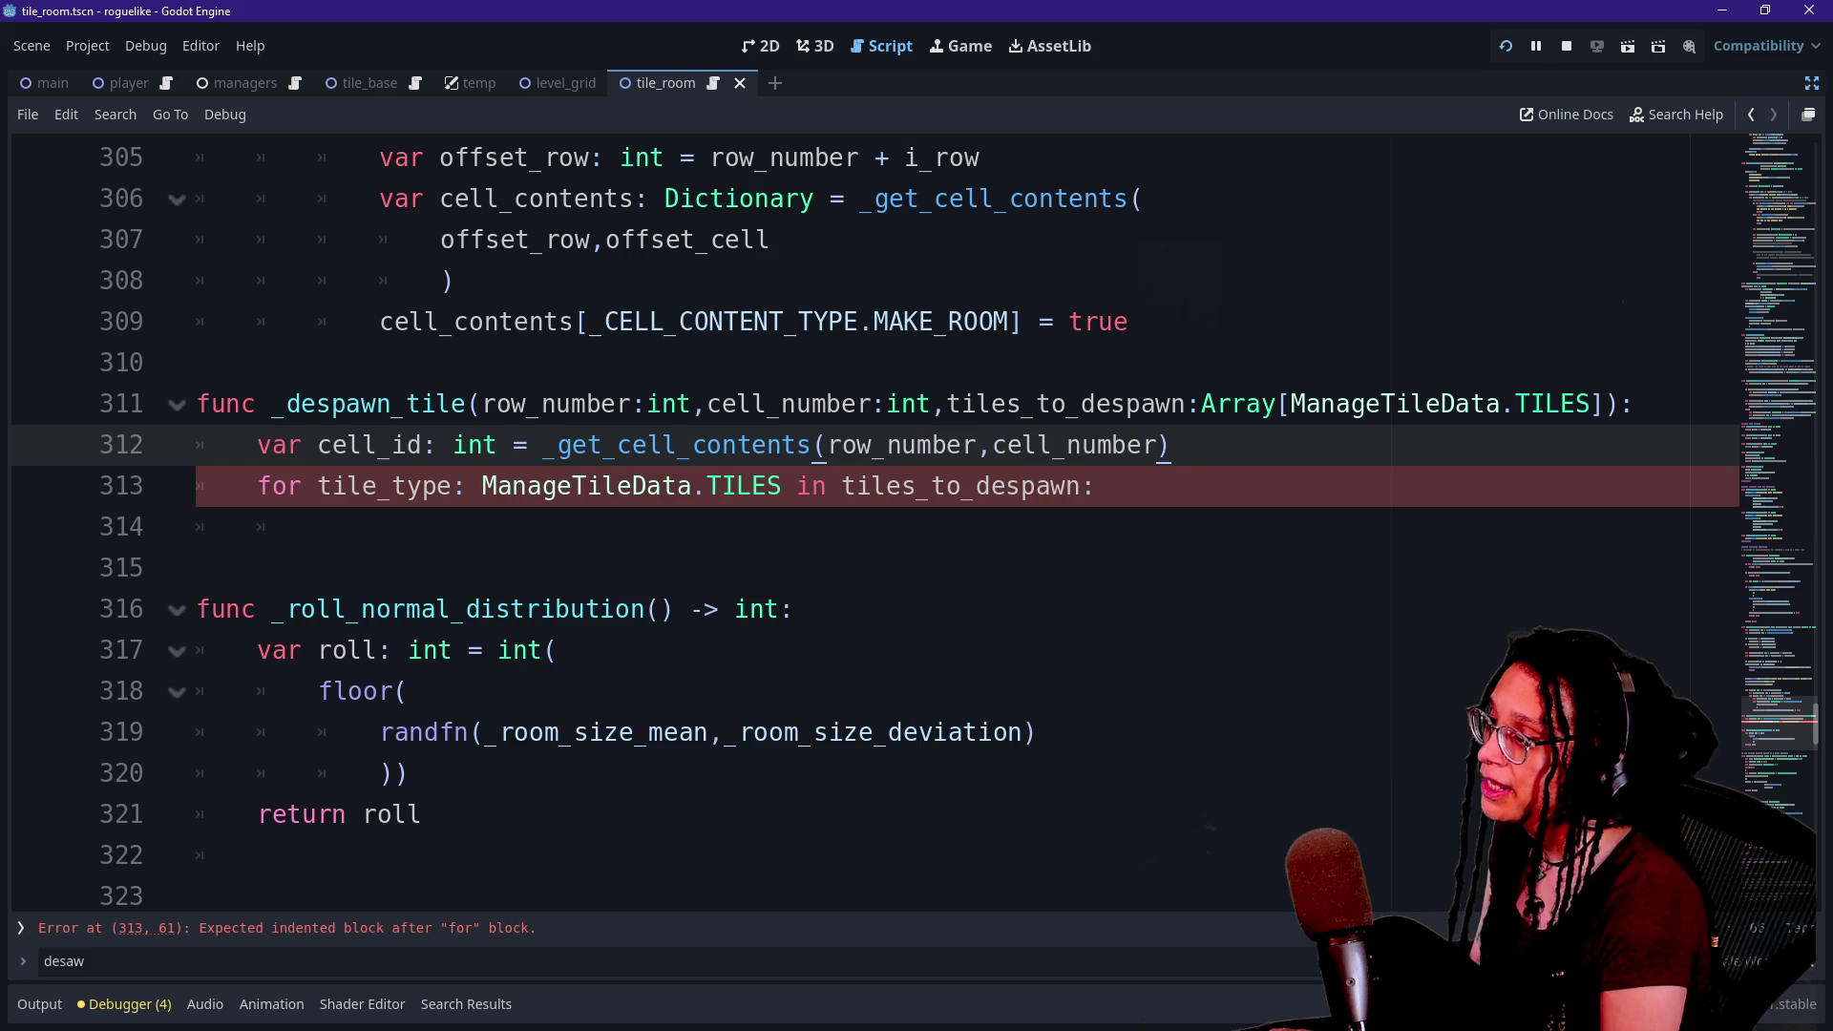
{"action": "type", "text": "_he"}
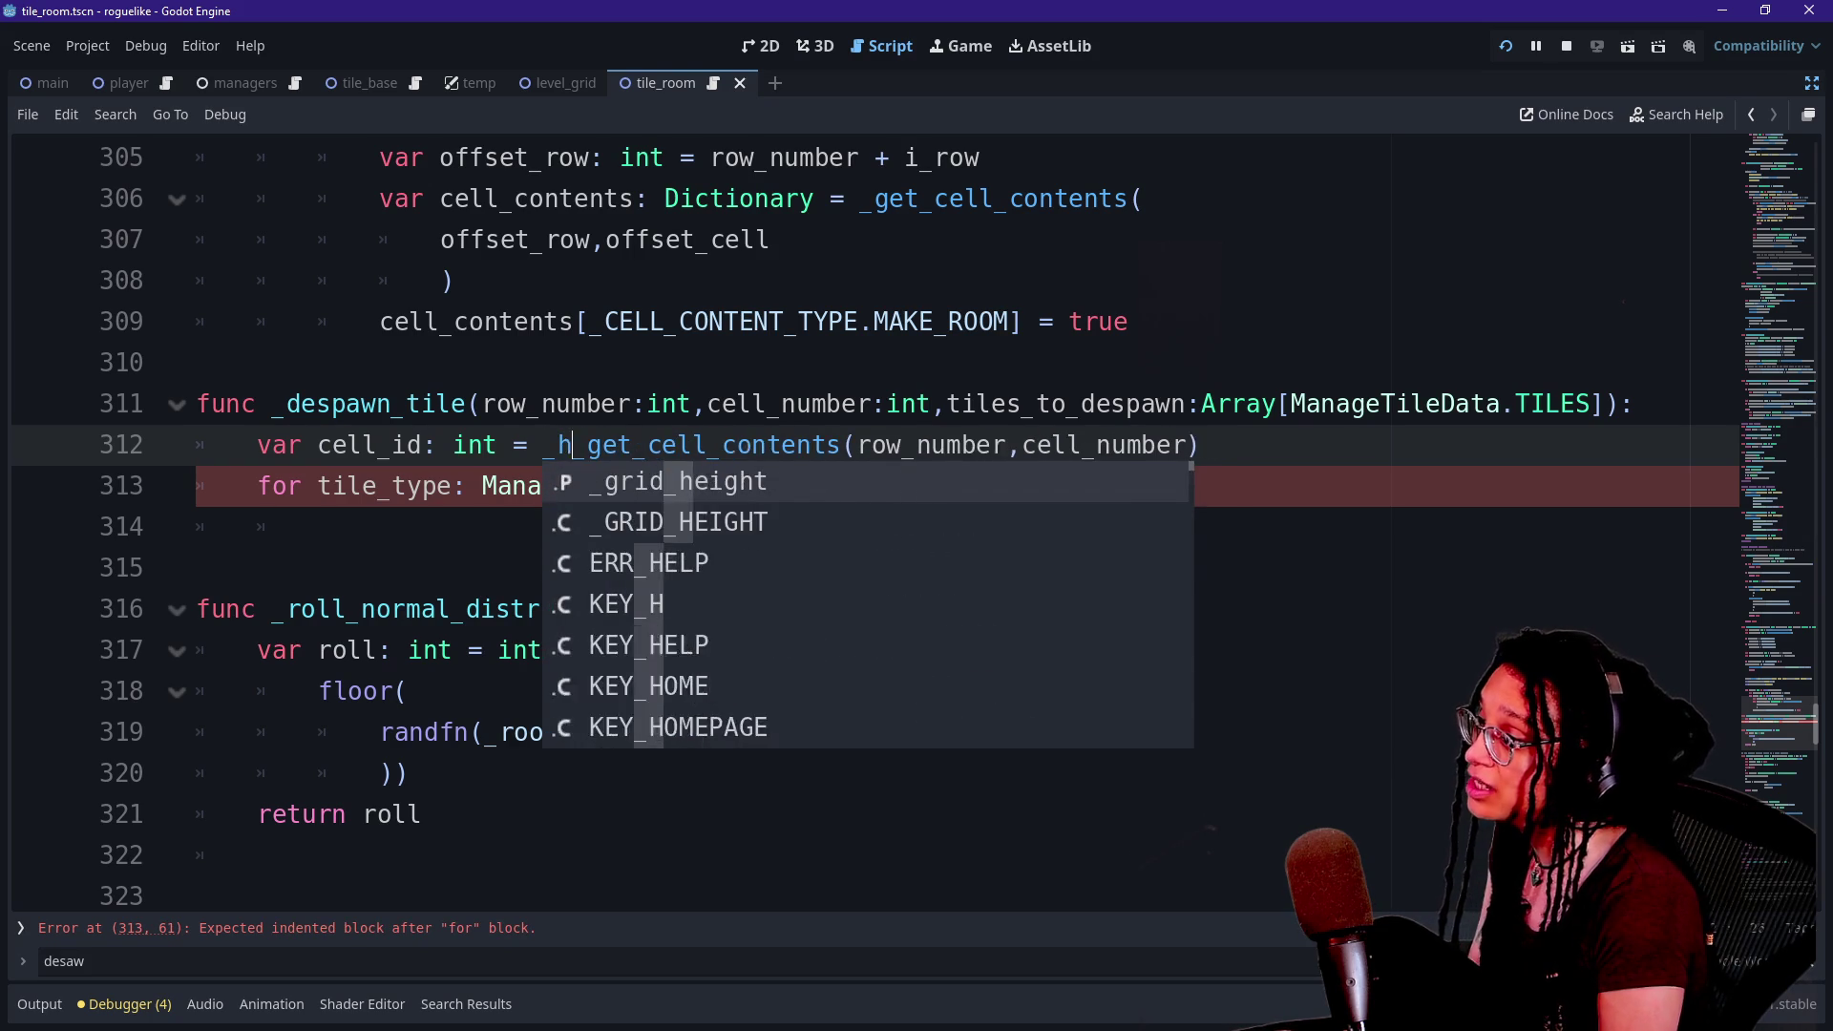
{"action": "key", "text": "BackSpace"}
{"action": "key", "text": "BackSpace"}
- Rename line 312's variable to cell_contents typed Dictionary, and start var cell_id on line 313
{"action": "key", "text": "ctrl+Return"}
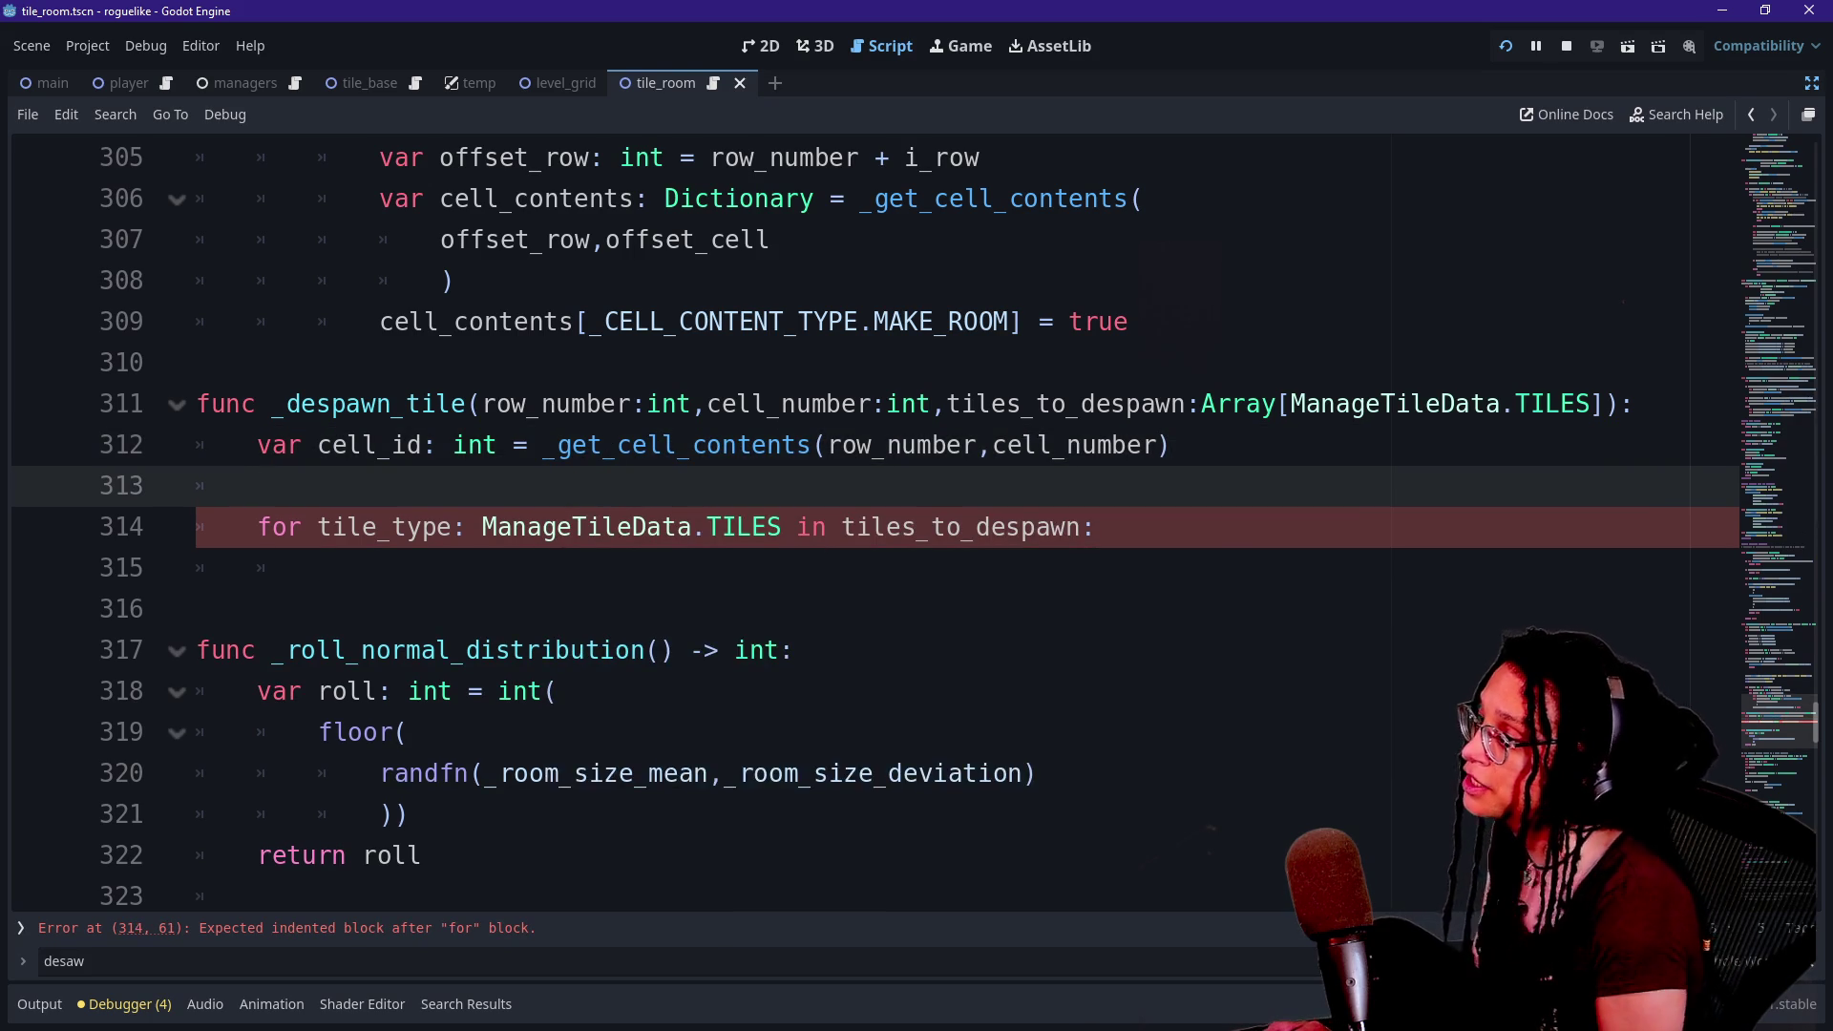
{"action": "double_click", "coordinate": [363, 445]}
{"action": "type", "text": "cell_contents"}
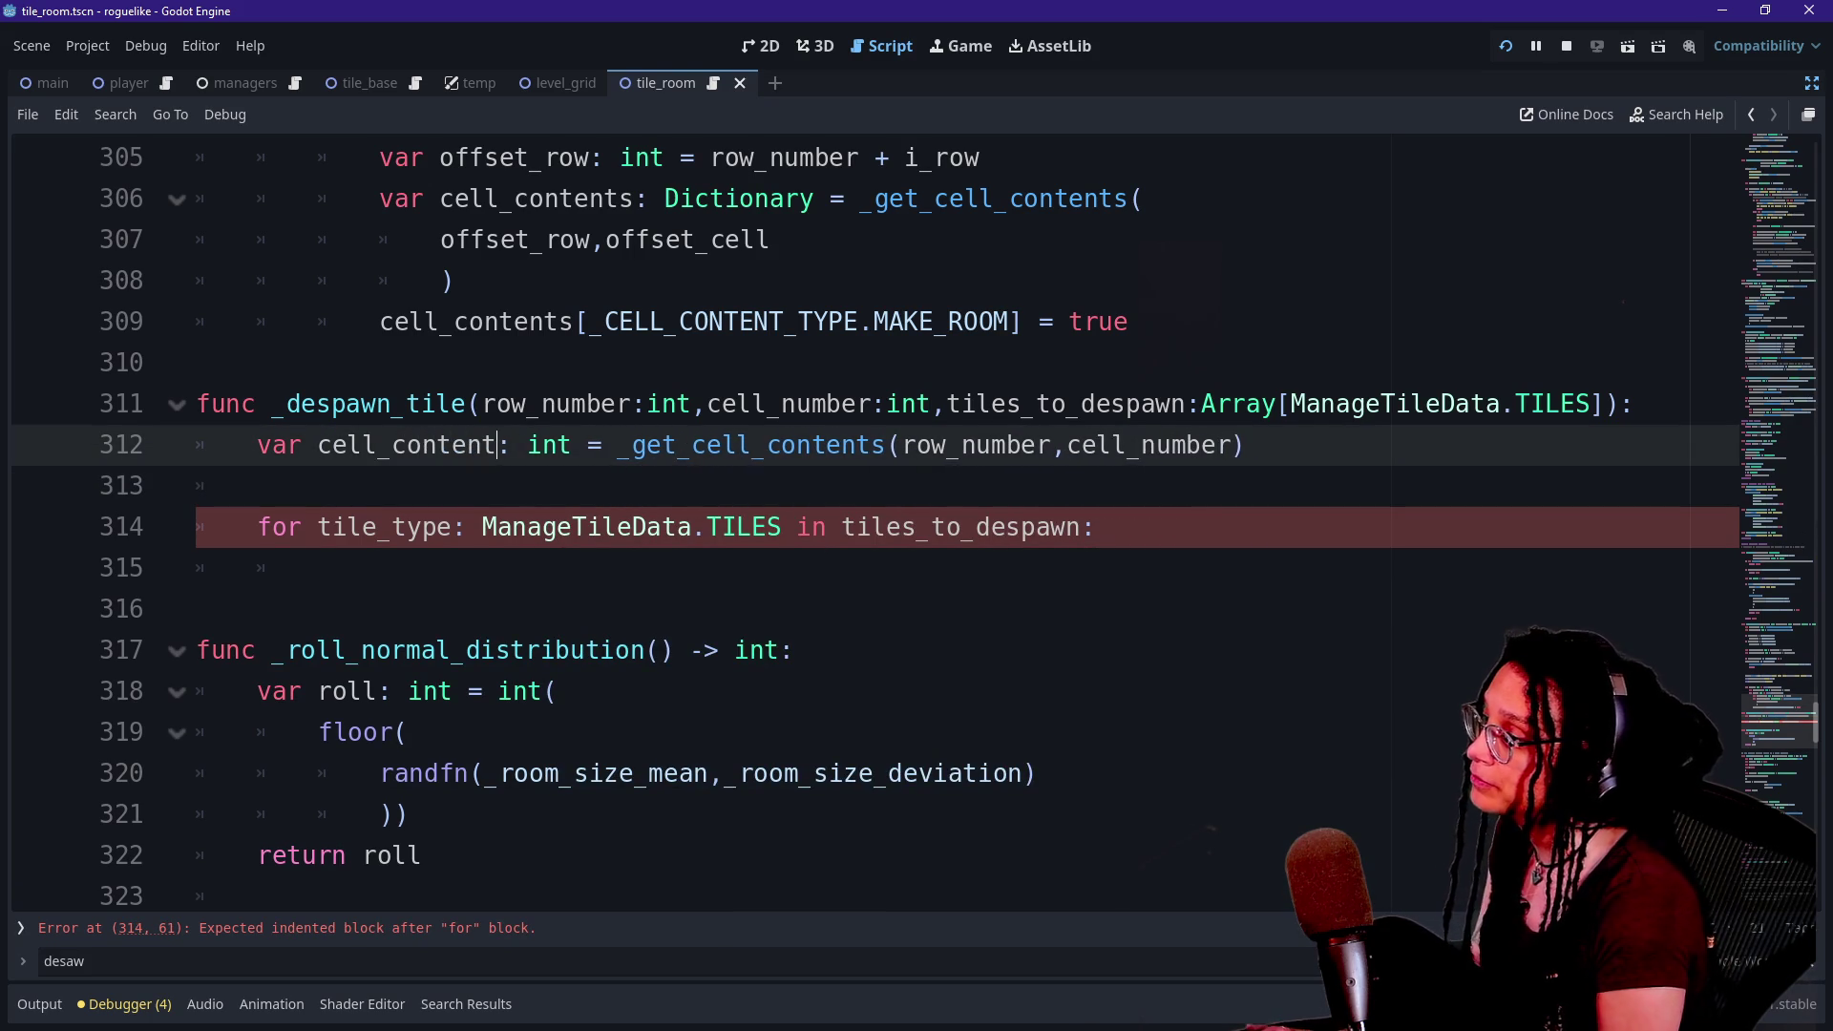
{"action": "key", "text": "Down"}
{"action": "type", "text": "var cell_id"}
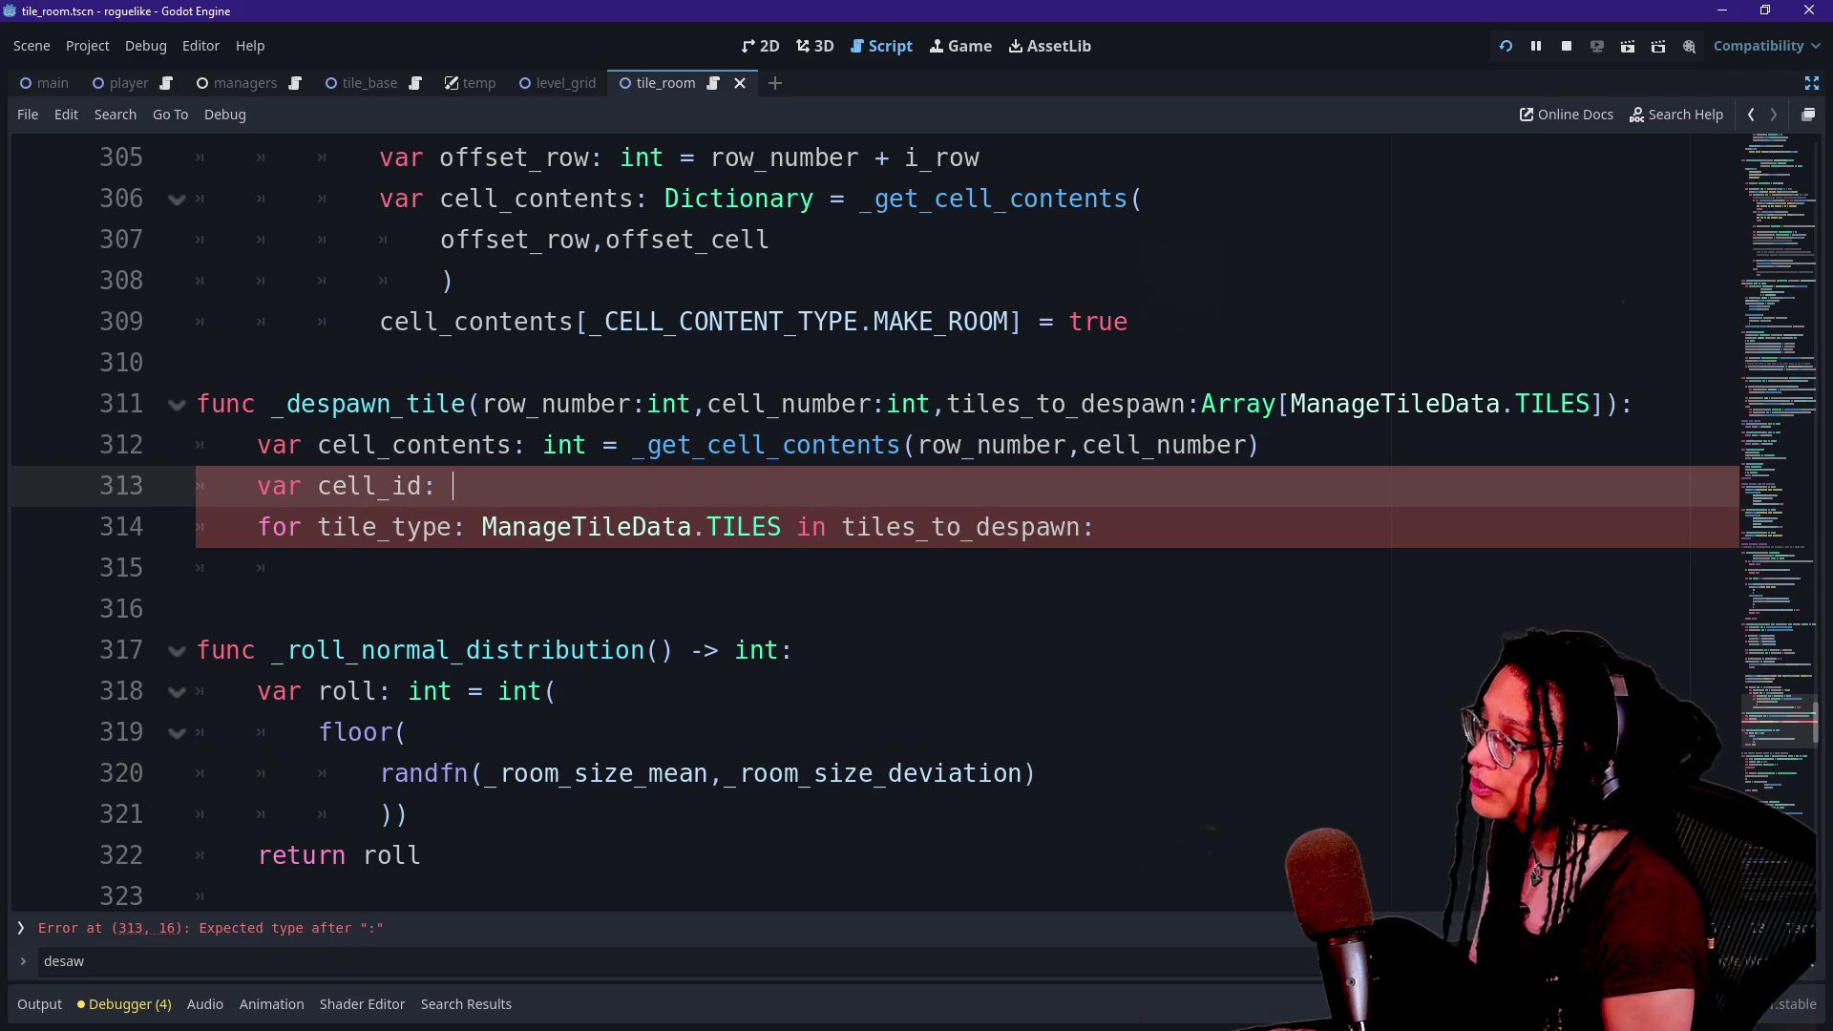
{"action": "double_click", "coordinate": [565, 445]}
{"action": "type", "text": "Di"}
{"action": "type", "text": "ctionary"}
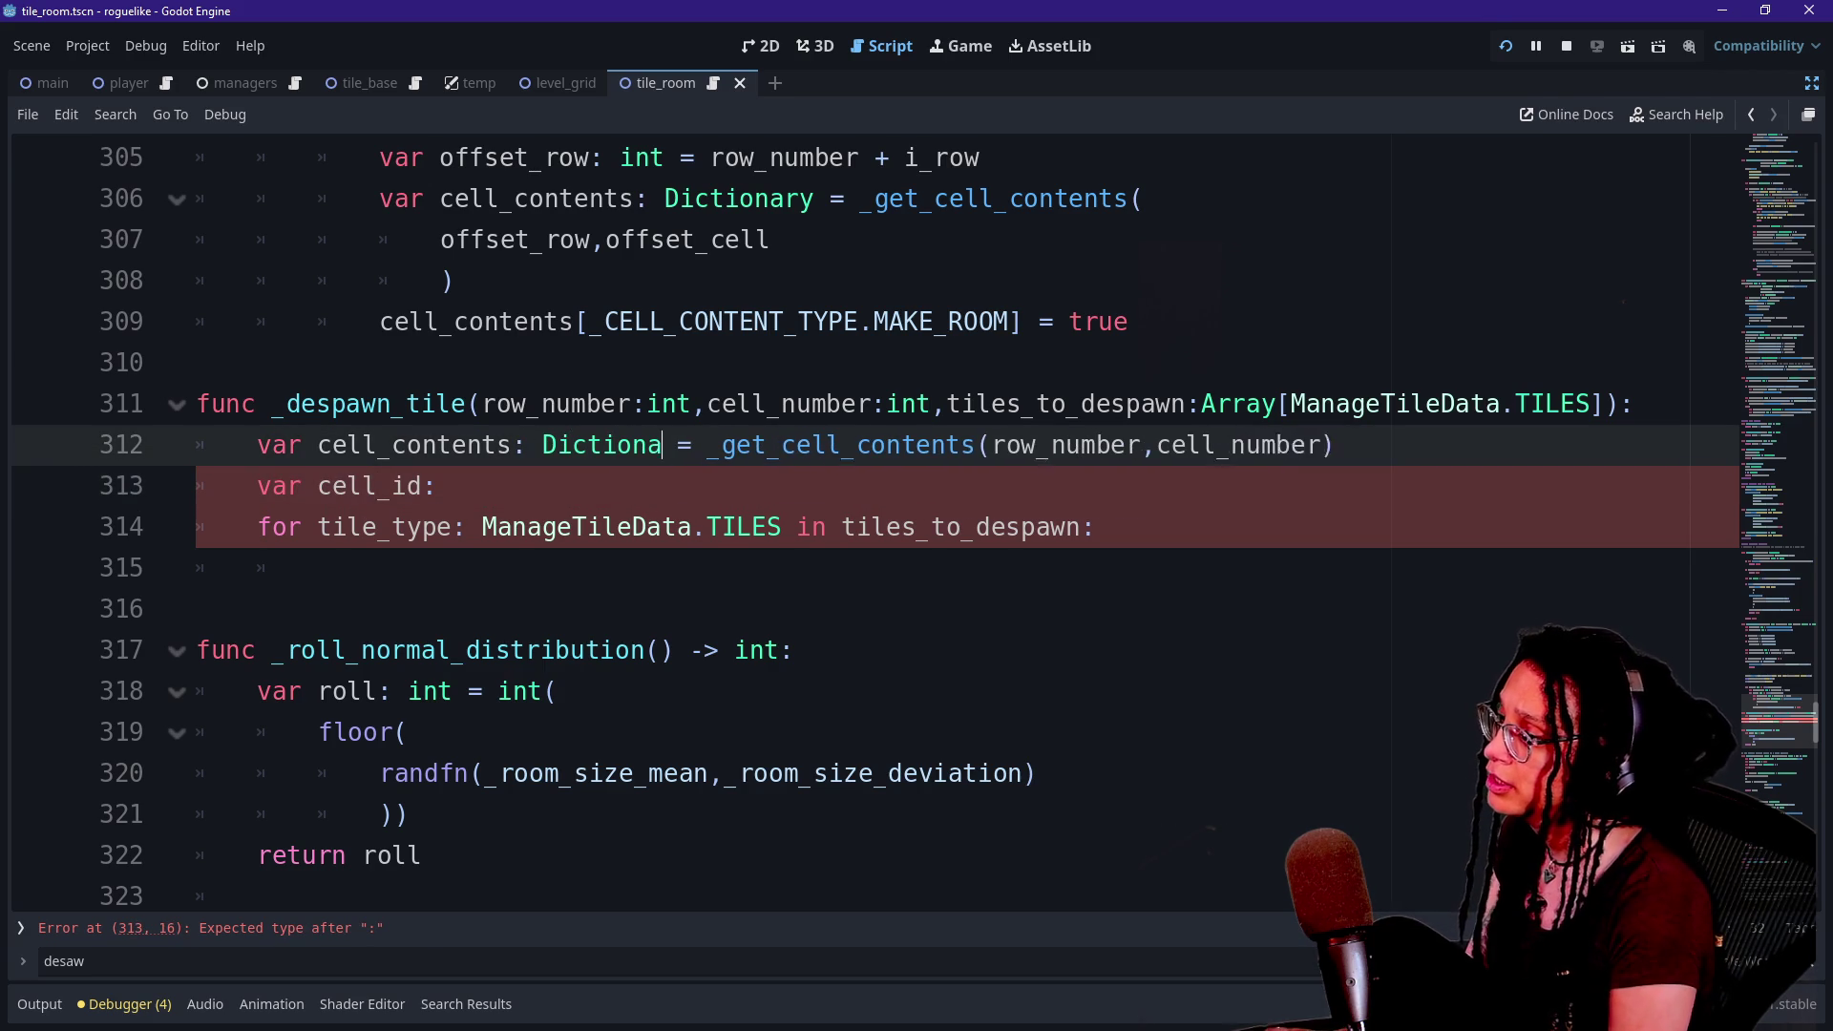
{"action": "key", "text": "Down"}
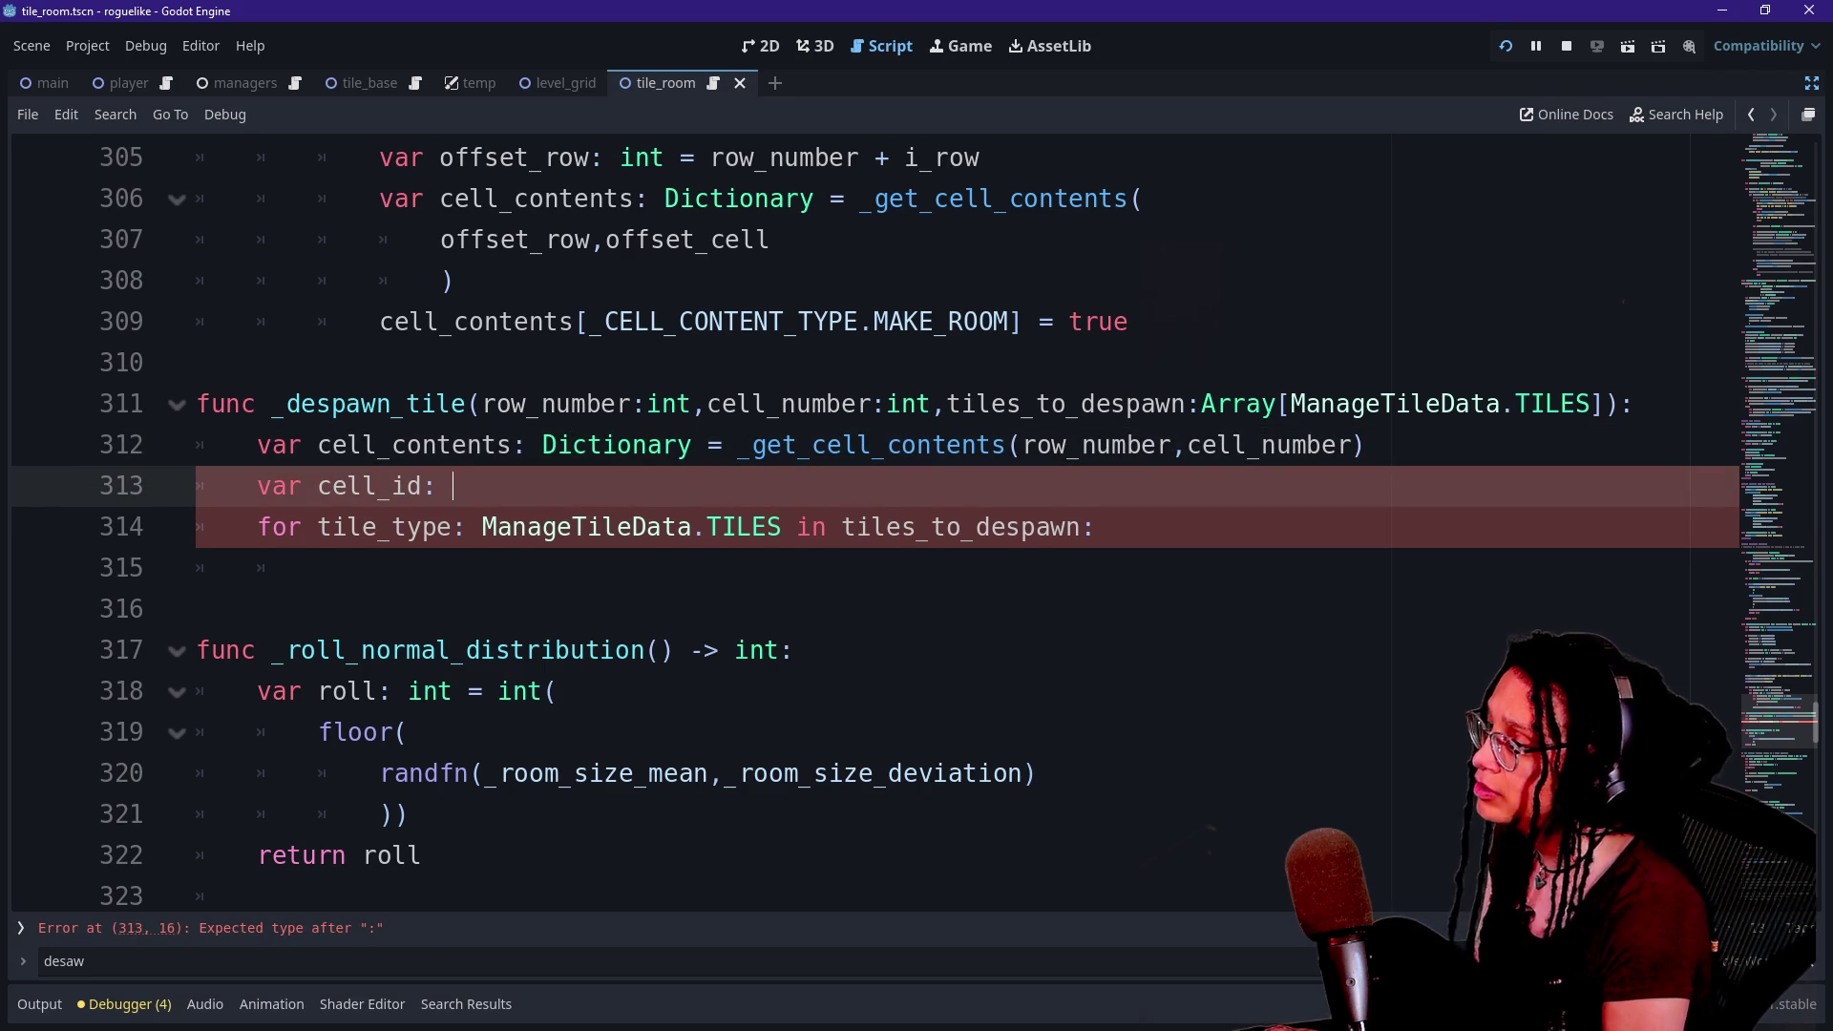
- Type cell_id as int, assigned from _get_cell_content with cell_contents as the first argument
{"action": "type", "text": "int = _get"}
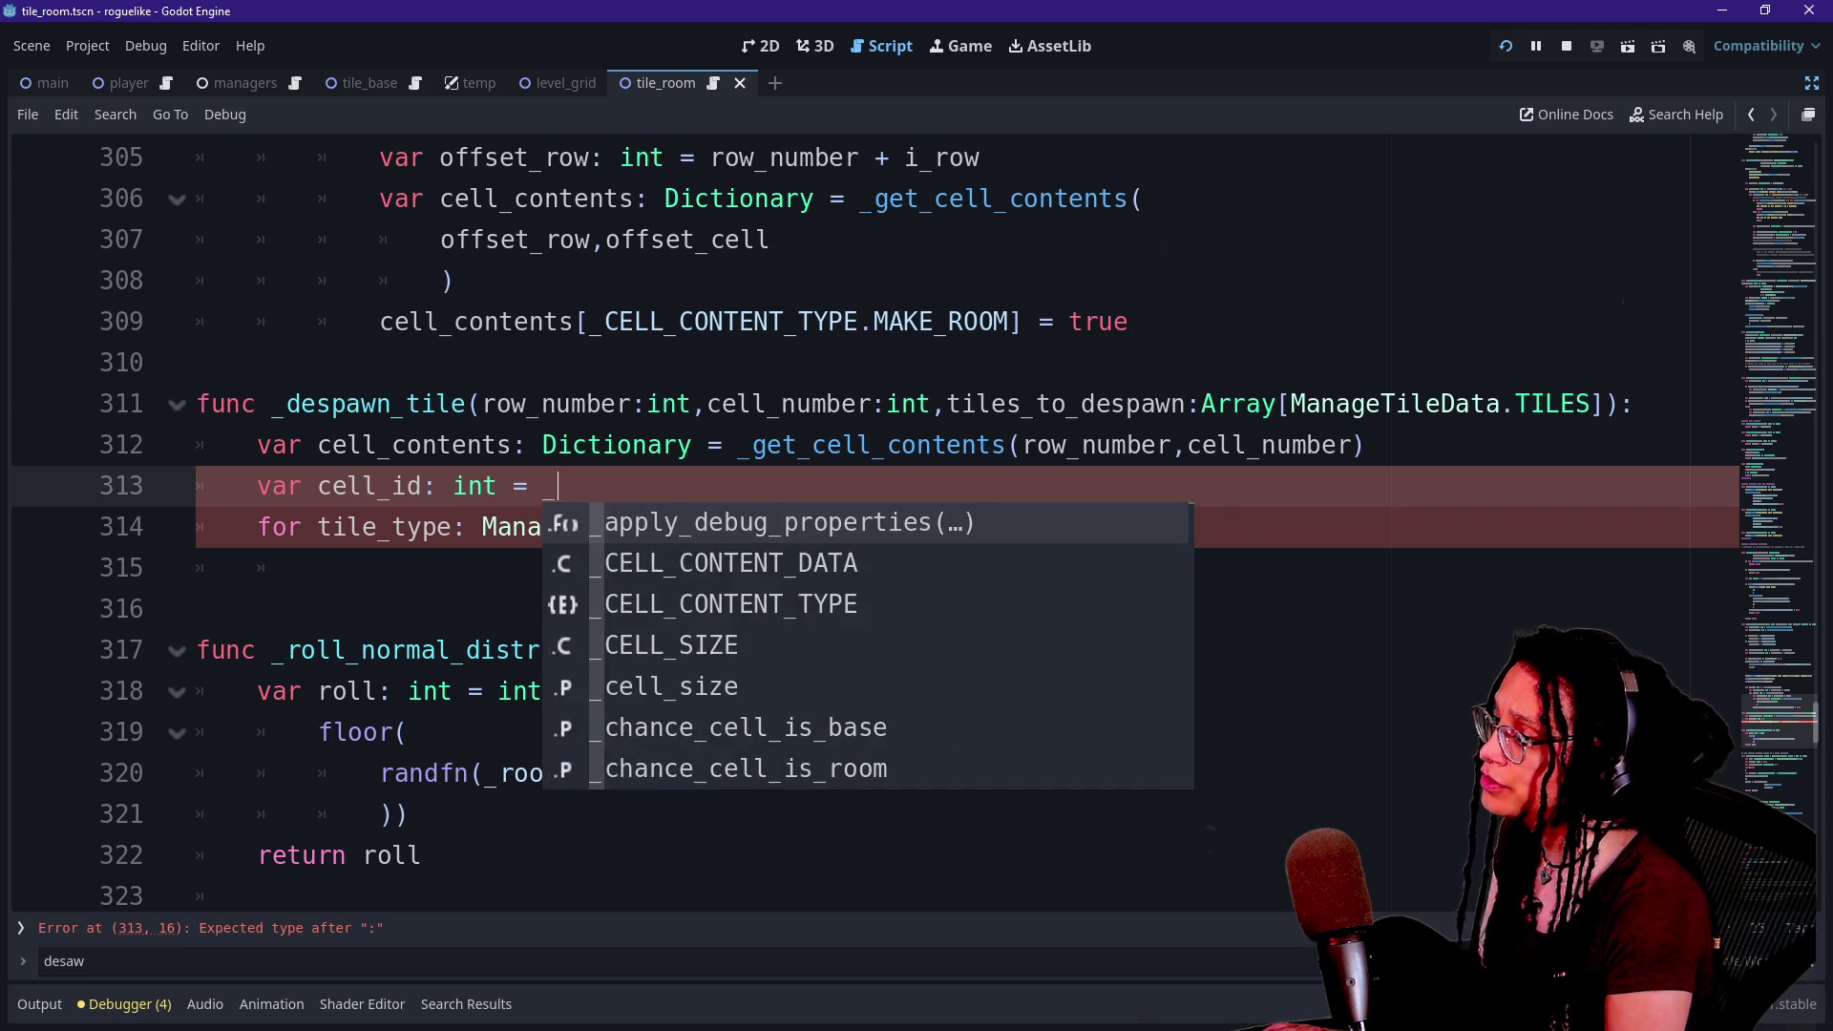
{"action": "key", "text": "Return"}
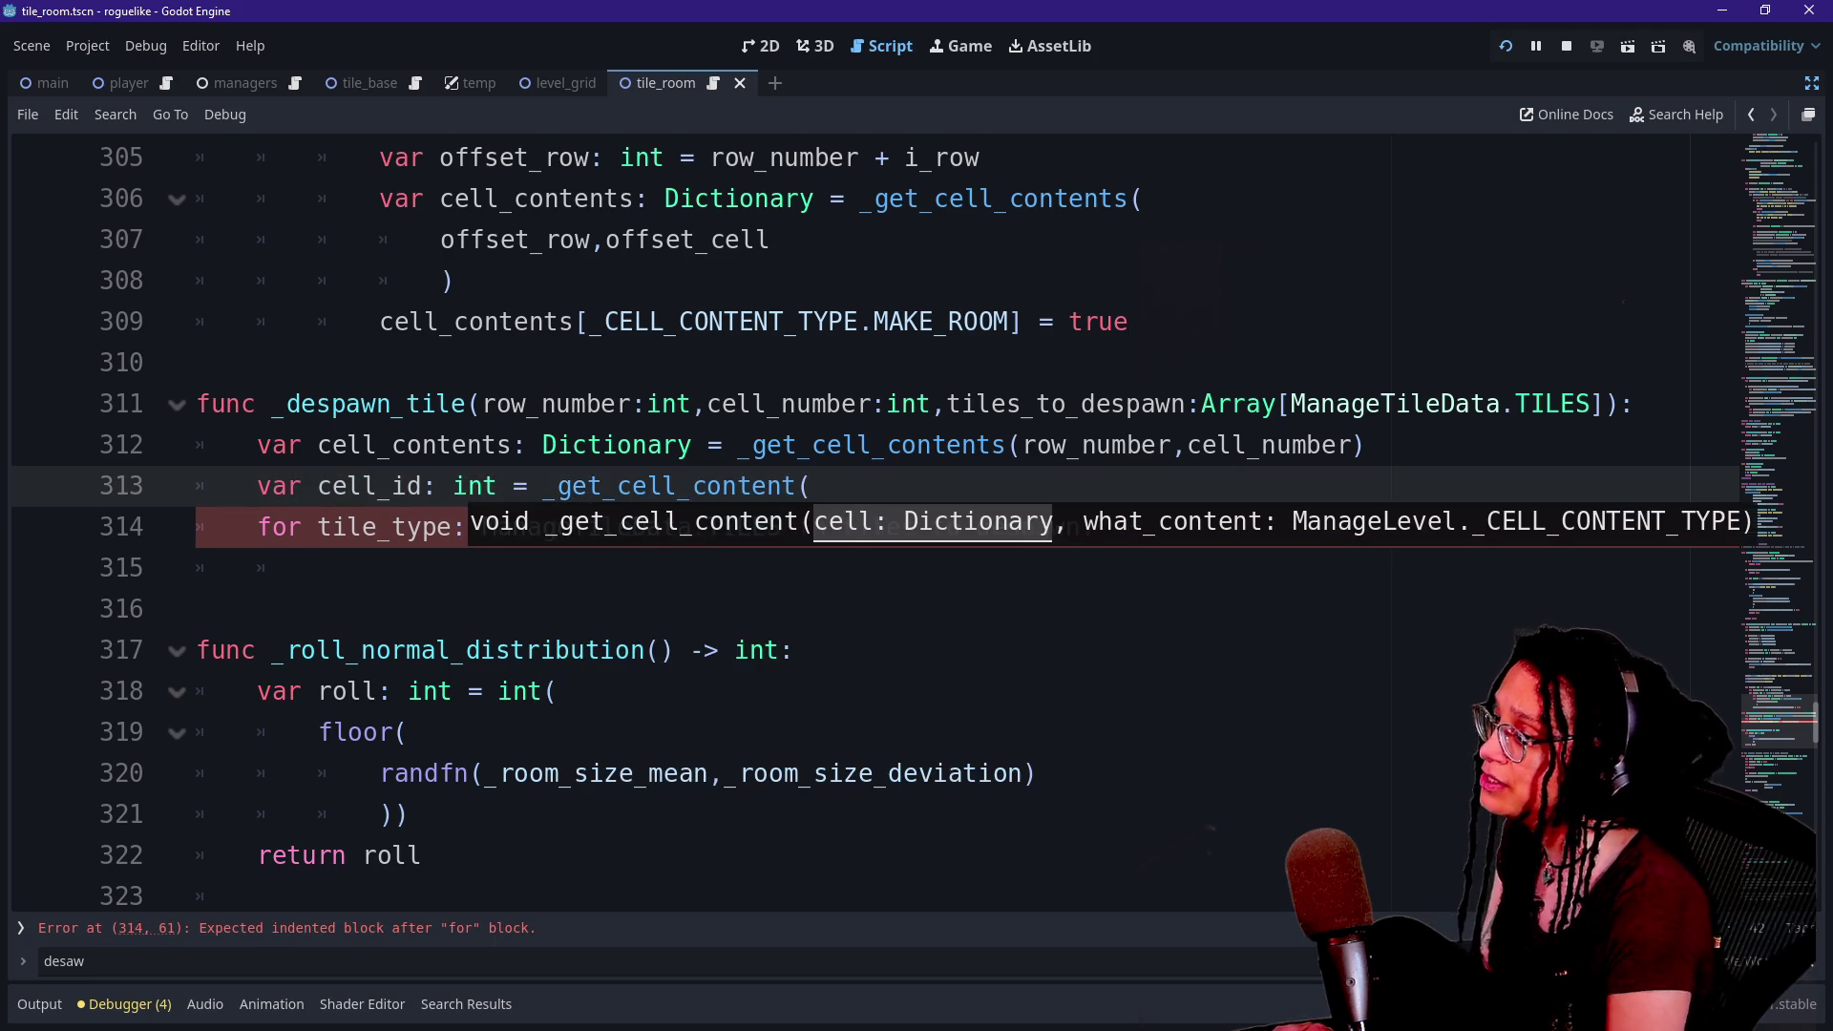
{"action": "type", "text": "cell_contents"}
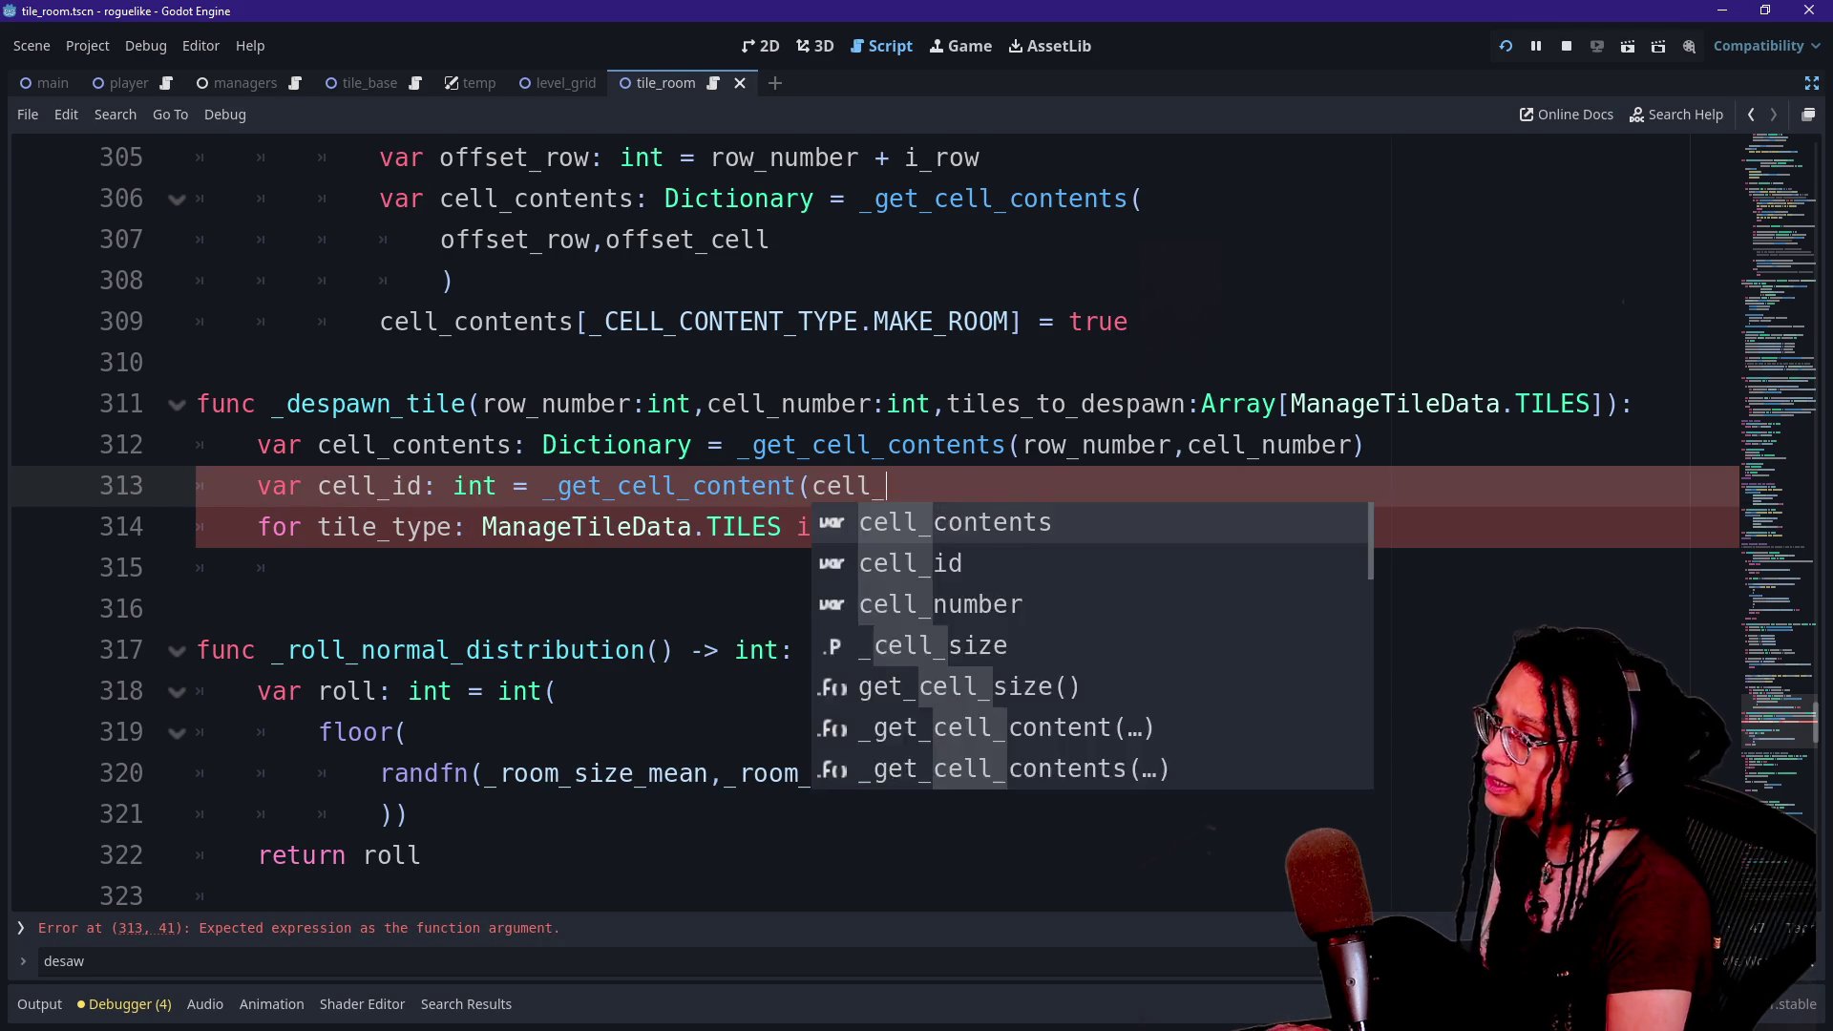
{"action": "type", "text": ","}
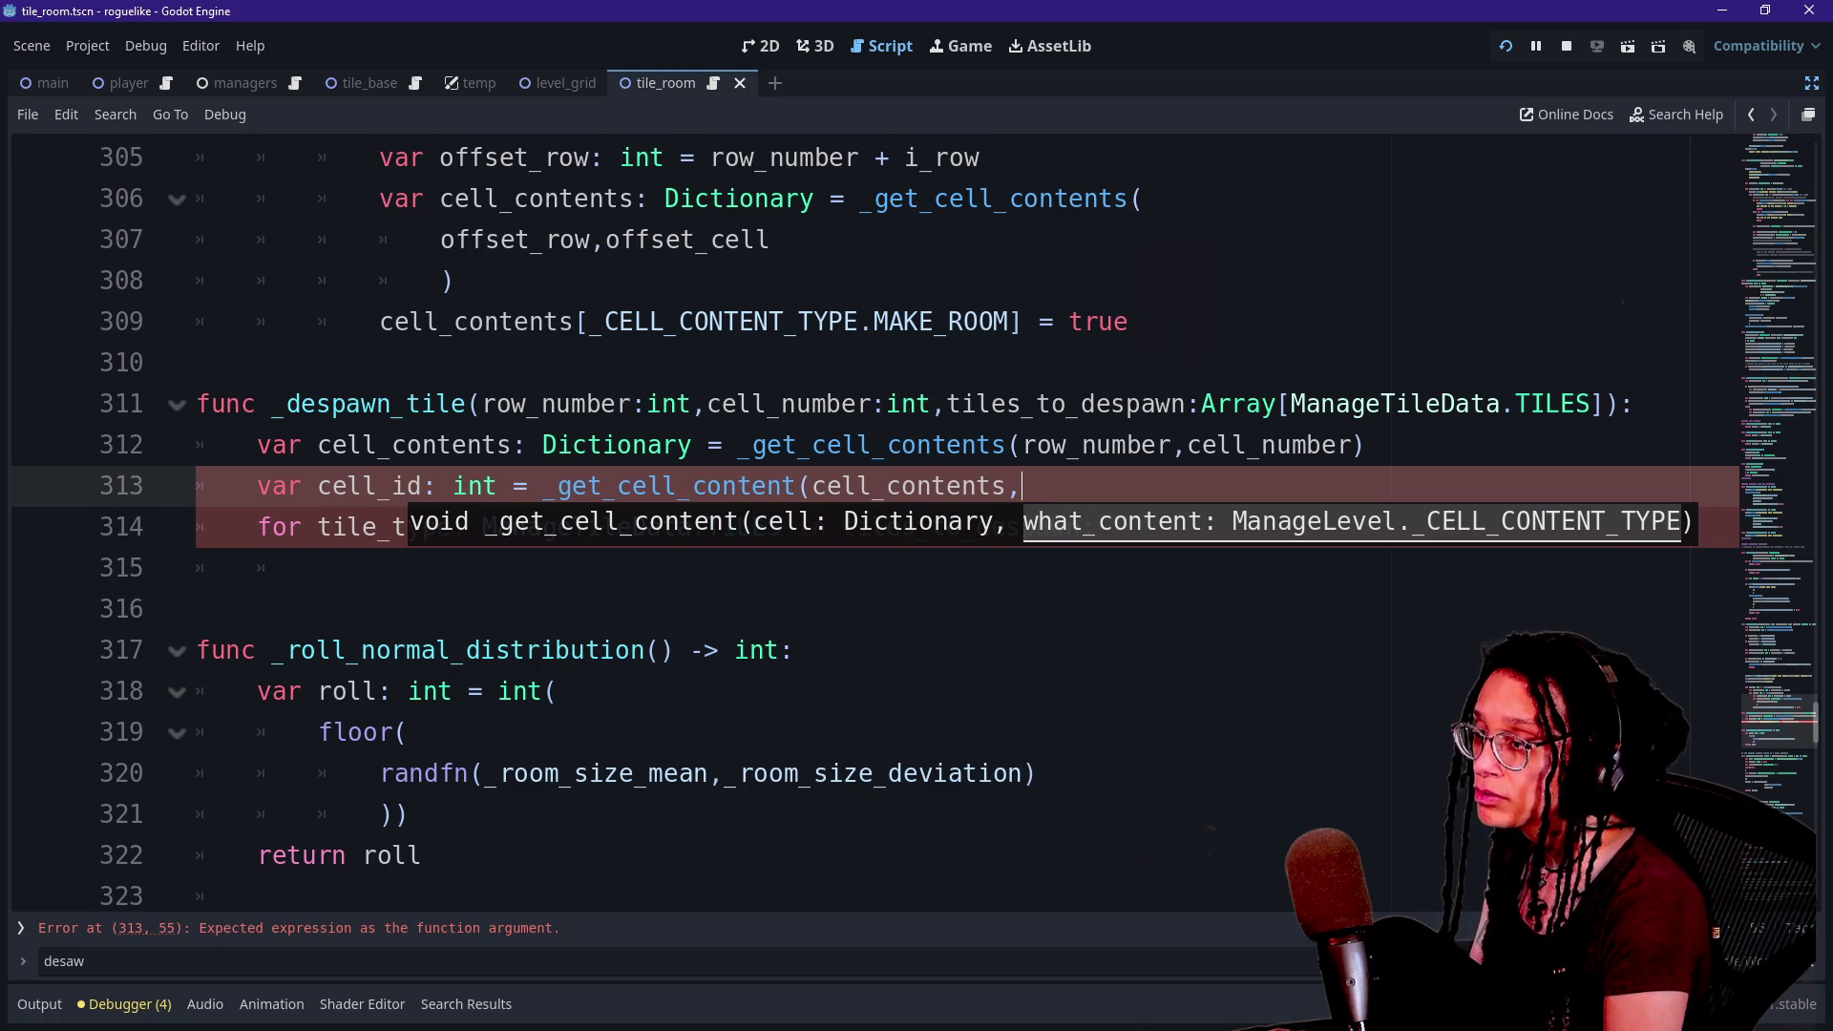
{"action": "key", "text": "BackSpace"}
- Pass ManageLevel._CELL_CONTENT_TYPE.ID as the second argument using autocomplete
{"action": "type", "text": "ManageL"}
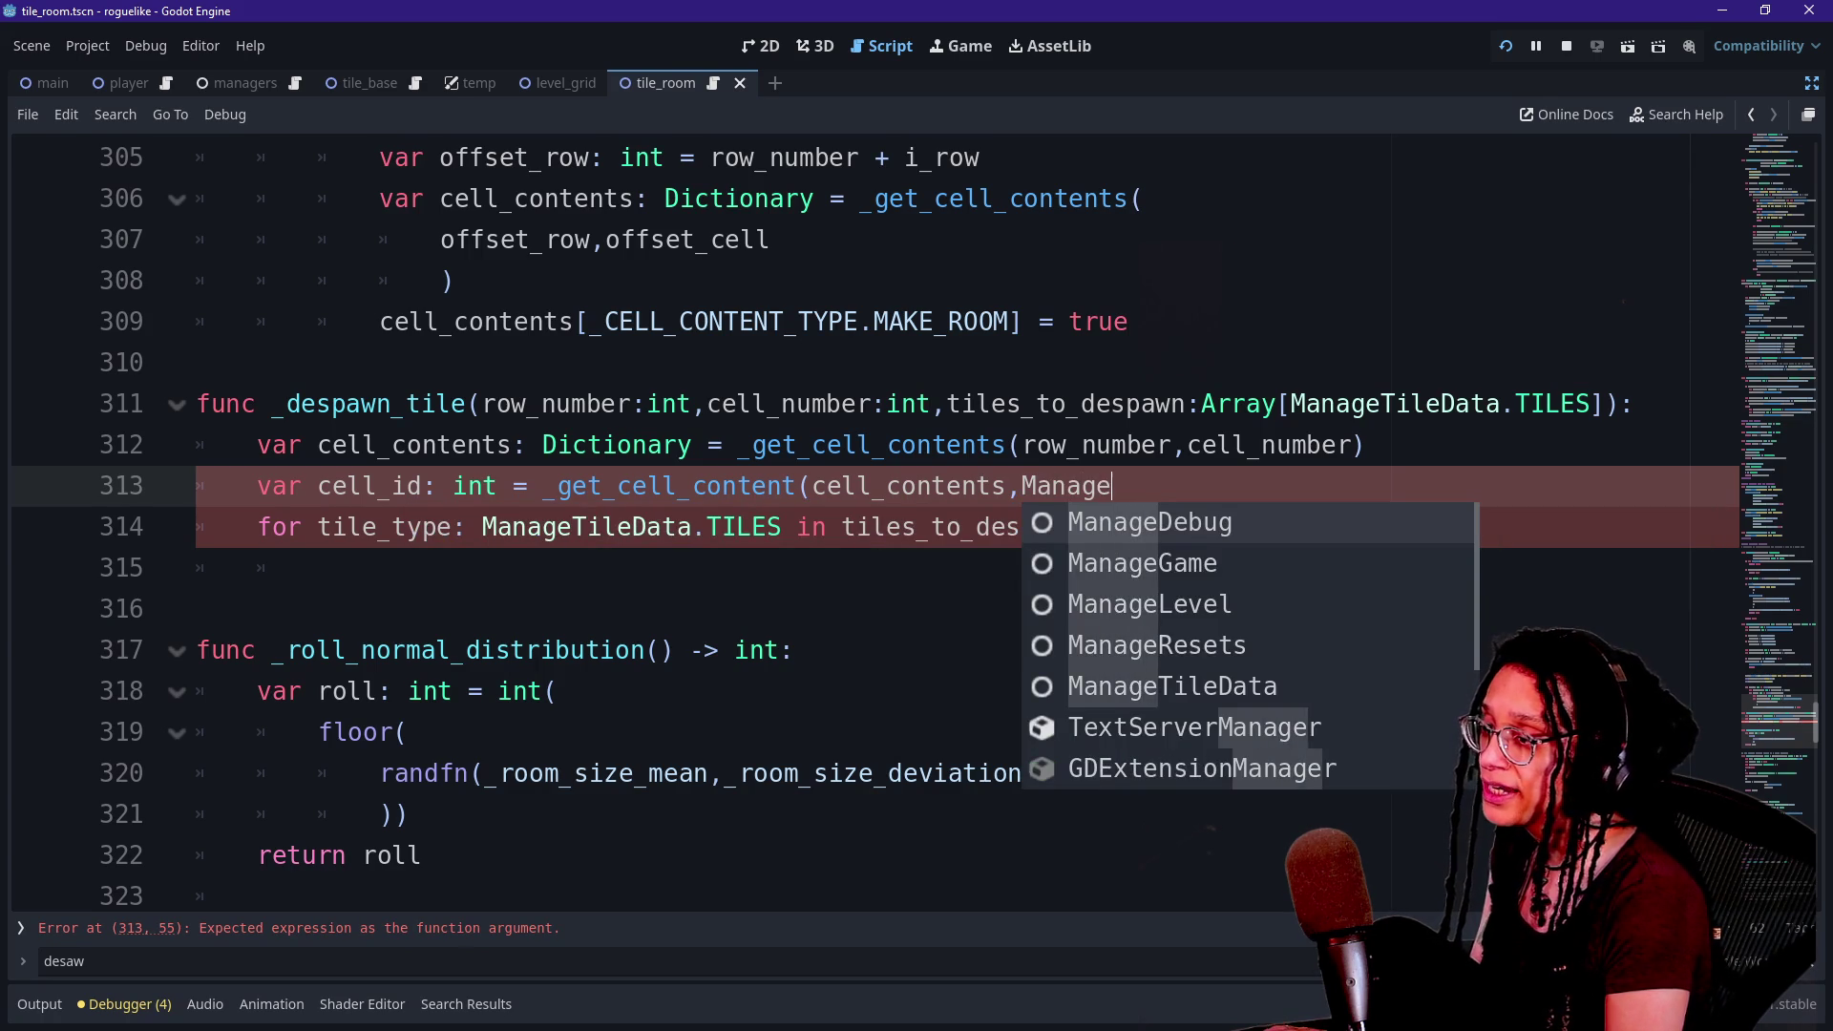
{"action": "type", "text": "e"}
{"action": "key", "text": "BackSpace"}
{"action": "key", "text": "BackSpace"}
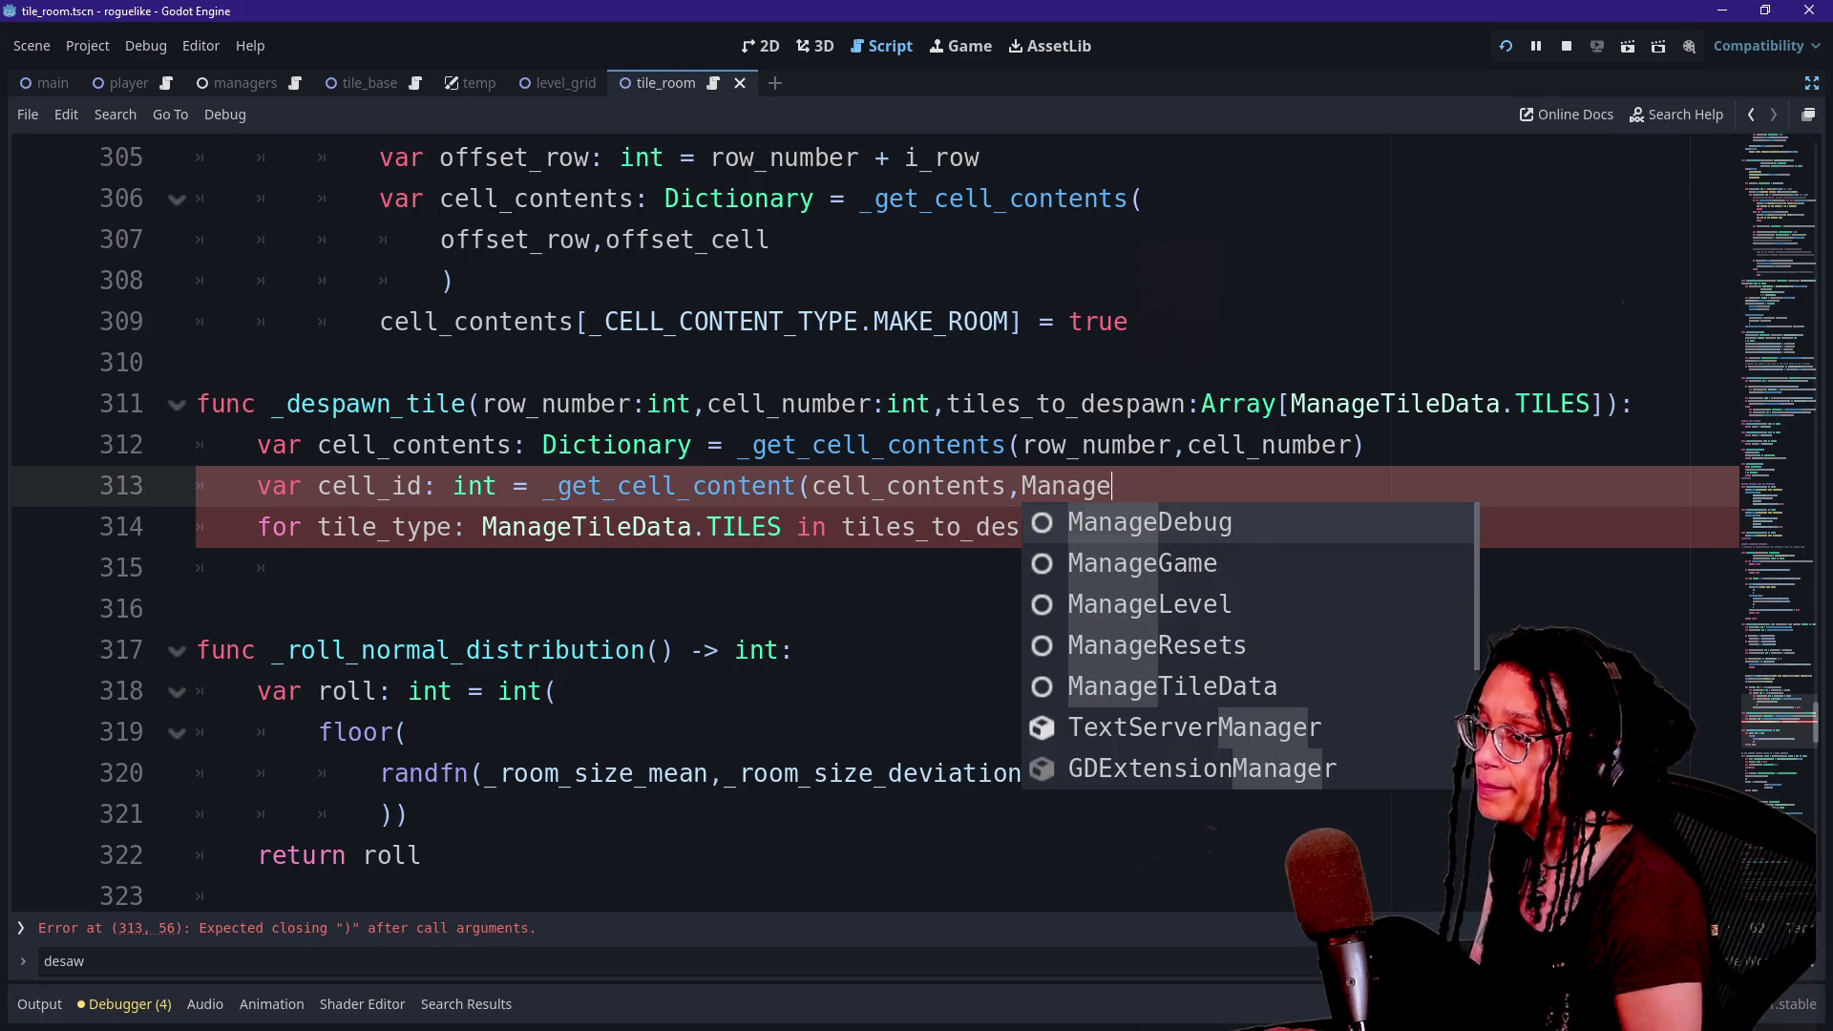
{"action": "key", "text": "Down"}
{"action": "key", "text": "Return"}
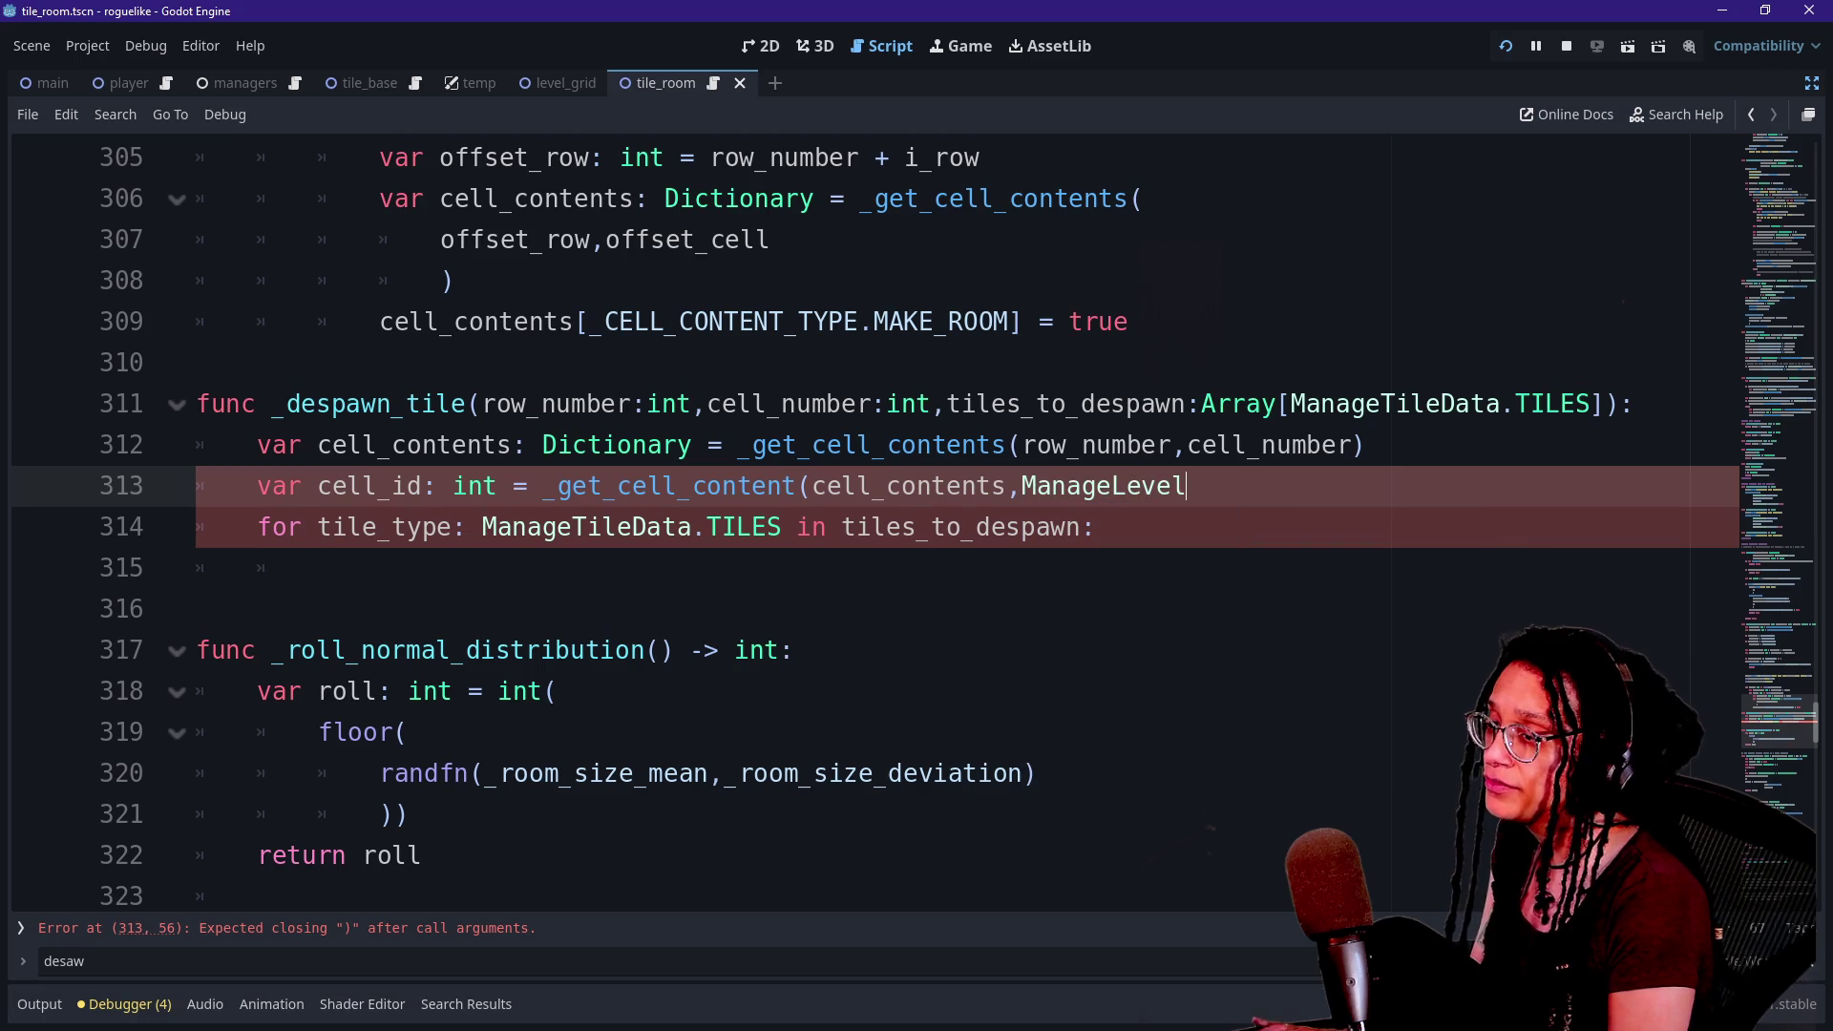
{"action": "type", "text": ".DAT"}
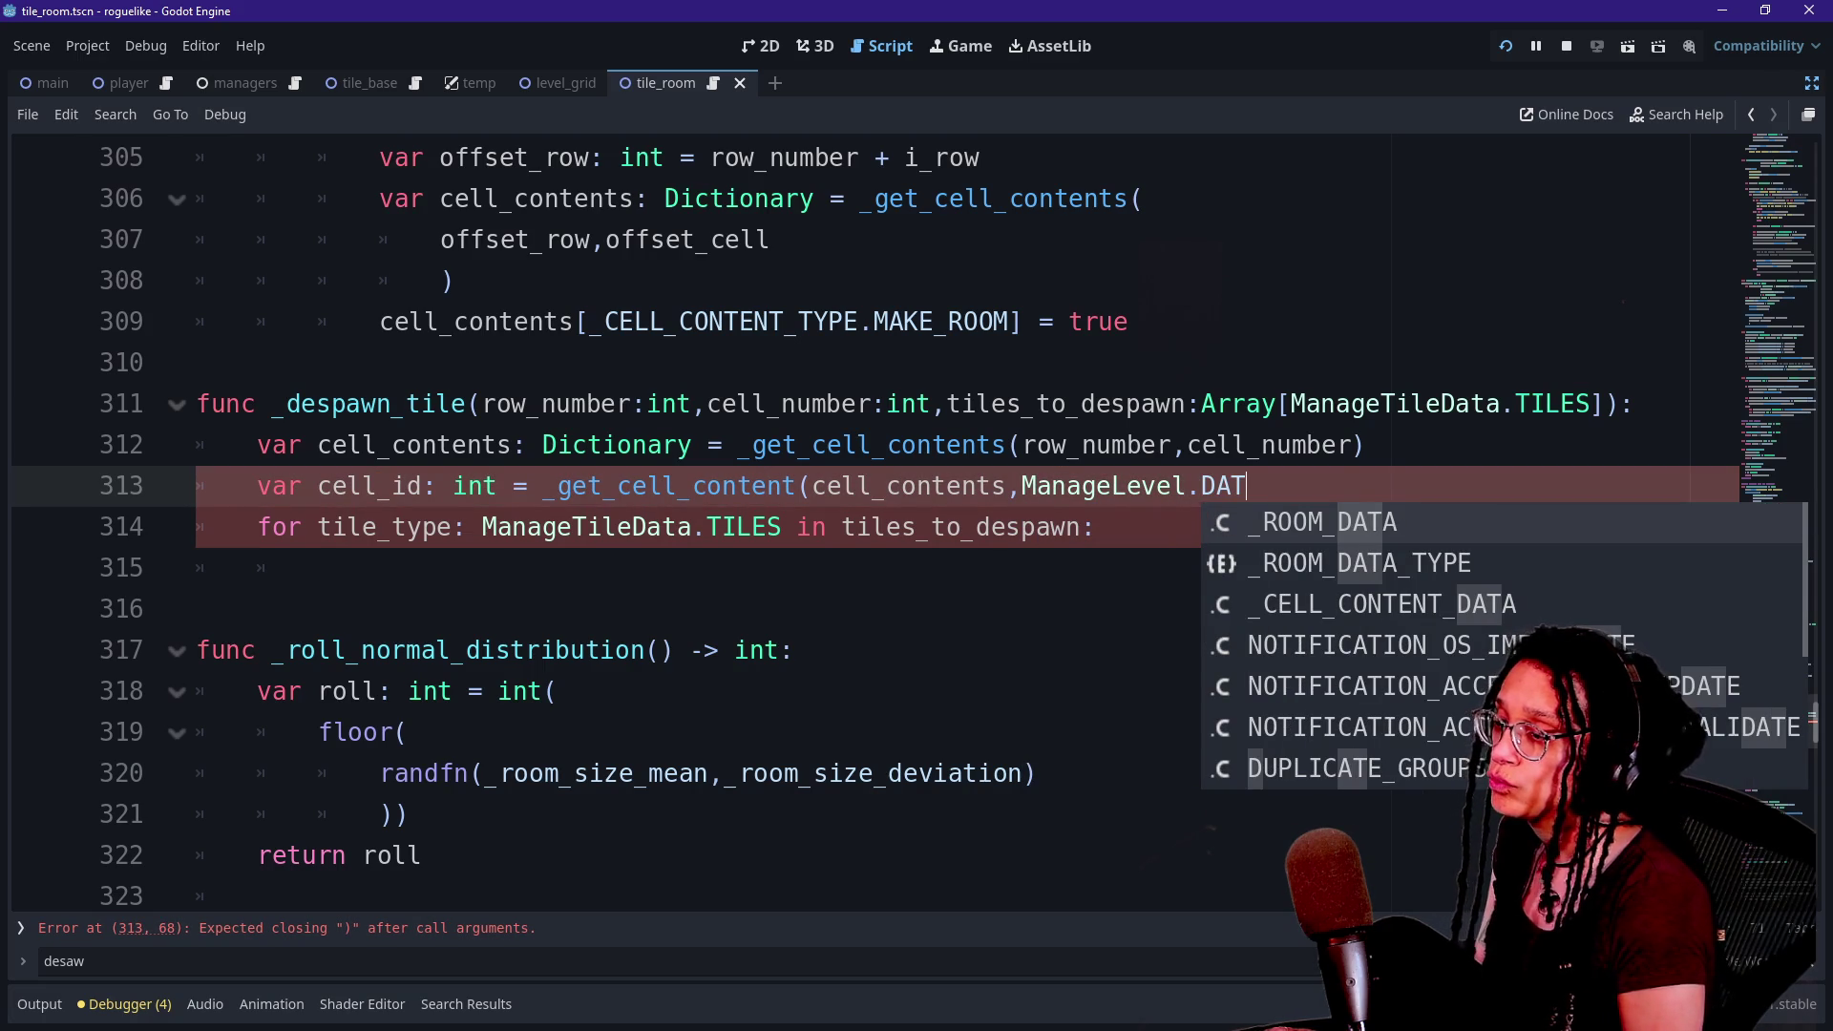
{"action": "key", "text": "BackSpace"}
{"action": "key", "text": "BackSpace"}
{"action": "key", "text": "BackSpace"}
{"action": "type", "text": "CEL"}
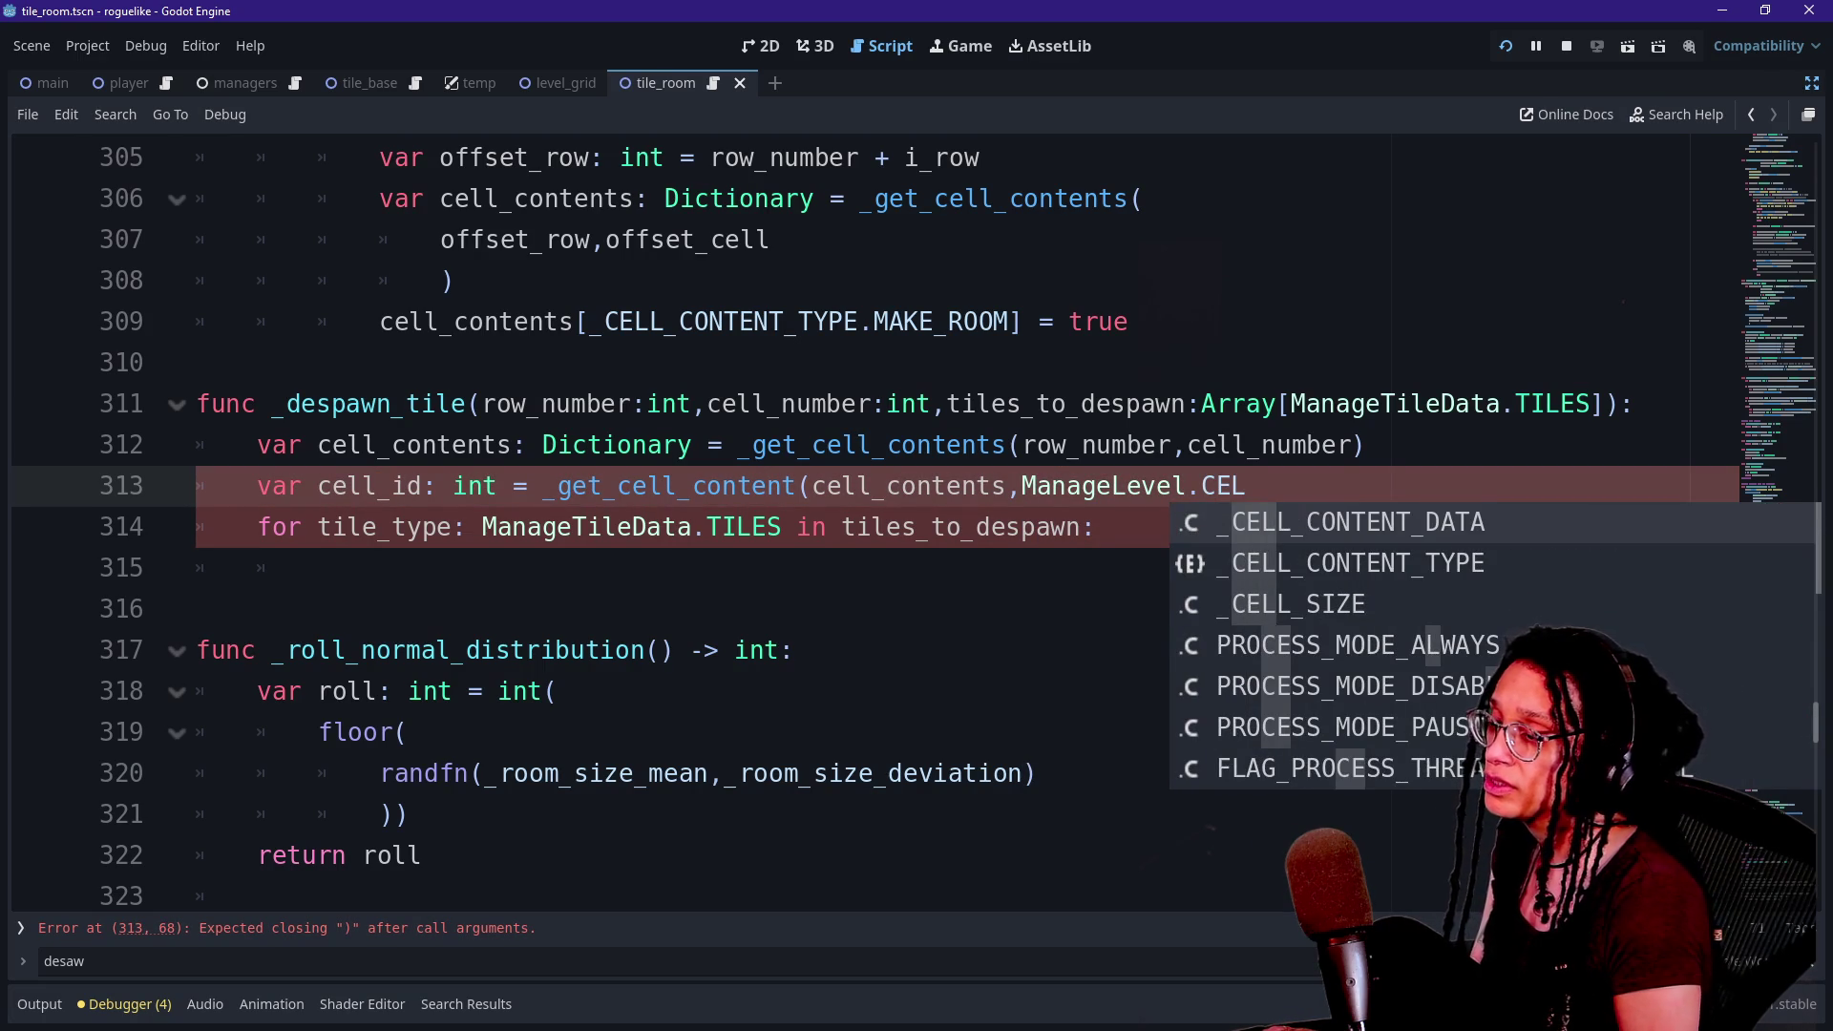
{"action": "key", "text": "Down"}
{"action": "key", "text": "Return"}
{"action": "type", "text": "."}
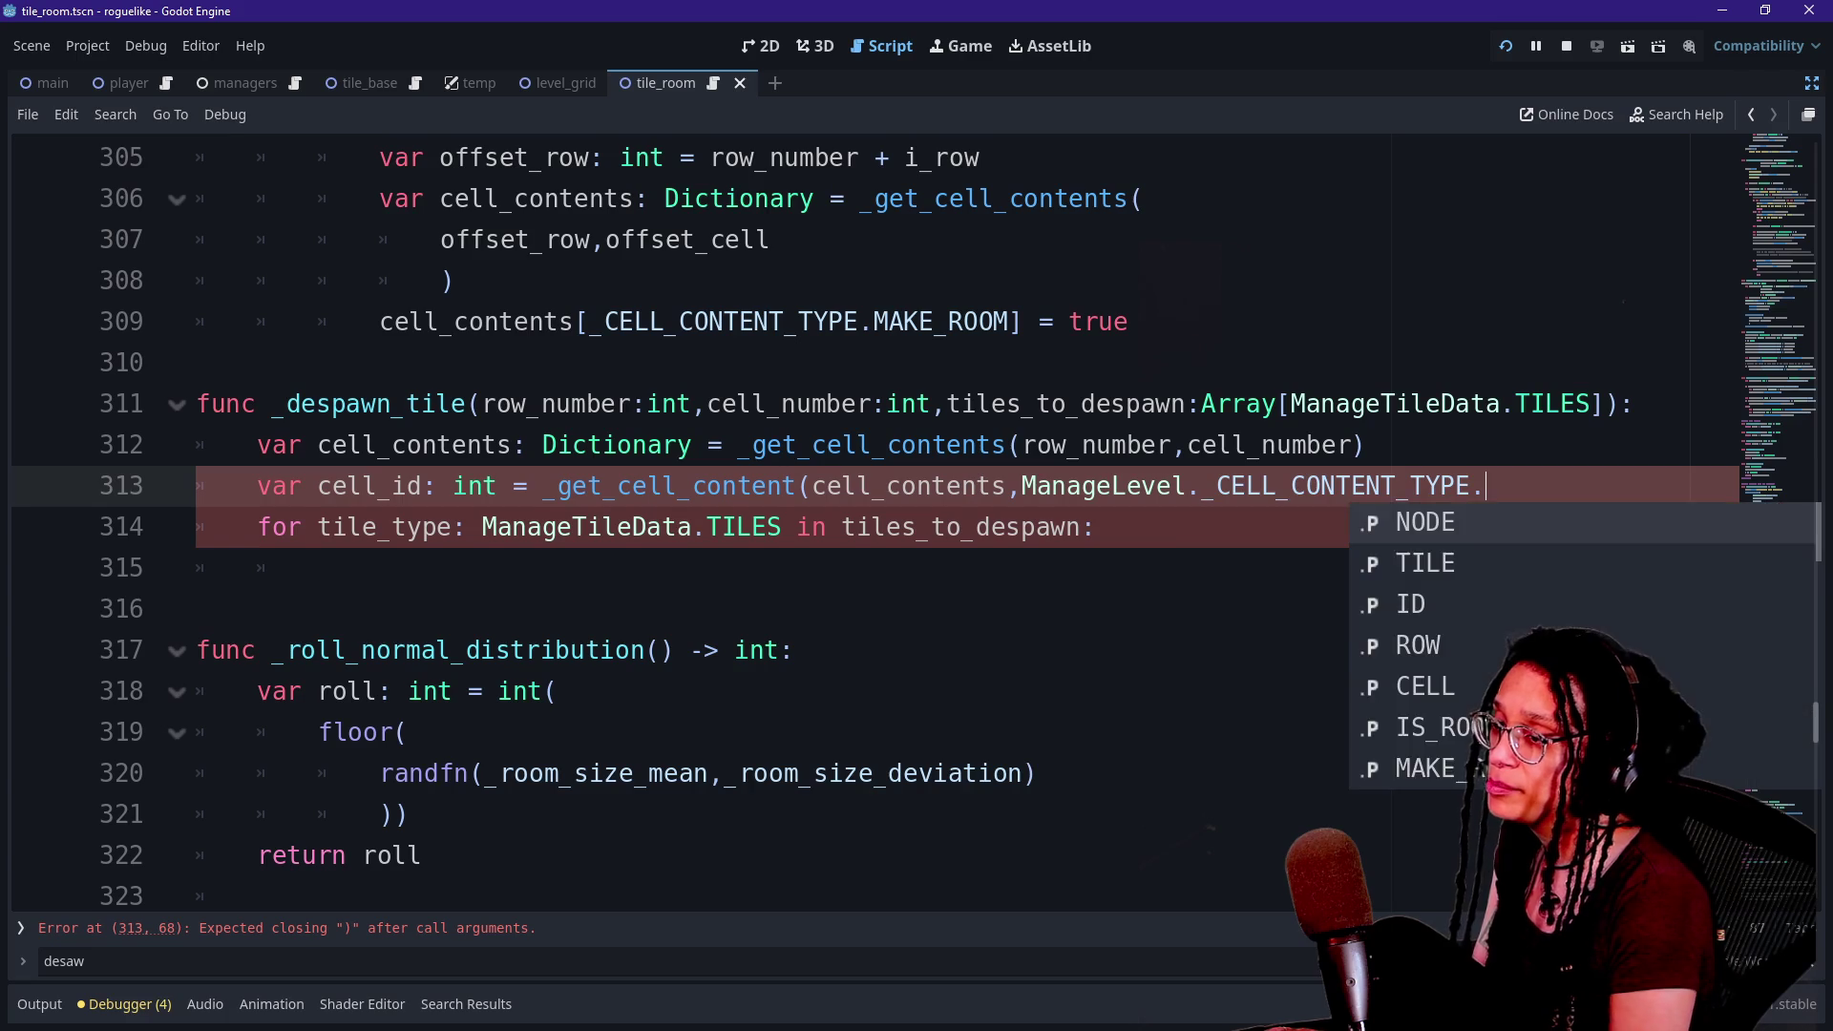
{"action": "type", "text": "ID"}
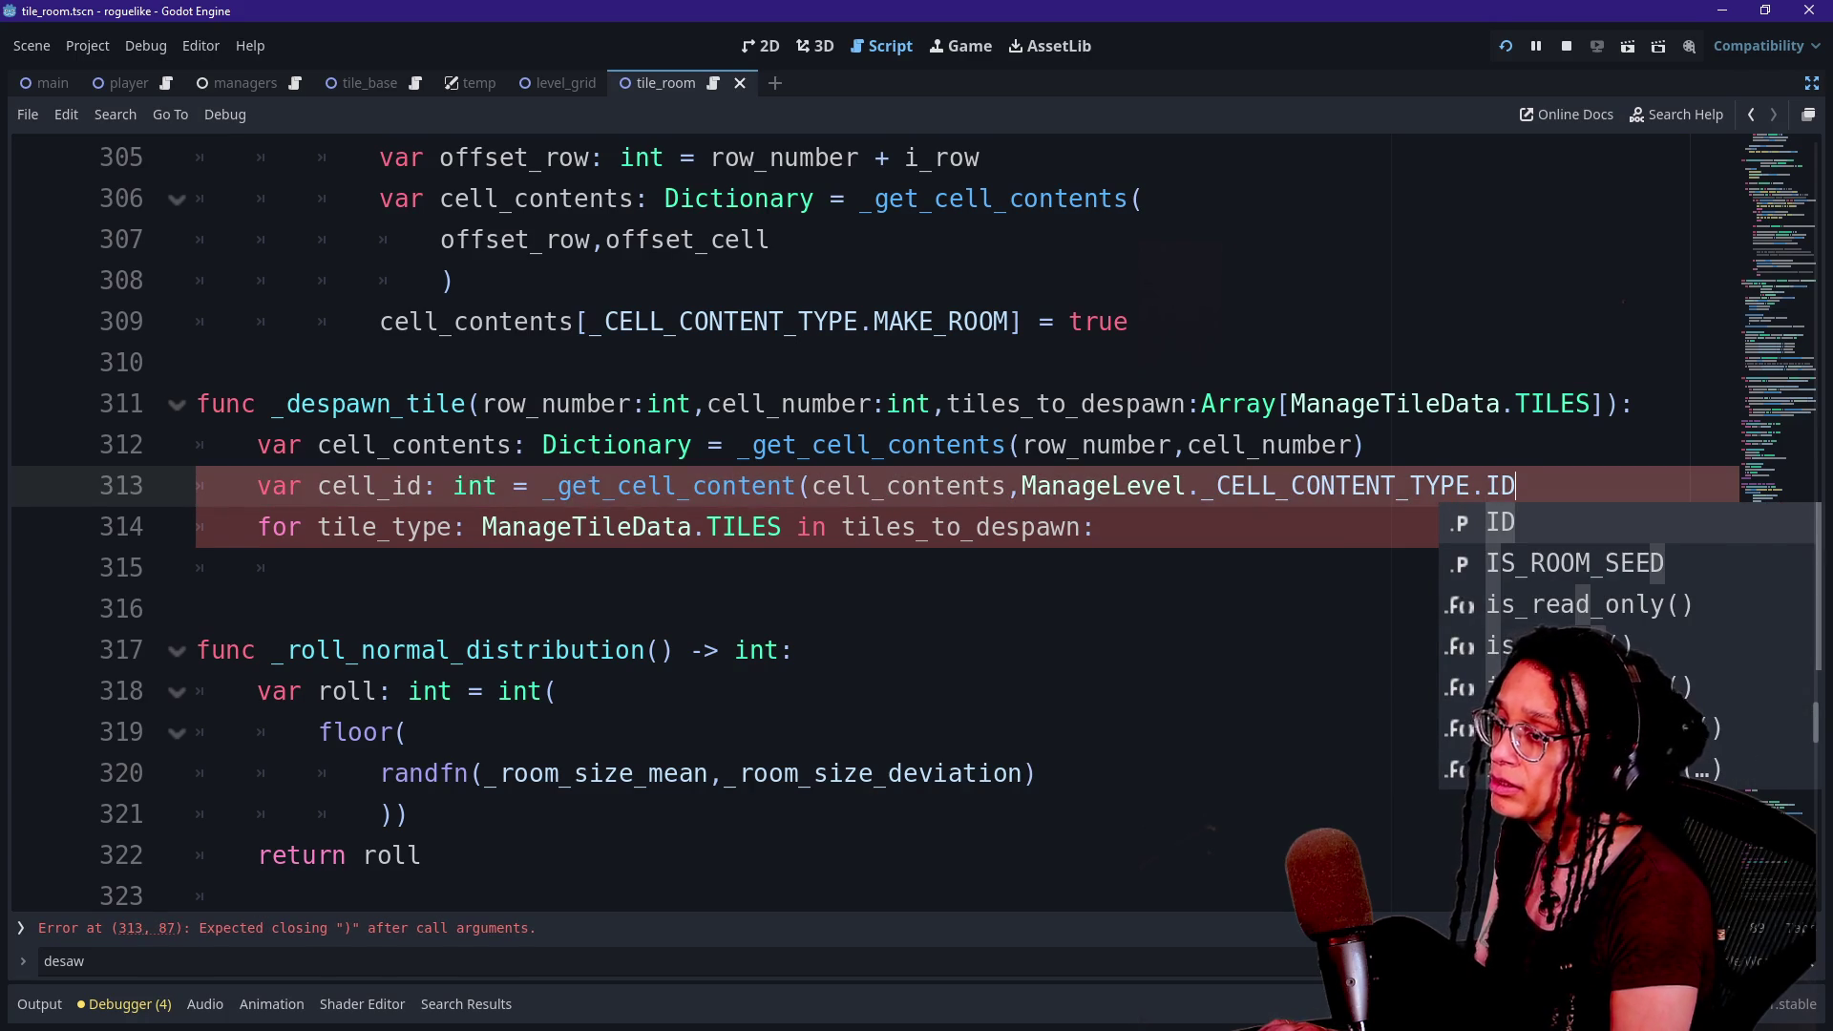
{"action": "type", "text": ")"}
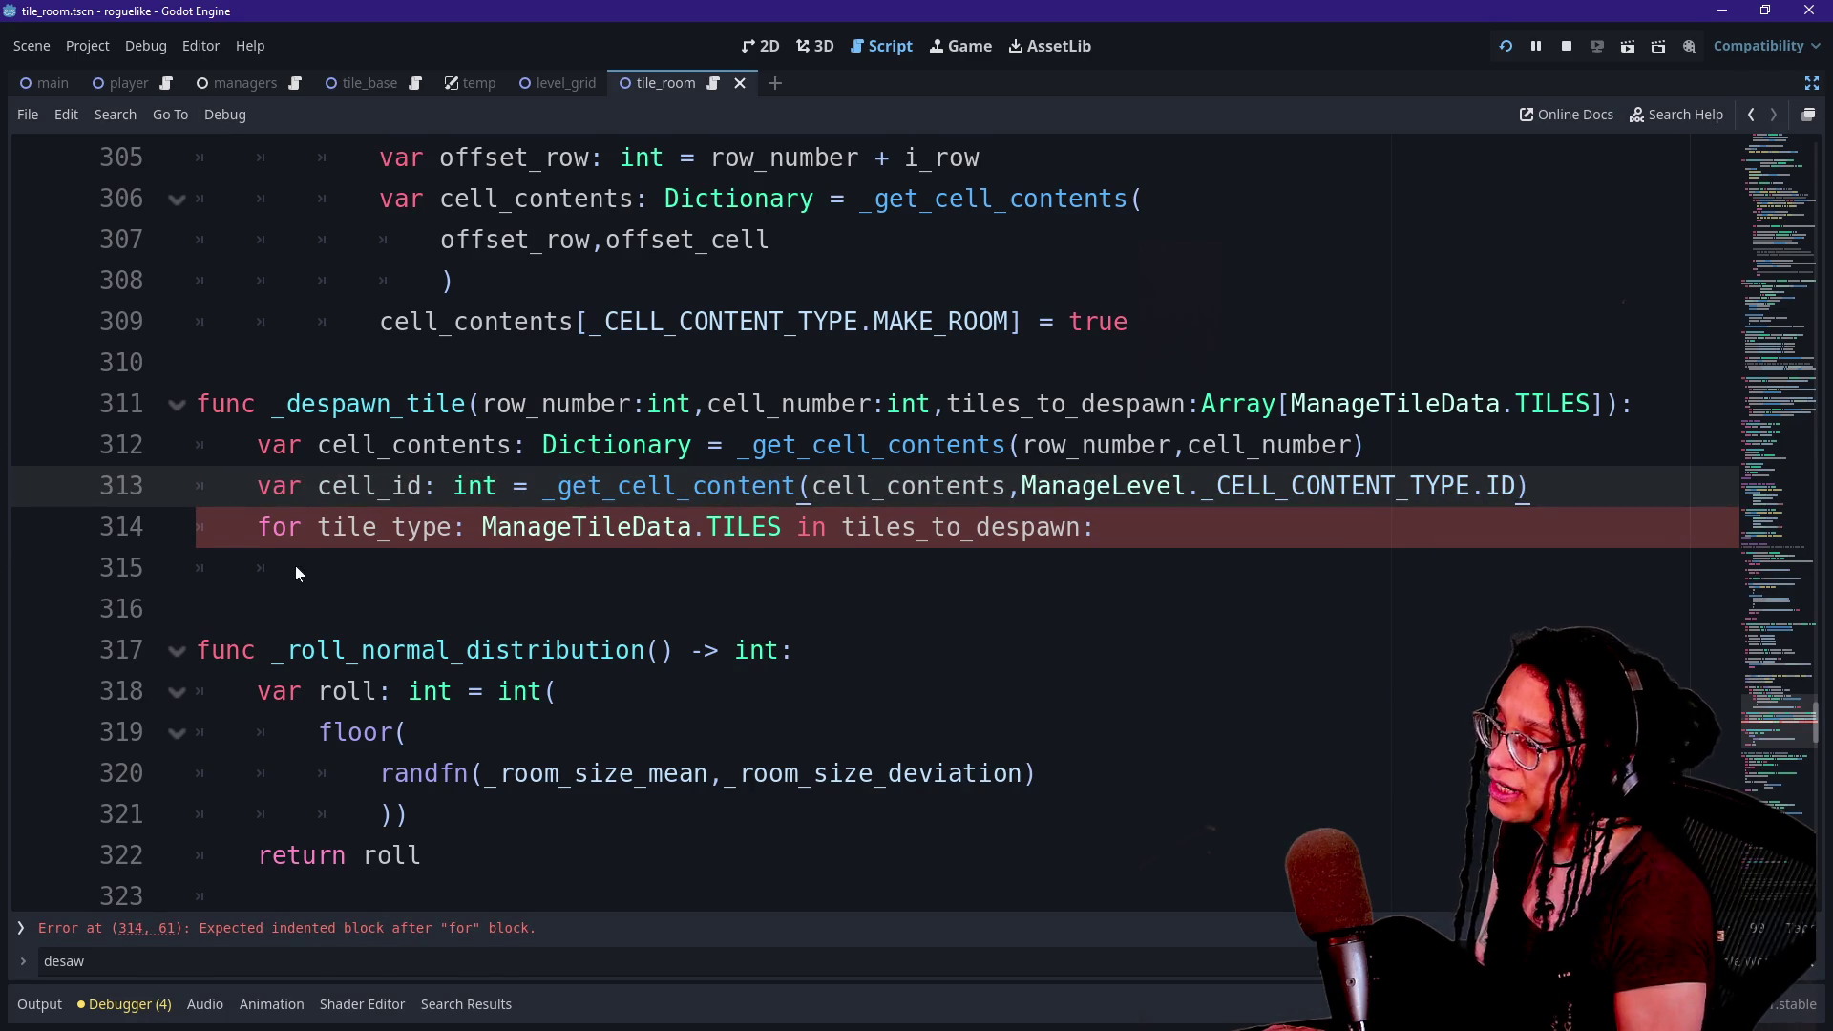
{"action": "left_click", "coordinate": [1019, 527]}
{"action": "left_click", "coordinate": [1098, 527]}
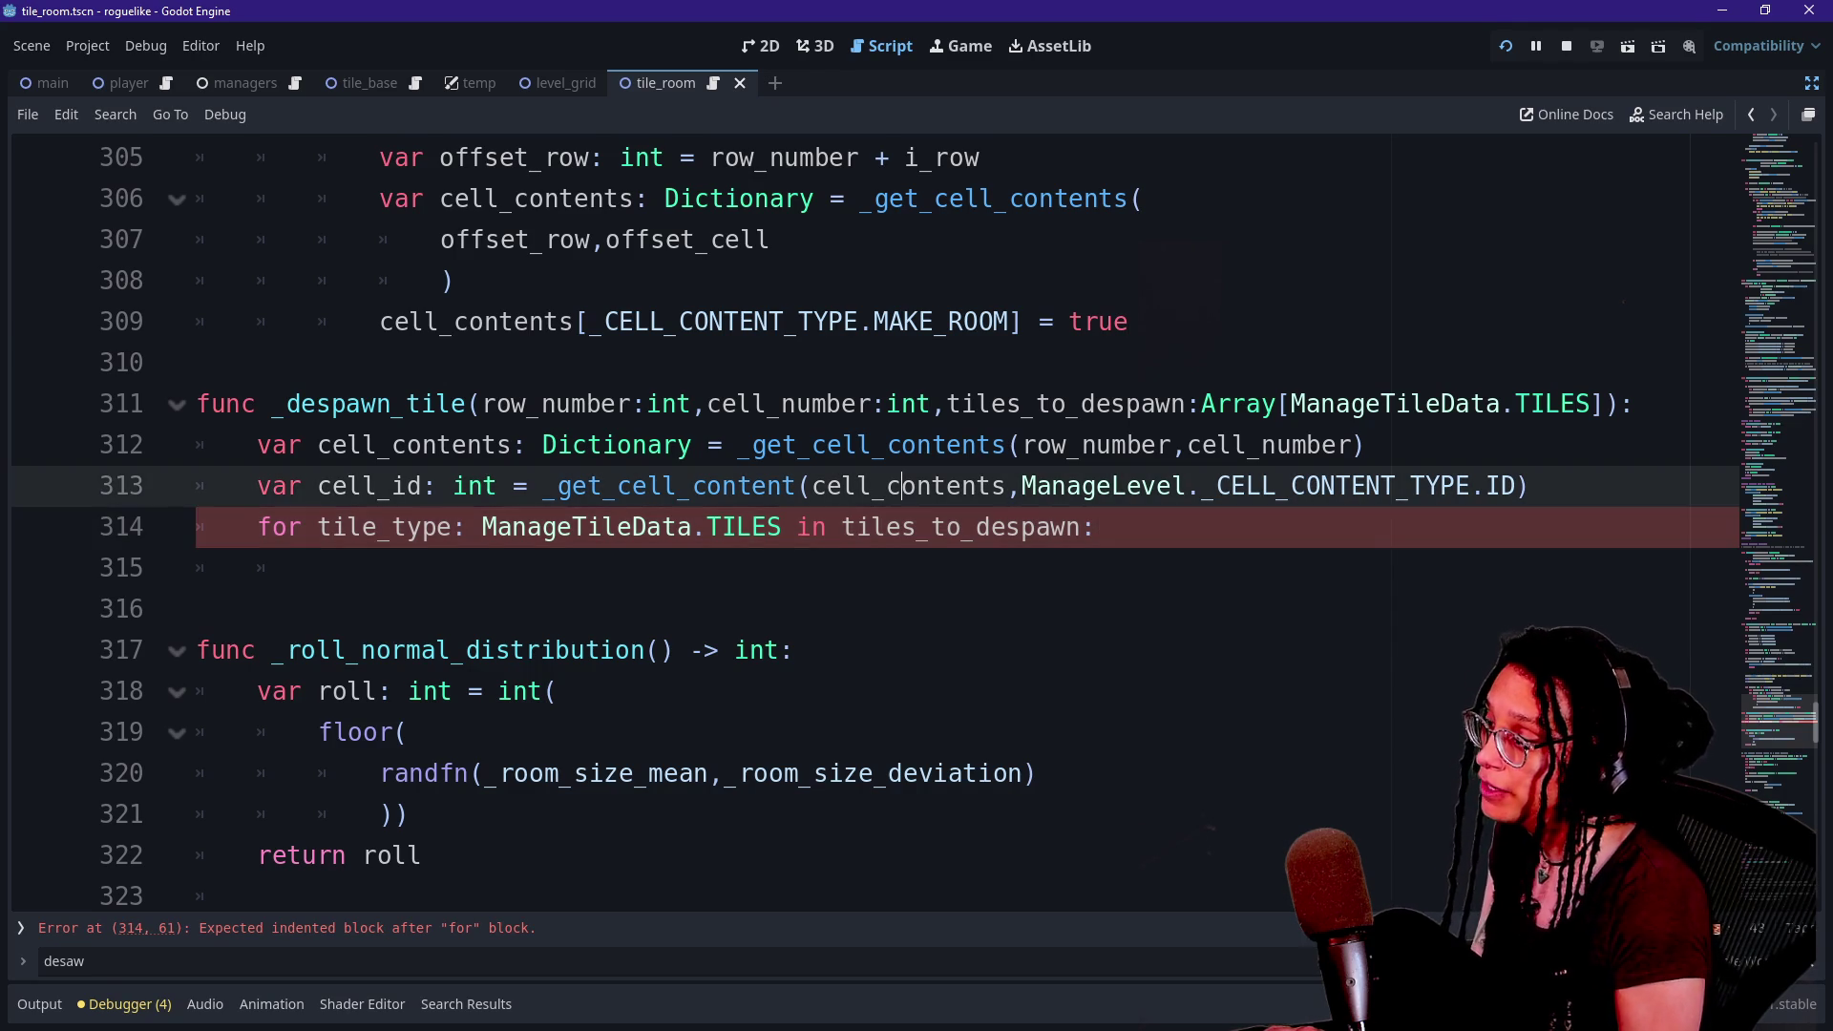
{"action": "left_click", "coordinate": [318, 568]}
{"action": "left_click_drag", "start_coordinate": [318, 568], "coordinate": [797, 527]}
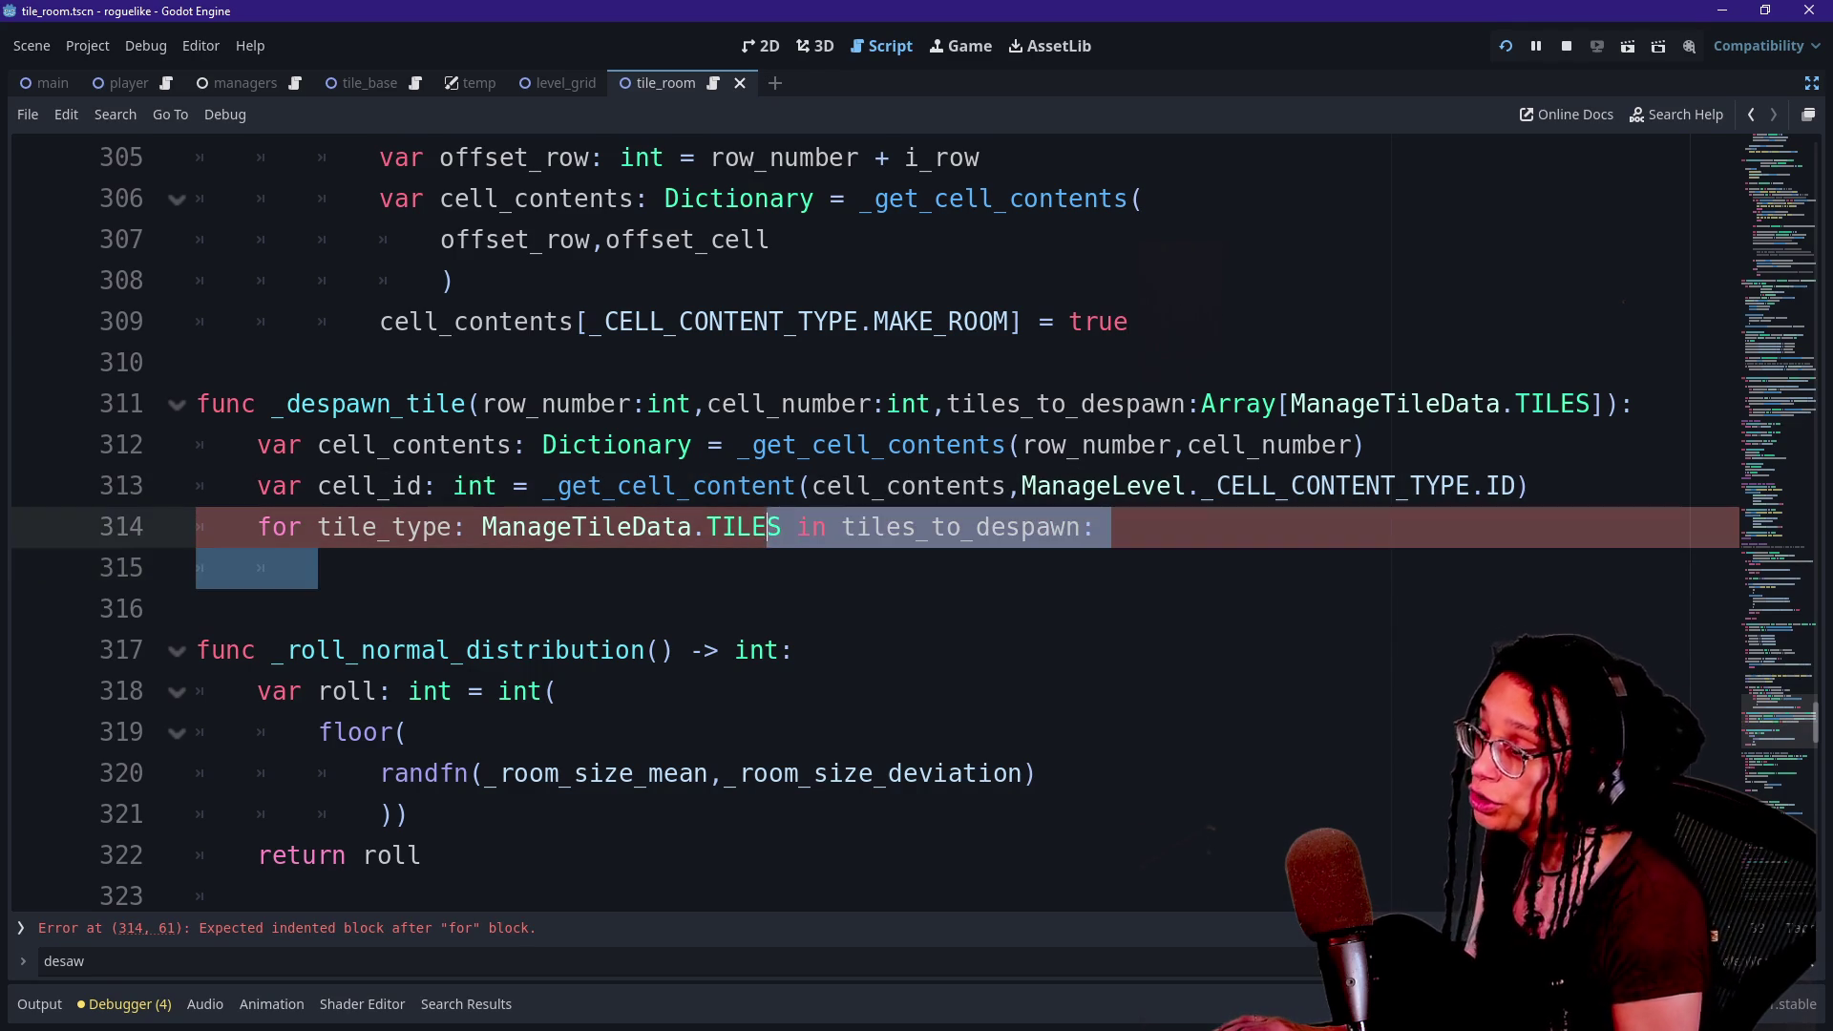
{"action": "left_click_drag", "start_coordinate": [587, 527], "coordinate": [708, 527]}
{"action": "left_click", "coordinate": [318, 568]}
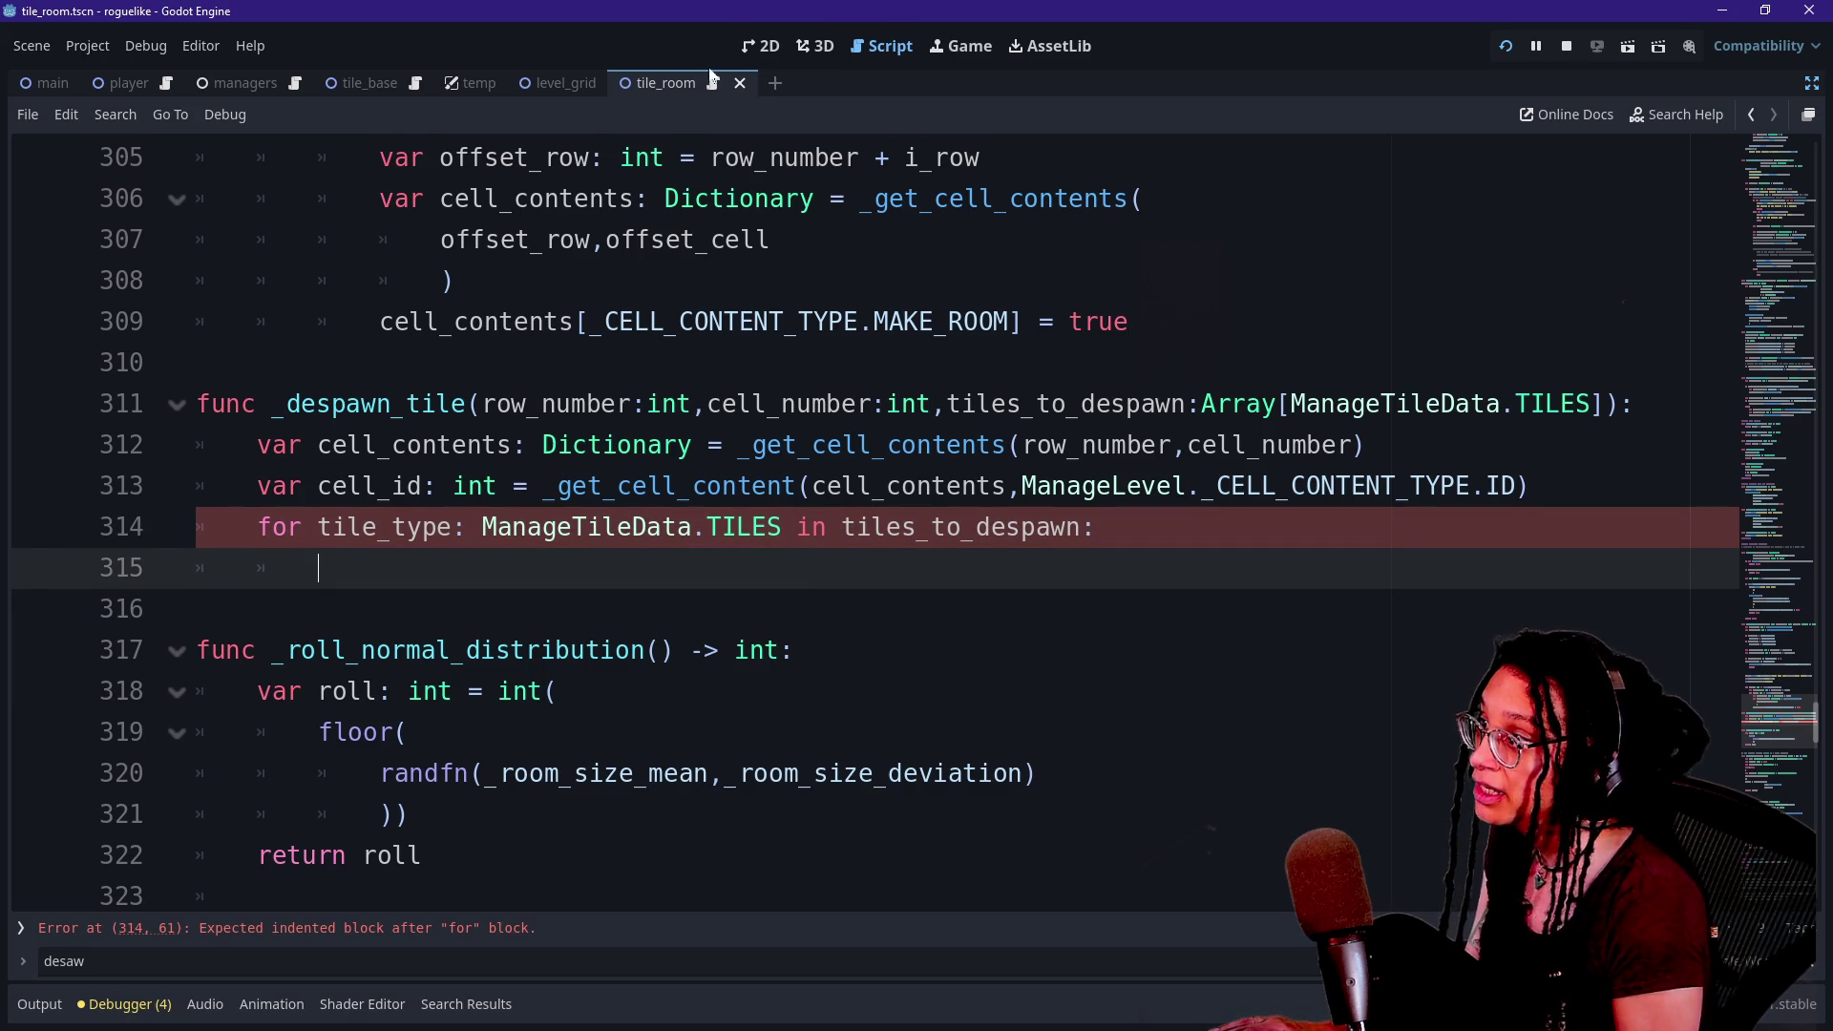
- Restore and widen the Scene dock, then browse the running ManageTileData and ManageGame nodes
{"action": "left_click", "coordinate": [1814, 88]}
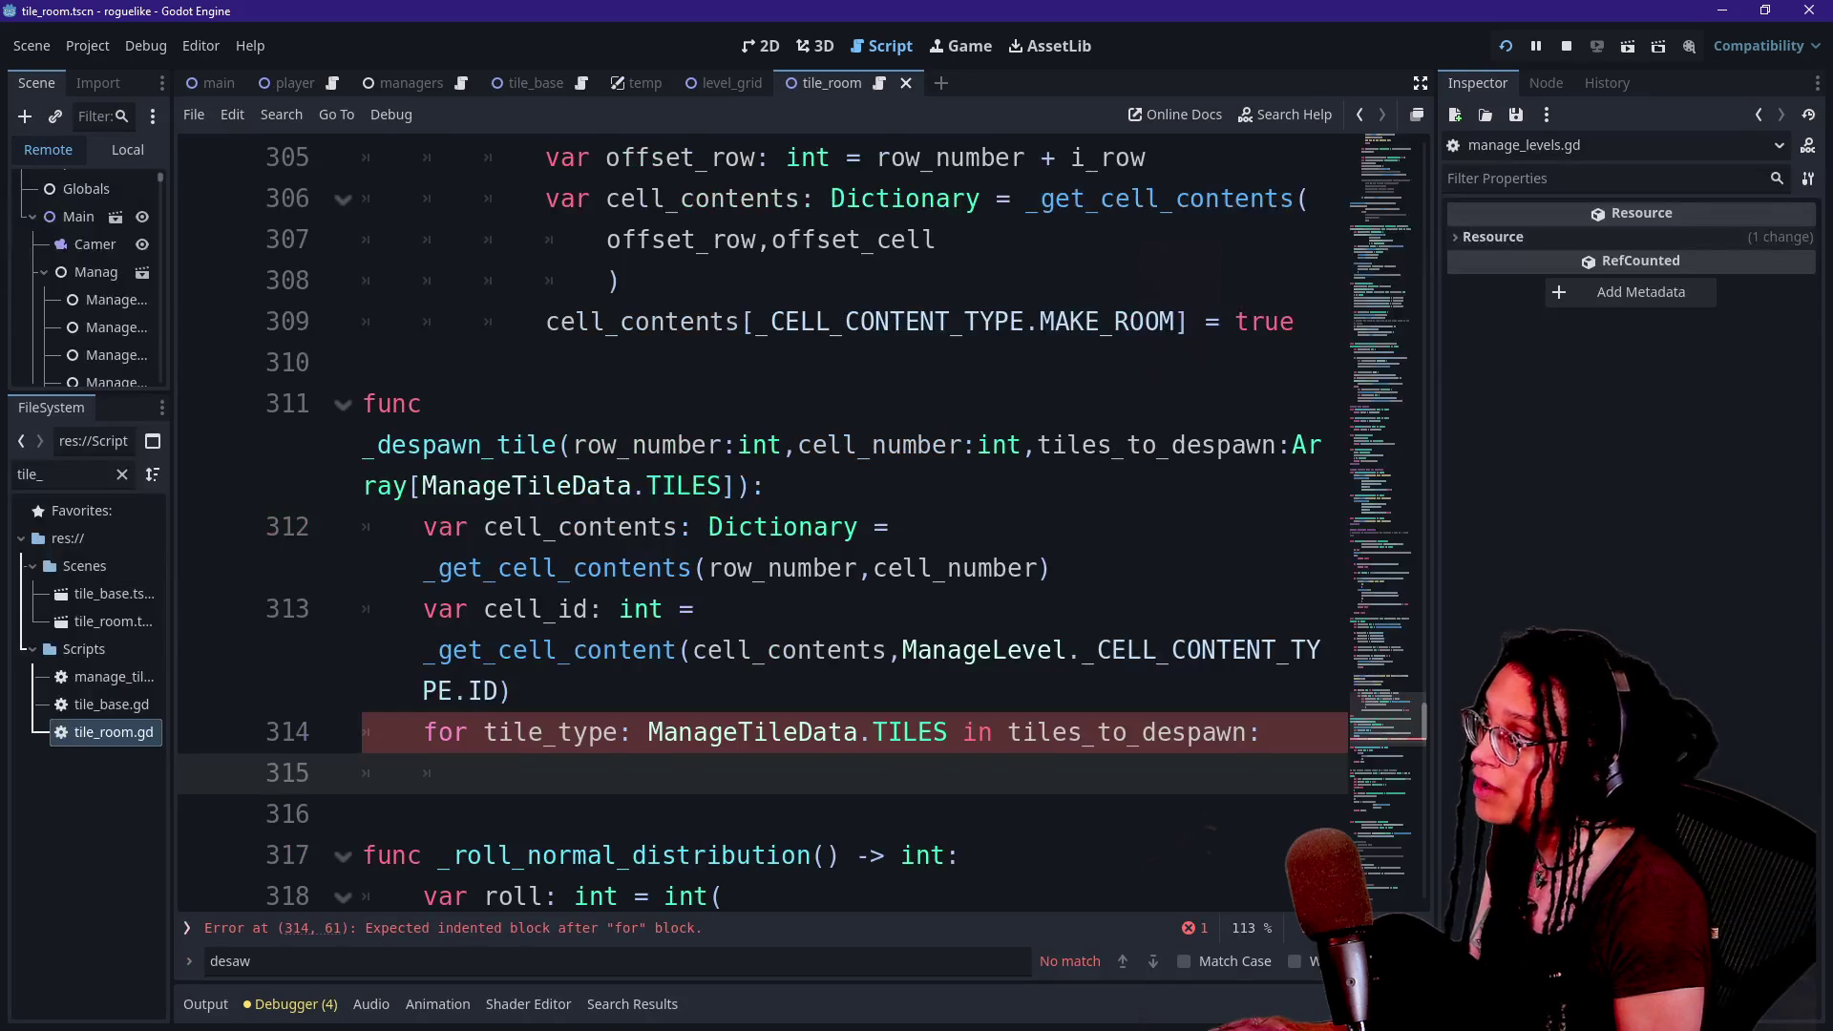
{"action": "left_click_drag", "start_coordinate": [172, 250], "coordinate": [383, 258]}
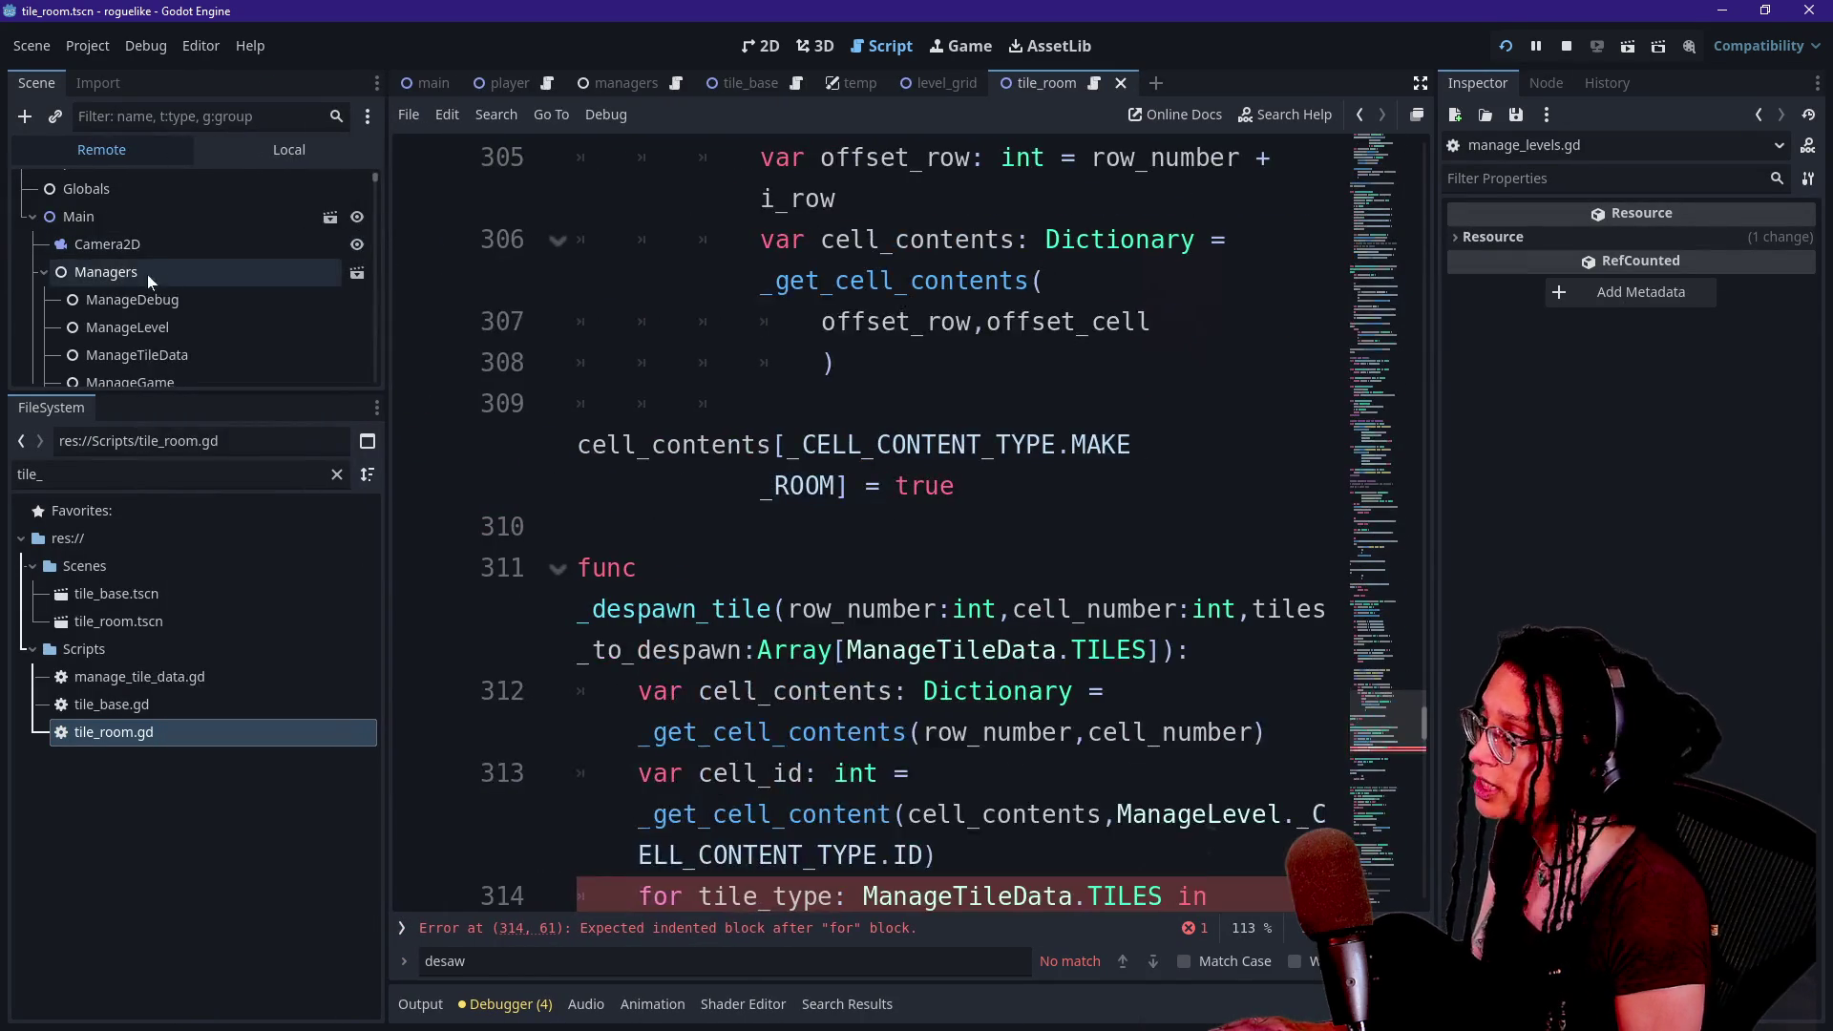
{"action": "left_click", "coordinate": [149, 357]}
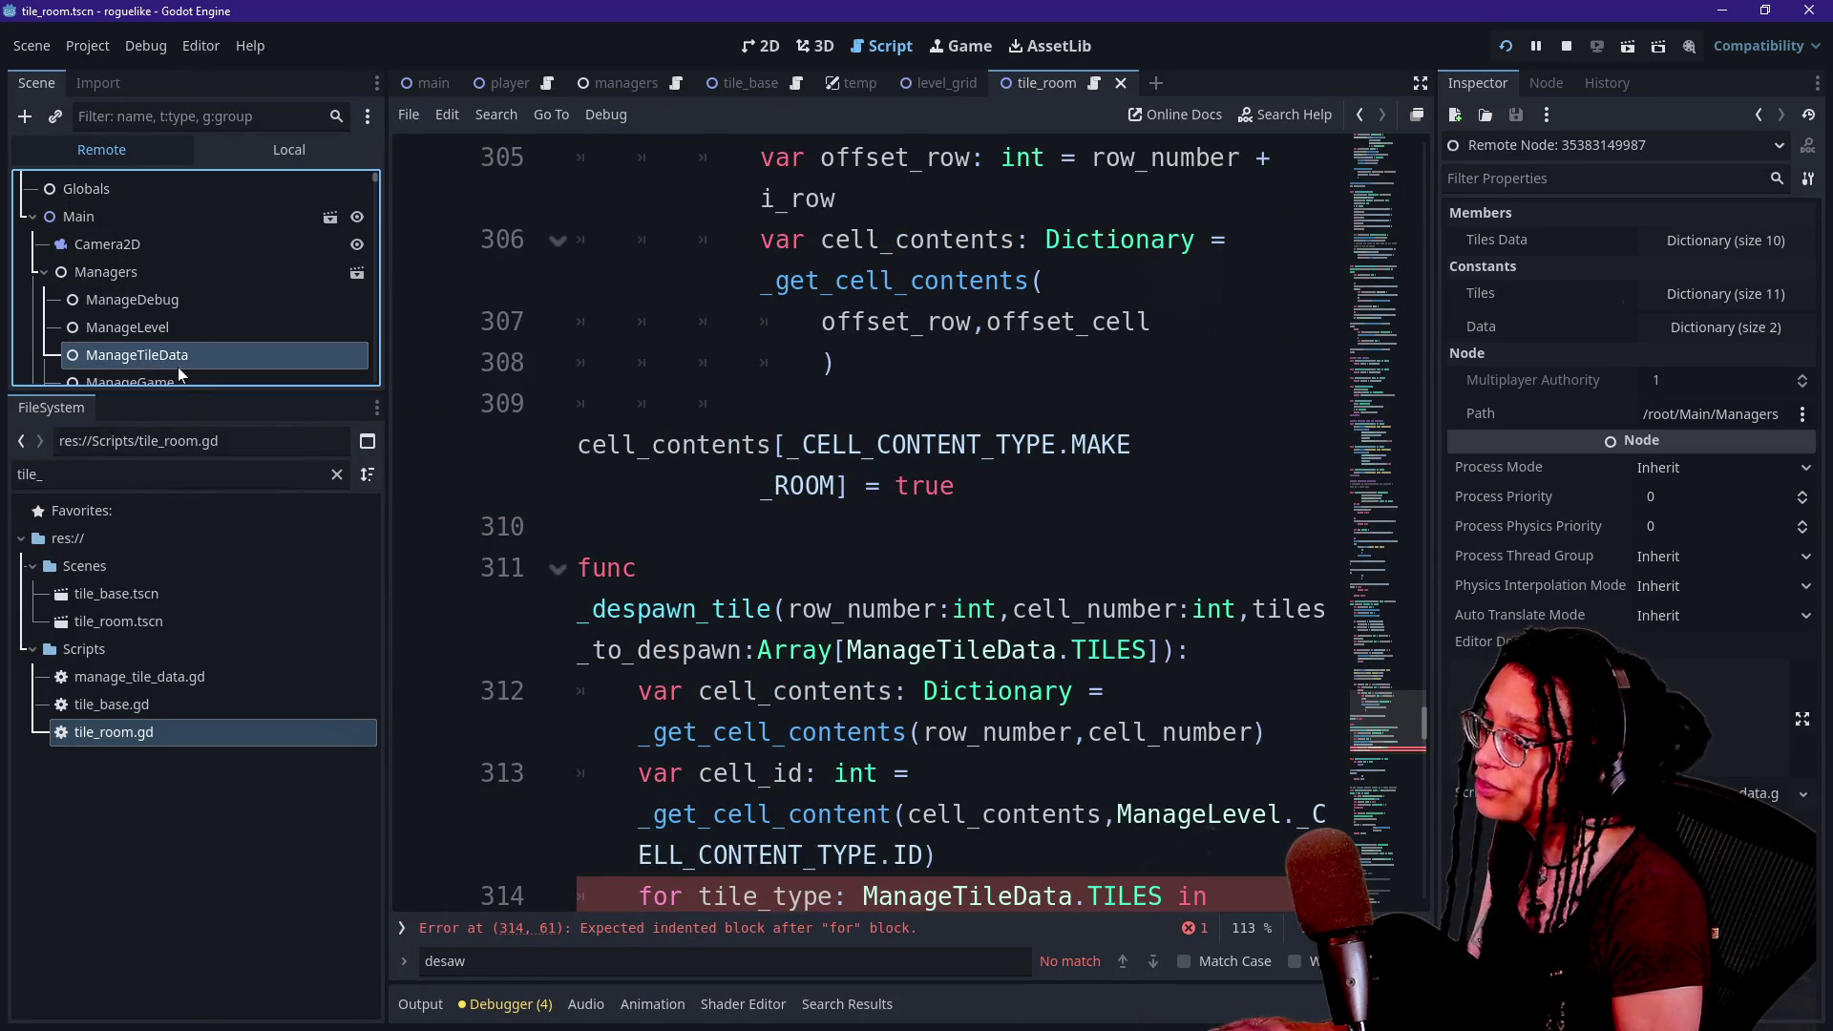
{"action": "left_click", "coordinate": [170, 381]}
{"action": "scroll", "coordinate": [210, 351], "scroll_direction": "down", "scroll_amount": 3}
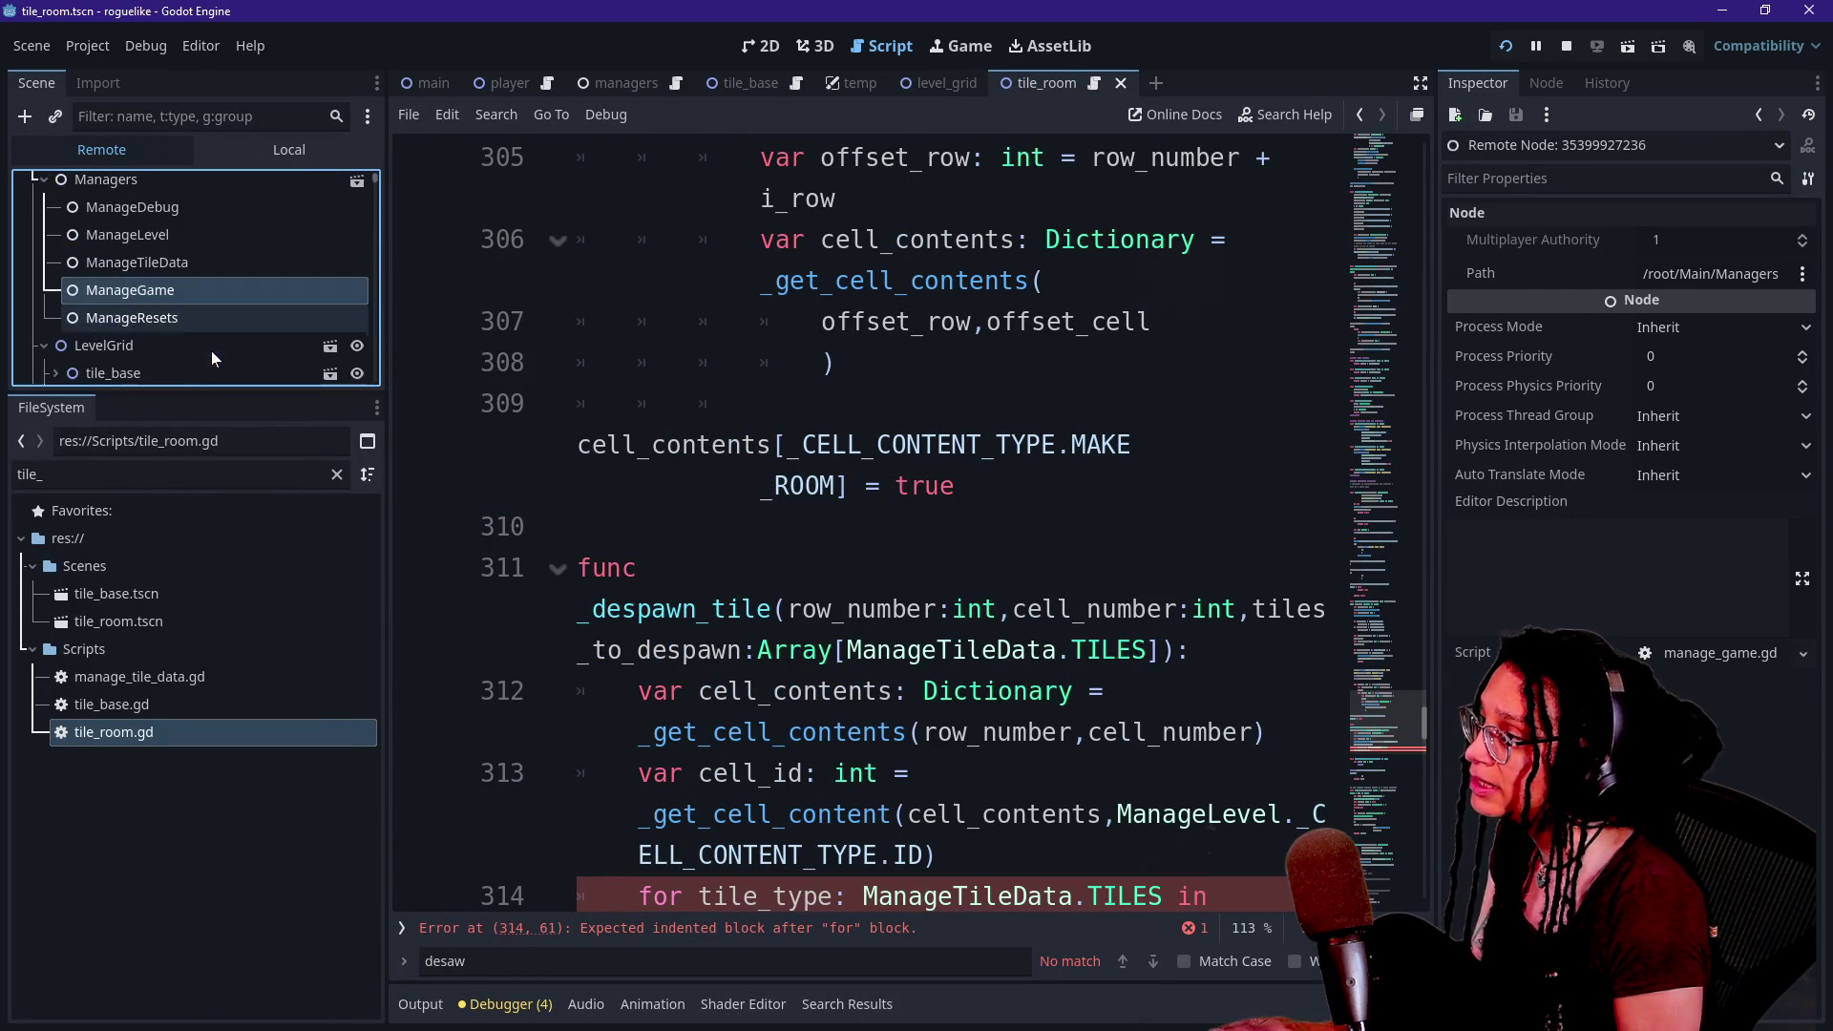
{"action": "left_click", "coordinate": [209, 263]}
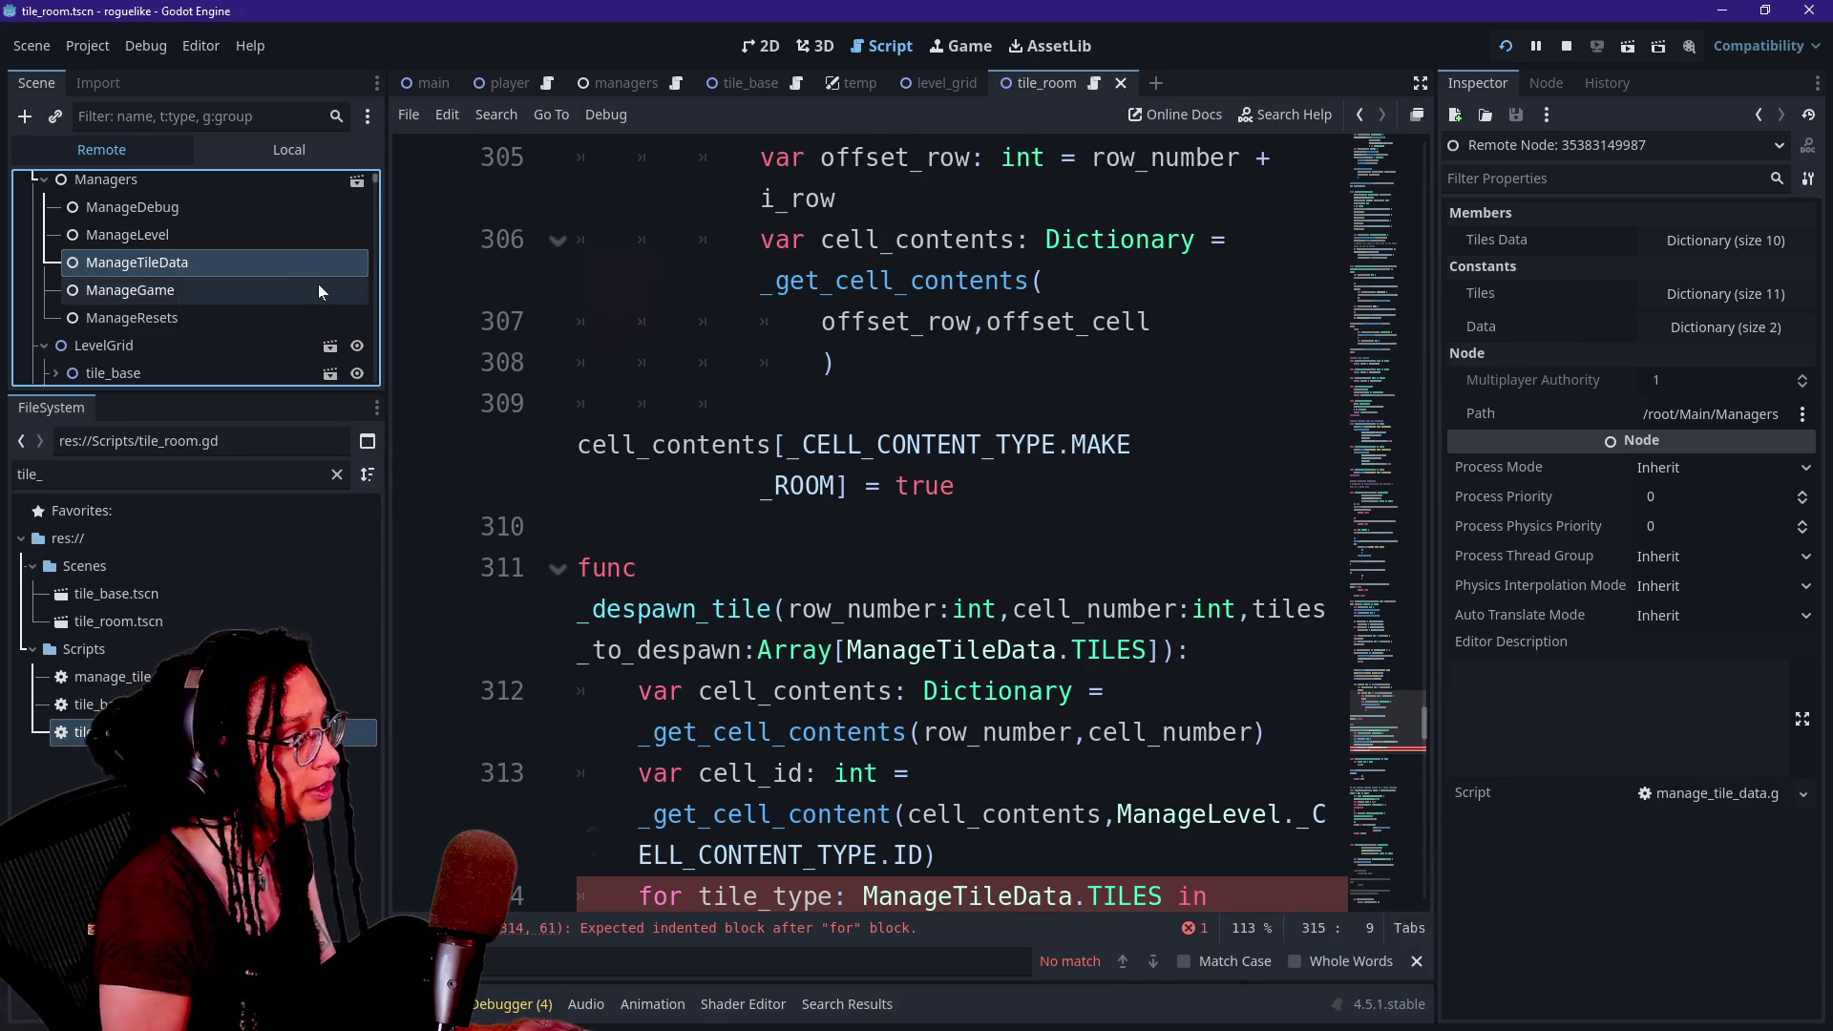
- Select ManageLevel and inspect its Logged Cells Room array (236 entries) and first cell dictionary
{"action": "left_click", "coordinate": [105, 239]}
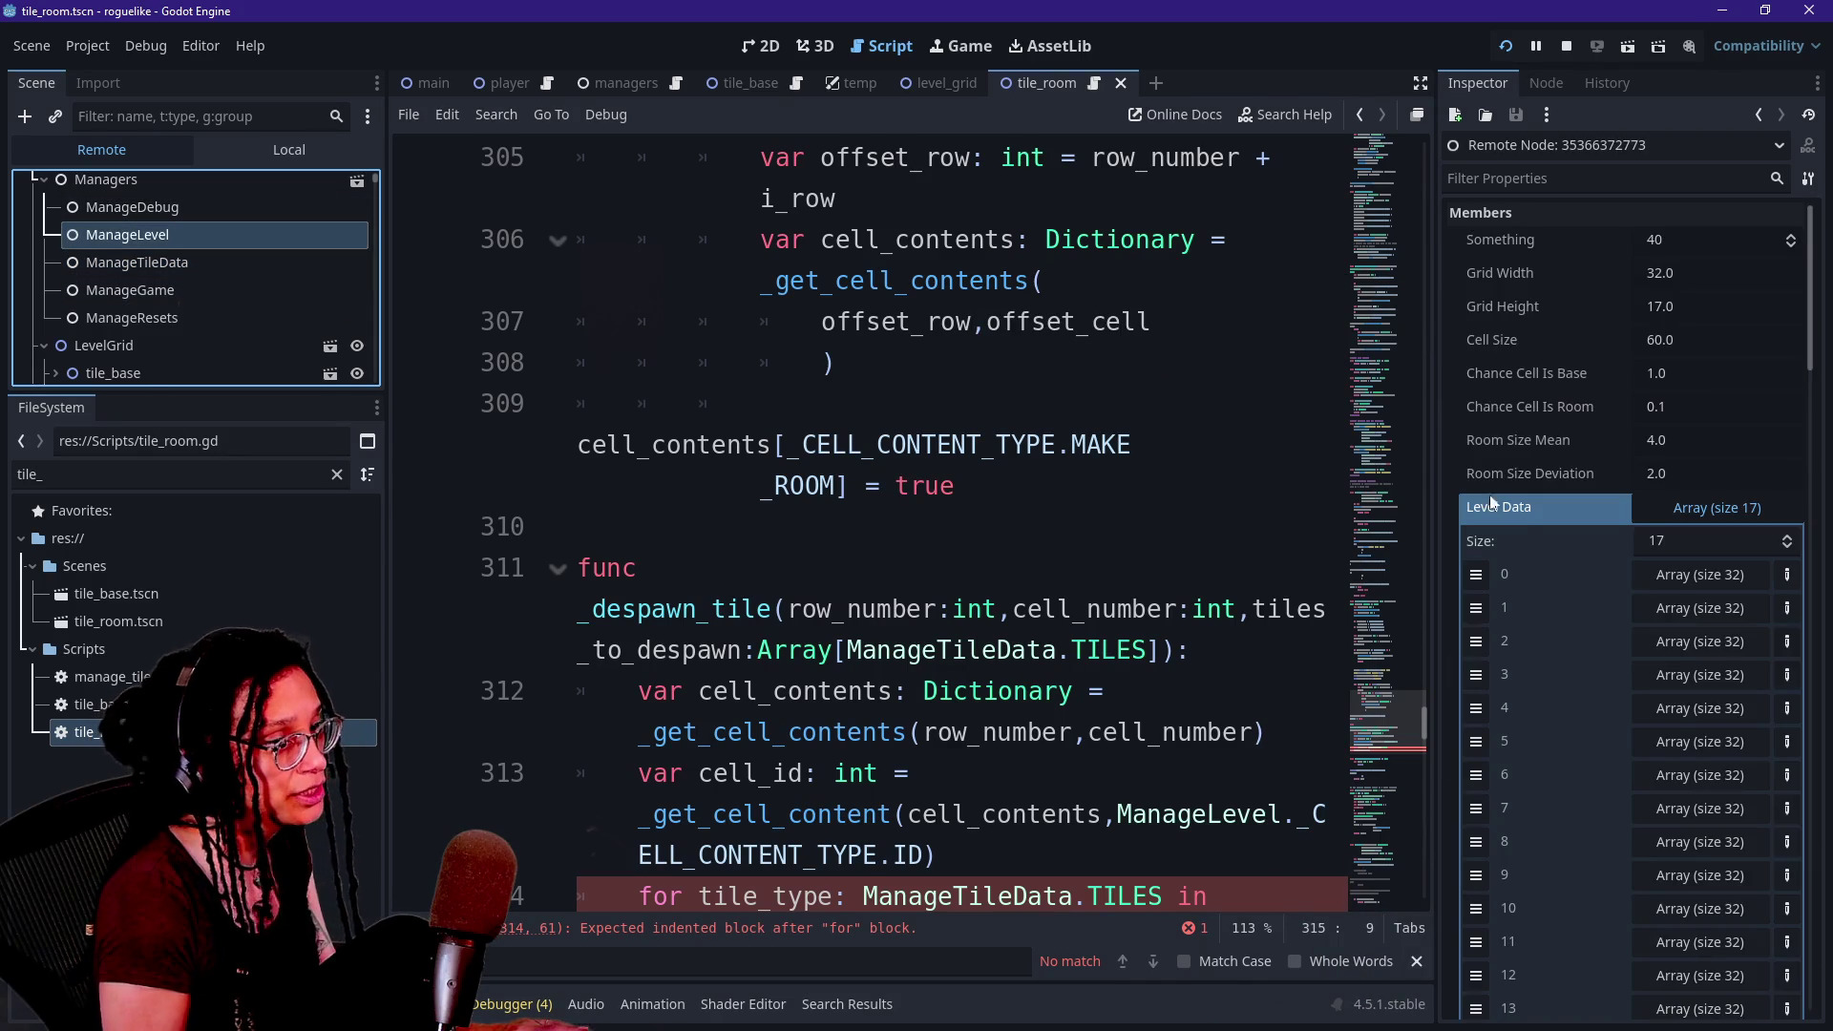
{"action": "left_click", "coordinate": [1522, 521]}
{"action": "scroll", "coordinate": [1738, 321], "scroll_direction": "up", "scroll_amount": 3}
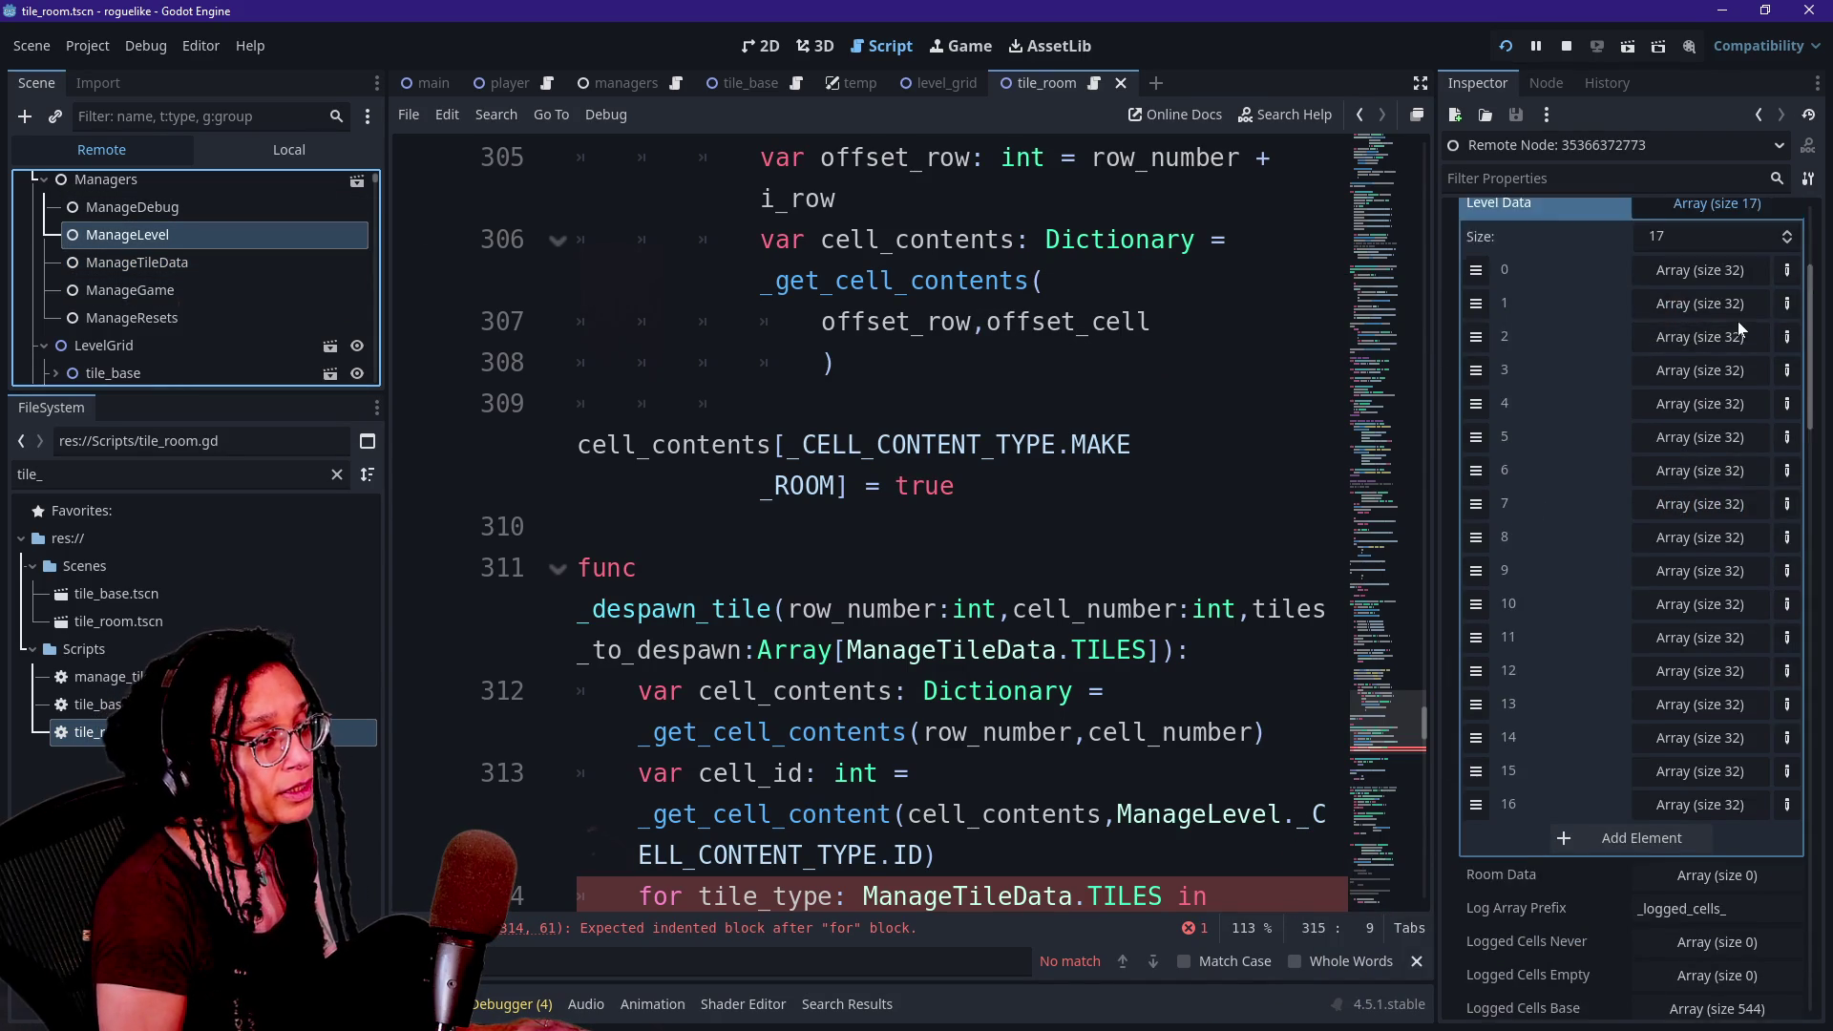
{"action": "scroll", "coordinate": [1606, 375], "scroll_direction": "down", "scroll_amount": 8}
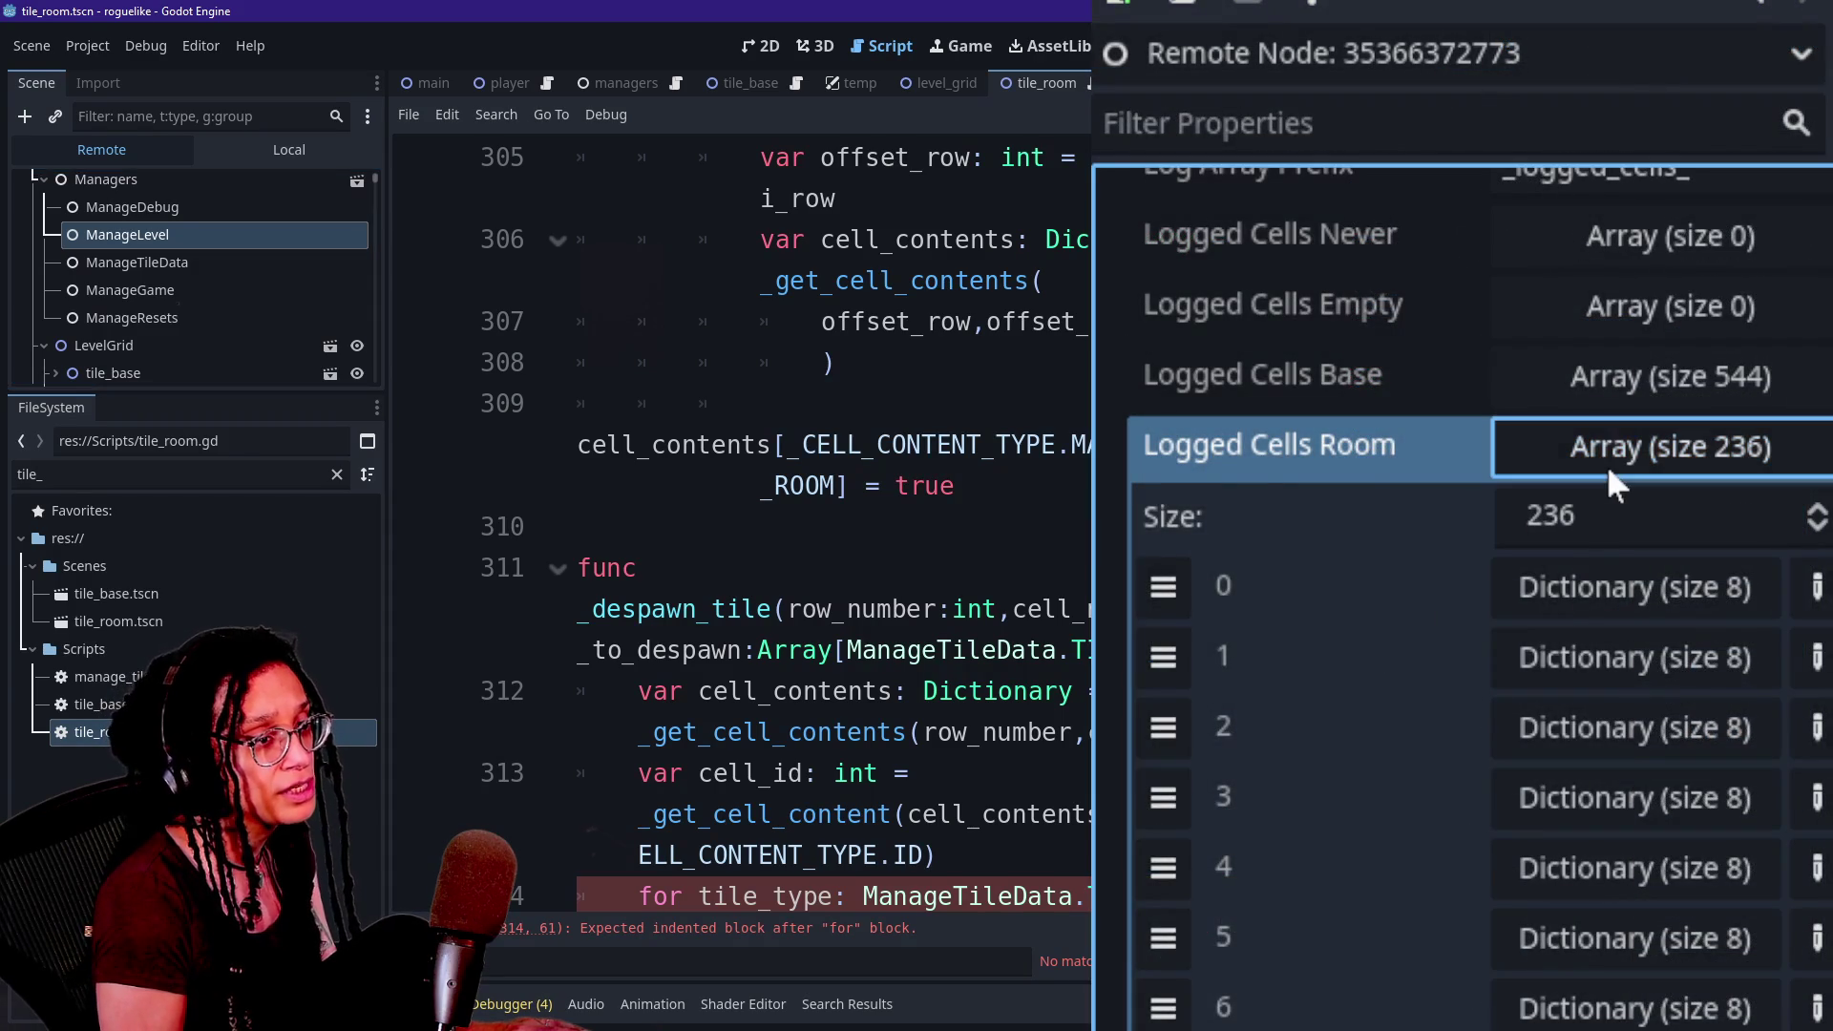
{"action": "left_click", "coordinate": [1609, 457]}
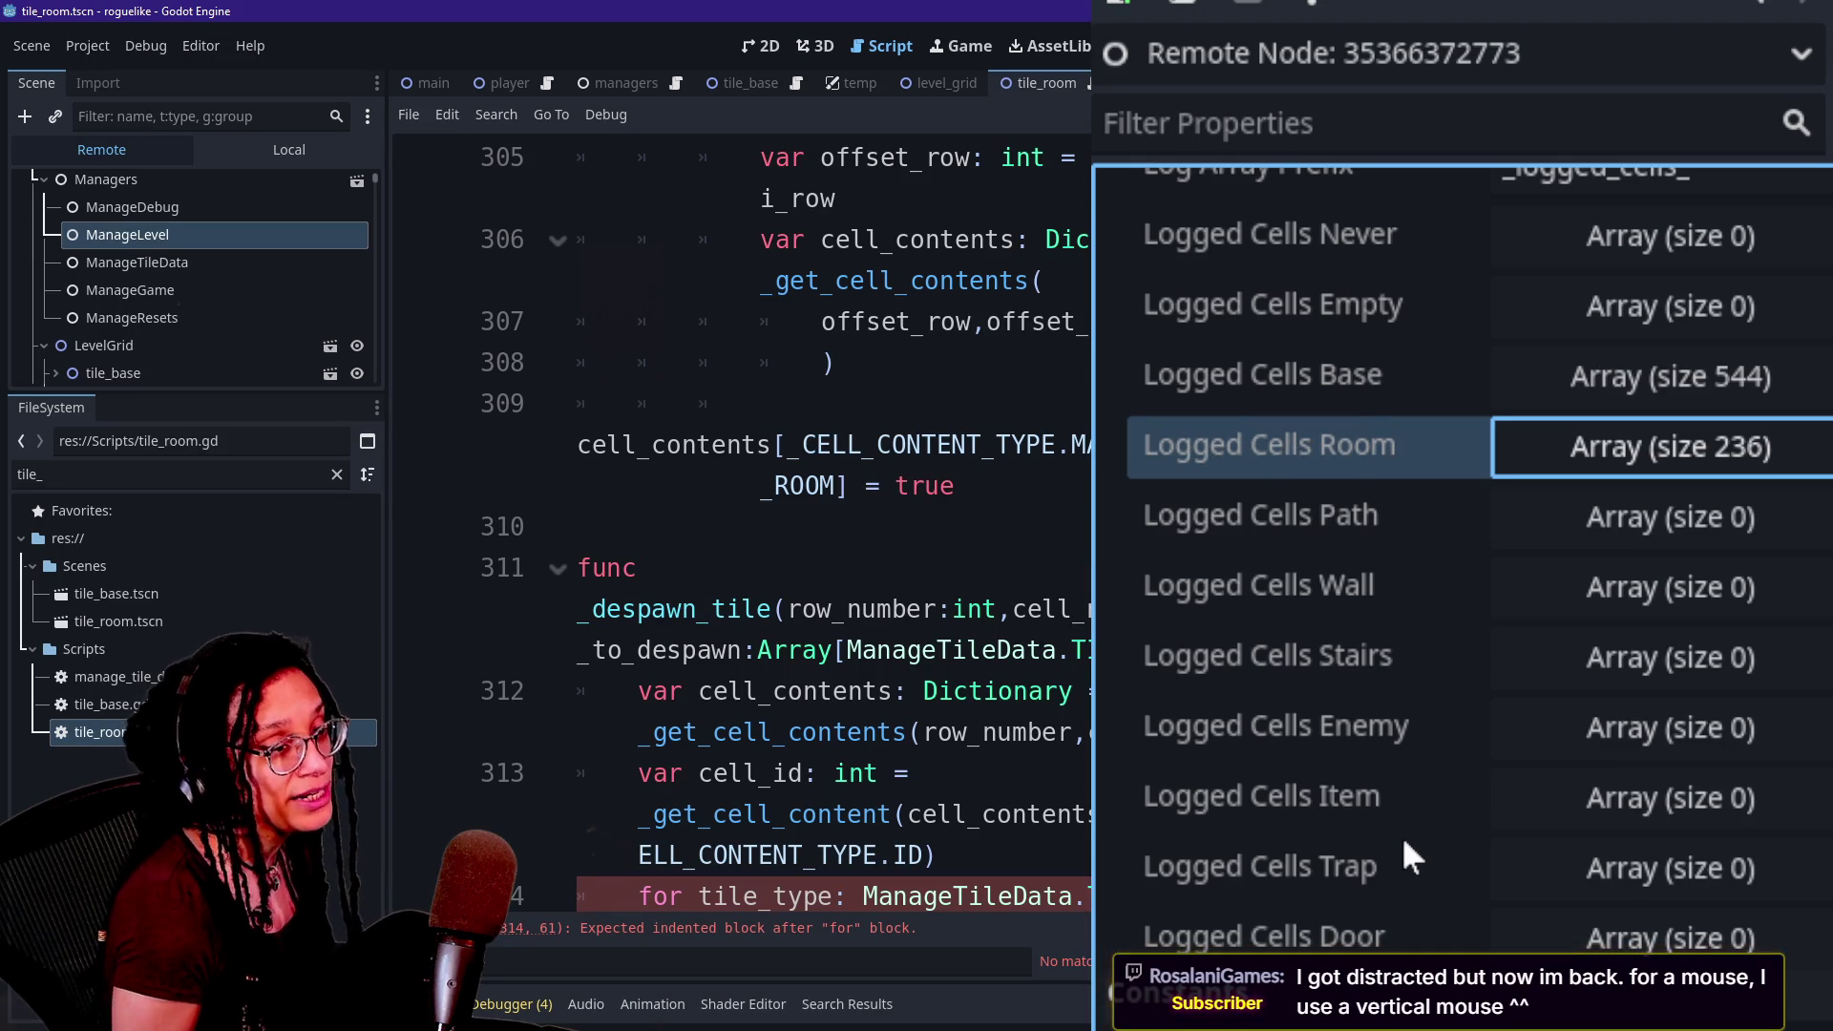
{"action": "left_click", "coordinate": [1566, 451]}
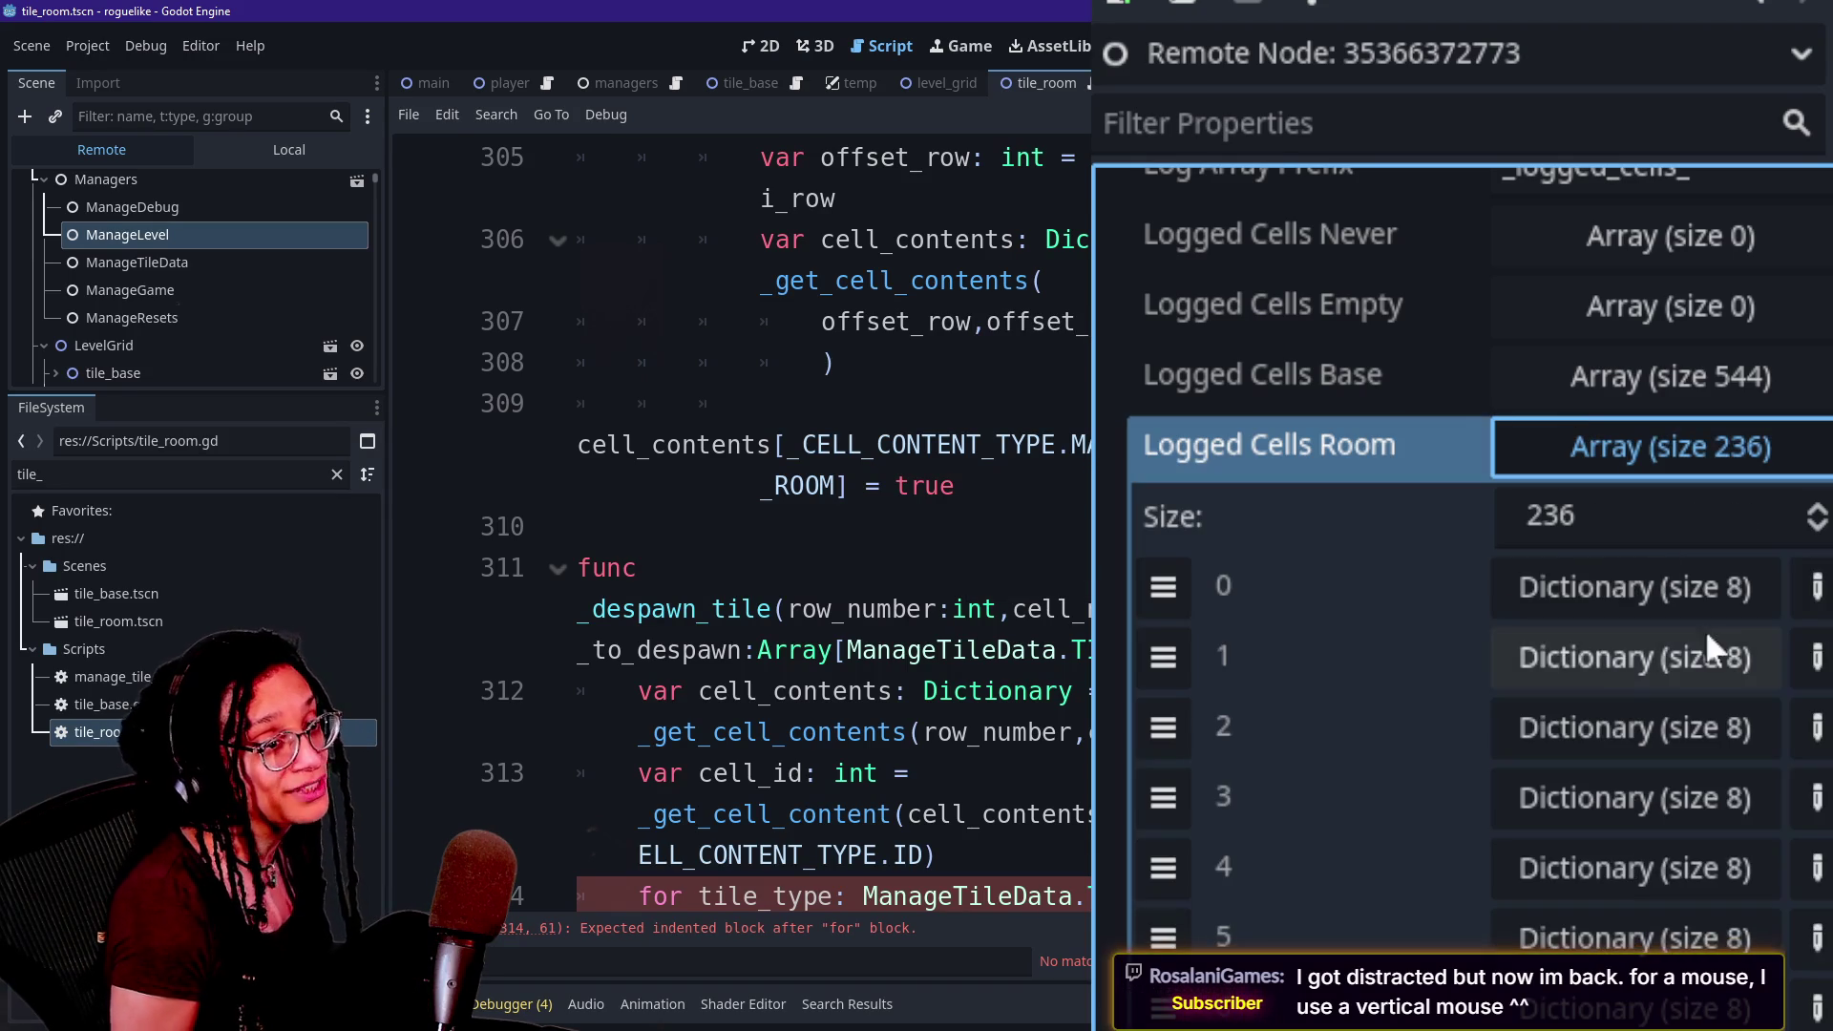
{"action": "left_click", "coordinate": [1588, 587]}
{"action": "left_click", "coordinate": [1614, 448]}
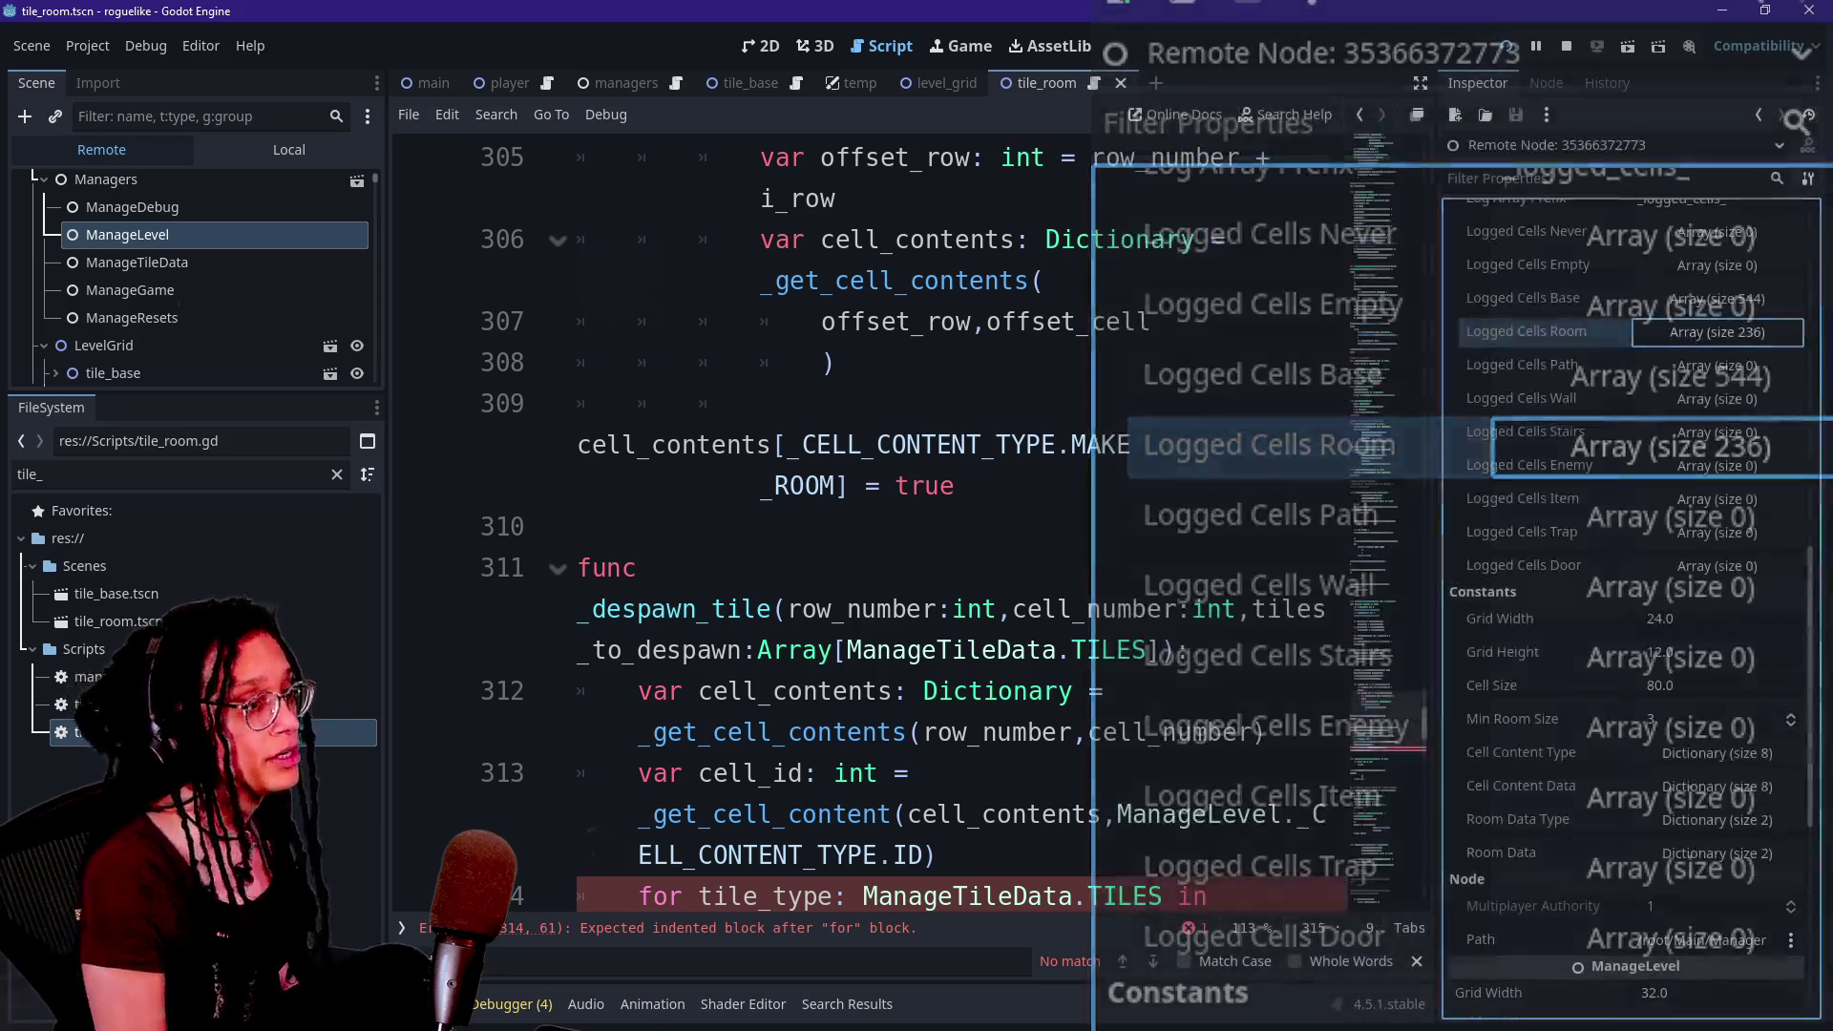
- Switch to distraction-free mode and go to the end of the for loop on line 314
{"action": "key", "text": "ctrl+shift+F11"}
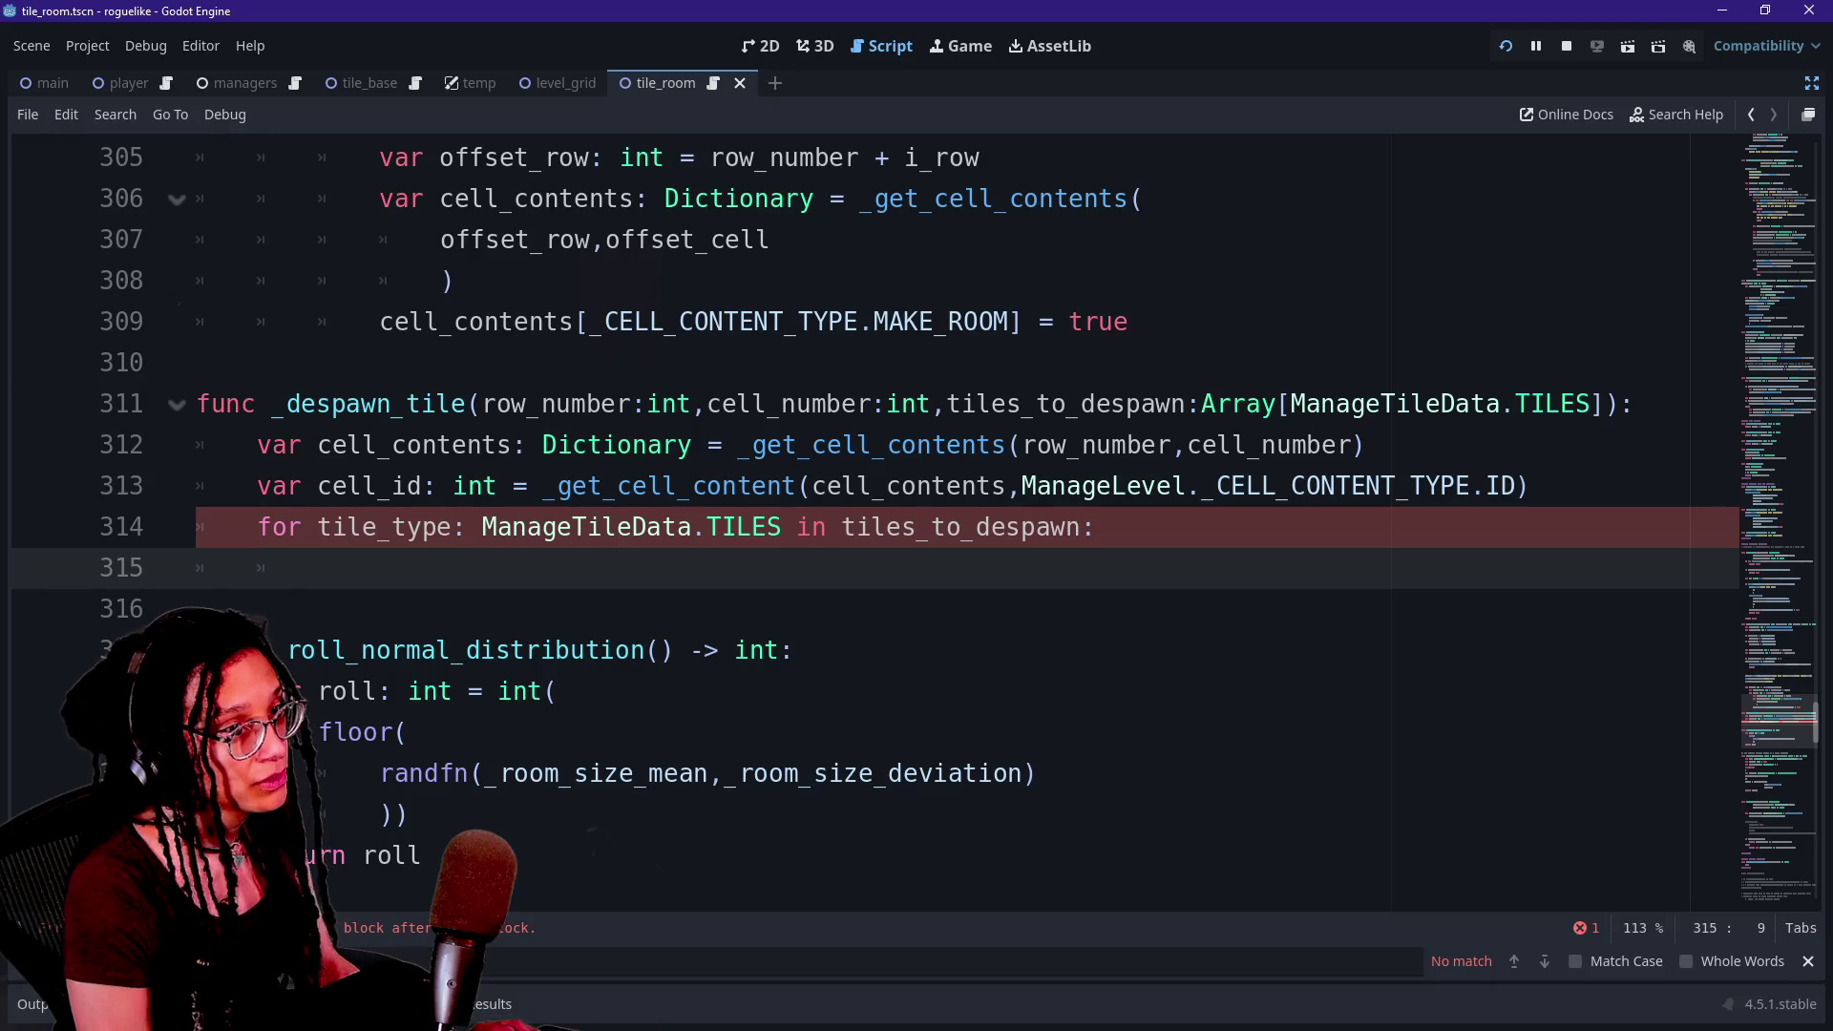
{"action": "key", "text": "Up"}
{"action": "key", "text": "Up"}
{"action": "key", "text": "Up"}
{"action": "key", "text": "Down"}
{"action": "key", "text": "Down"}
{"action": "key", "text": "Down"}
{"action": "key", "text": "Down"}
{"action": "key", "text": "Down"}
{"action": "key", "text": "Down"}
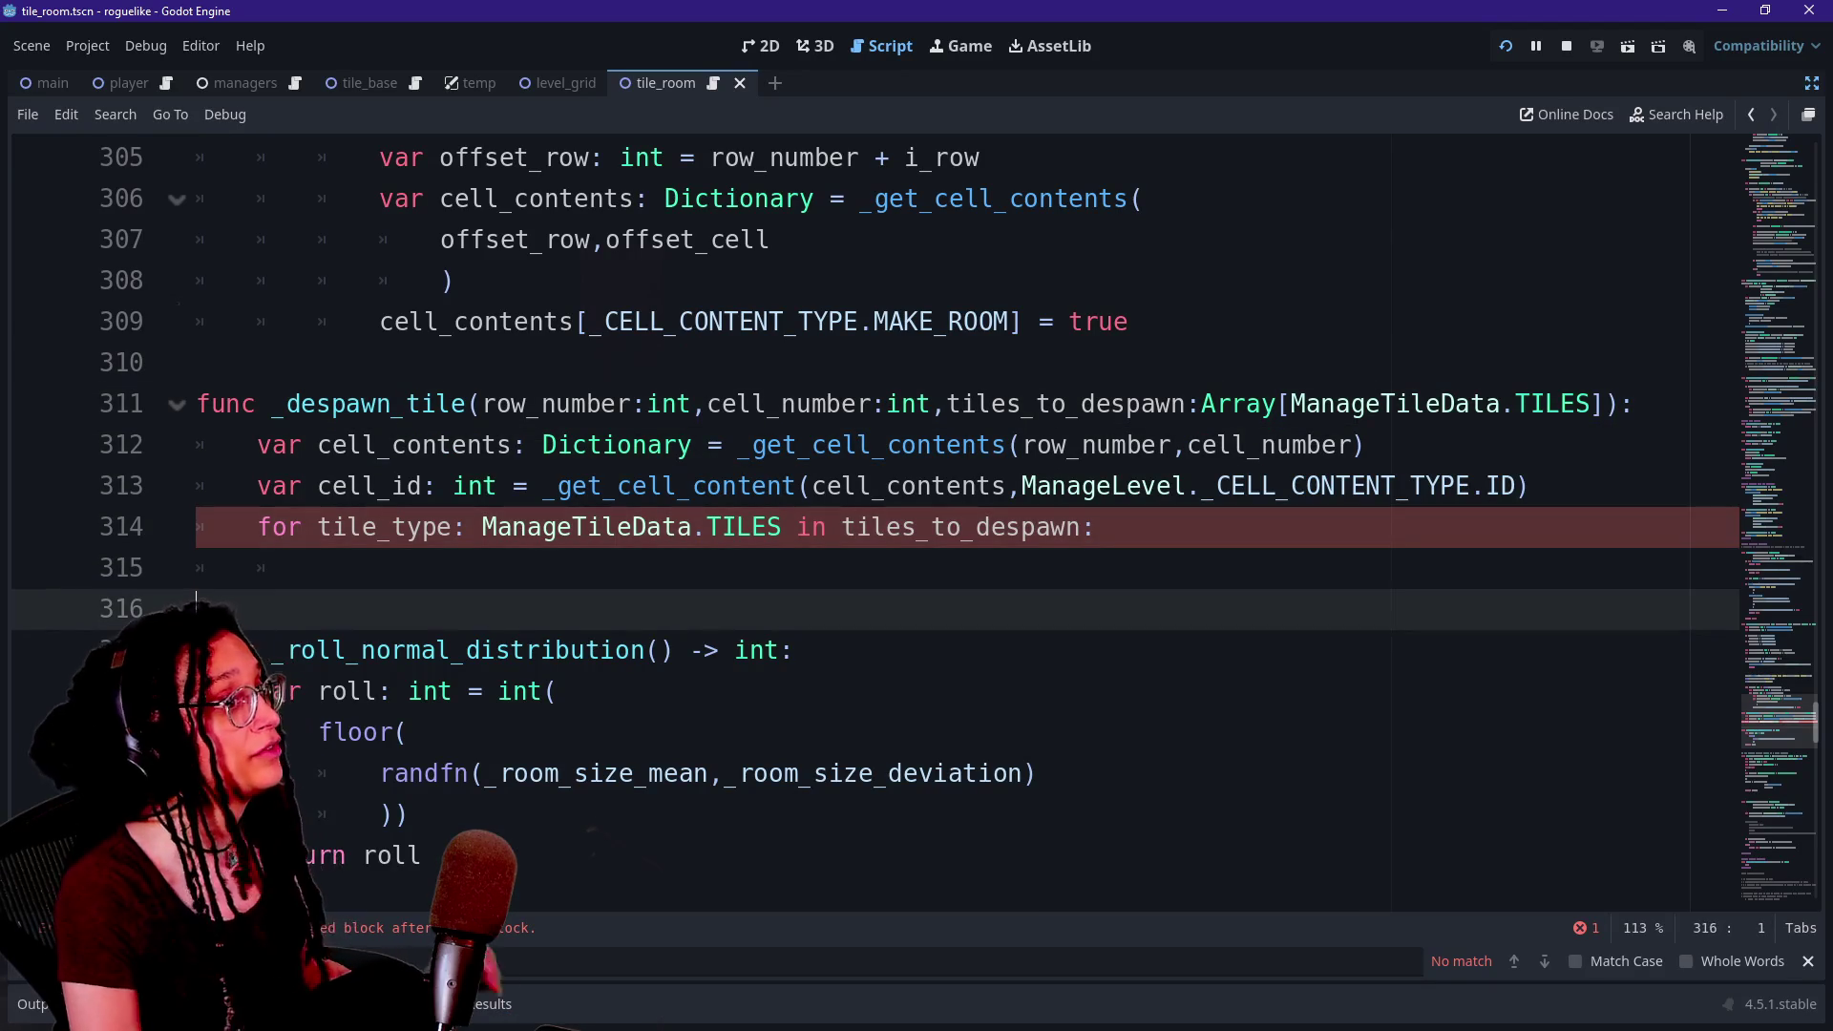
{"action": "key", "text": "Down"}
{"action": "key", "text": "Down"}
{"action": "key", "text": "Down"}
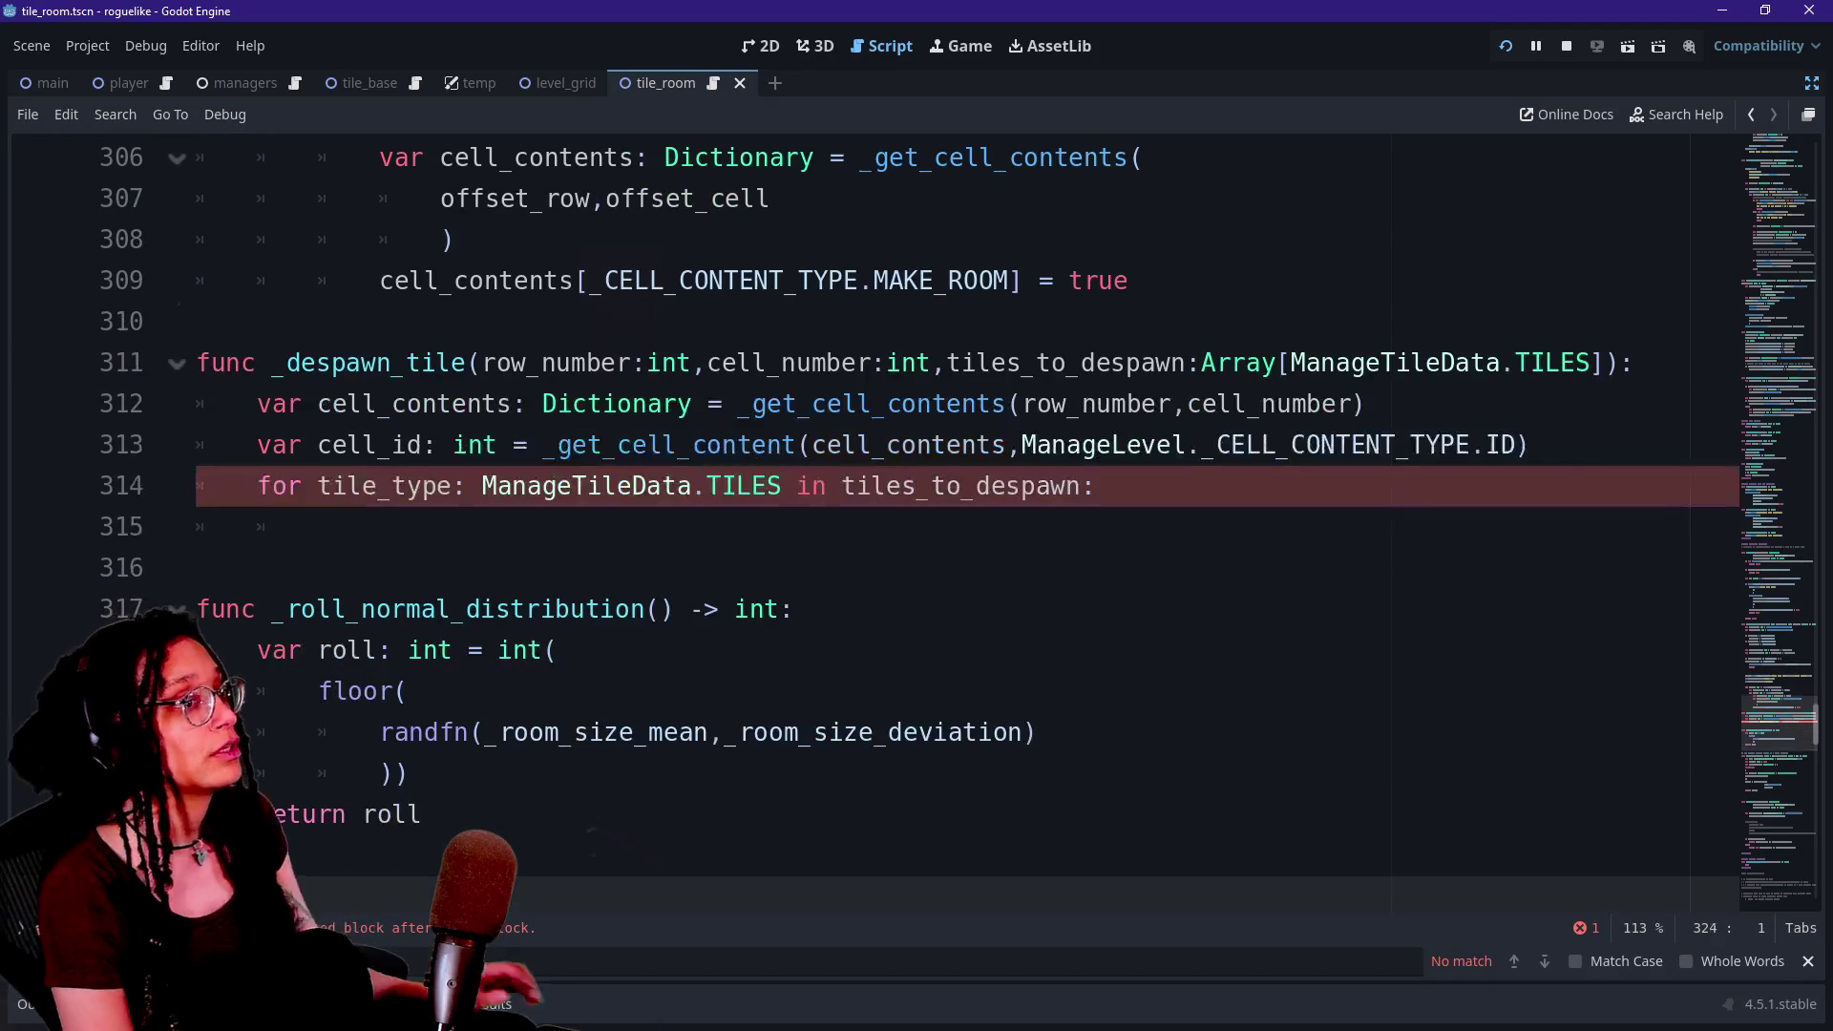
{"action": "left_click", "coordinate": [959, 281]}
{"action": "left_click", "coordinate": [960, 363]}
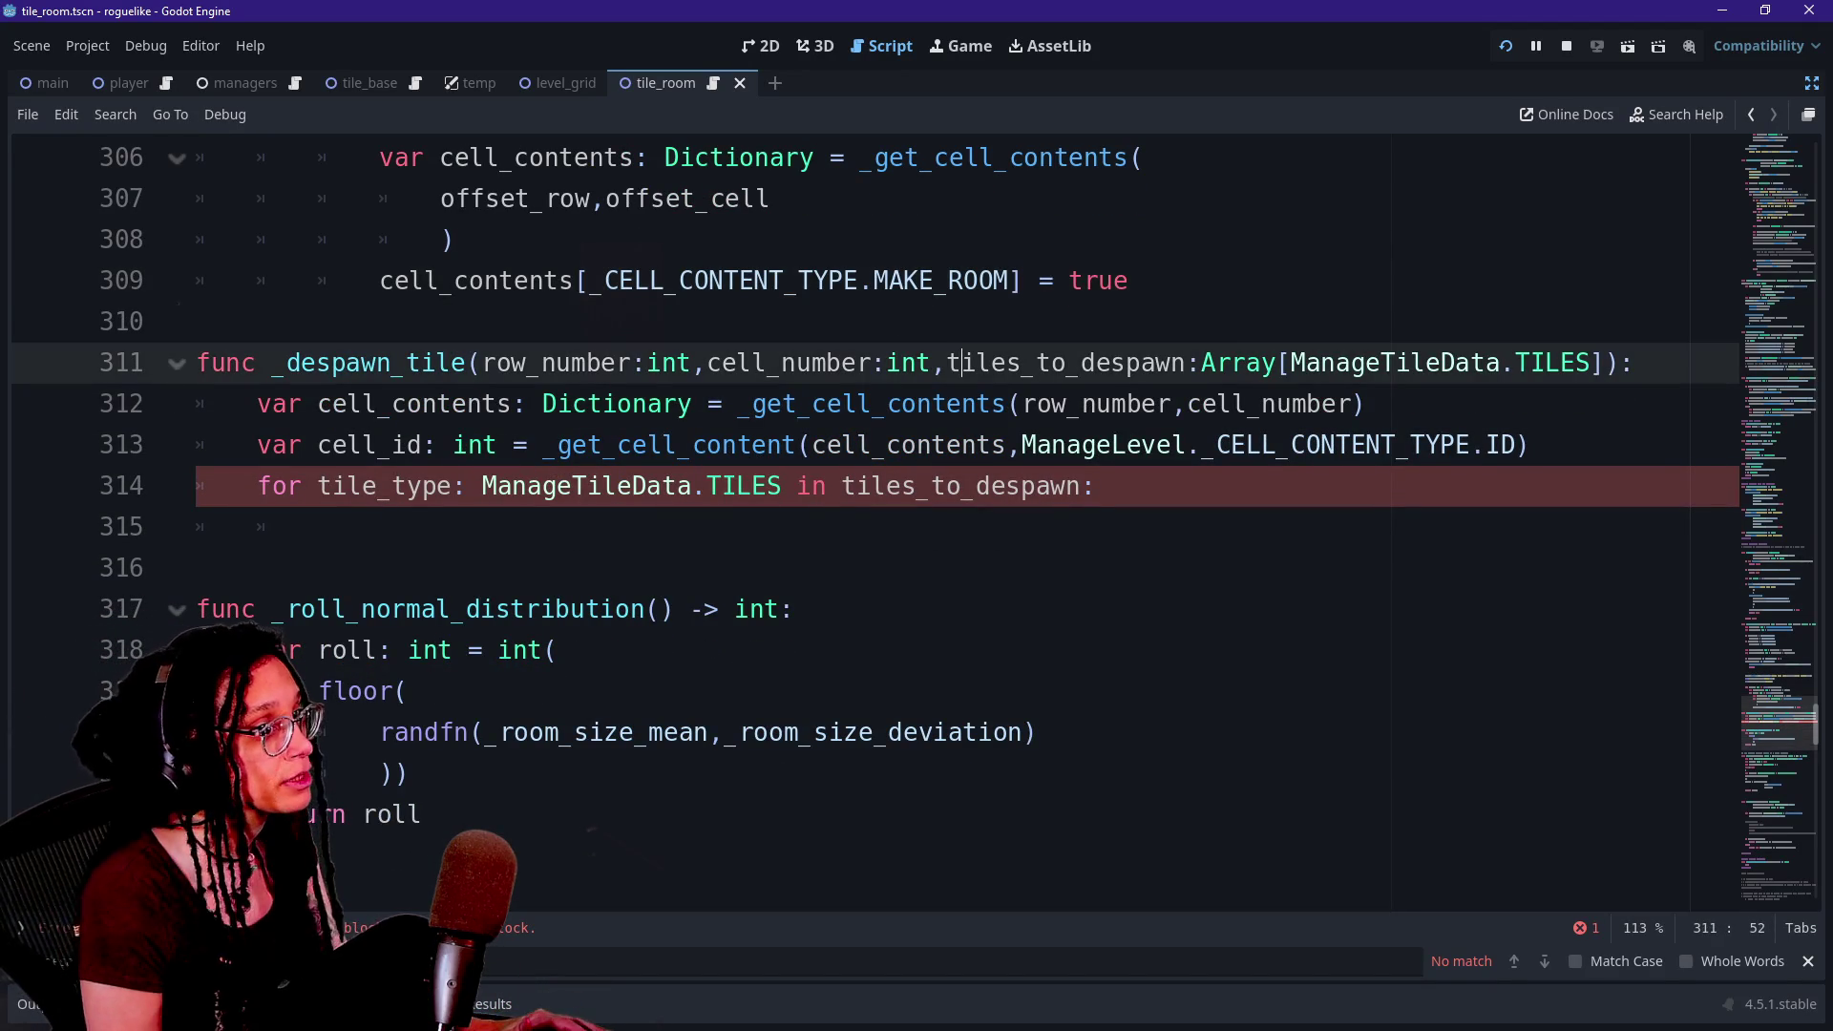
{"action": "key", "text": "Down"}
{"action": "key", "text": "Down"}
{"action": "key", "text": "Down"}
{"action": "key", "text": "Down"}
{"action": "key", "text": "Up"}
{"action": "key", "text": "Up"}
{"action": "key", "text": "End"}
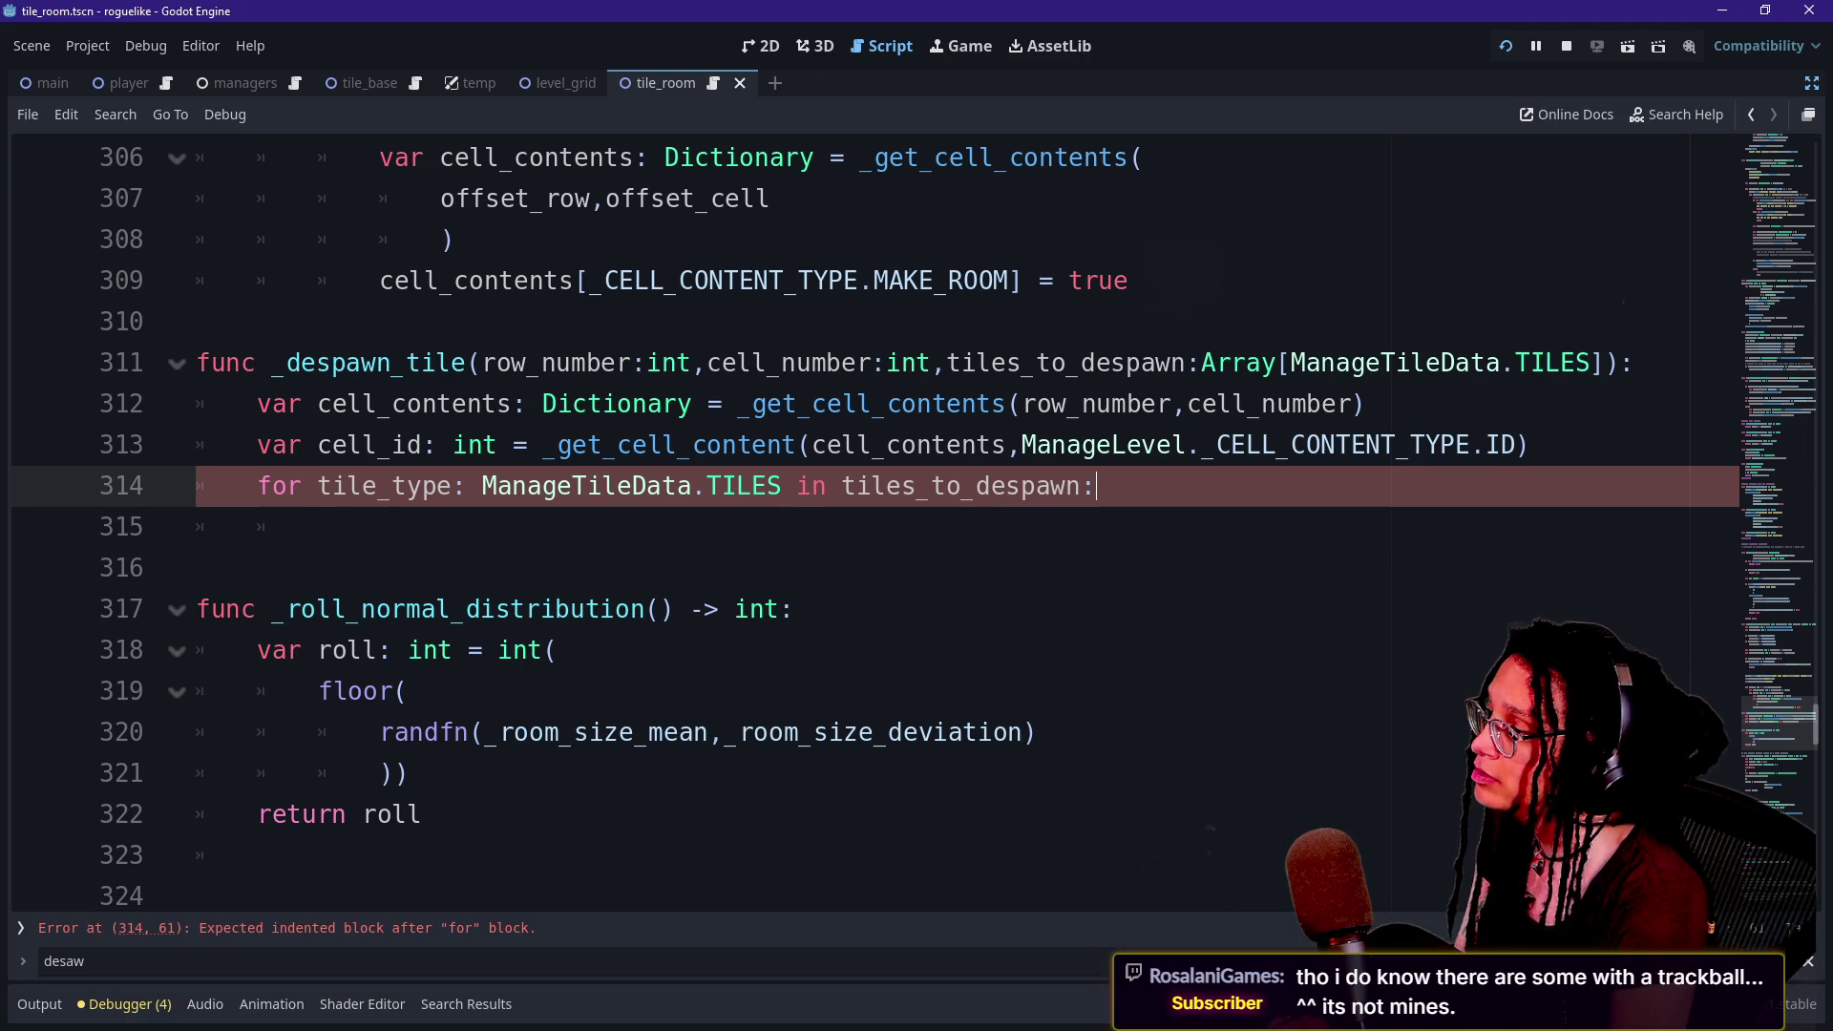
- Add a new indented line 315 in the loop body, starting a cell_contents reference
{"action": "key", "text": "Return"}
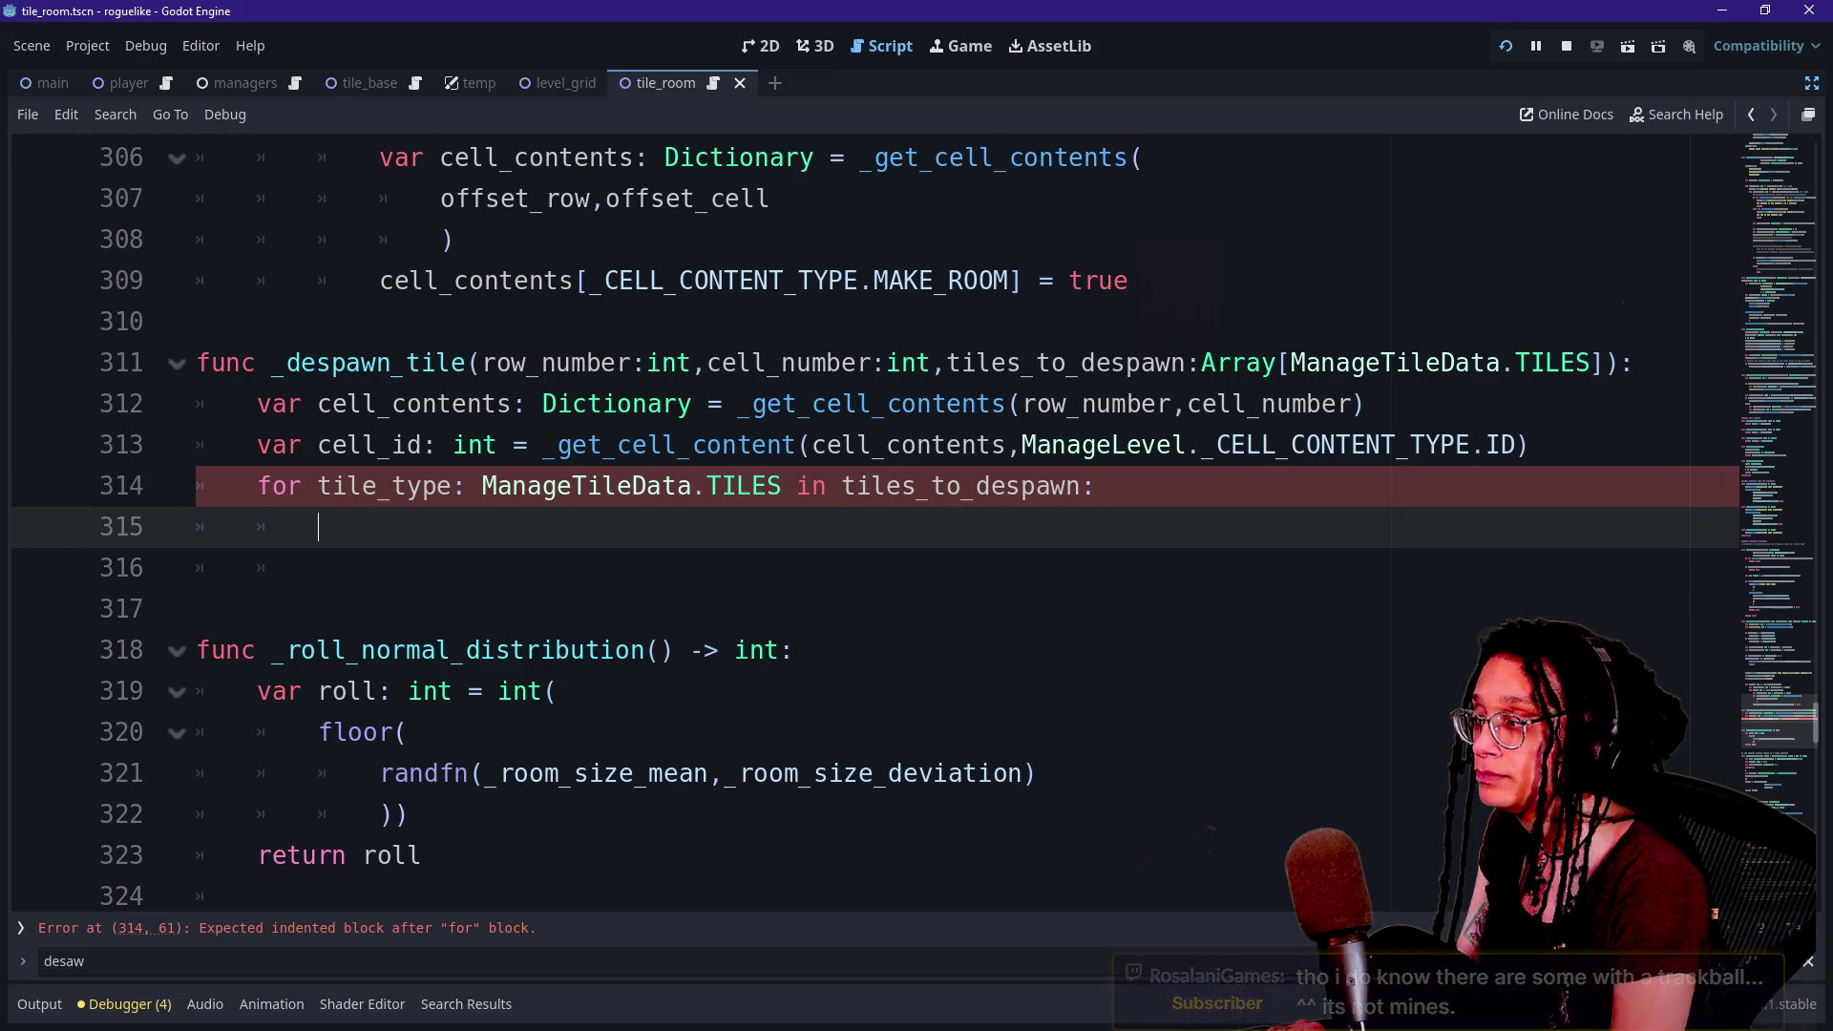
{"action": "type", "text": "cell_cont"}
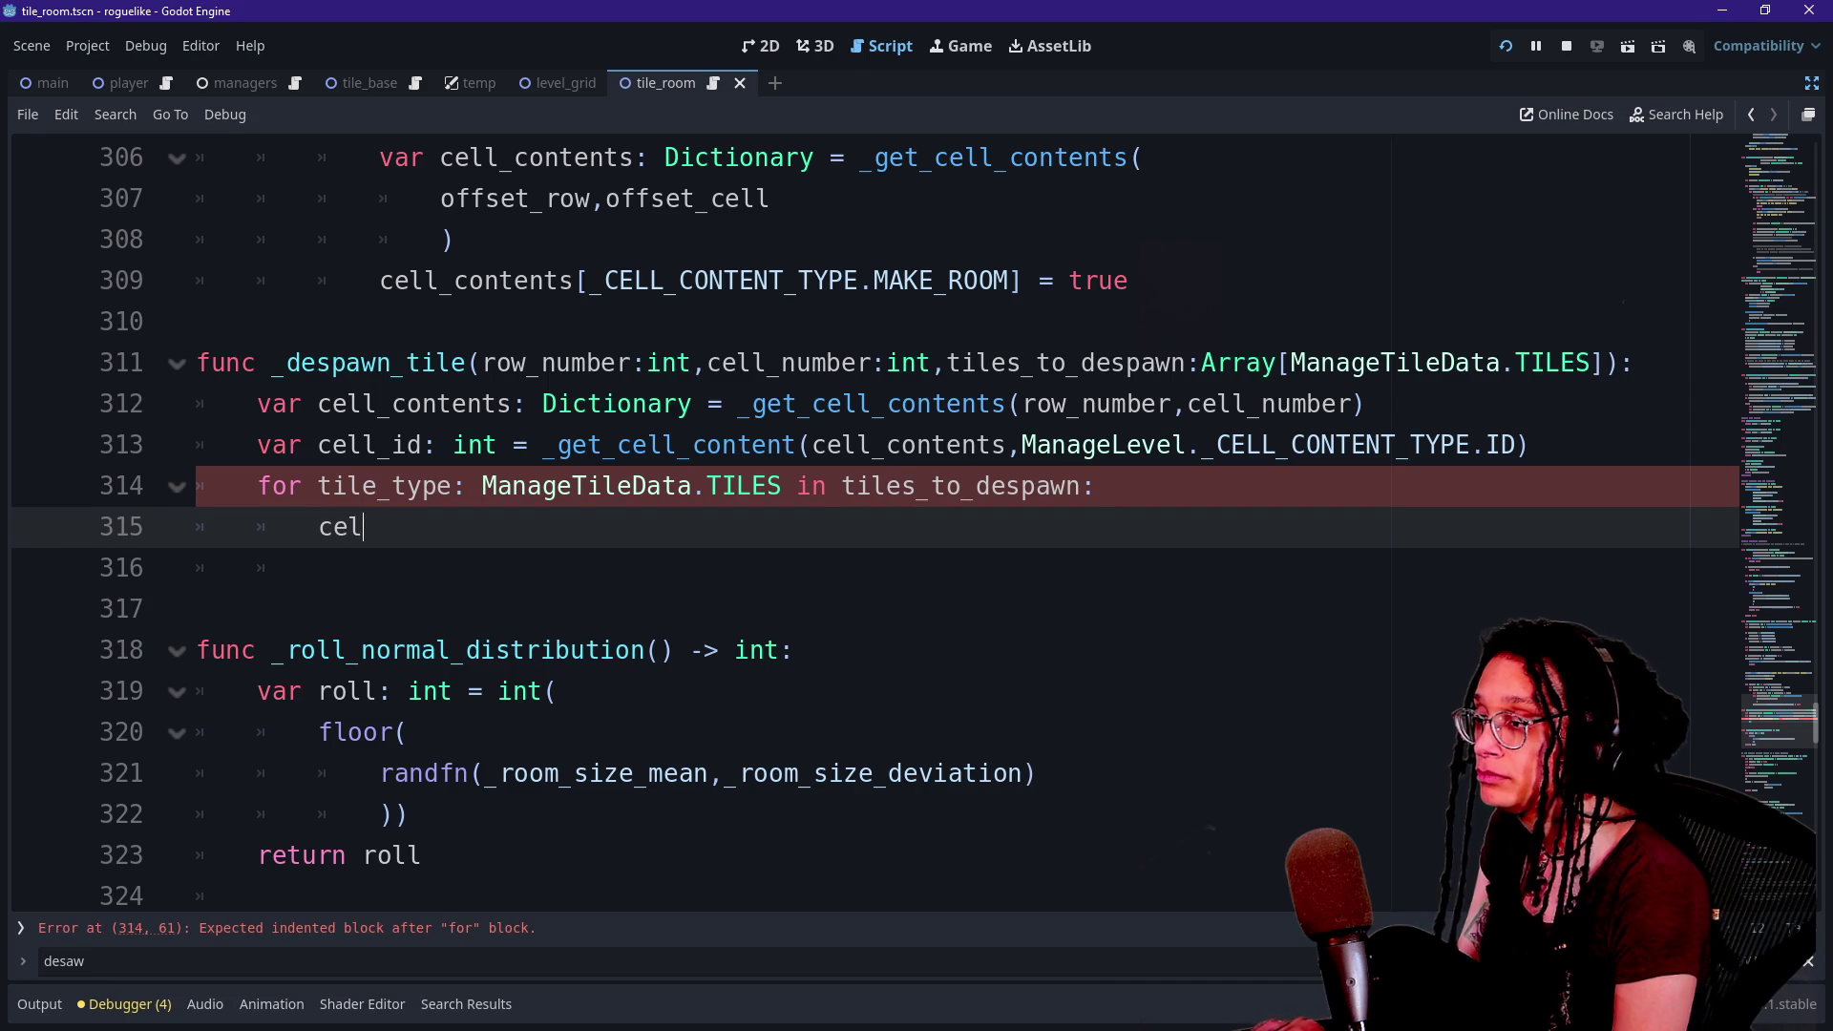
{"action": "type", "text": "ents"}
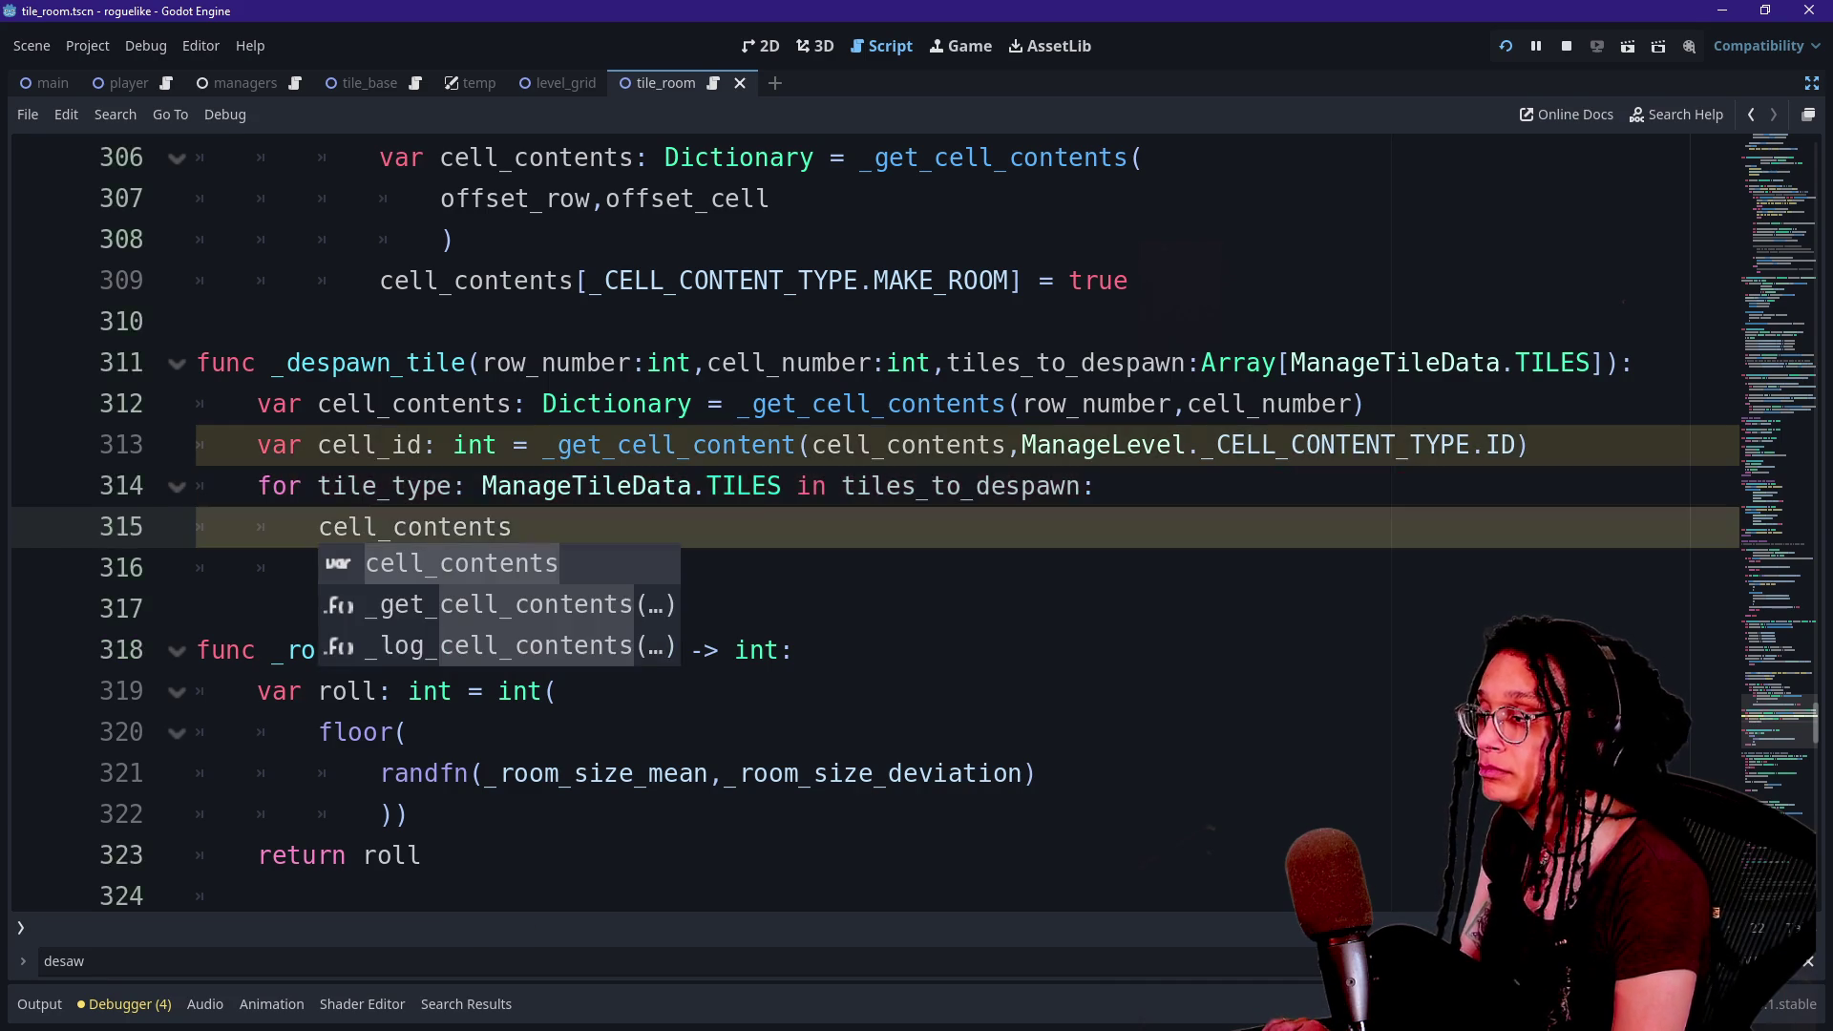
{"action": "key", "text": "BackSpace"}
{"action": "key", "text": "BackSpace"}
{"action": "key", "text": "BackSpace"}
{"action": "key", "text": "BackSpace"}
{"action": "key", "text": "BackSpace"}
{"action": "key", "text": "BackSpace"}
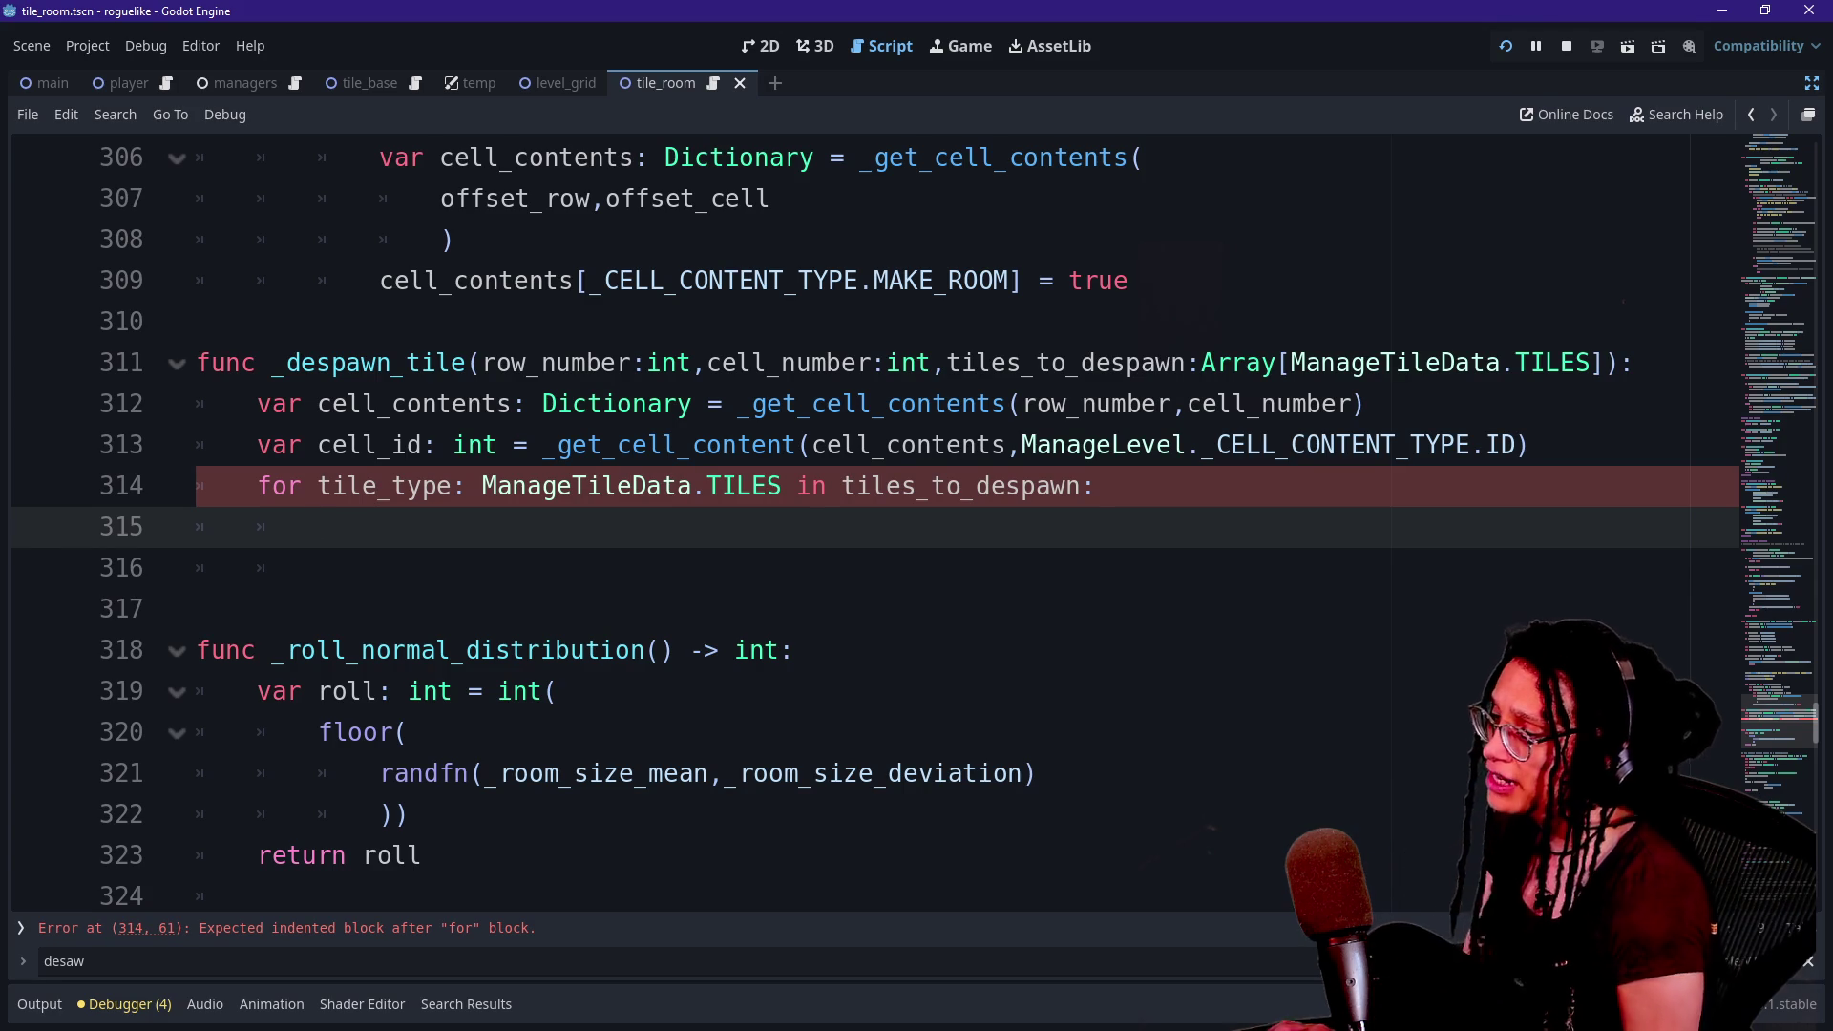
{"action": "key", "text": "ctrl+f"}
{"action": "type", "text": "logged_c"}
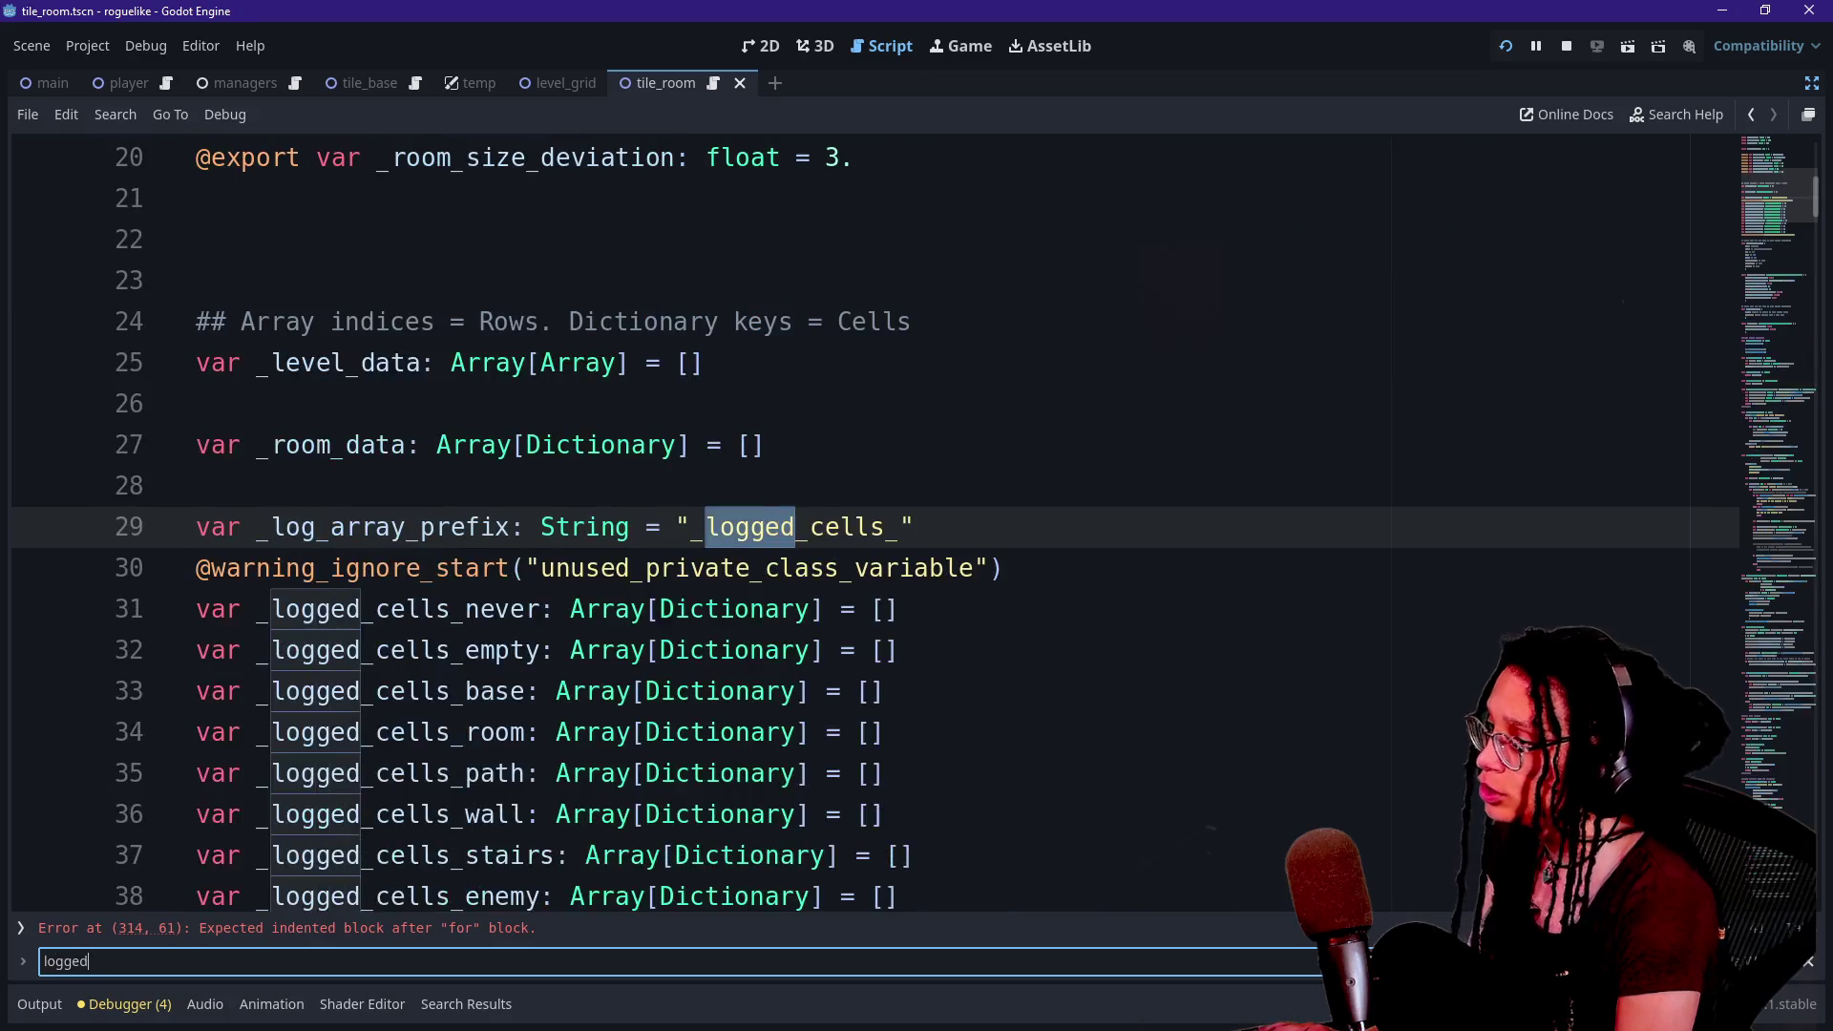
{"action": "key", "text": "BackSpace"}
{"action": "key", "text": "BackSpace"}
{"action": "key", "text": "BackSpace"}
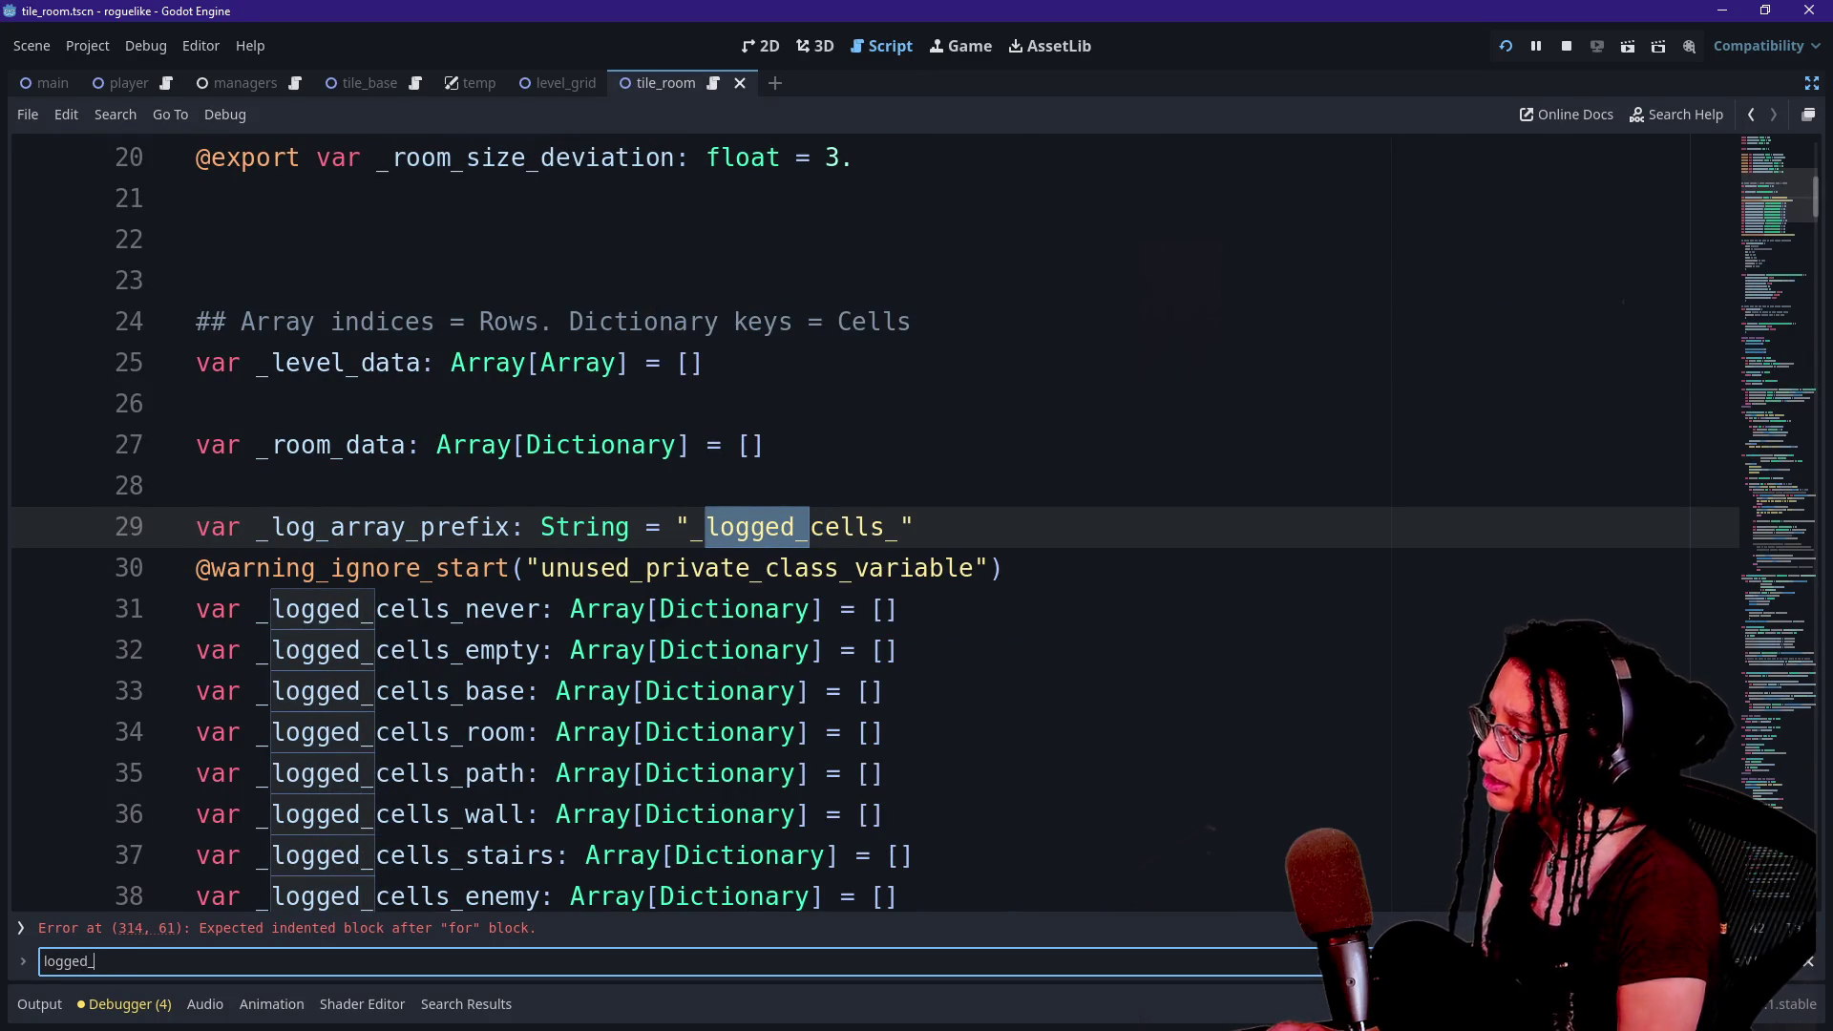
{"action": "type", "text": "_"}
{"action": "key", "text": "Return"}
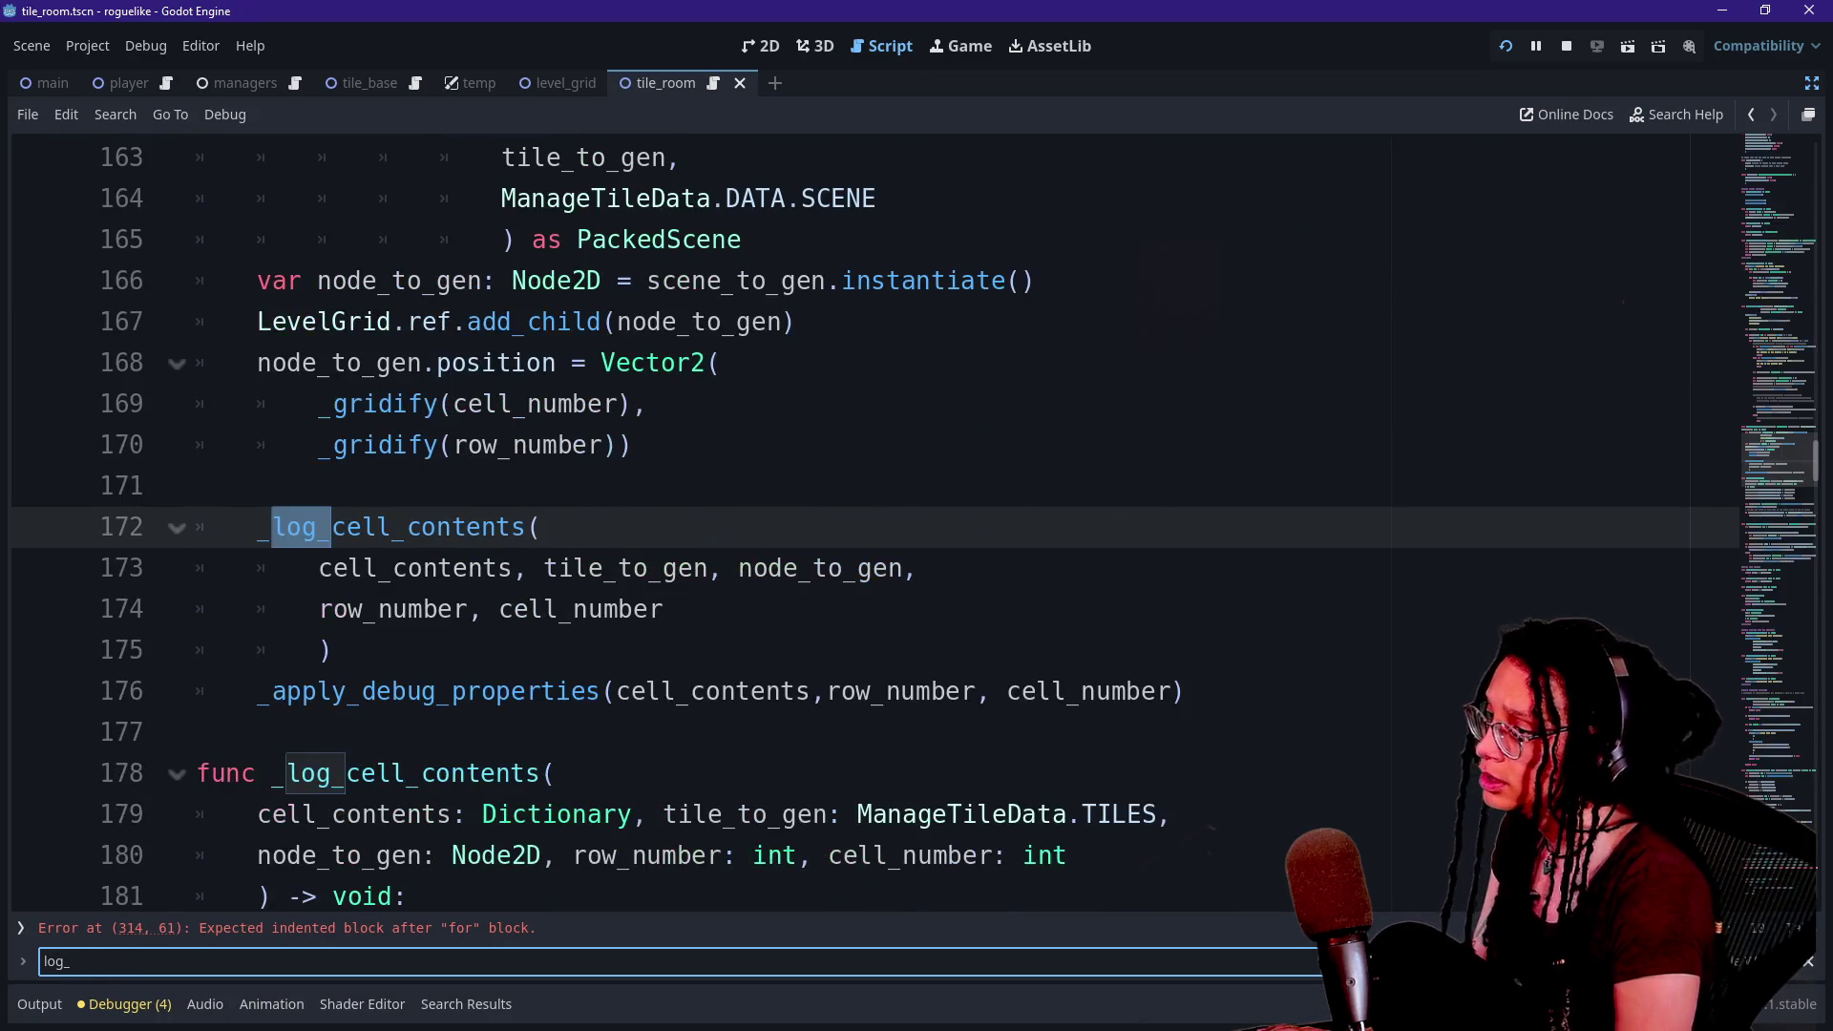
{"action": "key", "text": "Return"}
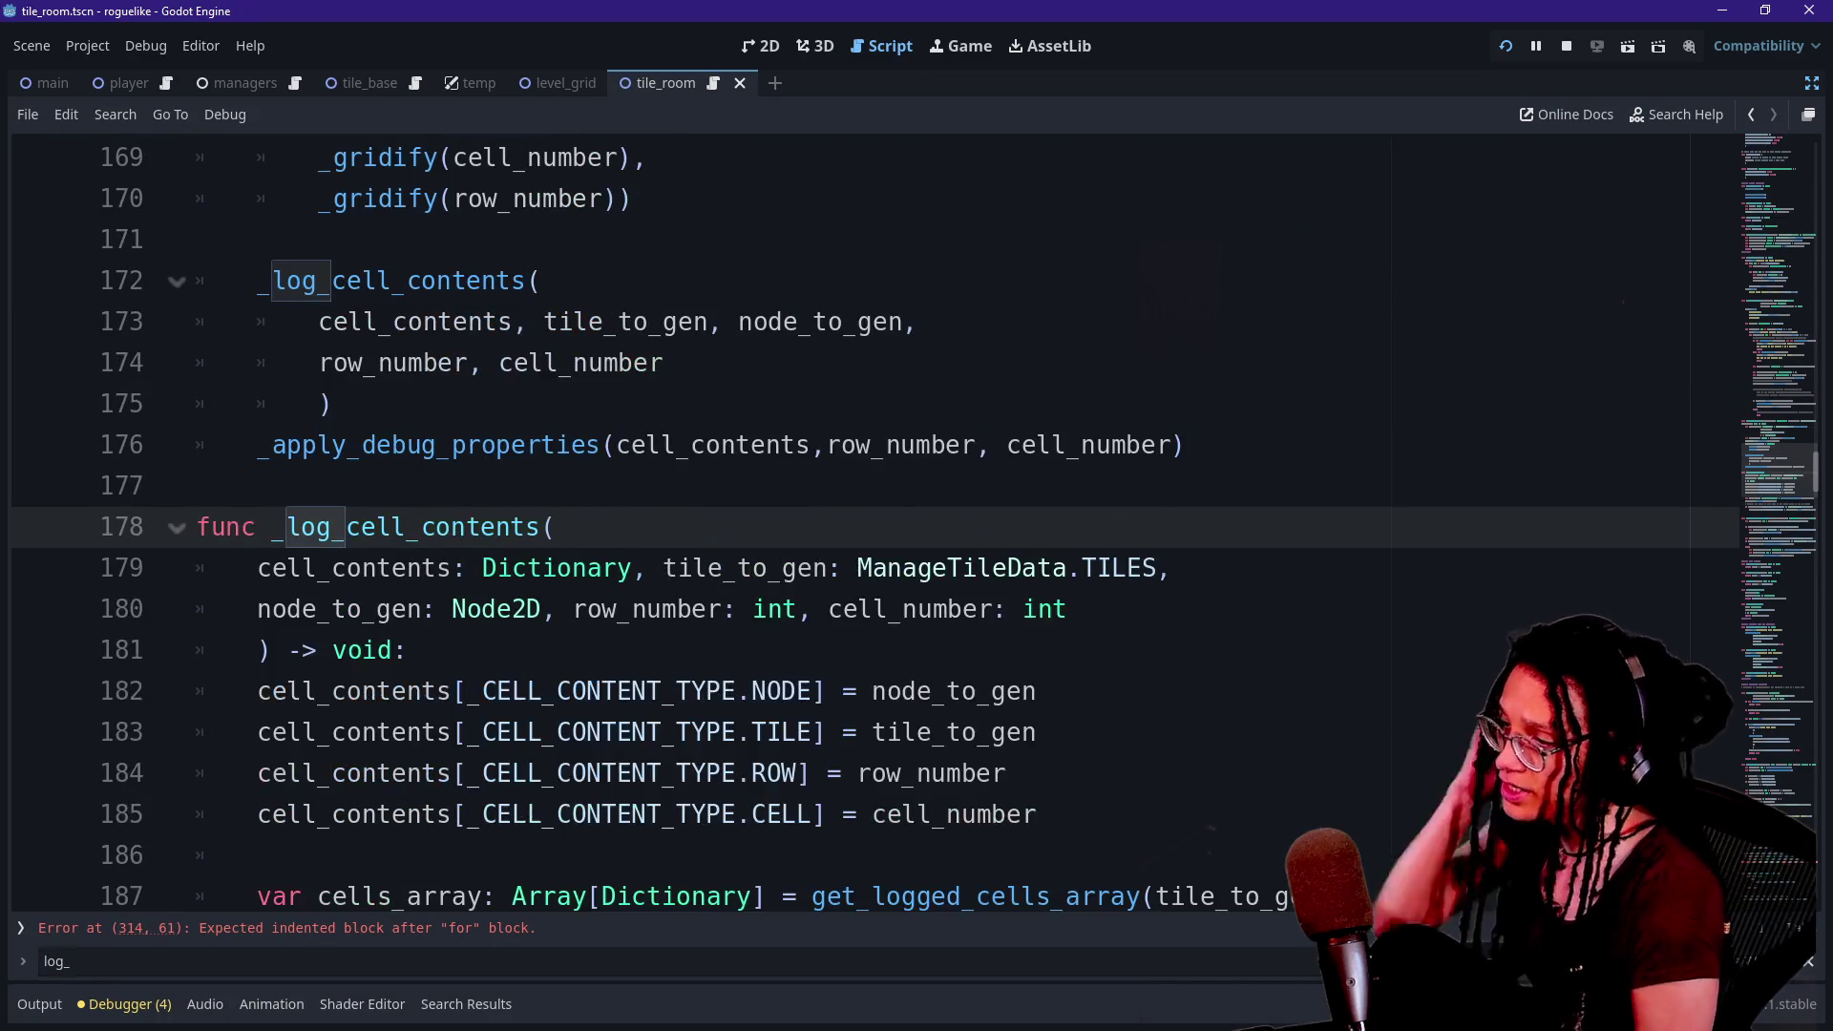
{"action": "scroll", "coordinate": [859, 525], "scroll_direction": "down", "scroll_amount": 2}
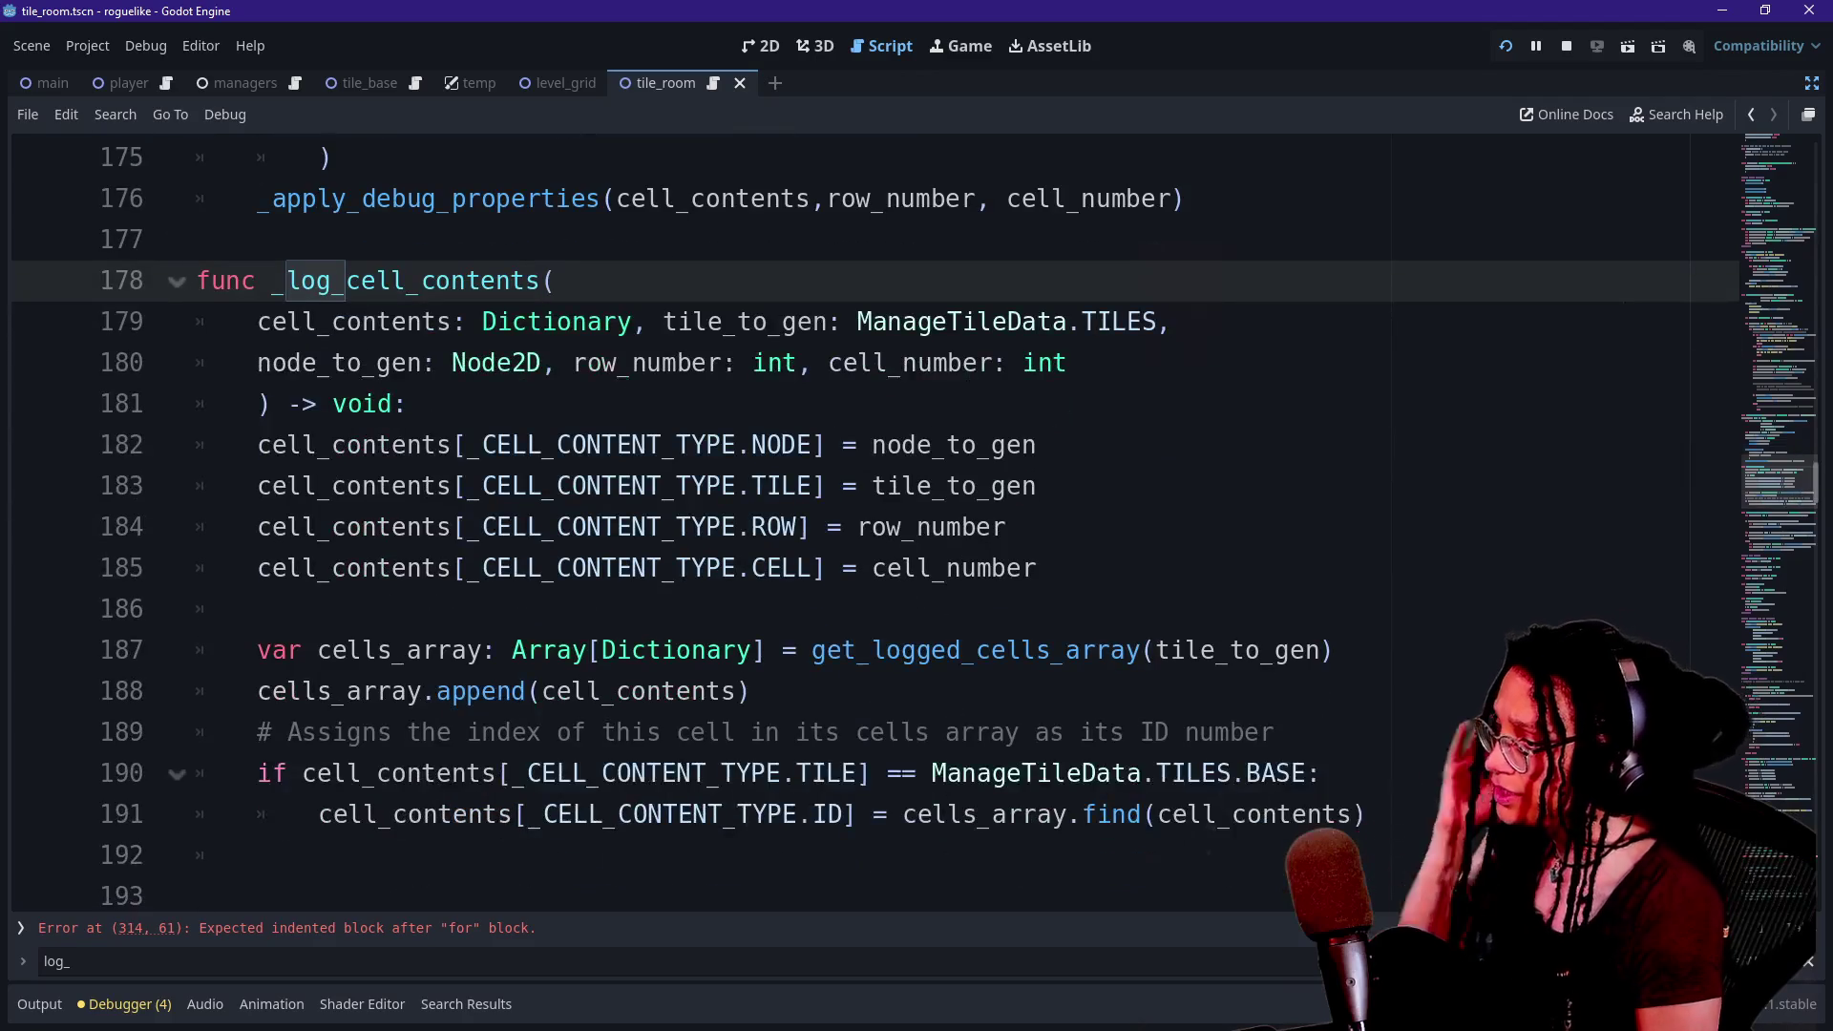
{"action": "mouse_move", "coordinate": [812, 651]}
{"action": "left_mouse_down"}
{"action": "mouse_move", "coordinate": [1154, 650]}
{"action": "mouse_move", "coordinate": [749, 691]}
{"action": "mouse_move", "coordinate": [1334, 650]}
{"action": "left_mouse_up"}
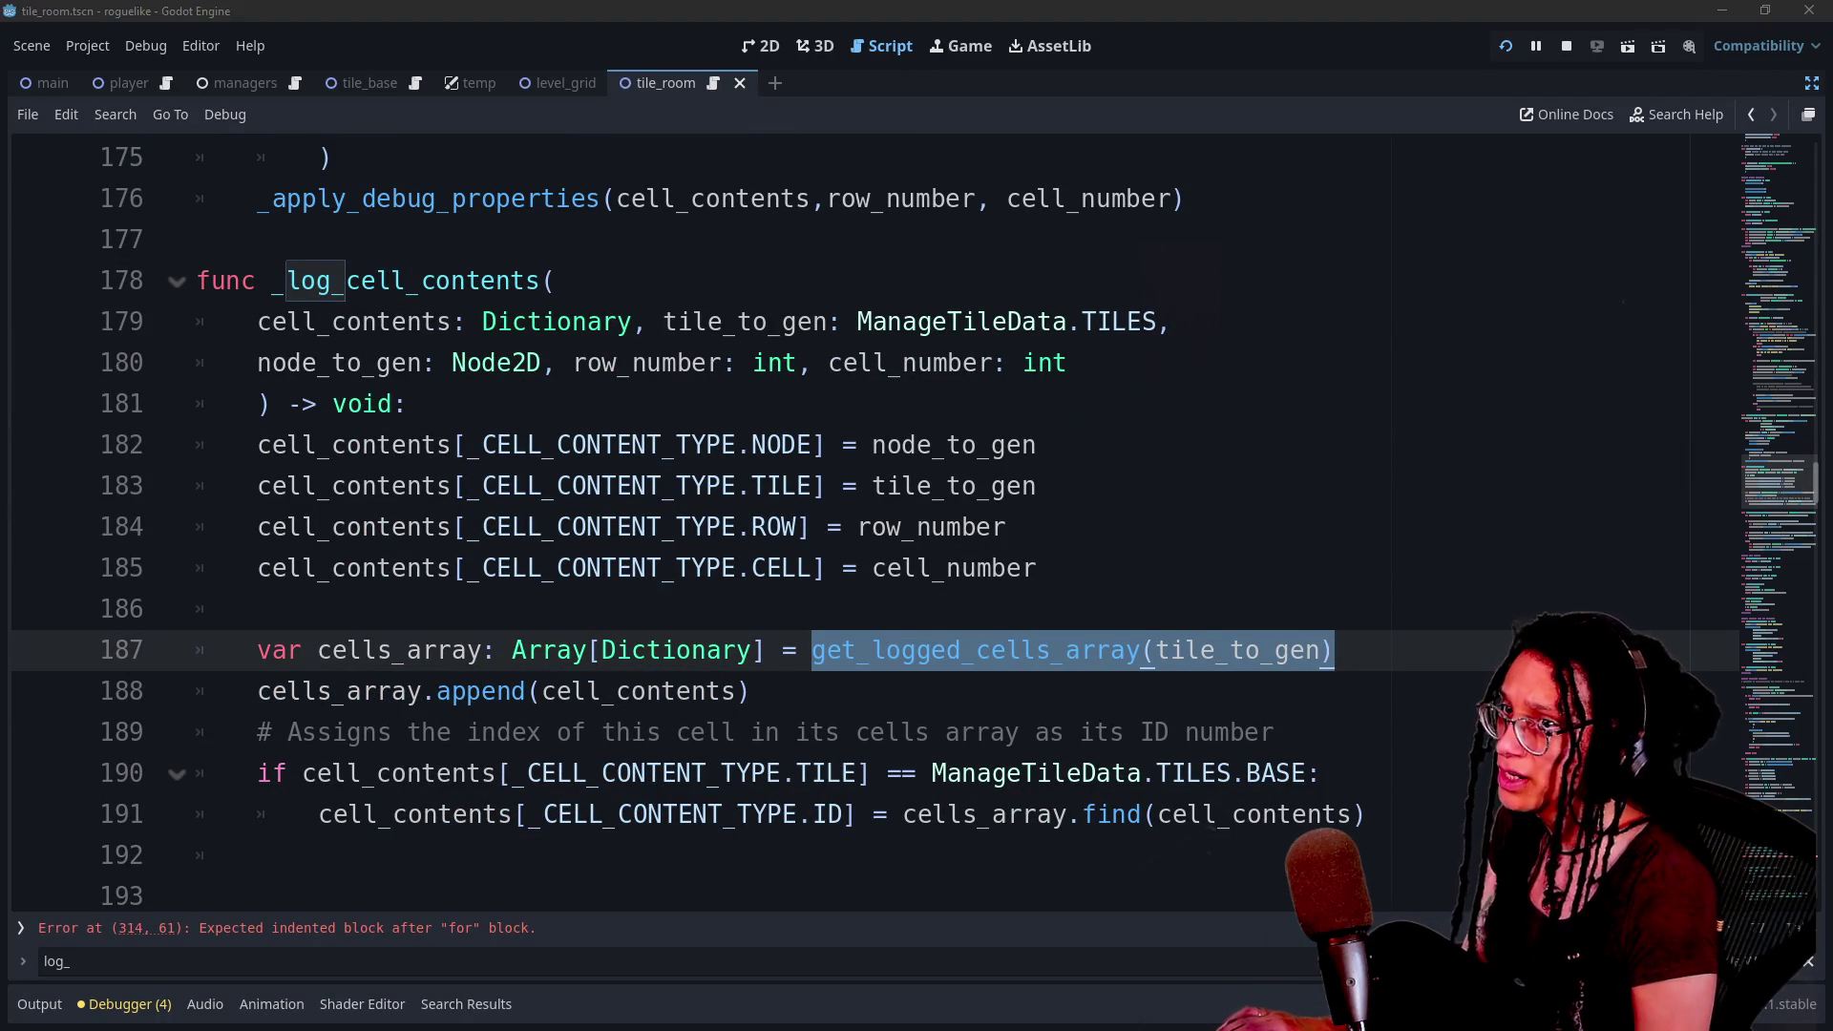
{"action": "left_click", "coordinate": [754, 690]}
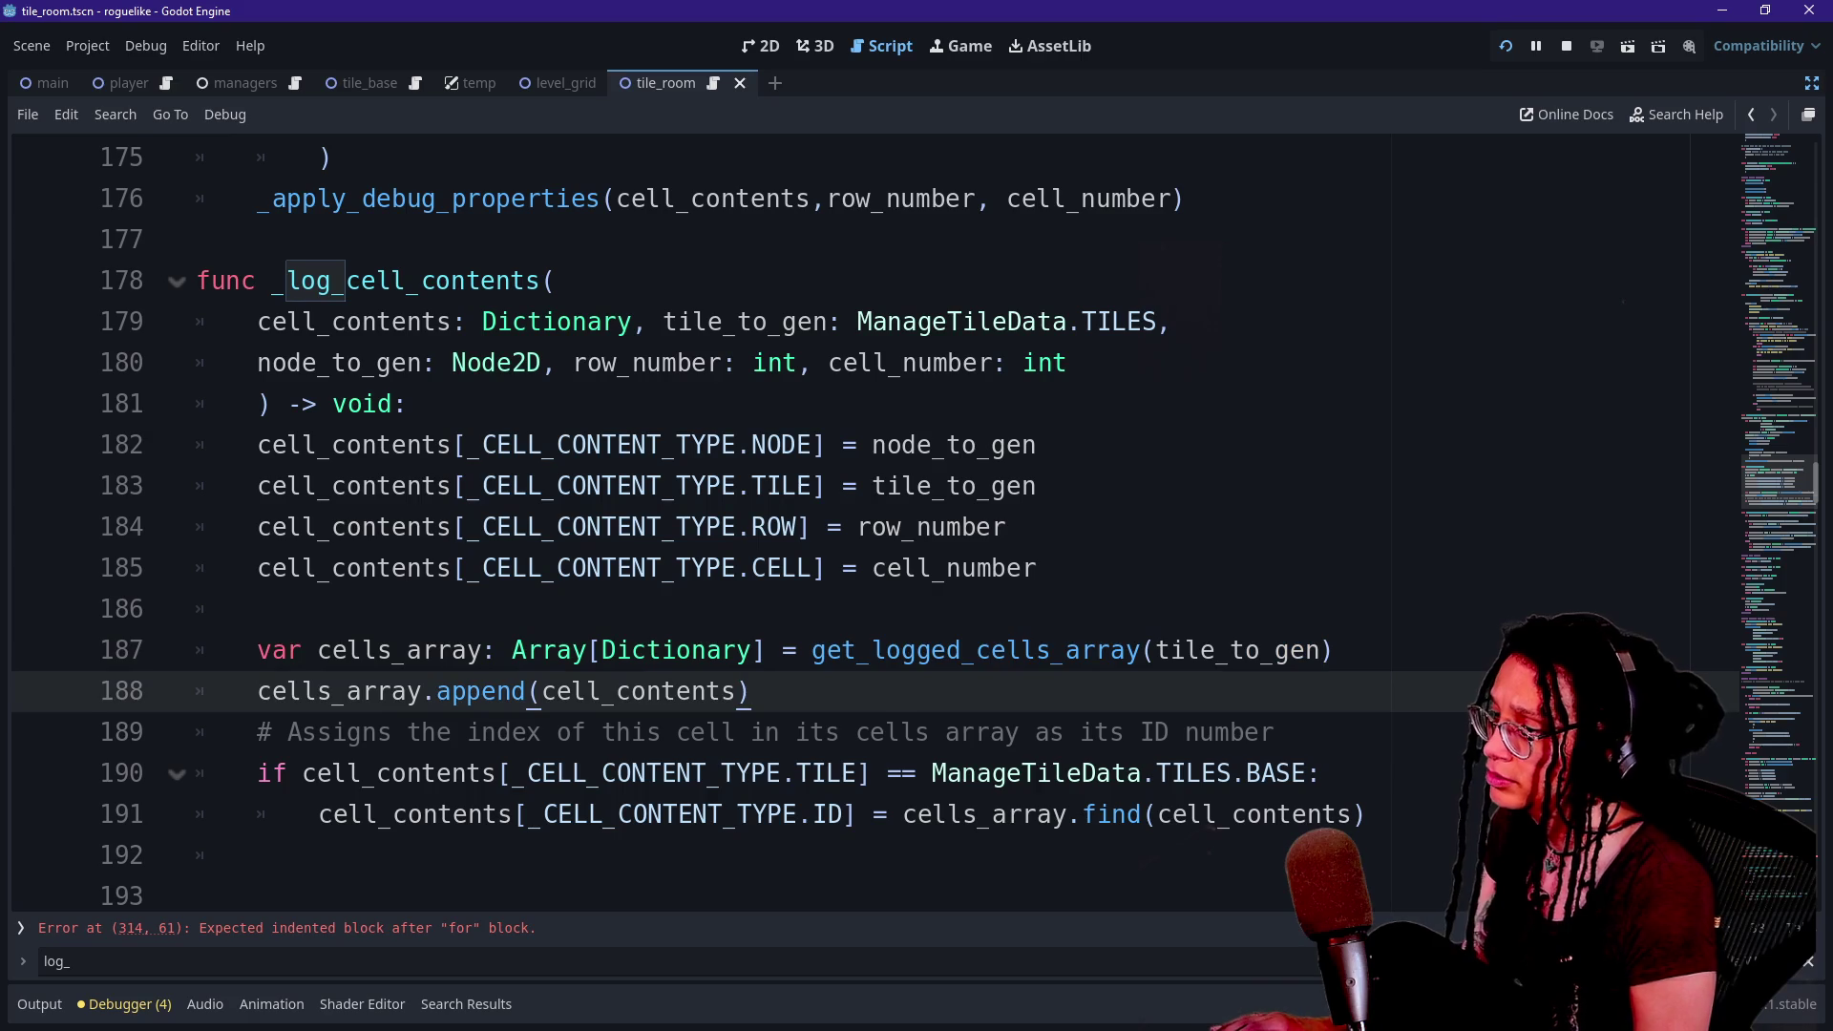
{"action": "left_click_drag", "start_coordinate": [812, 651], "coordinate": [1140, 651]}
{"action": "key", "text": "ctrl+shift+f"}
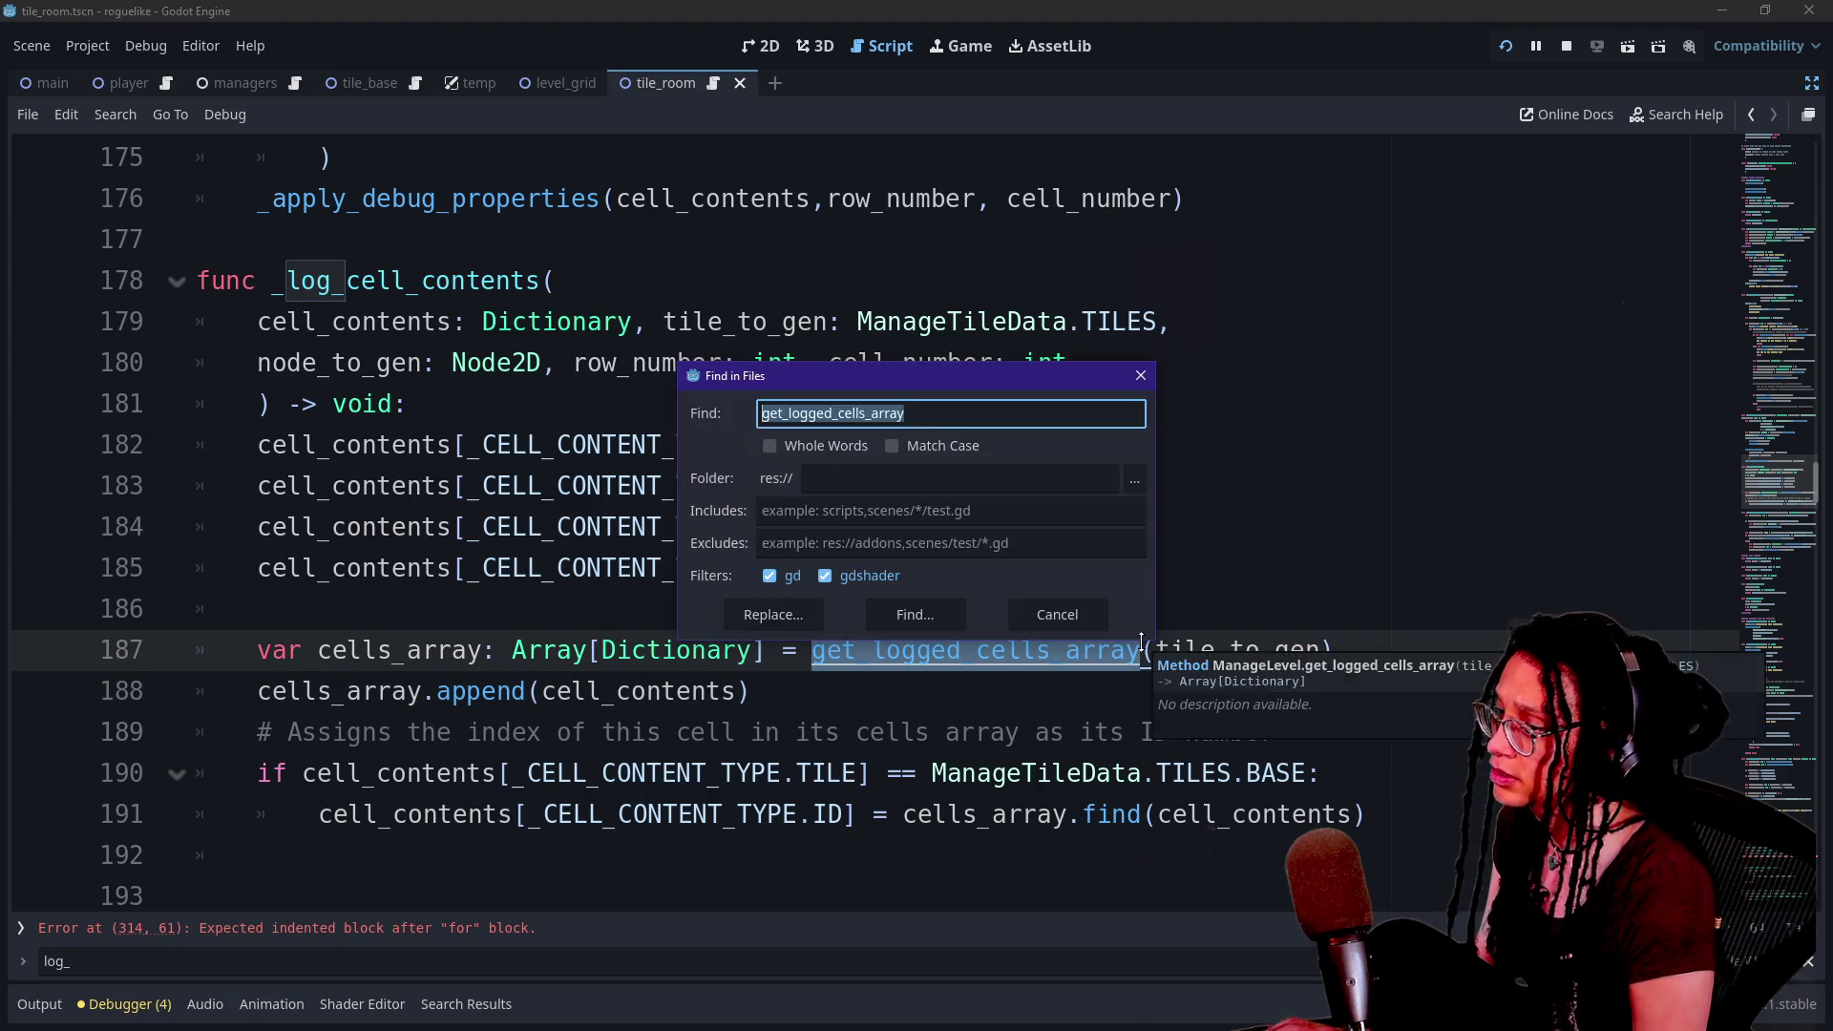
{"action": "key", "text": "Return"}
{"action": "scroll", "coordinate": [517, 874], "scroll_direction": "down", "scroll_amount": 5}
{"action": "scroll", "coordinate": [517, 874], "scroll_direction": "down", "scroll_amount": 1}
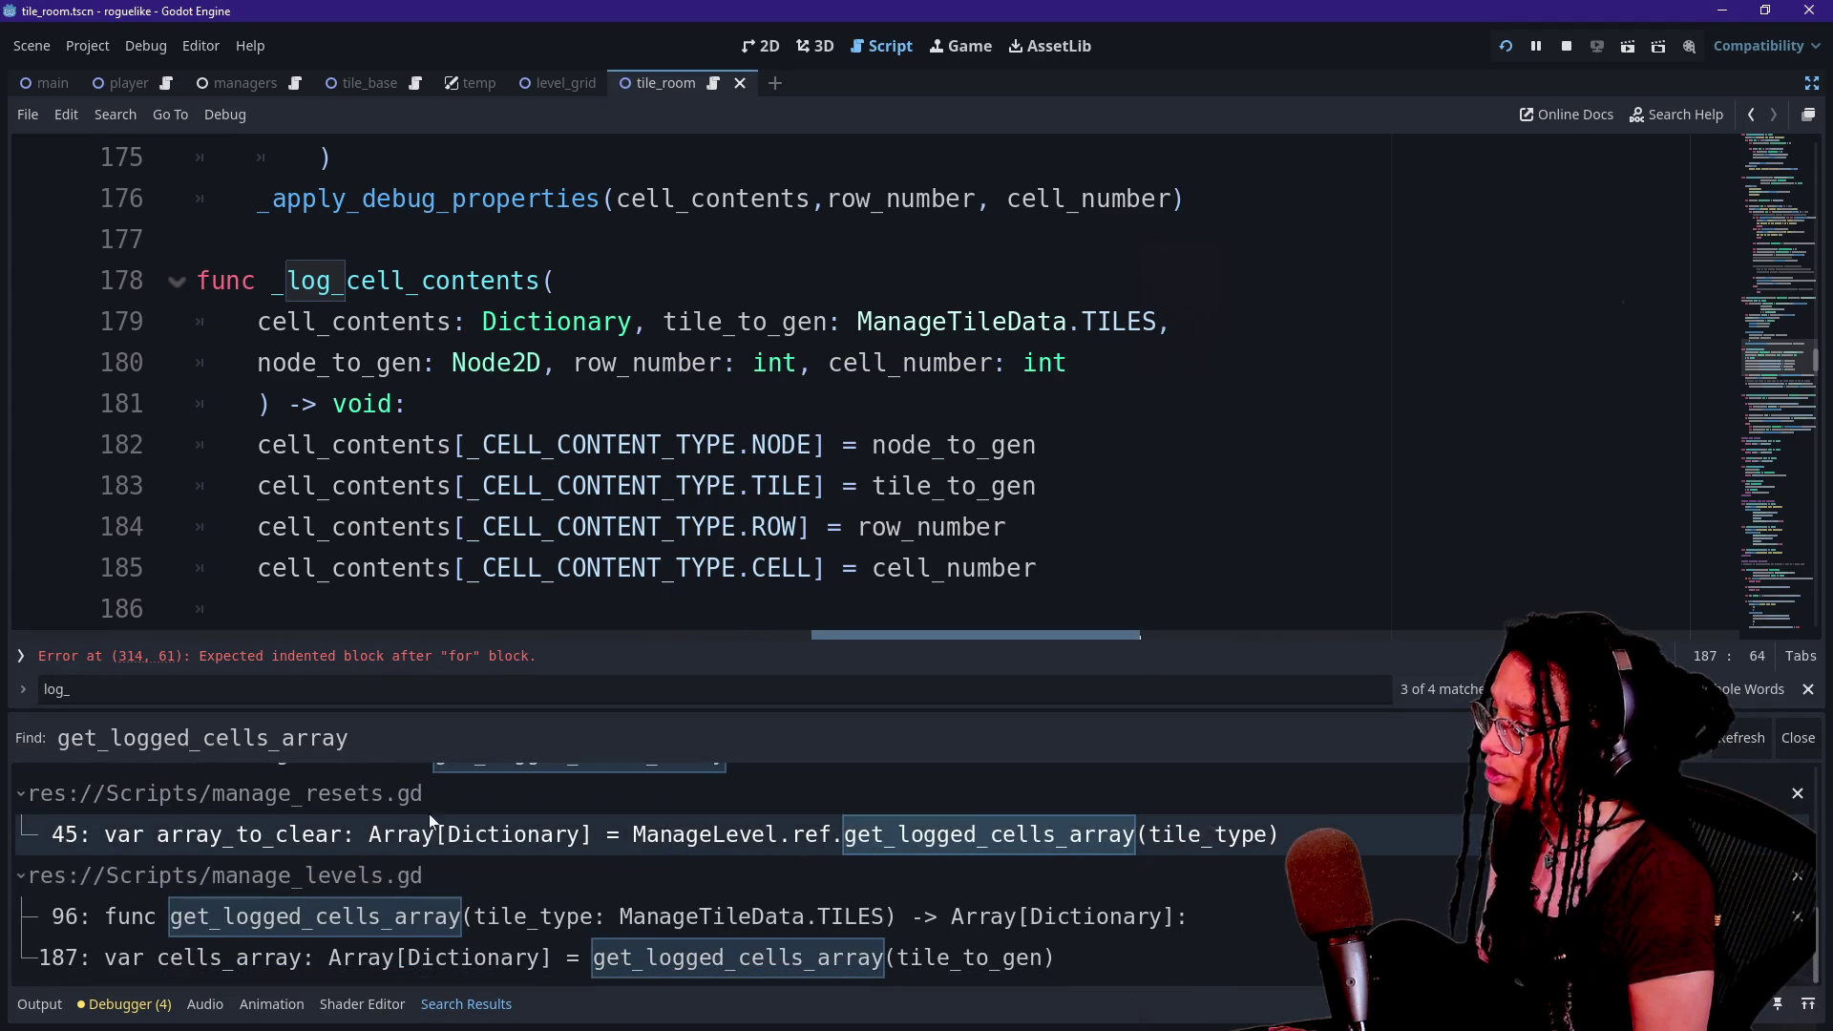
{"action": "key", "text": "ctrl+j"}
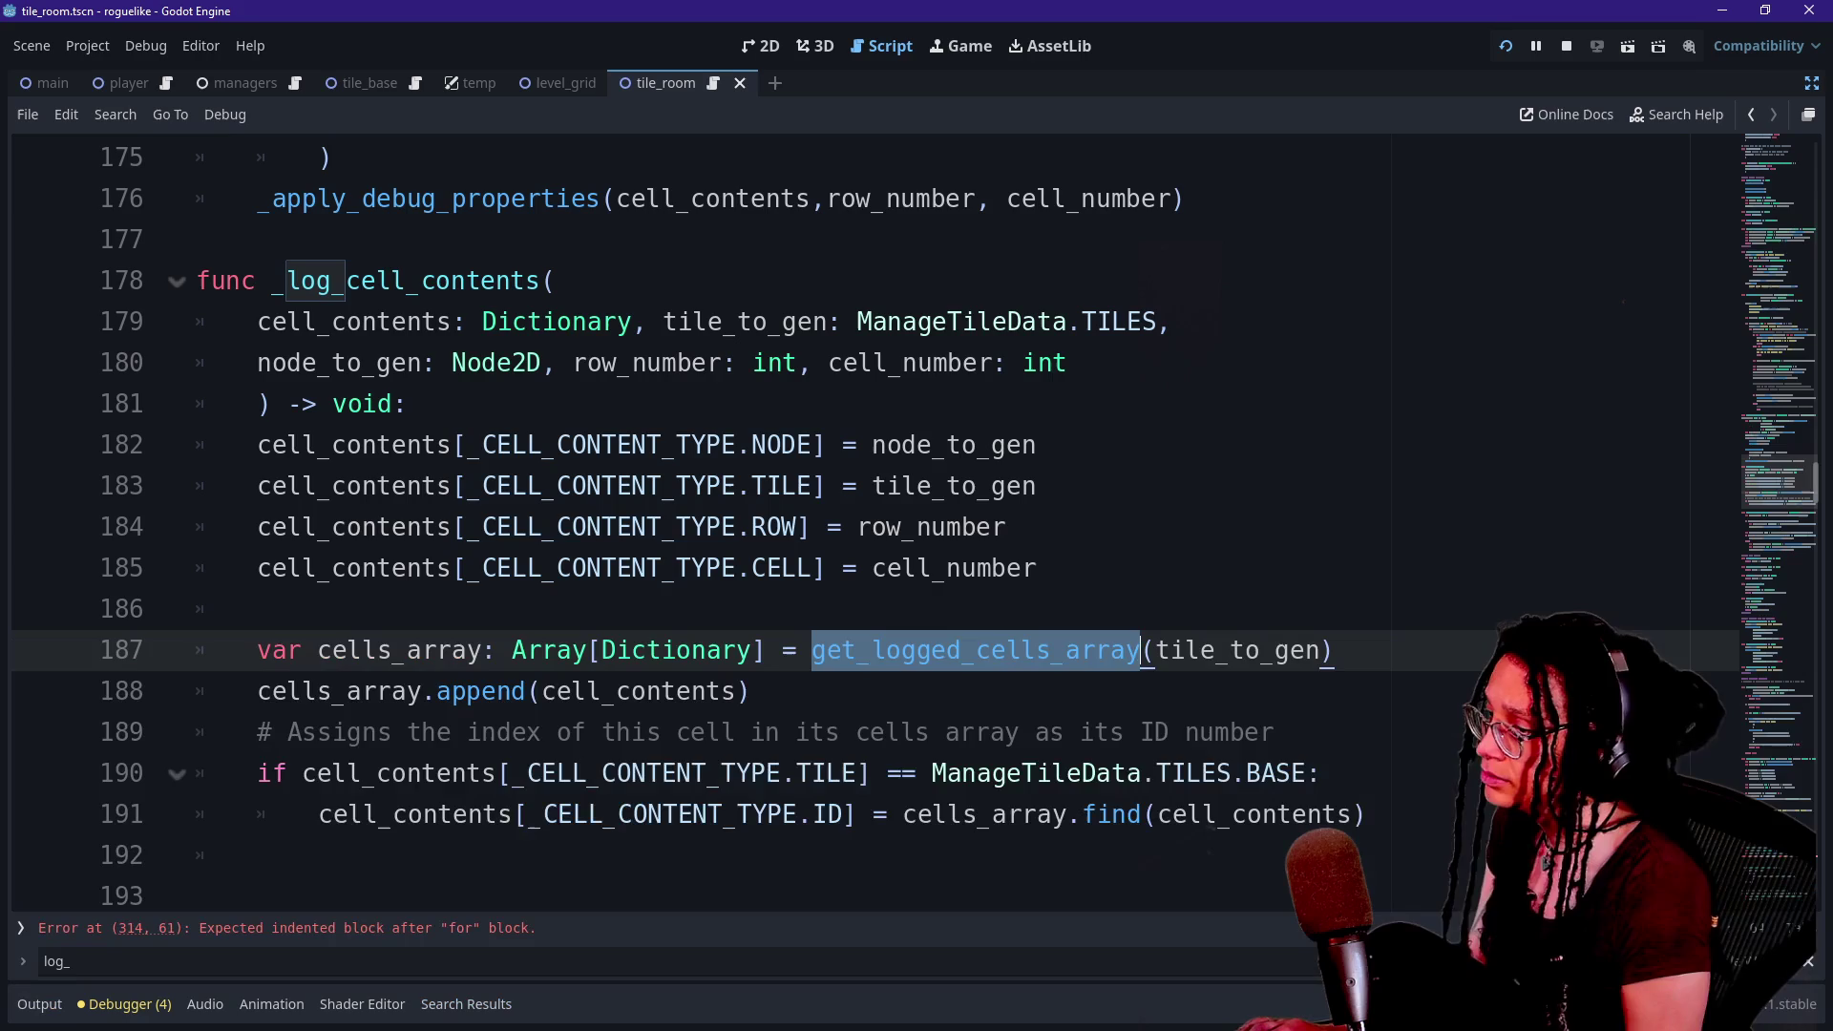
{"action": "left_click", "coordinate": [1771, 453]}
{"action": "left_click_drag", "start_coordinate": [1771, 453], "coordinate": [1797, 749]}
{"action": "left_click", "coordinate": [318, 590]}
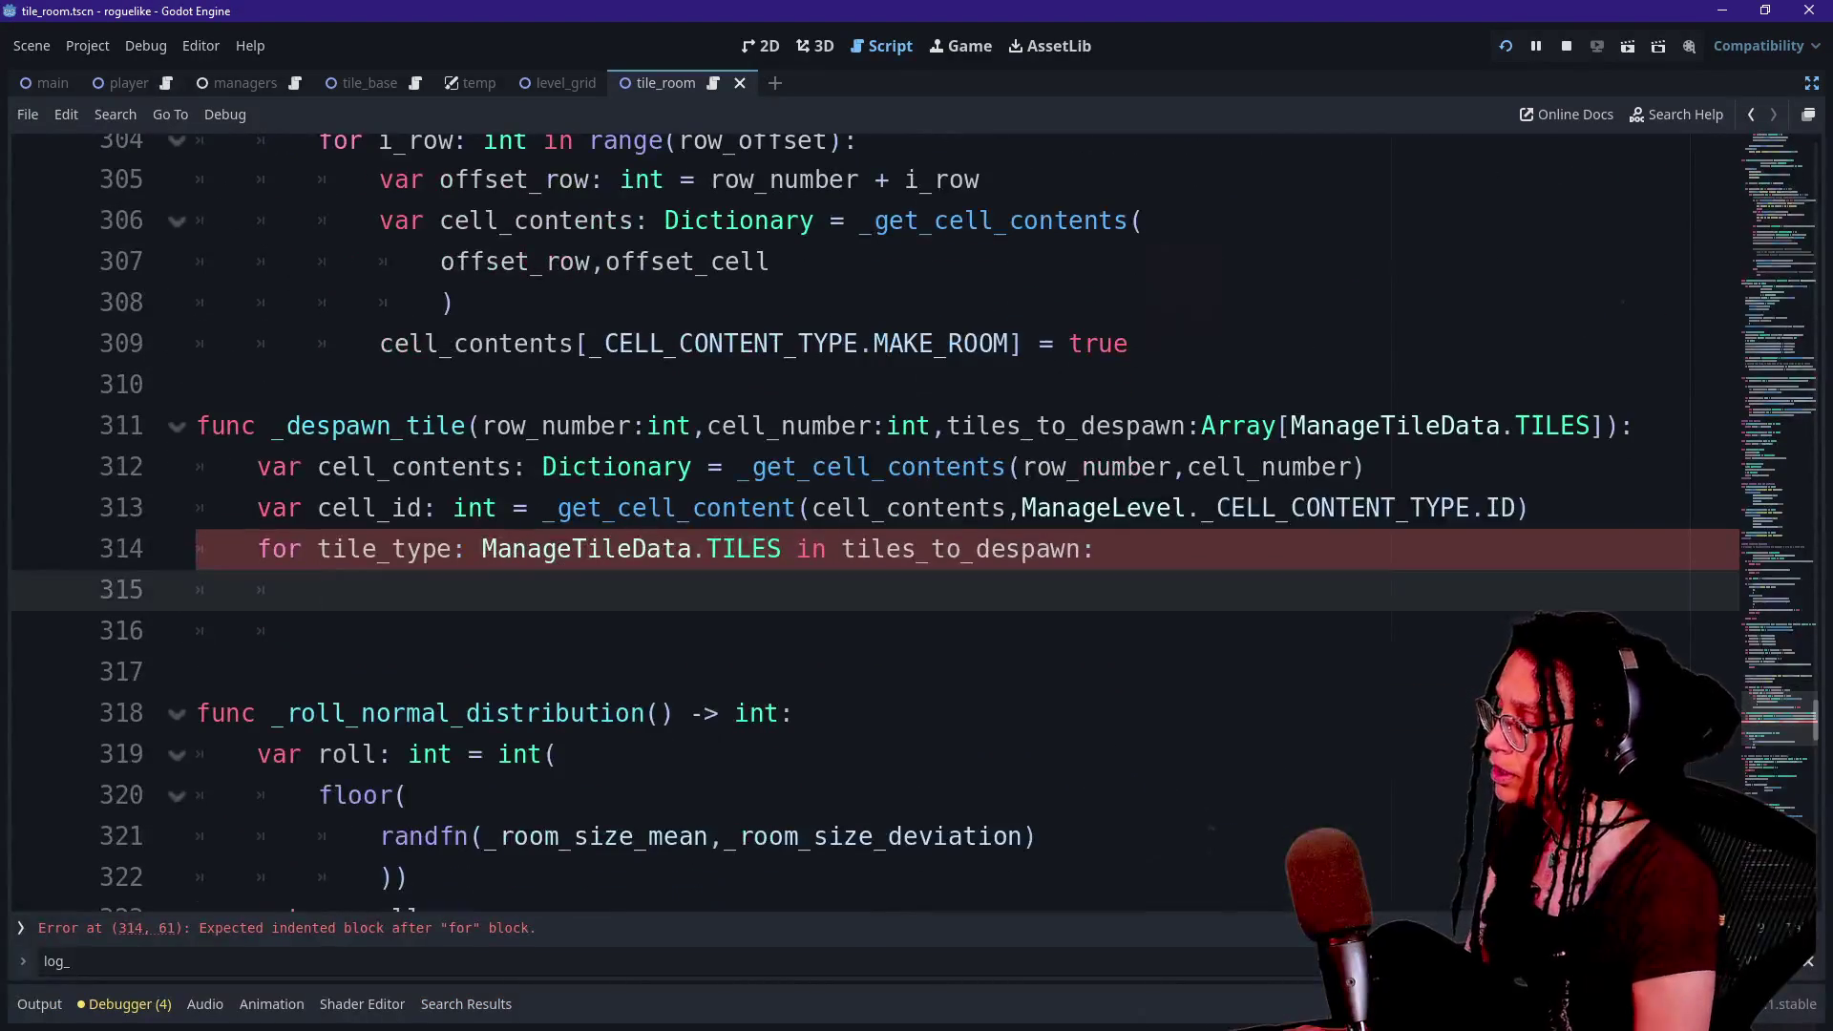
- Write var cell_array: Array[Dictionary] on line 315, then exit distraction-free mode to restore the docks
{"action": "key", "text": "BackSpace"}
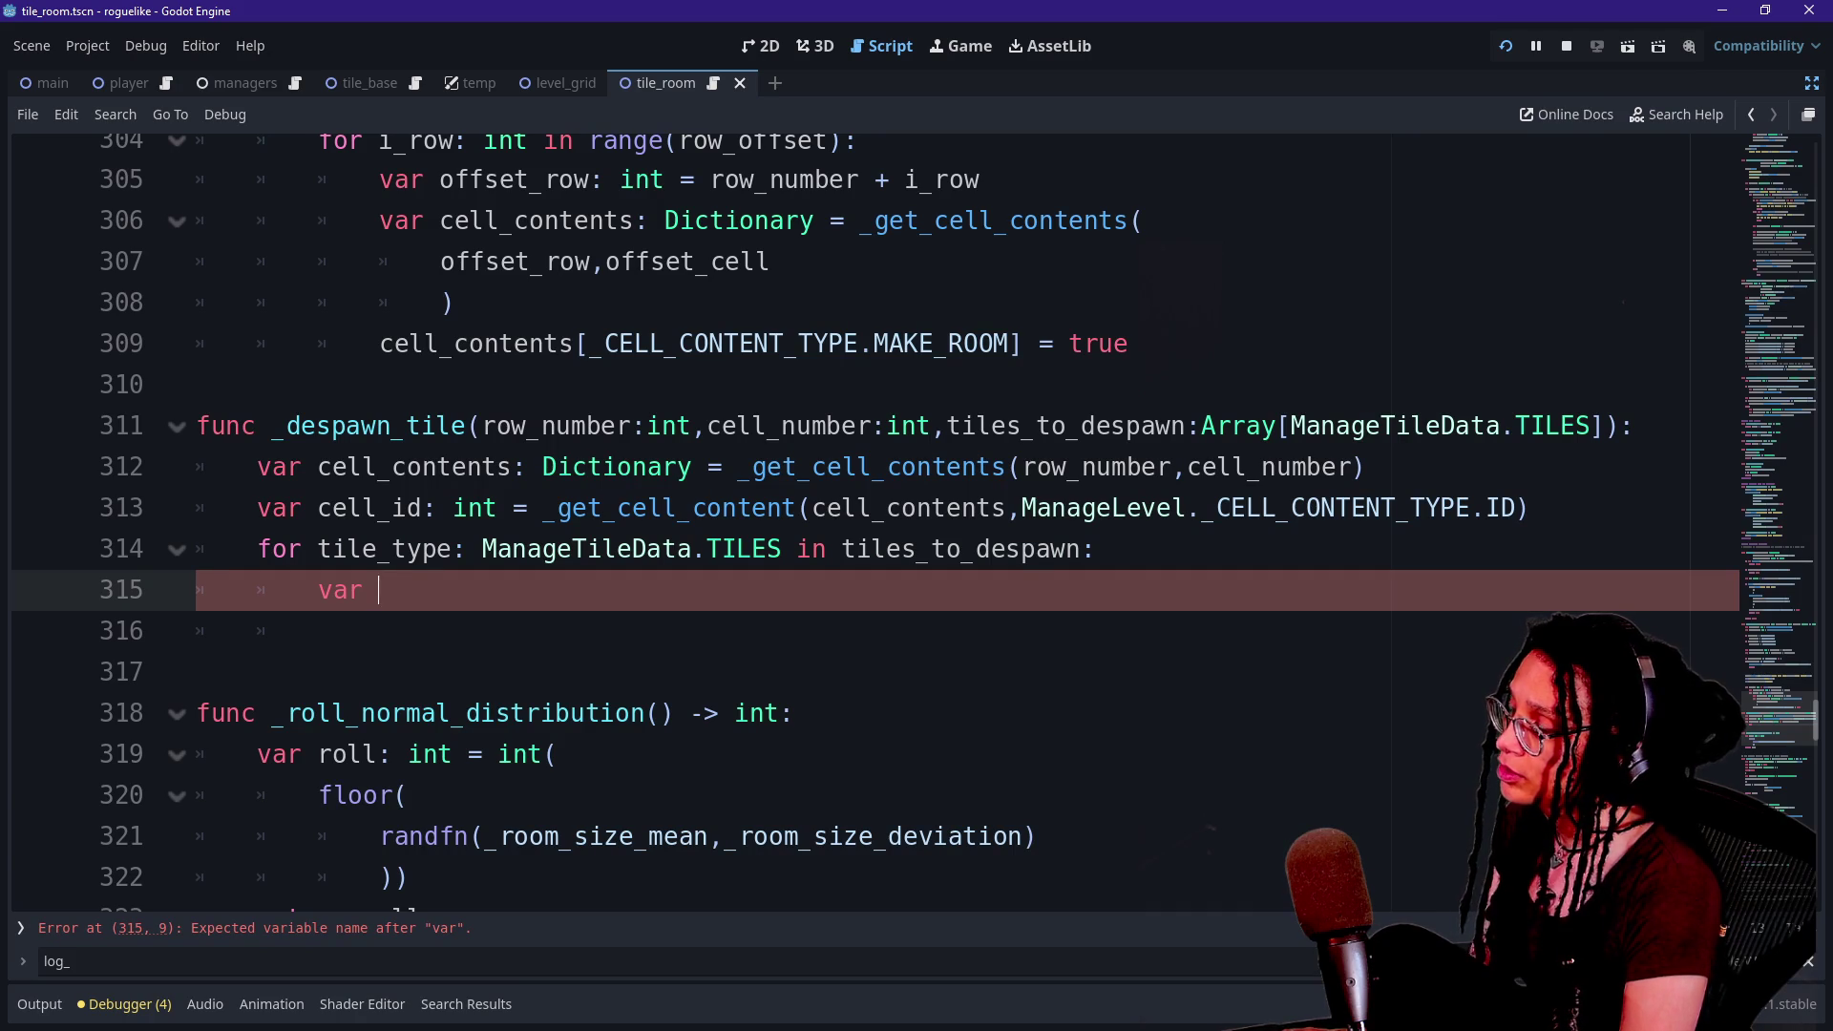
{"action": "type", "text": "ll_array:"}
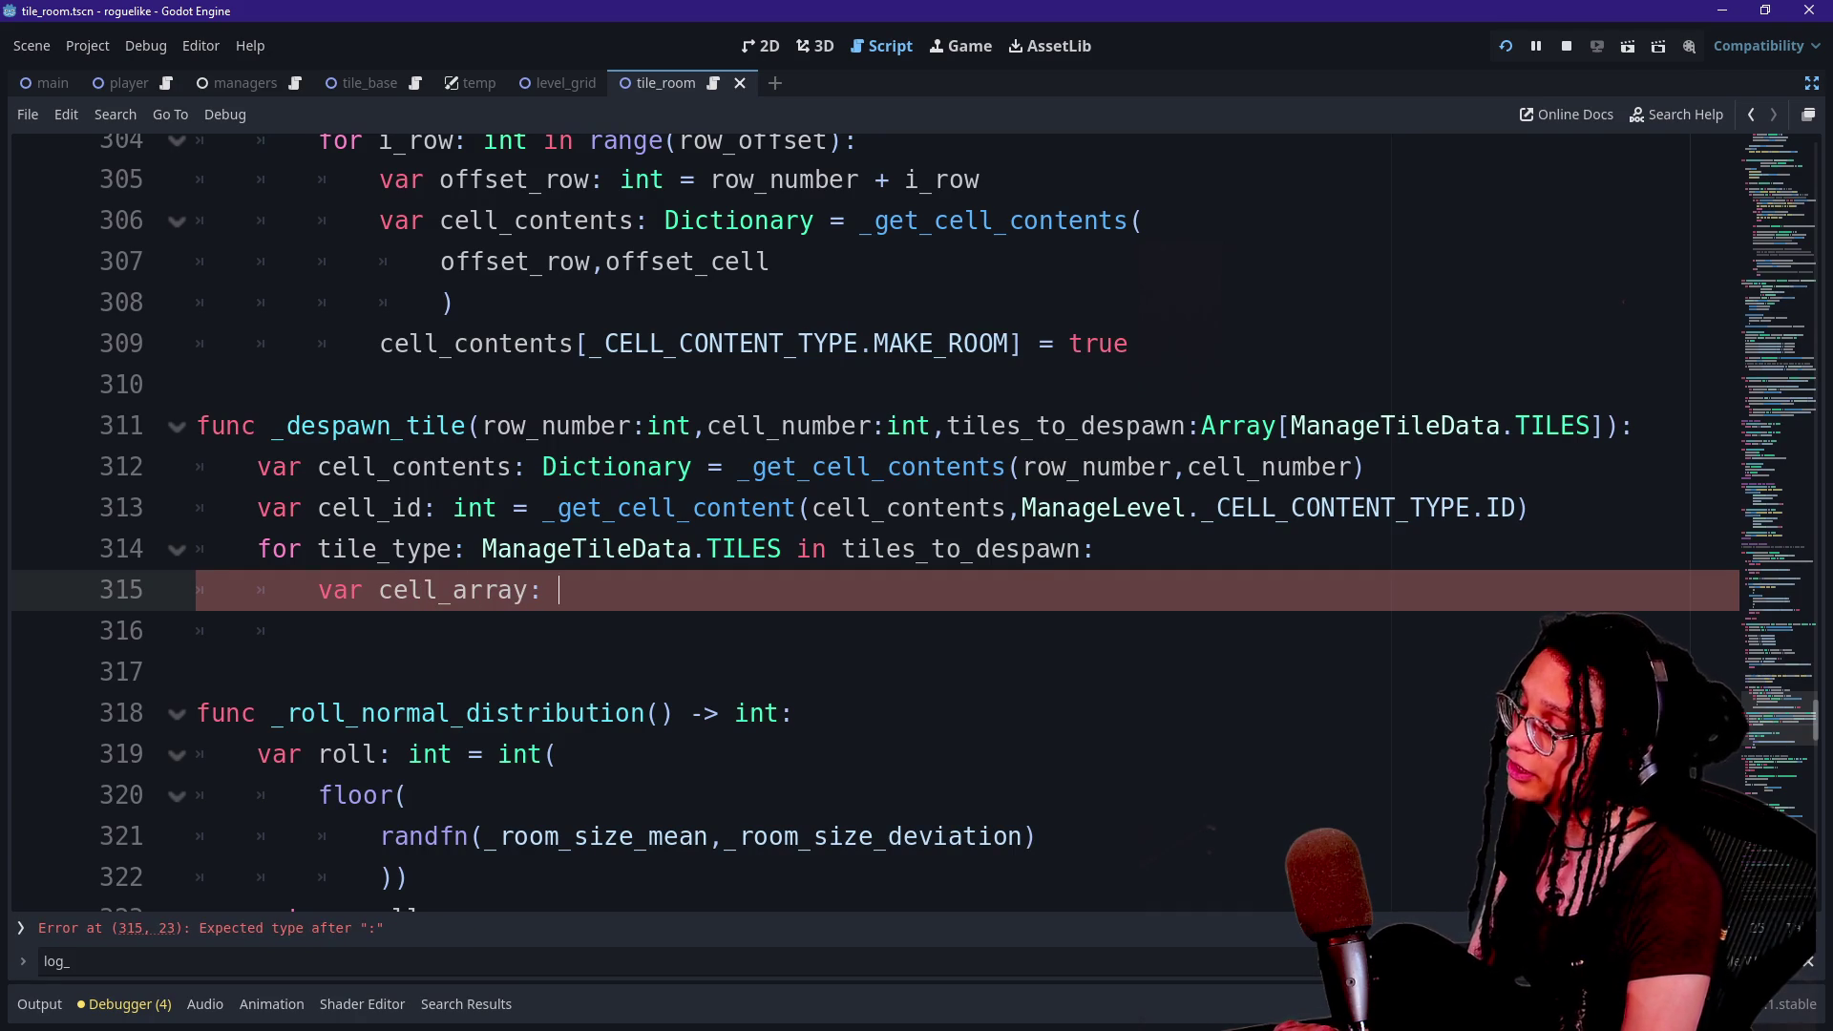
{"action": "type", "text": " Array[Dictionaru]"}
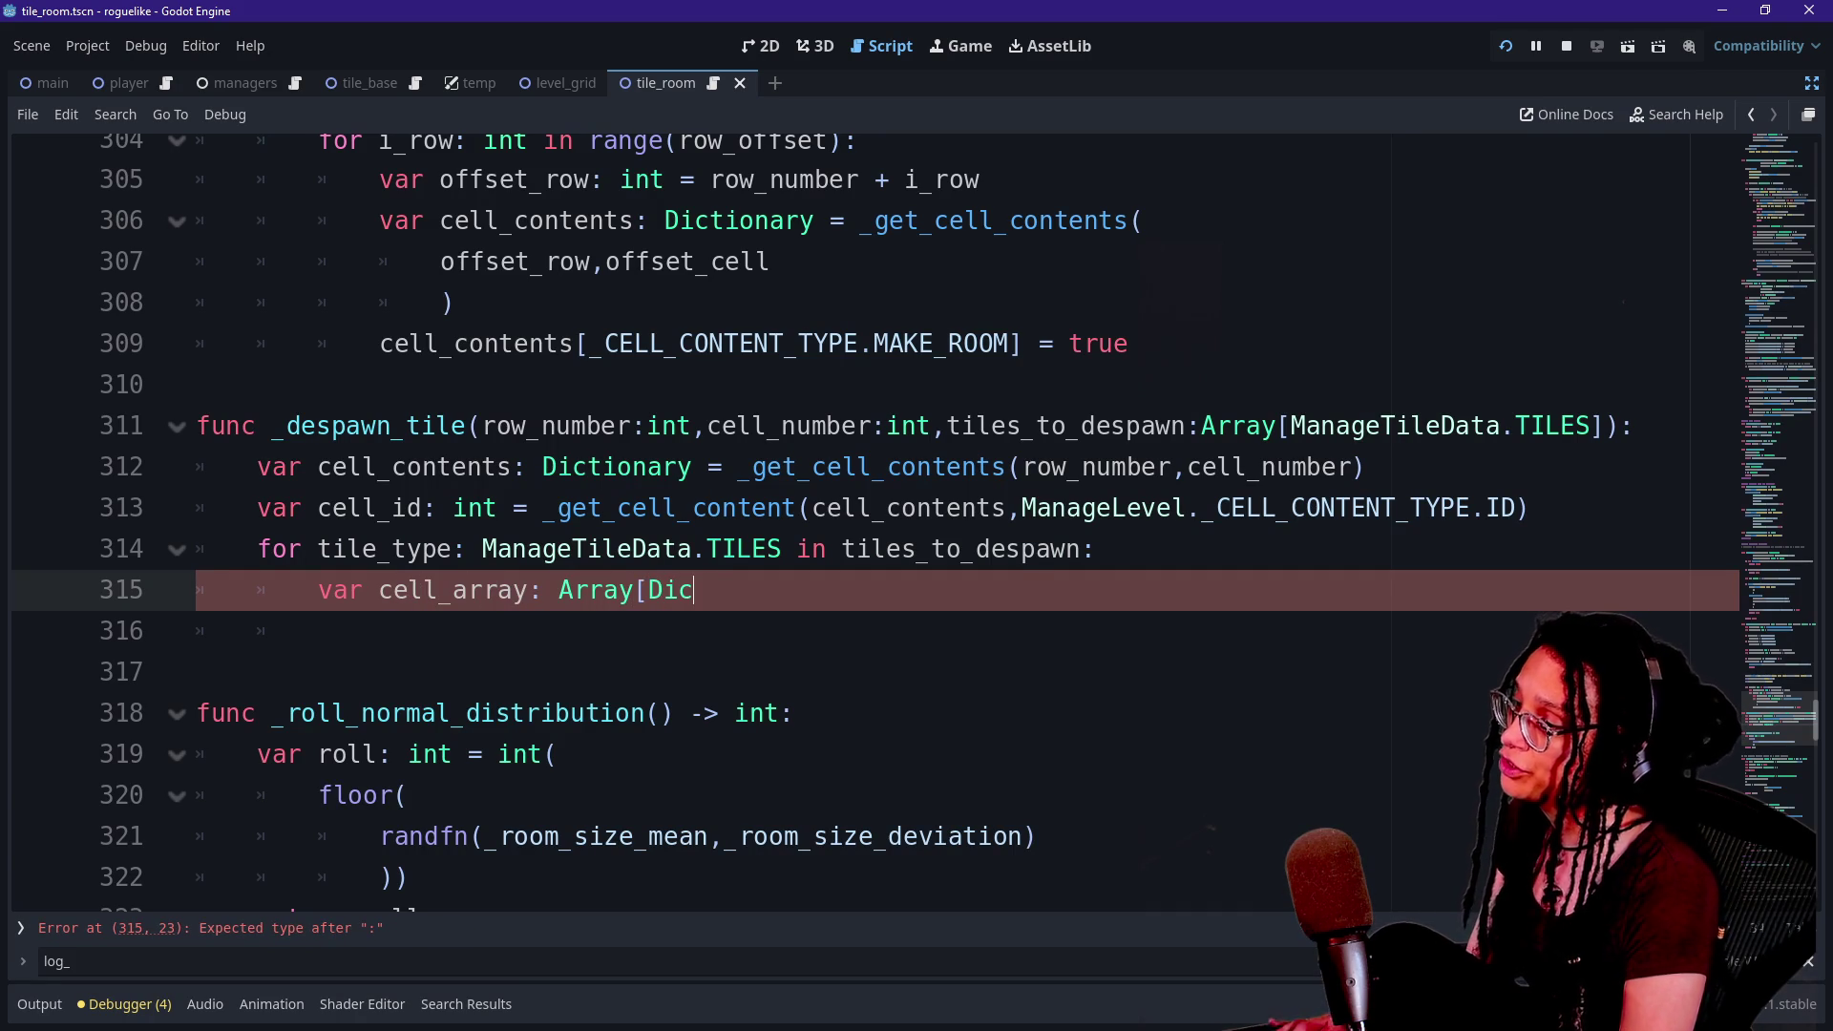
{"action": "type", "text": "]"}
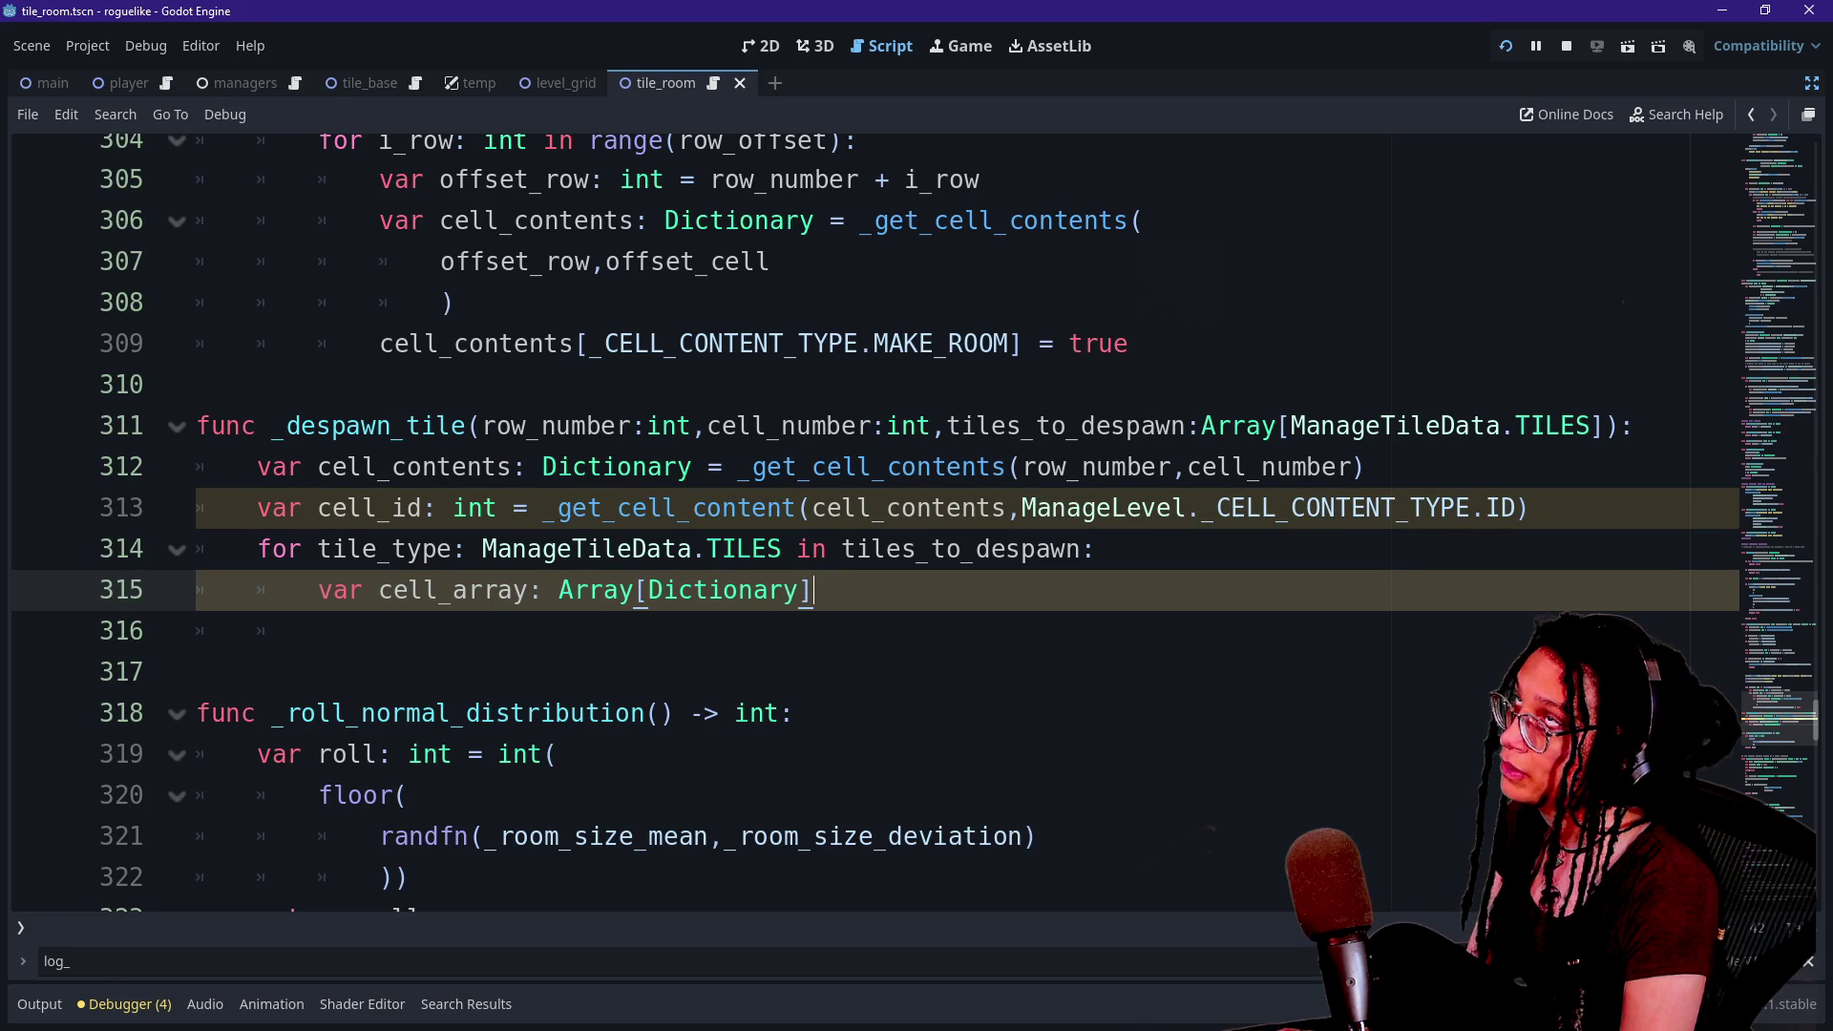
{"action": "key", "text": "ctrl+shift+F11"}
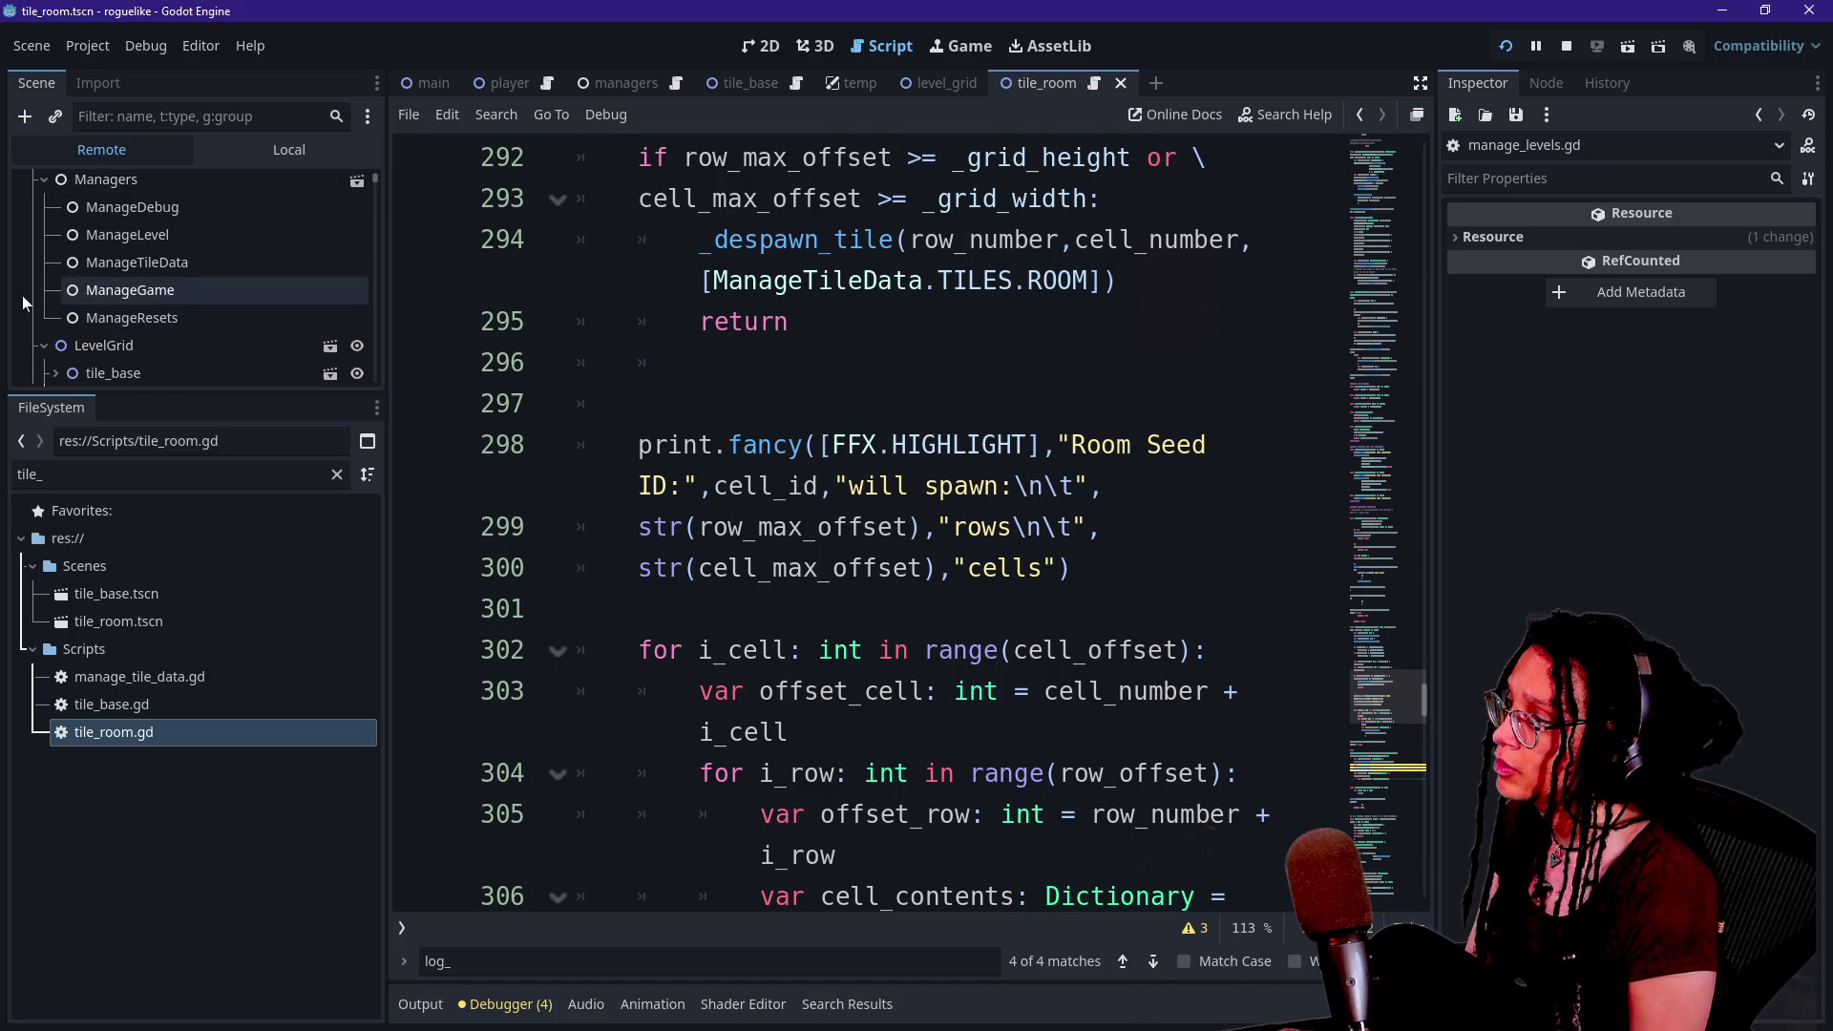
- Expand running ManageLevel's Logged Cells Base array (544 entries), then return to full-width script editing
{"action": "left_click", "coordinate": [51, 239]}
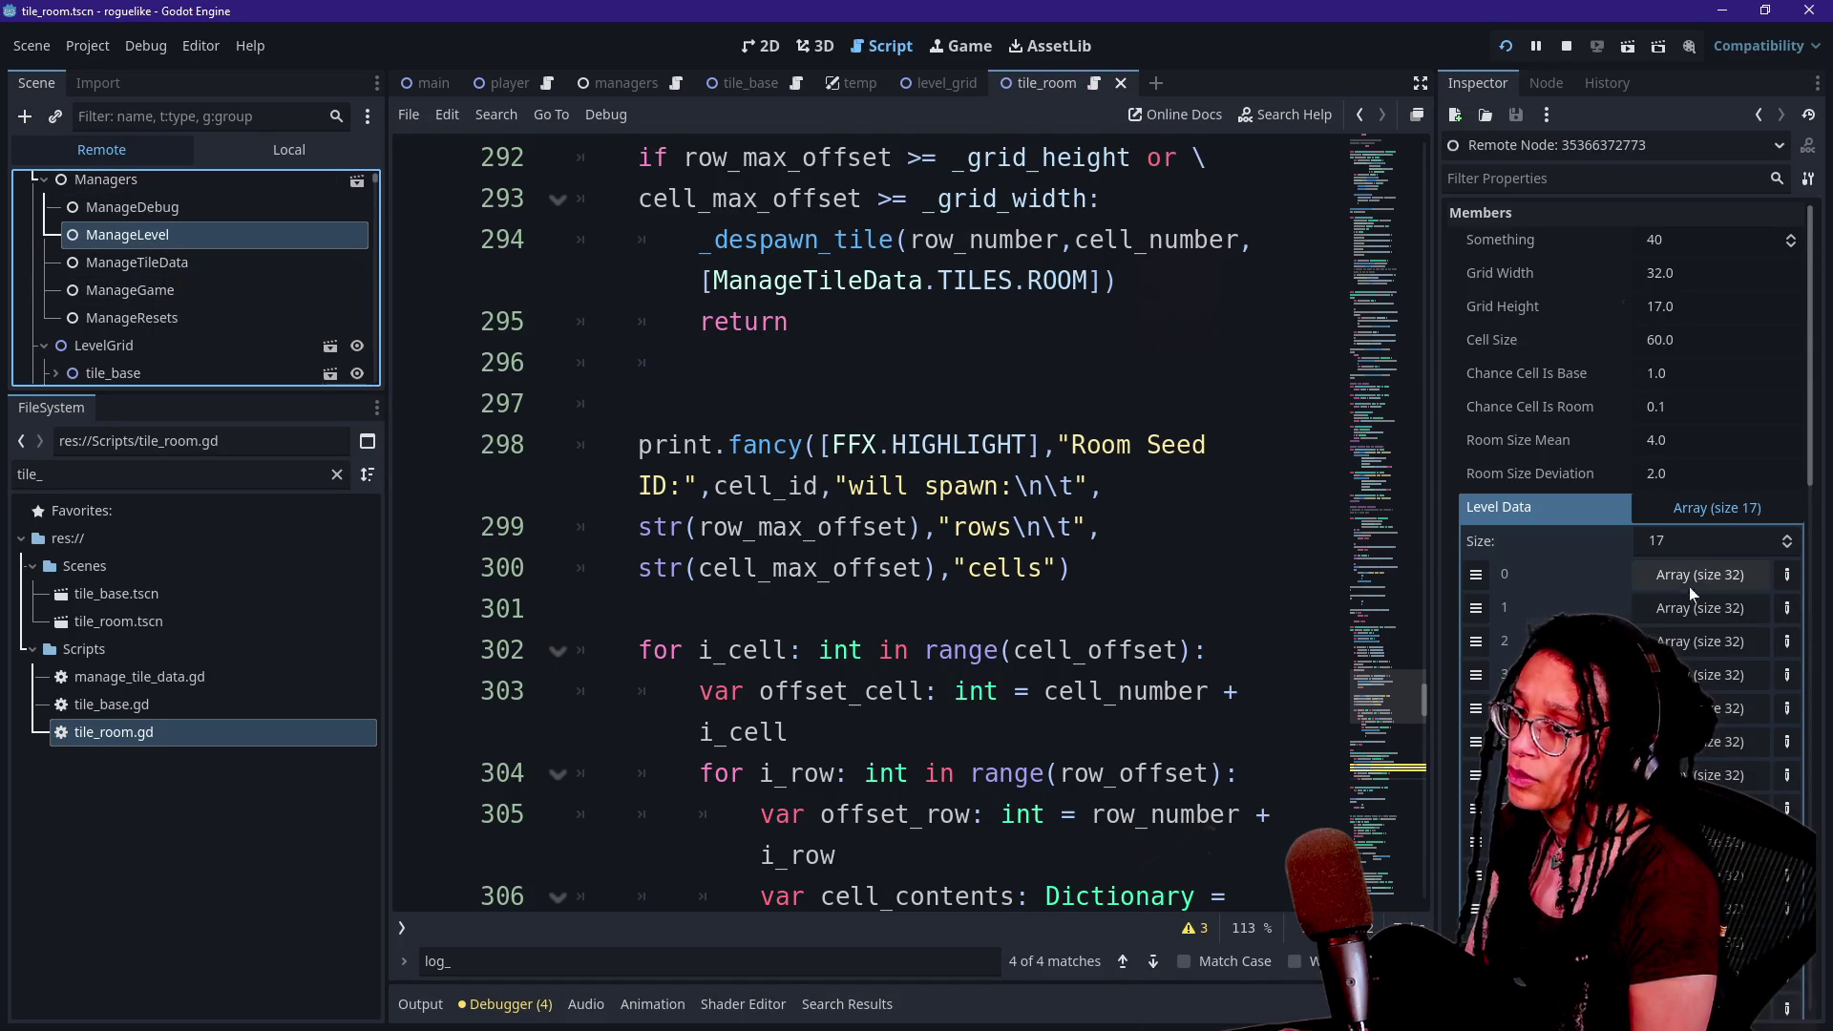
{"action": "left_click", "coordinate": [1692, 517]}
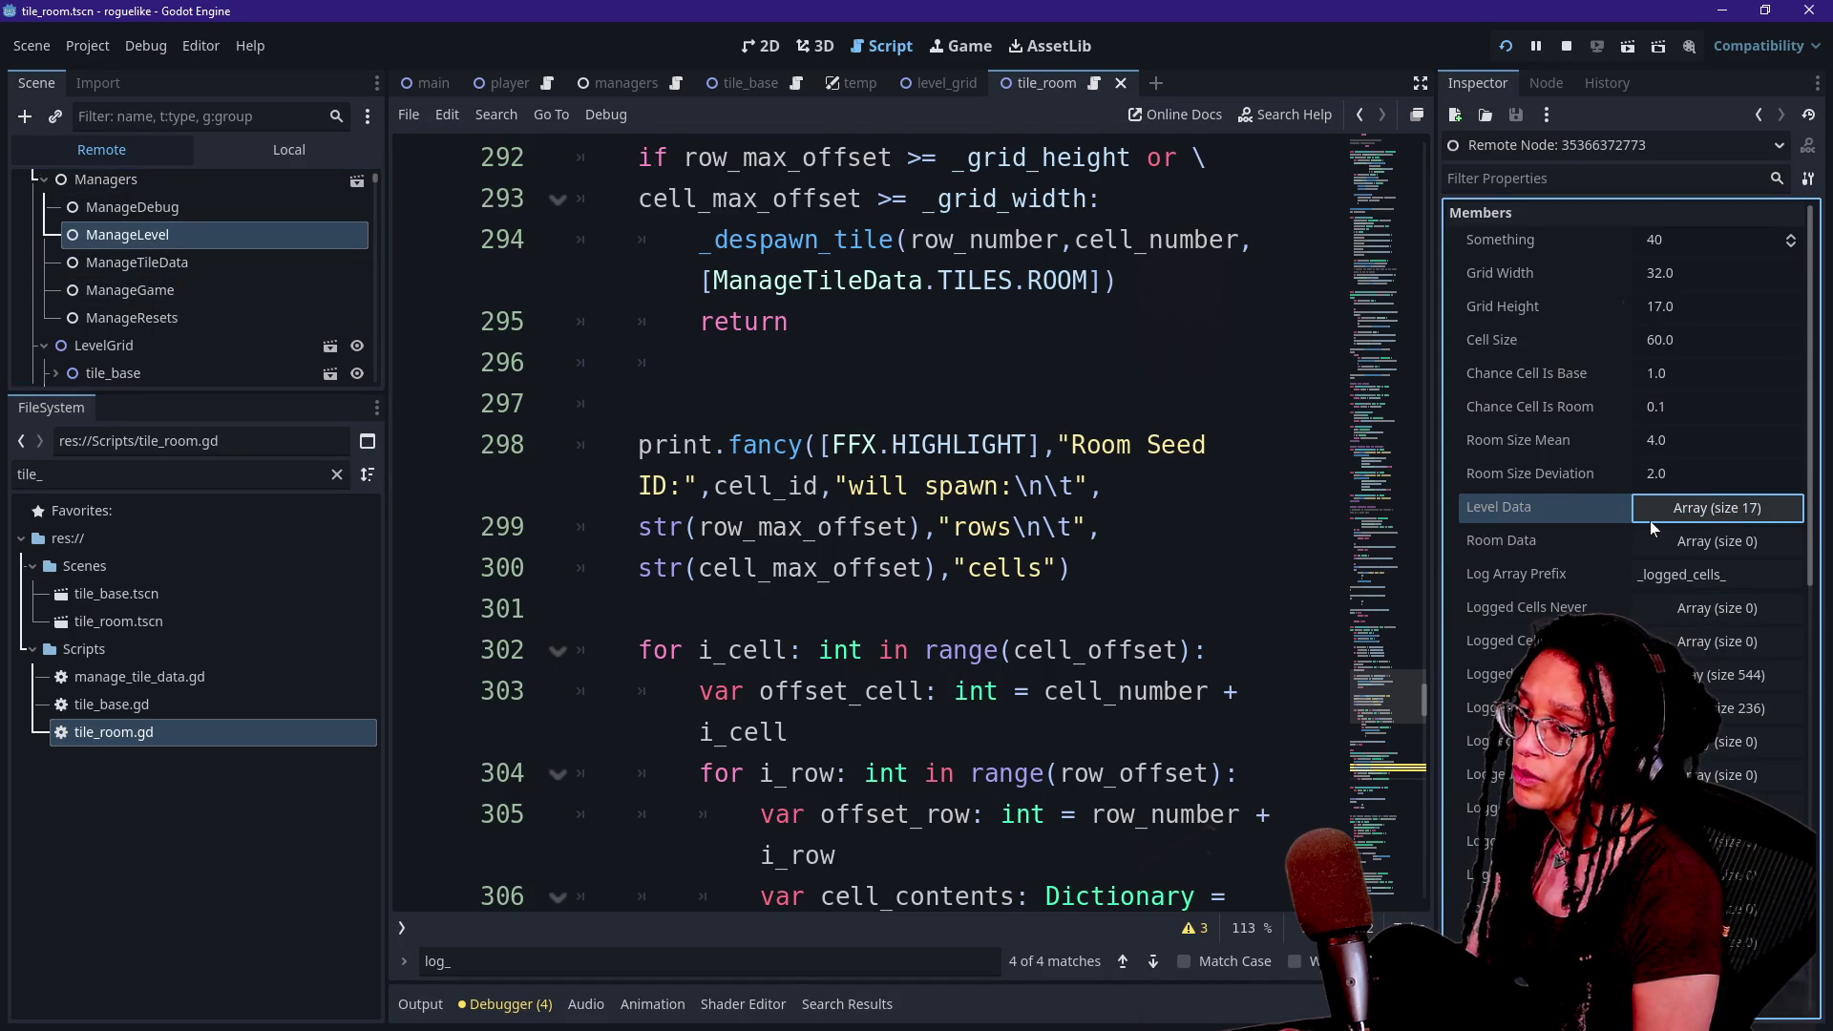
{"action": "scroll", "coordinate": [1662, 534], "scroll_direction": "down", "scroll_amount": 1}
{"action": "left_click", "coordinate": [1688, 573]}
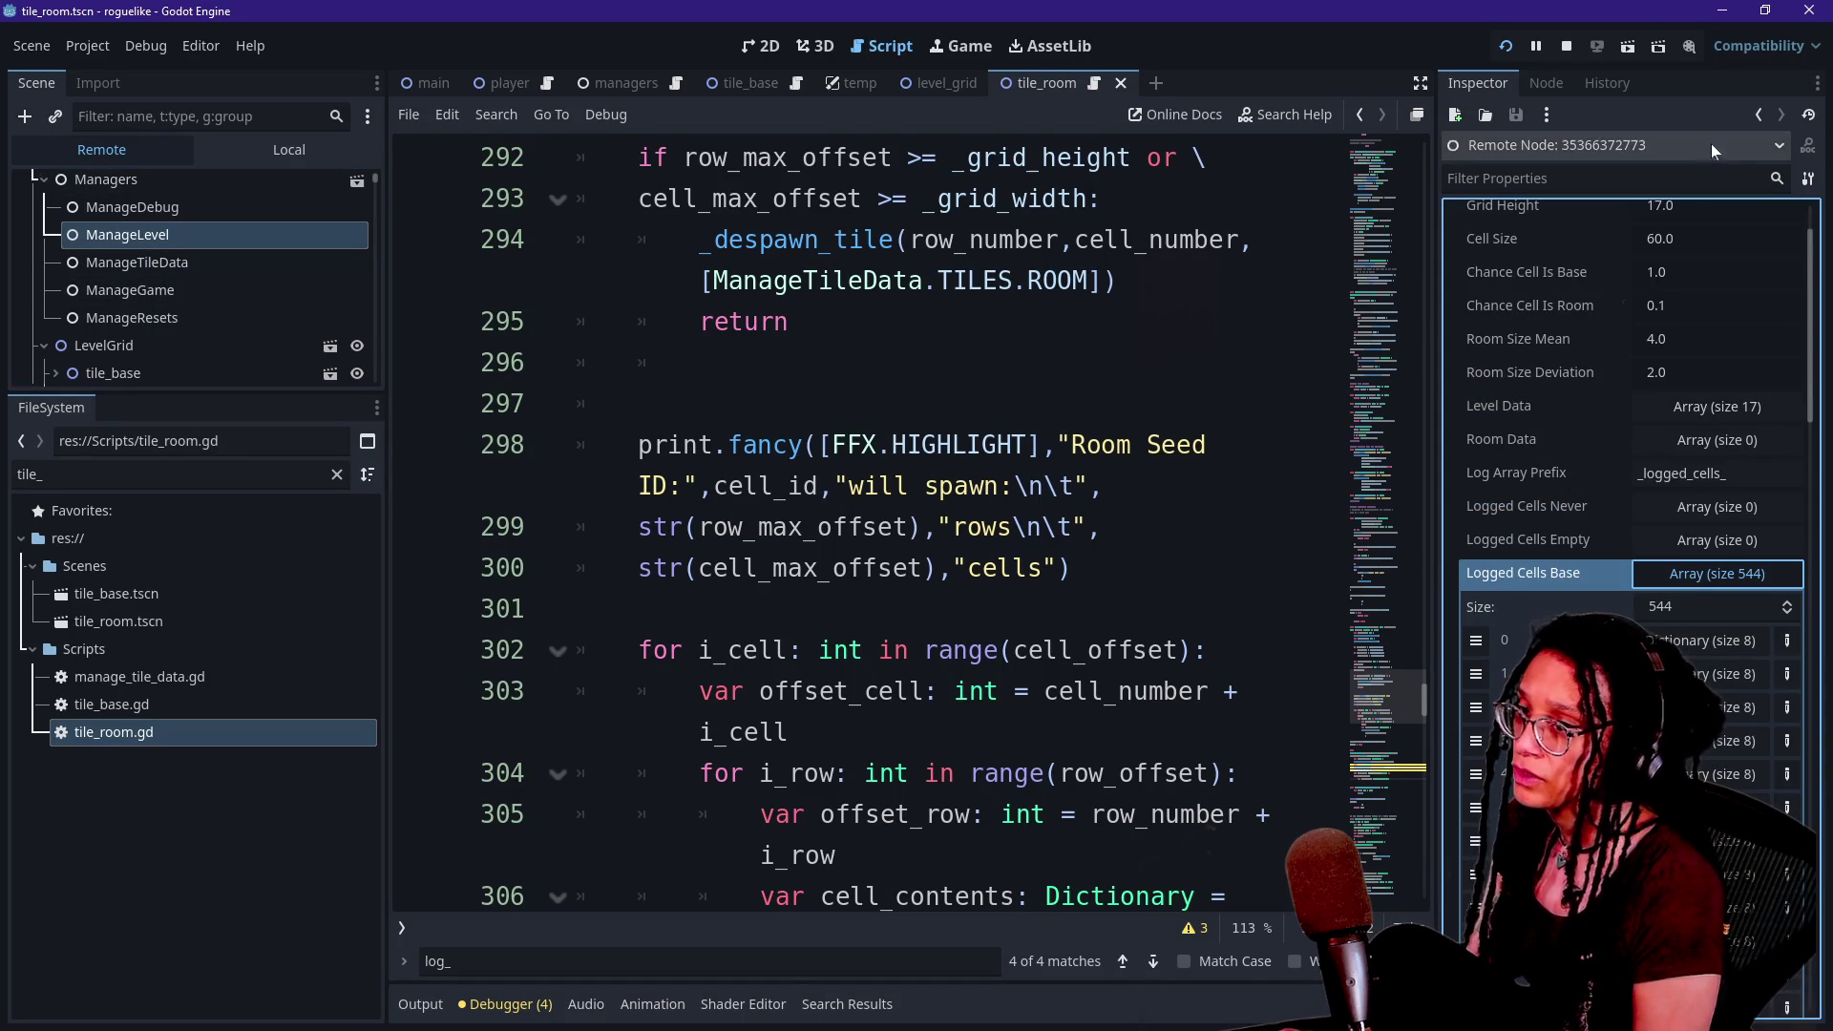
{"action": "left_click", "coordinate": [700, 363]}
{"action": "key", "text": "ctrl+shift+F11"}
{"action": "left_click", "coordinate": [258, 526]}
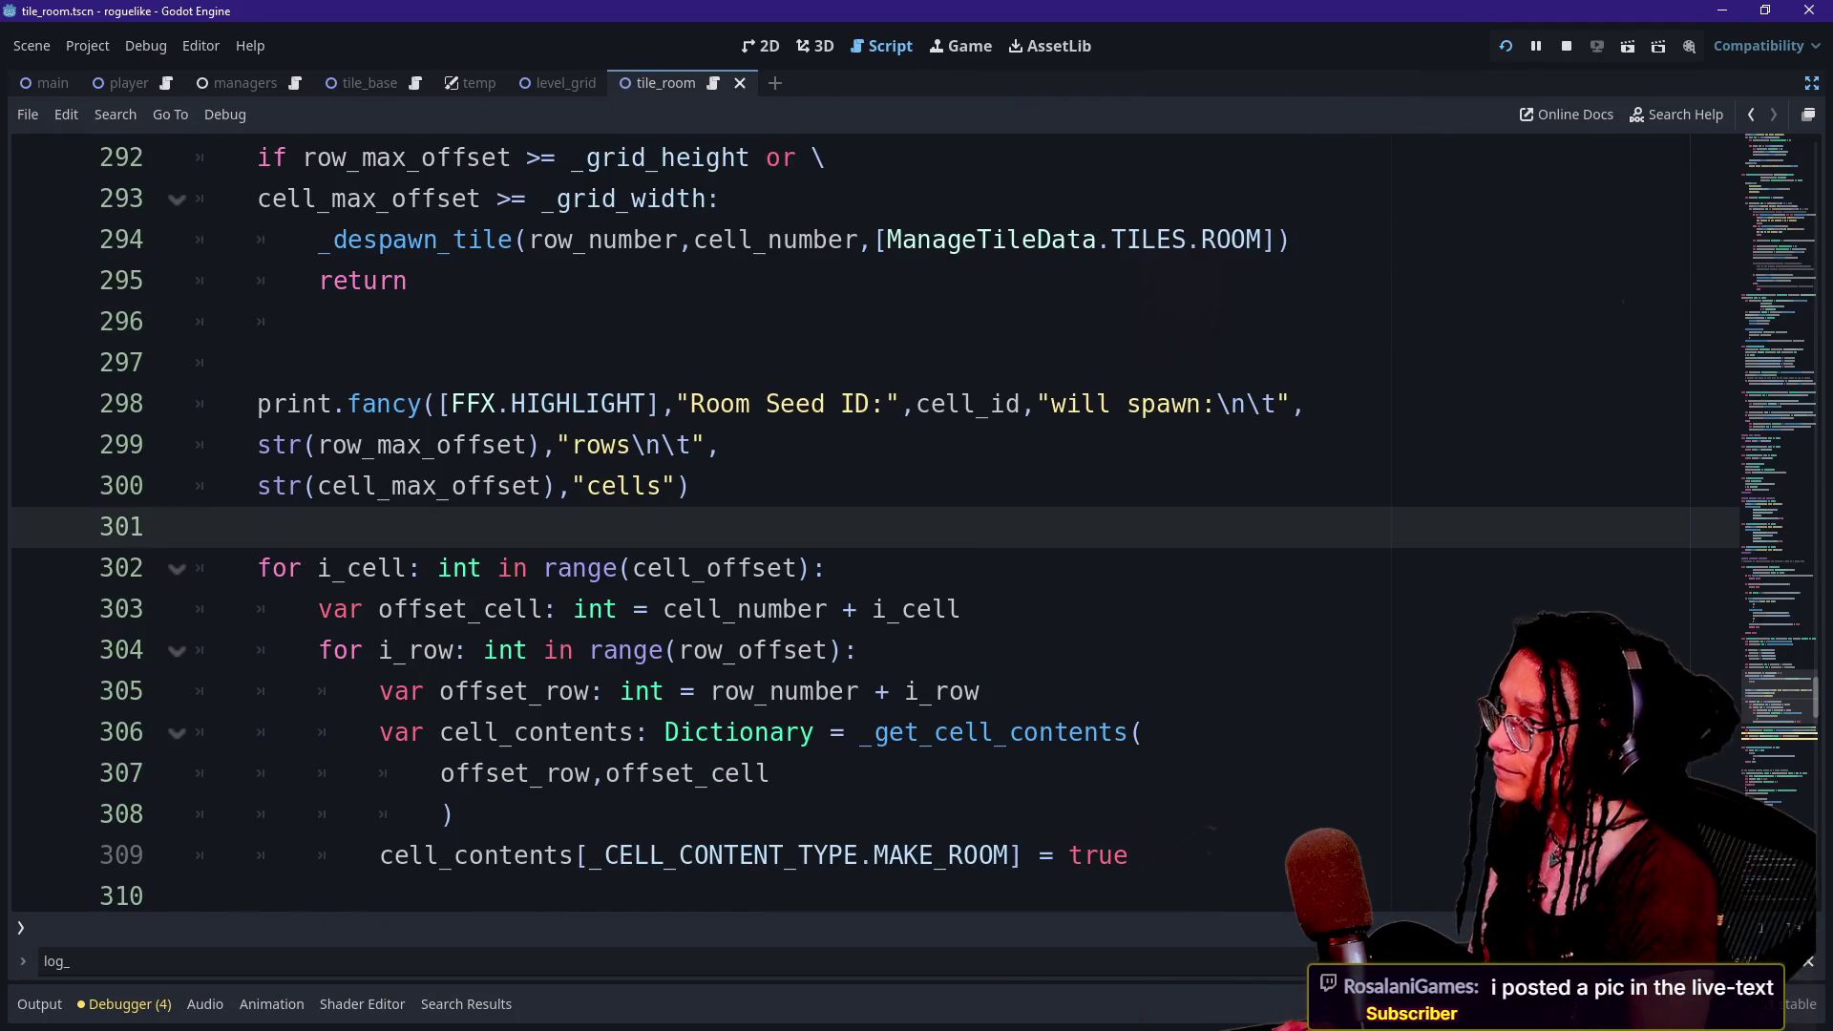
- Add the loop 'for dictionary: Dictionary in cell_array:' with an indented body line
{"action": "scroll", "coordinate": [859, 525], "scroll_direction": "down", "scroll_amount": 5}
{"action": "left_click", "coordinate": [276, 526]}
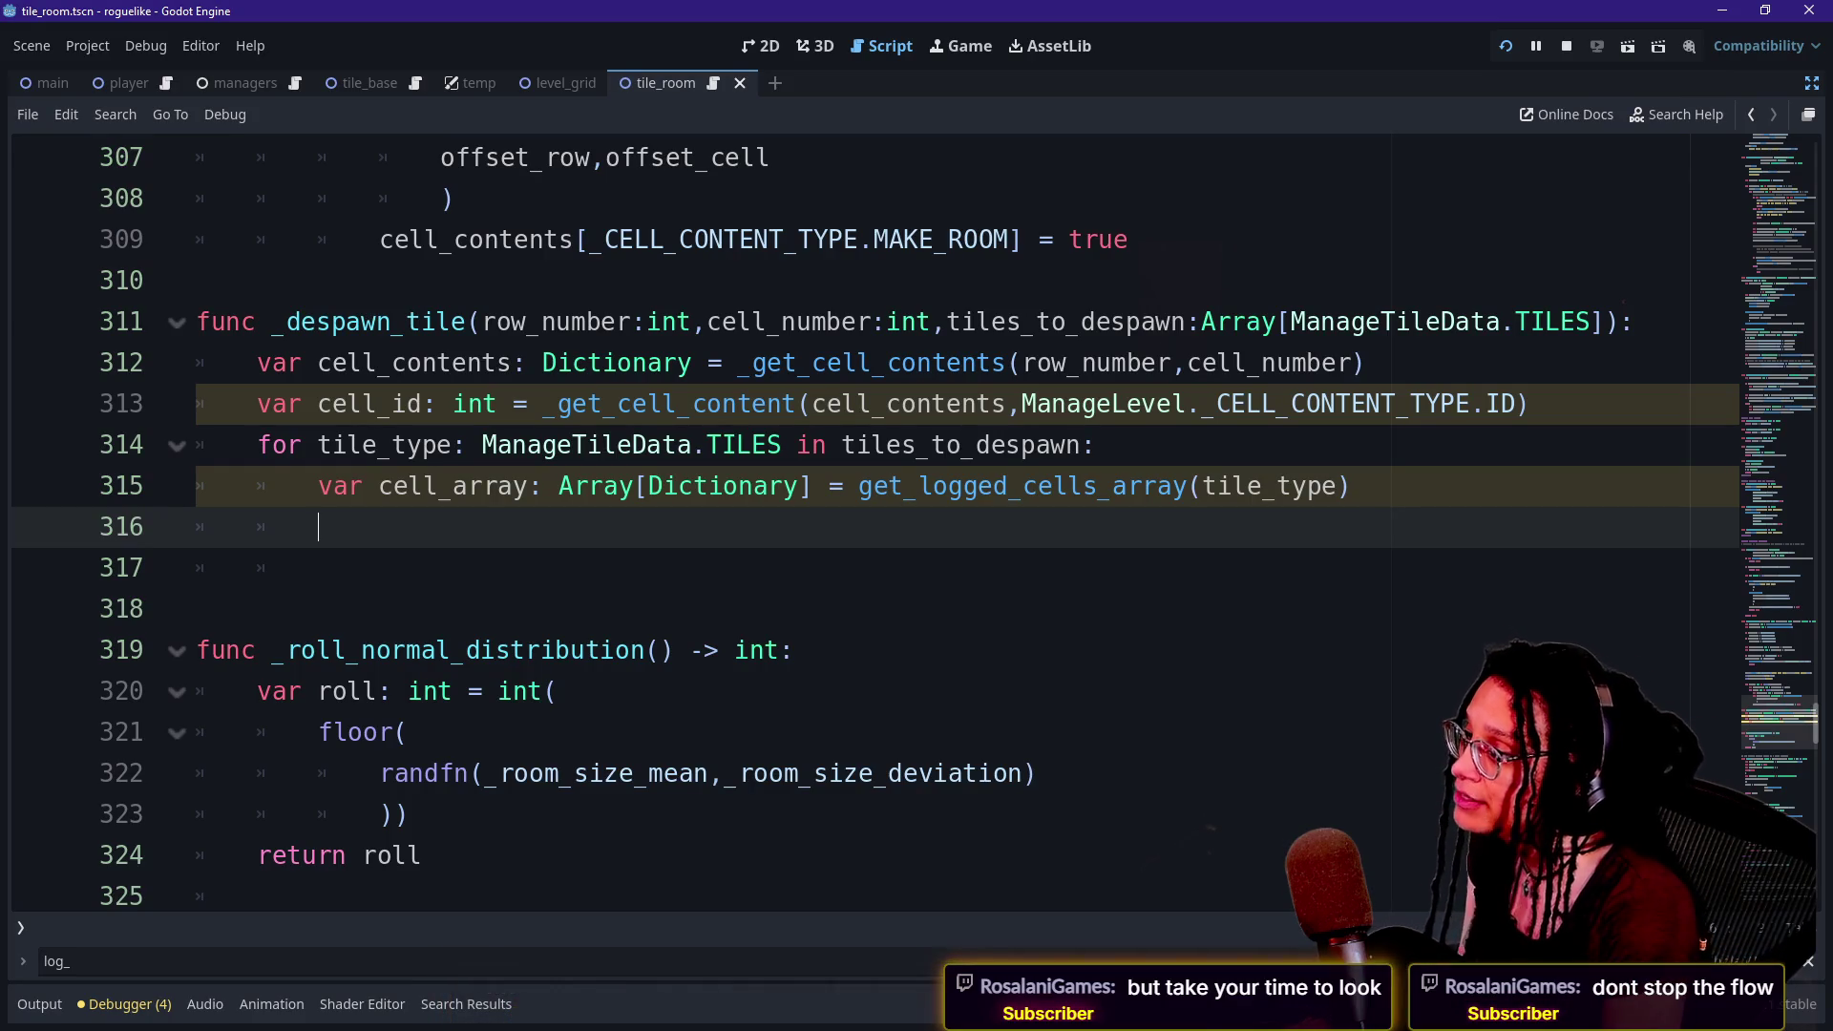
{"action": "type", "text": "for"}
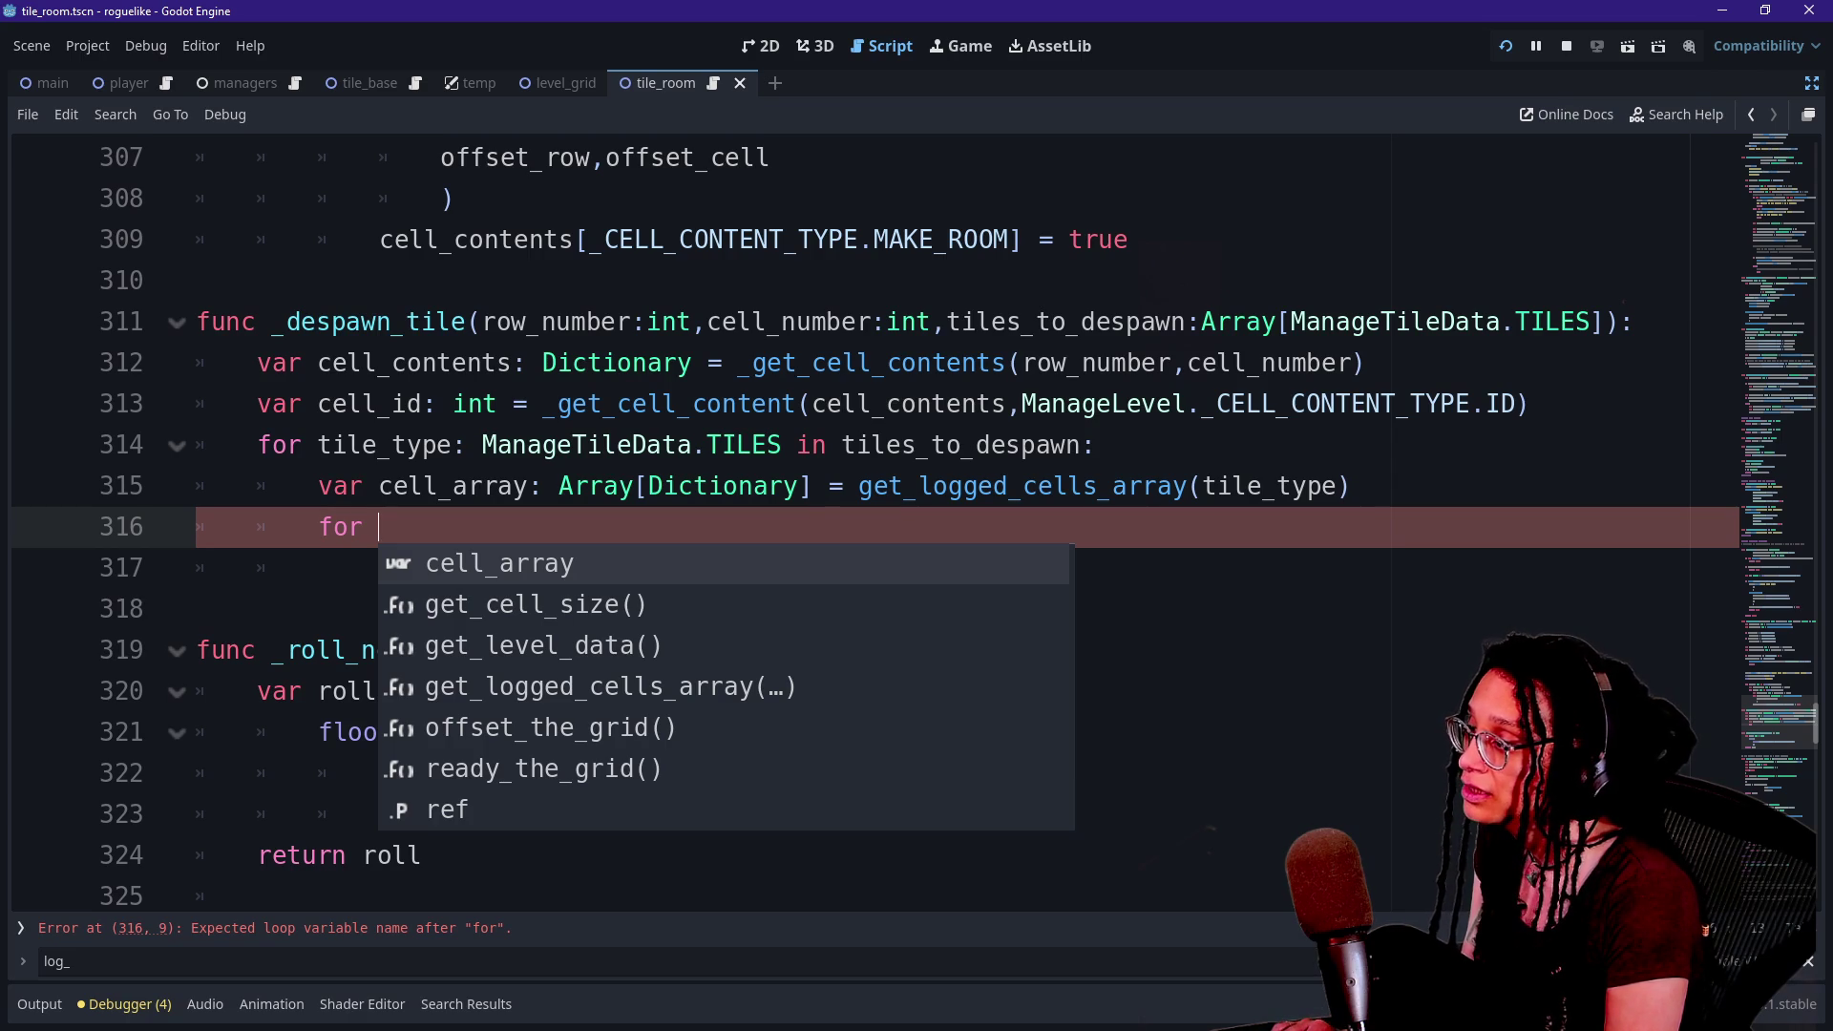
{"action": "type", "text": "dictionary: D"}
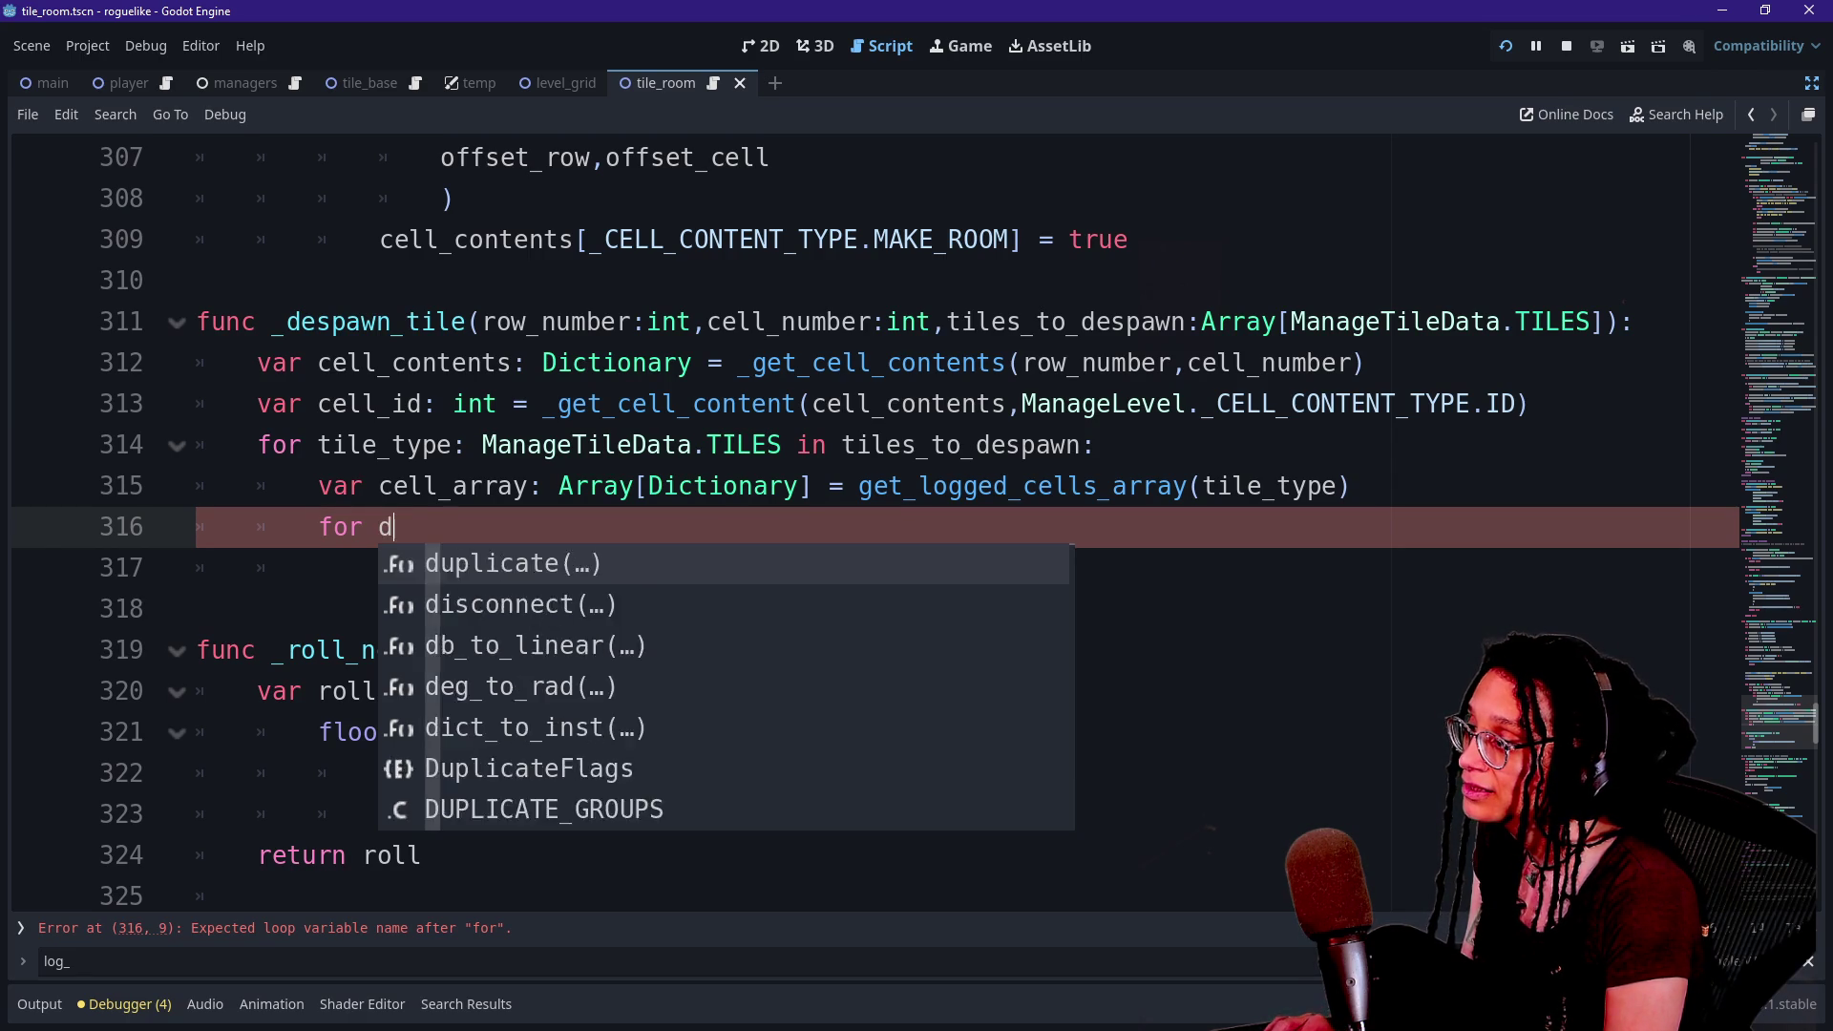
{"action": "type", "text": "ictionary"}
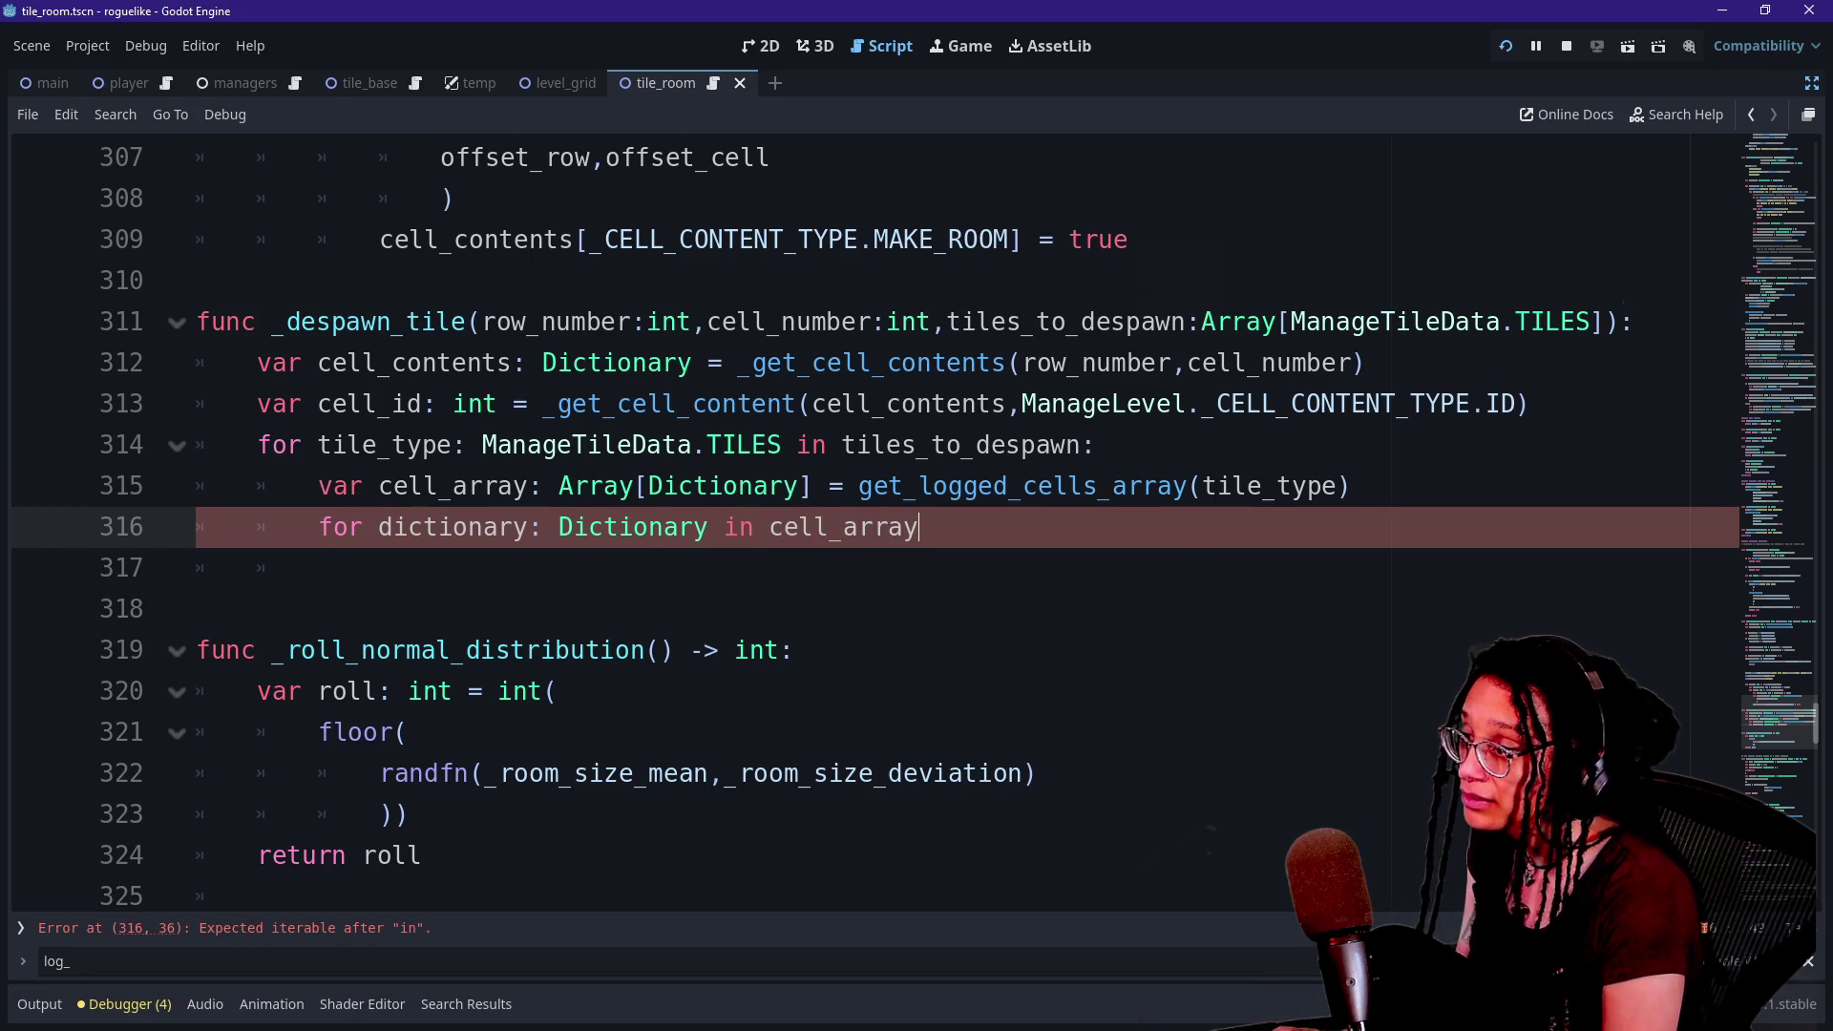
{"action": "type", "text": ":"}
{"action": "key", "text": "Return"}
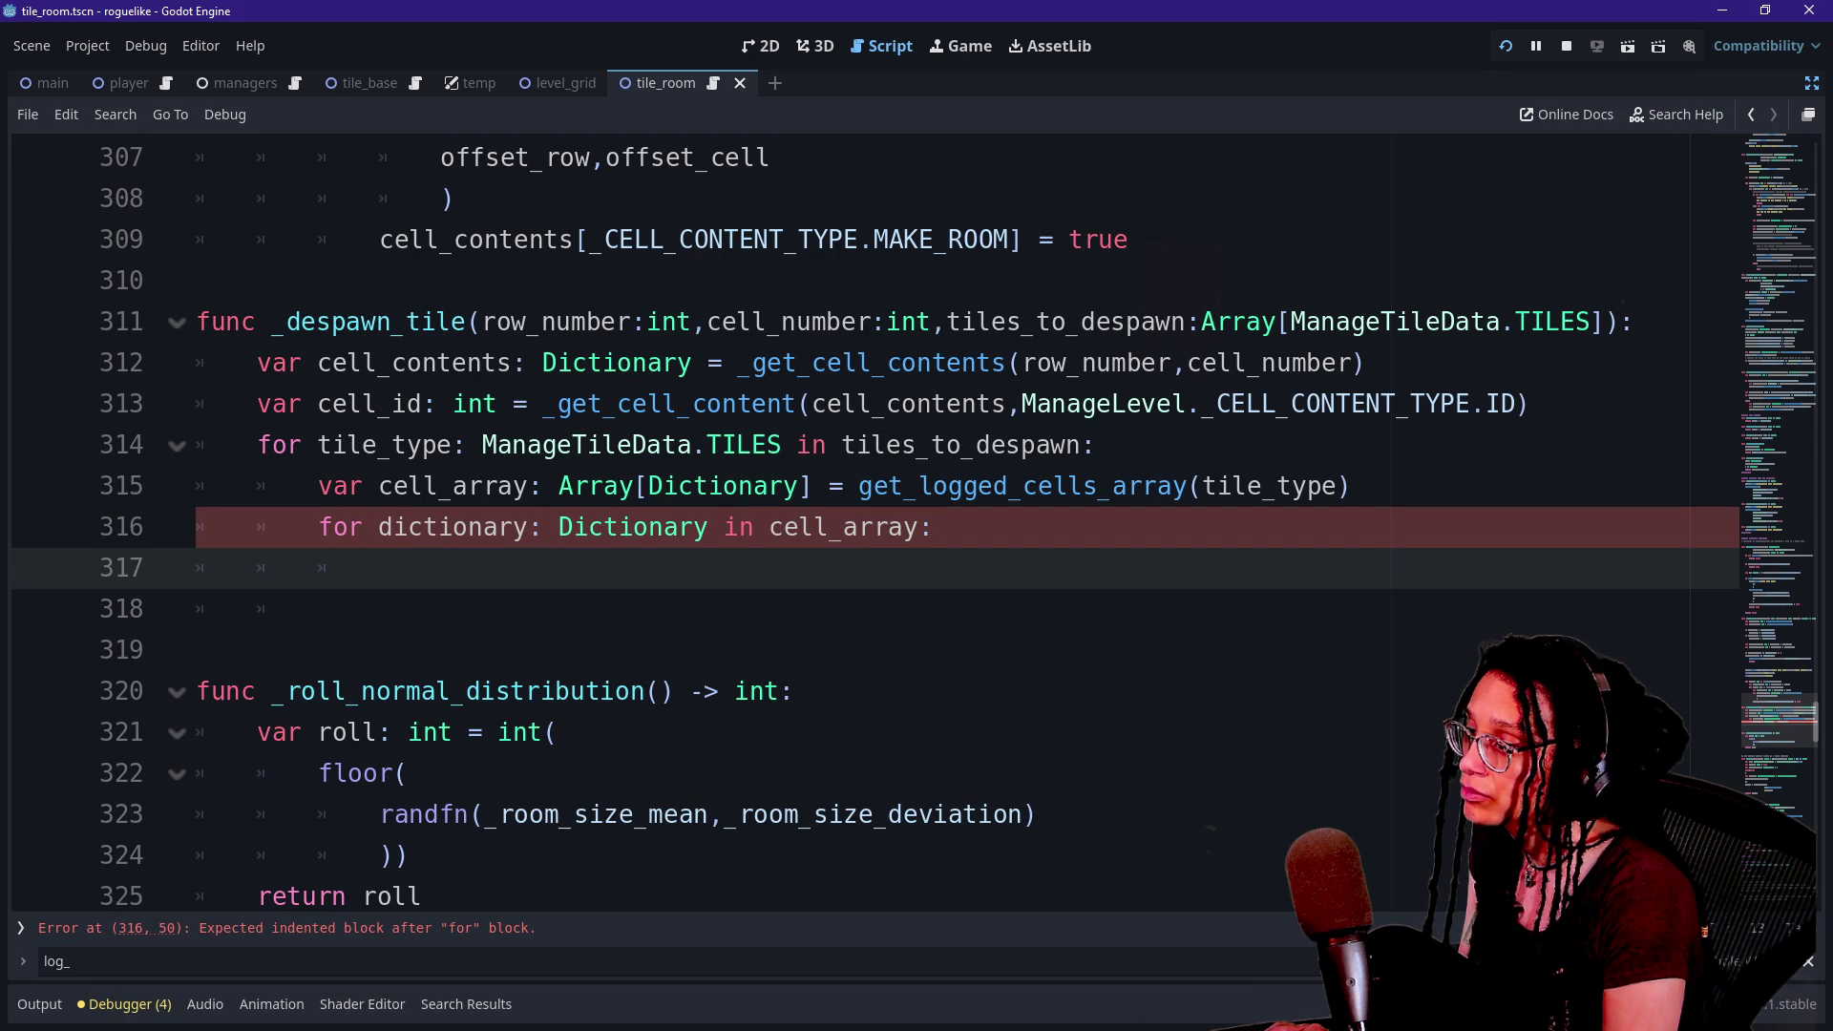
- Start 'if dictionary[' in the loop body and select the _CELL_CONTENT_TYPE.ID reference on line 313
{"action": "type", "text": "dictionary."}
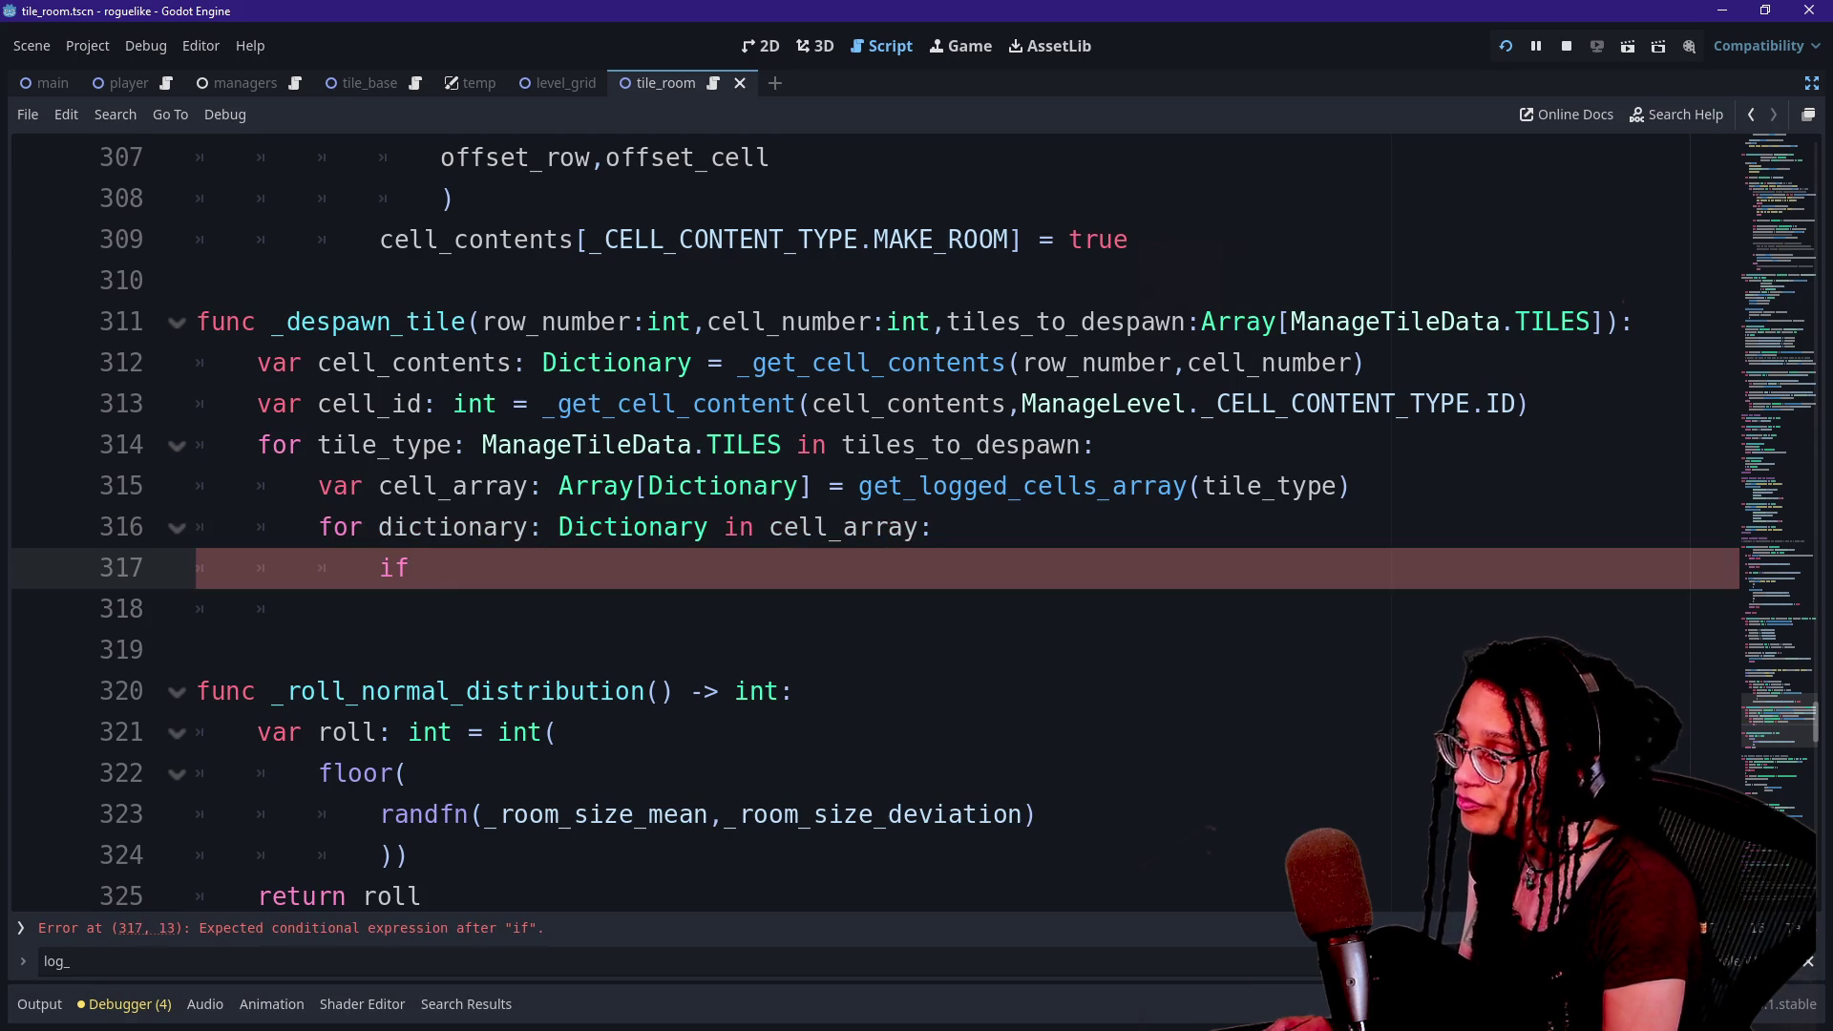
{"action": "type", "text": "has("}
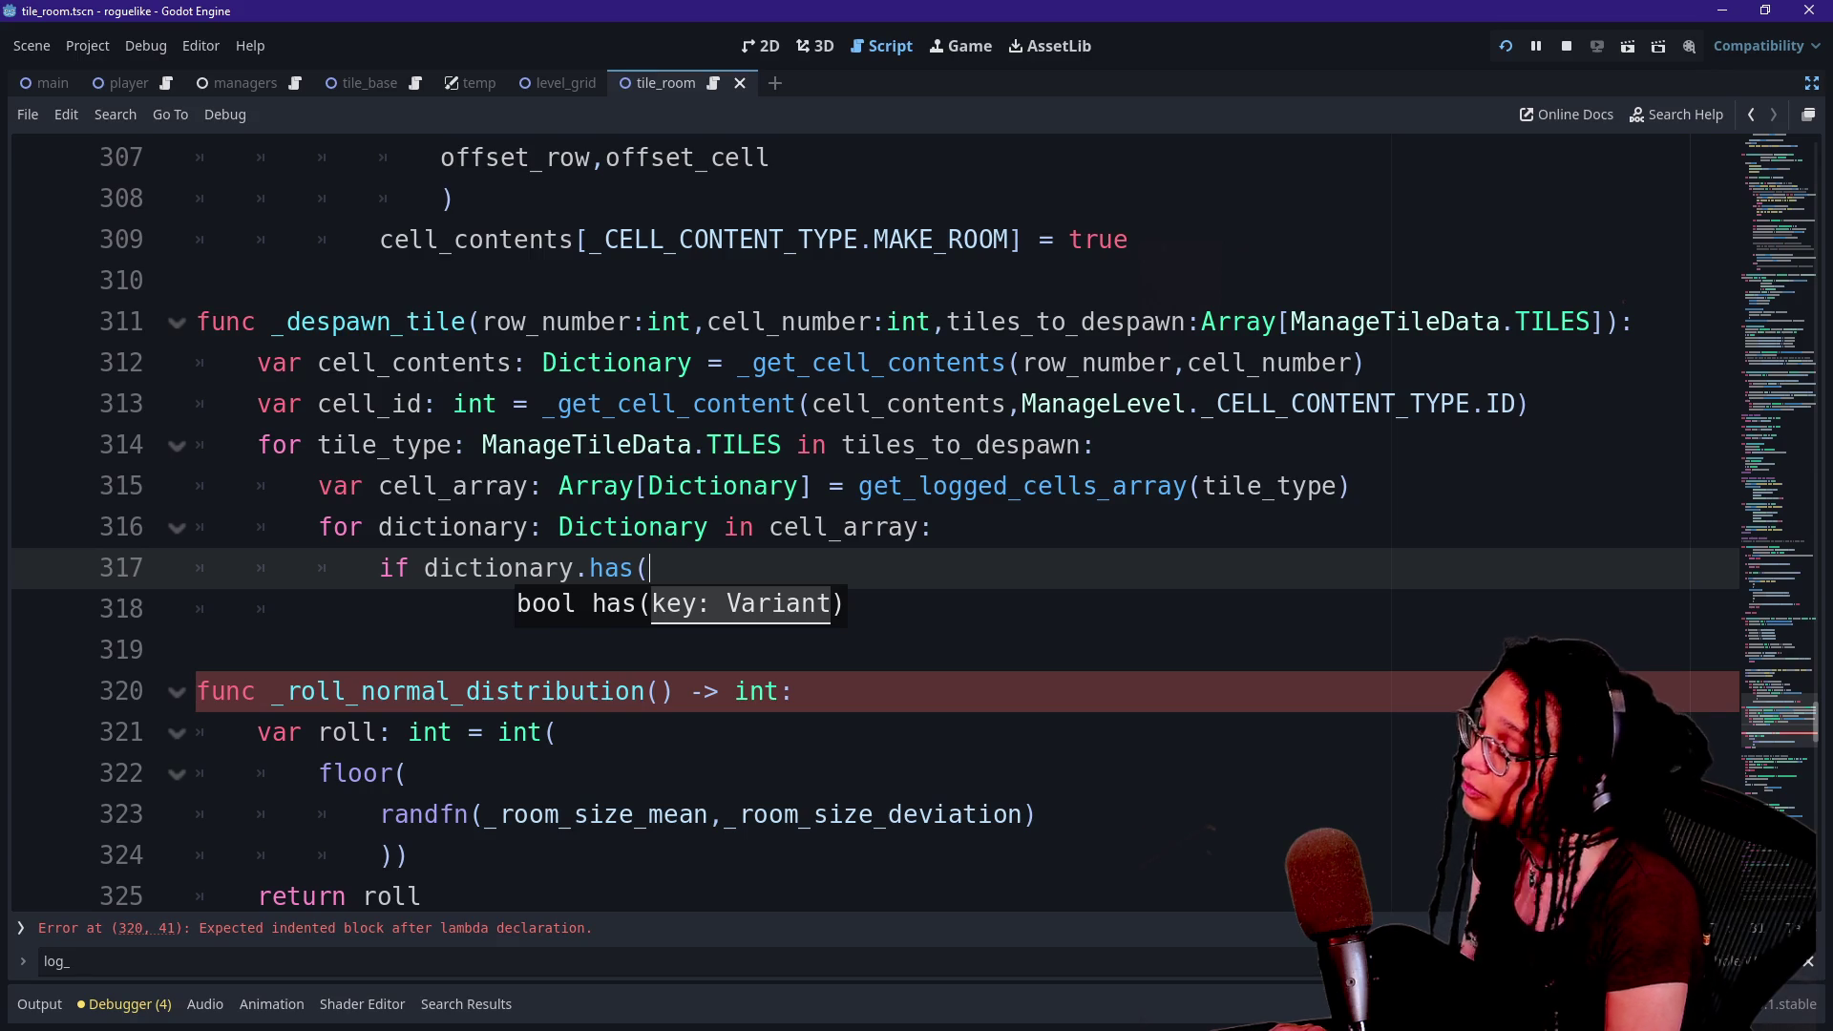
{"action": "key", "text": "BackSpace"}
{"action": "key", "text": "BackSpace"}
{"action": "key", "text": "BackSpace"}
{"action": "type", "text": "[_"}
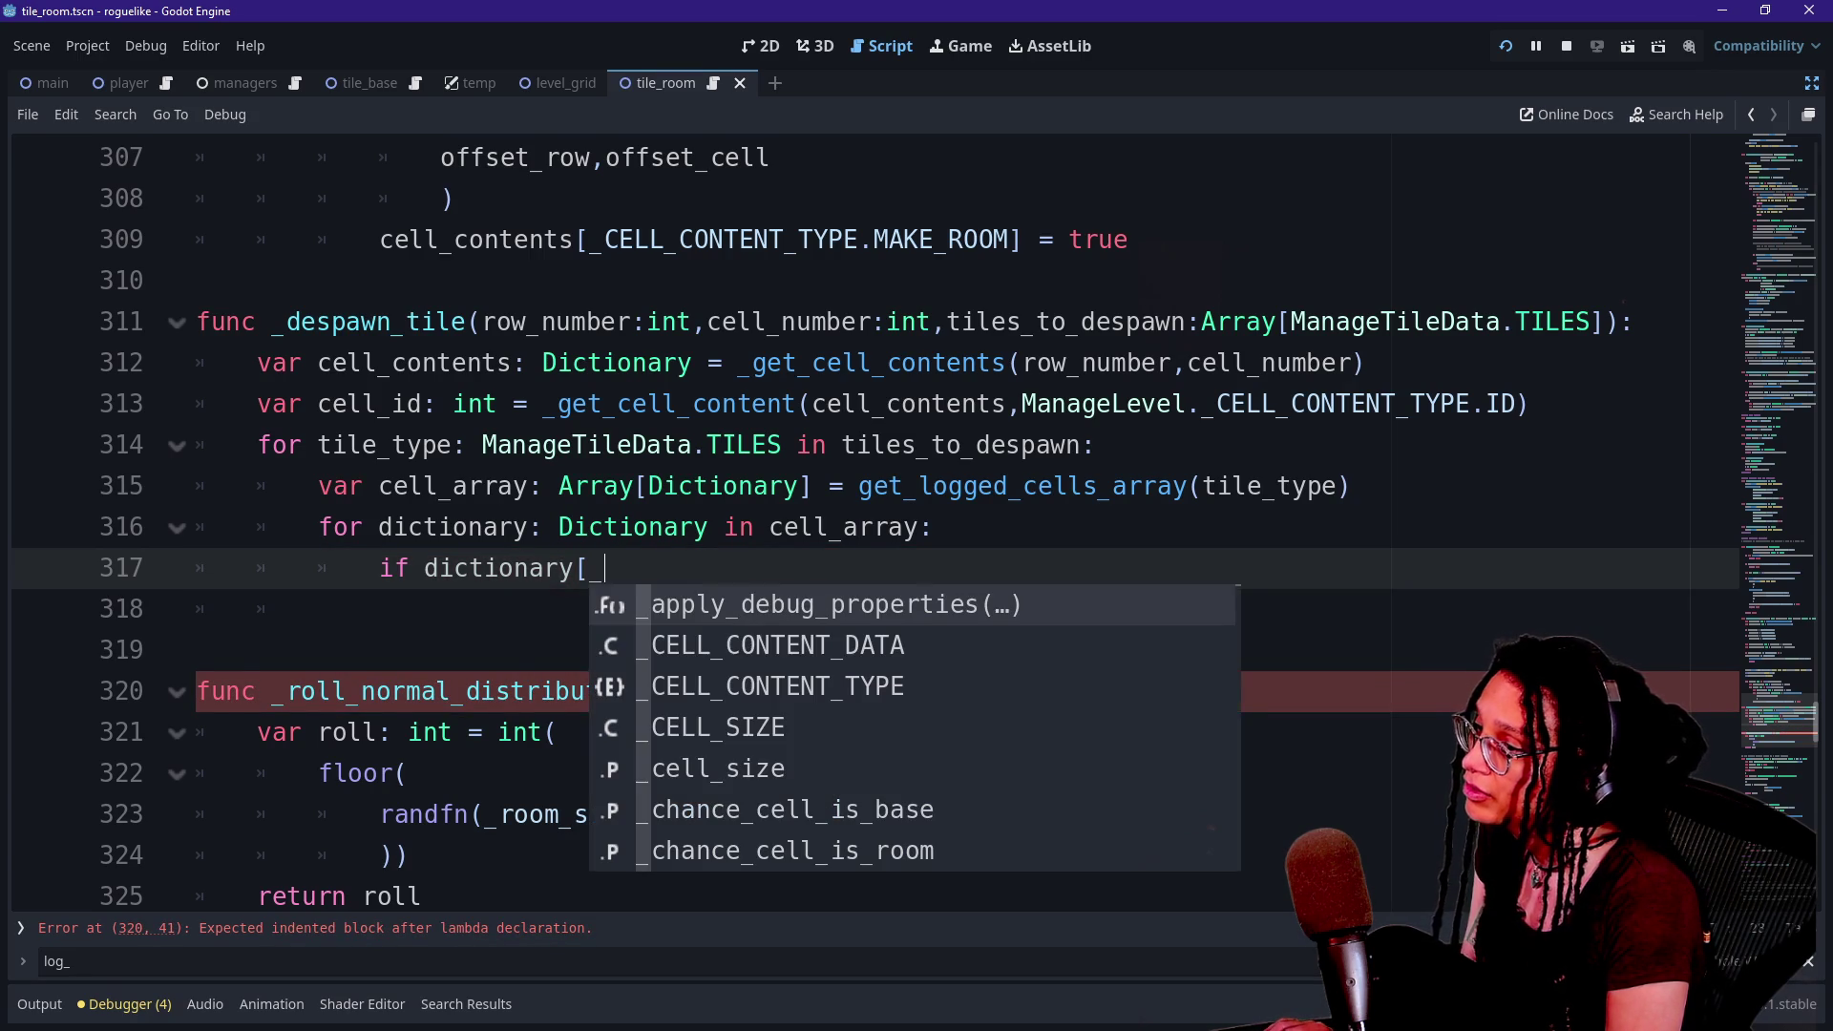
{"action": "mouse_move", "coordinate": [197, 486]}
{"action": "left_mouse_down"}
{"action": "mouse_move", "coordinate": [1352, 486]}
{"action": "mouse_move", "coordinate": [197, 568]}
{"action": "left_mouse_up"}
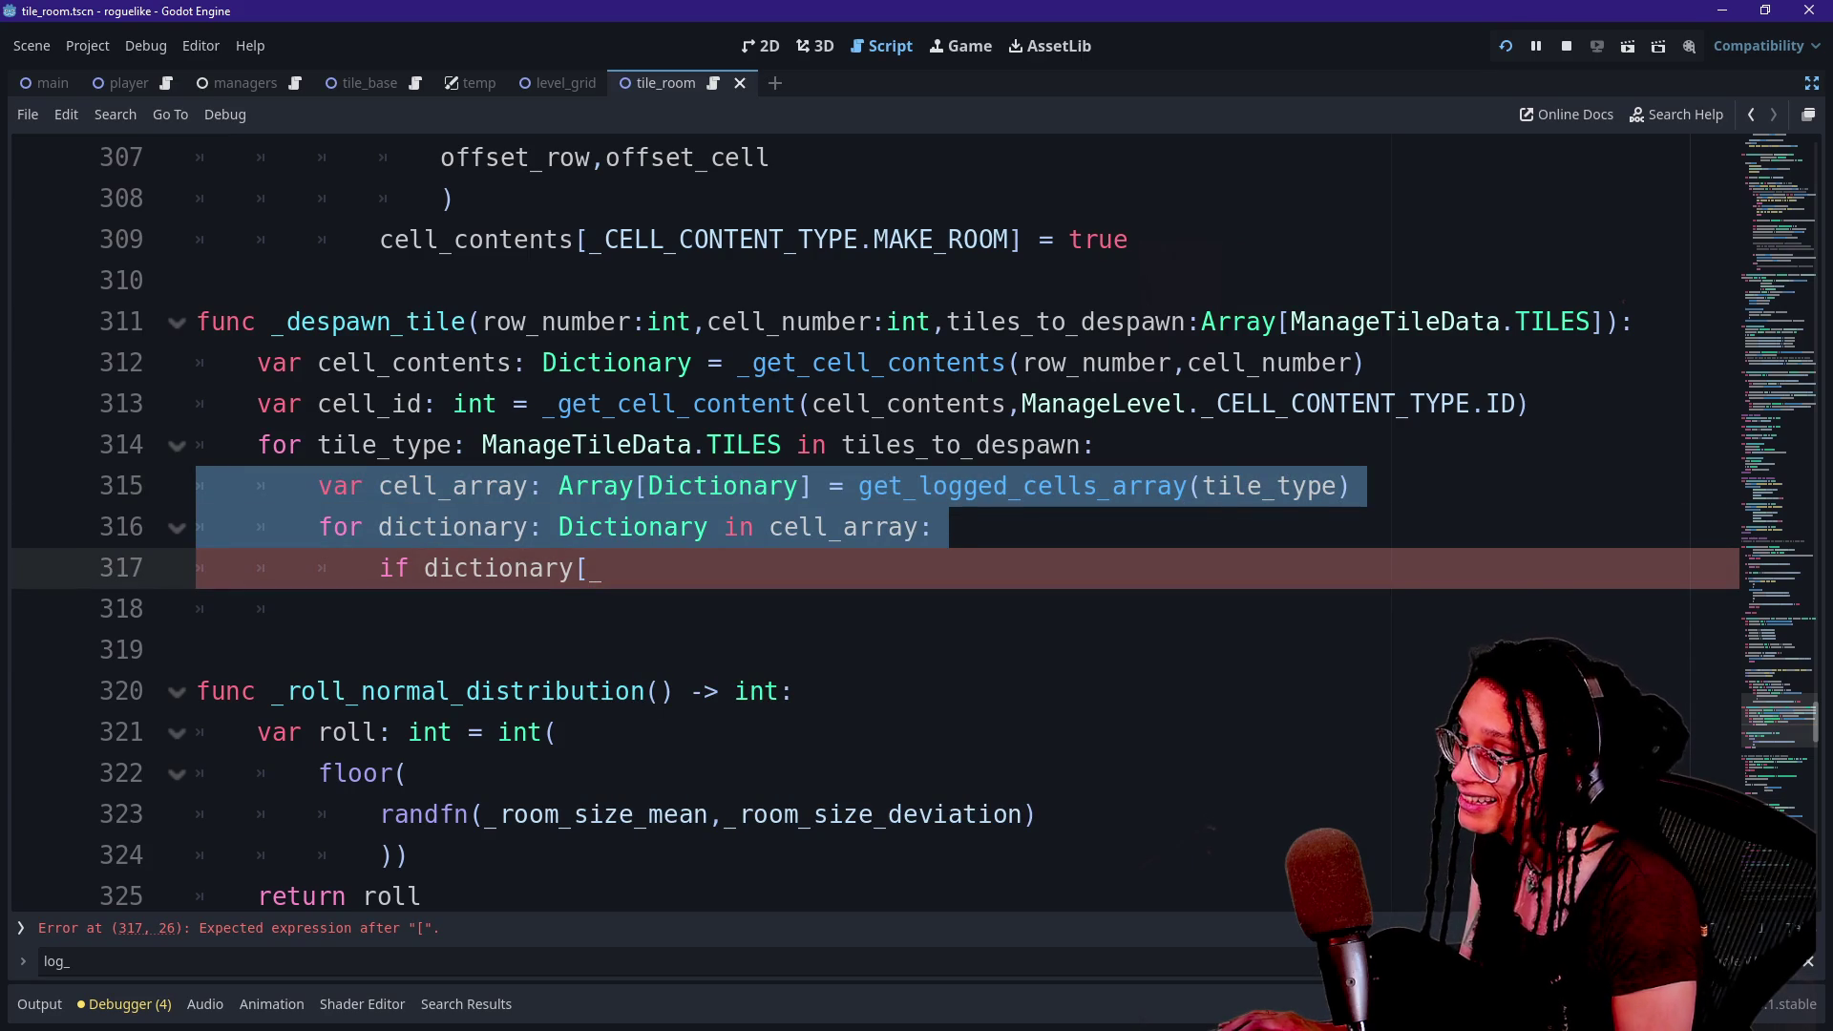
{"action": "double_click", "coordinate": [1336, 404]}
{"action": "mouse_move", "coordinate": [1470, 403]}
{"action": "left_mouse_down"}
{"action": "mouse_move", "coordinate": [1088, 445]}
{"action": "mouse_move", "coordinate": [267, 363]}
{"action": "mouse_move", "coordinate": [1502, 404]}
{"action": "left_mouse_up"}
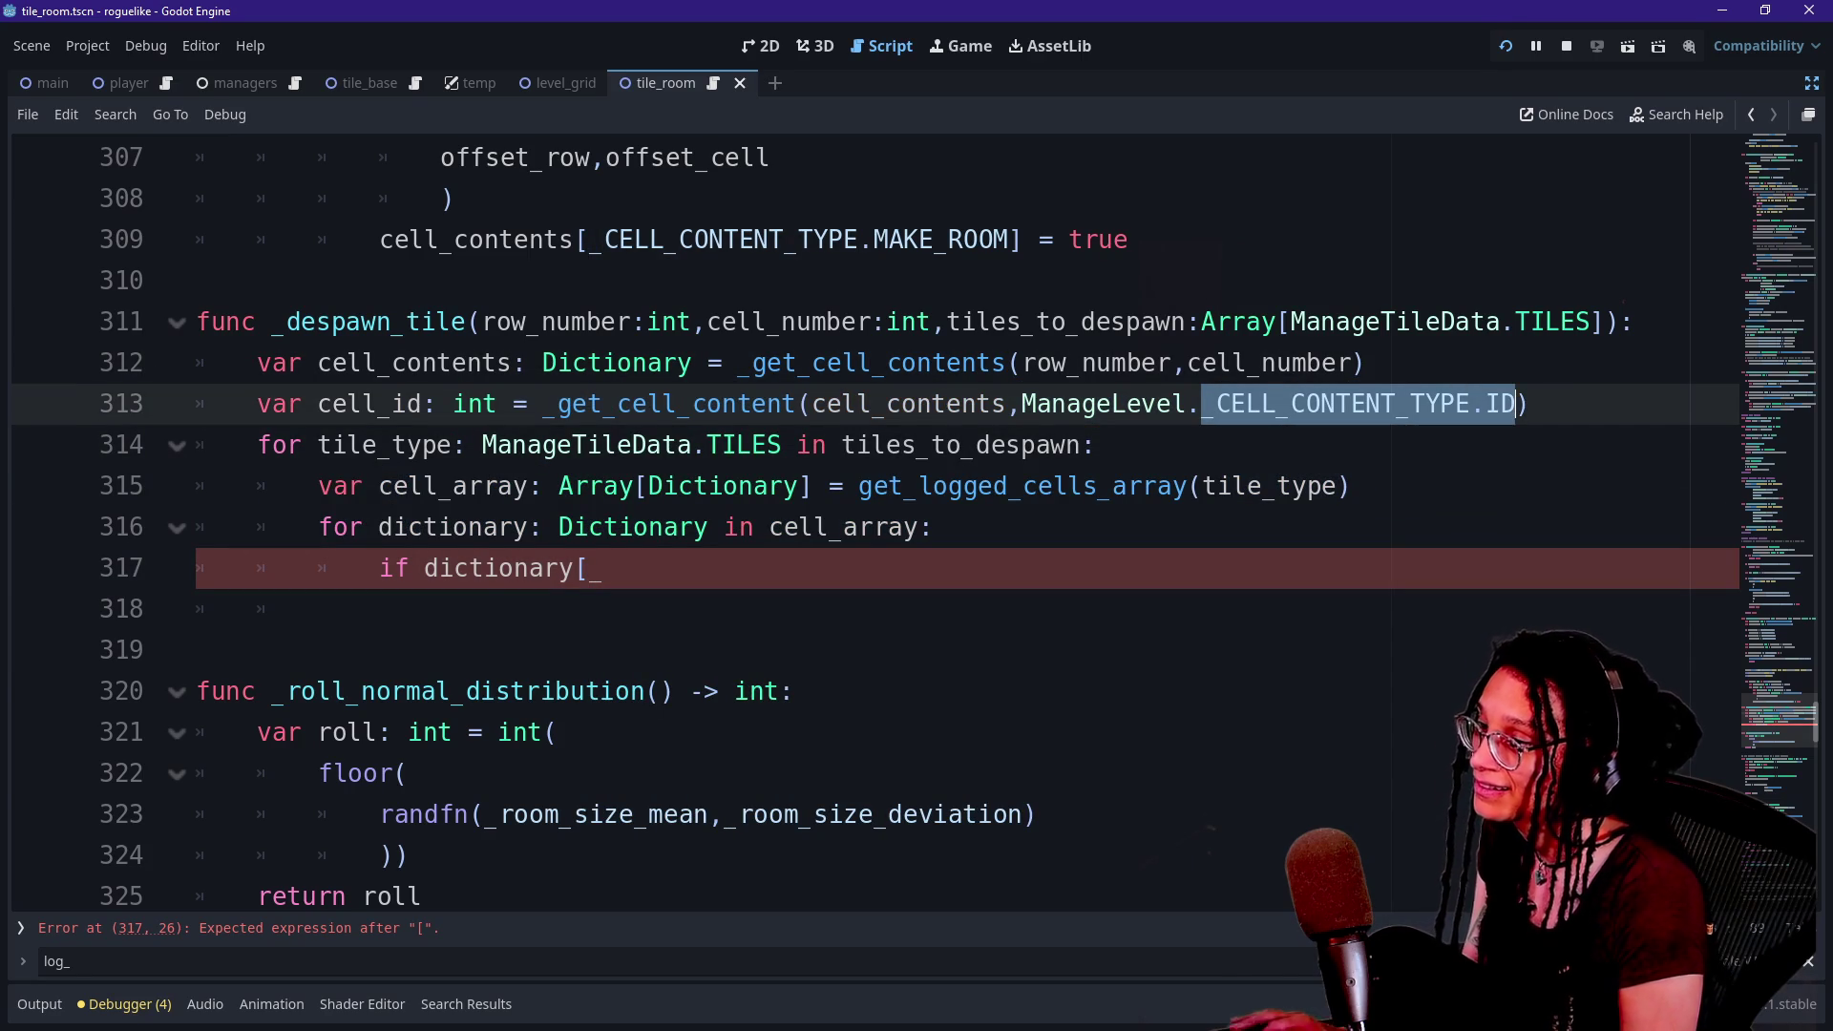
- Fill the dictionary key on line 317, changing _CELL_CONTENT_TYPE.ID to _CELL_CONTENT_DATA
{"action": "left_click", "coordinate": [605, 568]}
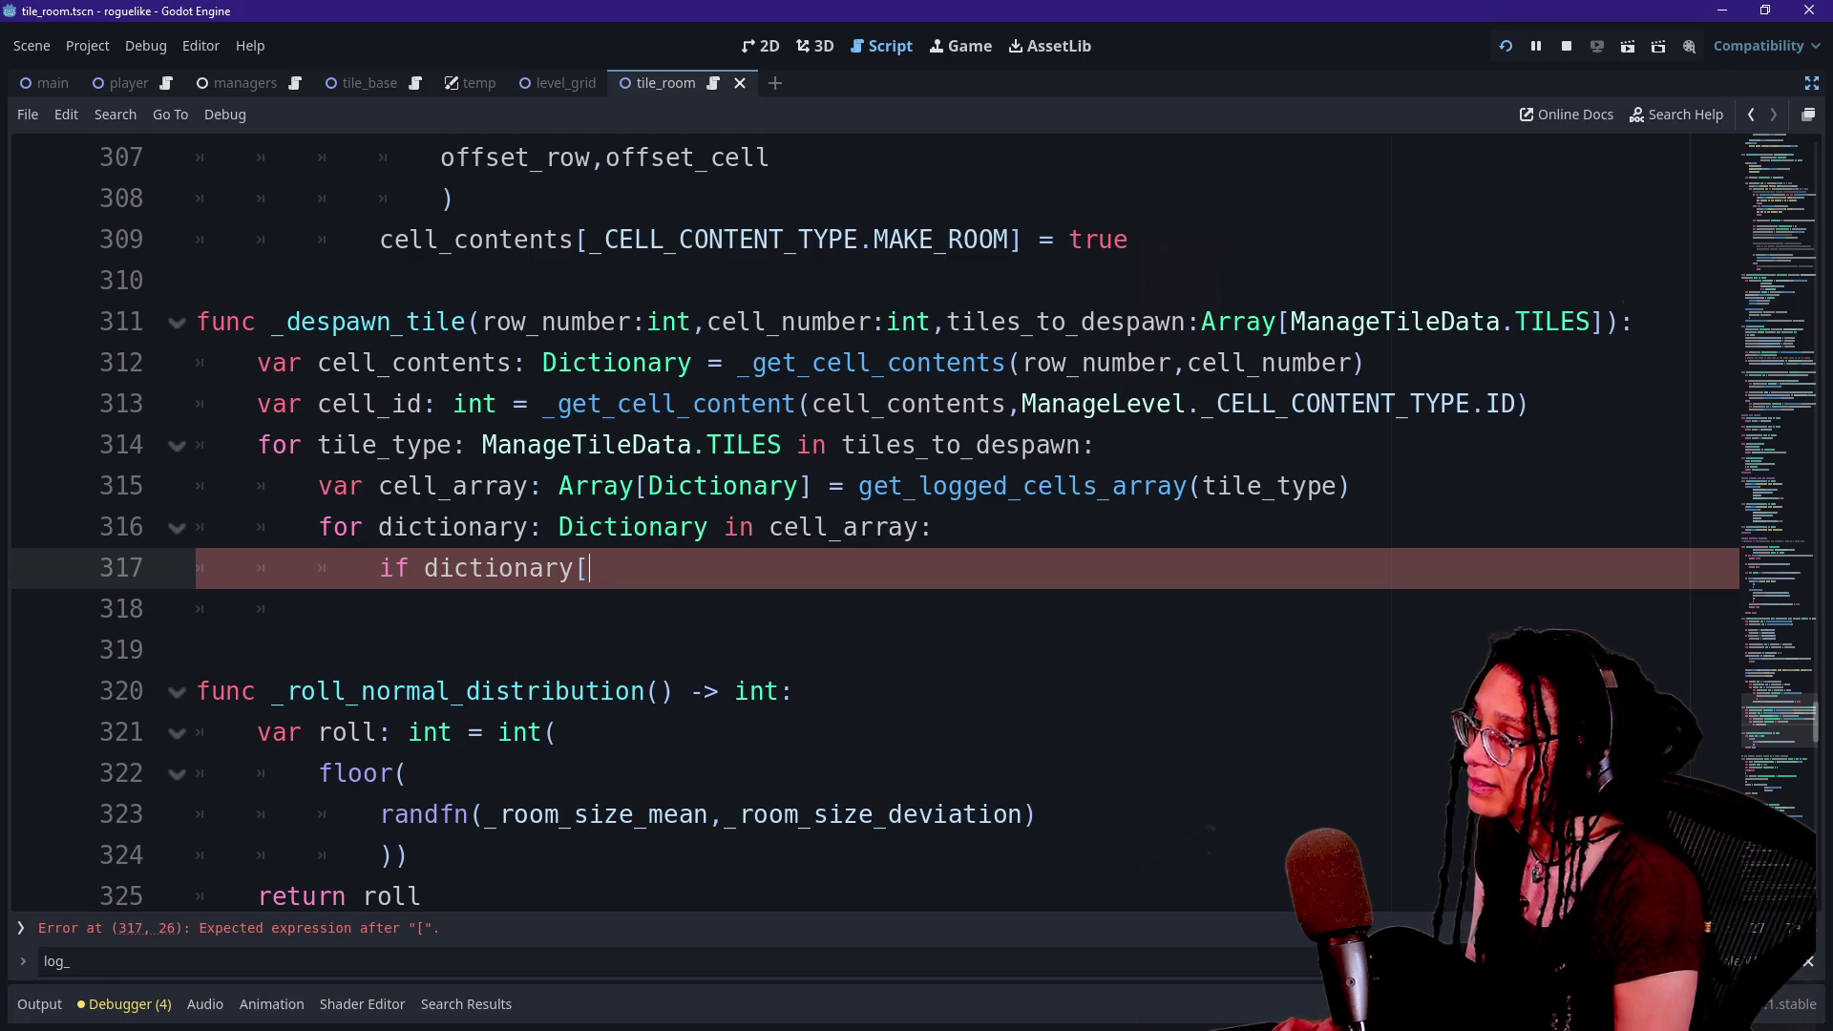
{"action": "type", "text": "_CELL_CONTENT_TYPE.ID]"}
{"action": "left_click_drag", "start_coordinate": [679, 568], "coordinate": [905, 568]}
{"action": "type", "text": "F"}
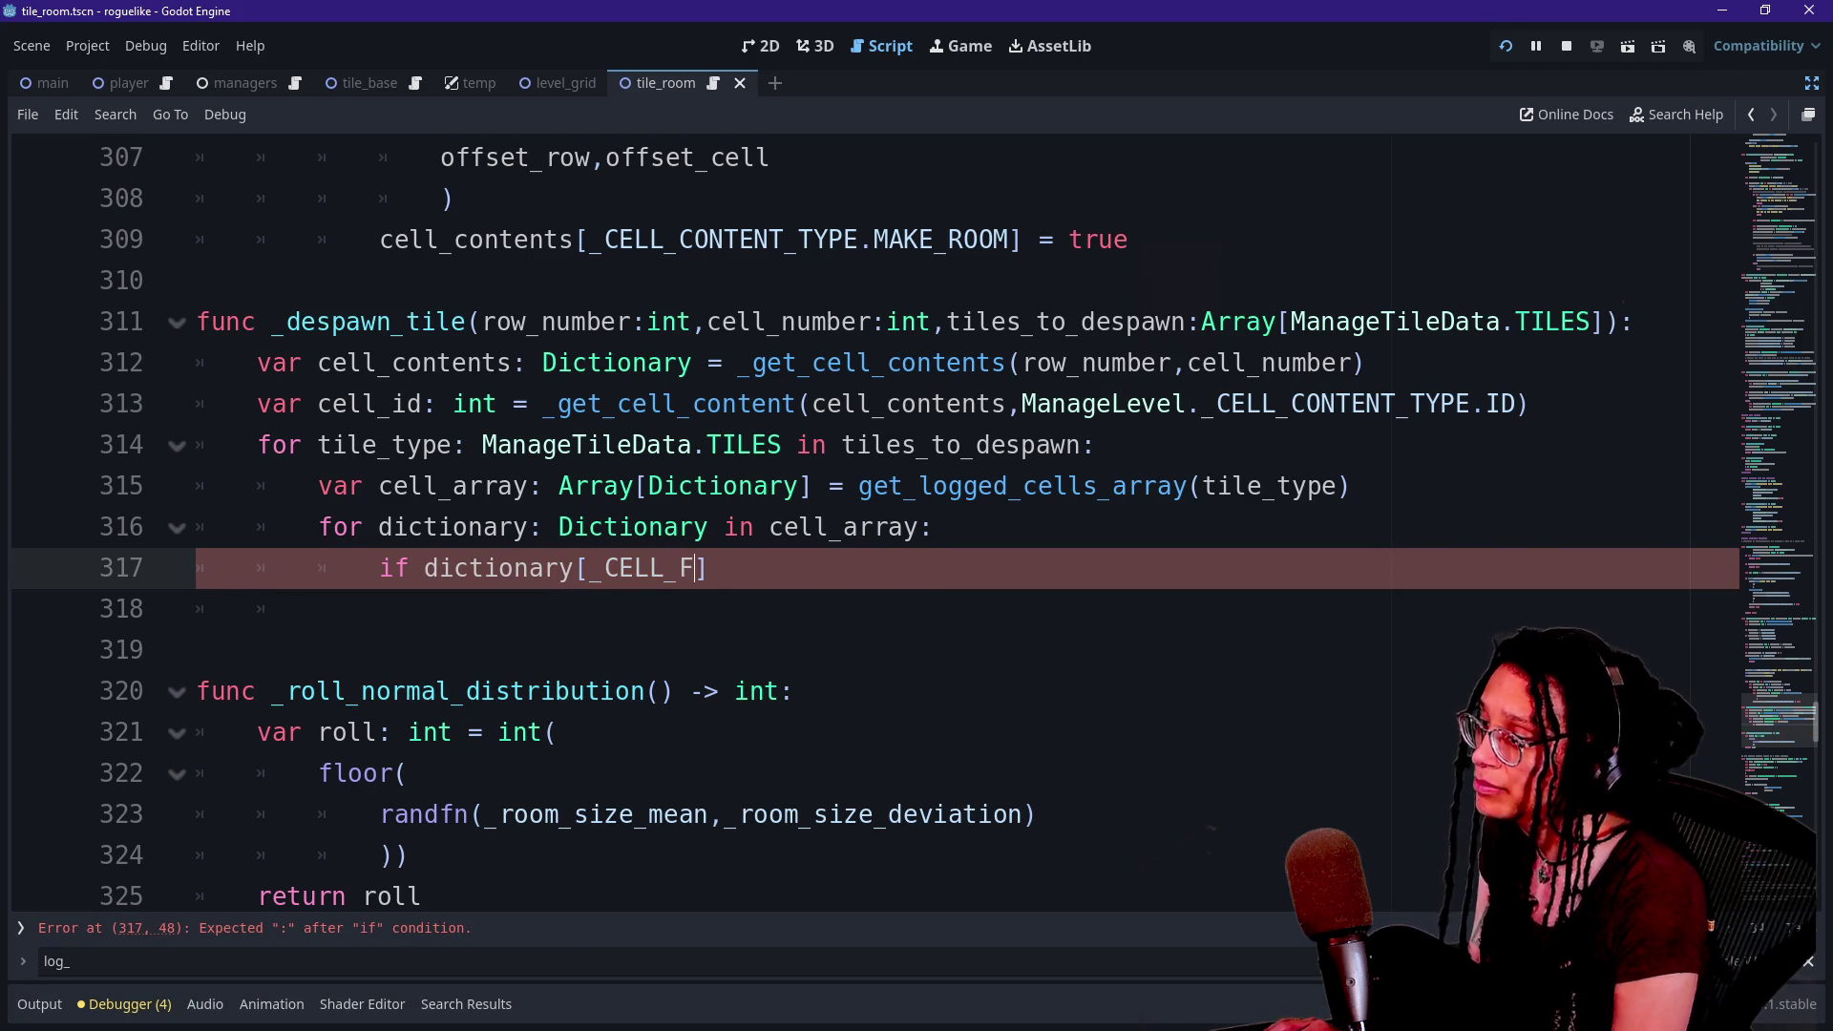
{"action": "key", "text": "BackSpace"}
{"action": "type", "text": "DA"}
{"action": "key", "text": "Return"}
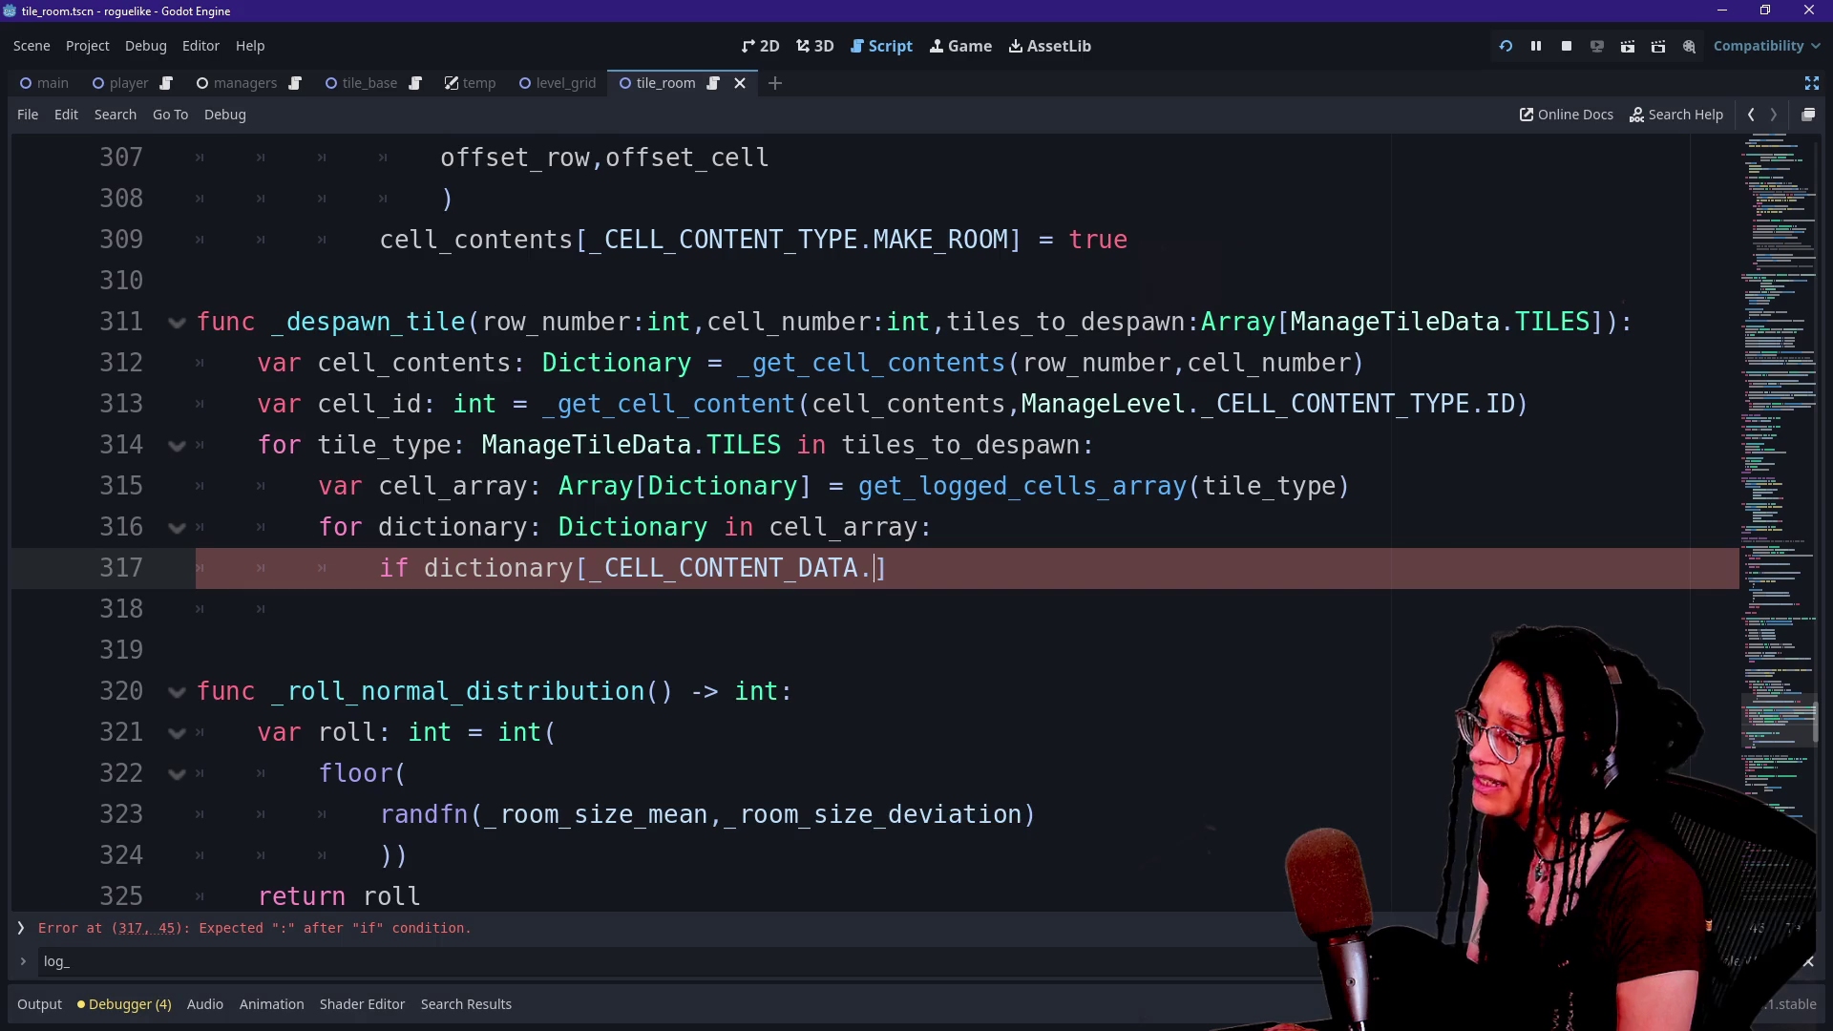
{"action": "key", "text": "BackSpace"}
{"action": "key", "text": "BackSpace"}
{"action": "key", "text": "BackSpace"}
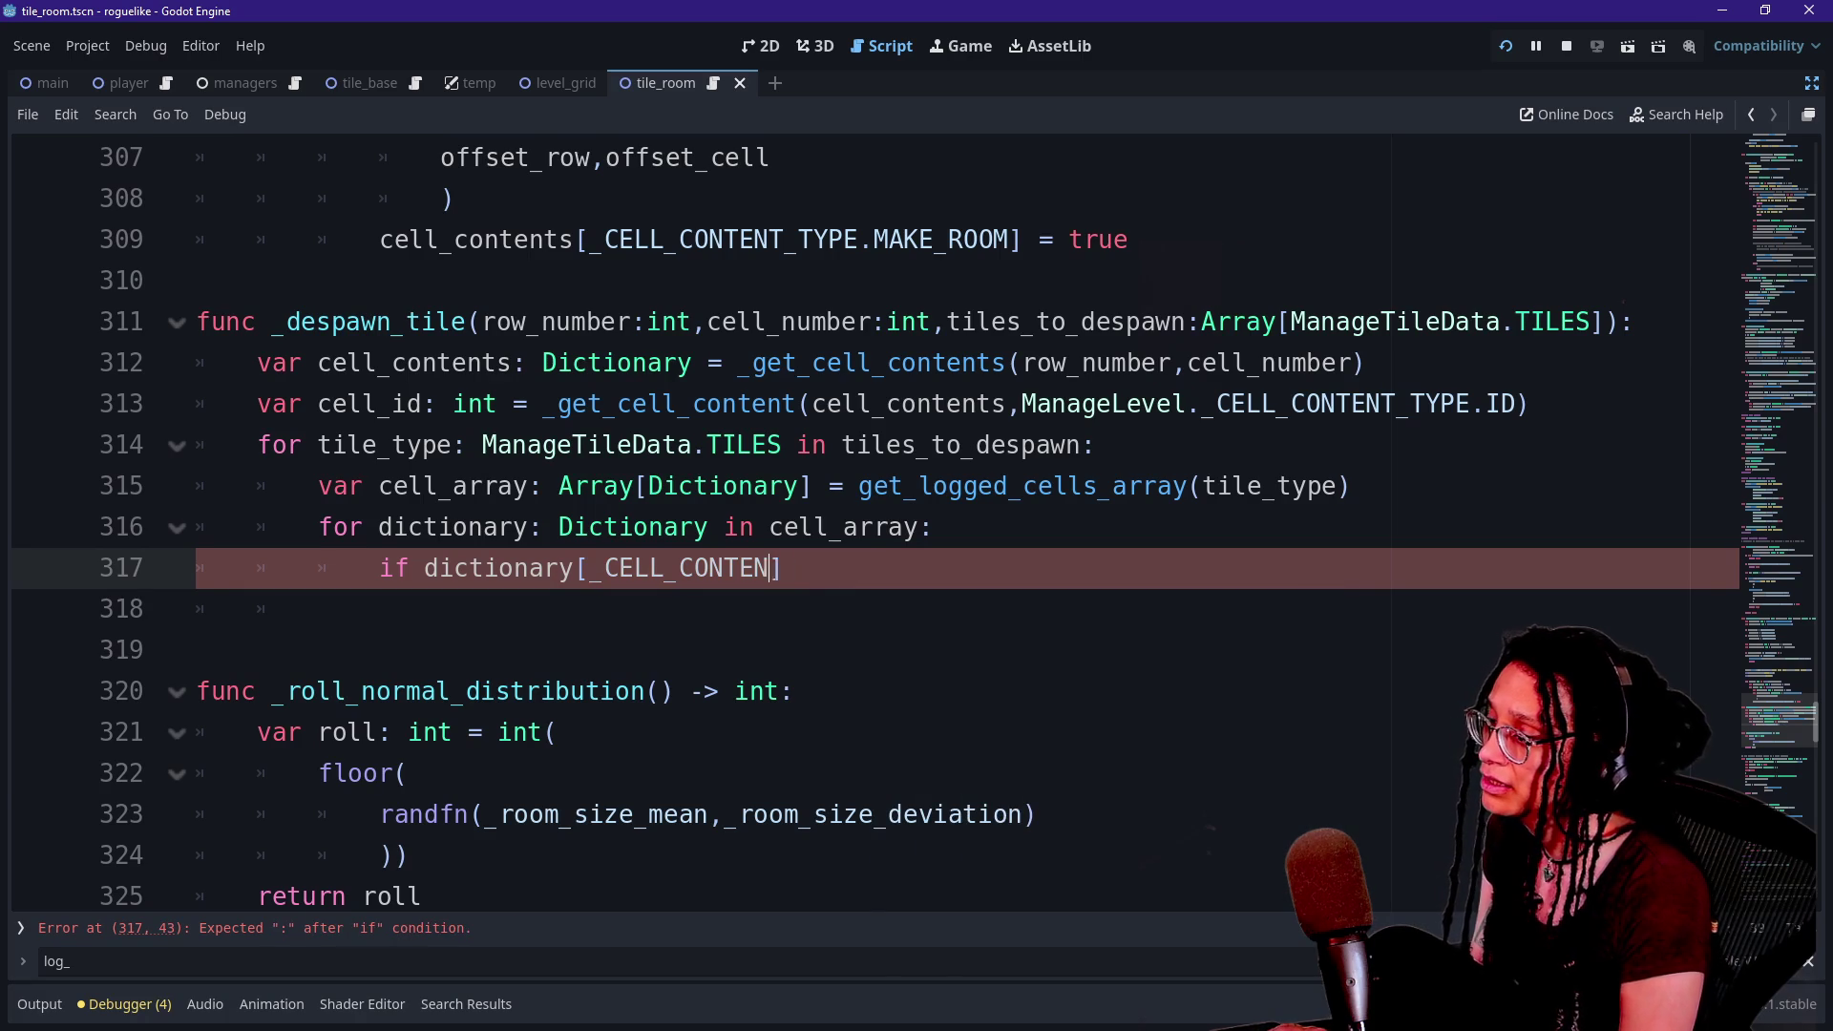
{"action": "type", "text": "NTENT"}
{"action": "key", "text": "BackSpace"}
{"action": "key", "text": "BackSpace"}
{"action": "key", "text": "BackSpace"}
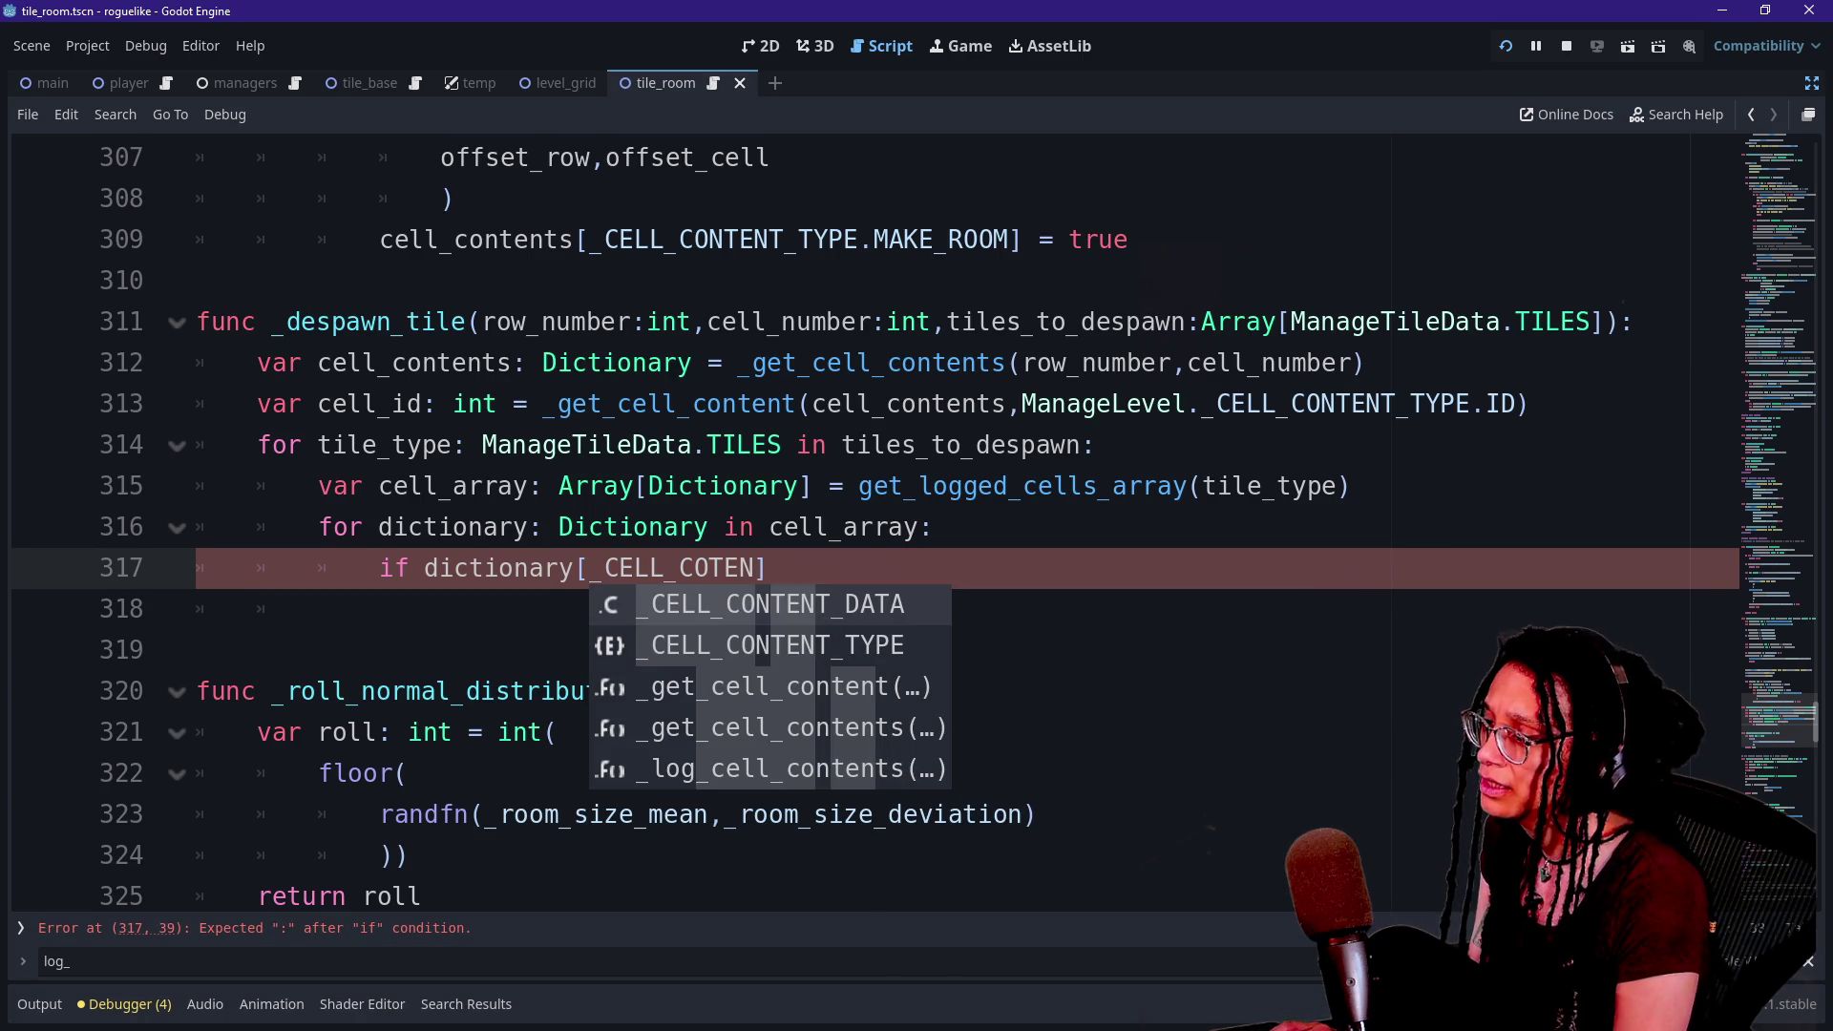
{"action": "type", "text": "NTN"}
{"action": "key", "text": "BackSpace"}
{"action": "type", "text": "ENT_"}
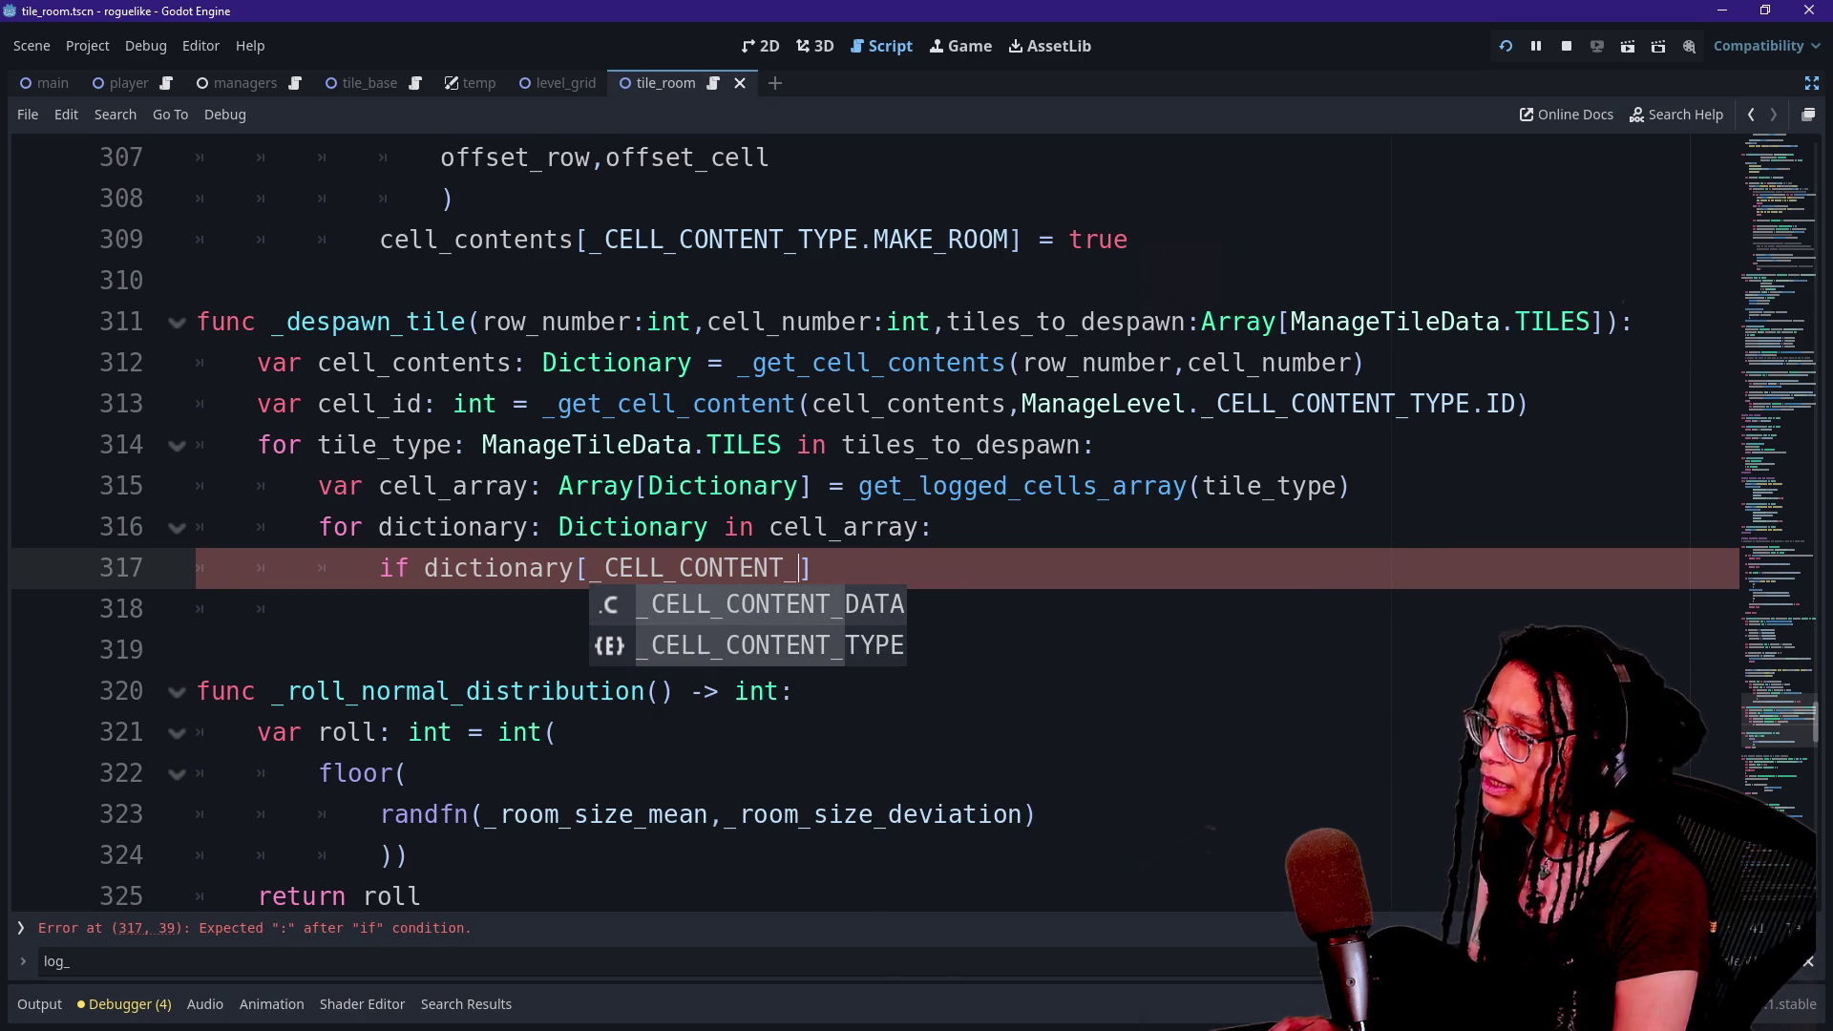
{"action": "type", "text": "DATA."}
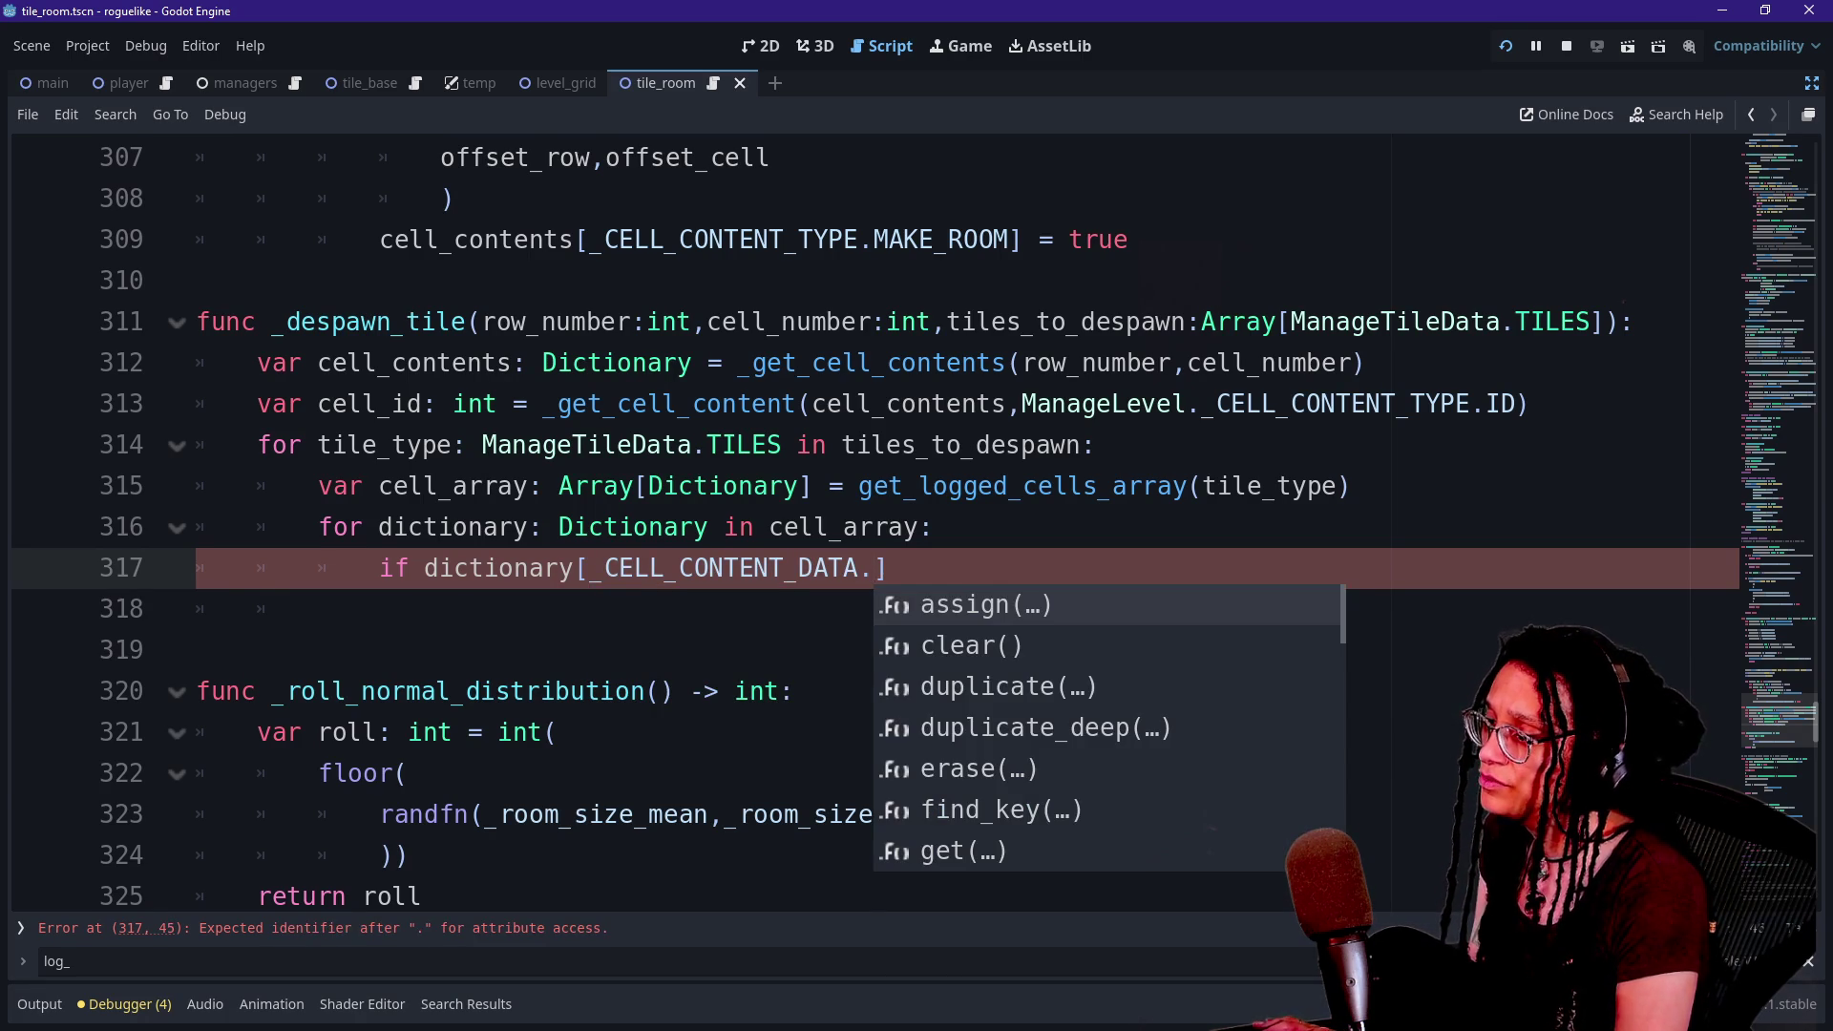
{"action": "key", "text": "Down"}
{"action": "key", "text": "Down"}
{"action": "key", "text": "Down"}
{"action": "key", "text": "Down"}
{"action": "key", "text": "Down"}
{"action": "key", "text": "Down"}
{"action": "key", "text": "Down"}
{"action": "key", "text": "Down"}
{"action": "key", "text": "Down"}
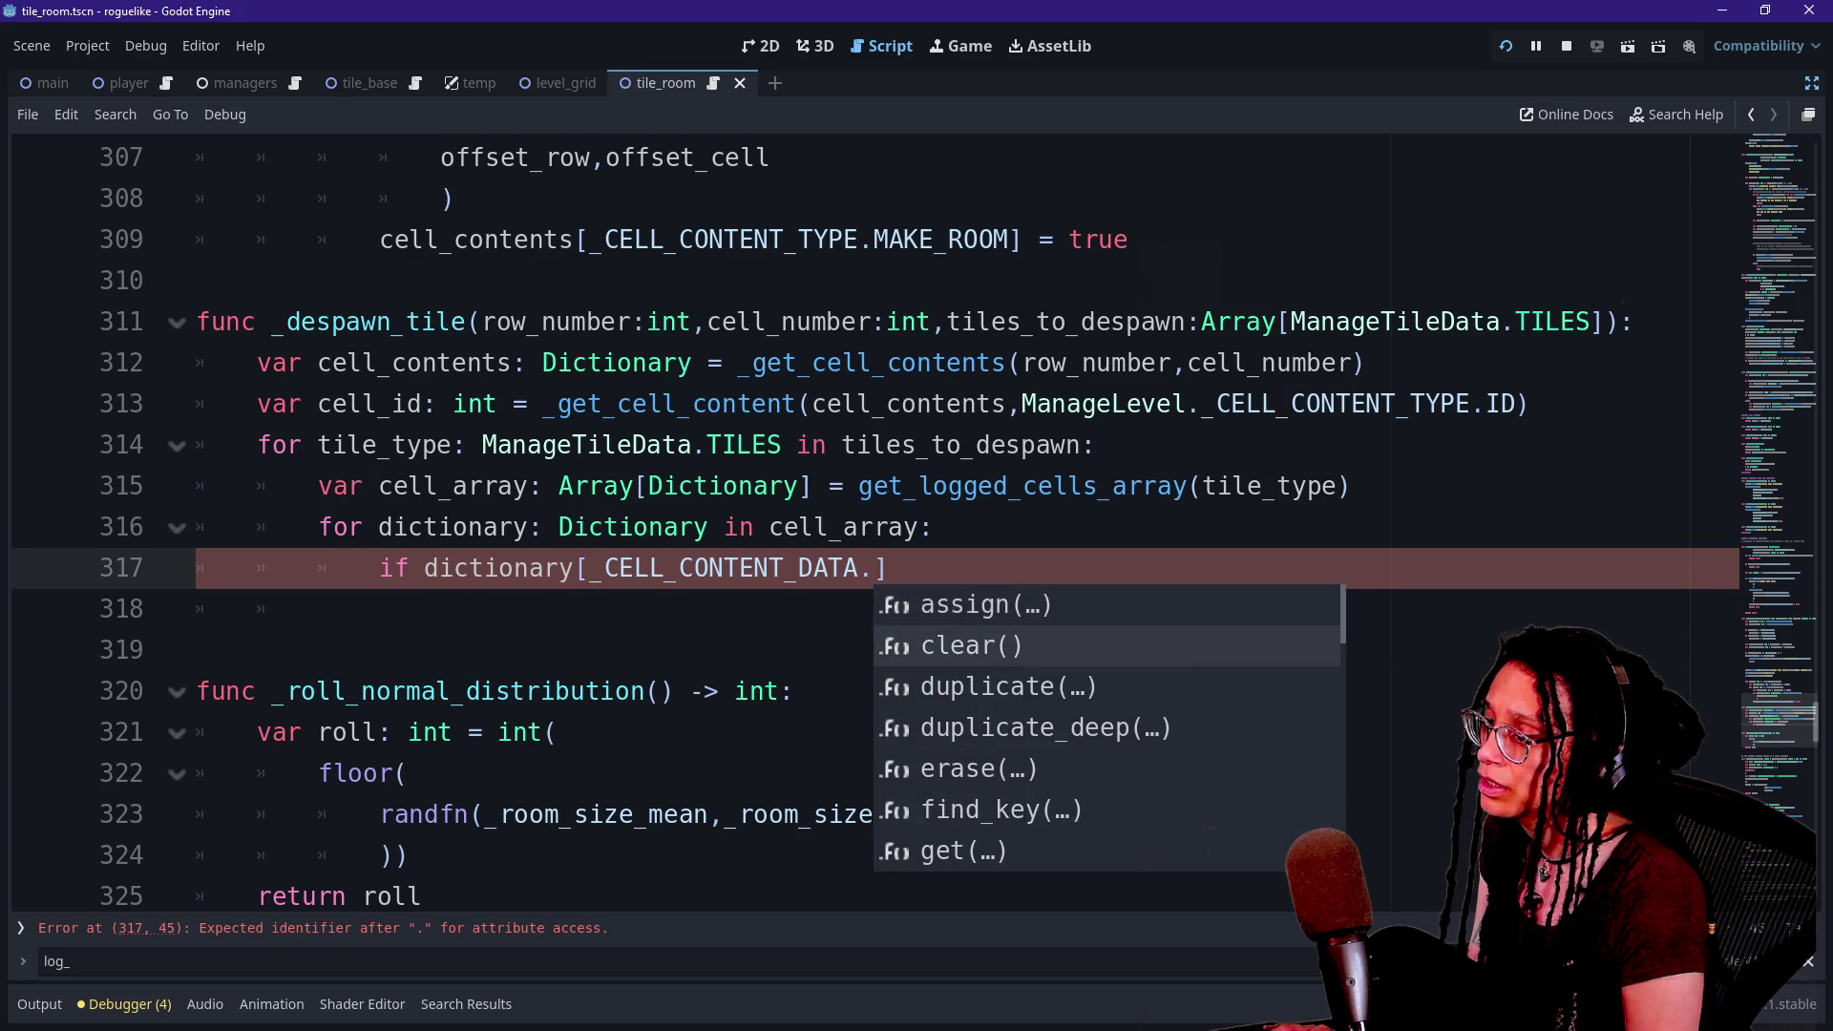
- Check the enum definitions near line 45 for the ID entry, then return to around line 333
{"action": "key", "text": "Escape"}
{"action": "left_click", "coordinate": [840, 573], "text": "ctrl"}
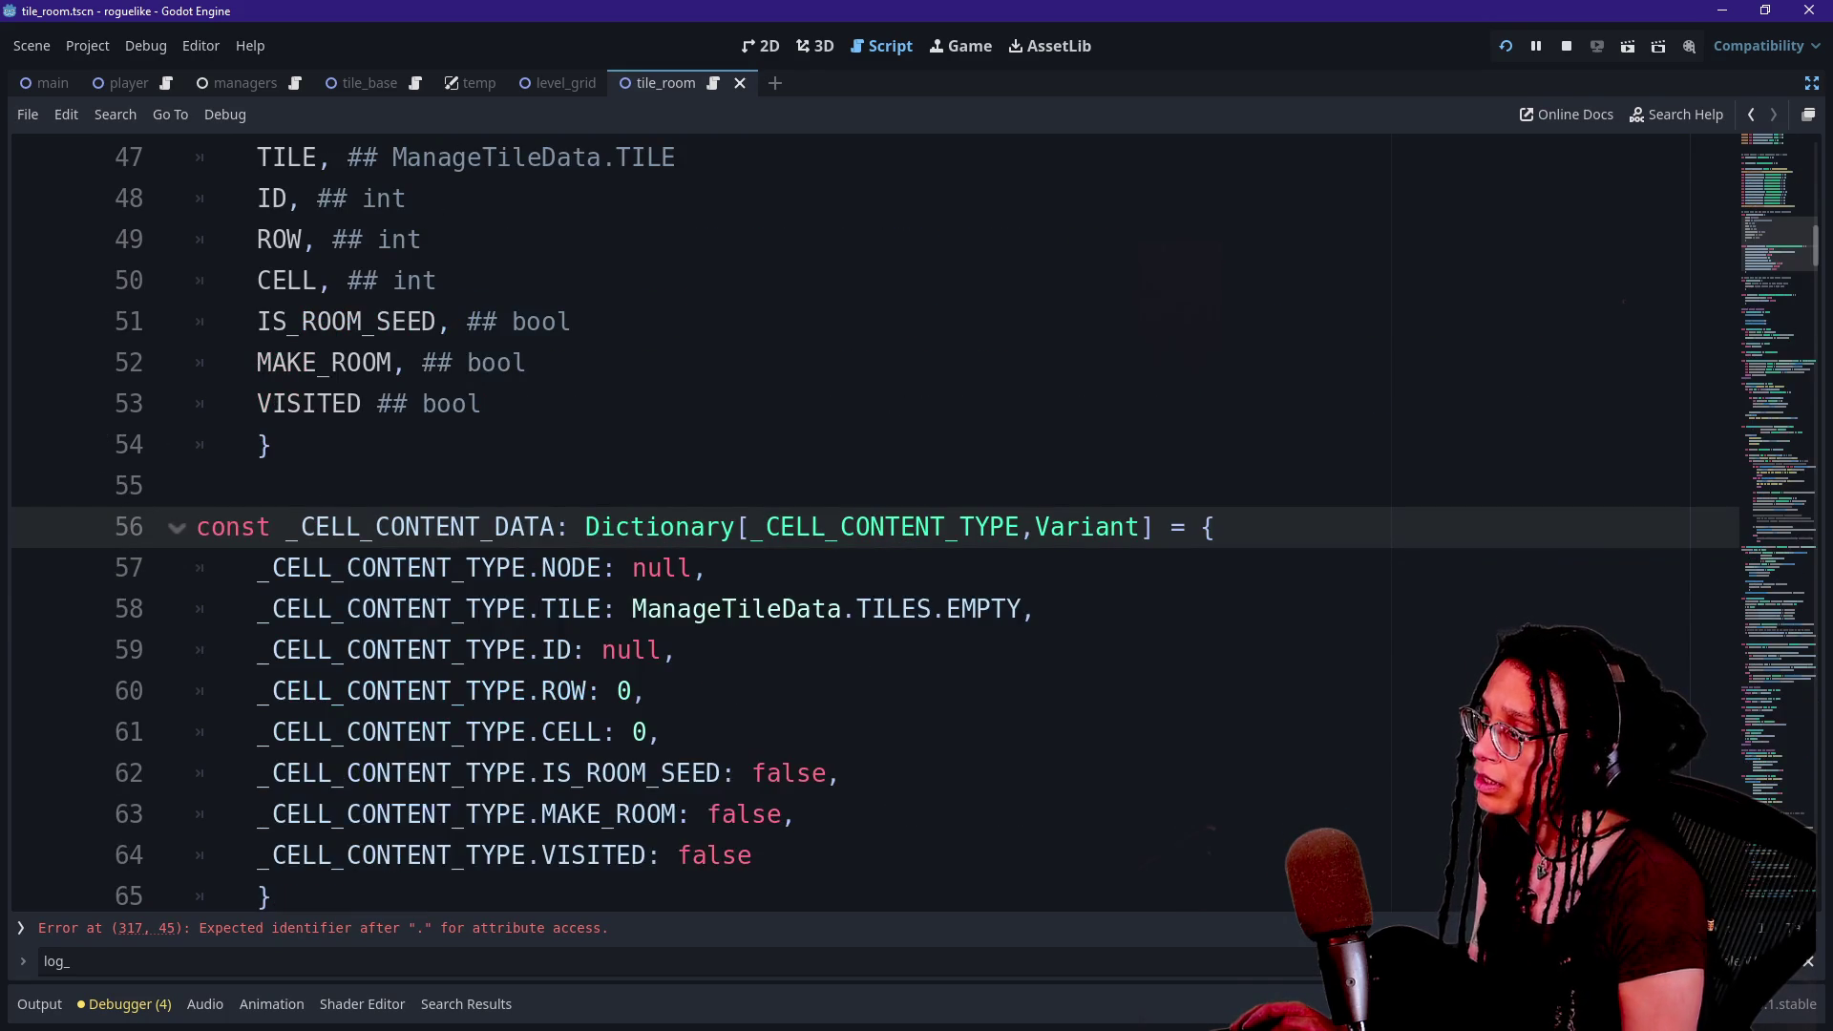
{"action": "scroll", "coordinate": [859, 525], "scroll_direction": "up", "scroll_amount": 2}
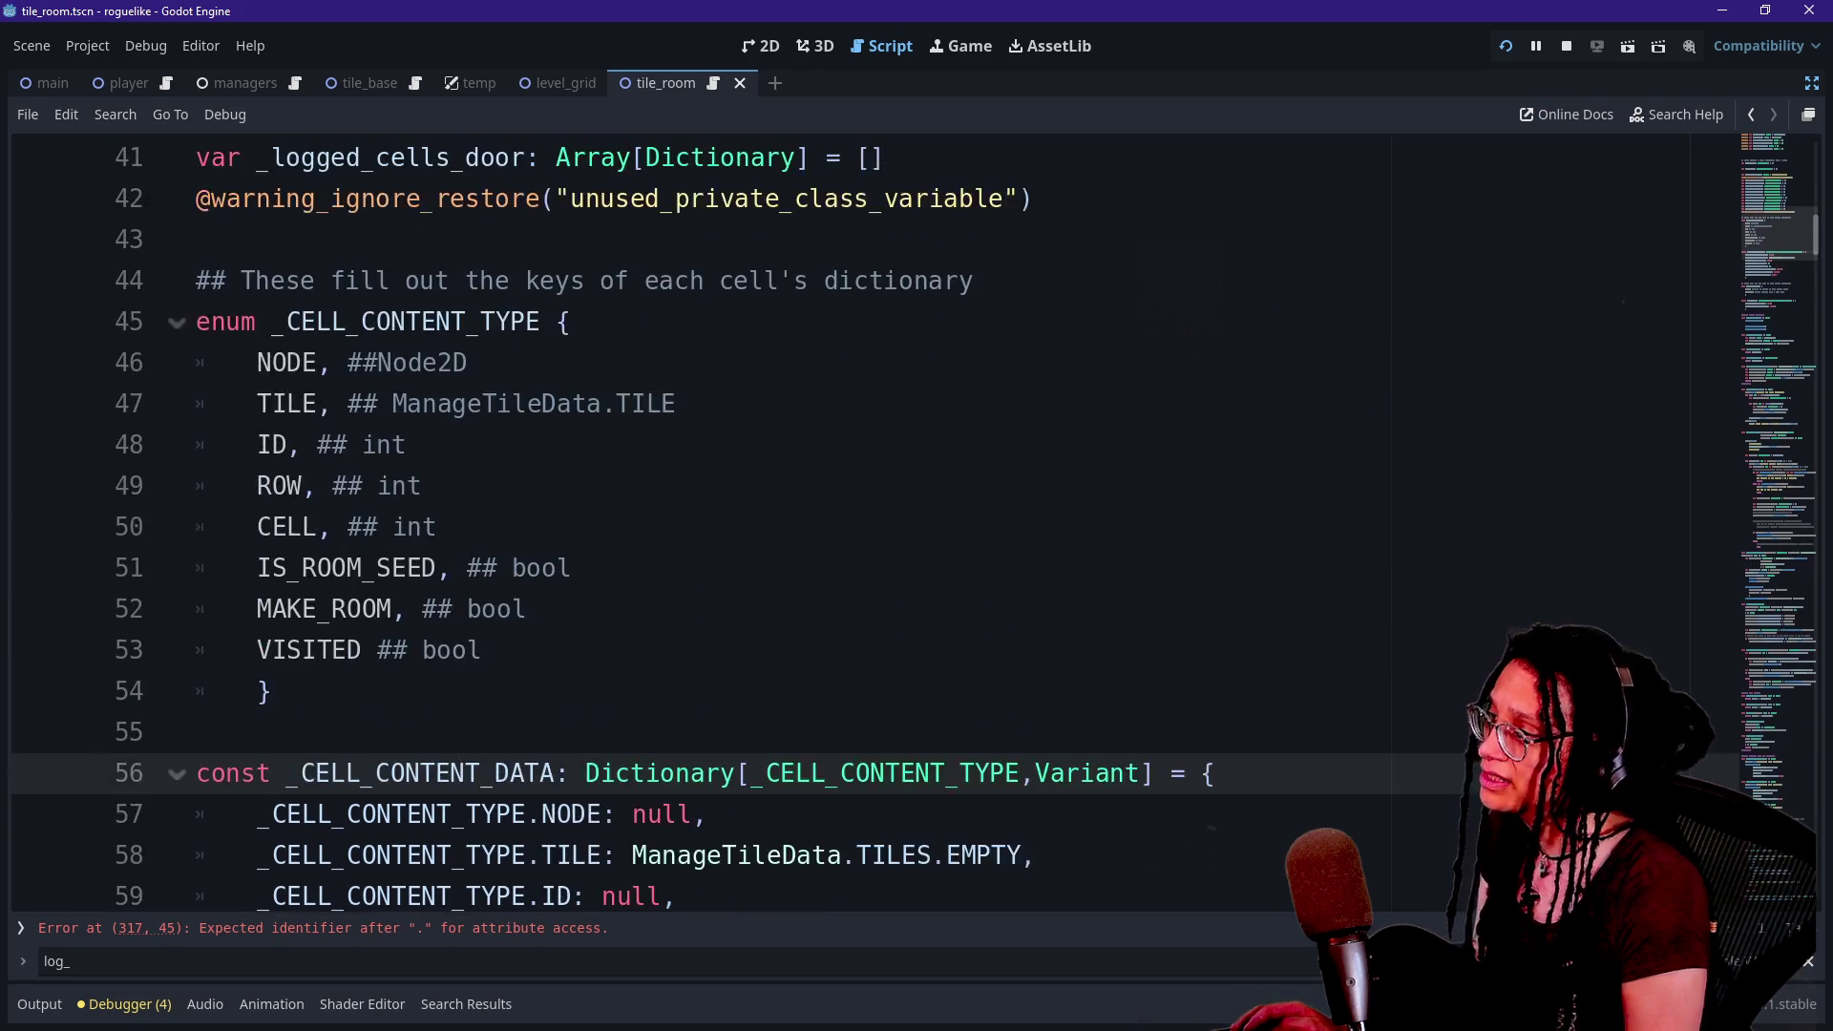
{"action": "left_click_drag", "start_coordinate": [327, 362], "coordinate": [319, 403]}
{"action": "left_click", "coordinate": [363, 444]}
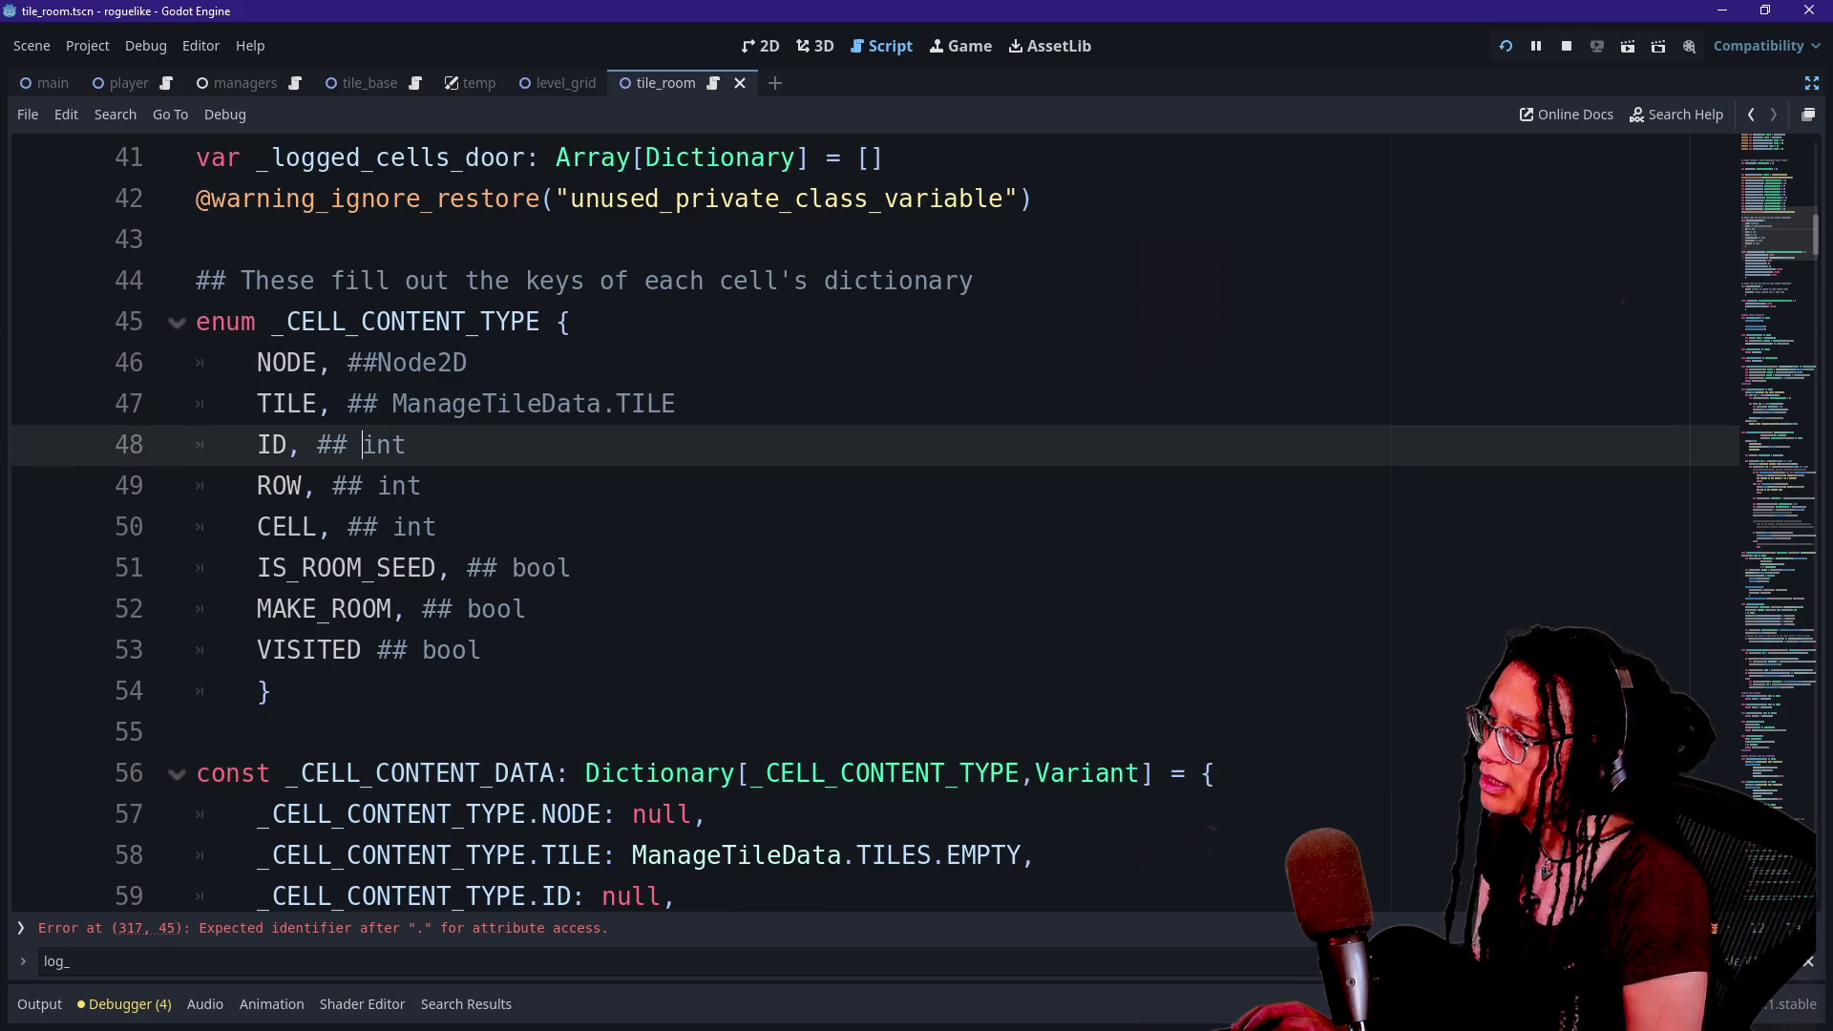
{"action": "key", "text": "shift+Home"}
{"action": "key", "text": "End"}
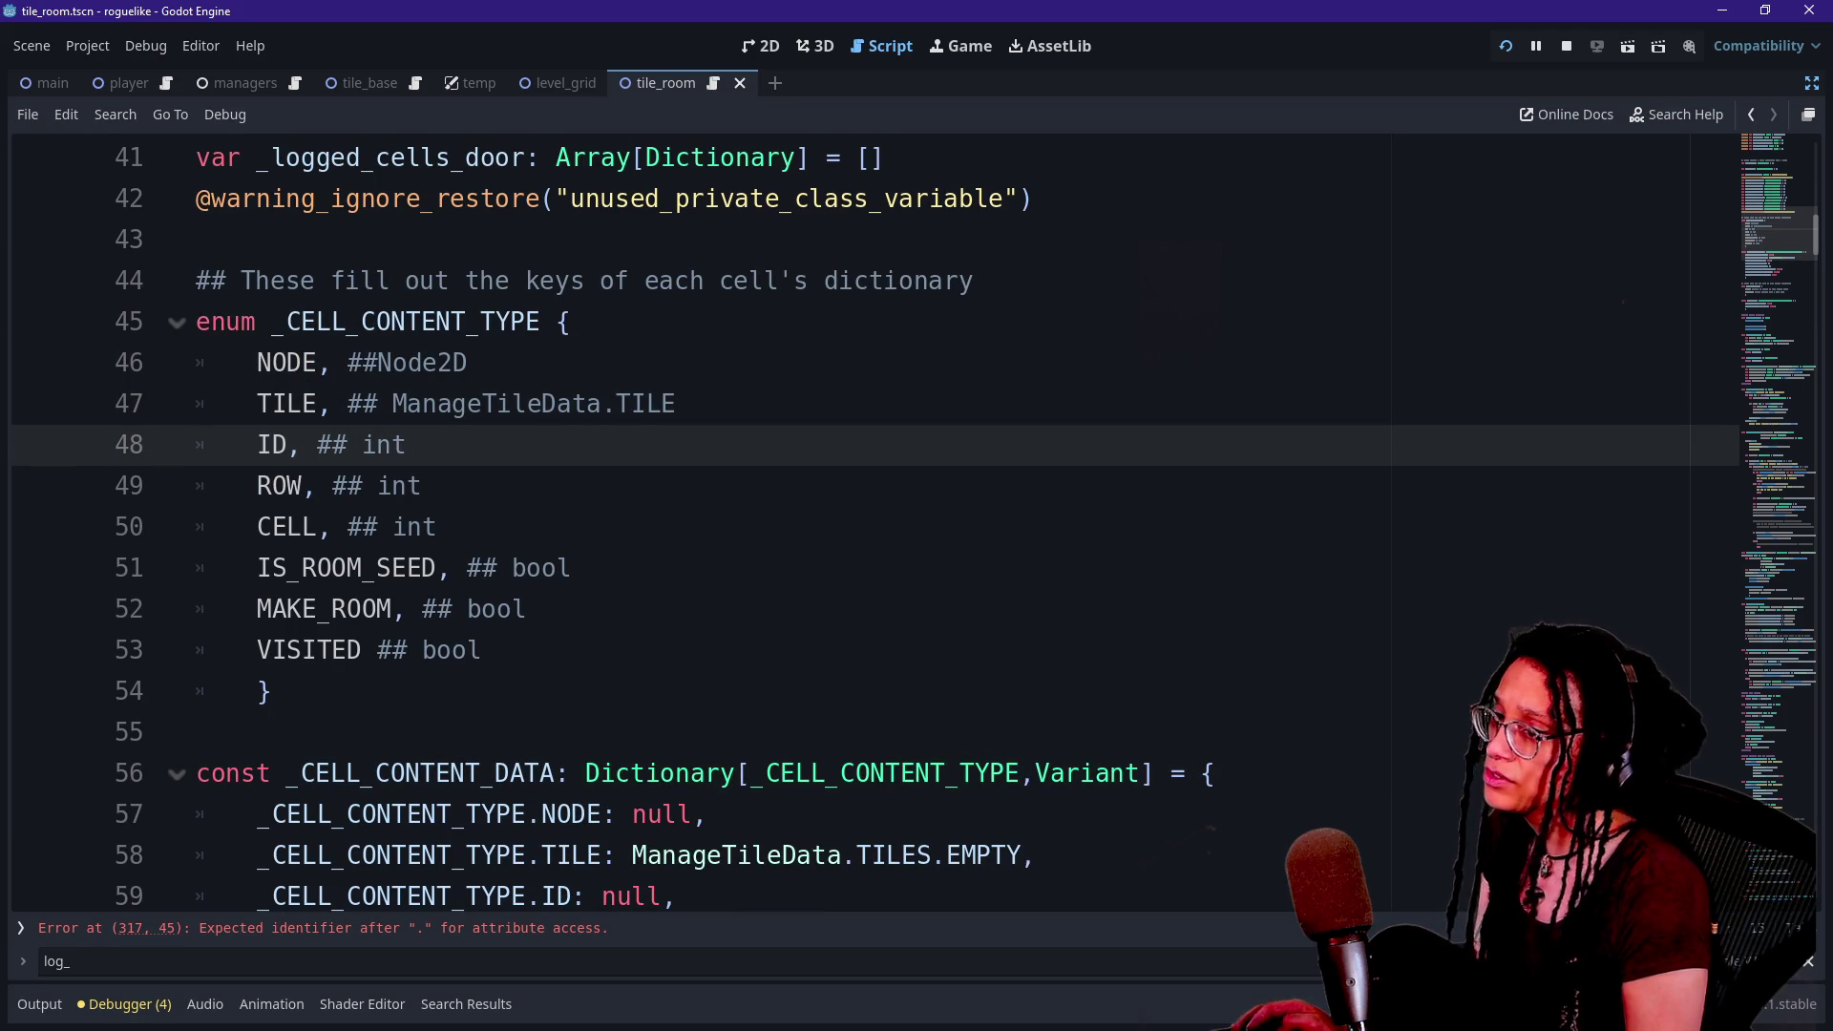
{"action": "mouse_move", "coordinate": [1748, 754]}
{"action": "left_mouse_down"}
{"action": "mouse_move", "coordinate": [1742, 783]}
{"action": "mouse_move", "coordinate": [1740, 768]}
{"action": "left_mouse_up"}
{"action": "scroll", "coordinate": [1739, 768], "scroll_direction": "up", "scroll_amount": 5}
- Correct the key on line 317 to dictionary[_CELL_CONTENT_TYPE.ID]
{"action": "key", "text": "BackSpace"}
{"action": "key", "text": "BackSpace"}
{"action": "key", "text": "BackSpace"}
{"action": "key", "text": "BackSpace"}
{"action": "type", "text": "C"}
{"action": "key", "text": "Down"}
{"action": "key", "text": "Return"}
{"action": "type", "text": "."}
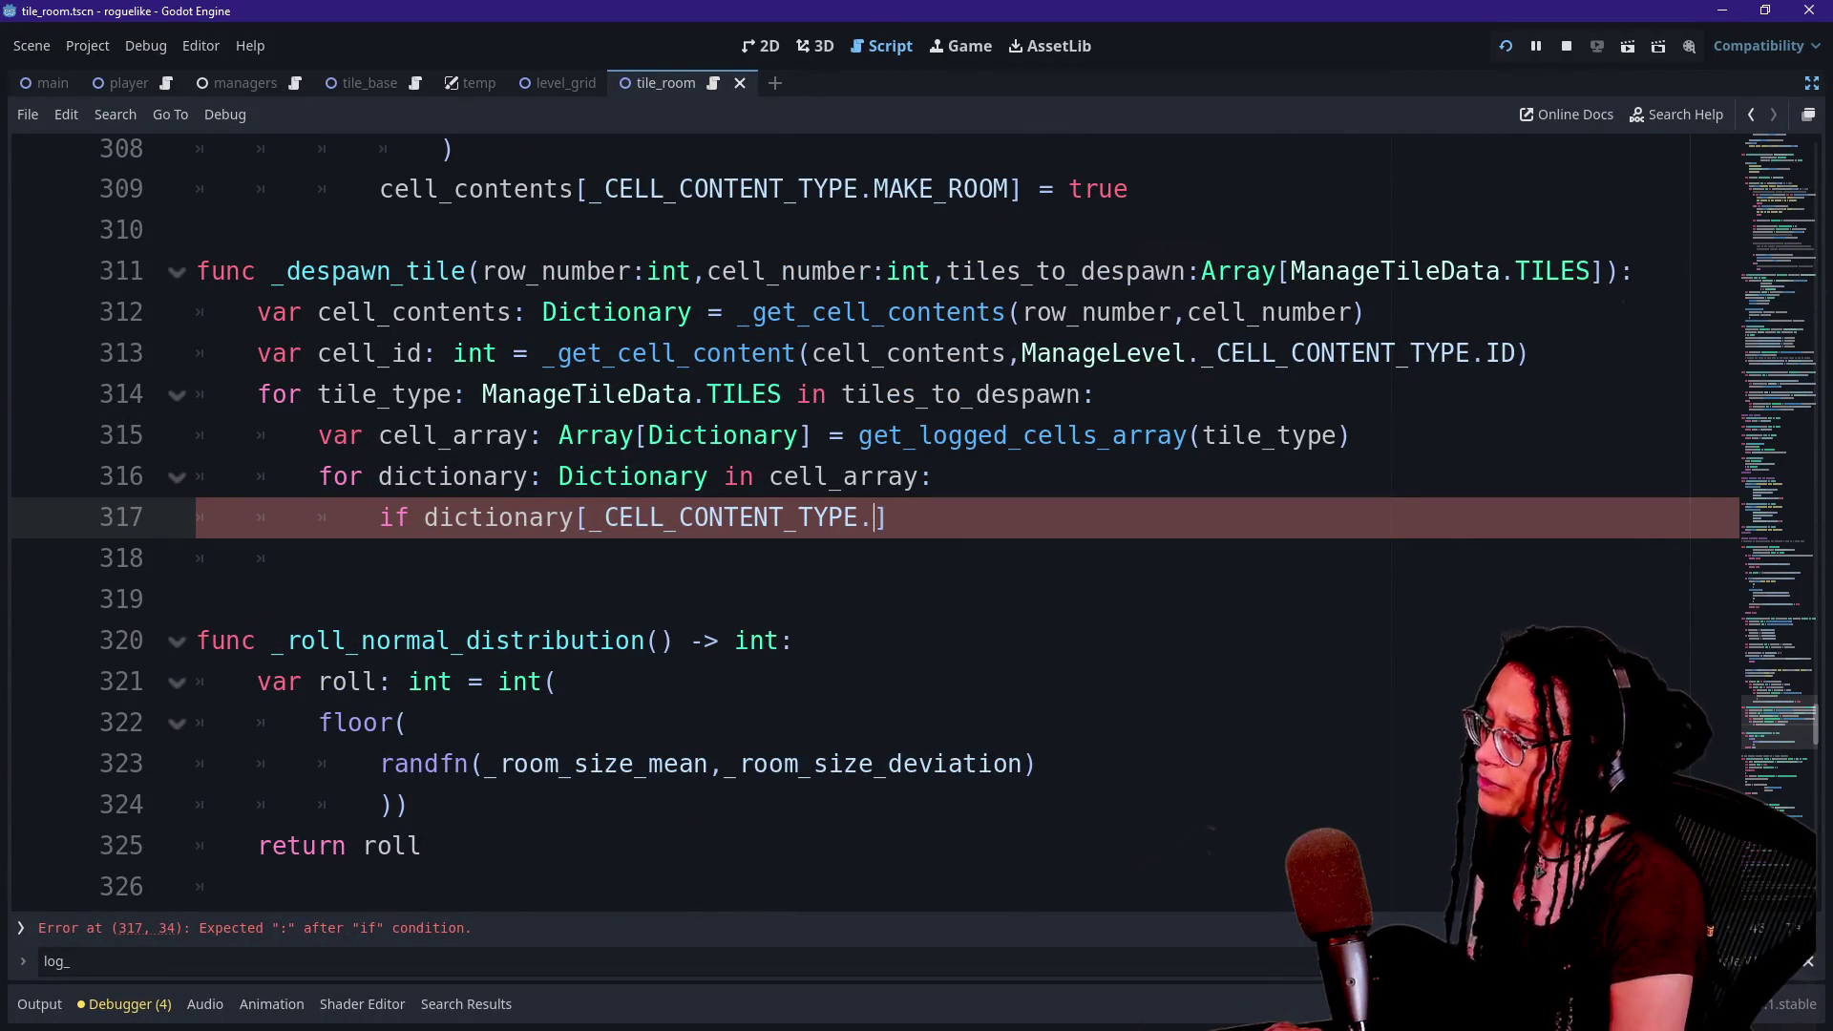
{"action": "type", "text": "ID"}
{"action": "left_click", "coordinate": [741, 517]}
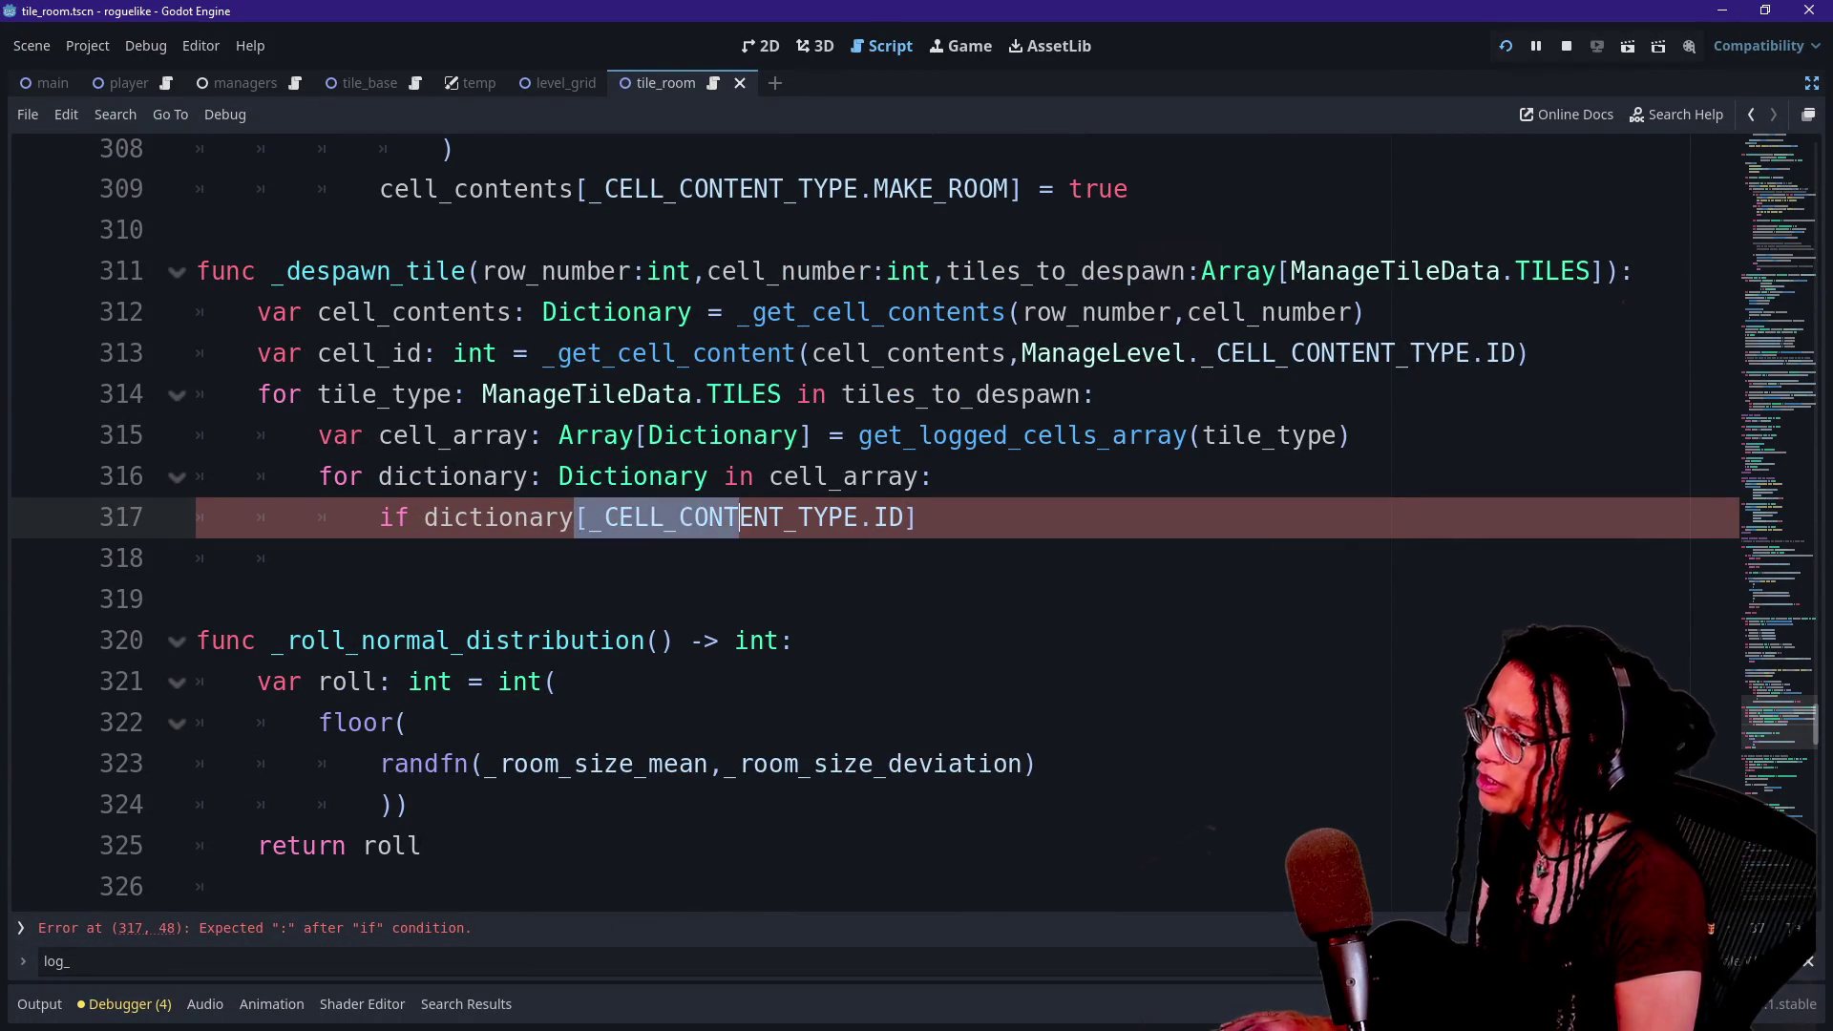
{"action": "key", "text": "Down"}
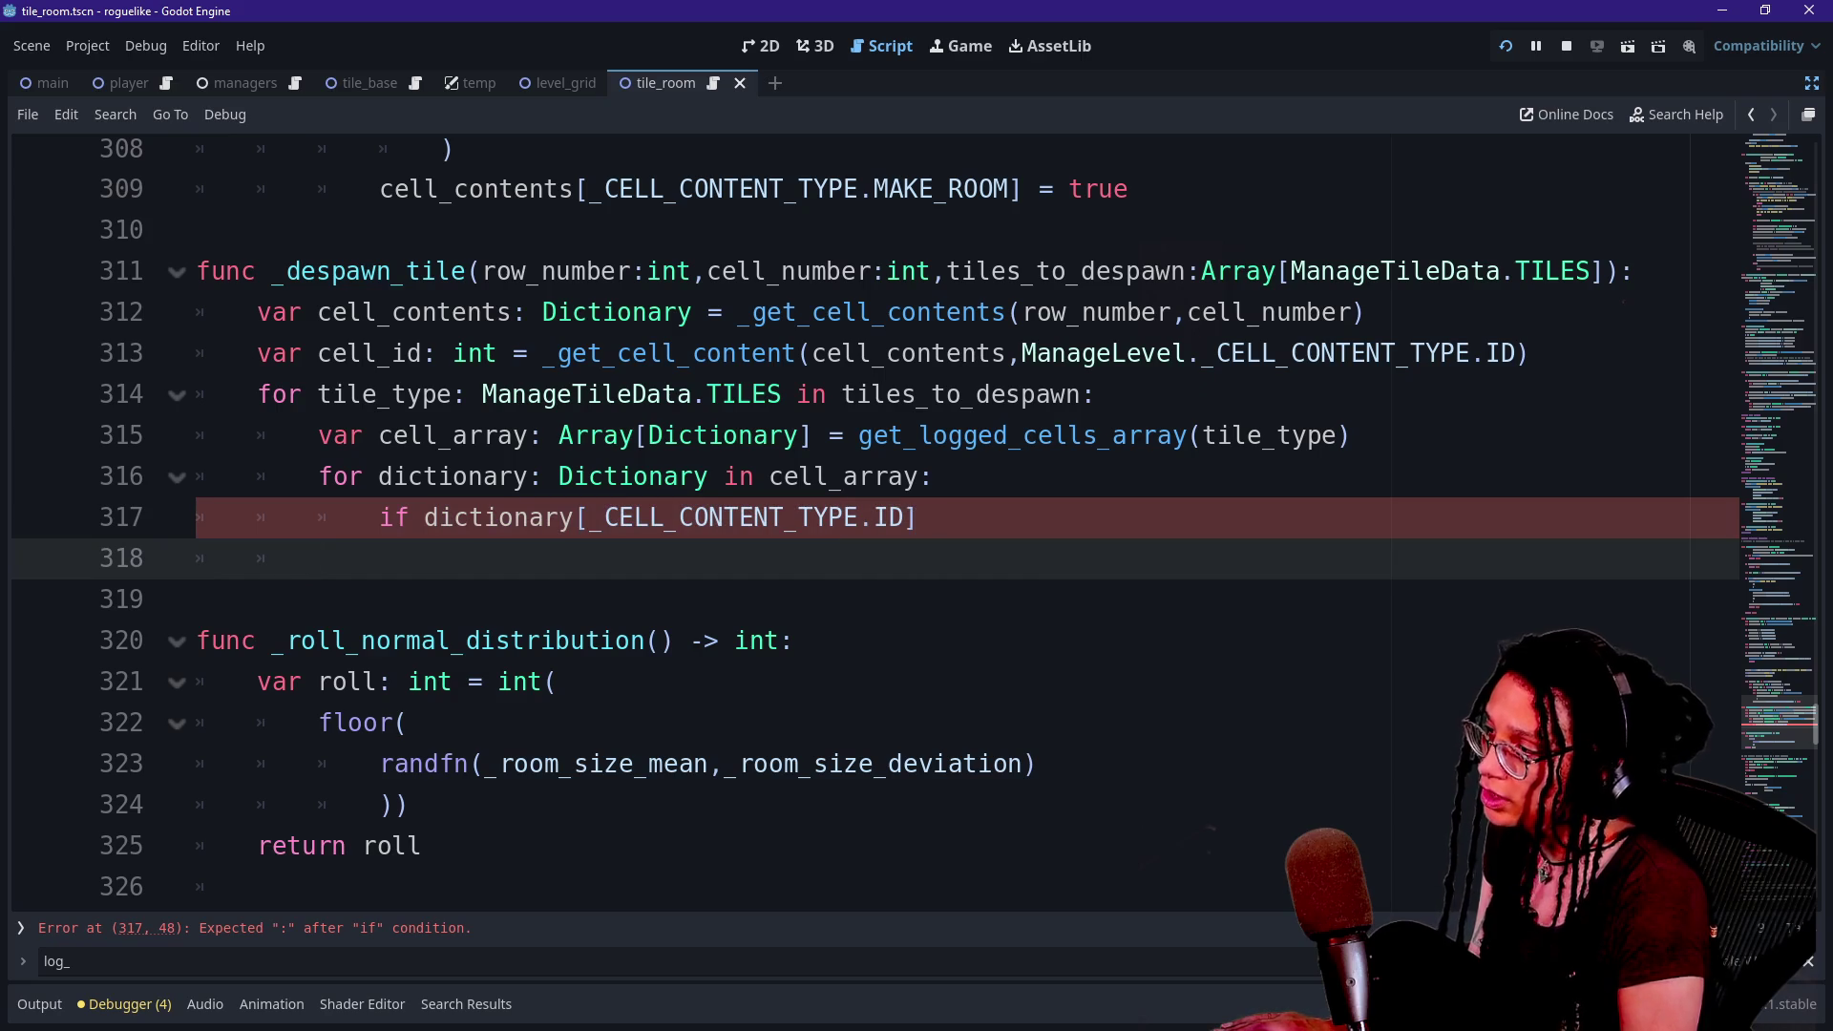
- Add var id: int = dictionary[_CELL_CONTENT_TYPE.ID] on a new line above the if check
{"action": "left_click", "coordinate": [497, 516]}
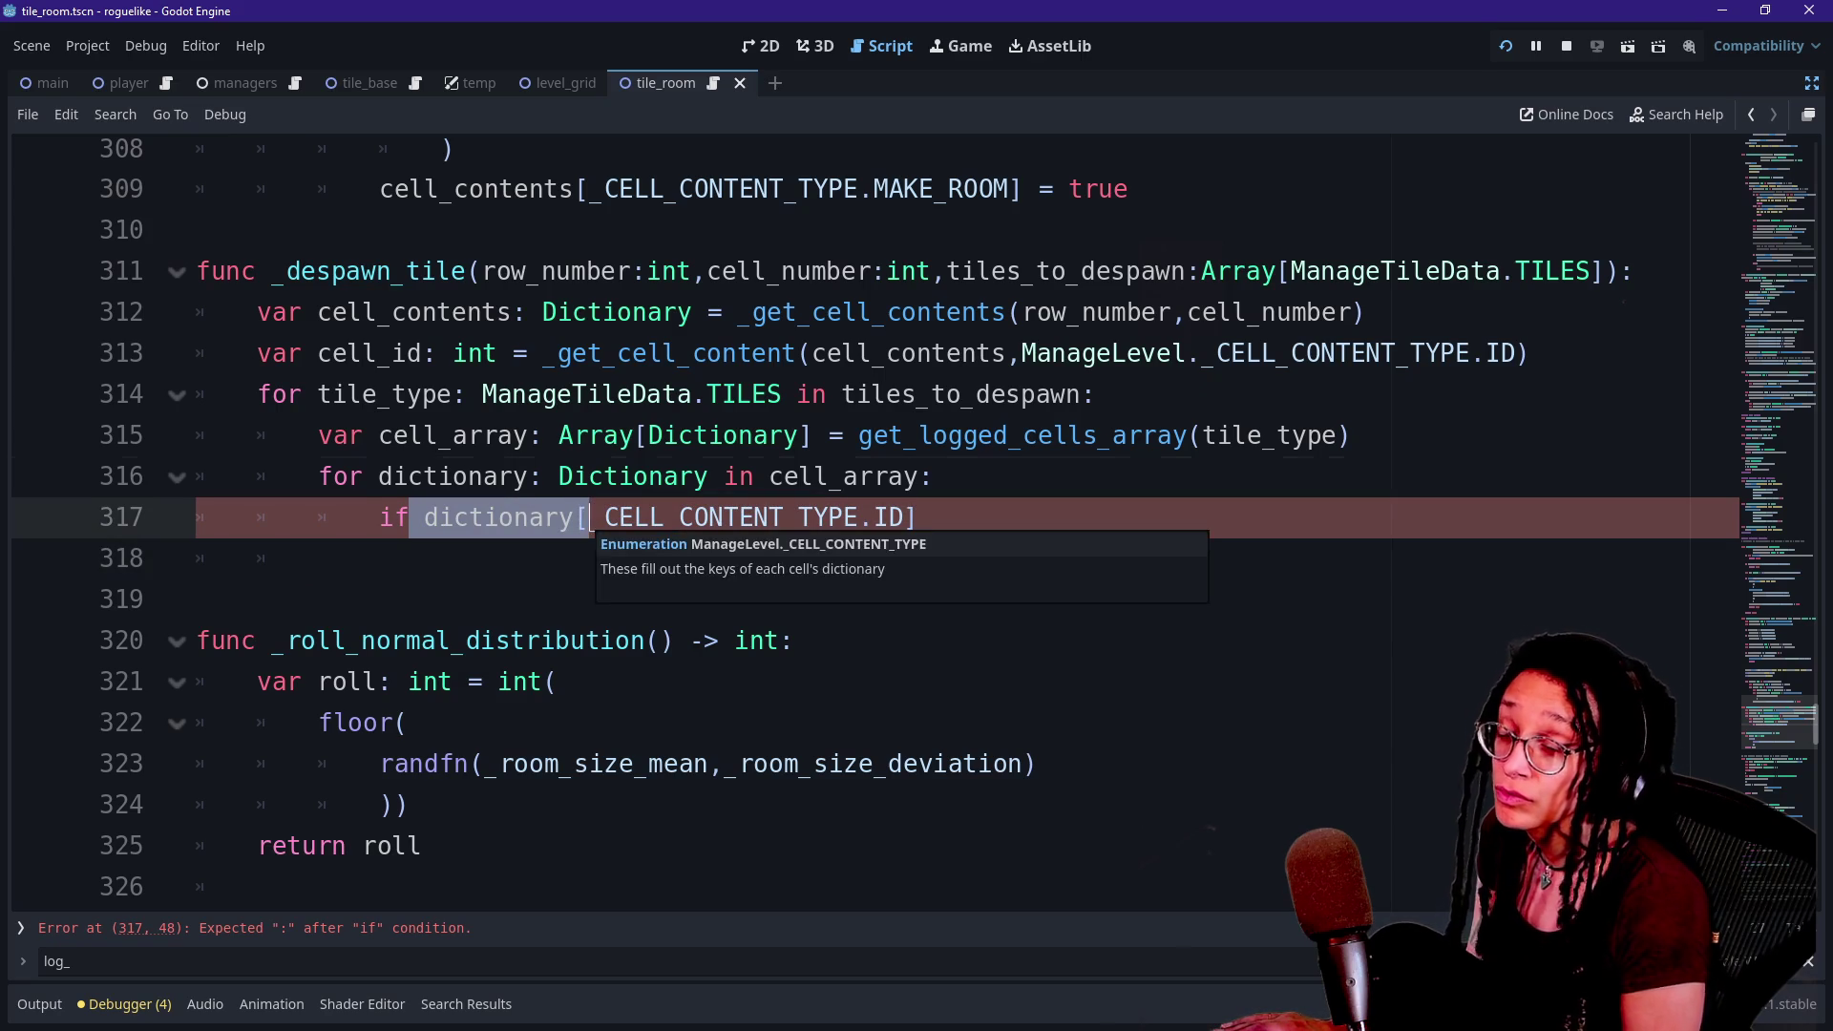
{"action": "left_click", "coordinate": [439, 475]}
{"action": "left_click", "coordinate": [469, 516]}
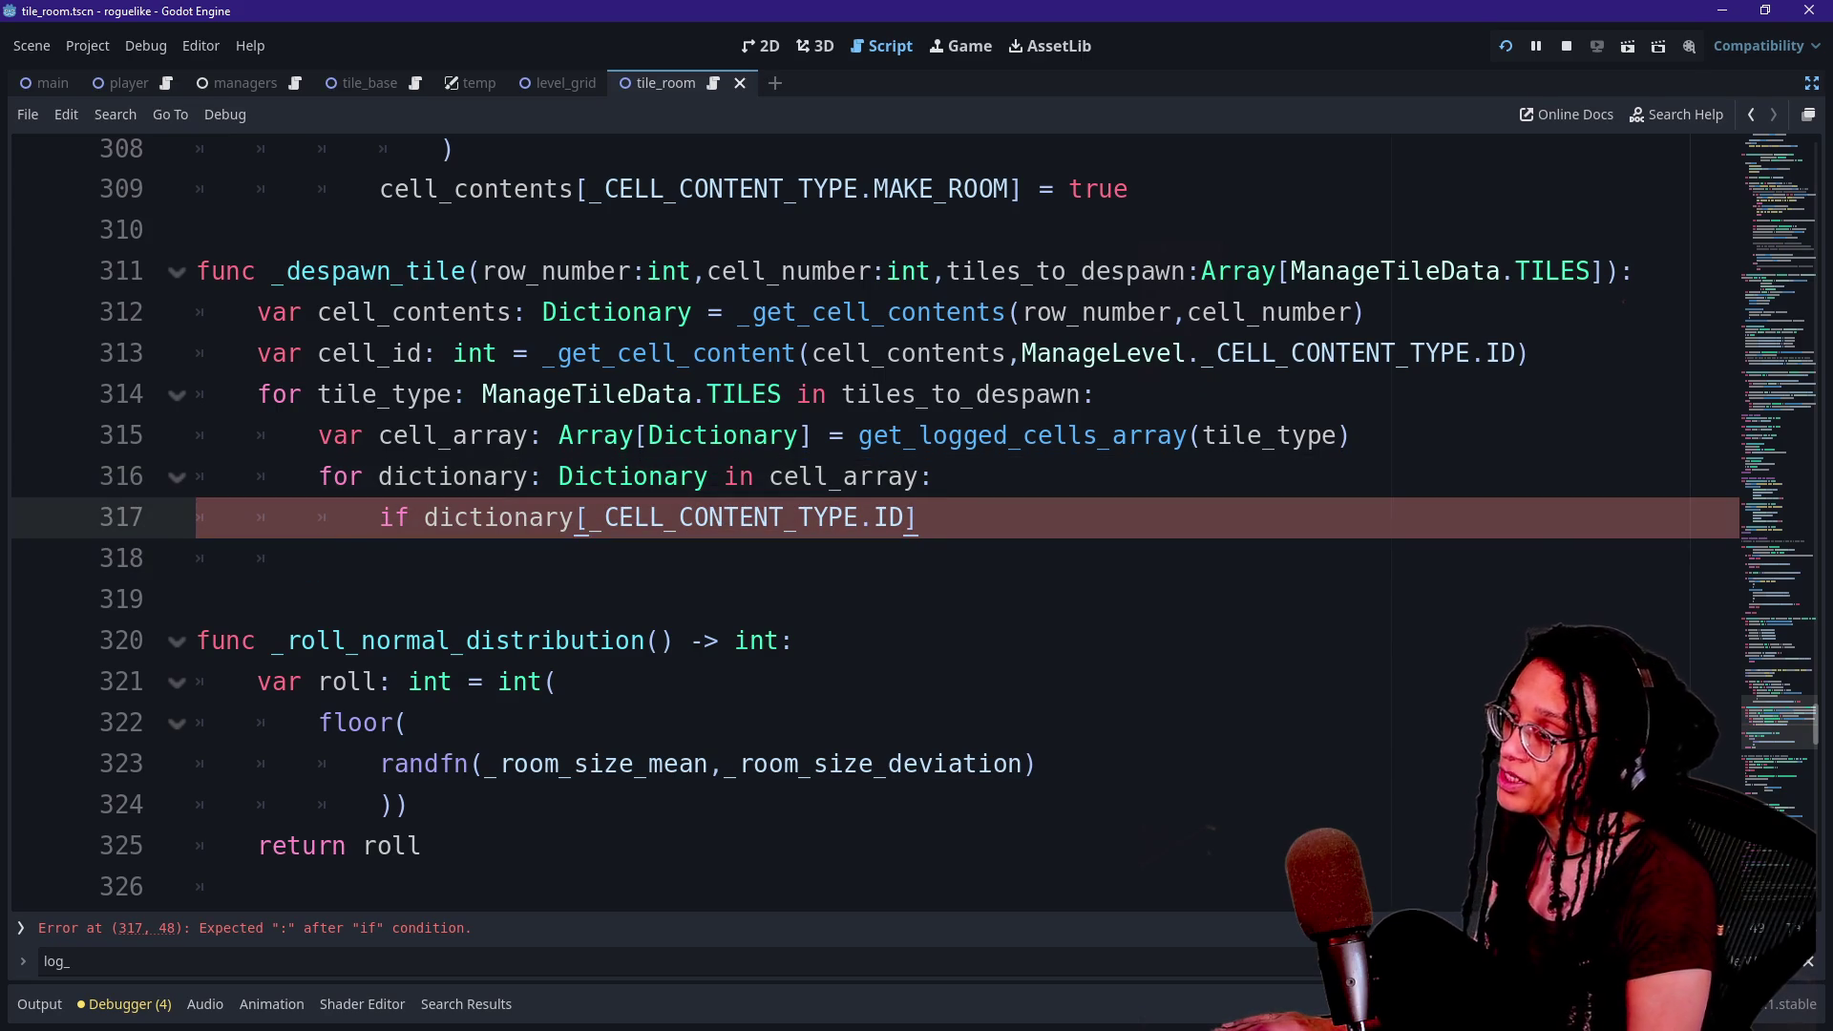
{"action": "left_click", "coordinate": [318, 558], "text": "shift"}
{"action": "left_click", "coordinate": [318, 557]}
{"action": "left_click", "coordinate": [541, 517], "text": "shift"}
{"action": "left_click", "coordinate": [318, 557]}
{"action": "key", "text": "Up"}
{"action": "key", "text": "ctrl+shift+Return"}
{"action": "type", "text": "var id: int ="}
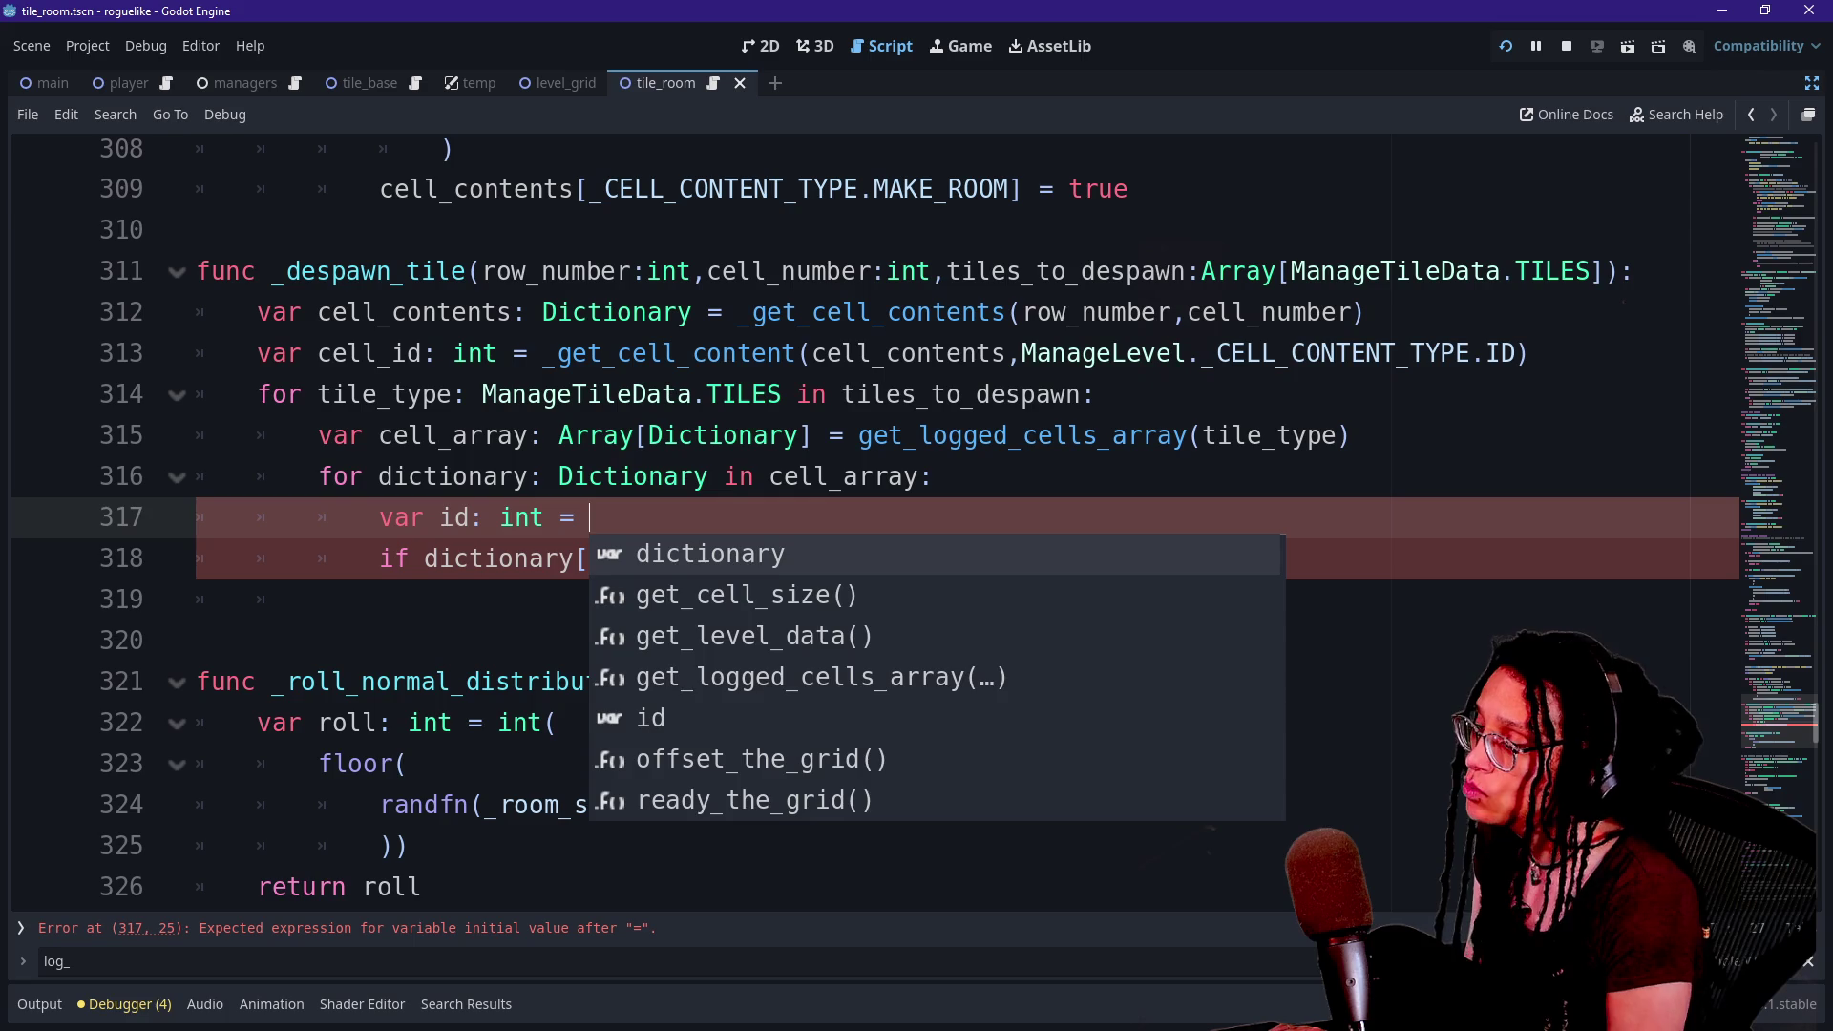
{"action": "left_click", "coordinate": [770, 476]}
{"action": "mouse_move", "coordinate": [424, 558]}
{"action": "left_mouse_down"}
{"action": "mouse_move", "coordinate": [429, 599]}
{"action": "mouse_move", "coordinate": [919, 558]}
{"action": "mouse_move", "coordinate": [424, 559]}
{"action": "left_mouse_up"}
{"action": "key", "text": "ctrl+c"}
{"action": "left_click", "coordinate": [583, 518]}
{"action": "key", "text": "ctrl+v"}
- Rename cell_id to cell_id_to_despawn and write 'if id == cell_id_to_despawn:' with a body line
{"action": "type", "text": "id == "}
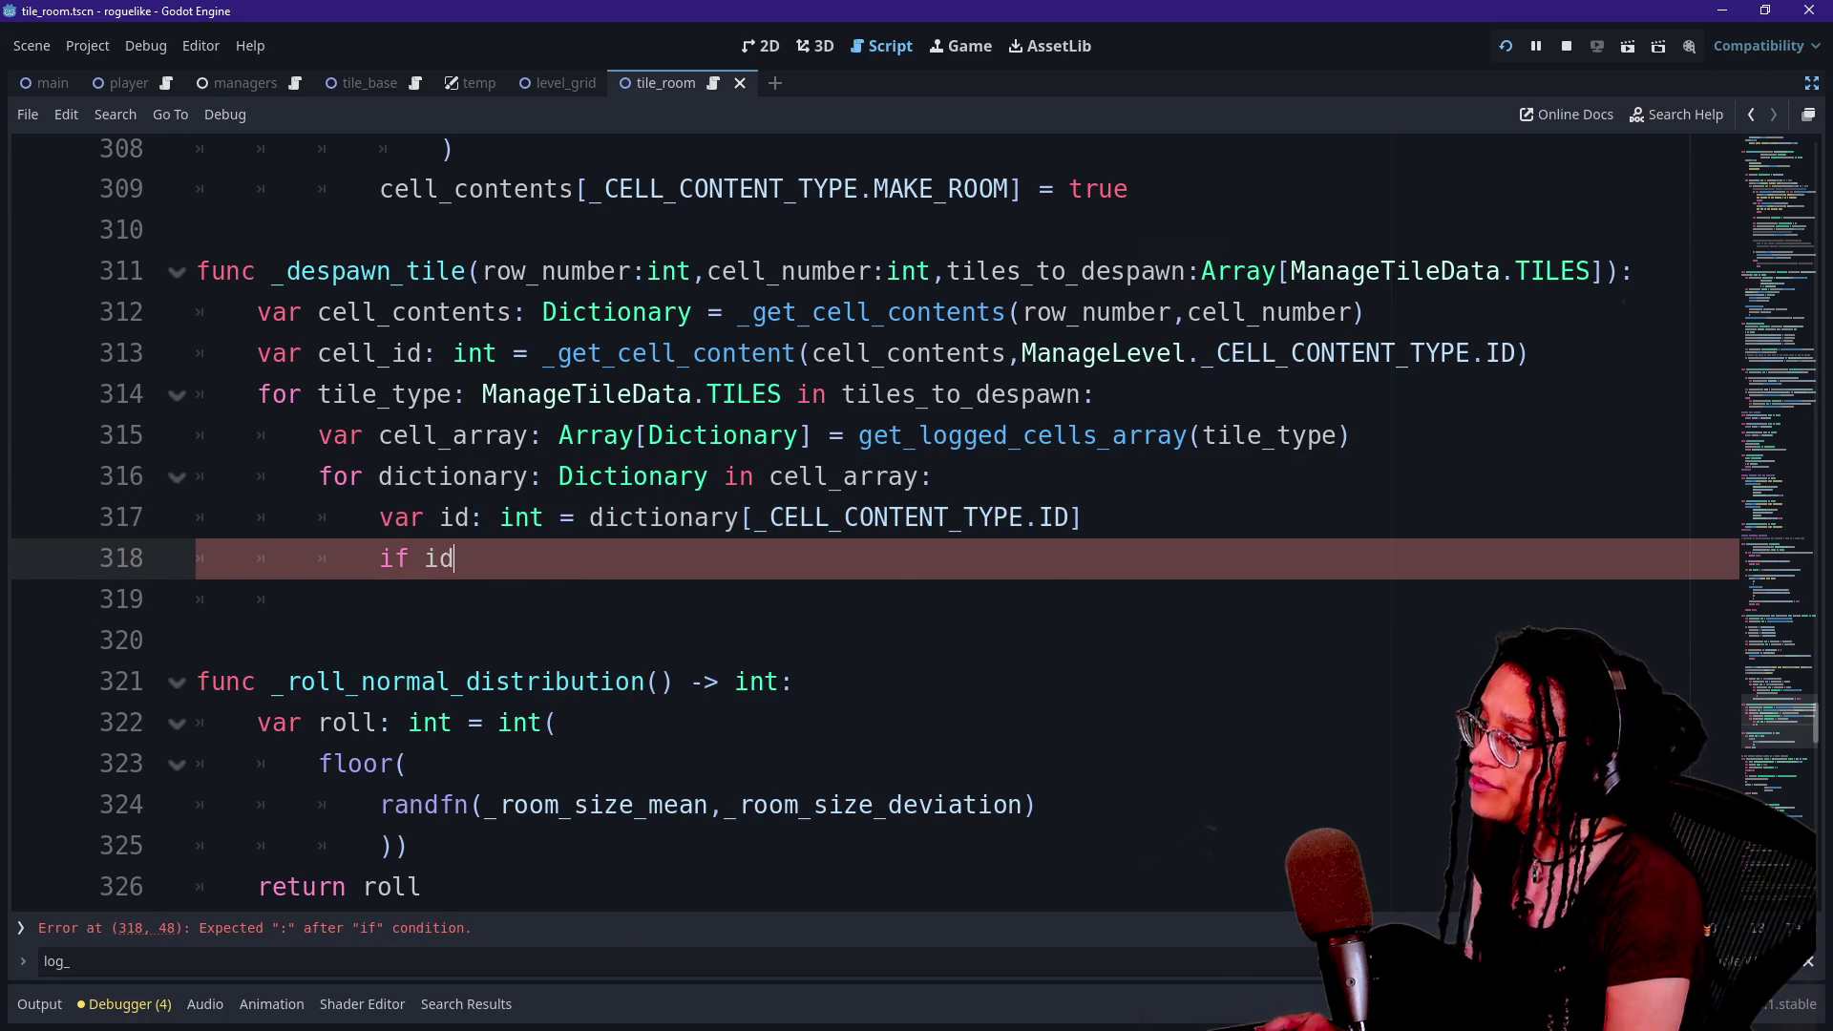
{"action": "type", "text": "cell_id"}
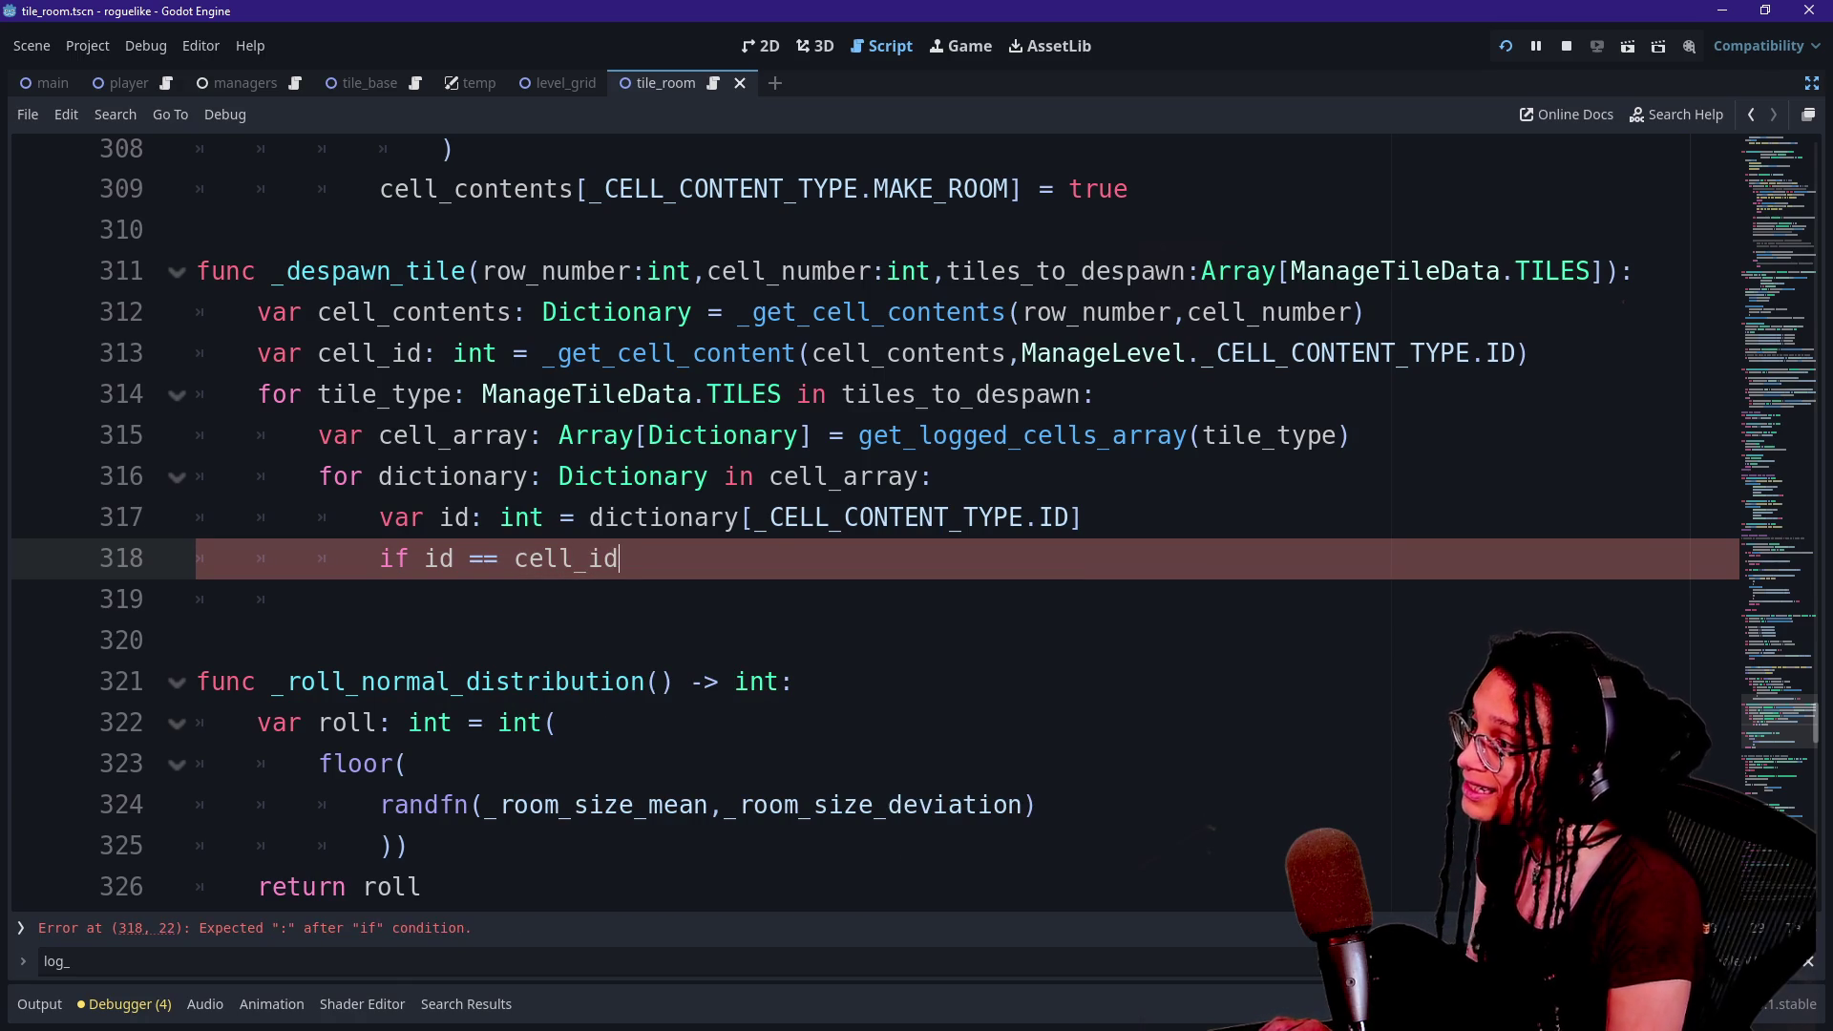
{"action": "left_click", "coordinate": [423, 353]}
{"action": "type", "text": "_to_"}
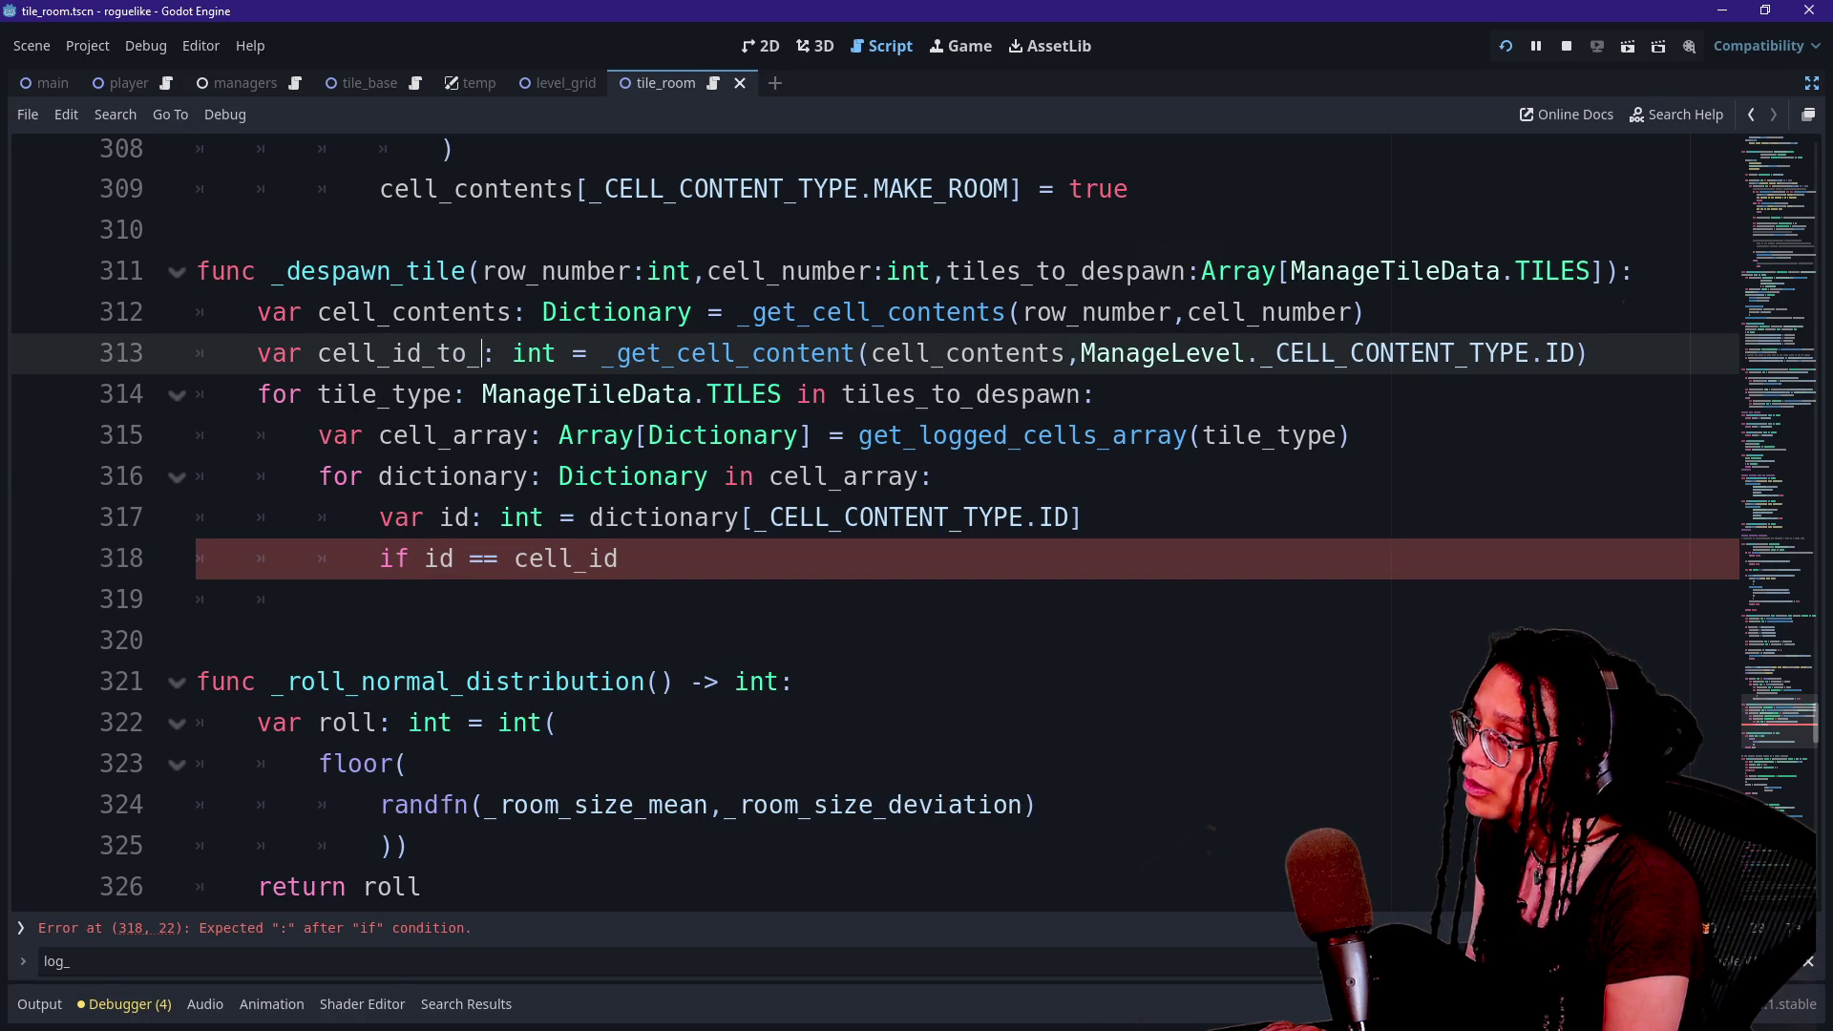
{"action": "type", "text": "despawn"}
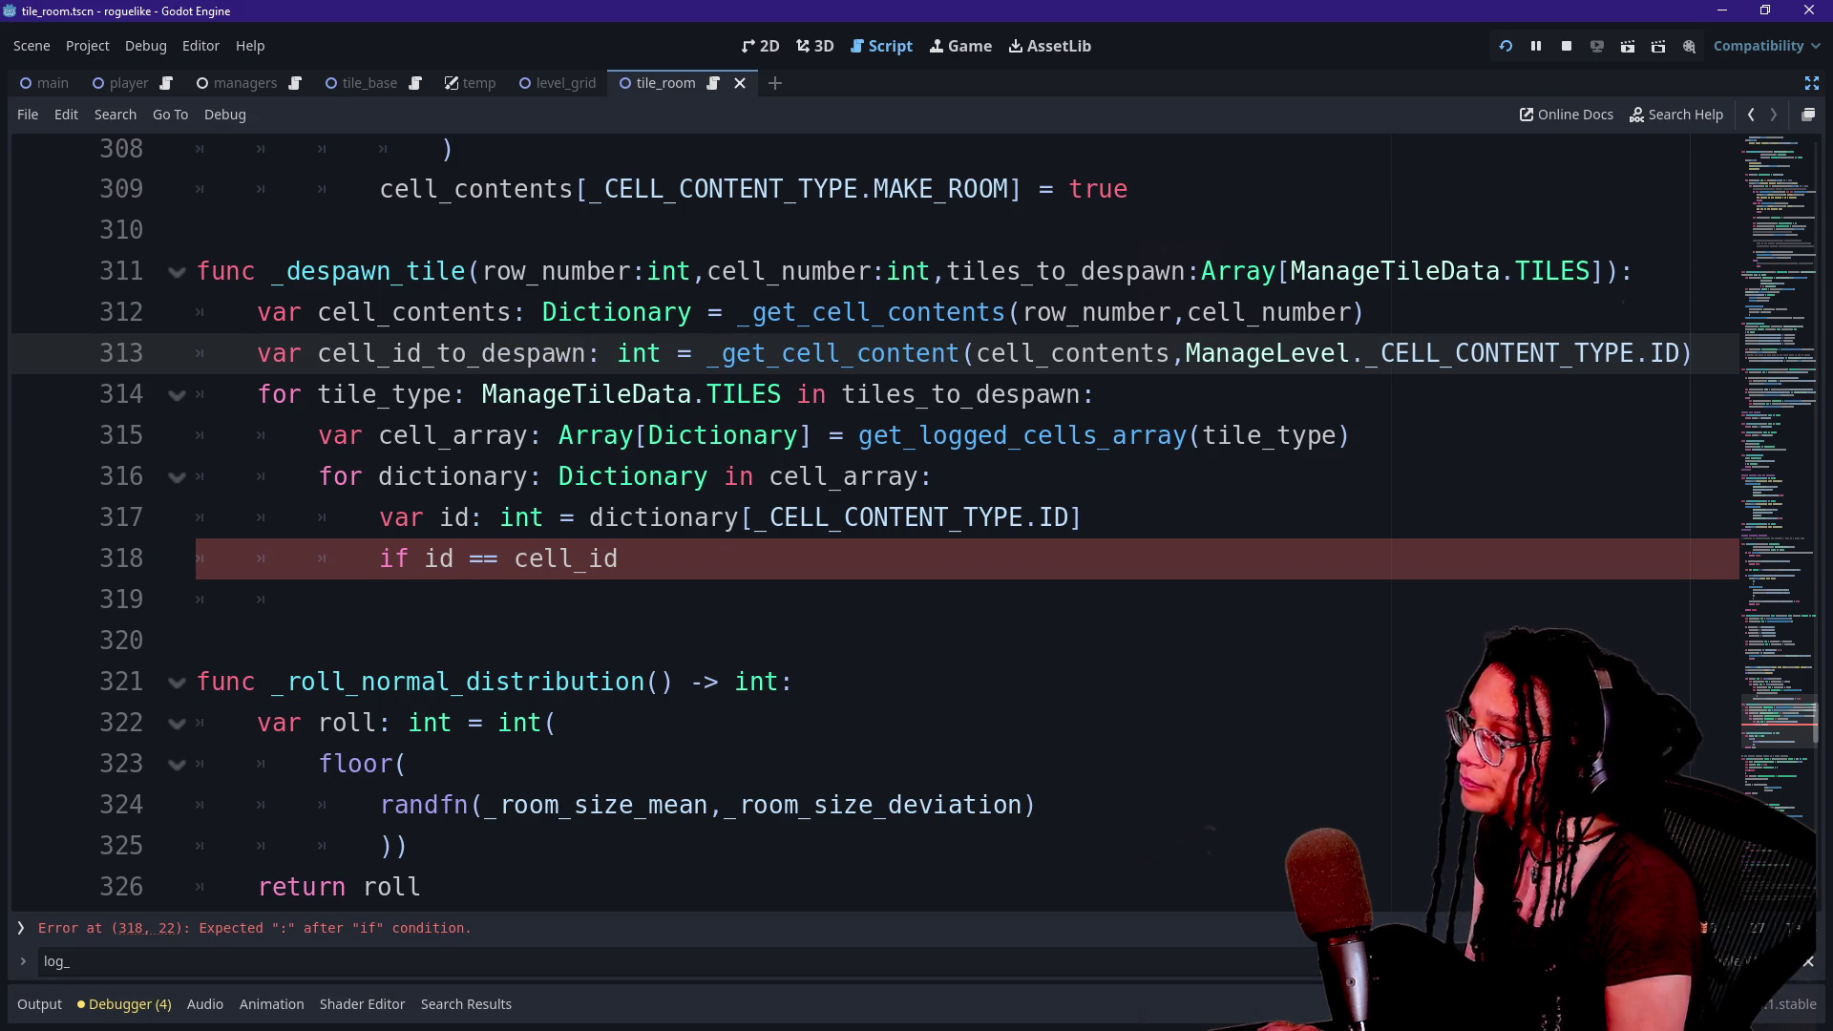
{"action": "left_click", "coordinate": [620, 559]}
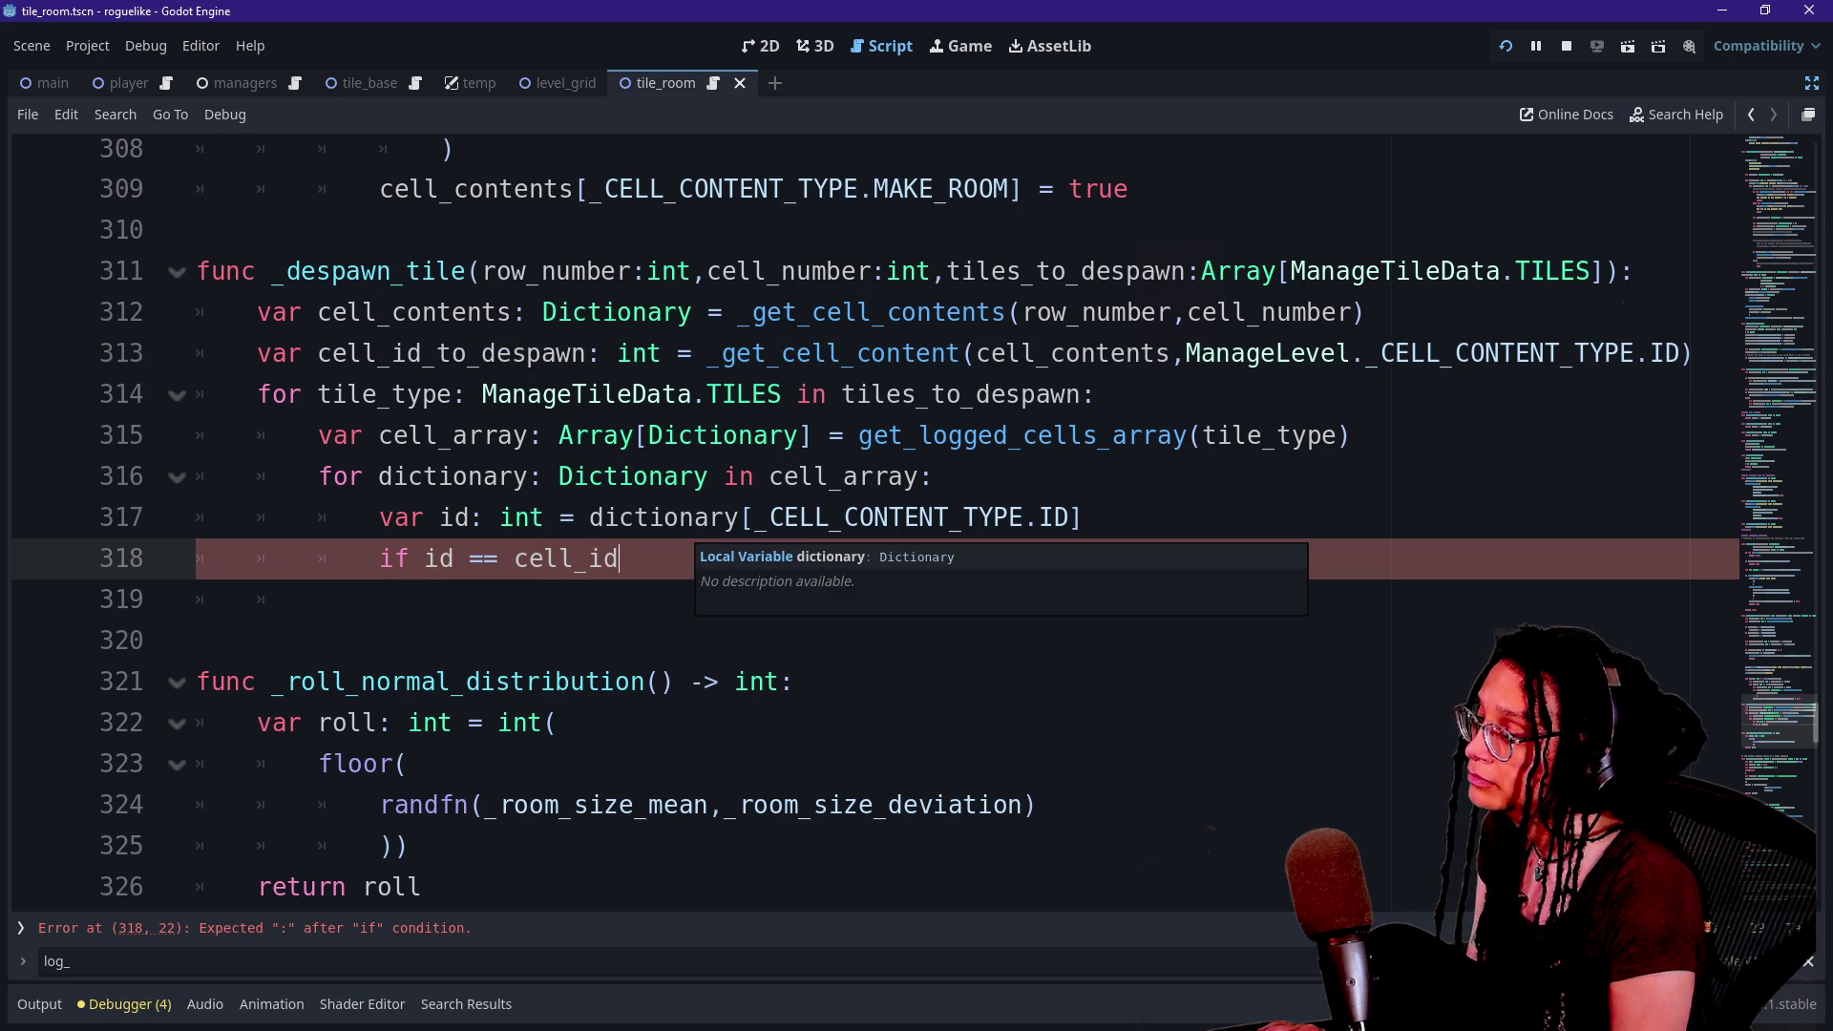
{"action": "key", "text": "ctrl+space"}
{"action": "key", "text": "Return"}
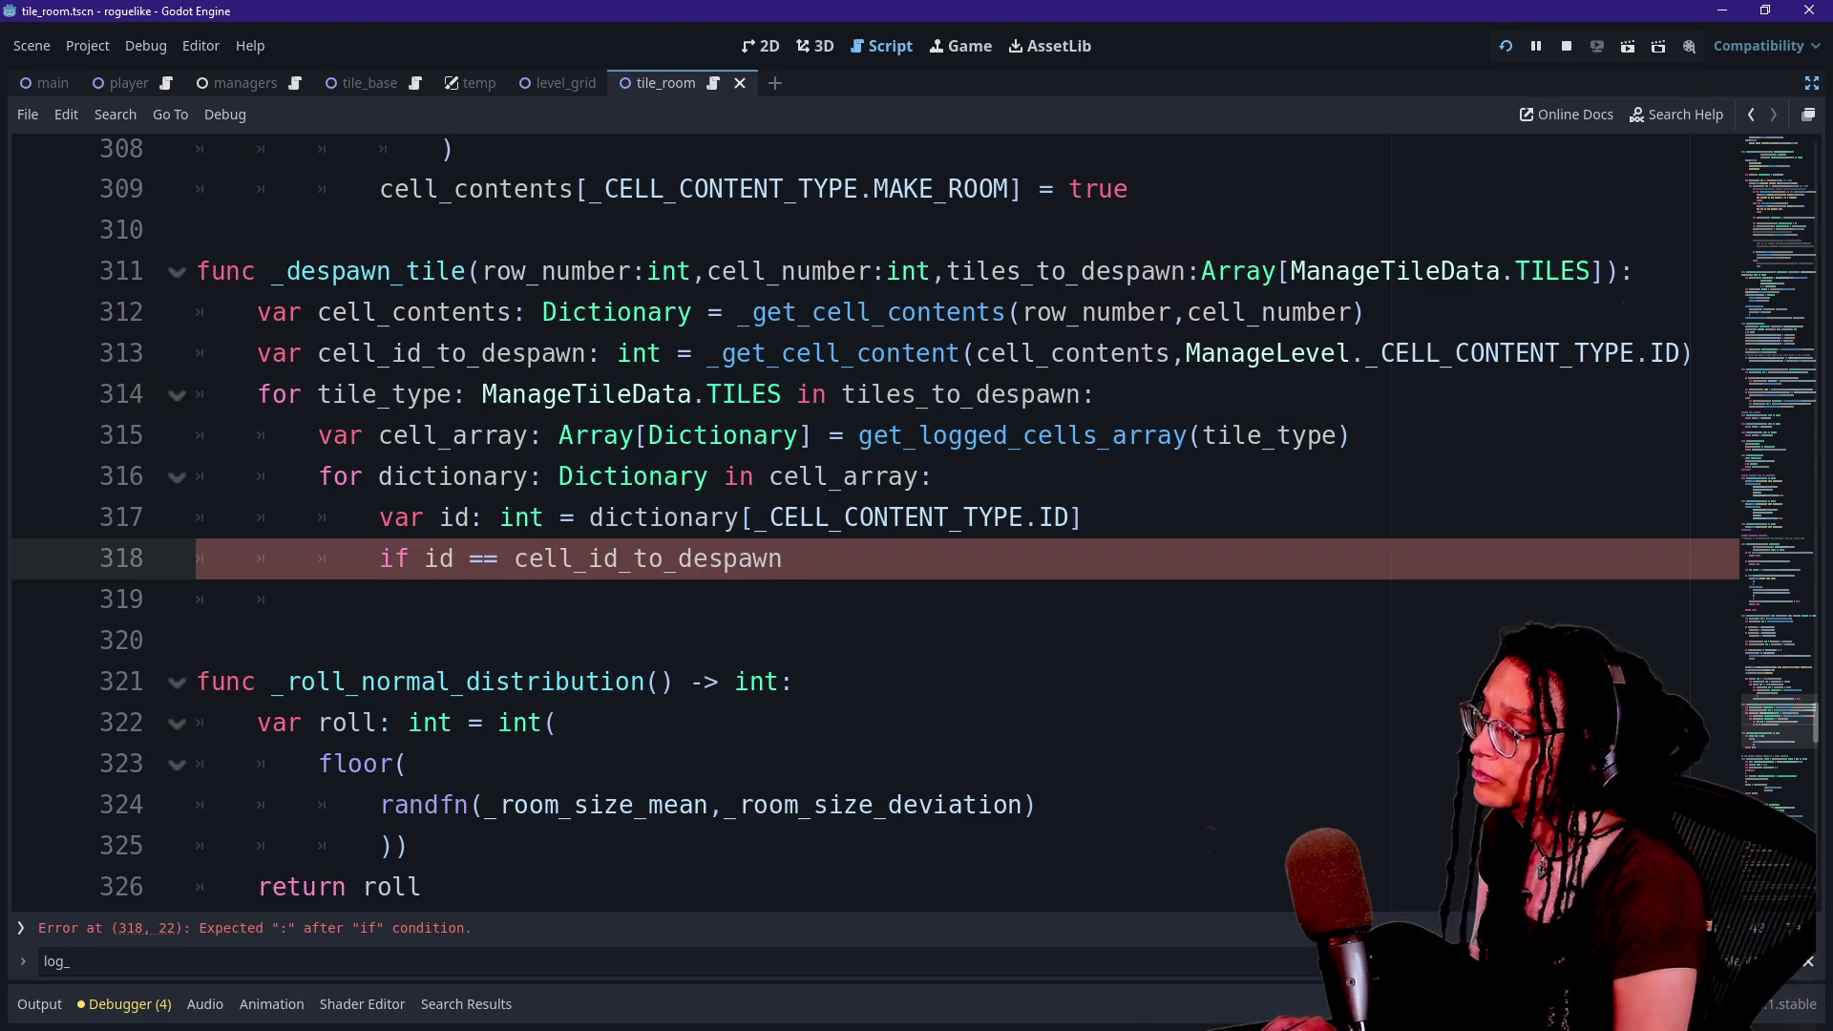
{"action": "type", "text": ":"}
{"action": "key", "text": "Return"}
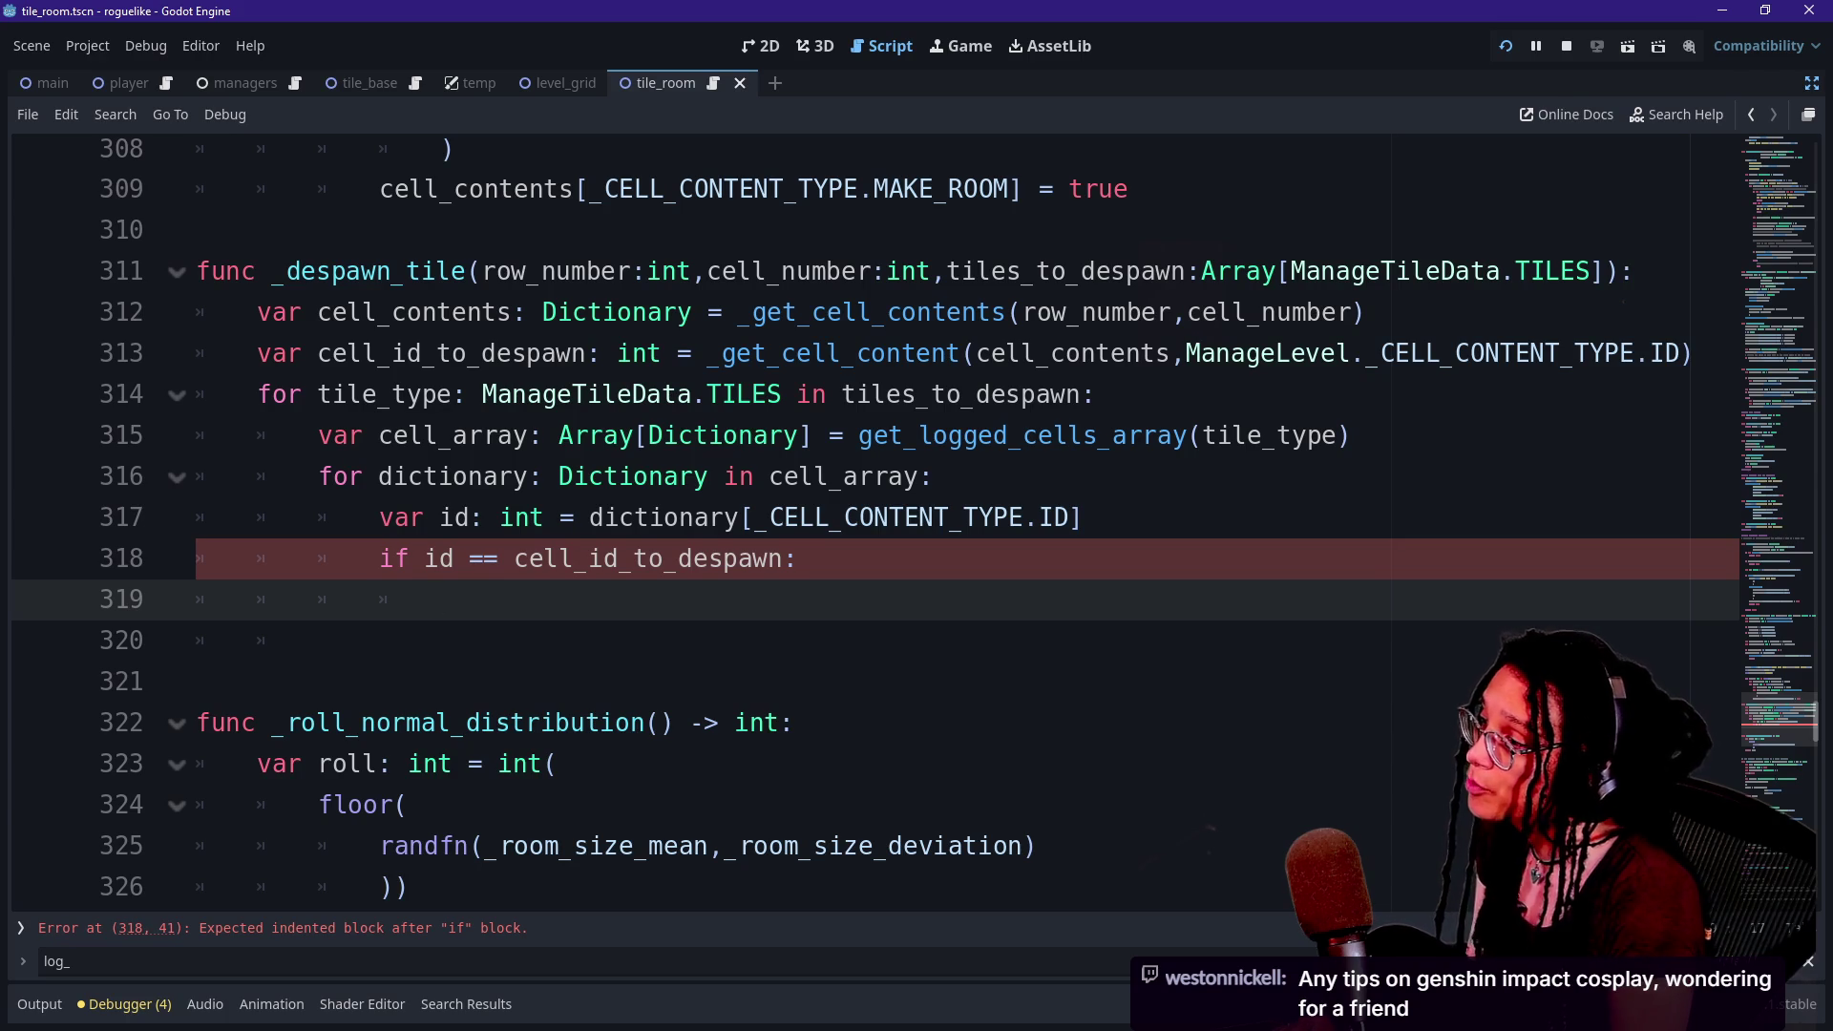
- Add a 'var cell_node: Node2D =' declaration indented inside the matching-ID if block
{"action": "left_click", "coordinate": [1352, 435]}
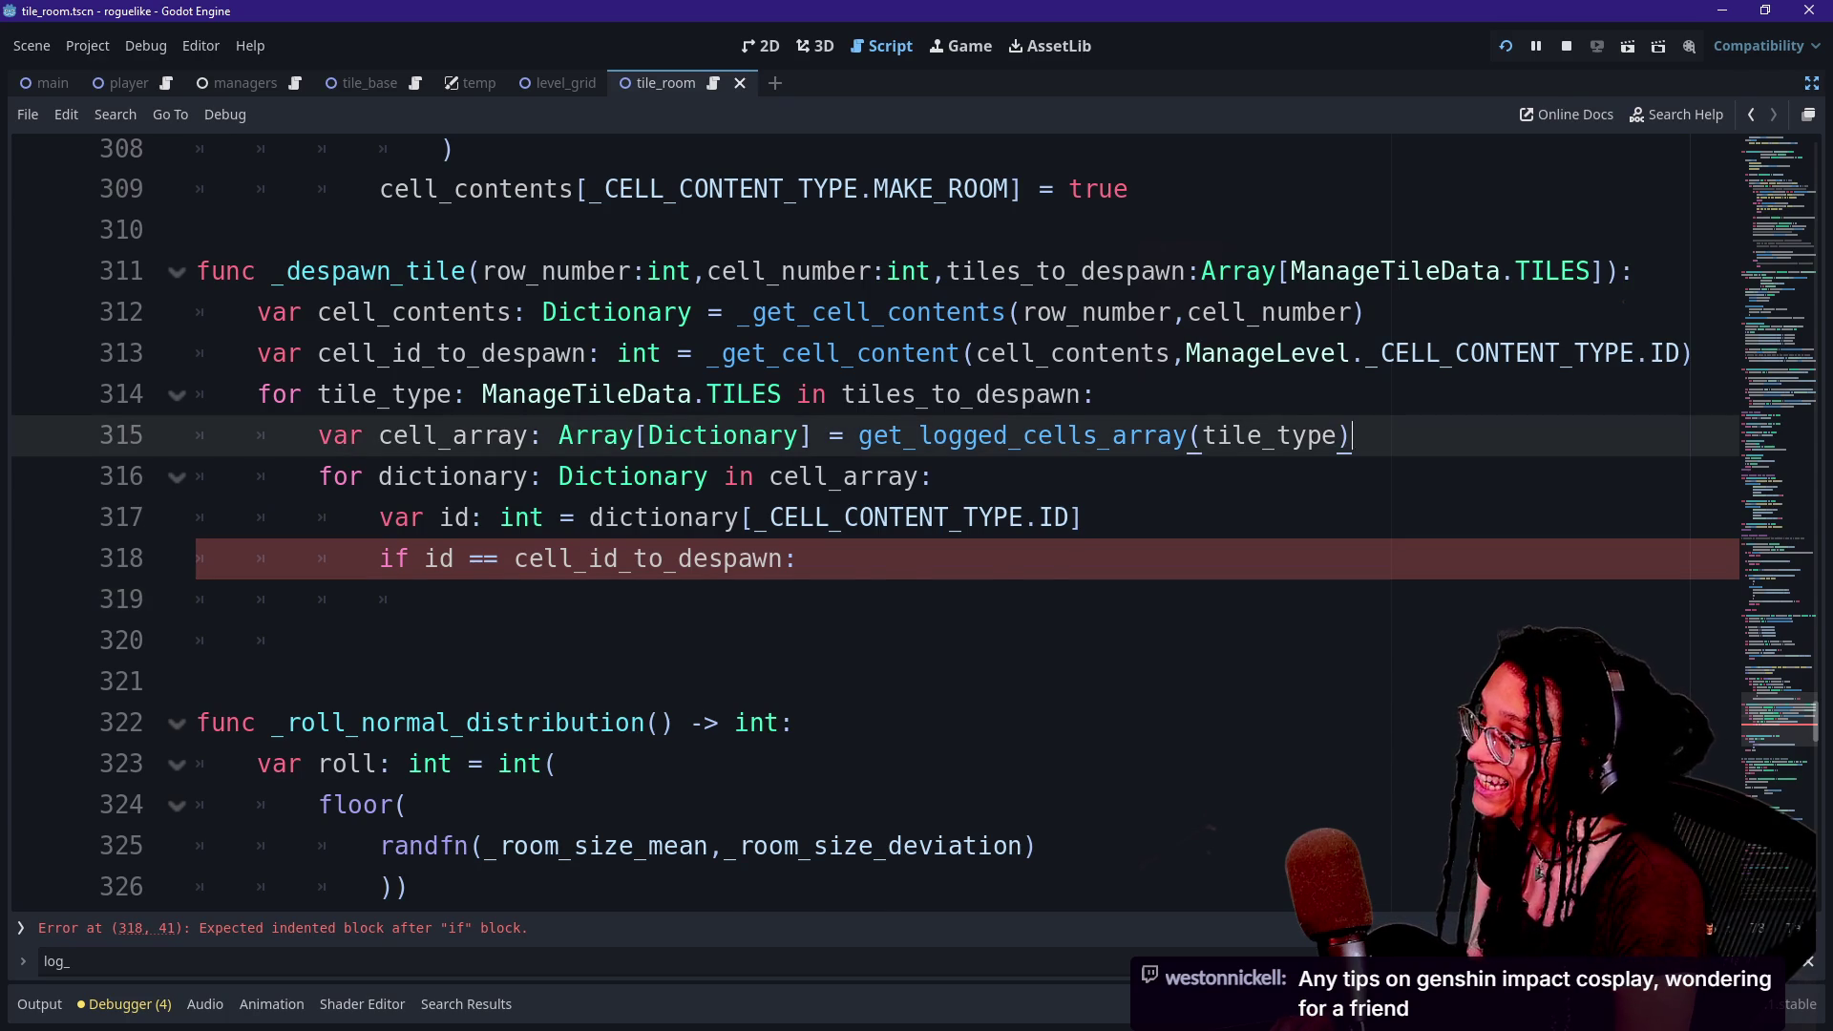
{"action": "key", "text": "Return"}
{"action": "type", "text": "var cell_node"}
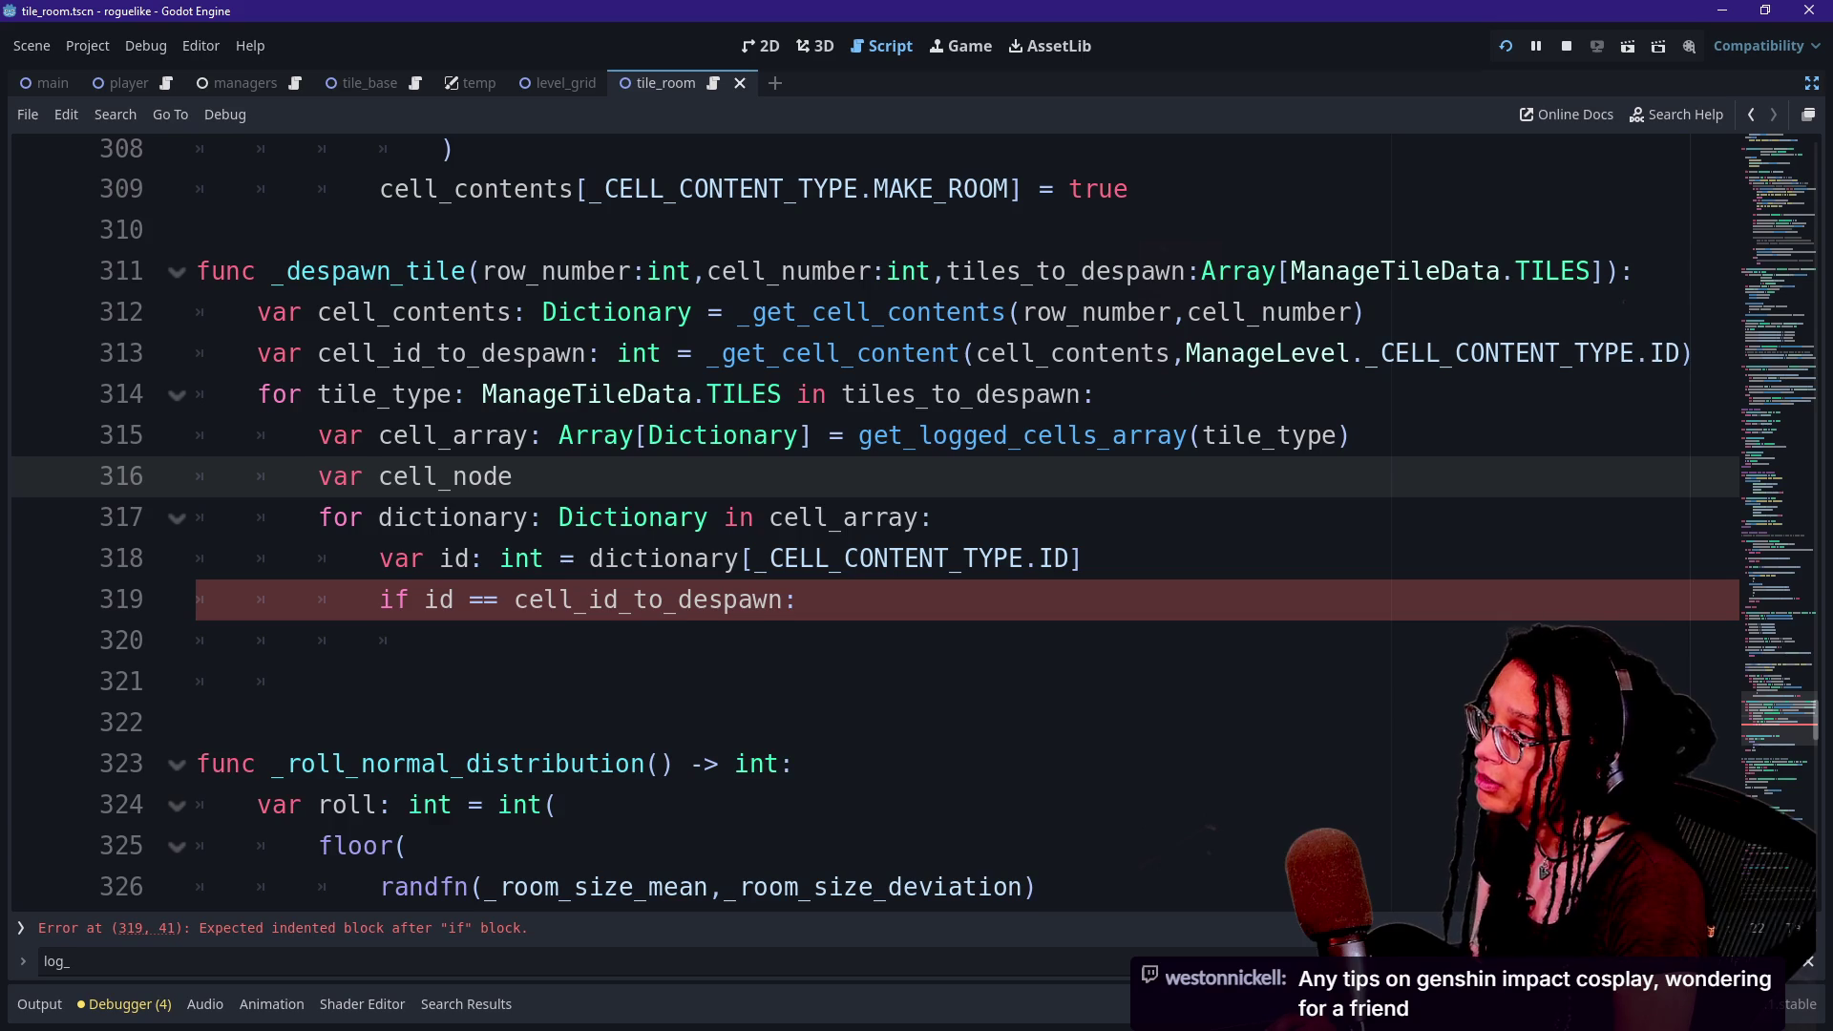
{"action": "key", "text": "alt+Down"}
{"action": "key", "text": "alt+Down"}
{"action": "key", "text": "alt+Down"}
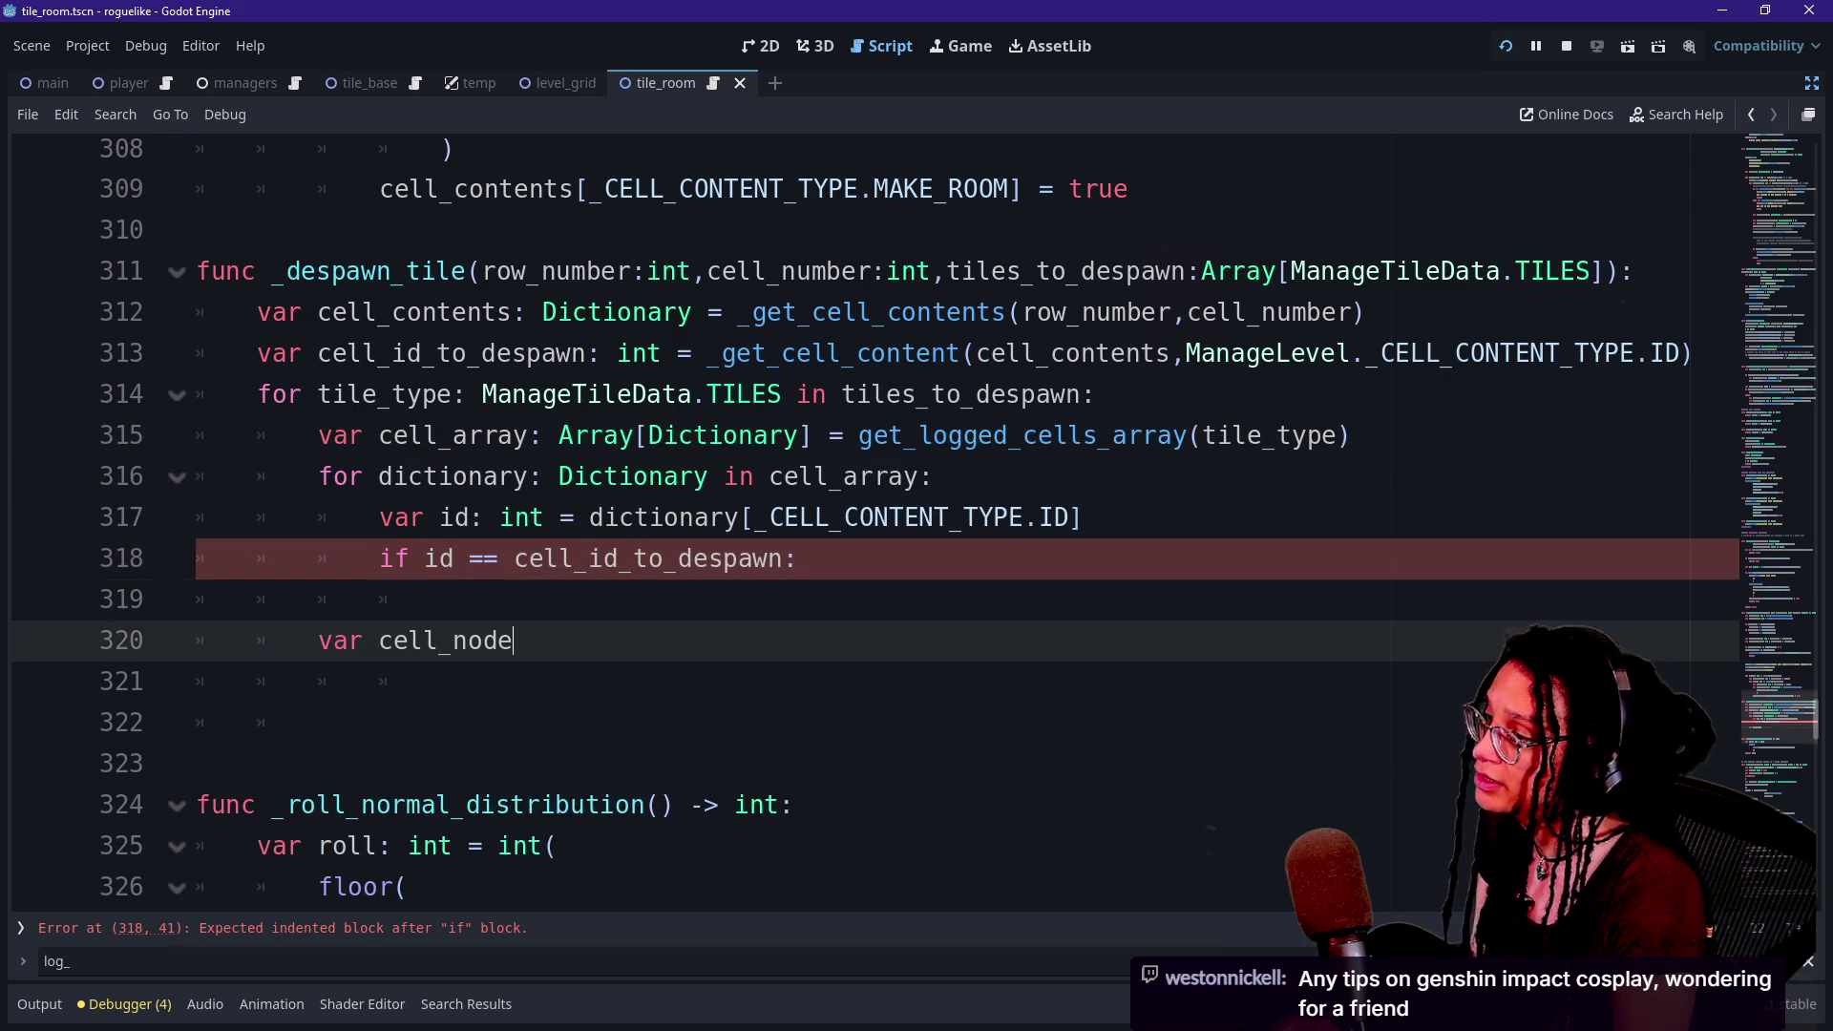
{"action": "key", "text": "Tab"}
{"action": "key", "text": "Up"}
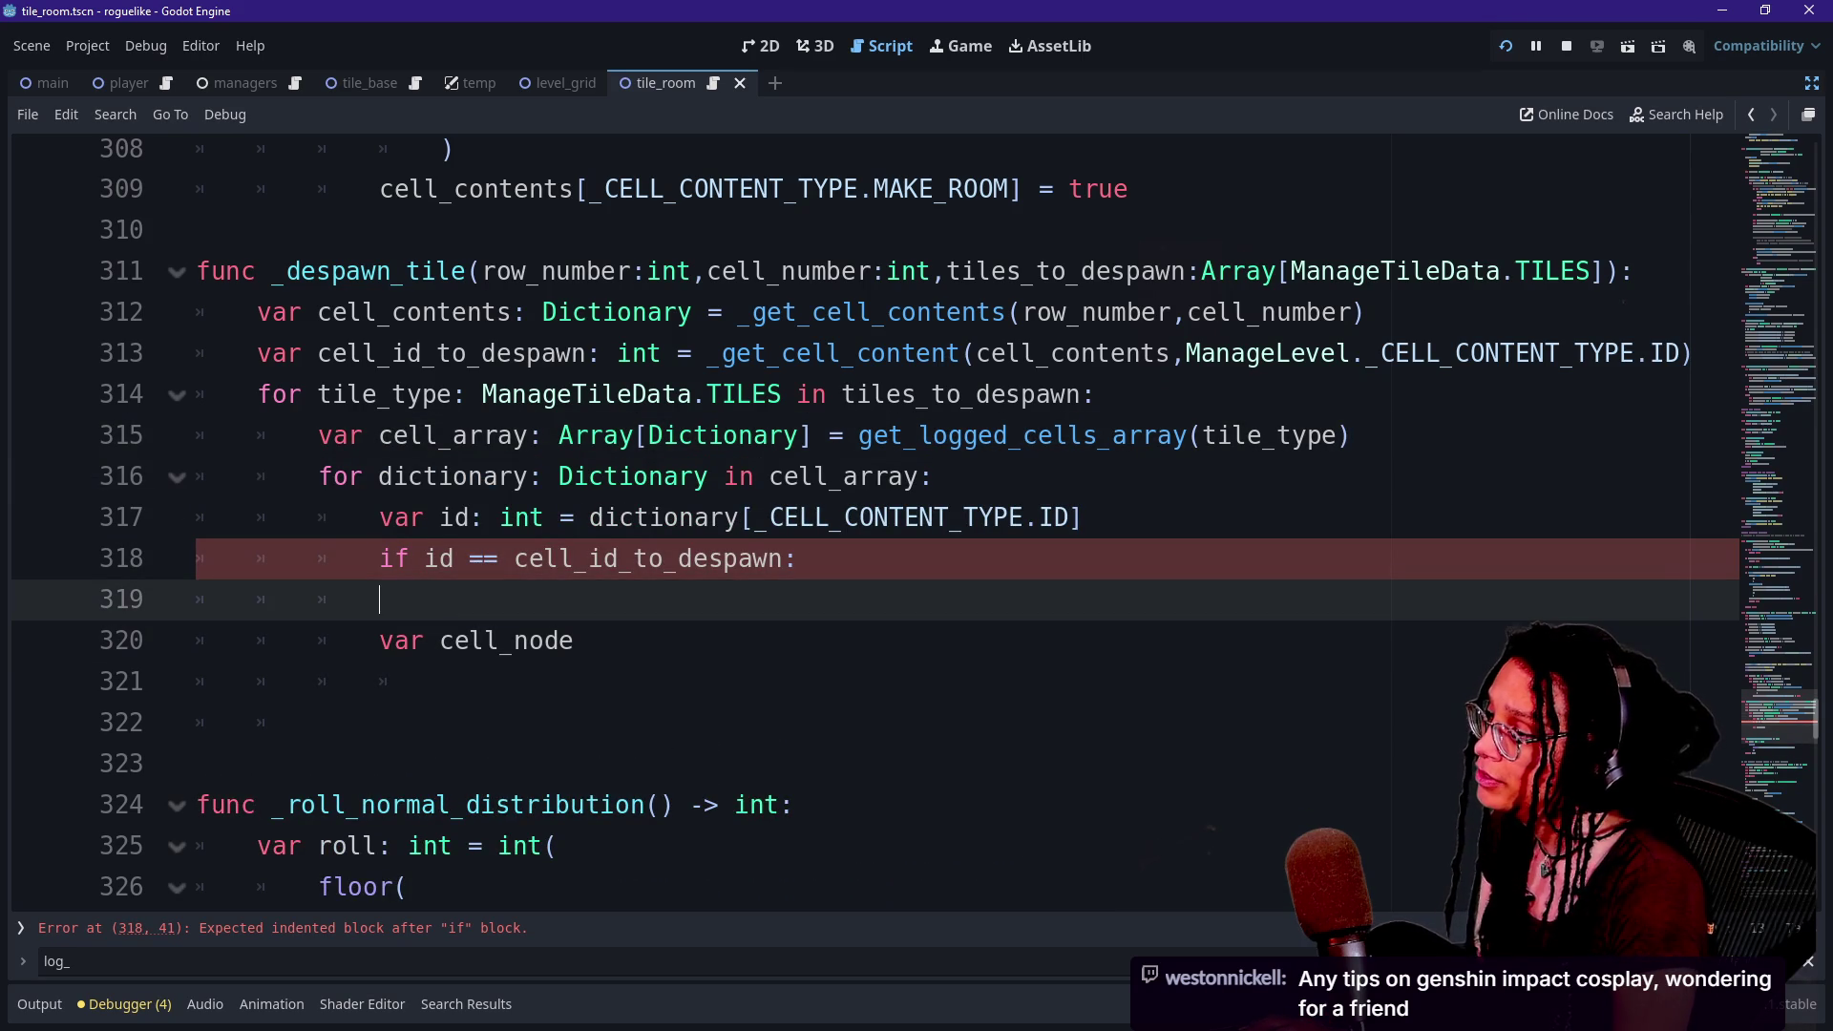
{"action": "key", "text": "Delete"}
{"action": "key", "text": "Tab"}
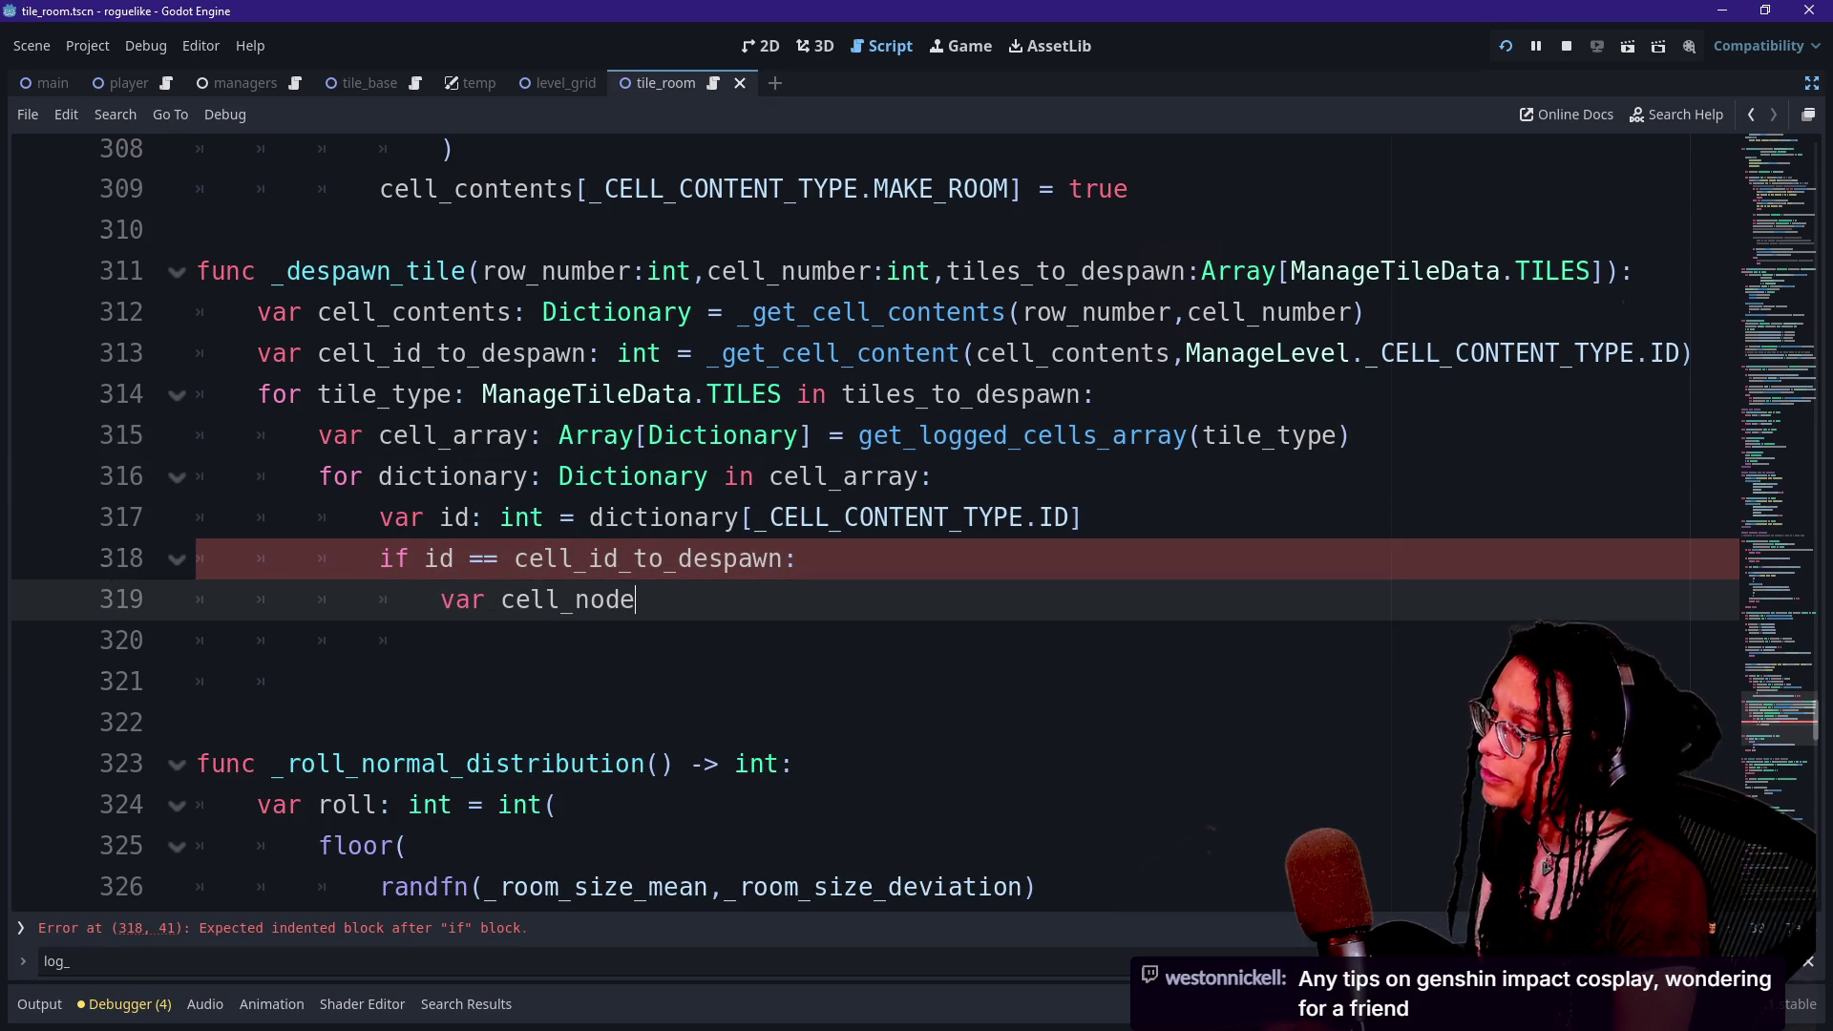
{"action": "type", "text": ": "}
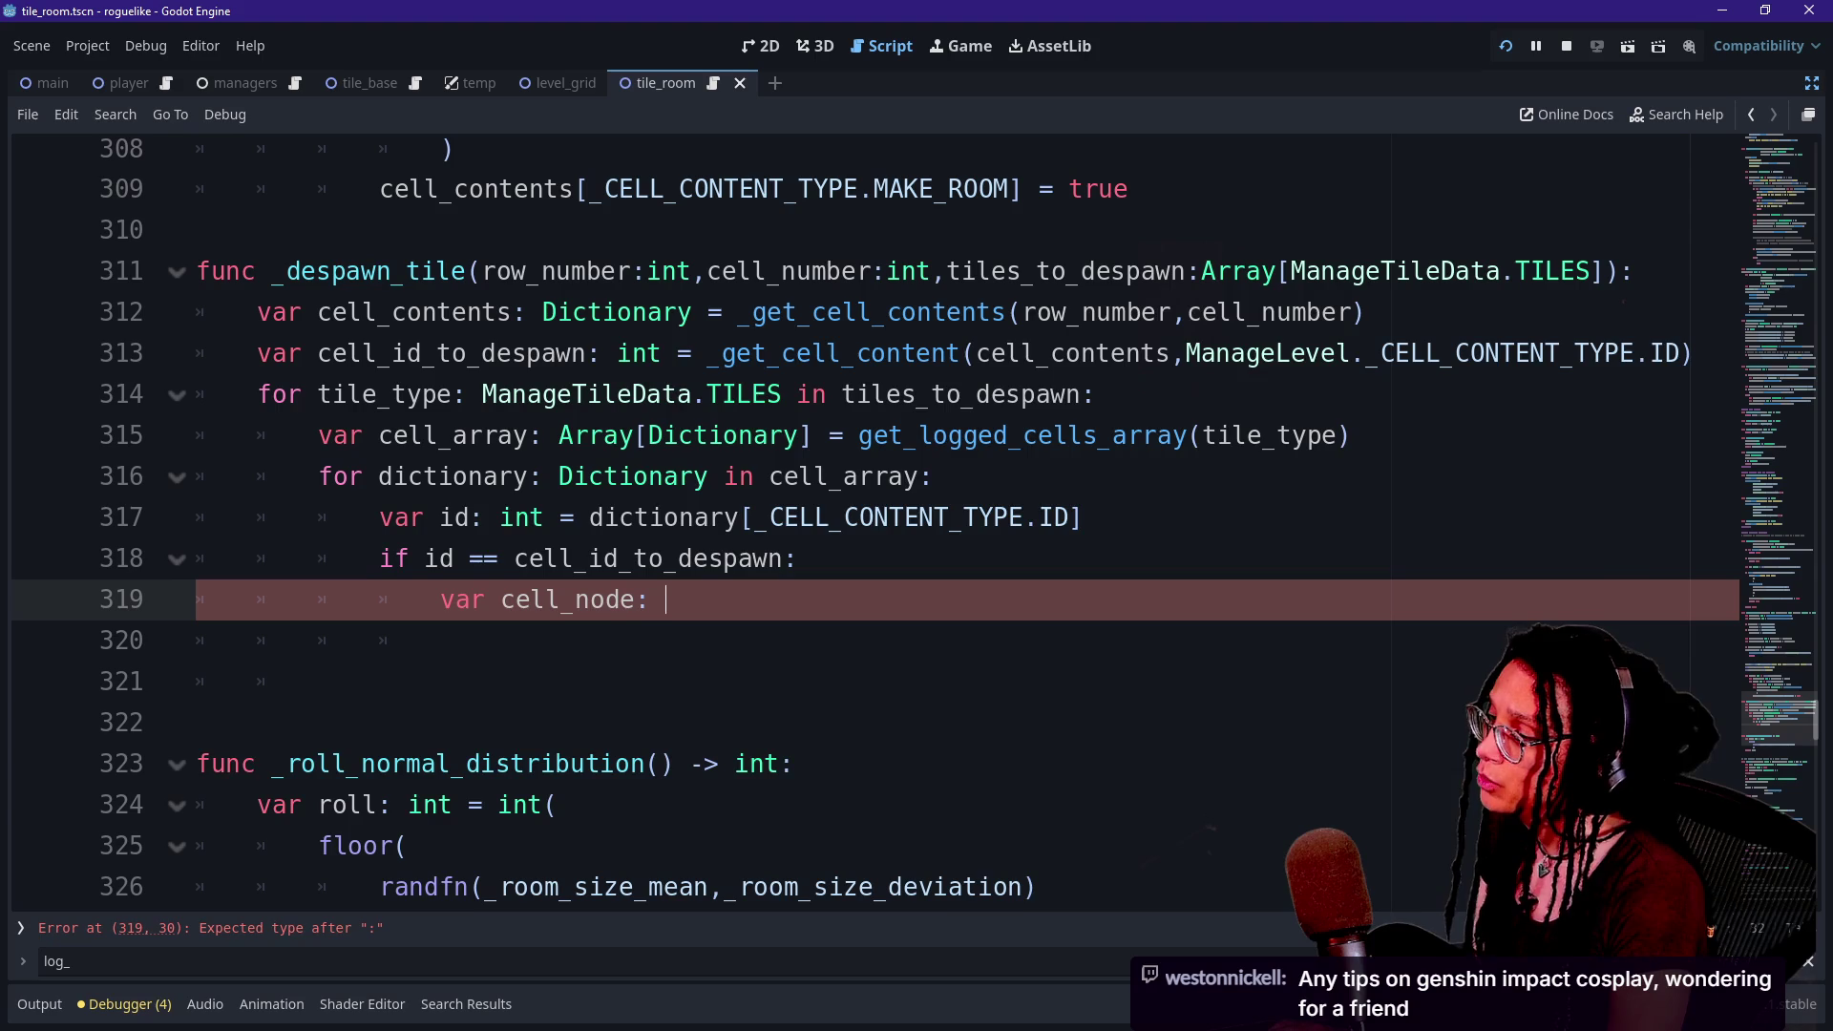
{"action": "type", "text": "Node2D"}
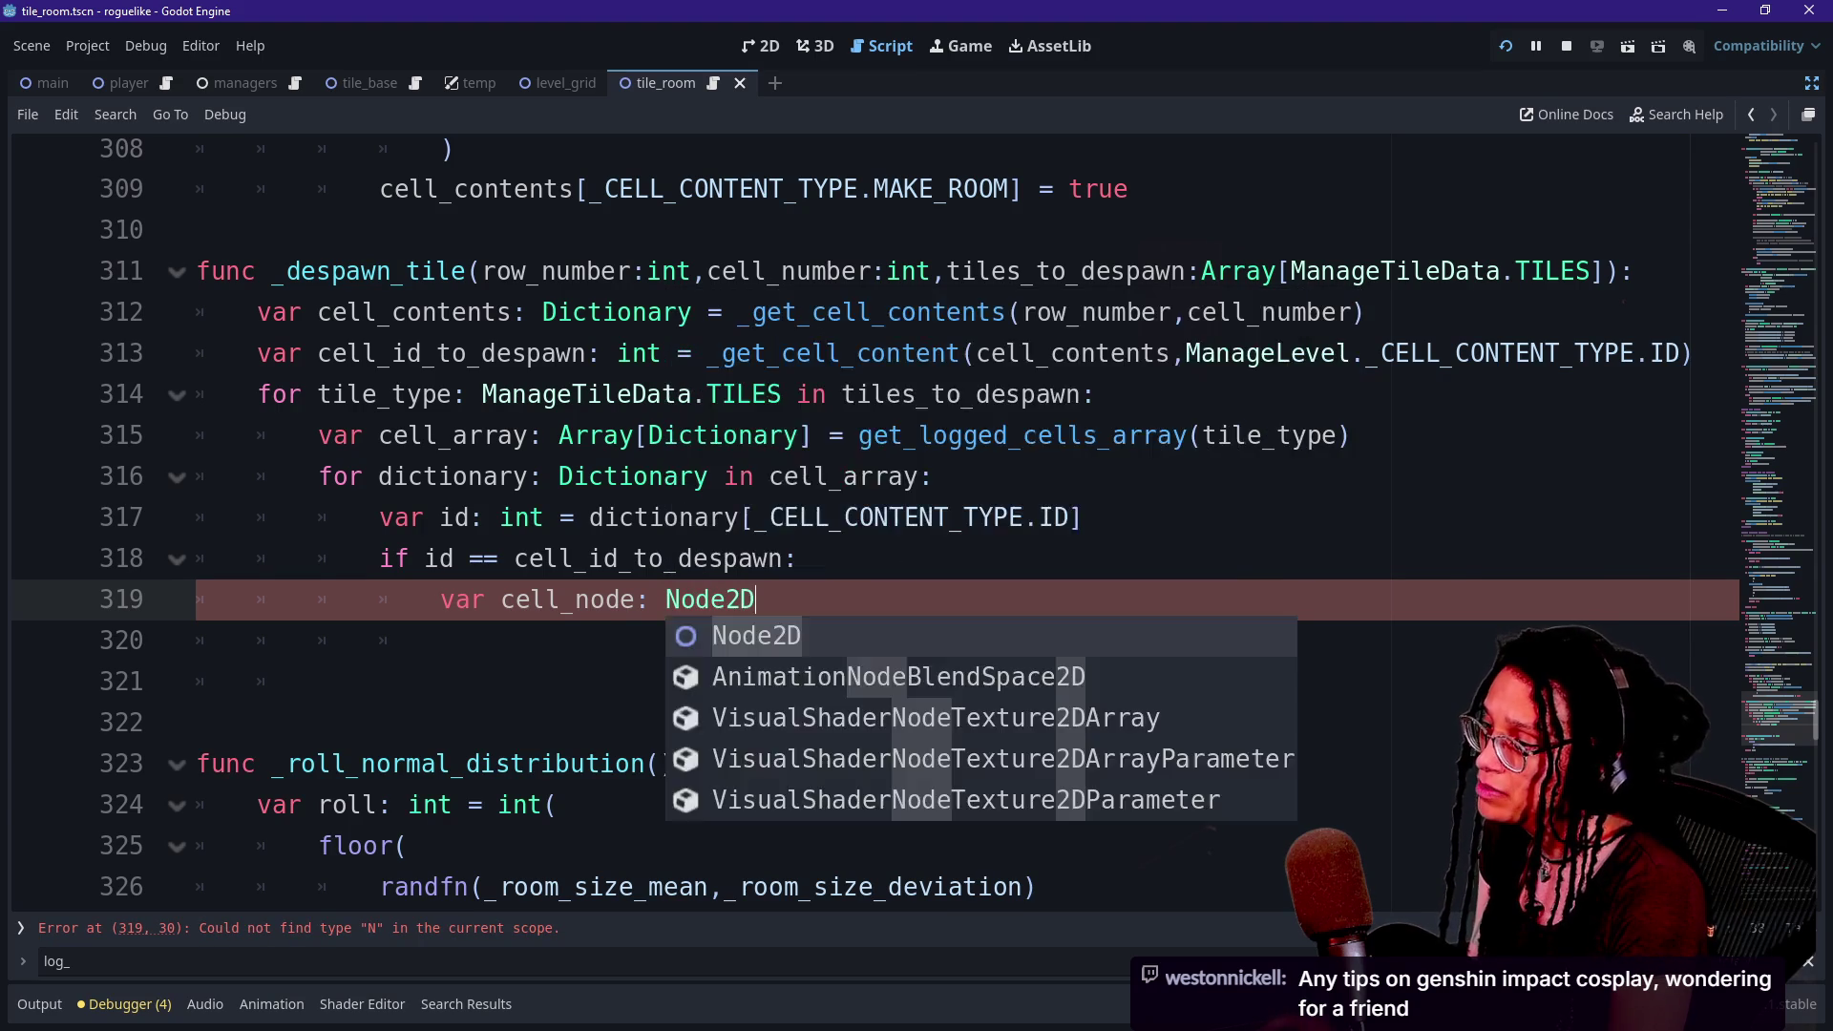
{"action": "type", "text": " ="}
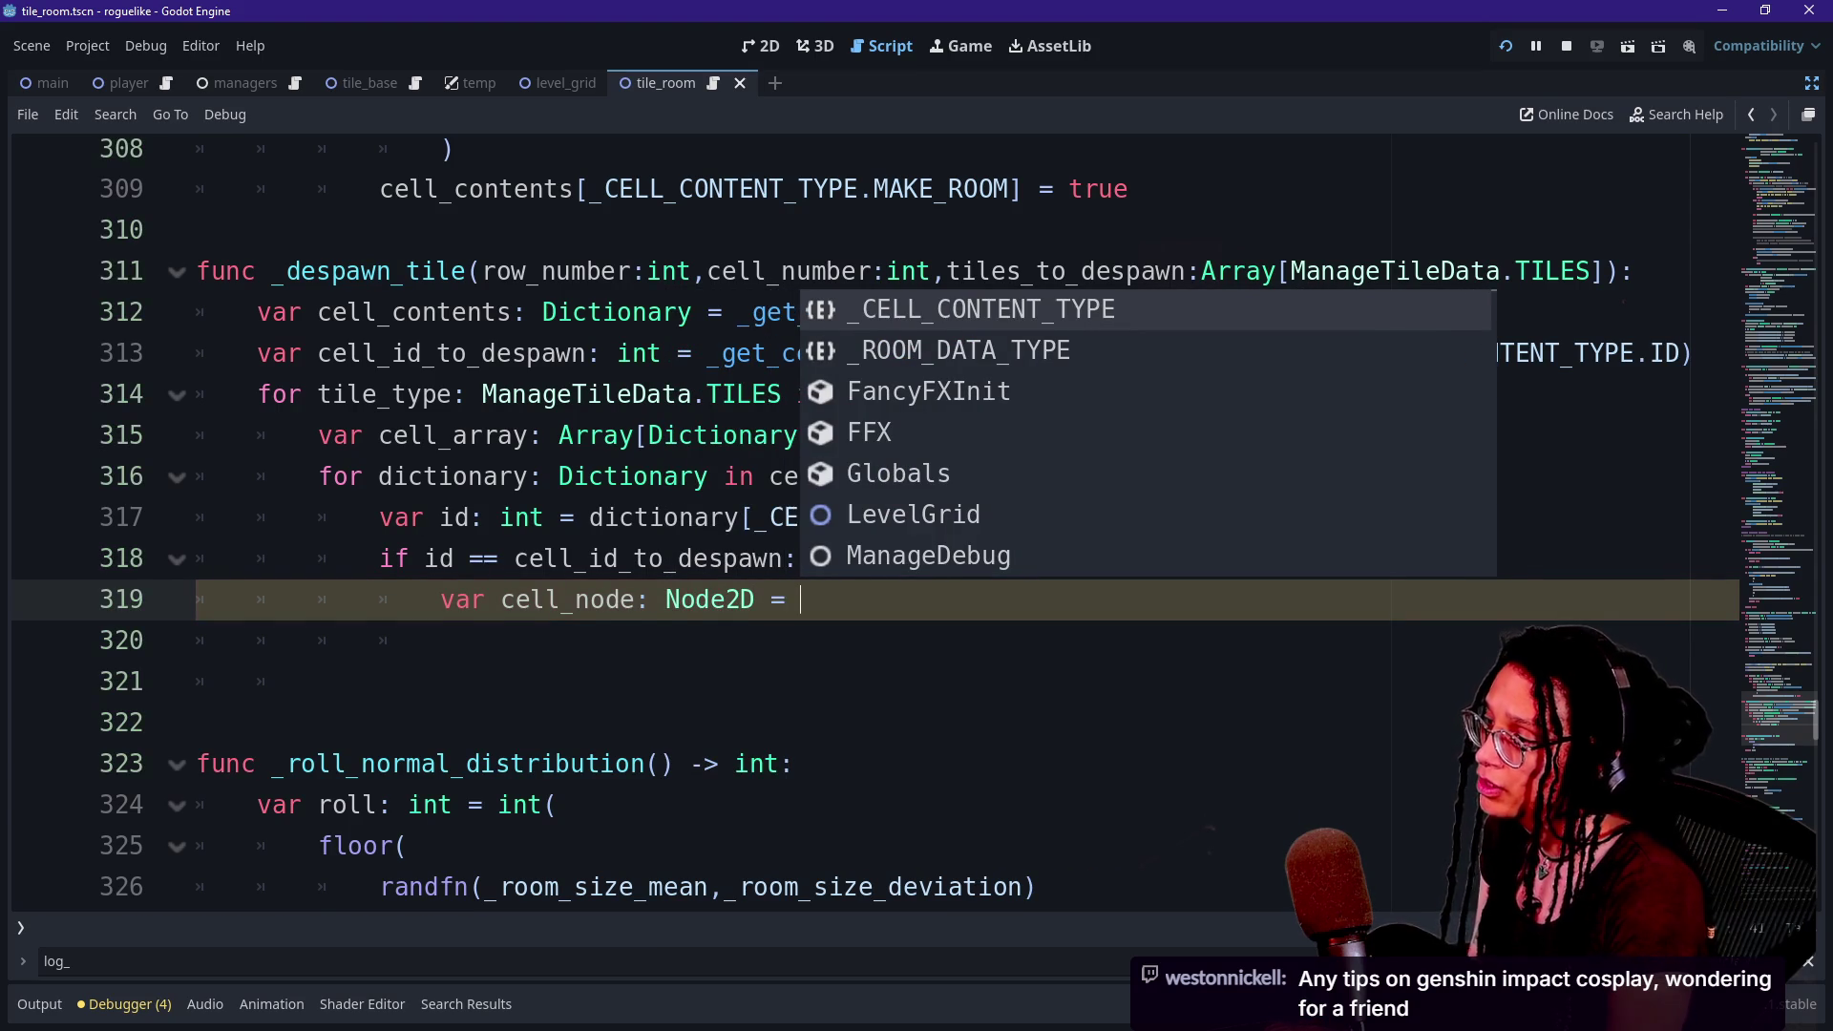
- Assign cell_node the dictionary lookup copied from line 317, changing ID to NODE
{"action": "left_click", "coordinate": [318, 681]}
{"action": "mouse_move", "coordinate": [589, 517]}
{"action": "left_mouse_down"}
{"action": "mouse_move", "coordinate": [798, 599]}
{"action": "mouse_move", "coordinate": [1084, 517]}
{"action": "left_mouse_up"}
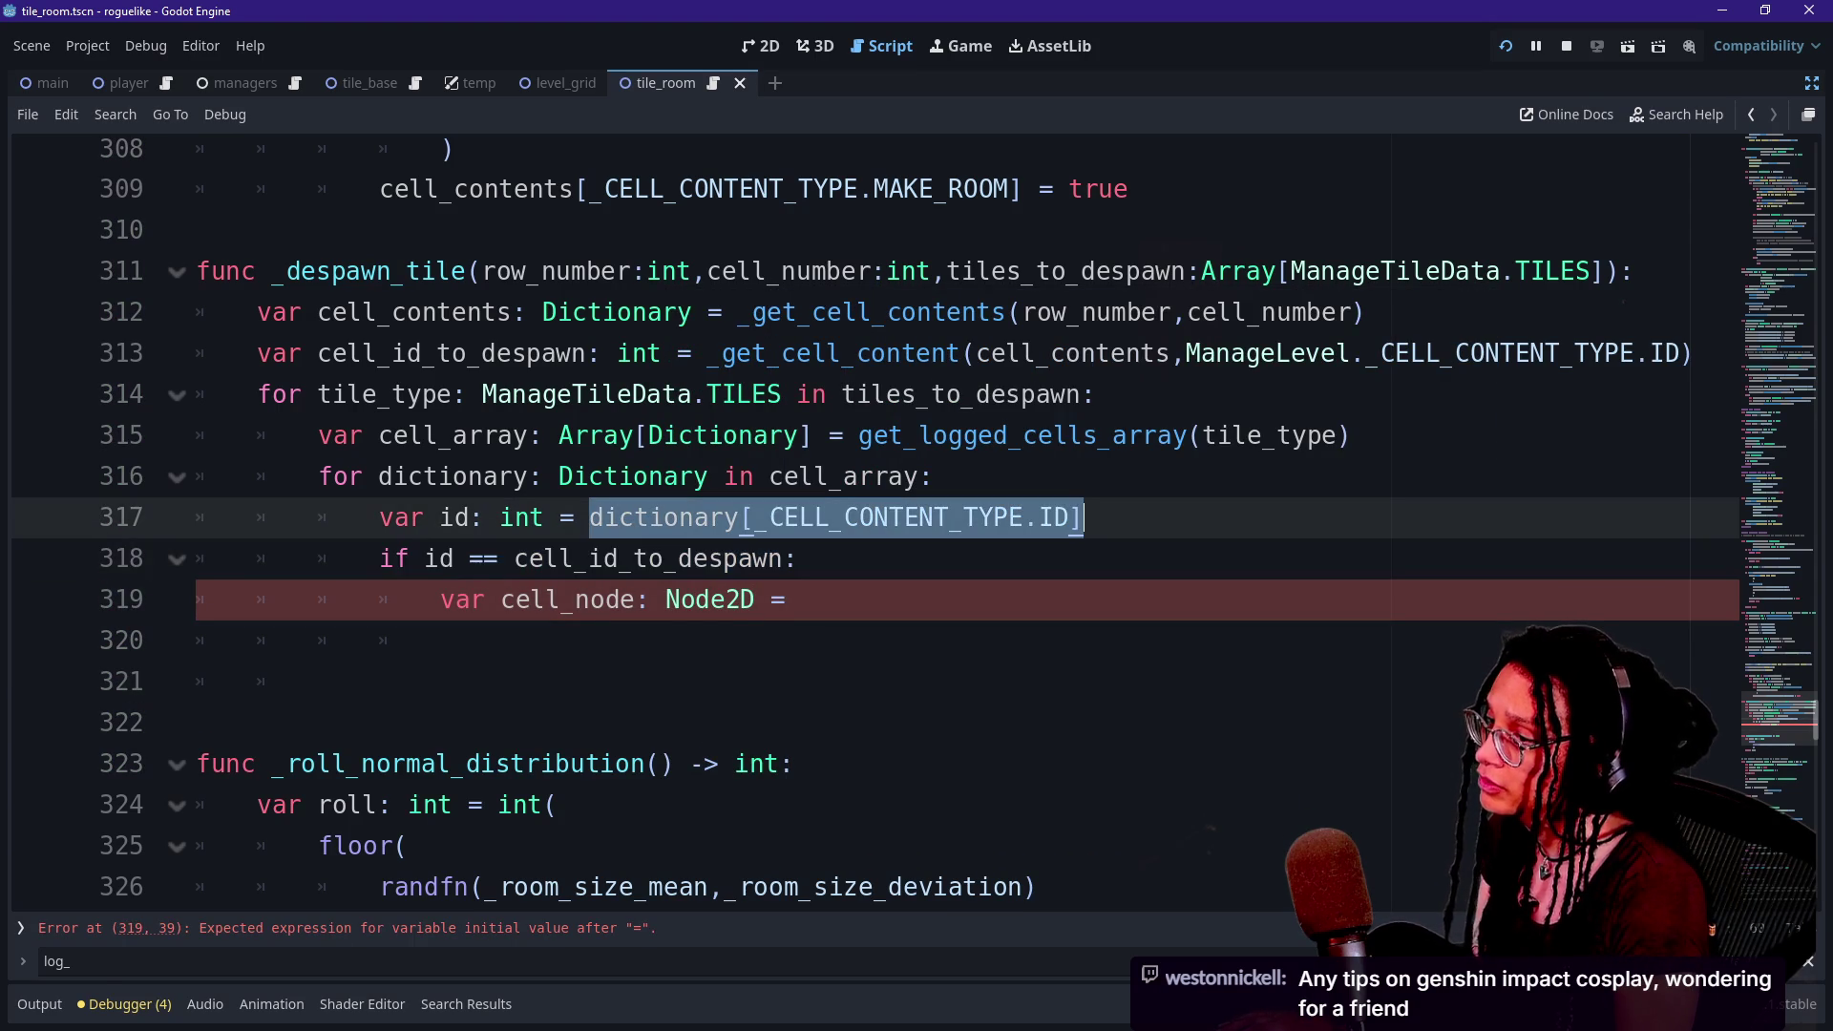
{"action": "key", "text": "ctrl+c"}
{"action": "left_click", "coordinate": [793, 599]}
{"action": "key", "text": "ctrl+v"}
{"action": "key", "text": "Left"}
{"action": "key", "text": "BackSpace"}
{"action": "key", "text": "BackSpace"}
{"action": "type", "text": "NODE"}
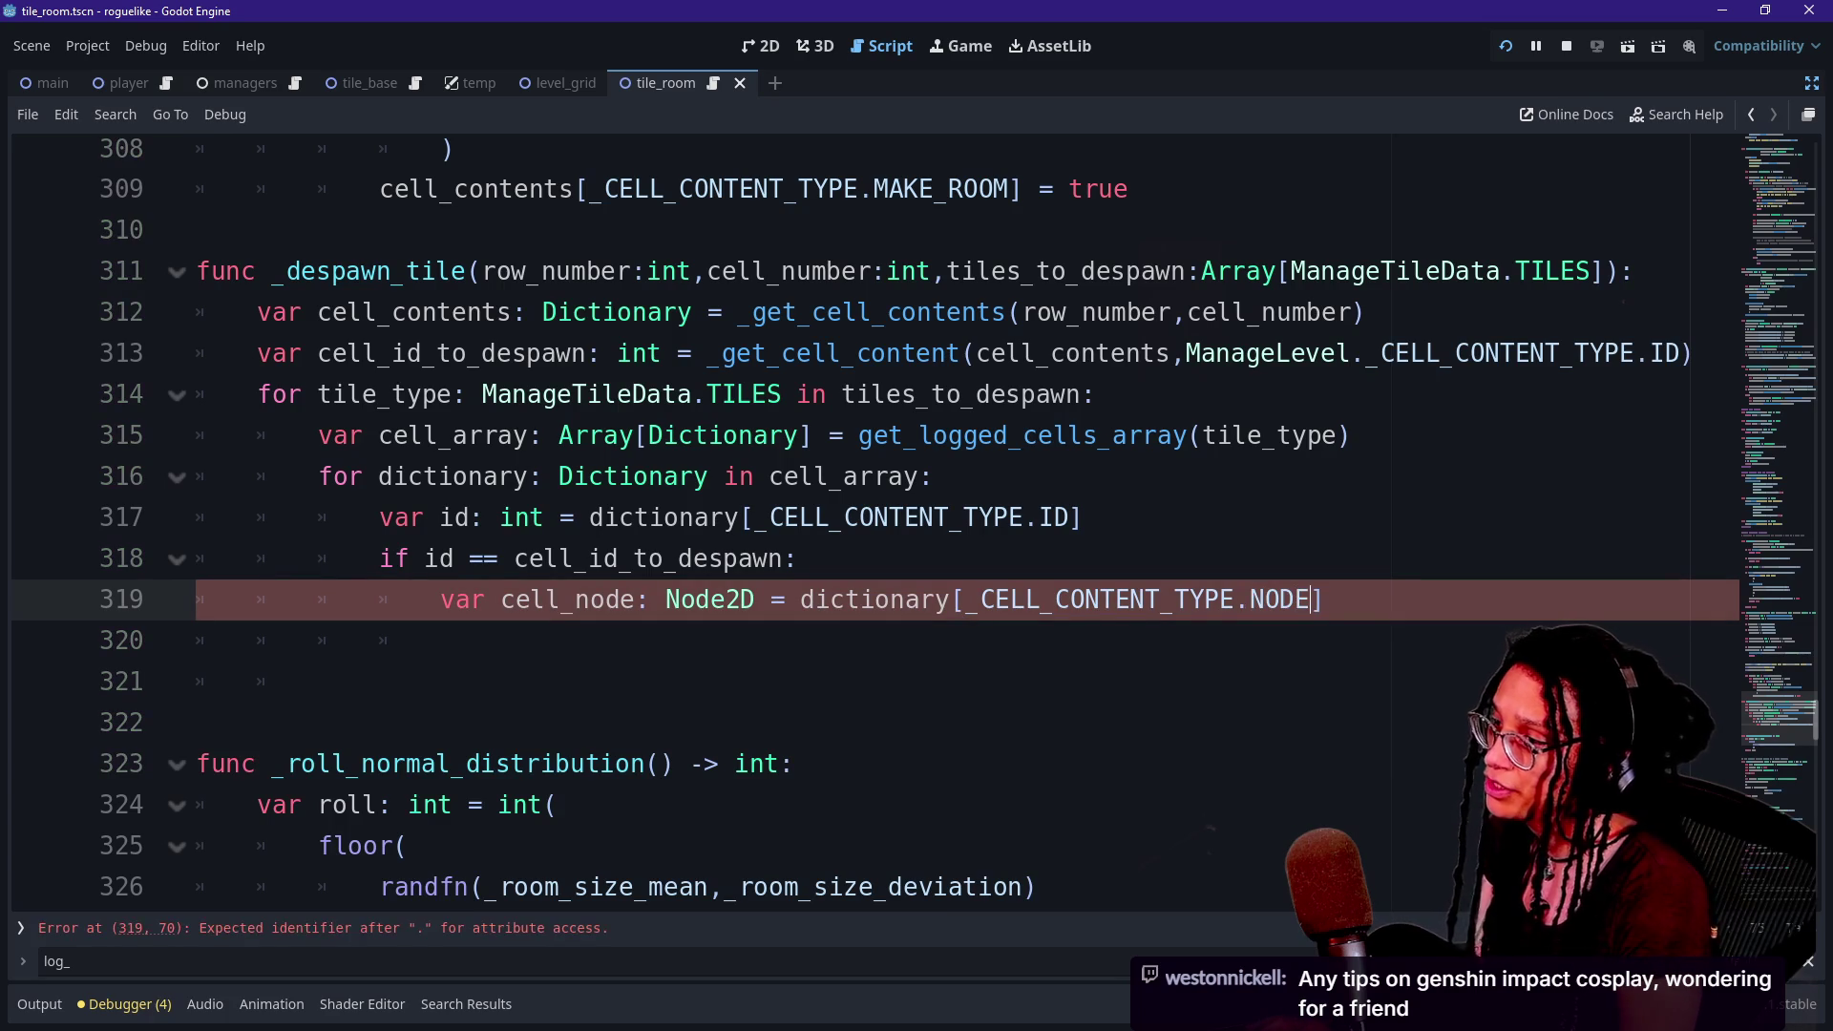
- Start the next line in the if block with cell_node
{"action": "key", "text": "Return"}
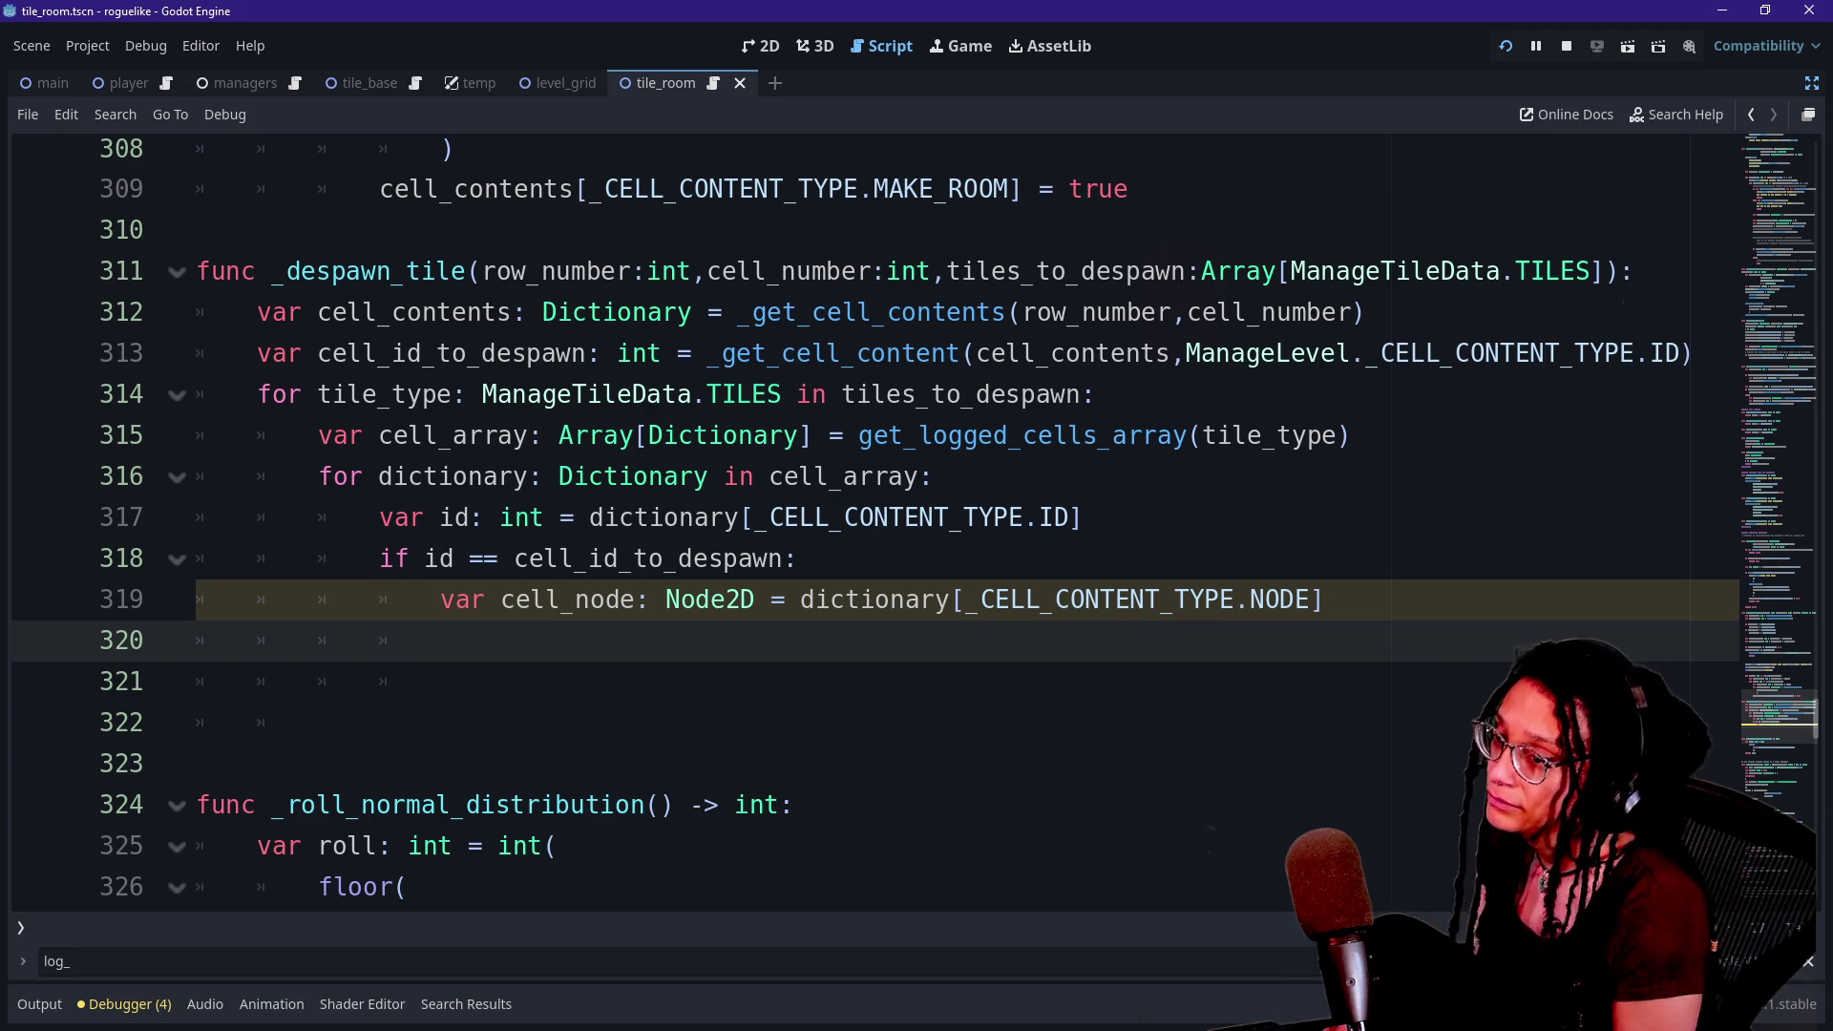
{"action": "type", "text": "f"}
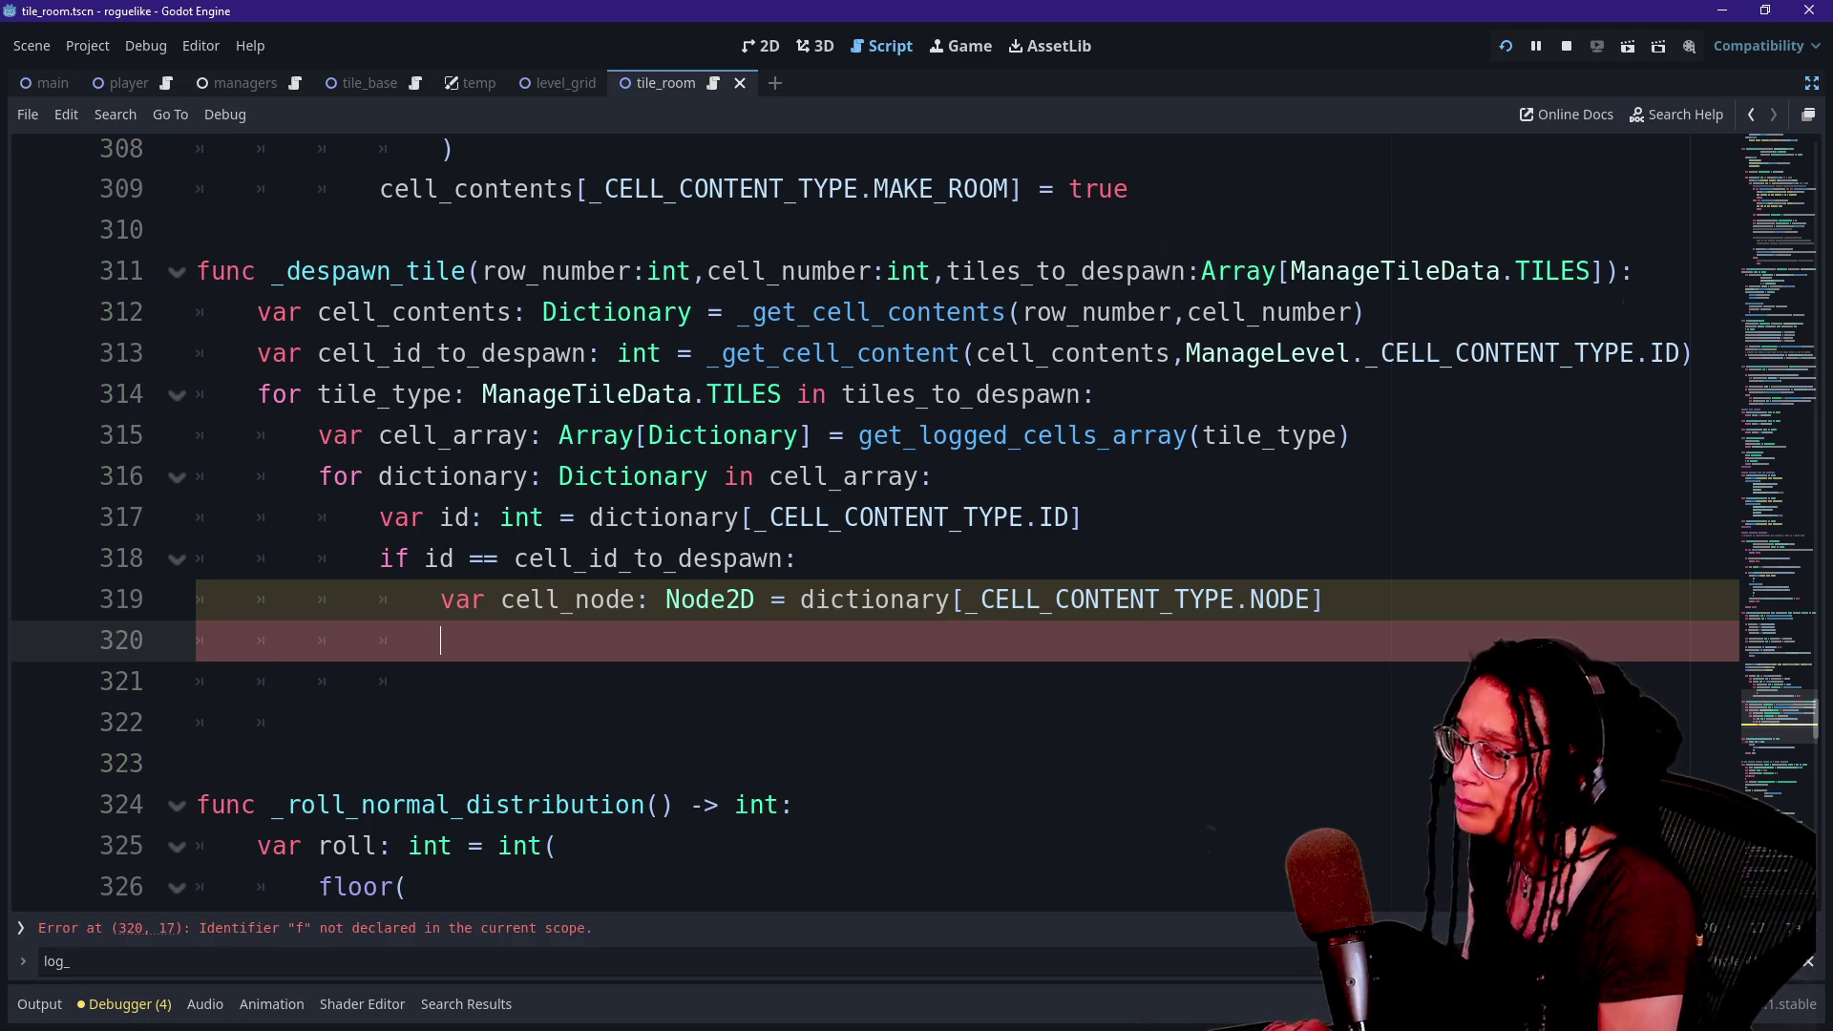
{"action": "key", "text": "BackSpace"}
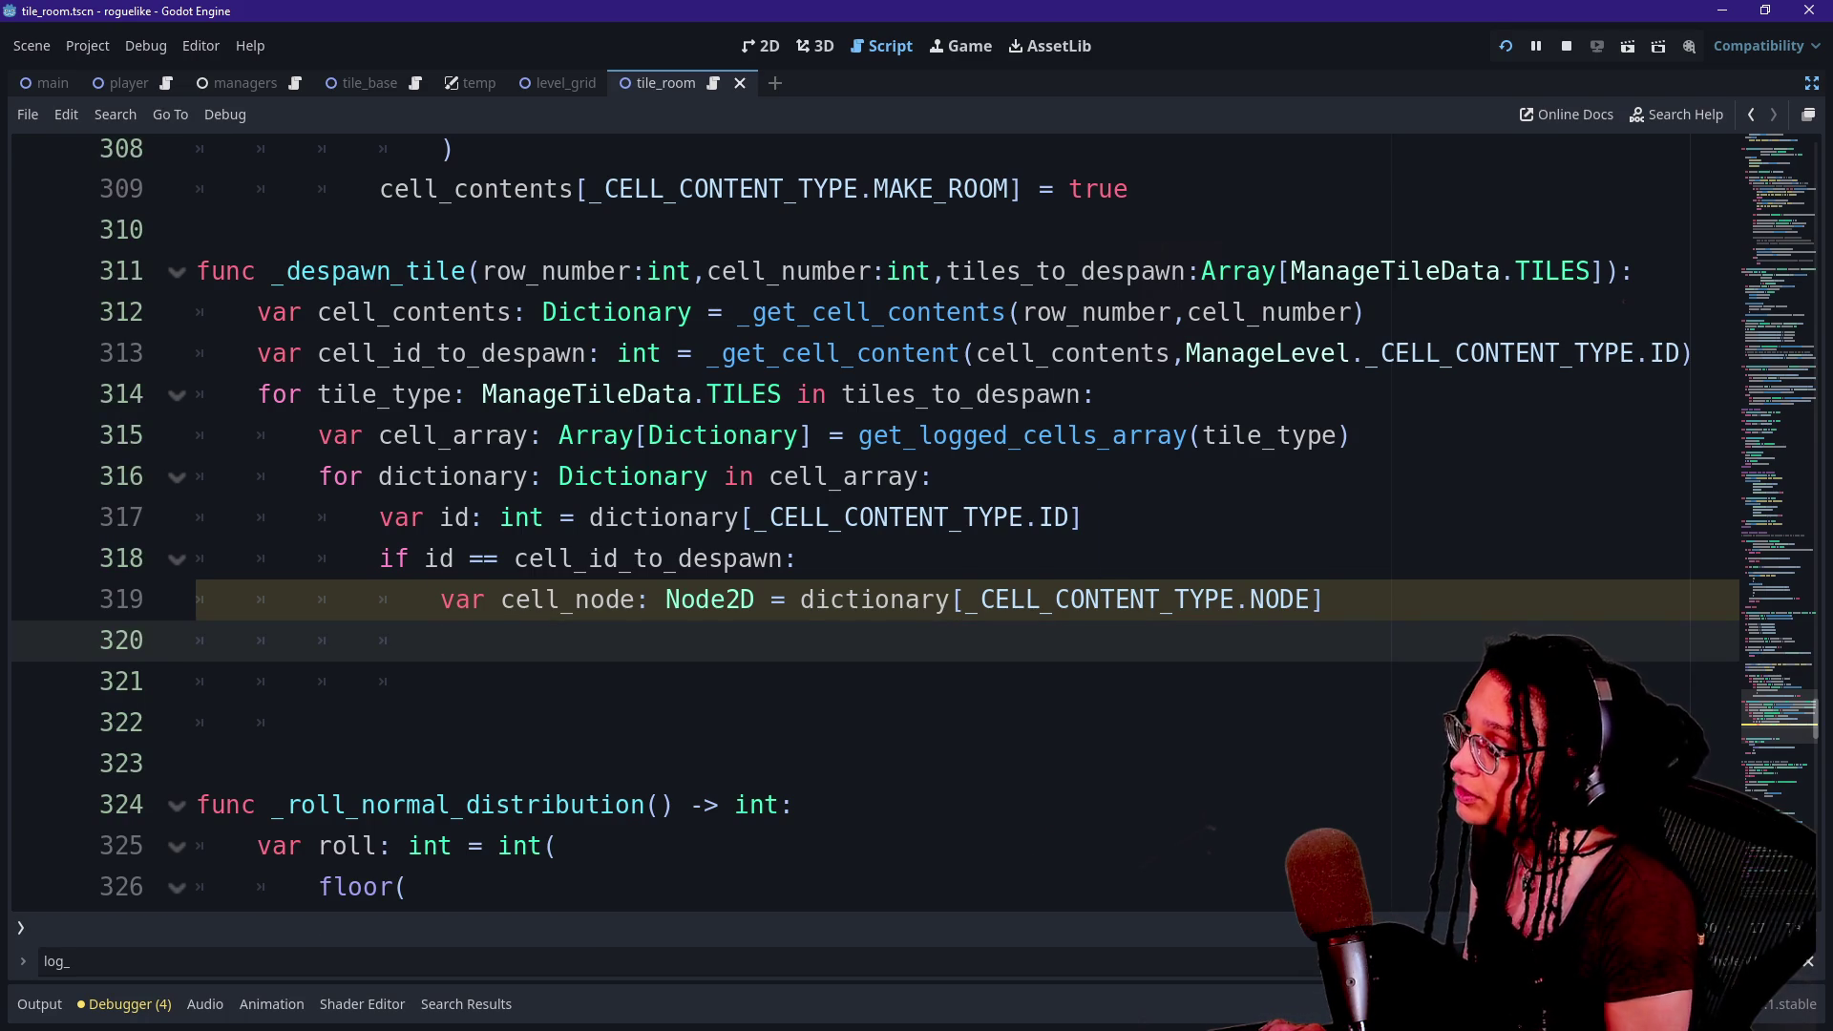
{"action": "type", "text": "f"}
{"action": "key", "text": "BackSpace"}
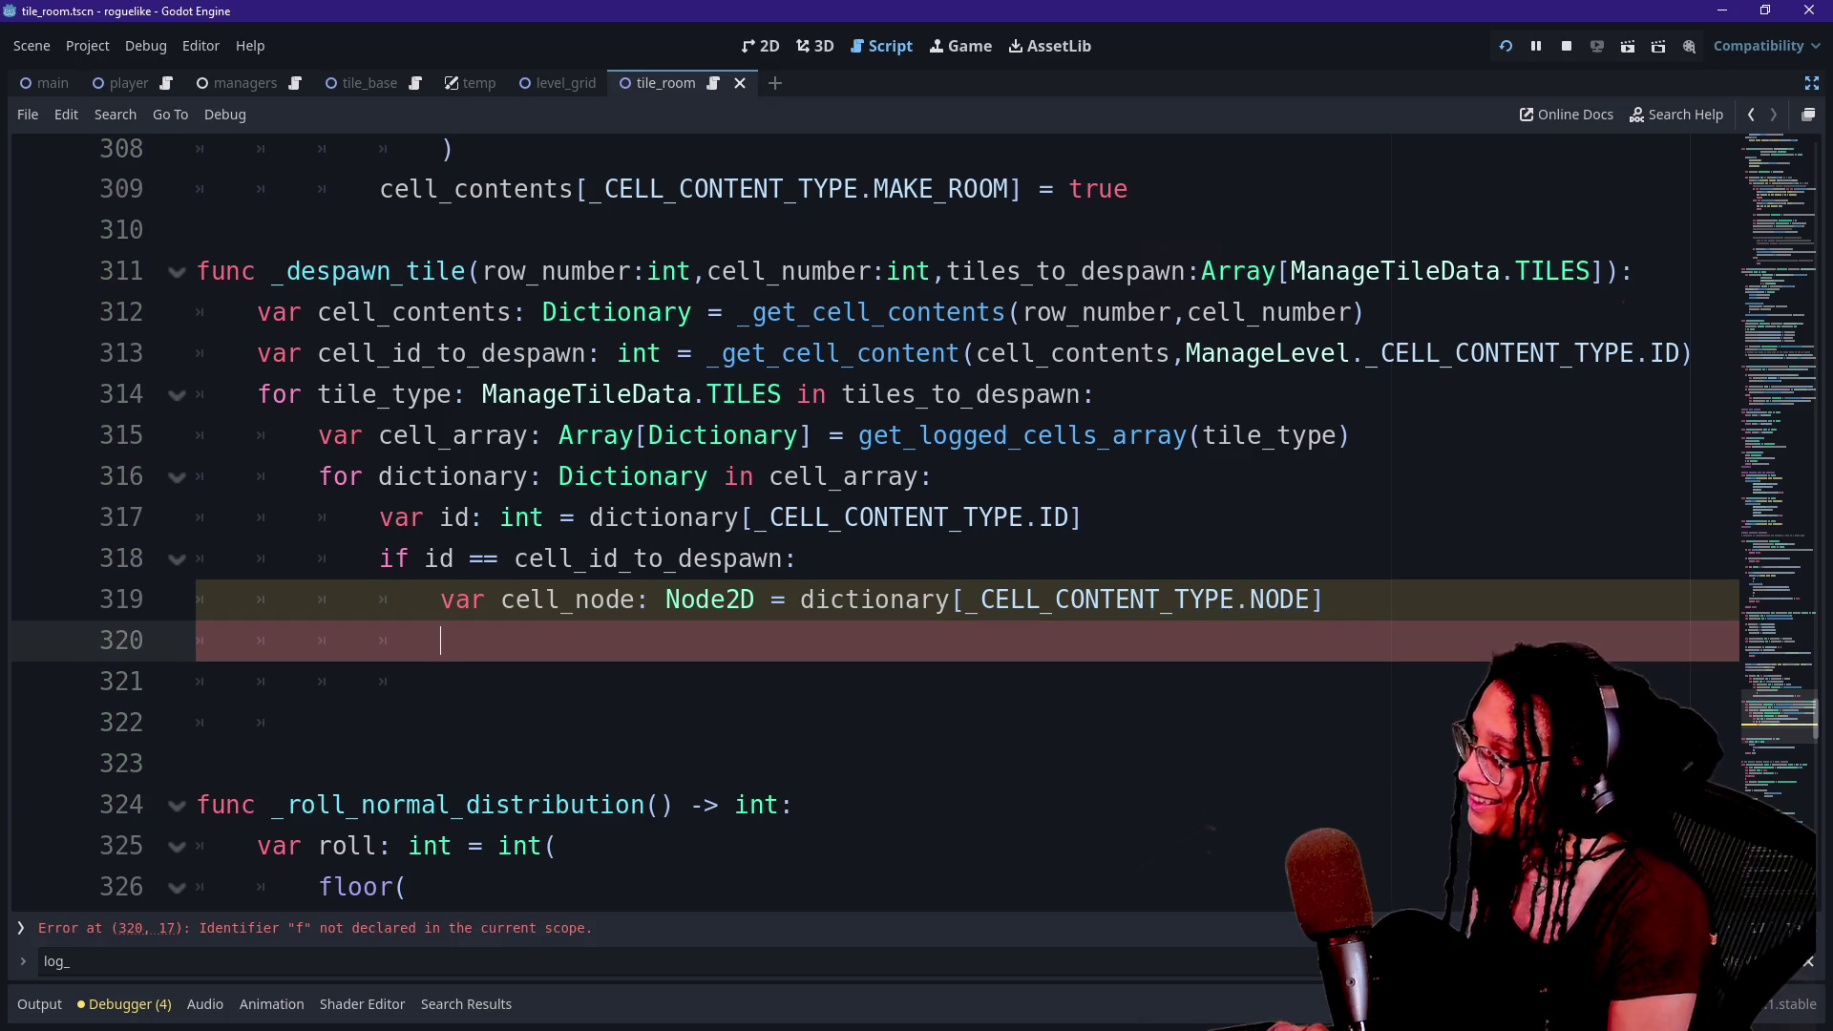
{"action": "left_click", "coordinate": [1085, 599]}
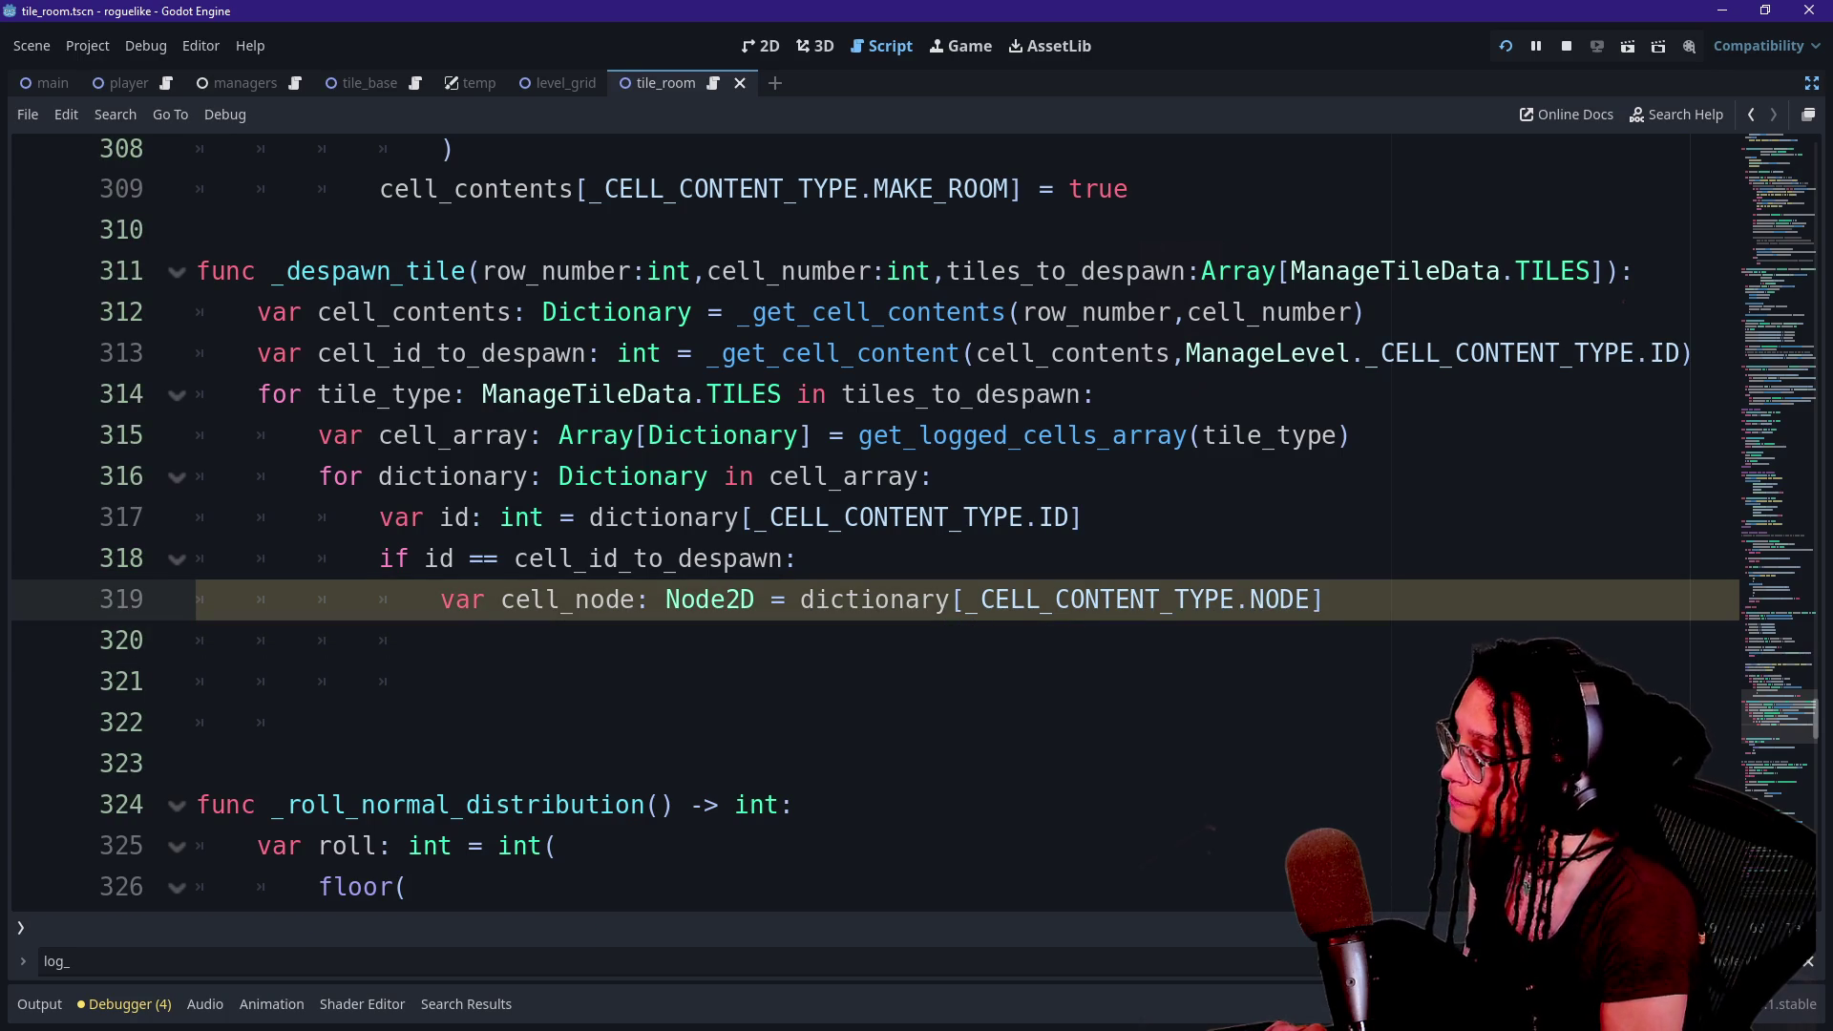
{"action": "left_click", "coordinate": [440, 639]}
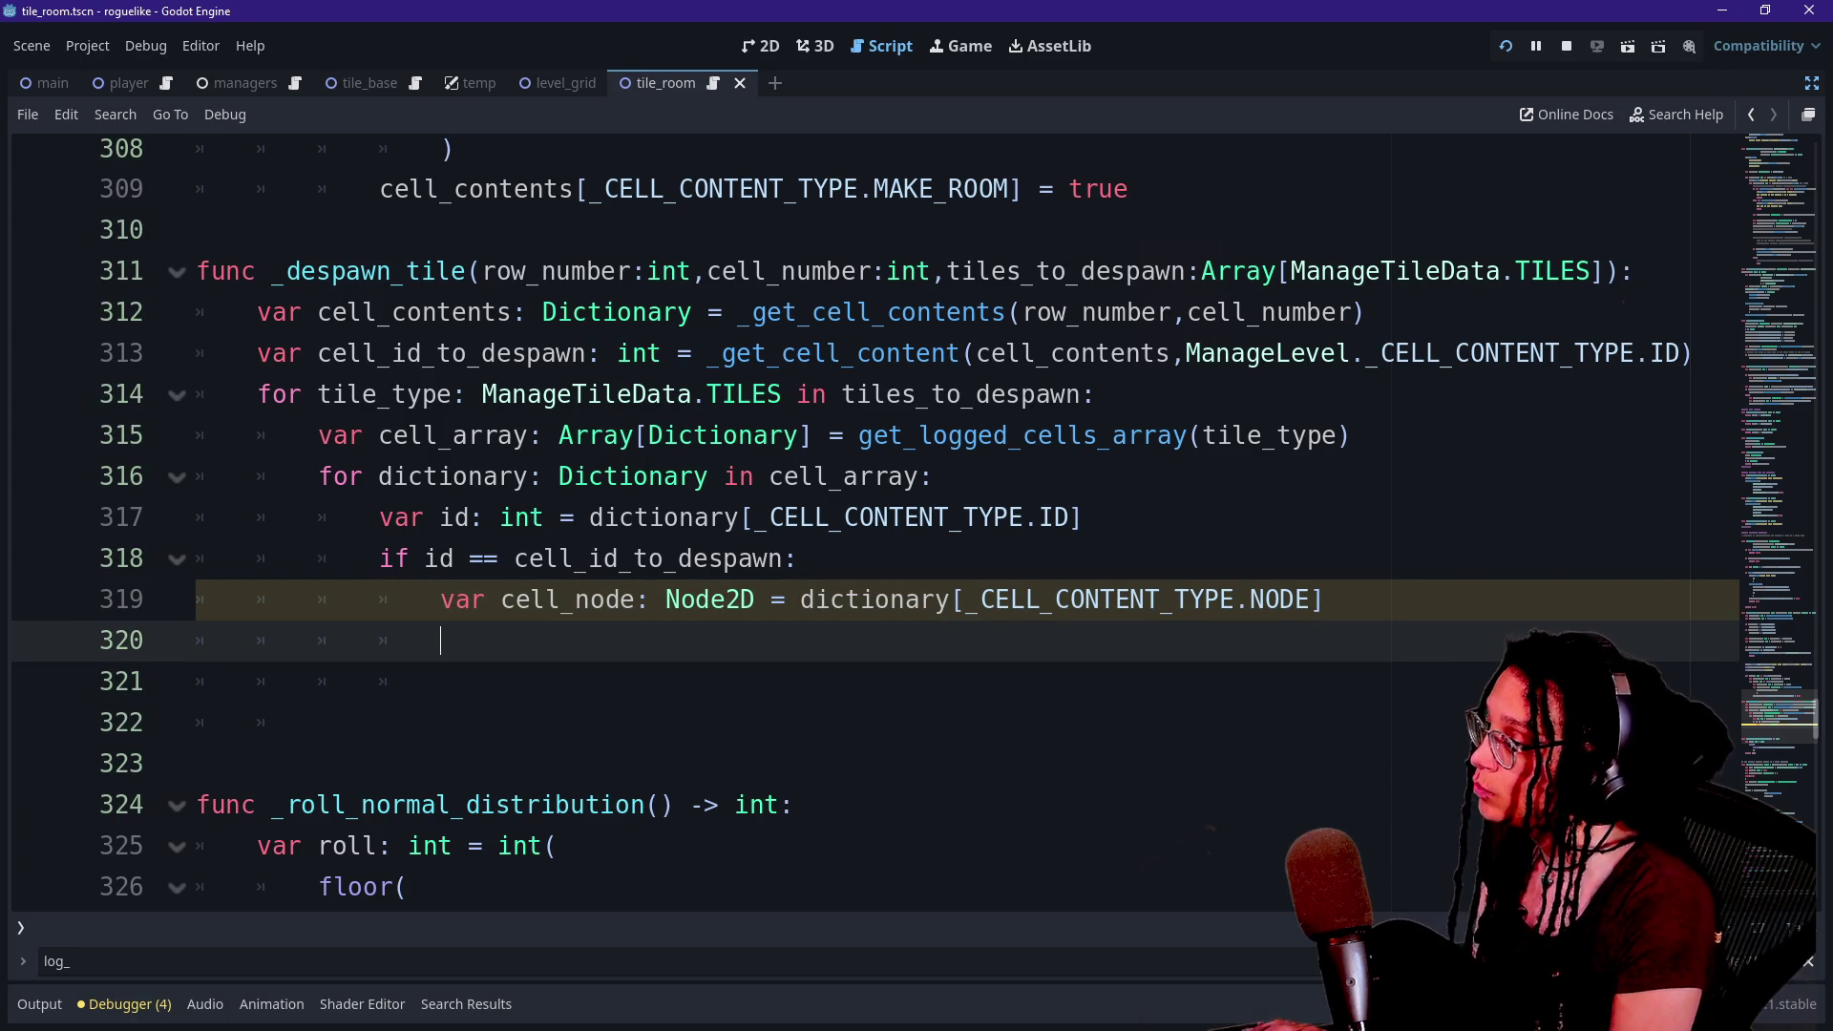
{"action": "type", "text": "cell_node"}
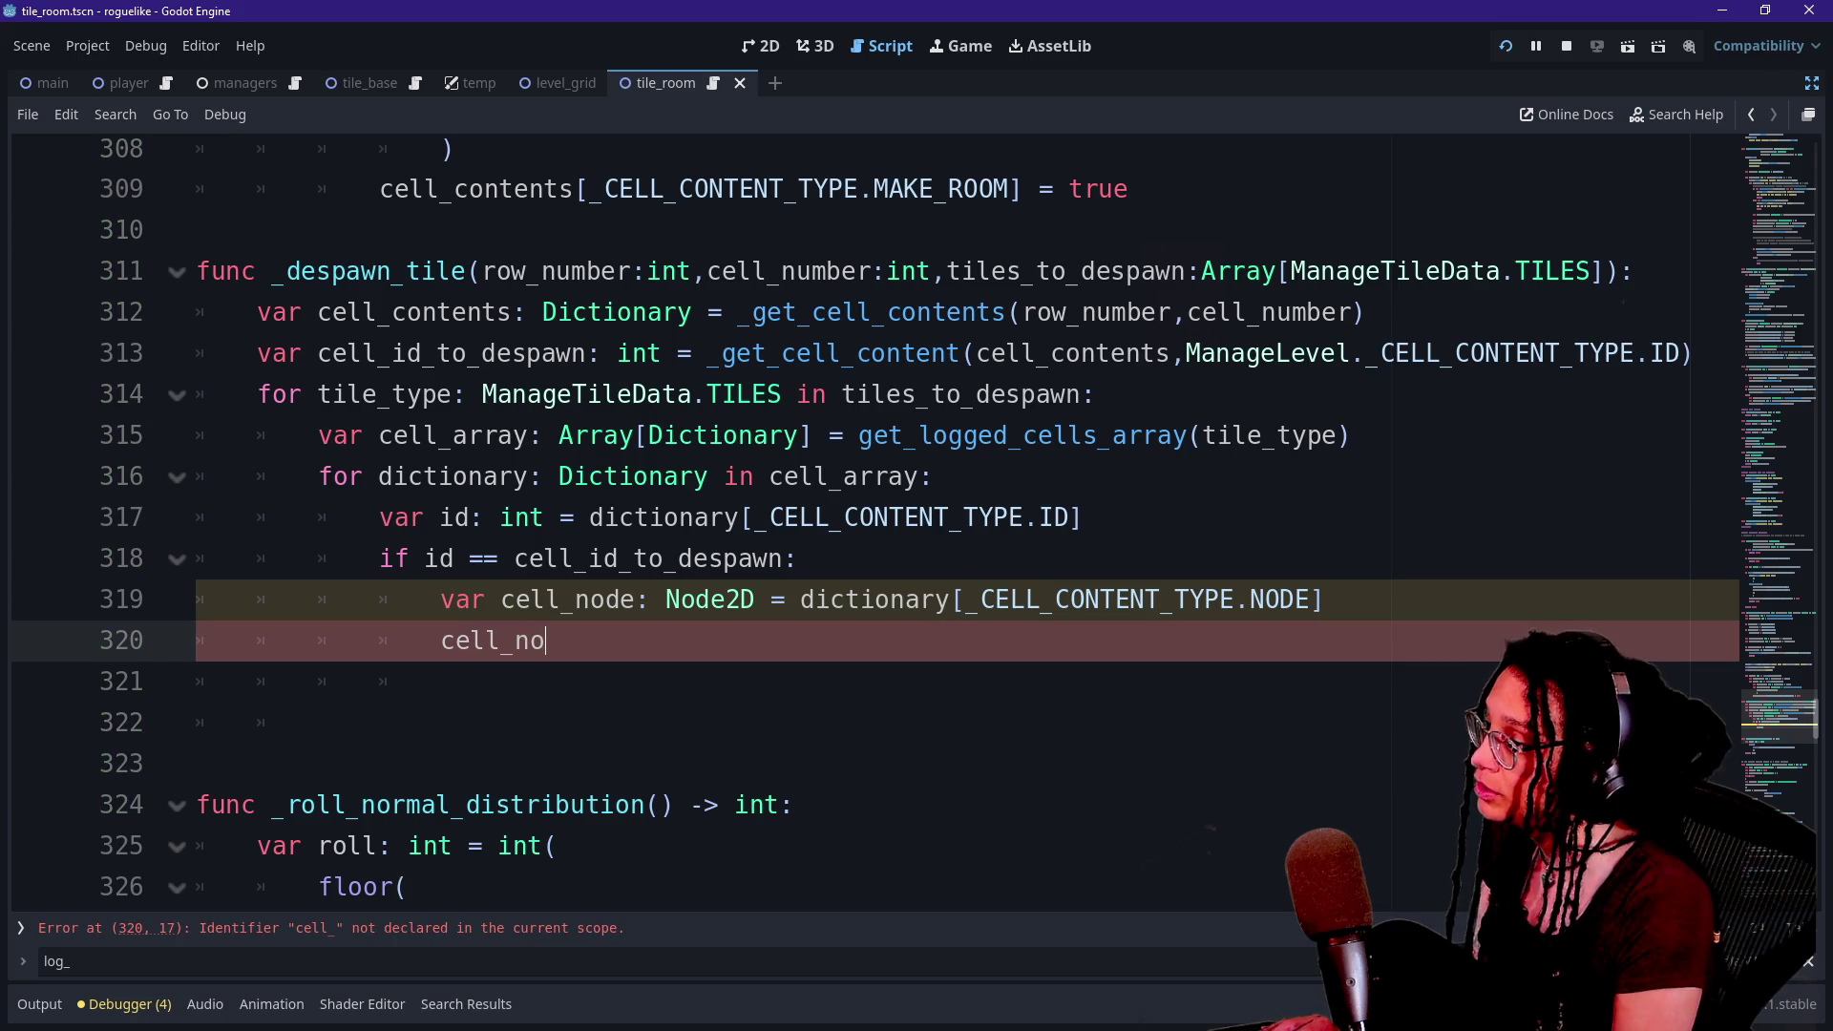
- Rename cell_node to cell_node_to_despawn on both lines 319 and 320
{"action": "left_click", "coordinate": [636, 598]}
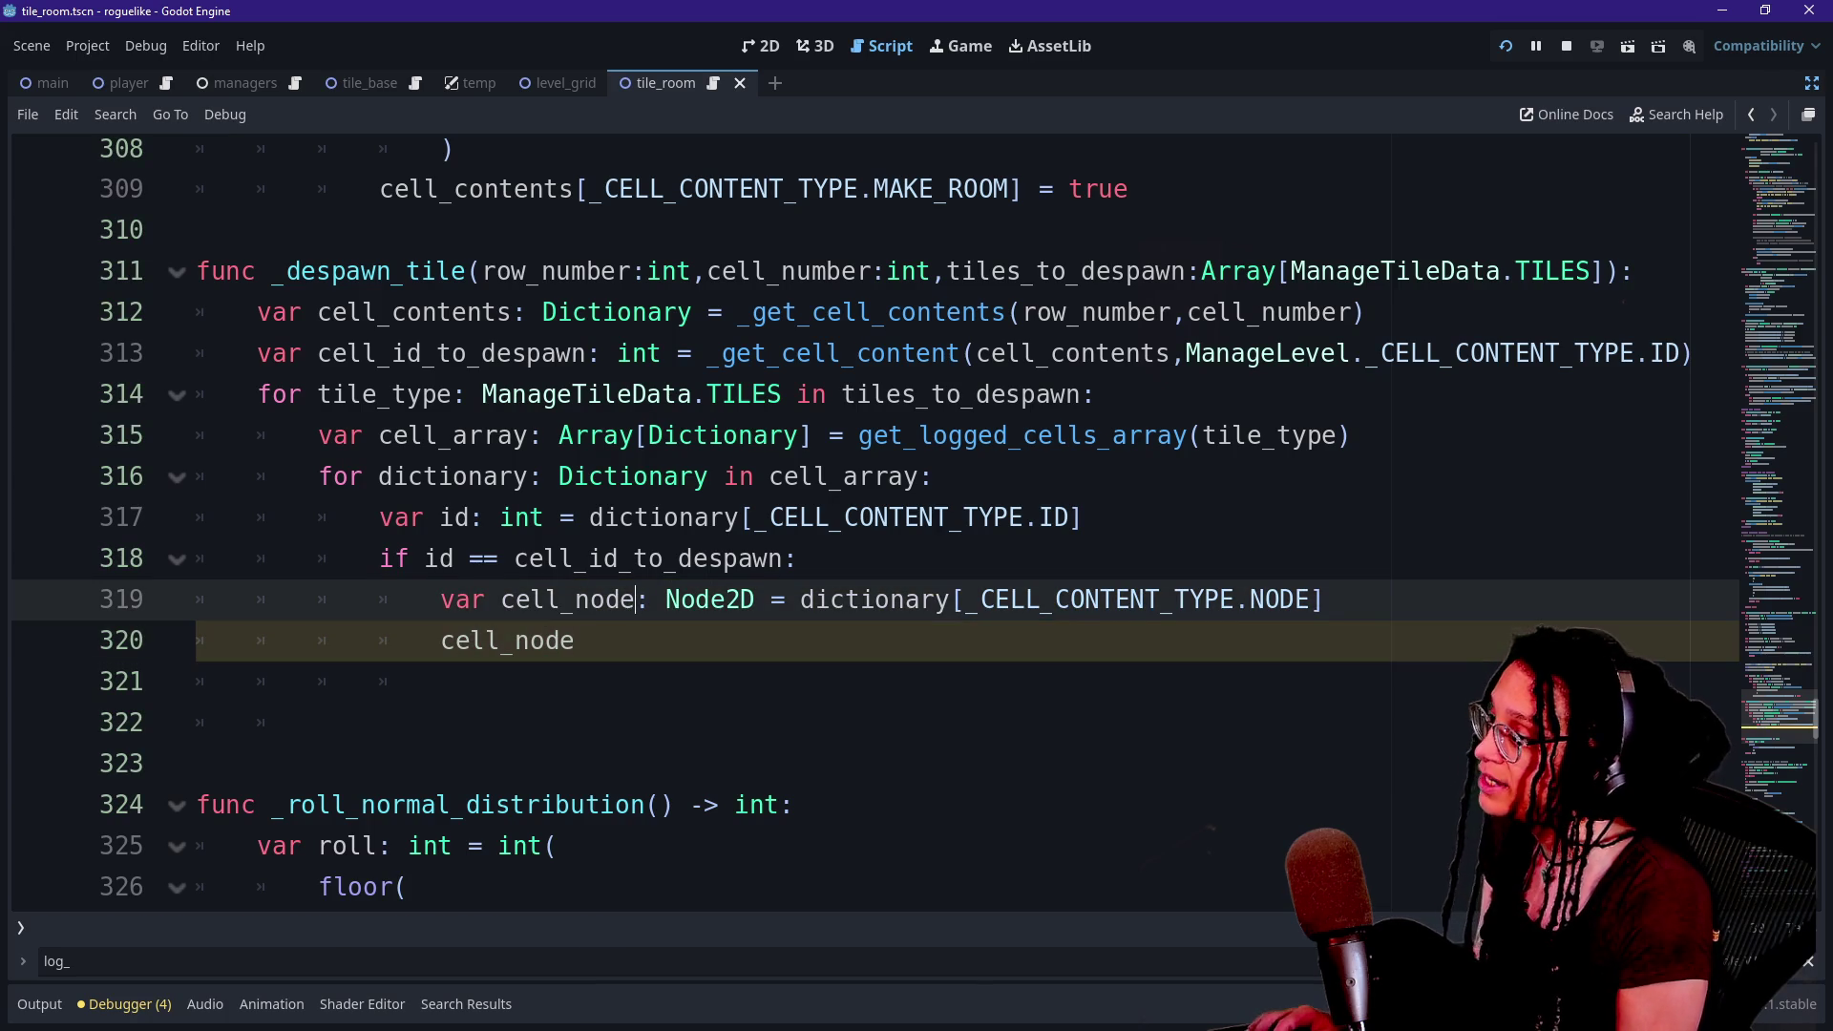
{"action": "type", "text": "_to_despaw"}
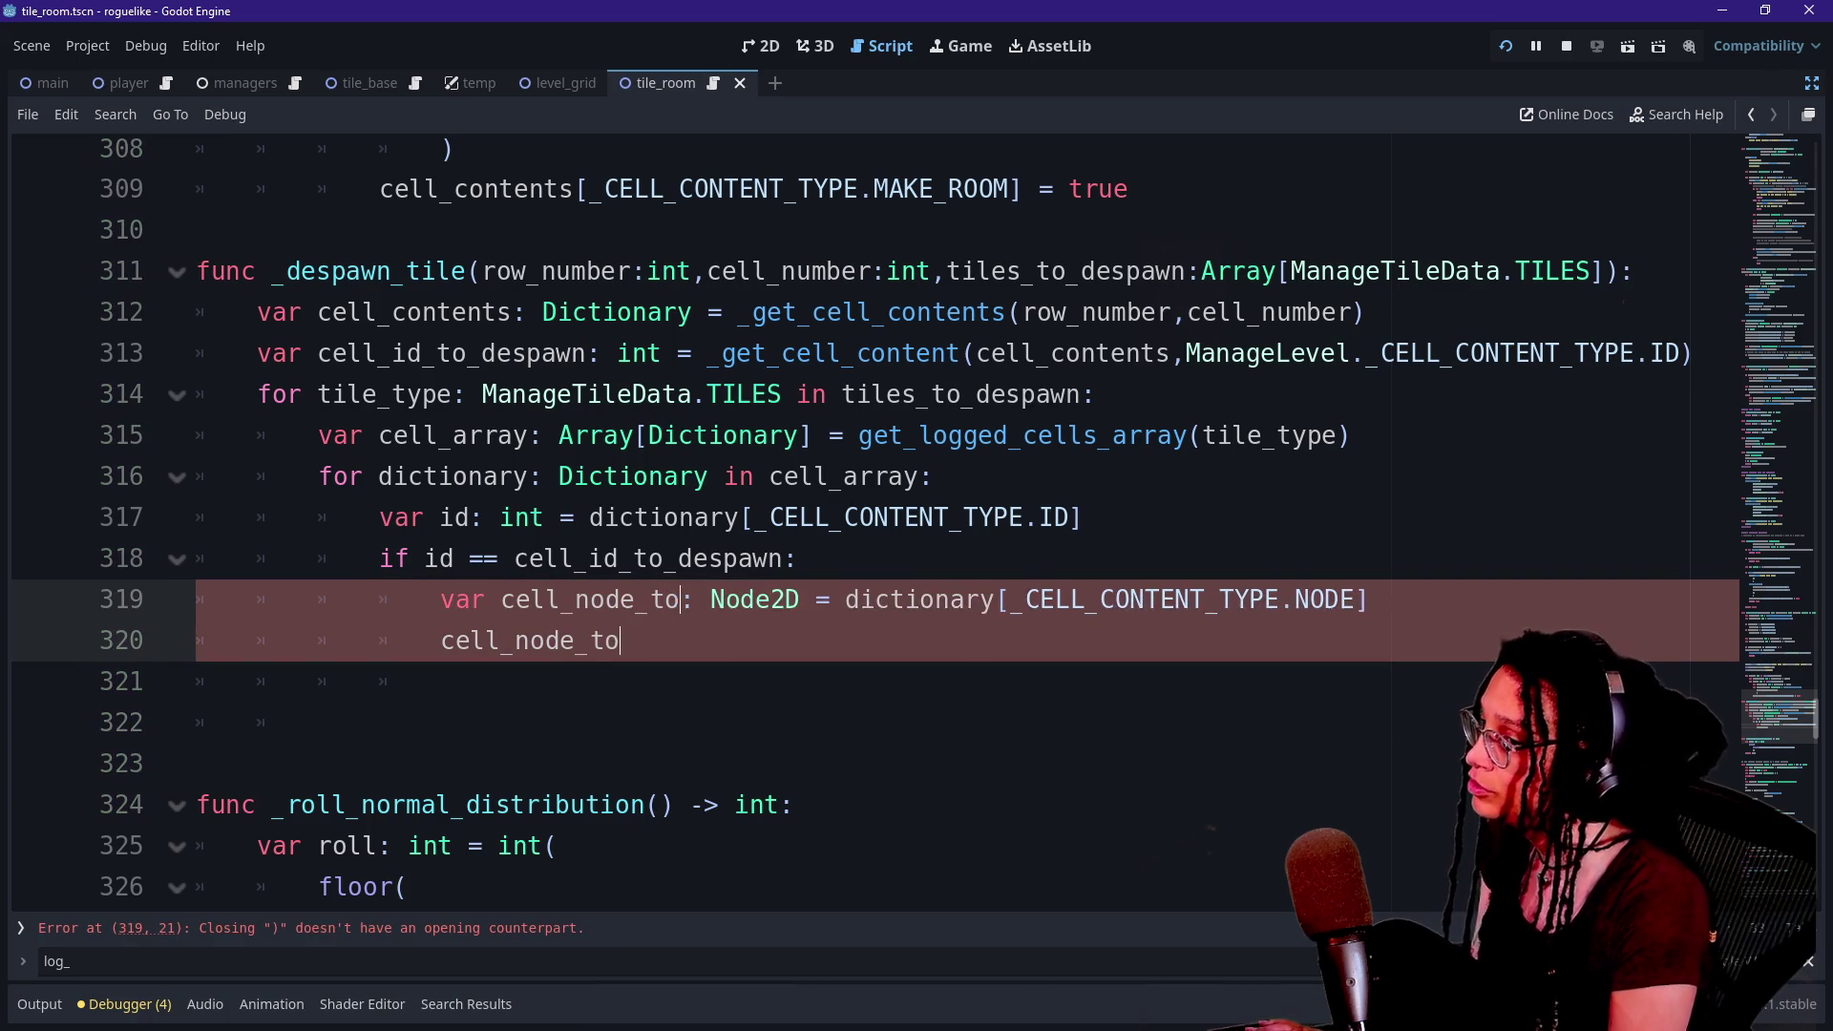
{"action": "type", "text": "n"}
{"action": "key", "text": "Escape"}
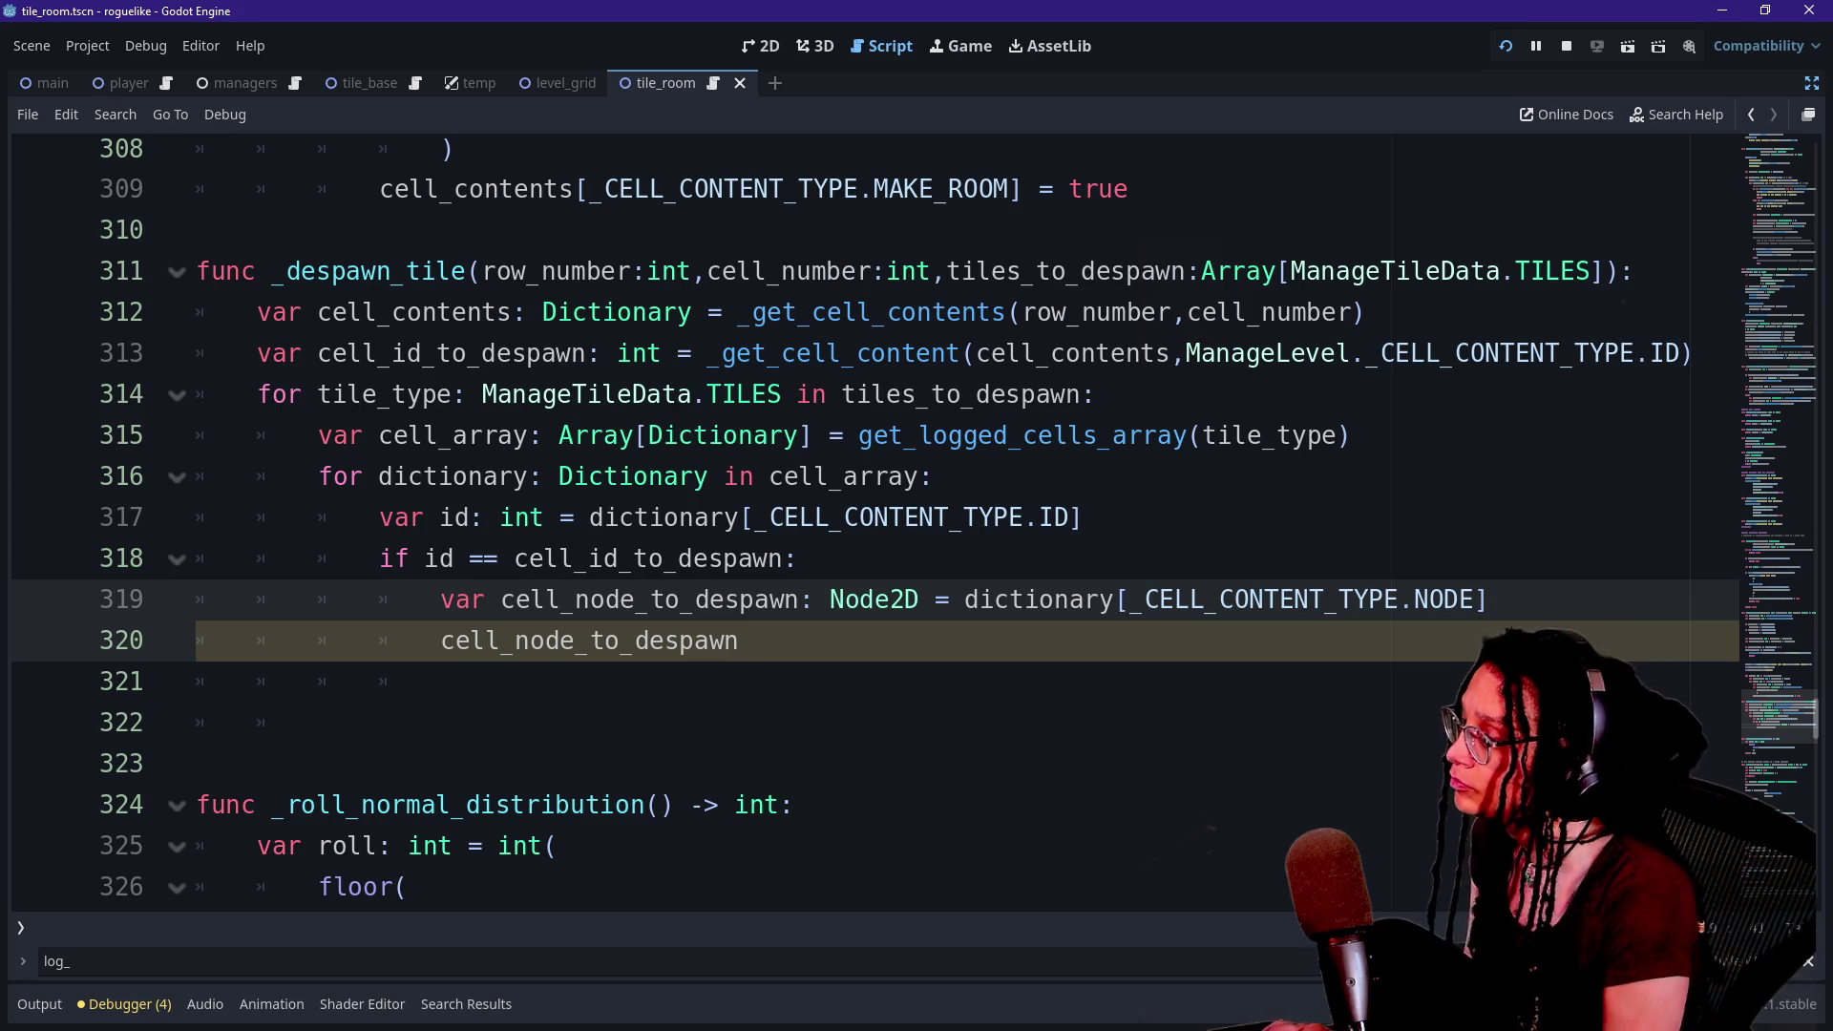
{"action": "type", "text": "."}
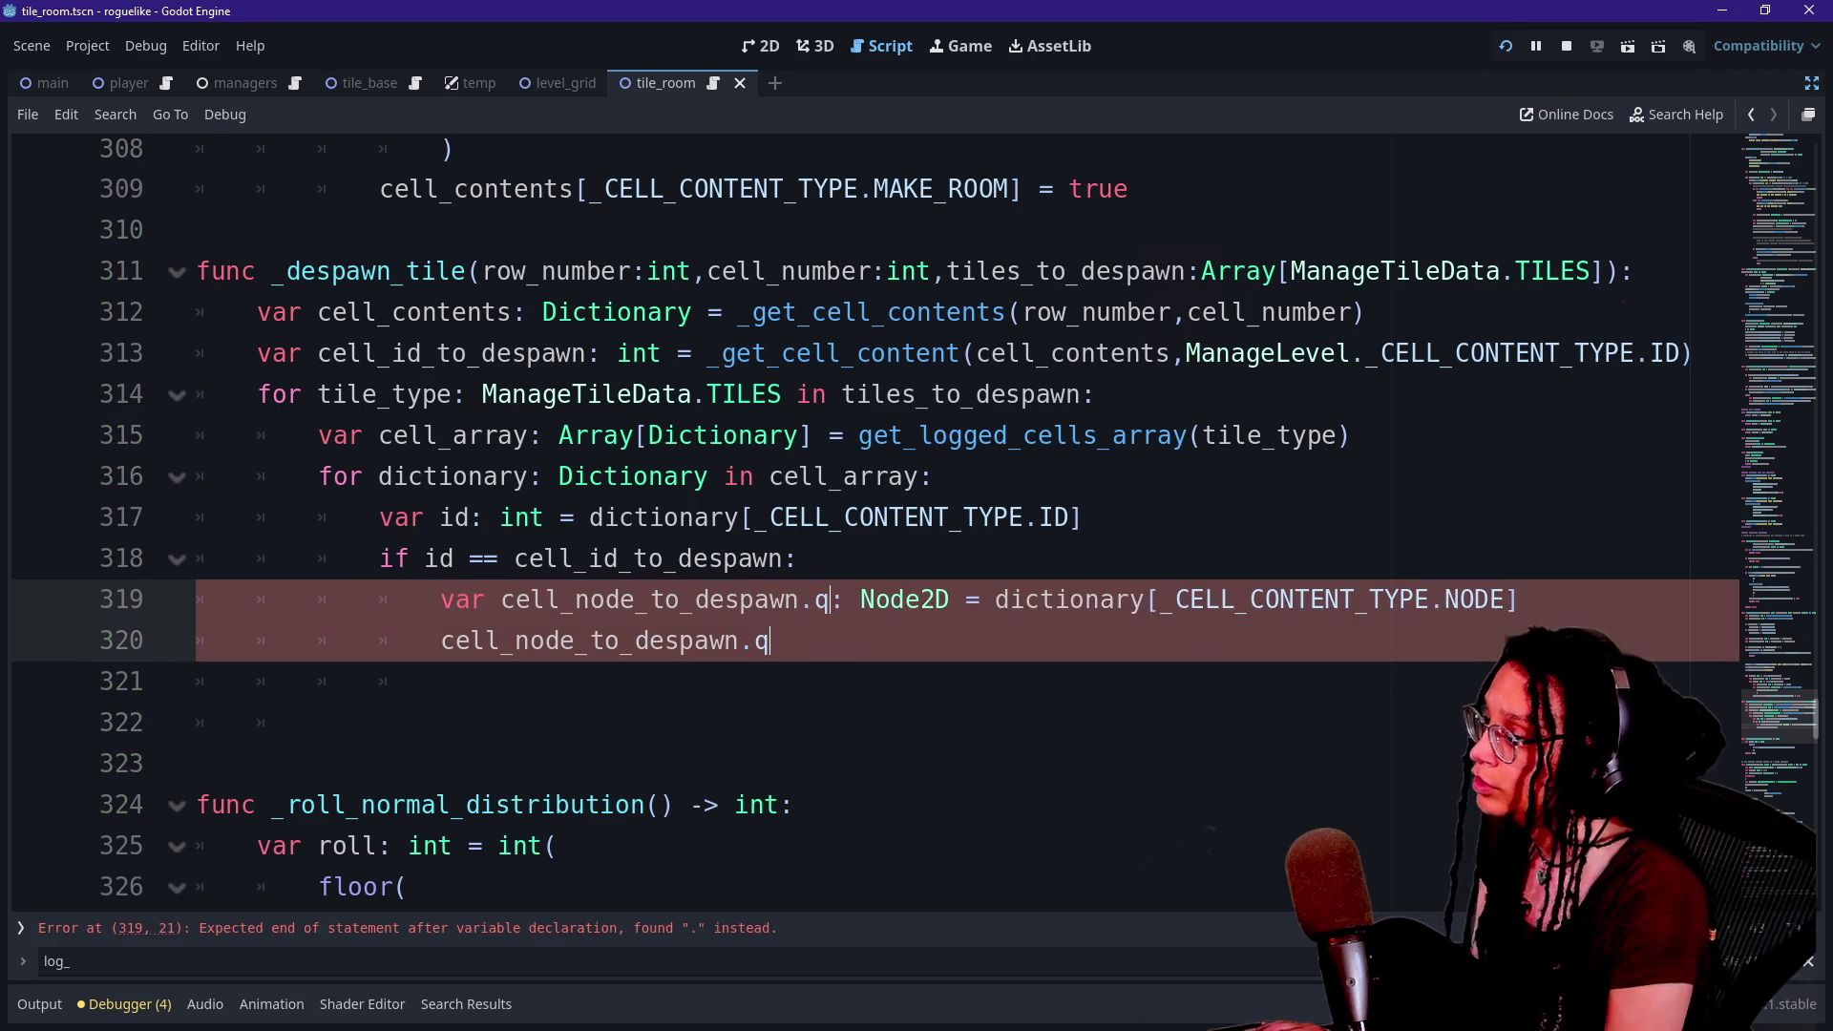
{"action": "key", "text": "BackSpace"}
{"action": "key", "text": "Escape"}
- Call queue_free() on cell_node_to_despawn on line 320, picked from autocomplete
{"action": "type", "text": "/q"}
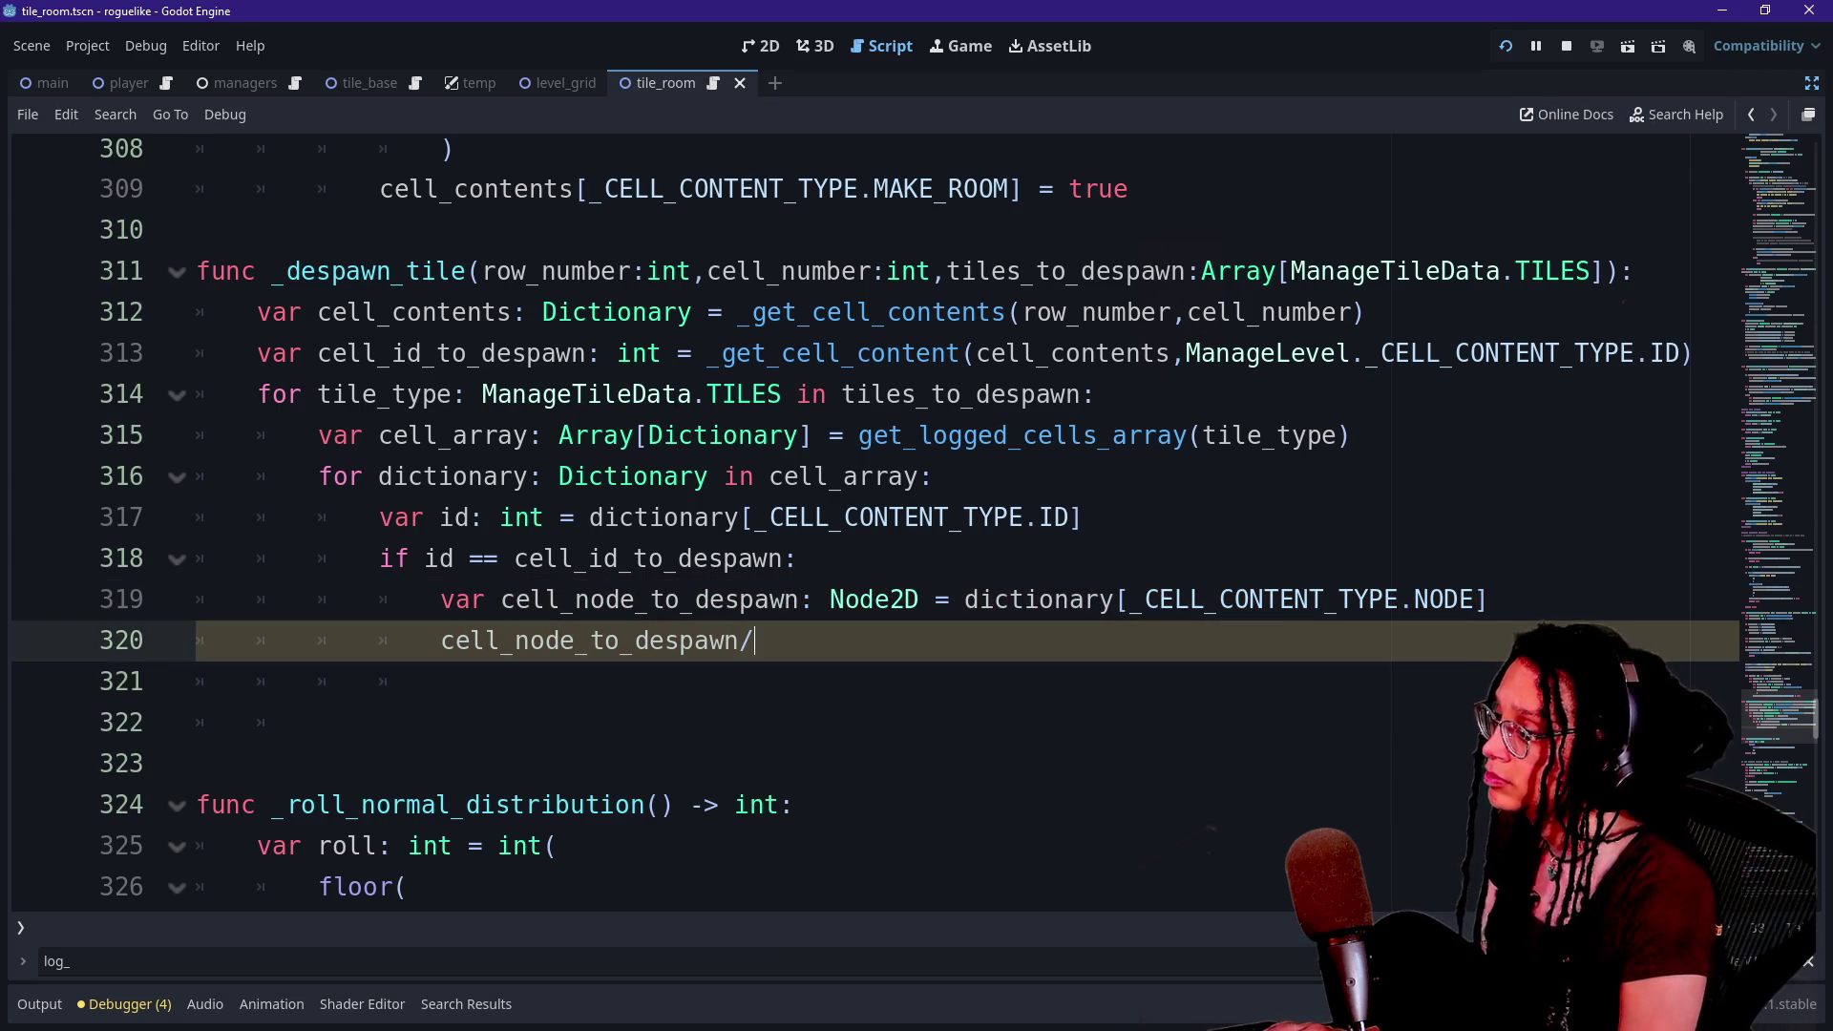
{"action": "key", "text": "BackSpace"}
{"action": "key", "text": "BackSpace"}
{"action": "type", "text": ".qu"}
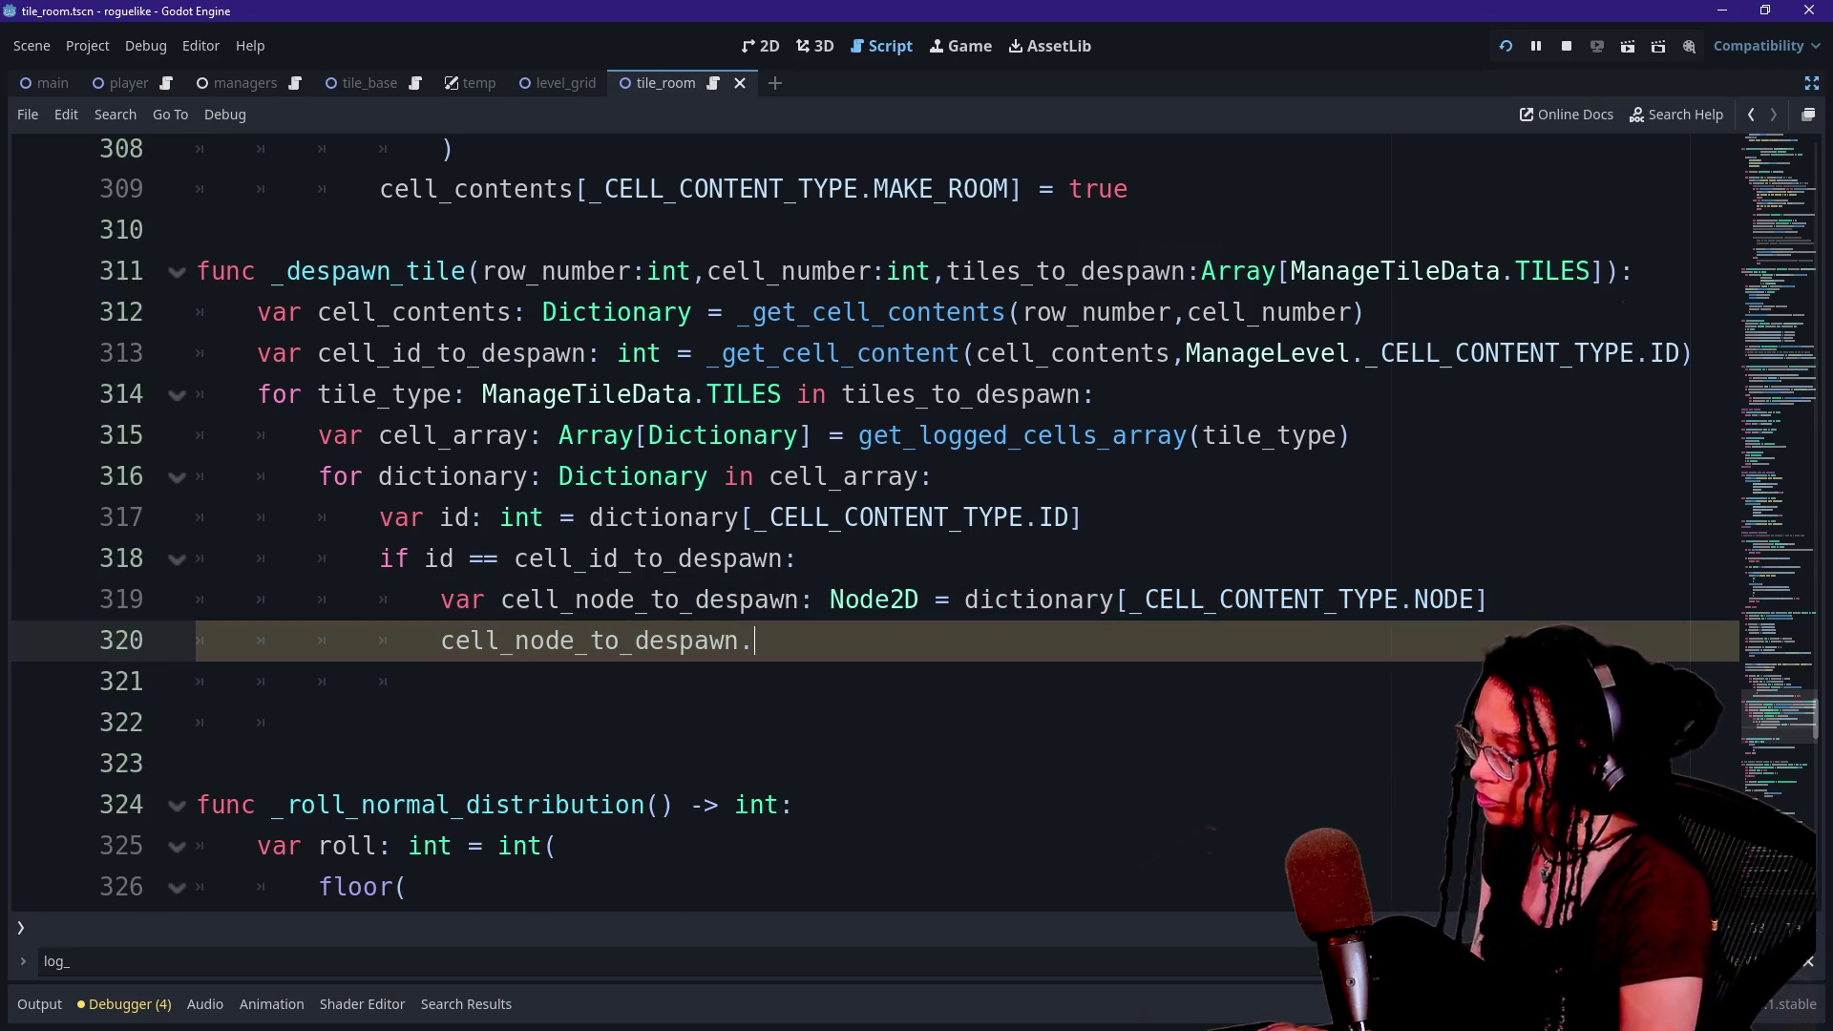
{"action": "type", "text": "eue"}
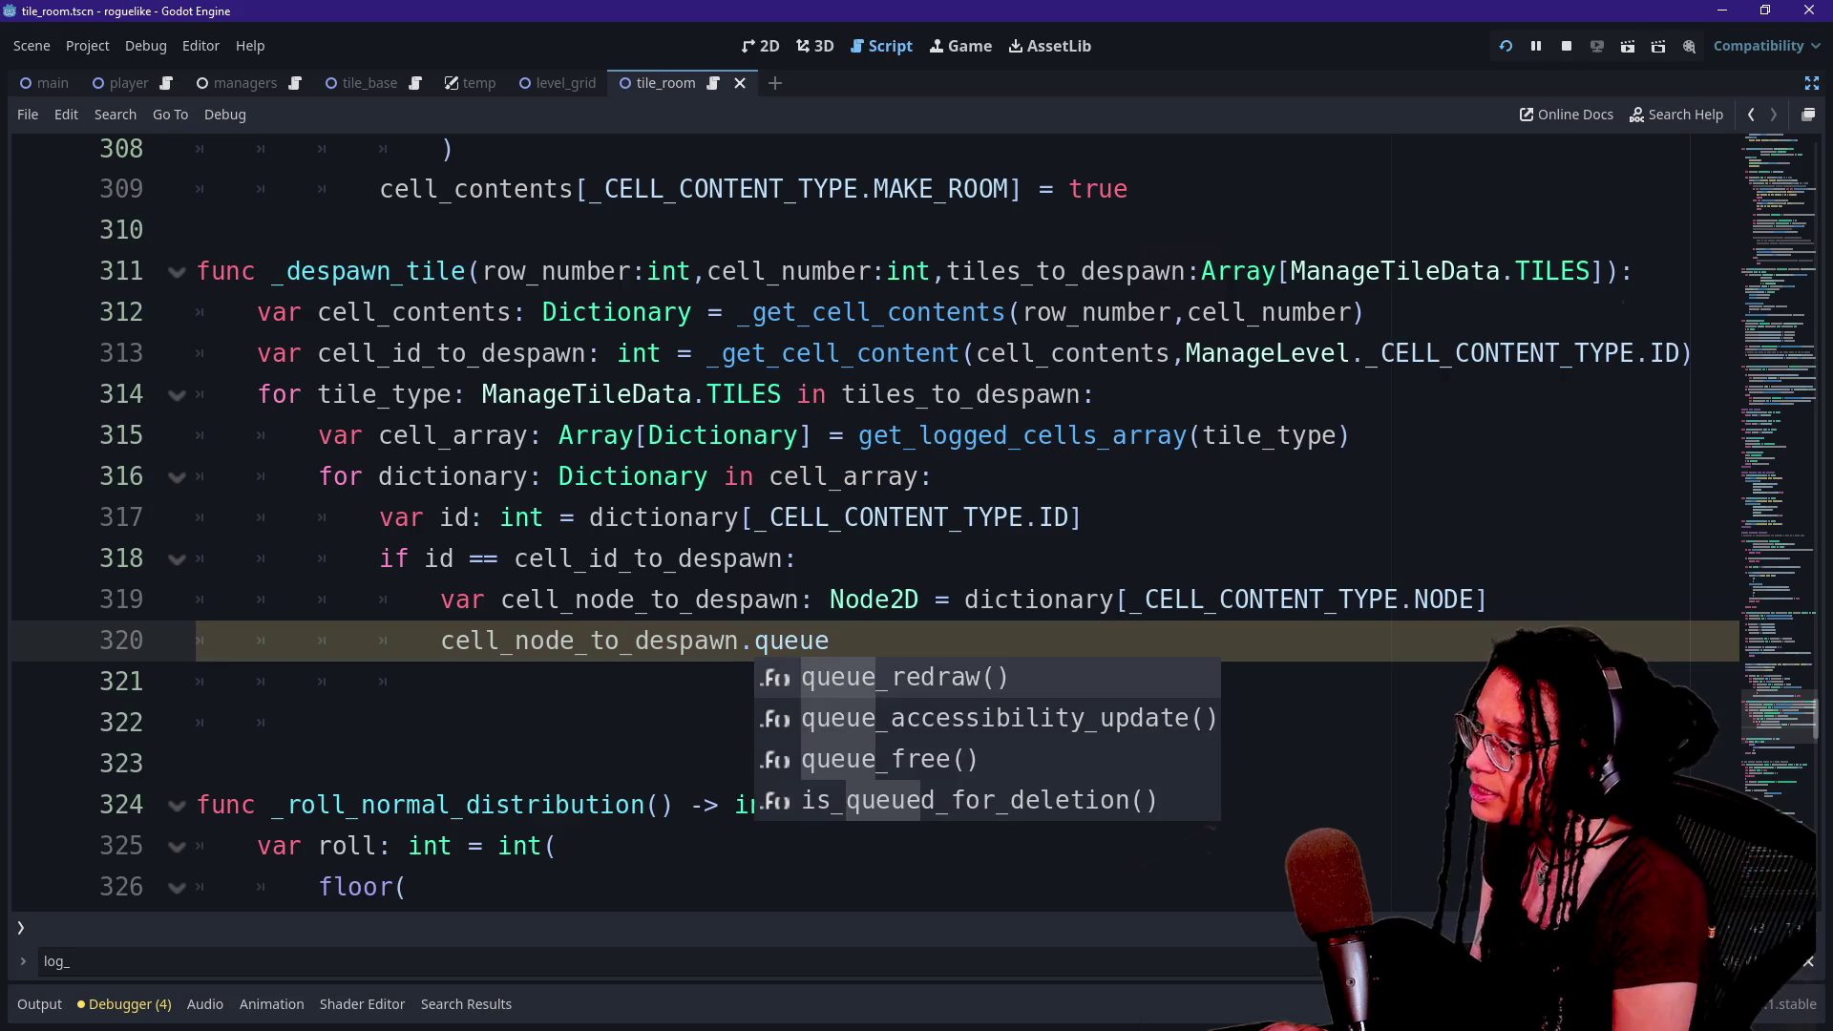
{"action": "key", "text": "Down"}
{"action": "key", "text": "Down"}
{"action": "key", "text": "Return"}
{"action": "left_click", "coordinate": [769, 559]}
{"action": "left_click", "coordinate": [401, 680]}
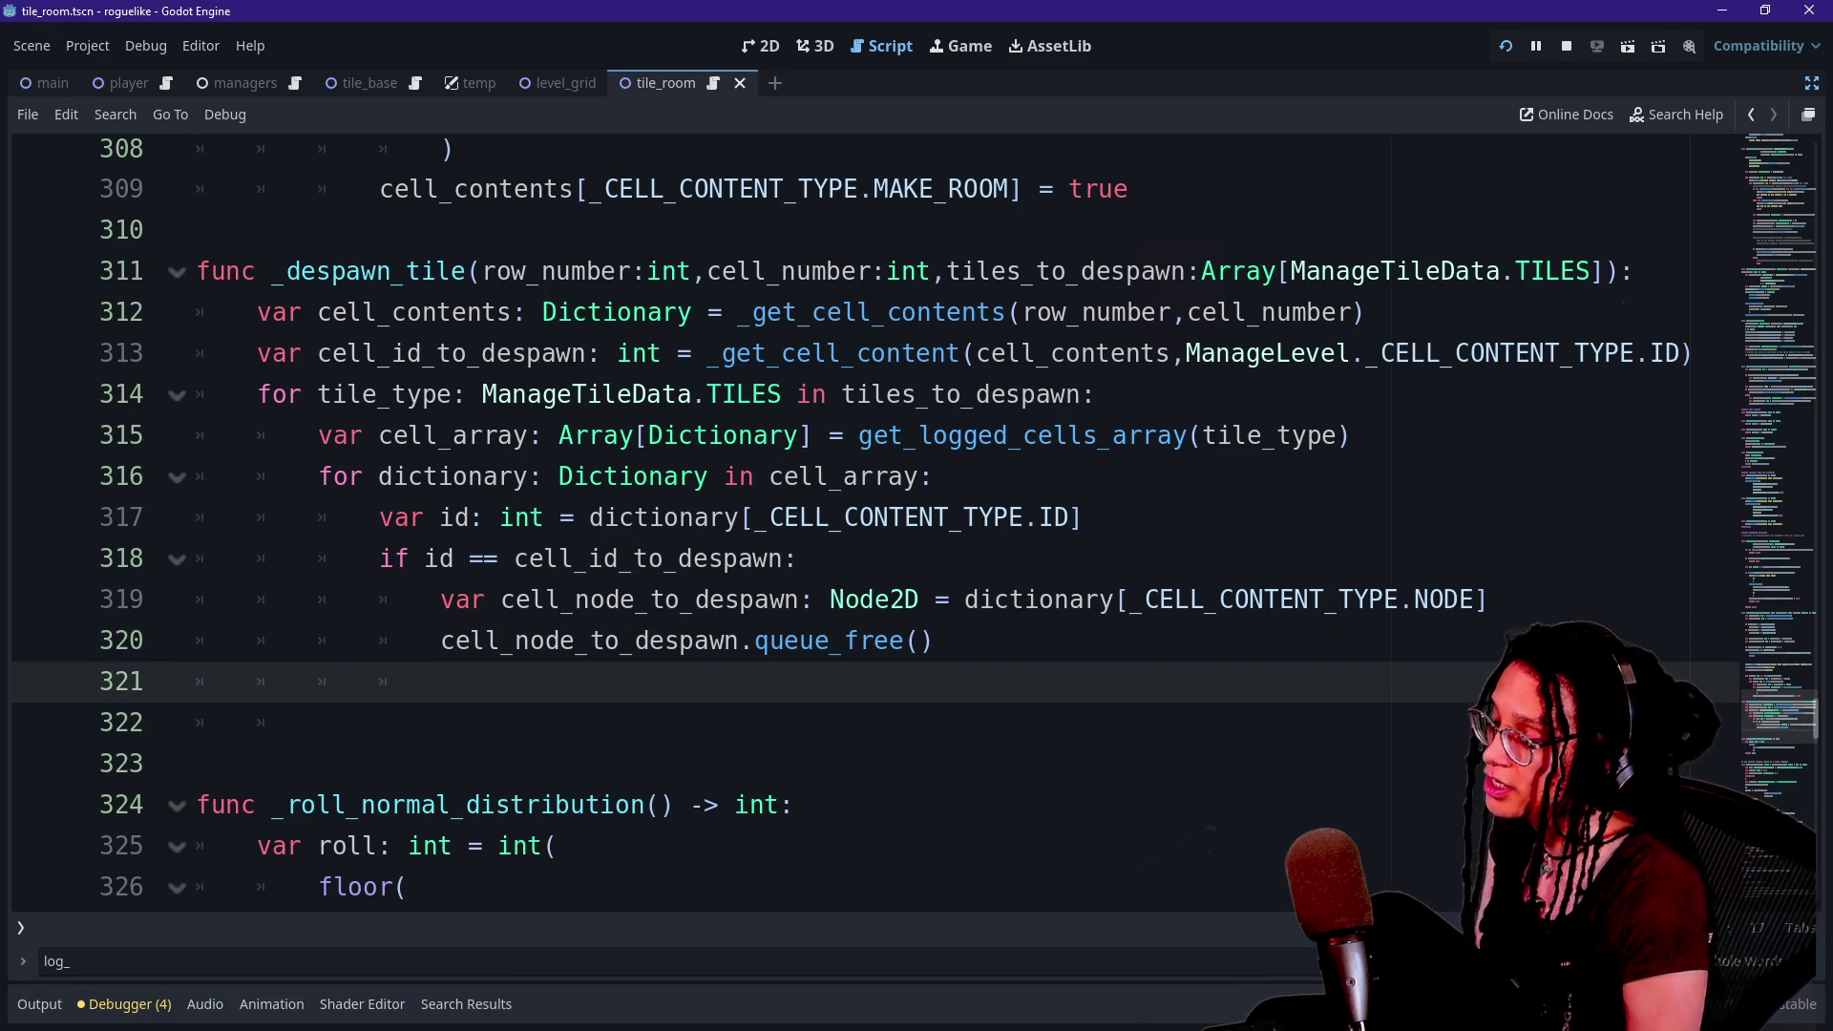
{"action": "mouse_move", "coordinate": [1012, 599]}
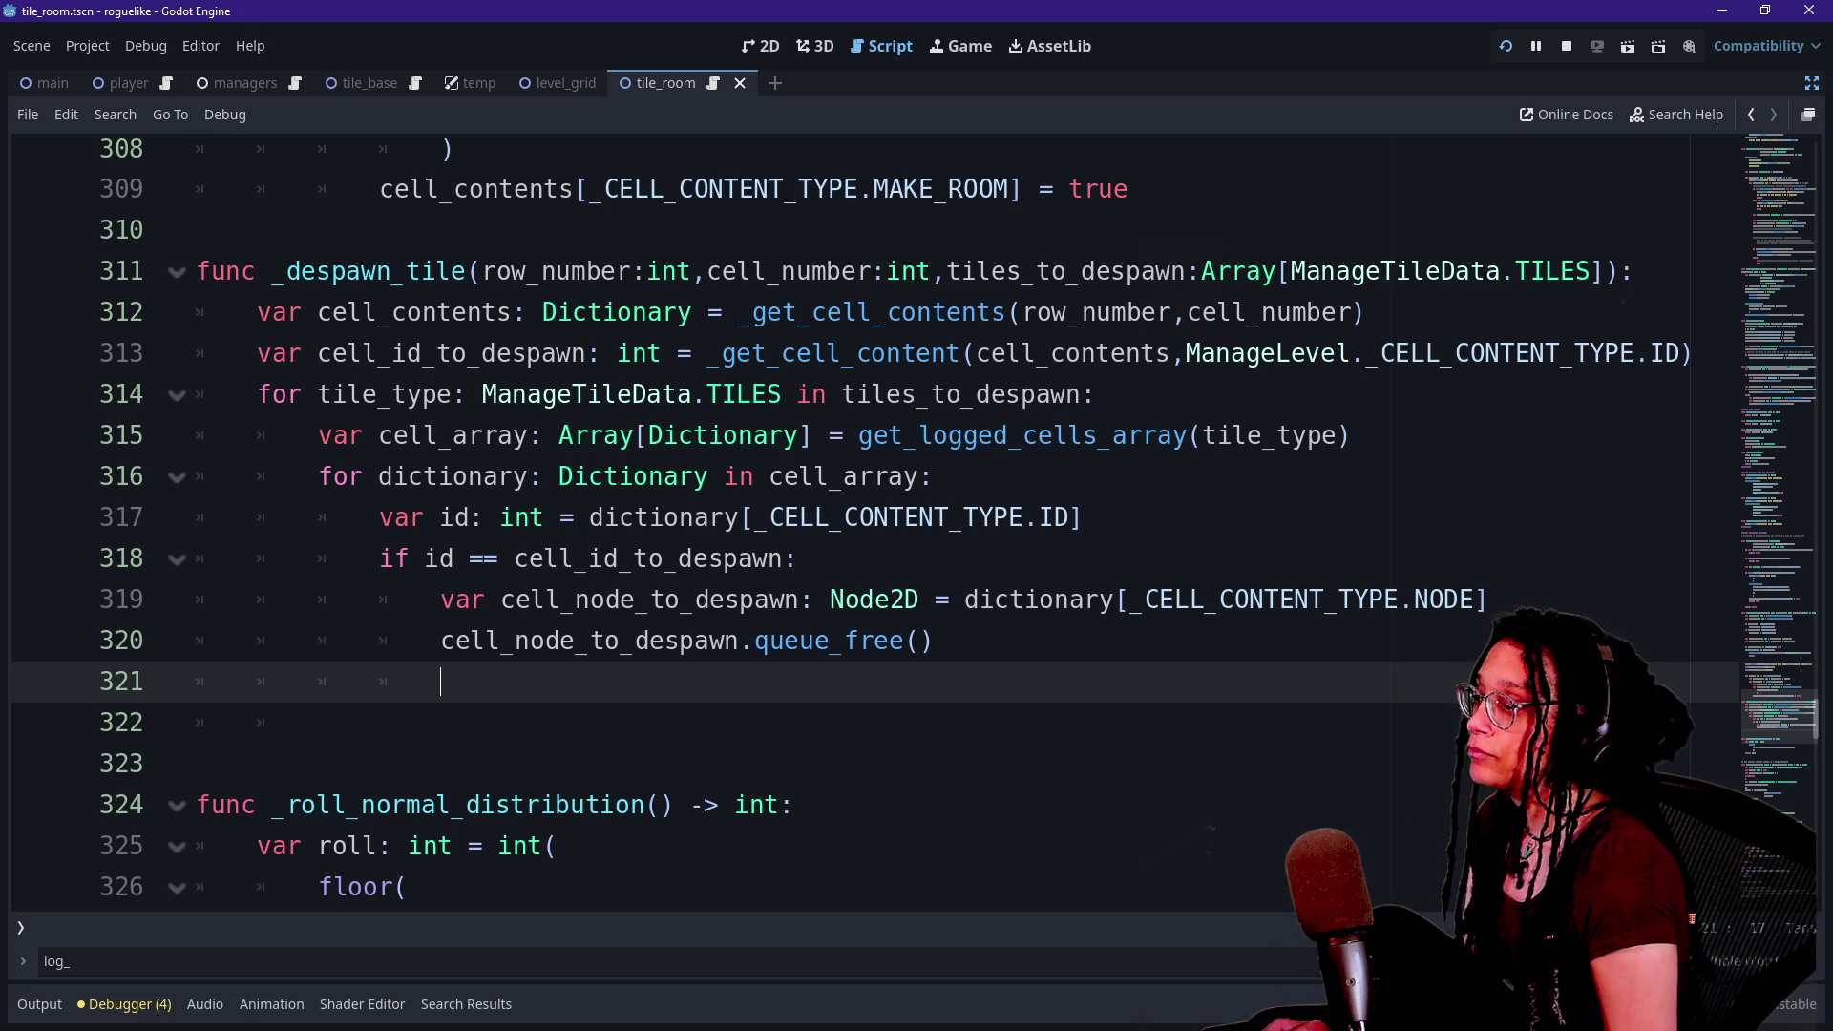
{"action": "left_click", "coordinate": [564, 272]}
{"action": "left_click", "coordinate": [564, 312]}
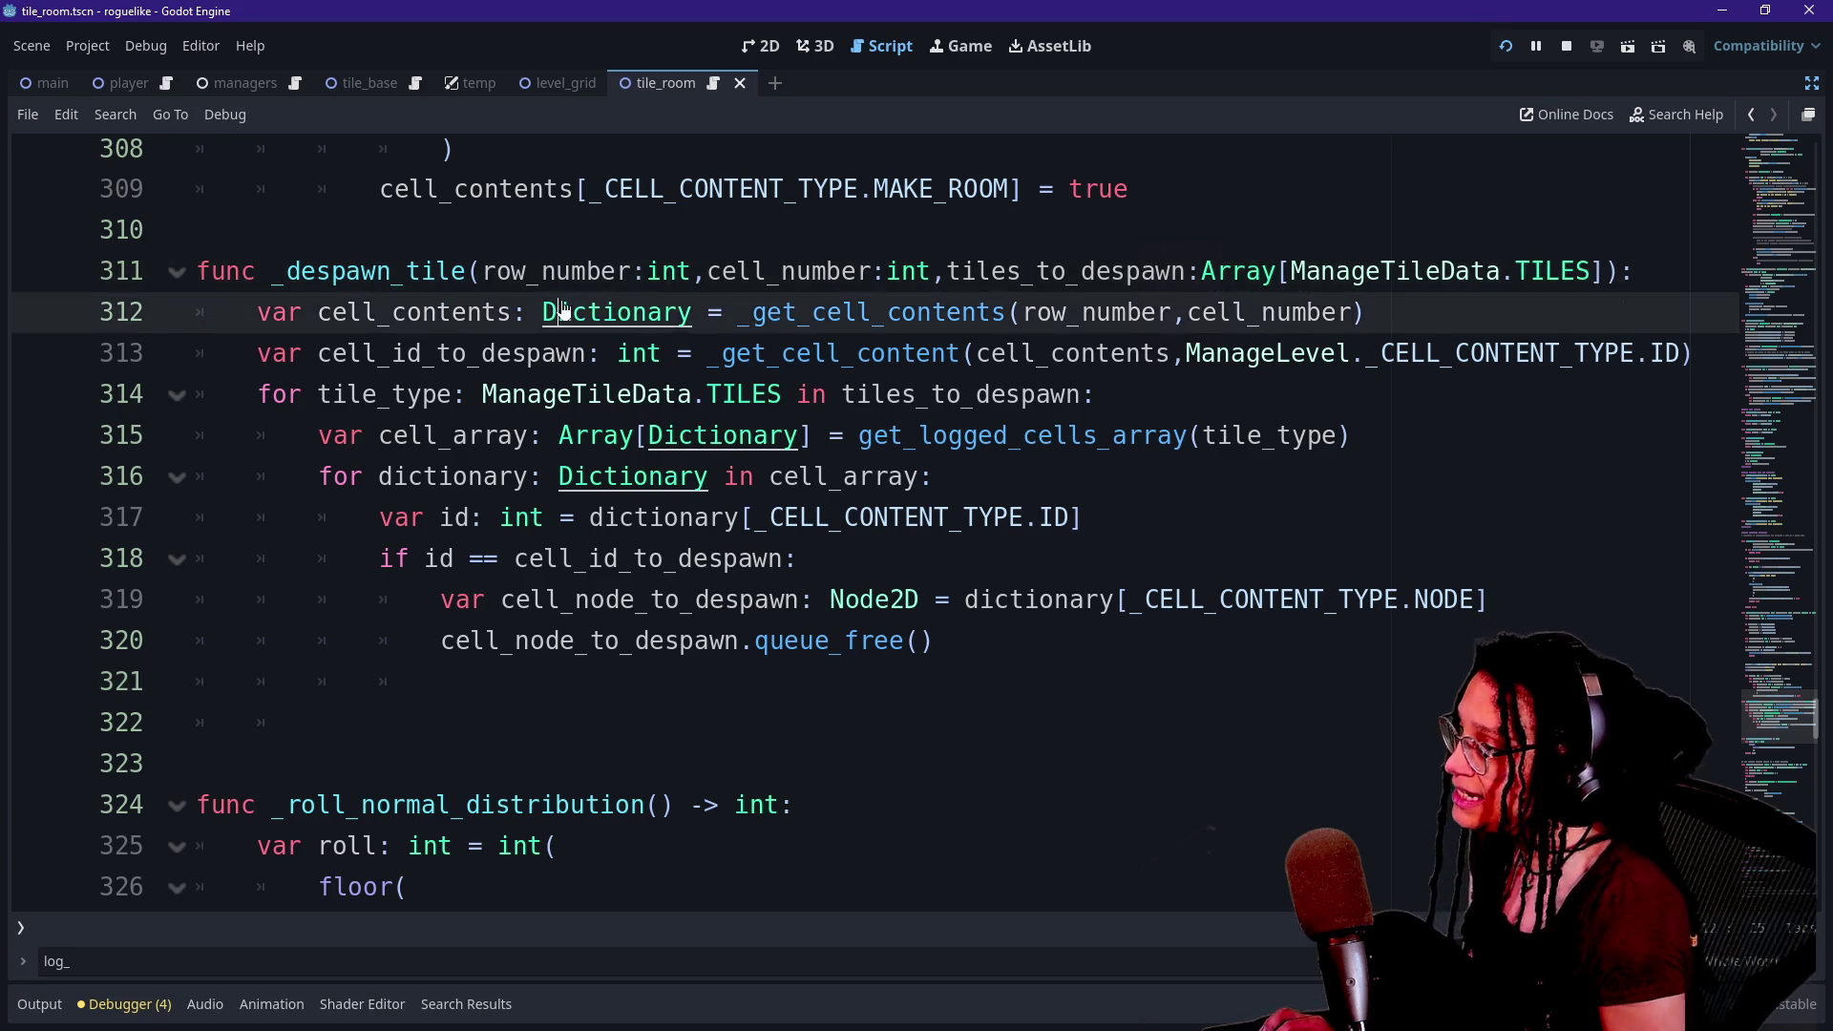
{"action": "left_click", "coordinate": [563, 311], "text": "ctrl"}
{"action": "scroll", "coordinate": [915, 428], "scroll_direction": "down", "scroll_amount": 15}
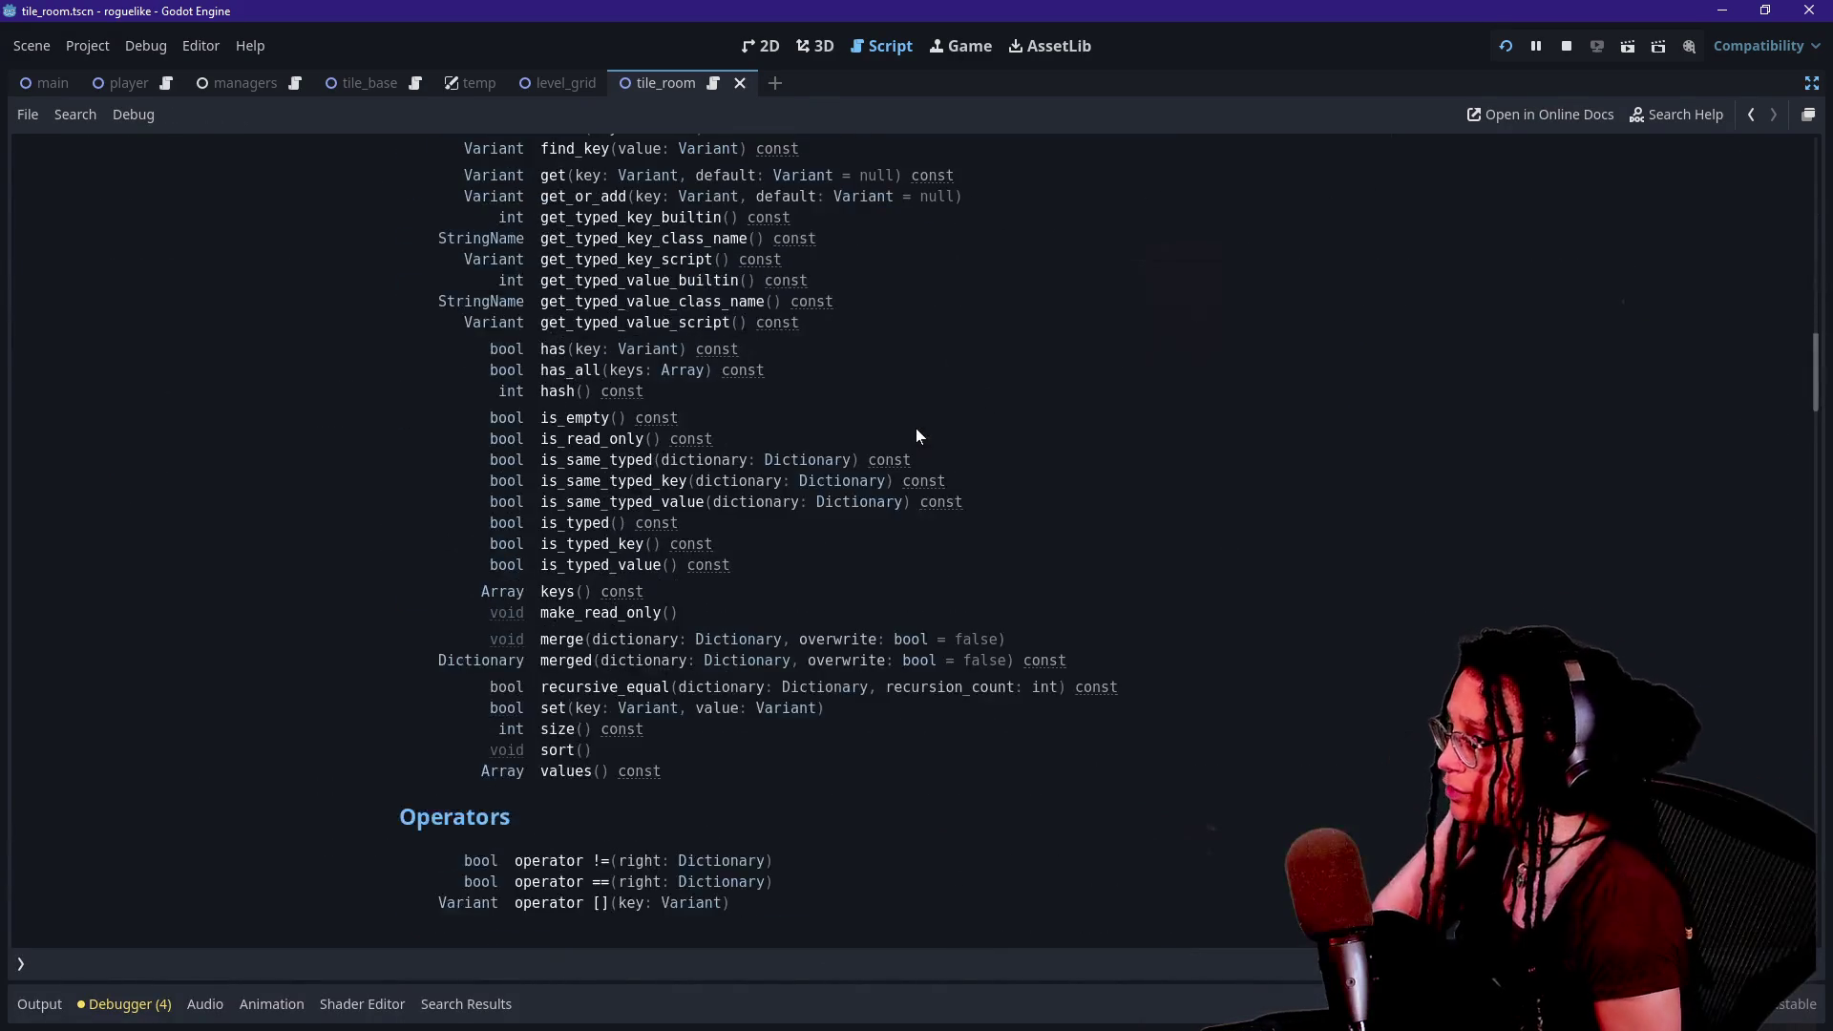
{"action": "scroll", "coordinate": [915, 428], "scroll_direction": "up", "scroll_amount": 5}
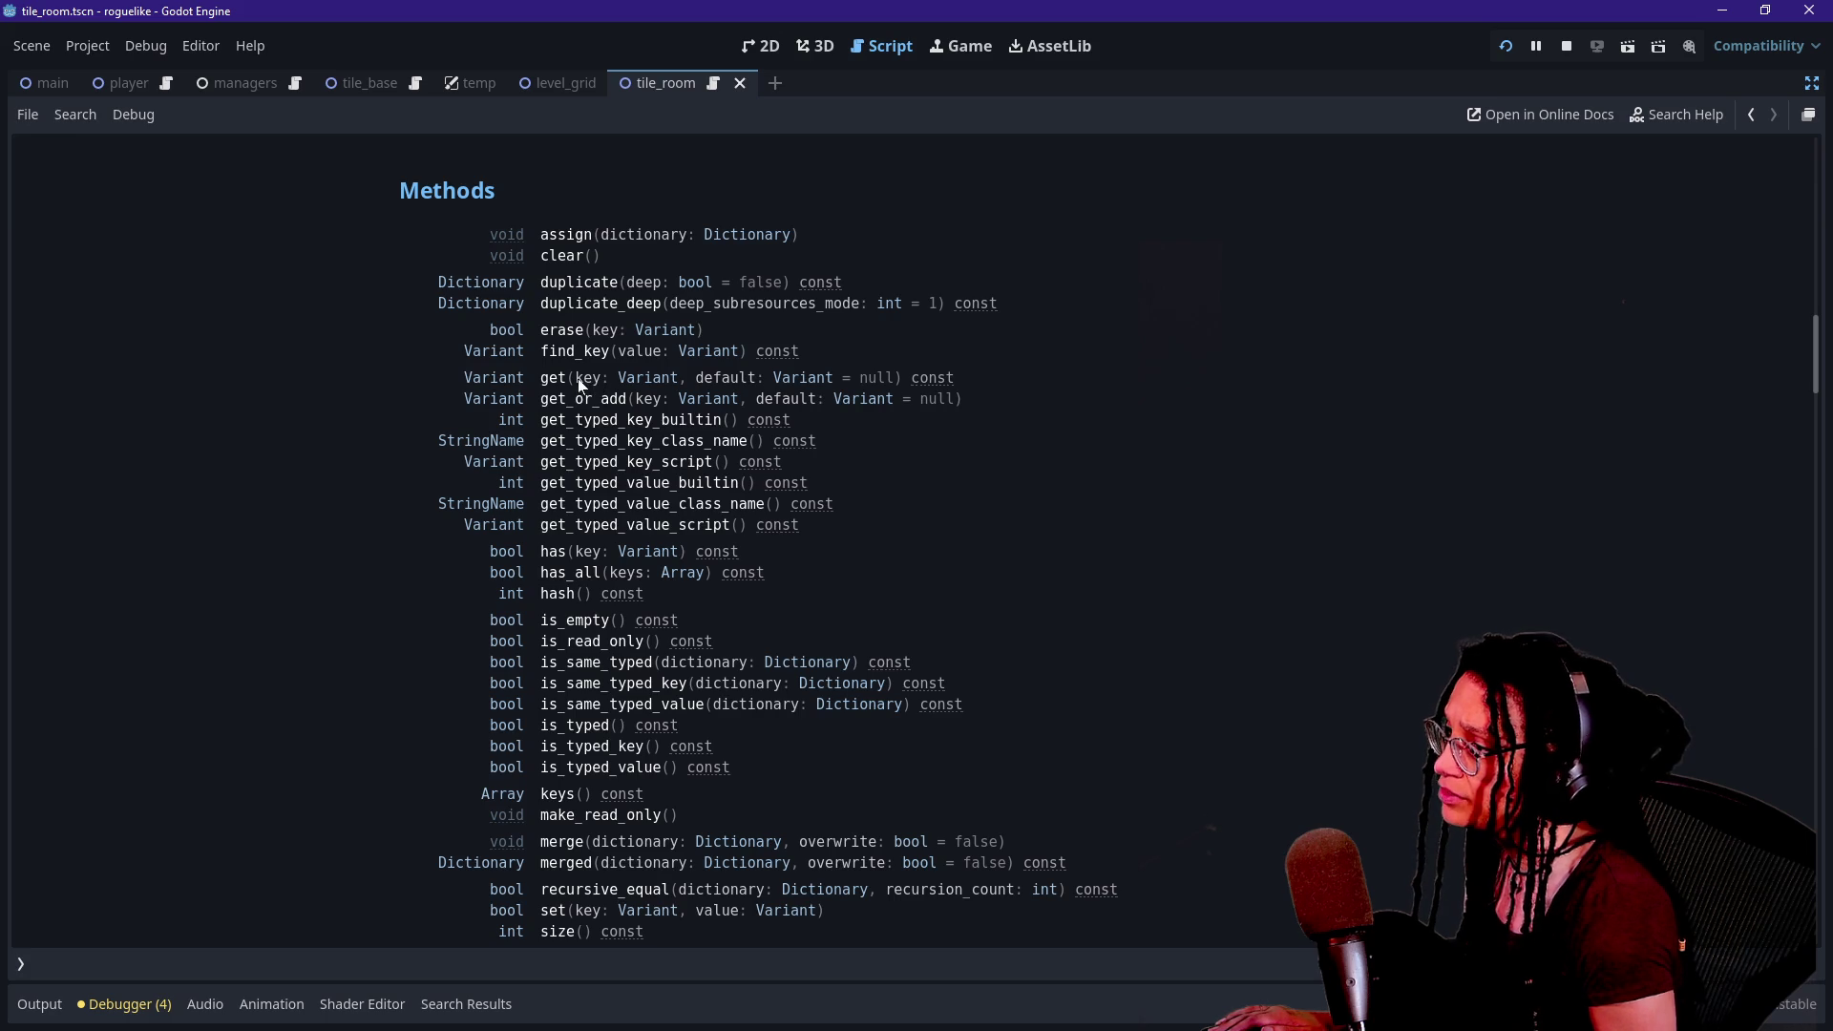
{"action": "left_click", "coordinate": [553, 380]}
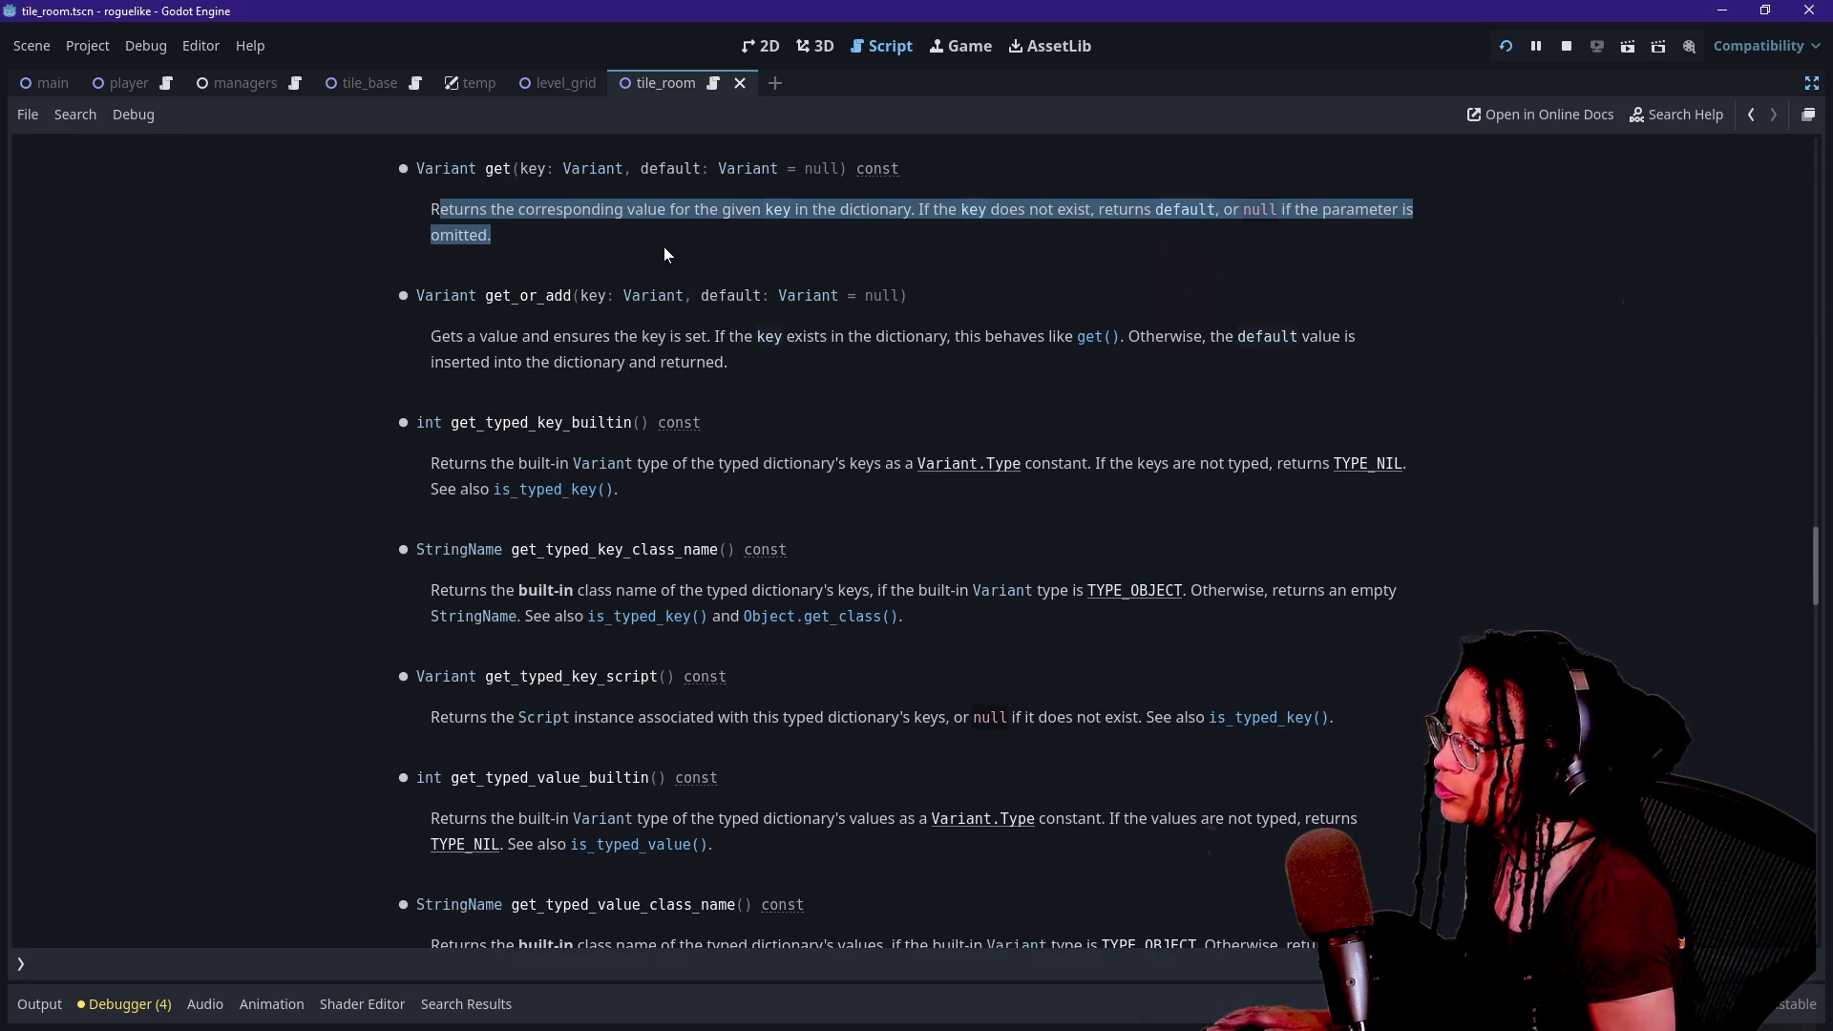
{"action": "left_click", "coordinate": [1751, 114]}
{"action": "left_click", "coordinate": [1751, 114]}
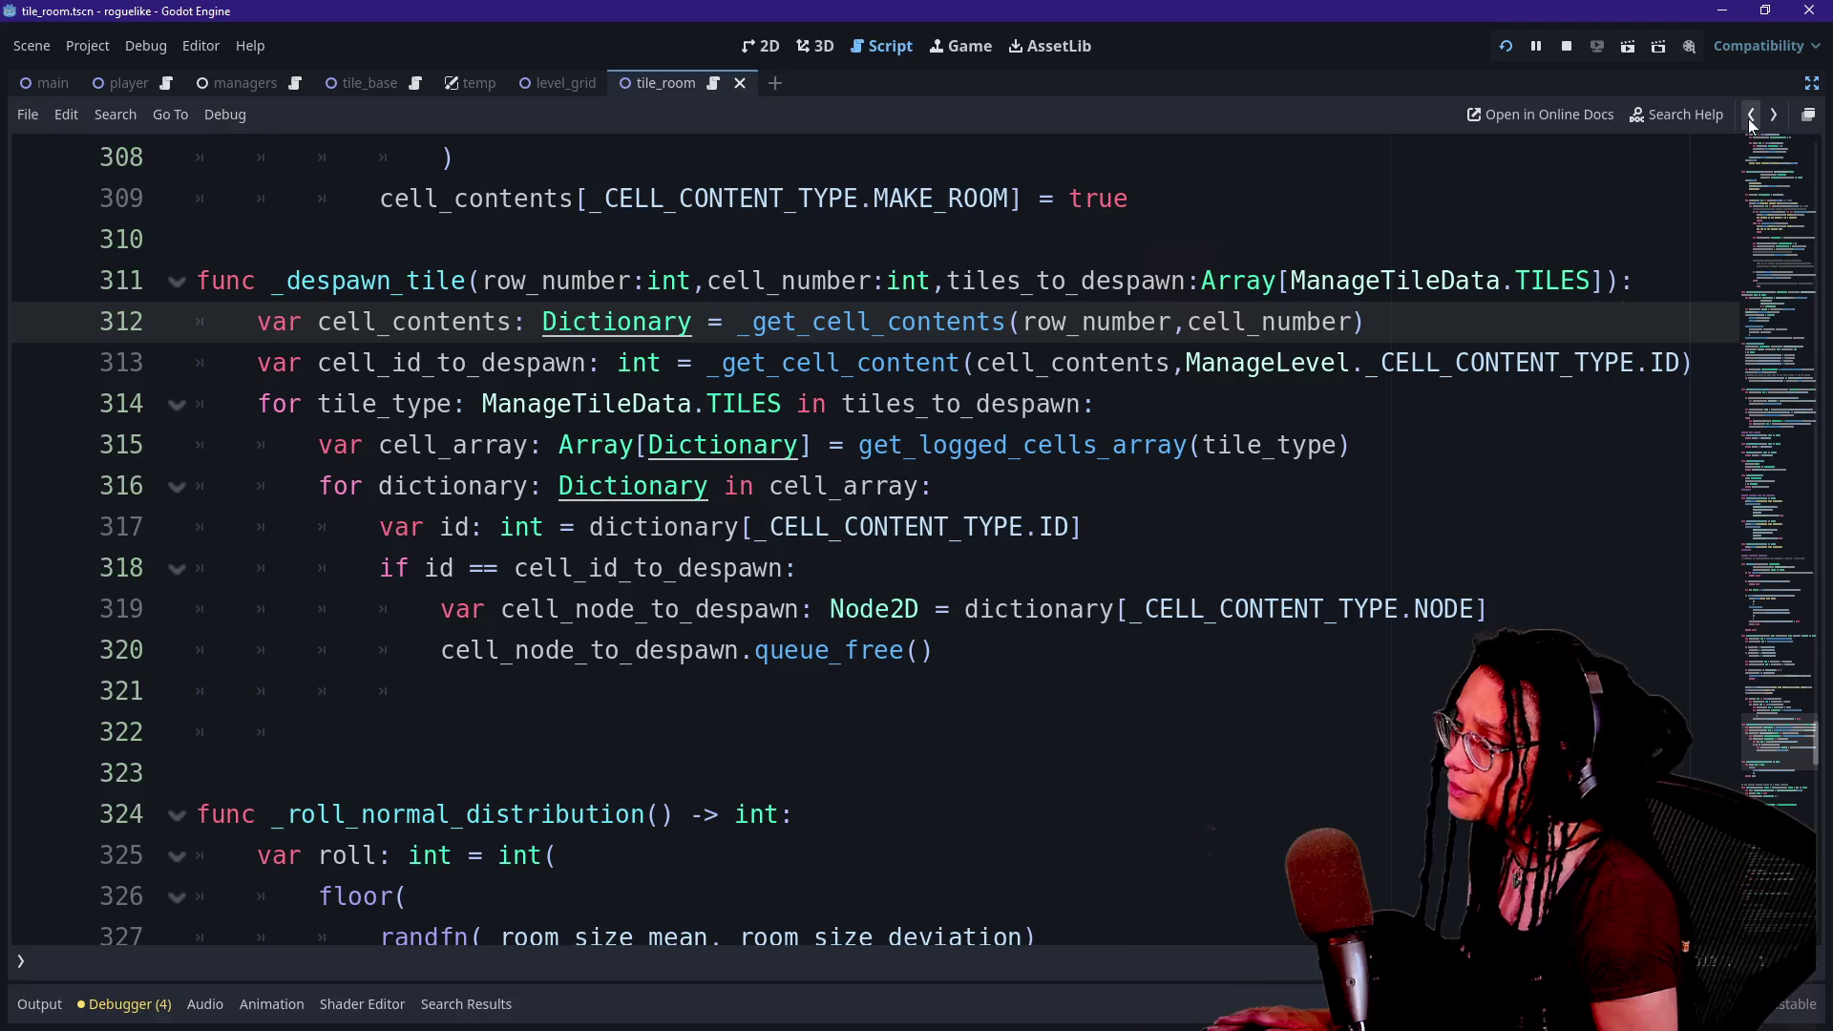
{"action": "left_click", "coordinate": [800, 649]}
{"action": "left_click", "coordinate": [410, 690]}
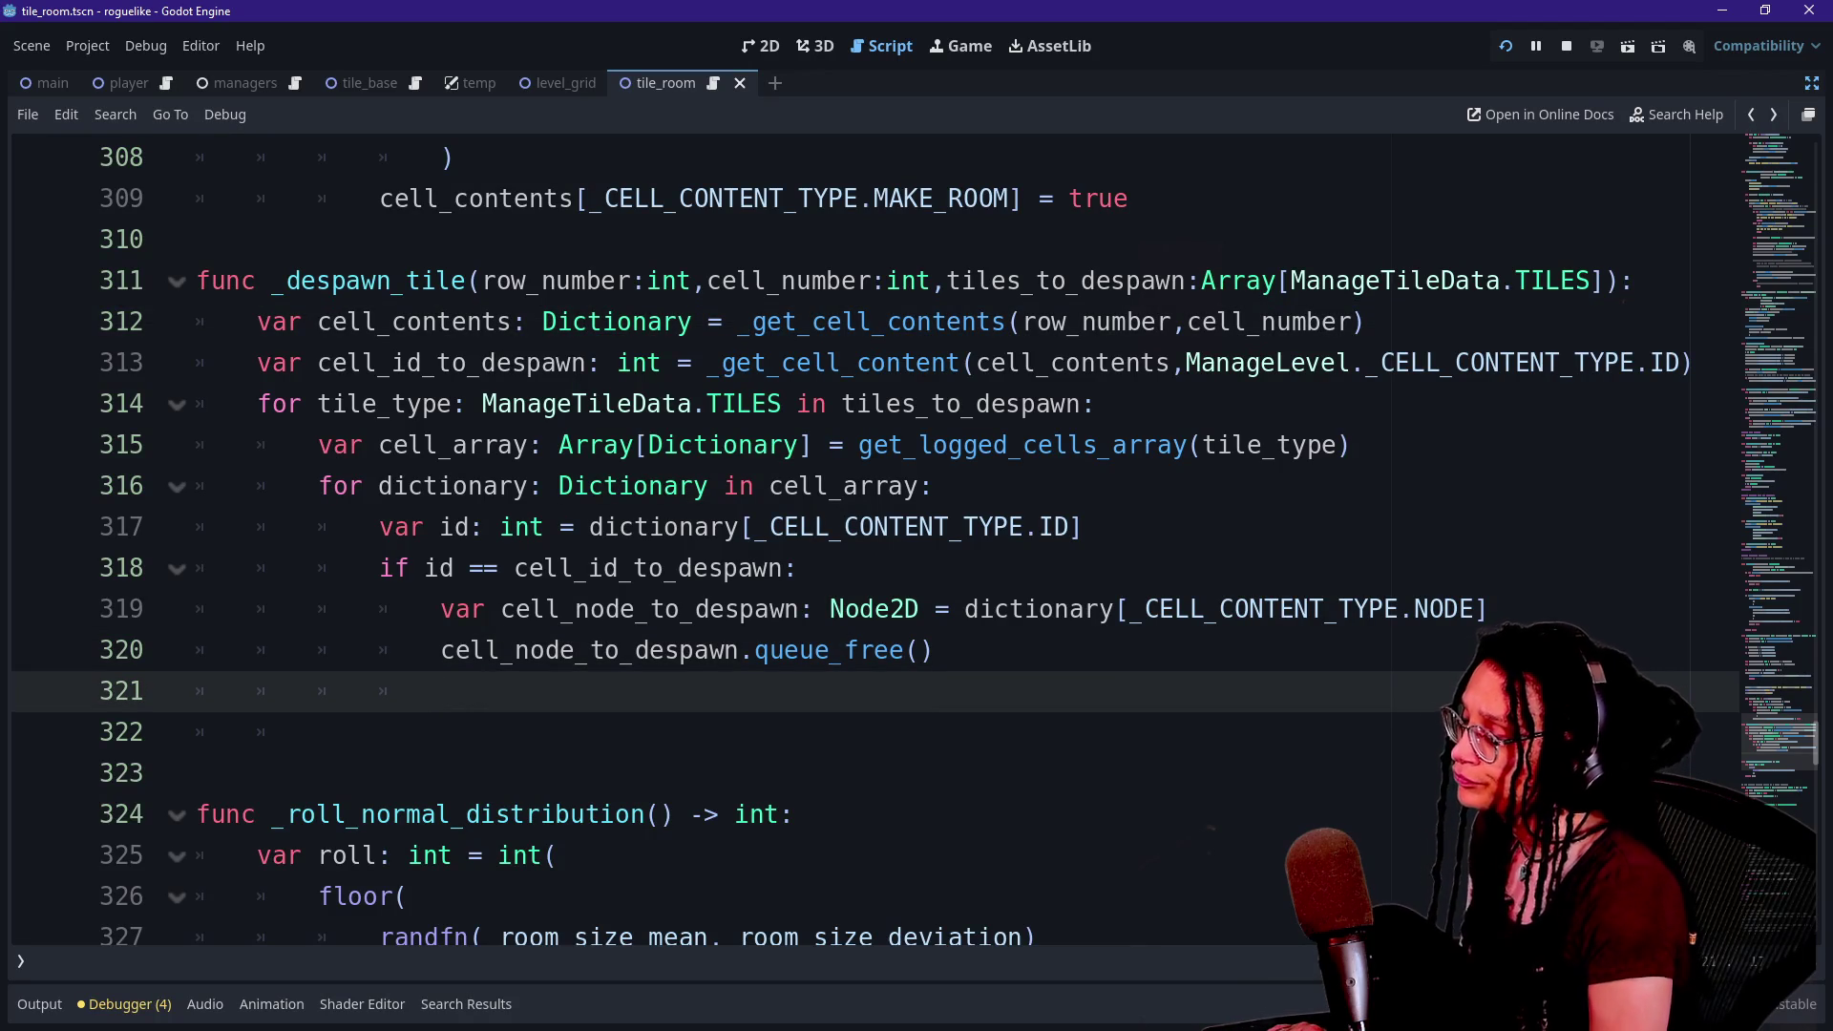
- Add a fresh line 322 below the queue_free() call
{"action": "key", "text": "Up"}
{"action": "key", "text": "Up"}
{"action": "key", "text": "Up"}
{"action": "key", "text": "Down"}
{"action": "key", "text": "Down"}
{"action": "key", "text": "Down"}
{"action": "key", "text": "Up"}
{"action": "key", "text": "Up"}
{"action": "key", "text": "Up"}
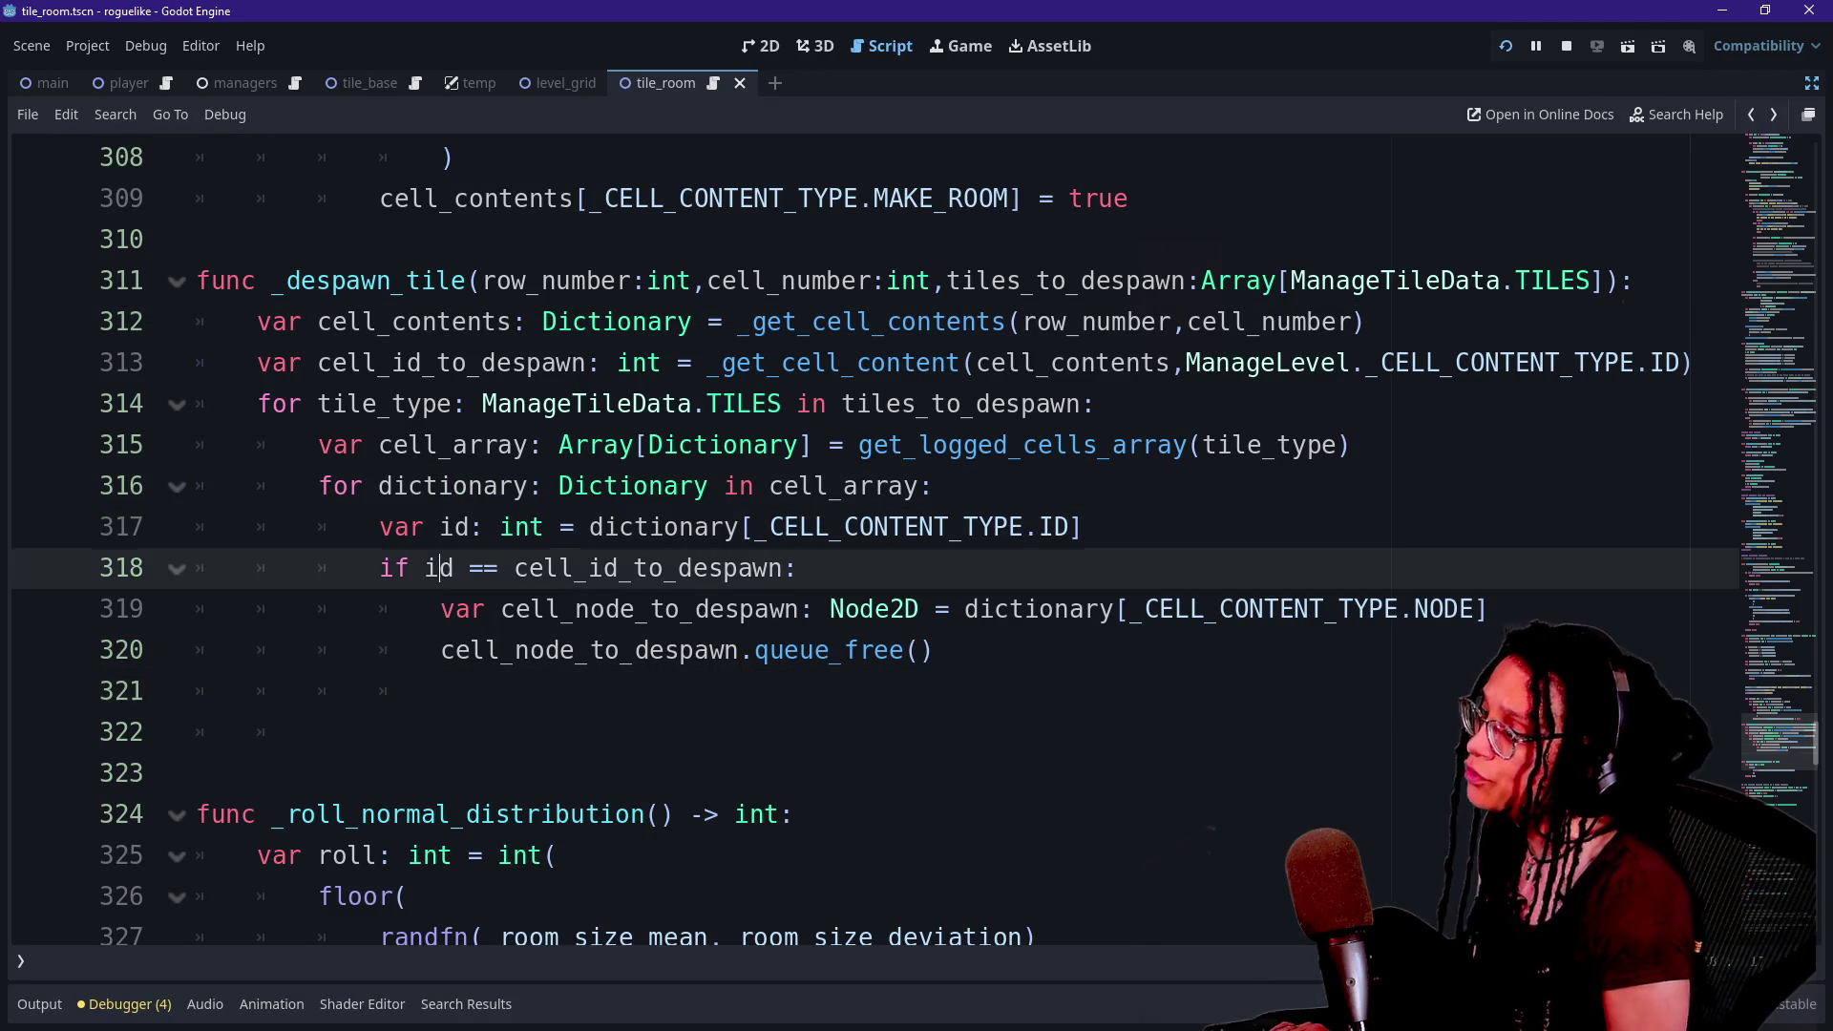
{"action": "key", "text": "Down"}
{"action": "key", "text": "Down"}
{"action": "key", "text": "Down"}
{"action": "key", "text": "Up"}
{"action": "key", "text": "Up"}
{"action": "key", "text": "Up"}
{"action": "key", "text": "Down"}
{"action": "key", "text": "Down"}
{"action": "key", "text": "Down"}
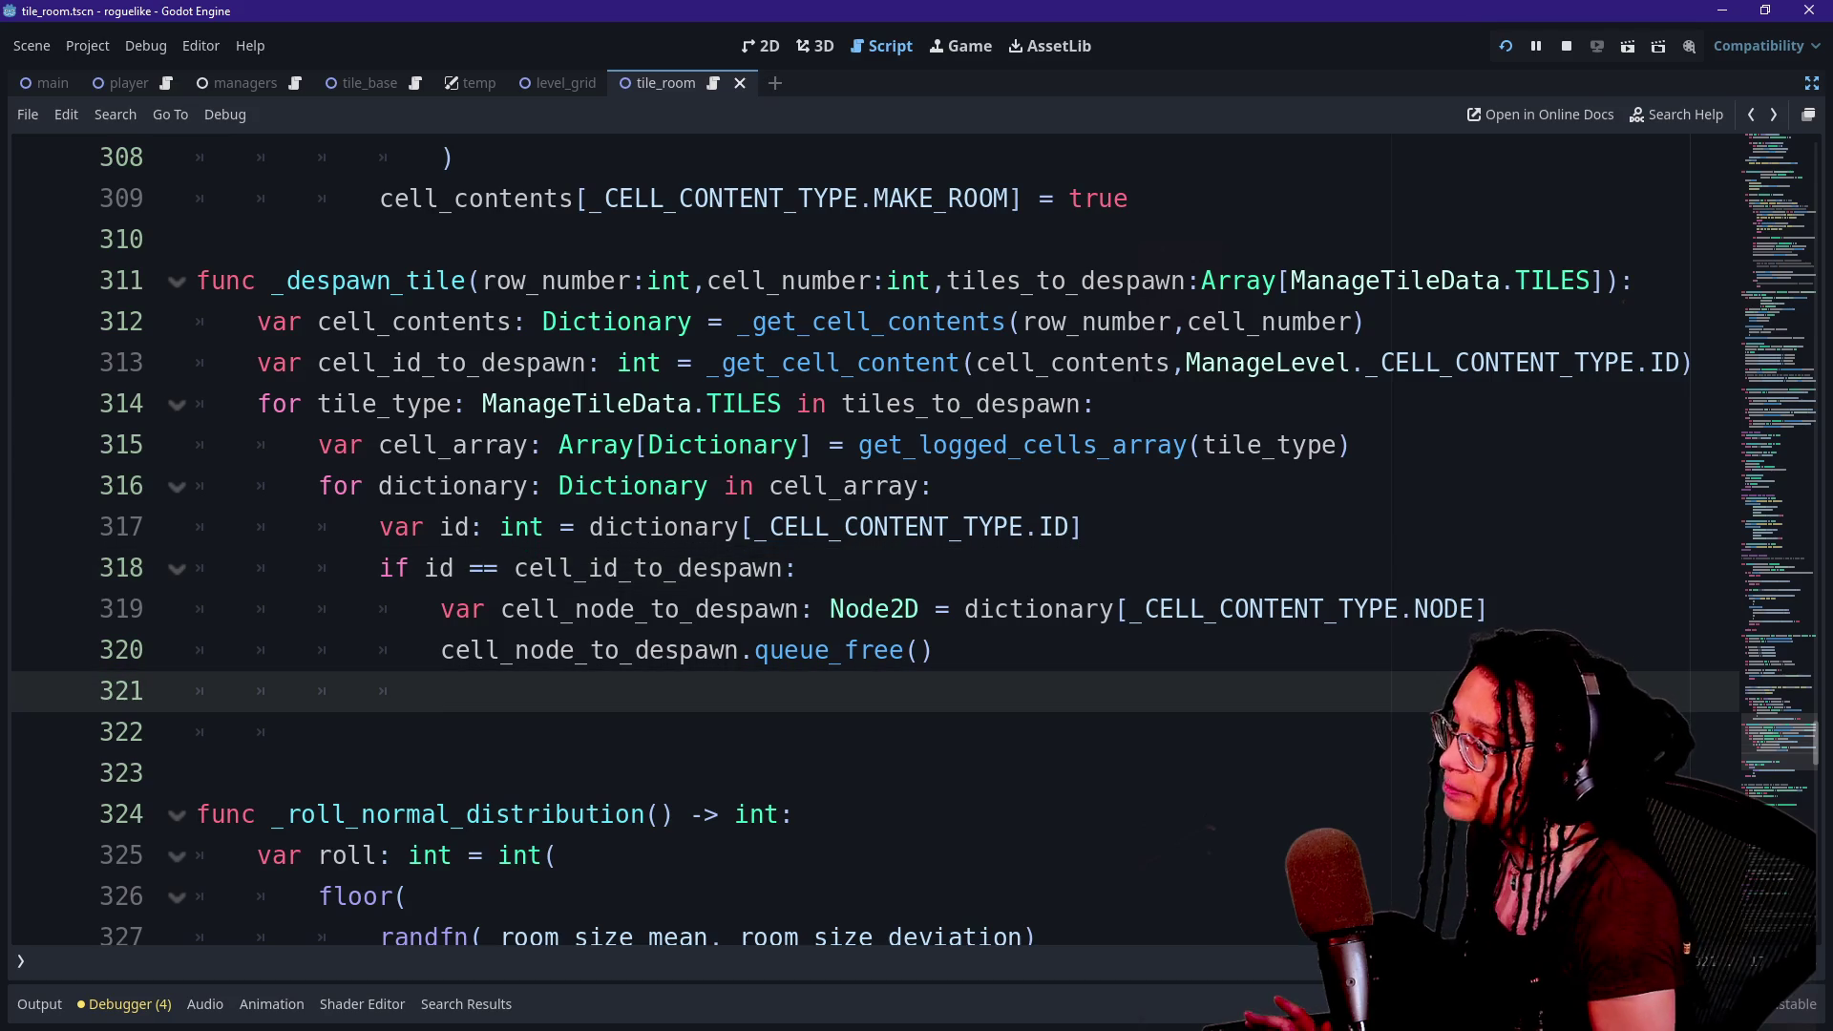
{"action": "key", "text": "shift+Up"}
{"action": "key", "text": "shift+Up"}
{"action": "key", "text": "shift+Up"}
{"action": "key", "text": "Down"}
{"action": "key", "text": "Down"}
{"action": "key", "text": "Down"}
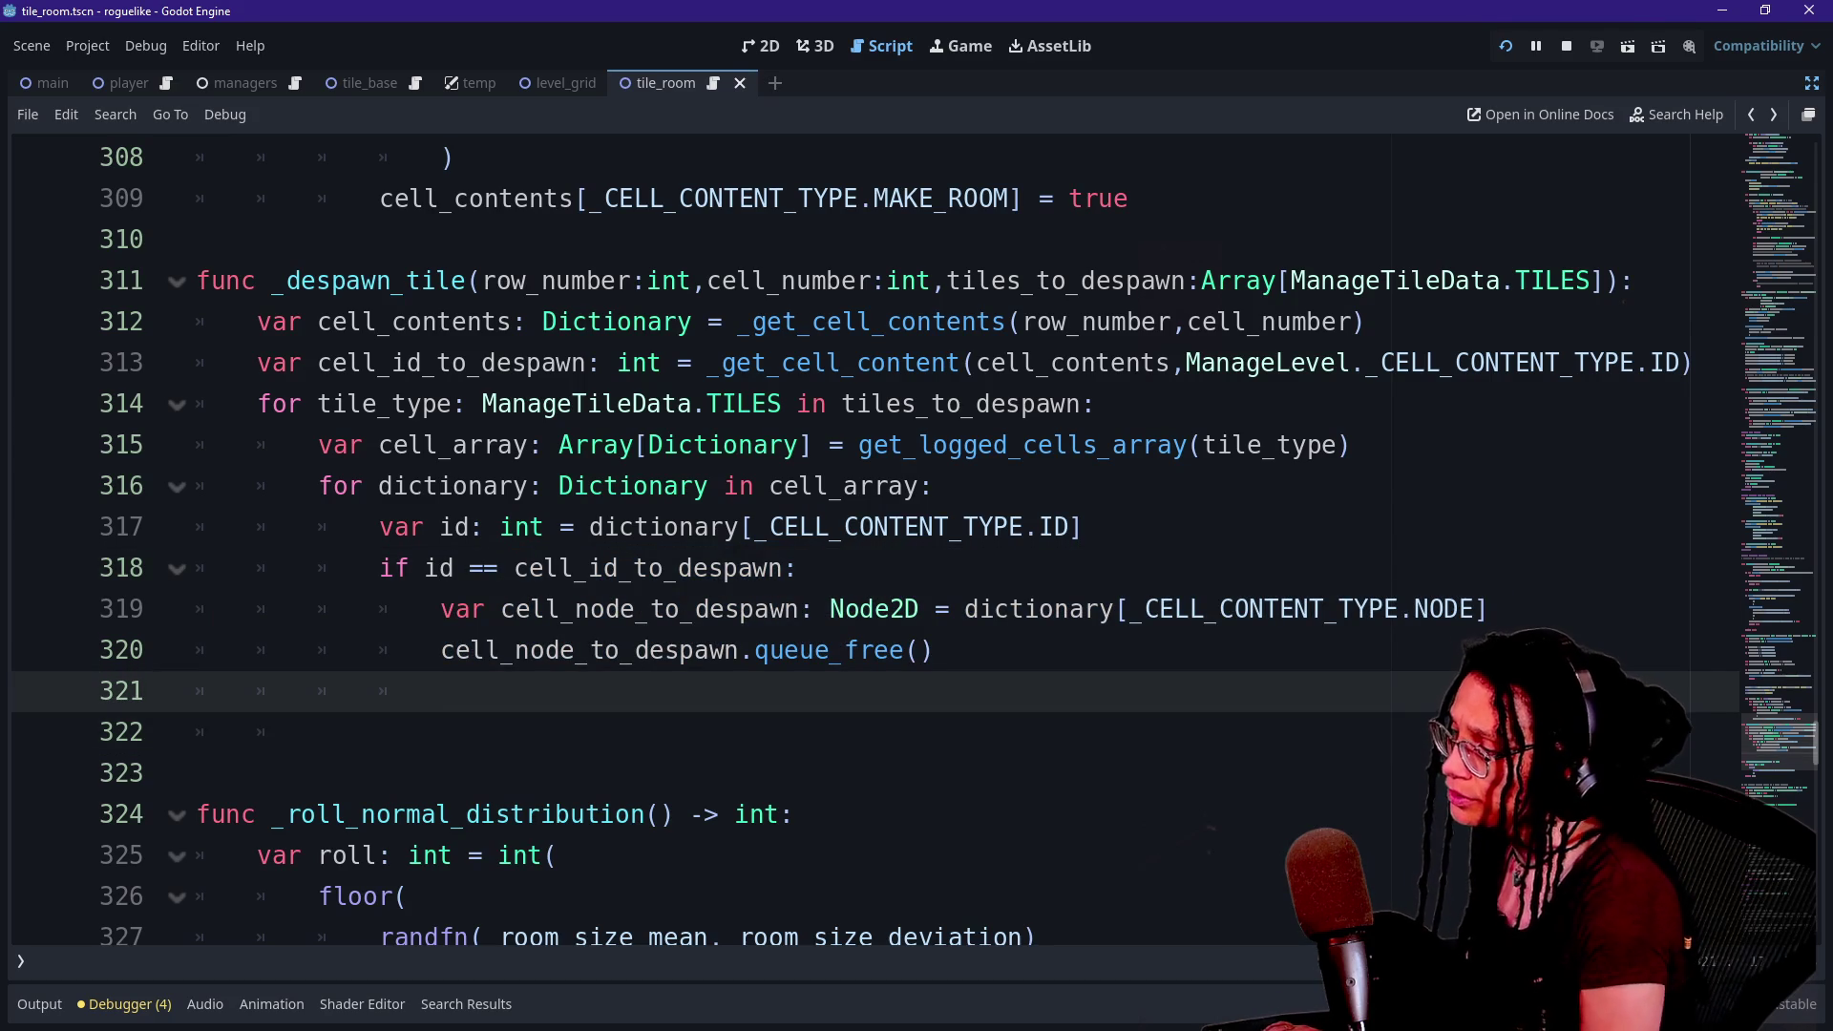
{"action": "key", "text": "Return"}
- Try a get( call on line 322, discard it, and begin a var declaration instead
{"action": "type", "text": "get"}
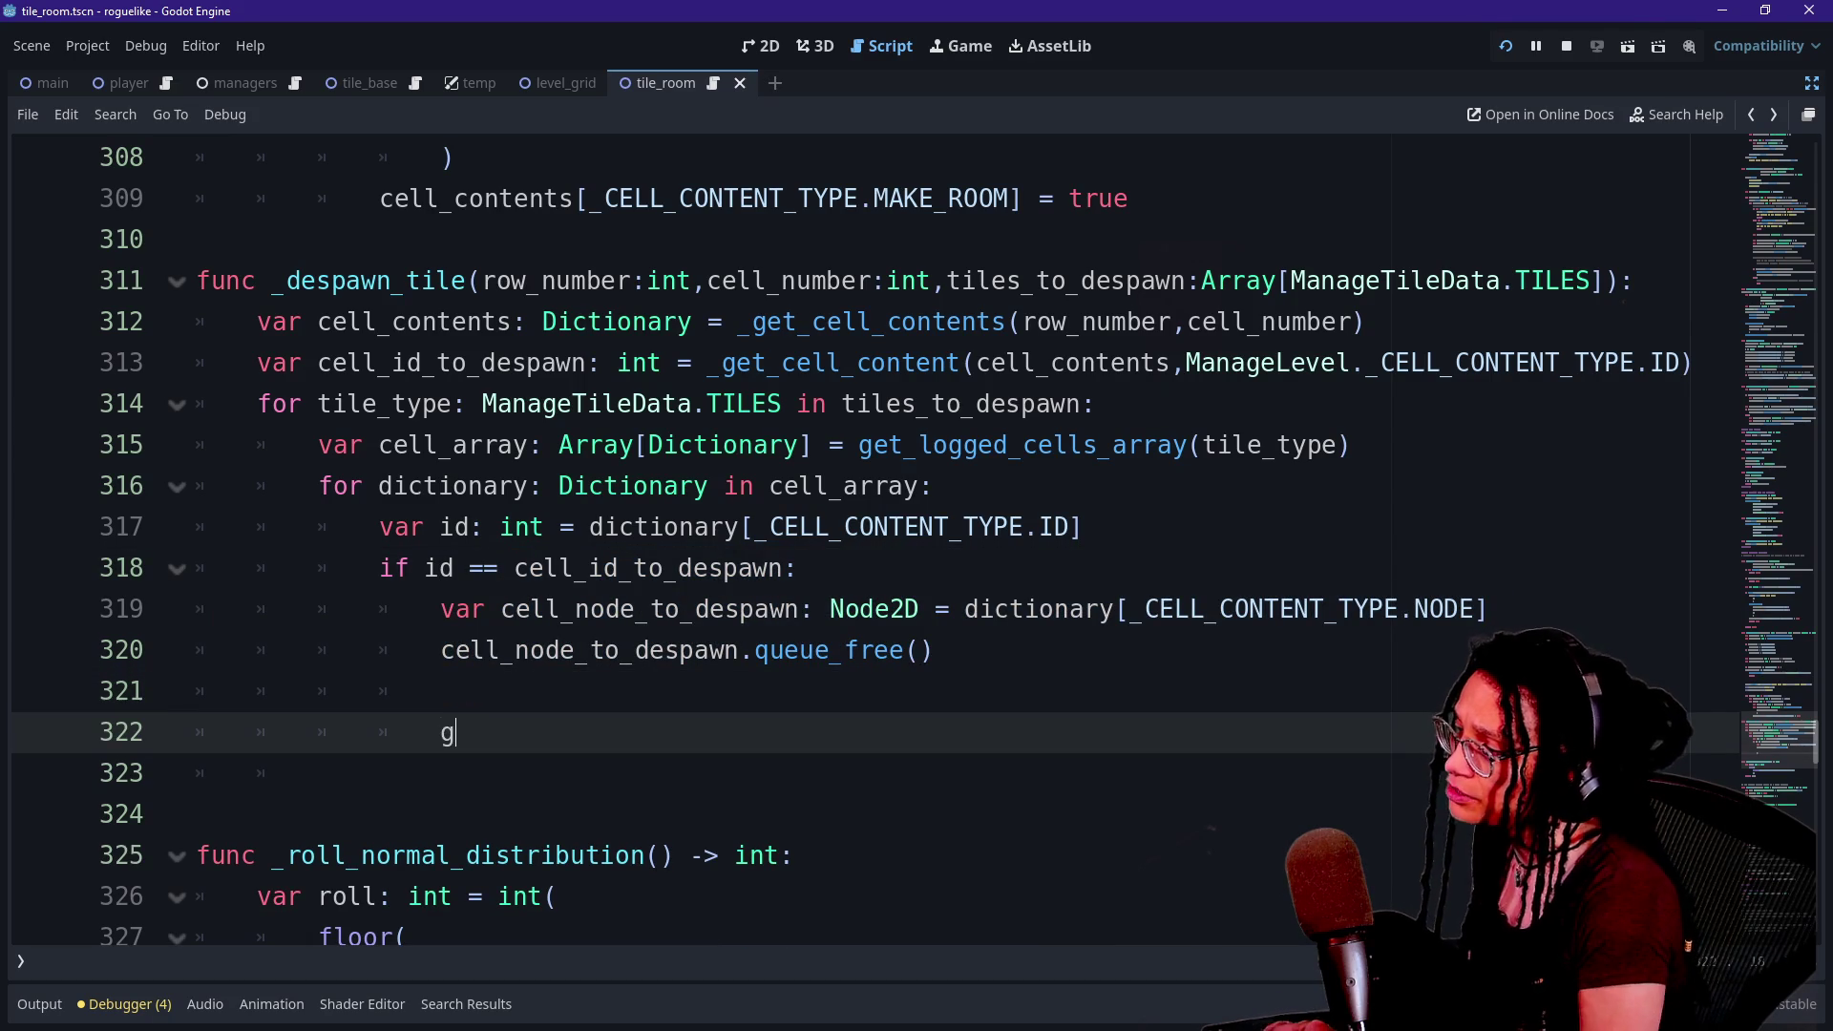
{"action": "key", "text": "BackSpace"}
{"action": "key", "text": "BackSpace"}
{"action": "key", "text": "BackSpace"}
{"action": "type", "text": "get"}
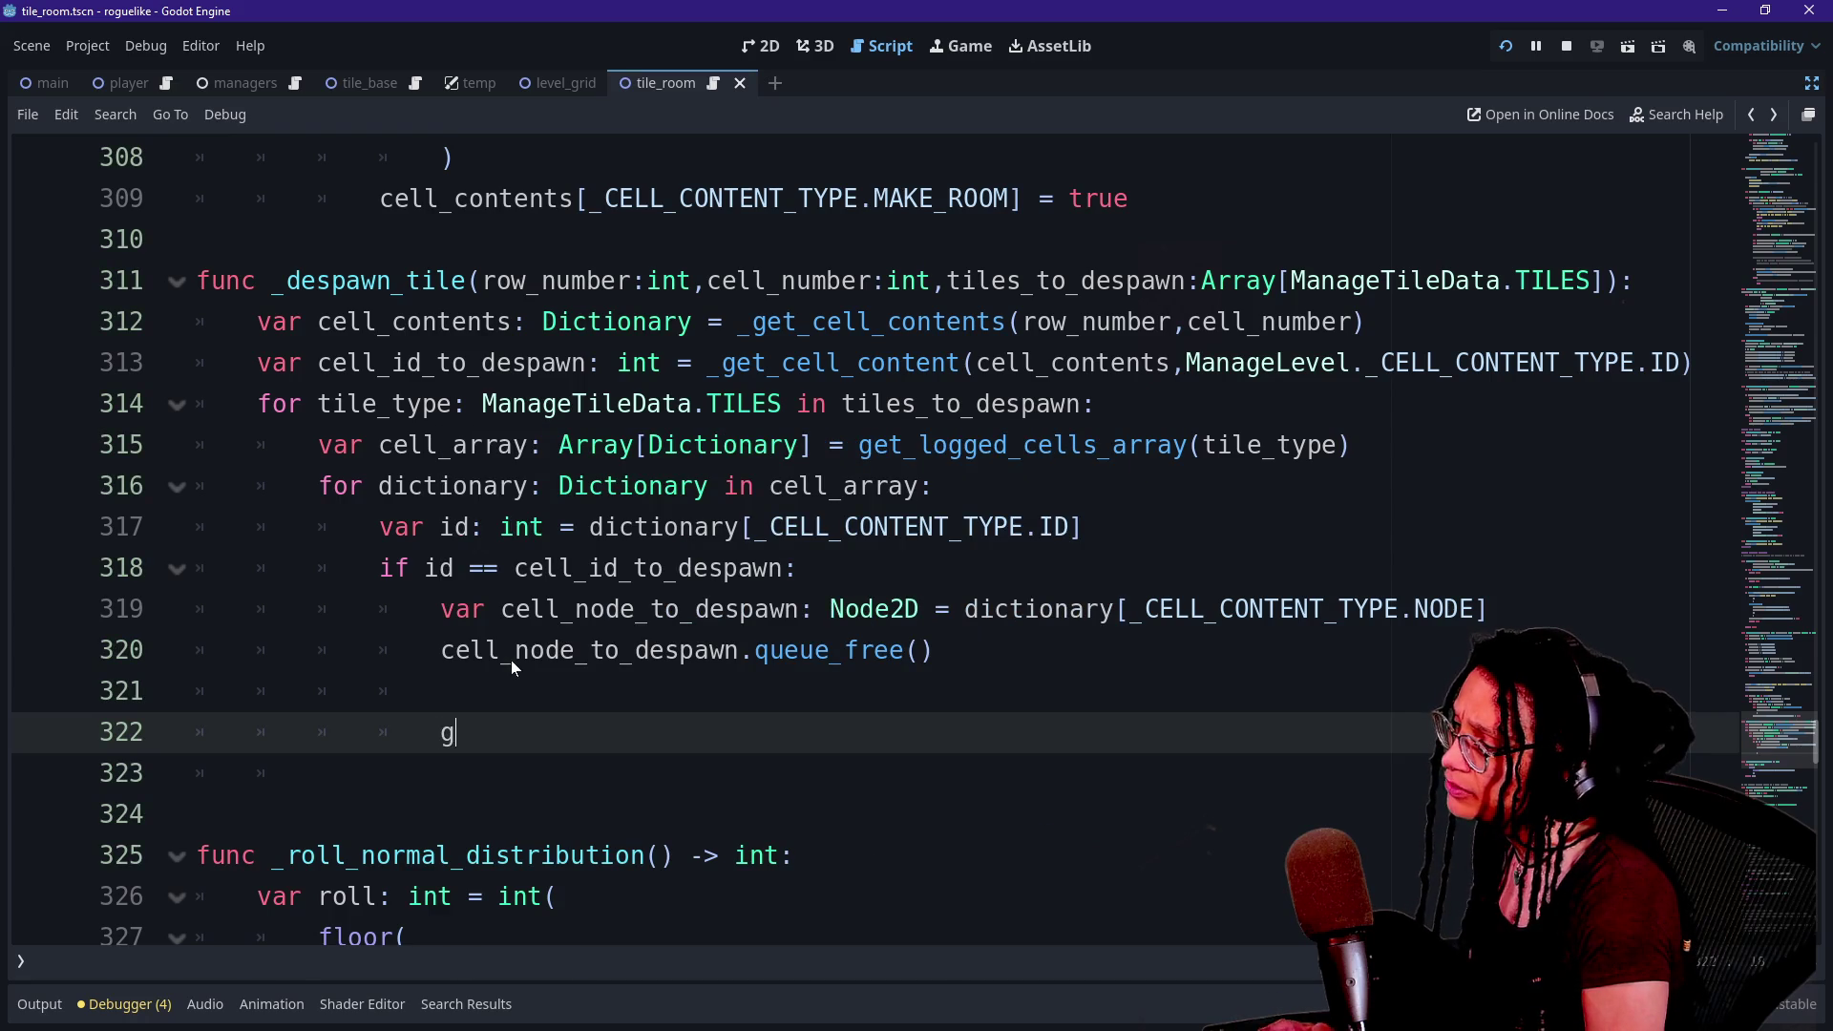
{"action": "left_click", "coordinate": [258, 610]}
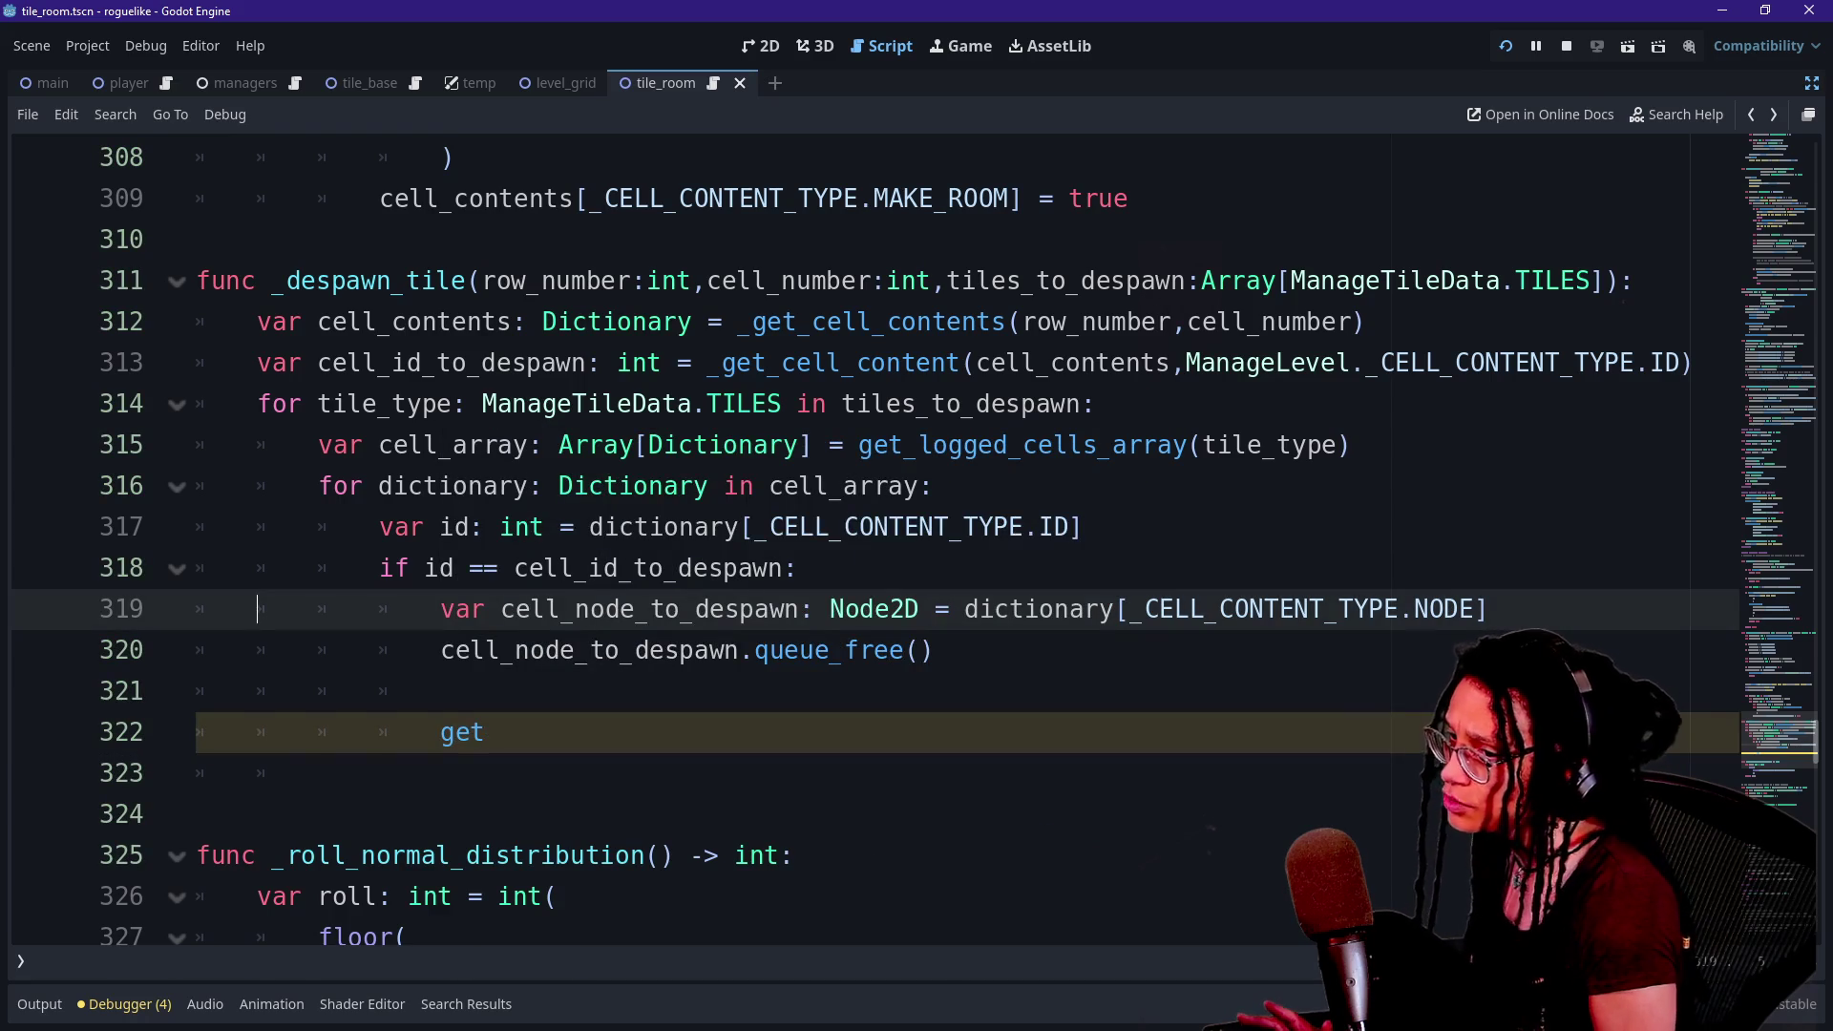
{"action": "left_click", "coordinate": [486, 733]}
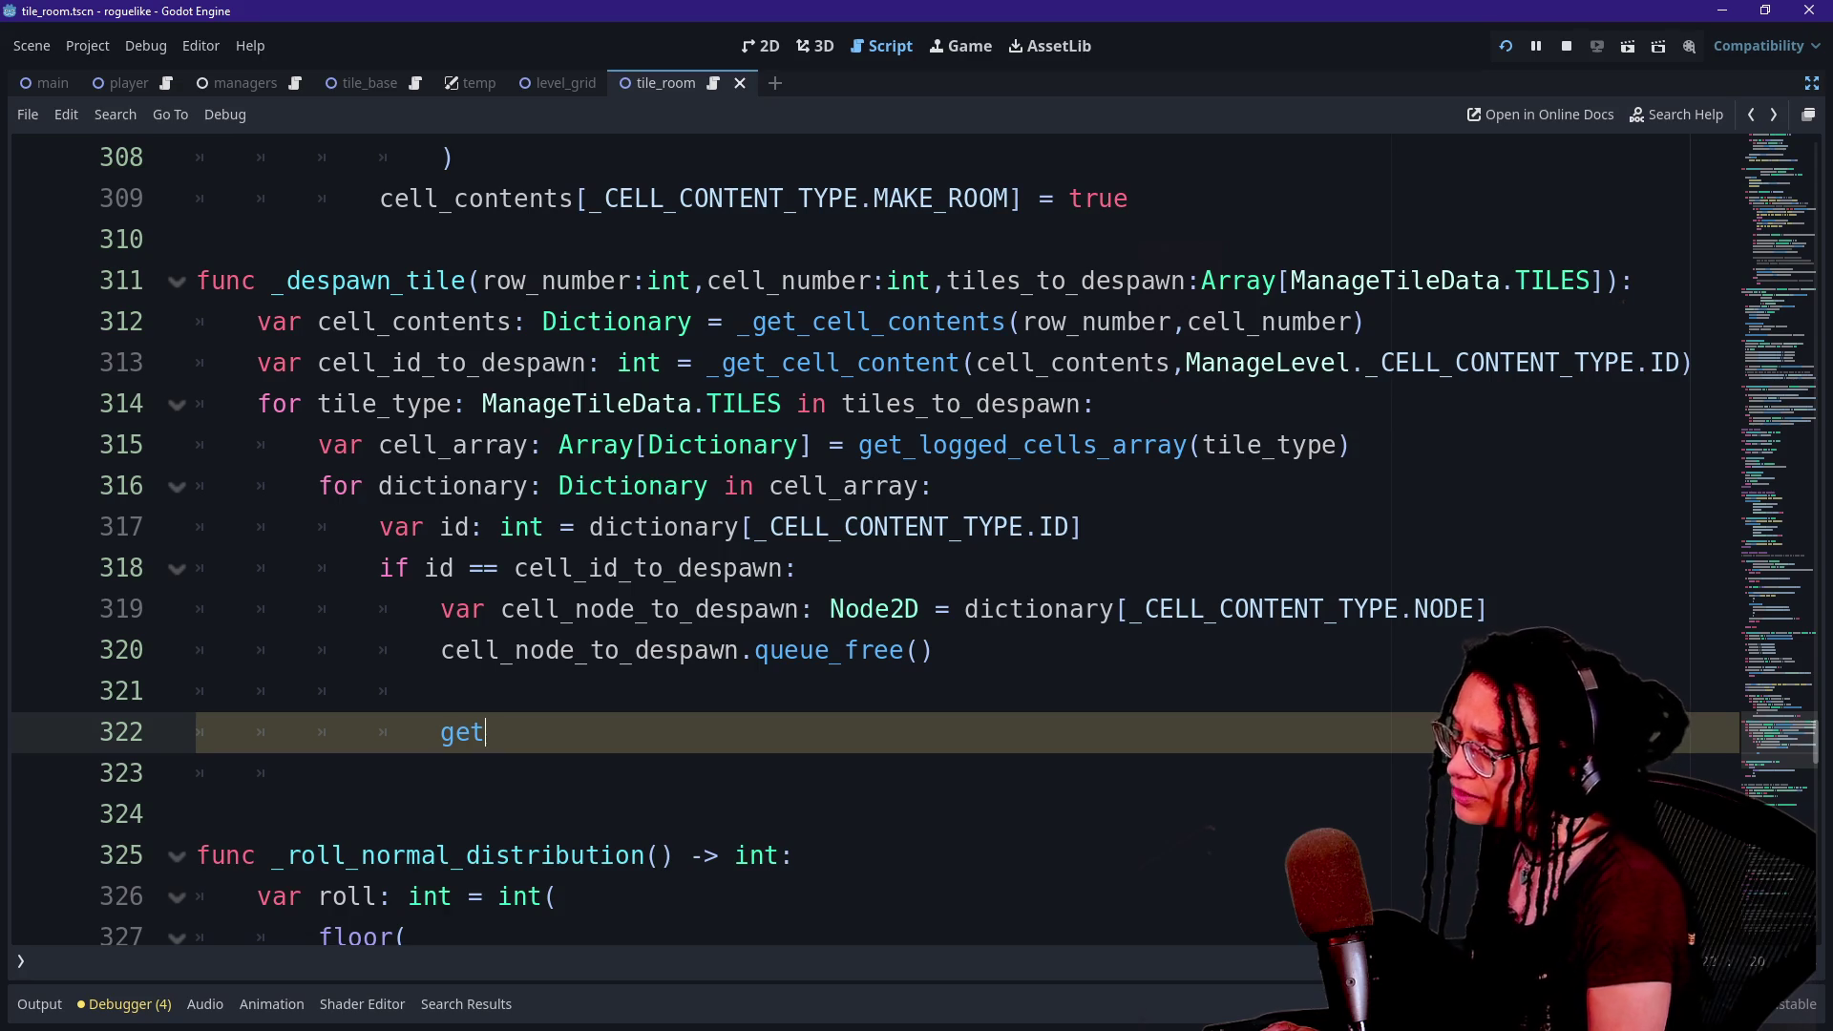
{"action": "type", "text": "("}
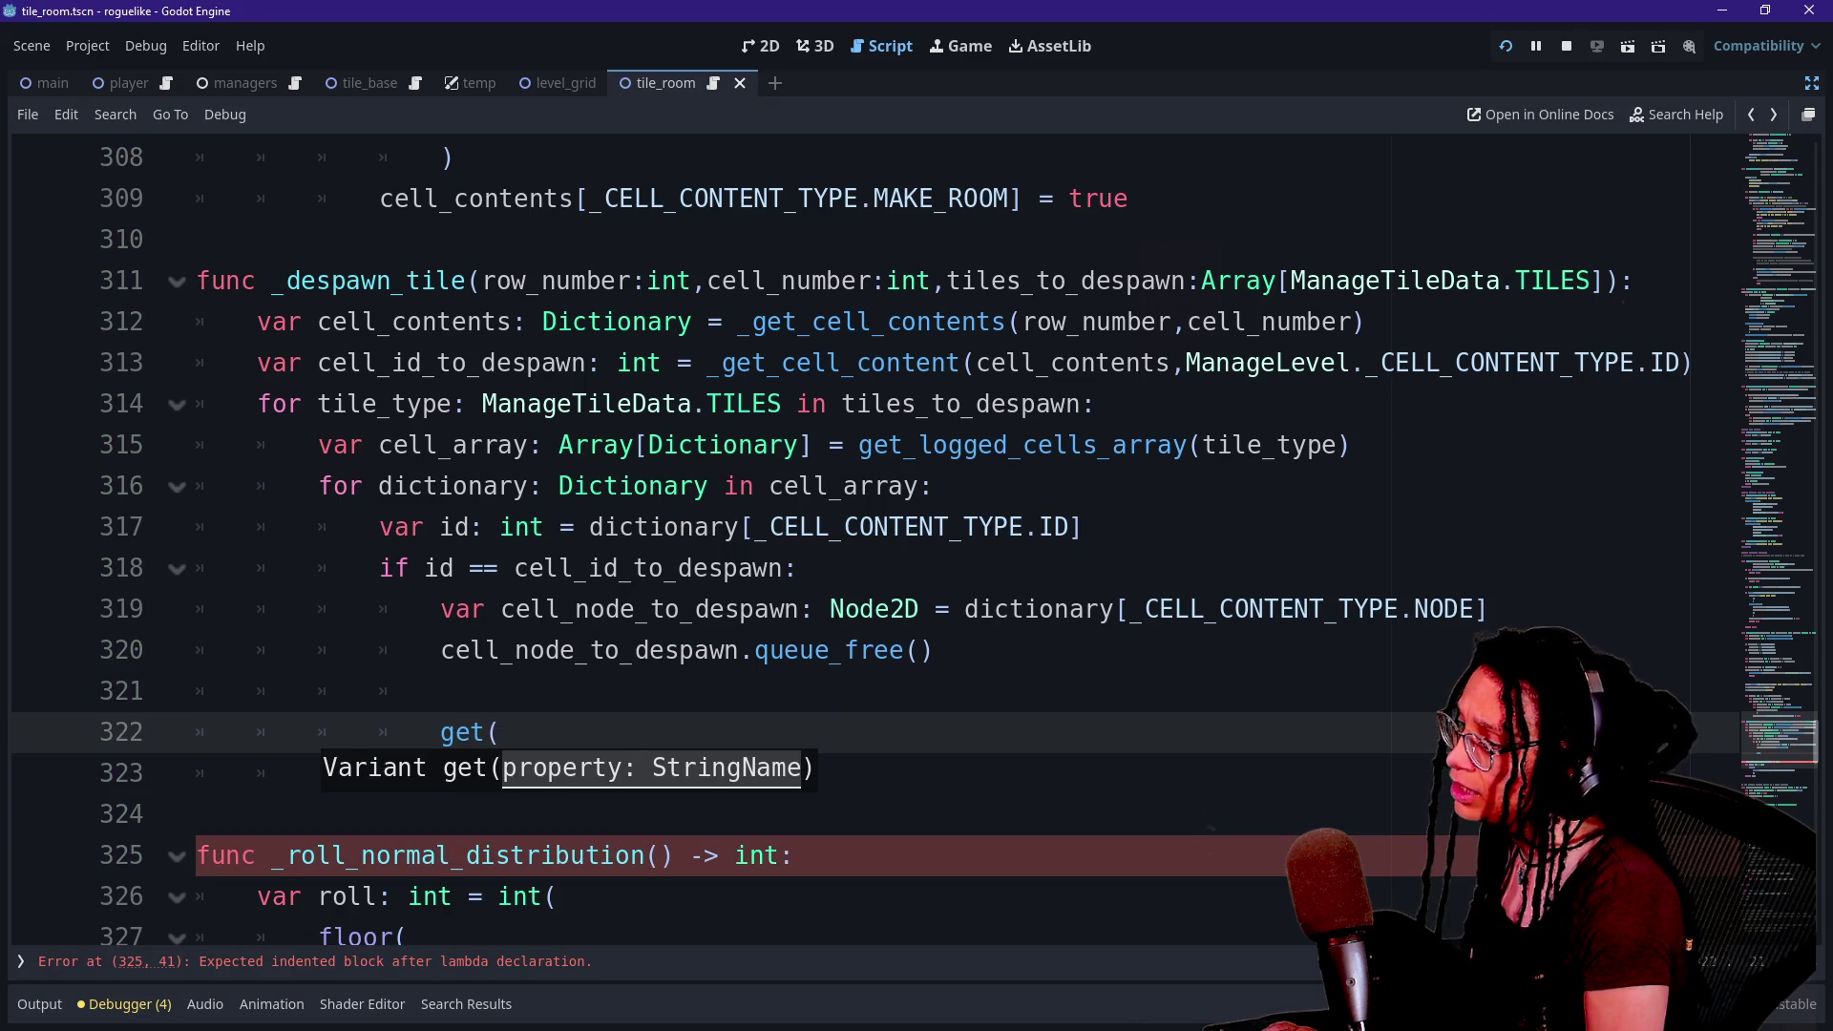
{"action": "key", "text": "shift+Tab"}
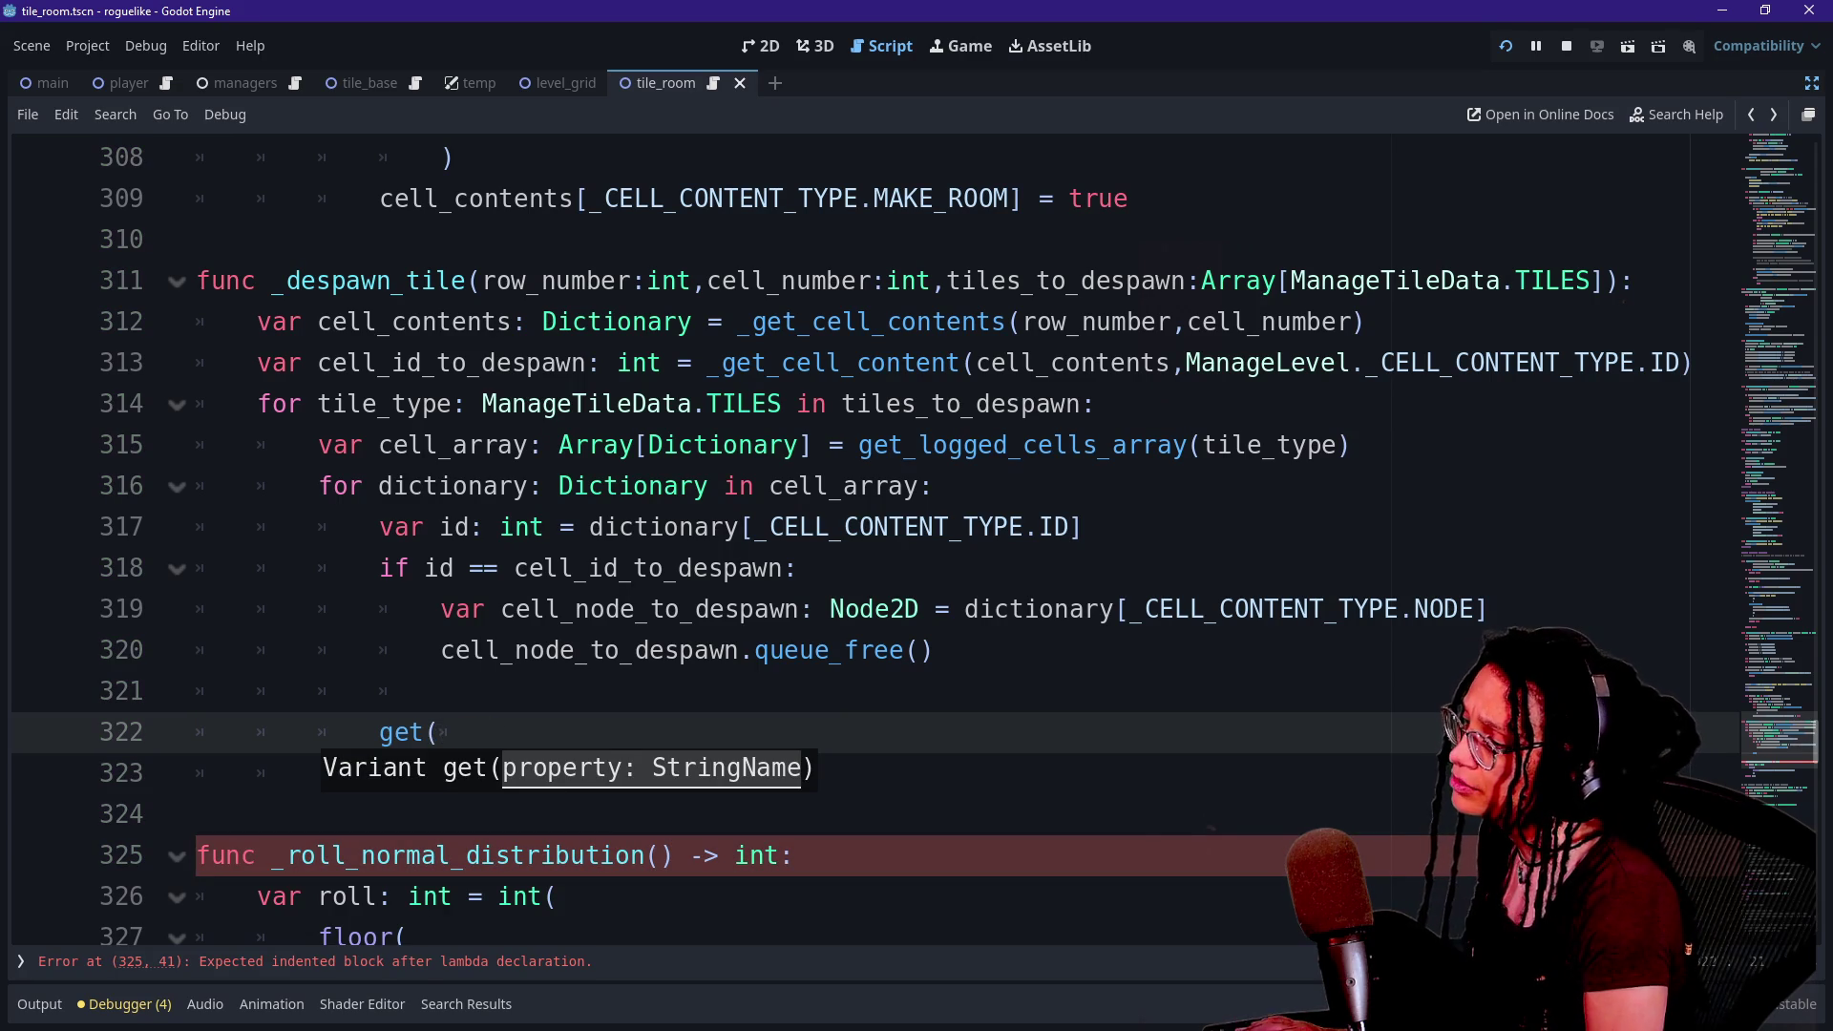
{"action": "key", "text": "Escape"}
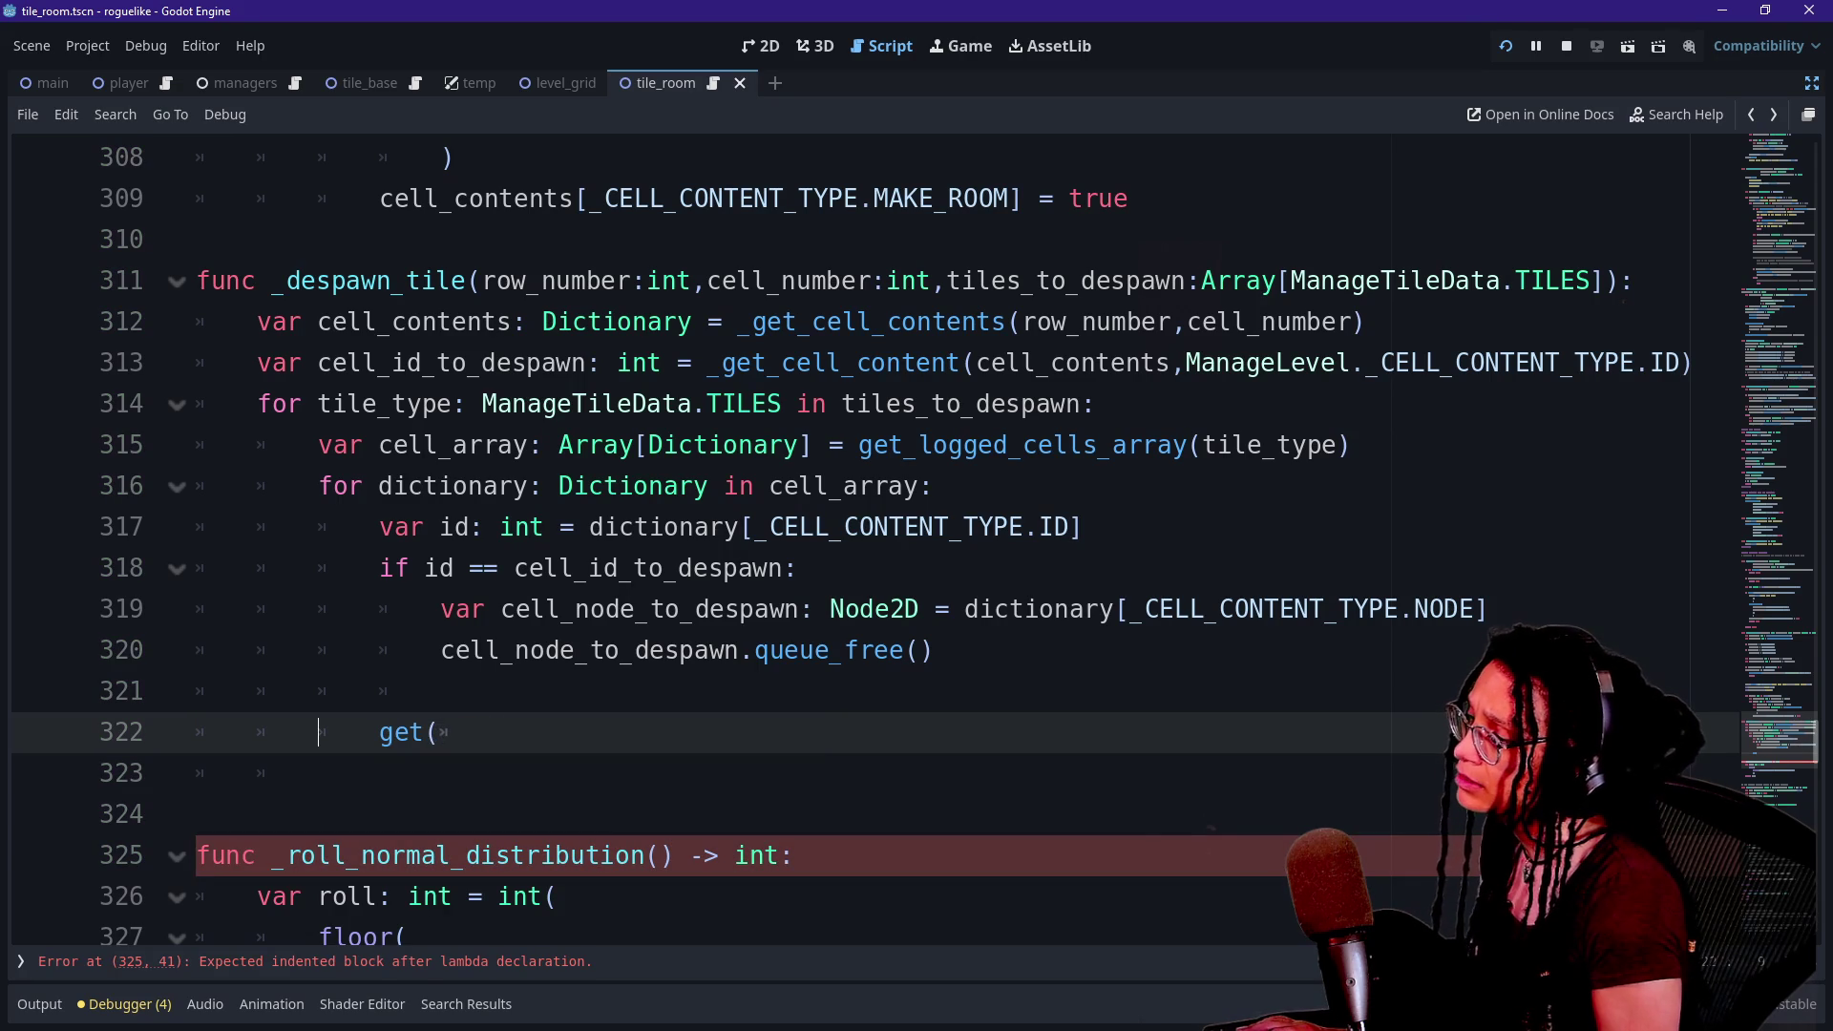
{"action": "key", "text": "ctrl+z"}
{"action": "key", "text": "BackSpace"}
{"action": "key", "text": "BackSpace"}
{"action": "key", "text": "BackSpace"}
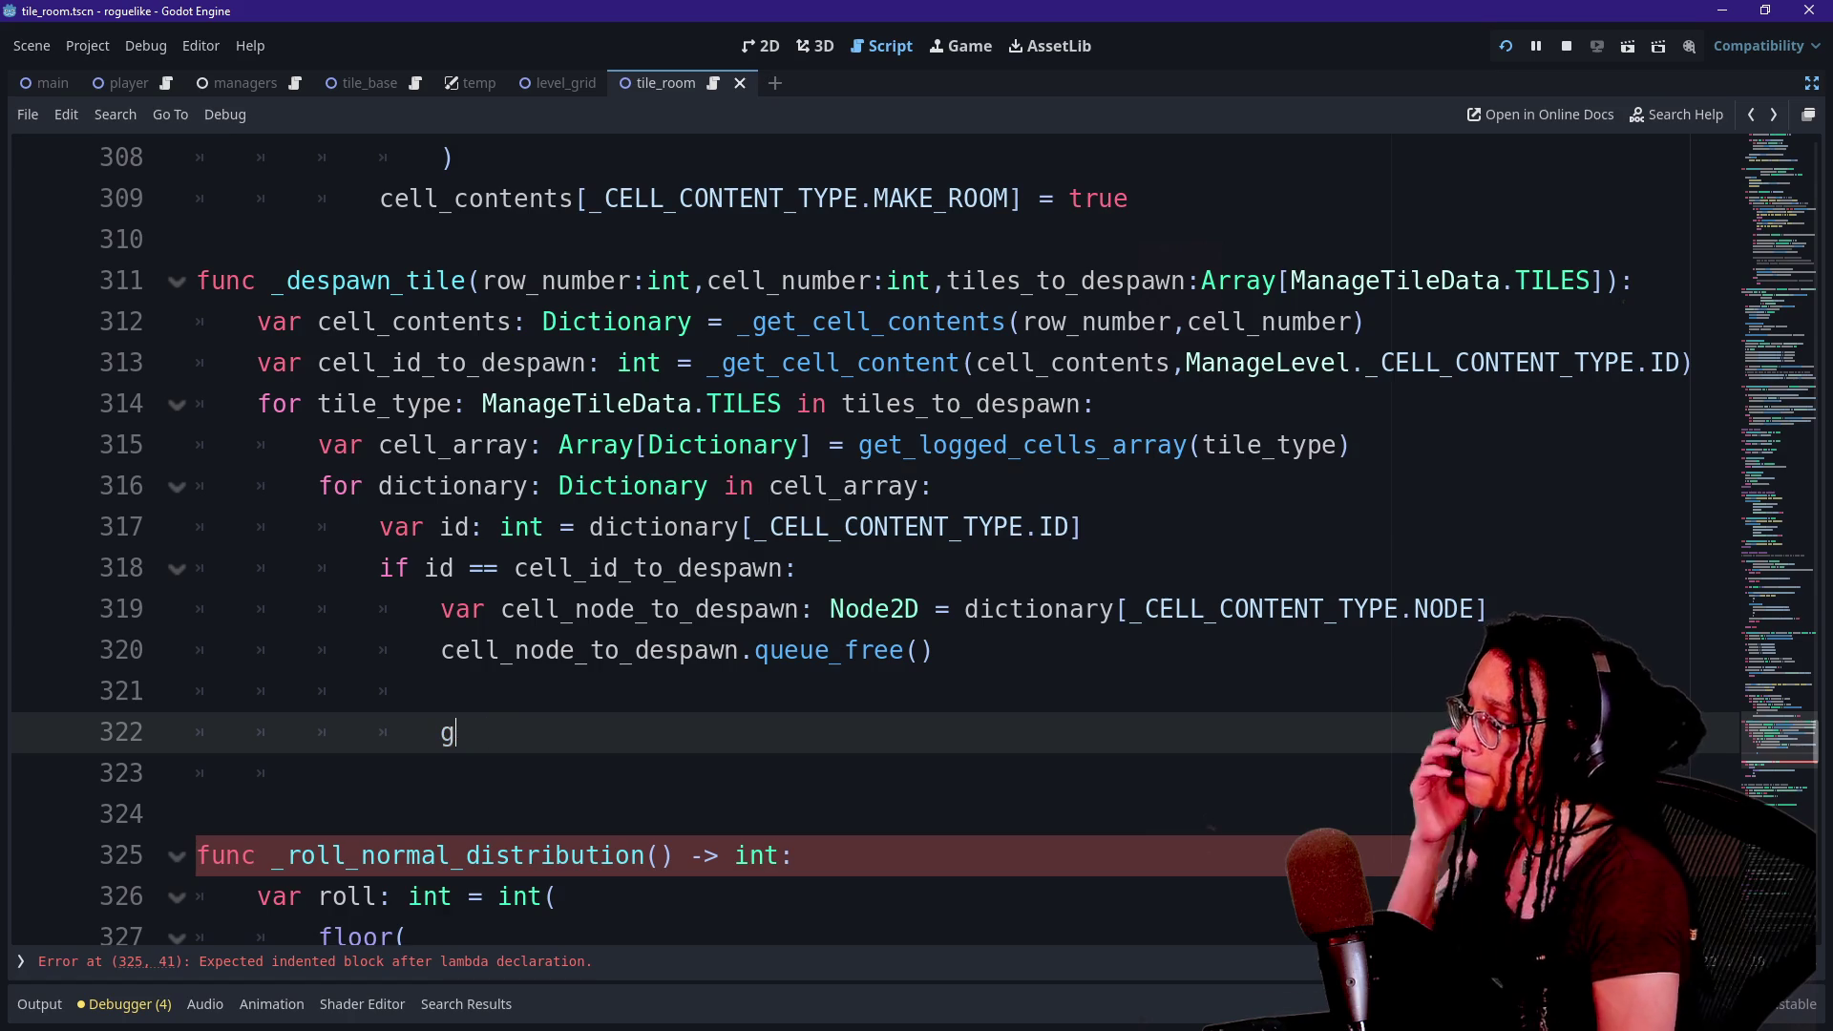
{"action": "type", "text": "var"}
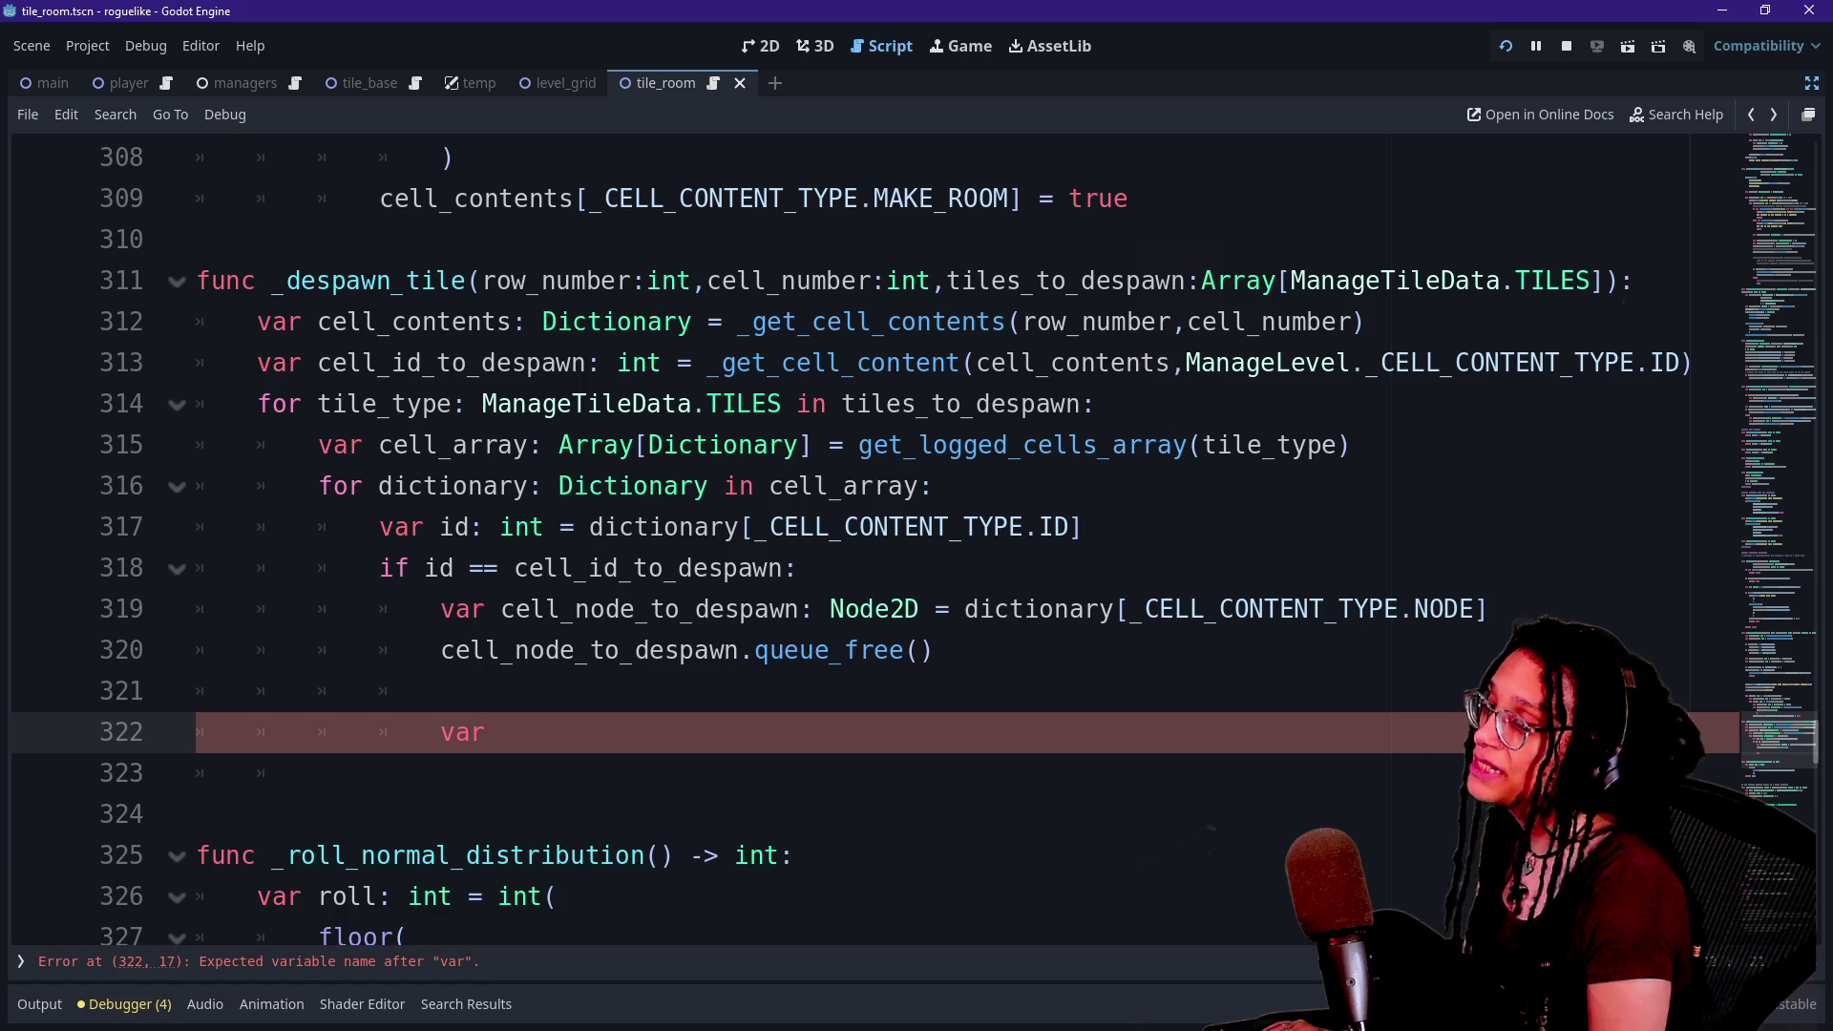
- Name the new variable on line 322 tile_type_now_on_top
{"action": "type", "text": "t"}
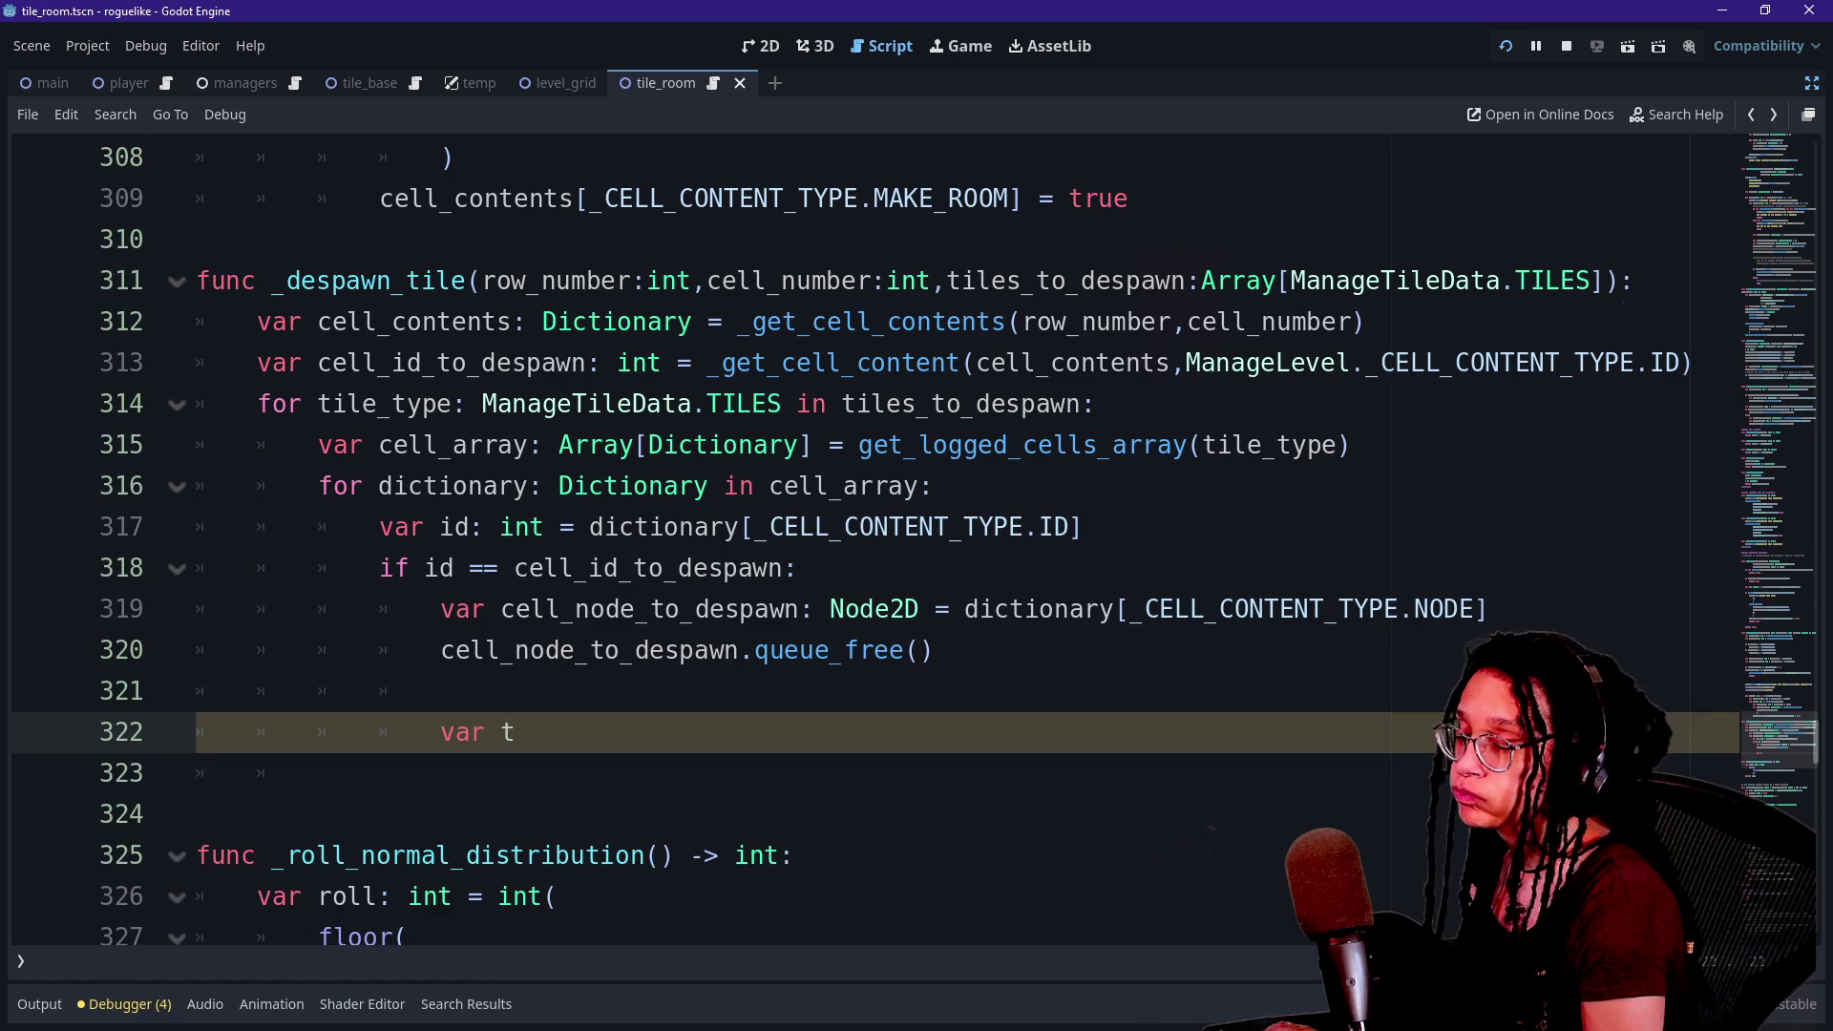
{"action": "type", "text": "ile_"}
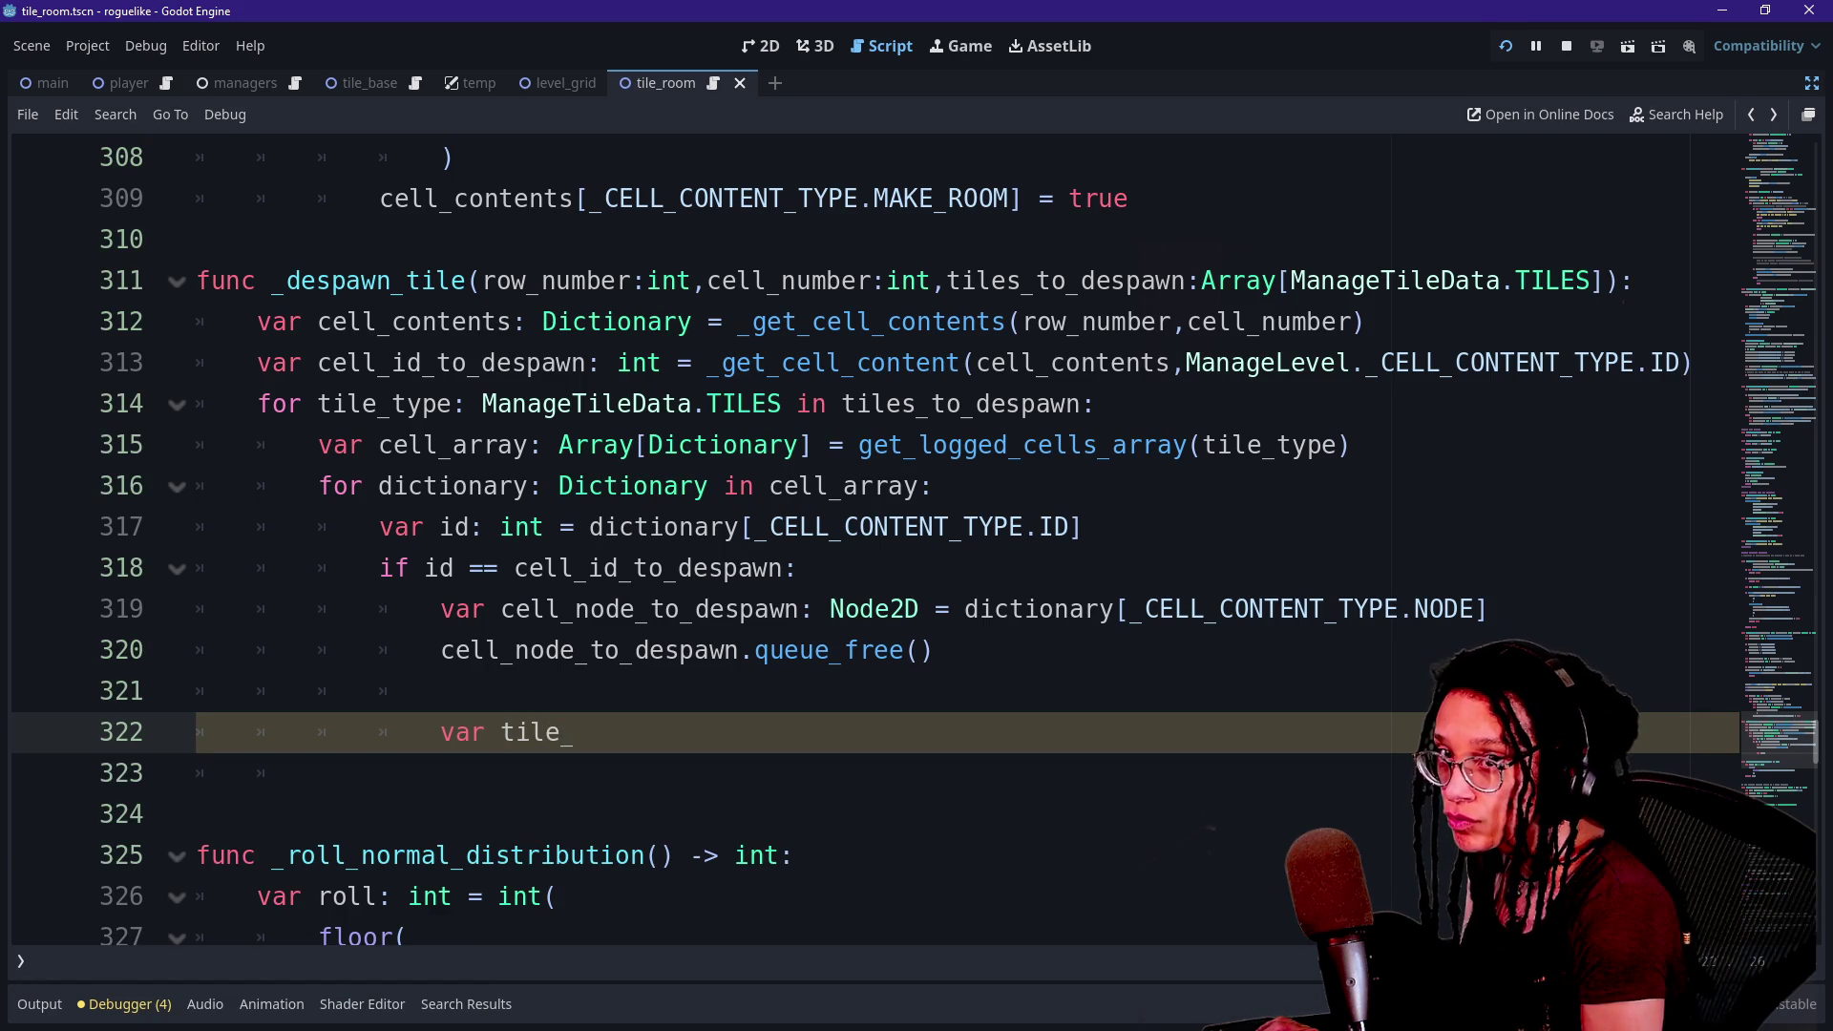
{"action": "type", "text": "type_tO"}
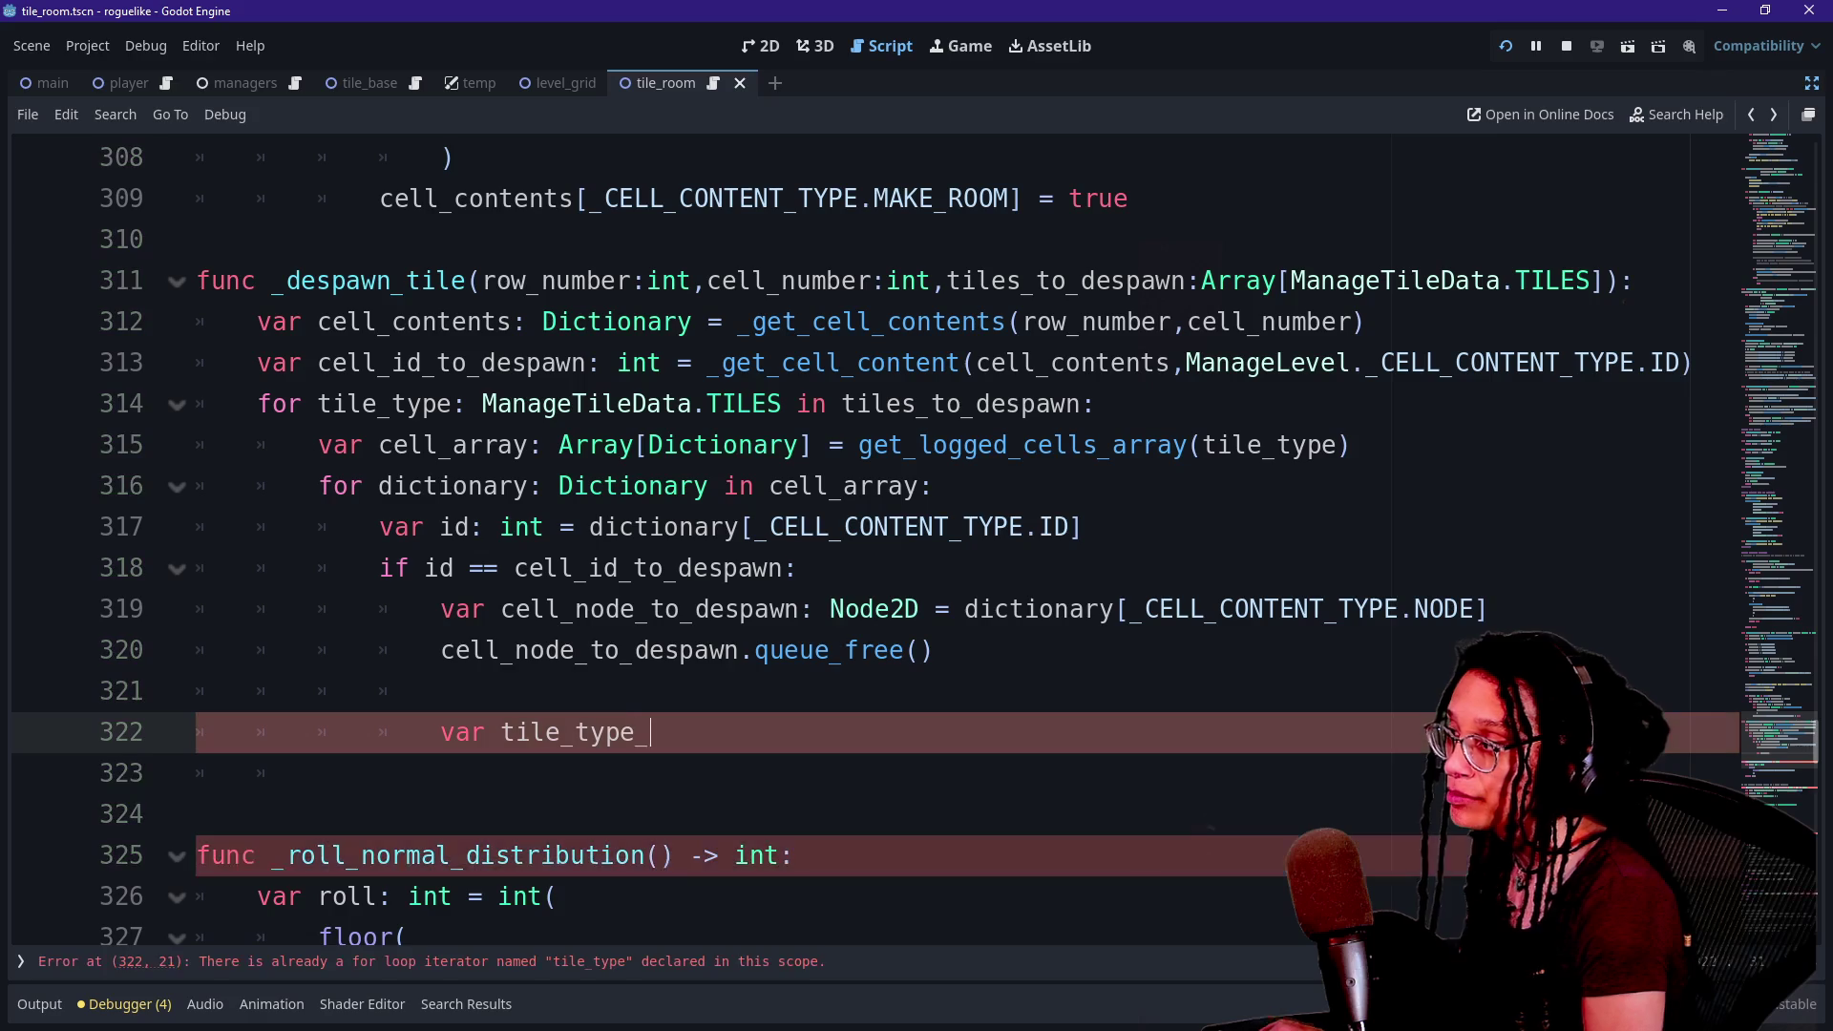
{"action": "key", "text": "BackSpace"}
{"action": "key", "text": "BackSpace"}
{"action": "key", "text": "BackSpace"}
{"action": "type", "text": "_left_behind"}
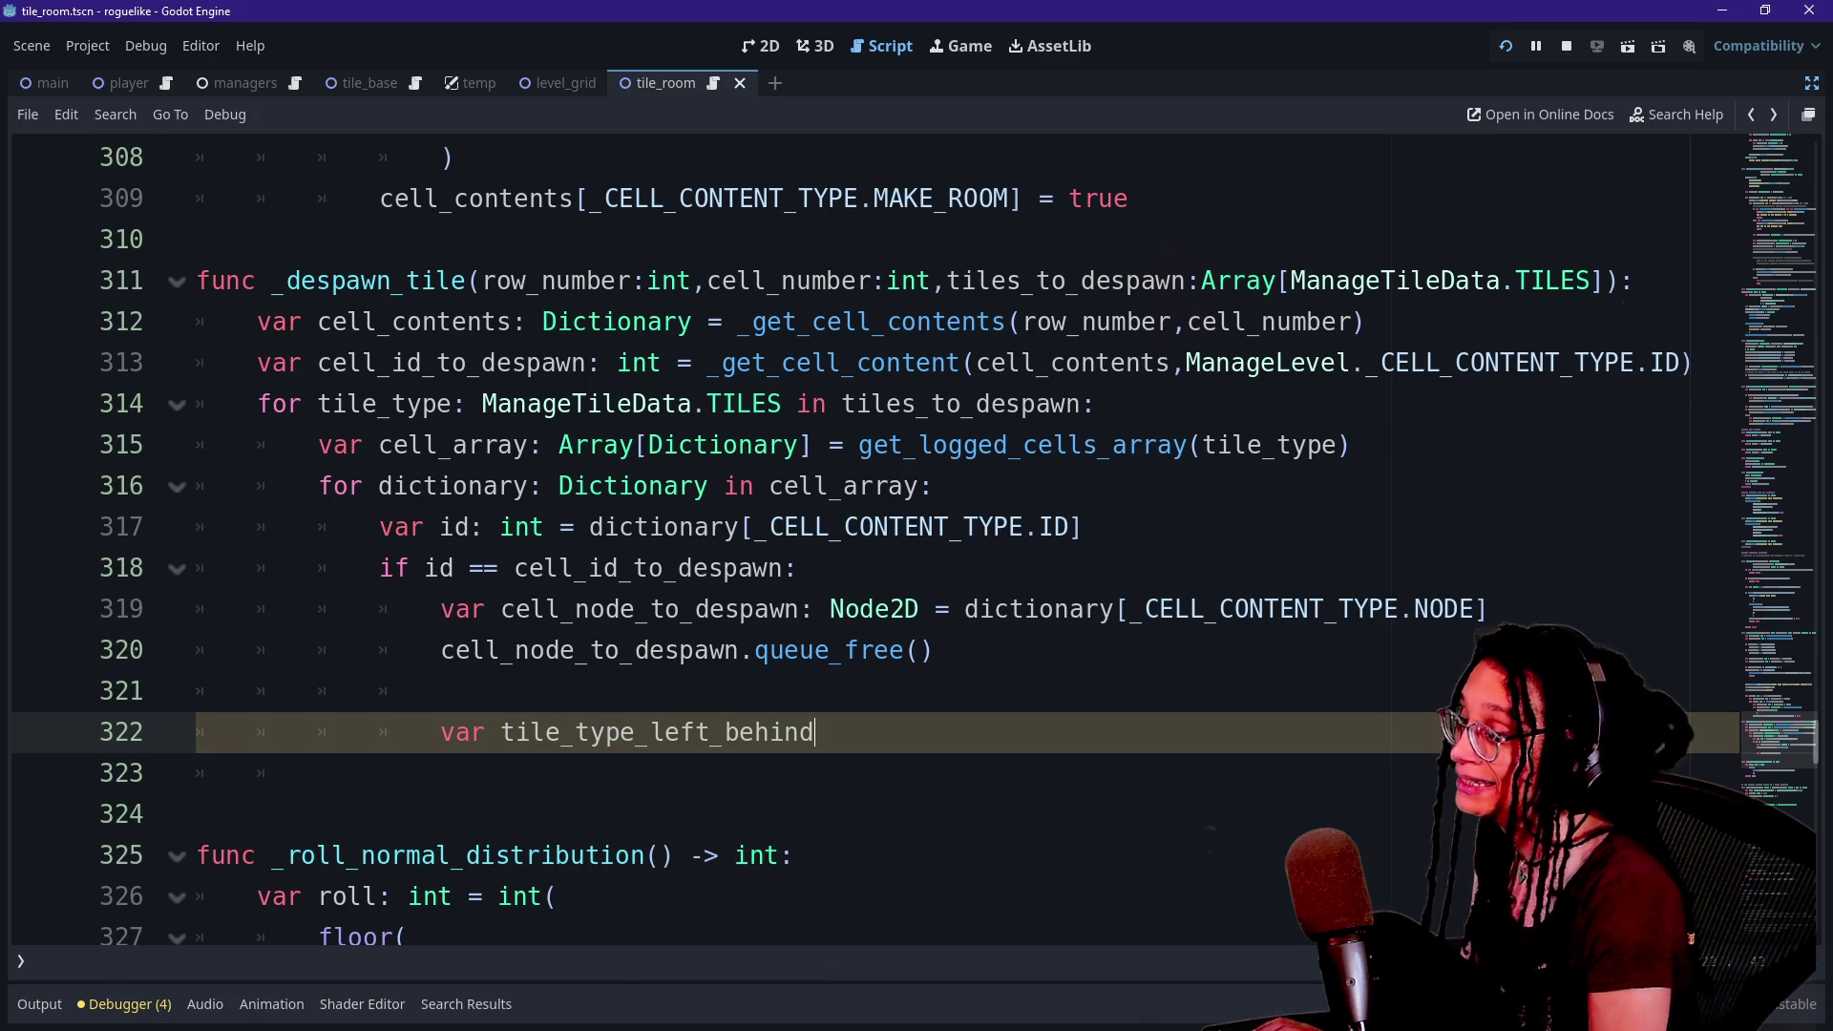
{"action": "key", "text": "BackSpace"}
{"action": "key", "text": "BackSpace"}
{"action": "key", "text": "BackSpace"}
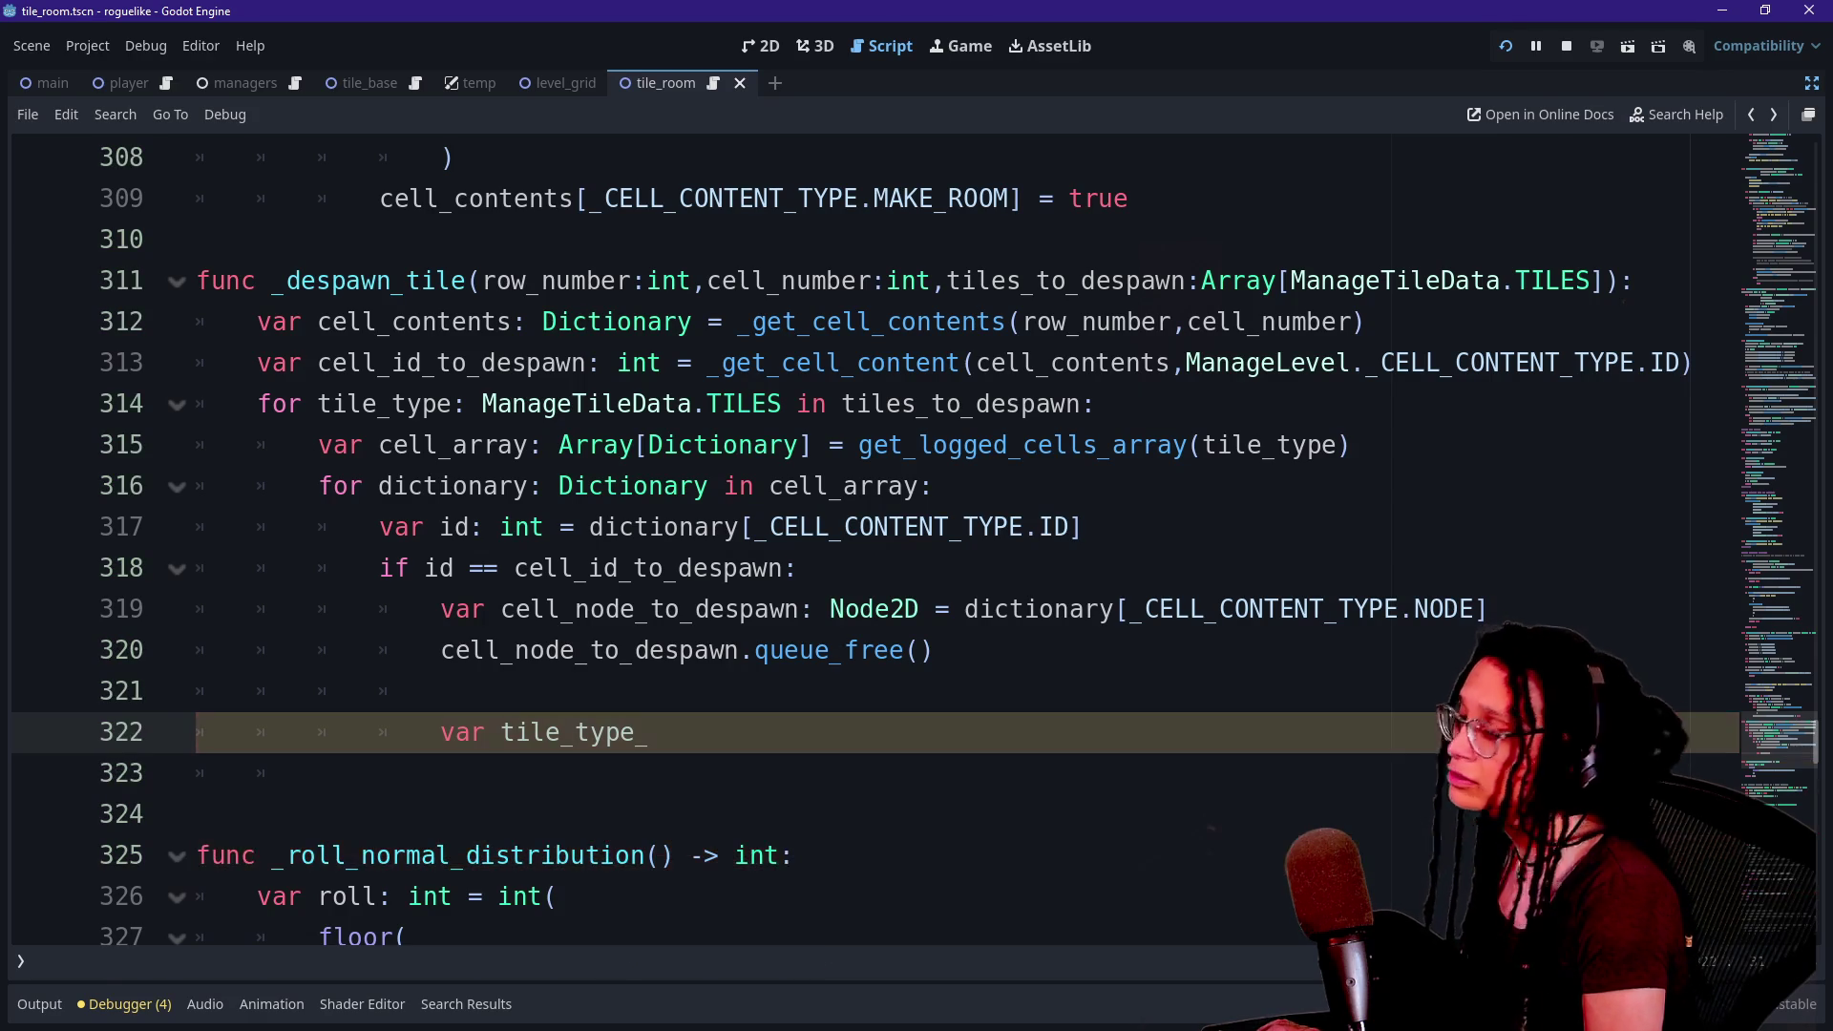
{"action": "left_click_drag", "start_coordinate": [563, 733], "coordinate": [305, 774]}
{"action": "left_click", "coordinate": [532, 732]}
{"action": "type", "text": "now_on_to"}
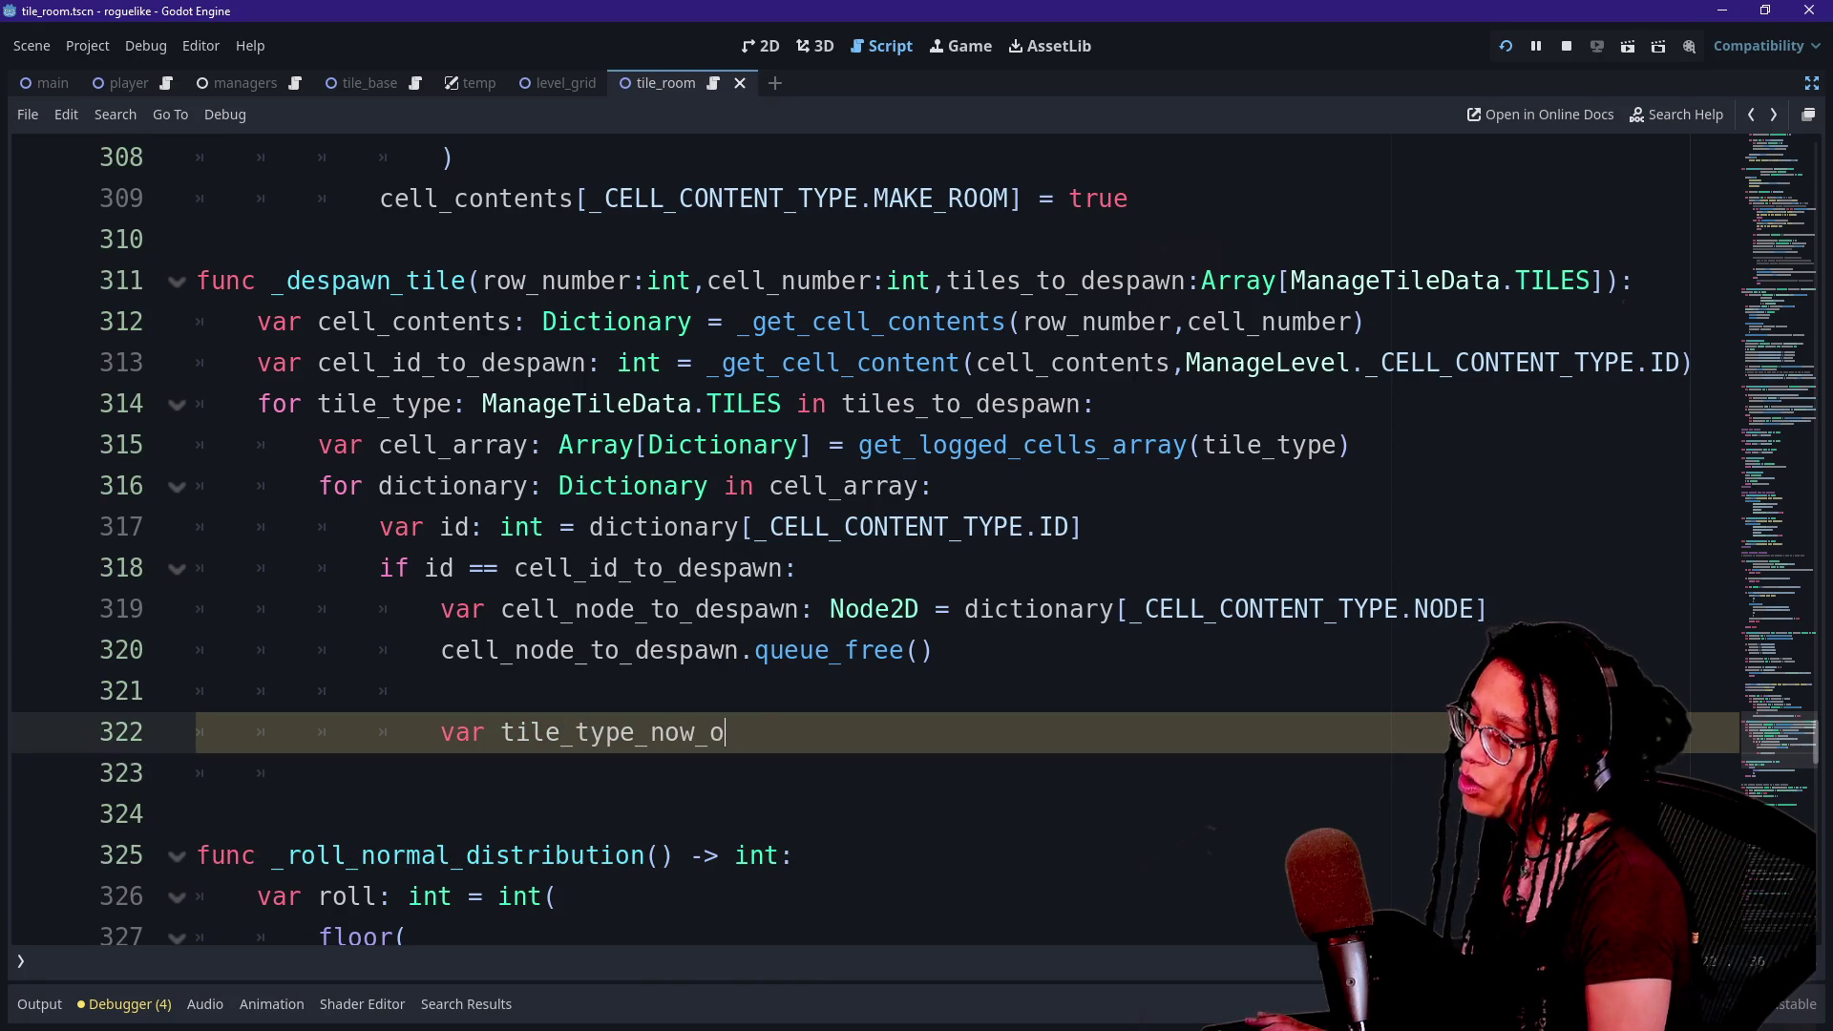
{"action": "type", "text": "w"}
{"action": "key", "text": "BackSpace"}
- Give it the type ManageTileData.TILES, picked from autocomplete, followed by '='
{"action": "type", "text": "p: "}
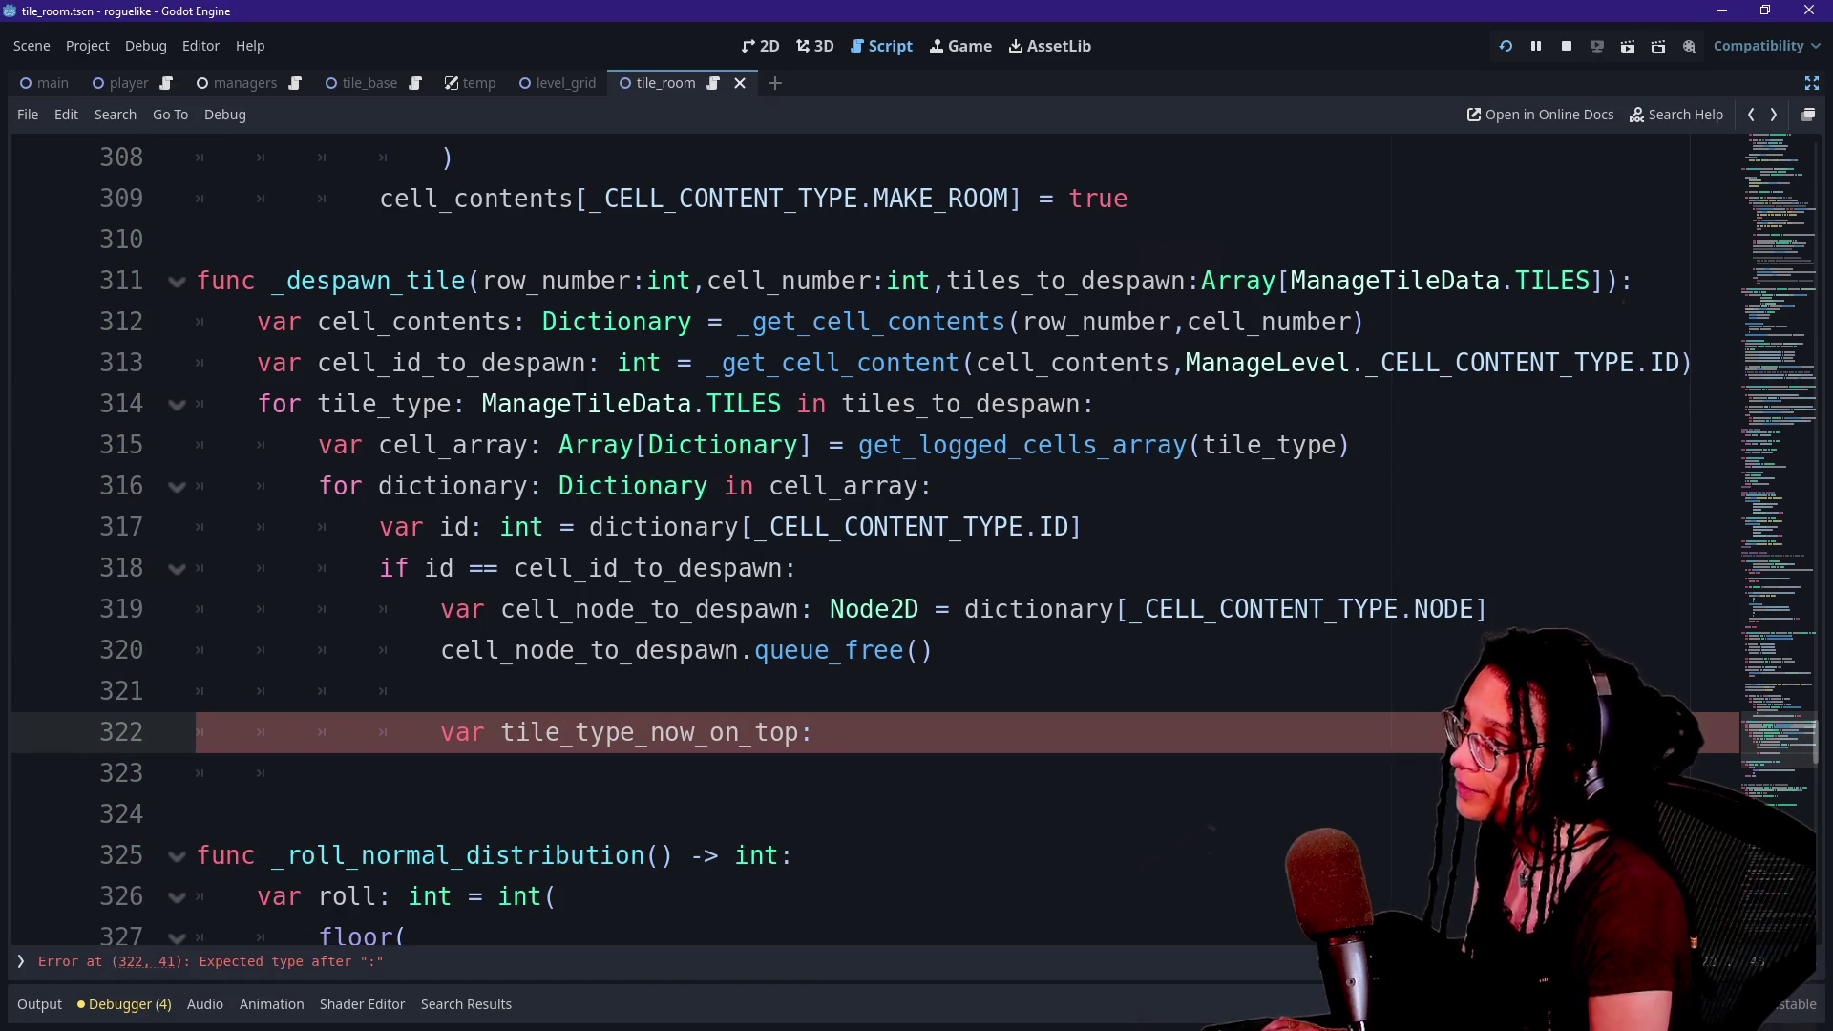
{"action": "type", "text": "Manage"}
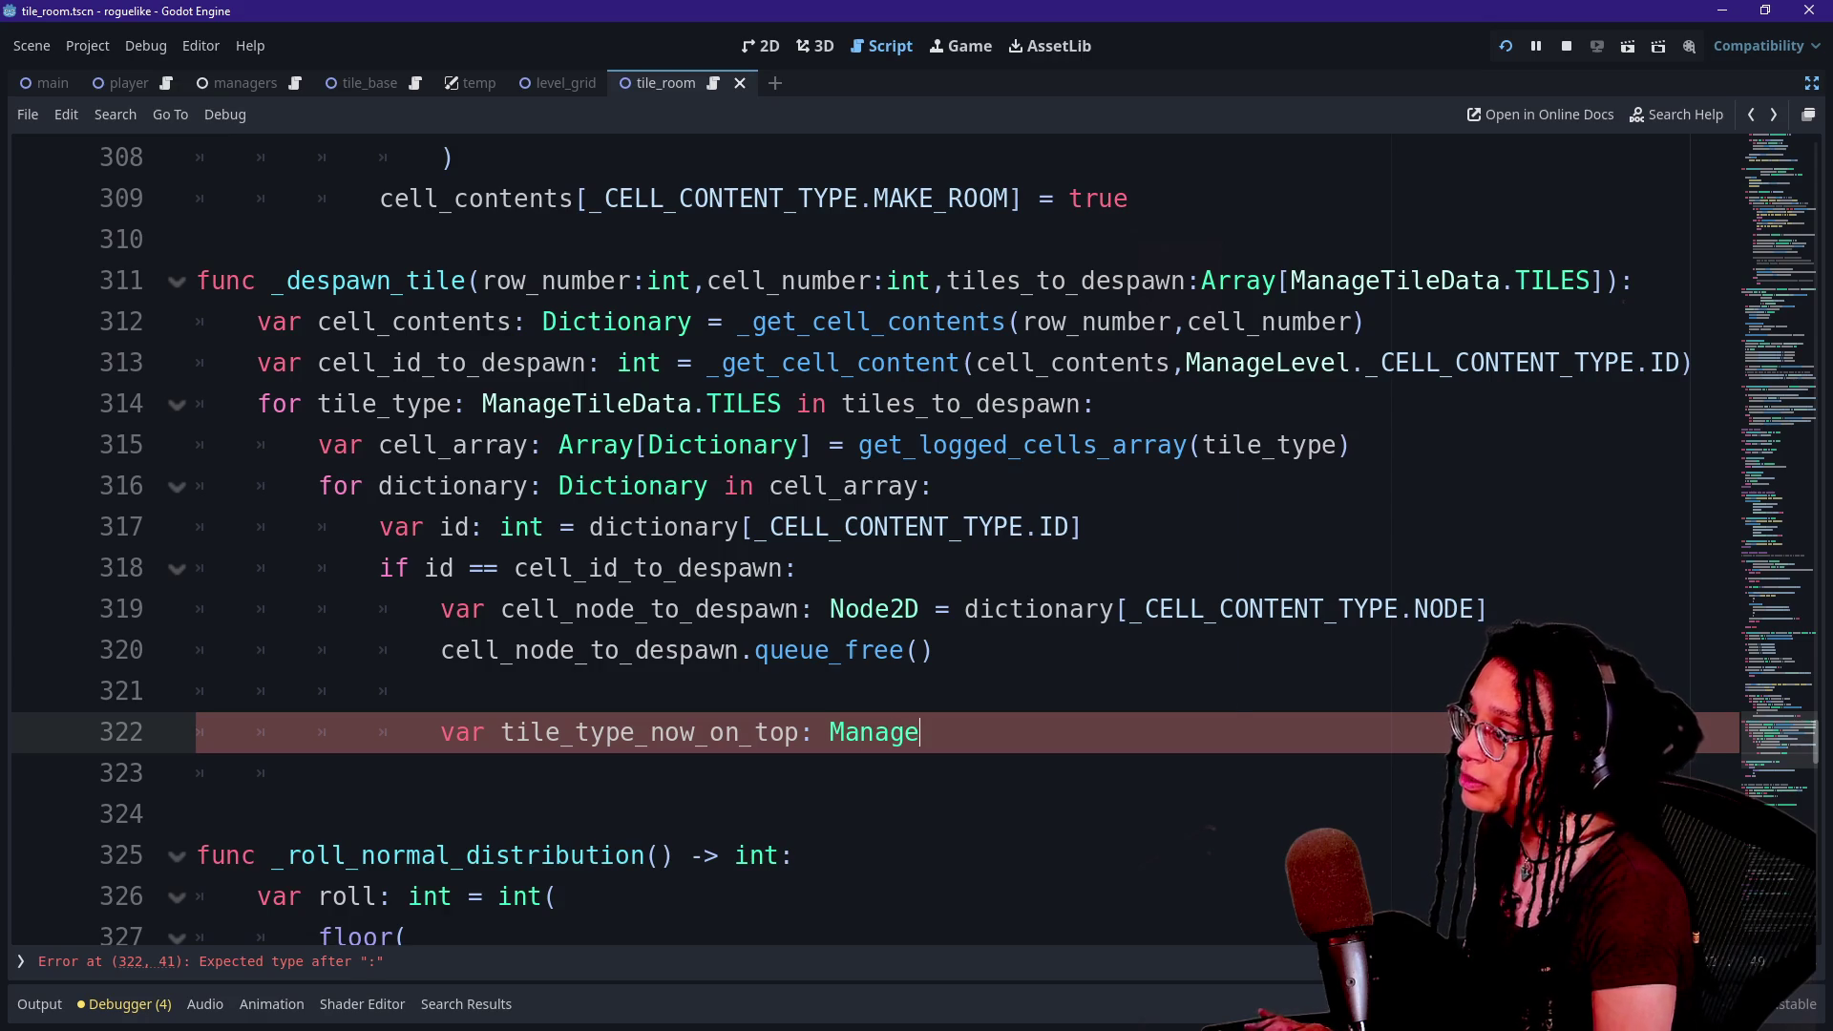
{"action": "key", "text": "Down"}
{"action": "key", "text": "Down"}
{"action": "key", "text": "Down"}
{"action": "key", "text": "Return"}
{"action": "type", "text": ".TILE"}
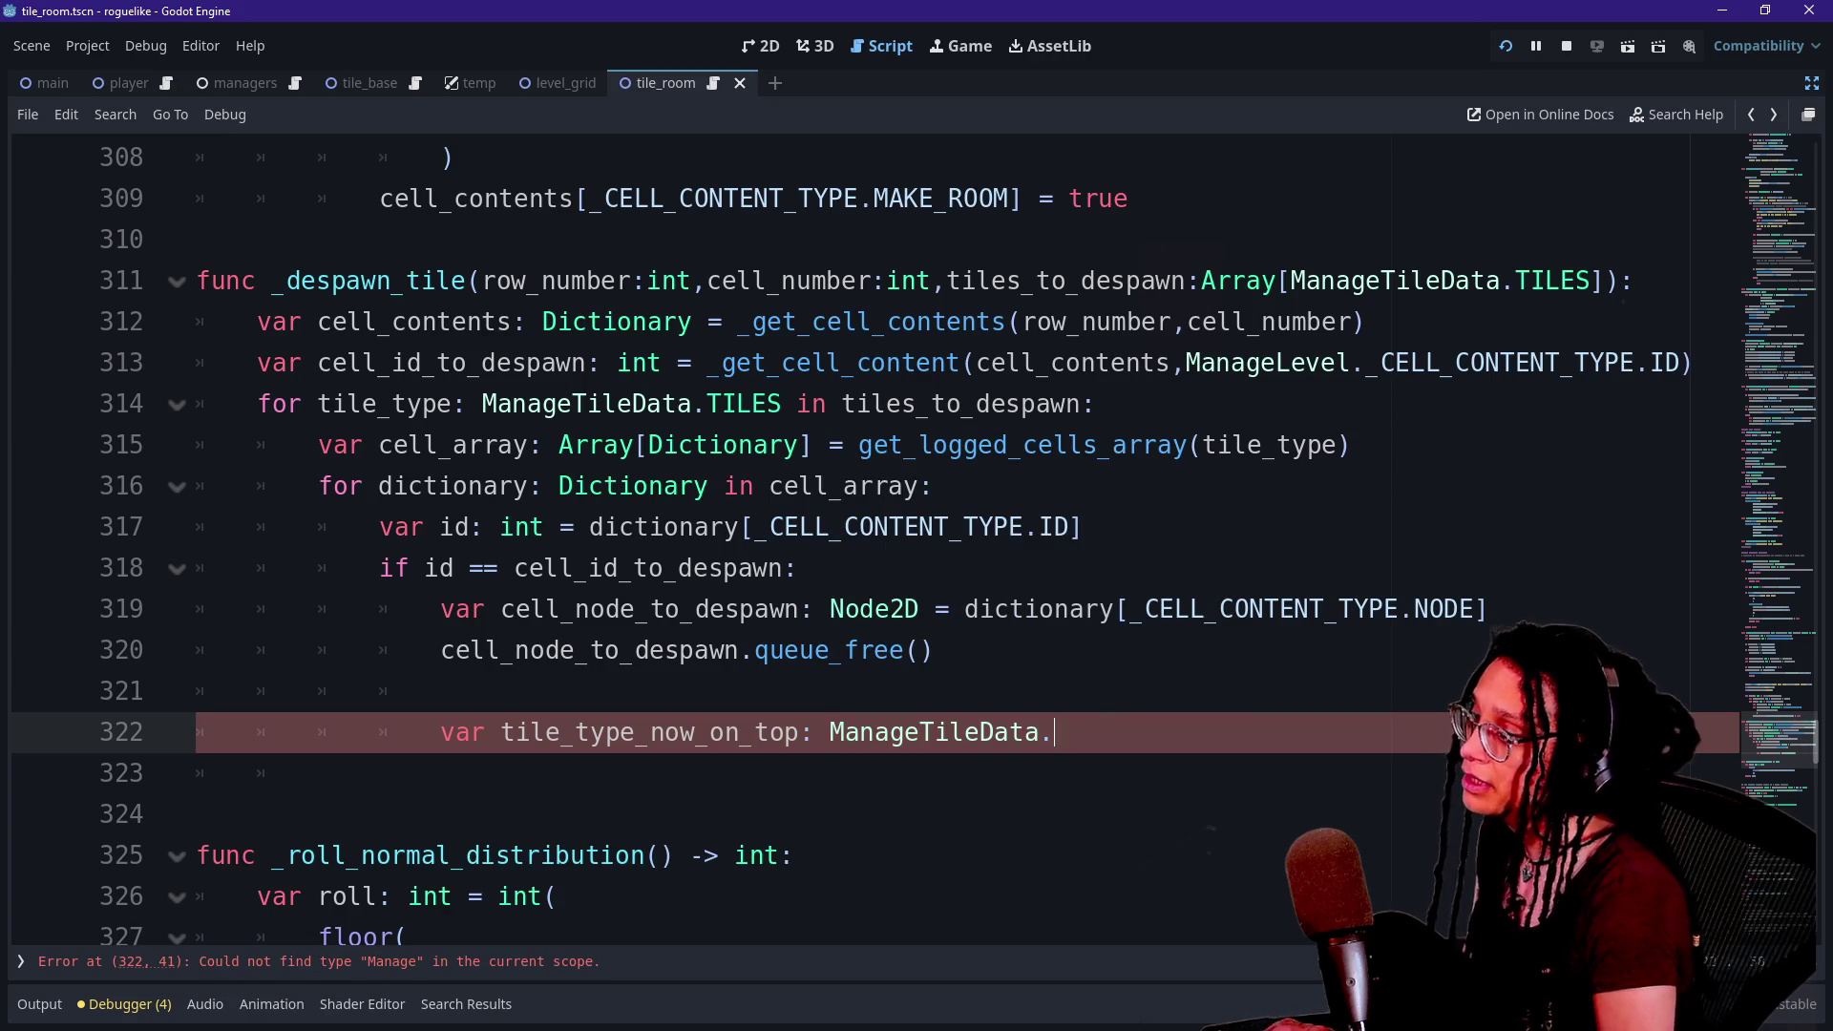
{"action": "type", "text": "S "}
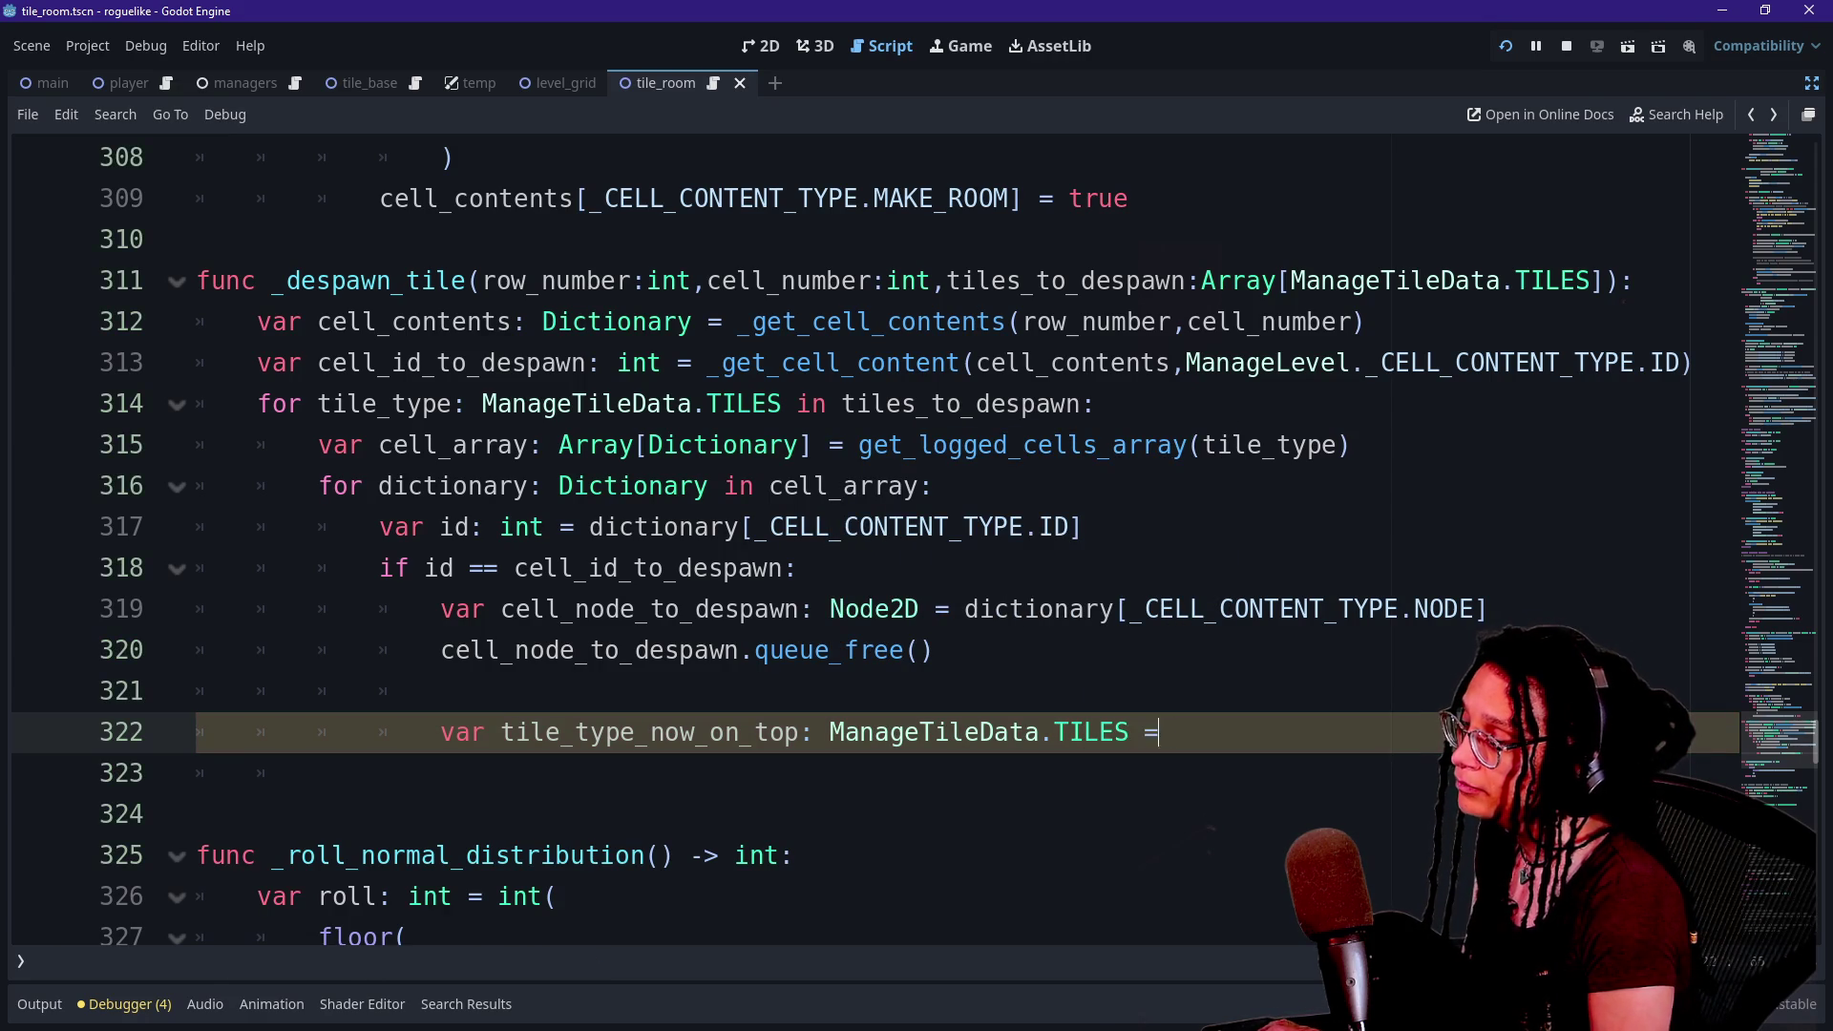
{"action": "type", "text": "="}
{"action": "scroll", "coordinate": [860, 535], "scroll_direction": "down", "scroll_amount": 2}
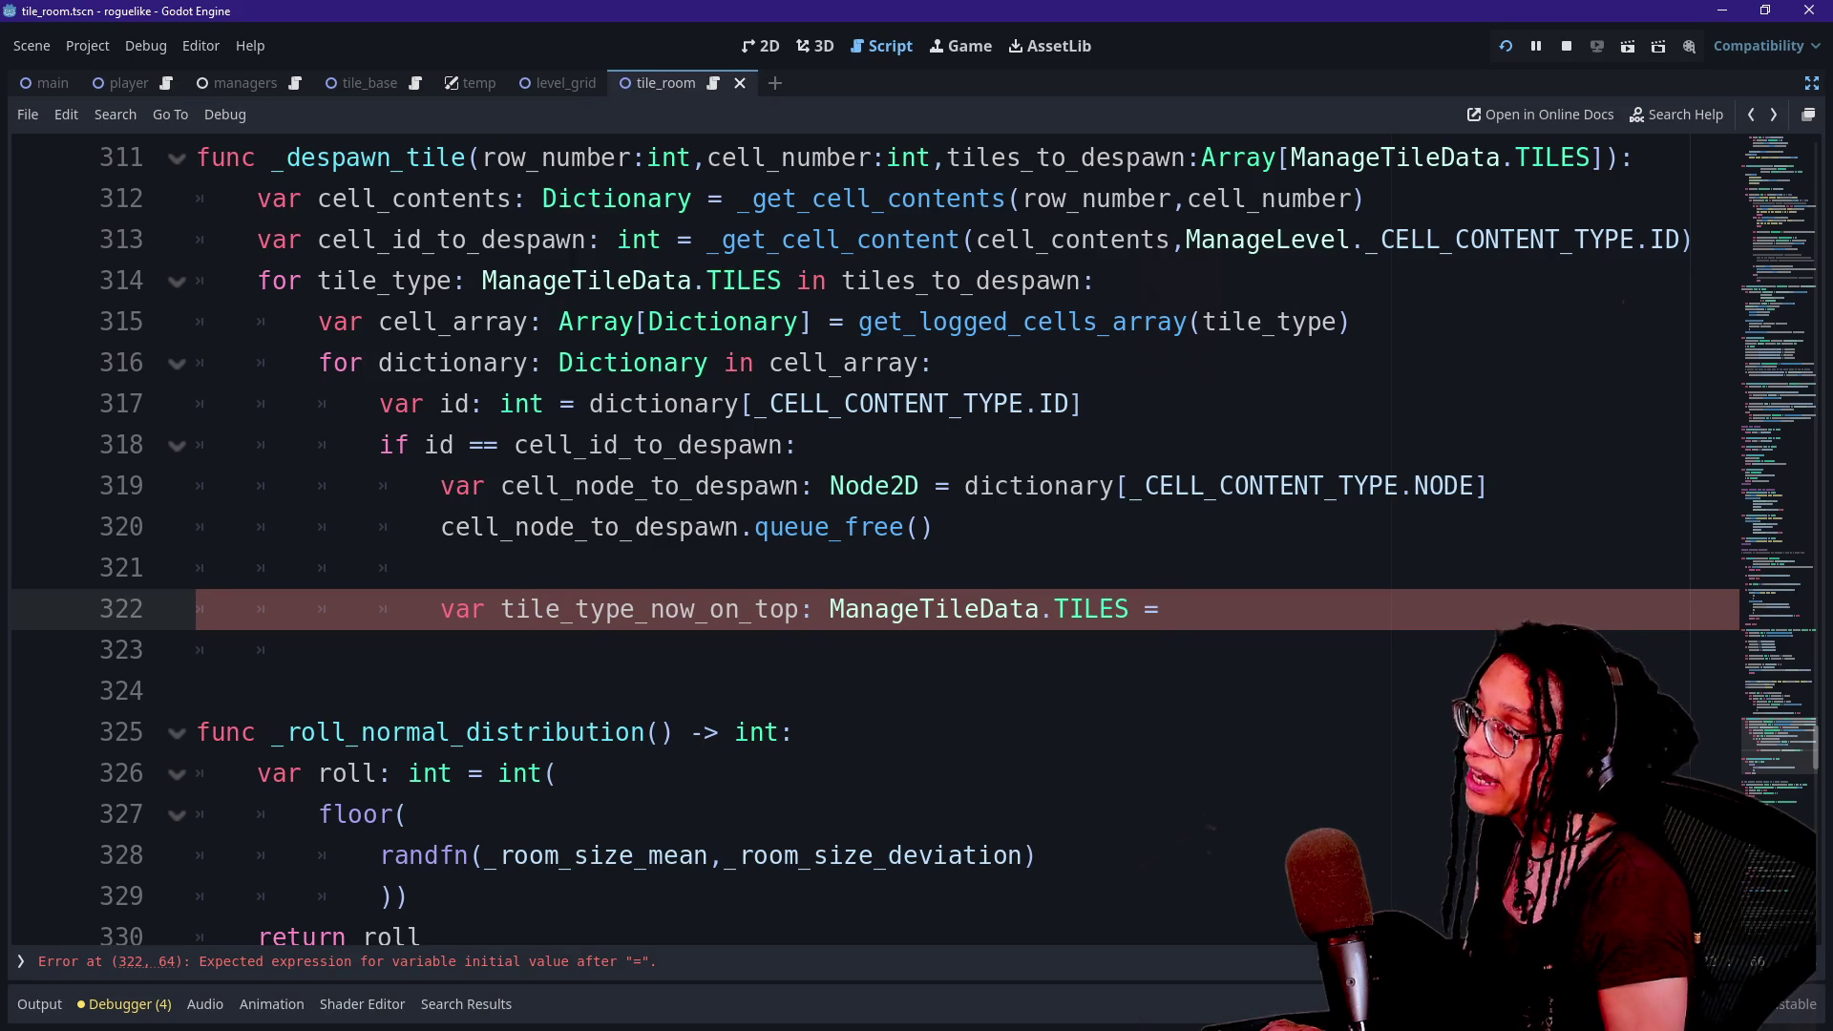
- Rename tile_type to tile_type_to_despawn on line 314 and in get_logged_cells_array on line 315
{"action": "left_click", "coordinate": [453, 280]}
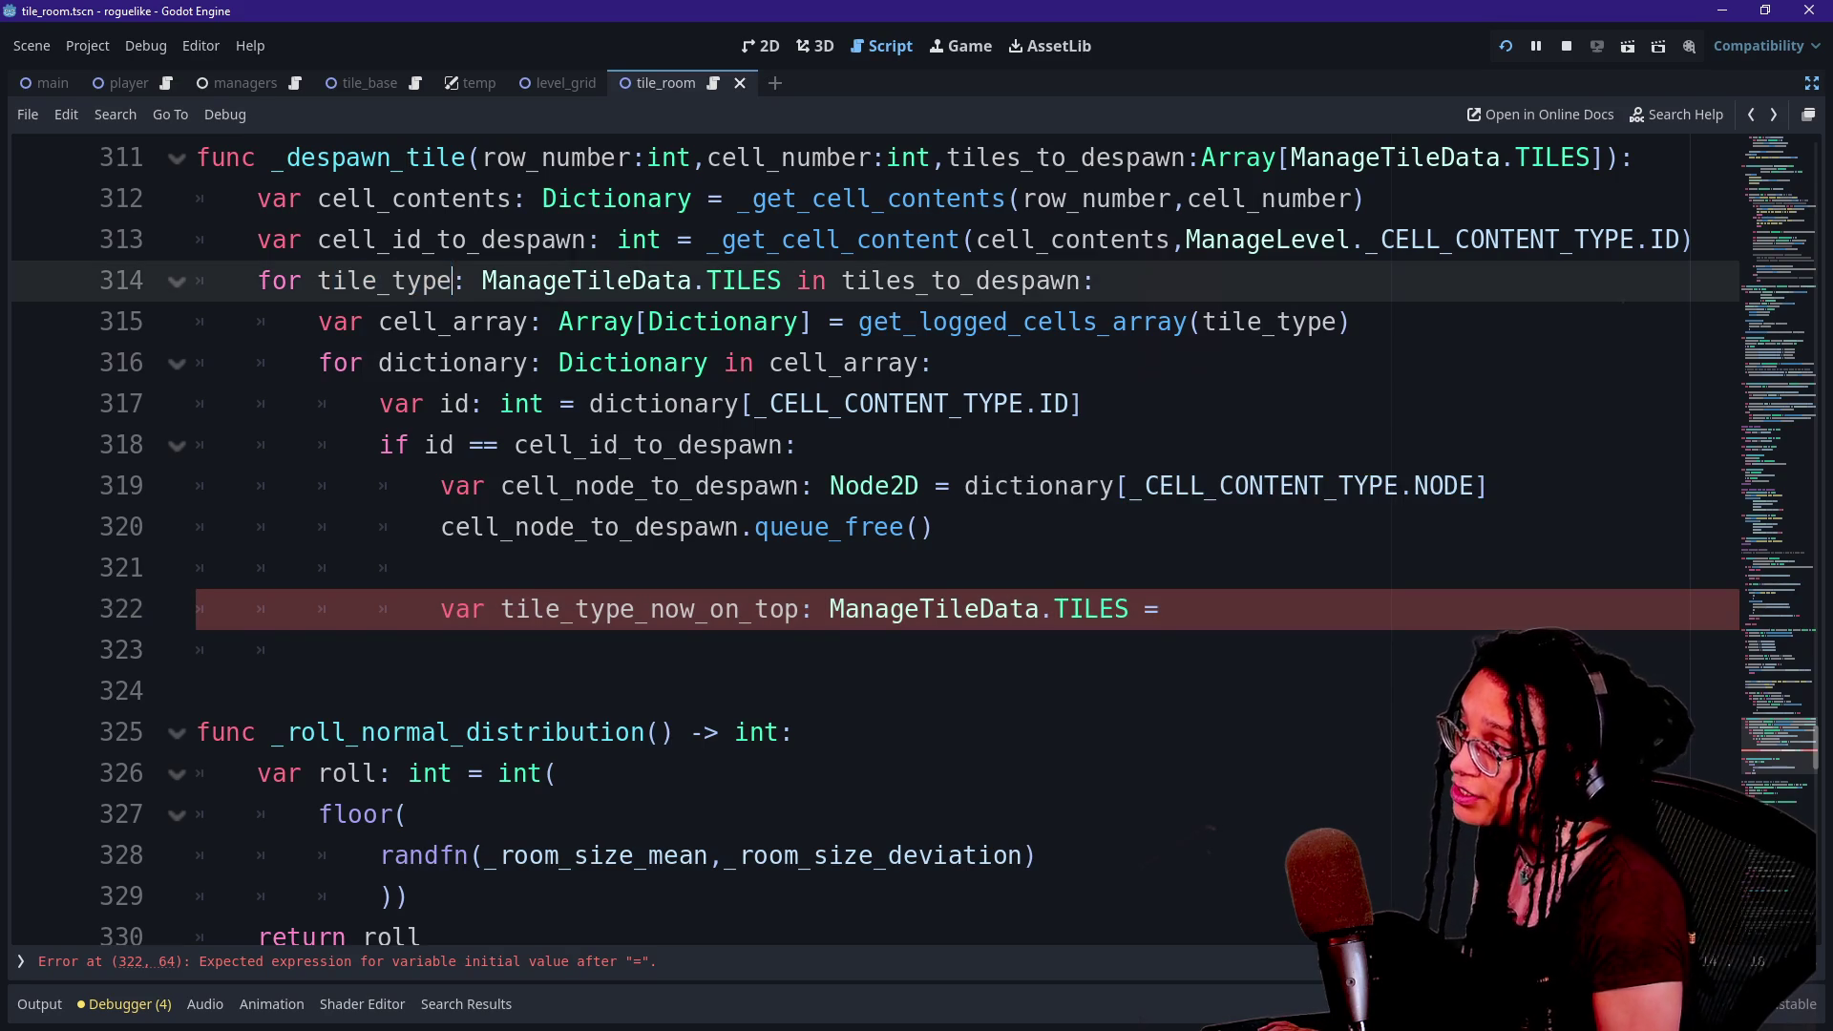
{"action": "type", "text": "_"}
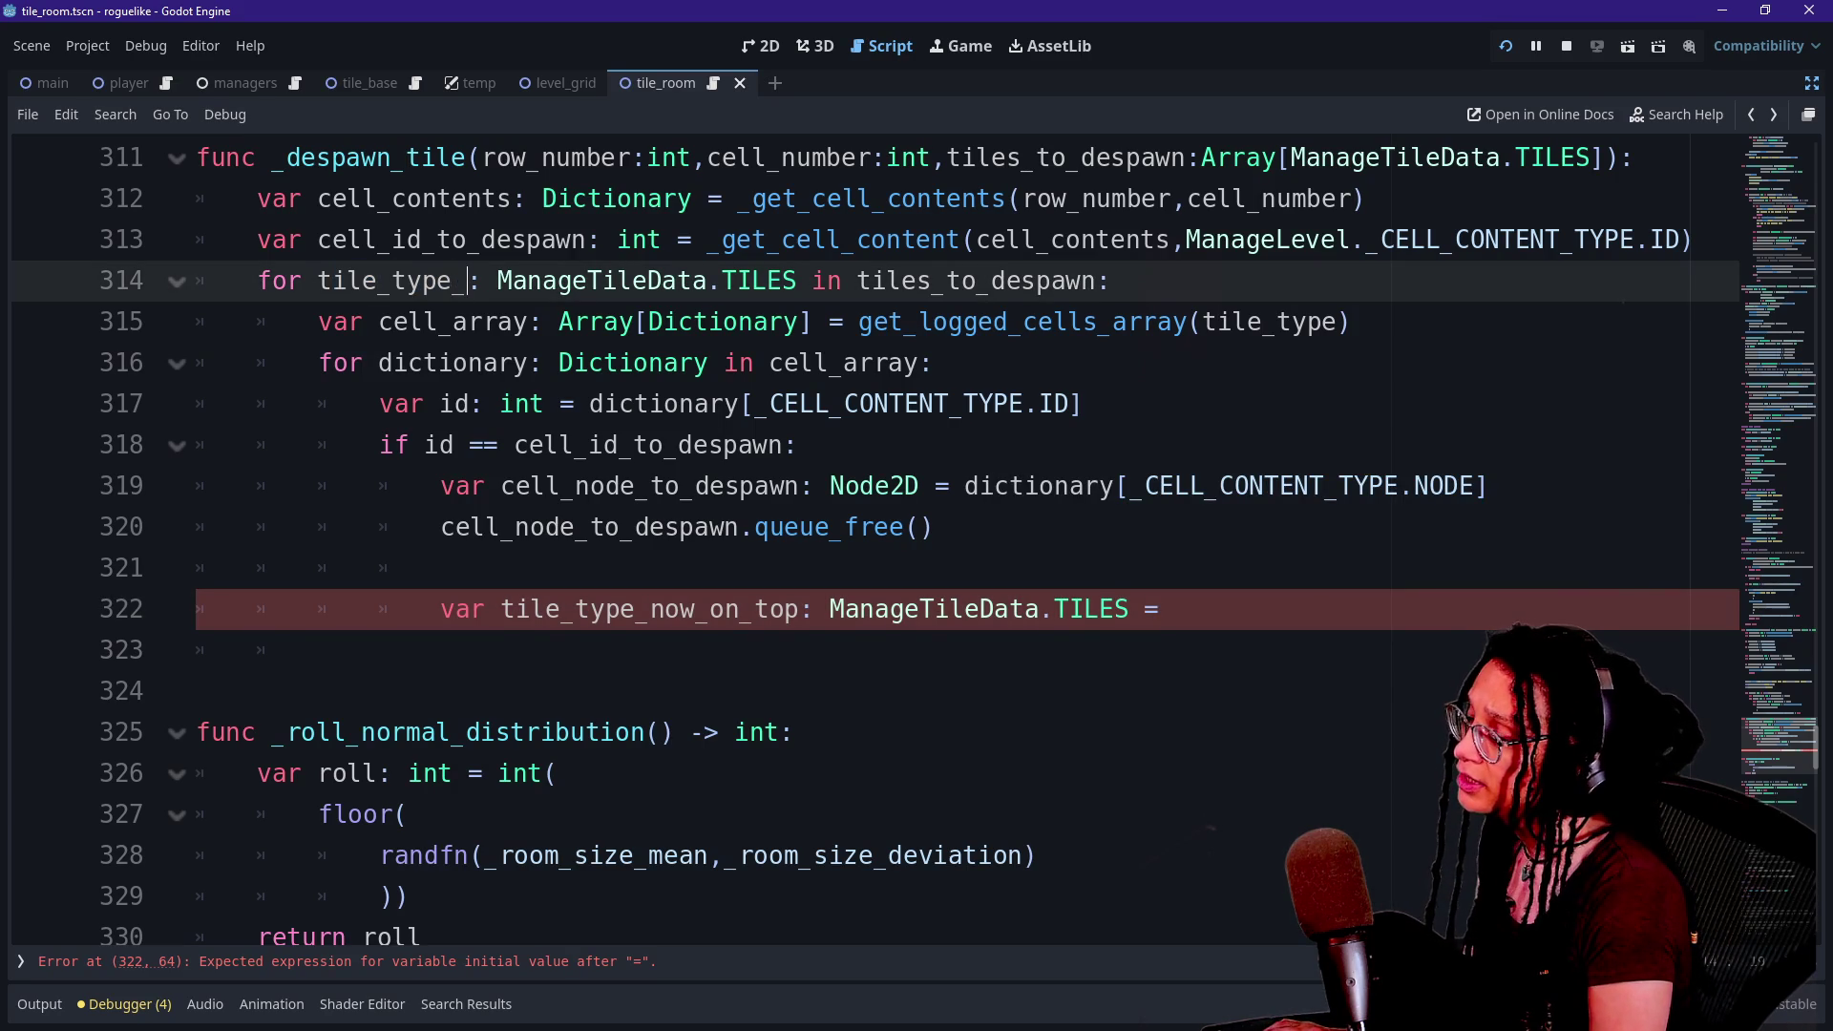
{"action": "type", "text": "to_despawn"}
{"action": "left_click", "coordinate": [453, 321]}
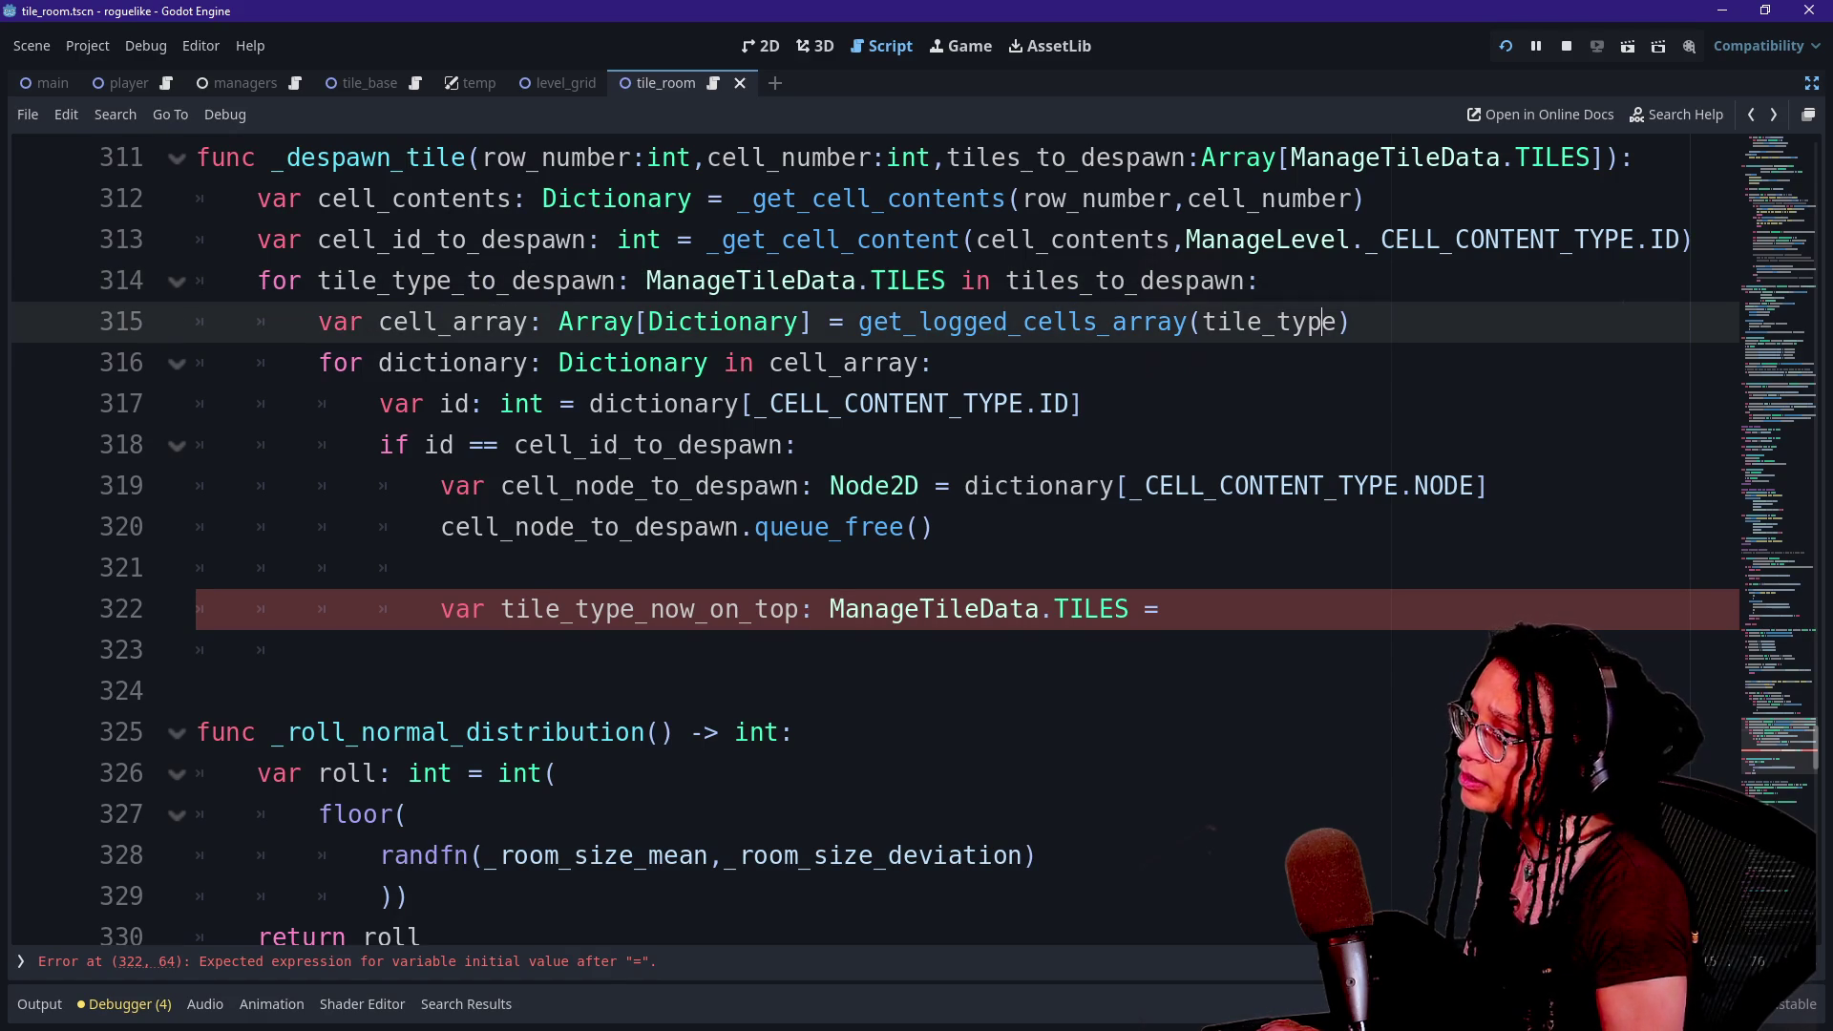
{"action": "type", "text": "_to_de"}
{"action": "key", "text": "BackSpace"}
{"action": "key", "text": "BackSpace"}
{"action": "key", "text": "BackSpace"}
{"action": "key", "text": "BackSpace"}
{"action": "key", "text": "BackSpace"}
{"action": "key", "text": "BackSpace"}
{"action": "key", "text": "Right"}
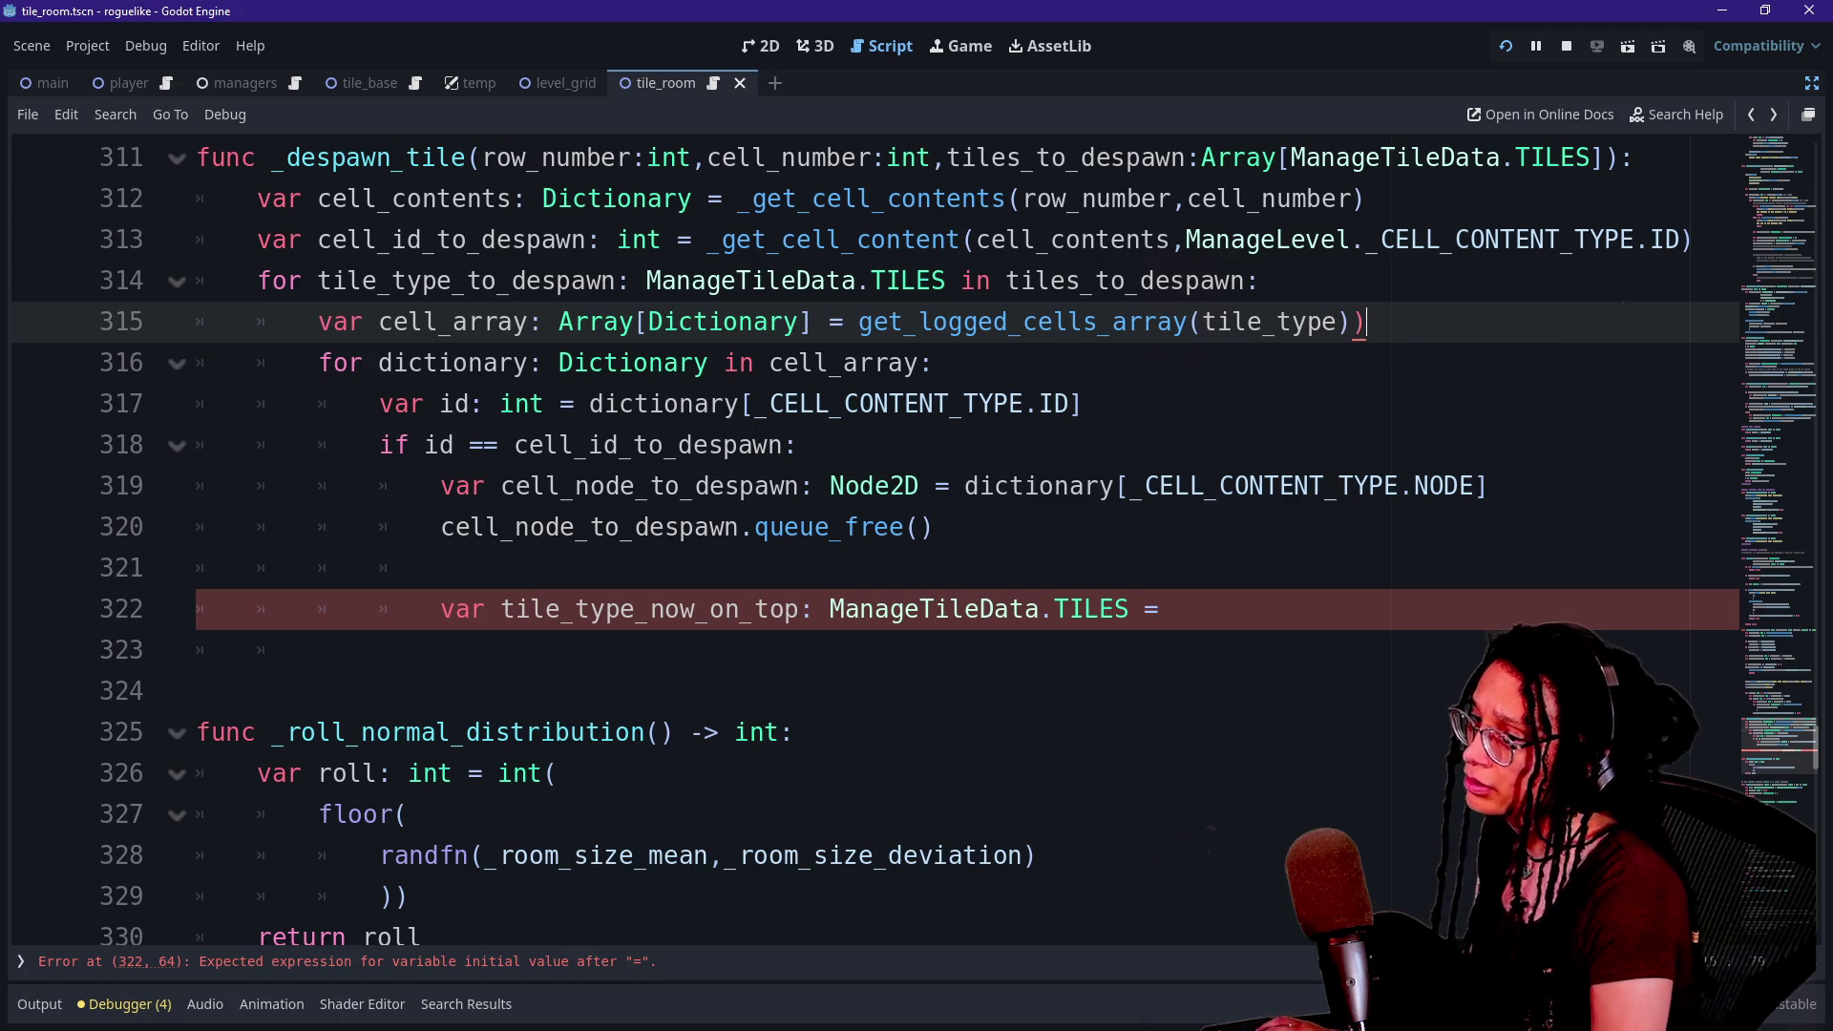
{"action": "key", "text": "Delete"}
{"action": "type", "text": "_to"}
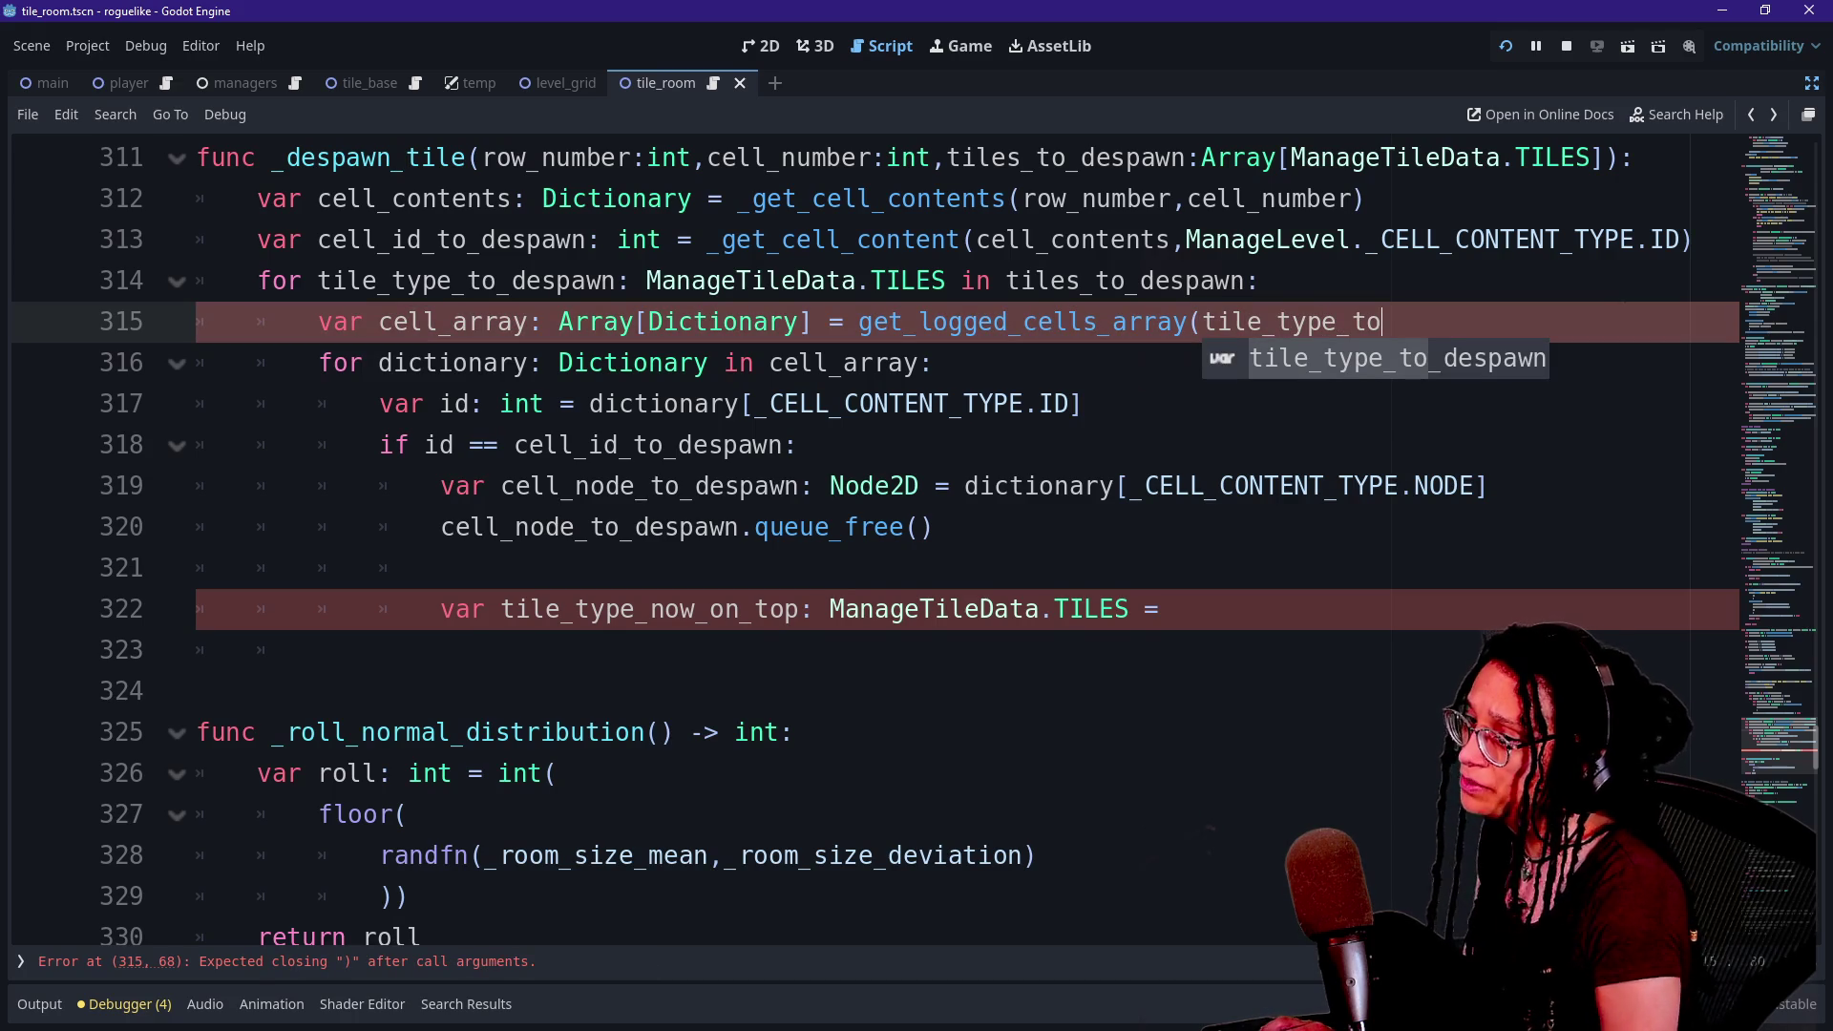
{"action": "type", "text": "_despawn)"}
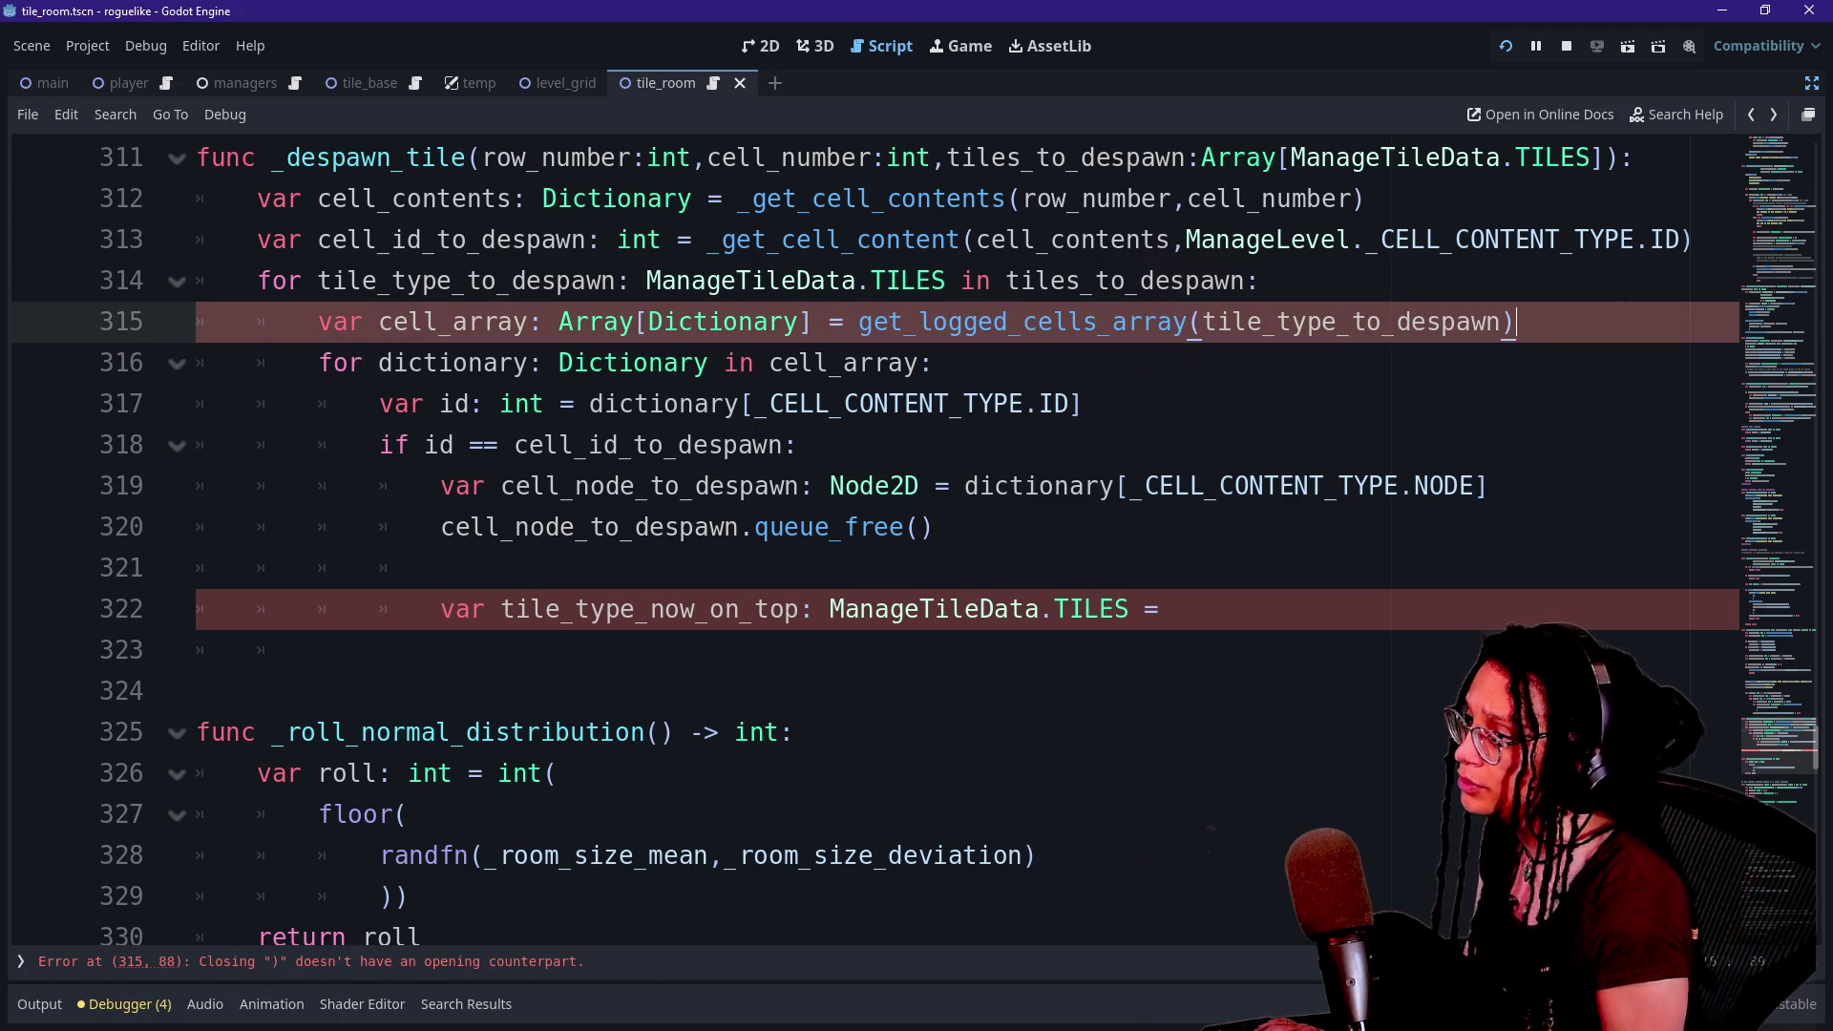
{"action": "left_click", "coordinate": [800, 403]}
- Return to the end of the tile_type_now_on_top line and bring up code suggestions
{"action": "left_click", "coordinate": [935, 527]}
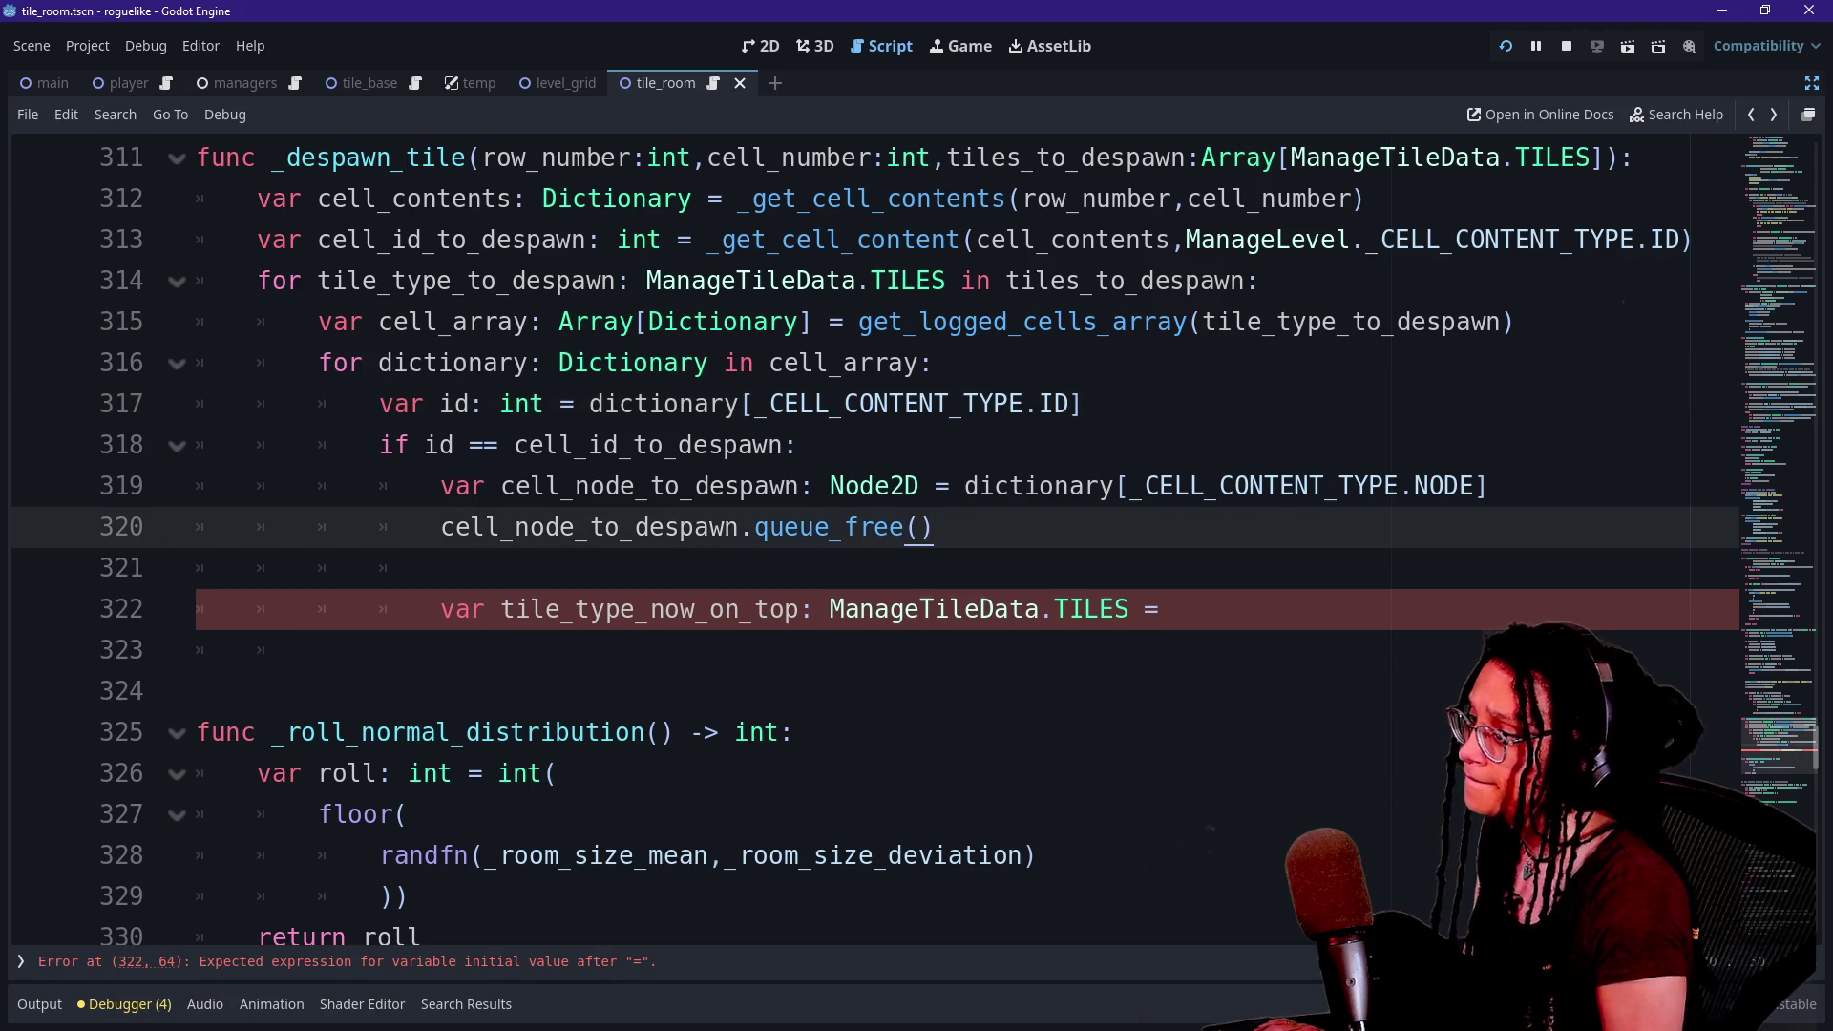
{"action": "left_click", "coordinate": [1174, 609]}
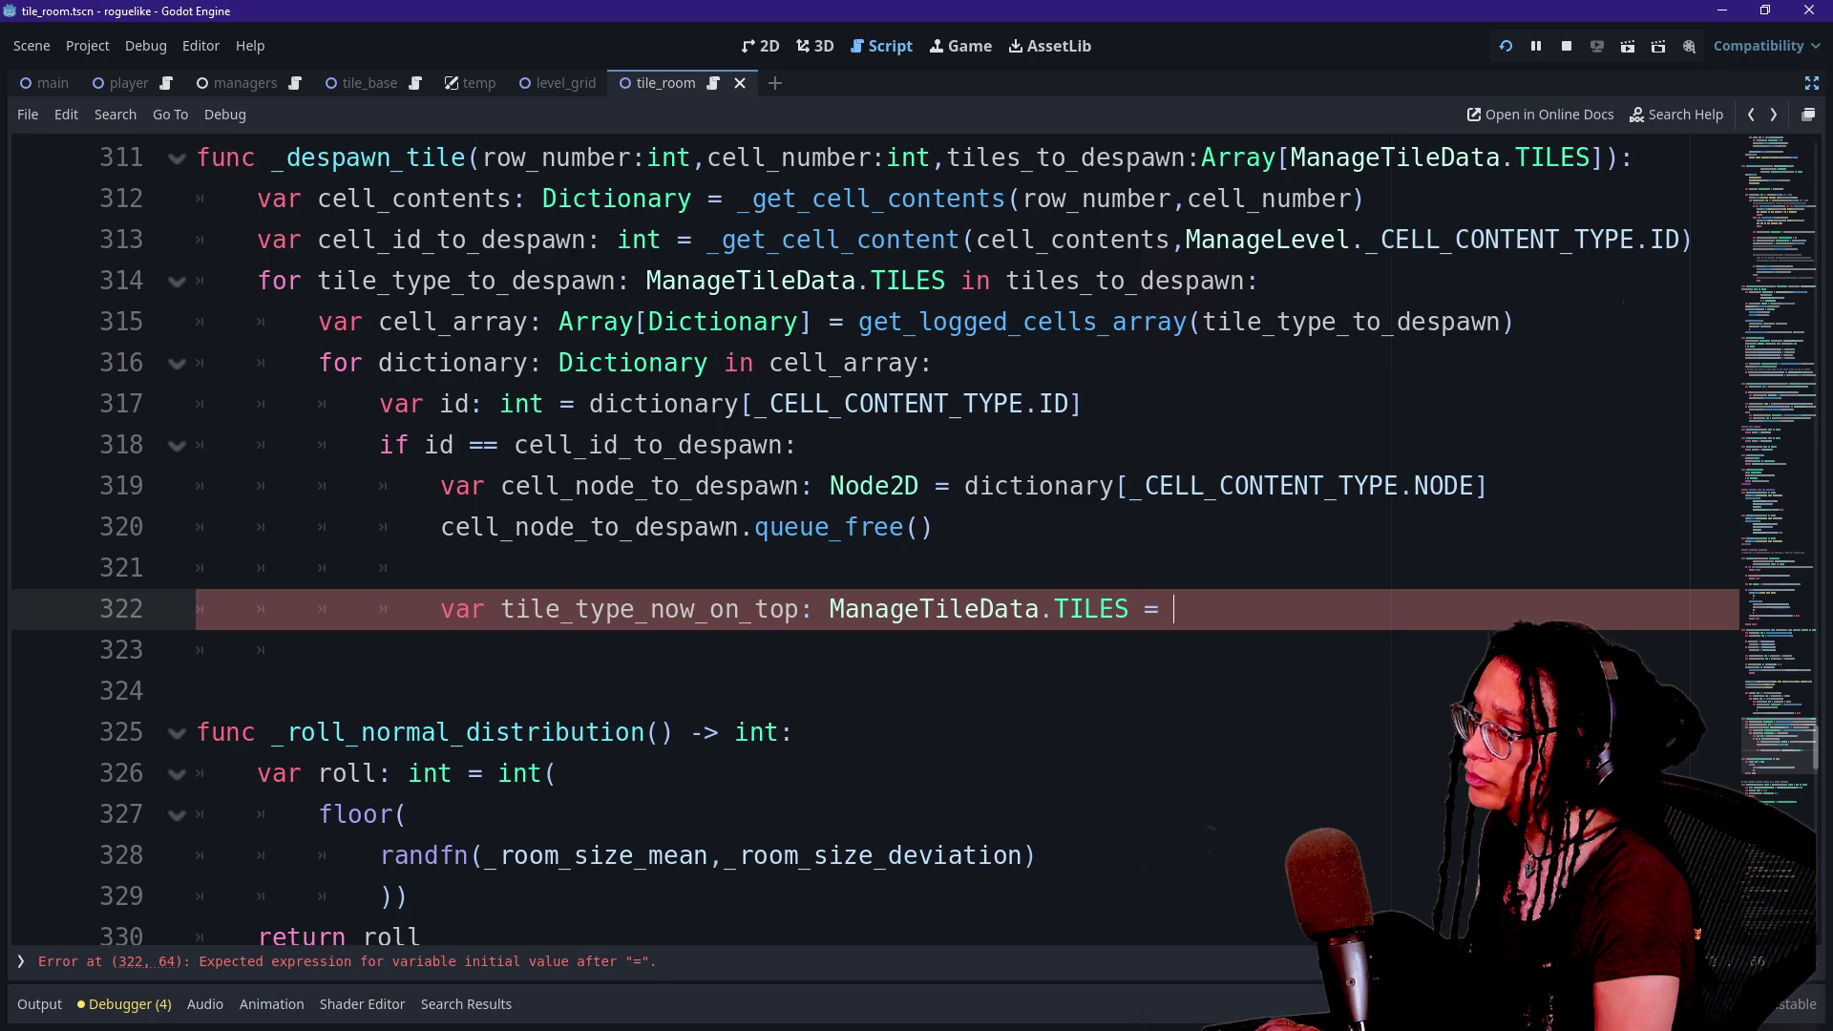
{"action": "key", "text": "ctrl+space"}
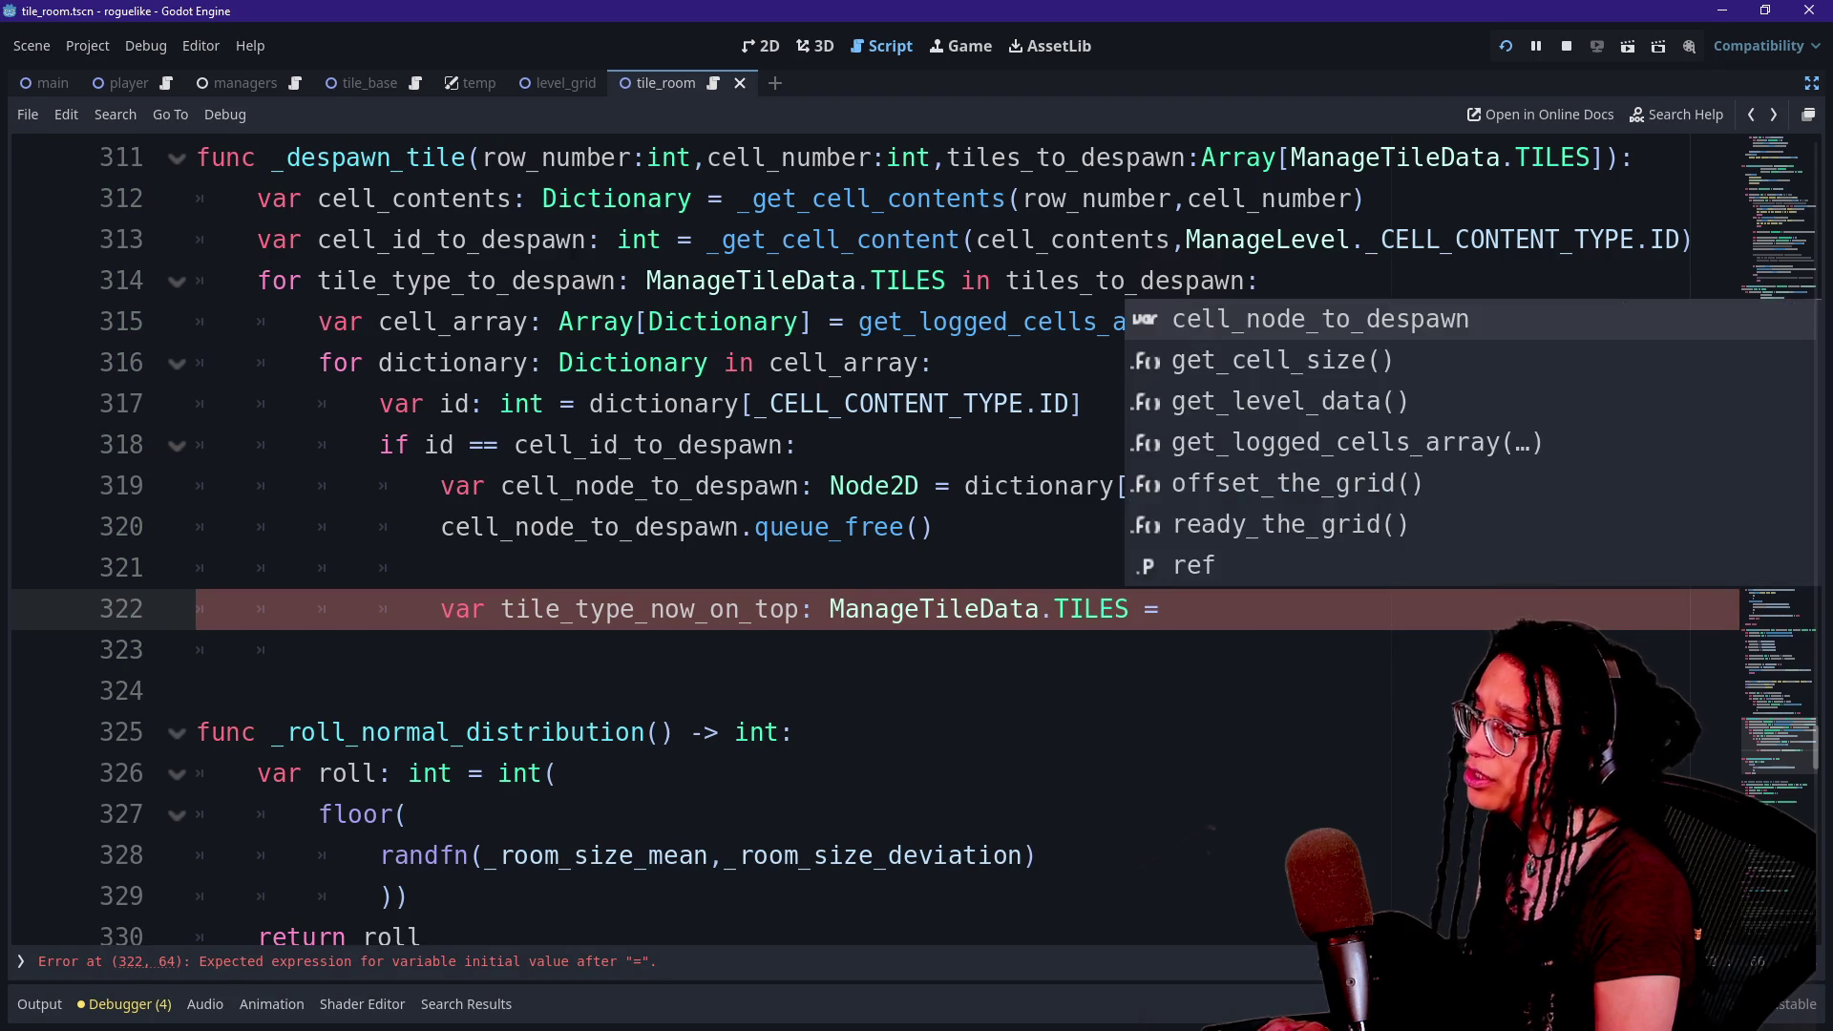
- Continue the assignment with a backslash and make tile_type_to_despawn the value on line 323
{"action": "type", "text": "tye"}
{"action": "key", "text": "BackSpace"}
{"action": "key", "text": "BackSpace"}
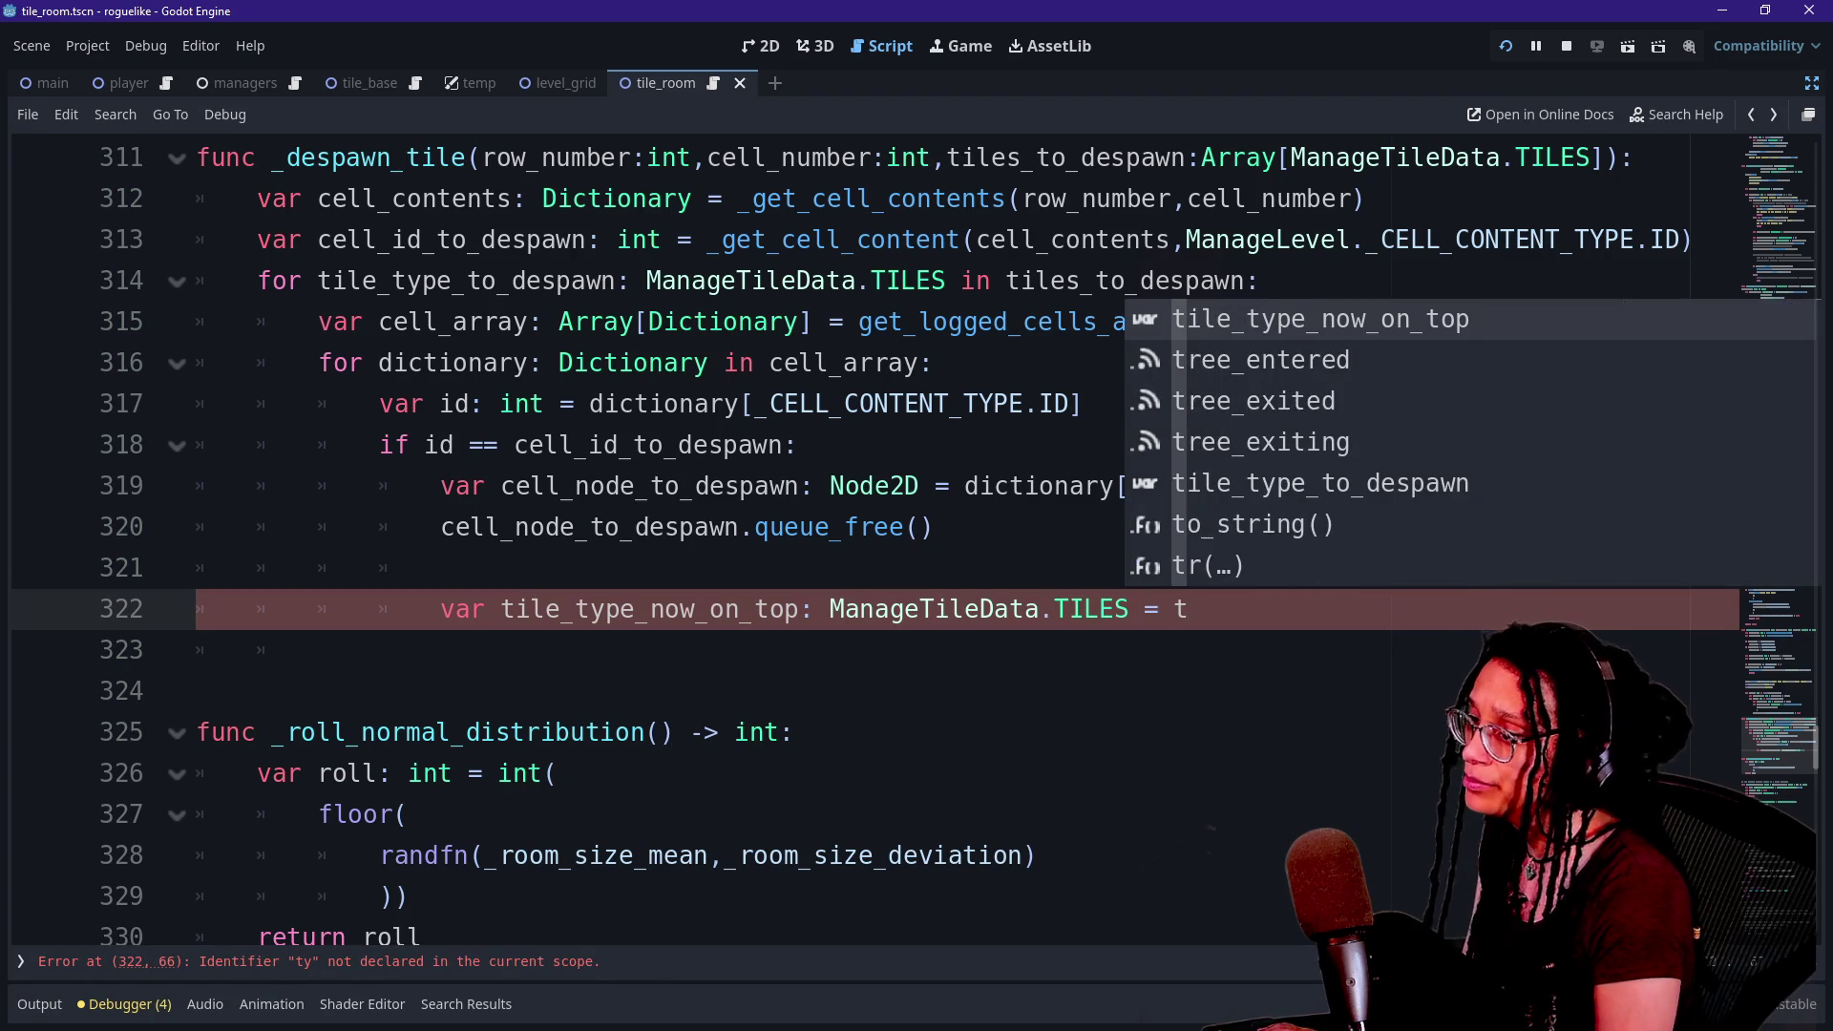
{"action": "type", "text": "i"}
{"action": "key", "text": "BackSpace"}
{"action": "key", "text": "BackSpace"}
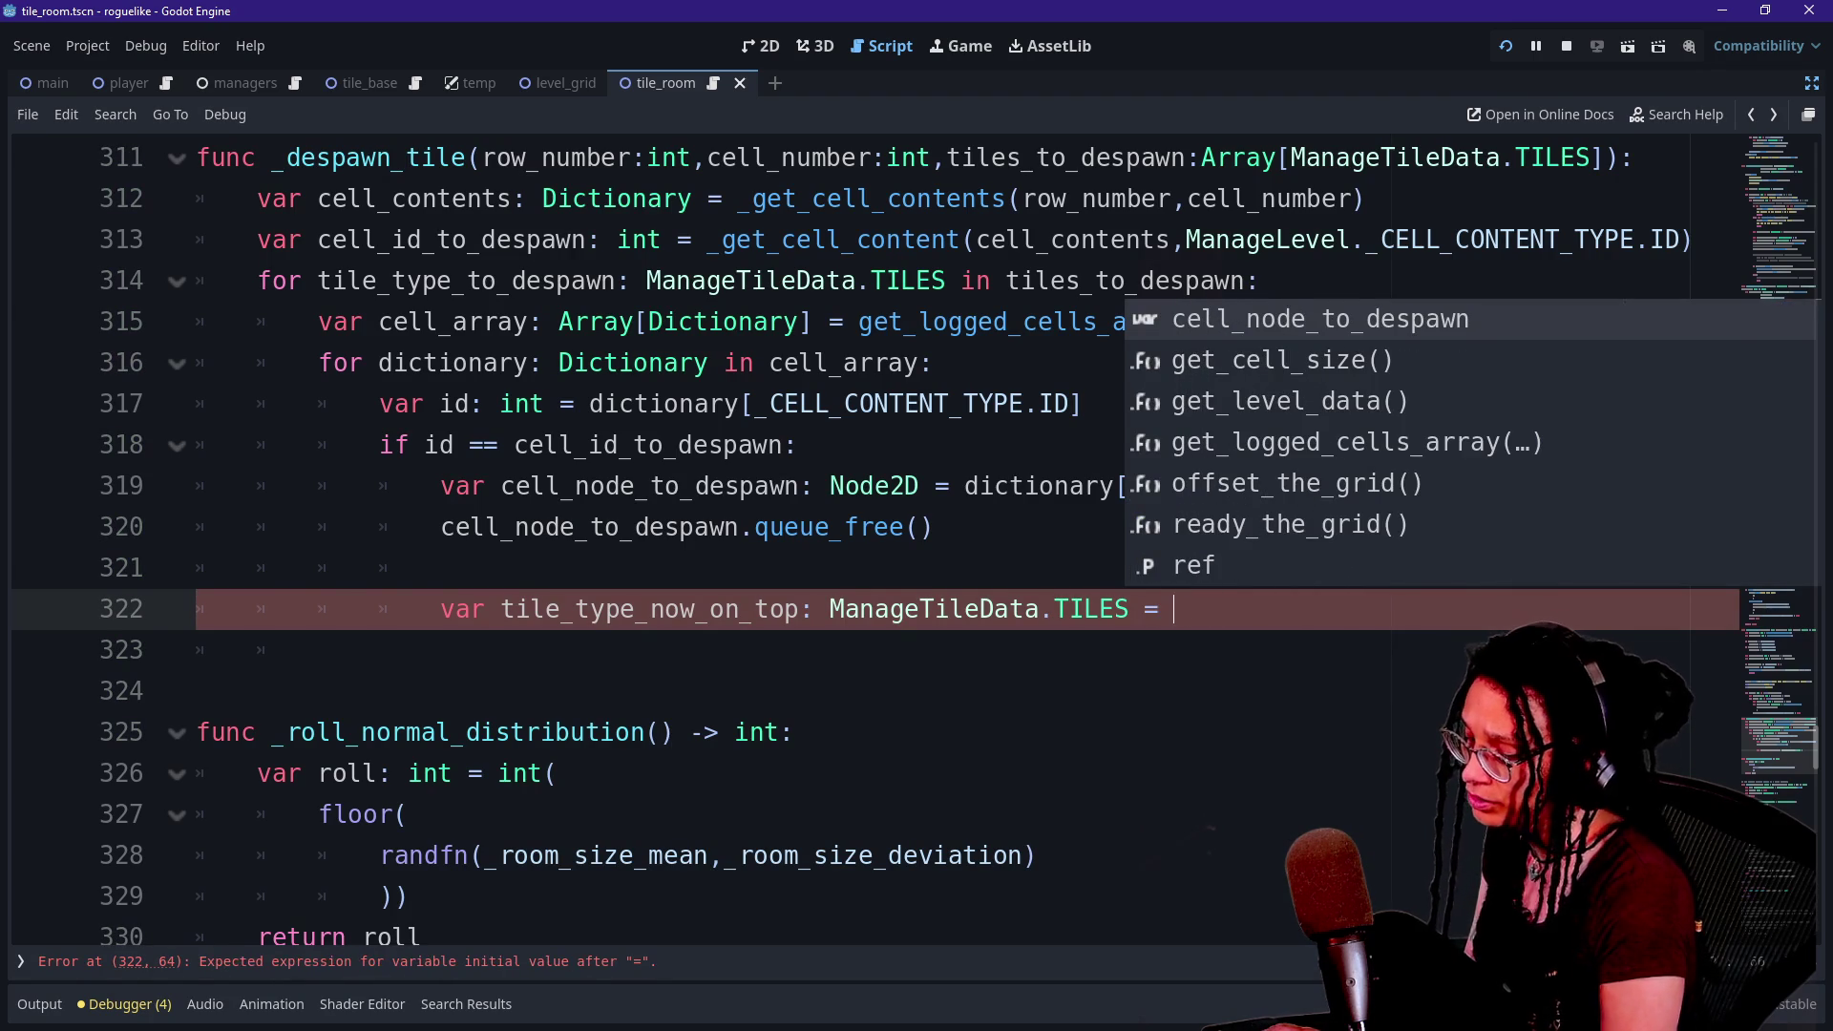
{"action": "type", "text": "\\"}
{"action": "key", "text": "Return"}
{"action": "type", "text": "tile_to"}
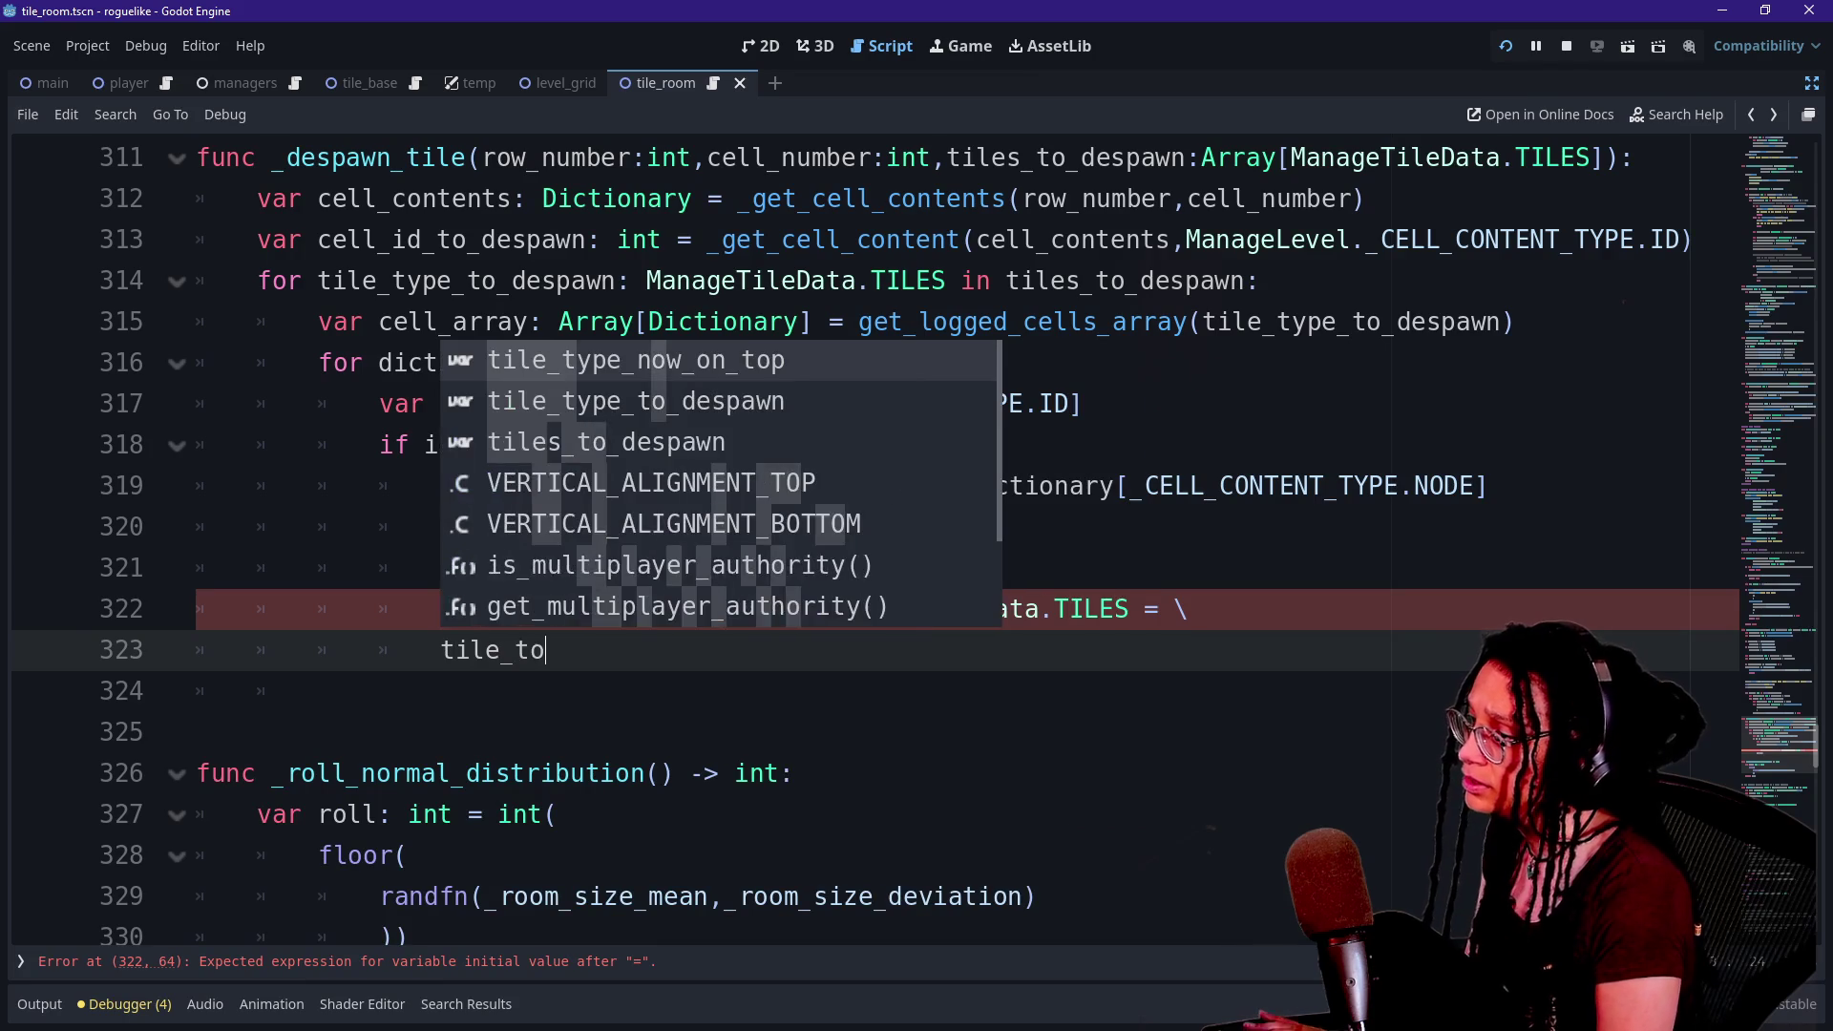
{"action": "key", "text": "BackSpace"}
{"action": "type", "text": "ype_to_des"}
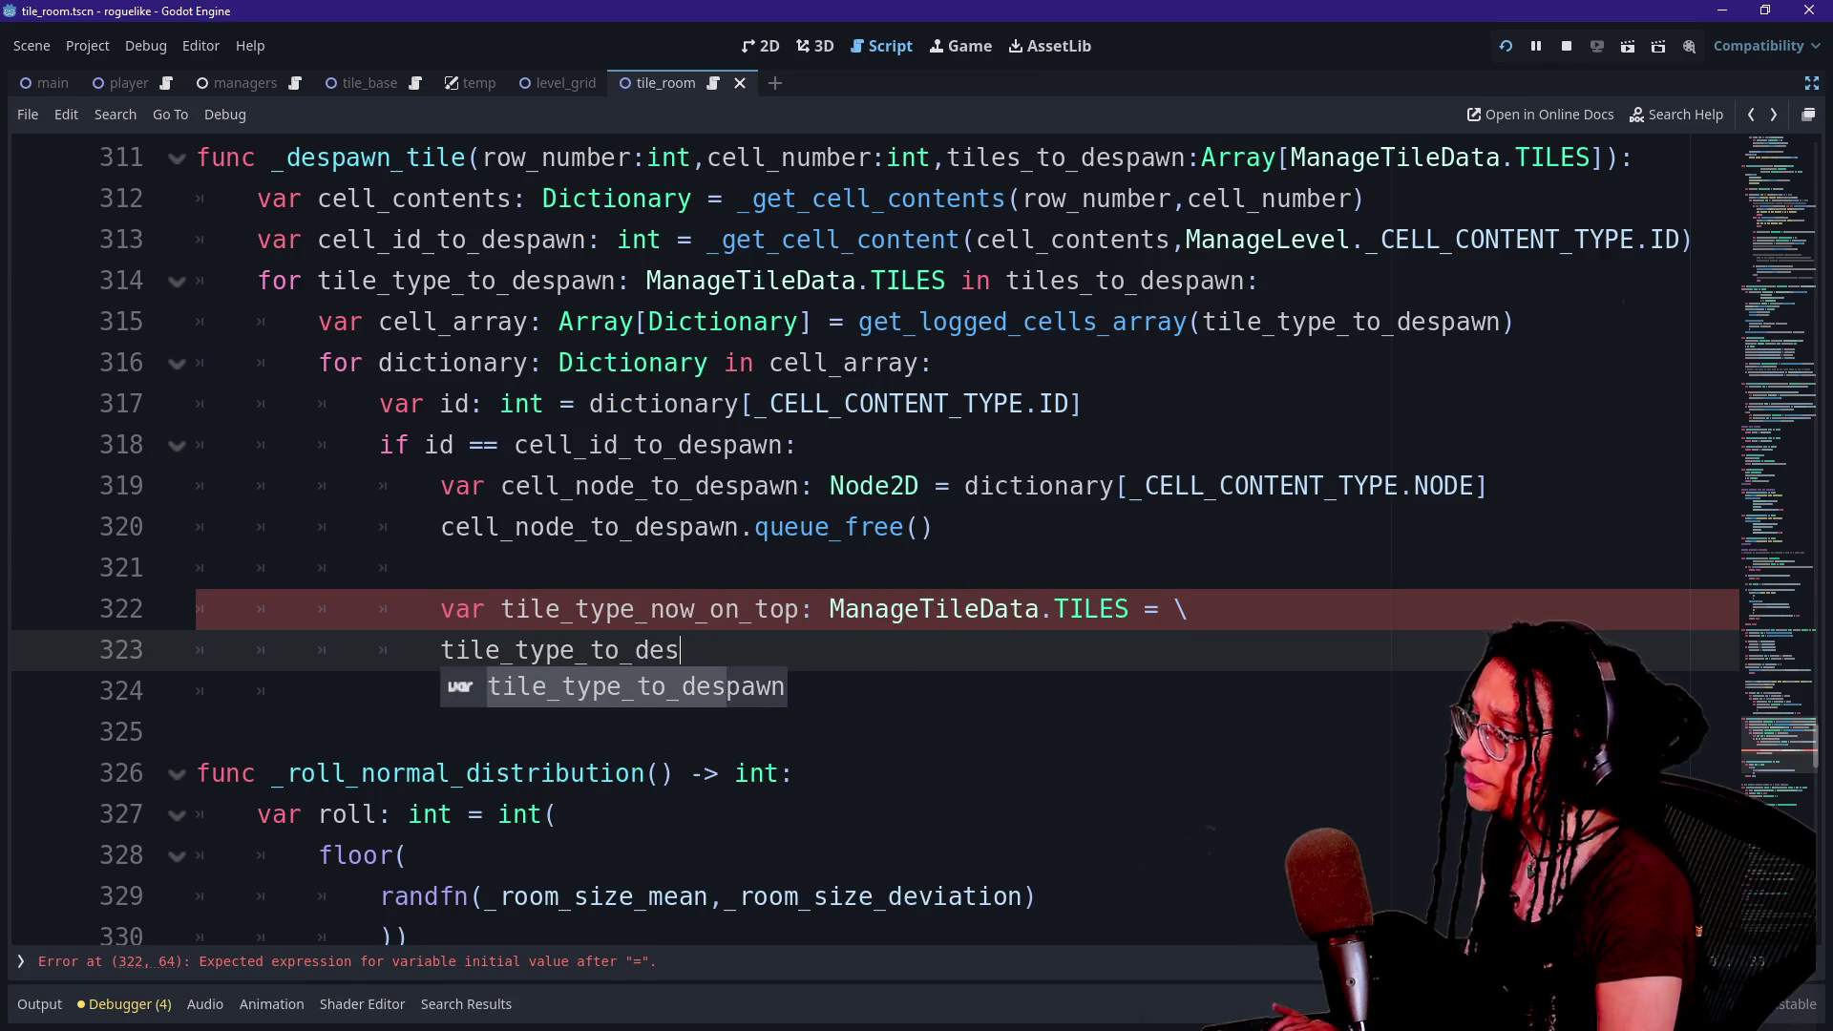
{"action": "key", "text": "Return"}
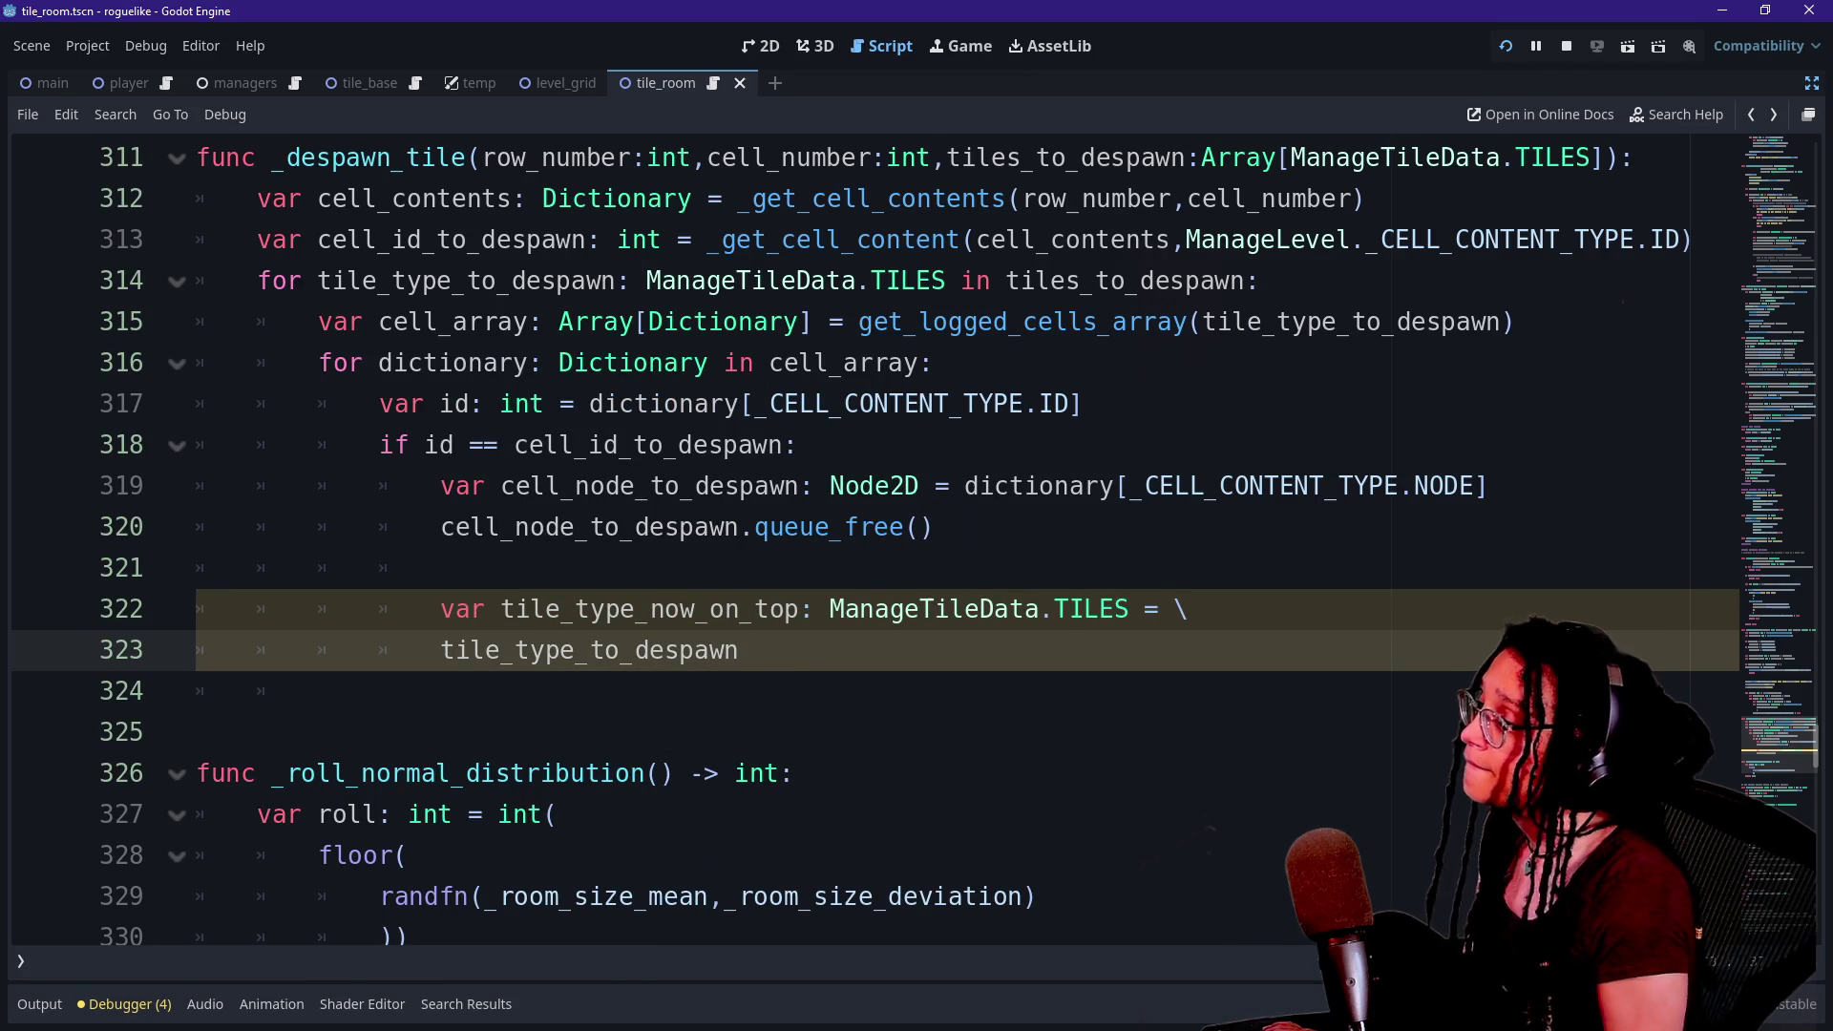
- Check the loop header on line 314 and try member suffixes after tile_type_to_despawn
{"action": "left_click", "coordinate": [1187, 609]}
{"action": "left_click", "coordinate": [740, 650]}
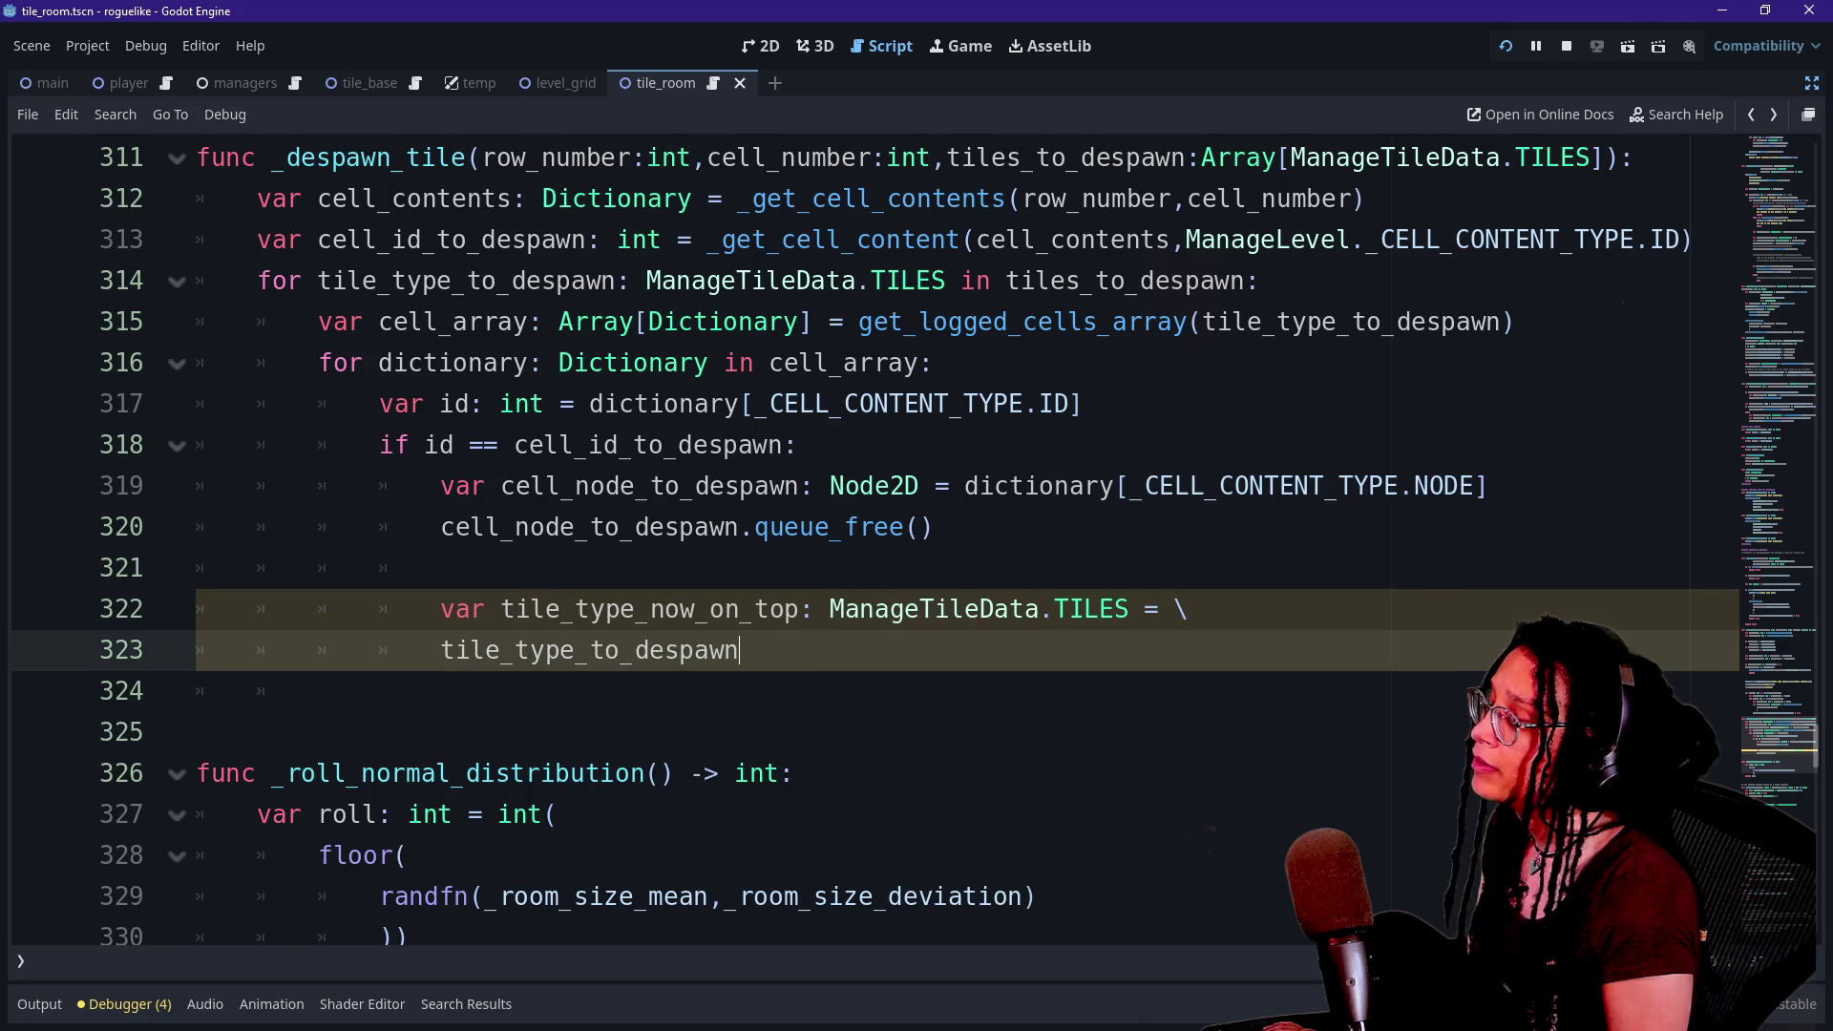
{"action": "type", "text": "."}
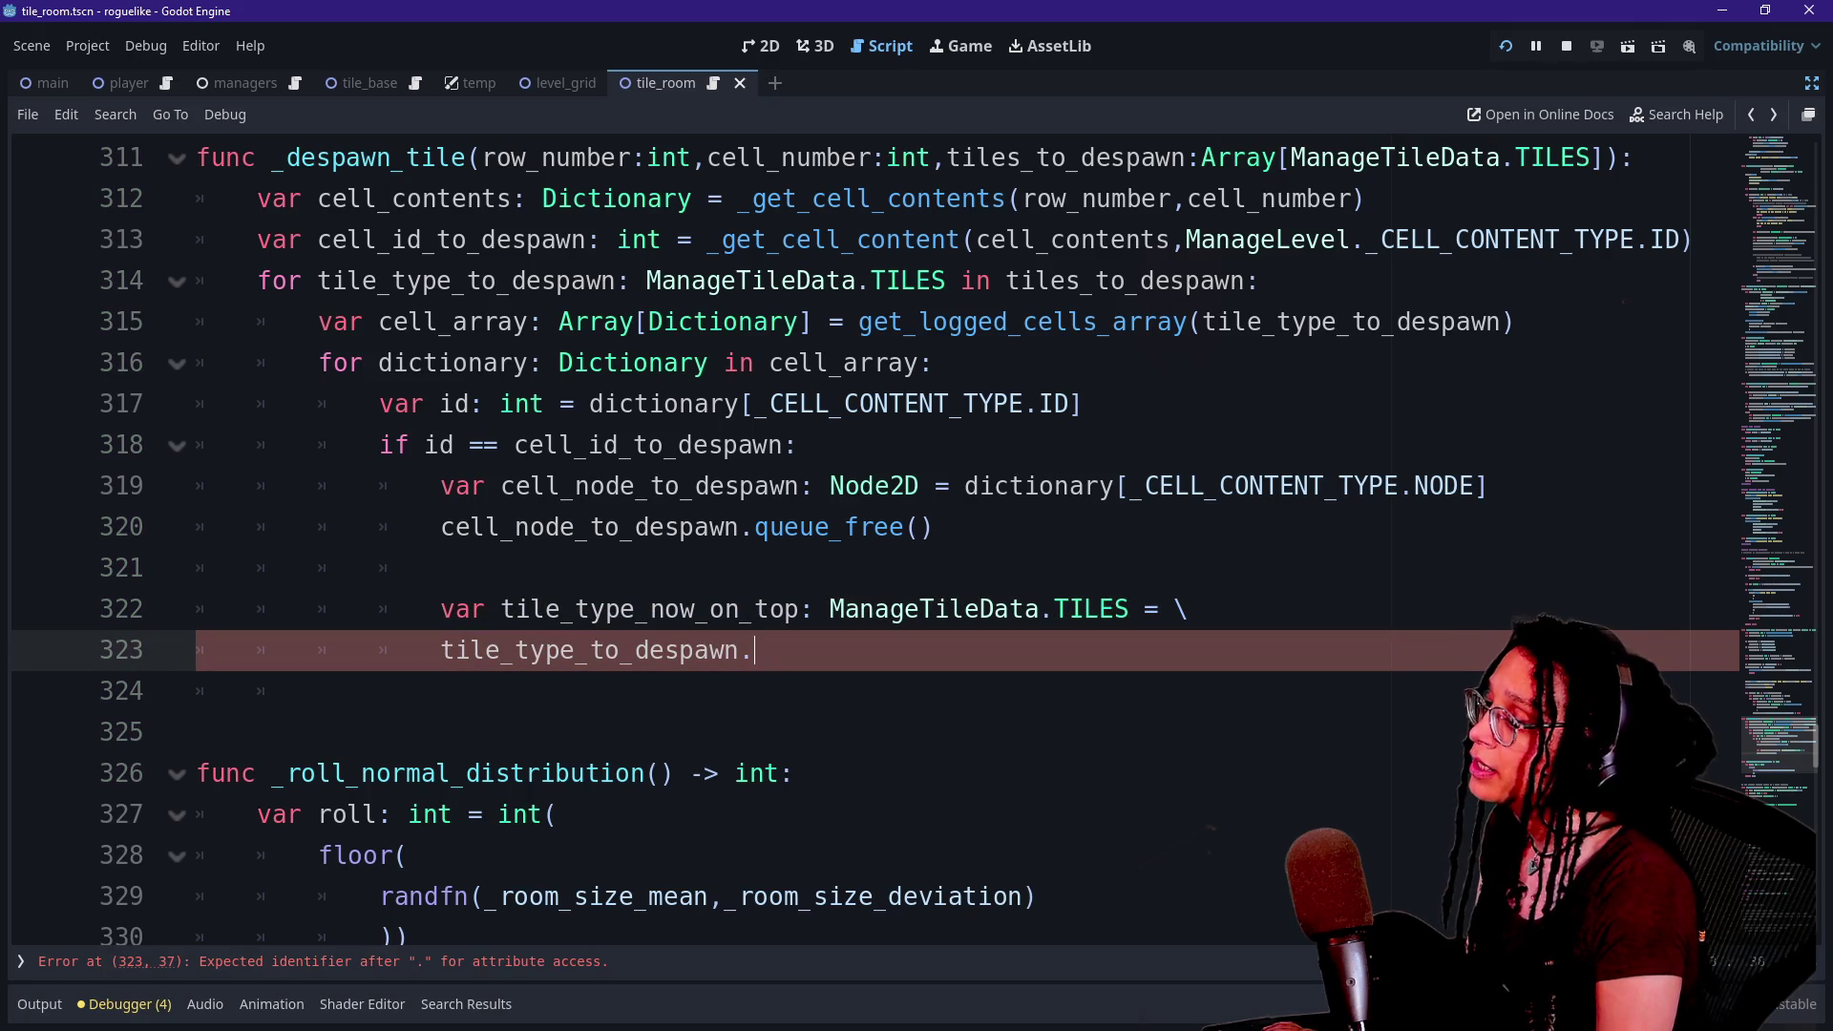
{"action": "left_click", "coordinate": [639, 281]}
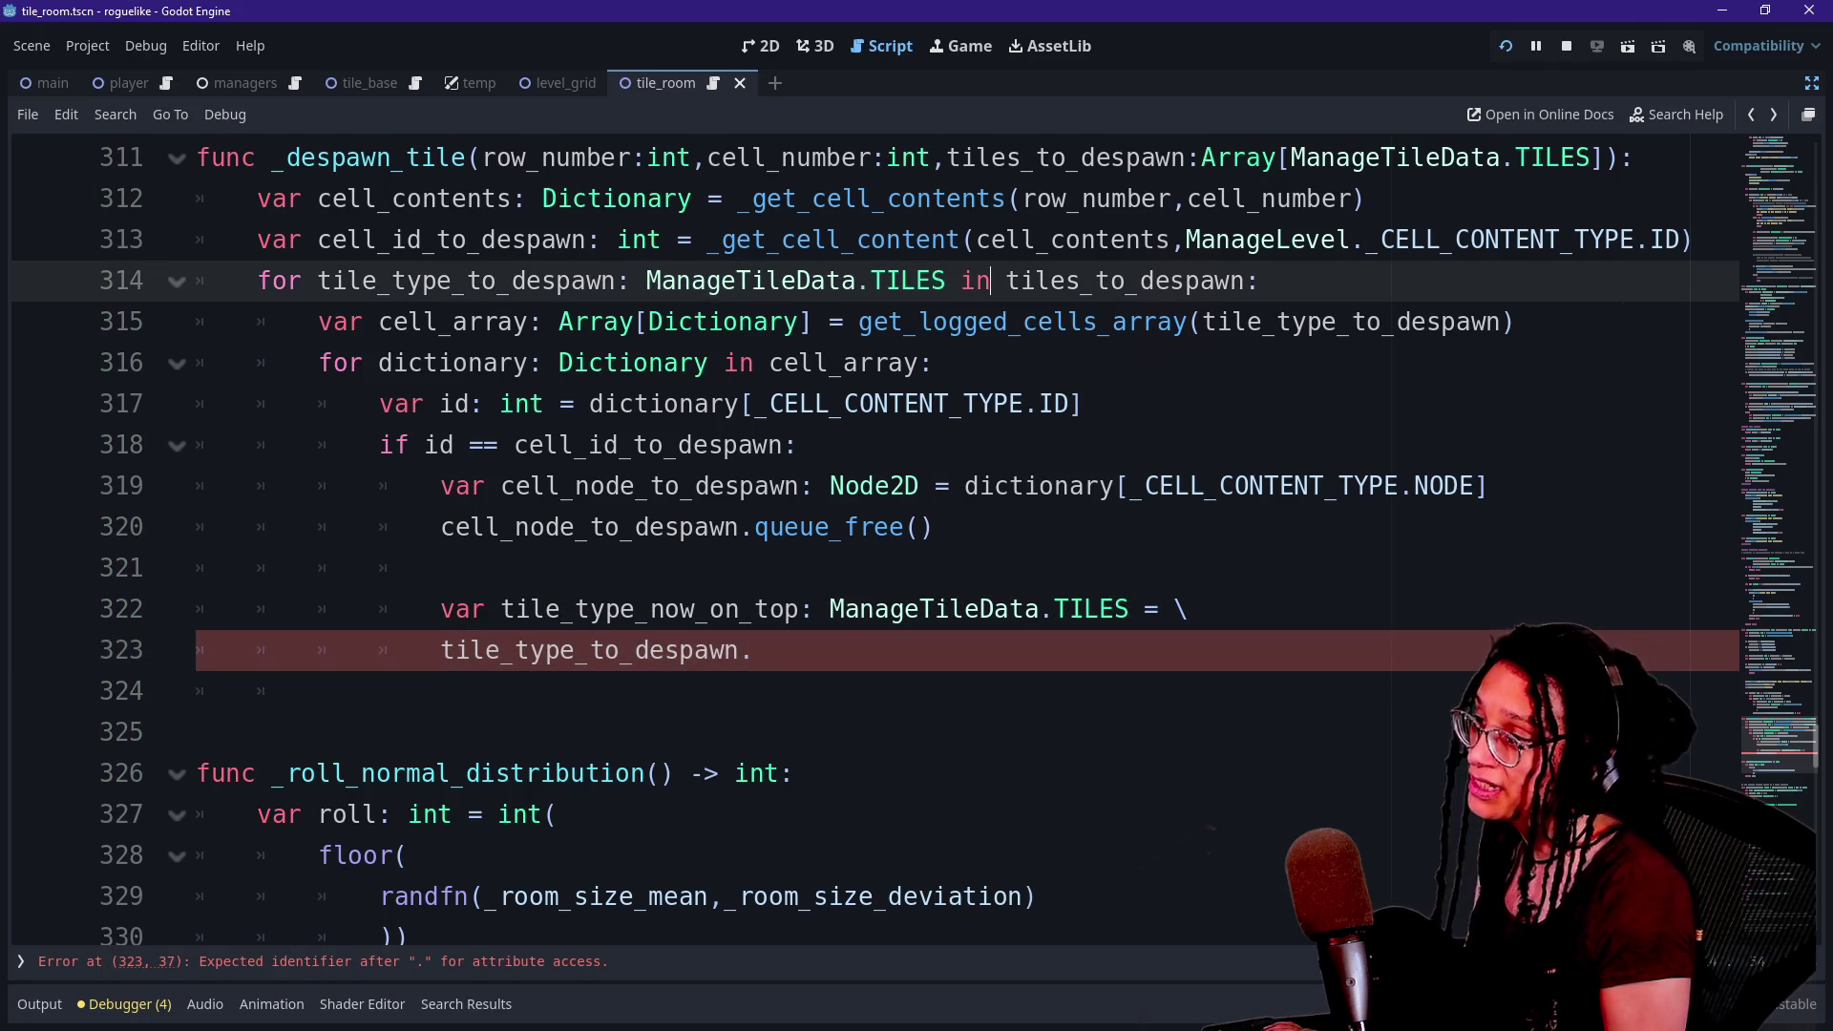
{"action": "left_click", "coordinate": [754, 650]}
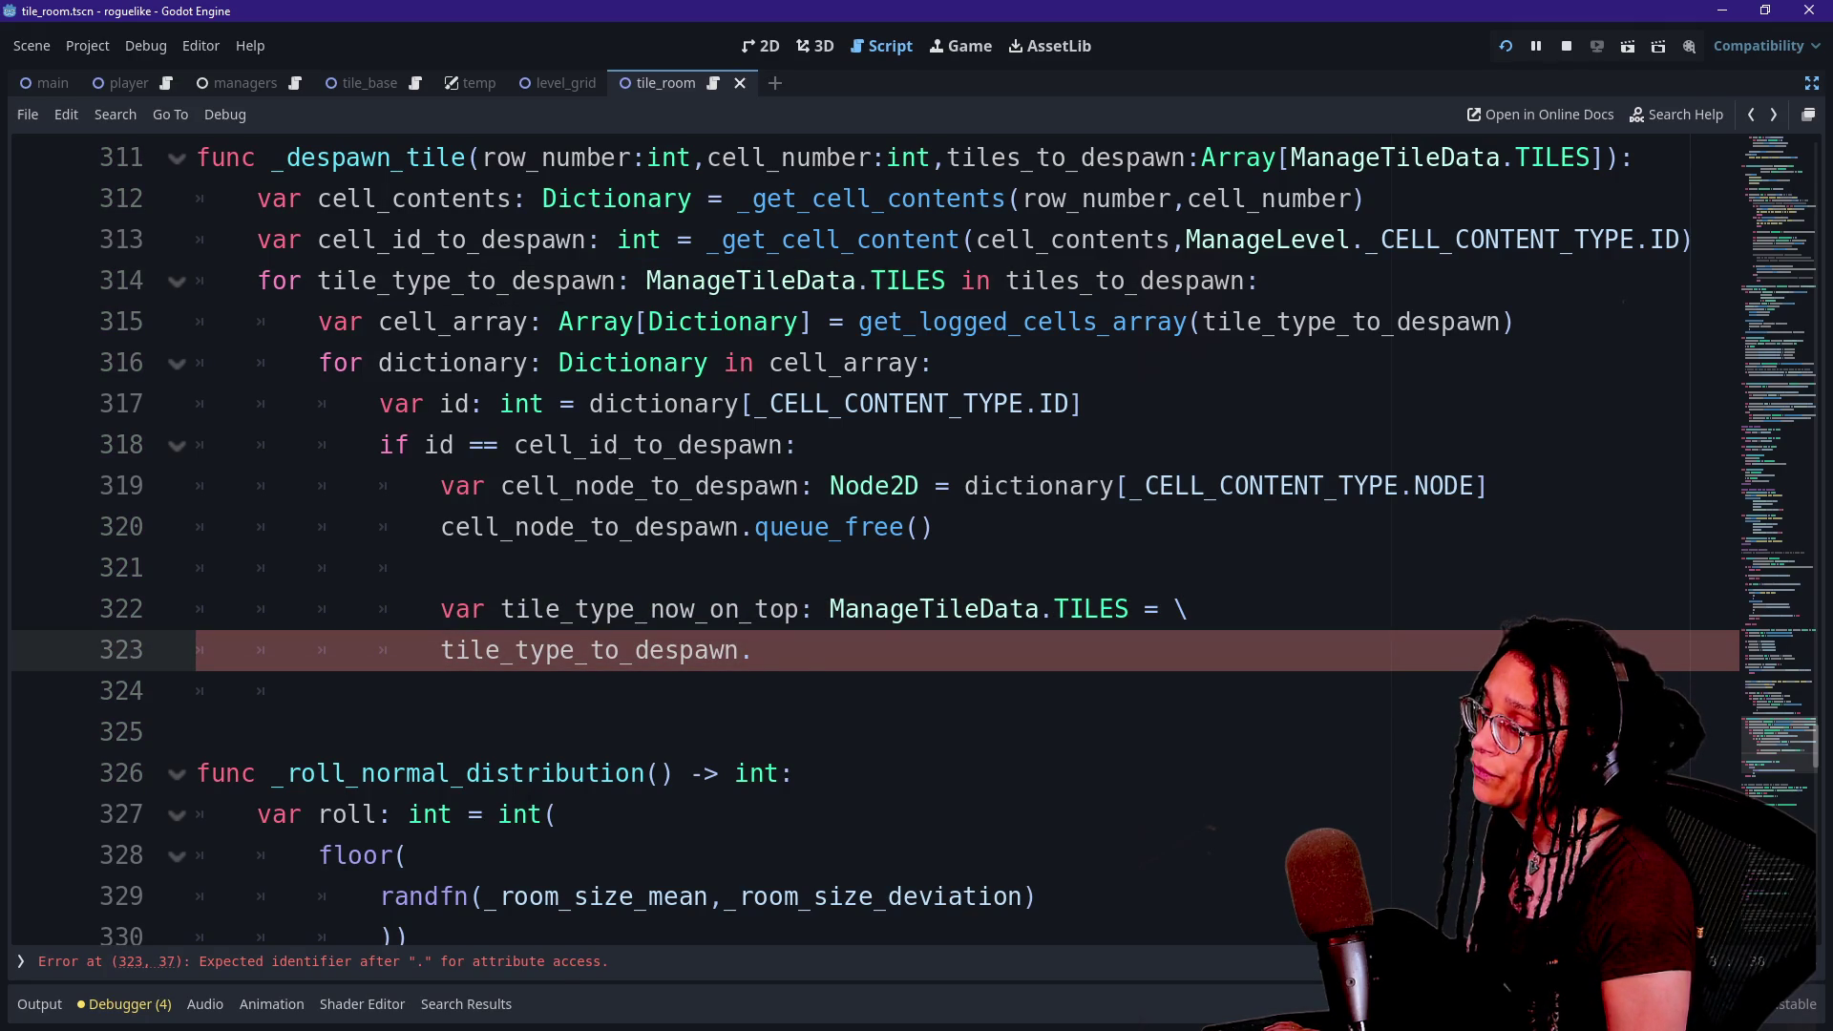
{"action": "left_click", "coordinate": [975, 280]}
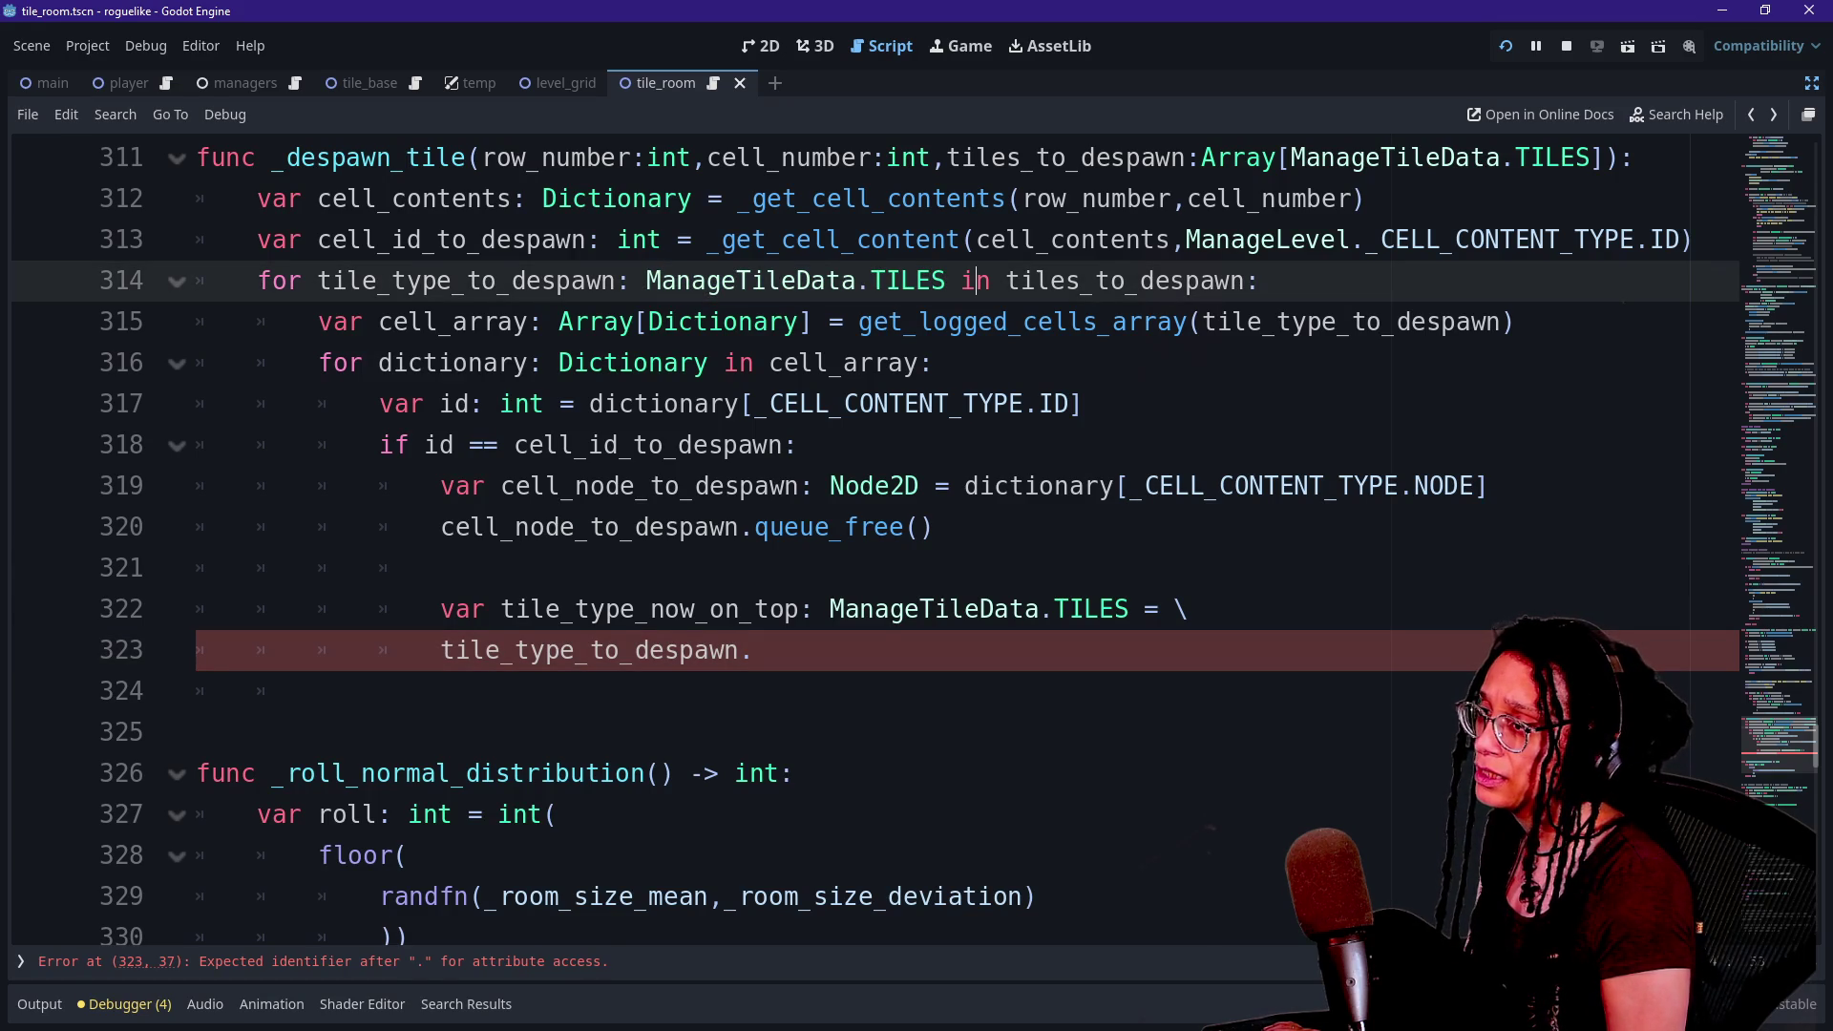
{"action": "left_click", "coordinate": [755, 650]}
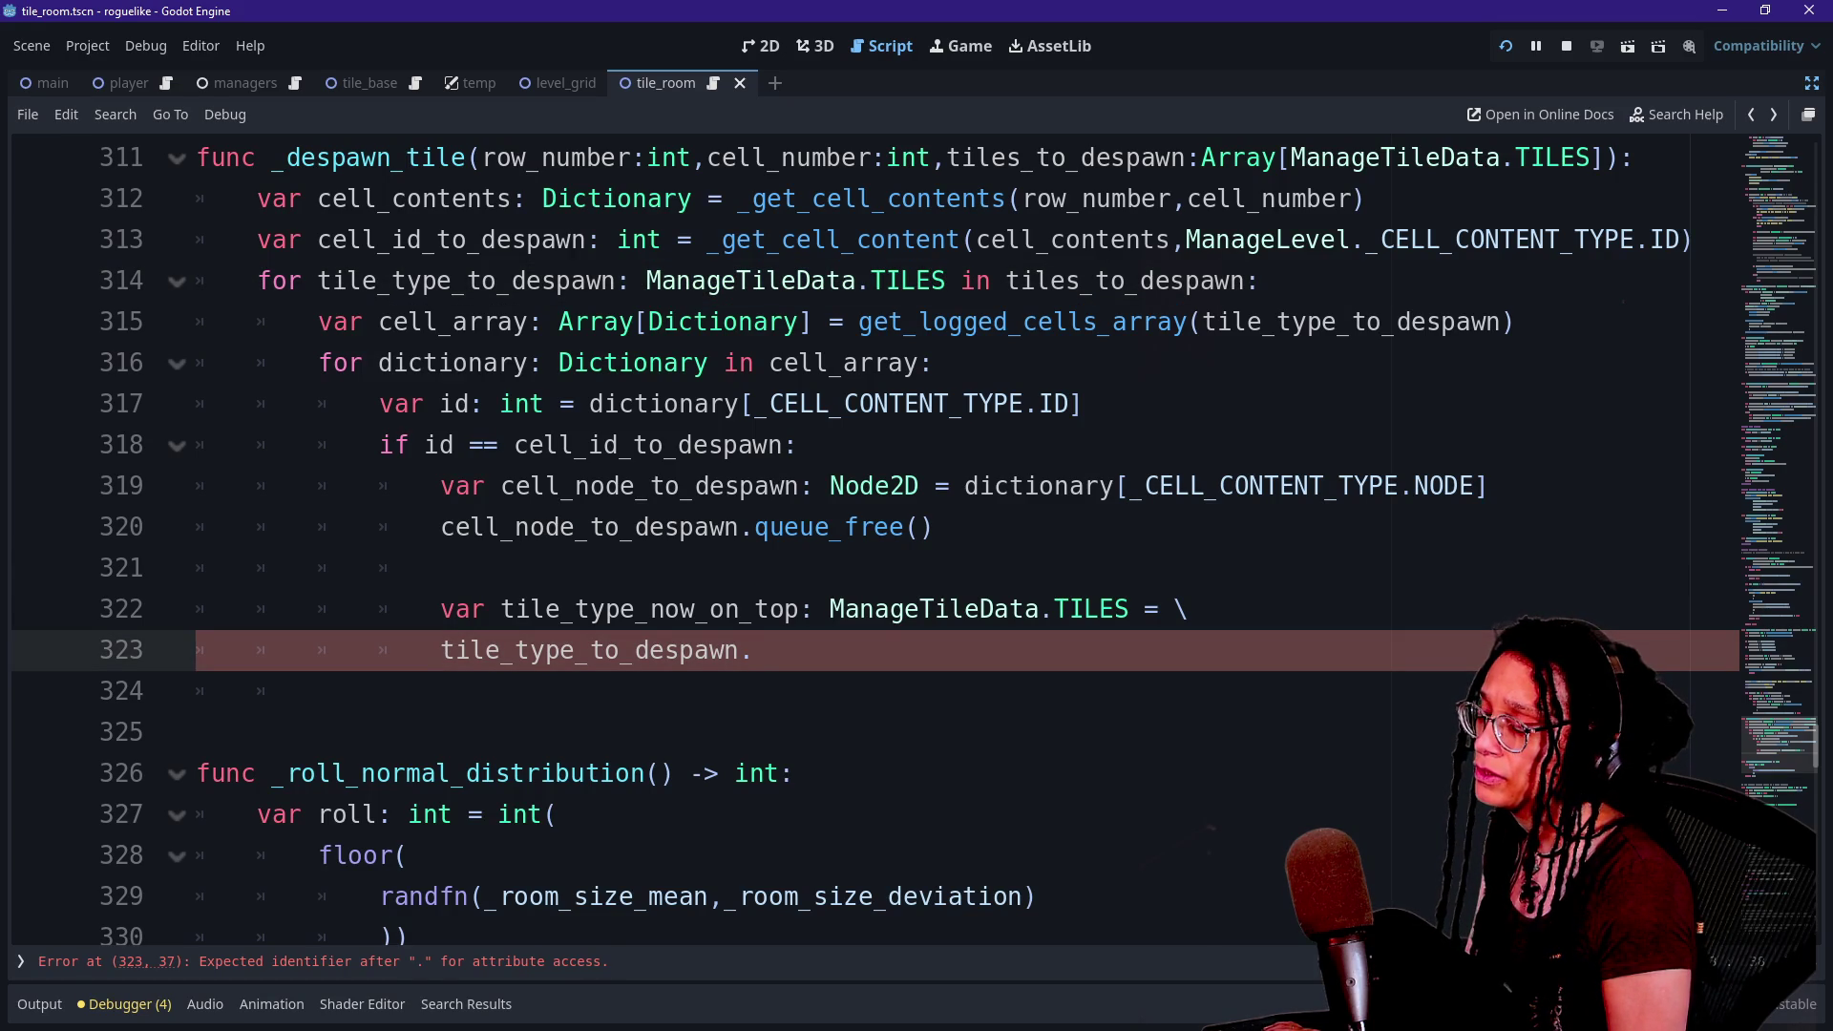
{"action": "type", "text": "g"}
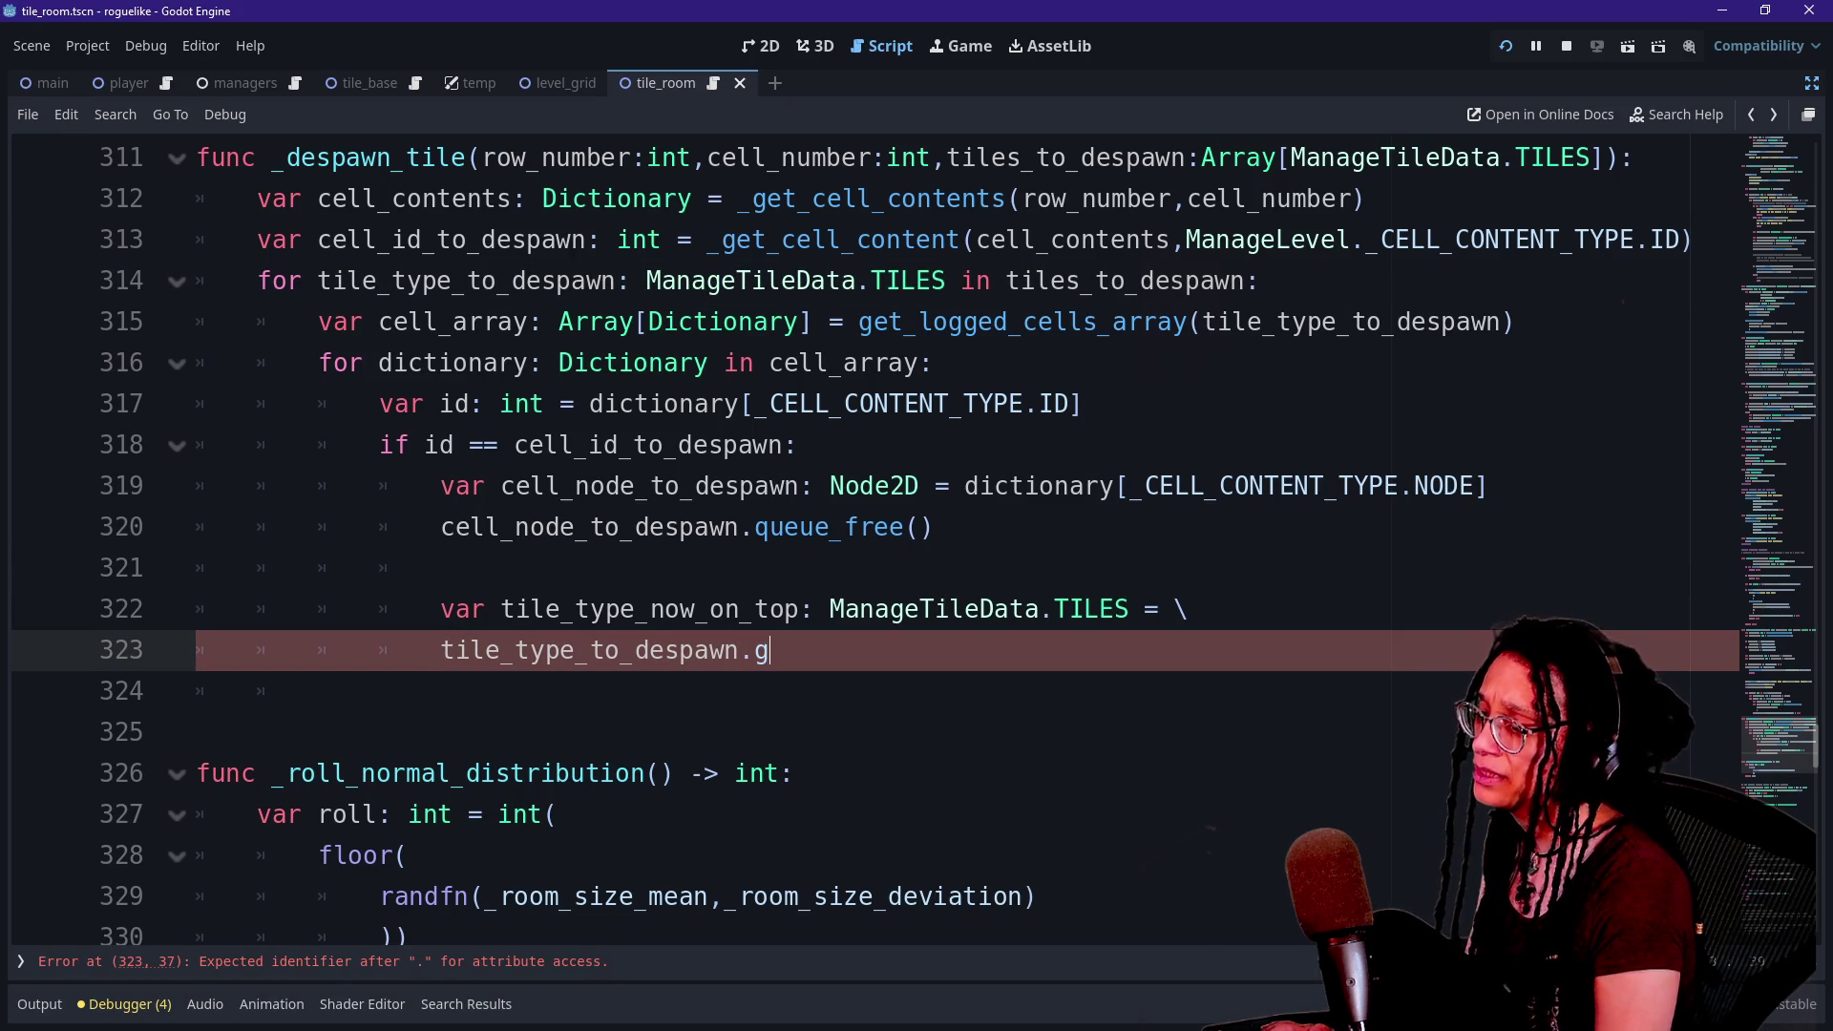
{"action": "key", "text": "BackSpace"}
{"action": "key", "text": "BackSpace"}
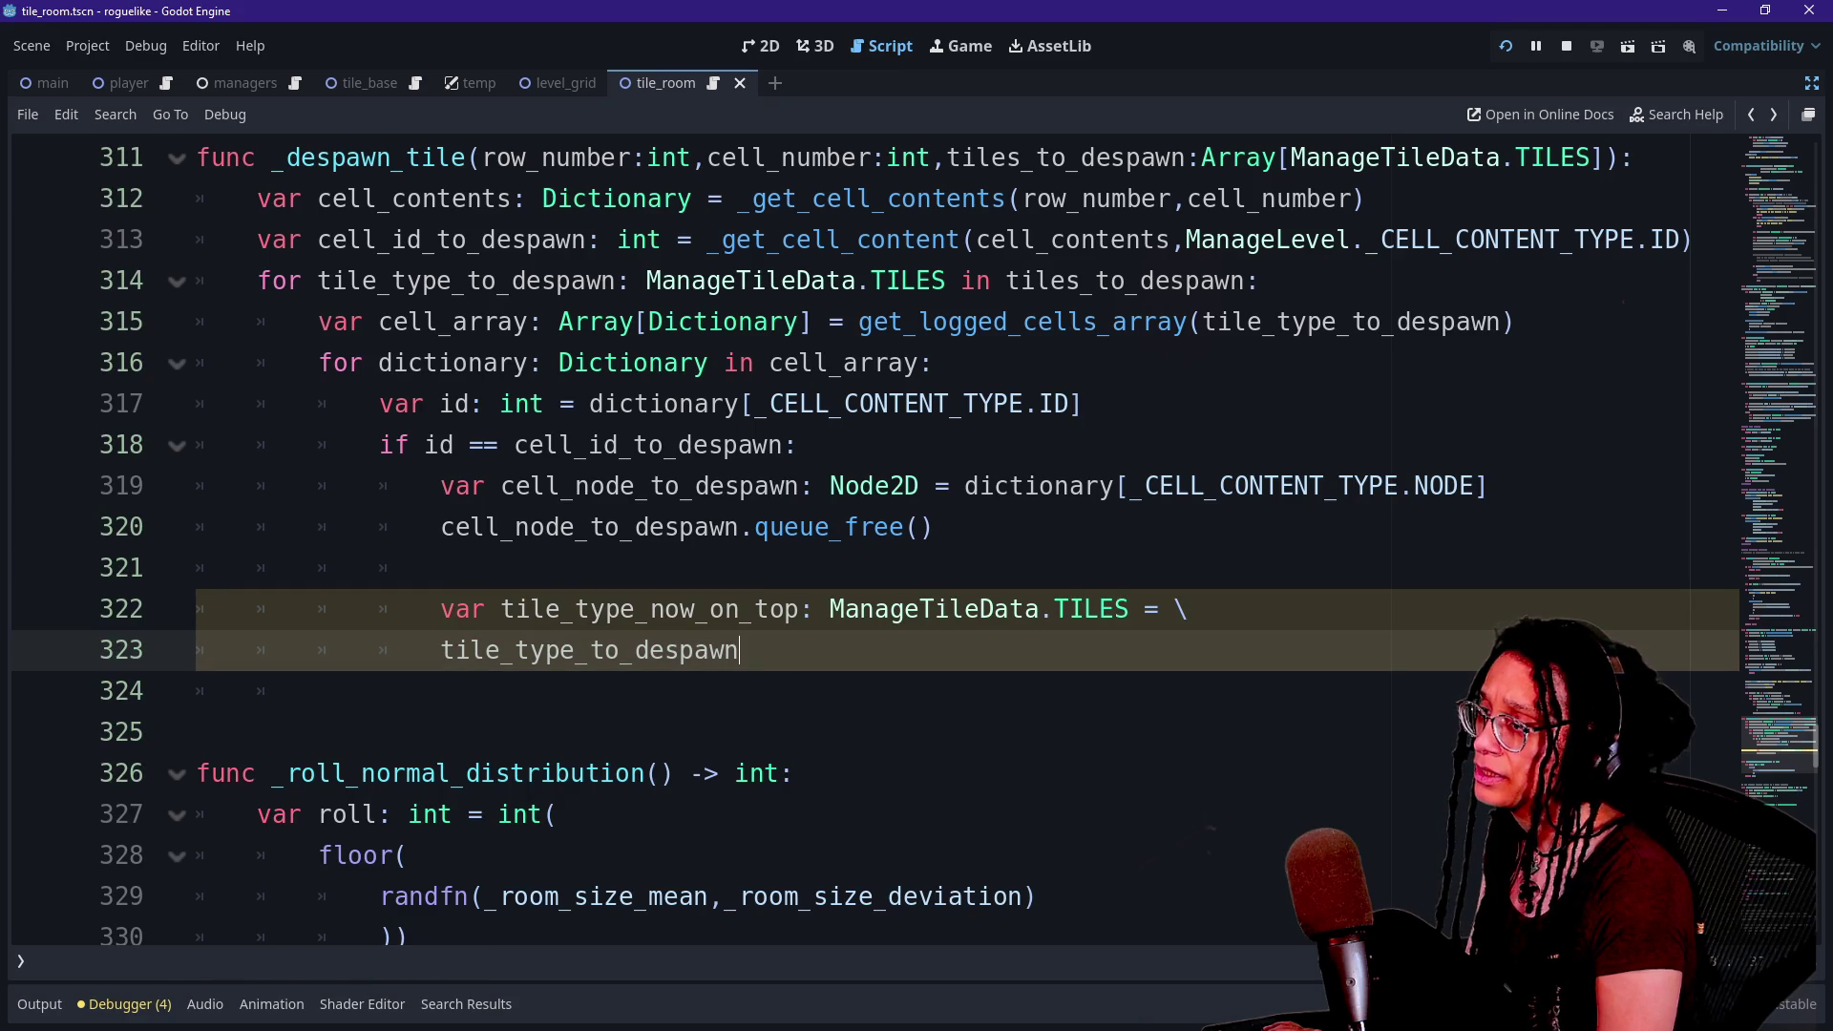
{"action": "type", "text": "."}
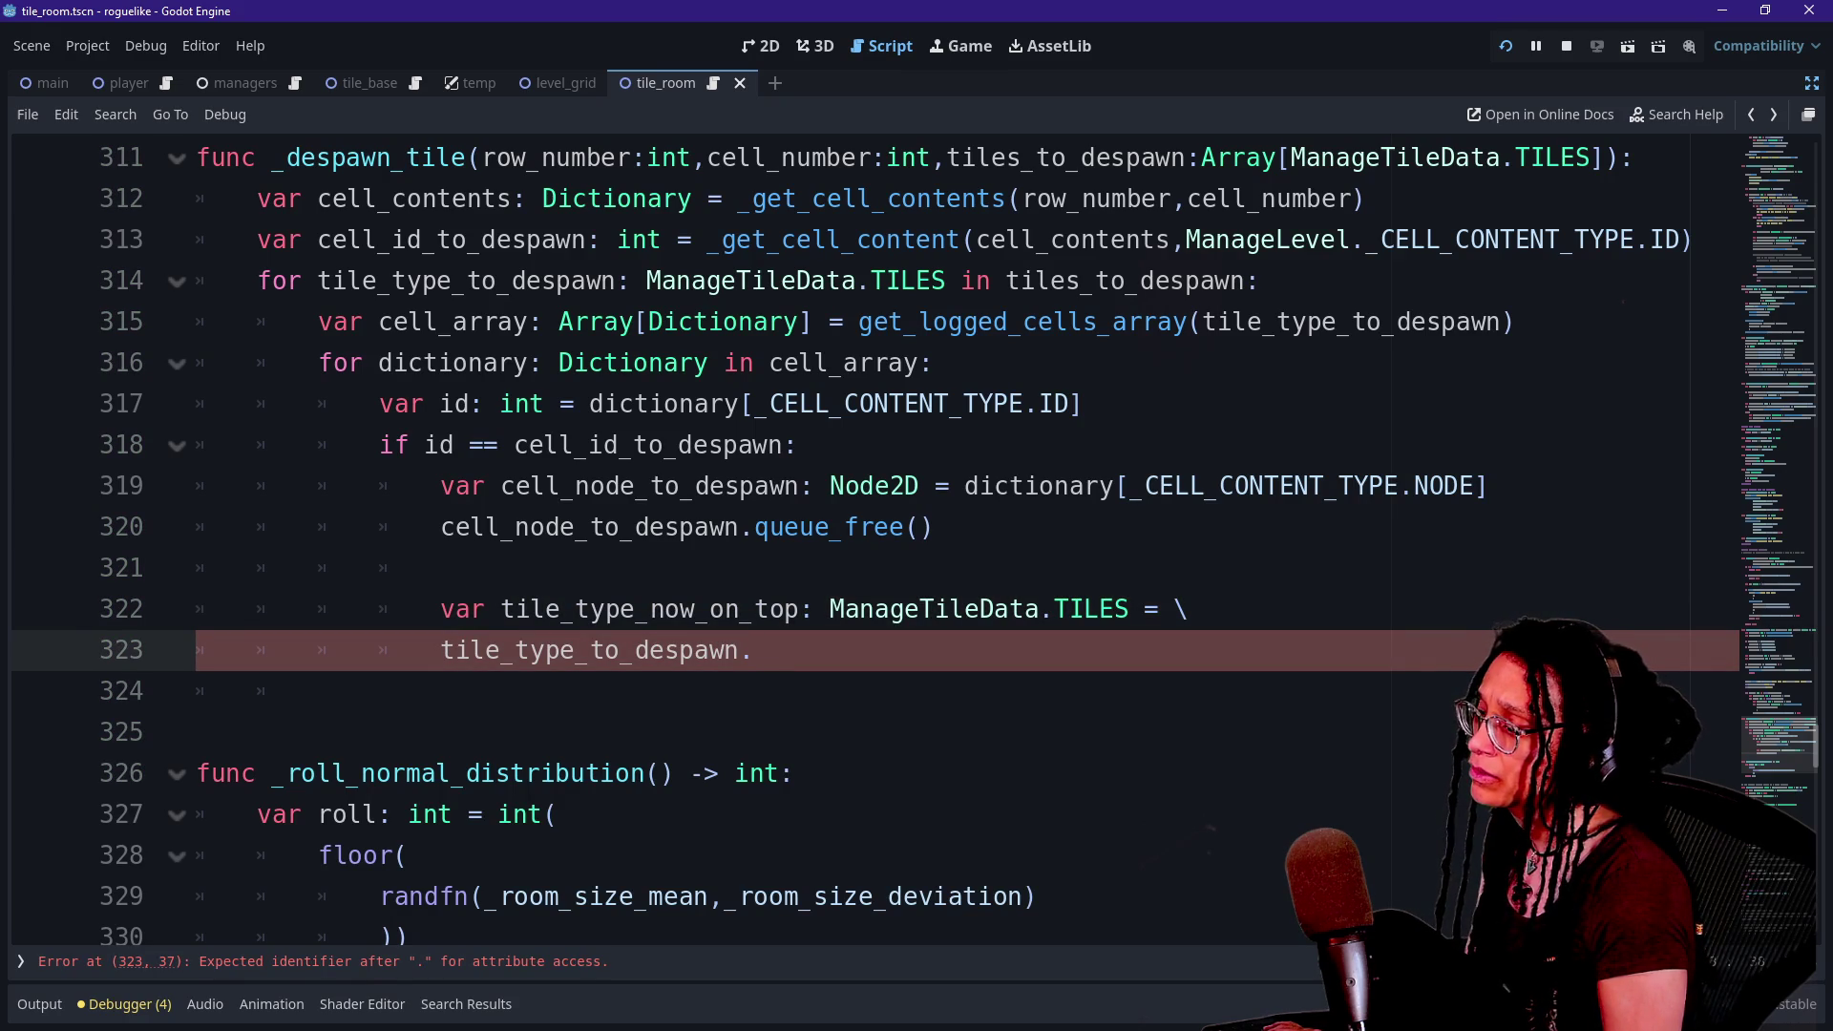
{"action": "key", "text": "BackSpace"}
{"action": "key", "text": "BackSpace"}
{"action": "type", "text": "n."}
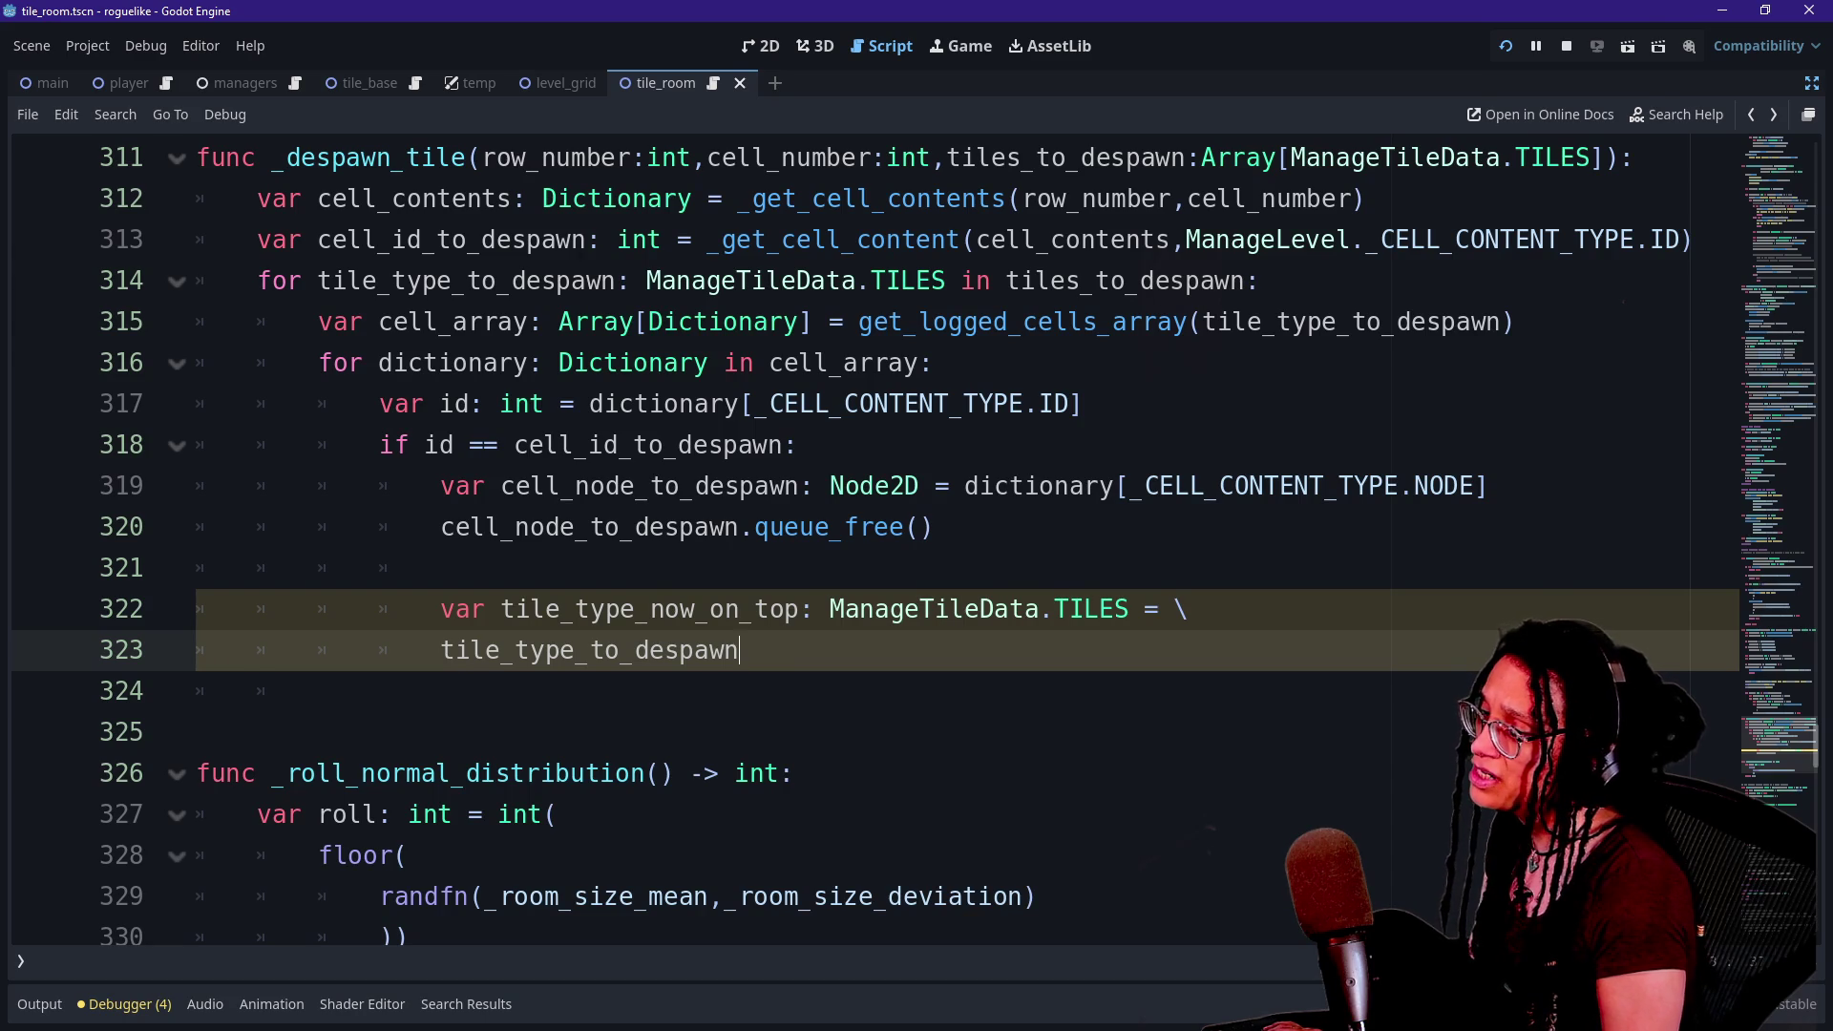
{"action": "left_click_drag", "start_coordinate": [830, 609], "coordinate": [1129, 609]}
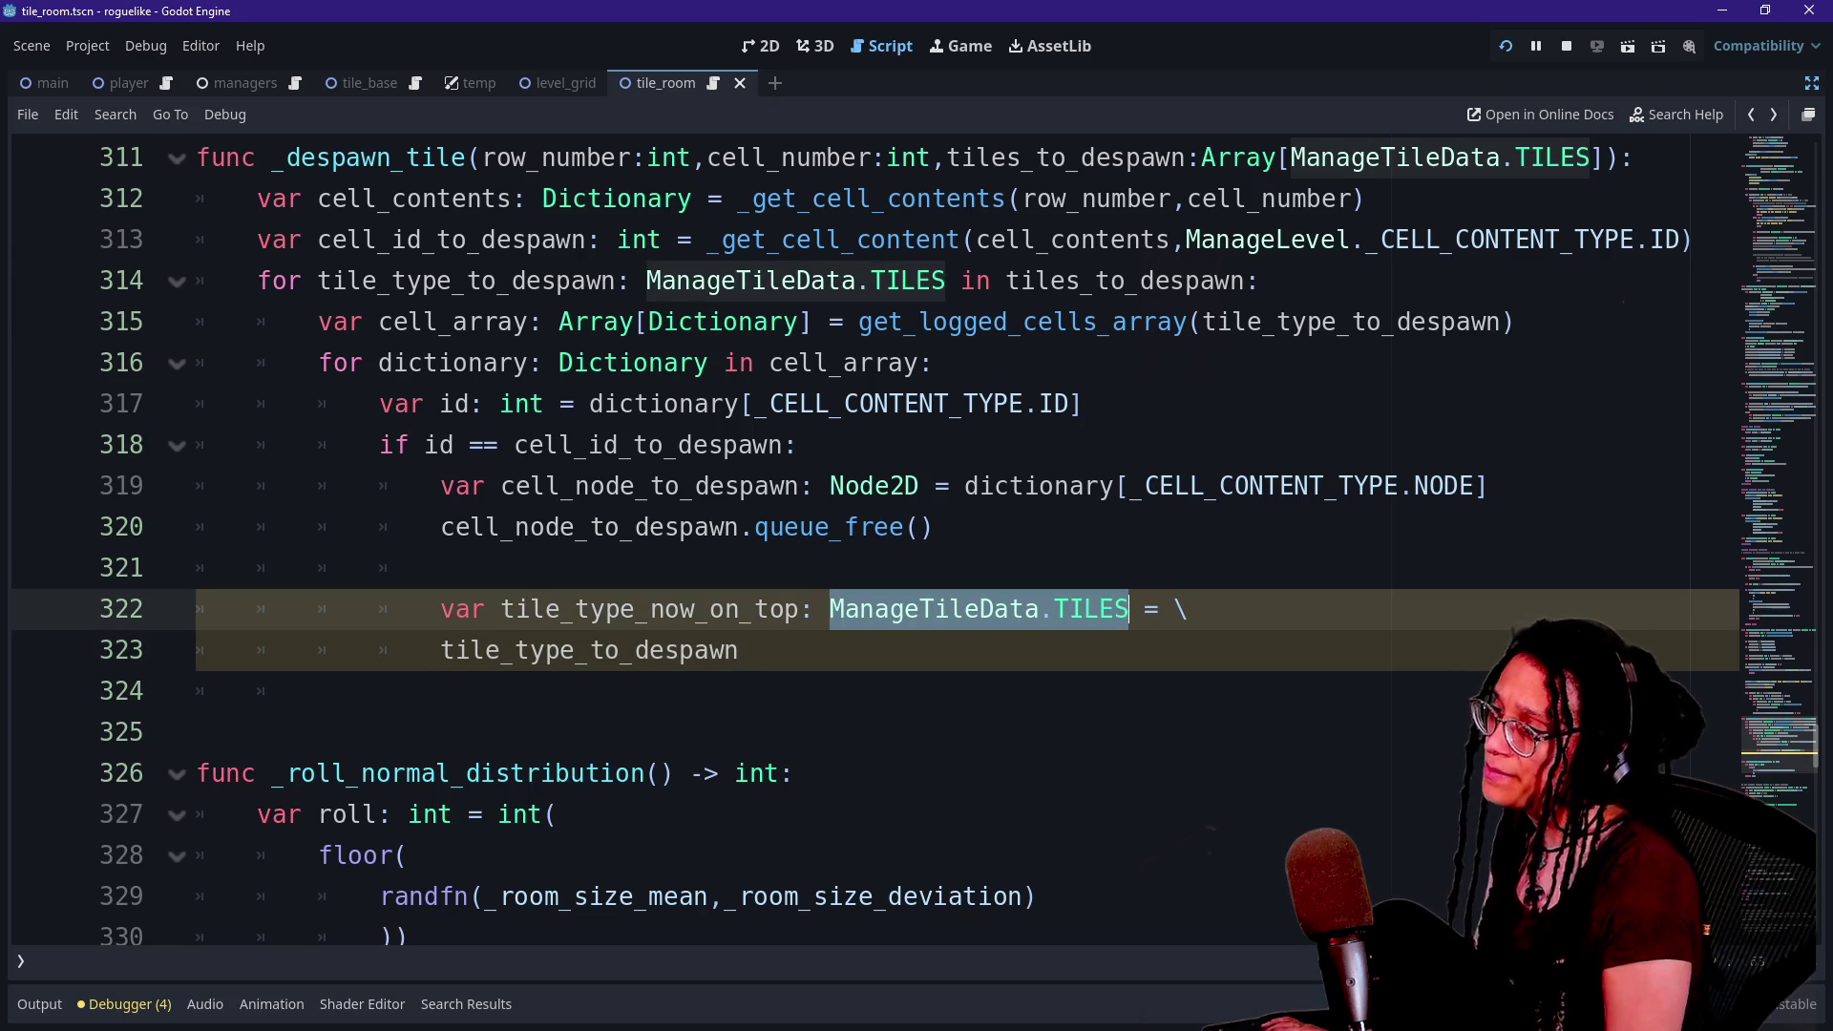
- Briefly retype the variable's type as int, then undo back to ManageTileData.TILES
{"action": "type", "text": "int"}
{"action": "key", "text": "Escape"}
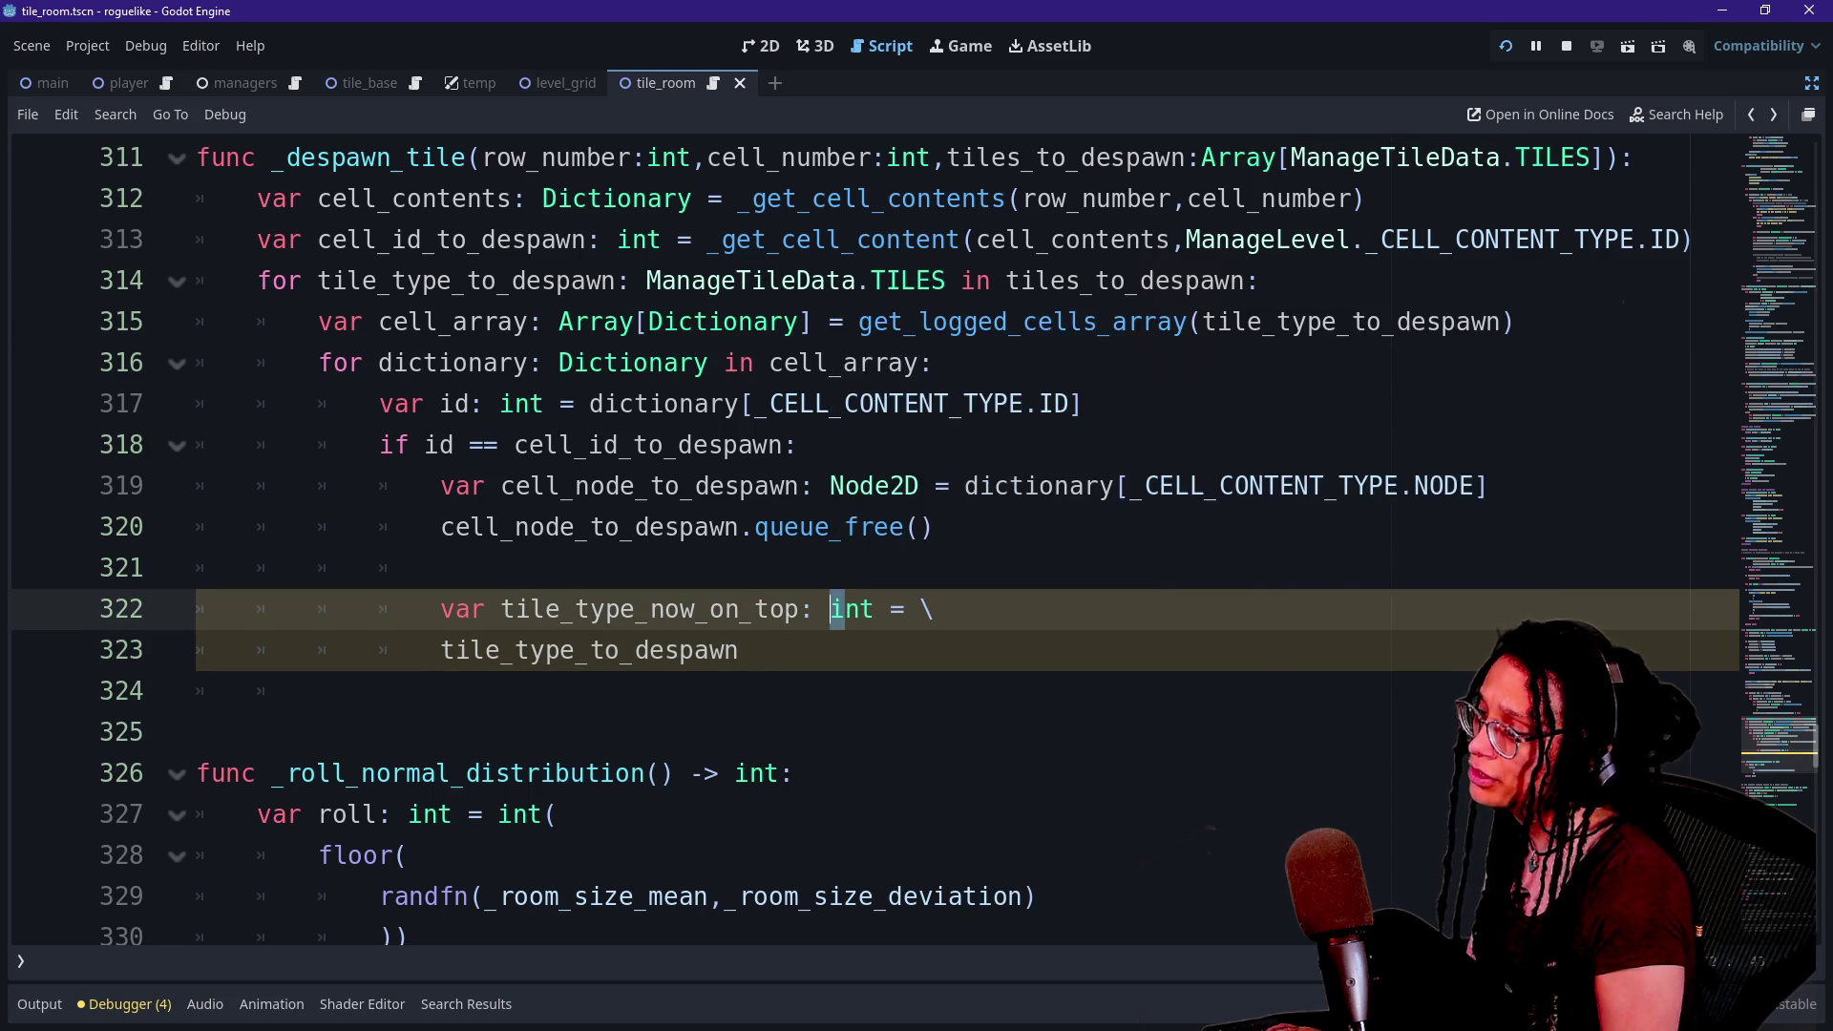
{"action": "key", "text": "Down"}
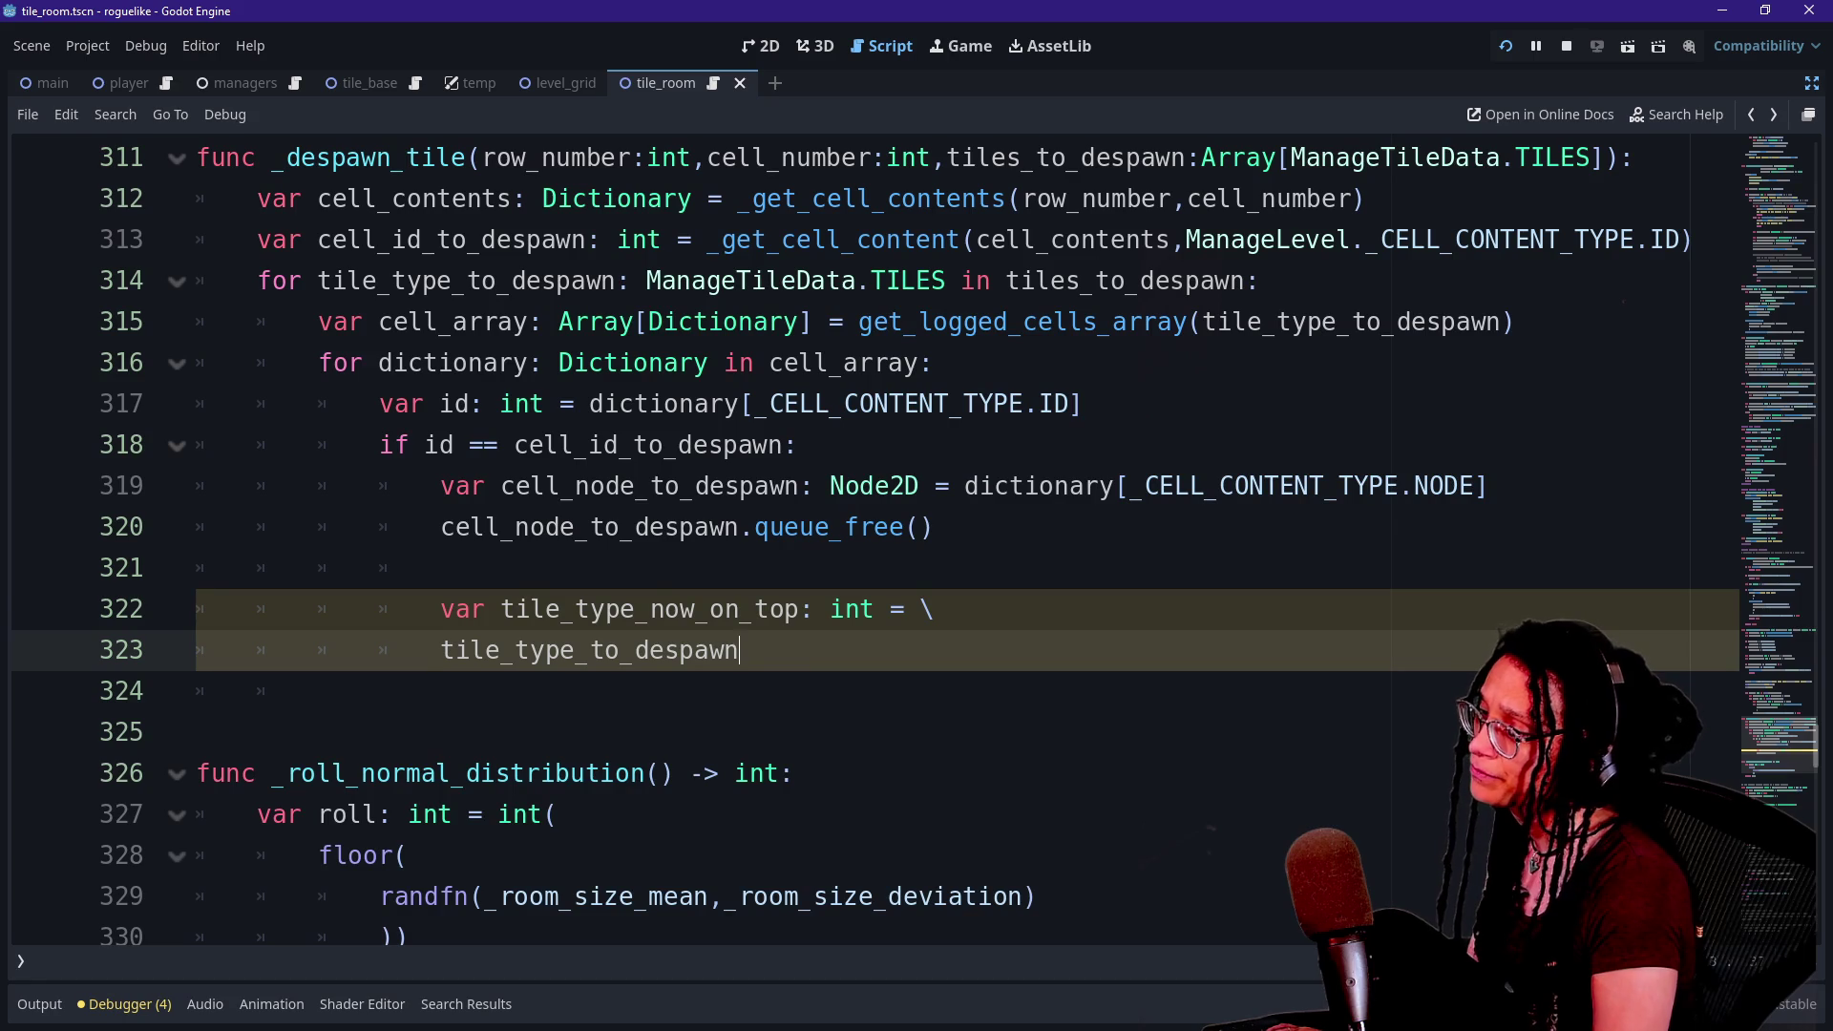
{"action": "key", "text": "ctrl+z"}
{"action": "key", "text": "Down"}
- Append '- 1' to line 323 so the value reads tile_type_to_despawn - 1
{"action": "type", "text": "-1"}
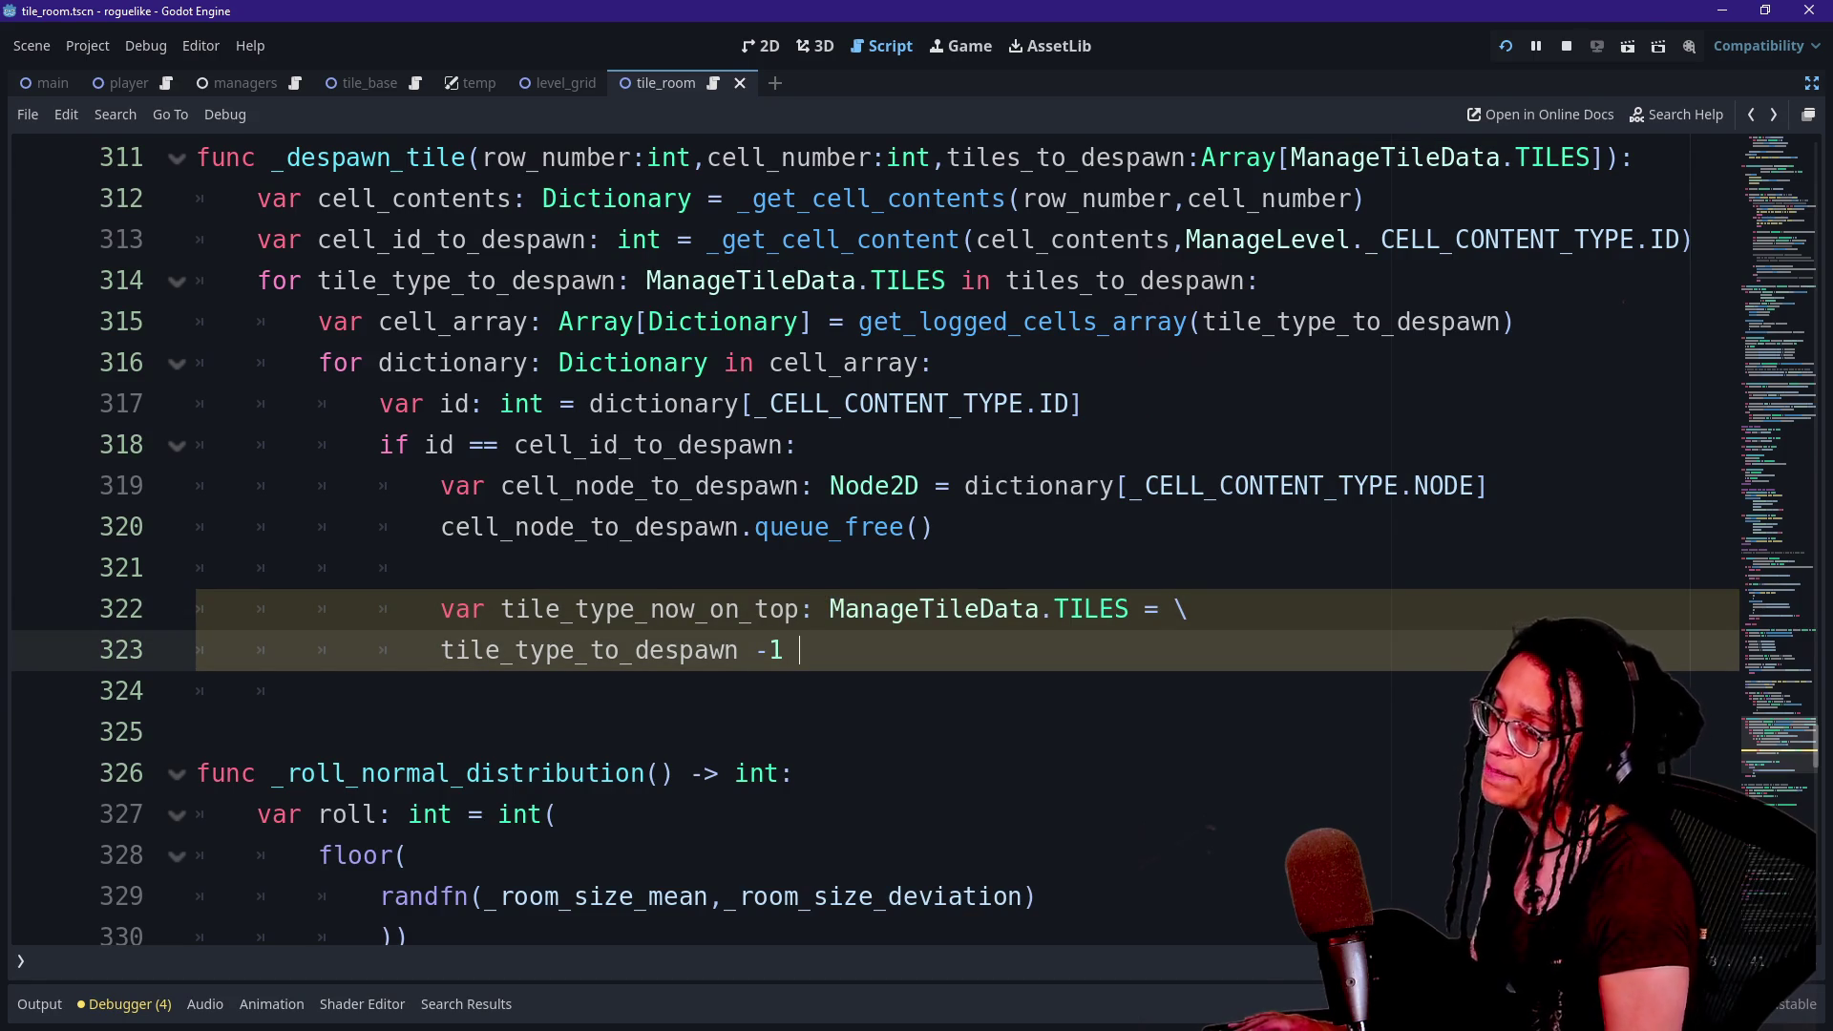
{"action": "key", "text": "BackSpace"}
{"action": "key", "text": "BackSpace"}
{"action": "type", "text": "1"}
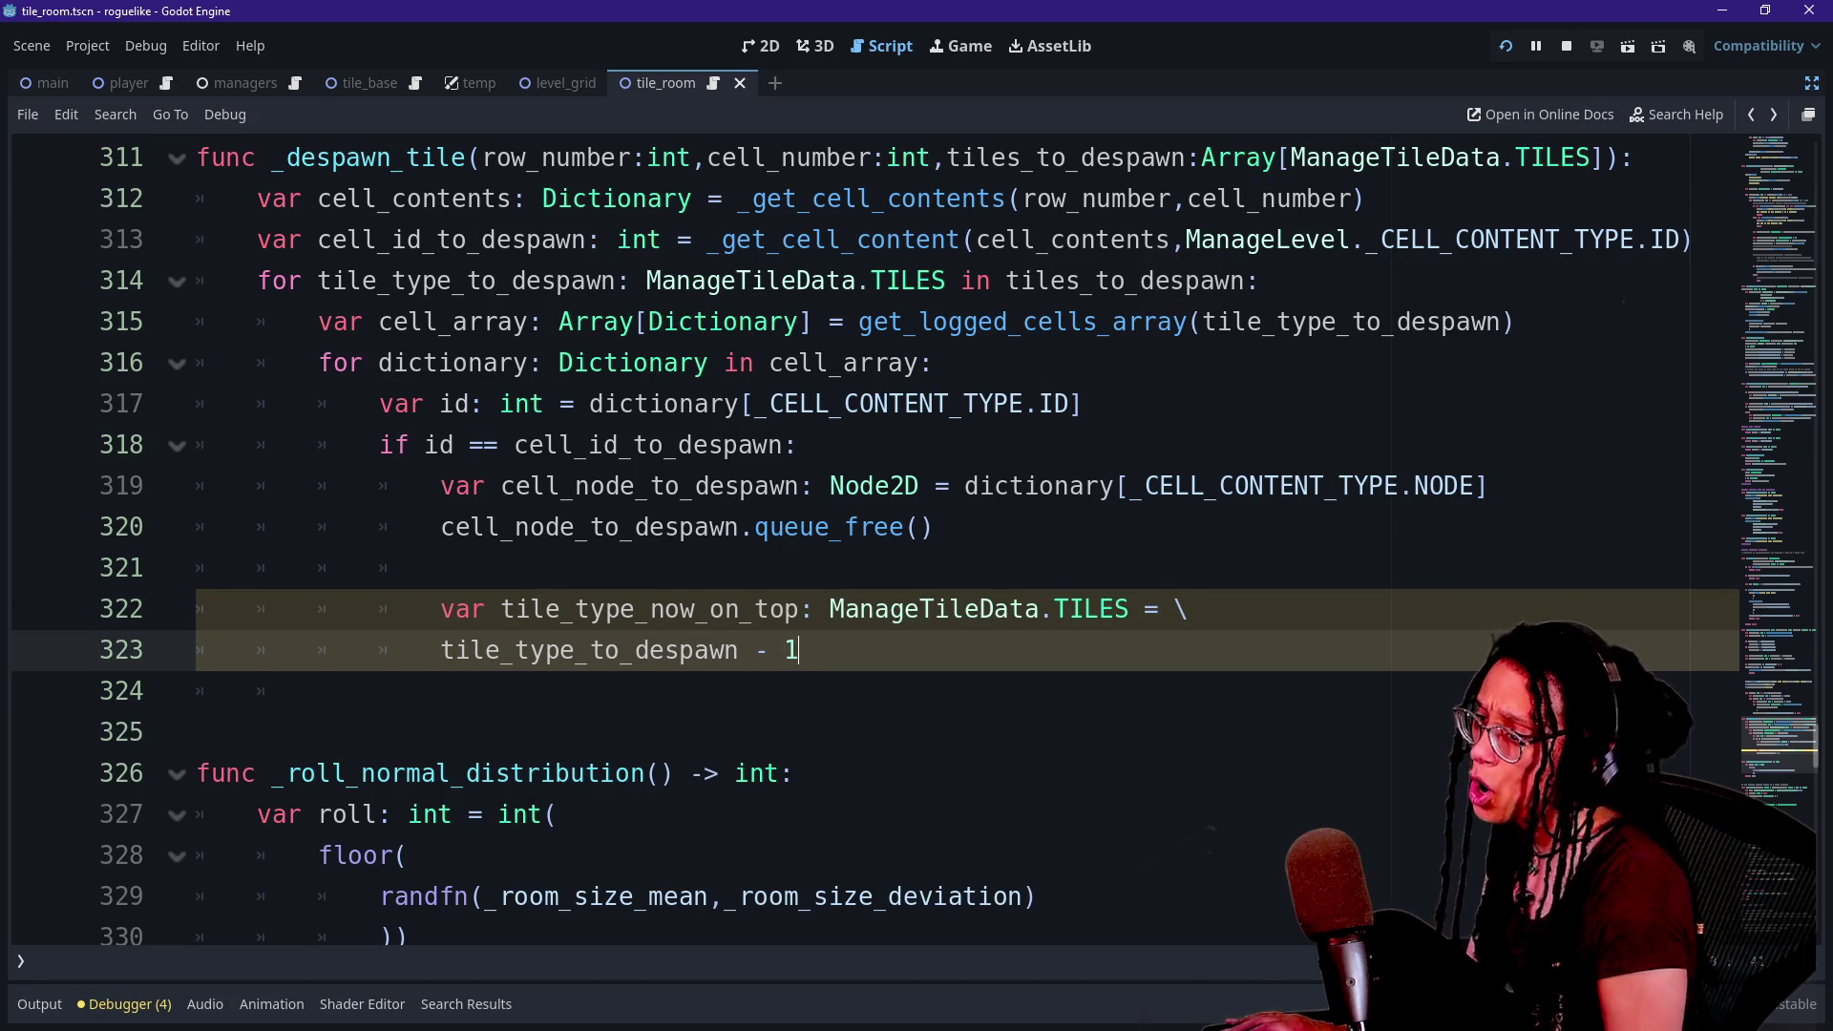
{"action": "key", "text": "Down"}
{"action": "key", "text": "Down"}
{"action": "key", "text": "Up"}
{"action": "key", "text": "Up"}
{"action": "key", "text": "Down"}
{"action": "key", "text": "Up"}
{"action": "key", "text": "Left"}
{"action": "key", "text": "Left"}
{"action": "key", "text": "Left"}
{"action": "key", "text": "End"}
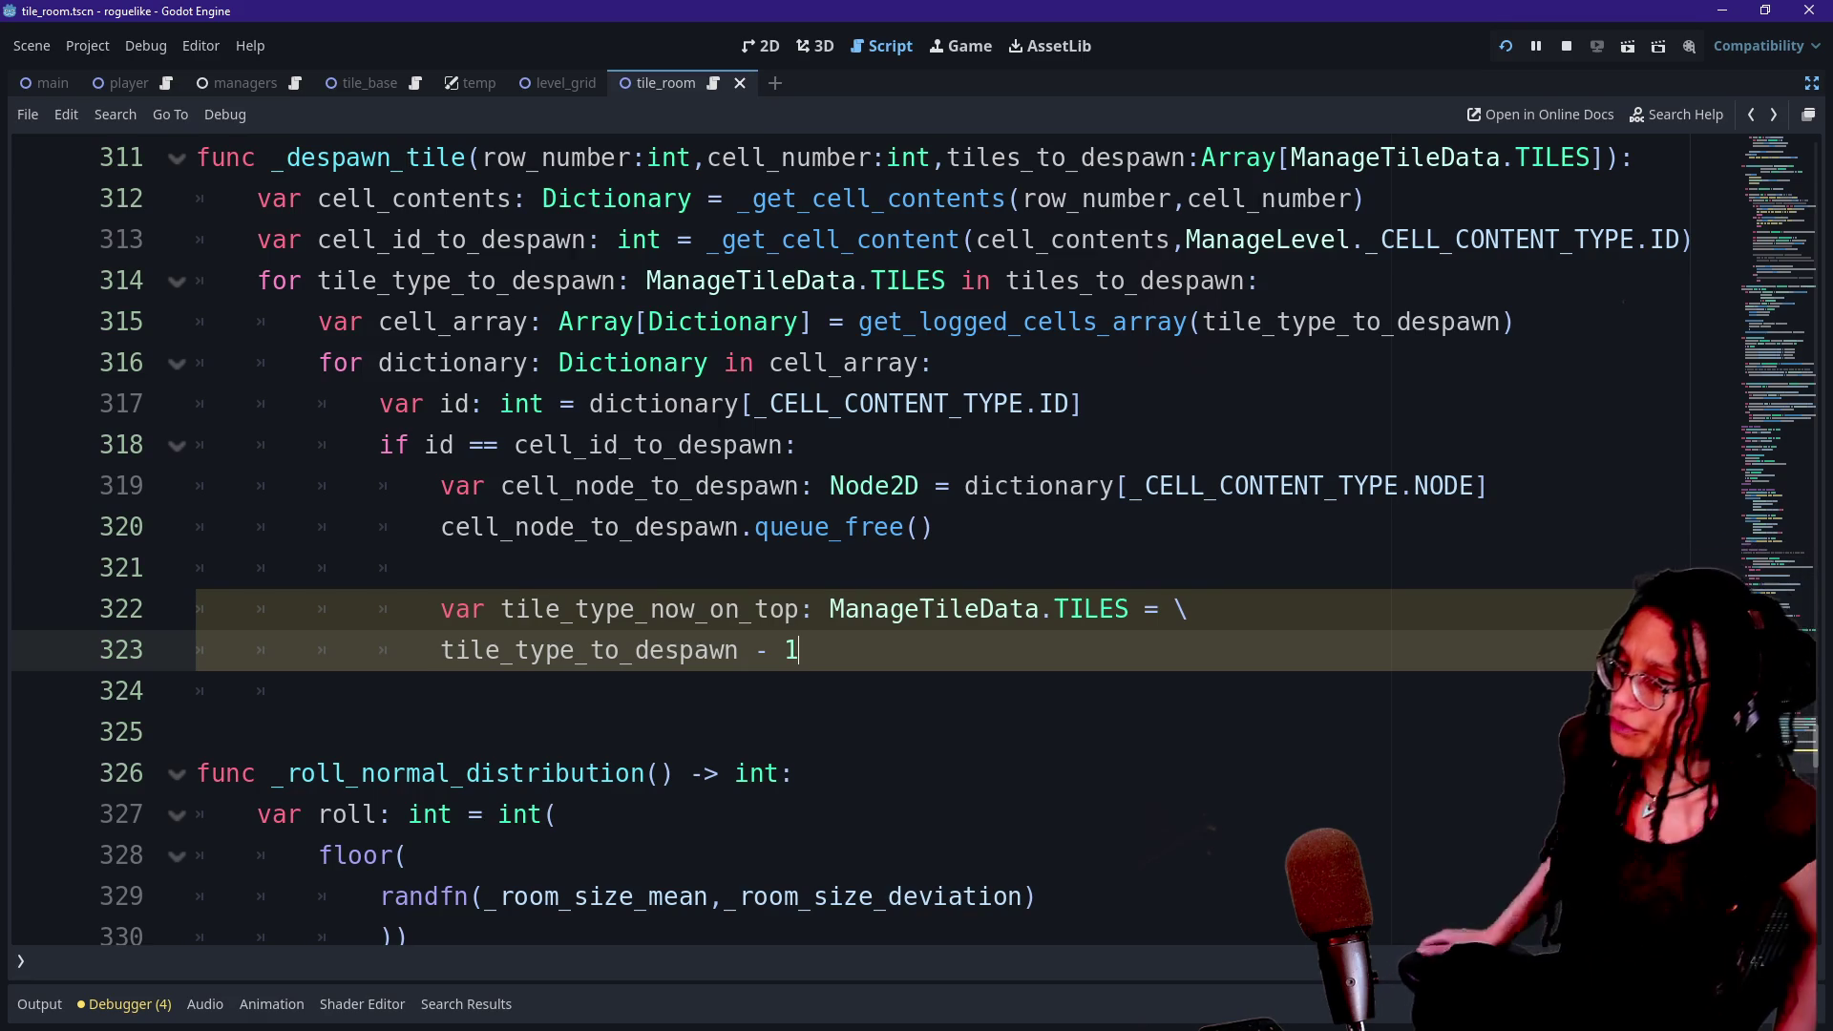
{"action": "mouse_move", "coordinate": [797, 649]}
{"action": "left_mouse_down"}
{"action": "mouse_move", "coordinate": [200, 280]}
{"action": "mouse_move", "coordinate": [1246, 238]}
{"action": "left_mouse_up"}
- Insert a new line 314 above the for loop and start declaring var sorted_tiles_array
{"action": "left_click", "coordinate": [1246, 238]}
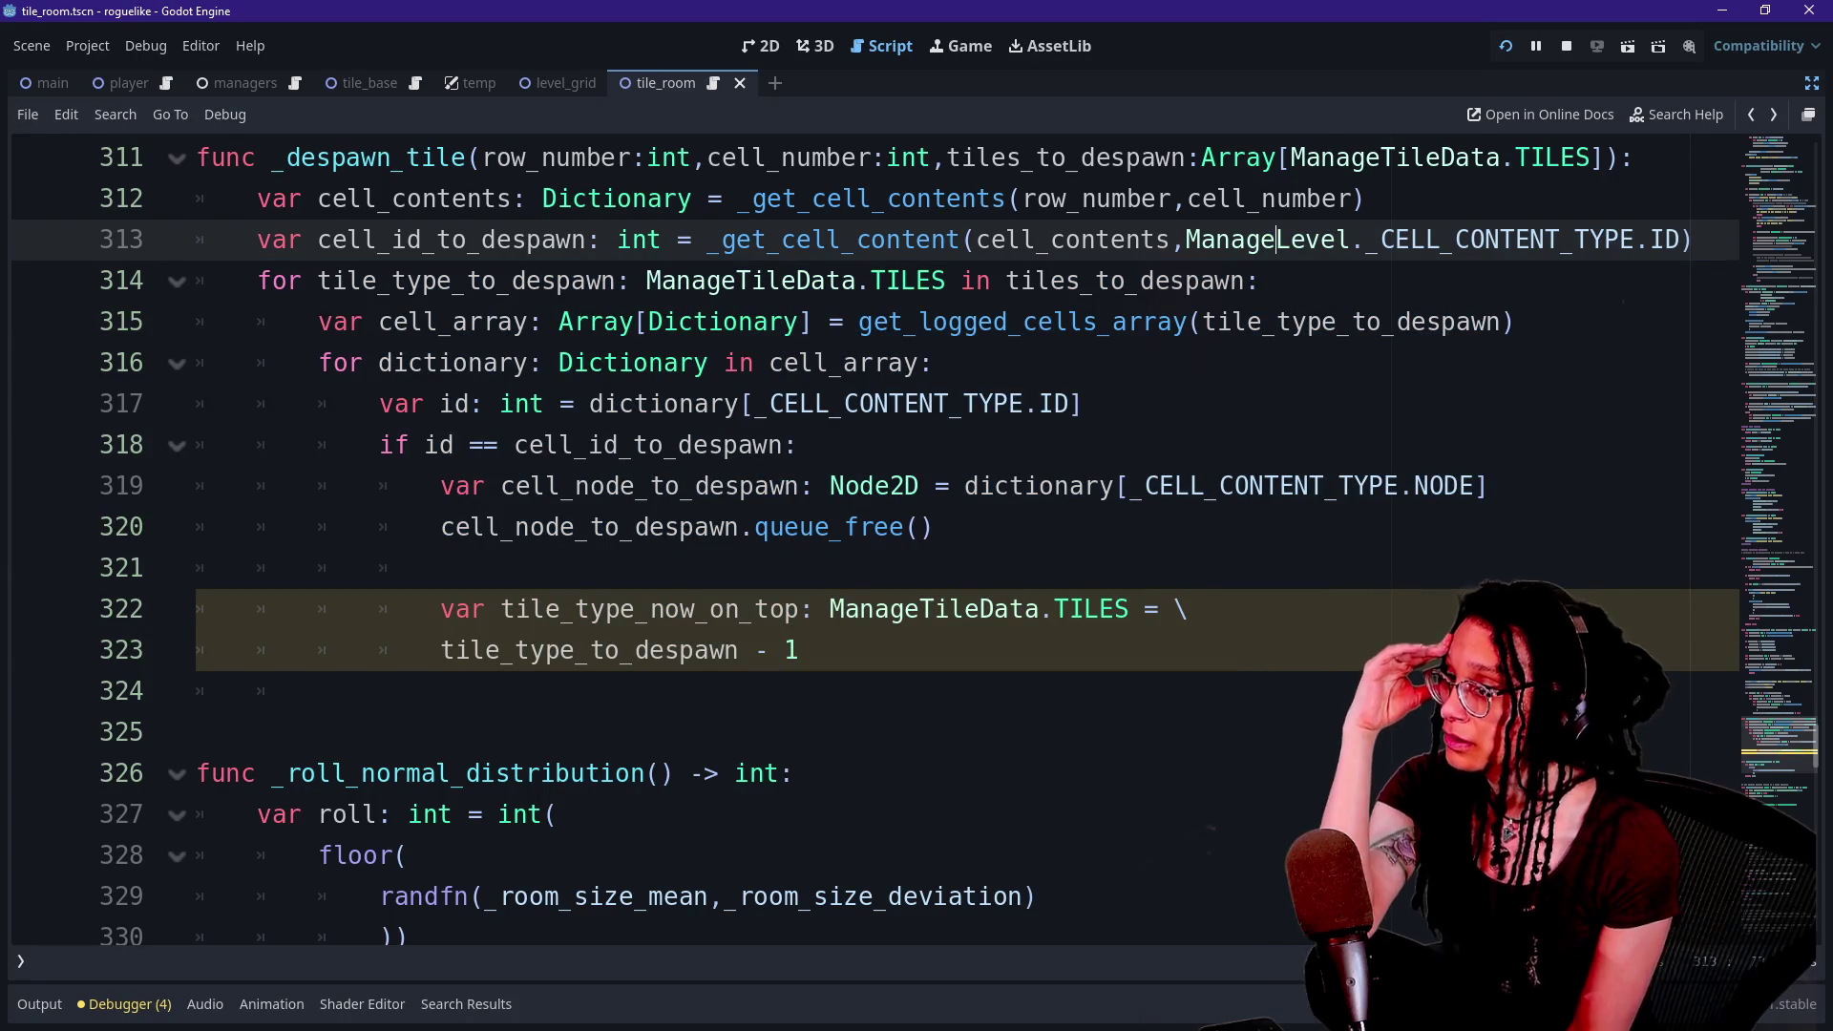
{"action": "left_click", "coordinate": [1367, 199]}
{"action": "left_click", "coordinate": [1693, 239]}
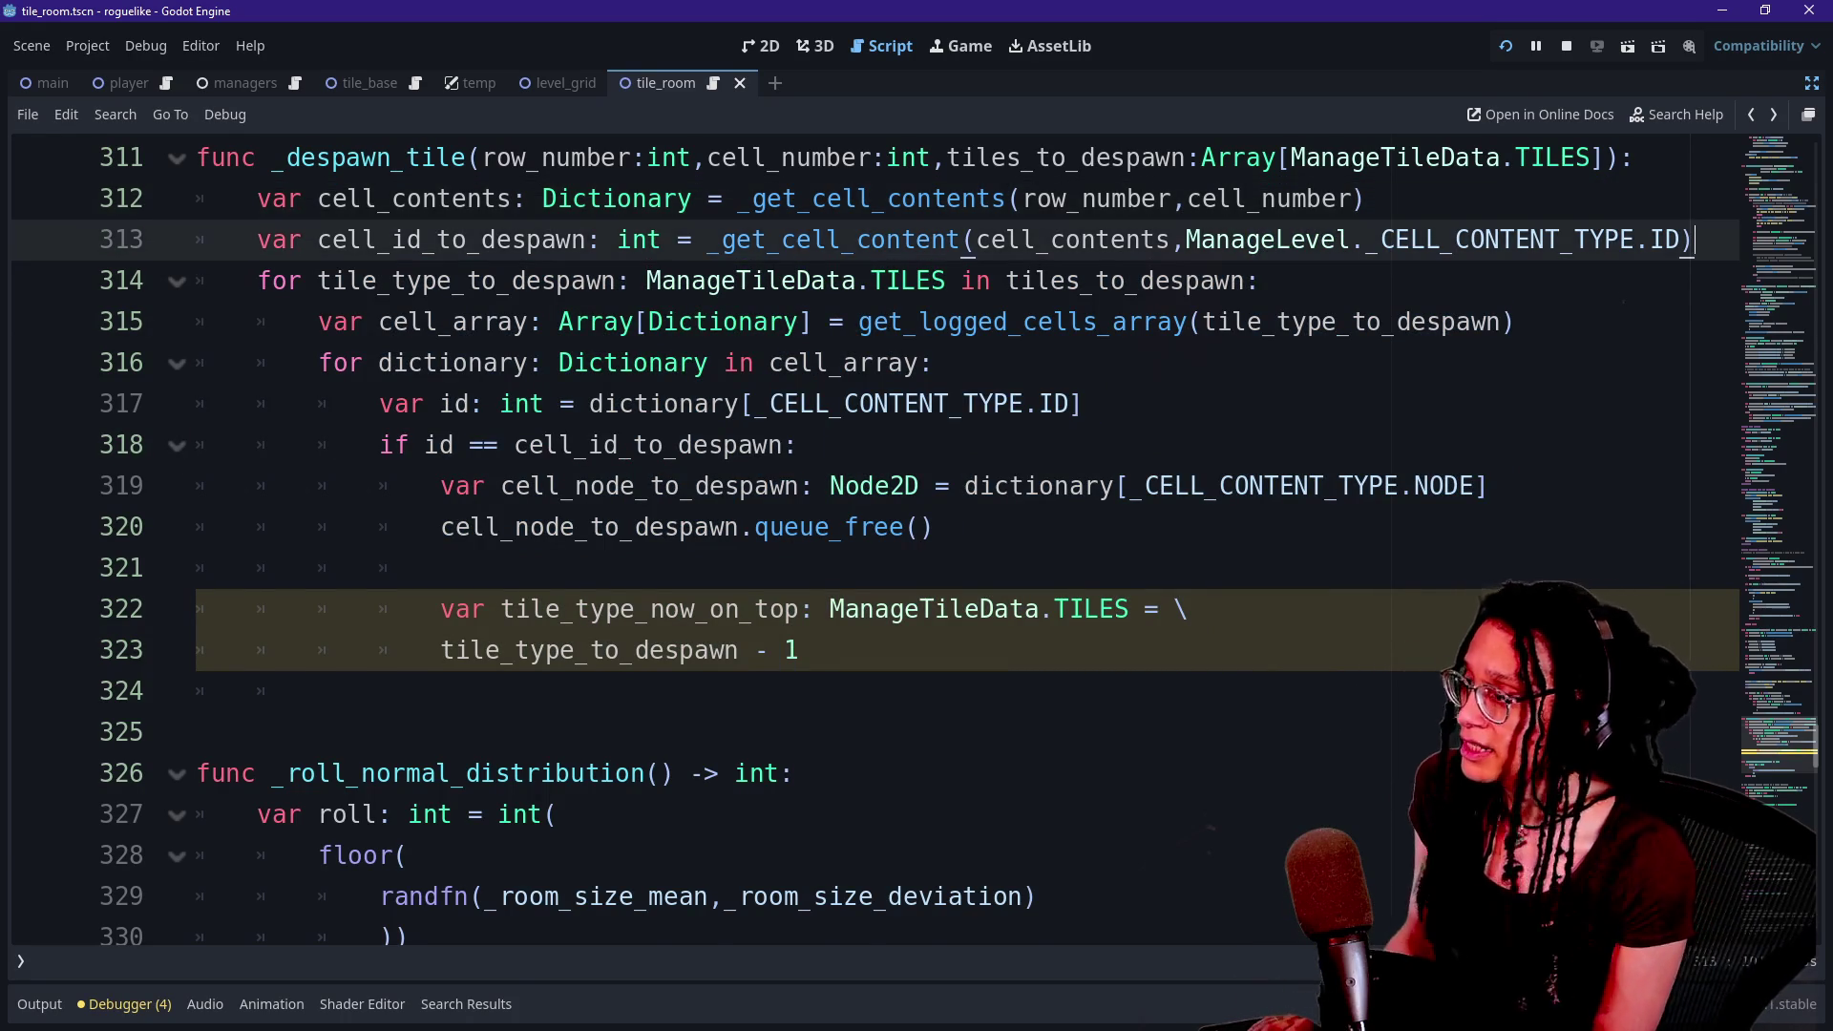
{"action": "key", "text": "Return"}
{"action": "type", "text": "for"}
{"action": "key", "text": "BackSpace"}
{"action": "key", "text": "BackSpace"}
{"action": "key", "text": "BackSpace"}
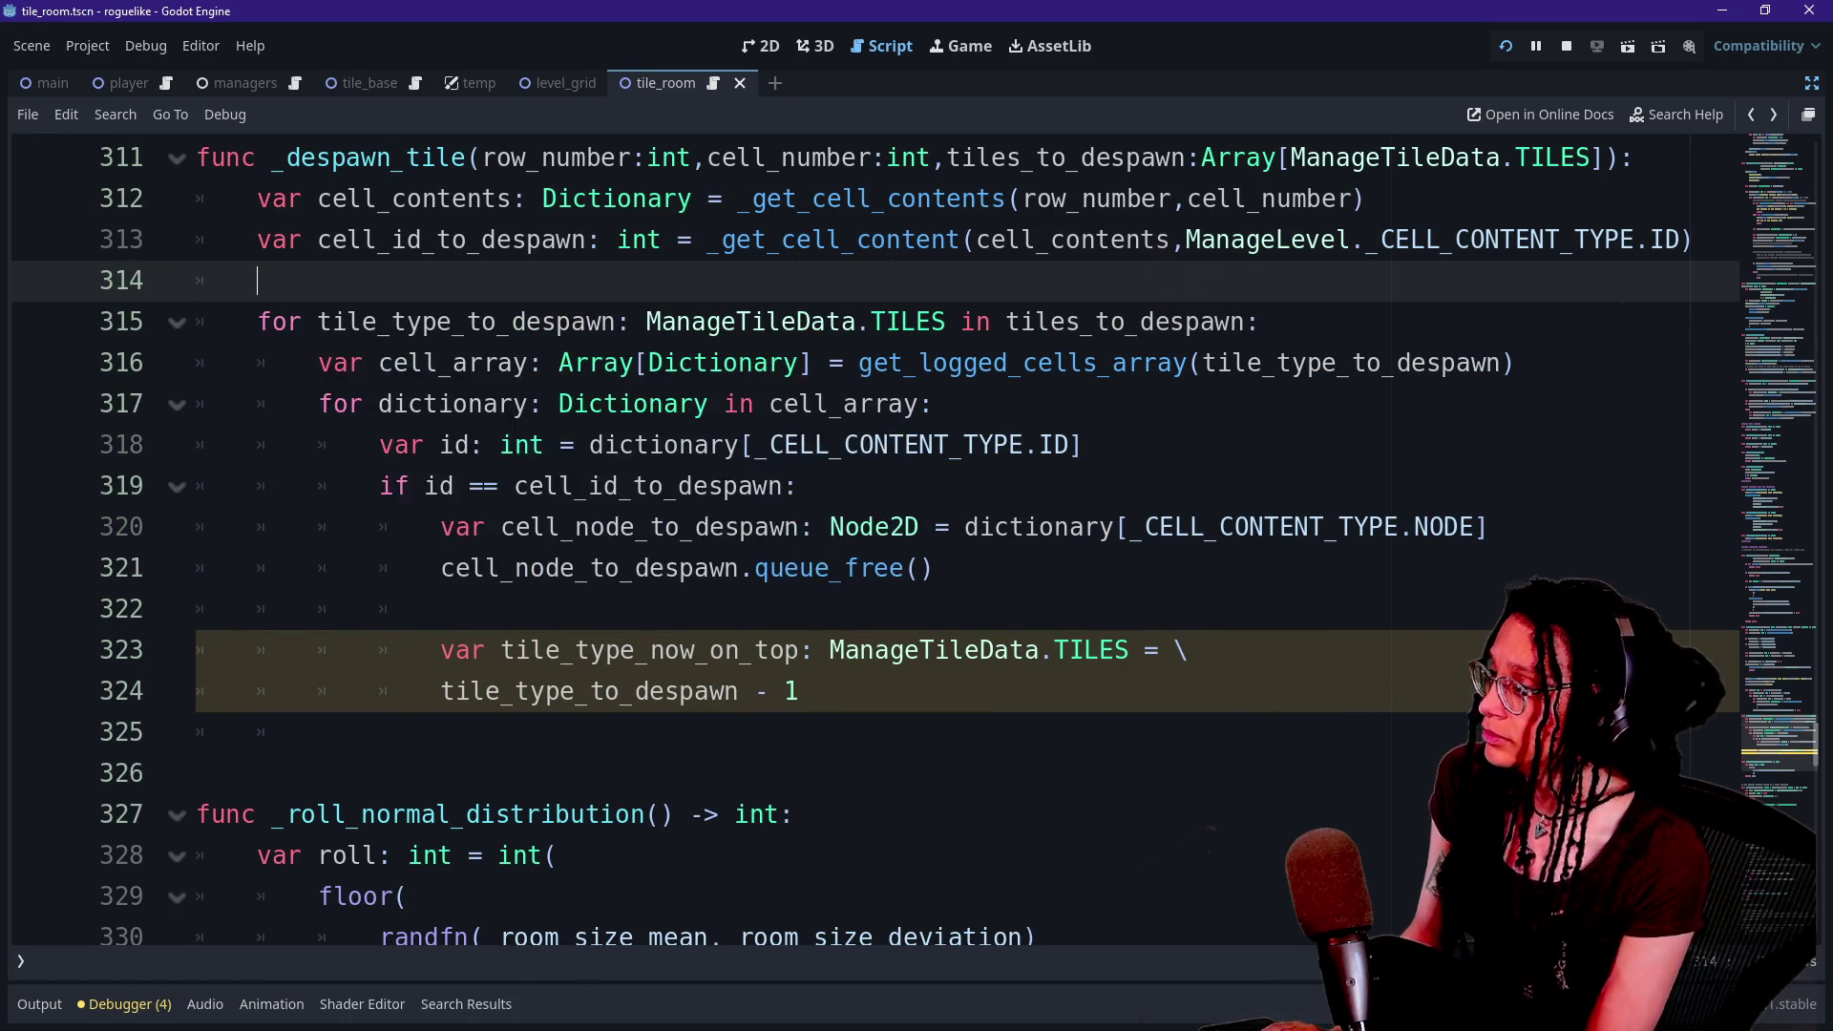
{"action": "type", "text": "v"}
{"action": "key", "text": "Escape"}
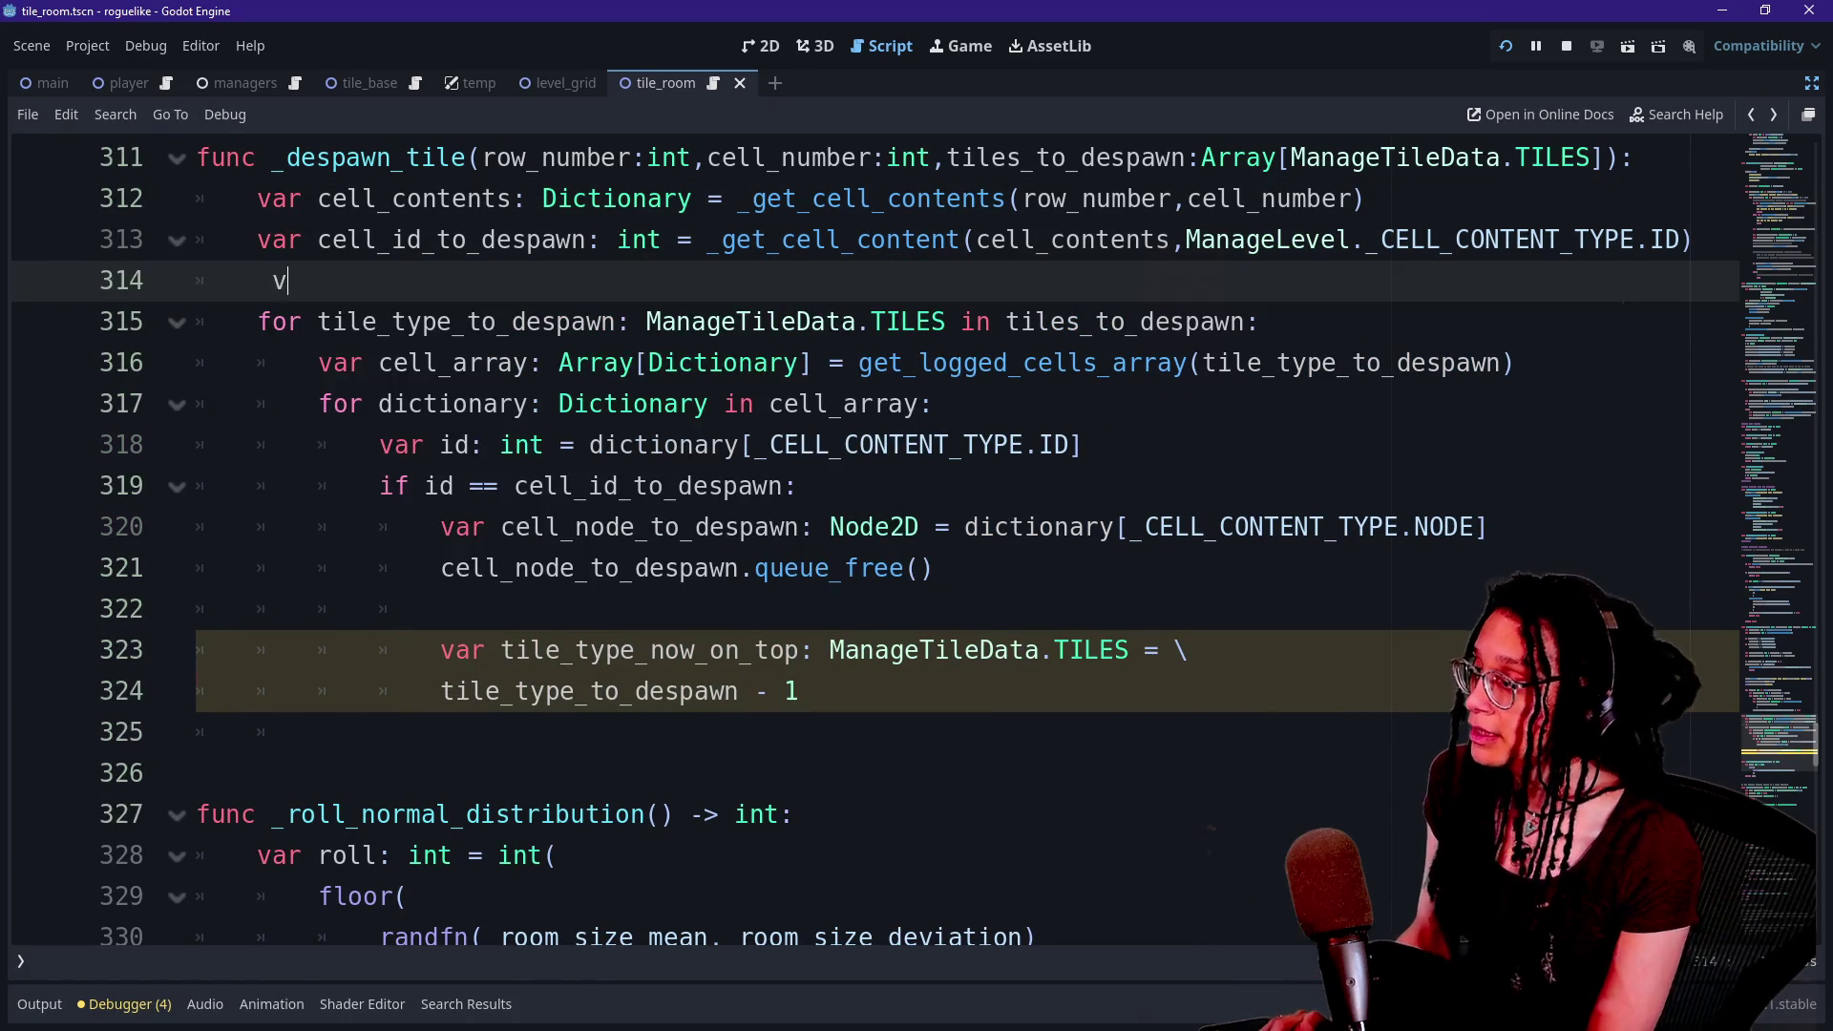
{"action": "type", "text": "ar sorted"}
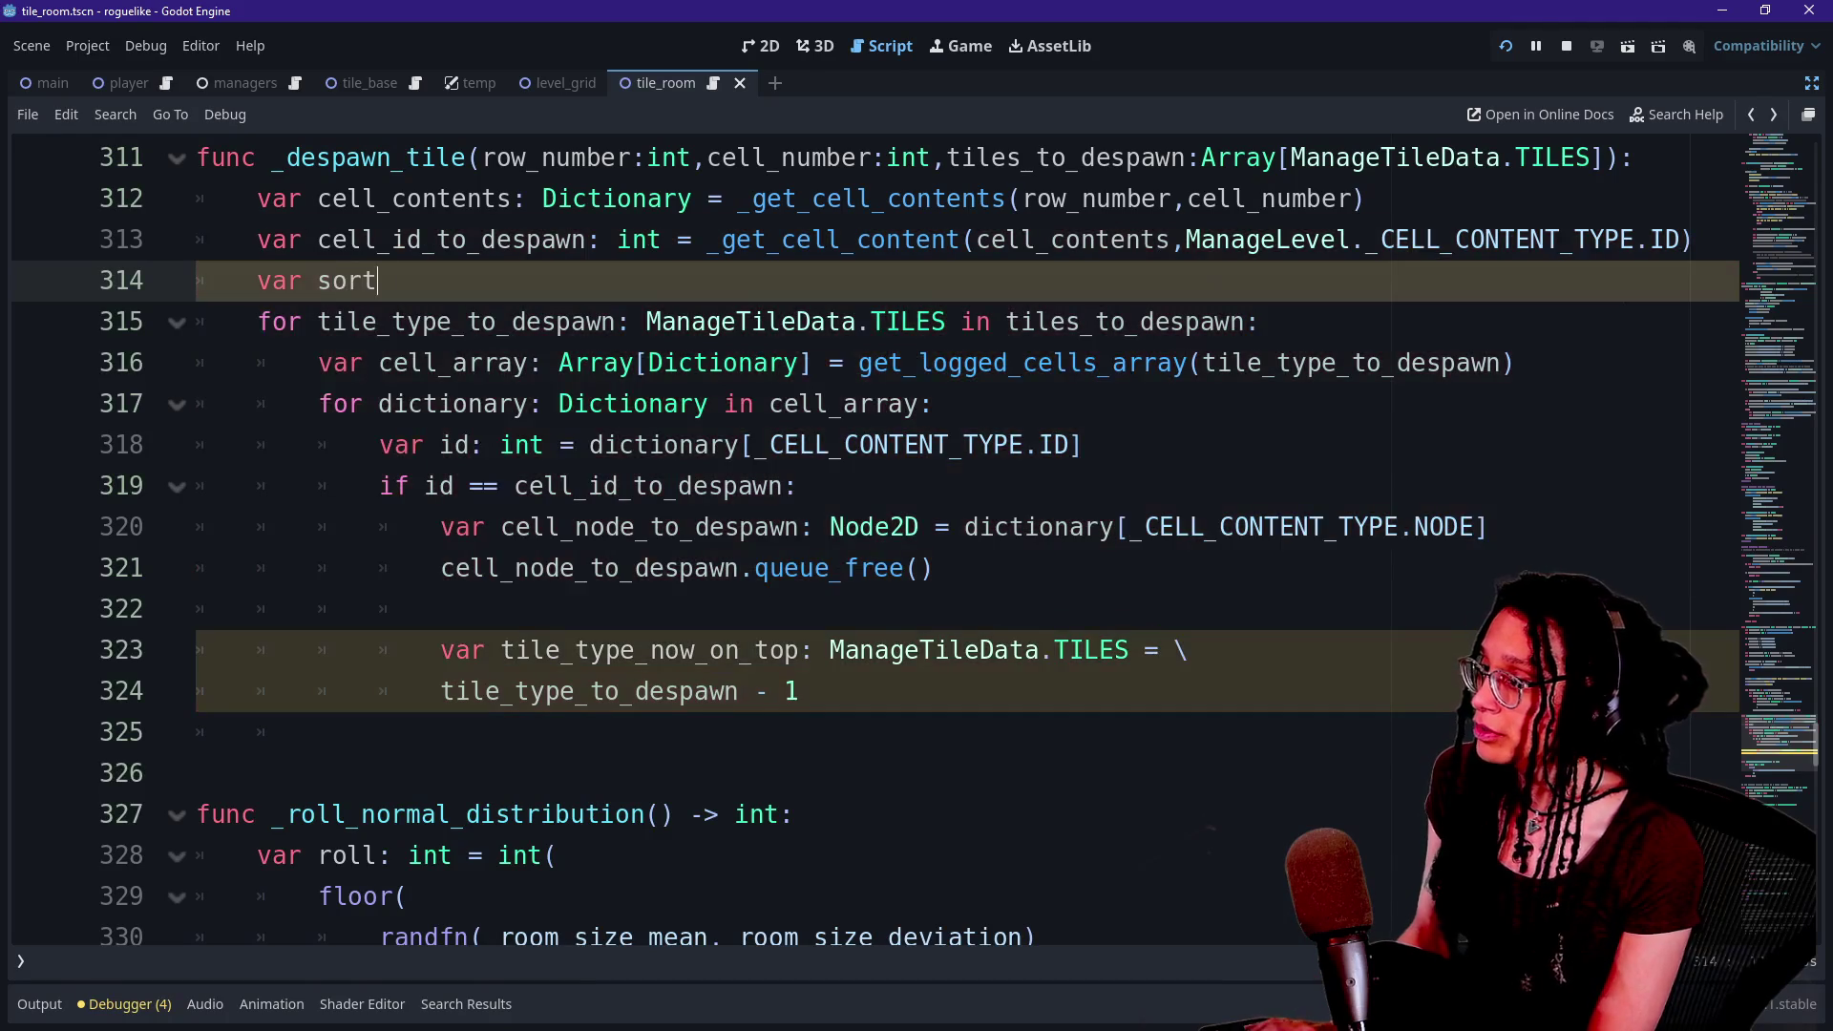
{"action": "type", "text": "_tiles_array:"}
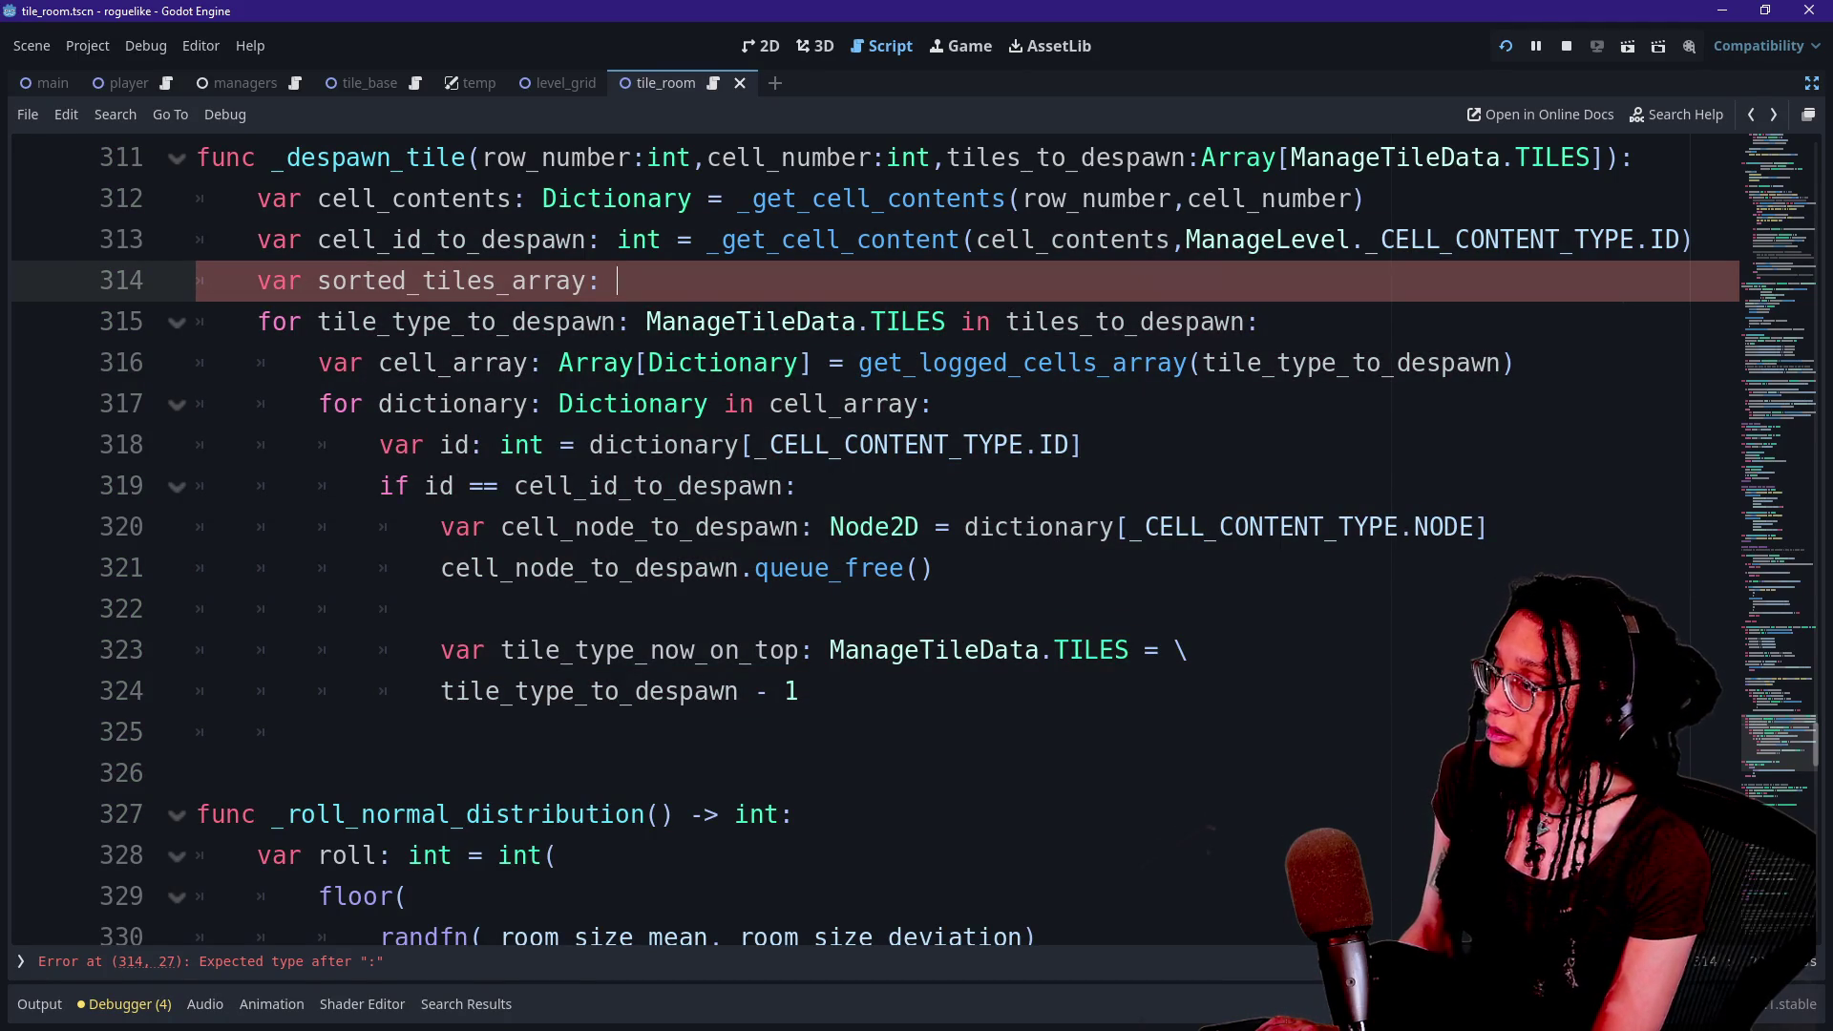
- Type it Array[ManageTileData.TILES] = tiles_to_despawn.sort( and view the Array sort() documentation
{"action": "type", "text": "Array[Manage"}
{"action": "key", "text": "Down"}
{"action": "key", "text": "Down"}
{"action": "key", "text": "Down"}
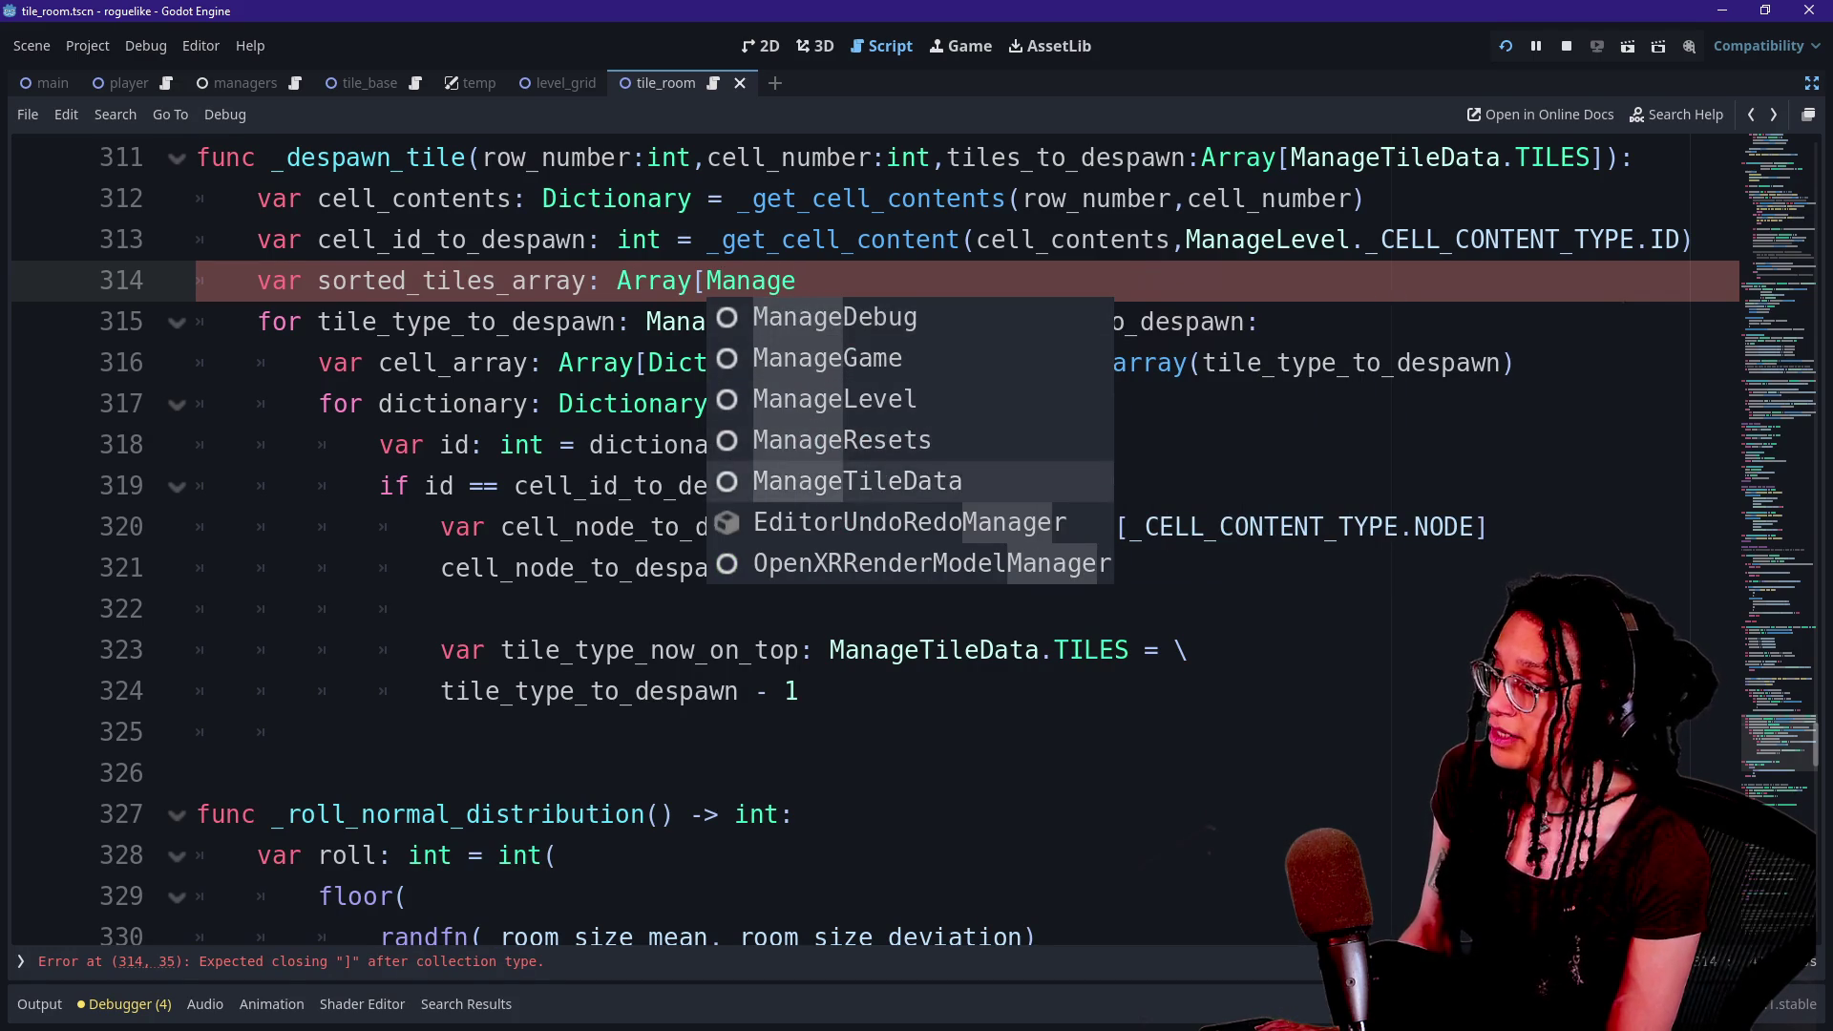
{"action": "key", "text": "Return"}
{"action": "type", "text": ".TILES"}
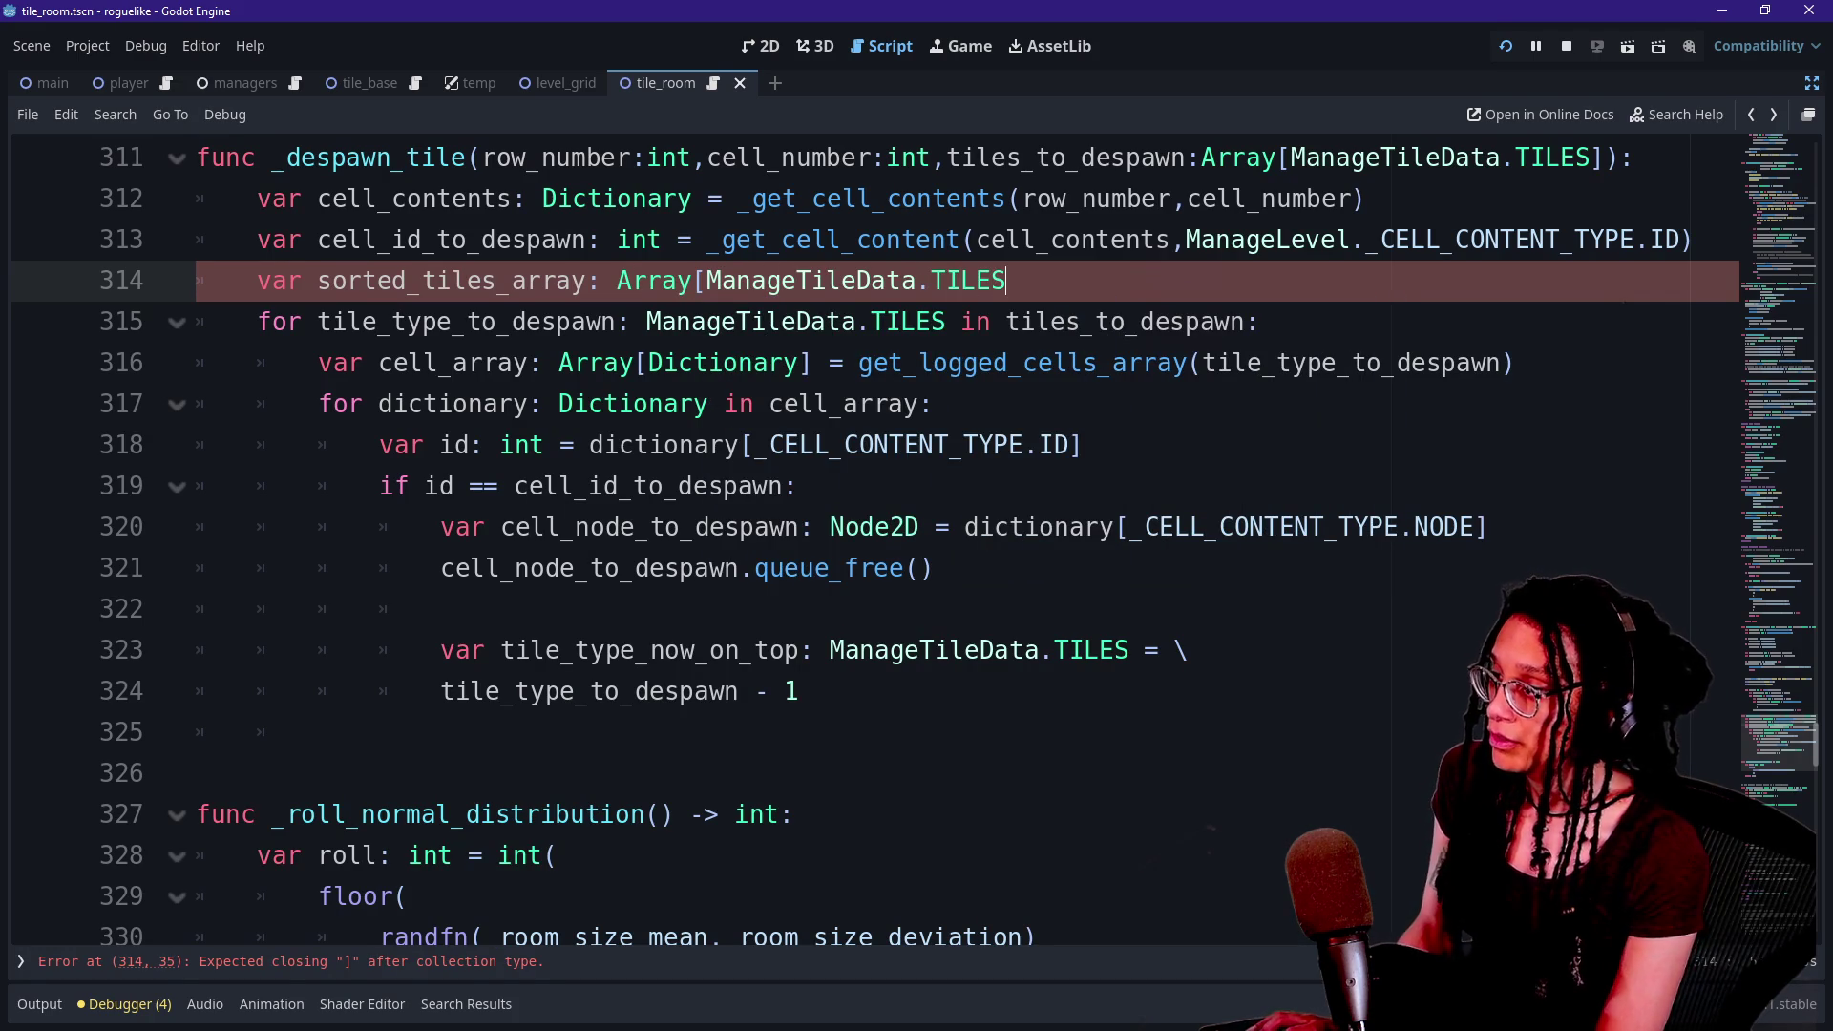
{"action": "type", "text": " = tile"}
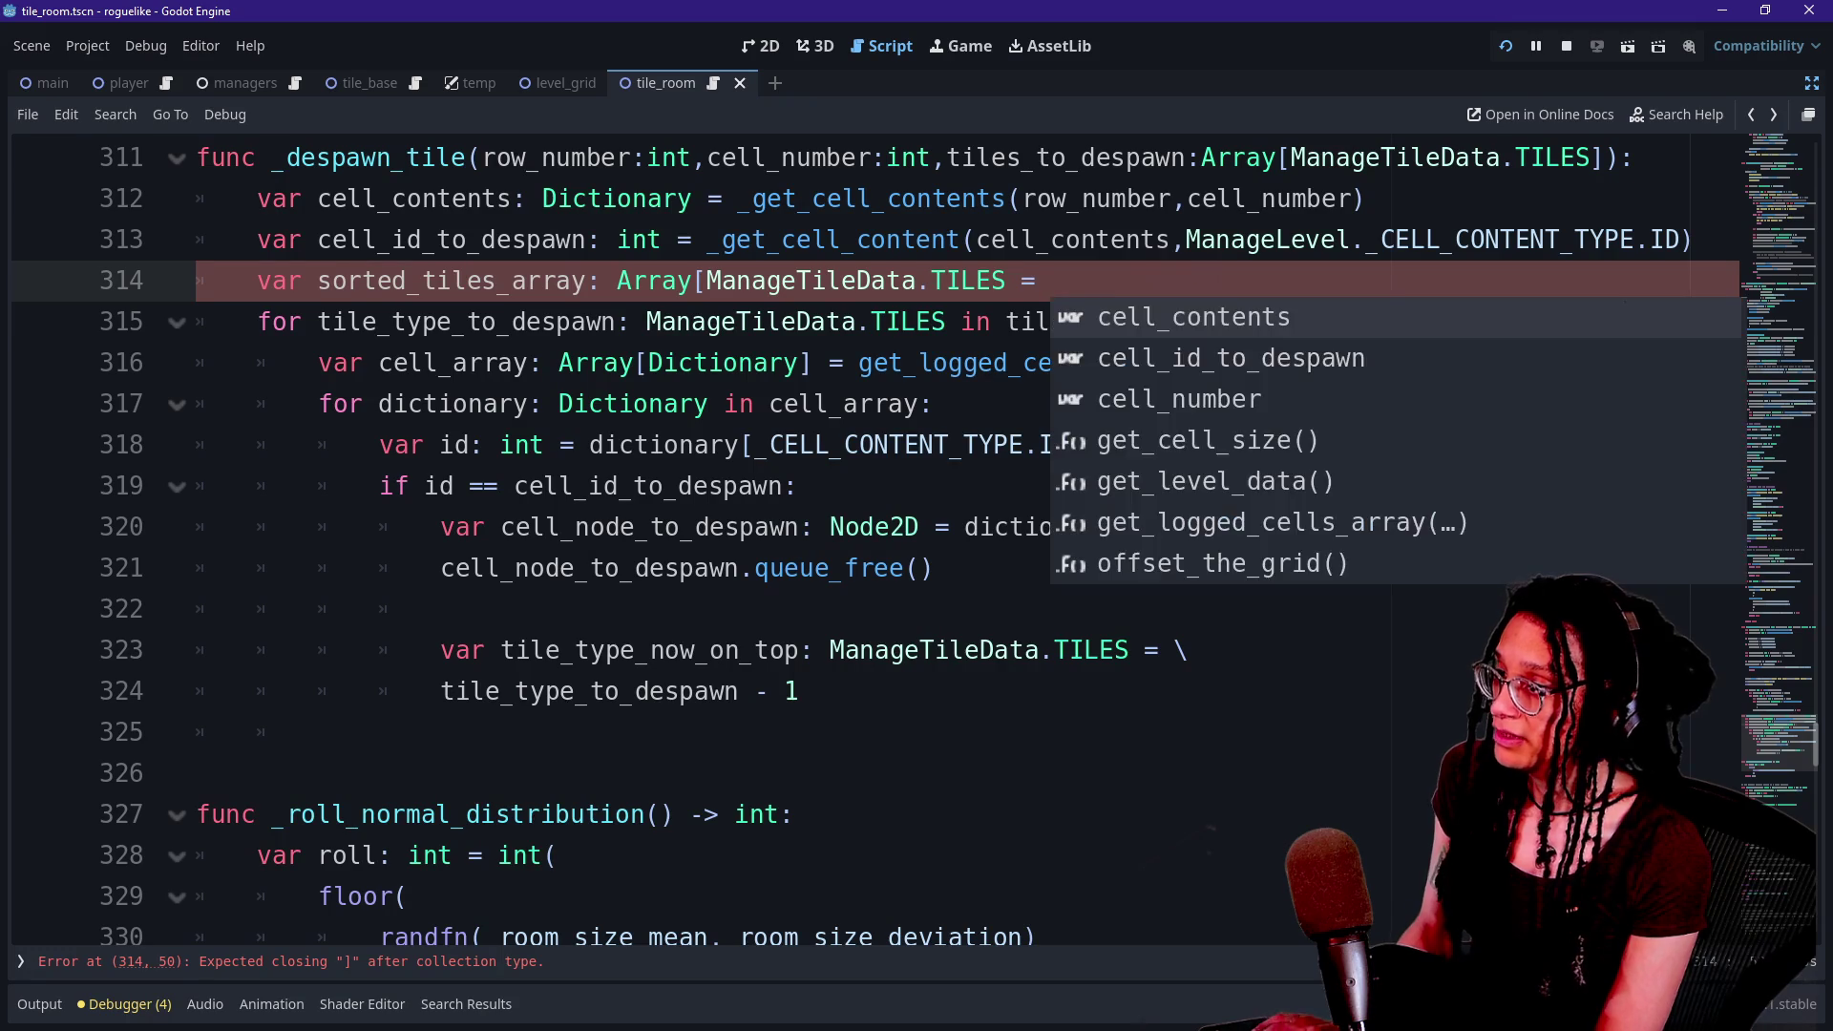
{"action": "key", "text": "Return"}
{"action": "type", "text": ".sor"}
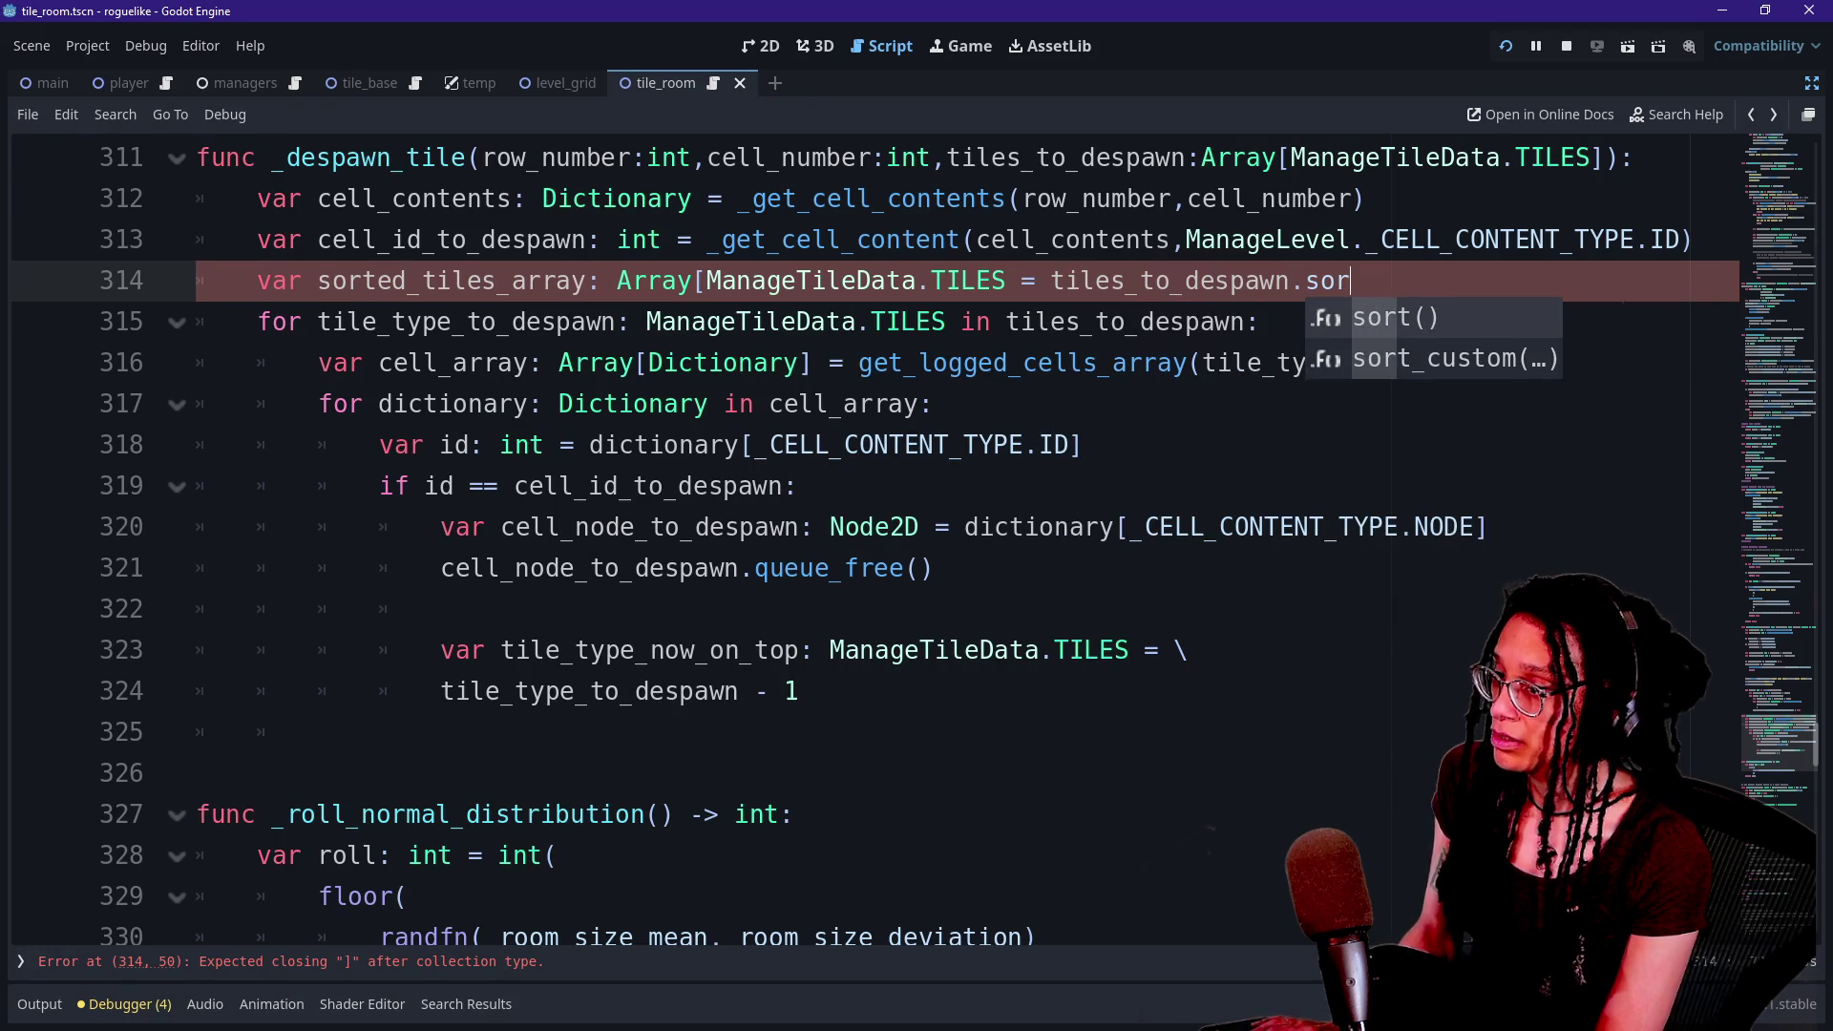
{"action": "key", "text": "Return"}
{"action": "key", "text": "BackSpace"}
{"action": "key", "text": "BackSpace"}
{"action": "key", "text": "BackSpace"}
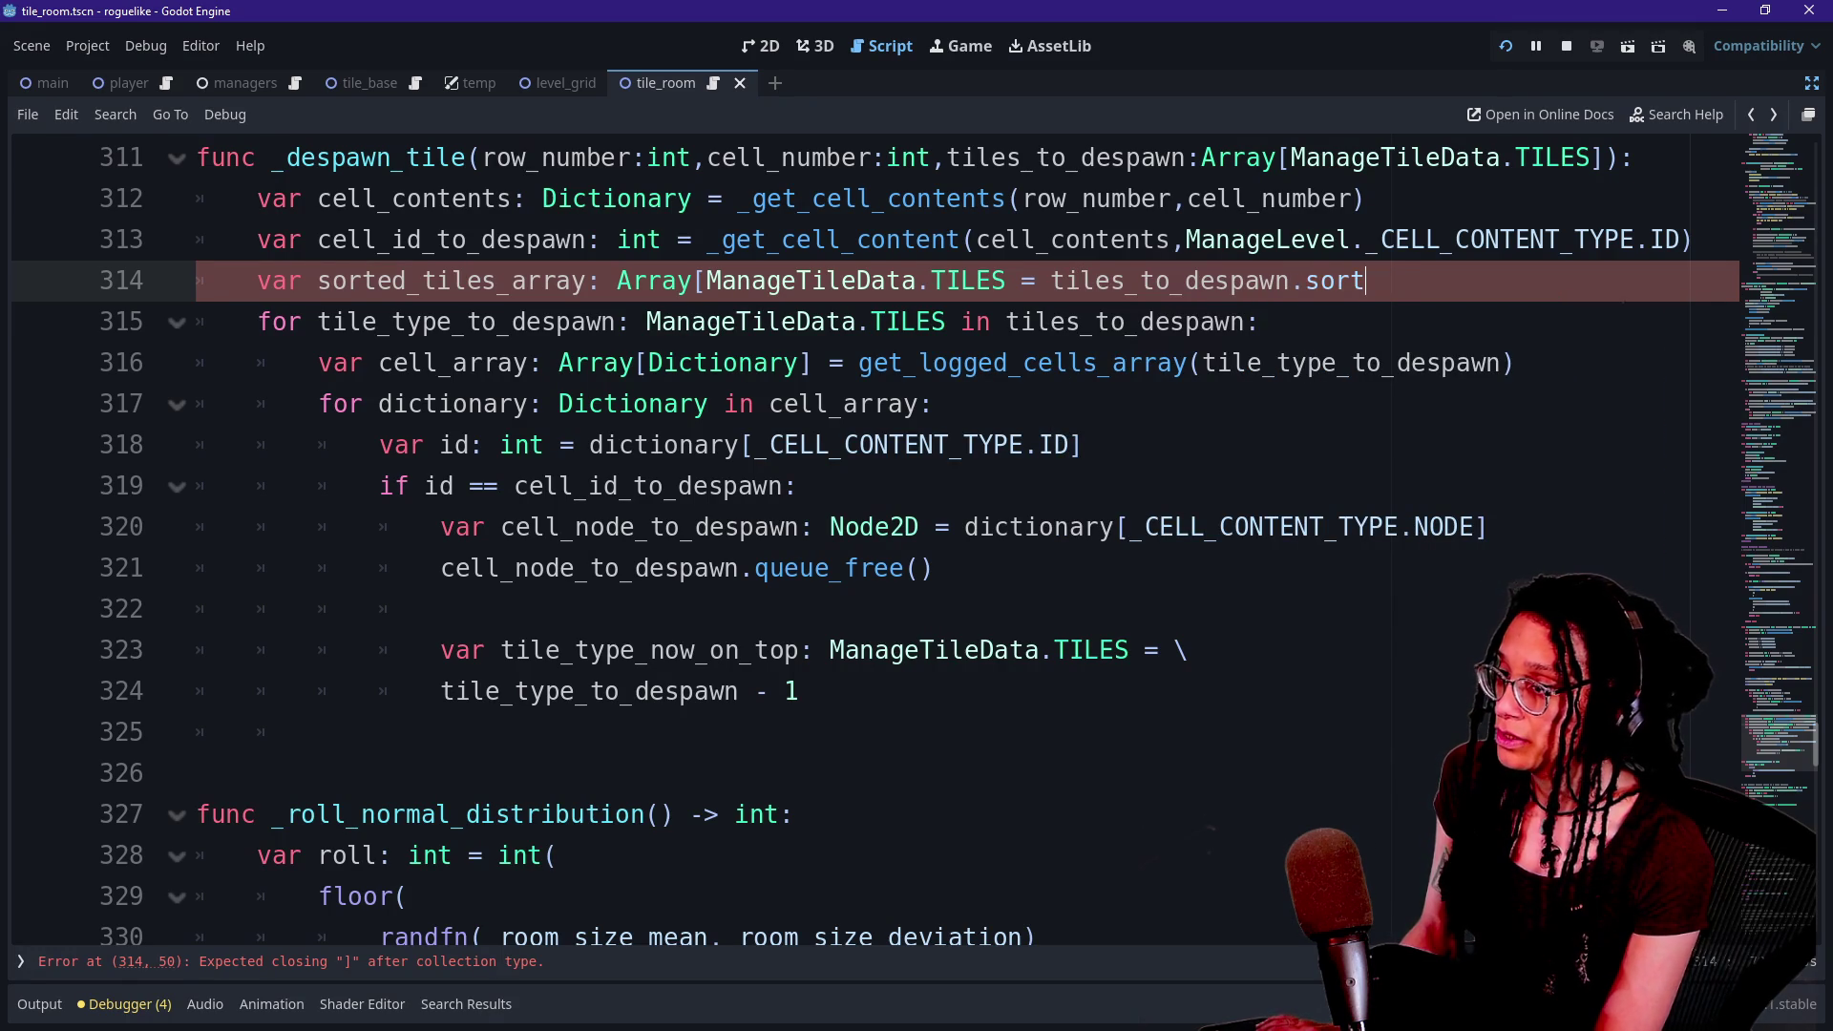
{"action": "type", "text": "sort("}
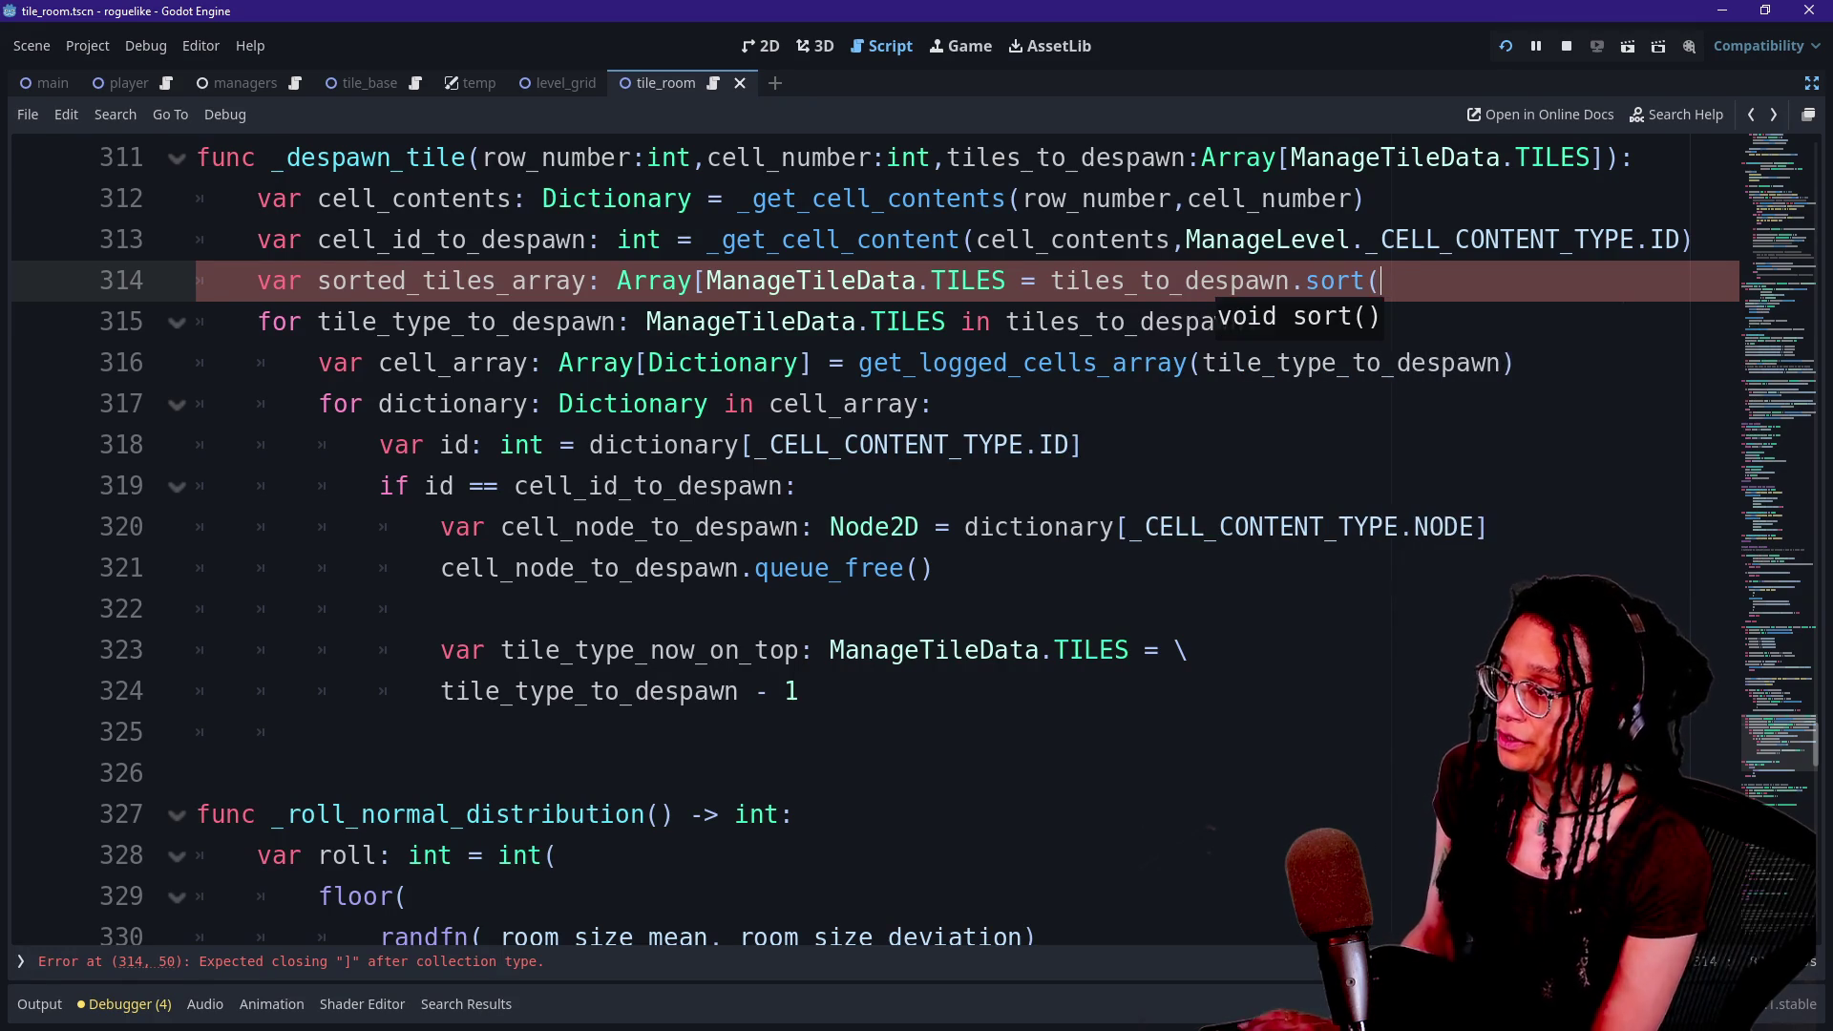
{"action": "left_click", "coordinate": [1318, 282], "text": "ctrl"}
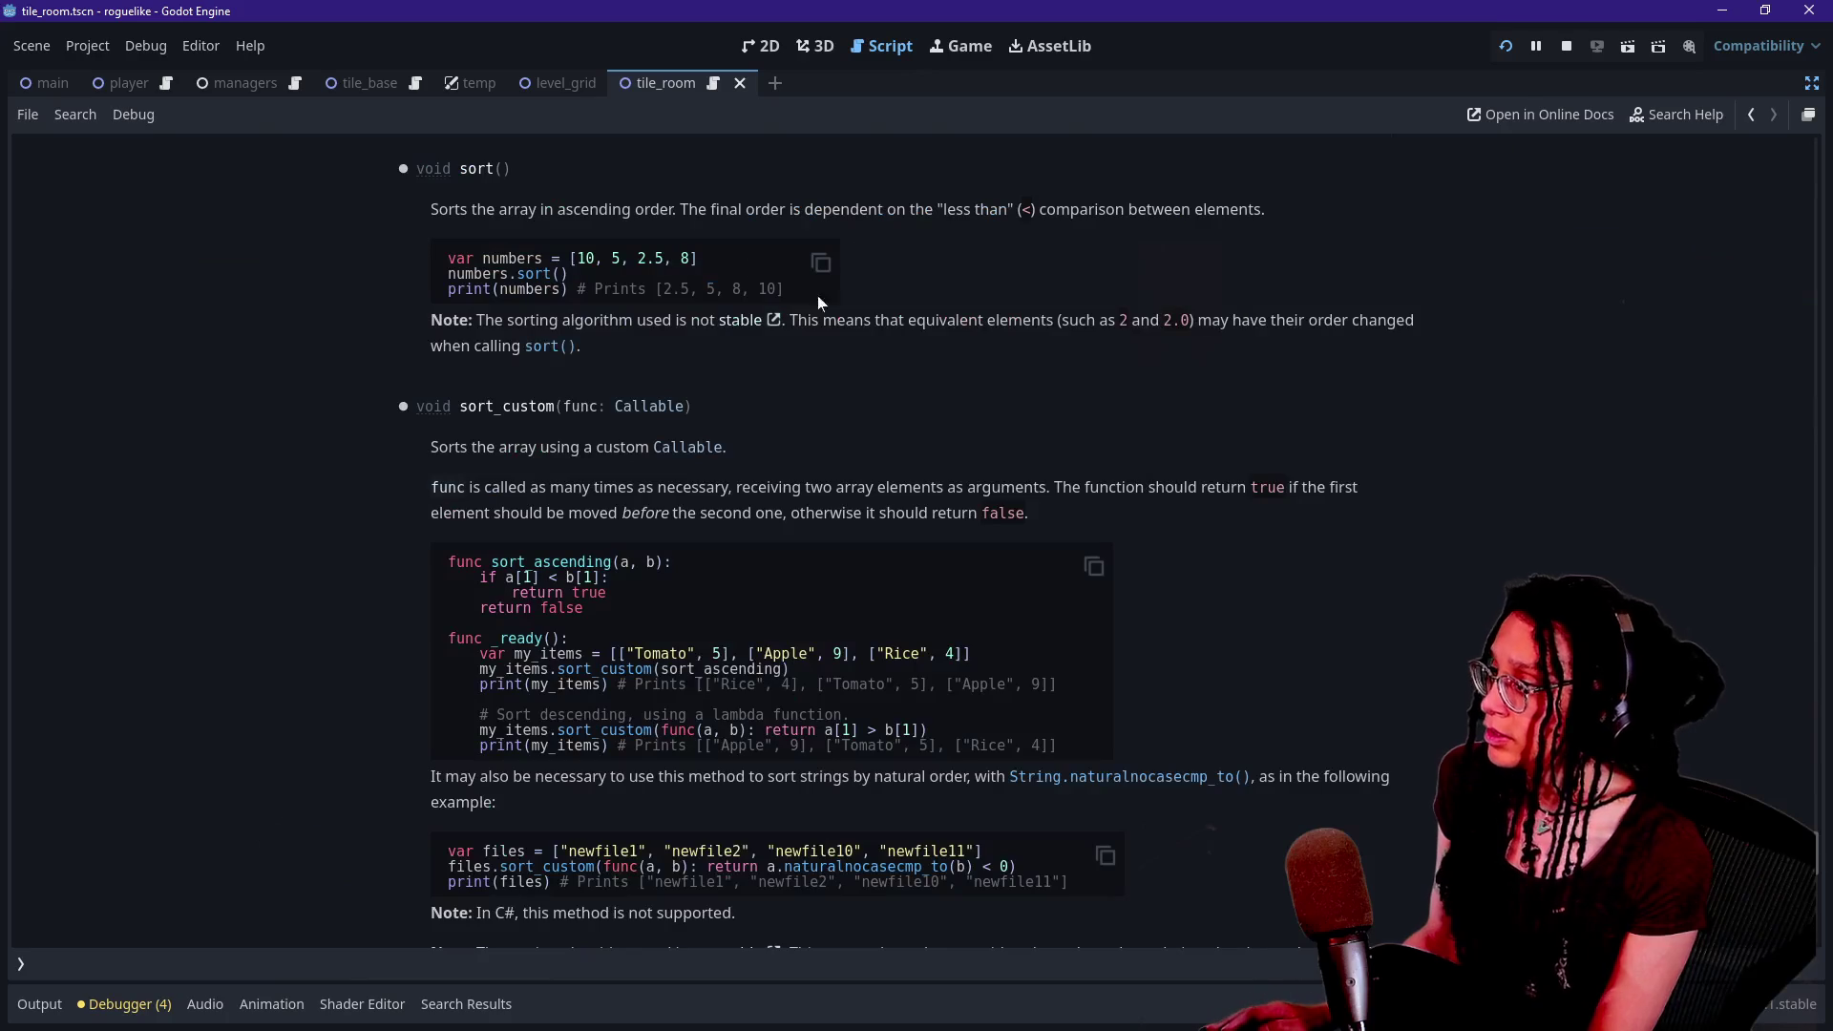
{"action": "left_click_drag", "start_coordinate": [475, 210], "coordinate": [631, 210]}
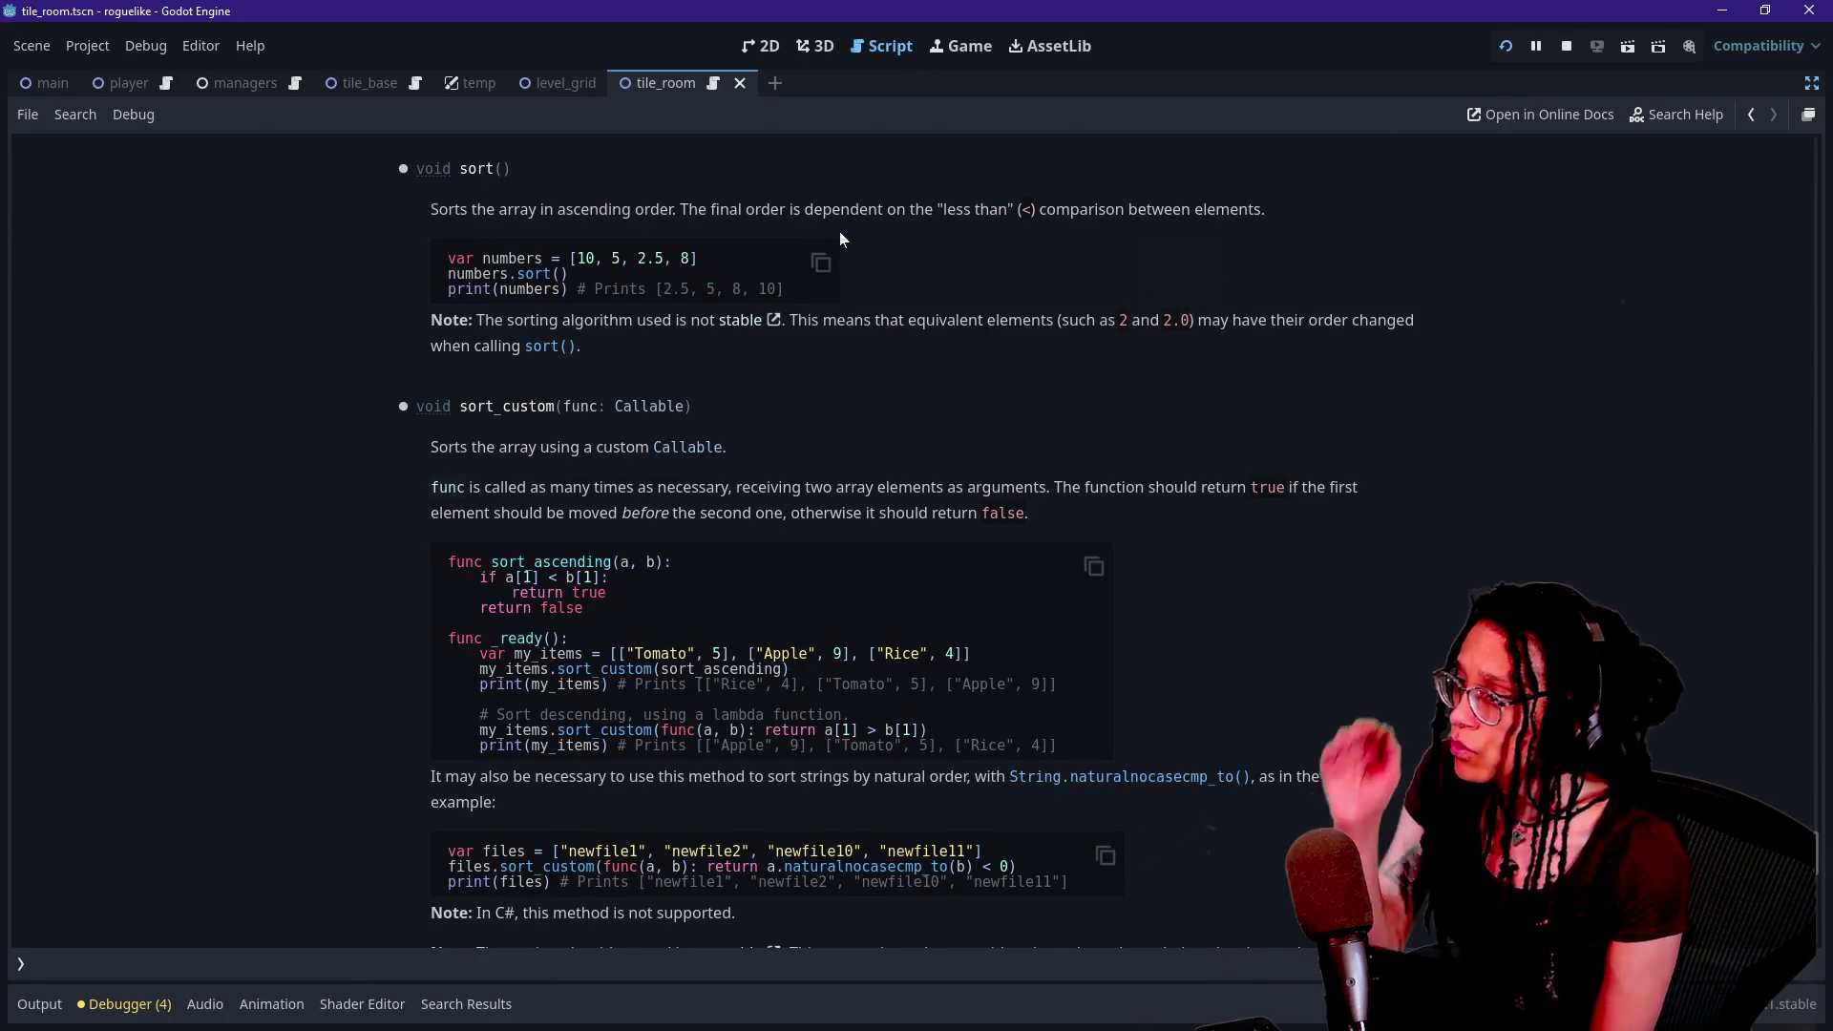
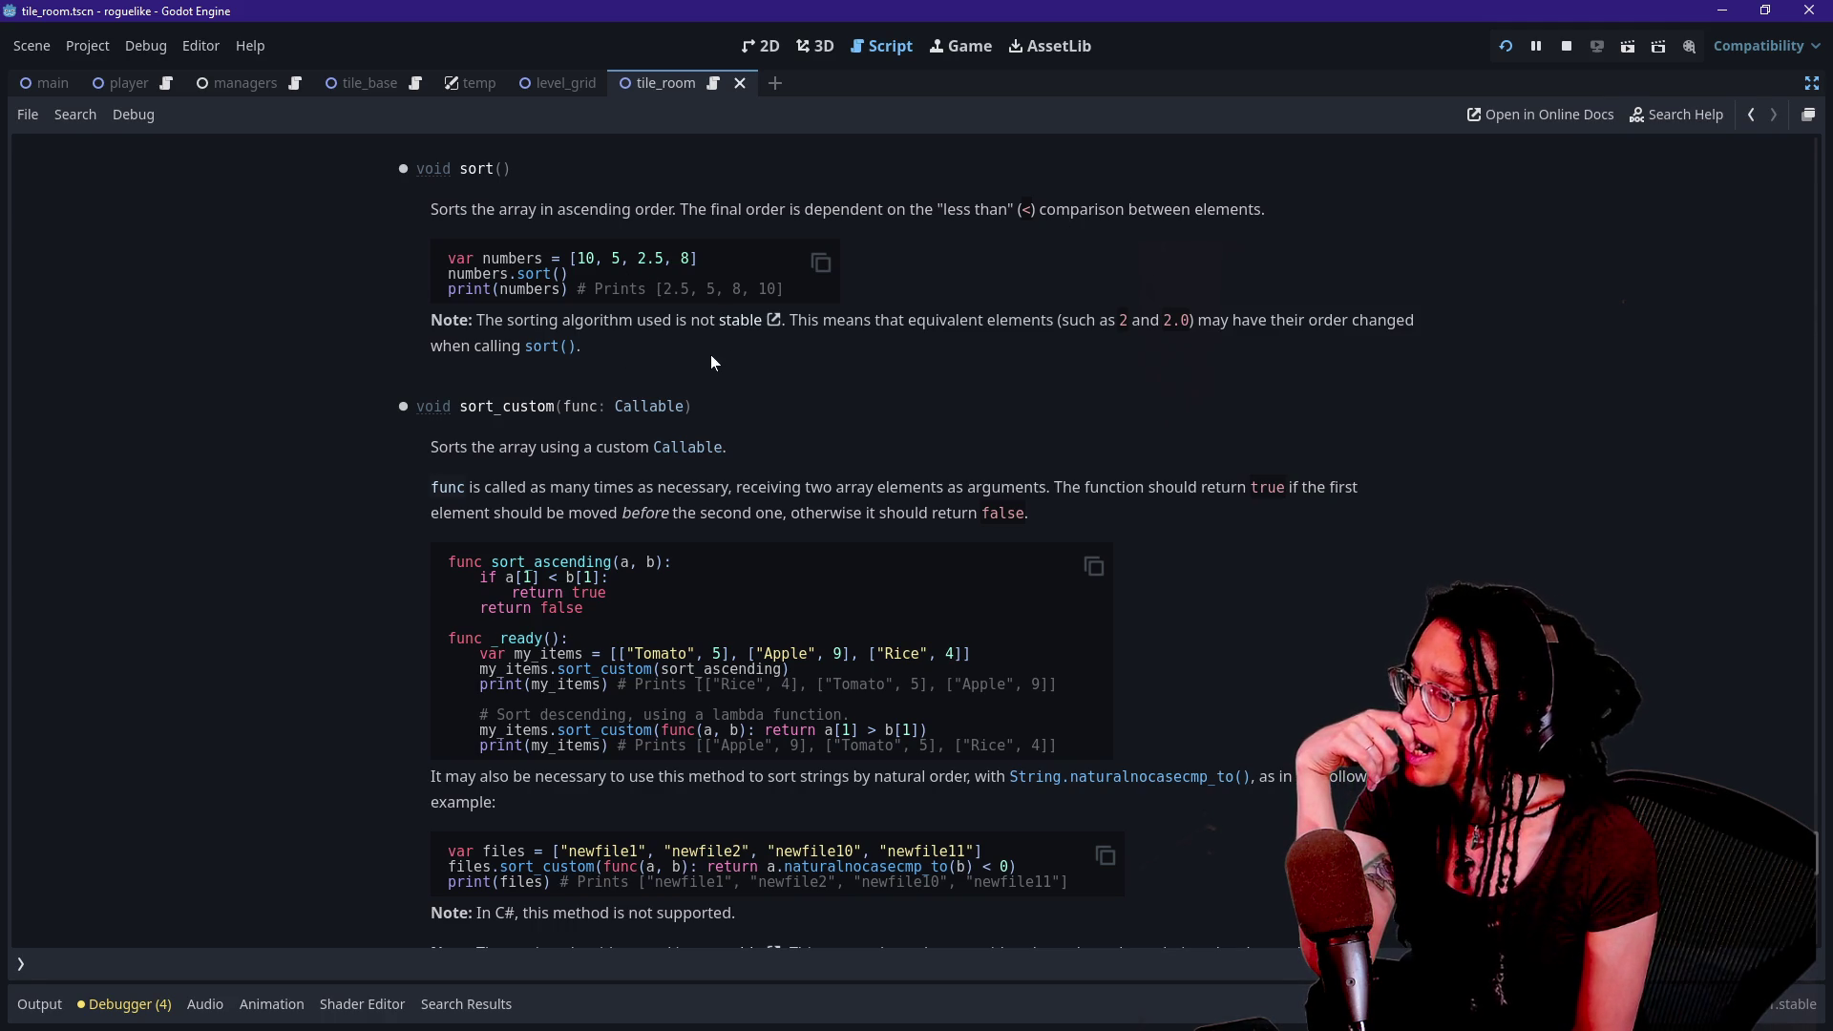
- Copy the 'Sort descending' lambda line from the sort_custom docs and return to tile_room.gd
{"action": "scroll", "coordinate": [601, 563], "scroll_direction": "down", "scroll_amount": 2}
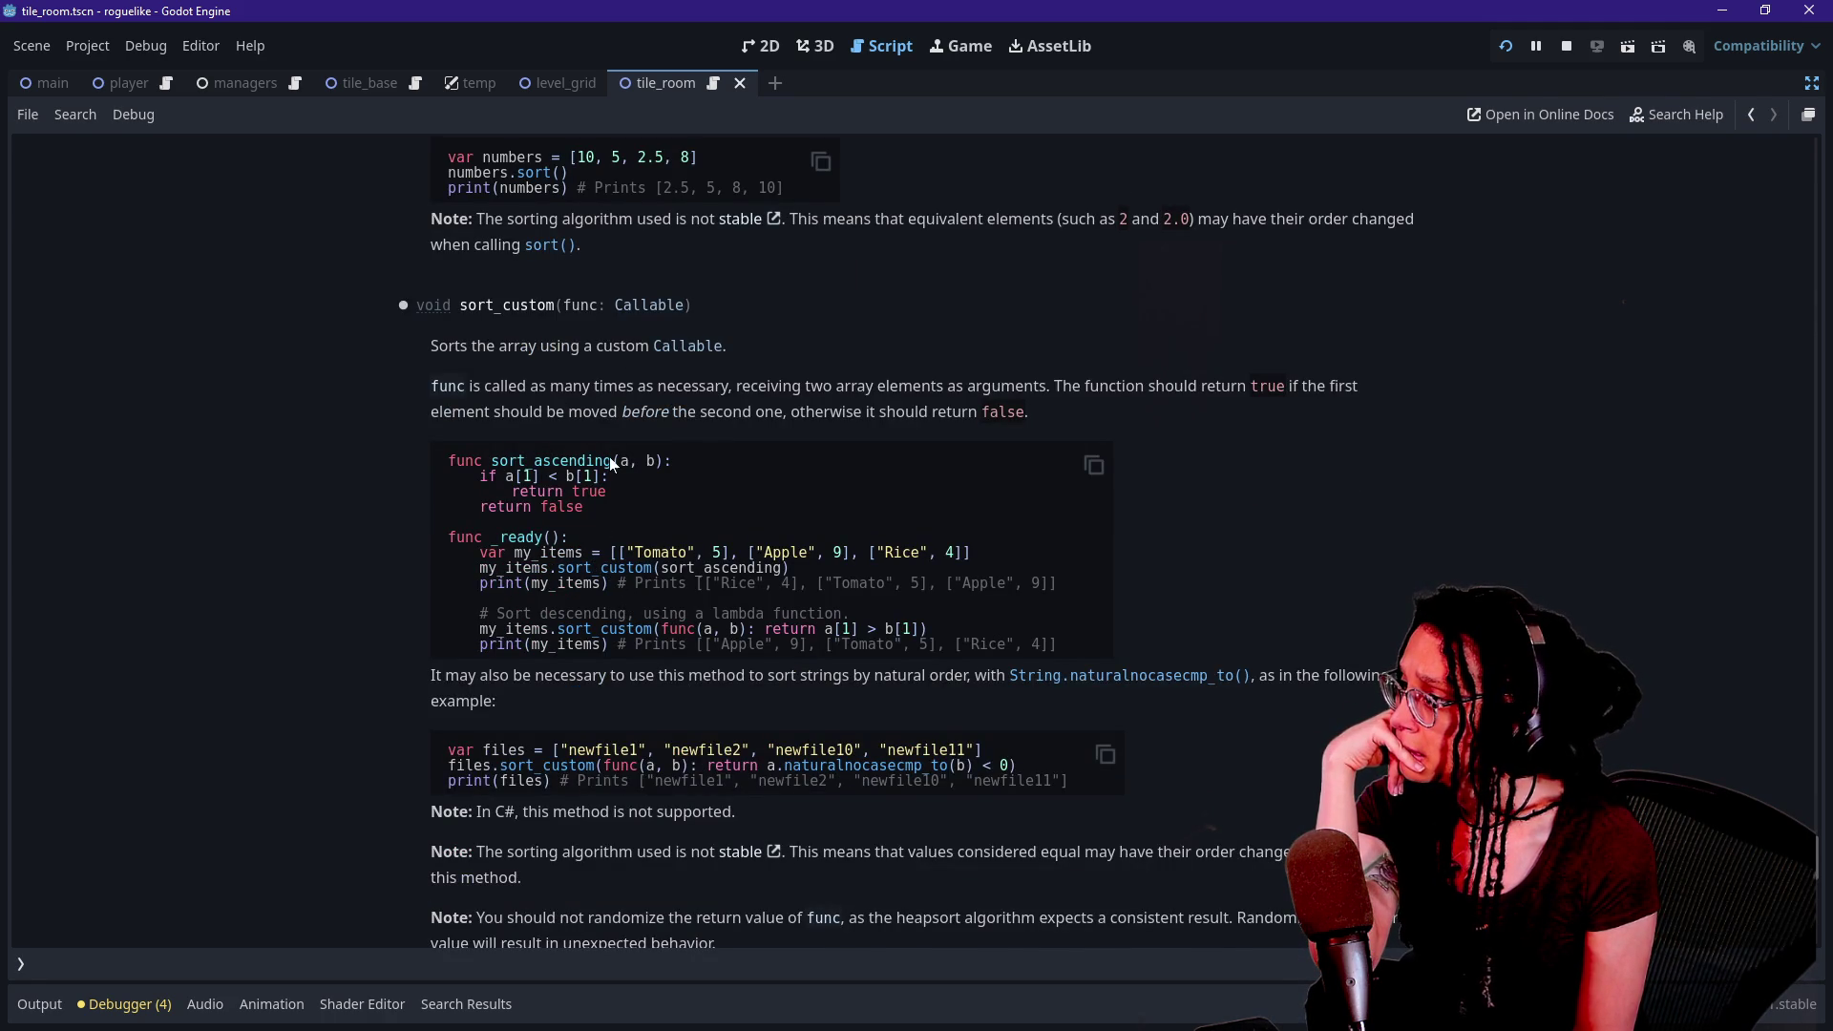
{"action": "scroll", "coordinate": [611, 463], "scroll_direction": "up", "scroll_amount": 4}
{"action": "scroll", "coordinate": [612, 465], "scroll_direction": "down", "scroll_amount": 2}
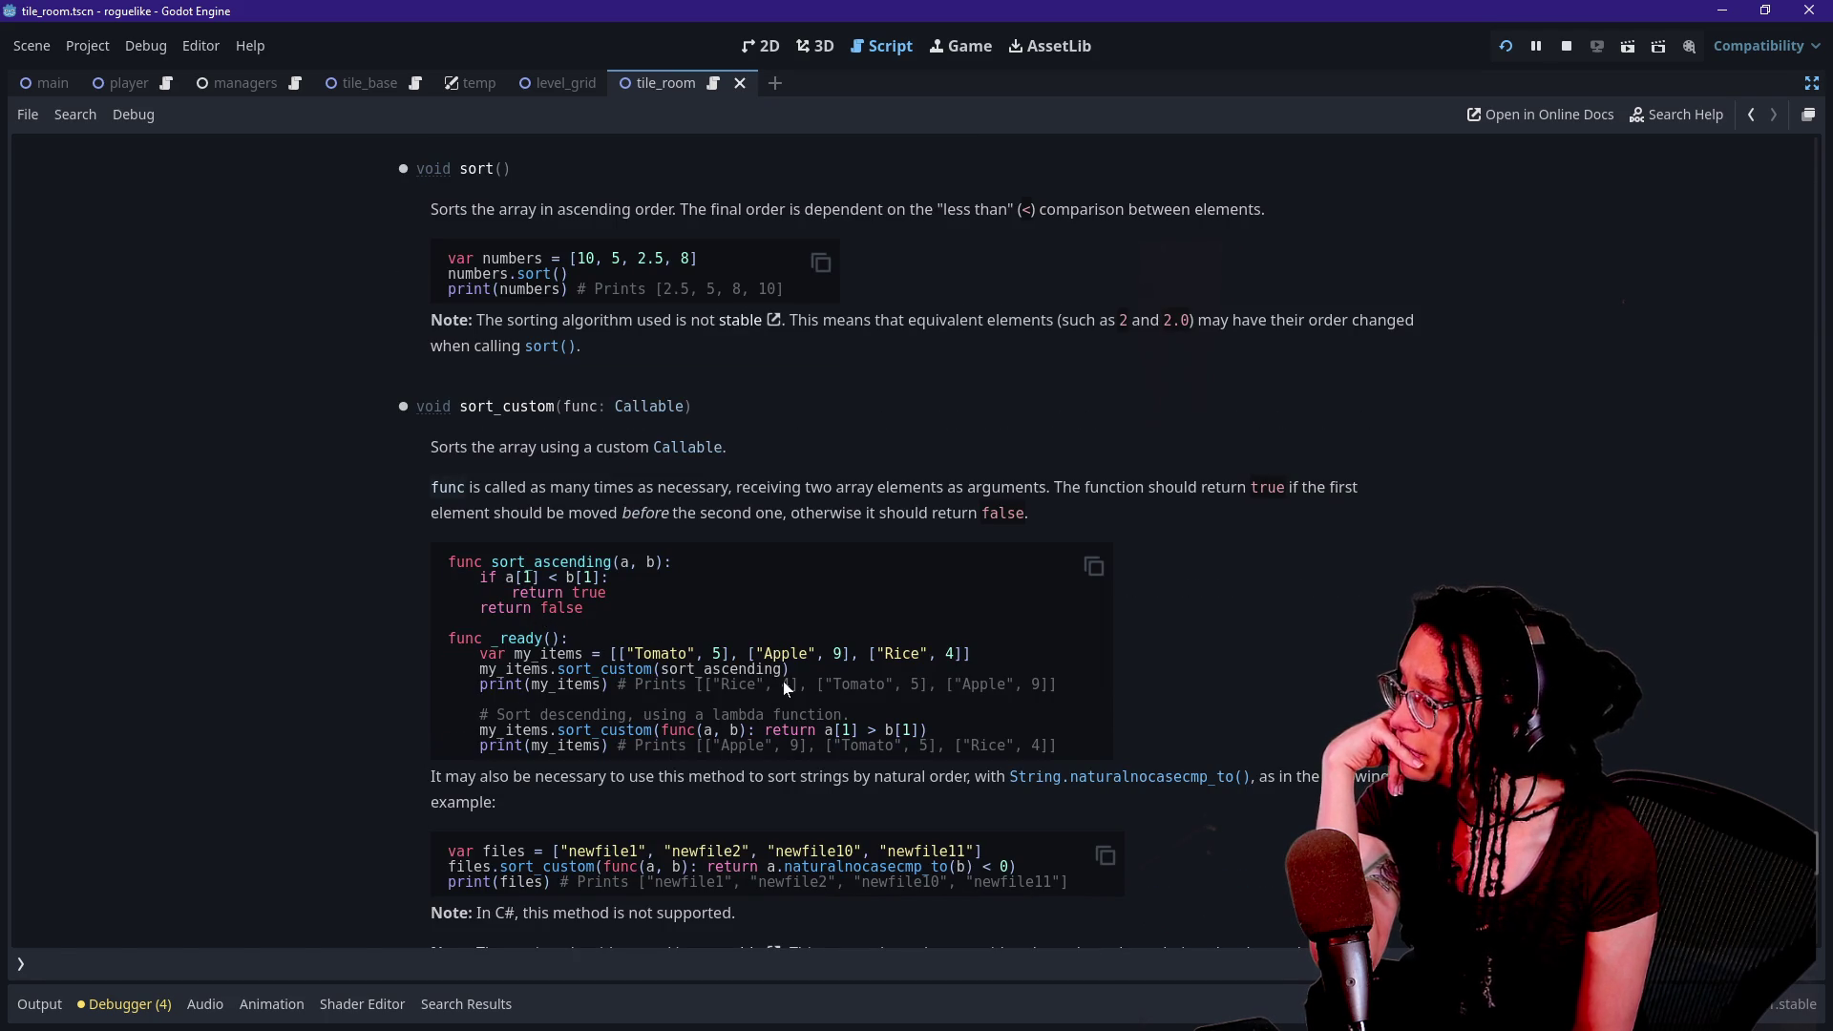
{"action": "scroll", "coordinate": [879, 687], "scroll_direction": "down", "scroll_amount": 2}
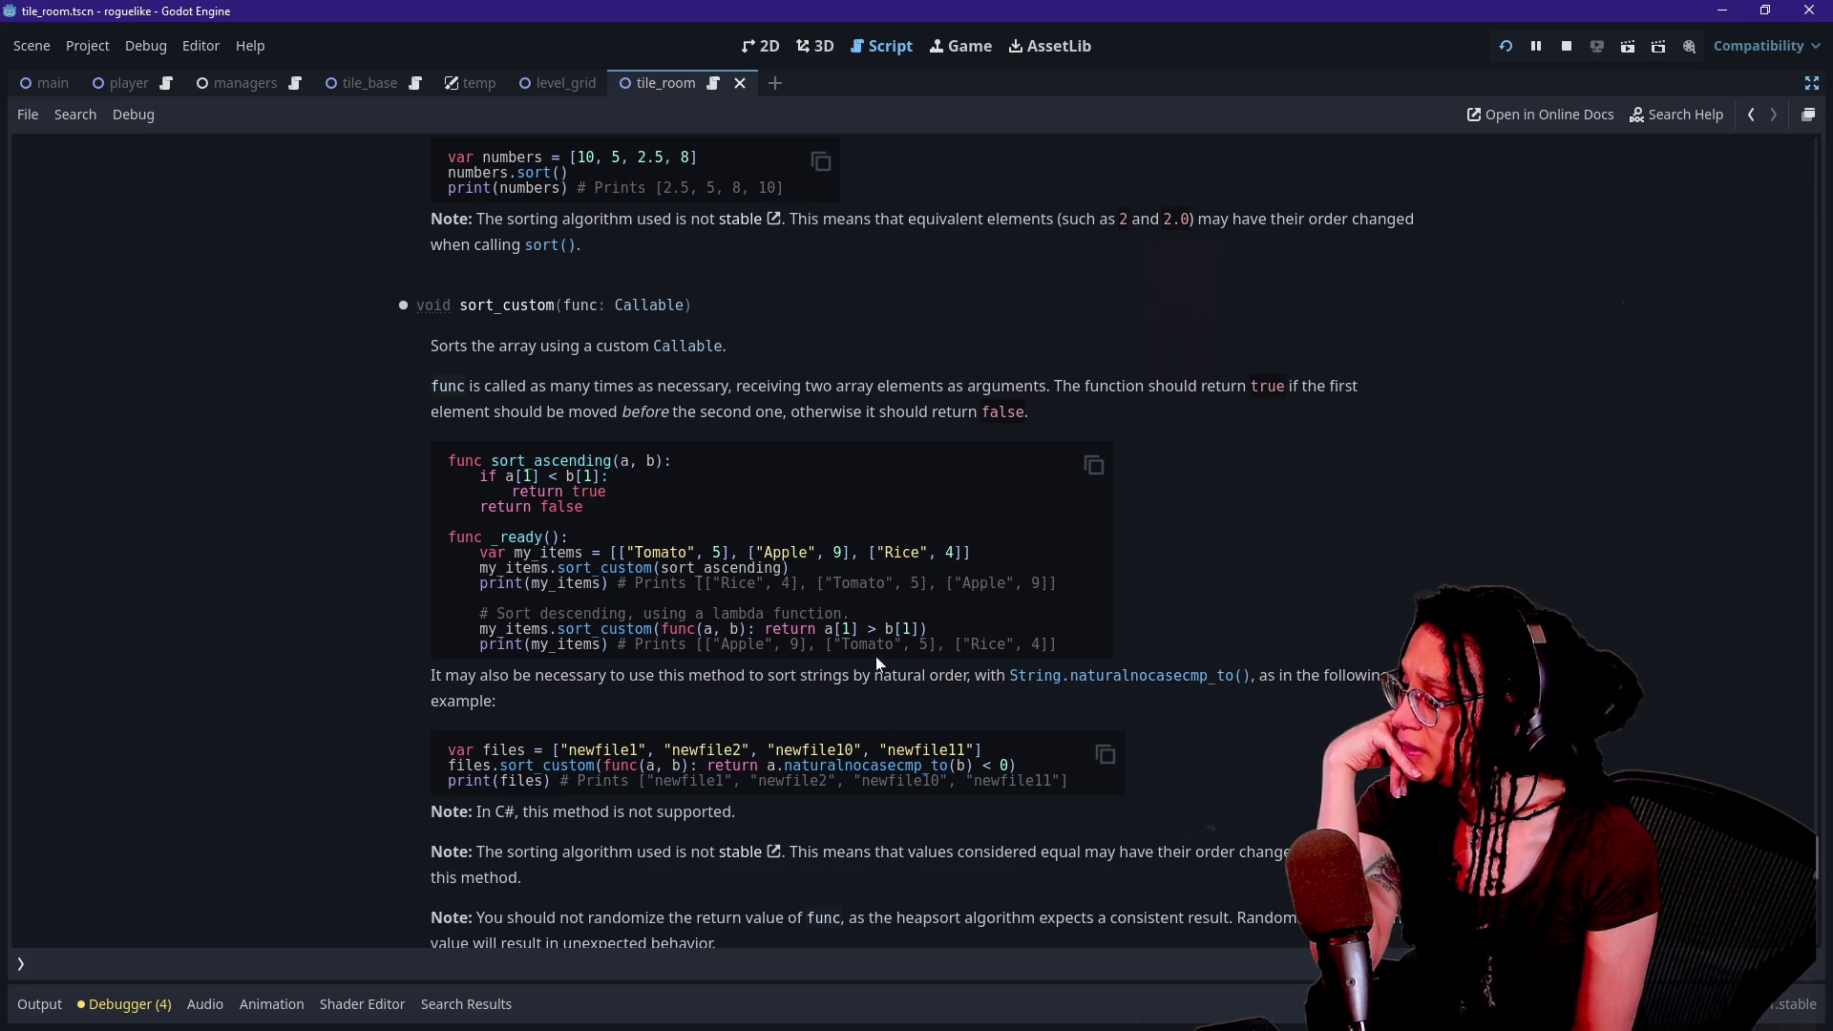
{"action": "mouse_move", "coordinate": [931, 628]}
{"action": "left_mouse_down"}
{"action": "mouse_move", "coordinate": [479, 646]}
{"action": "mouse_move", "coordinate": [480, 629]}
{"action": "left_mouse_up"}
{"action": "key", "text": "ctrl+c"}
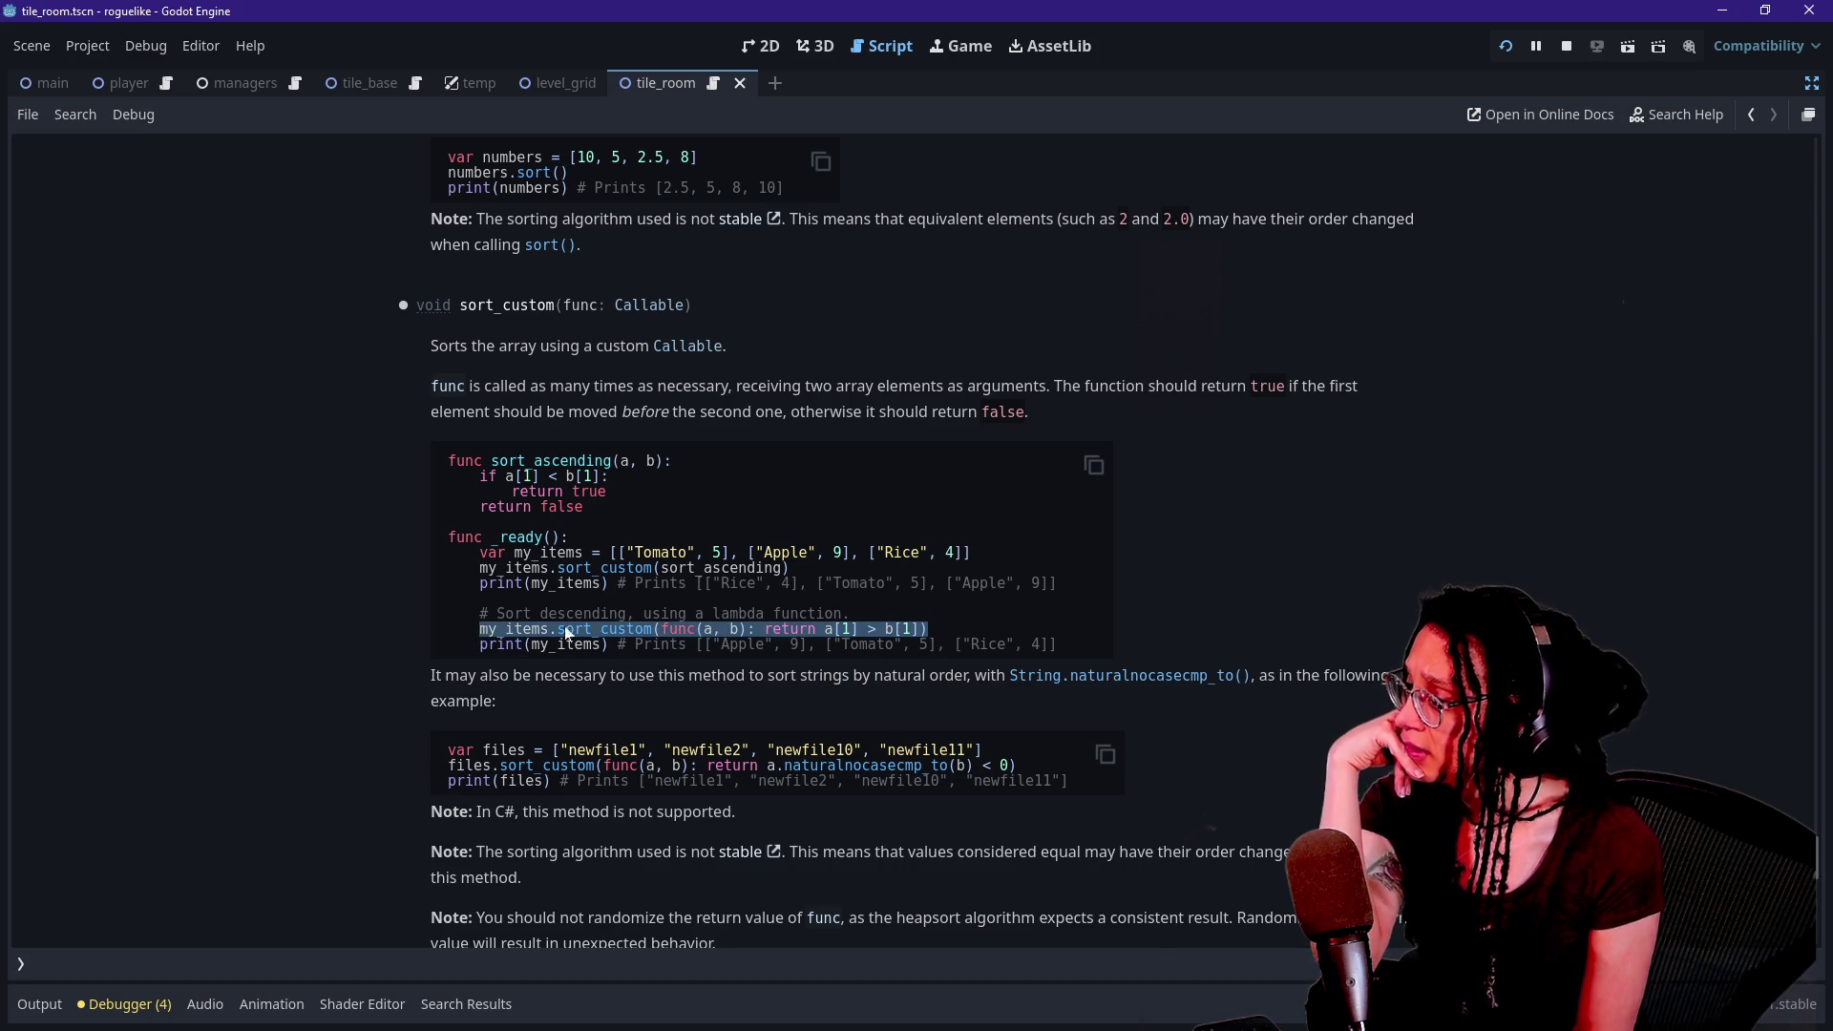
{"action": "left_click", "coordinate": [1751, 115]}
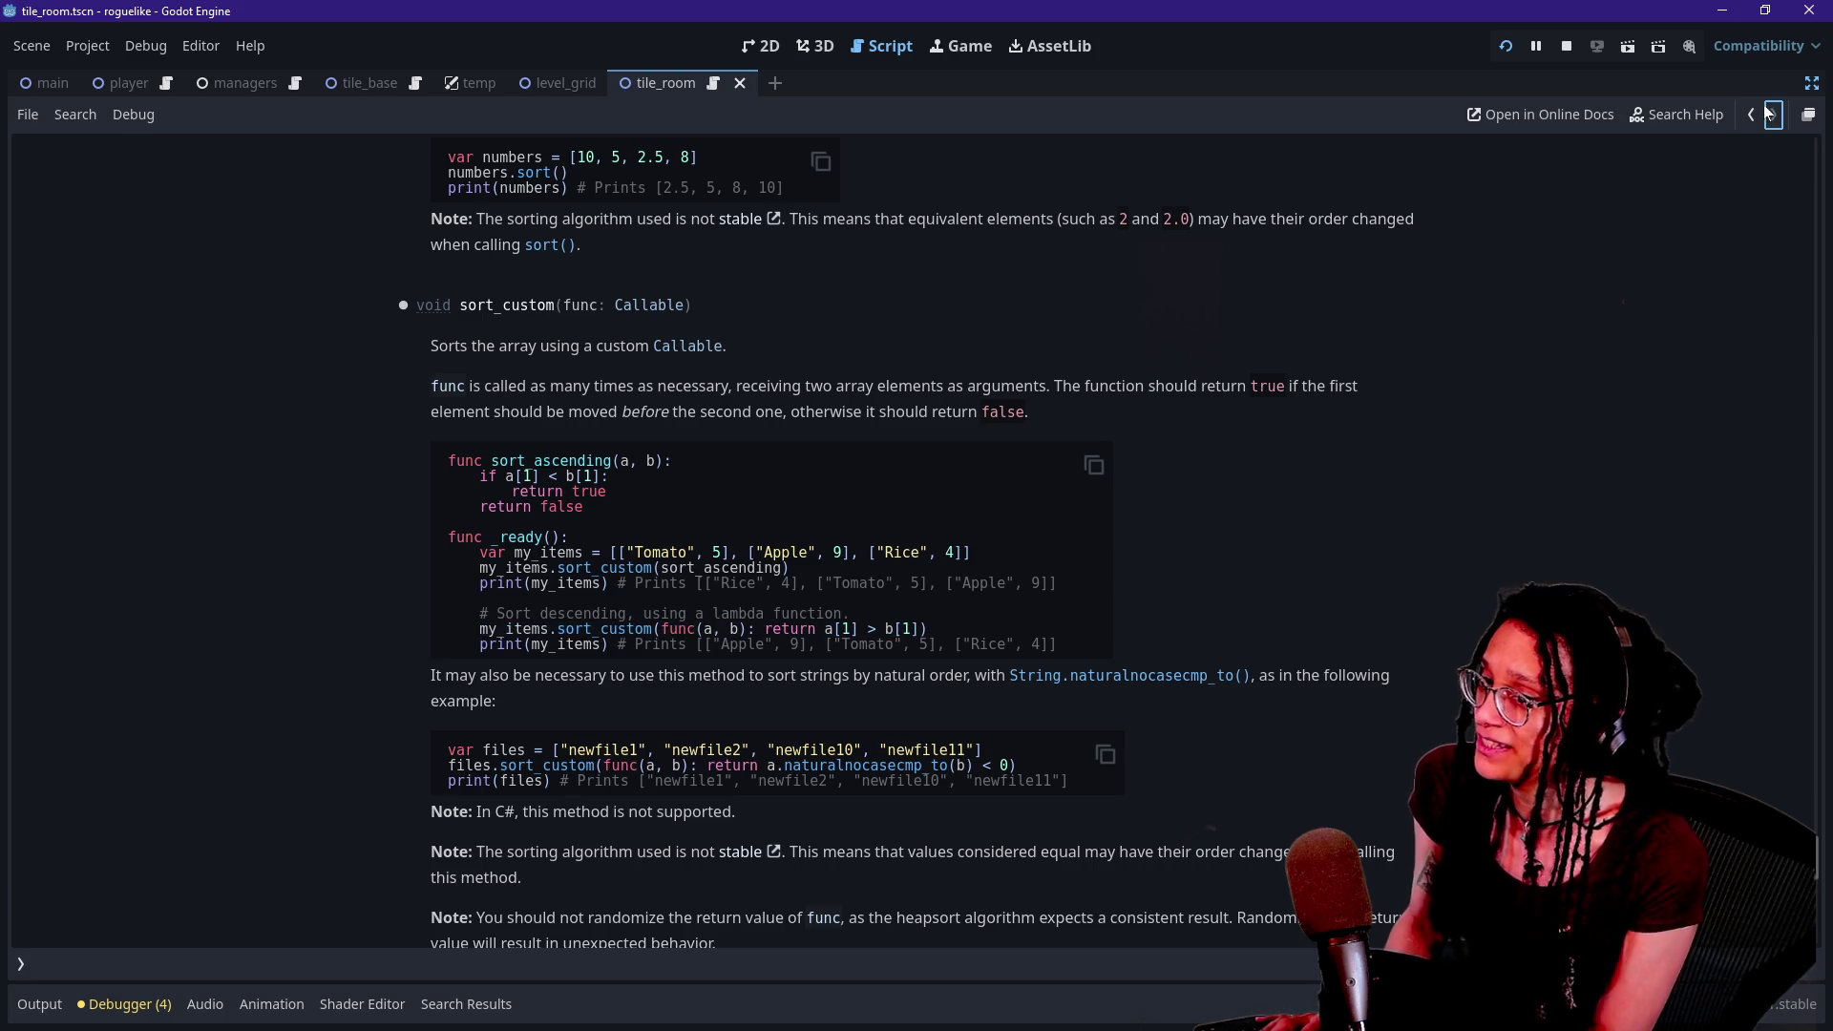
- Paste the descending sort_custom lambda over line 314's old sort call and add the '=' assignment
{"action": "mouse_move", "coordinate": [1378, 281]}
{"action": "left_mouse_down"}
{"action": "mouse_move", "coordinate": [1069, 281]}
{"action": "mouse_move", "coordinate": [1304, 281]}
{"action": "left_mouse_up"}
{"action": "key", "text": "ctrl+v"}
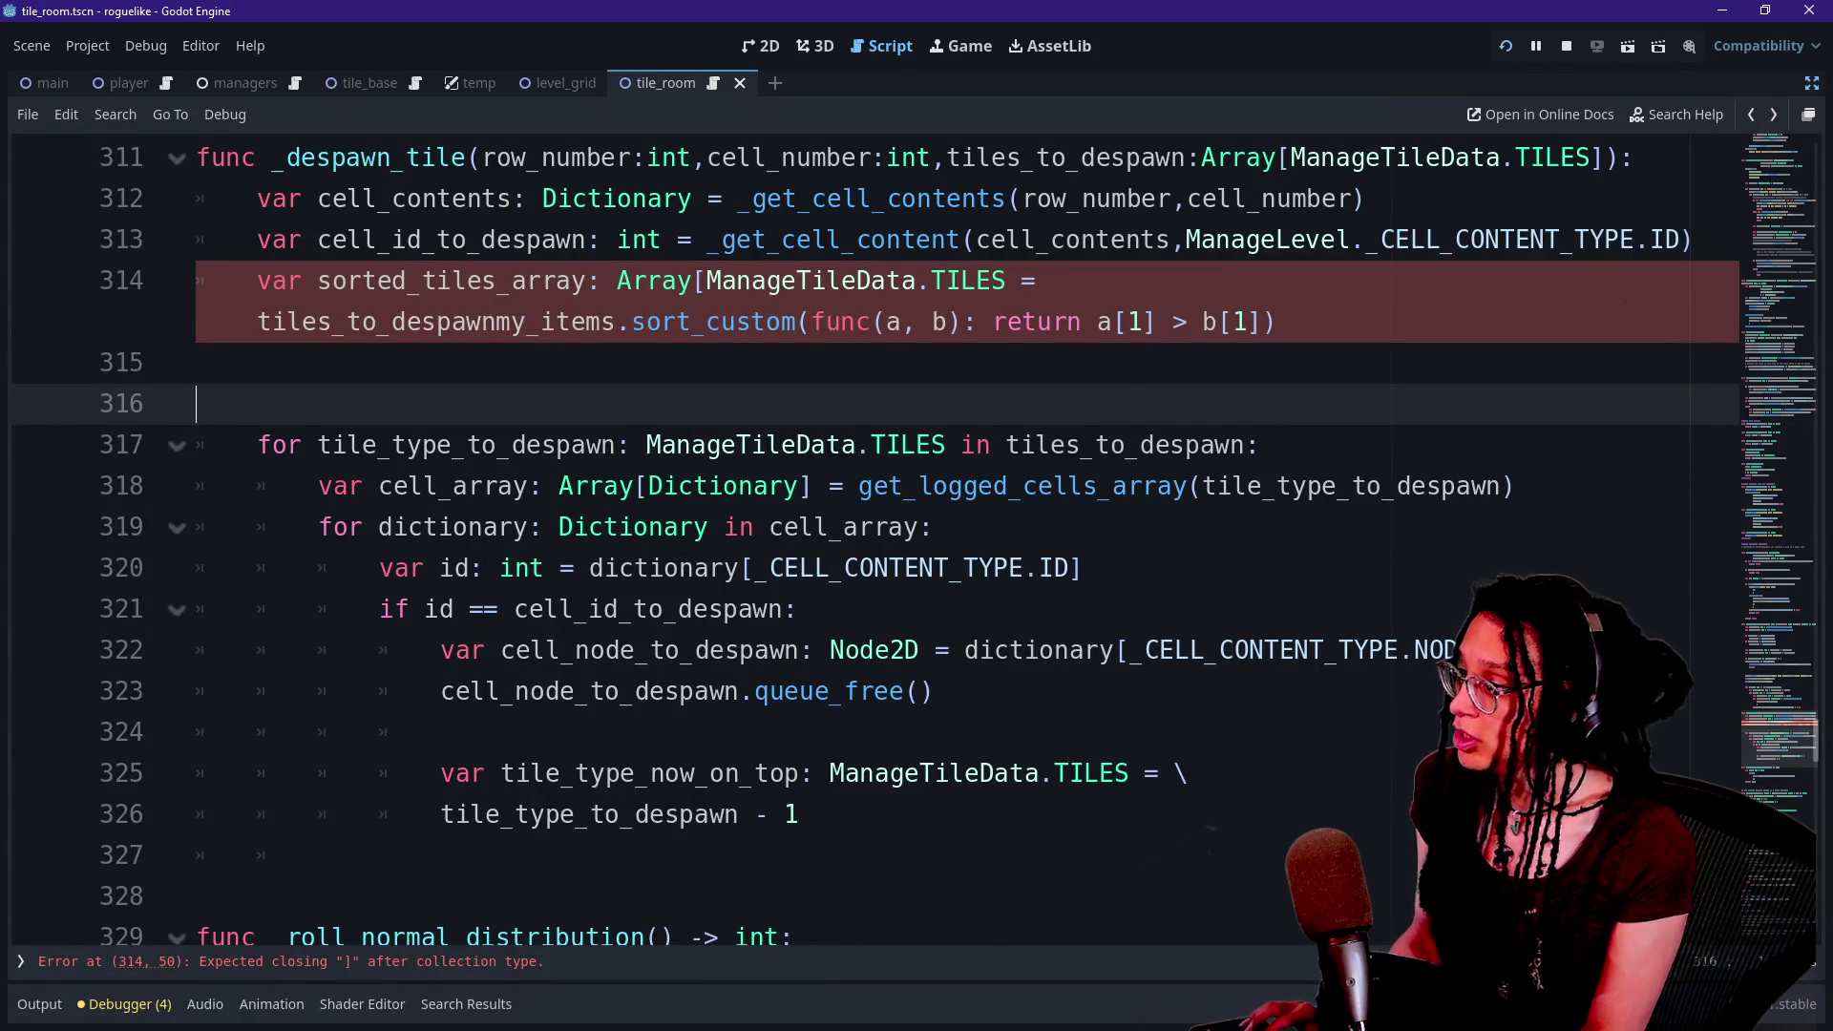
{"action": "key", "text": "BackSpace"}
{"action": "key", "text": "BackSpace"}
{"action": "left_click", "coordinate": [258, 322]}
{"action": "key", "text": "BackSpace"}
{"action": "key", "text": "BackSpace"}
{"action": "type", "text": "="}
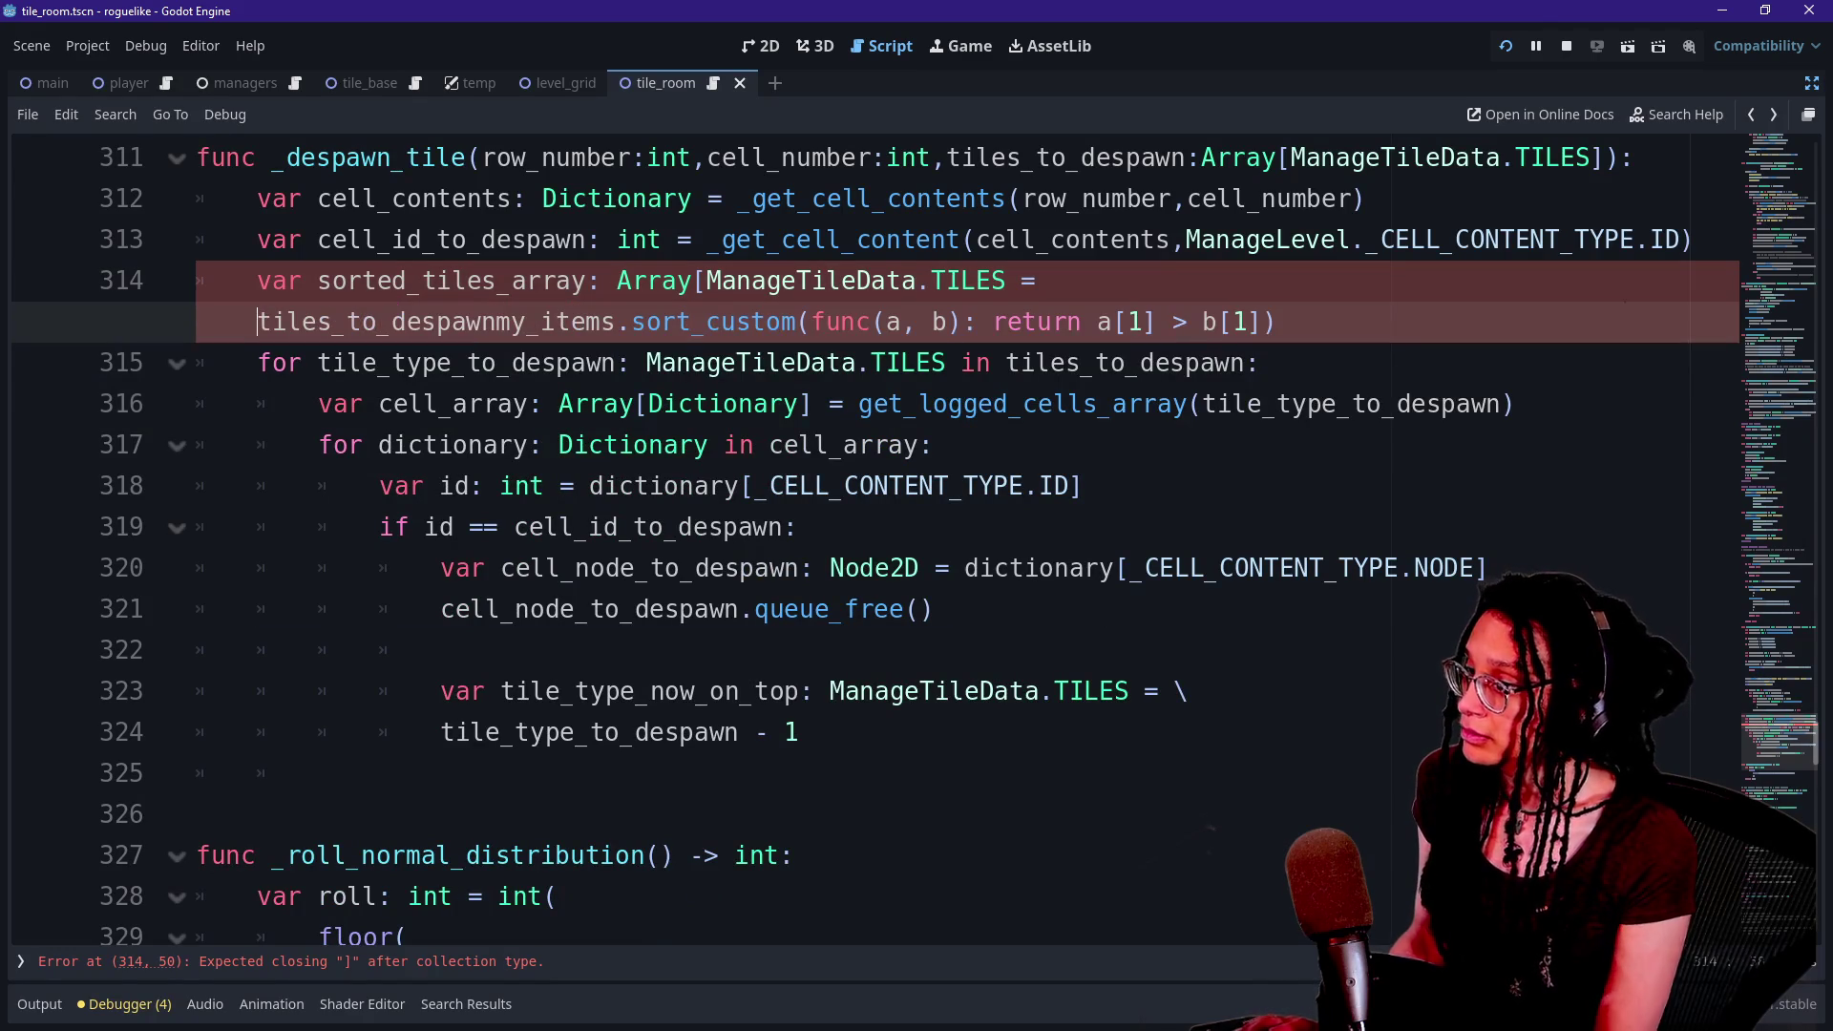
{"action": "left_click", "coordinate": [812, 322]}
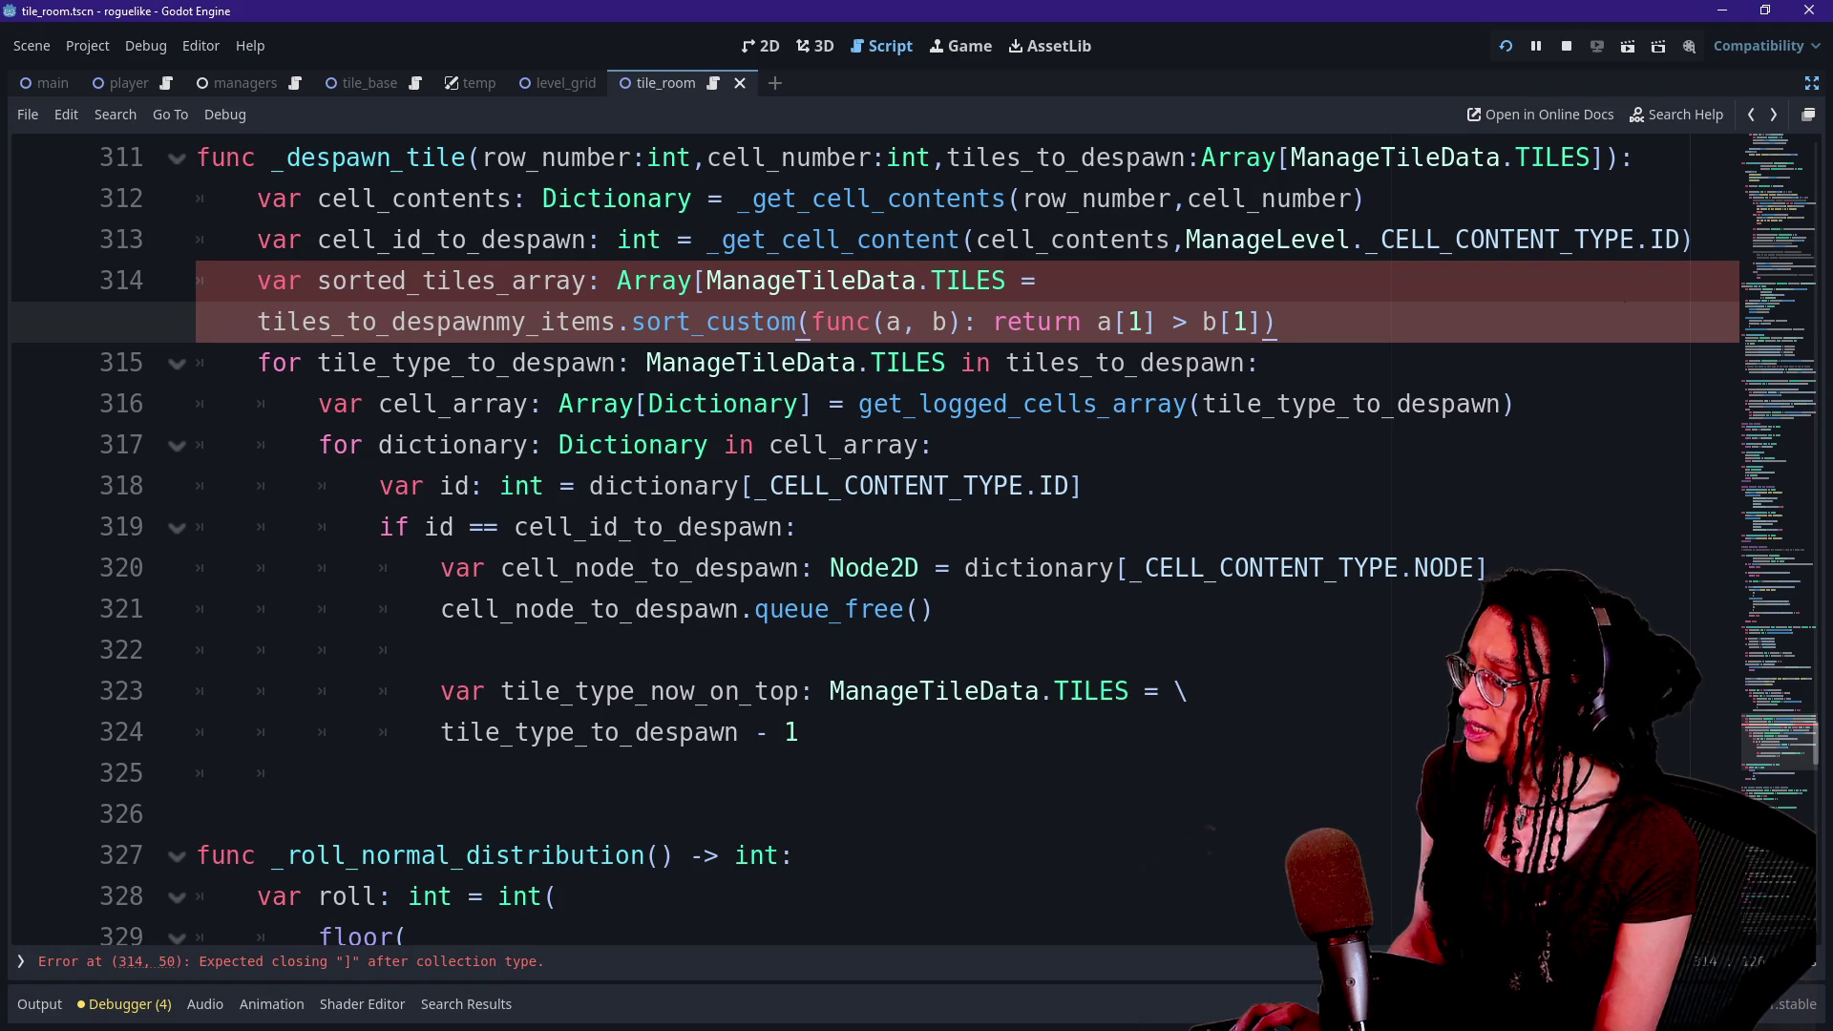
- Close the array type with ']' after TILES and change my_items to tiles_to_despawn
{"action": "double_click", "coordinate": [924, 280]}
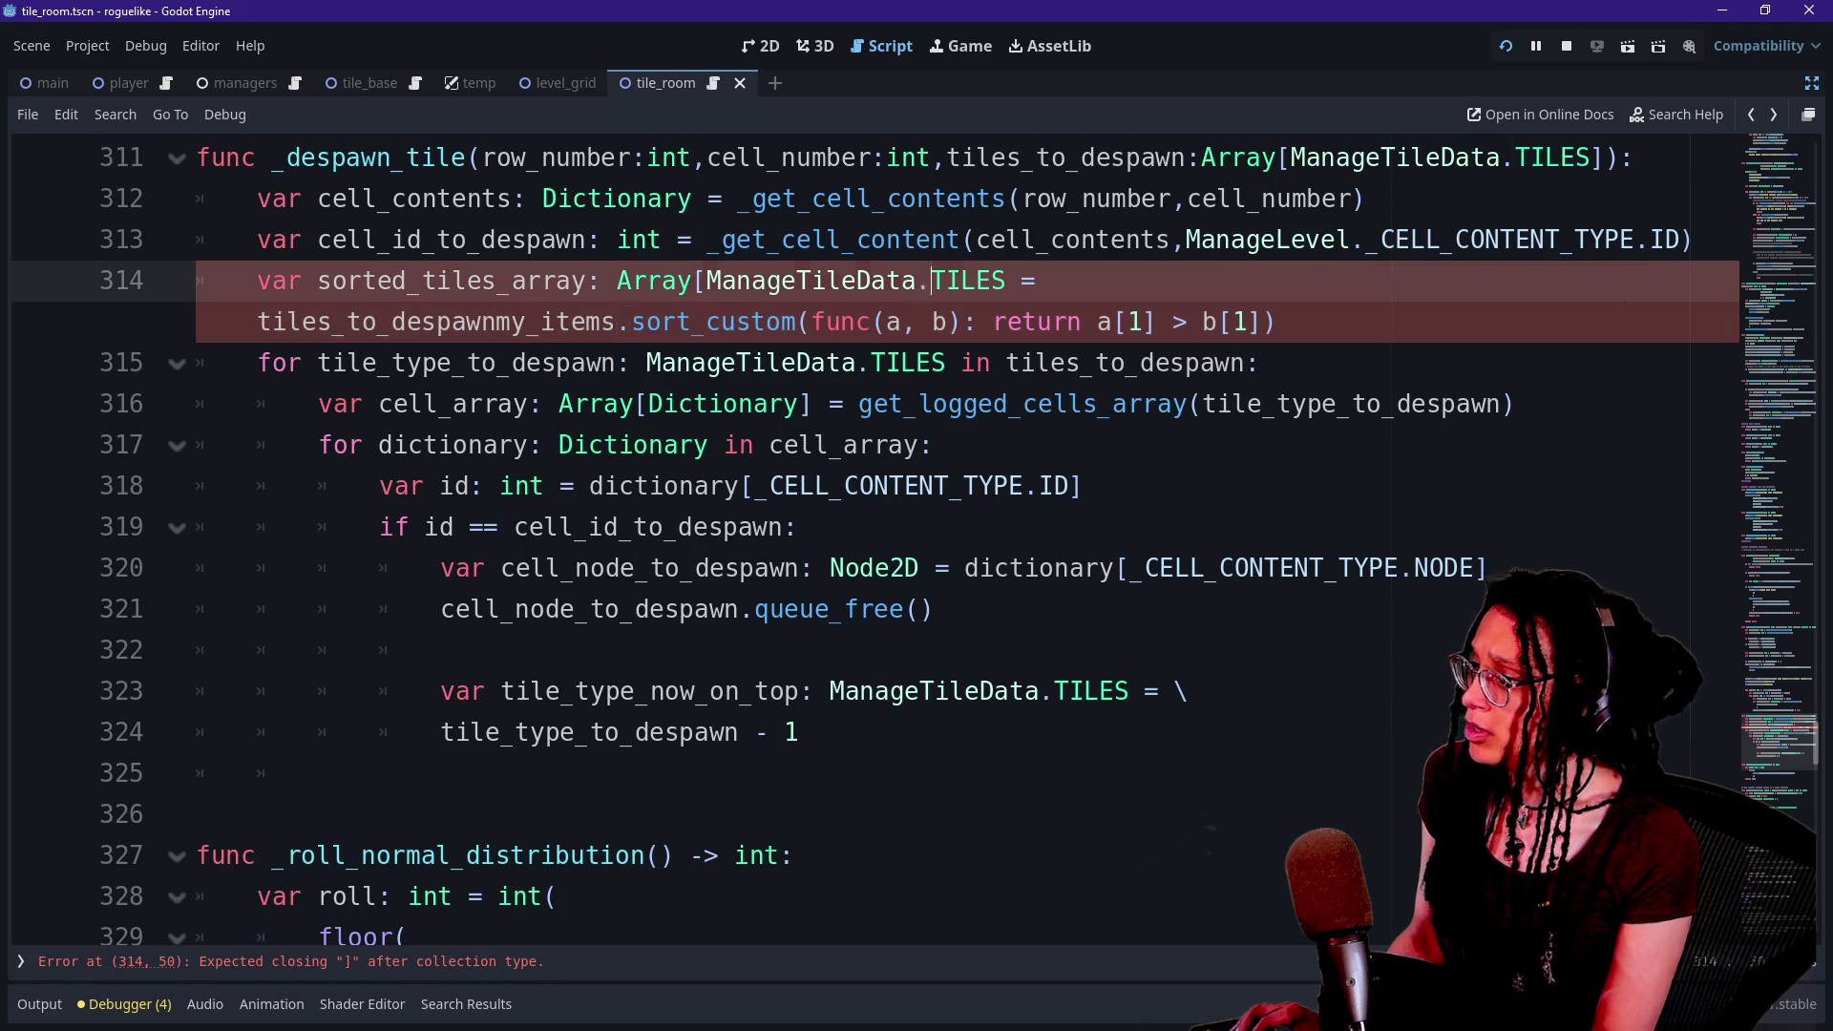
{"action": "left_click", "coordinate": [931, 280]}
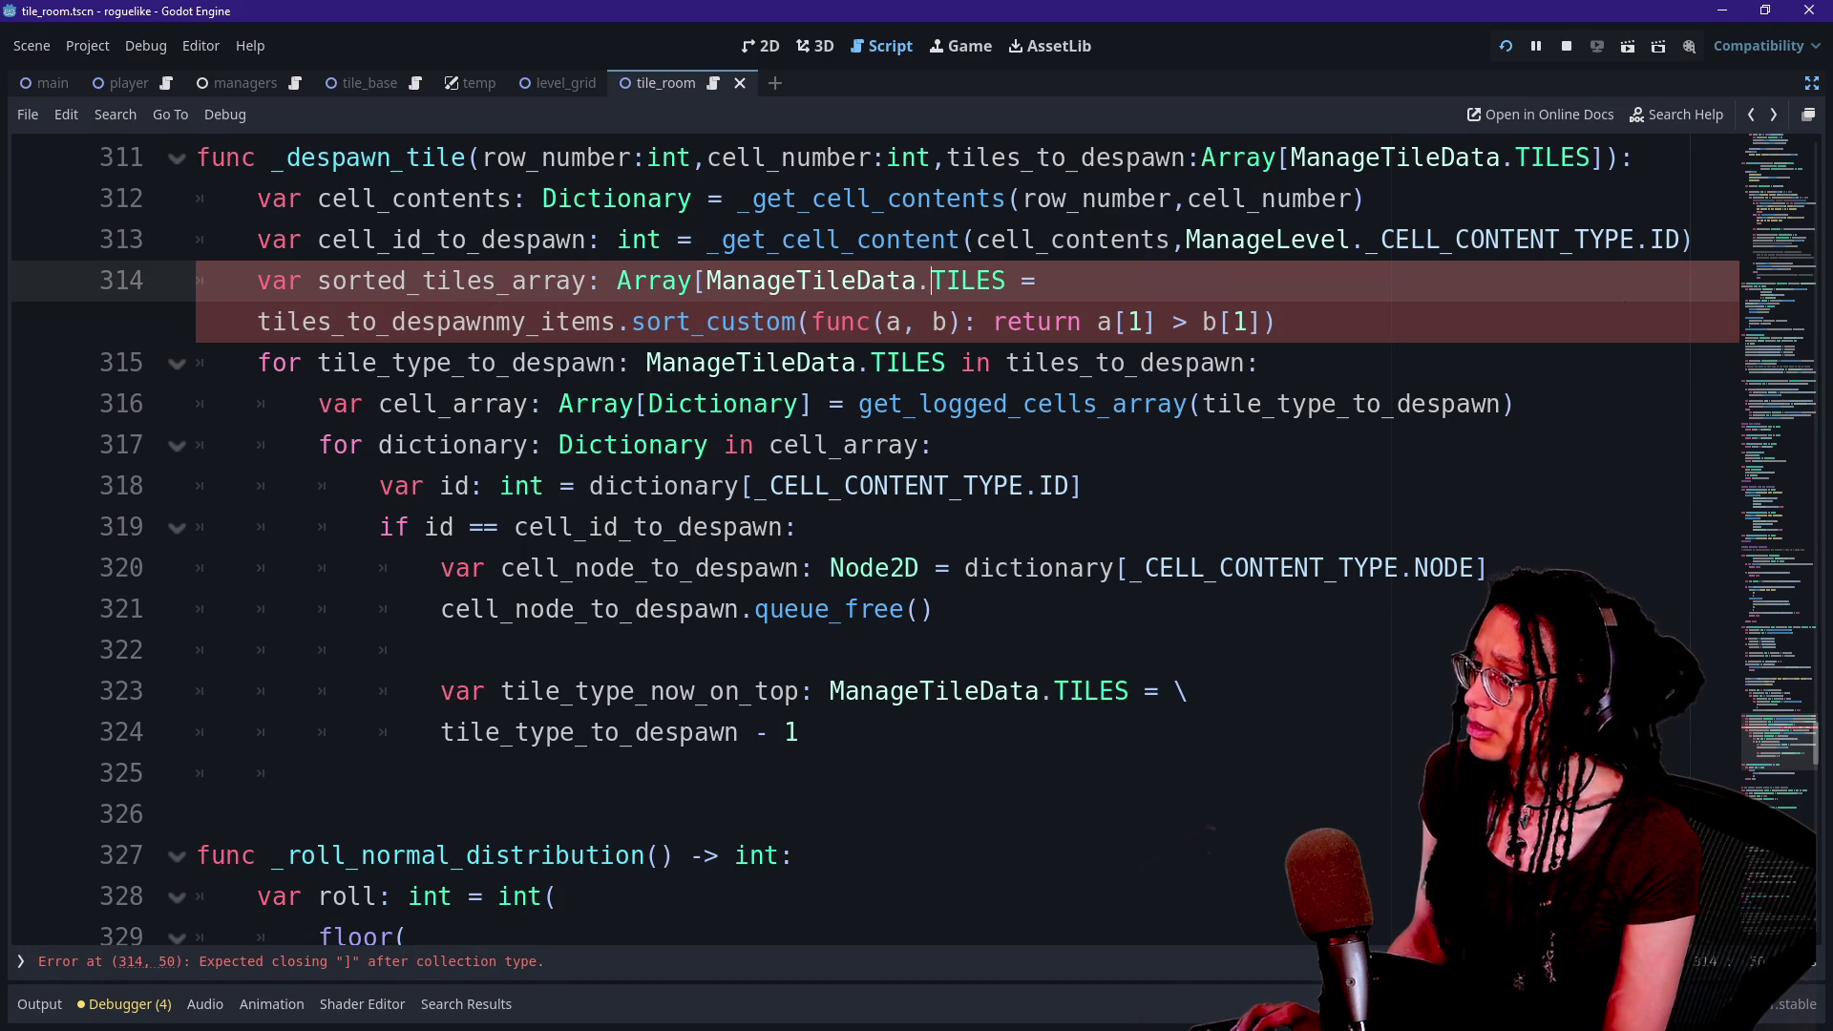
{"action": "left_click", "coordinate": [1018, 279]}
{"action": "type", "text": "]"}
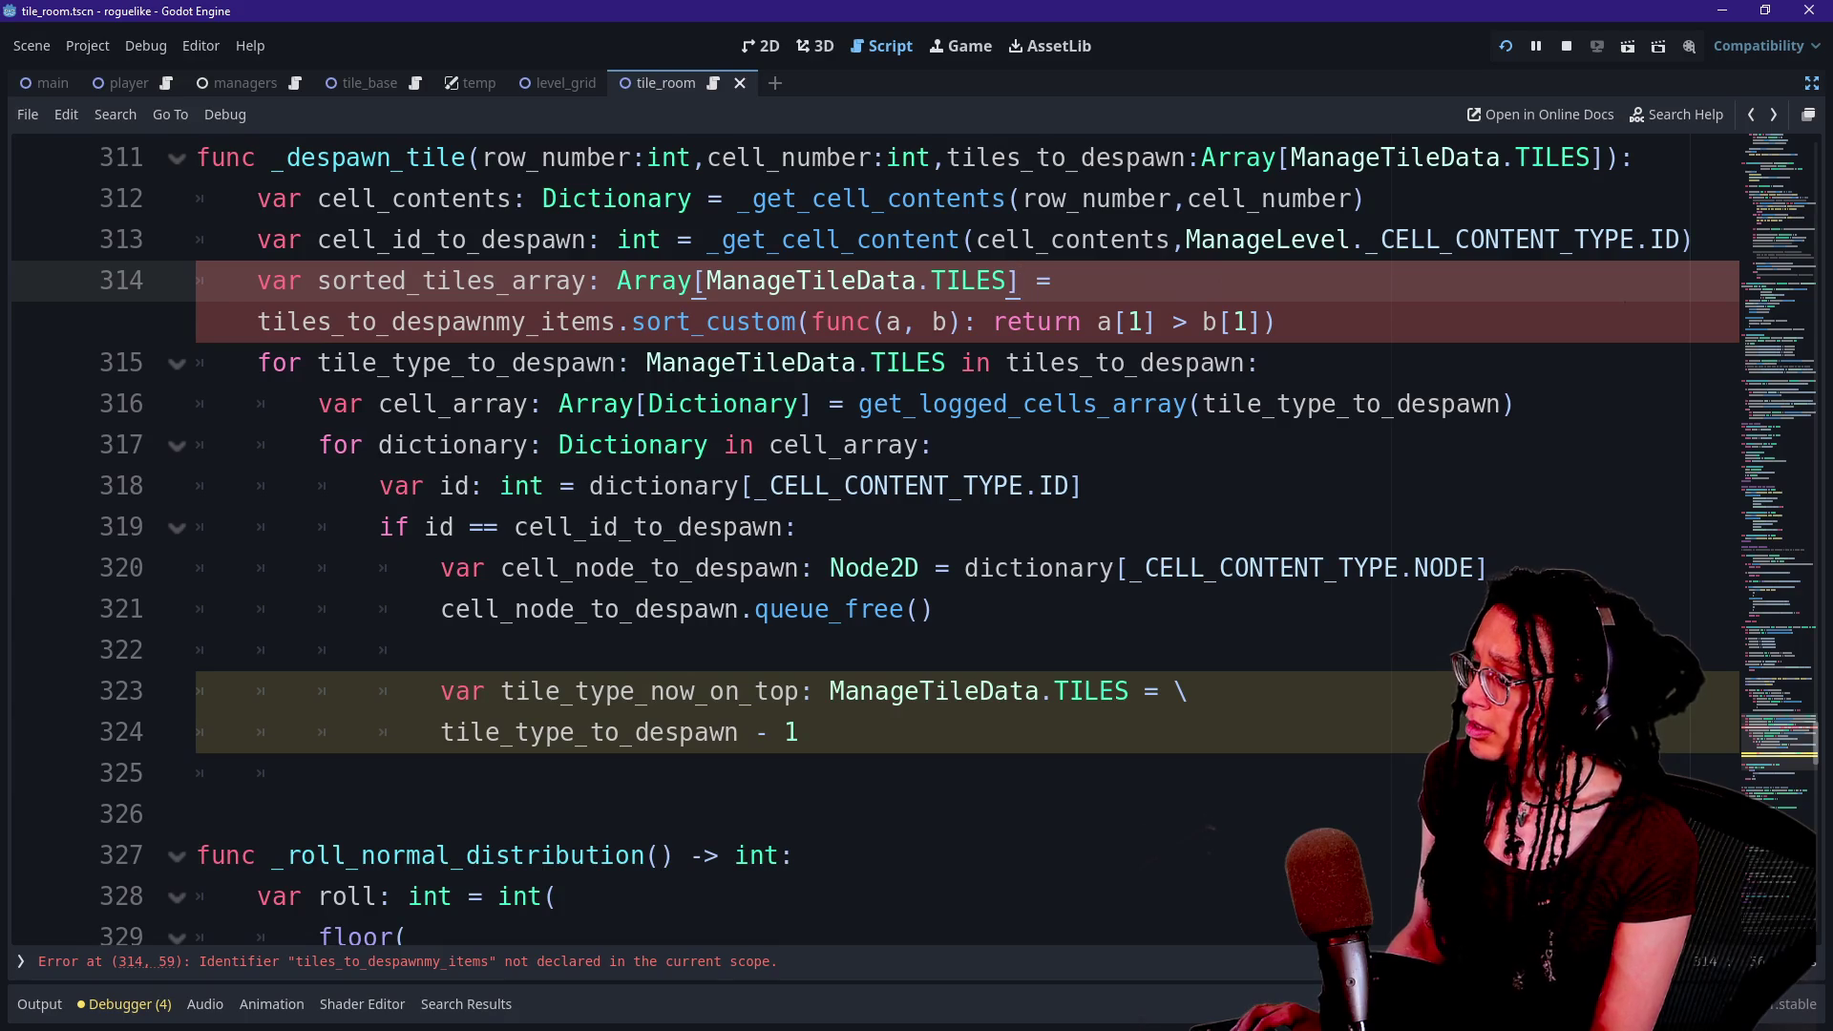
{"action": "left_click", "coordinate": [627, 322]}
{"action": "key", "text": "BackSpace"}
{"action": "key", "text": "BackSpace"}
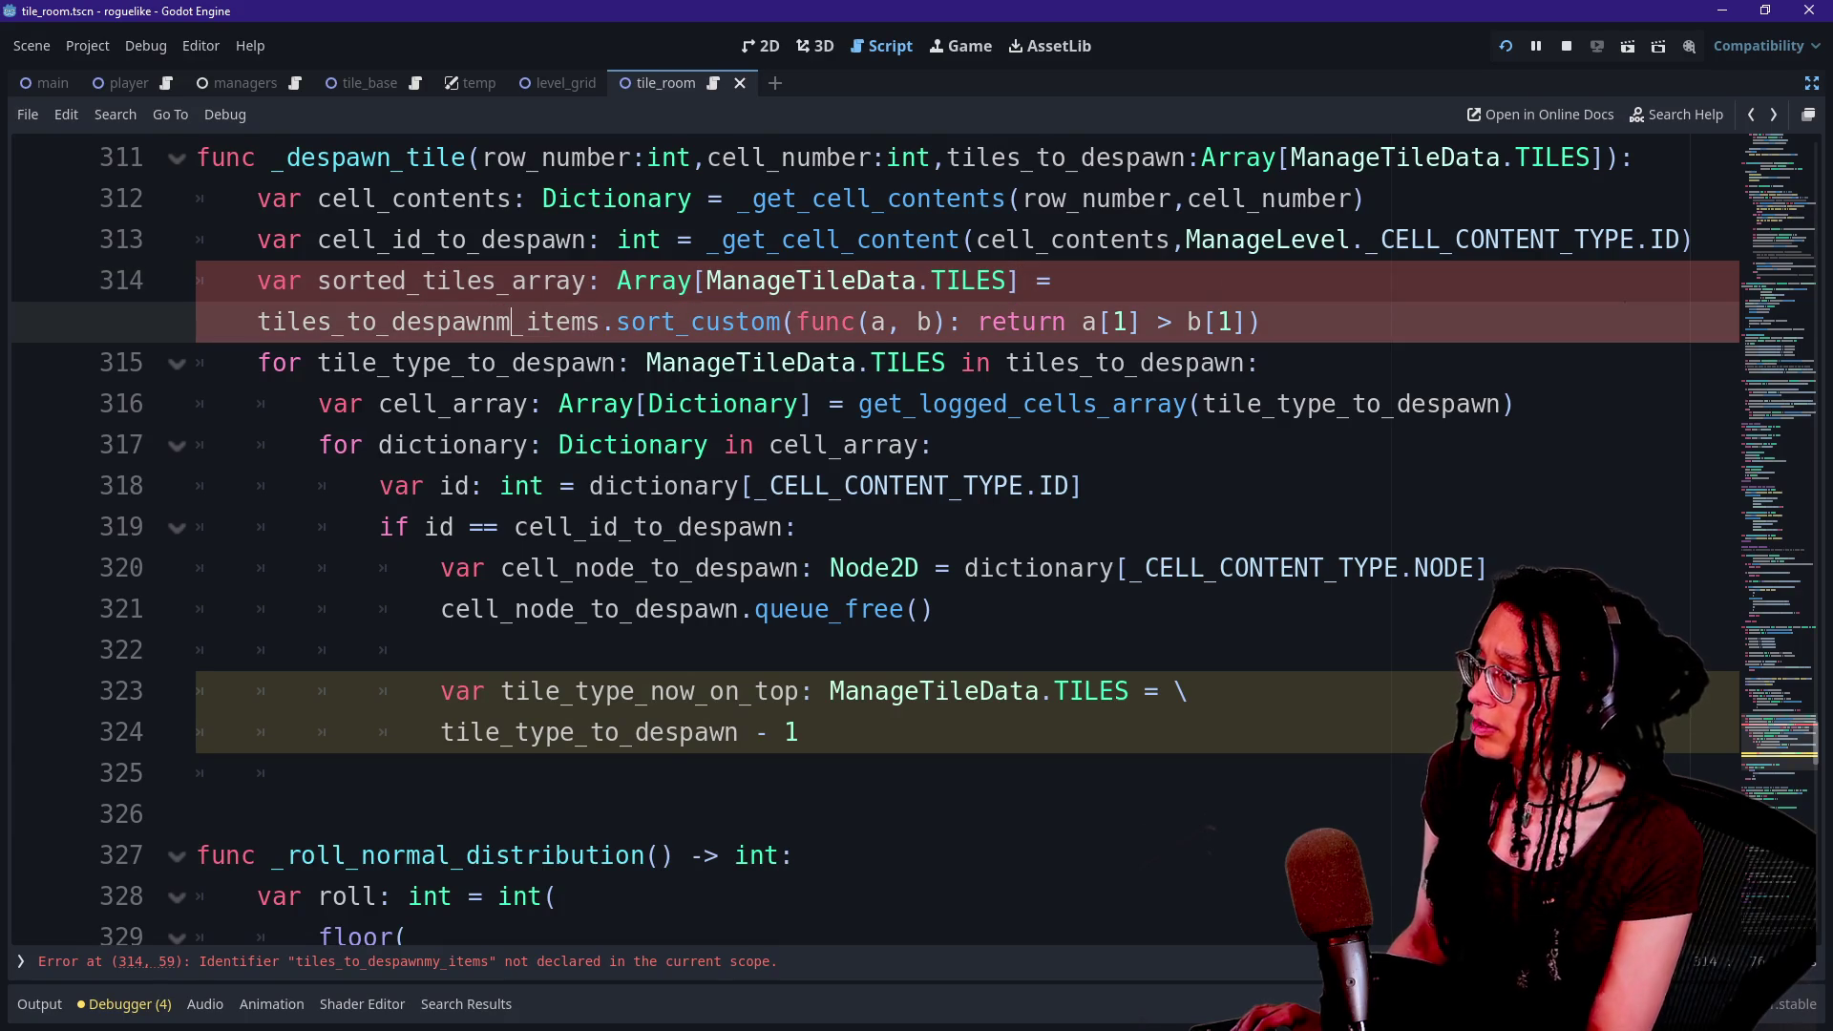
{"action": "key", "text": "Delete"}
{"action": "key", "text": "Delete"}
{"action": "key", "text": "Delete"}
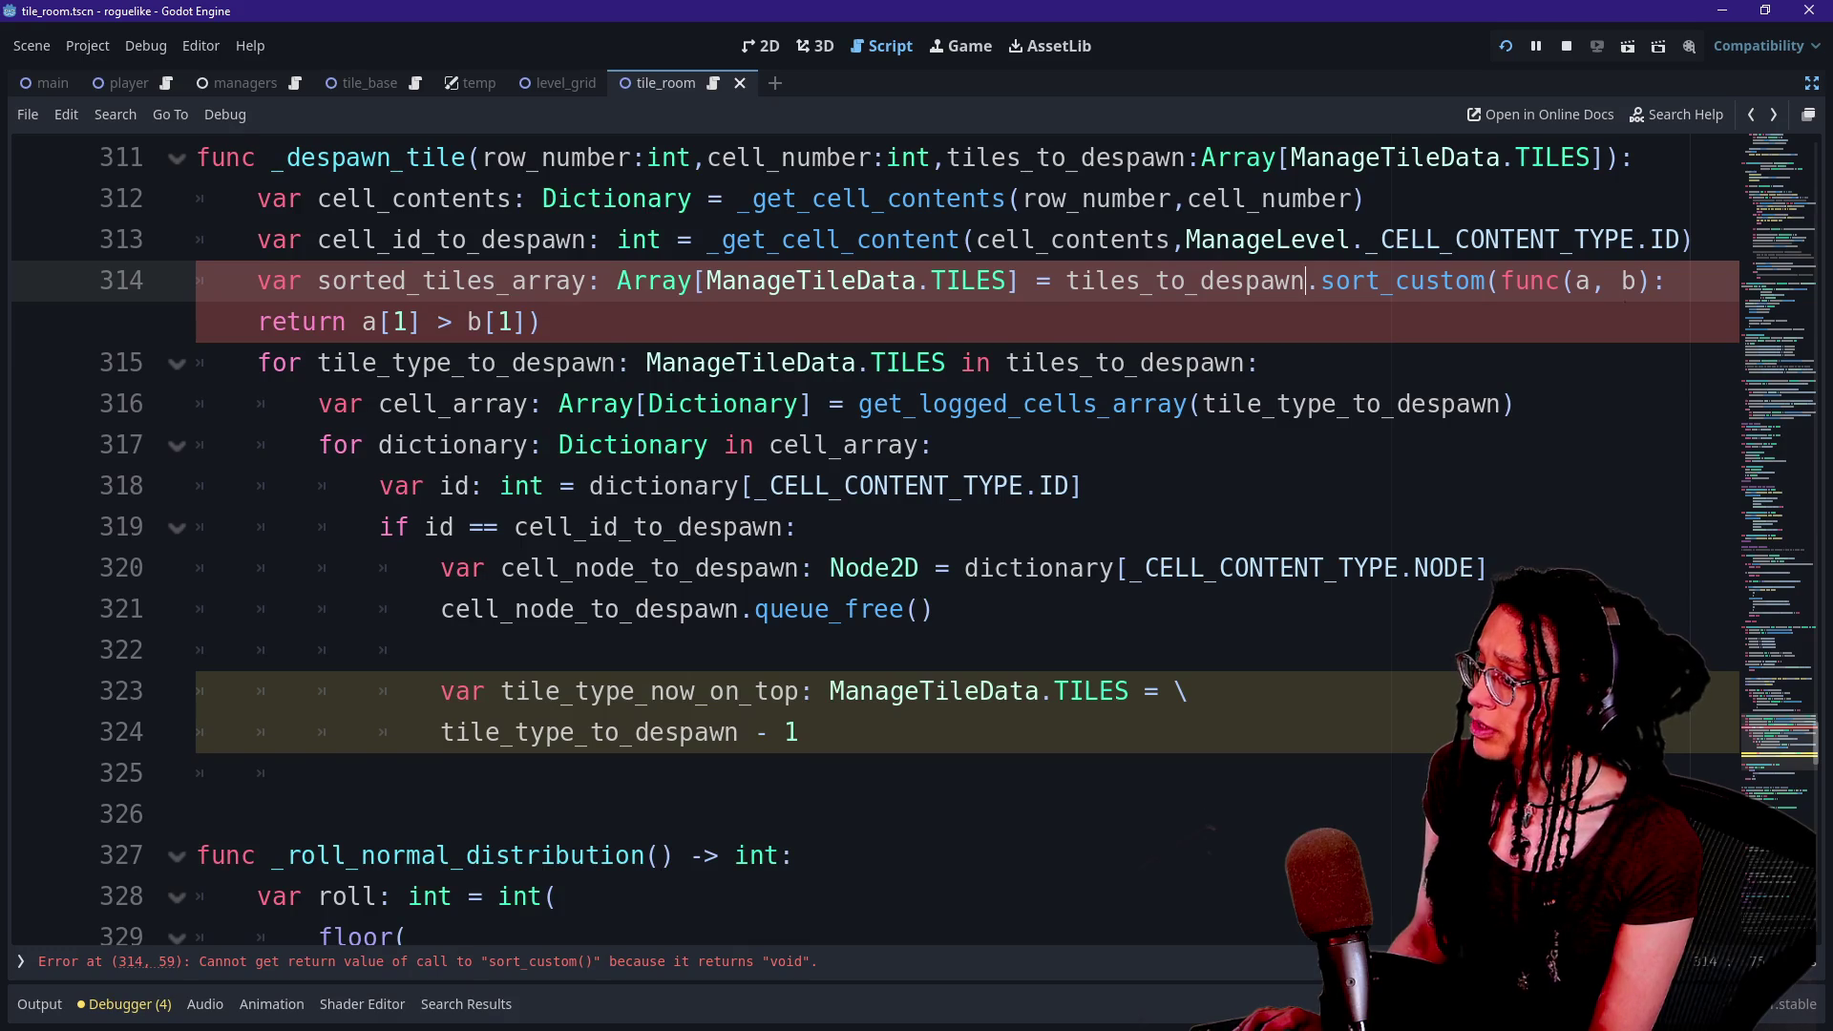
{"action": "left_click", "coordinate": [542, 322]}
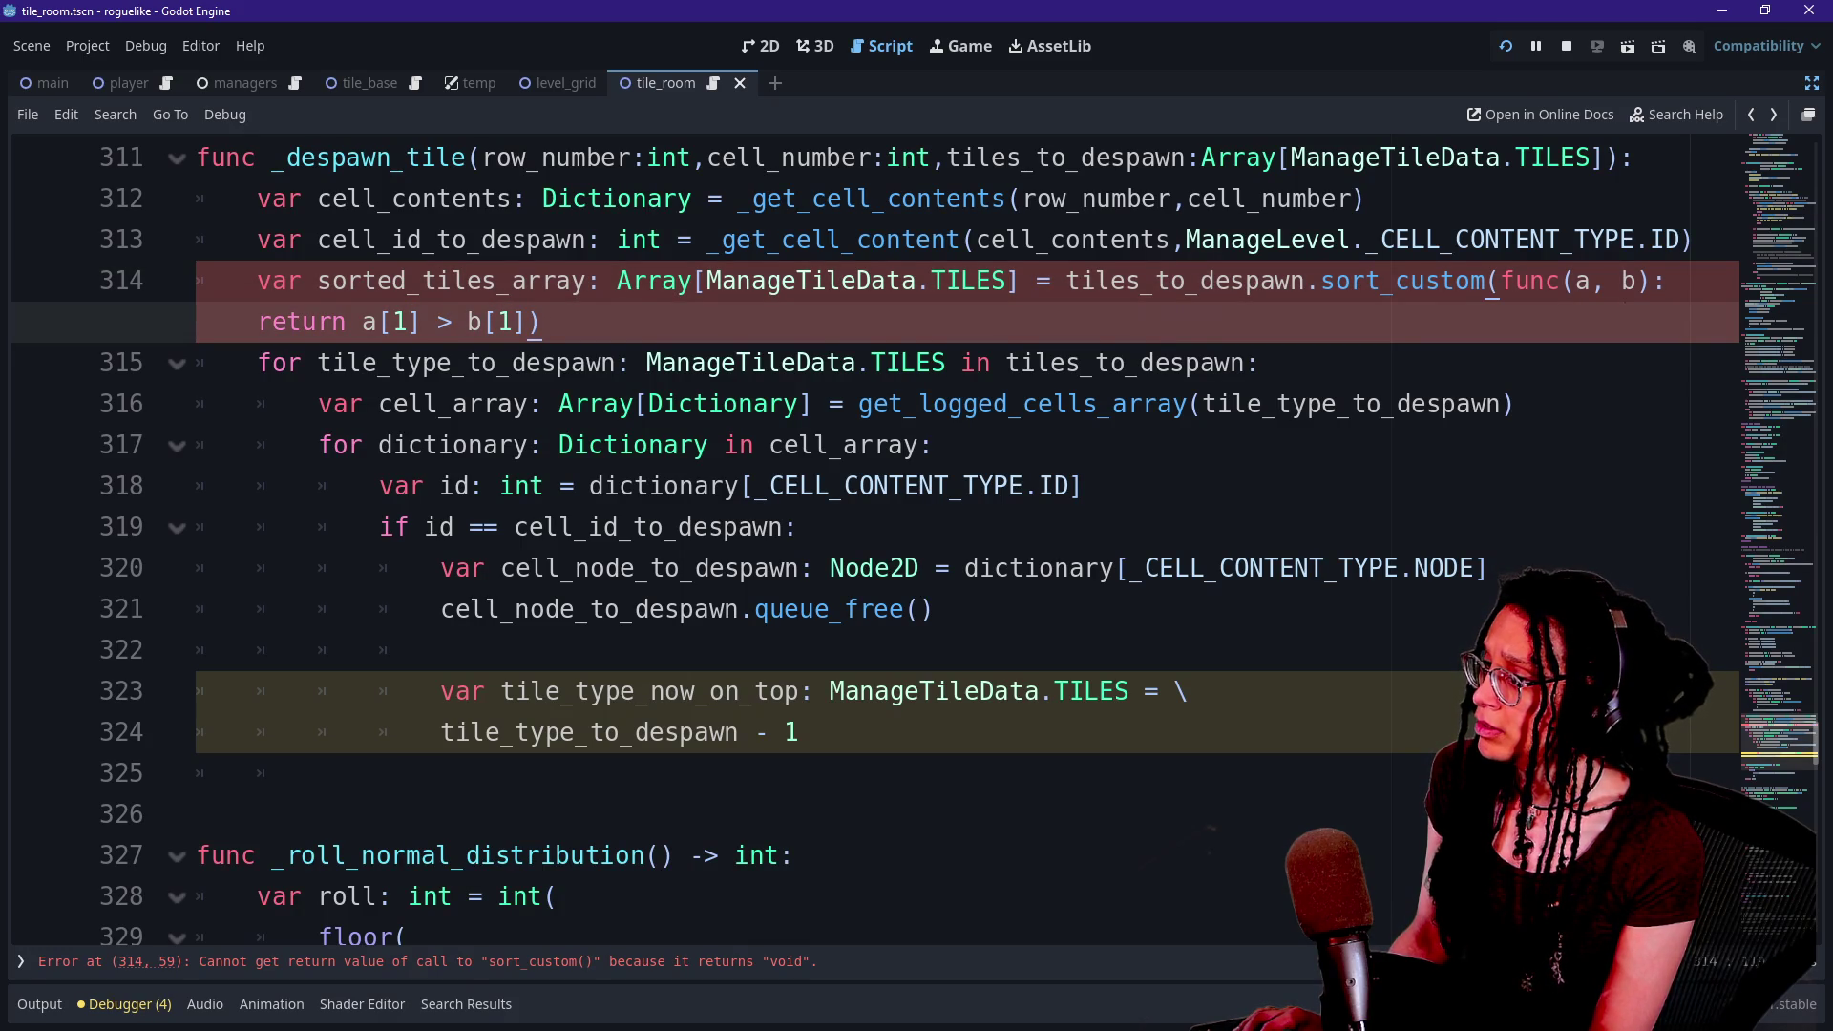
{"action": "left_click", "coordinate": [1492, 286]}
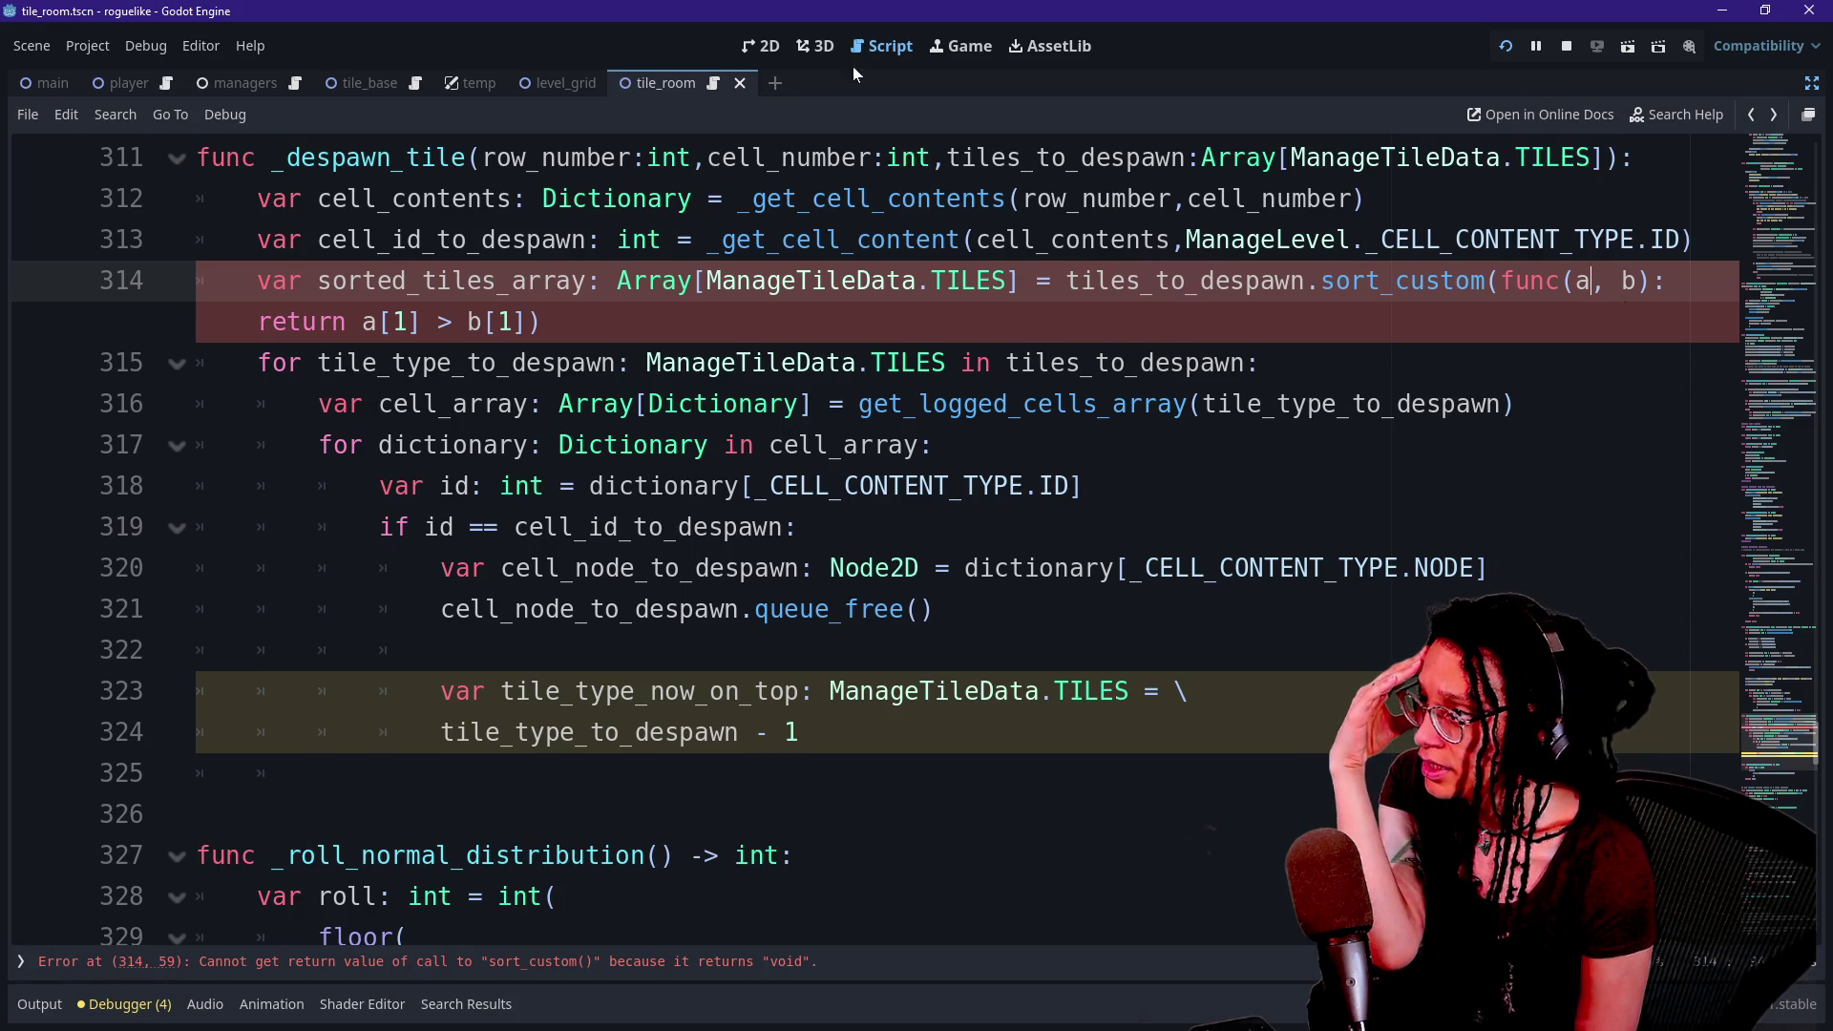
- Reopen the Array sort_custom page through Search Help and turn off distraction-free mode
{"action": "left_click", "coordinate": [1661, 123]}
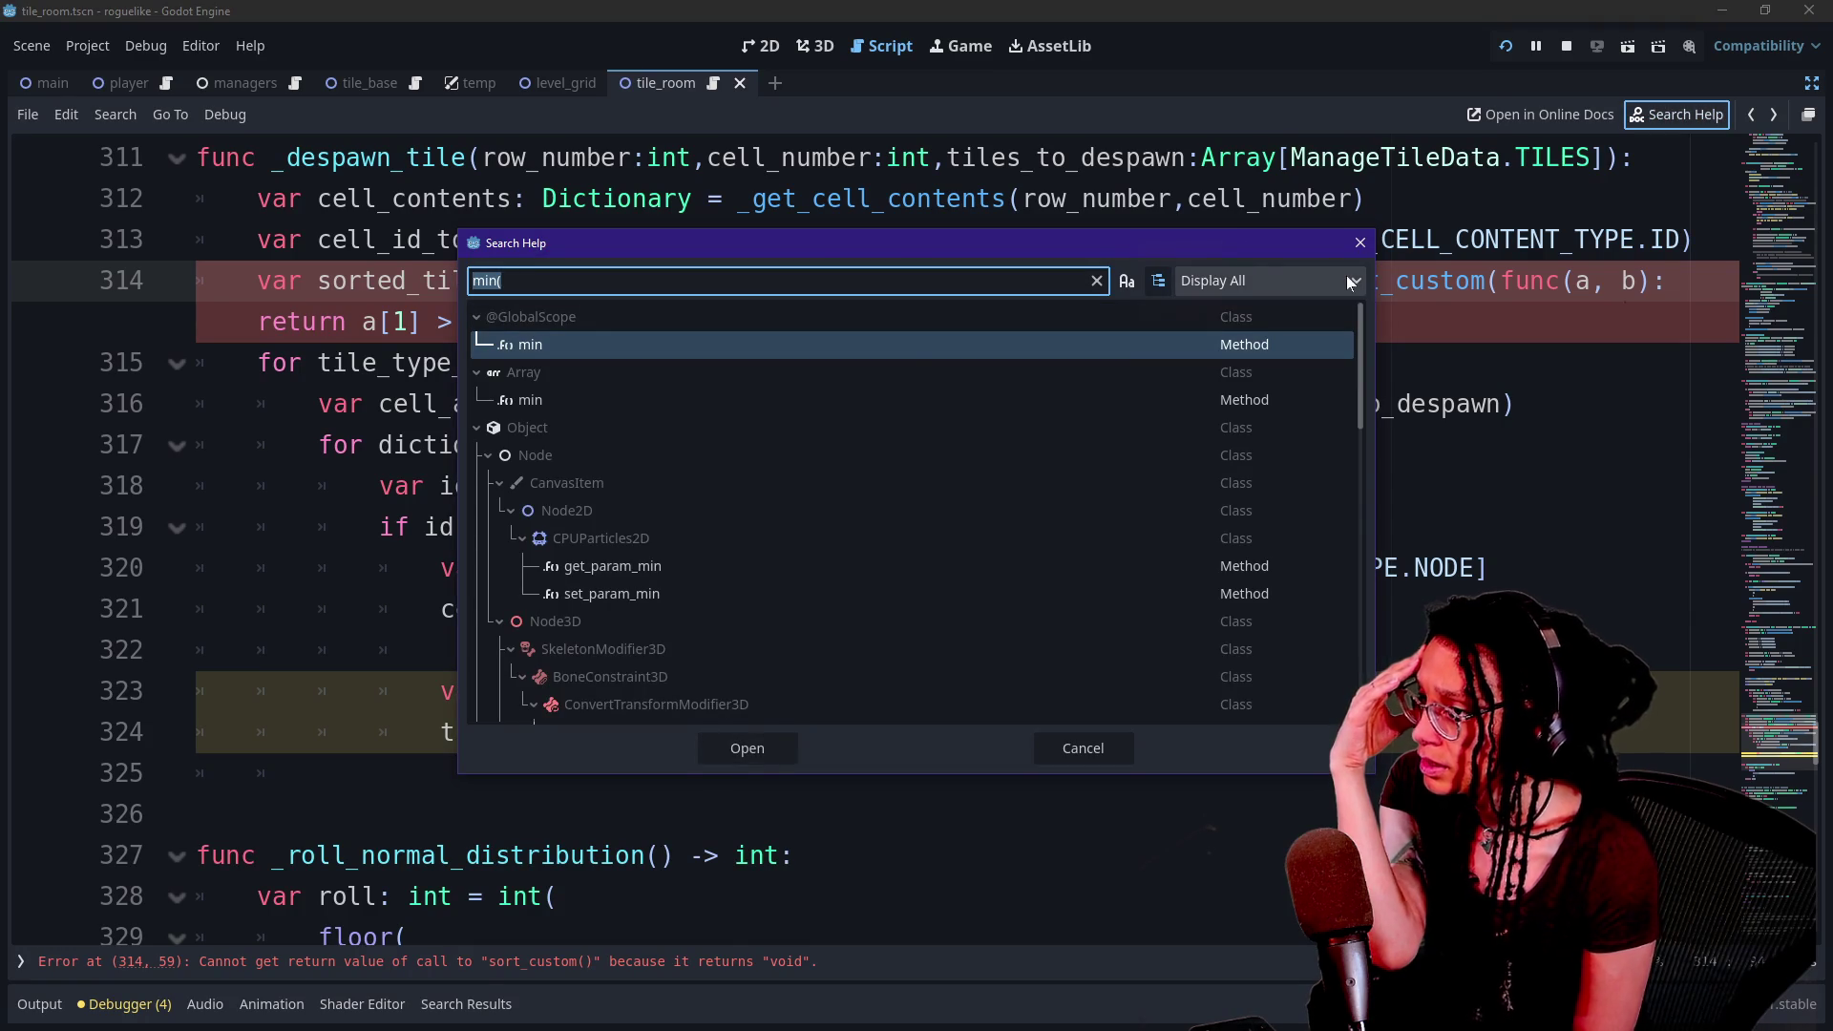
{"action": "left_click", "coordinate": [1361, 243]}
{"action": "left_click", "coordinate": [1413, 280], "text": "ctrl"}
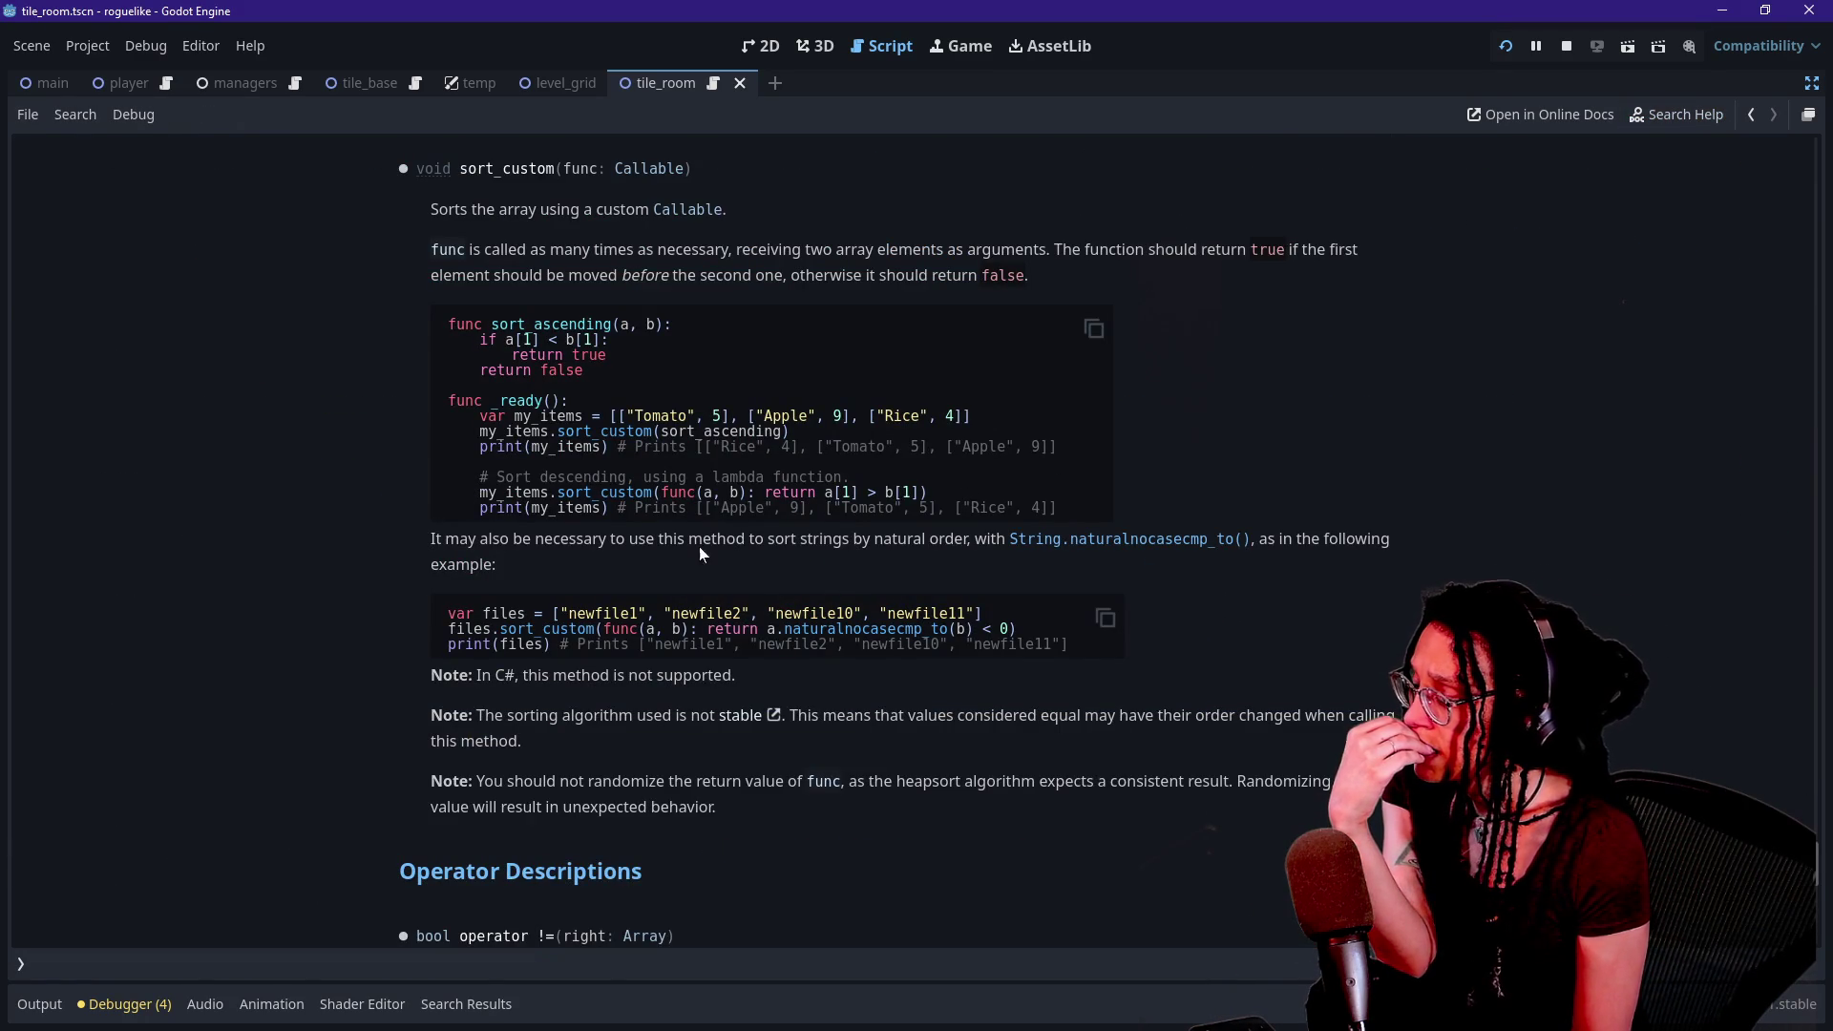
{"action": "left_click_drag", "start_coordinate": [479, 492], "coordinate": [532, 492]}
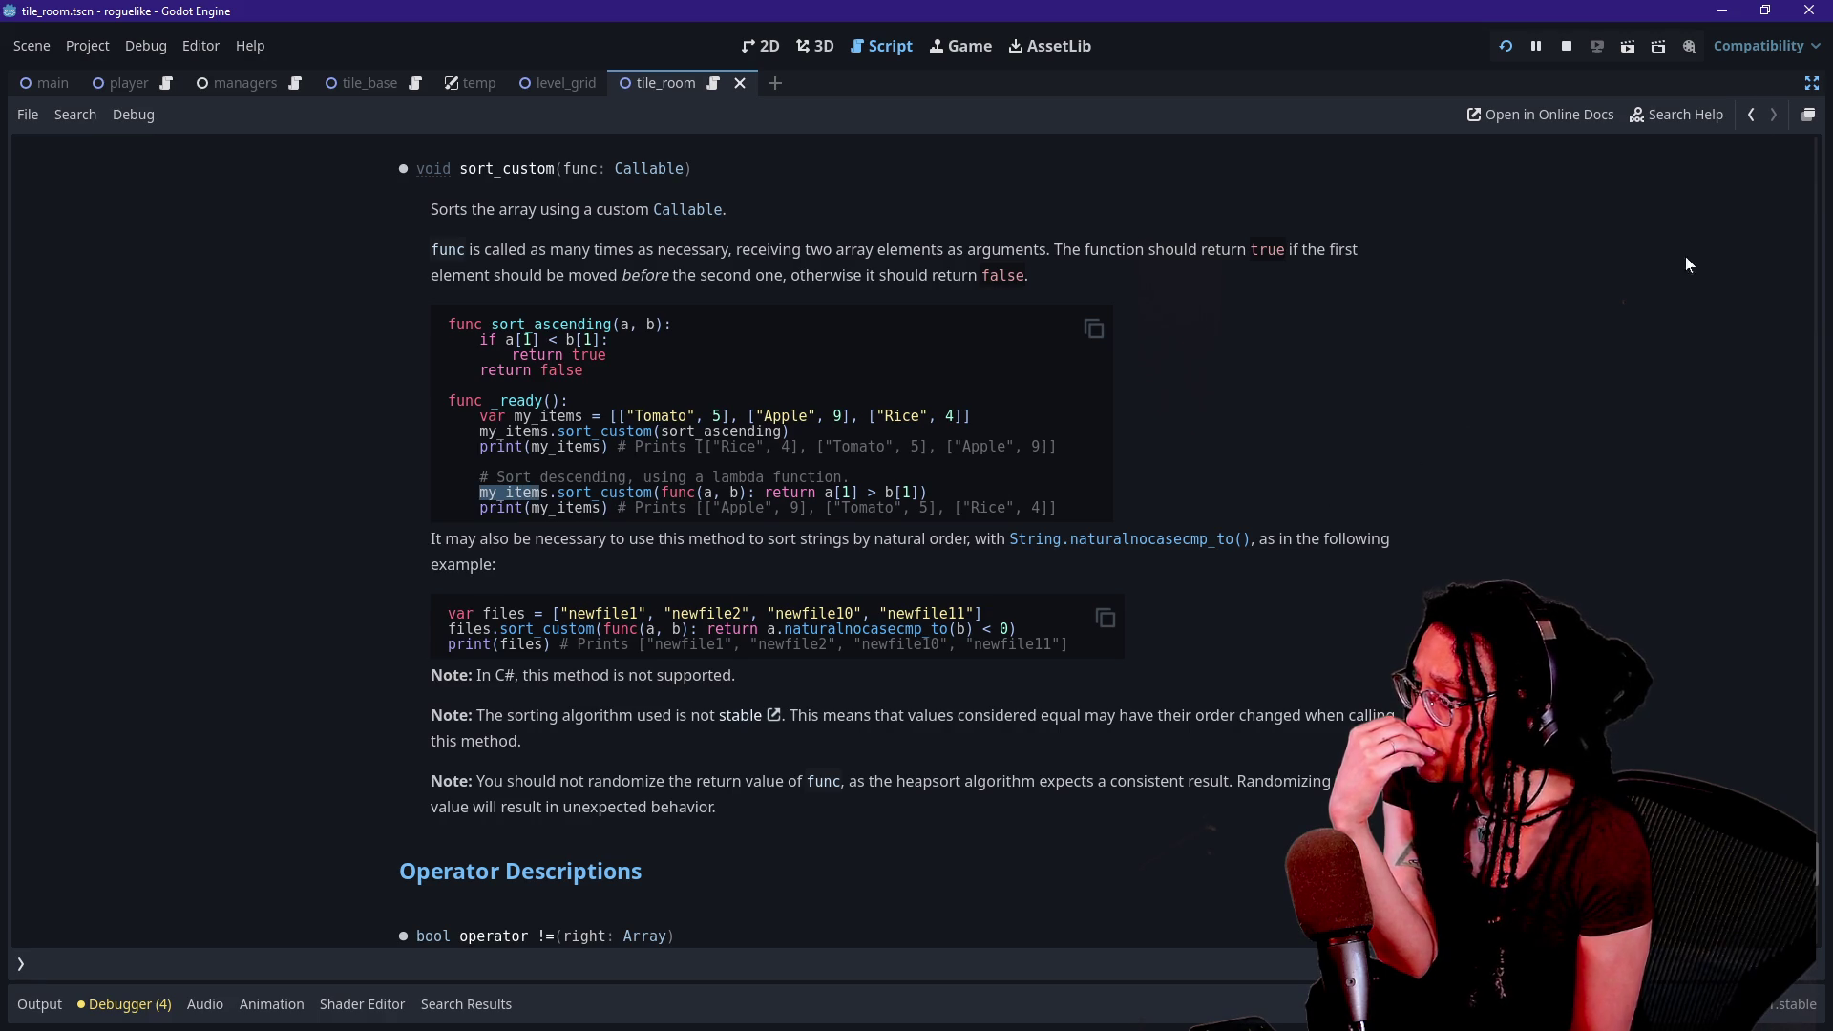
{"action": "left_click", "coordinate": [1813, 86]}
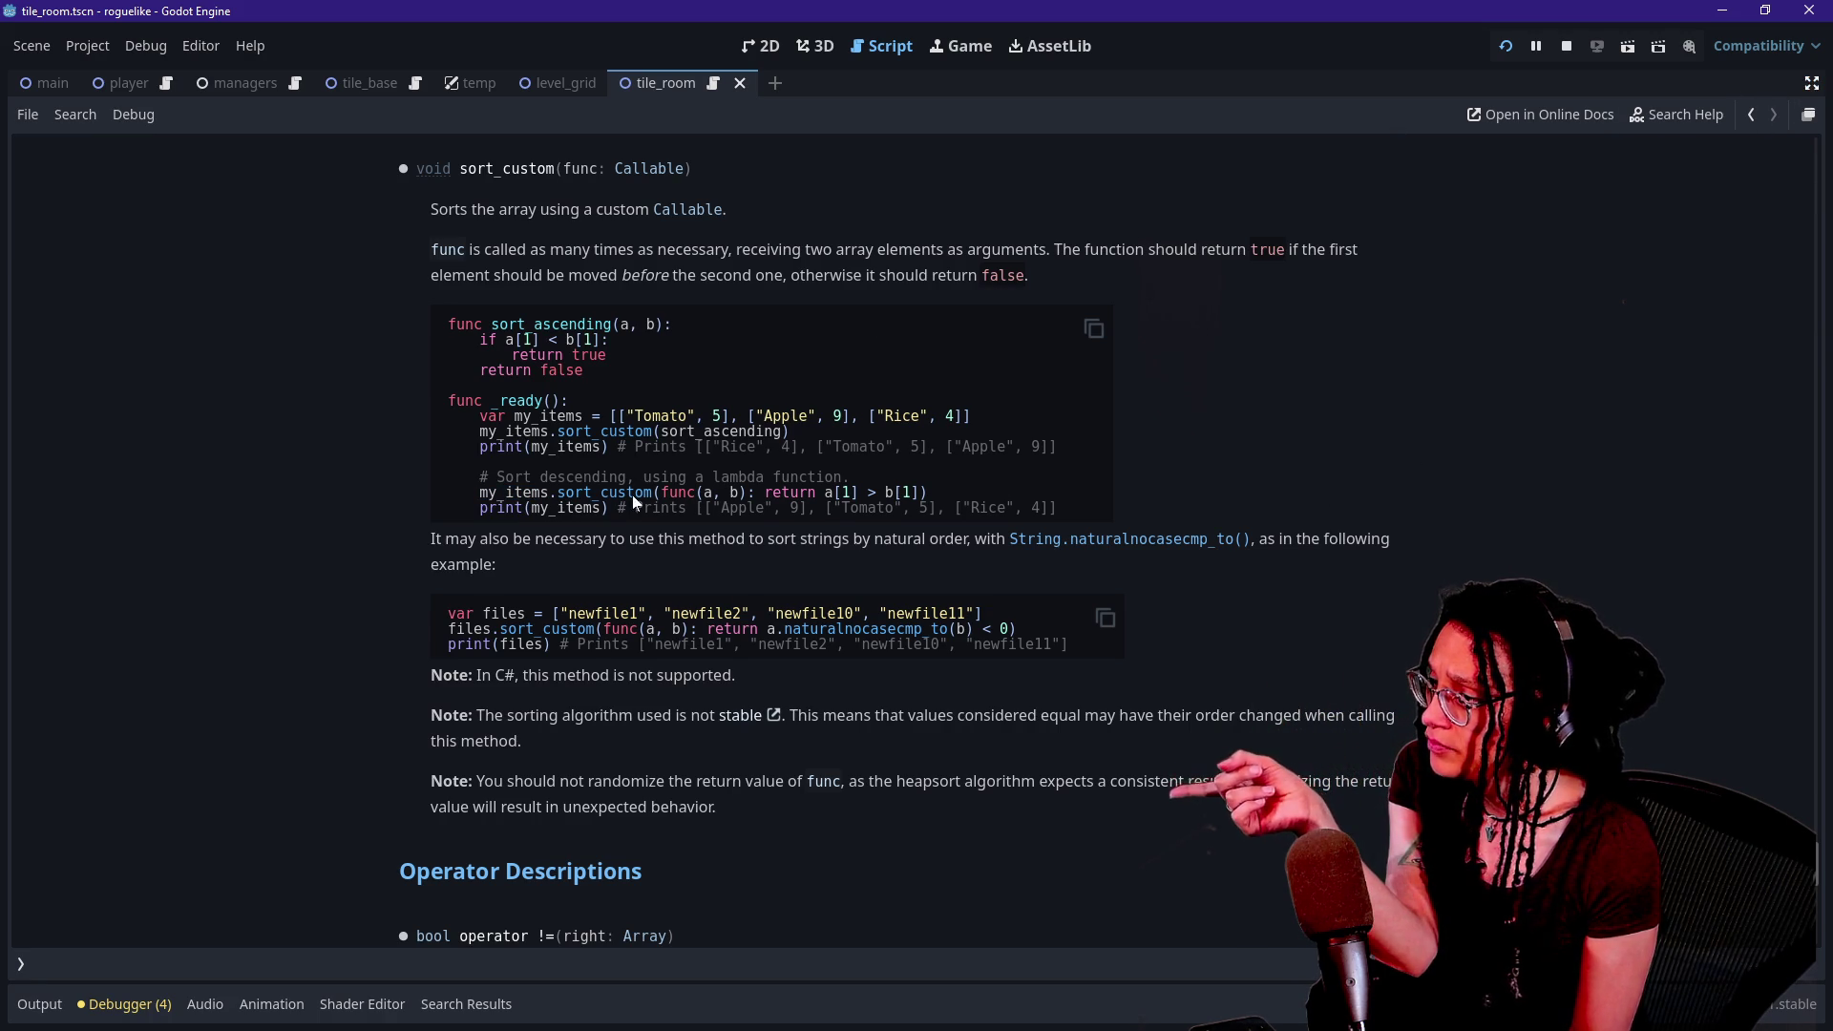
{"action": "key", "text": "ctrl+shift+F11"}
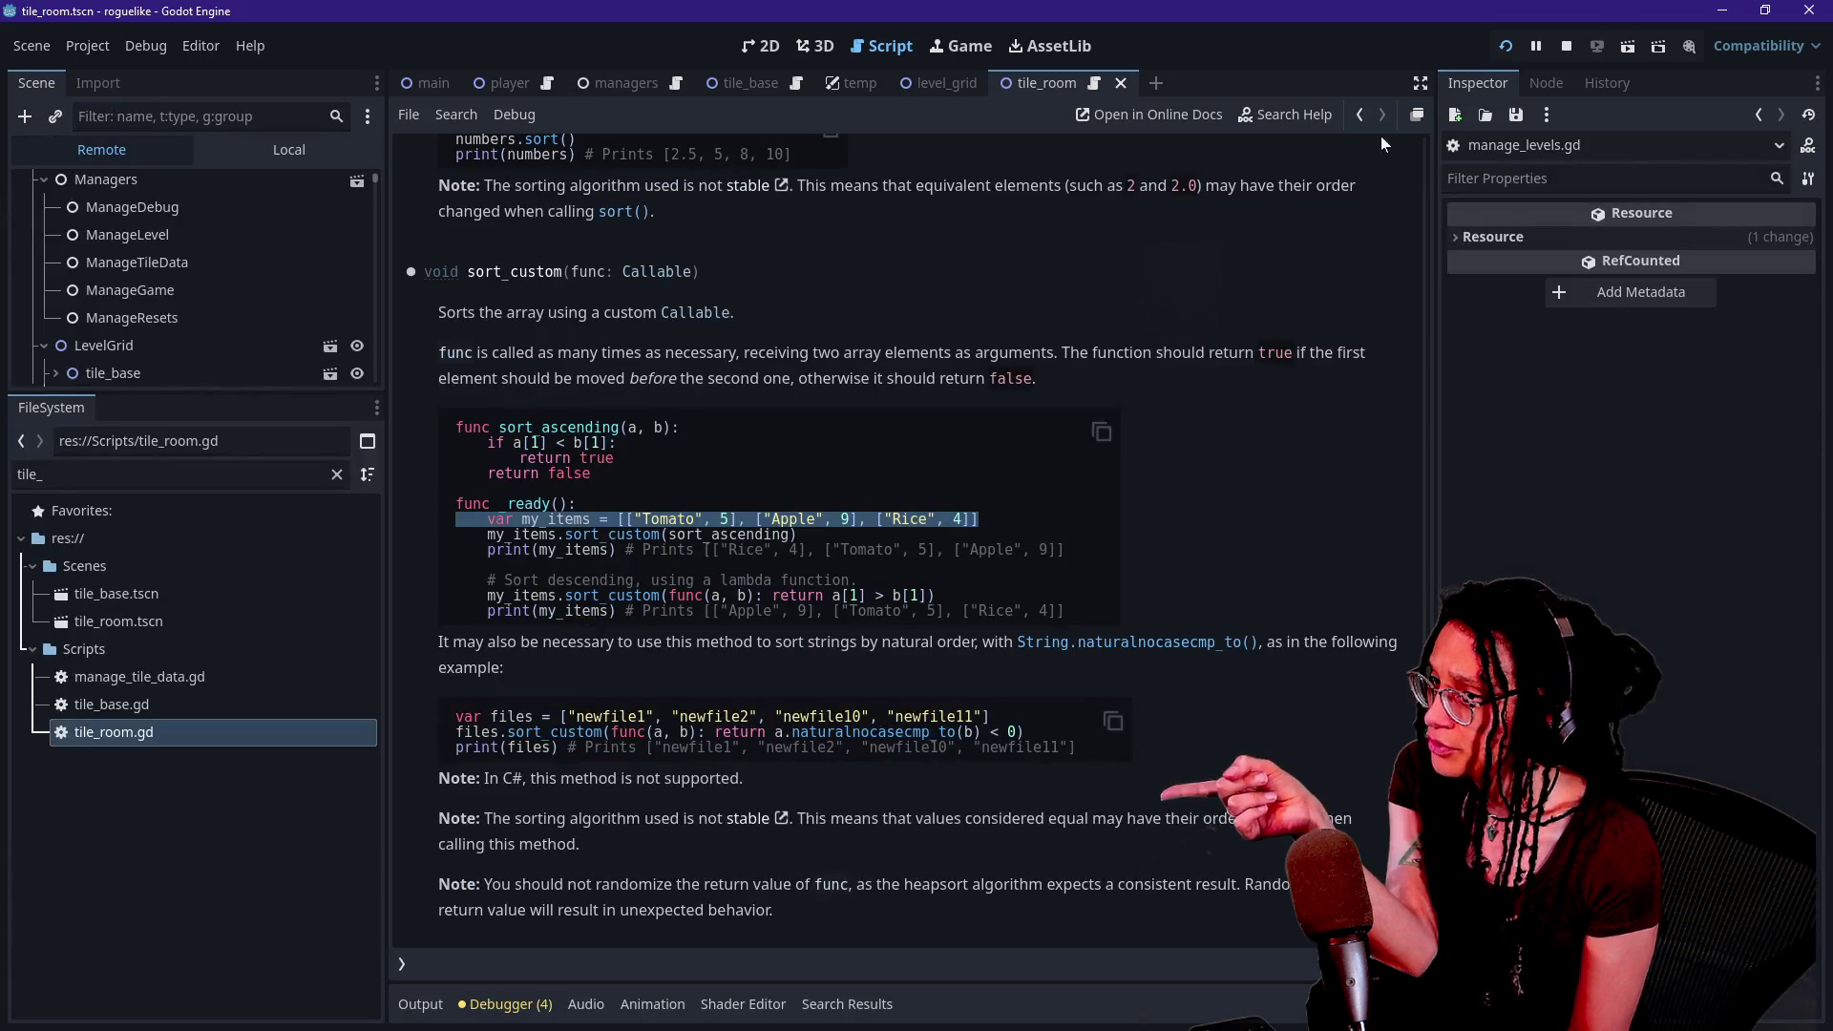
- Return to tile_room.gd with distraction-free mode on and scroll to line 314
{"action": "left_click", "coordinate": [1367, 114]}
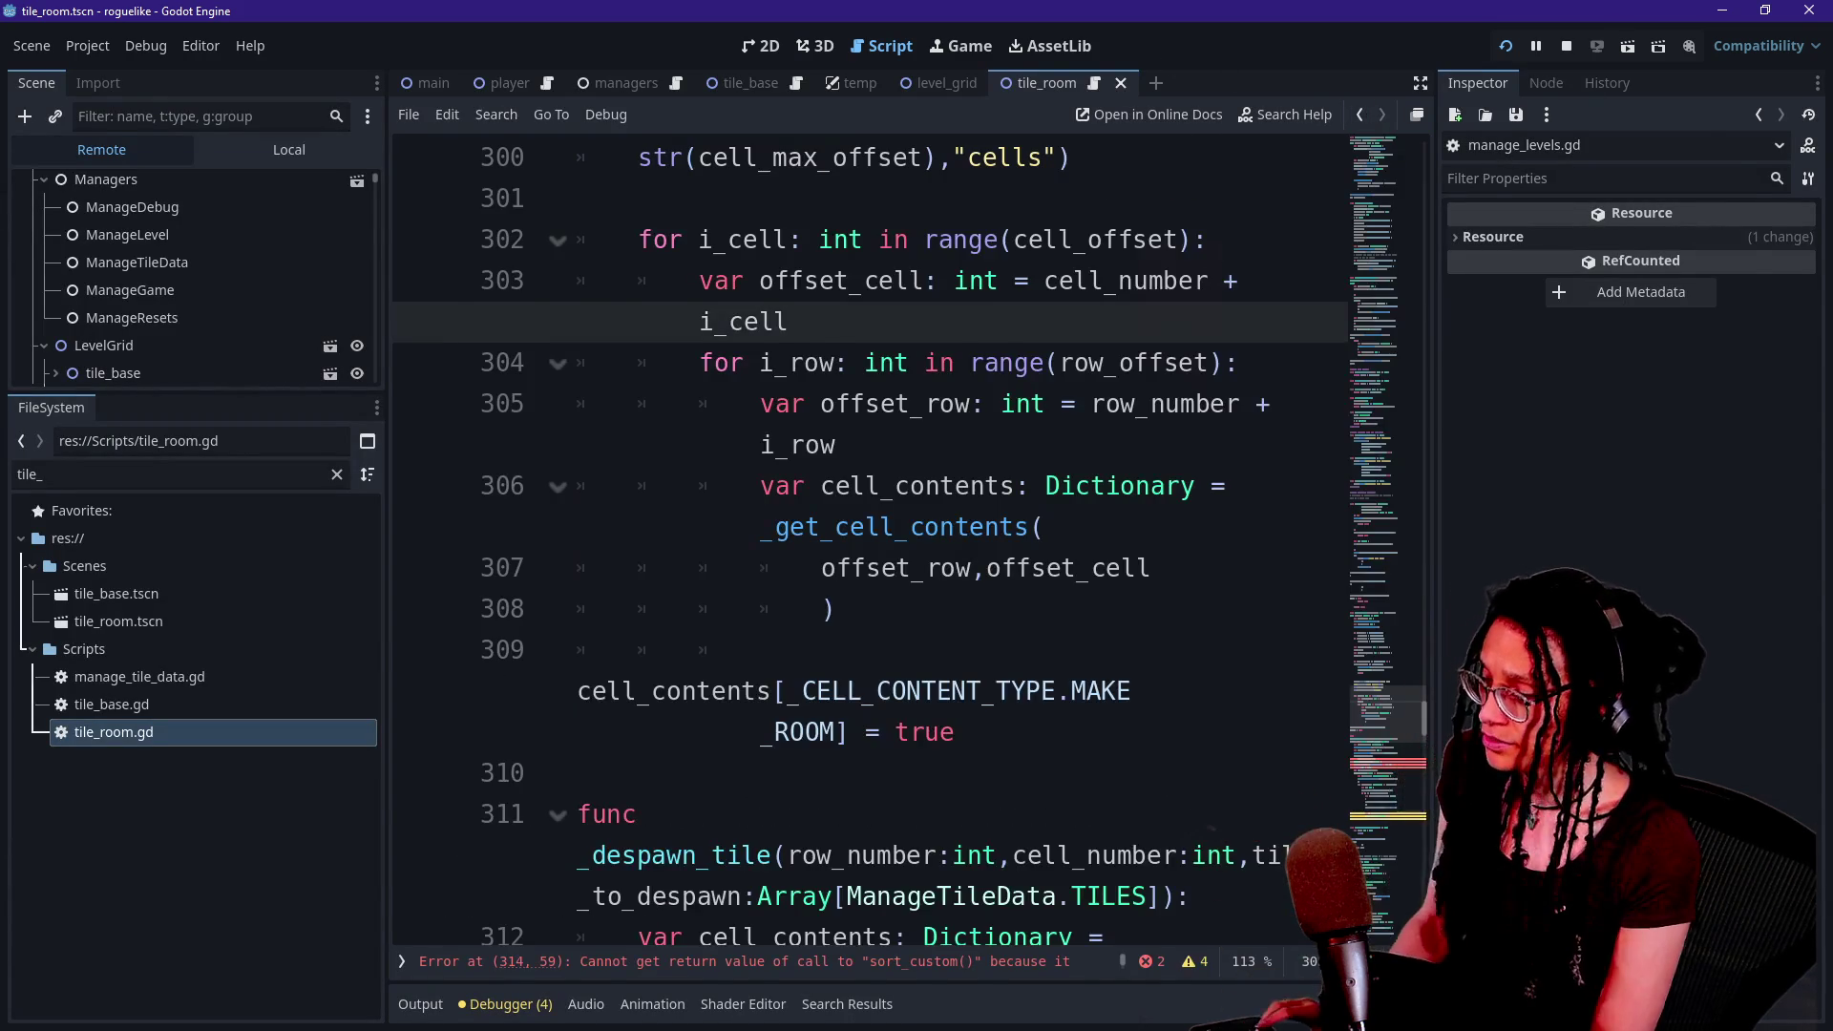
{"action": "key", "text": "ctrl+shift+F11"}
{"action": "left_click", "coordinate": [771, 444]}
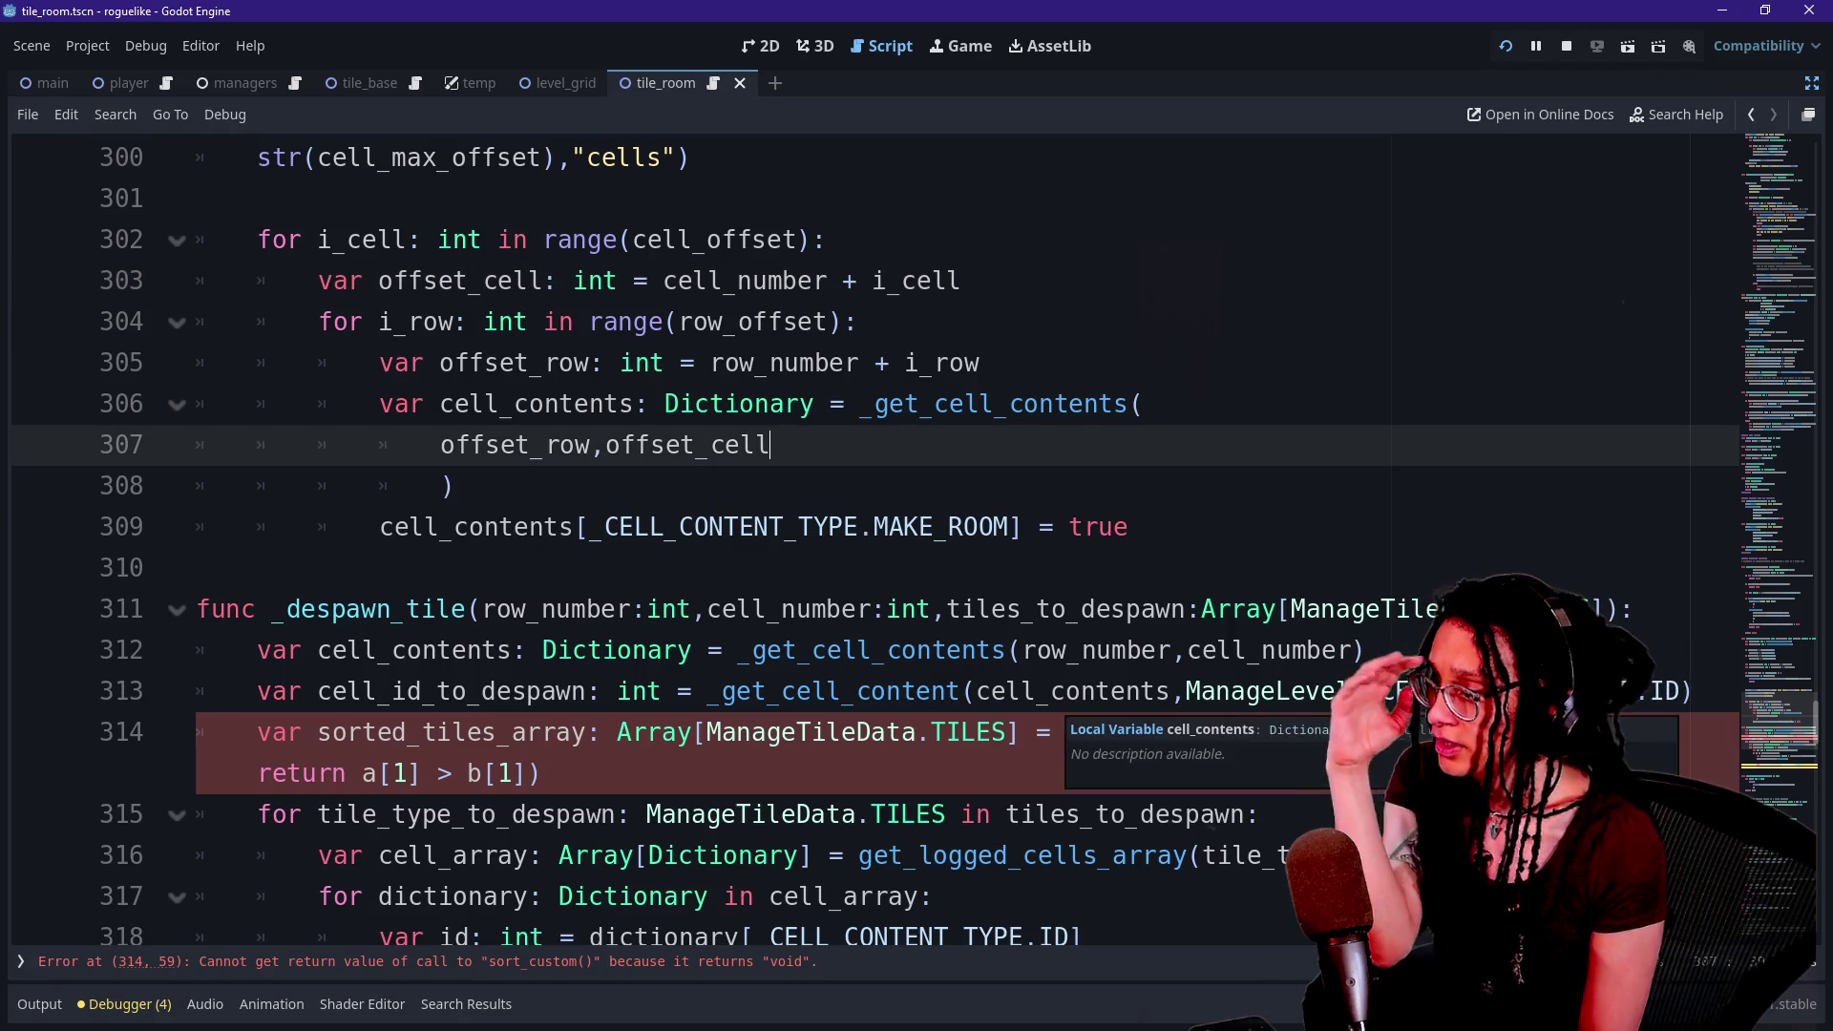
{"action": "left_click", "coordinate": [1051, 731]}
{"action": "scroll", "coordinate": [1051, 731], "scroll_direction": "down", "scroll_amount": 1}
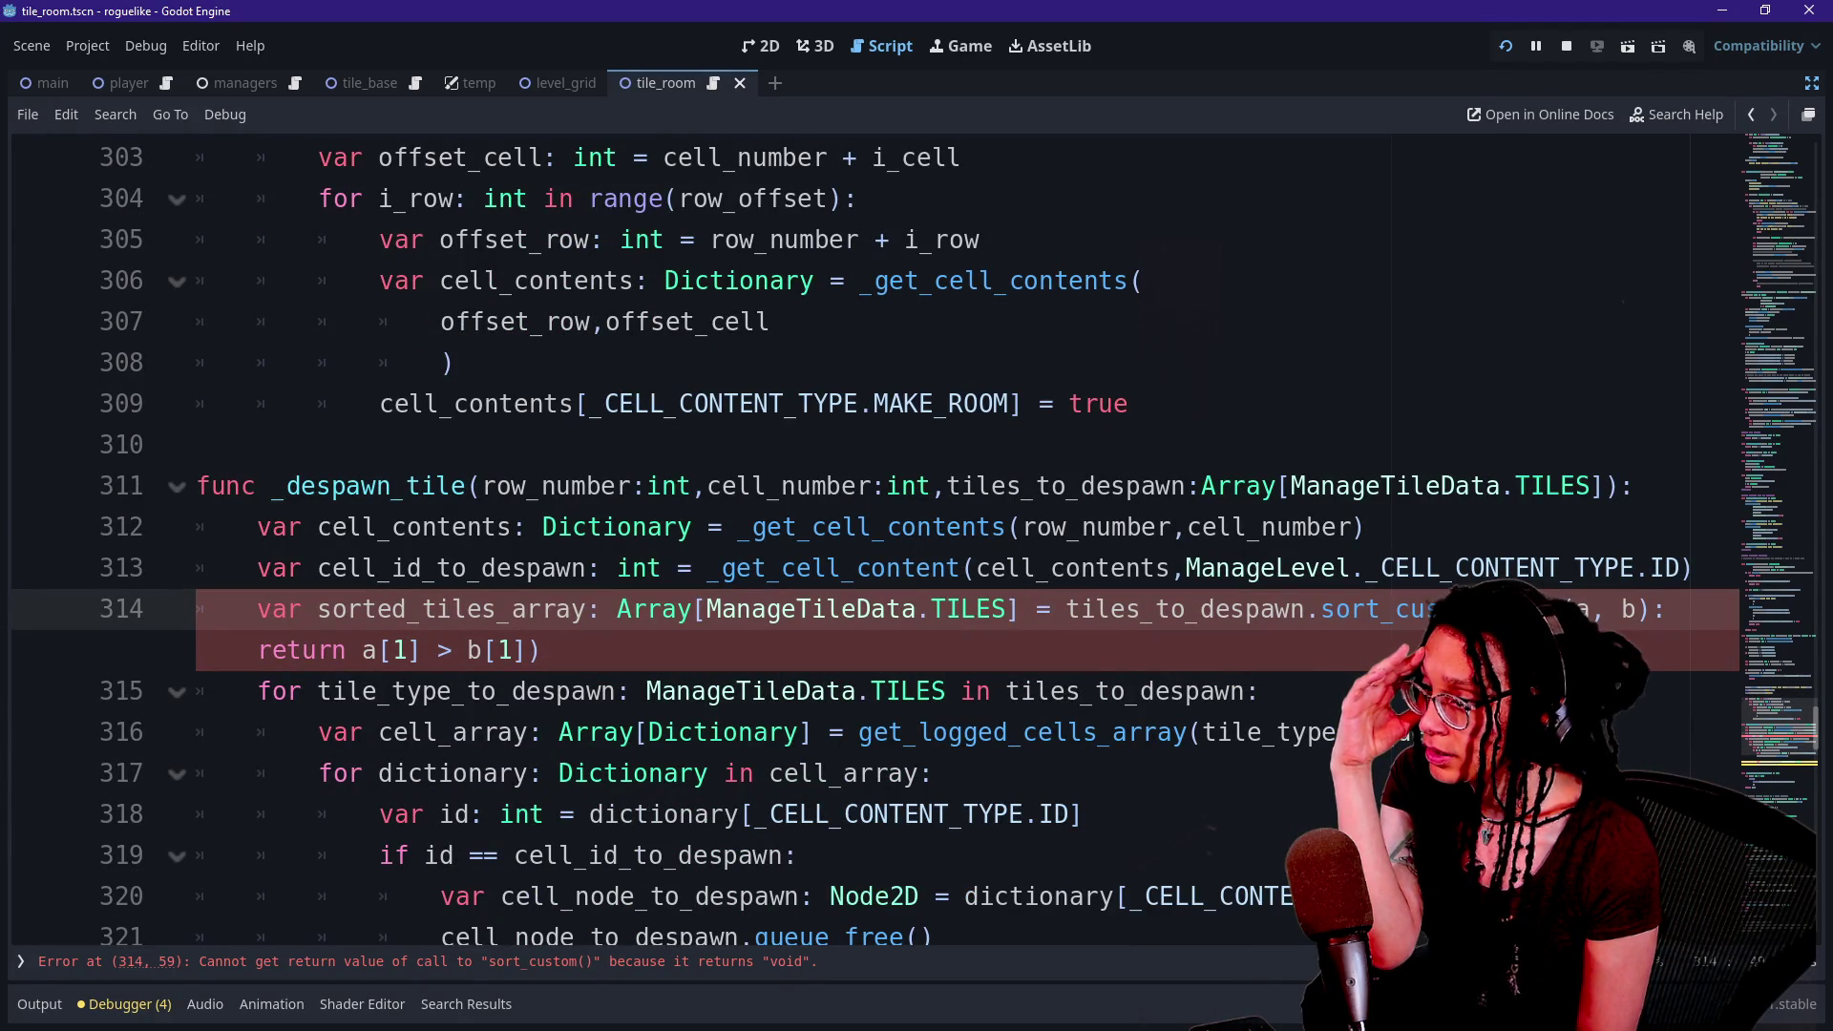
- Inspect the flagged sort_custom call on line 314 and select the whole expression
{"action": "left_click", "coordinate": [1070, 609]}
{"action": "left_click", "coordinate": [542, 650]}
{"action": "left_click_drag", "start_coordinate": [542, 650], "coordinate": [1066, 609]}
{"action": "left_click", "coordinate": [542, 650]}
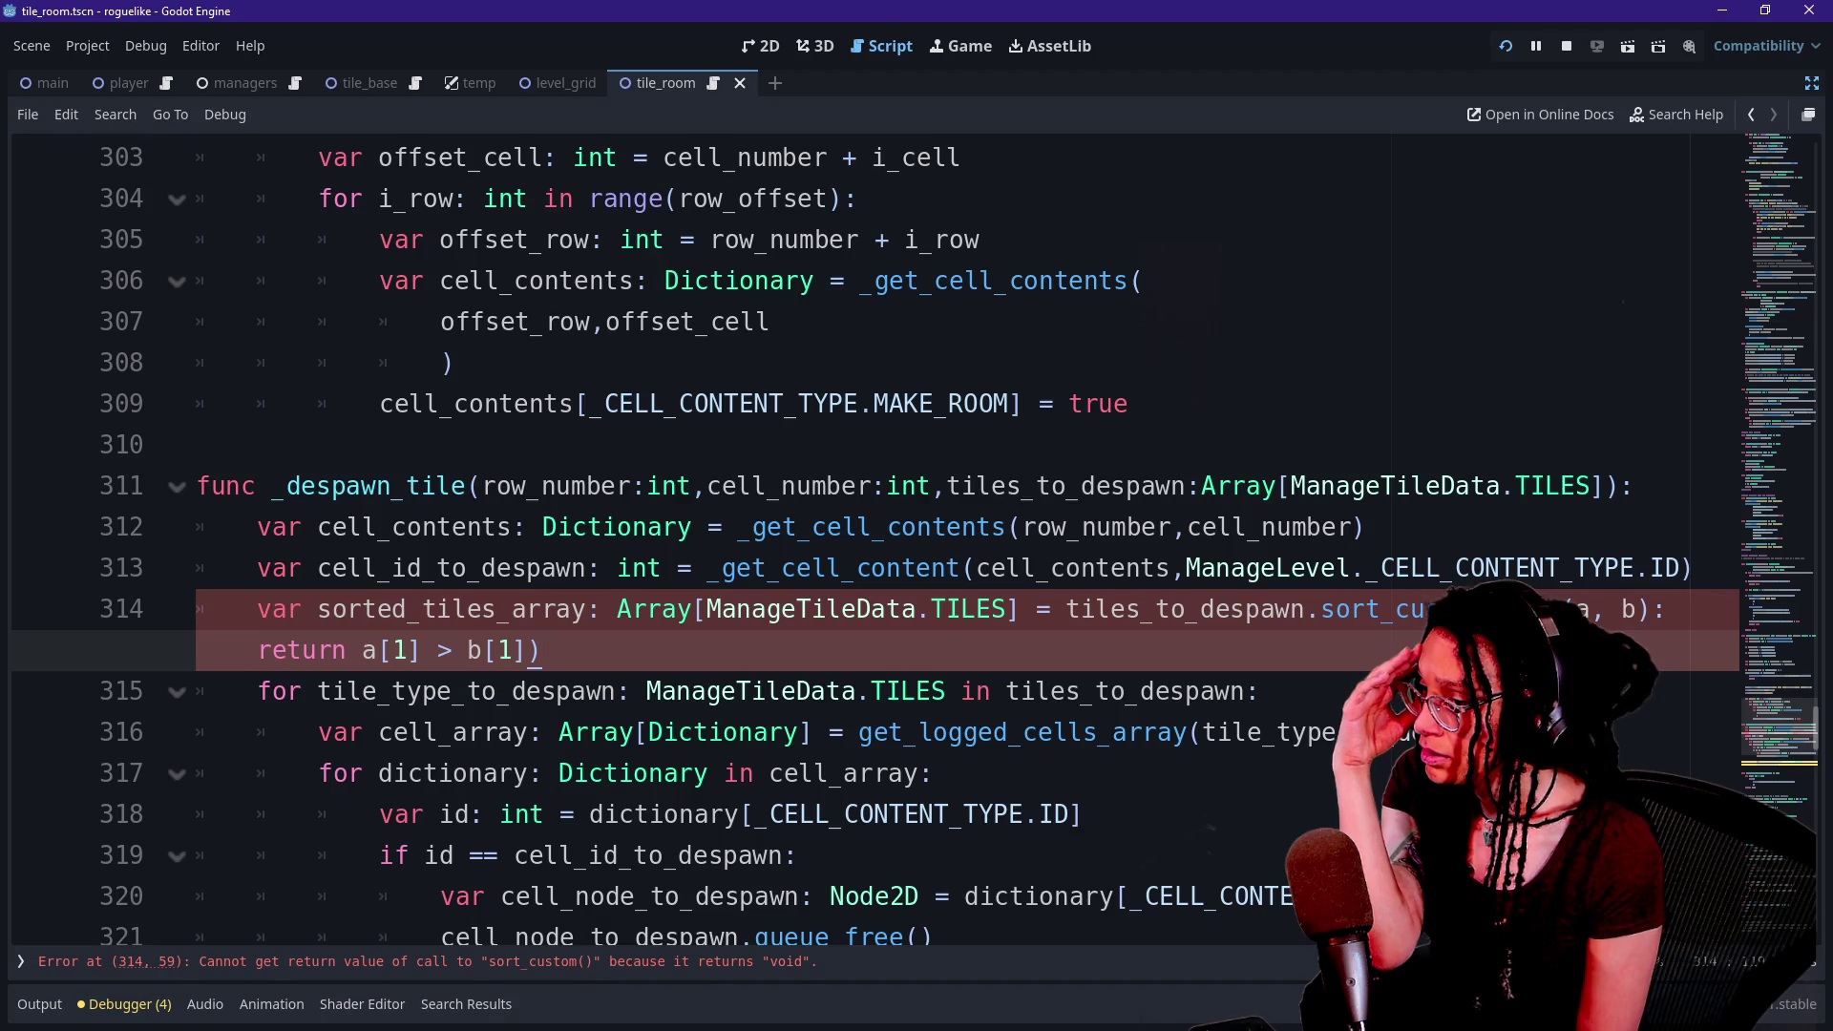
{"action": "mouse_move", "coordinate": [1375, 609]}
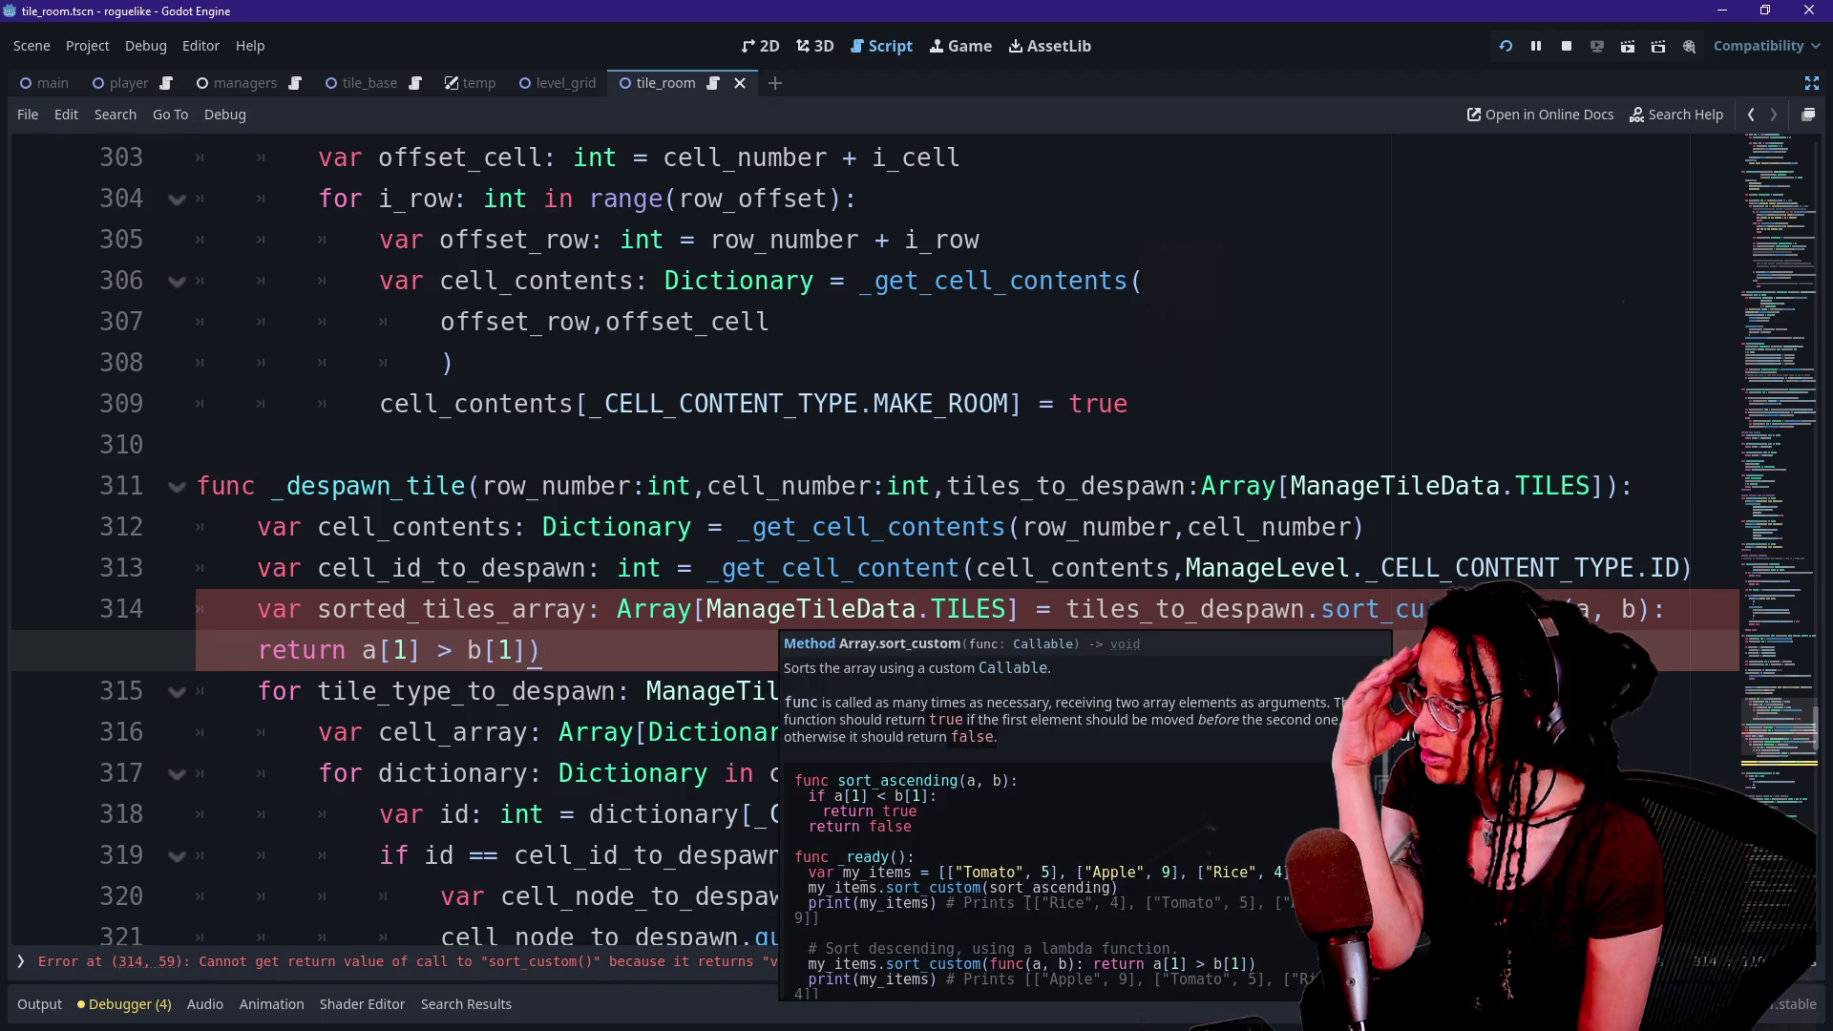
{"action": "left_click", "coordinate": [1237, 610]}
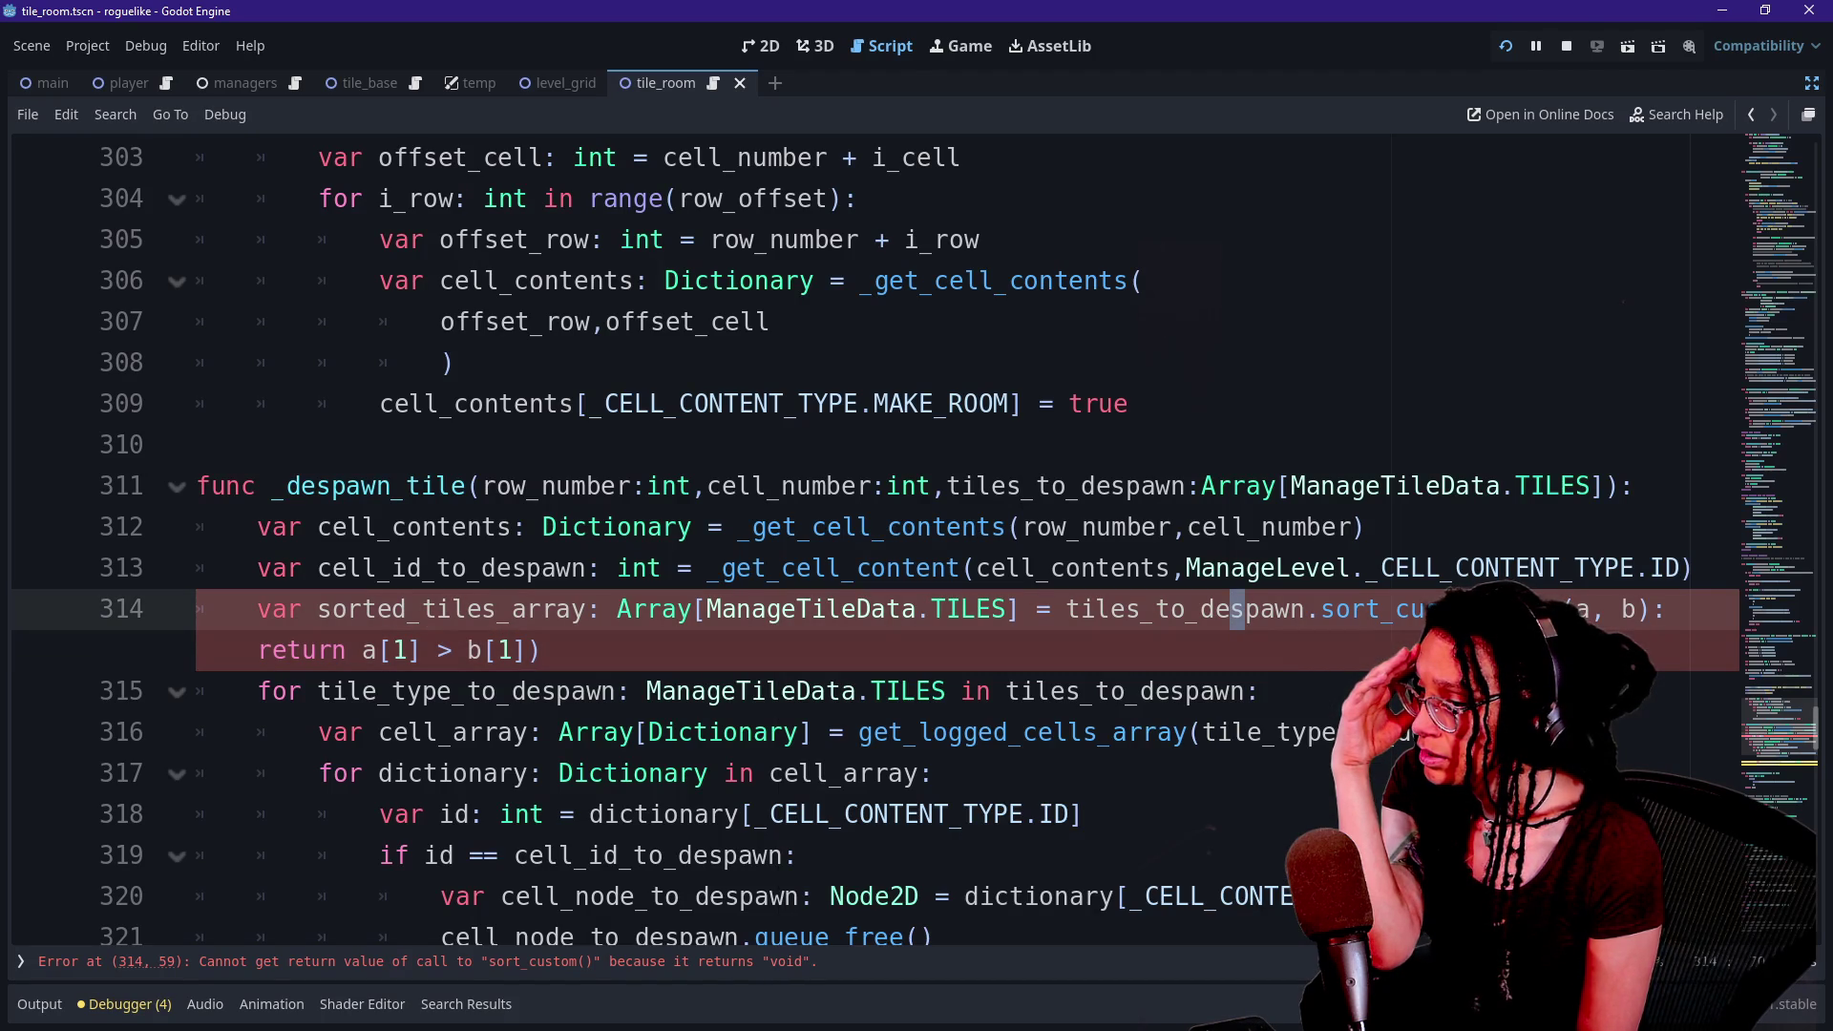
{"action": "left_click_drag", "start_coordinate": [1066, 609], "coordinate": [542, 650]}
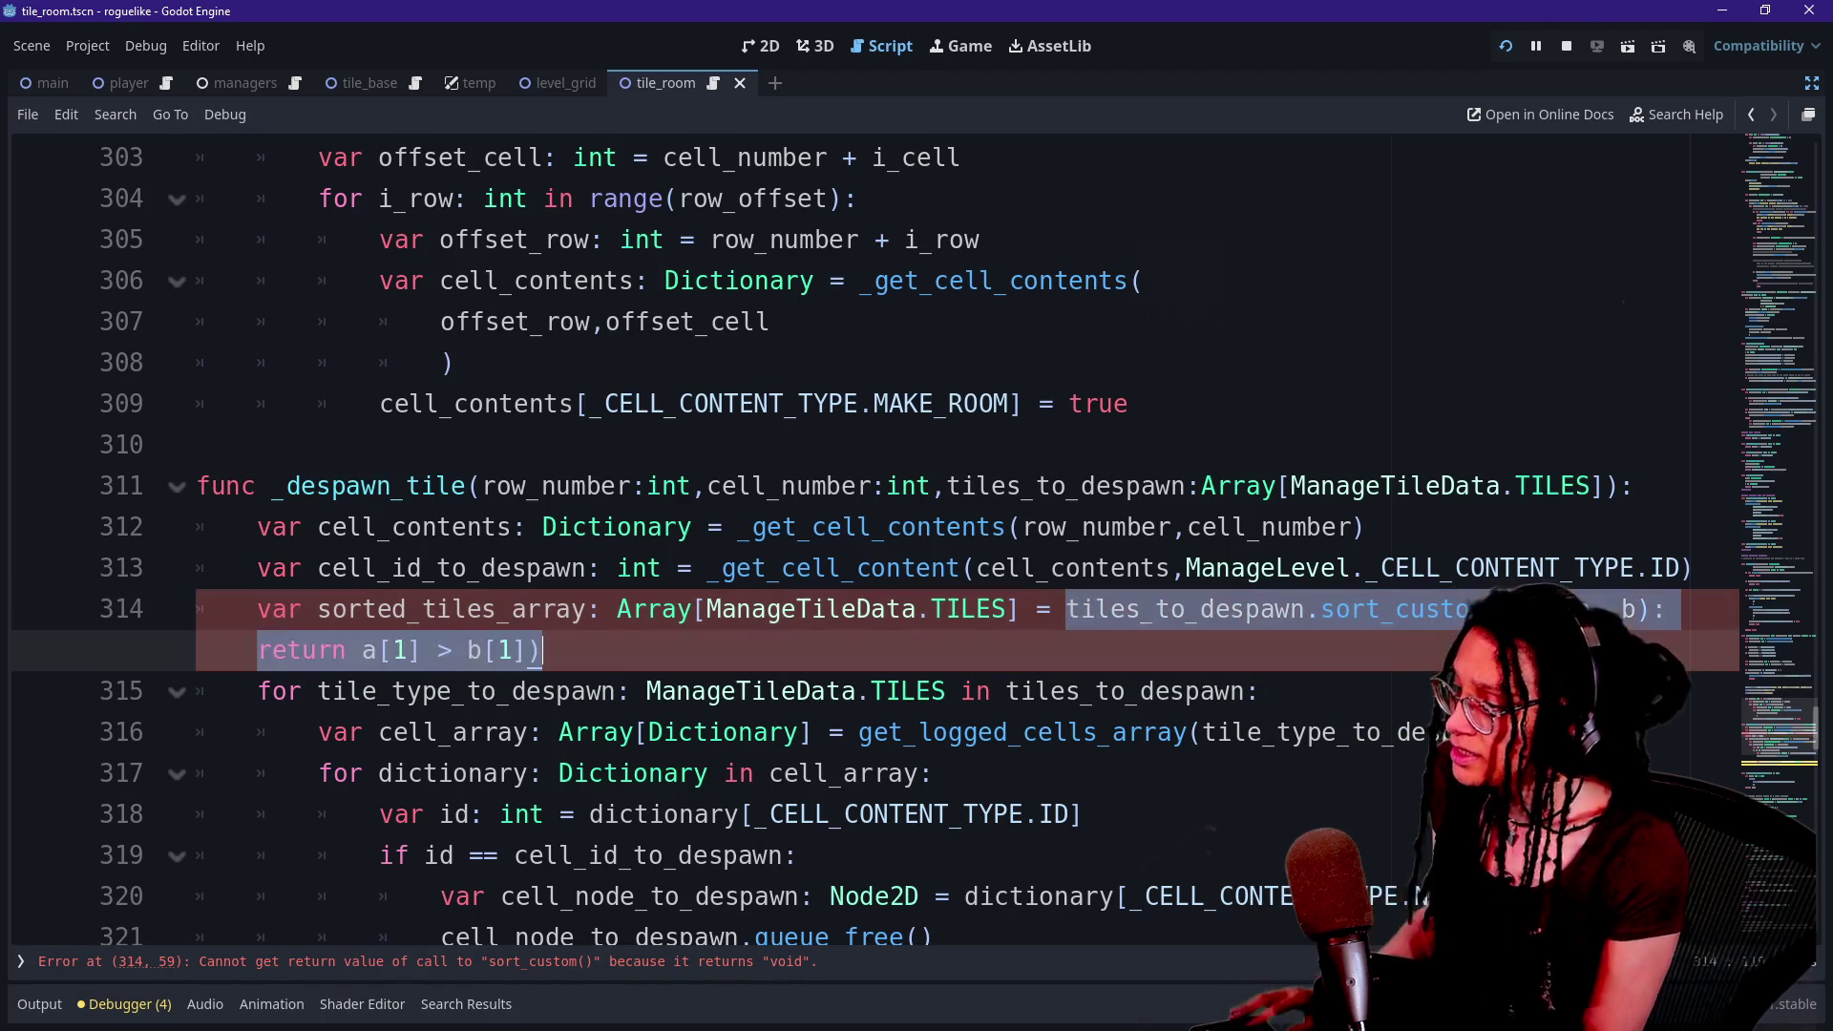
- Cut the sort_custom call out of the sorted_tiles_array declaration on line 314
{"action": "key", "text": "ctrl+x"}
{"action": "key", "text": "ctrl+shift+Return"}
{"action": "key", "text": "ctrl+v"}
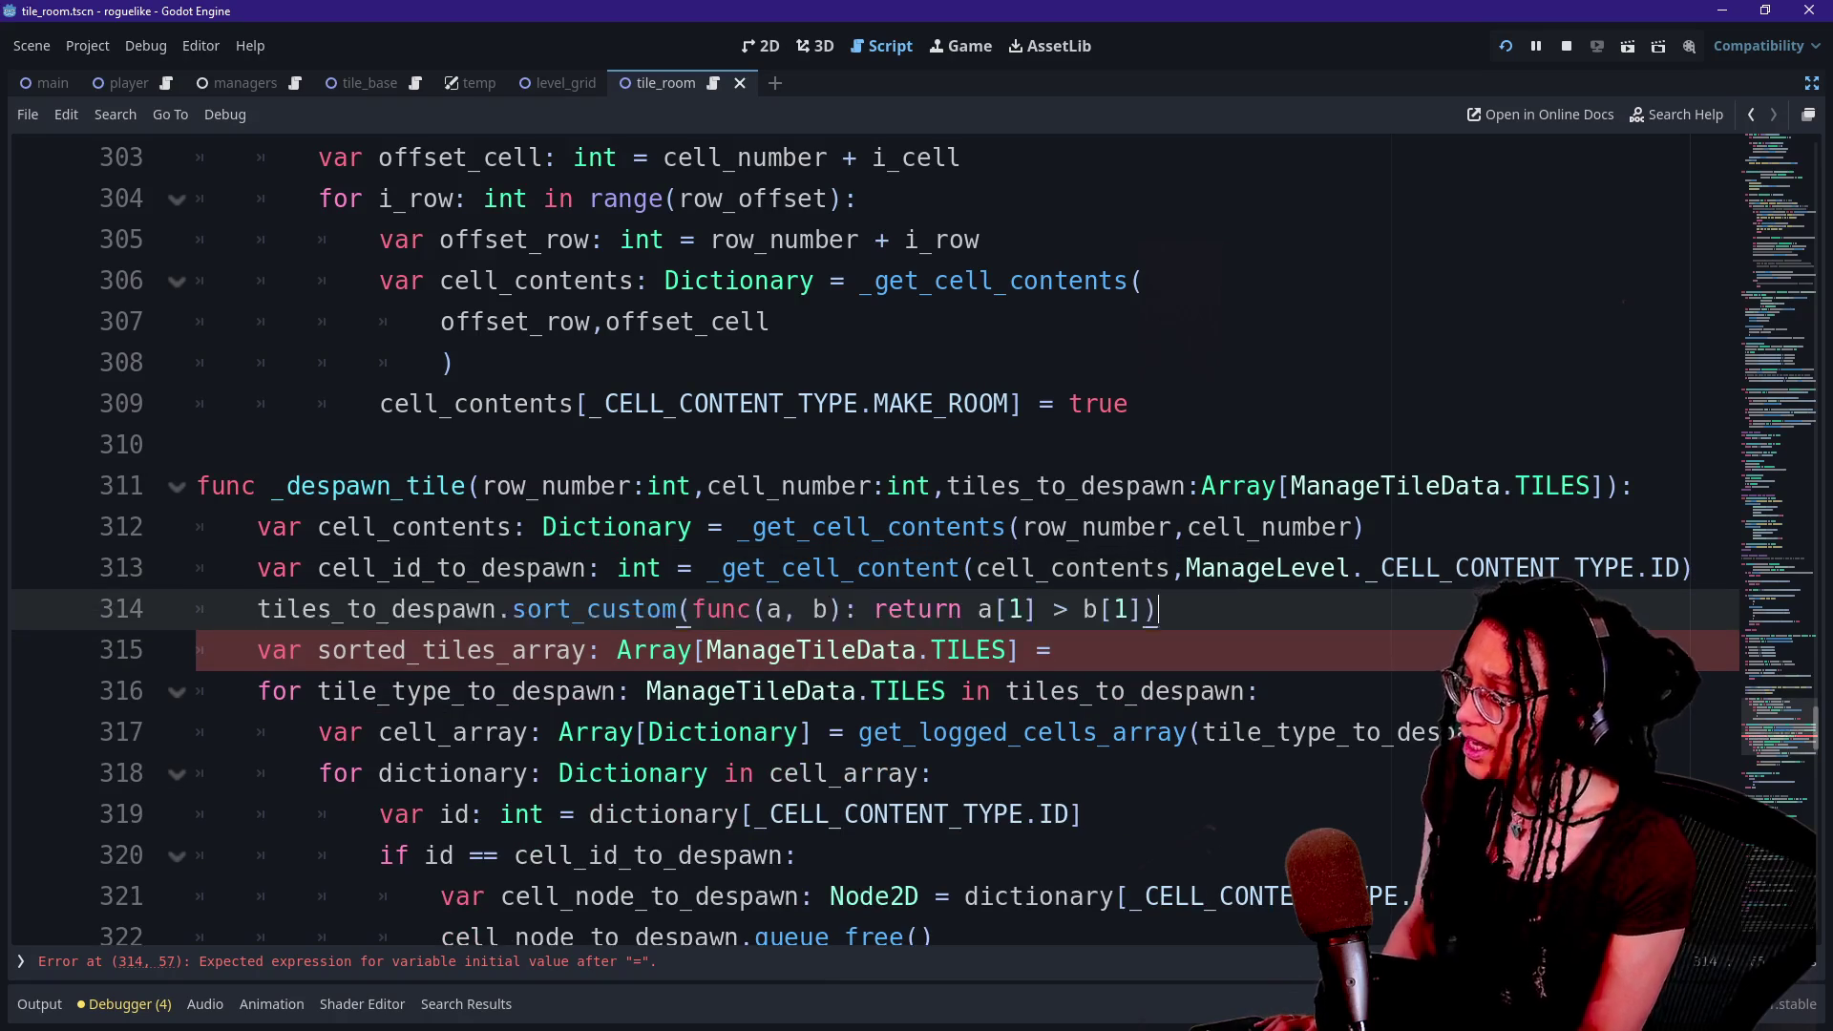
{"action": "left_click", "coordinate": [257, 609]}
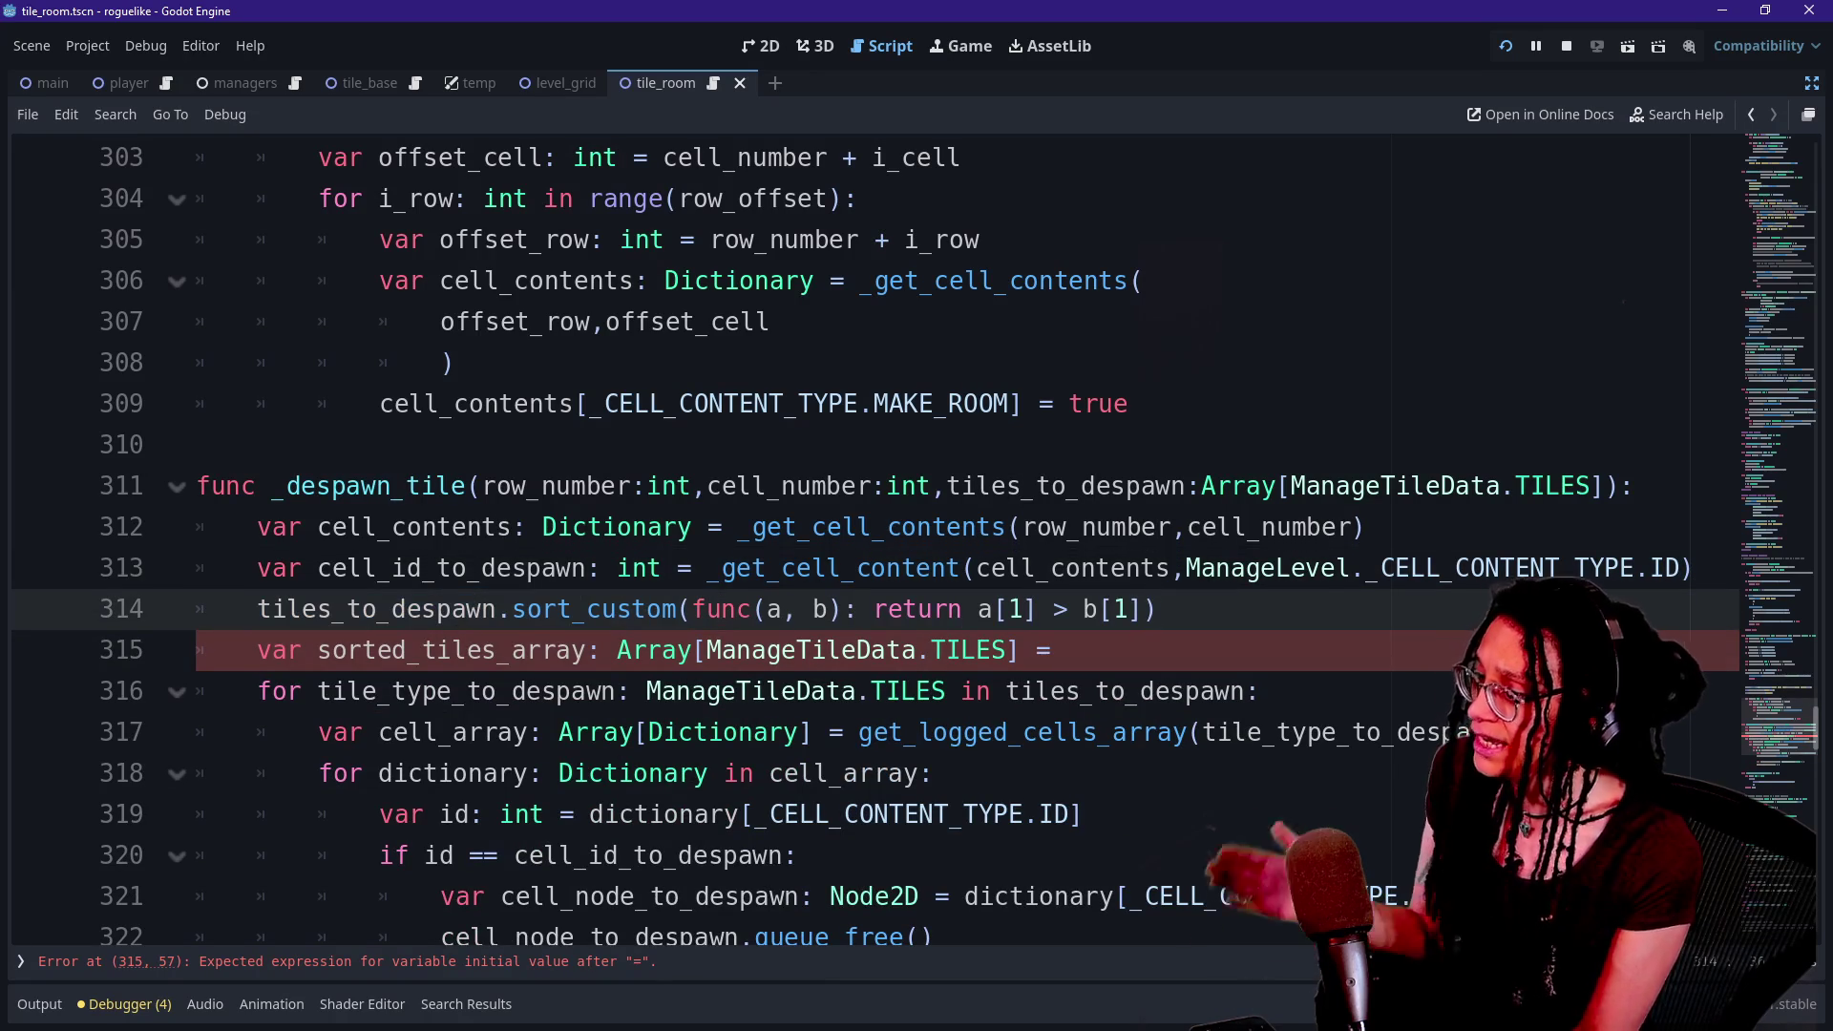
{"action": "left_click_drag", "start_coordinate": [1065, 650], "coordinate": [1160, 609]}
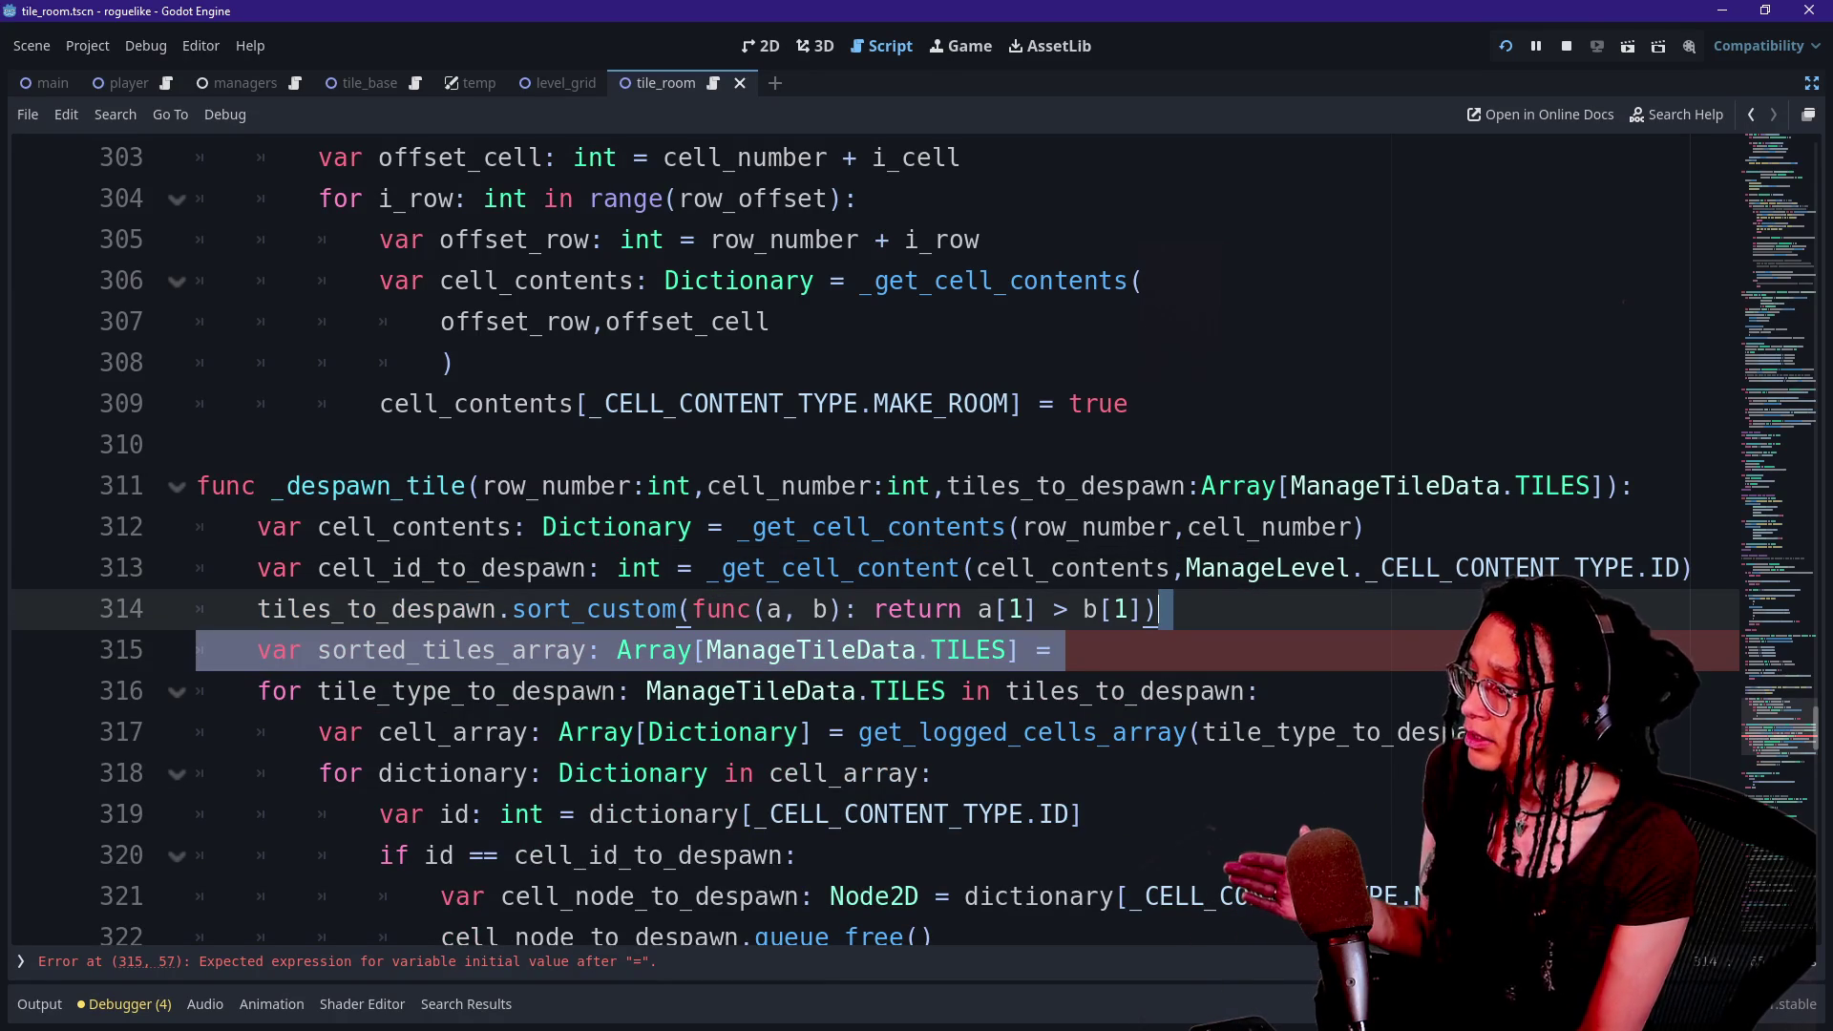
{"action": "key", "text": "ctrl+shift+Return"}
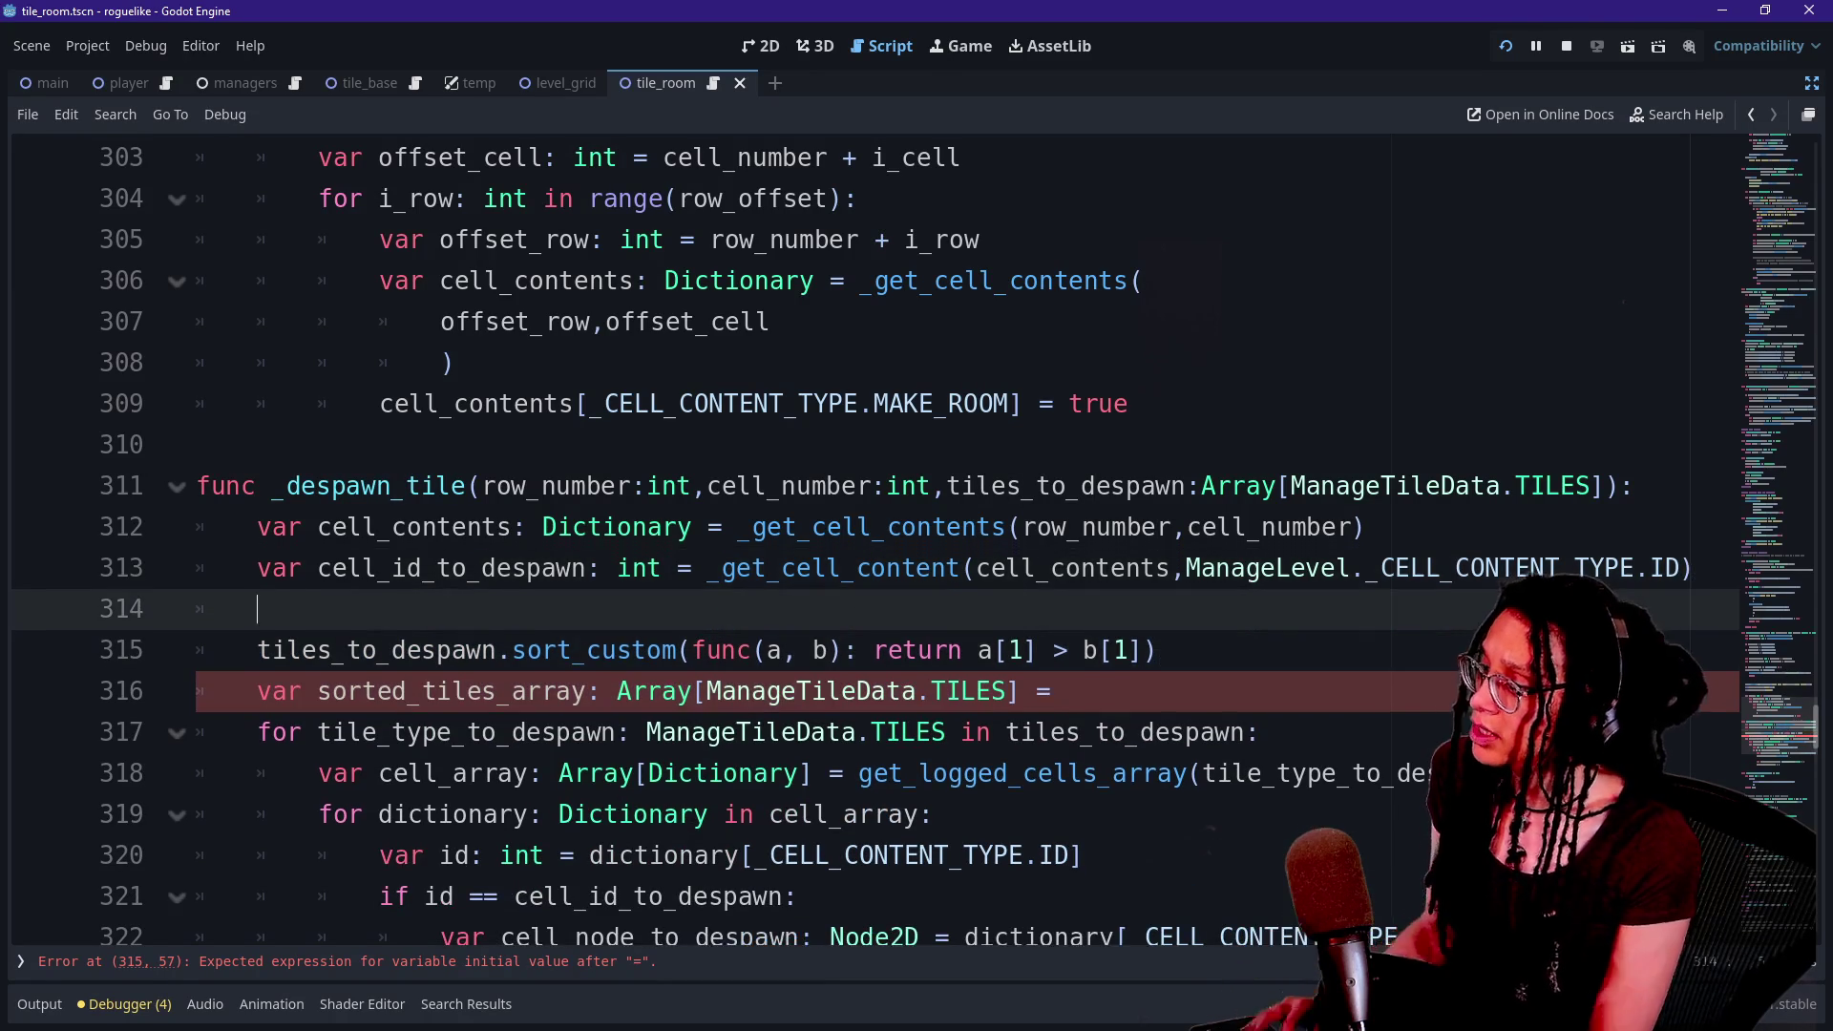
{"action": "key", "text": "BackSpace"}
{"action": "mouse_move", "coordinate": [1158, 609]}
{"action": "left_mouse_down"}
{"action": "mouse_move", "coordinate": [346, 568]}
{"action": "mouse_move", "coordinate": [258, 609]}
{"action": "left_mouse_up"}
{"action": "key", "text": "BackSpace"}
- Make the declaration read sorted_tiles_array = tiles_to_despawn.duplicate()
{"action": "left_click", "coordinate": [1054, 650]}
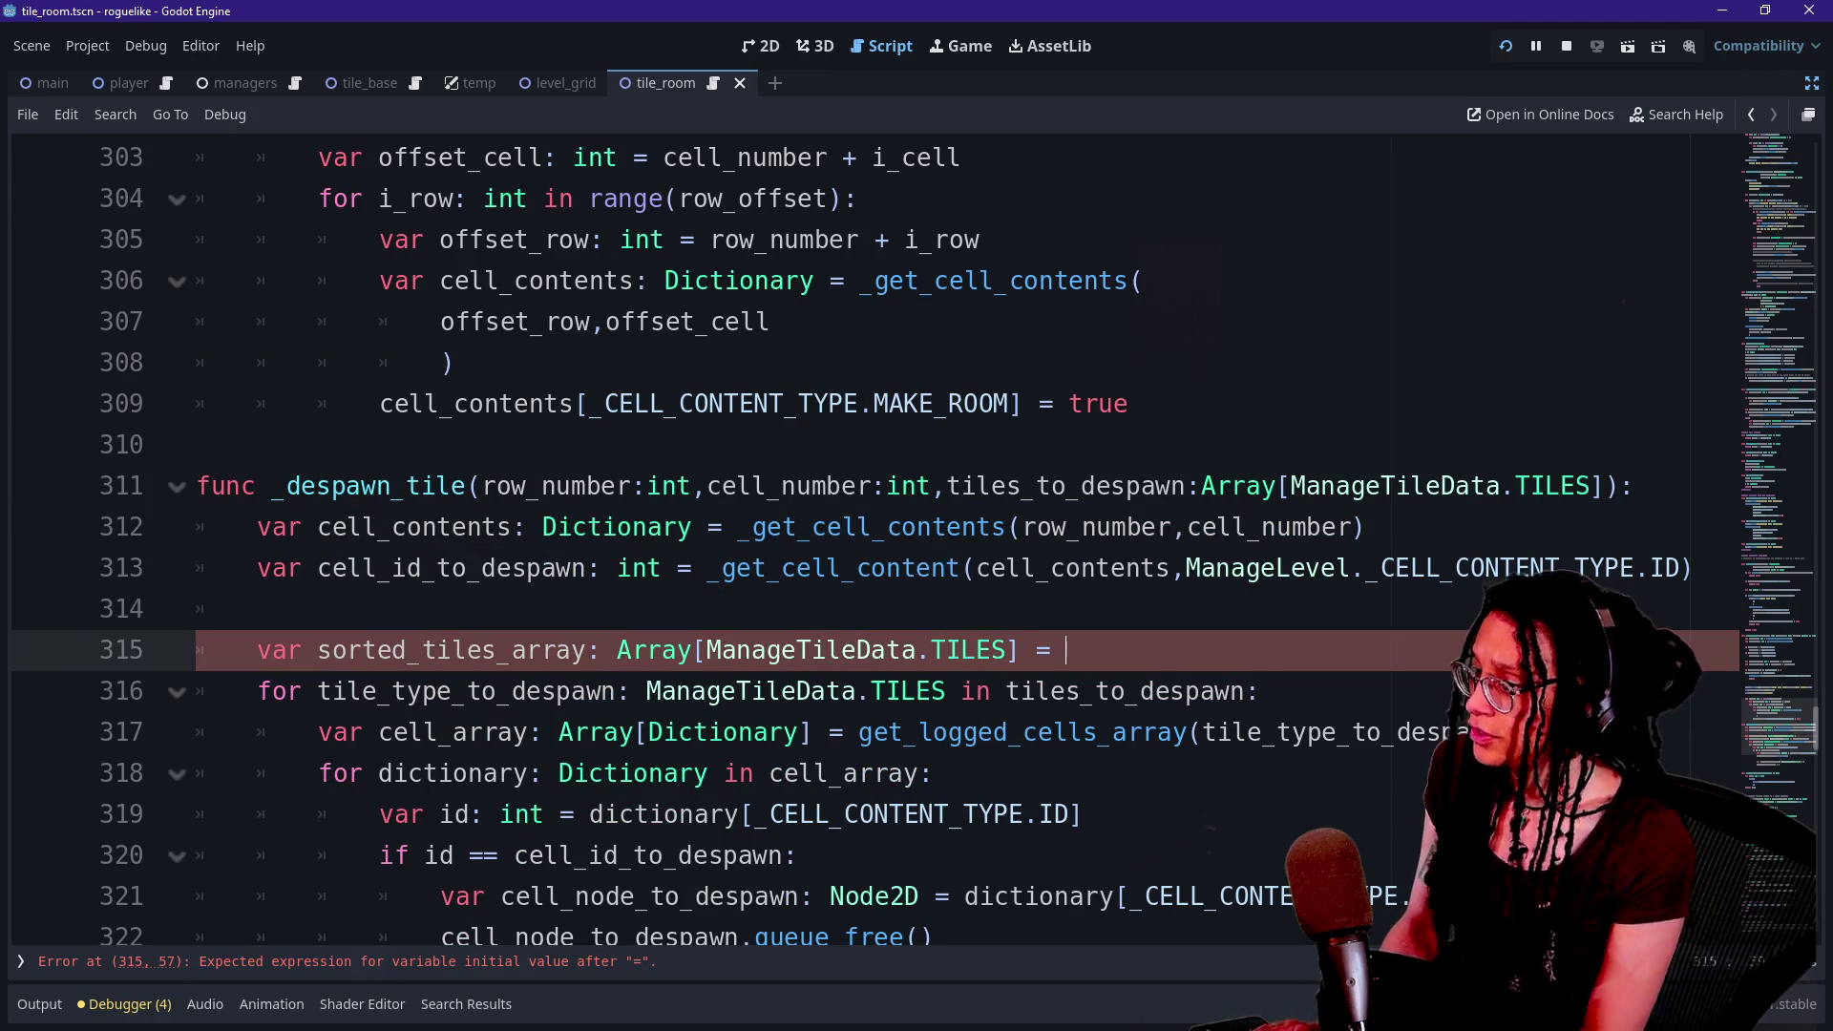
{"action": "type", "text": "tiles_to_despa"}
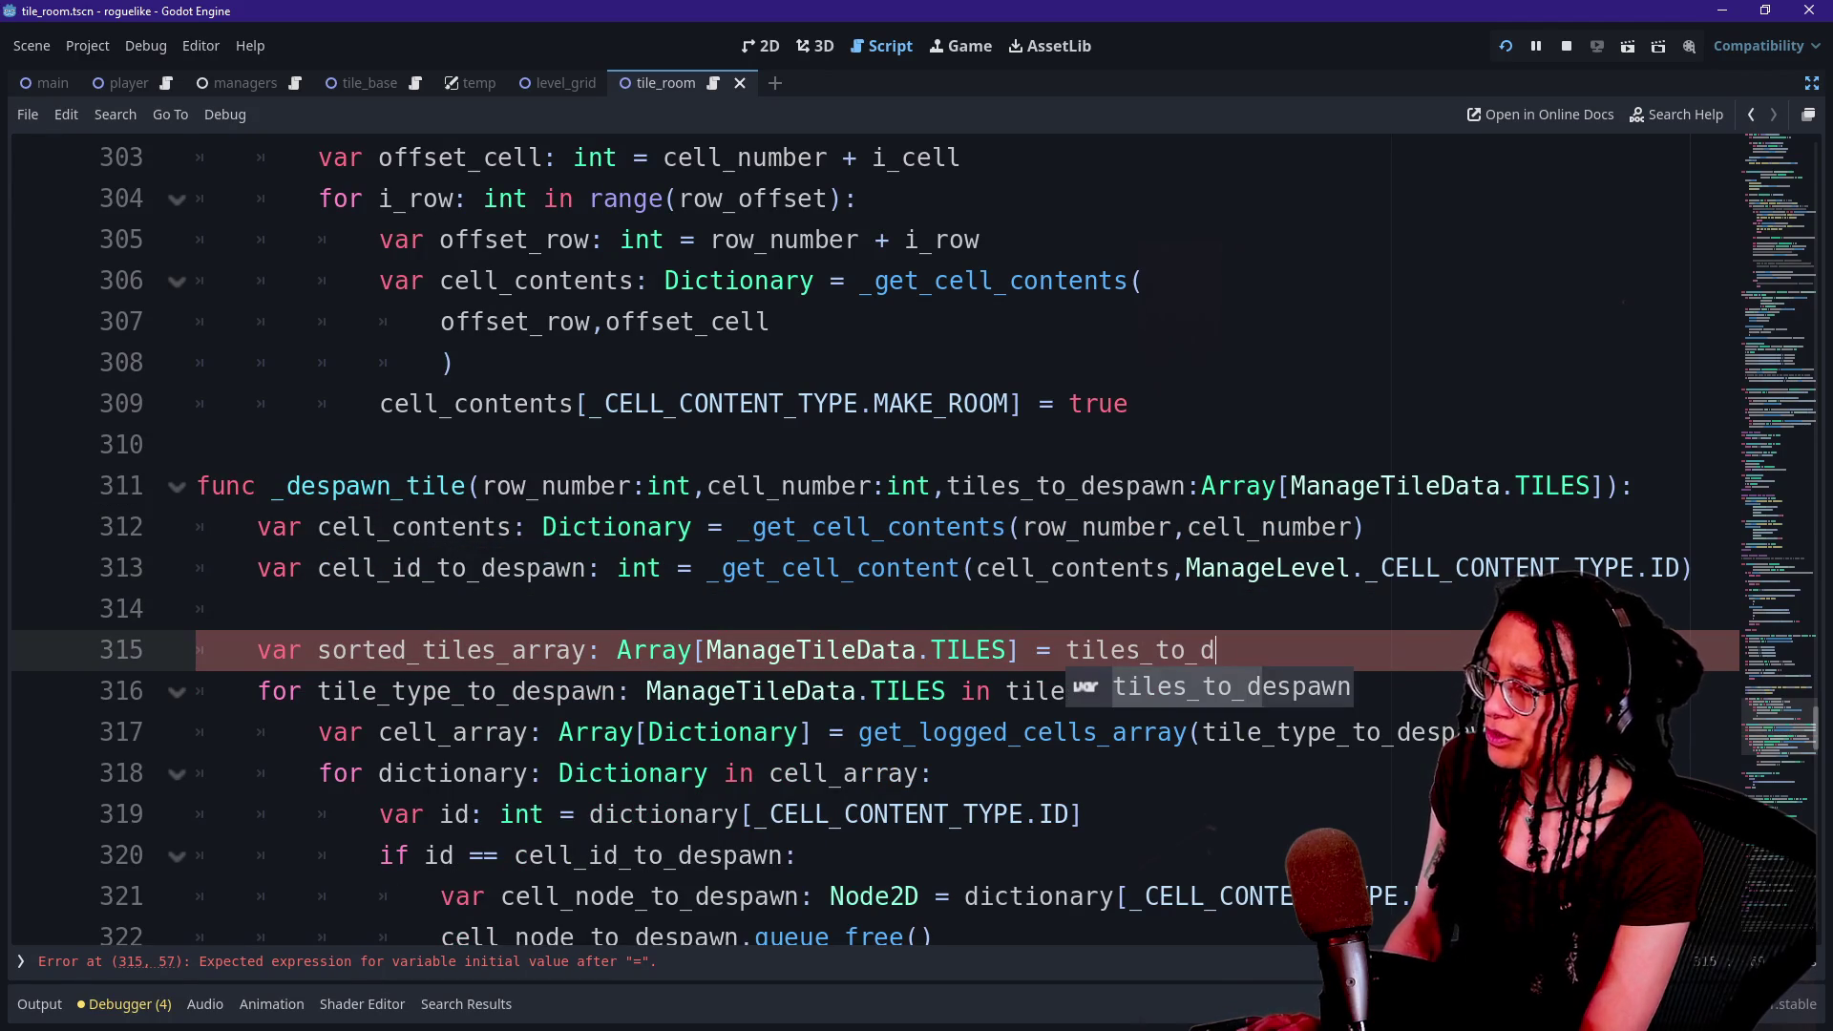
{"action": "key", "text": "Return"}
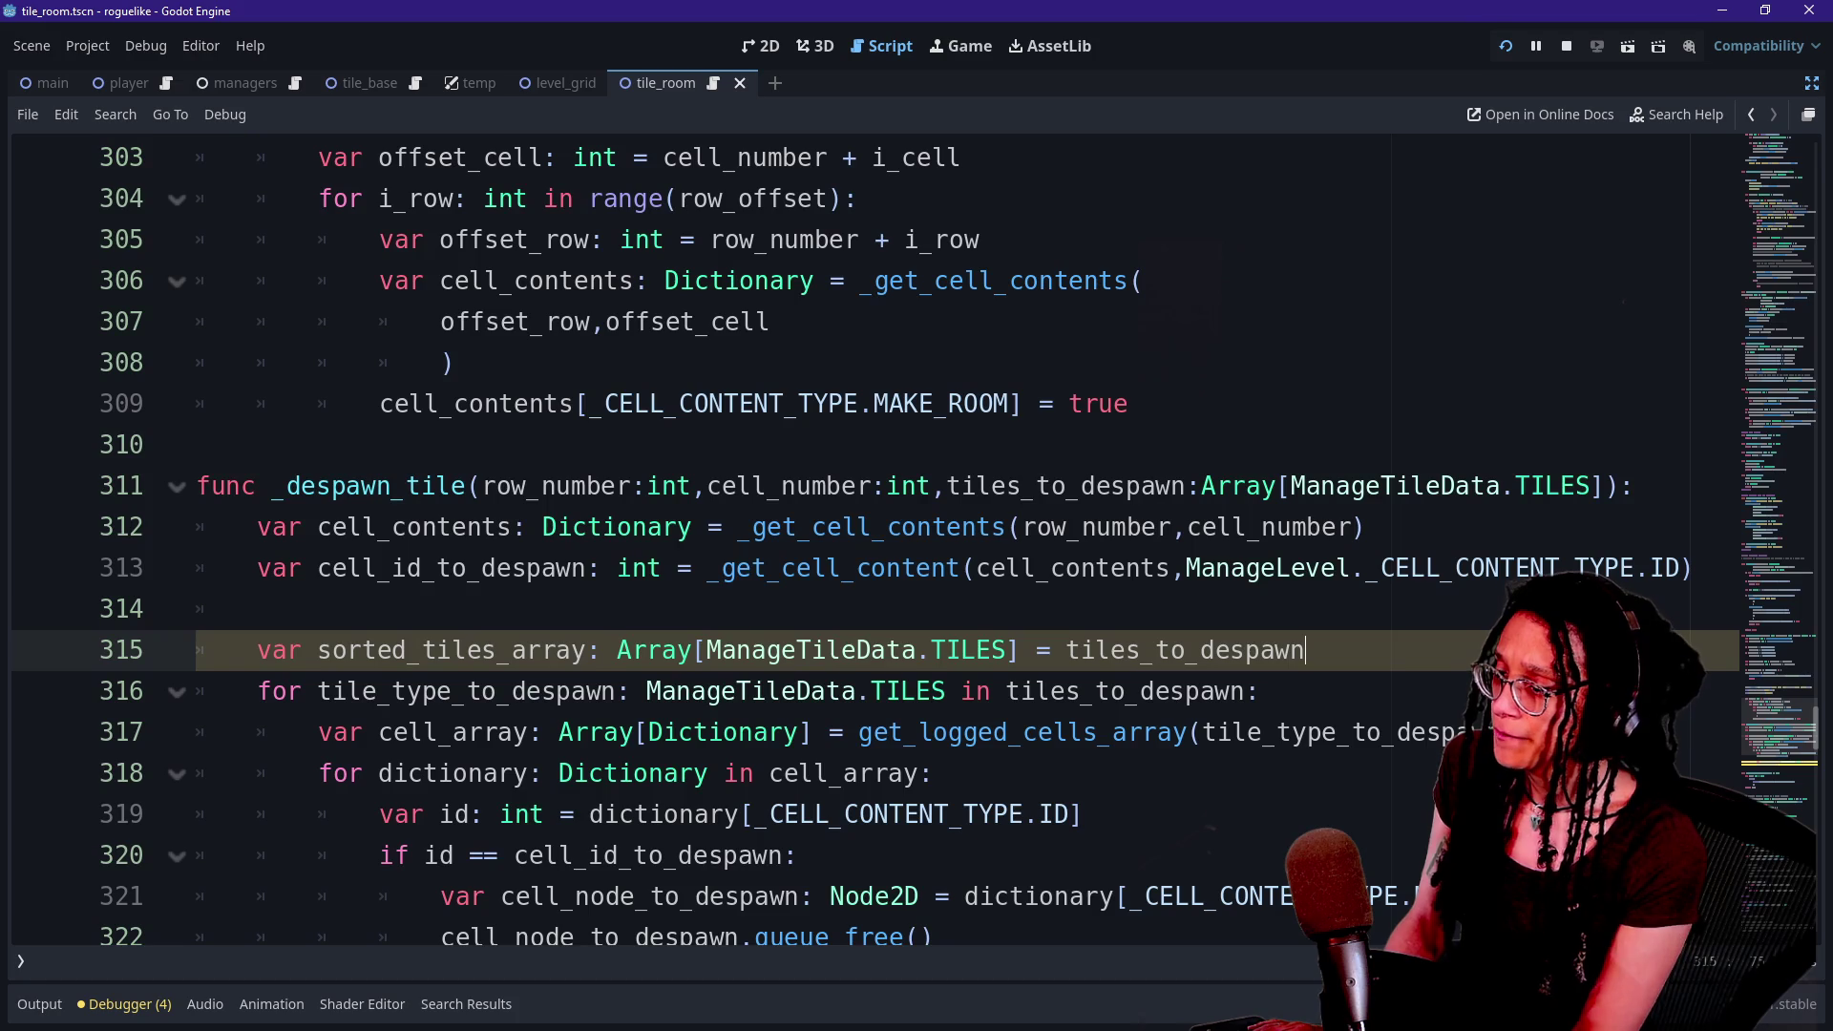
{"action": "type", "text": ".dupl"}
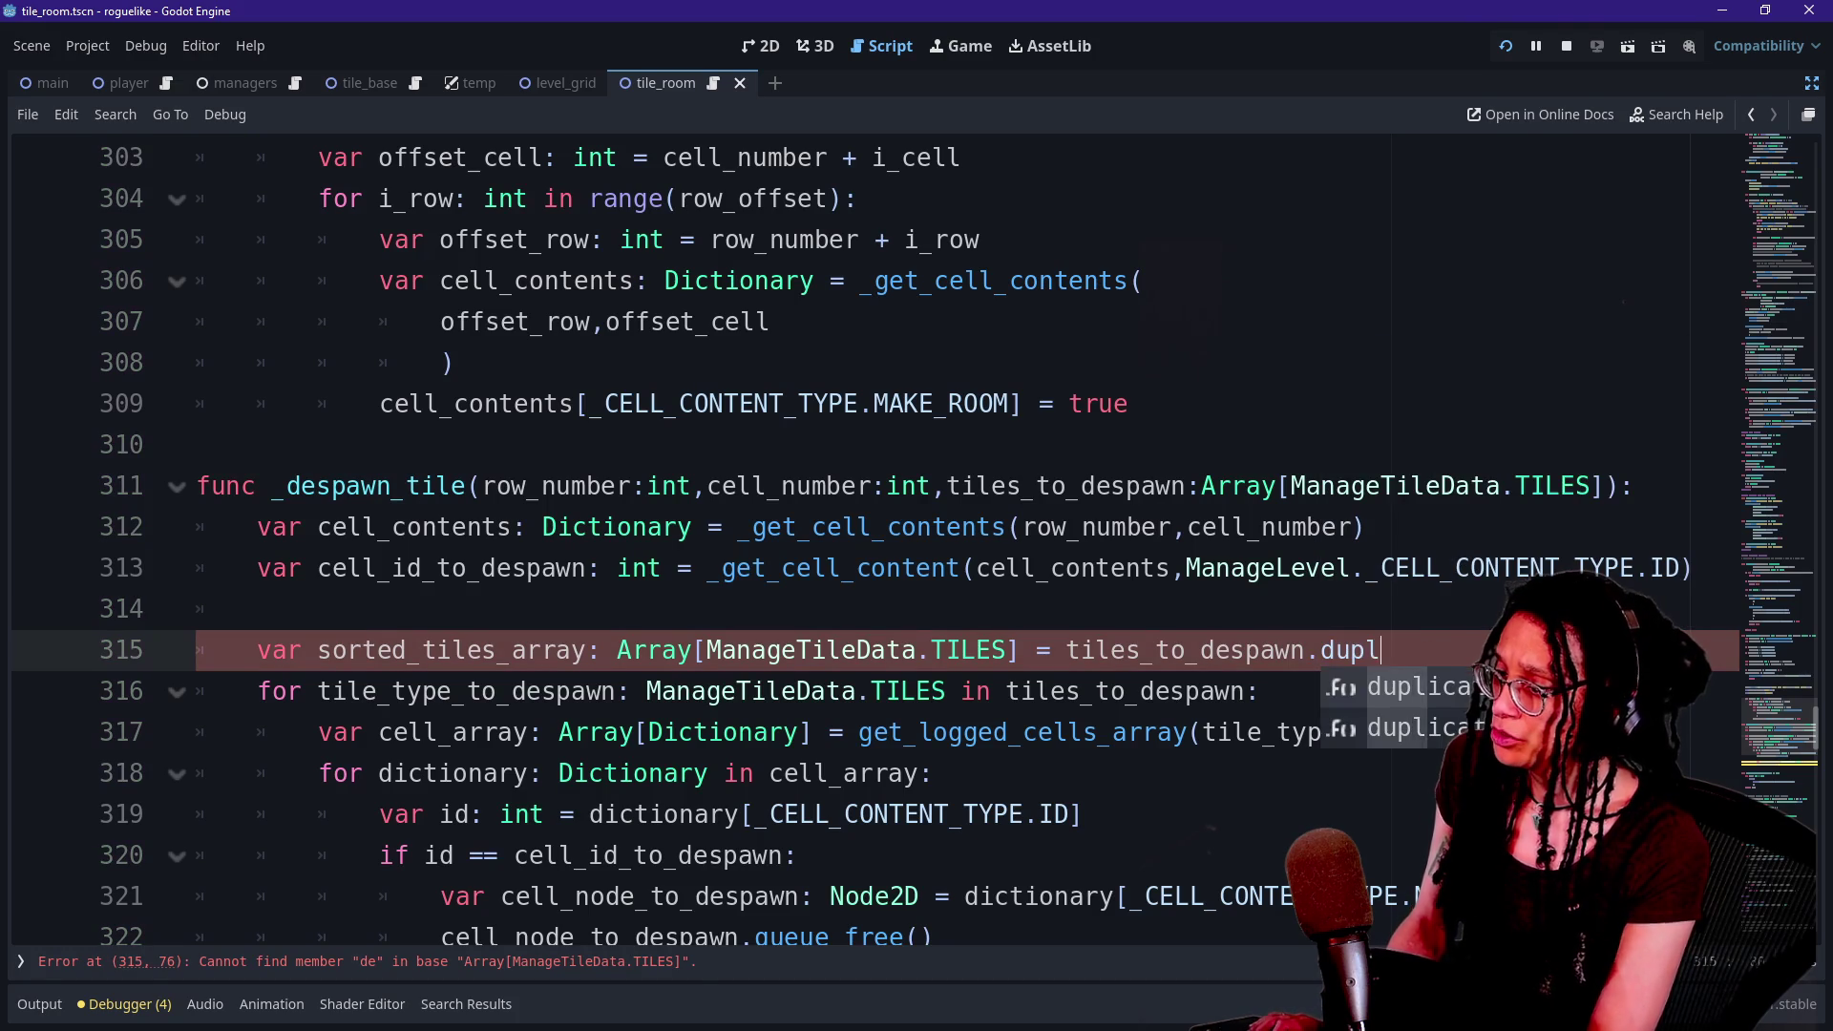
{"action": "key", "text": "Return"}
{"action": "left_click", "coordinate": [258, 610]}
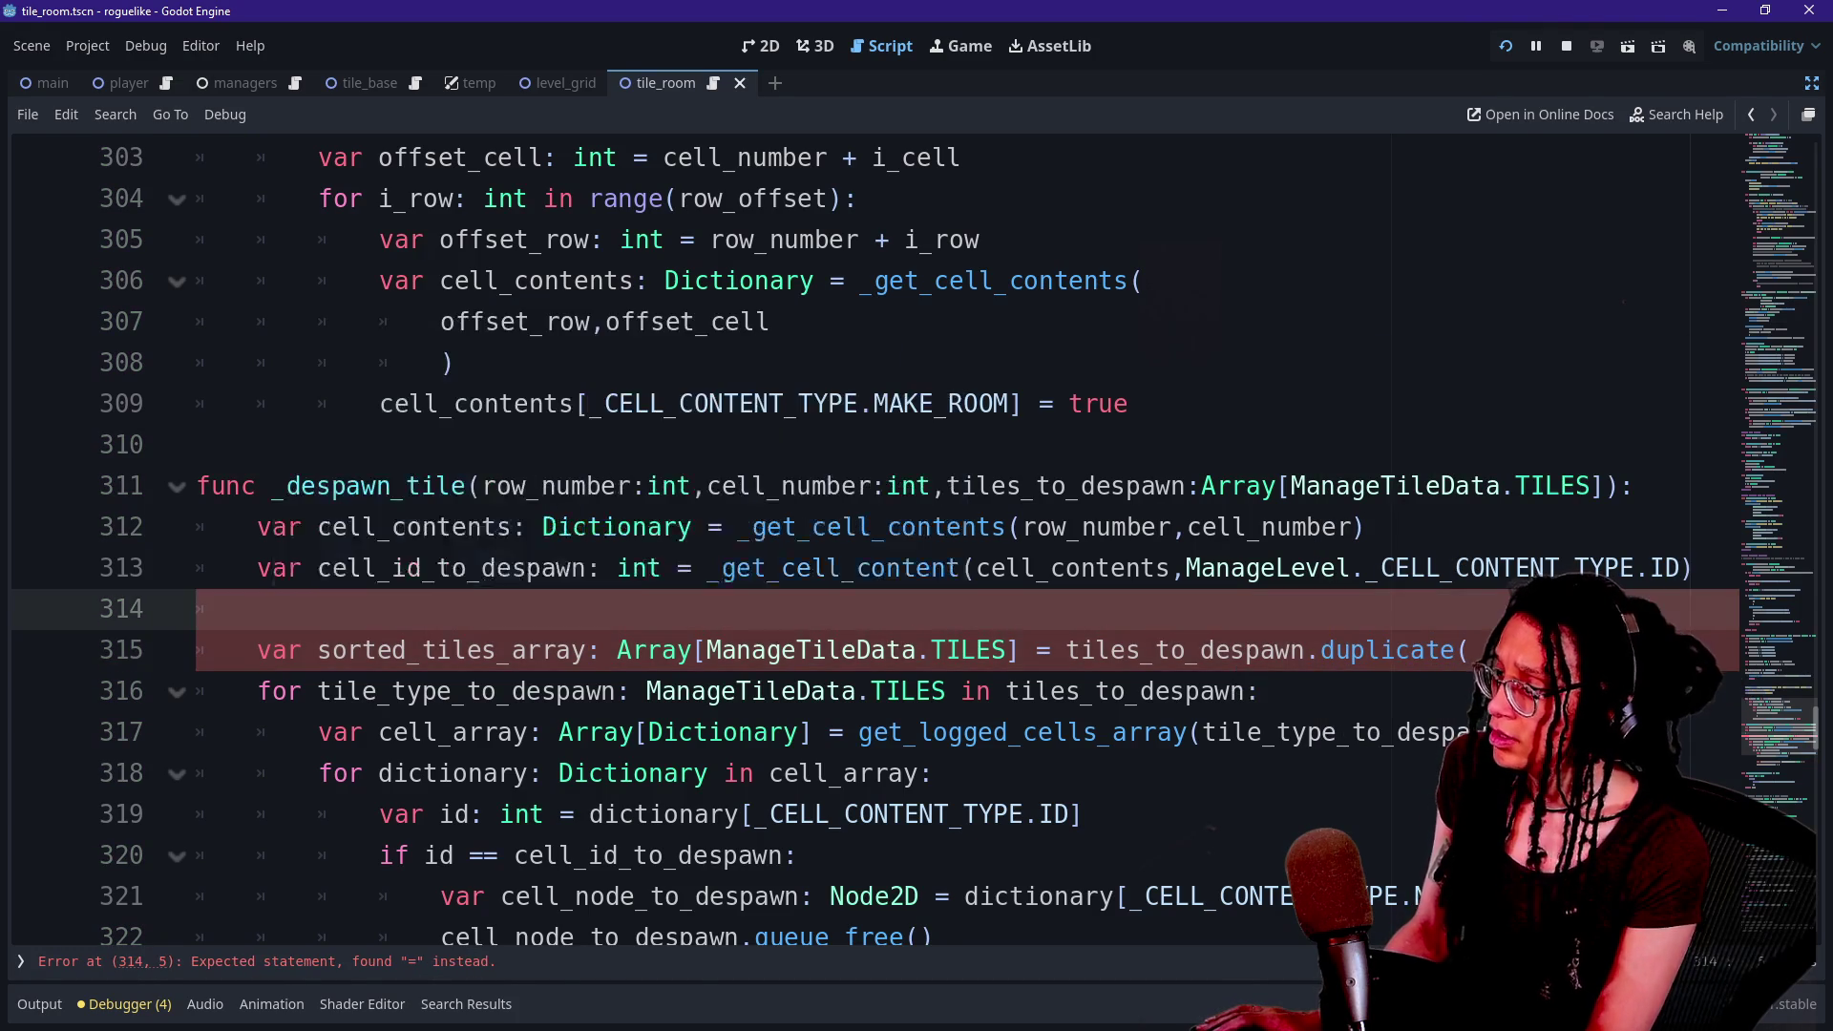
{"action": "key", "text": "BackSpace"}
{"action": "key", "text": "BackSpace"}
{"action": "key", "text": "Down"}
{"action": "type", "text": ")"}
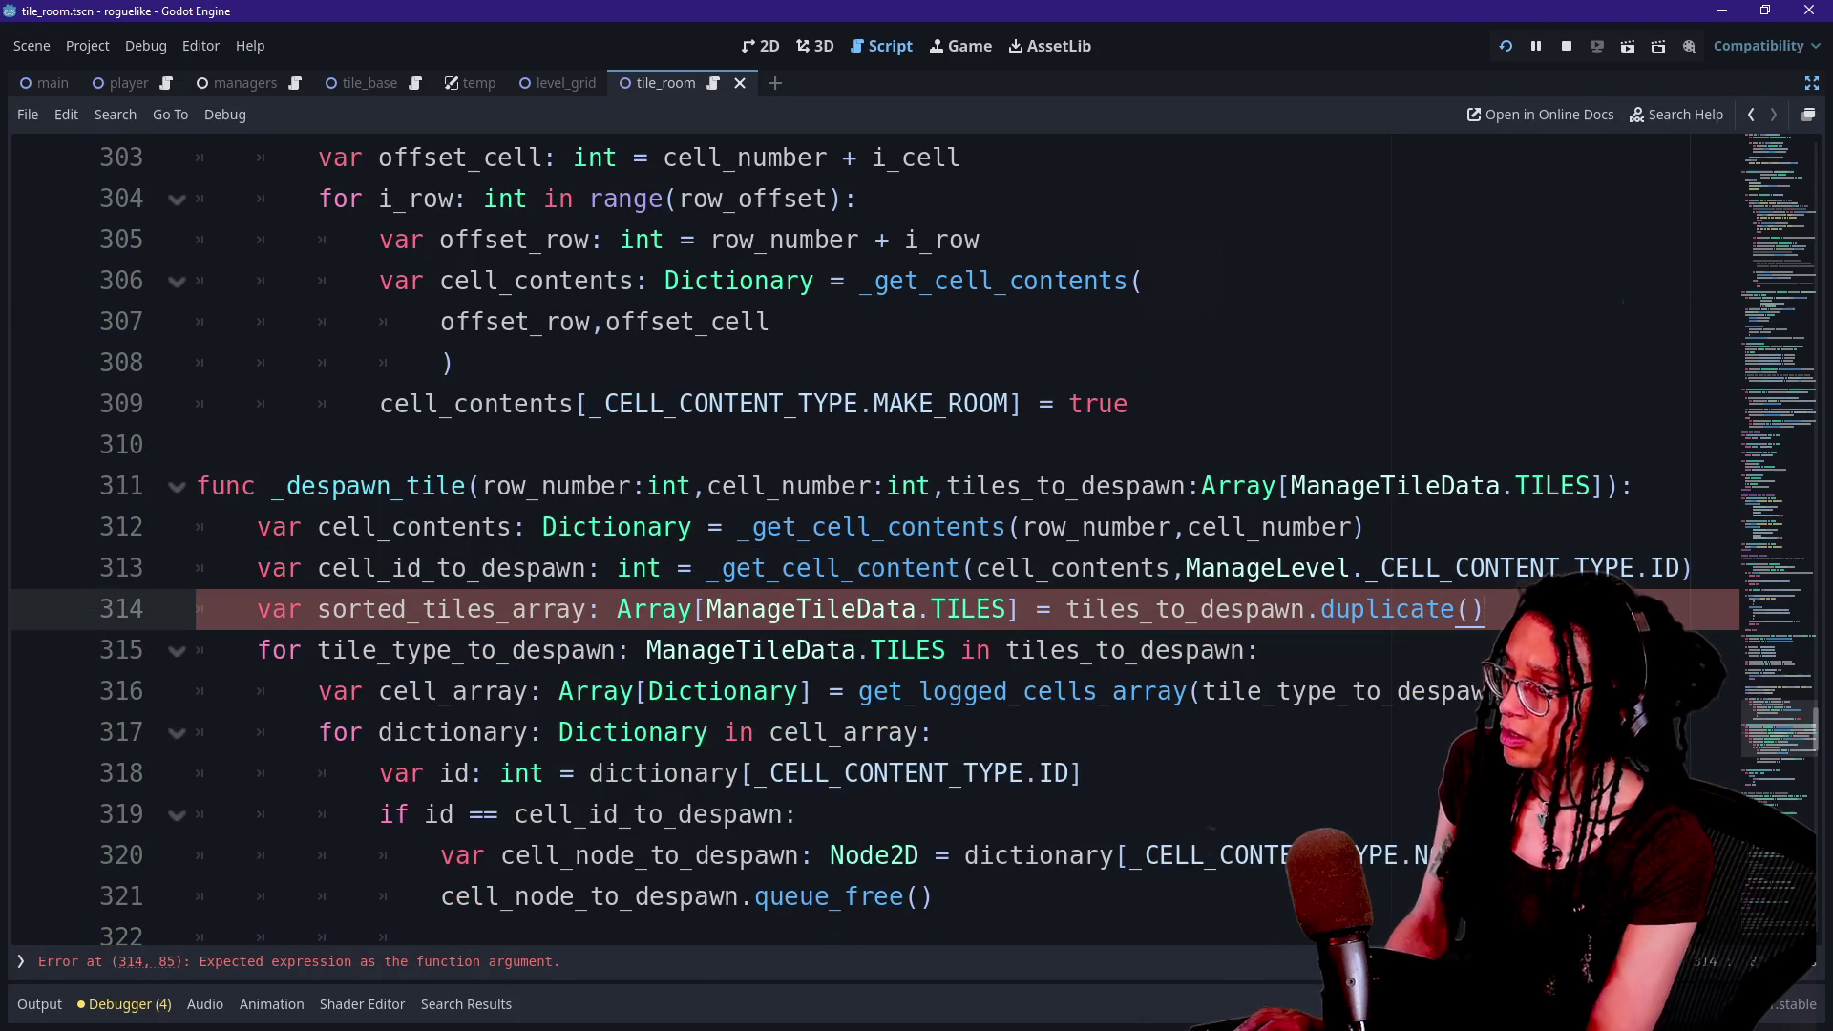
- Paste the sort_custom line below it and retarget it to sorted_tiles_array
{"action": "key", "text": "Return"}
{"action": "type", "text": "tiles_to_despawn.sort_custom(func(a, b): return a[1] > b[1])"}
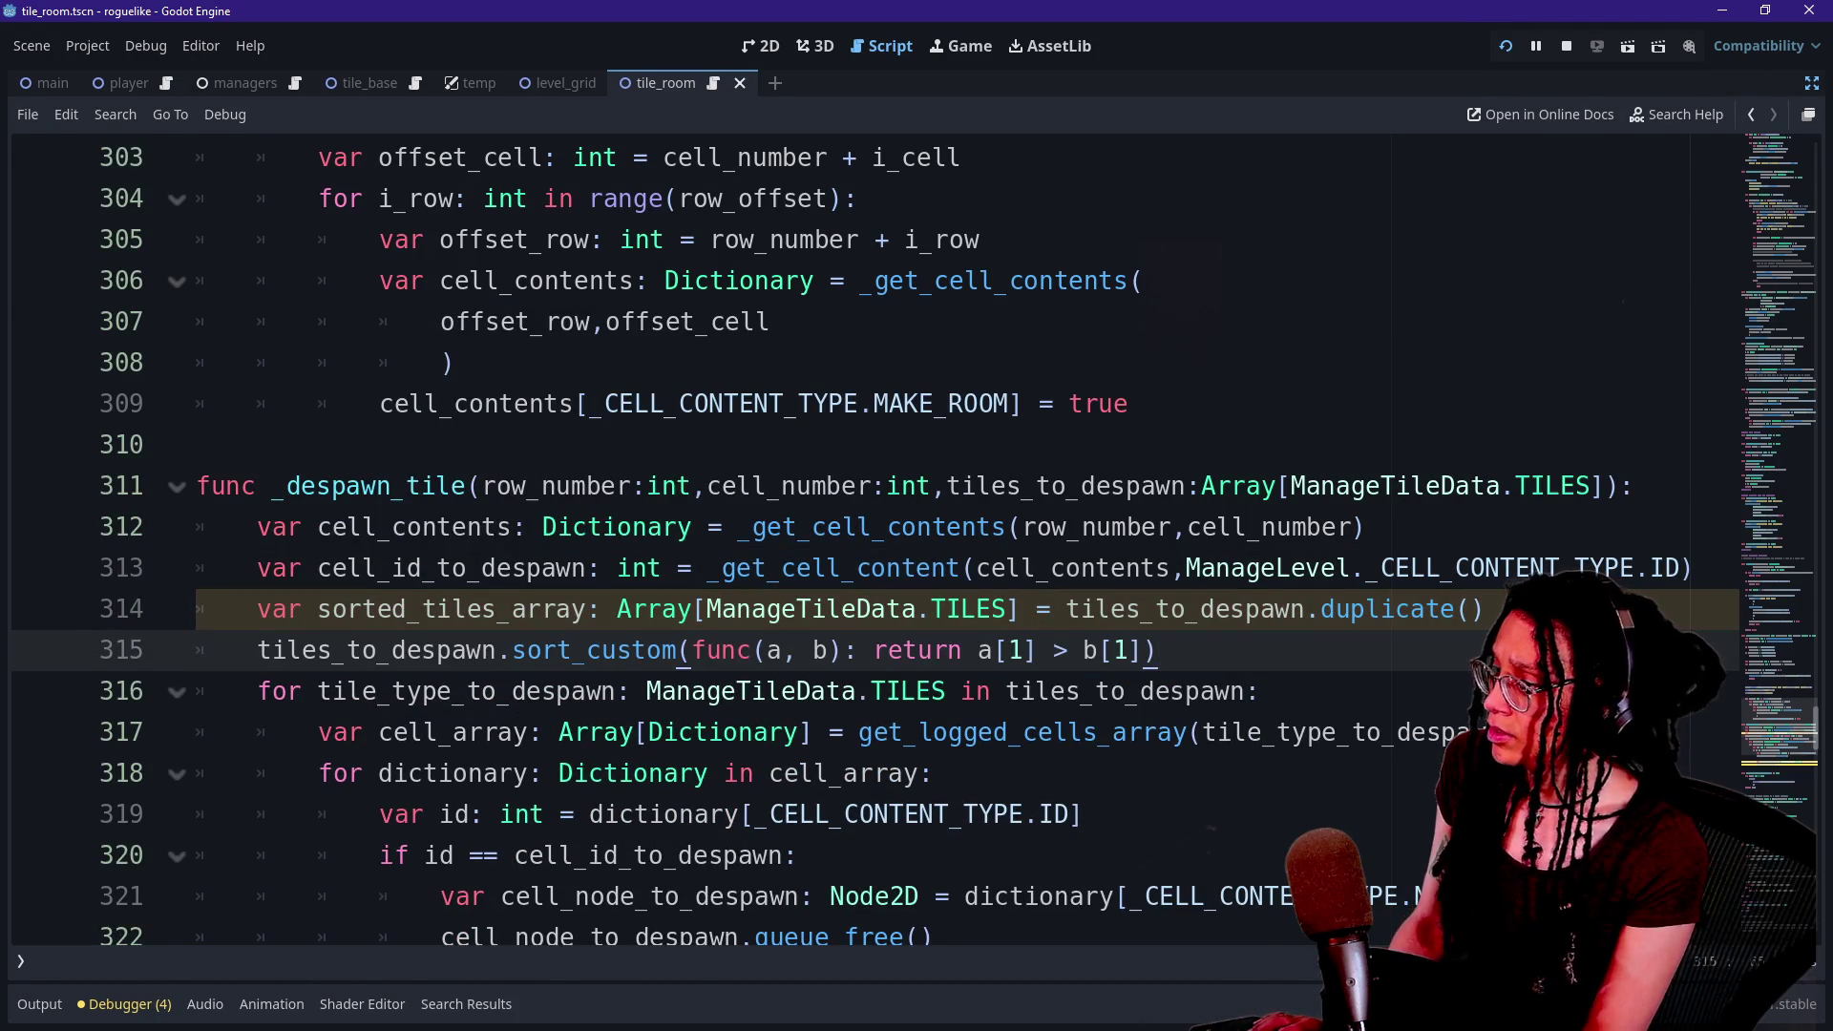
{"action": "key", "text": "Home"}
{"action": "key", "text": "ctrl+shift+Right"}
{"action": "type", "text": "sorted_tiles_array"}
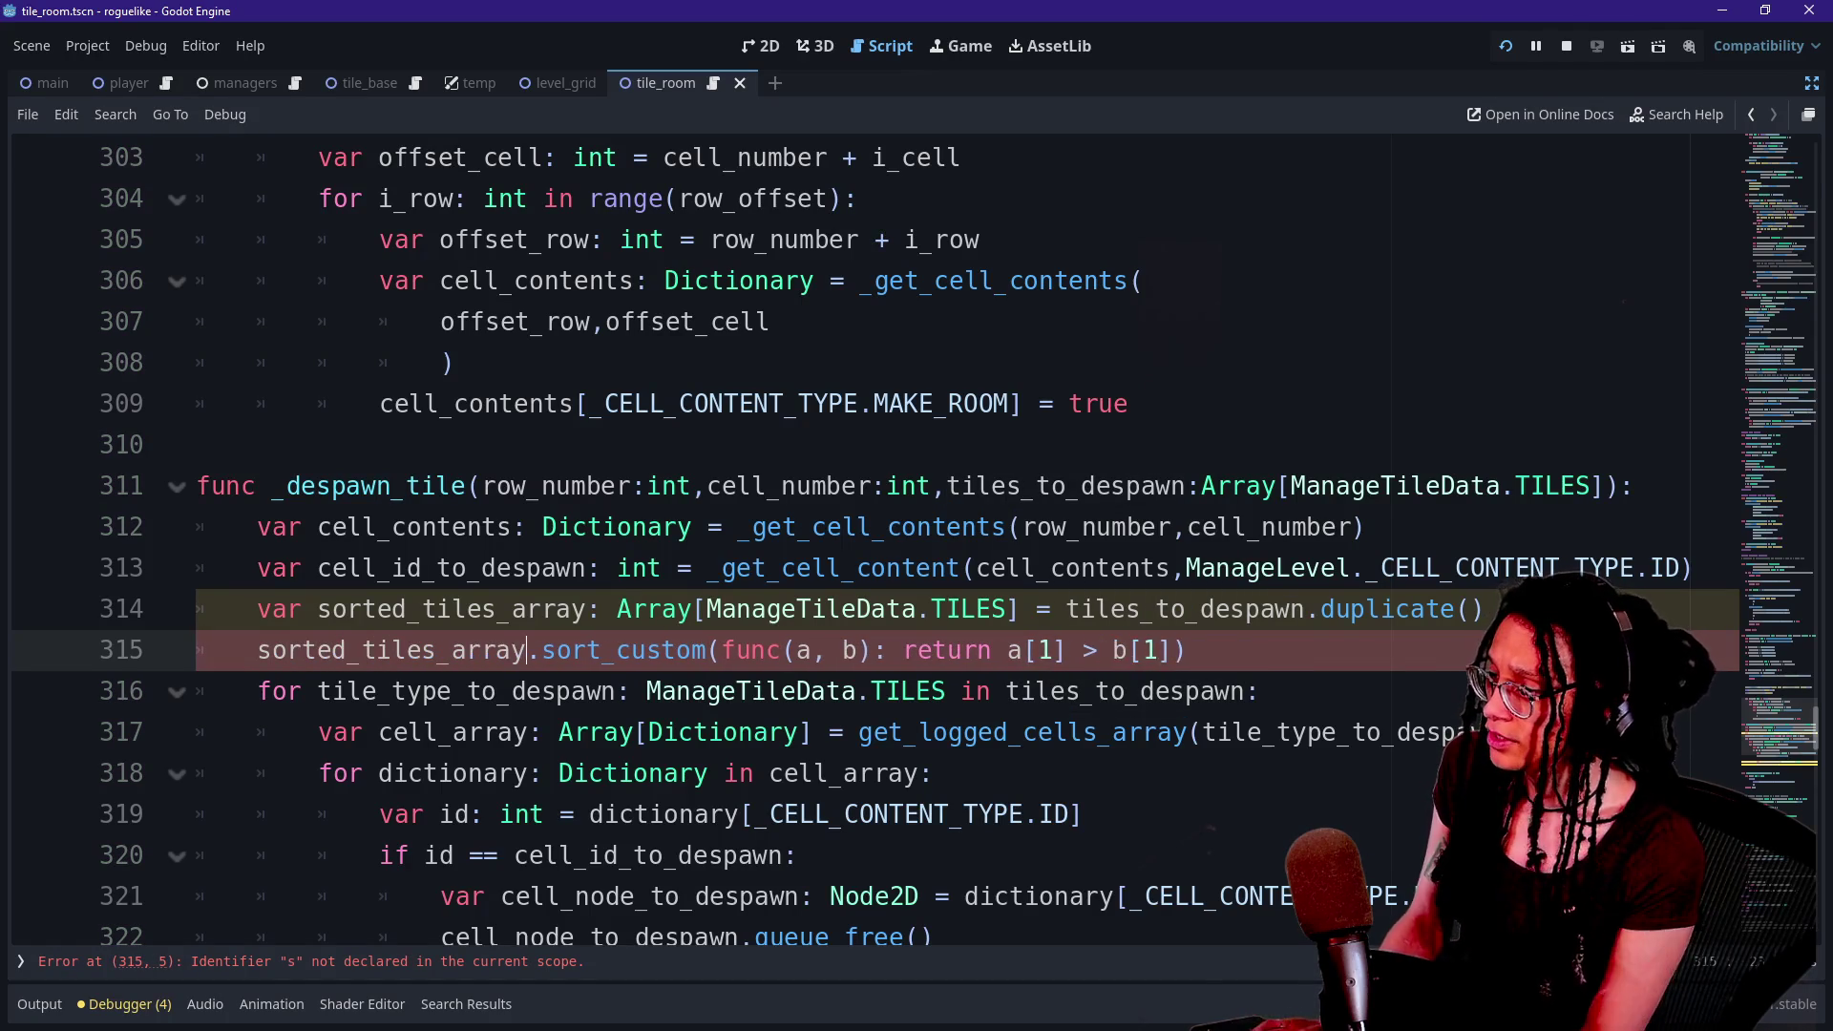
- Review the rest of _despawn_tile and add a new line after the tile_type_now_on_top '- 1' line
{"action": "key", "text": "Up"}
{"action": "key", "text": "Up"}
{"action": "key", "text": "Up"}
{"action": "key", "text": "Down"}
{"action": "key", "text": "Down"}
{"action": "key", "text": "Down"}
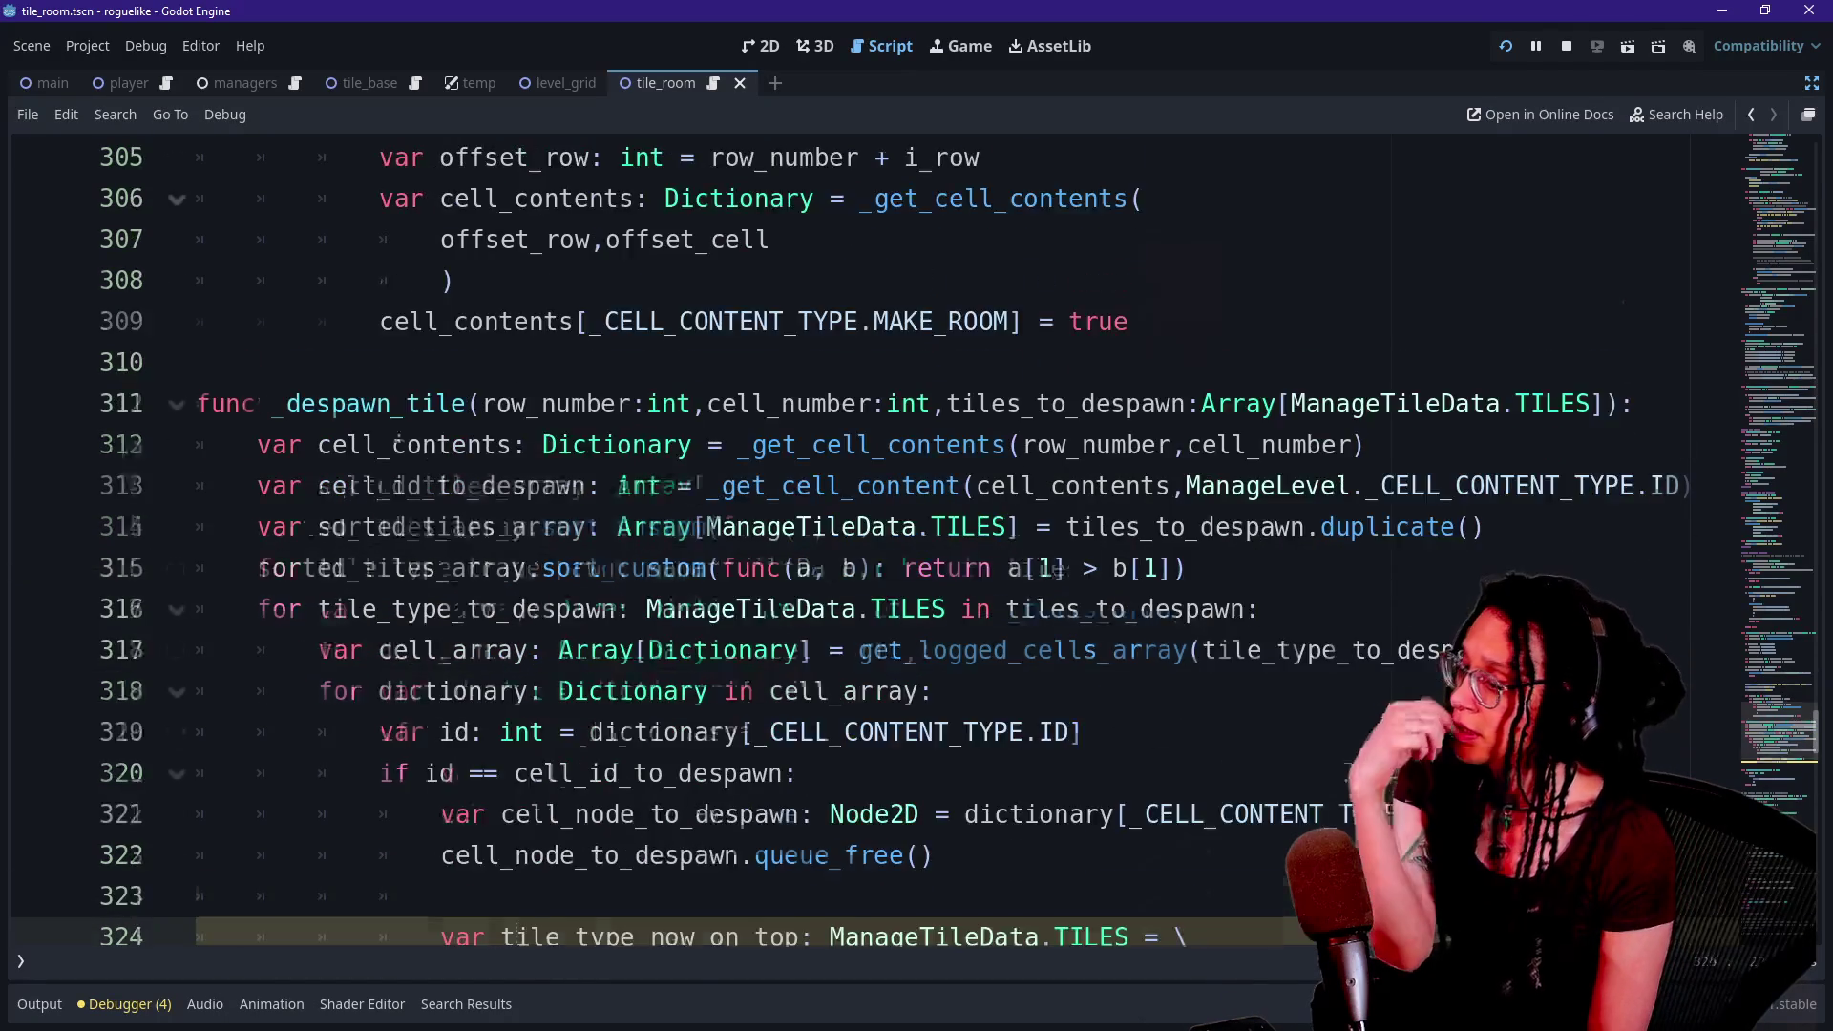
{"action": "key", "text": "Down"}
{"action": "key", "text": "Down"}
{"action": "key", "text": "Down"}
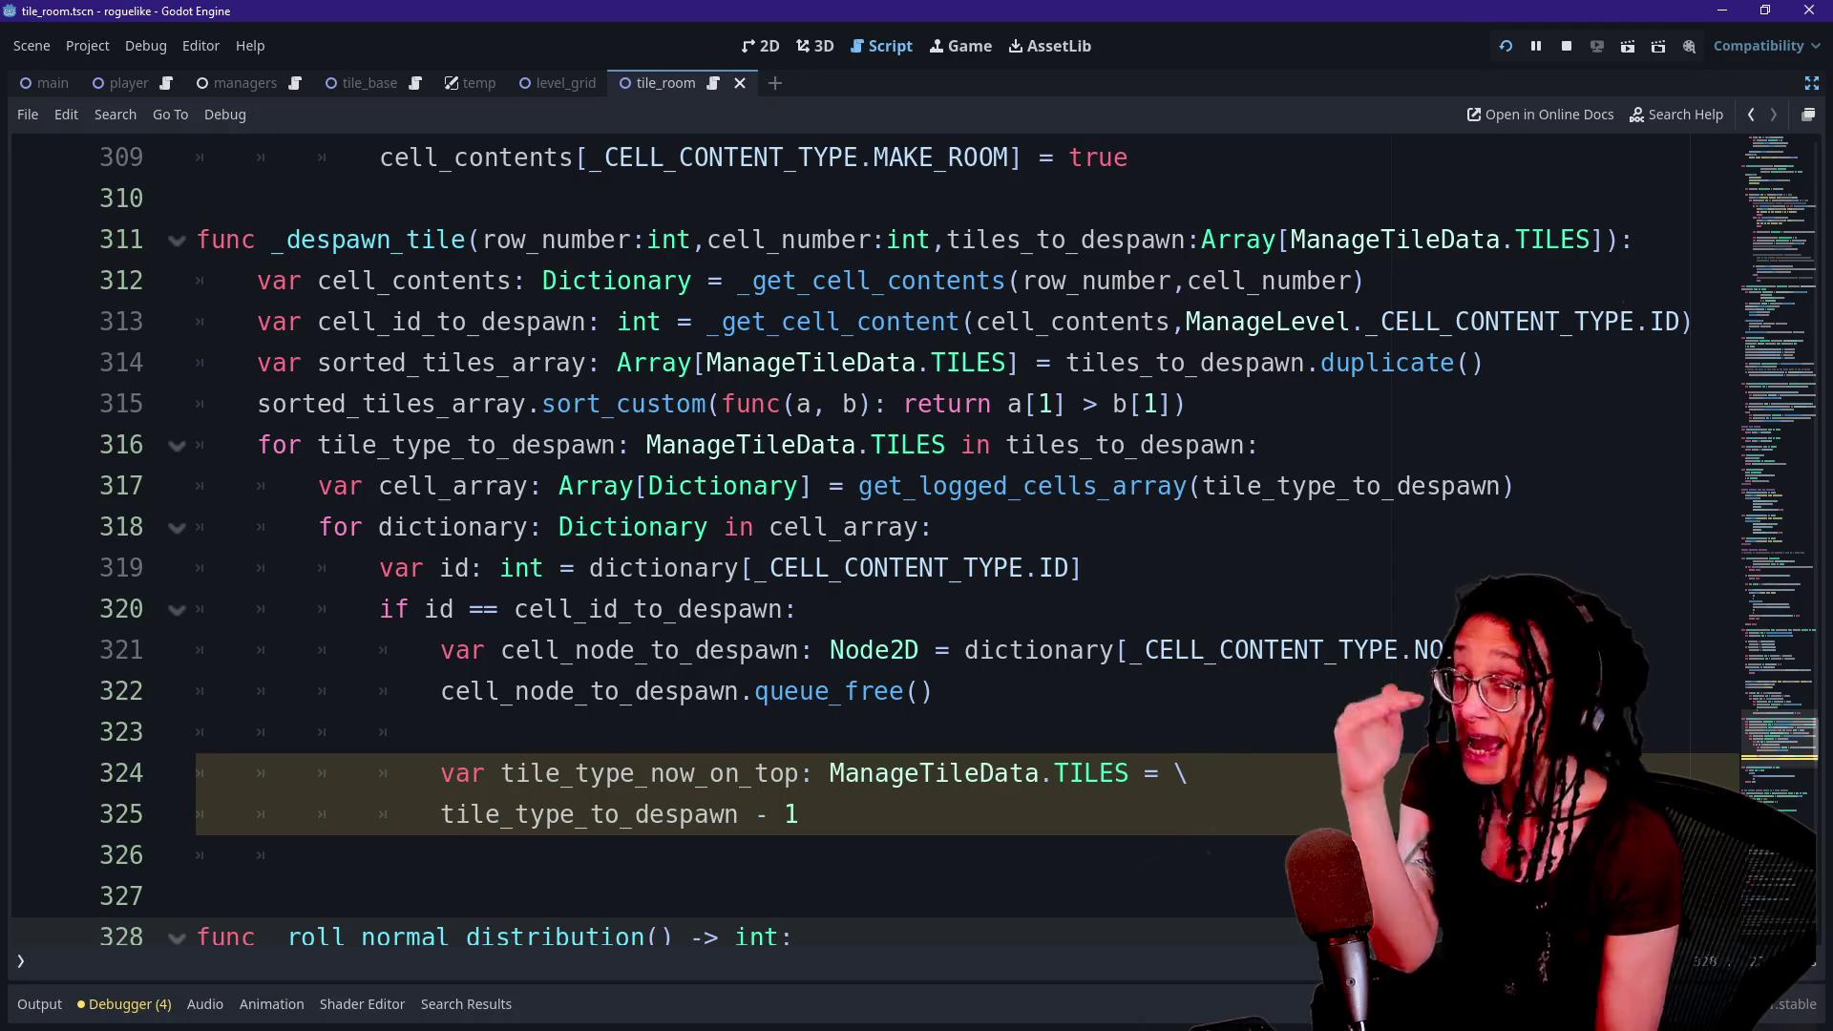
{"action": "mouse_move", "coordinate": [807, 527]}
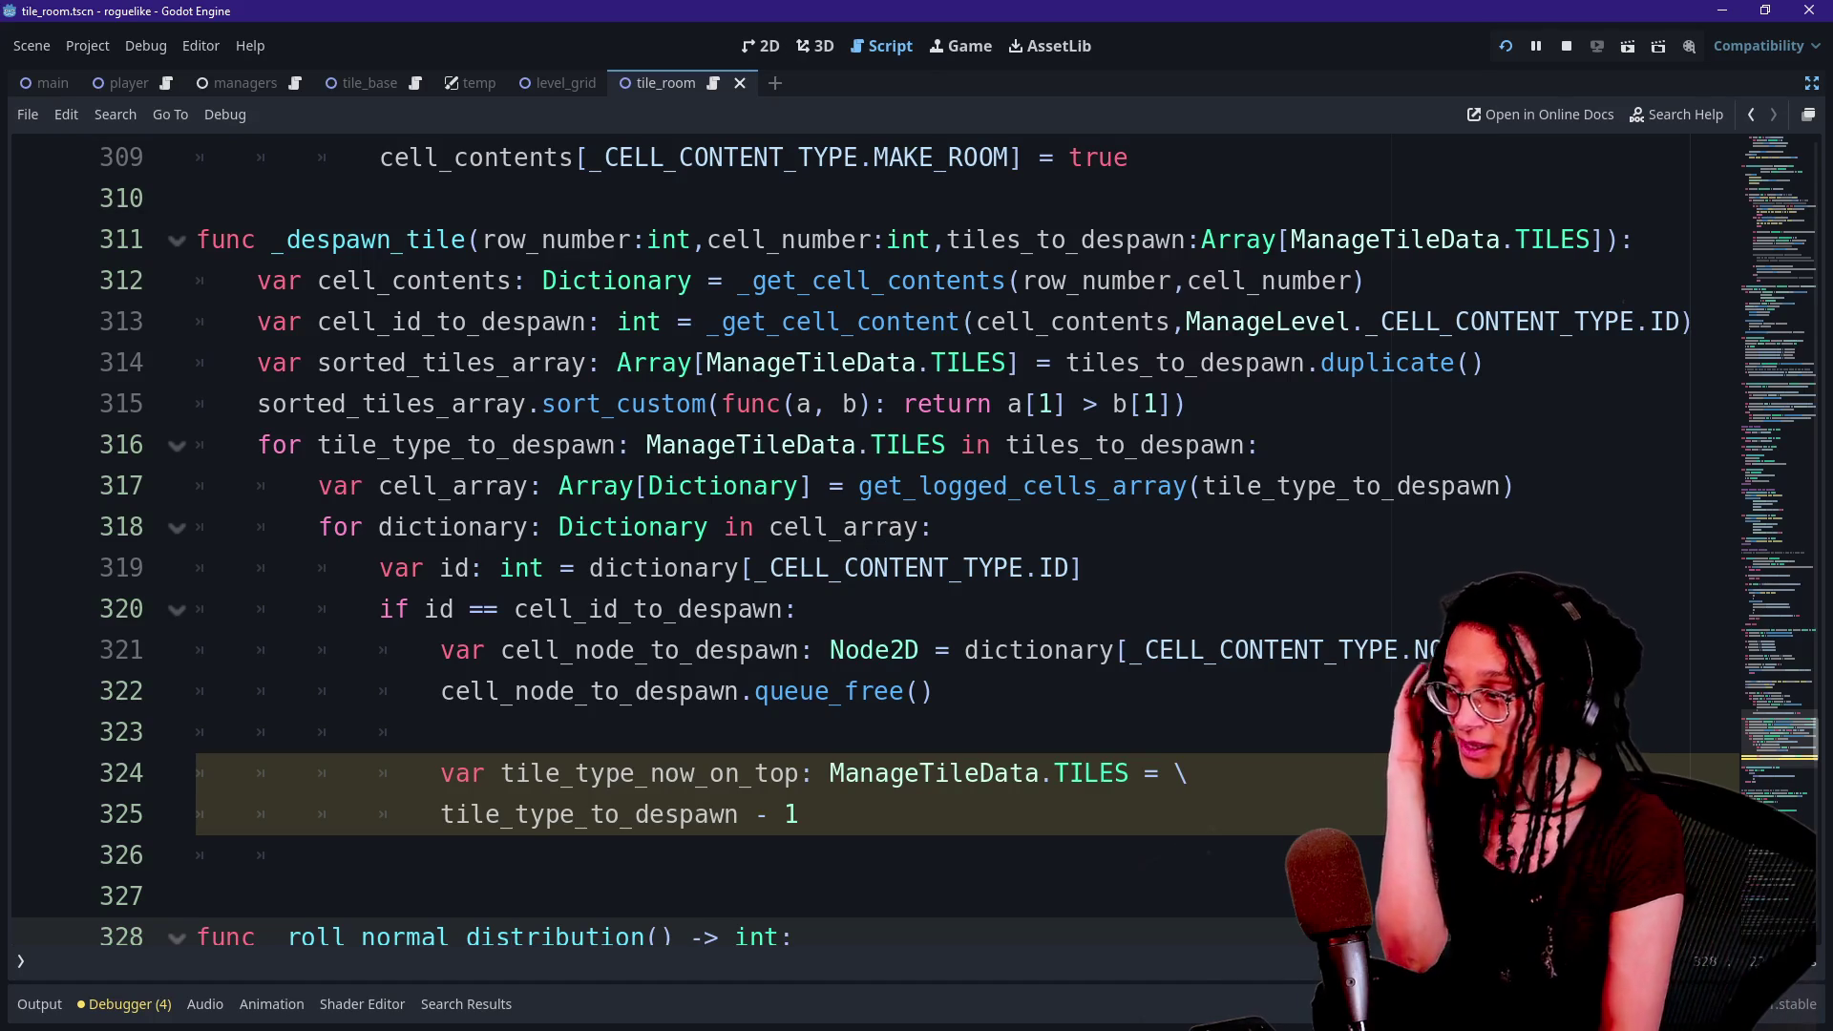
{"action": "left_click", "coordinate": [779, 774]}
{"action": "left_click", "coordinate": [317, 855]}
{"action": "left_click", "coordinate": [799, 813]}
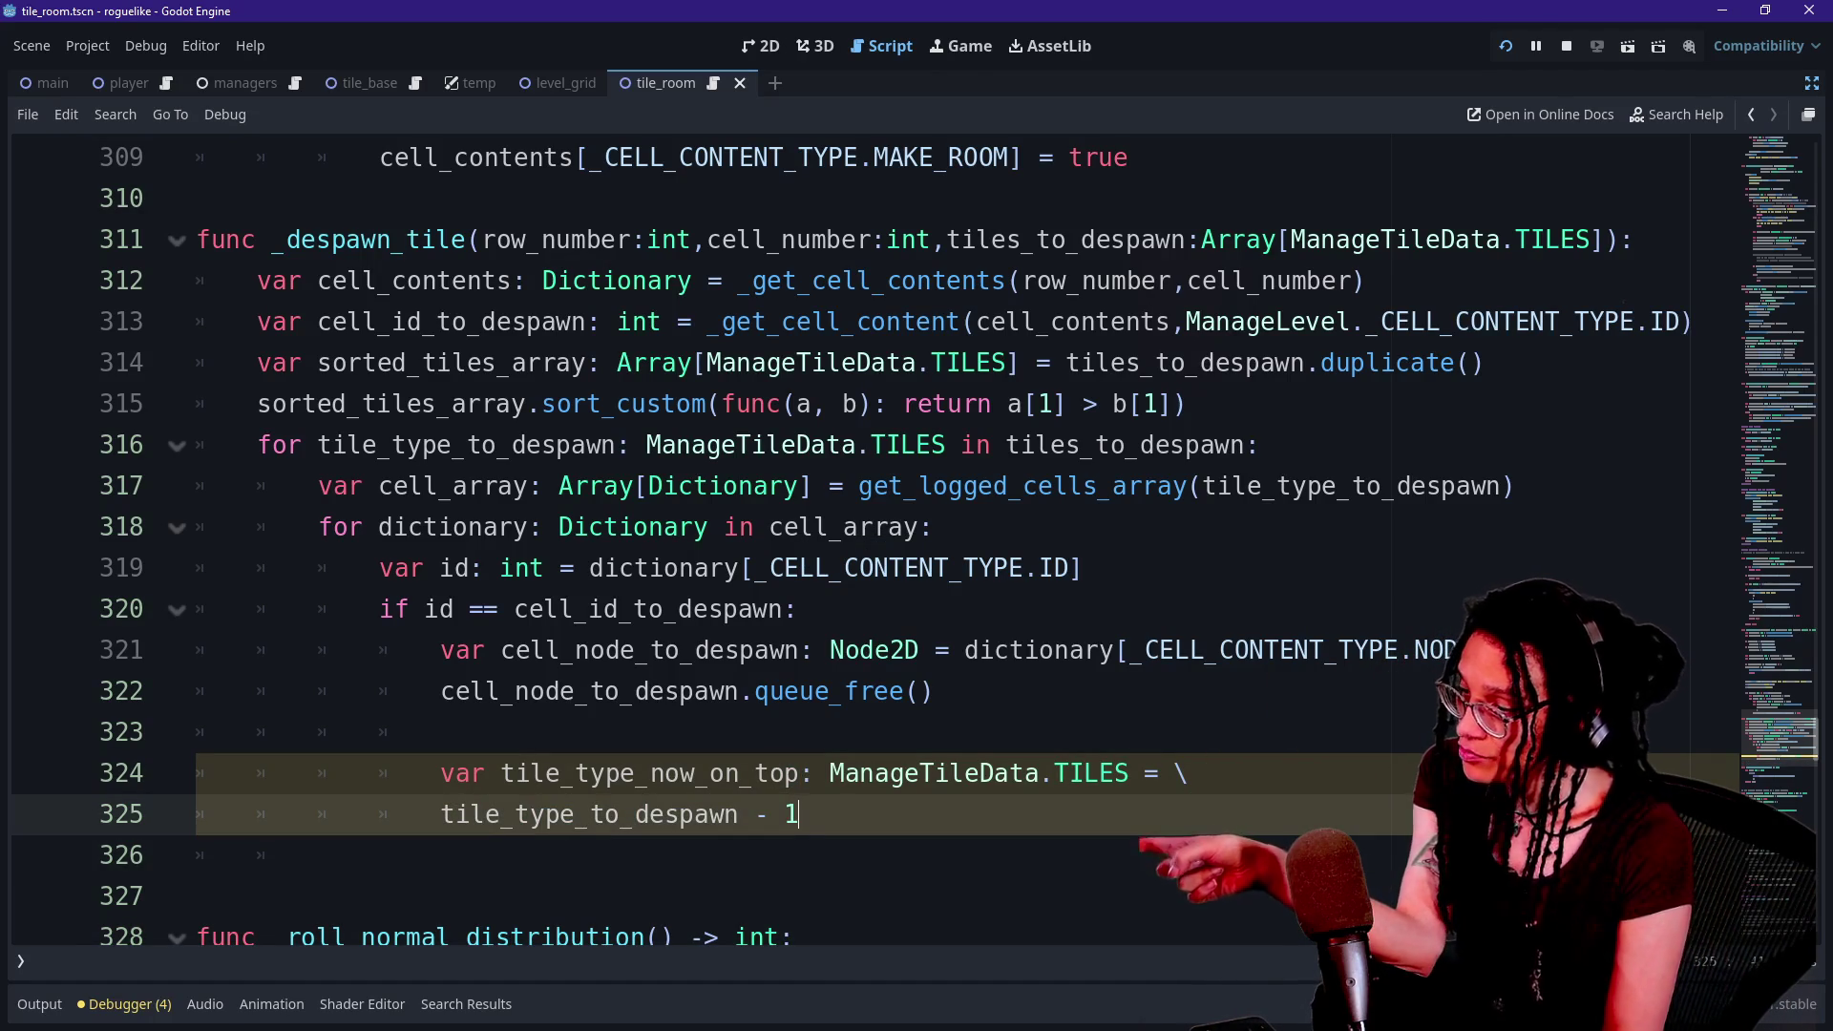
{"action": "left_click_drag", "start_coordinate": [799, 813], "coordinate": [513, 813]}
{"action": "left_click", "coordinate": [639, 814]}
{"action": "left_click_drag", "start_coordinate": [705, 773], "coordinate": [196, 854]}
{"action": "left_click", "coordinate": [318, 854]}
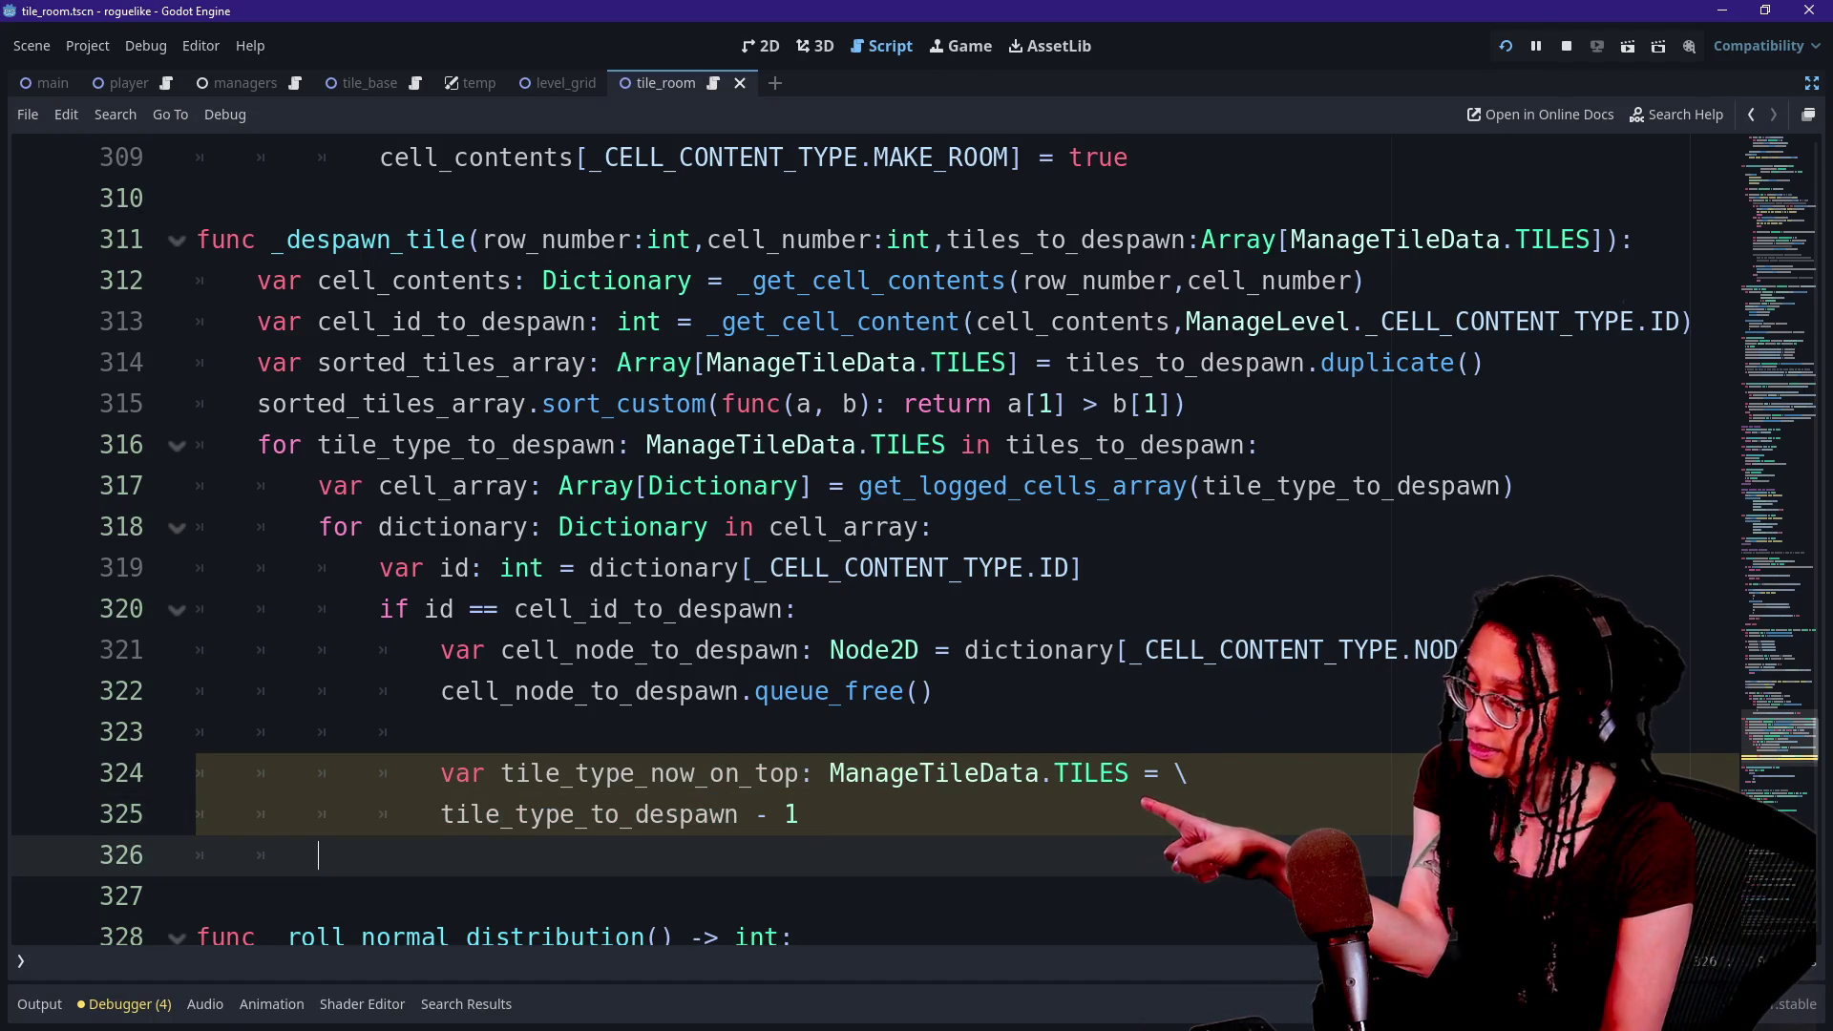
{"action": "left_click", "coordinate": [800, 814]}
{"action": "key", "text": "Return"}
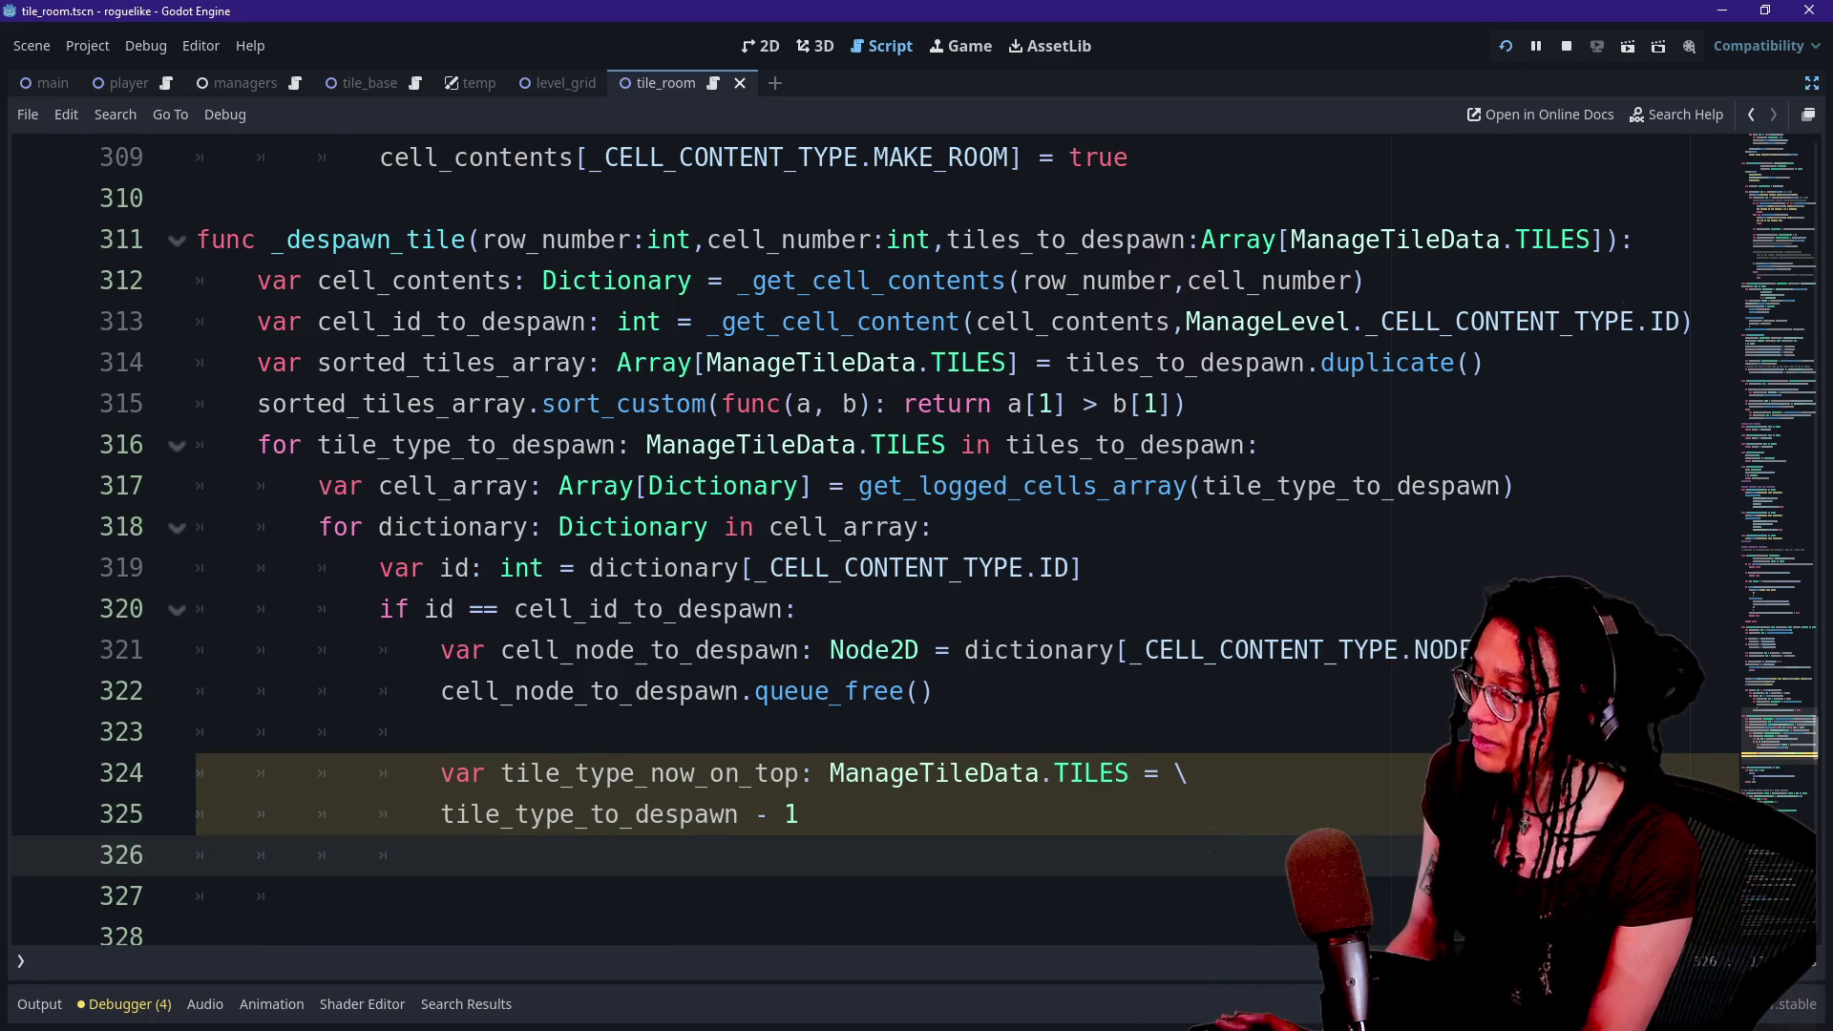
- Select the tile_type_now_on_top lines, put the caret before the 1, and switch to Discord
{"action": "scroll", "coordinate": [915, 535], "scroll_direction": "down", "scroll_amount": 2}
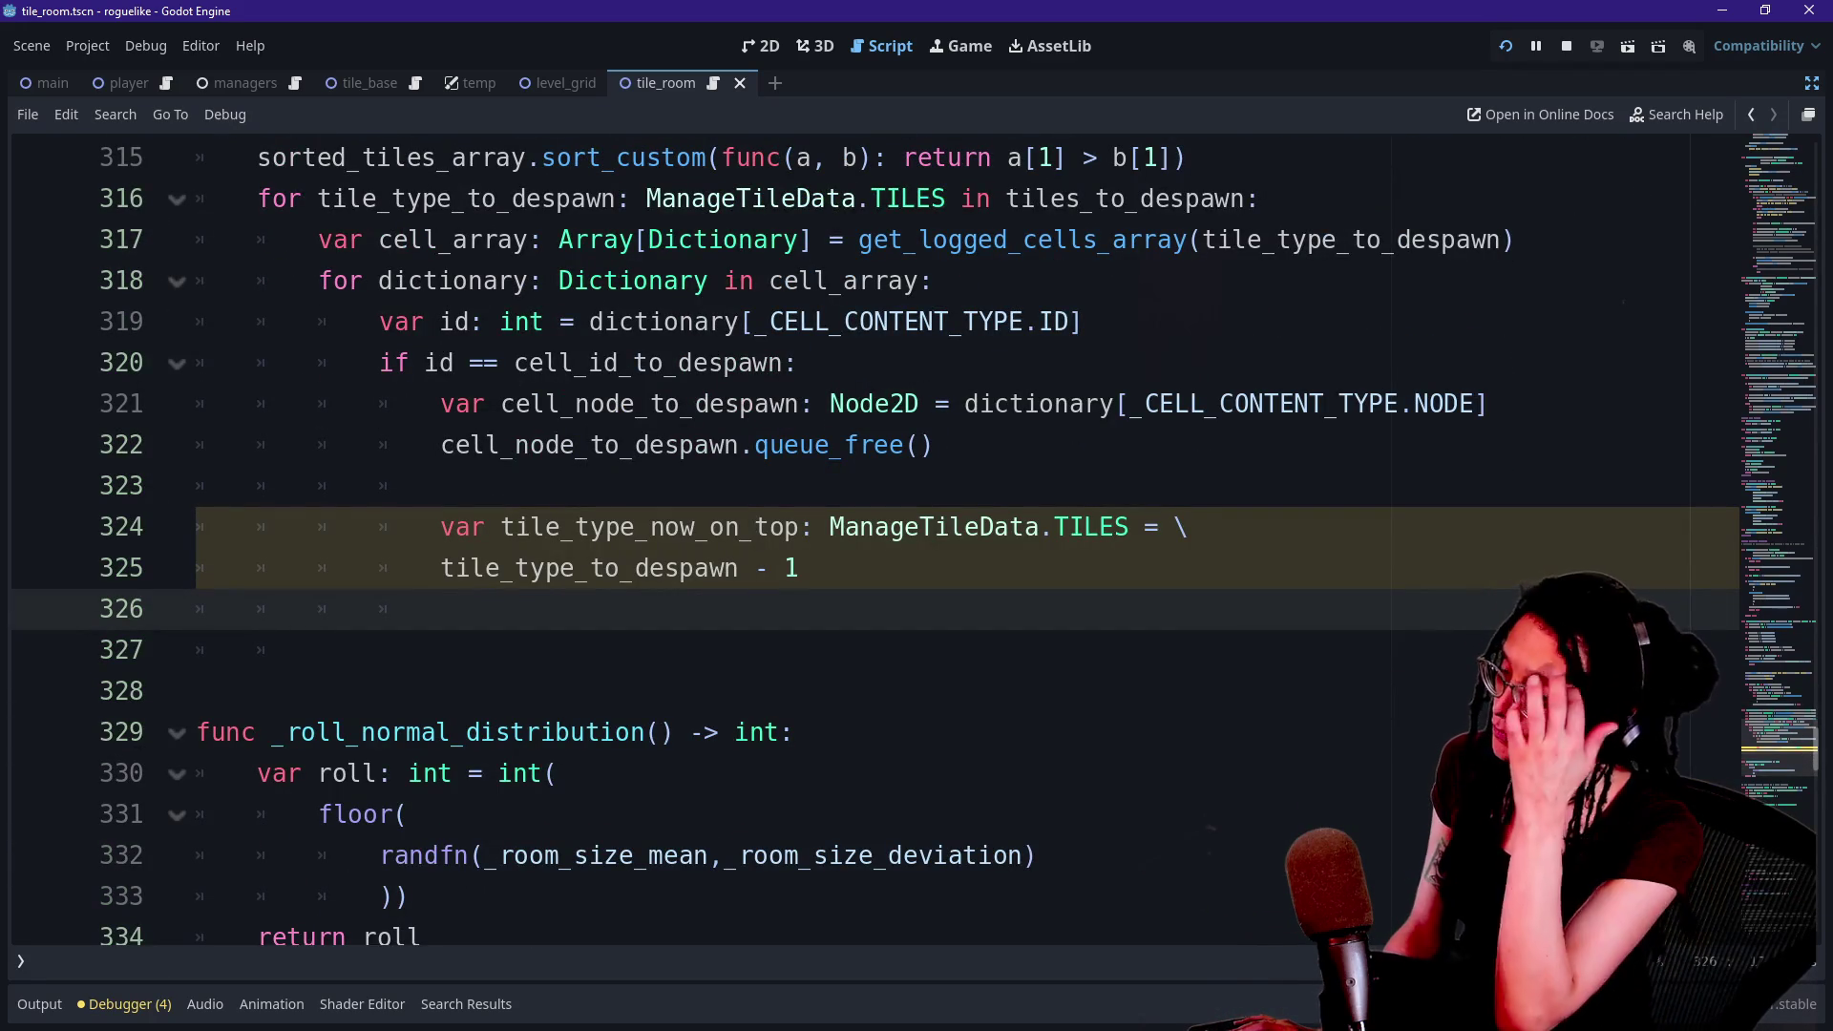
{"action": "mouse_move", "coordinate": [827, 527]}
{"action": "left_mouse_down"}
{"action": "mouse_move", "coordinate": [750, 528]}
{"action": "mouse_move", "coordinate": [768, 568]}
{"action": "left_mouse_up"}
{"action": "left_click", "coordinate": [784, 568]}
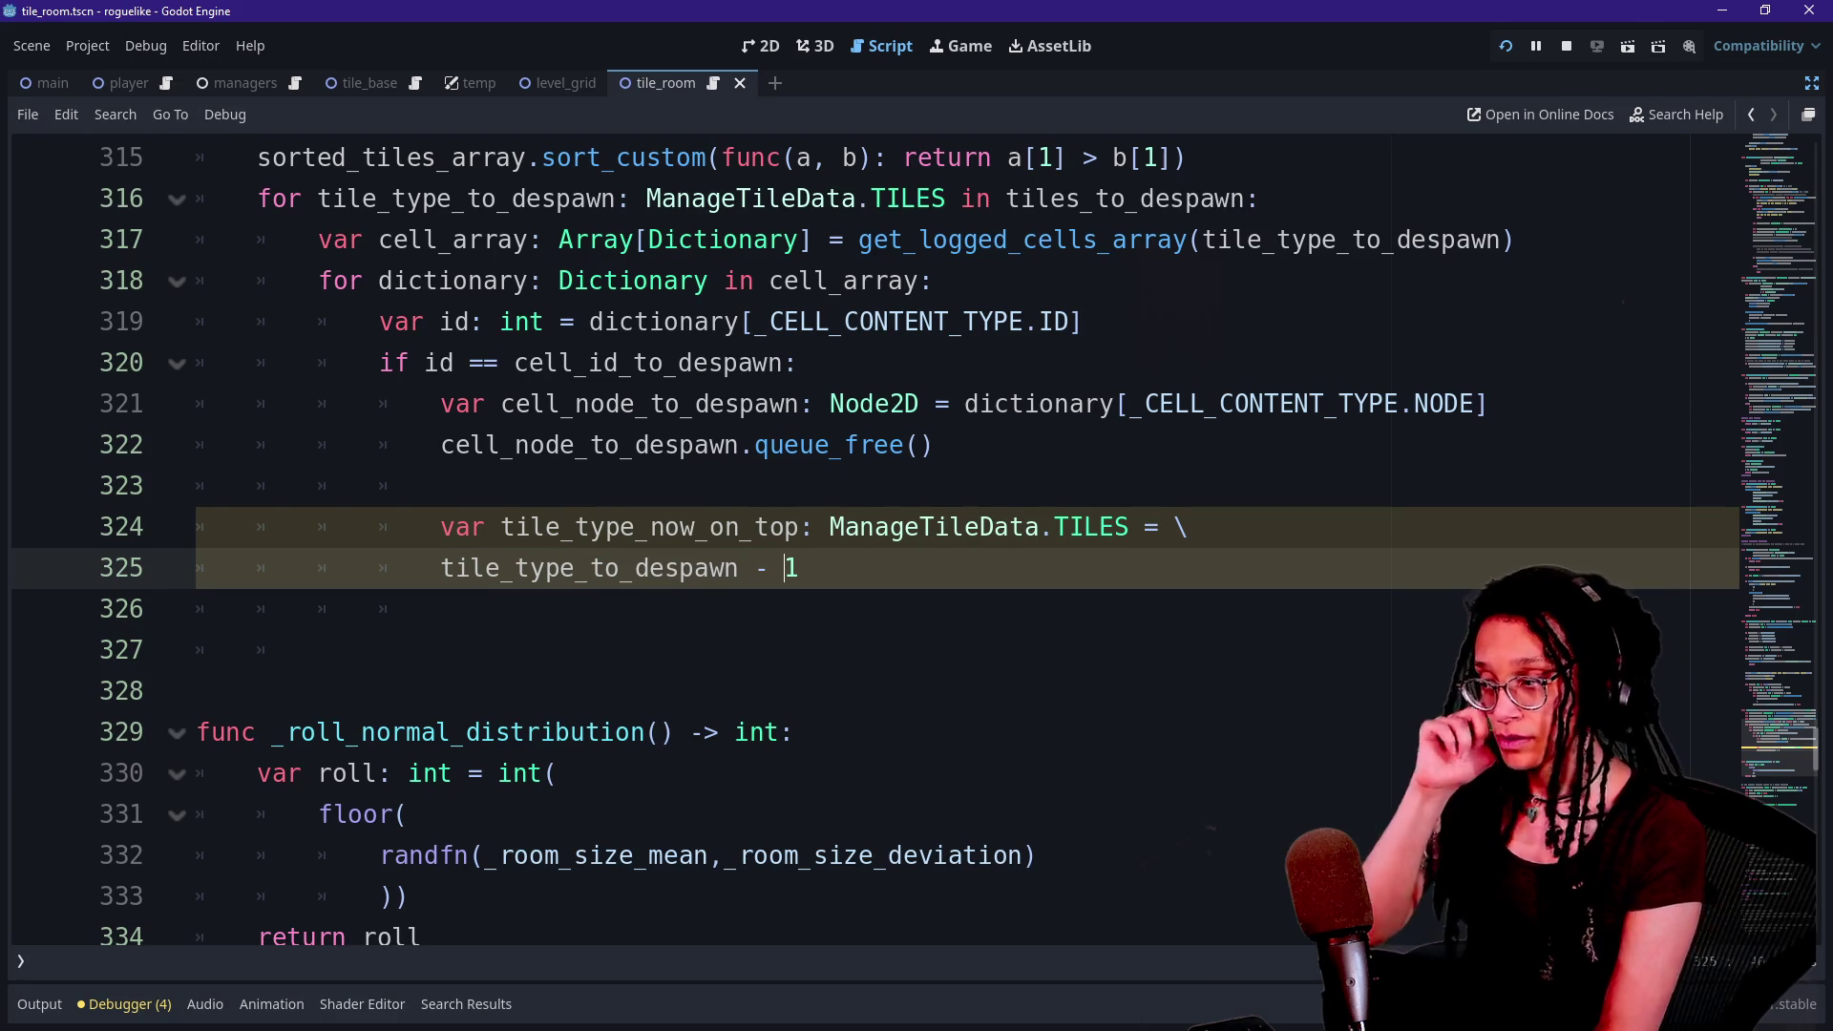
{"action": "key", "text": "alt+Tab"}
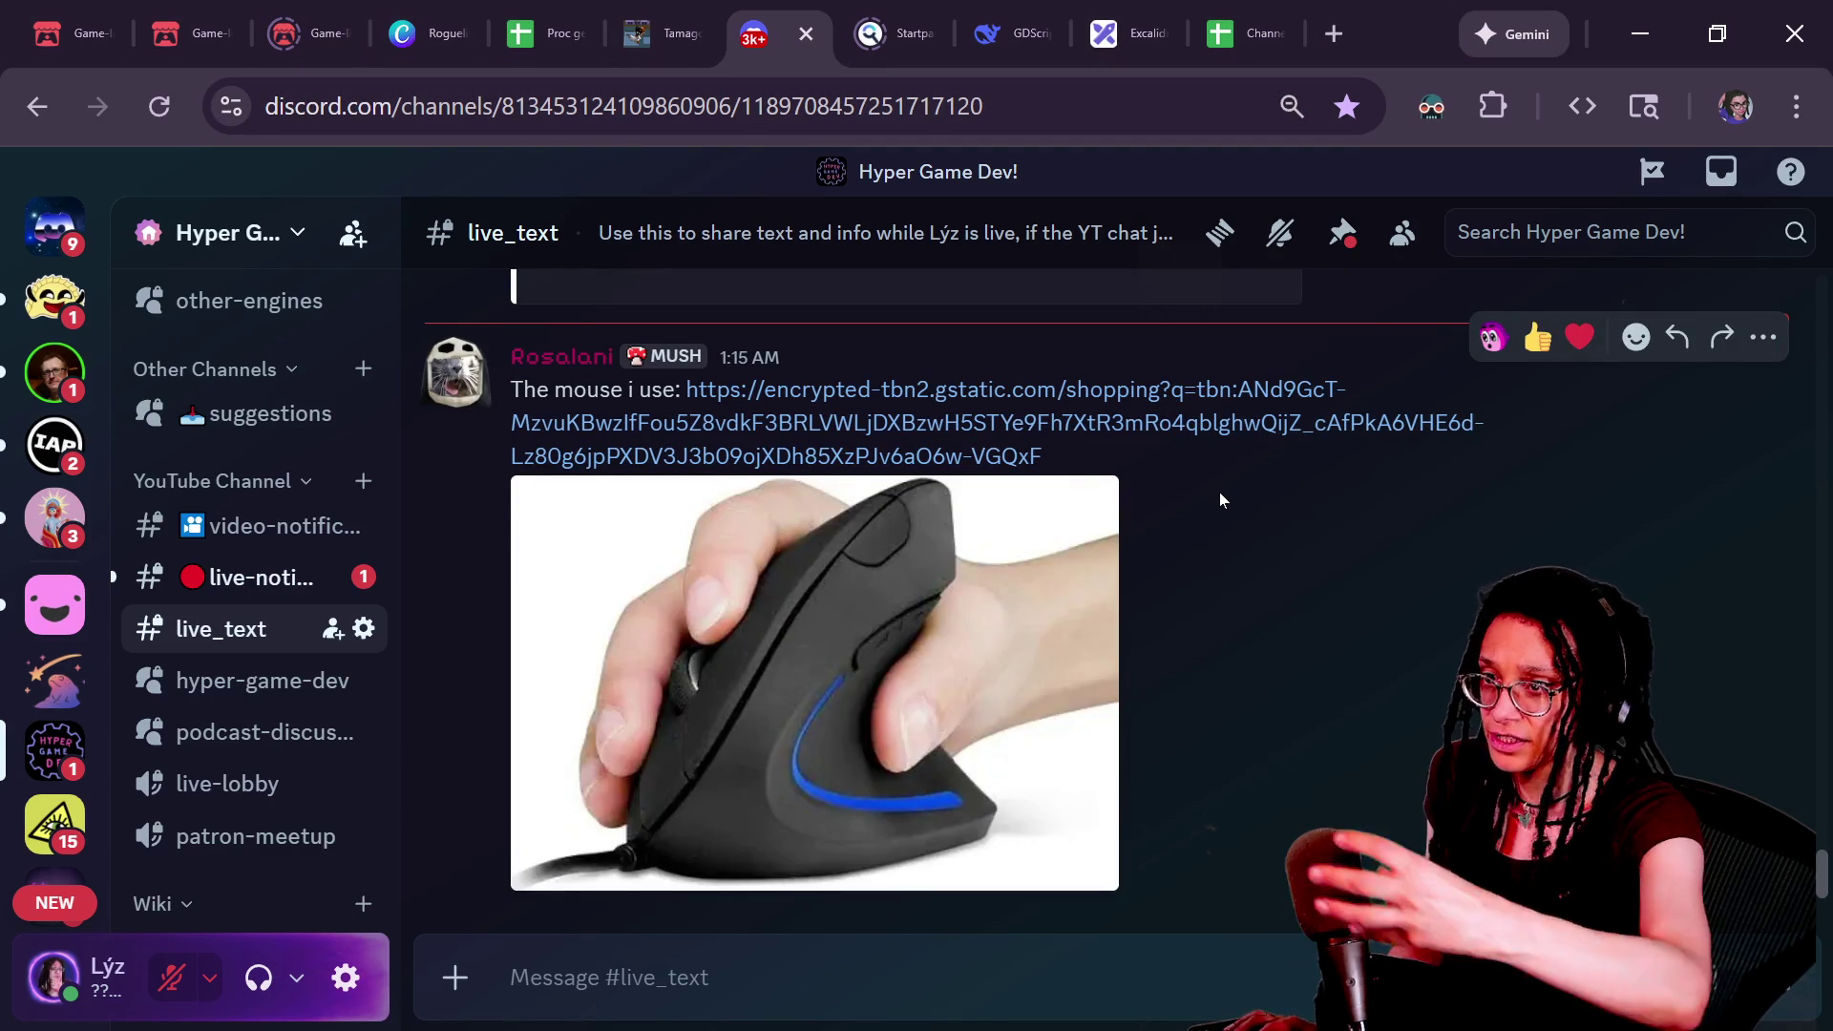
- Move between Discord and the GDScript.Live tab, briefly selecting all of its code
{"action": "key", "text": "alt+Tab"}
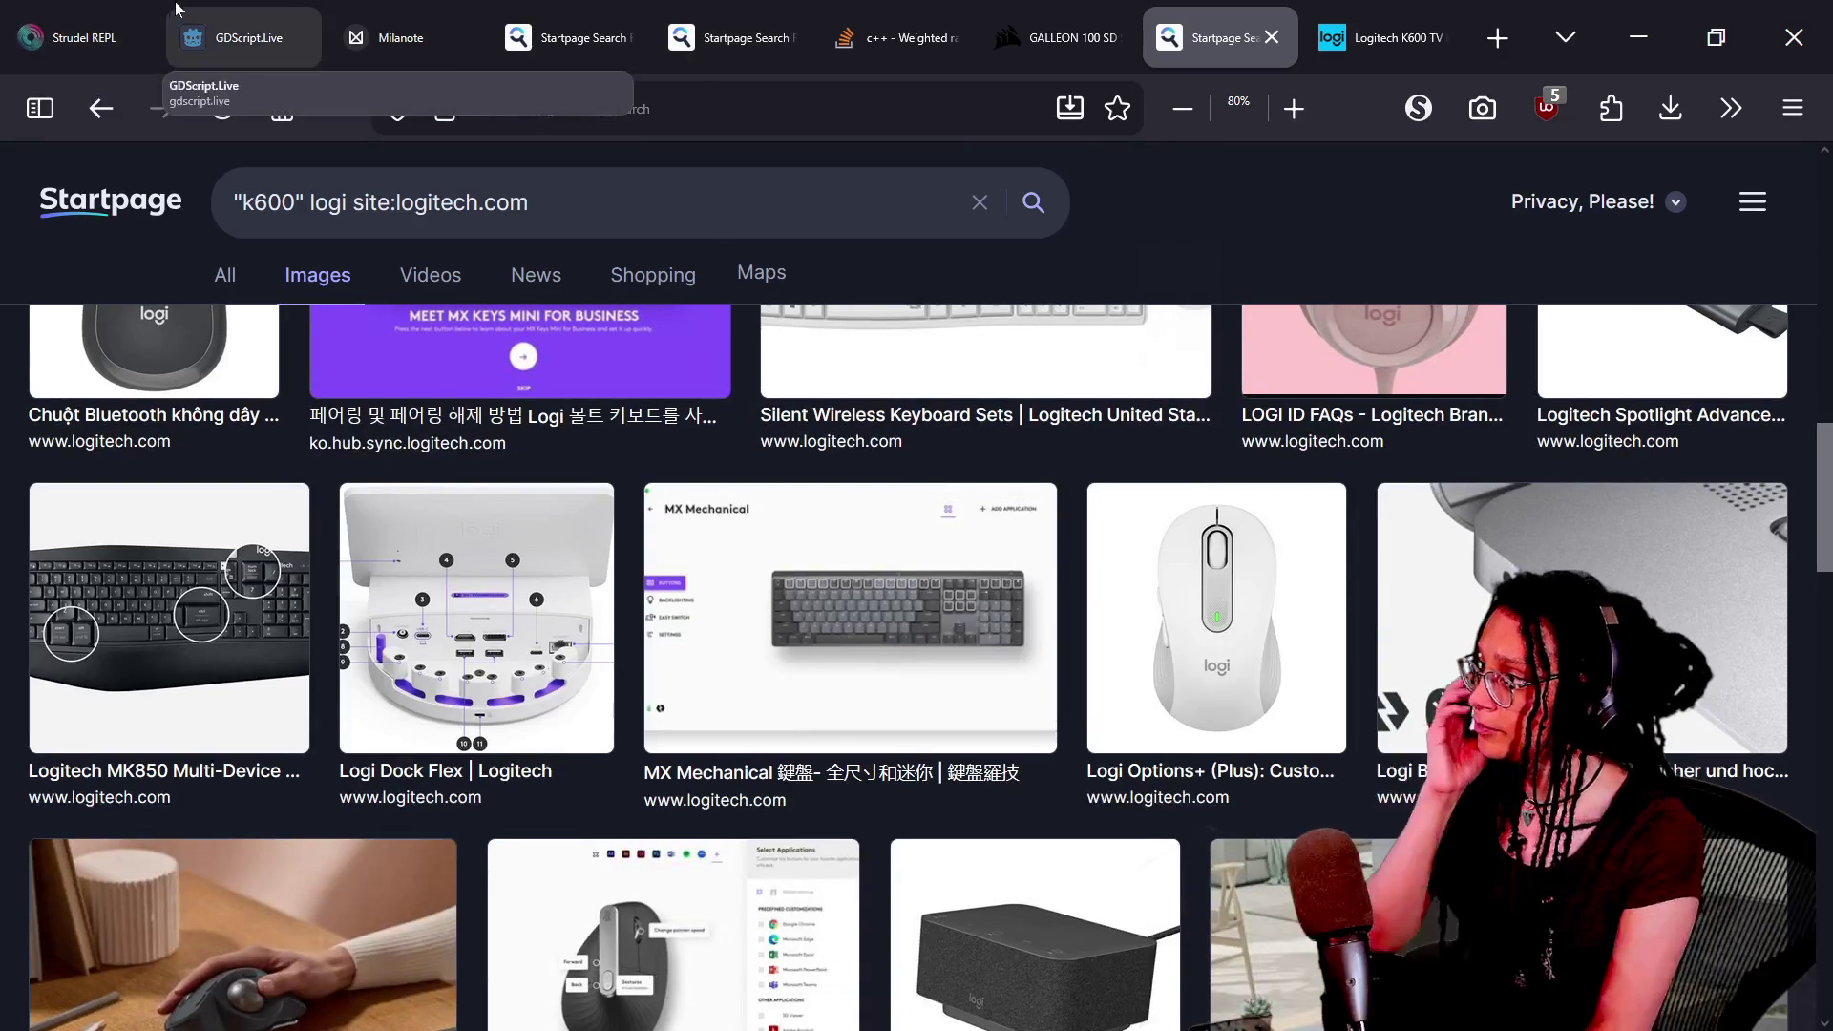
{"action": "left_click", "coordinate": [239, 29]}
{"action": "key", "text": "ctrl+a"}
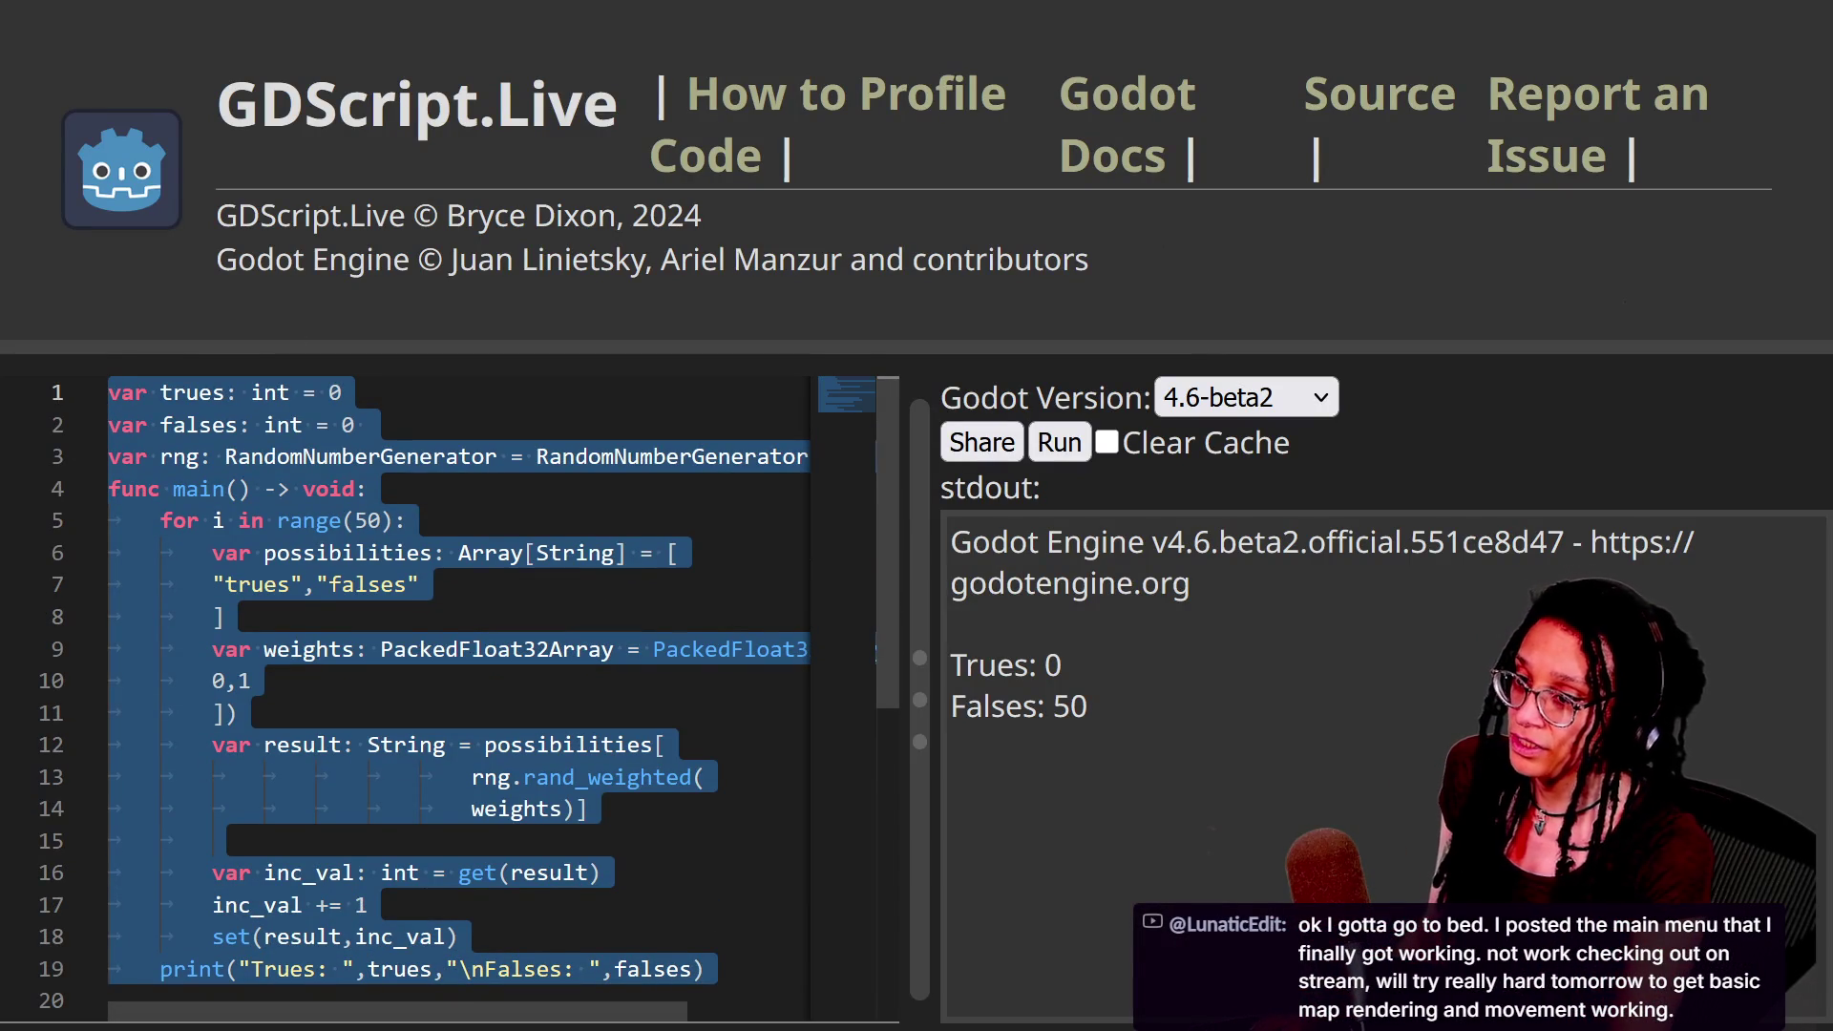
{"action": "left_click", "coordinate": [755, 33]}
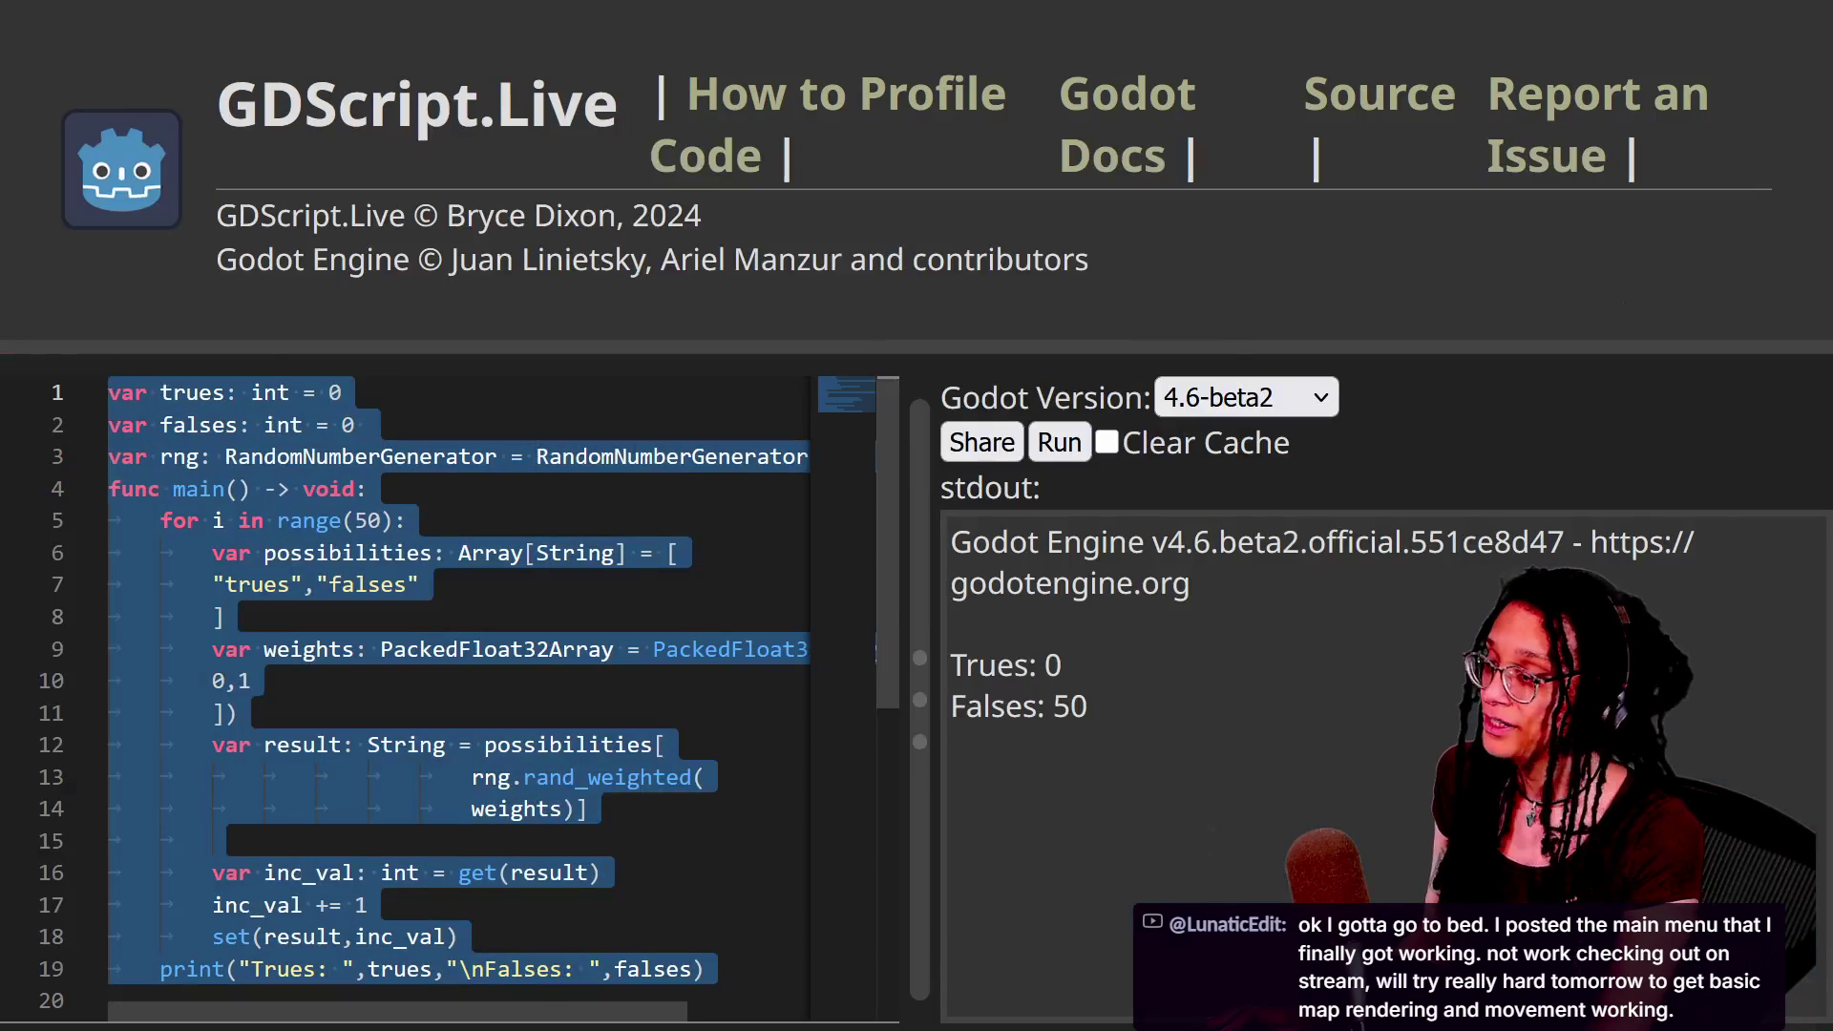
{"action": "left_click", "coordinate": [214, 840]}
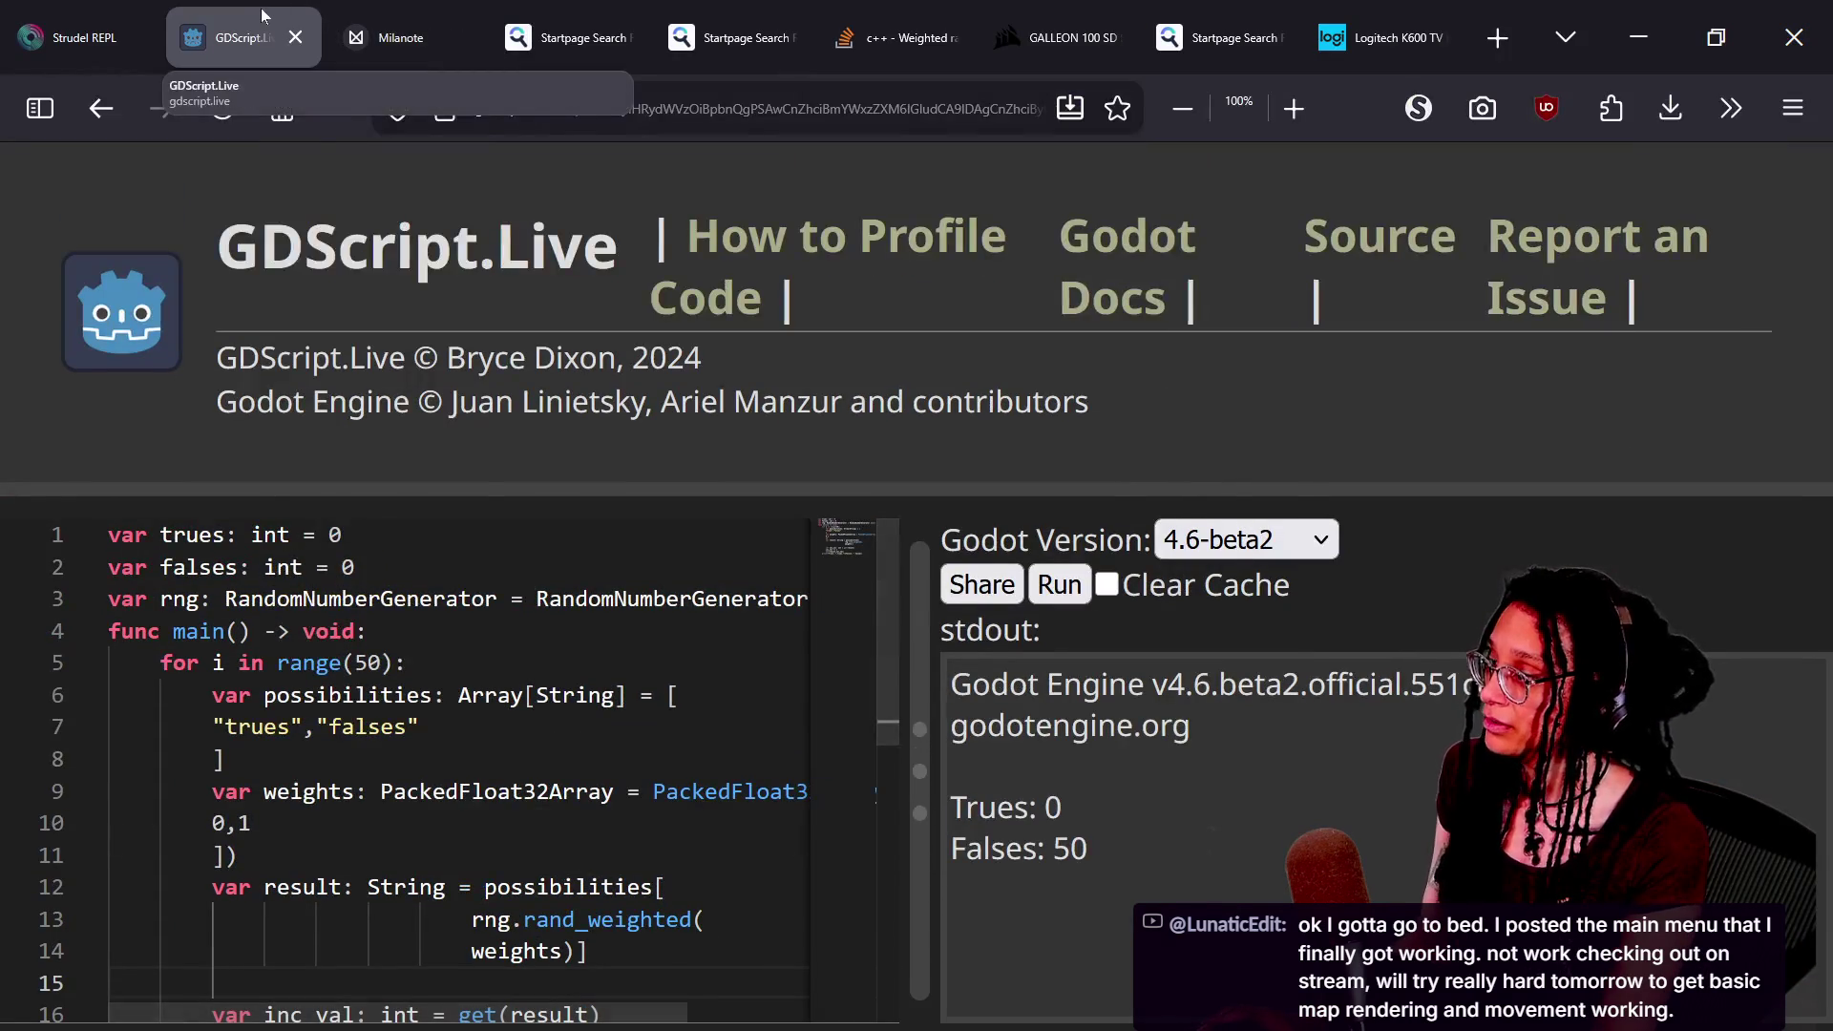
{"action": "right_click", "coordinate": [266, 14]}
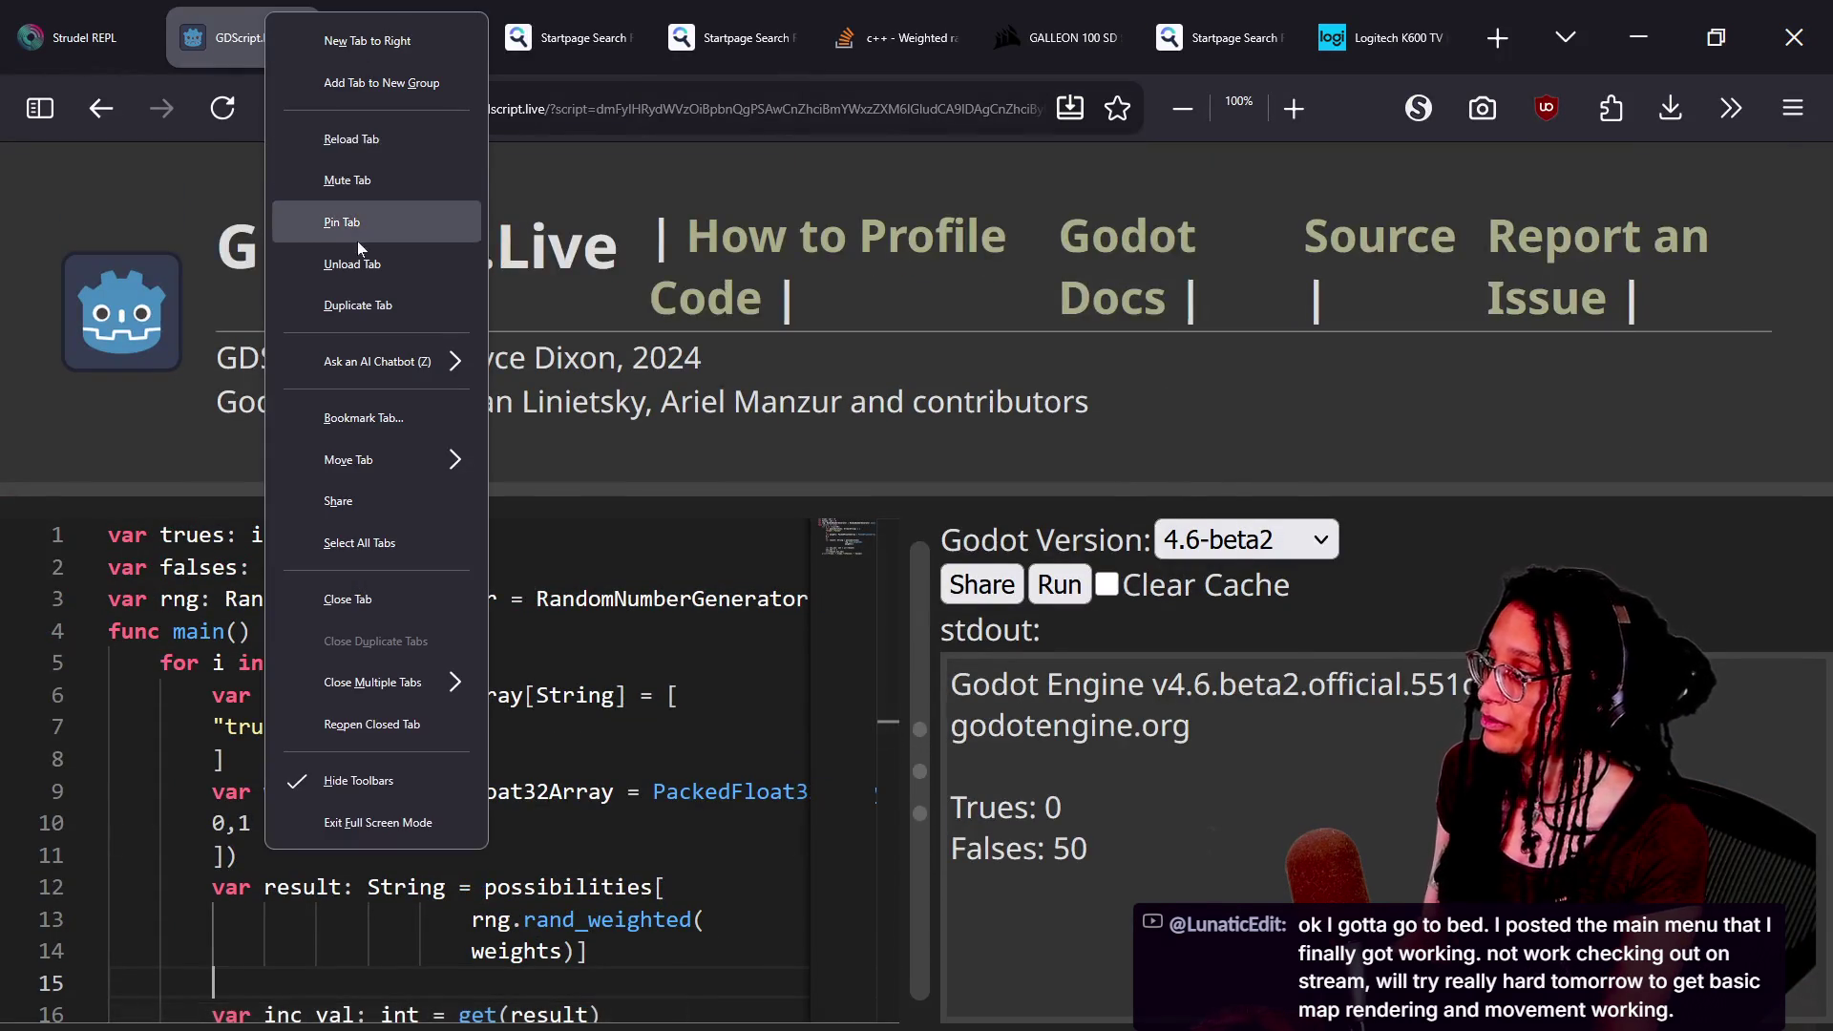
- Open a new browser tab and load gdscript.live
{"action": "left_click", "coordinate": [408, 55]}
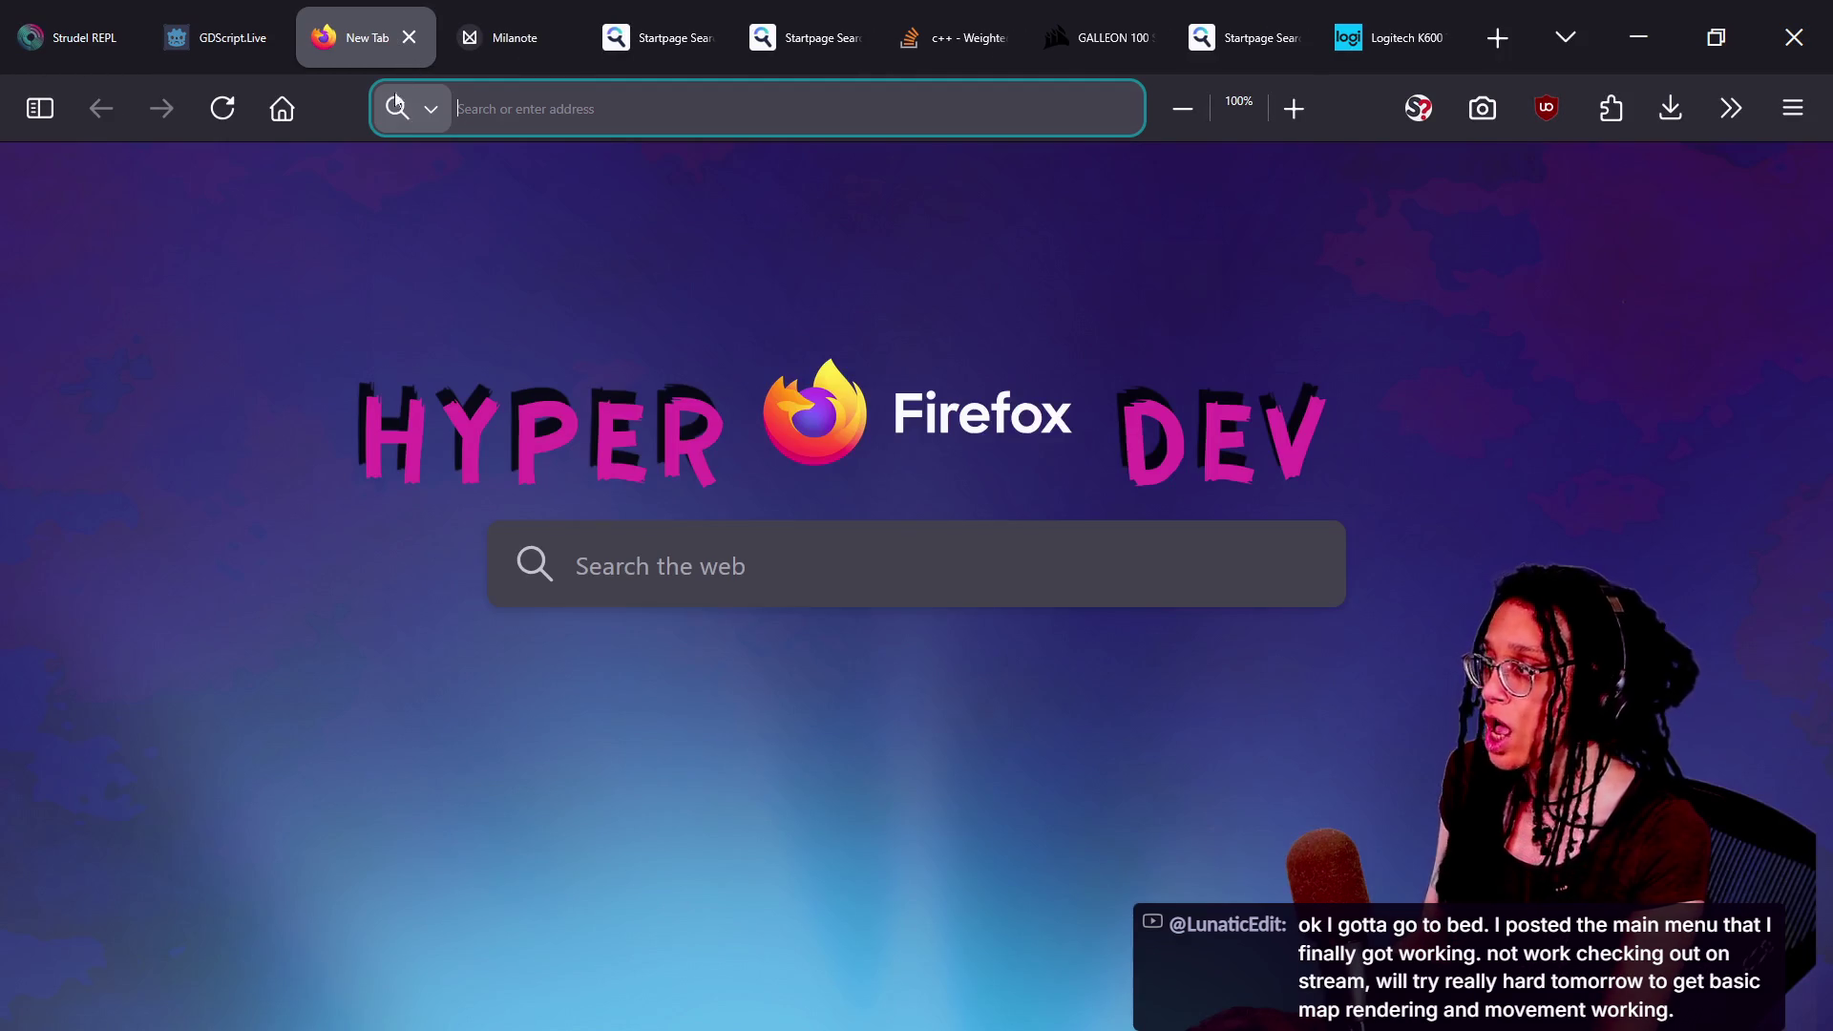
{"action": "type", "text": "gfscript"}
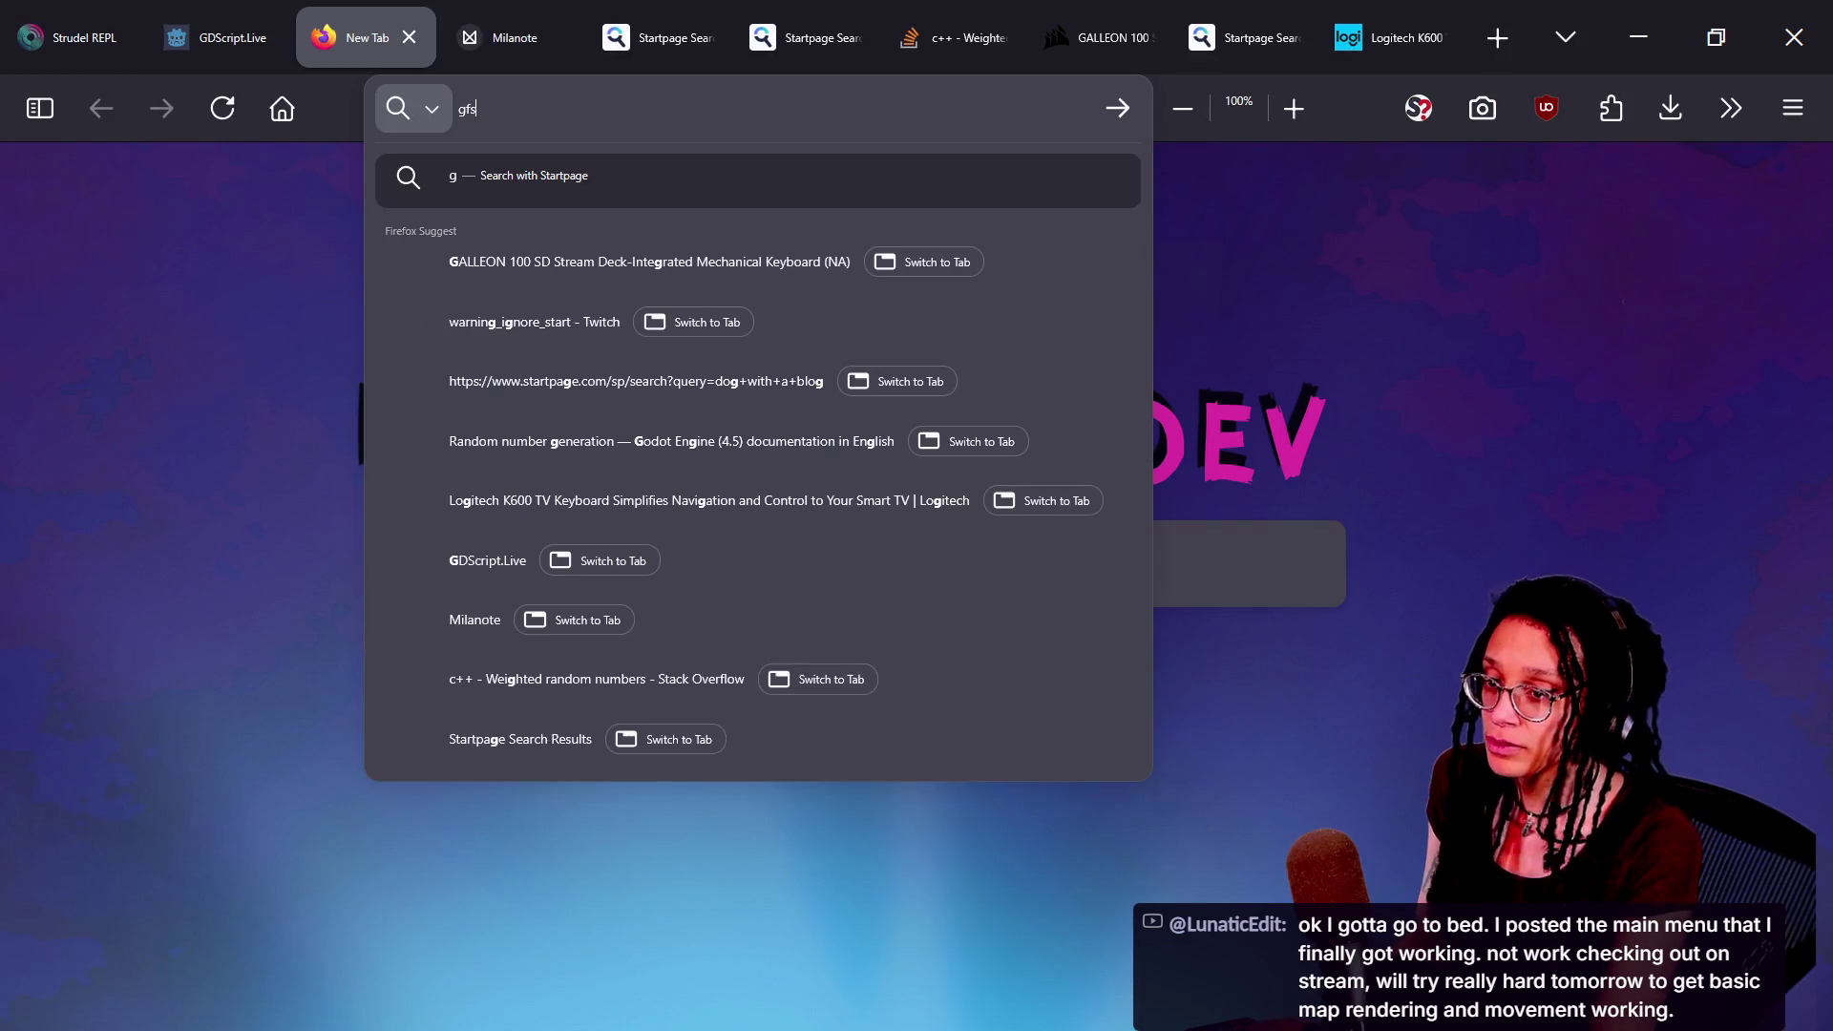
{"action": "key", "text": "BackSpace"}
{"action": "key", "text": "BackSpace"}
{"action": "key", "text": "BackSpace"}
{"action": "type", "text": "dscript"}
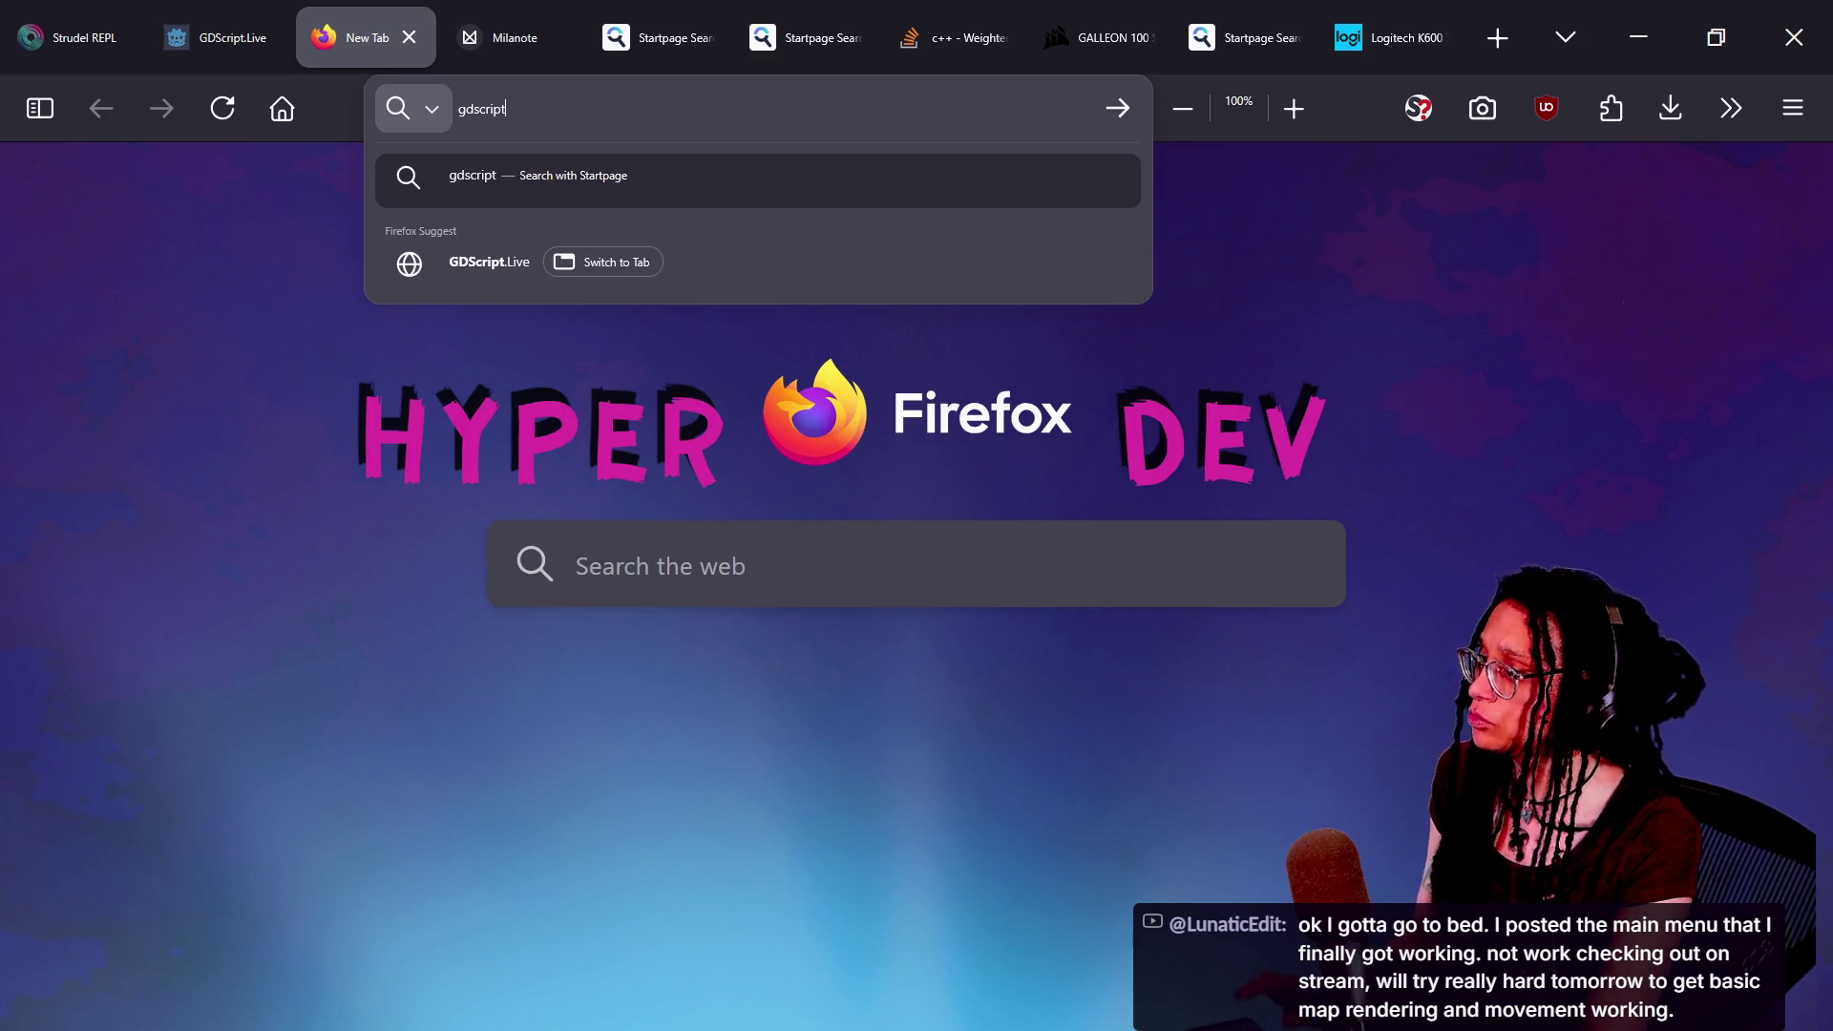
{"action": "key", "text": "Down"}
{"action": "key", "text": "Up"}
{"action": "type", "text": ".live"}
{"action": "key", "text": "Return"}
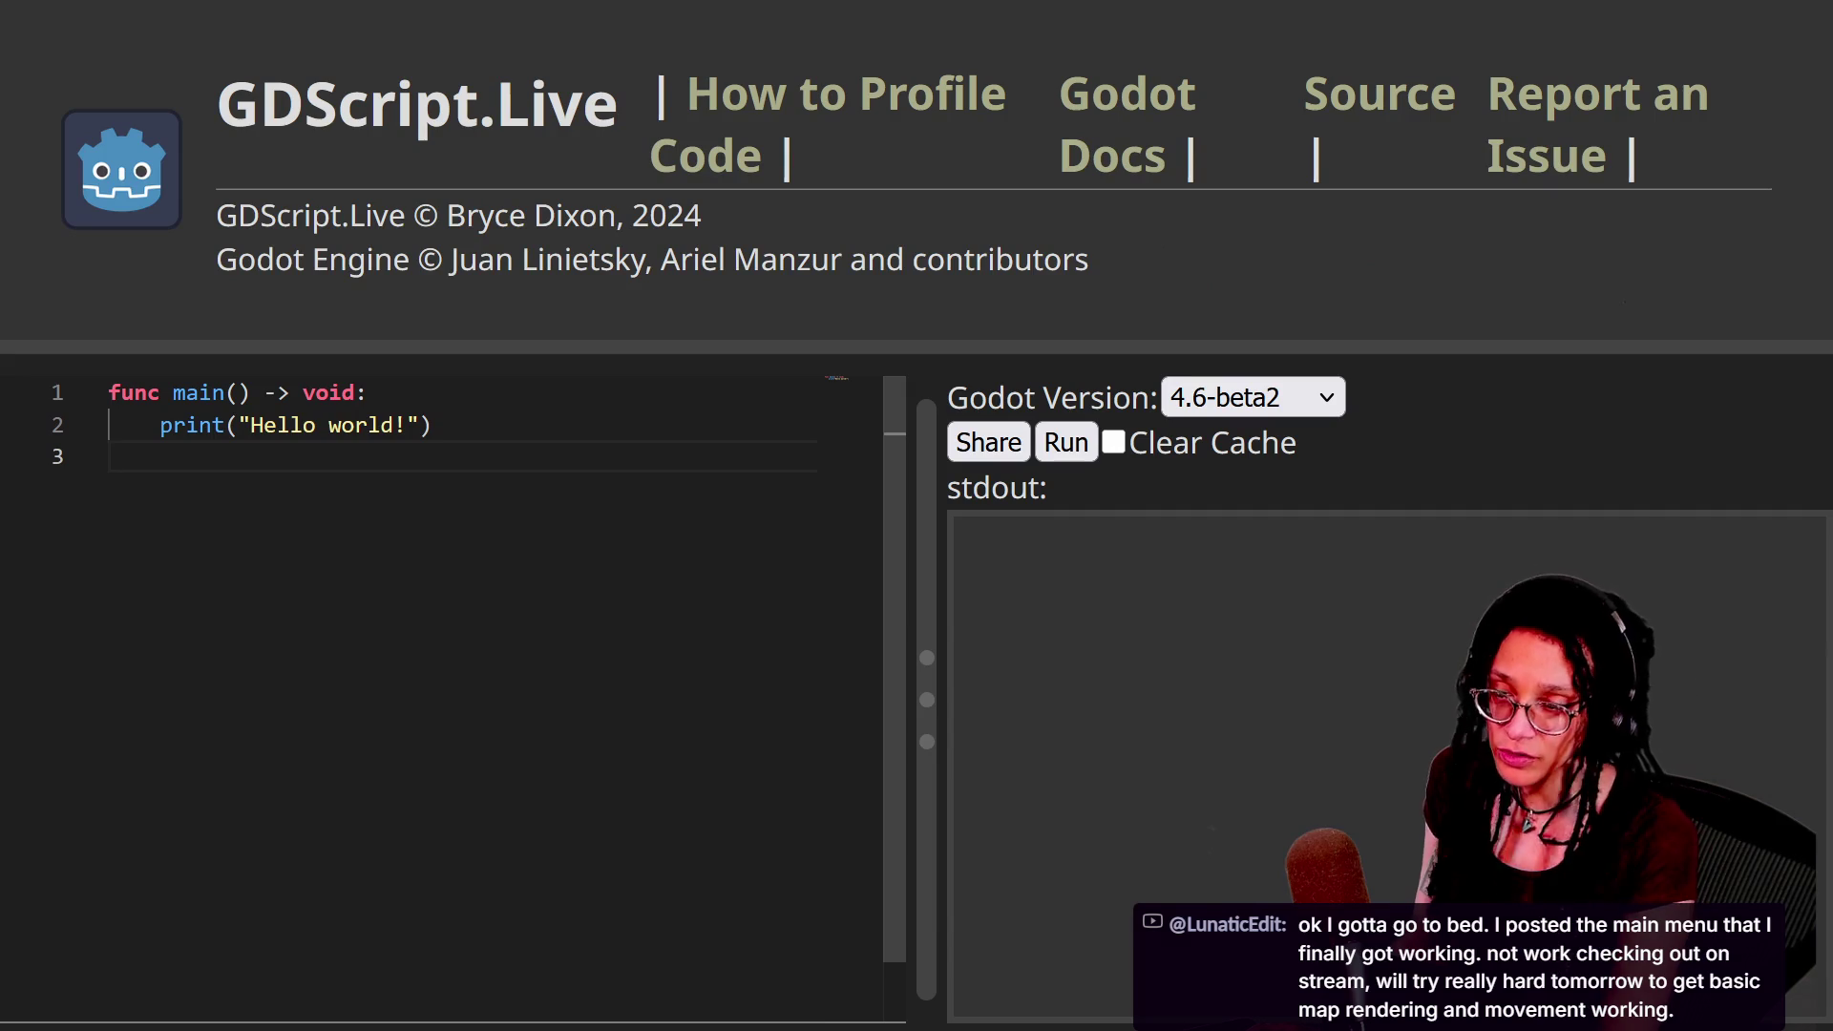
- Add blank lines above func main() in the Hello world script, then switch to Discord
{"action": "key", "text": "Up"}
{"action": "key", "text": "Up"}
{"action": "key", "text": "Down"}
{"action": "key", "text": "Down"}
{"action": "key", "text": "Up"}
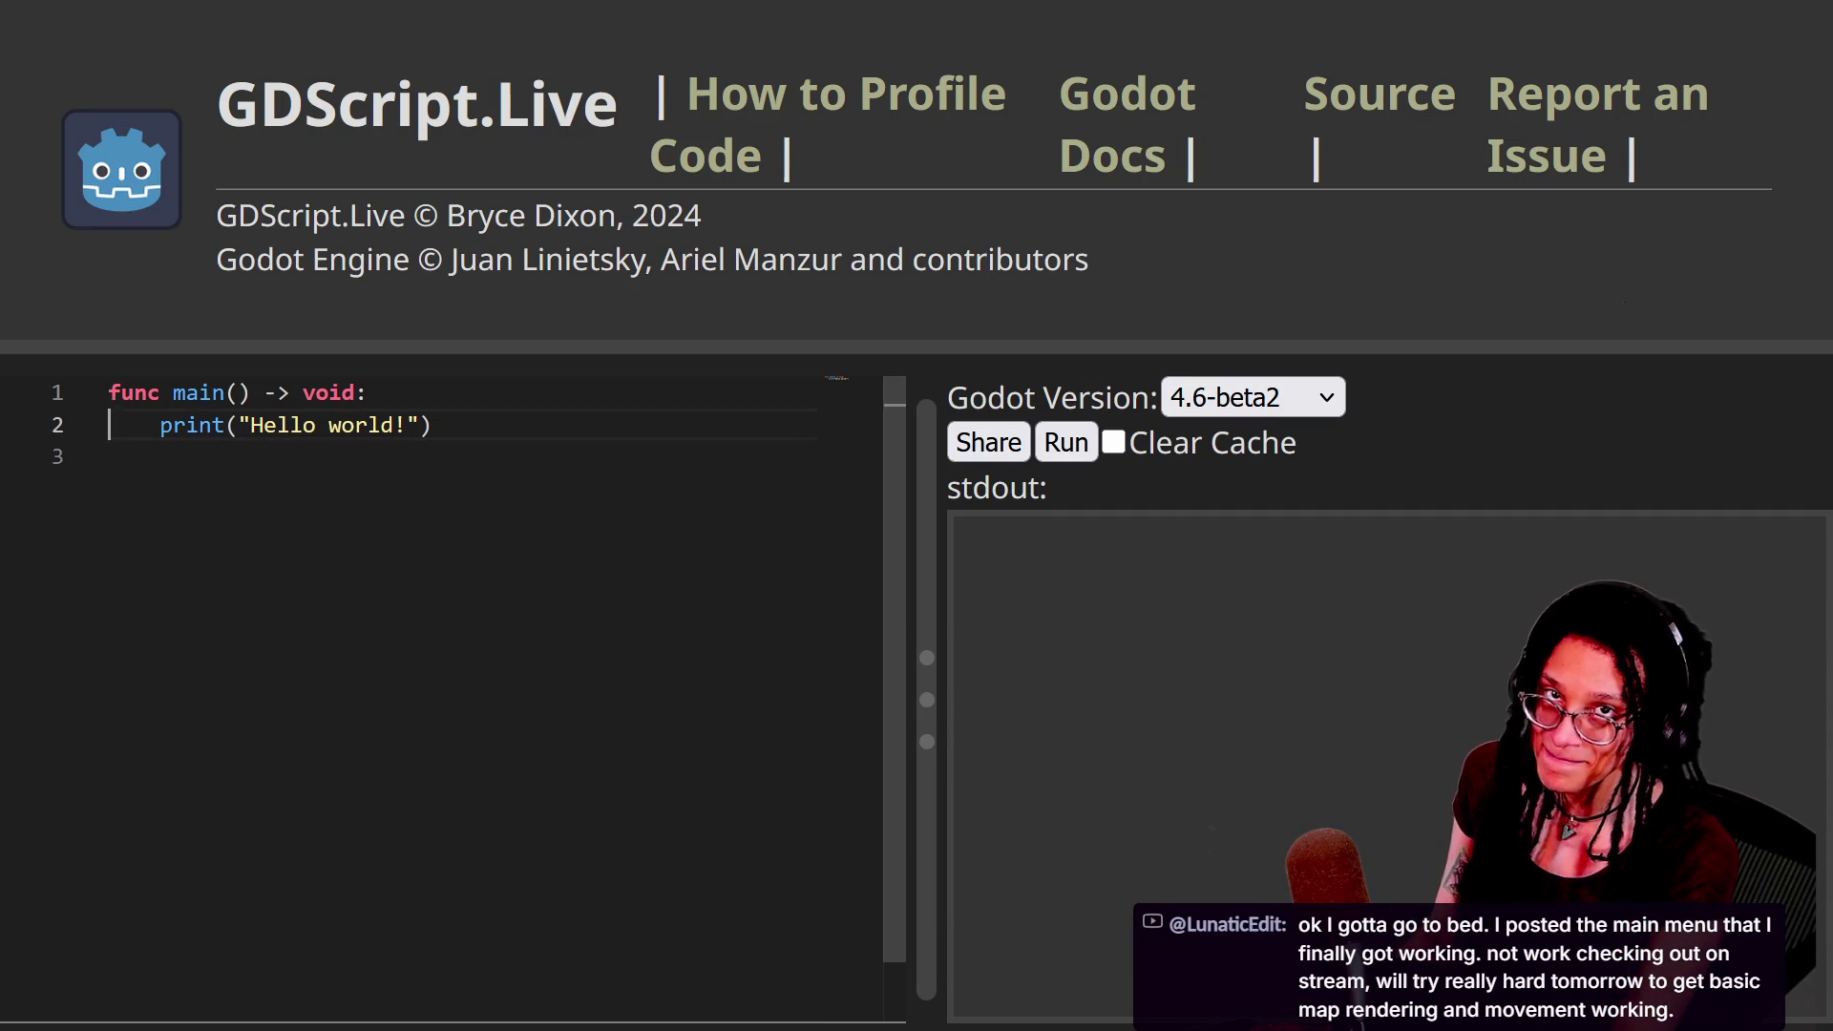
{"action": "left_click", "coordinate": [110, 456]}
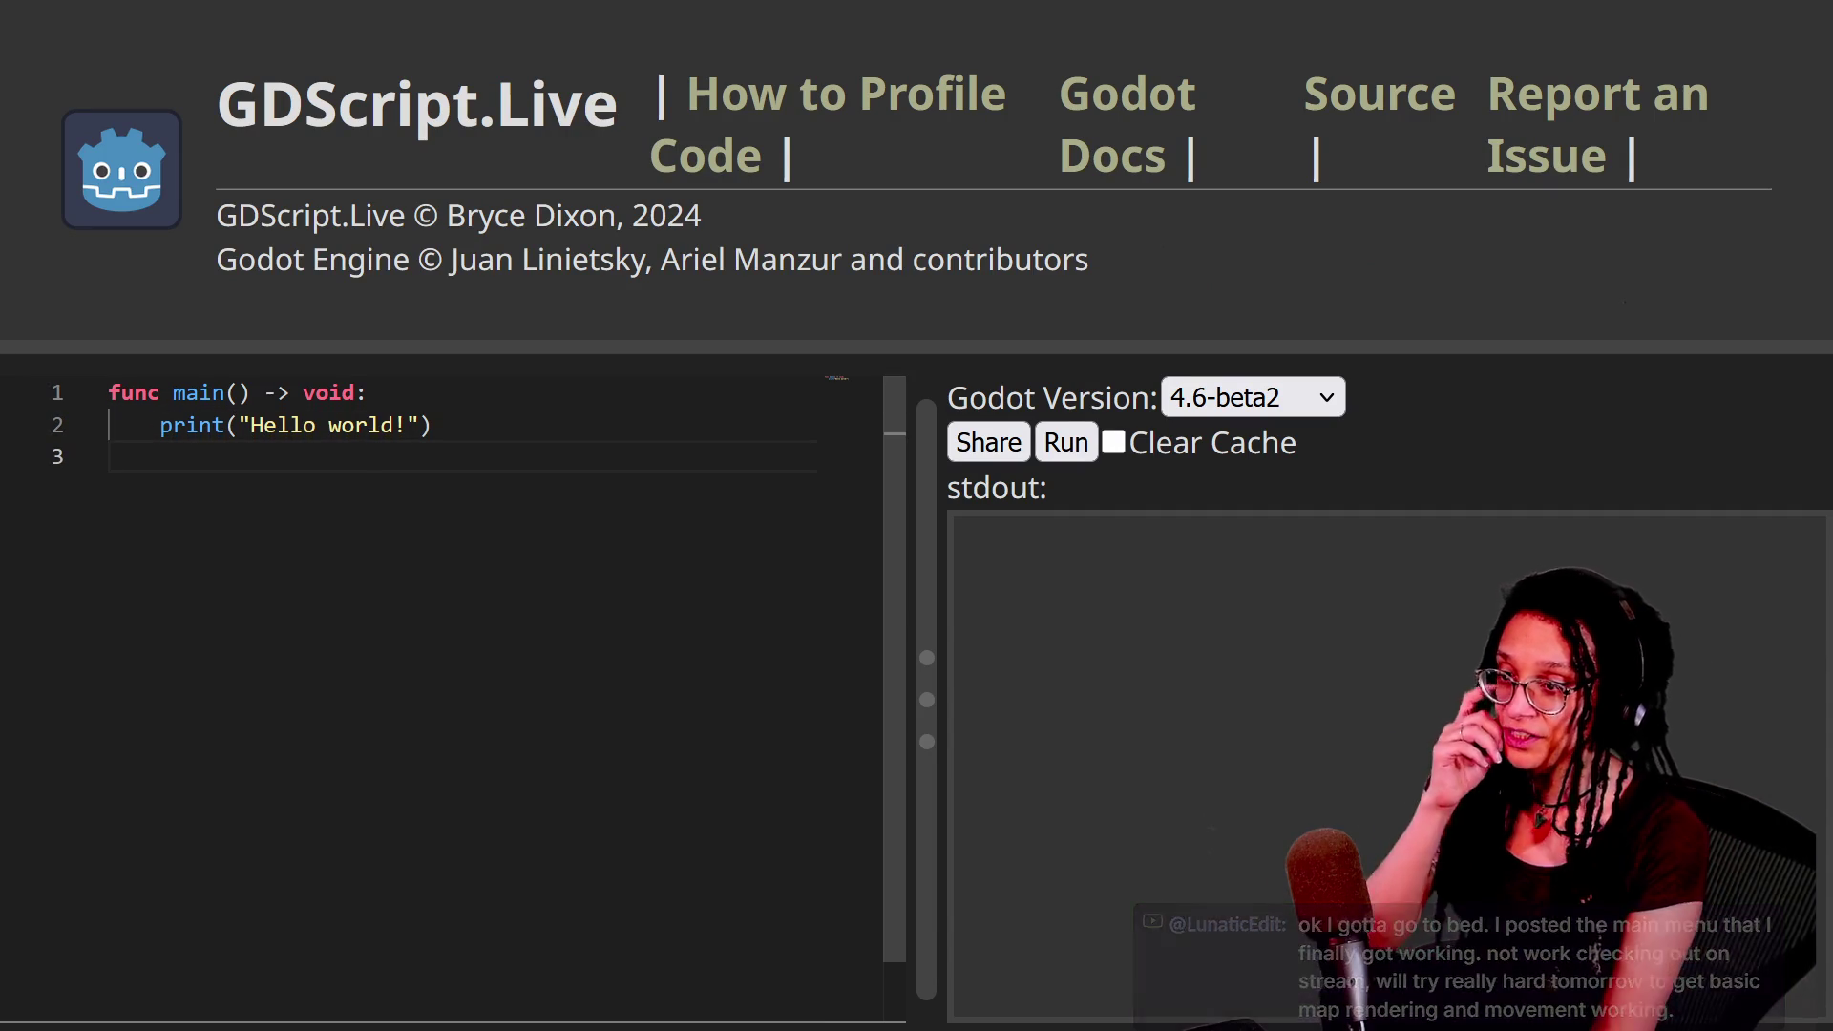
{"action": "key", "text": "shift+Up"}
{"action": "left_click", "coordinate": [150, 392]}
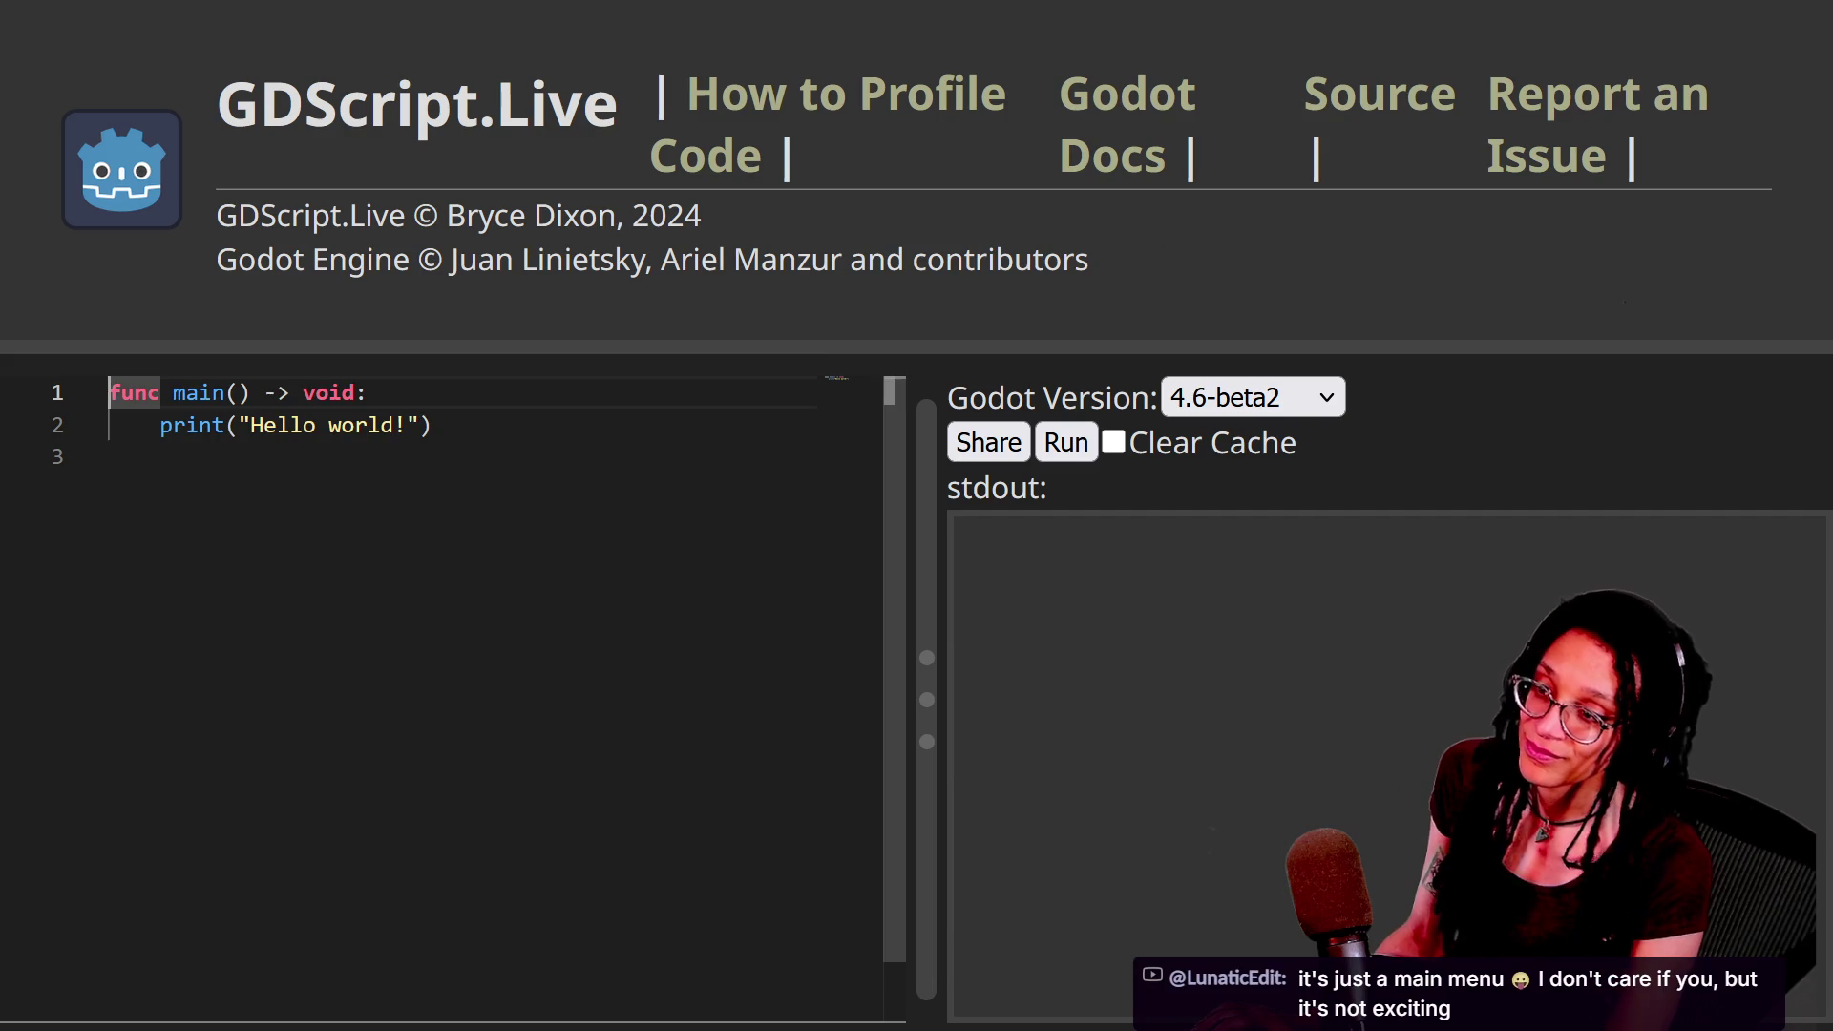
{"action": "key", "text": "Return"}
{"action": "key", "text": "Return"}
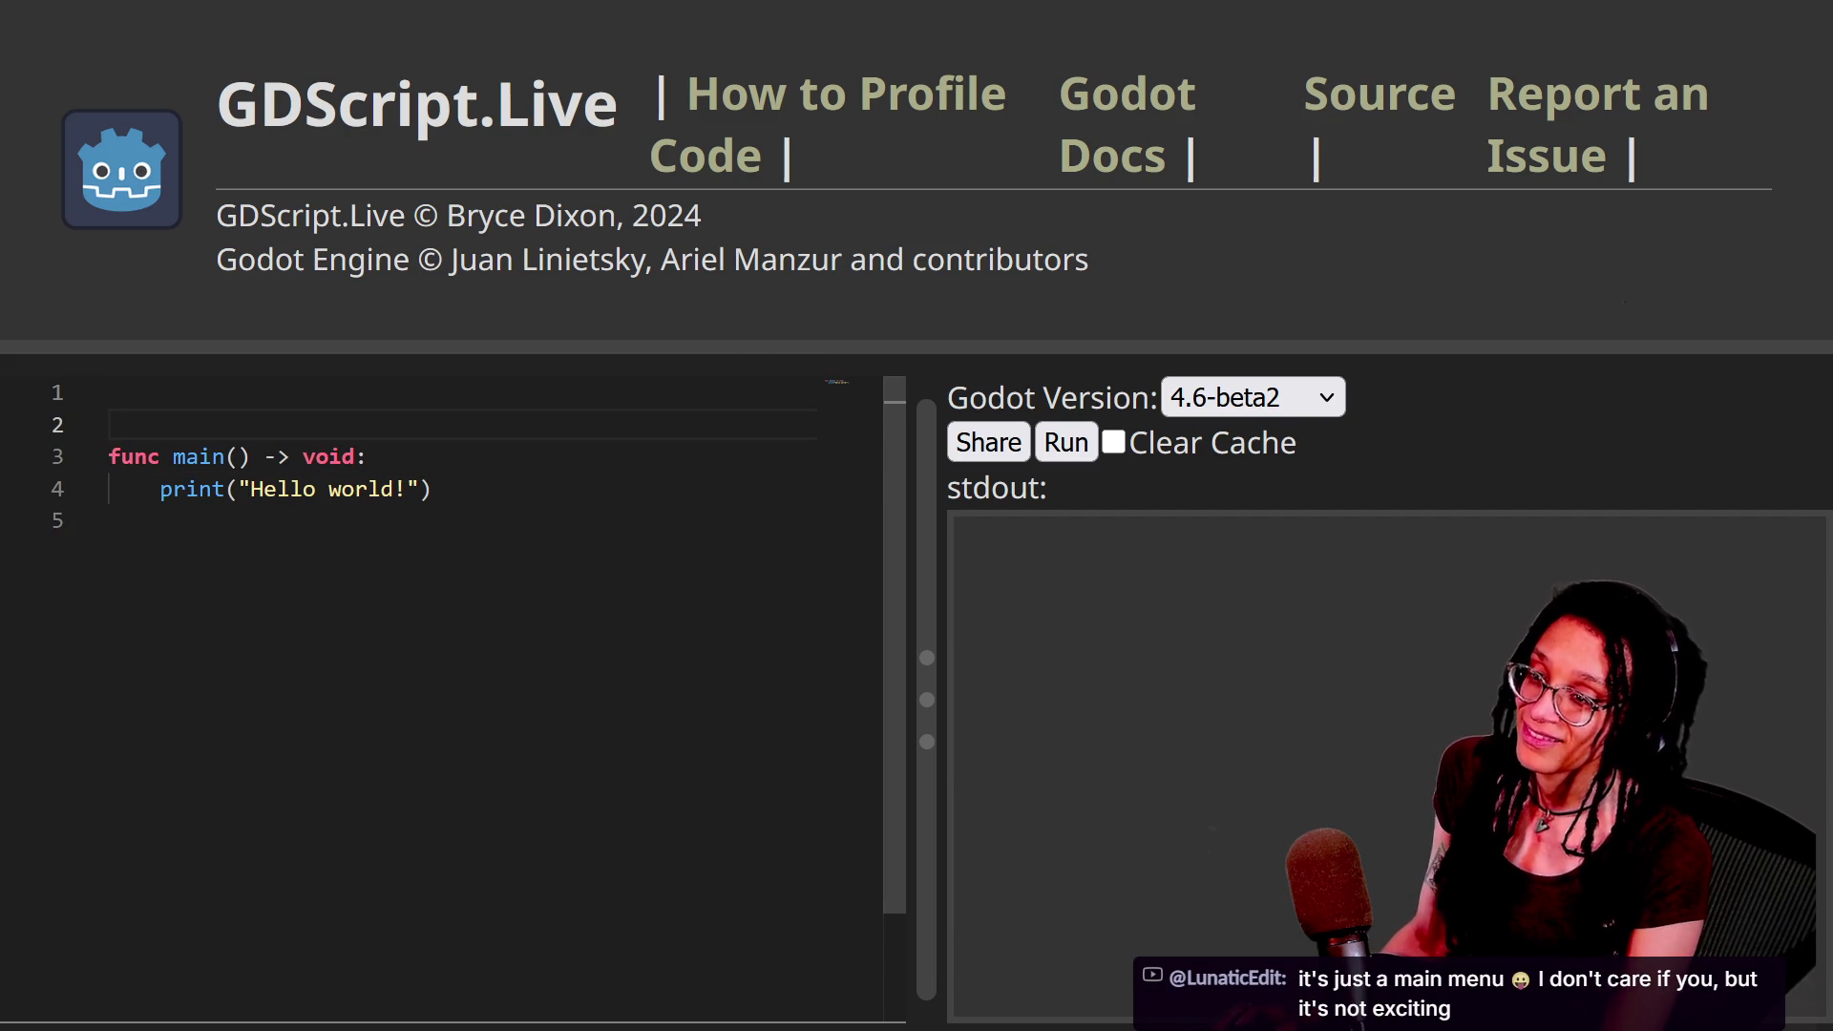
{"action": "key", "text": "alt+Tab"}
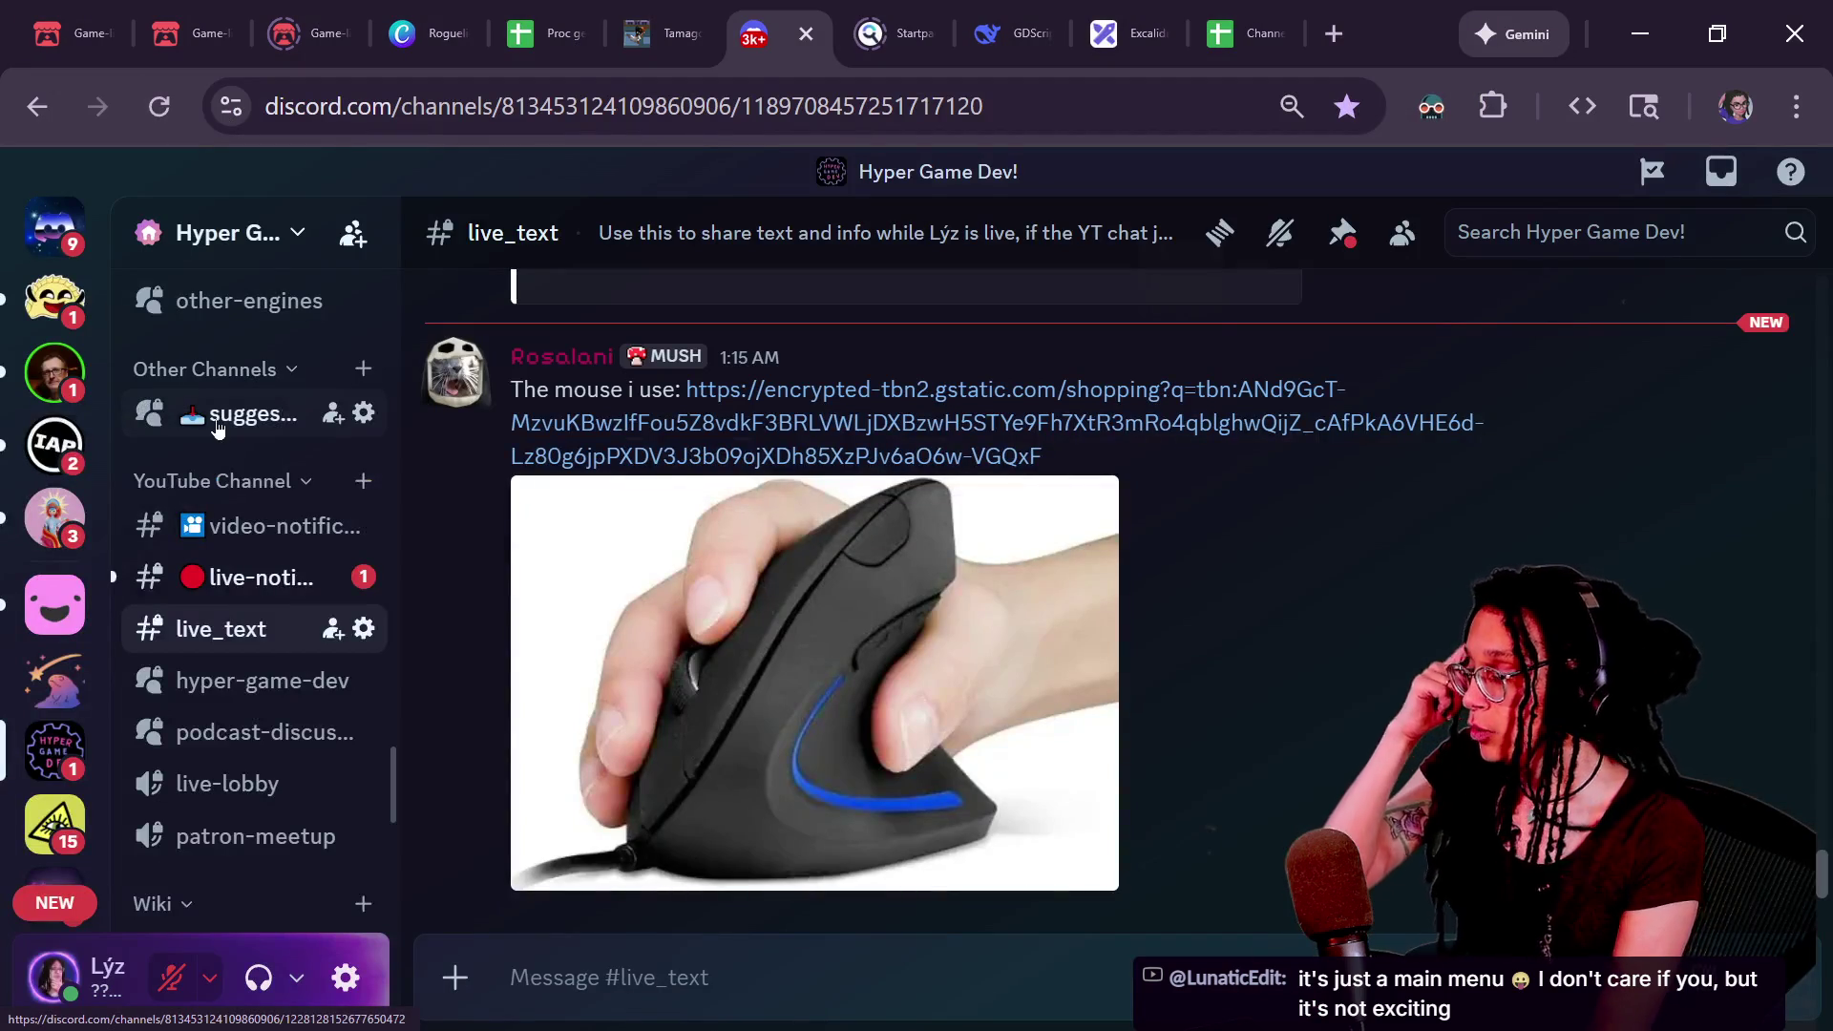
- Scroll the Discord sidebar to the game-like-jam forum and open the HarvestLike post's thread
{"action": "scroll", "coordinate": [218, 429], "scroll_direction": "up", "scroll_amount": 15}
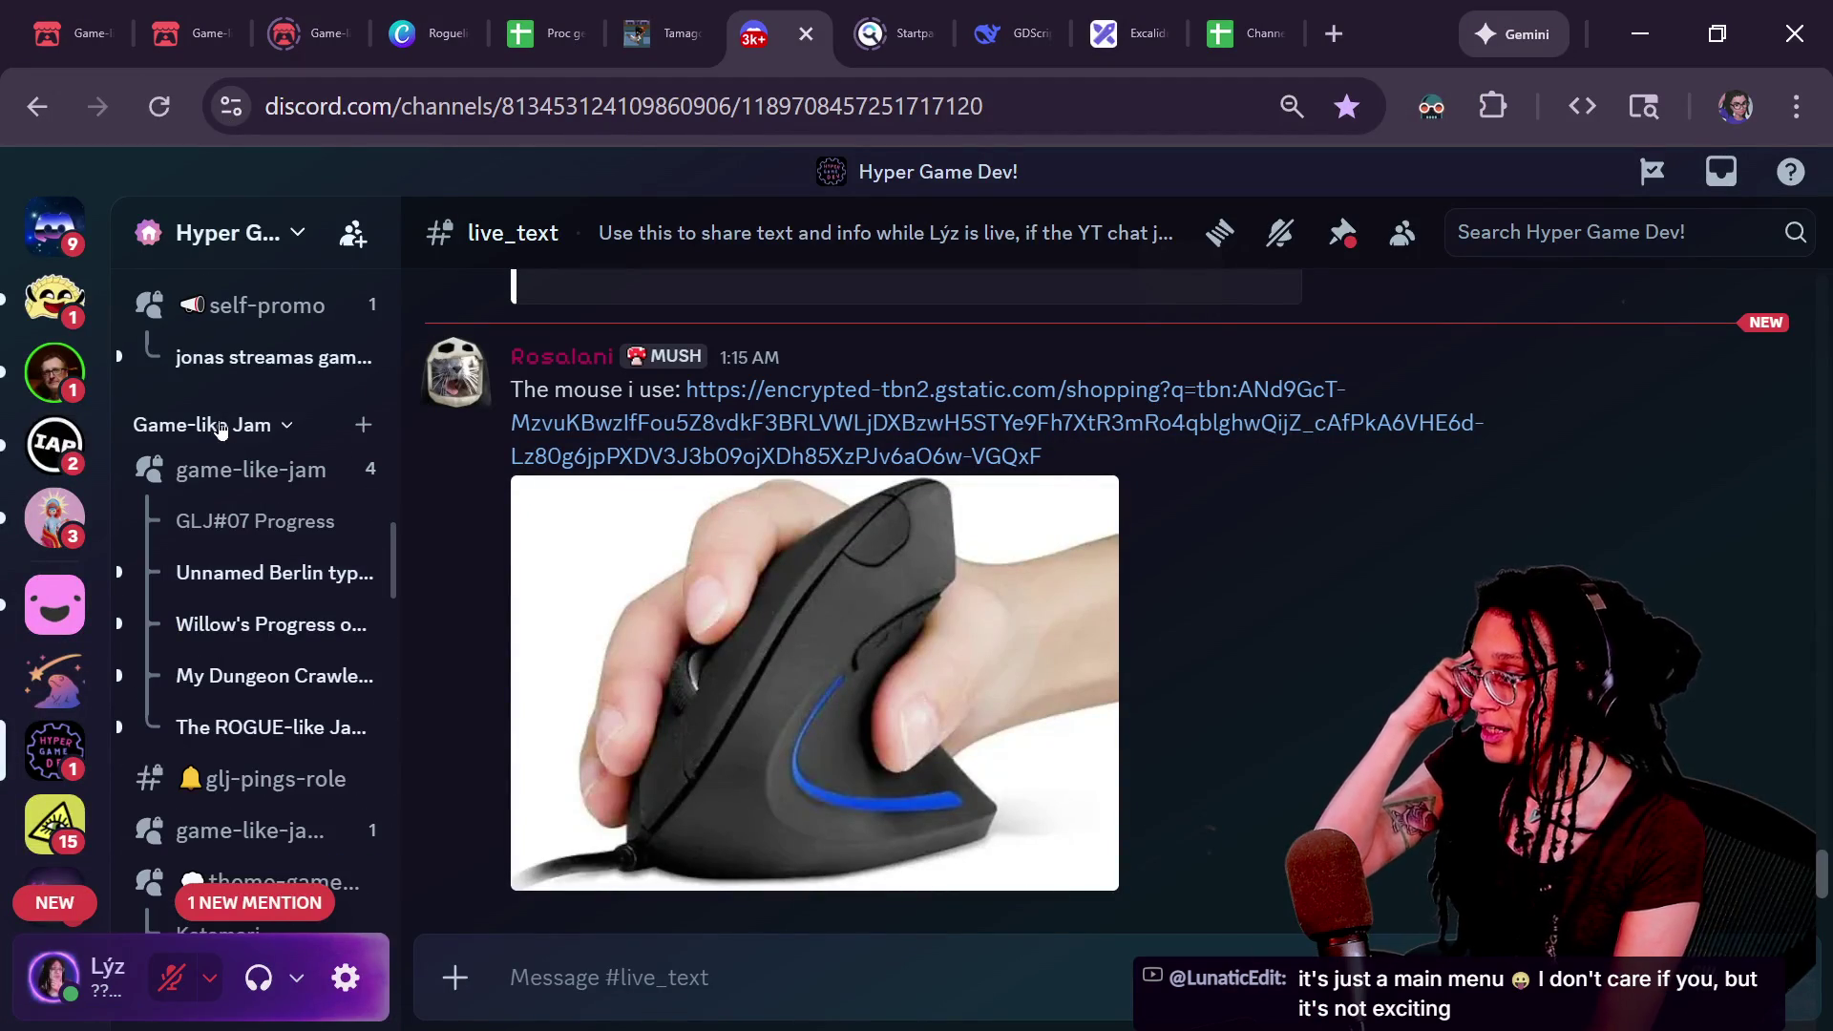
{"action": "scroll", "coordinate": [223, 430], "scroll_direction": "up", "scroll_amount": 5}
{"action": "mouse_move", "coordinate": [245, 609]}
{"action": "scroll", "coordinate": [248, 573], "scroll_direction": "down", "scroll_amount": 7}
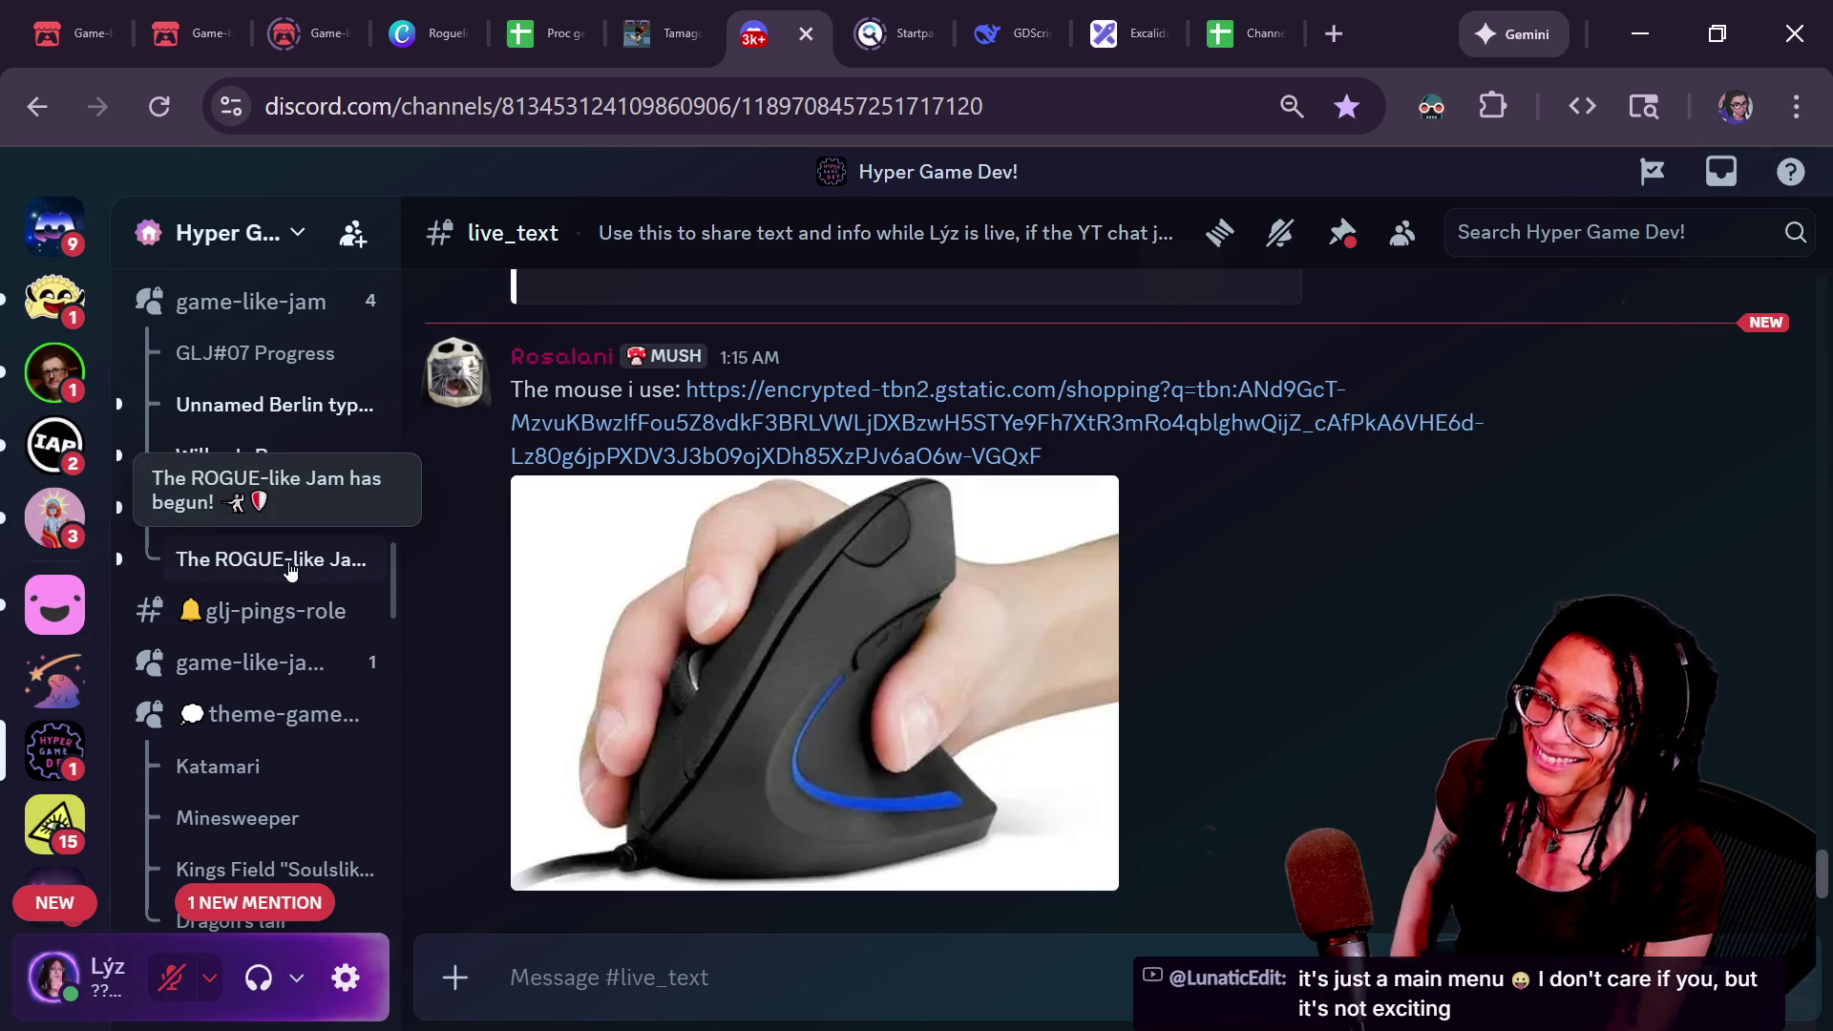
{"action": "scroll", "coordinate": [284, 587], "scroll_direction": "up", "scroll_amount": 5}
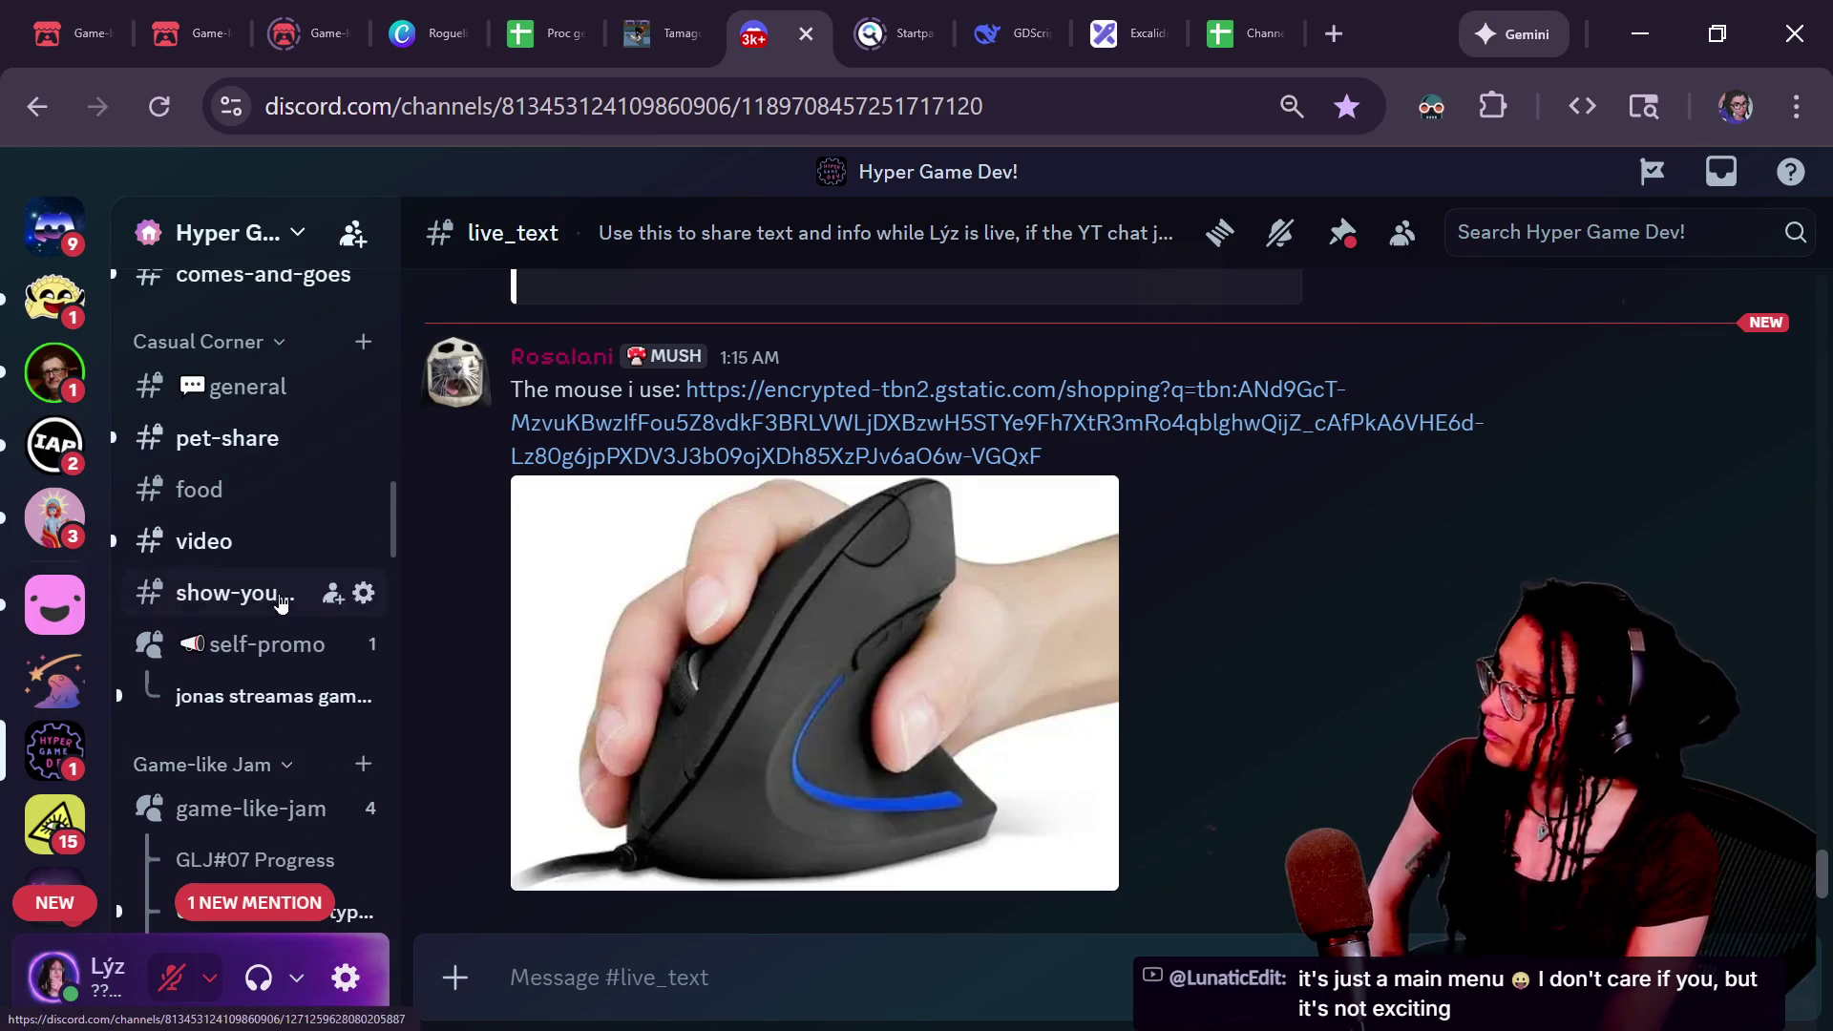
{"action": "scroll", "coordinate": [242, 737], "scroll_direction": "down", "scroll_amount": 2}
{"action": "left_click", "coordinate": [236, 640]}
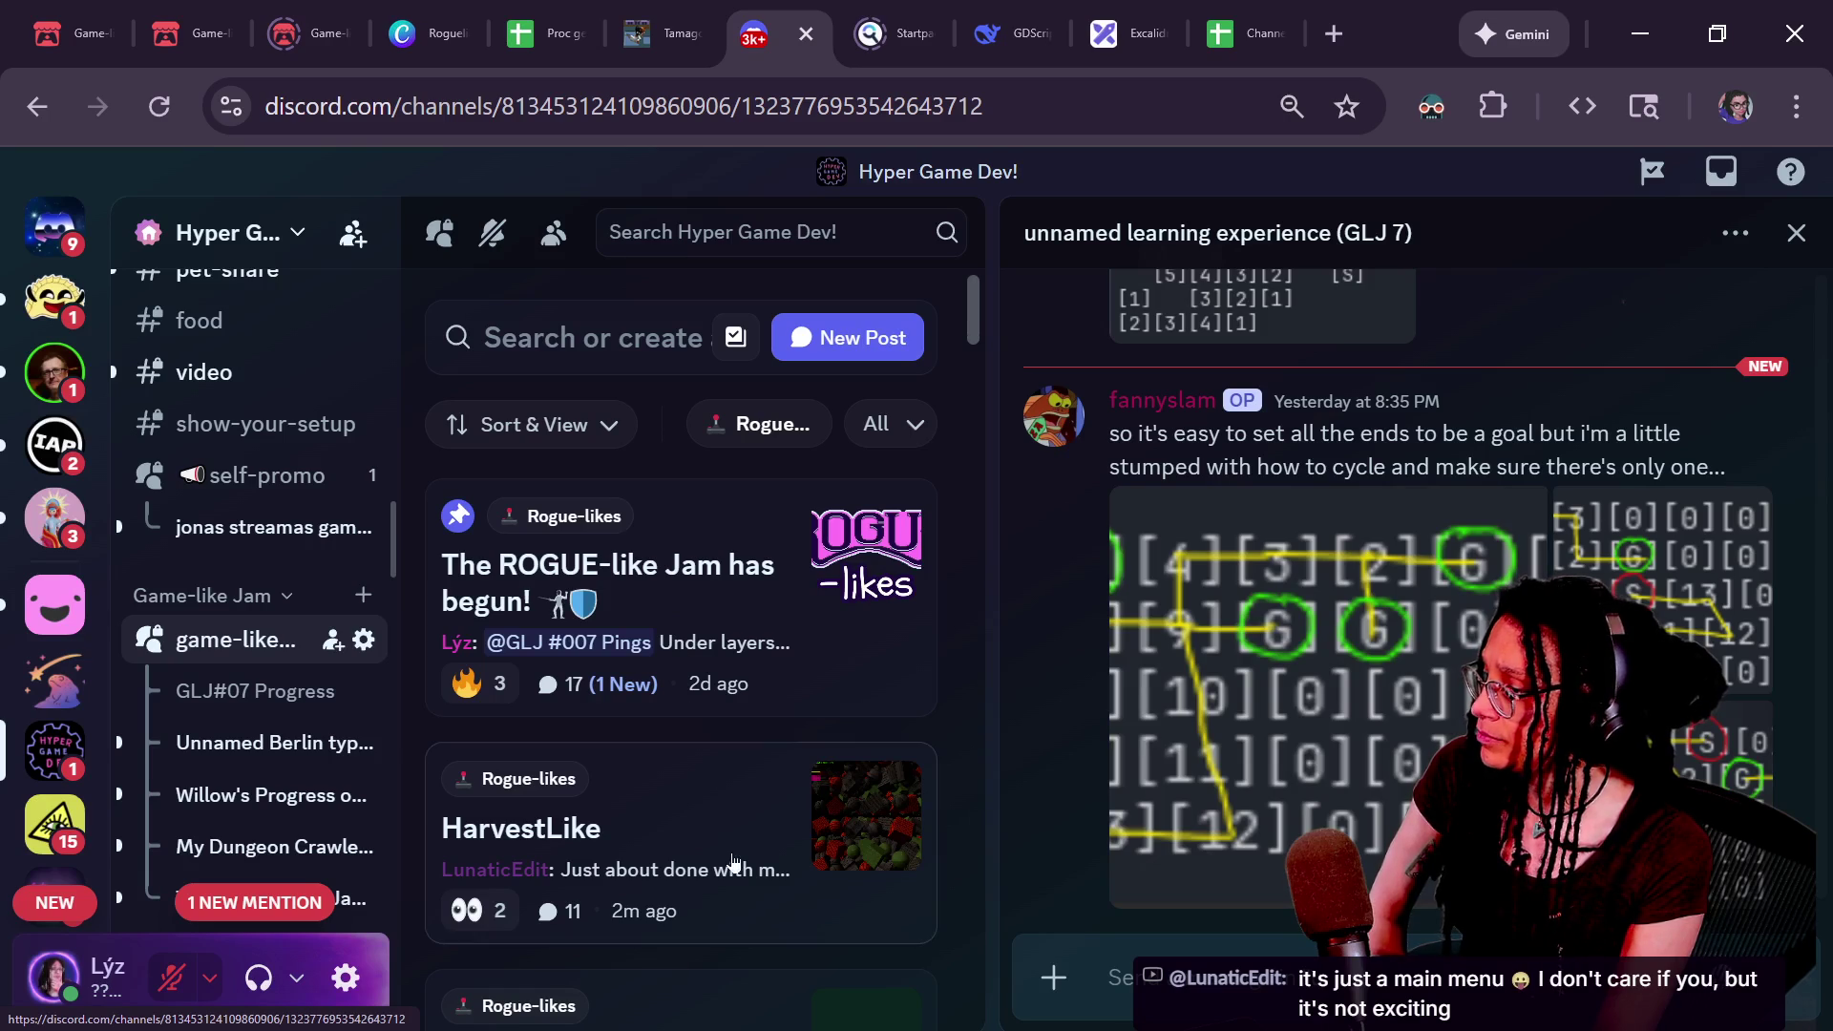
{"action": "left_click", "coordinate": [658, 840]}
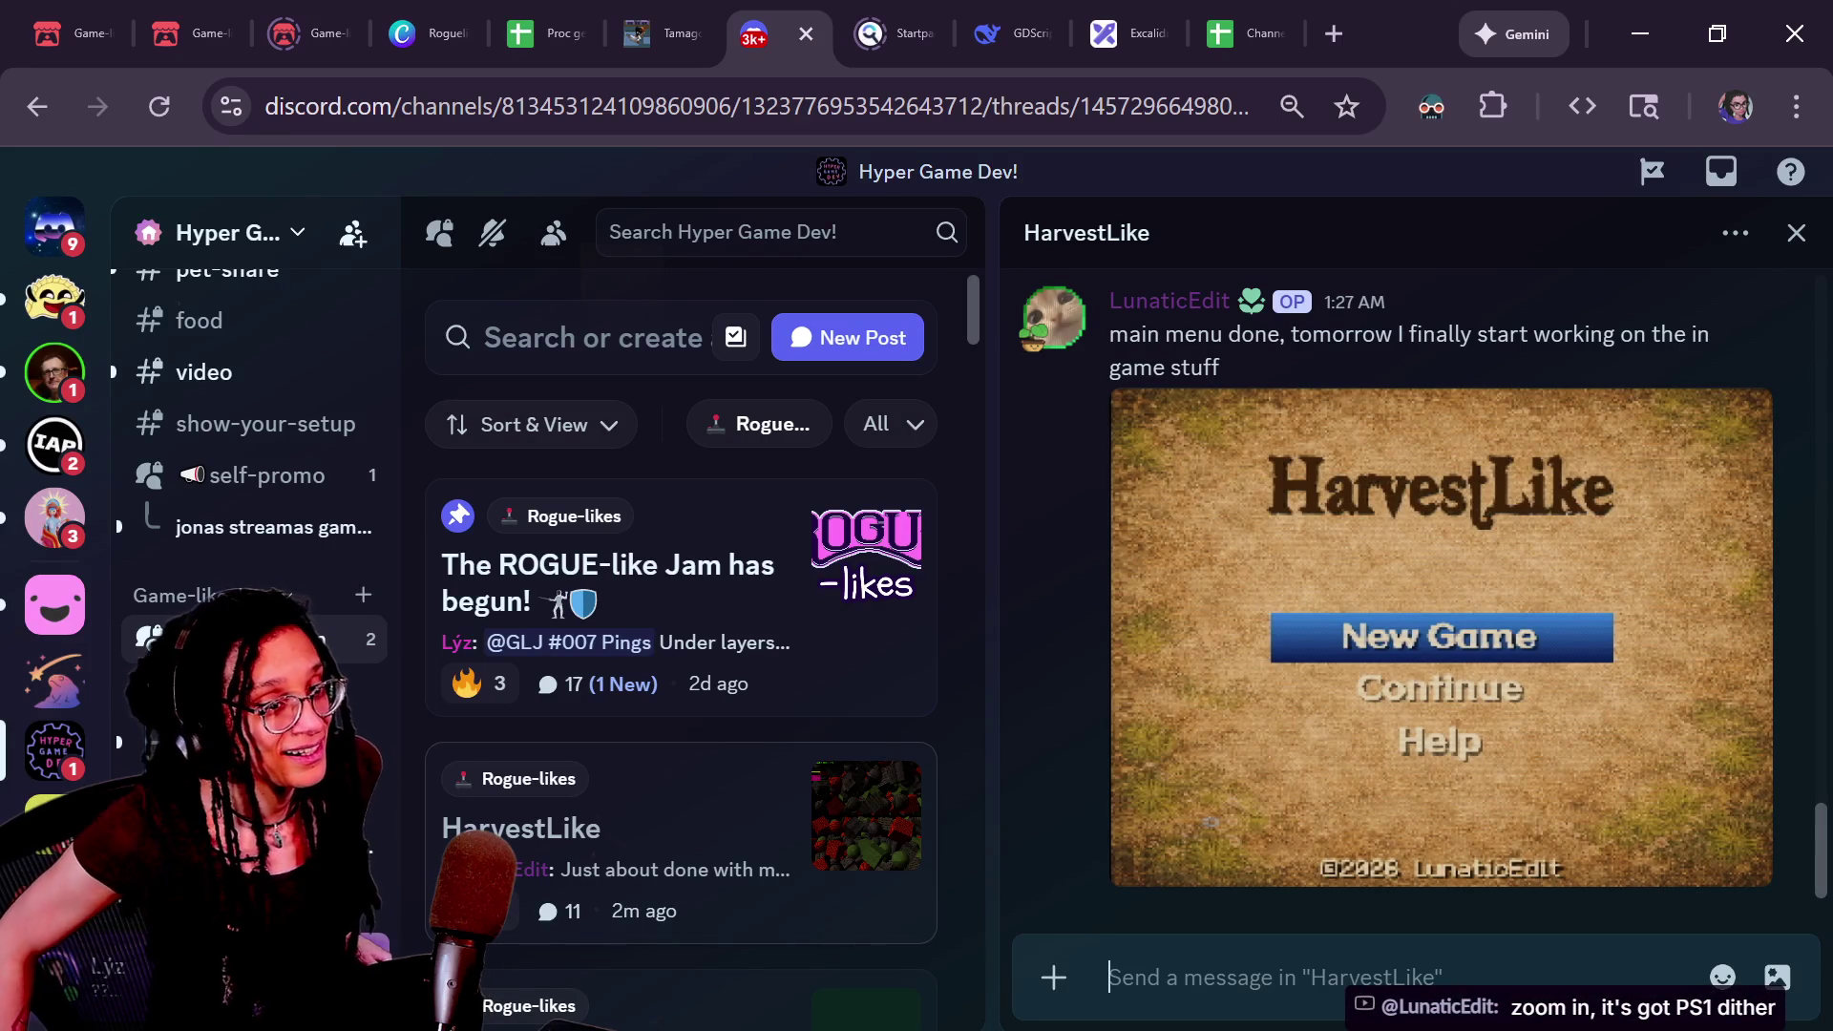
- Zoom in on the HarvestLike menu screenshot's buttons and title lettering, then return to GDScript.Live
{"action": "left_click", "coordinate": [1337, 649]}
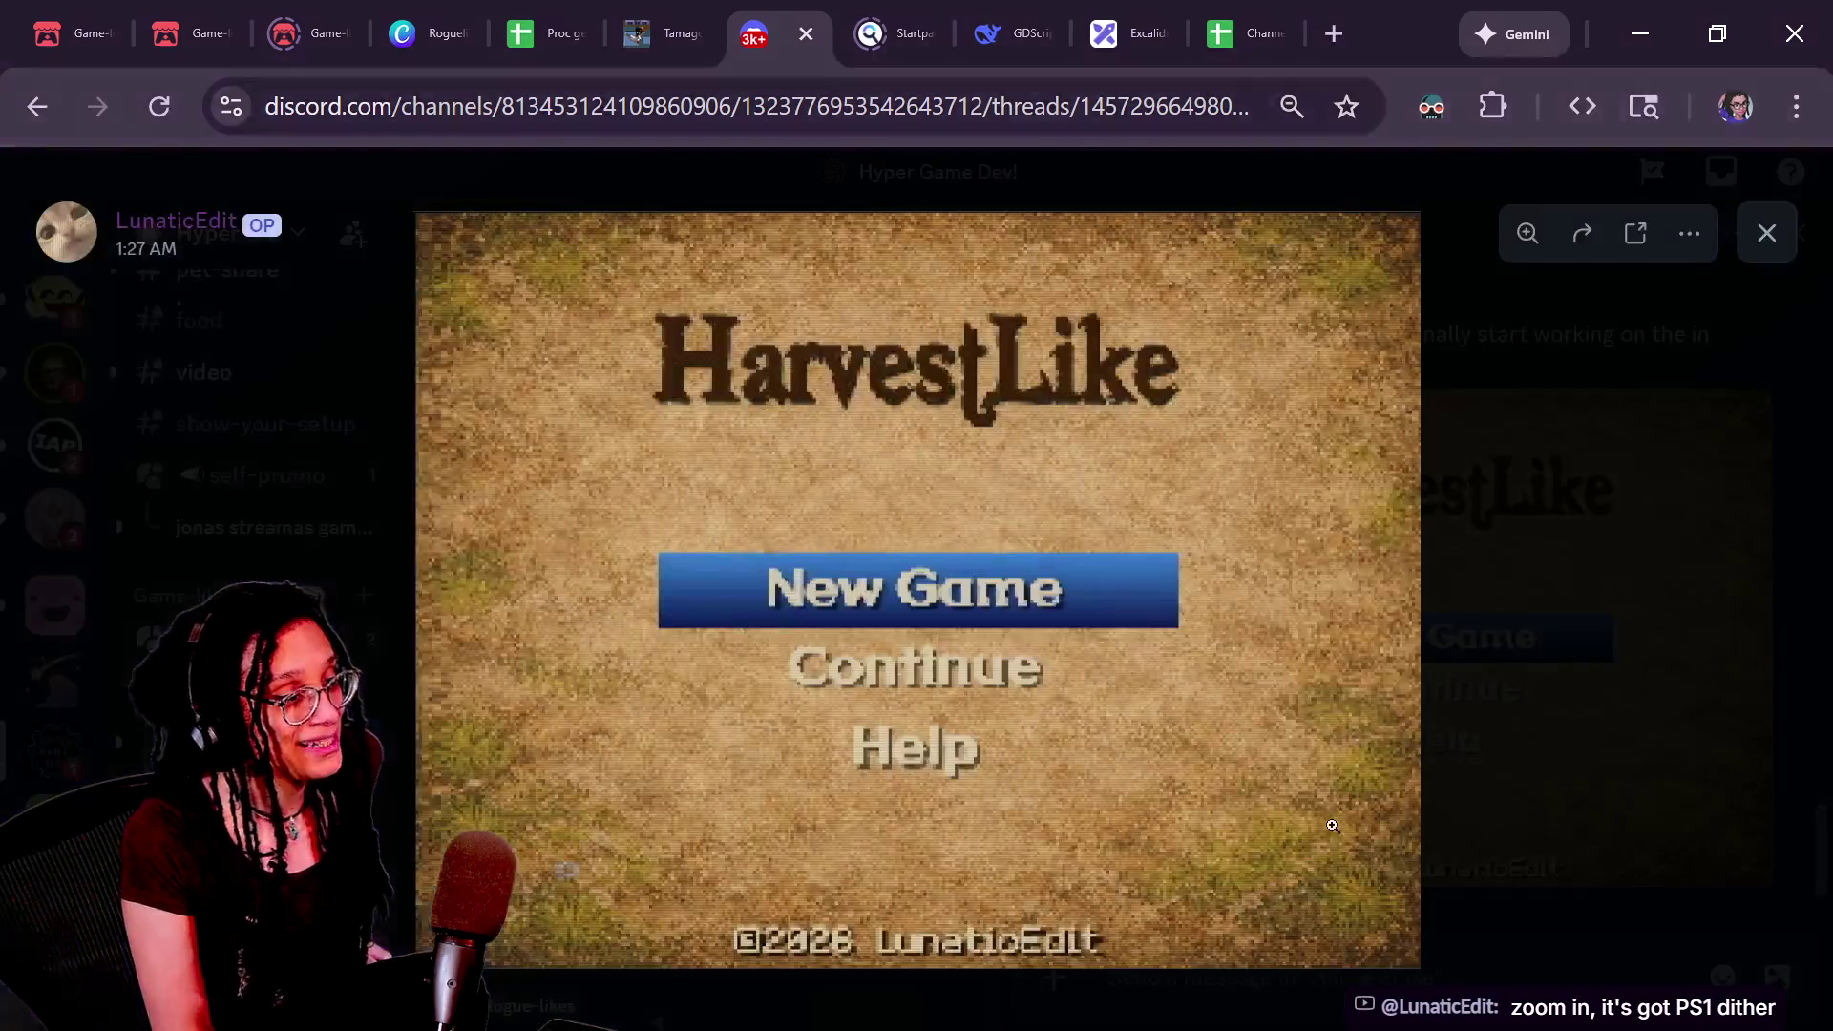
{"action": "left_click", "coordinate": [1013, 646]}
{"action": "left_click", "coordinate": [1013, 646]}
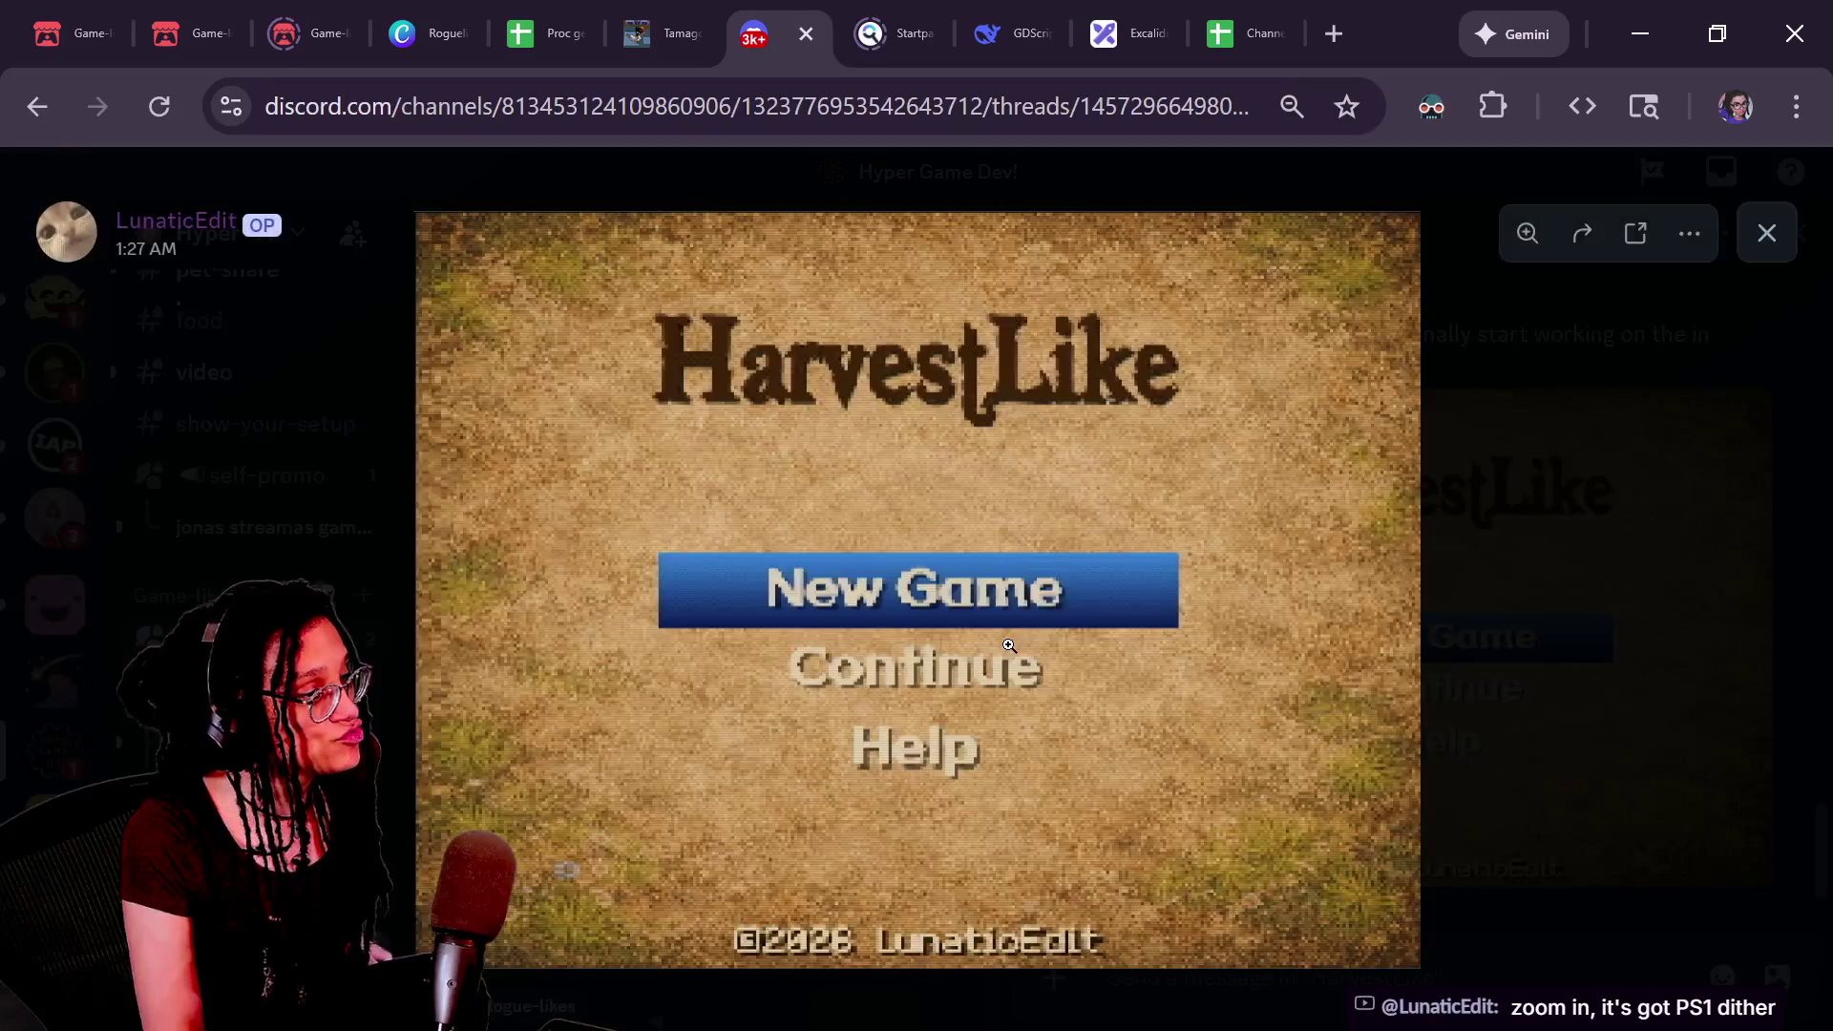
{"action": "left_click", "coordinate": [1011, 647]}
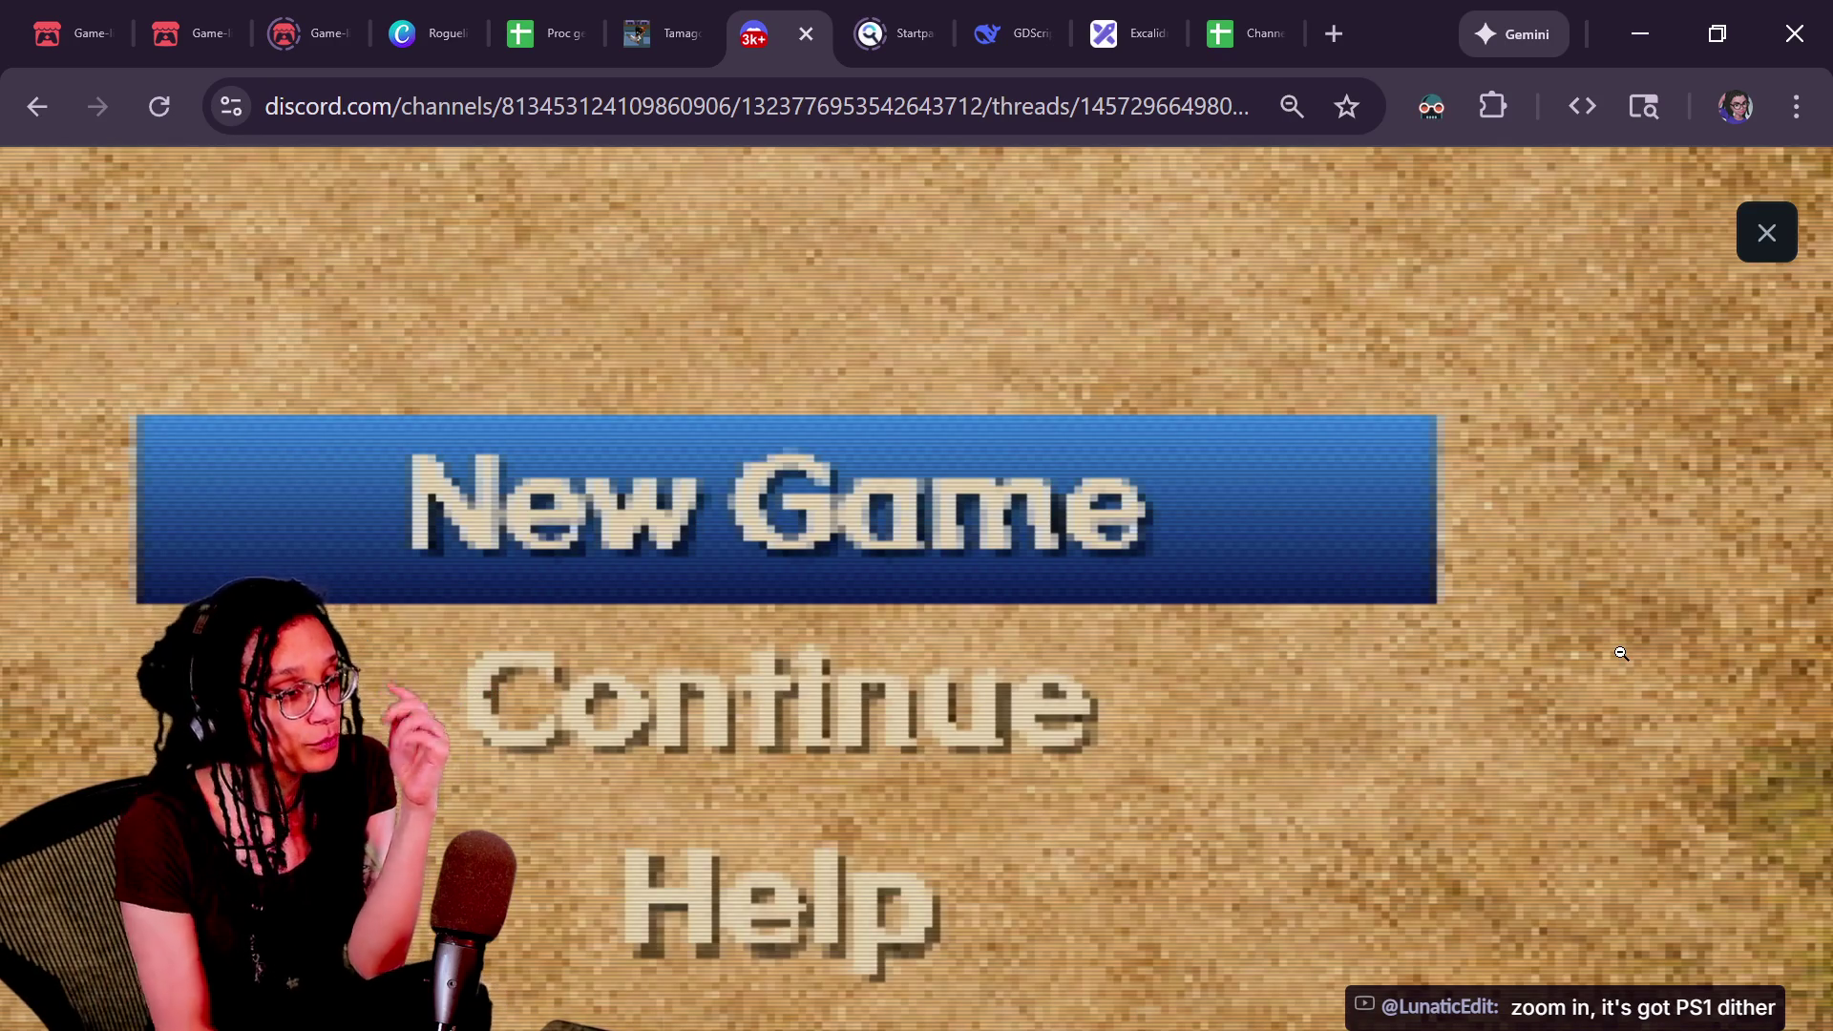
{"action": "left_click", "coordinate": [1621, 653]}
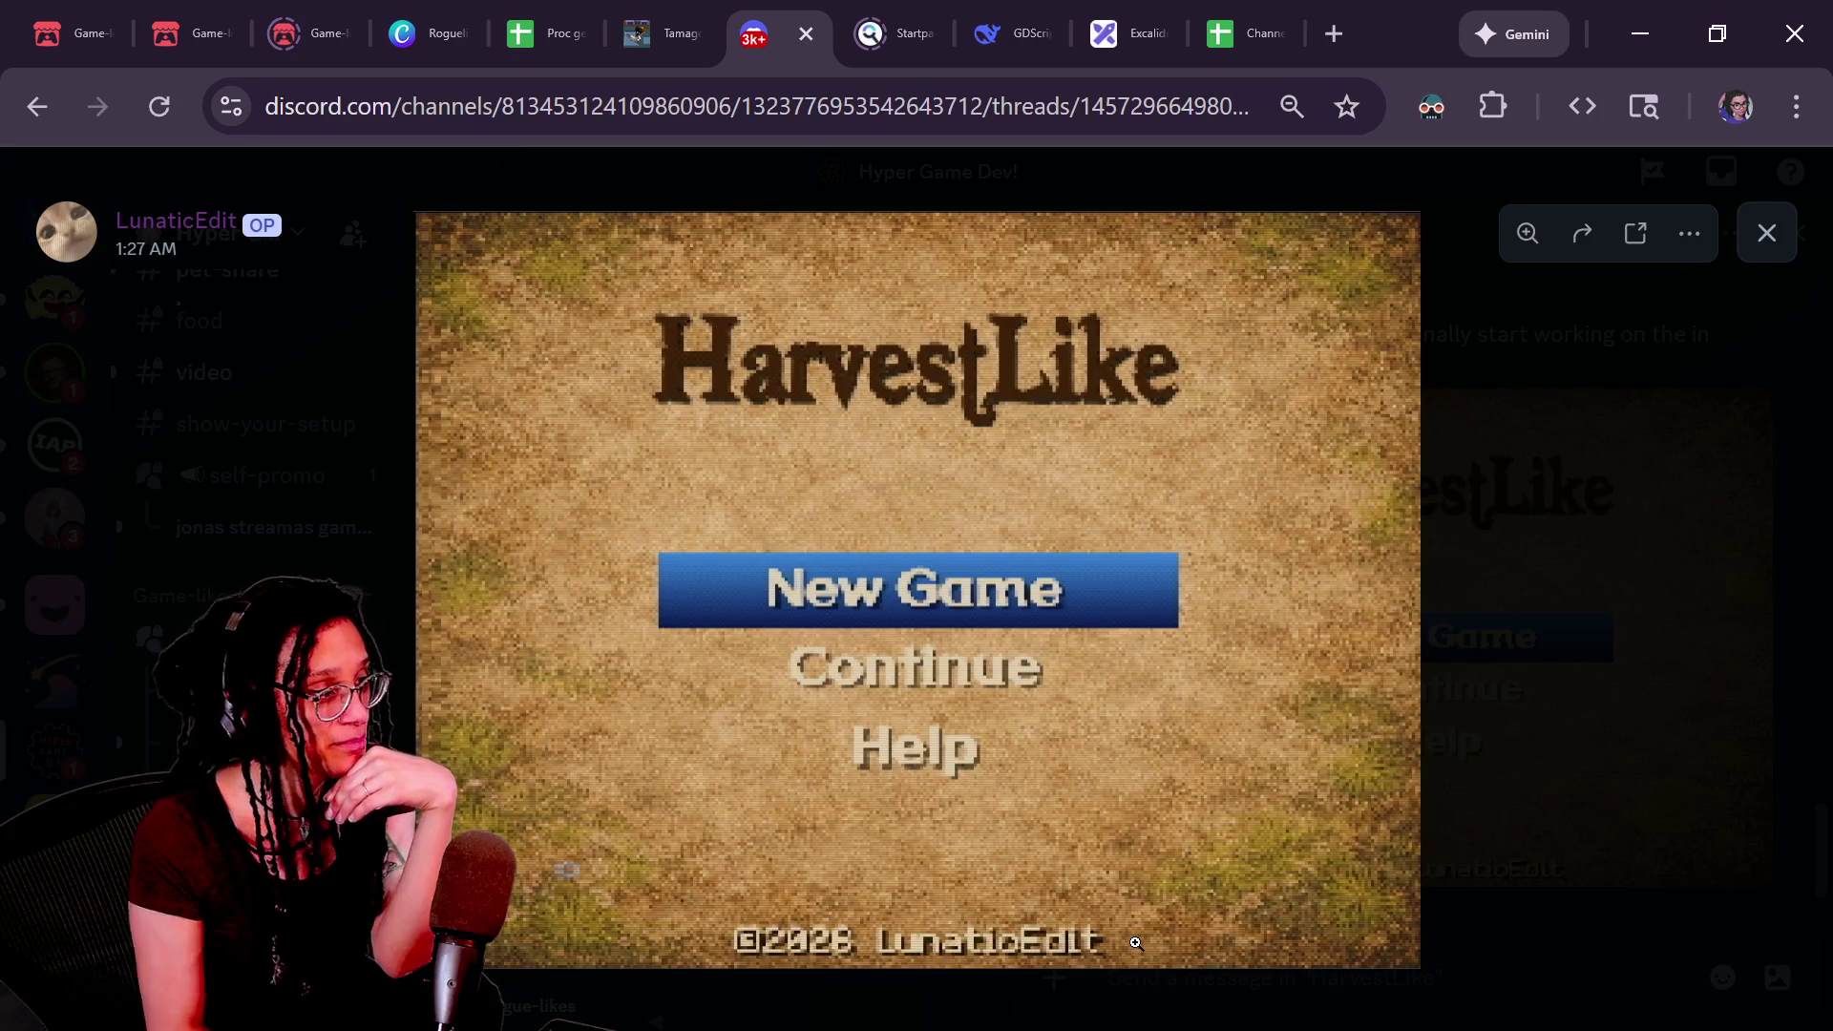
{"action": "left_click", "coordinate": [784, 241]}
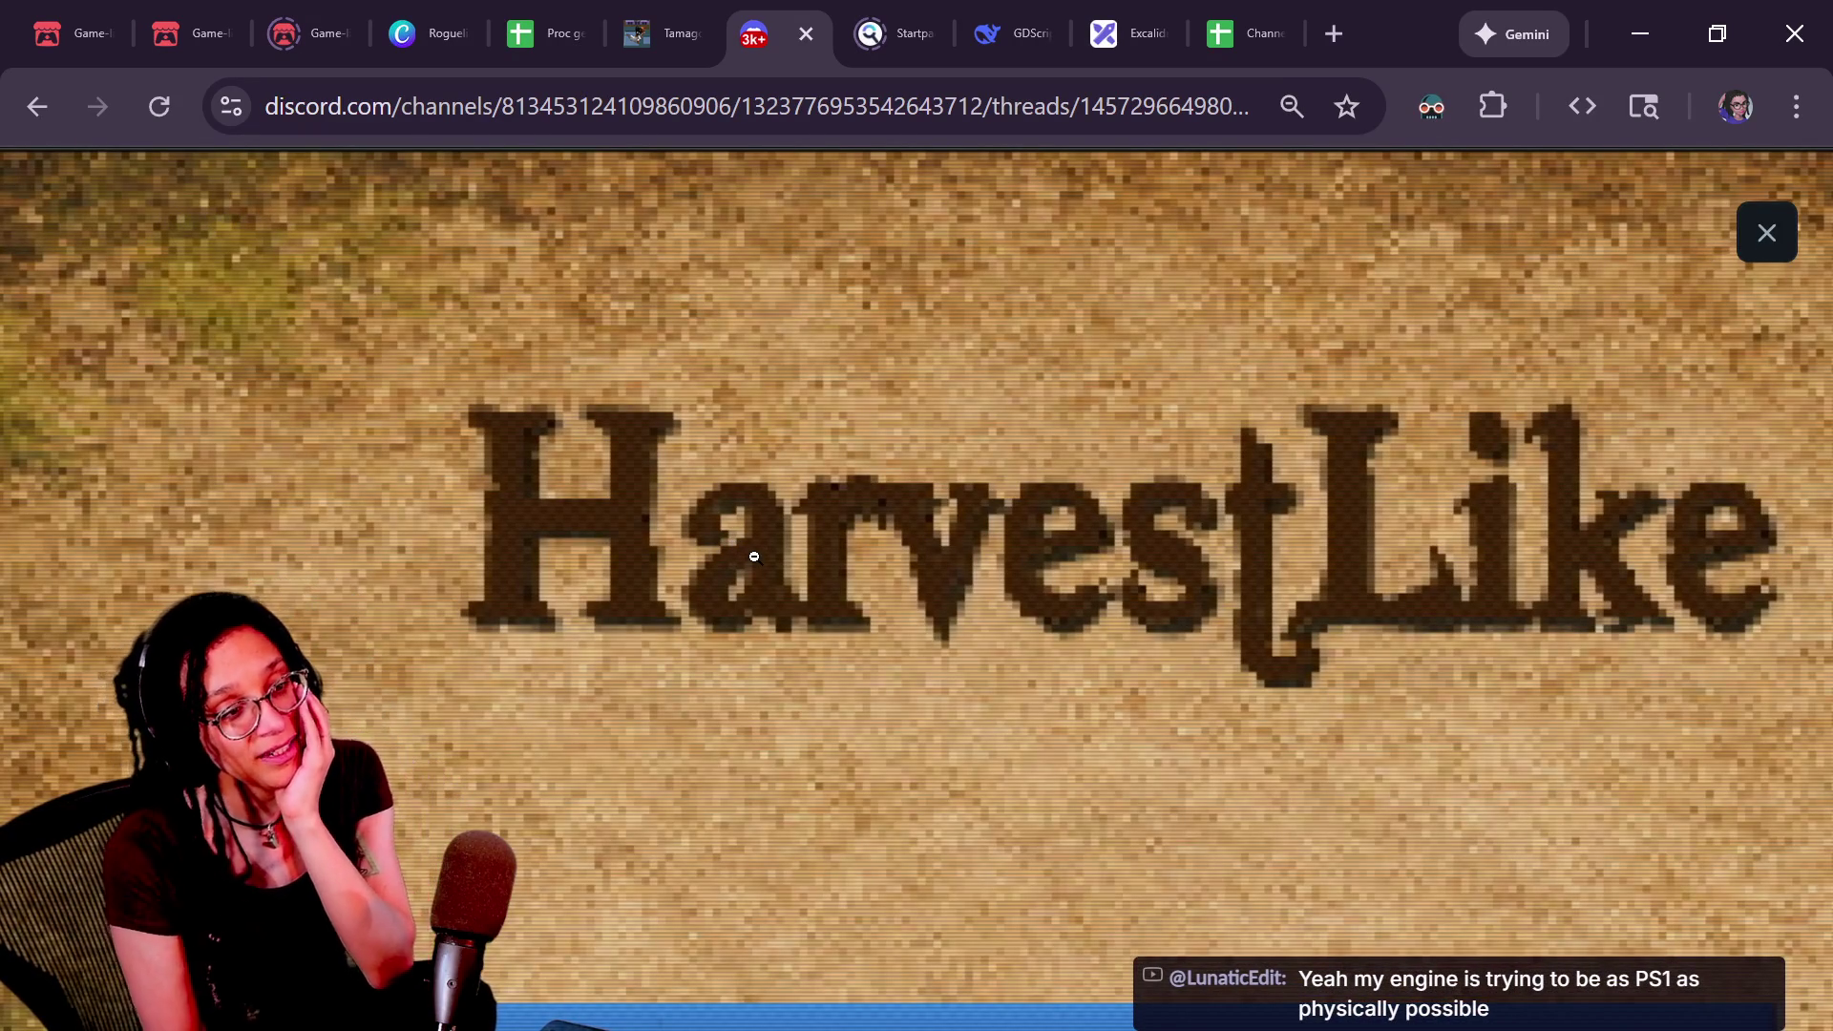
{"action": "left_click", "coordinate": [754, 556]}
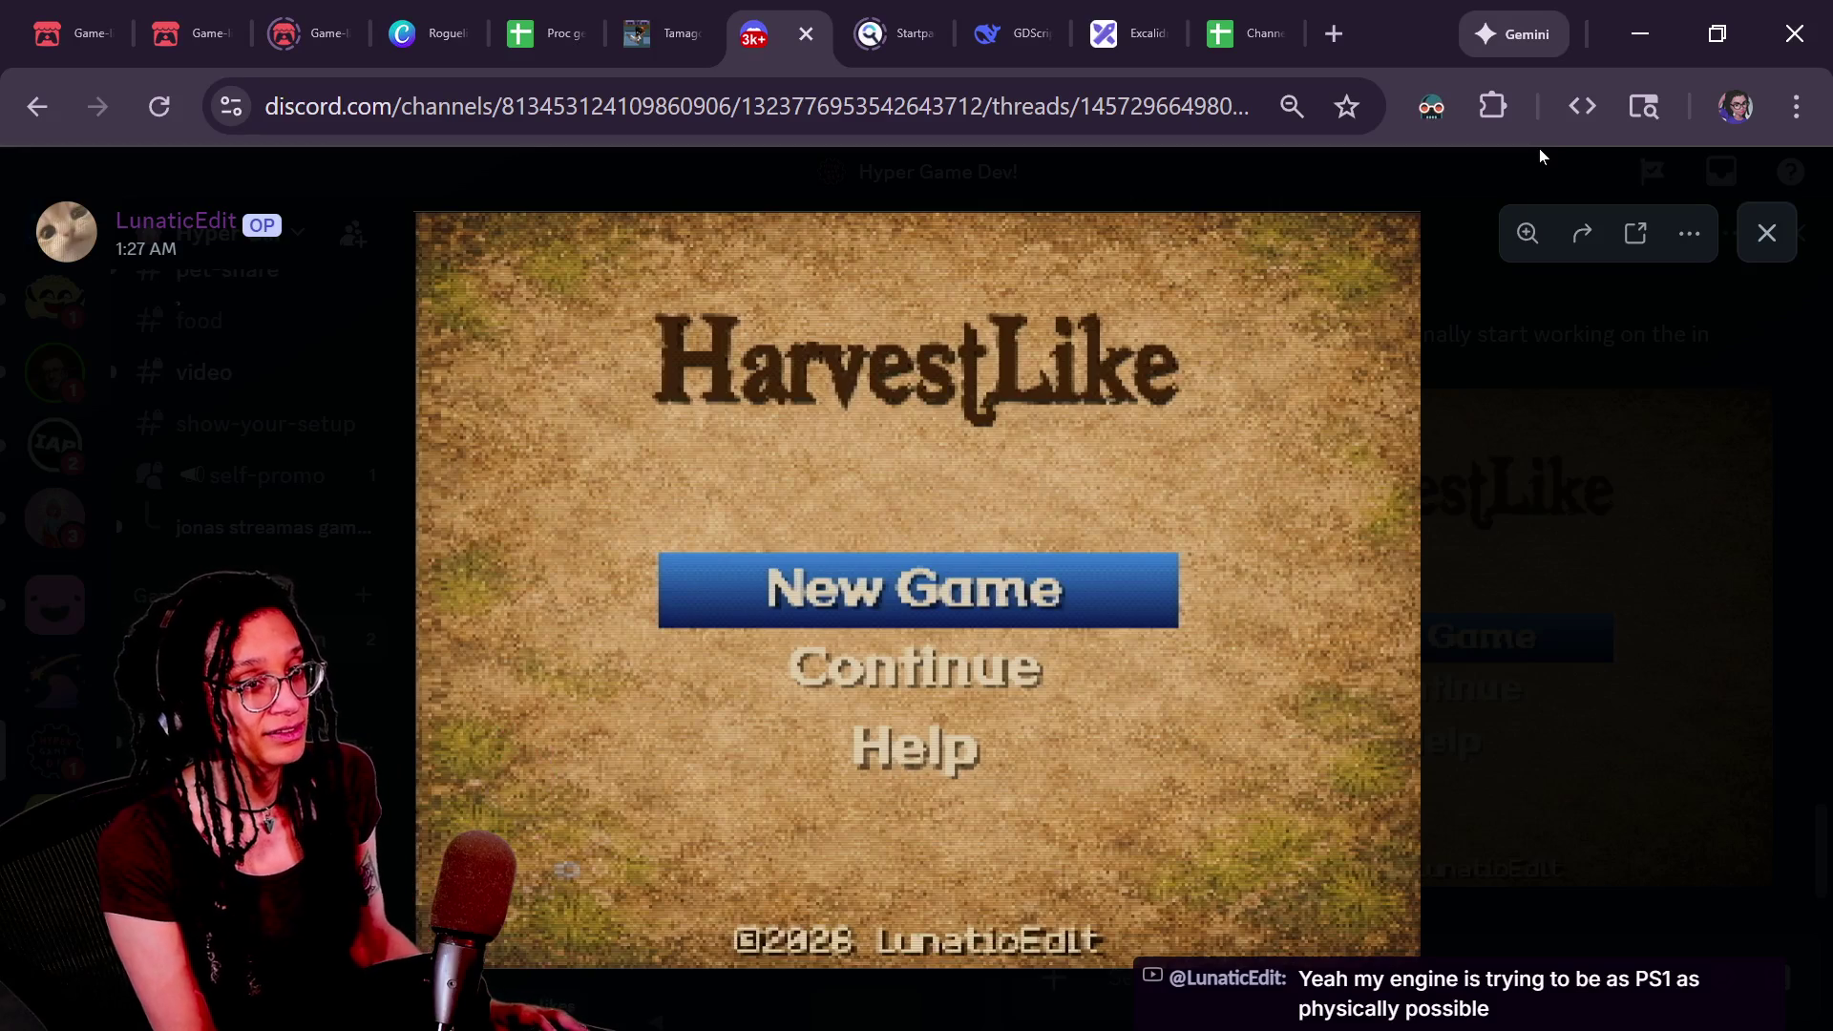
{"action": "key", "text": "alt+Tab"}
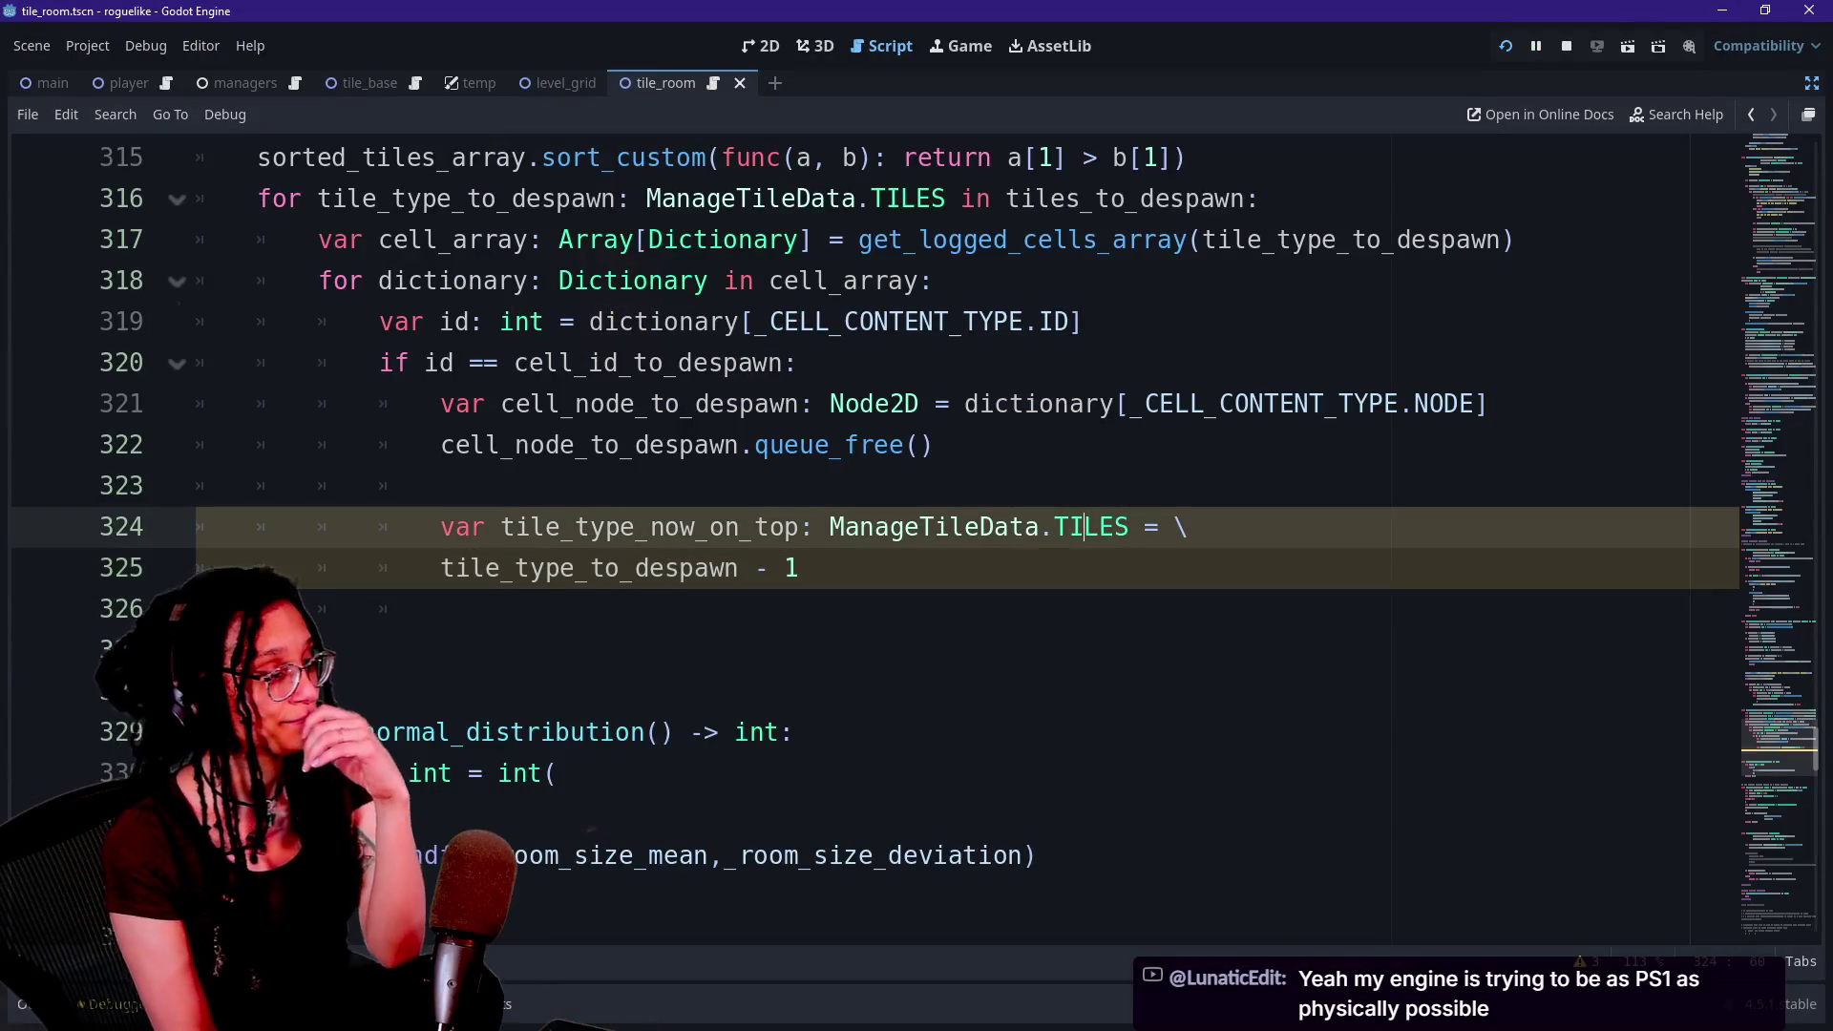
{"action": "key", "text": "alt+Tab"}
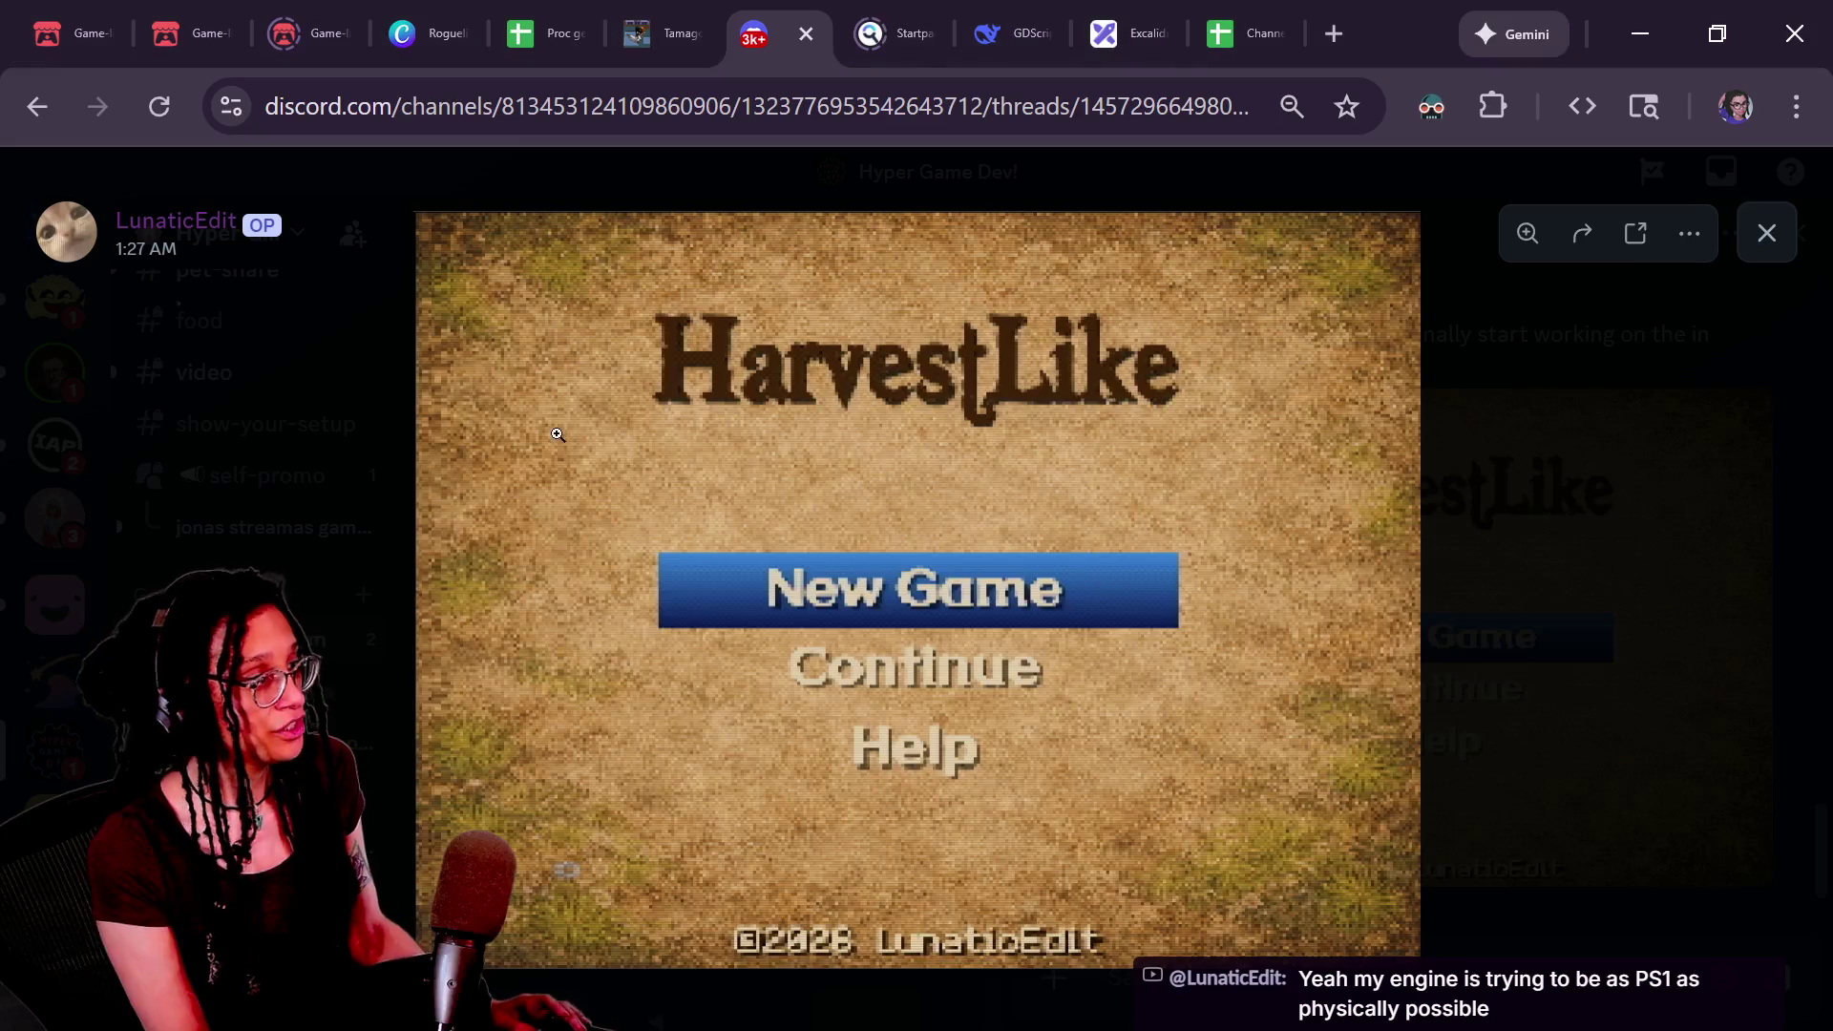
{"action": "key", "text": "alt+Tab"}
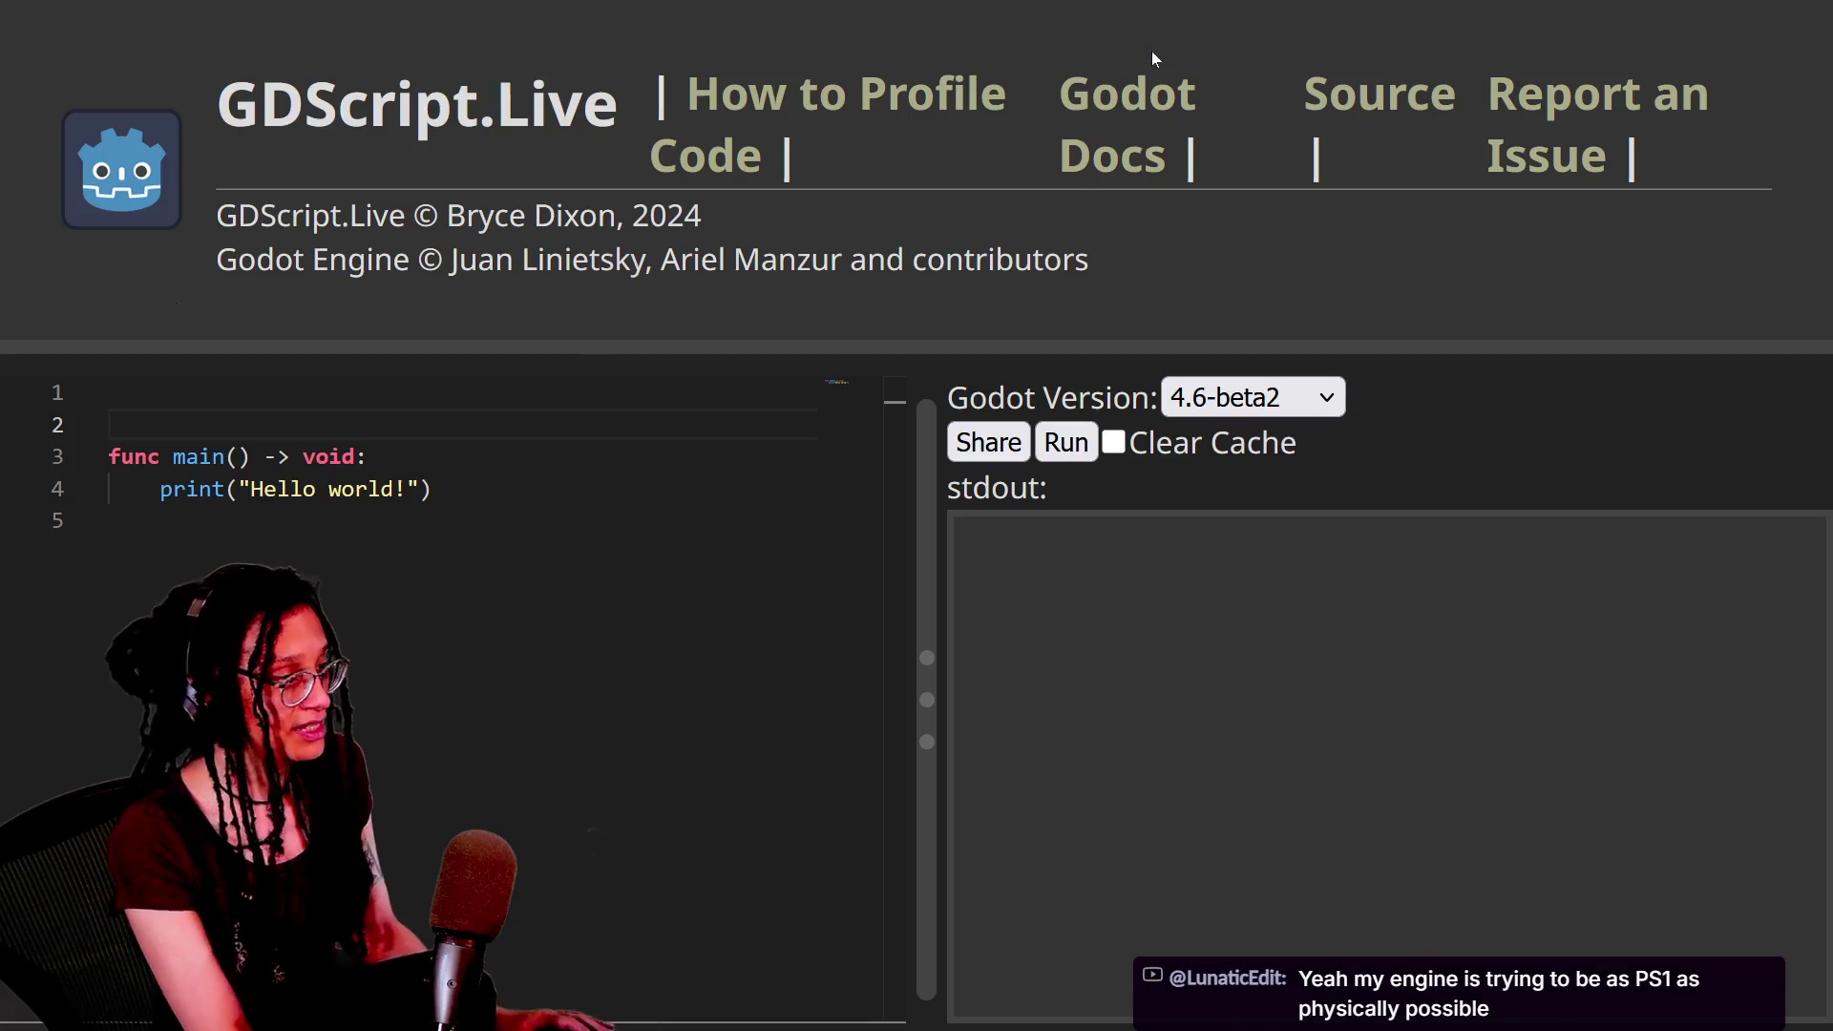
- Type 'enum somethings {' on line 2 of the GDScript.Live editor, then return to Discord
{"action": "type", "text": "enum s"}
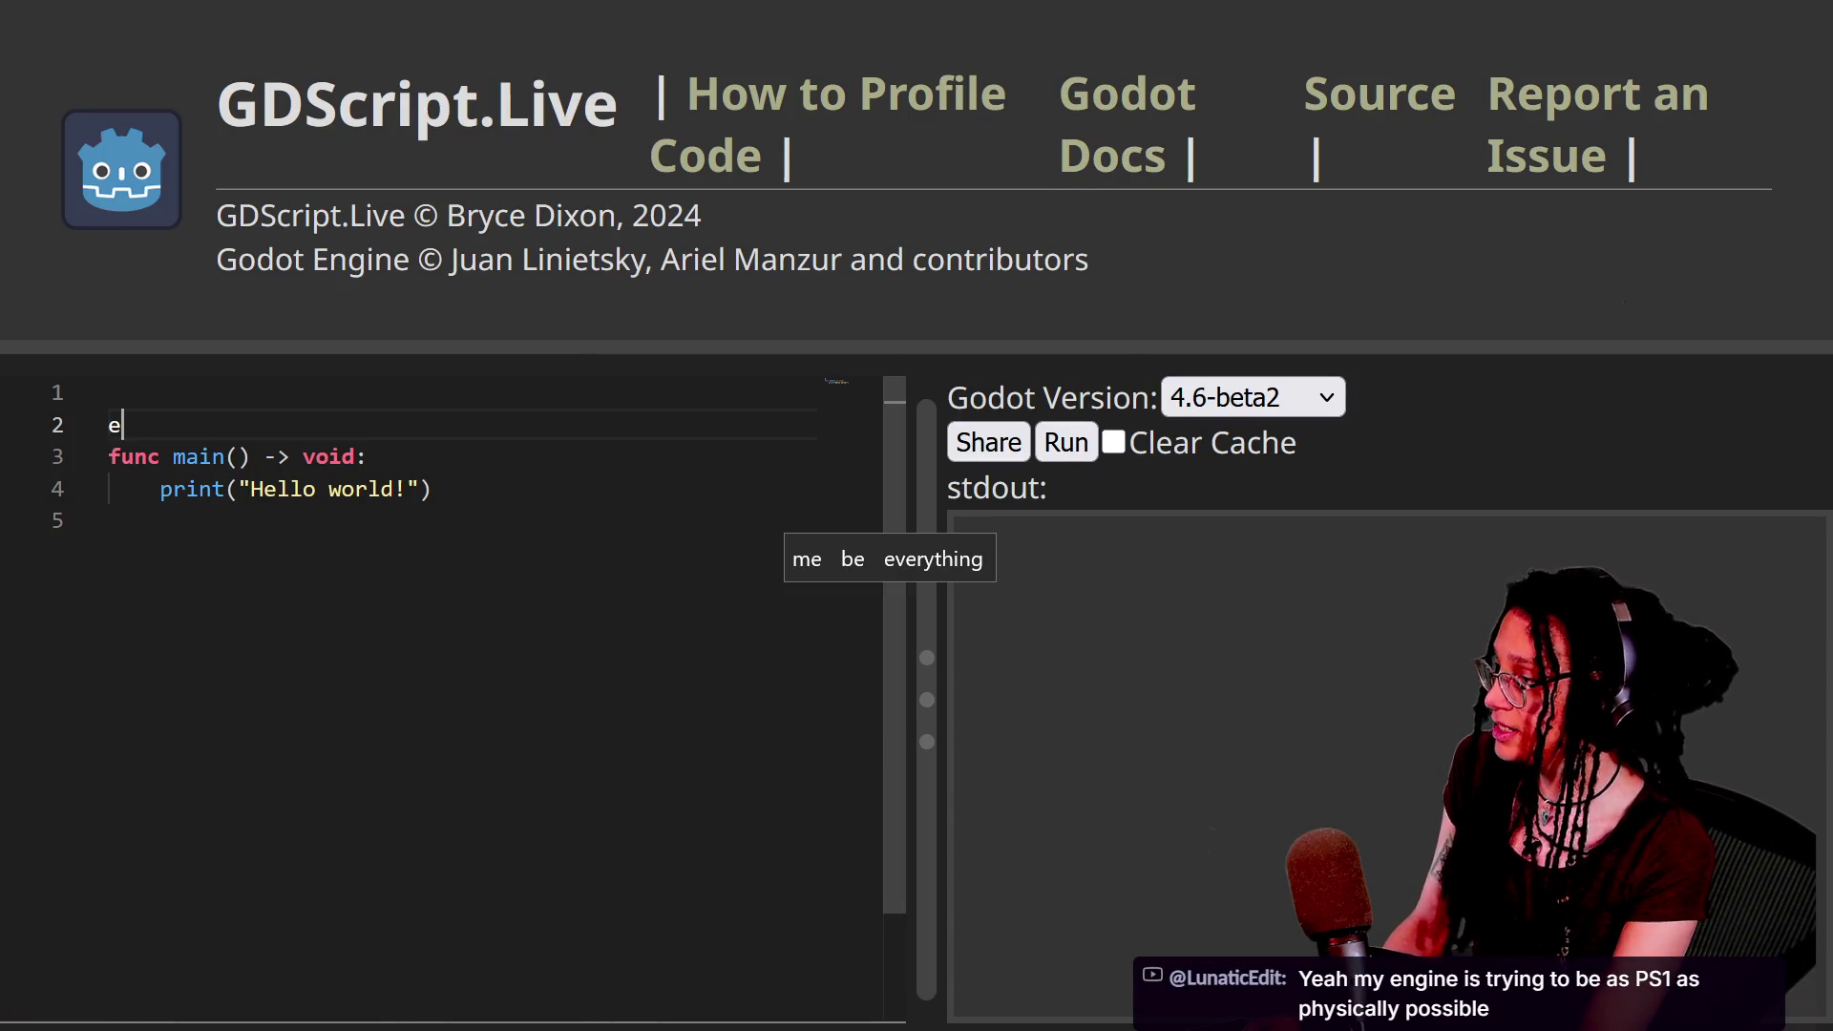
{"action": "type", "text": "omethings {"}
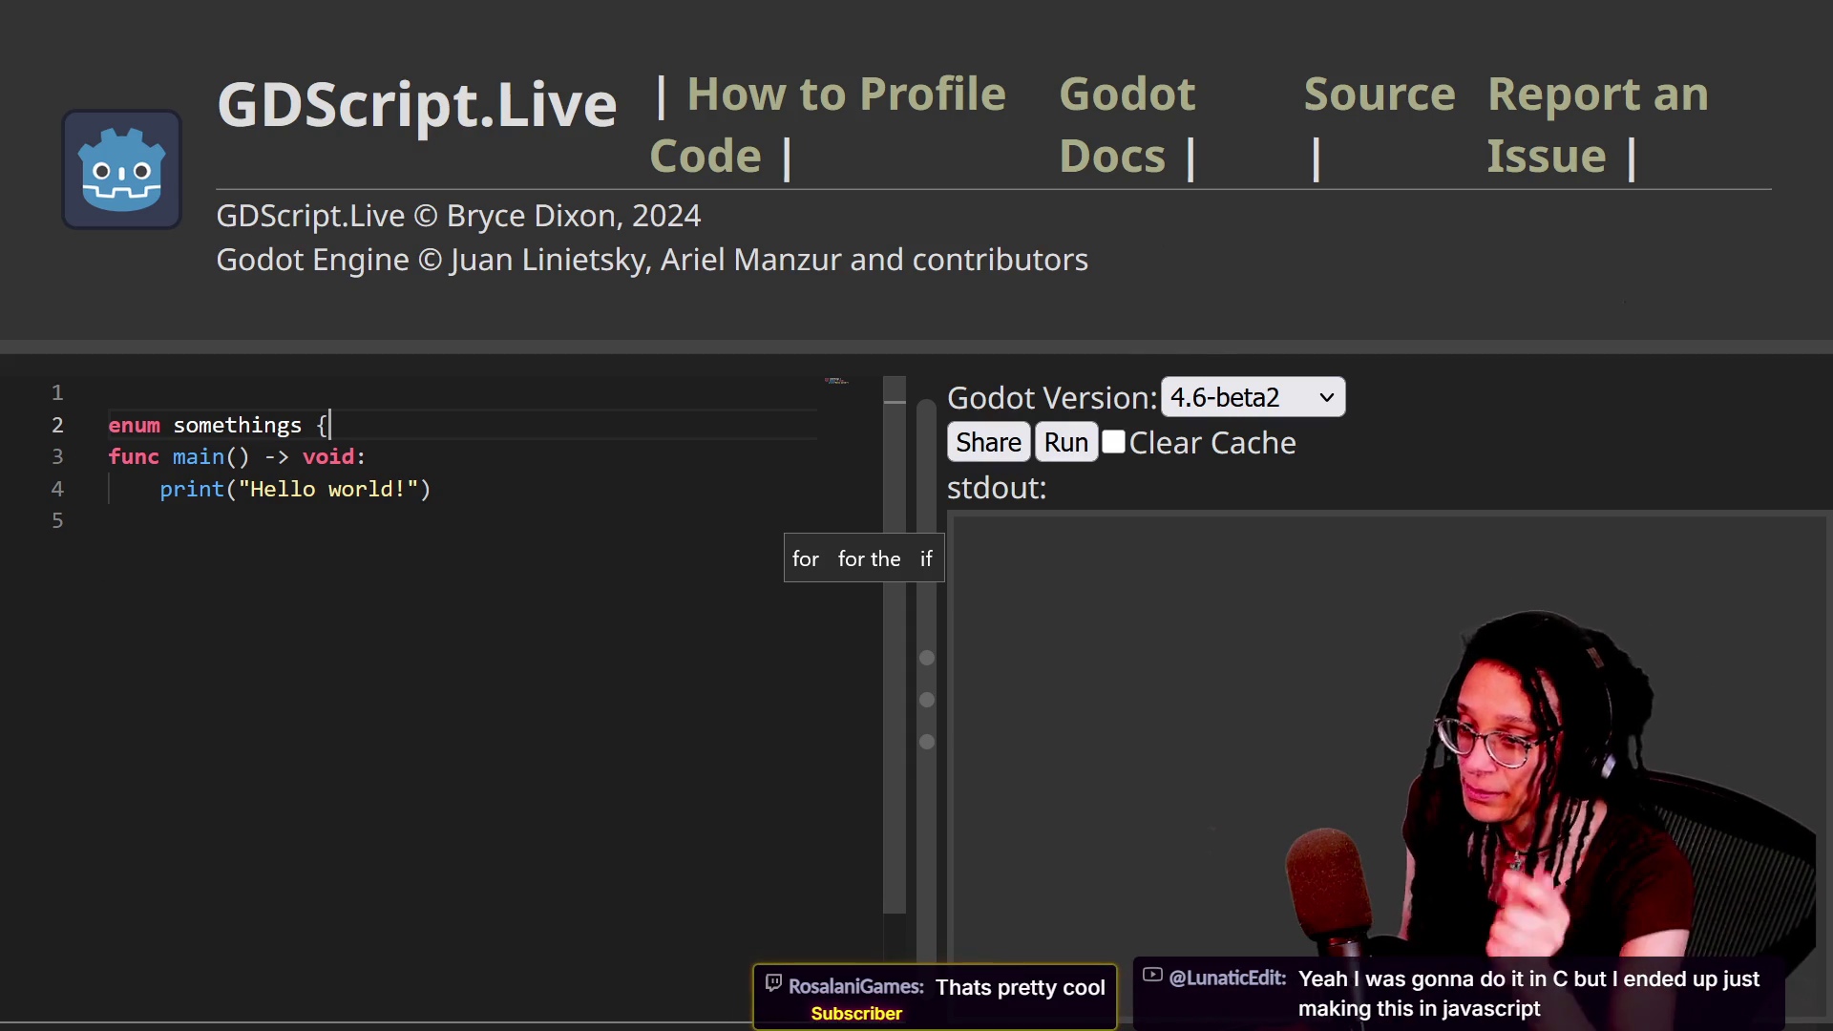
{"action": "key", "text": "alt+Tab"}
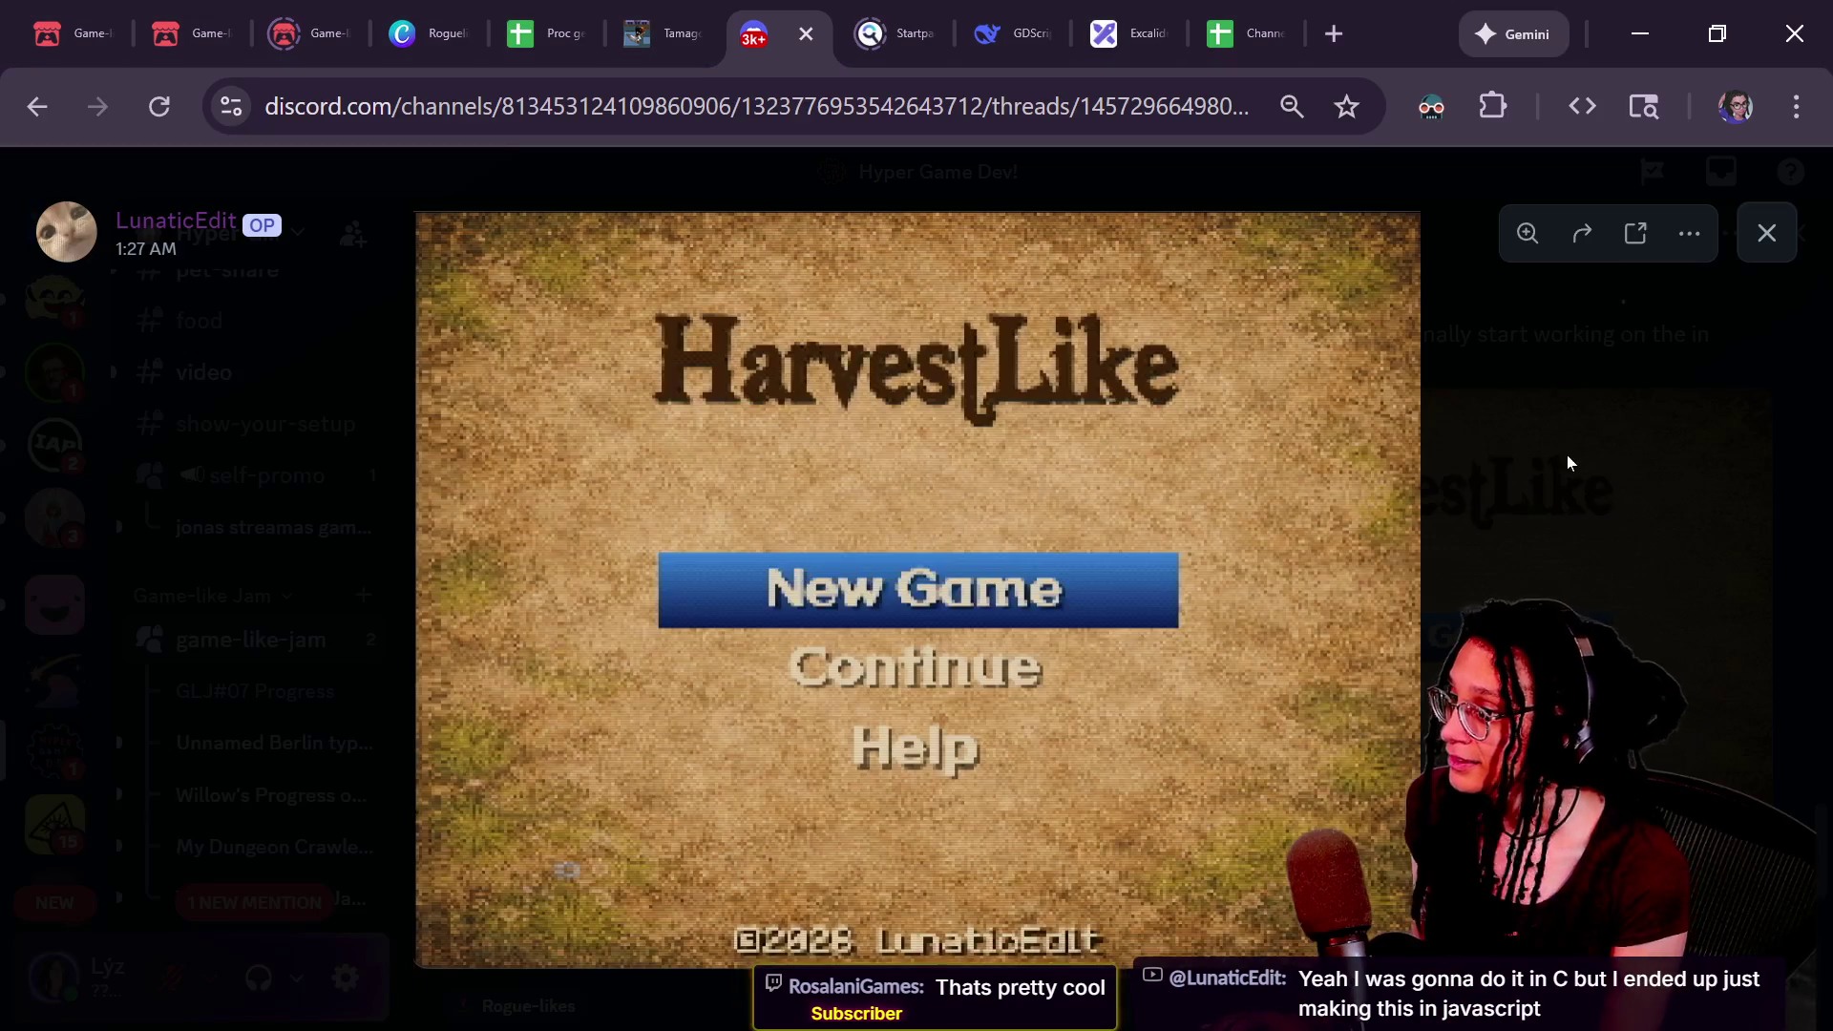
- React to the HarvestLike post in Discord with the fire emoji
{"action": "left_click", "coordinate": [345, 483]}
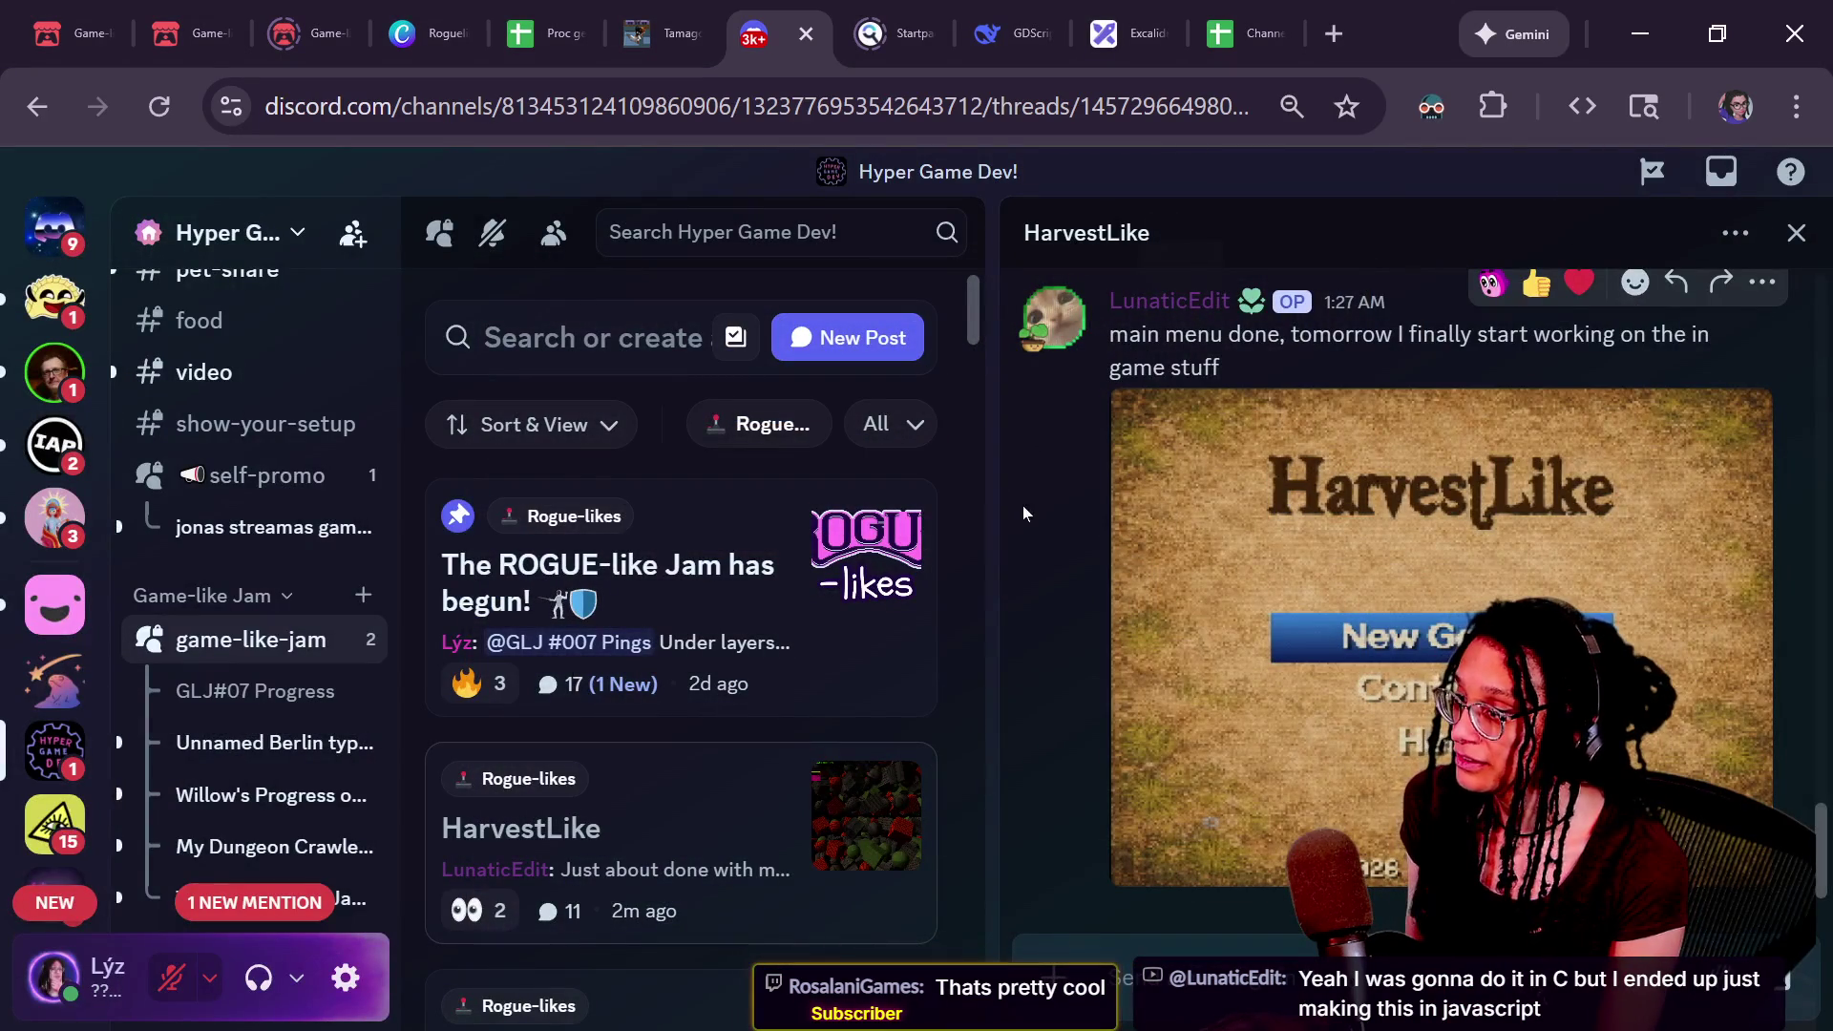
{"action": "left_click", "coordinate": [1635, 282]}
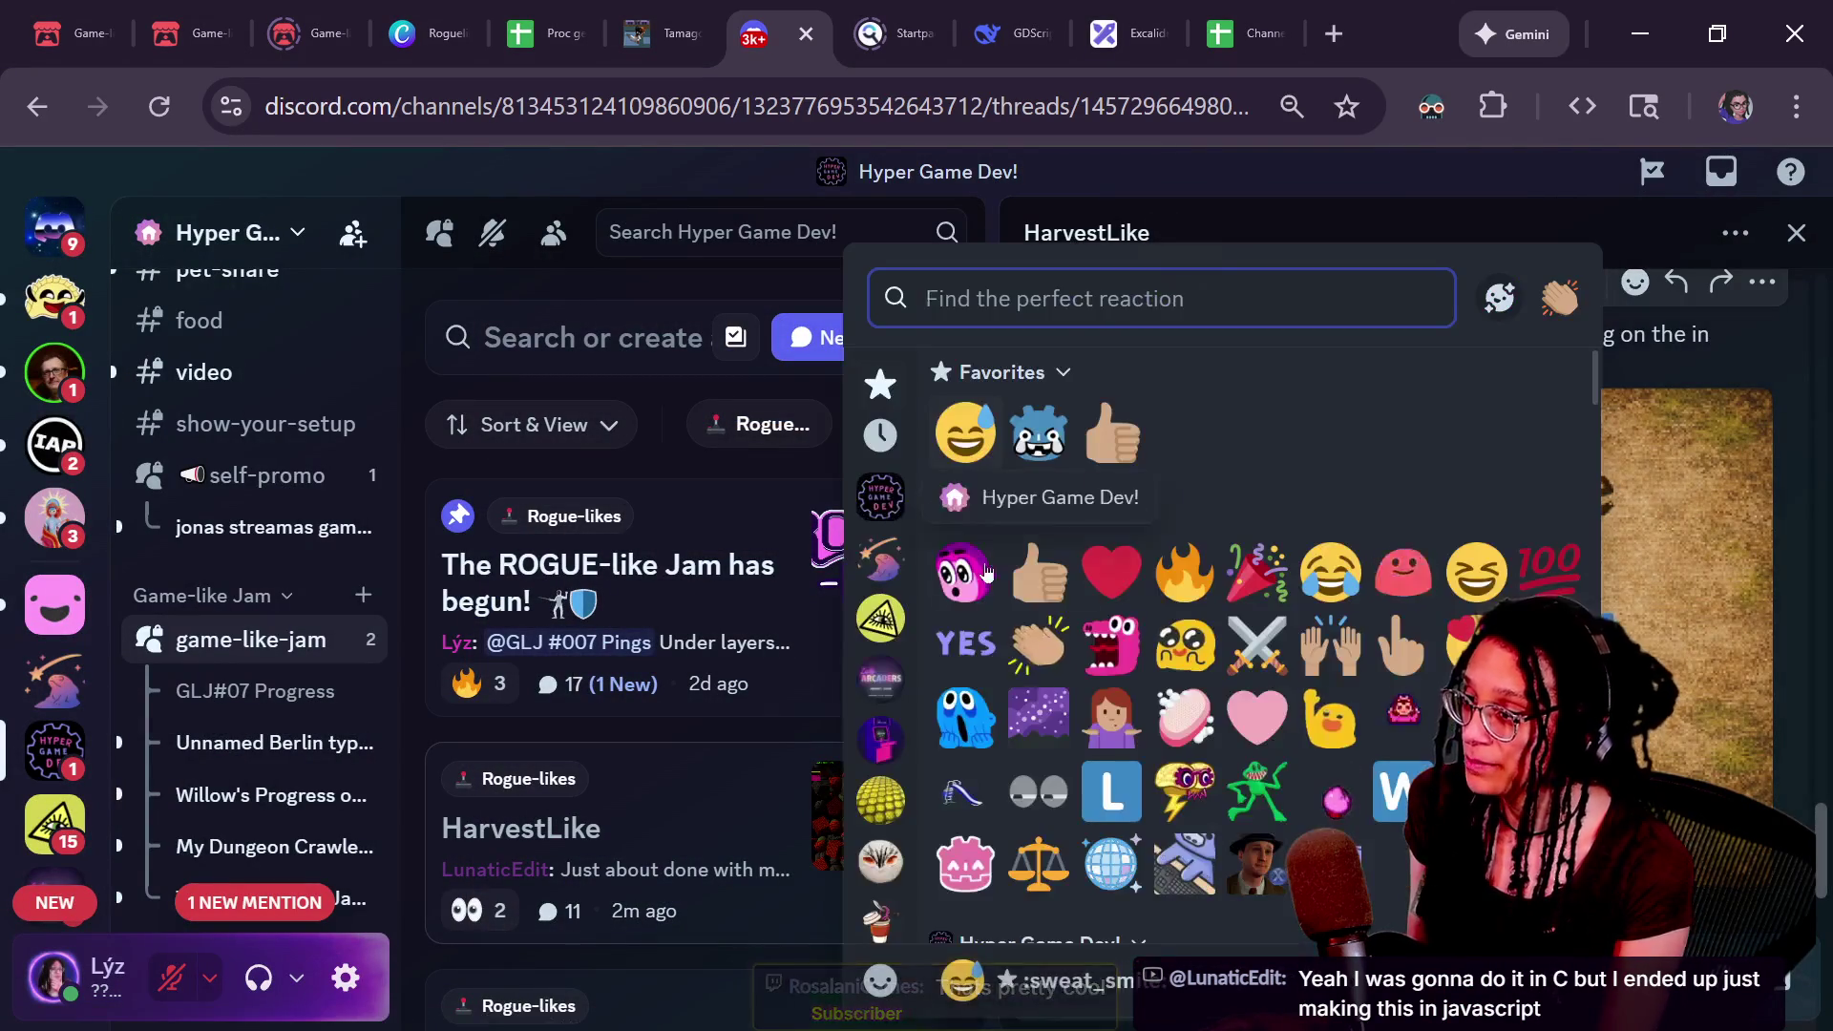
{"action": "left_click", "coordinate": [1208, 578]}
- Give the somethings enum the members something1 and something2
{"action": "key", "text": "alt+Tab"}
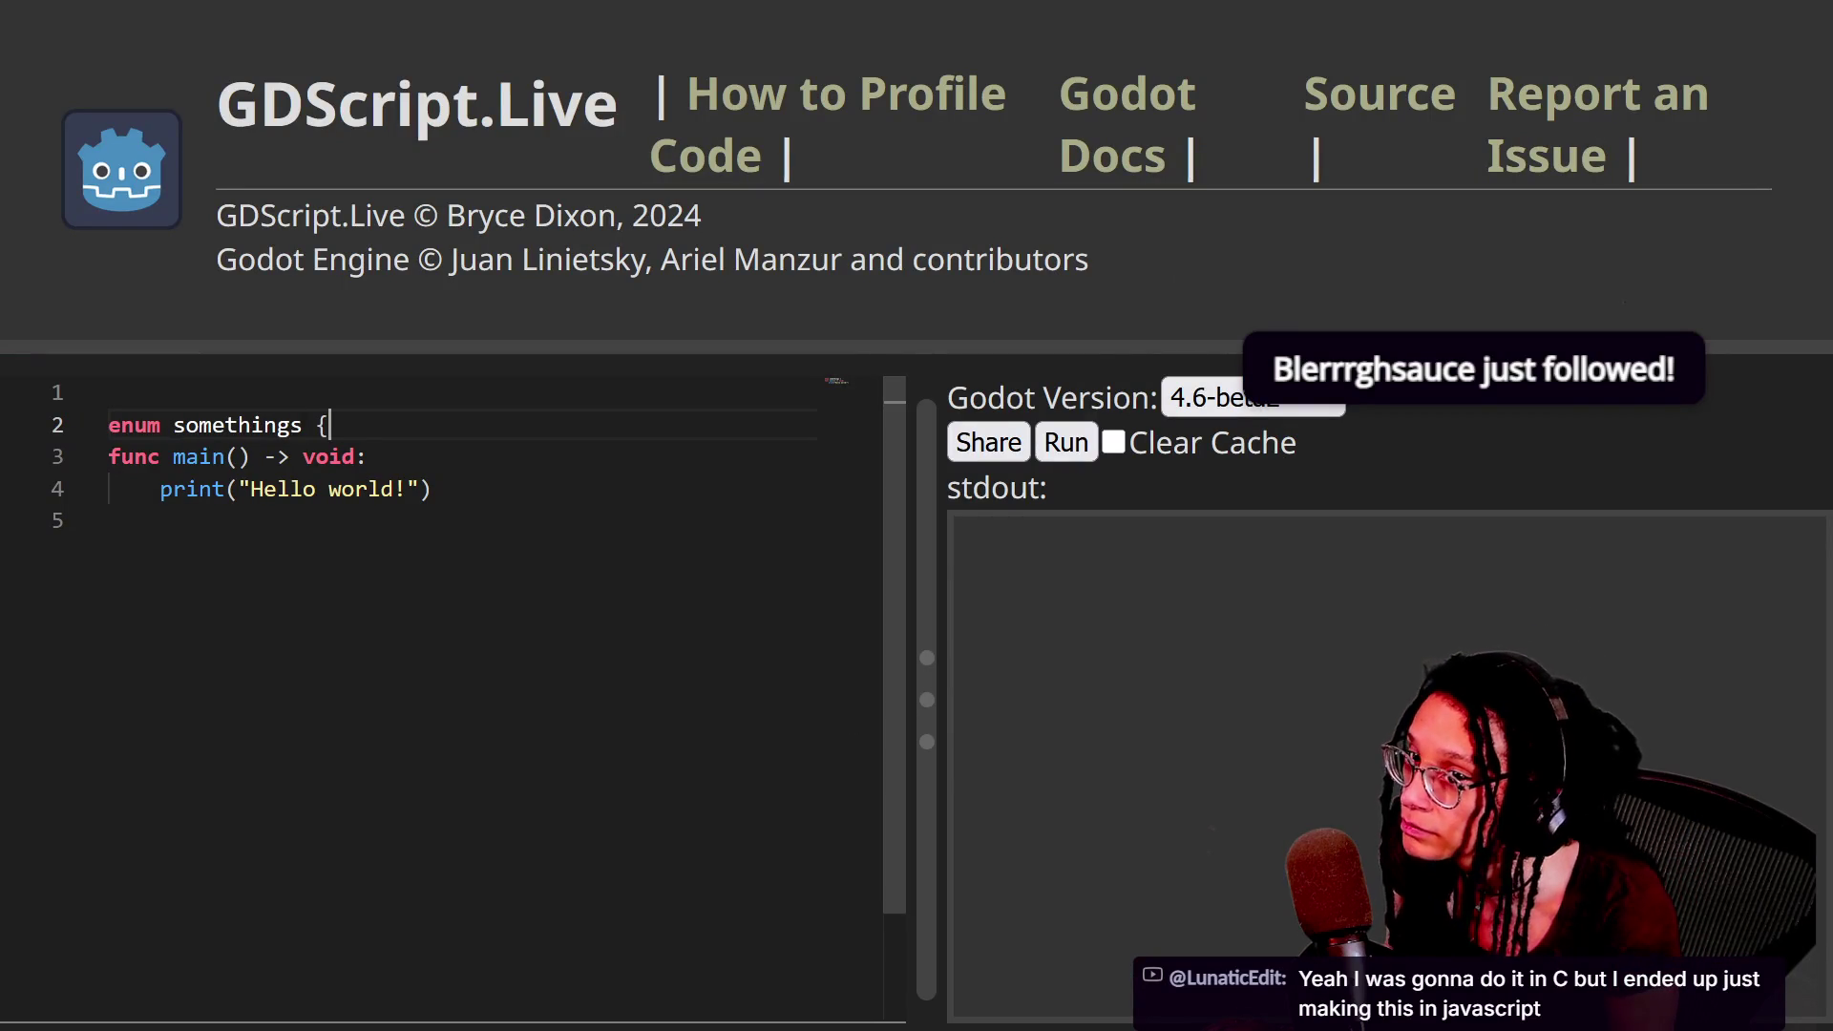
{"action": "key", "text": "Down"}
{"action": "key", "text": "Down"}
{"action": "key", "text": "Down"}
{"action": "key", "text": "Up"}
{"action": "key", "text": "Up"}
{"action": "key", "text": "Up"}
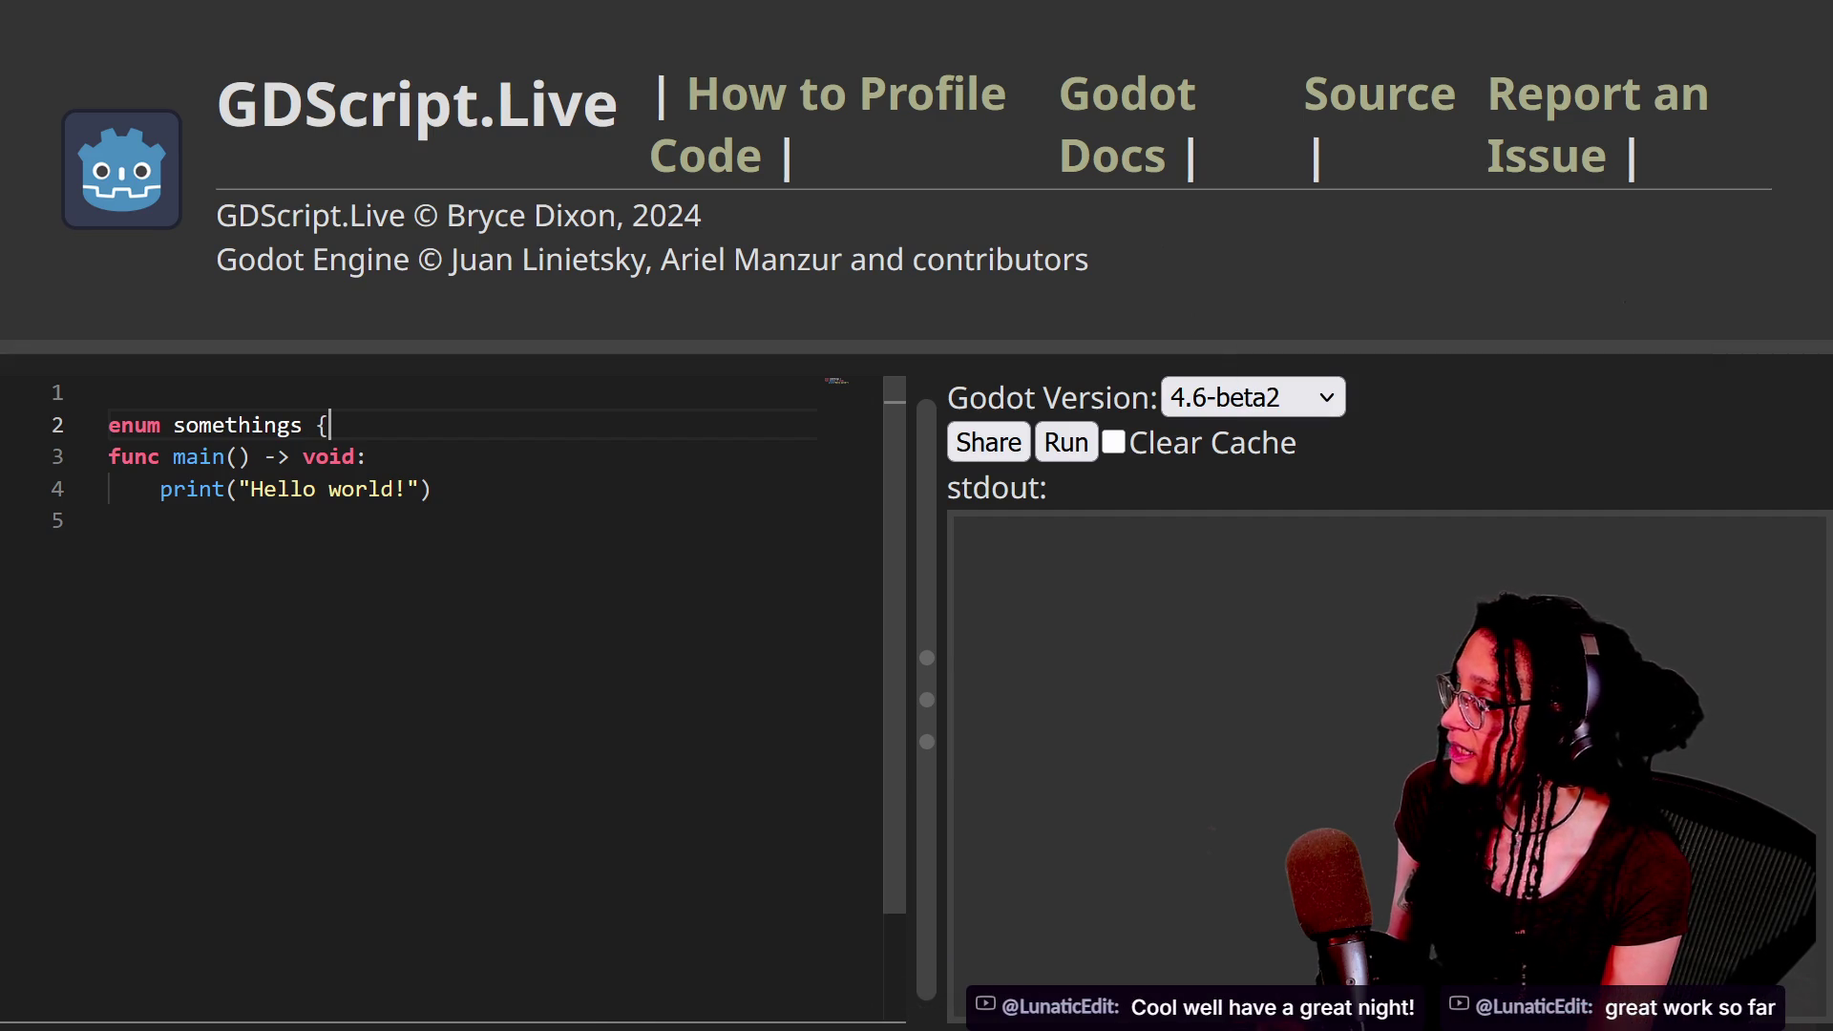
{"action": "type", "text": "dom"}
{"action": "key", "text": "BackSpace"}
{"action": "key", "text": "BackSpace"}
{"action": "key", "text": "BackSpace"}
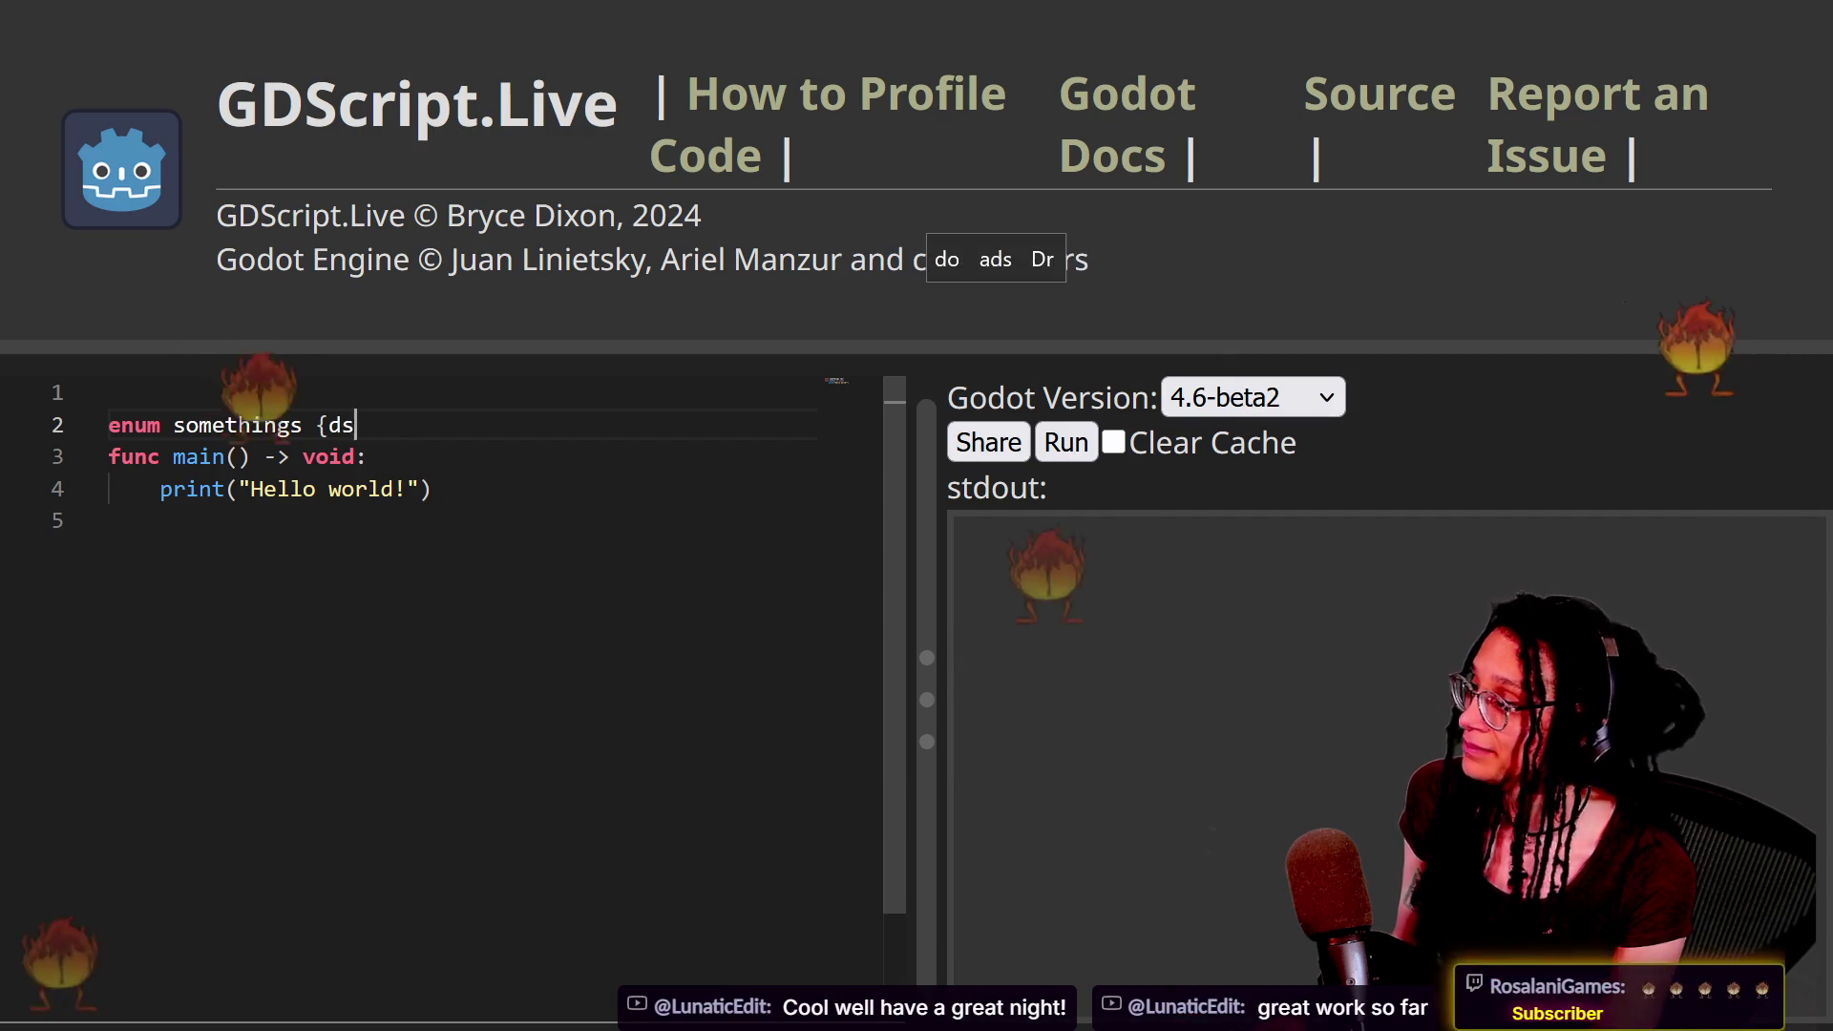
{"action": "type", "text": "something1,"}
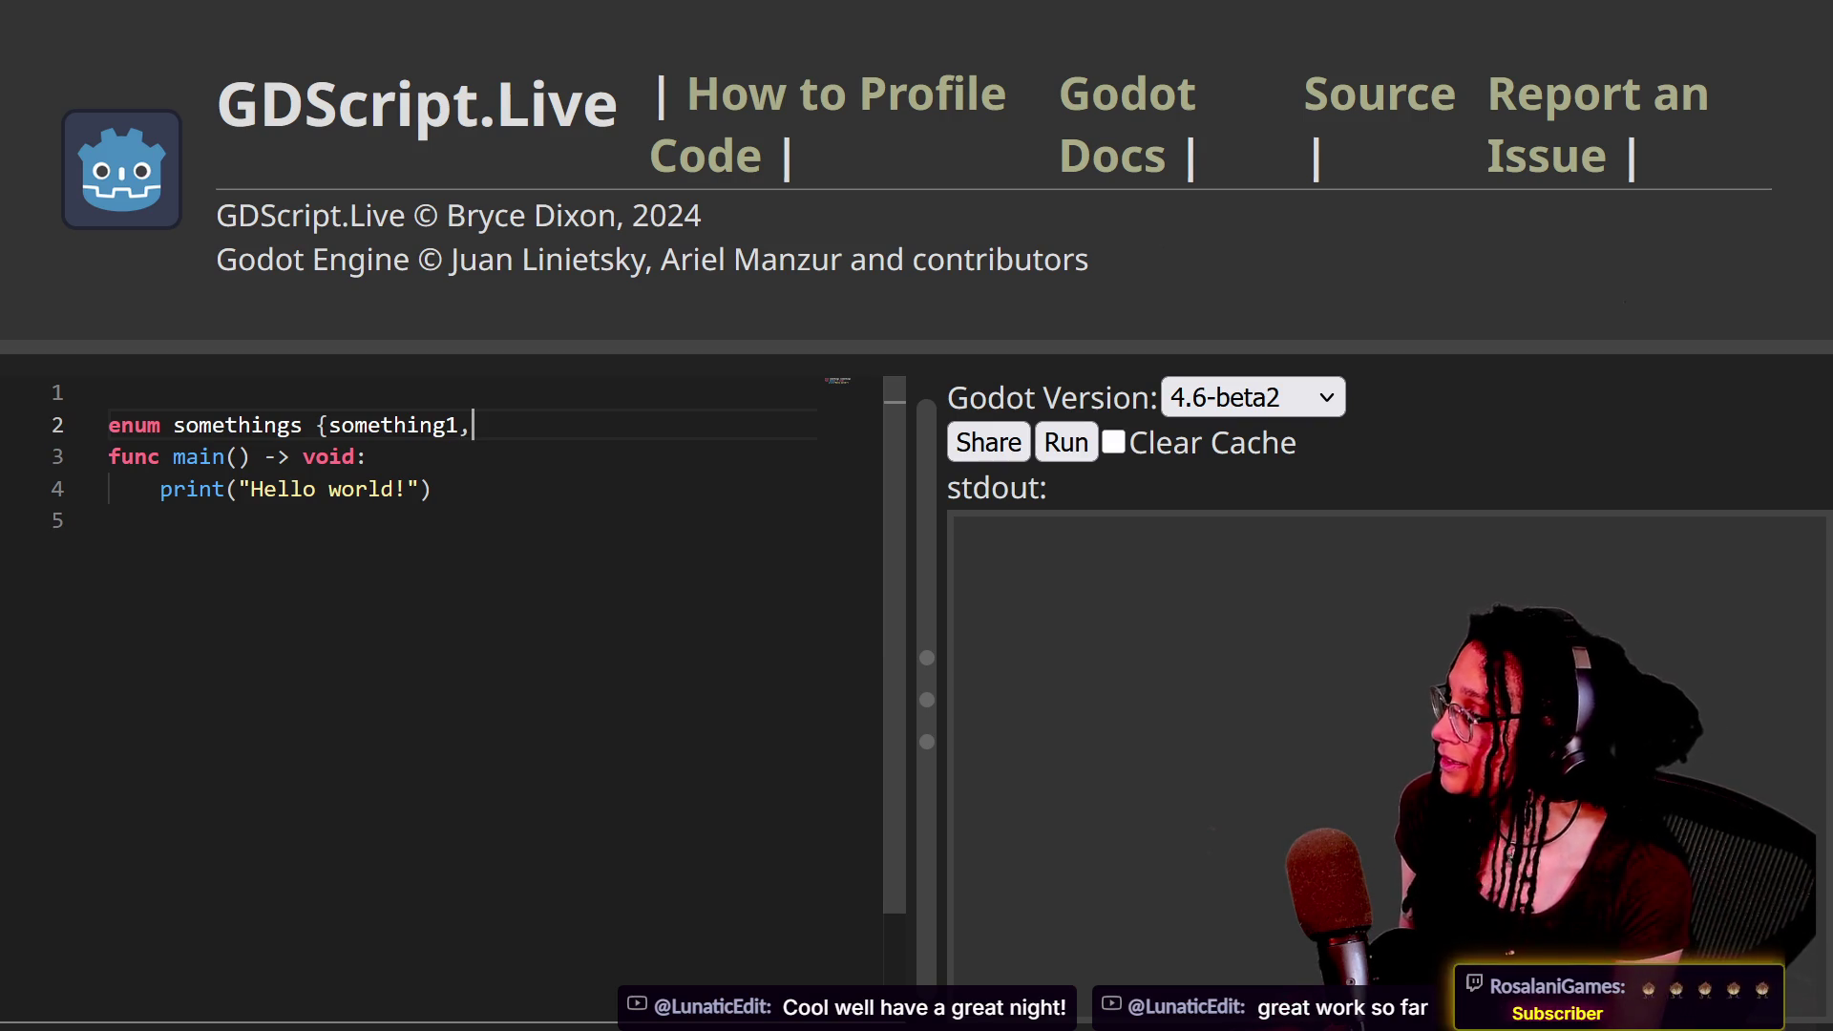
{"action": "type", "text": "hing2"}
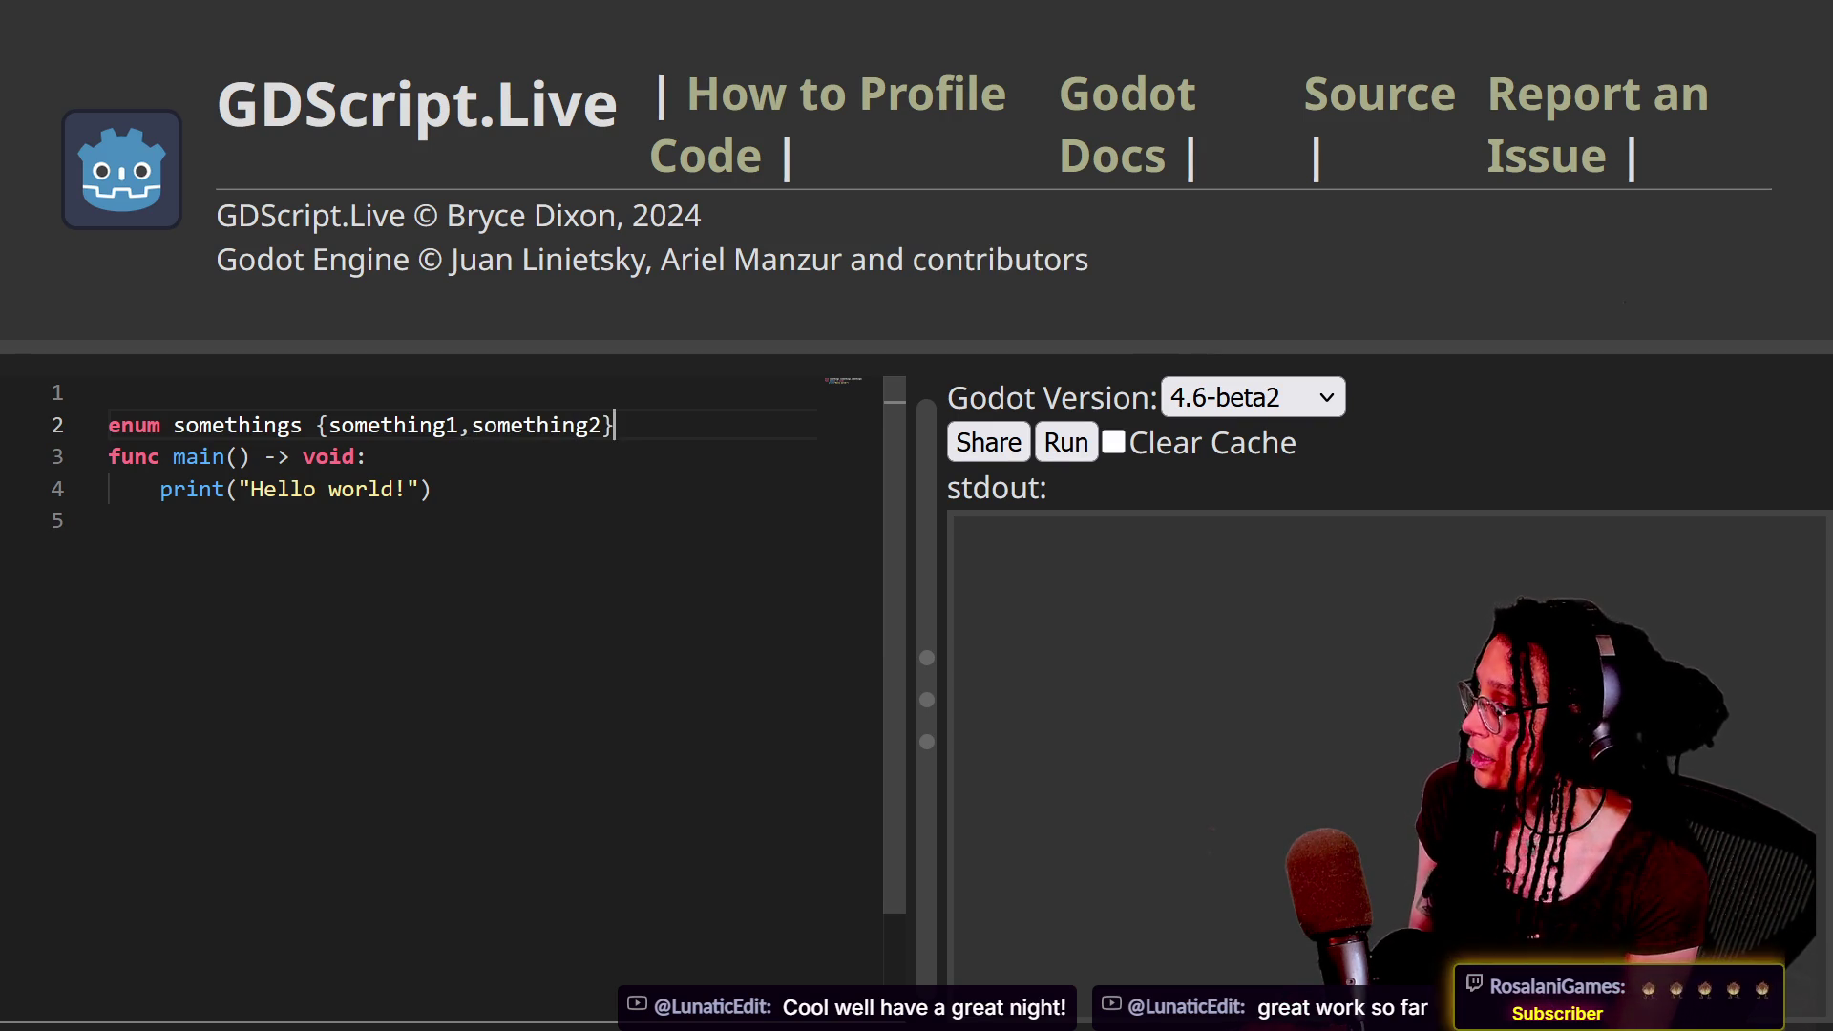
- Delete "Hello world!" and its quotes from the print() call in main
{"action": "left_click", "coordinate": [107, 521]}
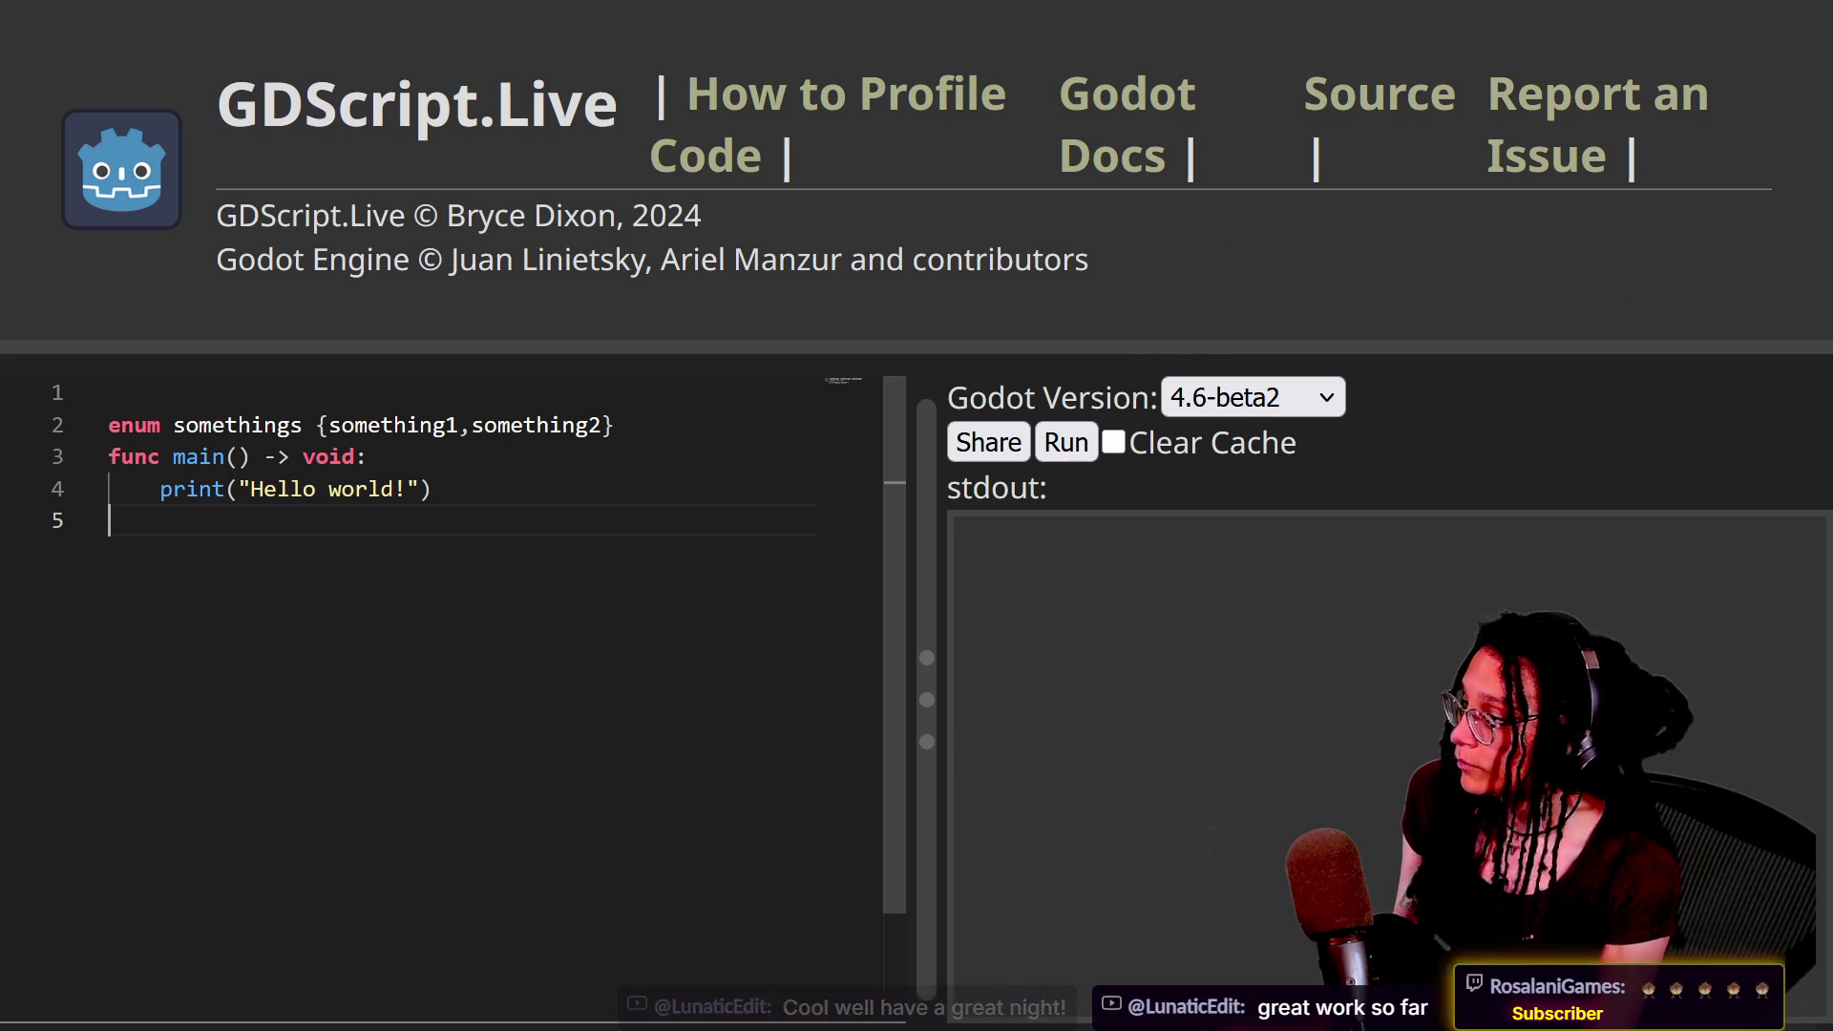
{"action": "left_click", "coordinate": [434, 489]}
{"action": "key", "text": "shift+Up"}
{"action": "key", "text": "Left"}
{"action": "key", "text": "Return"}
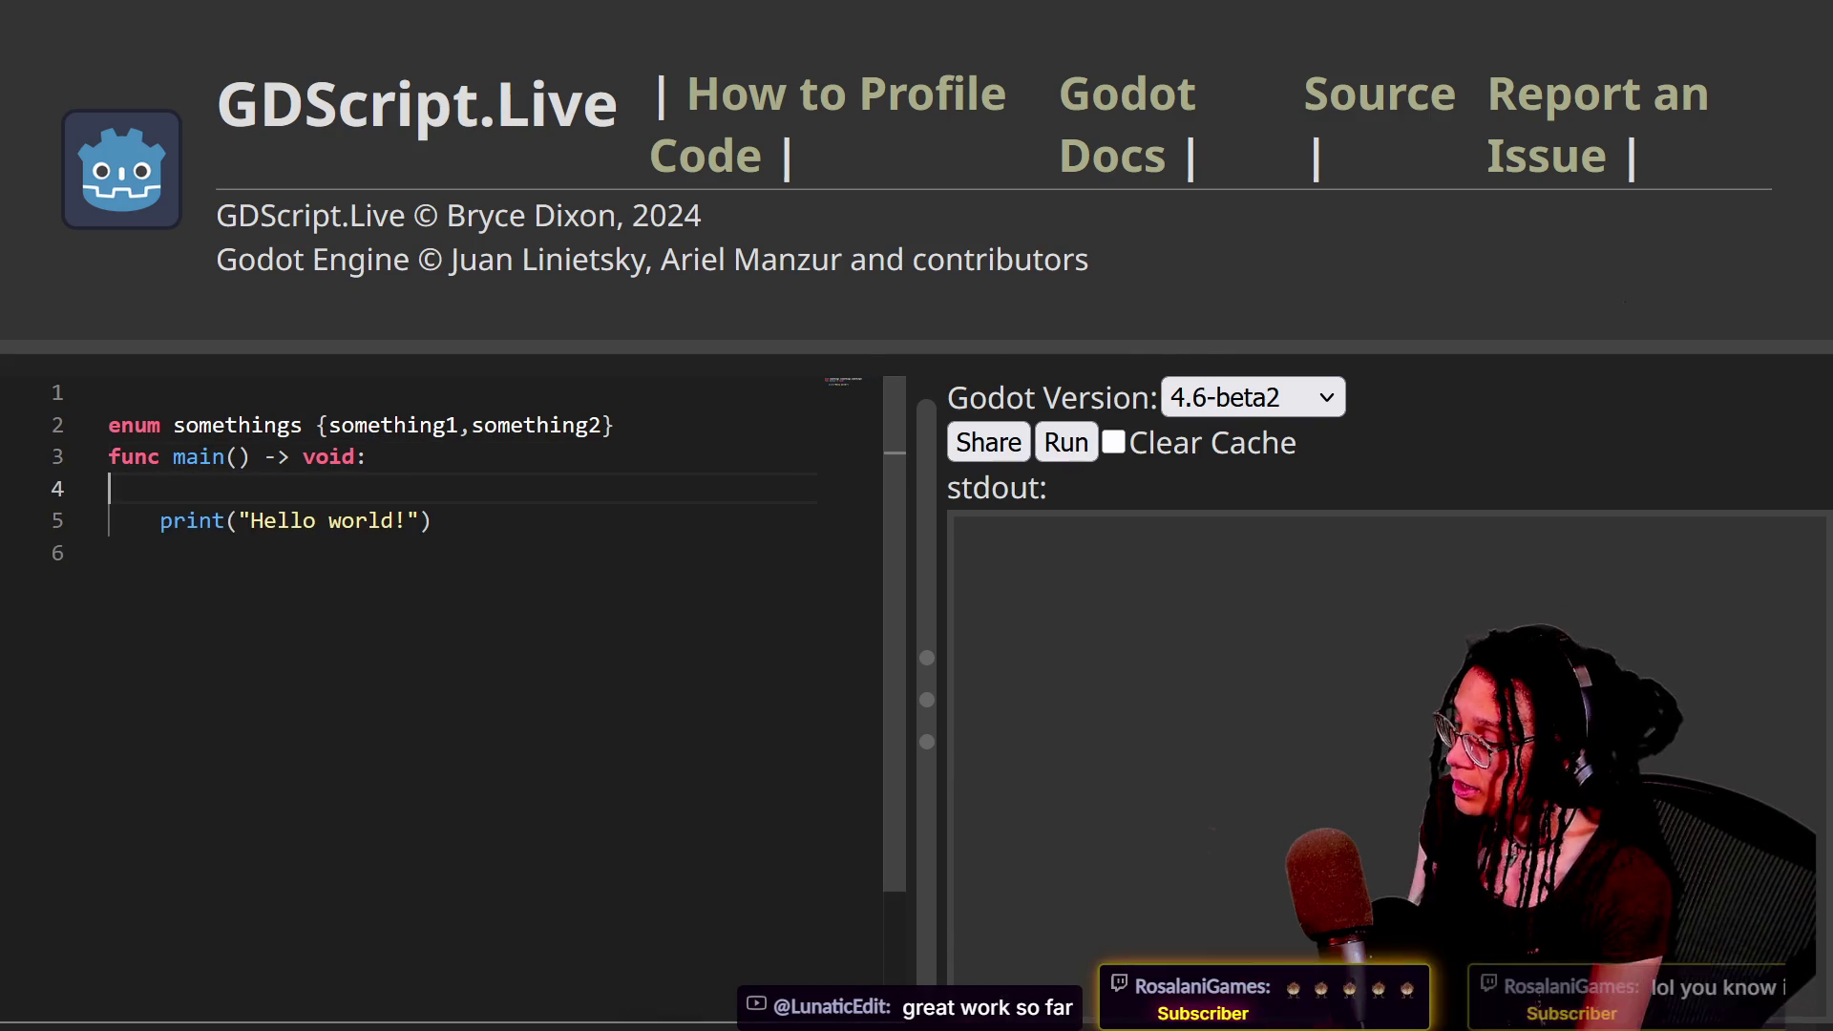
{"action": "key", "text": "BackSpace"}
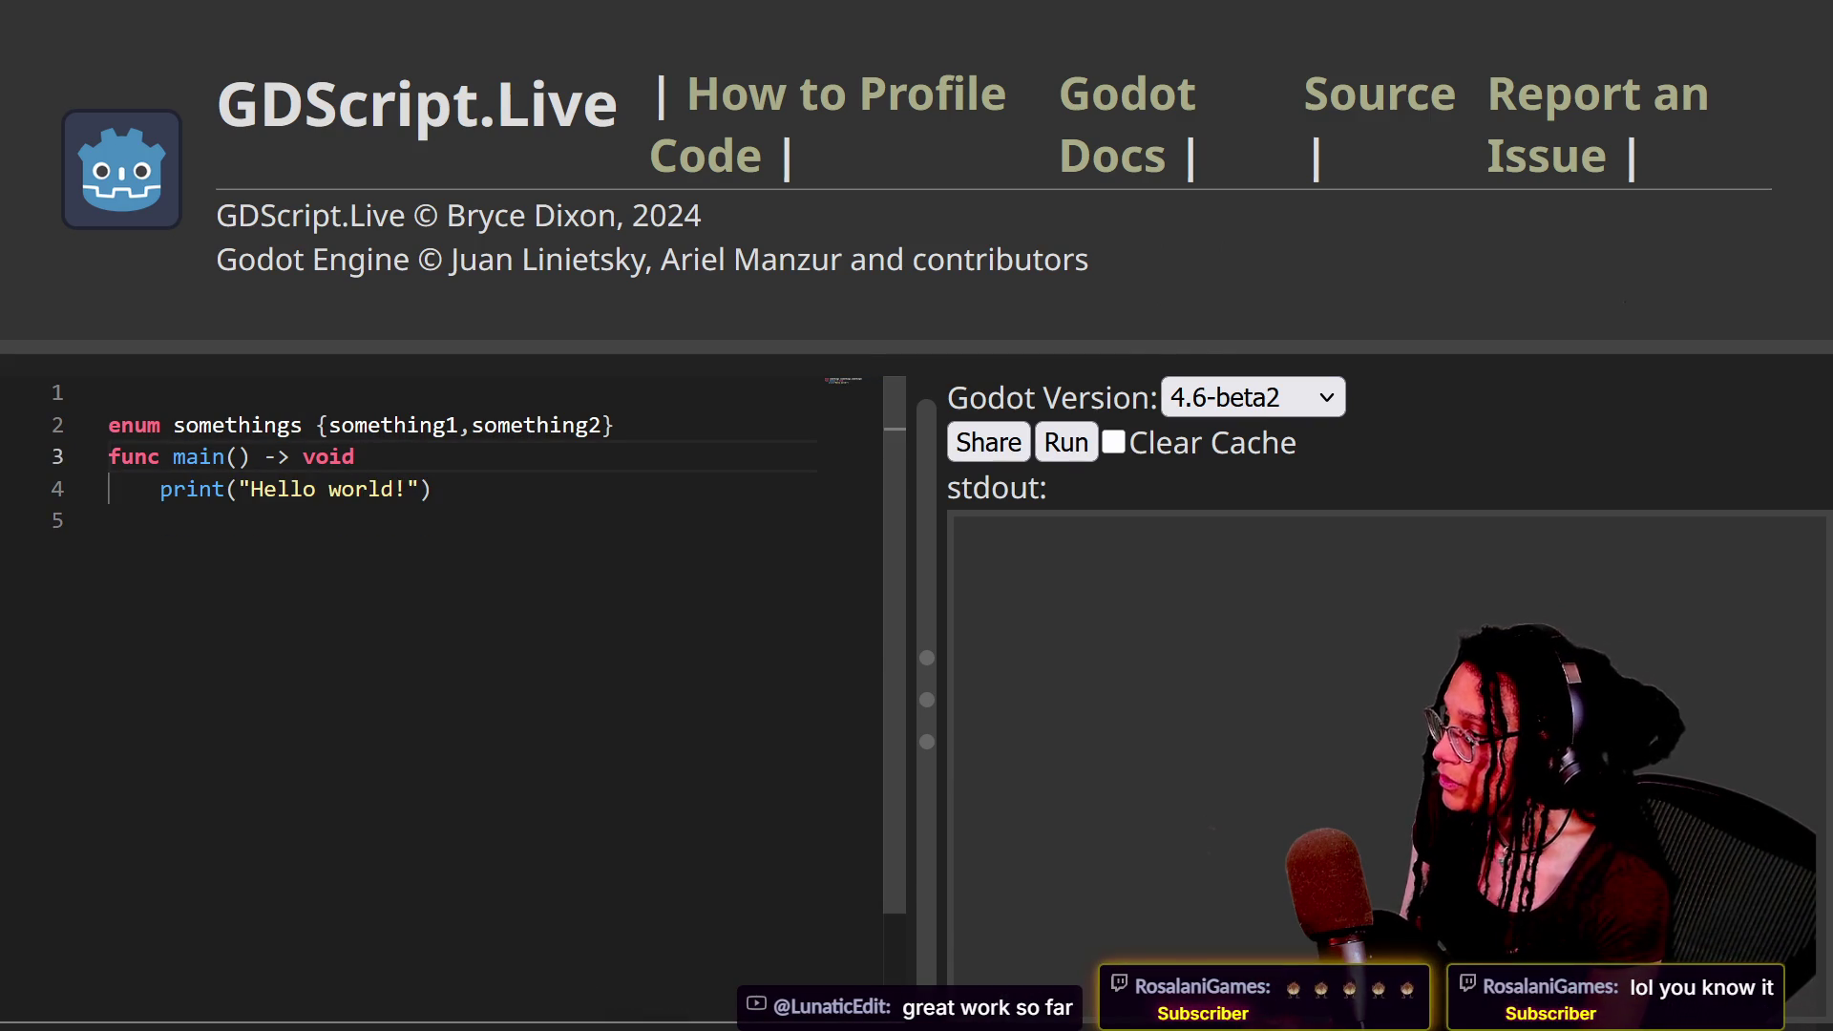
{"action": "left_click_drag", "start_coordinate": [251, 489], "coordinate": [394, 489]}
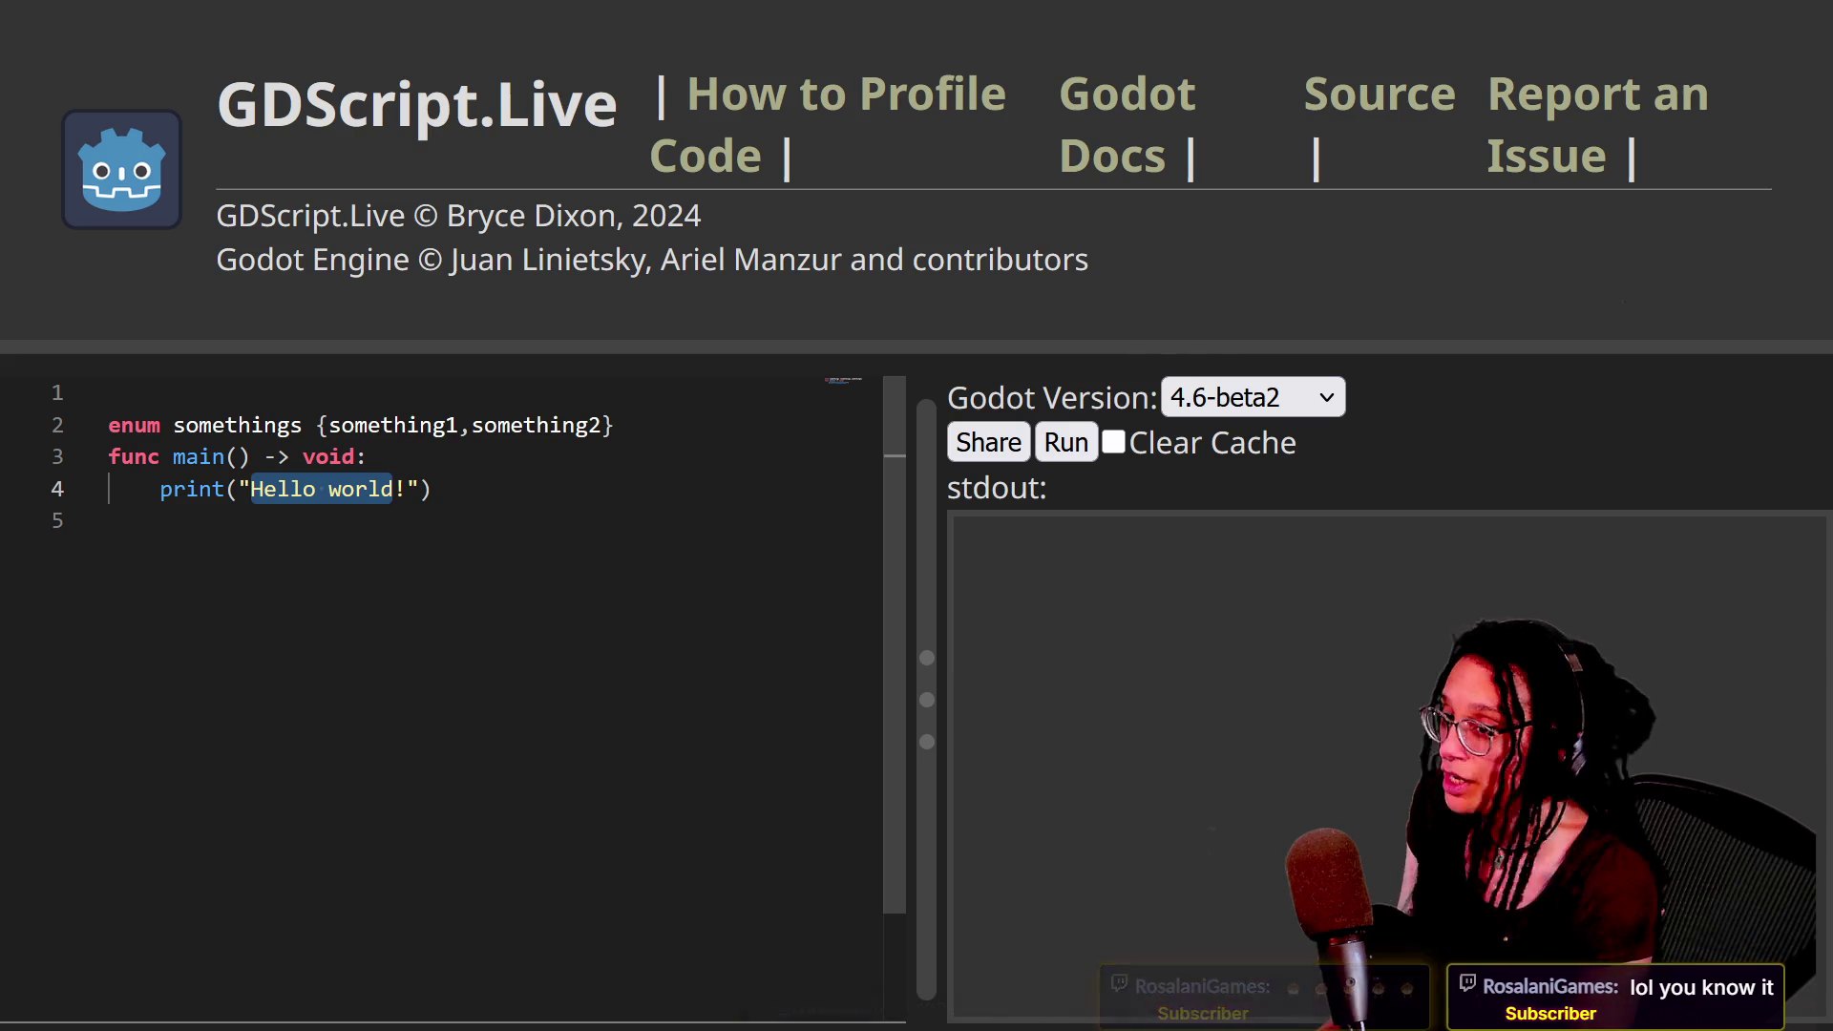
{"action": "key", "text": "BackSpace"}
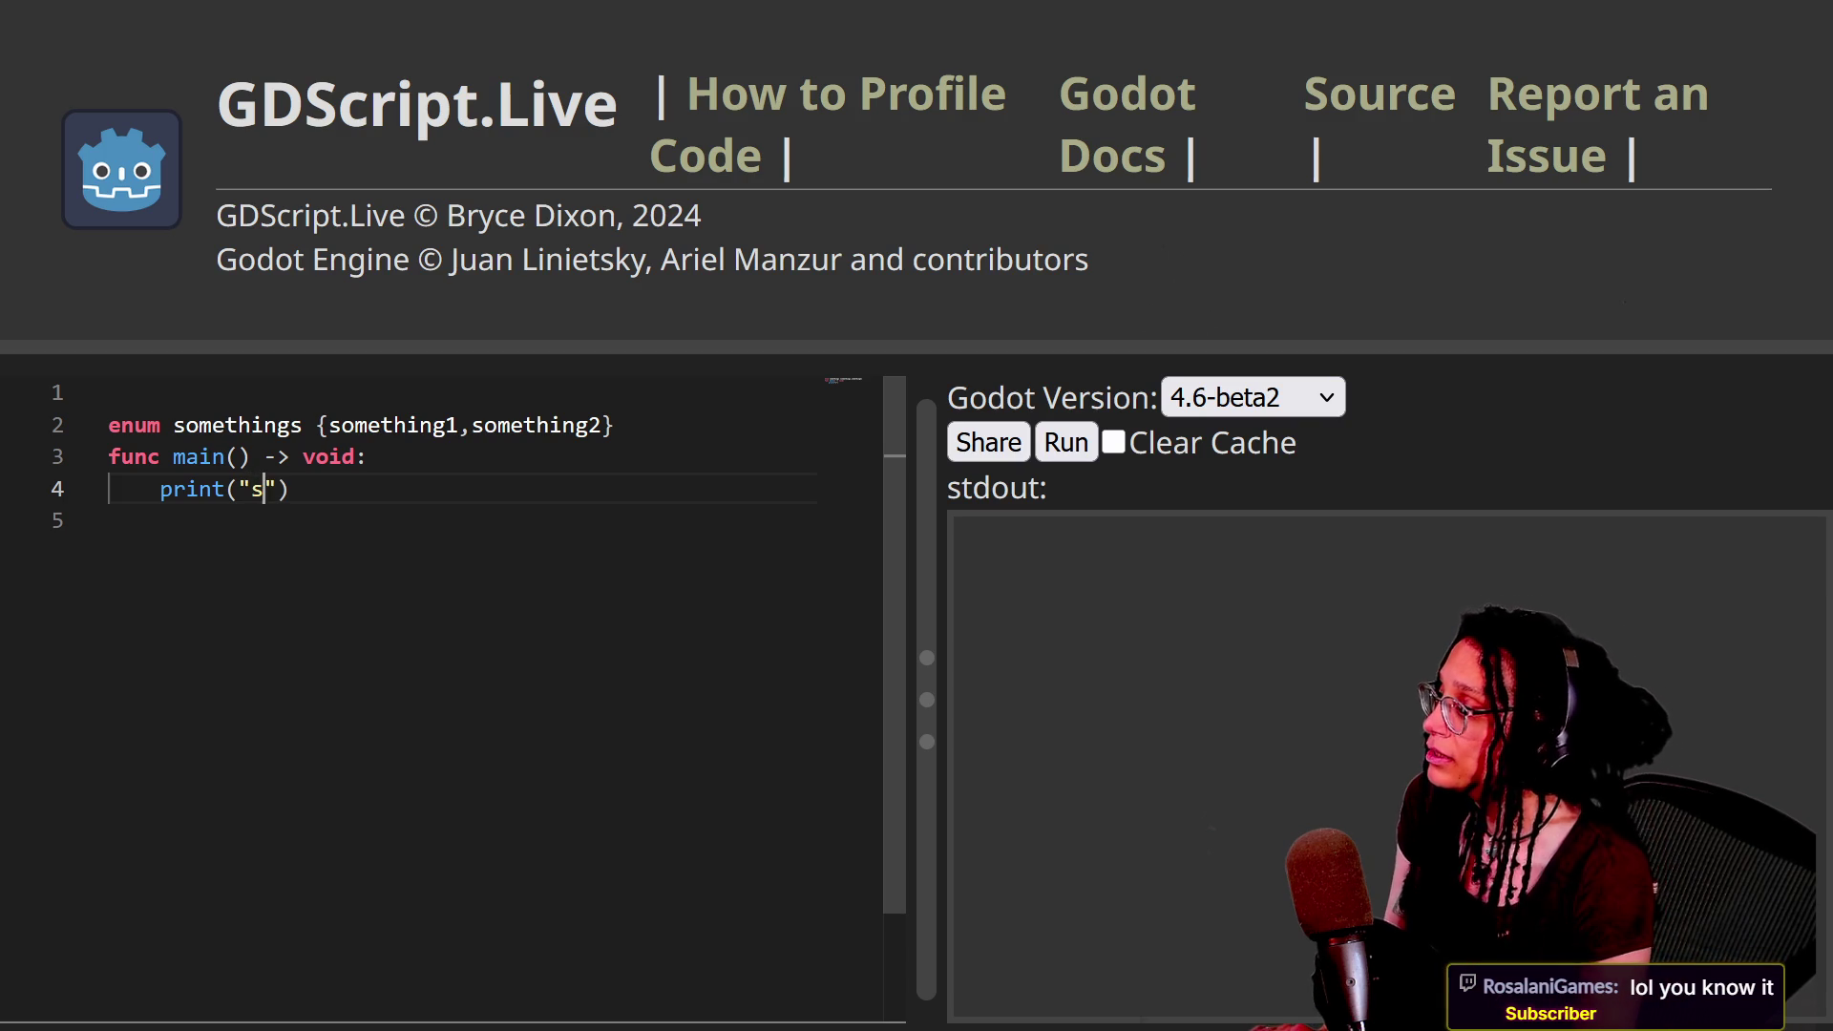
{"action": "key", "text": "BackSpace"}
- Make print() output somethings.something2 - 1
{"action": "type", "text": "somethin"}
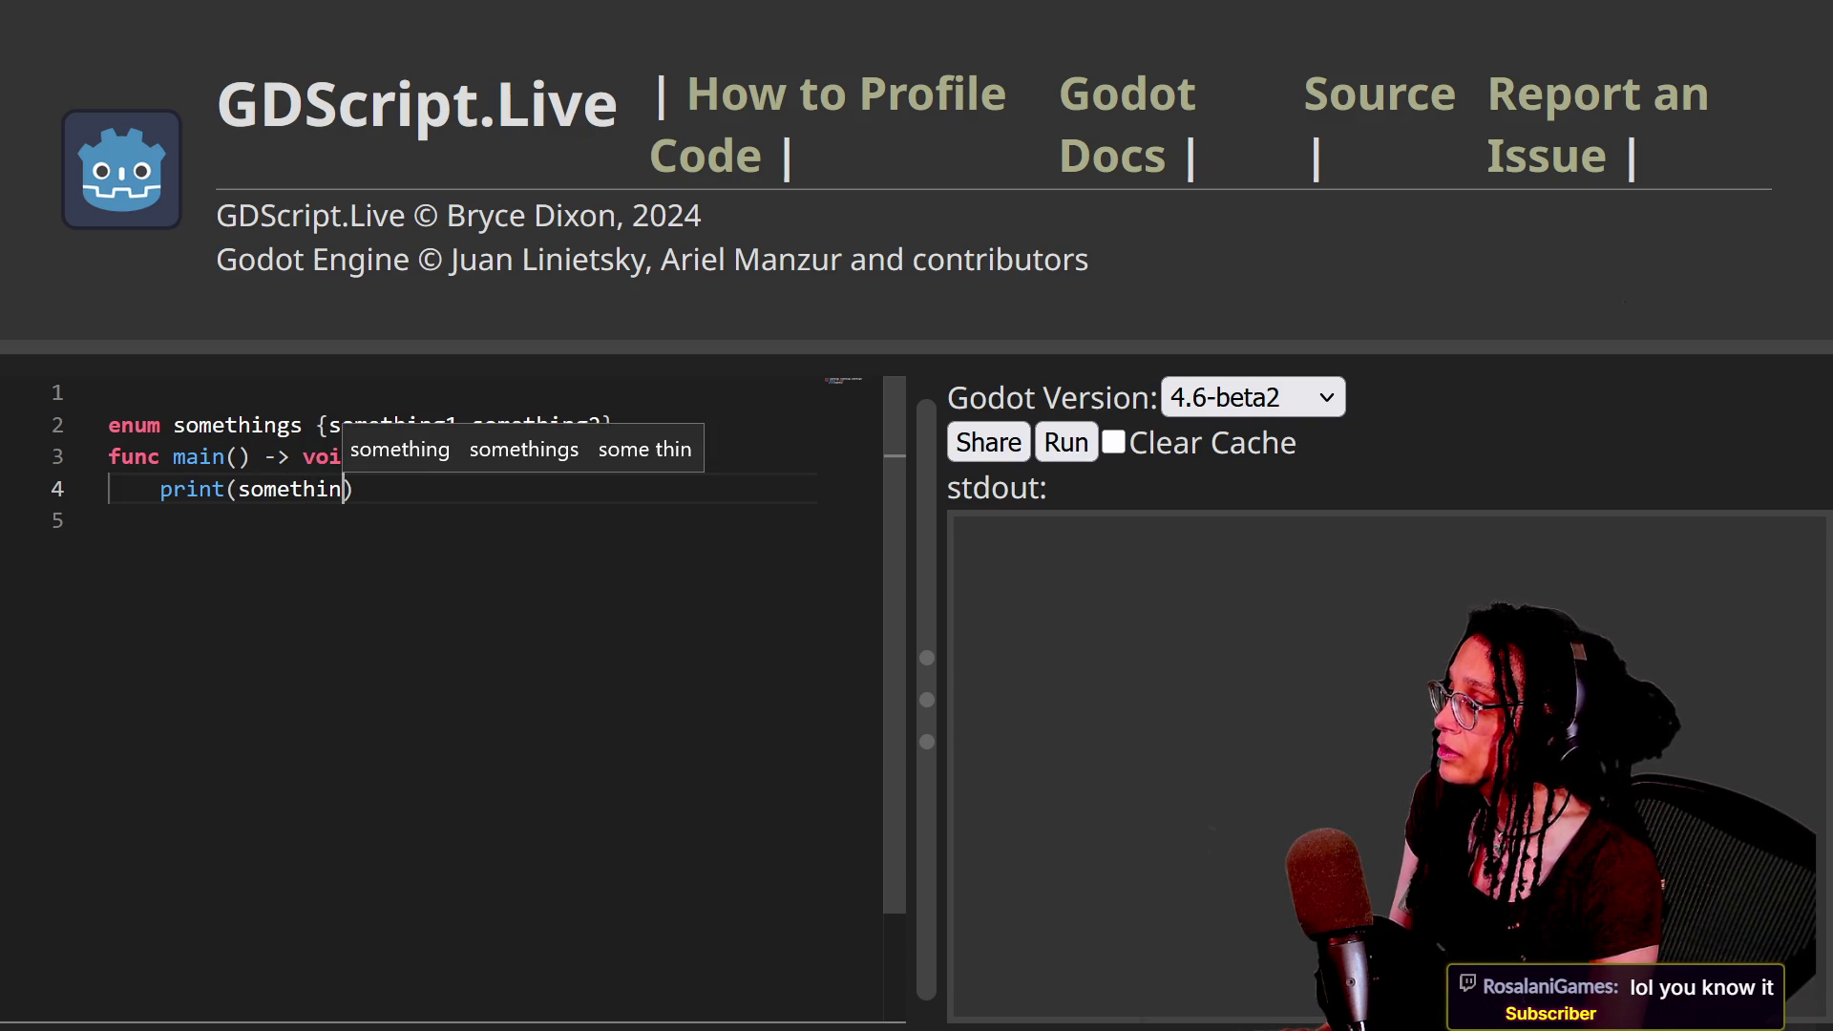
{"action": "type", "text": "g"}
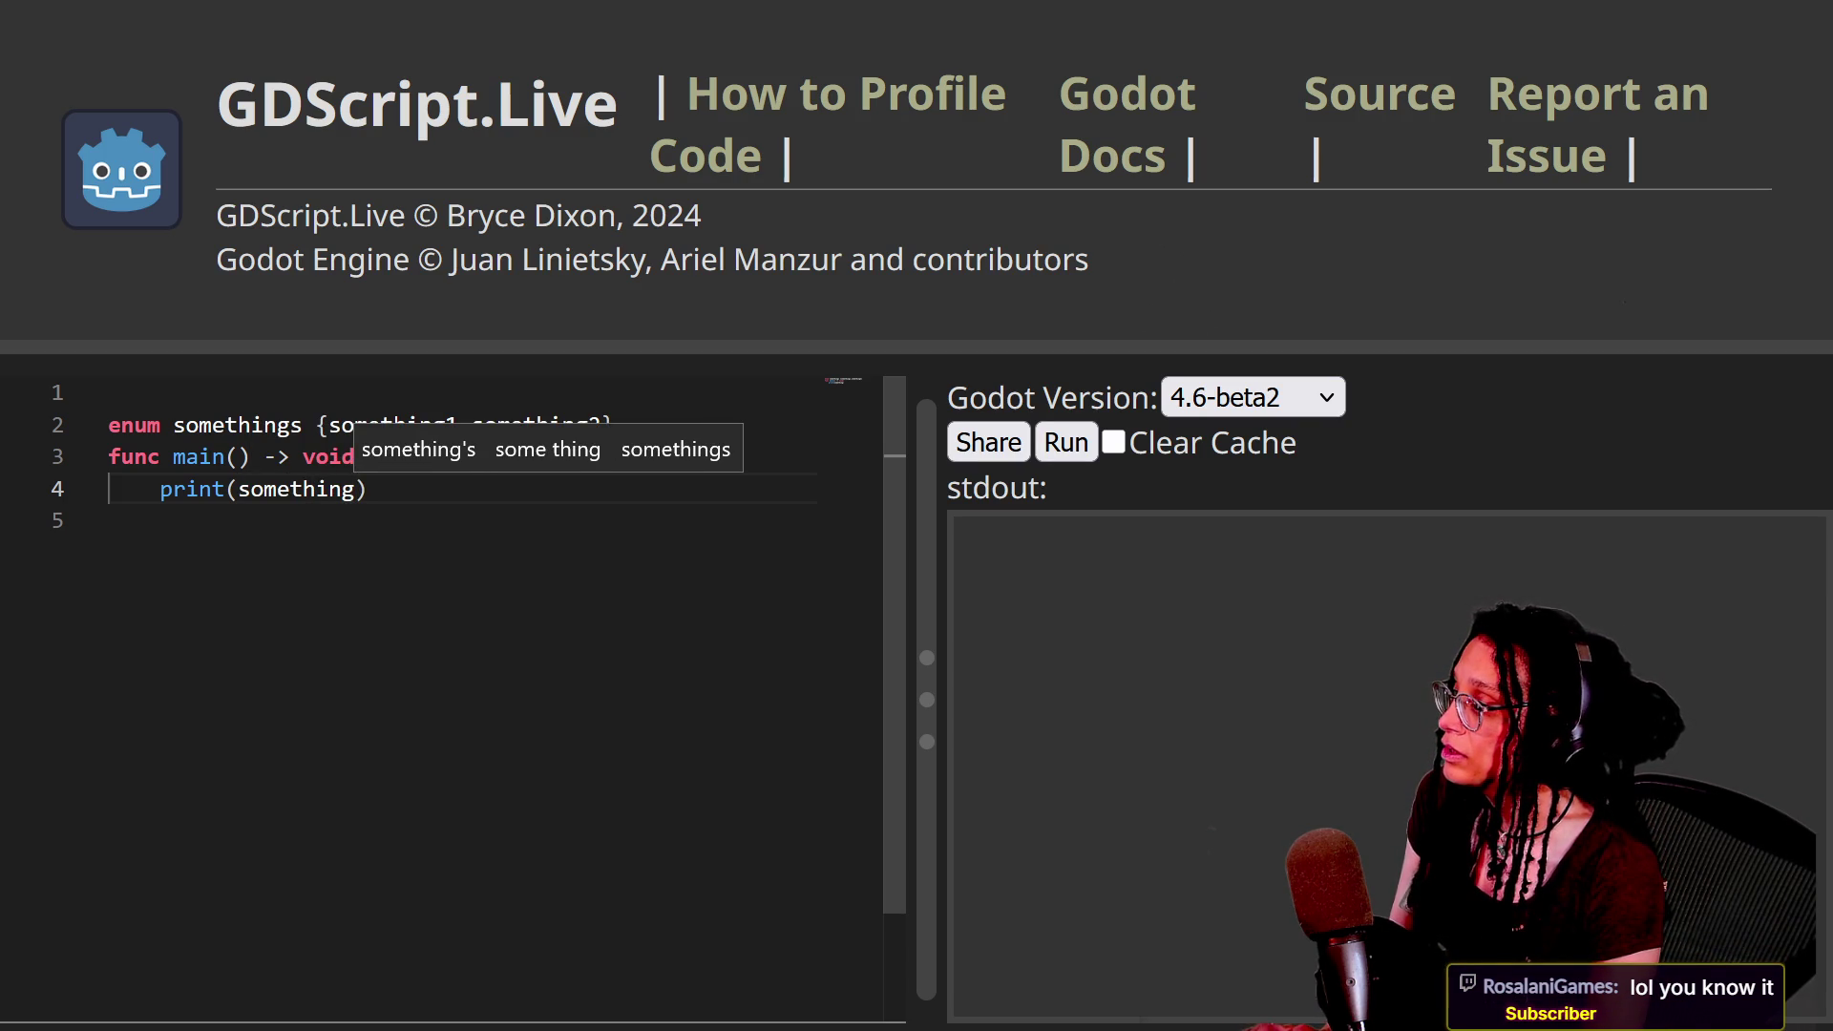
{"action": "type", "text": "s"}
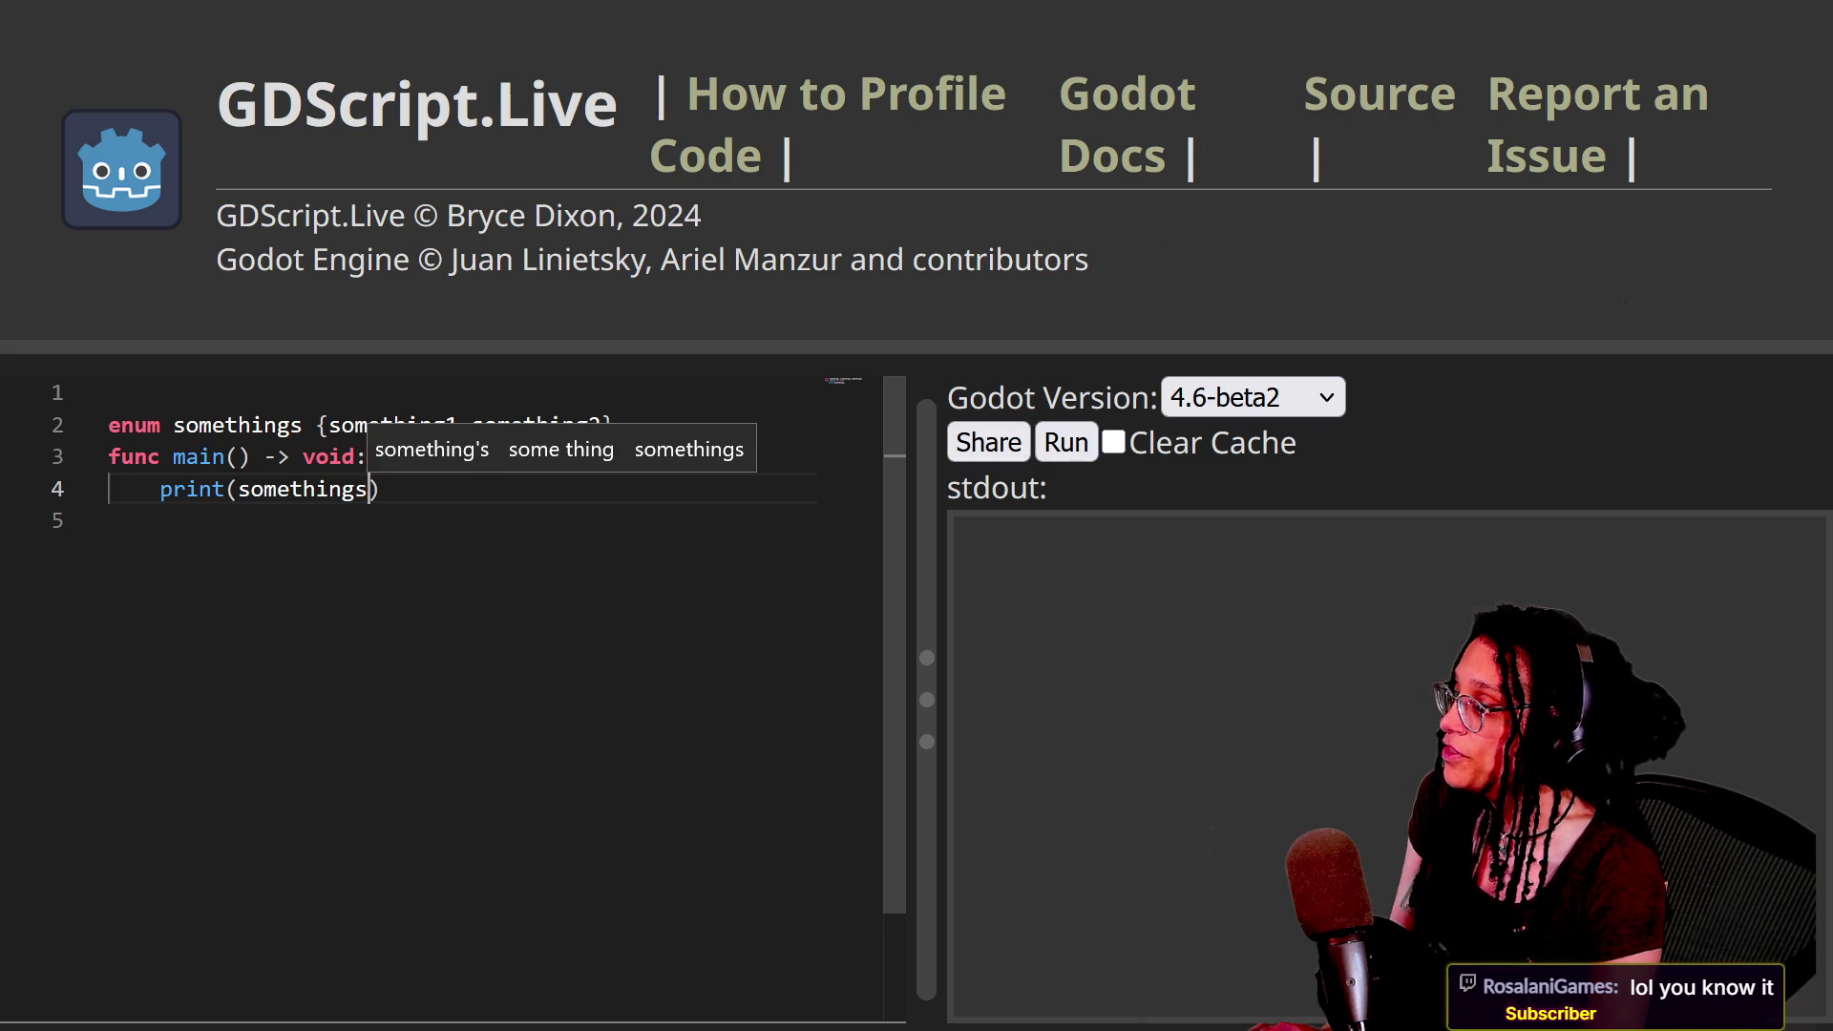
{"action": "type", "text": ".something"}
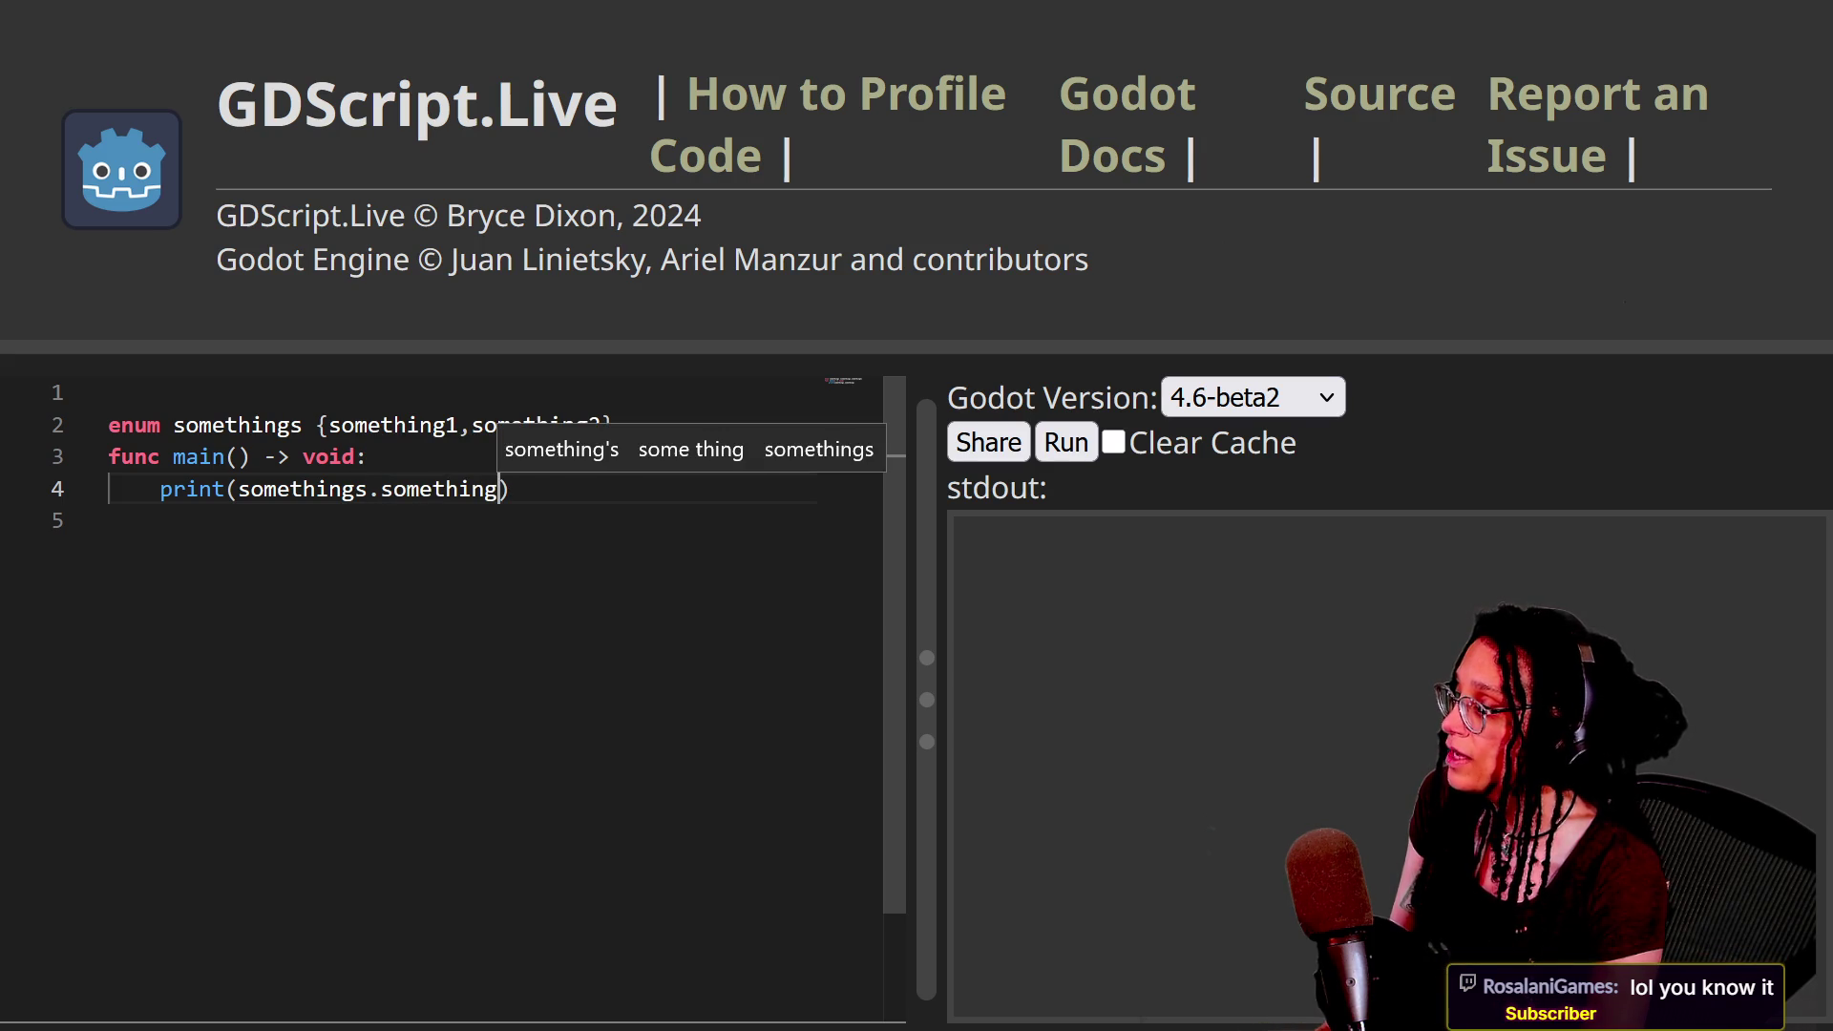
{"action": "key", "text": "Escape"}
{"action": "type", "text": "1"}
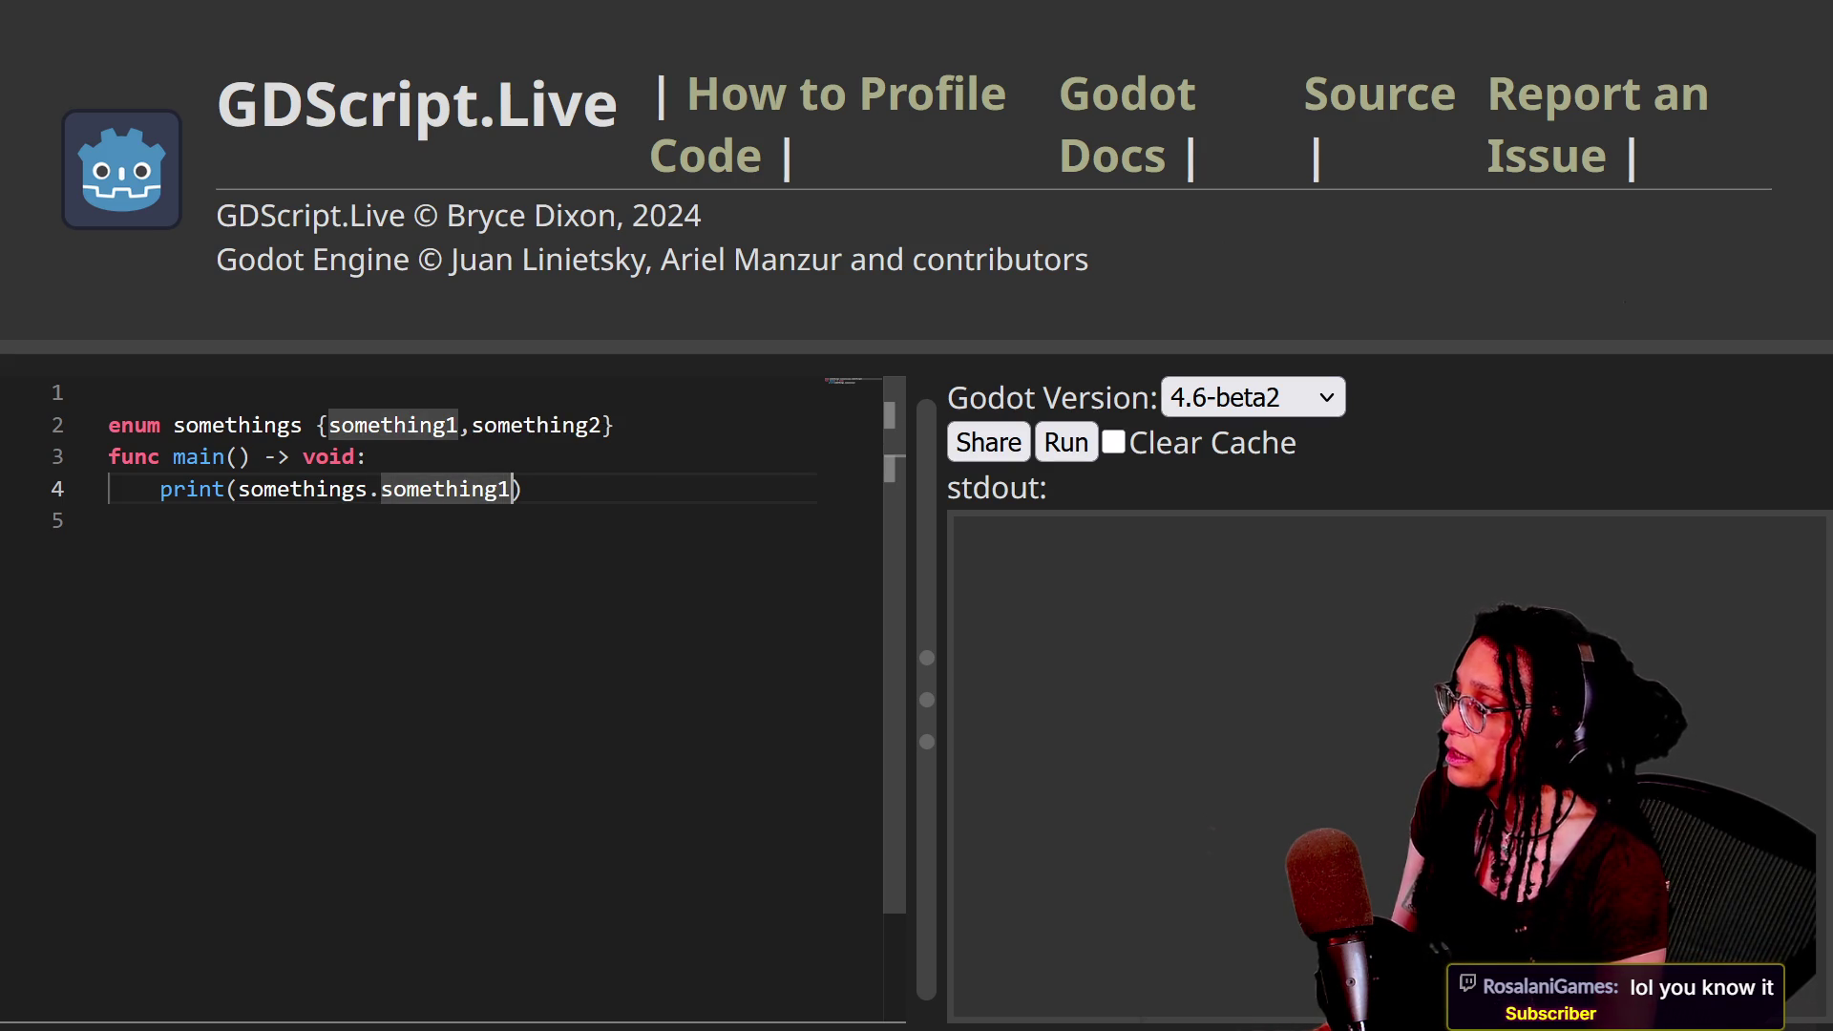
{"action": "type", "text": "-"}
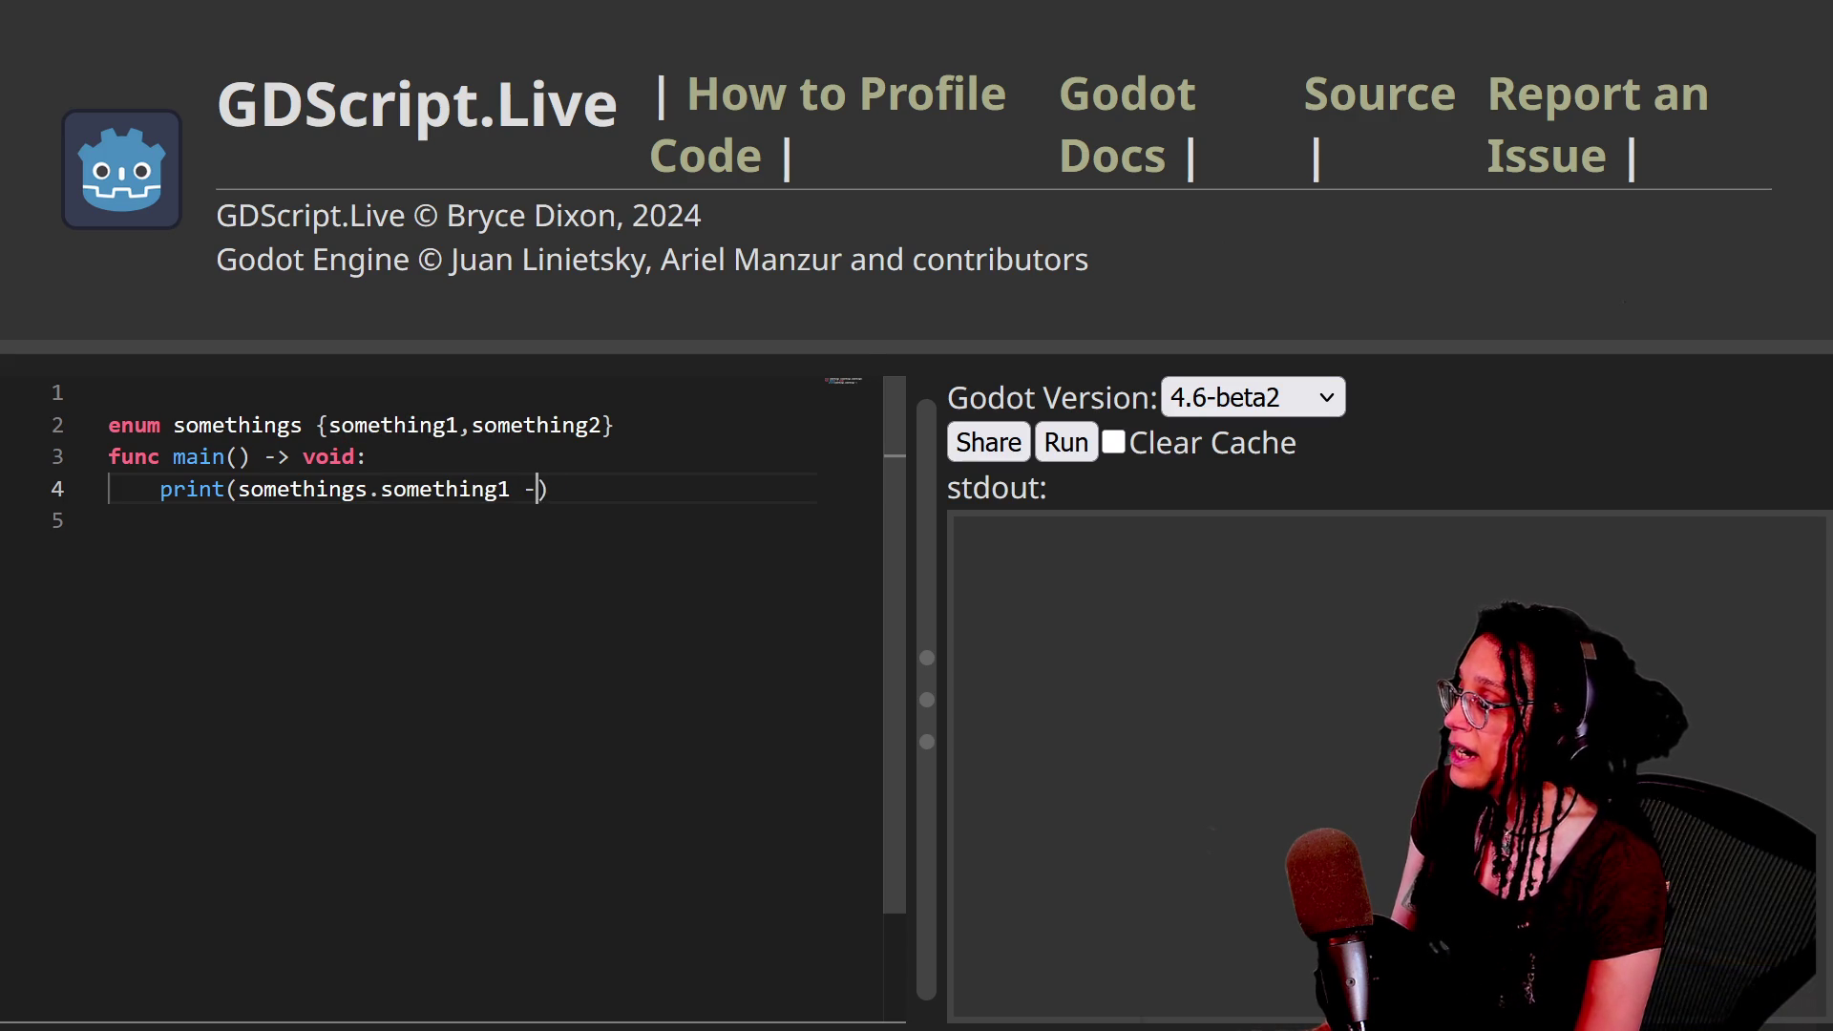
{"action": "key", "text": "Left"}
{"action": "key", "text": "Left"}
{"action": "key", "text": "Left"}
{"action": "key", "text": "BackSpace"}
{"action": "type", "text": "2"}
{"action": "key", "text": "Right"}
{"action": "key", "text": "Right"}
{"action": "type", "text": "1"}
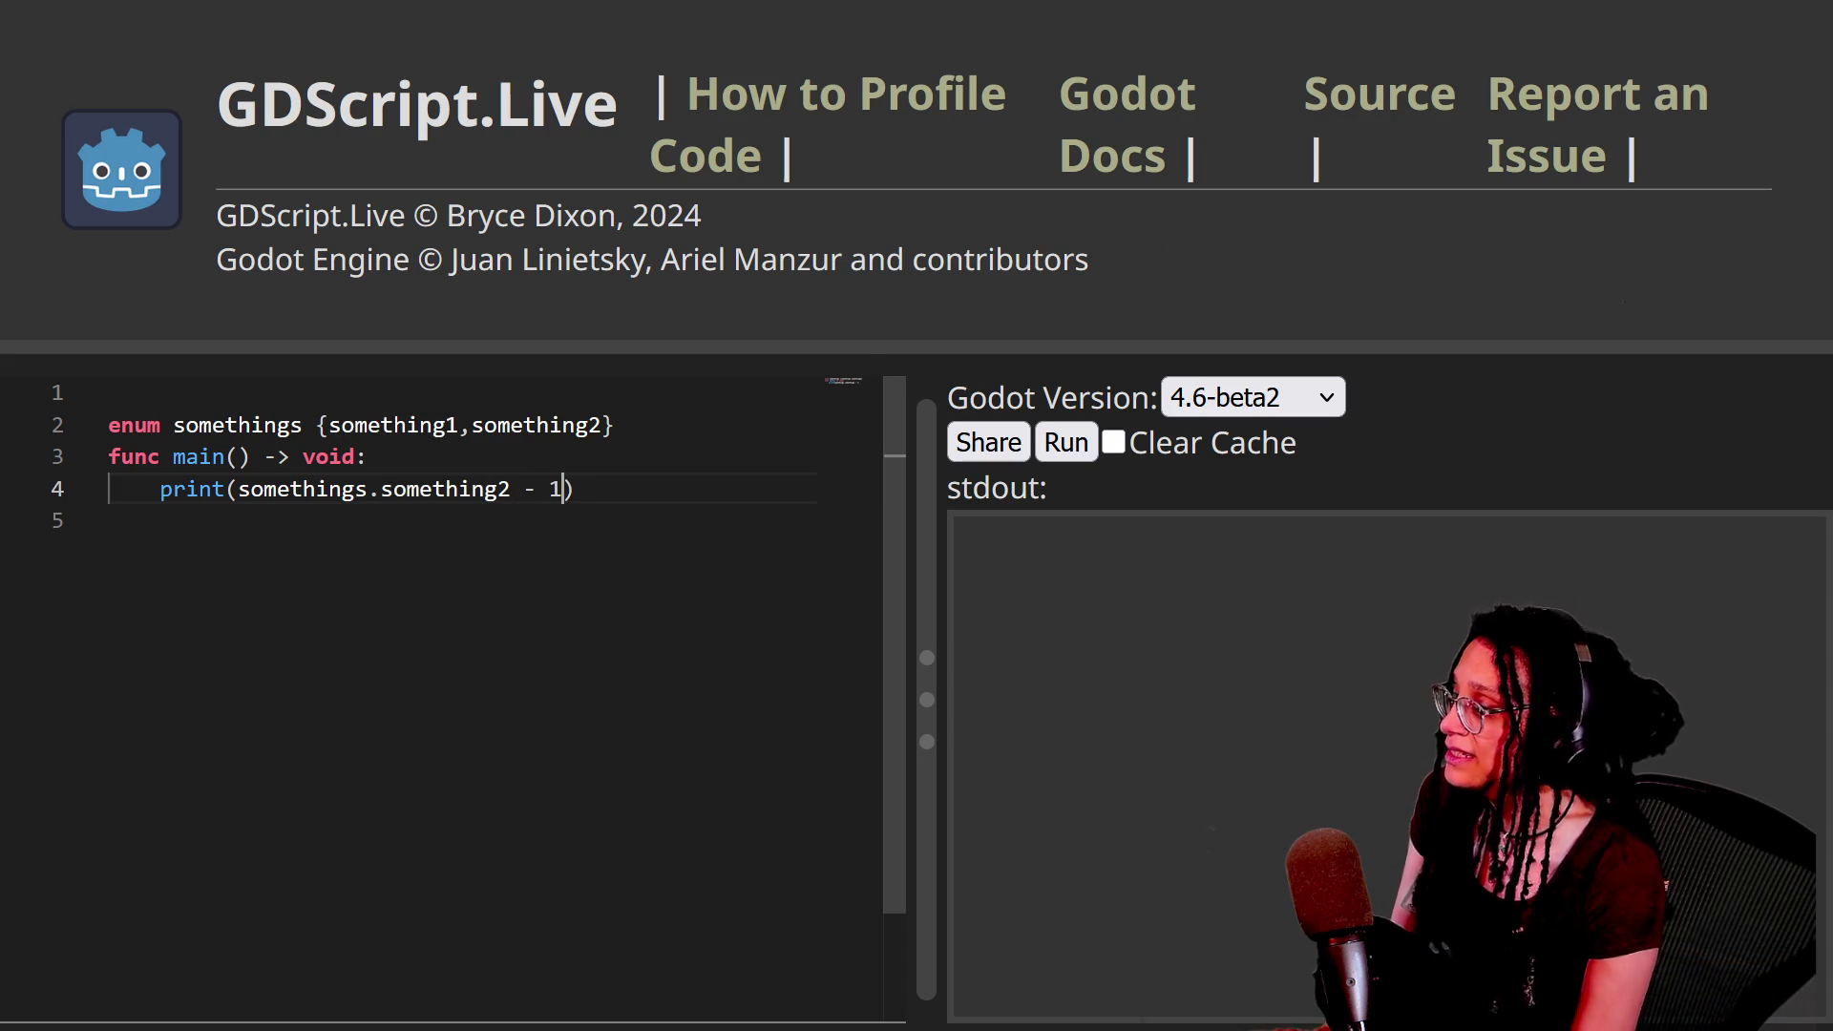
{"action": "left_click", "coordinate": [110, 521]}
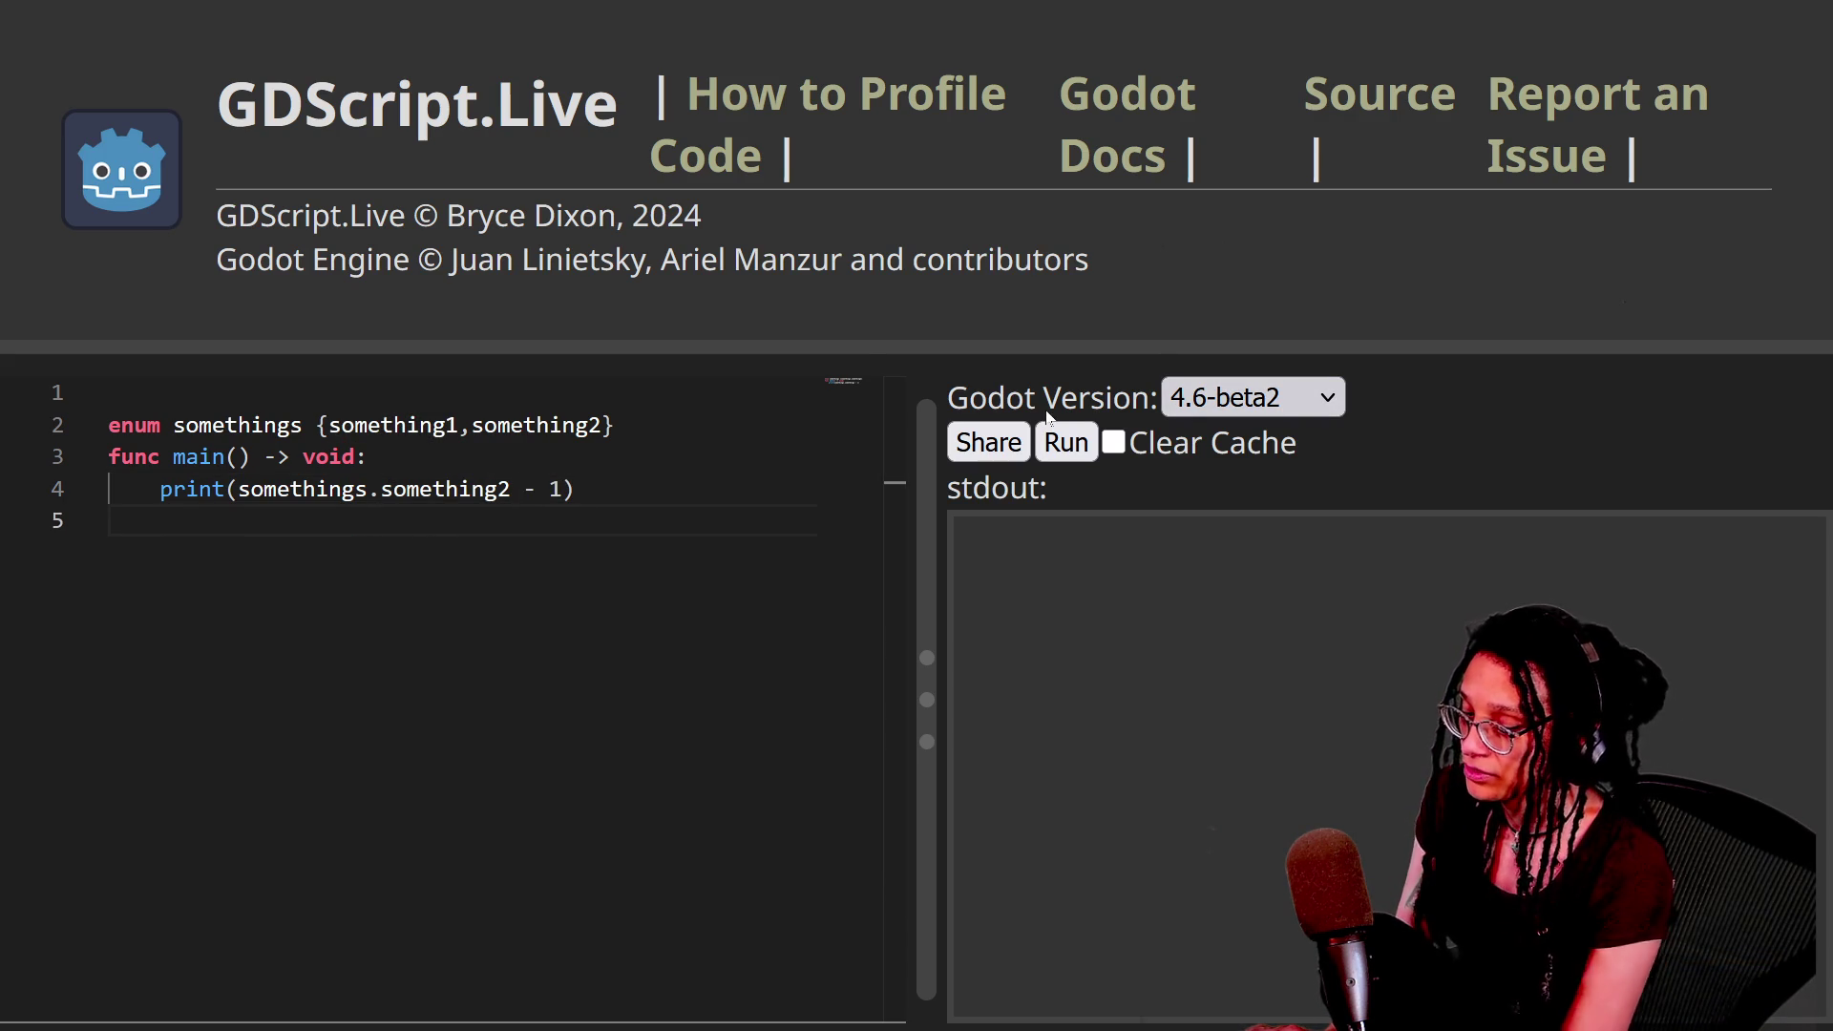
- Run the script to get output 0, then compare with tile_room lines 323–325 in Godot
{"action": "left_click", "coordinate": [1053, 442]}
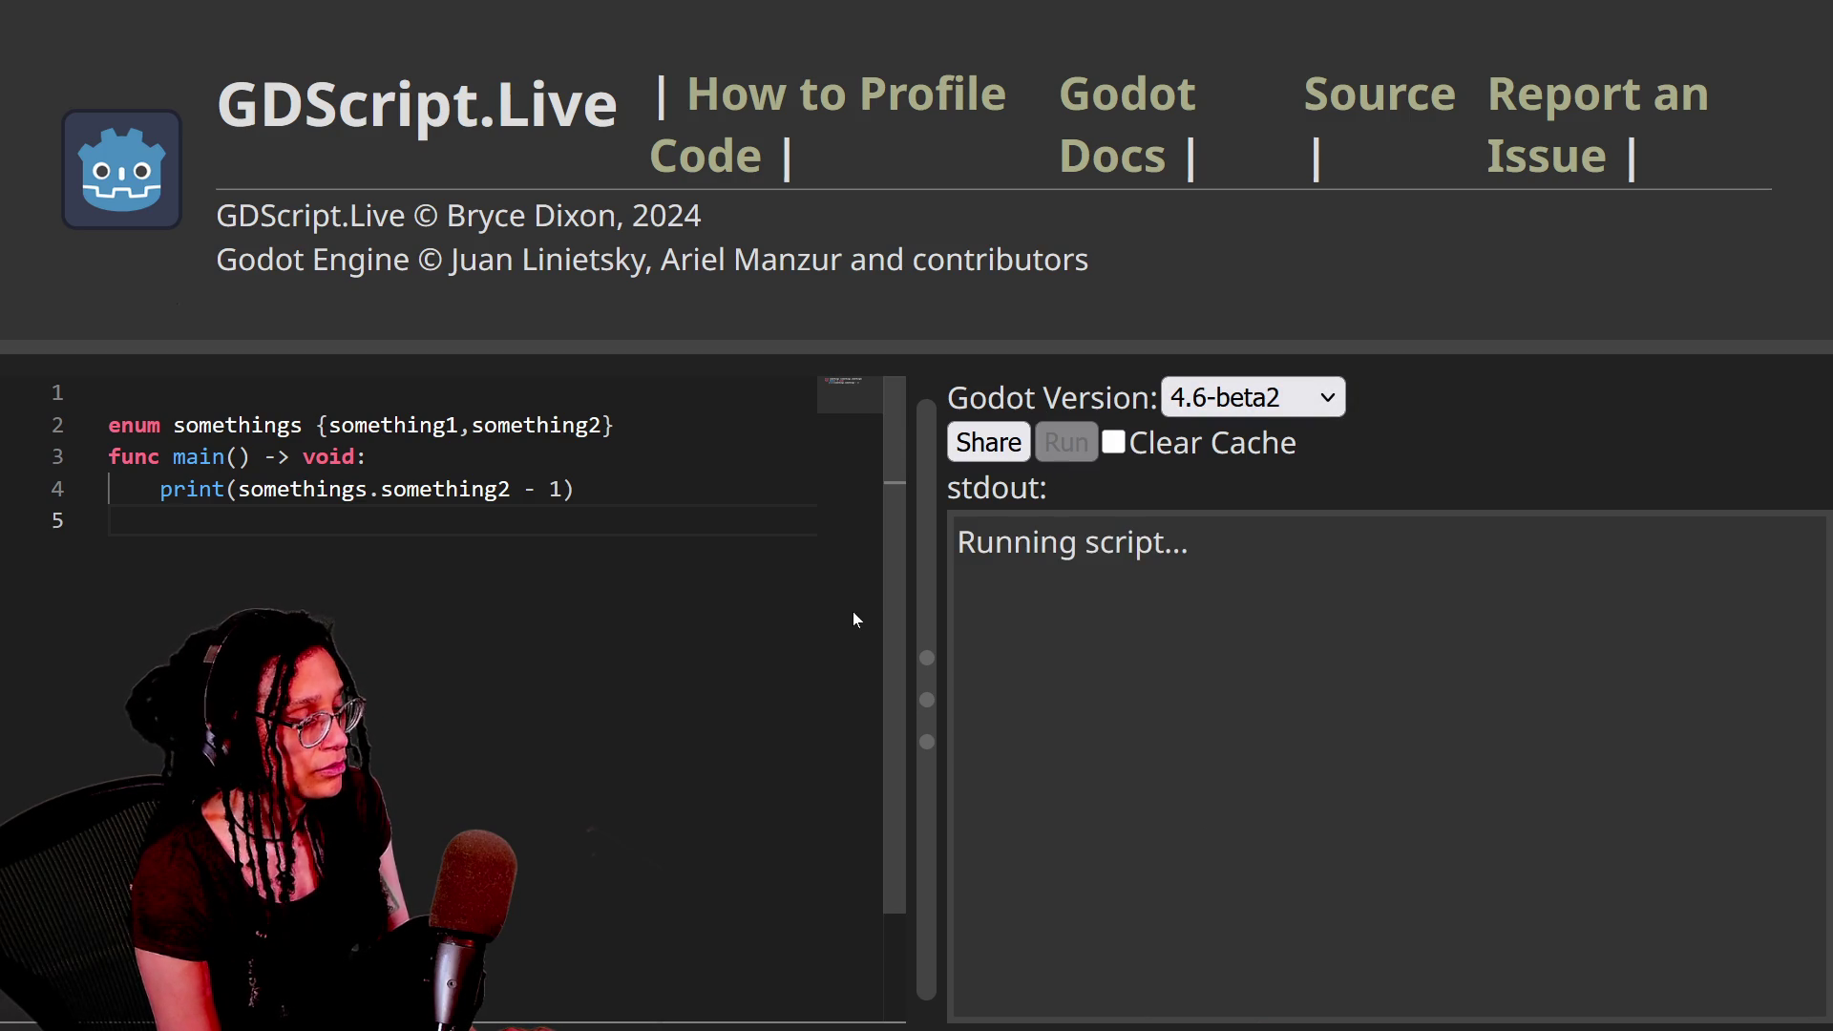
{"action": "left_click", "coordinate": [974, 666]}
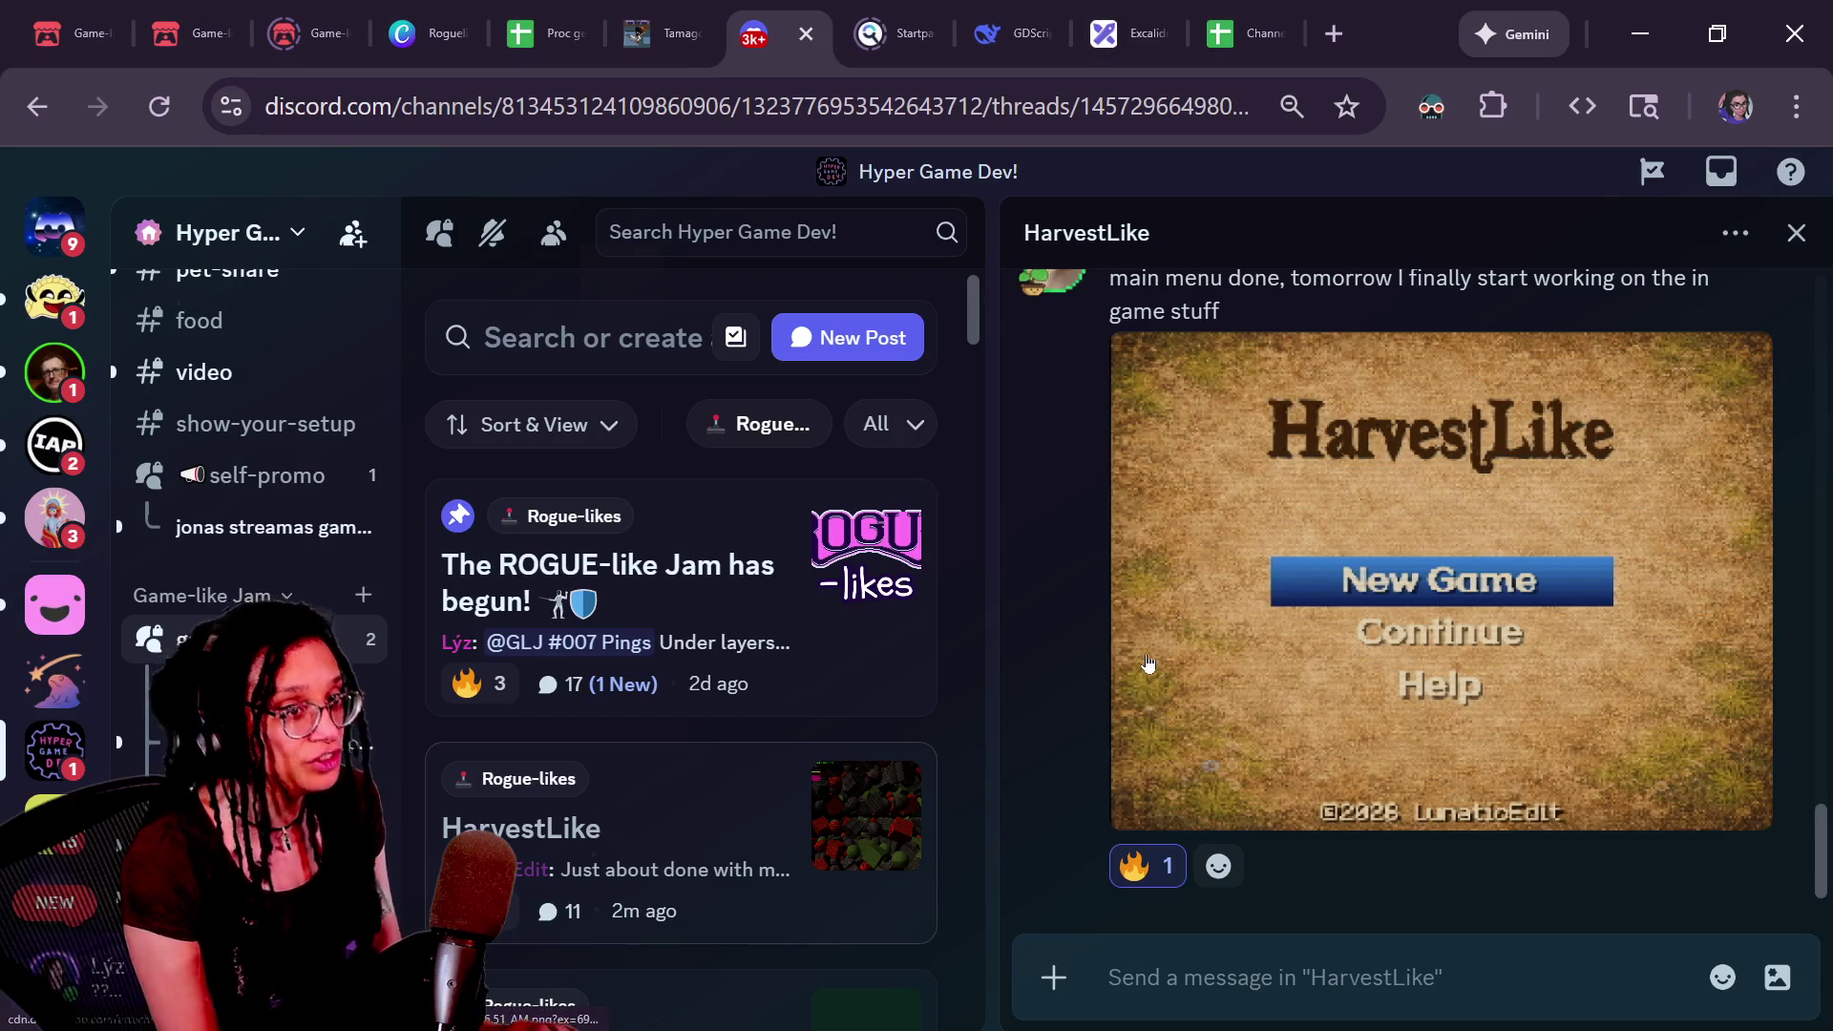
{"action": "key", "text": "alt+Tab"}
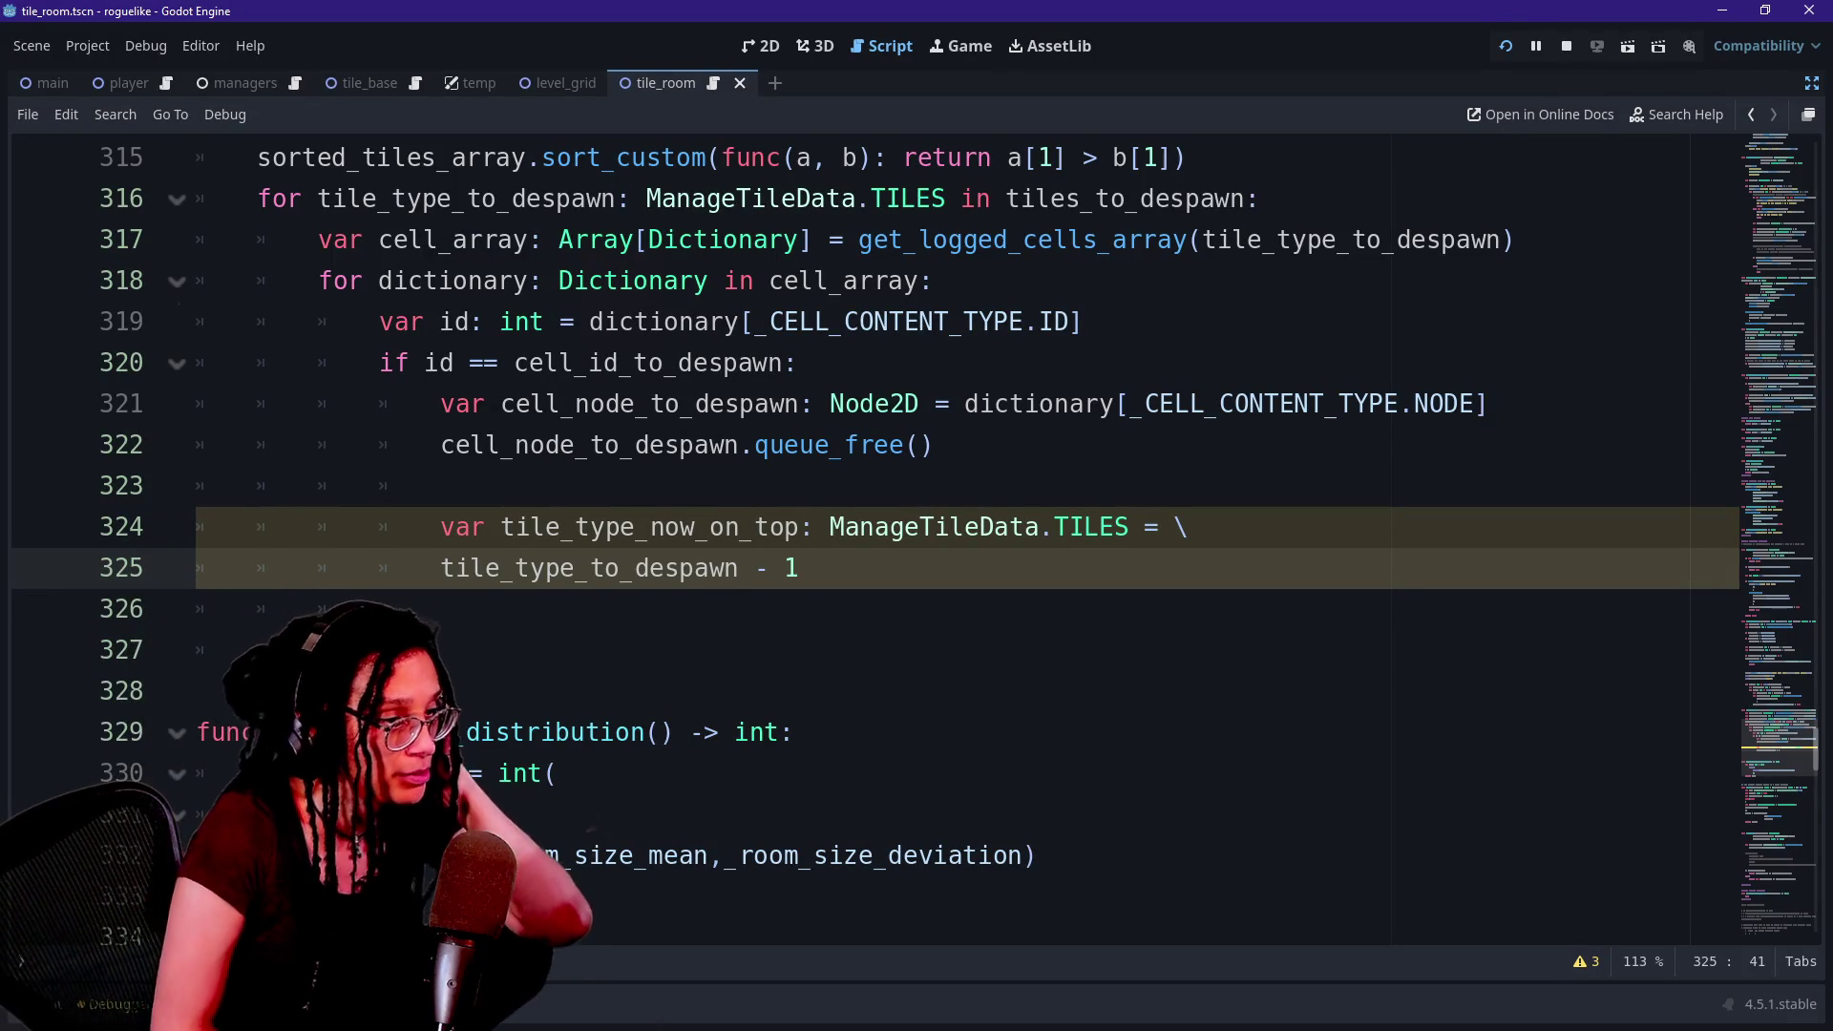
{"action": "left_click", "coordinate": [964, 526]}
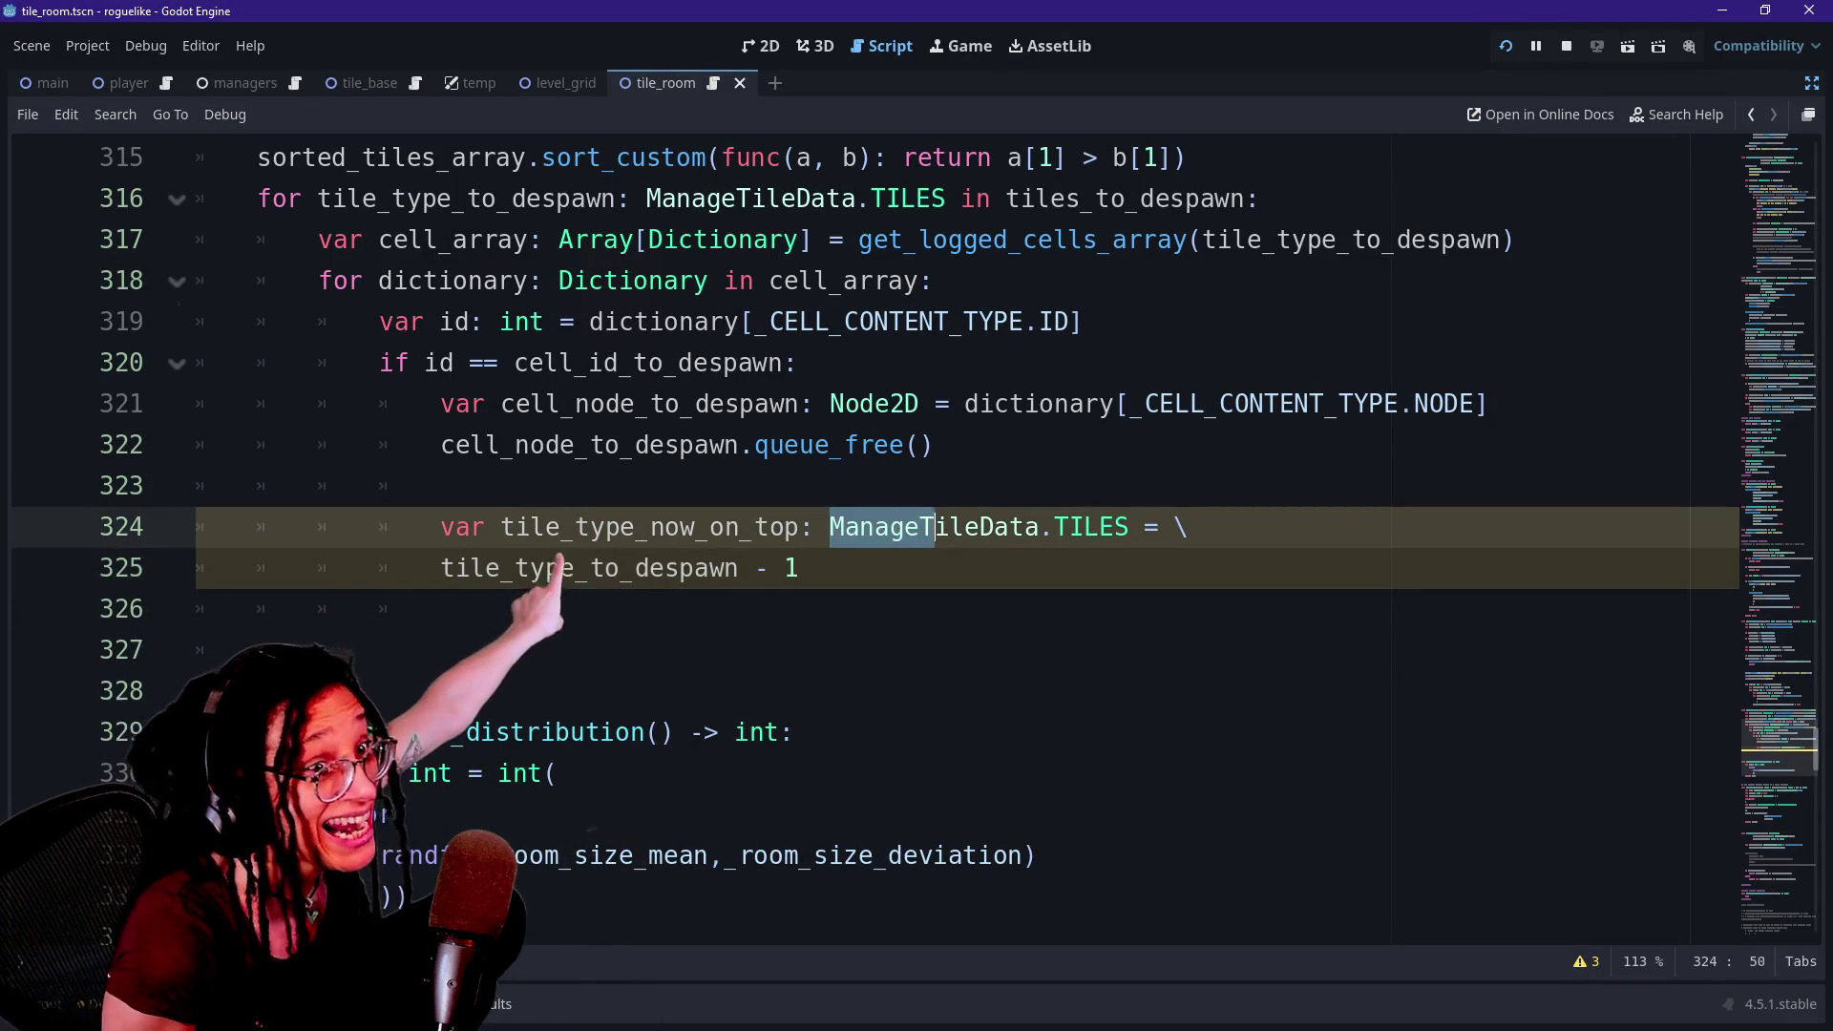
{"action": "left_click_drag", "start_coordinate": [802, 567], "coordinate": [441, 485]}
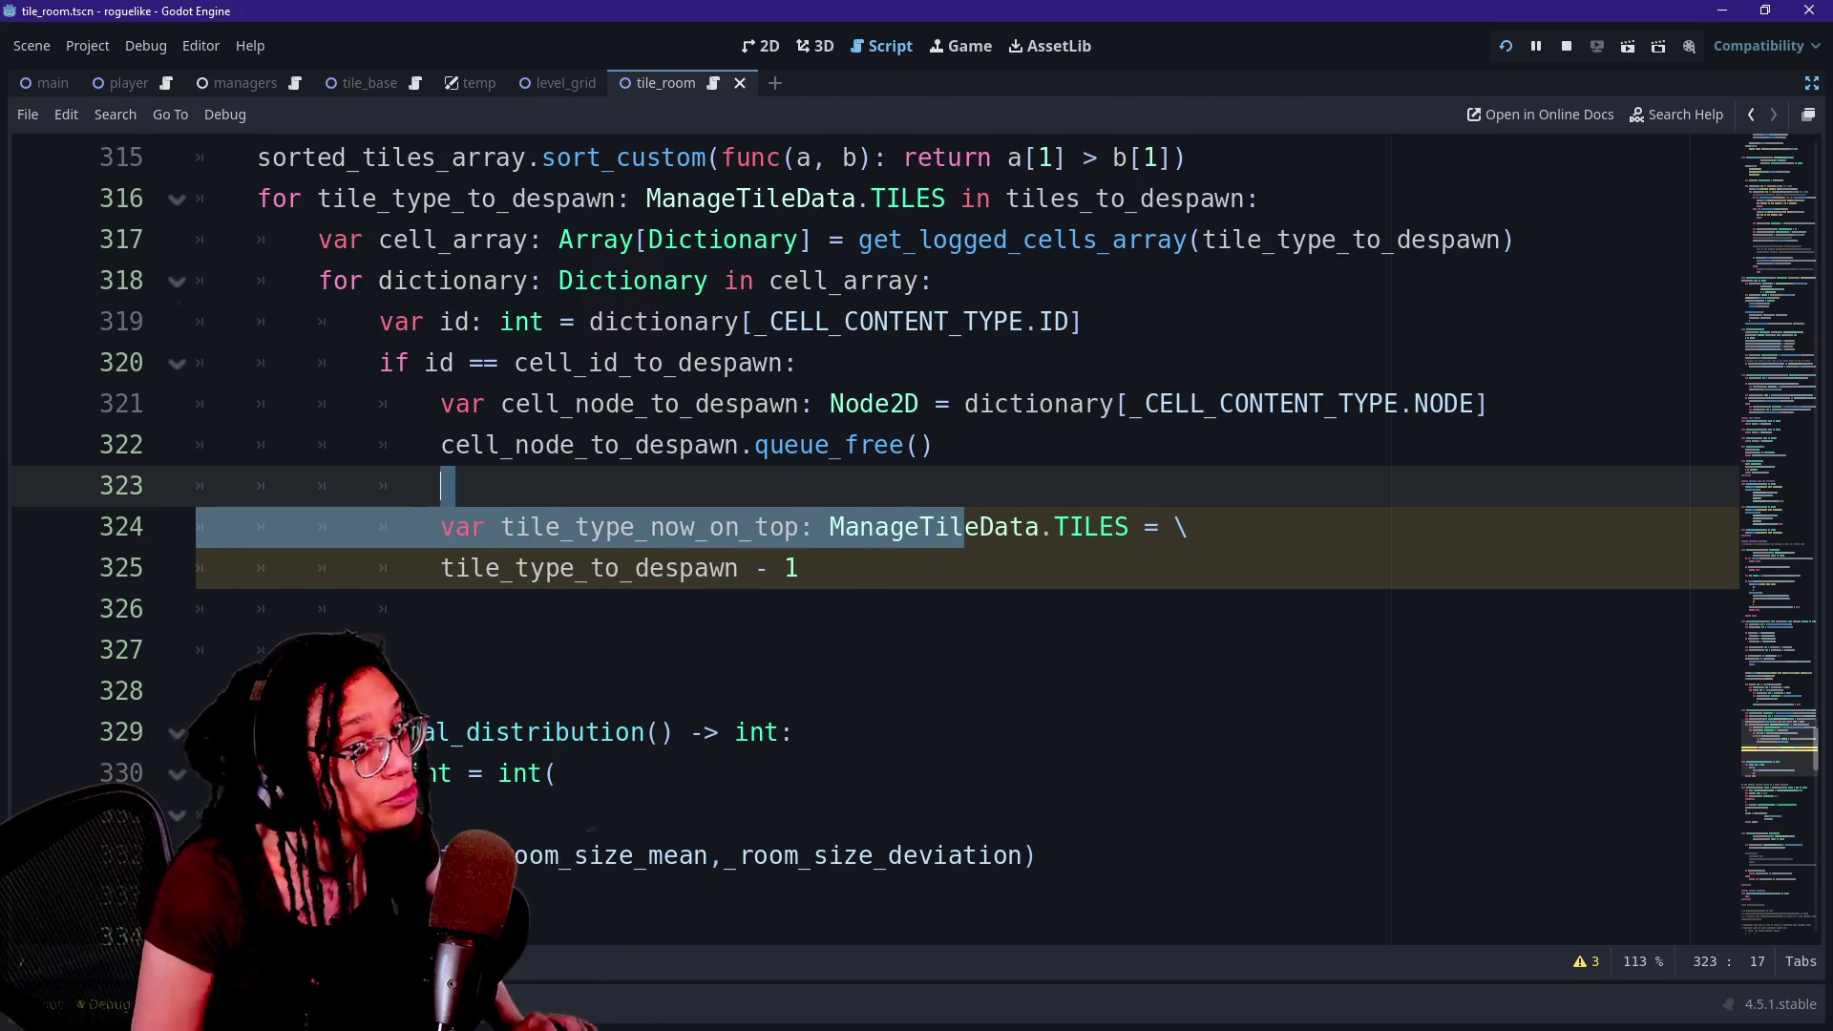
{"action": "key", "text": "alt+Tab"}
{"action": "key", "text": "alt+Tab"}
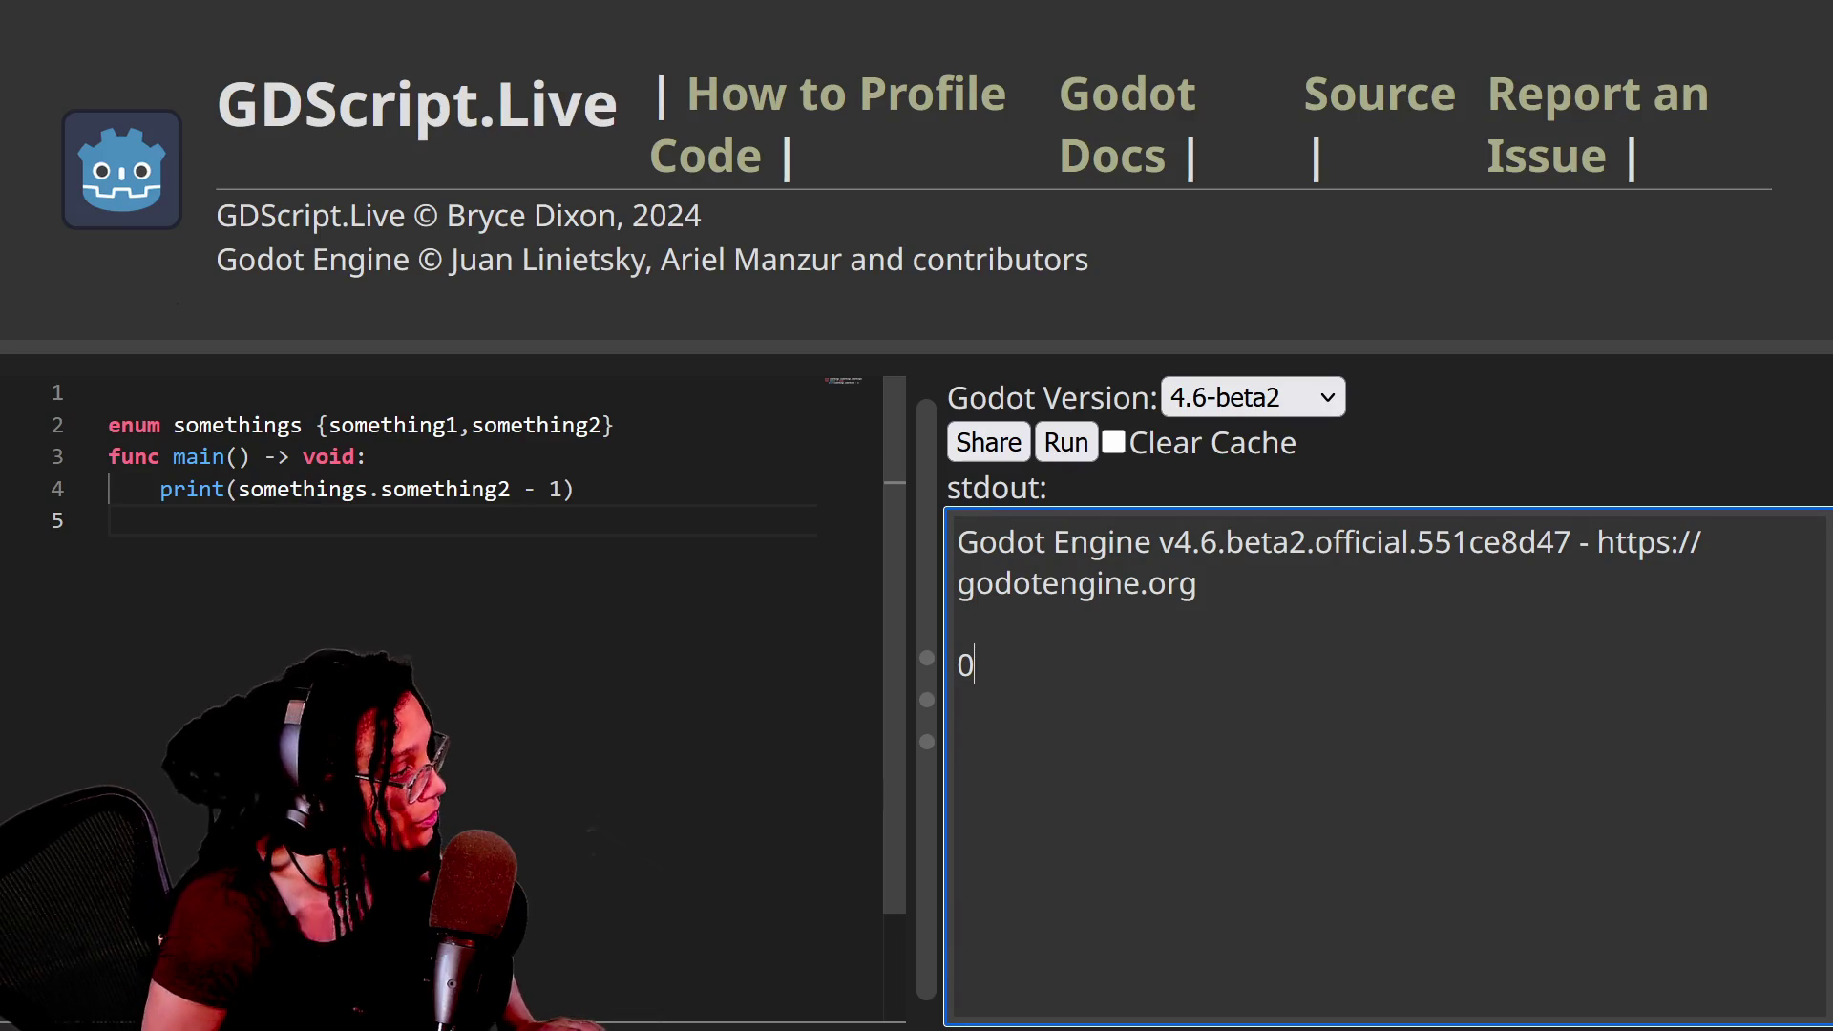
- Insert a blank line above print() and cut somethings.something2 - 1 out of the call
{"action": "left_click", "coordinate": [238, 489]}
{"action": "type", "text": "something"}
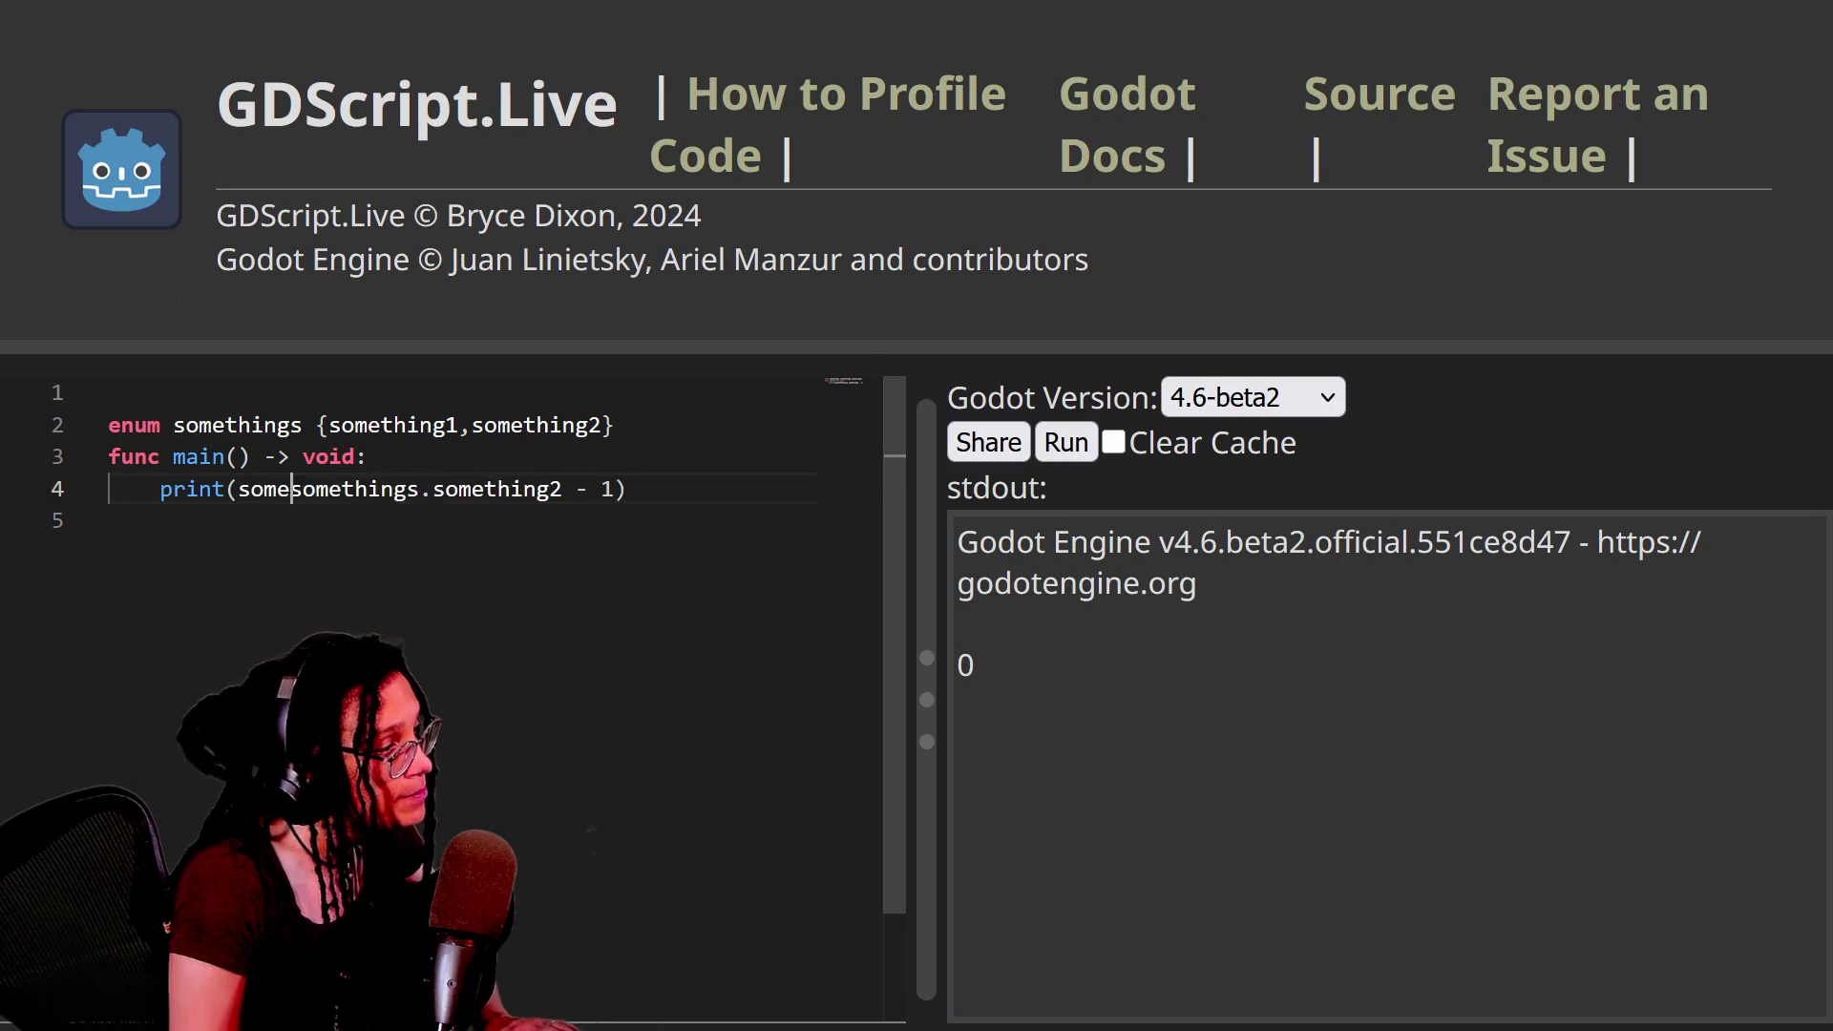
{"action": "type", "text": "s"}
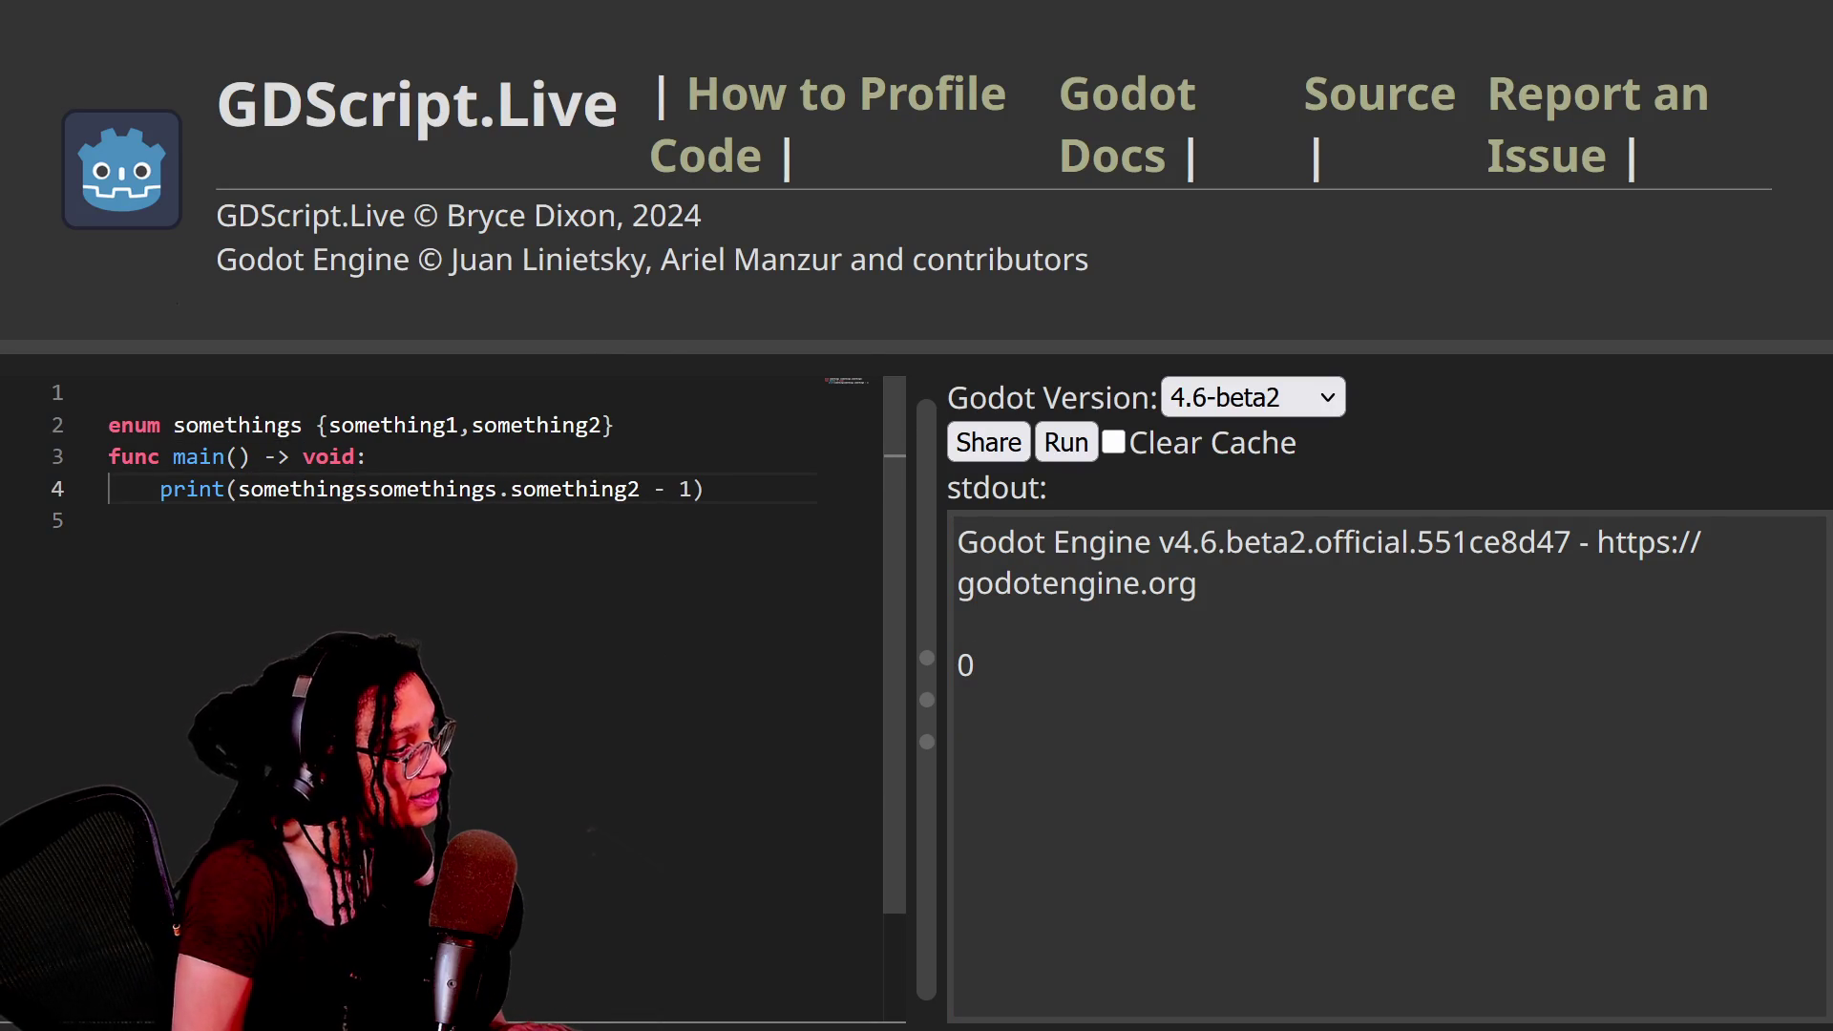
{"action": "key", "text": "ctrl+BackSpace"}
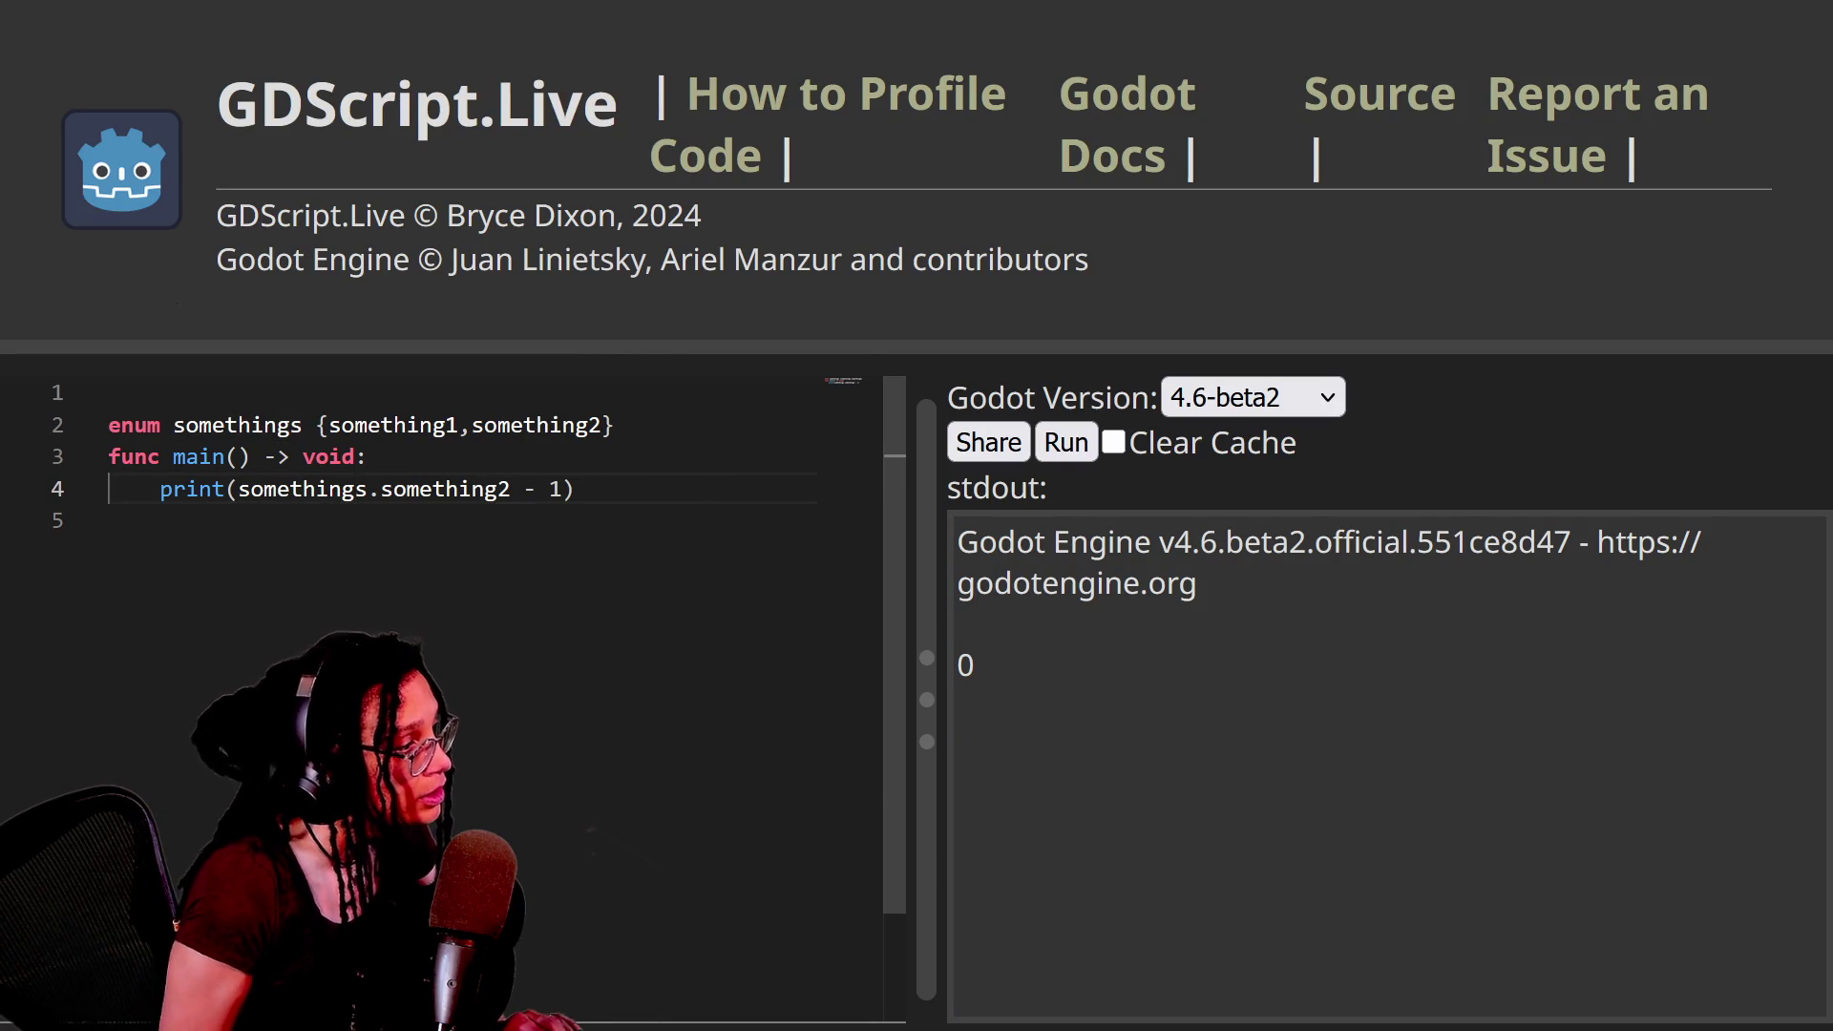
{"action": "key", "text": "Return"}
{"action": "left_click_drag", "start_coordinate": [239, 520], "coordinate": [551, 520]}
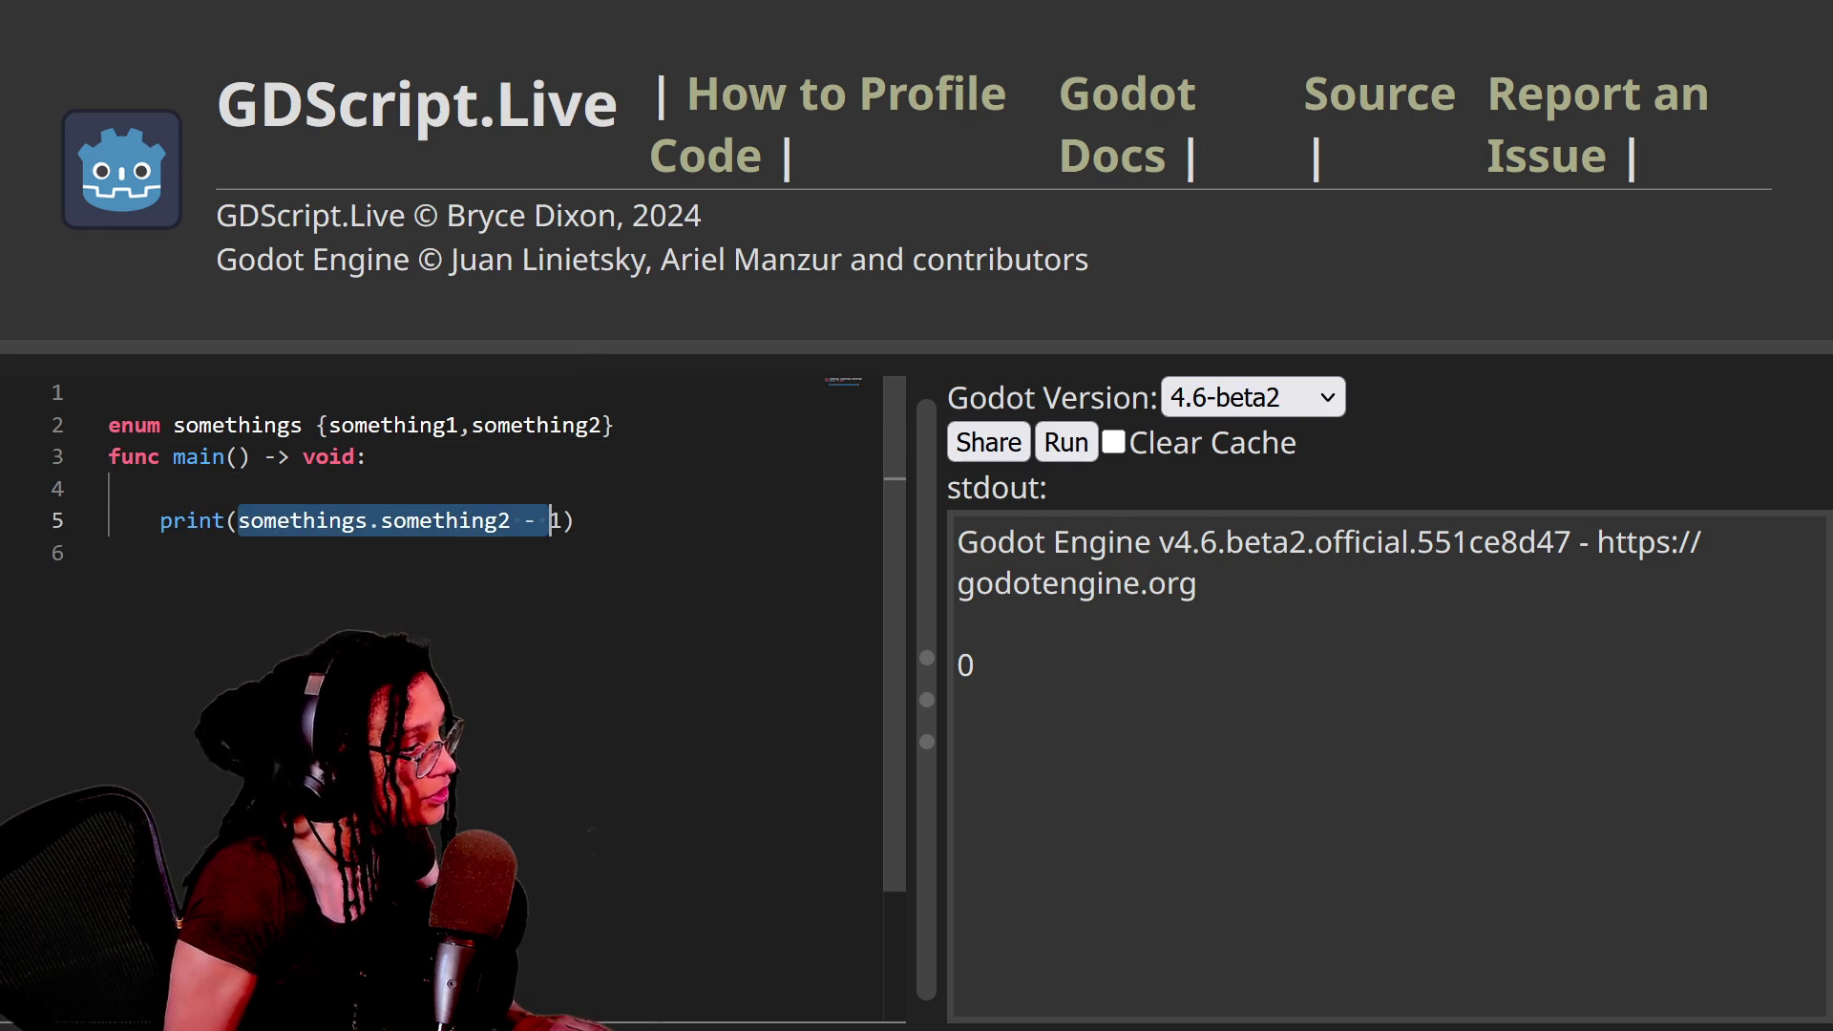
{"action": "key", "text": "ctrl+x"}
{"action": "key", "text": "Up"}
{"action": "key", "text": "BackSpace"}
- Declare enum_val and change line 6 to print(somethings.find_key(enum_val))
{"action": "type", "text": "var"}
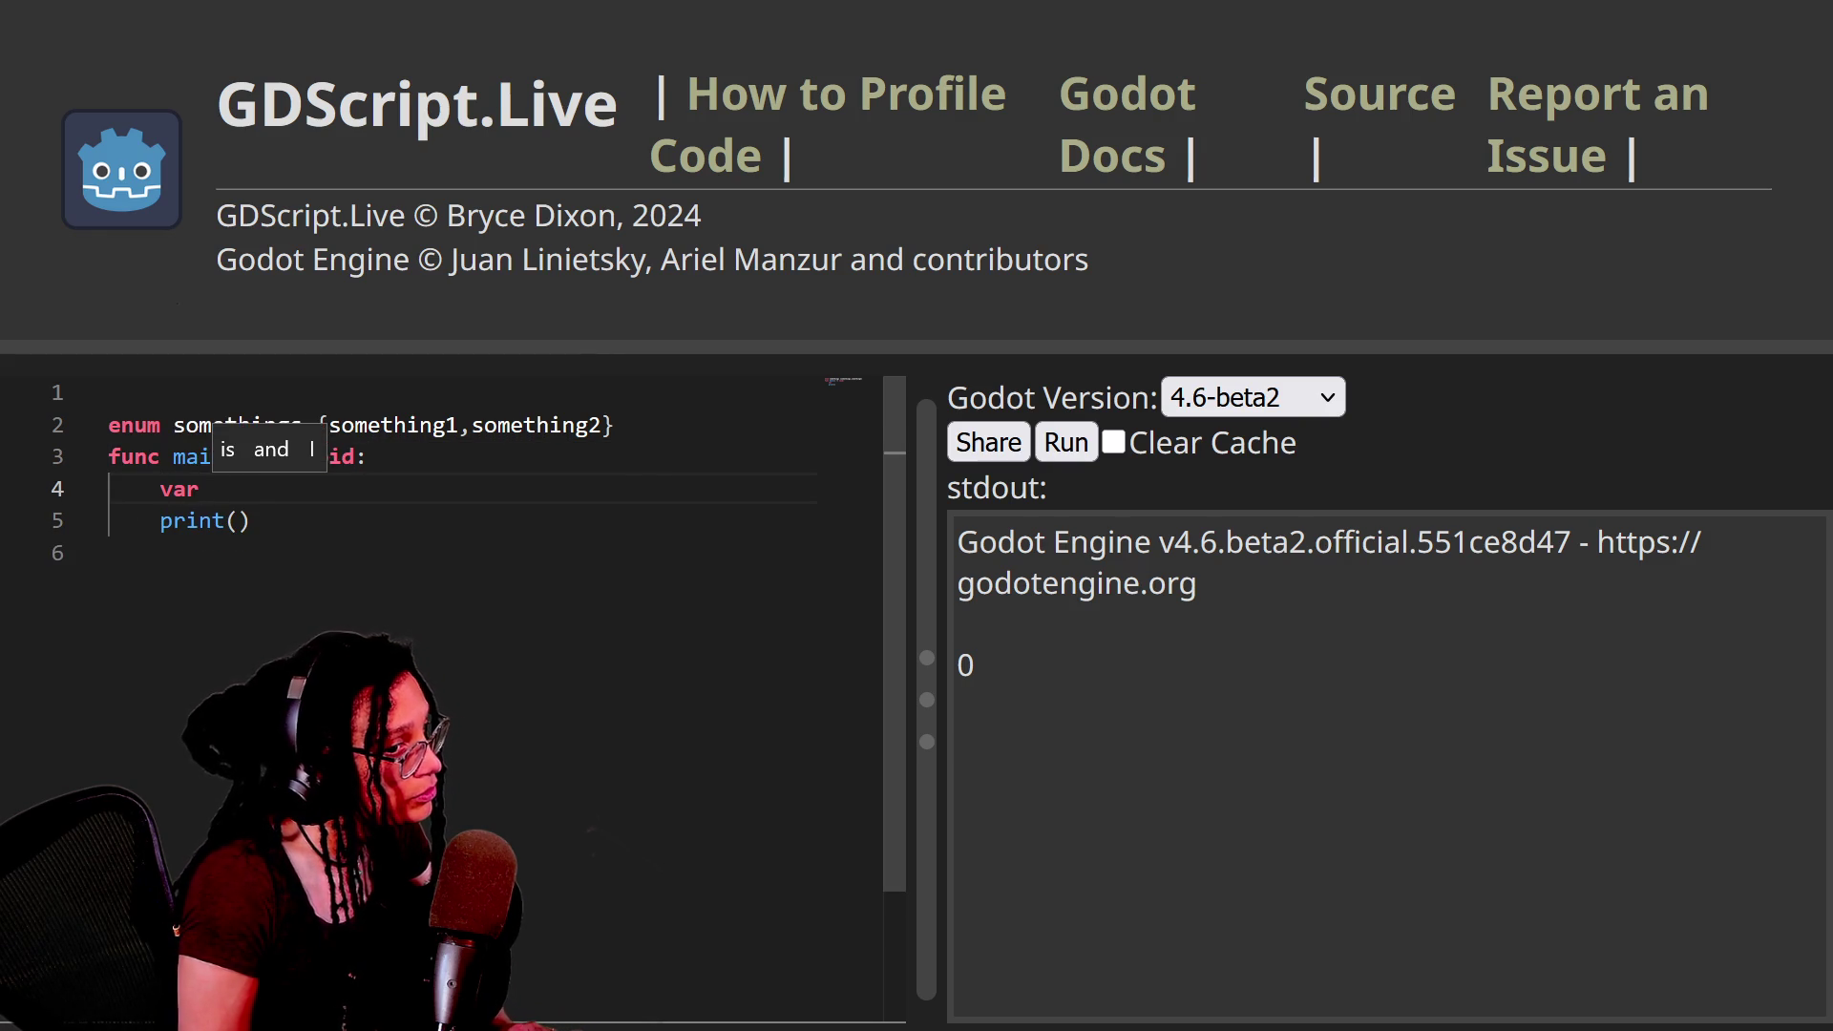
{"action": "type", "text": "v"}
{"action": "type", "text": "enum_val: int ="}
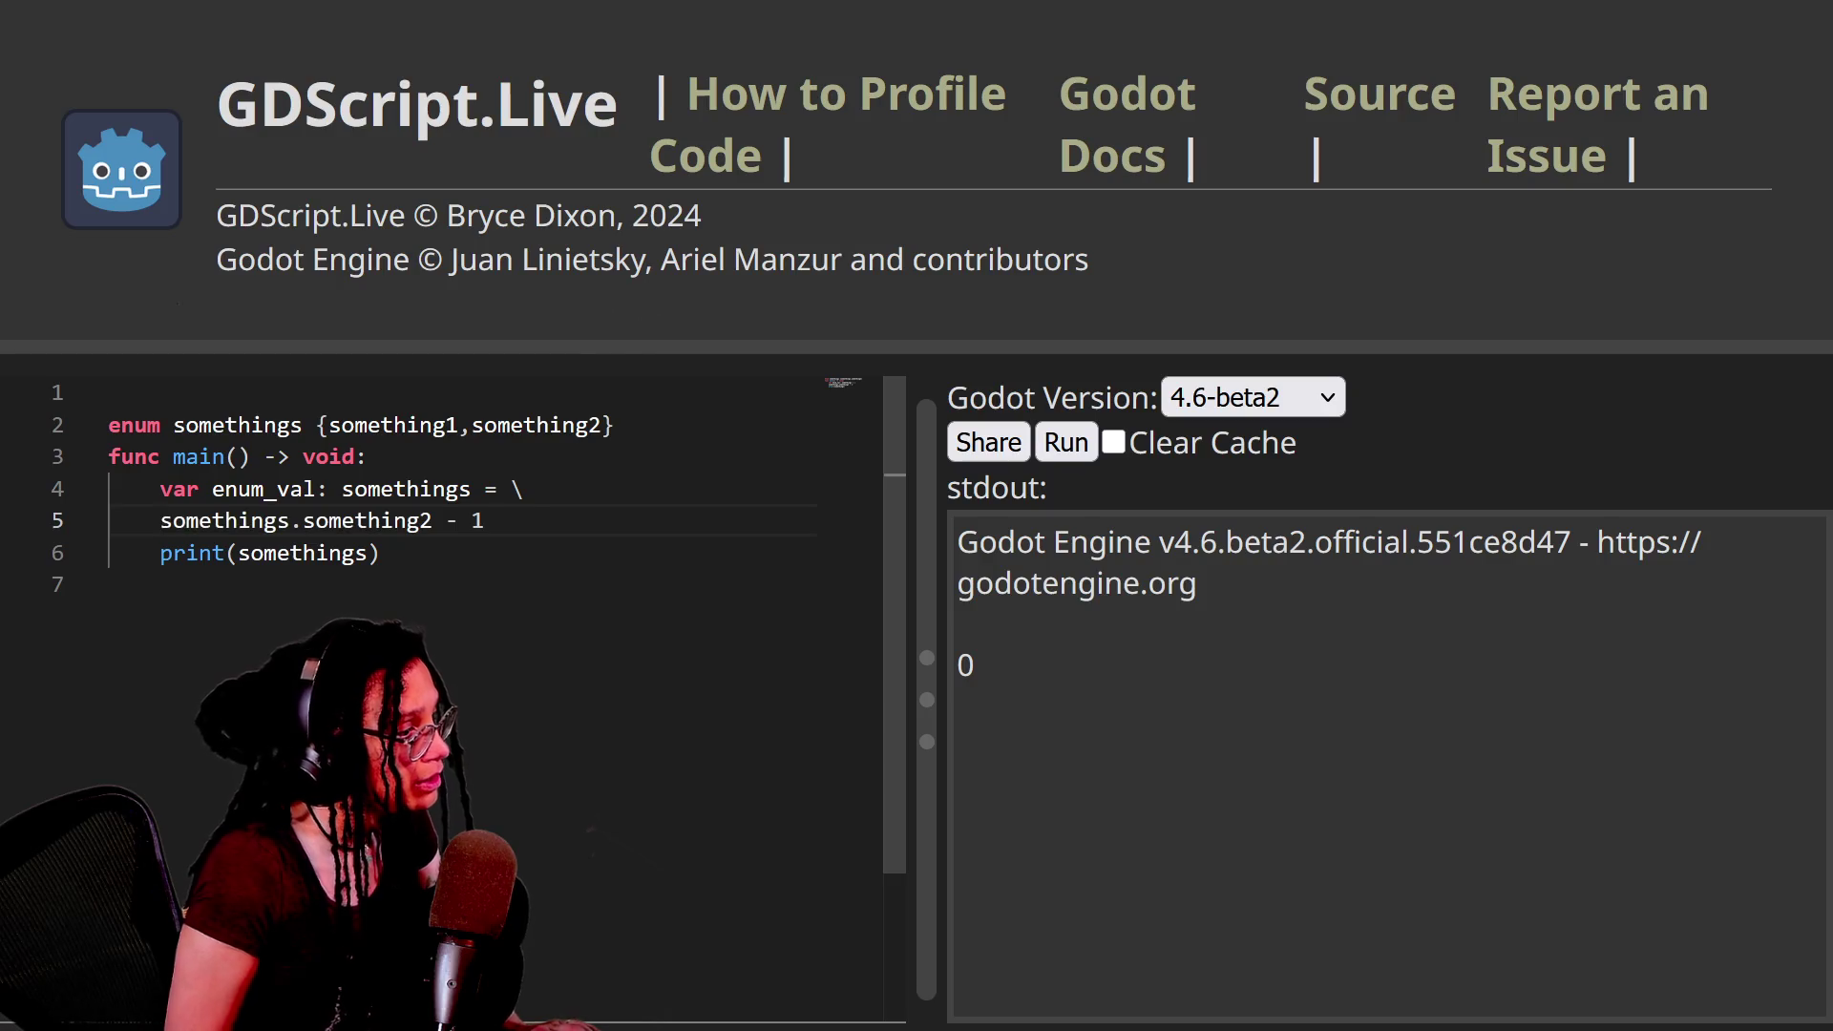
{"action": "key", "text": "Tab"}
{"action": "key", "text": "Tab"}
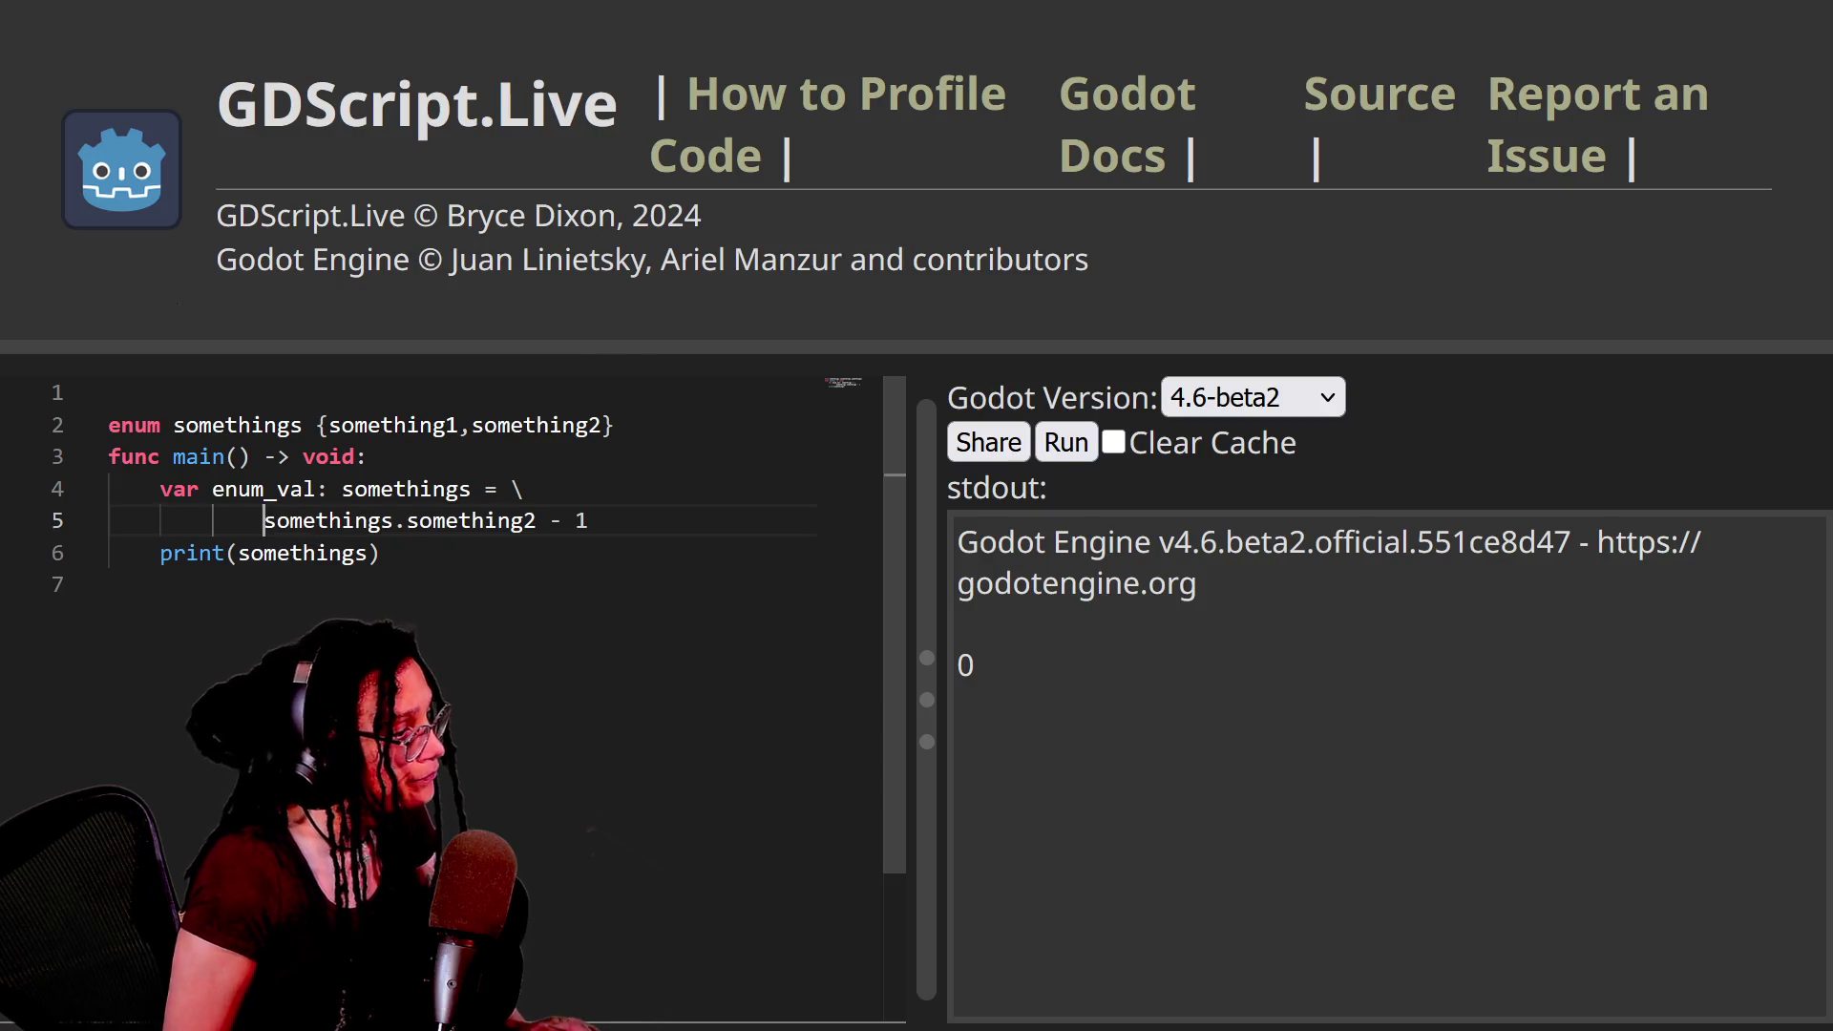
{"action": "left_click", "coordinate": [382, 553]}
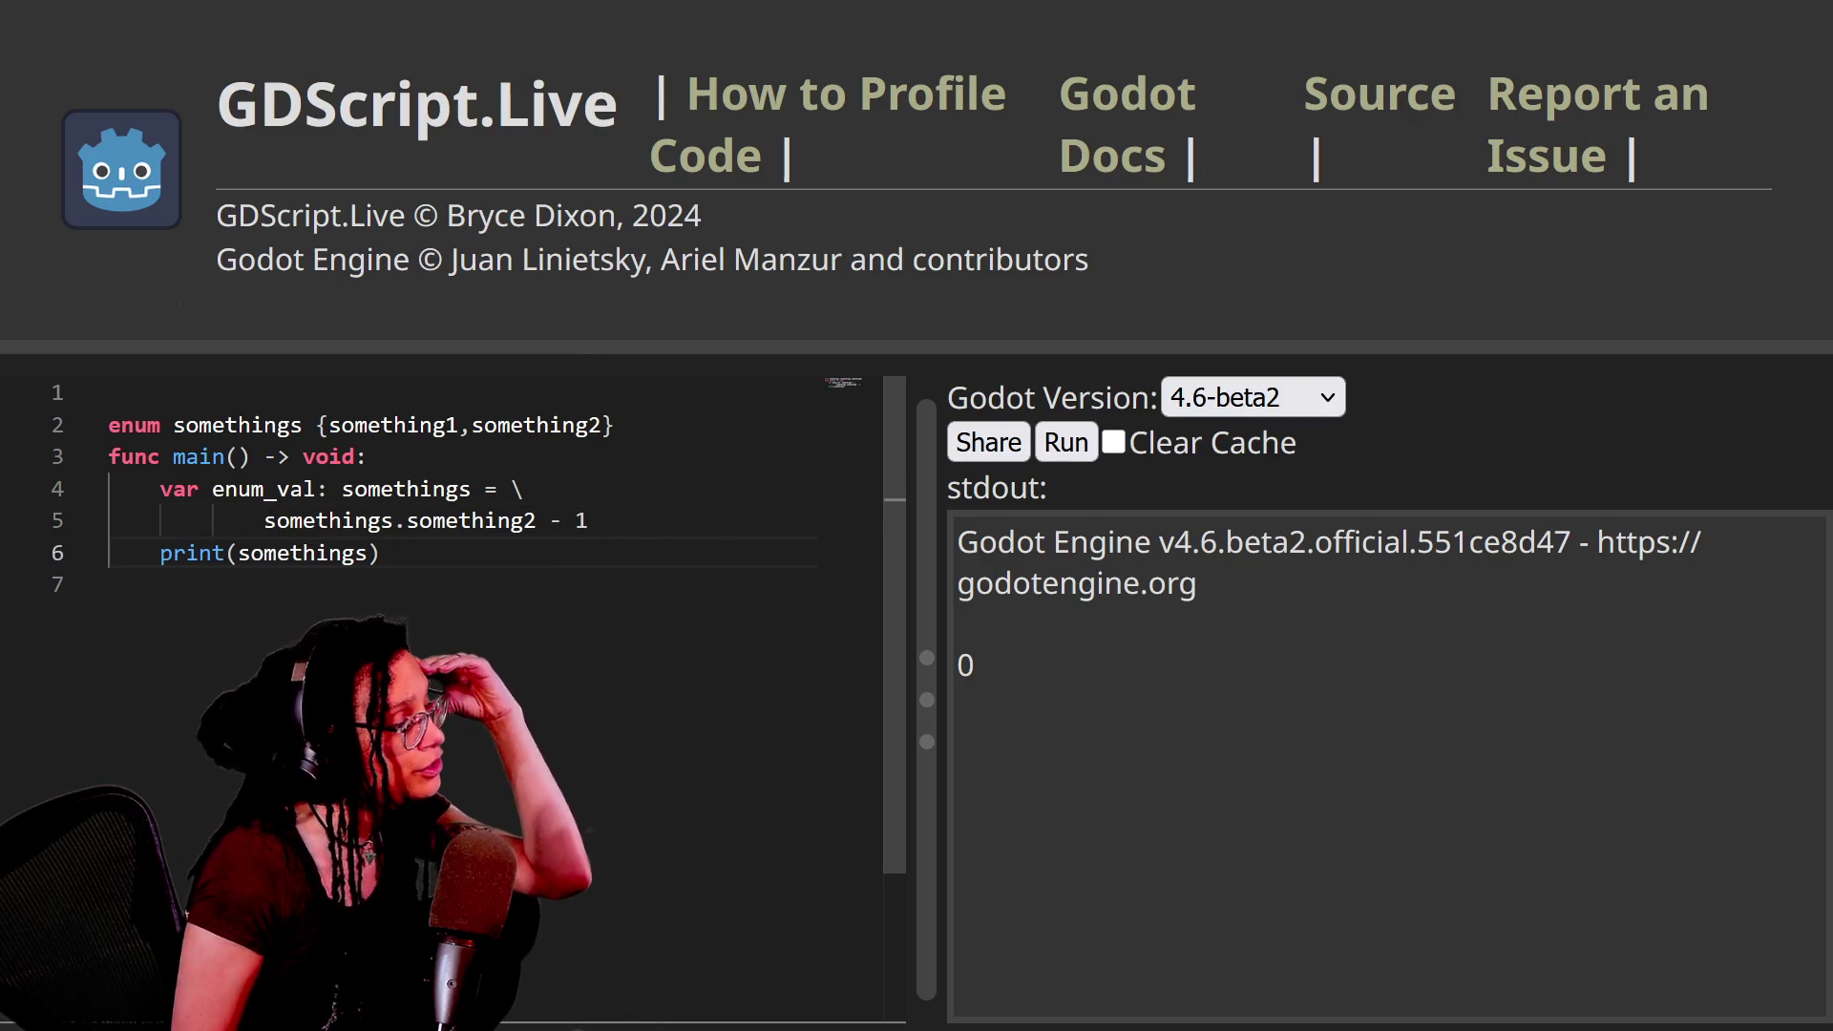
{"action": "double_click", "coordinate": [302, 552]}
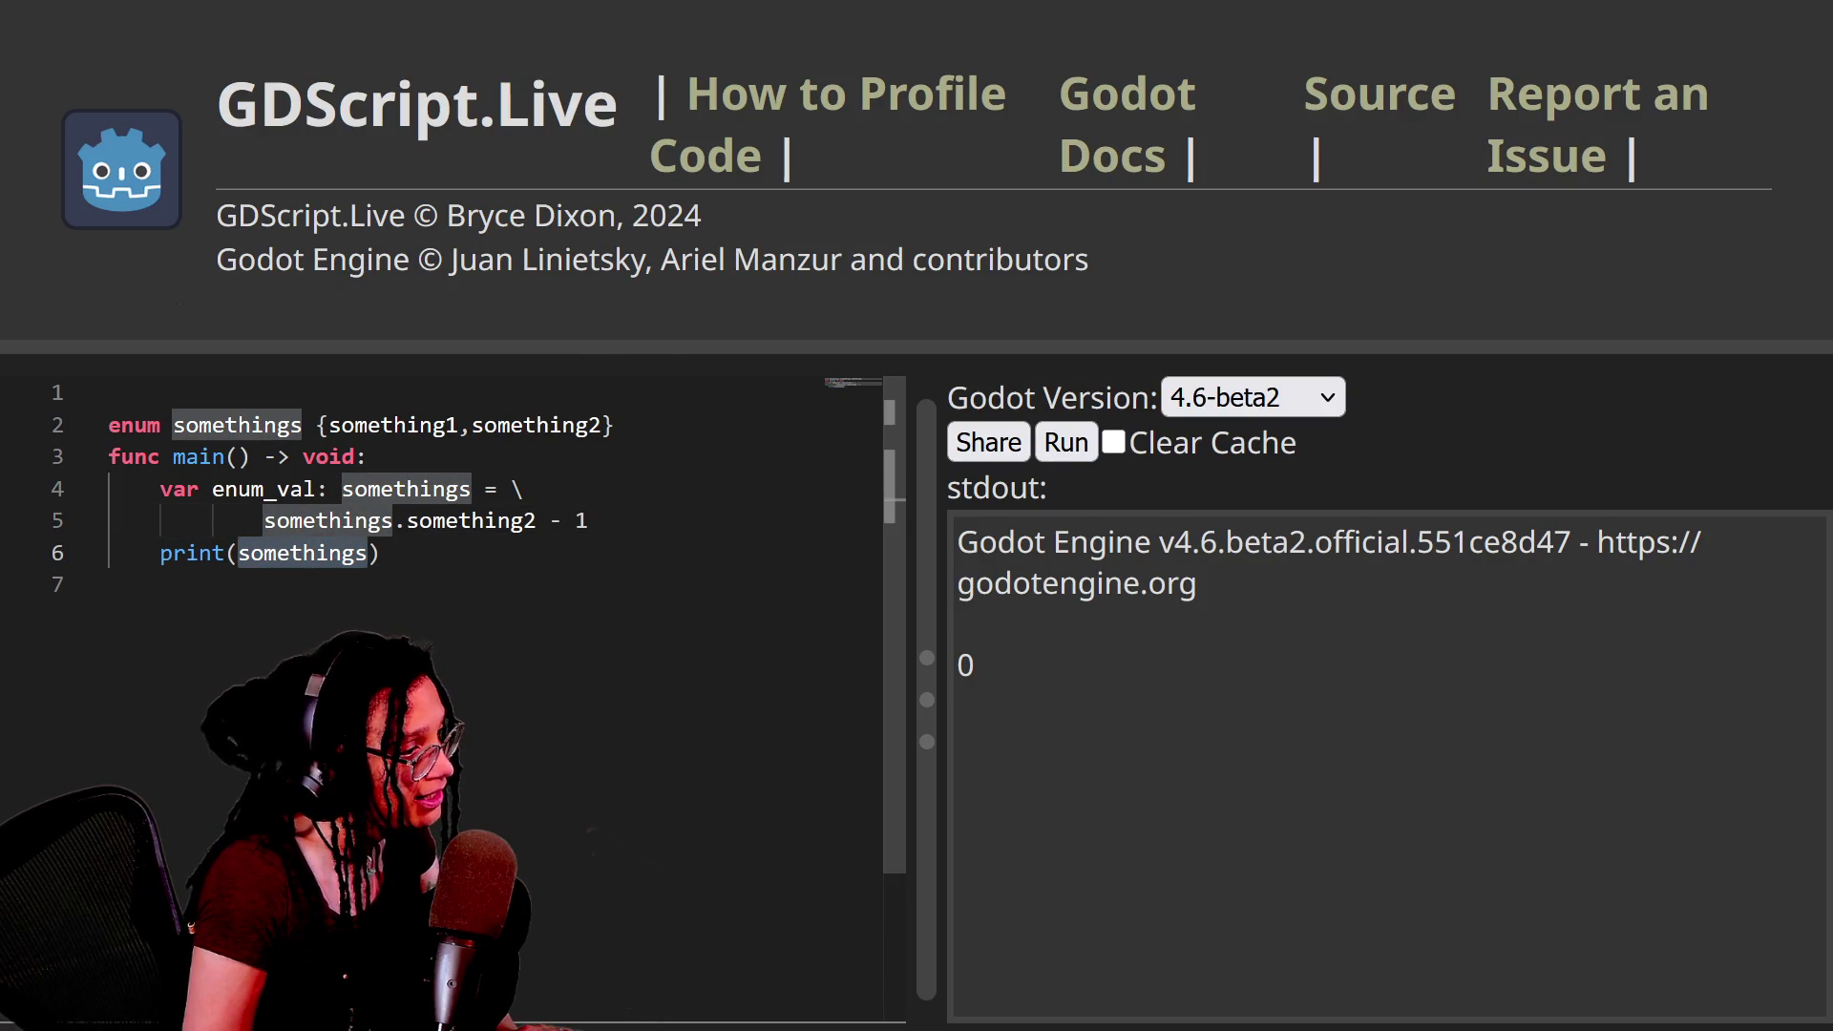
{"action": "key", "text": "Right"}
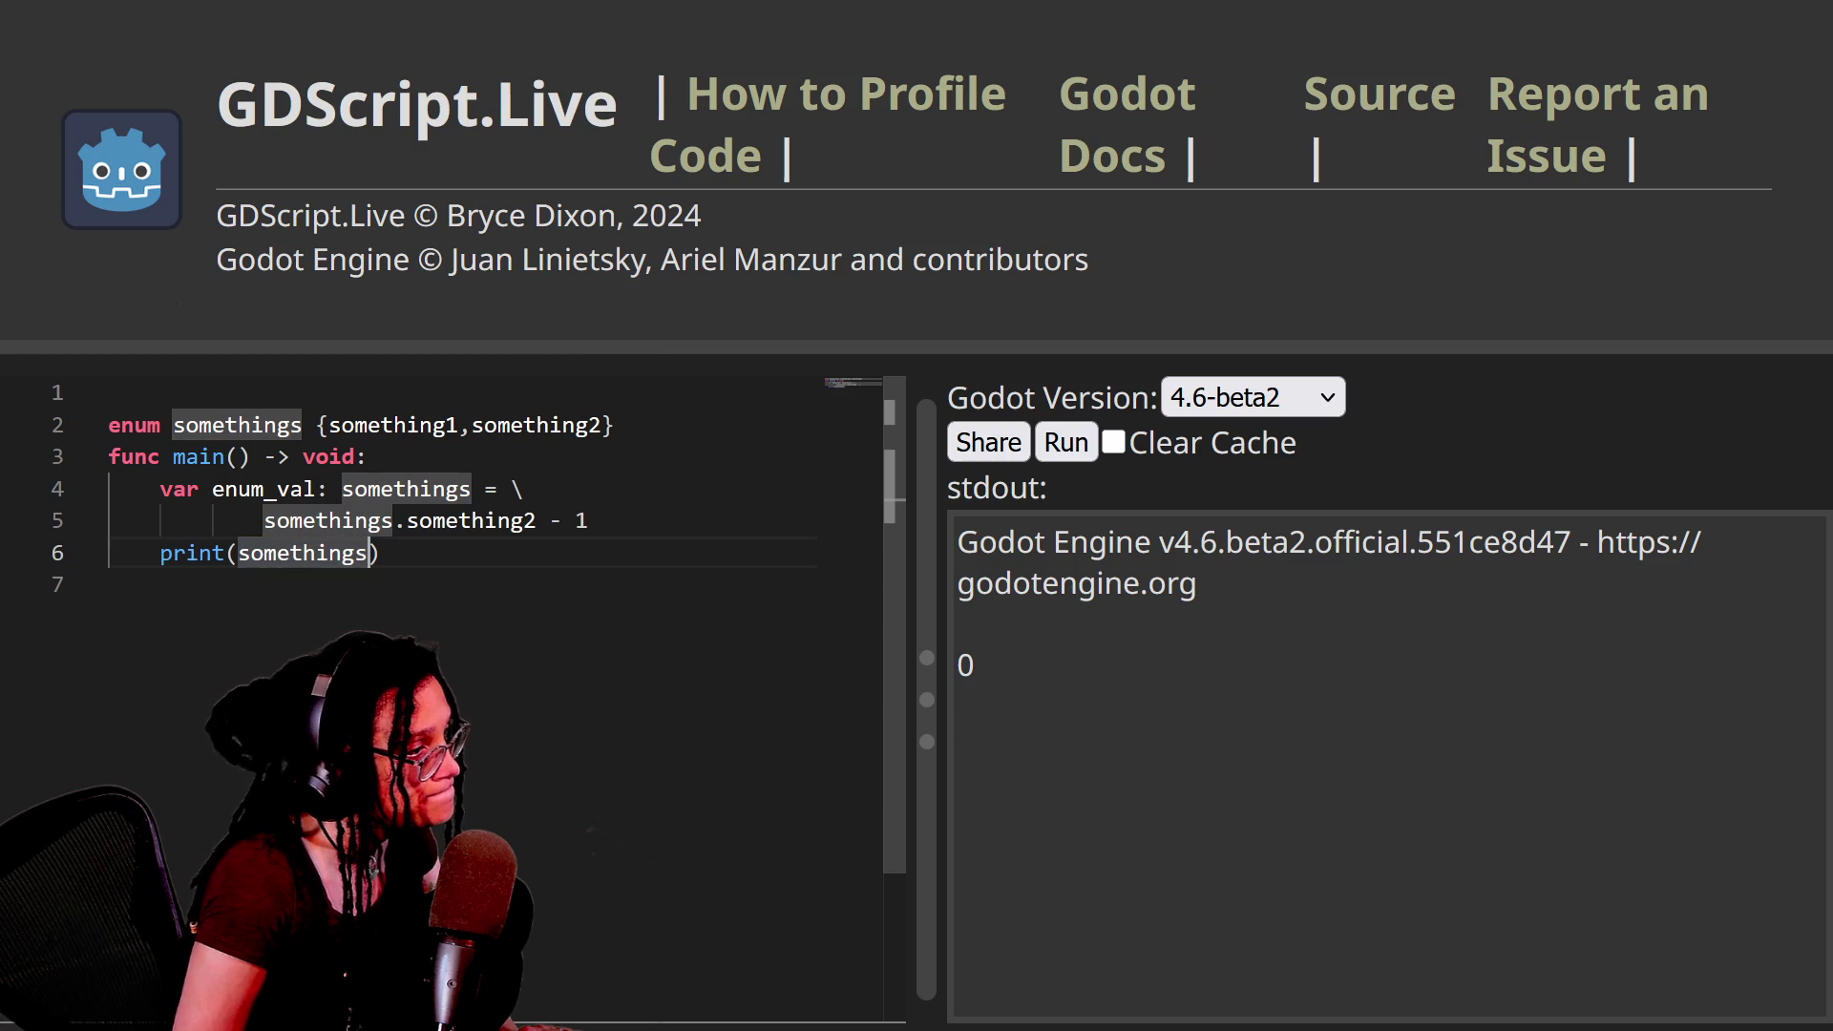
{"action": "key", "text": "Right"}
{"action": "type", "text": ".enu"}
{"action": "key", "text": "BackSpace"}
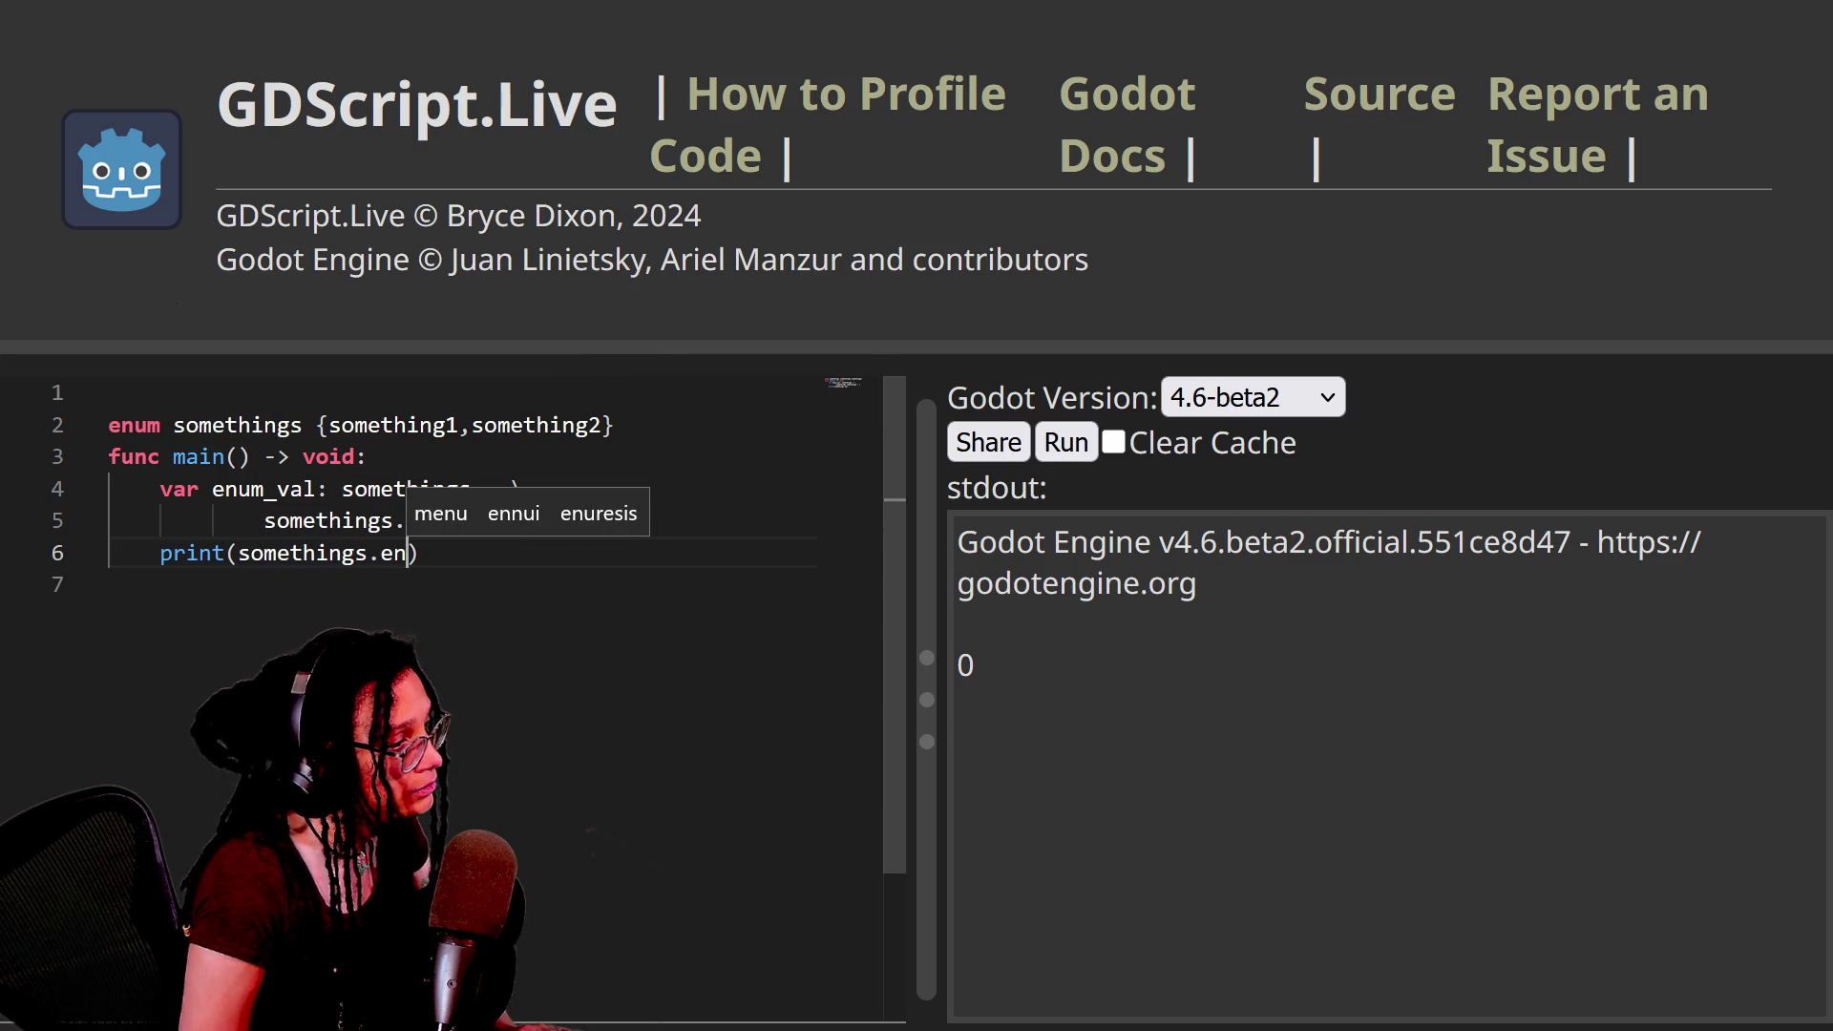
{"action": "key", "text": "BackSpace"}
{"action": "key", "text": "BackSpace"}
{"action": "key", "text": "BackSpace"}
{"action": "type", "text": "enum_val"}
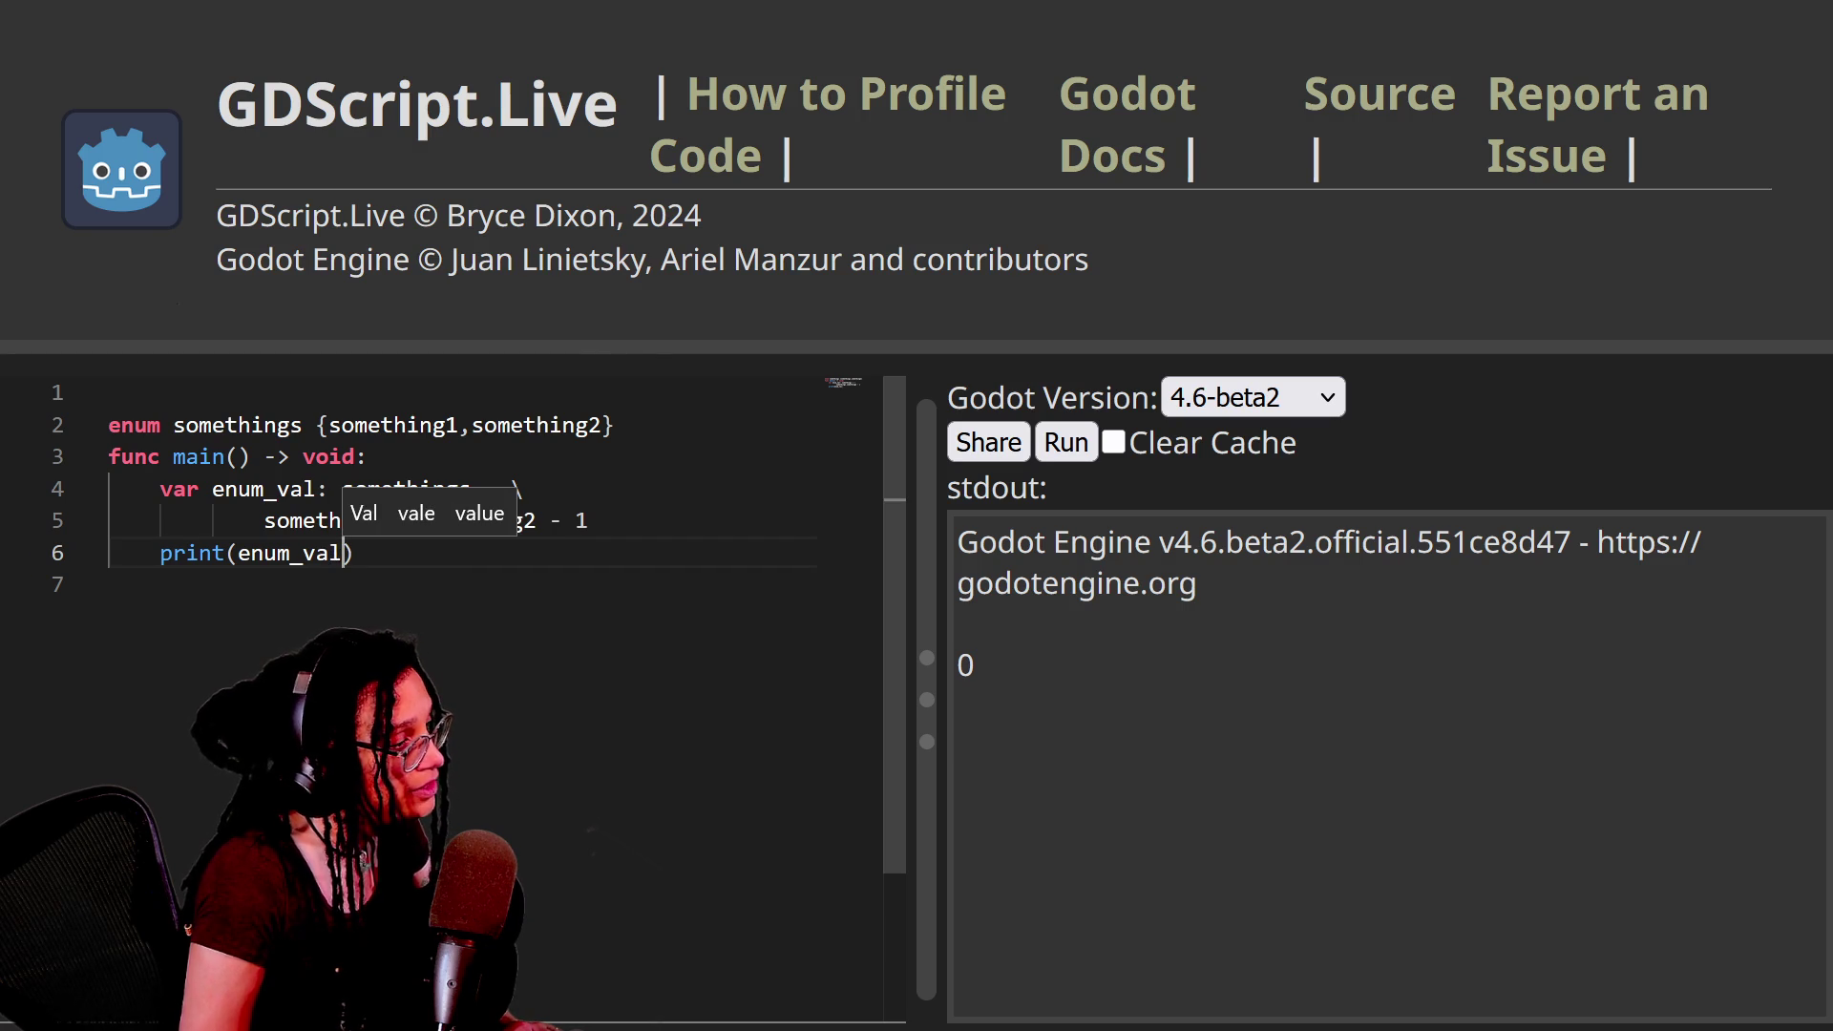
{"action": "type", "text": ".find_"}
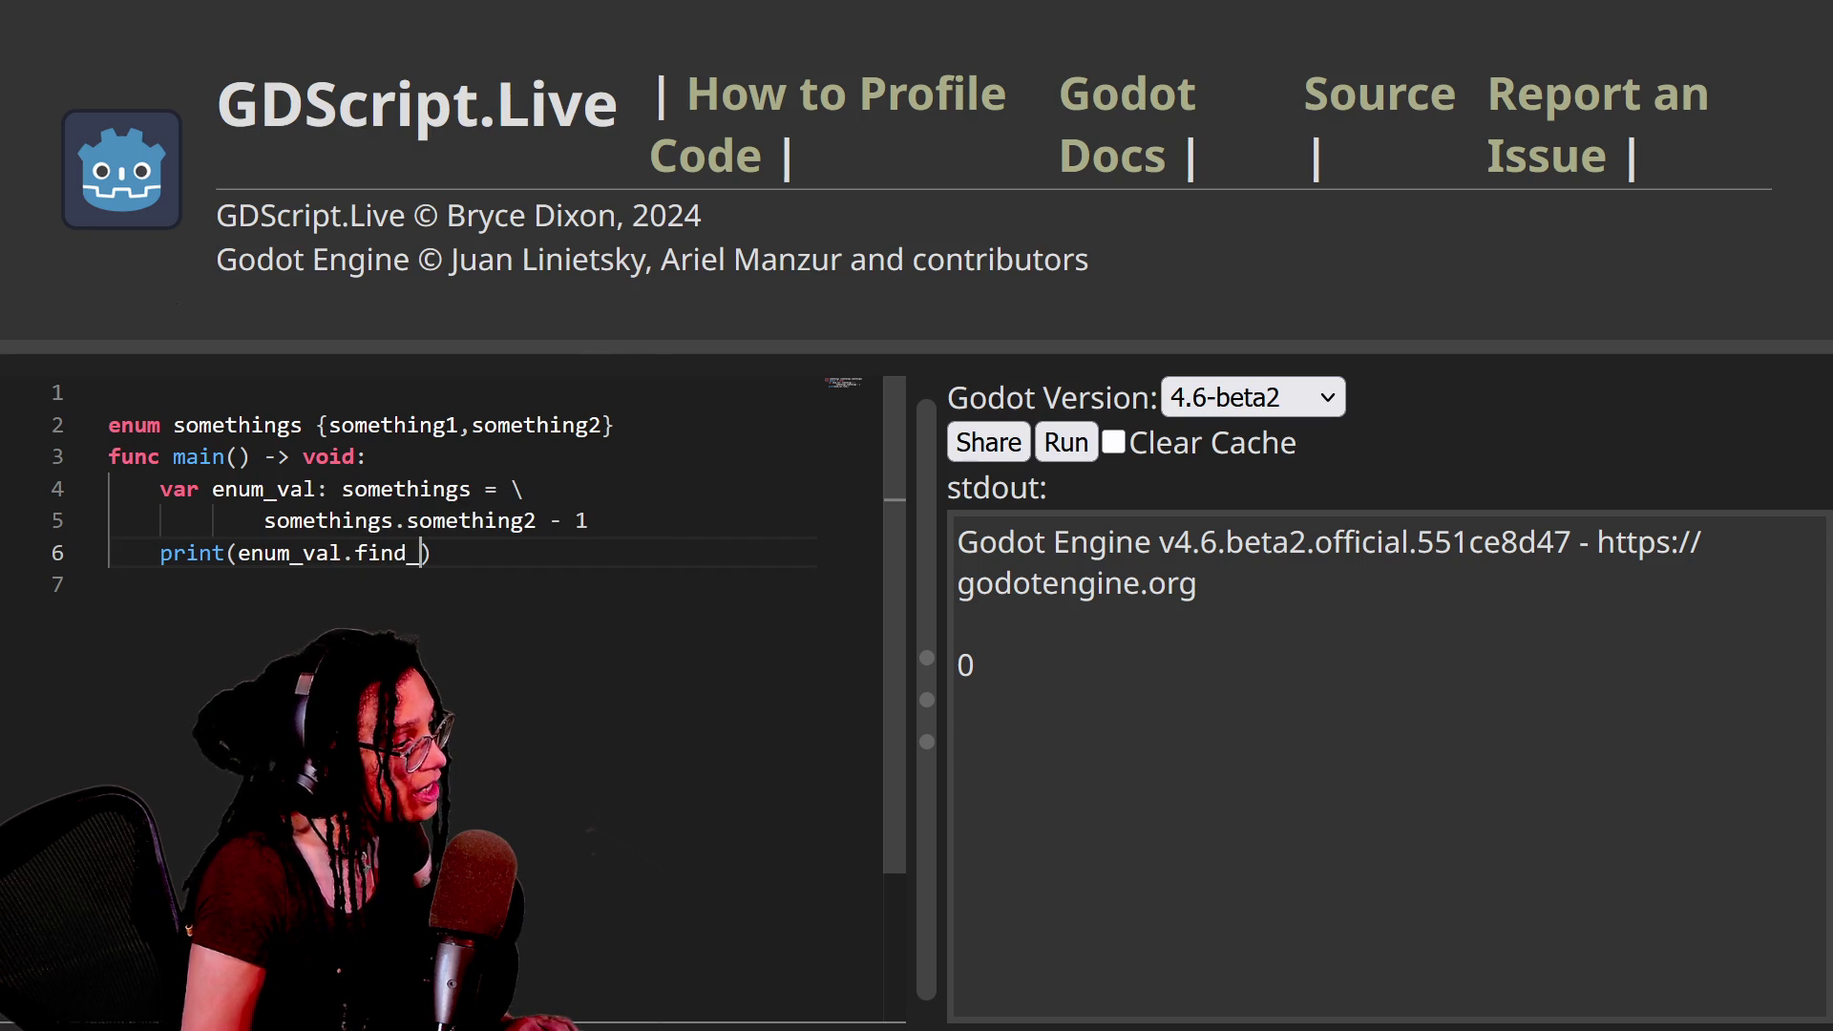
{"action": "type", "text": "key"}
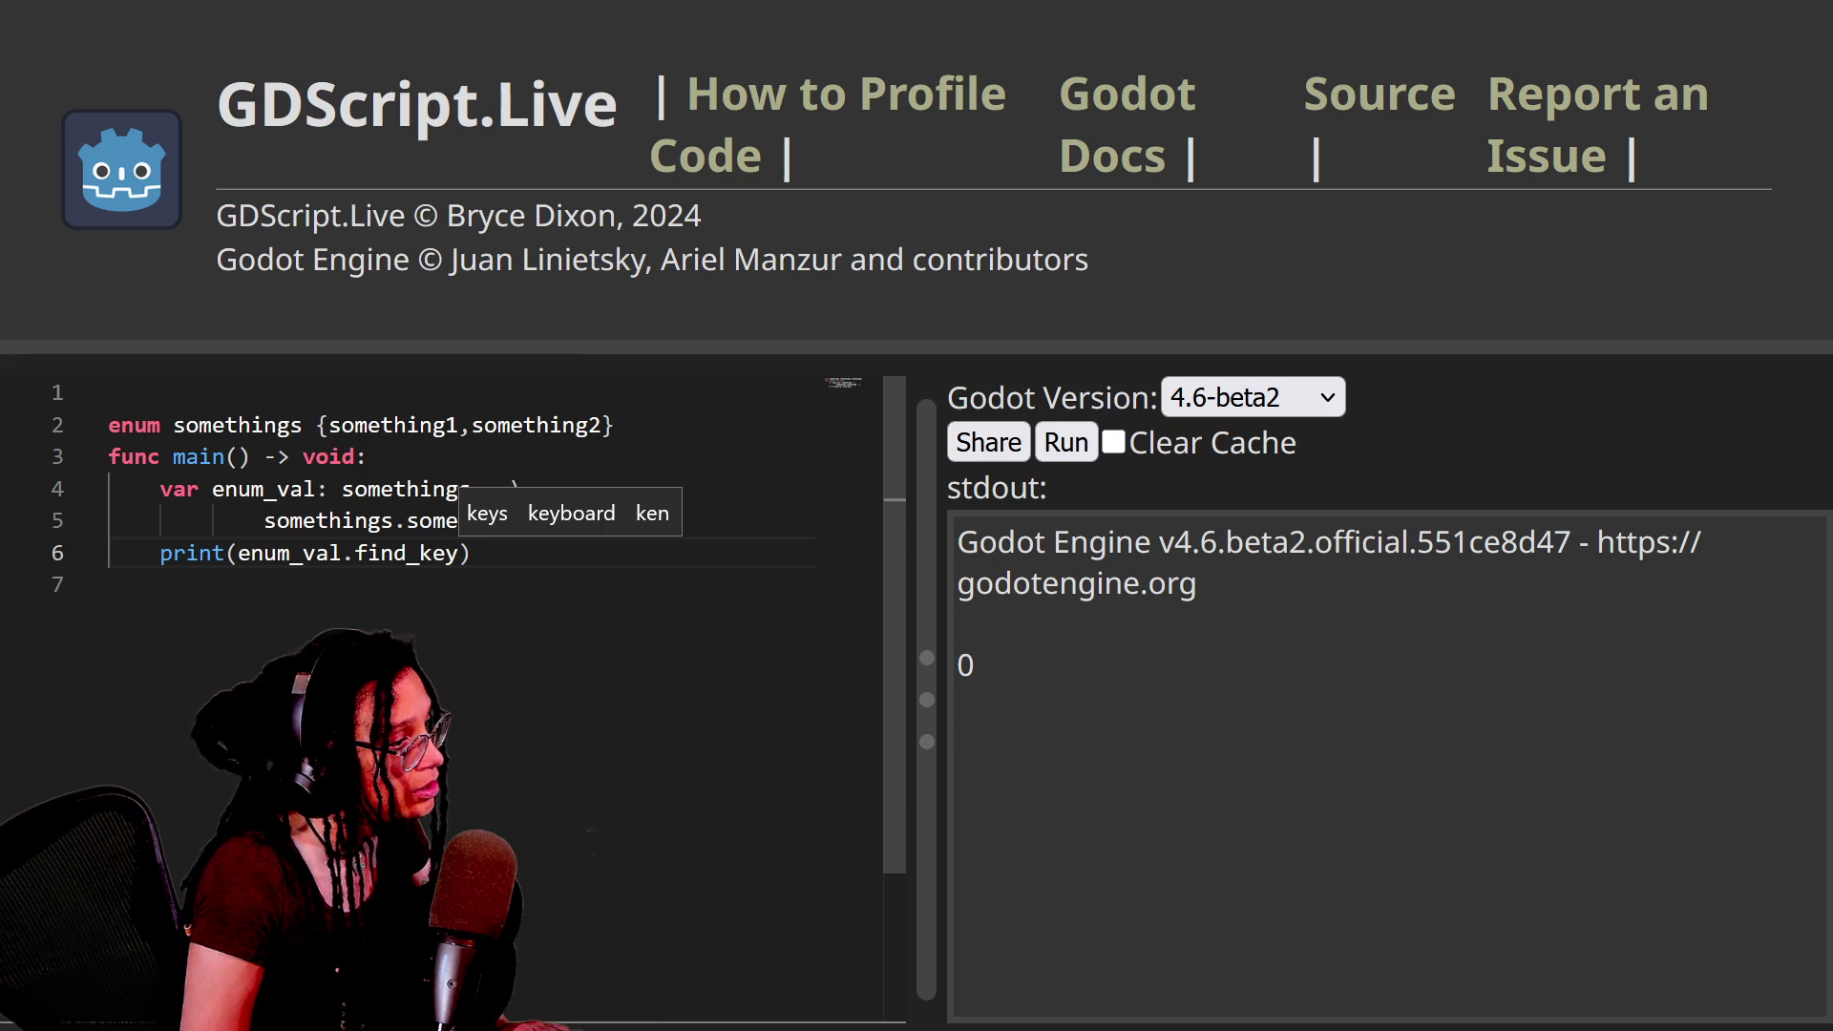
{"action": "key", "text": "BackSpace"}
{"action": "key", "text": "BackSpace"}
{"action": "key", "text": "BackSpace"}
{"action": "type", "text": "someth"}
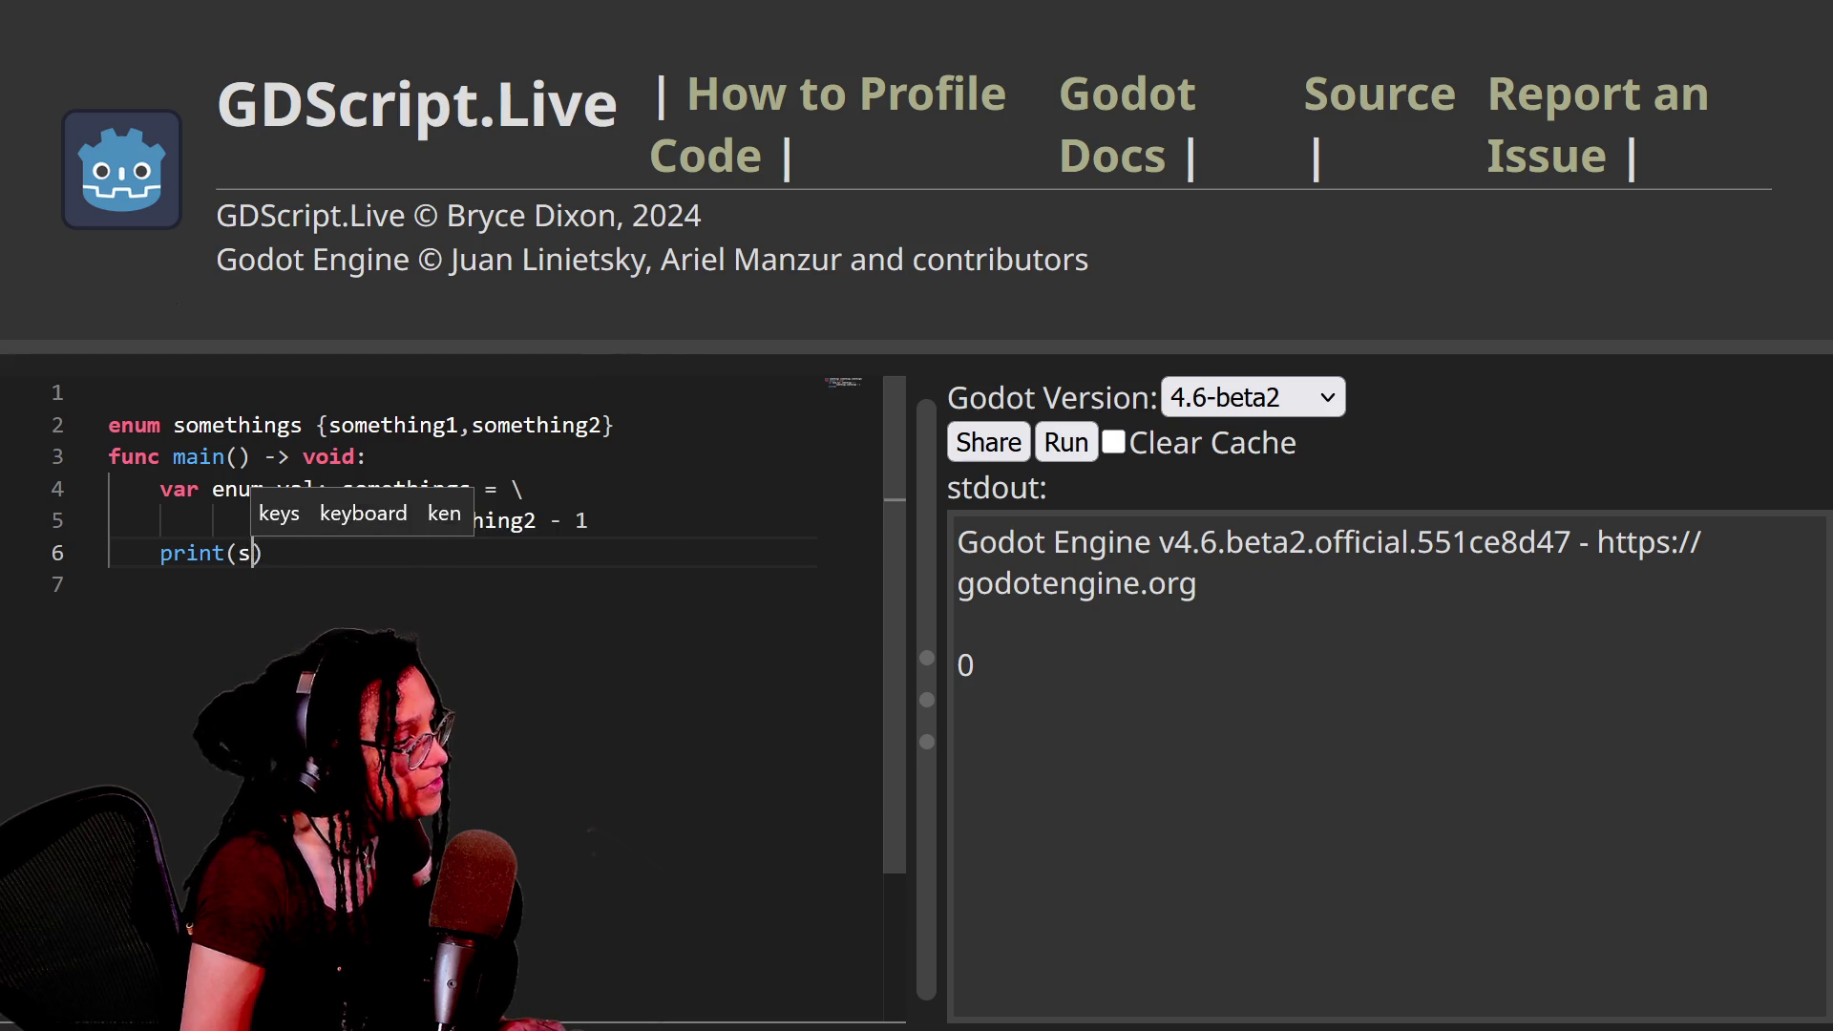
{"action": "type", "text": "ings("}
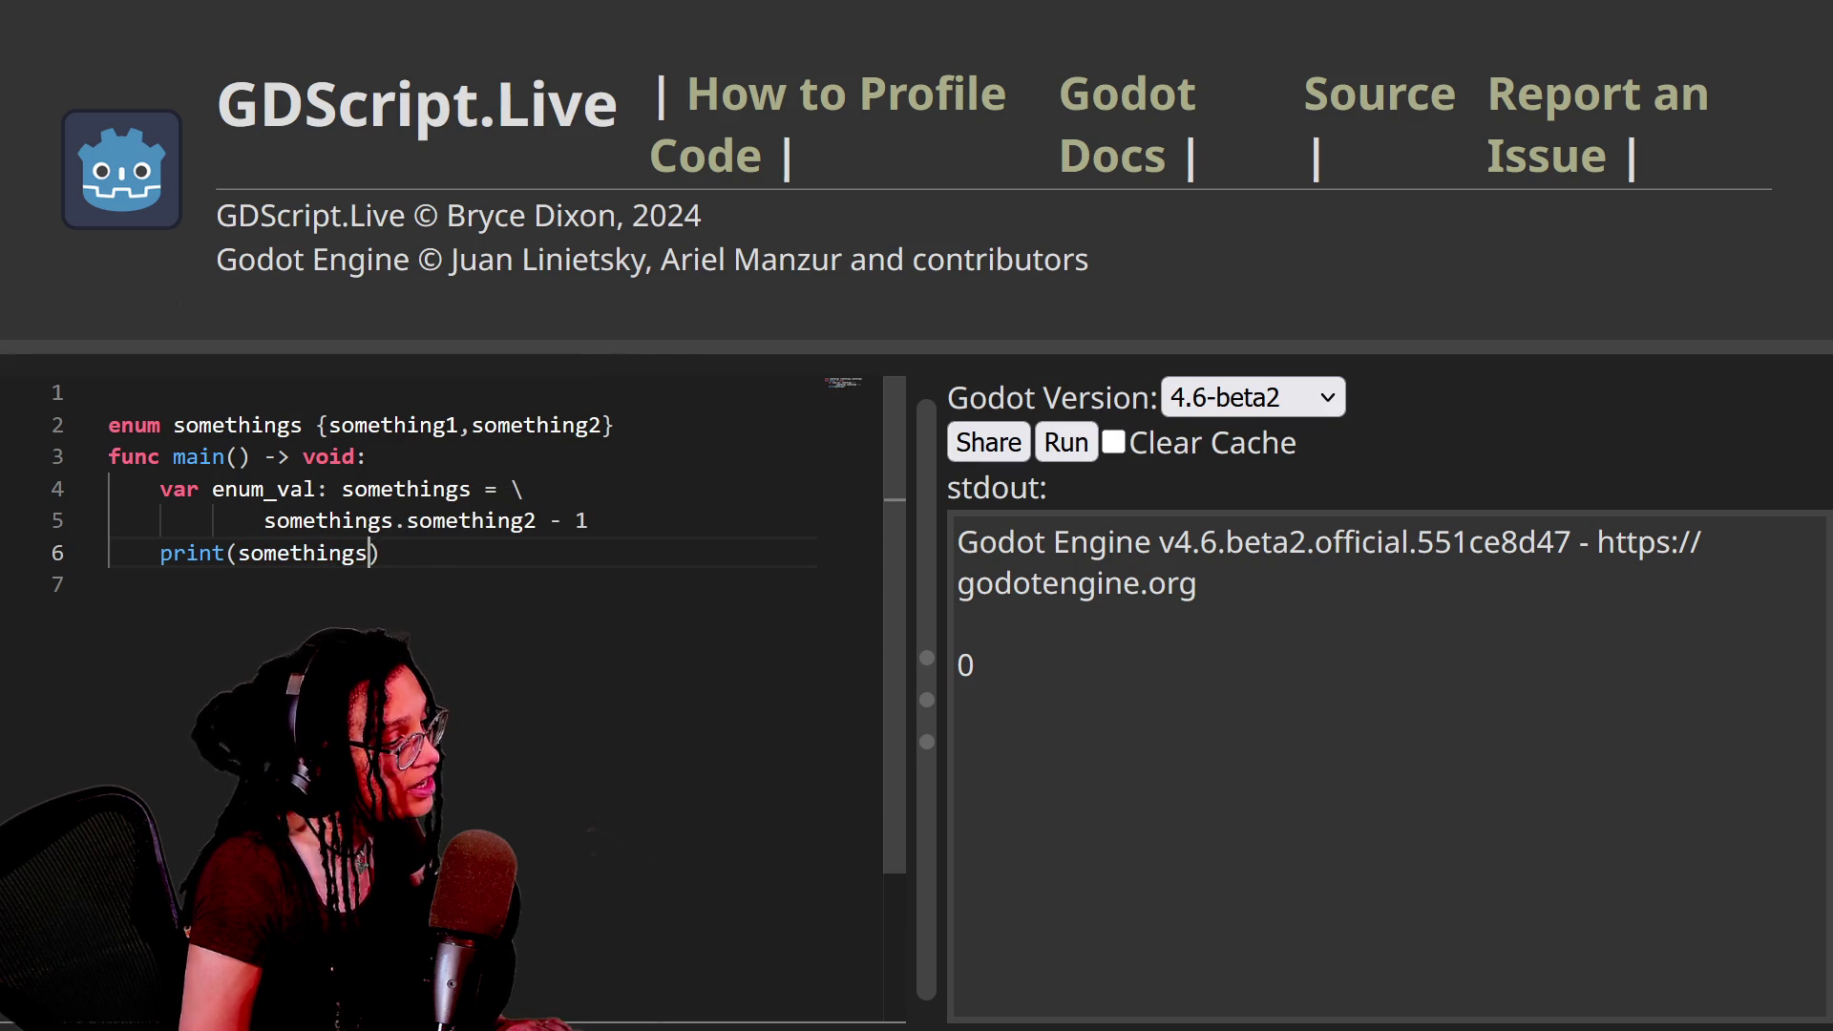
{"action": "type", "text": "nd_key(somet"}
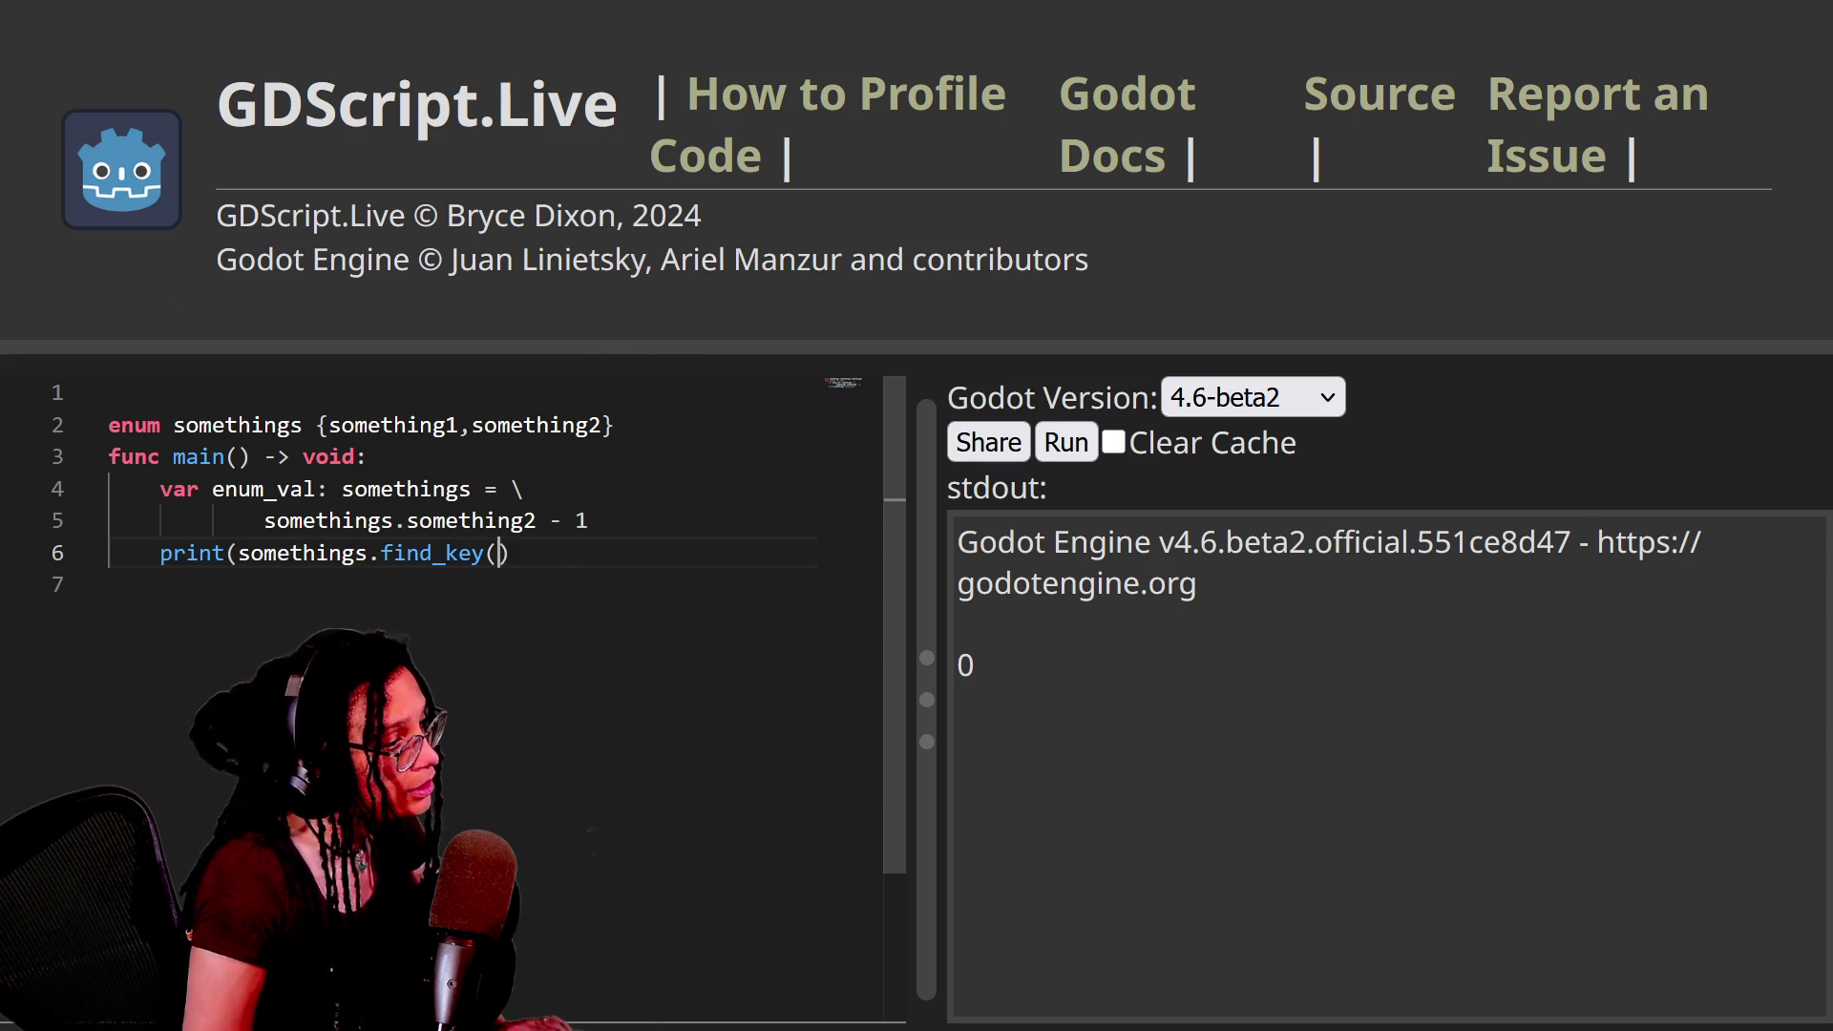
{"action": "key", "text": "BackSpace"}
{"action": "key", "text": "BackSpace"}
{"action": "key", "text": "BackSpace"}
{"action": "type", "text": "enum_"}
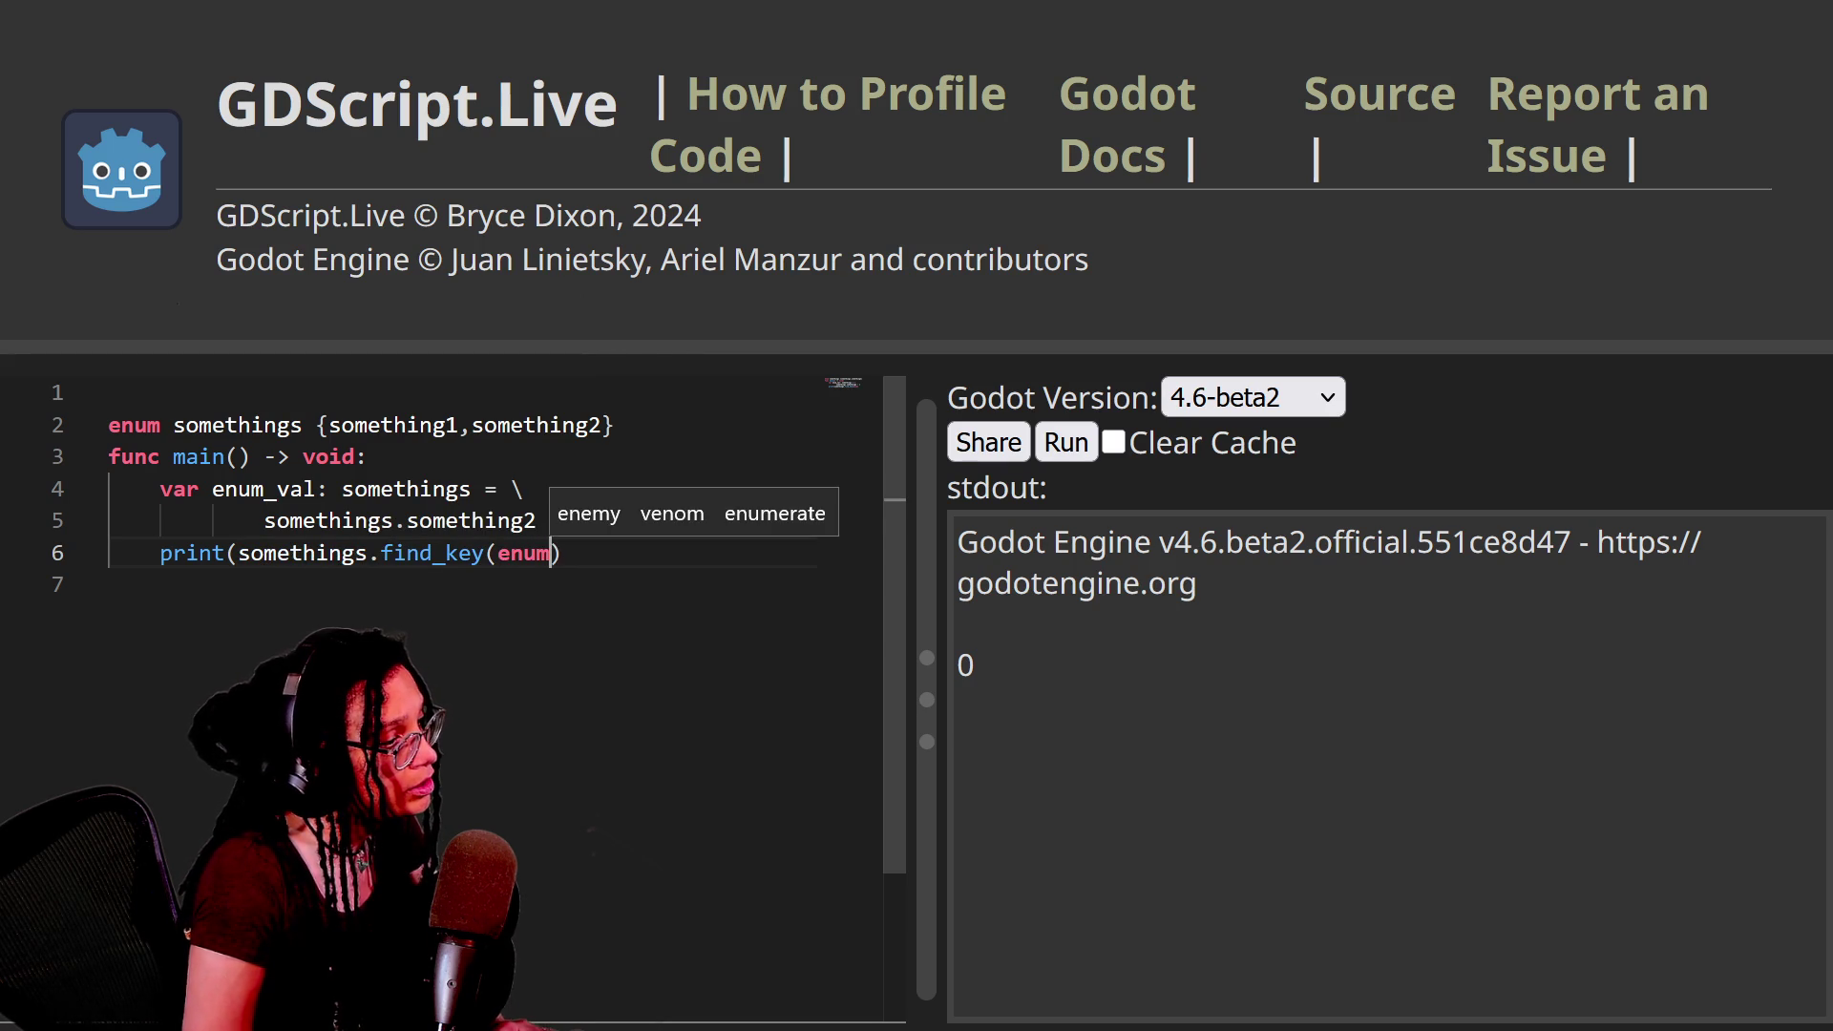
{"action": "type", "text": "val"}
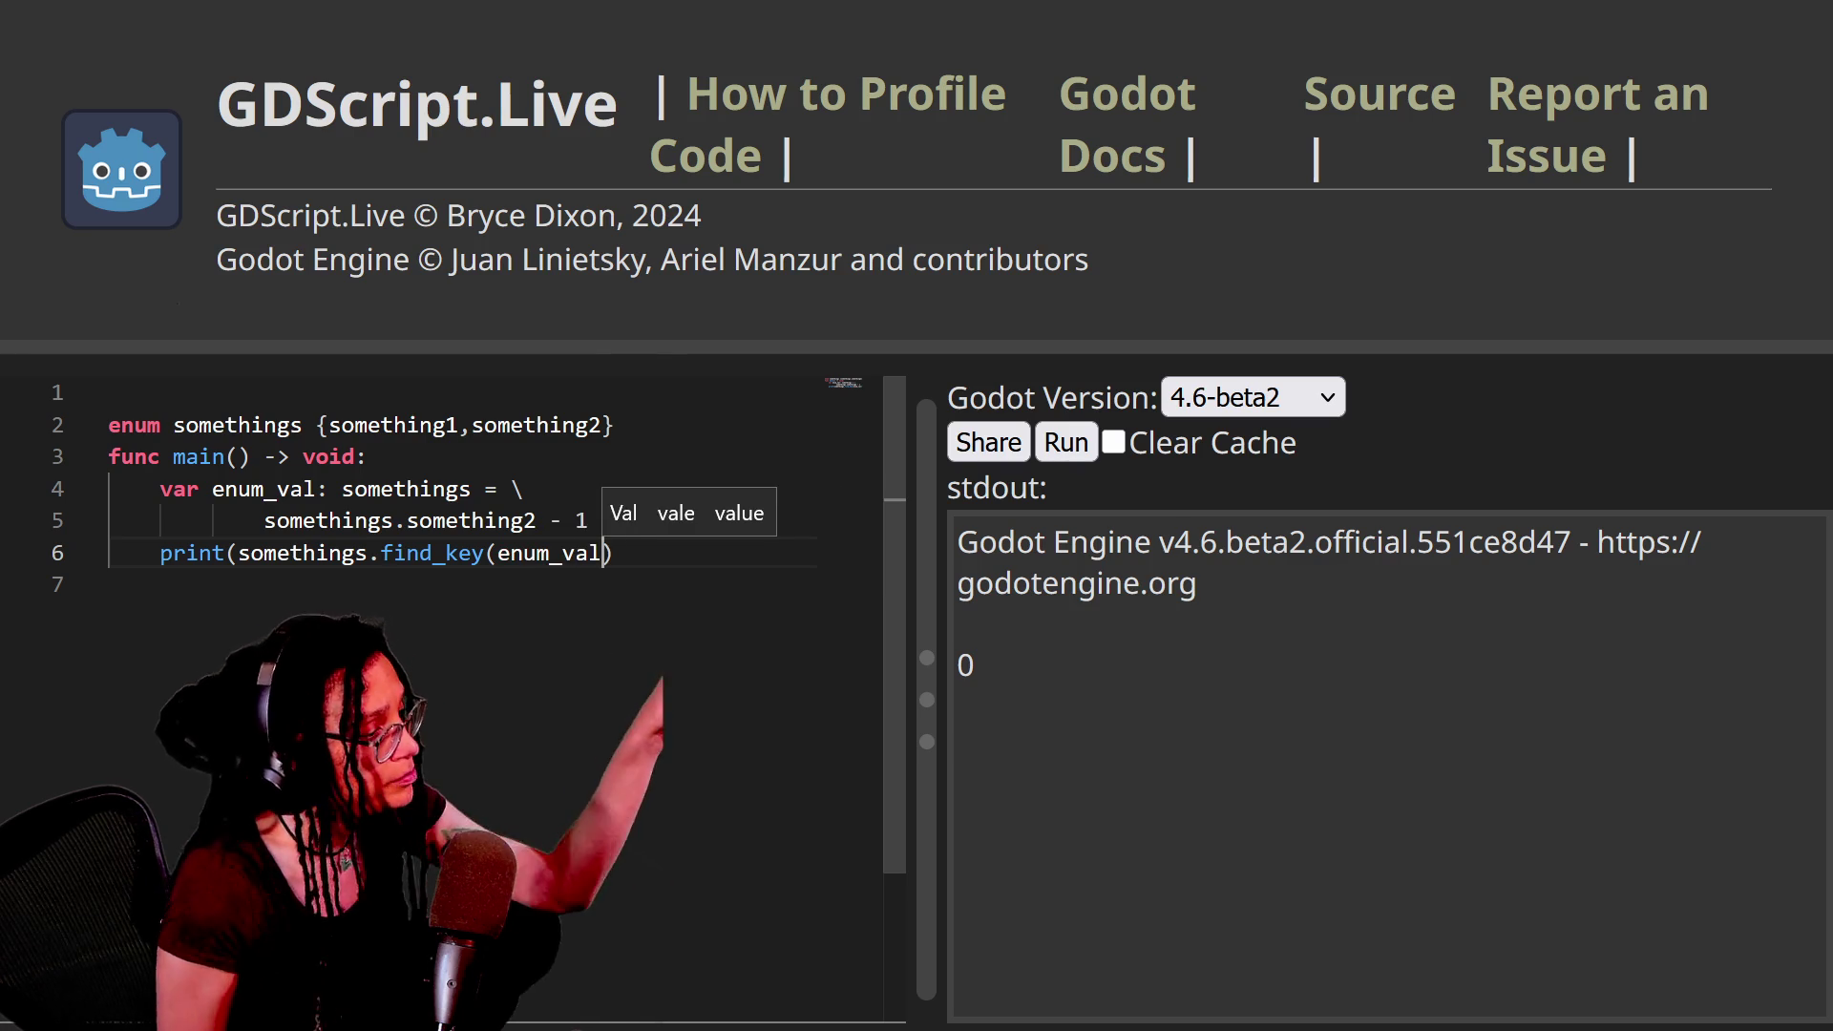
{"action": "type", "text": ")"}
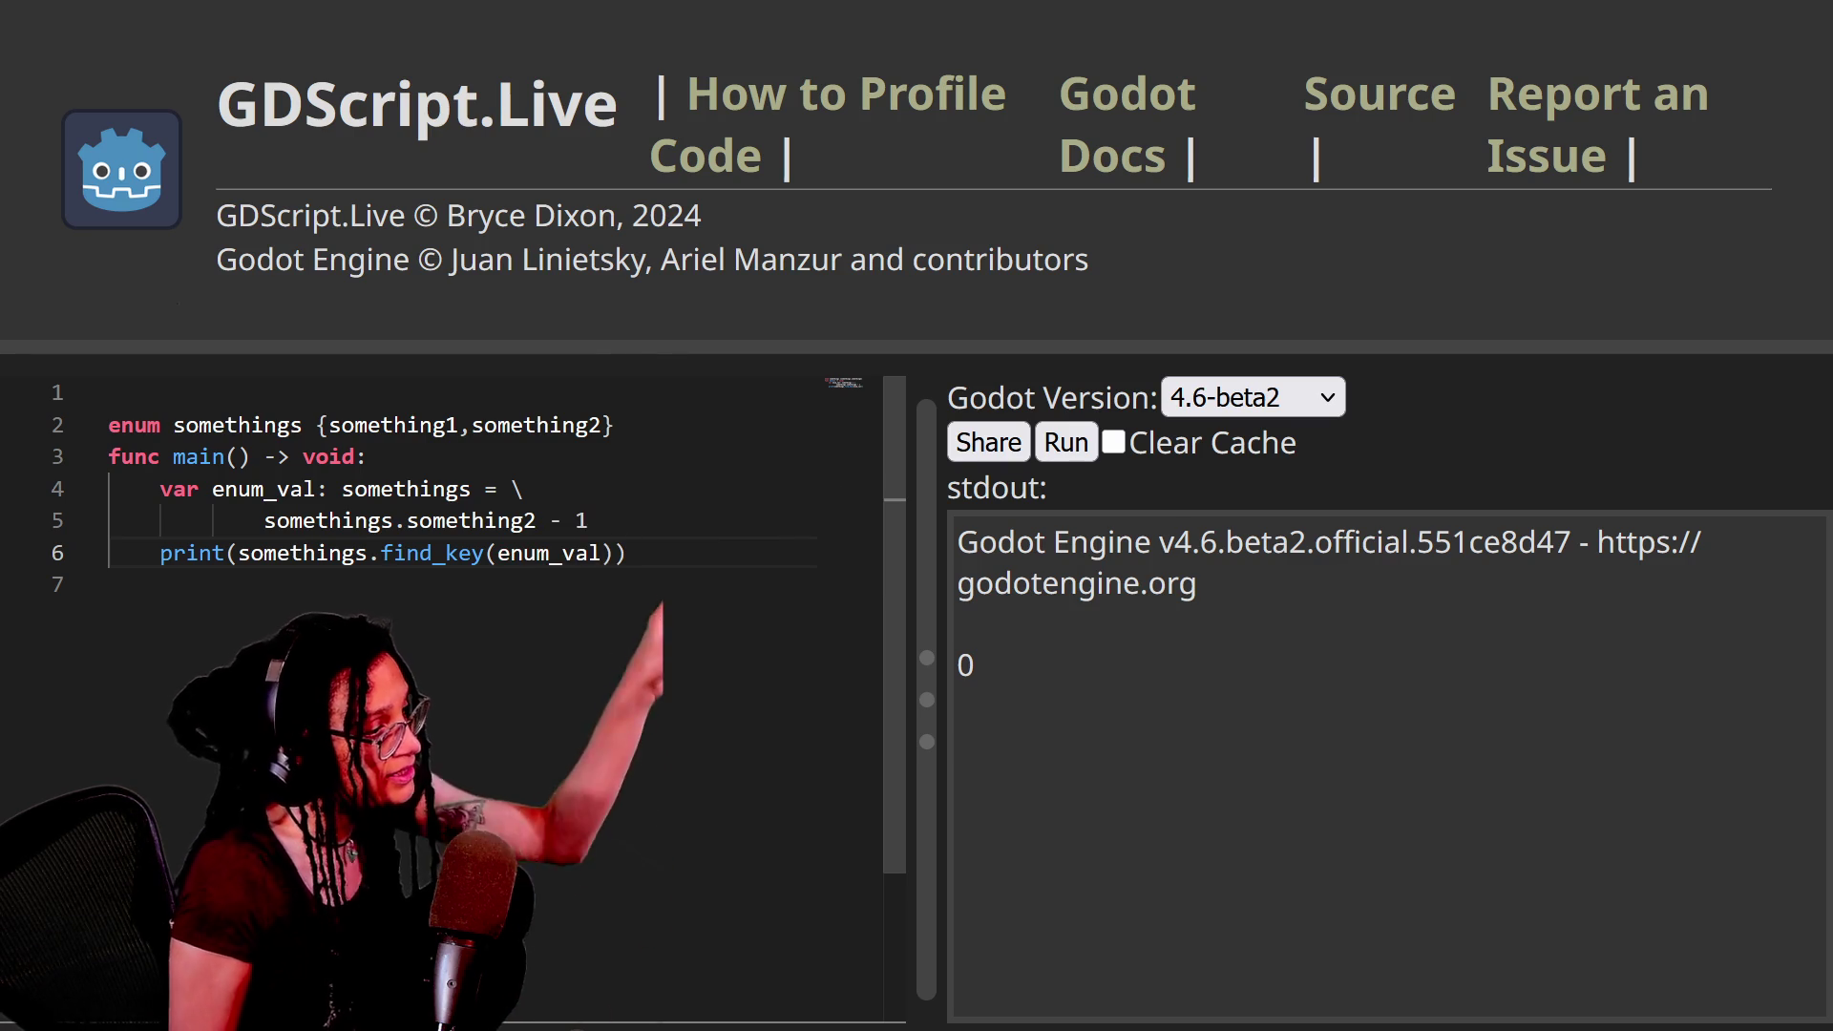
- Run the script and select the printed something1 in stdout
{"action": "key", "text": "ctrl+Return"}
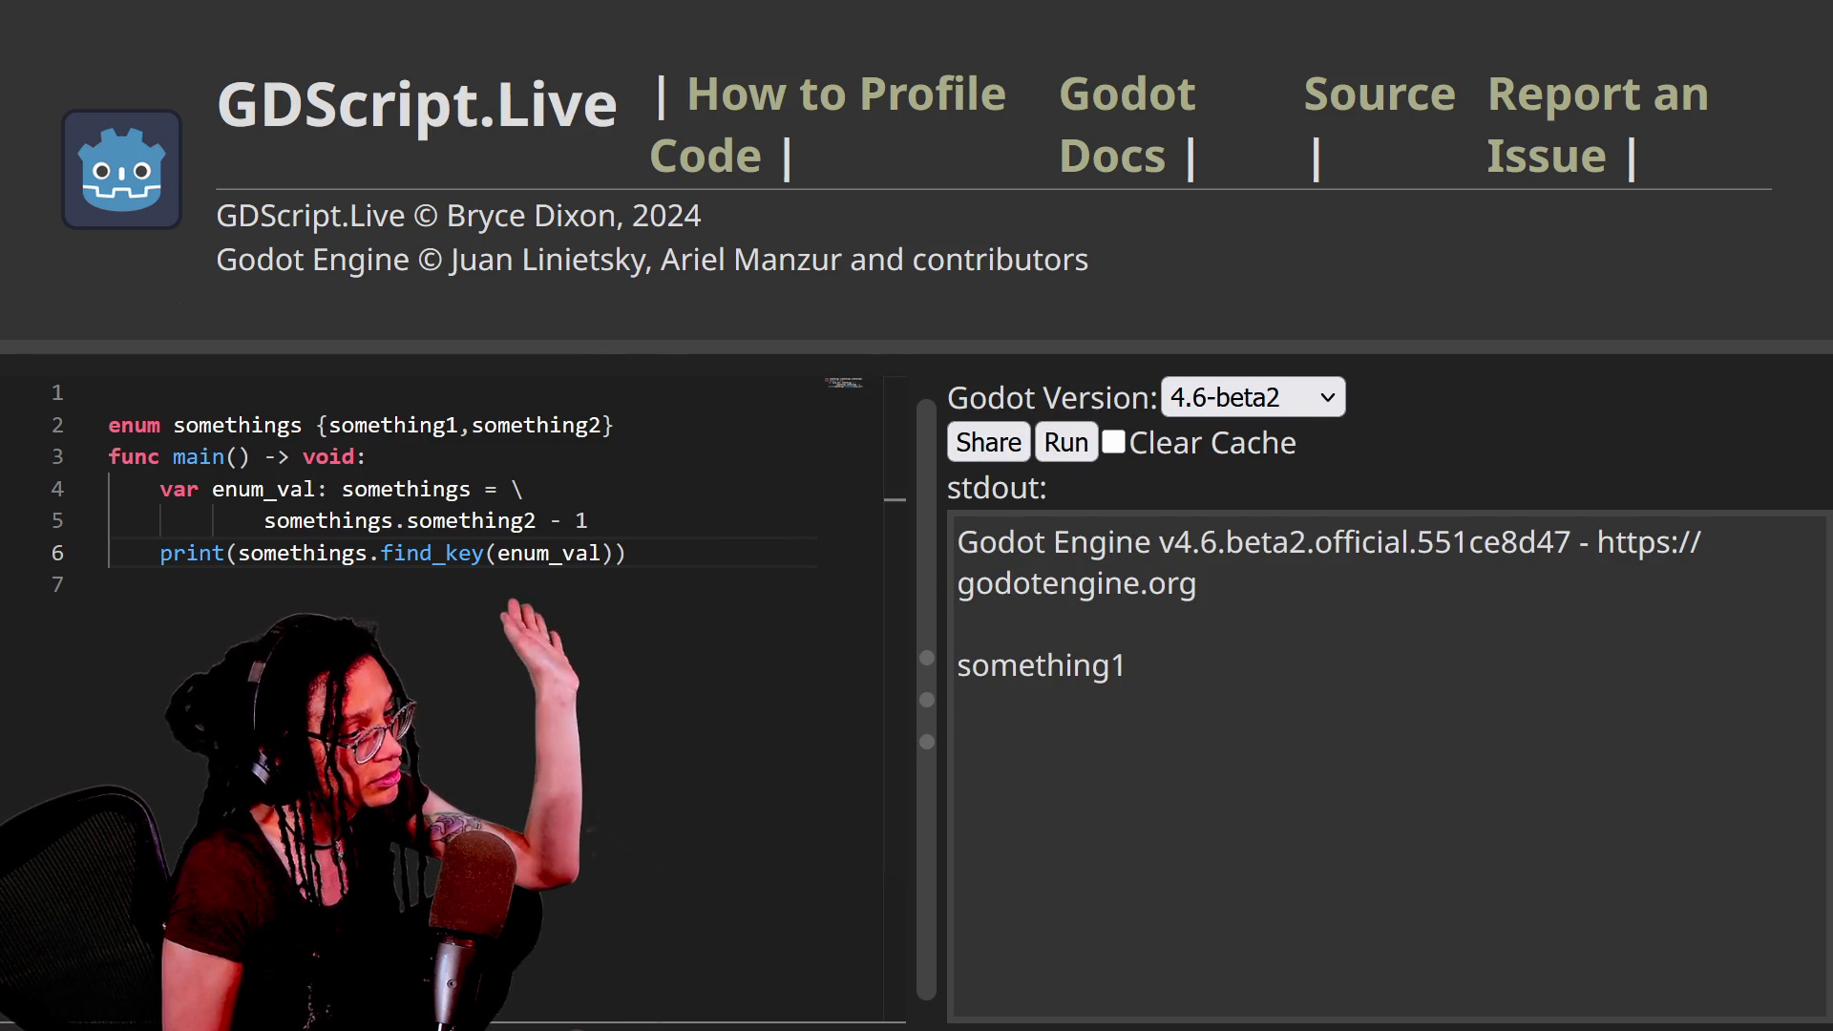
{"action": "left_click_drag", "start_coordinate": [972, 665], "coordinate": [1128, 665]}
{"action": "key", "text": "alt+Tab"}
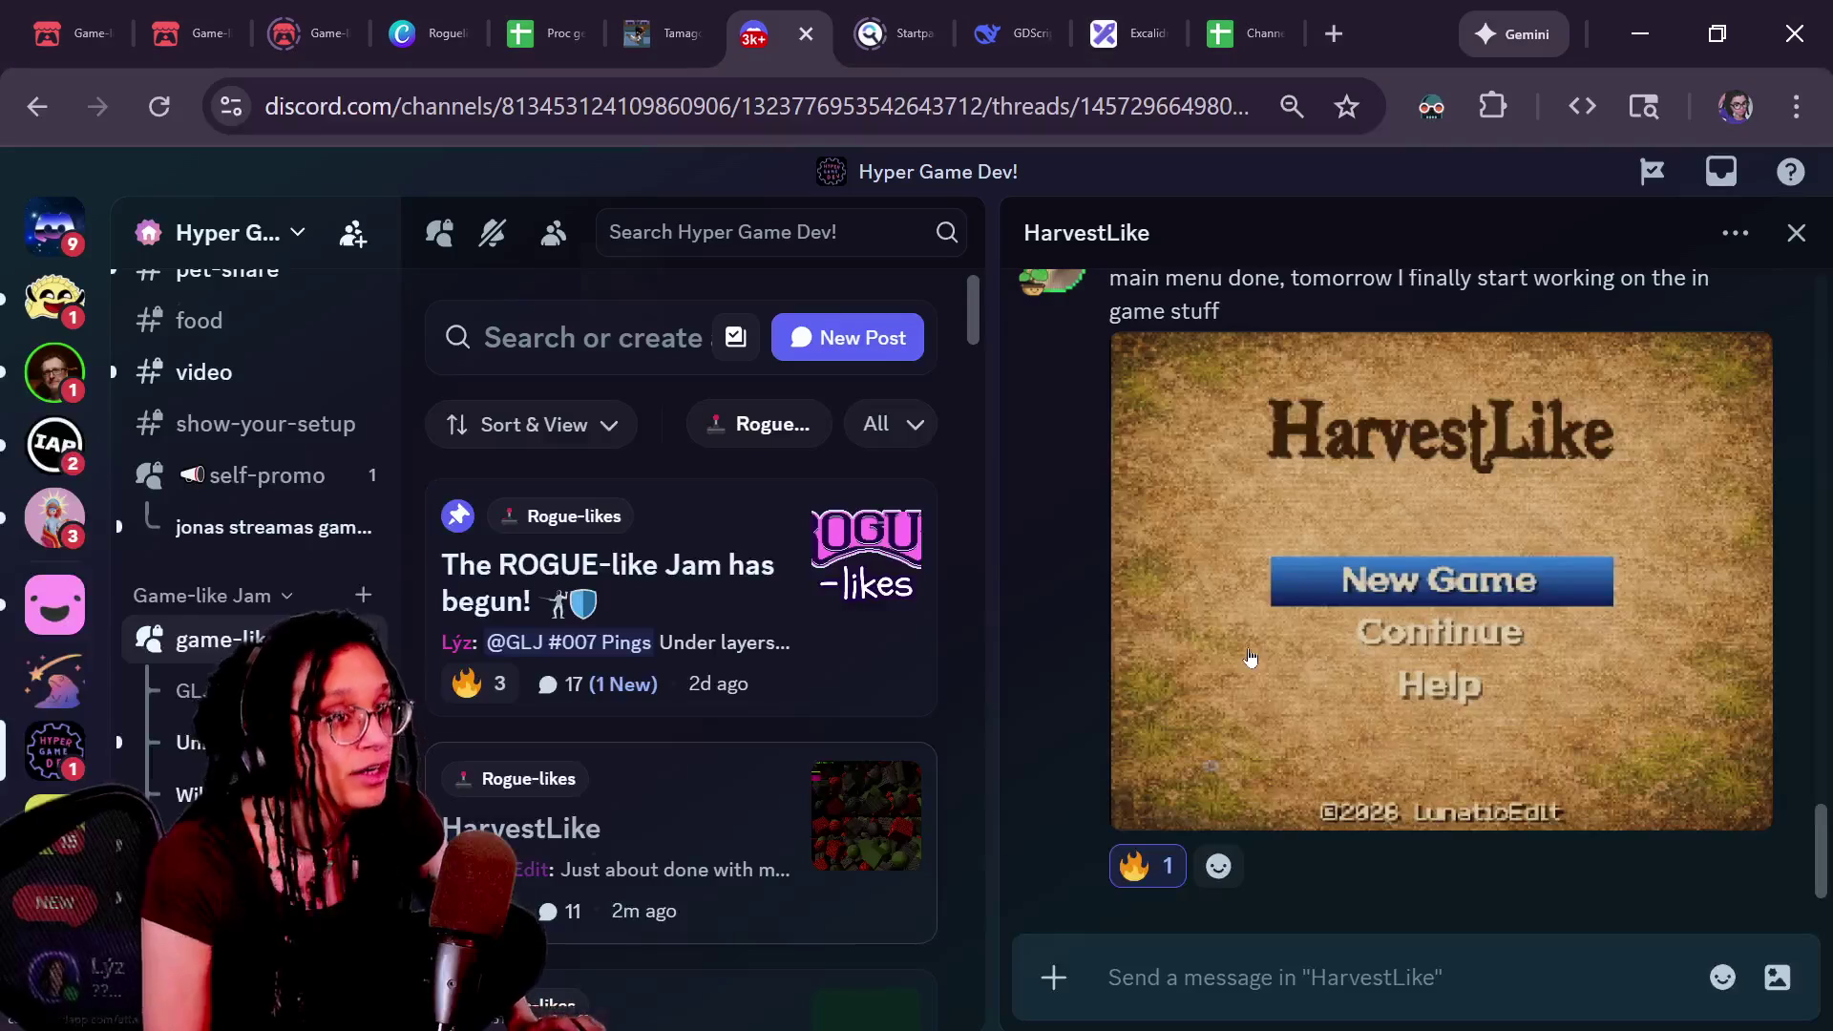
- Switch from Discord back to the tile_room script in the Godot editor
{"action": "key", "text": "alt+Tab"}
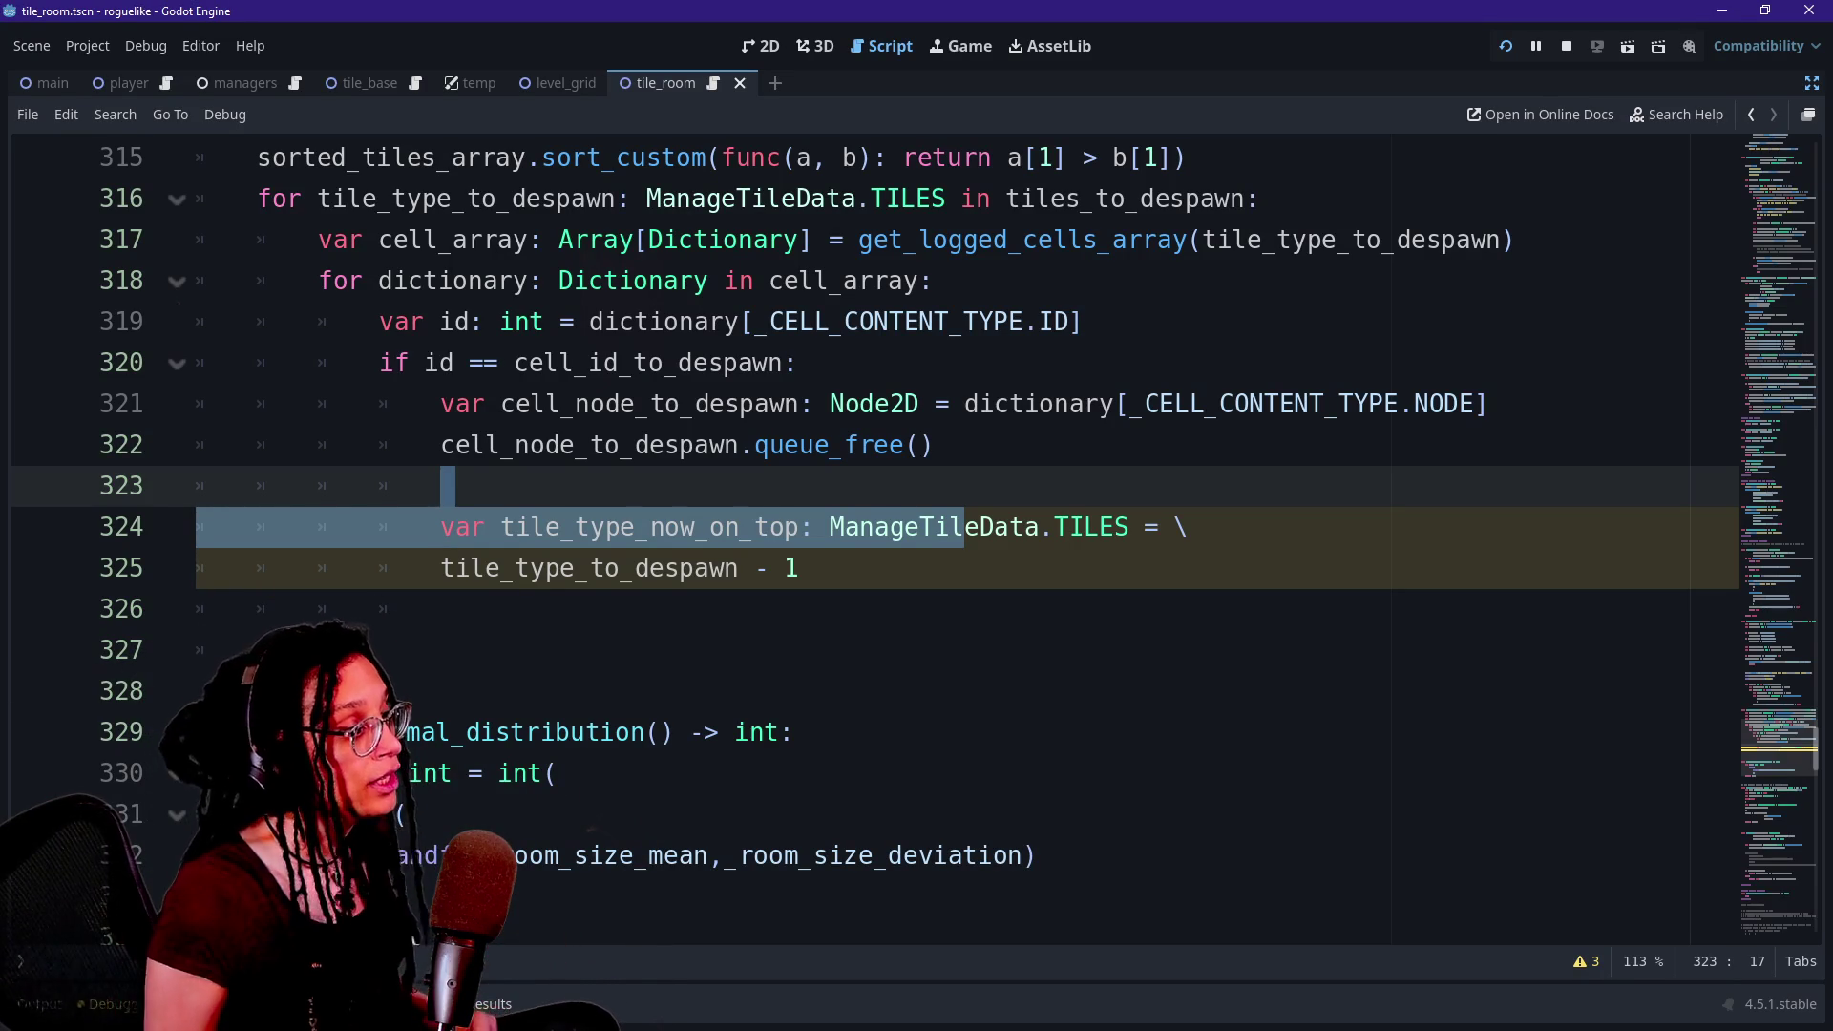
- Add a new indented line 326 after the tile_type_now_on_top assignment
{"action": "key", "text": "Down"}
{"action": "key", "text": "Down"}
{"action": "key", "text": "End"}
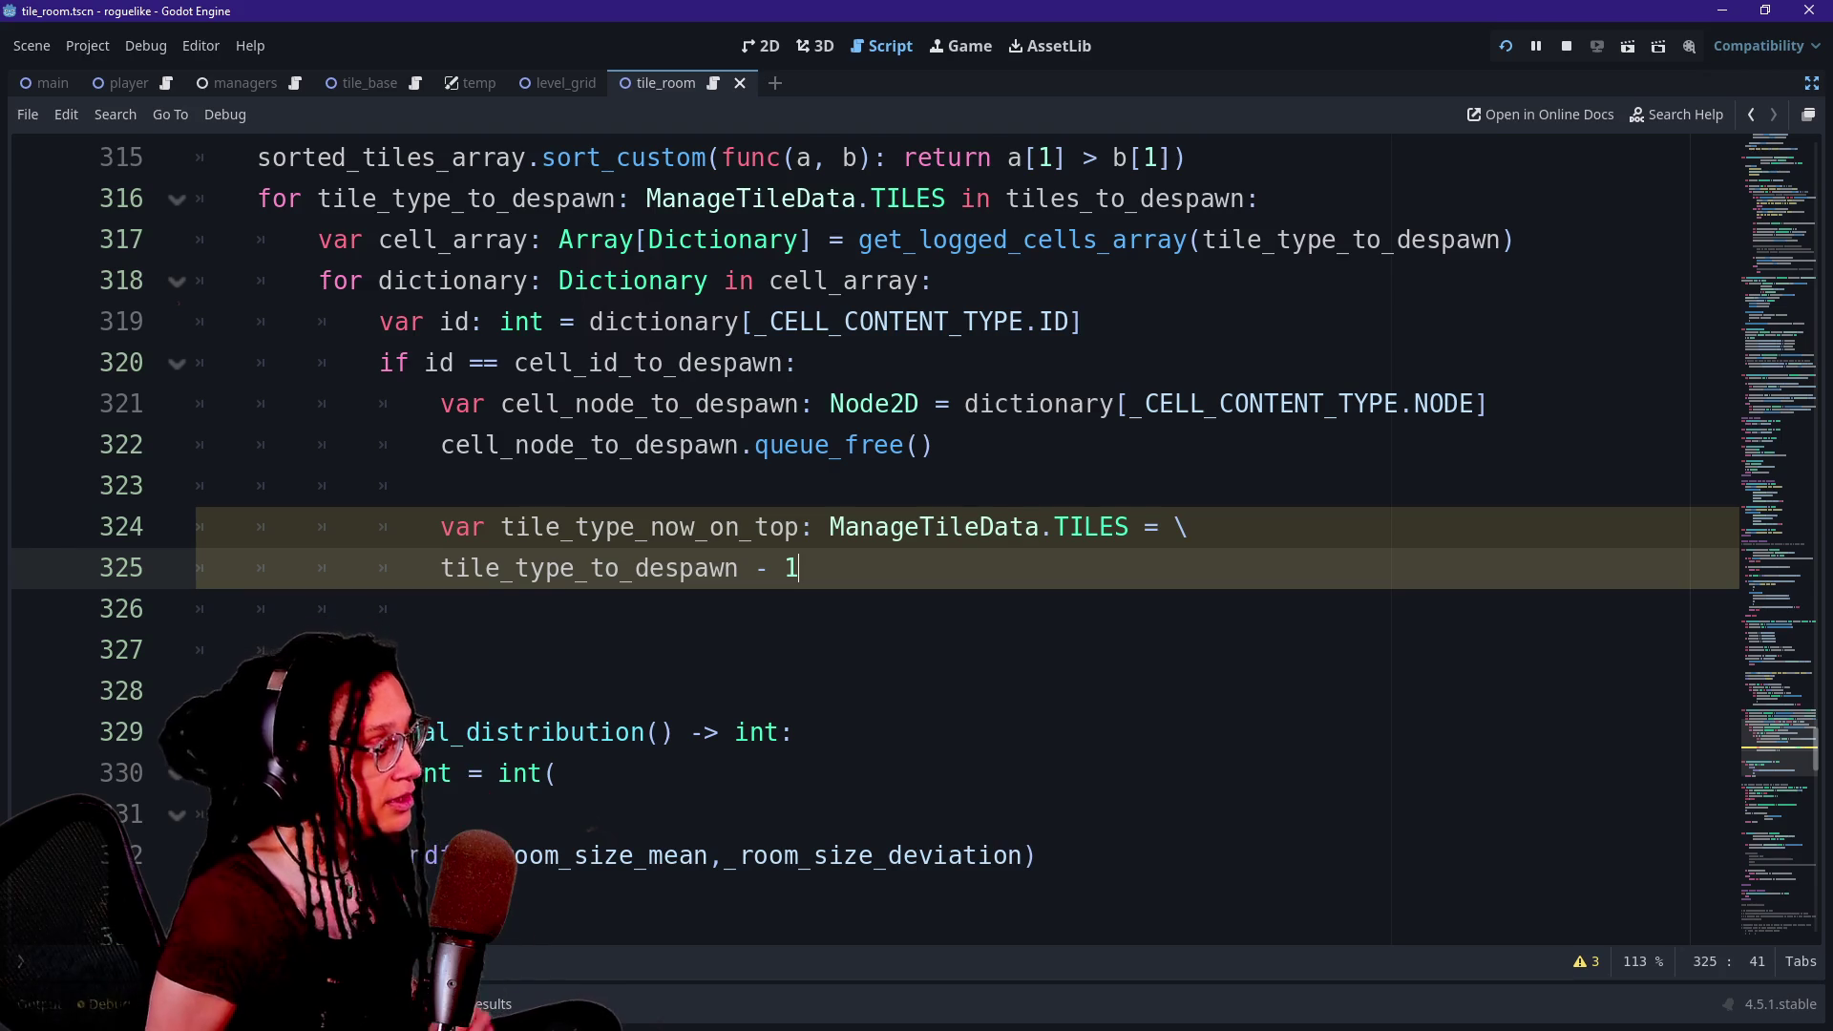
{"action": "key", "text": "shift+Up"}
{"action": "key", "text": "shift+Home"}
{"action": "key", "text": "Down"}
{"action": "key", "text": "End"}
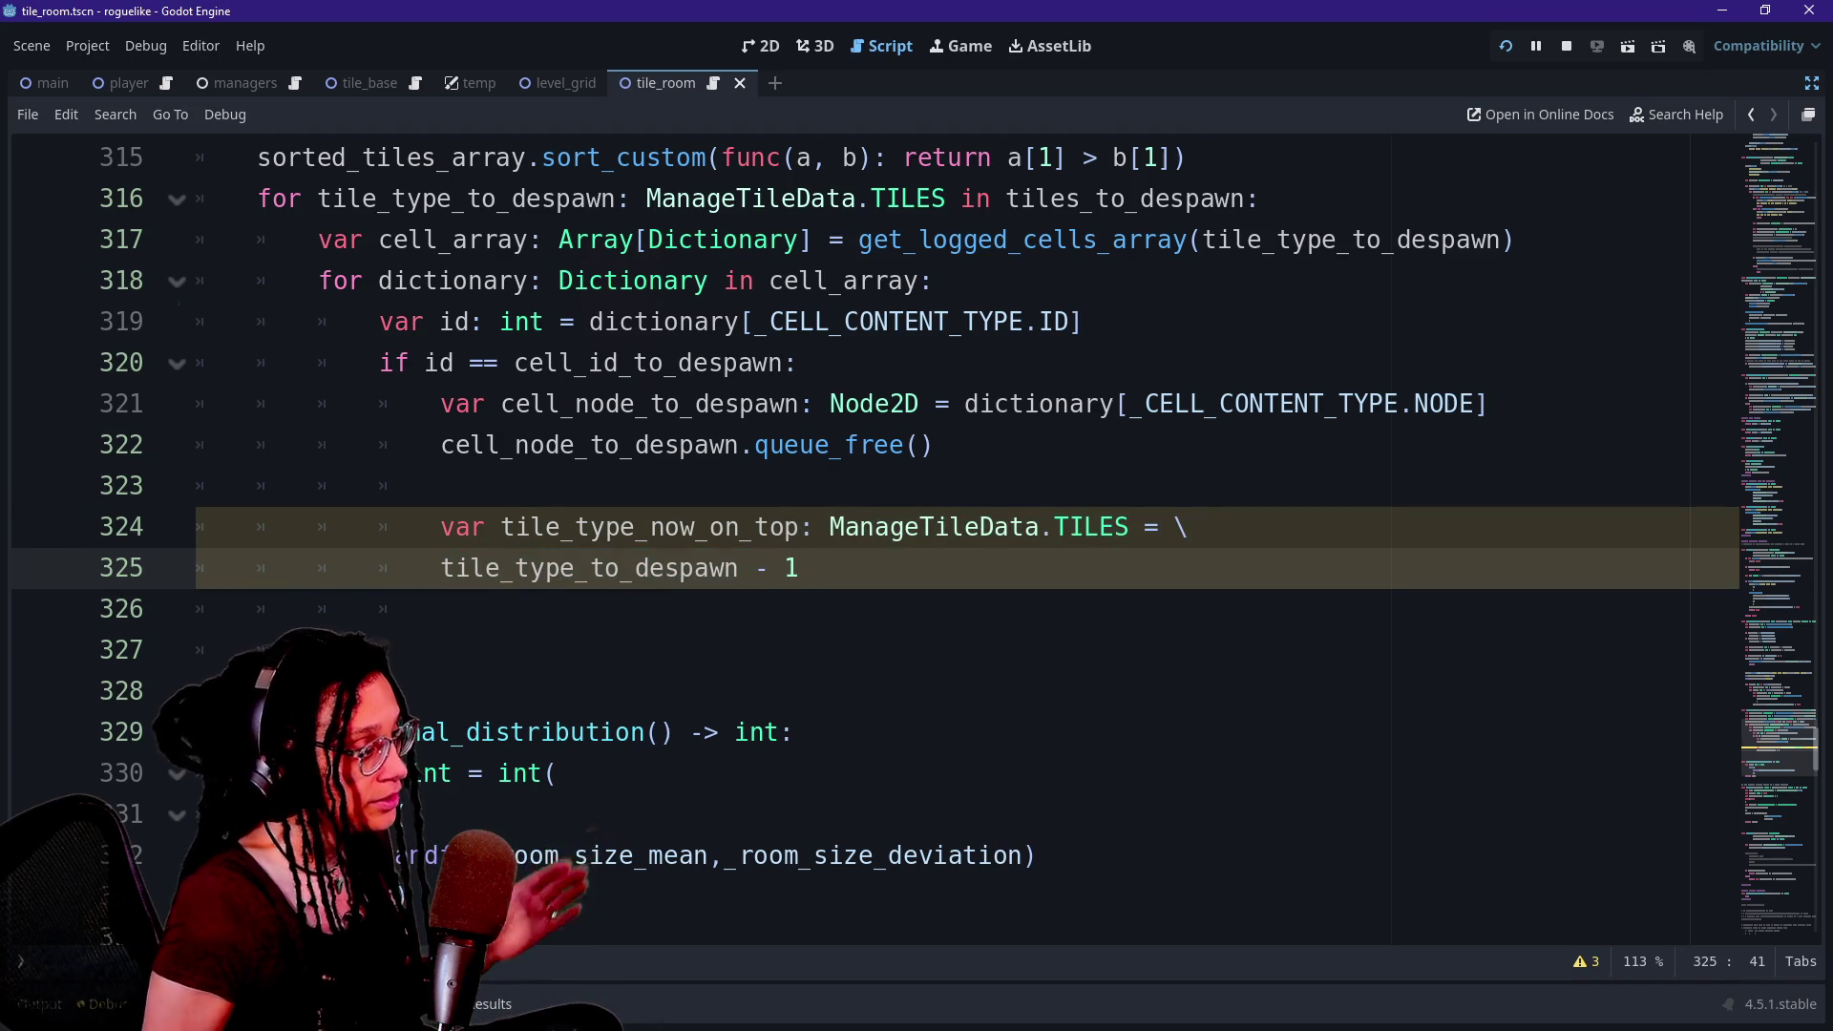
{"action": "mouse_move", "coordinate": [473, 569]}
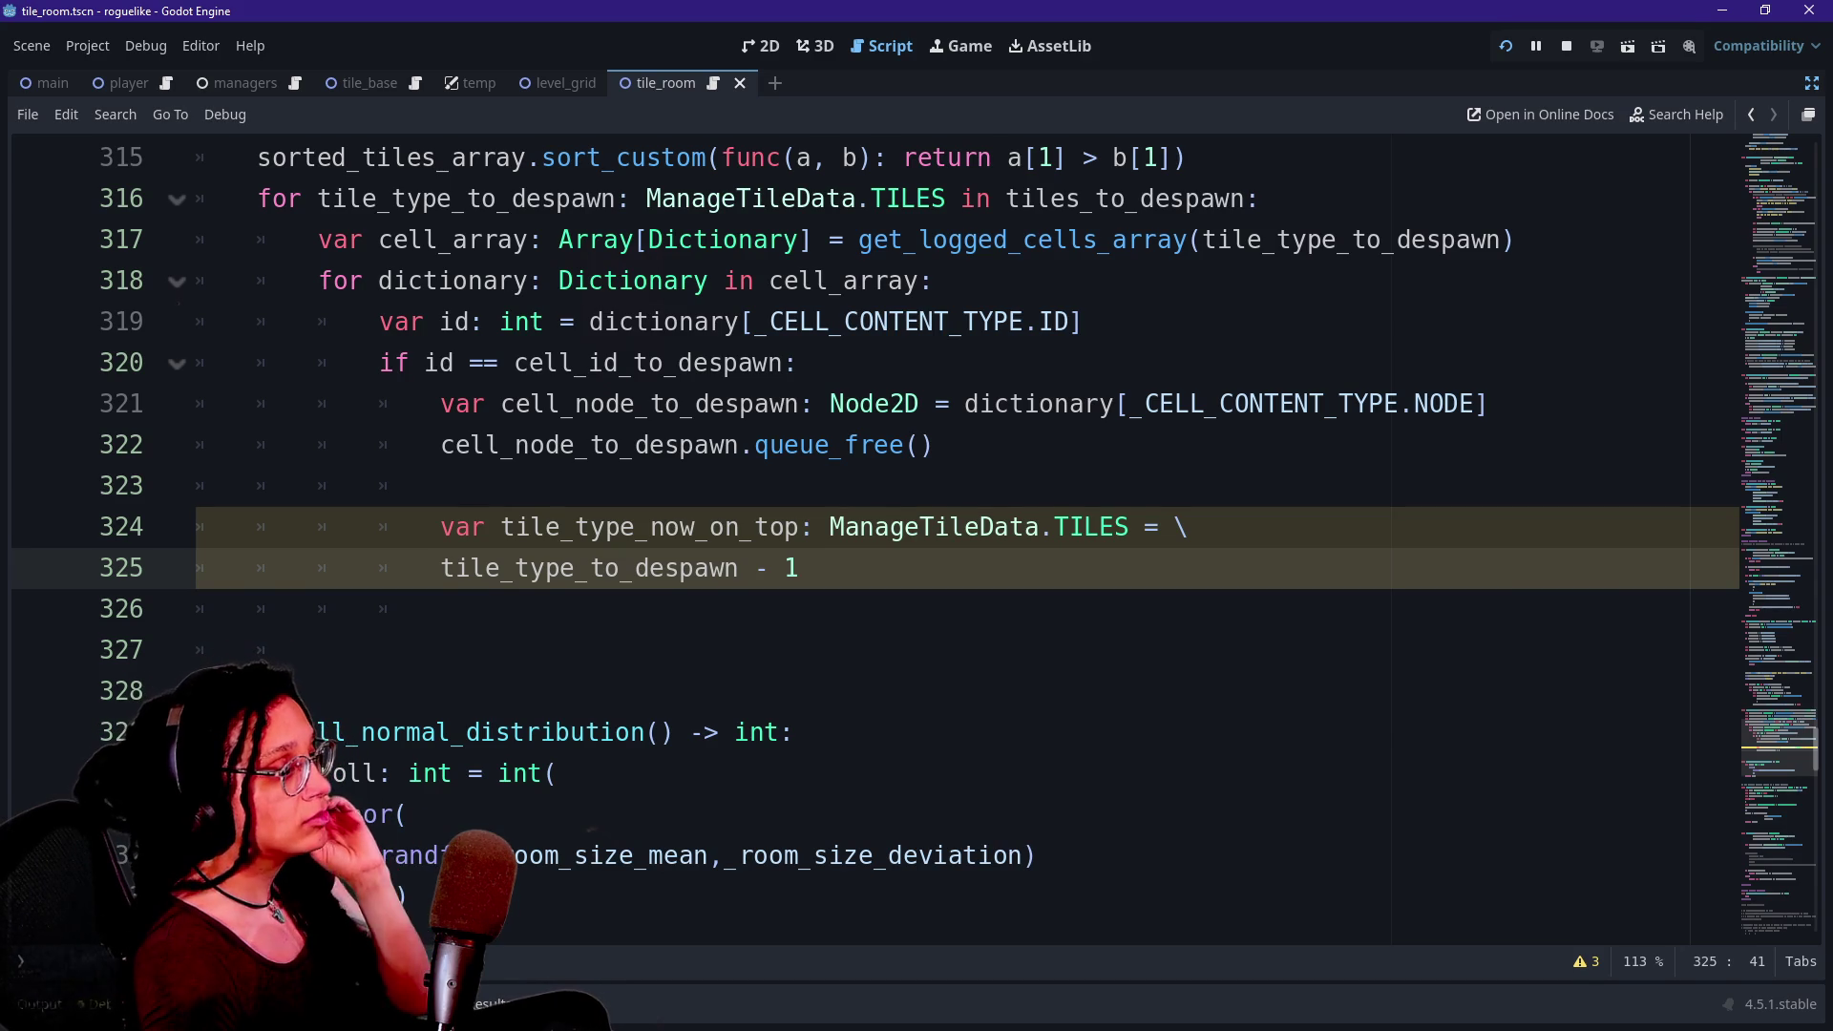
{"action": "key", "text": "Return"}
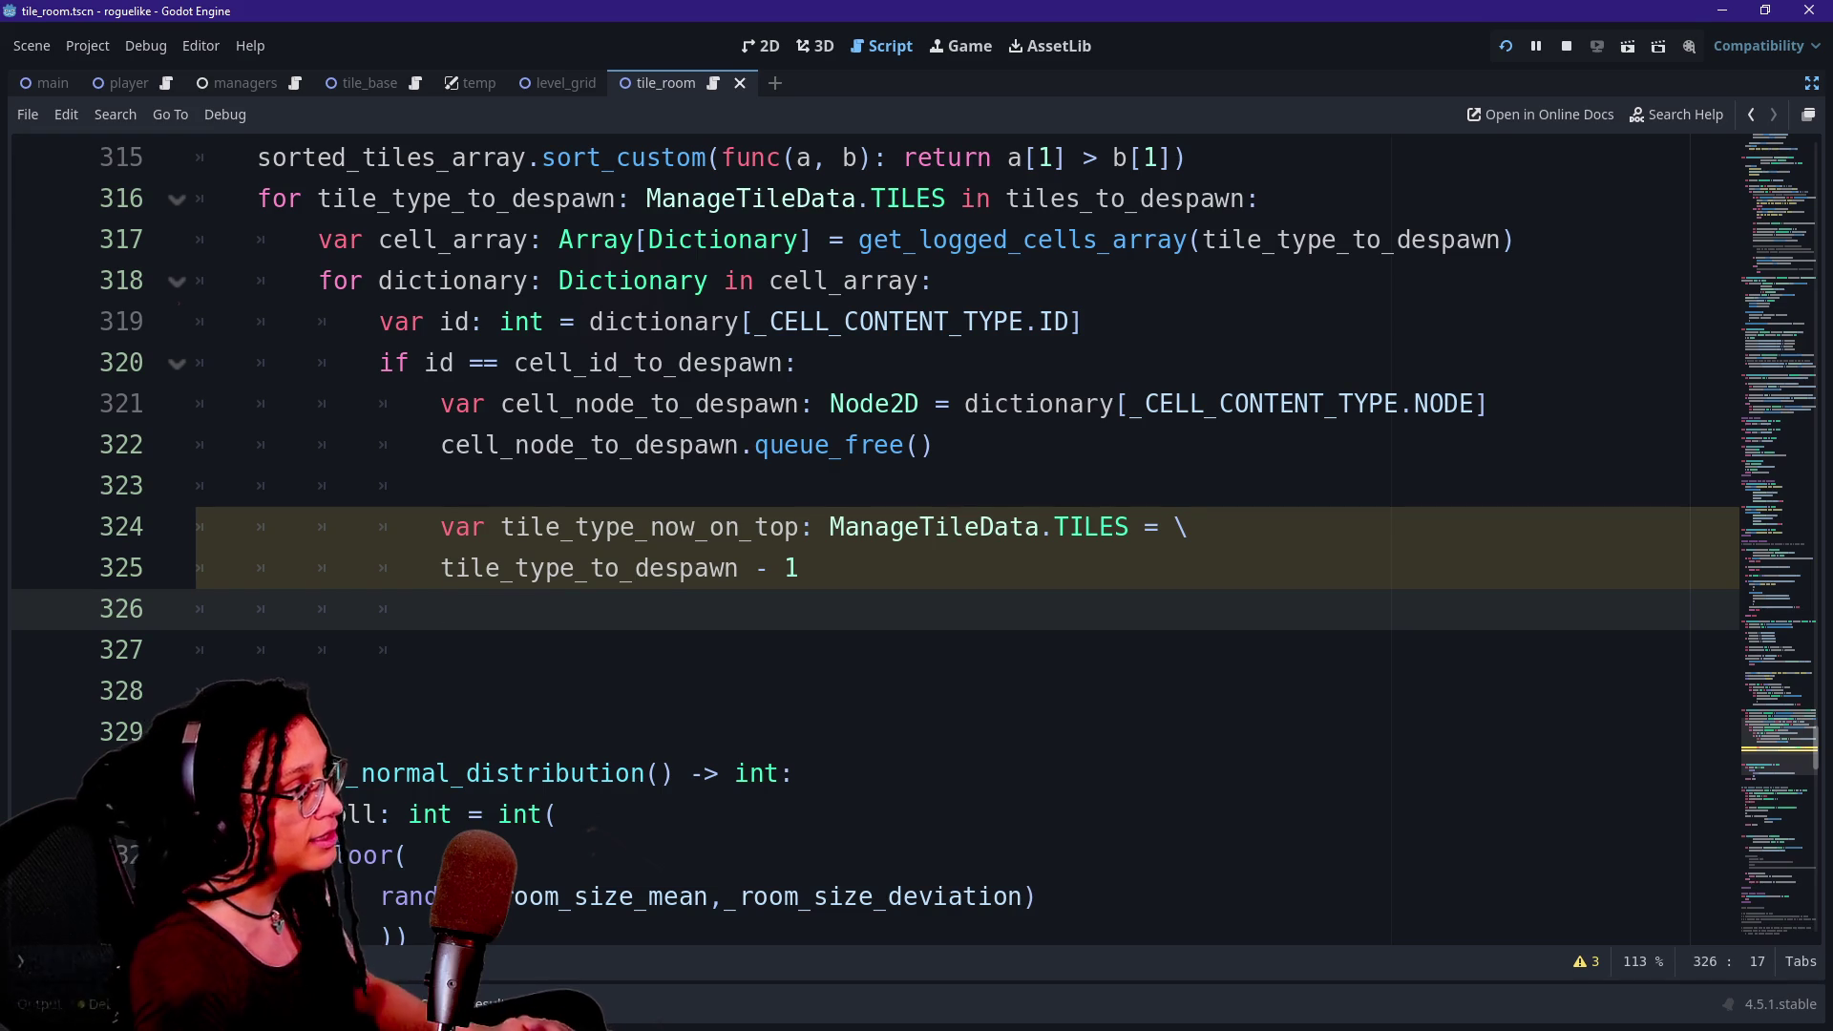
{"action": "type", "text": "ge"}
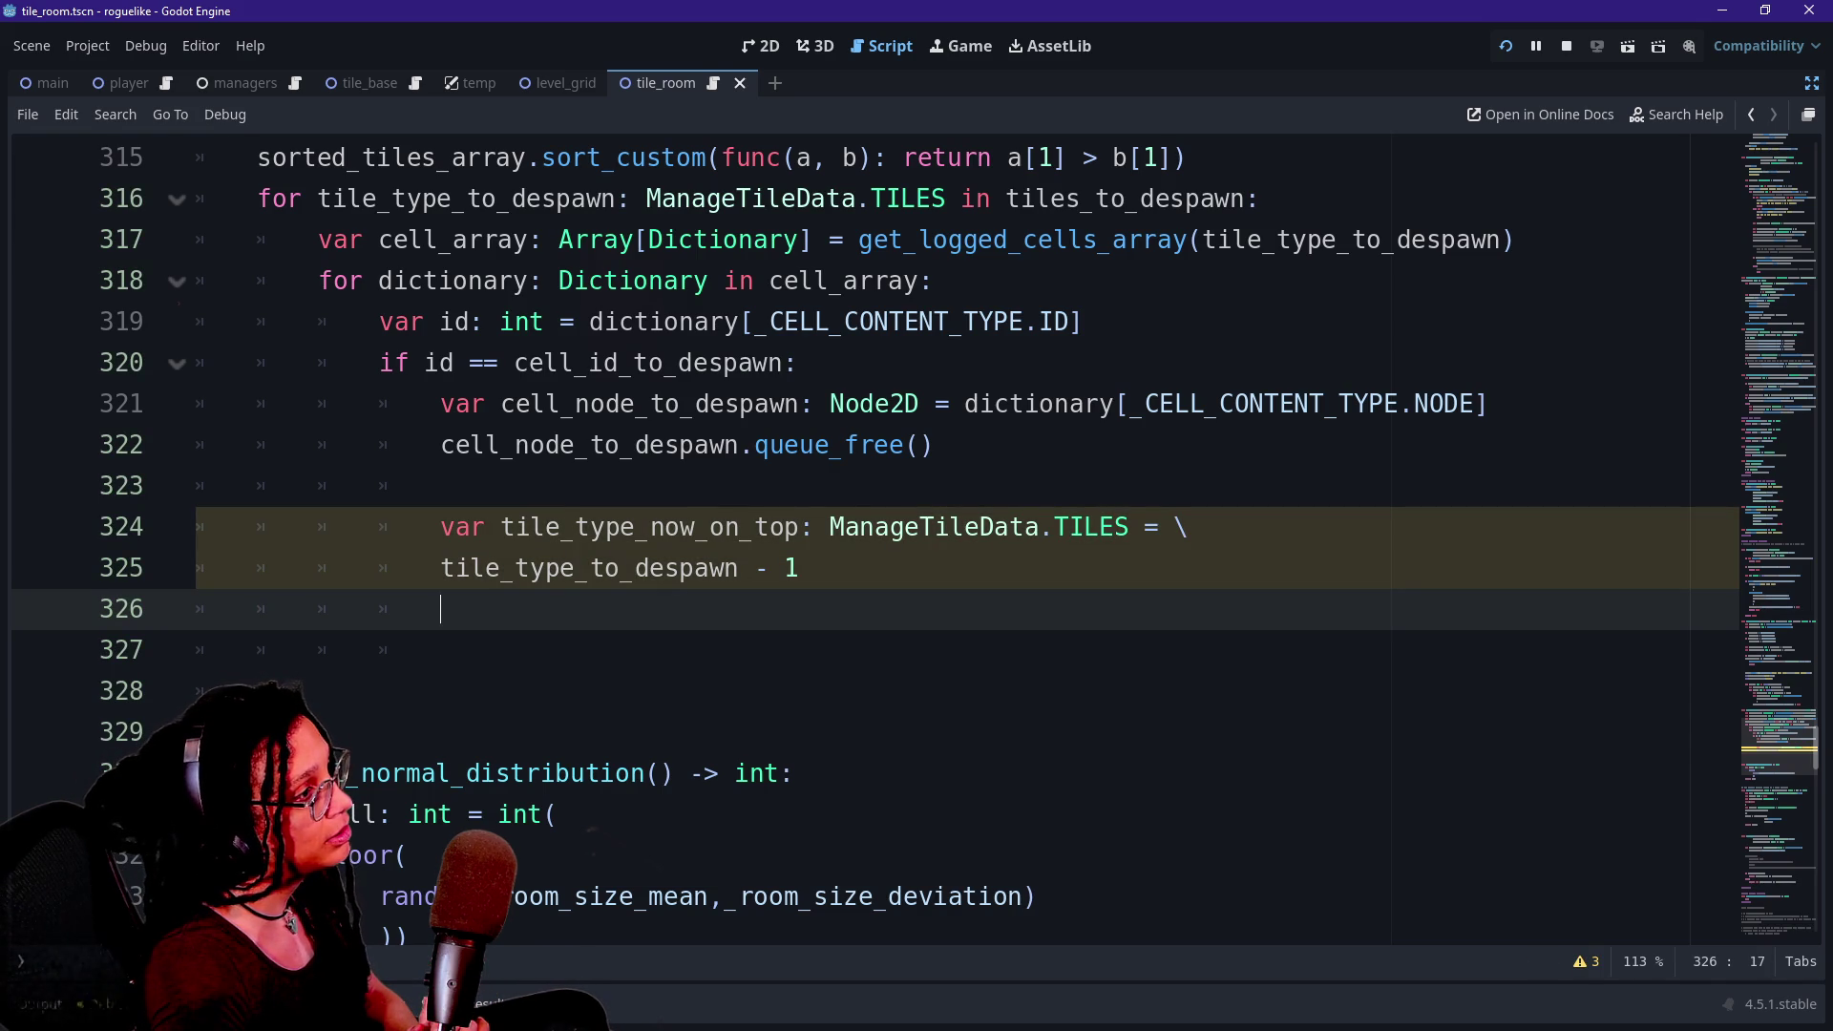
{"action": "type", "text": "get"}
- Write var cell_array_now_on_top: Array[Dictionary] = get_logged_cells_array on line 326
{"action": "key", "text": "BackSpace"}
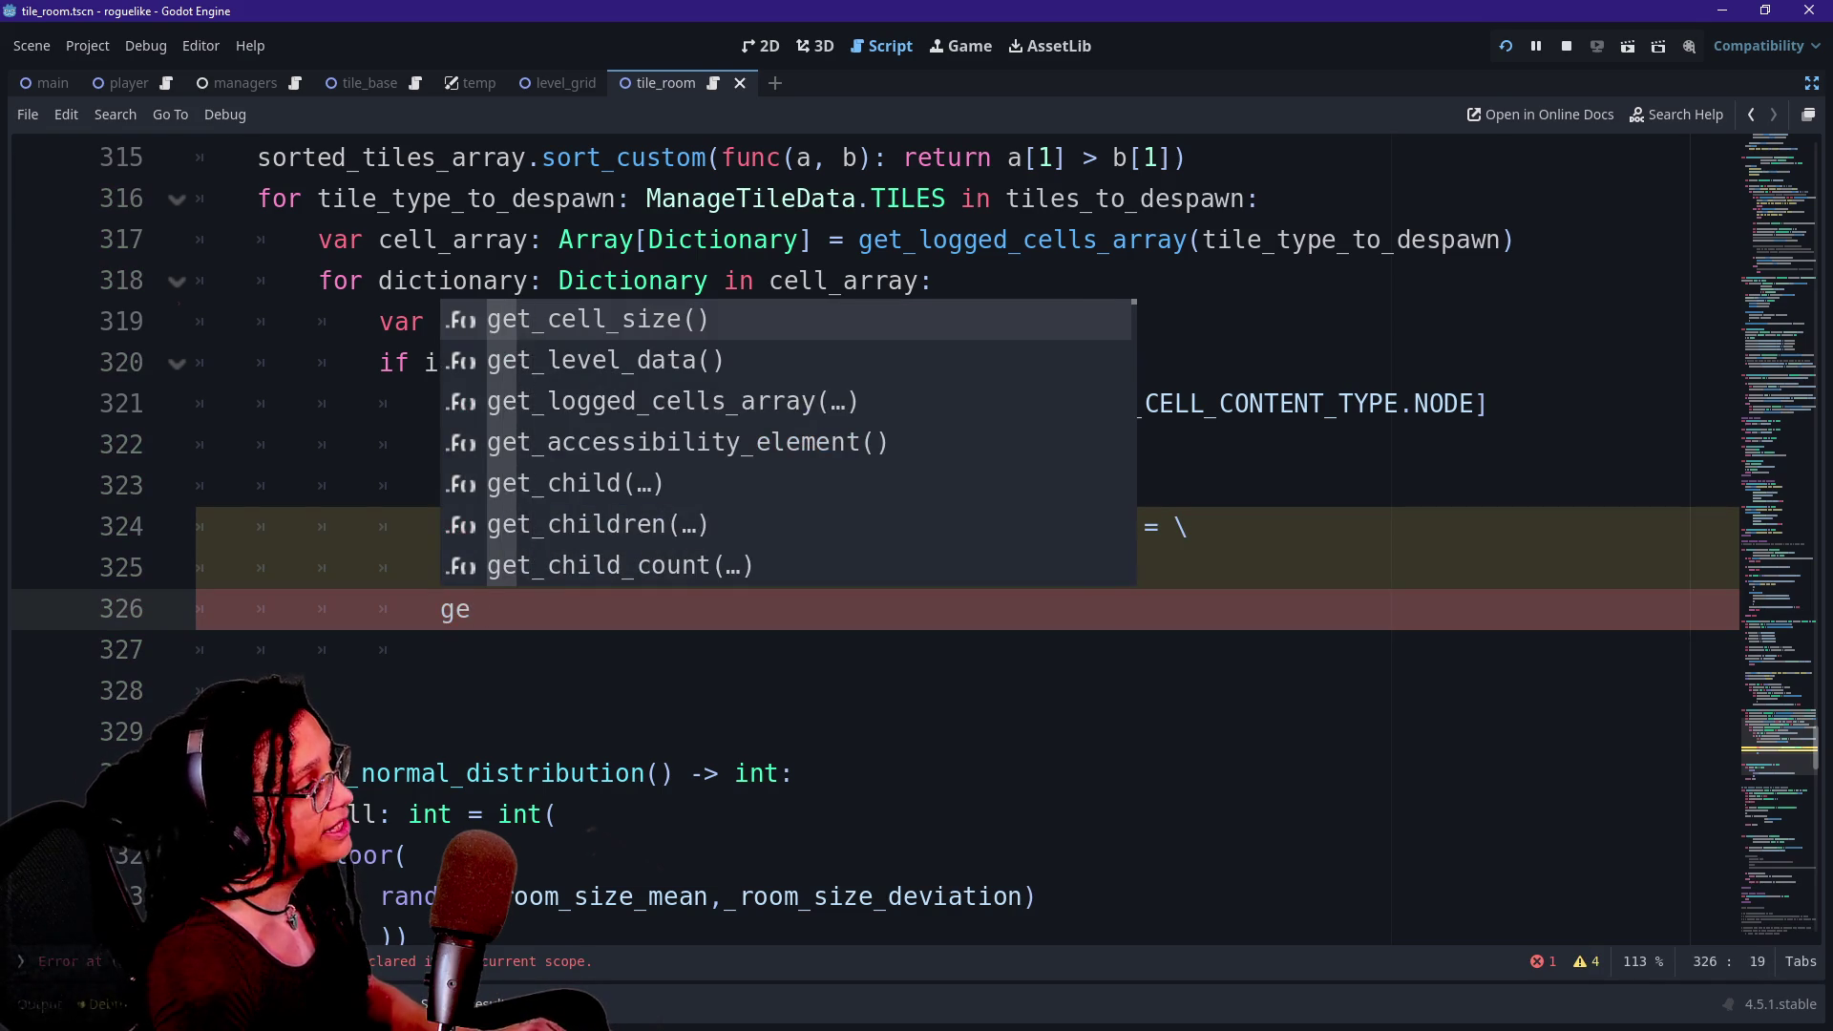
{"action": "type", "text": "t_logged_cells"}
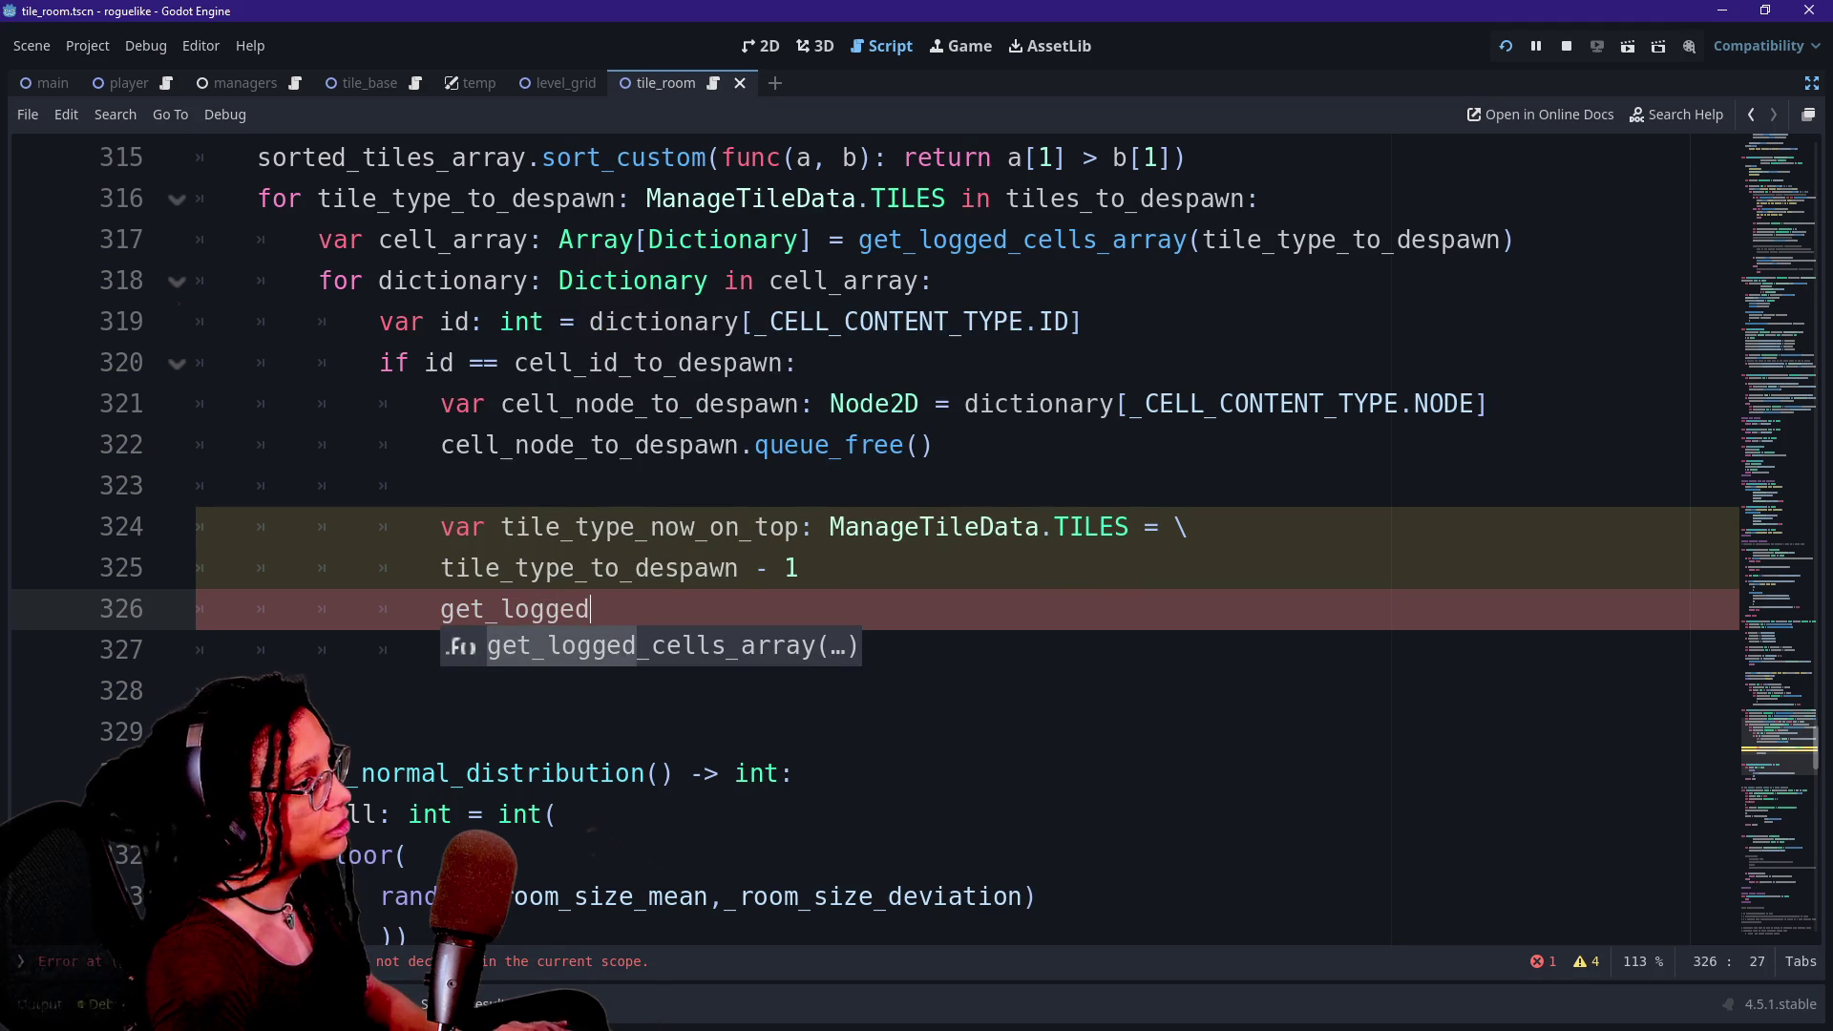
{"action": "type", "text": "_array"}
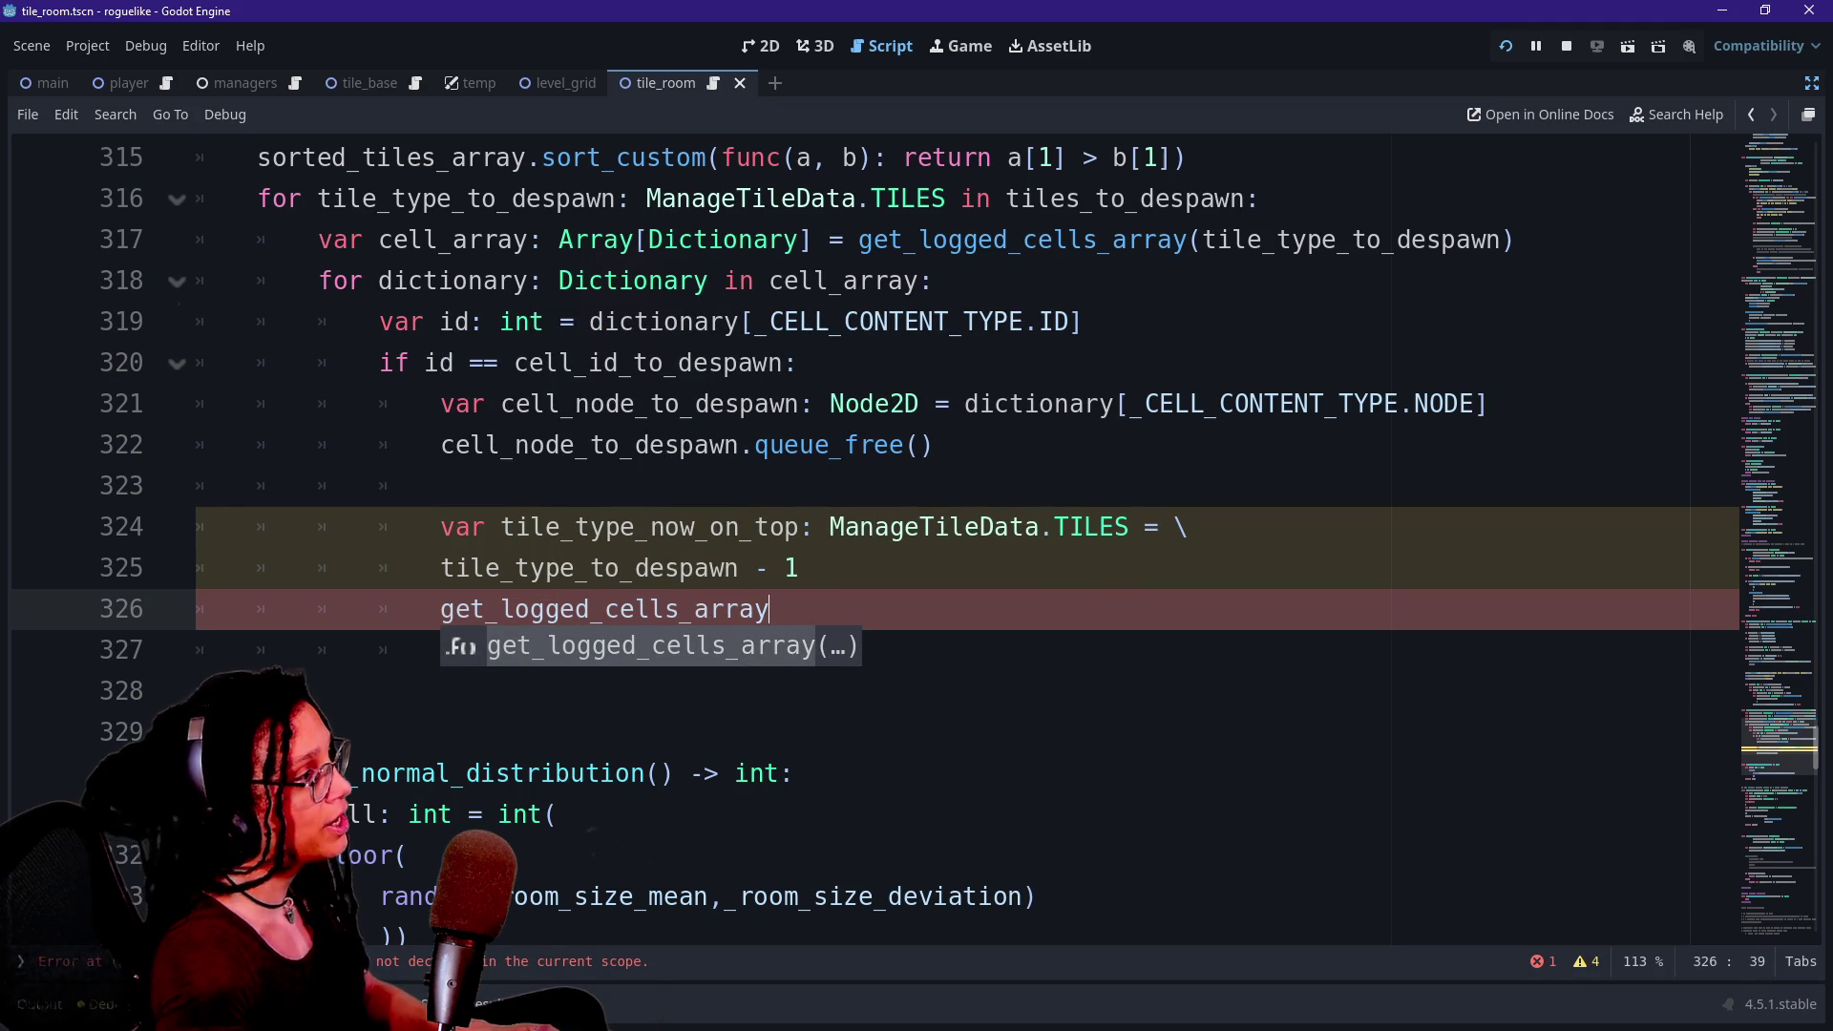
{"action": "key", "text": "Home"}
{"action": "type", "text": "cell_array"}
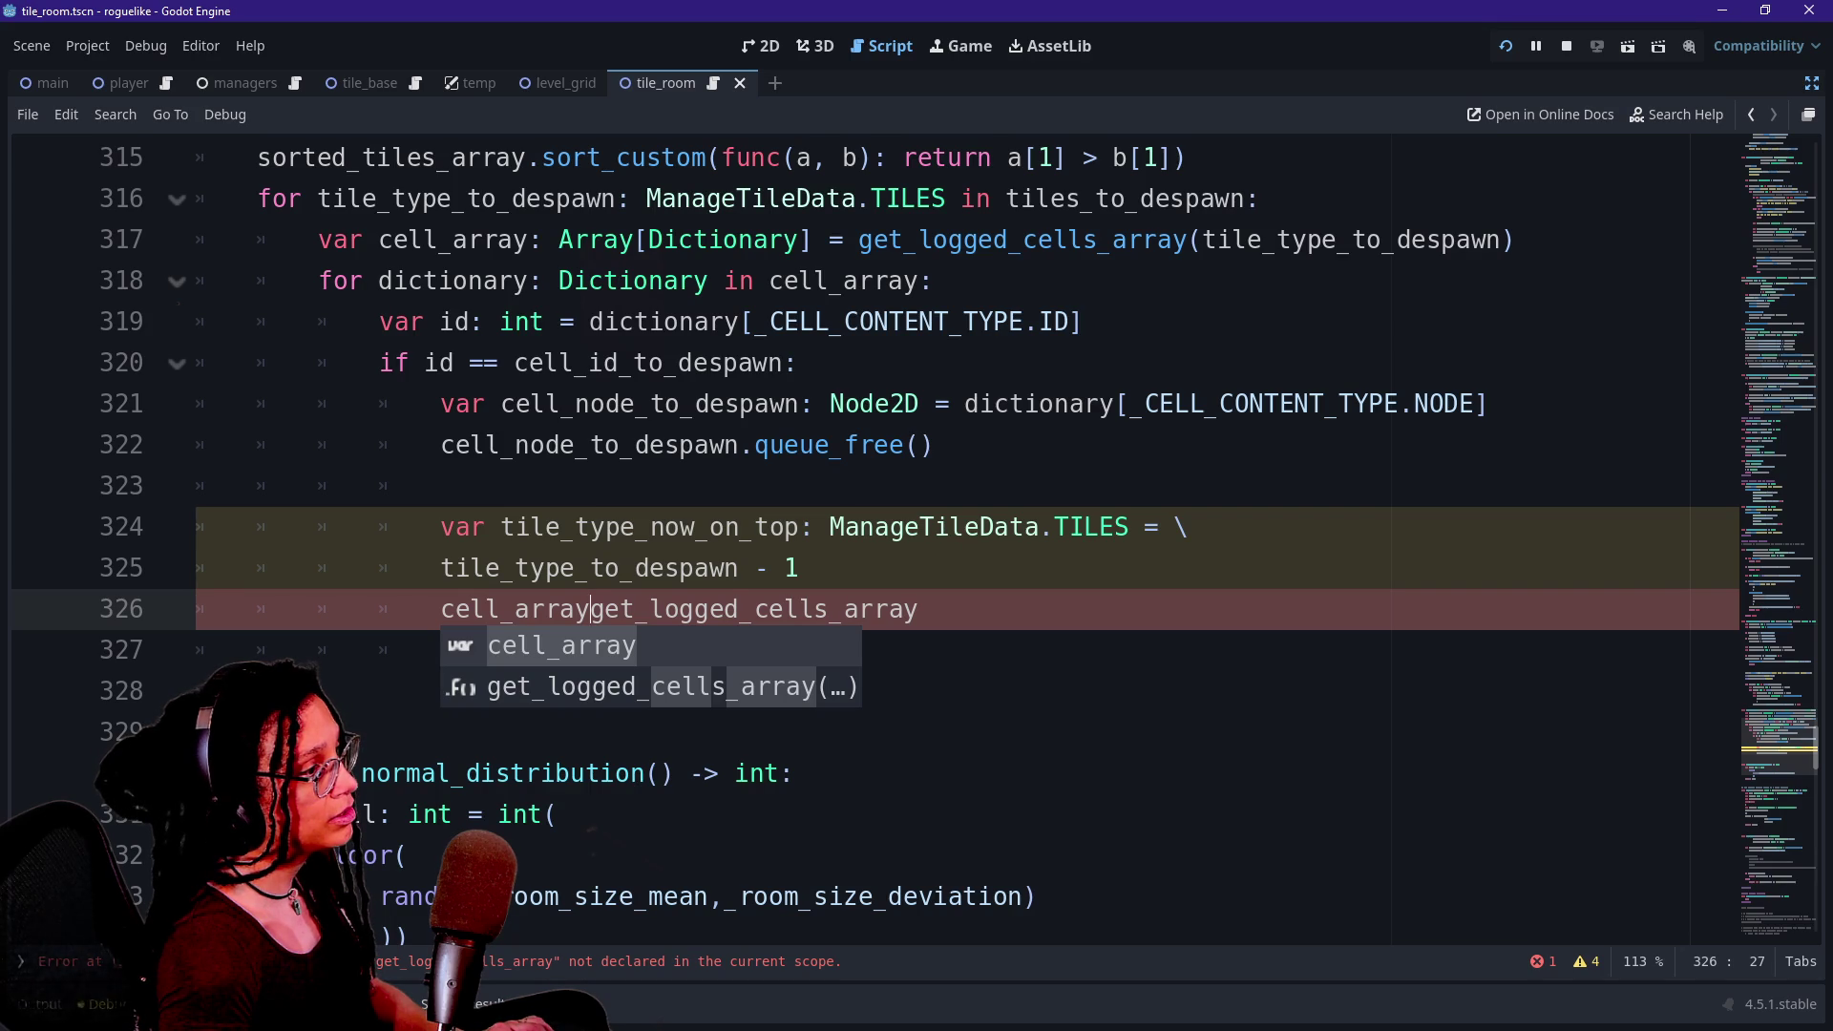
{"action": "type", "text": "_now_on_top:"}
{"action": "key", "text": "Home"}
{"action": "type", "text": "var"}
{"action": "left_click", "coordinate": [845, 609]}
{"action": "type", "text": "Array[Dictionary] "}
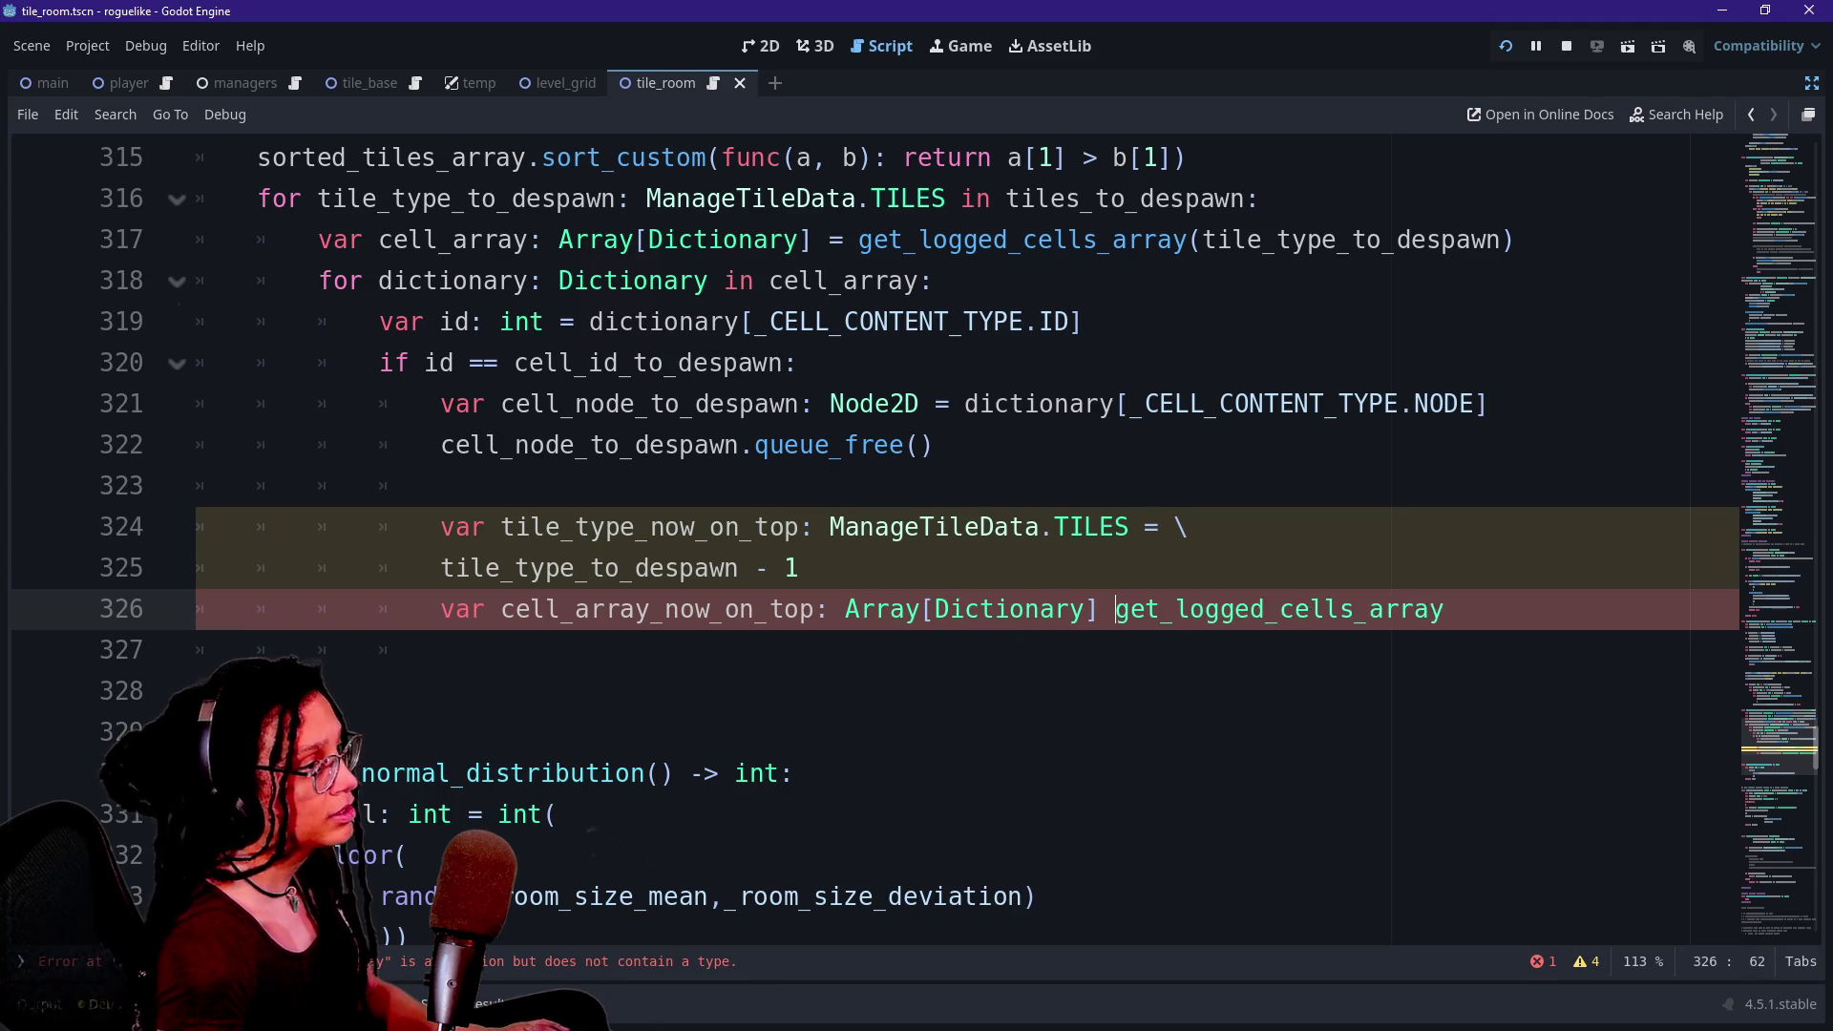
{"action": "type", "text": "="}
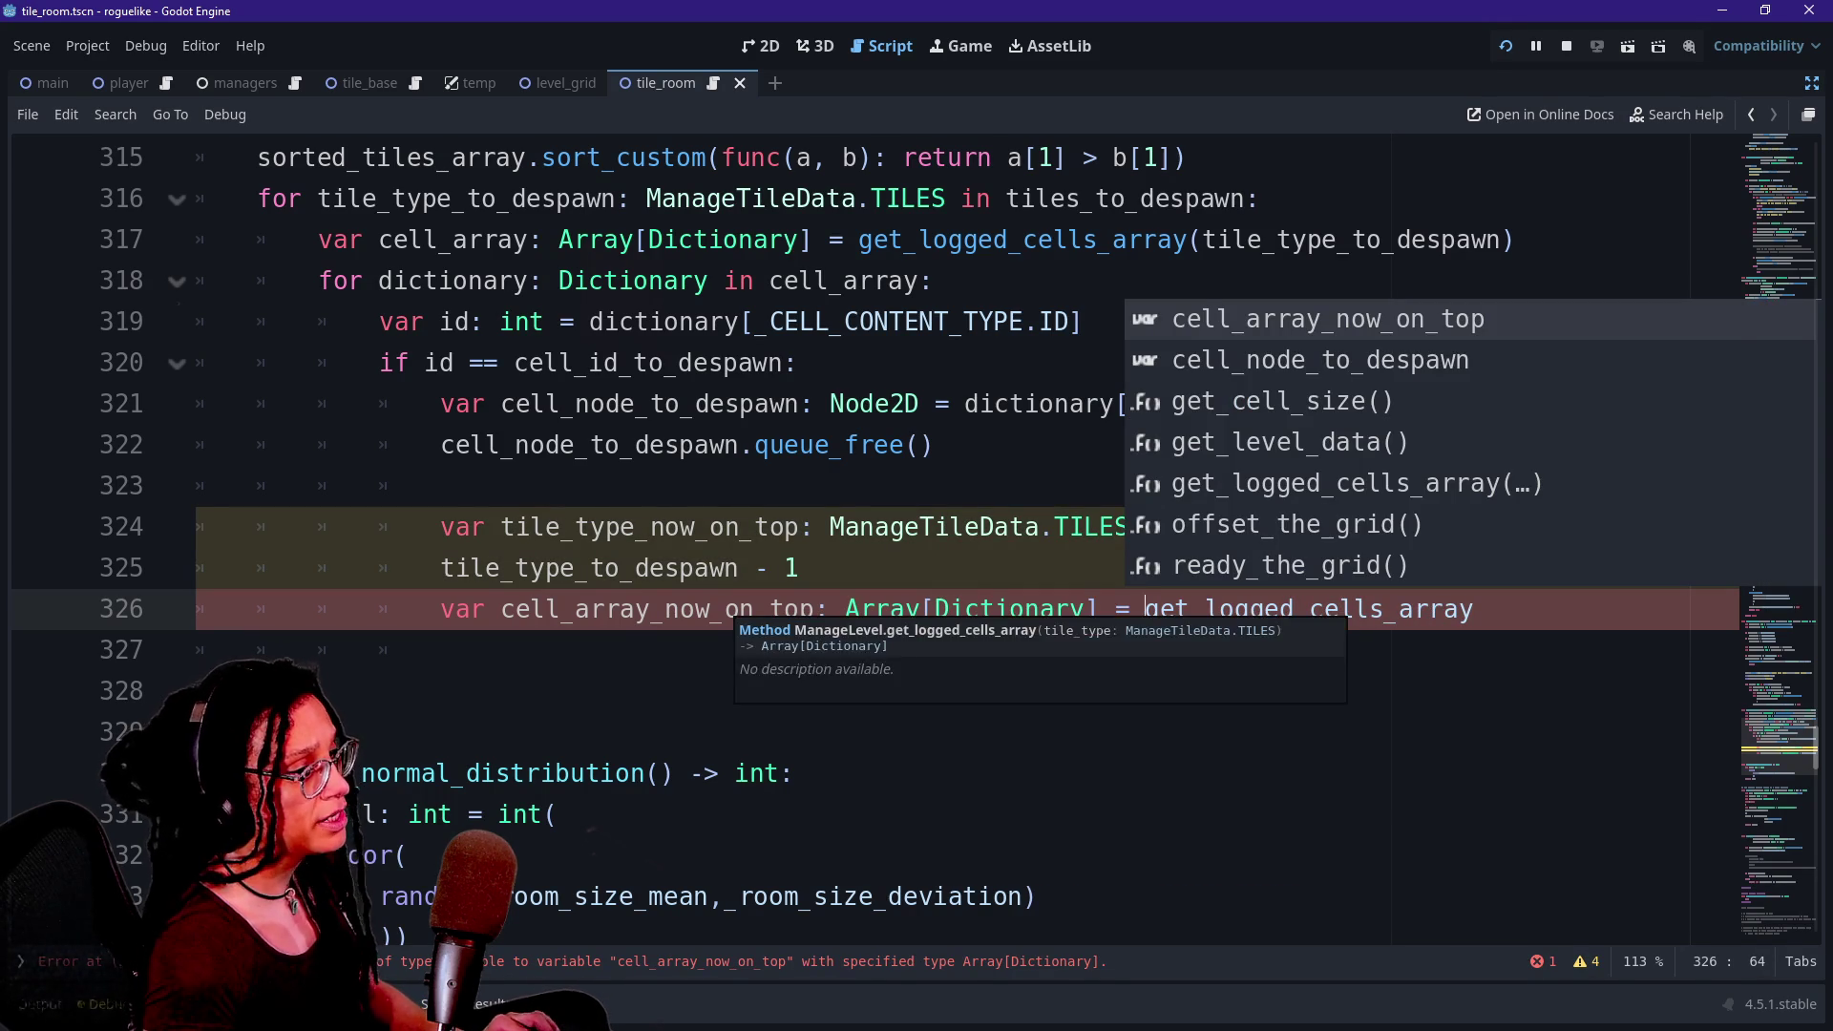
- Pass tile_type_now_on_top as the argument, wrapping the call onto a second line
{"action": "key", "text": "End"}
{"action": "type", "text": "(tile"}
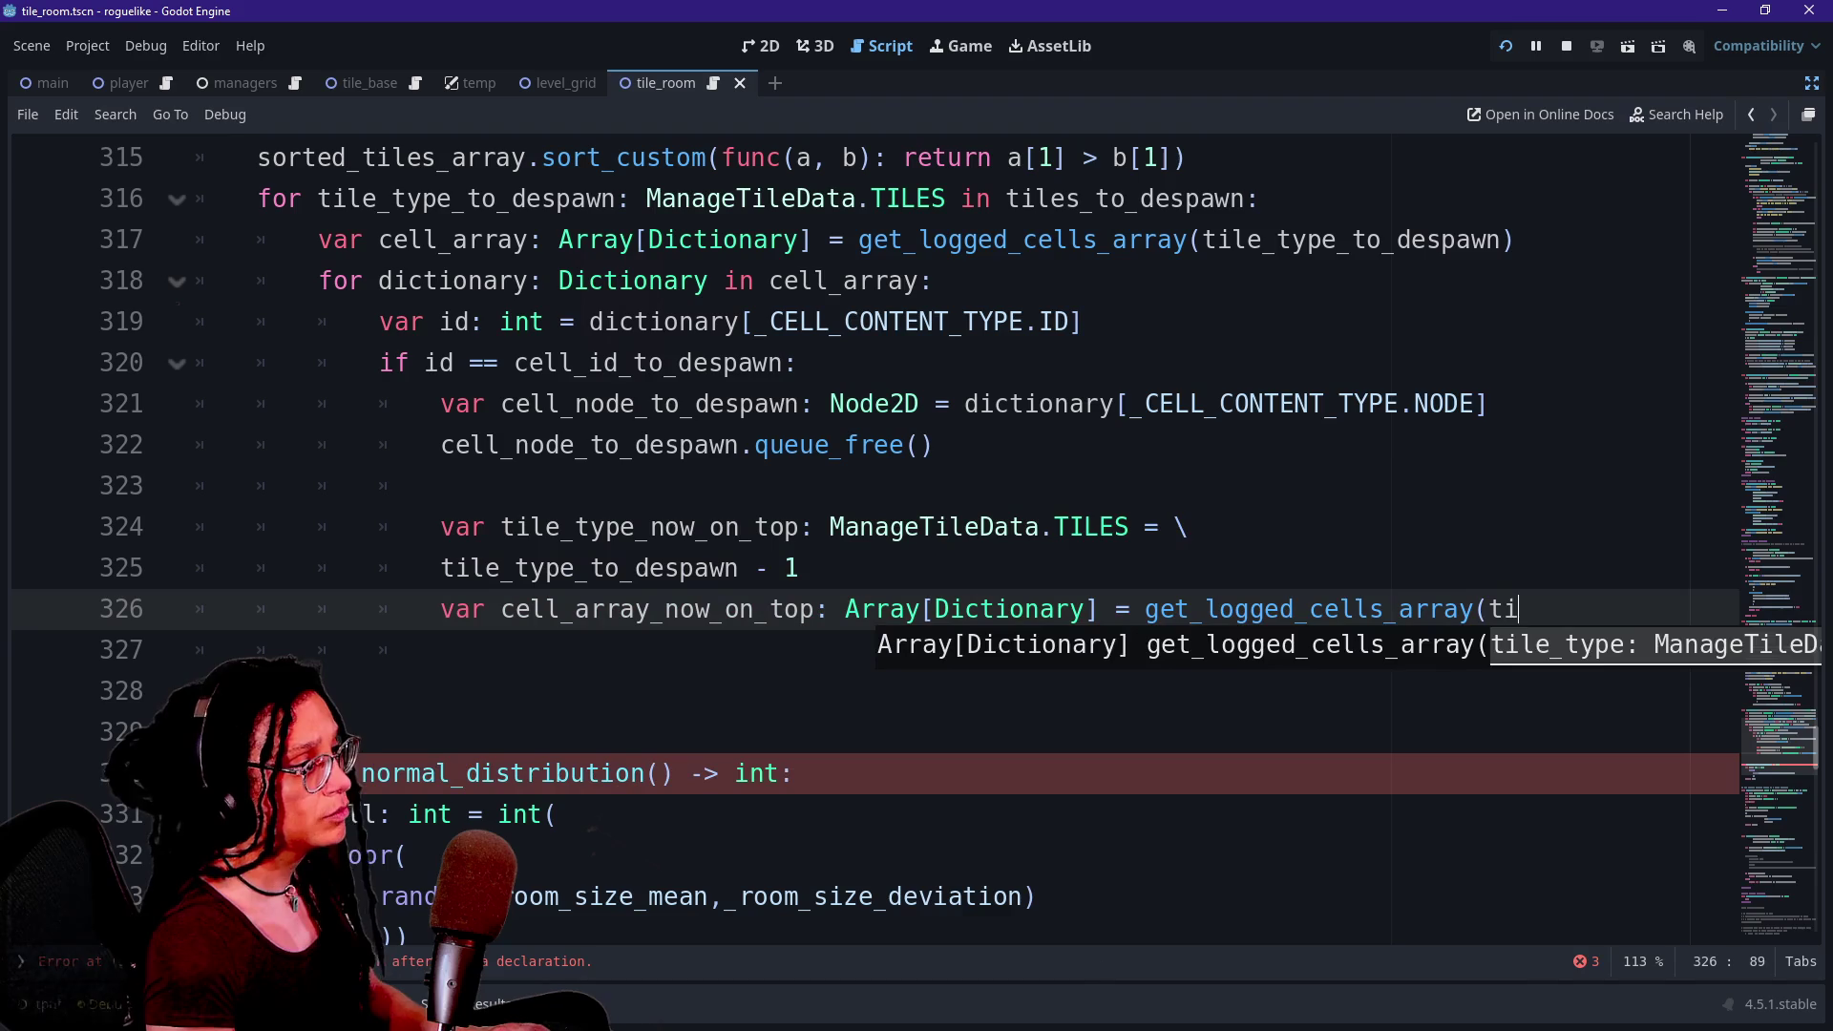
{"action": "key", "text": "Return"}
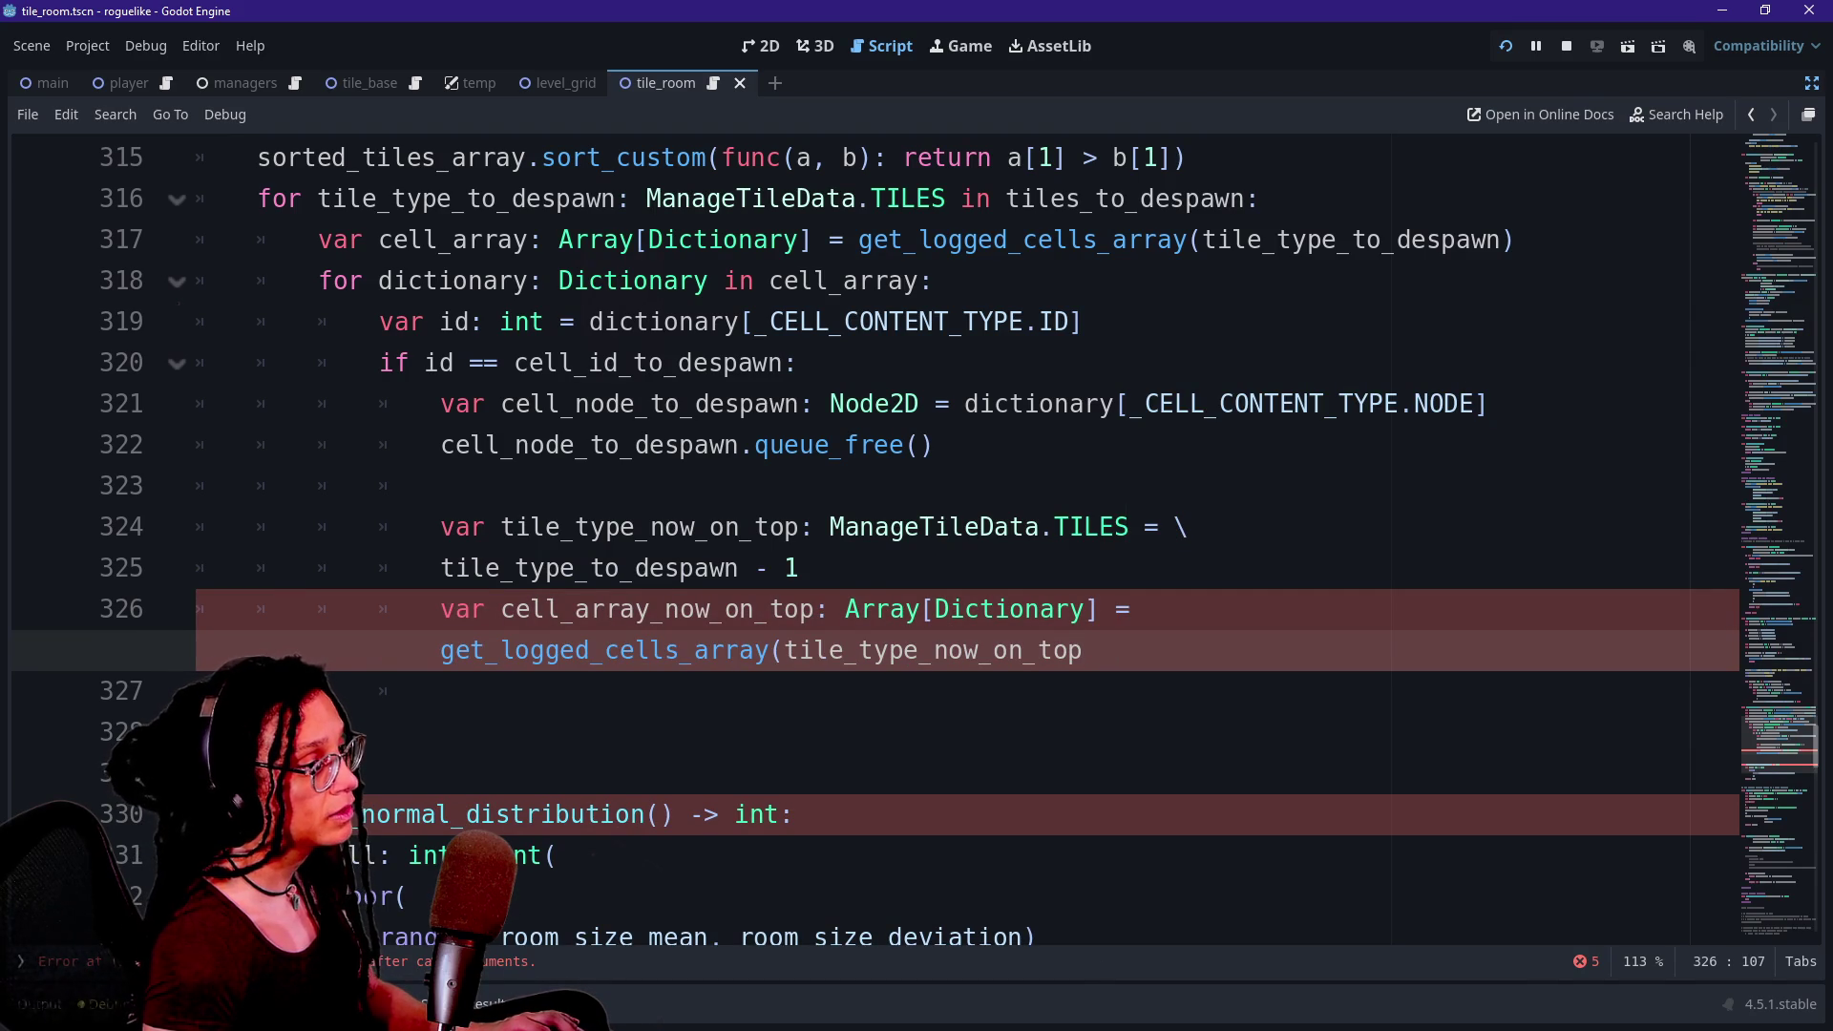
{"action": "key", "text": "Return"}
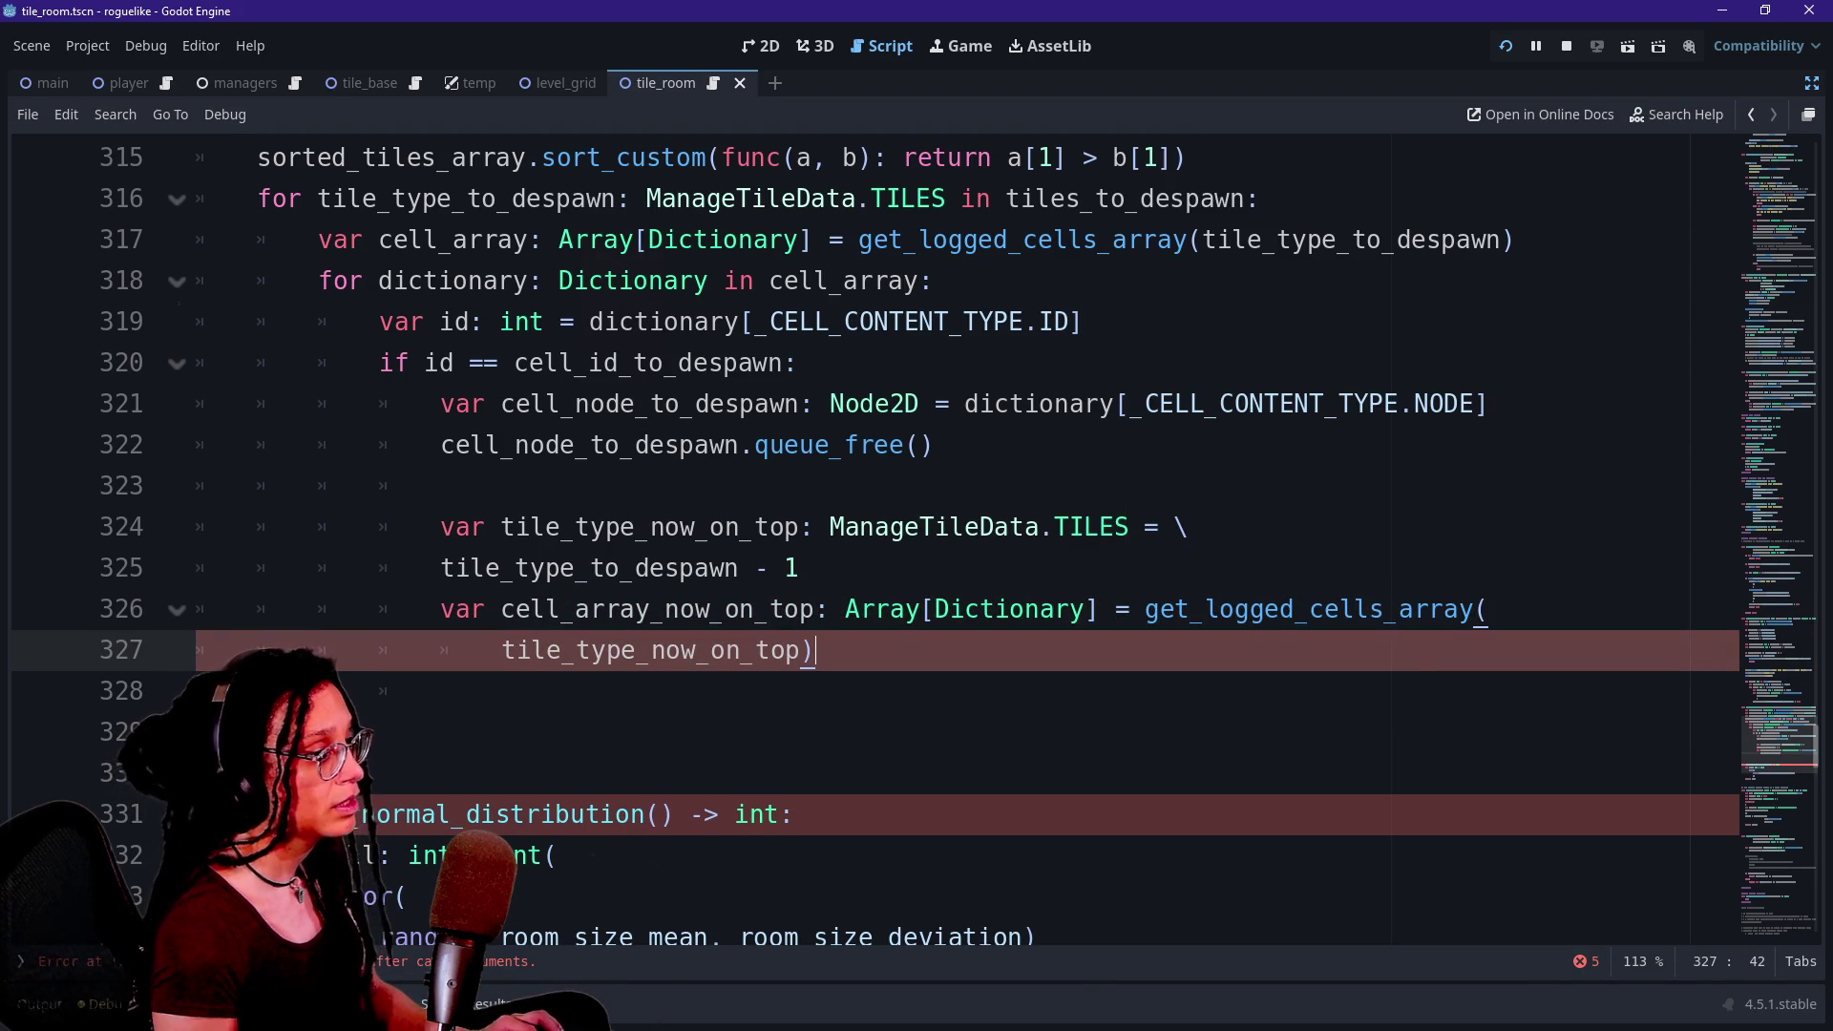
{"action": "key", "text": "End"}
{"action": "type", "text": ")"}
{"action": "key", "text": "Return"}
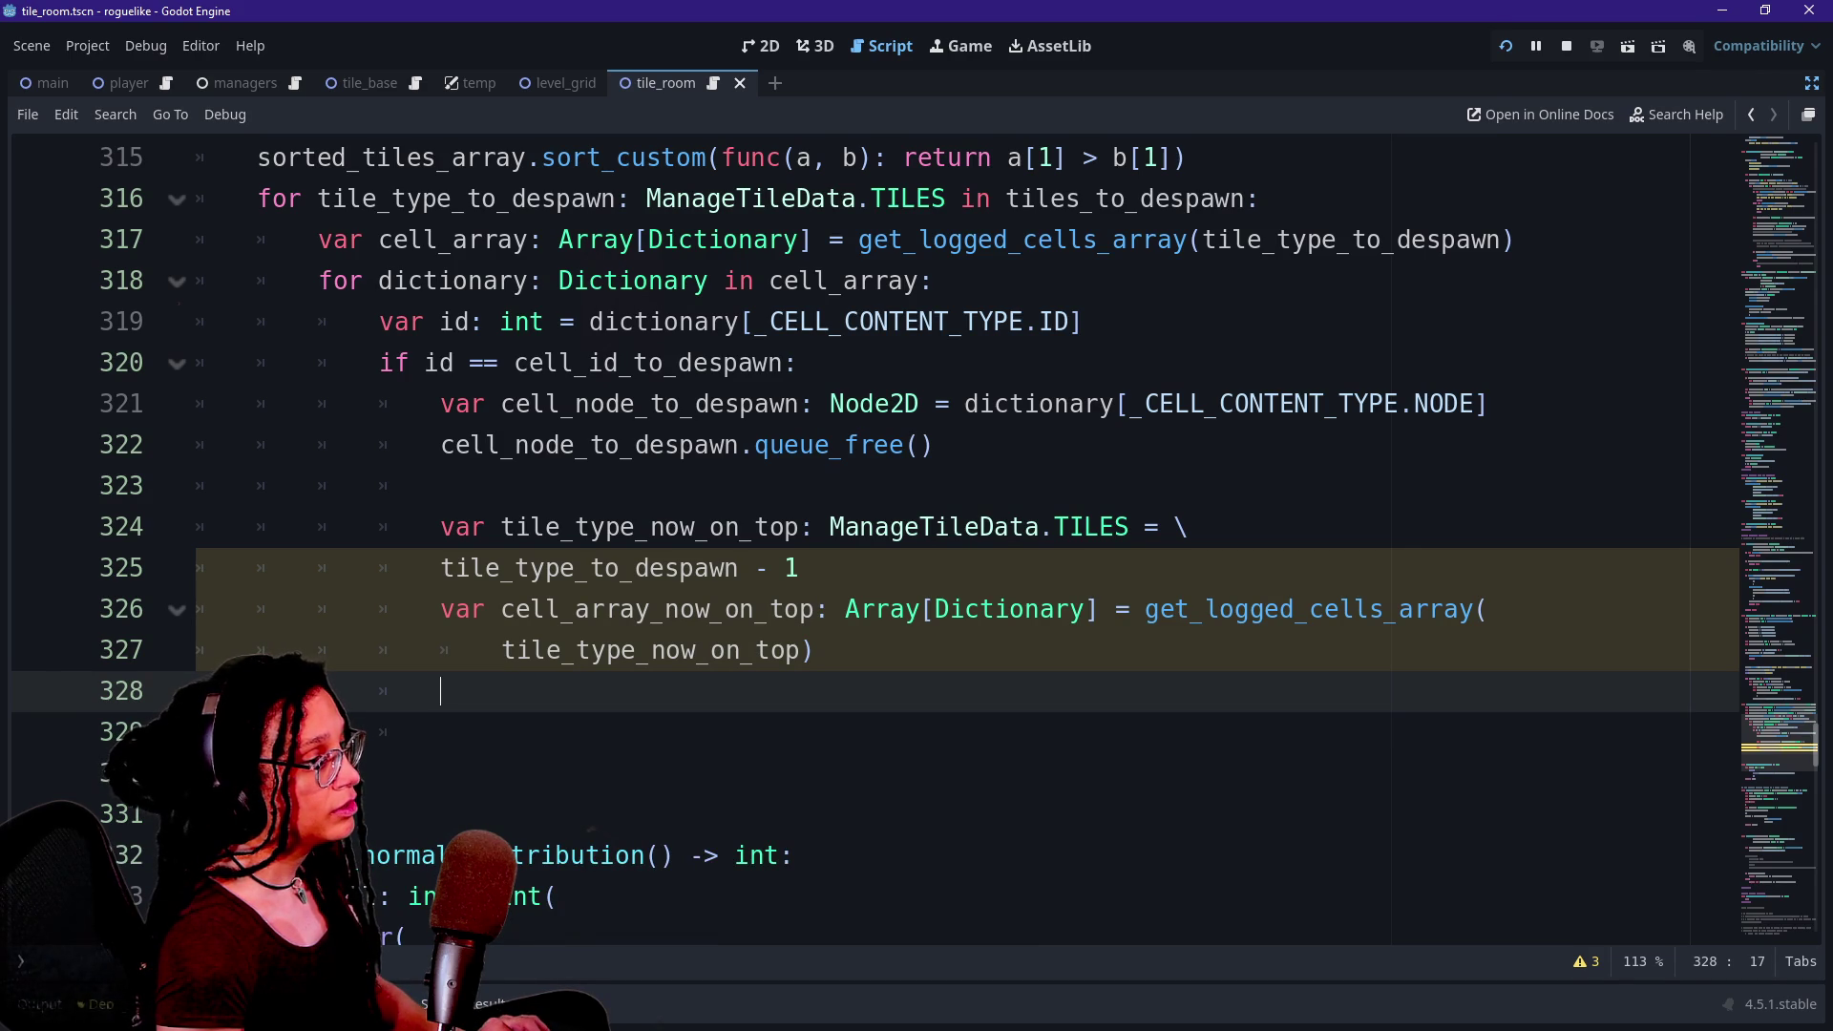
- Begin a for dictionary_now_on_top loop and rename dictionary to dictionary_to_despawn on lines 318–321
{"action": "type", "text": "for "}
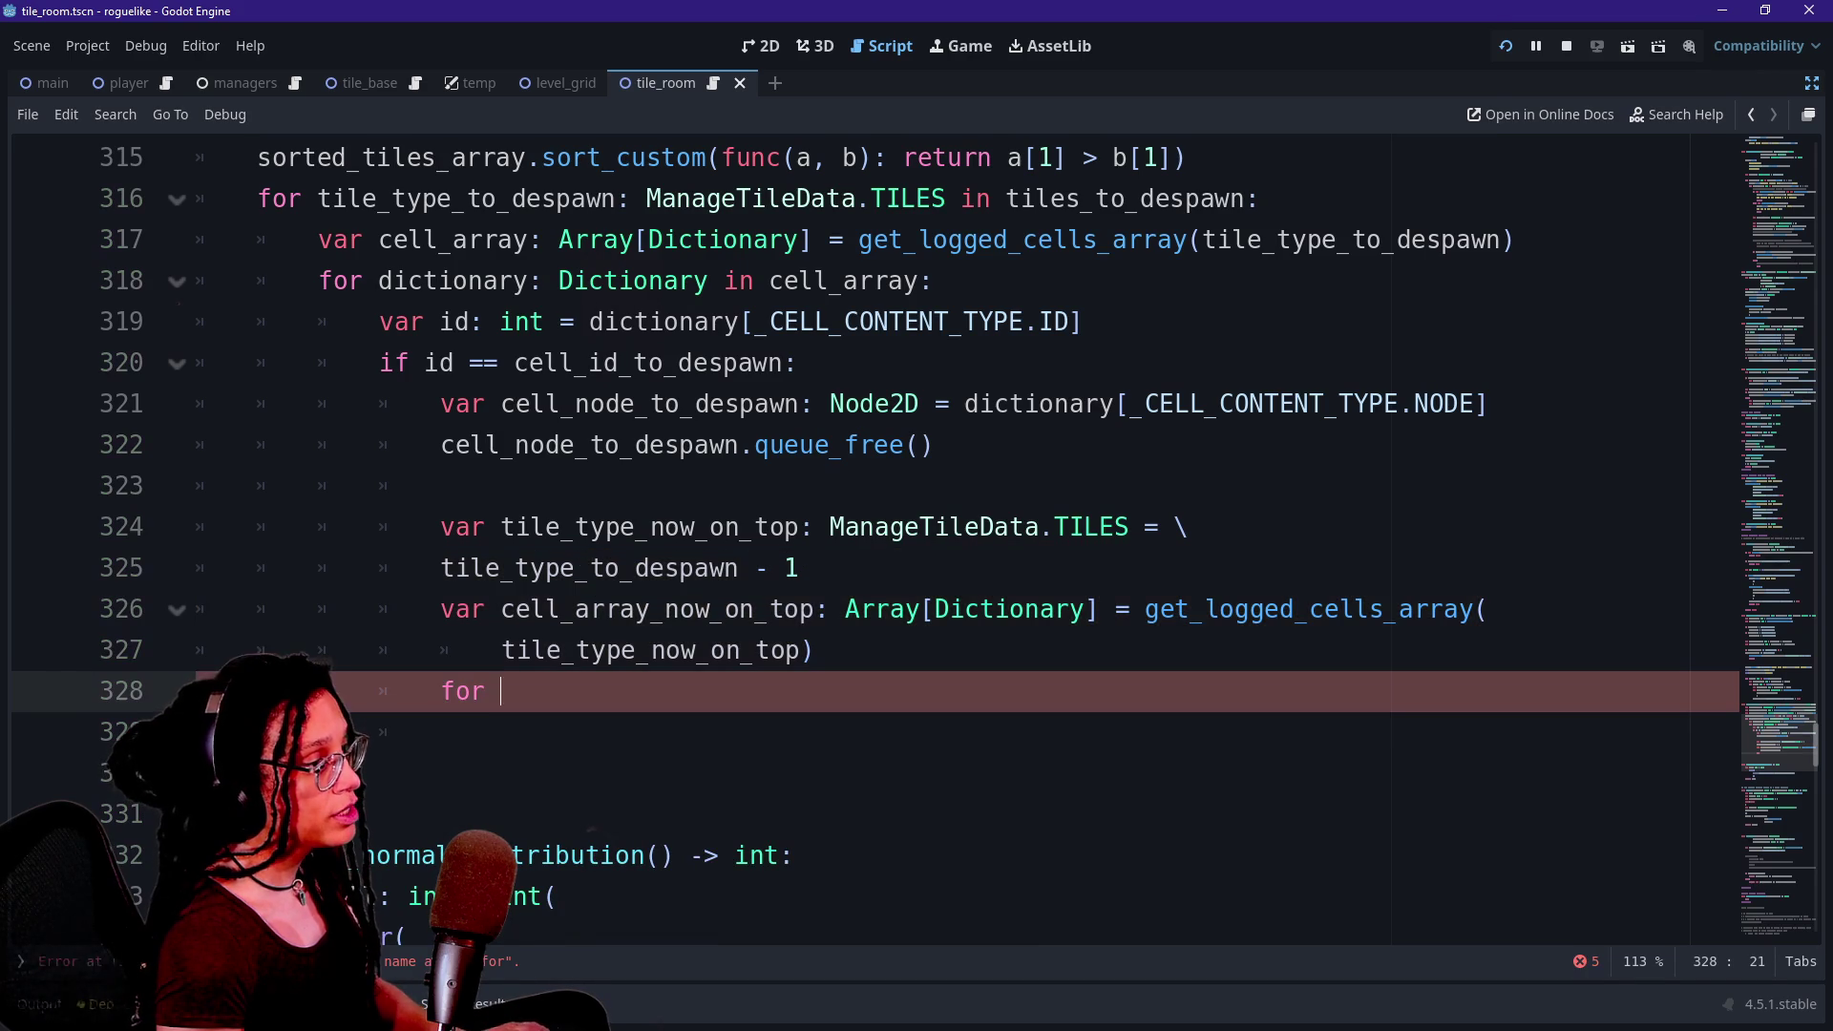
{"action": "type", "text": "dictionary_no"}
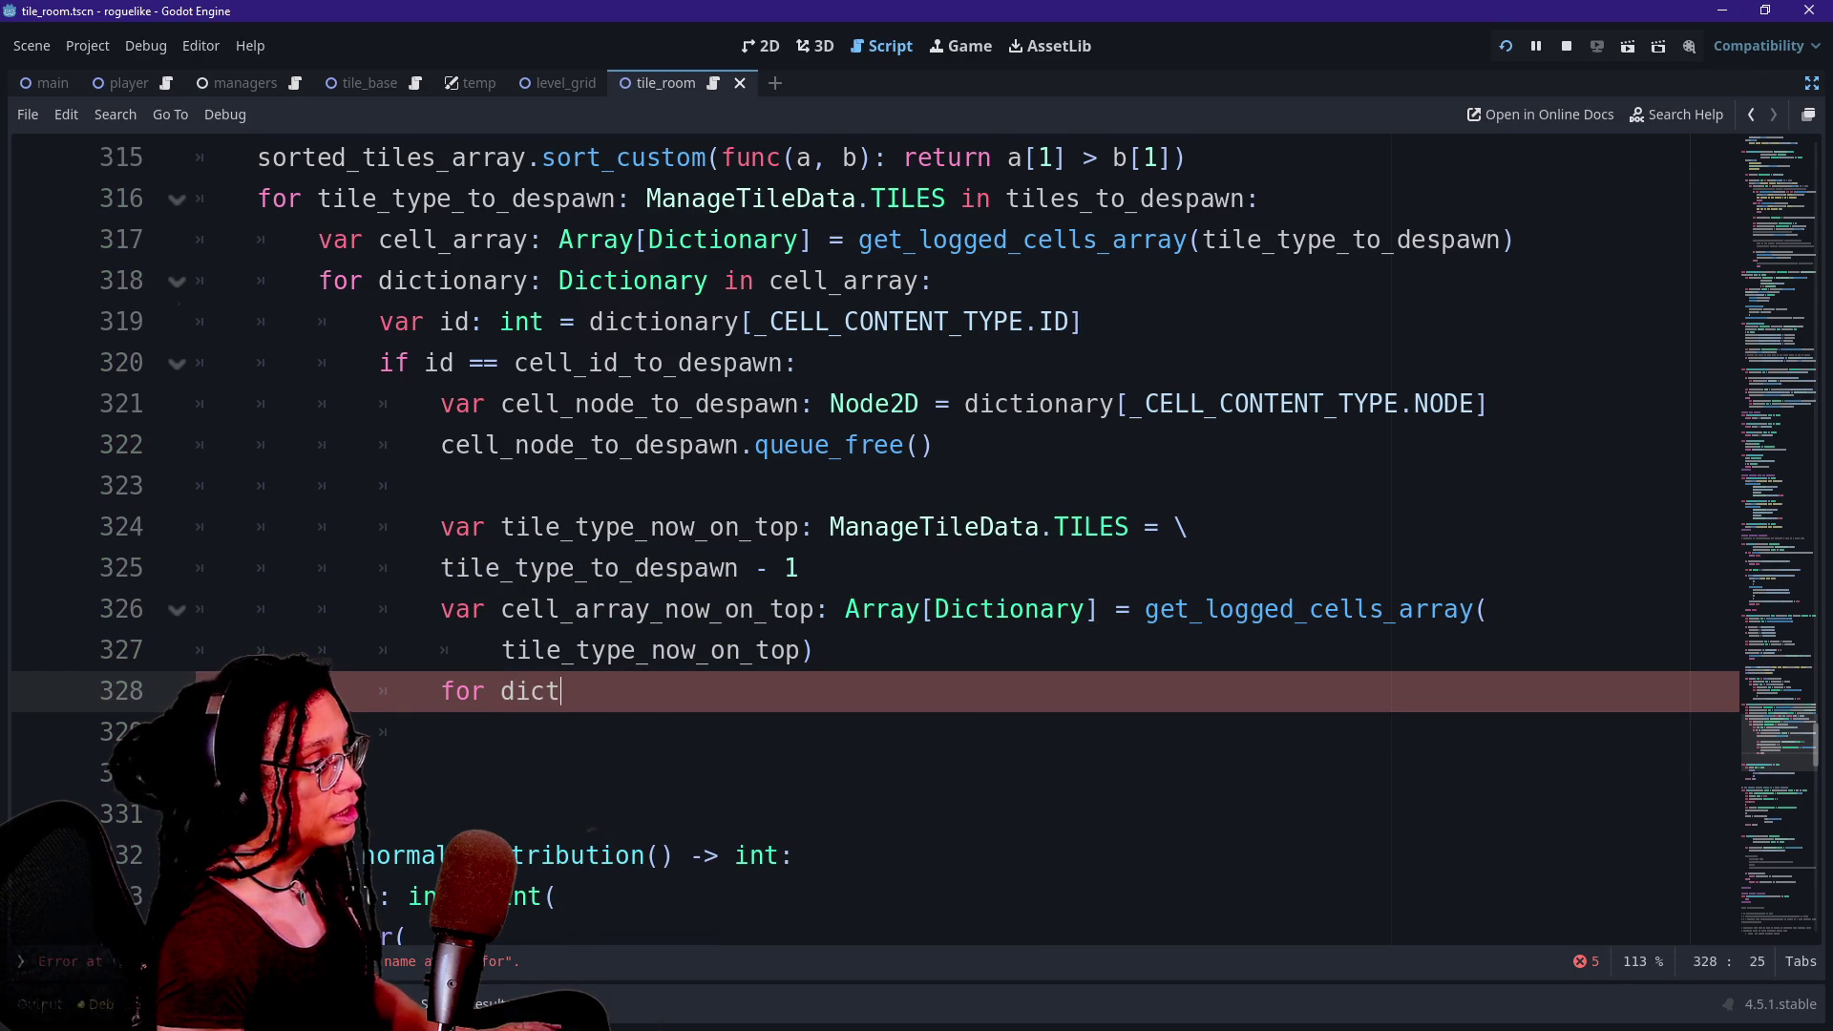
{"action": "type", "text": "w_on_"}
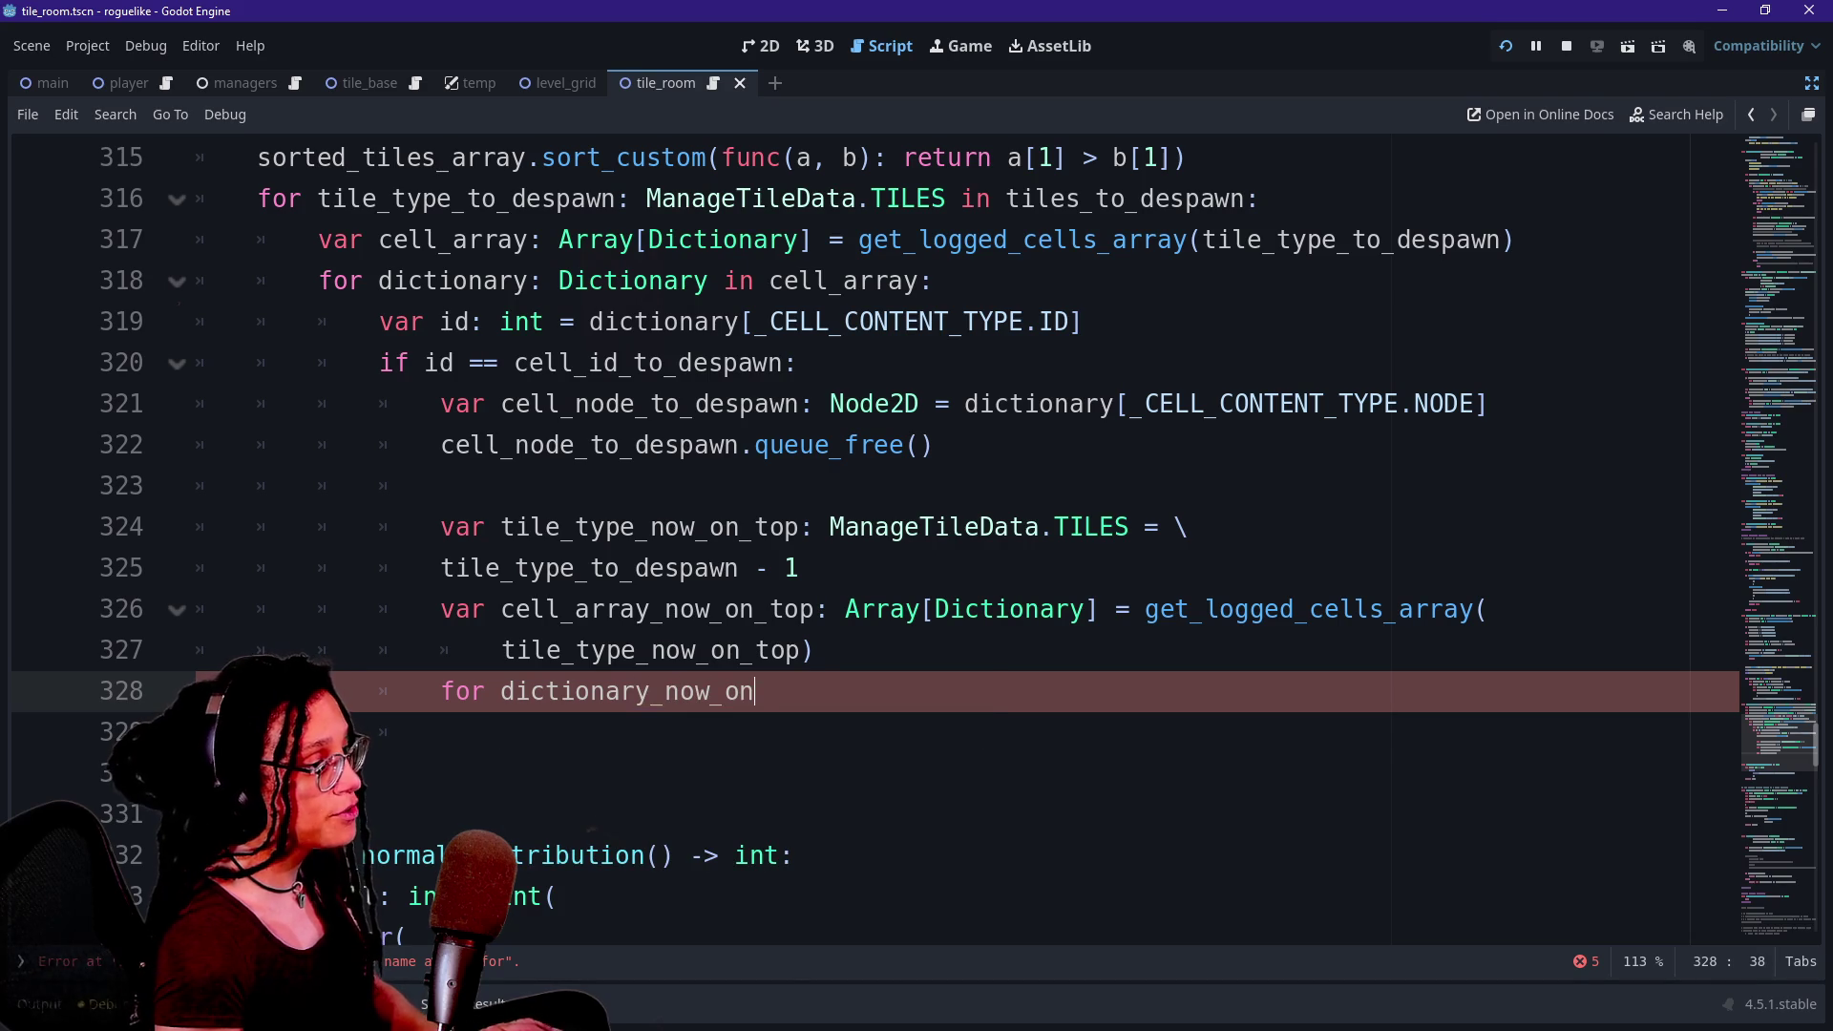
{"action": "type", "text": "top"}
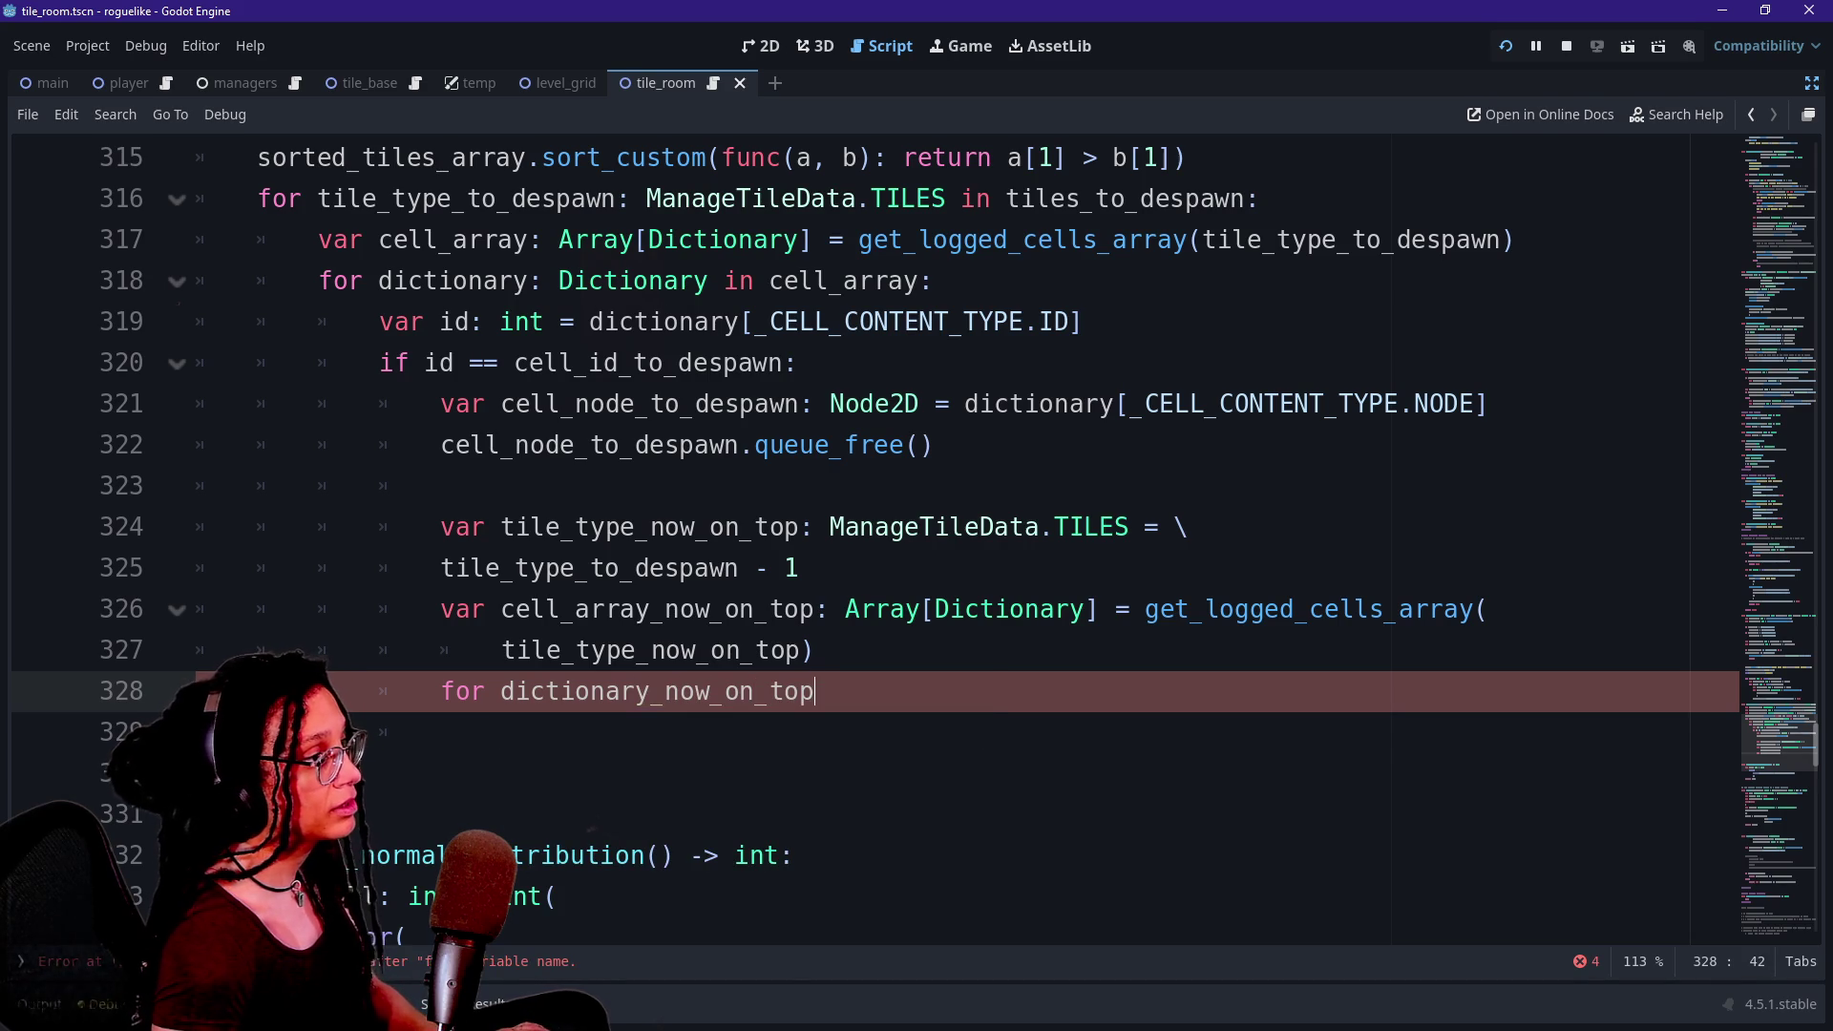
{"action": "left_click", "coordinate": [528, 279]}
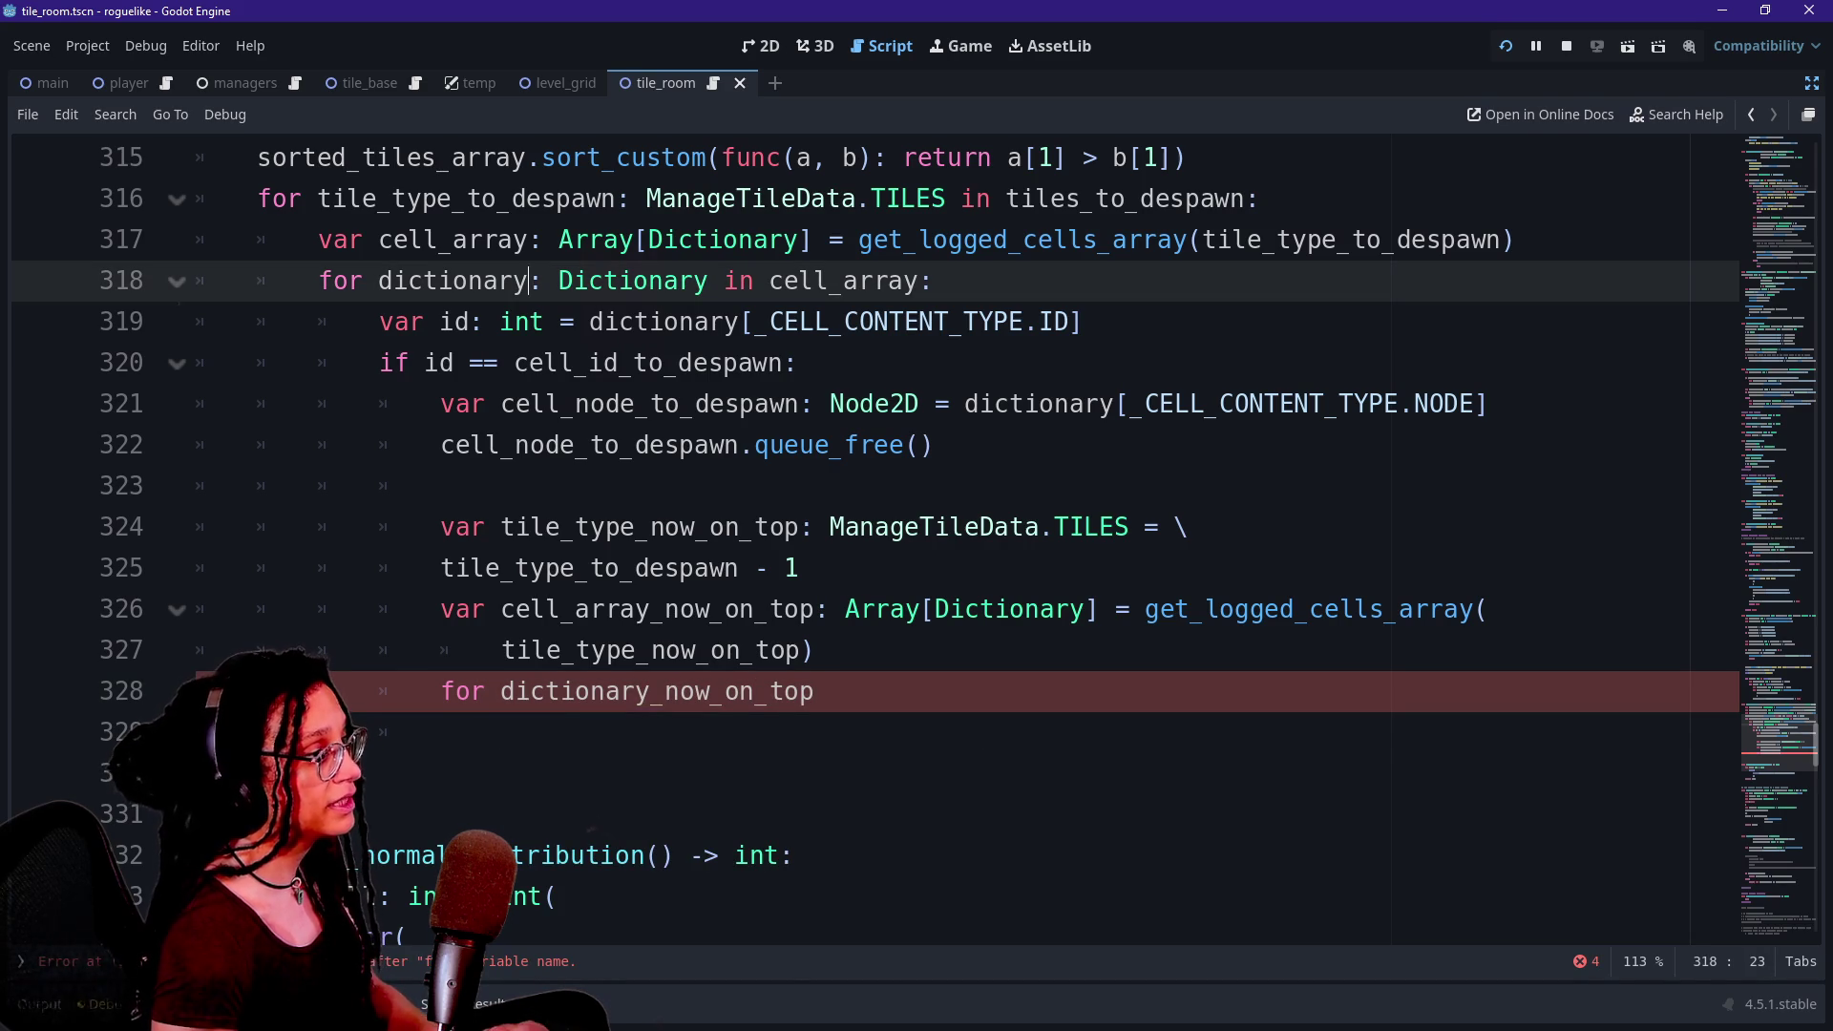
{"action": "left_click", "coordinate": [741, 321]}
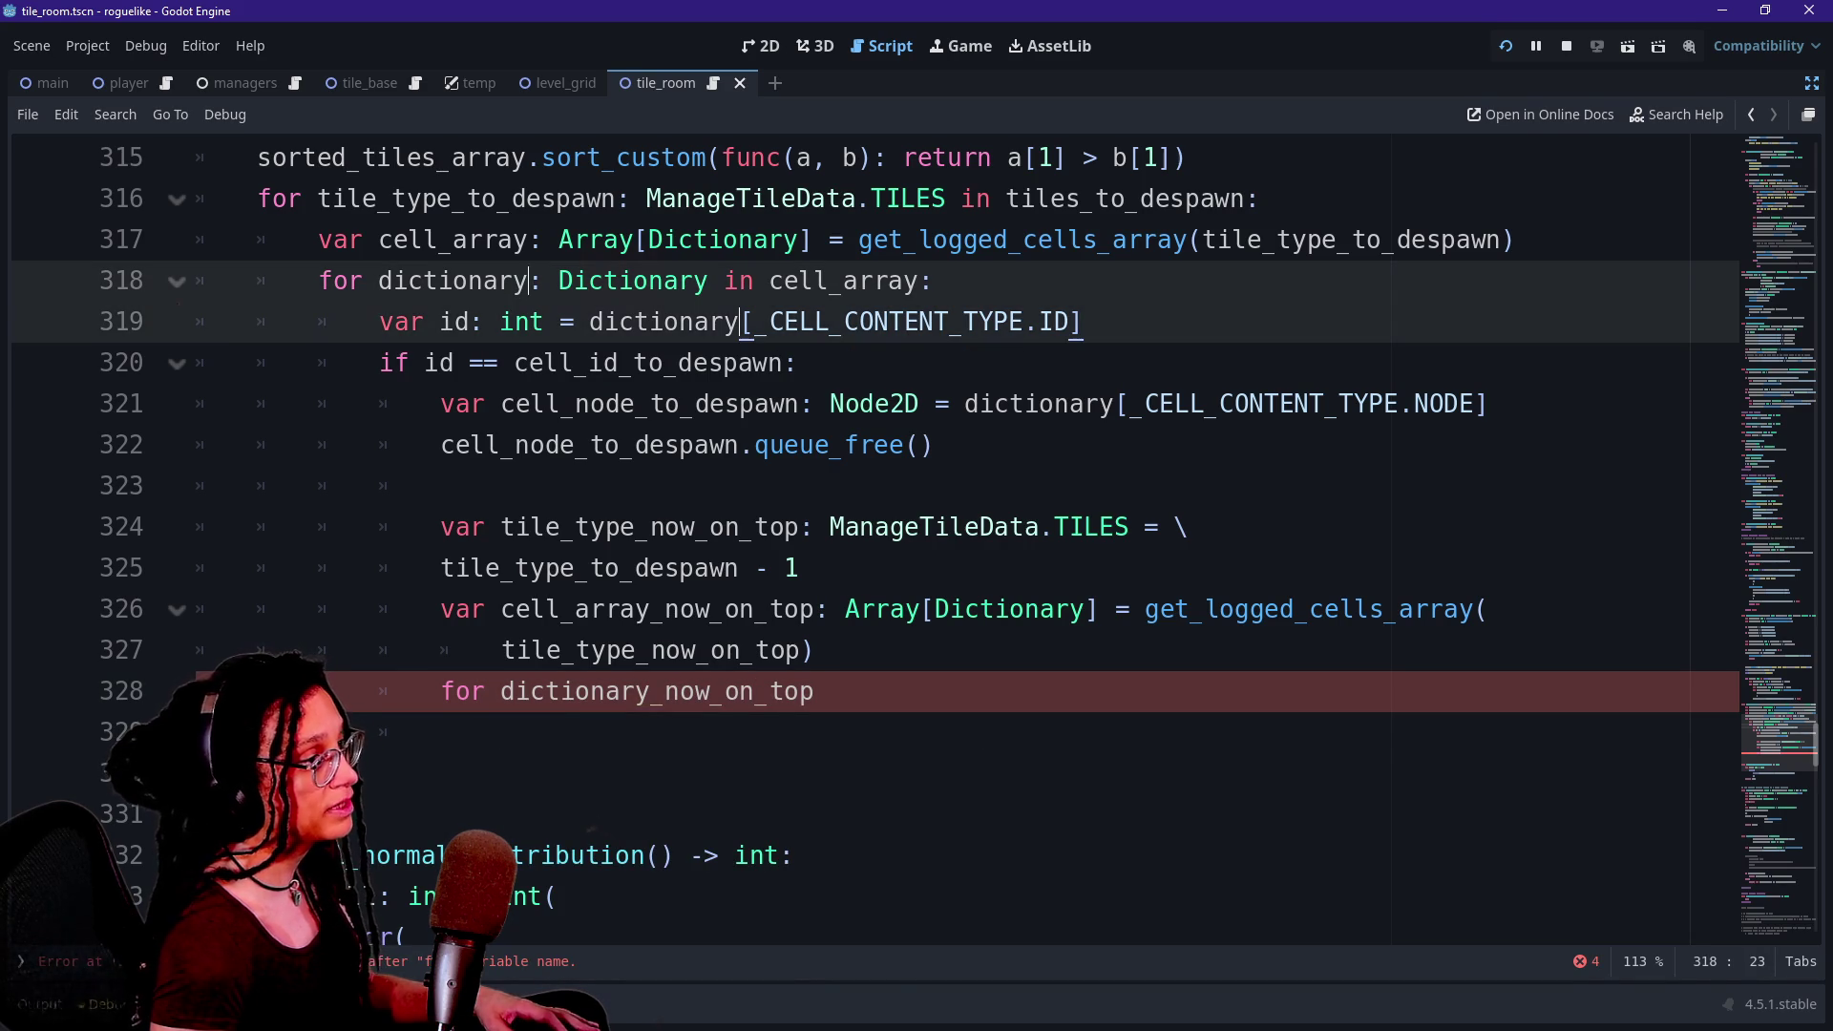
{"action": "left_click", "coordinate": [1117, 404]}
{"action": "type", "text": "_to_despawn"}
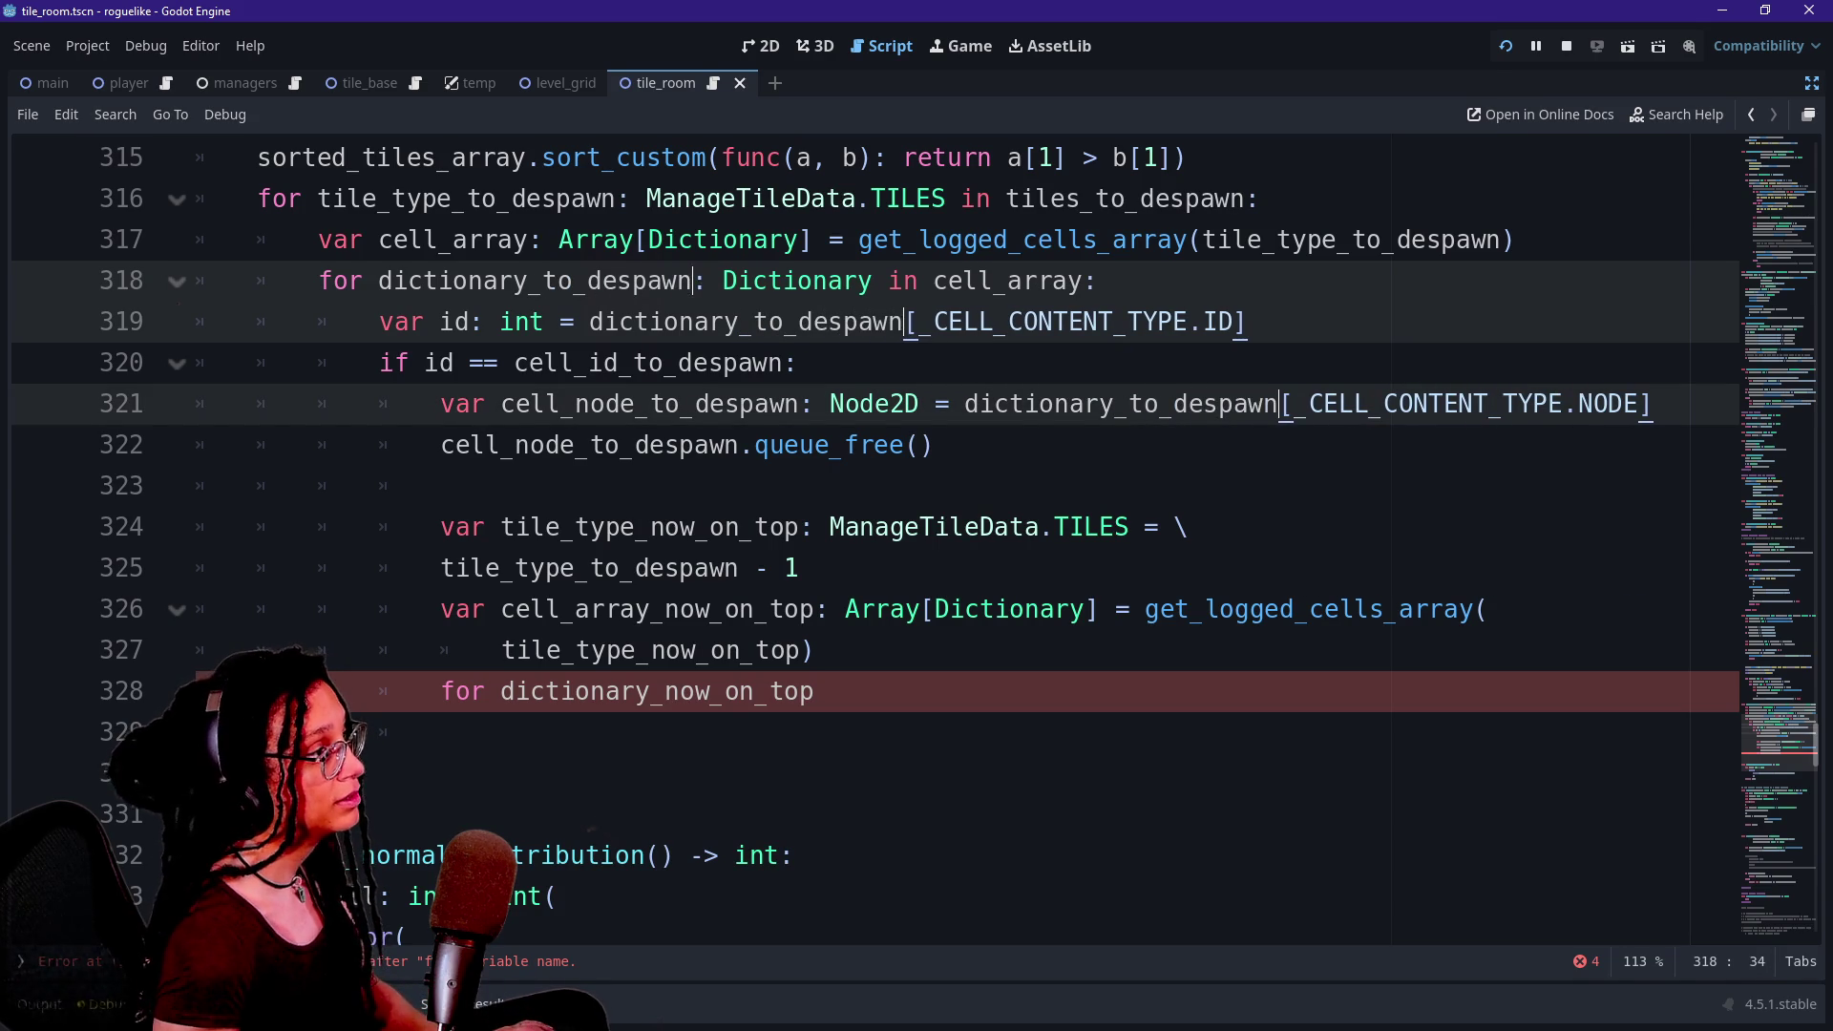
- Rename cell_array to cell_array_to_despawn in its declaration and in the loop header
{"action": "left_click", "coordinate": [528, 240]}
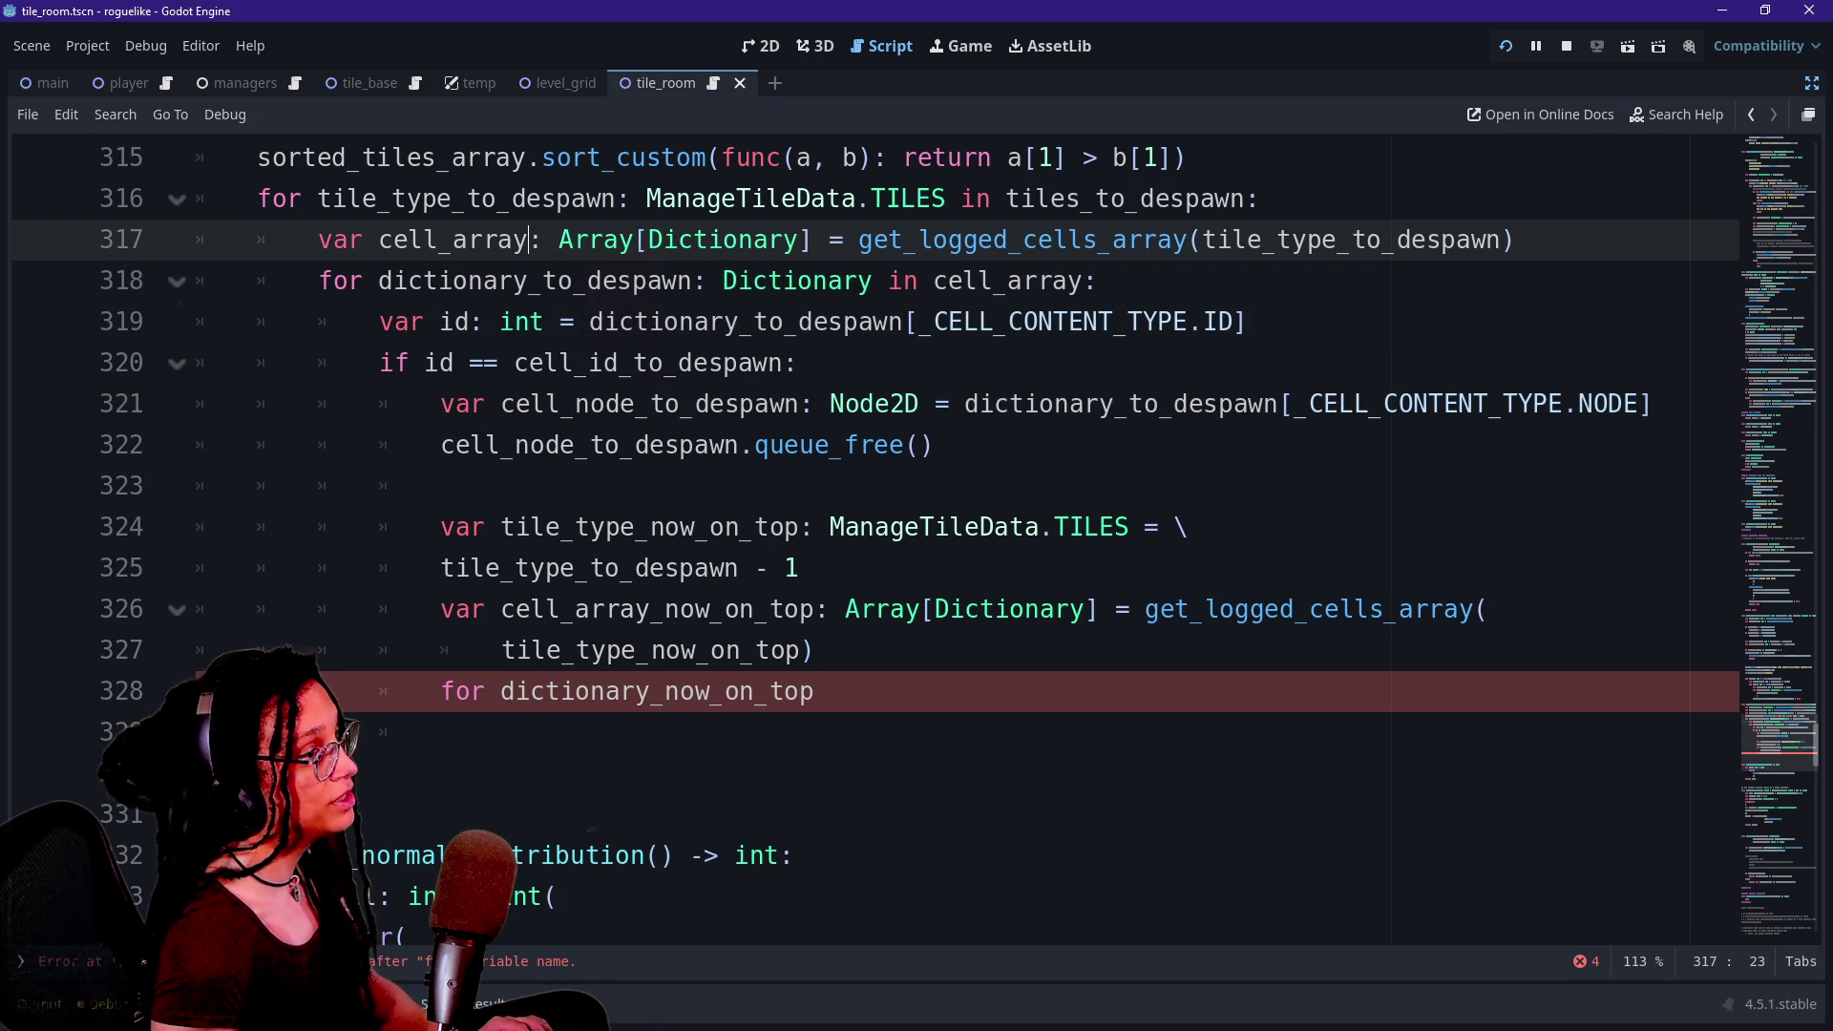
{"action": "left_click", "coordinate": [1096, 281], "text": "alt"}
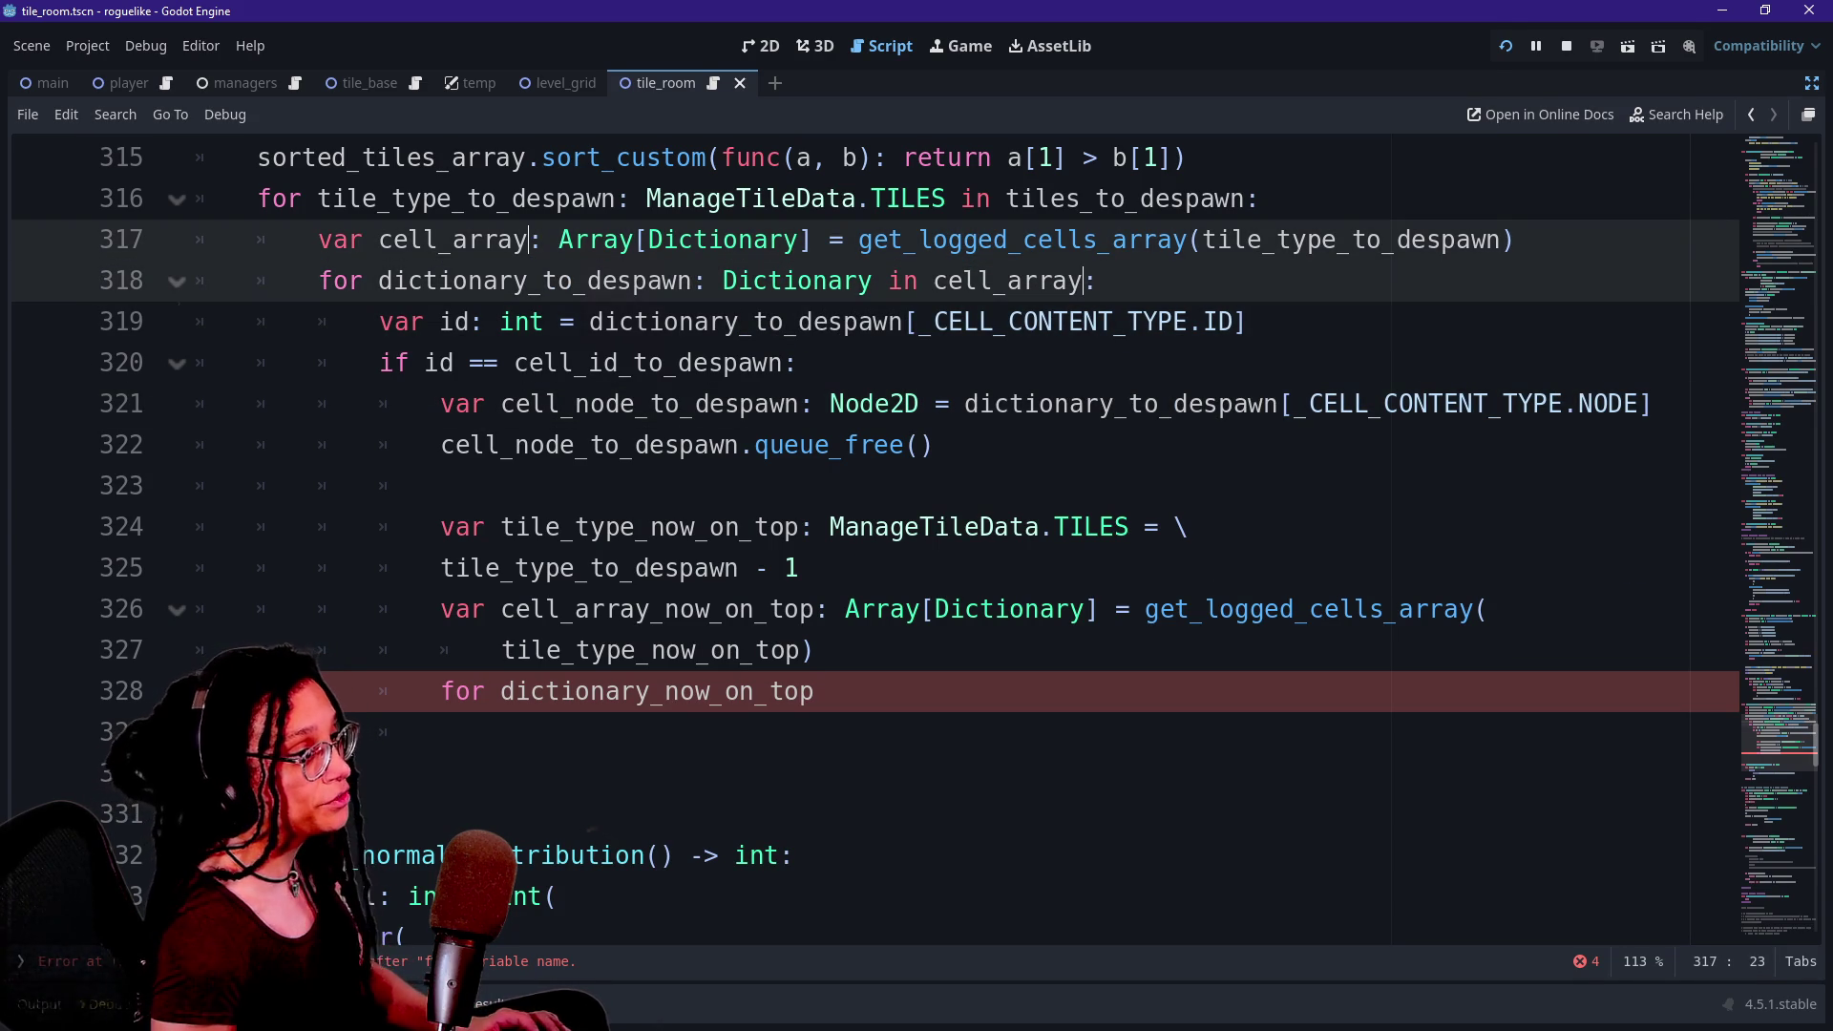
{"action": "type", "text": "_to_despawn"}
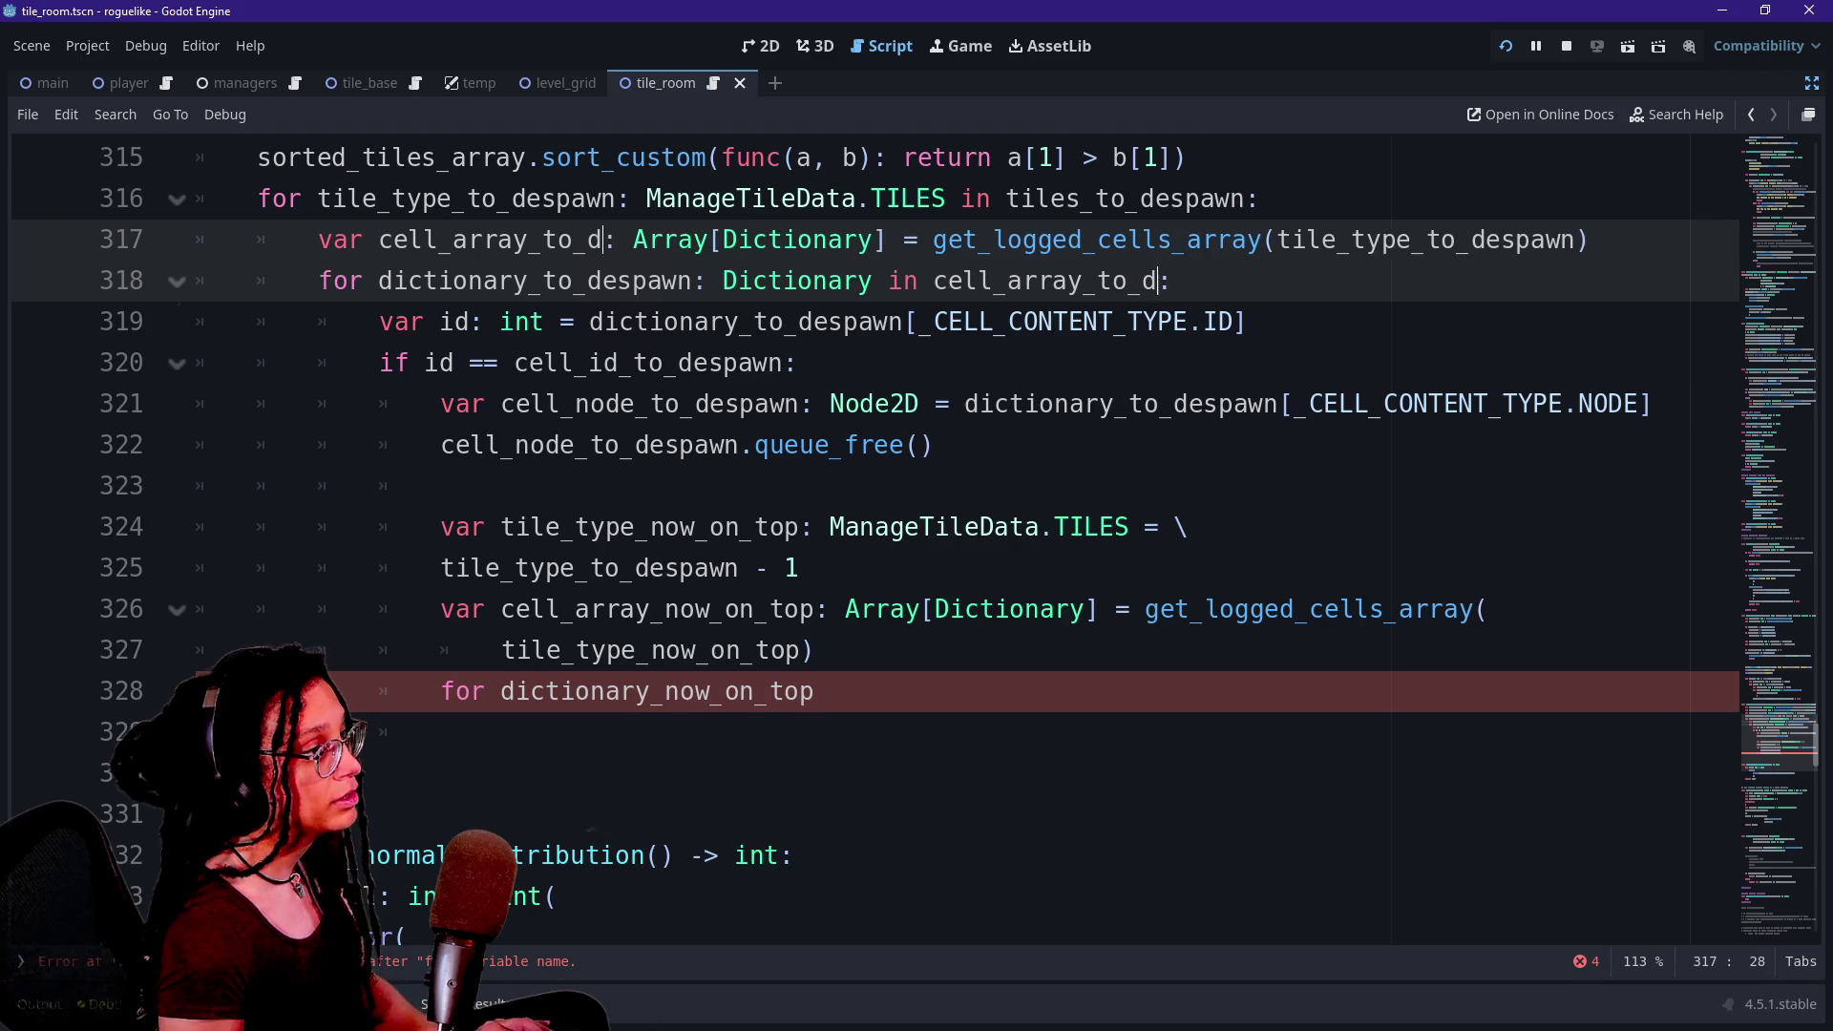
{"action": "left_click", "coordinate": [814, 692]}
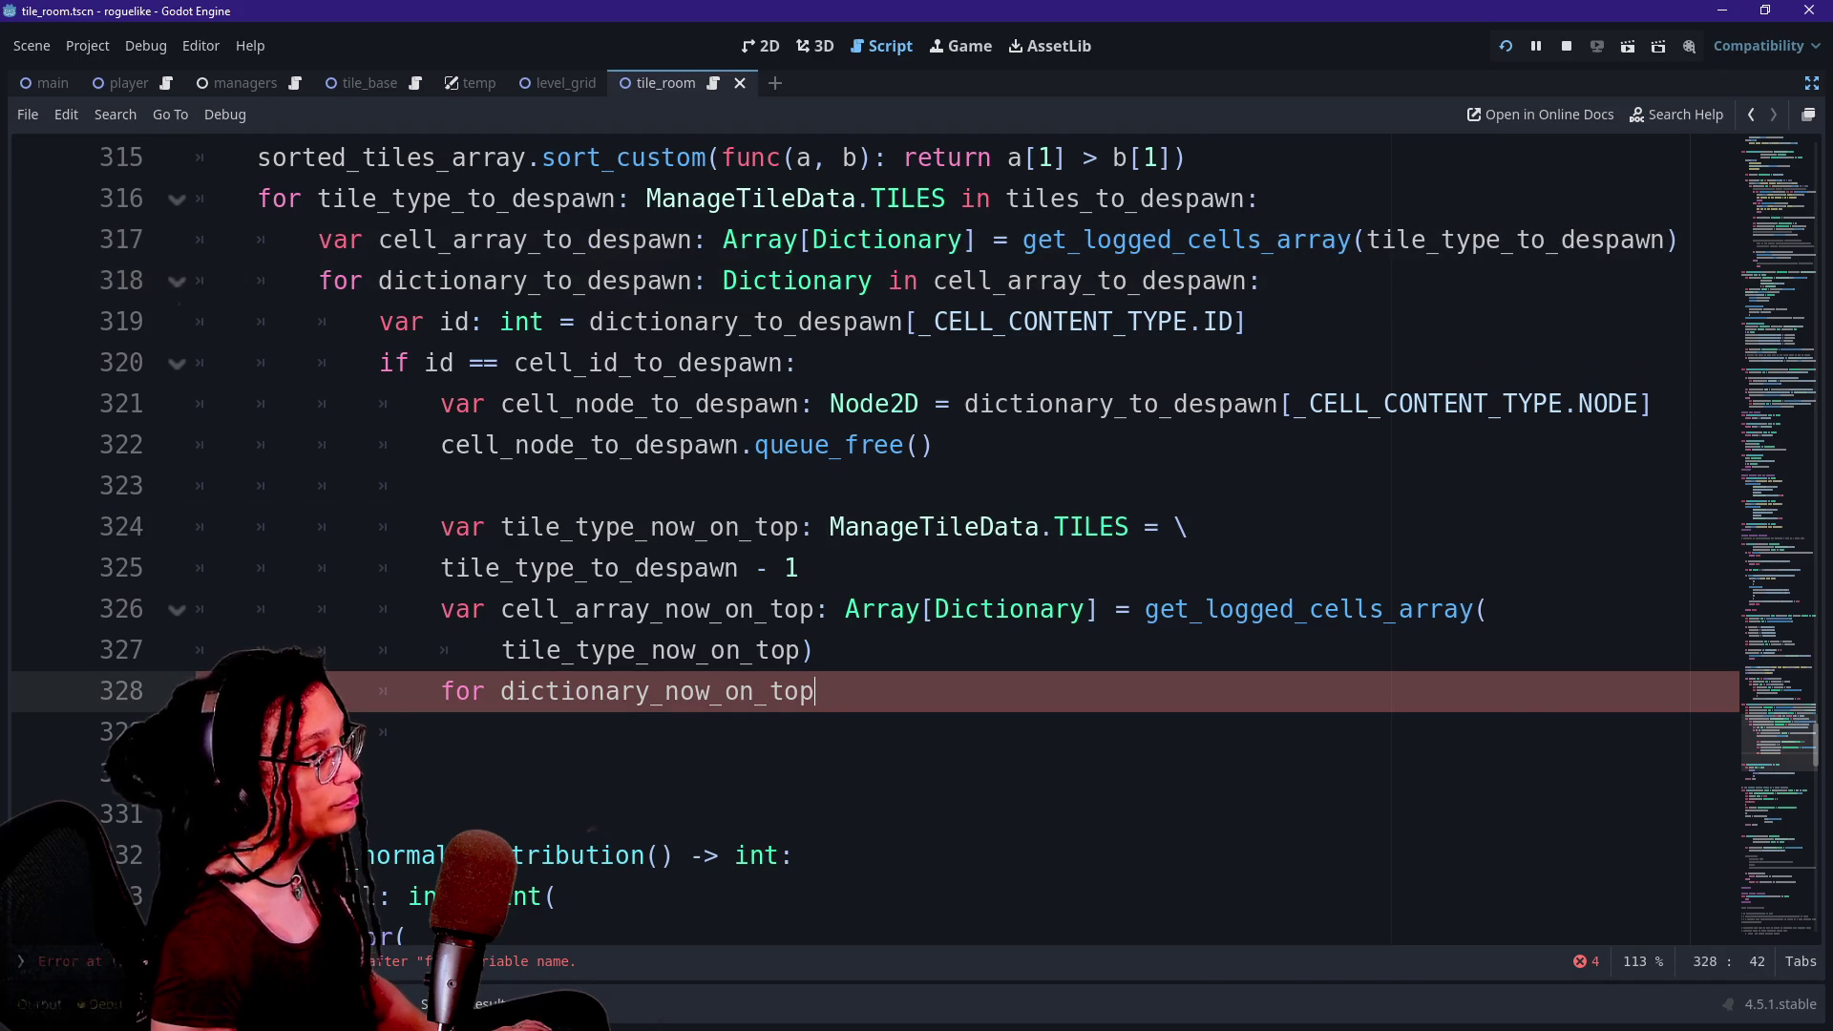
- Complete the loop as for dictionary_now_on_top: Dictionary in cell_array_now_on_top
{"action": "mouse_move", "coordinate": [1070, 612]}
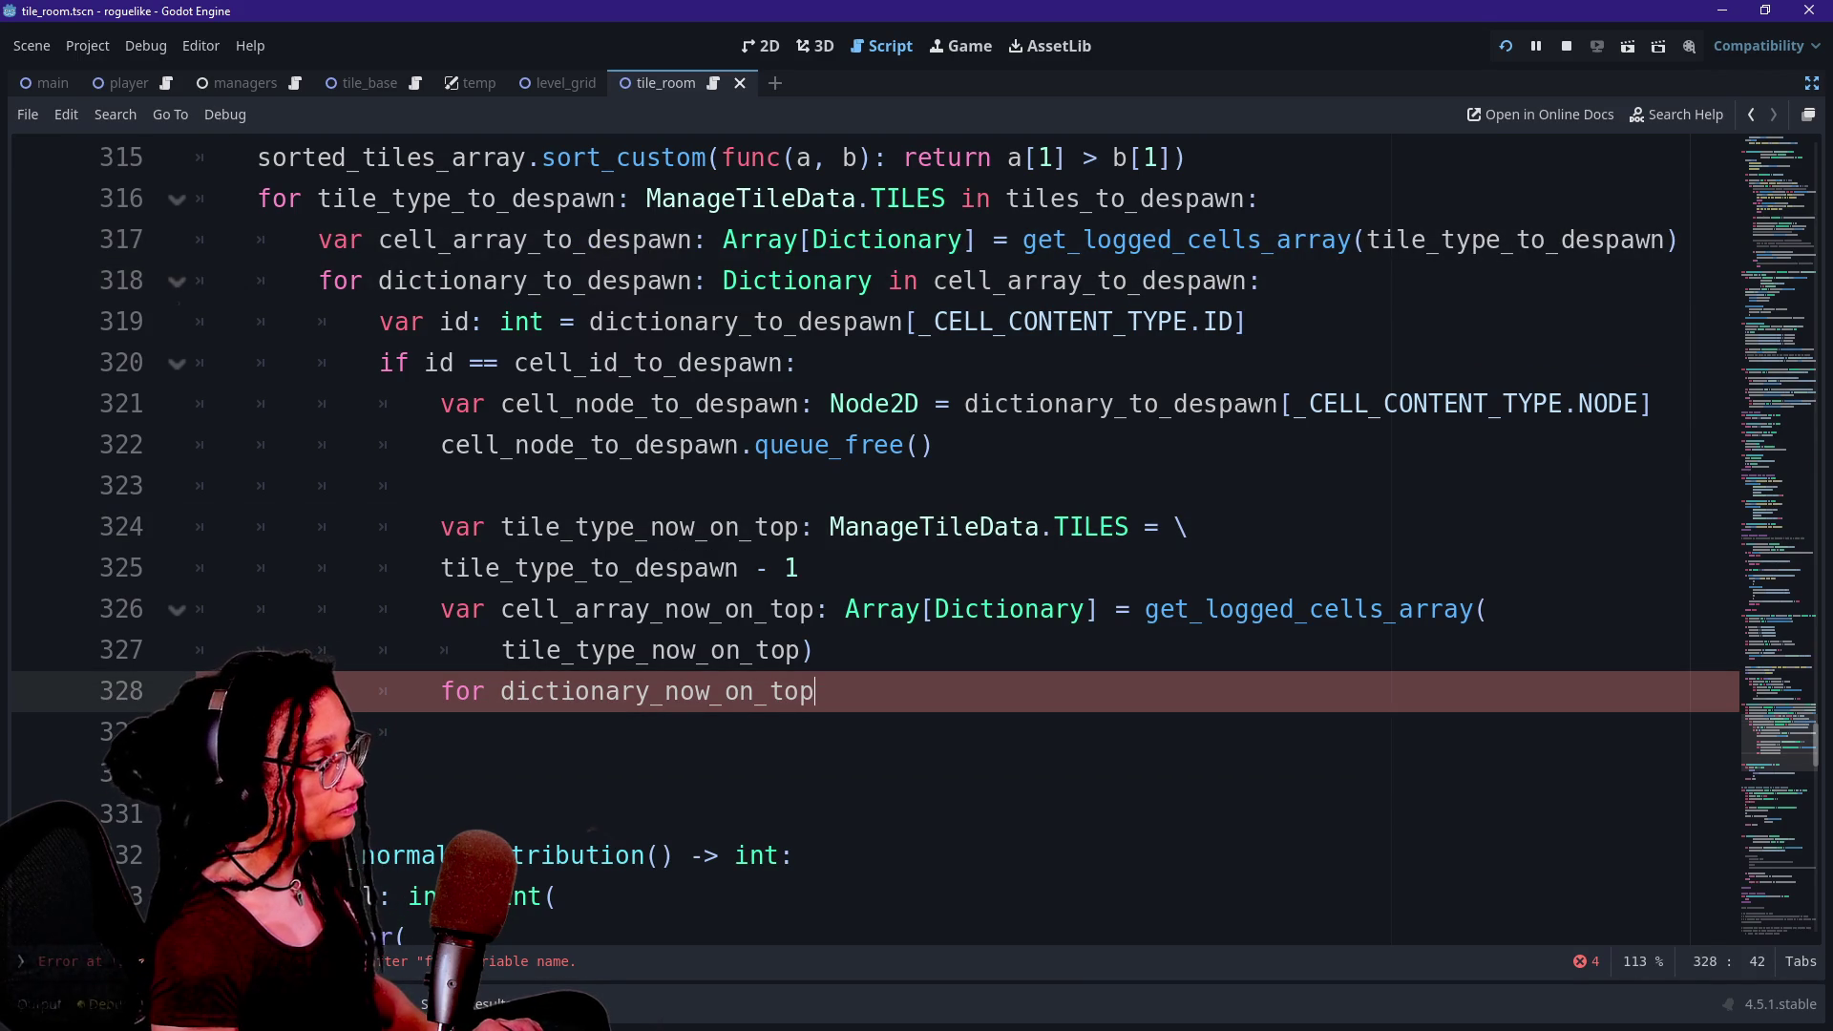
{"action": "type", "text": "Dictionary in "}
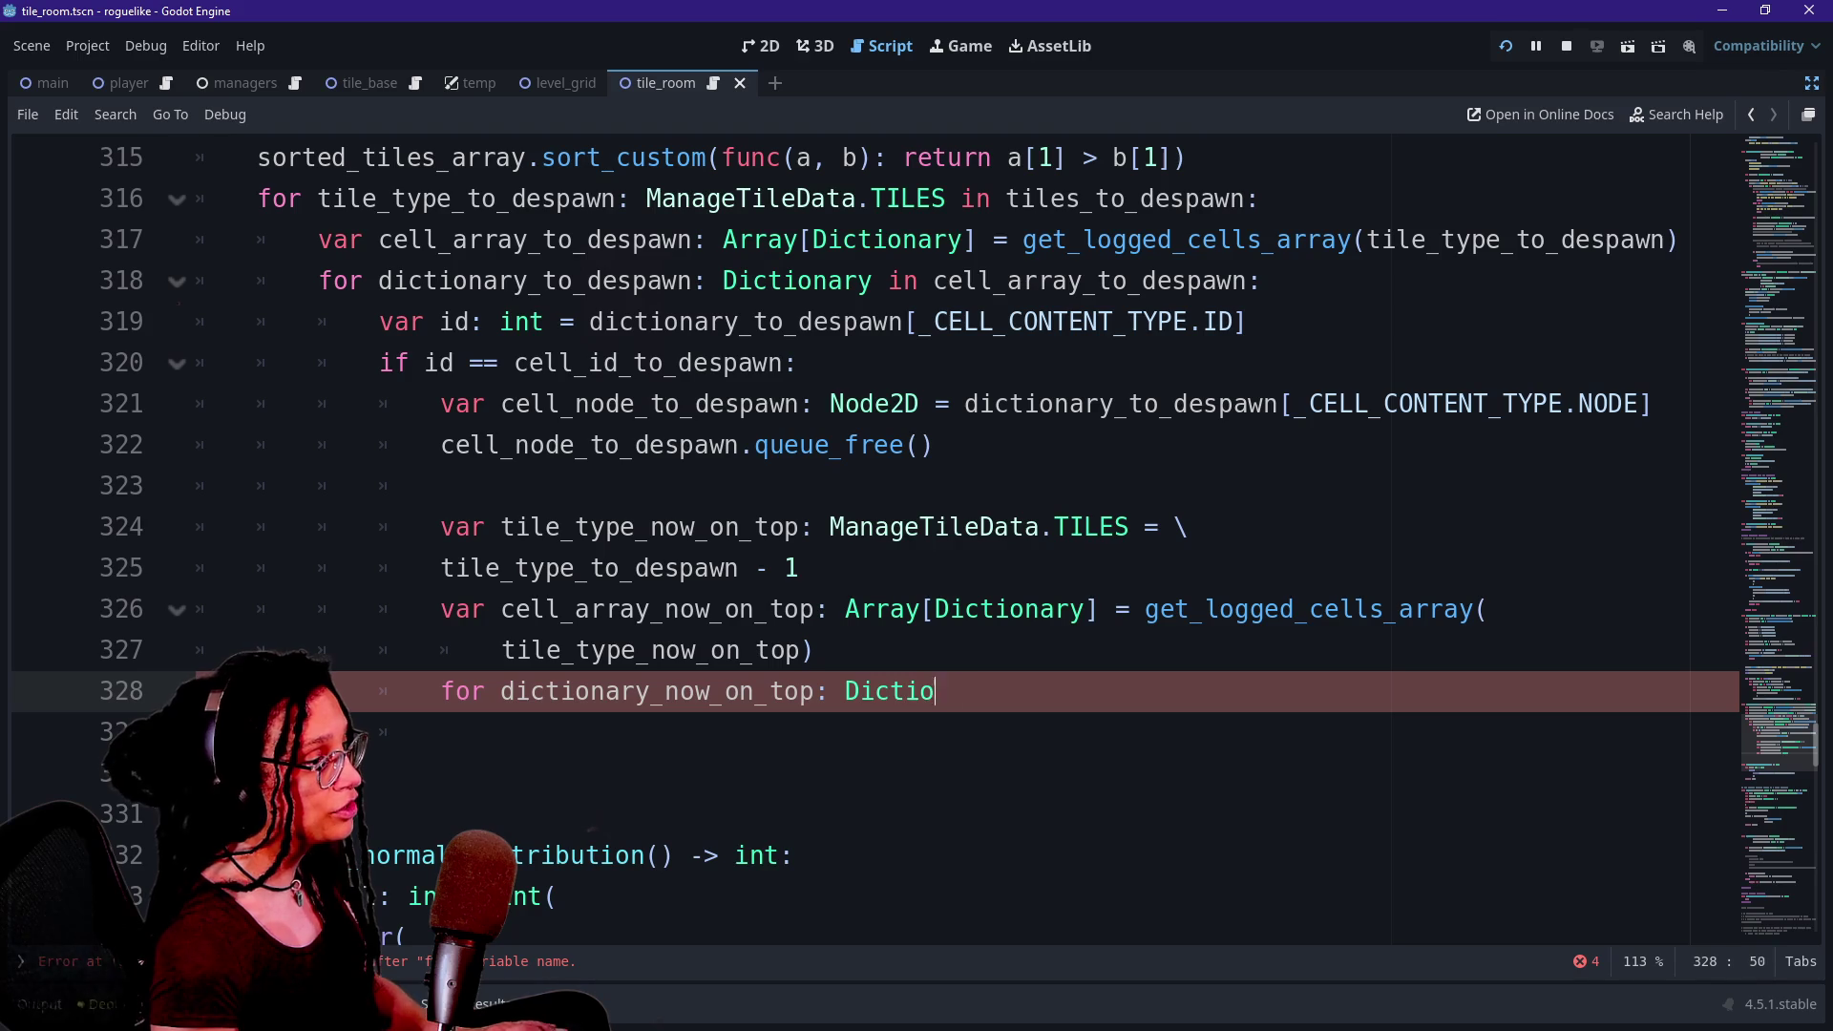
{"action": "type", "text": "cell_"}
{"action": "key", "text": "Return"}
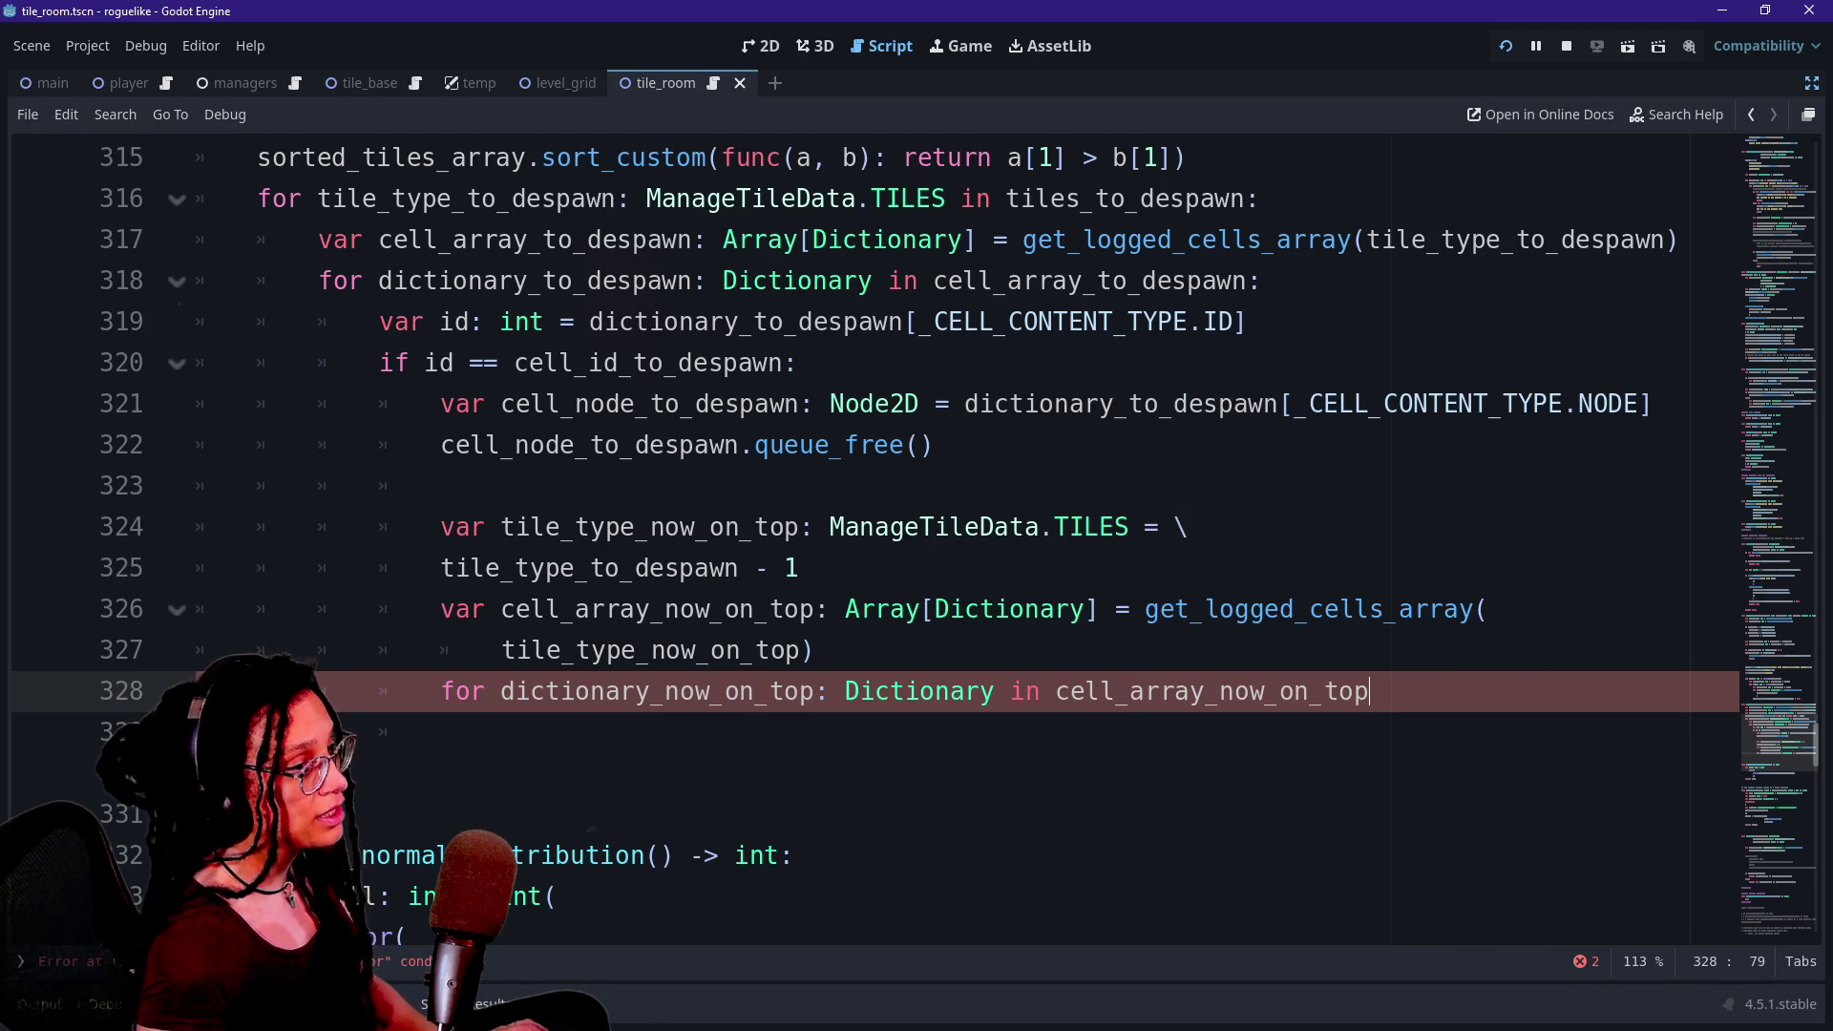
{"action": "key", "text": "Return"}
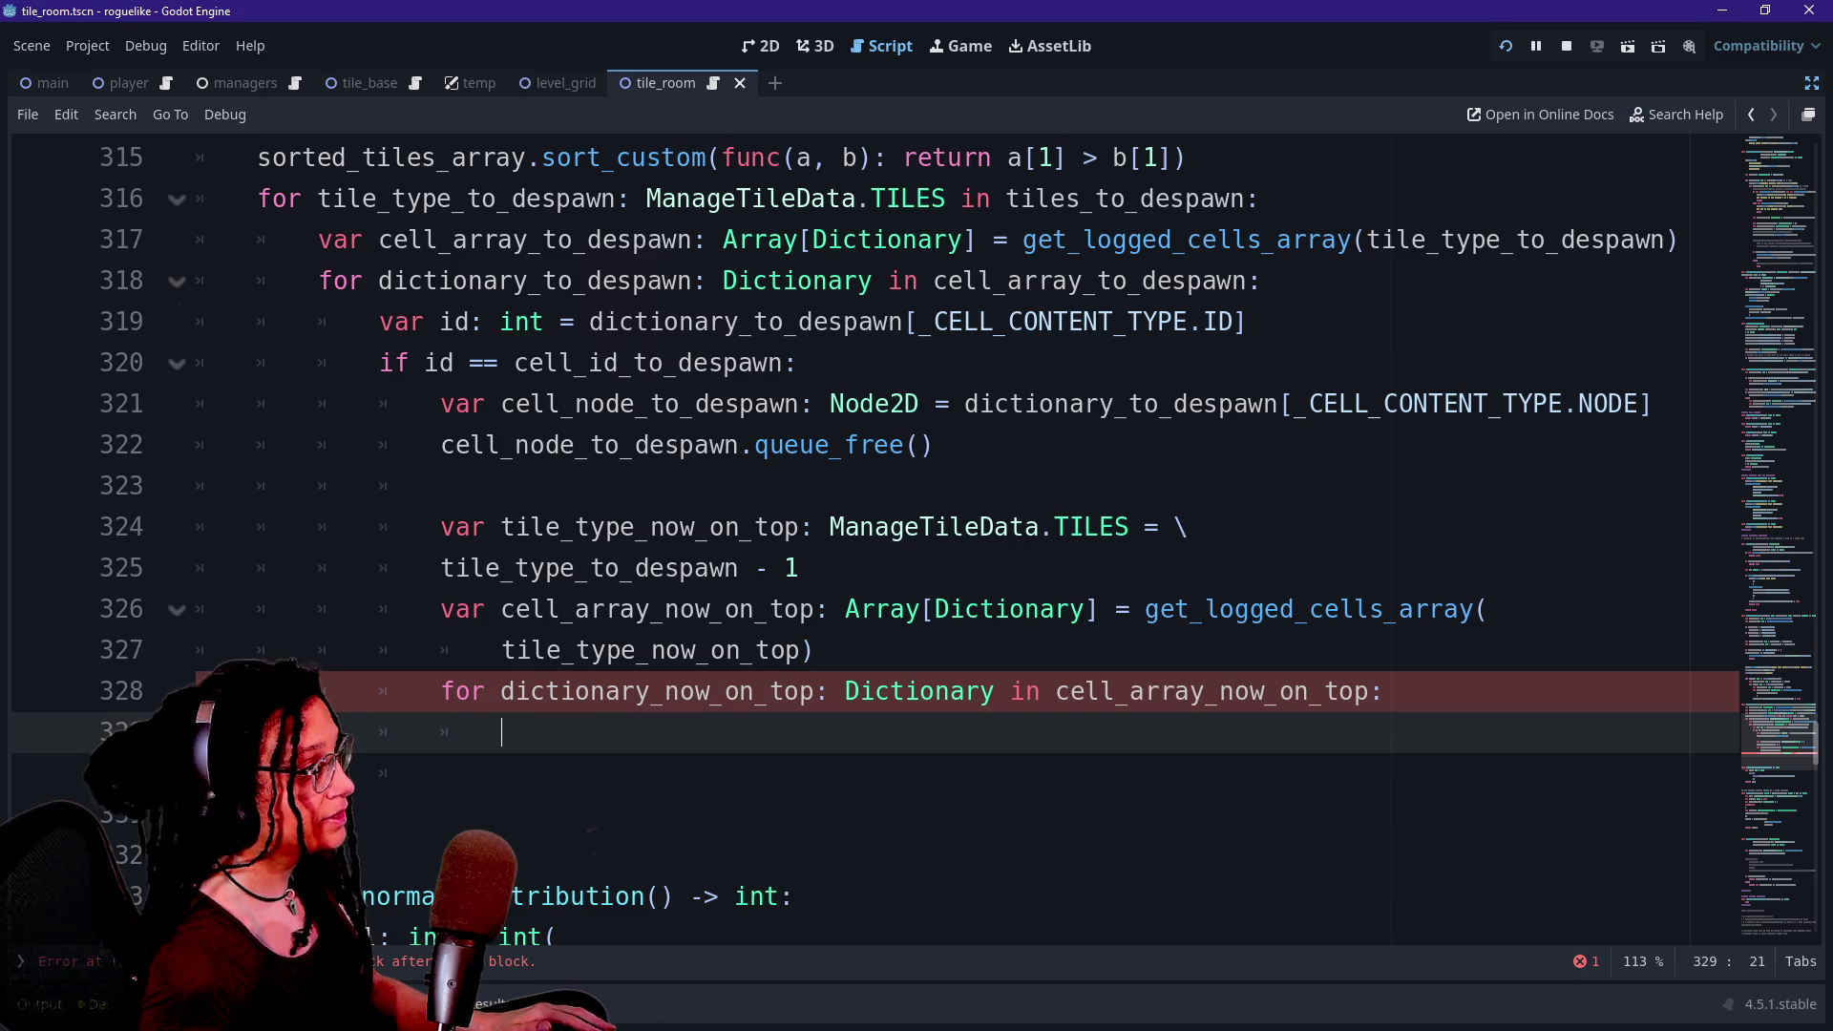
- Rename id to id_to_despawn on lines 319 and 320
{"action": "left_click", "coordinate": [469, 321]}
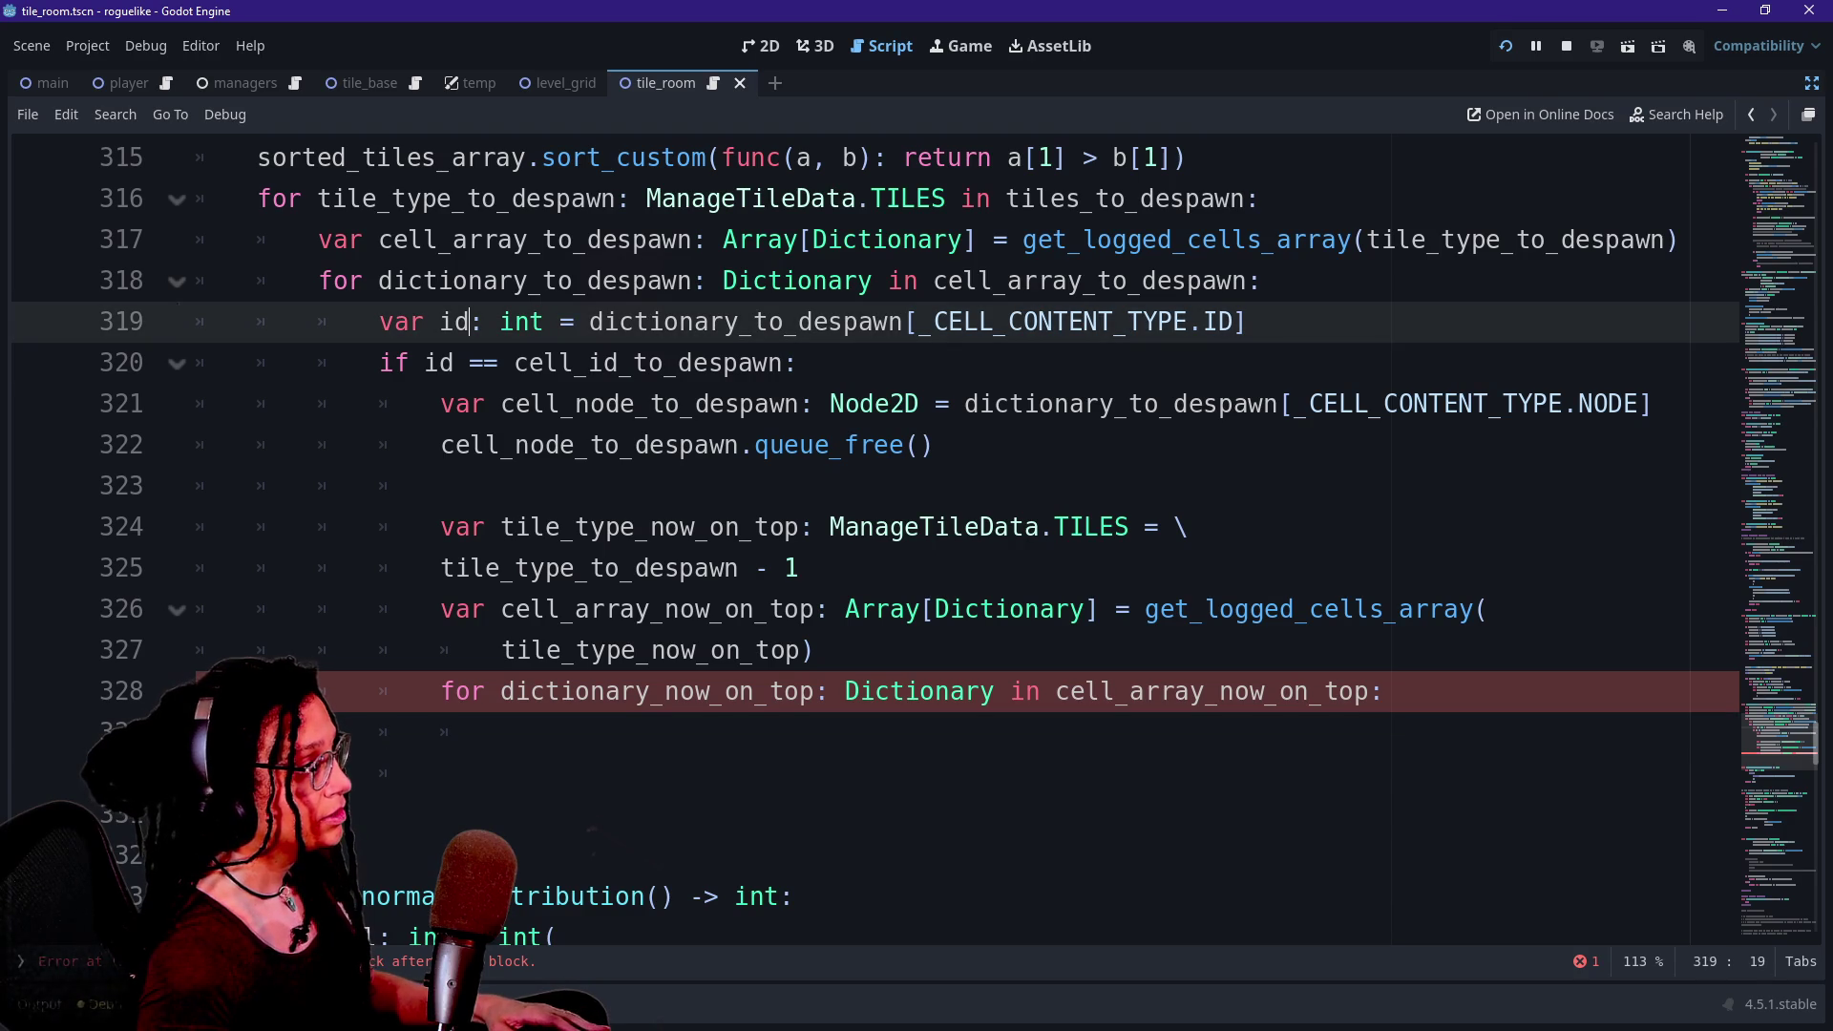
{"action": "left_click", "coordinate": [454, 362], "text": "alt"}
{"action": "type", "text": "_to_despawn"}
- Declare var id_now_on_top: int inside the loop and paste the ID lookup after it
{"action": "left_click", "coordinate": [1394, 691]}
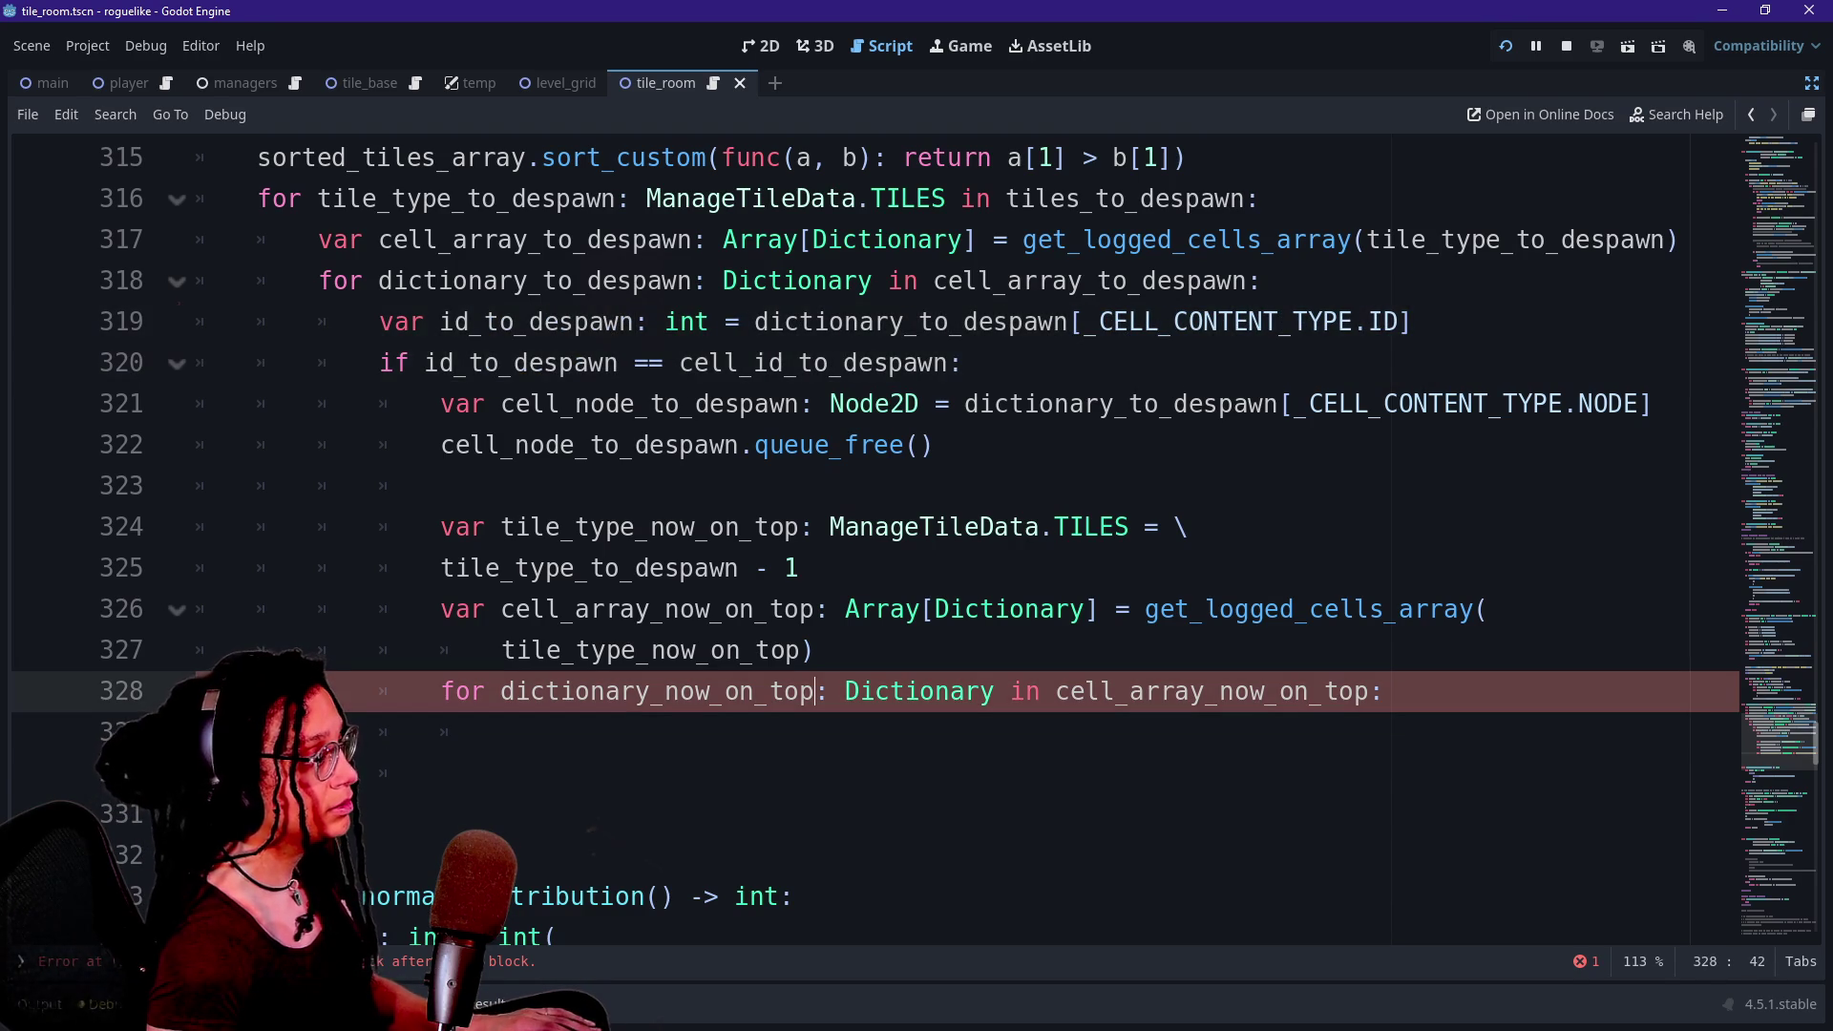
{"action": "key", "text": "Down"}
{"action": "type", "text": "var id_to"}
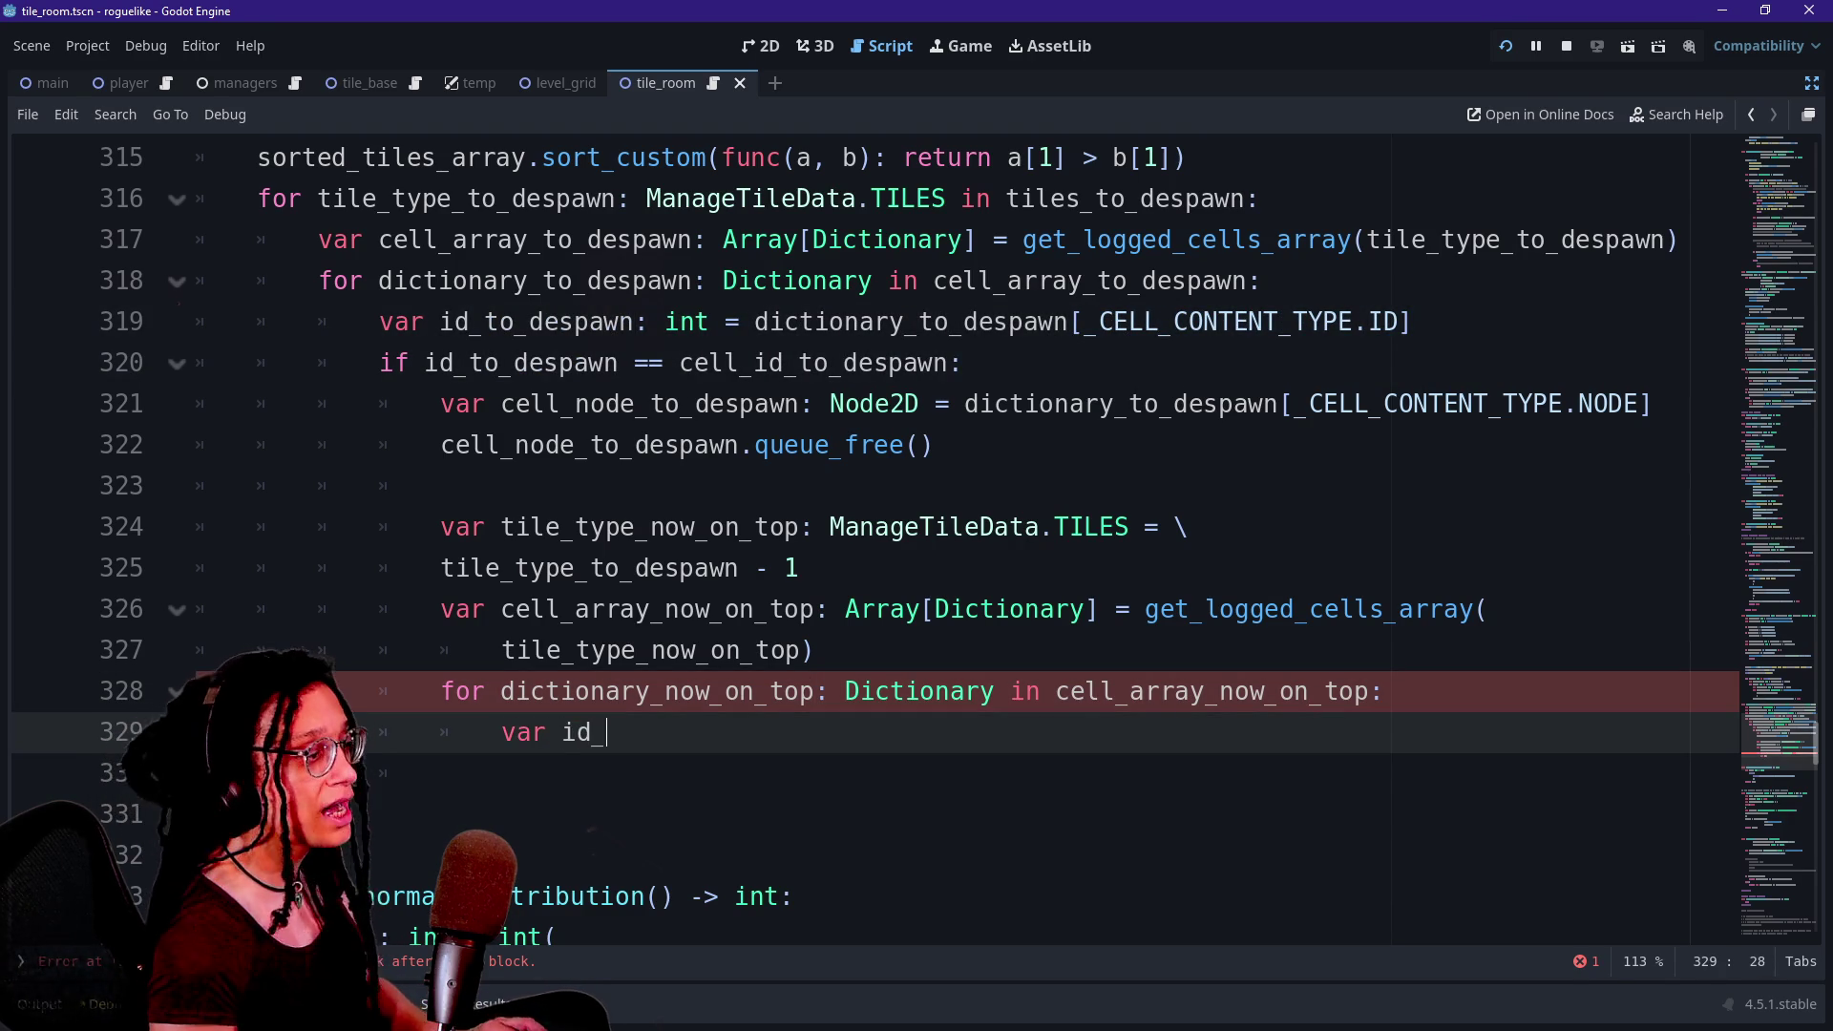
{"action": "key", "text": "BackSpace"}
{"action": "key", "text": "BackSpace"}
{"action": "type", "text": "now_on_top:"}
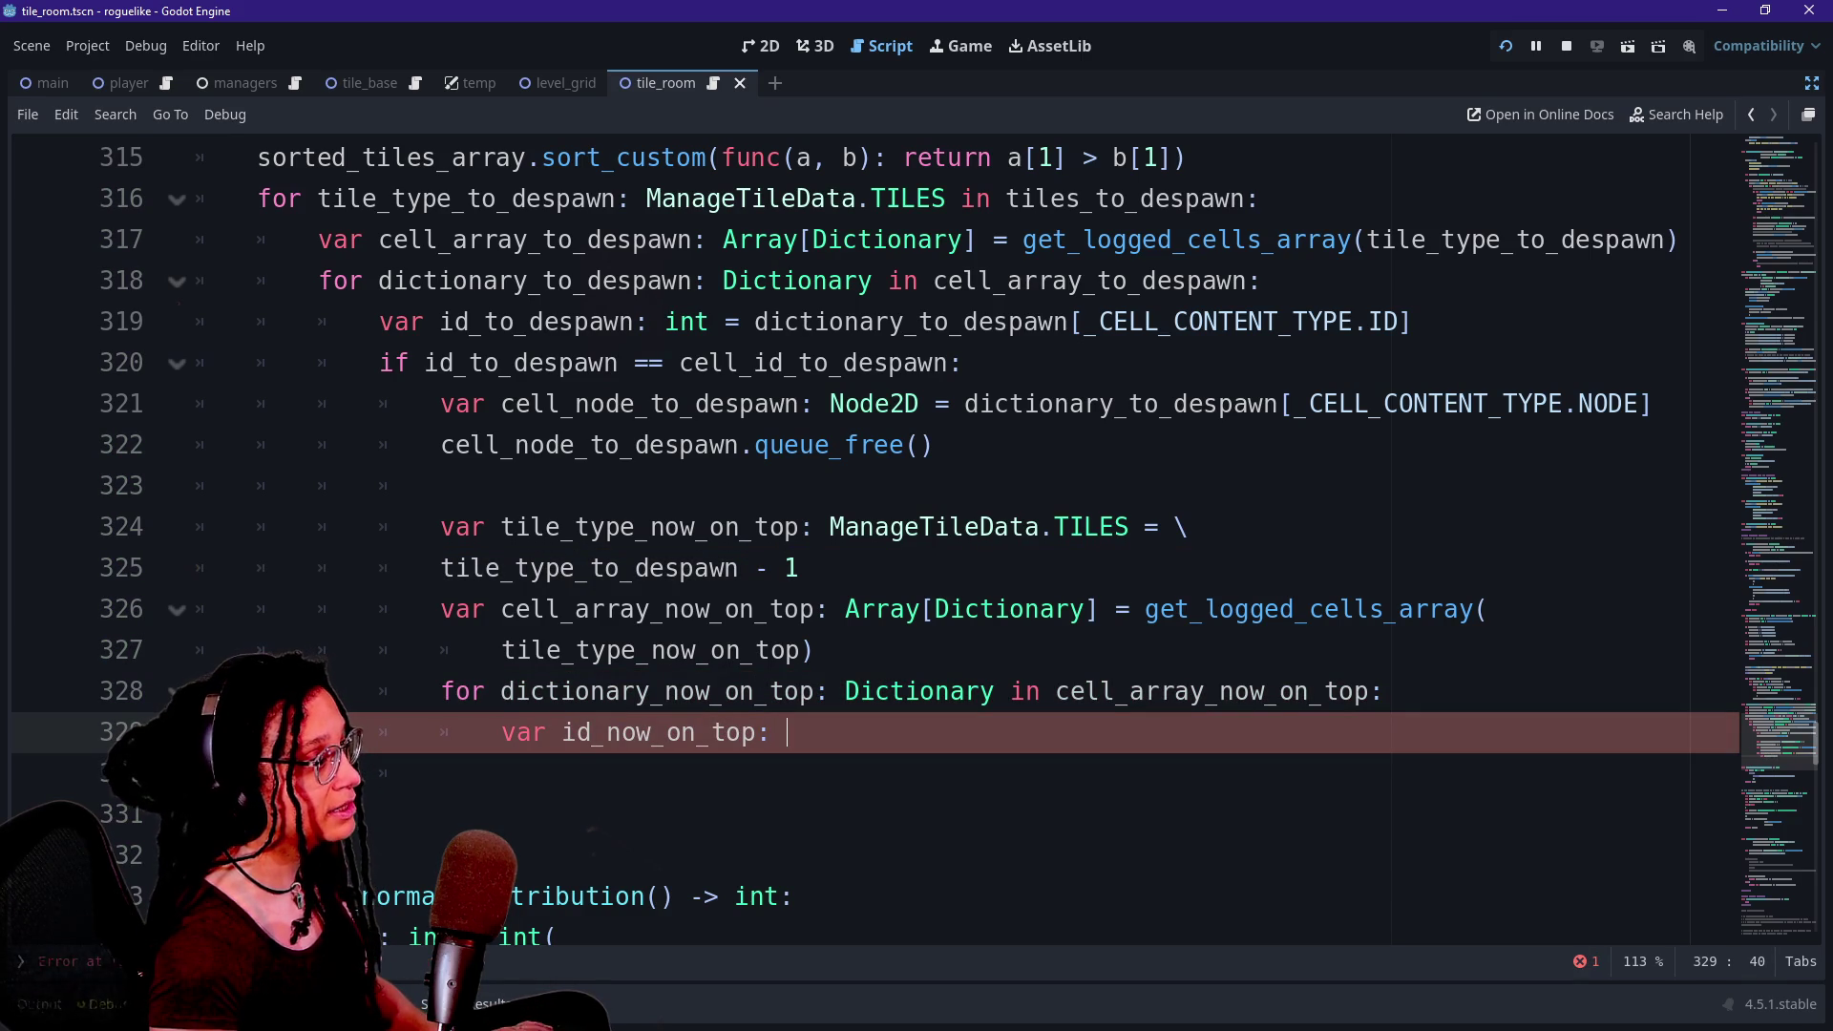
{"action": "type", "text": " int"}
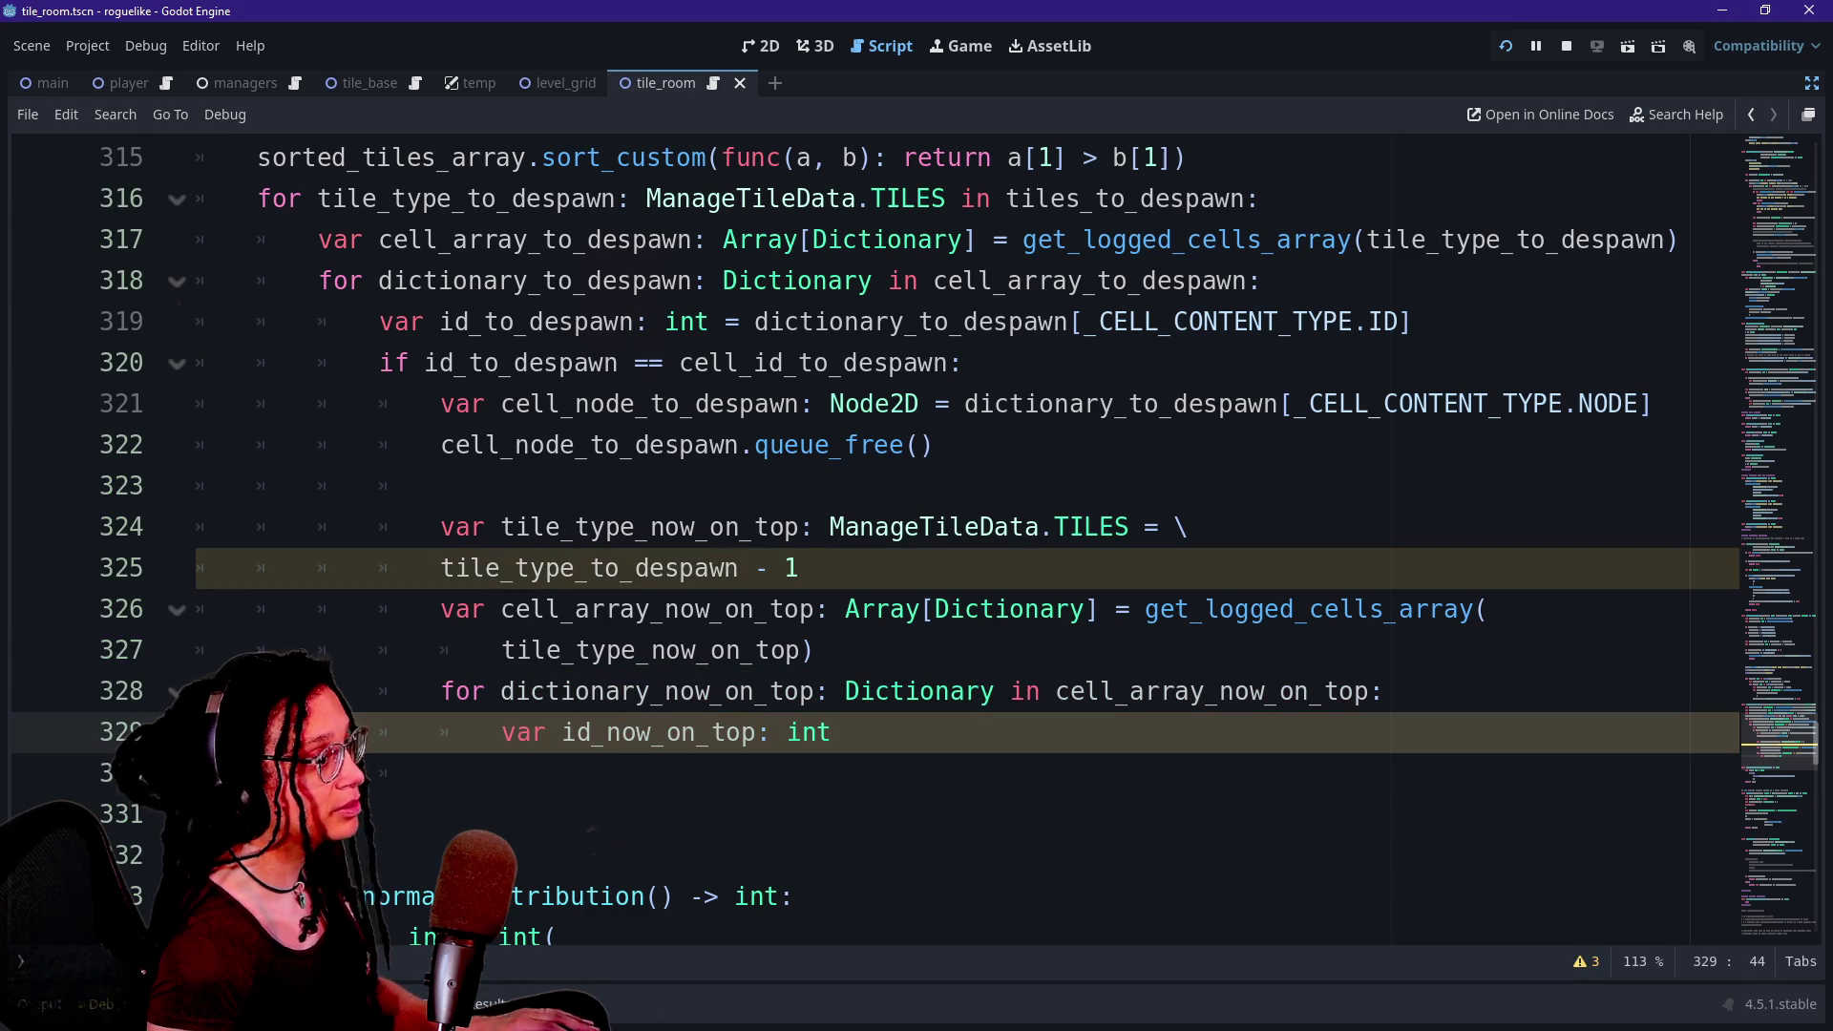
{"action": "mouse_move", "coordinate": [1412, 322]}
{"action": "left_mouse_down"}
{"action": "mouse_move", "coordinate": [859, 280]}
{"action": "mouse_move", "coordinate": [755, 322]}
{"action": "left_mouse_up"}
{"action": "key", "text": "ctrl+c"}
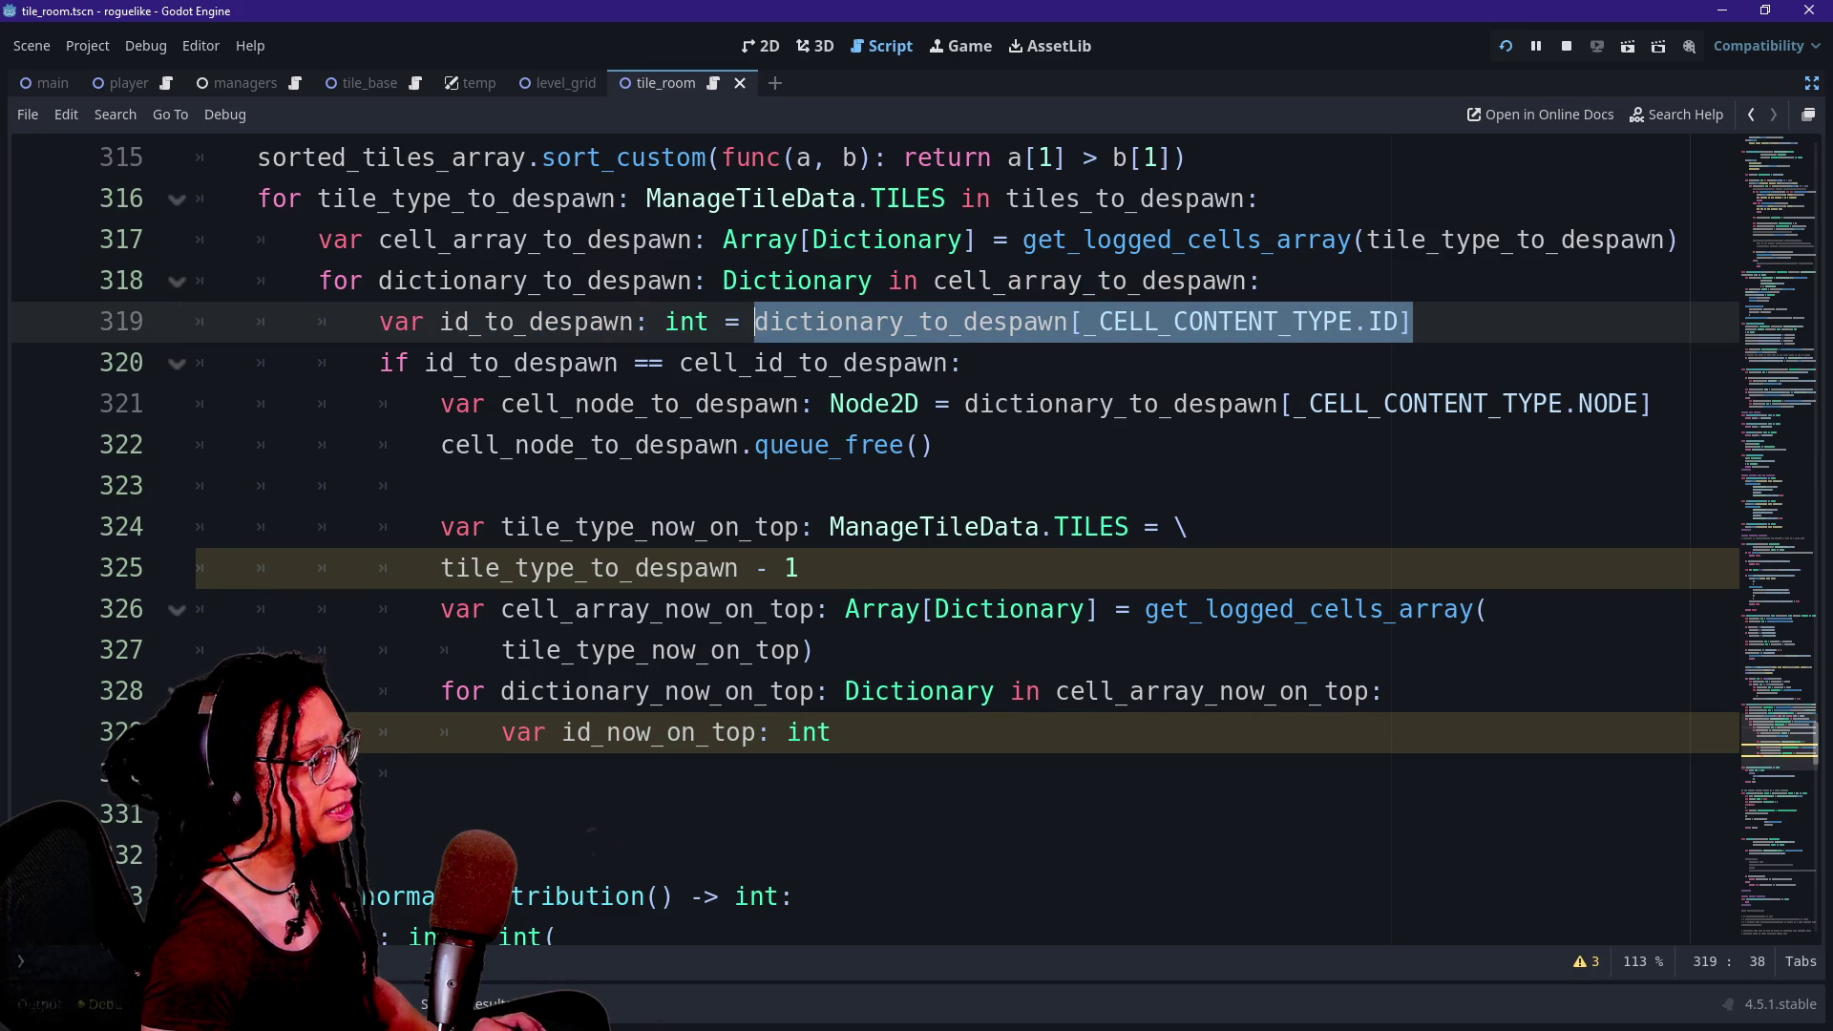
{"action": "left_click", "coordinate": [833, 732]}
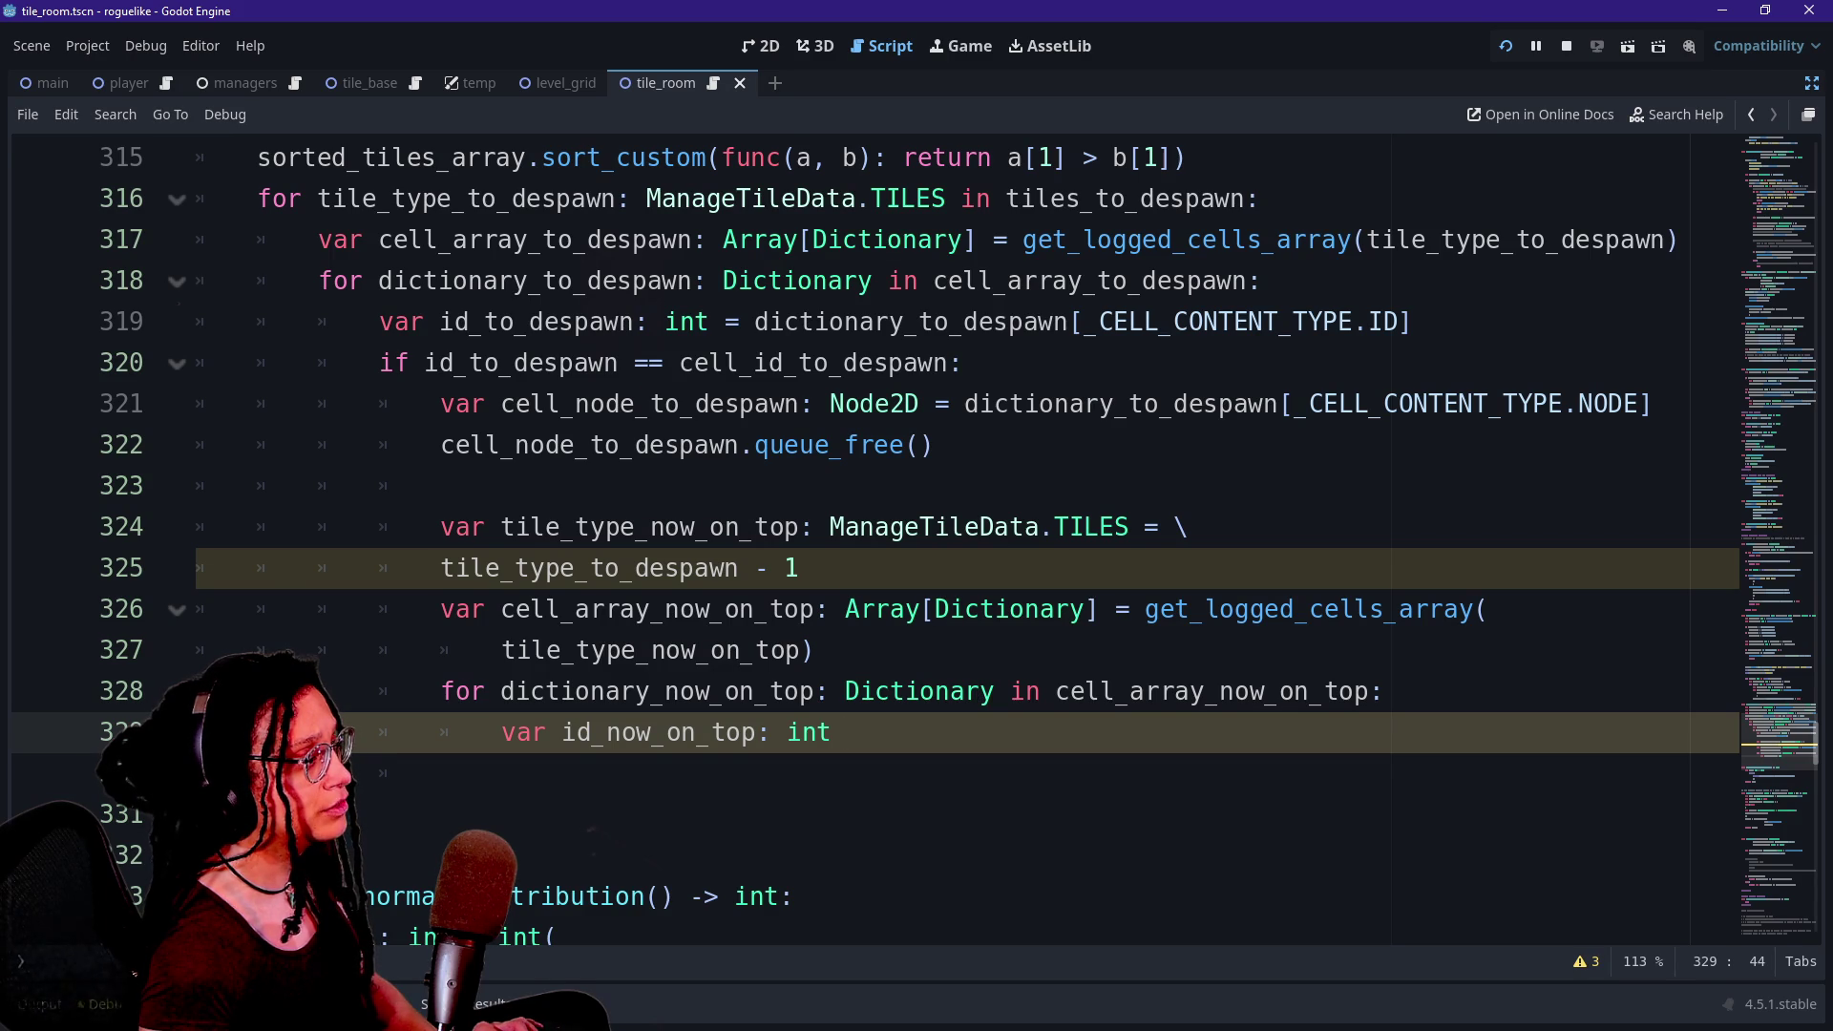
{"action": "key", "text": "ctrl+v"}
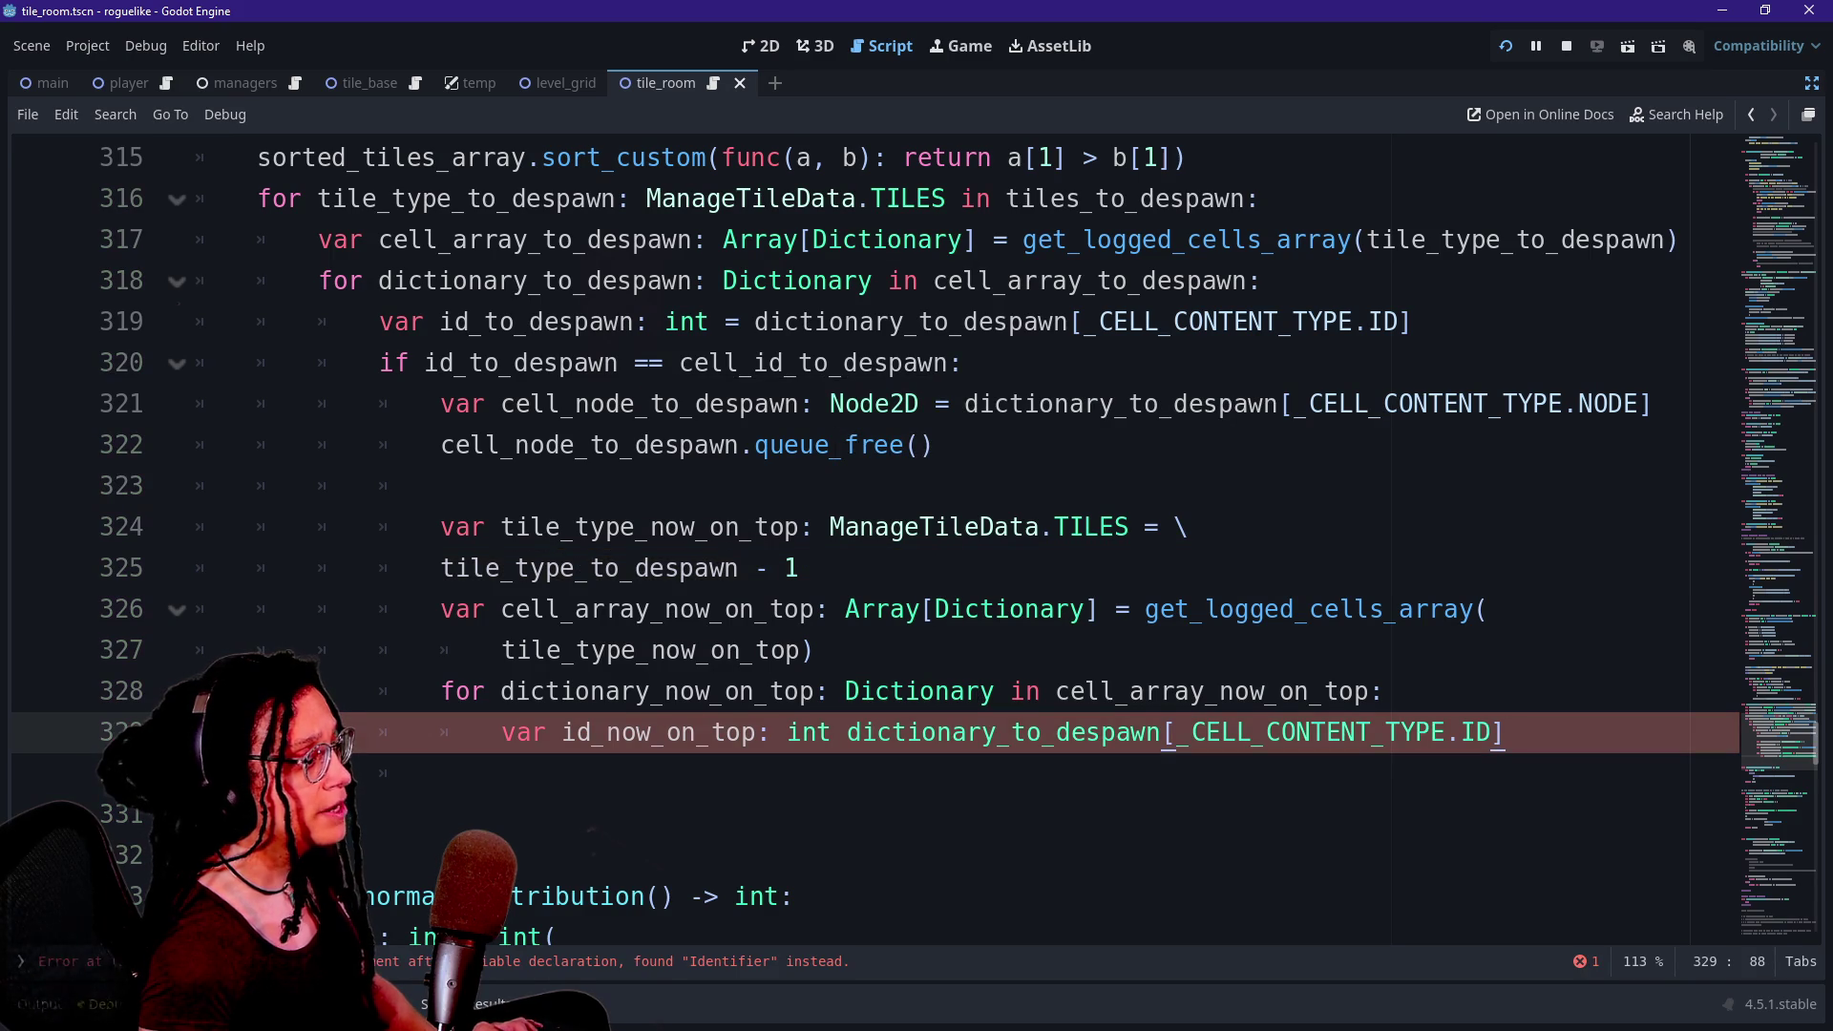
- Fix line 329 to id_now_on_top: int = dictionary_now_on_top[_CELL_CONTENT_TYPE.ID]
{"action": "left_click", "coordinate": [847, 733]}
{"action": "type", "text": "="}
{"action": "key", "text": "End"}
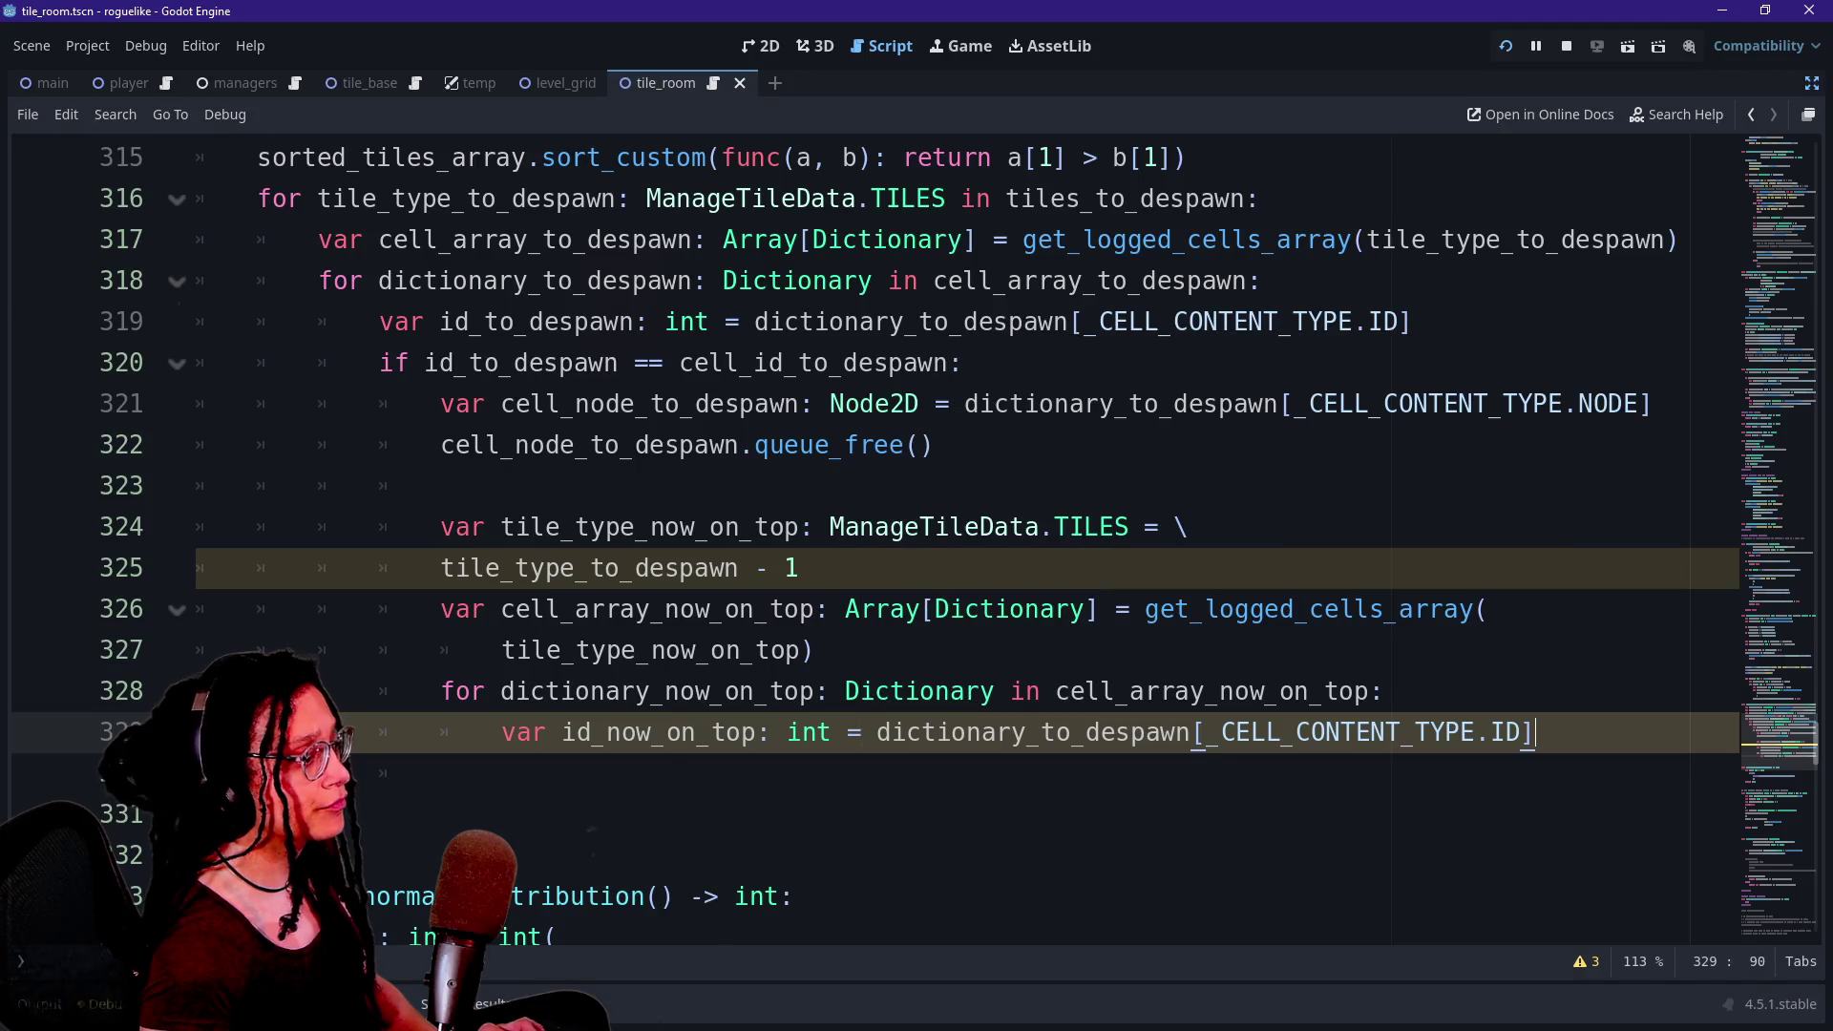
{"action": "key", "text": "Return"}
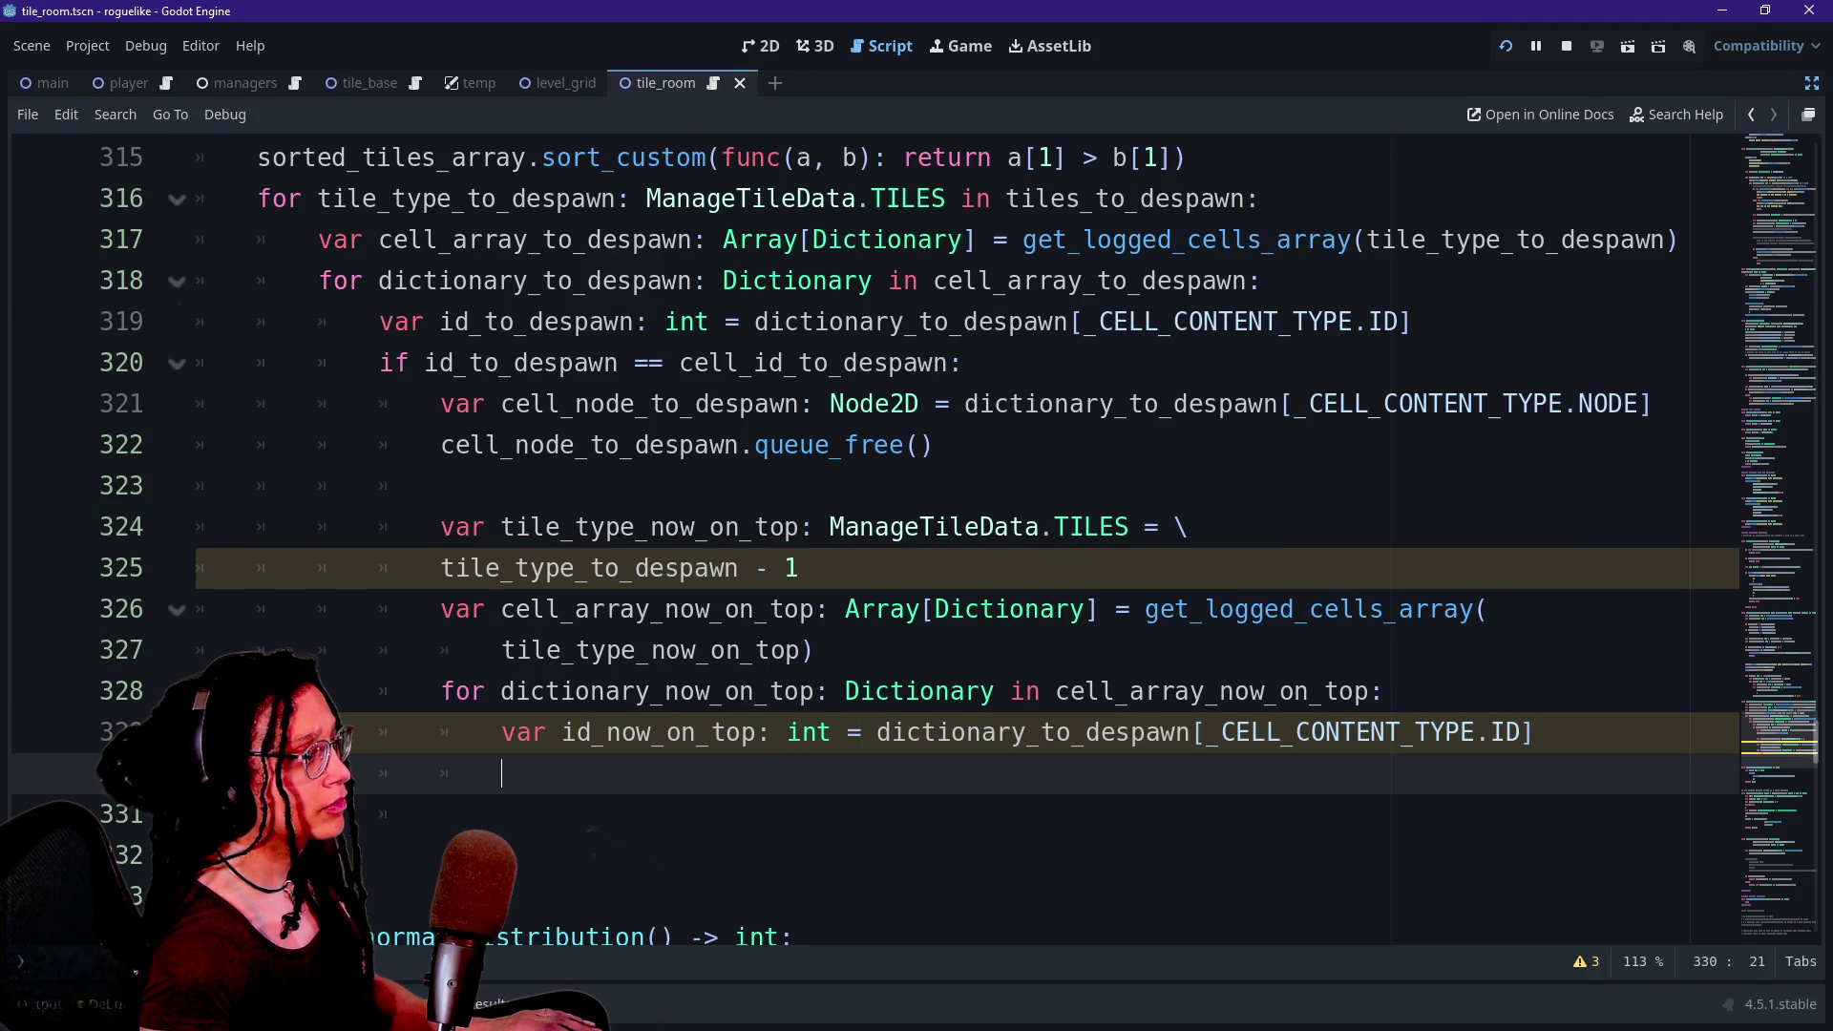
{"action": "left_click", "coordinate": [1176, 732]}
{"action": "key", "text": "BackSpace"}
{"action": "key", "text": "BackSpace"}
{"action": "key", "text": "BackSpace"}
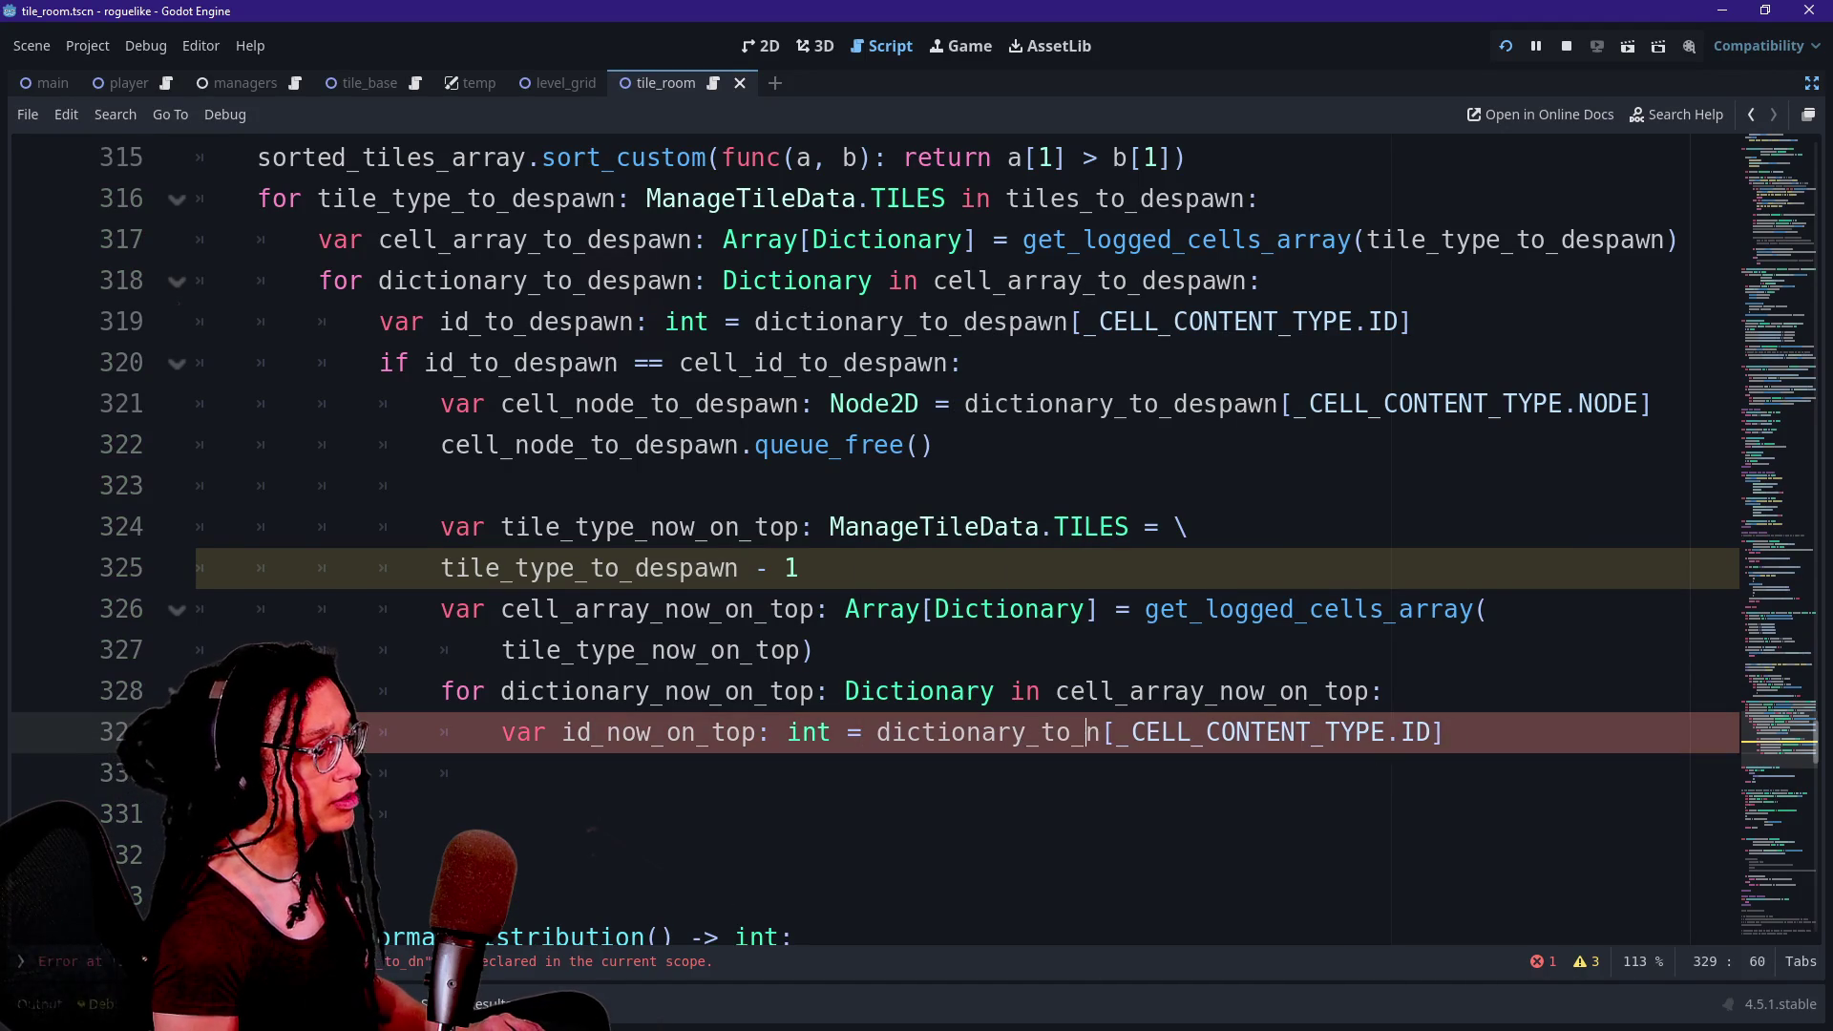
{"action": "key", "text": "Delete"}
{"action": "key", "text": "Delete"}
{"action": "type", "text": "now_on"}
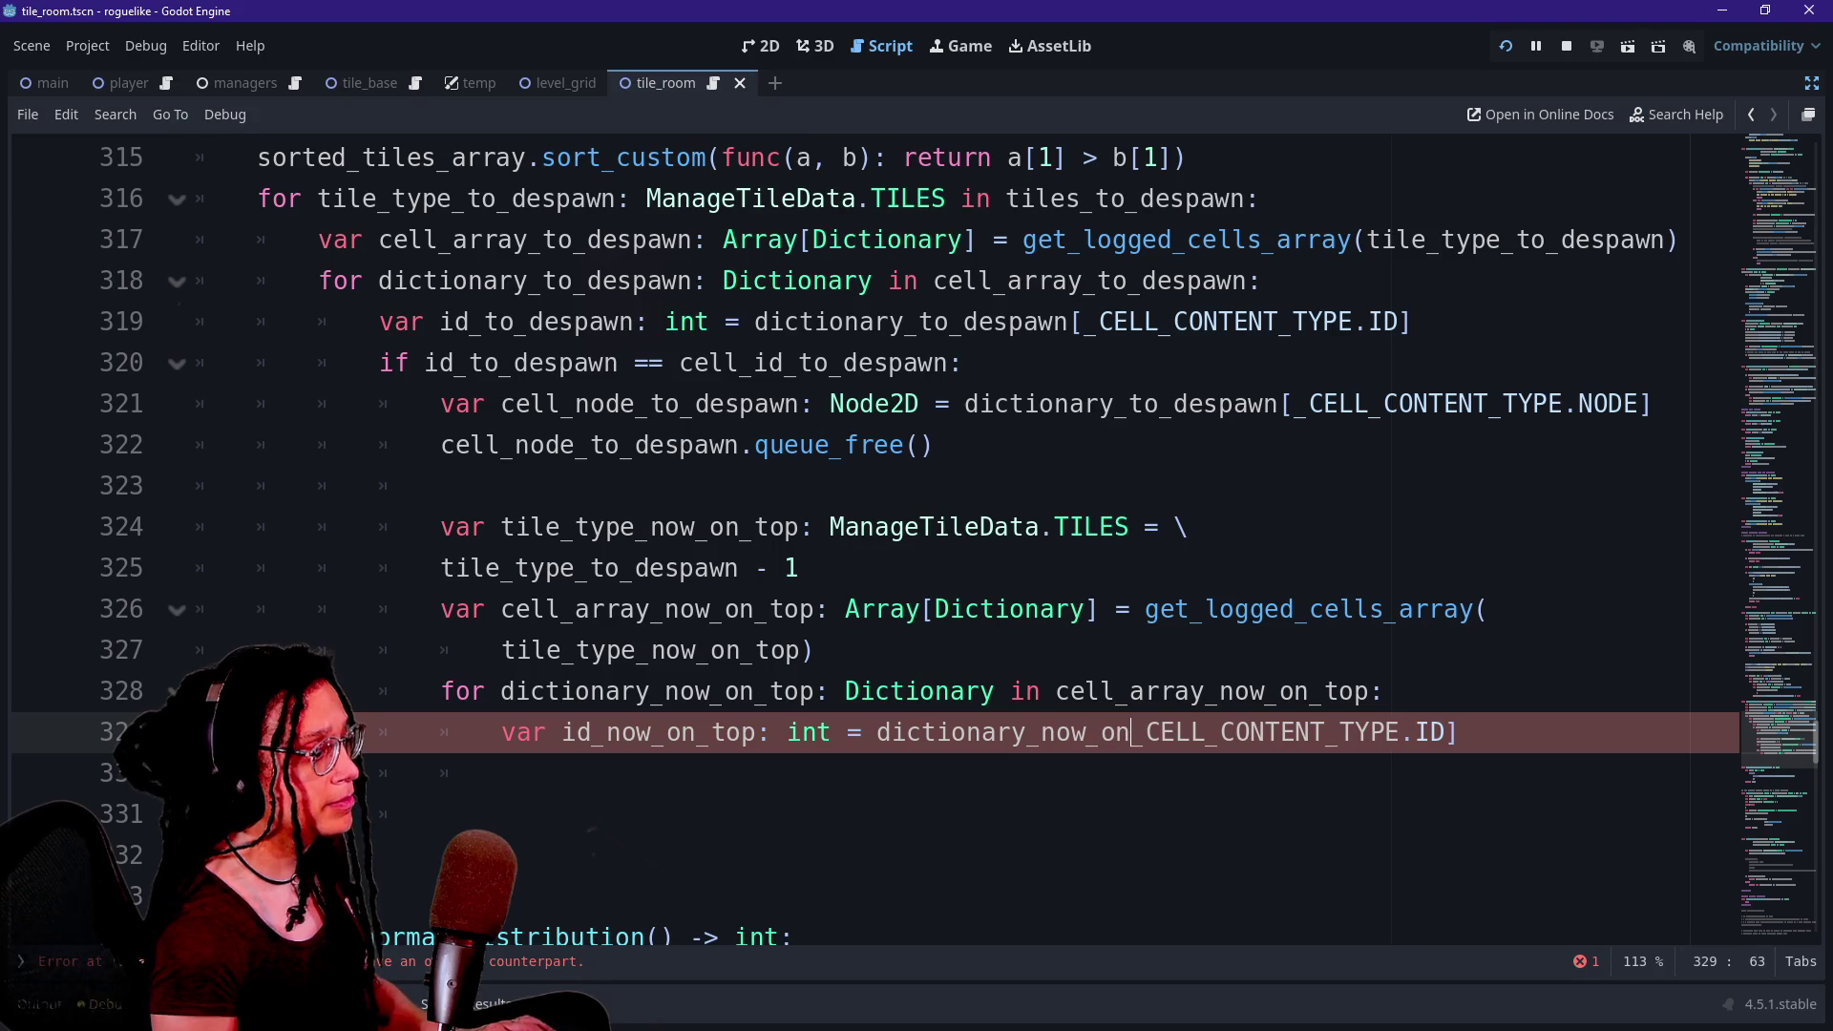
{"action": "type", "text": "_top[[_"}
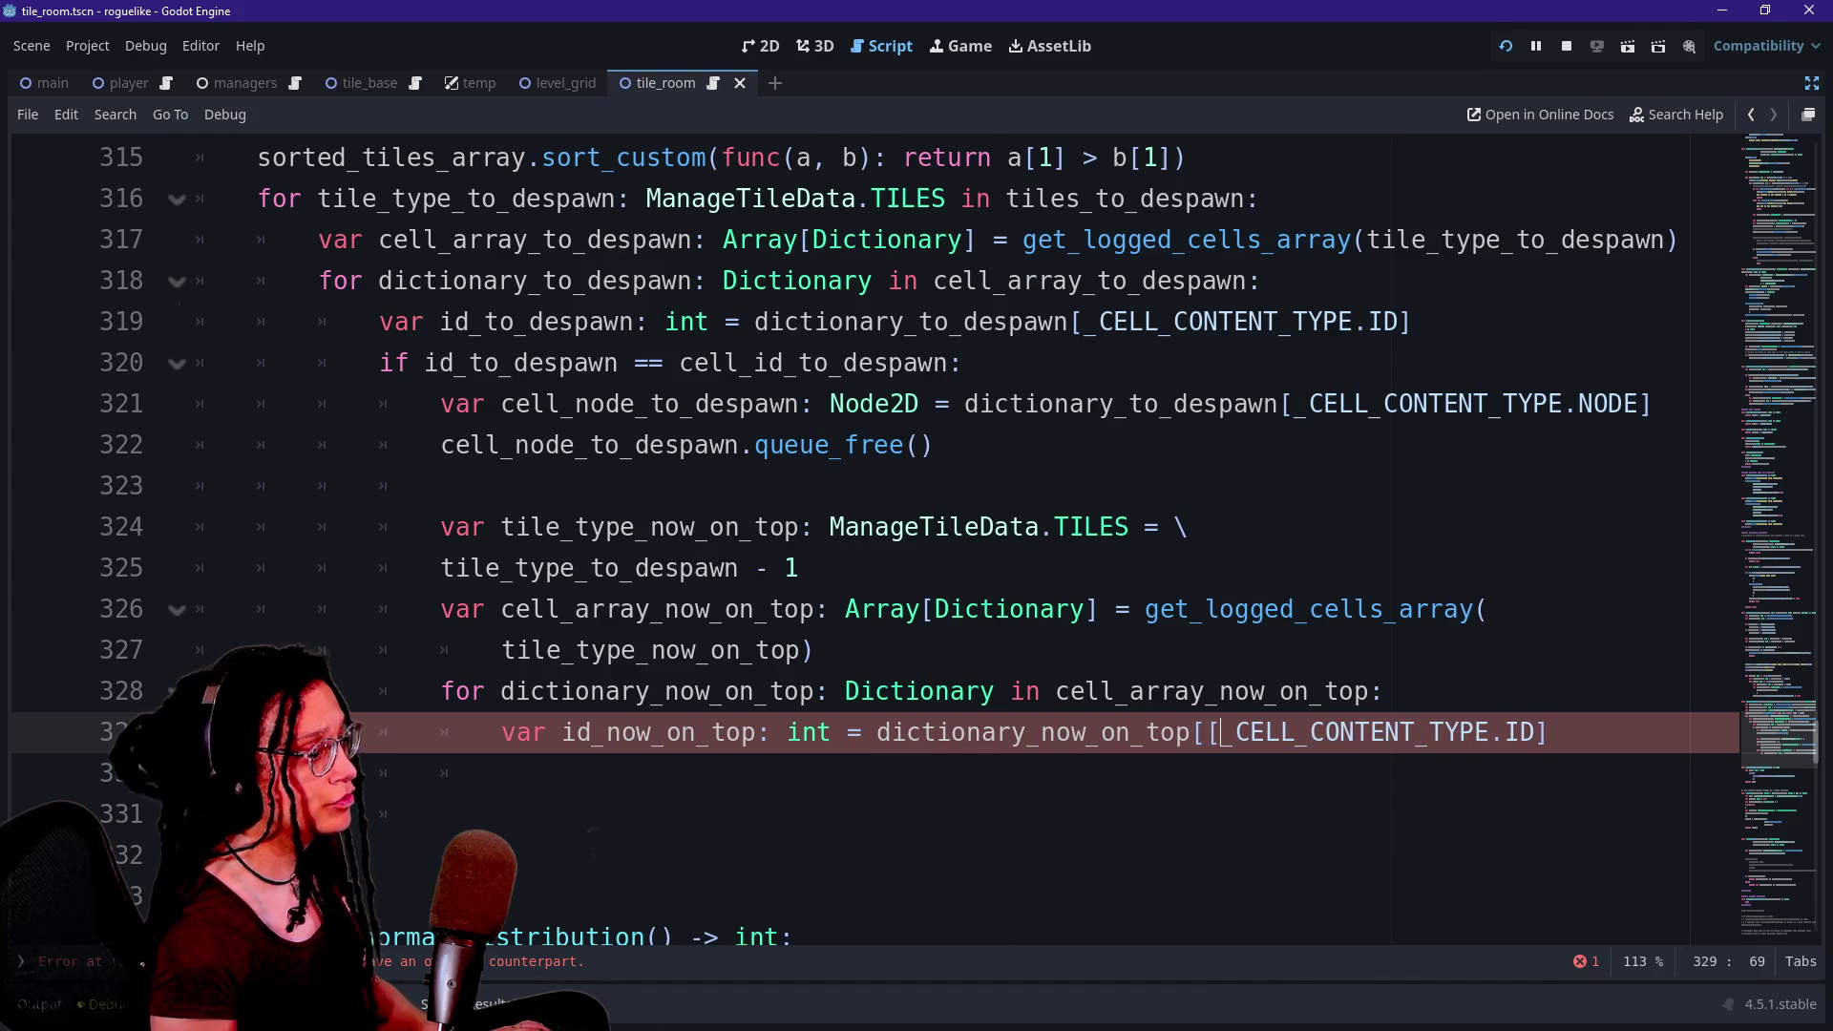
{"action": "key", "text": "Down"}
{"action": "key", "text": "Down"}
{"action": "key", "text": "Up"}
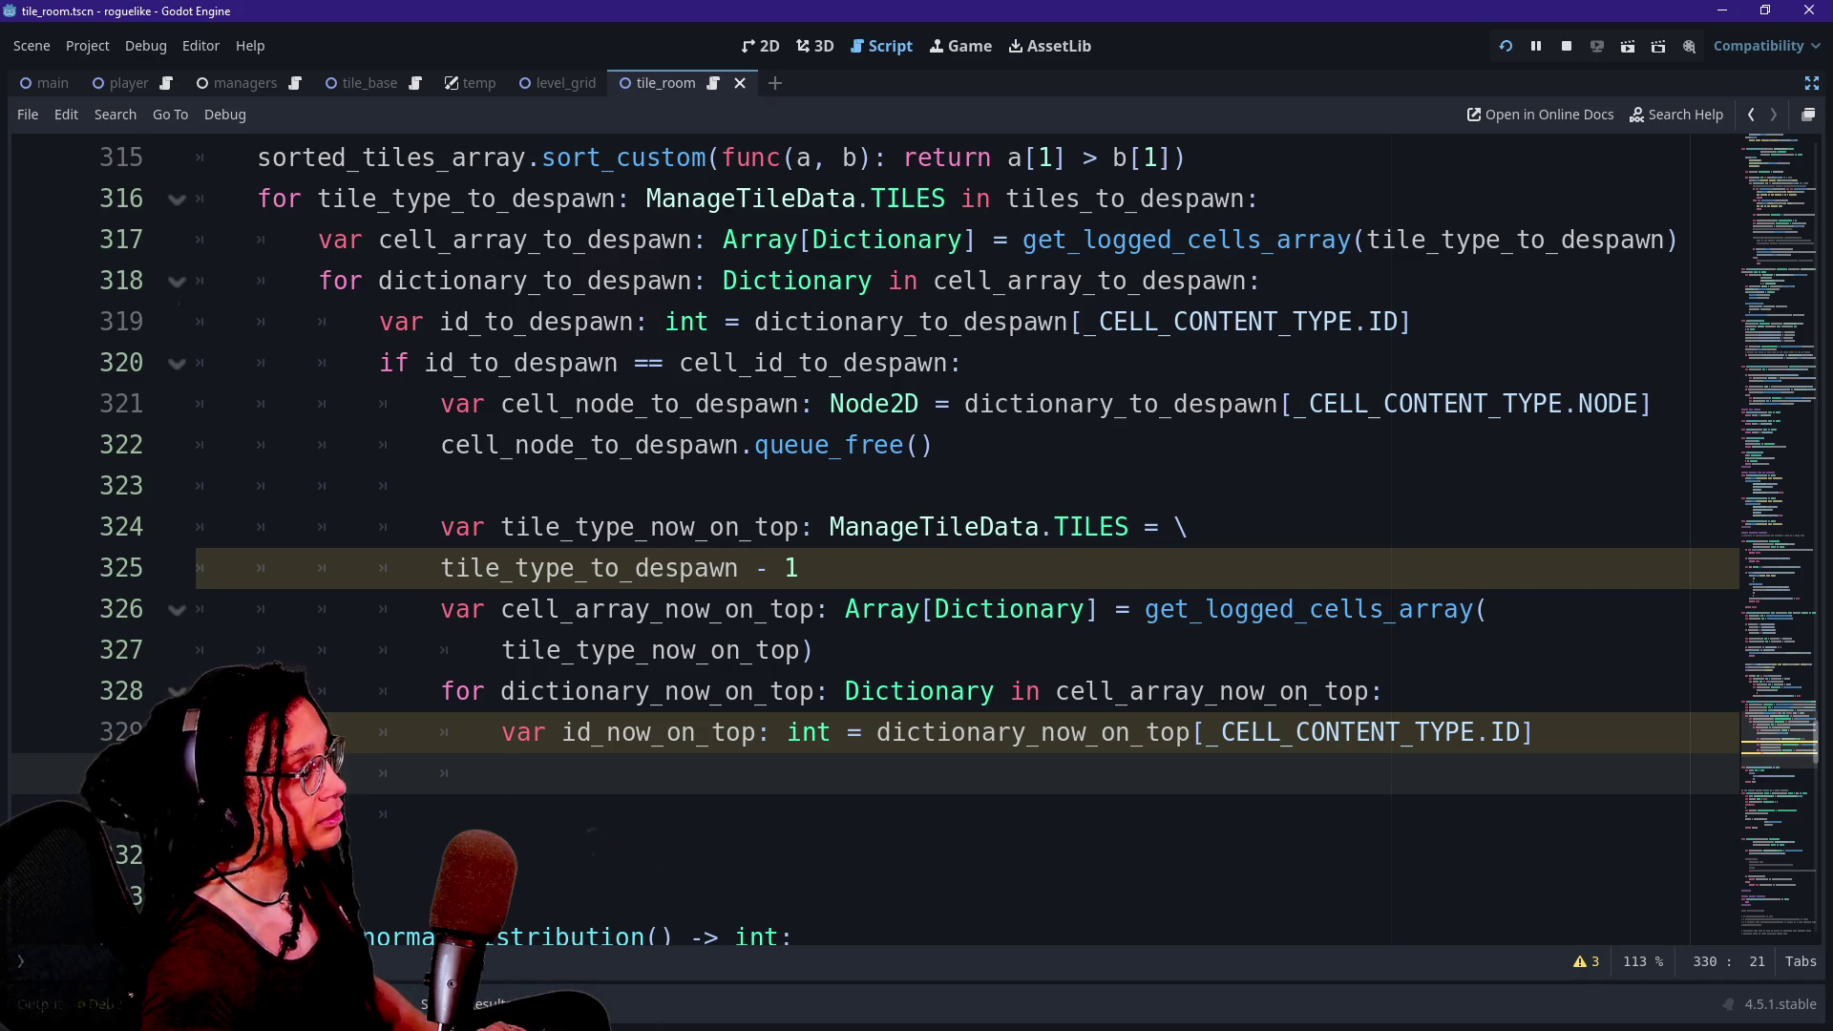
{"action": "key", "text": "BackSpace"}
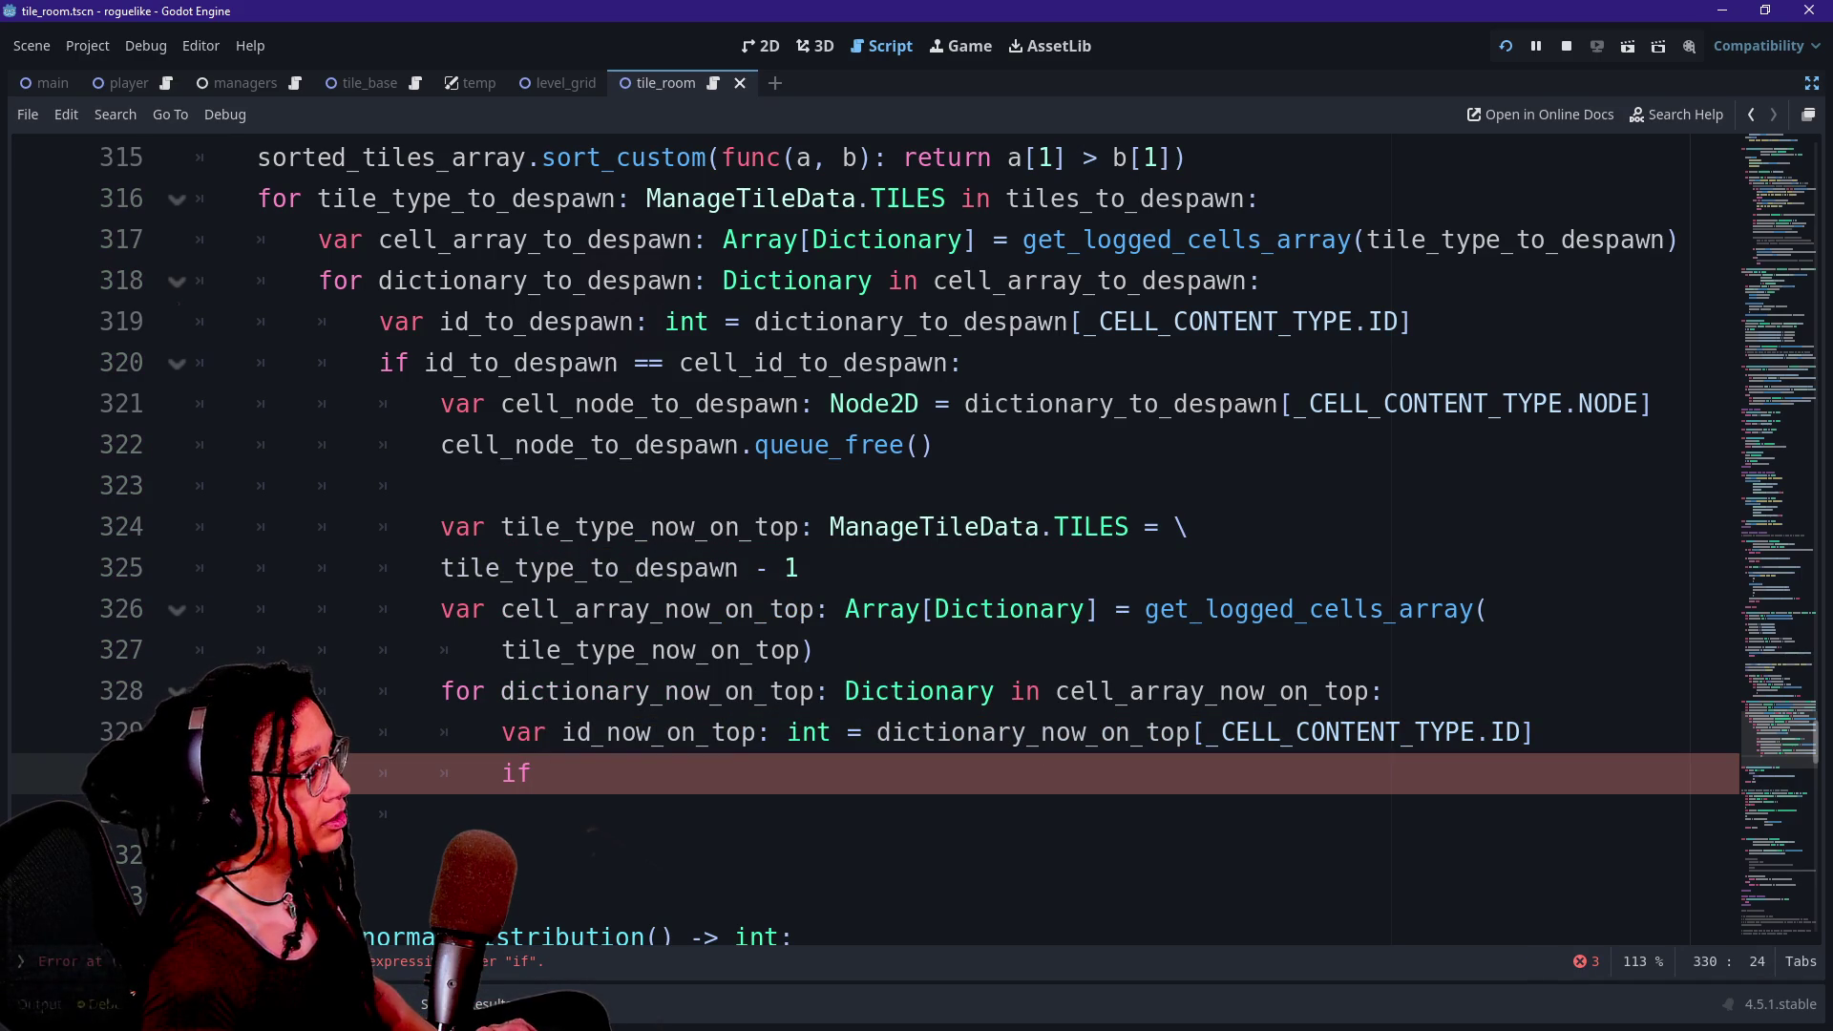
- Write if id_now_on_top == cell_id_to_despawn: on line 330 and open its body
{"action": "type", "text": "d"}
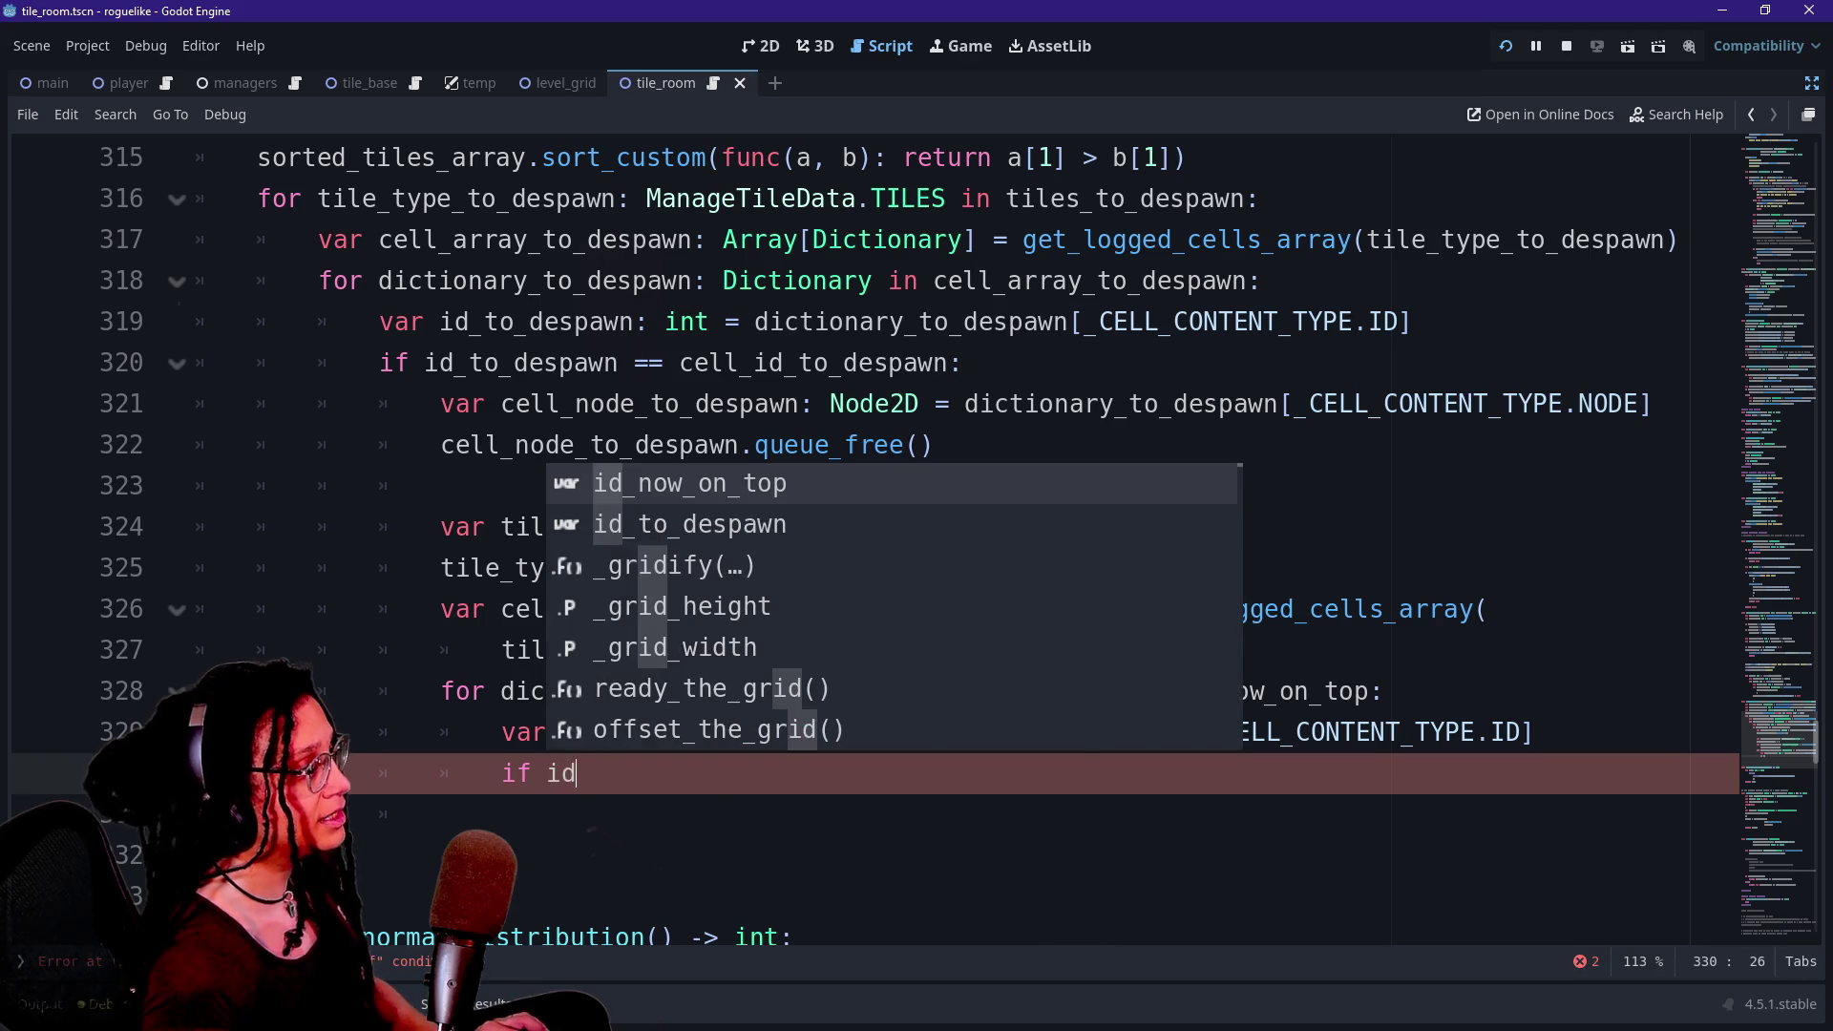
{"action": "key", "text": "Return"}
{"action": "type", "text": "== "}
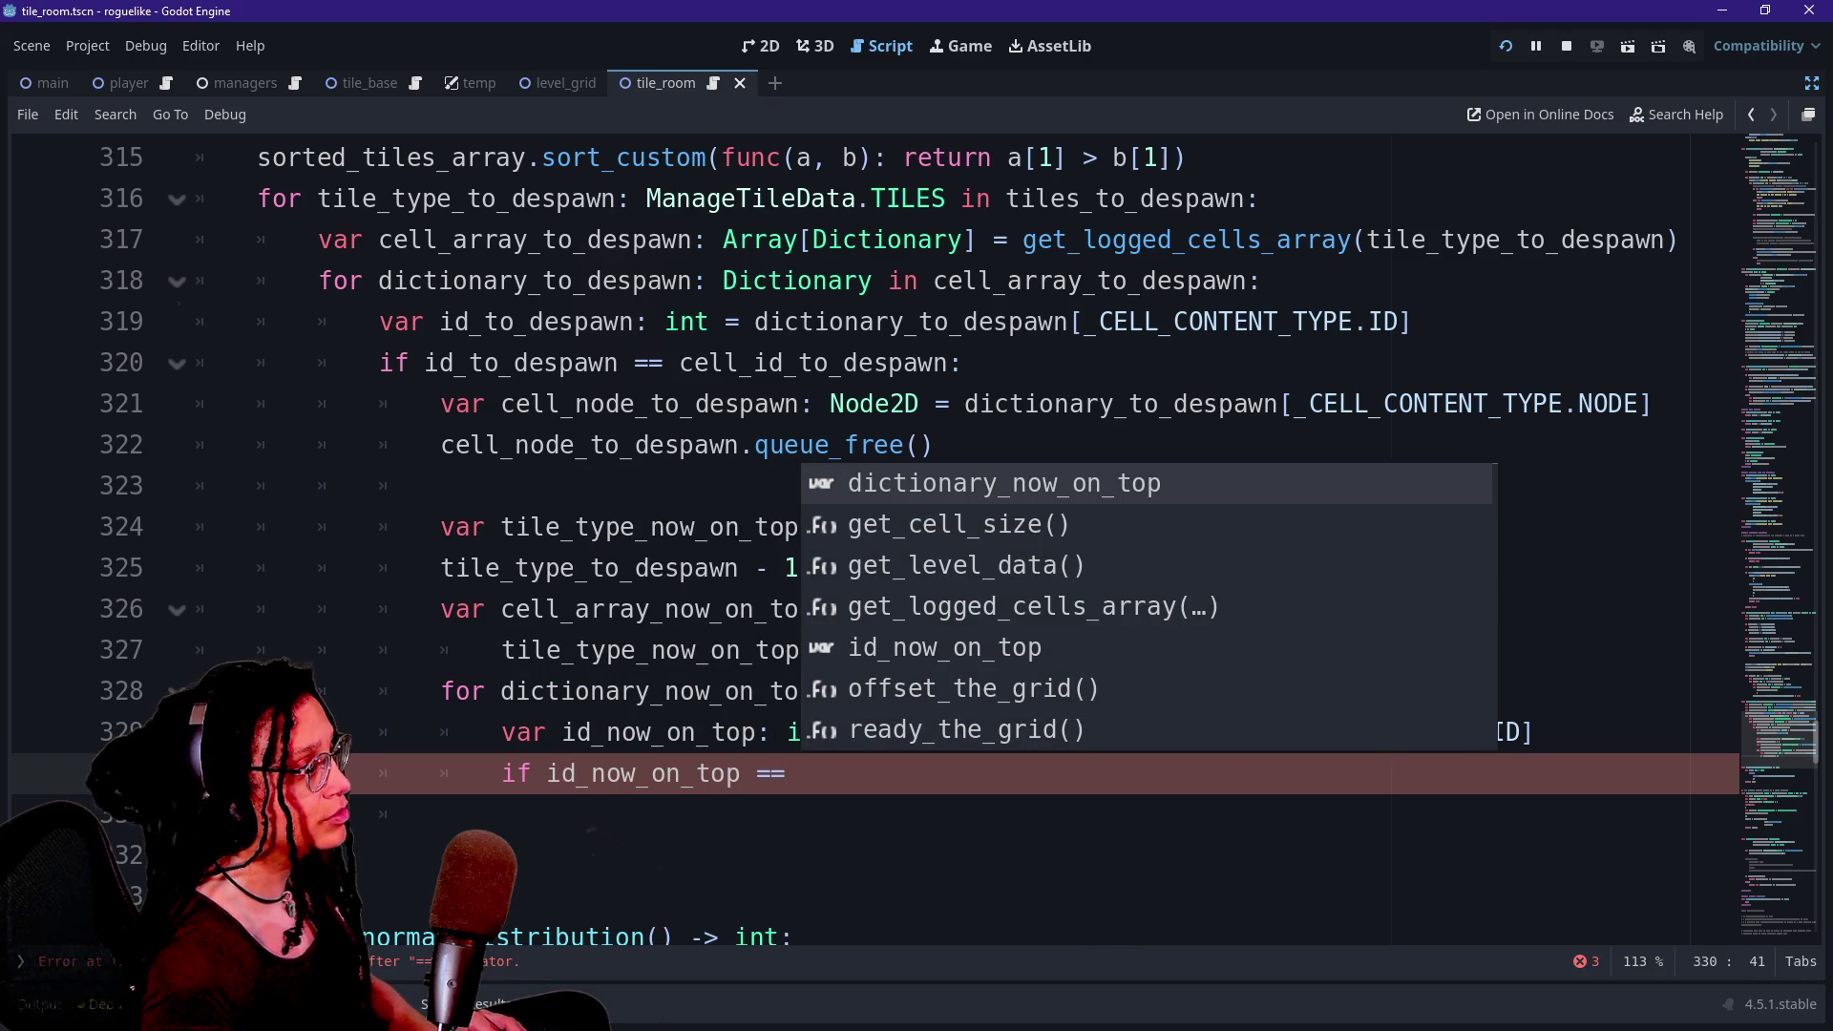
{"action": "type", "text": "cell_"}
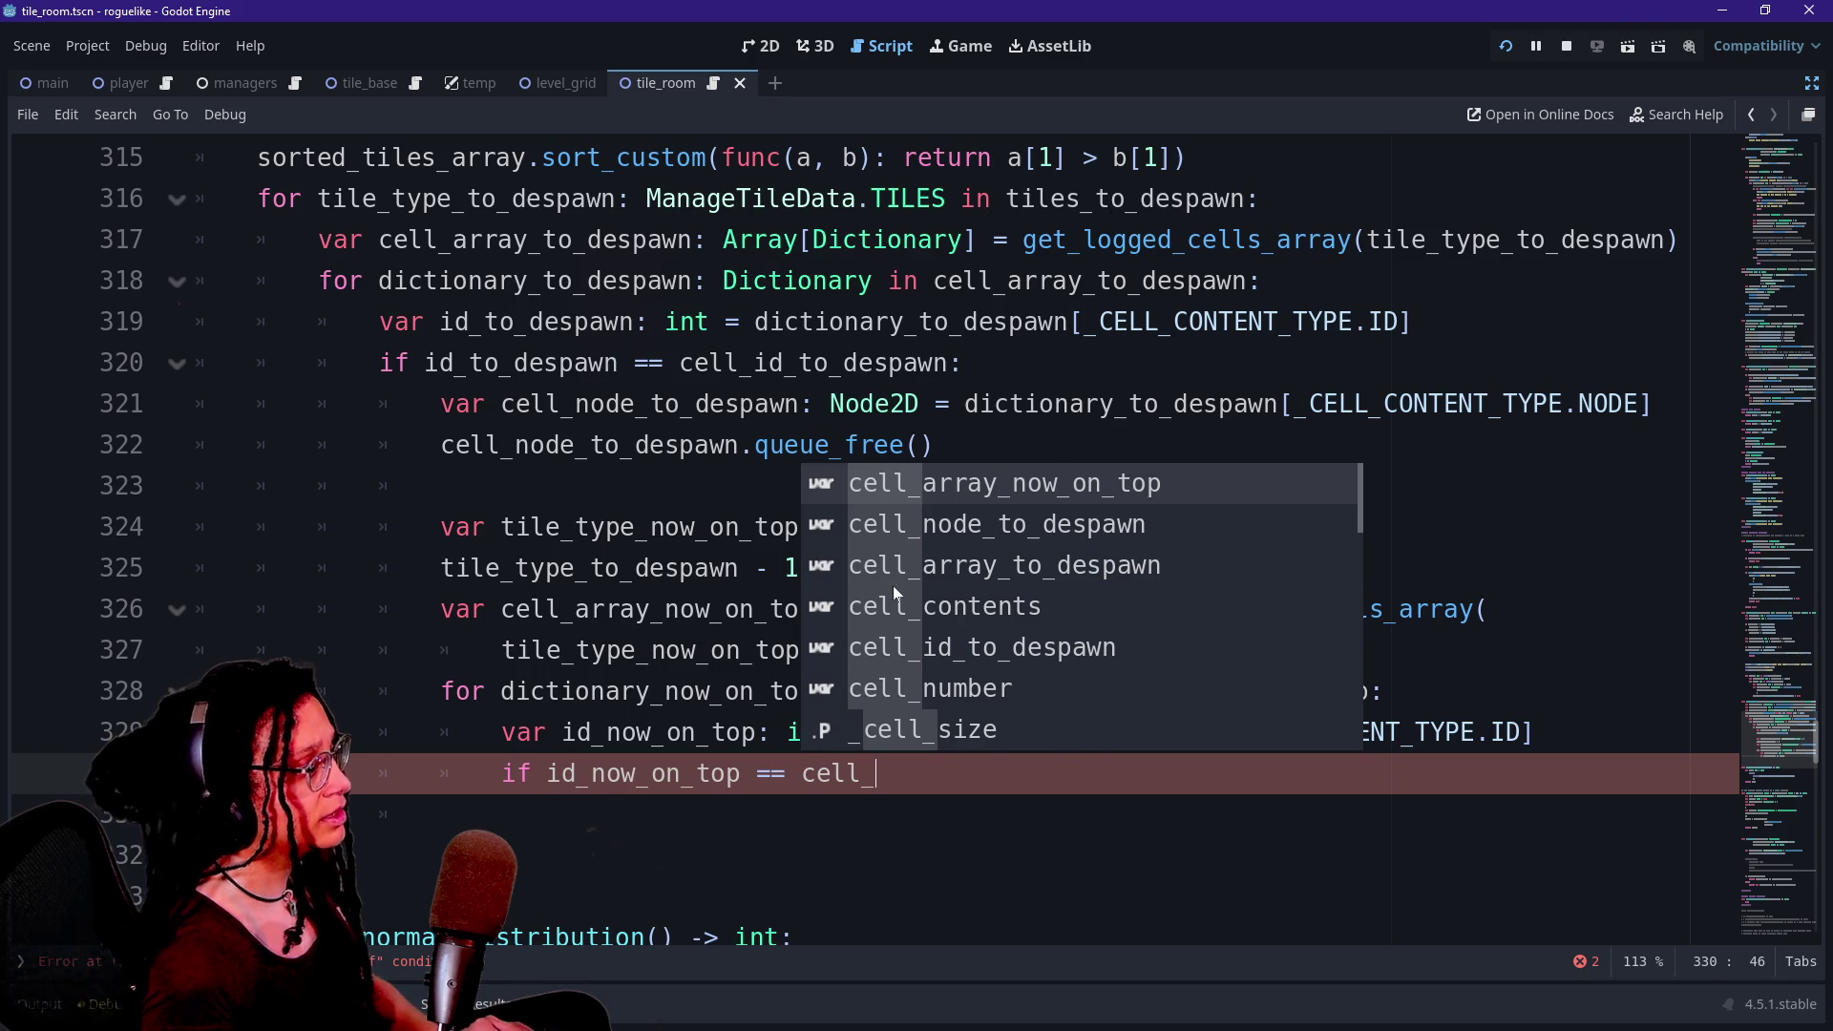
{"action": "type", "text": "_i"}
{"action": "key", "text": "BackSpace"}
{"action": "key", "text": "BackSpace"}
{"action": "type", "text": "id_to_despaw"}
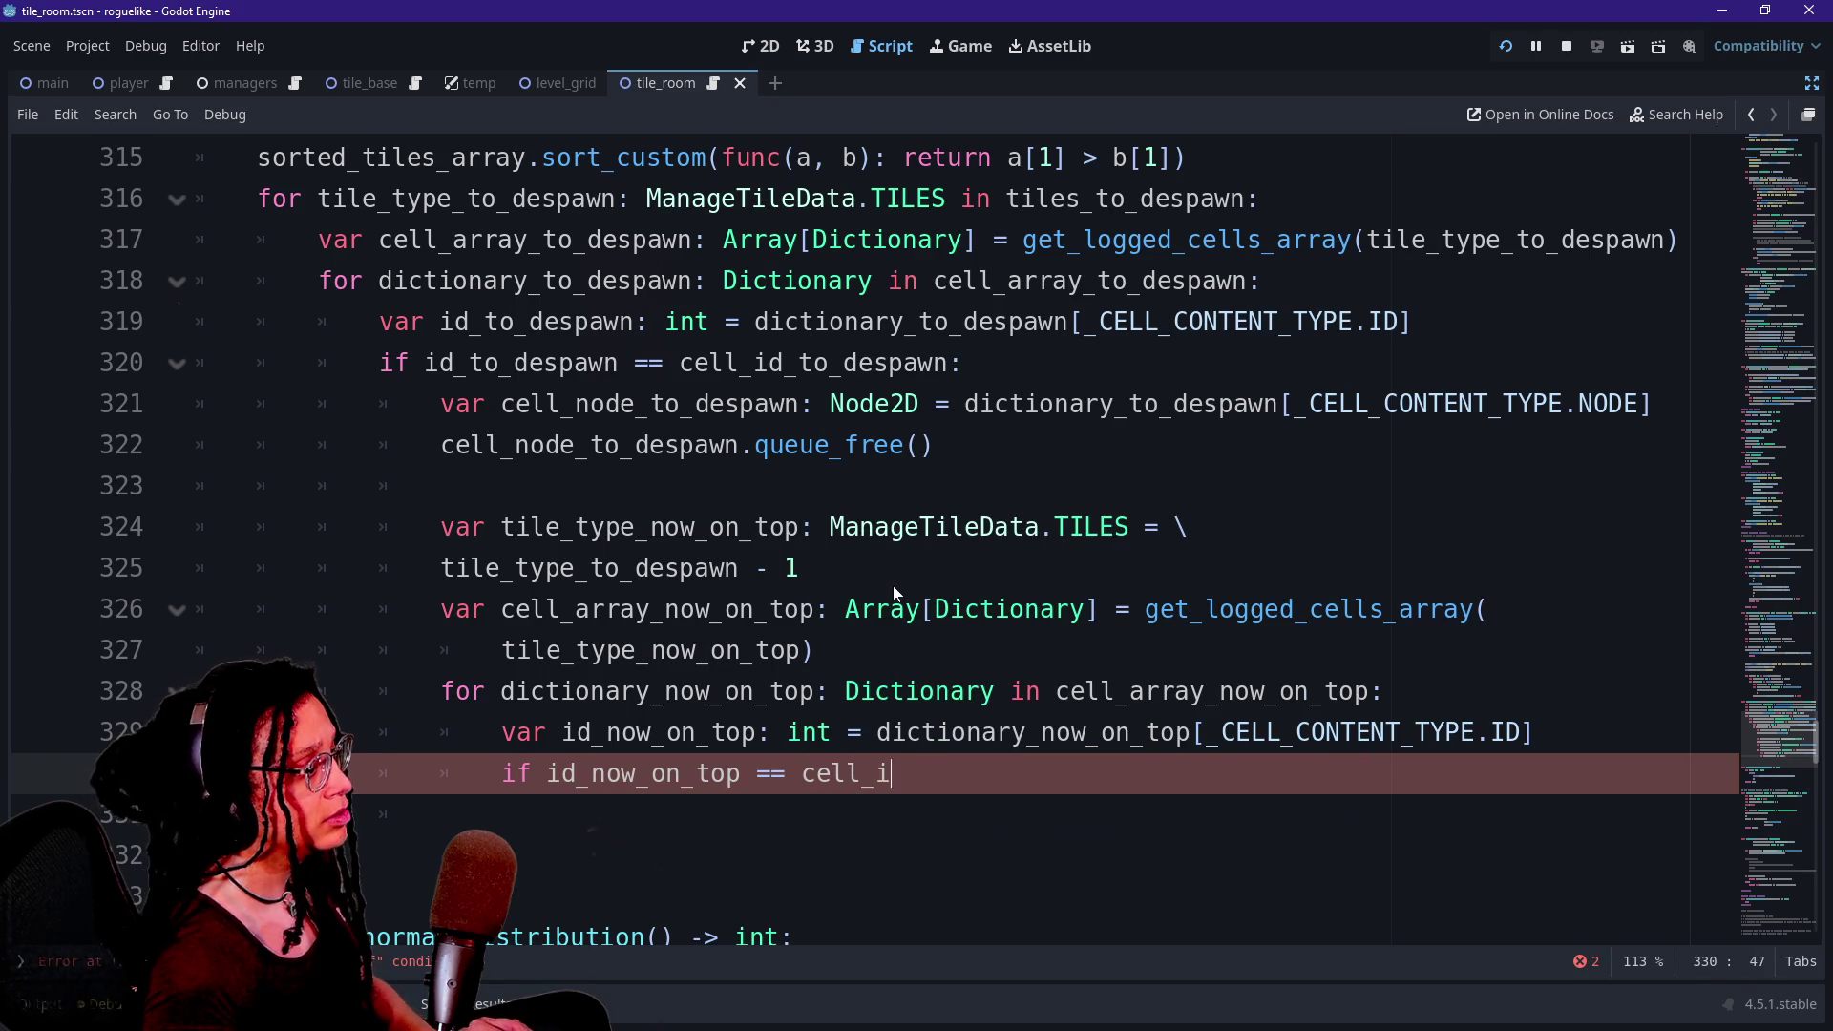
{"action": "type", "text": "n:"}
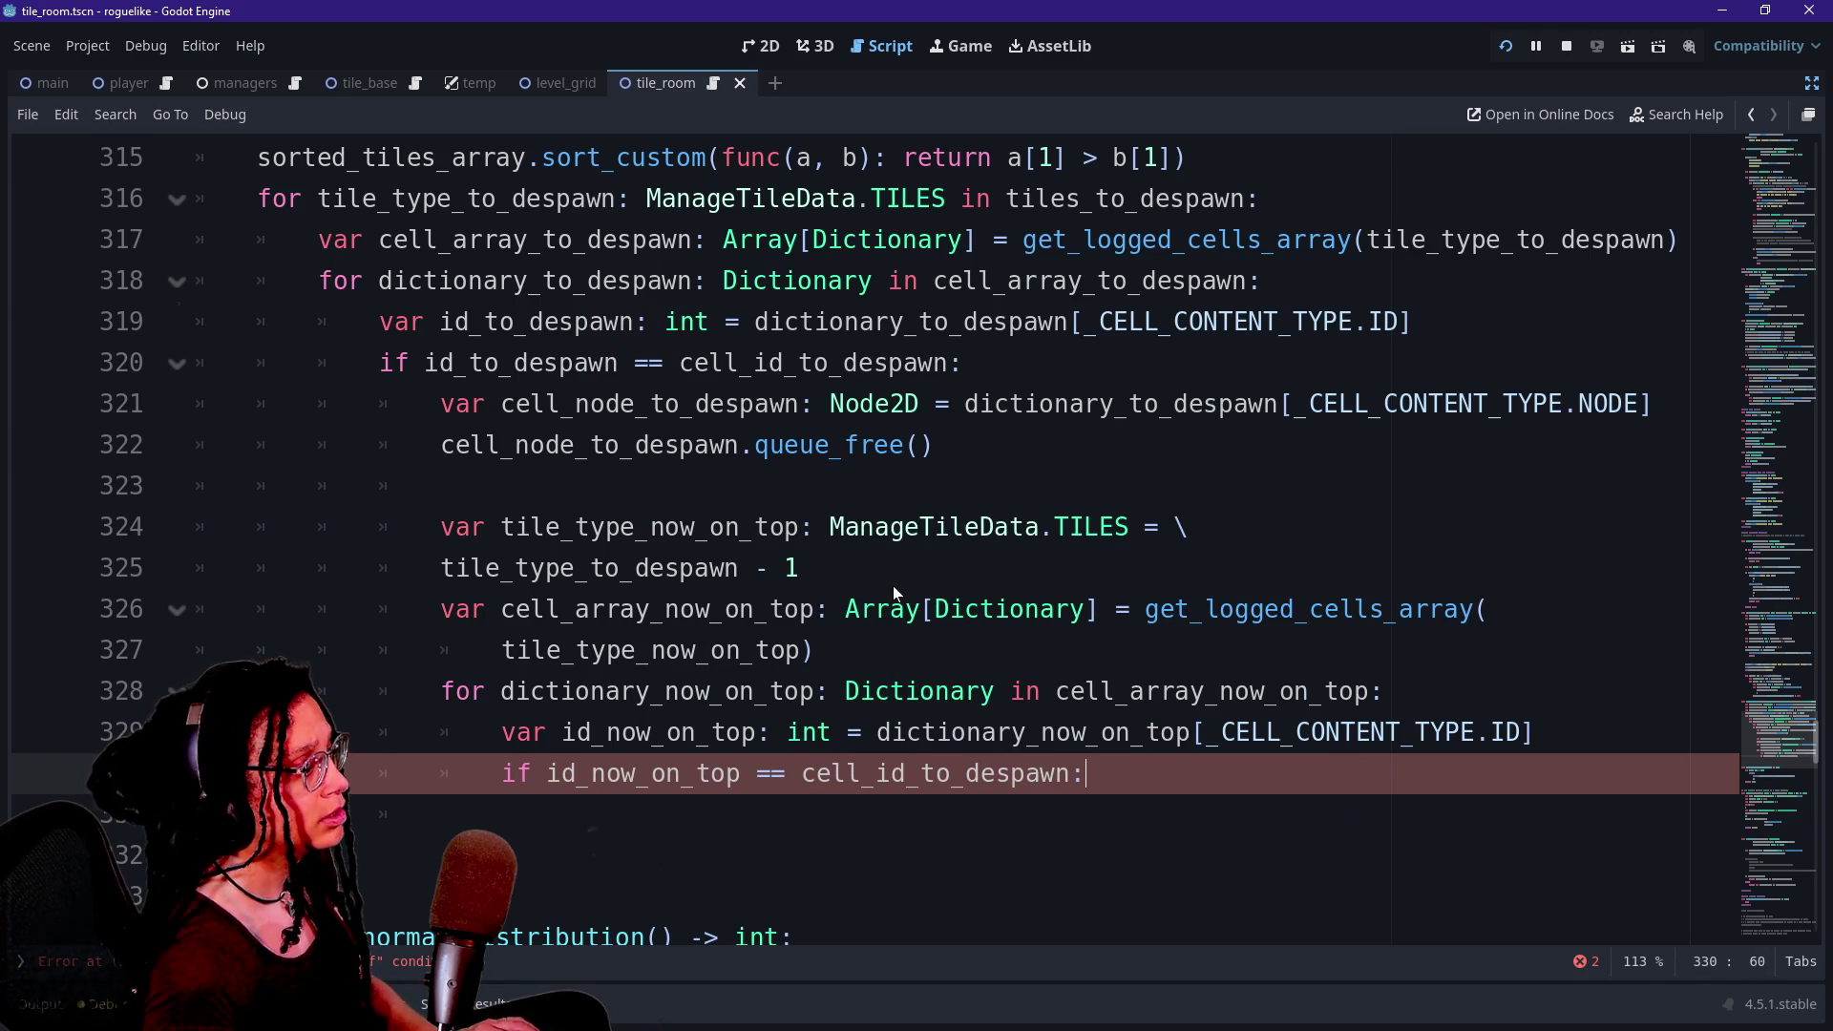
{"action": "key", "text": "Return"}
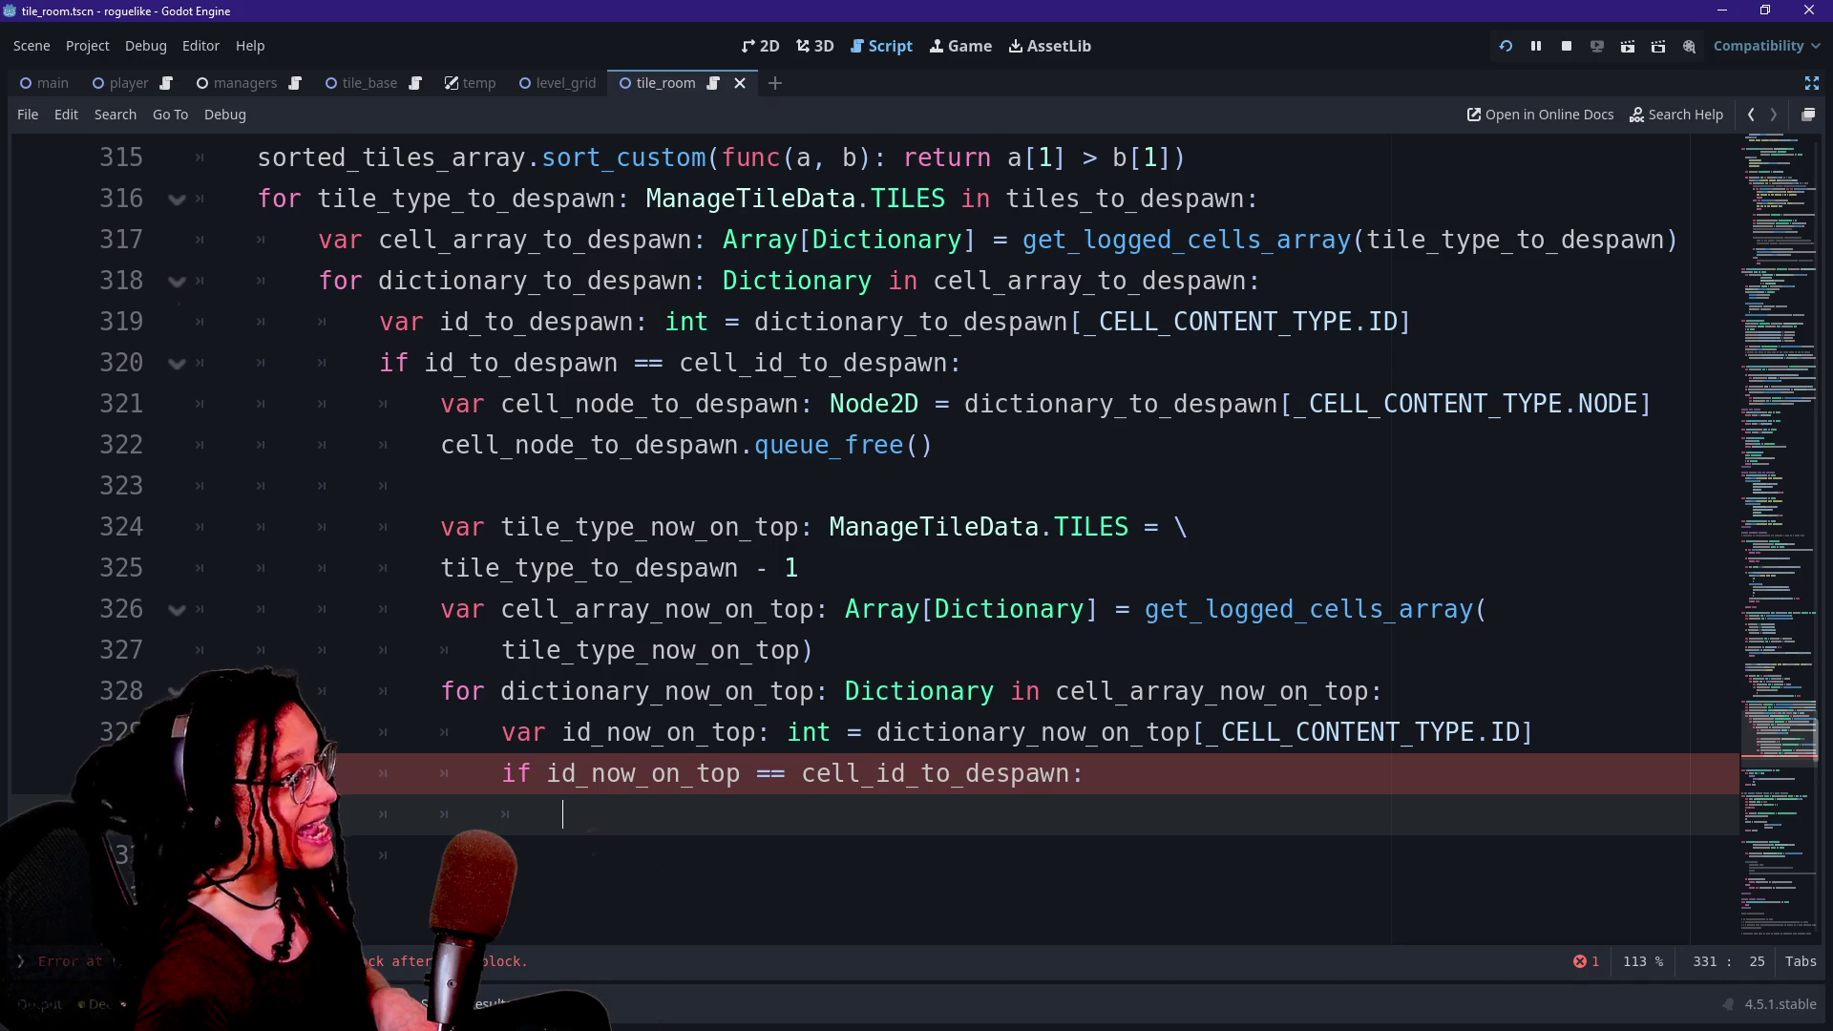
{"action": "scroll", "coordinate": [1012, 740], "scroll_direction": "up", "scroll_amount": 1}
{"action": "scroll", "coordinate": [1012, 740], "scroll_direction": "up", "scroll_amount": 1}
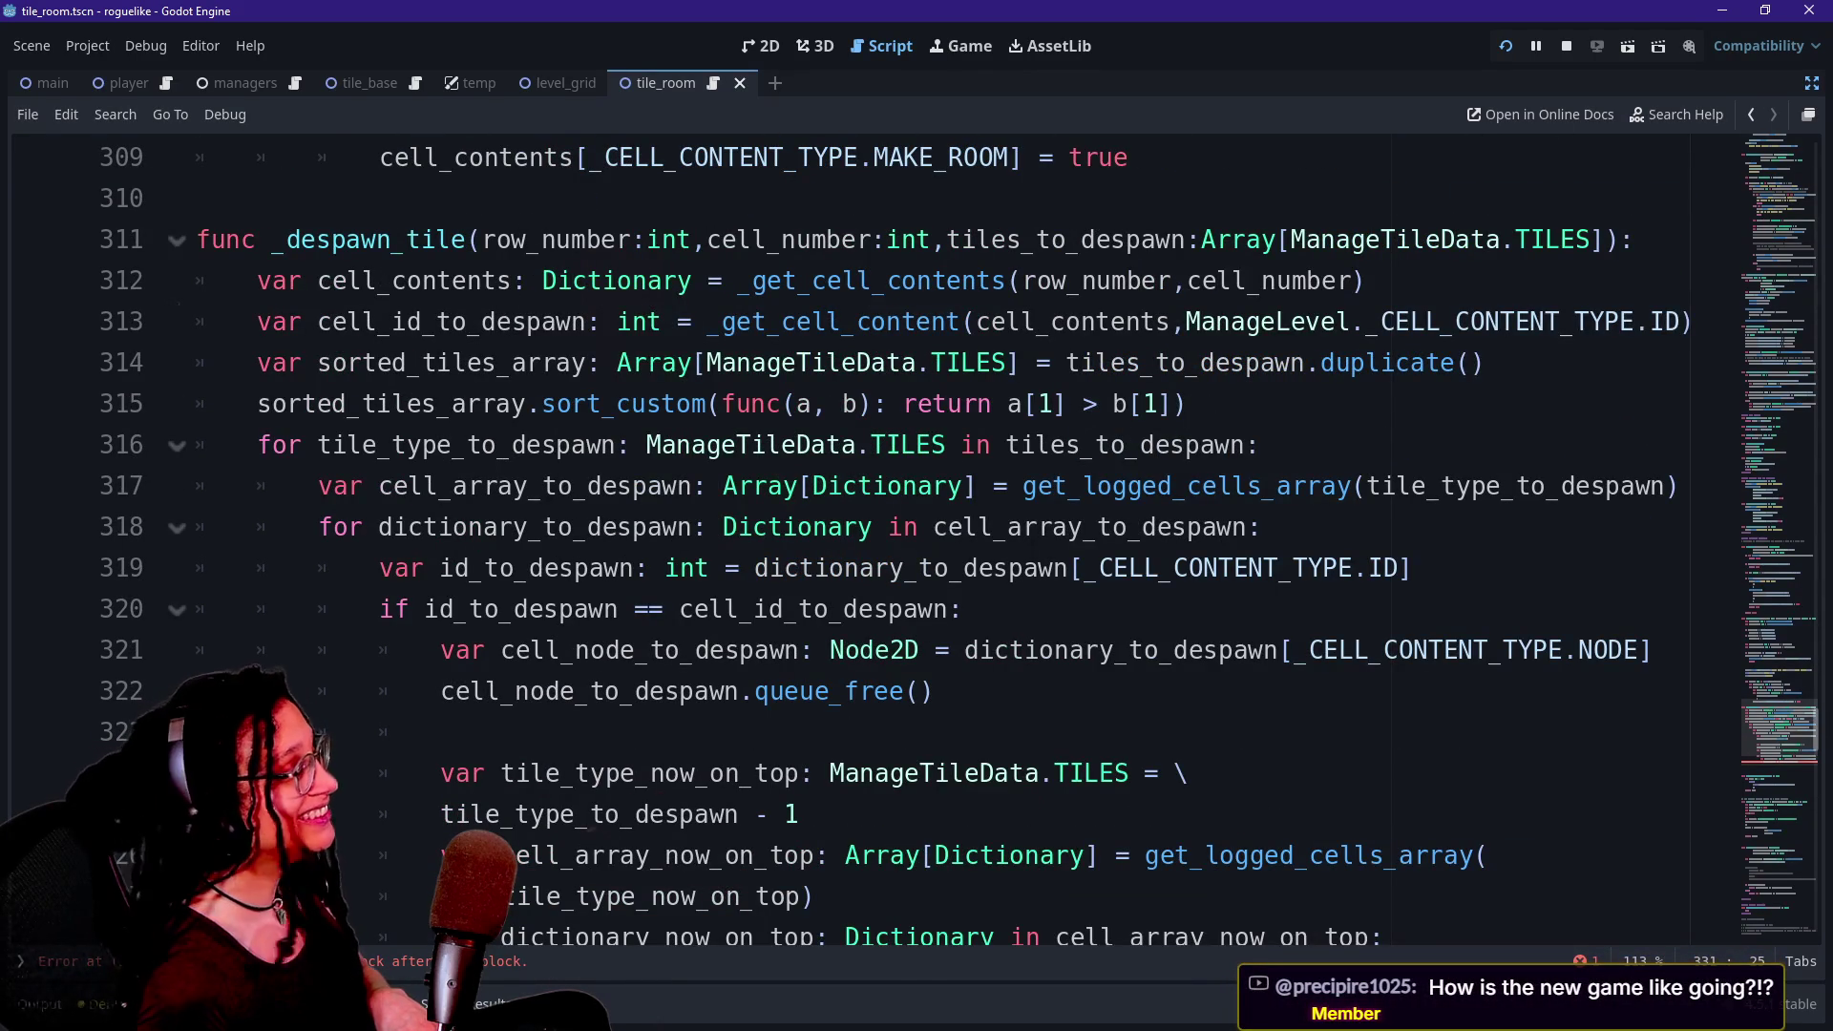
{"action": "left_click", "coordinate": [463, 240]}
{"action": "left_click", "coordinate": [482, 321]}
{"action": "key", "text": "Down"}
{"action": "key", "text": "Up"}
{"action": "key", "text": "Up"}
{"action": "key", "text": "Up"}
{"action": "key", "text": "Down"}
{"action": "key", "text": "Down"}
{"action": "key", "text": "Up"}
{"action": "key", "text": "Up"}
{"action": "key", "text": "Down"}
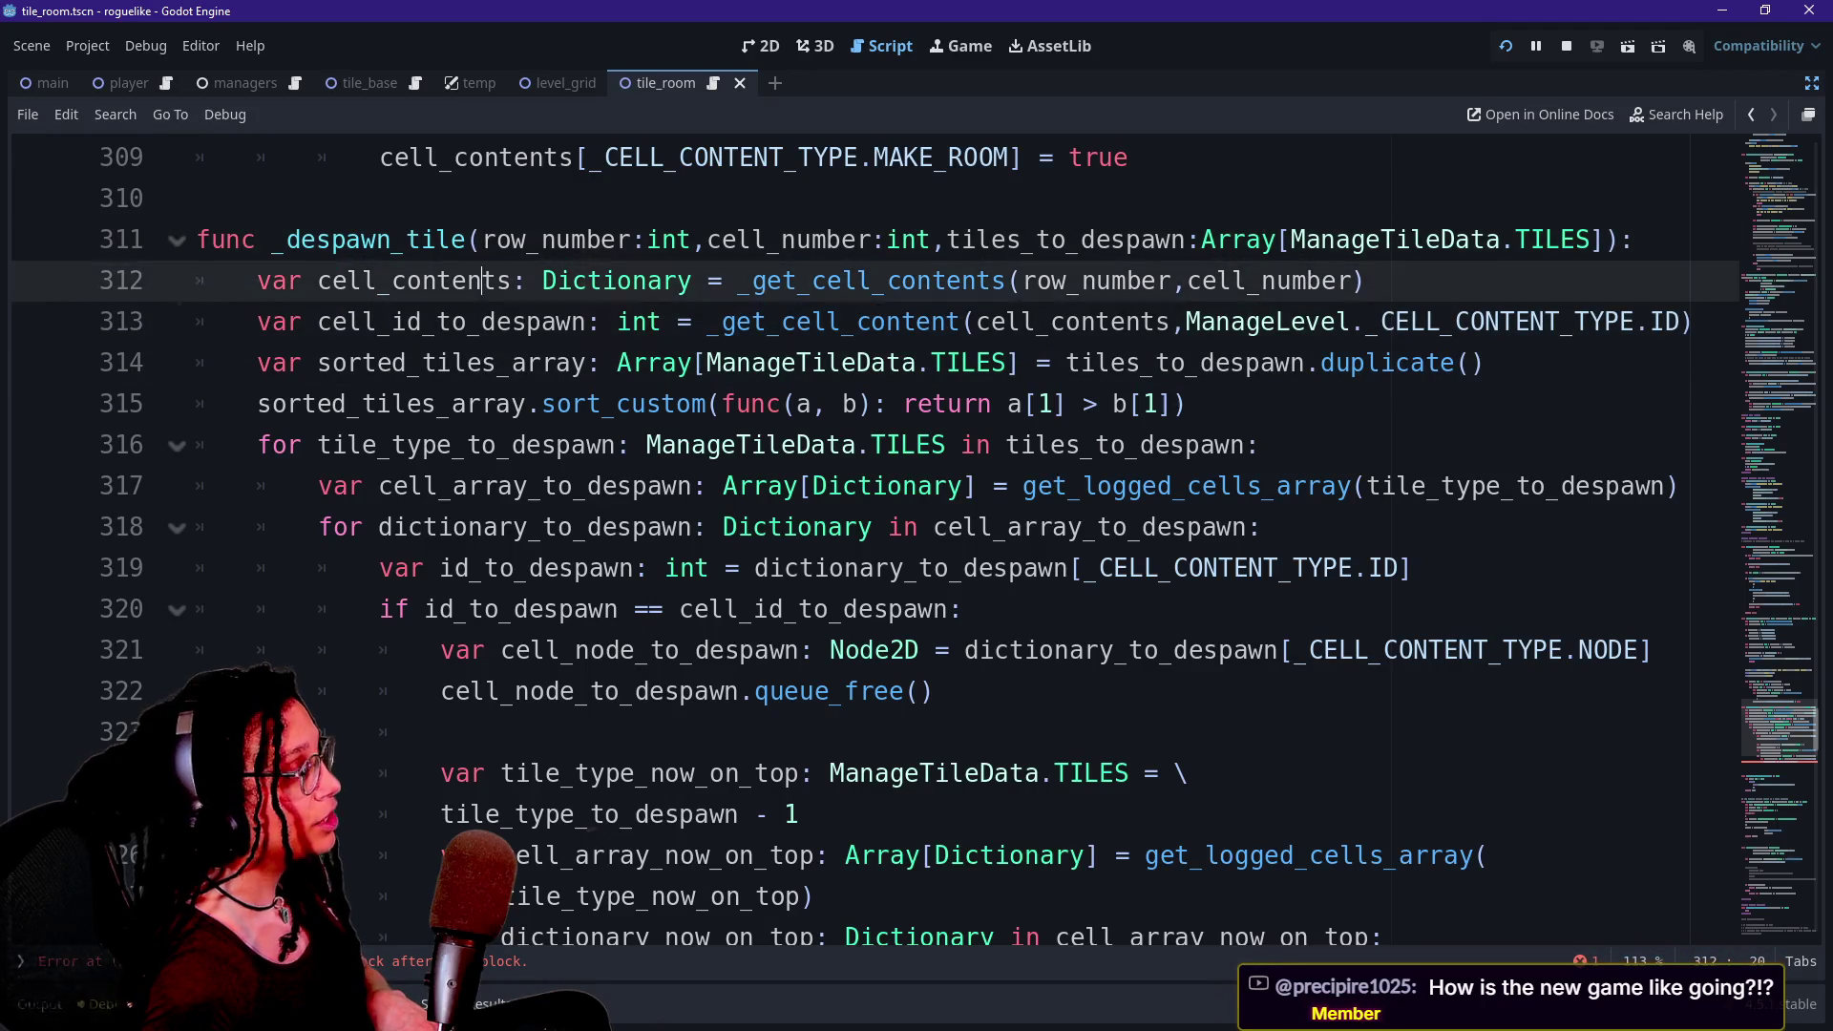
{"action": "key", "text": "Up"}
{"action": "key", "text": "Down"}
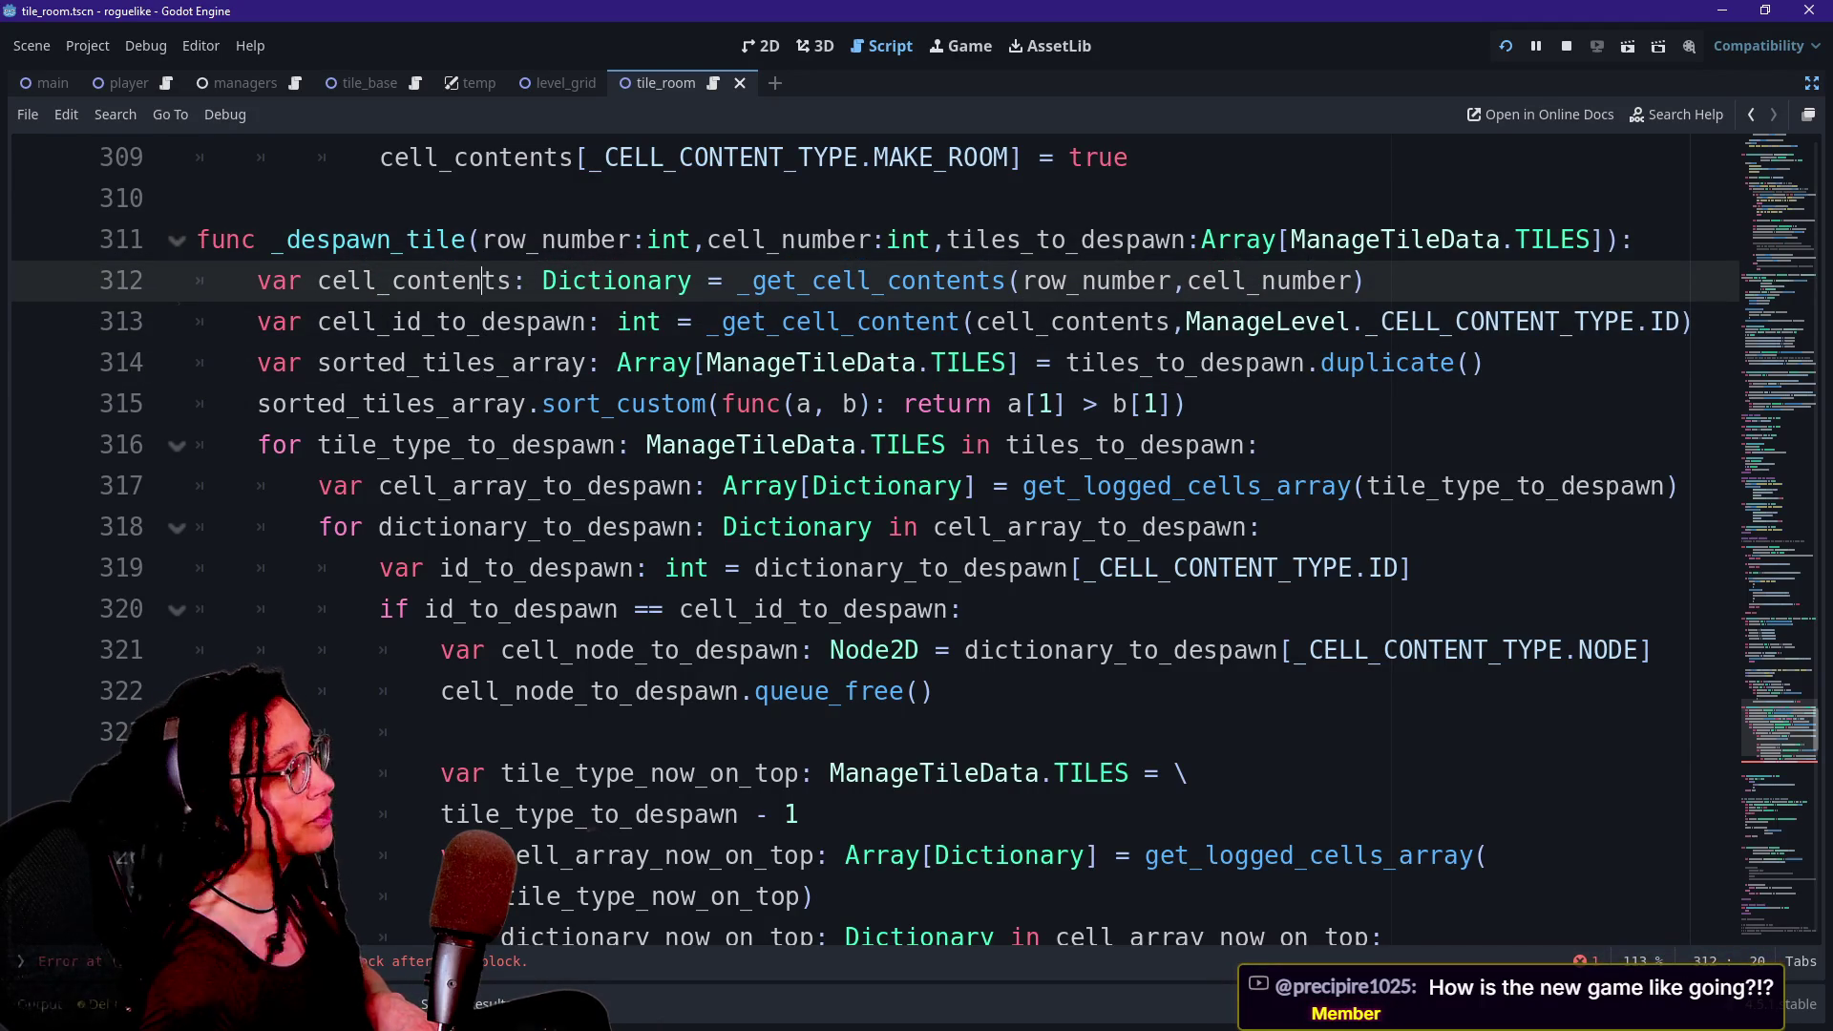
{"action": "left_click", "coordinate": [960, 46]}
{"action": "left_click", "coordinate": [659, 444]}
{"action": "key", "text": "Right"}
{"action": "key", "text": "Right"}
{"action": "key", "text": "Right"}
{"action": "key", "text": "Right"}
{"action": "key", "text": "Right"}
{"action": "key", "text": "Down"}
{"action": "key", "text": "Down"}
{"action": "key", "text": "Down"}
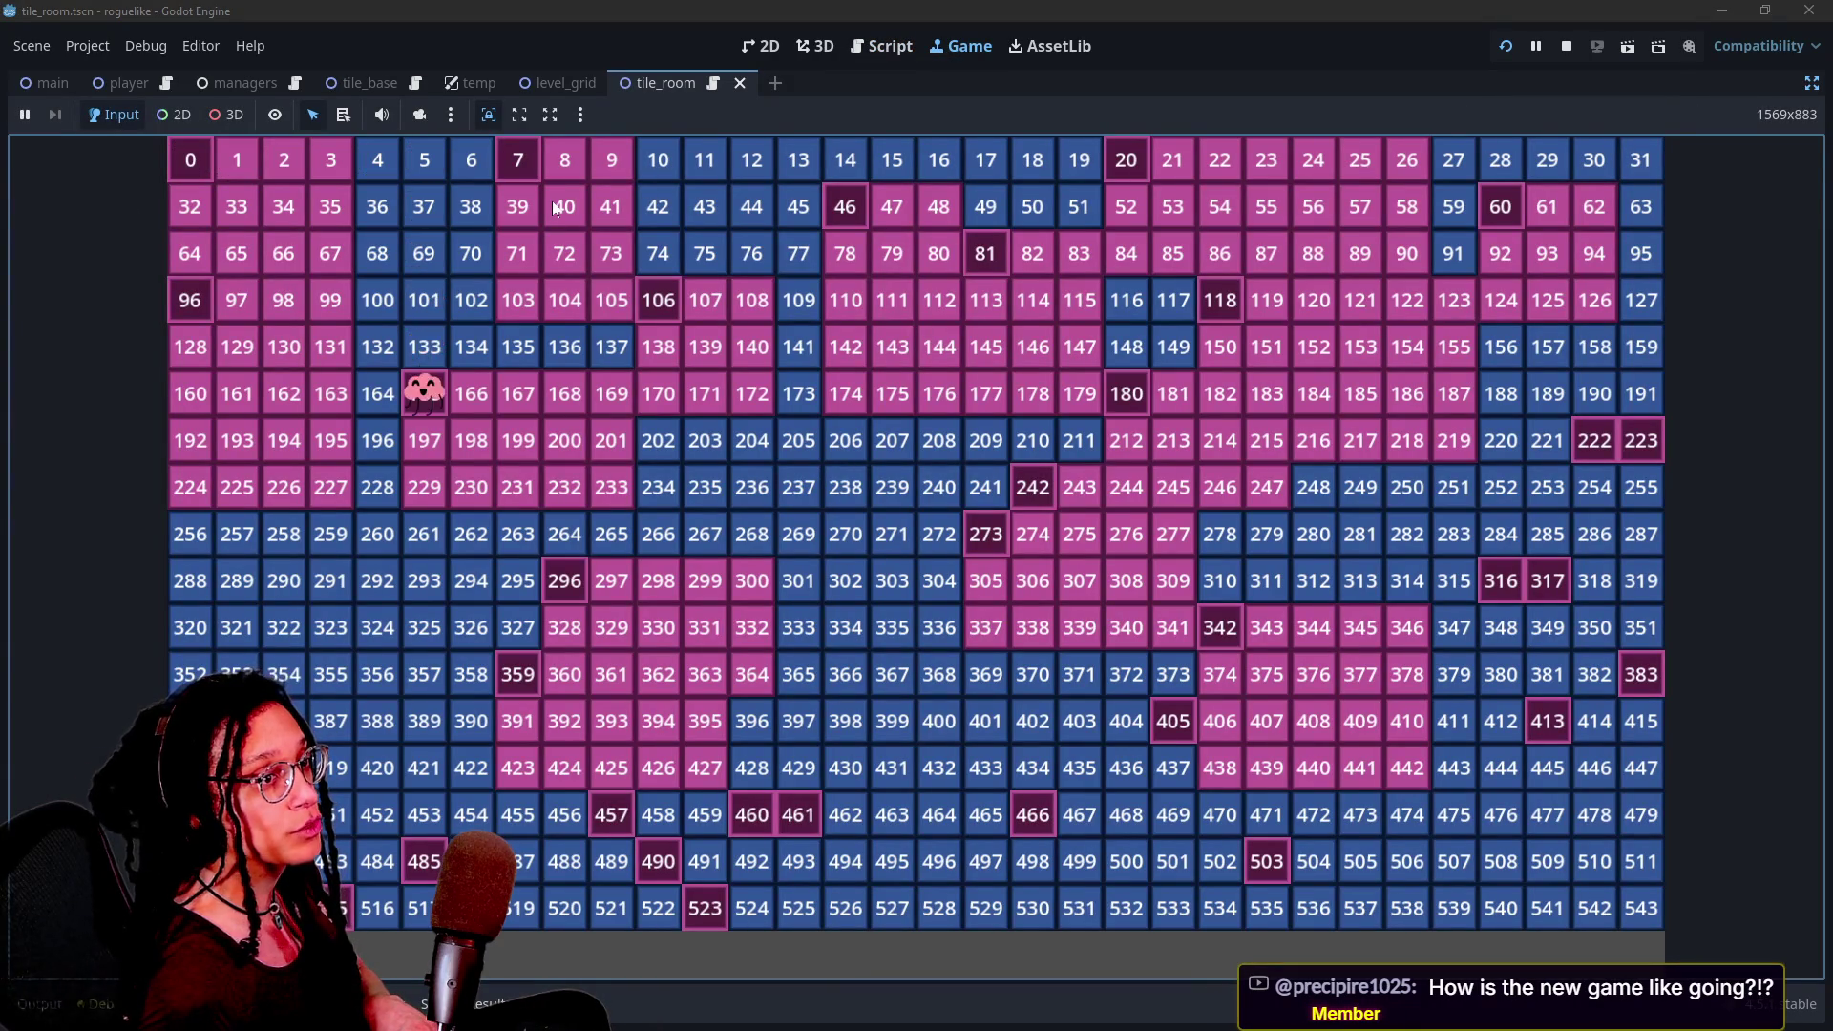
{"action": "key", "text": "Right"}
{"action": "key", "text": "Right"}
{"action": "key", "text": "Right"}
{"action": "key", "text": "Down"}
{"action": "key", "text": "Down"}
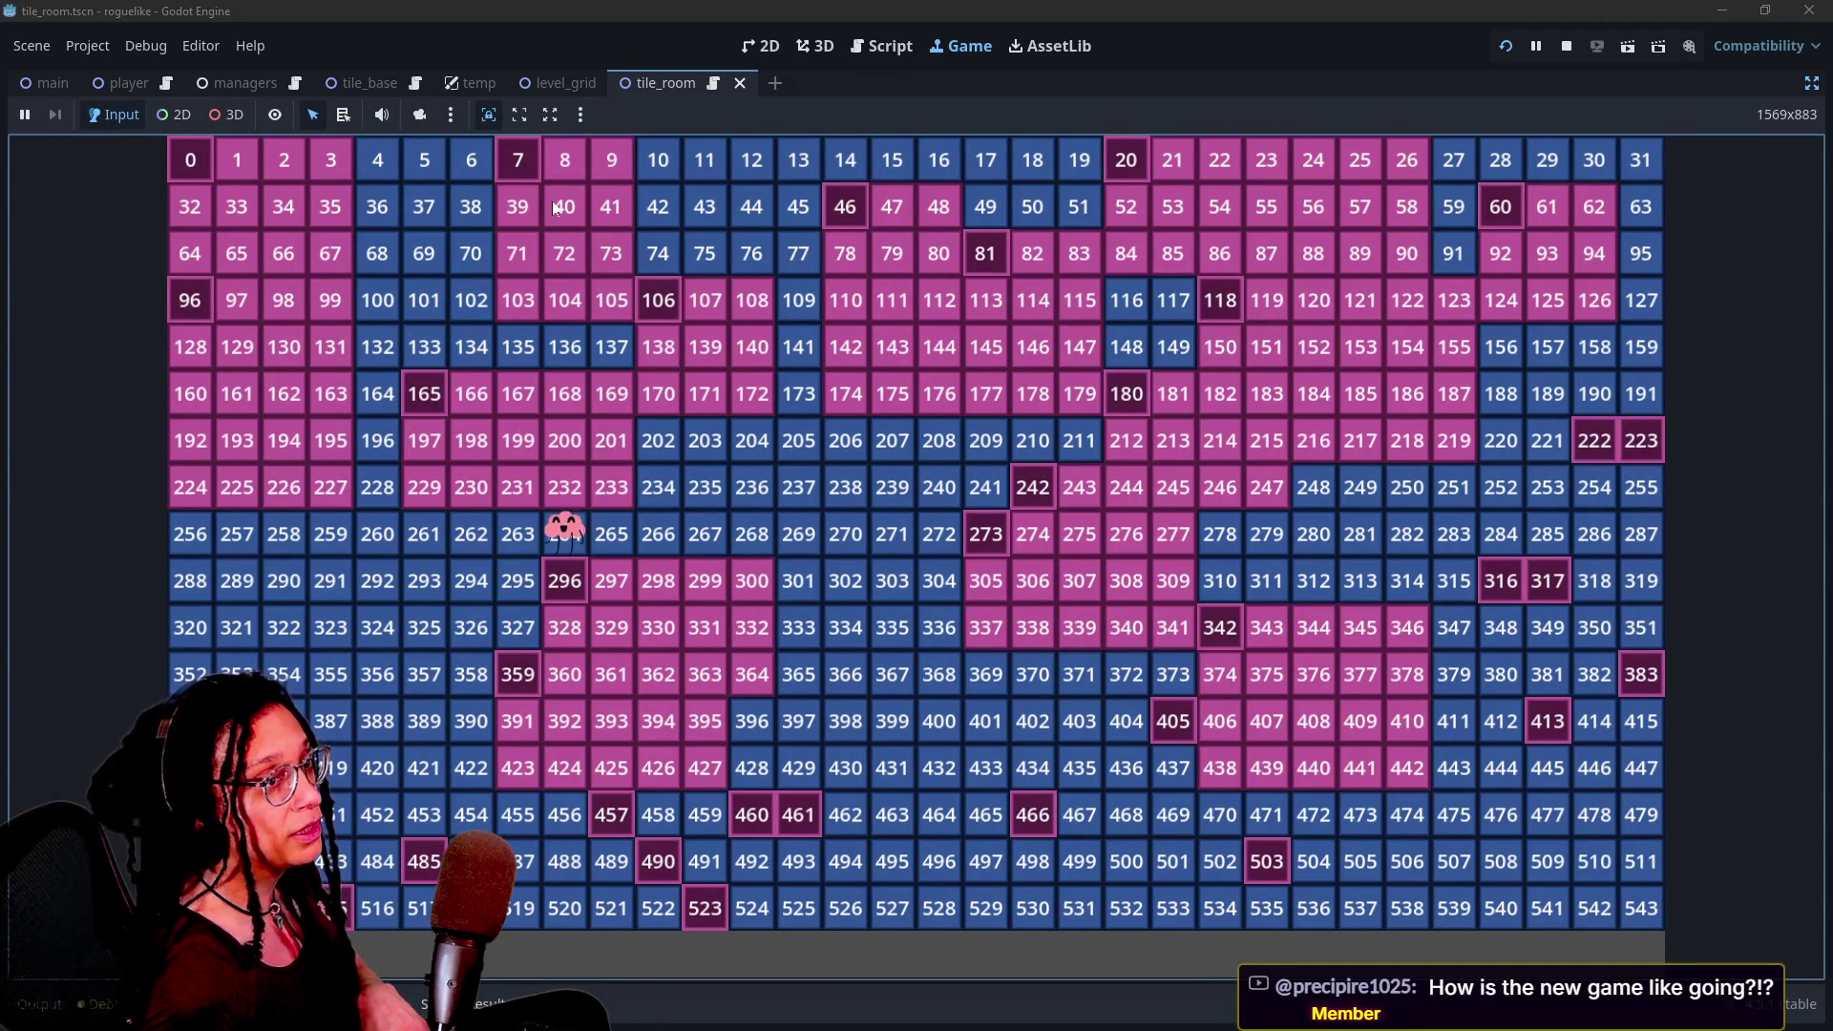
{"action": "key", "text": "Right"}
{"action": "key", "text": "Right"}
{"action": "key", "text": "Down"}
{"action": "key", "text": "Right"}
{"action": "key", "text": "Right"}
{"action": "key", "text": "Right"}
{"action": "key", "text": "Up"}
{"action": "key", "text": "Up"}
{"action": "key", "text": "Down"}
{"action": "key", "text": "Down"}
{"action": "key", "text": "Up"}
{"action": "key", "text": "Down"}
{"action": "key", "text": "Left"}
{"action": "key", "text": "Up"}
{"action": "key", "text": "Up"}
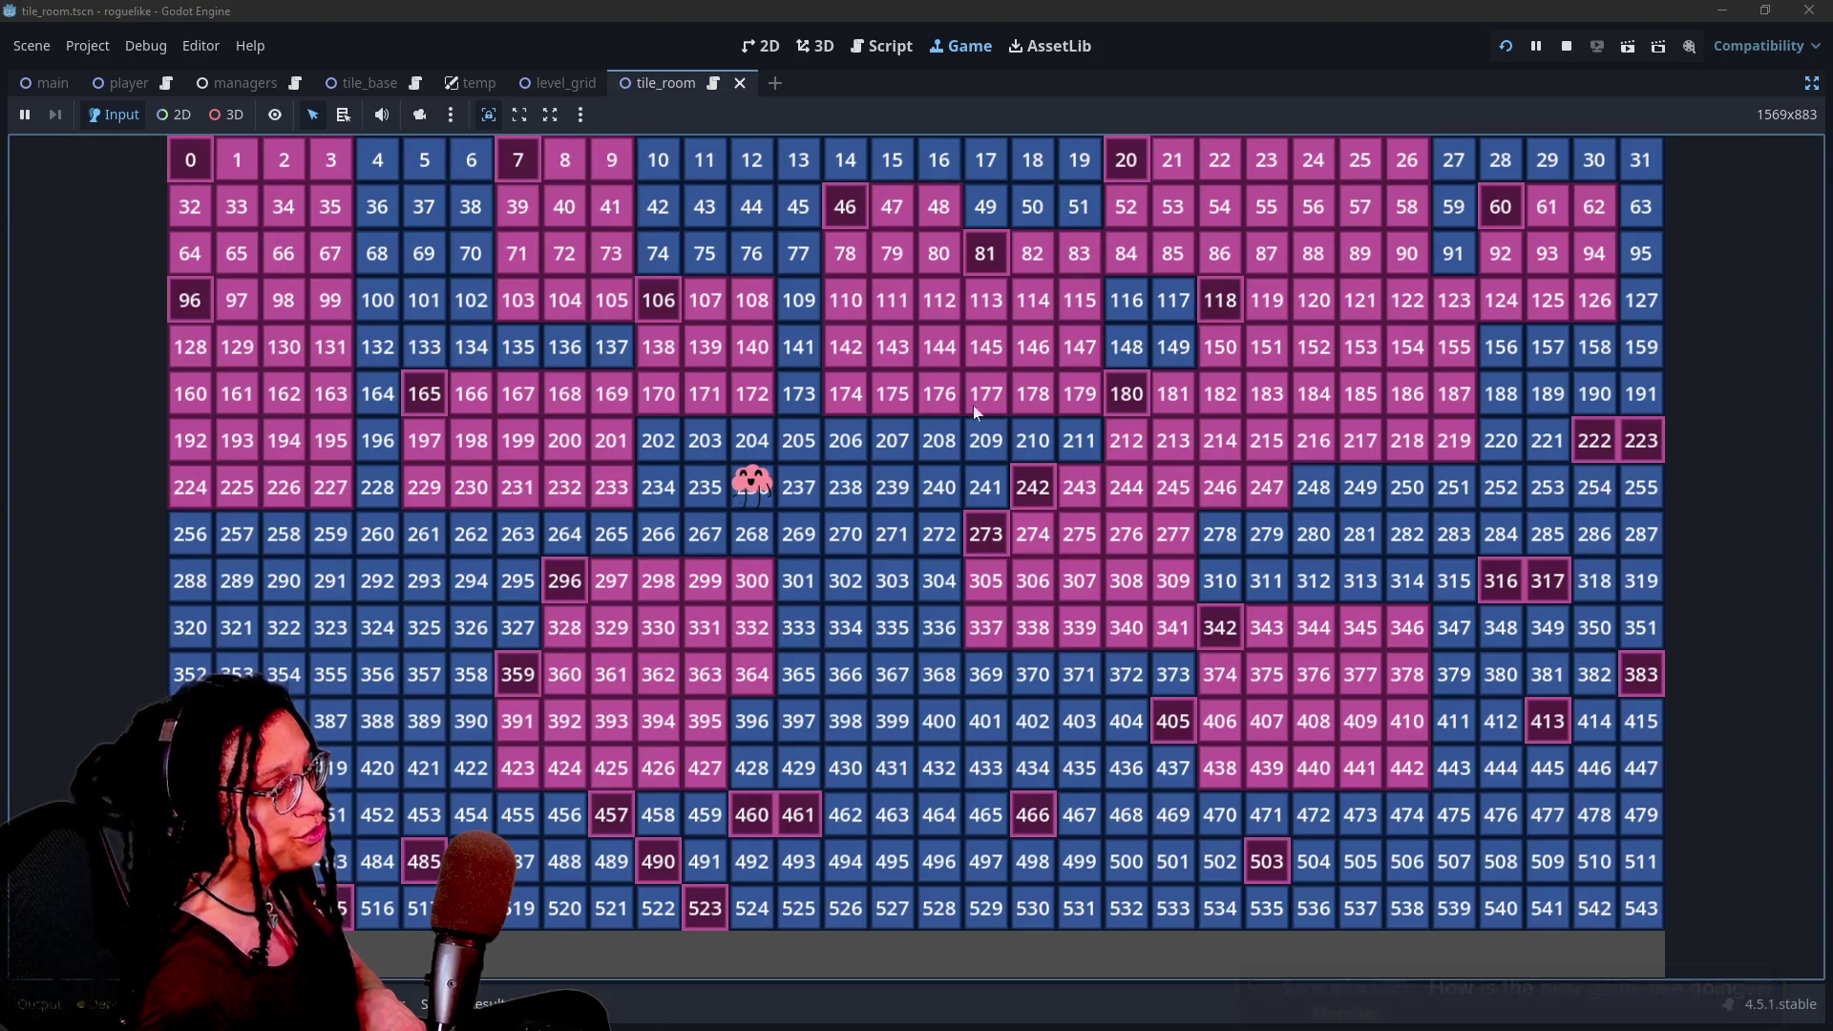
{"action": "key", "text": "Right"}
{"action": "key", "text": "Right"}
{"action": "key", "text": "Down"}
{"action": "key", "text": "Down"}
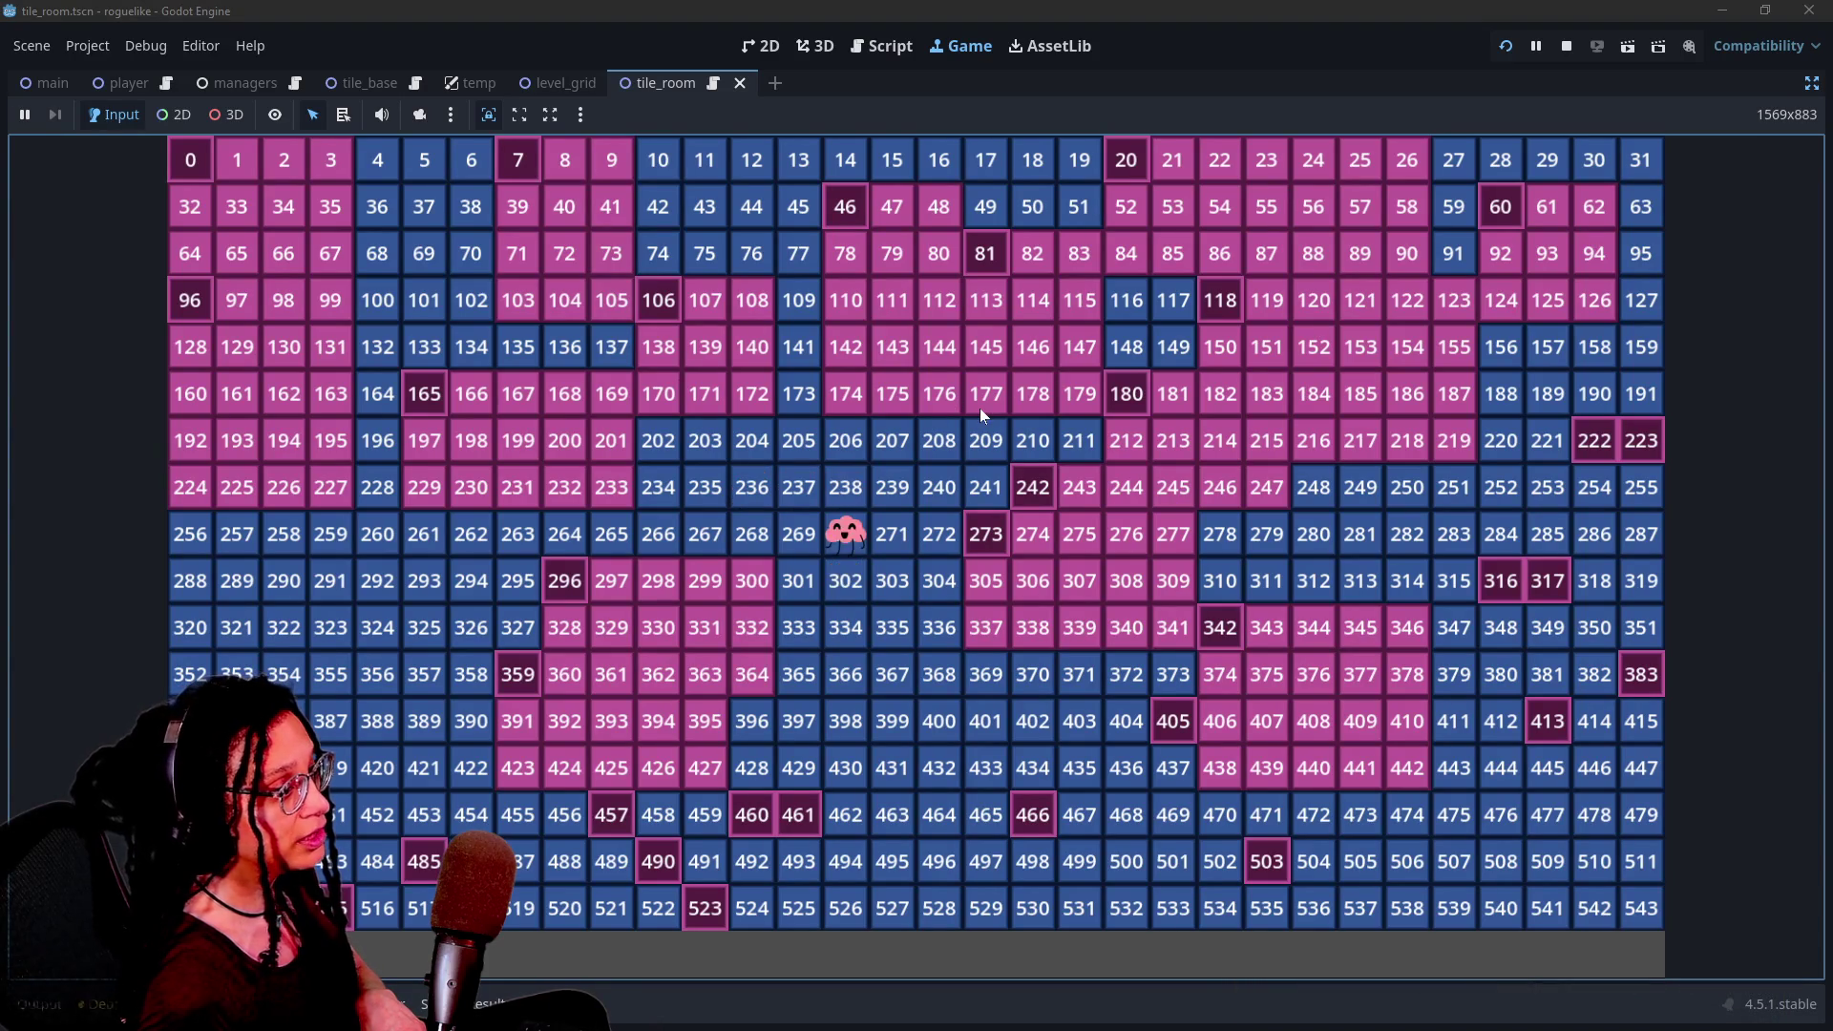
{"action": "key", "text": "Down"}
{"action": "key", "text": "Right"}
{"action": "key", "text": "Right"}
{"action": "key", "text": "Right"}
{"action": "key", "text": "Down"}
{"action": "key", "text": "Down"}
{"action": "key", "text": "Down"}
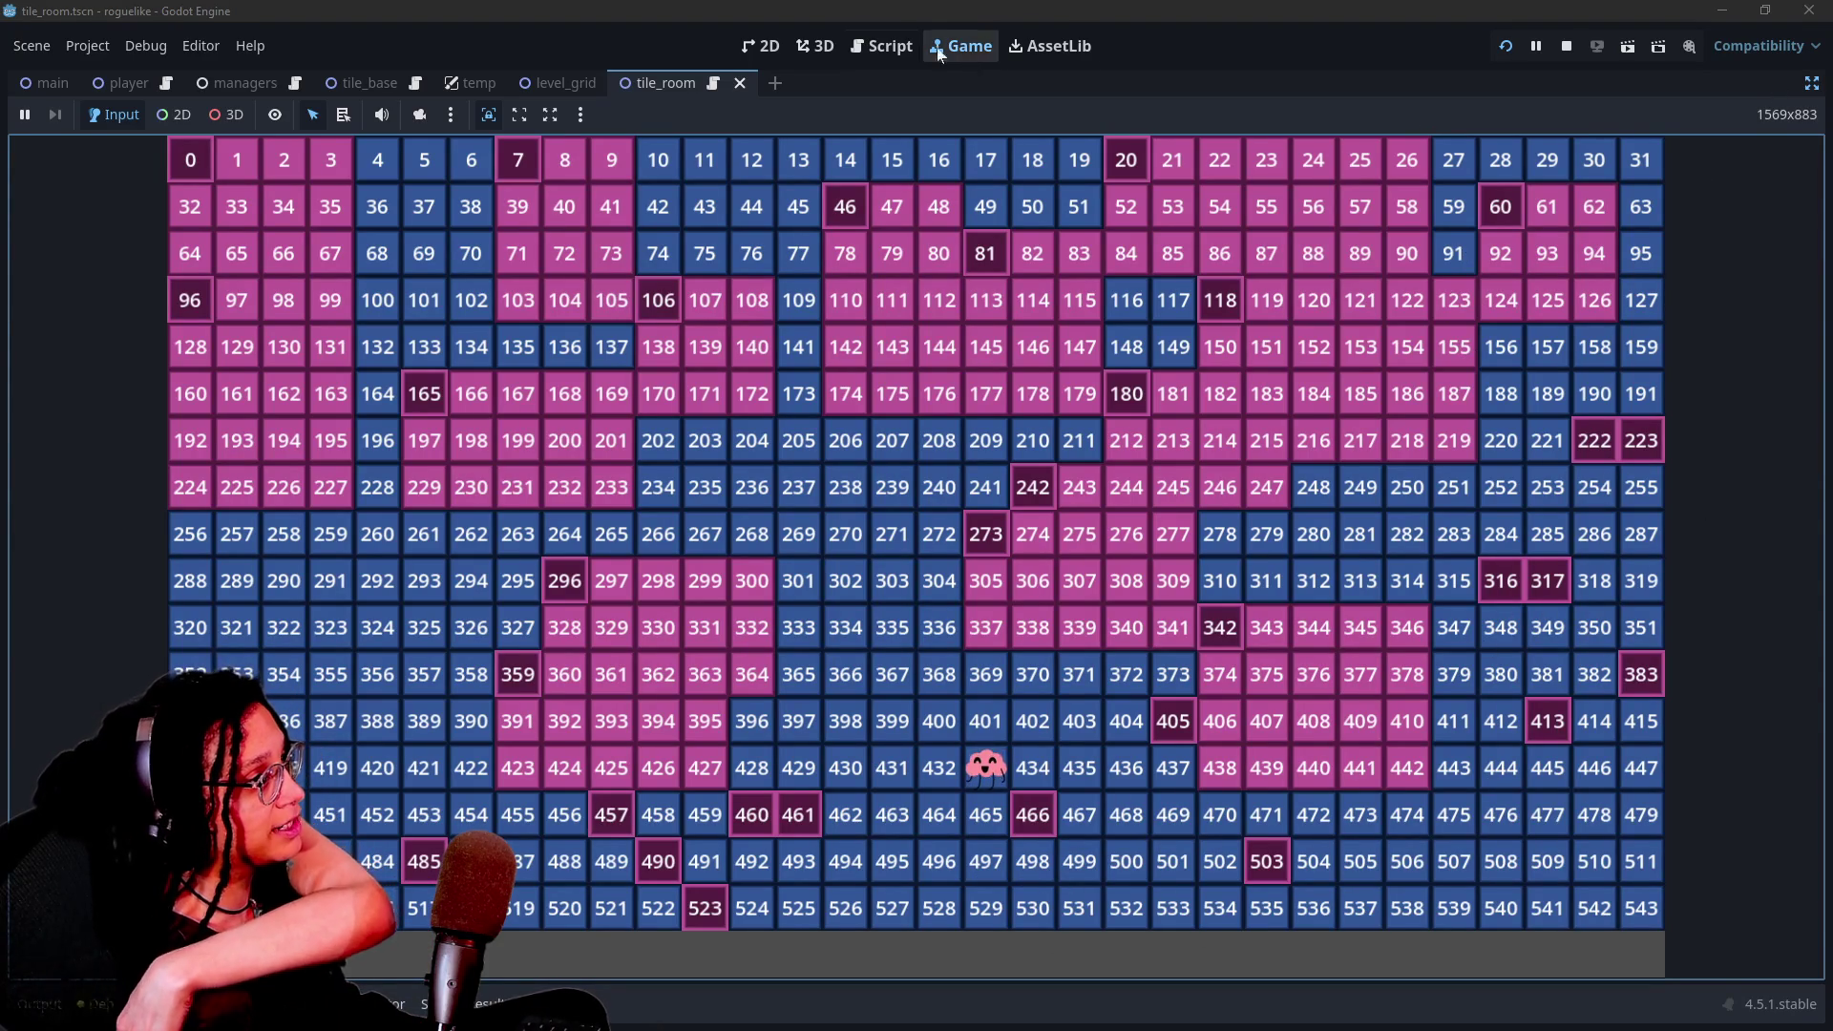
{"action": "left_click", "coordinate": [880, 46]}
{"action": "left_click", "coordinate": [934, 608]}
{"action": "left_click", "coordinate": [798, 813]}
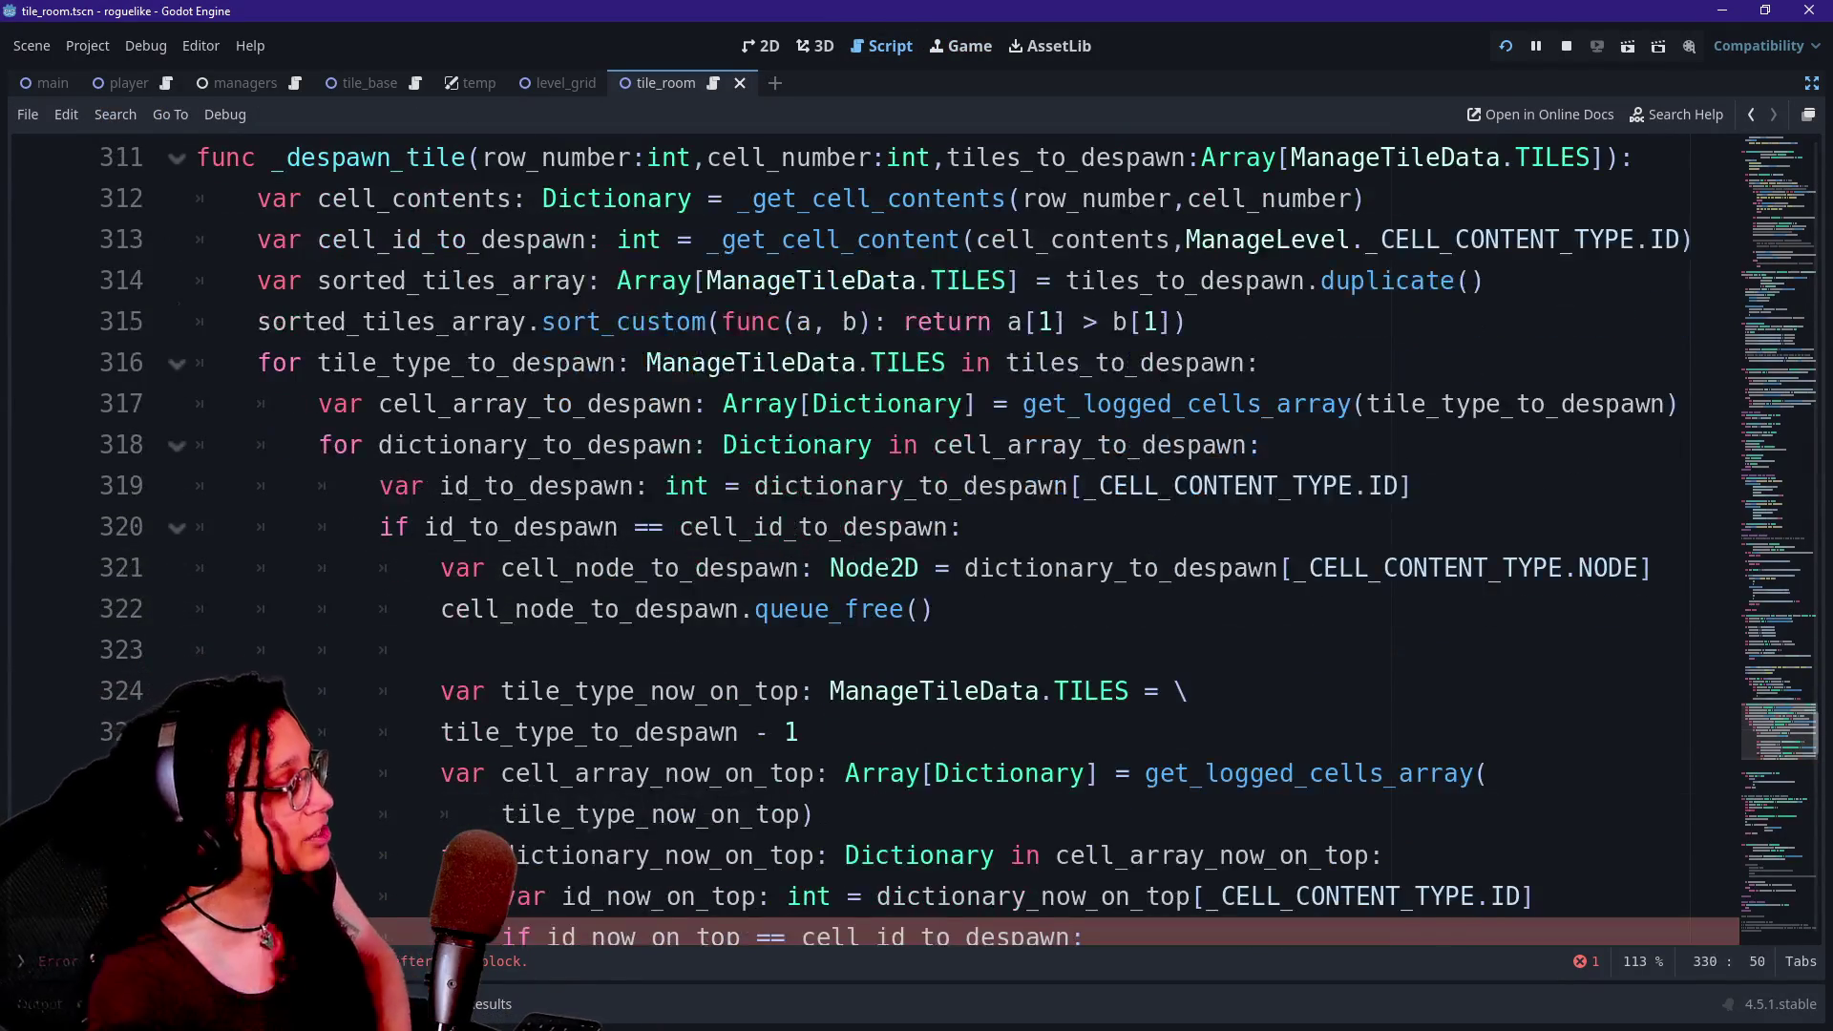
- Check the running game, then return to the id_now_on_top check in _despawn_tile
{"action": "key", "text": "Down"}
{"action": "key", "text": "Down"}
{"action": "key", "text": "Down"}
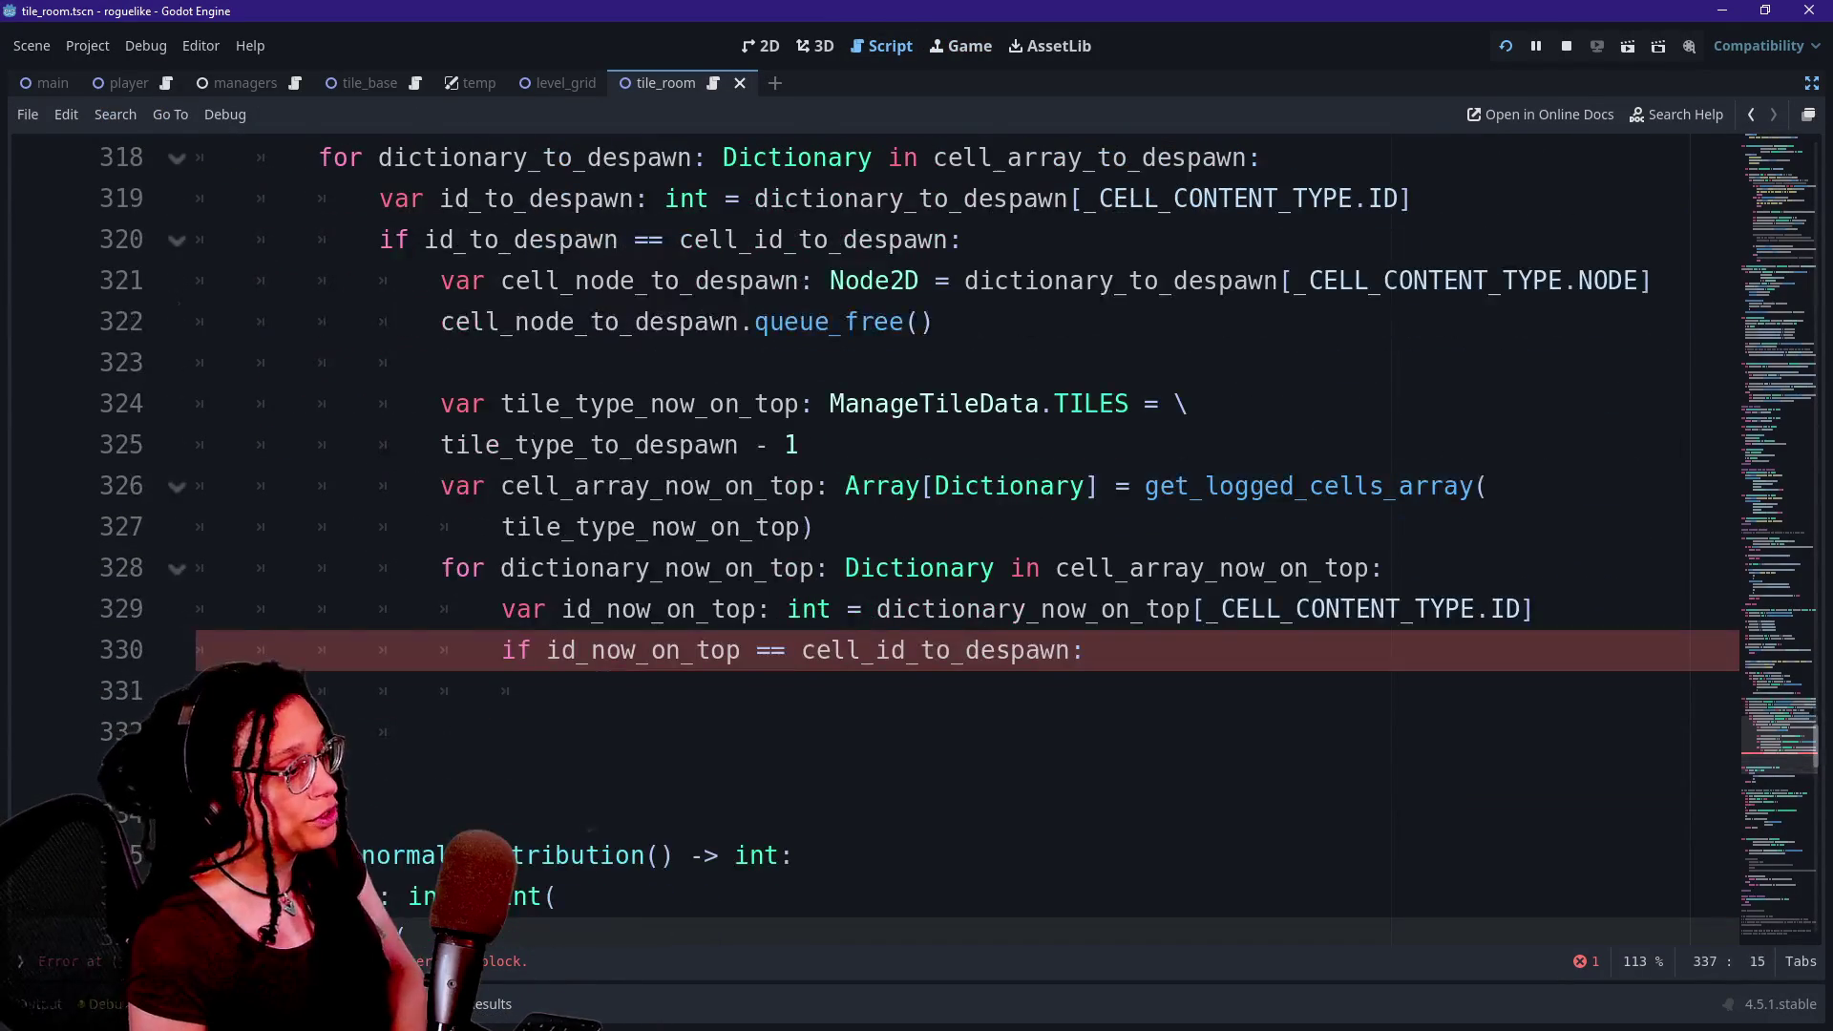
{"action": "left_click", "coordinate": [1086, 650]}
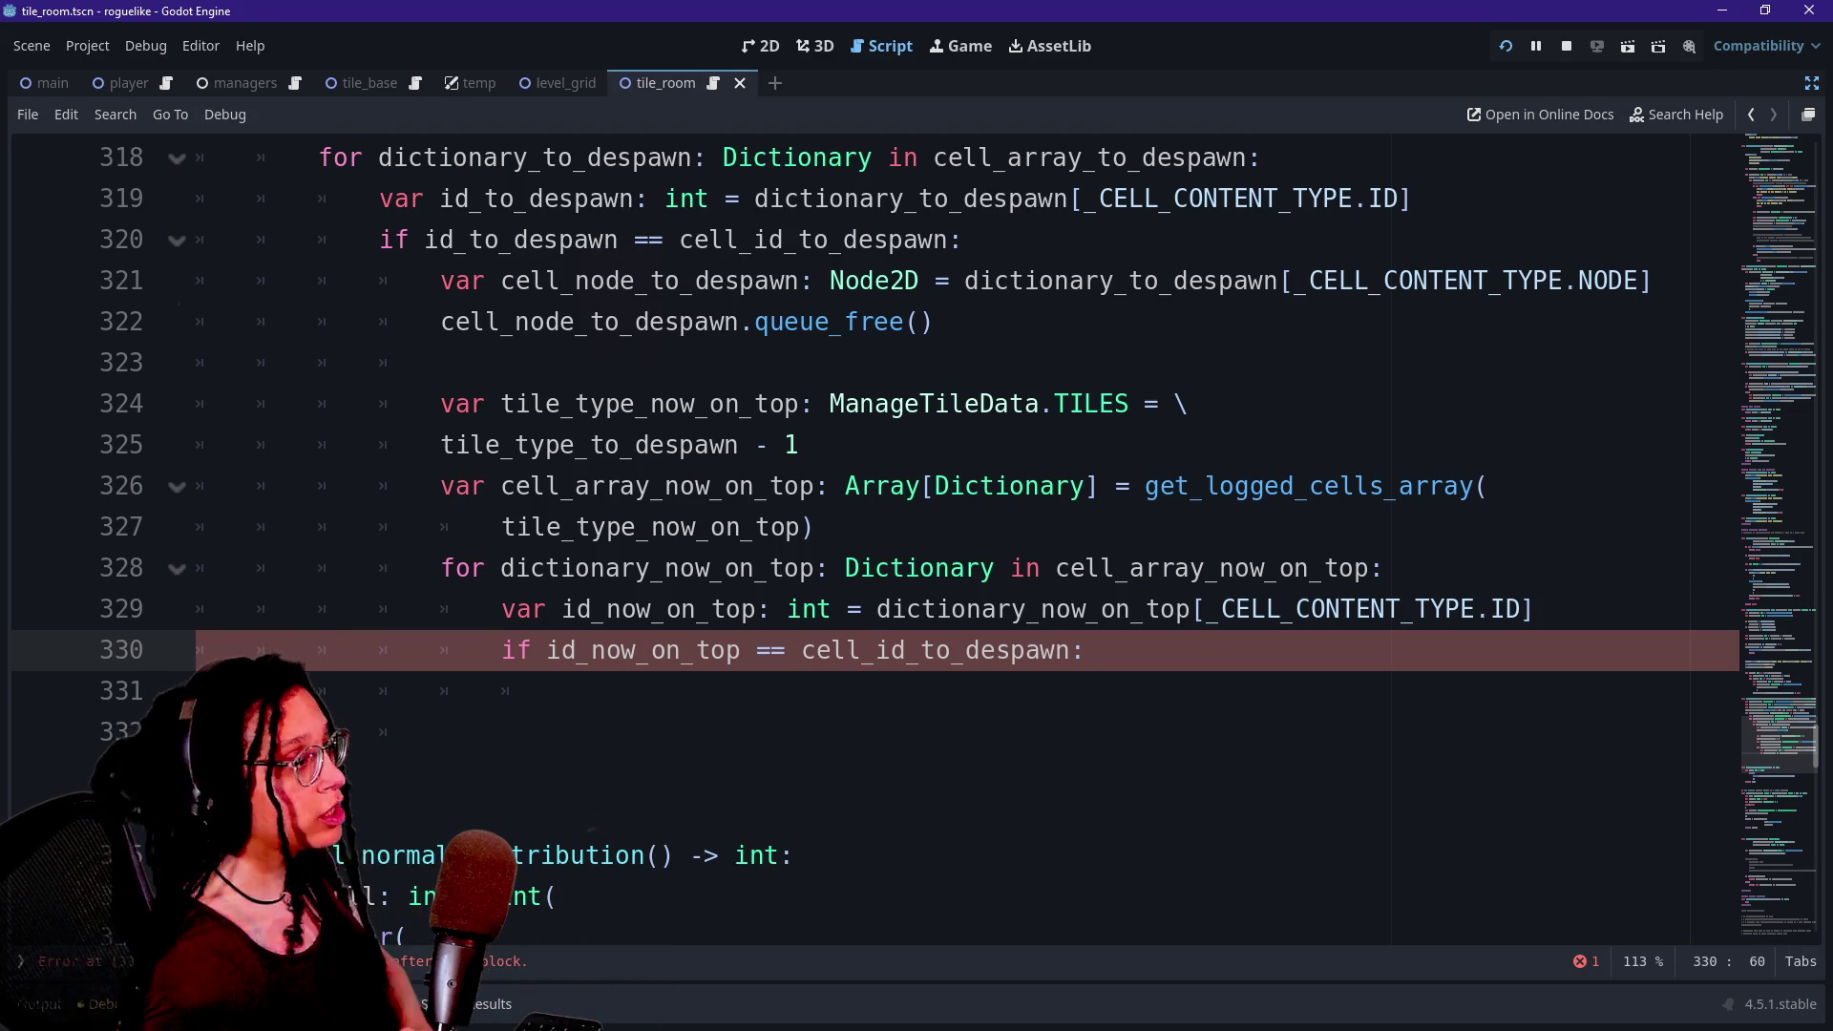
{"action": "left_click", "coordinate": [963, 45]}
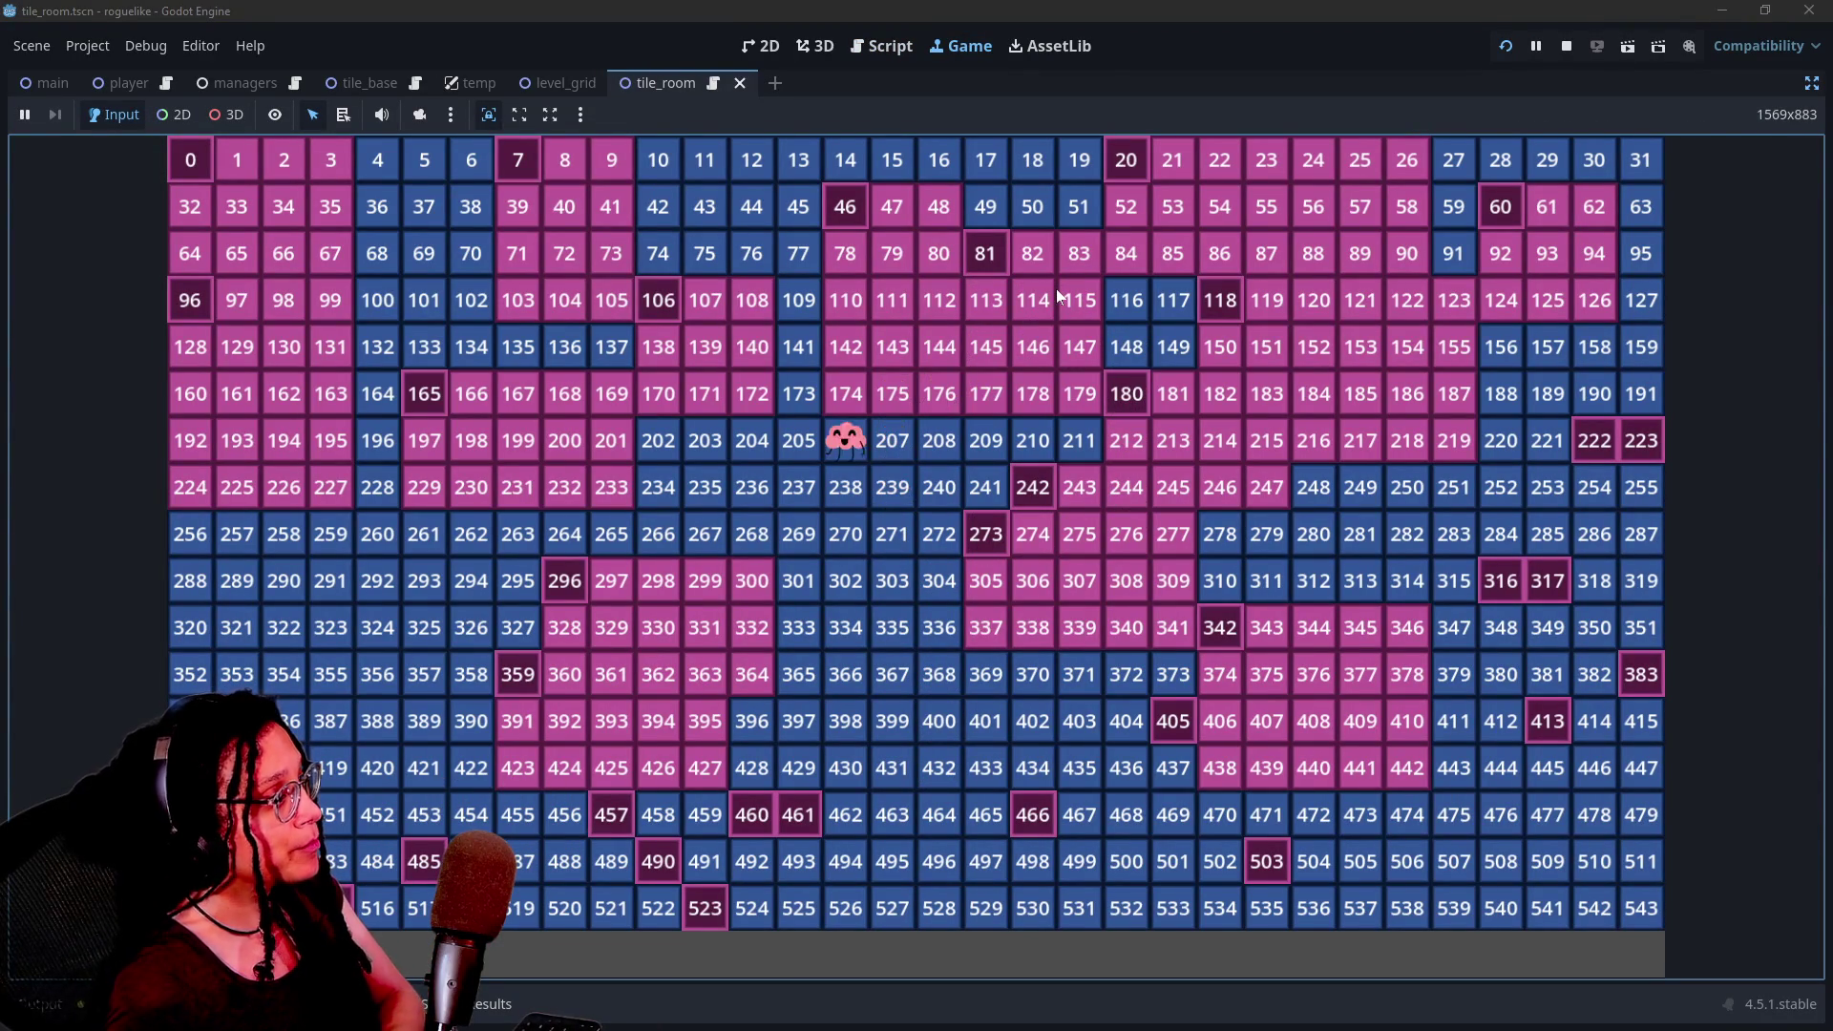
{"action": "key", "text": "ctrl+F3"}
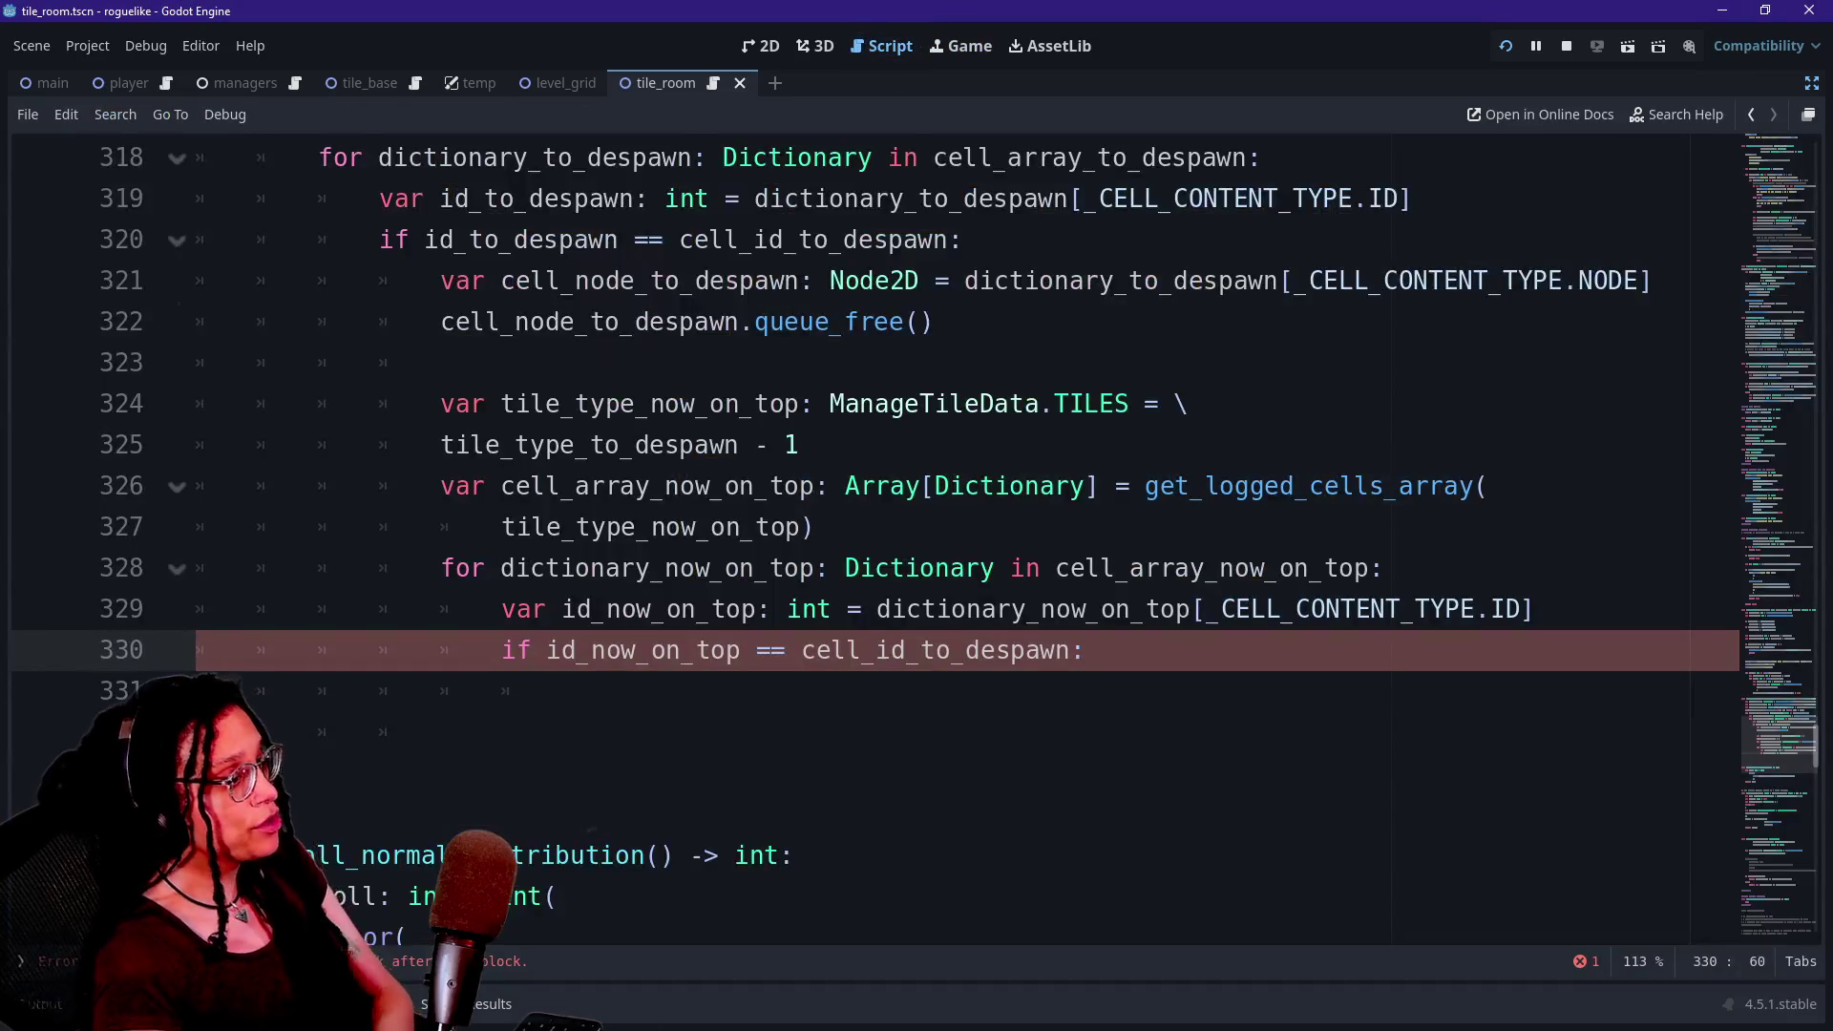
{"action": "key", "text": "Down"}
{"action": "key", "text": "Up"}
{"action": "key", "text": "Down"}
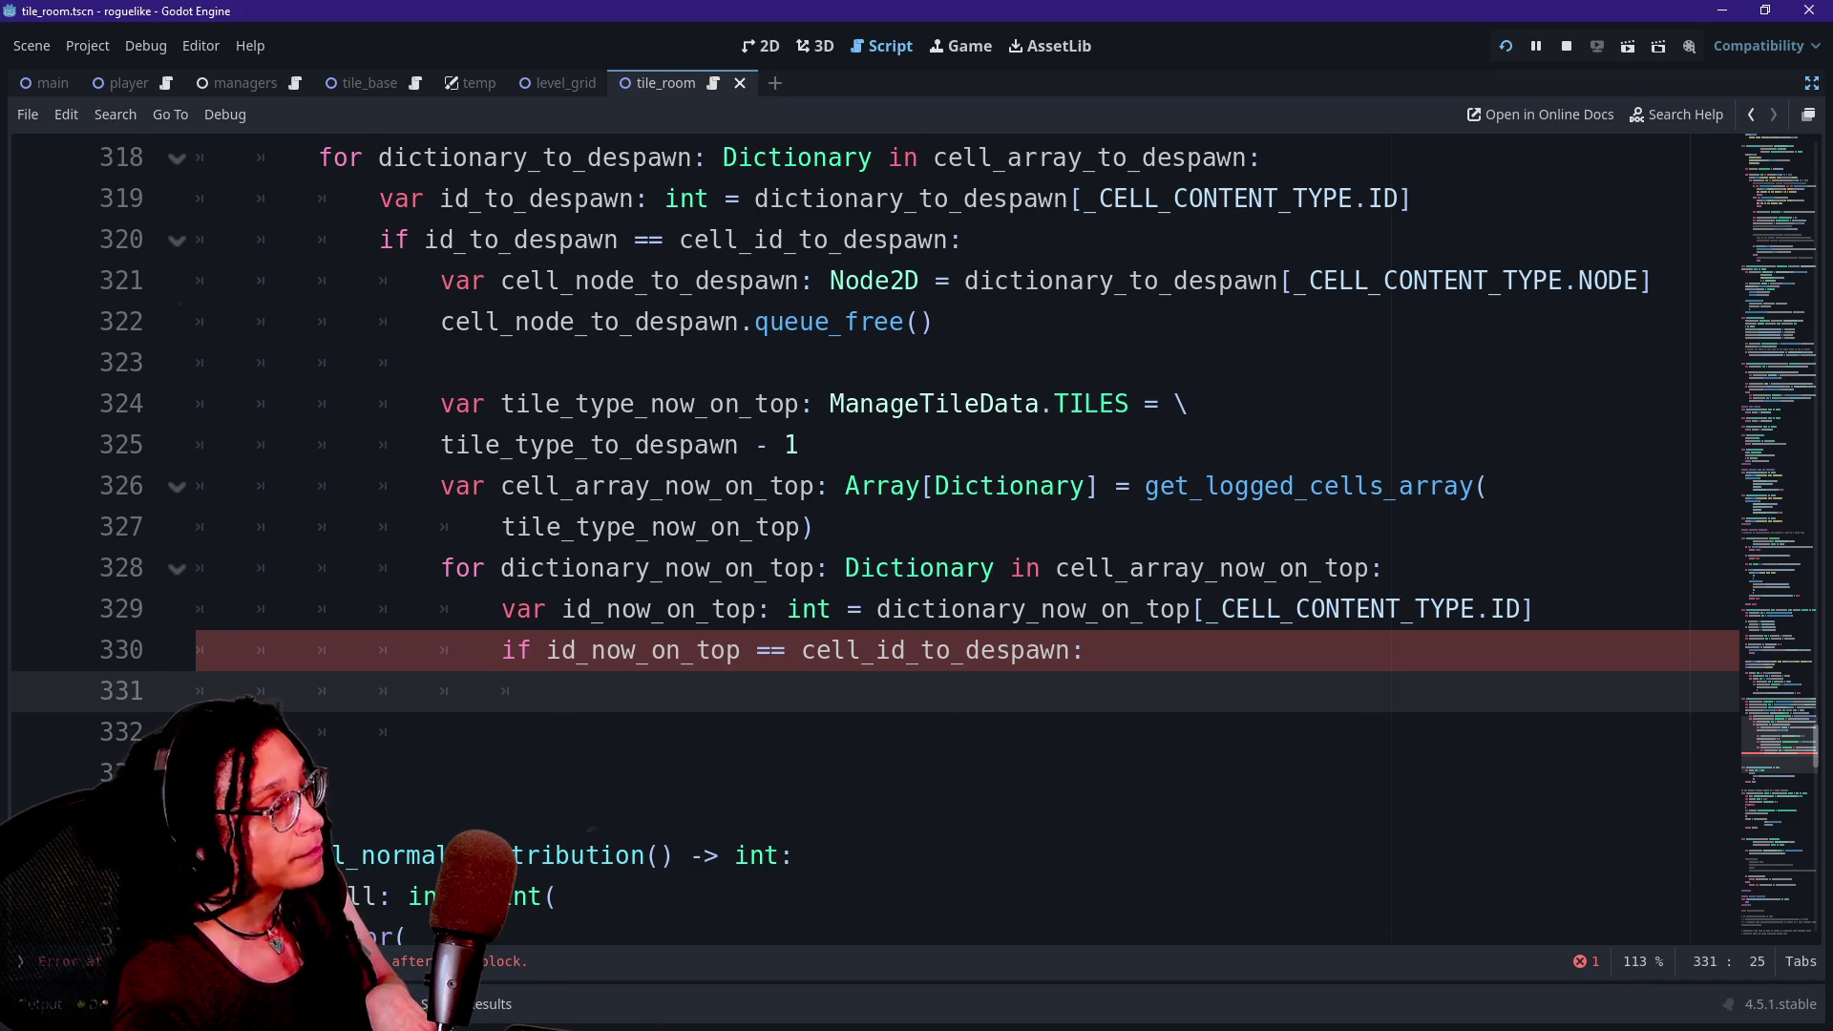
- Start a var statement on line 331 inside the if block
{"action": "scroll", "coordinate": [874, 535], "scroll_direction": "up", "scroll_amount": 1}
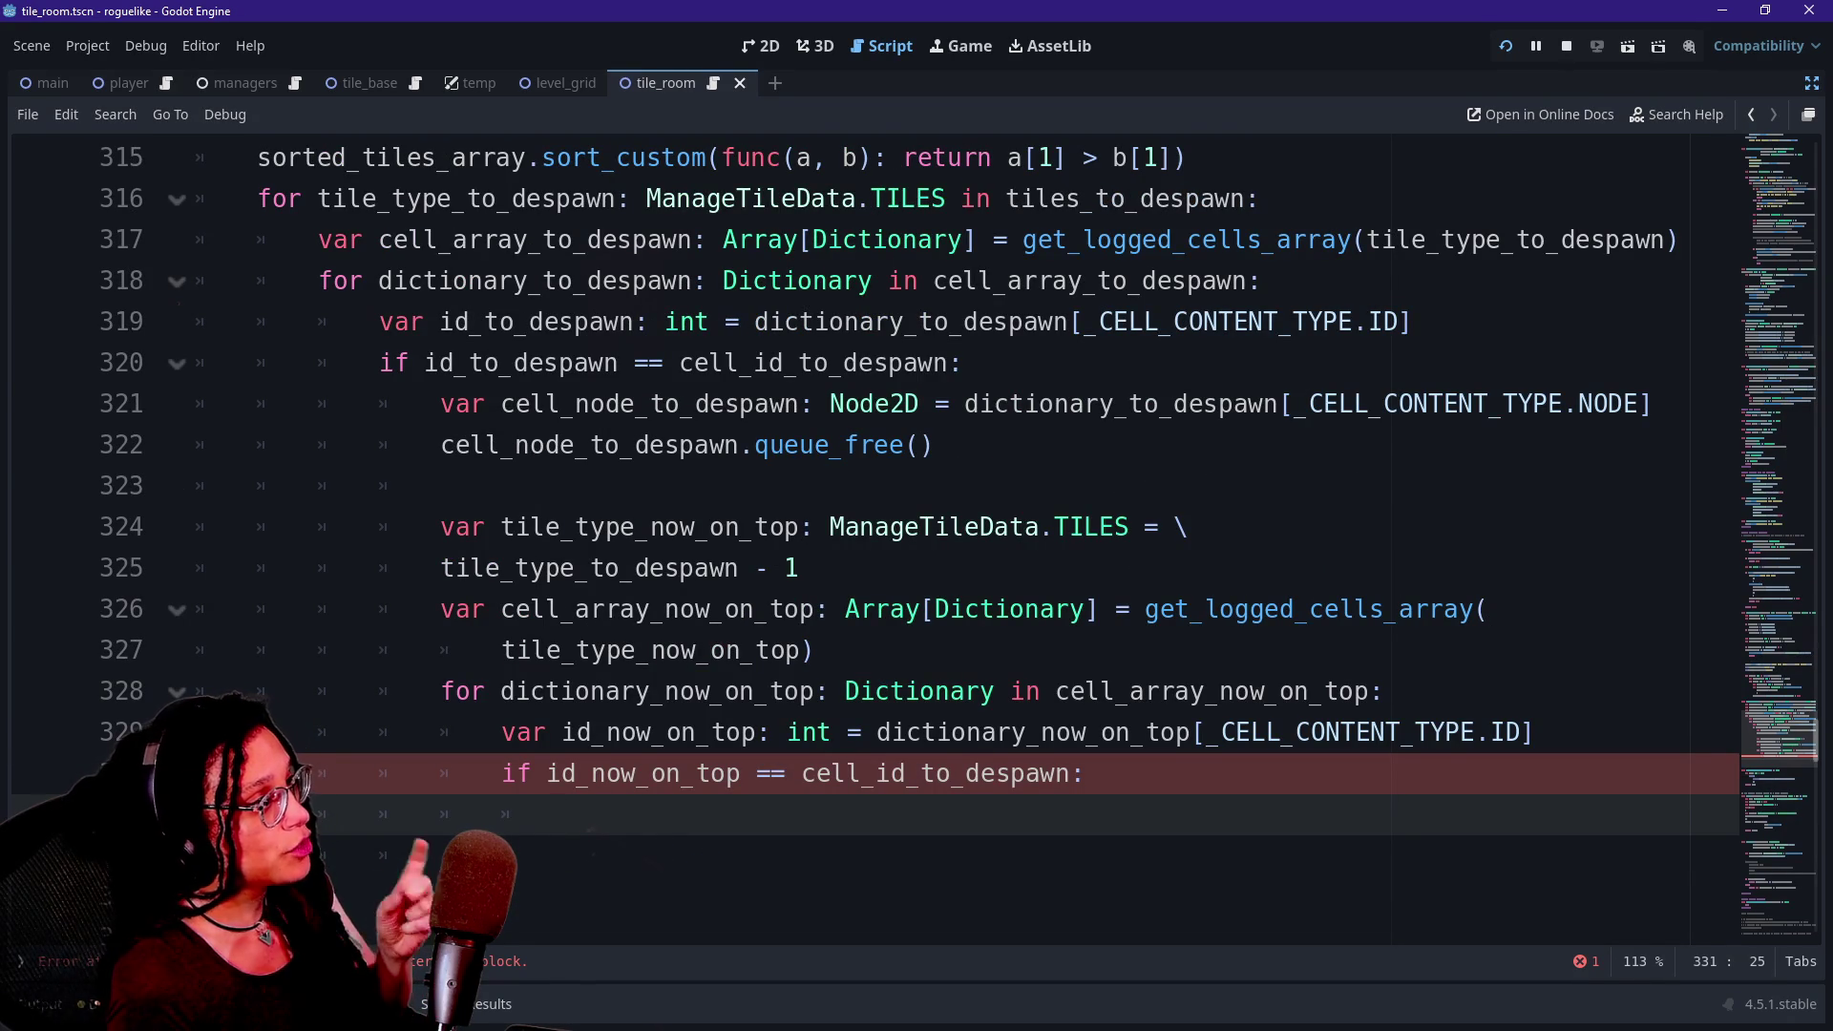
{"action": "scroll", "coordinate": [668, 363], "scroll_direction": "up", "scroll_amount": 2}
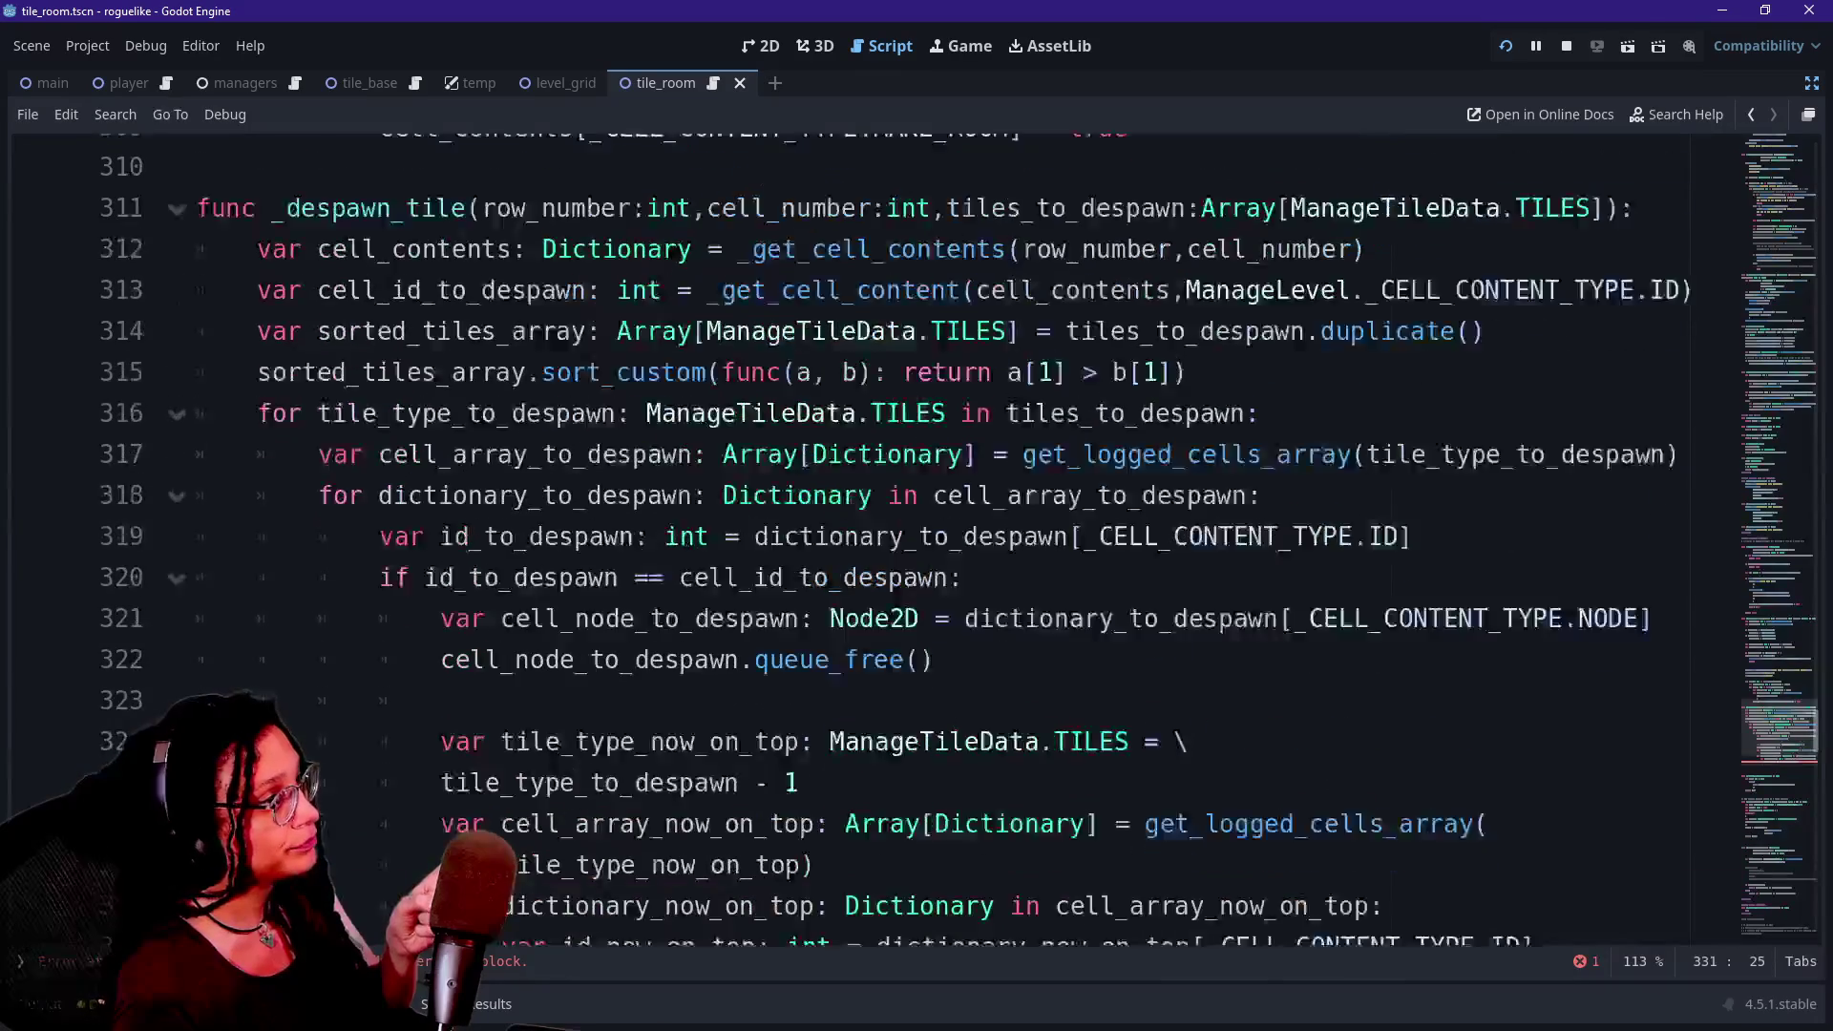
{"action": "left_click_drag", "start_coordinate": [527, 239], "coordinate": [692, 240]}
{"action": "scroll", "coordinate": [691, 240], "scroll_direction": "down", "scroll_amount": 3}
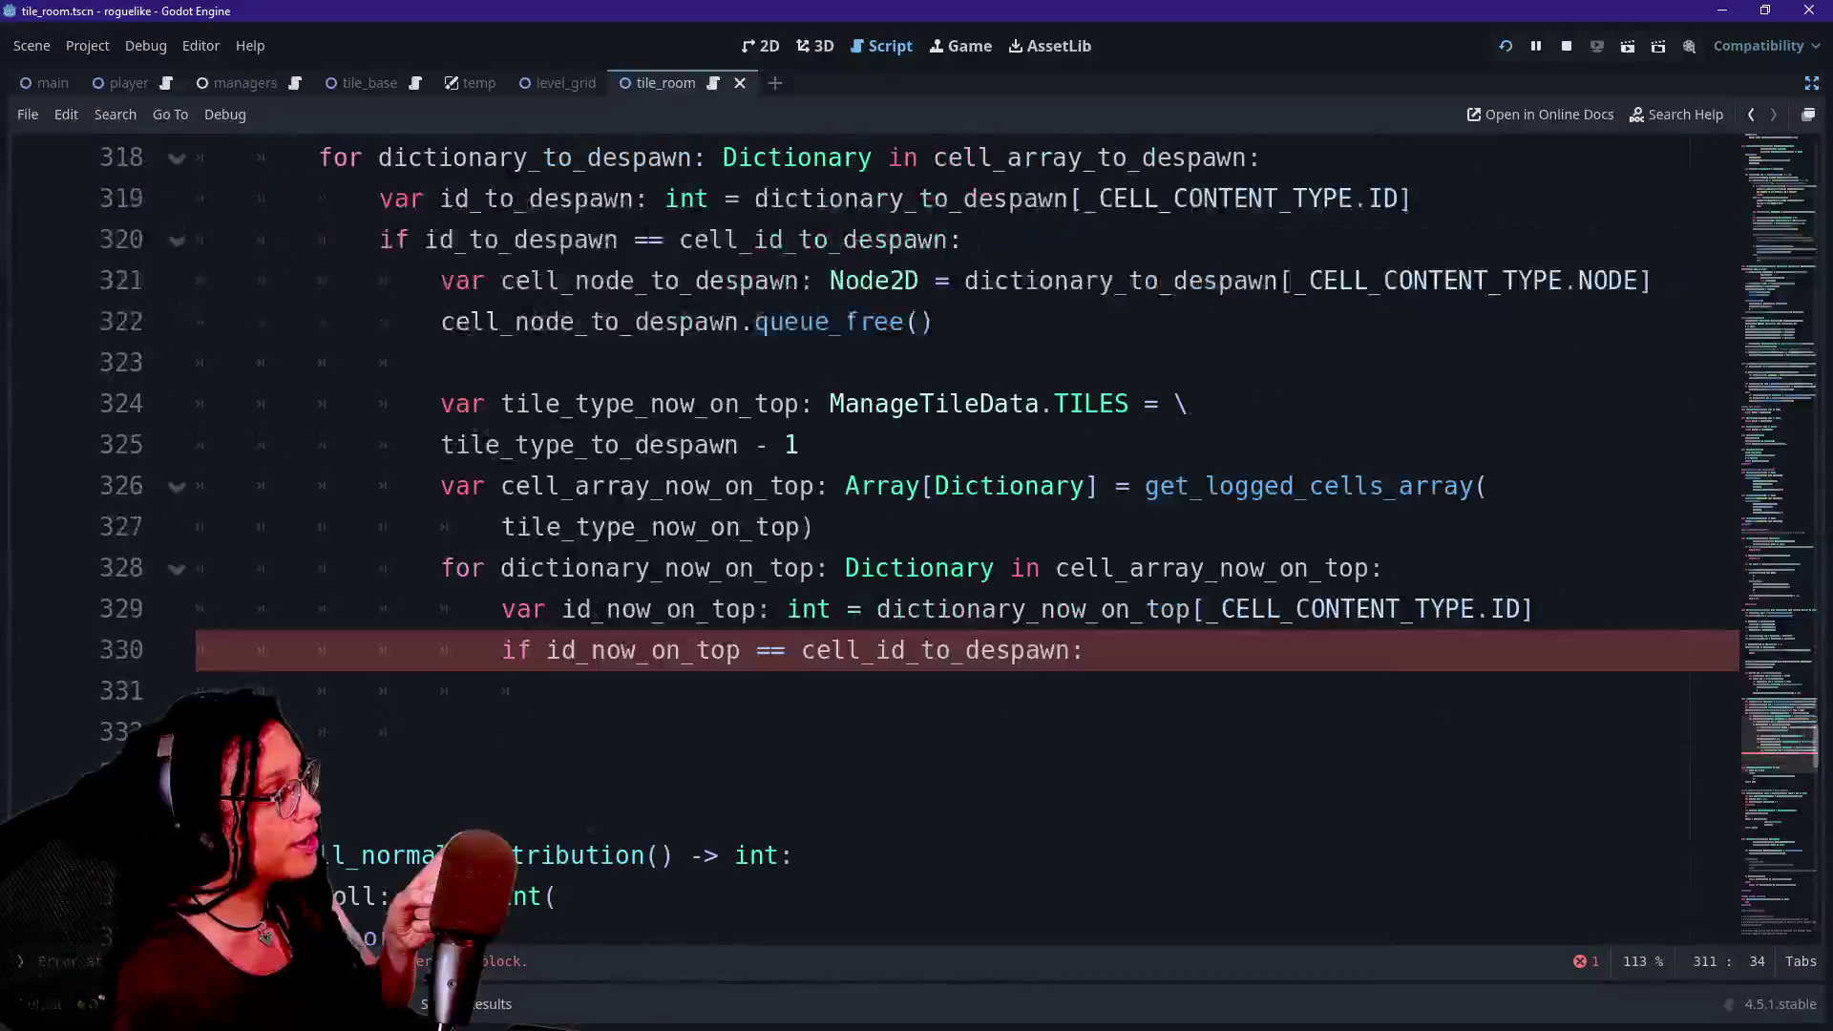
{"action": "left_click", "coordinate": [564, 690]}
{"action": "type", "text": "var"}
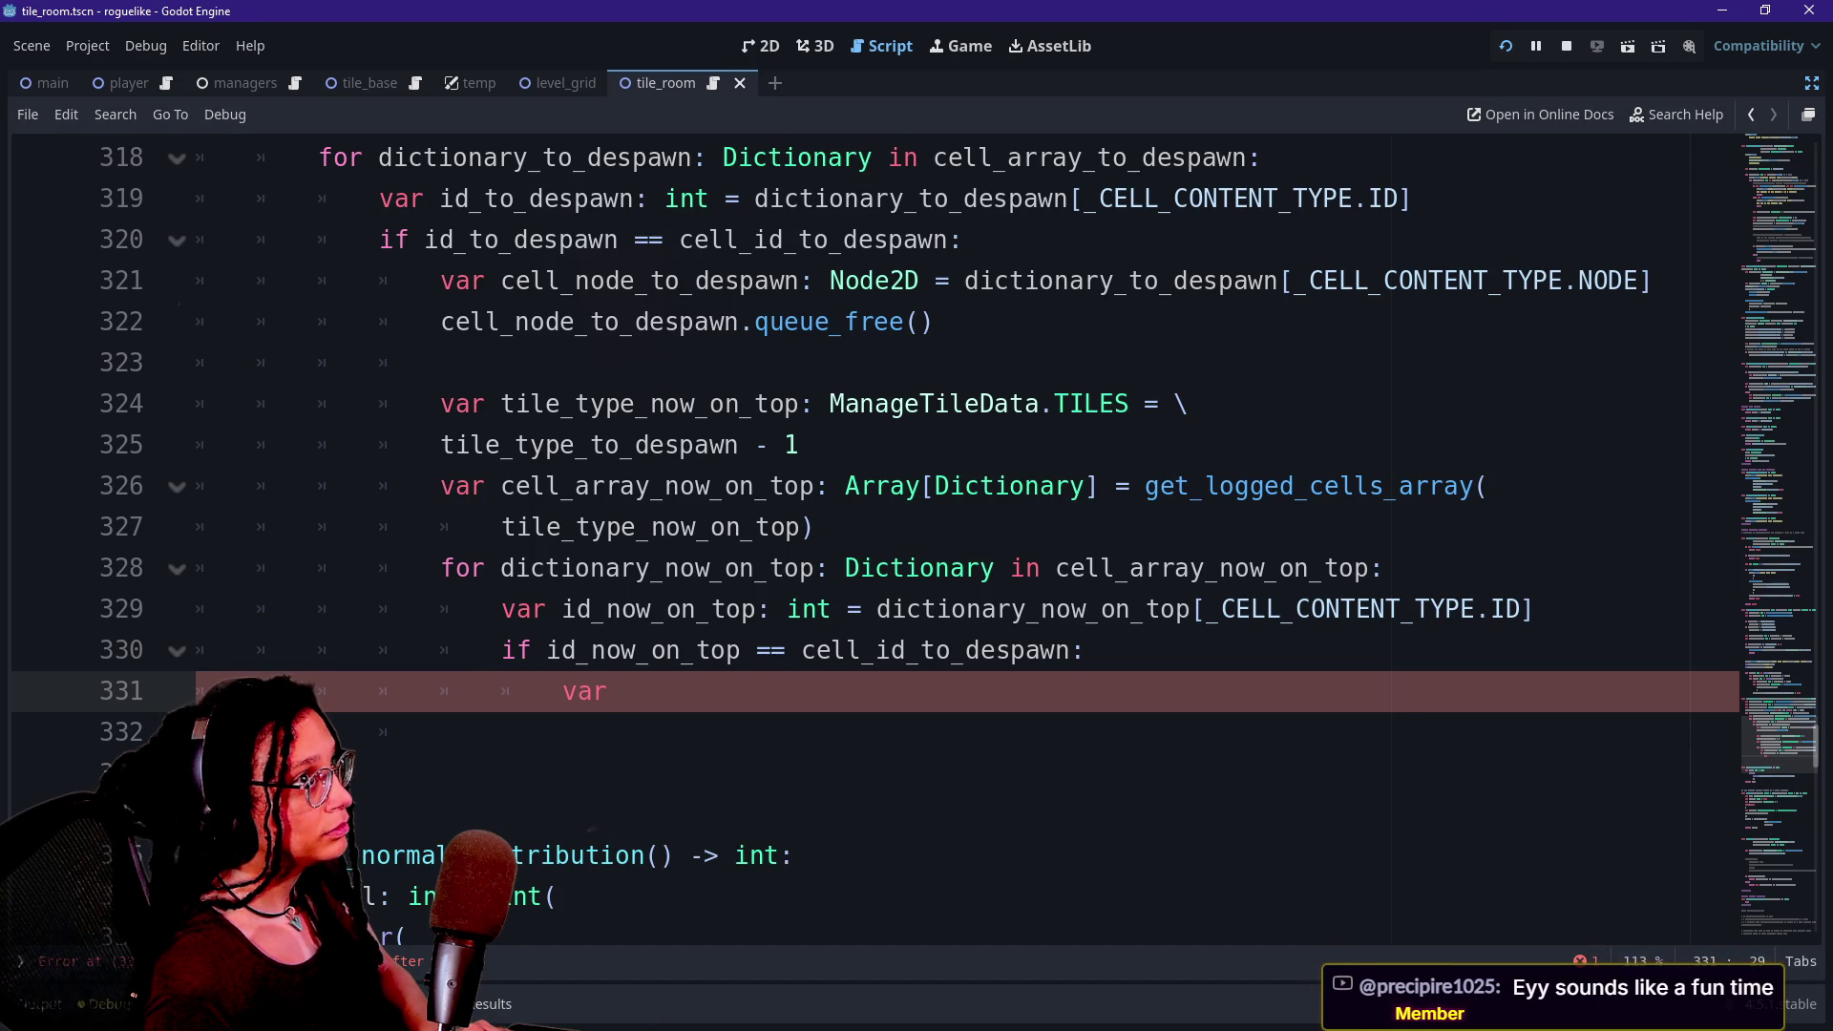
- Replace var with `_level_data[row_number][cell_number] =` on line 331
{"action": "key", "text": "BackSpace"}
{"action": "key", "text": "BackSpace"}
{"action": "key", "text": "BackSpace"}
{"action": "type", "text": "_lw"}
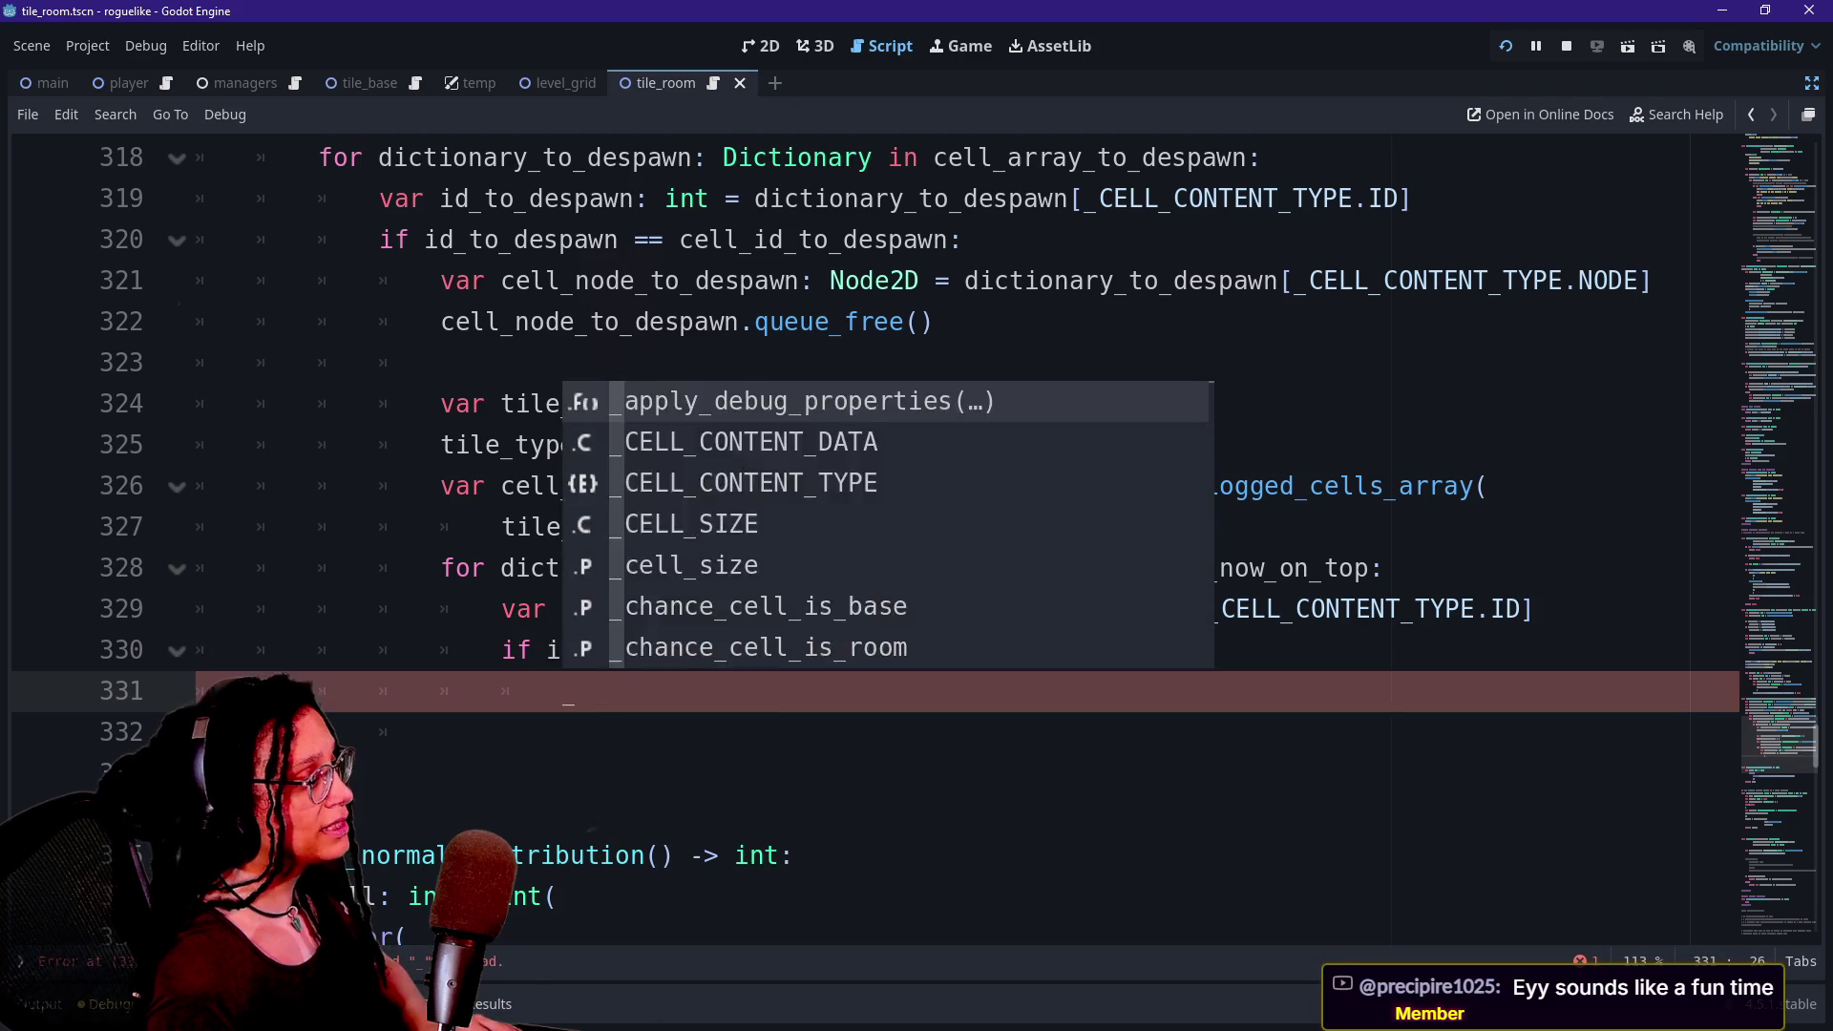
{"action": "key", "text": "BackSpace"}
{"action": "type", "text": "evel"}
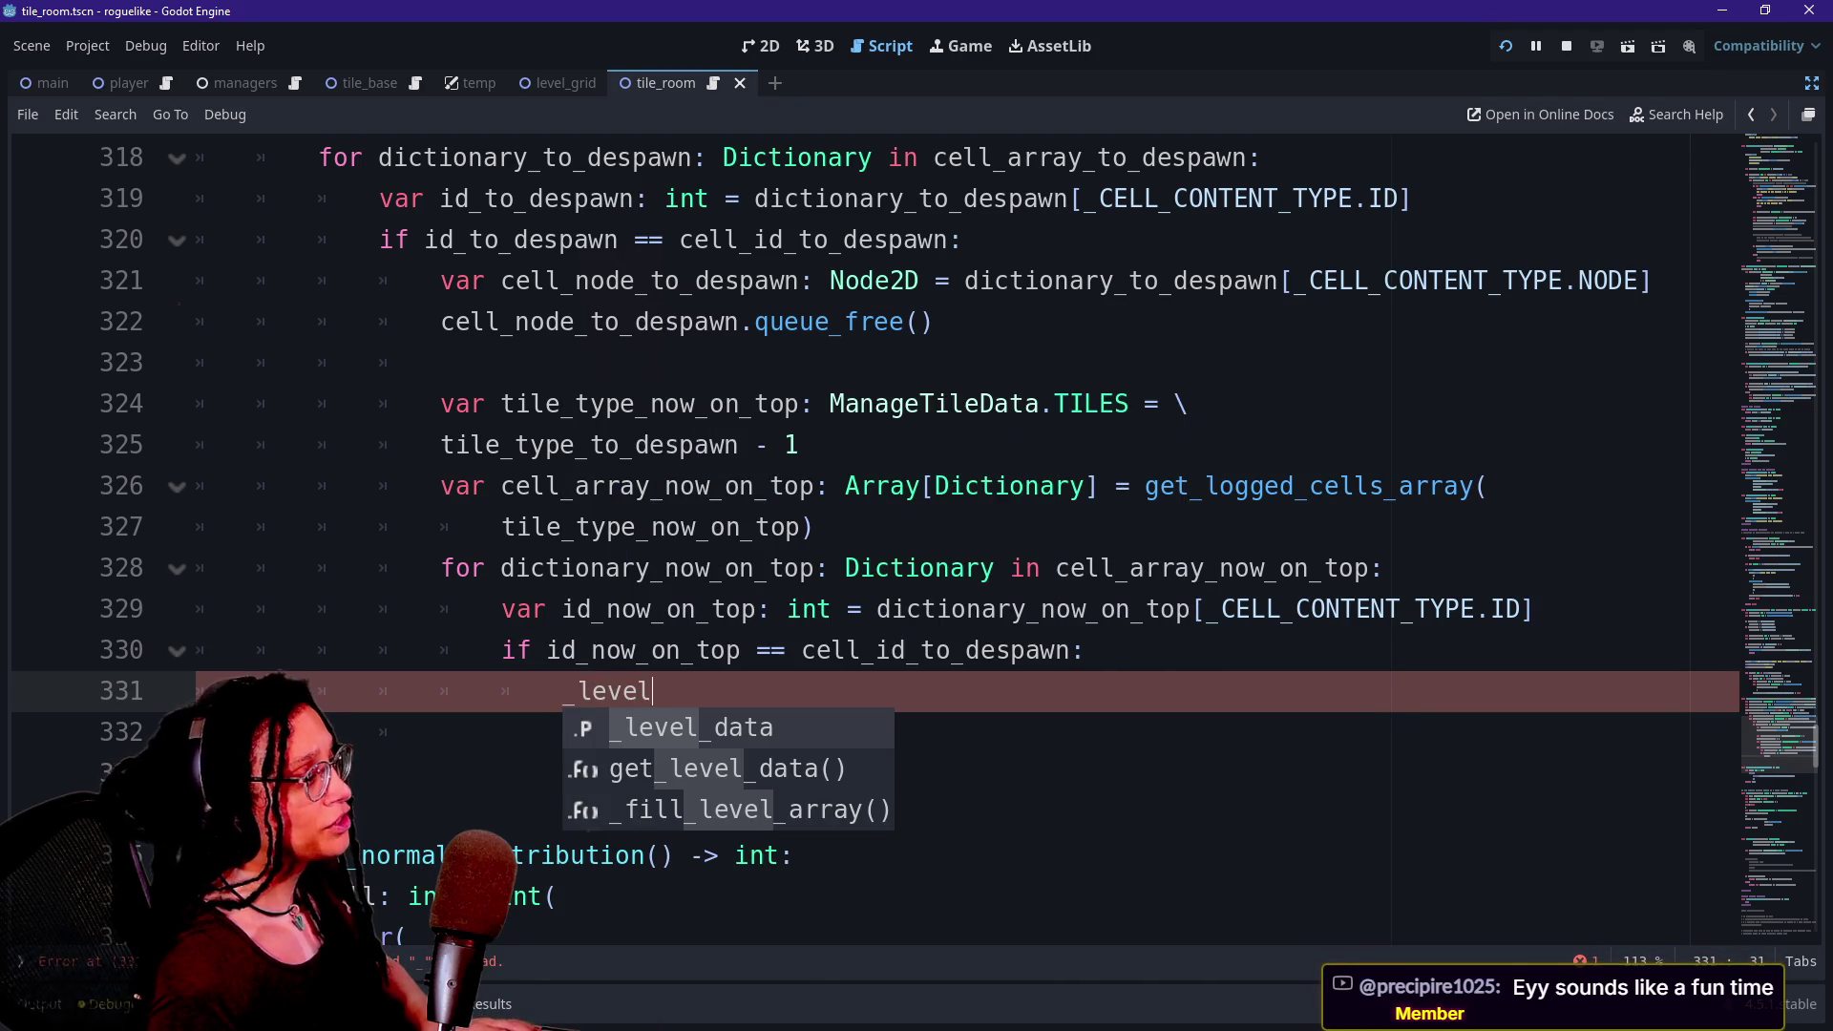
{"action": "key", "text": "Return"}
{"action": "type", "text": "."}
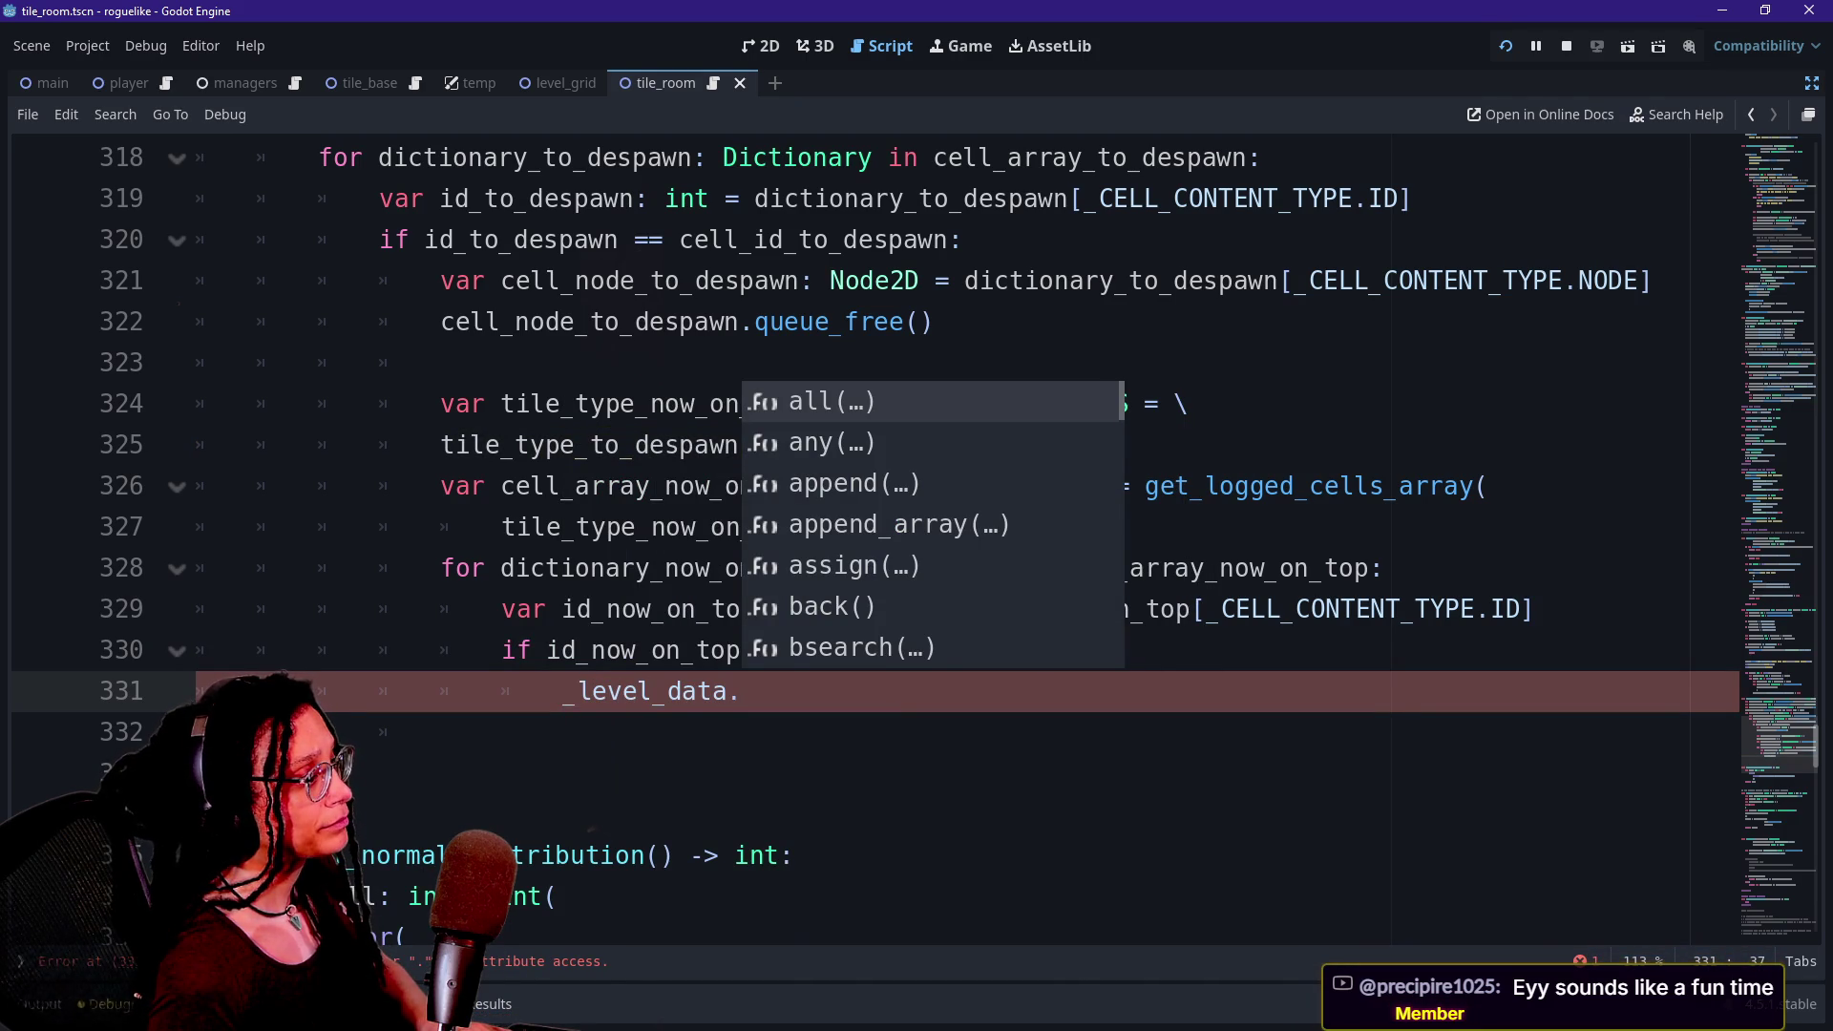
{"action": "type", "text": "get"}
{"action": "key", "text": "BackSpace"}
{"action": "key", "text": "BackSpace"}
{"action": "key", "text": "BackSpace"}
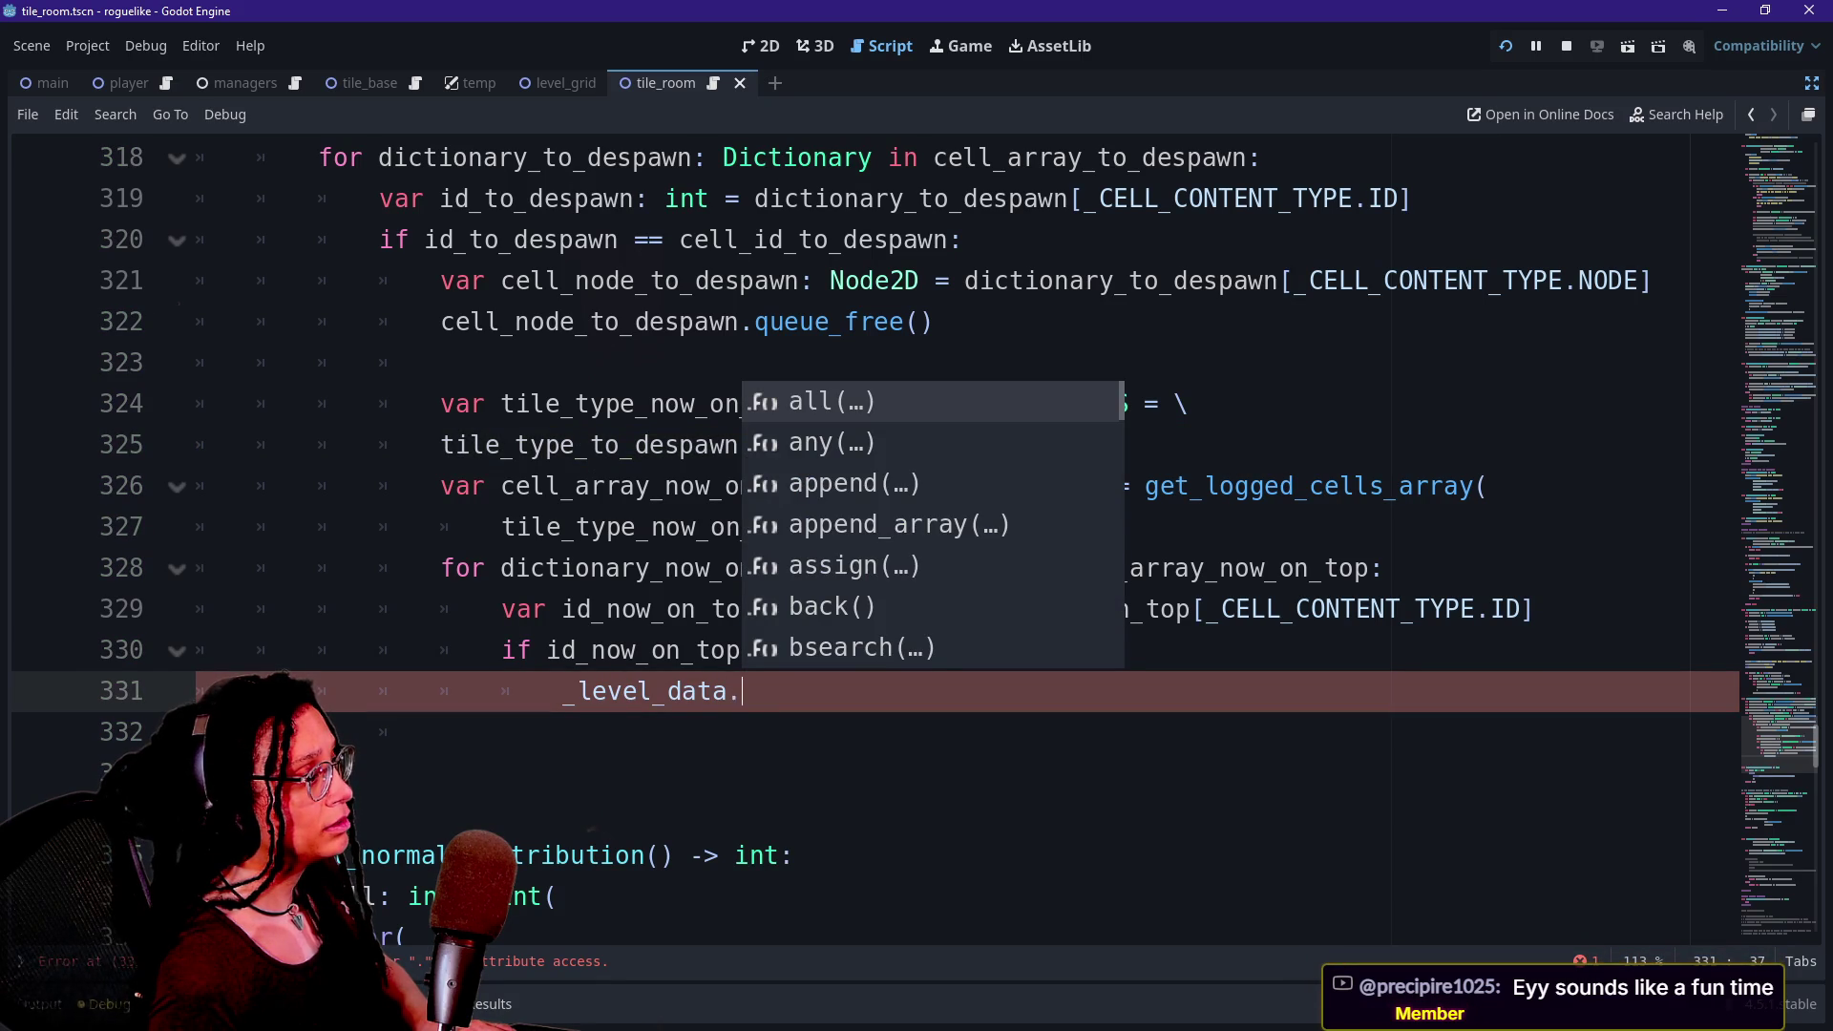
{"action": "key", "text": "BackSpace"}
{"action": "type", "text": "[ro"}
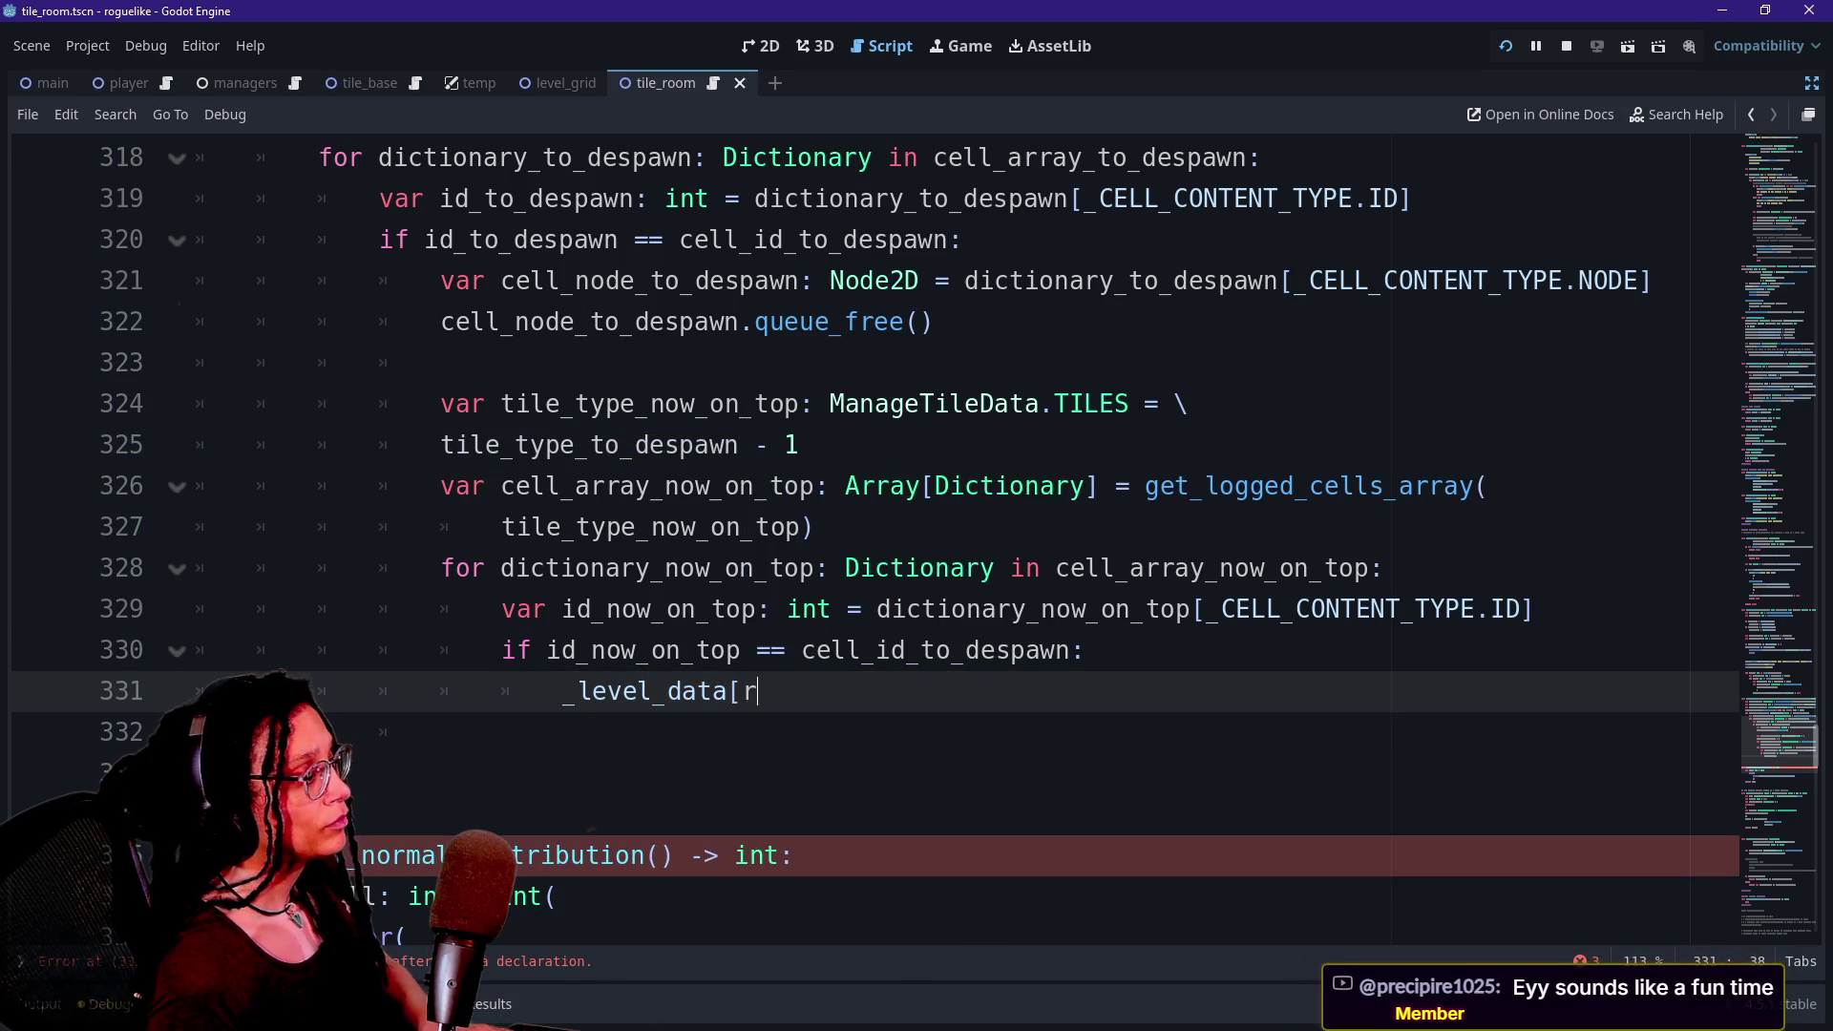
{"action": "type", "text": "w"}
{"action": "key", "text": "Return"}
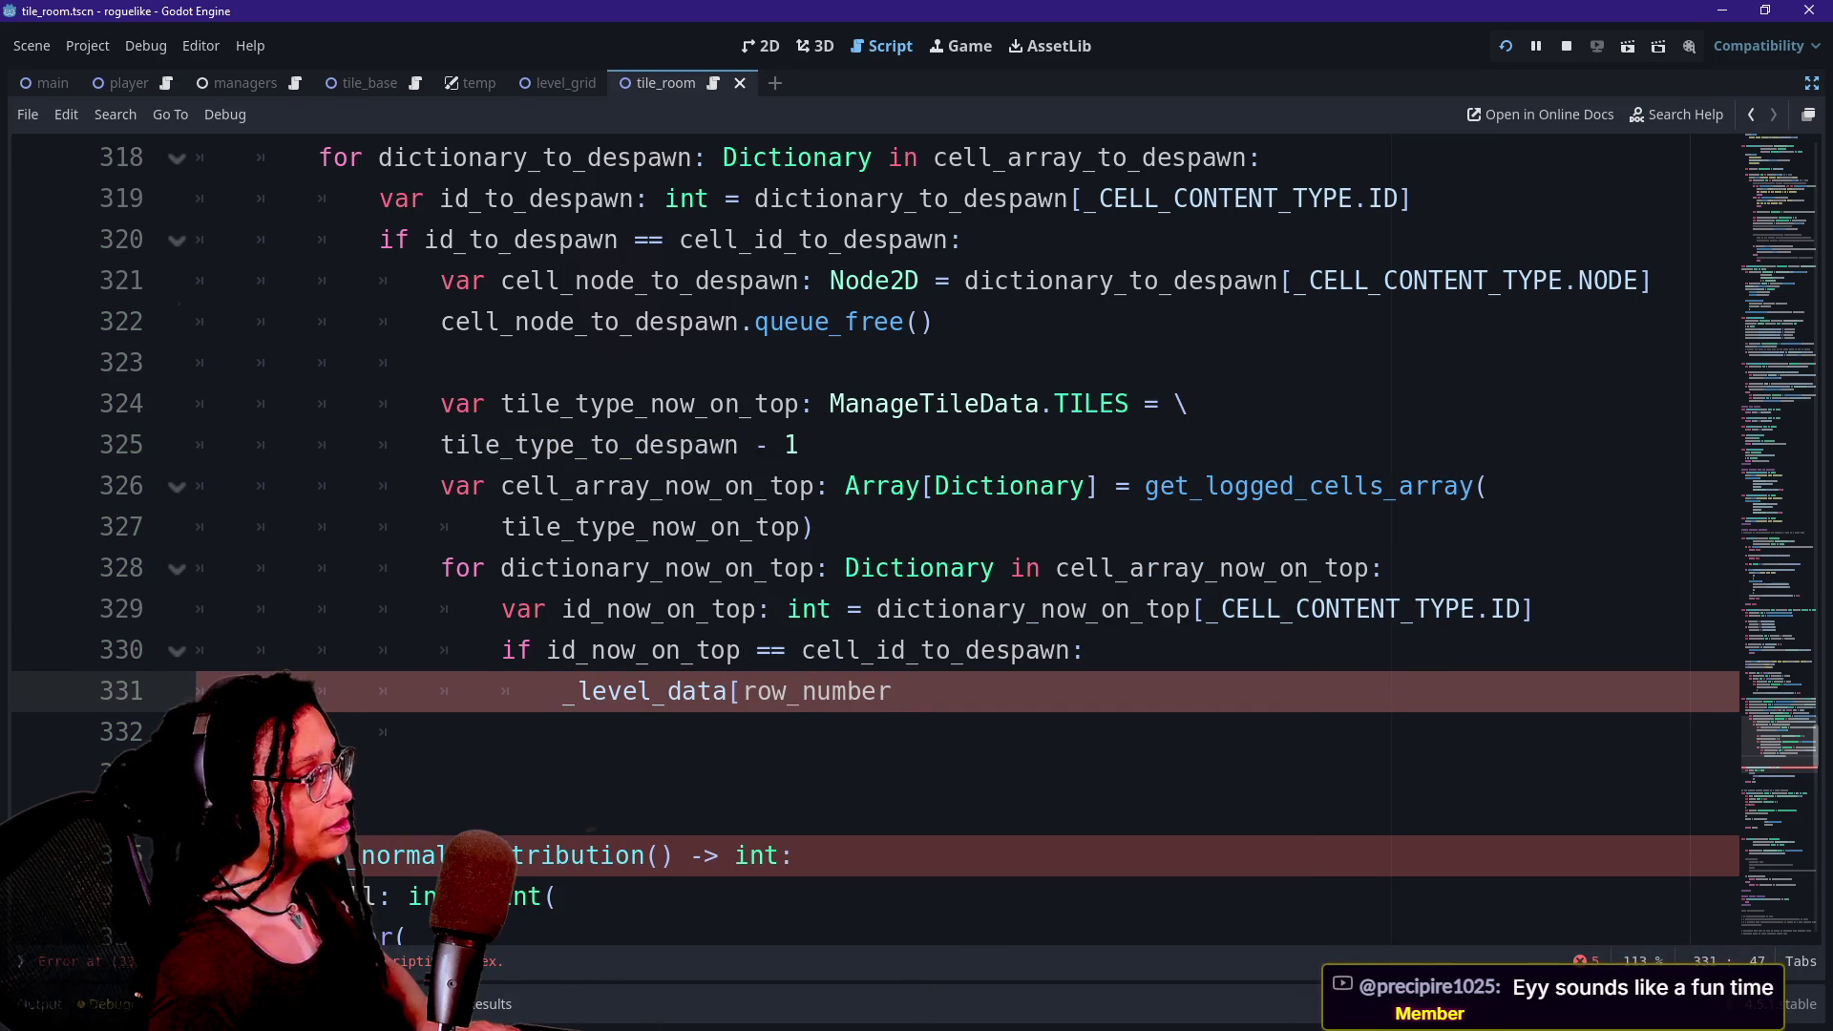
{"action": "type", "text": "]["}
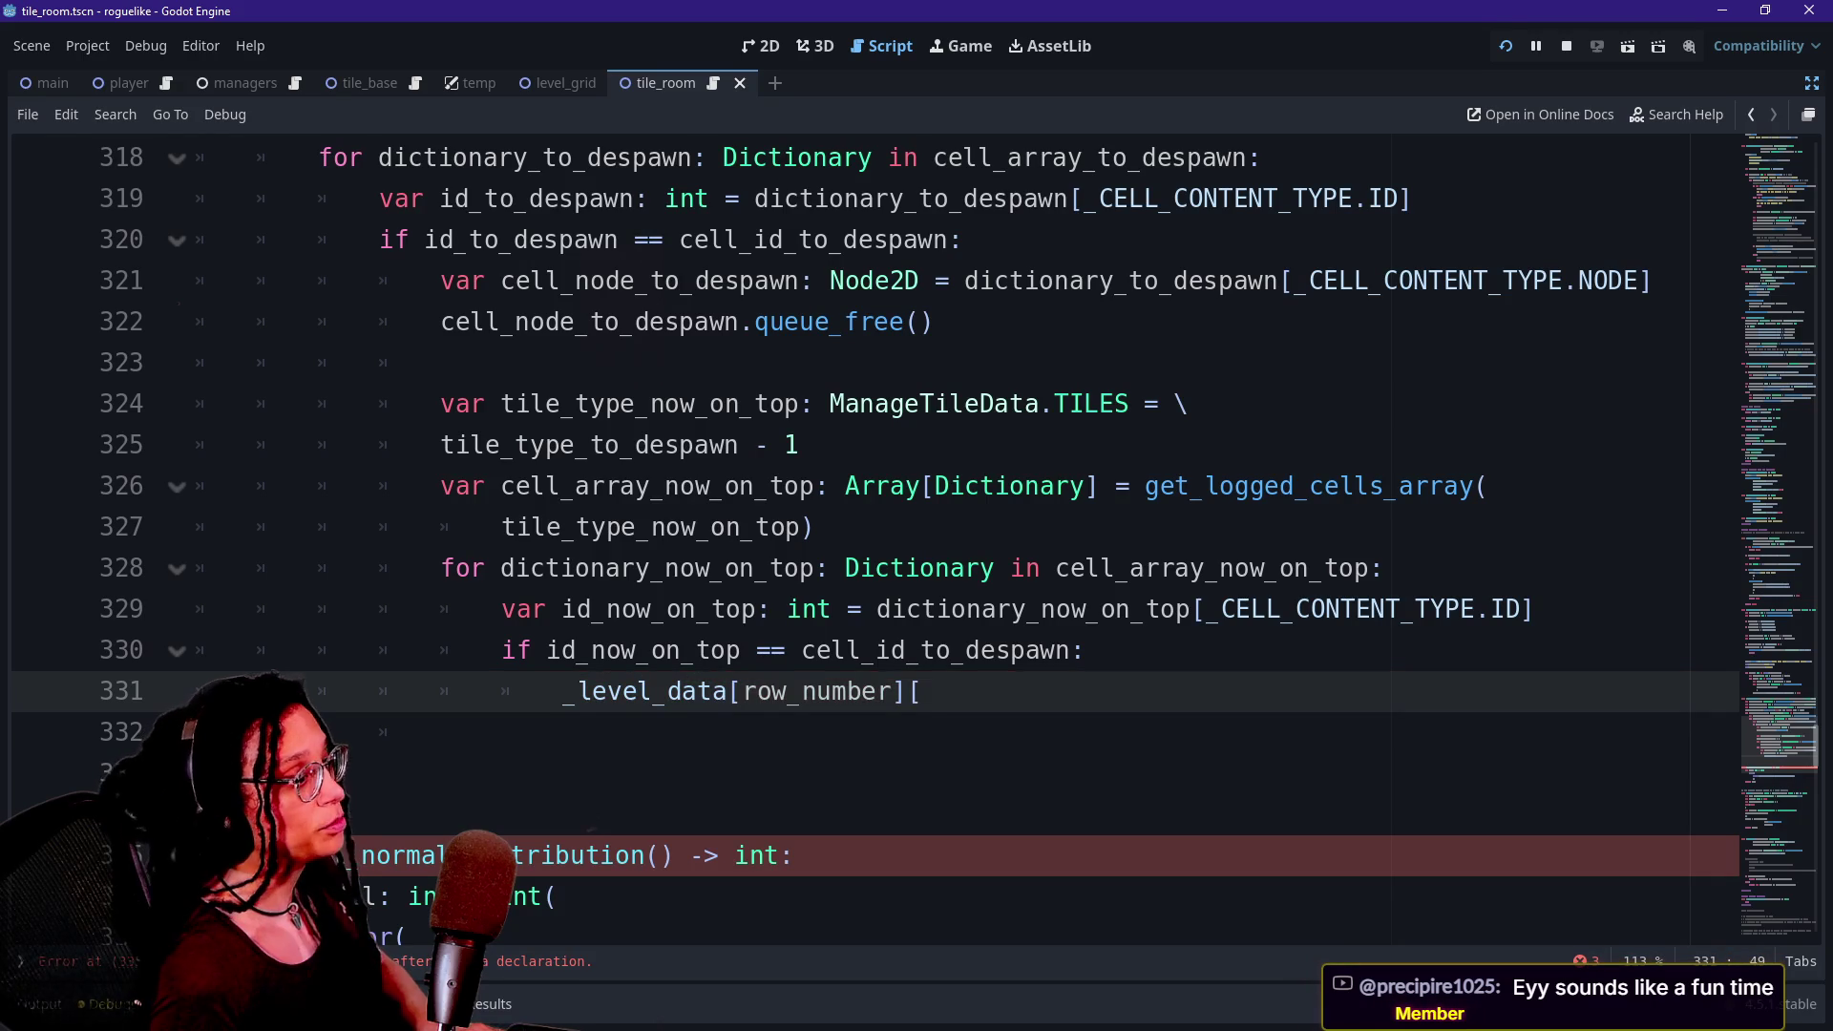
{"action": "type", "text": "cell_number]"}
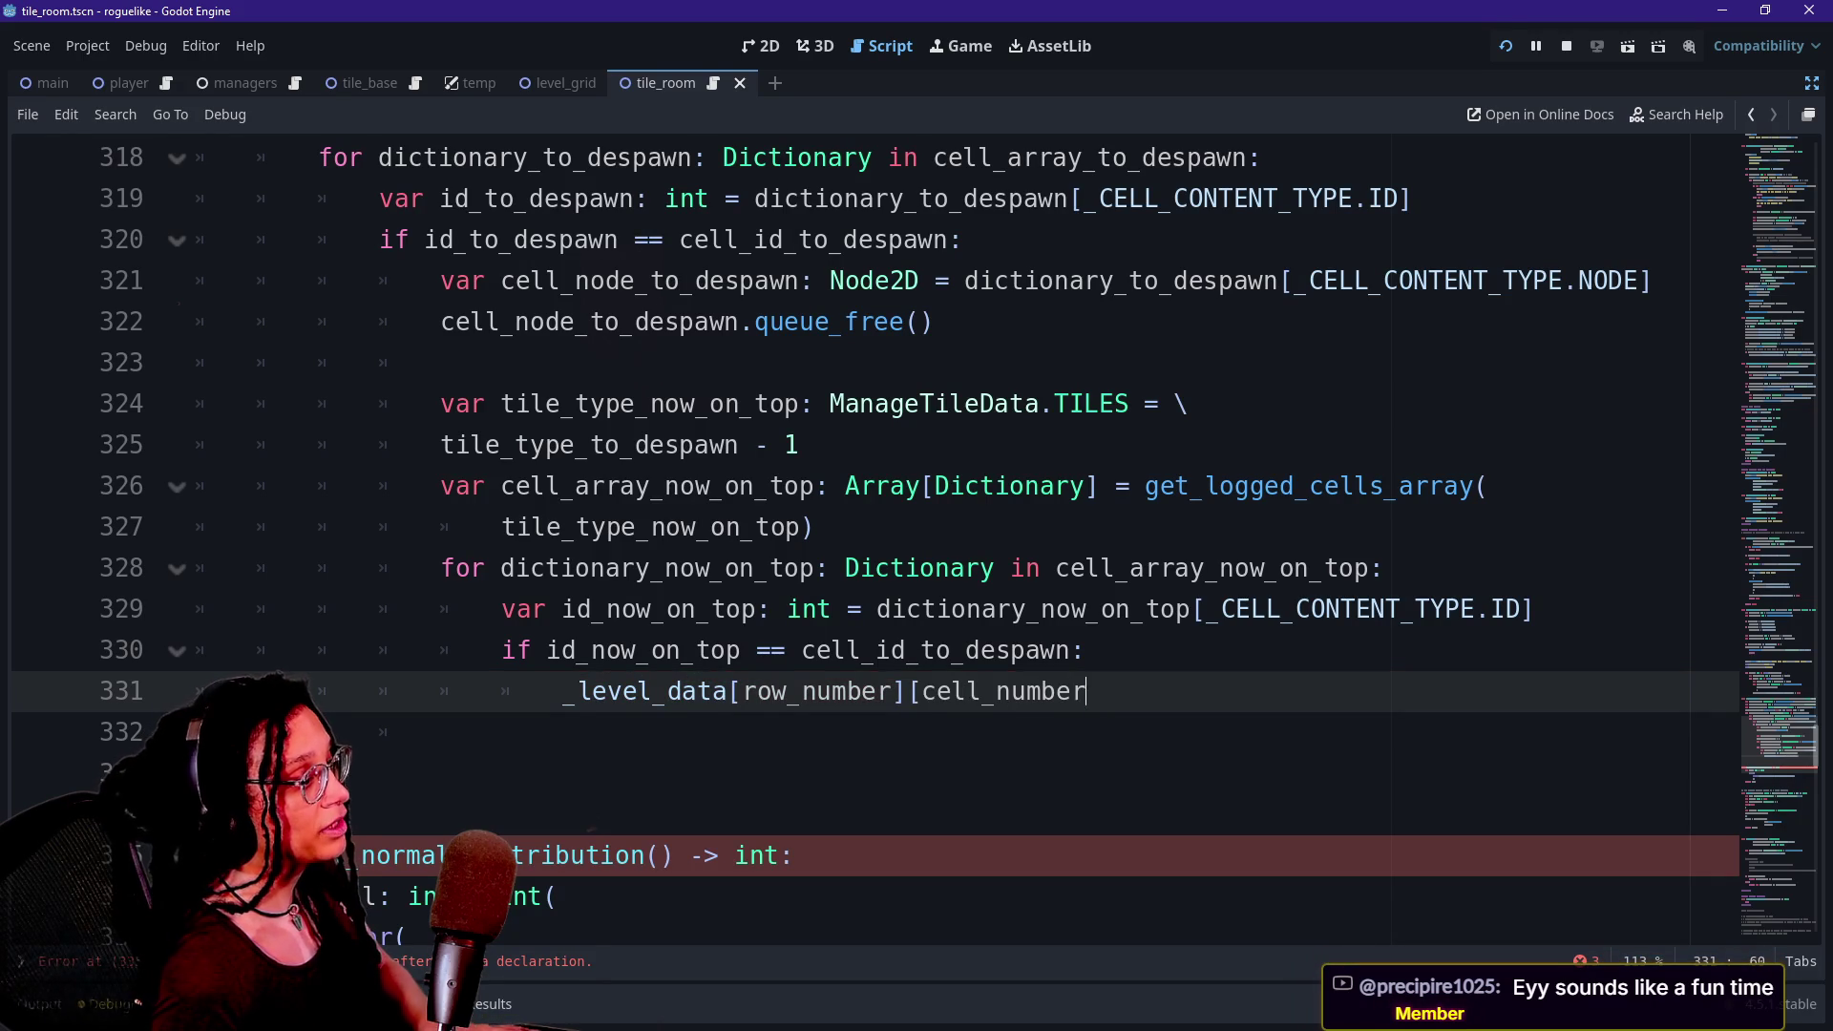
{"action": "type", "text": " ="}
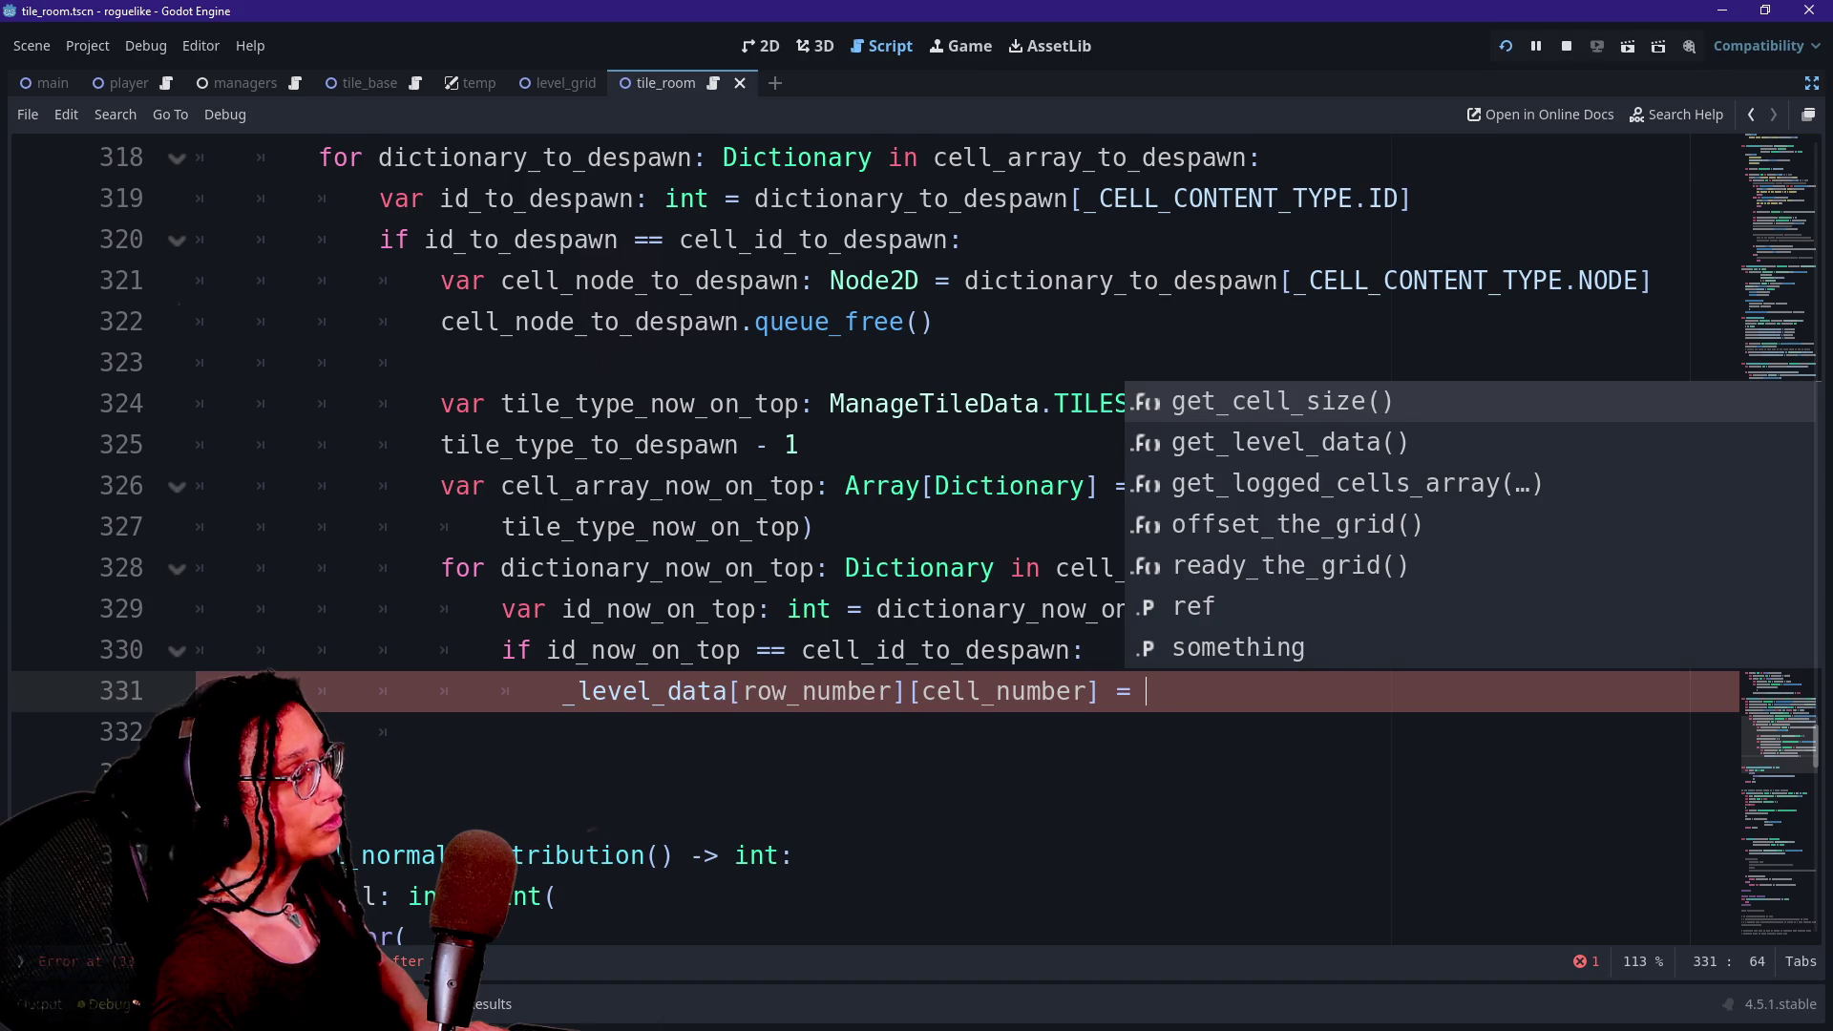
- Finish the assignment with dictionary_now_on_top, fixing its typo, and show the two warnings
{"action": "type", "text": "dictionary_no"}
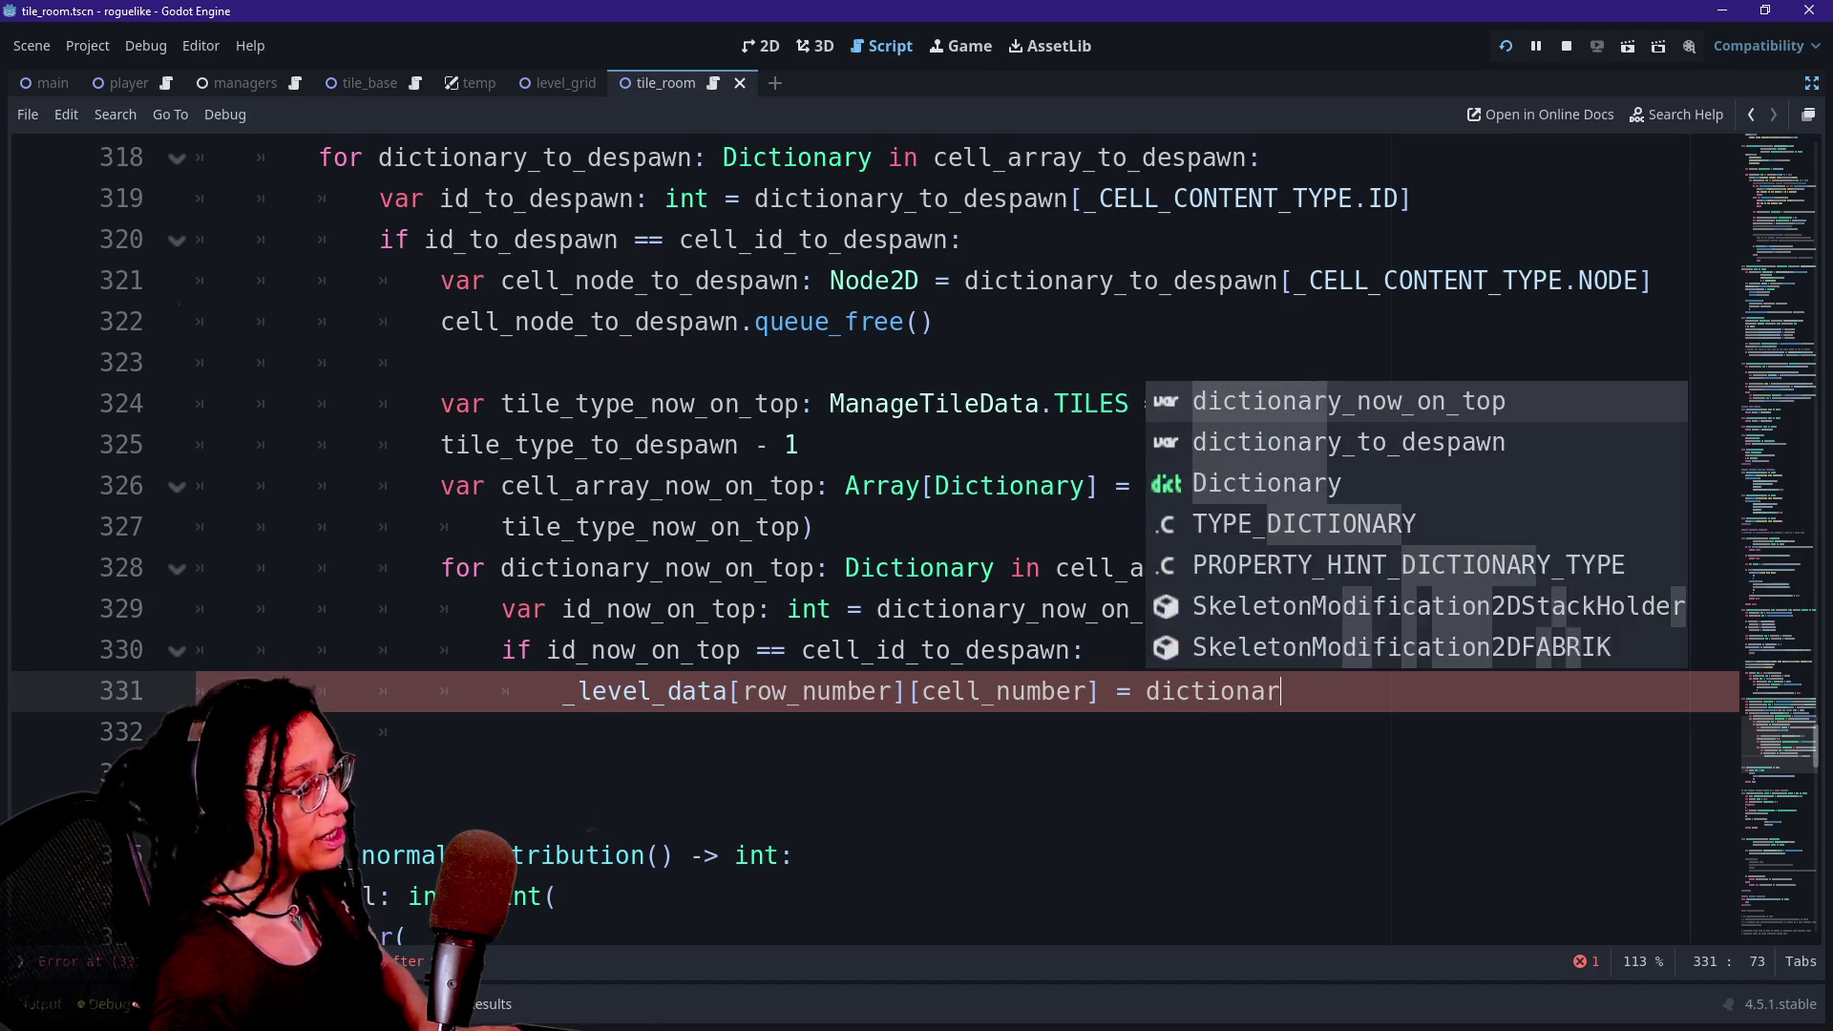
{"action": "type", "text": "_on_top"}
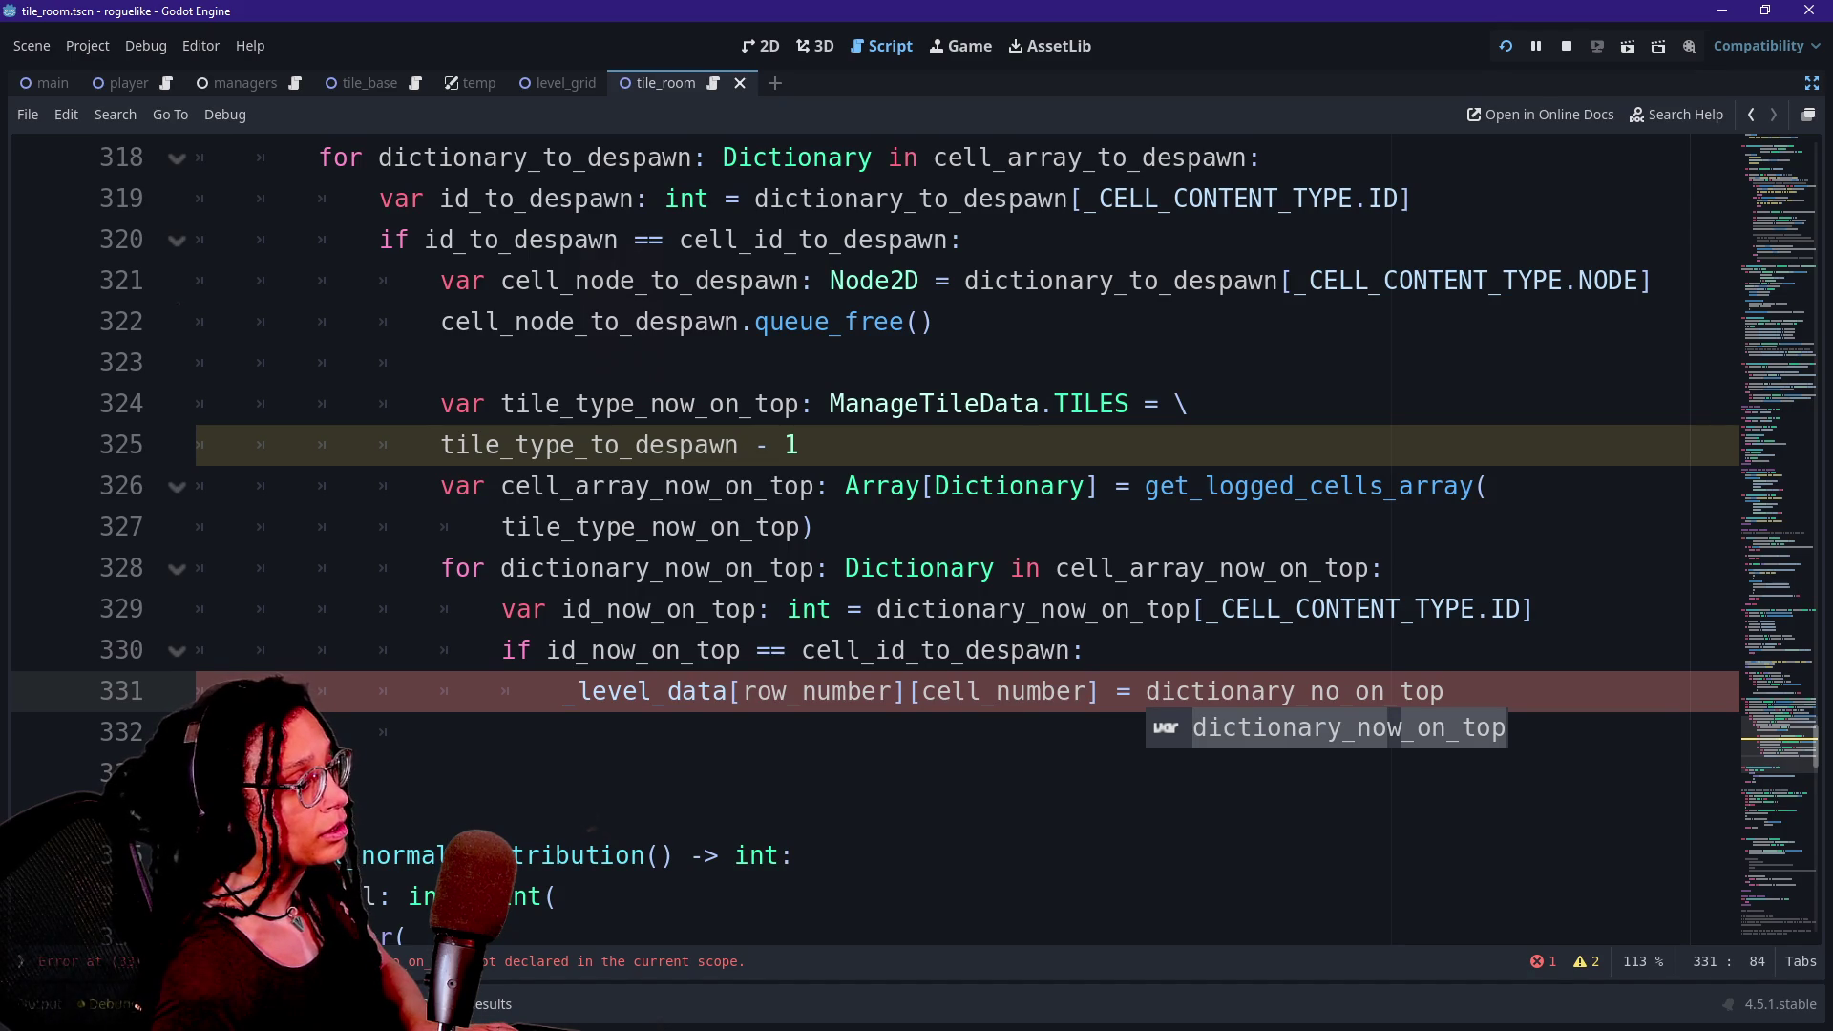
{"action": "key", "text": "Left"}
{"action": "key", "text": "Left"}
{"action": "key", "text": "Left"}
{"action": "type", "text": "w"}
{"action": "key", "text": "Up"}
{"action": "key", "text": "Up"}
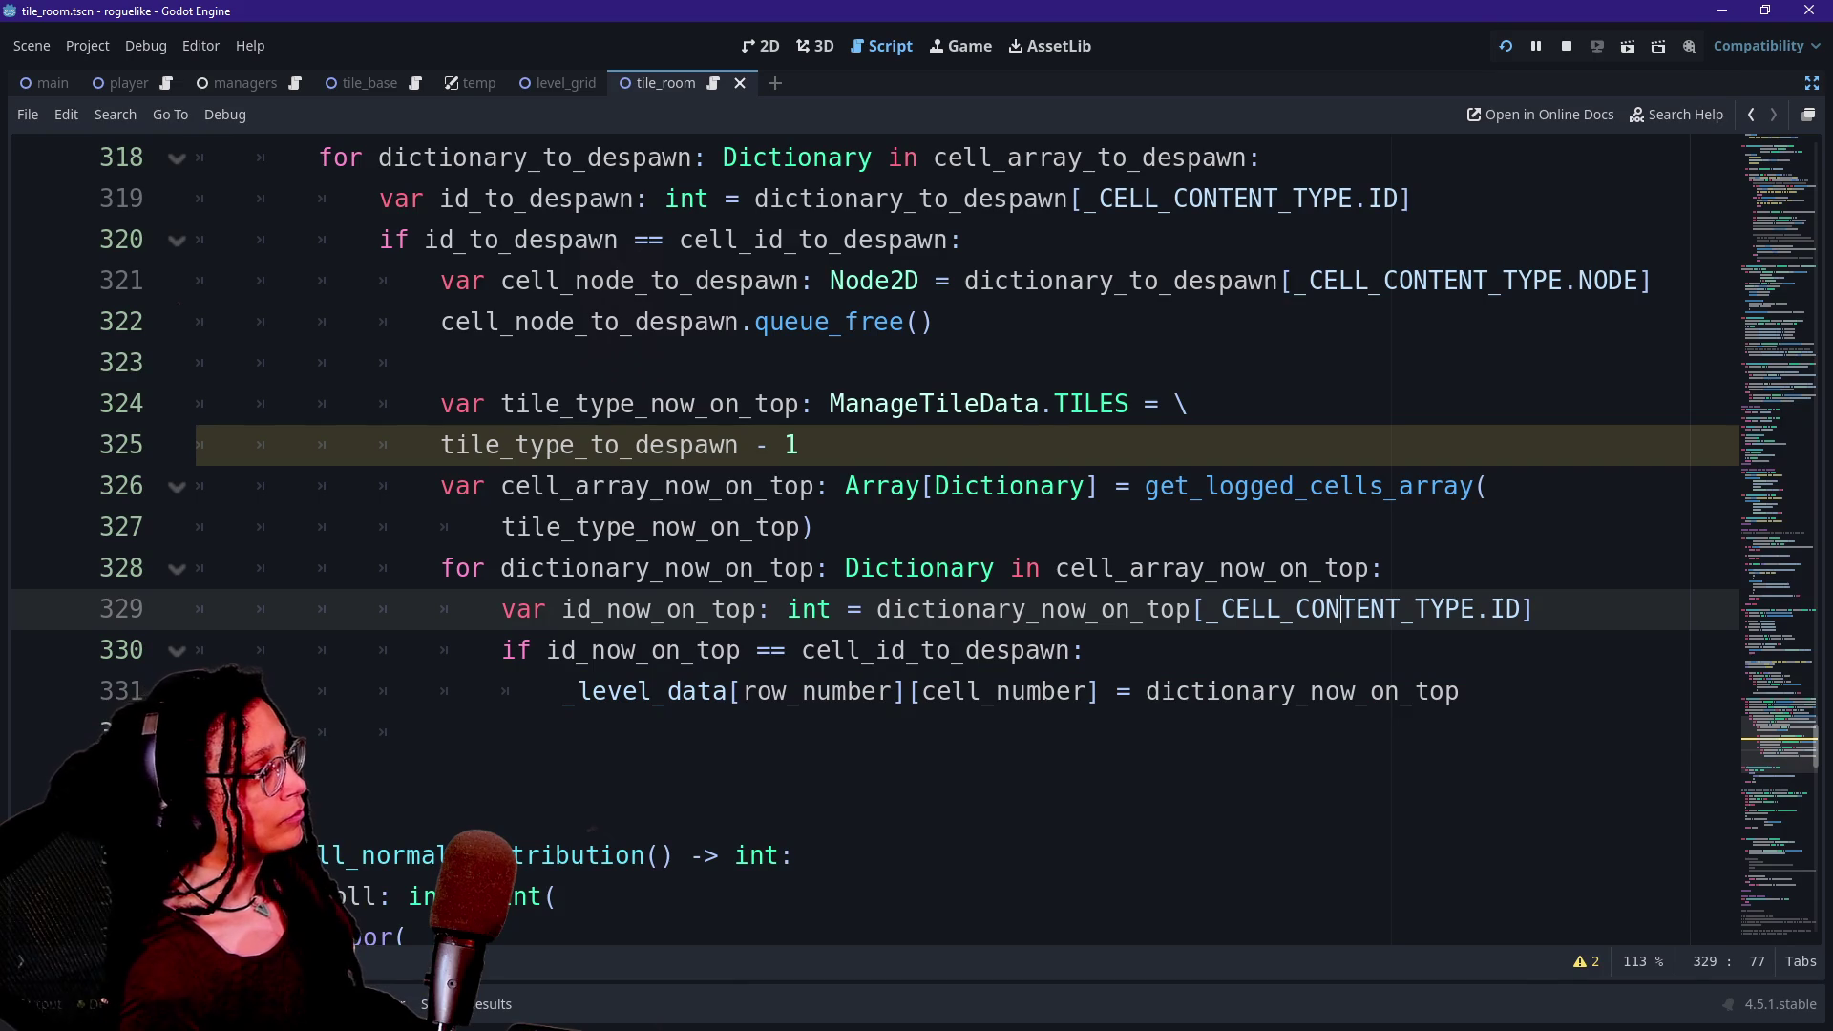
{"action": "left_click", "coordinate": [1600, 967]}
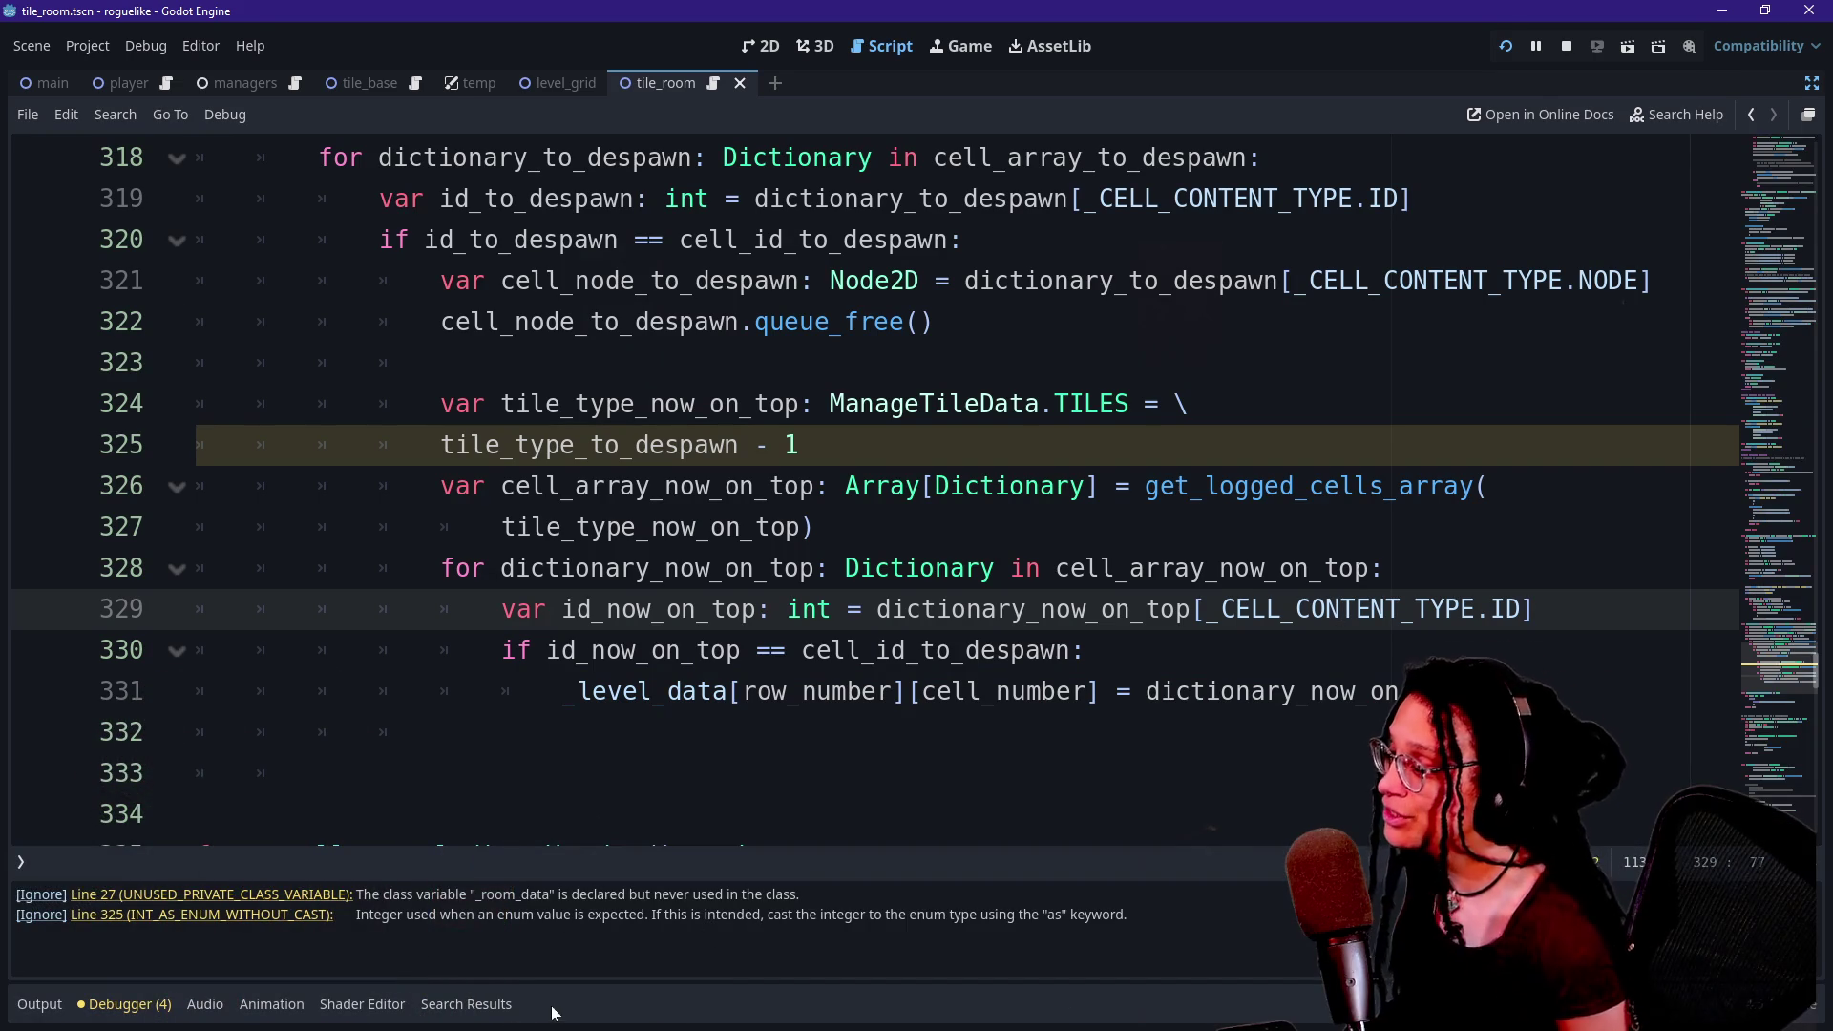
- Append `as ManageTileData.TILES` to line 325 to clear the enum warning
{"action": "left_click_drag", "start_coordinate": [495, 914], "coordinate": [764, 915]}
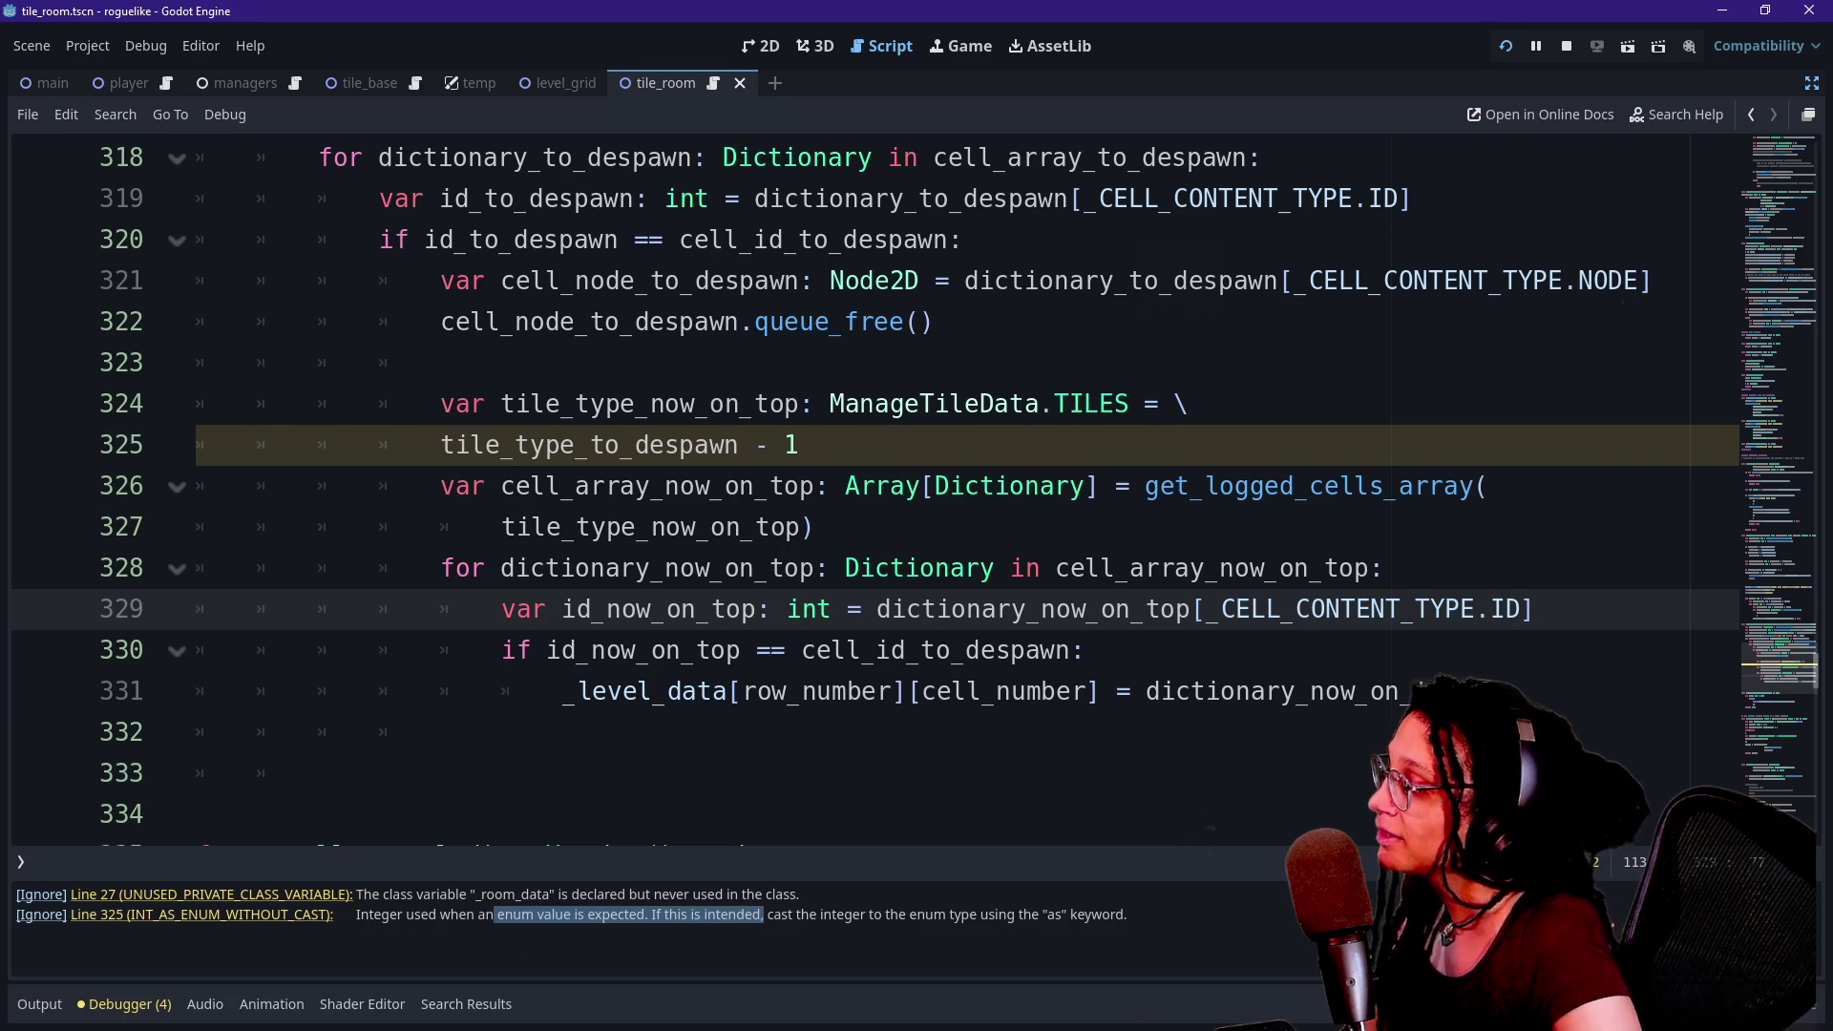
{"action": "left_click", "coordinate": [488, 914]}
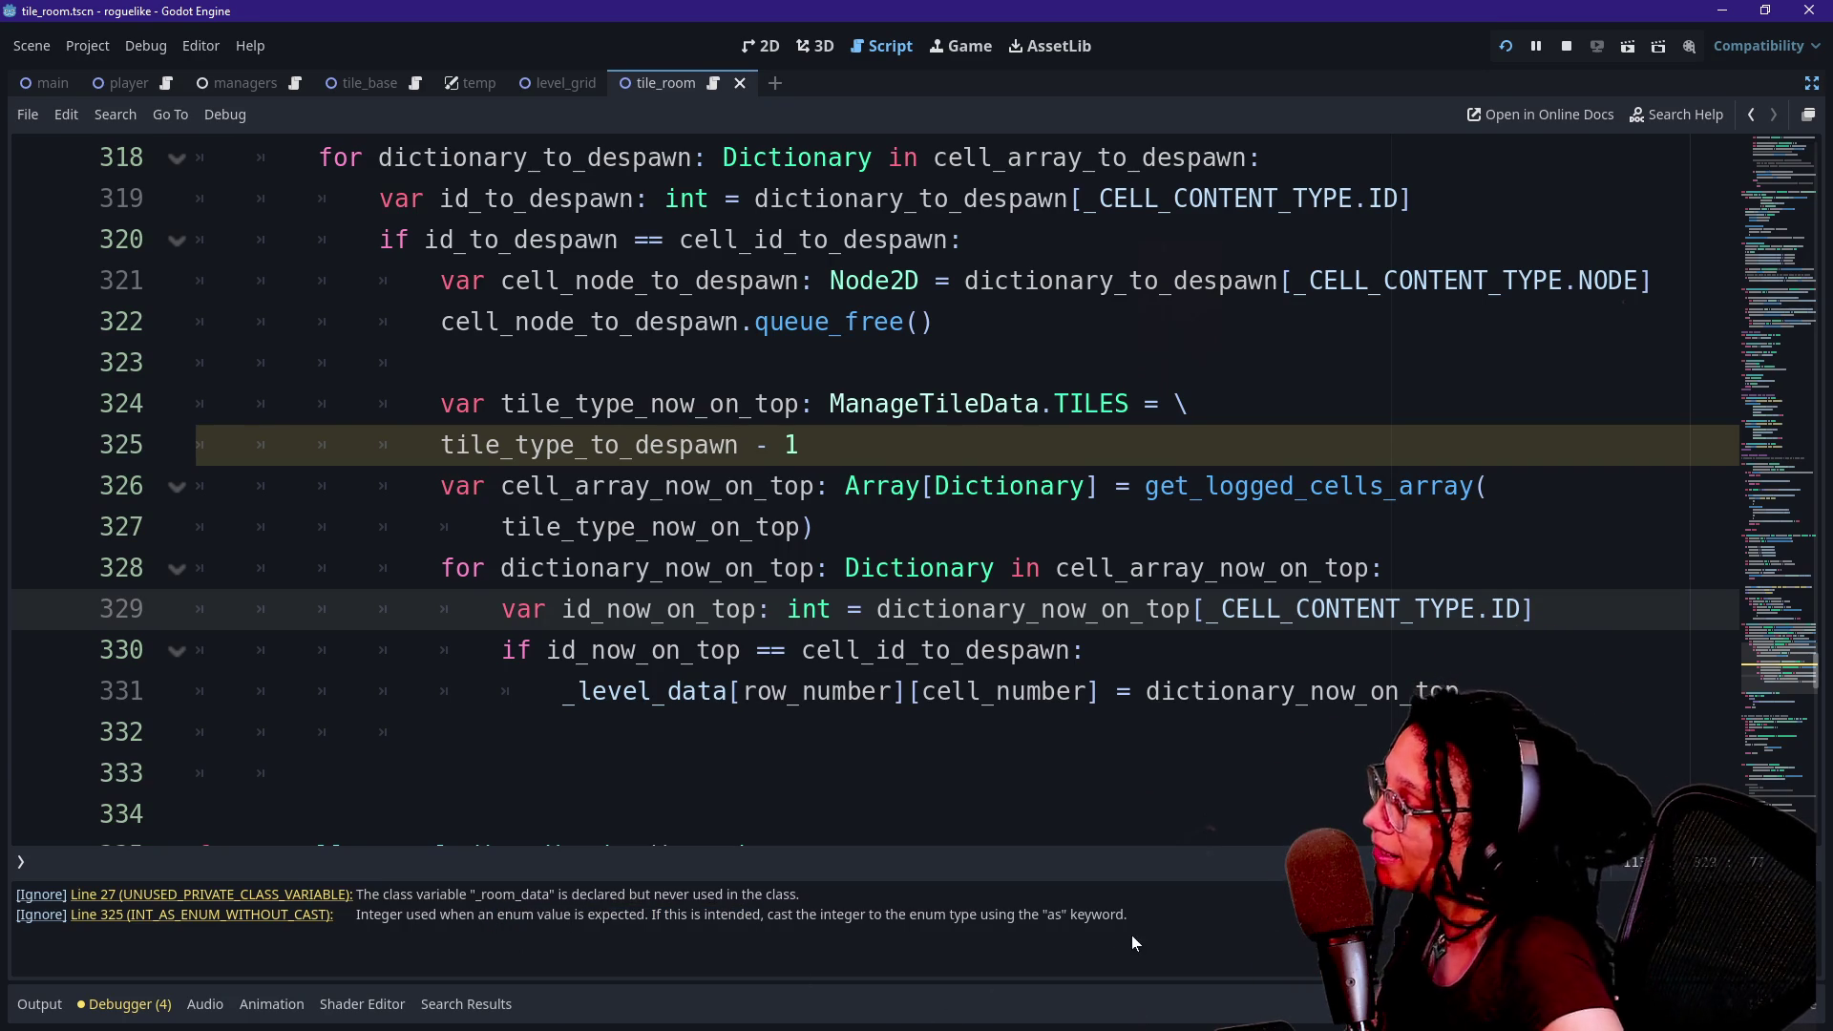
{"action": "left_click", "coordinate": [799, 445]}
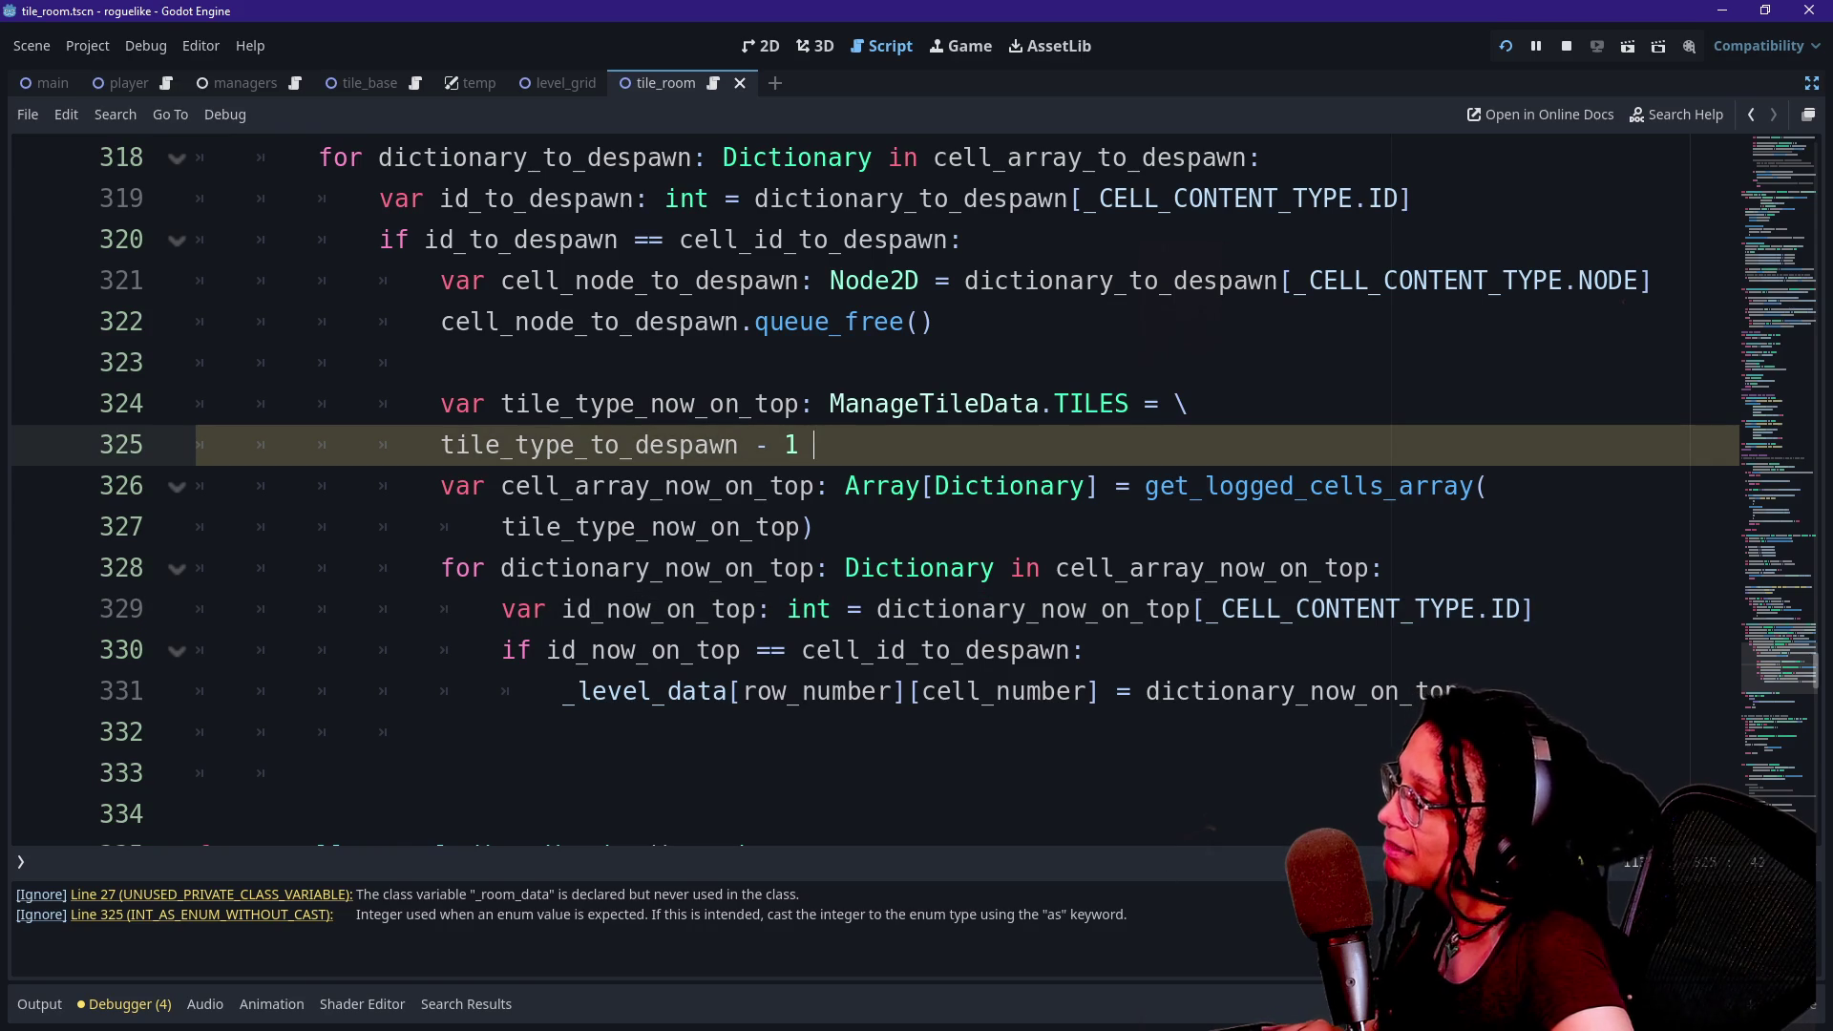
{"action": "type", "text": "as "}
{"action": "type", "text": "nageTileDa"}
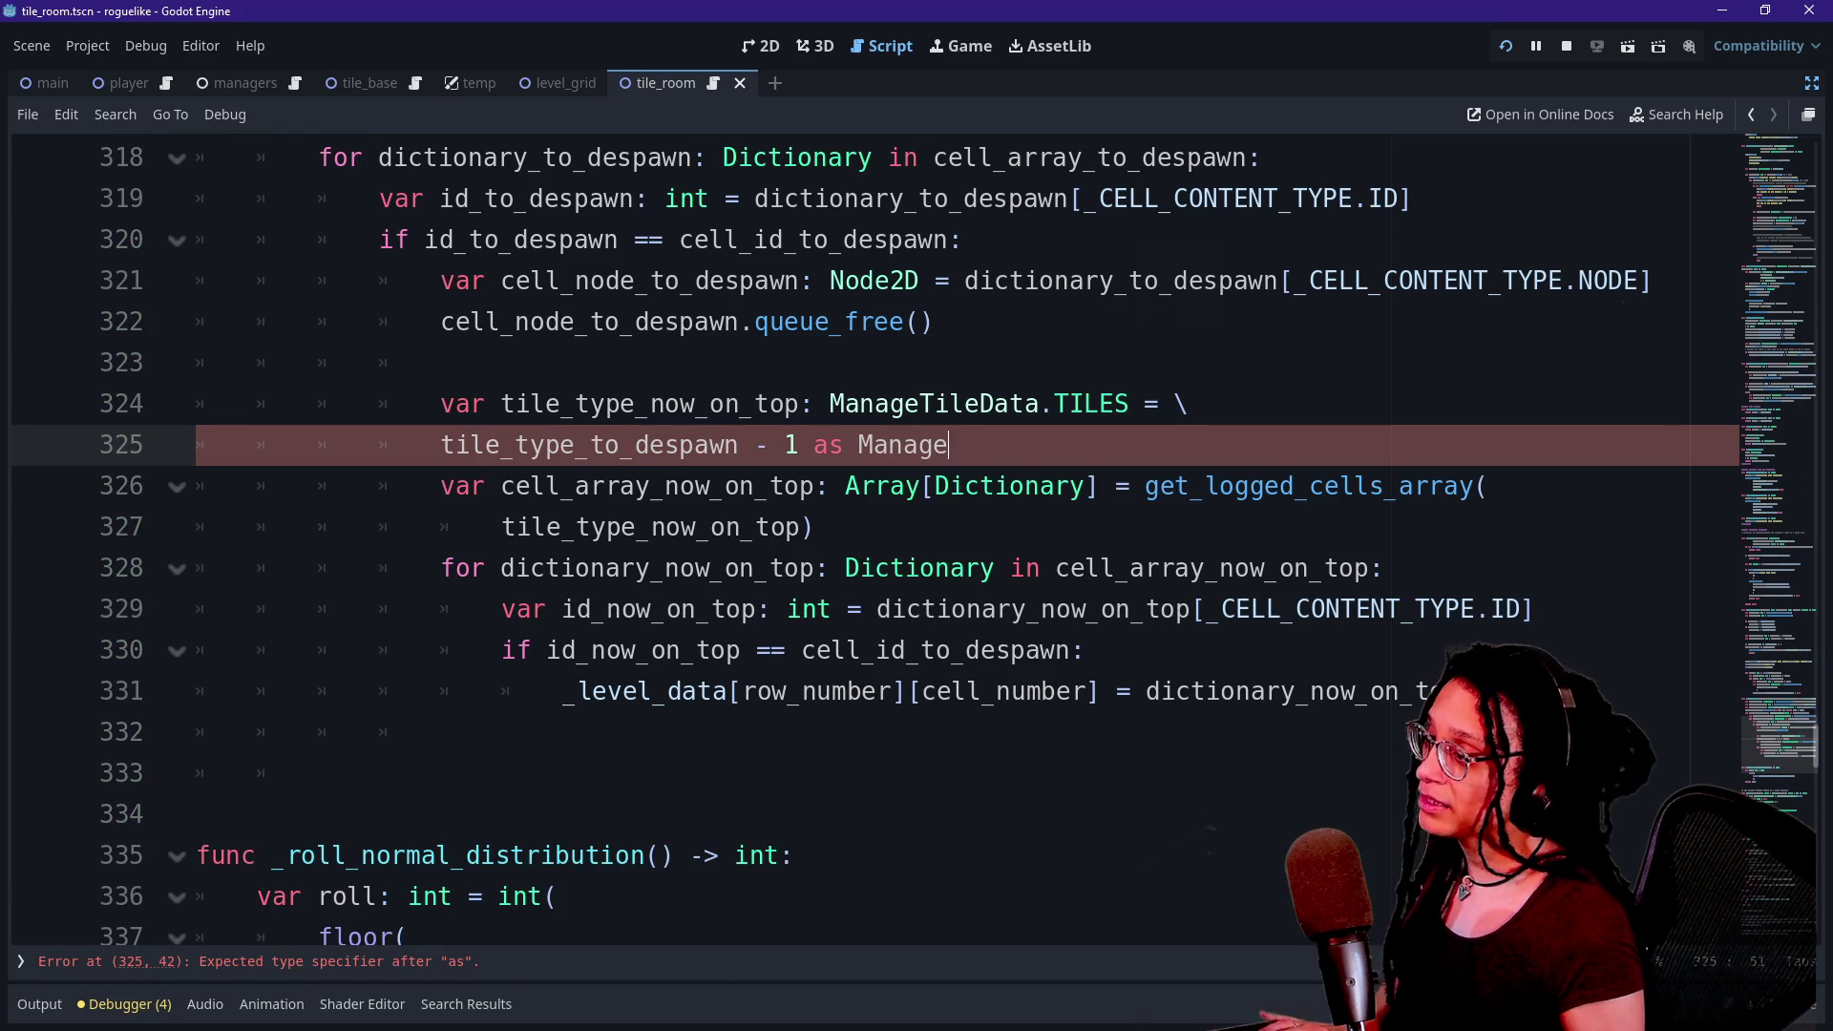
{"action": "type", "text": "ta.Tiles"}
{"action": "key", "text": "BackSpace"}
{"action": "key", "text": "BackSpace"}
{"action": "key", "text": "BackSpace"}
{"action": "key", "text": "BackSpace"}
{"action": "type", "text": "ILES"}
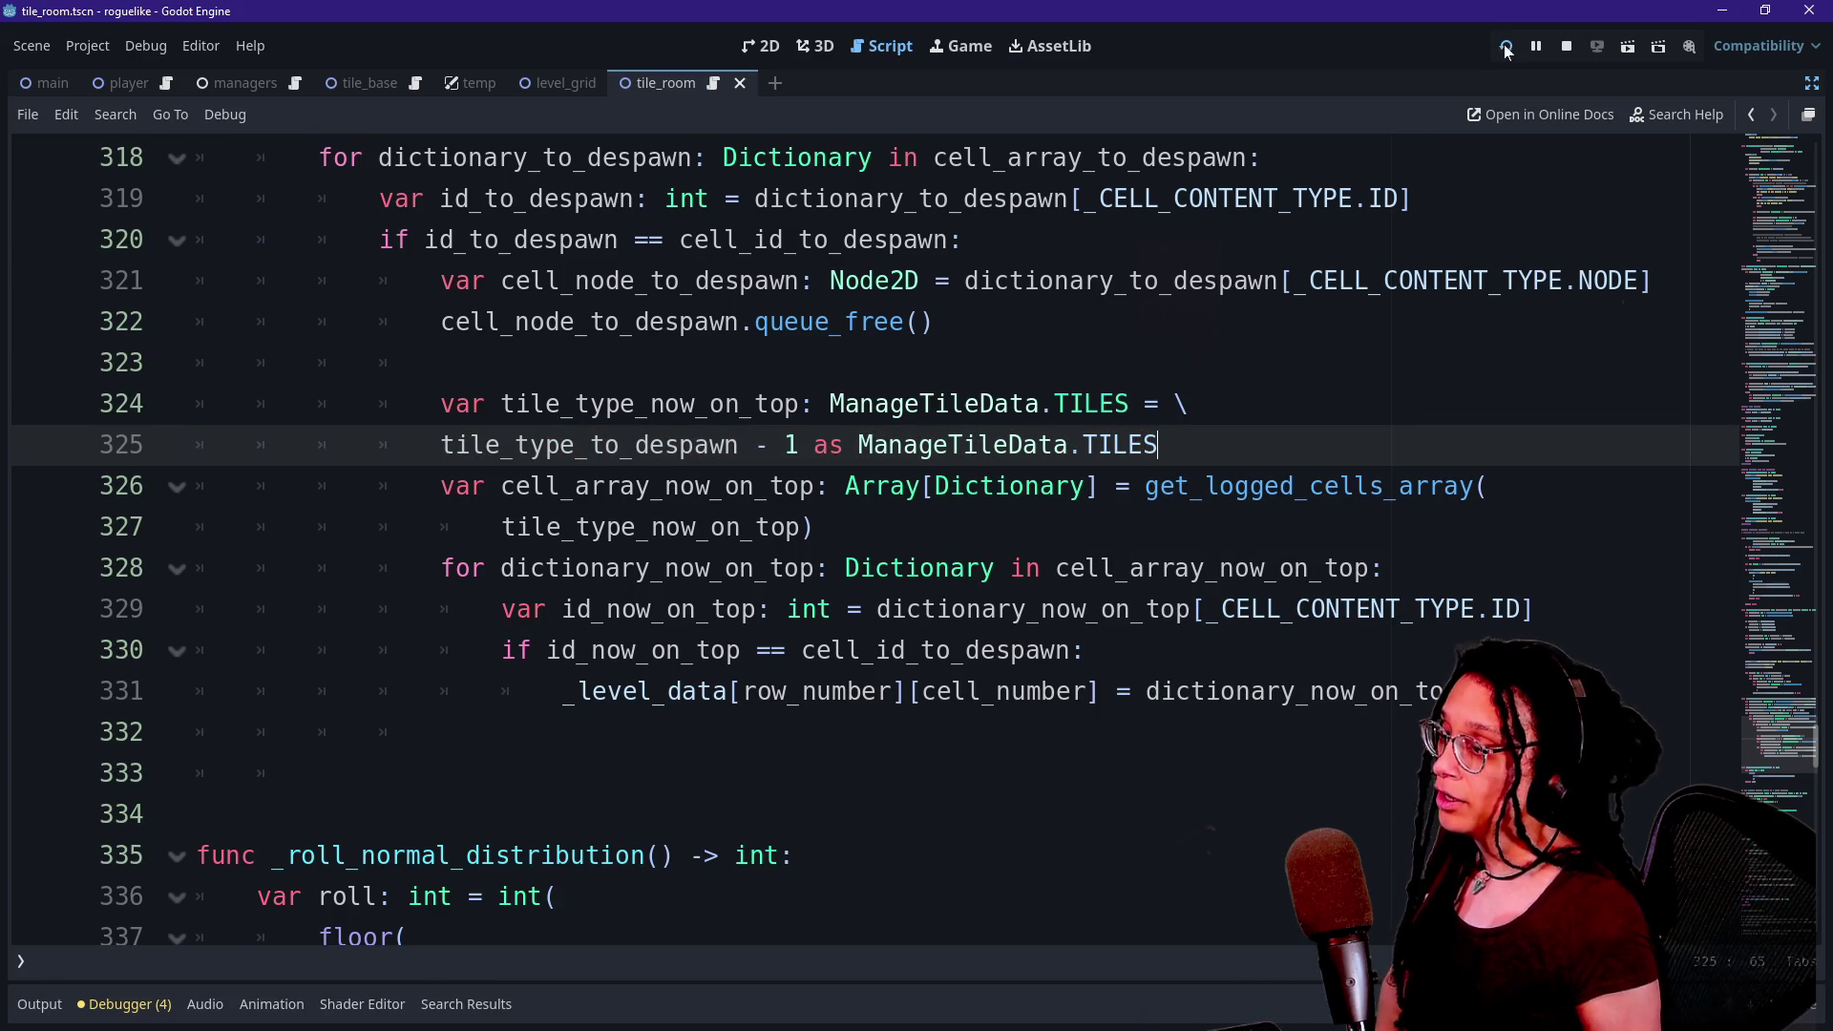
- Delete the surplus blank lines after the function and test-run the game
{"action": "left_click", "coordinate": [764, 403]}
{"action": "left_click", "coordinate": [287, 813]}
{"action": "key", "text": "BackSpace"}
{"action": "key", "text": "BackSpace"}
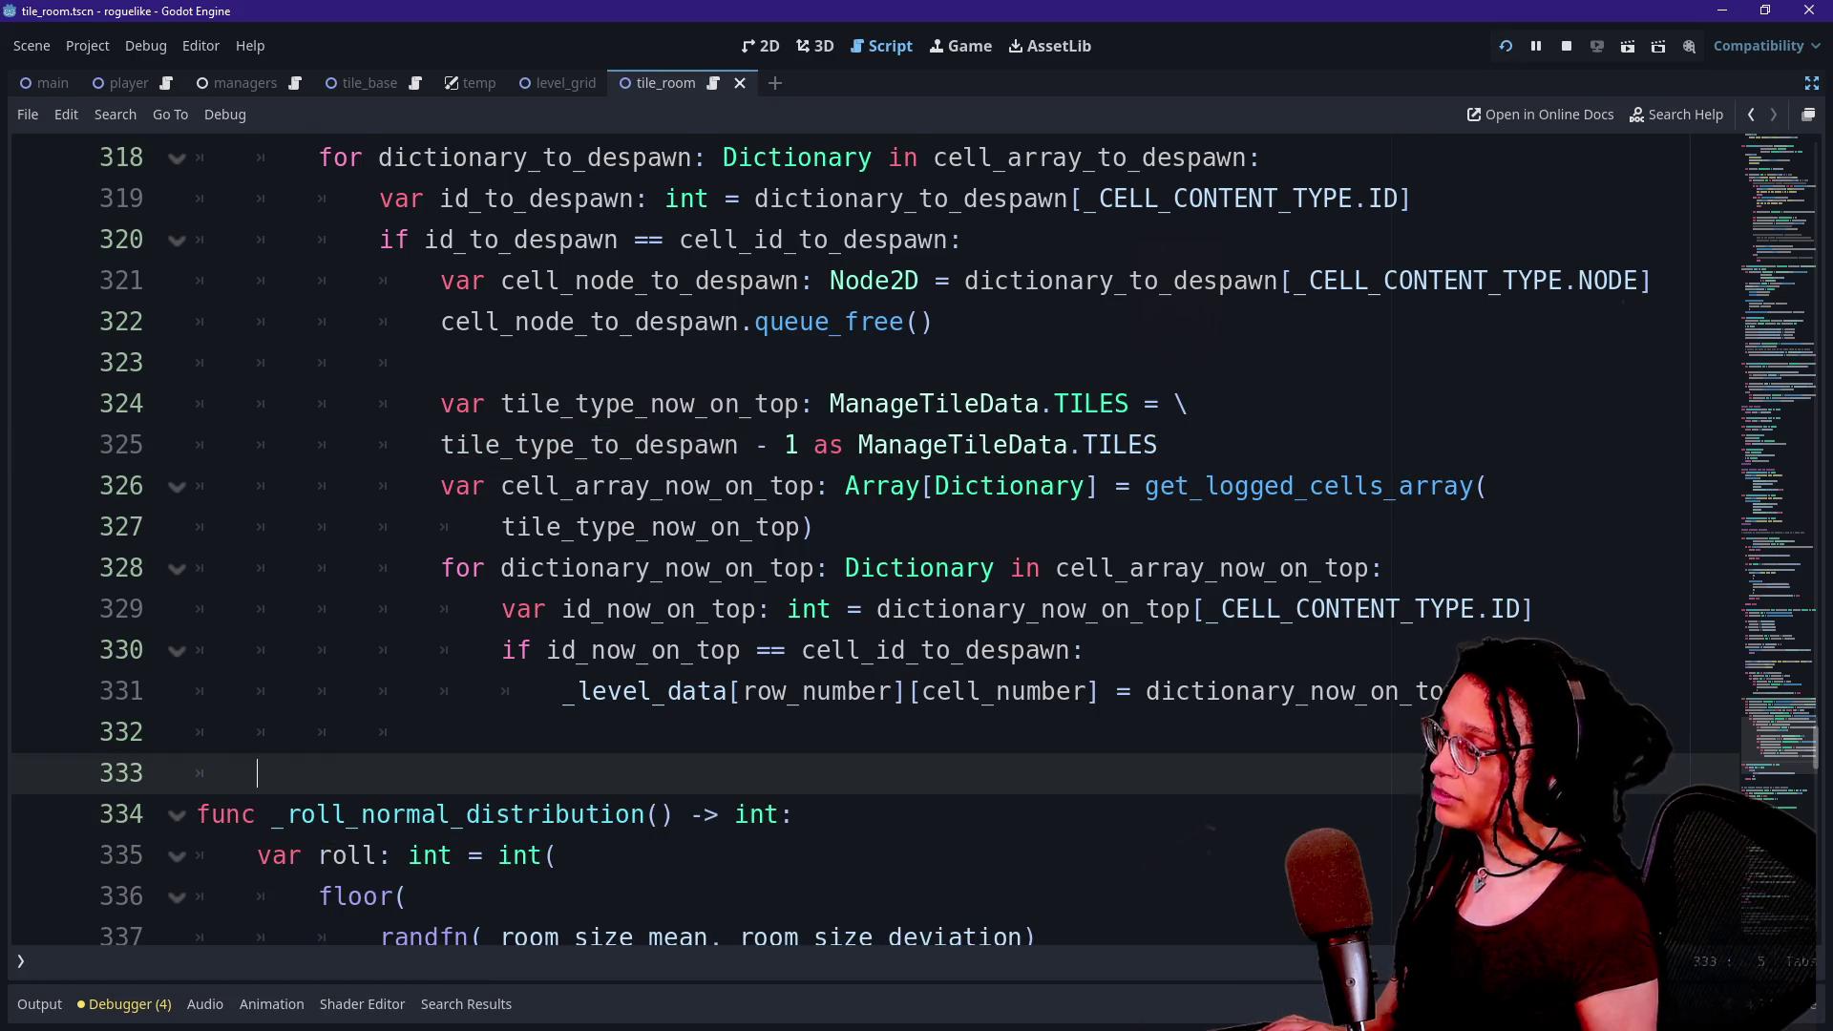
{"action": "key", "text": "BackSpace"}
{"action": "key", "text": "BackSpace"}
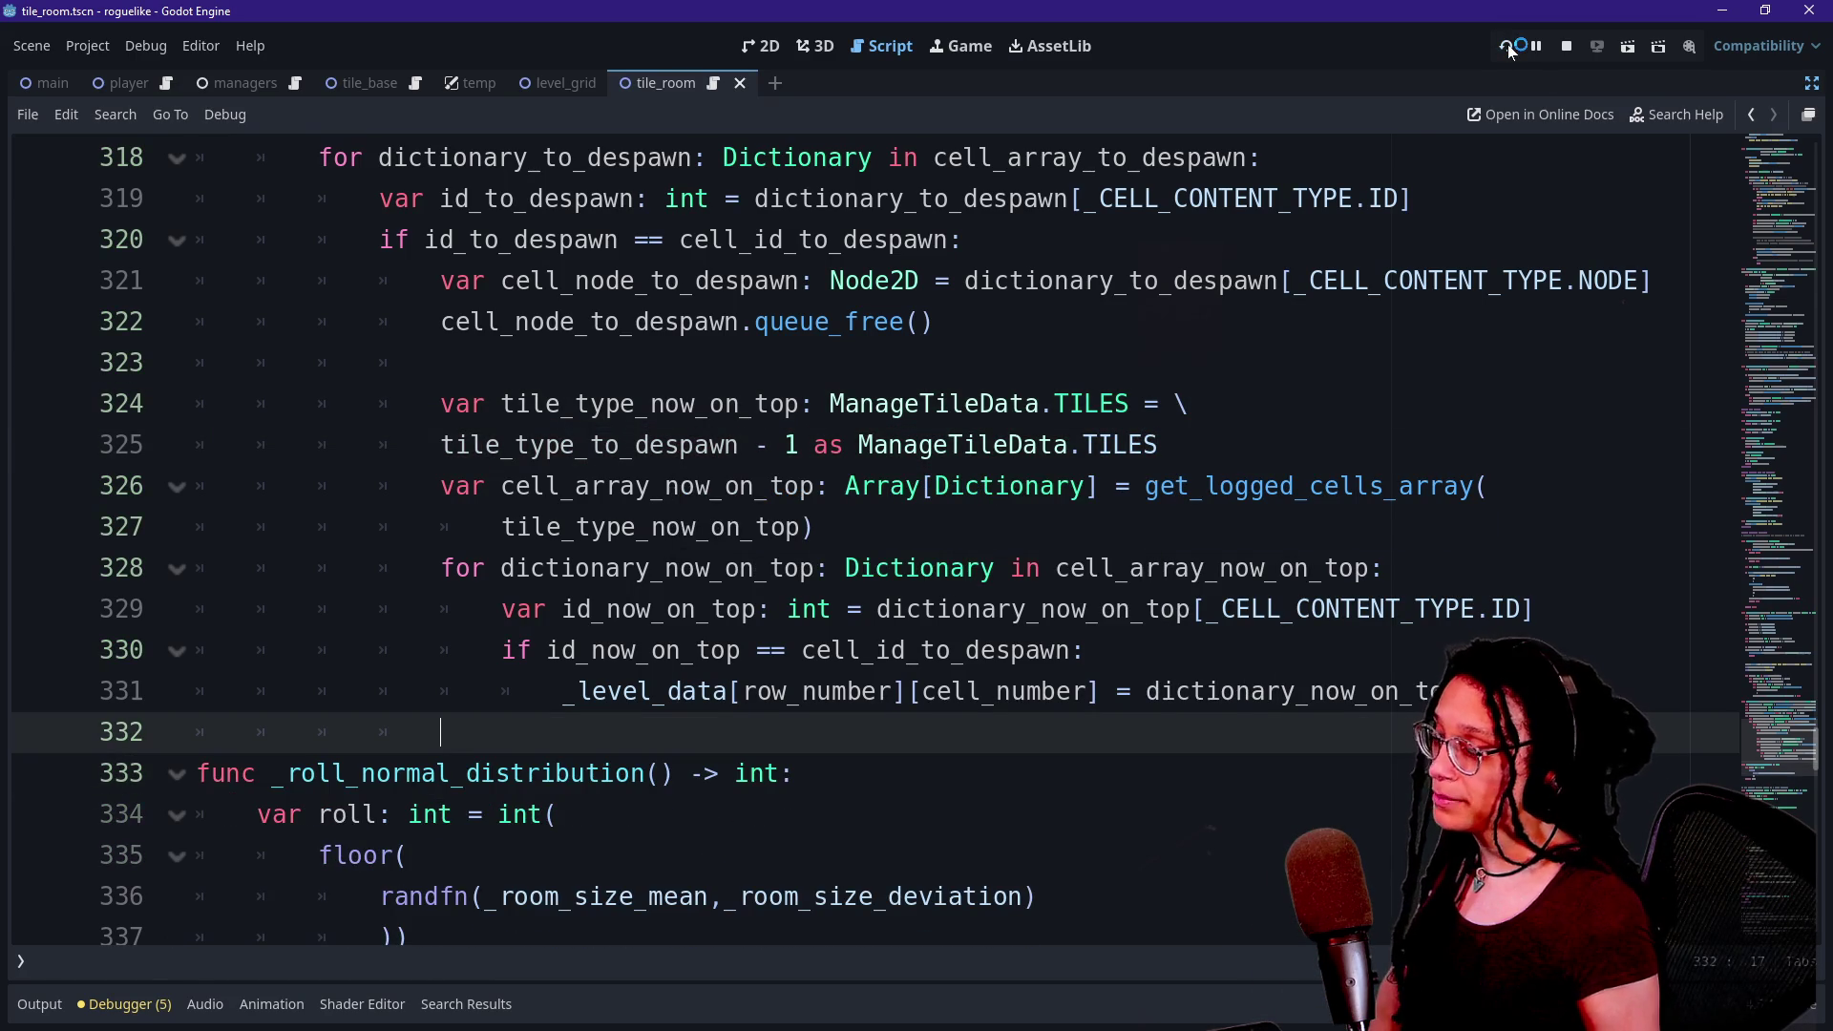
{"action": "left_click", "coordinate": [1508, 44]}
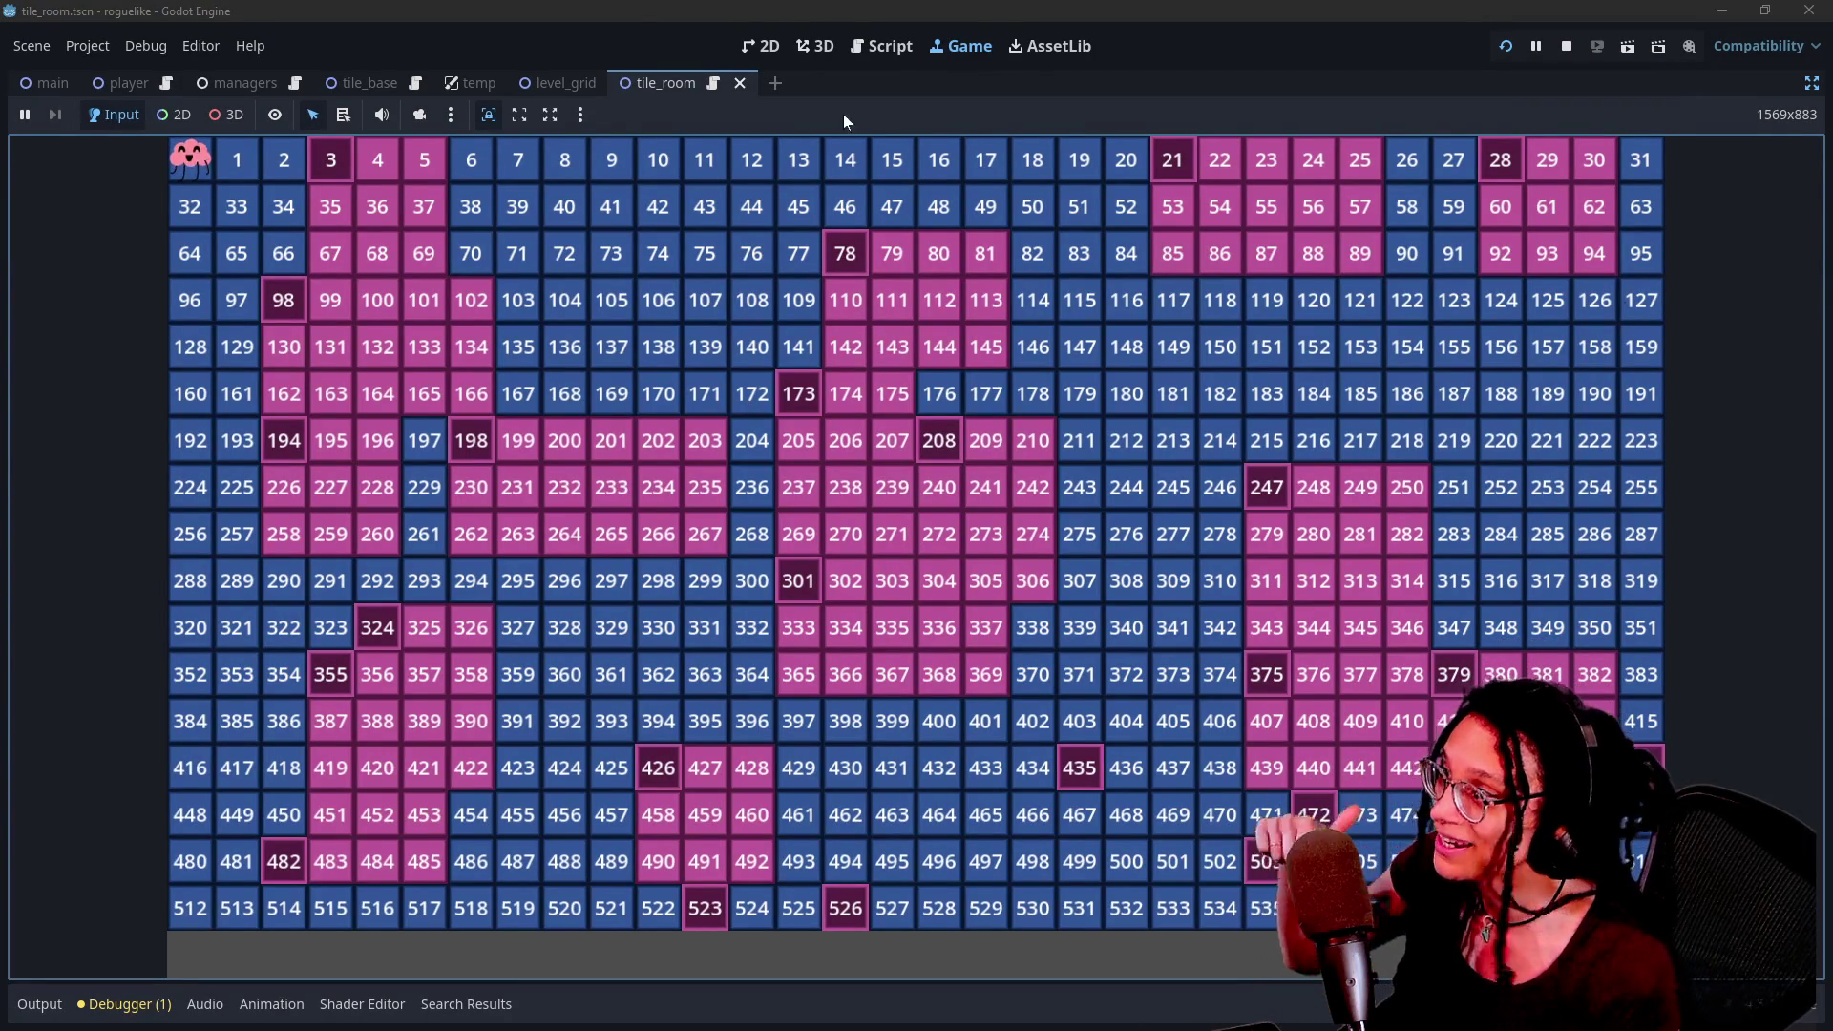
{"action": "left_click", "coordinate": [864, 48]}
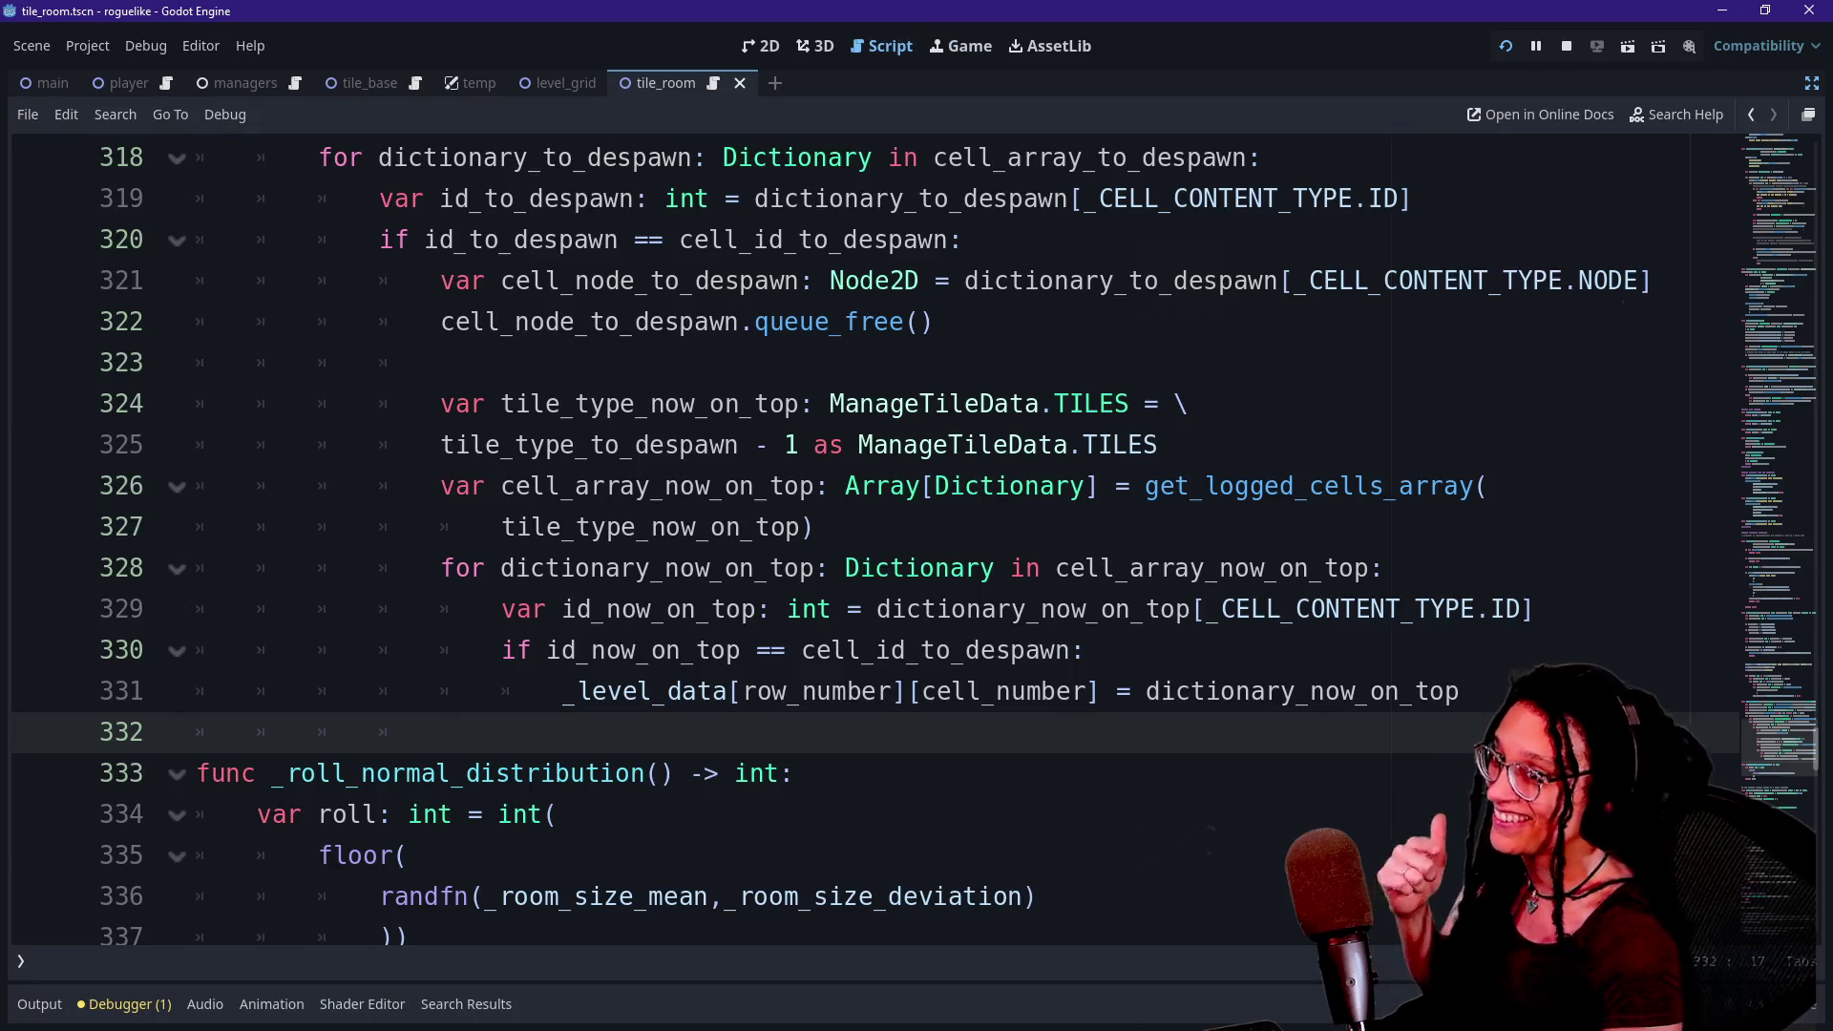
- Inspect the _grid_width value and the _despawn_tile call arguments
{"action": "scroll", "coordinate": [859, 535], "scroll_direction": "up", "scroll_amount": 3}
{"action": "scroll", "coordinate": [859, 535], "scroll_direction": "up", "scroll_amount": 3}
{"action": "scroll", "coordinate": [859, 535], "scroll_direction": "up", "scroll_amount": 6}
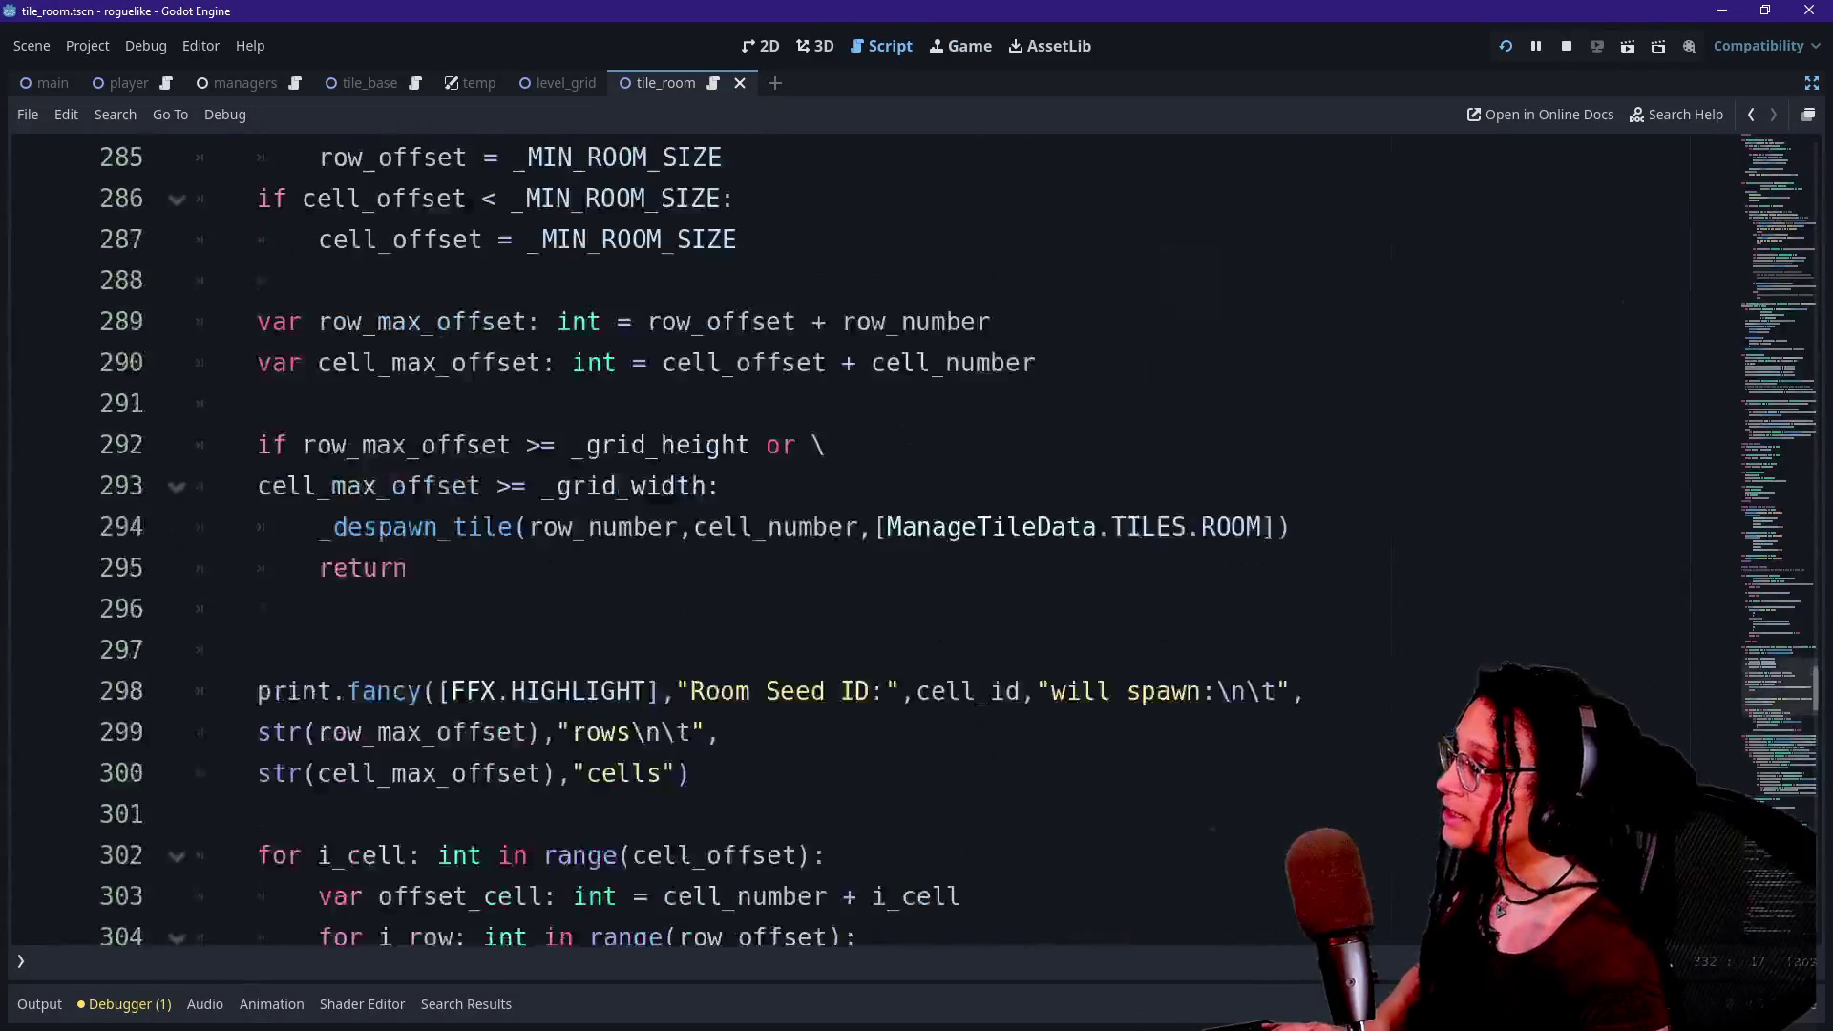
{"action": "left_click", "coordinate": [661, 608]}
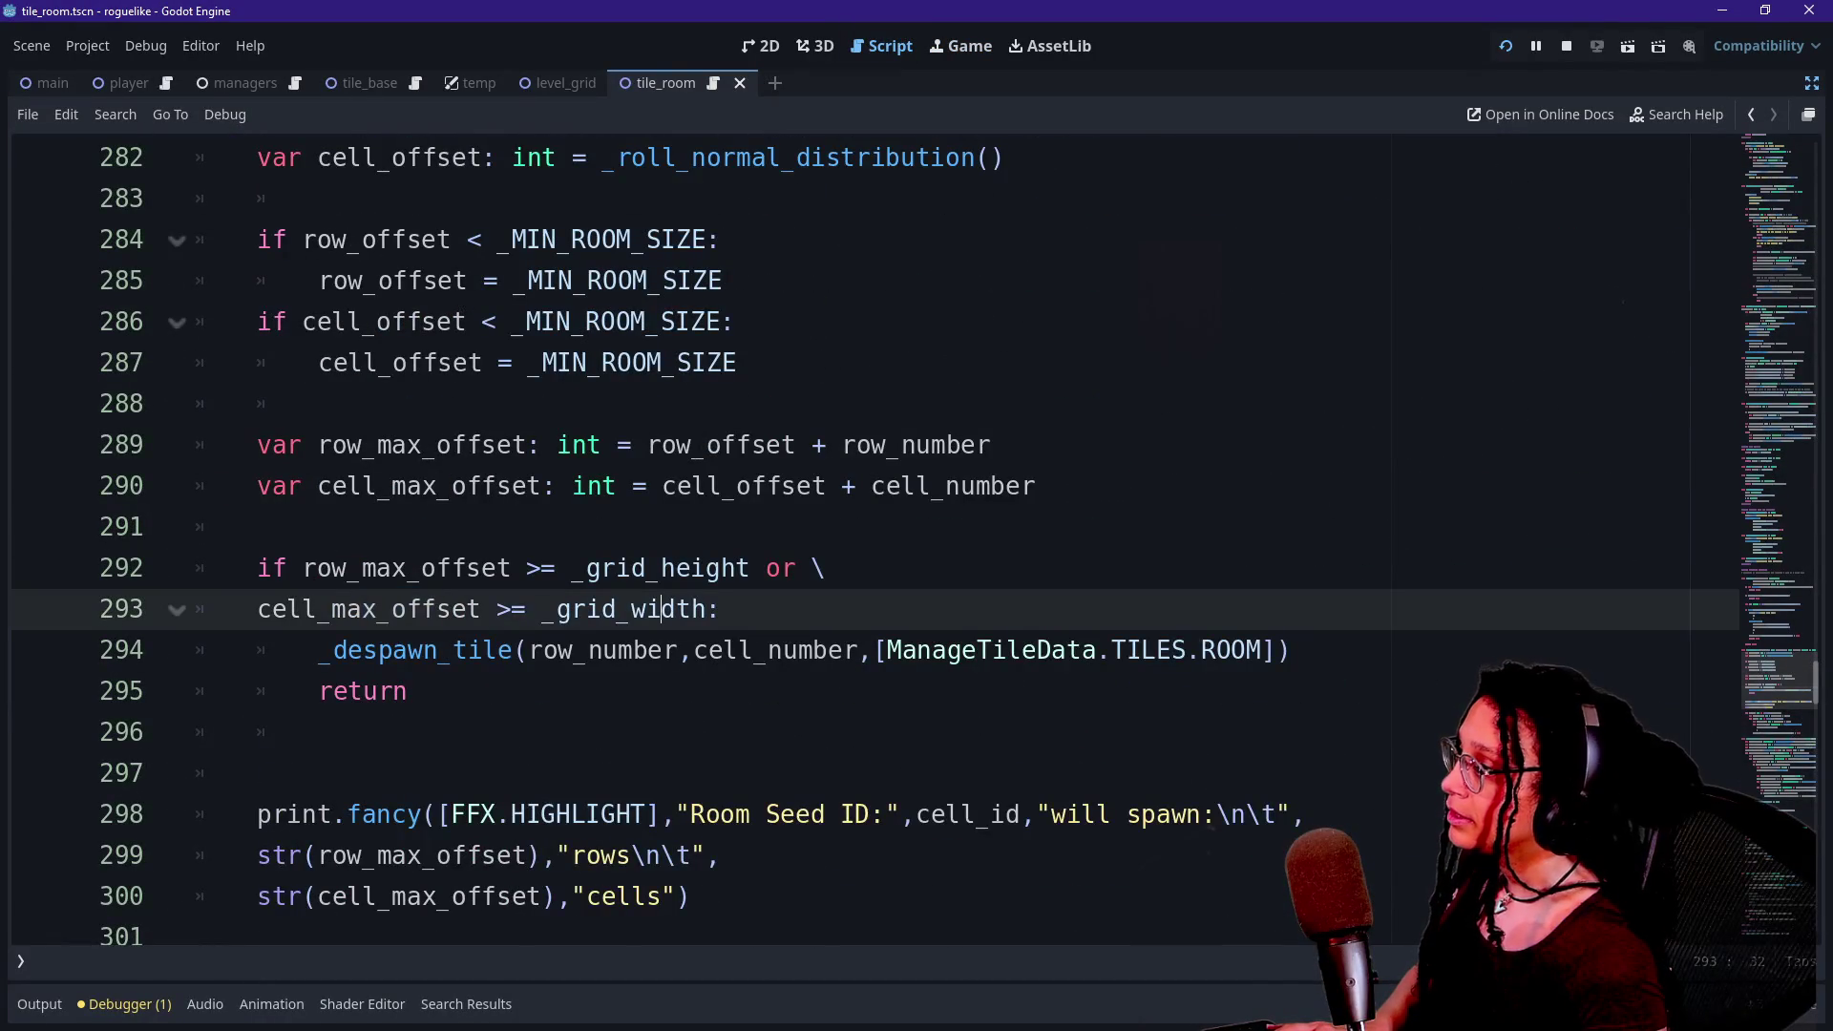
{"action": "scroll", "coordinate": [661, 608], "scroll_direction": "up", "scroll_amount": 1}
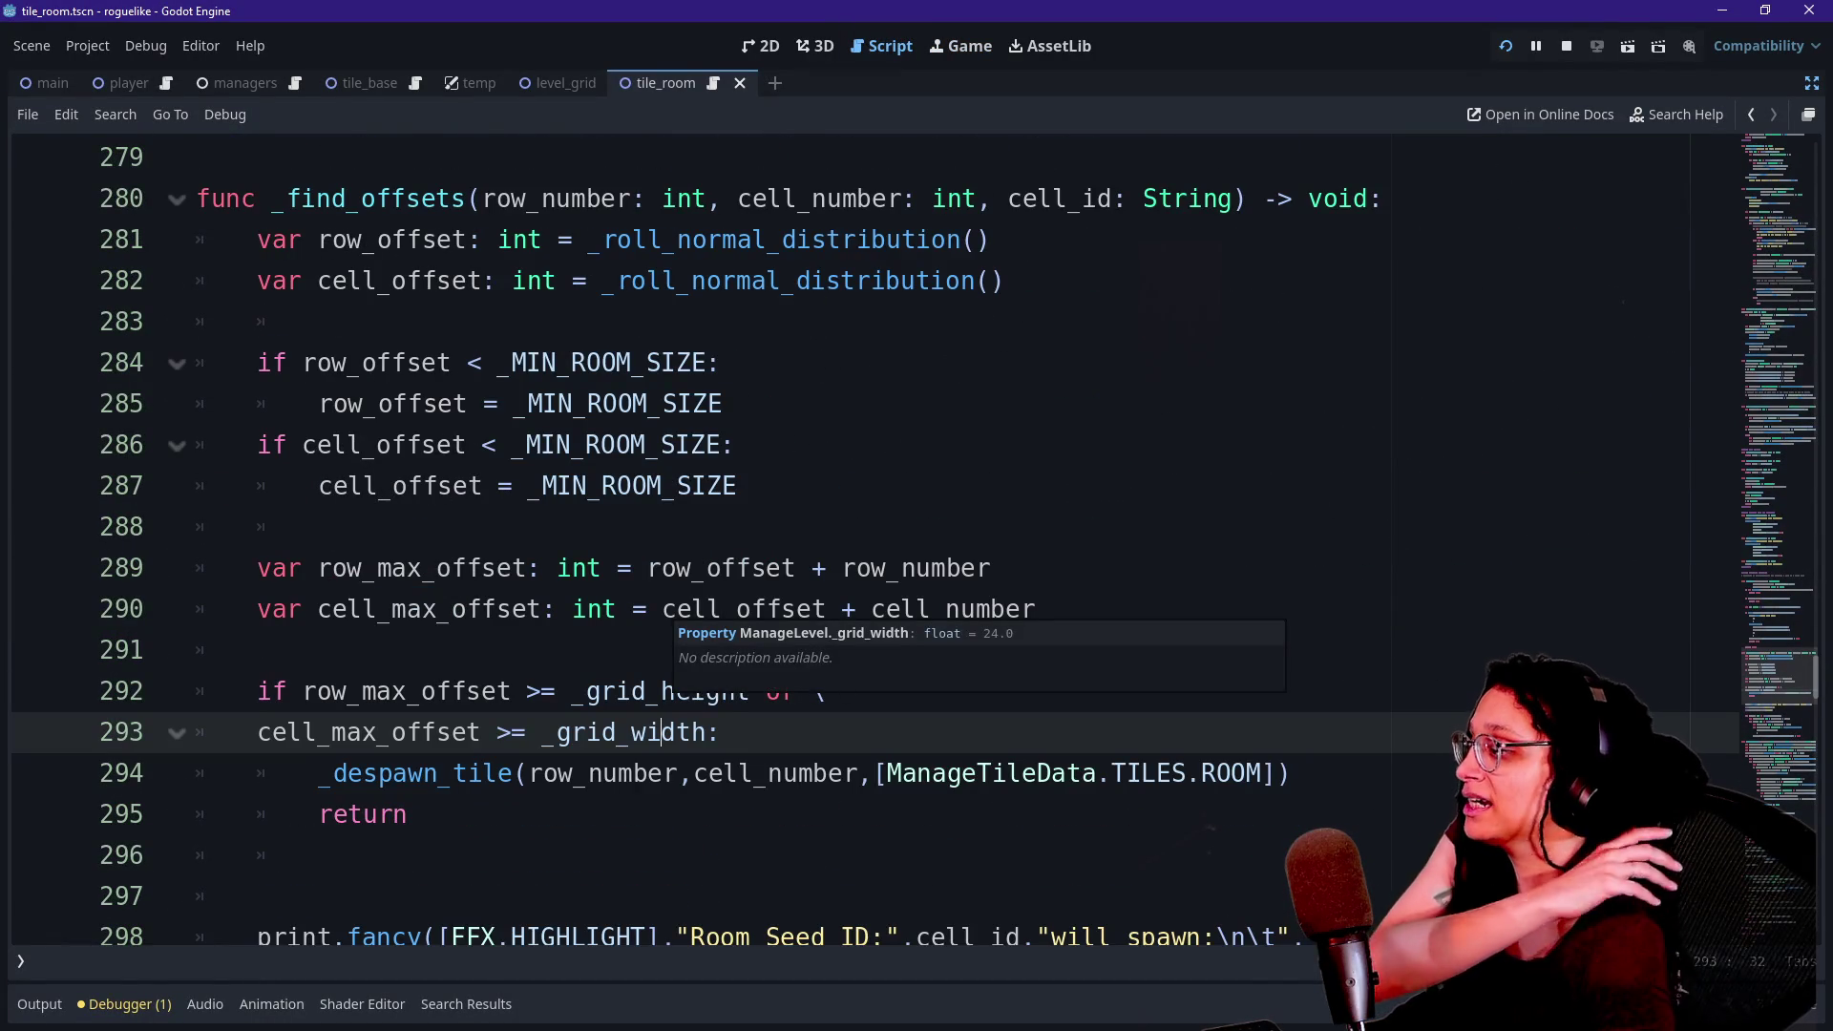
{"action": "scroll", "coordinate": [635, 649], "scroll_direction": "down", "scroll_amount": 1}
{"action": "left_click", "coordinate": [635, 649]}
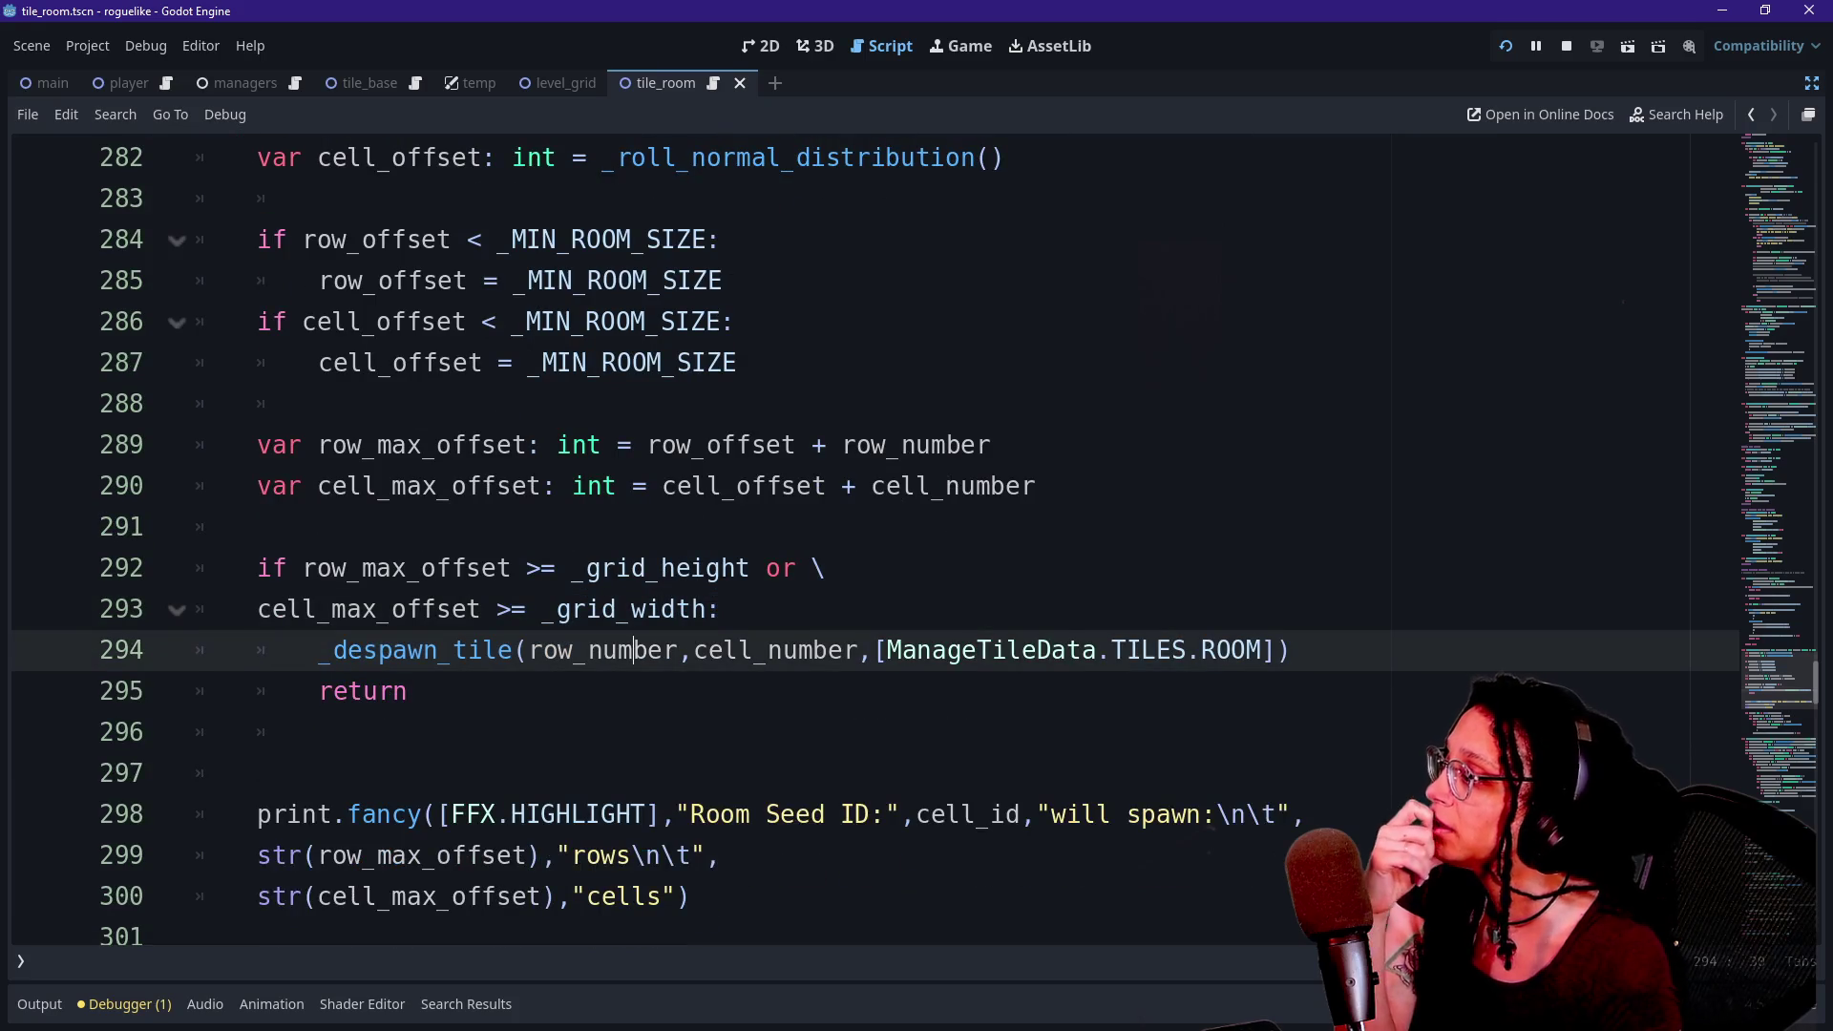
{"action": "scroll", "coordinate": [635, 649], "scroll_direction": "down", "scroll_amount": 7}
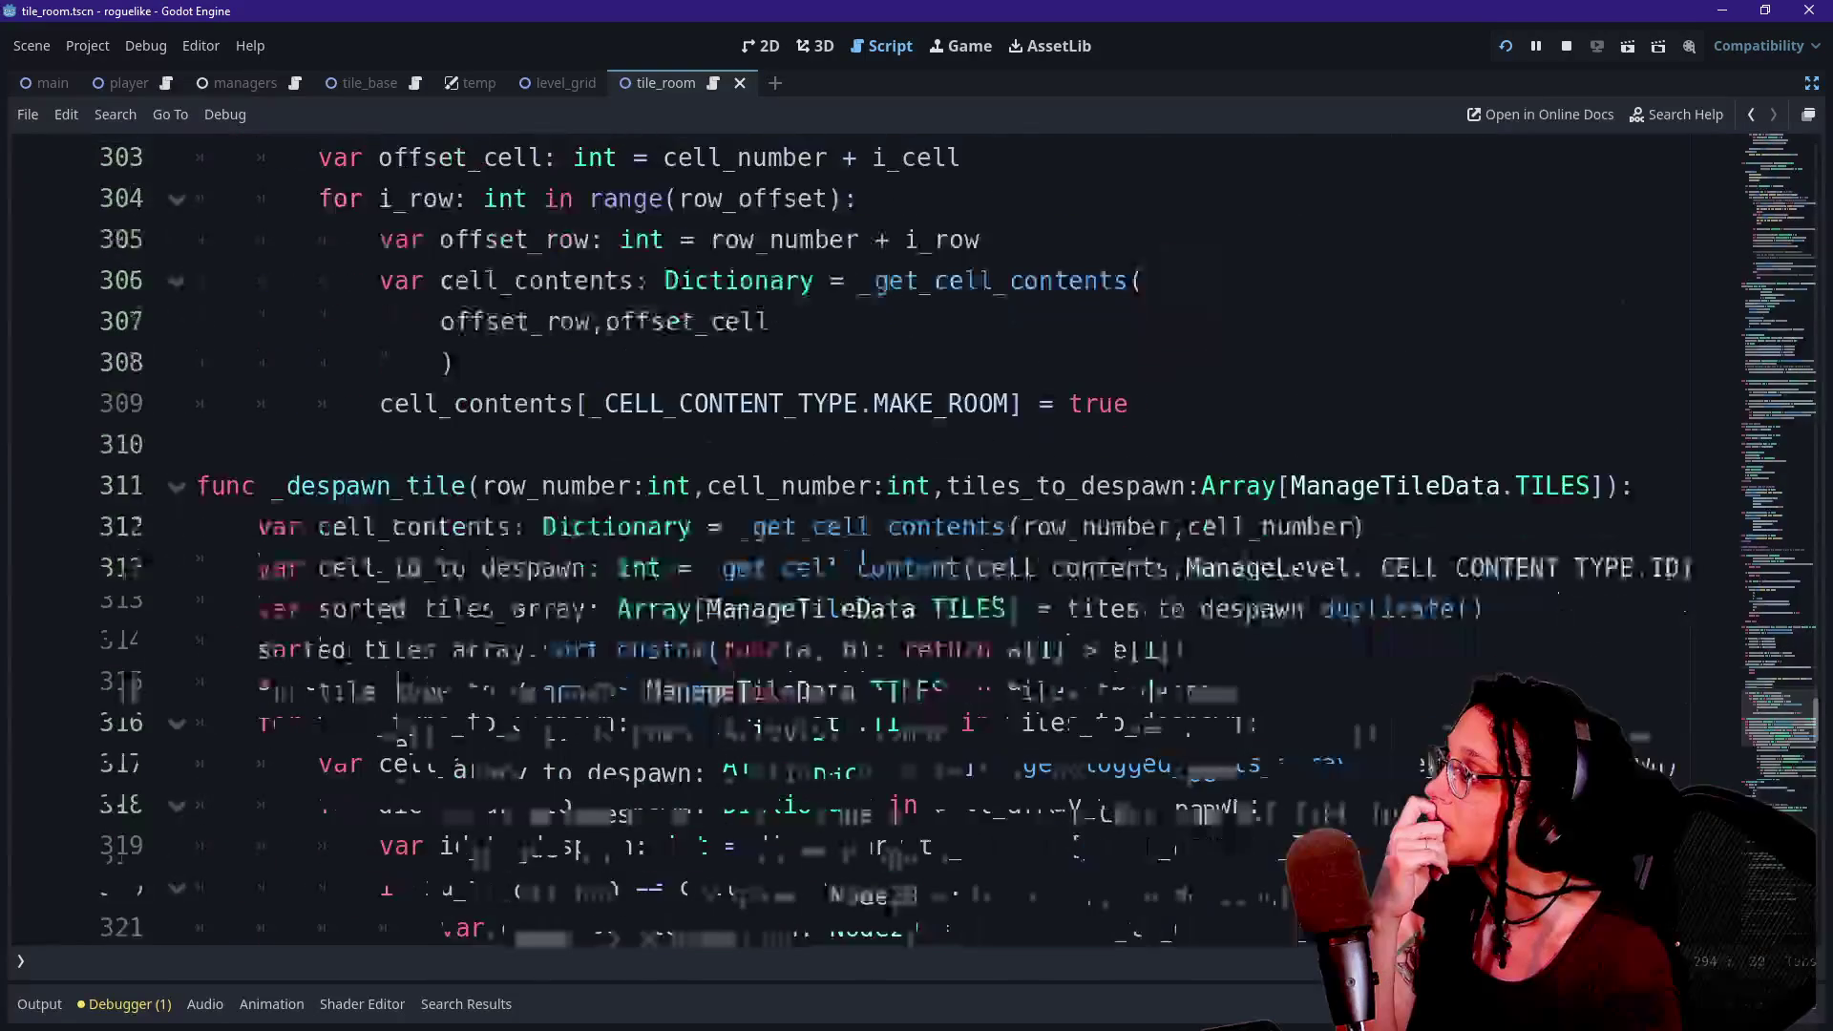
- Add a print.fancy([FFX.HIGHLIGHT],"Despawning") line at the top of _despawn_tile
{"action": "left_click", "coordinate": [1635, 363]}
{"action": "key", "text": "Return"}
{"action": "type", "text": "print.fanc"}
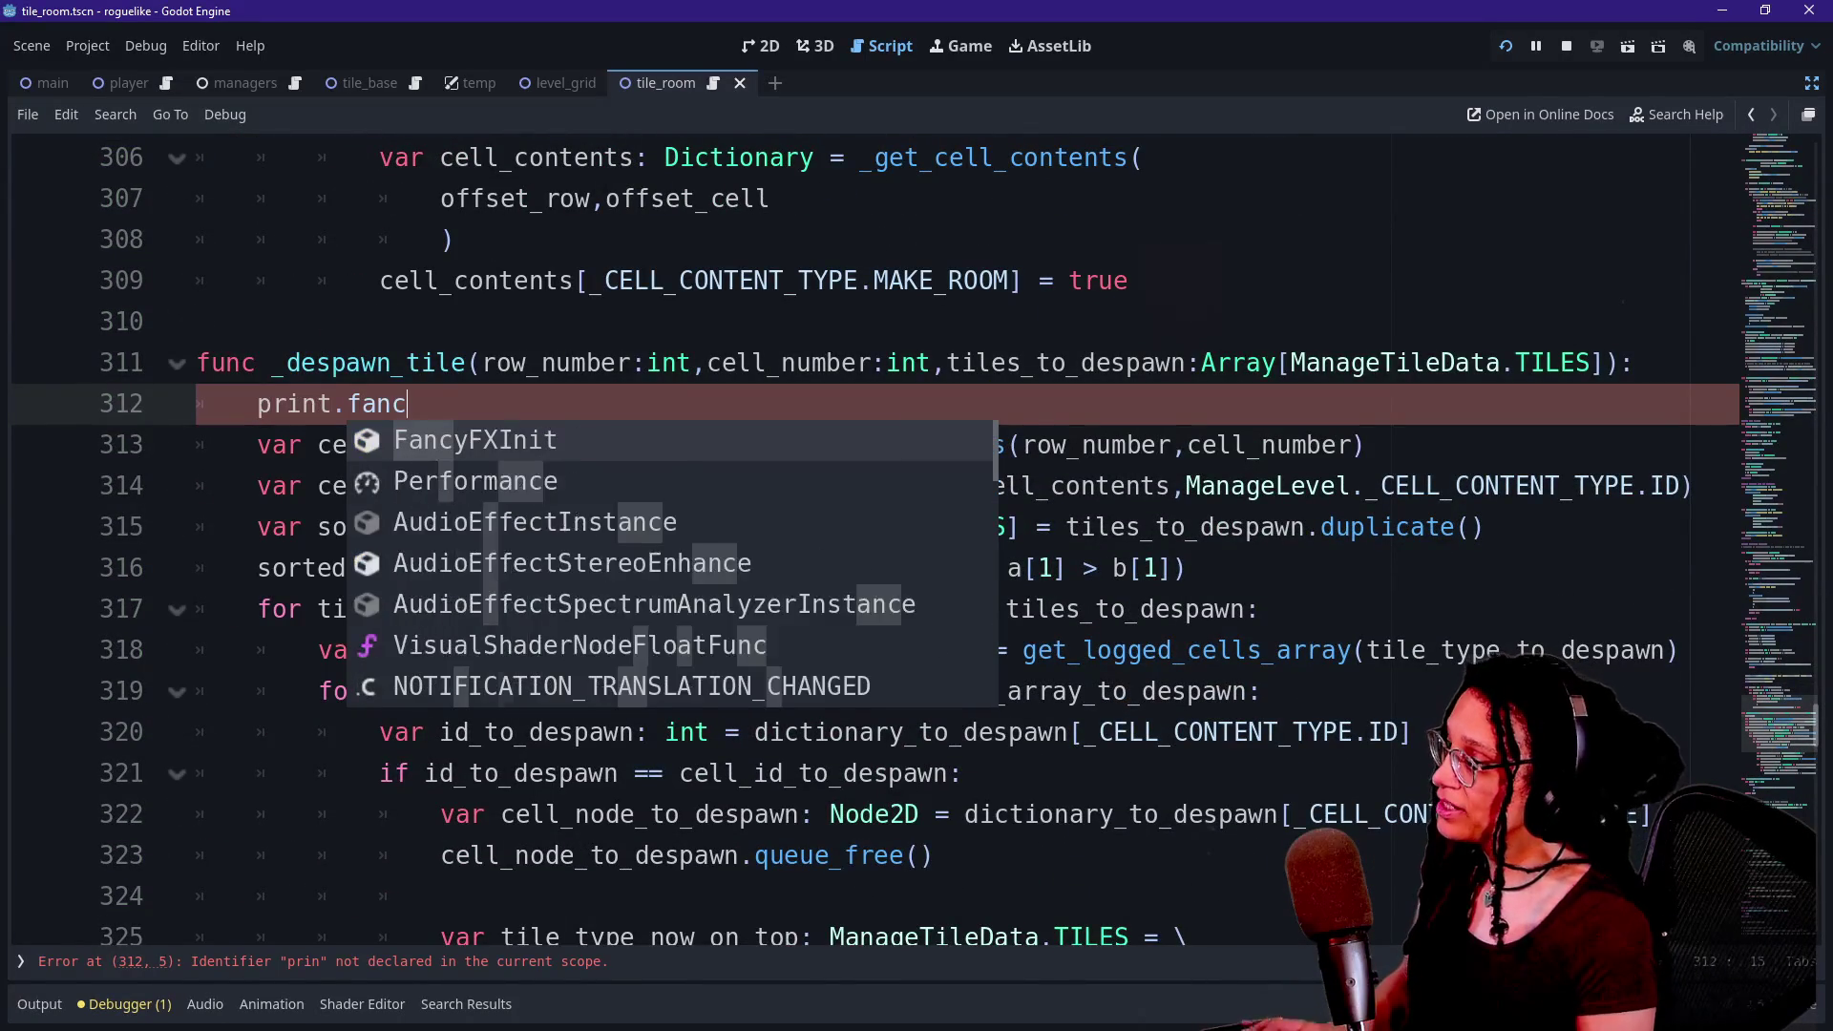
{"action": "type", "text": "y"}
{"action": "key", "text": "Return"}
{"action": "type", "text": "FFX.hig"}
{"action": "key", "text": "Return"}
{"action": "type", "text": "]"}
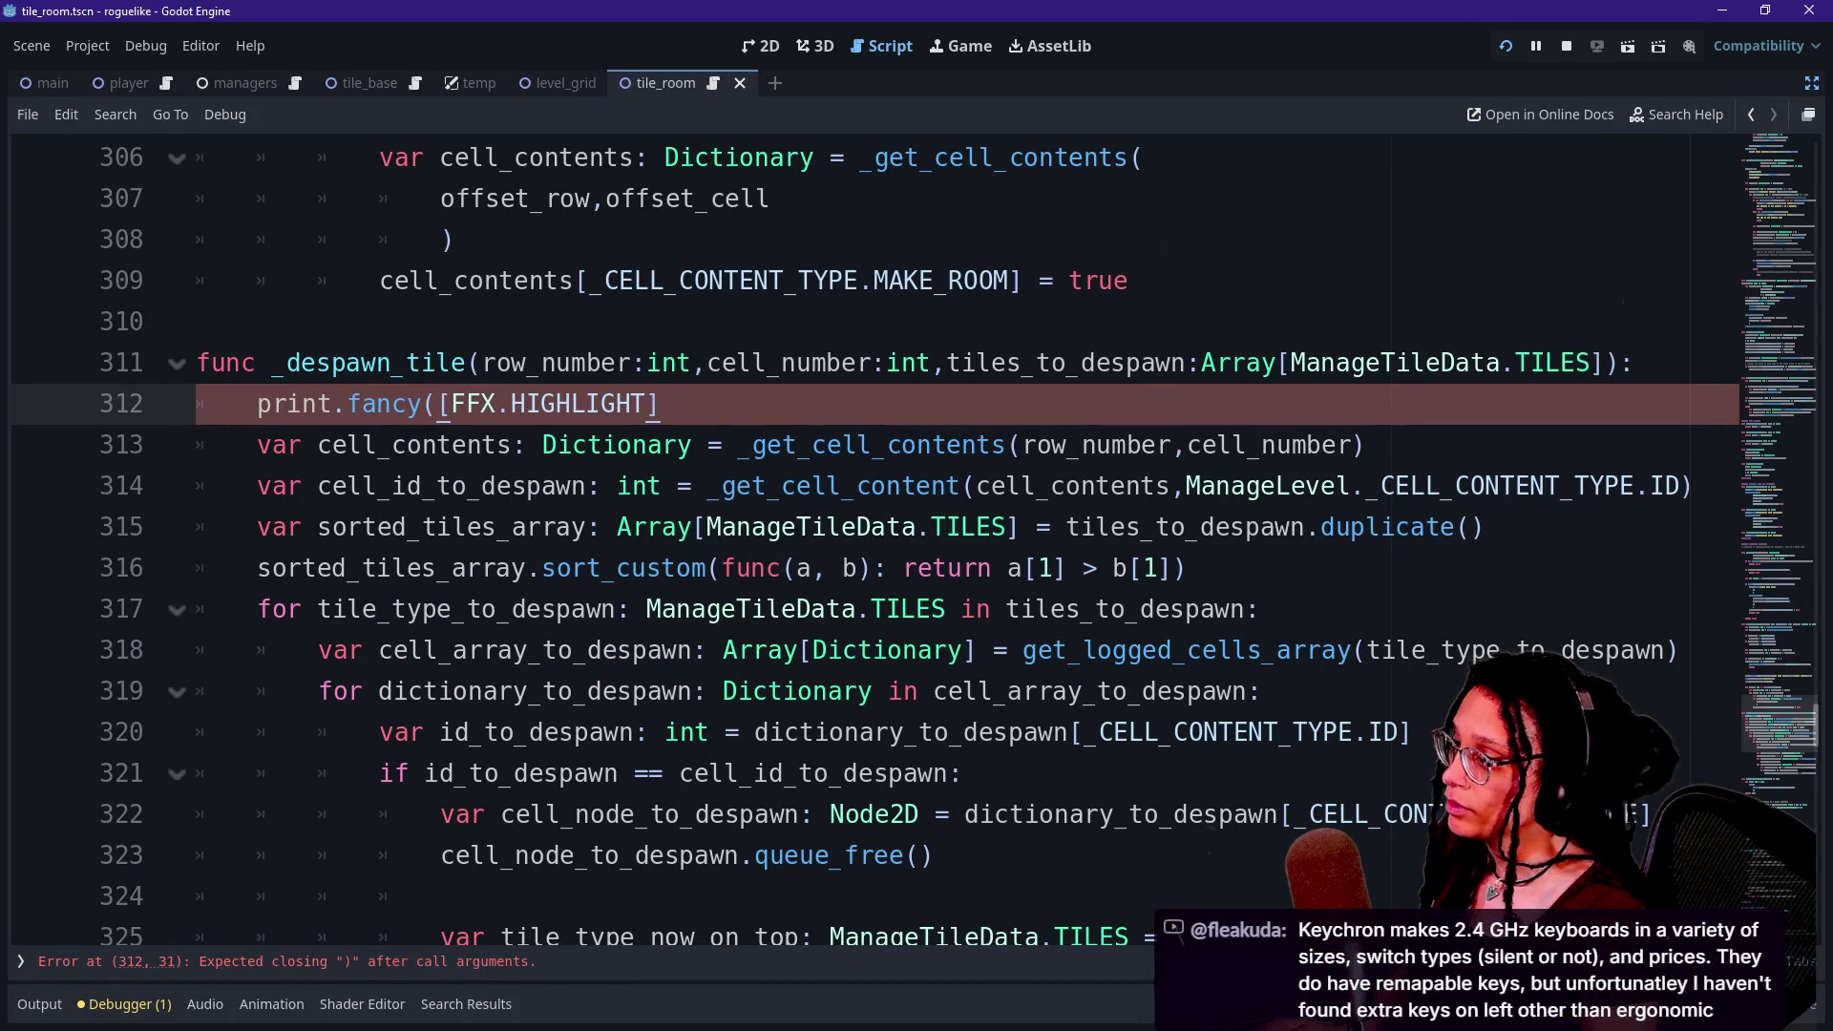
{"action": "type", "text": "\""}
{"action": "key", "text": "BackSpace"}
{"action": "type", "text": ".\"desp"}
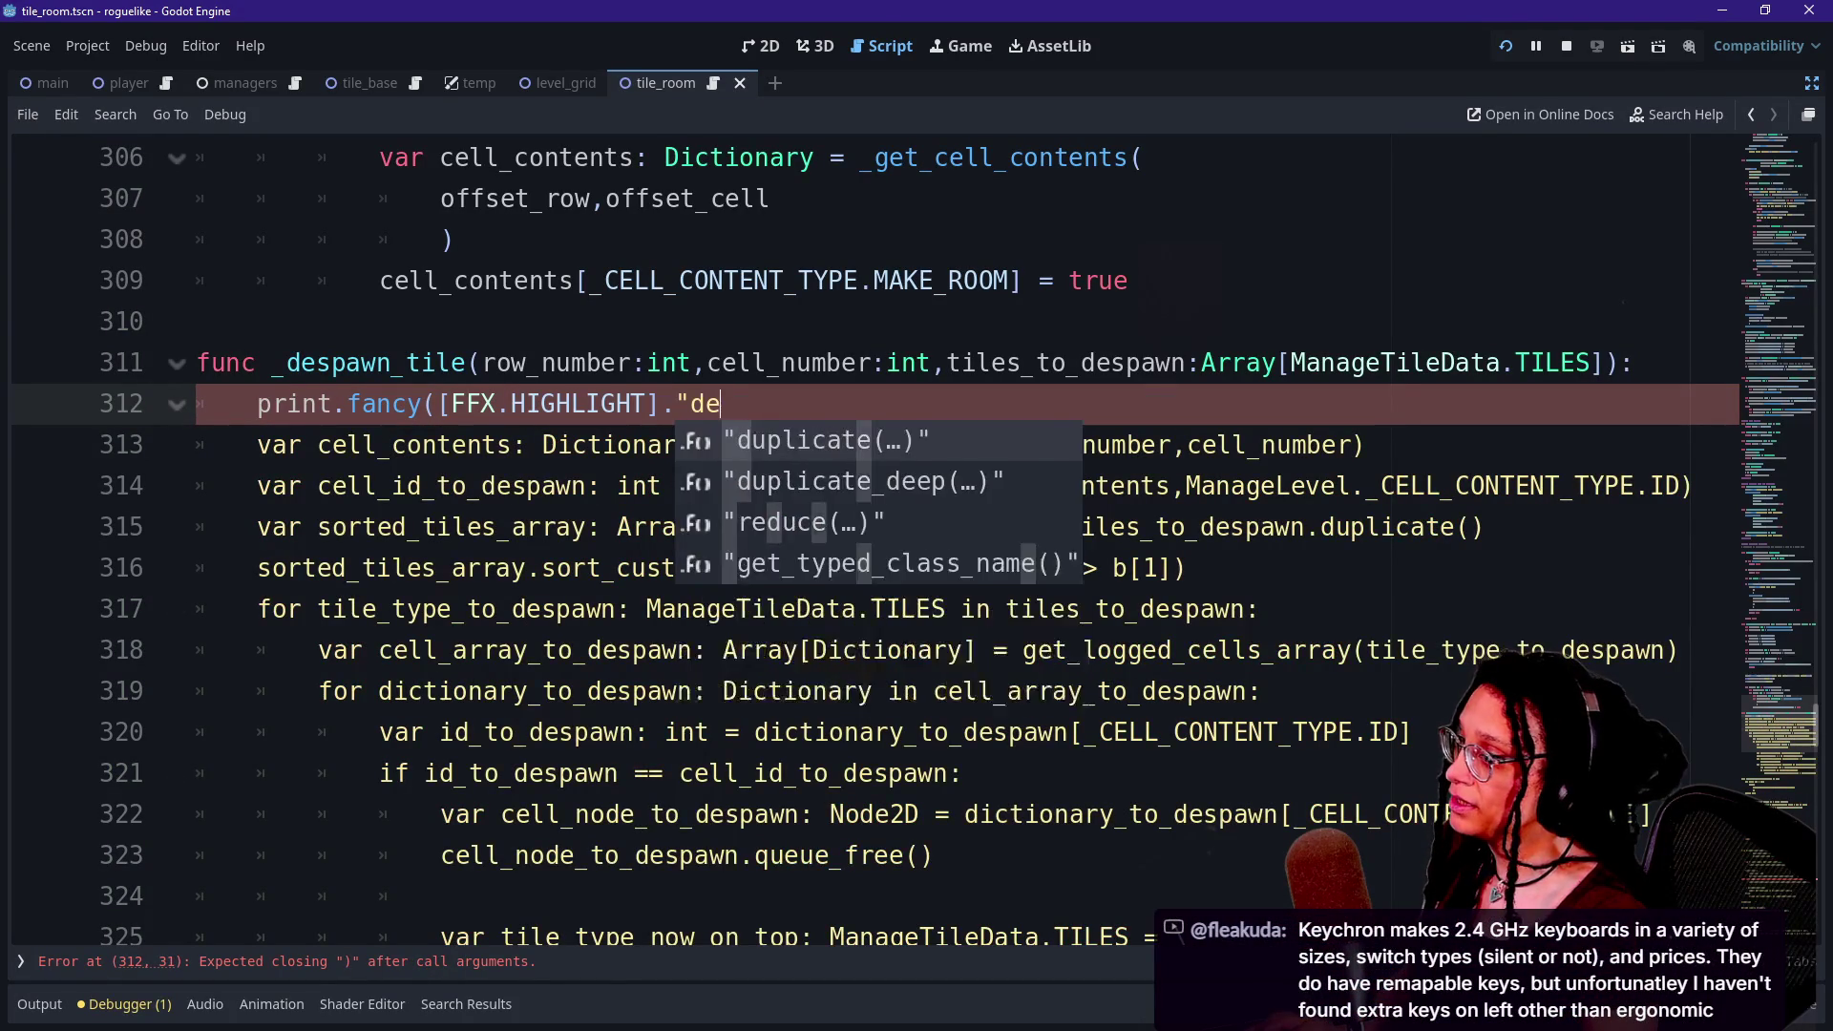
{"action": "key", "text": "BackSpace"}
{"action": "key", "text": "BackSpace"}
{"action": "key", "text": "BackSpace"}
{"action": "type", "text": ",\"Despawning"}
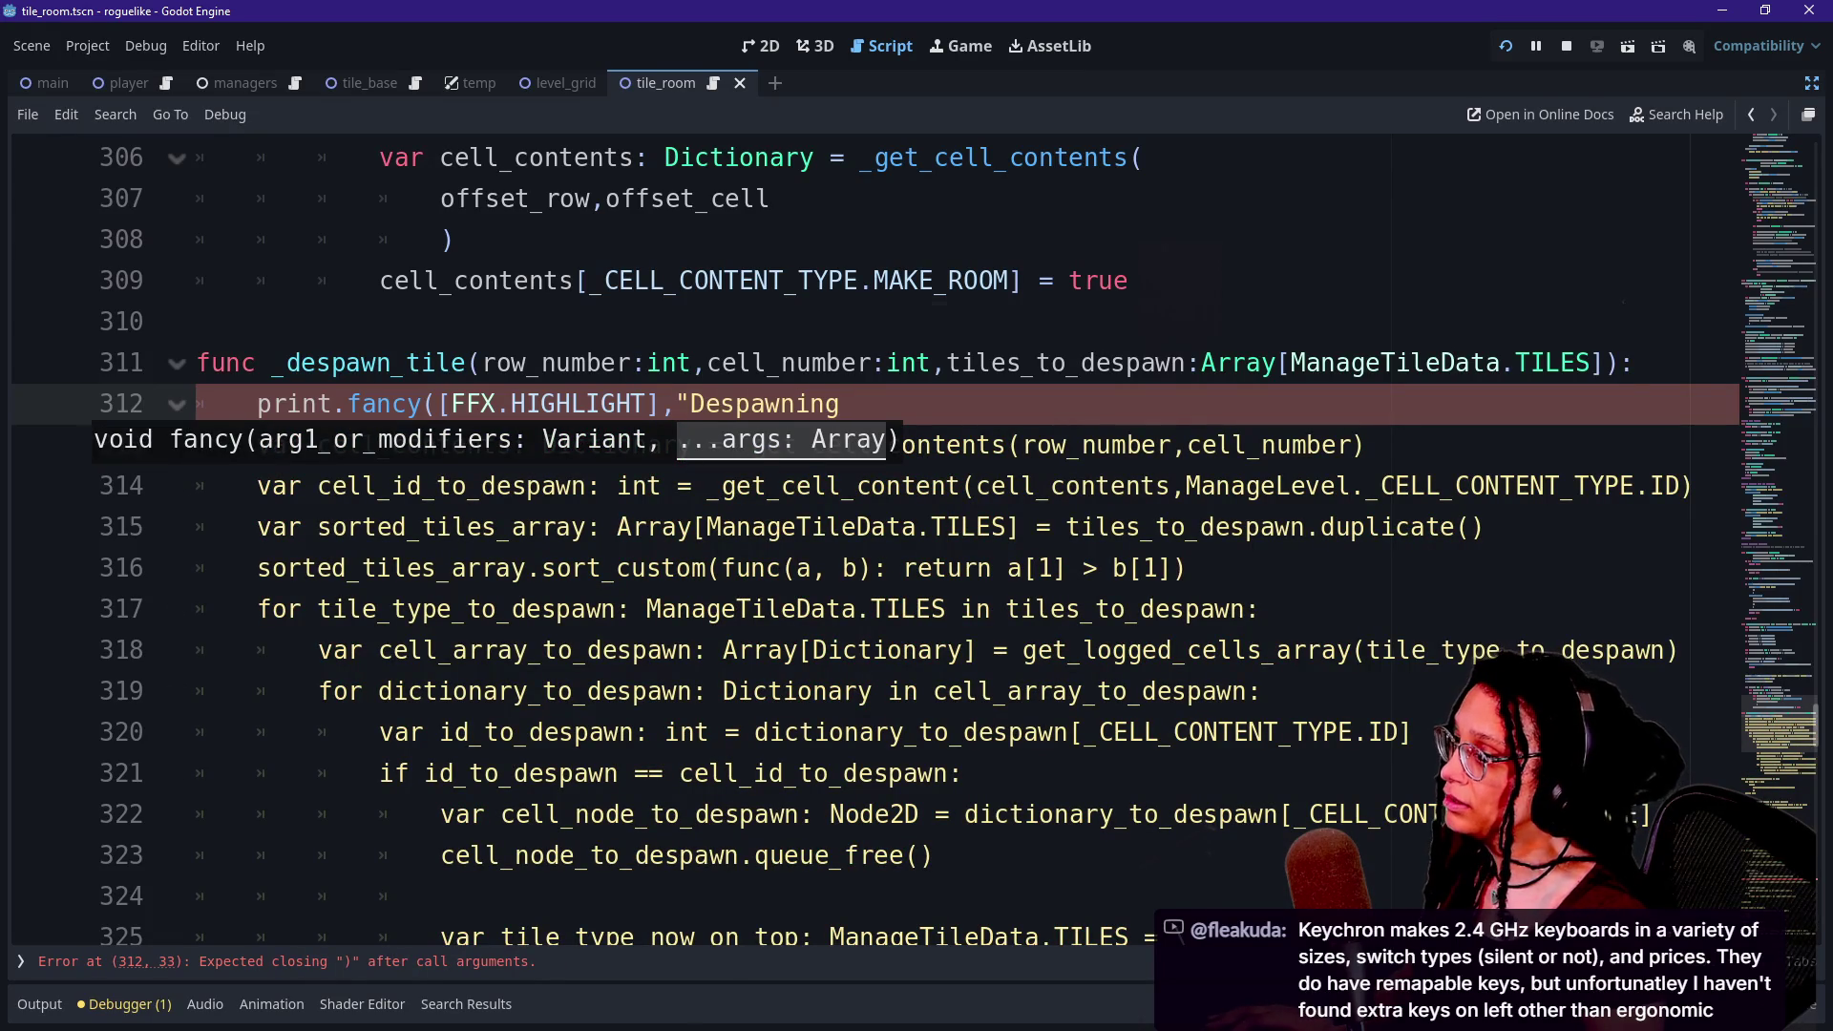
{"action": "left_click", "coordinate": [1246, 444], "text": "shift"}
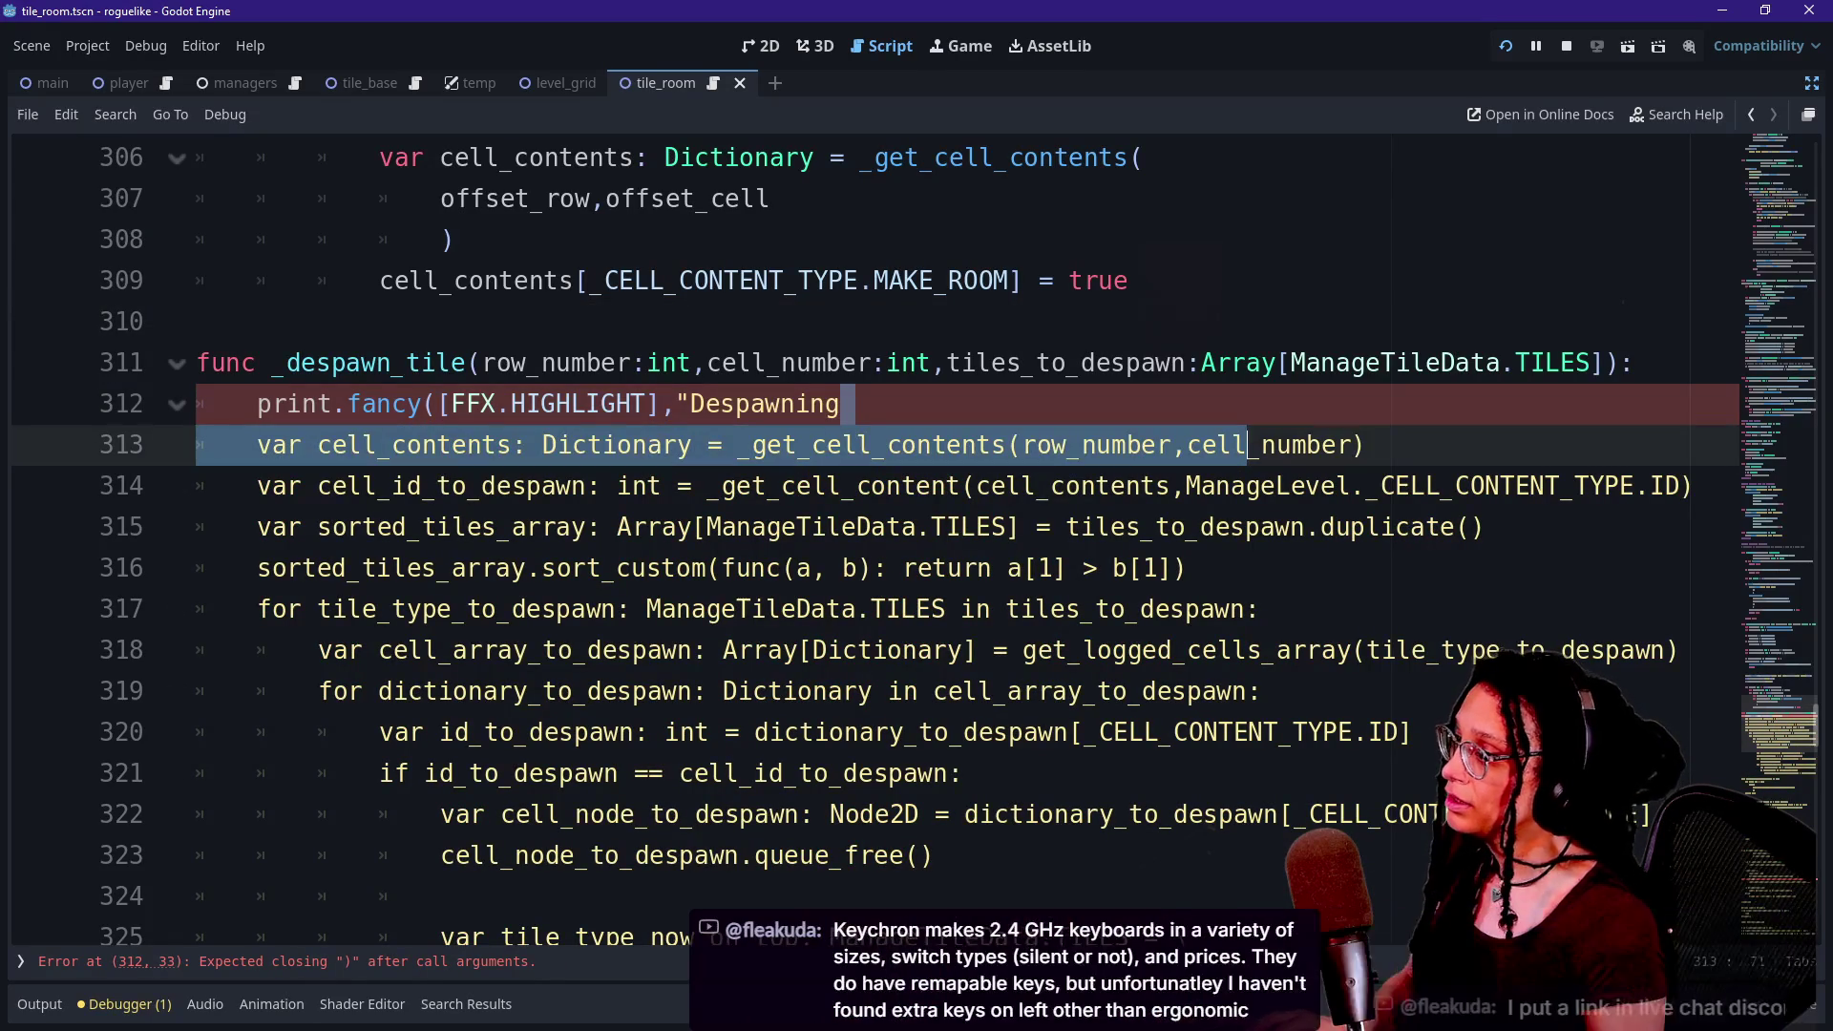
{"action": "key", "text": "Left"}
{"action": "type", "text": "\""}
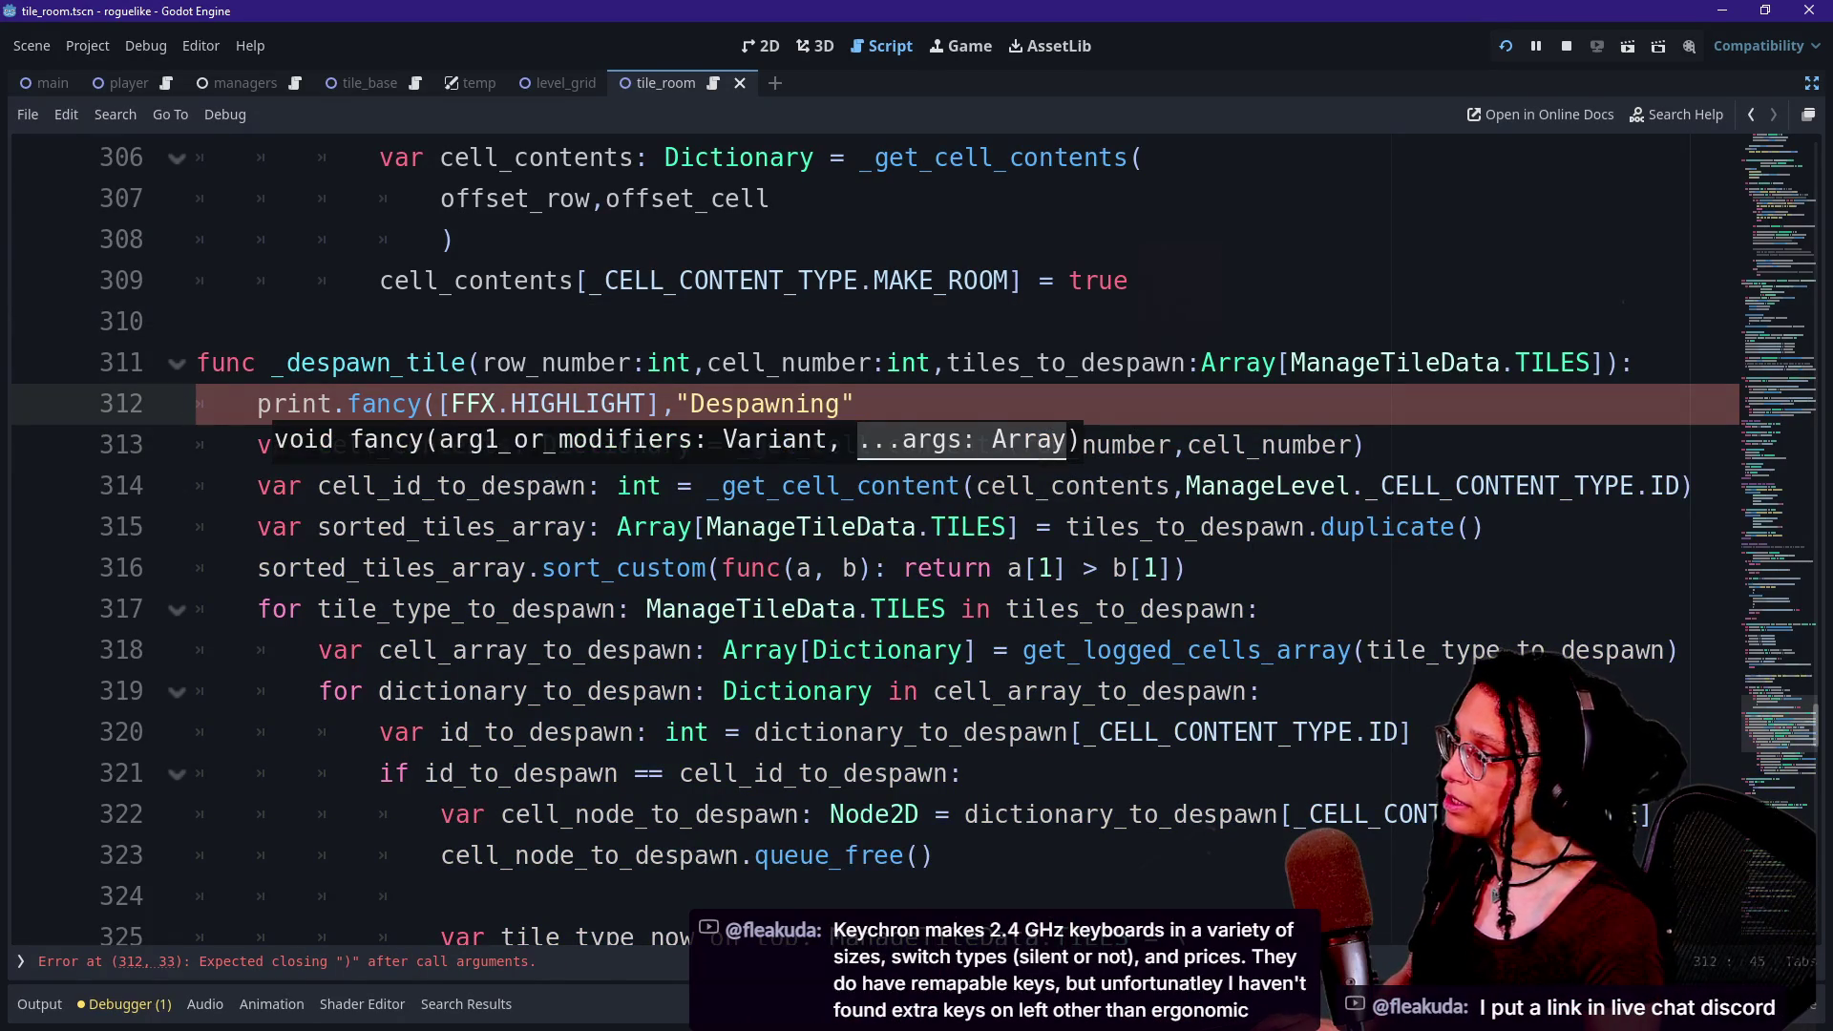
{"action": "type", "text": ")"}
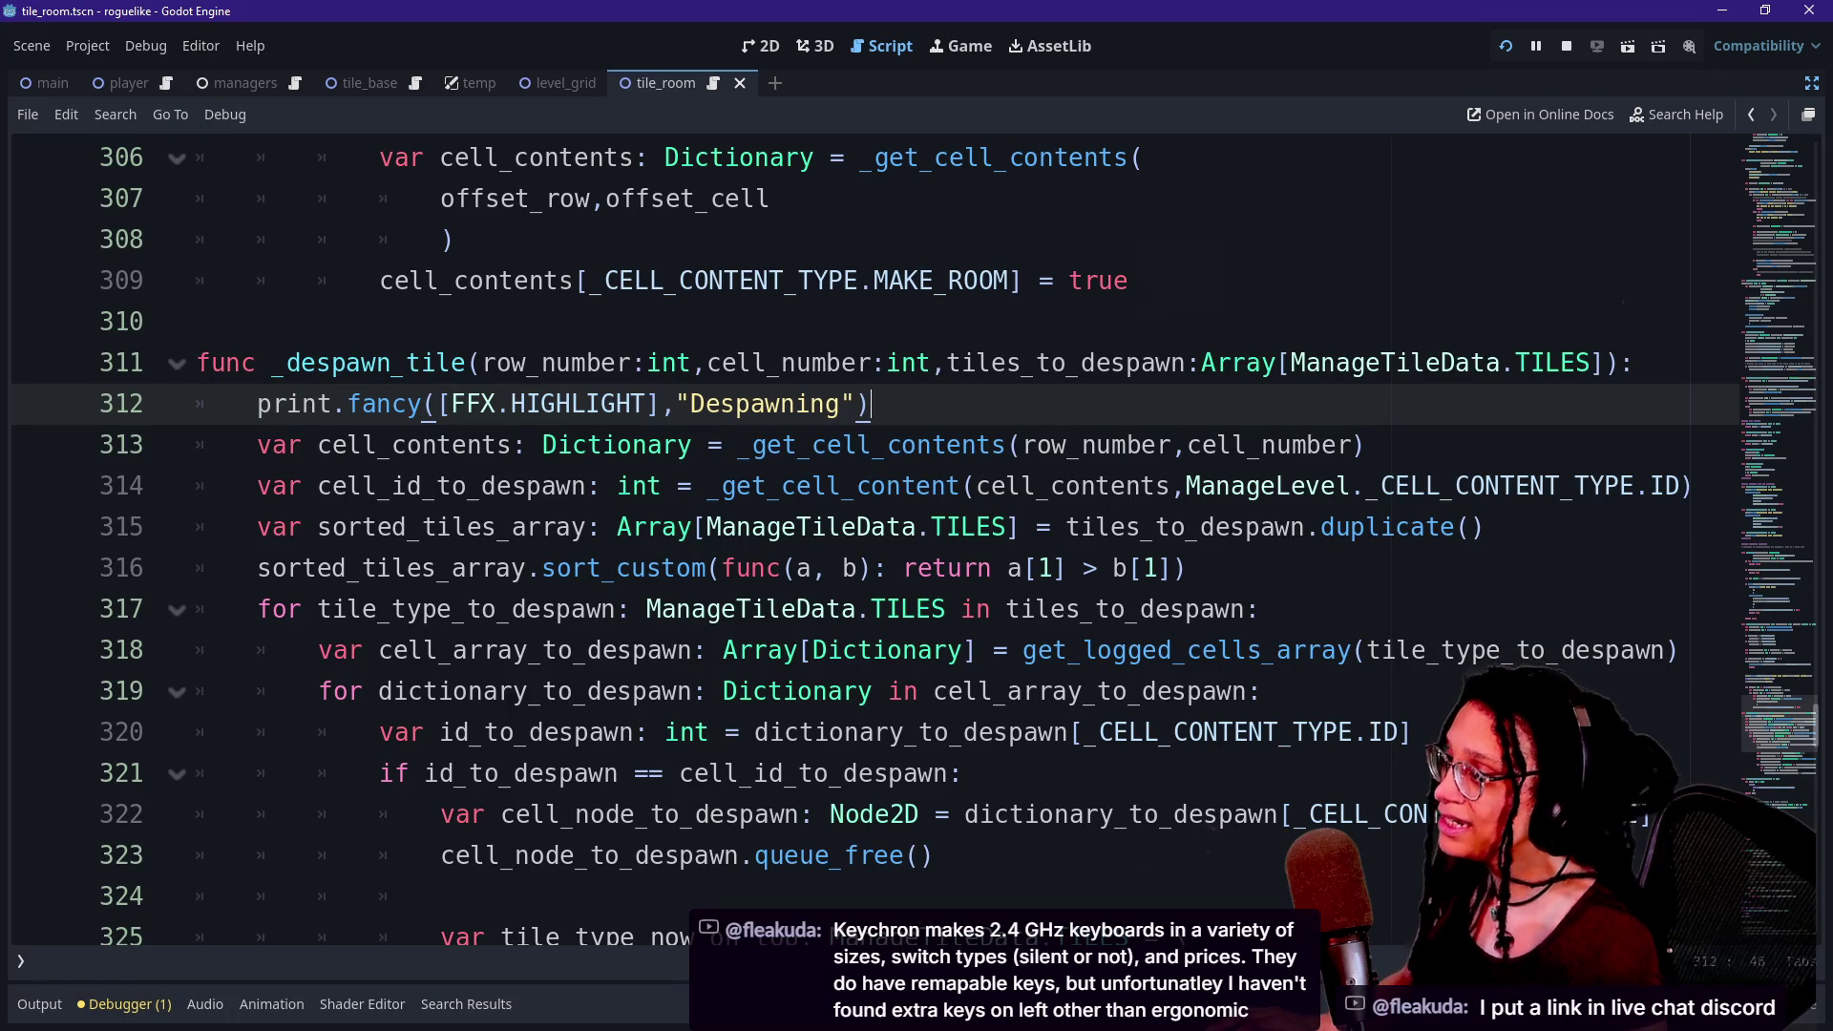
- Move the print line to just after the cell_id_to_despawn lookup
{"action": "key", "text": "shift+Up"}
{"action": "key", "text": "shift+End"}
{"action": "key", "text": "ctrl+c"}
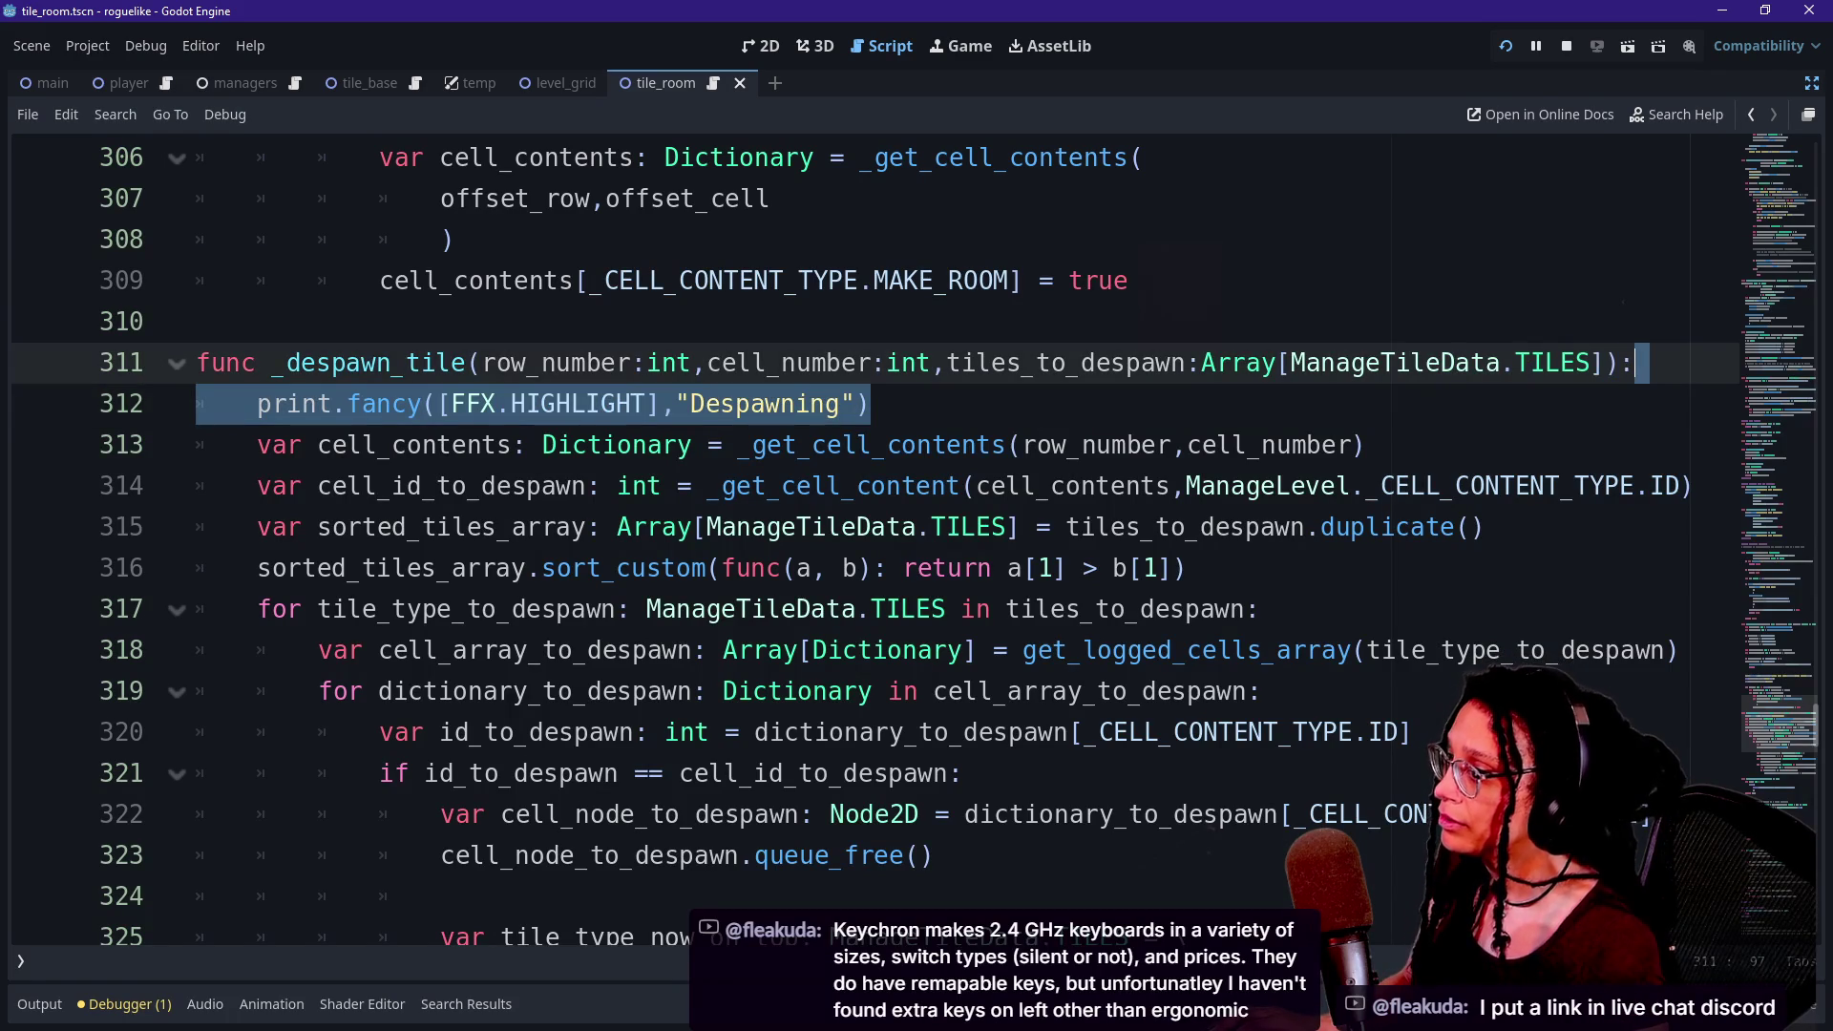
{"action": "key", "text": "BackSpace"}
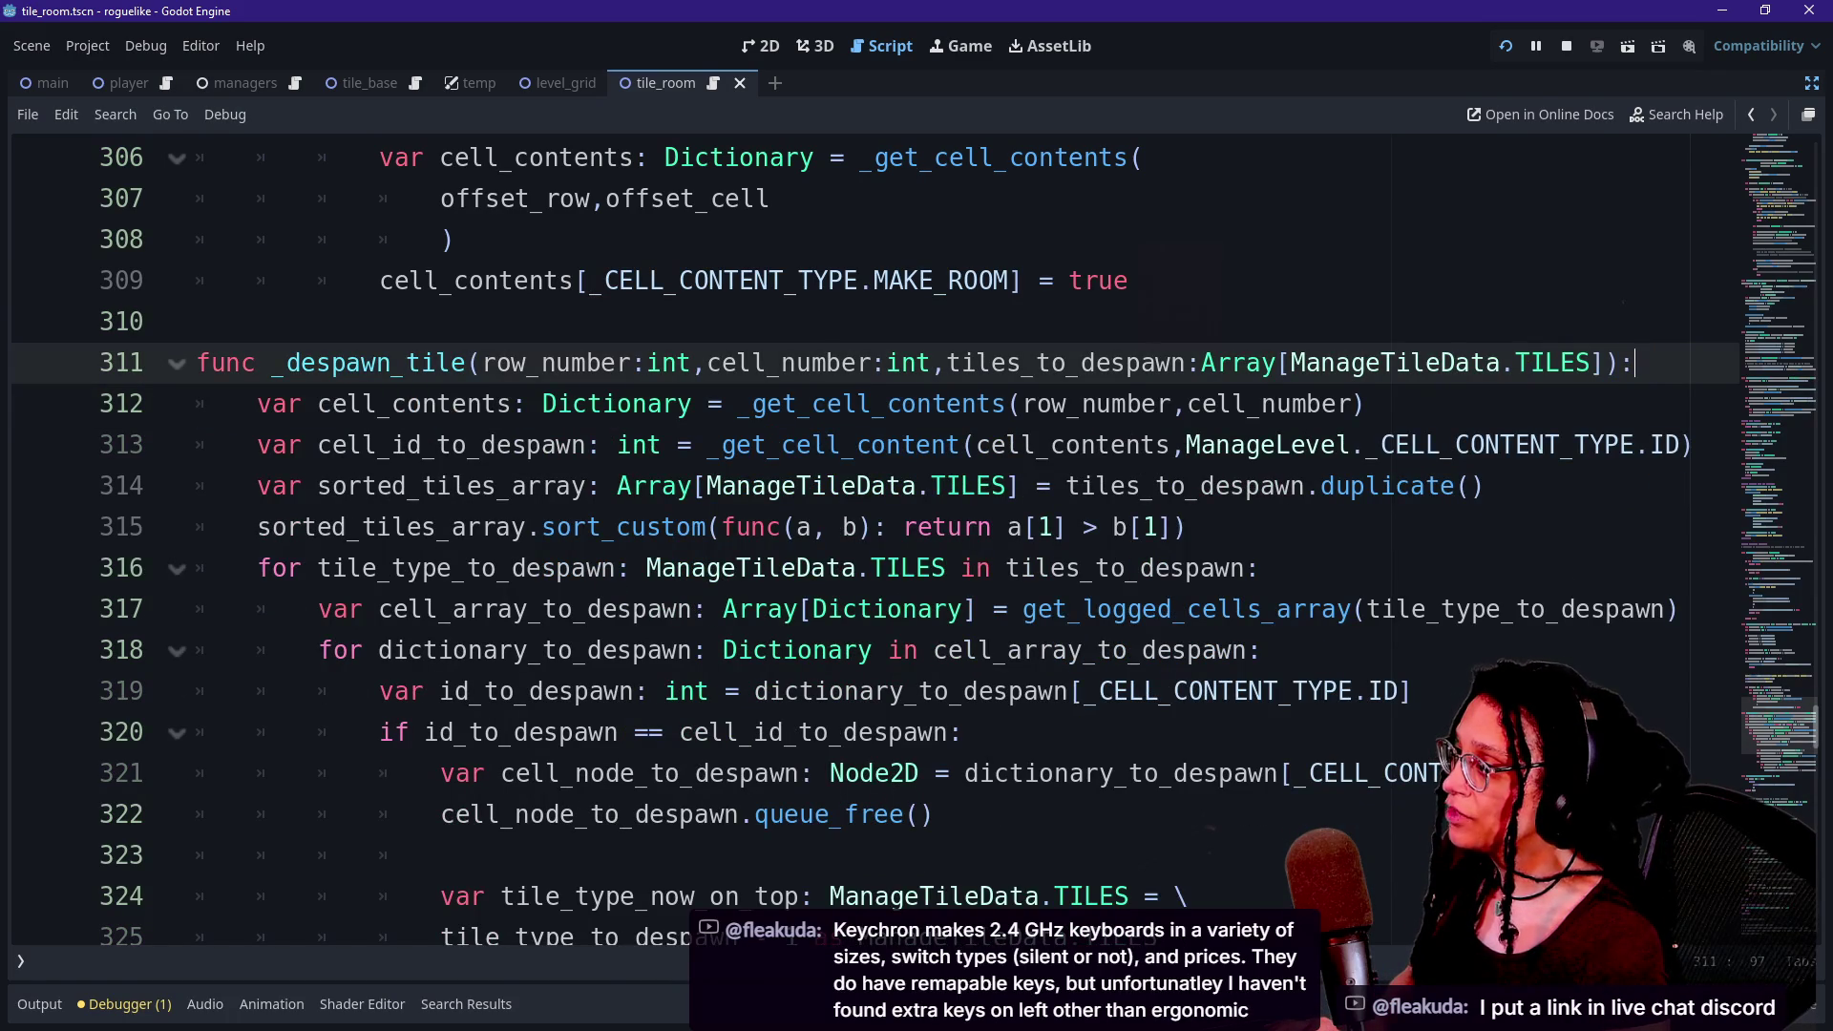
{"action": "key", "text": "Down"}
{"action": "key", "text": "Down"}
{"action": "key", "text": "Down"}
{"action": "key", "text": "Home"}
{"action": "key", "text": "Return"}
{"action": "key", "text": "Return"}
{"action": "key", "text": "Up"}
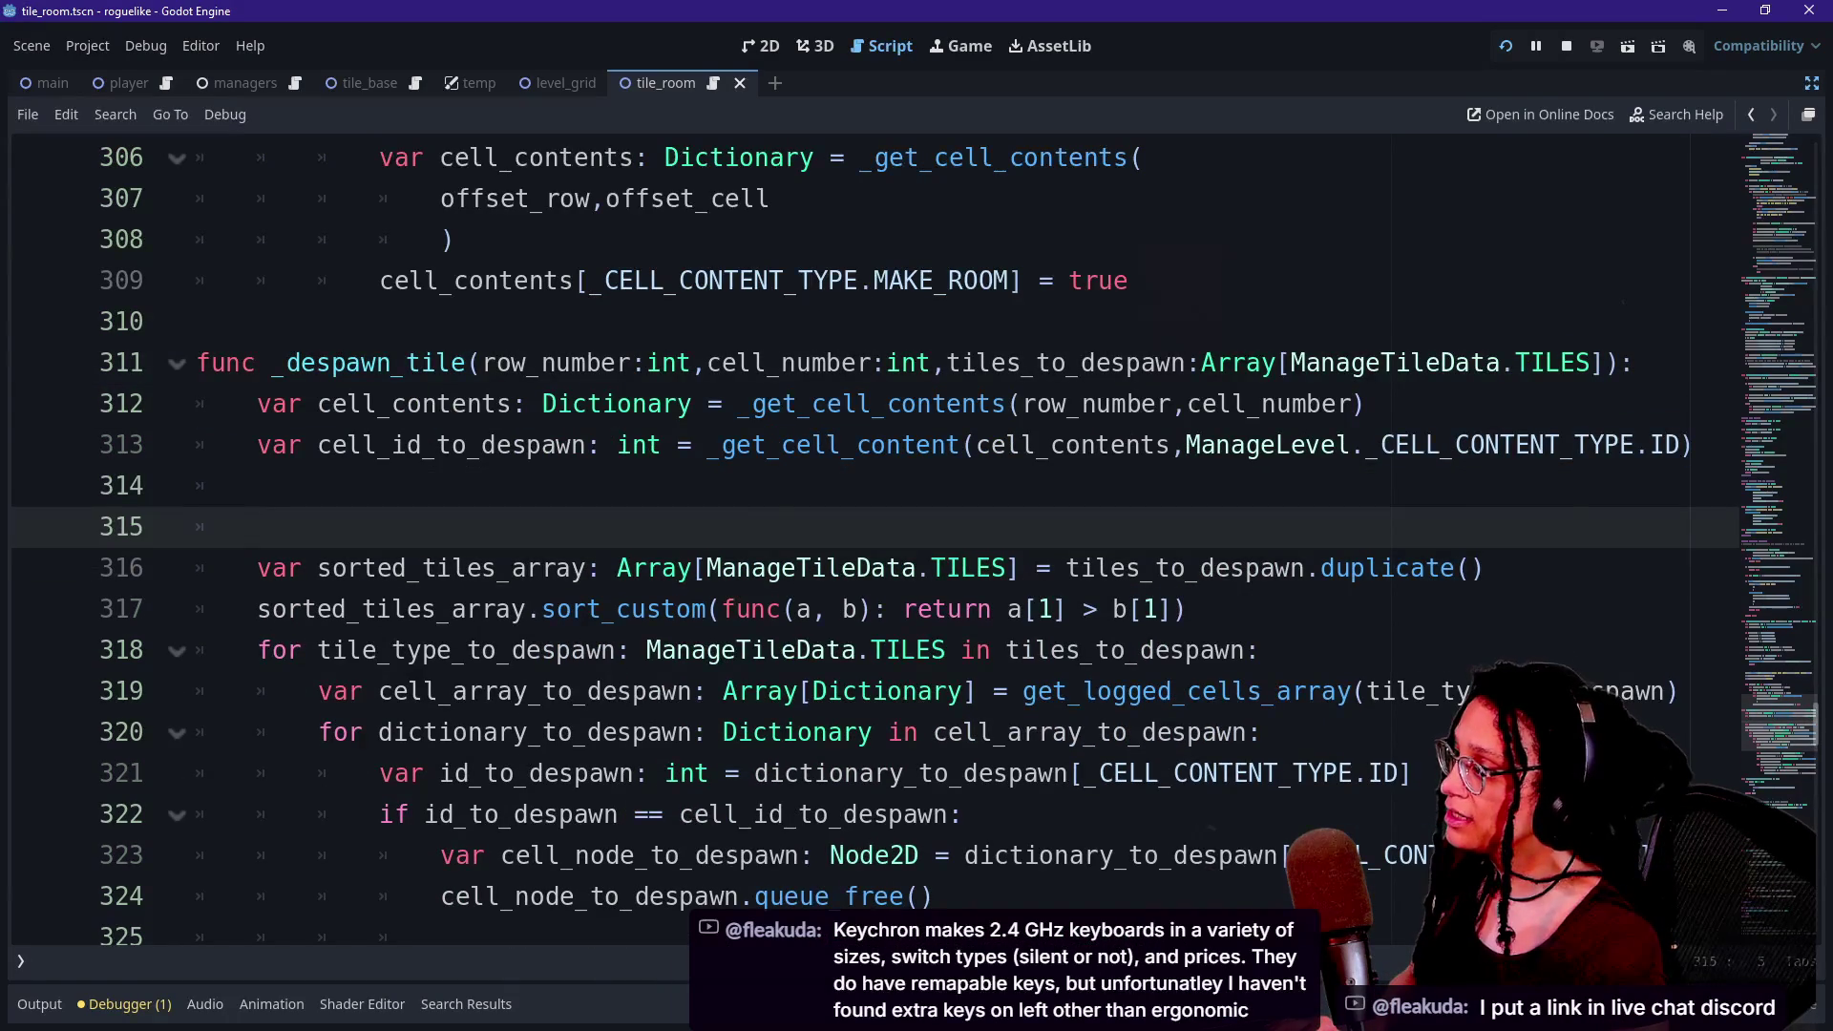
{"action": "key", "text": "ctrl+v"}
{"action": "key", "text": "Up"}
{"action": "key", "text": "BackSpace"}
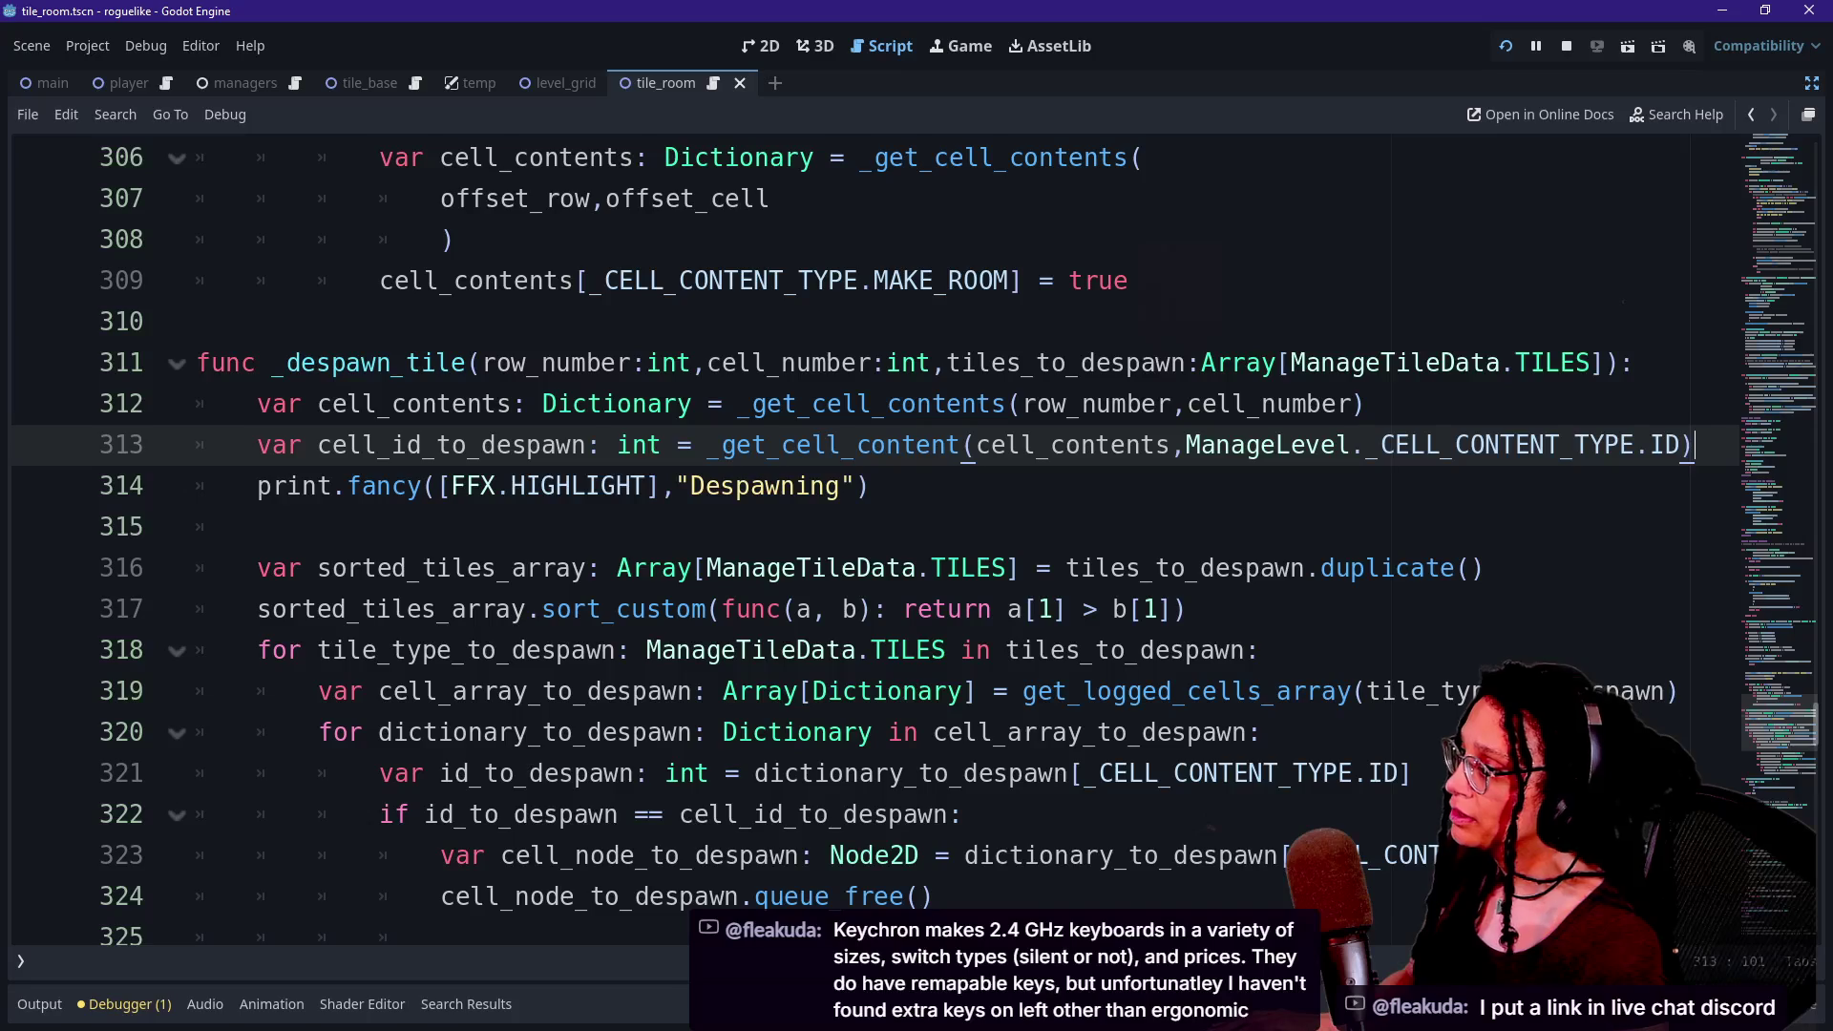
- Extend the print to "Despawning tile", cell_id_to_despawn, "..." and restart the game
{"action": "left_click", "coordinate": [841, 486]}
{"action": "type", "text": "tile\",cell"}
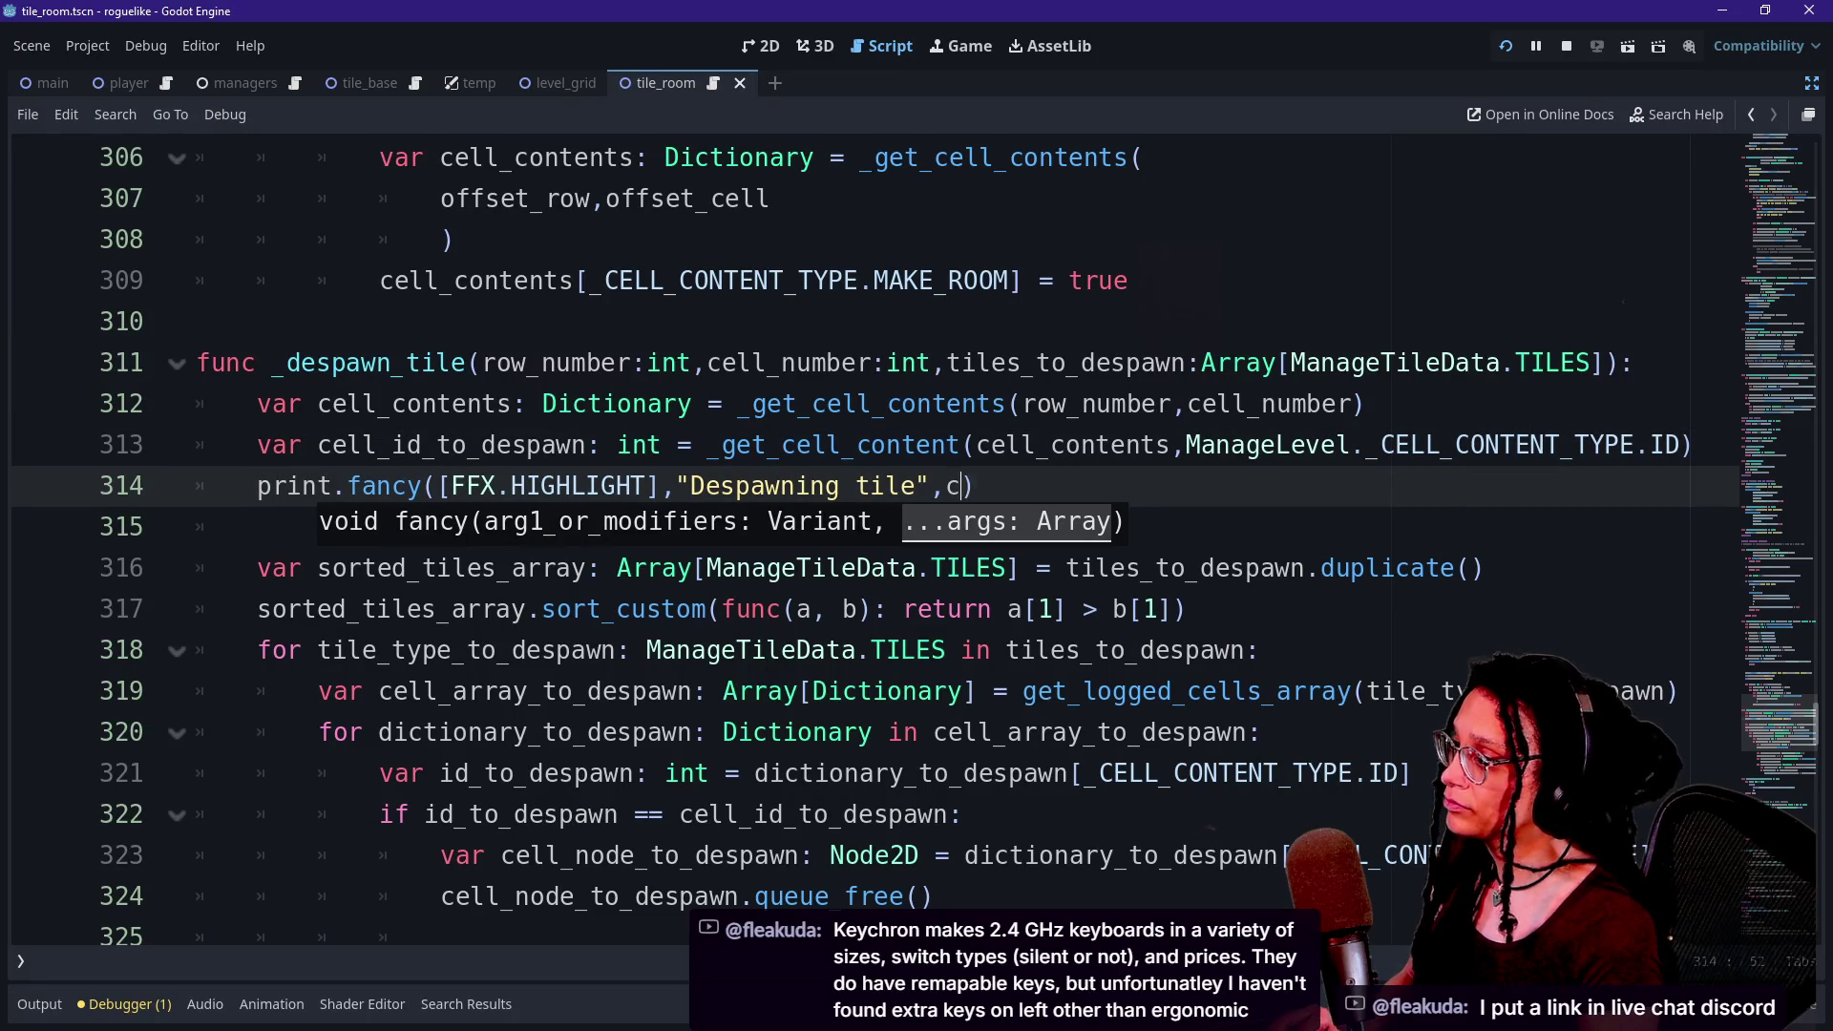
{"action": "type", "text": "_id"}
{"action": "key", "text": "Return"}
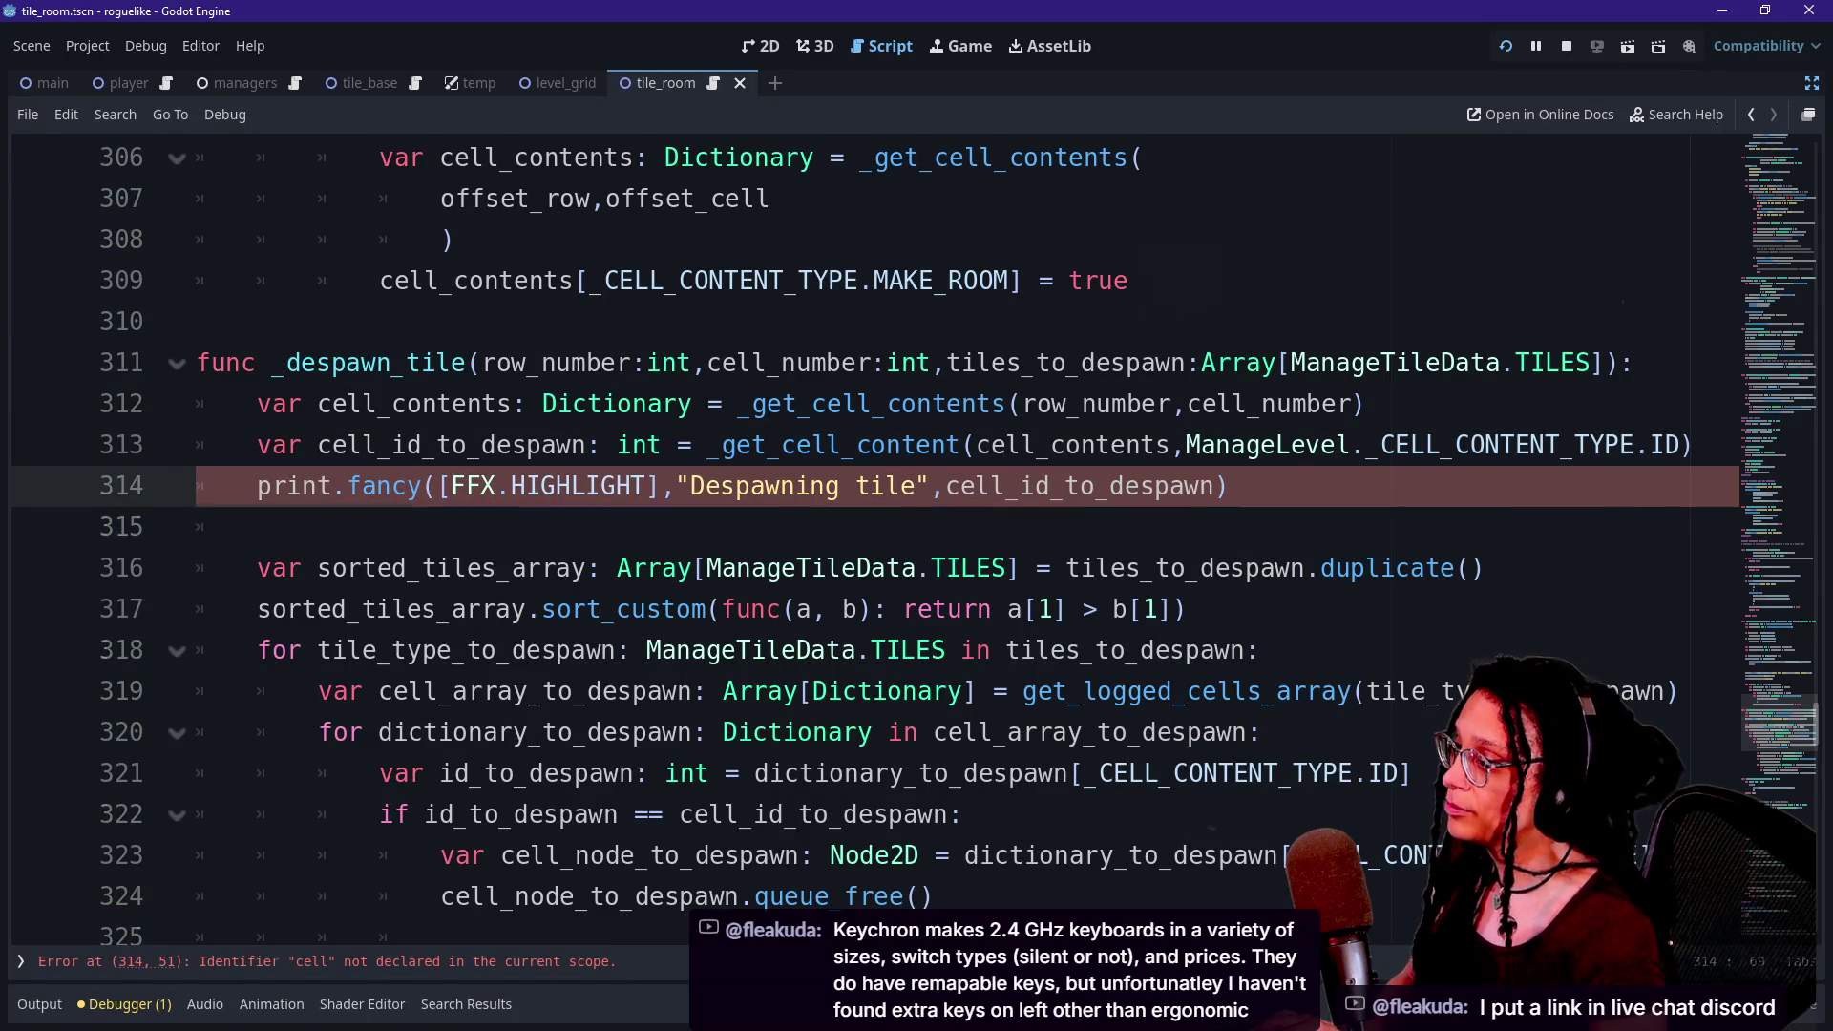
{"action": "type", "text": "."}
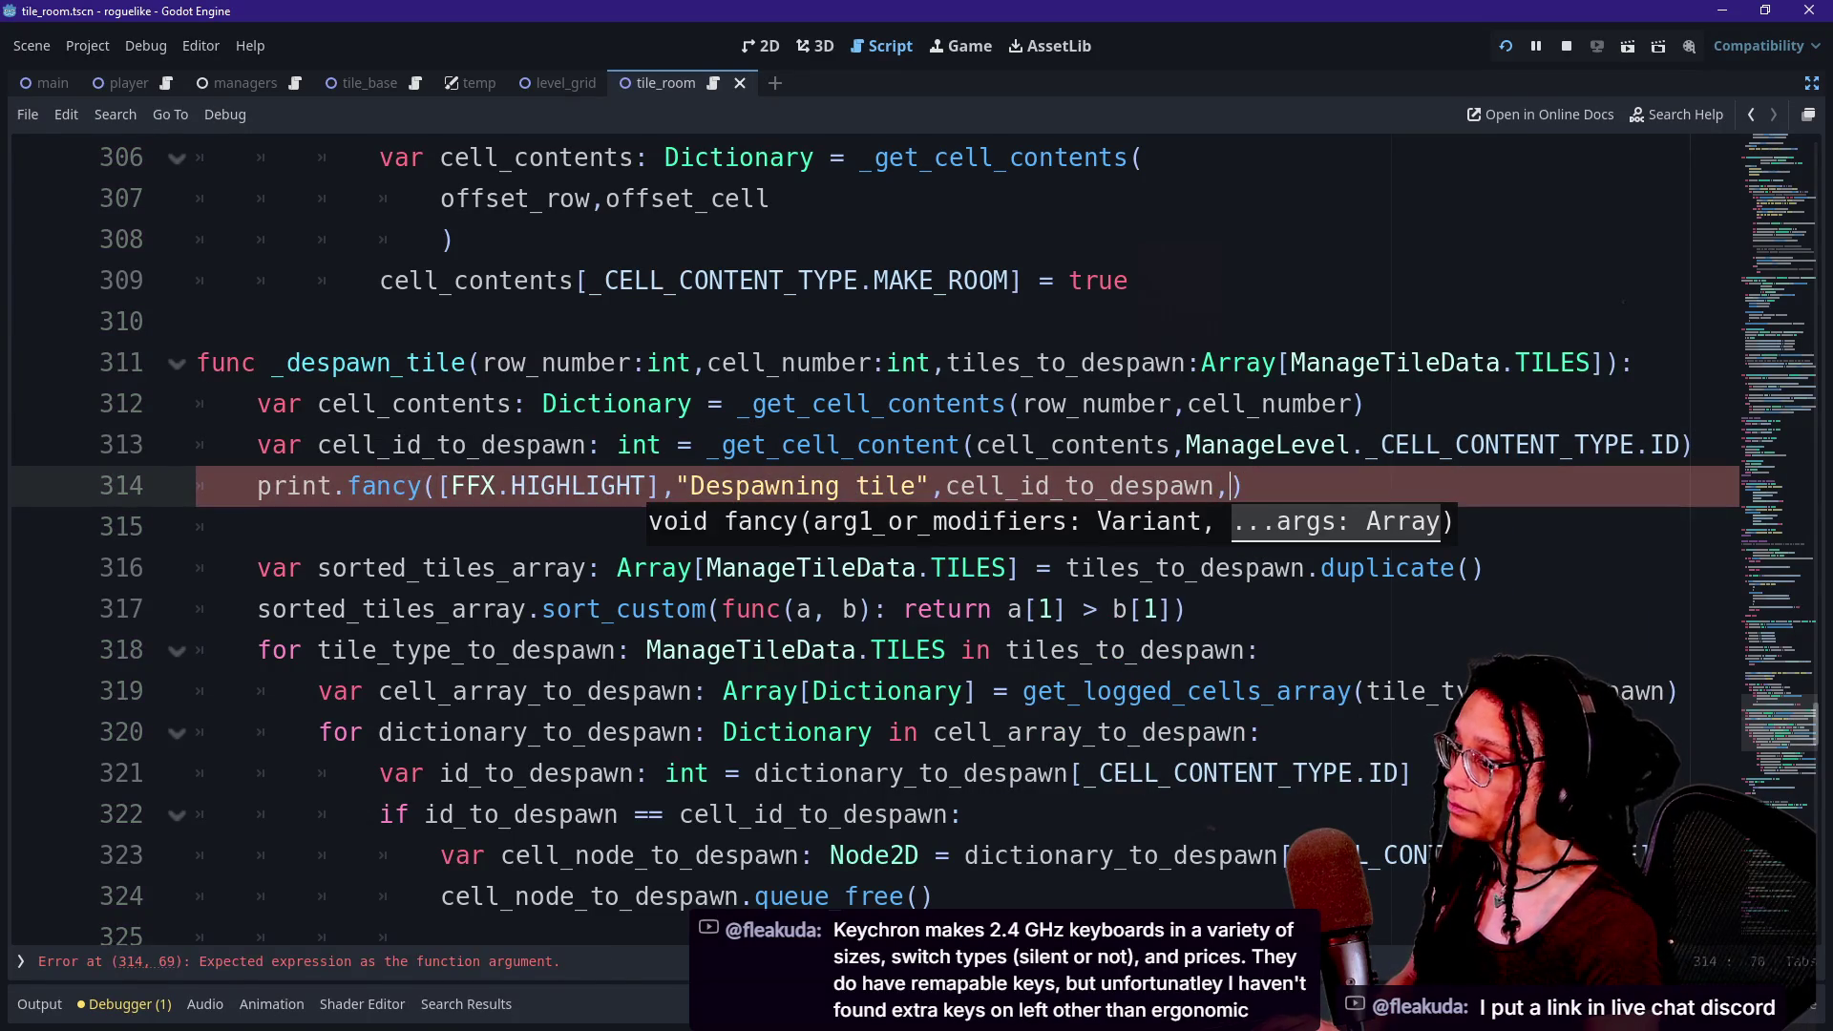
{"action": "key", "text": "BackSpace"}
{"action": "type", "text": "\"...\""}
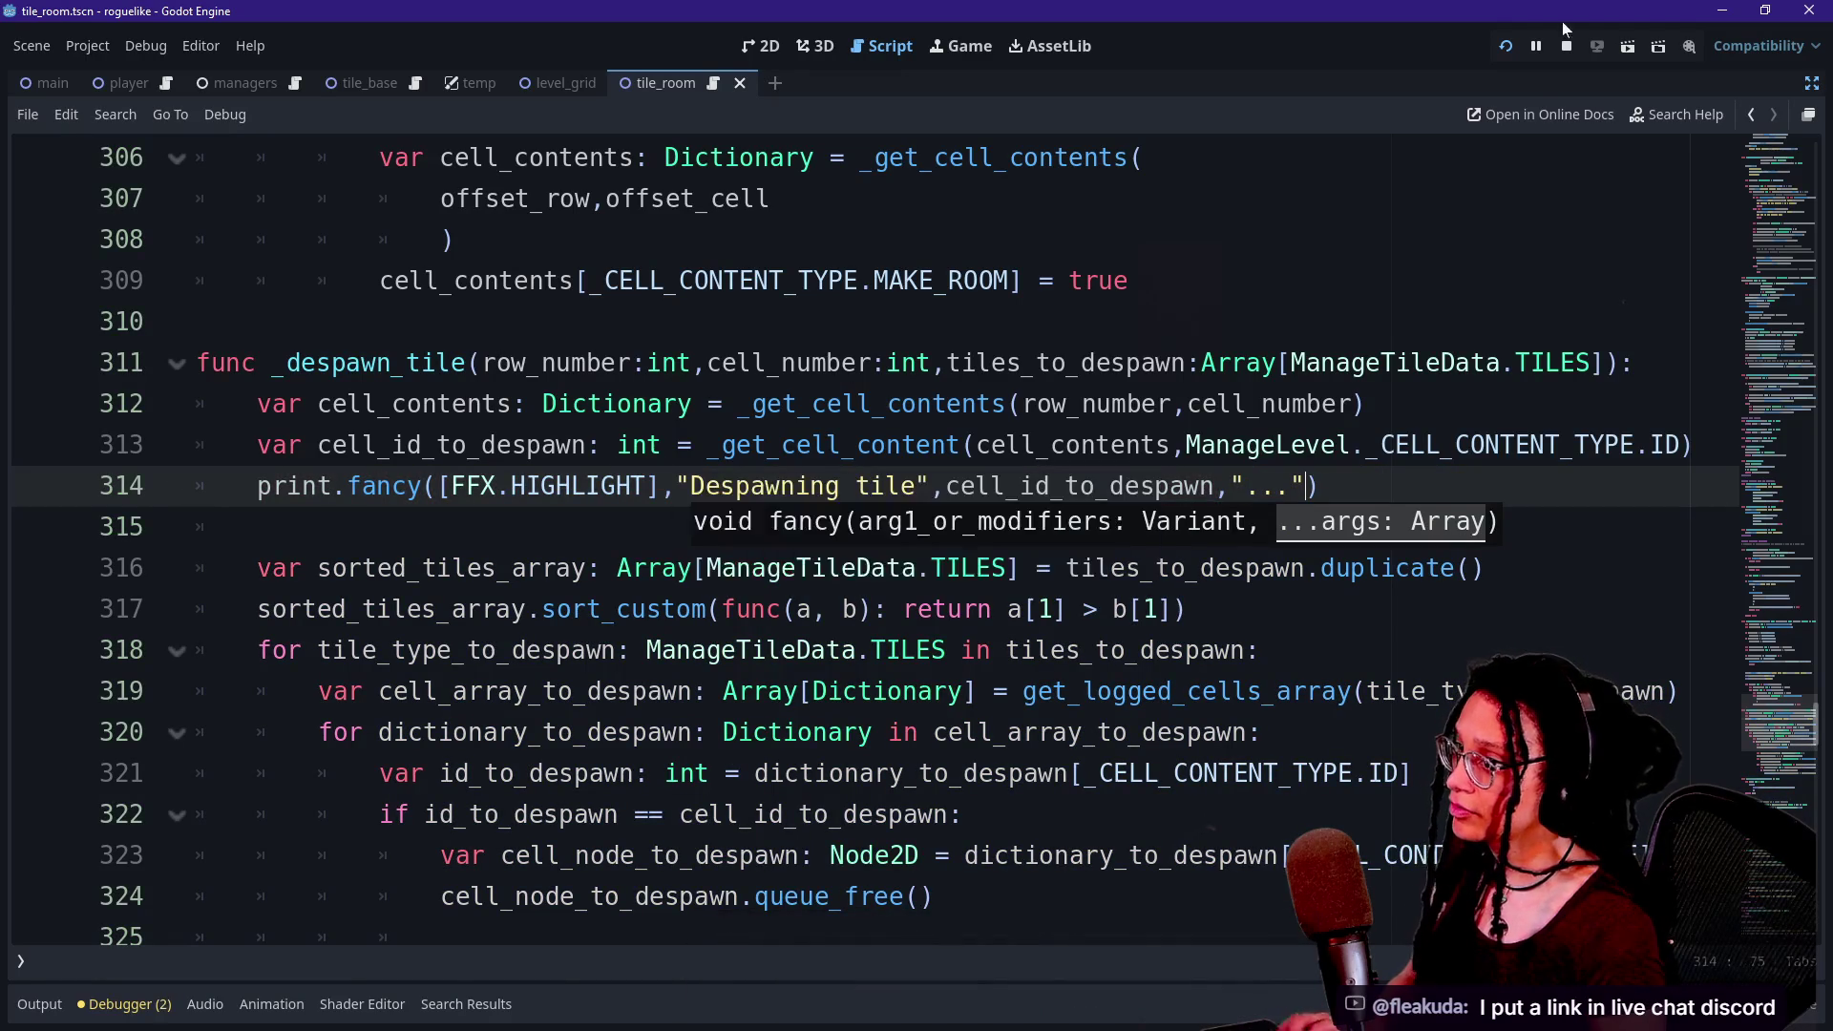
{"action": "left_click", "coordinate": [1506, 45]}
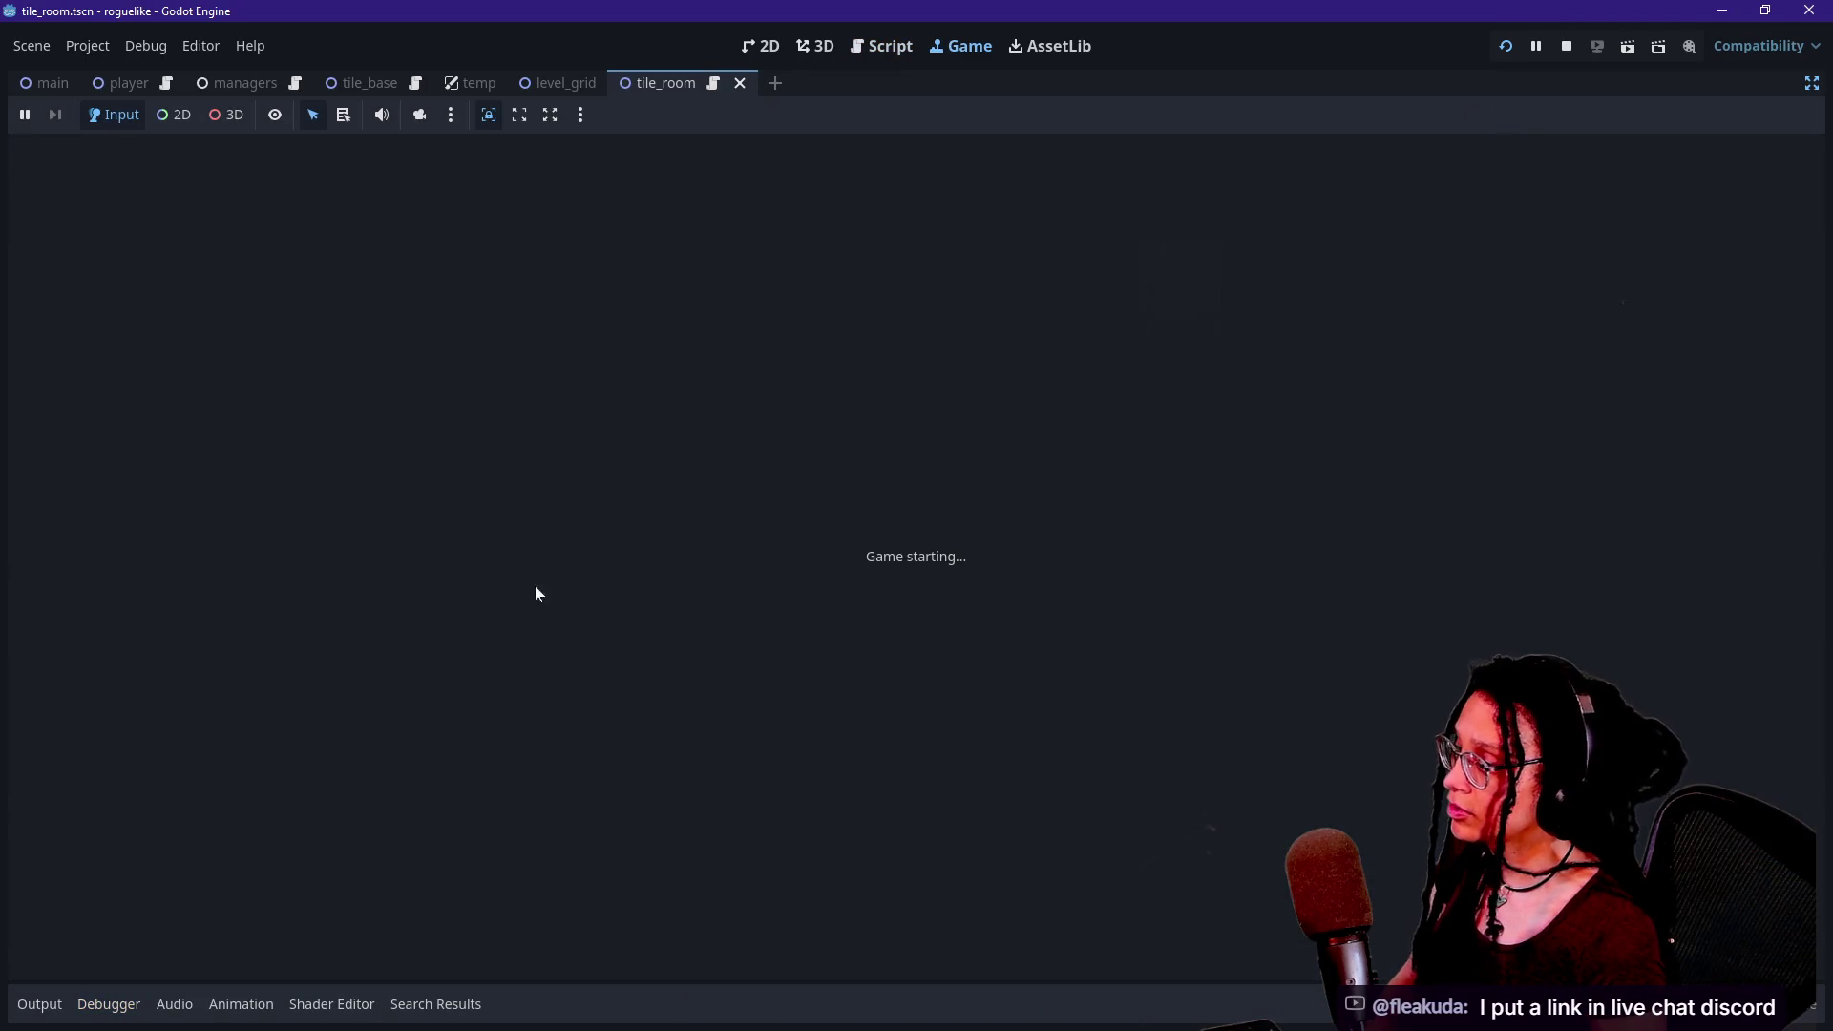
- Filter the Output by "desp", review tiles 61 and 450, then return to line 310
{"action": "left_click", "coordinate": [41, 1004]}
{"action": "double_click", "coordinate": [141, 964]}
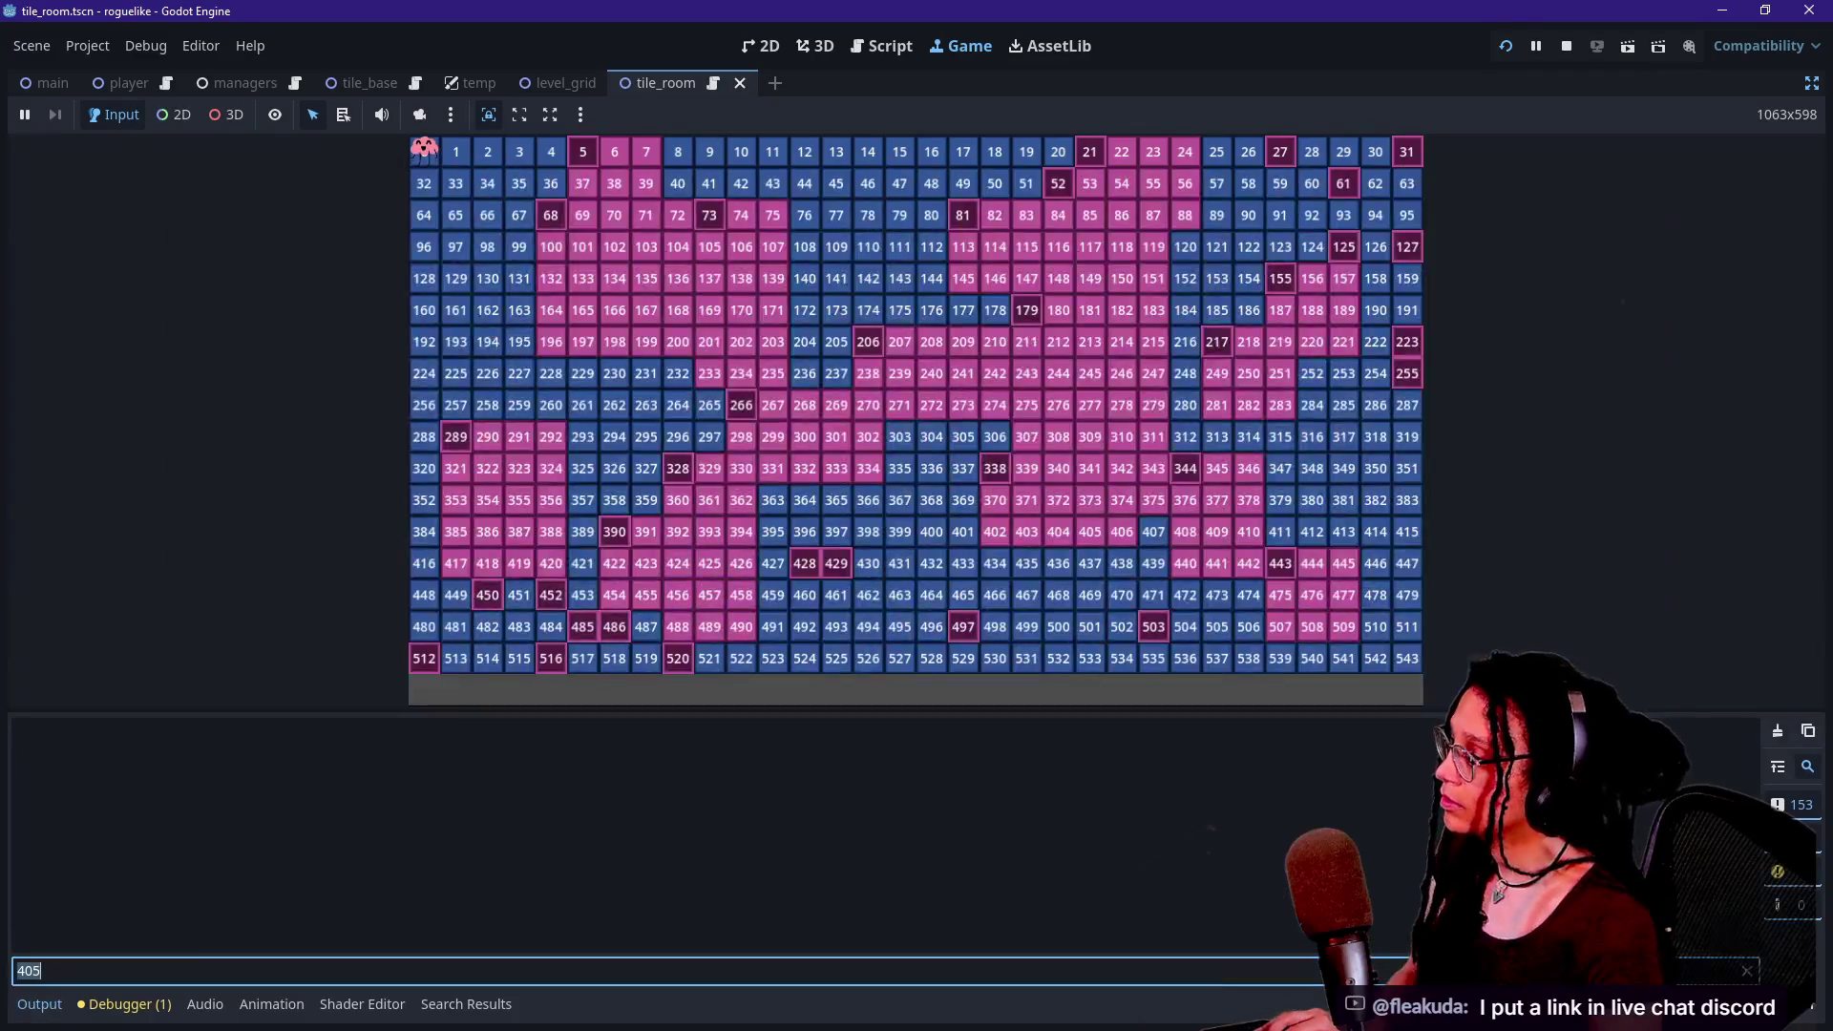
{"action": "type", "text": "desp"}
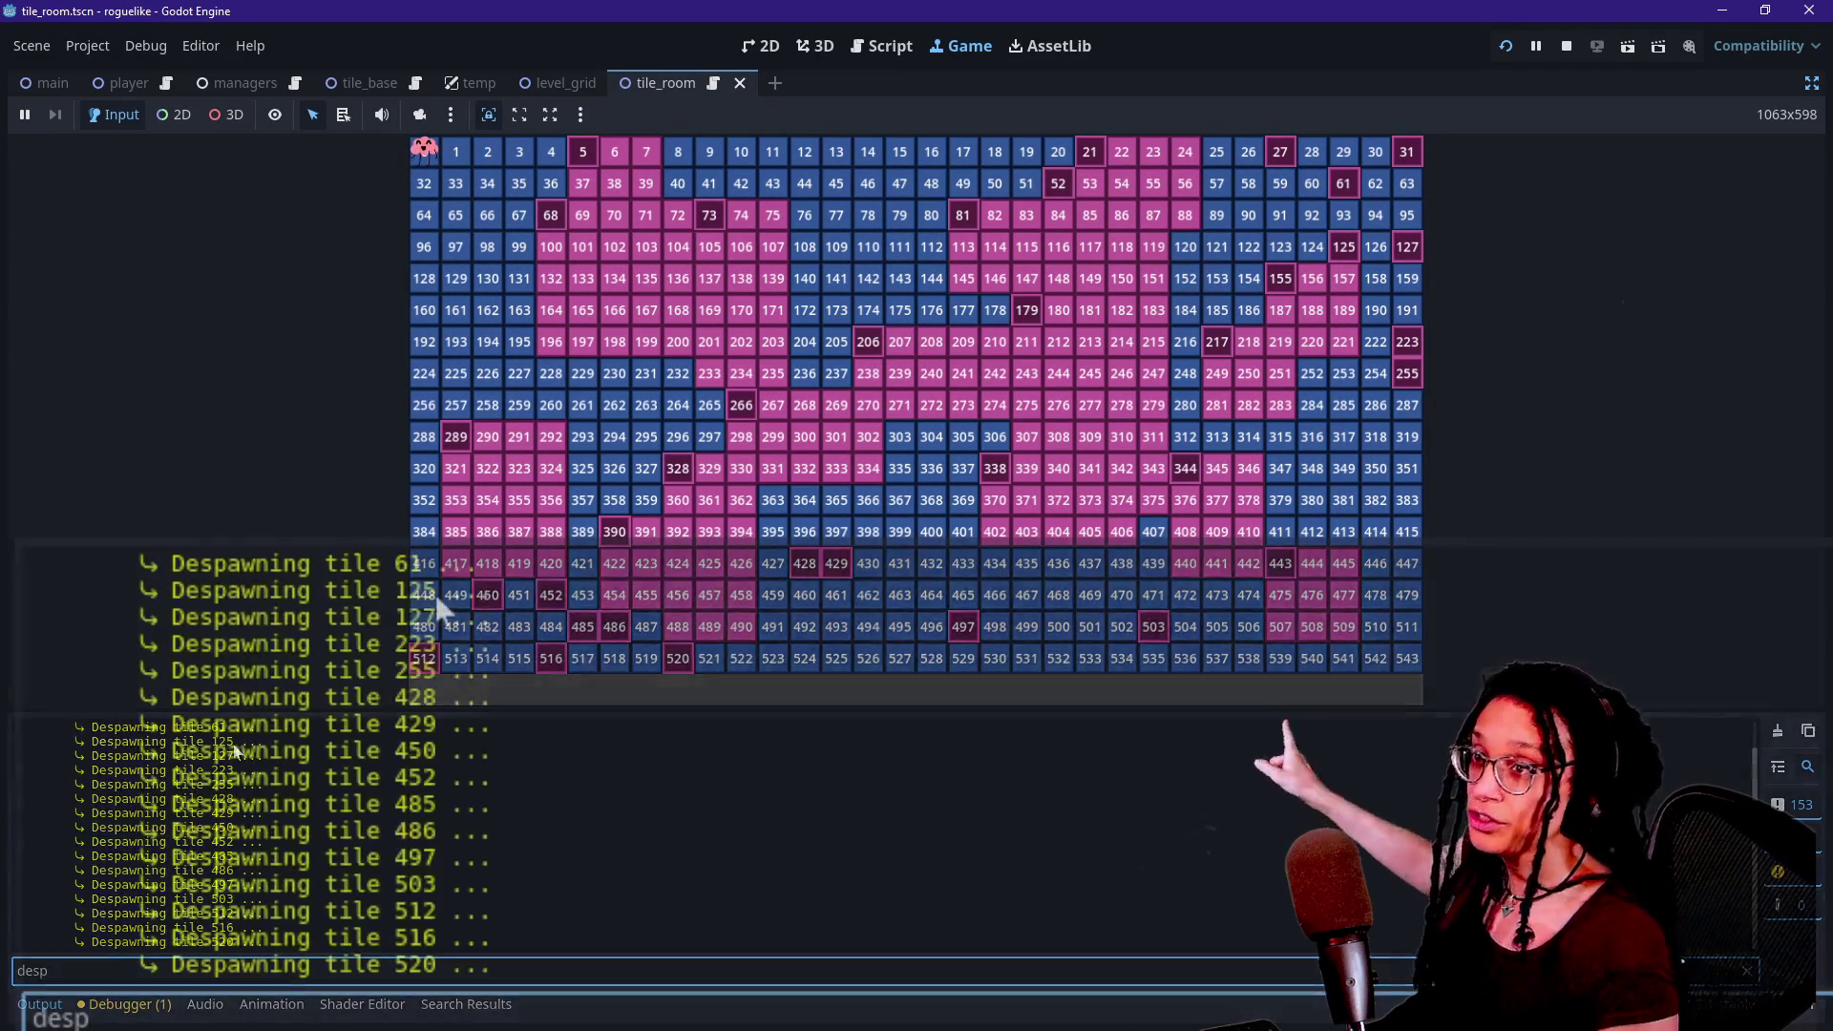
{"action": "left_click_drag", "start_coordinate": [326, 568], "coordinate": [491, 573]}
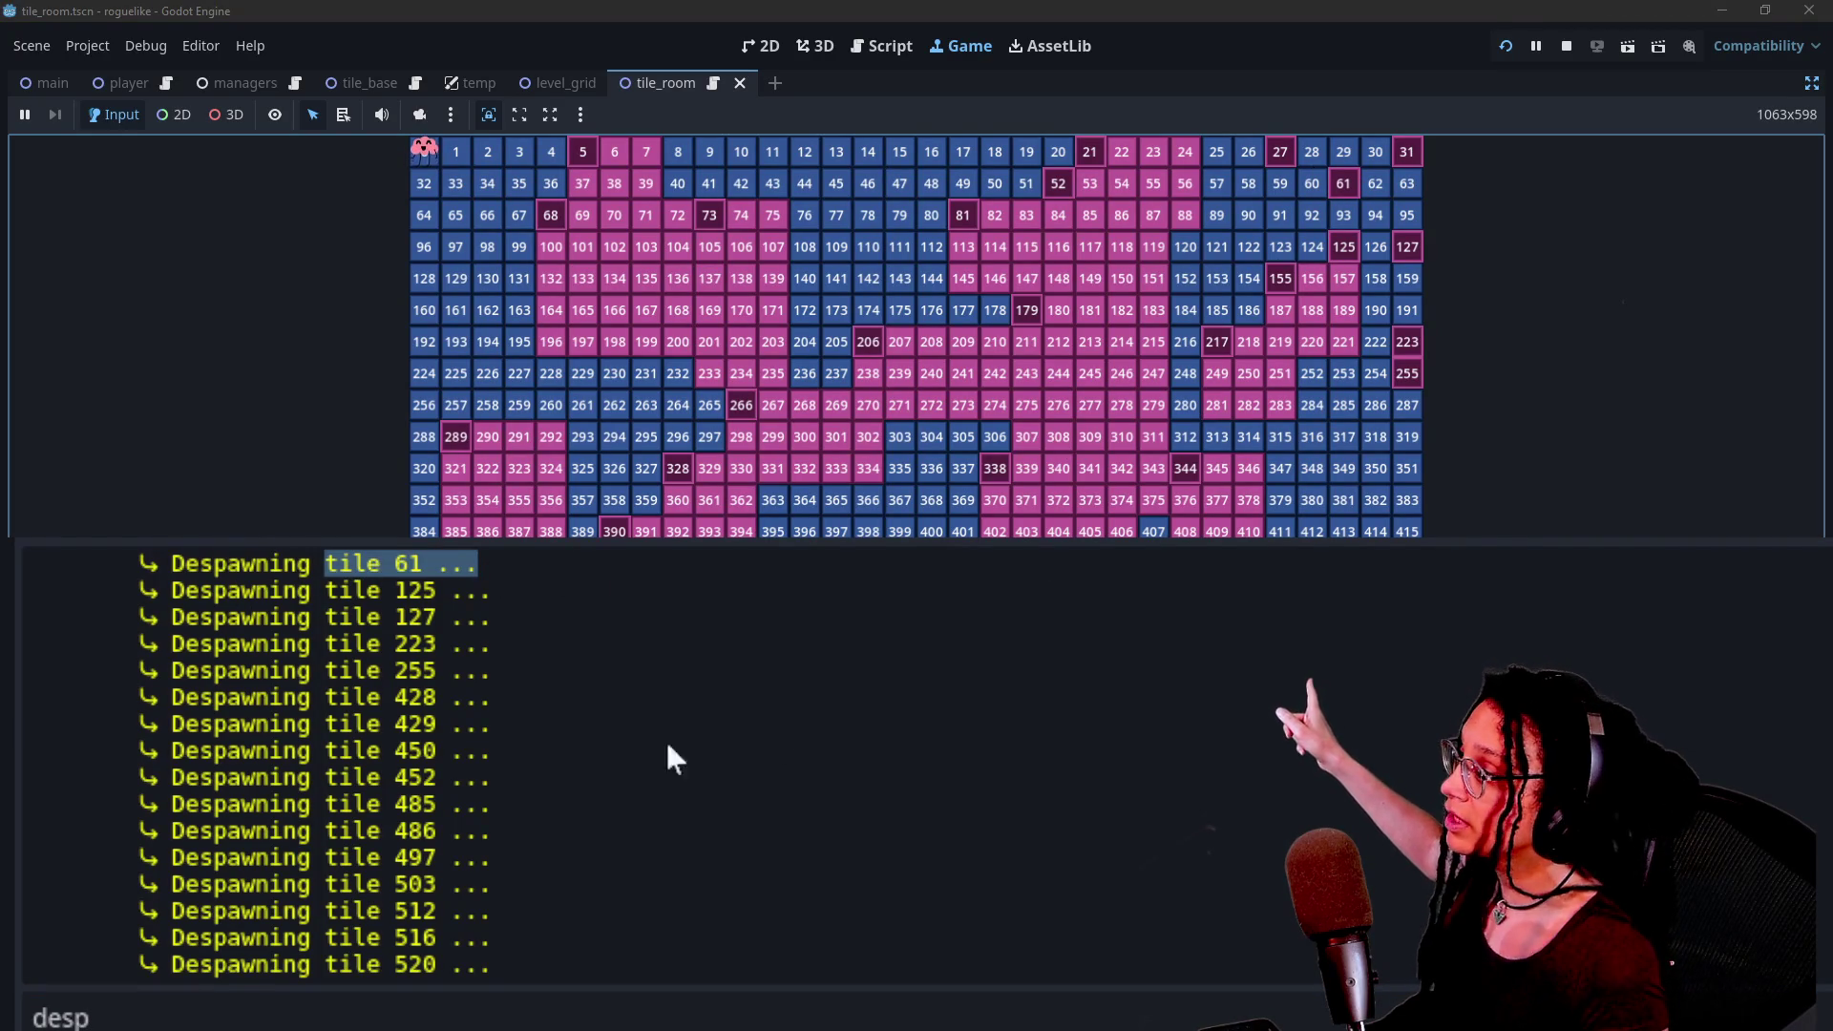
{"action": "left_click_drag", "start_coordinate": [368, 751], "coordinate": [450, 750]}
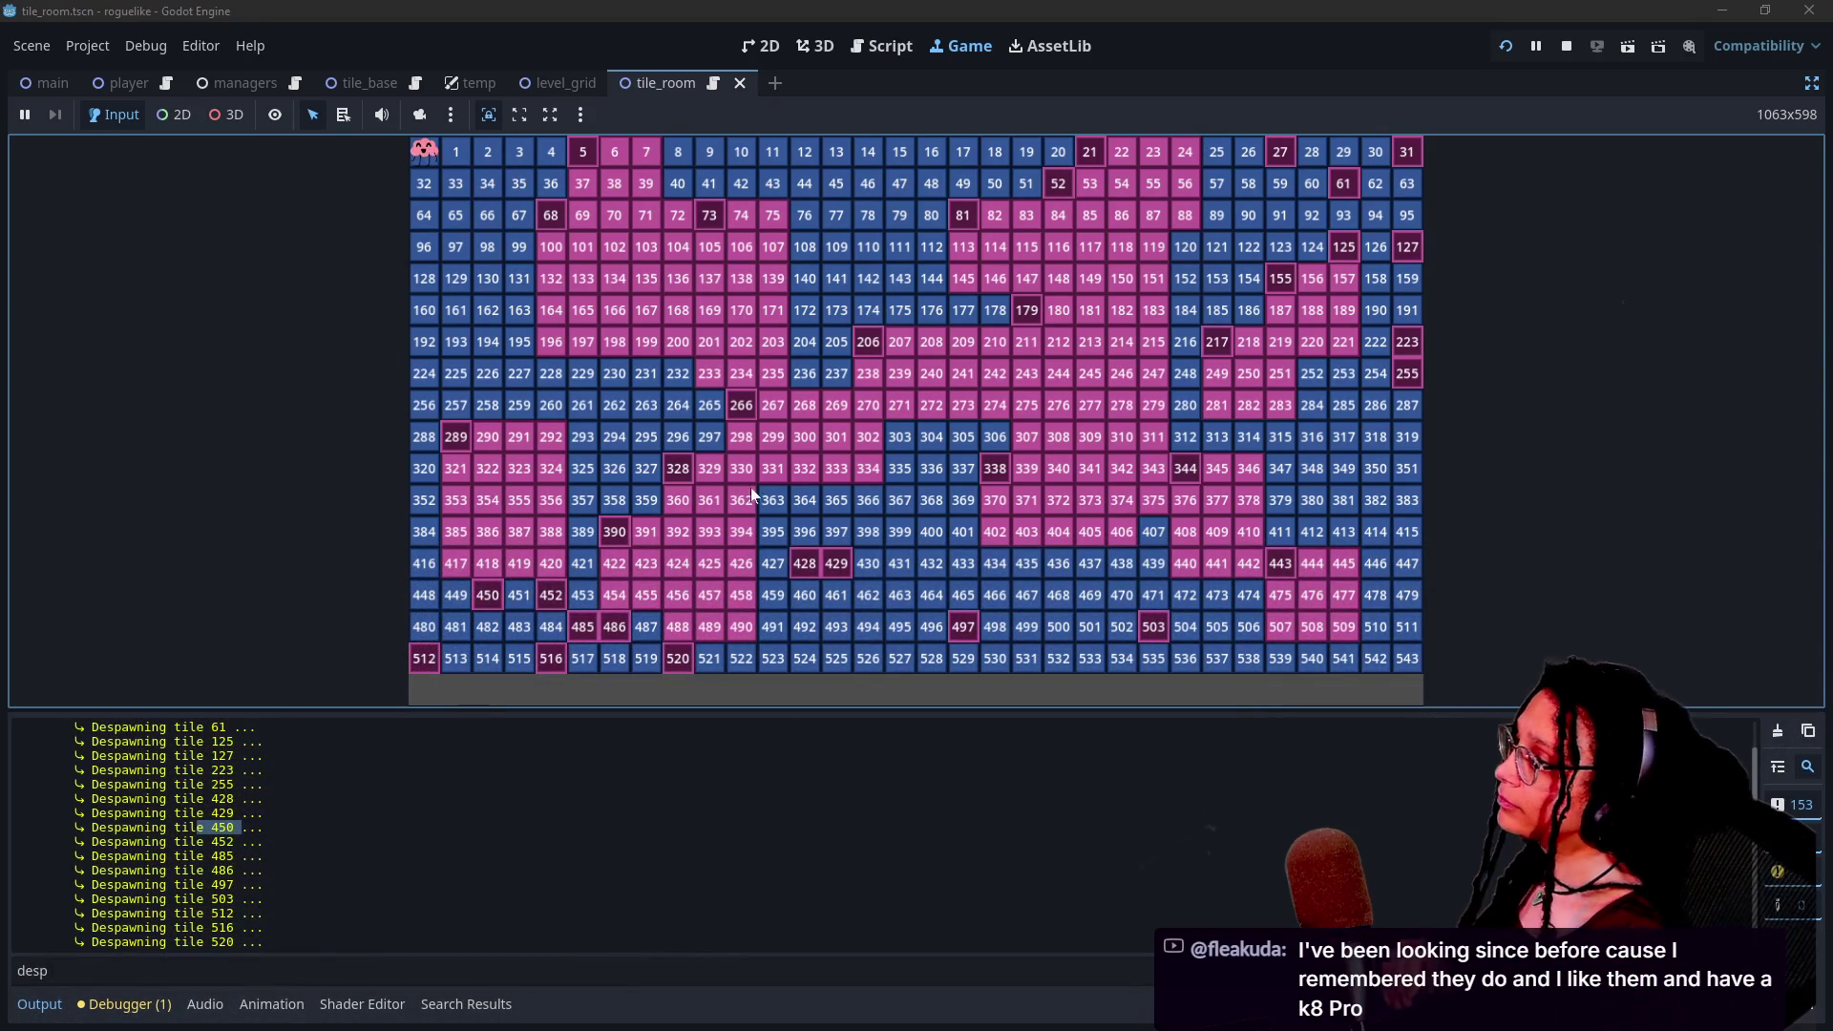
{"action": "left_click", "coordinate": [890, 56]}
{"action": "left_click", "coordinate": [196, 320]}
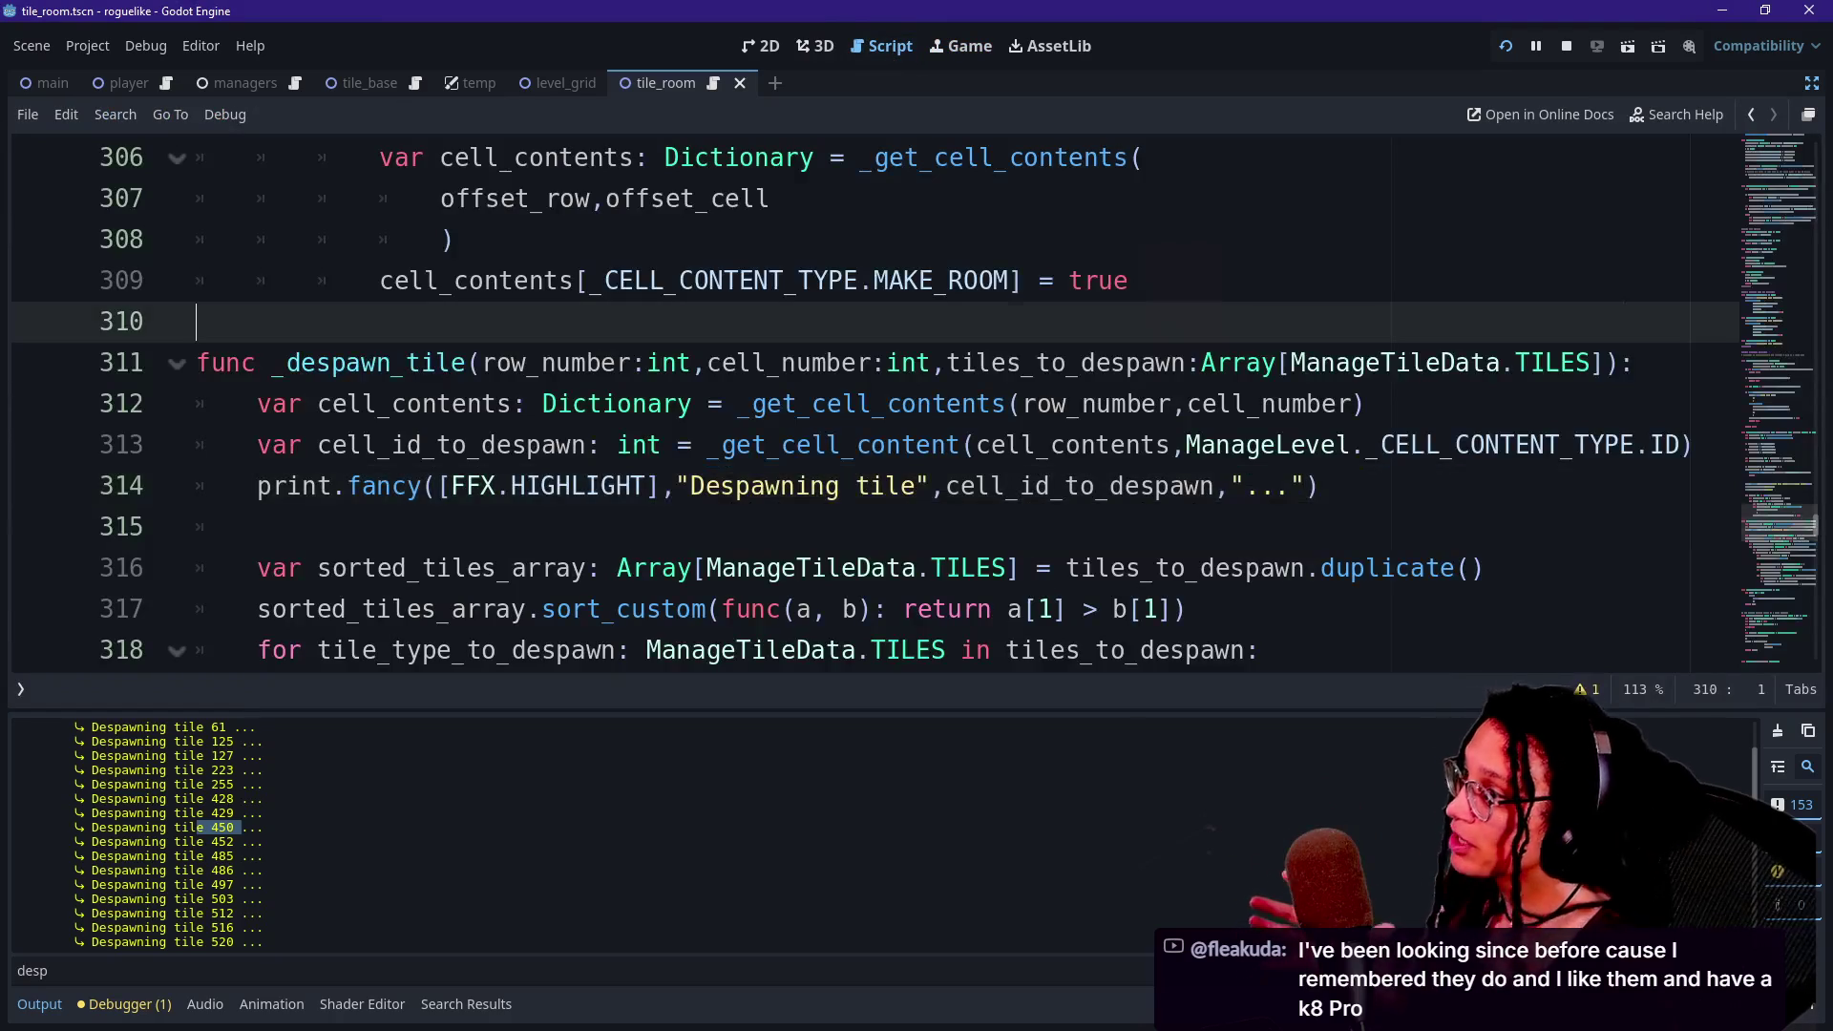
- Hide the output panel and paste a copy of the print.fancy line onto new line 318
{"action": "key", "text": "ctrl+j"}
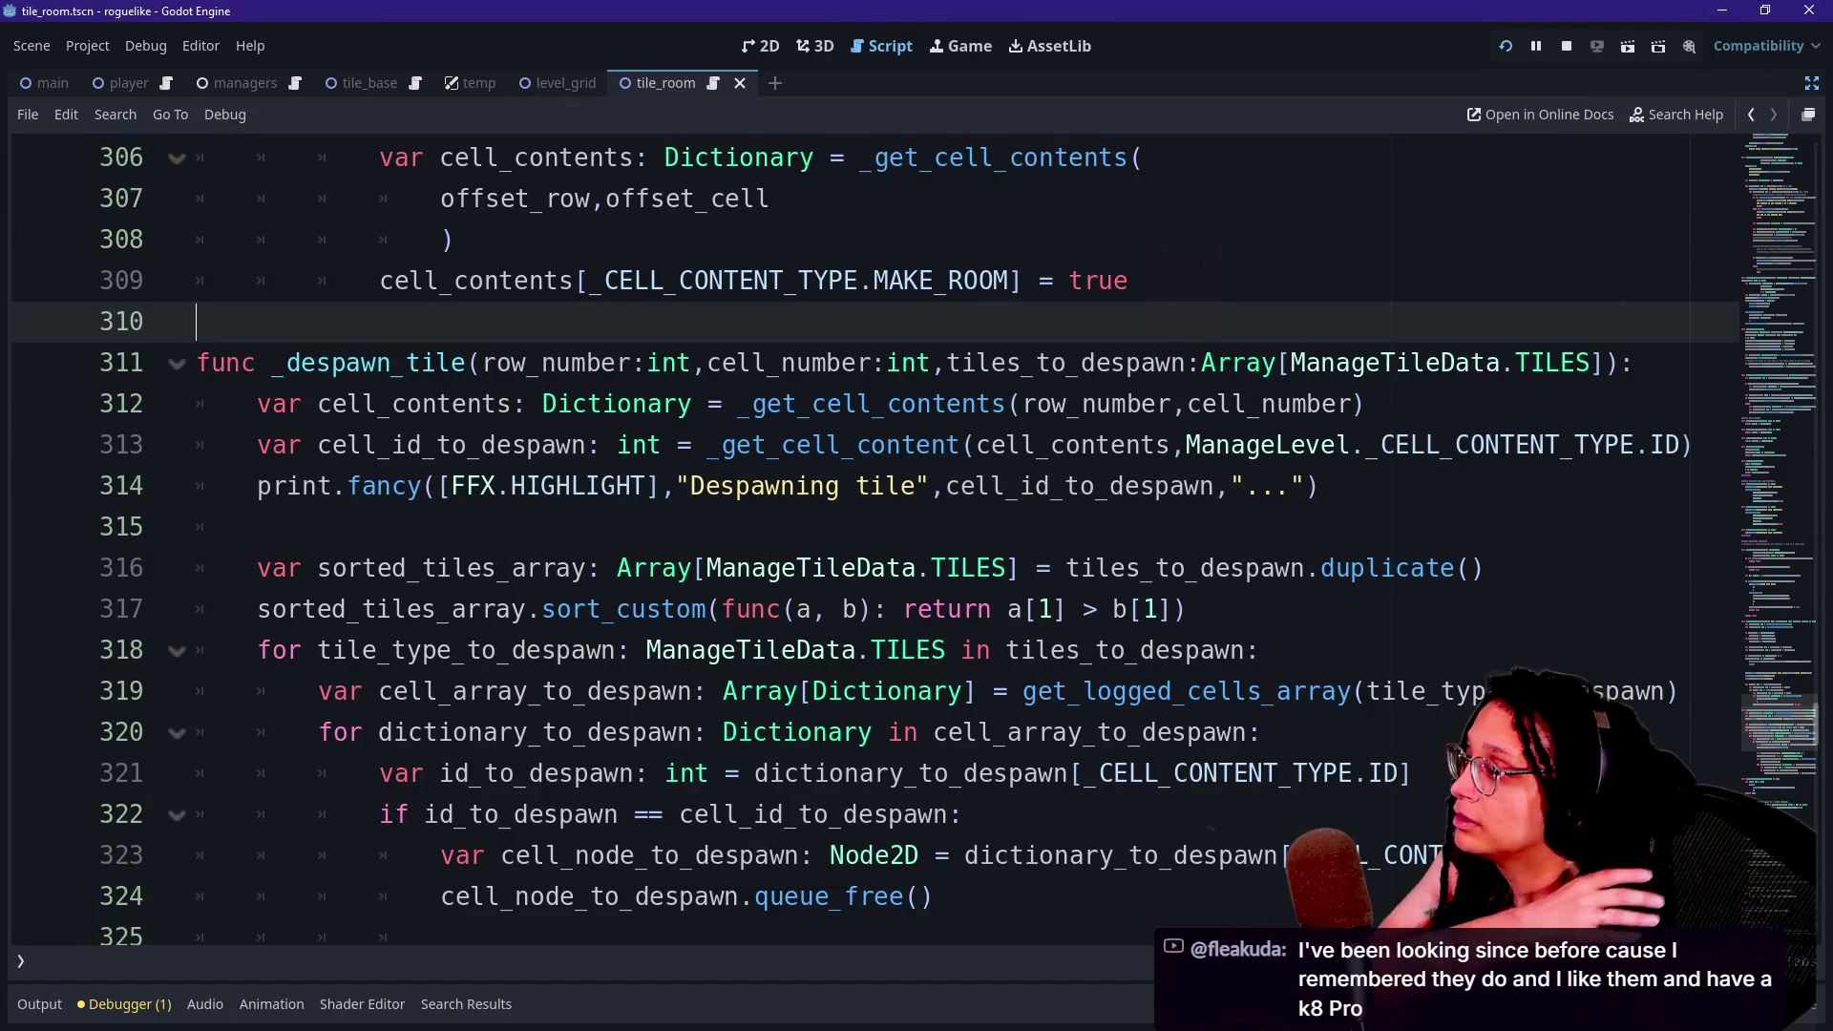
{"action": "left_click_drag", "start_coordinate": [1320, 487], "coordinate": [255, 487]}
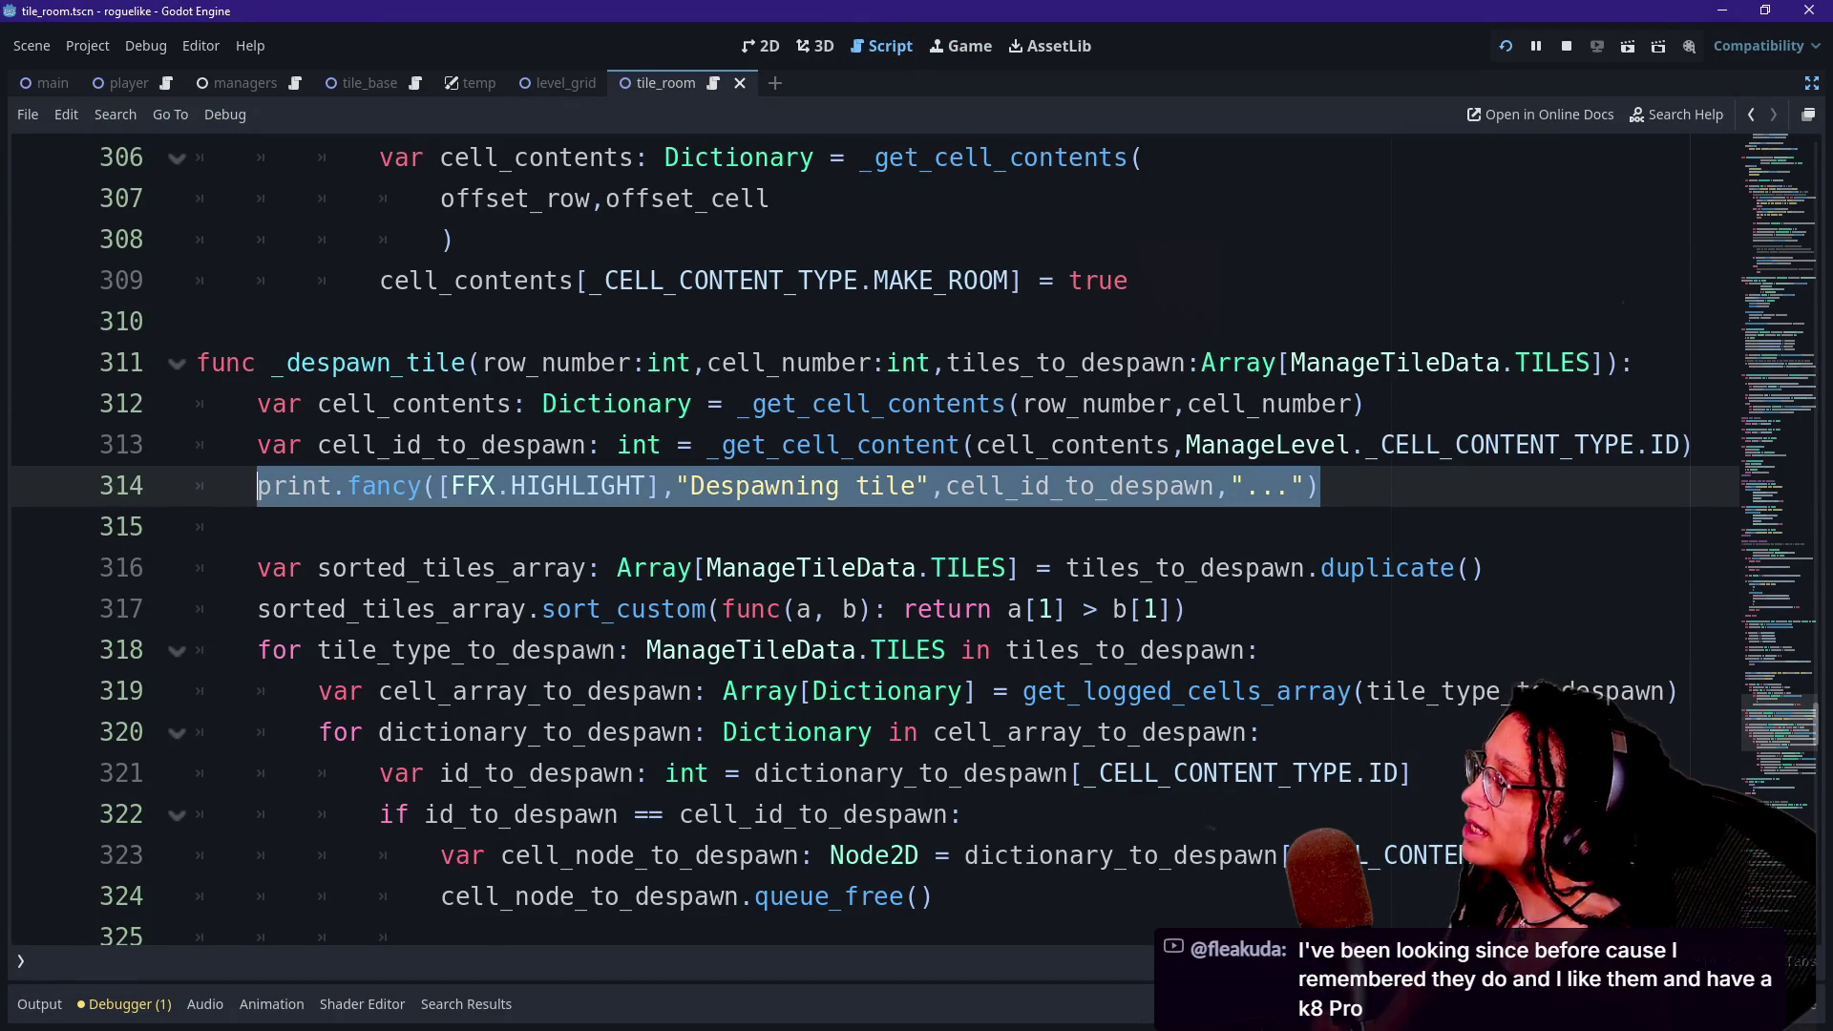
{"action": "scroll", "coordinate": [725, 573], "scroll_direction": "down", "scroll_amount": 1}
{"action": "scroll", "coordinate": [726, 573], "scroll_direction": "down", "scroll_amount": 1}
{"action": "left_click", "coordinate": [1203, 363]}
{"action": "key", "text": "Return"}
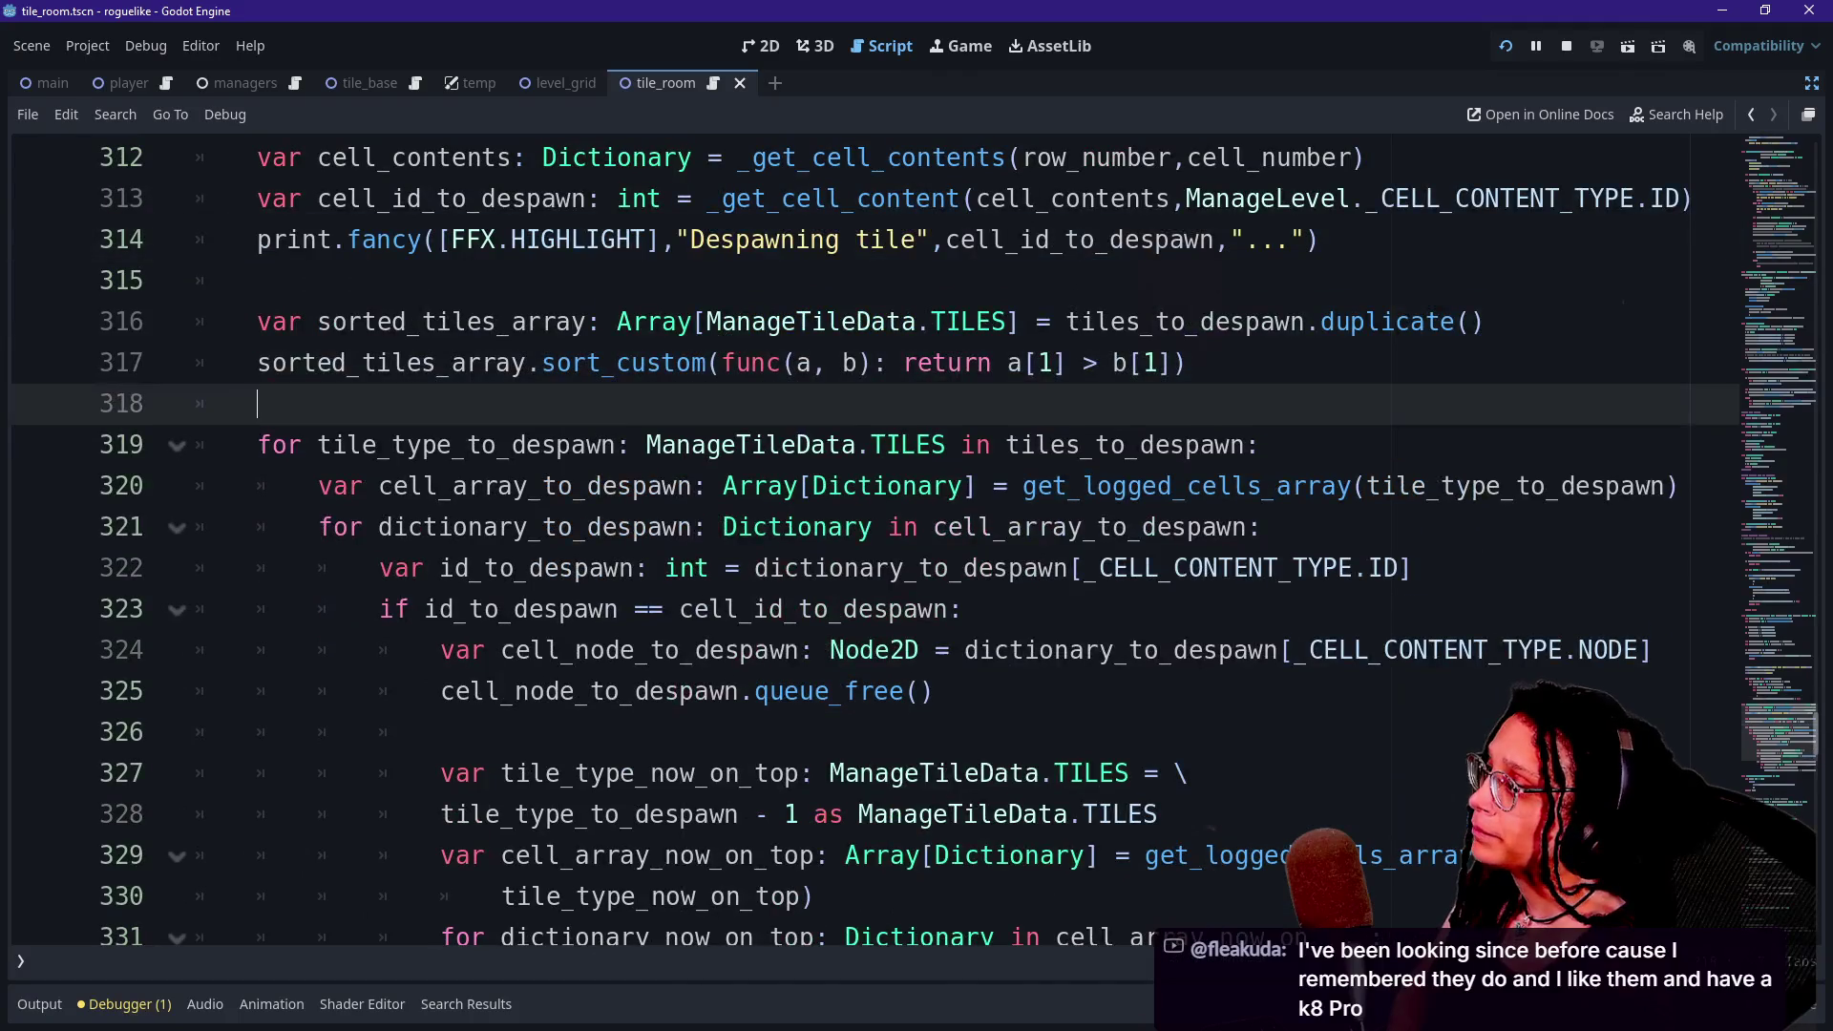
{"action": "scroll", "coordinate": [726, 573], "scroll_direction": "down", "scroll_amount": 2}
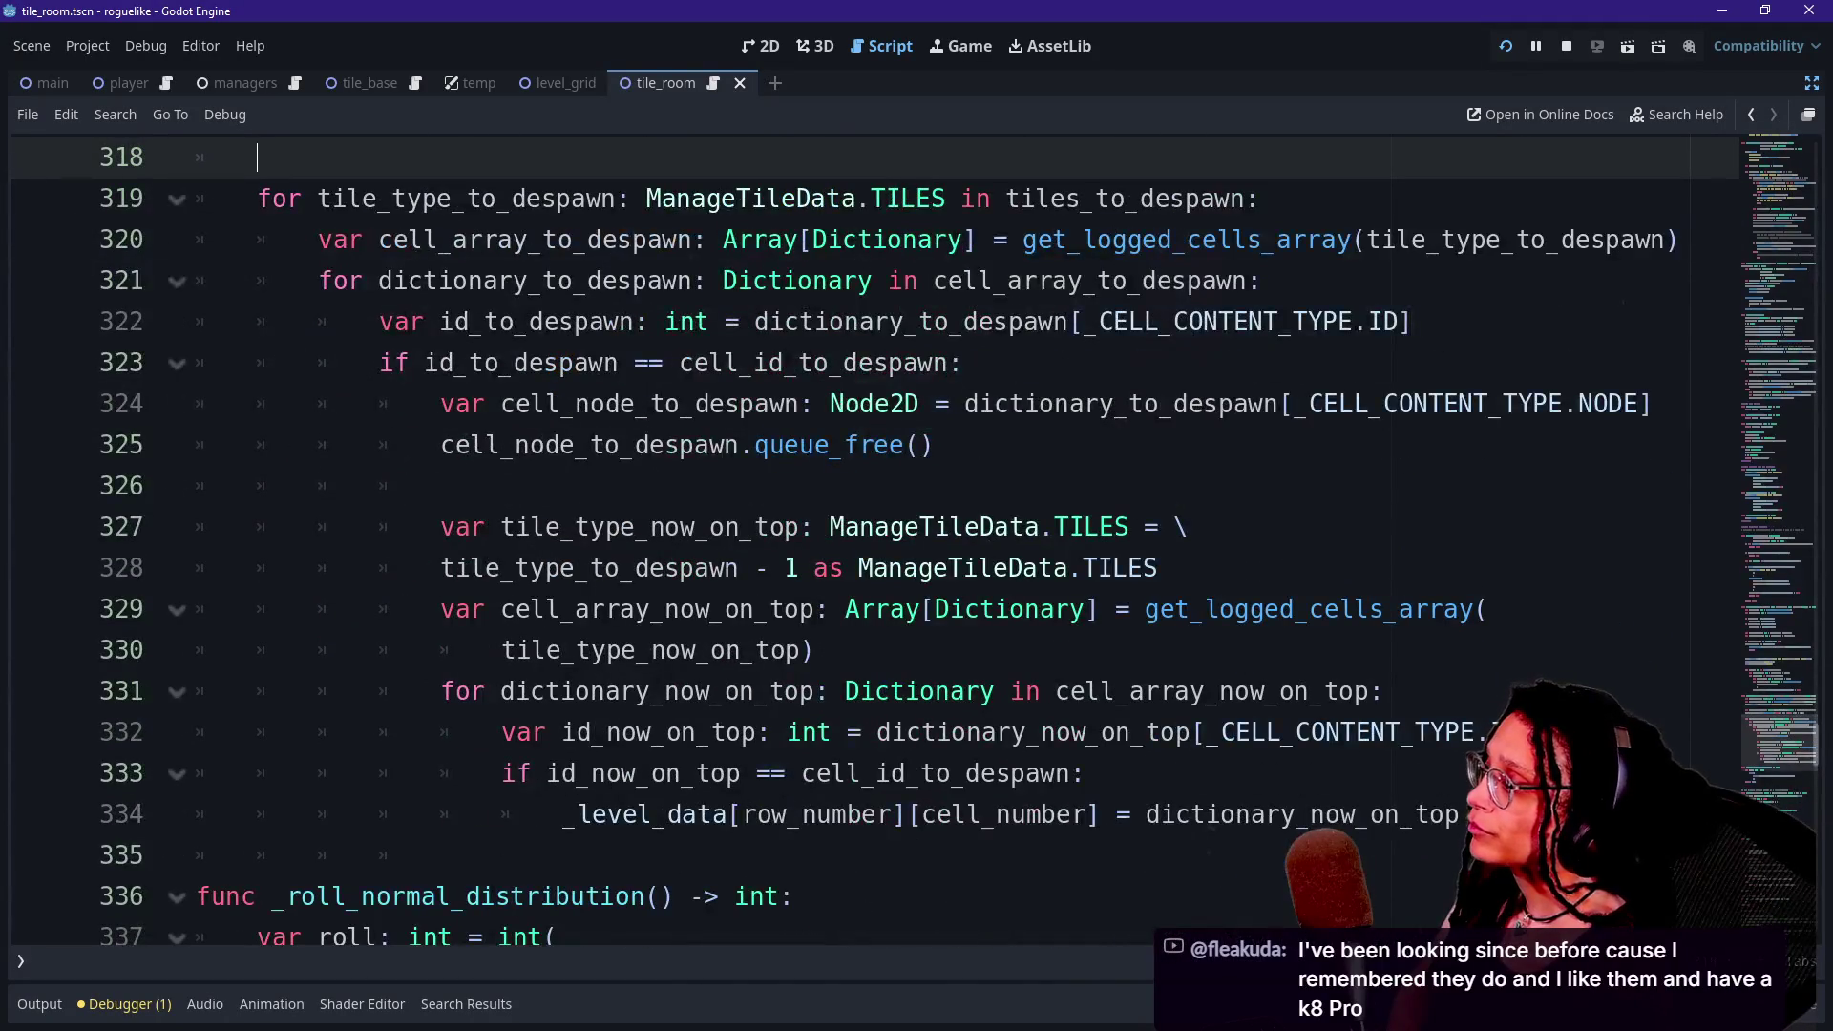
{"action": "scroll", "coordinate": [1098, 630], "scroll_direction": "up", "scroll_amount": 1}
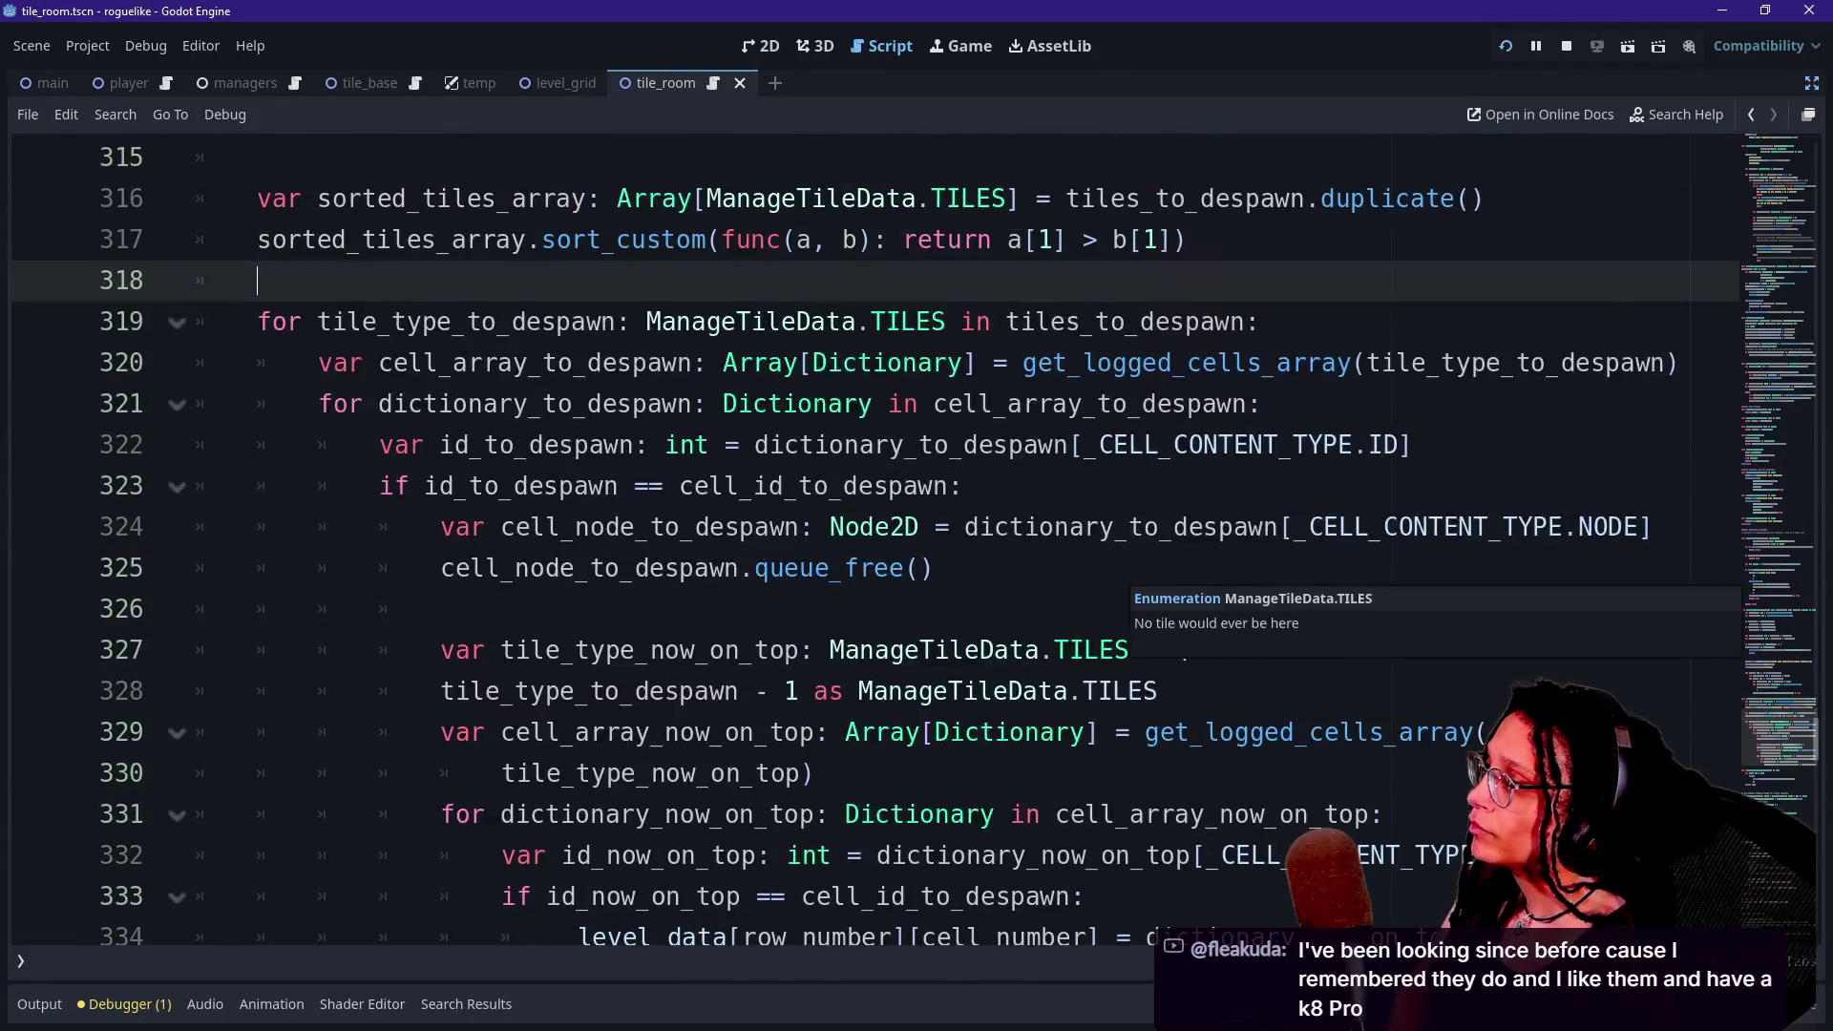
{"action": "key", "text": "Down"}
{"action": "key", "text": "Down"}
{"action": "key", "text": "Down"}
{"action": "key", "text": "Up"}
{"action": "key", "text": "Up"}
{"action": "key", "text": "Up"}
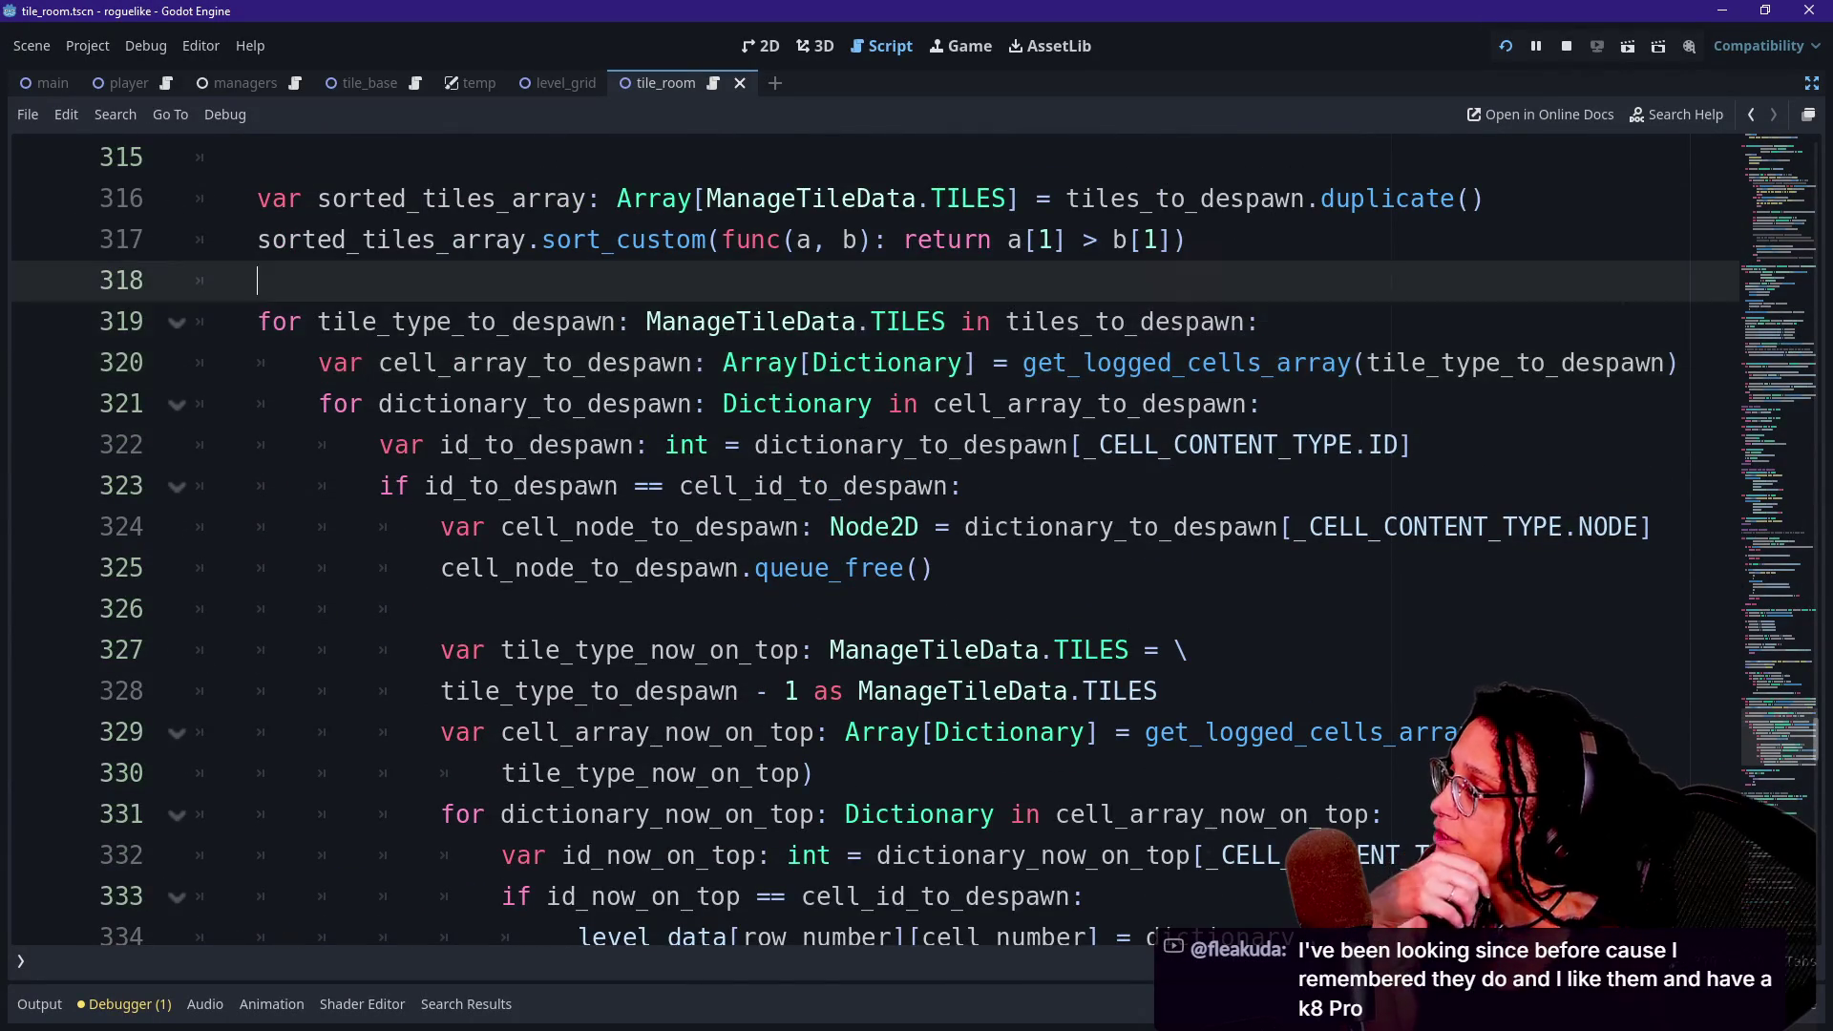
{"action": "key", "text": "Up"}
{"action": "key", "text": "Up"}
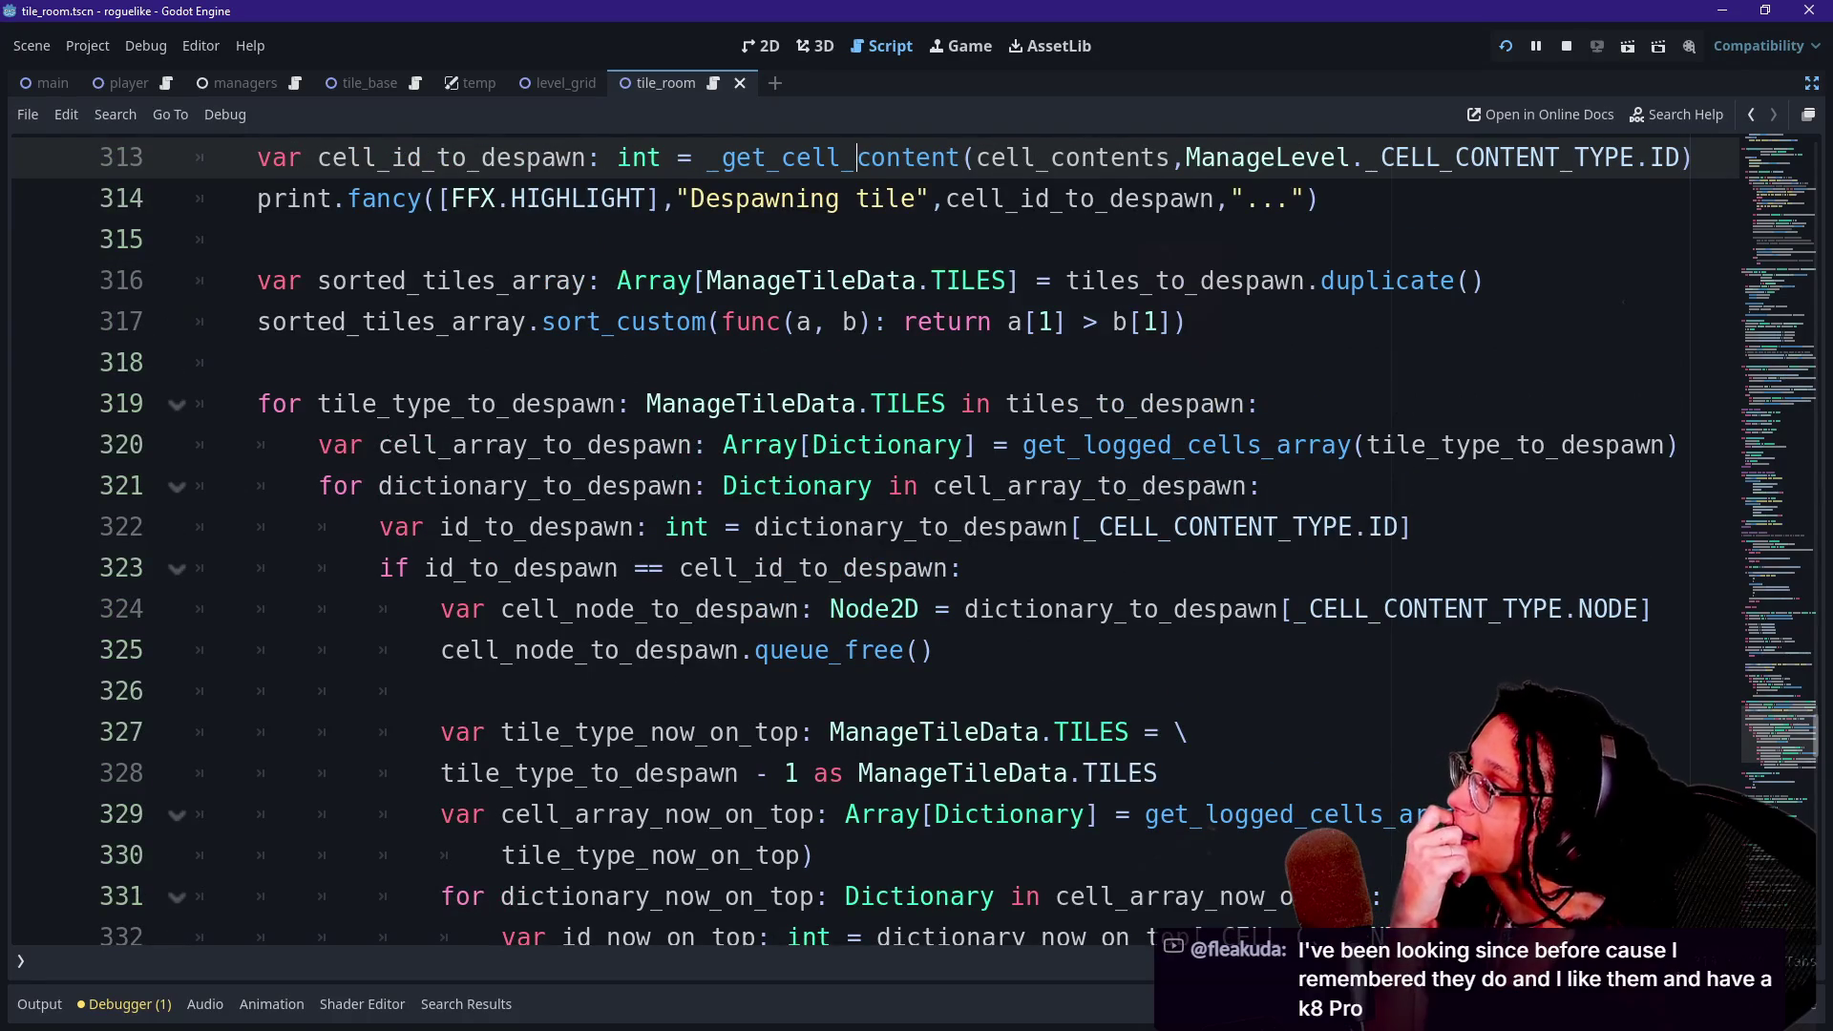
{"action": "key", "text": "Down"}
{"action": "key", "text": "Down"}
{"action": "key", "text": "Down"}
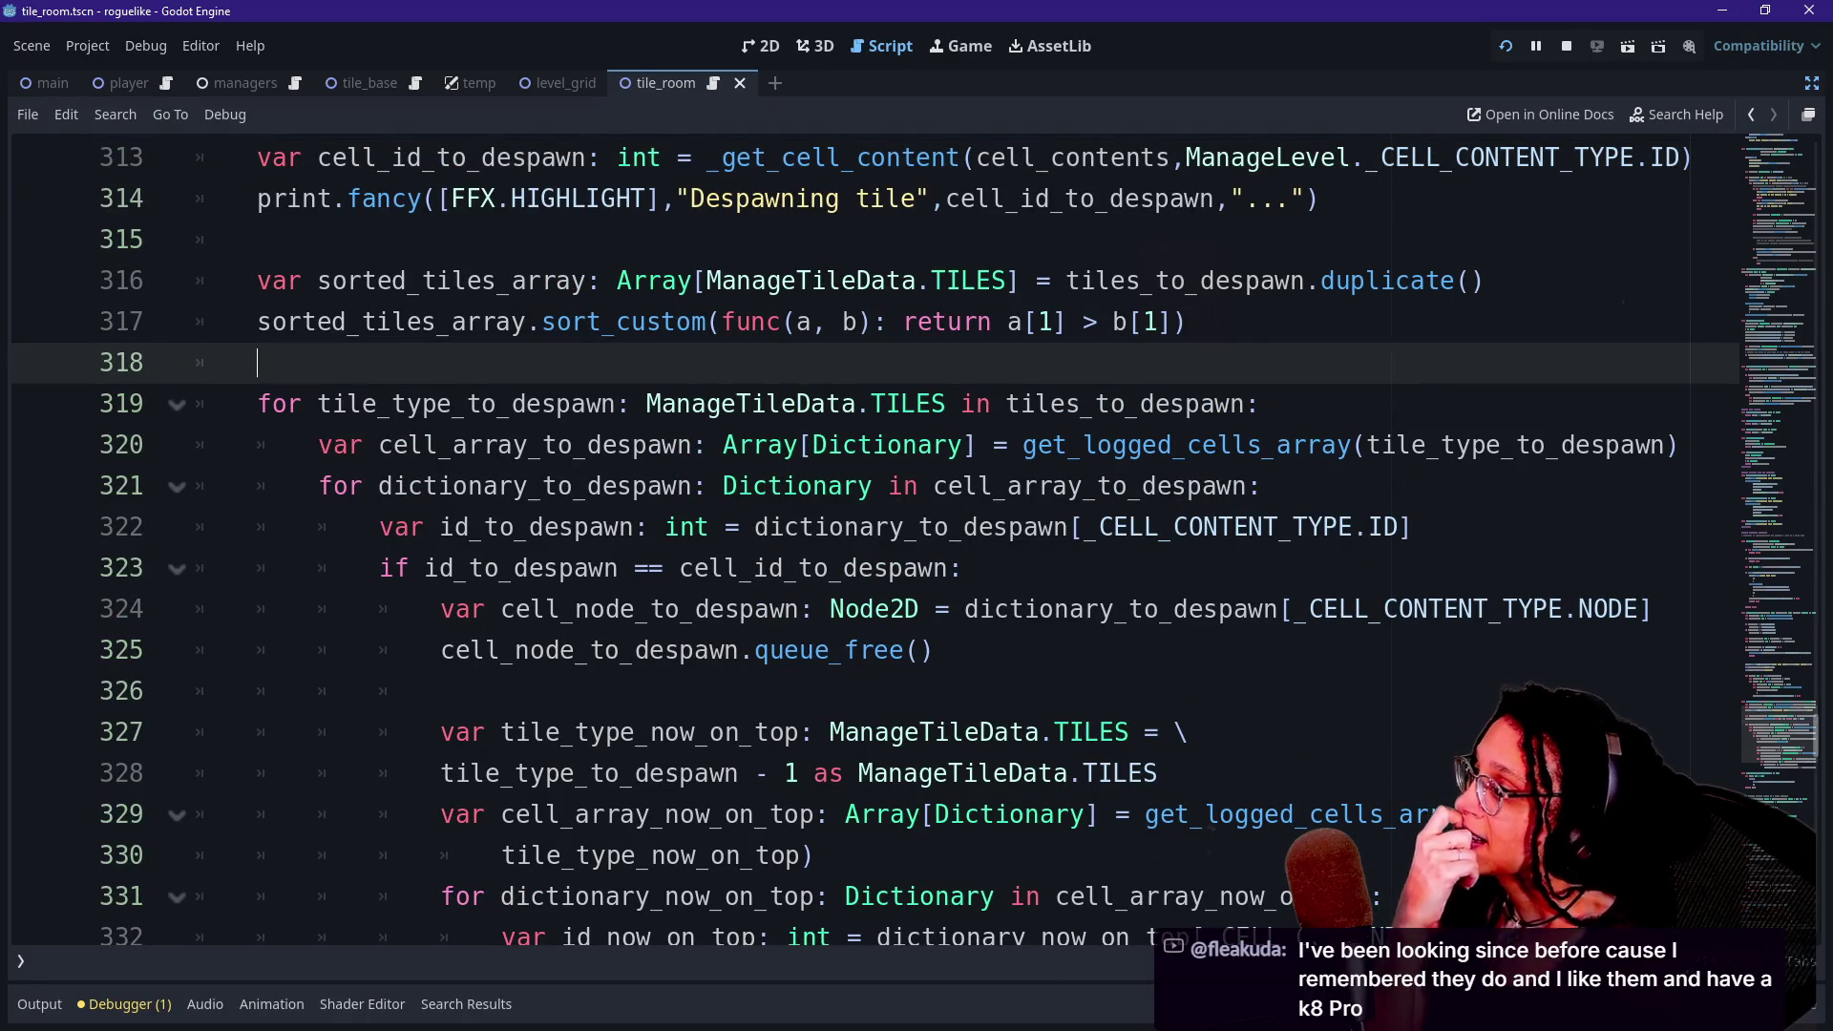
{"action": "key", "text": "ctrl+v"}
- Change the copied line's arguments to "Sorted array:\n",sorted_tiles_array
{"action": "key", "text": "Left"}
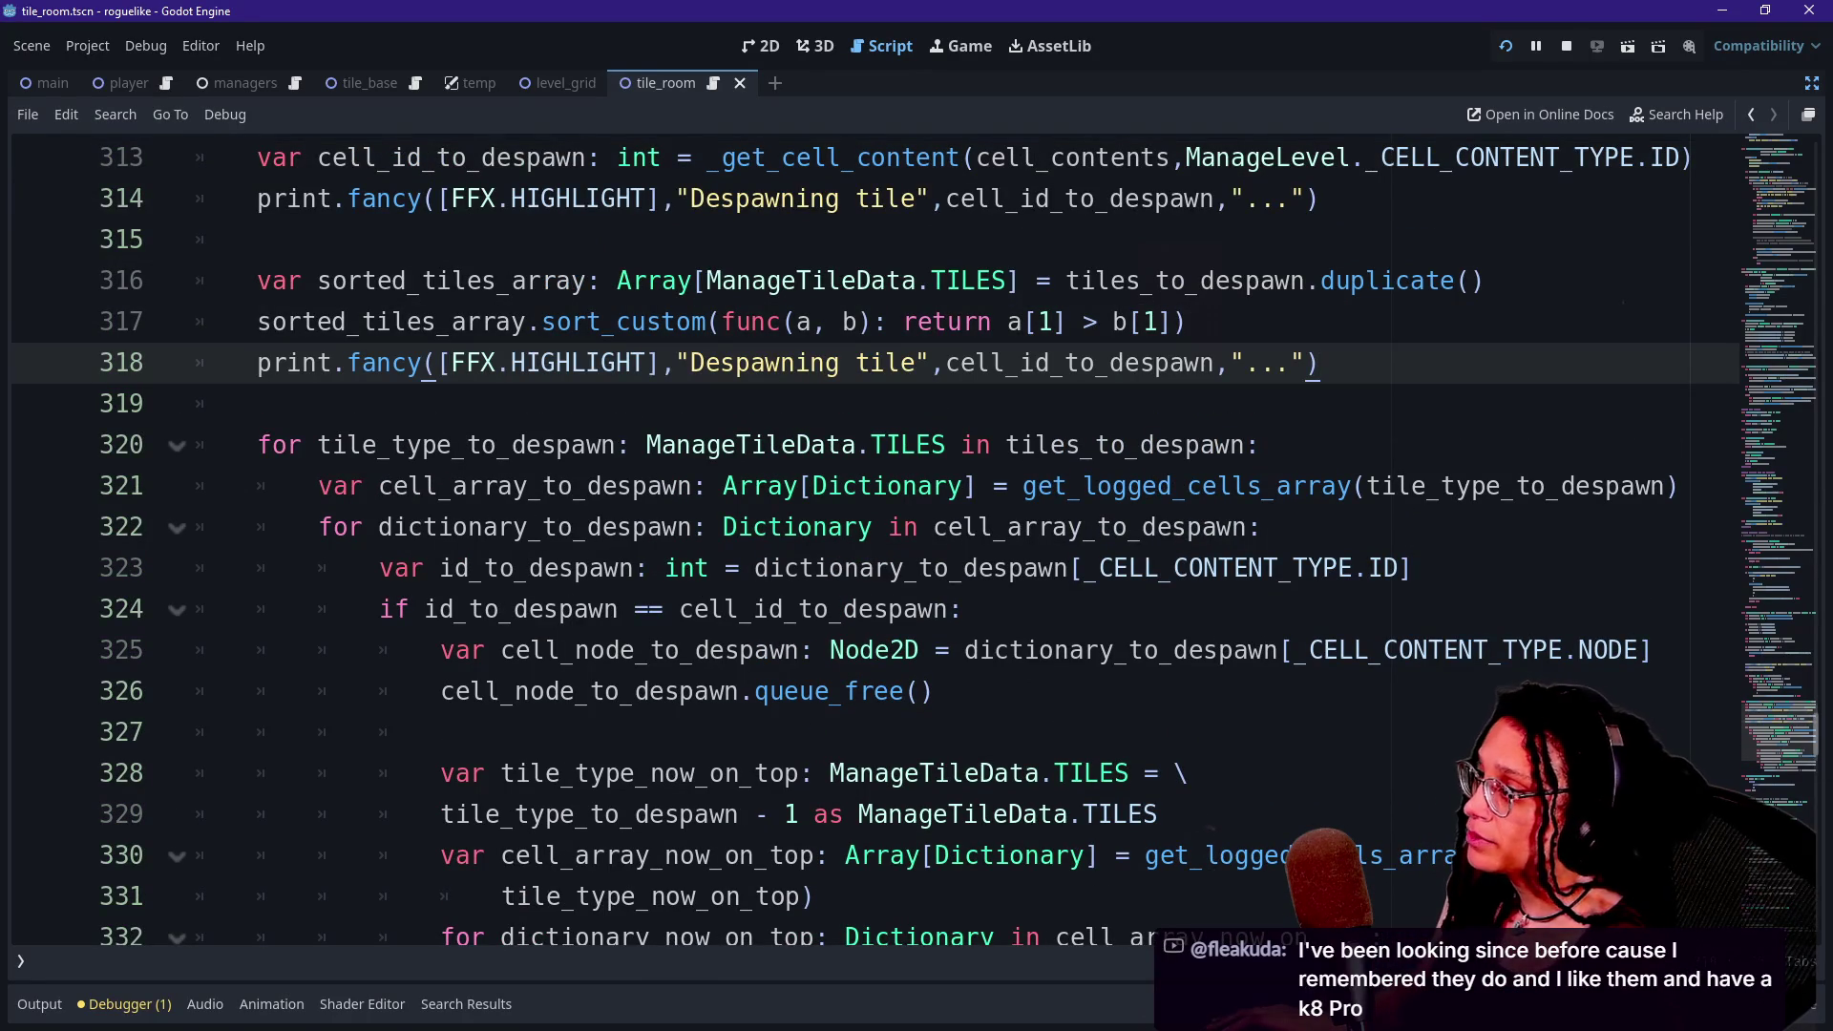
{"action": "key", "text": "ctrl+Left"}
{"action": "key", "text": "ctrl+Left"}
{"action": "key", "text": "ctrl+Left"}
{"action": "key", "text": "ctrl+shift+Right"}
{"action": "key", "text": "ctrl+shift+Right"}
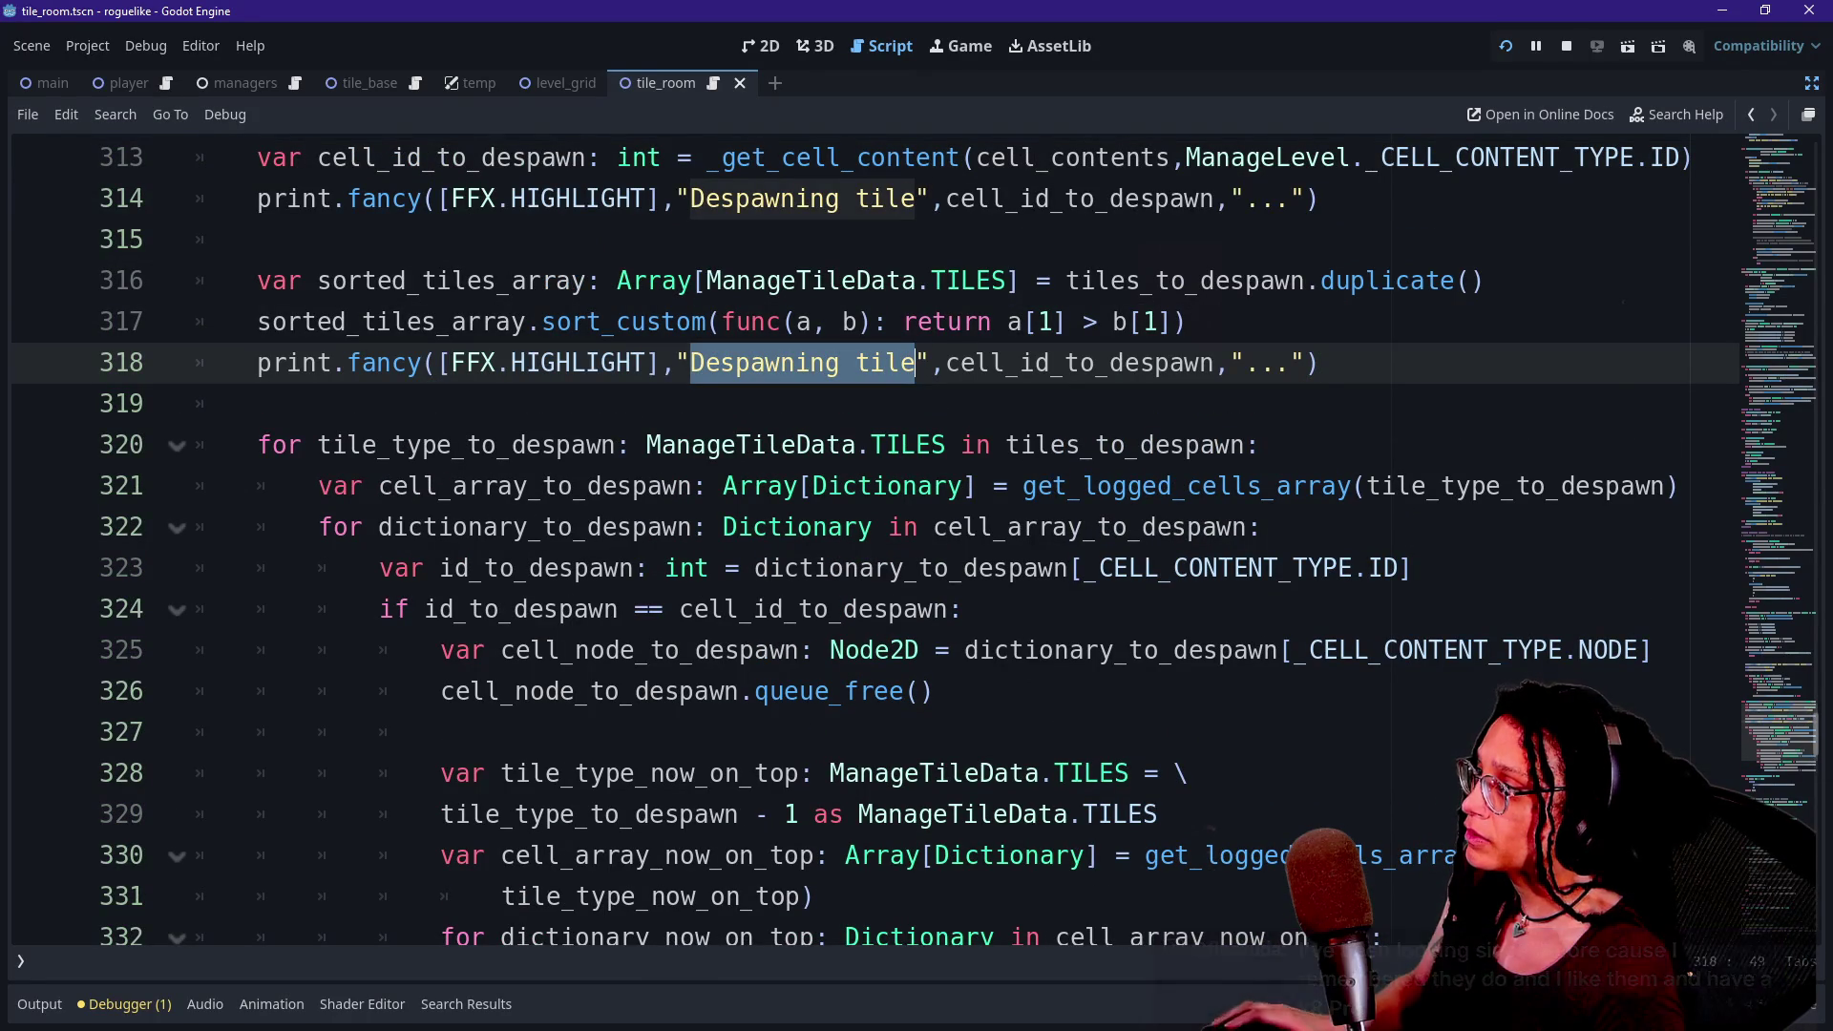
{"action": "type", "text": "Sorted ar"}
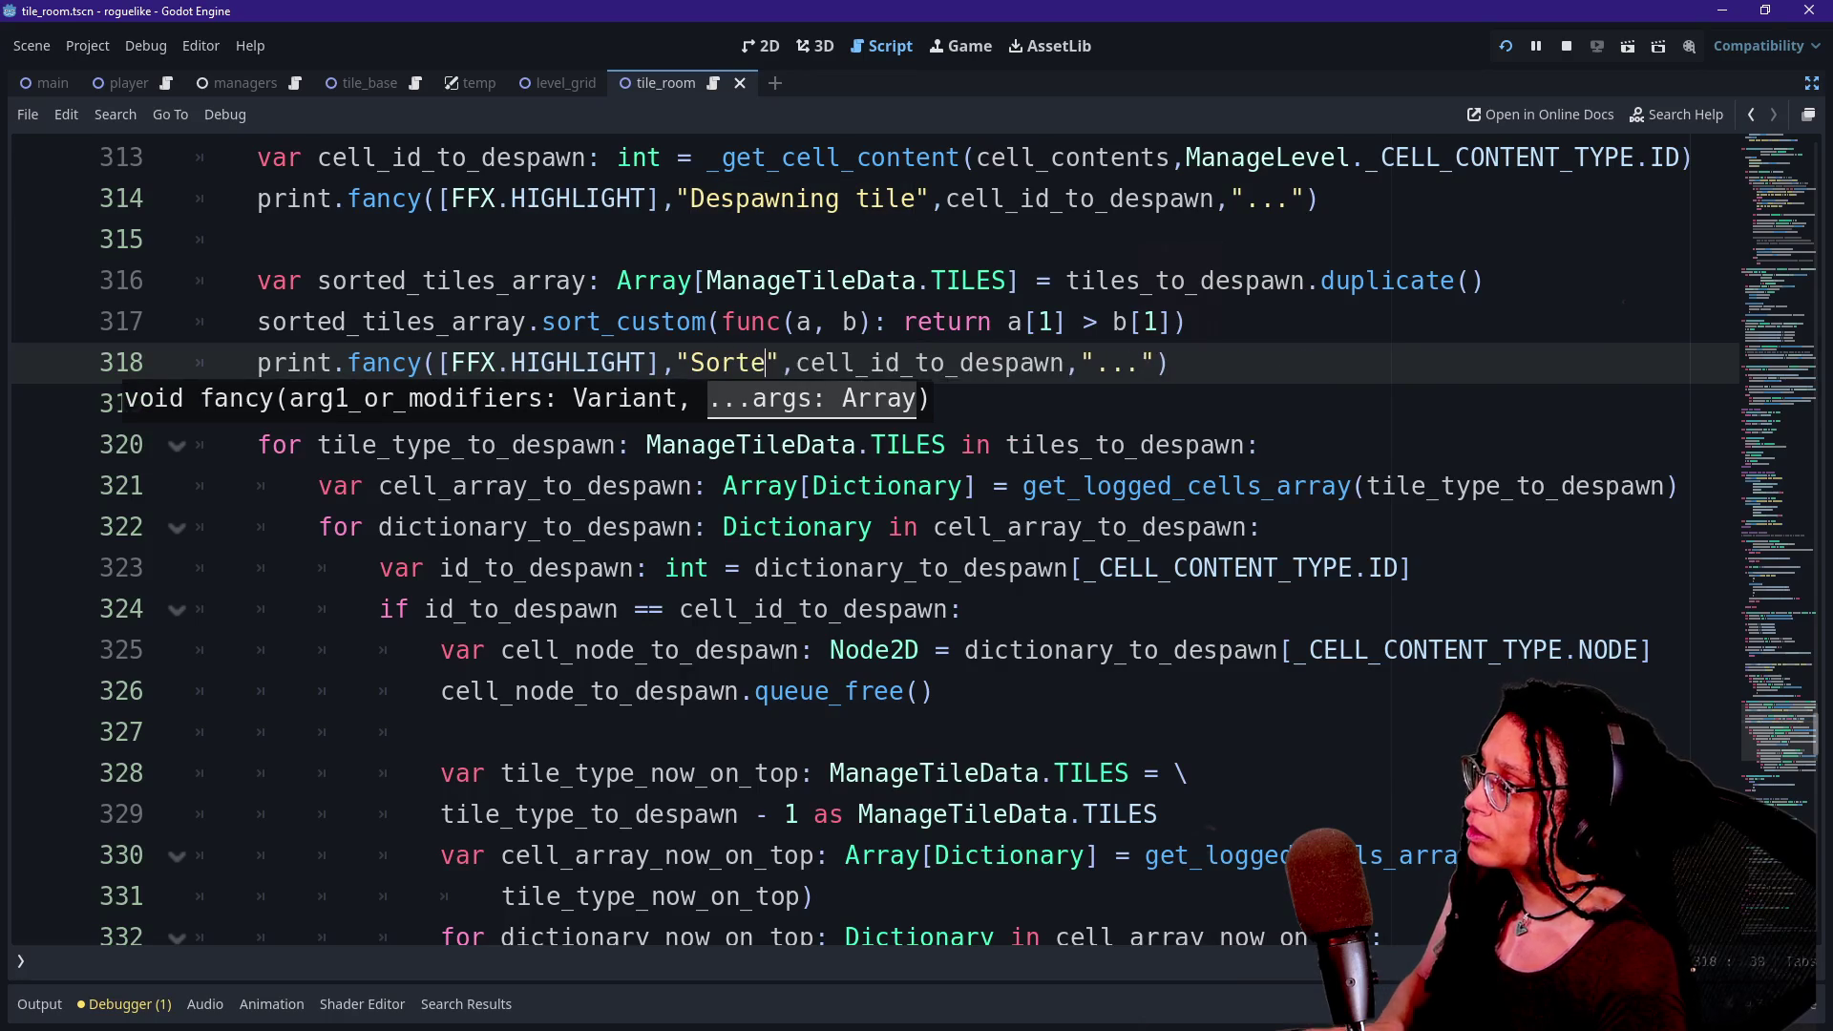
{"action": "type", "text": "ray:"}
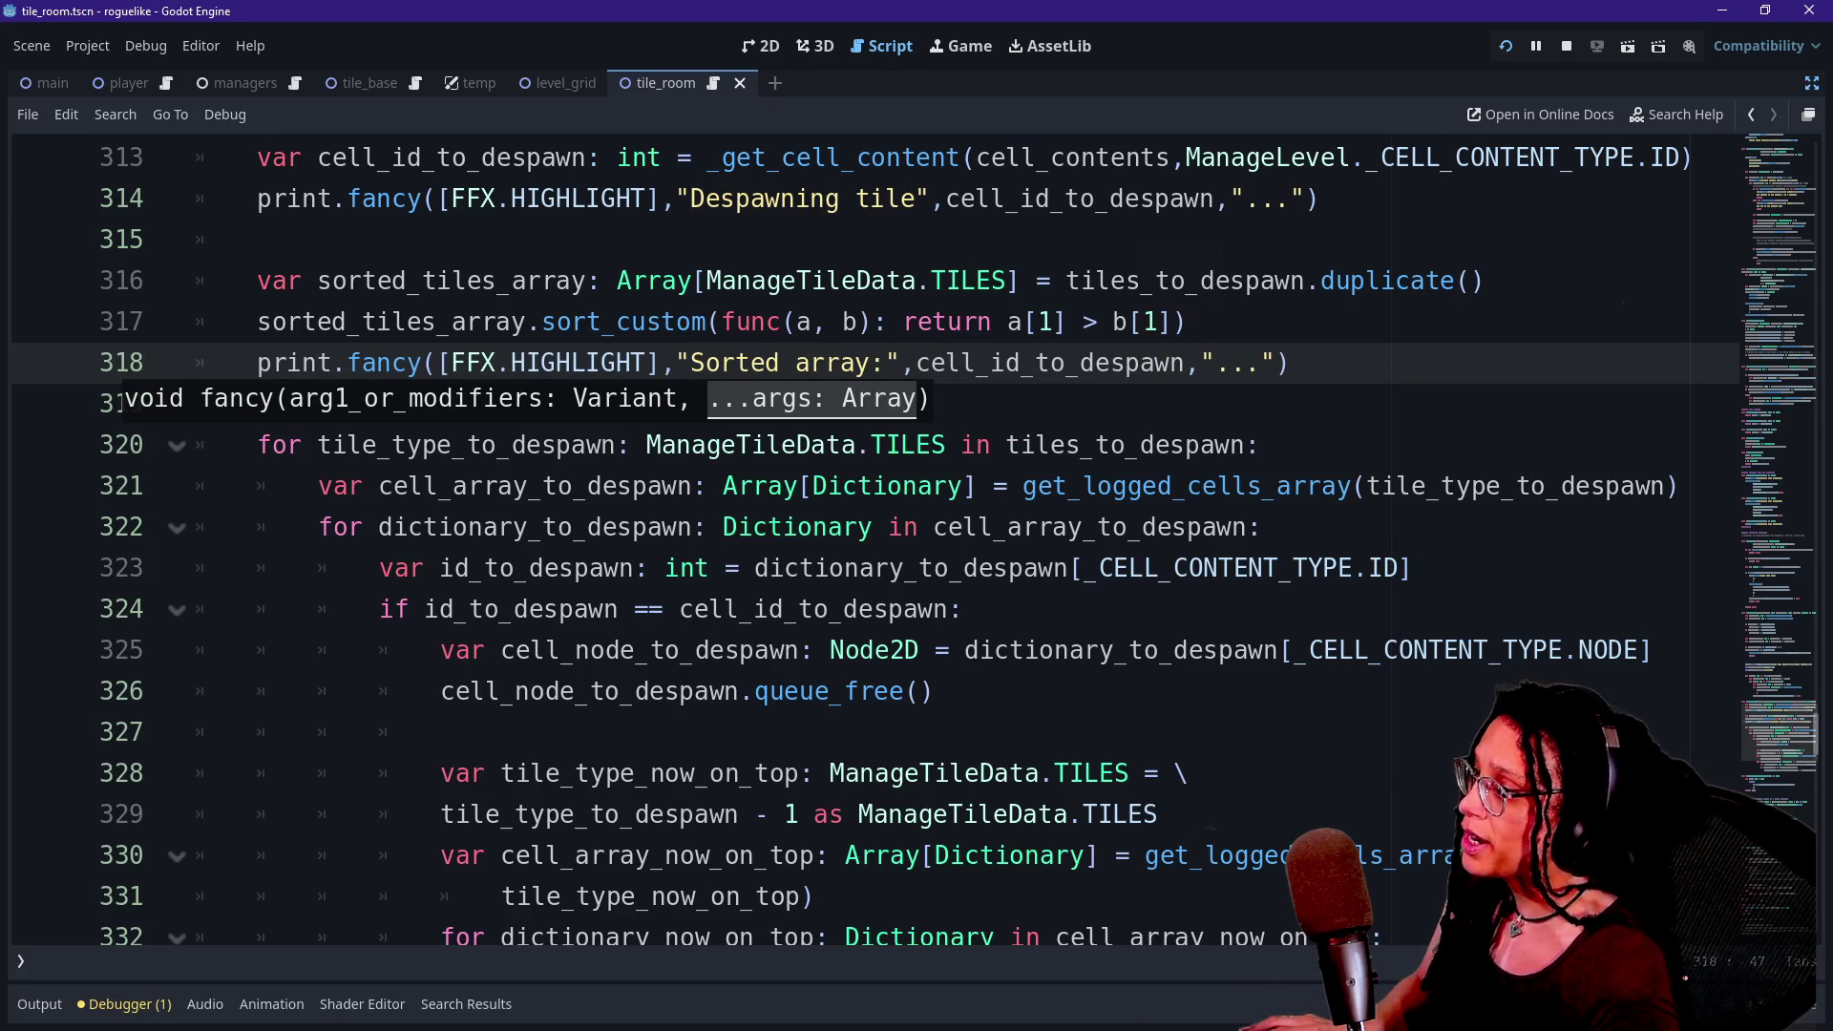
{"action": "key", "text": "Right"}
{"action": "key", "text": "Right"}
{"action": "key", "text": "shift+End"}
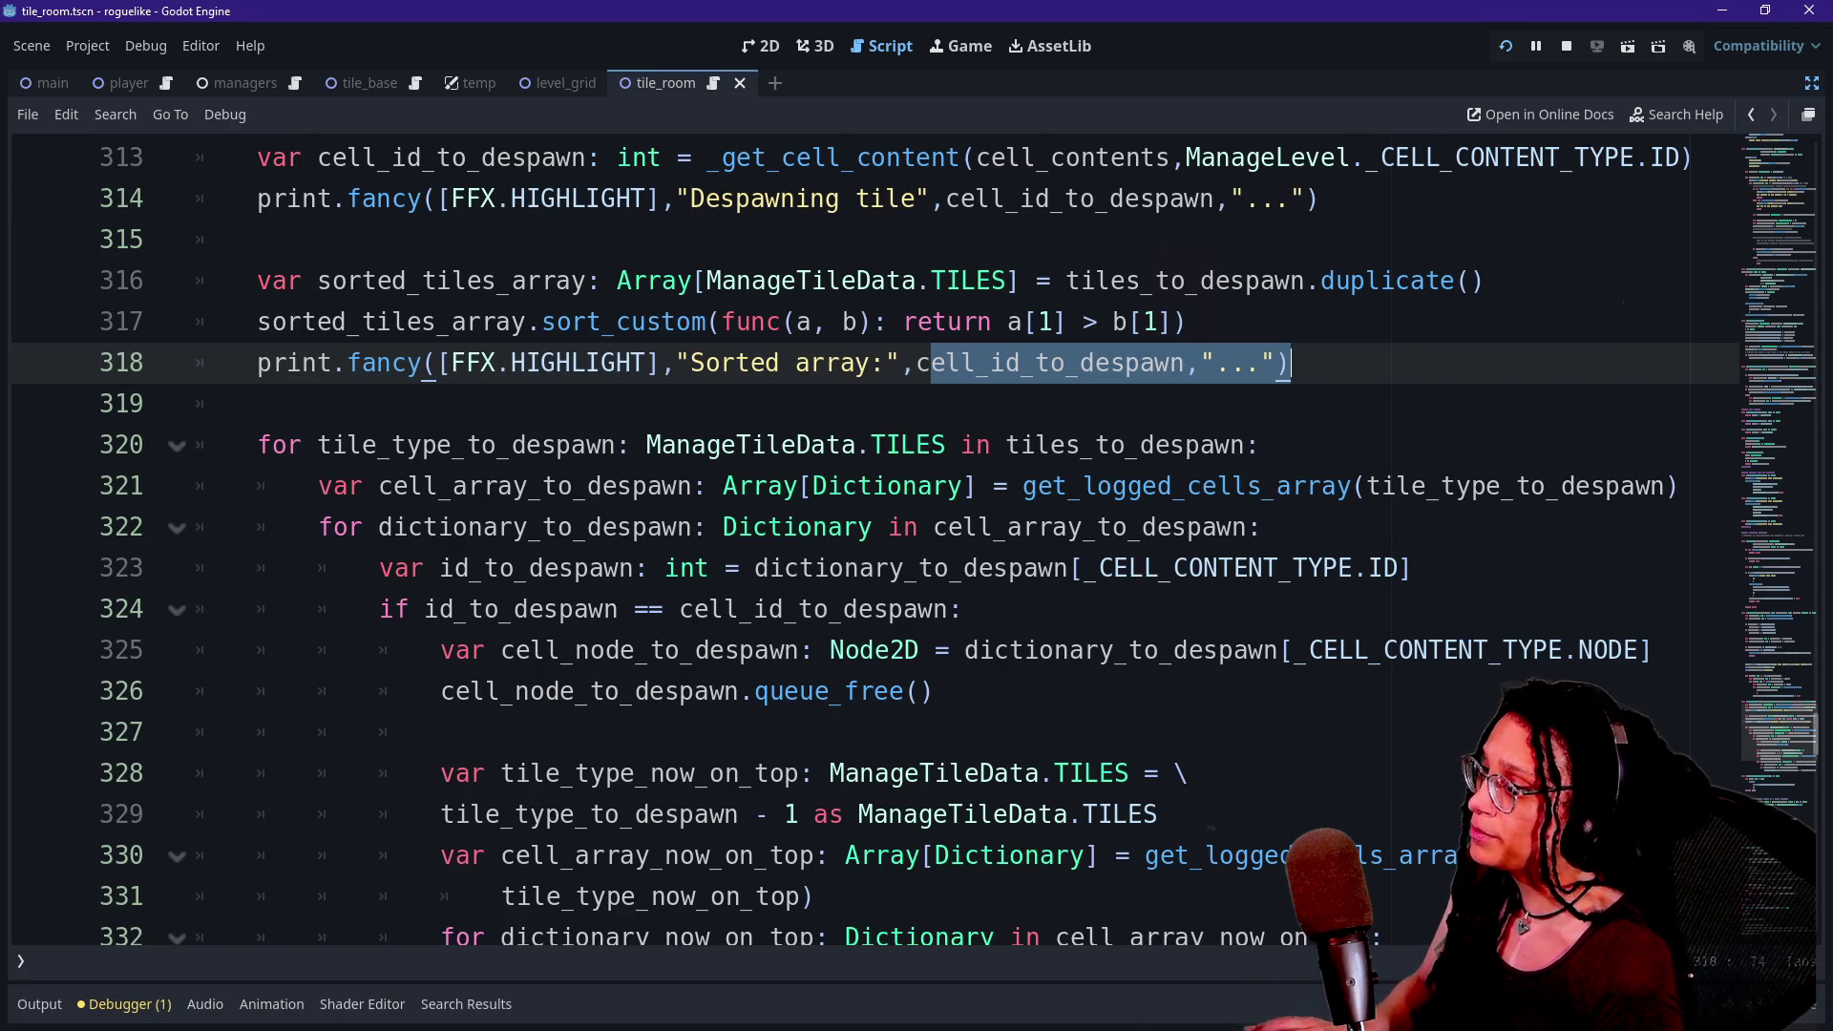
{"action": "key", "text": "BackSpace"}
{"action": "key", "text": "BackSpace"}
{"action": "key", "text": "BackSpace"}
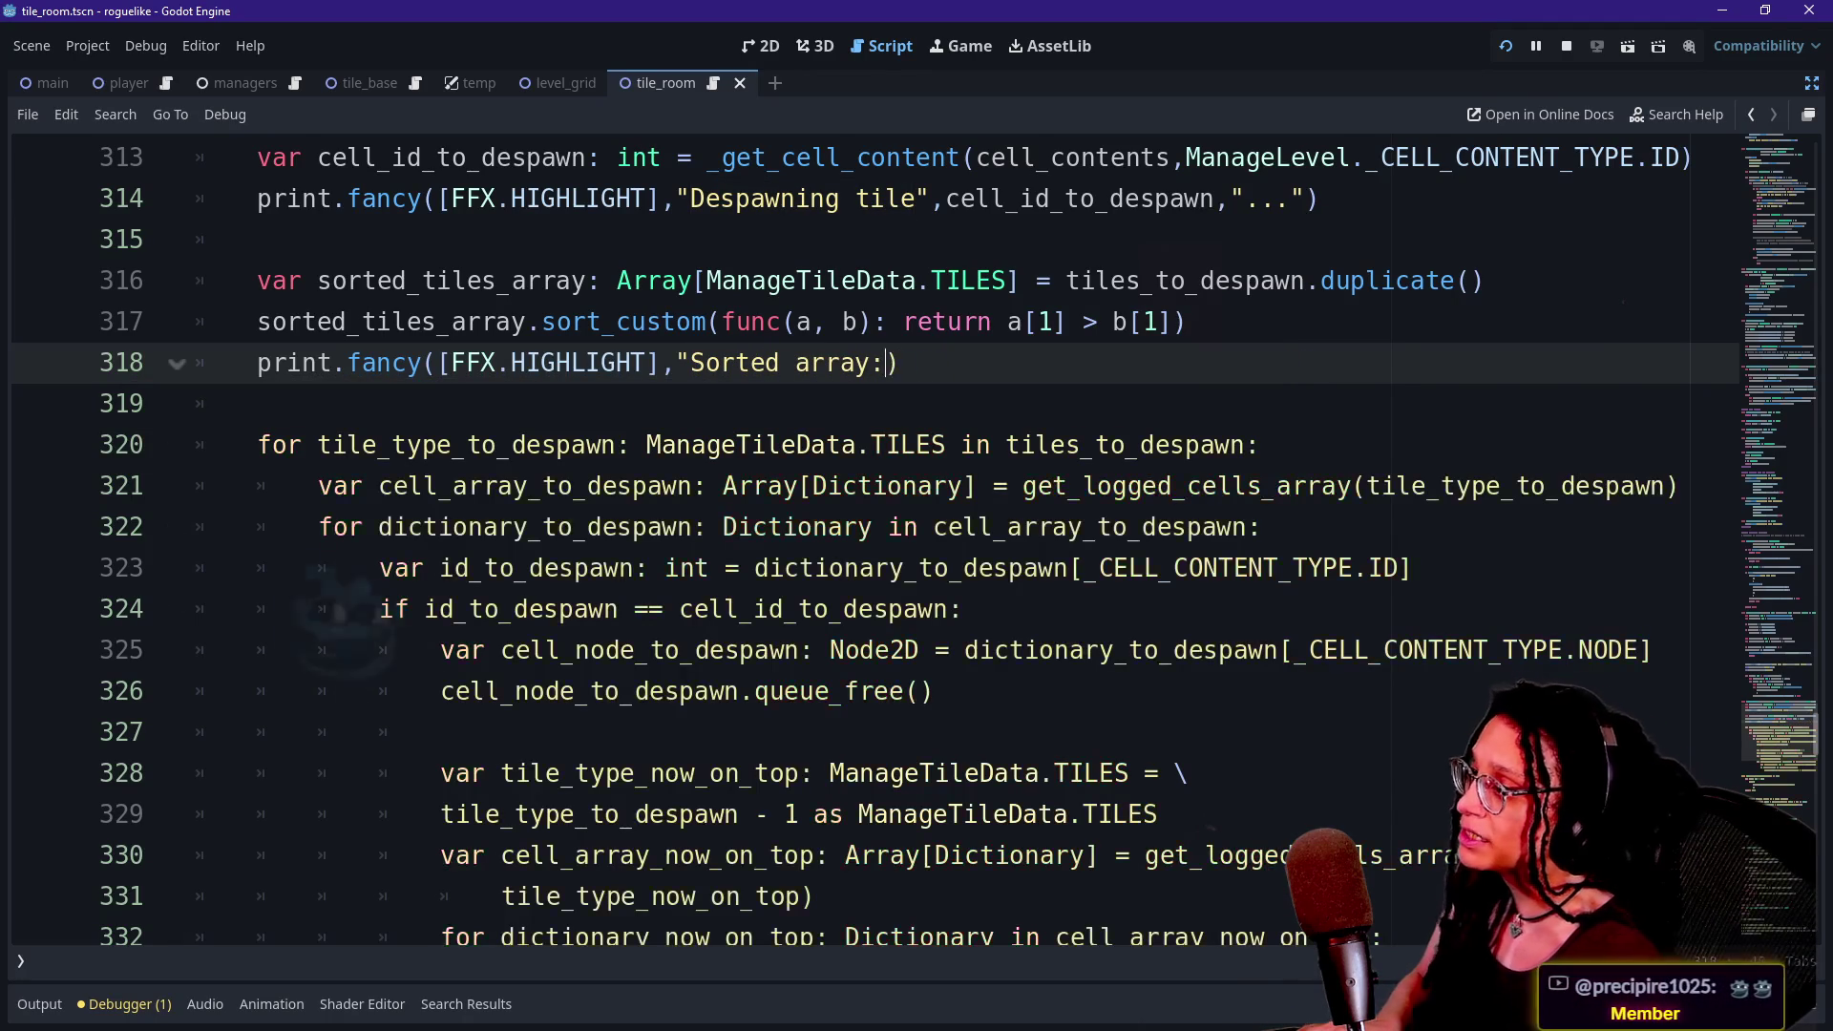
{"action": "type", "text": ":"}
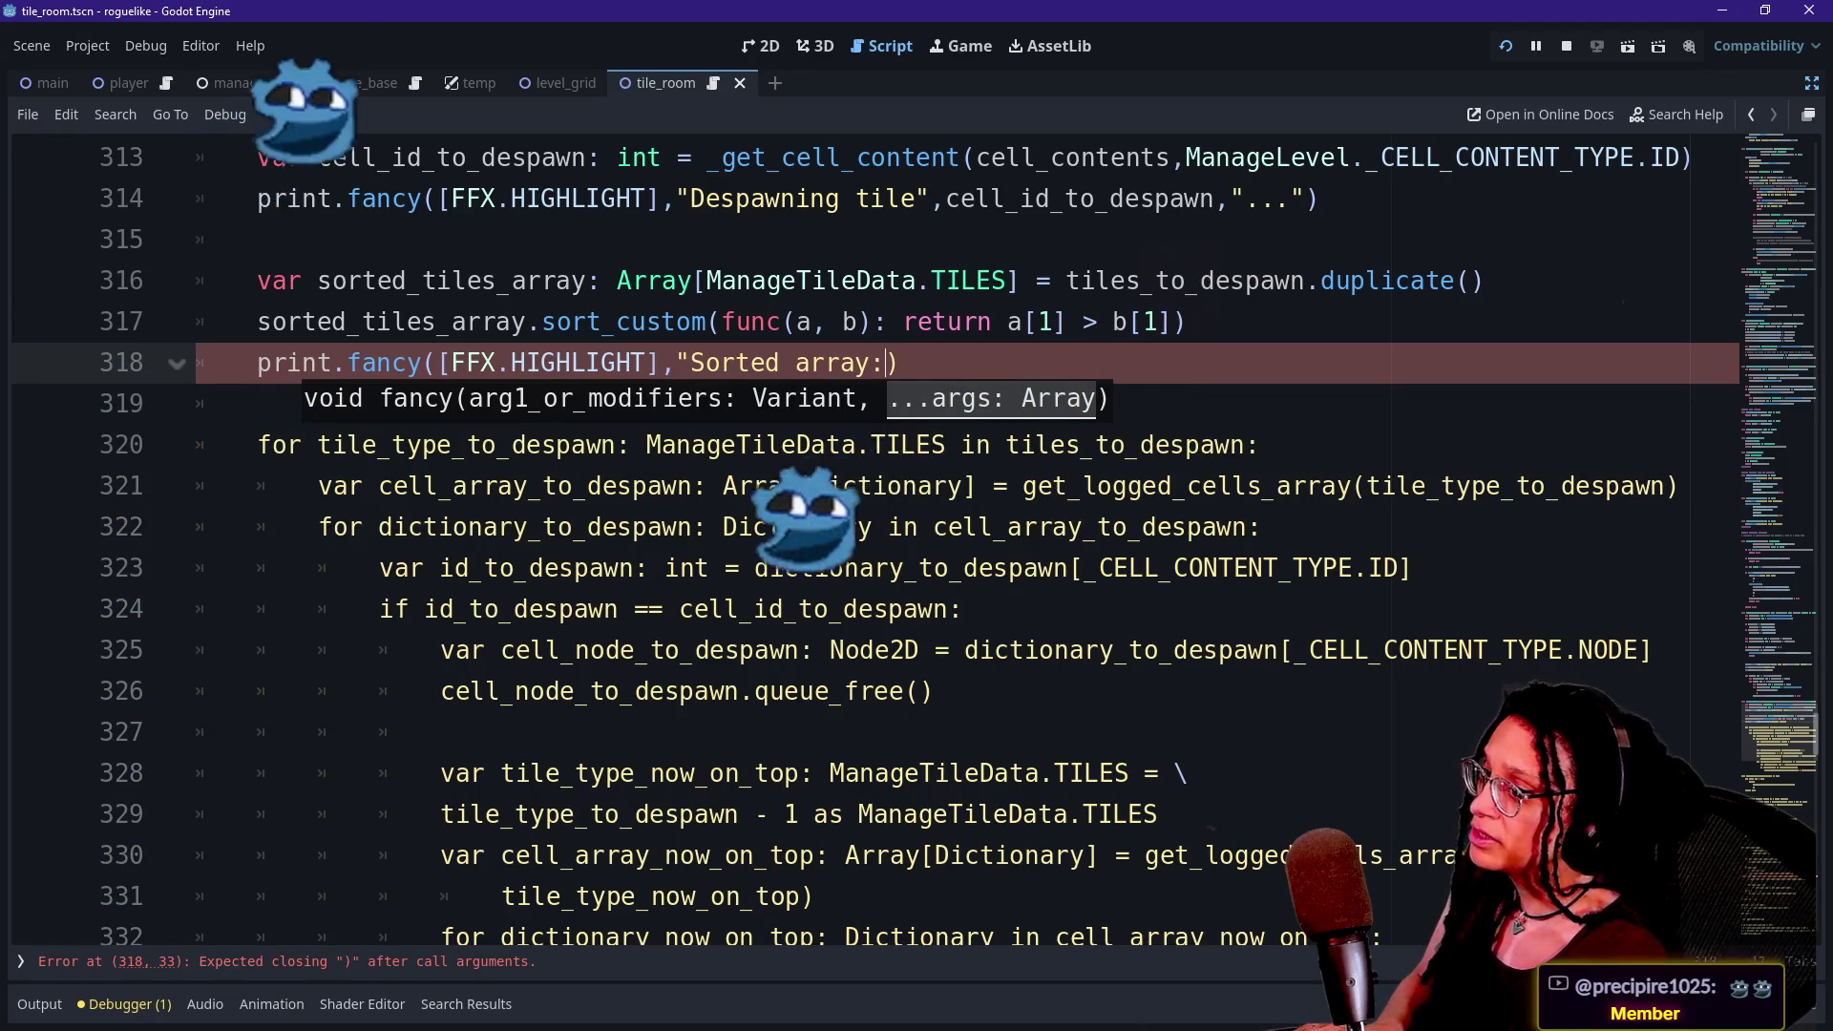
{"action": "type", "text": "\\n\","}
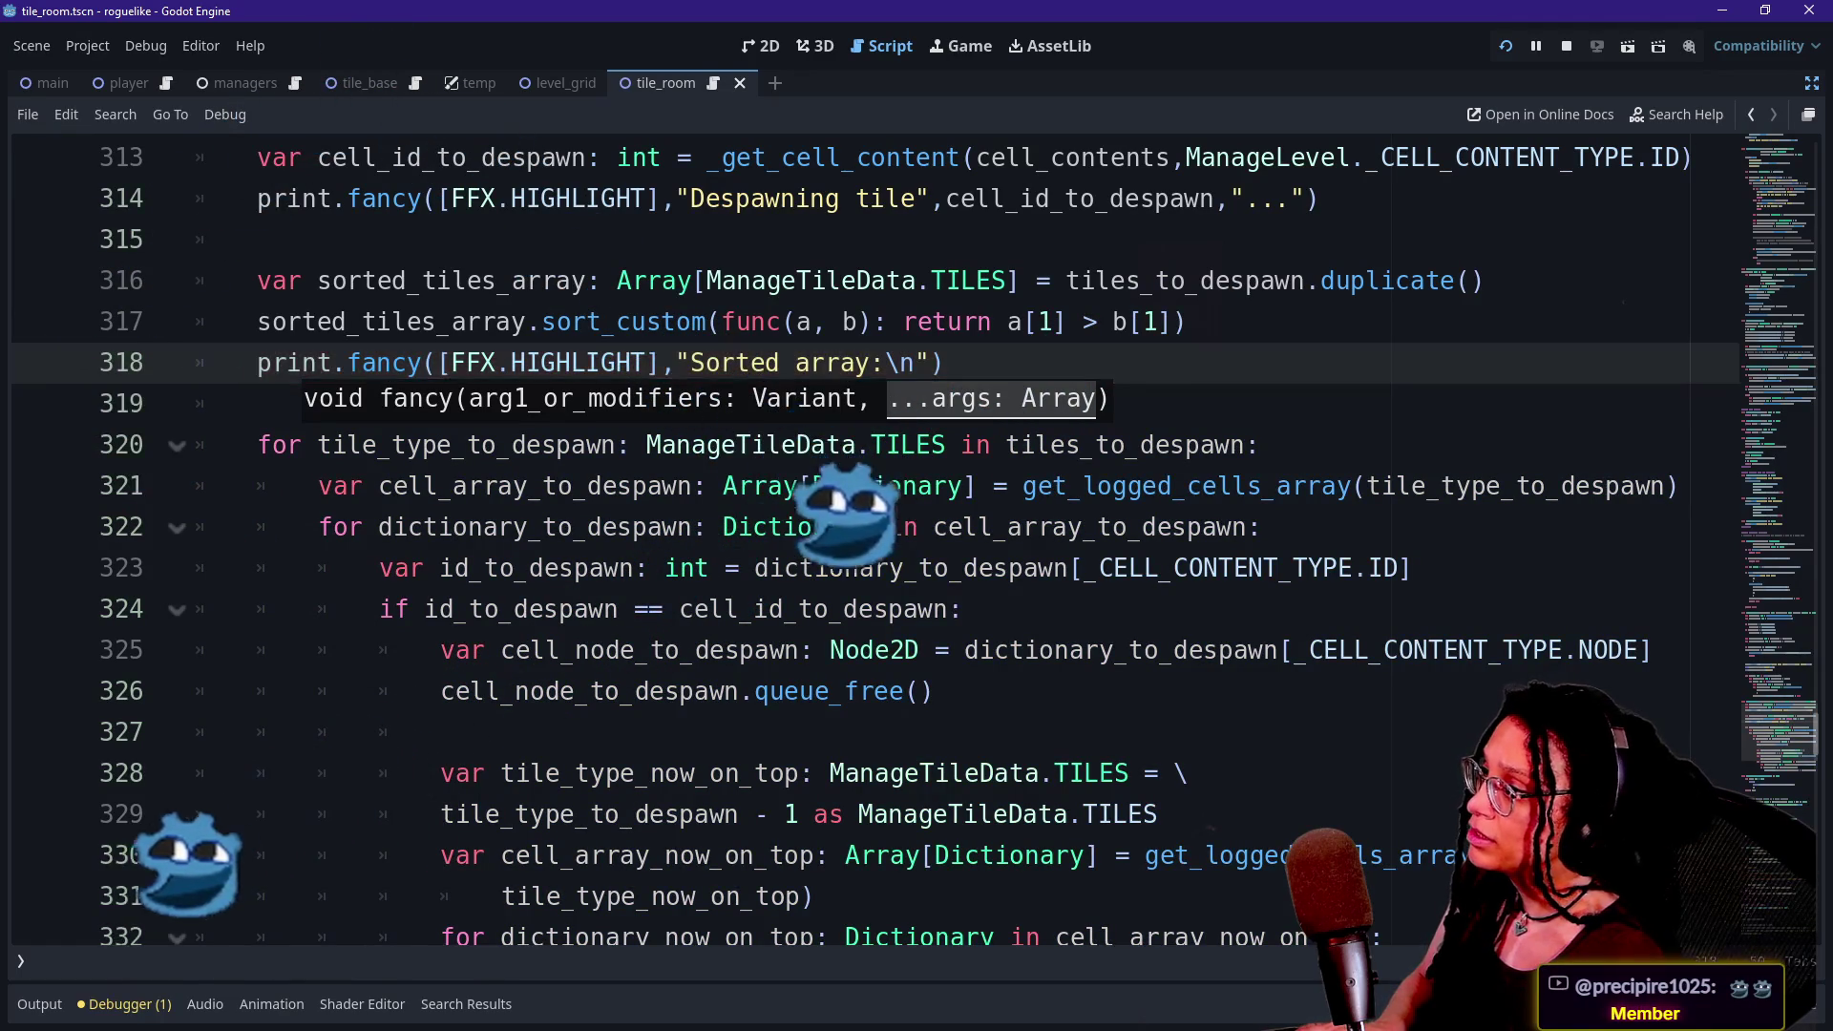
{"action": "type", "text": "sorted_til"}
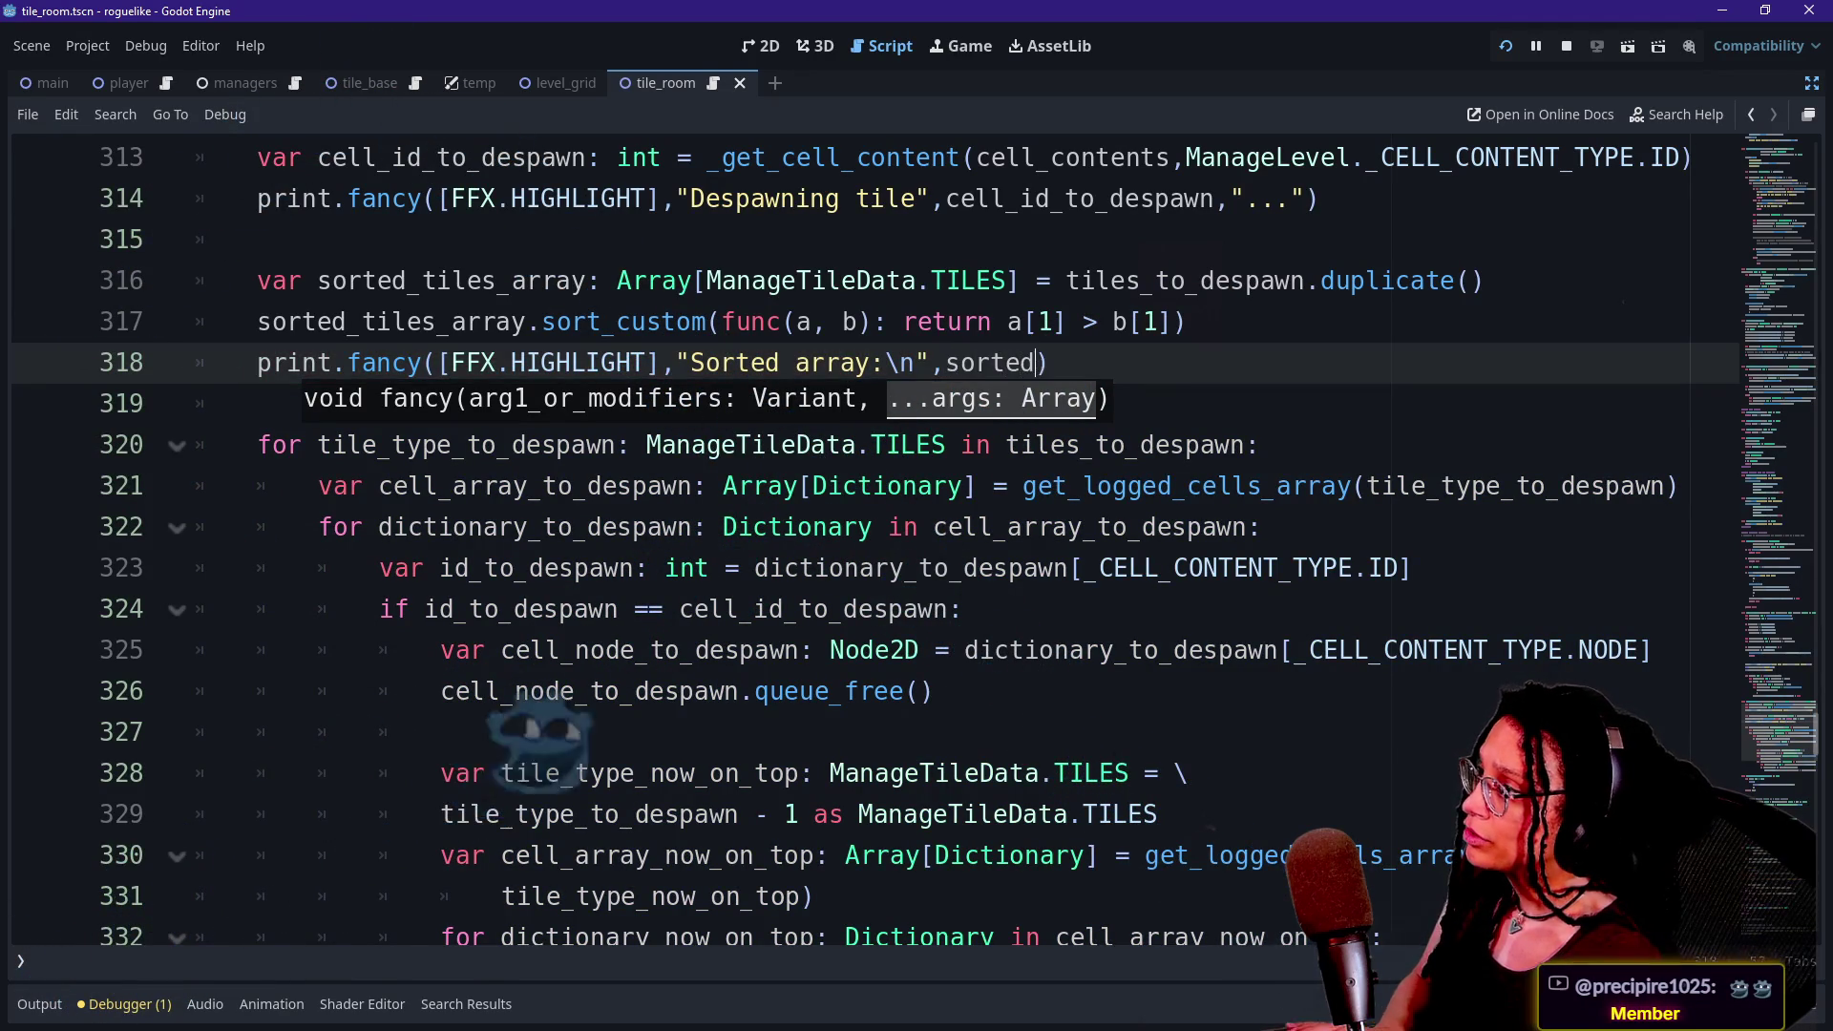
{"action": "type", "text": "es_array"}
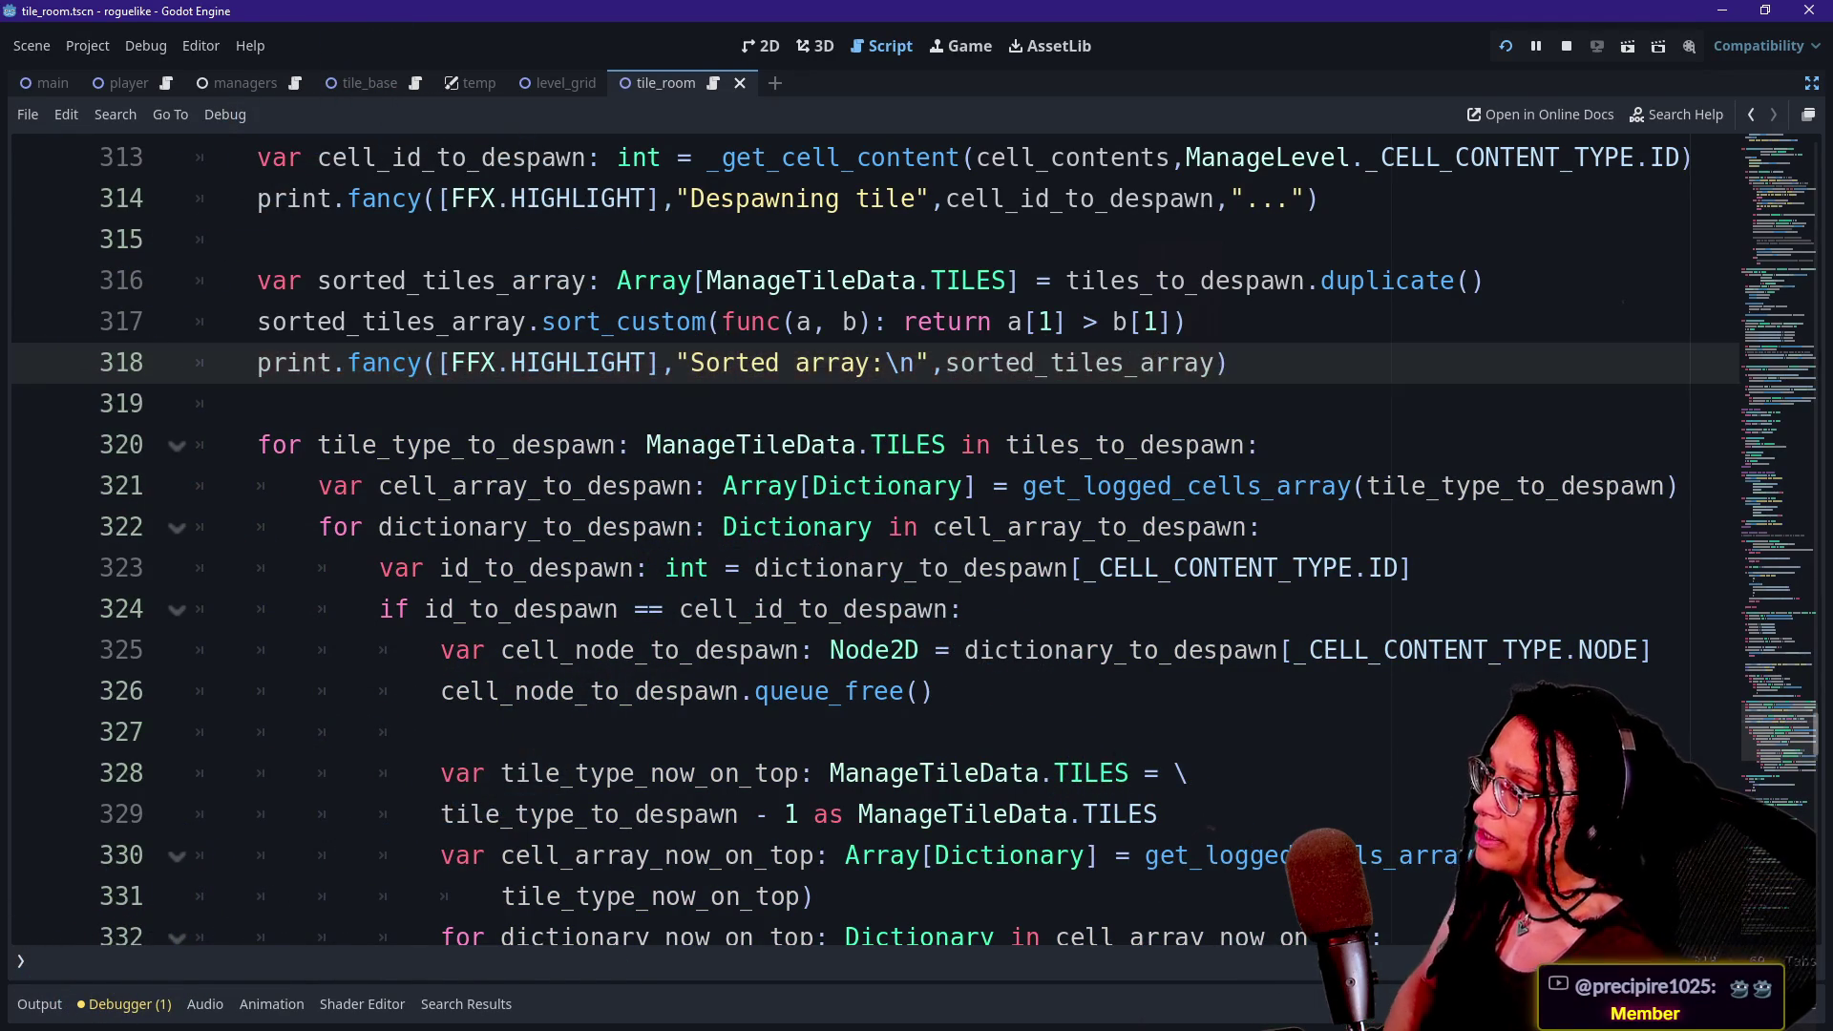
- Restart the game, briefly filter the Output by "so" to read the [3] results, and go back to the Script tab
{"action": "left_click", "coordinate": [1506, 46]}
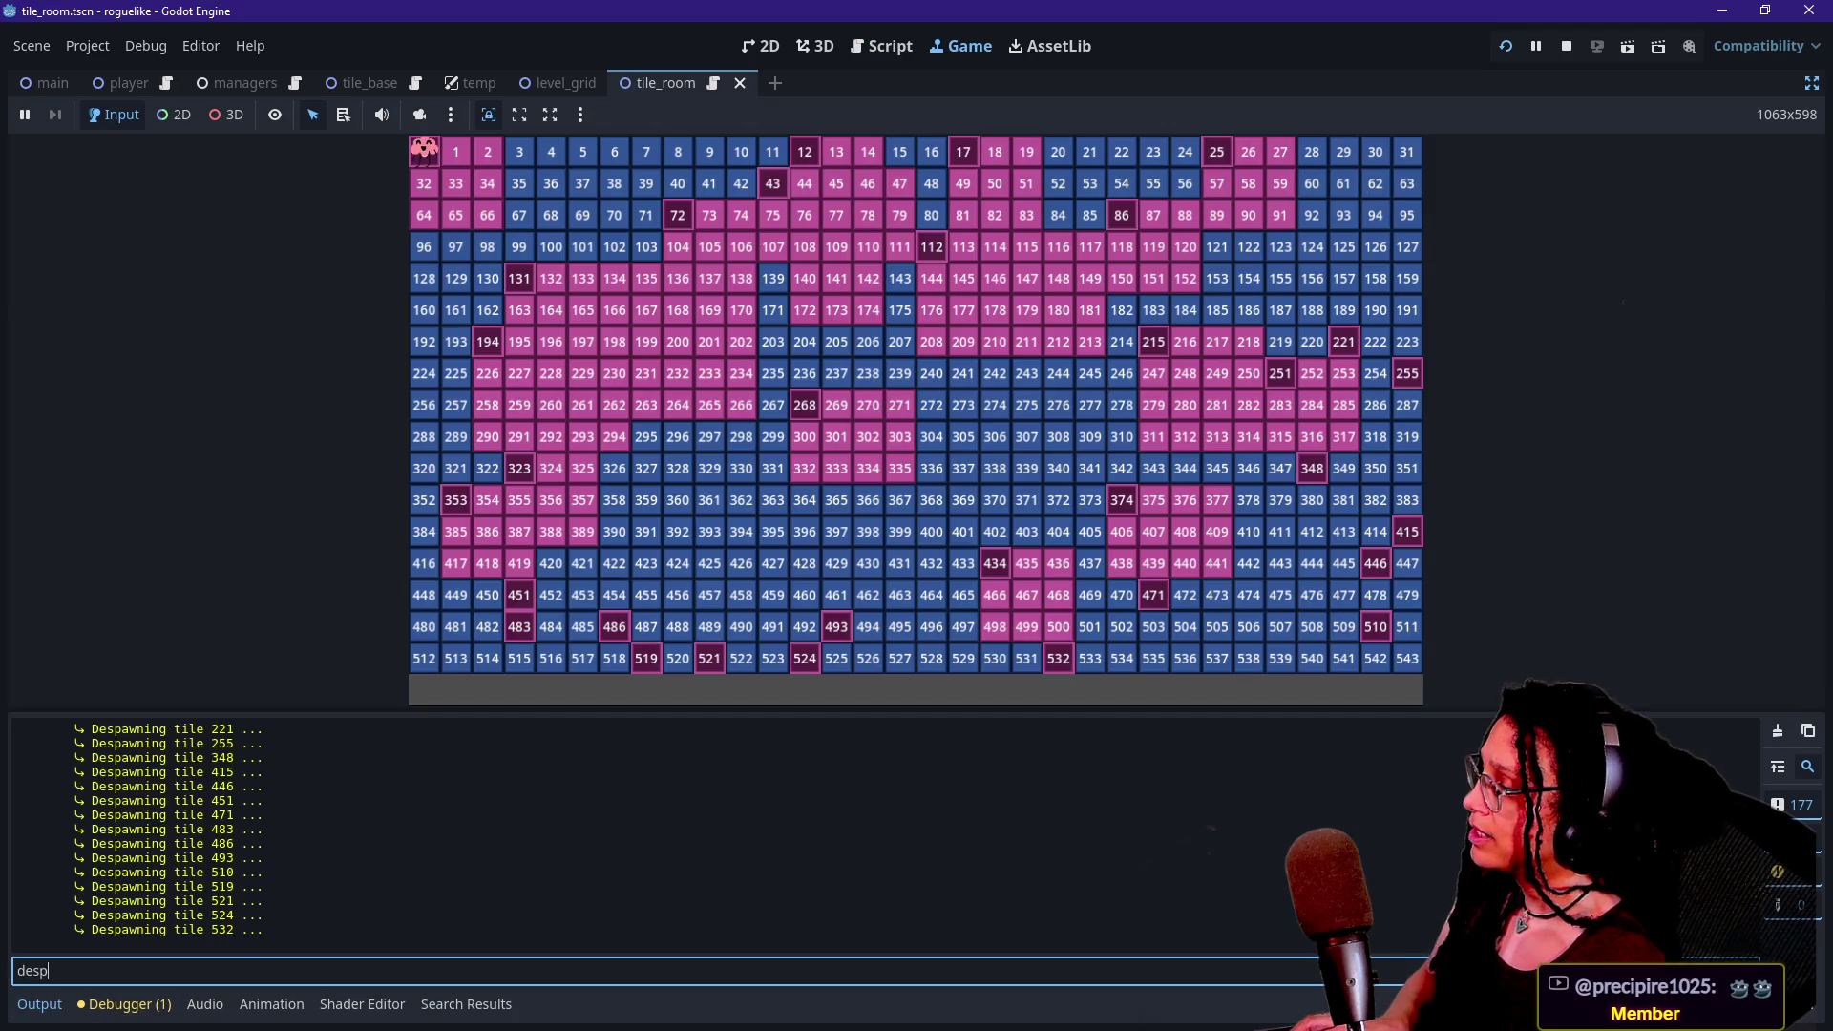
{"action": "left_click", "coordinate": [21, 971]}
{"action": "type", "text": "s"}
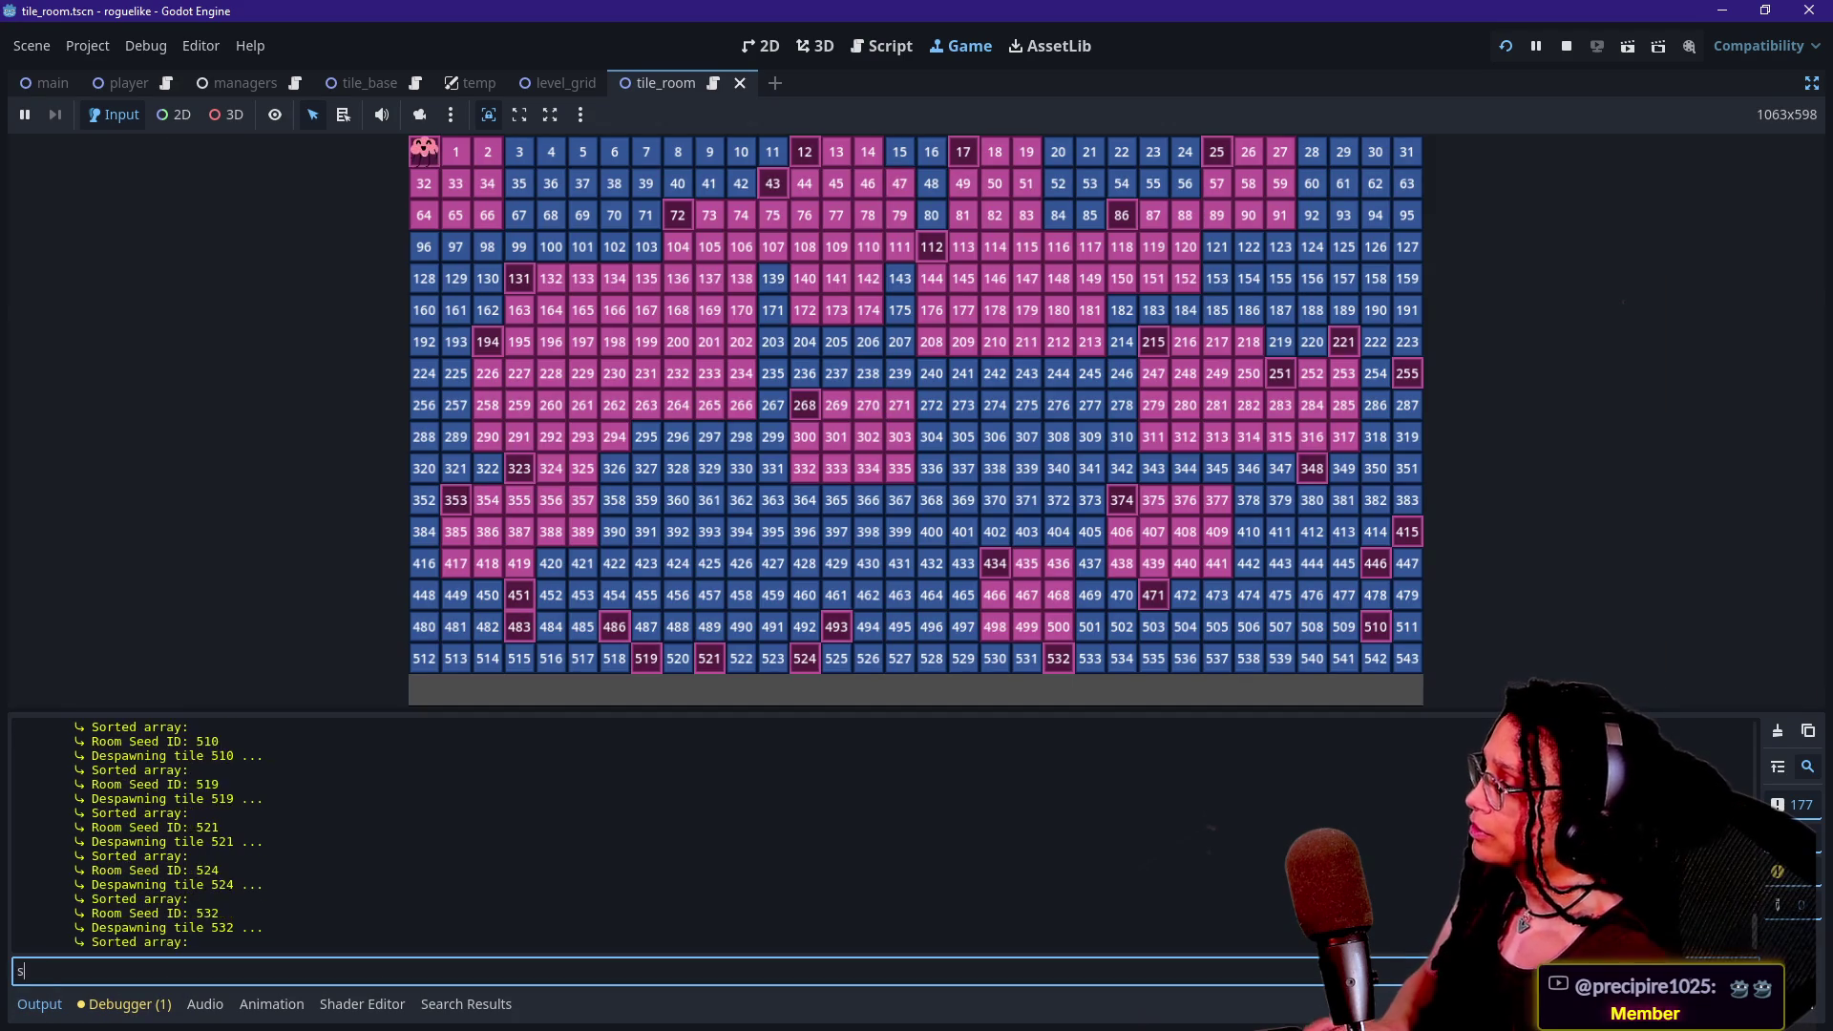
{"action": "type", "text": "o"}
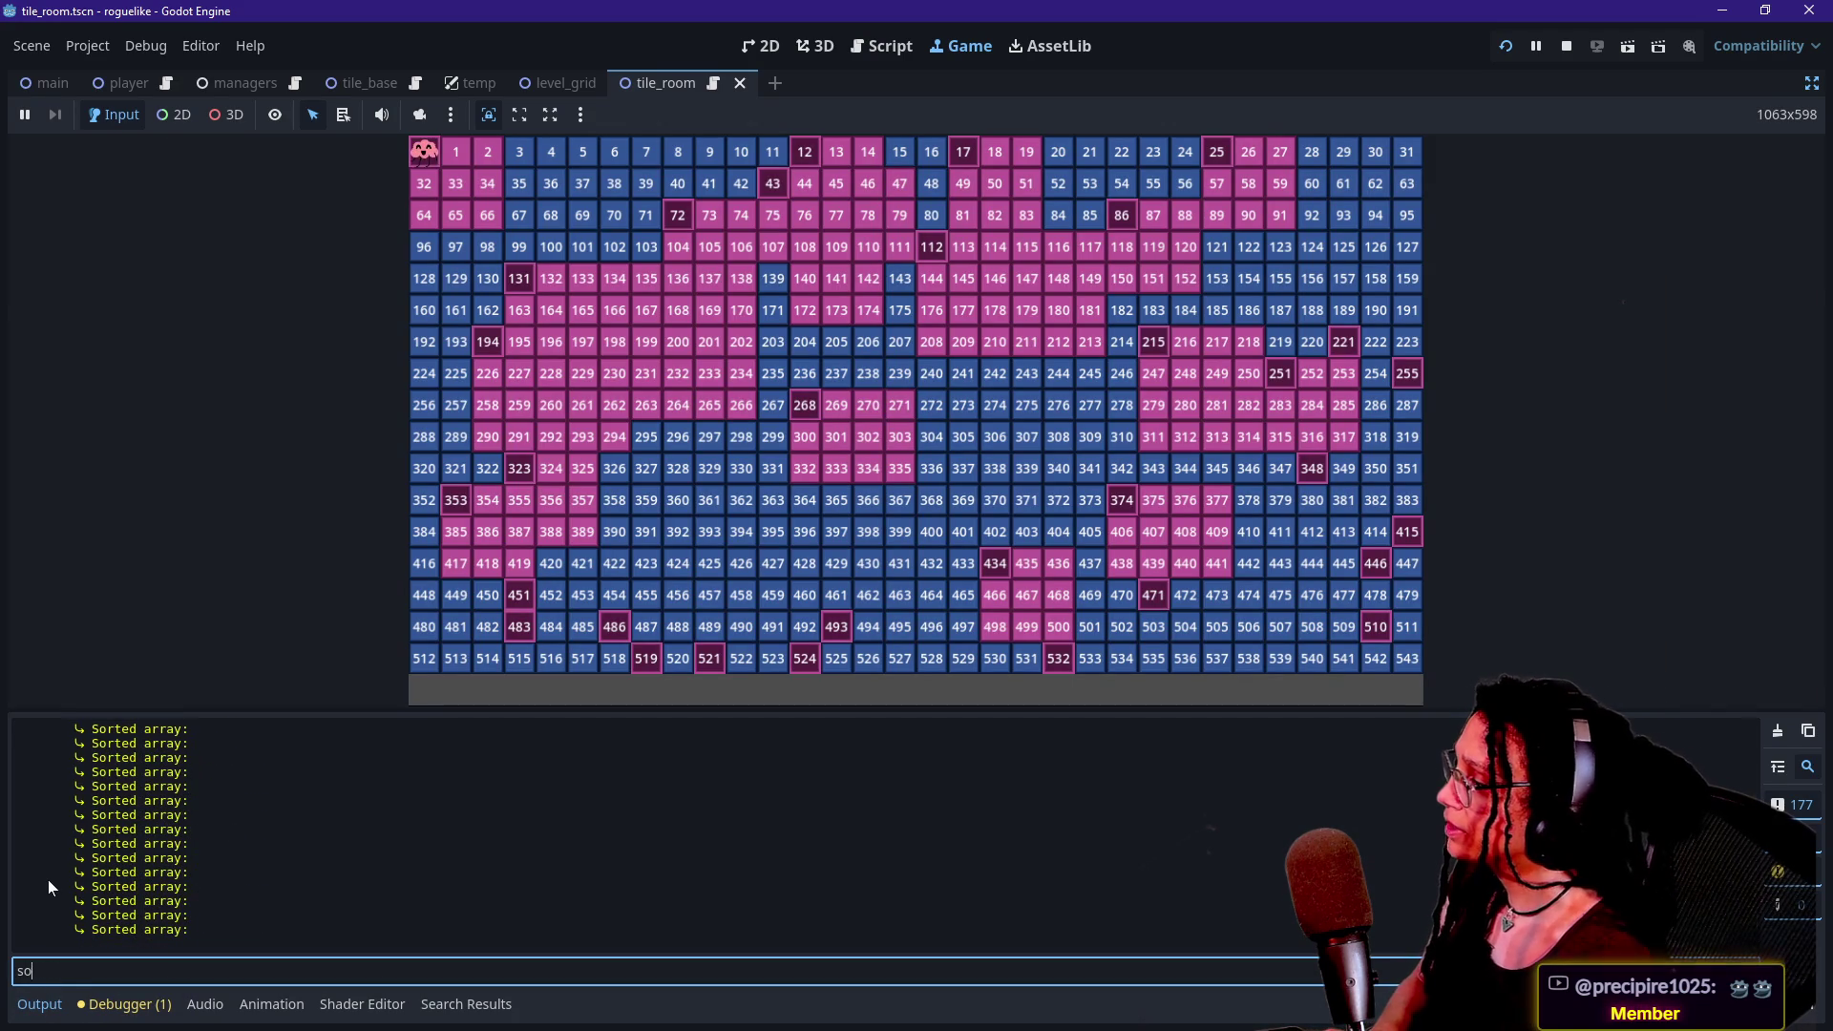
{"action": "key", "text": "BackSpace"}
{"action": "key", "text": "BackSpace"}
{"action": "left_click", "coordinate": [91, 934]}
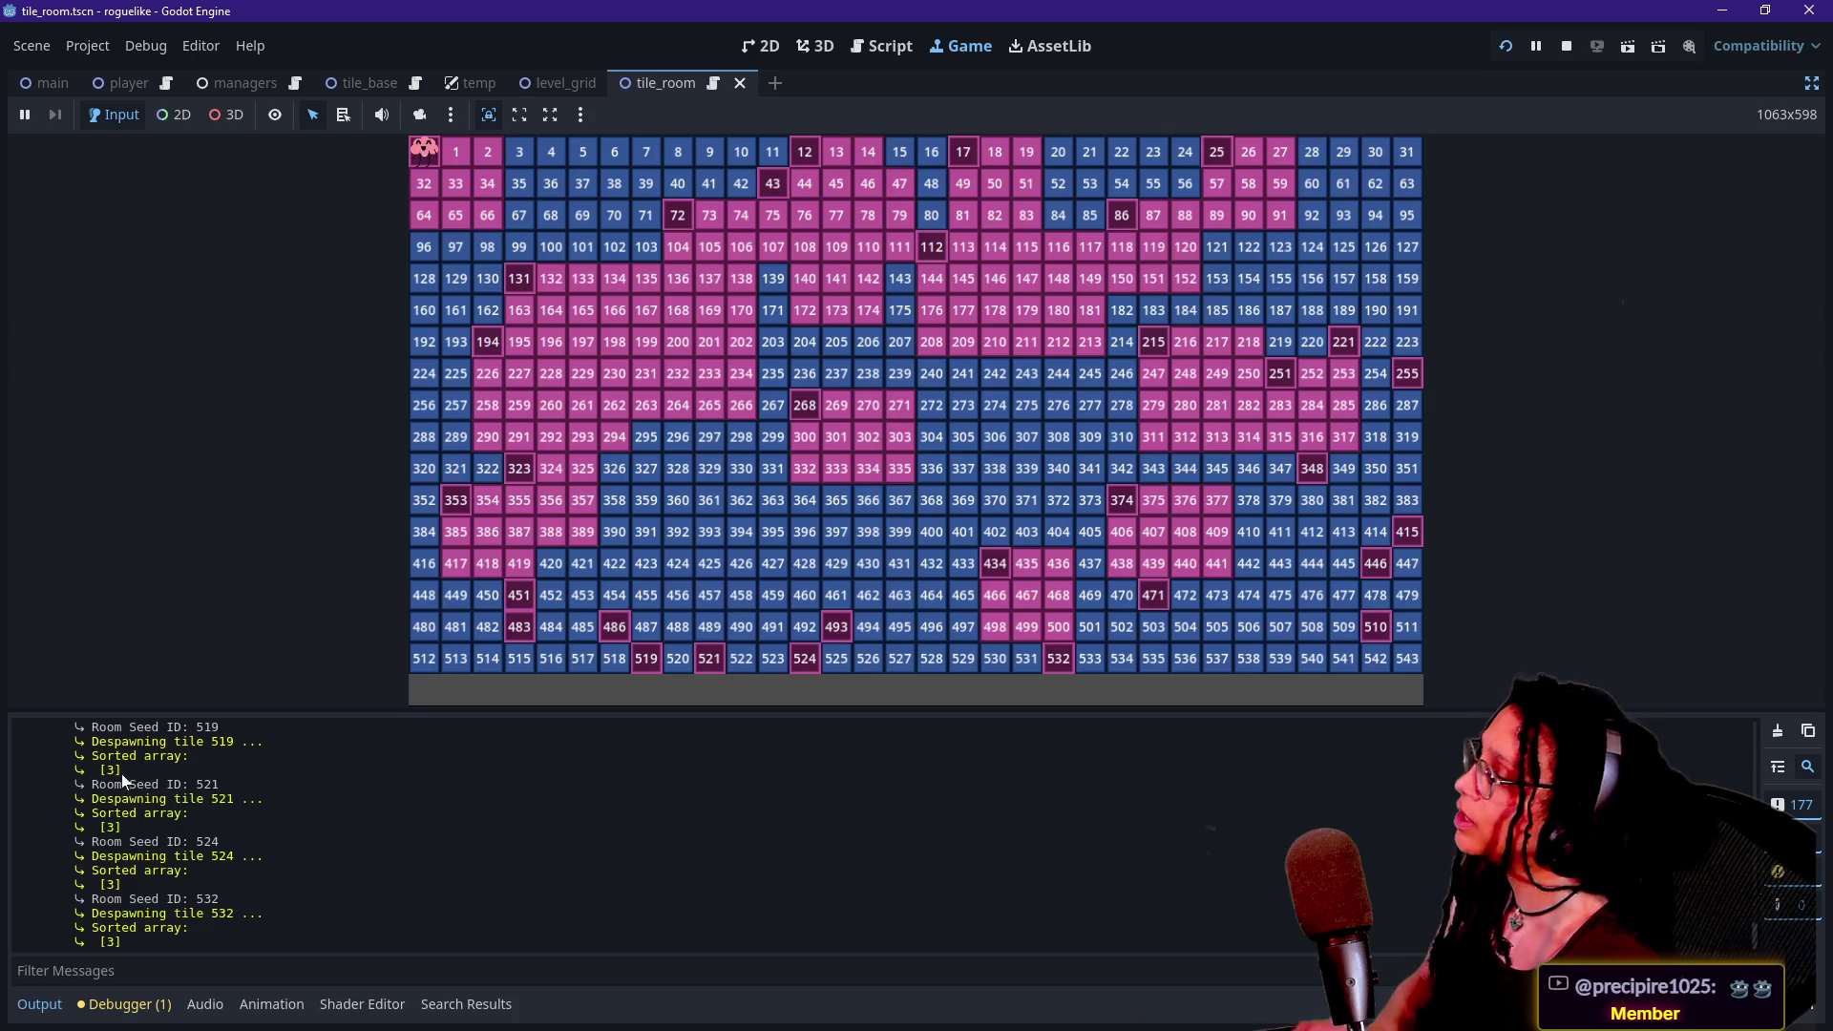
{"action": "left_click", "coordinate": [286, 573]}
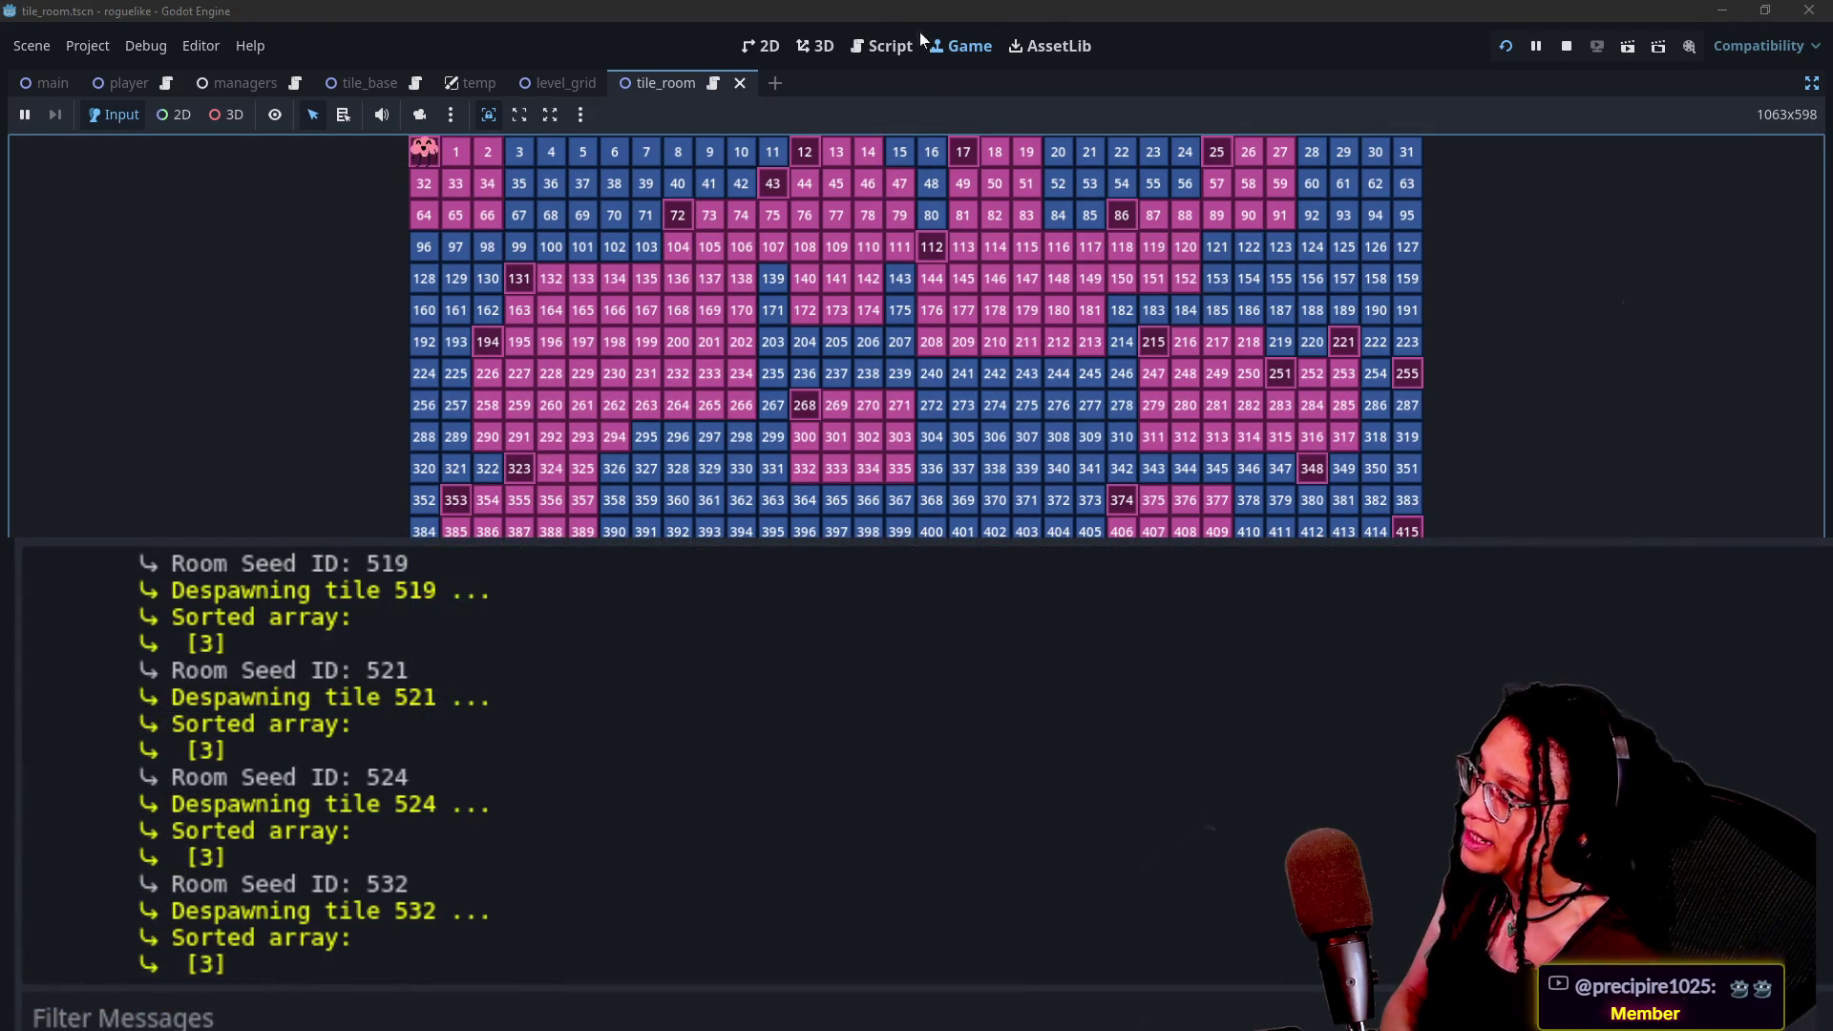
{"action": "left_click", "coordinate": [905, 38]}
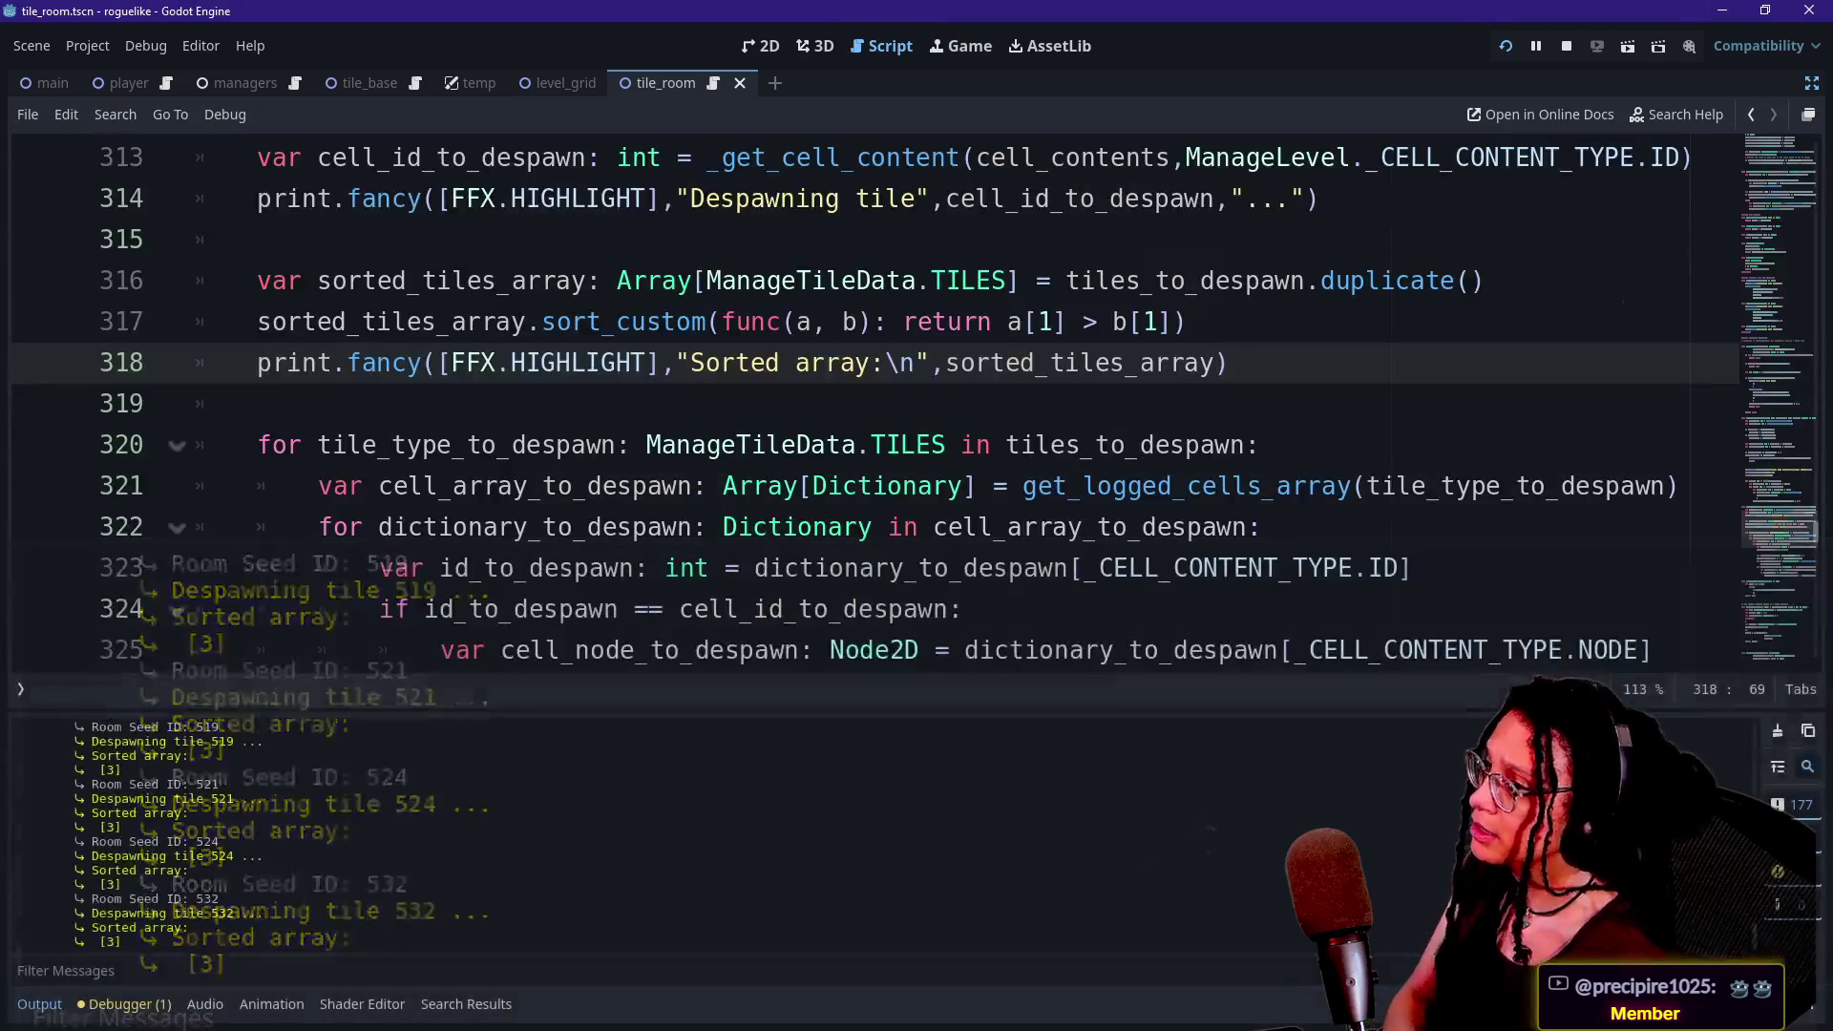
- Duplicate ManageTileData.TILES.ROOM in line 294's array, separated by a comma
{"action": "scroll", "coordinate": [917, 401], "scroll_direction": "up", "scroll_amount": 4}
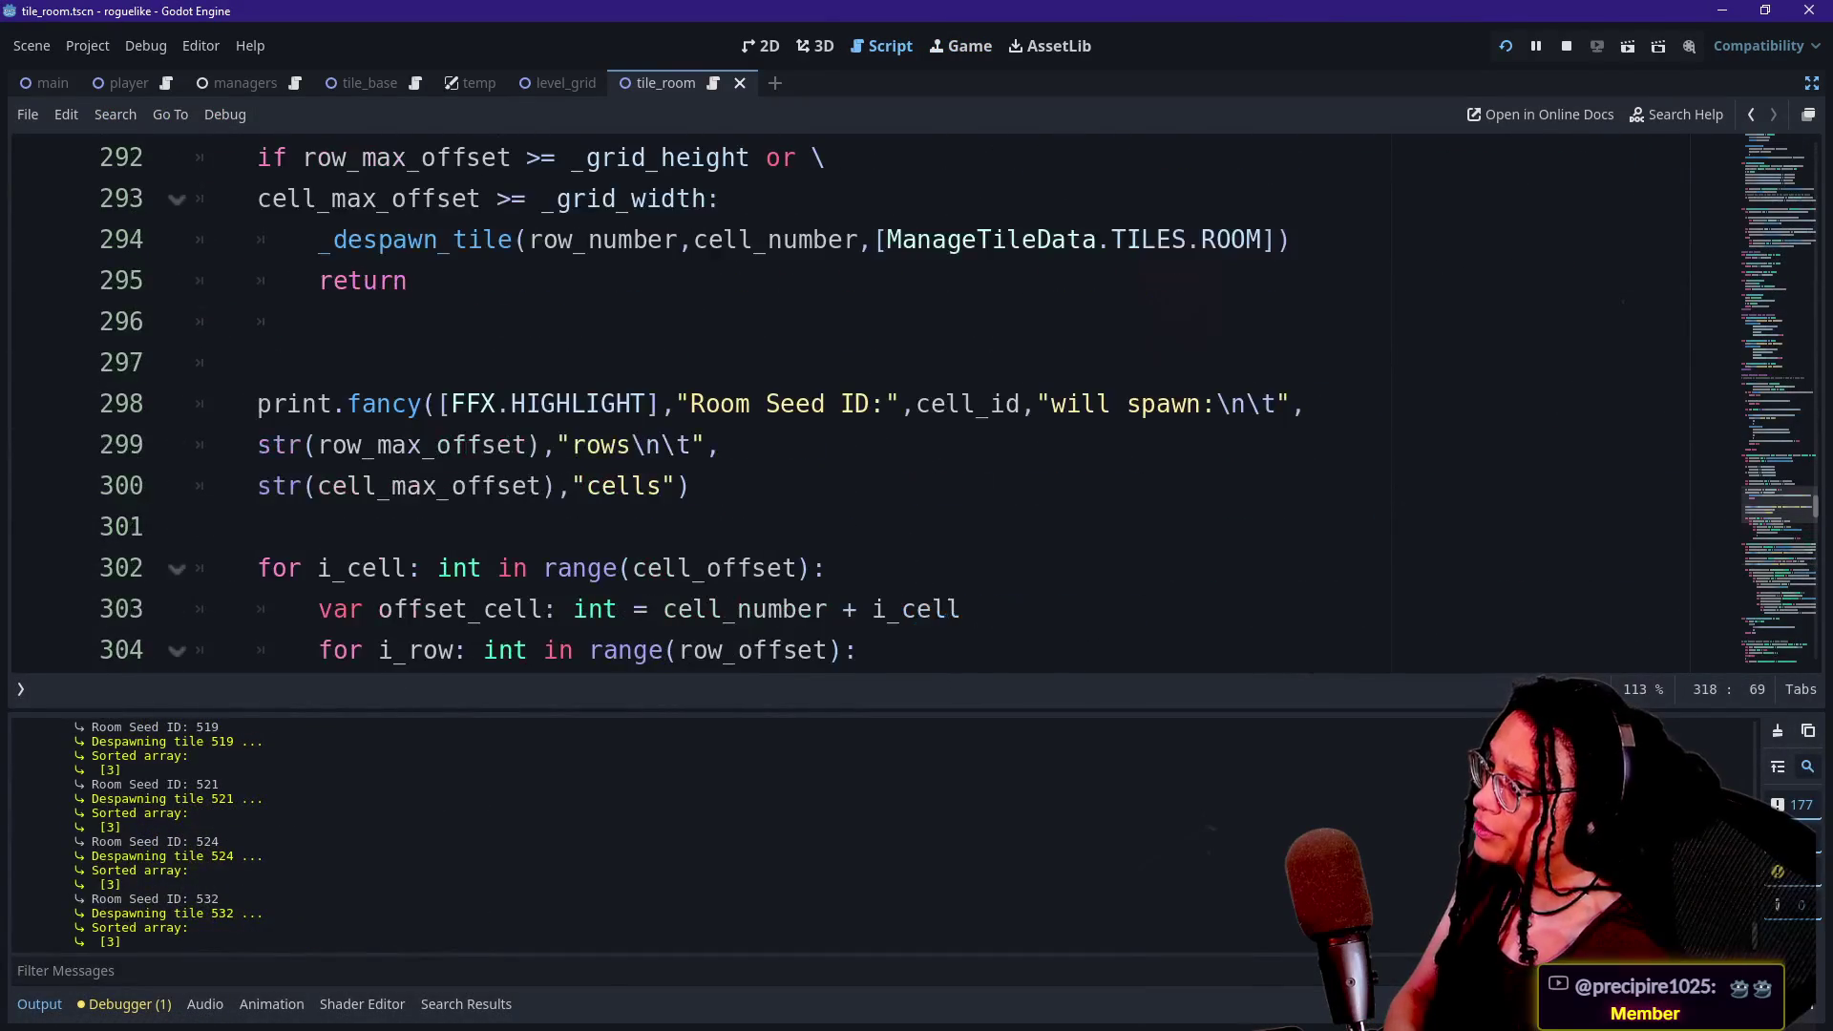
{"action": "left_click_drag", "start_coordinate": [876, 363], "coordinate": [1097, 363]}
{"action": "left_click", "coordinate": [887, 363]}
{"action": "left_click_drag", "start_coordinate": [887, 363], "coordinate": [1262, 363]}
{"action": "key", "text": "ctrl+c"}
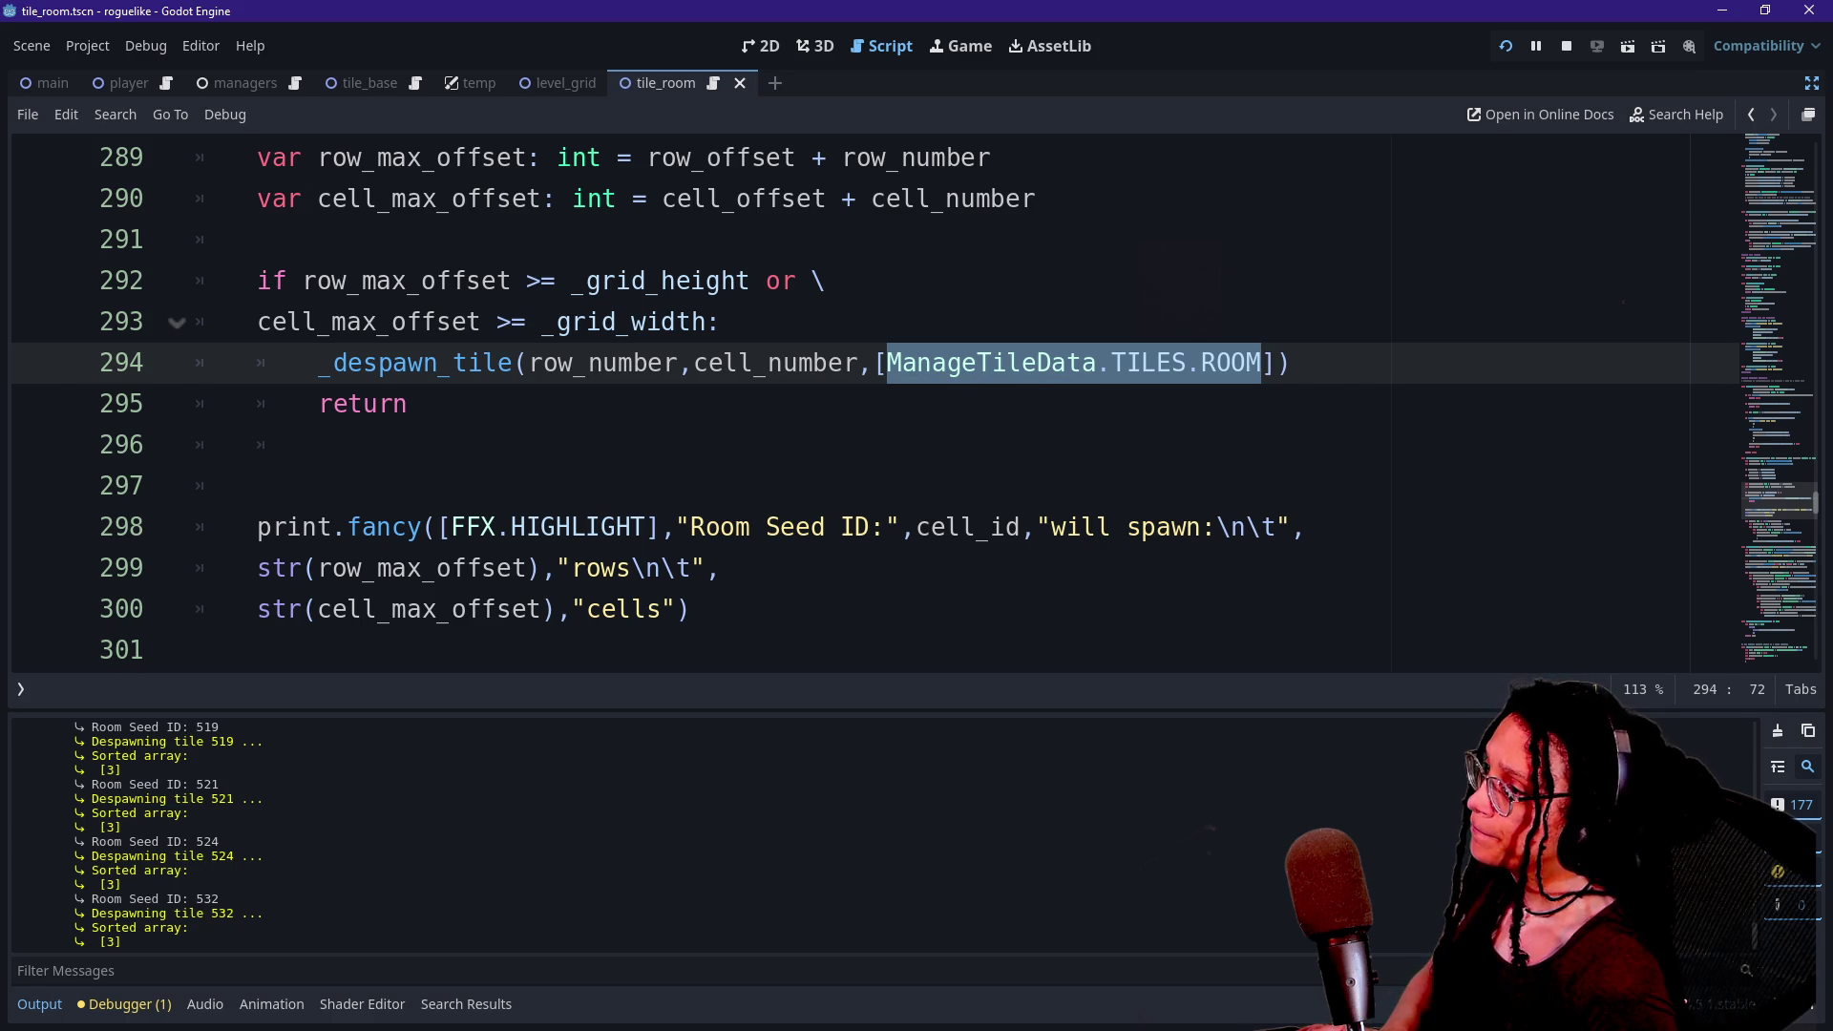
{"action": "key", "text": "Left"}
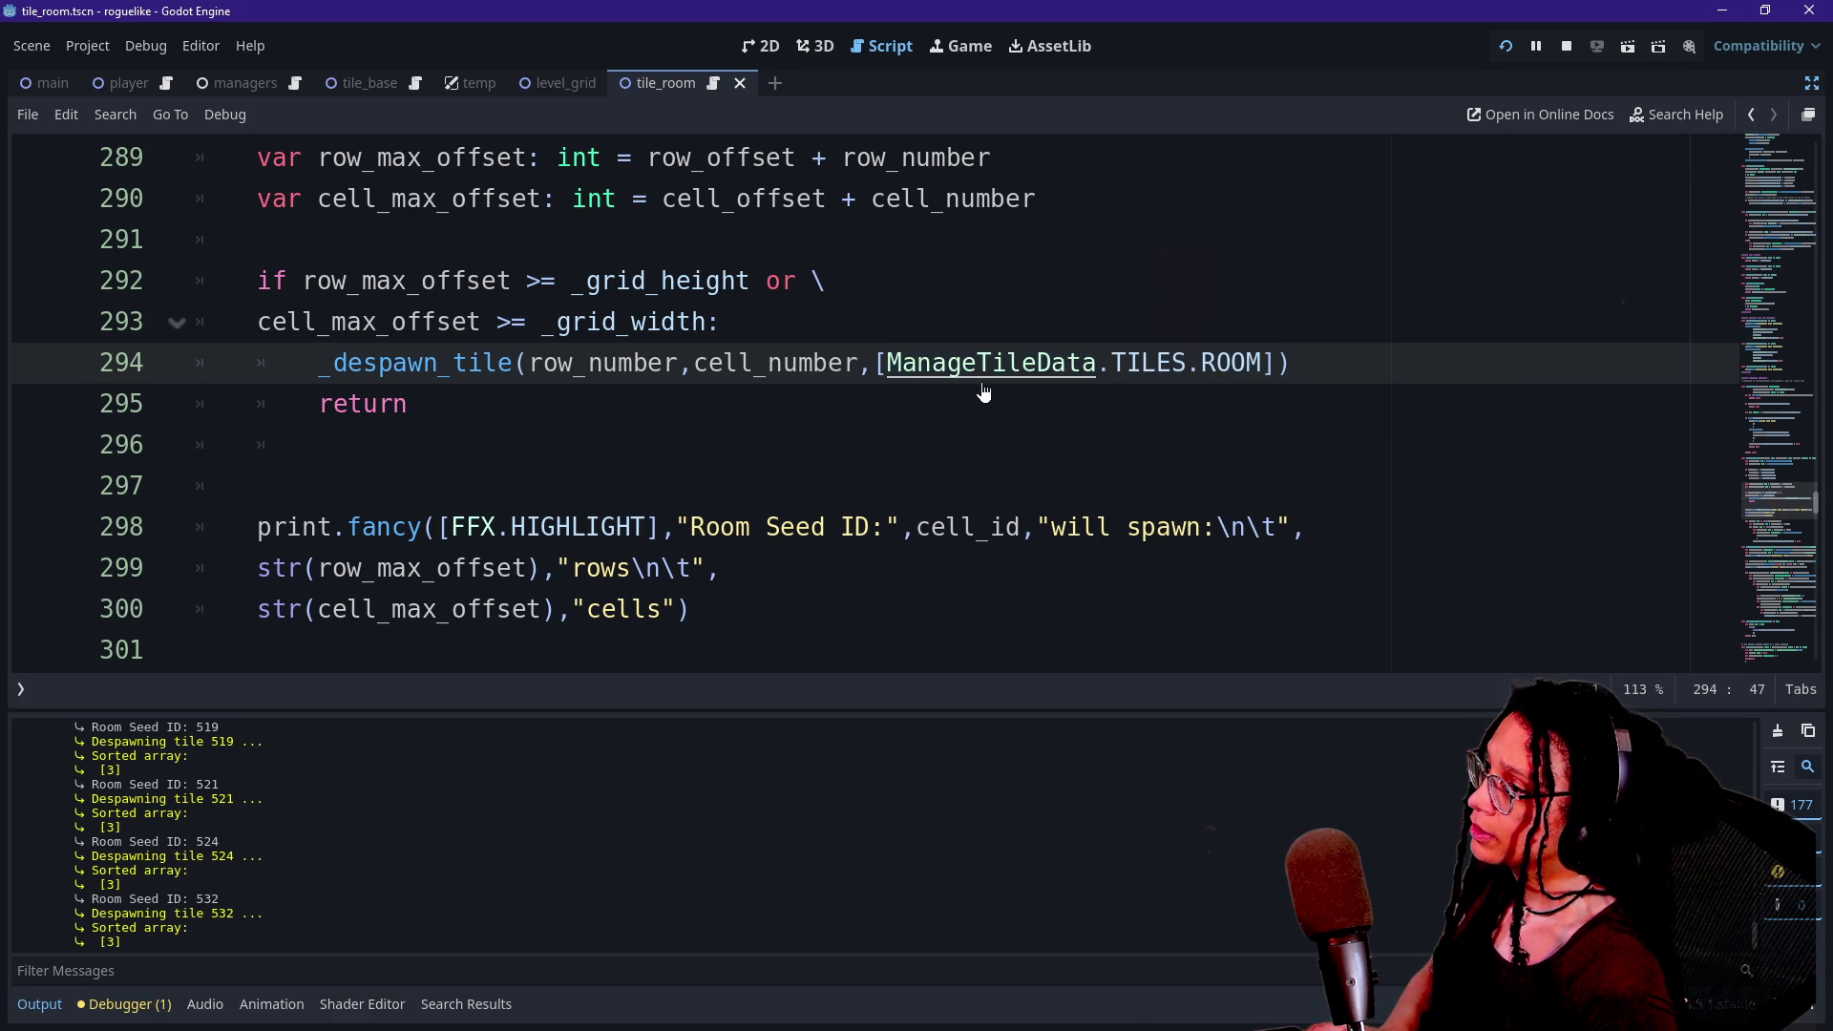
{"action": "key", "text": "ctrl+v"}
{"action": "type", "text": ","}
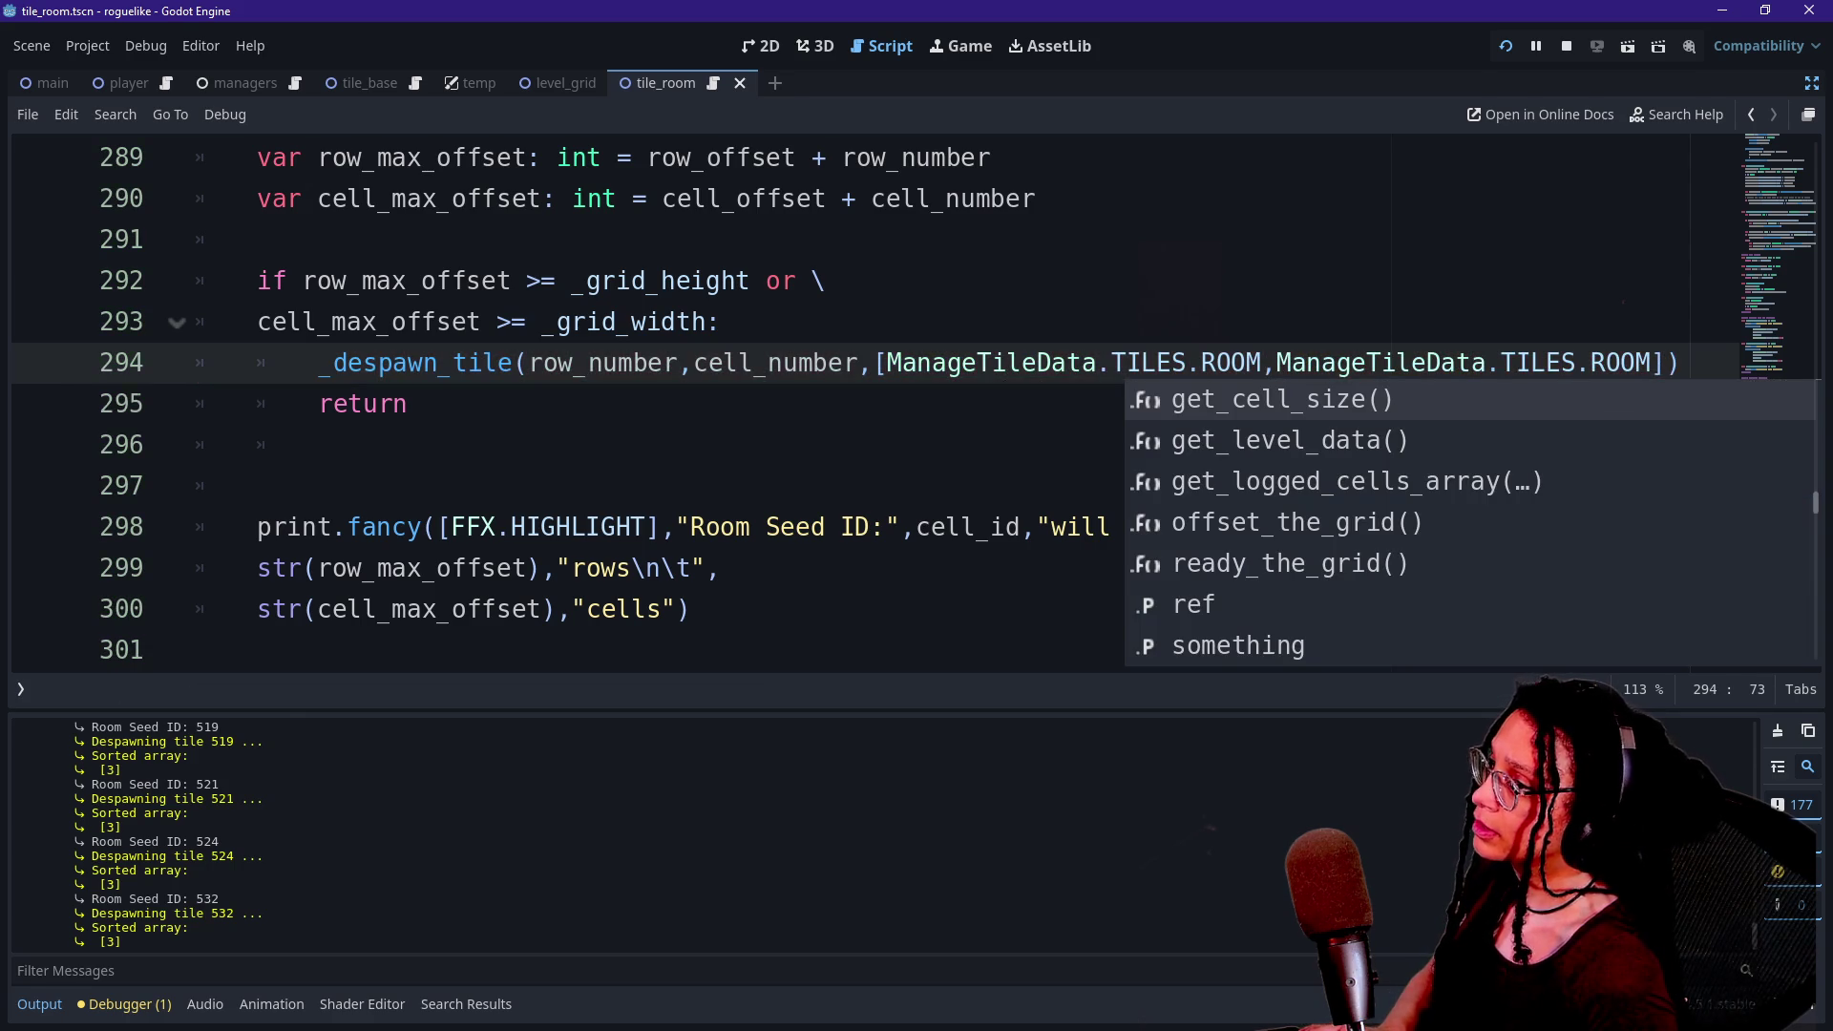
- Change the first array entry to ManageTileData.TILES.NEVER
{"action": "key", "text": "Left"}
{"action": "key", "text": "shift+Right"}
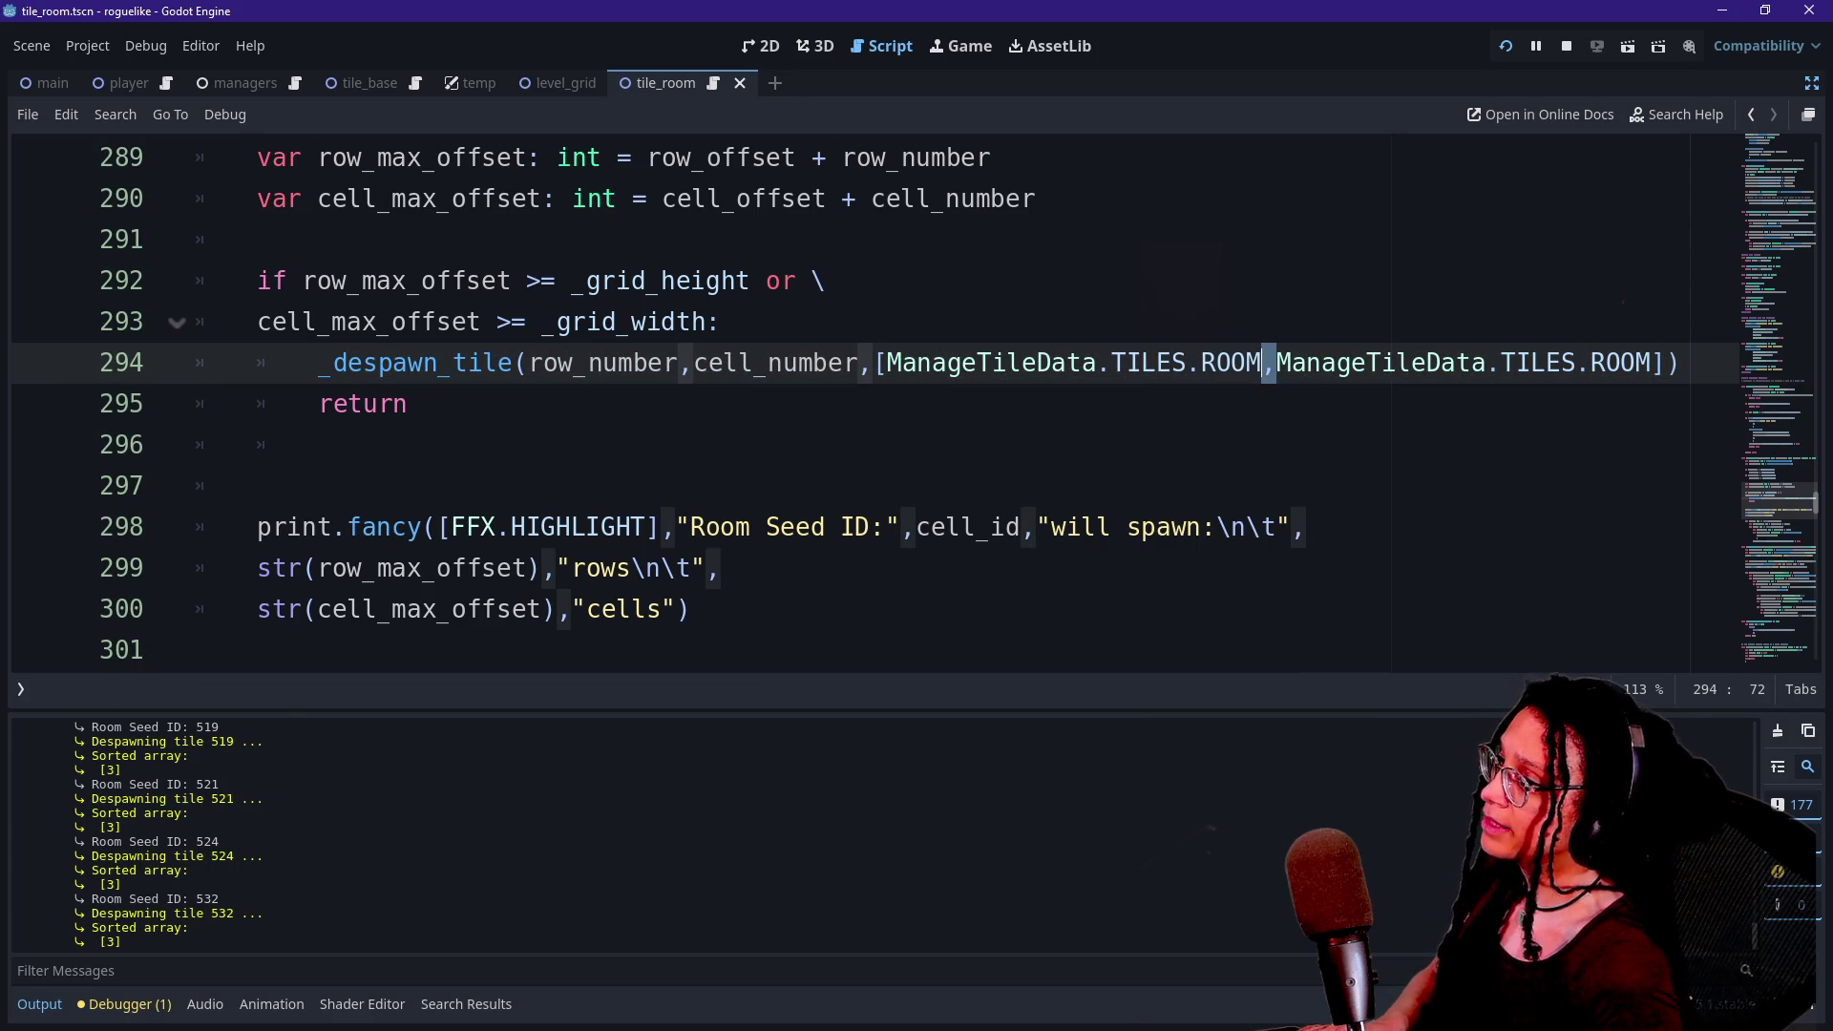
{"action": "key", "text": "BackSpace"}
{"action": "key", "text": "BackSpace"}
{"action": "key", "text": "BackSpace"}
{"action": "type", "text": "NONE"}
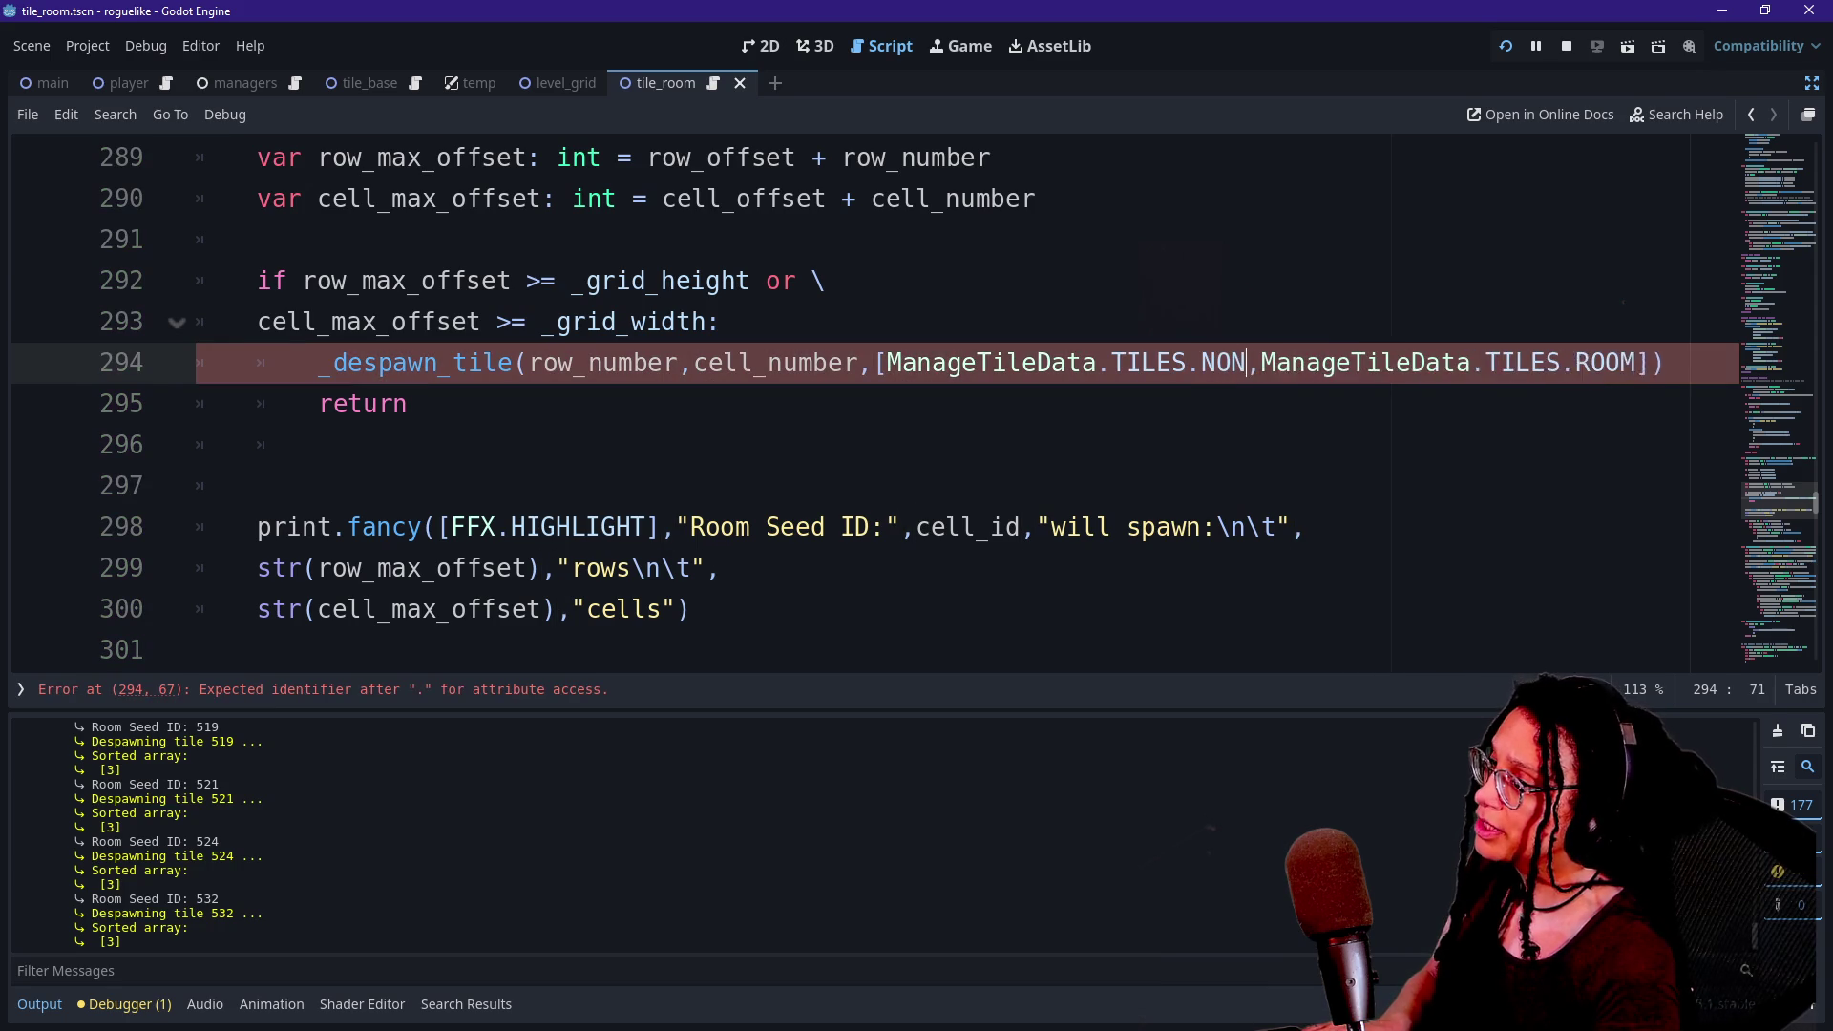
{"action": "left_click", "coordinate": [258, 239]}
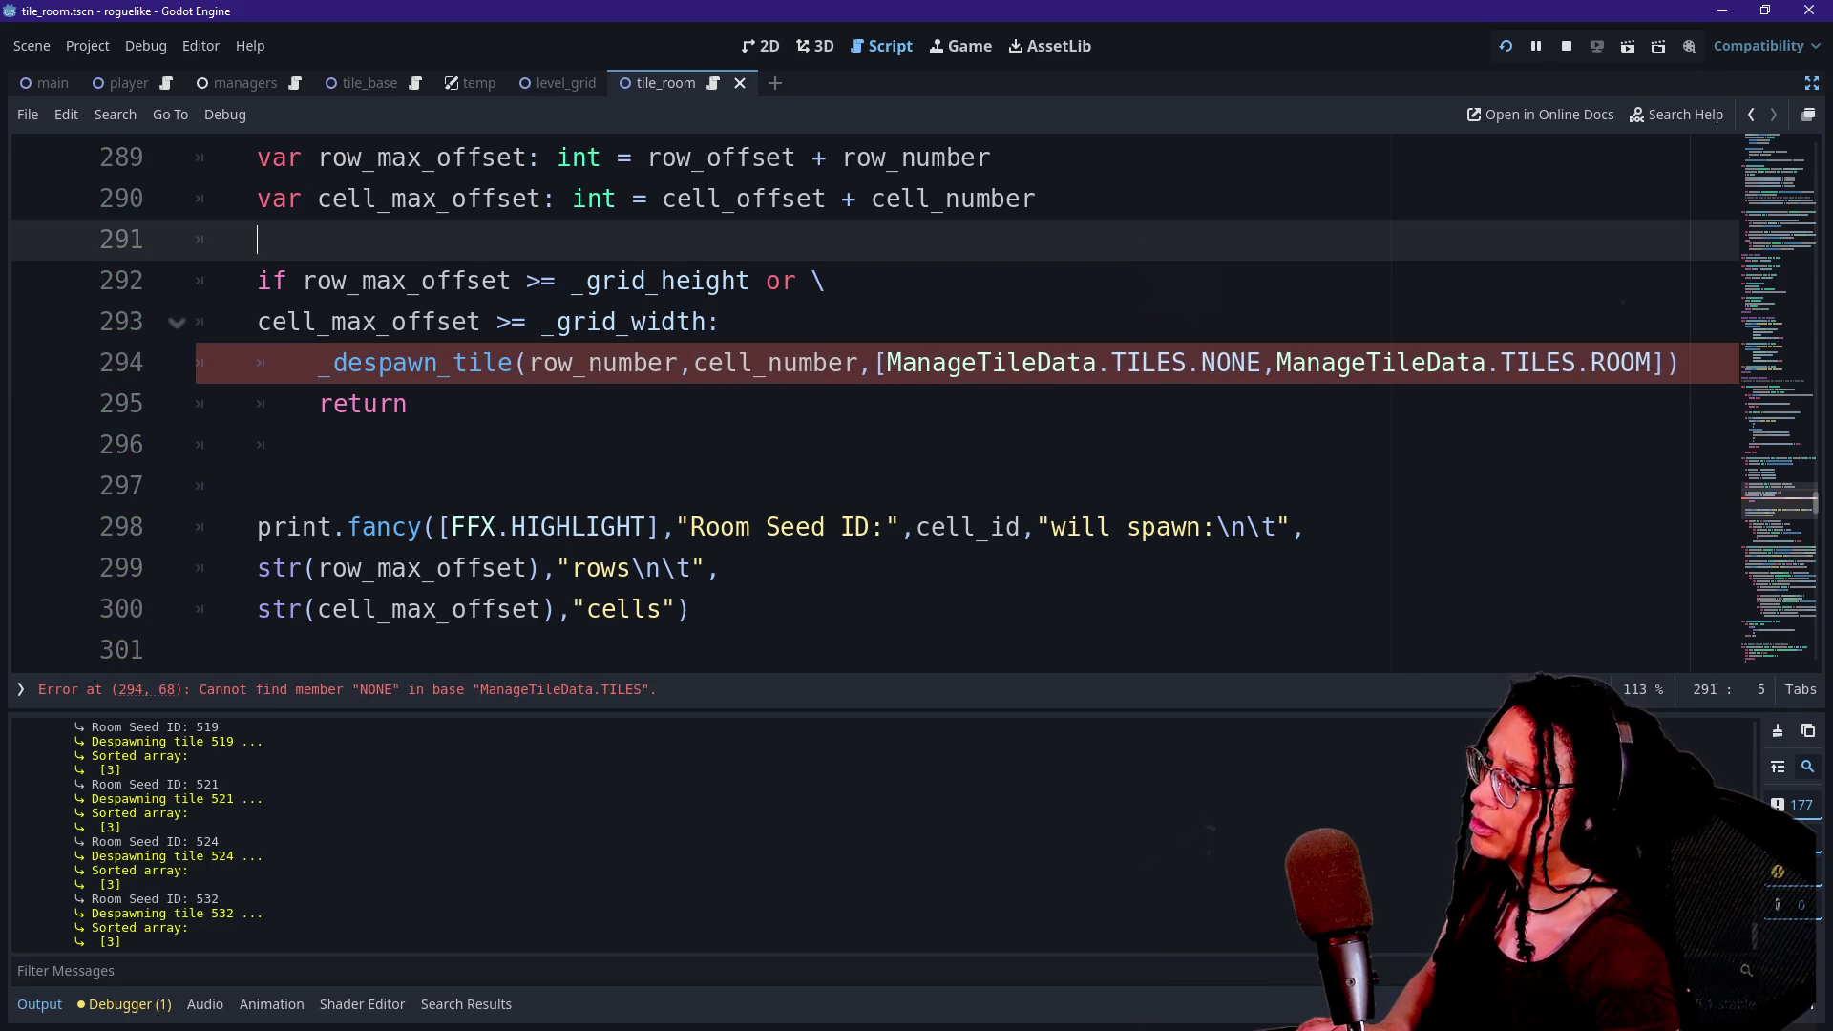
{"action": "left_click", "coordinate": [1275, 363]}
{"action": "key", "text": "BackSpace"}
{"action": "key", "text": "BackSpace"}
{"action": "key", "text": "BackSpace"}
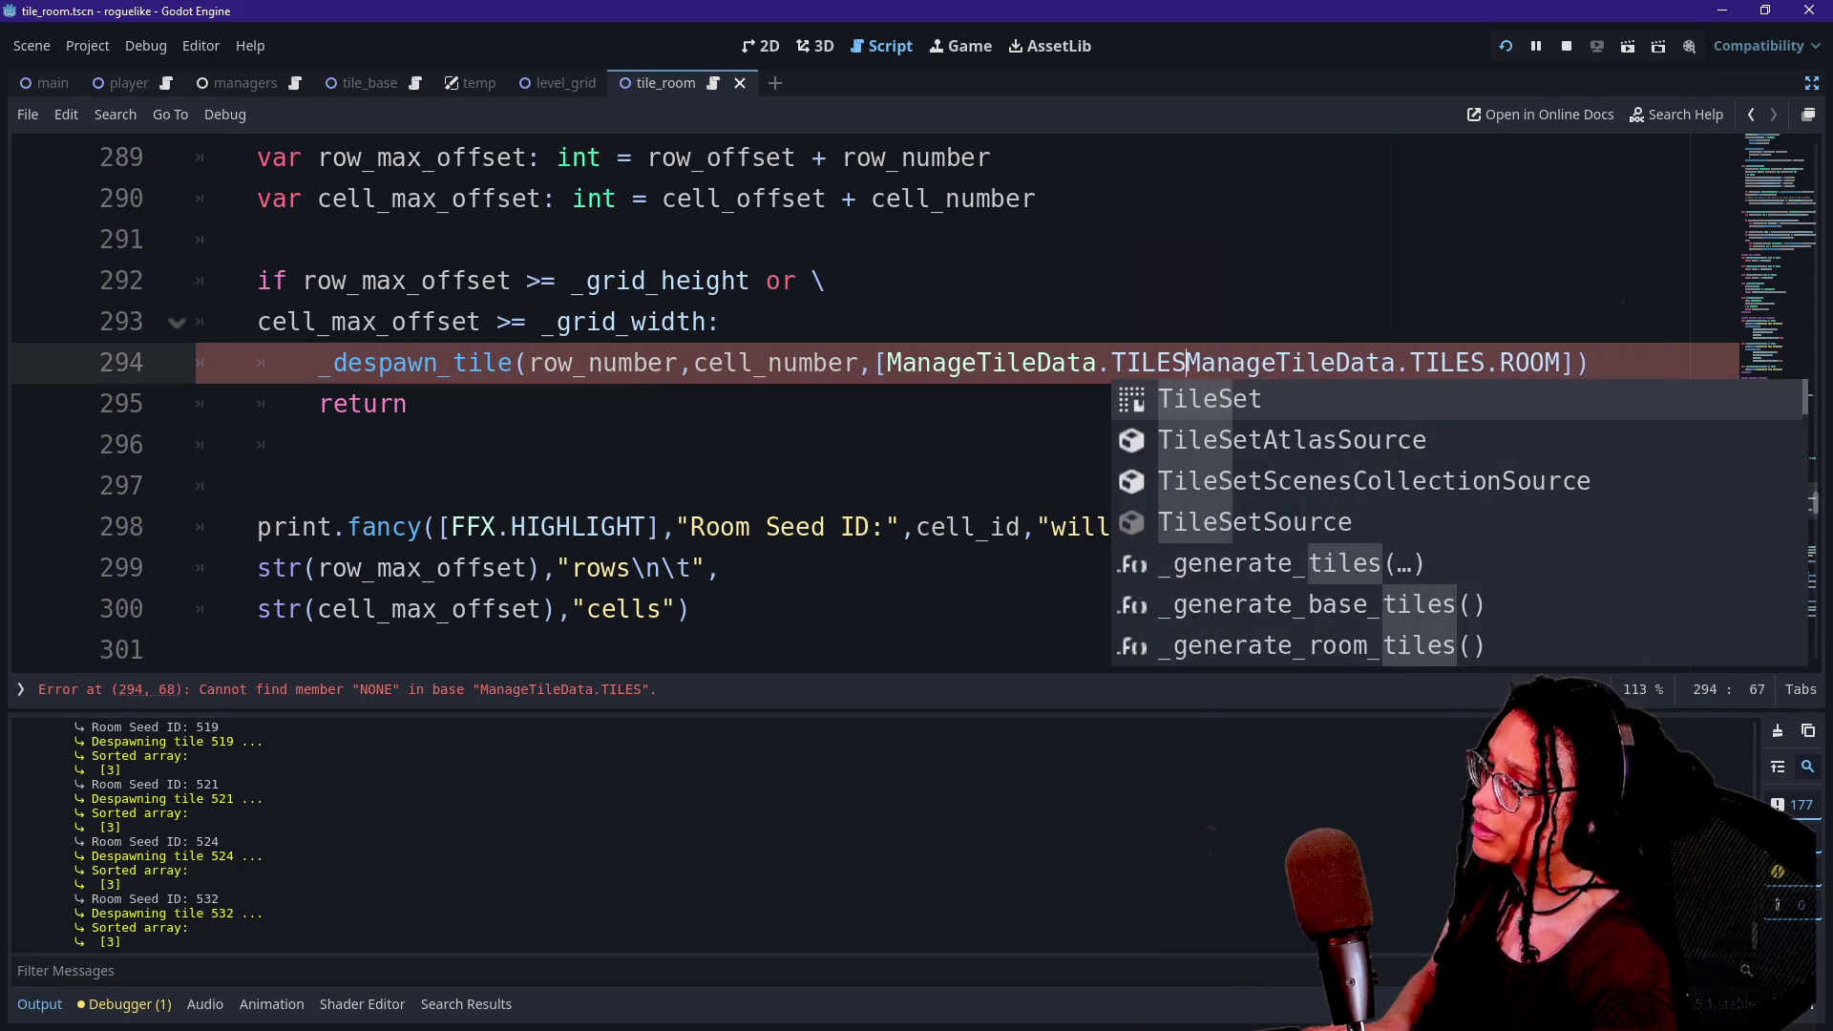
{"action": "type", "text": ".NEVE"}
{"action": "key", "text": "Return"}
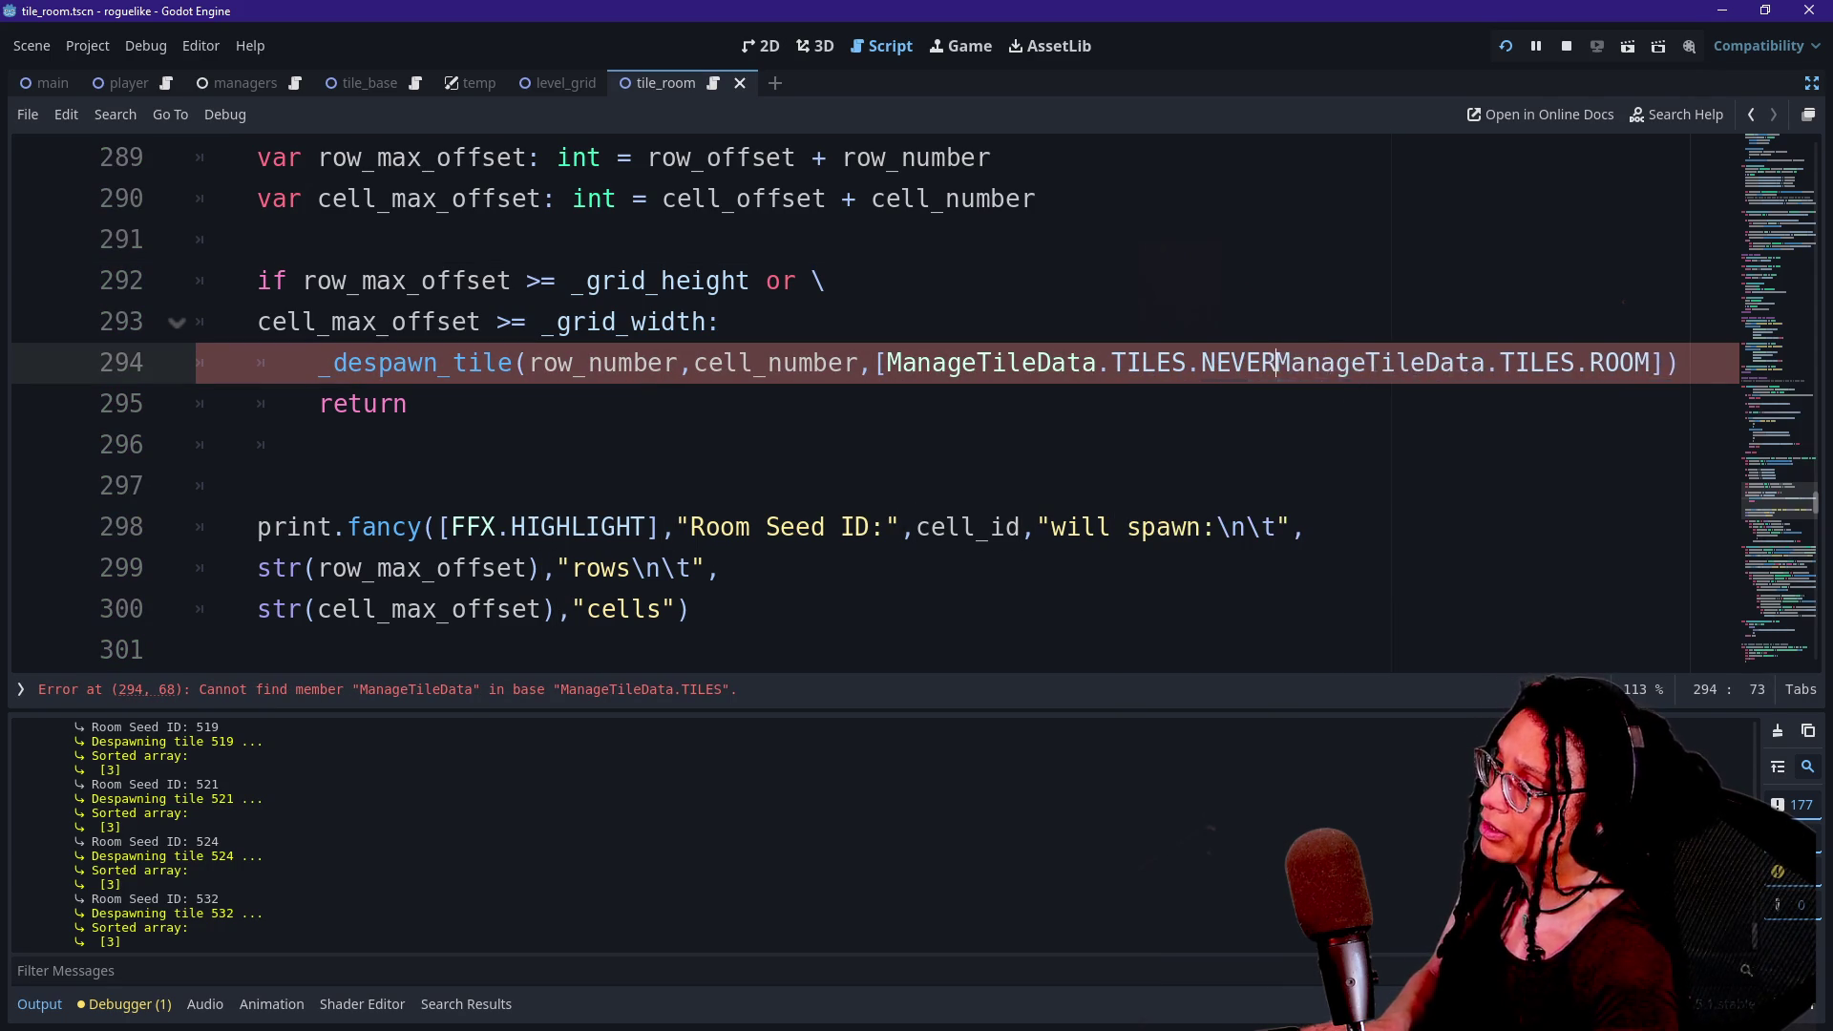
- Rerun the current scene with the edited code and review the printed Output log
{"action": "type", "text": ","}
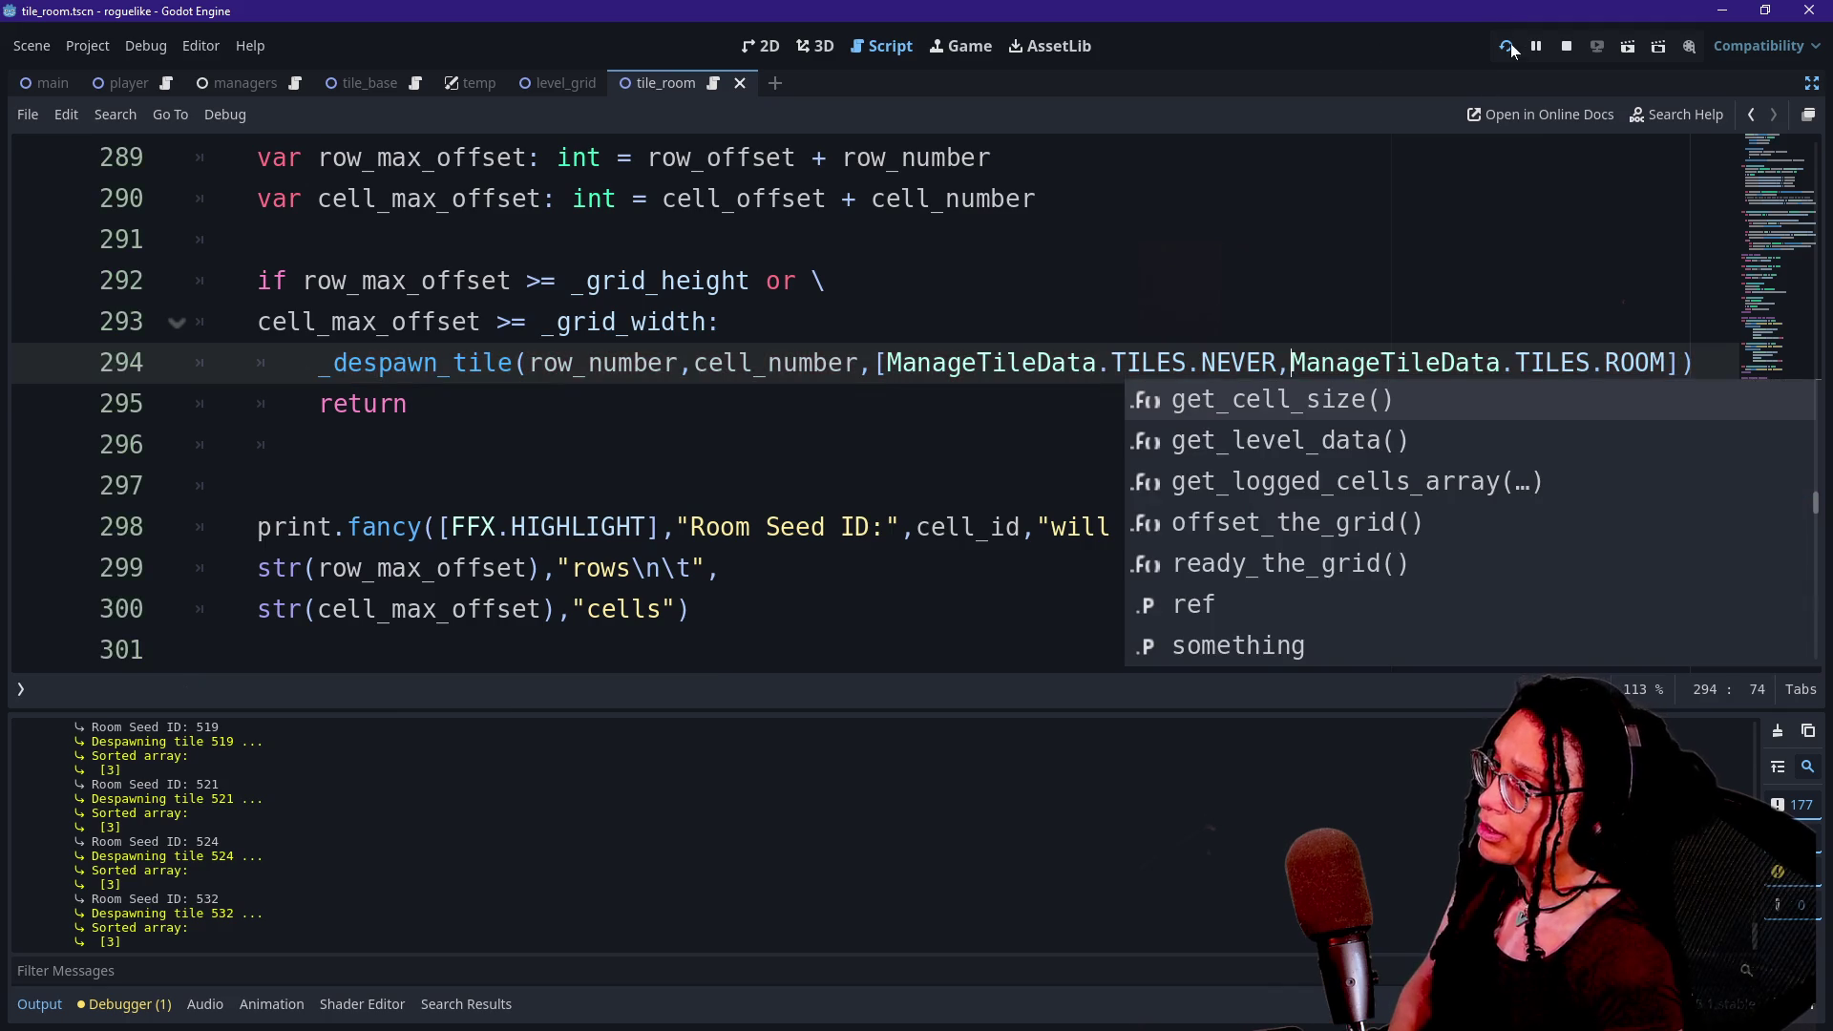
{"action": "left_click", "coordinate": [1509, 46]}
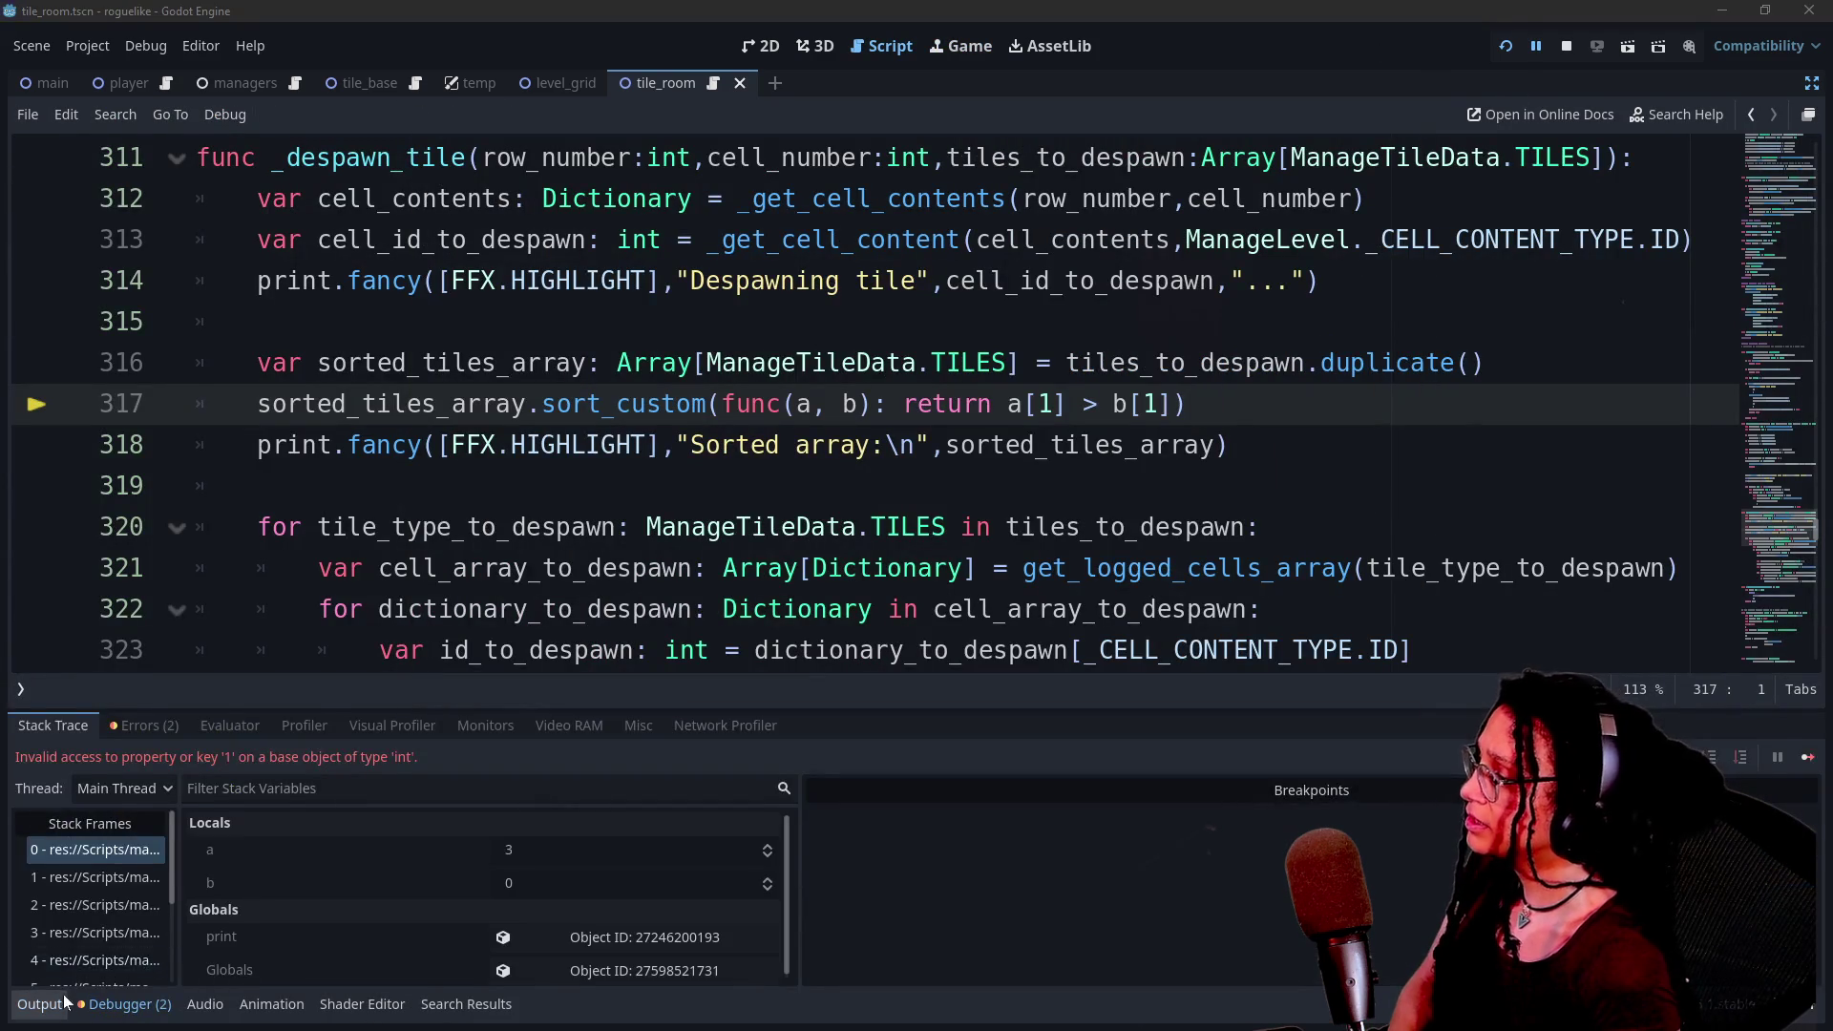
{"action": "left_click", "coordinate": [60, 1004]}
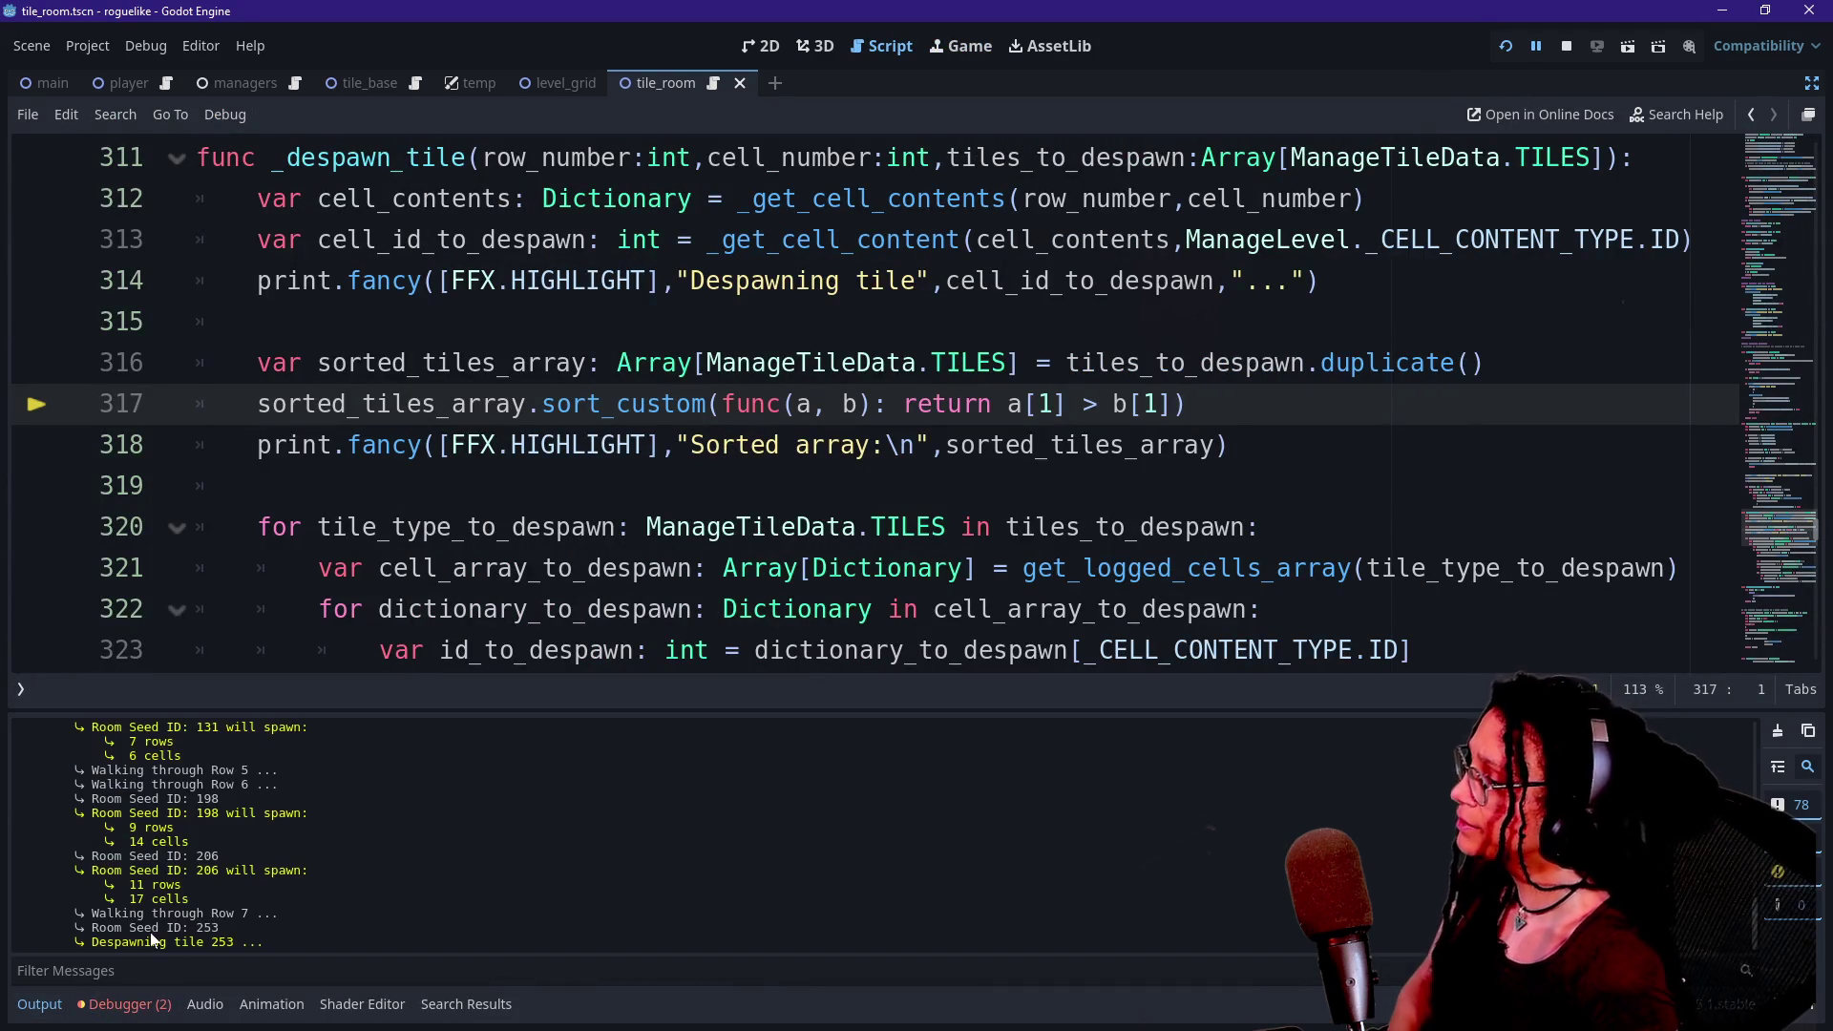
{"action": "scroll", "coordinate": [191, 903], "scroll_direction": "down", "scroll_amount": 5}
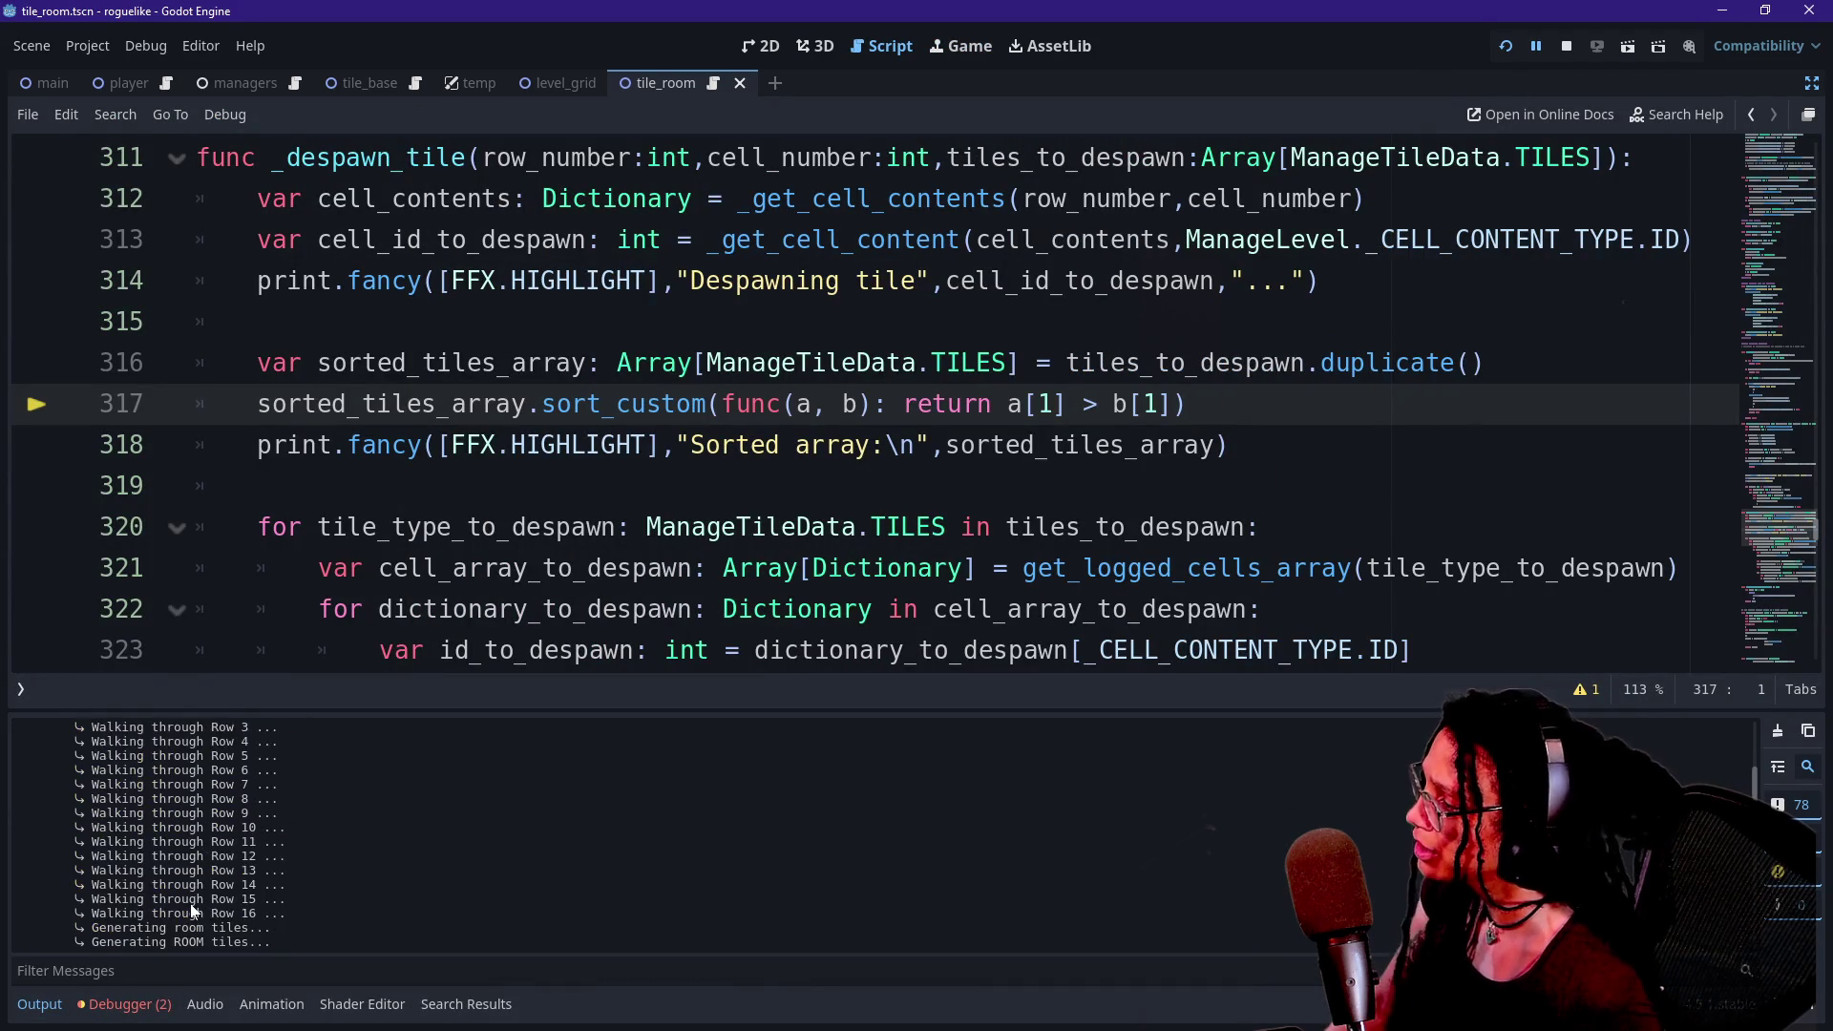
{"action": "scroll", "coordinate": [191, 903], "scroll_direction": "up", "scroll_amount": 1}
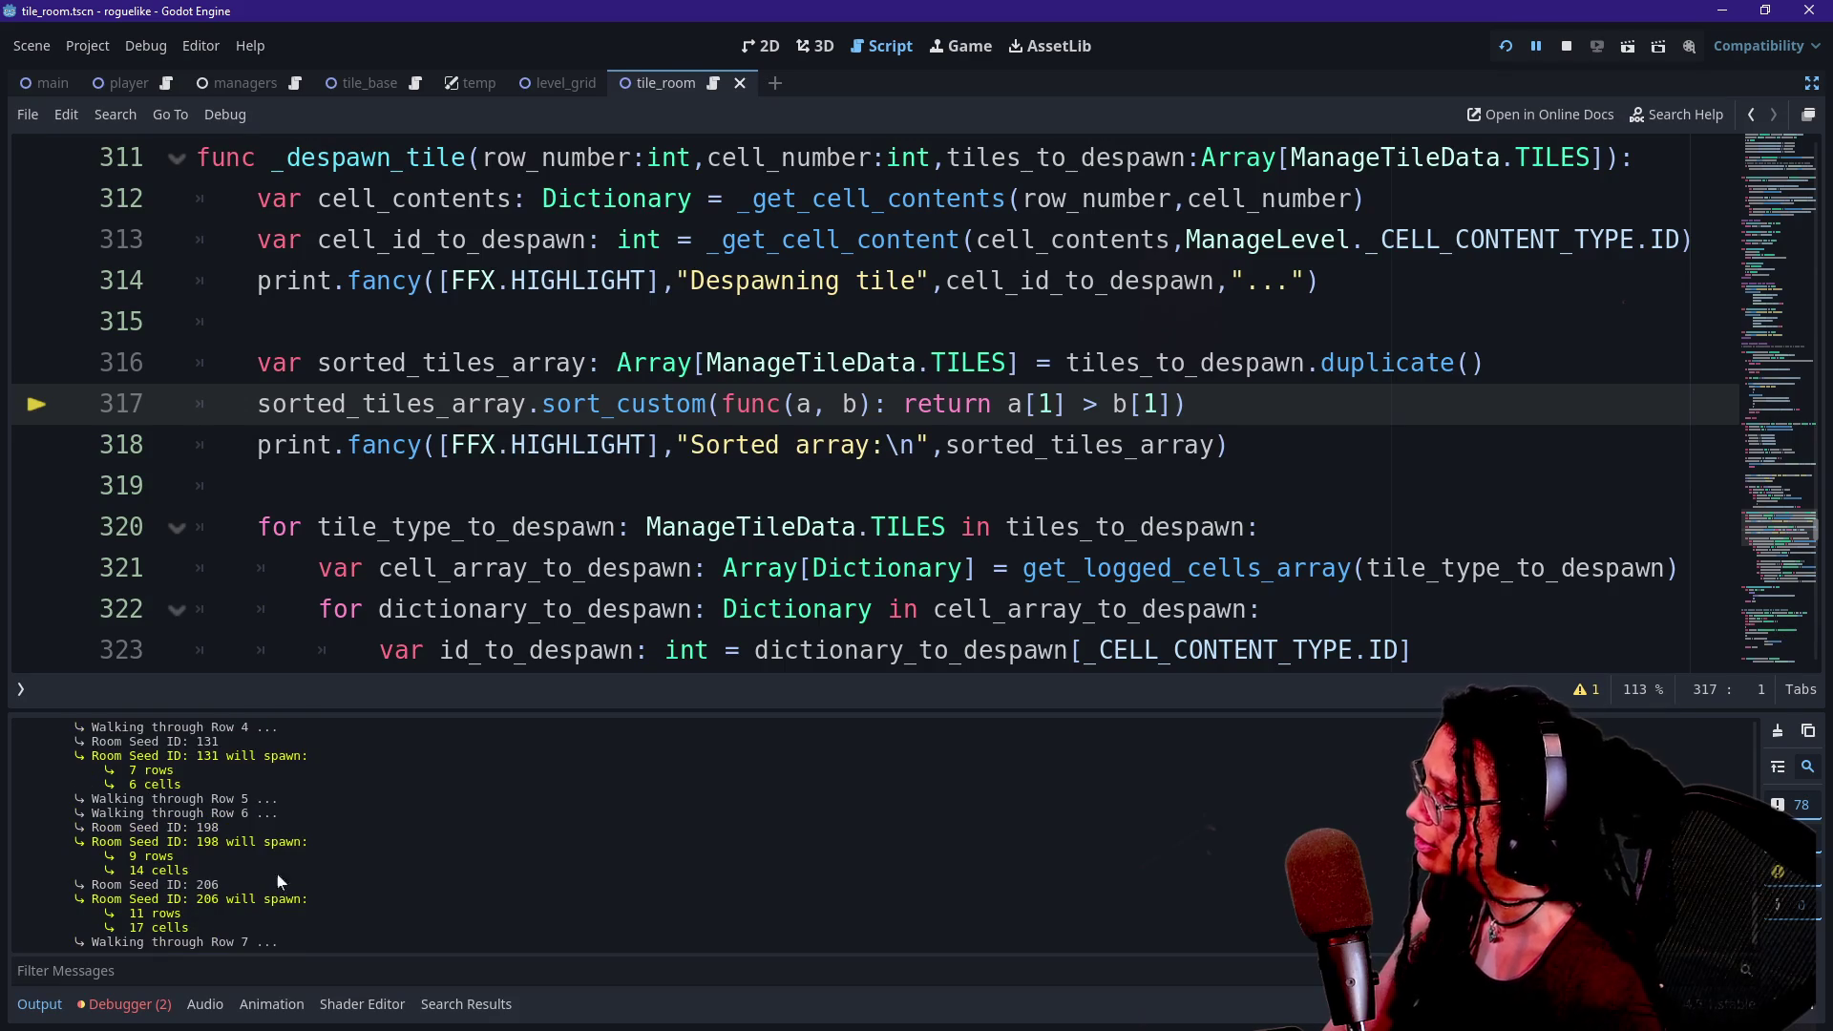
- In the Stack Trace, inspect line 317's sort_custom lambda, where locals show a = 3 and b = 0
{"action": "left_click", "coordinate": [129, 1004]}
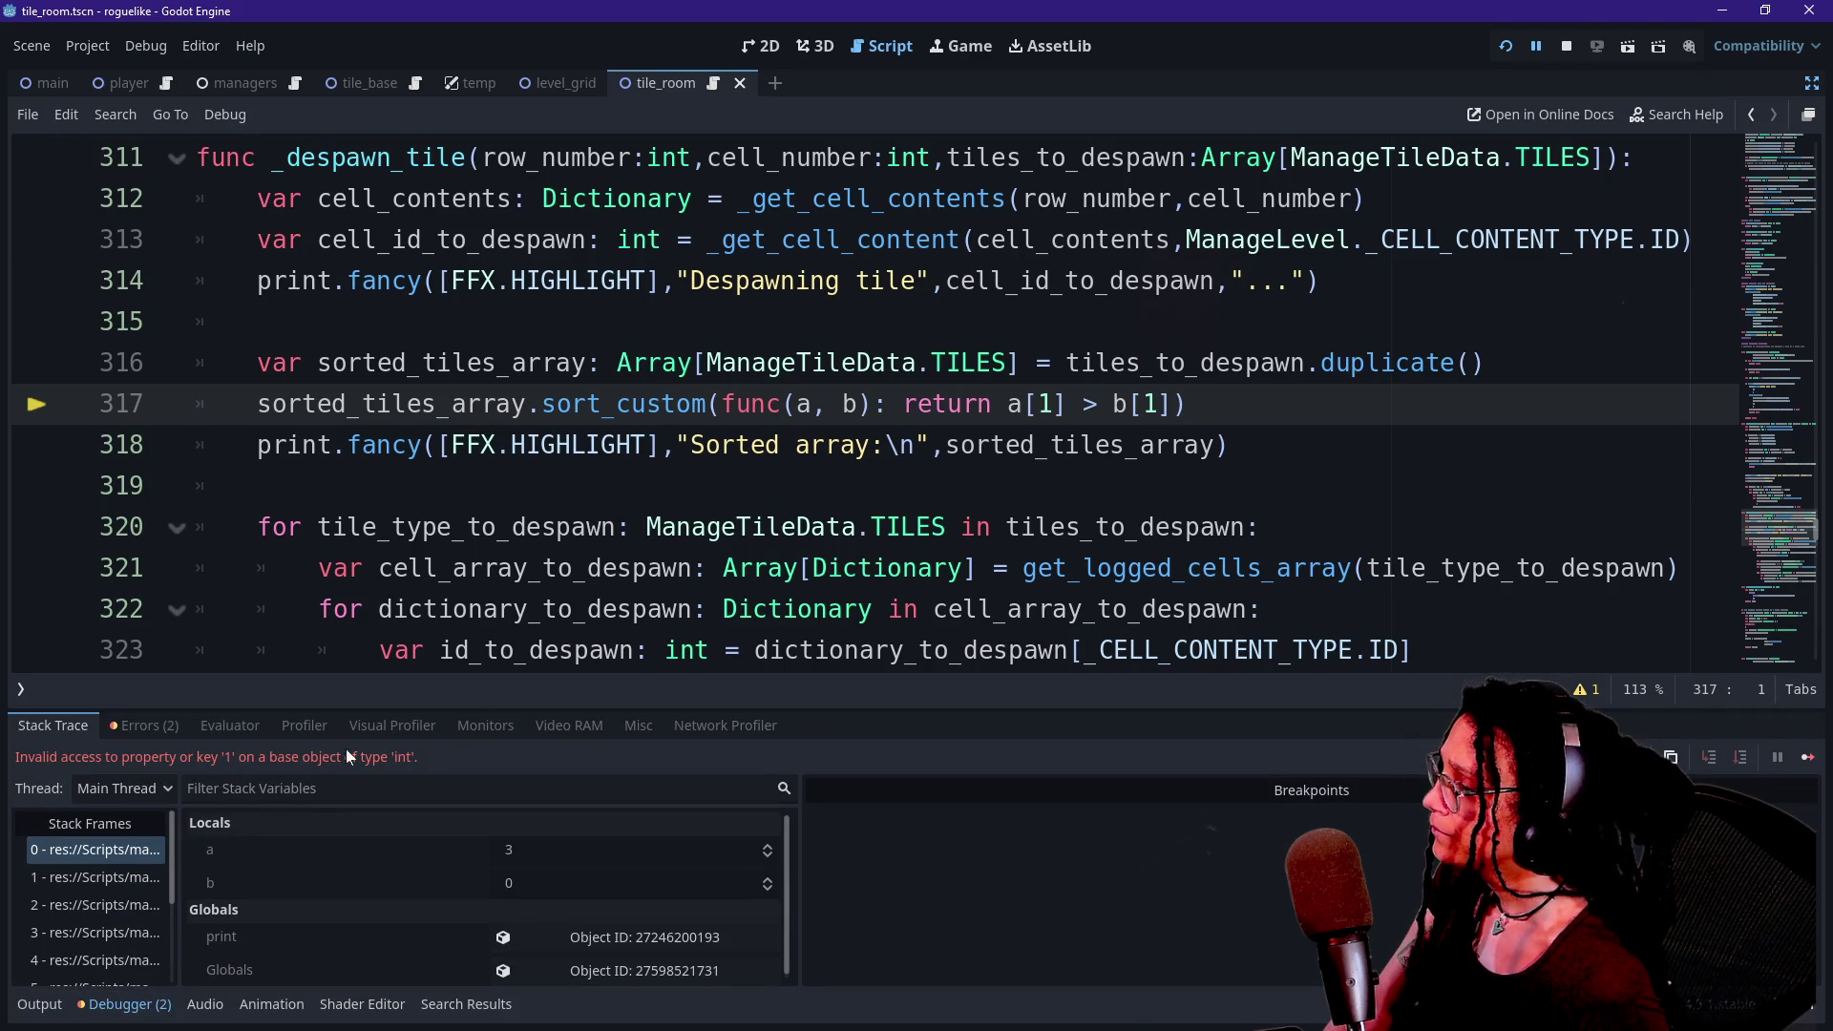
{"action": "left_click", "coordinate": [1105, 404]}
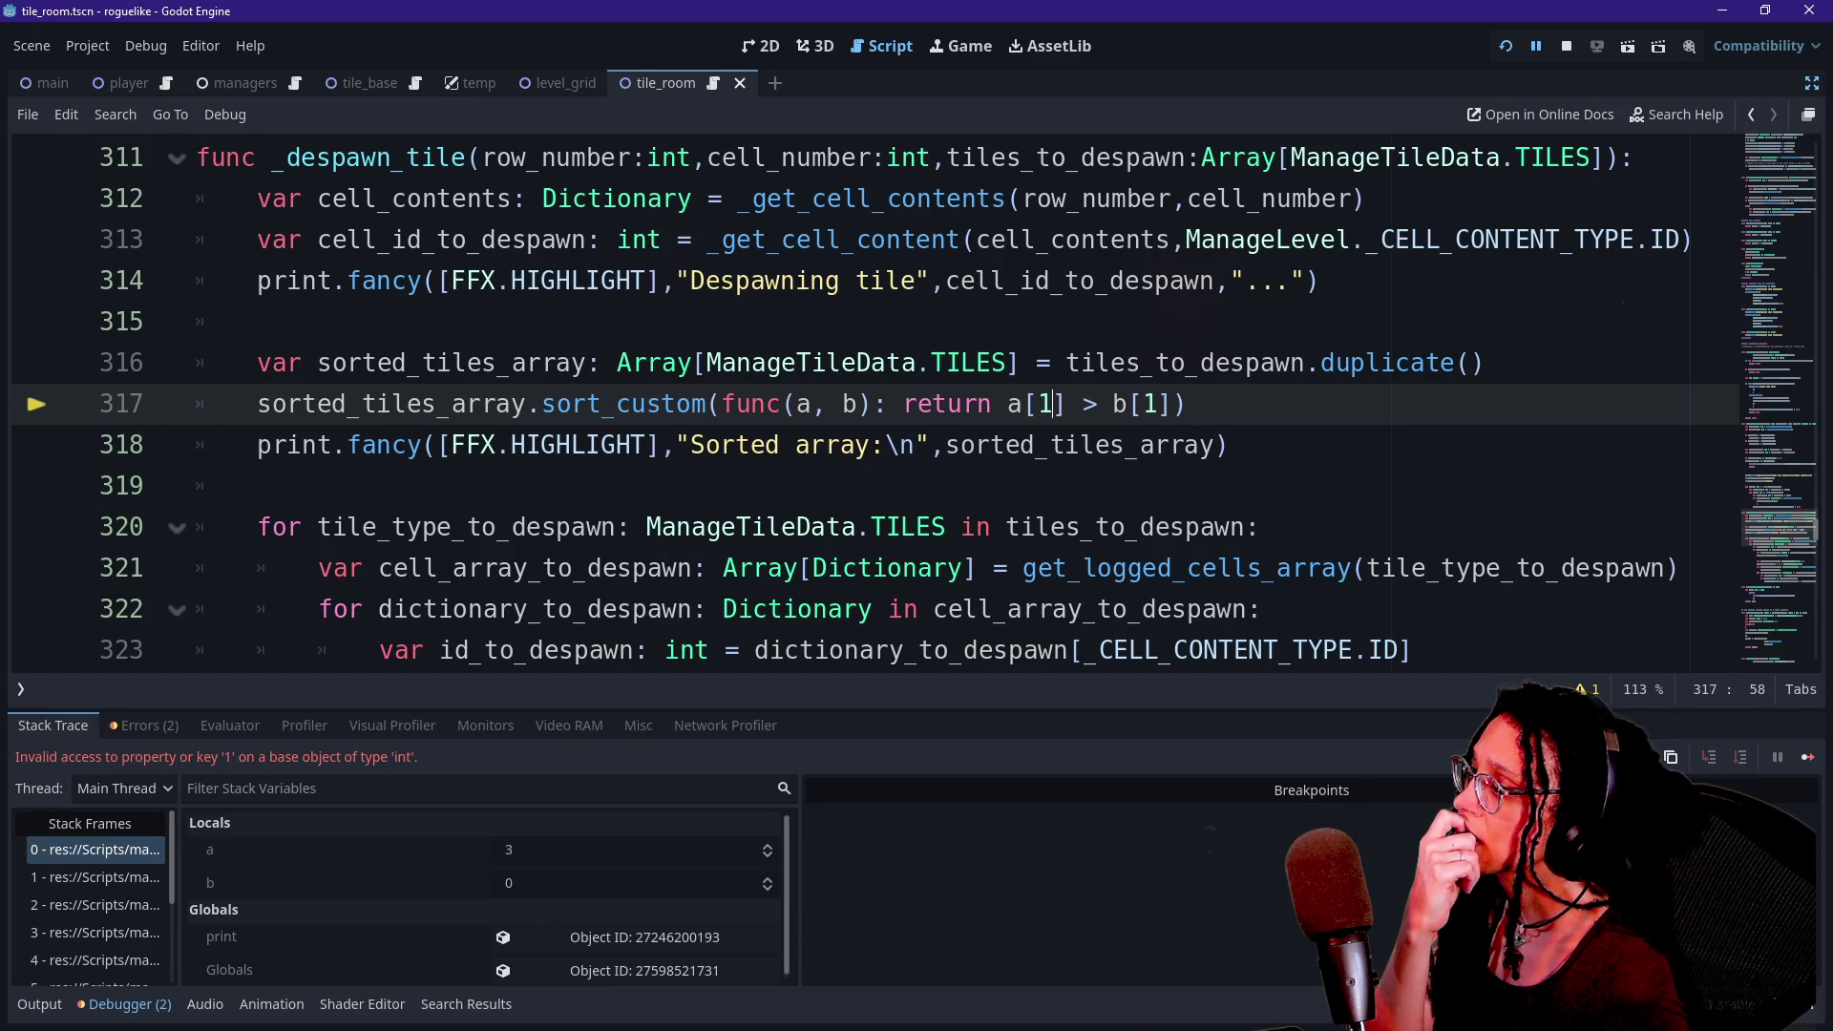
{"action": "mouse_move", "coordinate": [1050, 404]}
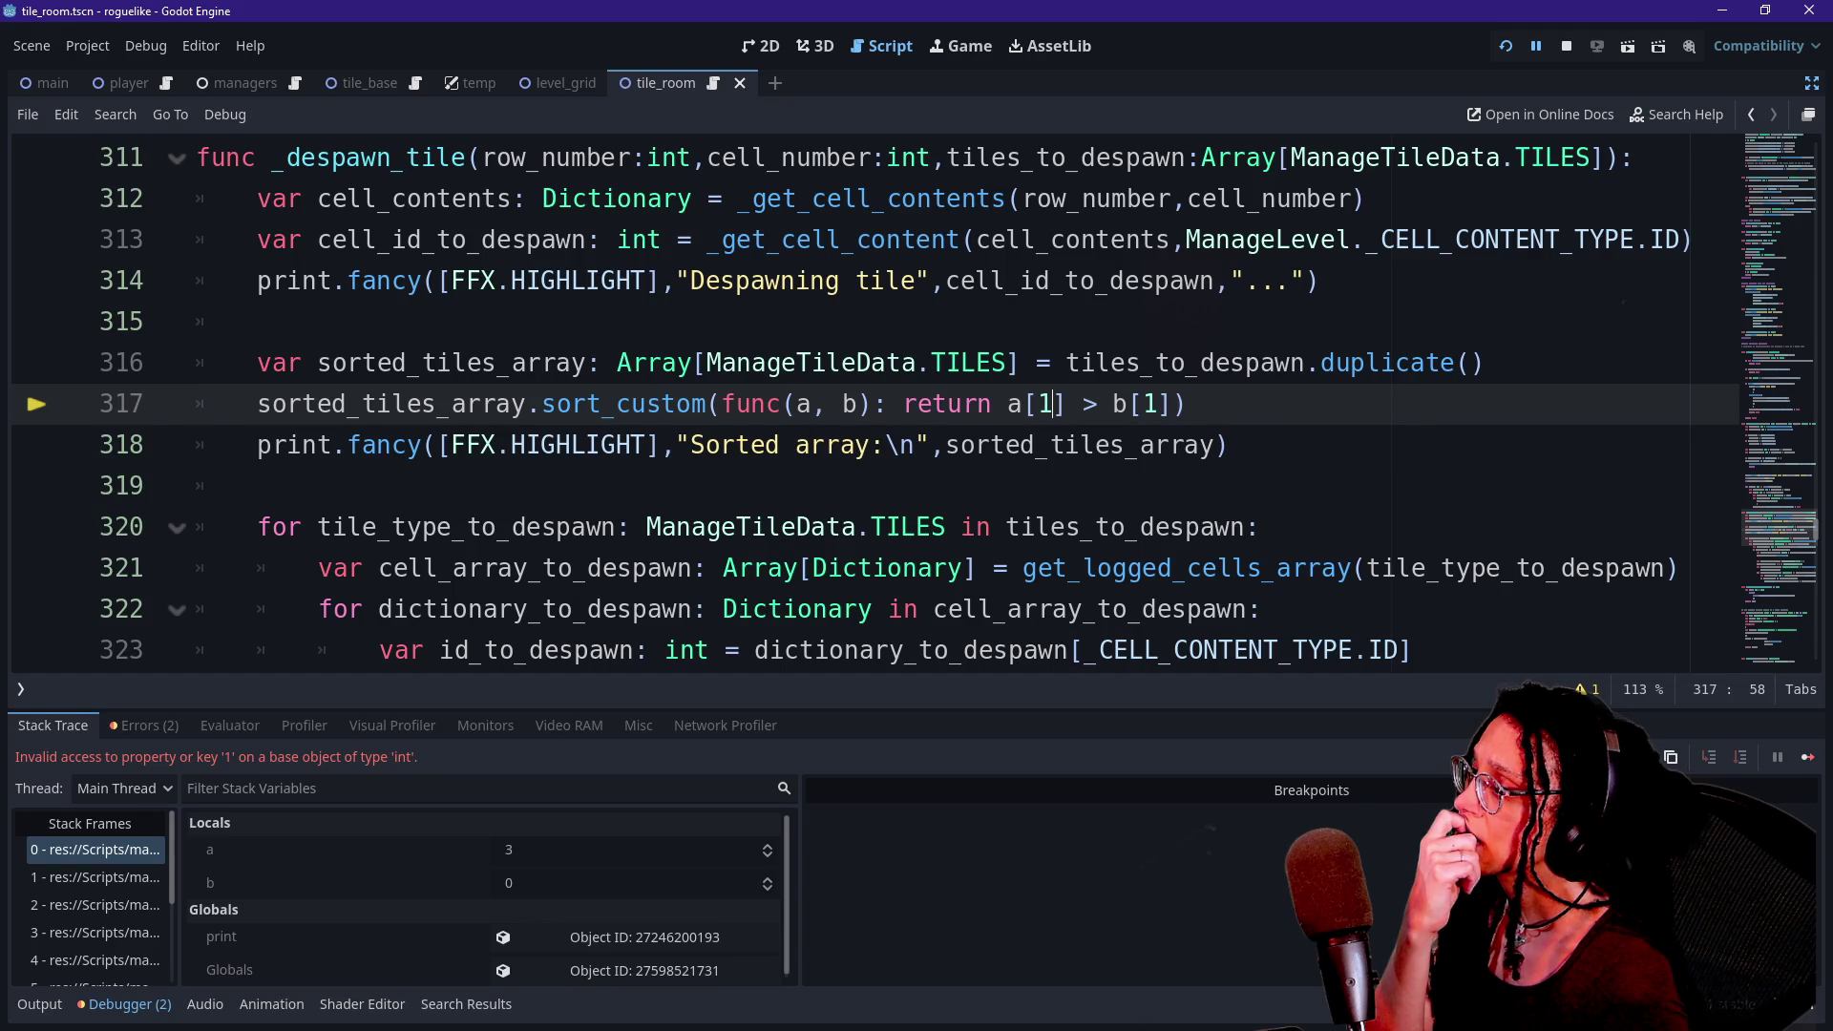
{"action": "mouse_move", "coordinate": [1119, 404]}
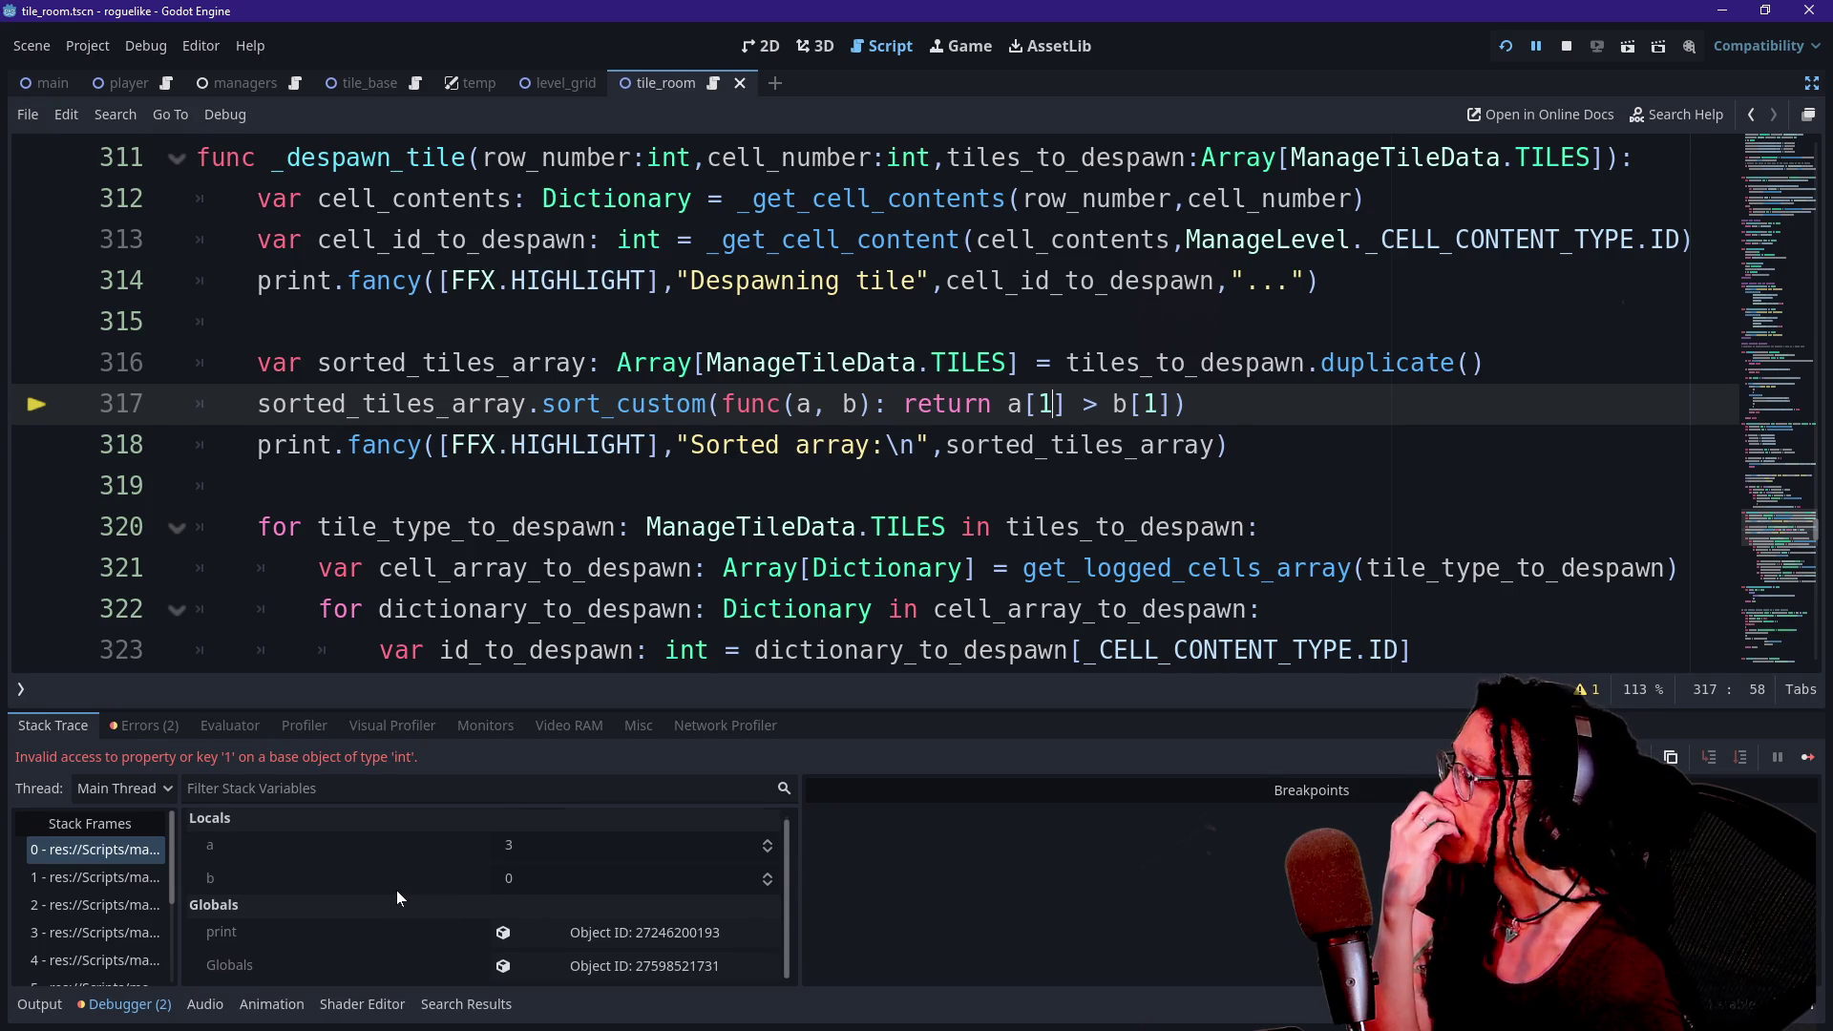
{"action": "left_click", "coordinate": [151, 877]}
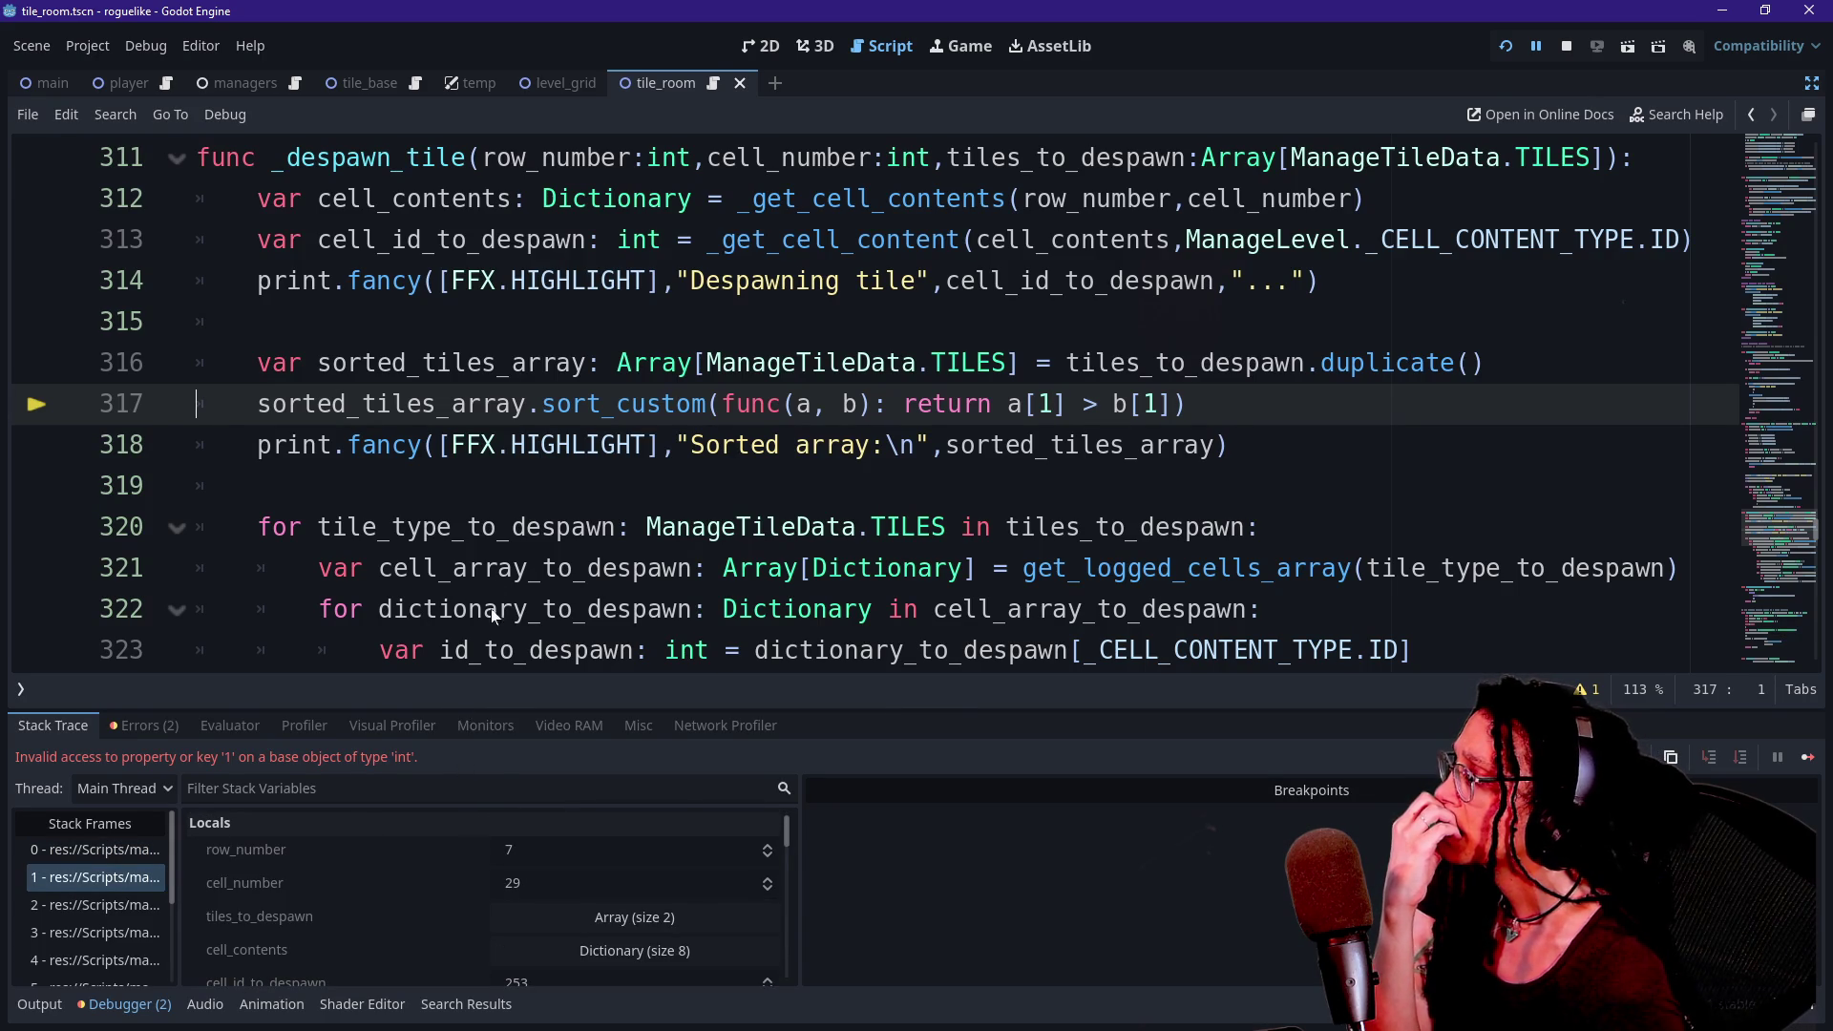
- Enlarge the debugger, expand tiles_to_despawn to reveal ints 0 and 3, and view sort_custom's documentation
{"action": "left_click_drag", "start_coordinate": [449, 709], "coordinate": [464, 594]}
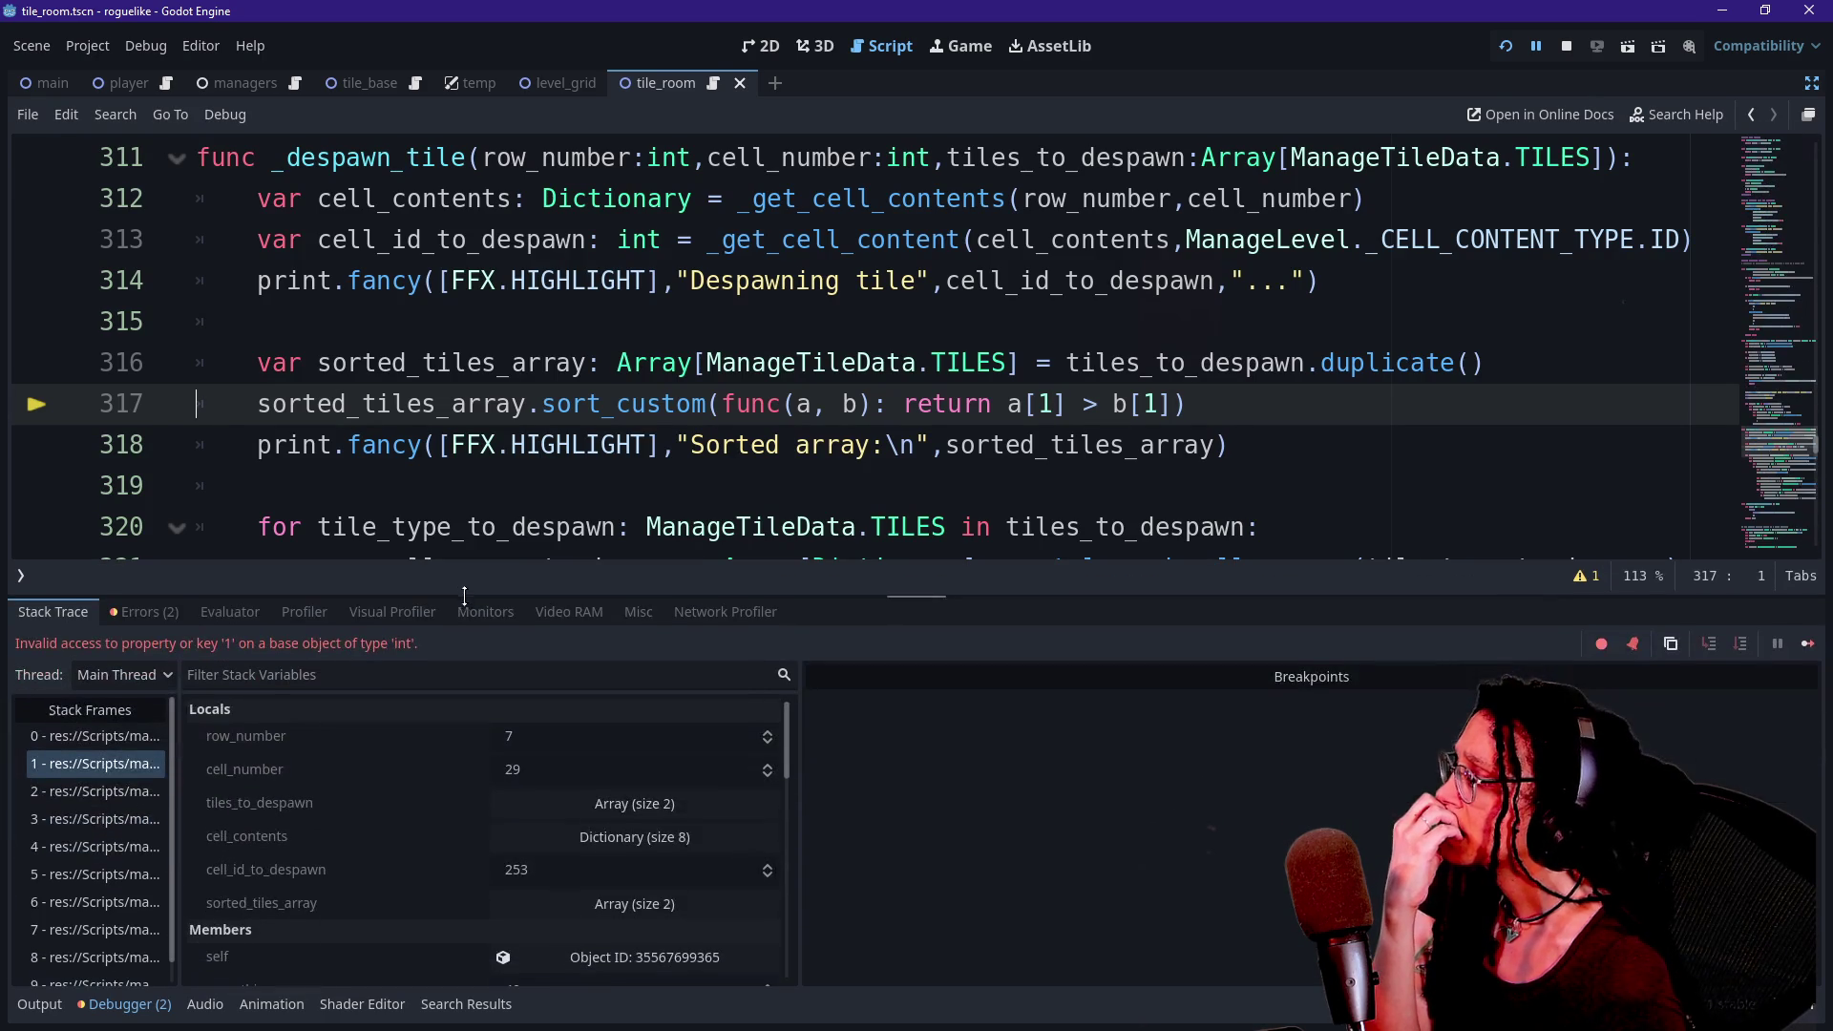
{"action": "left_click", "coordinate": [499, 802]}
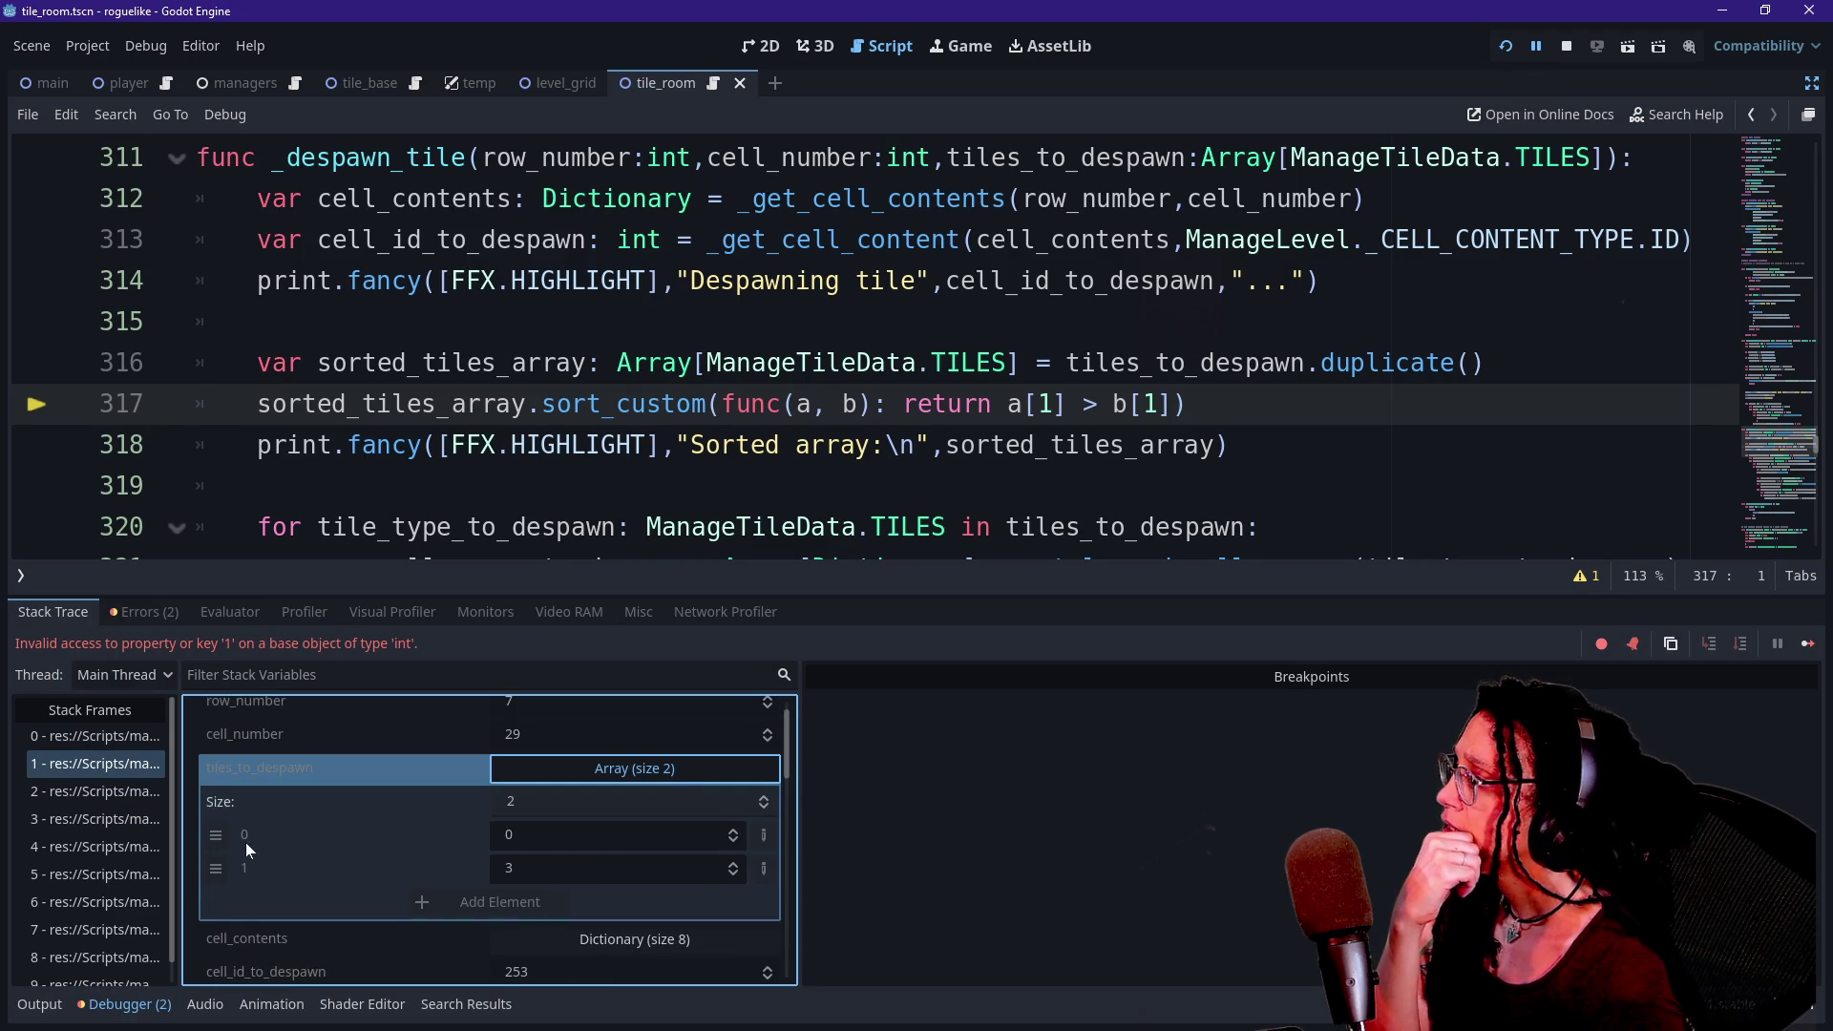
{"action": "left_click_drag", "start_coordinate": [1009, 404], "coordinate": [1053, 403]}
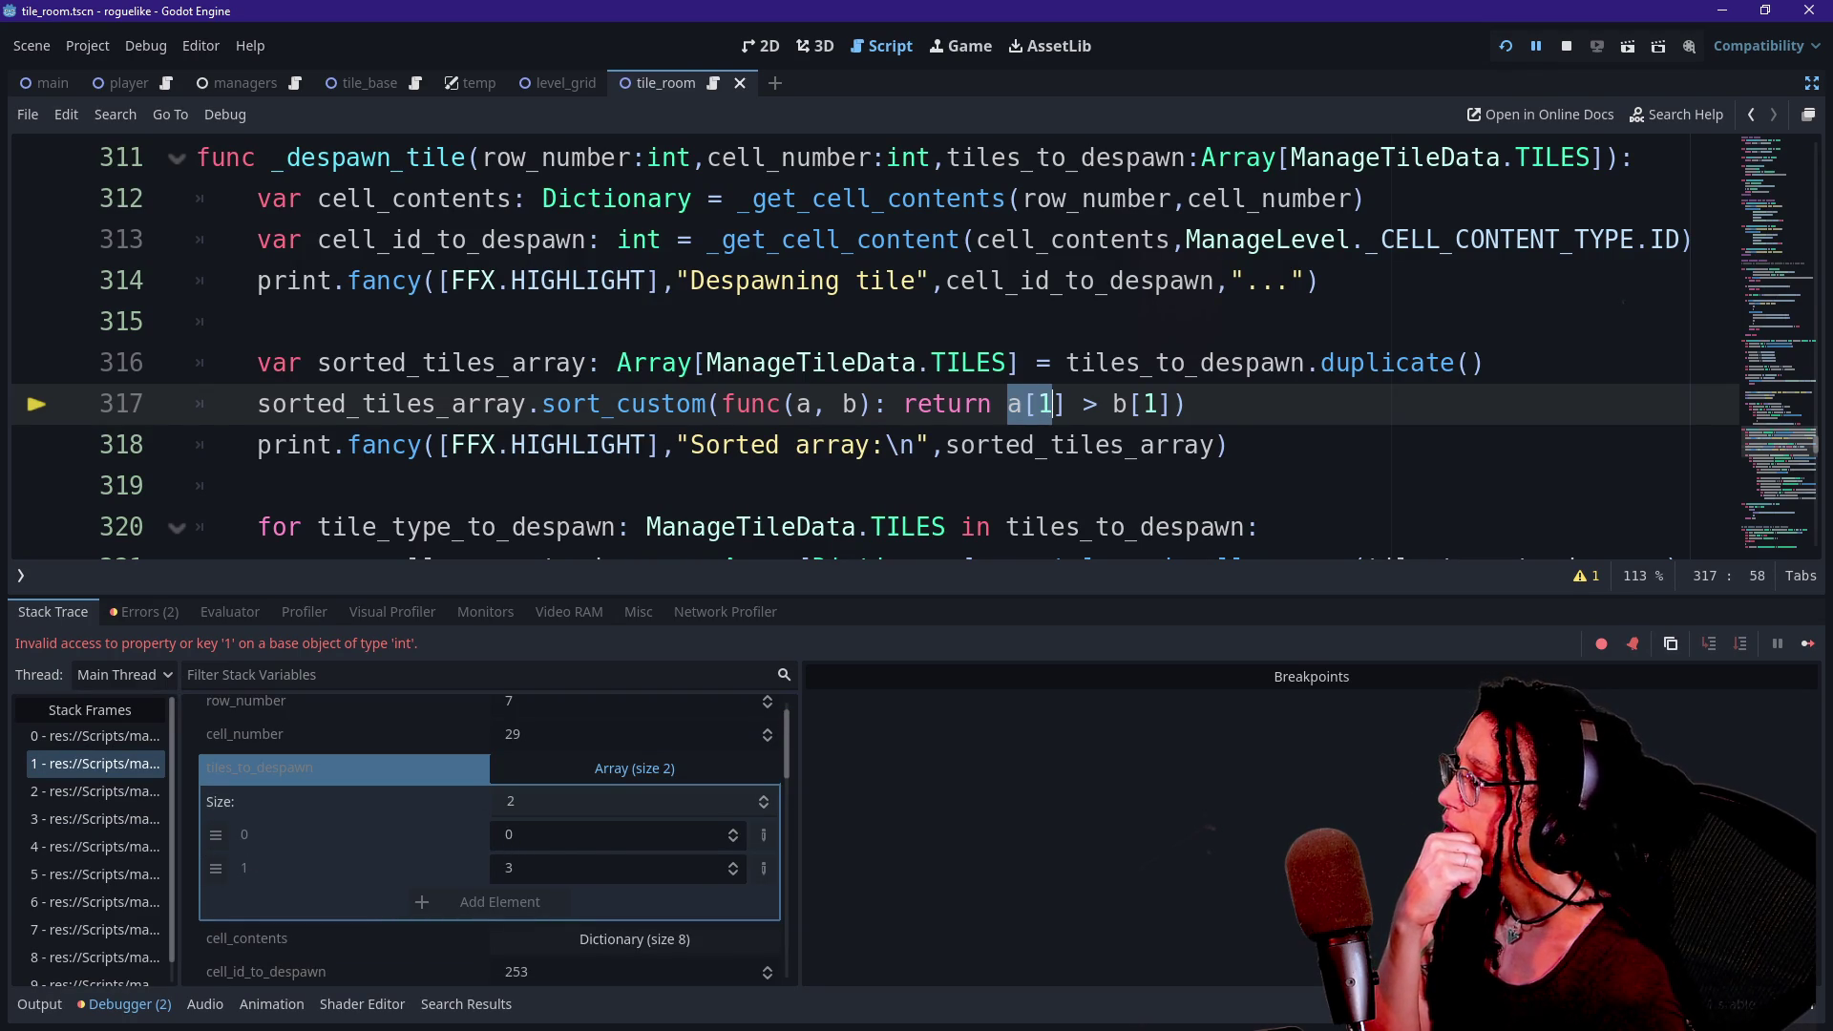
{"action": "left_click", "coordinate": [257, 486]}
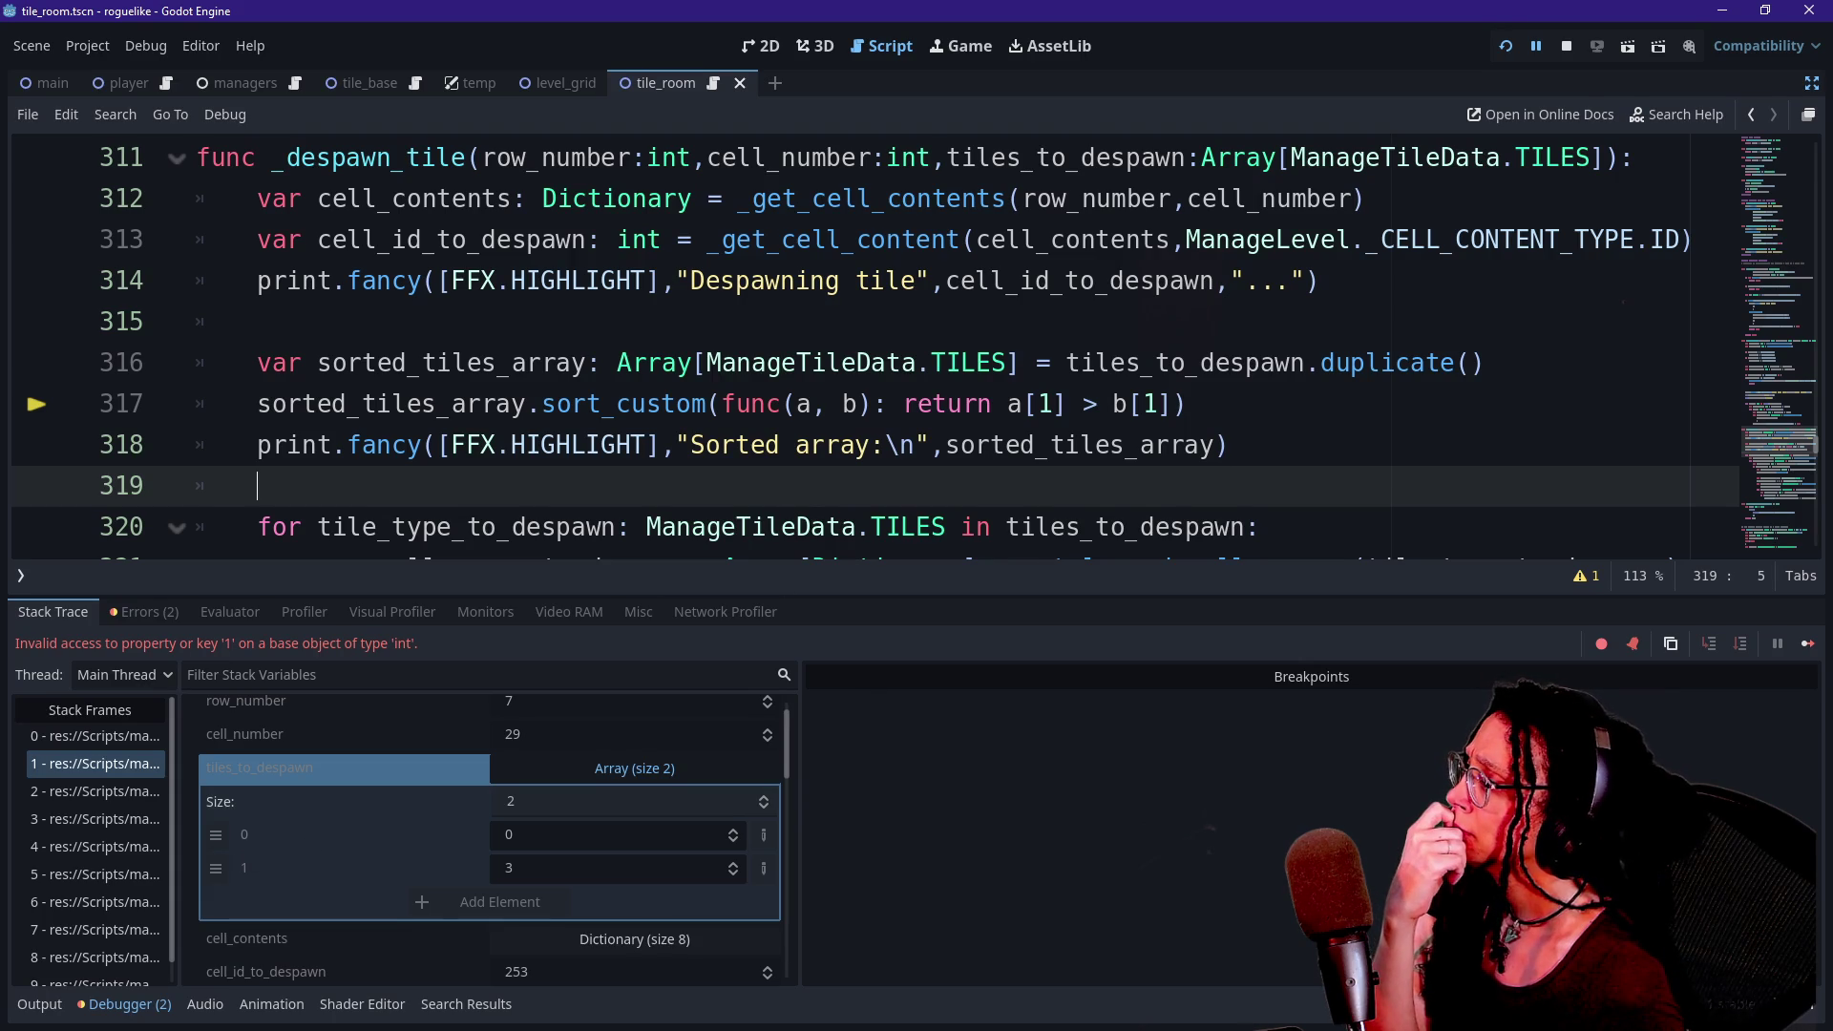
{"action": "mouse_move", "coordinate": [621, 406]}
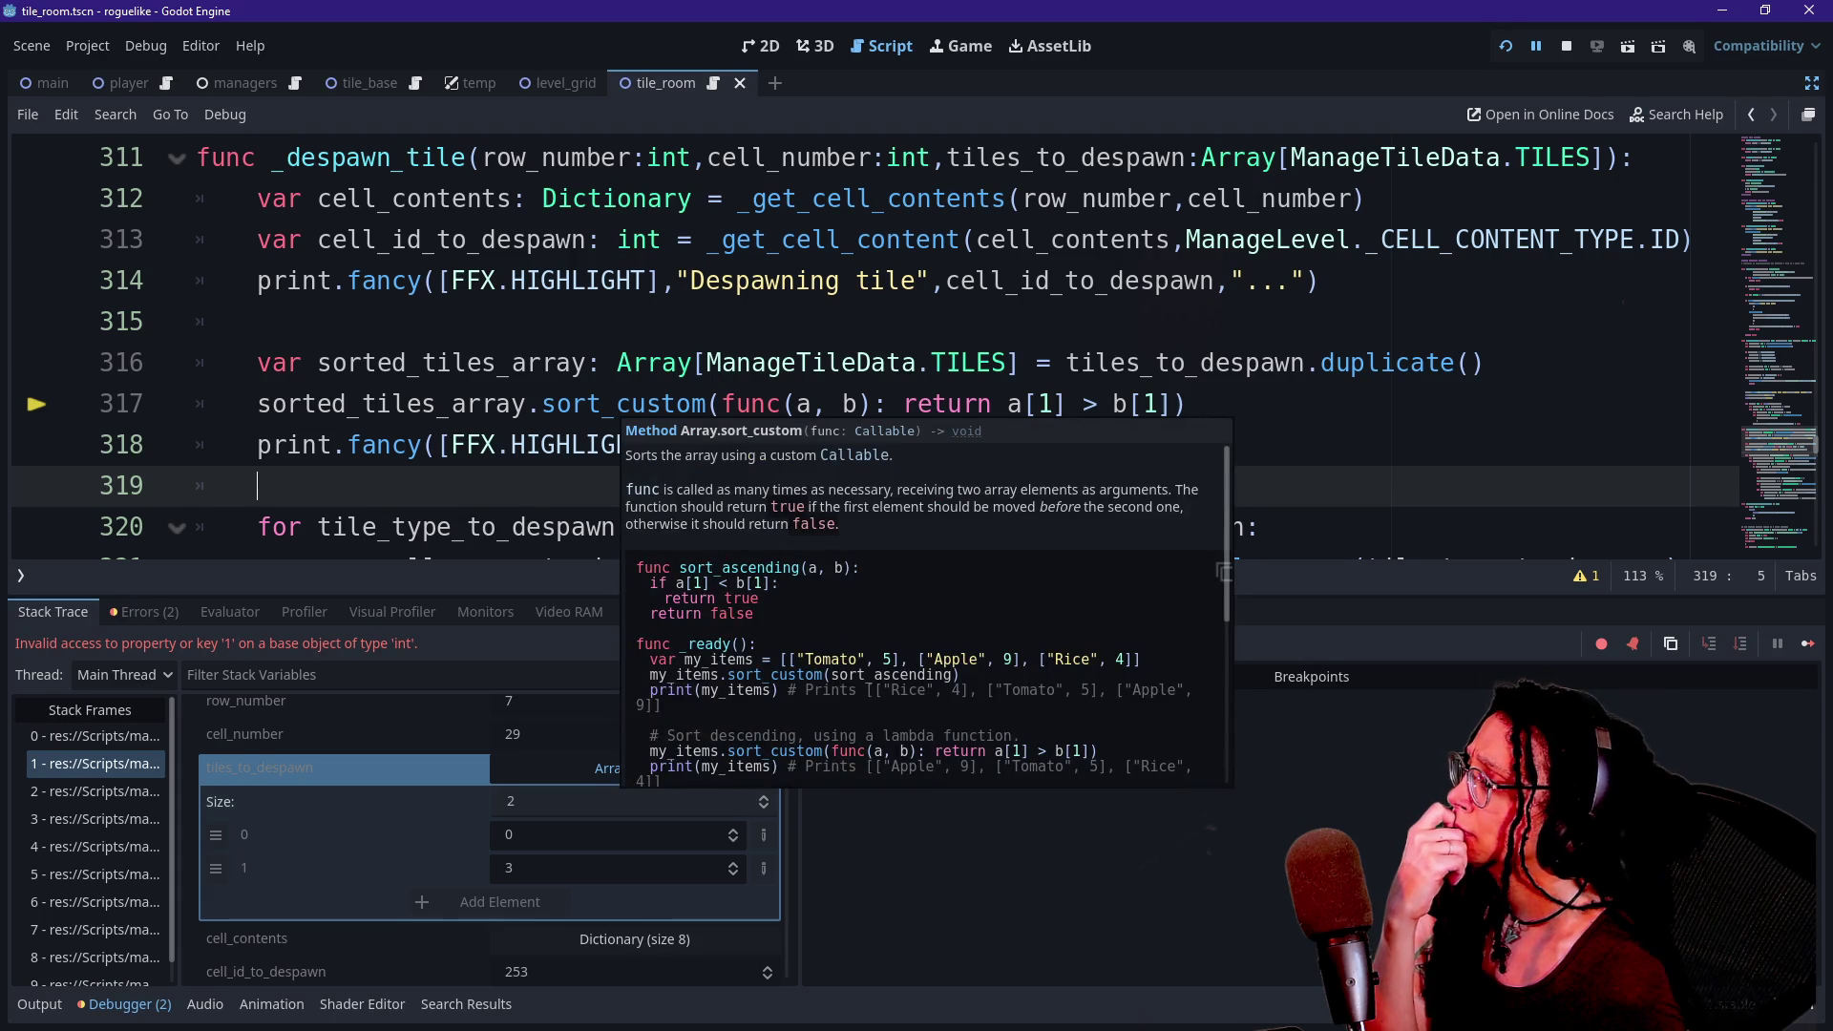
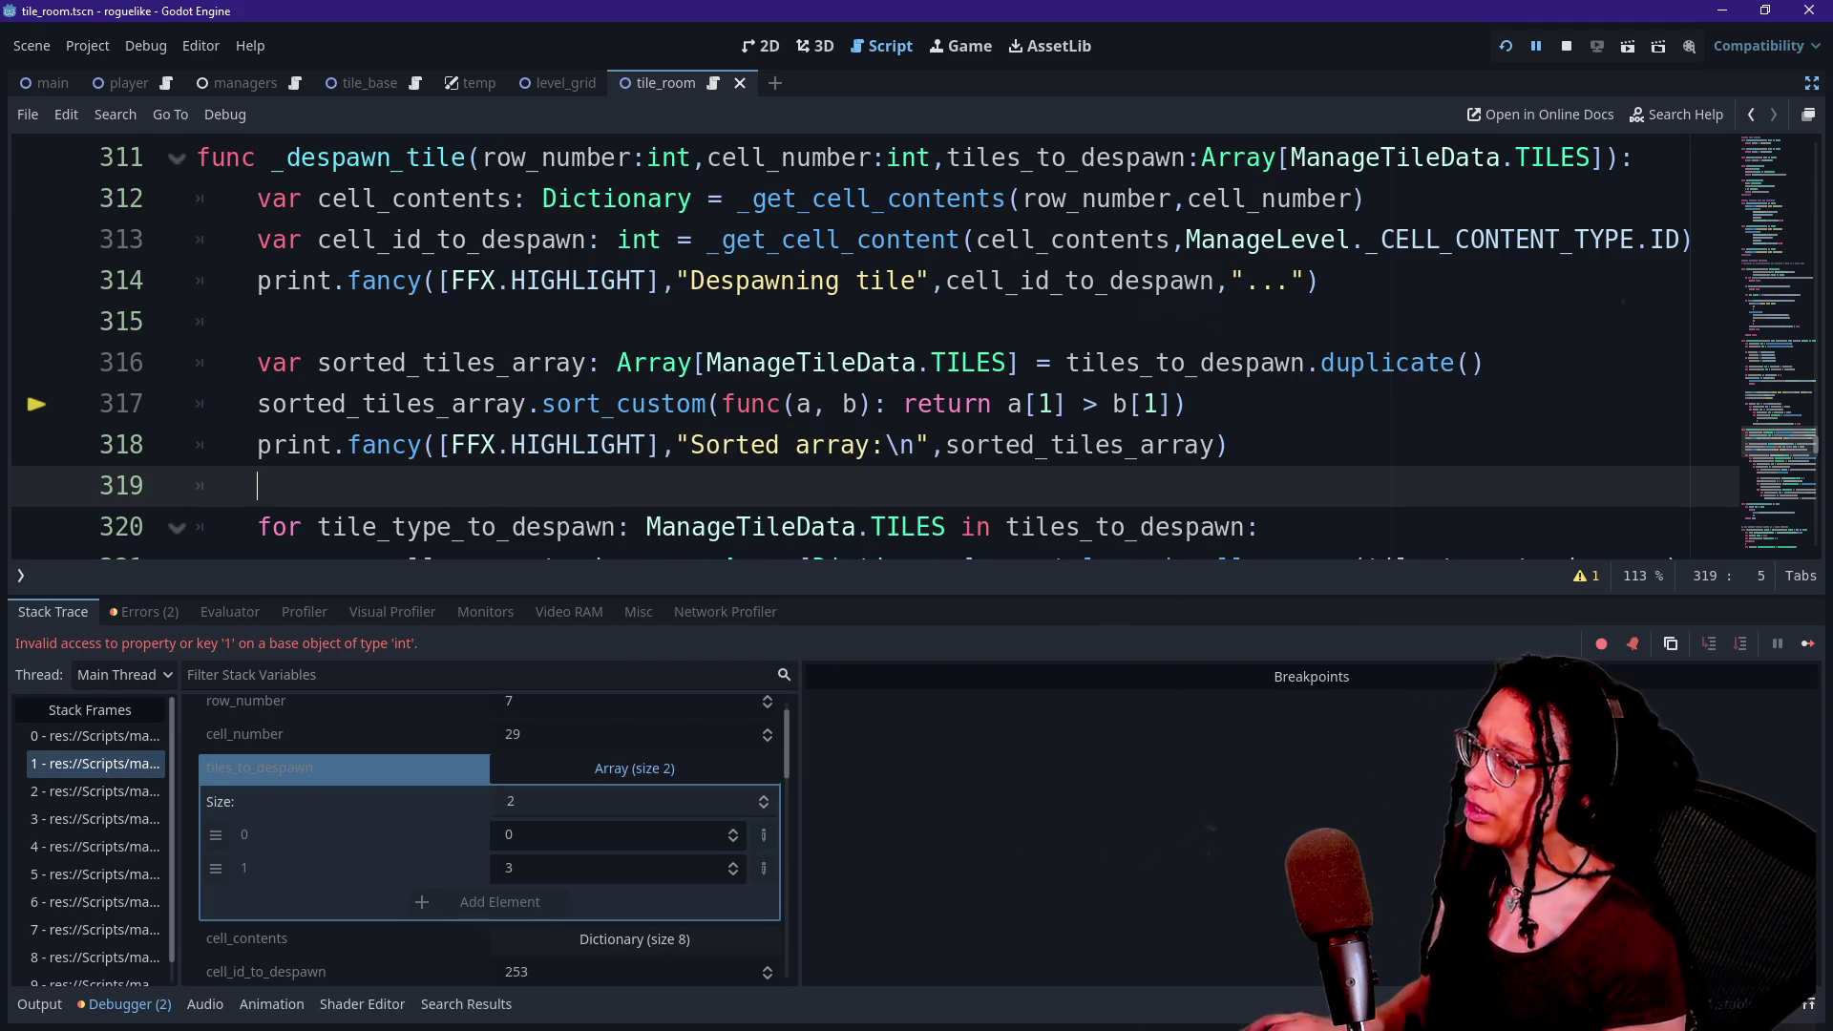
- Strip the [1]/[0] indexing so line 317's comparator returns a > b, then rerun the game
{"action": "left_click", "coordinate": [1041, 404]}
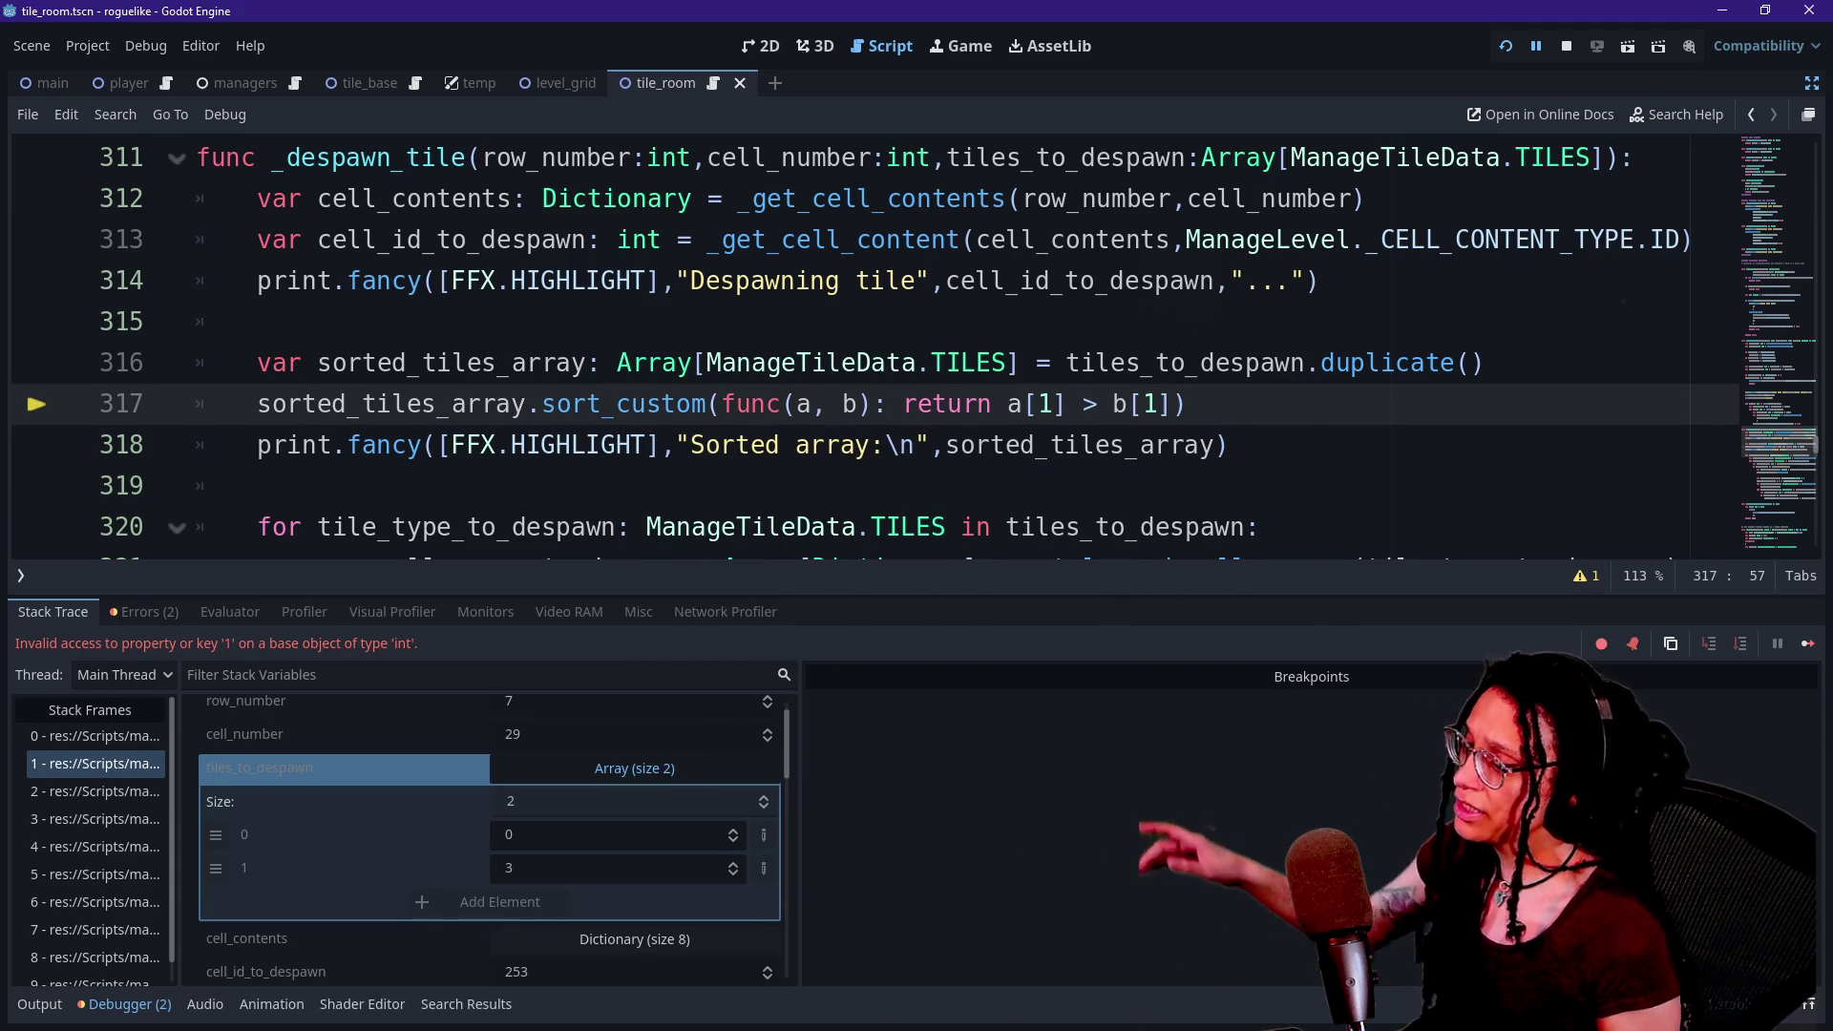
{"action": "mouse_move", "coordinate": [692, 406]}
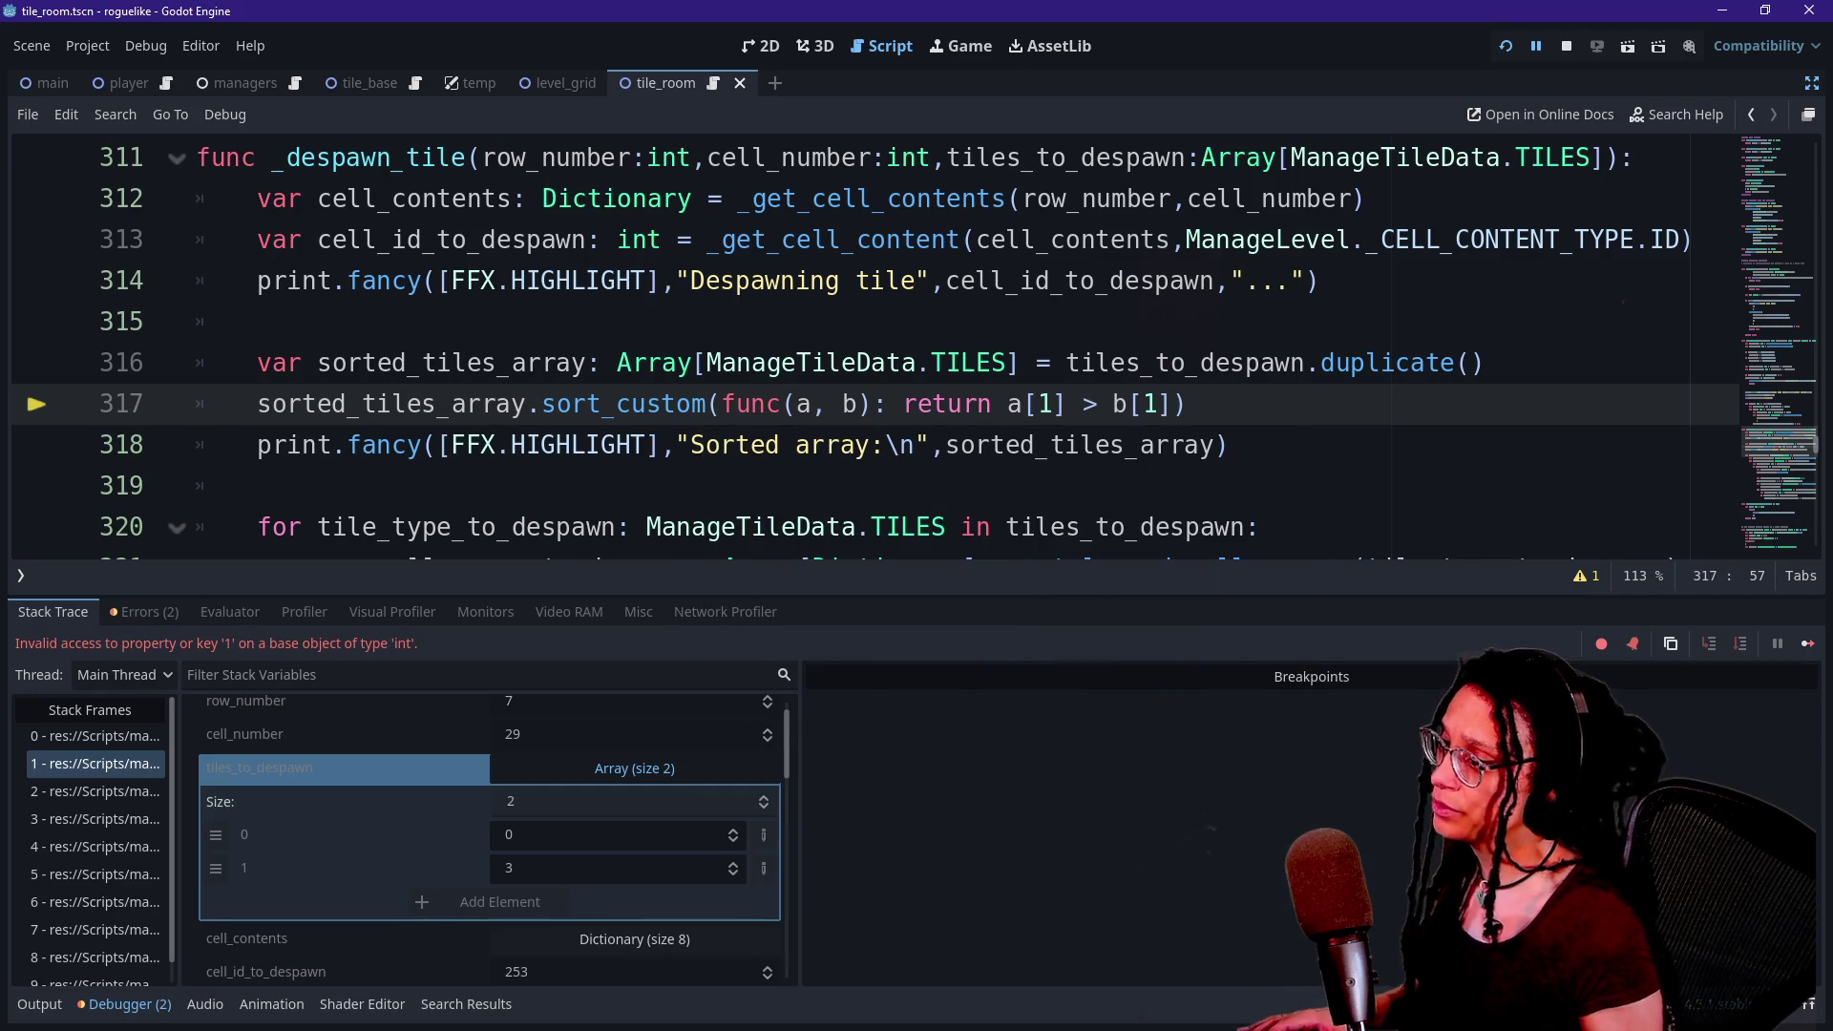
{"action": "type", "text": "0"}
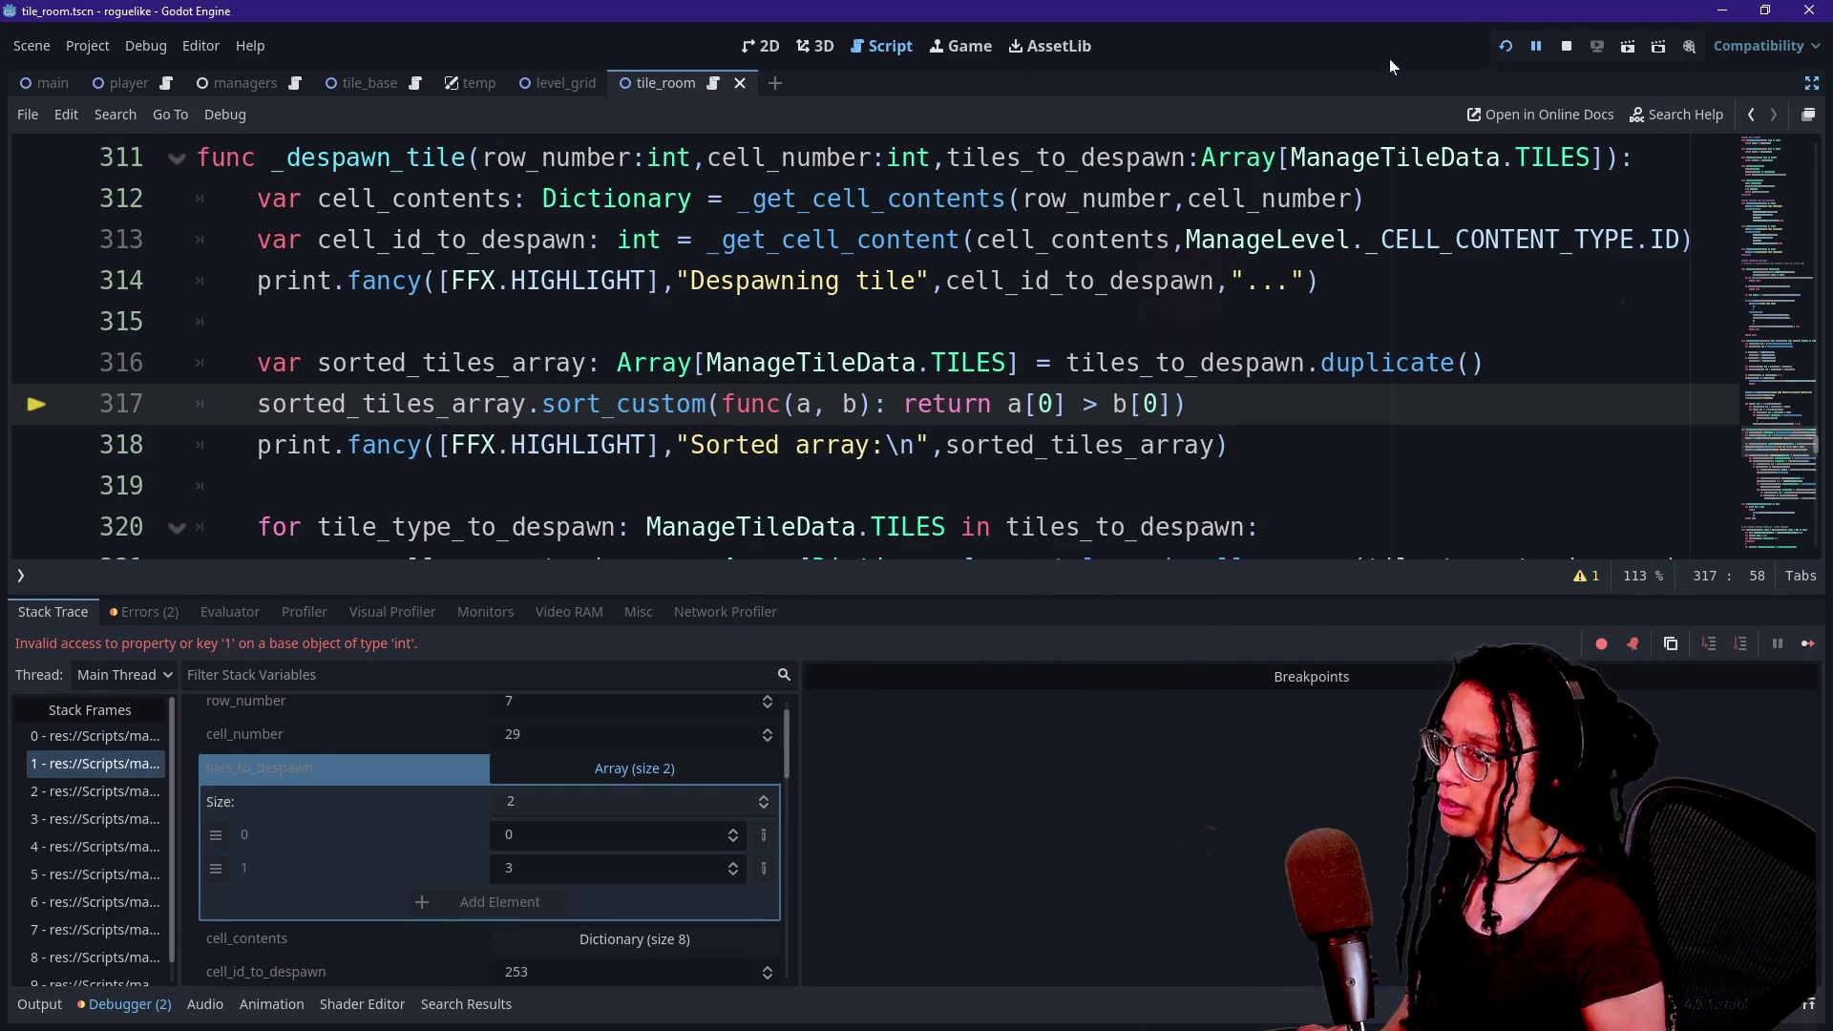
{"action": "left_click", "coordinate": [1507, 48]}
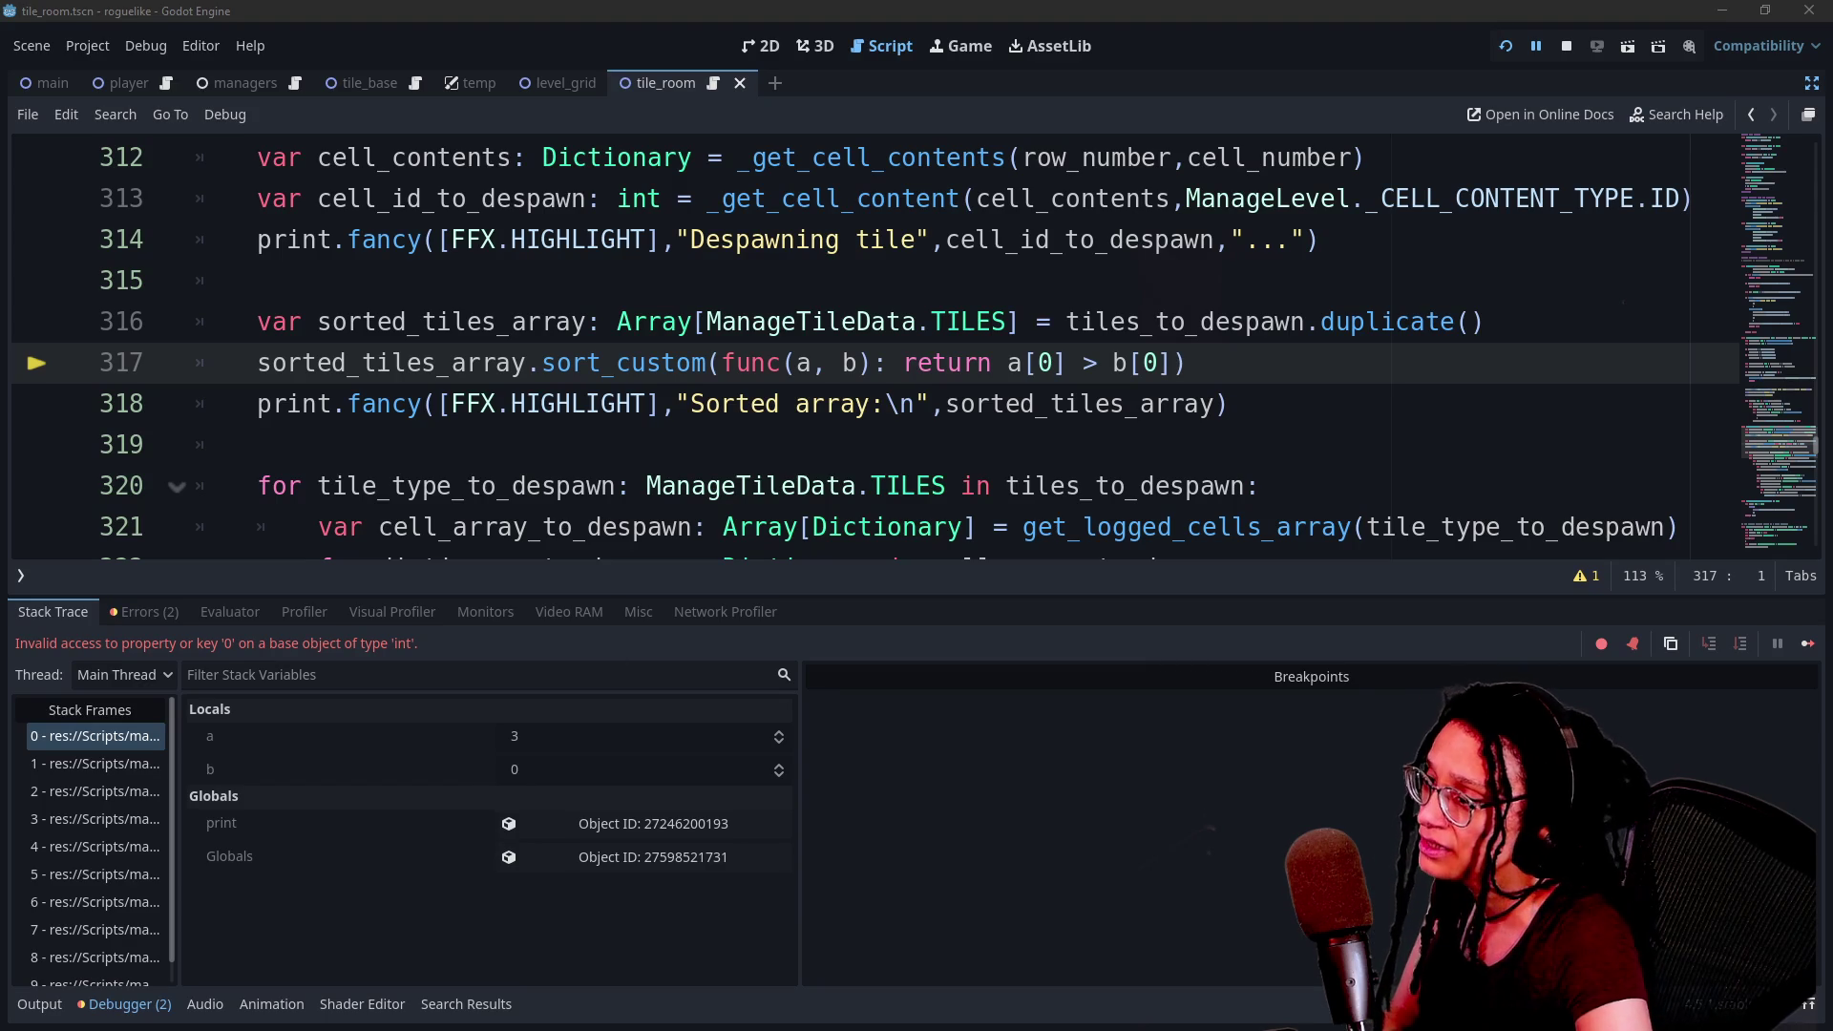
{"action": "key", "text": "BackSpace"}
{"action": "key", "text": "BackSpace"}
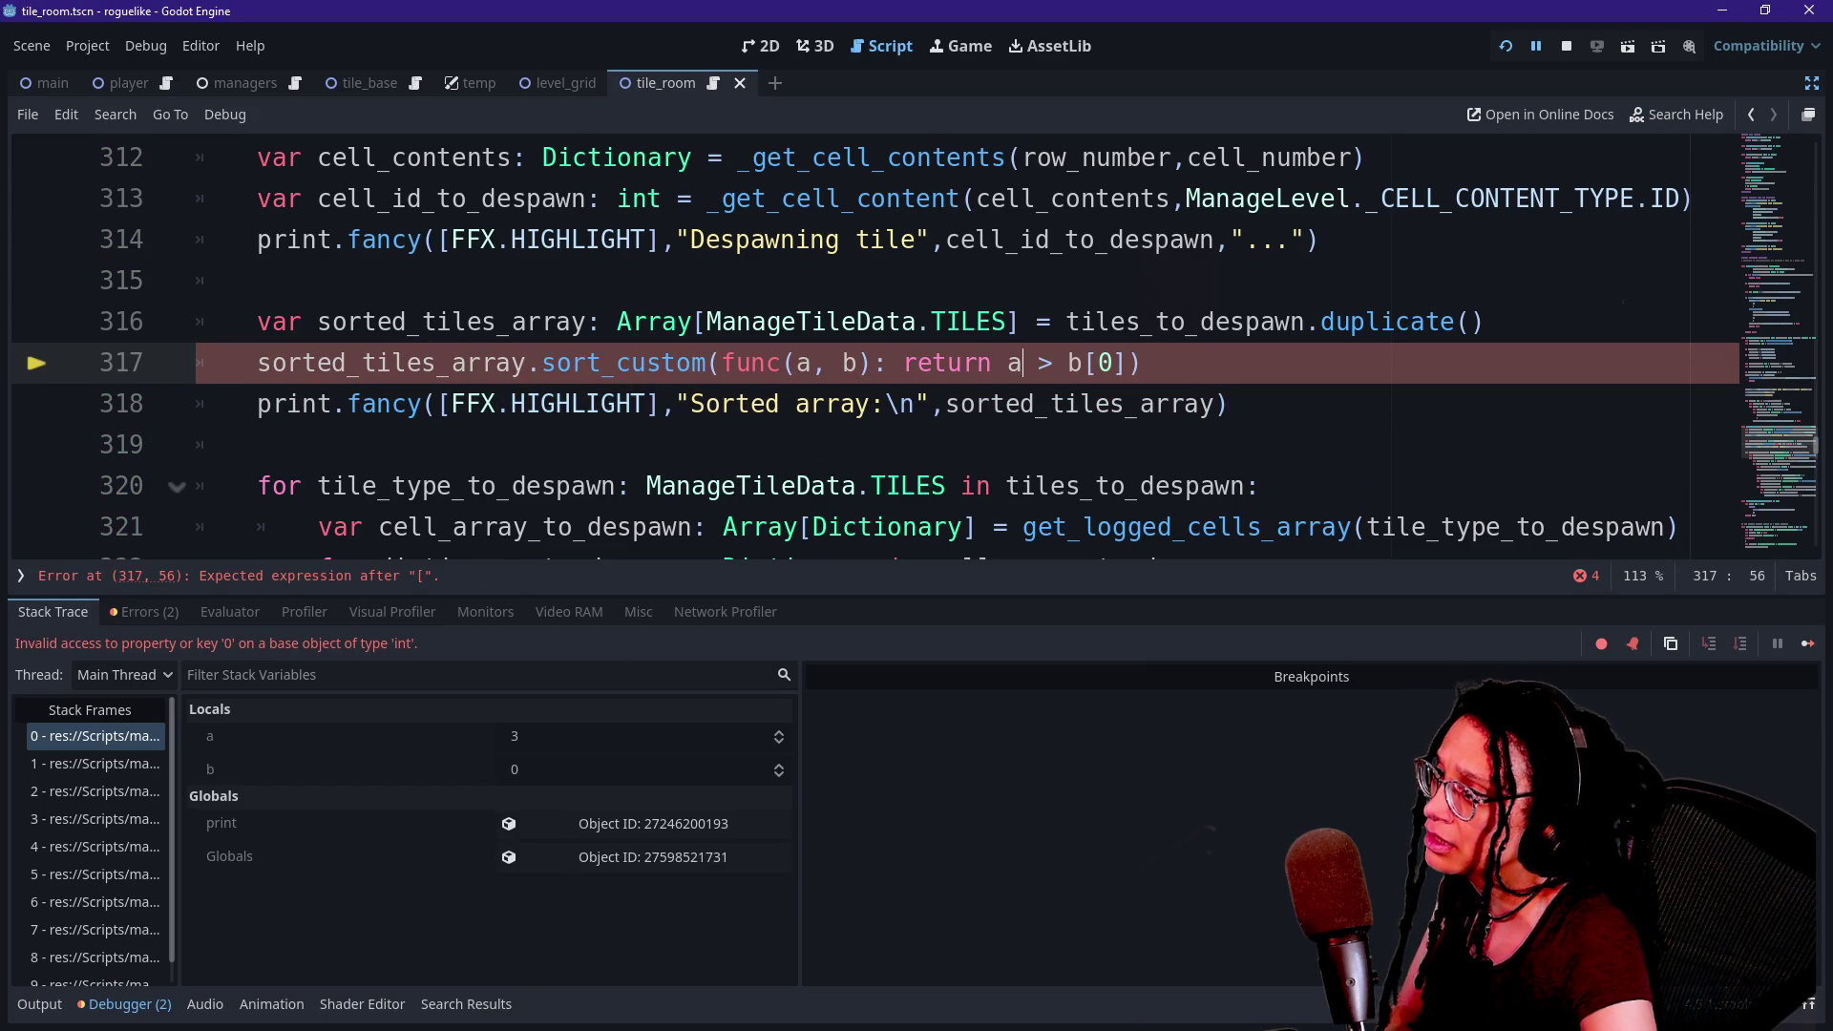
{"action": "key", "text": "BackSpace"}
{"action": "key", "text": "BackSpace"}
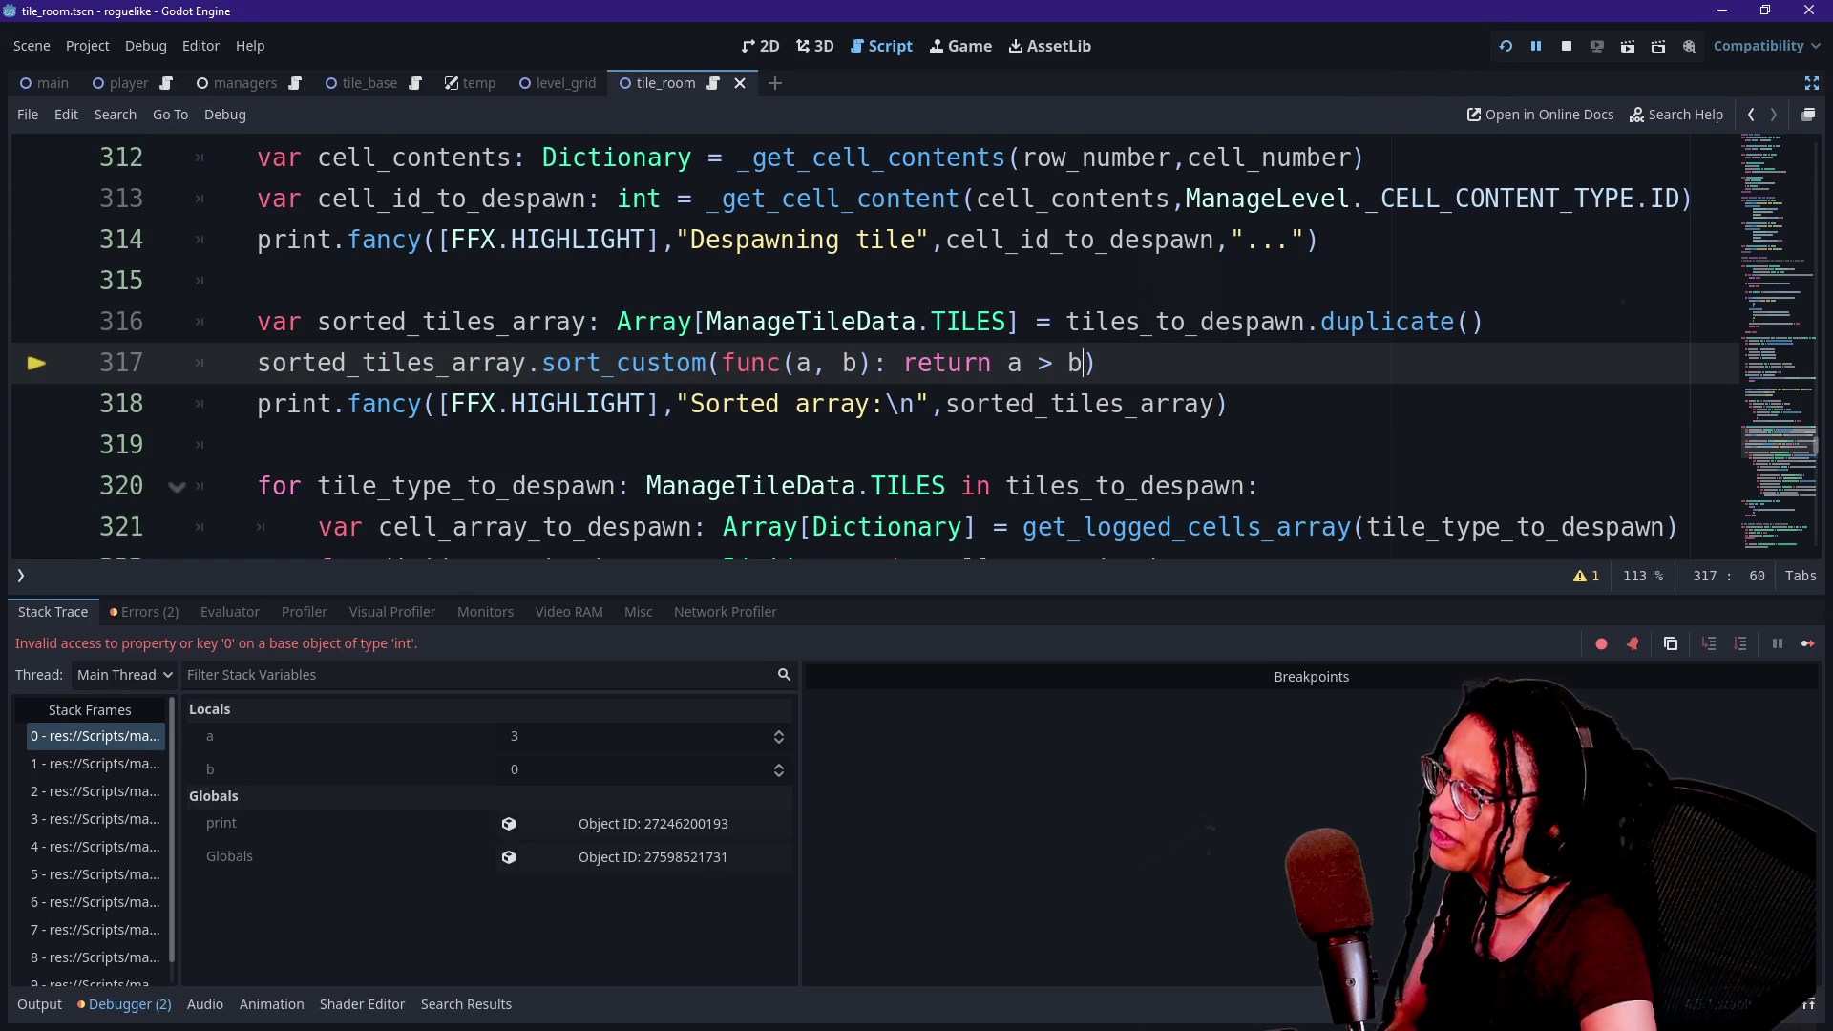
{"action": "left_click", "coordinate": [1507, 46]}
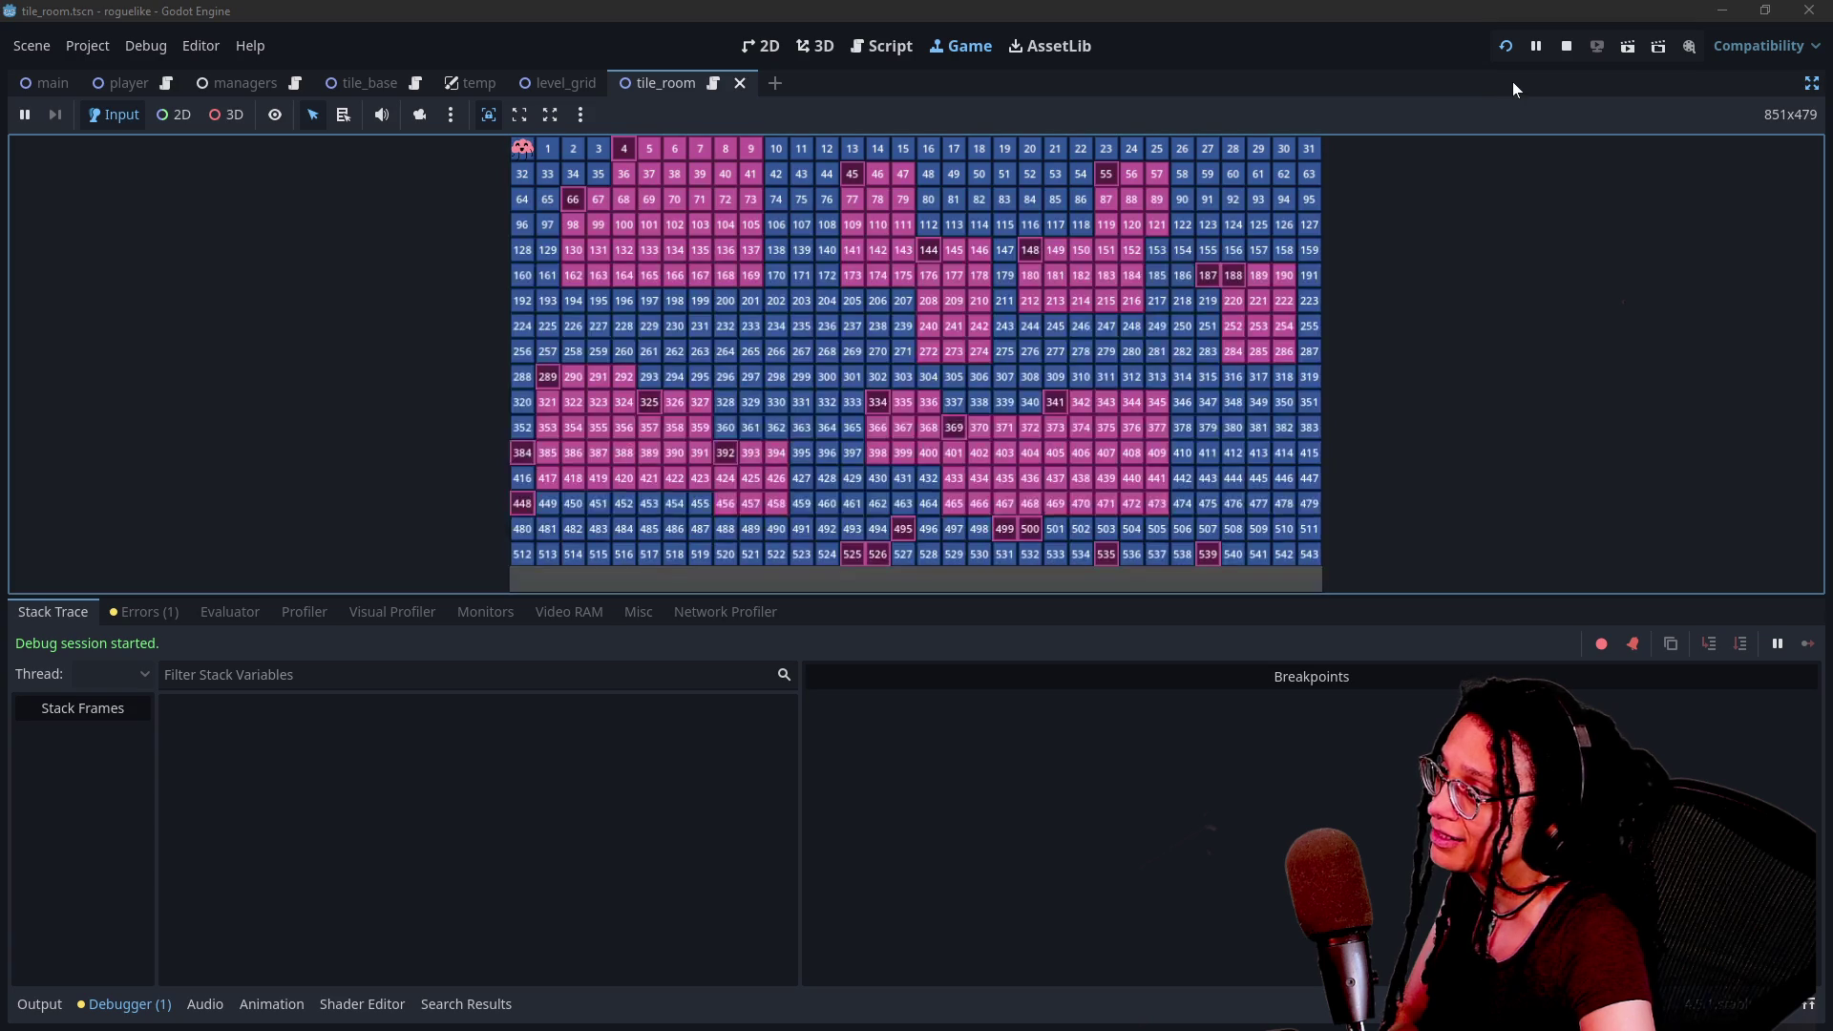
- Type both comparator parameters as int on line 317, then test-run and stop the game
{"action": "left_click", "coordinate": [38, 1004]}
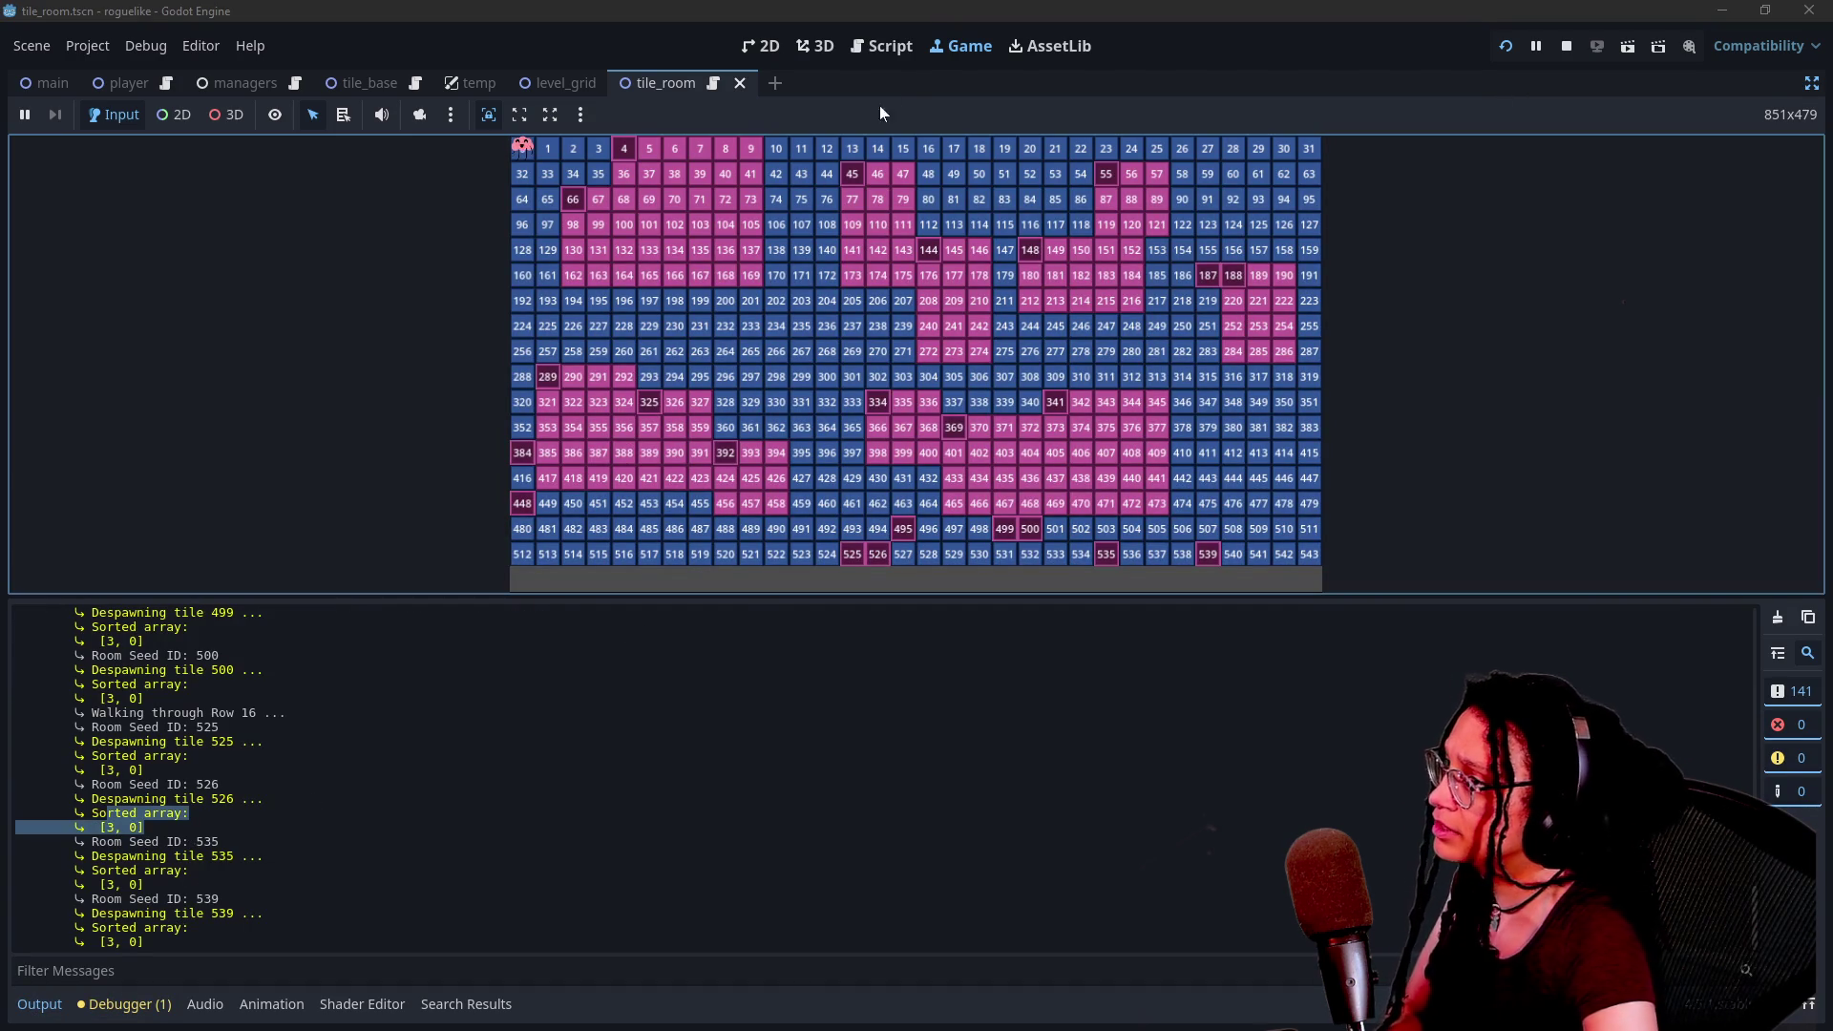
{"action": "left_click", "coordinate": [914, 55]}
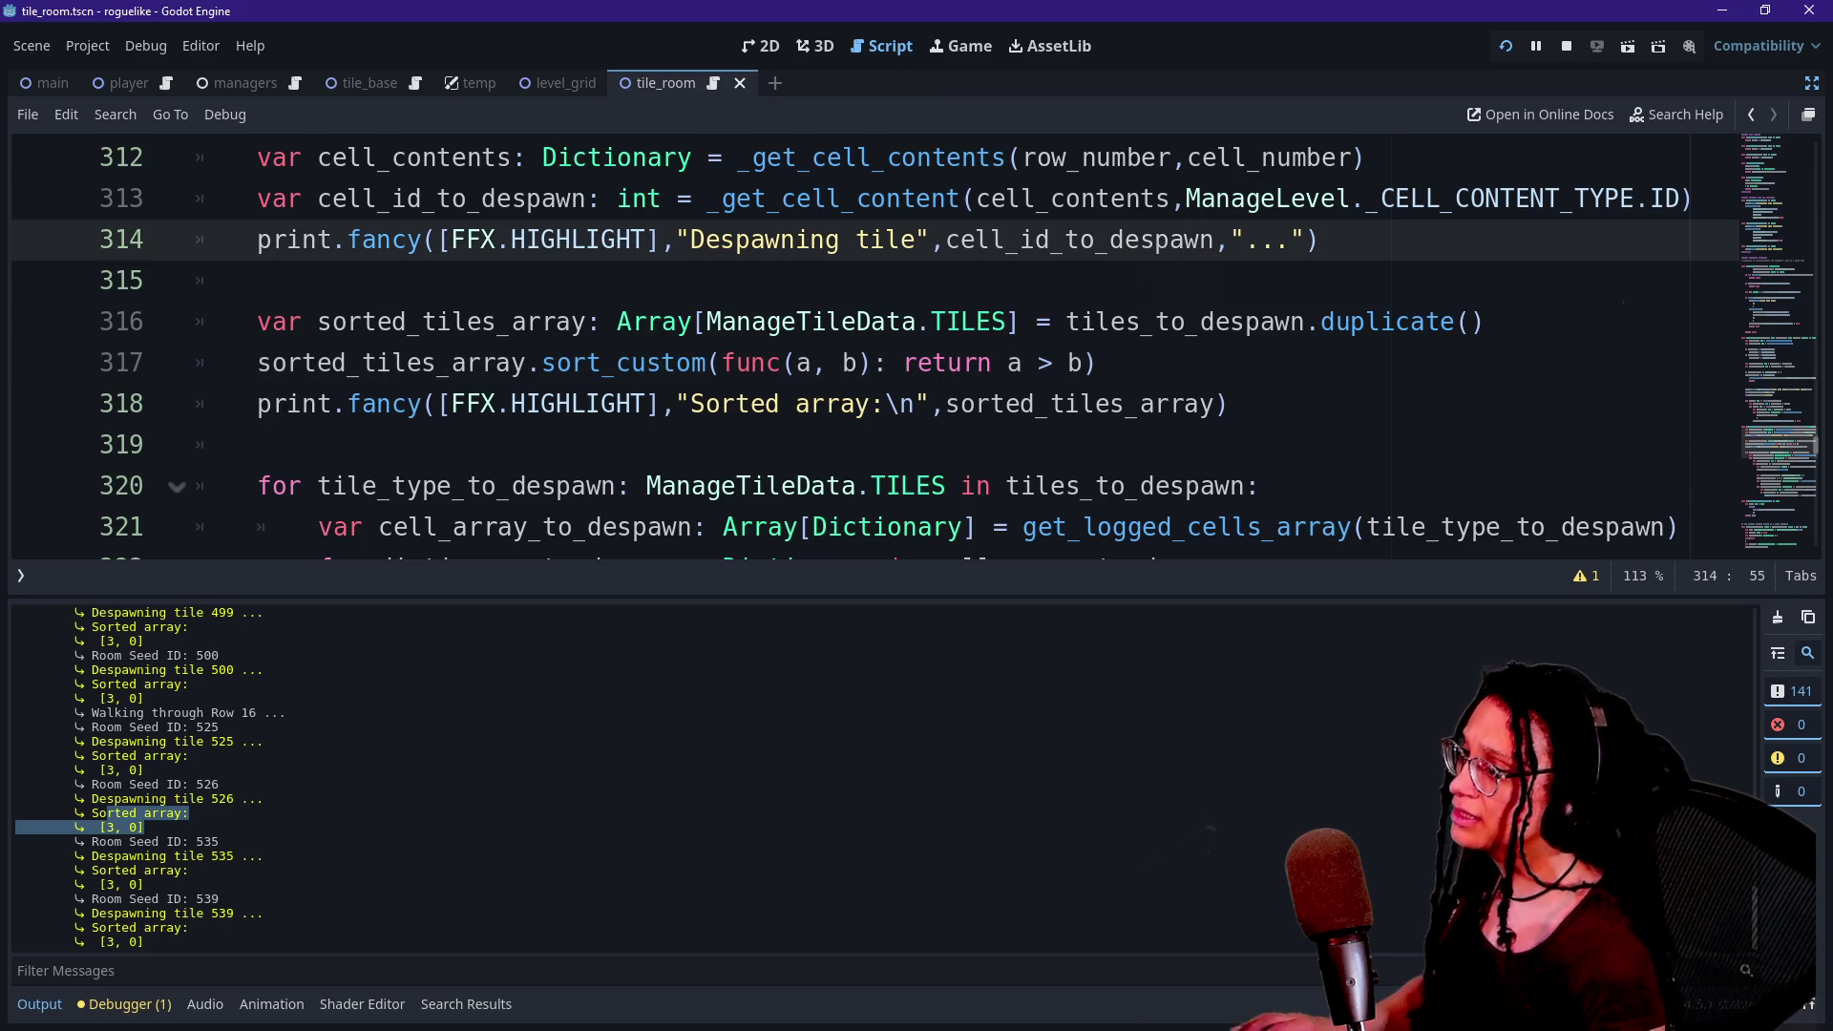
{"action": "left_click", "coordinate": [811, 363]}
{"action": "type", "text": ": int"}
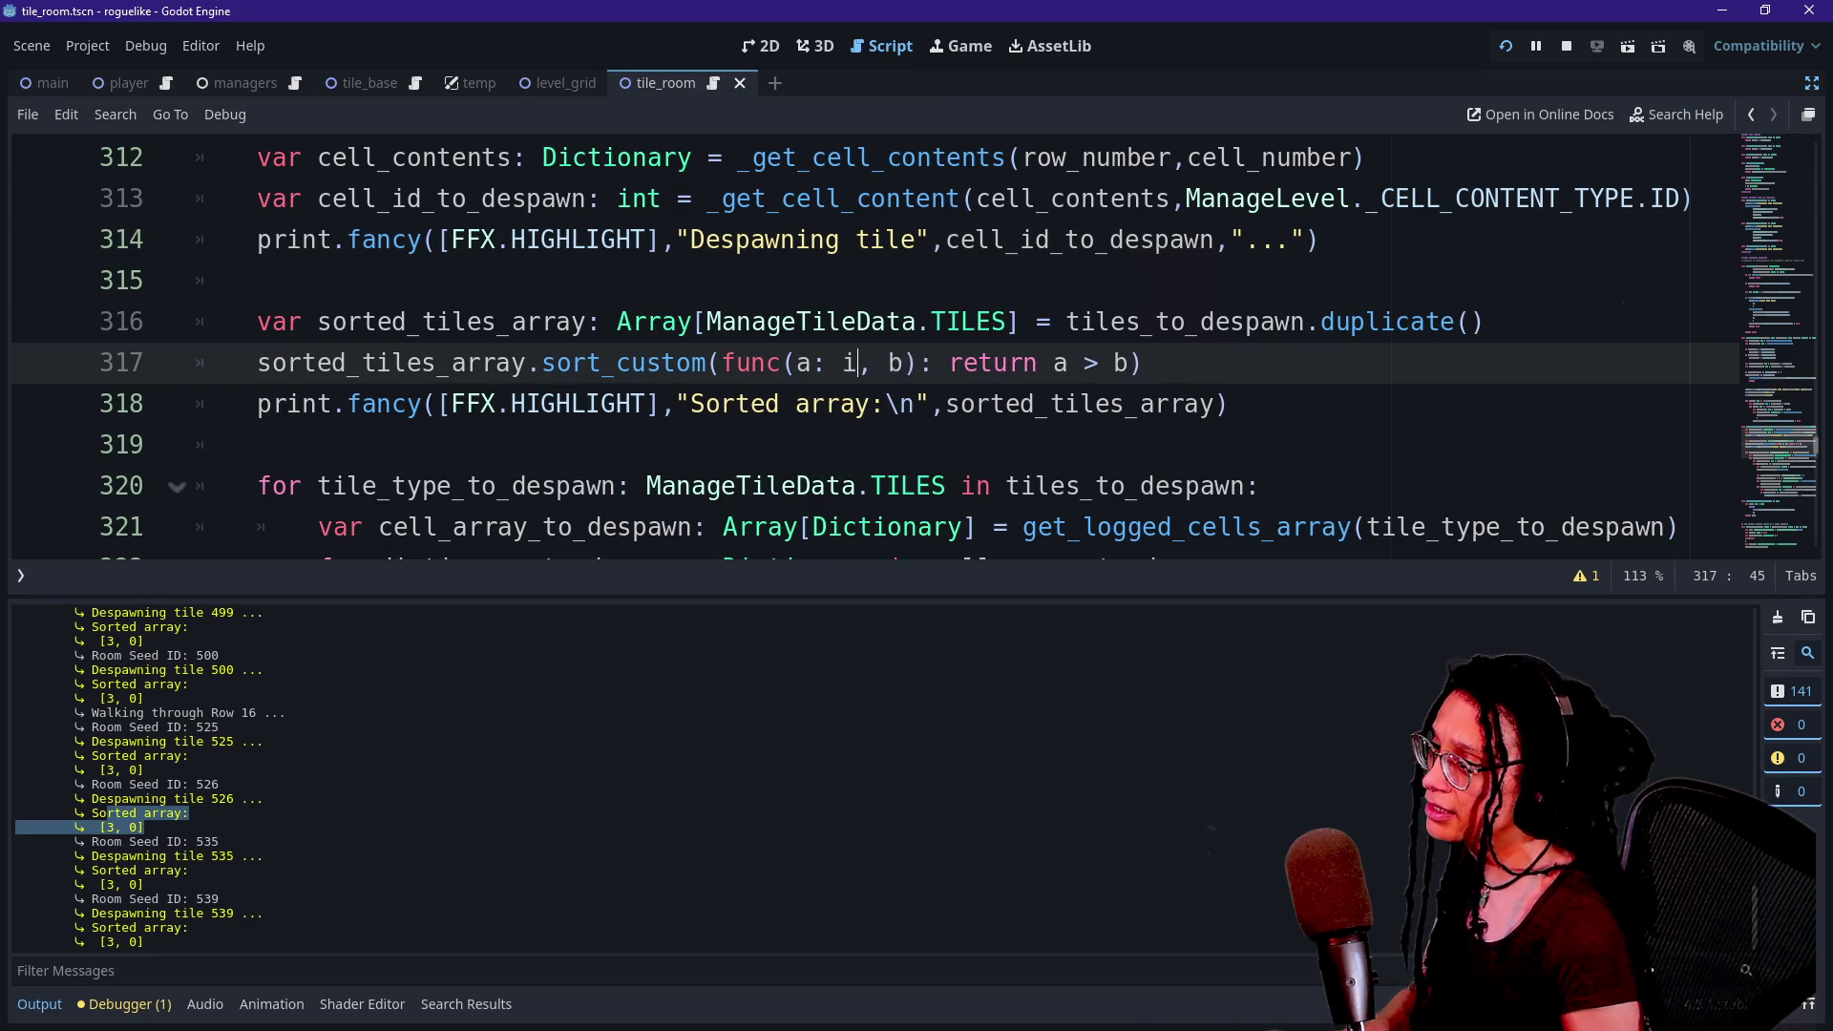
{"action": "left_click", "coordinate": [938, 362]}
{"action": "type", "text": ": int"}
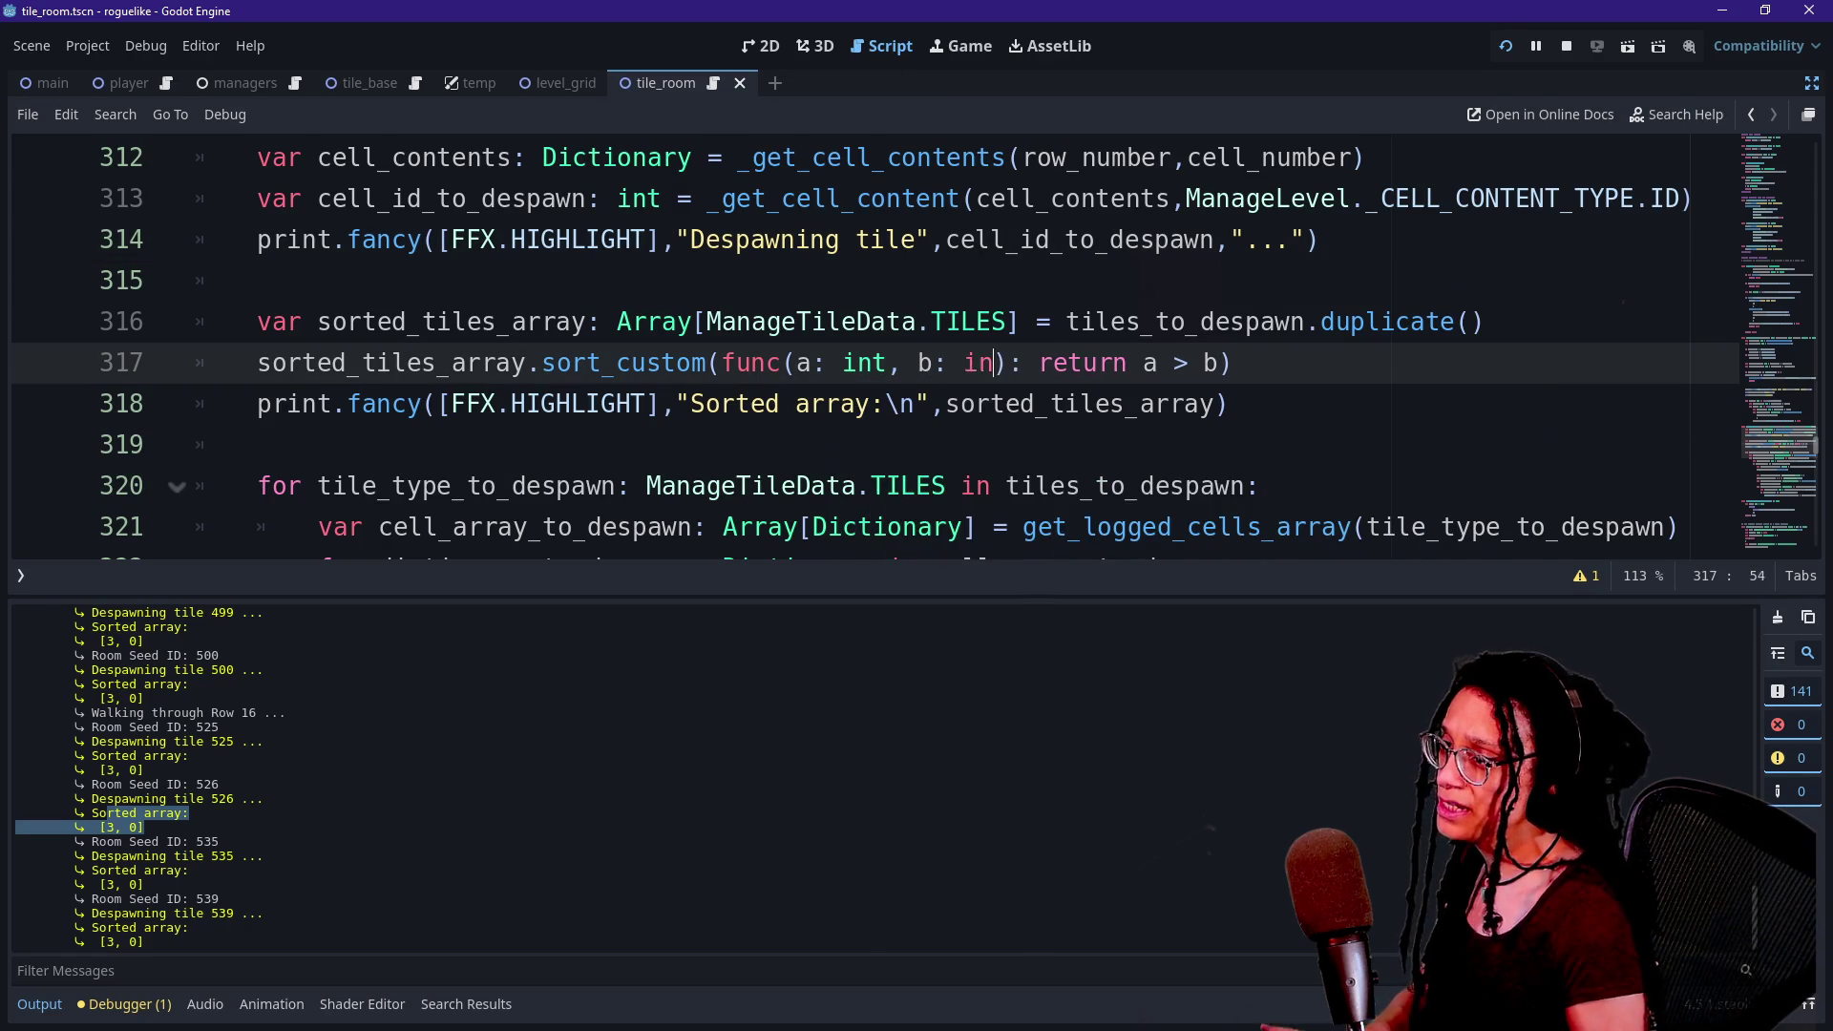
{"action": "key", "text": "F5"}
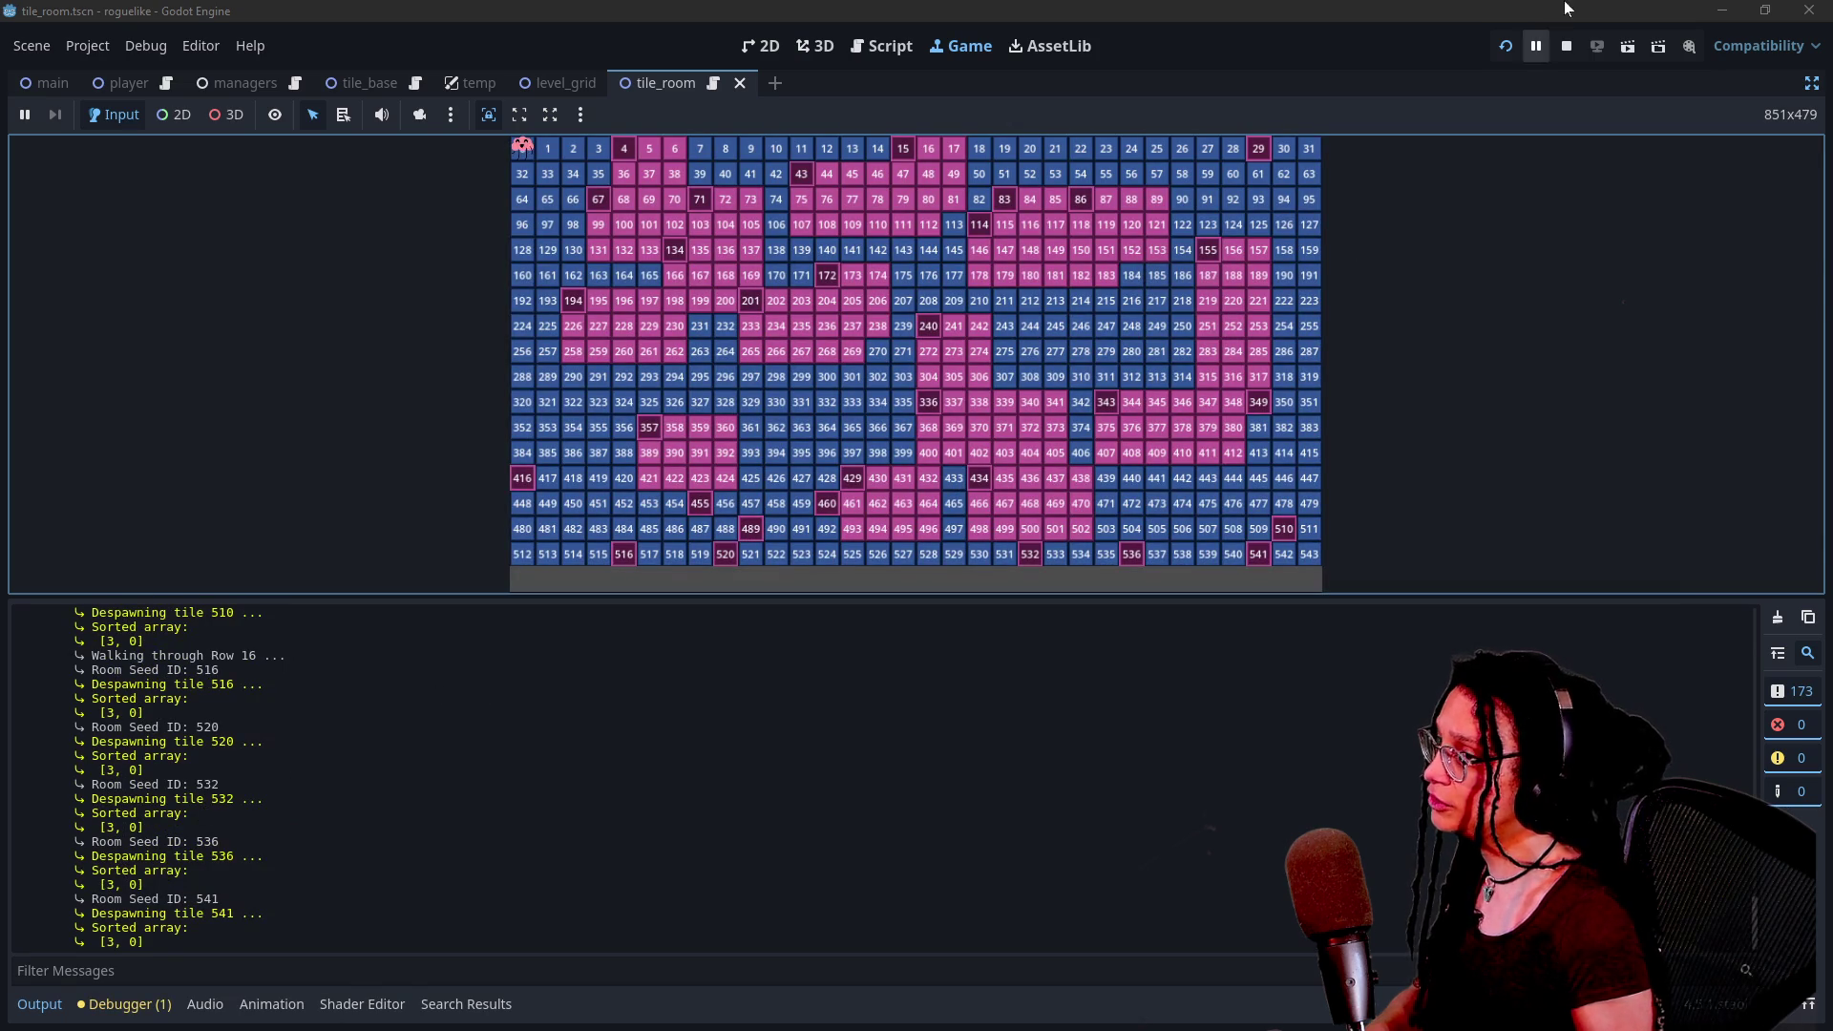
{"action": "left_click", "coordinate": [1566, 46]}
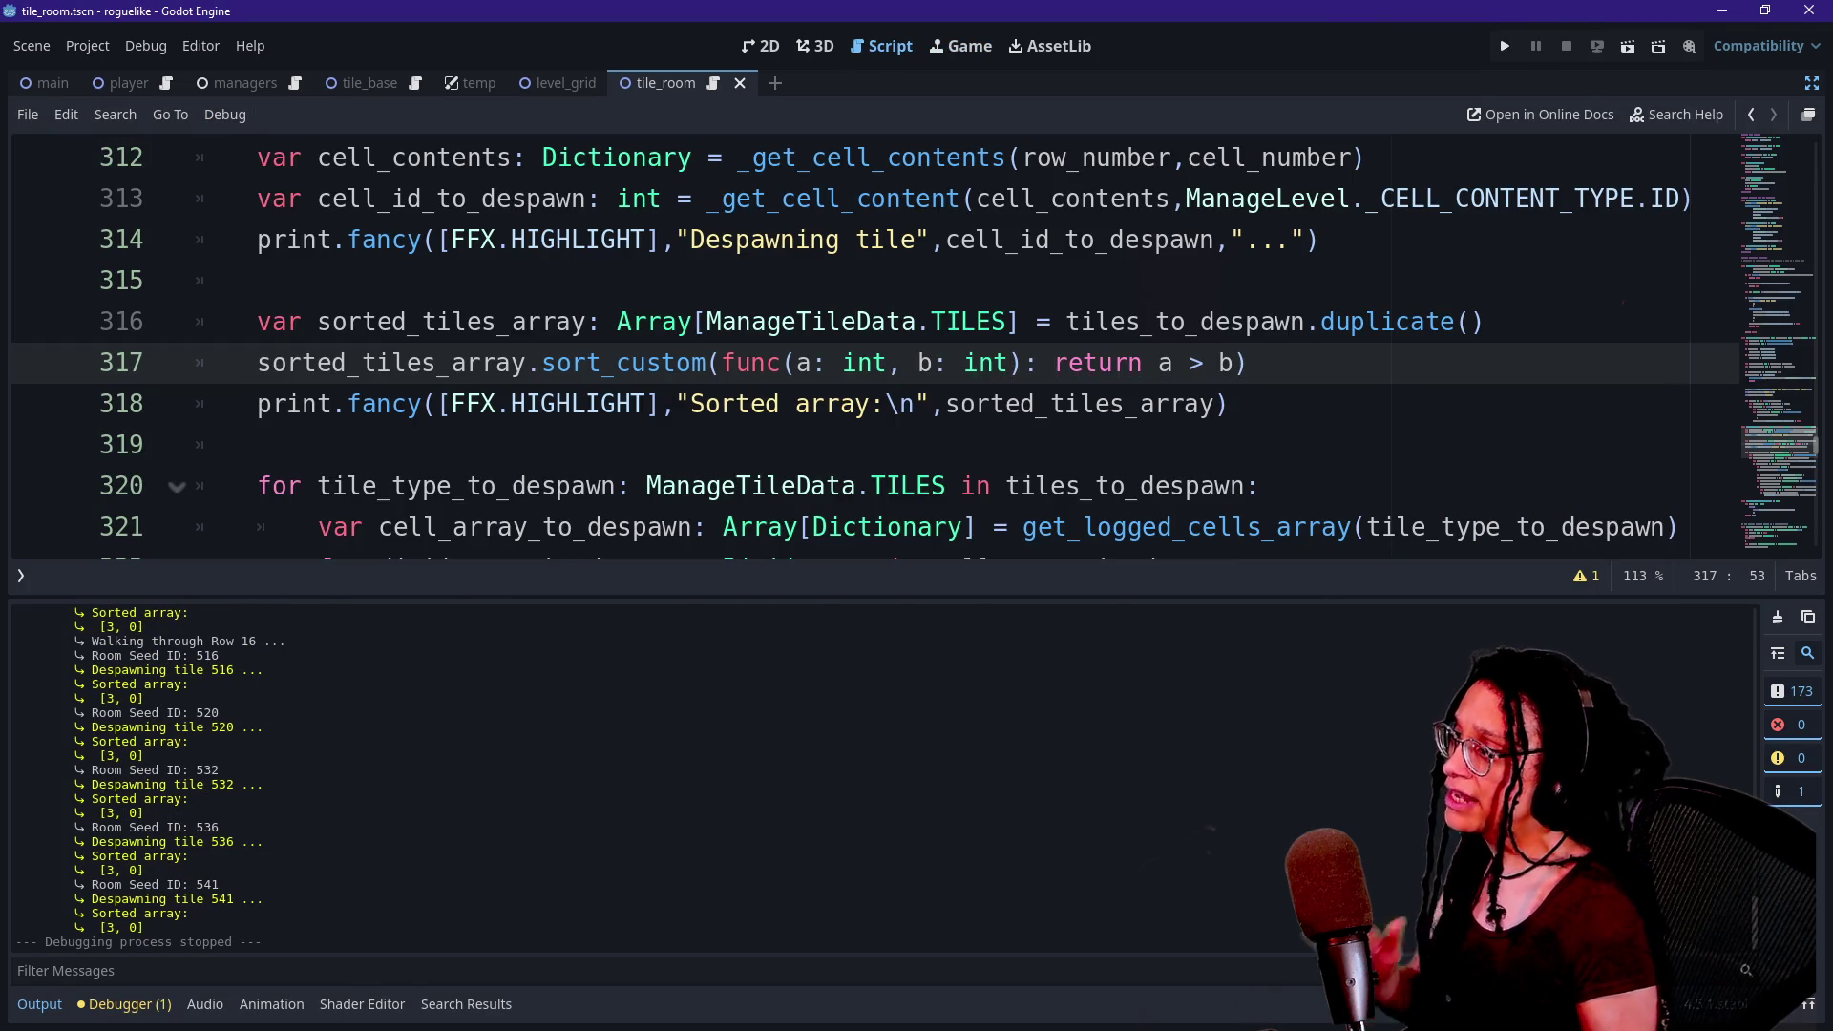
- Delete ManageTileData.TILES.NEVER from the _despawn_tile call on line 294
{"action": "scroll", "coordinate": [874, 344], "scroll_direction": "up", "scroll_amount": 8}
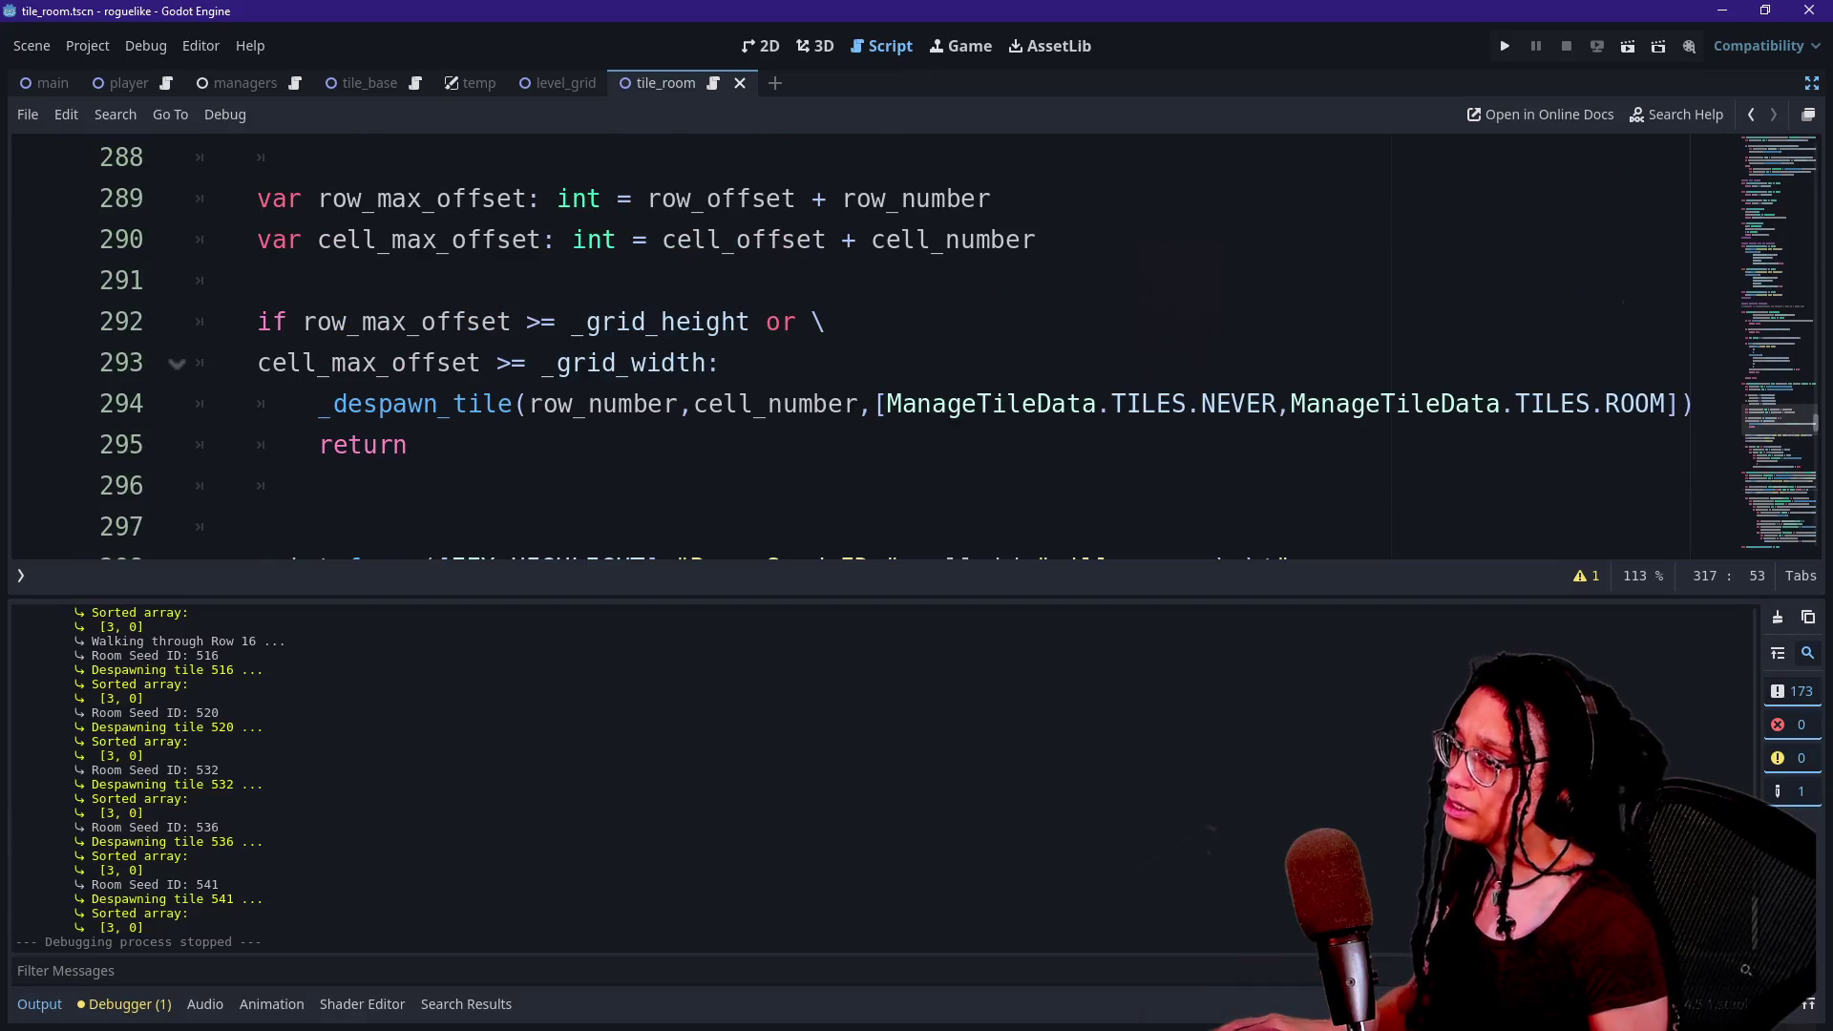
{"action": "left_click_drag", "start_coordinate": [885, 404], "coordinate": [1276, 404]}
{"action": "key", "text": "BackSpace"}
{"action": "key", "text": "Delete"}
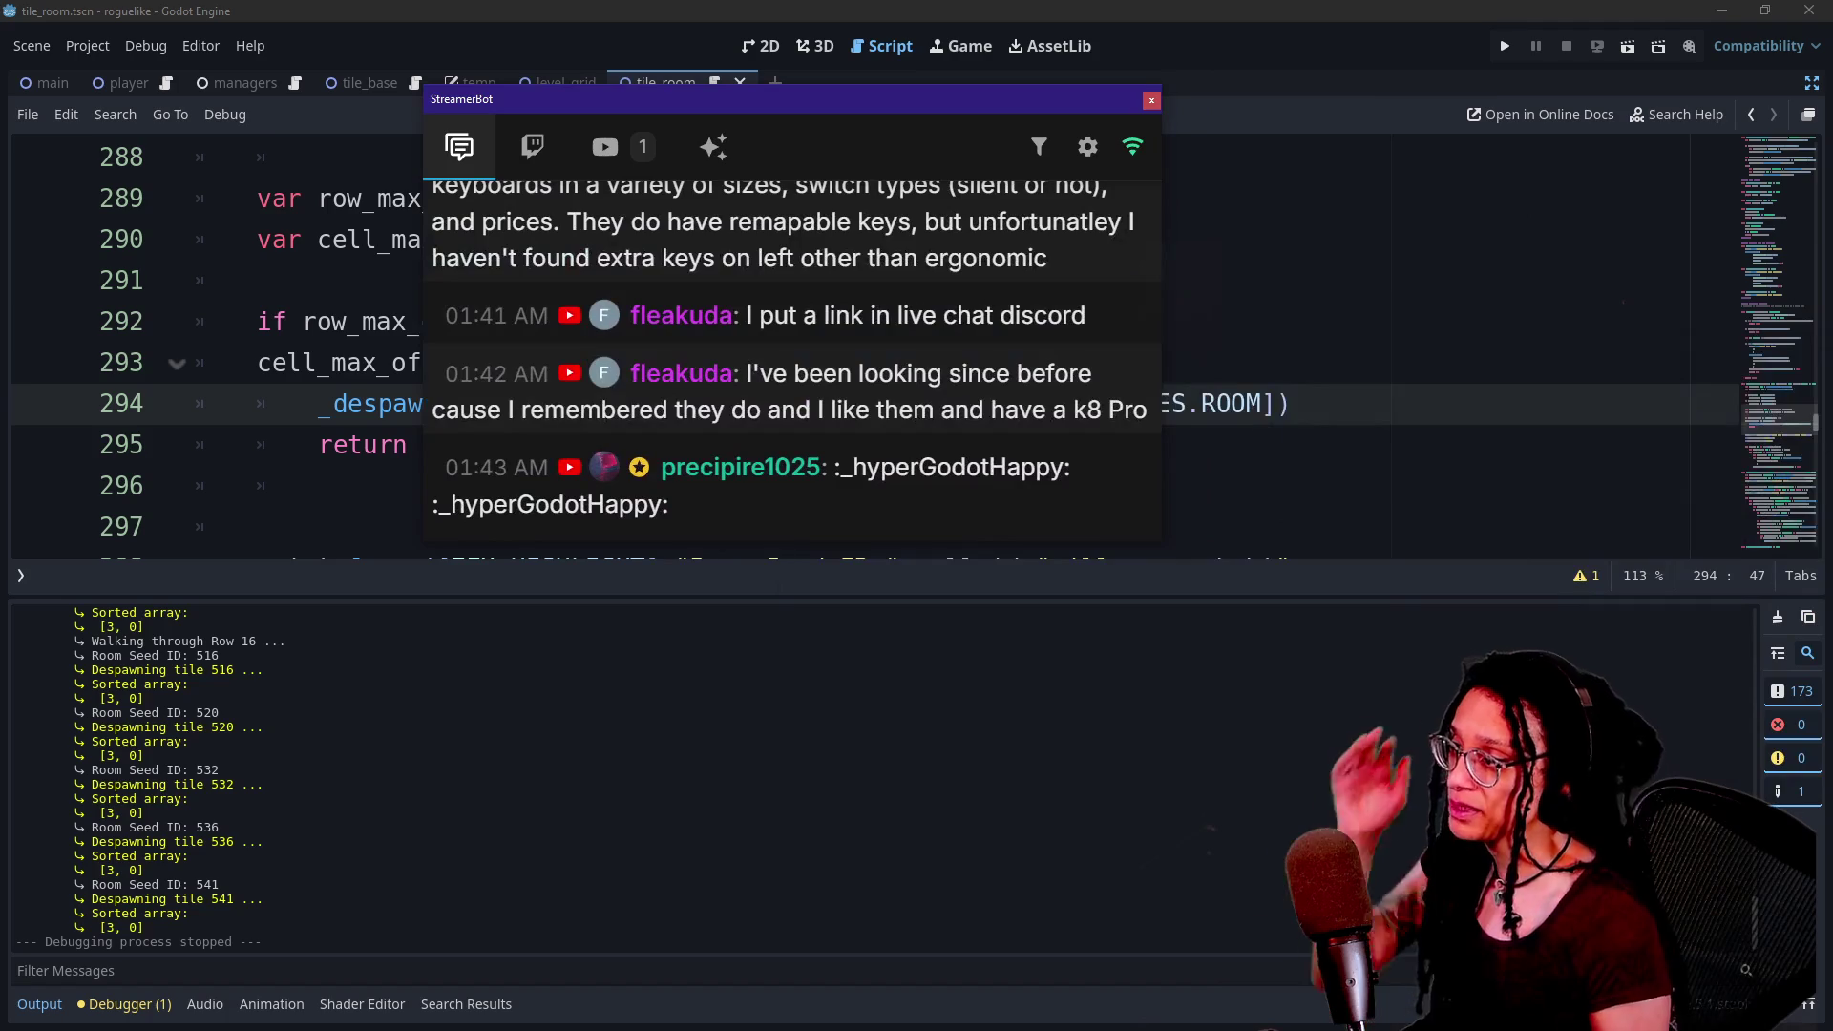
{"action": "scroll", "coordinate": [861, 290], "scroll_direction": "up", "scroll_amount": 3}
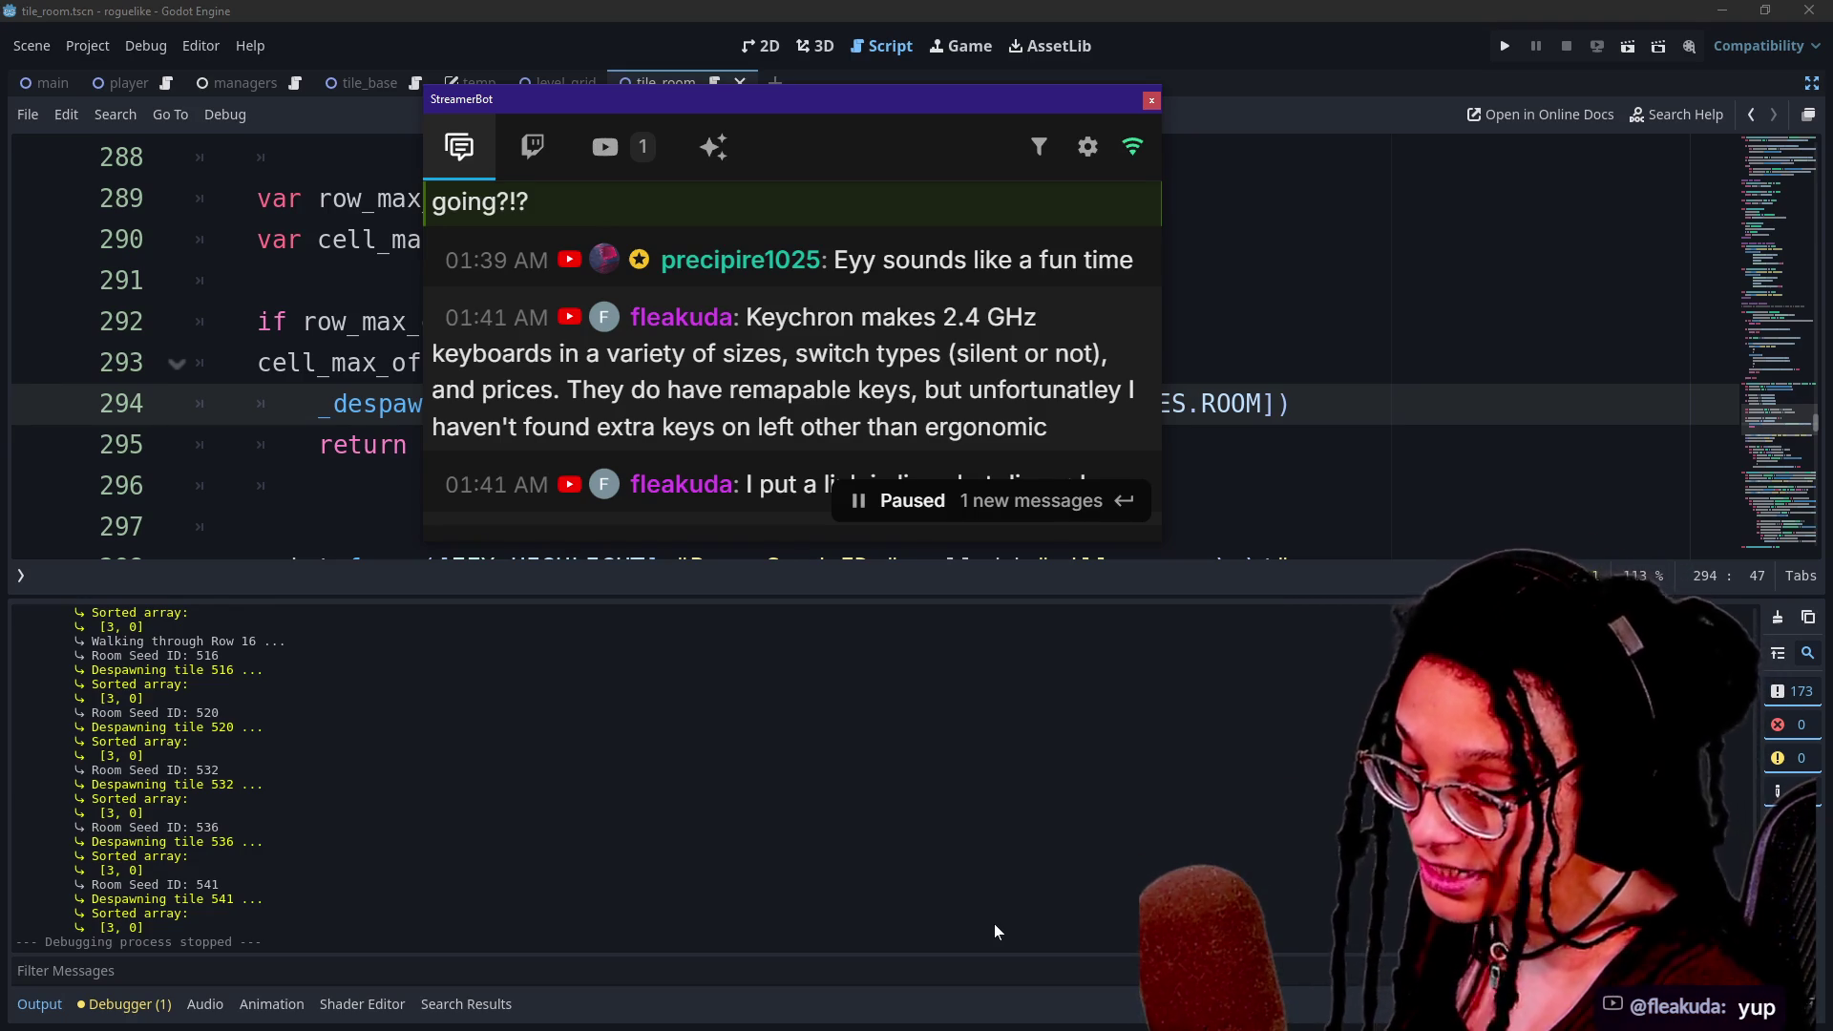
{"action": "mouse_move", "coordinate": [783, 373]}
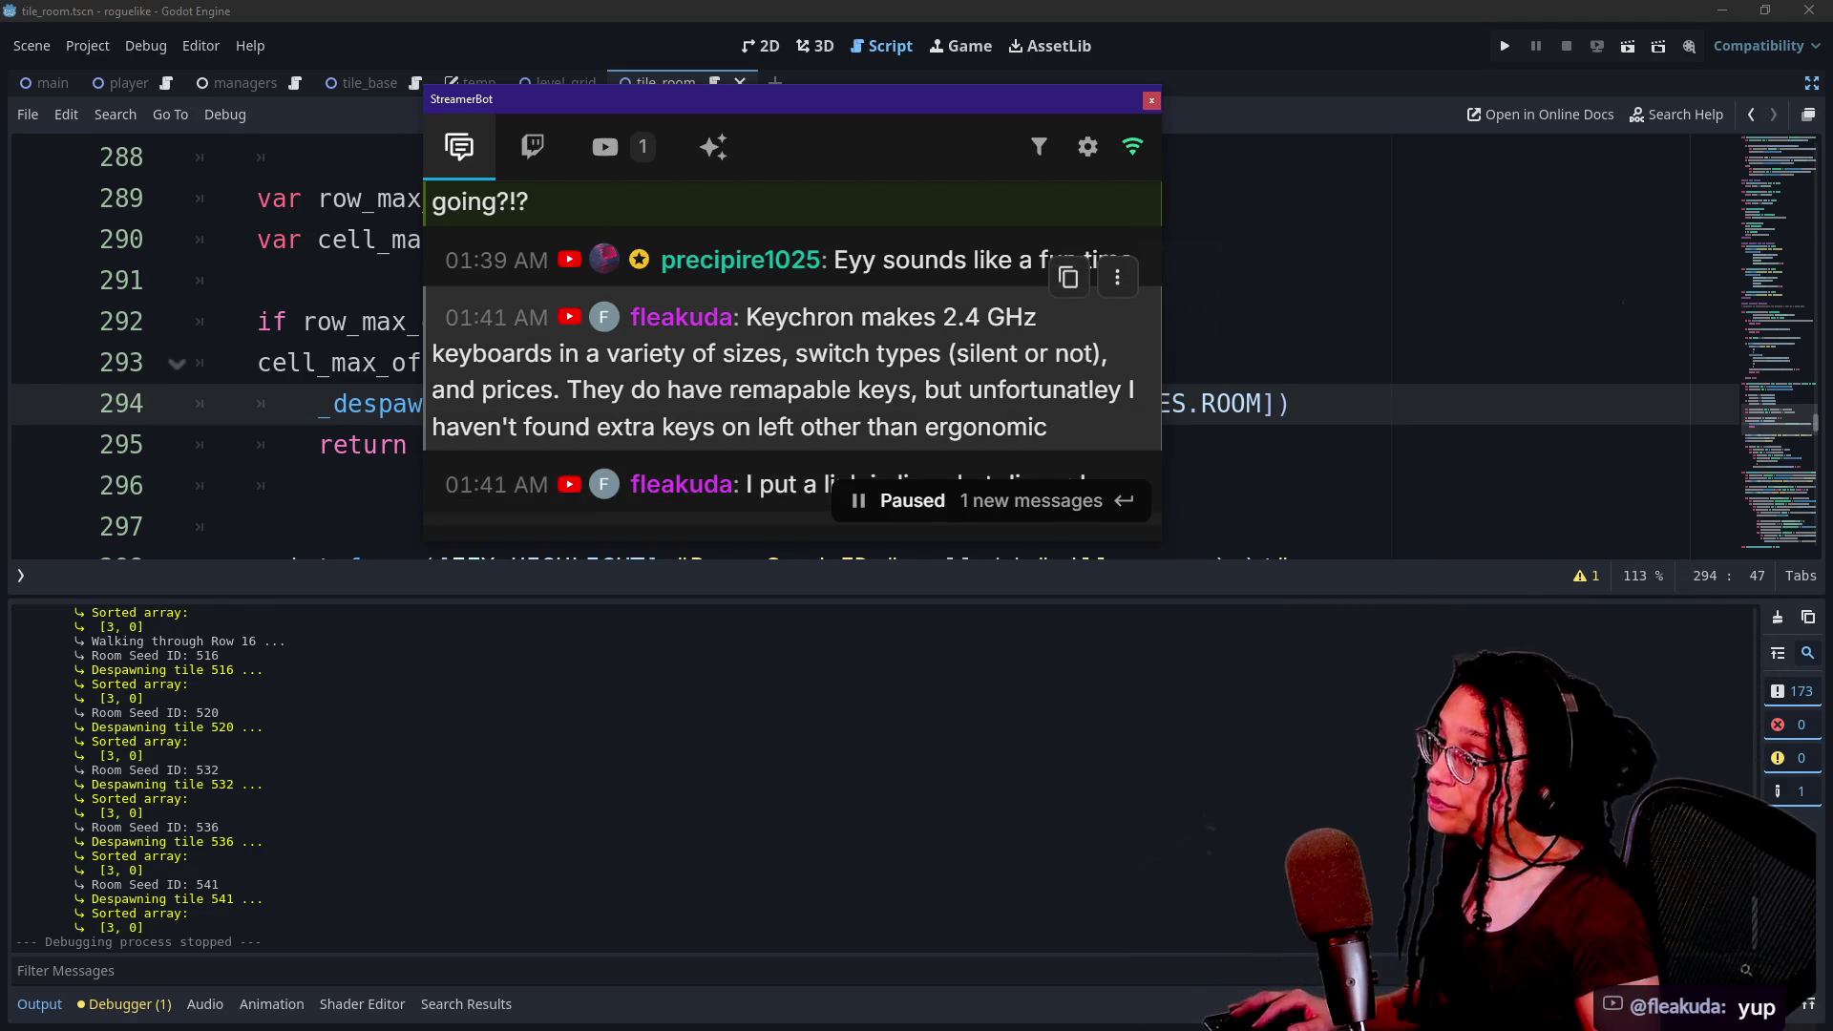
{"action": "left_click_drag", "start_coordinate": [723, 427], "coordinate": [890, 426]}
{"action": "scroll", "coordinate": [792, 363], "scroll_direction": "down", "scroll_amount": 3}
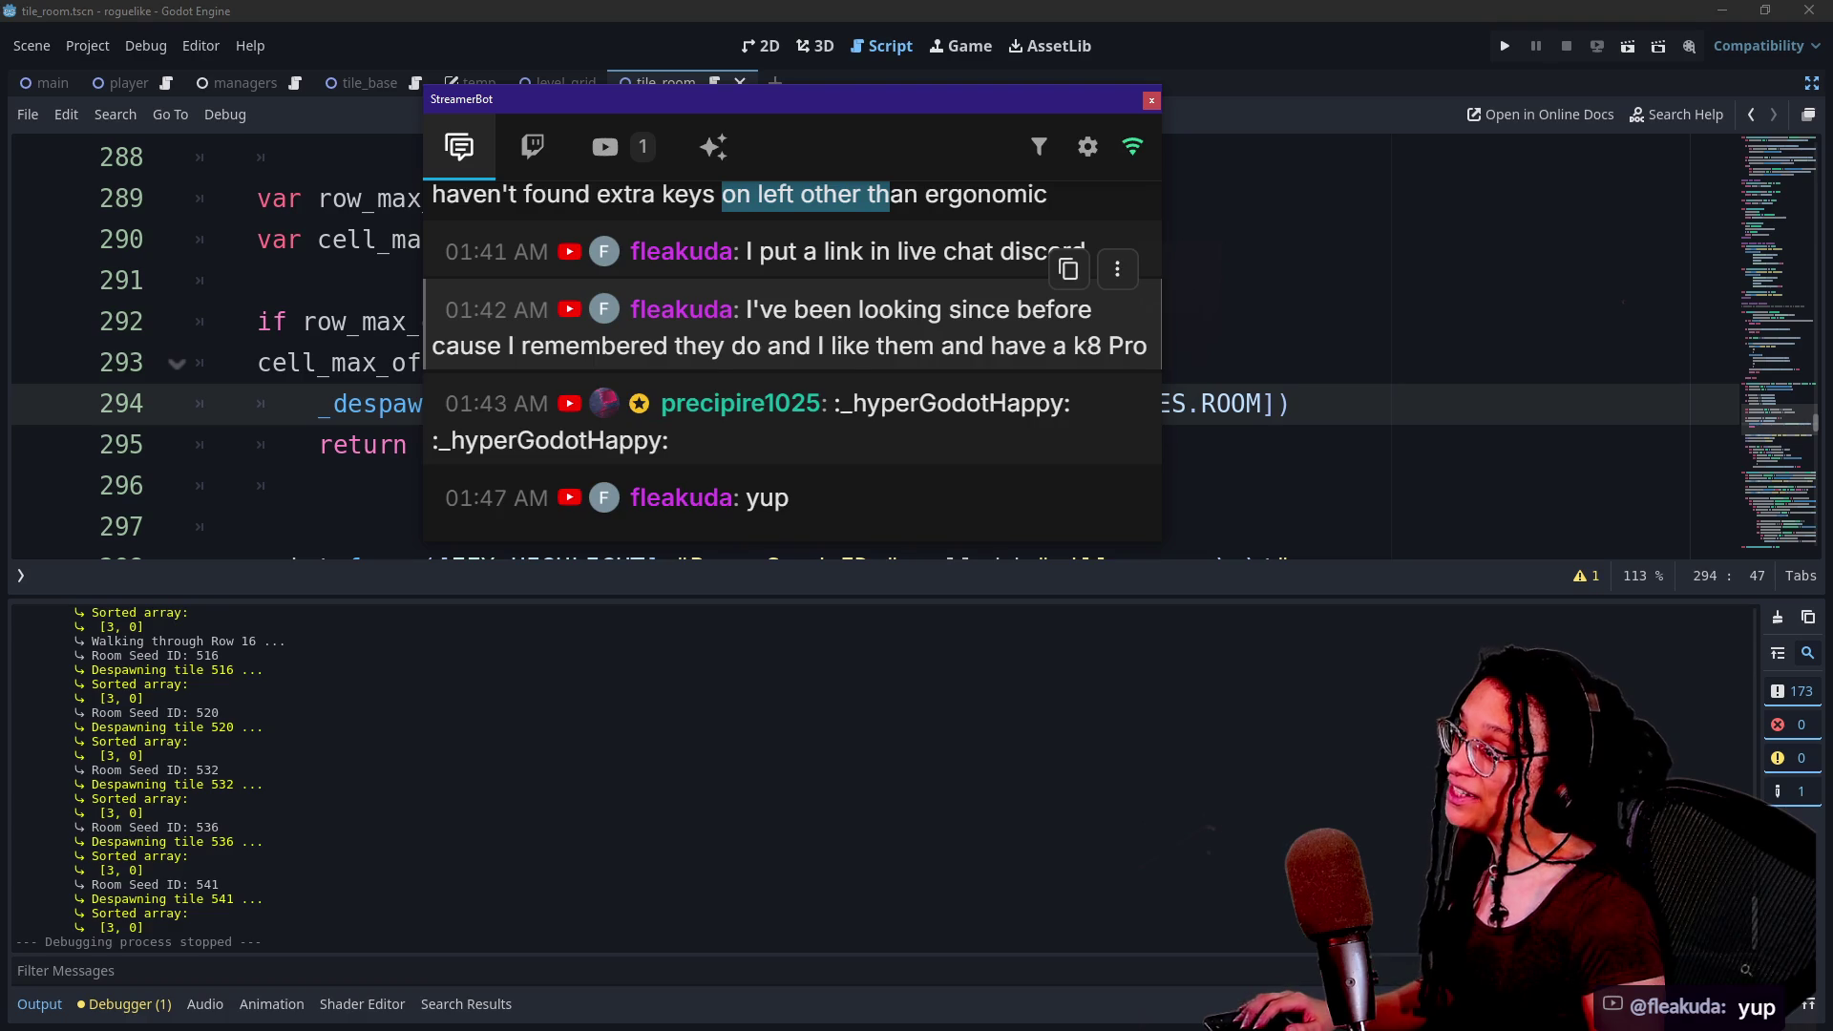
{"action": "left_click_drag", "start_coordinate": [760, 309], "coordinate": [1053, 345]}
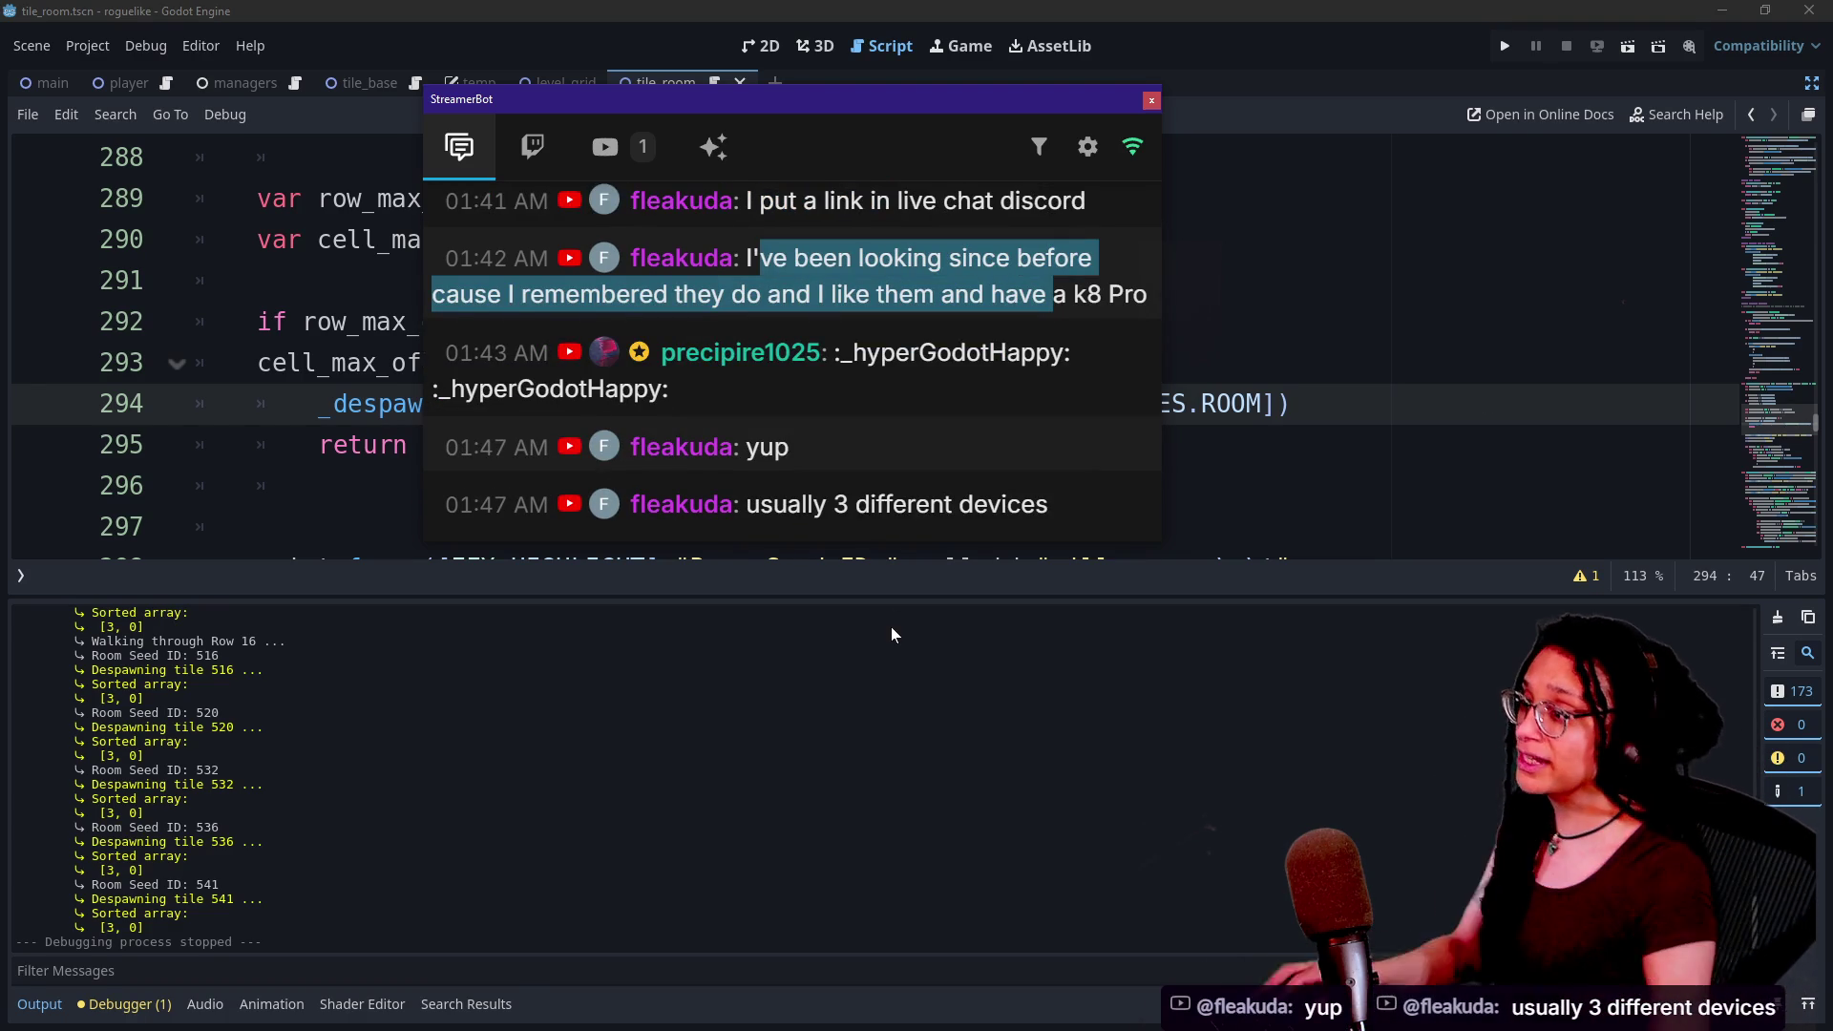
{"action": "left_click", "coordinate": [851, 524]}
- Switch to Discord in Chrome and open the #live_text channel
{"action": "key", "text": "alt+Tab"}
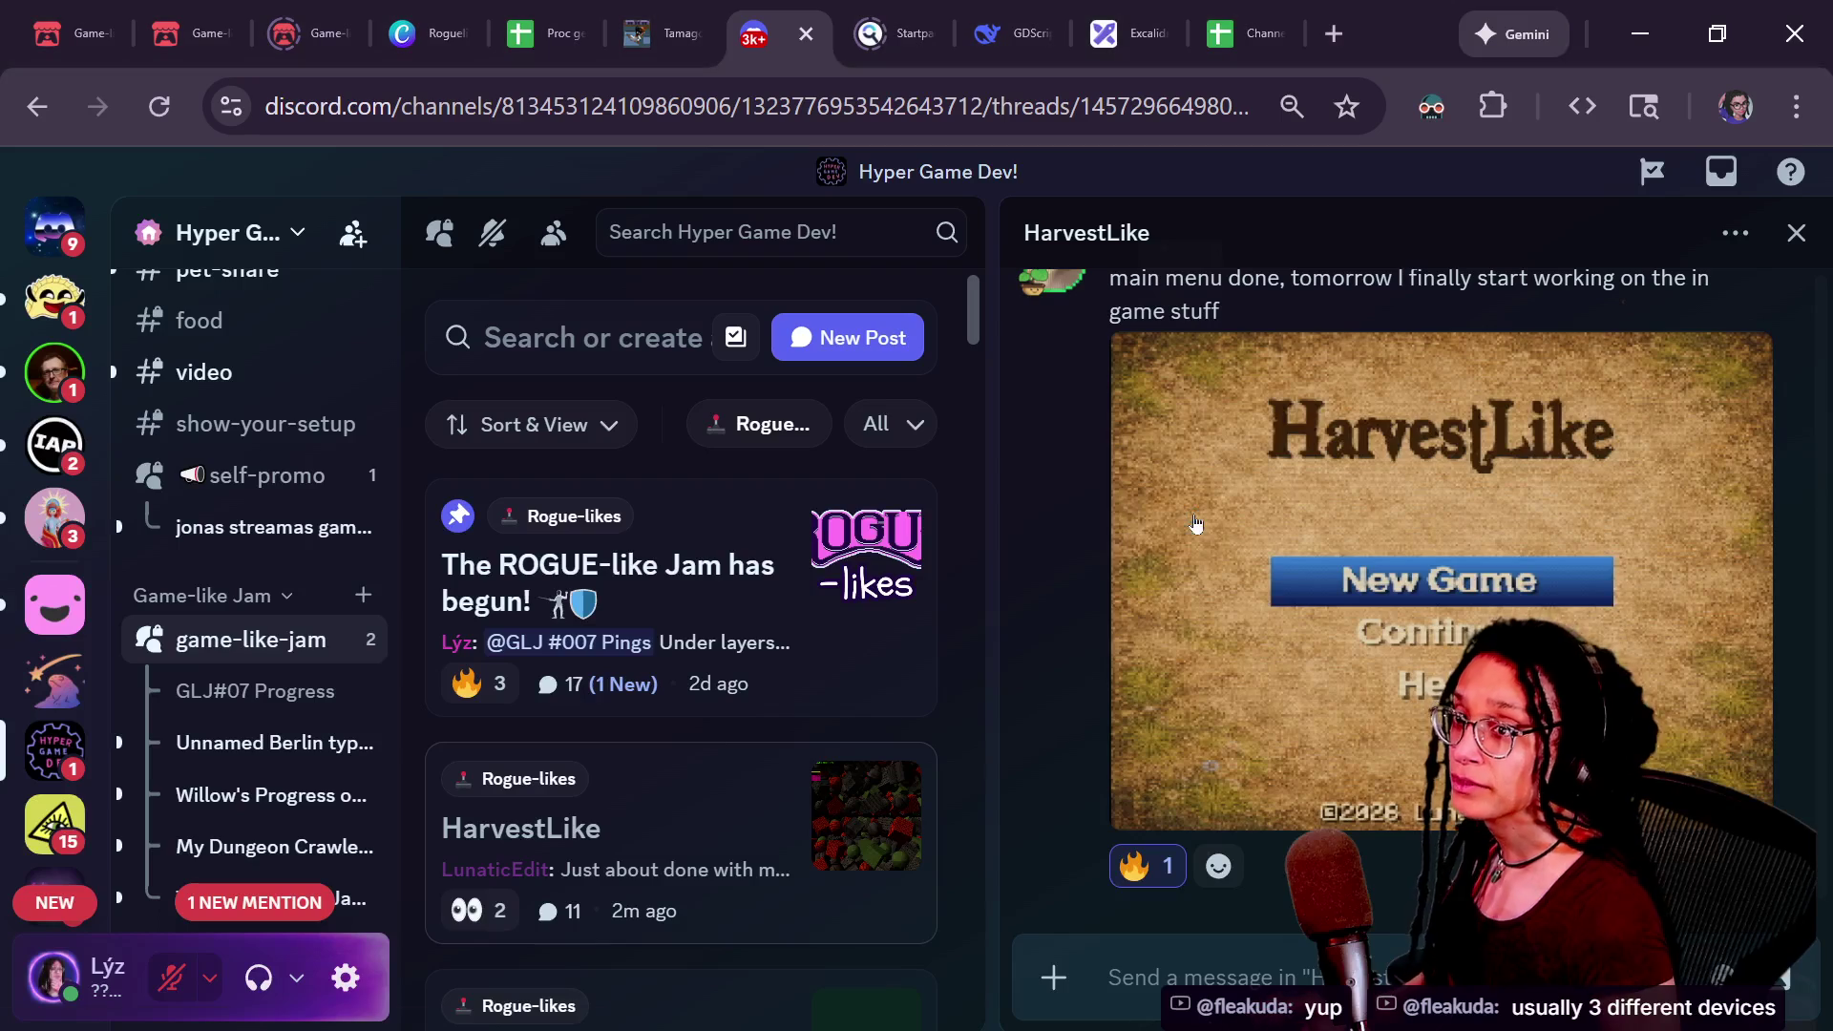
{"action": "scroll", "coordinate": [229, 595], "scroll_direction": "down", "scroll_amount": 12}
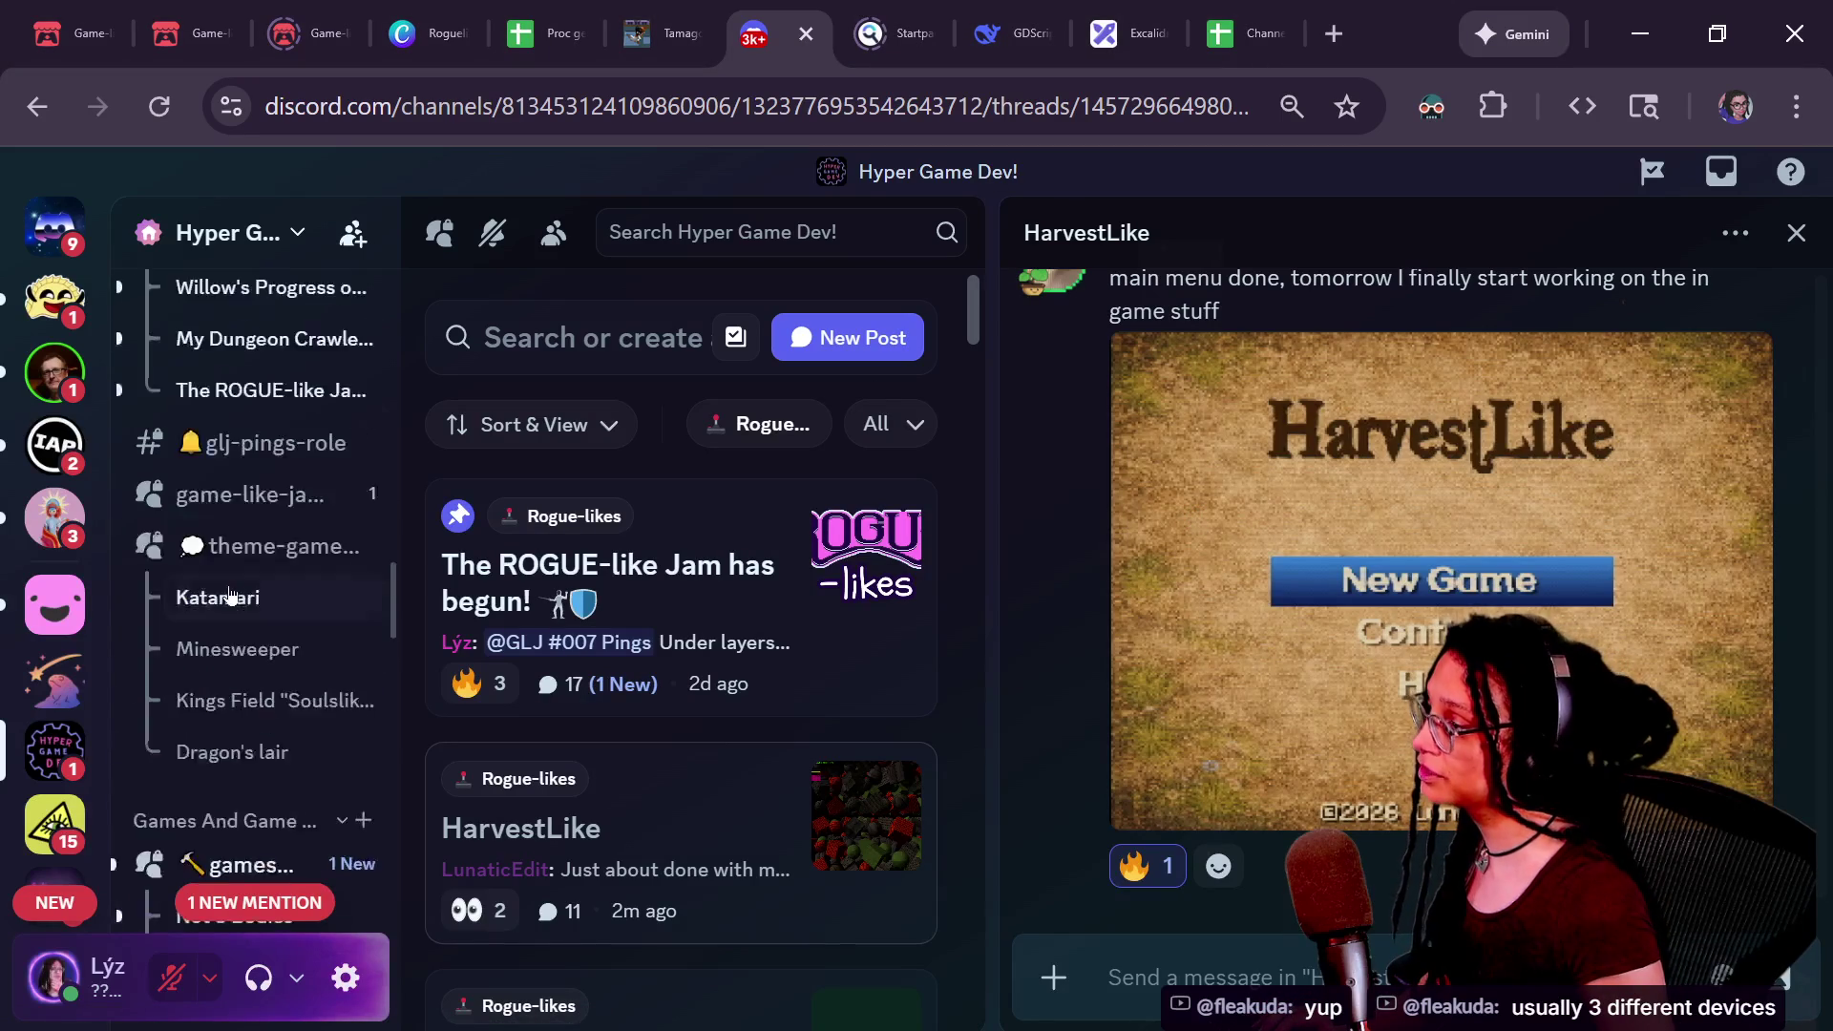
{"action": "scroll", "coordinate": [259, 647], "scroll_direction": "down", "scroll_amount": 4}
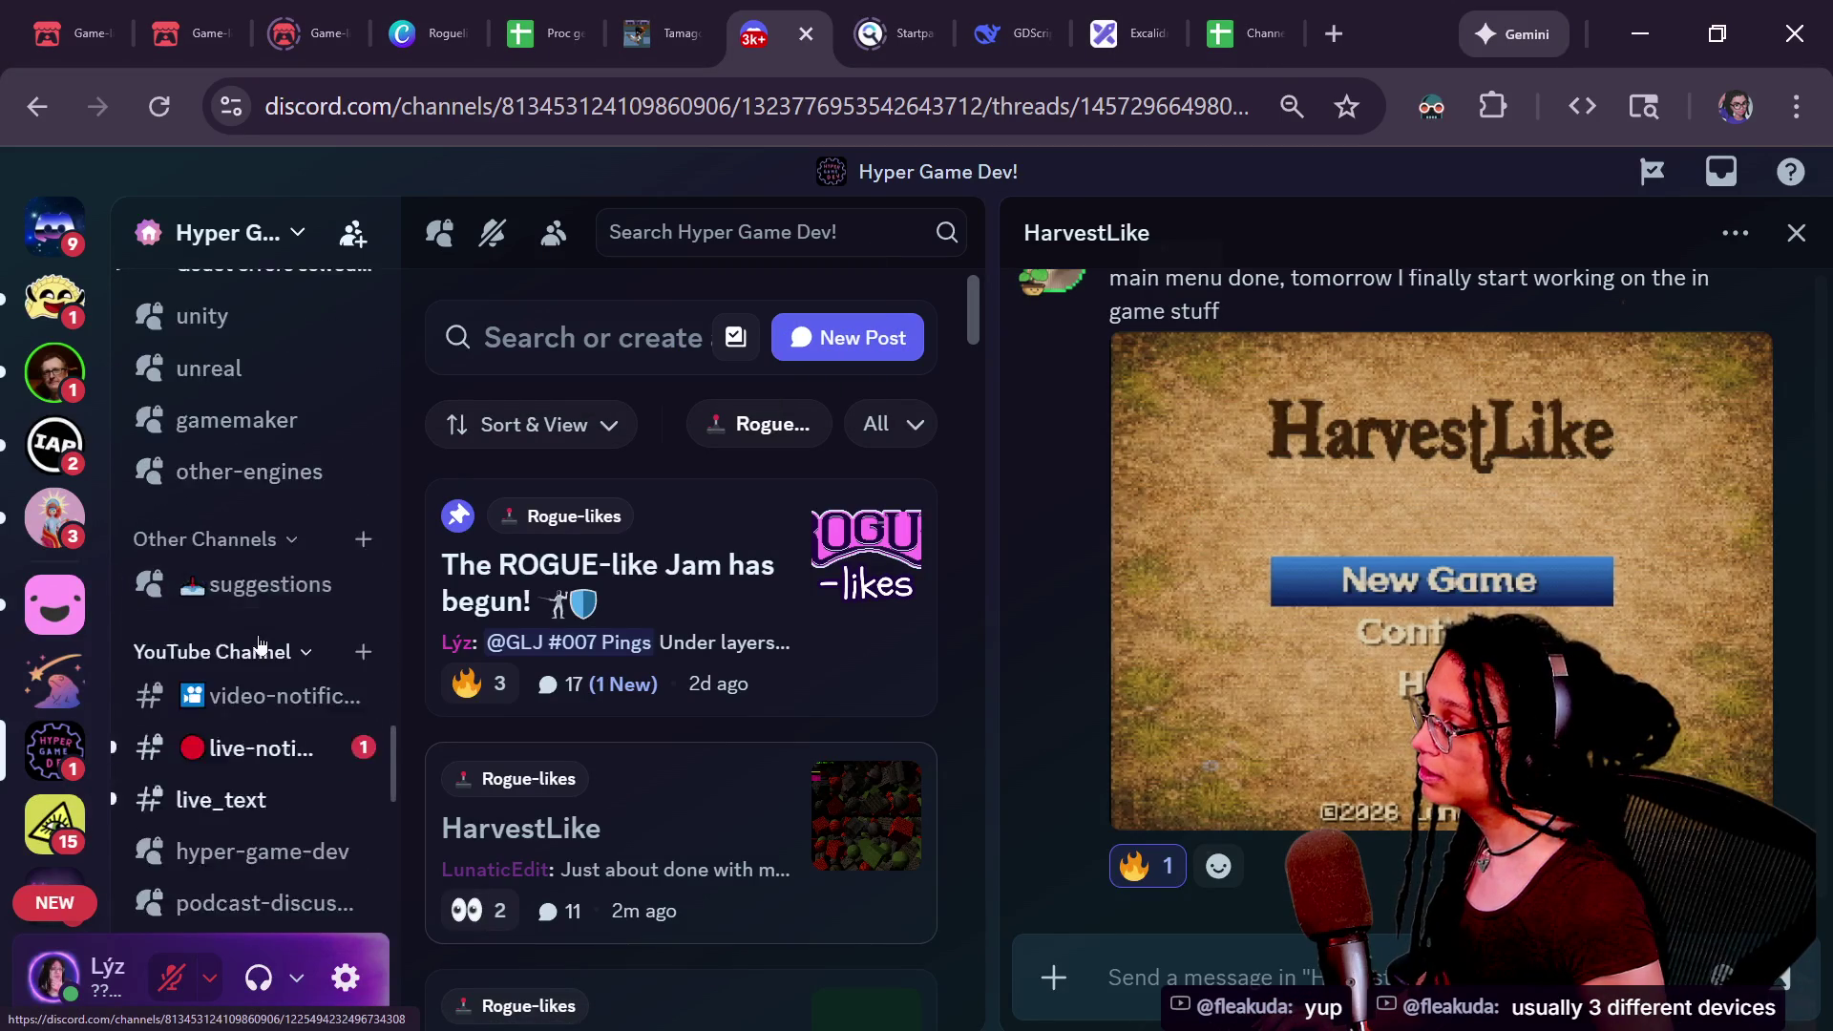
{"action": "left_click", "coordinate": [246, 629]}
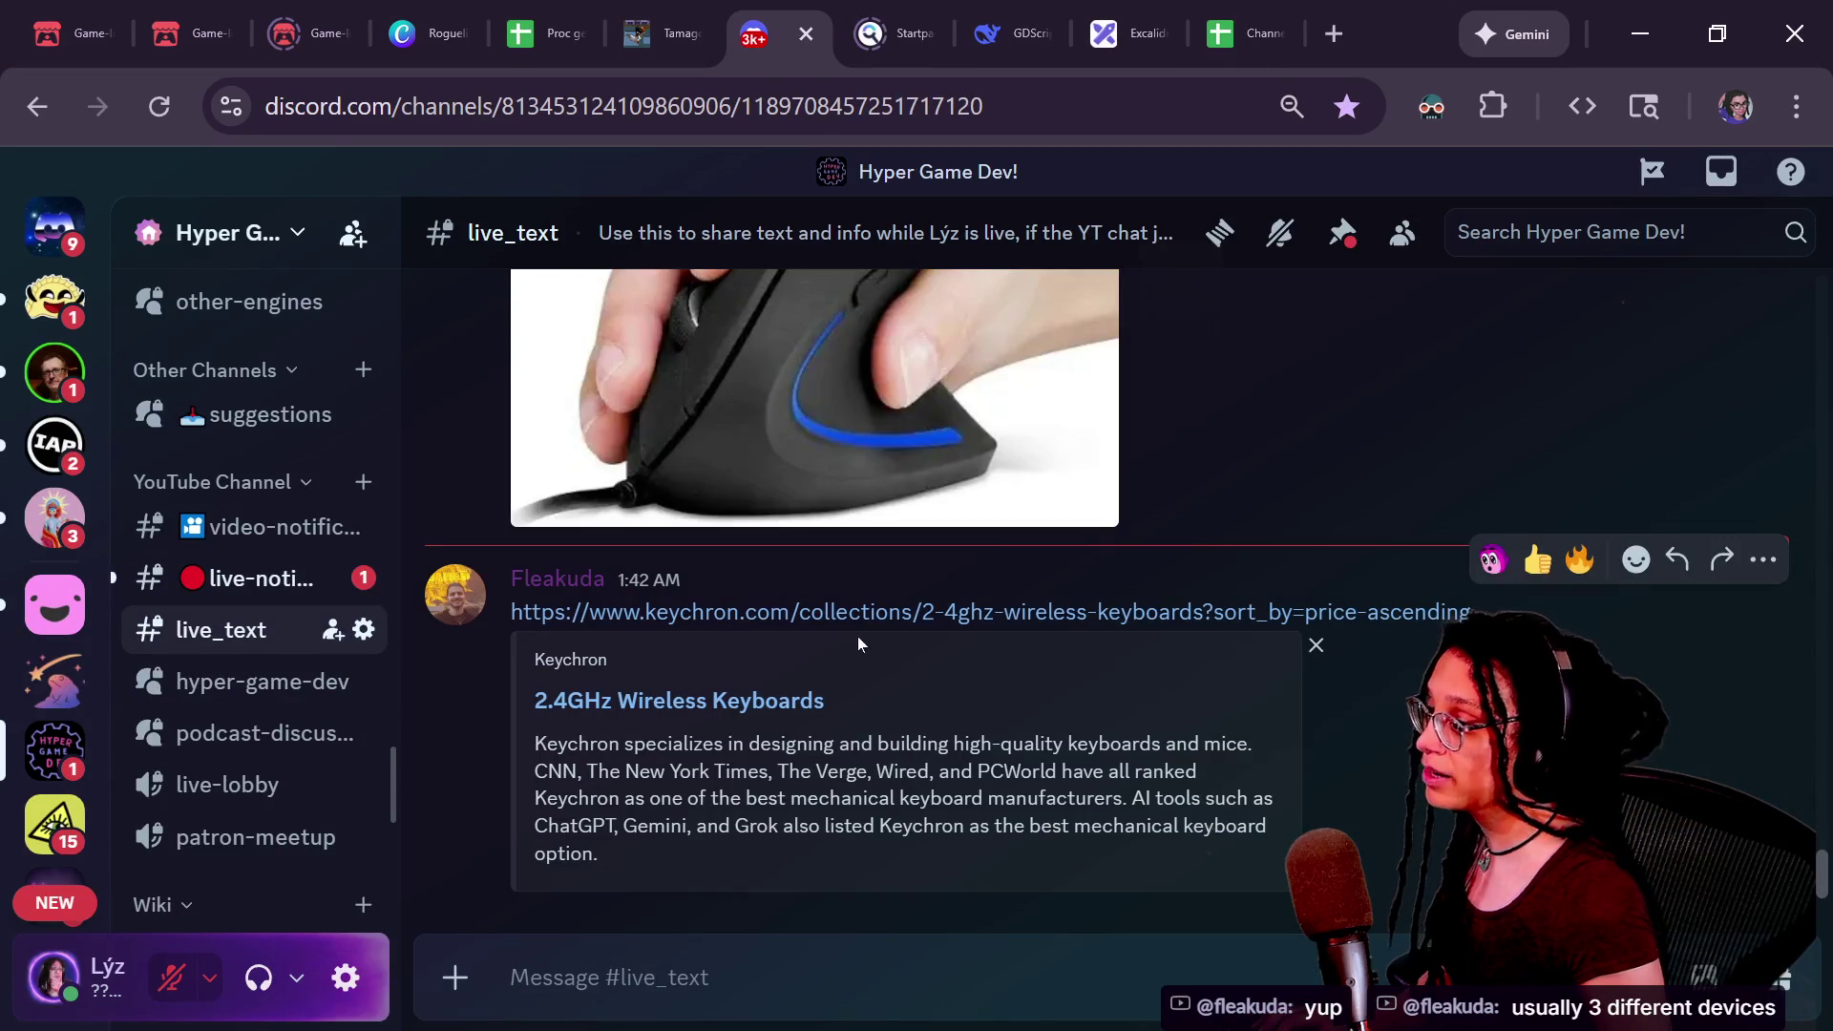
- Follow the shared Keychron keyboards link to the website, closing the blank tab afterward
{"action": "left_click", "coordinate": [749, 705]}
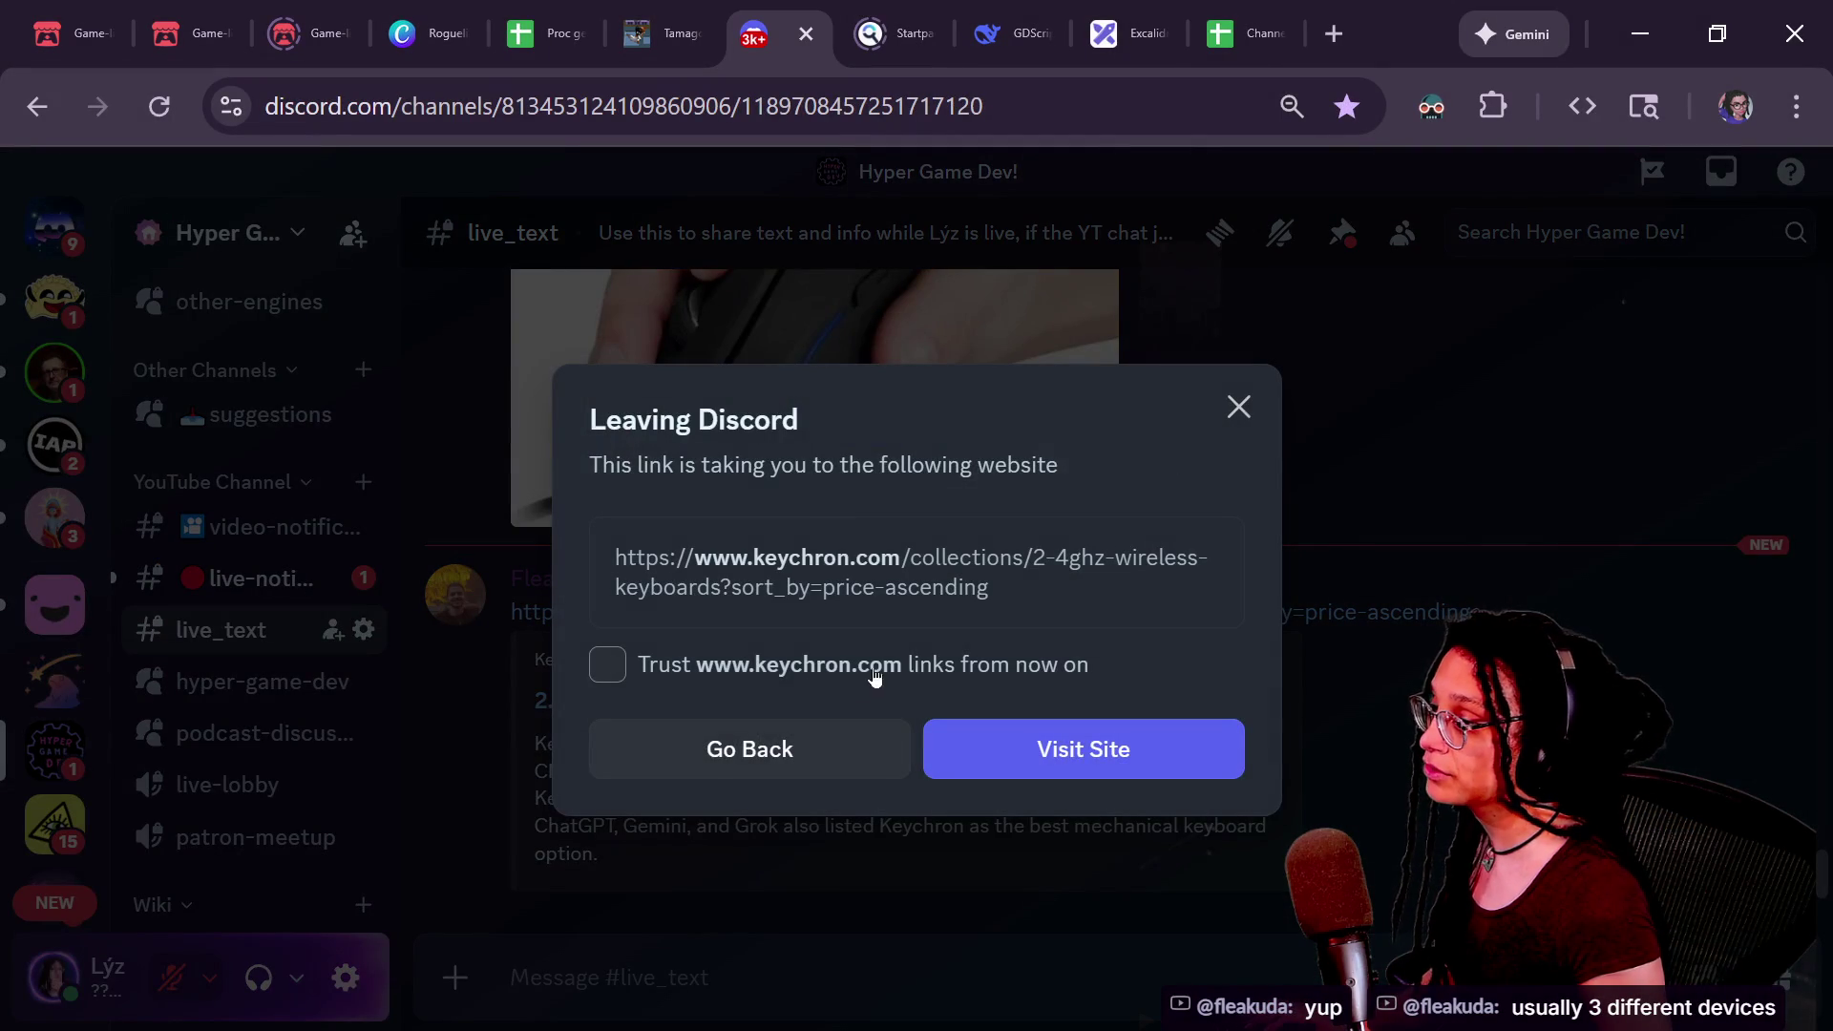
{"action": "left_click", "coordinate": [1237, 411]}
{"action": "right_click", "coordinate": [829, 621]}
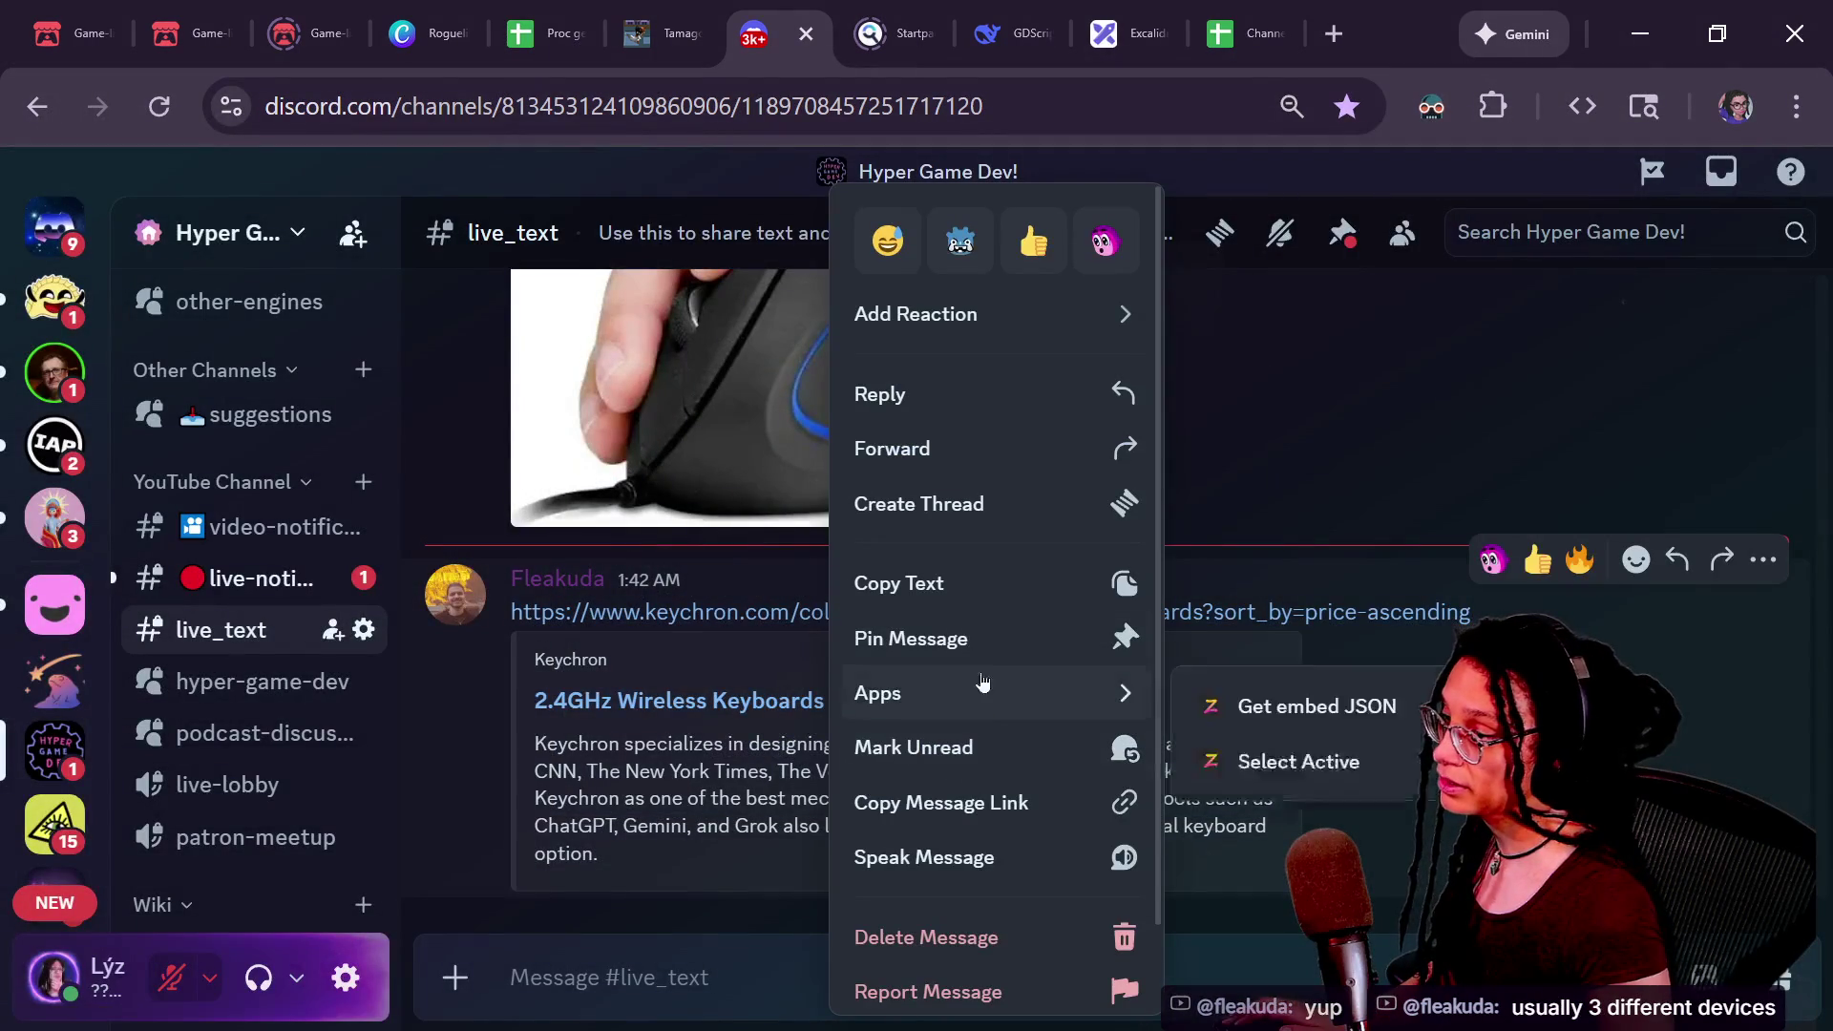
{"action": "left_click", "coordinate": [671, 704]}
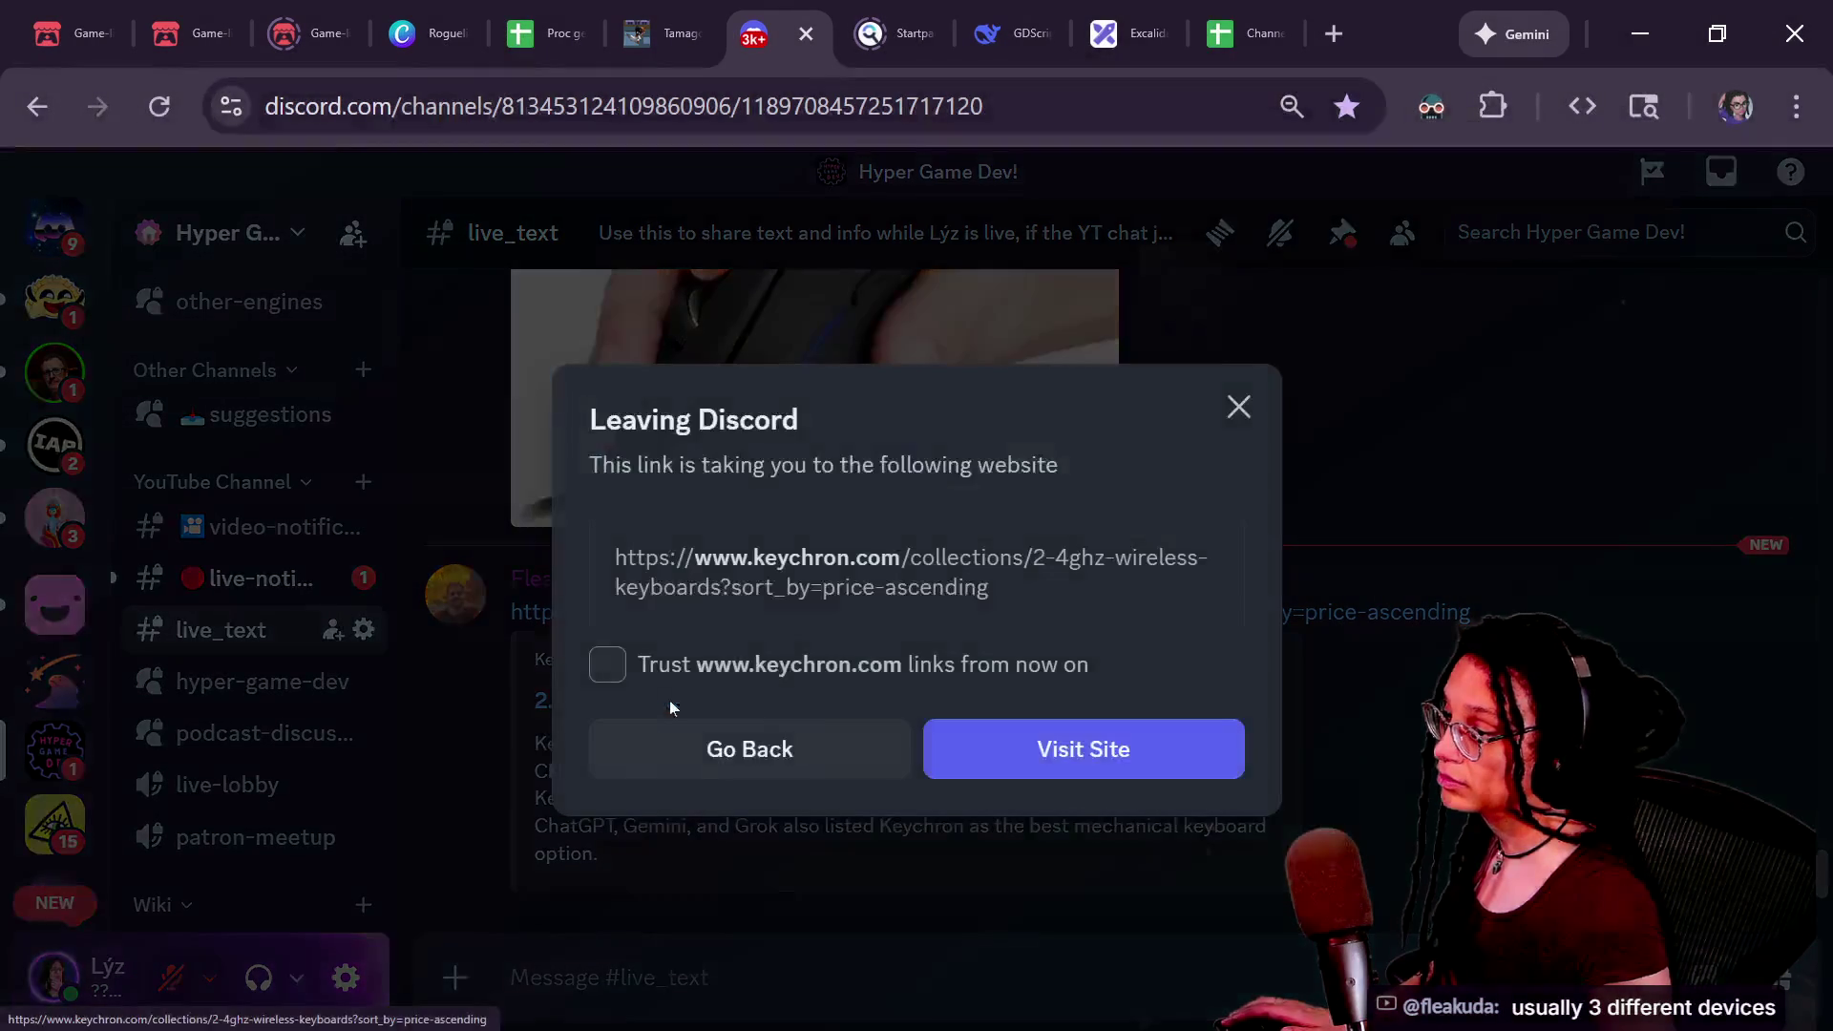
{"action": "left_click", "coordinate": [1020, 747]}
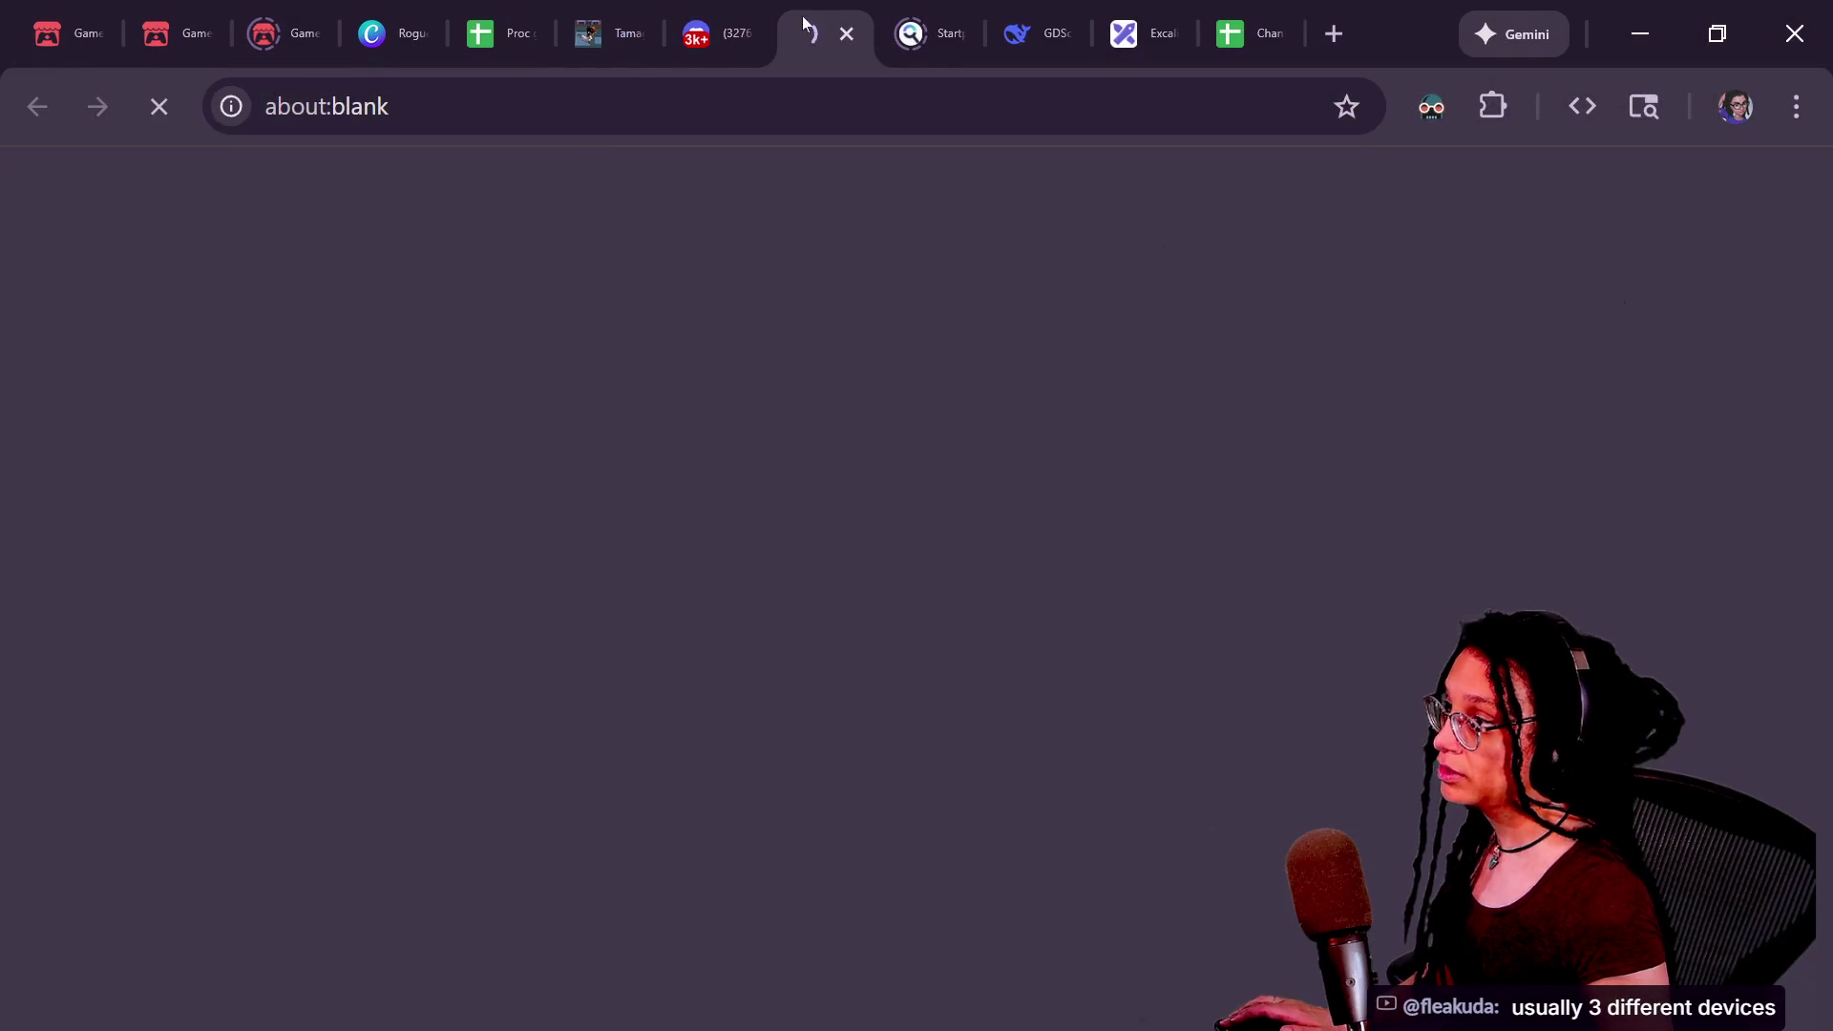
{"action": "key", "text": "ctrl+w"}
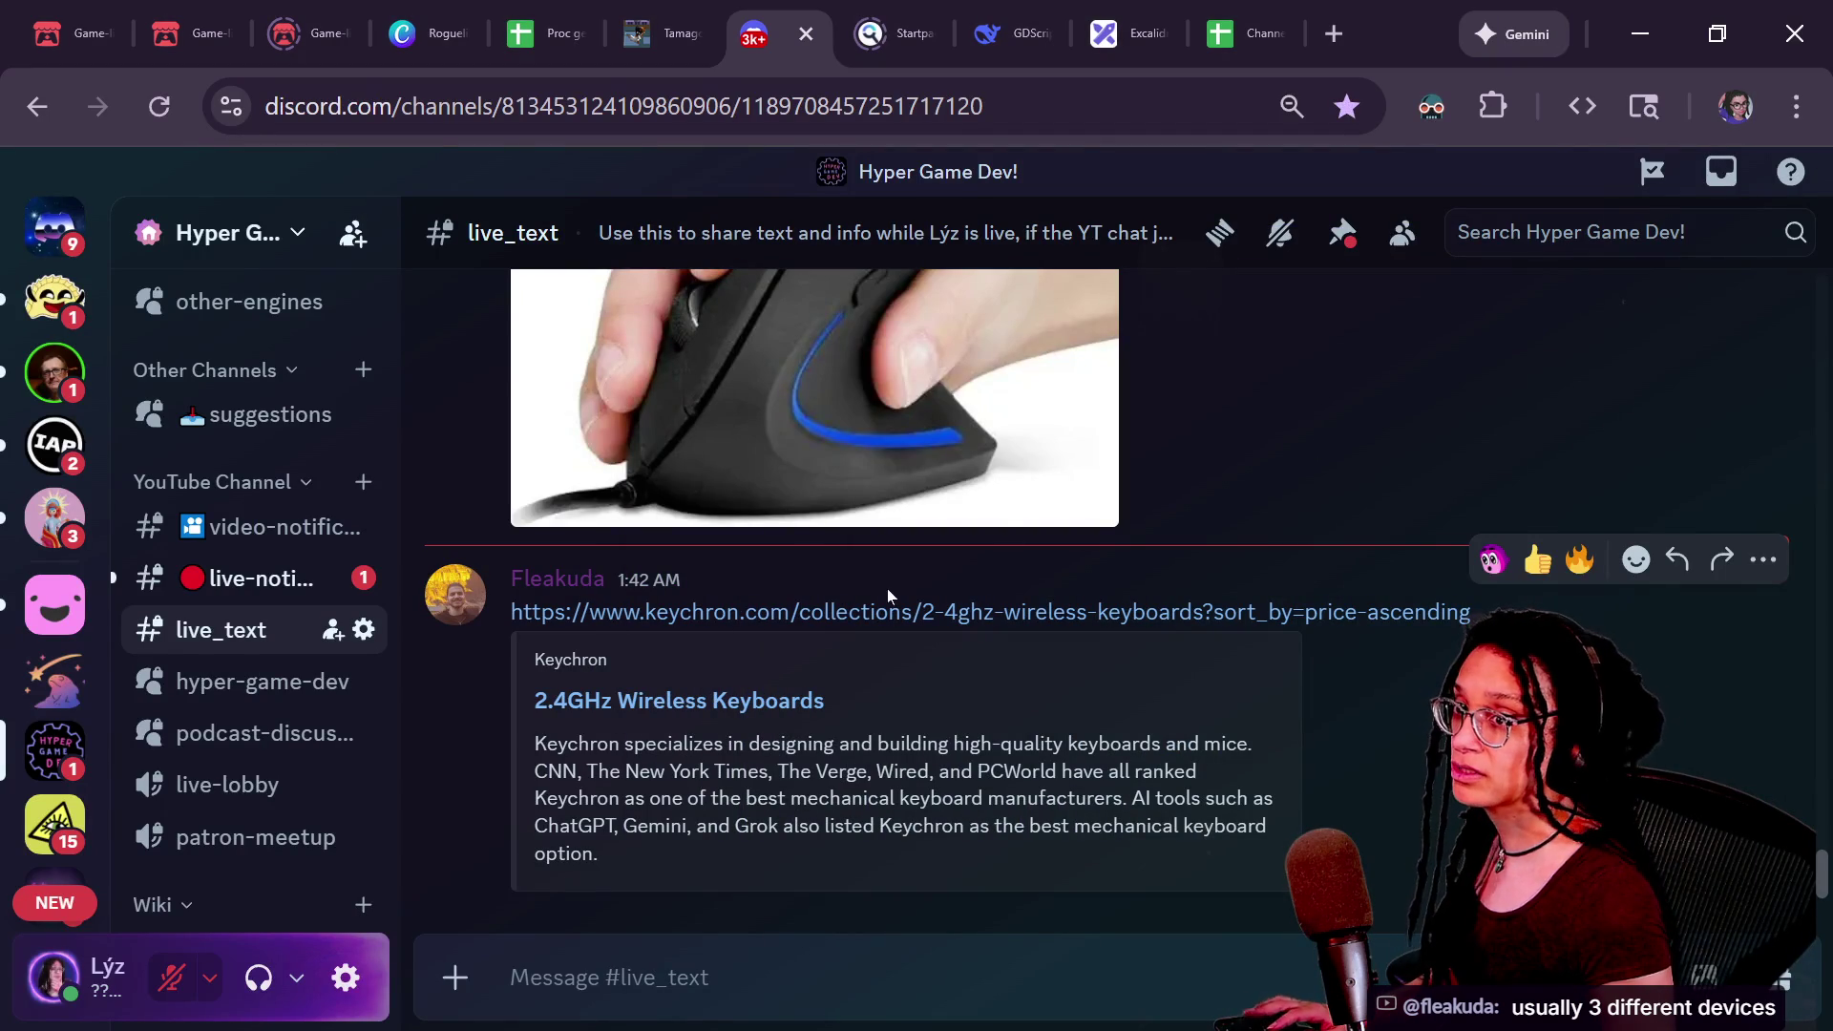
{"action": "key", "text": "alt+Tab"}
{"action": "key", "text": "alt+Tab"}
{"action": "key", "text": "alt+Tab"}
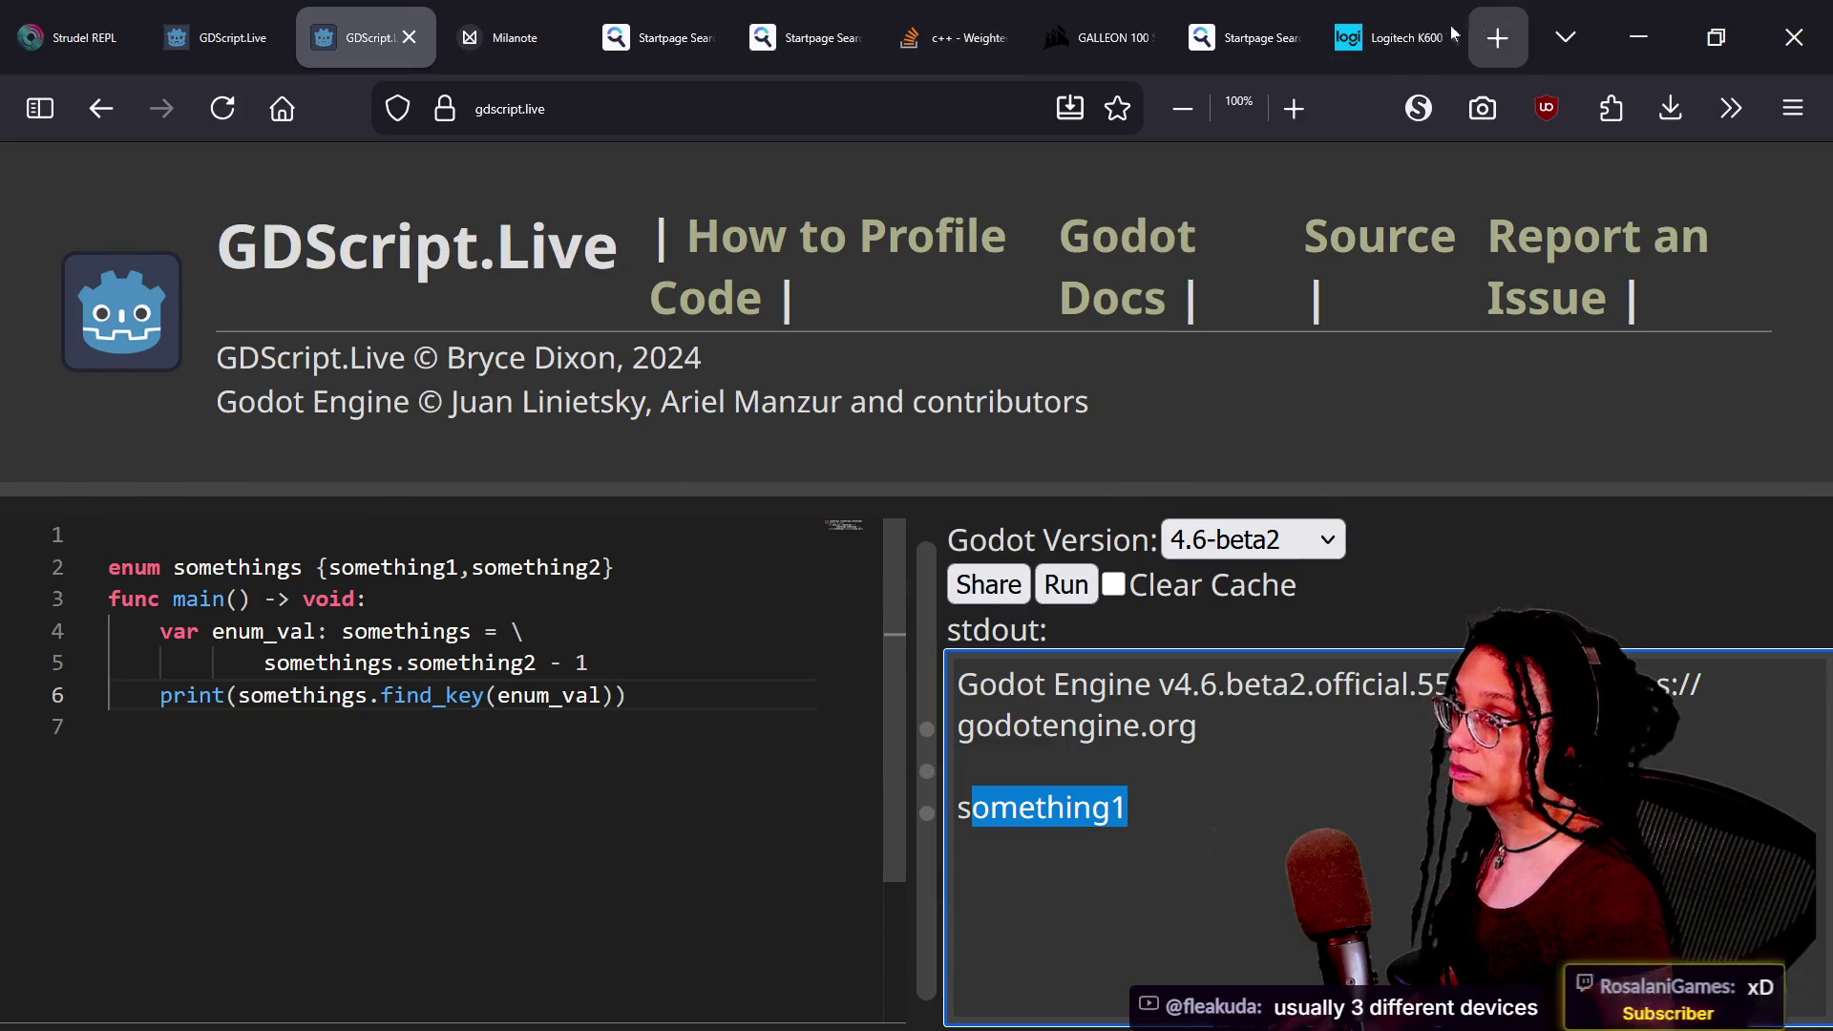
- Browse Keychron's 2.4GHz Wireless Keyboards sorted Price low to high, then return to Discord
{"action": "left_click", "coordinate": [1459, 26]}
{"action": "key", "text": "alt+Left"}
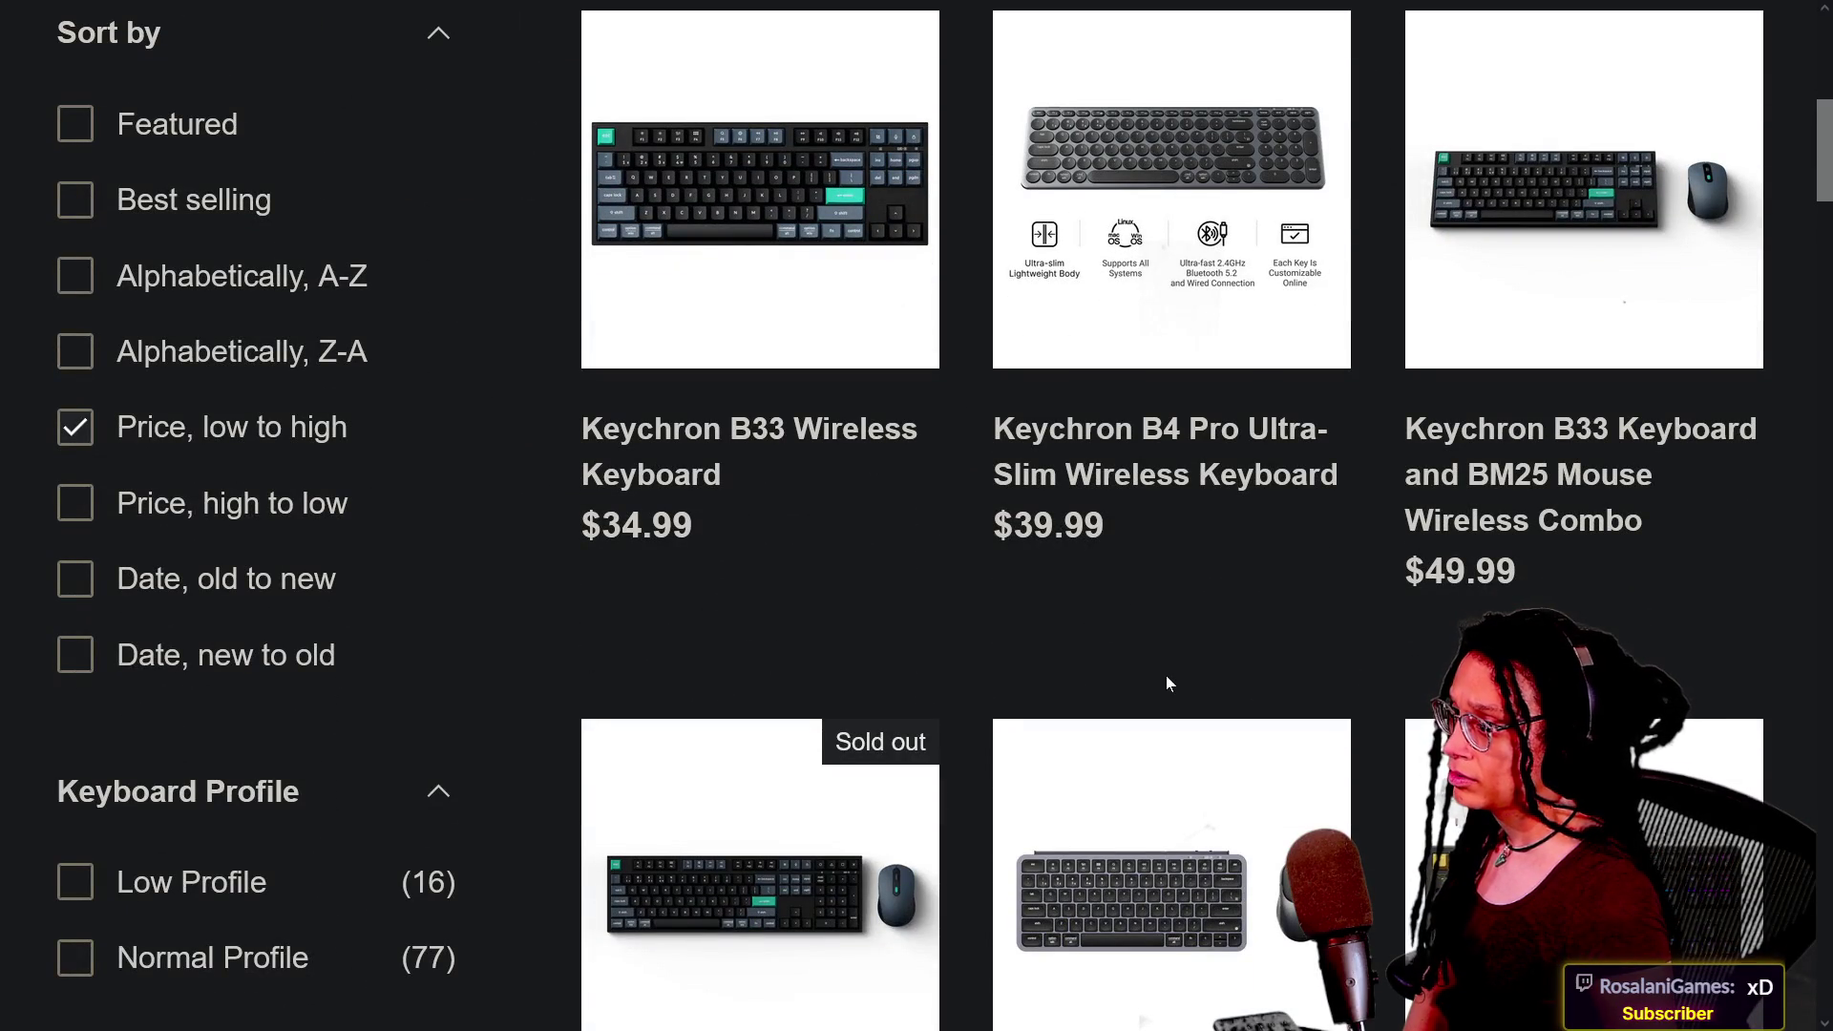
{"action": "scroll", "coordinate": [1383, 575], "scroll_direction": "up", "scroll_amount": 3}
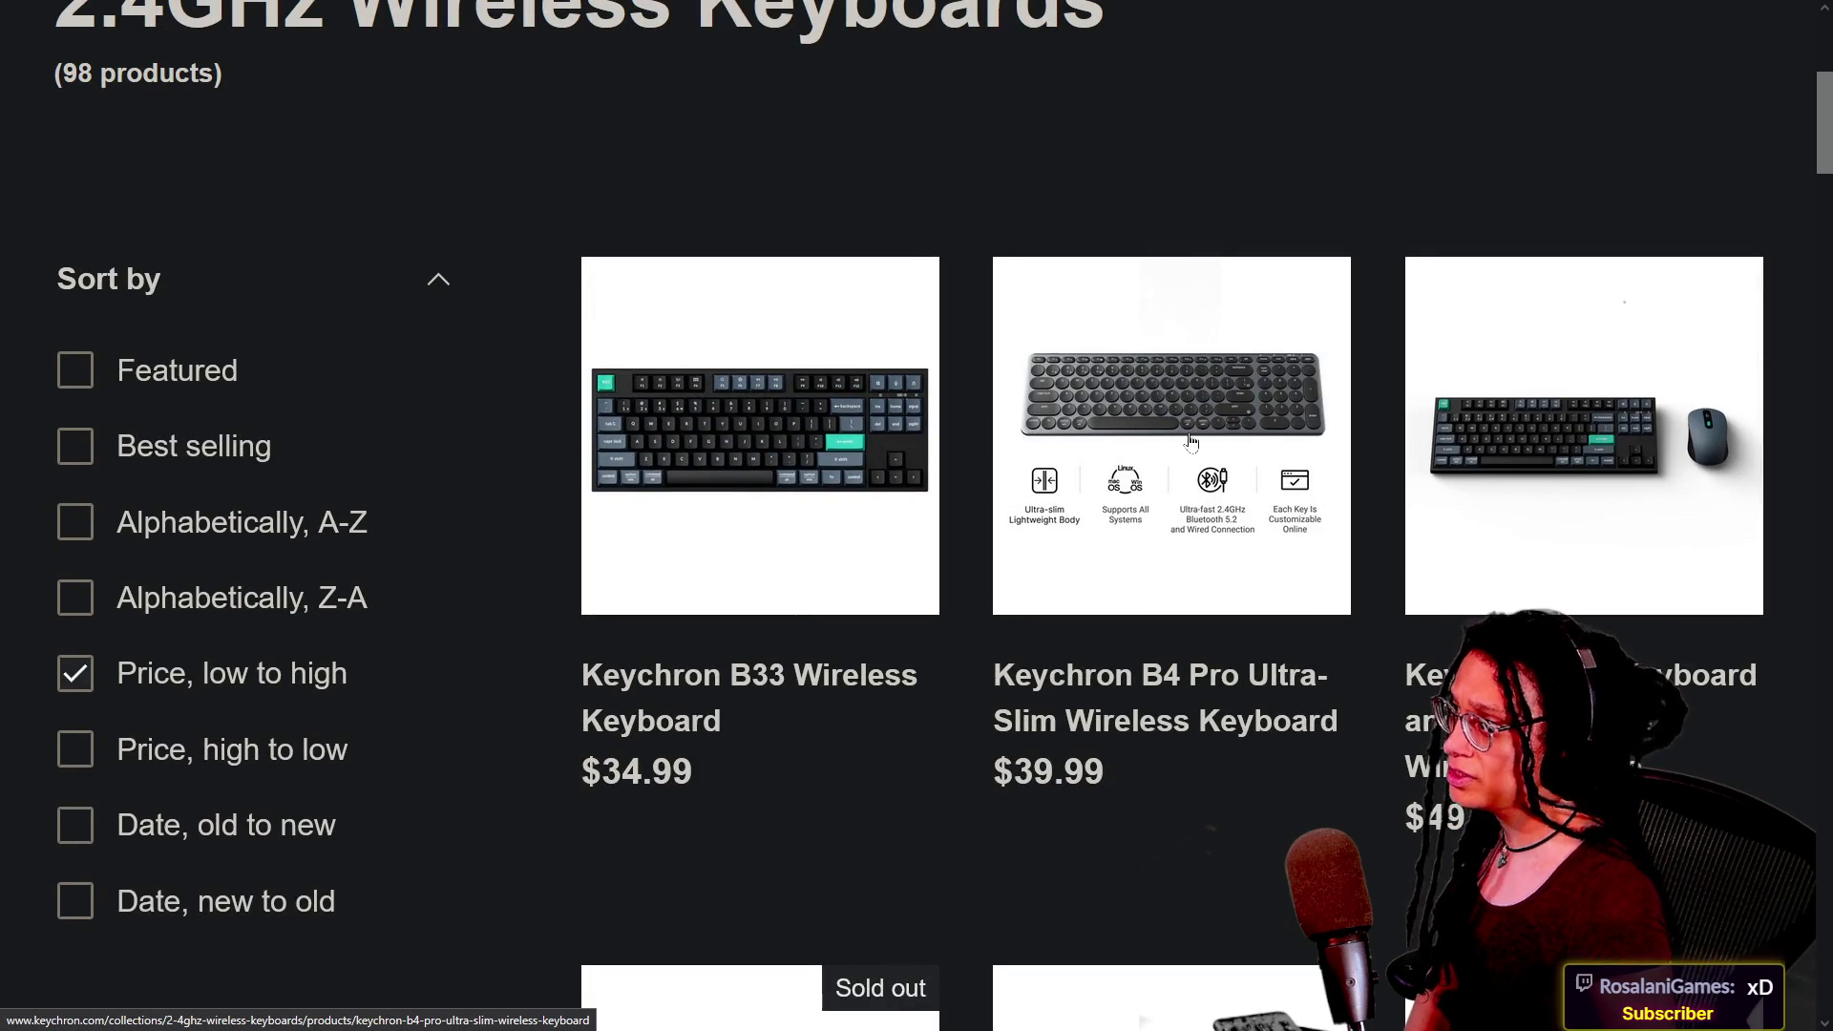
{"action": "scroll", "coordinate": [1195, 442], "scroll_direction": "up", "scroll_amount": 5}
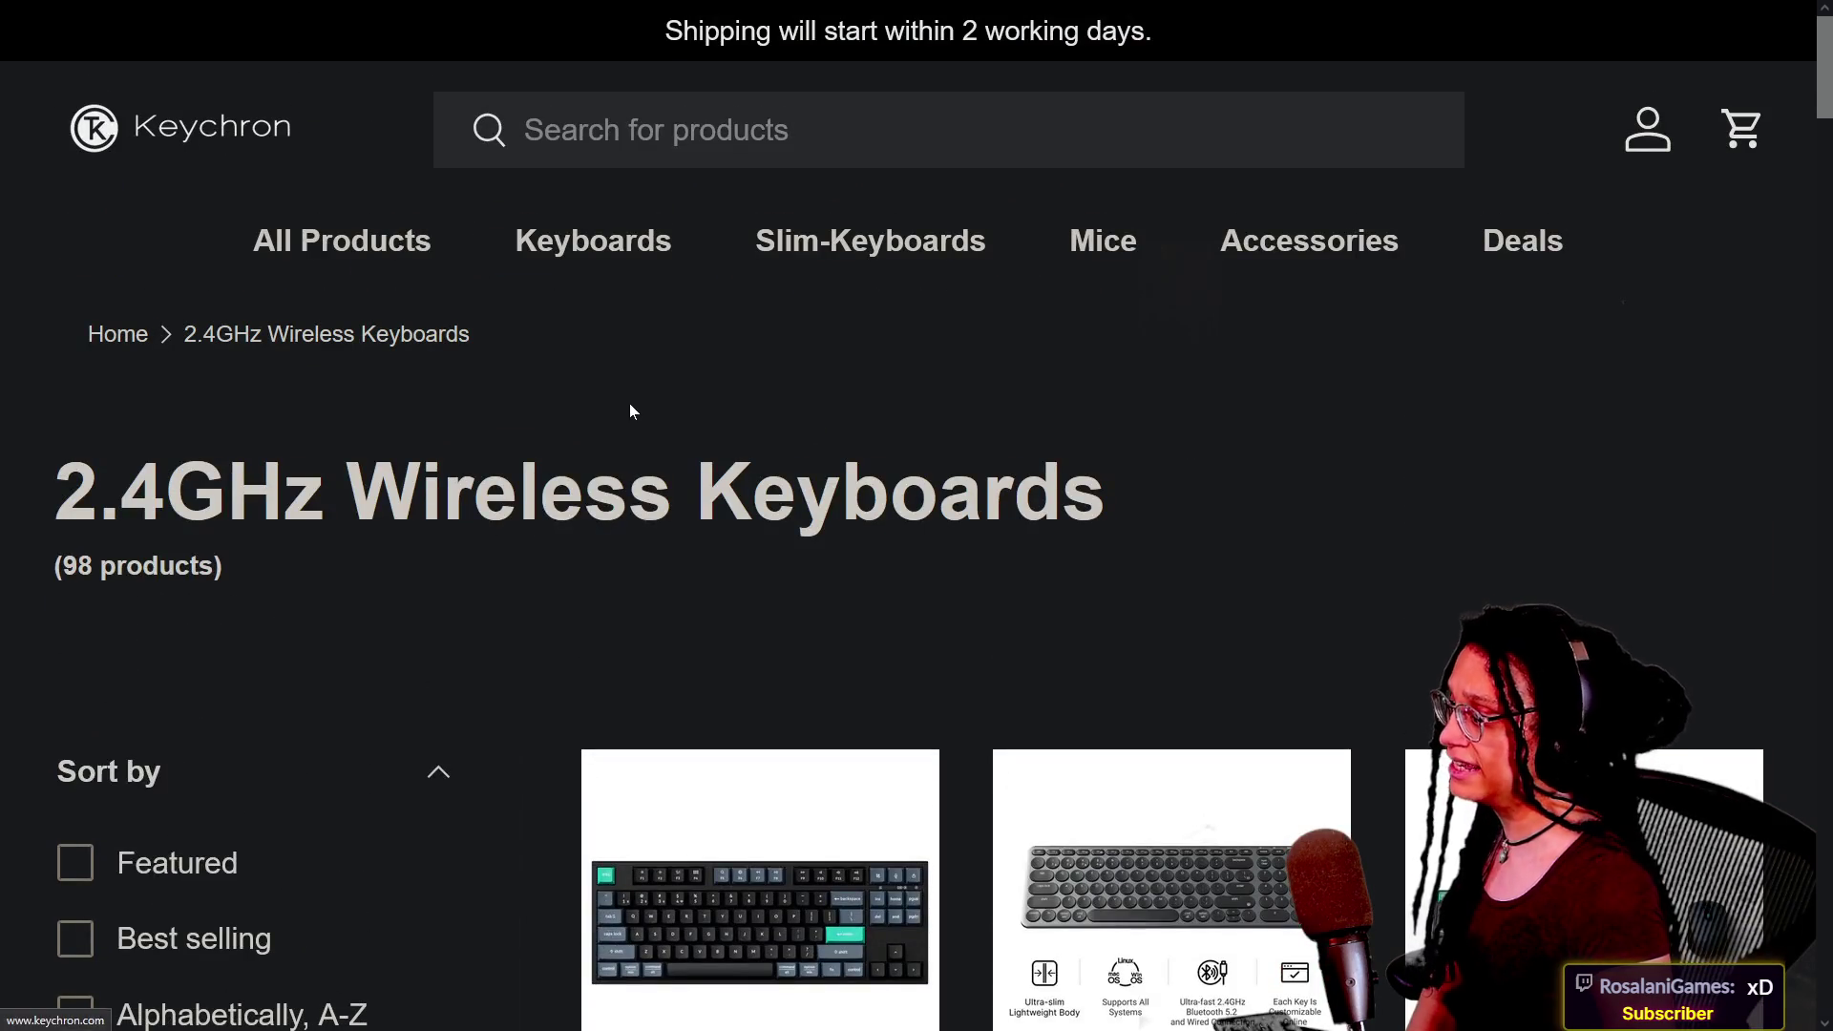
{"action": "scroll", "coordinate": [628, 403], "scroll_direction": "down", "scroll_amount": 12}
{"action": "scroll", "coordinate": [706, 444], "scroll_direction": "down", "scroll_amount": 7}
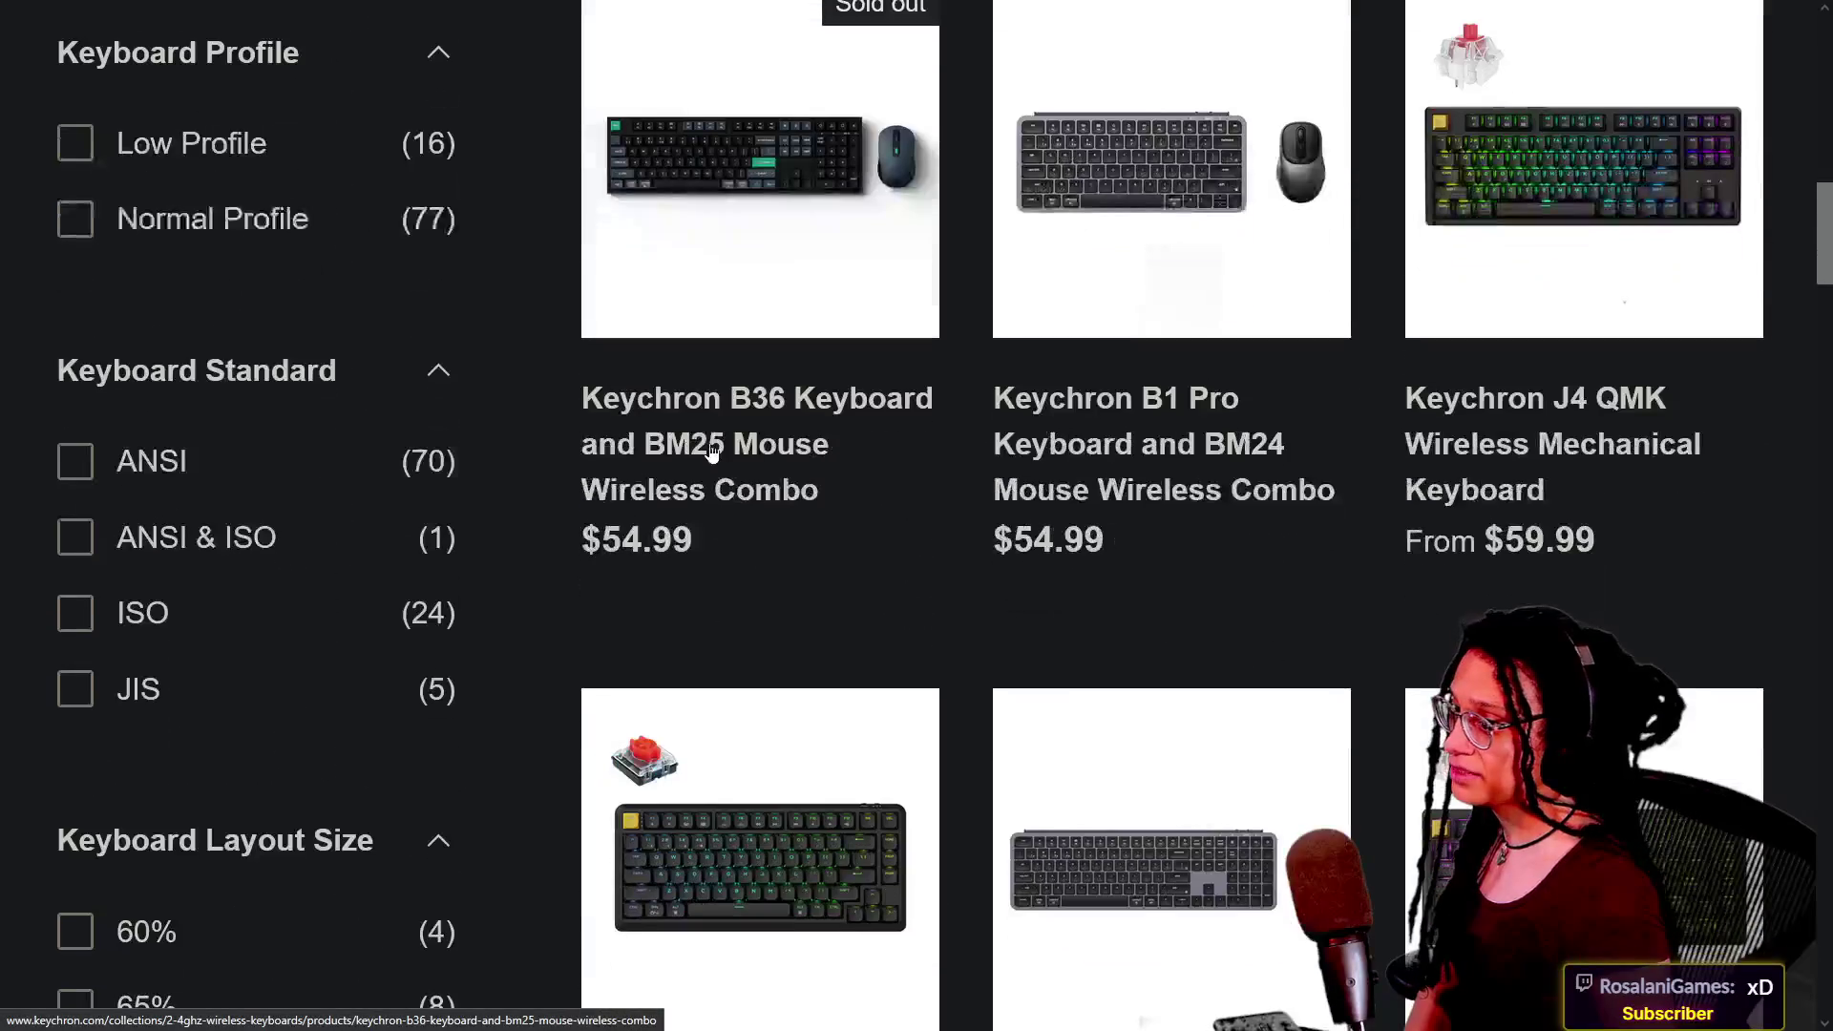
{"action": "scroll", "coordinate": [712, 453], "scroll_direction": "down", "scroll_amount": 9}
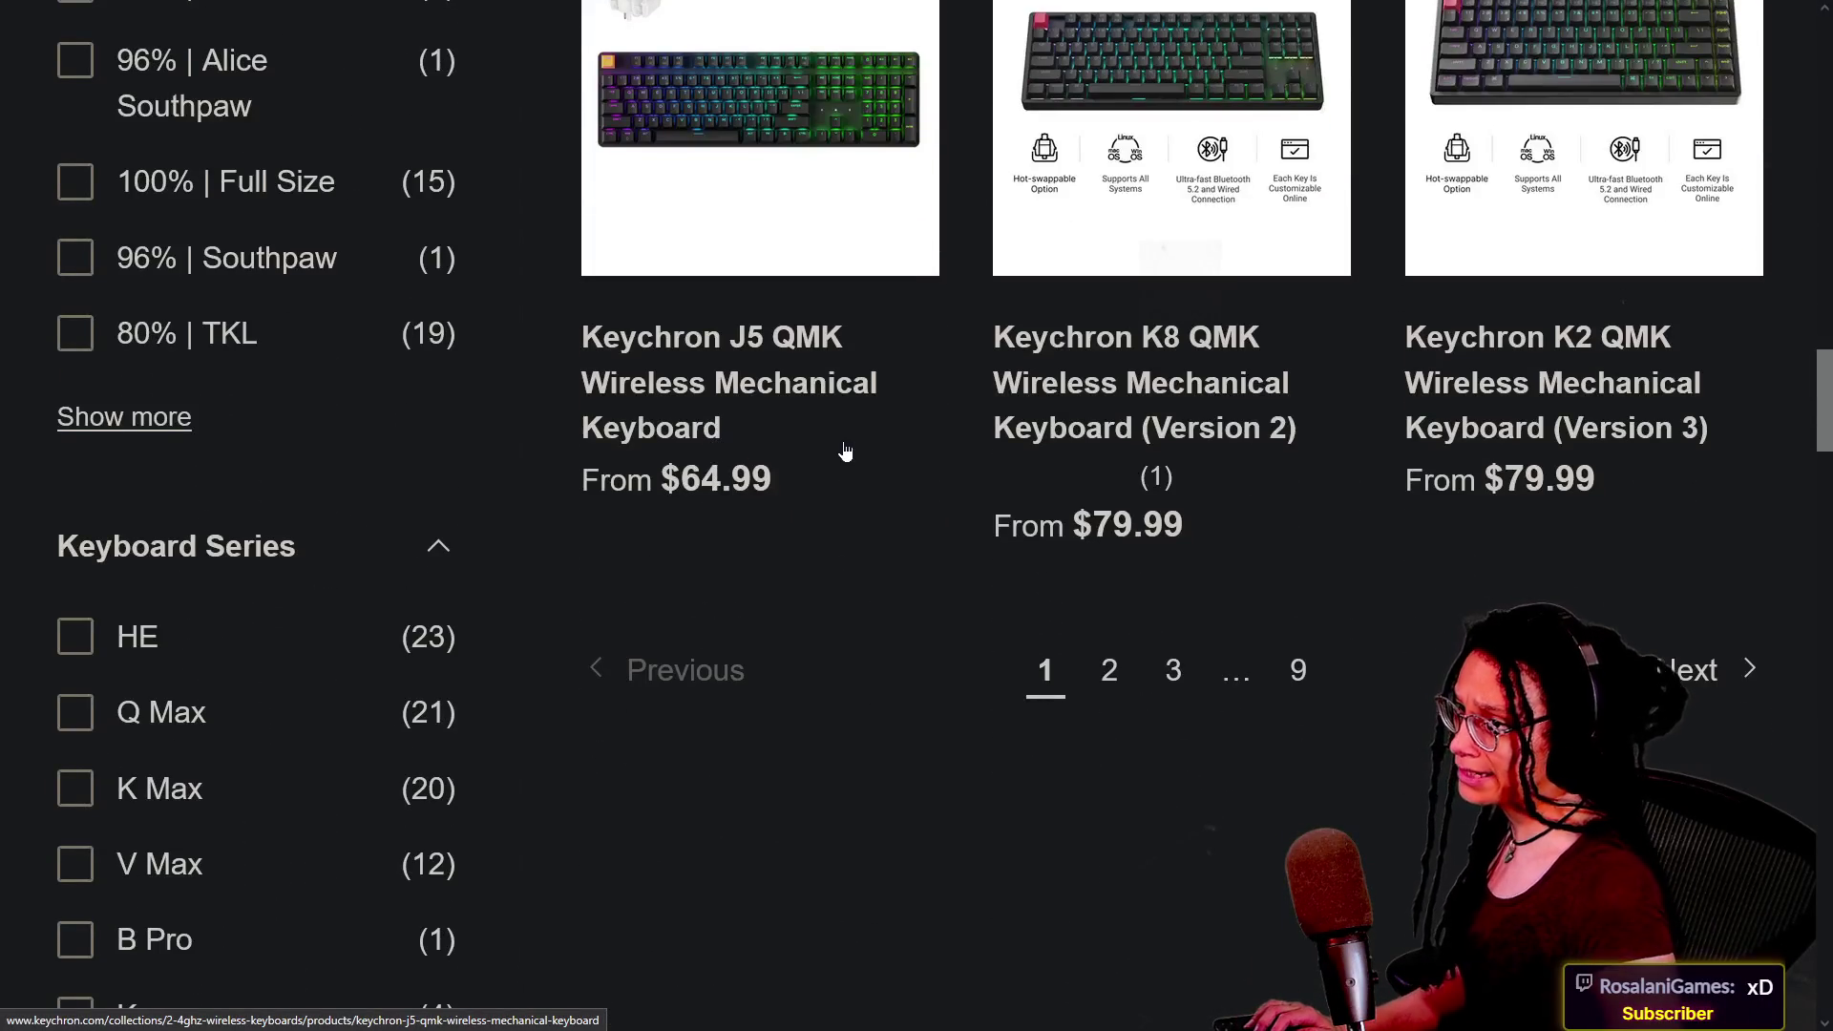
{"action": "scroll", "coordinate": [847, 455], "scroll_direction": "up", "scroll_amount": 10}
{"action": "key", "text": "alt+Tab"}
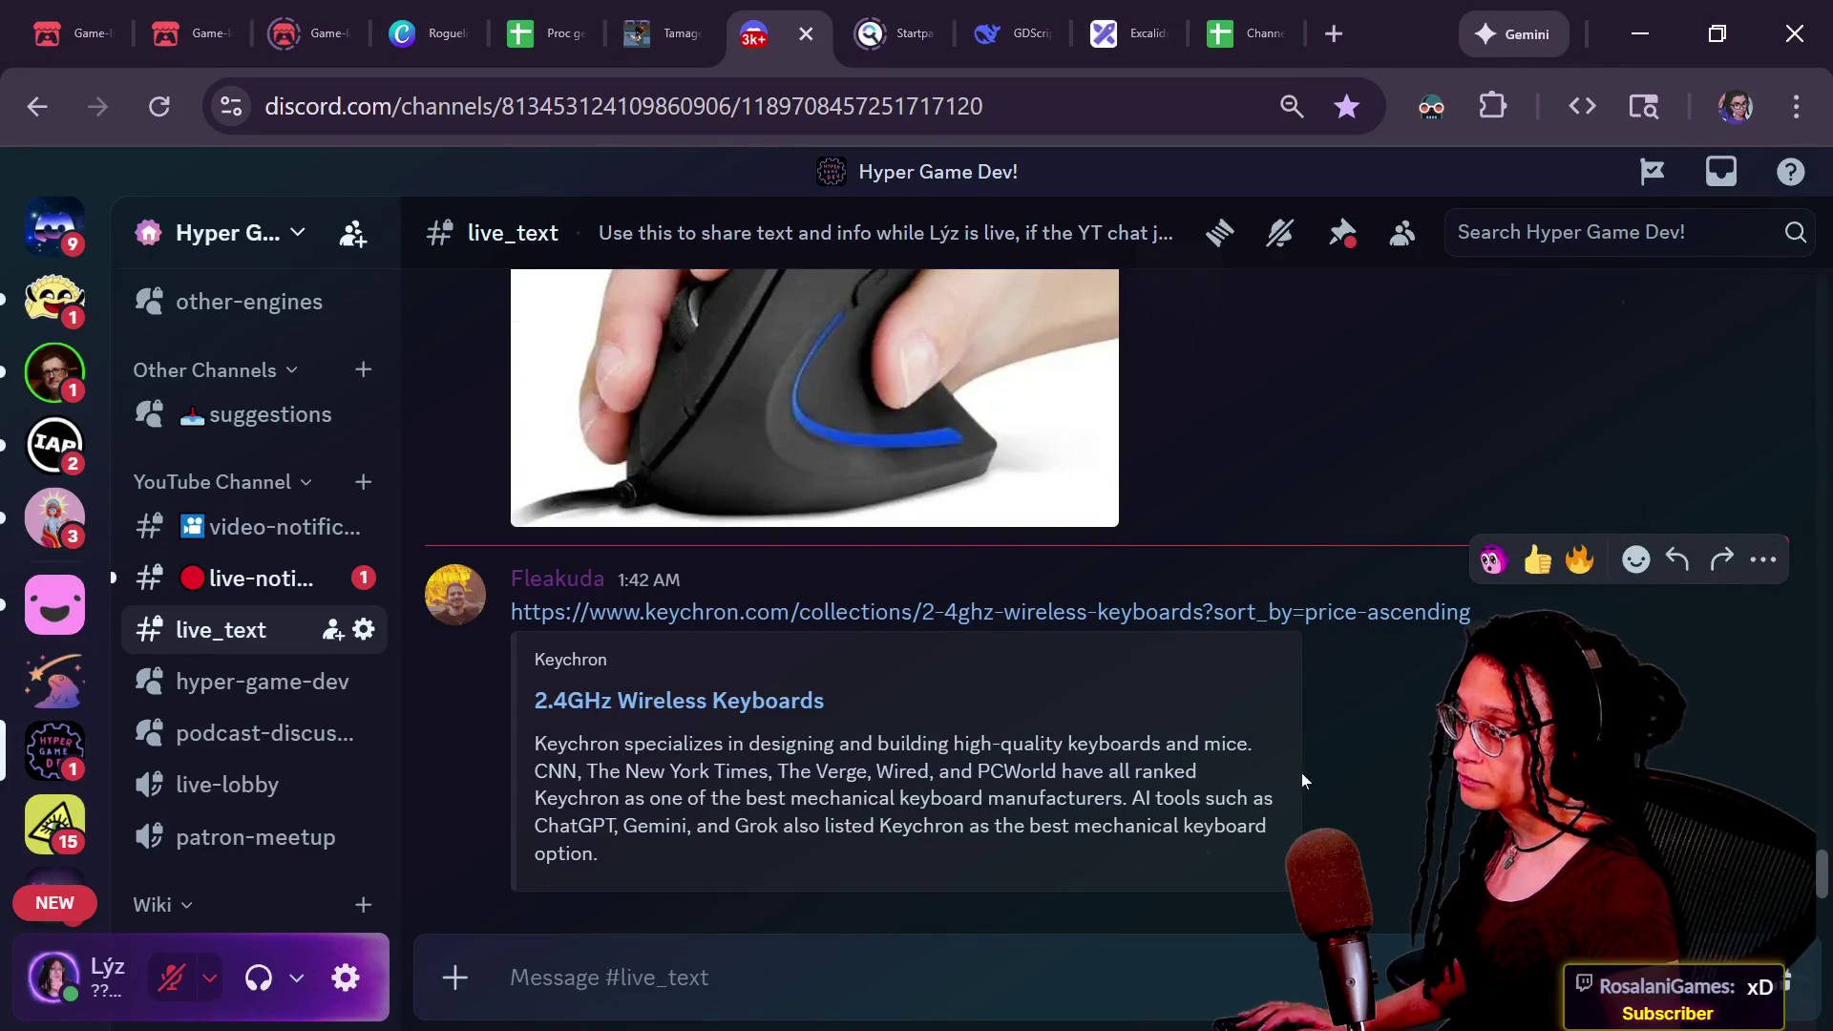
- Reply to the Keychron link message with a mention of the member
{"action": "left_click", "coordinate": [1675, 561]}
{"action": "type", "text": "@ly"}
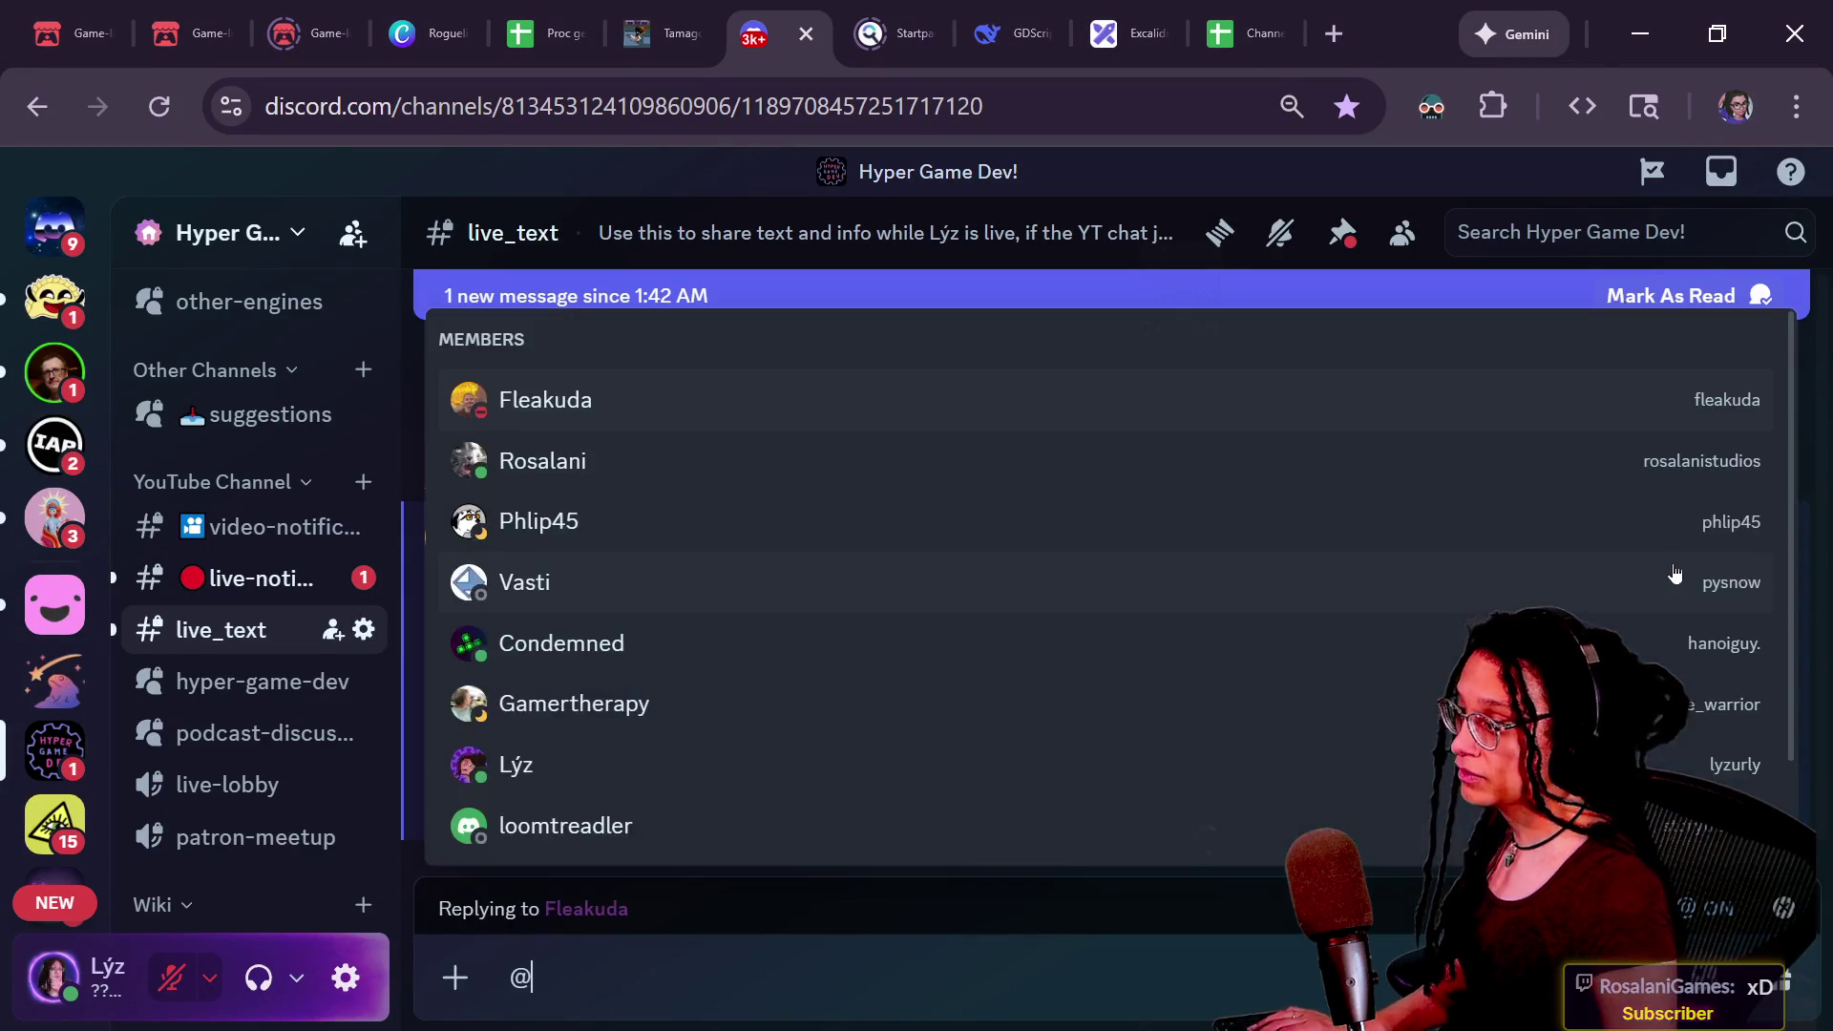
{"action": "key", "text": "Return"}
{"action": "key", "text": "Return"}
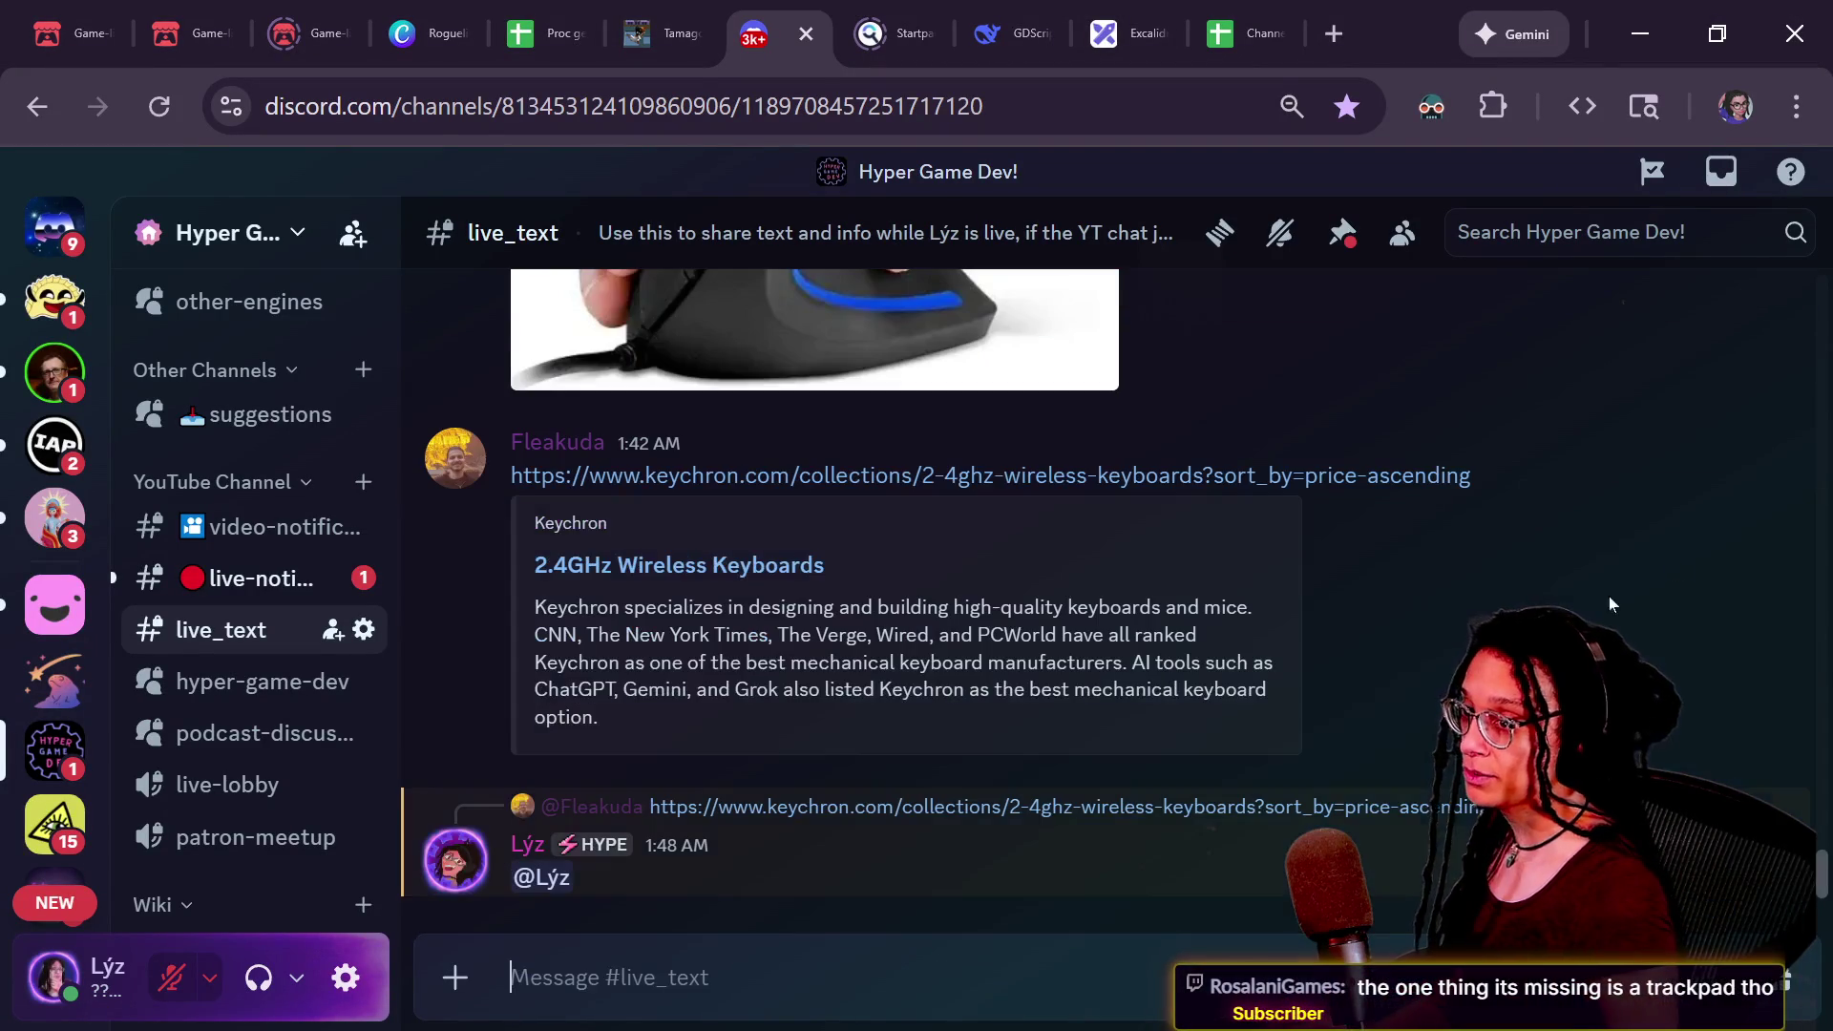
- Reopen and close the Keychron link, dismiss the chat overlay, and return to Godot
{"action": "left_click", "coordinate": [1451, 475]}
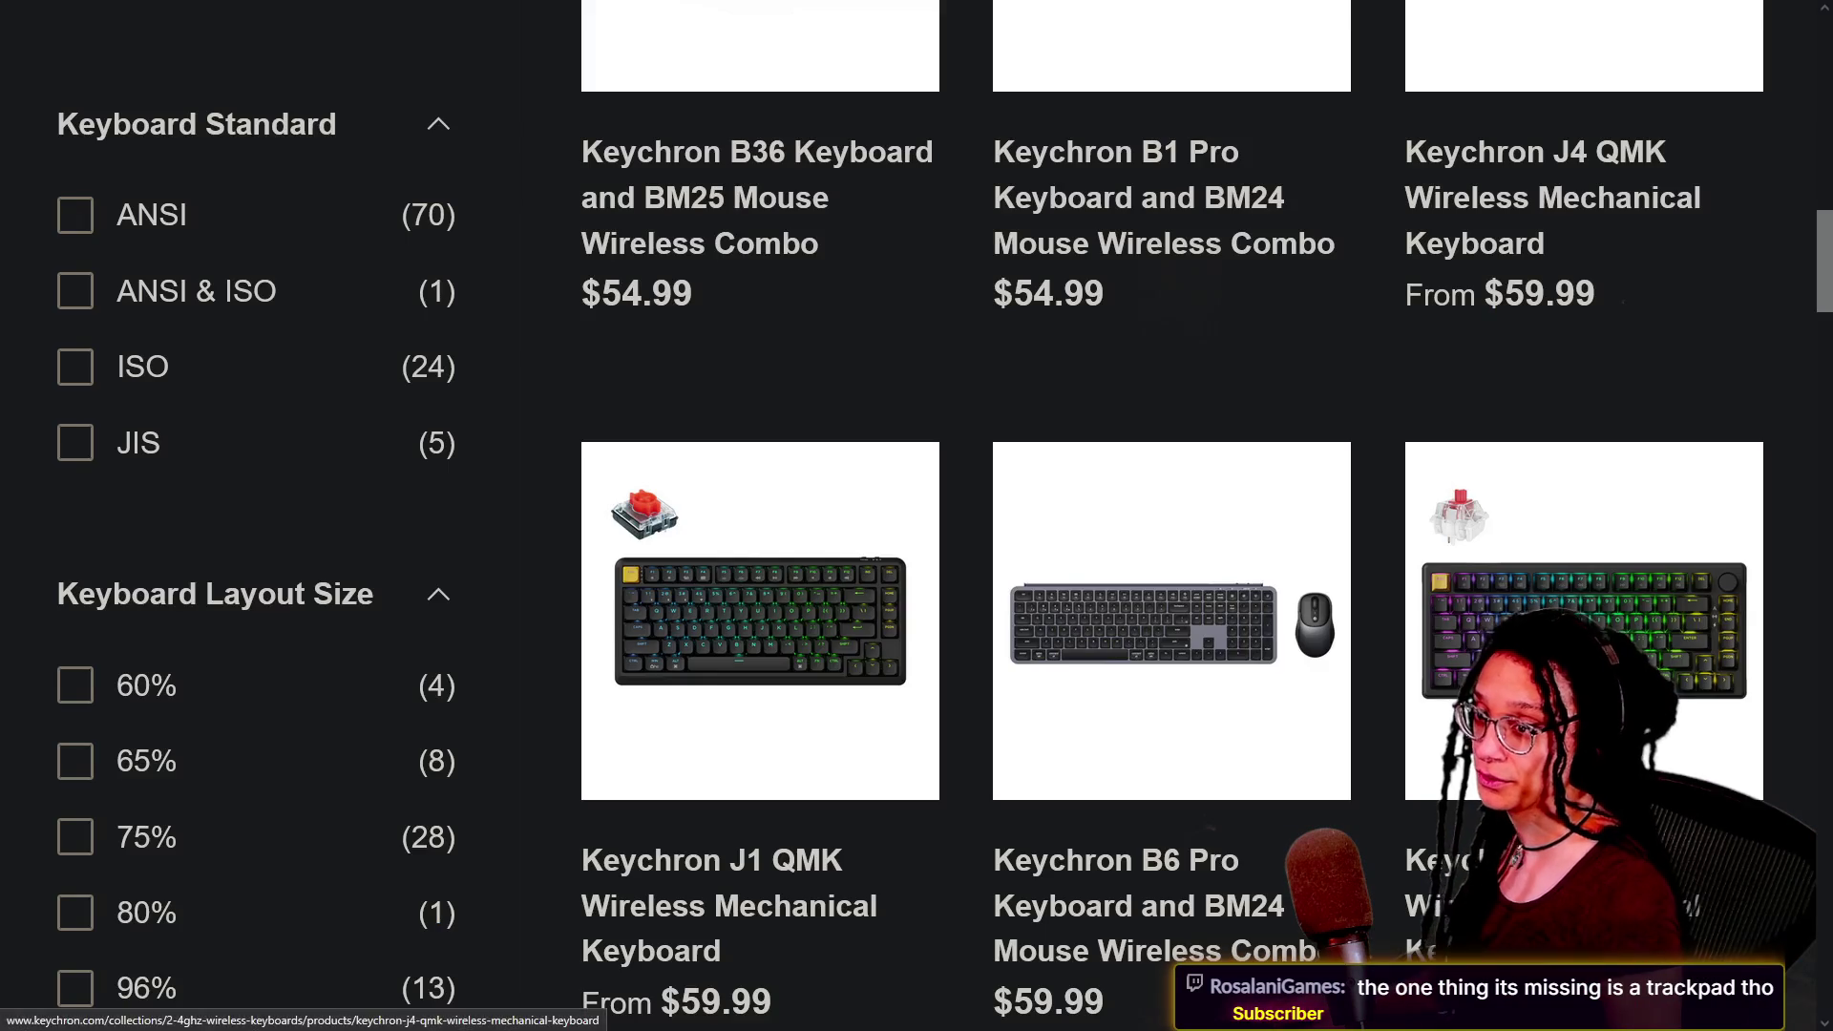
{"action": "key", "text": "ctrl+w"}
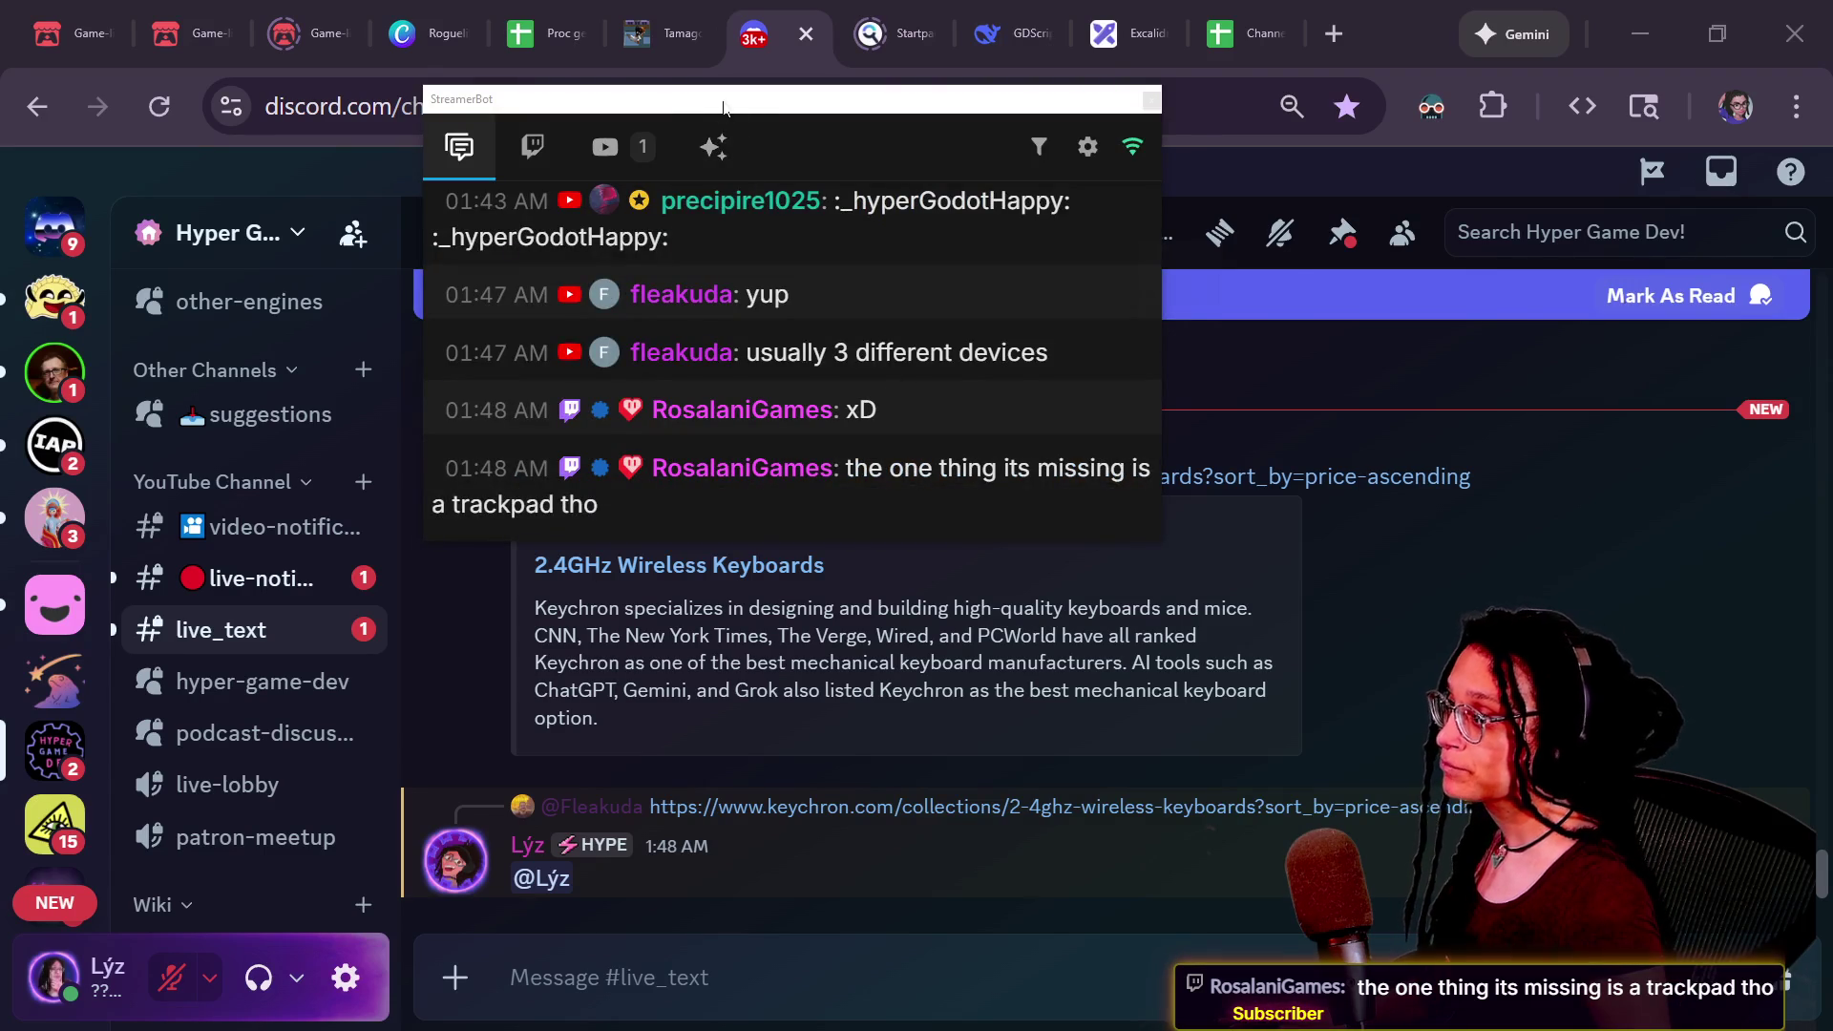
{"action": "key", "text": "super+Down"}
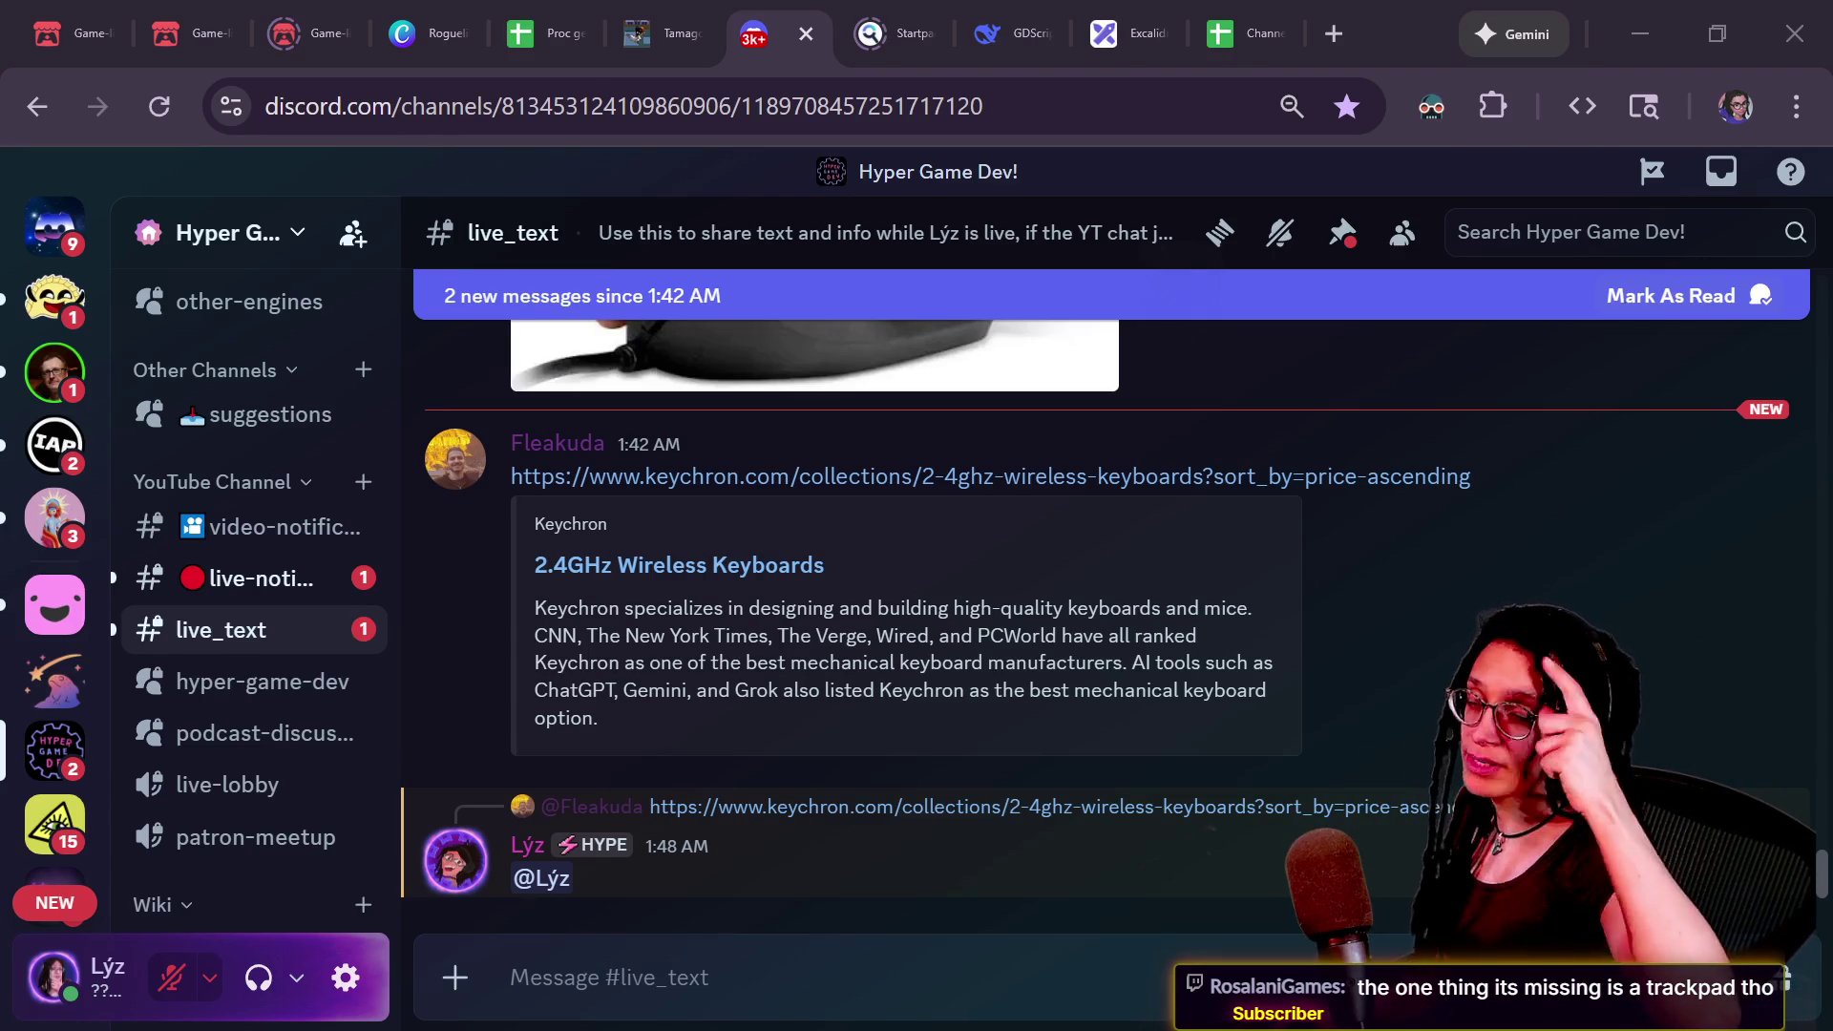
{"action": "key", "text": "alt+Tab"}
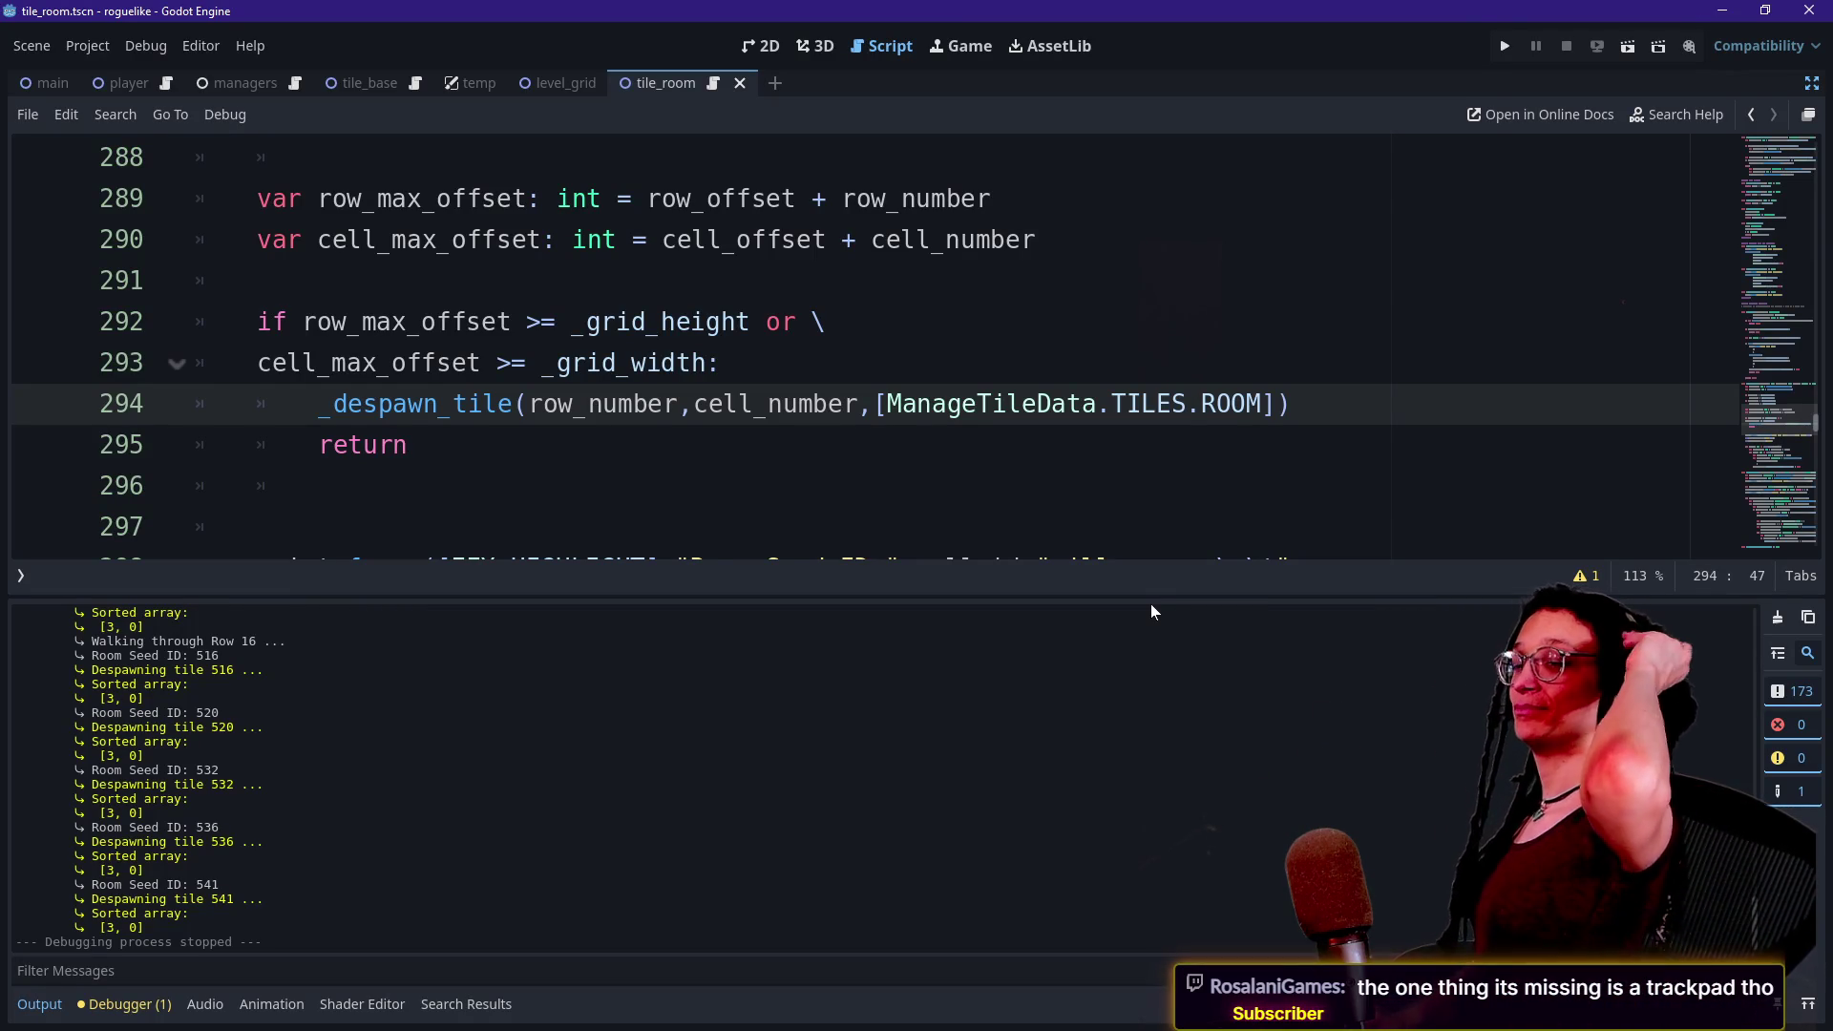
- Save the tile_room scene with Ctrl+S while reviewing the _despawn_tile call and room-spawning loop
{"action": "left_click", "coordinate": [430, 486]}
{"action": "left_click", "coordinate": [407, 445]}
{"action": "left_click_drag", "start_coordinate": [768, 404], "coordinate": [1052, 404]}
{"action": "left_click", "coordinate": [1052, 404]}
{"action": "scroll", "coordinate": [1051, 403], "scroll_direction": "down", "scroll_amount": 3}
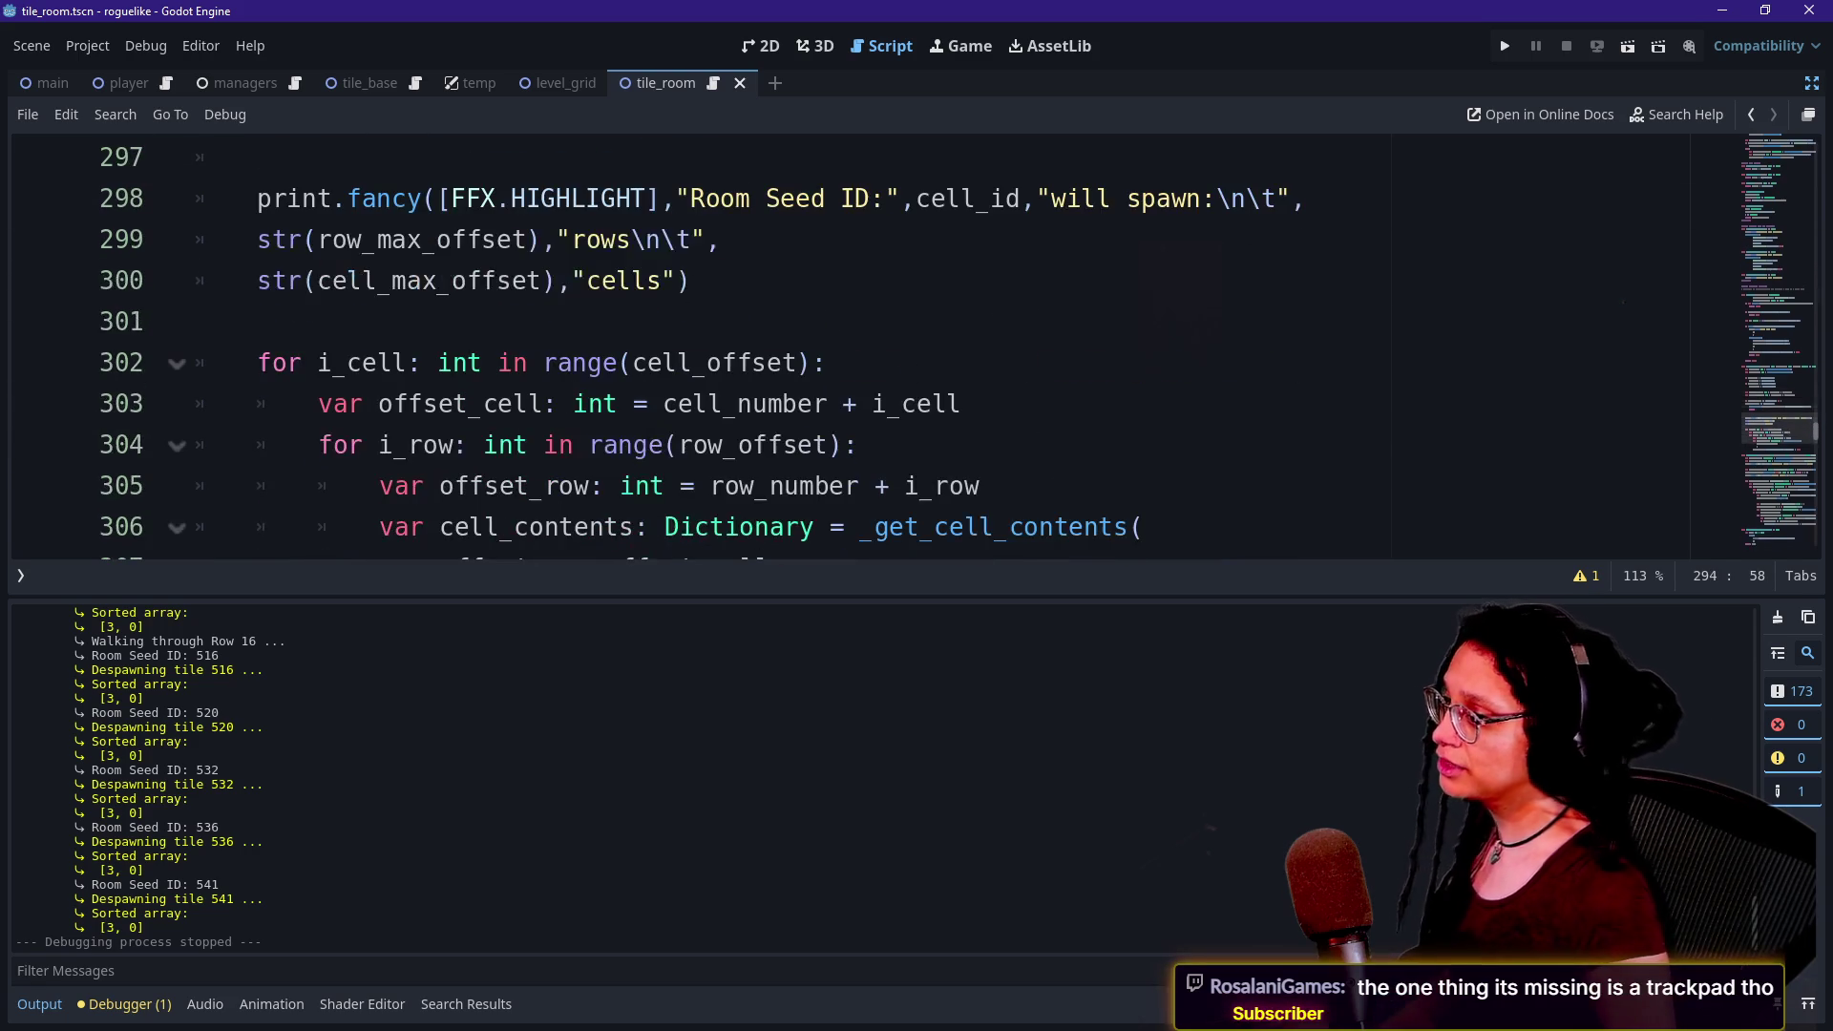
{"action": "left_click", "coordinate": [201, 322]}
{"action": "key", "text": "ctrl+s"}
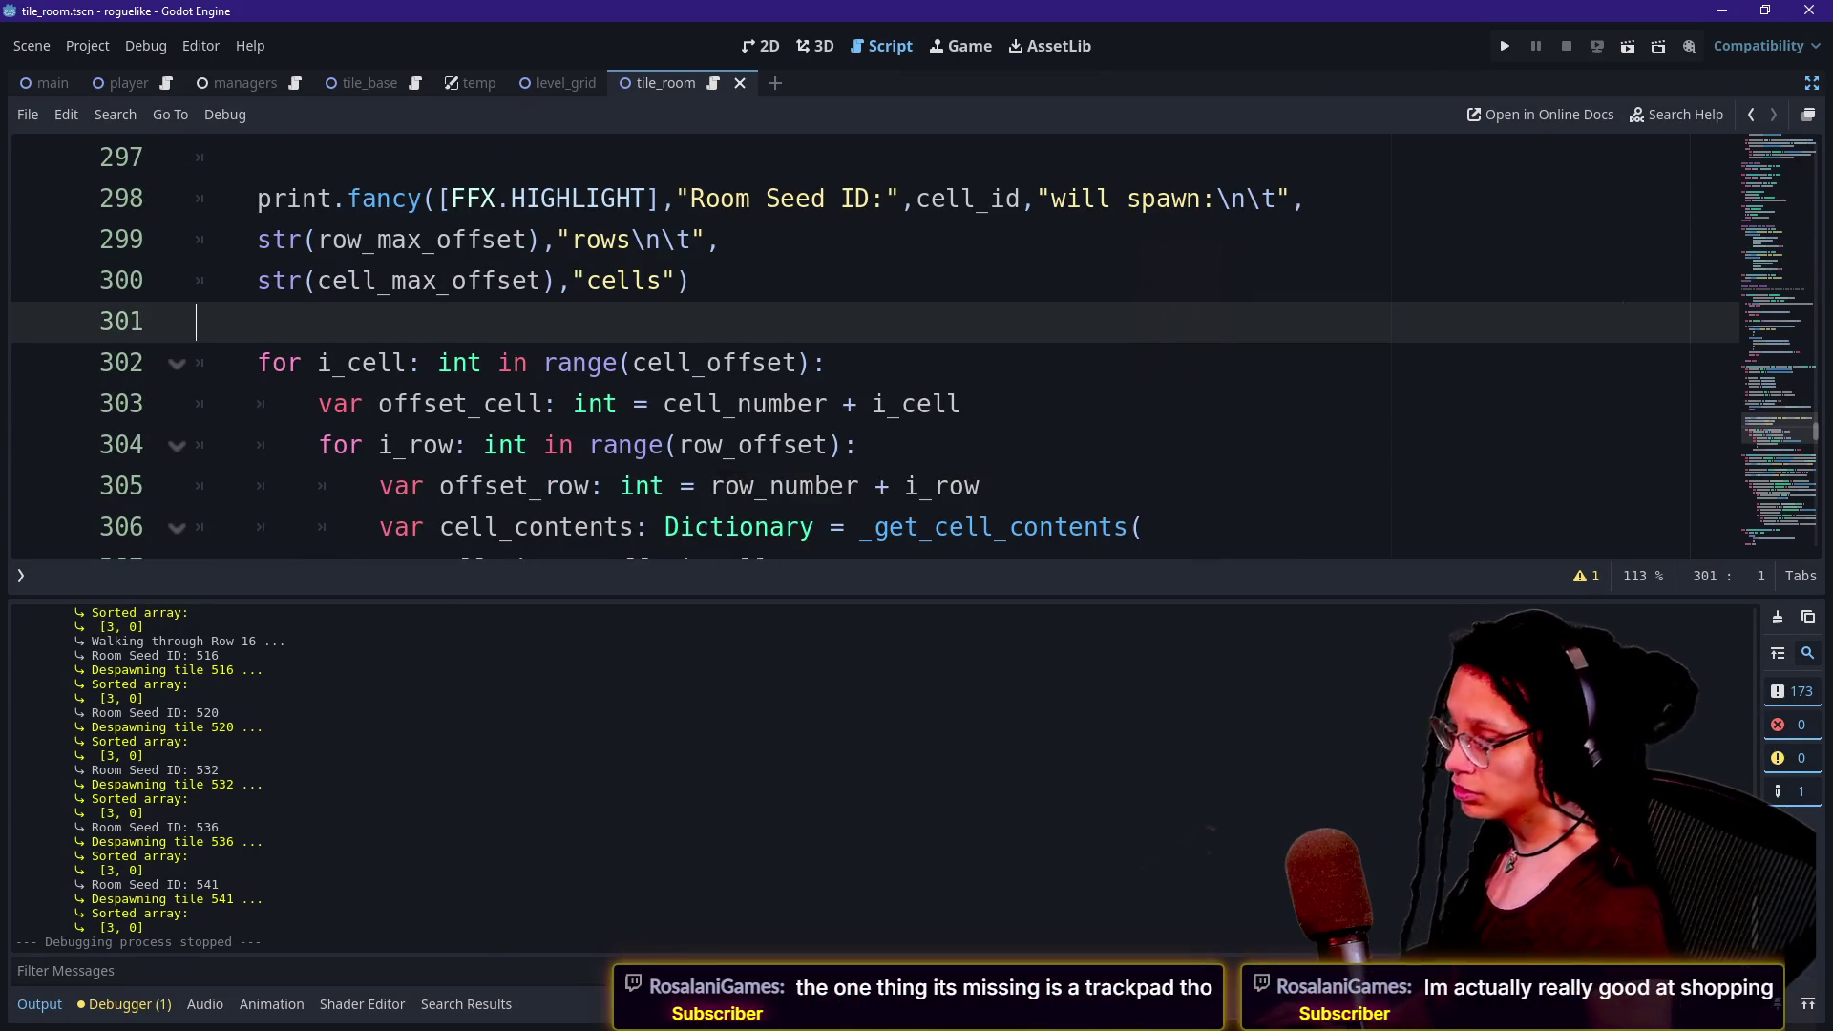
{"action": "key", "text": "ctrl+shift+F11"}
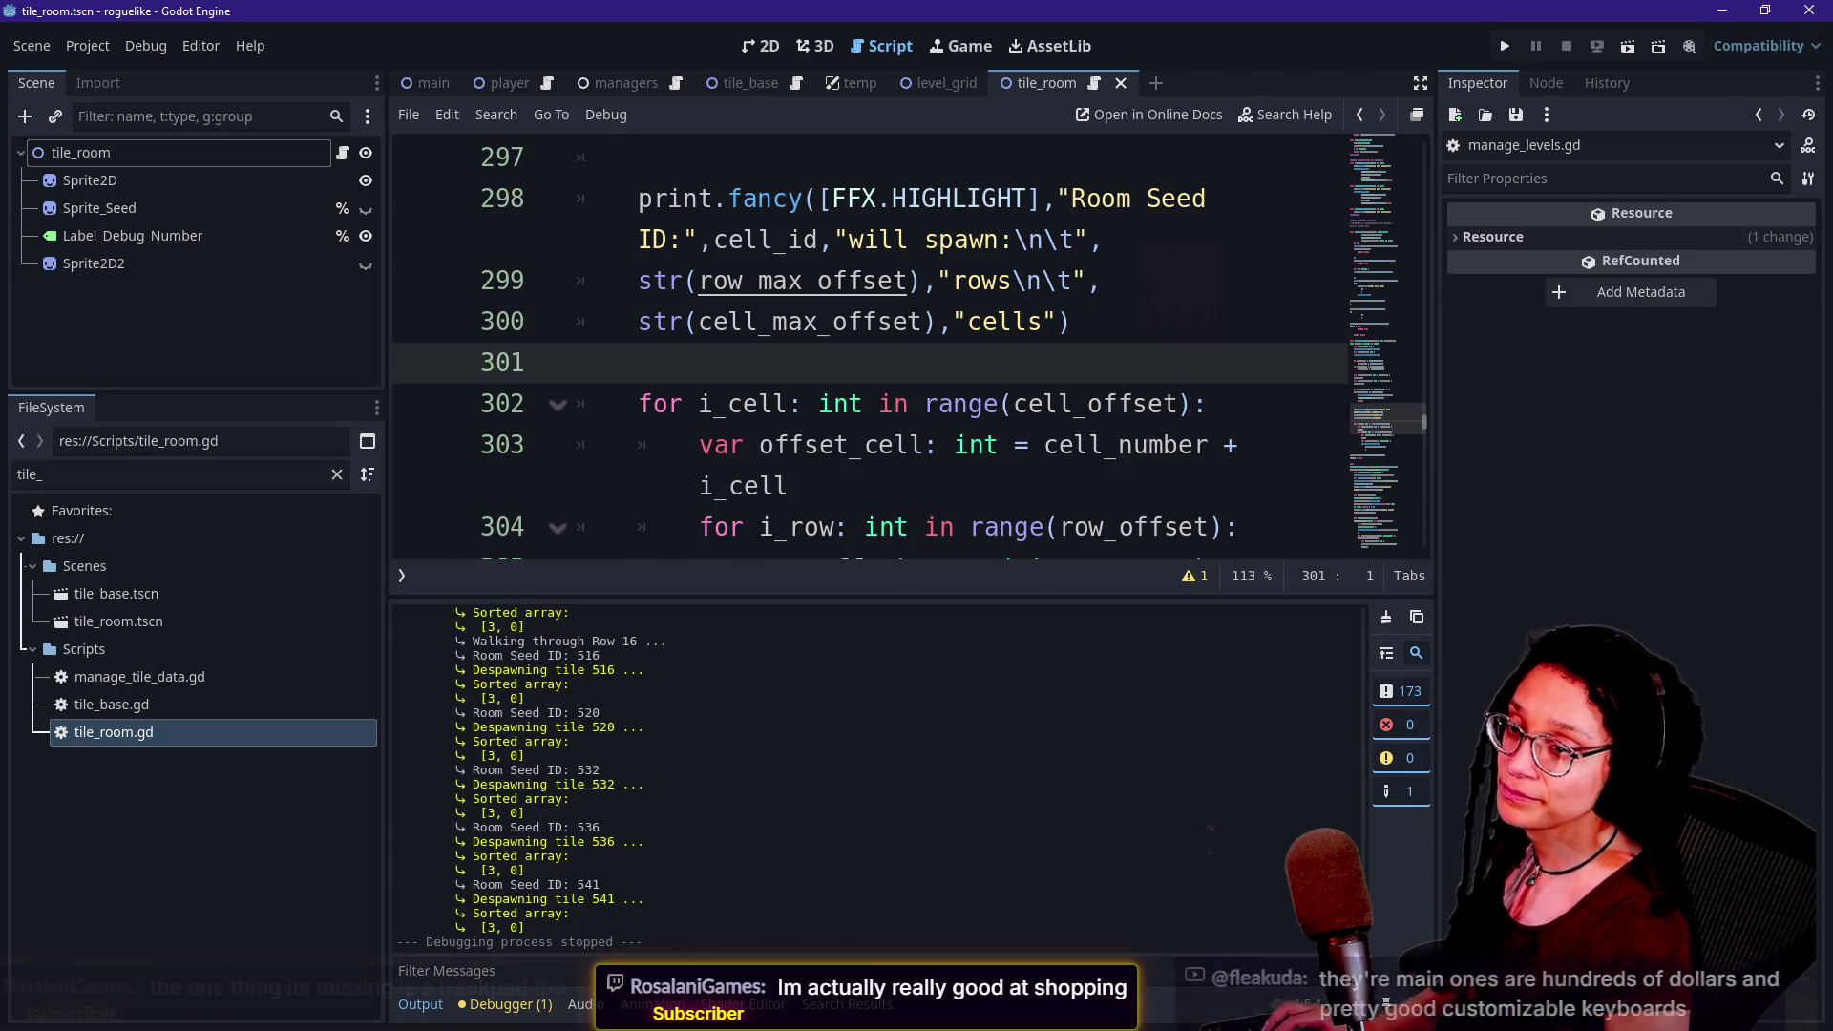
{"action": "key", "text": "ctrl+shift+F11"}
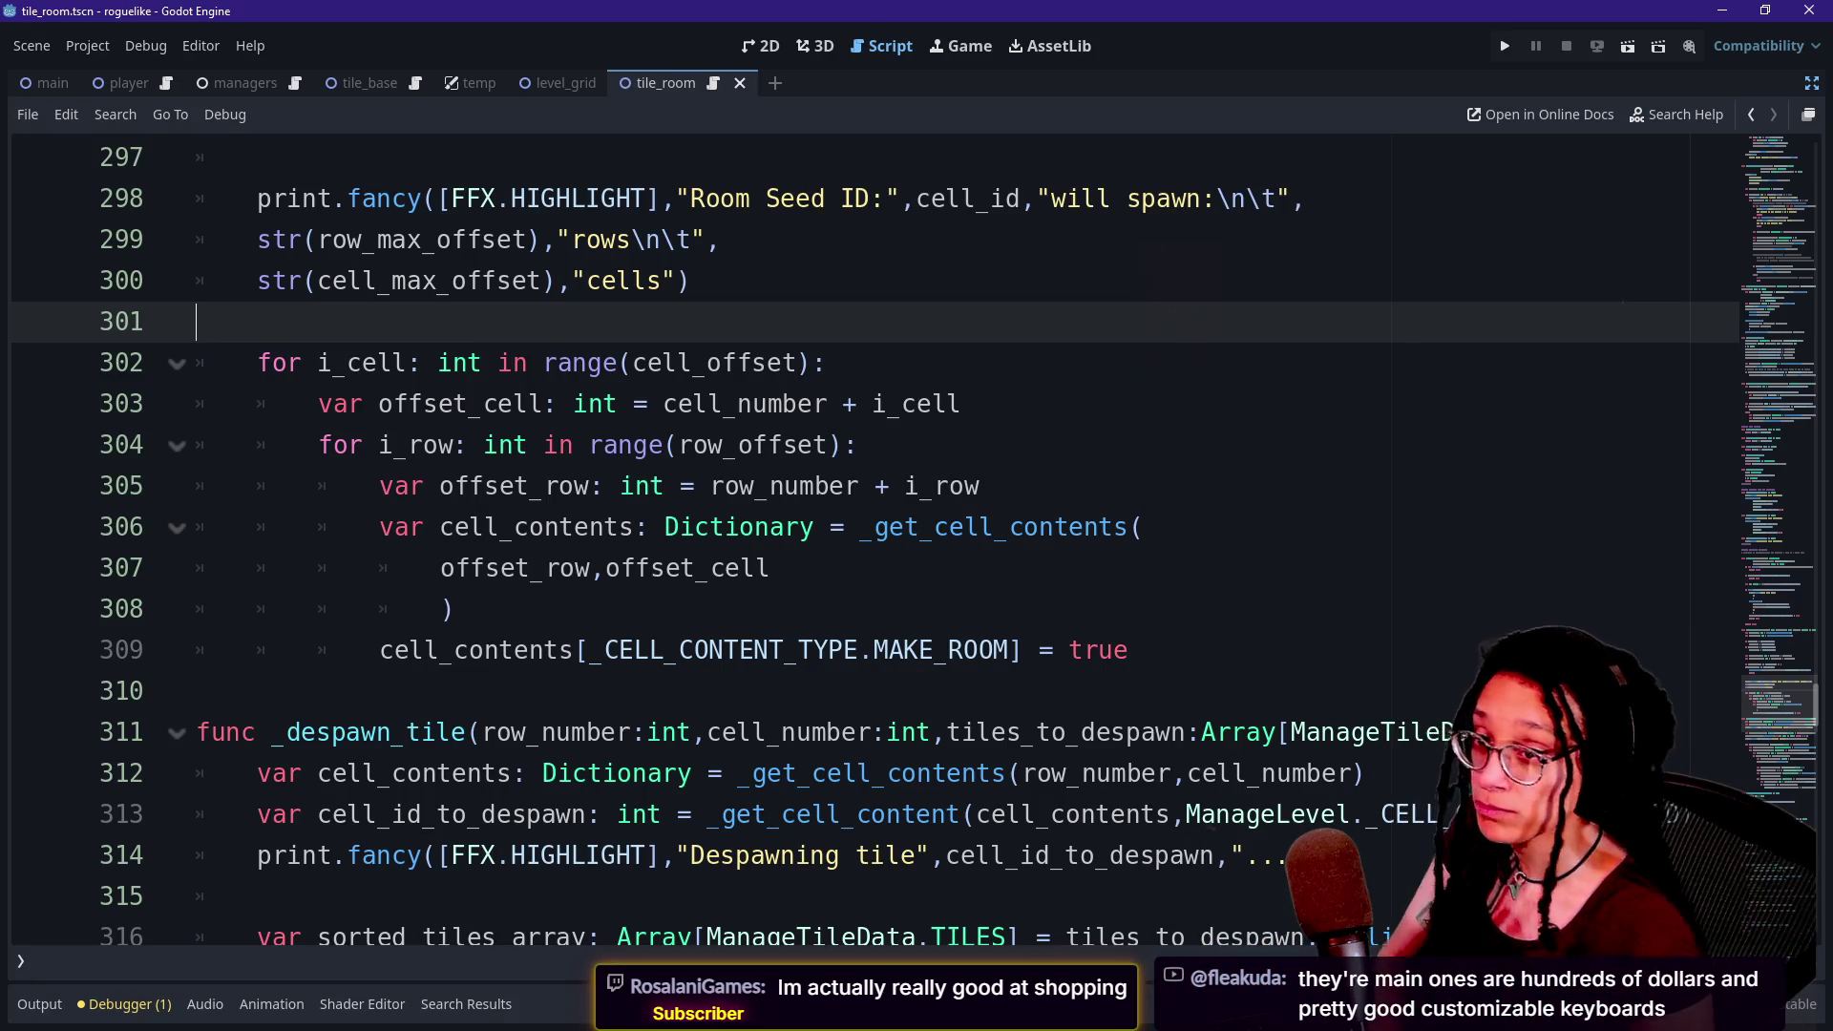
{"action": "left_click", "coordinate": [860, 486]}
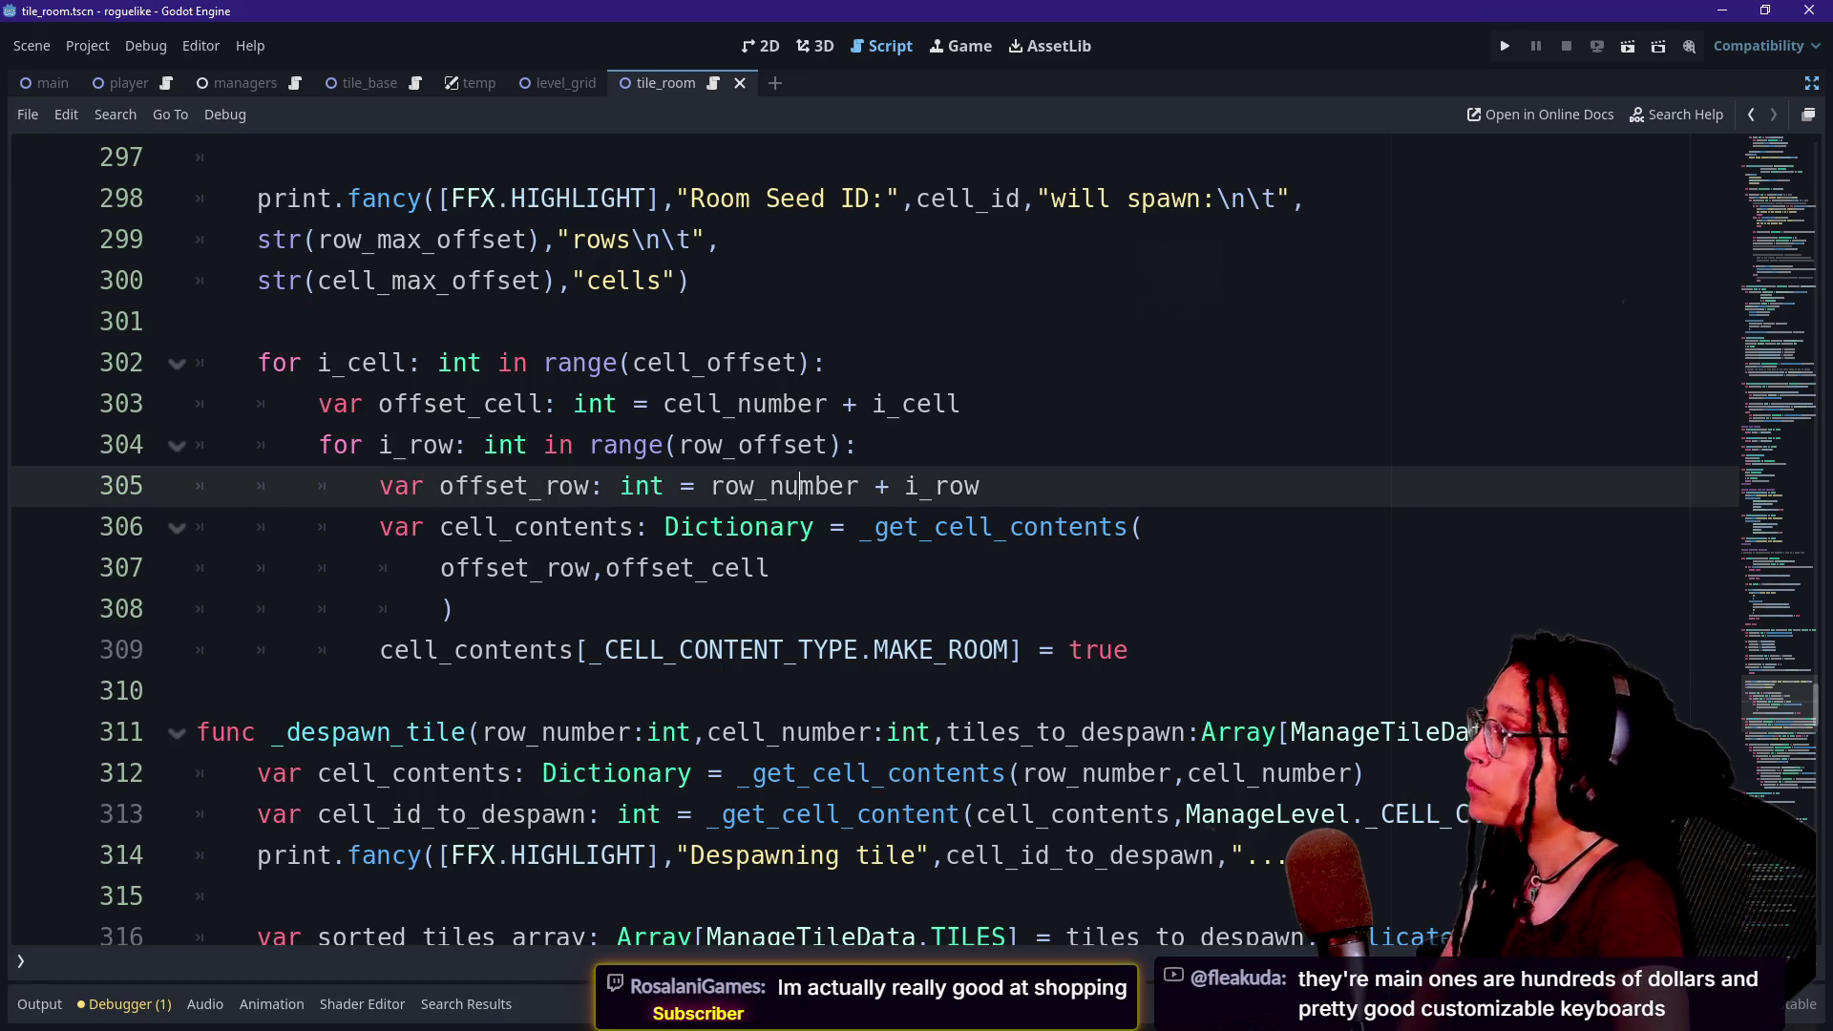
- Delete the print.fancy "Sorted array" debug line on line 318 of _despawn_tile
{"action": "left_click", "coordinate": [859, 650]}
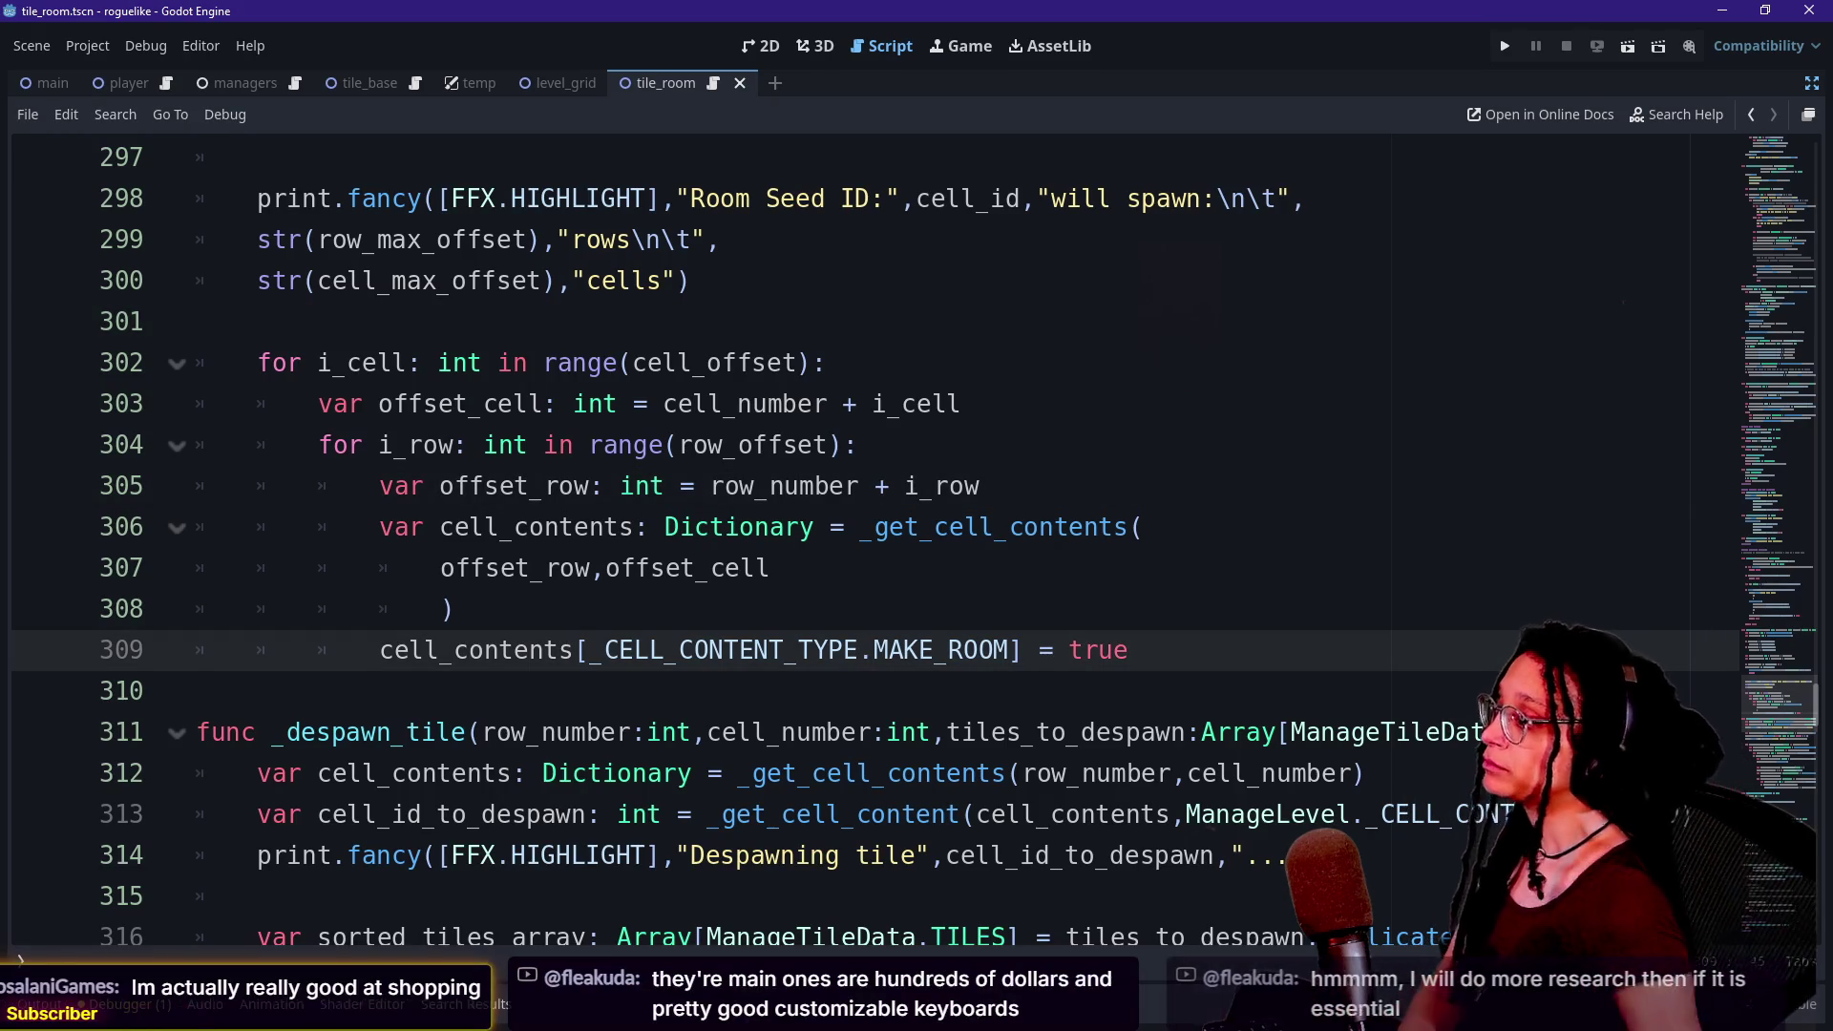
{"action": "scroll", "coordinate": [860, 406], "scroll_direction": "down", "scroll_amount": 1}
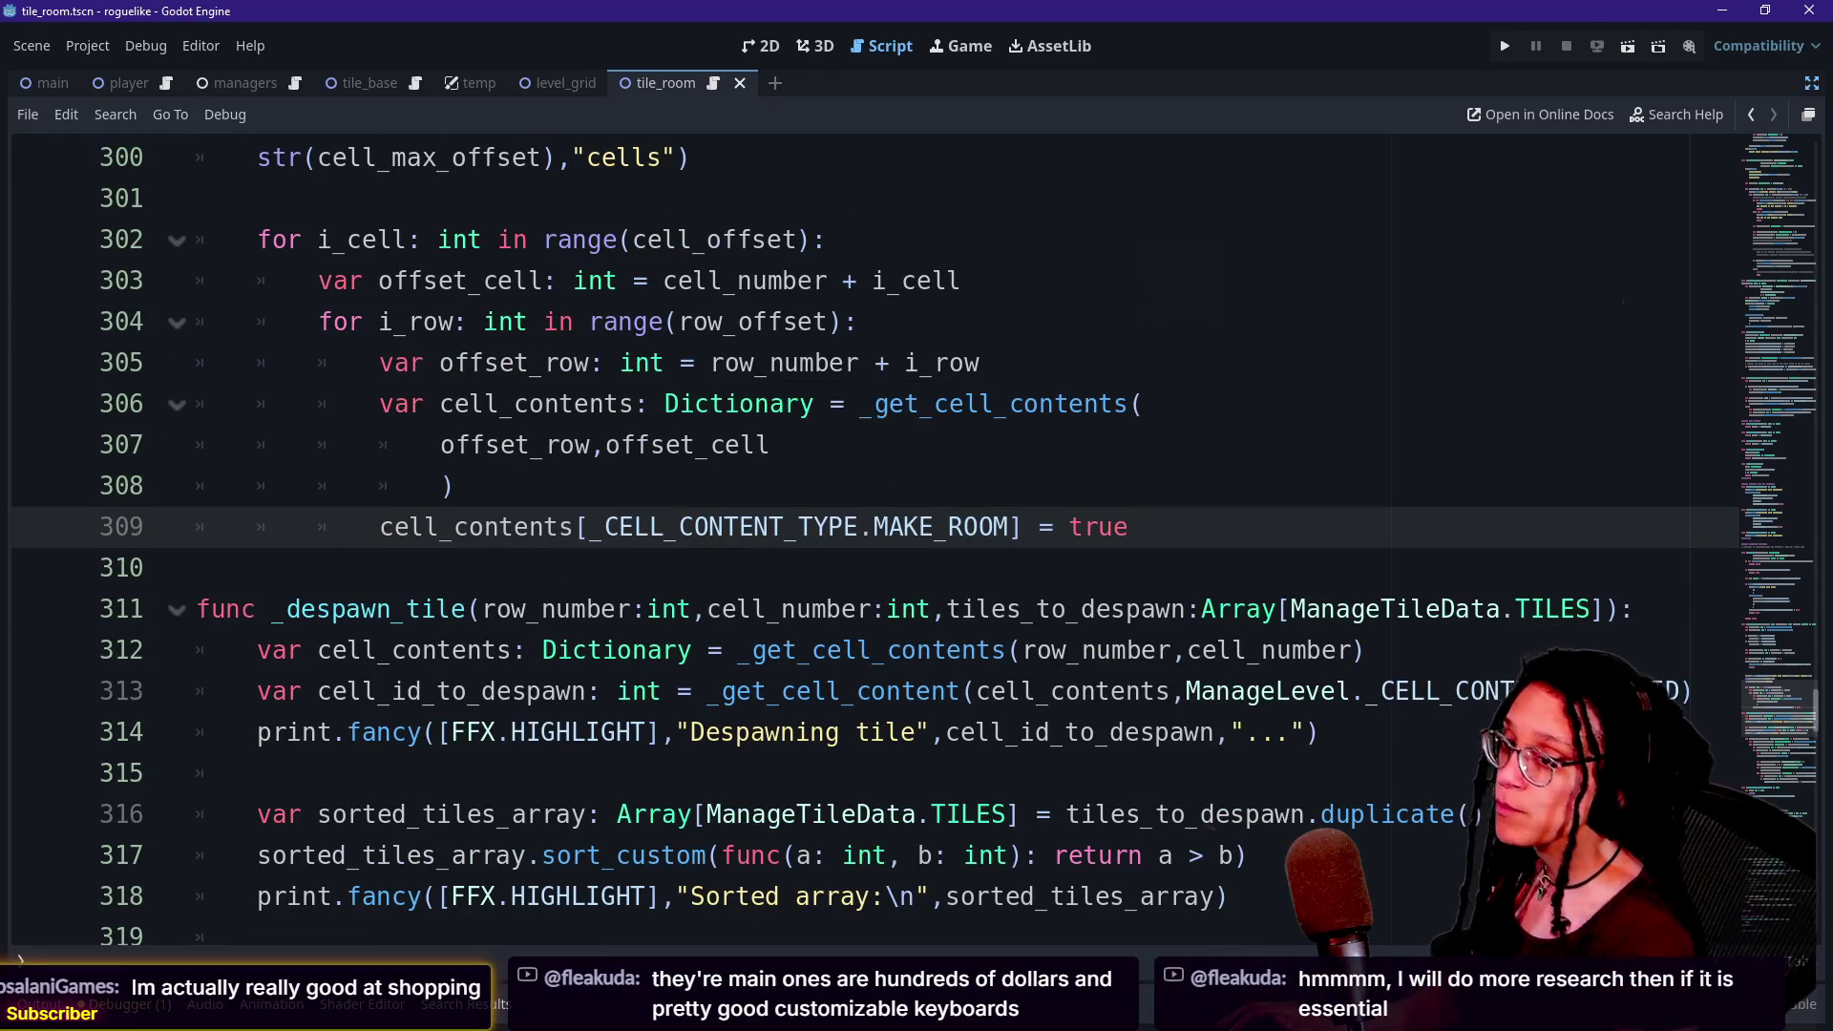
{"action": "left_click", "coordinate": [870, 691]}
{"action": "key", "text": "Down"}
{"action": "key", "text": "Down"}
{"action": "key", "text": "Down"}
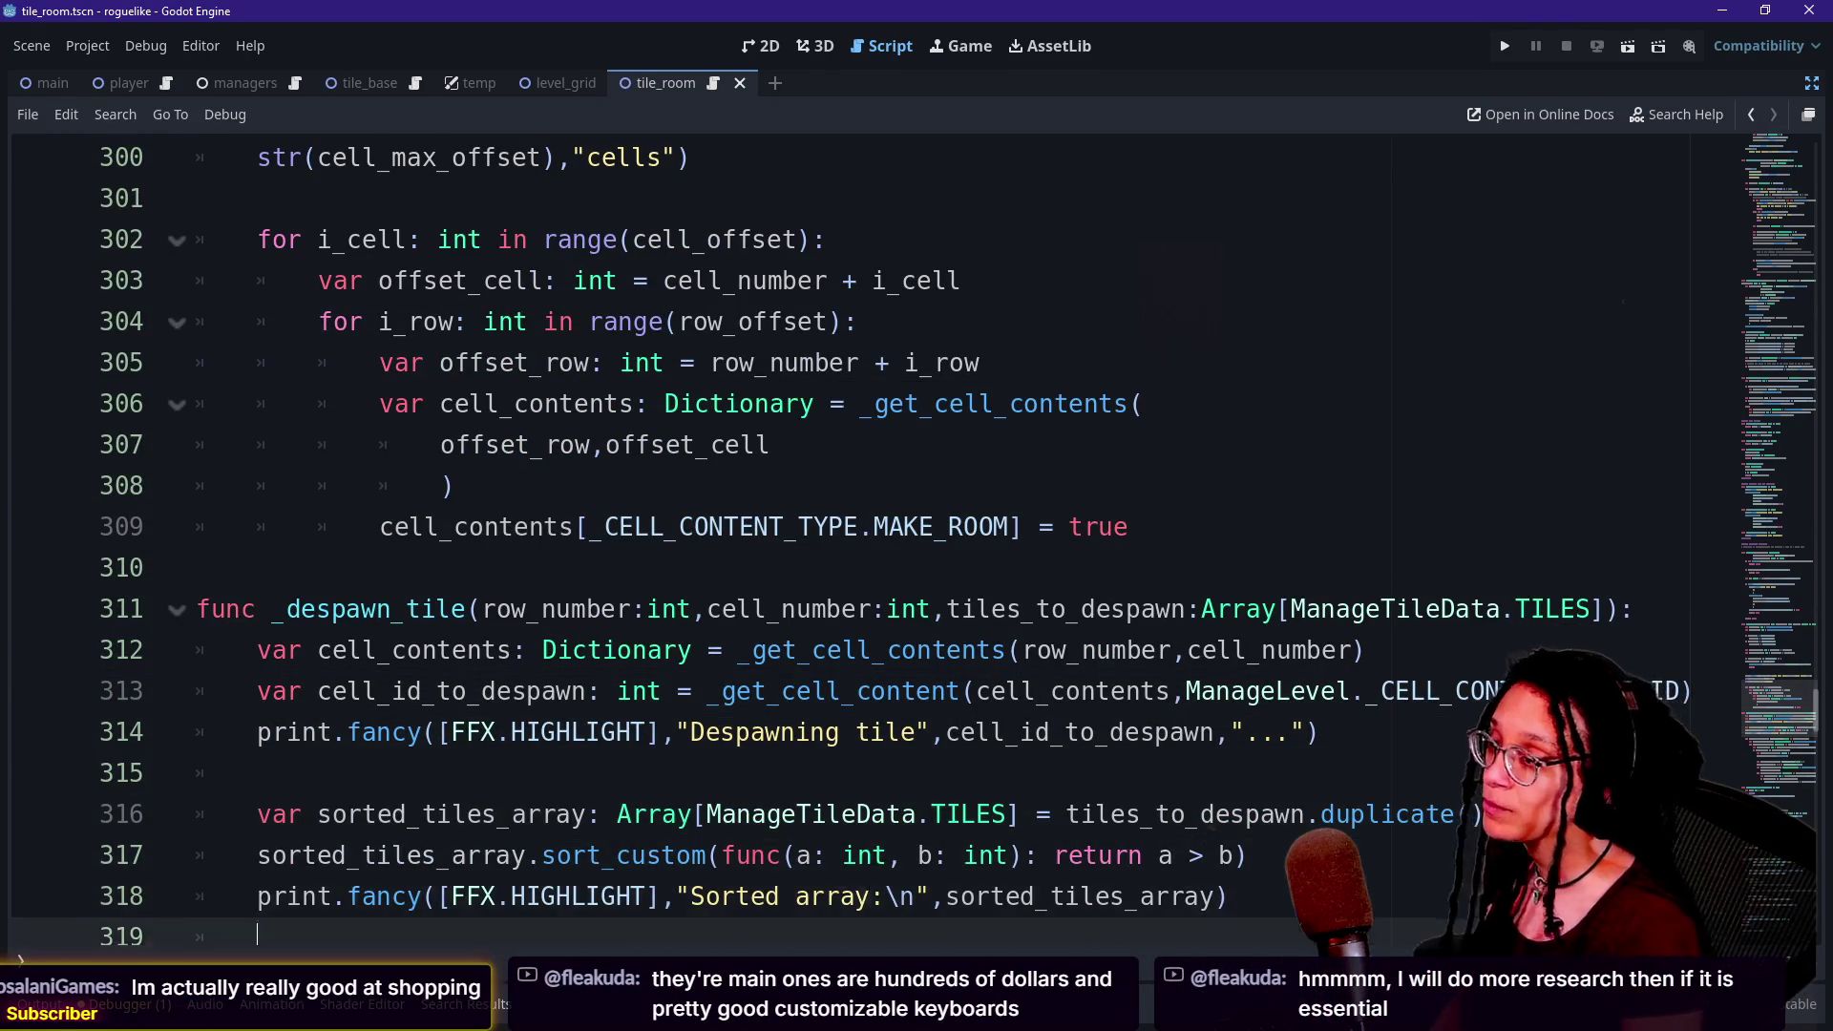
{"action": "key", "text": "Down"}
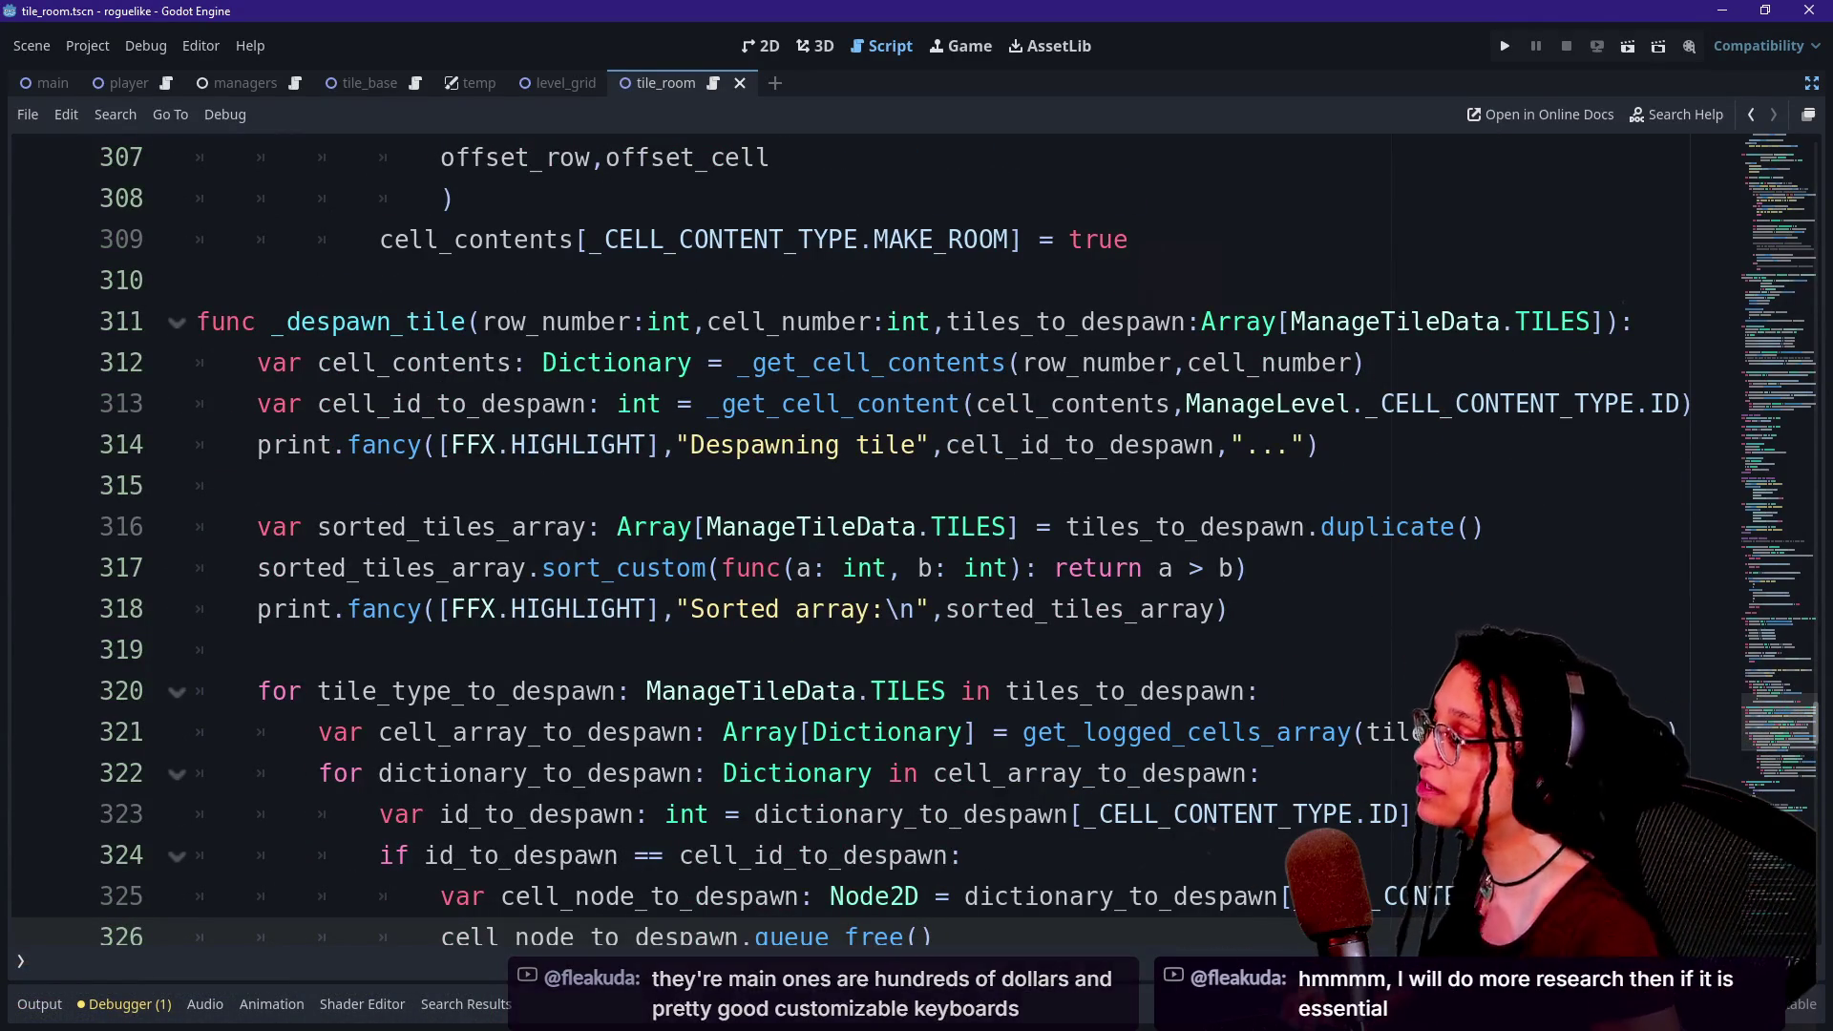
{"action": "left_click", "coordinate": [1229, 609]}
{"action": "key", "text": "shift+Up"}
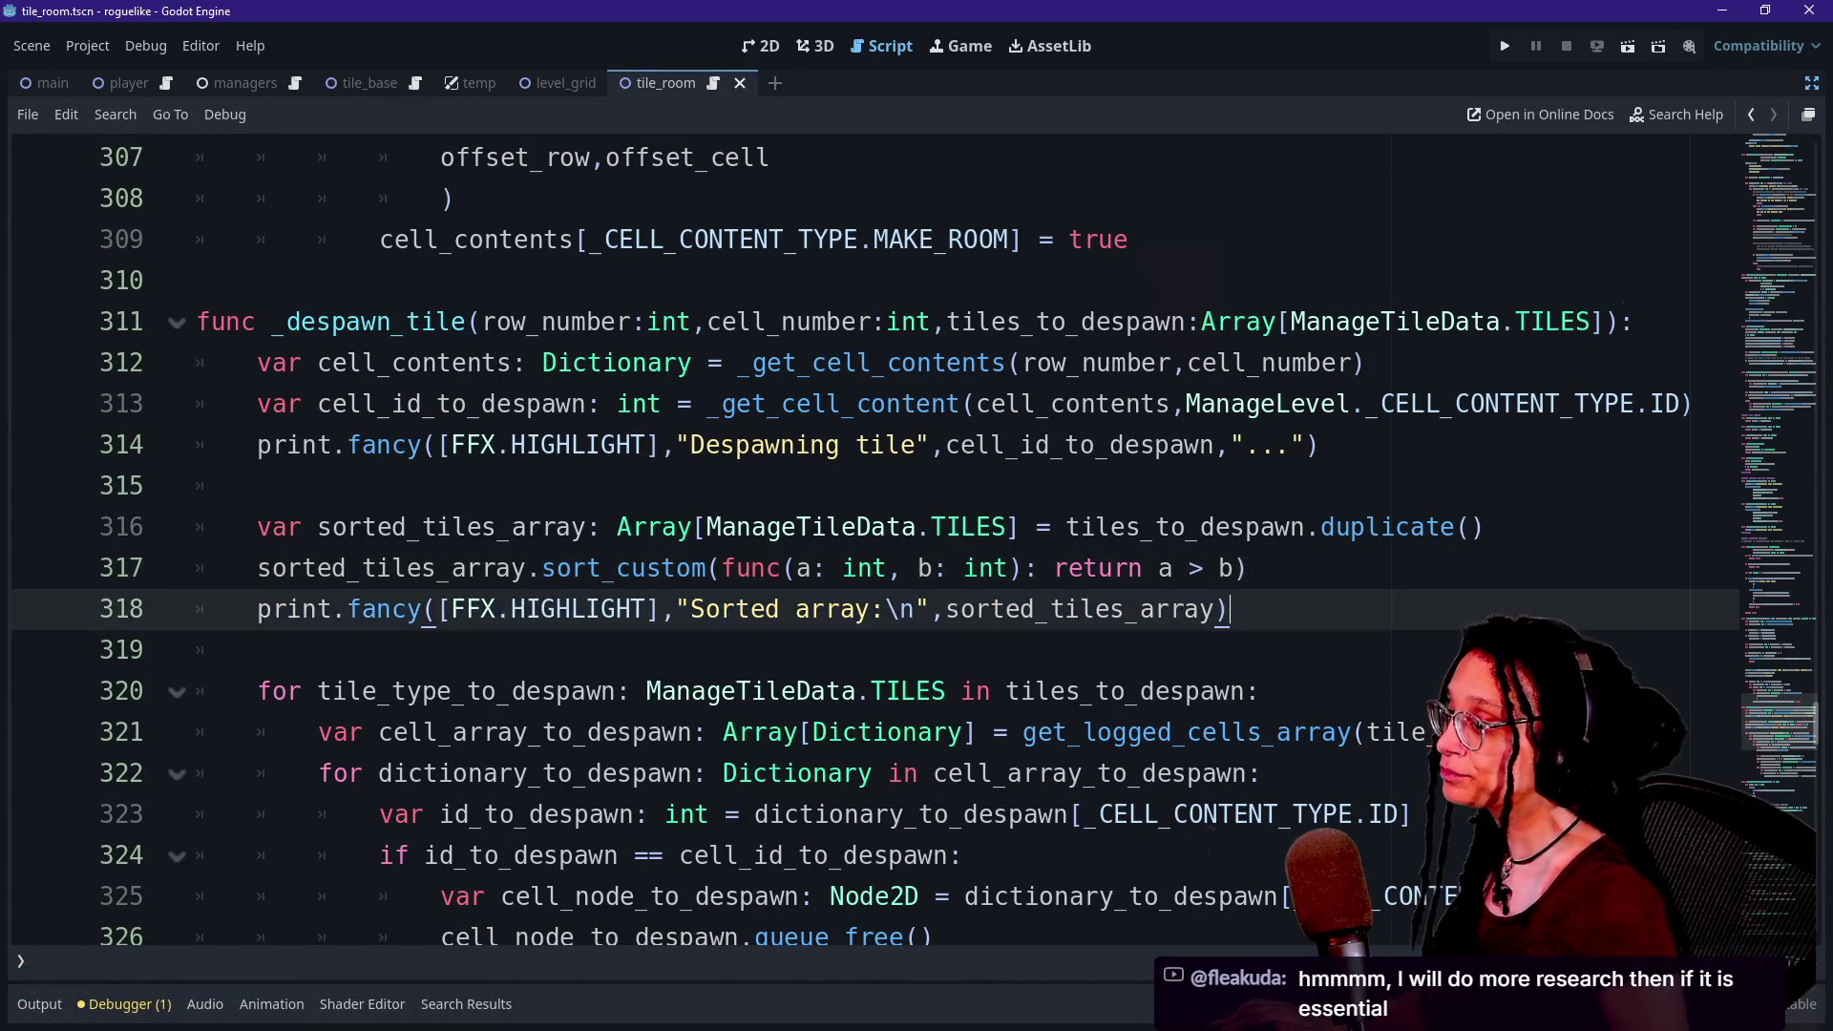
{"action": "key", "text": "shift+Down"}
{"action": "key", "text": "shift+Up"}
{"action": "key", "text": "BackSpace"}
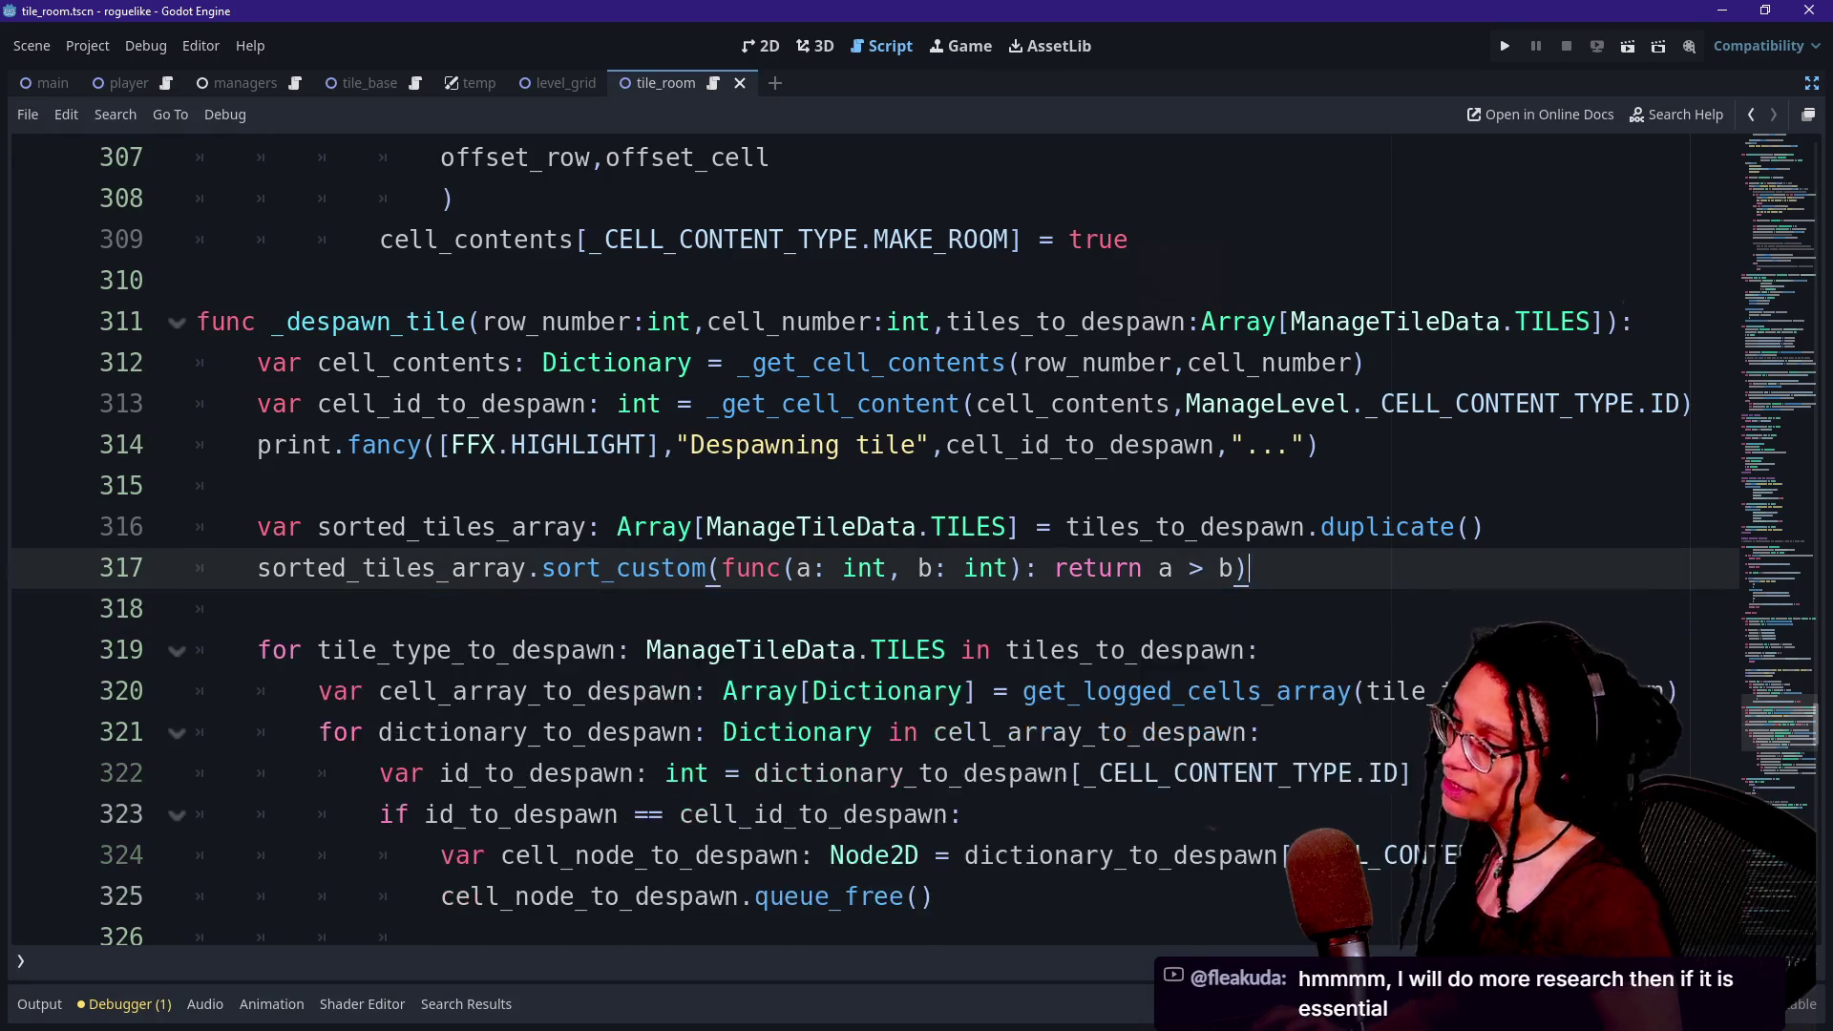
{"action": "key", "text": "Down"}
{"action": "key", "text": "Down"}
{"action": "key", "text": "Down"}
{"action": "key", "text": "Down"}
{"action": "key", "text": "Down"}
{"action": "key", "text": "Down"}
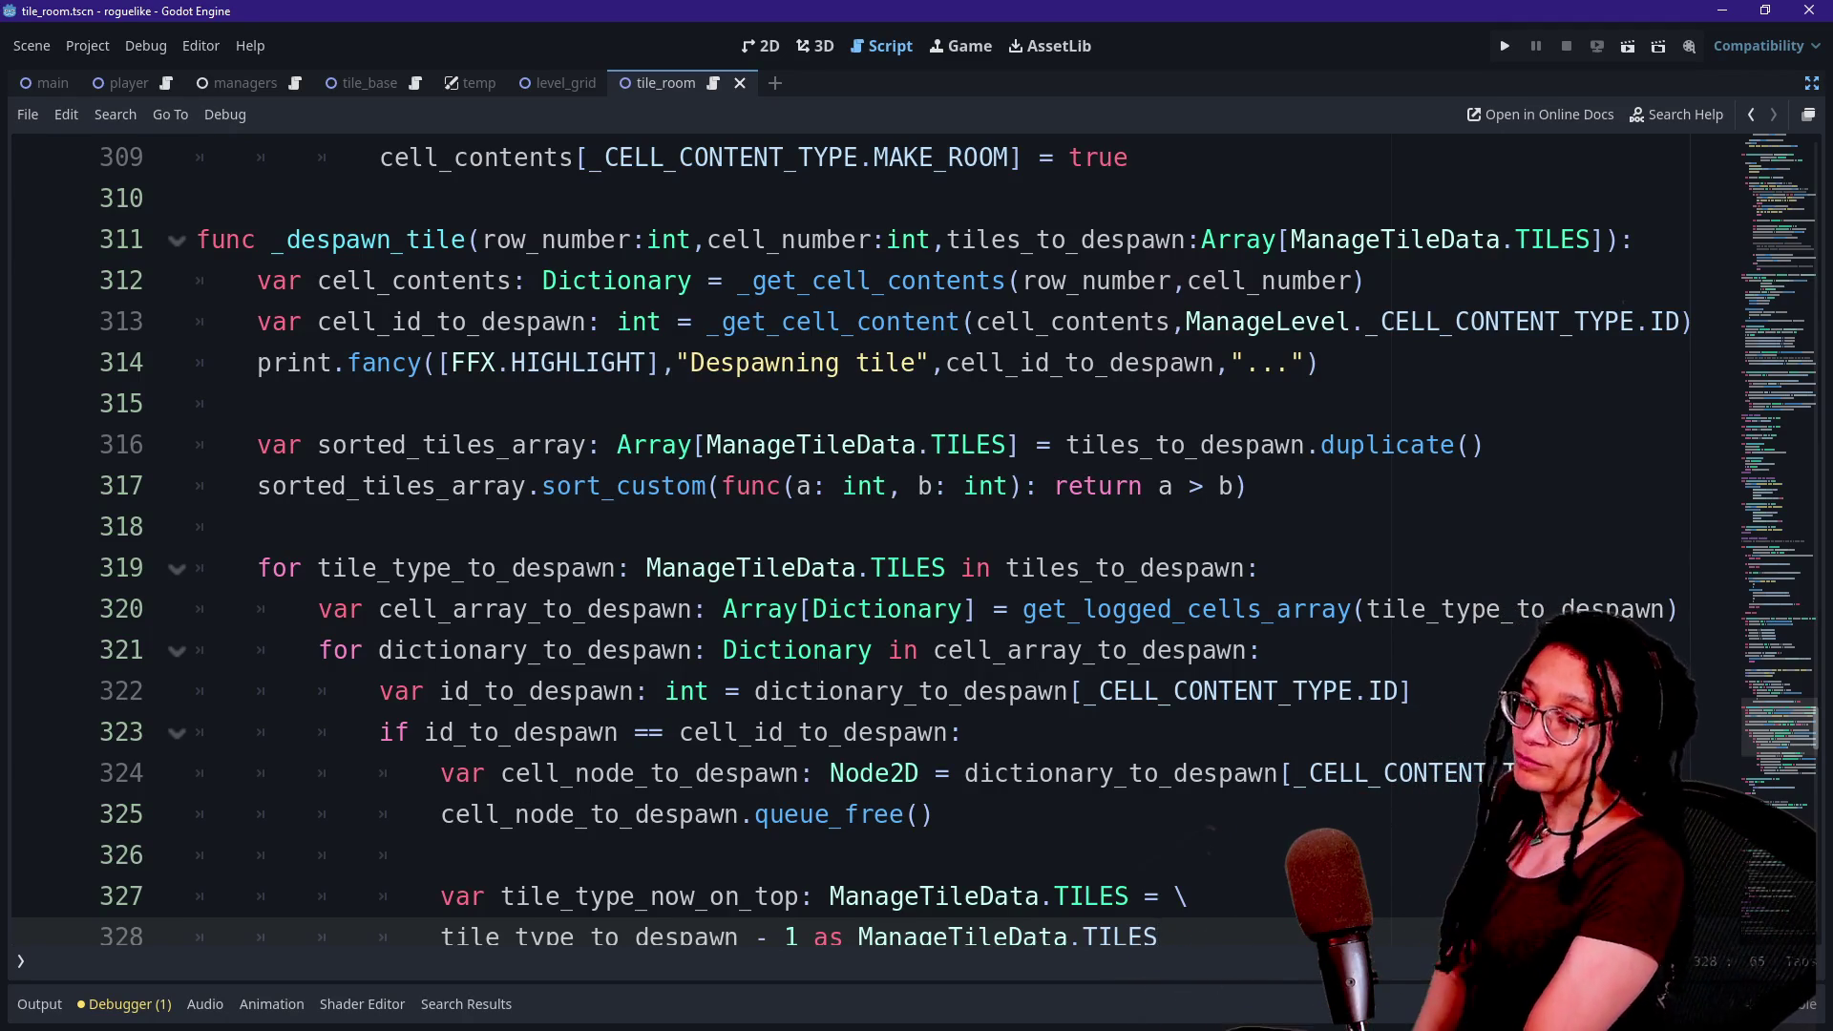
{"action": "left_click", "coordinate": [258, 526]}
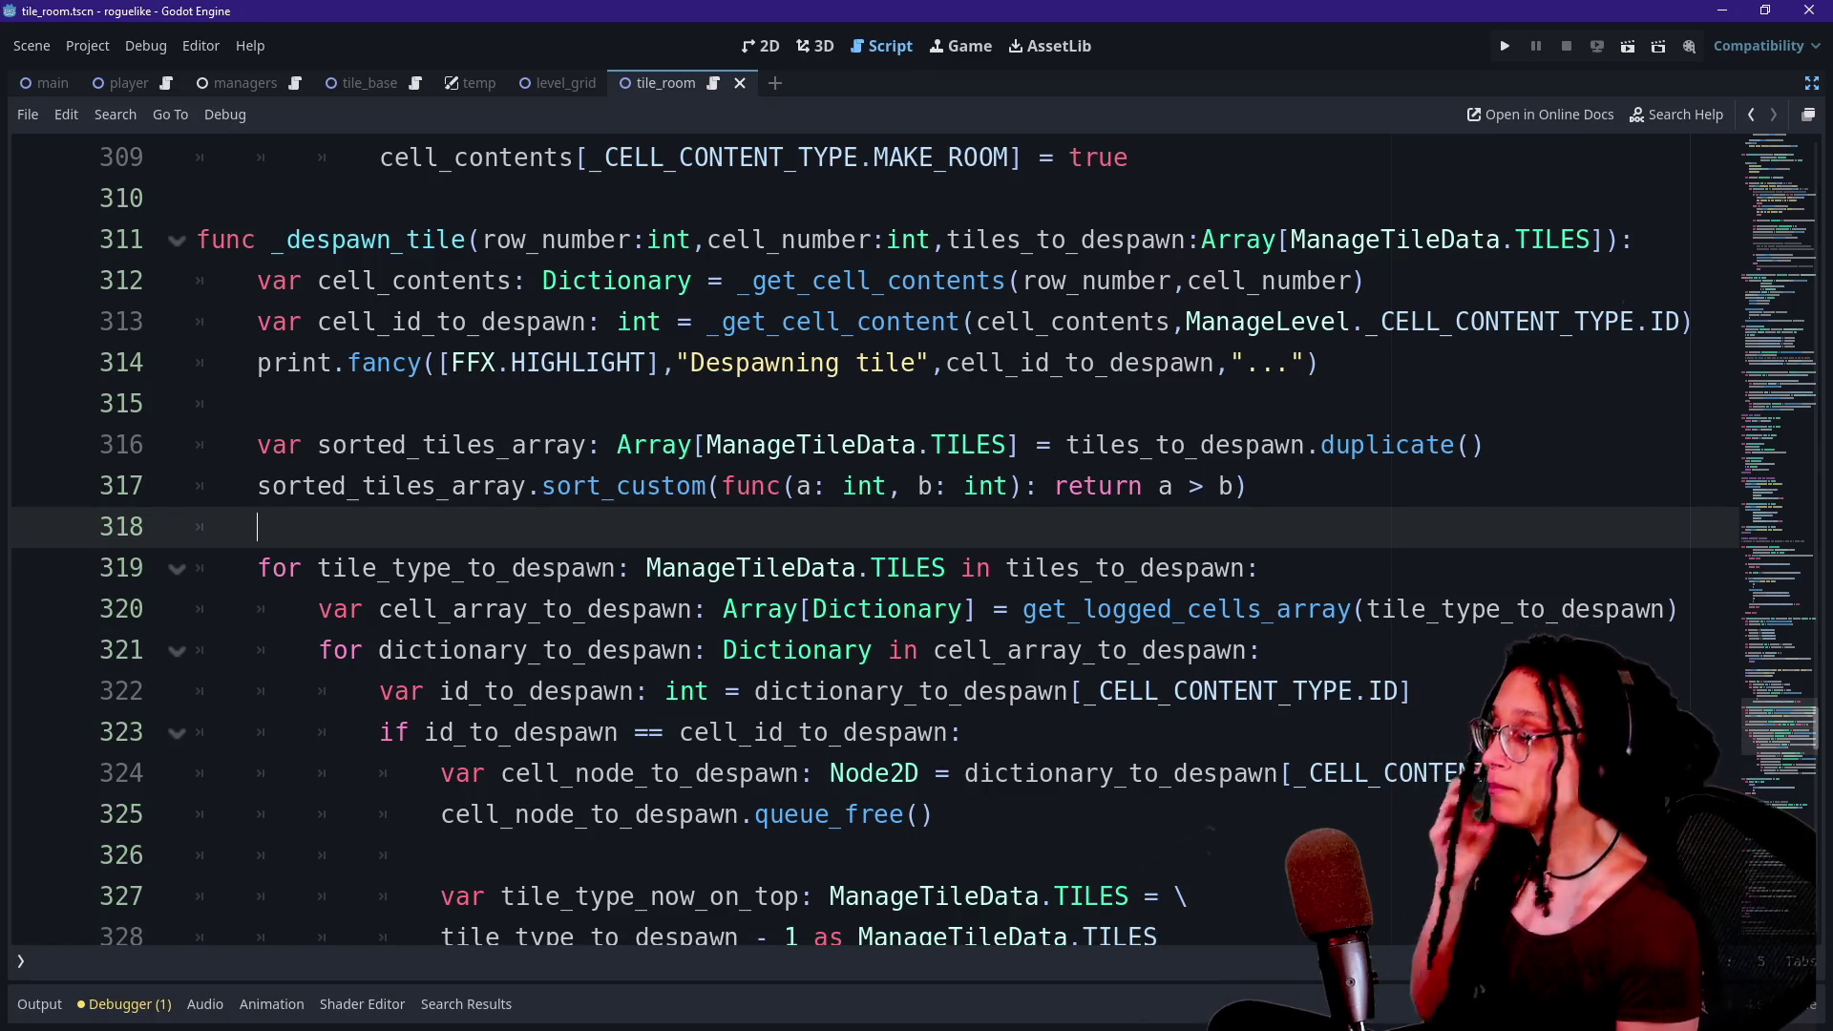
- Look over the sort line and despawn loop body in _despawn_tile around line 319
{"action": "key", "text": "Down"}
{"action": "key", "text": "Down"}
{"action": "key", "text": "Down"}
{"action": "key", "text": "Up"}
{"action": "key", "text": "Up"}
{"action": "key", "text": "Up"}
{"action": "key", "text": "Down"}
{"action": "key", "text": "Up"}
{"action": "left_click", "coordinate": [1143, 486]}
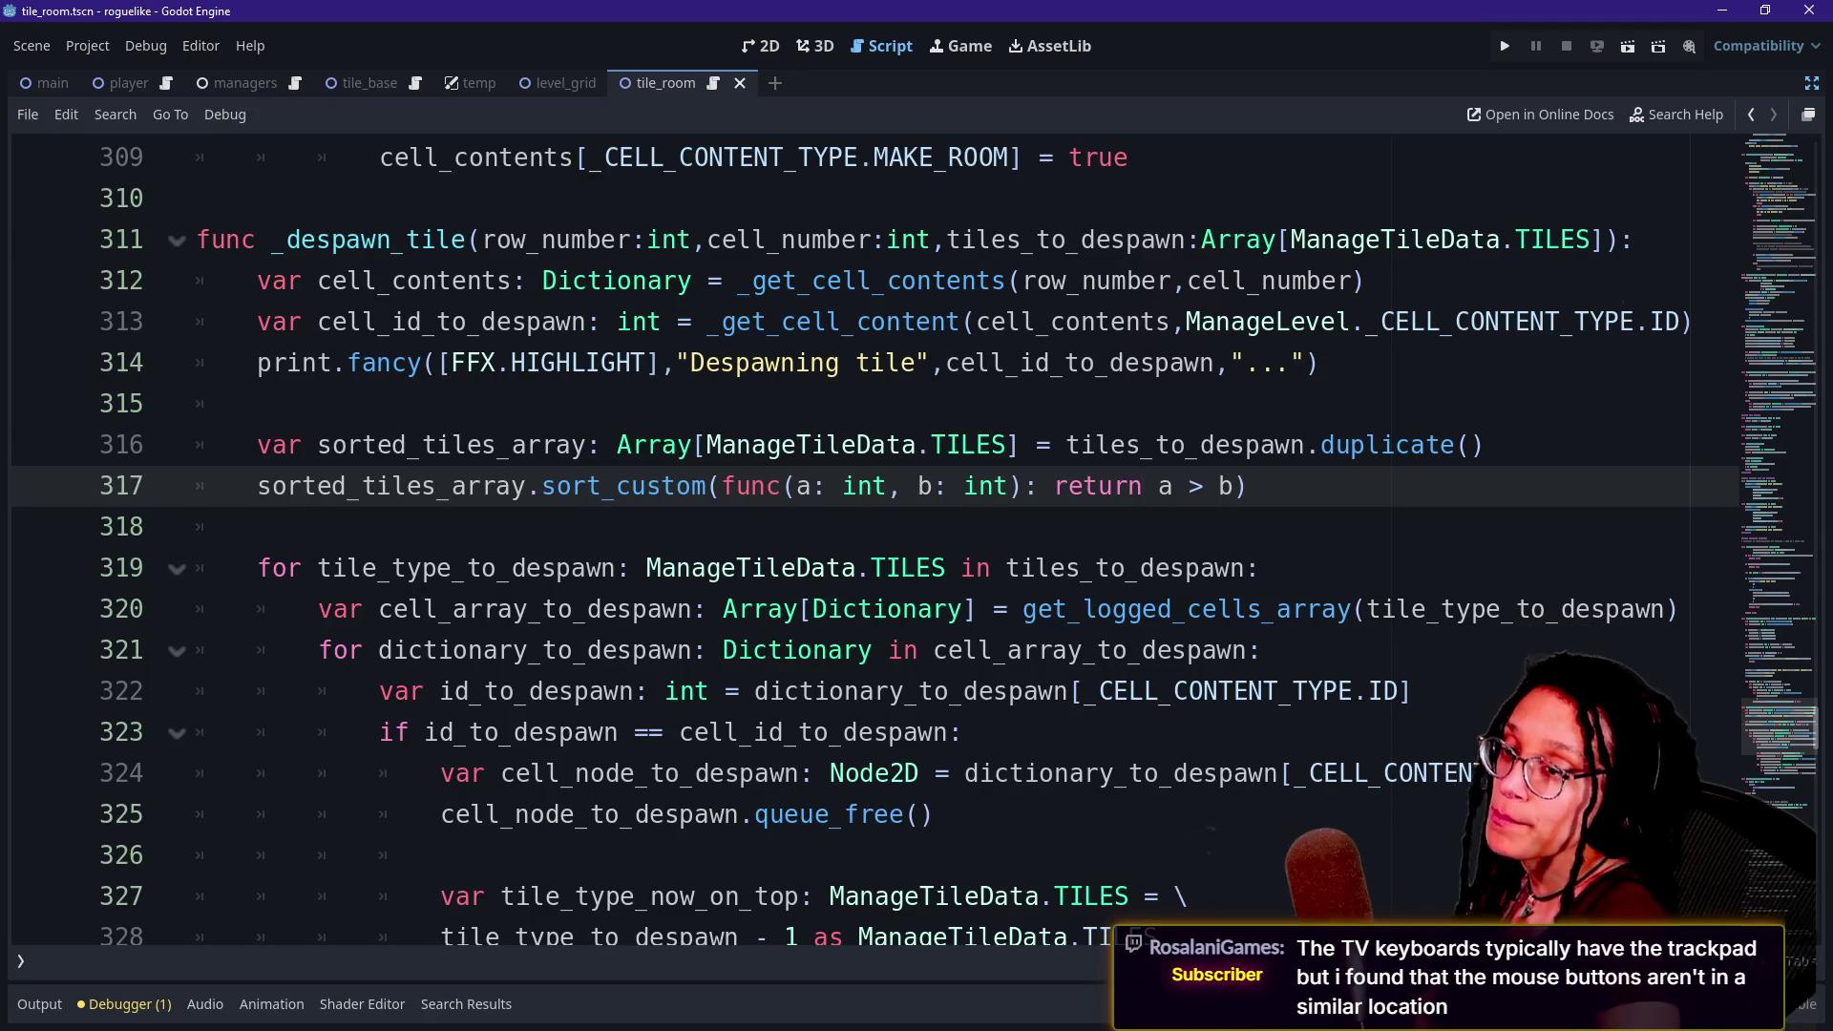
{"action": "left_click", "coordinate": [262, 403]}
{"action": "left_click_drag", "start_coordinate": [263, 403], "coordinate": [1215, 445]}
{"action": "left_click", "coordinate": [1235, 486]}
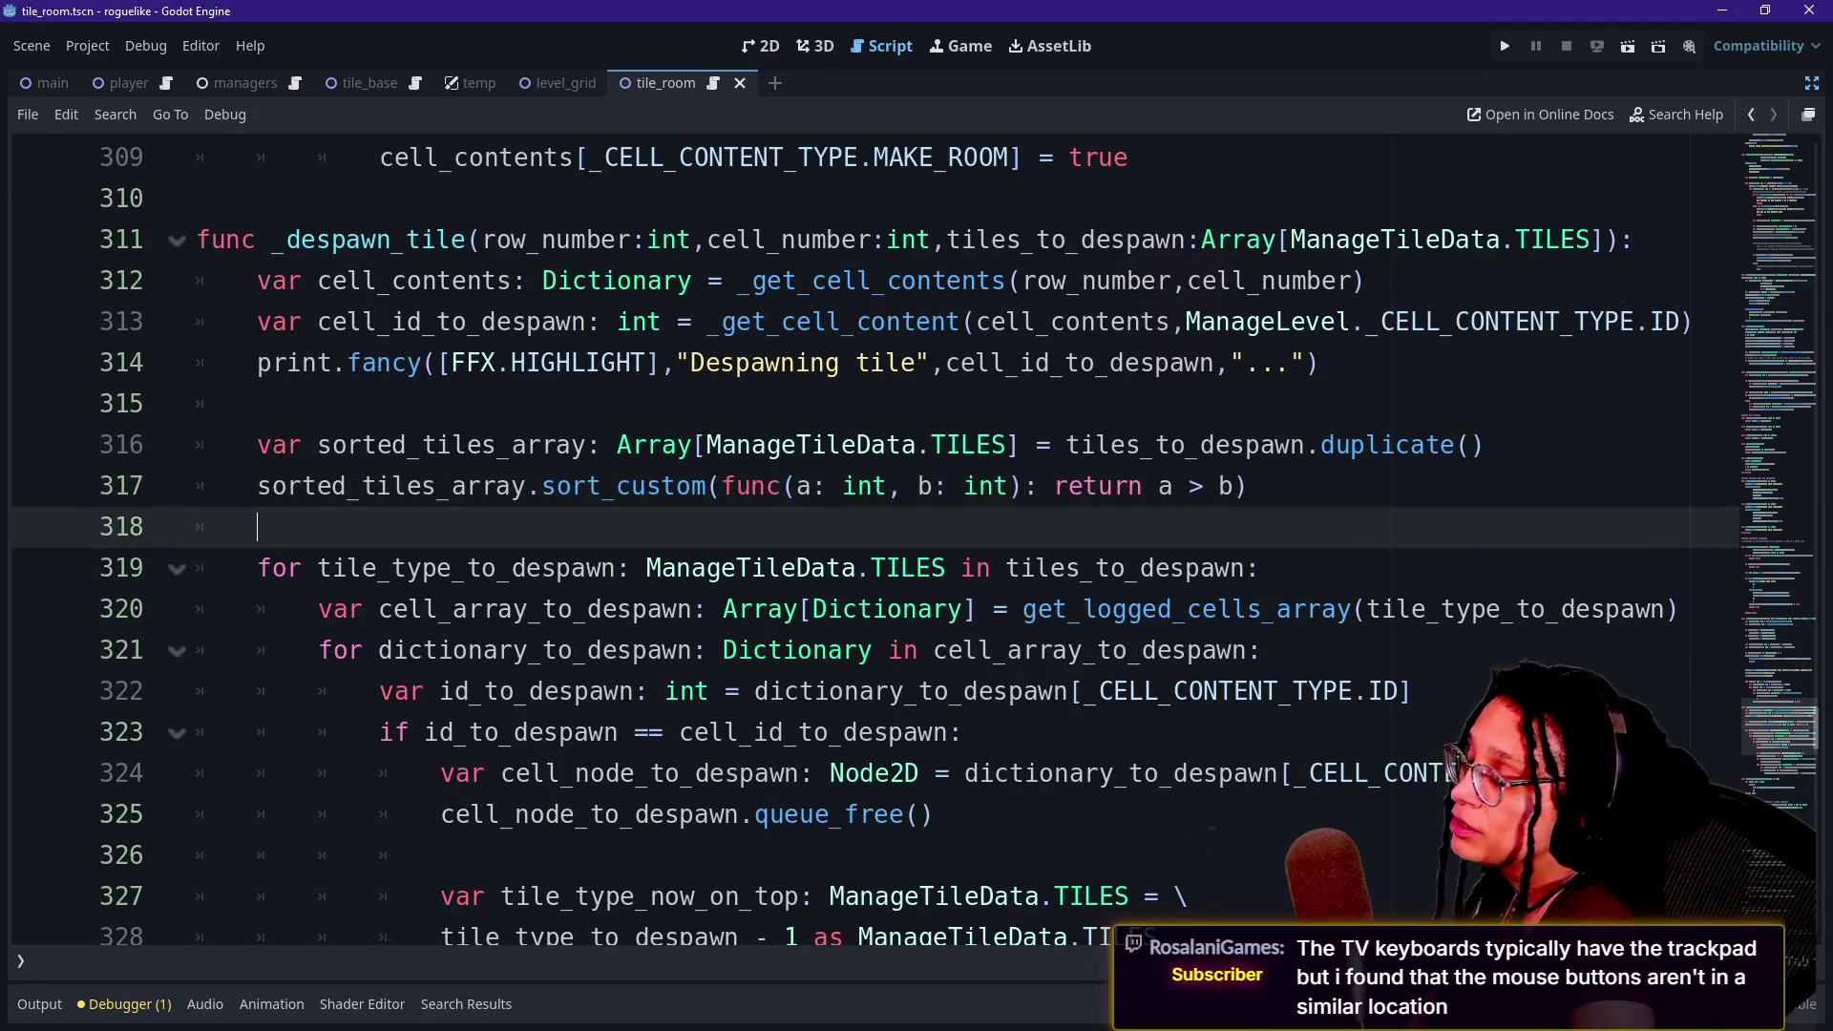
{"action": "left_click", "coordinate": [1249, 690]}
{"action": "key", "text": "Down"}
{"action": "key", "text": "Down"}
{"action": "key", "text": "Down"}
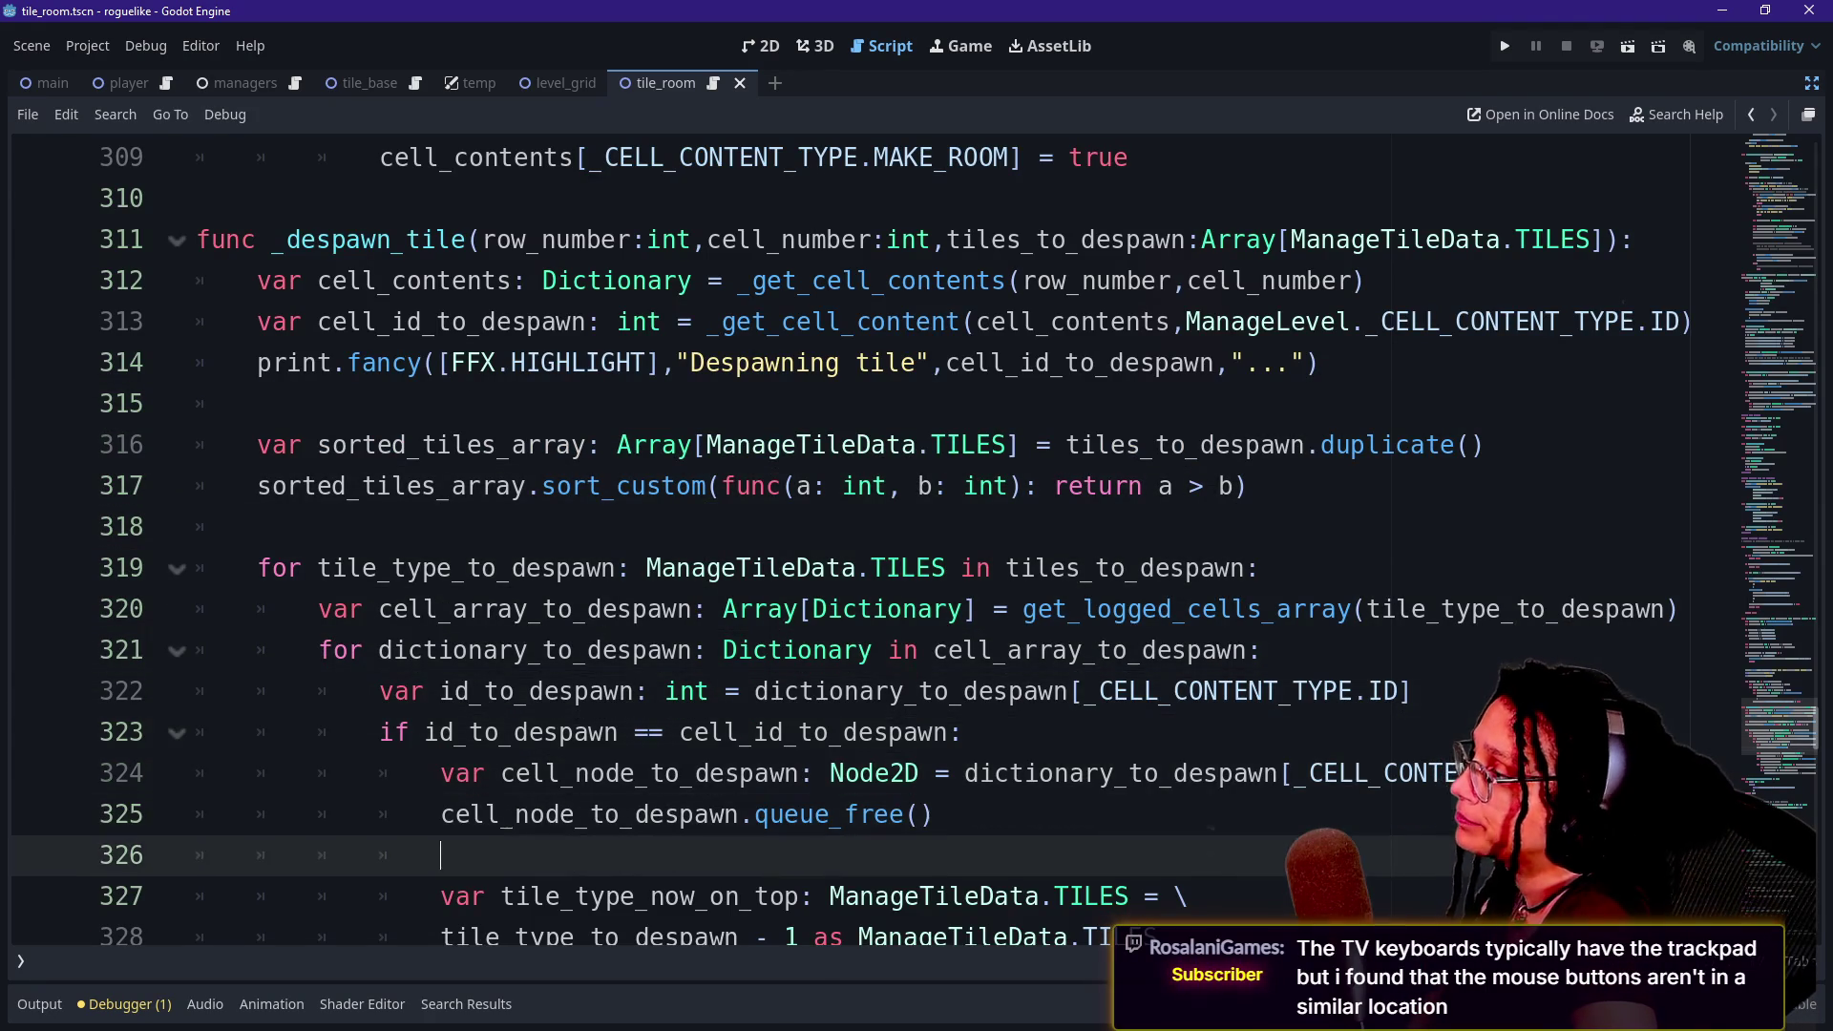
{"action": "key", "text": "Up"}
{"action": "key", "text": "Up"}
{"action": "key", "text": "Up"}
{"action": "key", "text": "Up"}
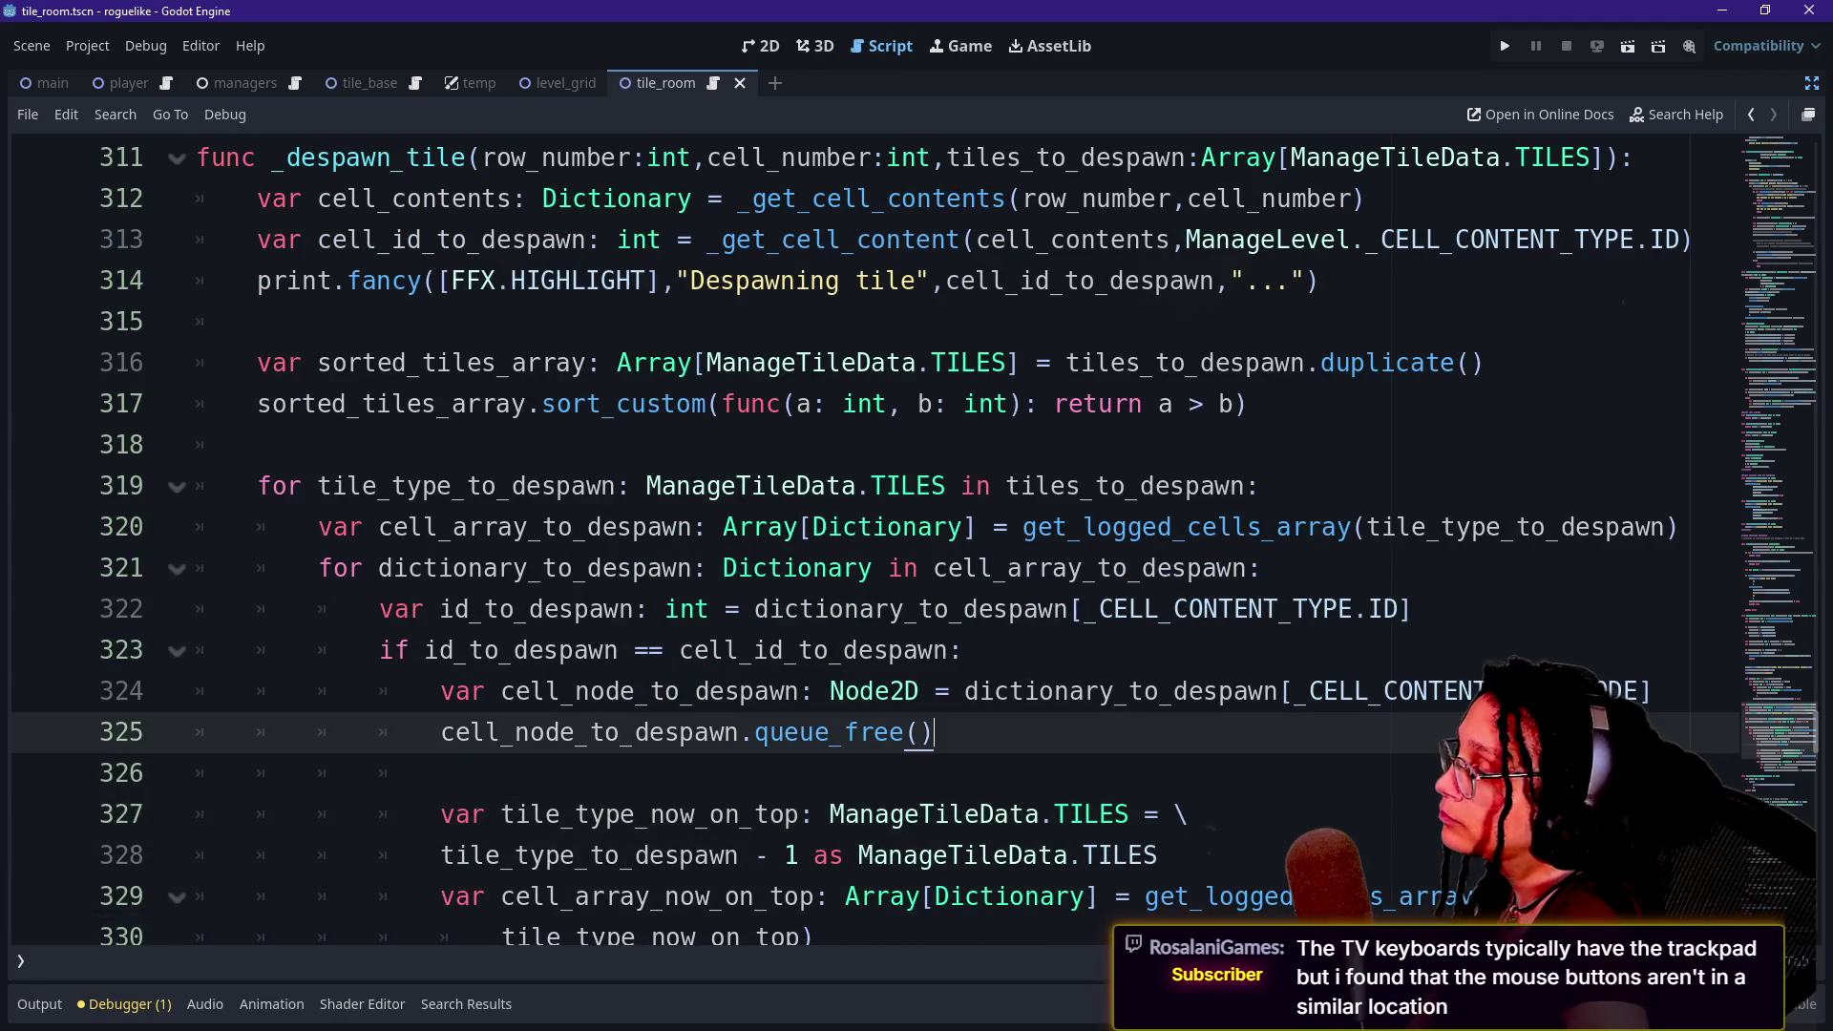
{"action": "left_click", "coordinate": [1249, 526]}
{"action": "key", "text": "Down"}
{"action": "key", "text": "Down"}
{"action": "key", "text": "Up"}
{"action": "key", "text": "Up"}
{"action": "key", "text": "Up"}
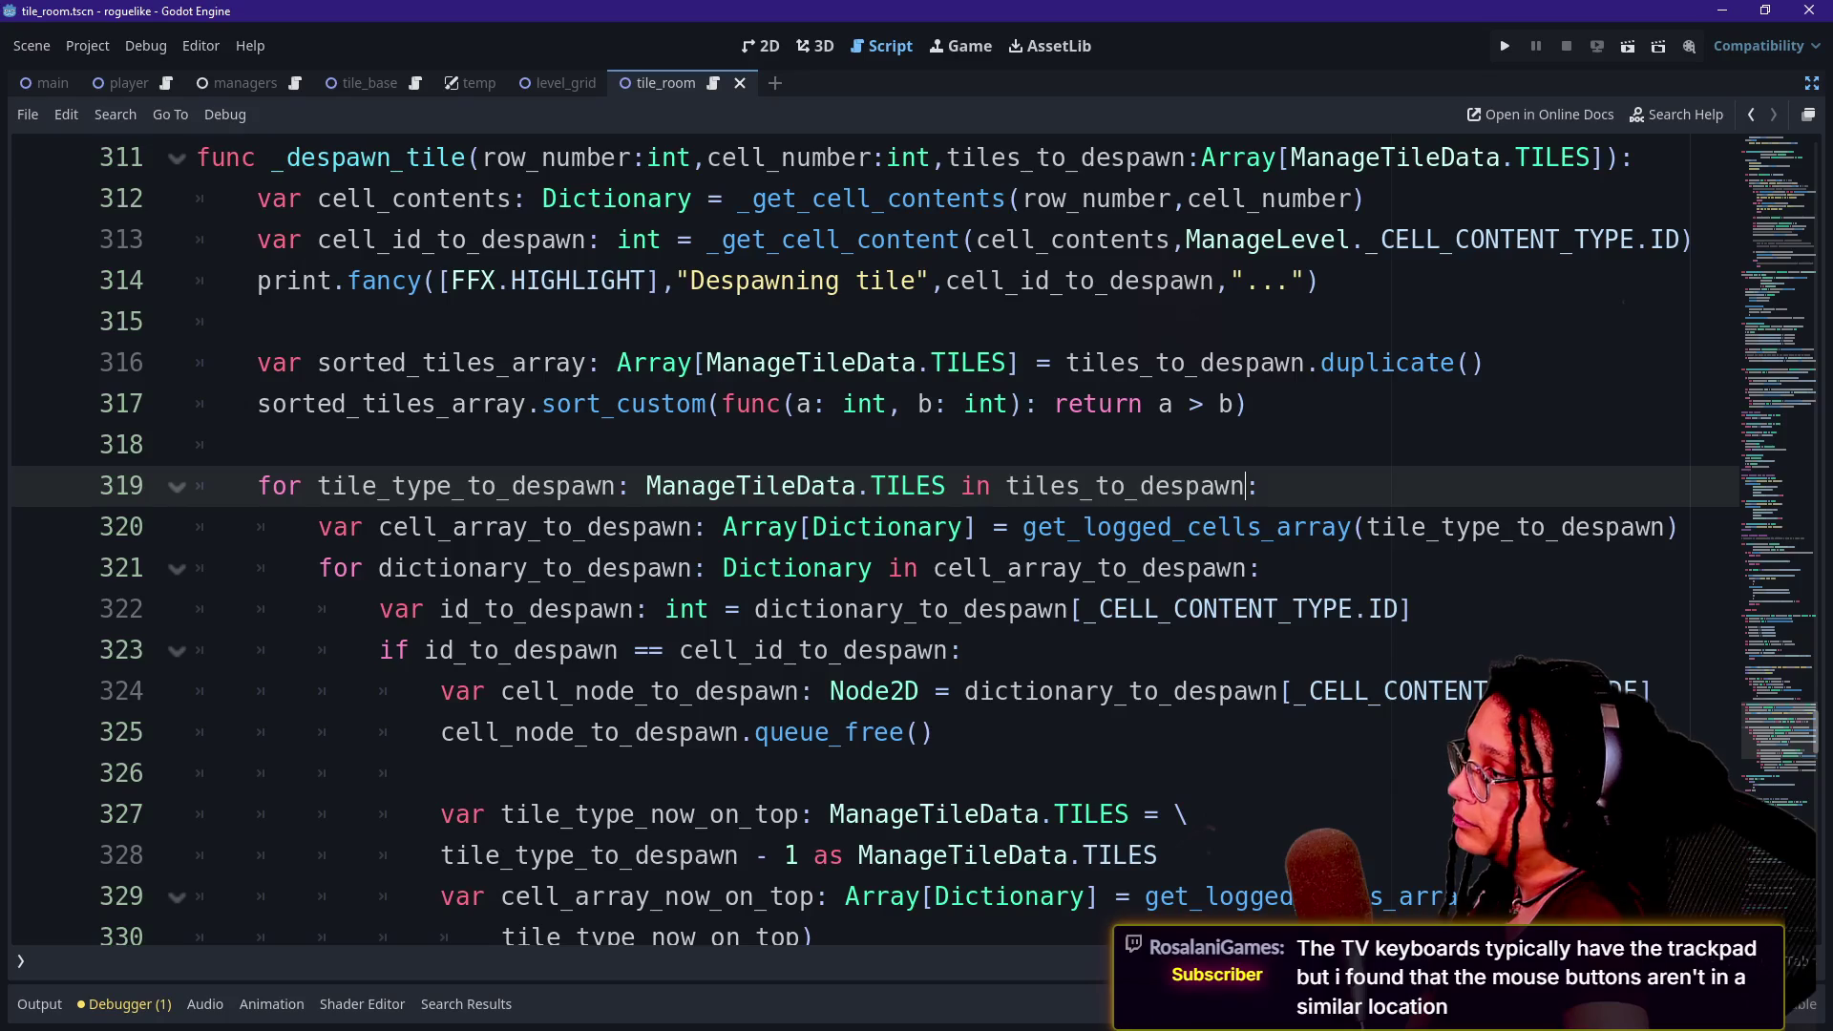
- Change the loop header on line 319 to iterate over sorted_tiles_array
{"action": "left_click_drag", "start_coordinate": [1006, 486], "coordinate": [1201, 486]}
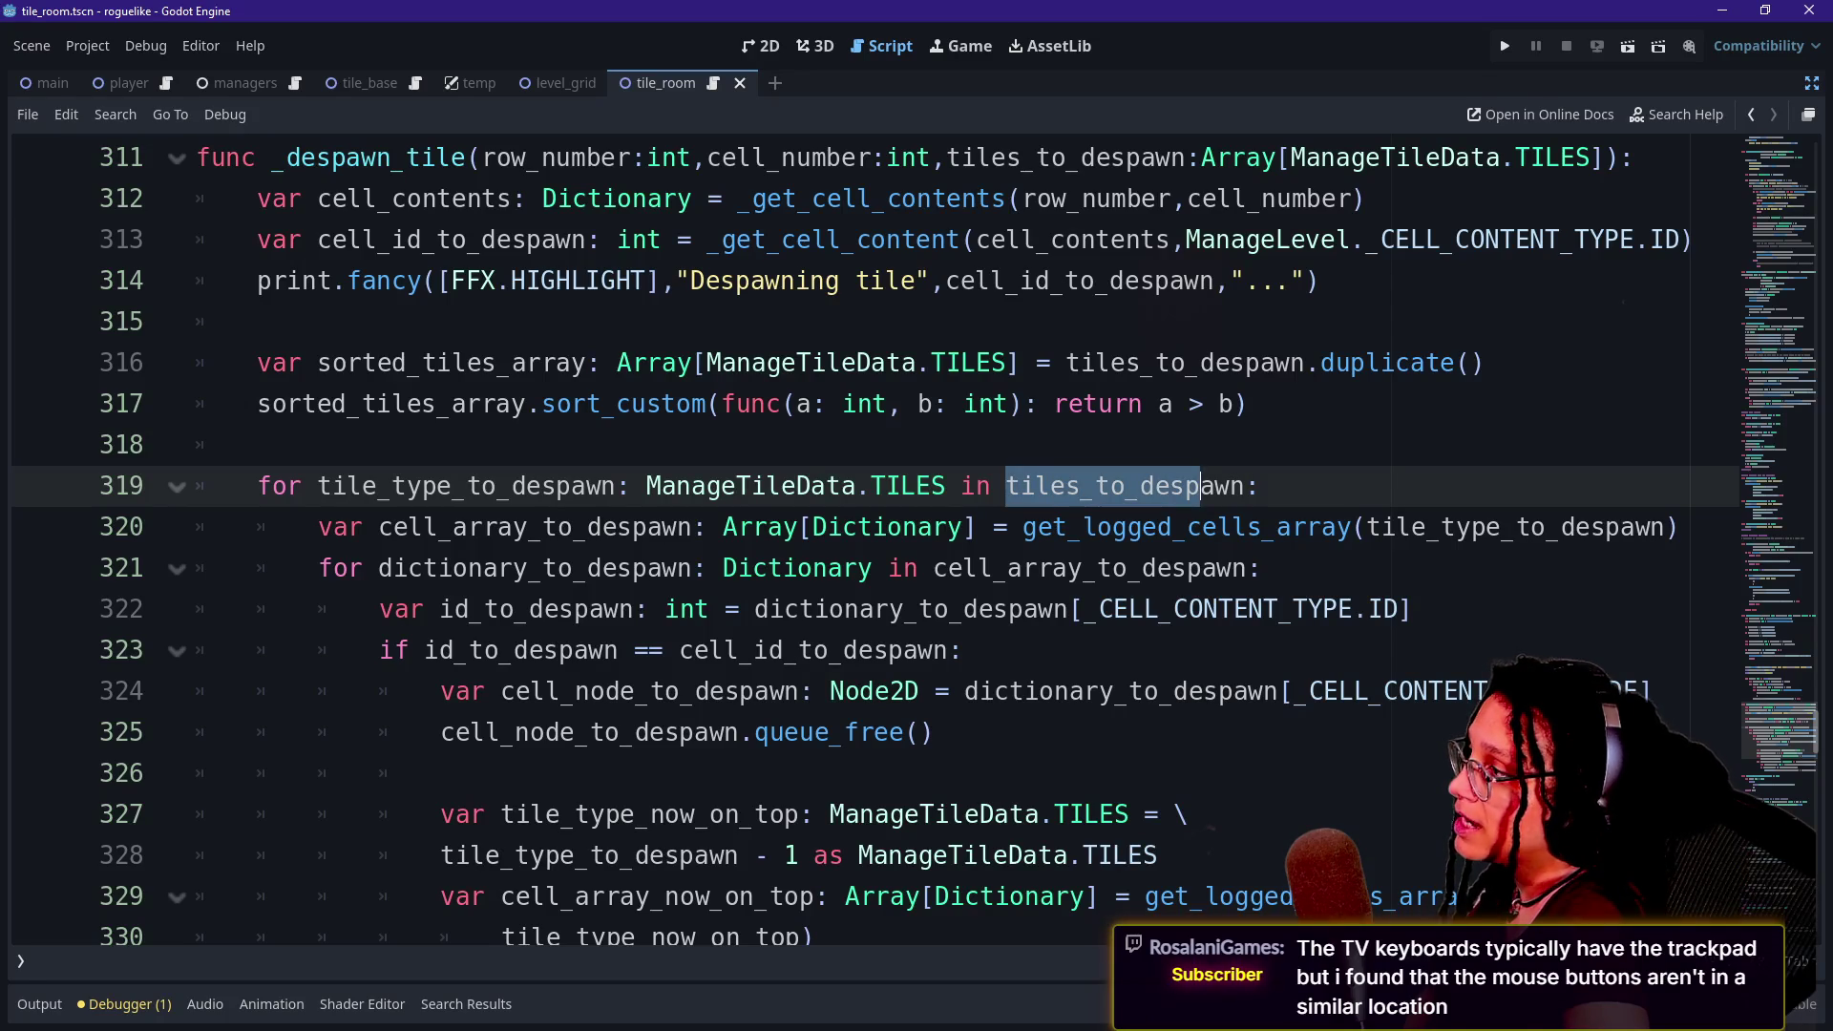
{"action": "left_click", "coordinate": [258, 444]}
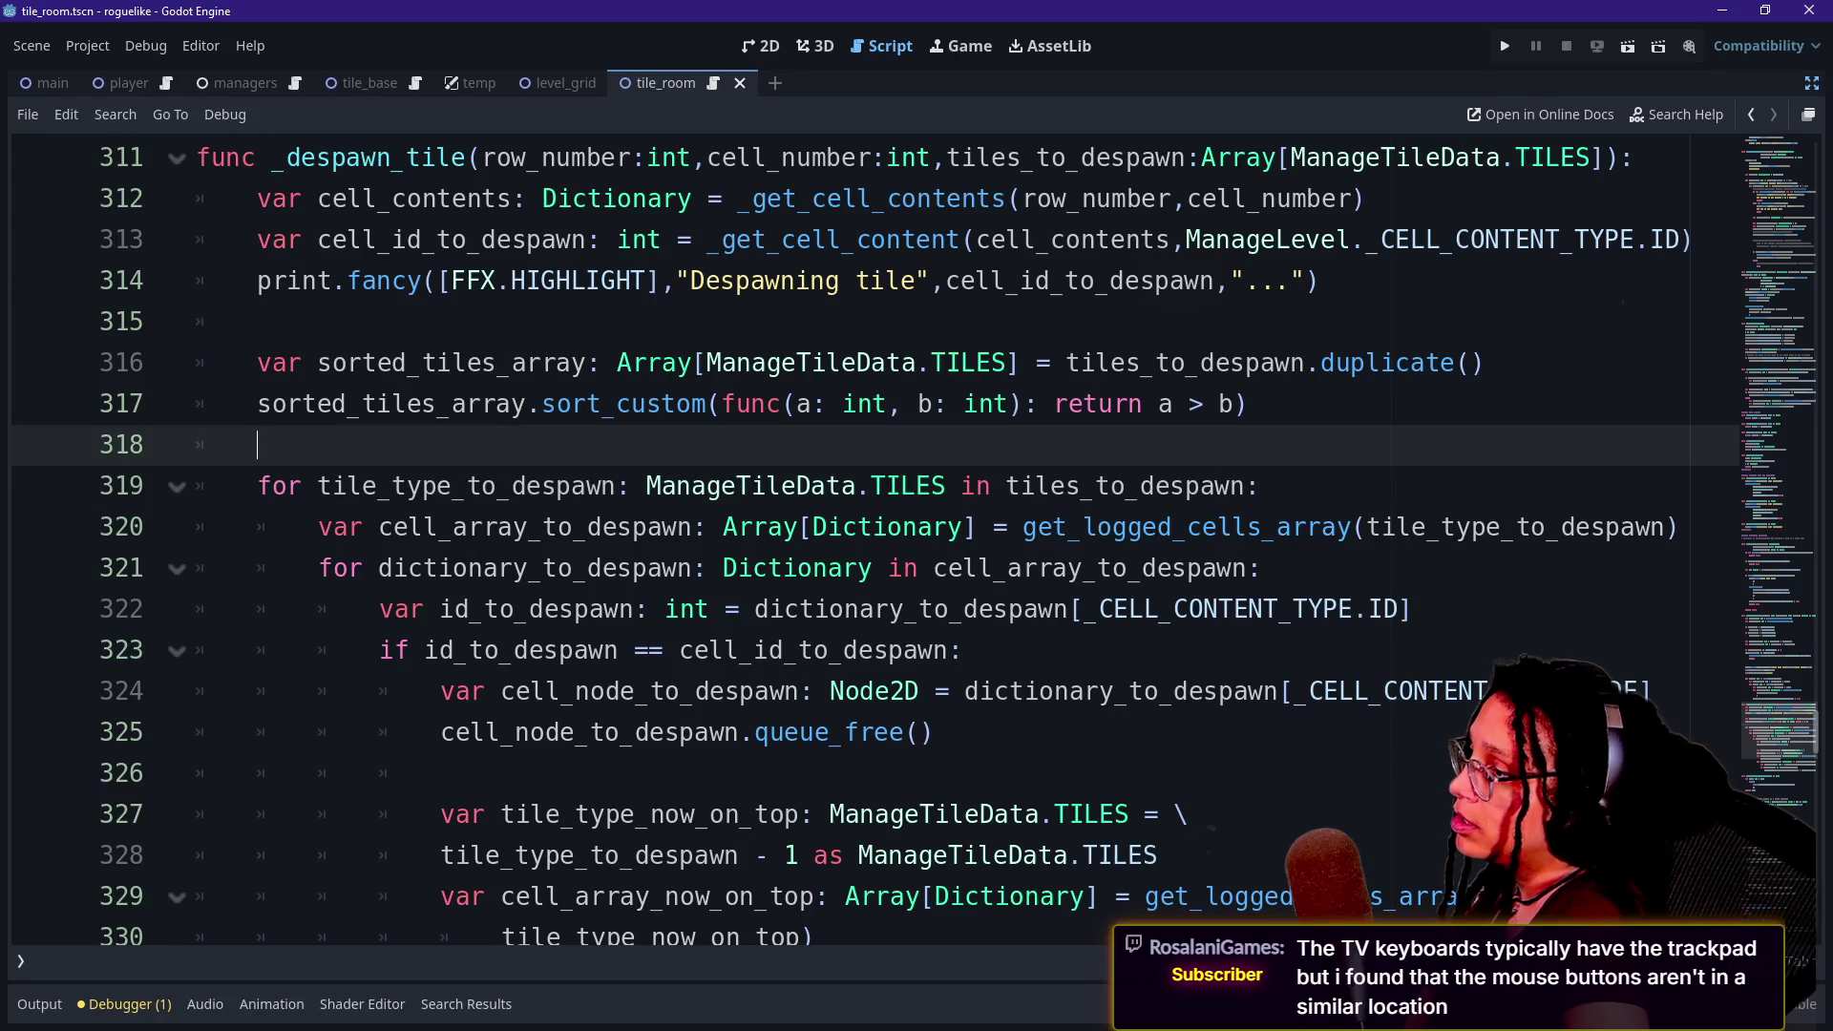
{"action": "left_click_drag", "start_coordinate": [1005, 486], "coordinate": [1253, 486]}
{"action": "left_click", "coordinate": [1127, 486]}
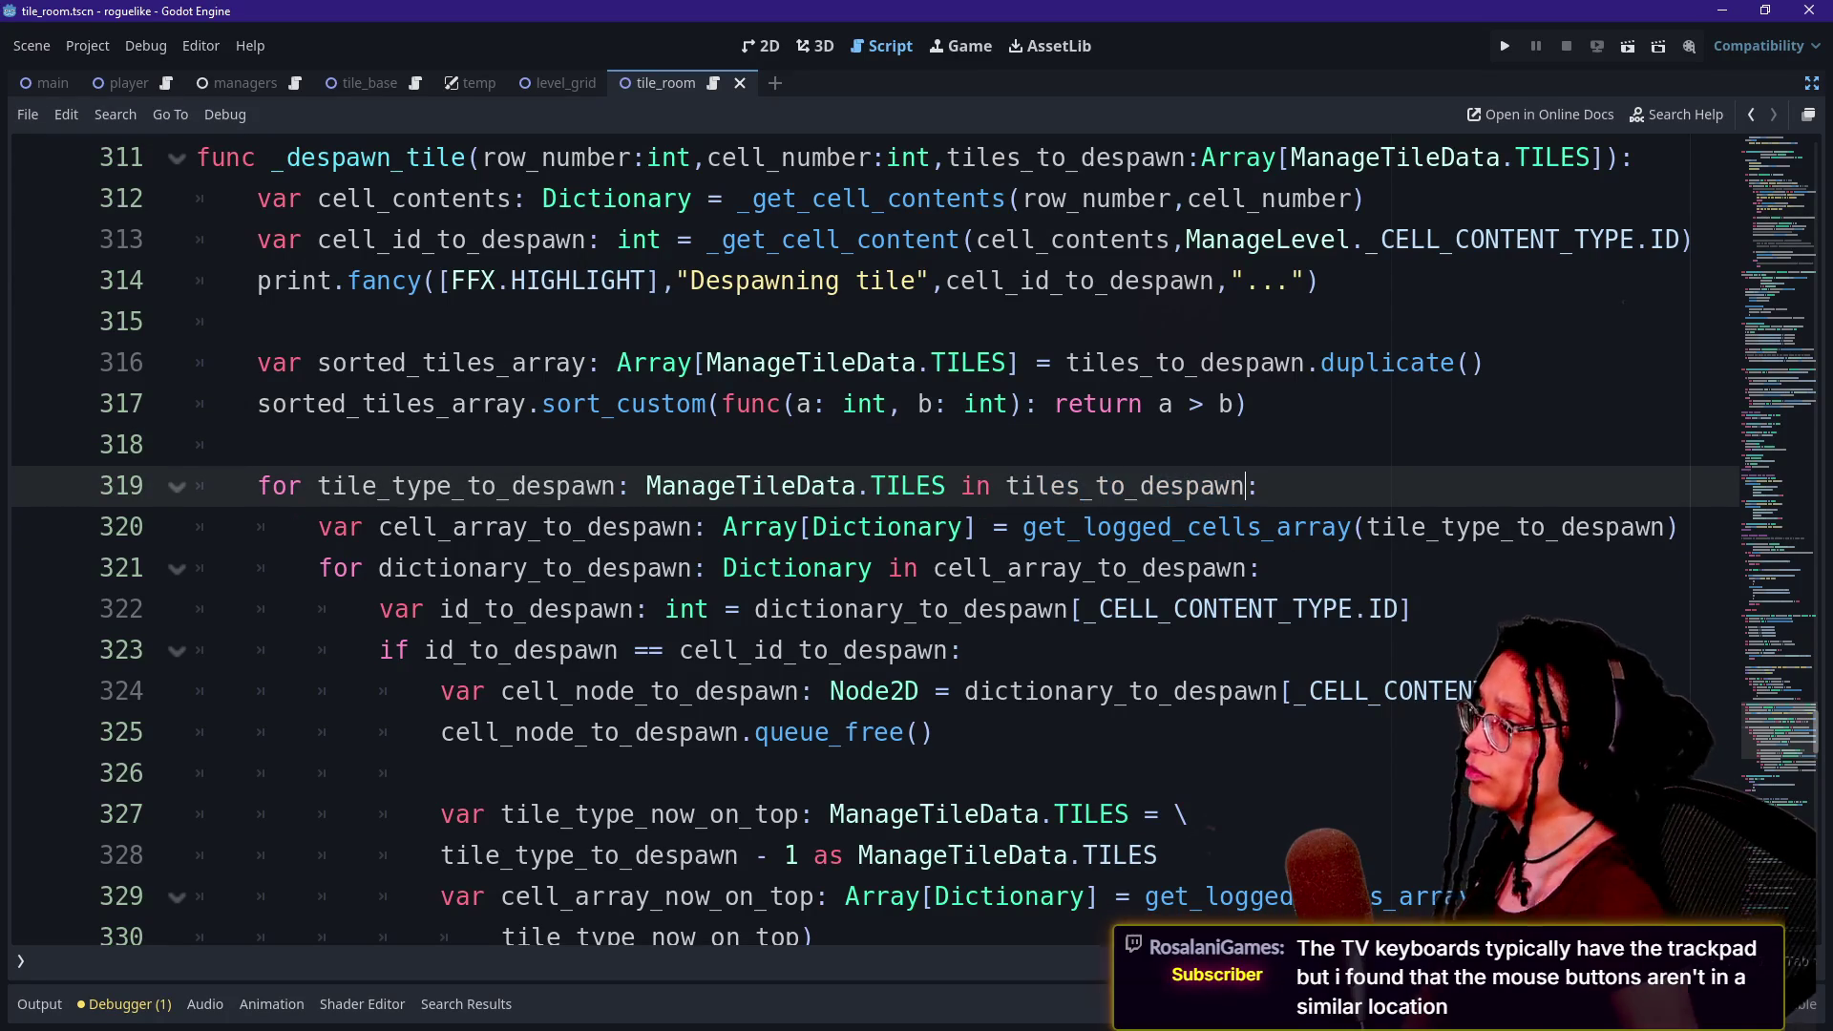
{"action": "key", "text": "shift+Left"}
{"action": "key", "text": "shift+Left"}
{"action": "key", "text": "shift+Left"}
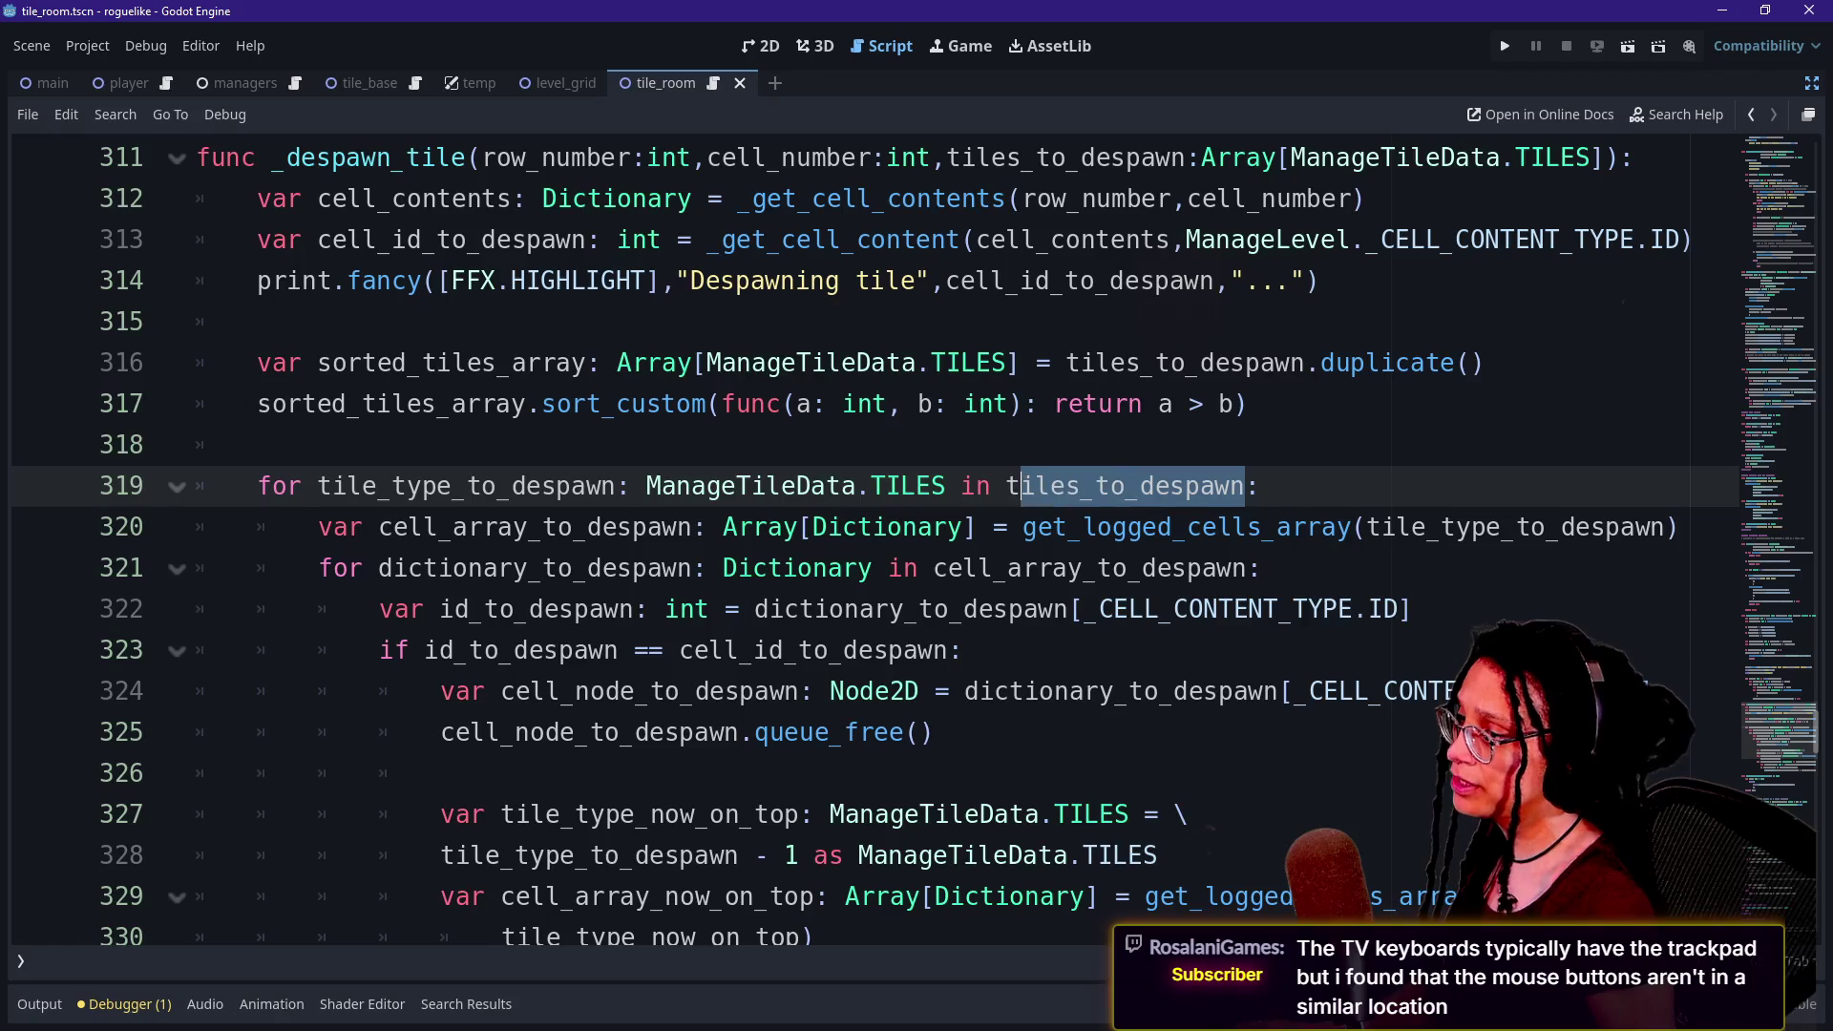
{"action": "type", "text": "ta.TILES in sorted_tiles_"}
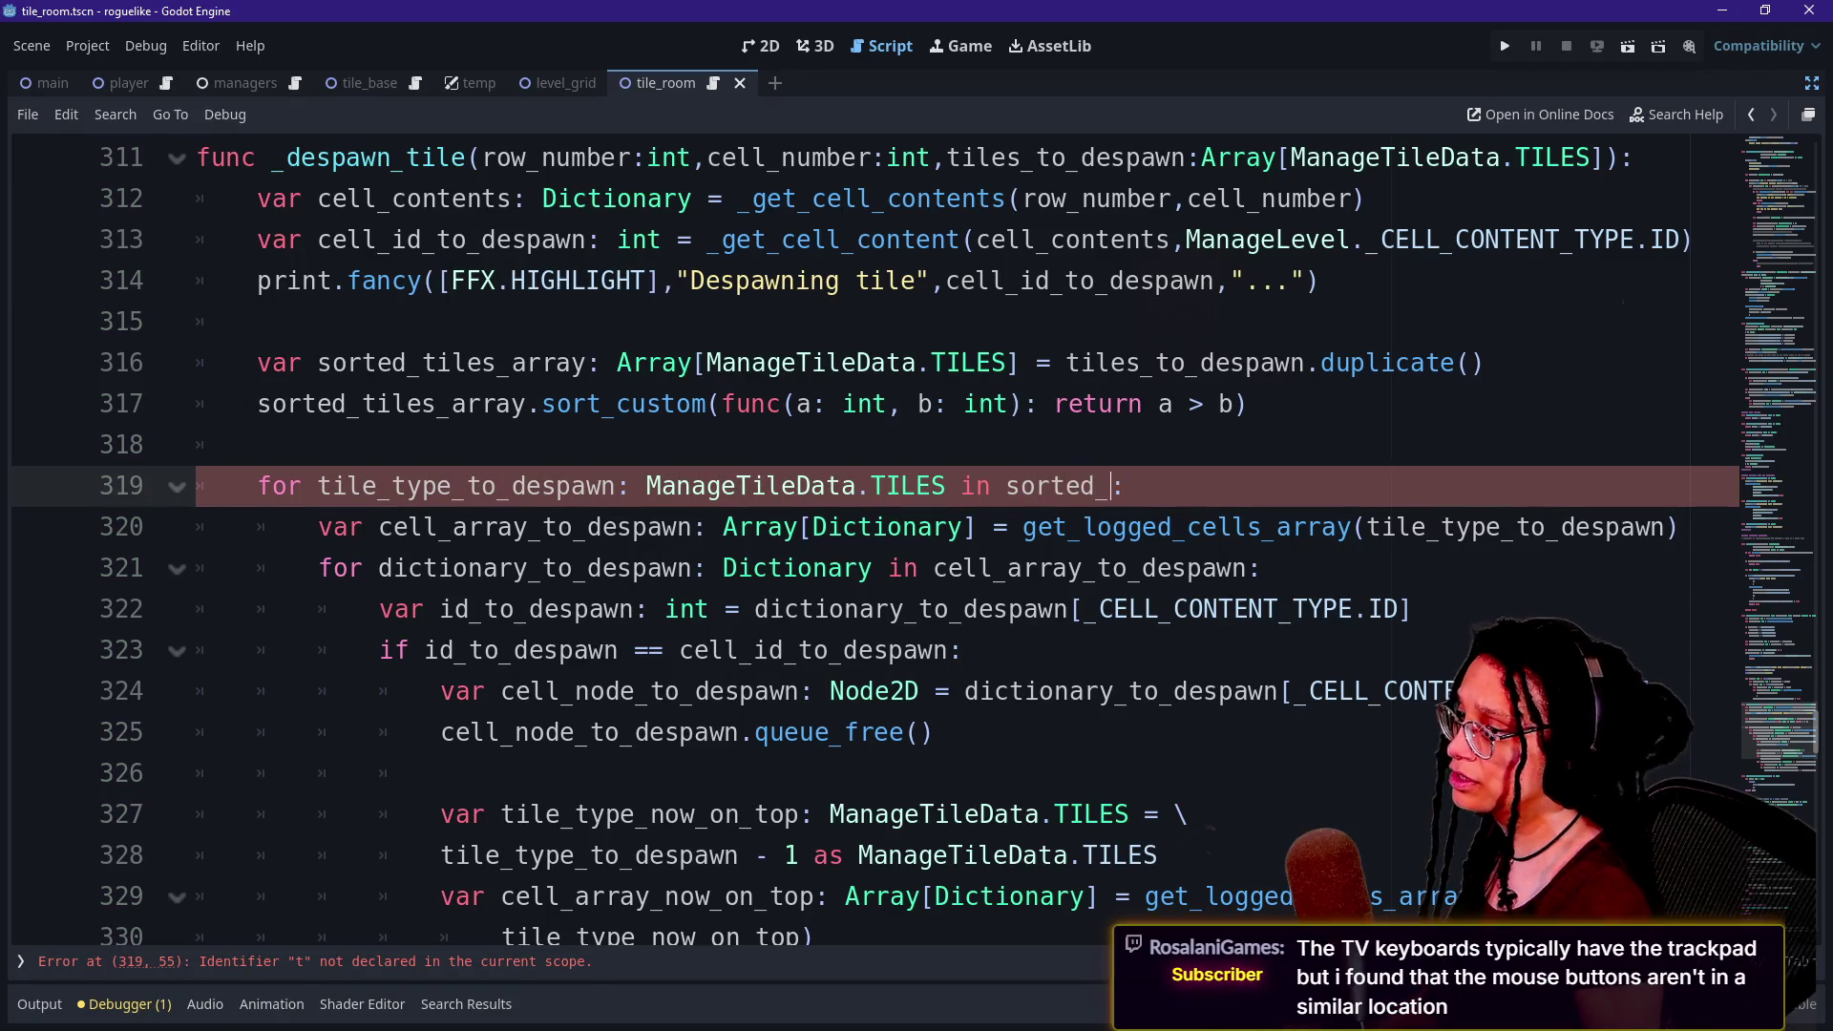
{"action": "type", "text": "array"}
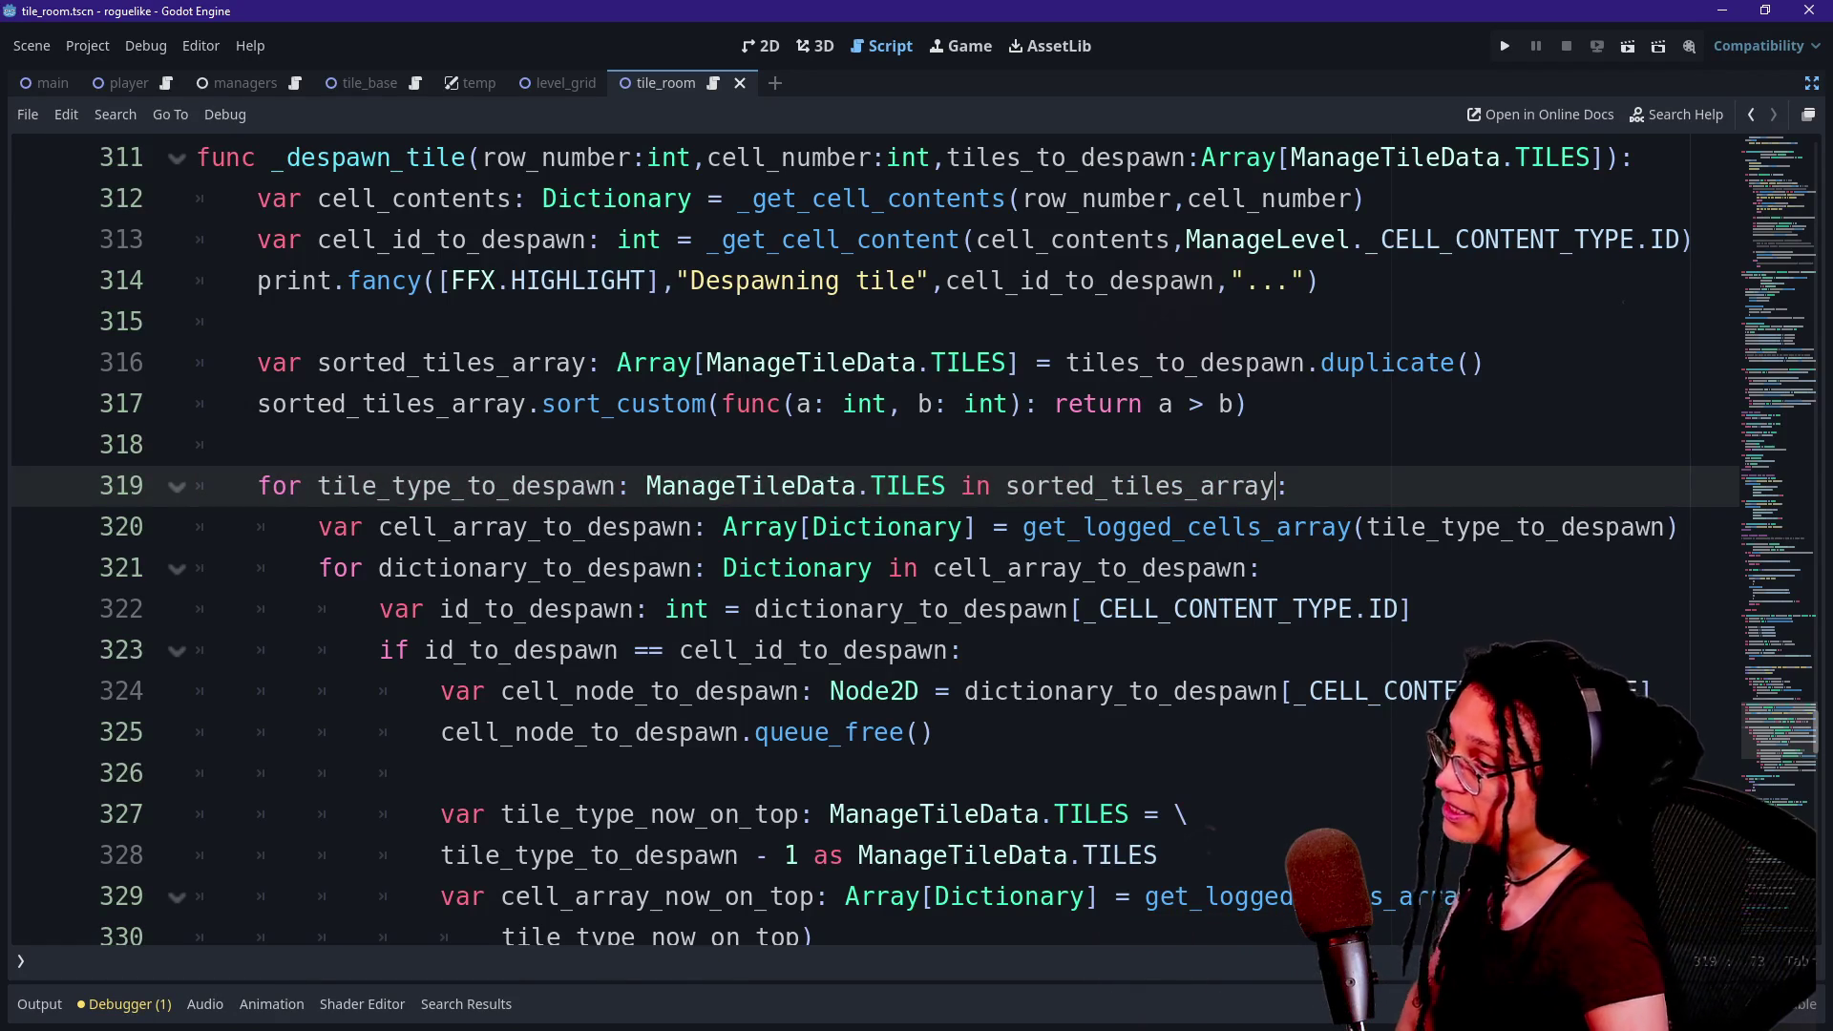
{"action": "left_click", "coordinate": [1096, 486]}
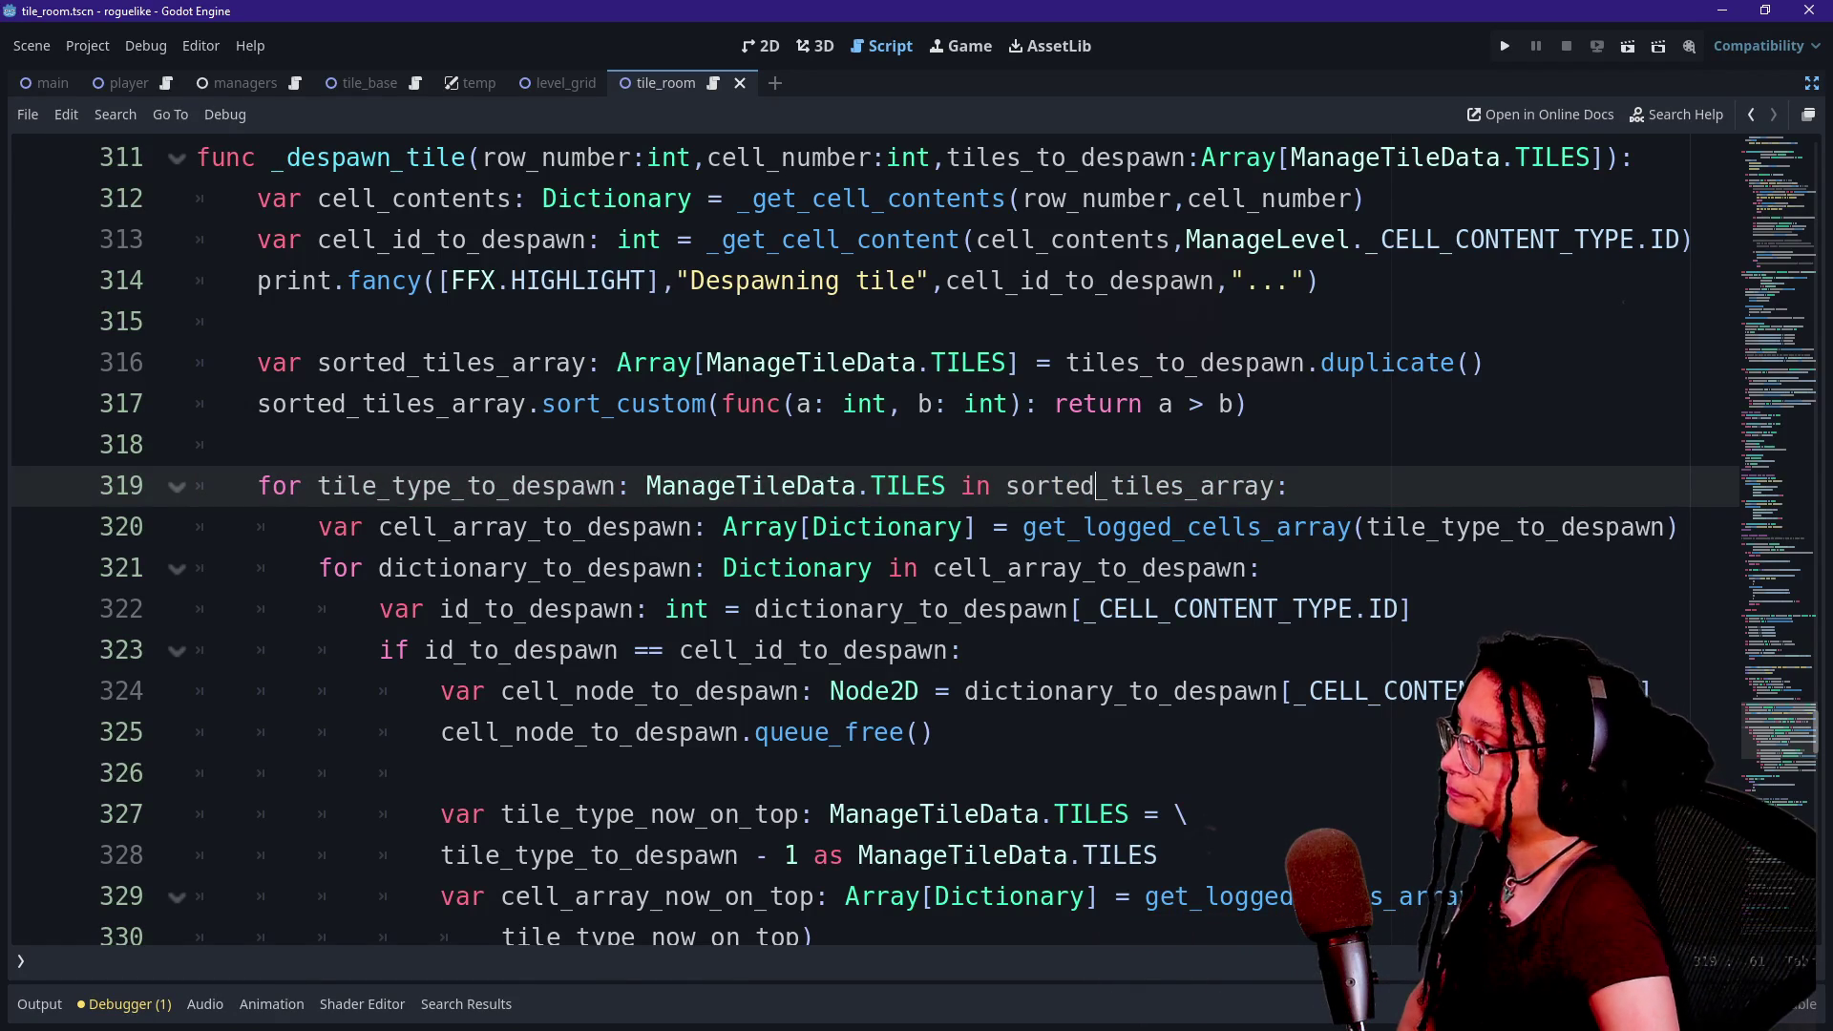
- Paste the sorted-array print.fancy debug line on a new line below line 320
{"action": "left_click", "coordinate": [828, 569]}
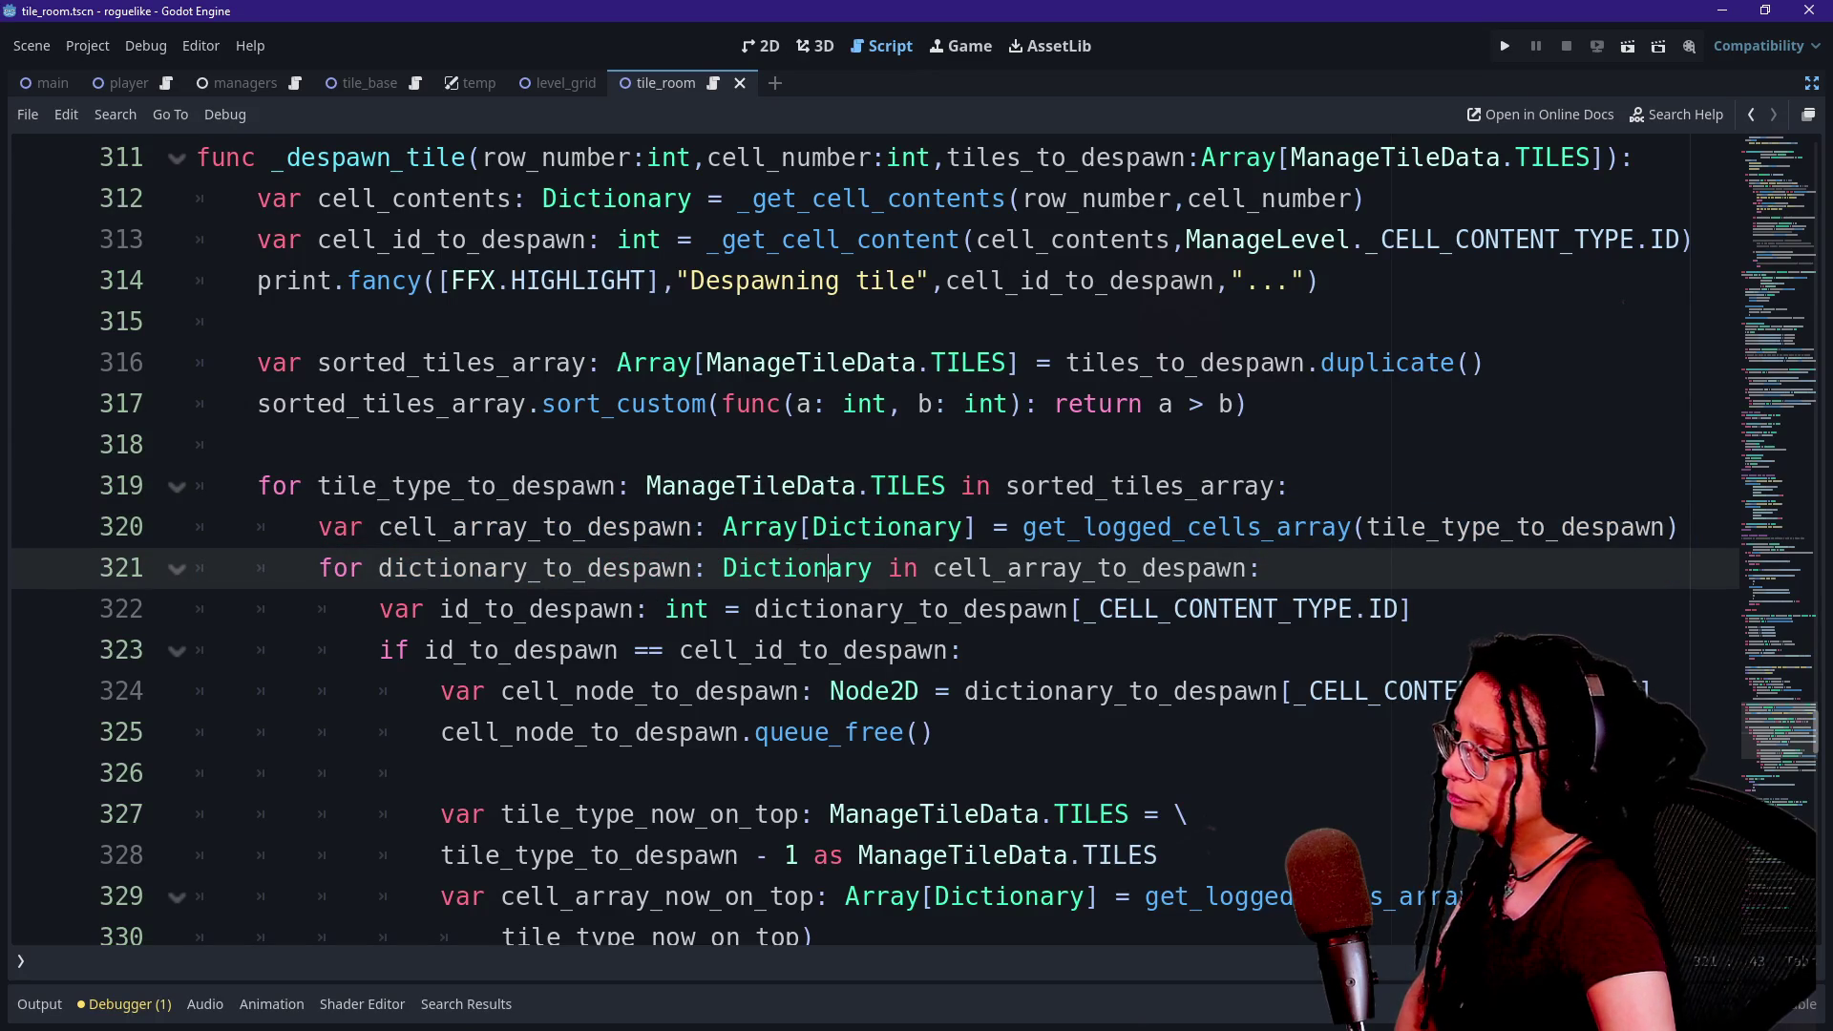
{"action": "left_click", "coordinate": [1262, 568]}
{"action": "left_click", "coordinate": [1677, 527]}
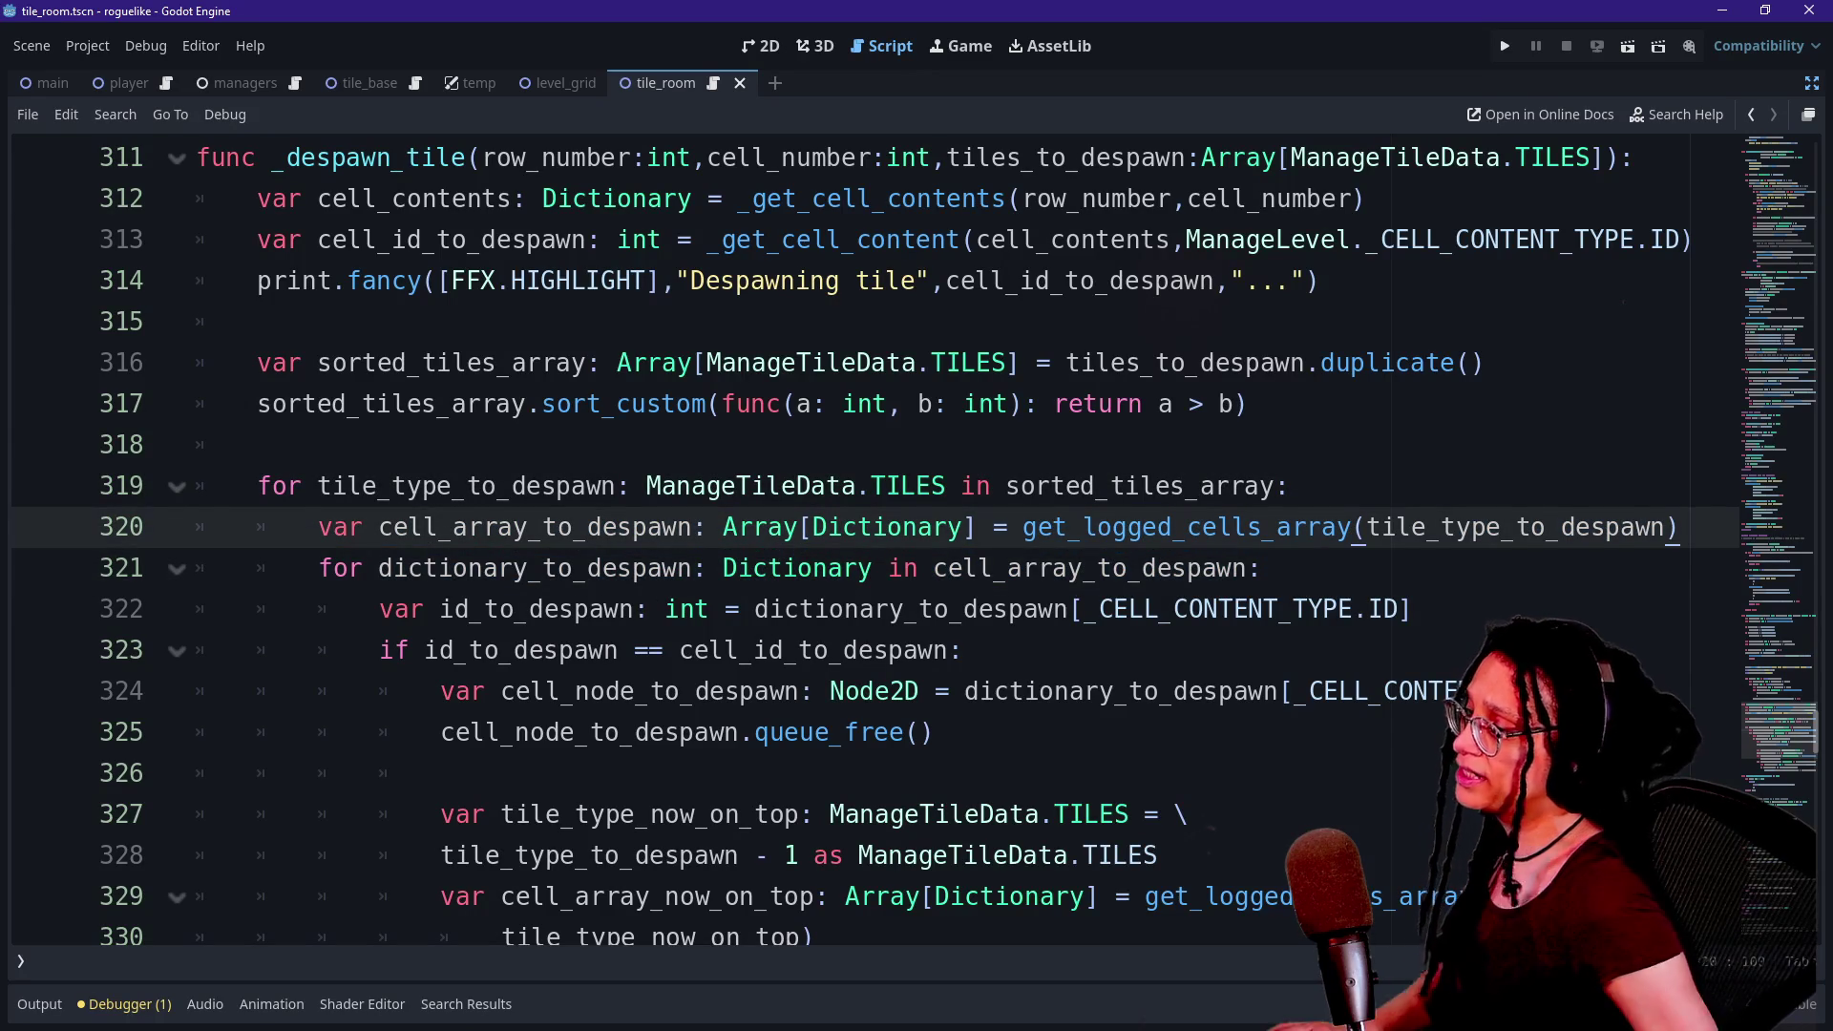
{"action": "key", "text": "Return"}
{"action": "type", "text": "print.fancy([FFX.HIGHLIGHT],\"Sorted array:\\n\",sorted_tiles_array)"}
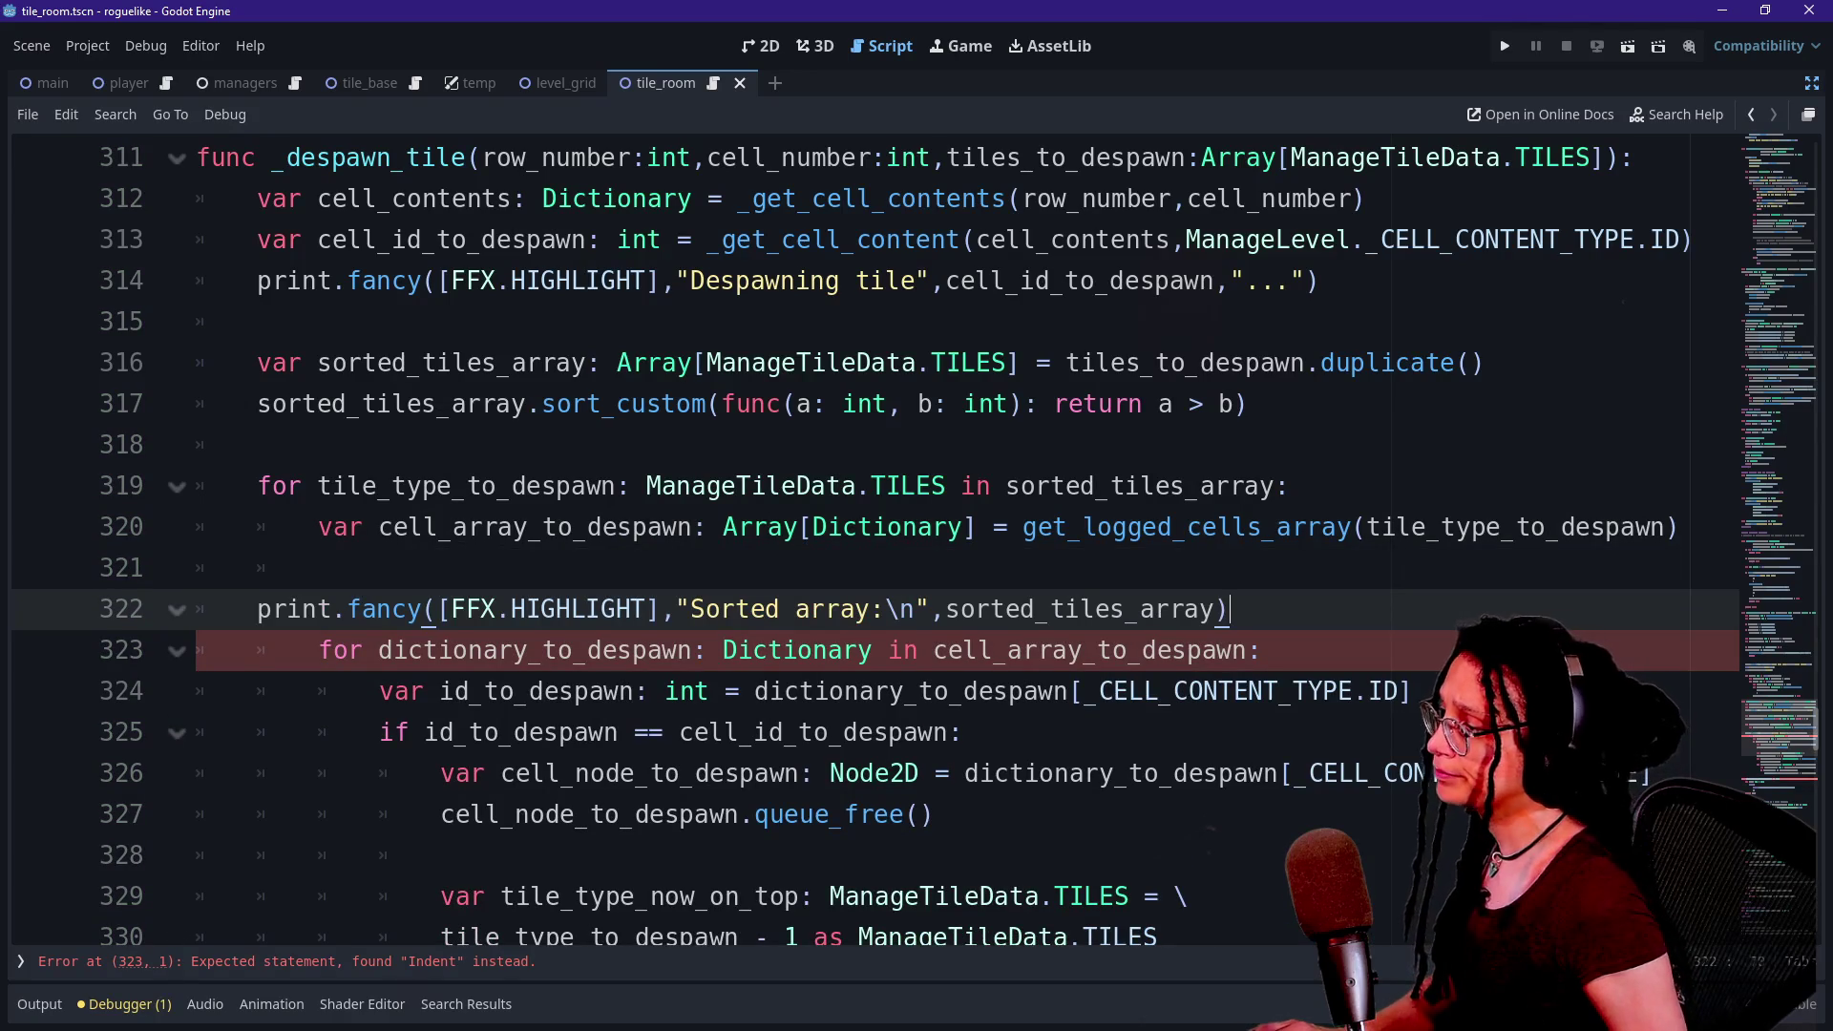
- Fix the pasted debug print's indentation, then cut it out of the outer loop
{"action": "key", "text": "Home"}
{"action": "key", "text": "Tab"}
{"action": "key", "text": "Up"}
{"action": "key", "text": "BackSpace"}
{"action": "key", "text": "BackSpace"}
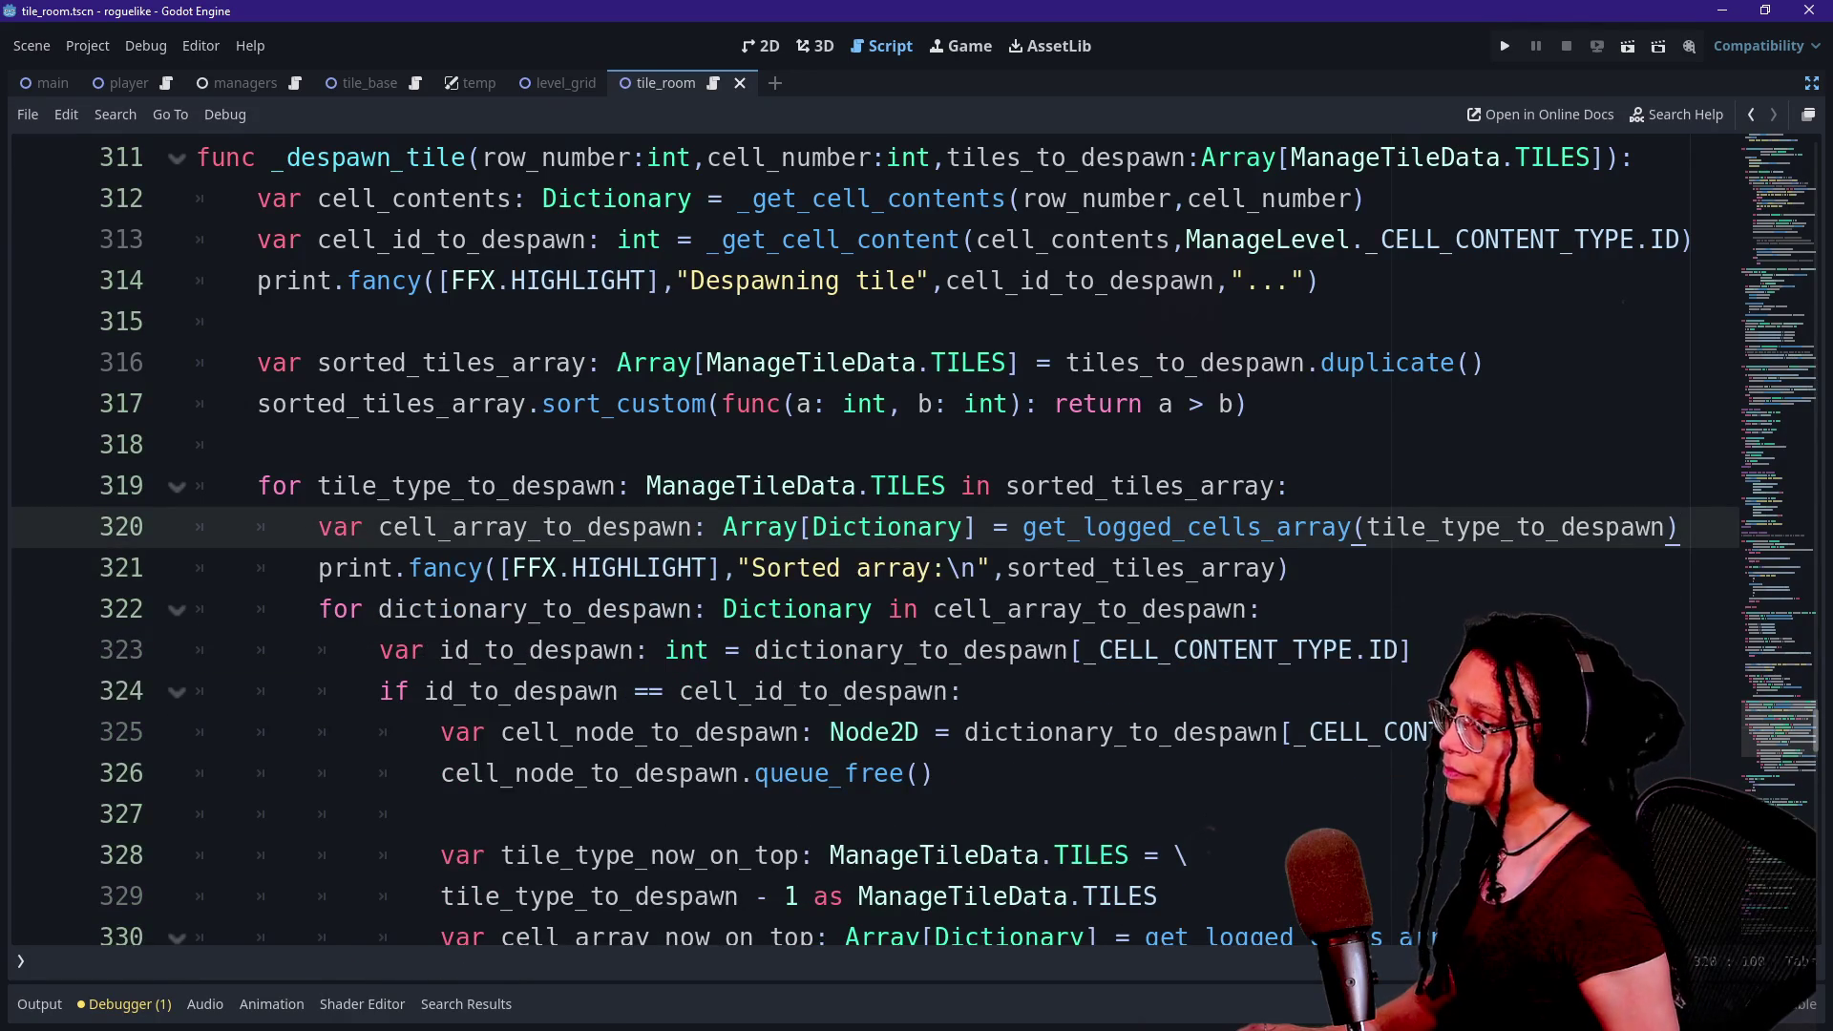
{"action": "key", "text": "Down"}
{"action": "key", "text": "Return"}
{"action": "key", "text": "Up"}
{"action": "key", "text": "ctrl+shift+k"}
{"action": "key", "text": "Down"}
{"action": "key", "text": "Down"}
{"action": "key", "text": "Down"}
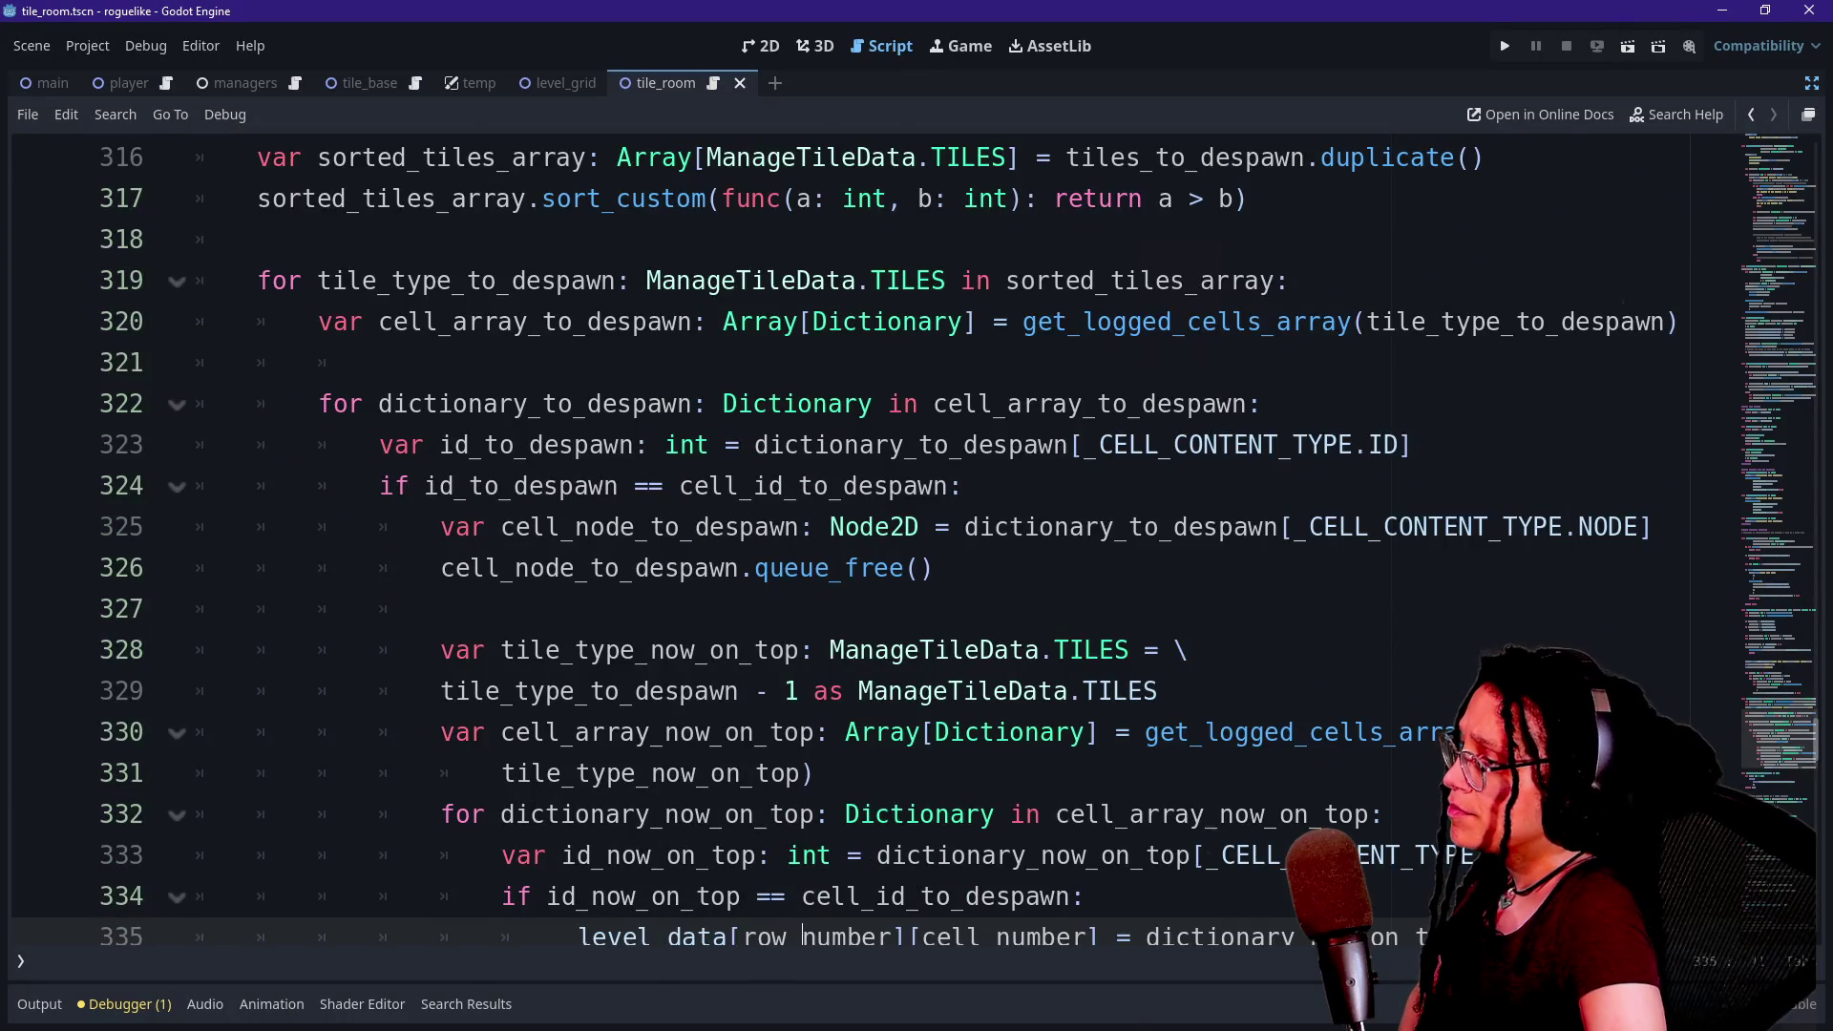
- Paste the debug print on a new line under the id_to_despawn line 323
{"action": "left_click_drag", "start_coordinate": [320, 404], "coordinate": [1260, 445]}
{"action": "left_click", "coordinate": [1219, 445]}
{"action": "left_click_drag", "start_coordinate": [499, 404], "coordinate": [839, 445]}
{"action": "left_click", "coordinate": [1082, 444]}
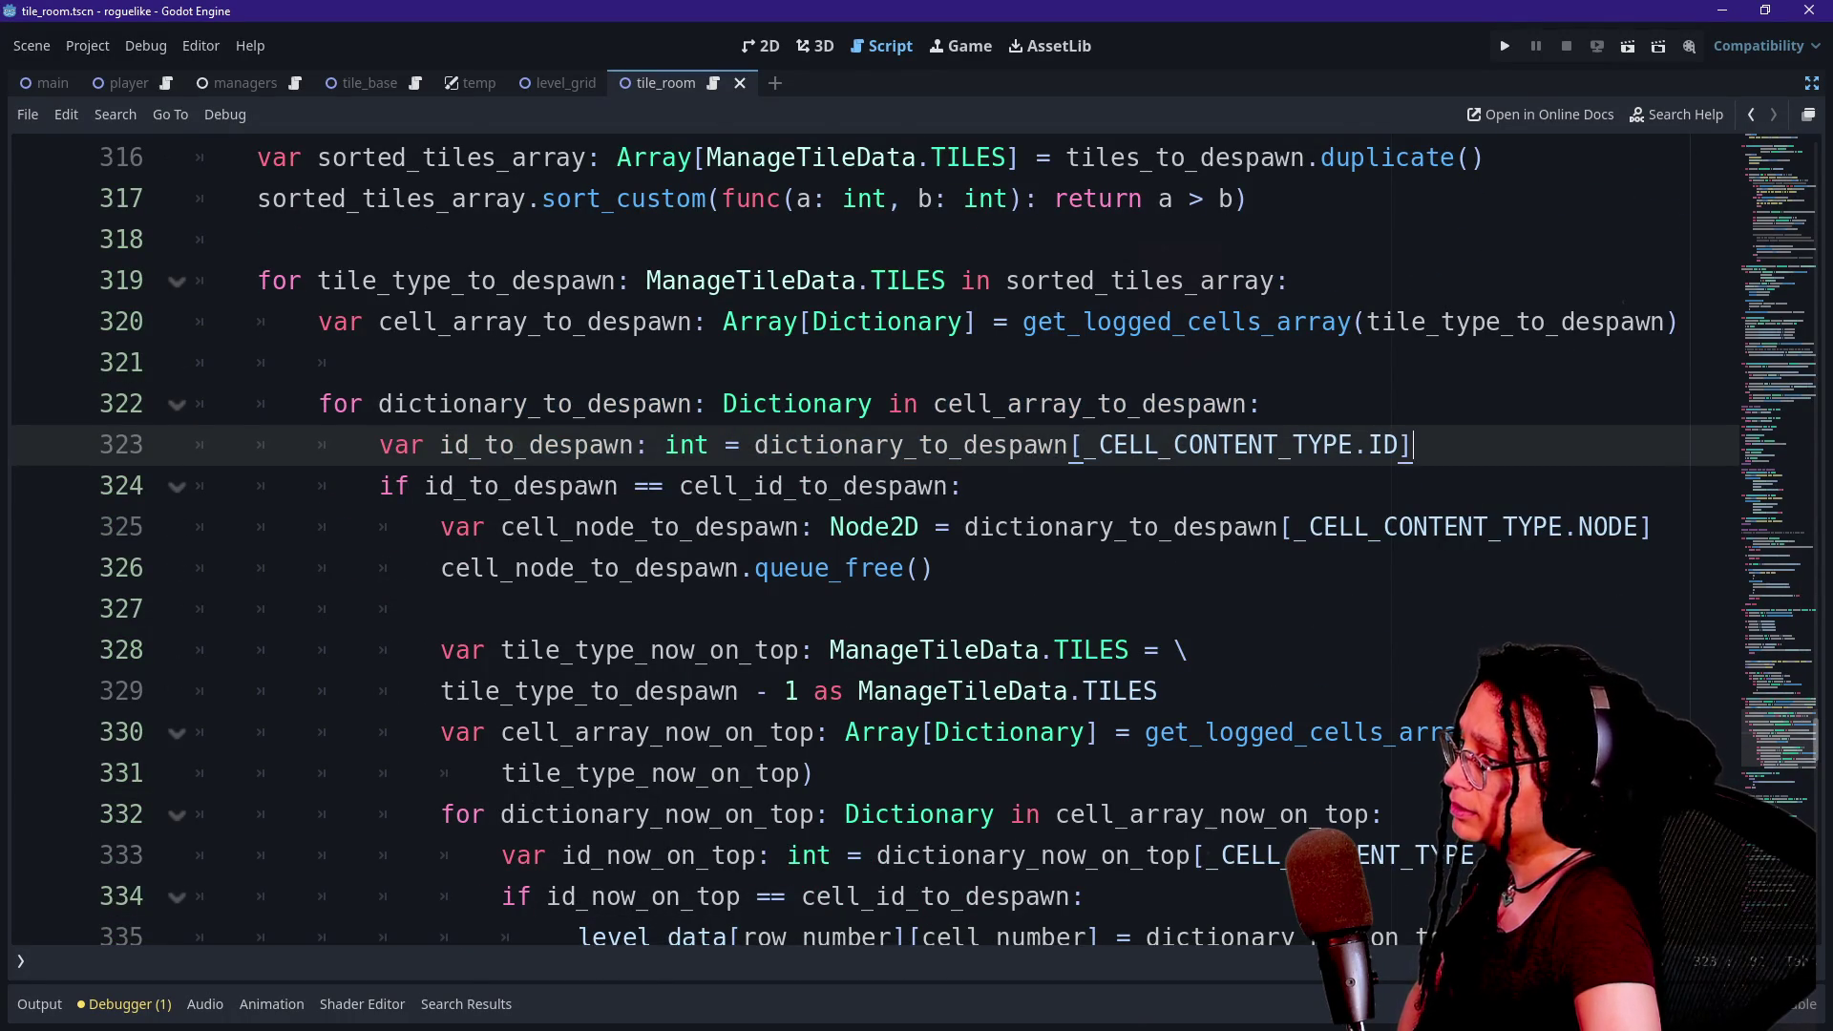
{"action": "key", "text": "Return"}
{"action": "type", "text": "print.fancy([FFX.HIGHLIGHT],\"Sorted array:\\n\",sorted_tiles_array)"}
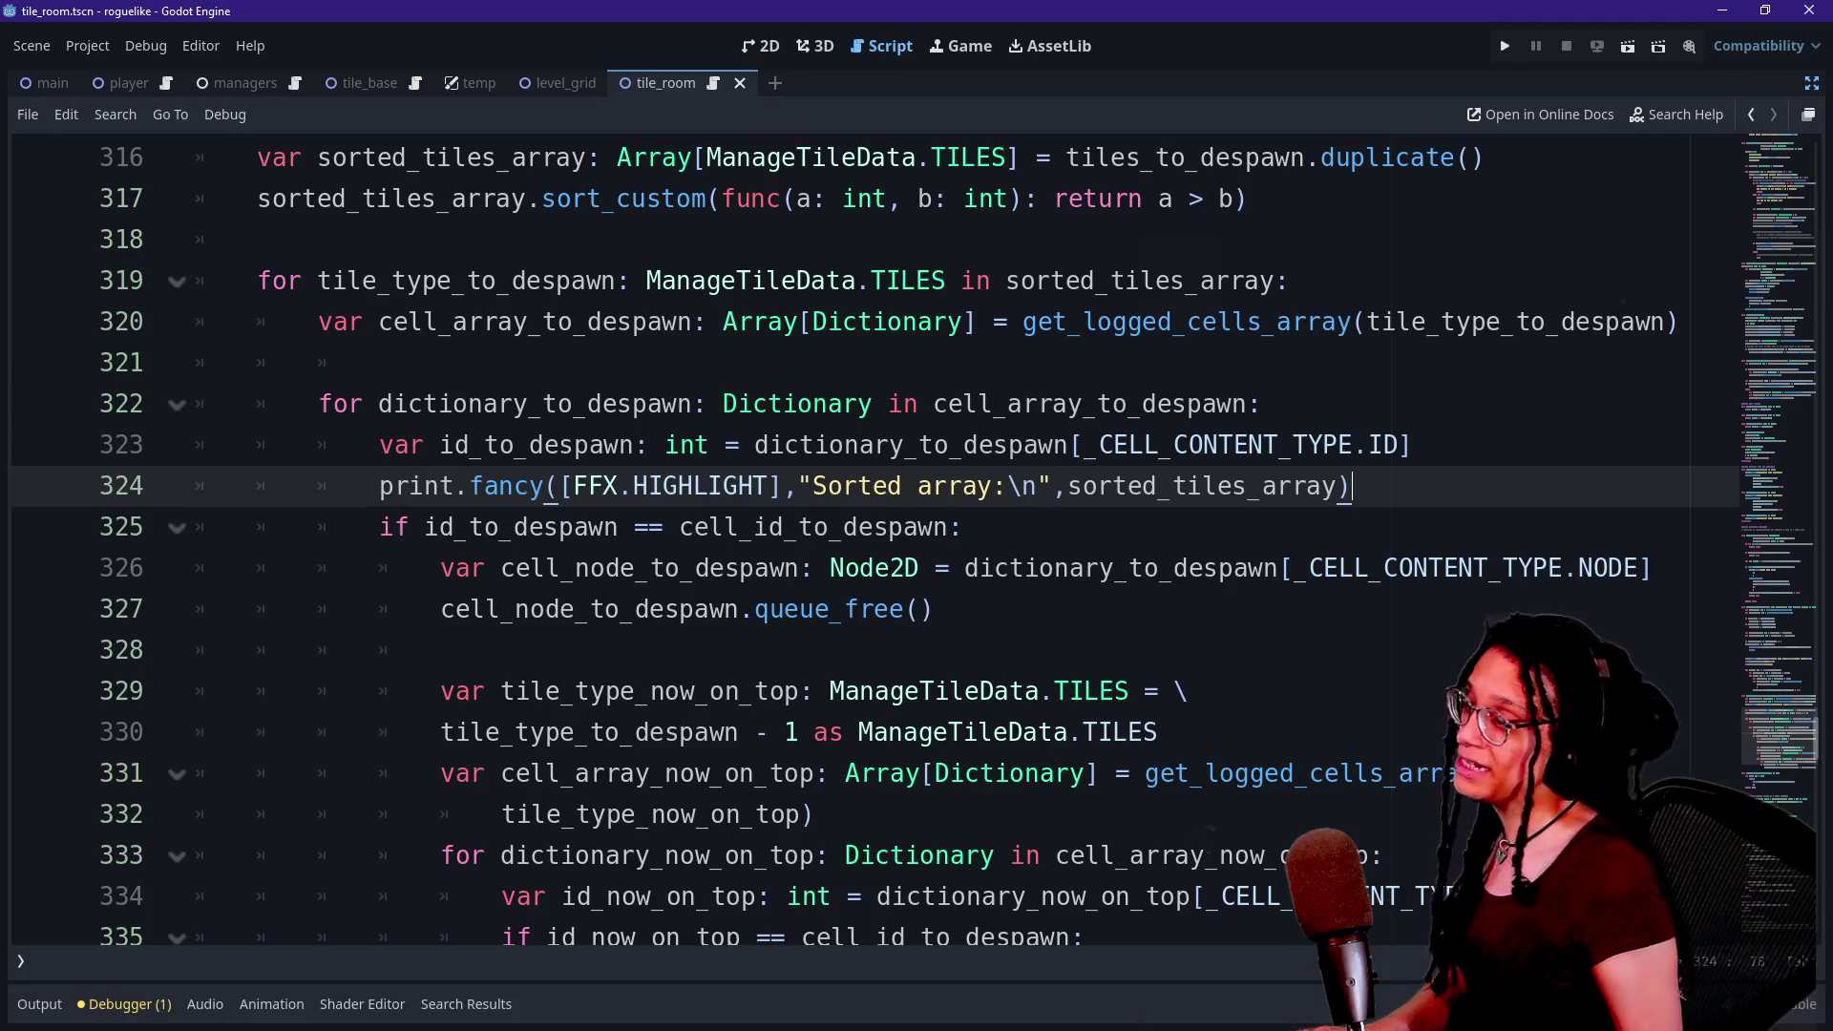
- Edit the print to log "Found ID to despawn:" with id_to_despawn
{"action": "left_click_drag", "start_coordinate": [810, 486], "coordinate": [1037, 486]}
{"action": "type", "text": "ID to despaw"}
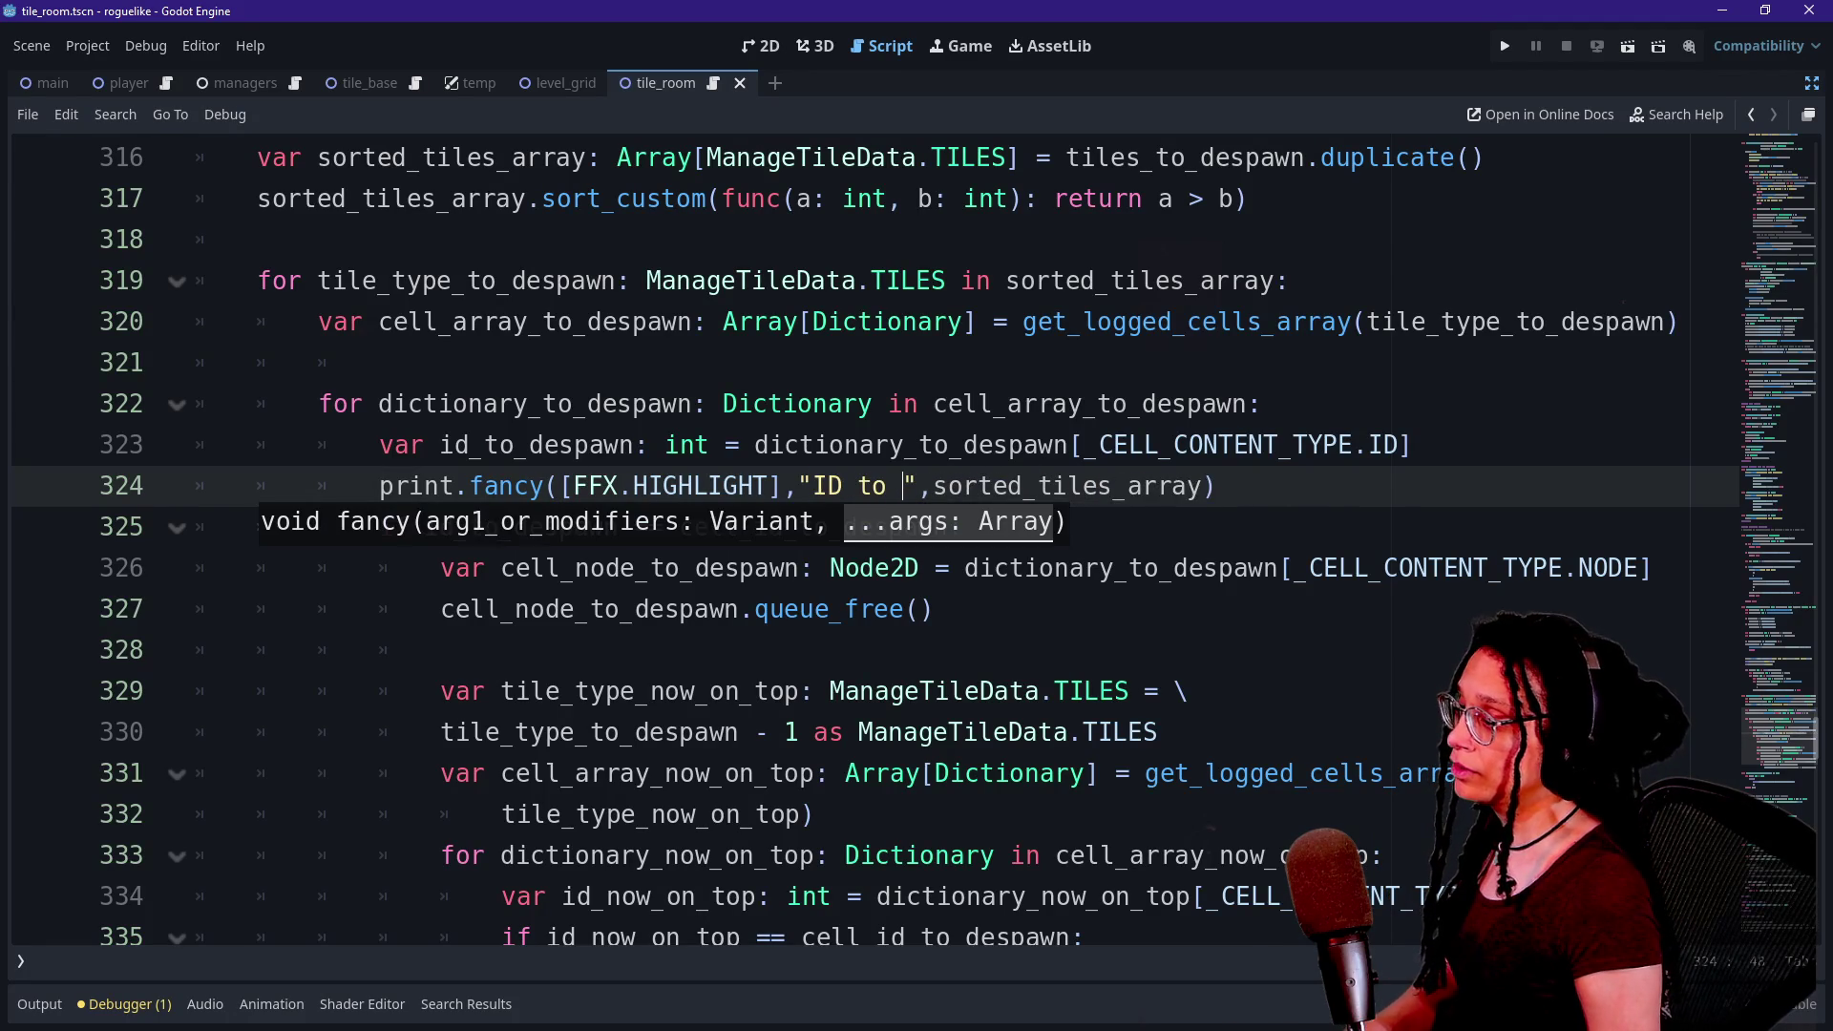
{"action": "type", "text": "n:"}
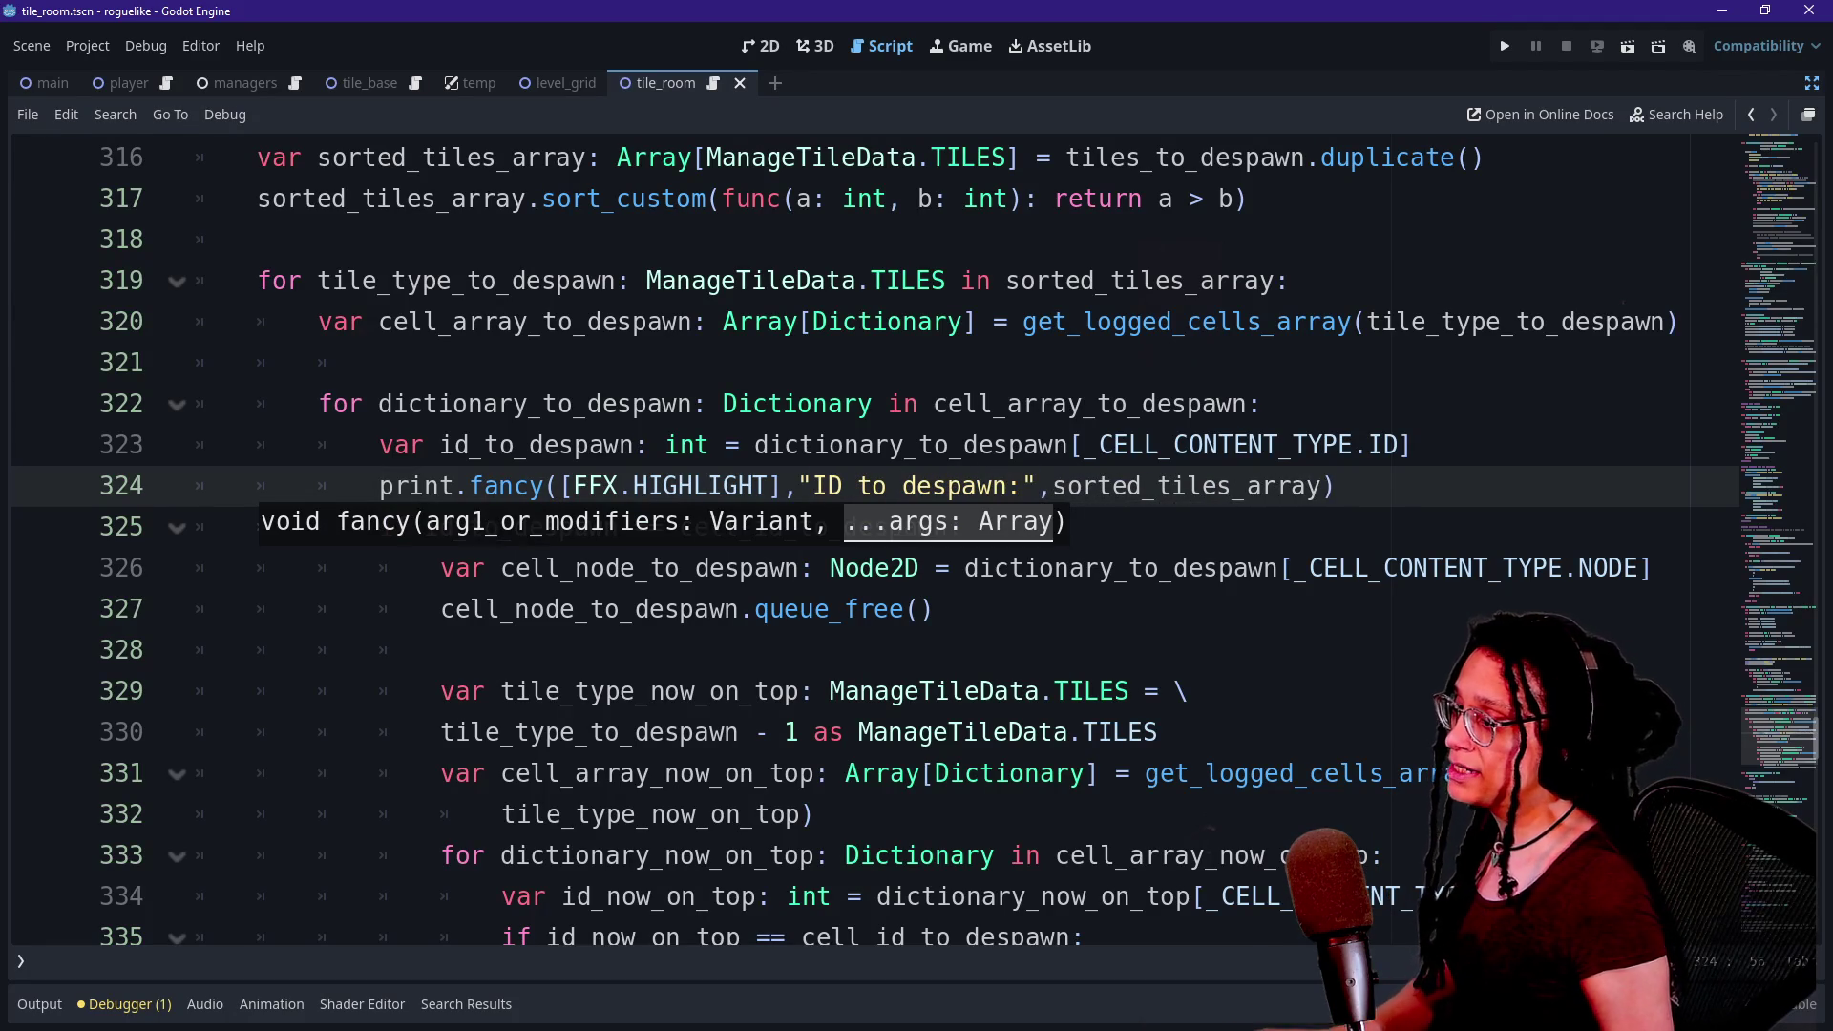
{"action": "left_click", "coordinate": [1066, 486]}
{"action": "left_click_drag", "start_coordinate": [1054, 486], "coordinate": [1294, 486]}
{"action": "type", "text": "id_desp"}
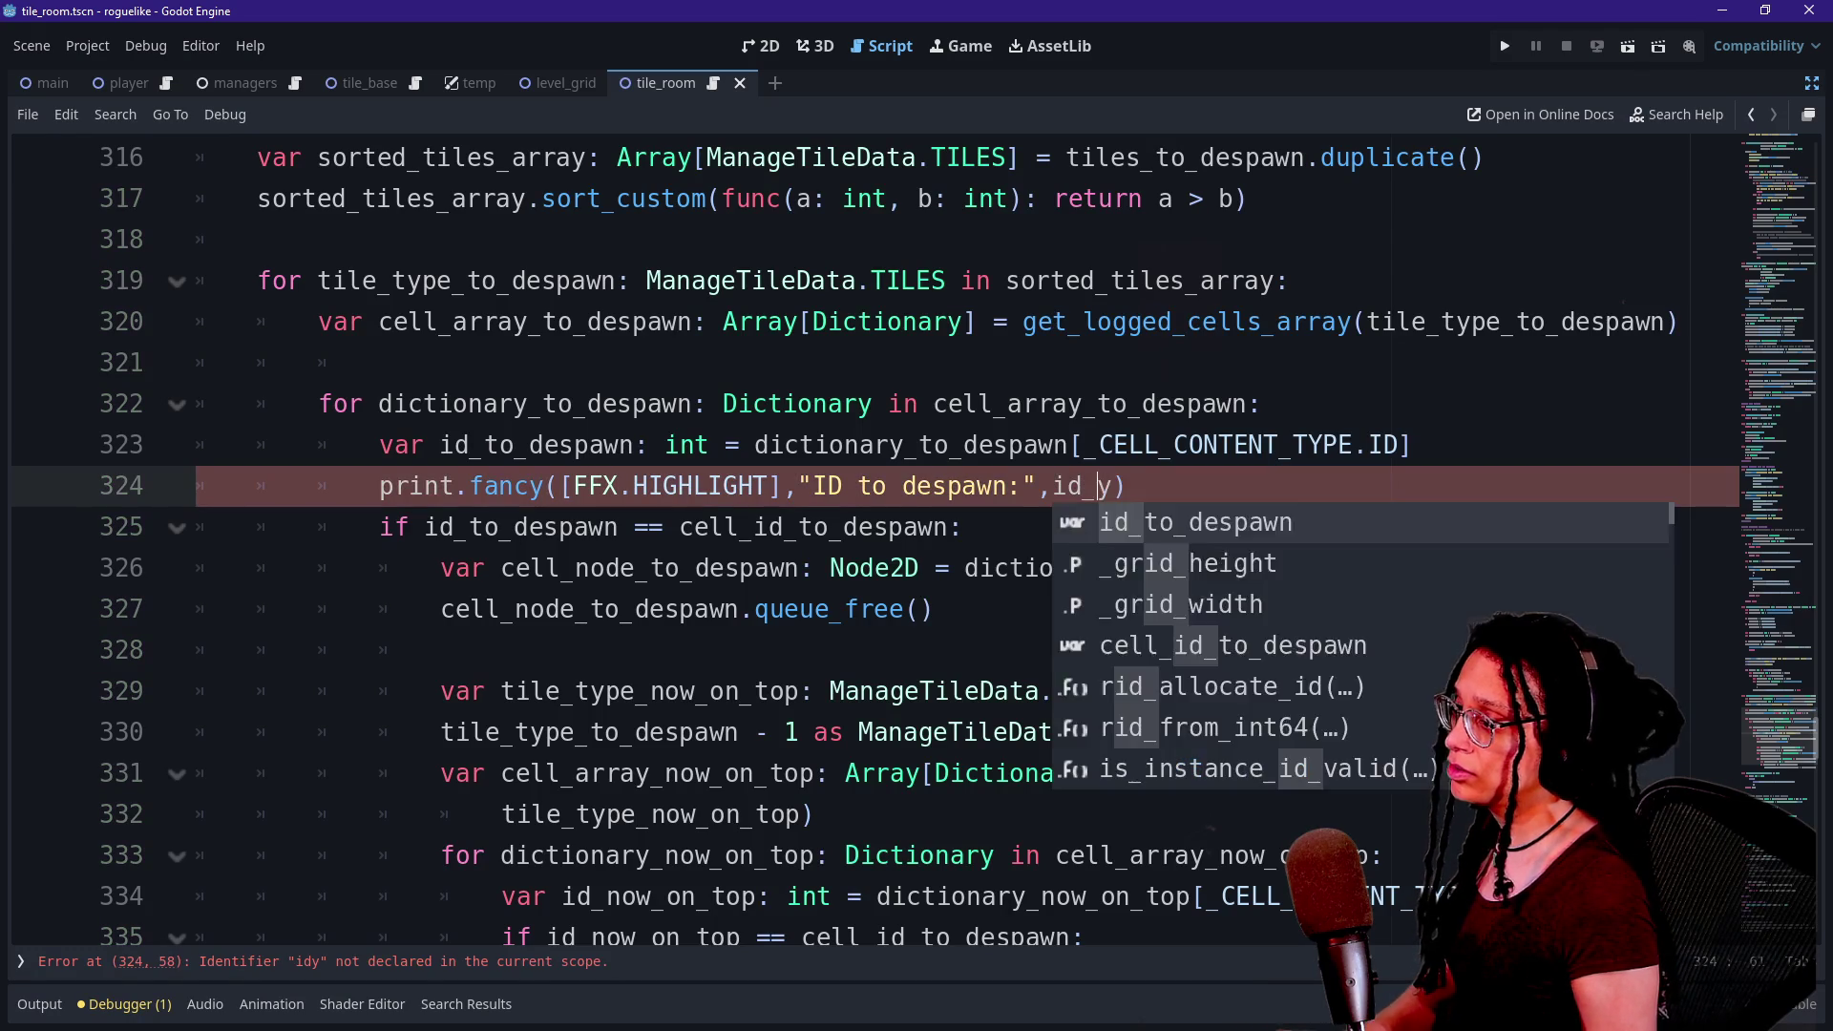
{"action": "type", "text": "awn"}
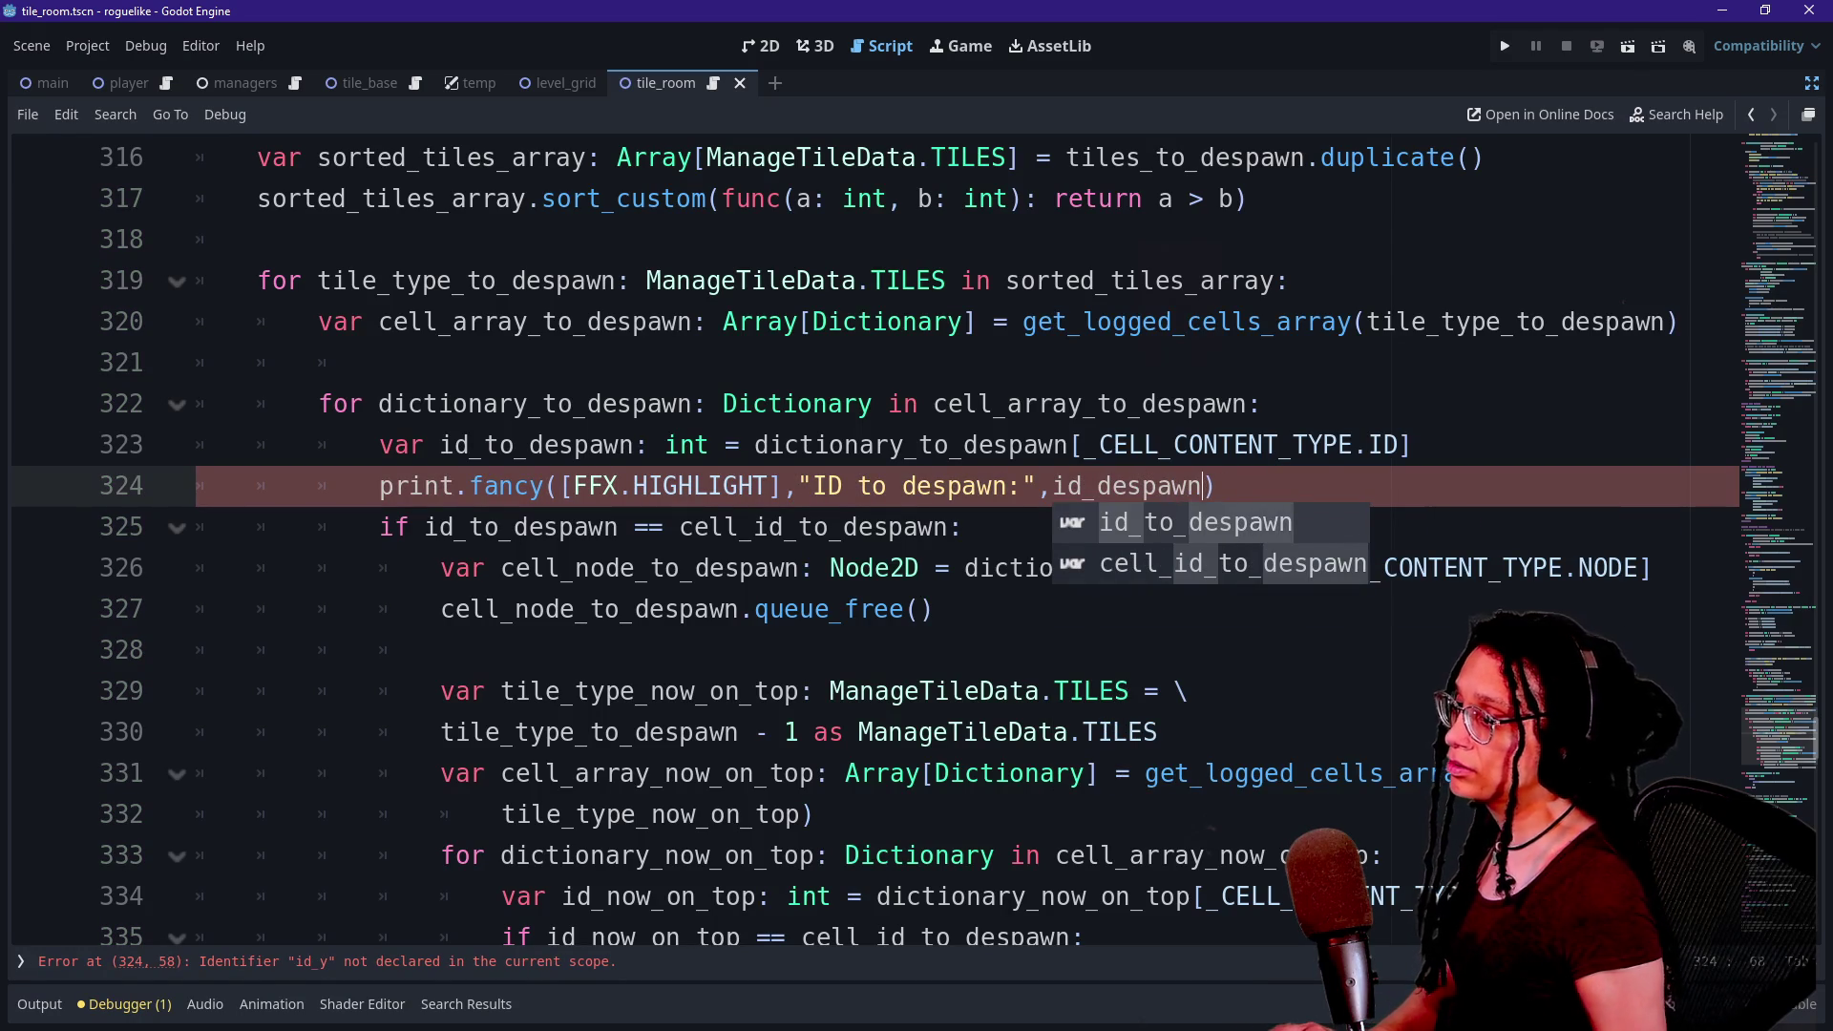
{"action": "left_click", "coordinate": [1097, 486]}
{"action": "type", "text": "to_"}
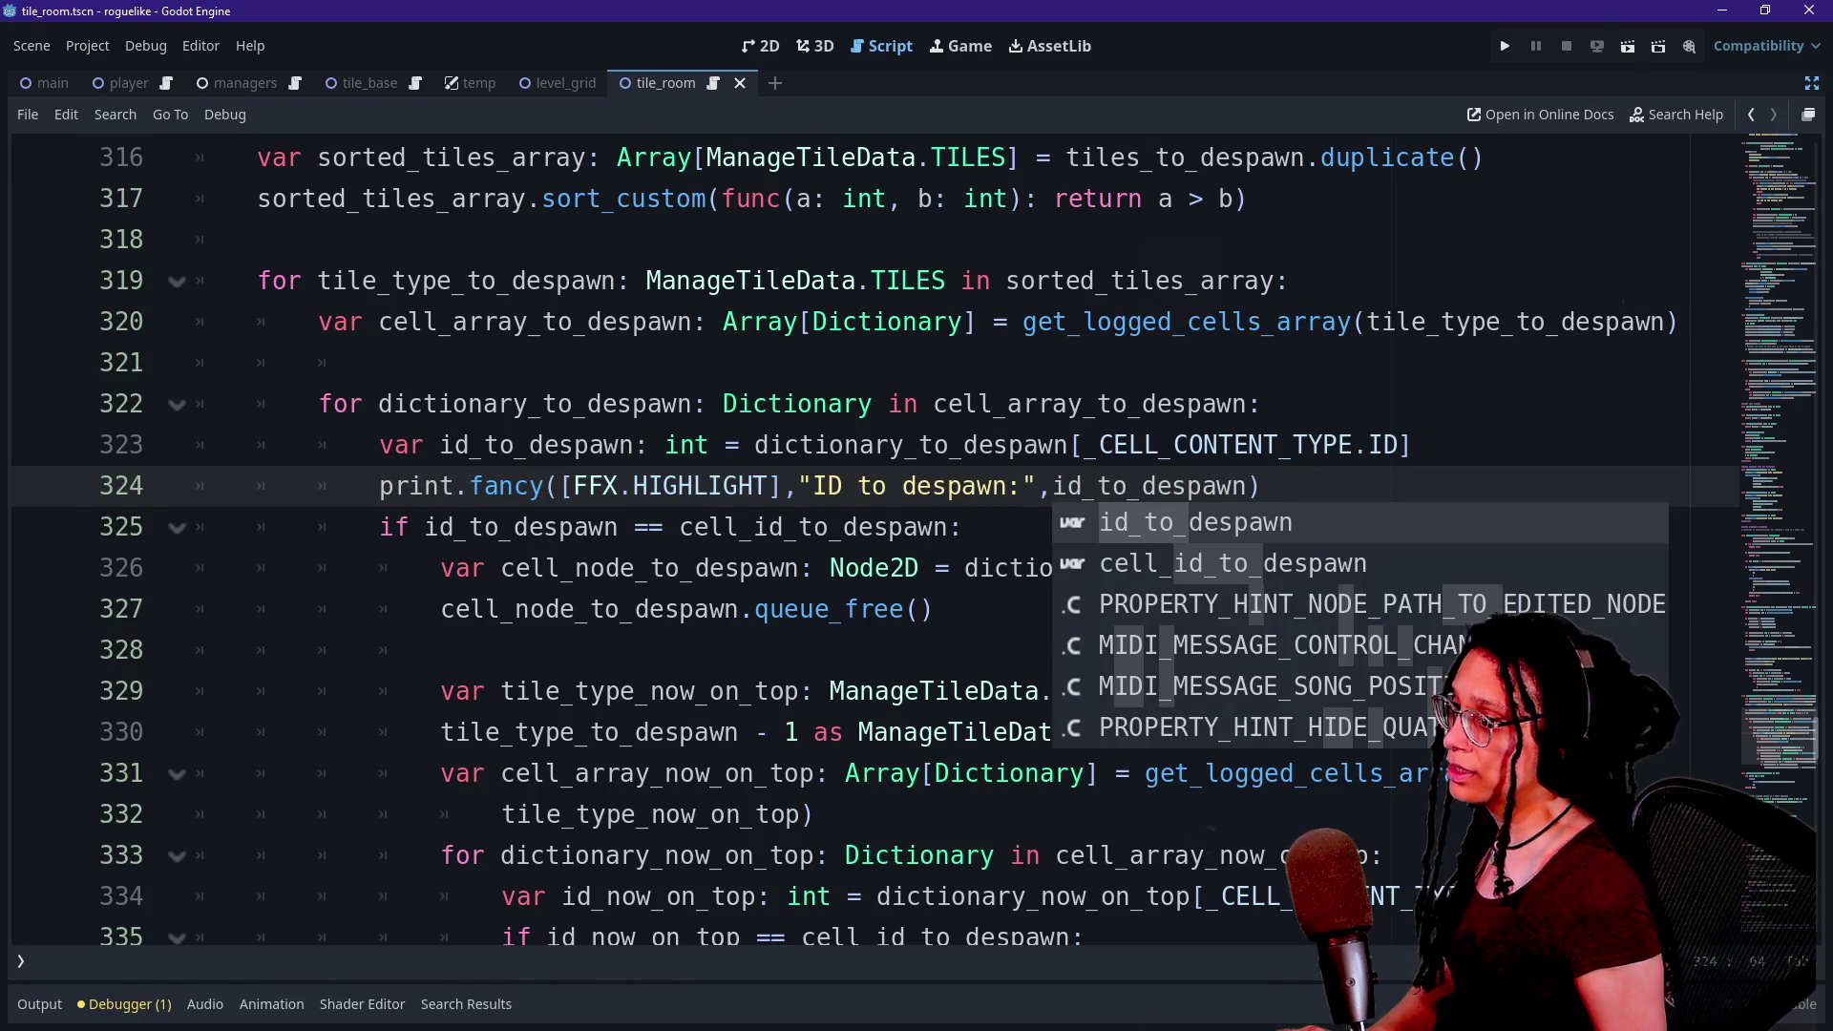
{"action": "left_click", "coordinate": [785, 486]}
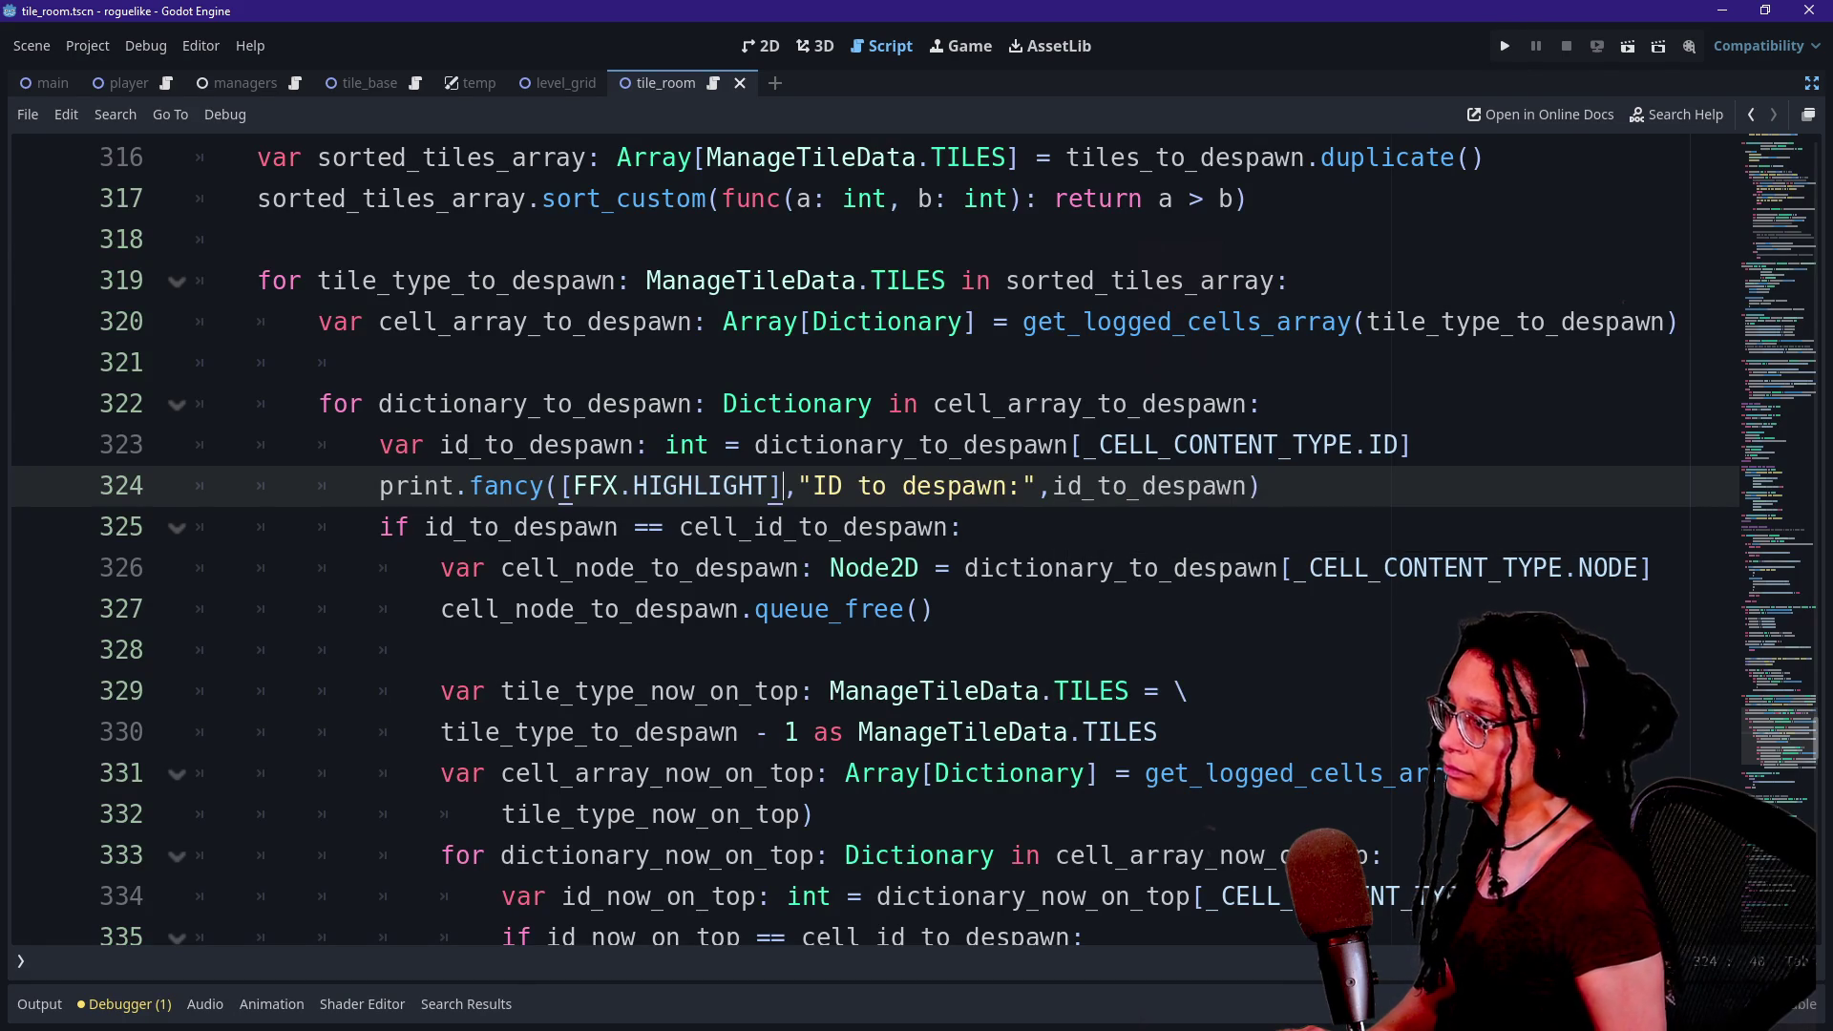
{"action": "scroll", "coordinate": [859, 535], "scroll_direction": "up", "scroll_amount": 2}
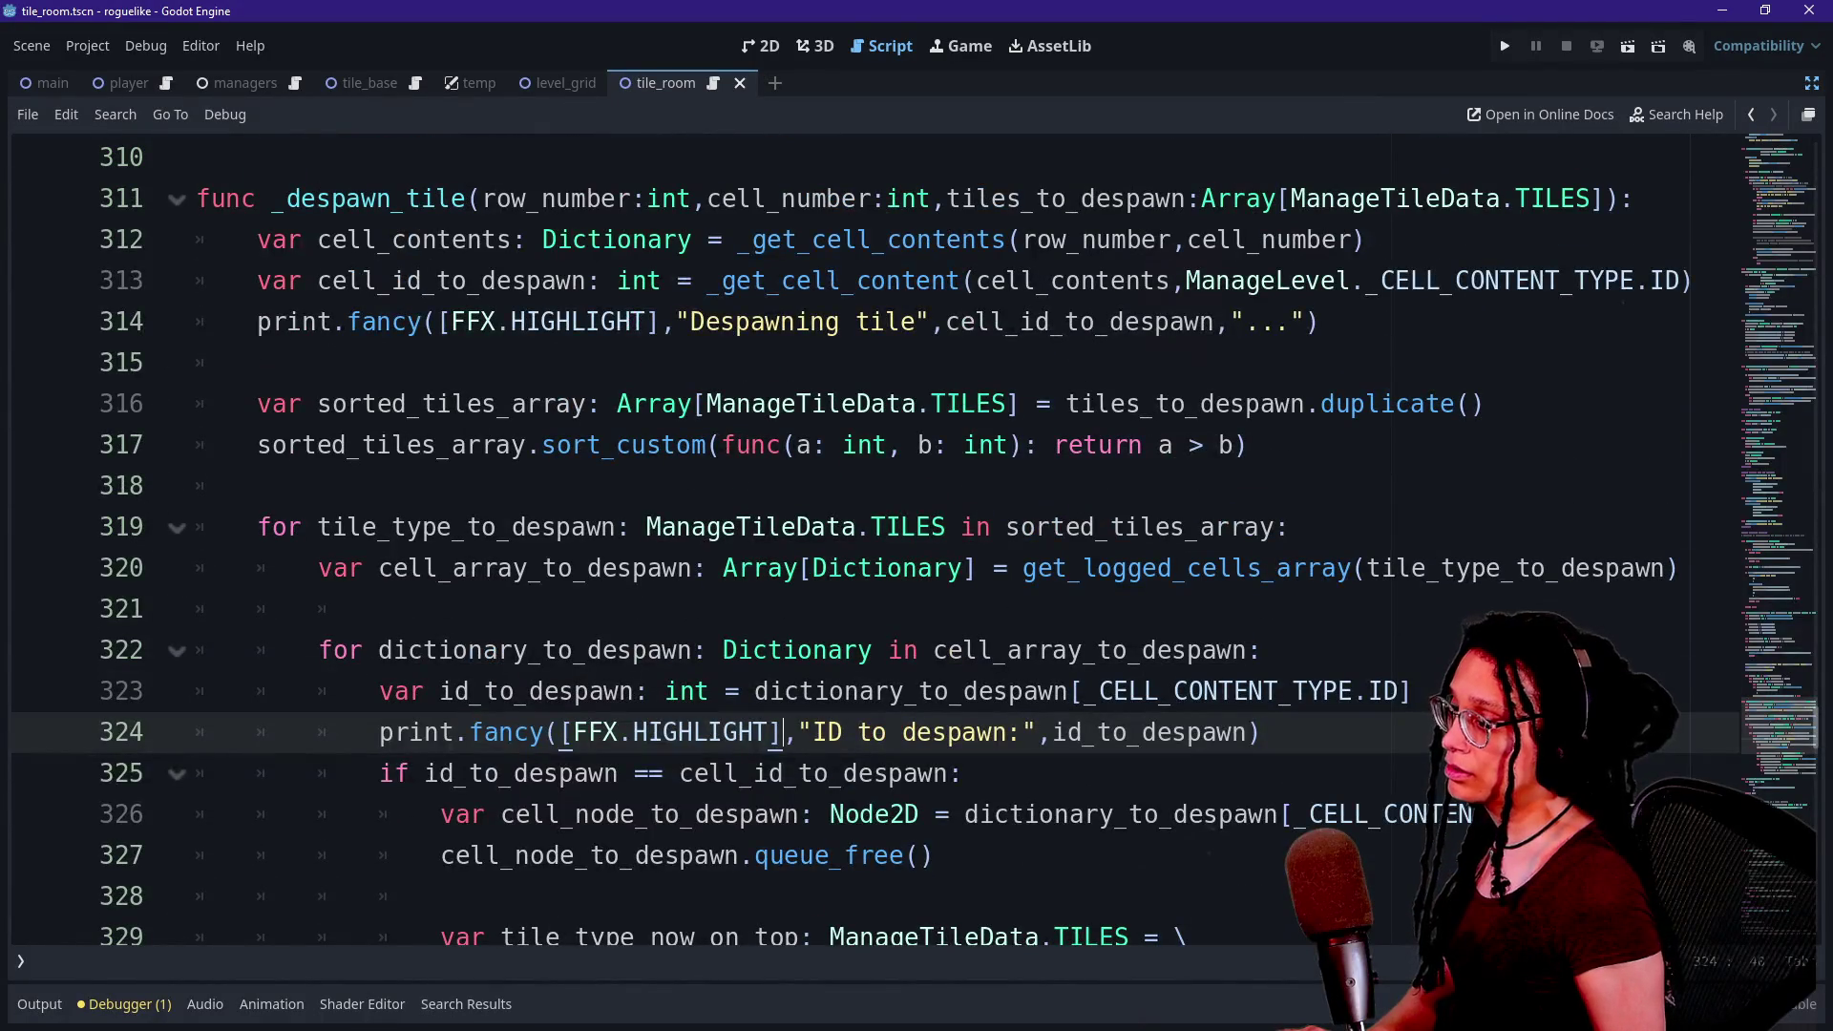
{"action": "type", "text": "Found"}
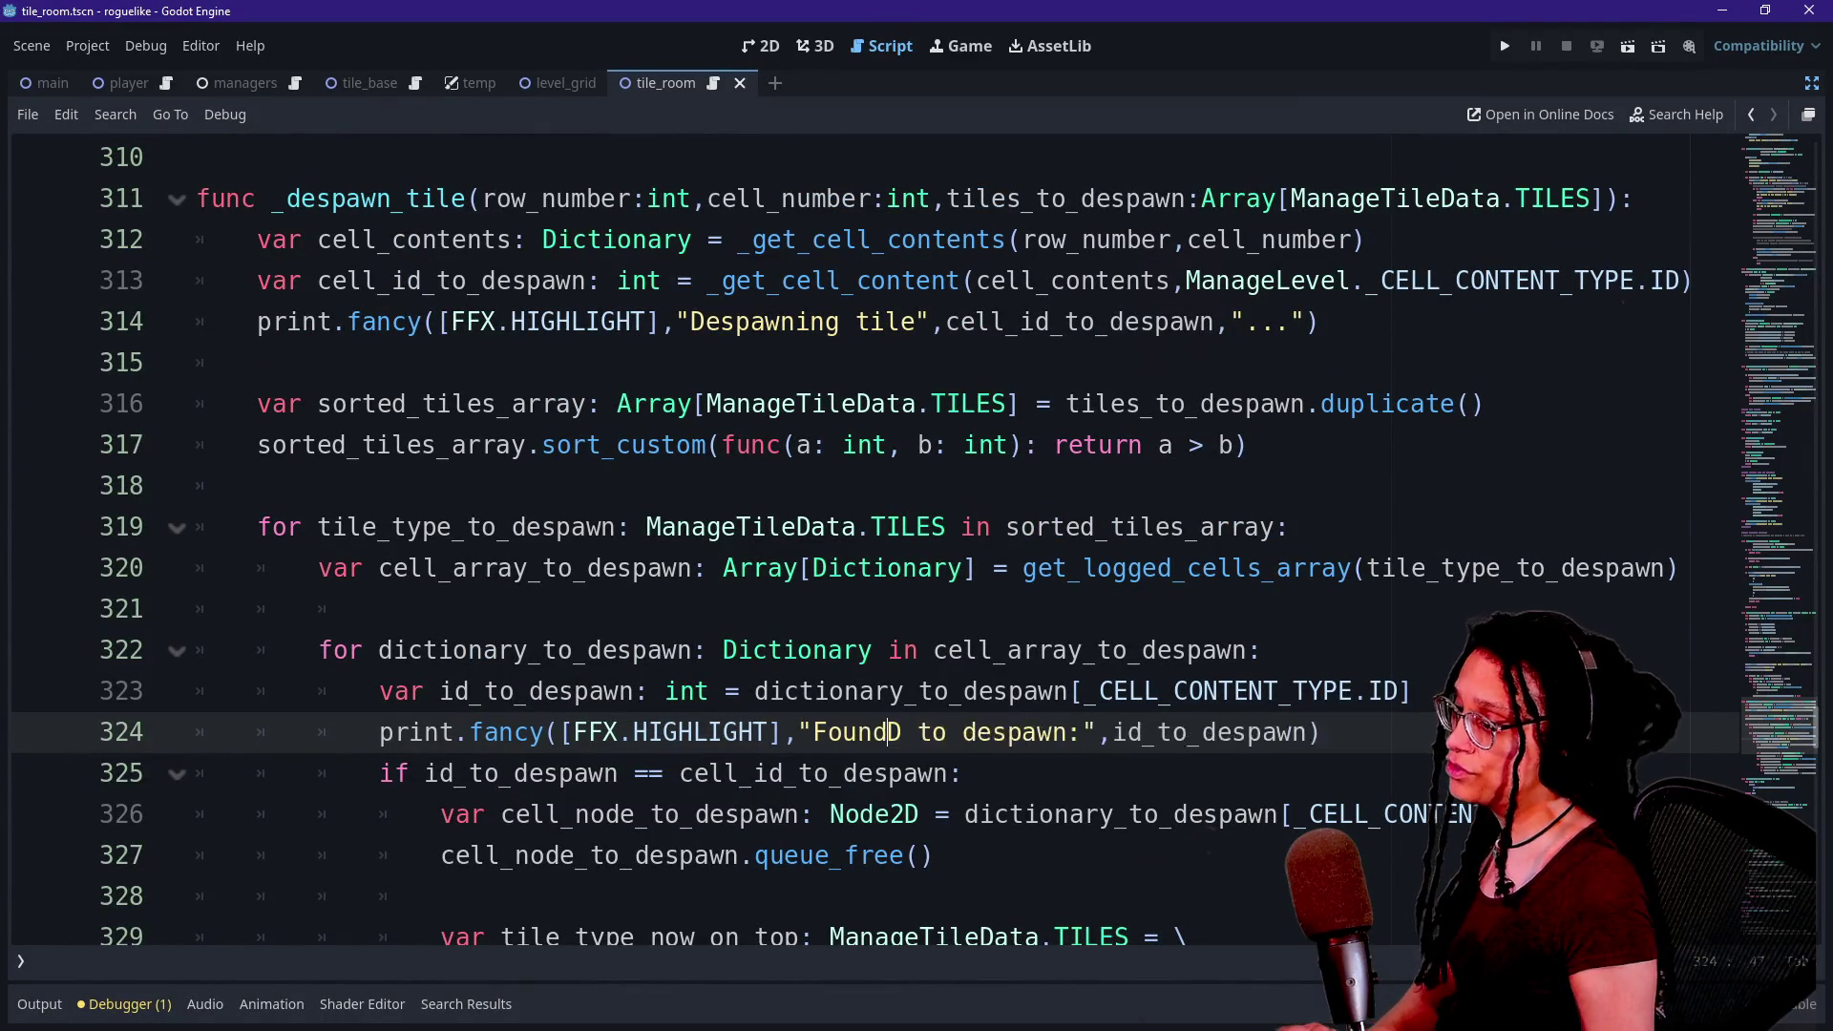
- Run the game with F5 and read the "Found ID to despawn:" lines in Output
{"action": "key", "text": "F5"}
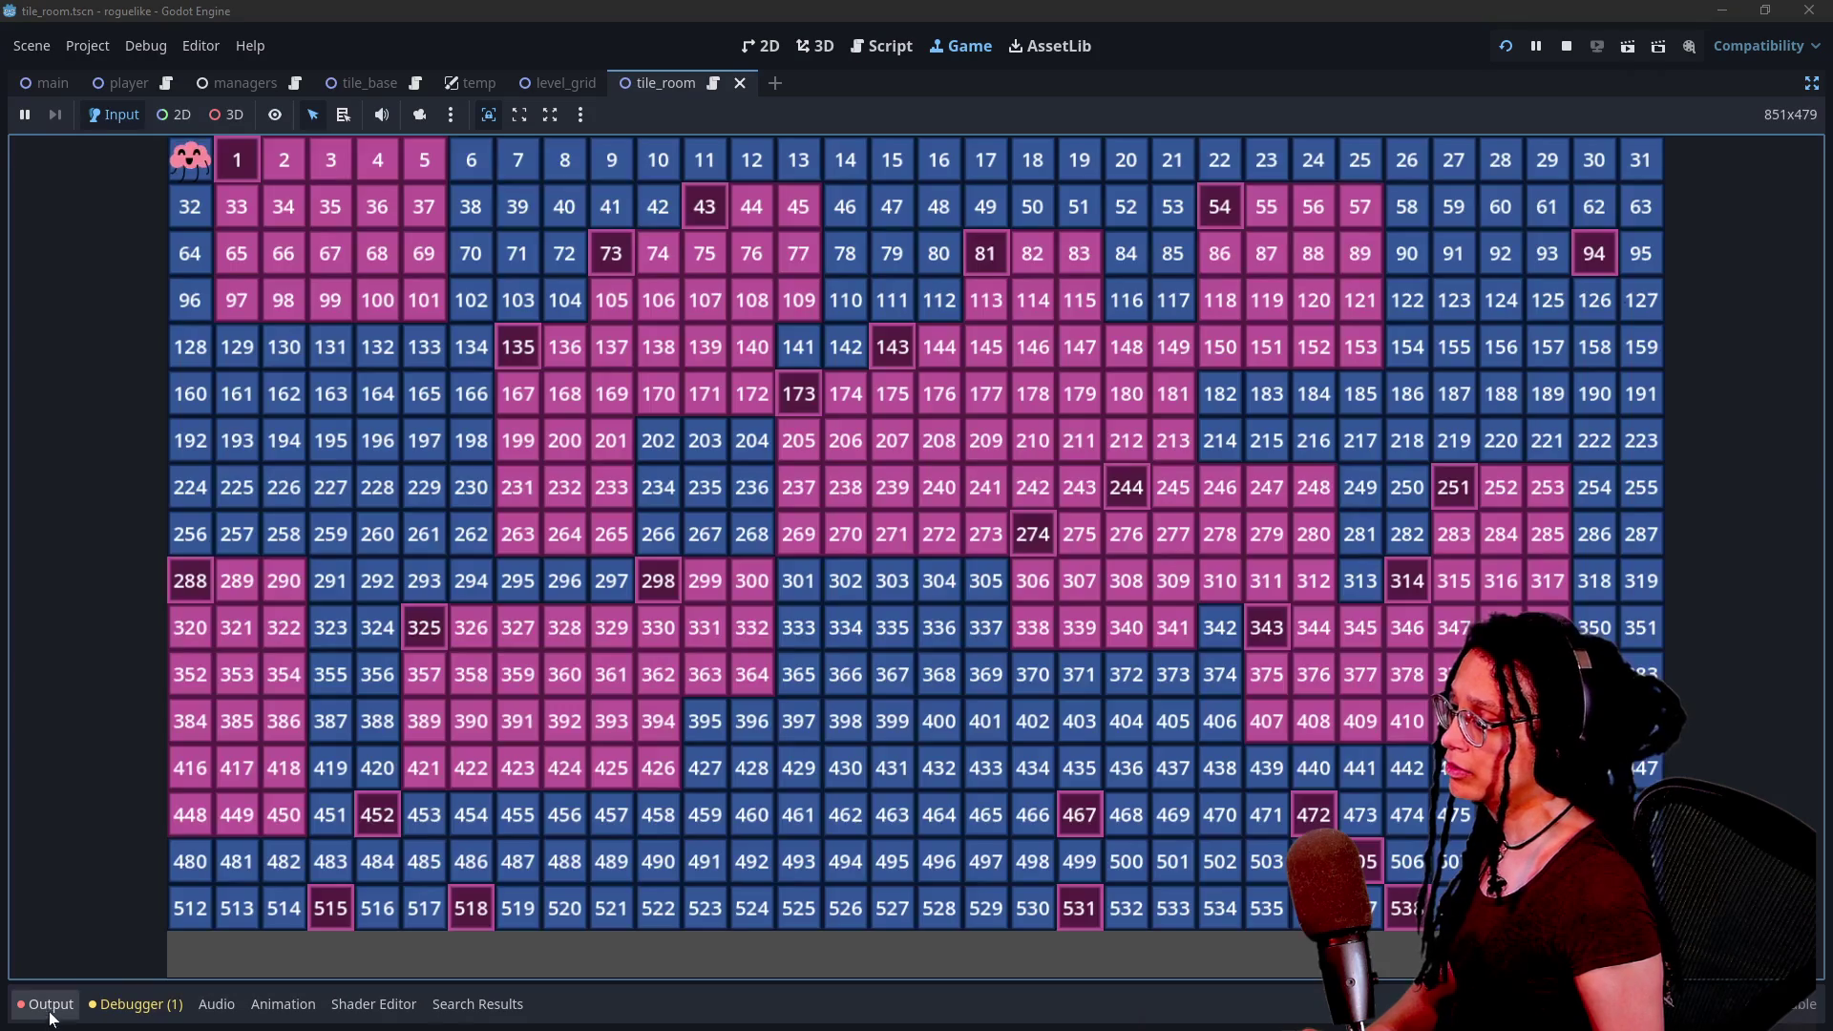
{"action": "left_click", "coordinate": [57, 1010]}
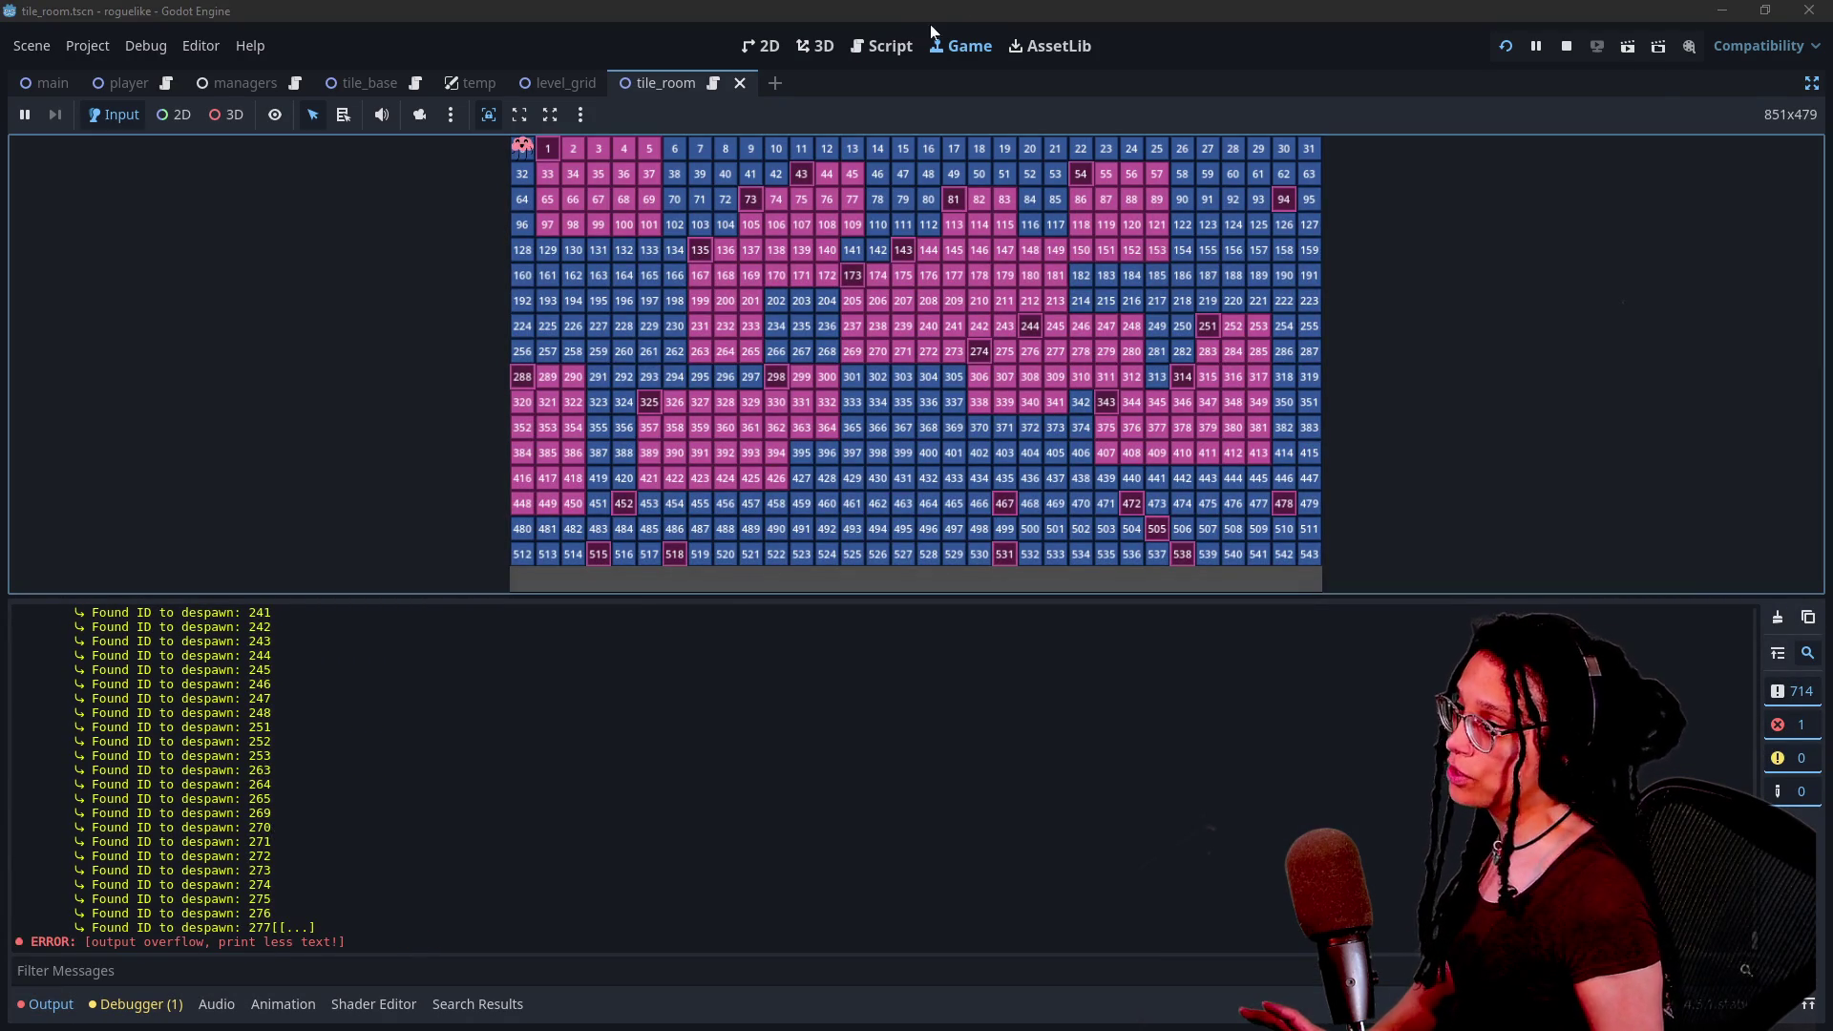
{"action": "scroll", "coordinate": [860, 344], "scroll_direction": "down", "scroll_amount": 4}
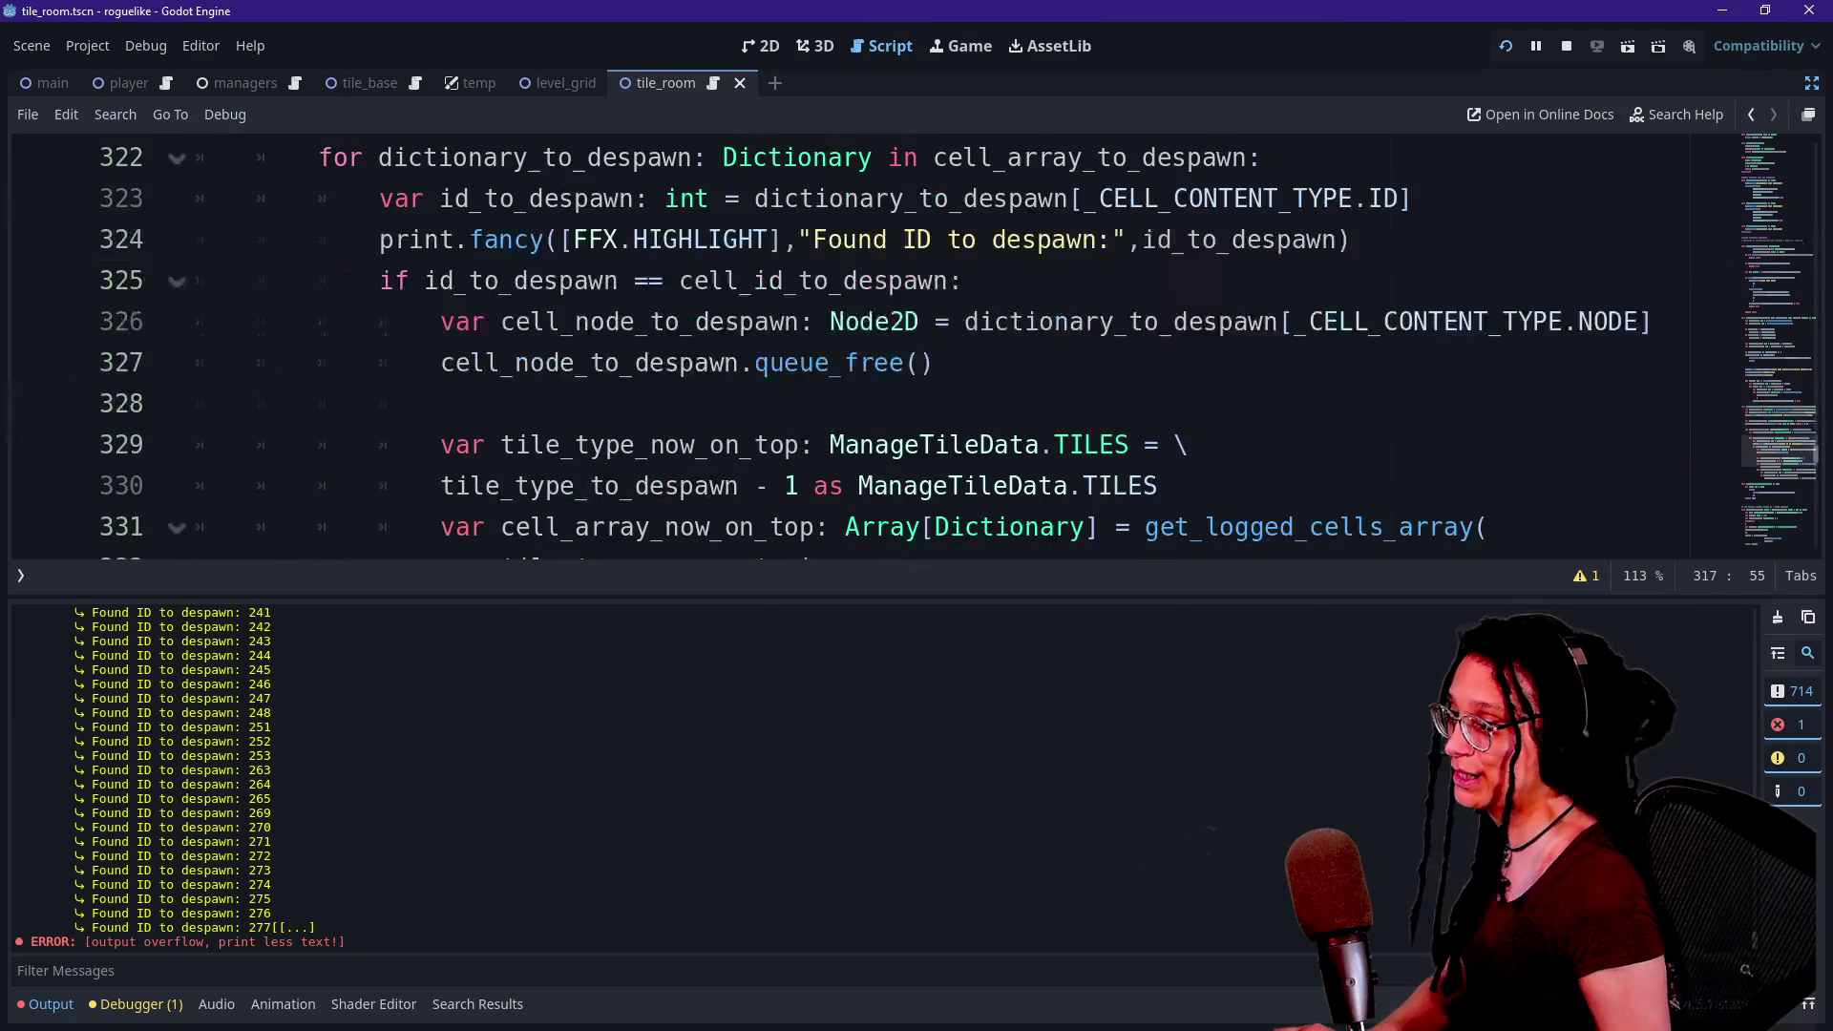
- Move the 'Found ID to despawn' print inside the matching-ID if block and fix its indentation
{"action": "scroll", "coordinate": [1165, 329], "scroll_direction": "up", "scroll_amount": 1}
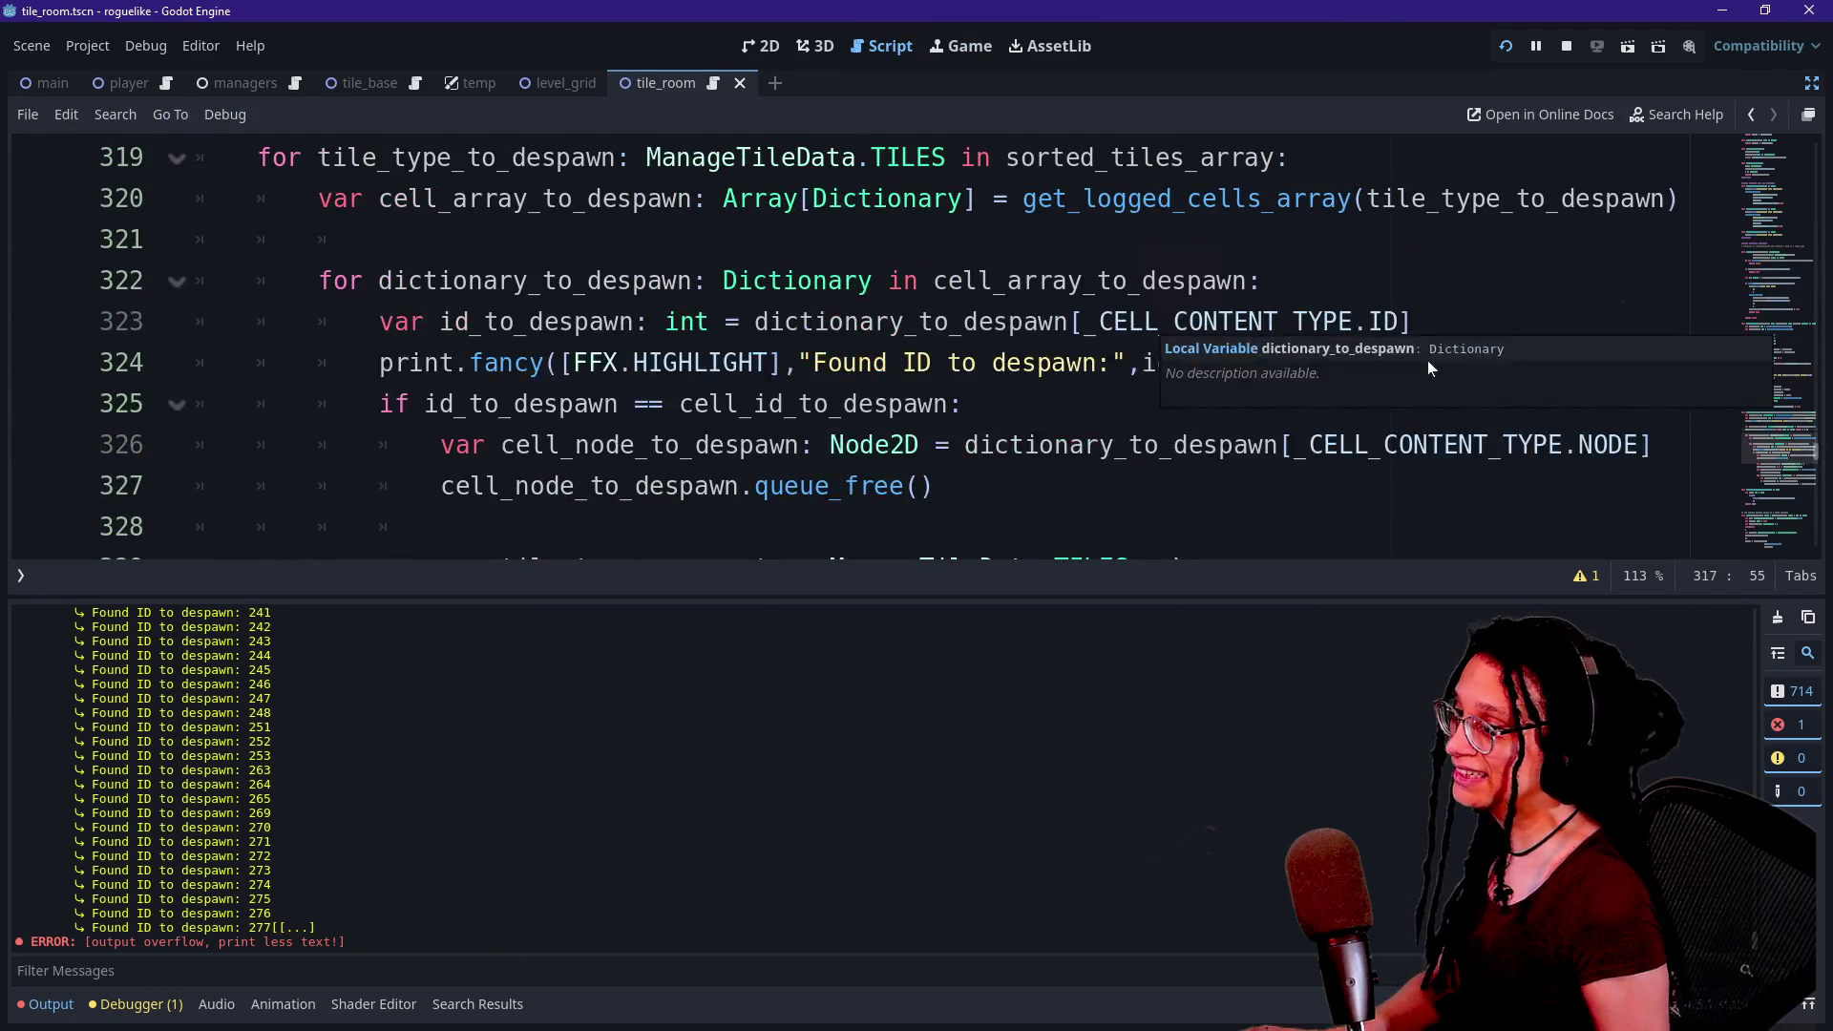
{"action": "left_click", "coordinate": [1415, 322]}
{"action": "key", "text": "shift+Down"}
{"action": "key", "text": "ctrl+c"}
{"action": "key", "text": "BackSpace"}
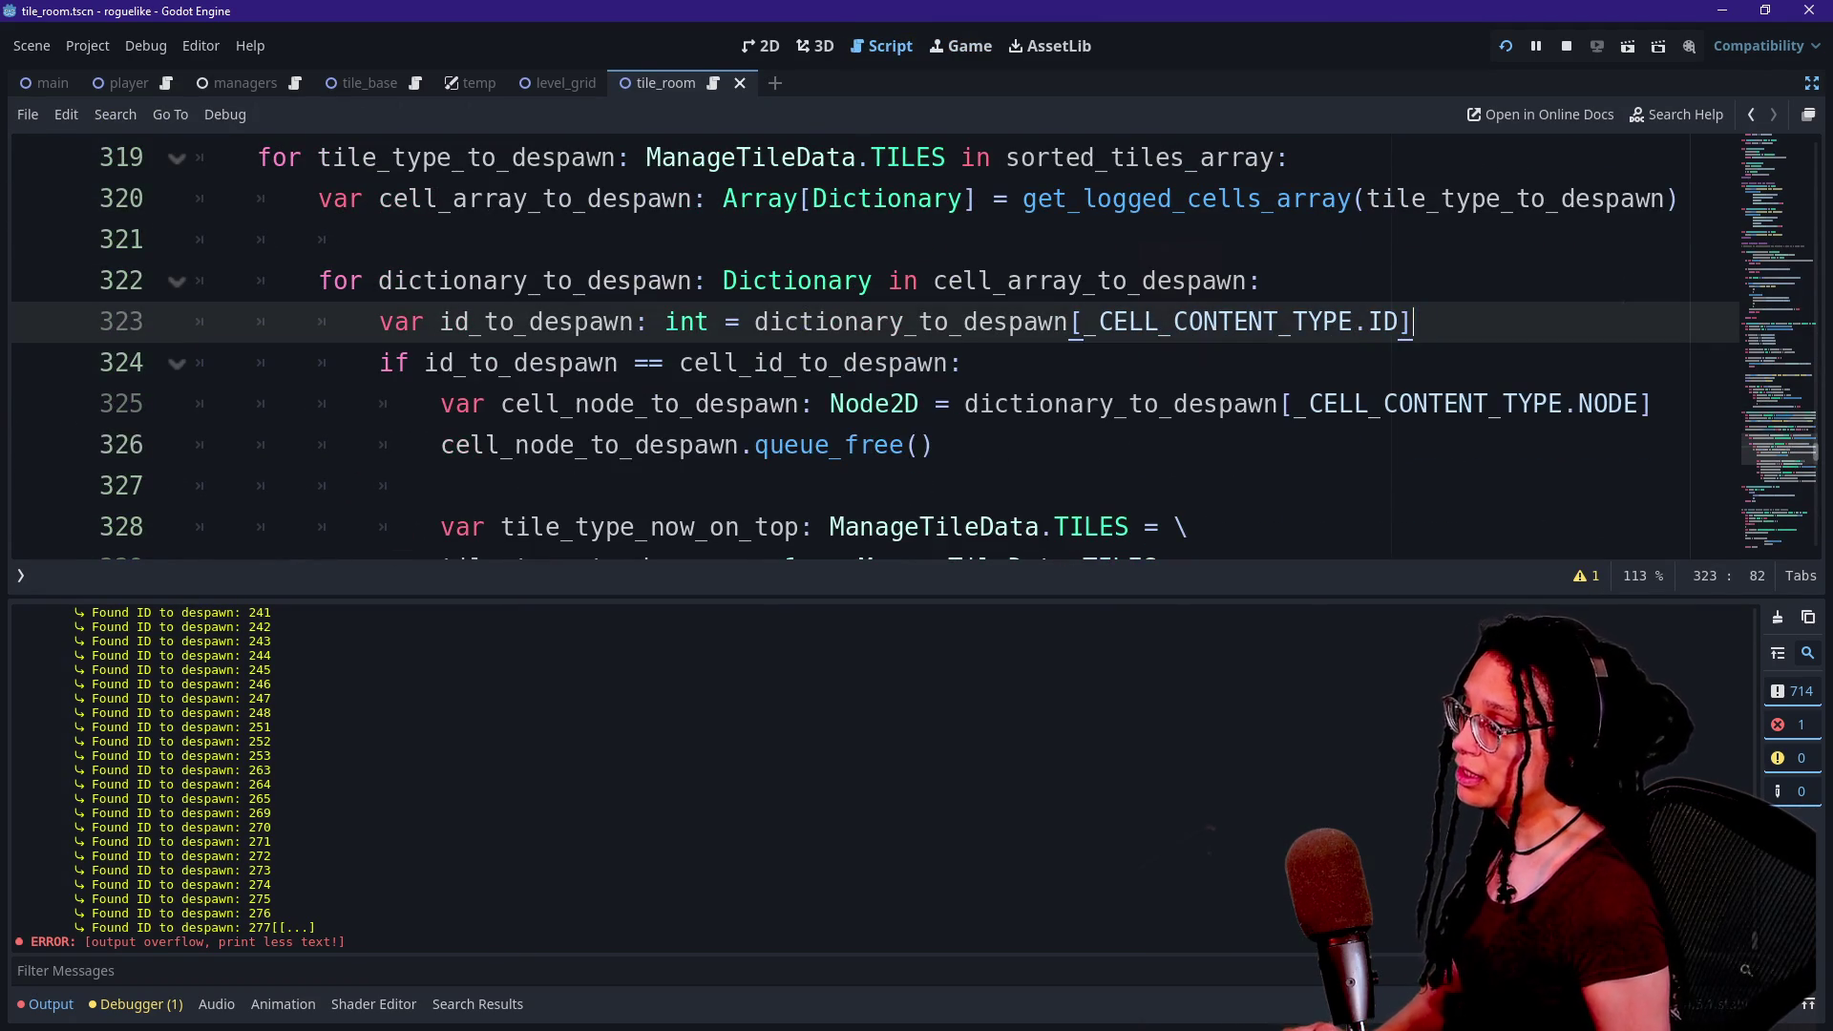
{"action": "key", "text": "Down"}
{"action": "key", "text": "Return"}
{"action": "key", "text": "ctrl+v"}
{"action": "key", "text": "Home"}
{"action": "key", "text": "Tab"}
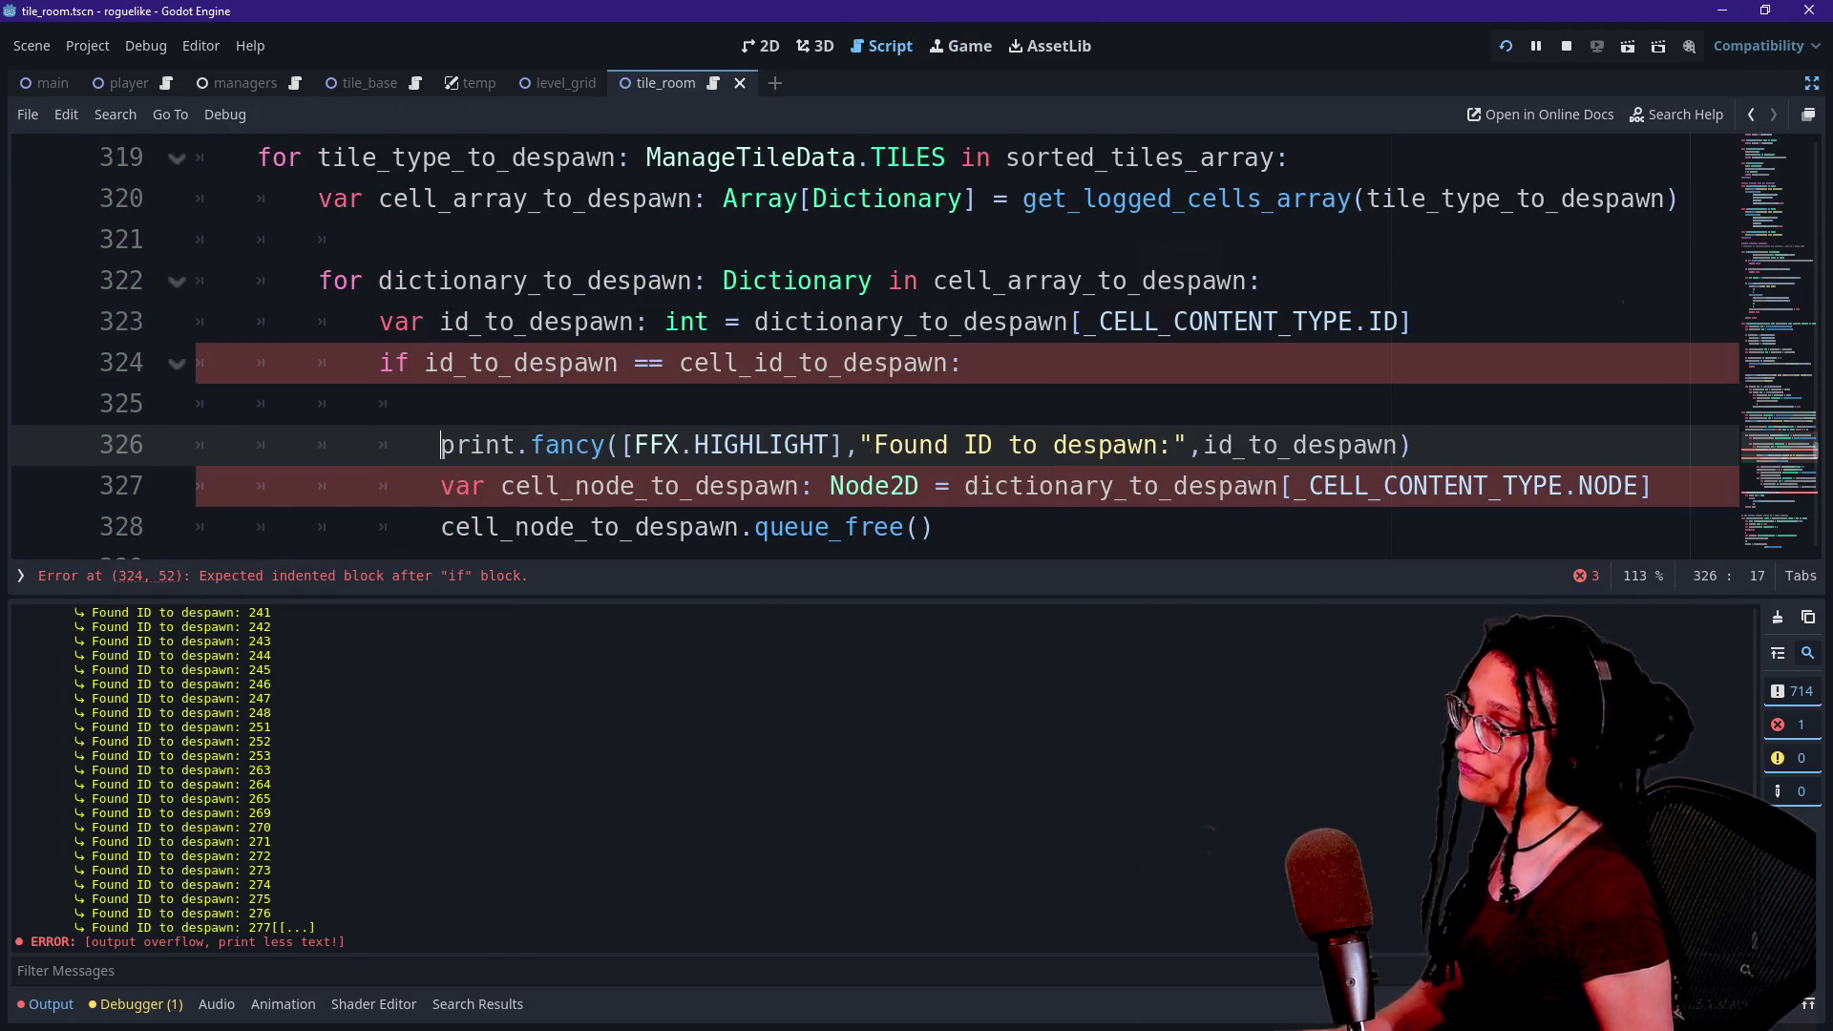
{"action": "key", "text": "Up"}
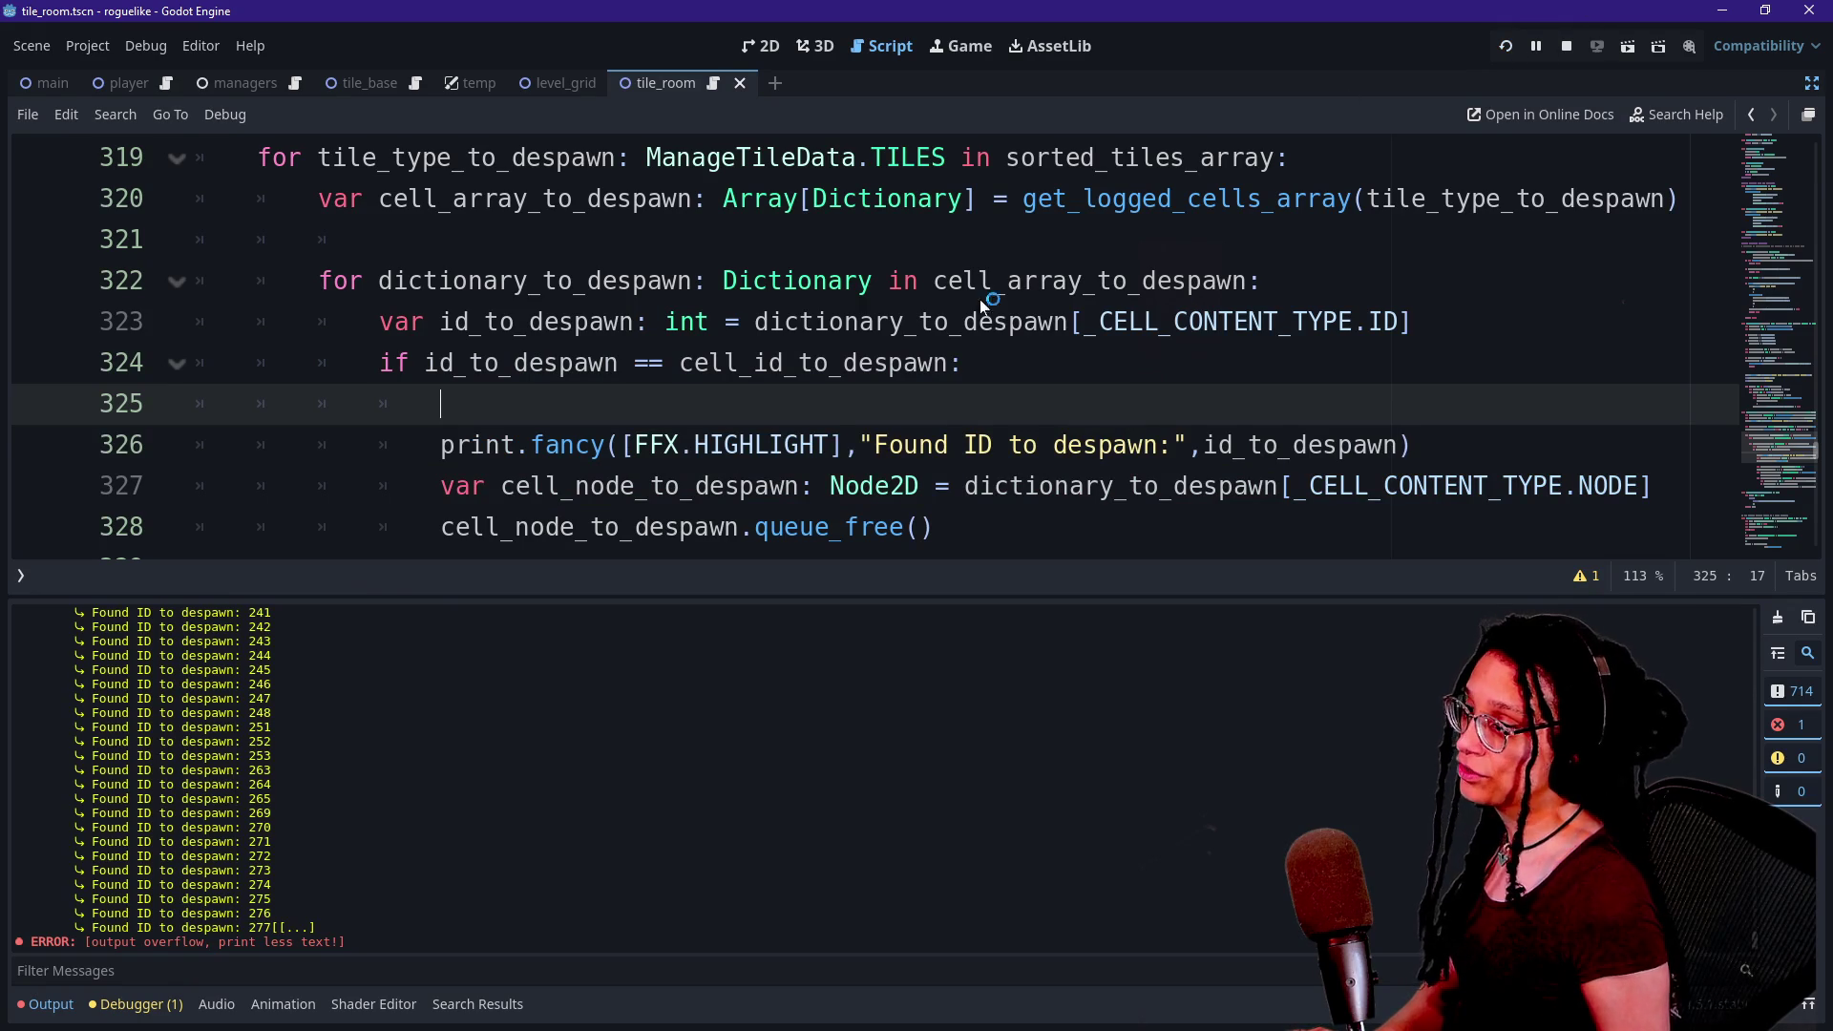
- Rerun the game, filter the output log for 'found' messages, then clear the filter and return to the script
{"action": "key", "text": "F5"}
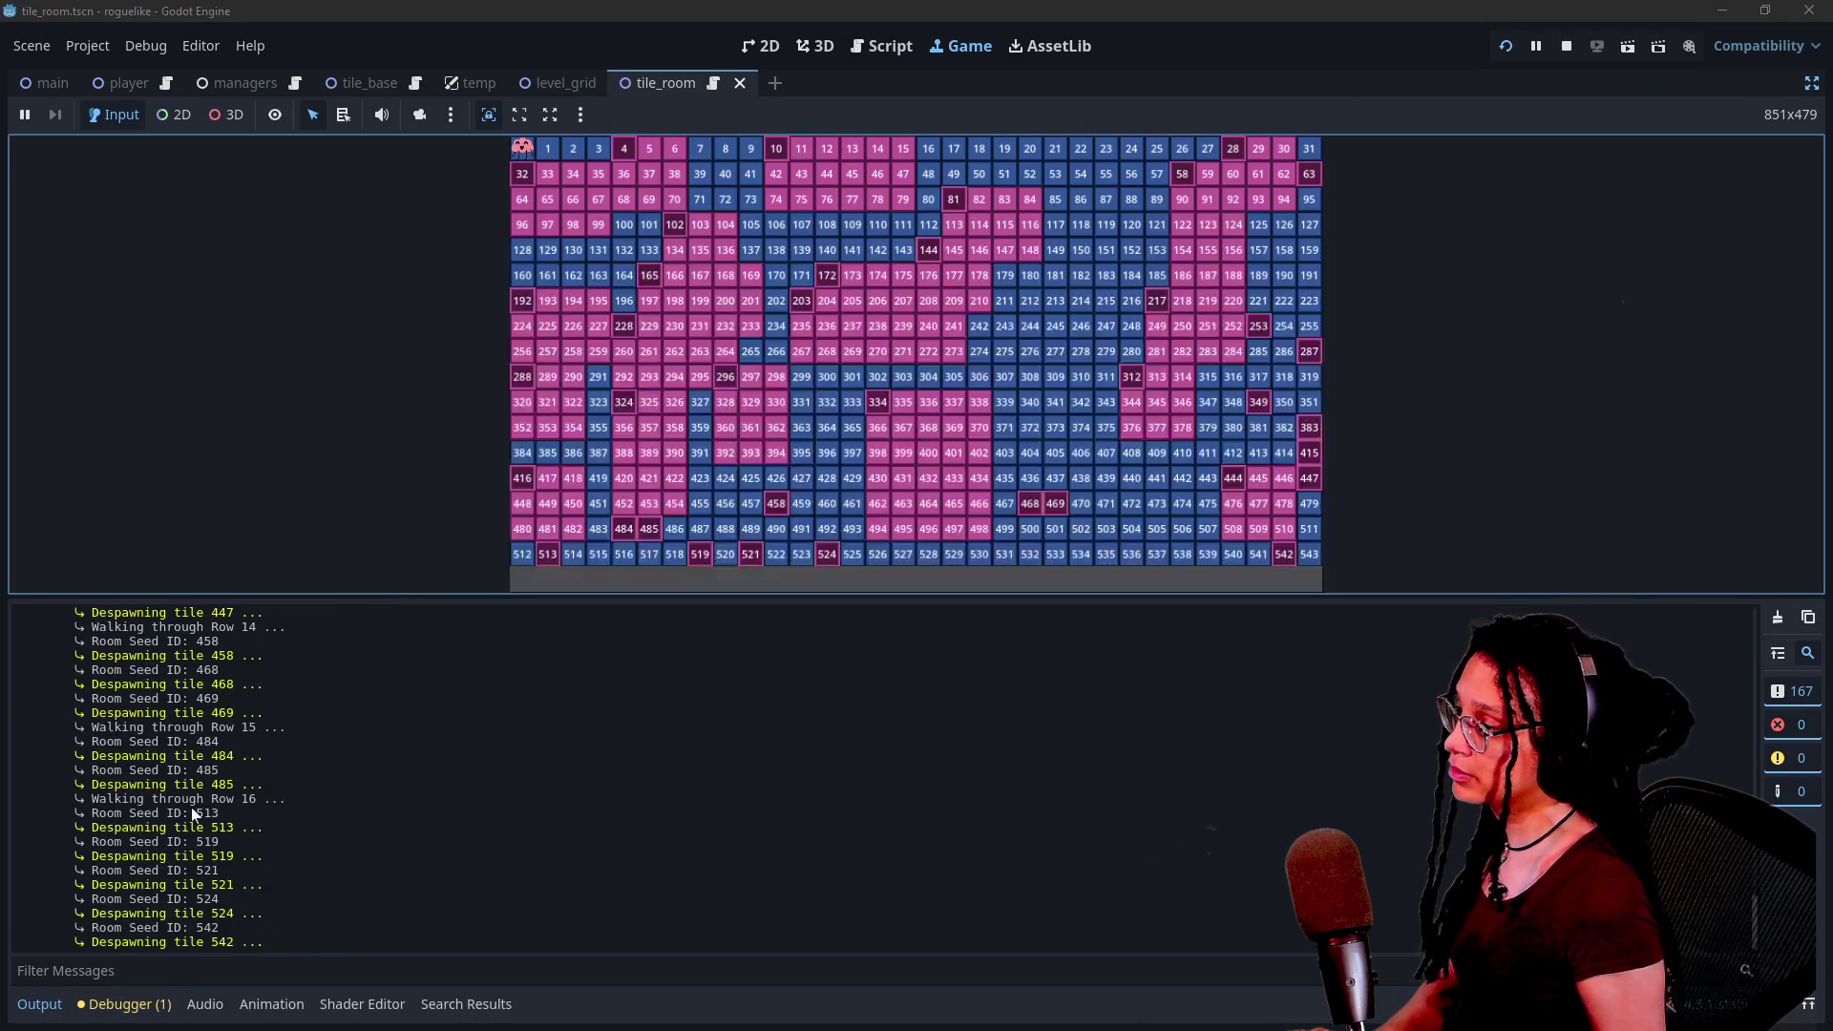
{"action": "left_click", "coordinate": [191, 971]}
{"action": "type", "text": "found"}
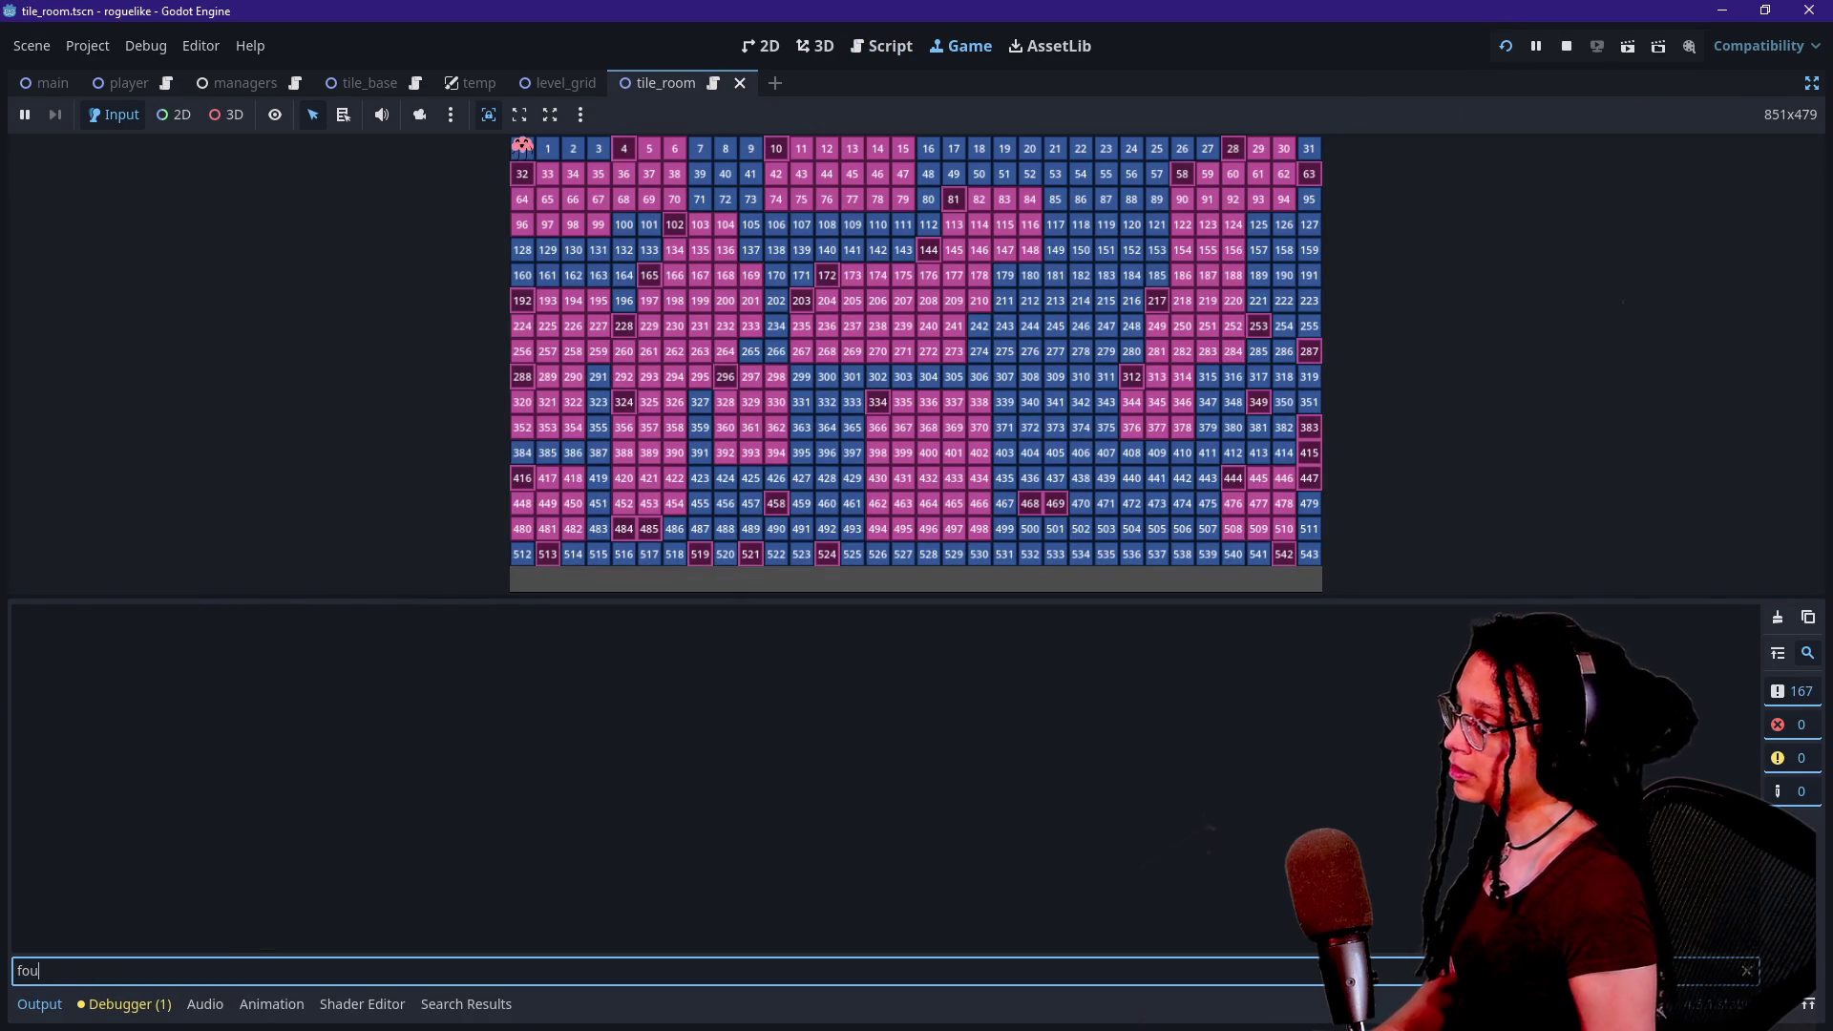
{"action": "key", "text": "BackSpace"}
{"action": "key", "text": "BackSpace"}
{"action": "key", "text": "BackSpace"}
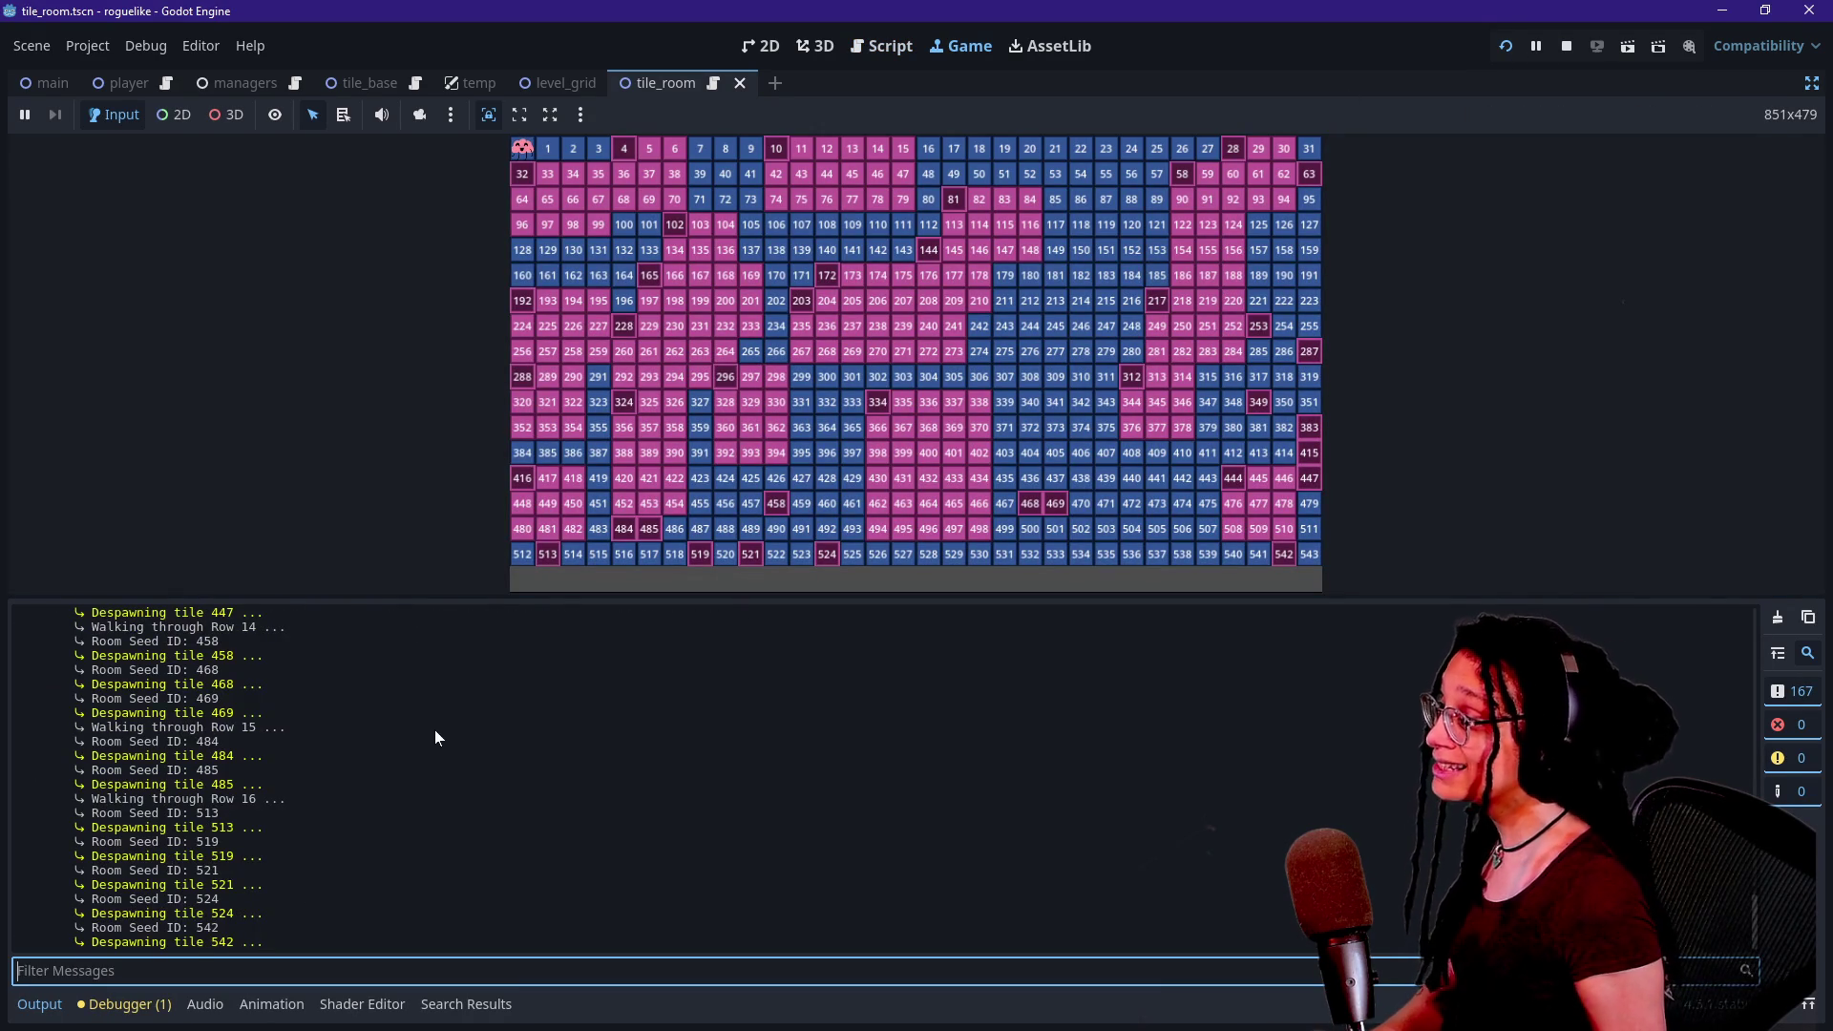
{"action": "scroll", "coordinate": [434, 737], "scroll_direction": "up", "scroll_amount": 2}
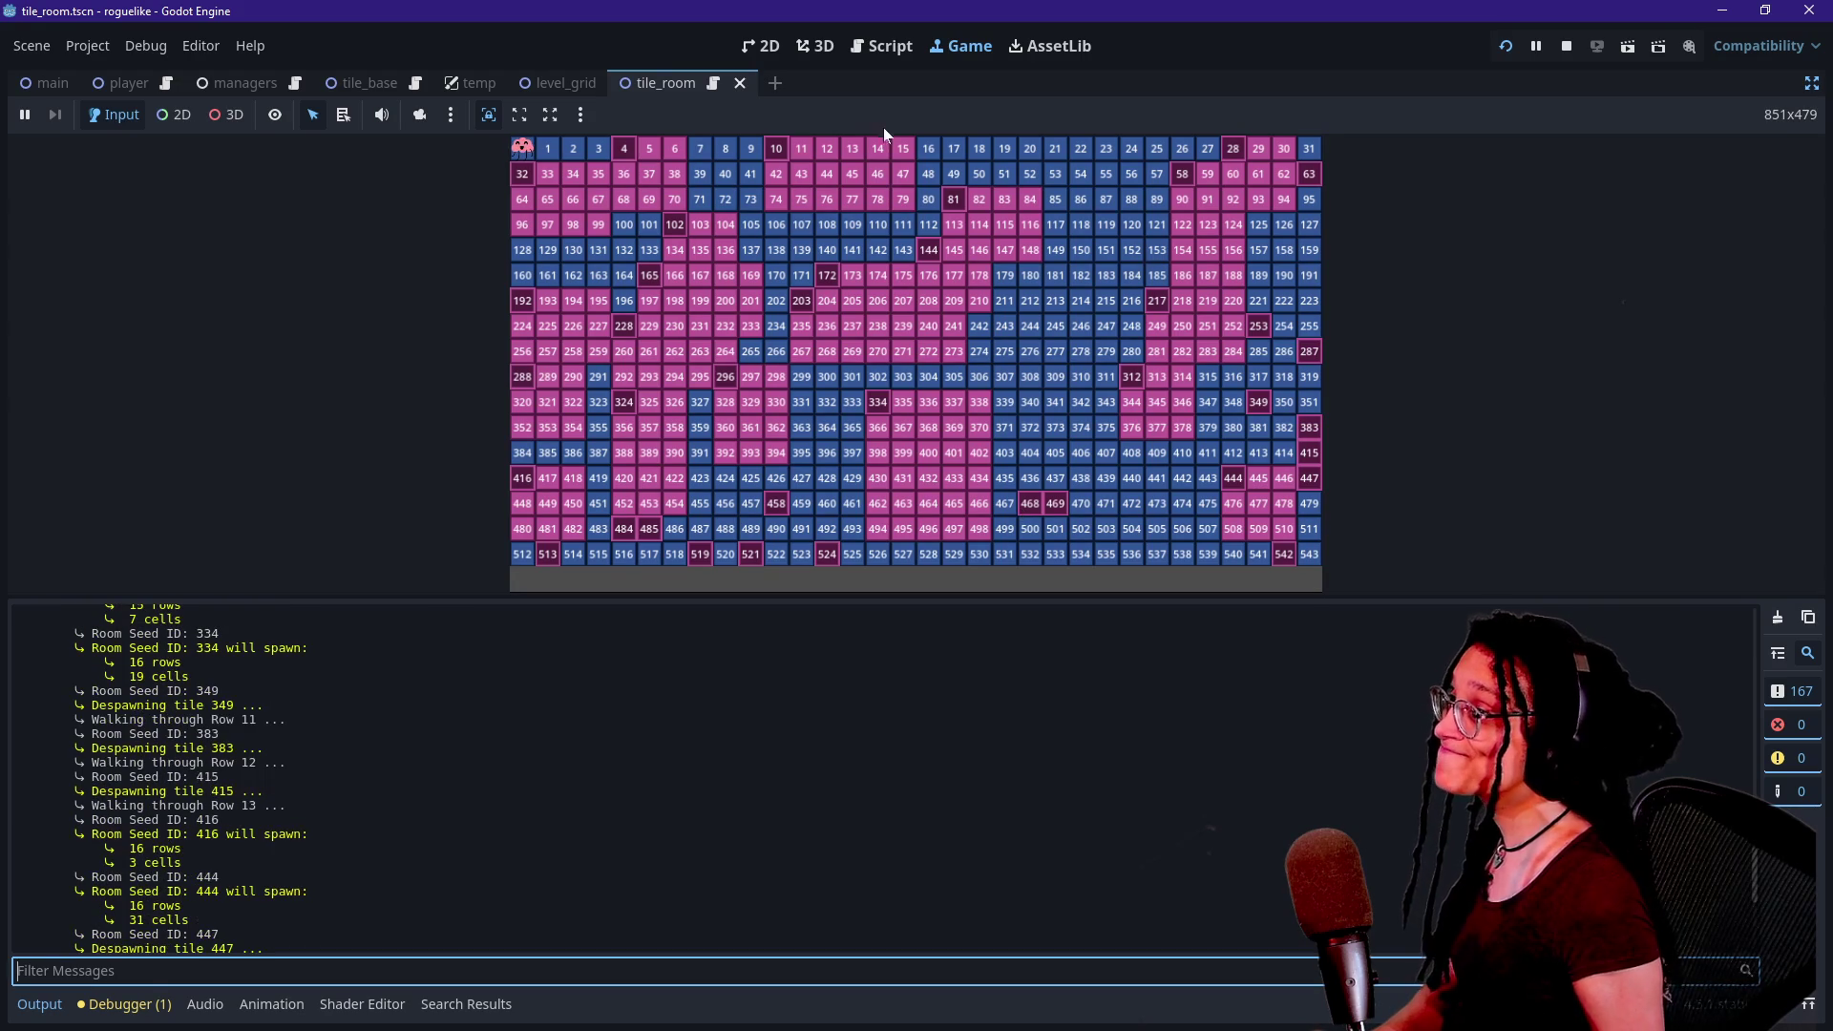
{"action": "left_click", "coordinate": [884, 48]}
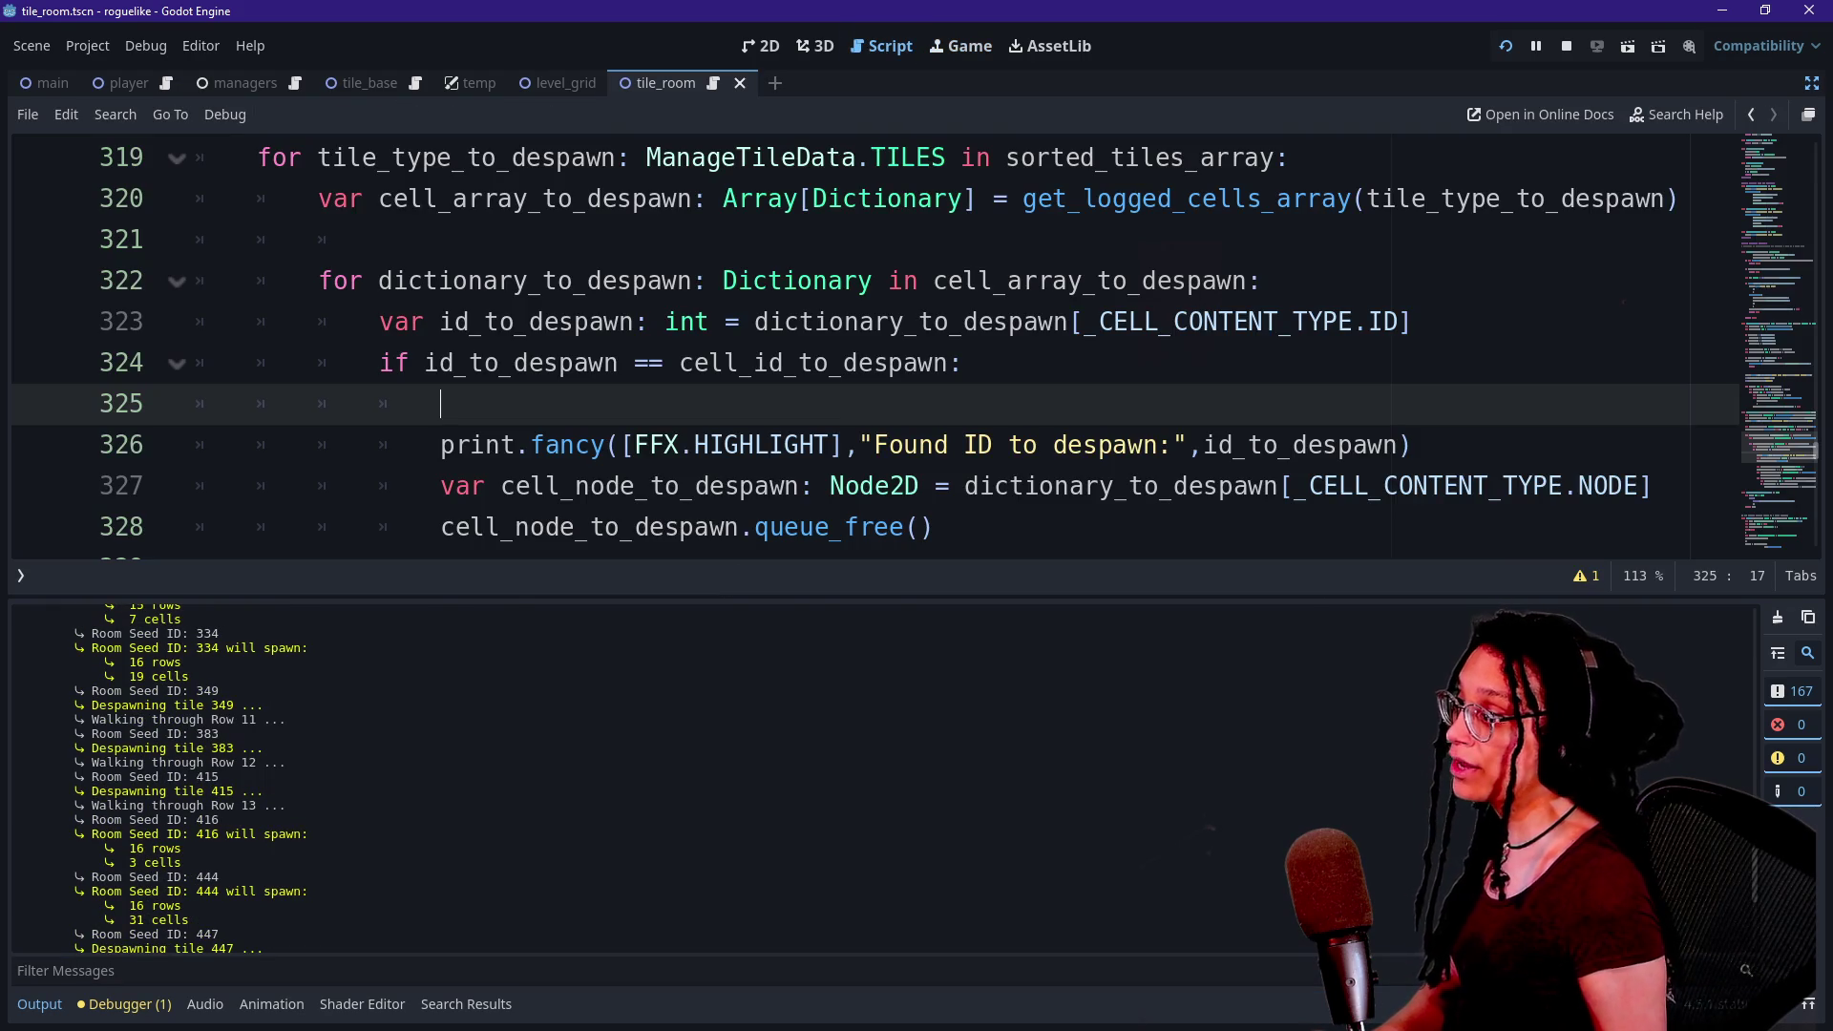
- Delete the empty line 325 below the if block
{"action": "key", "text": "BackSpace"}
{"action": "key", "text": "BackSpace"}
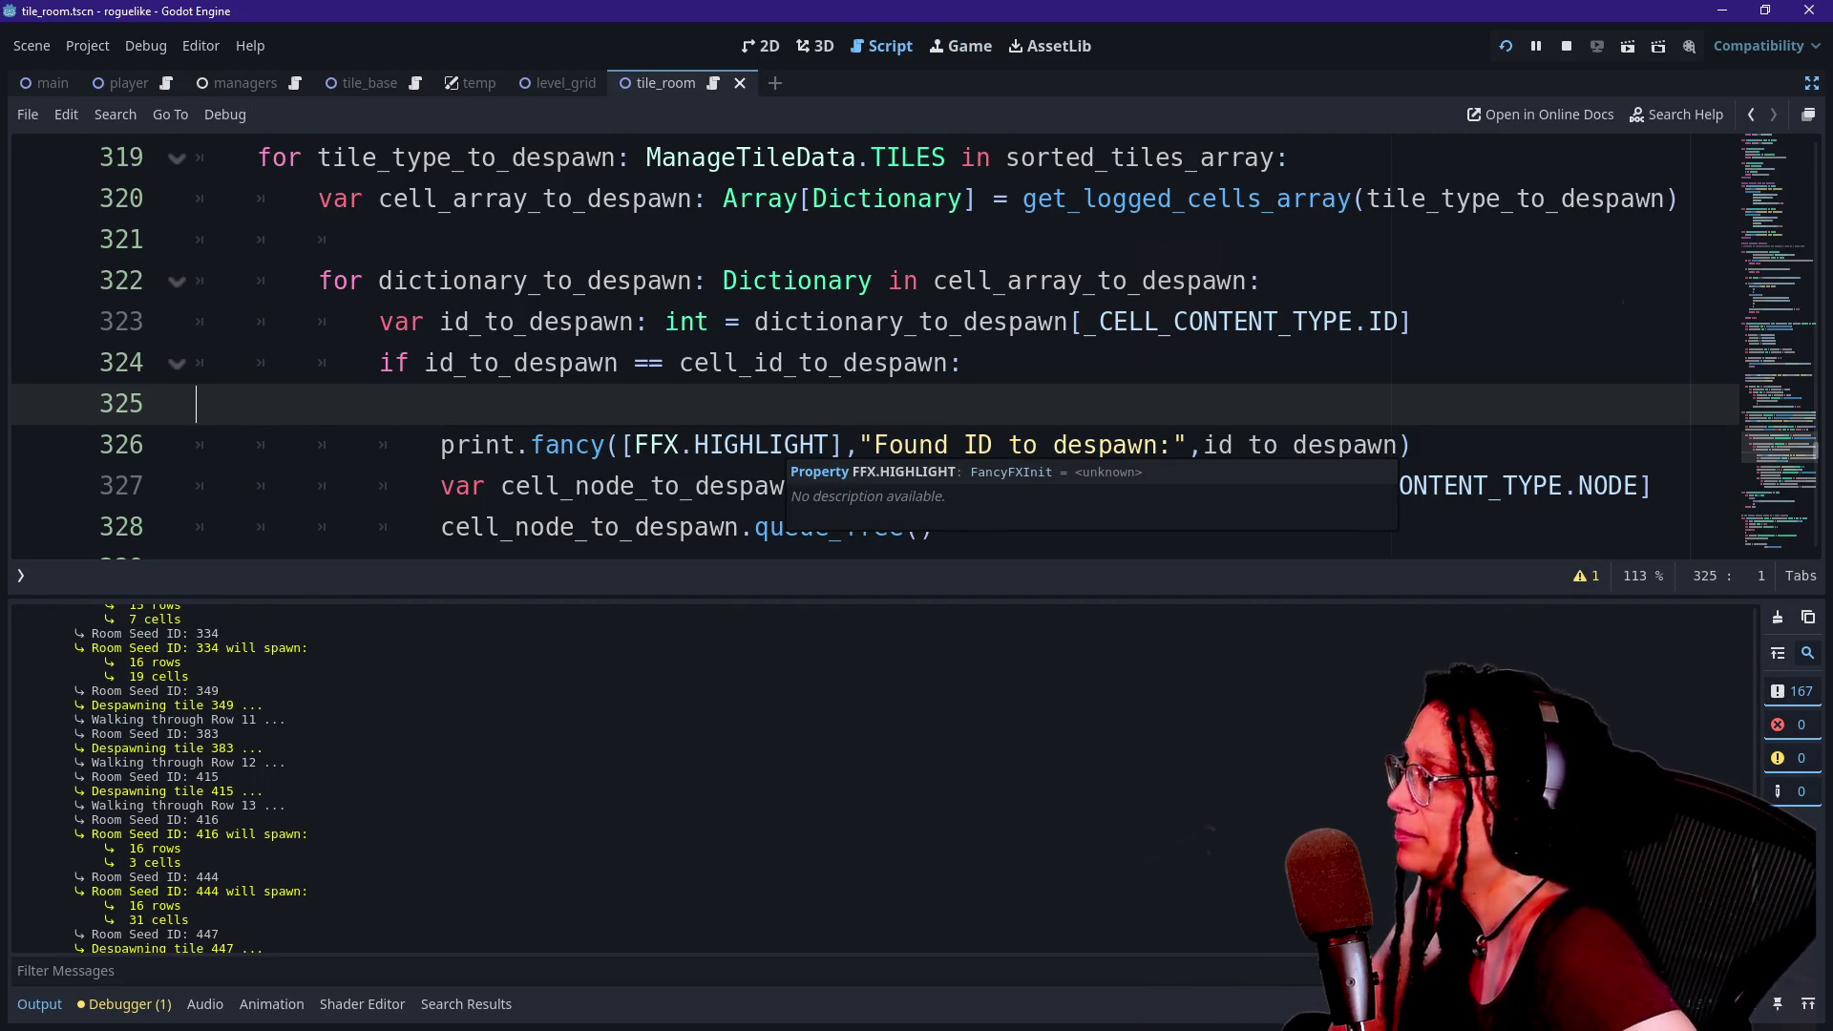
{"action": "scroll", "coordinate": [860, 344], "scroll_direction": "up", "scroll_amount": 2}
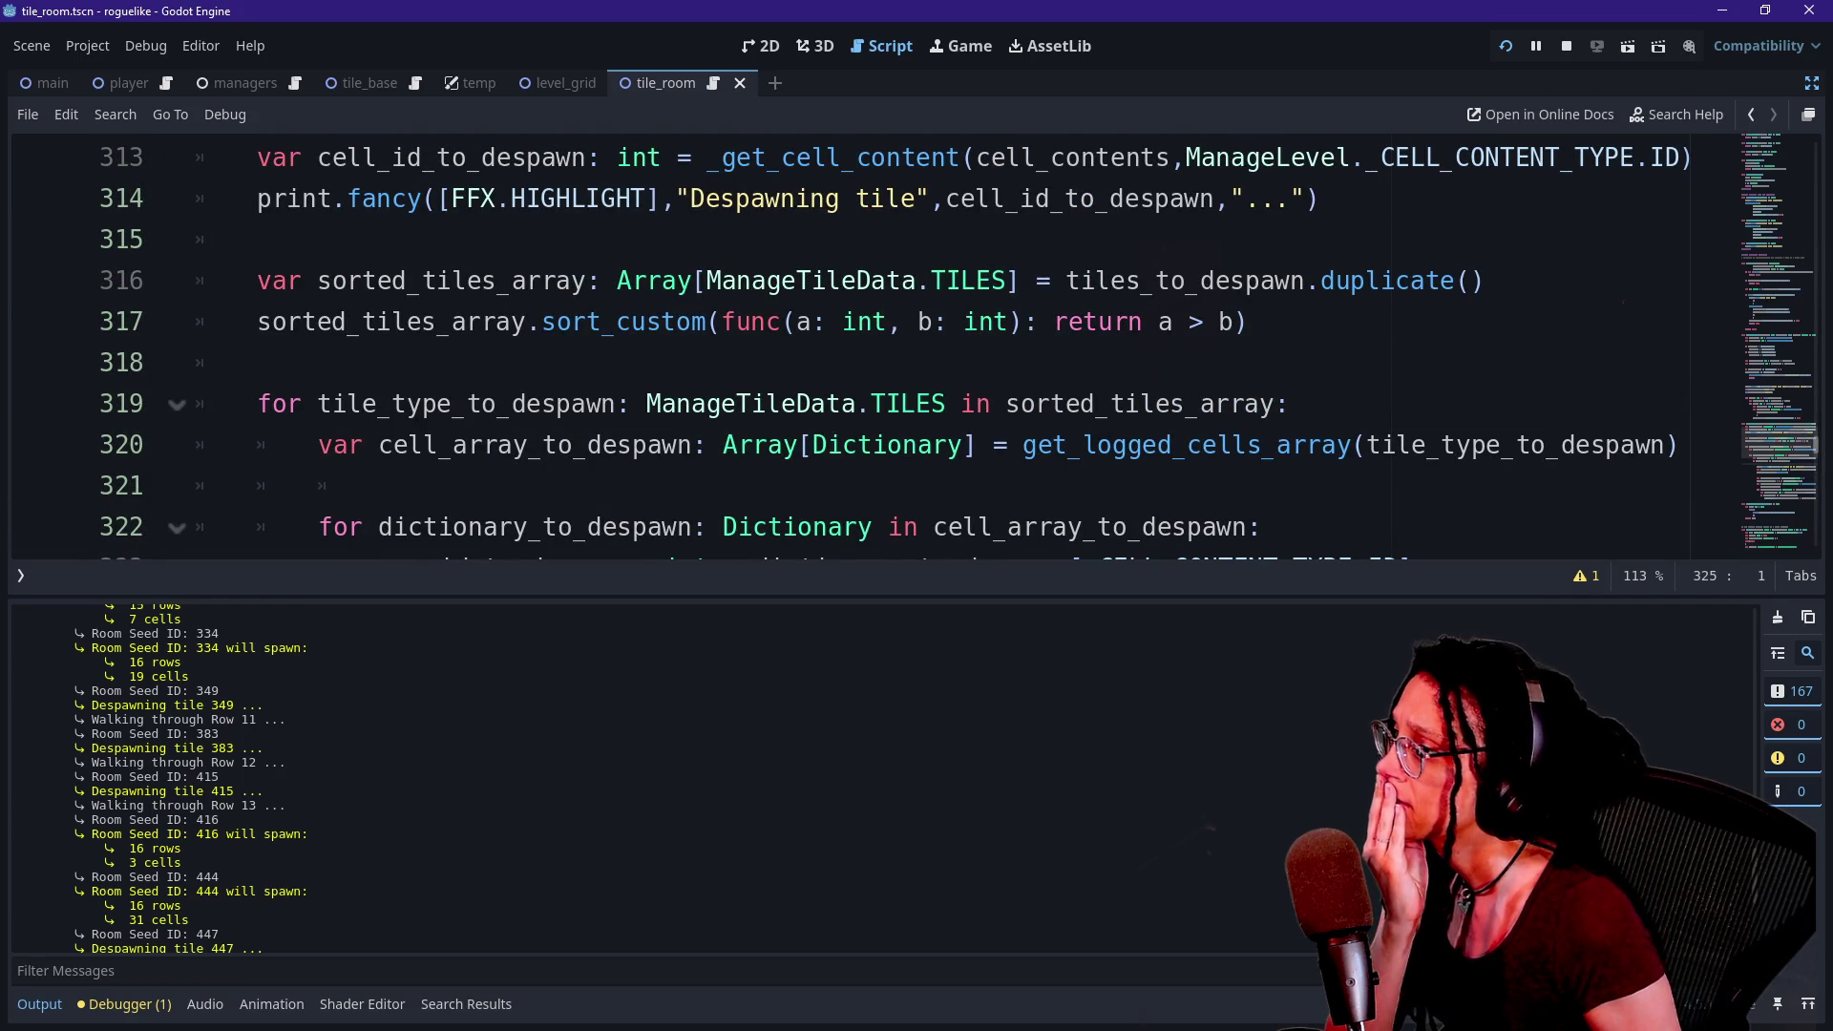
{"action": "left_click_drag", "start_coordinate": [946, 199], "coordinate": [1200, 198]}
{"action": "left_click", "coordinate": [1193, 238]}
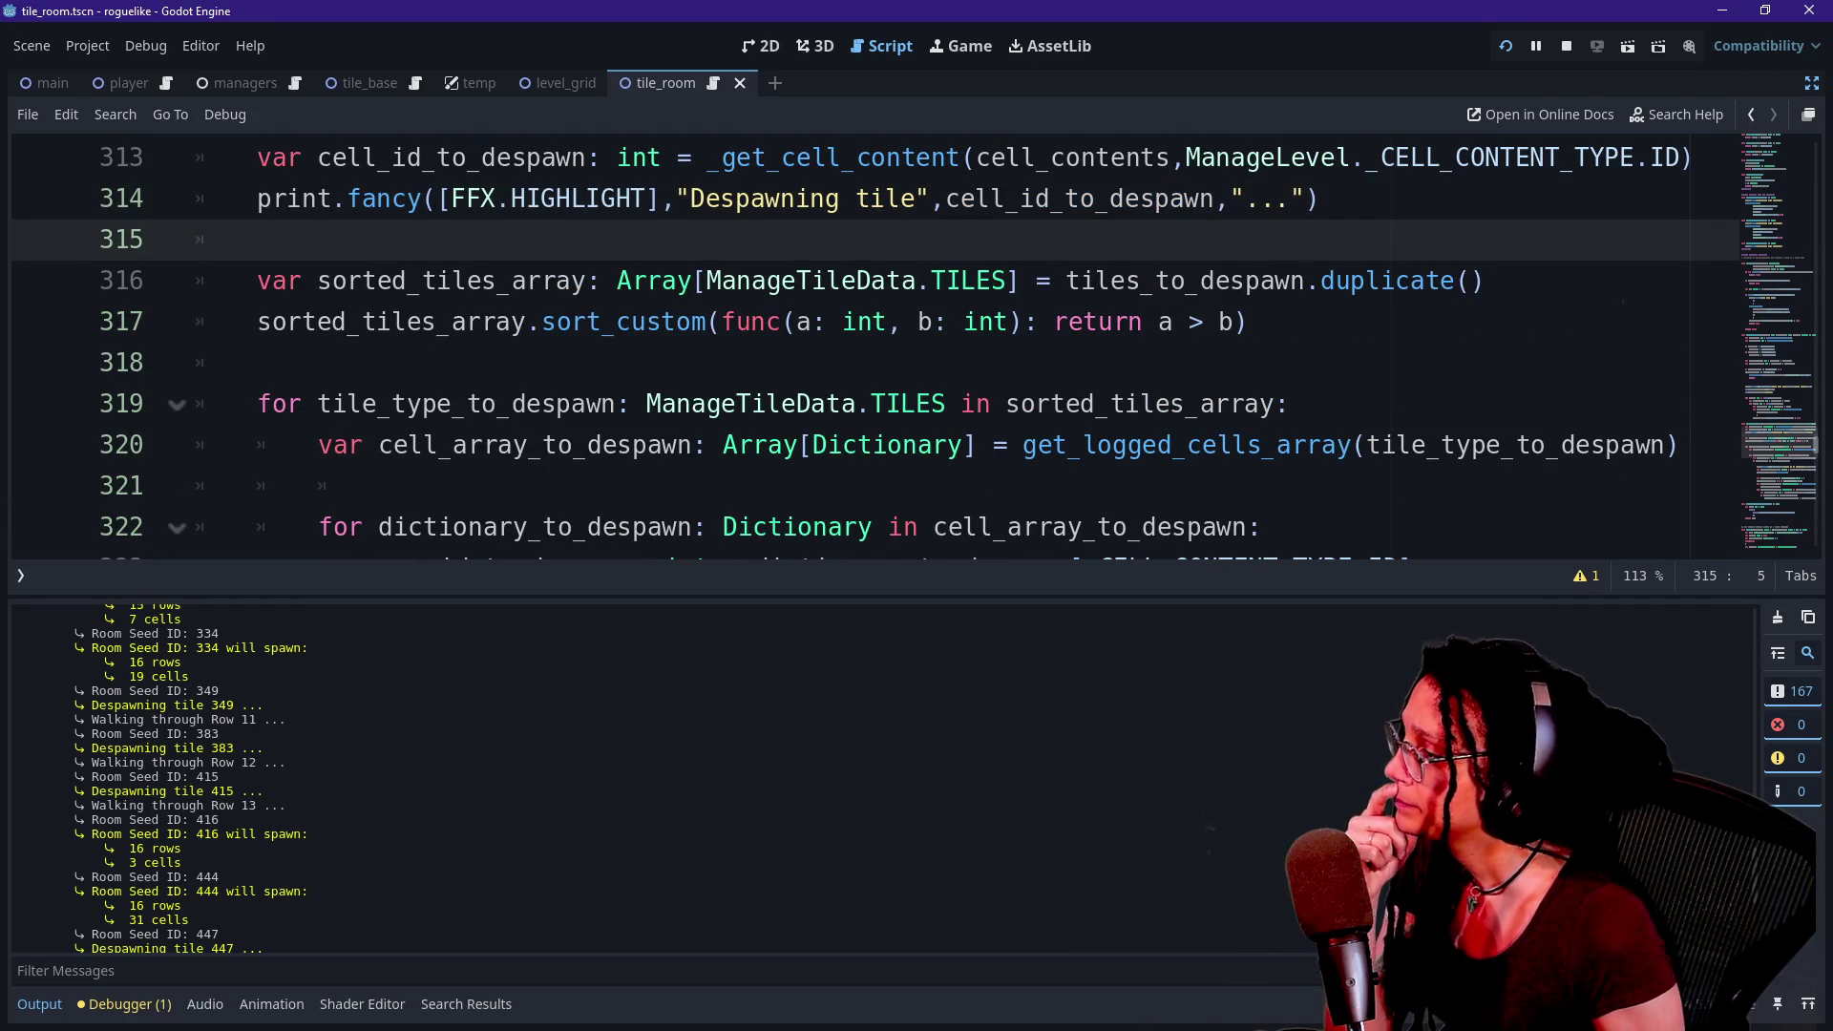
{"action": "scroll", "coordinate": [1193, 239], "scroll_direction": "down", "scroll_amount": 1}
{"action": "scroll", "coordinate": [860, 343], "scroll_direction": "down", "scroll_amount": 1}
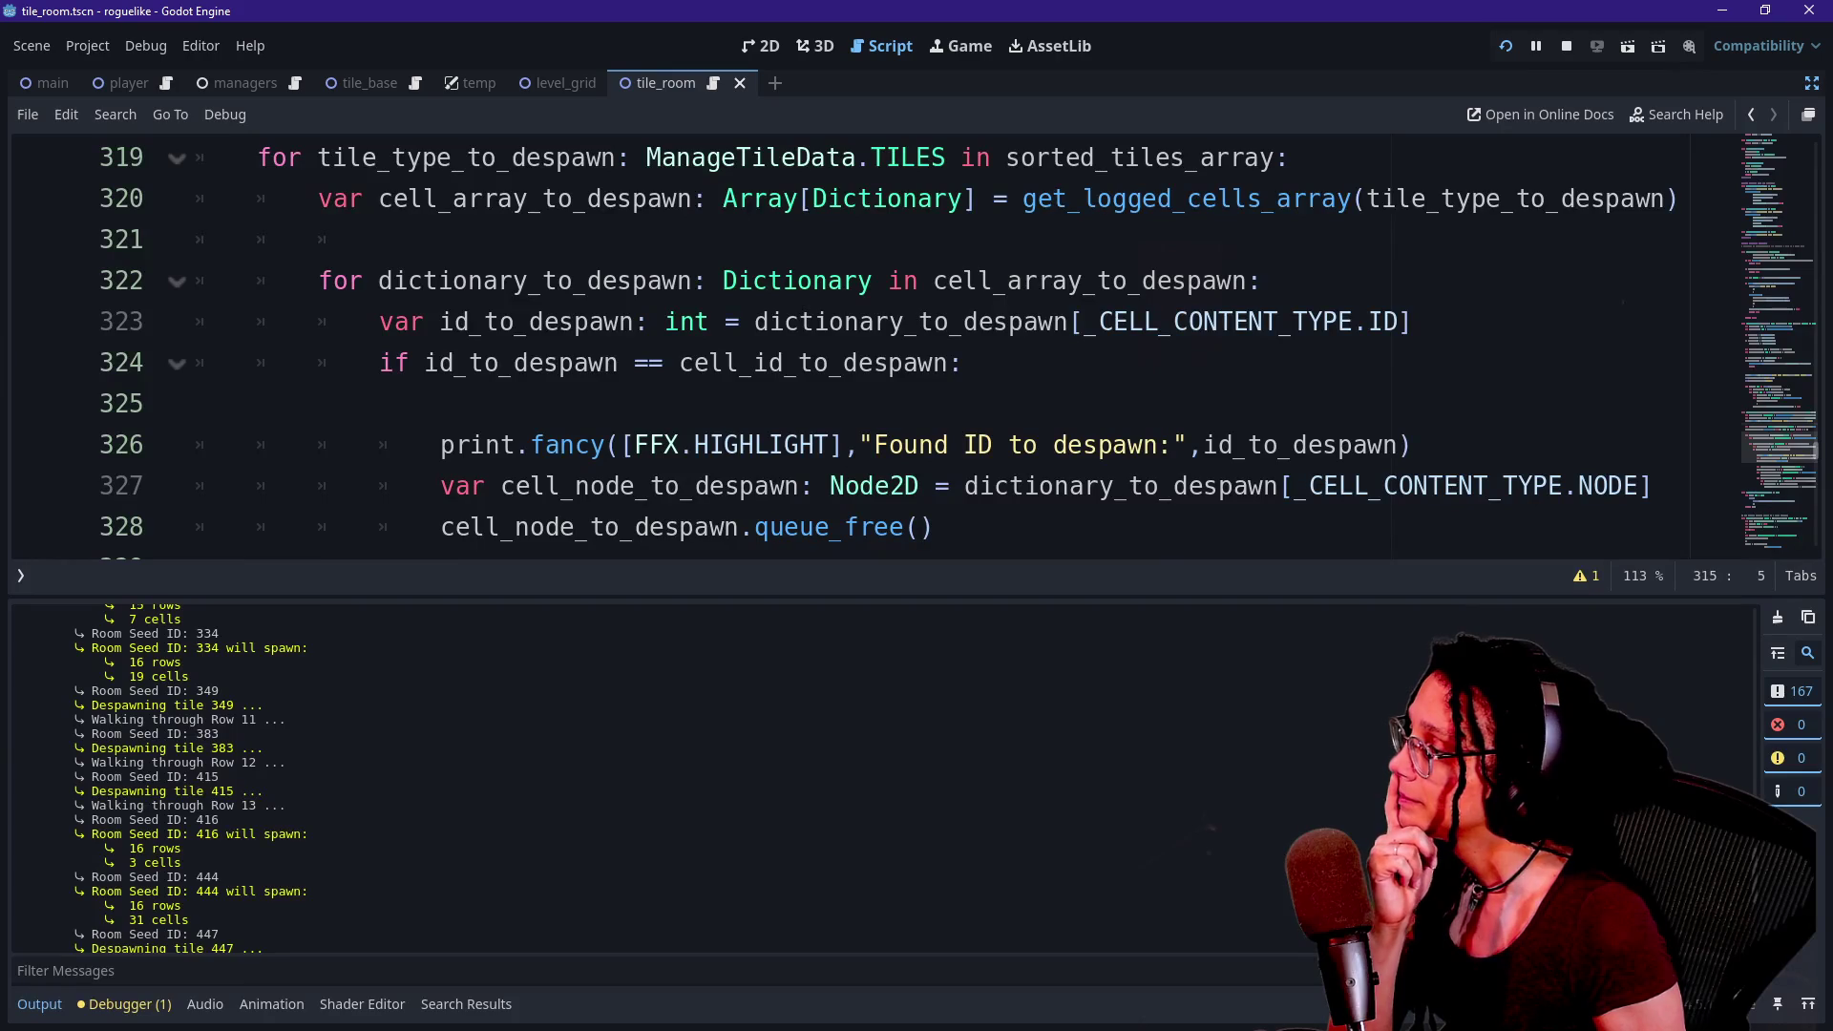
{"action": "left_click", "coordinate": [860, 403]}
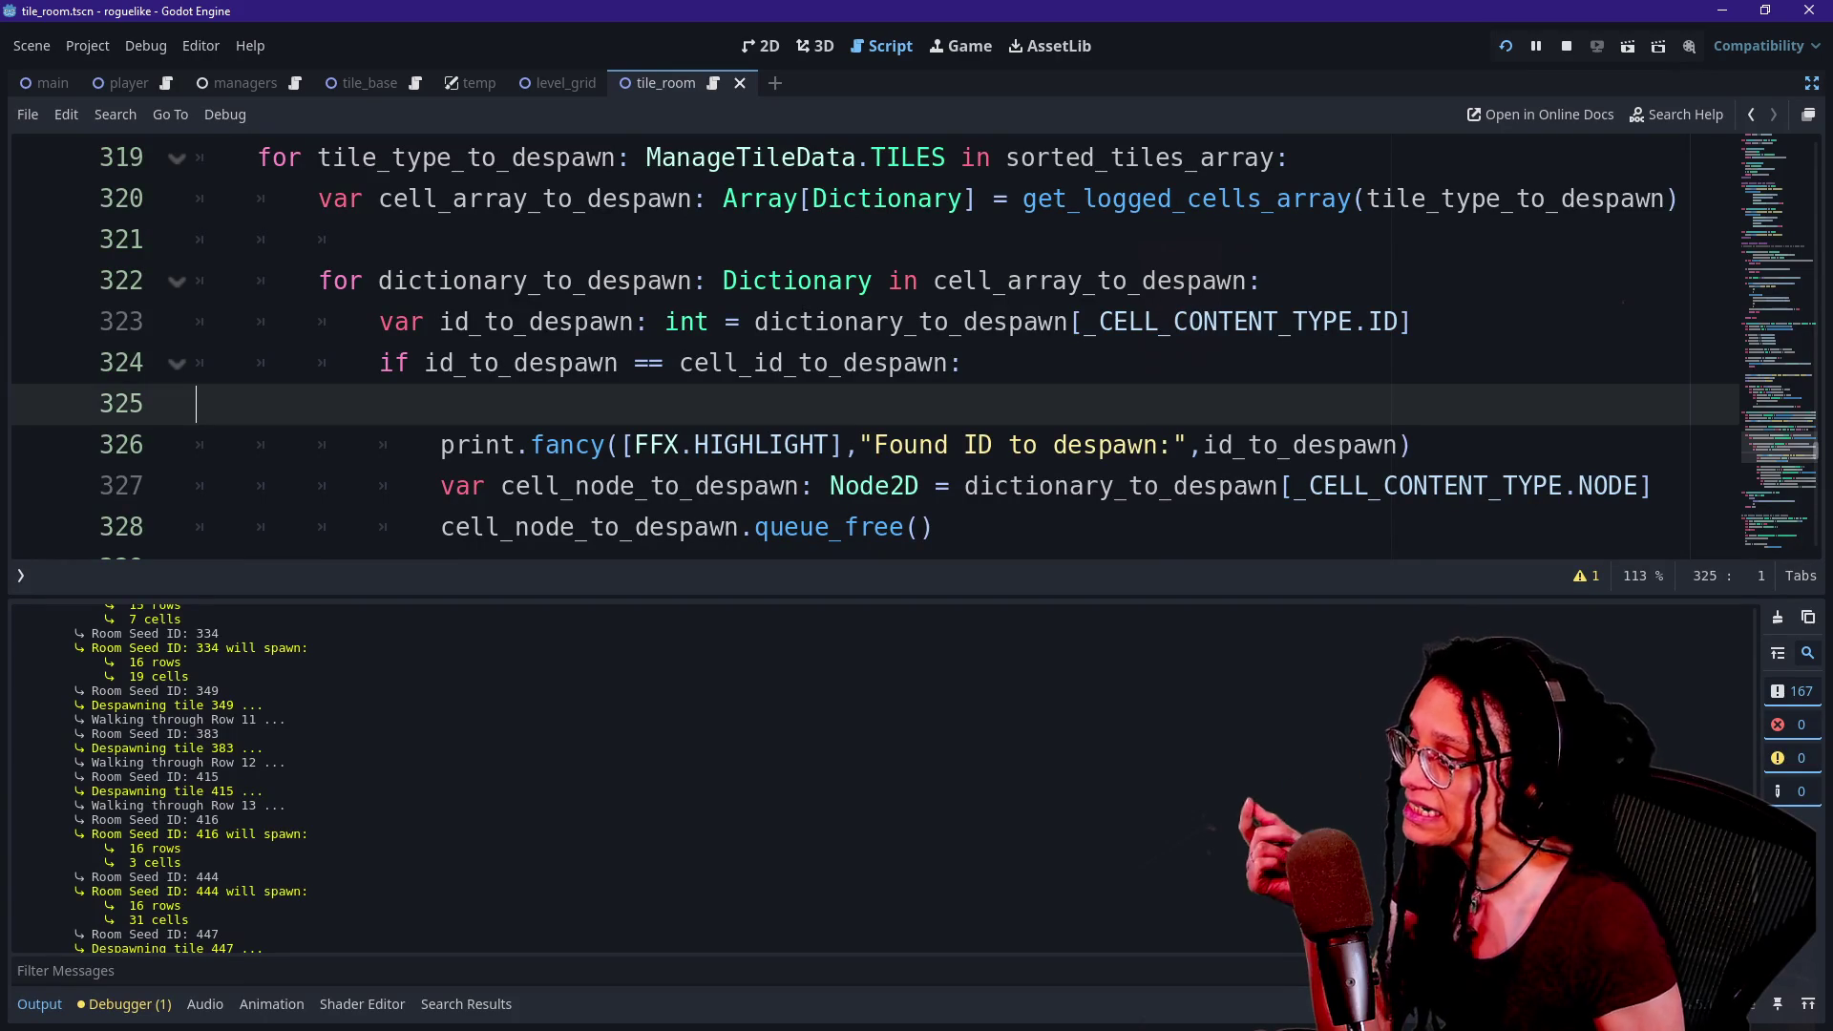
{"action": "key", "text": "BackSpace"}
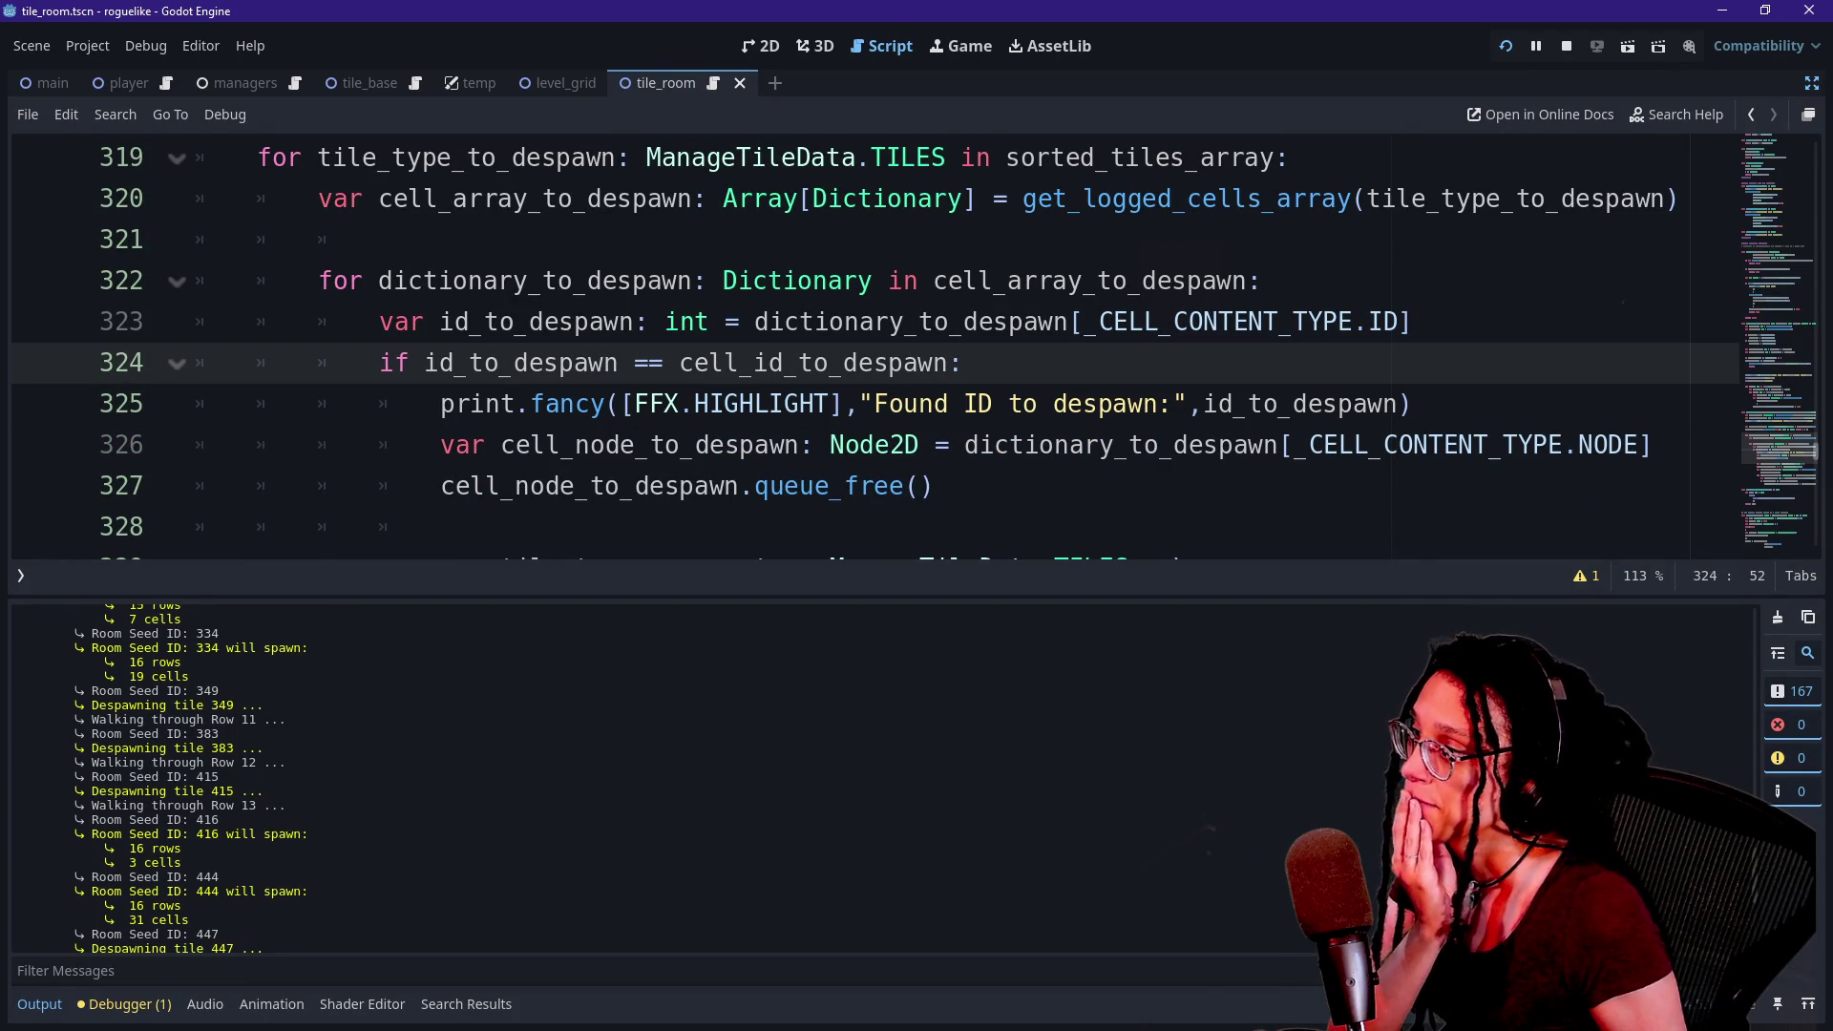
- Cut the 'Found ID to despawn' print from the if block and paste it after line 323, removing the extra indent
{"action": "mouse_move", "coordinate": [821, 365]}
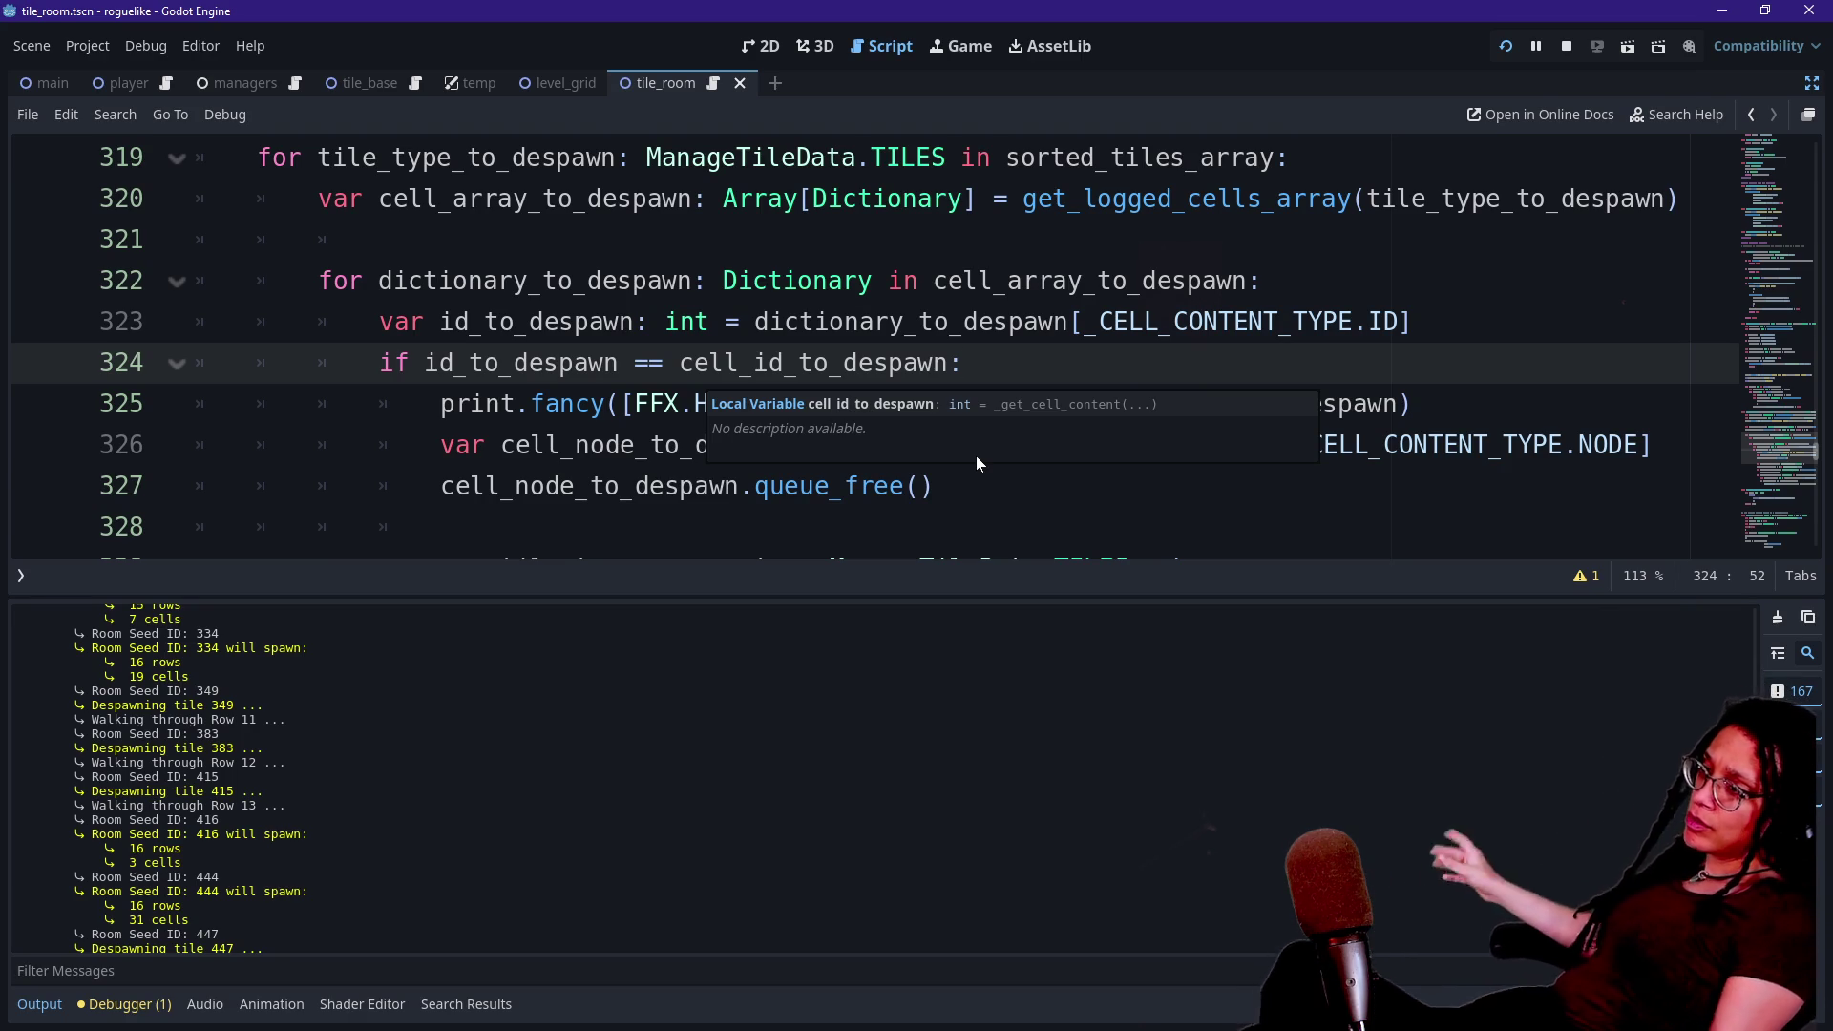
{"action": "left_click", "coordinate": [931, 322]}
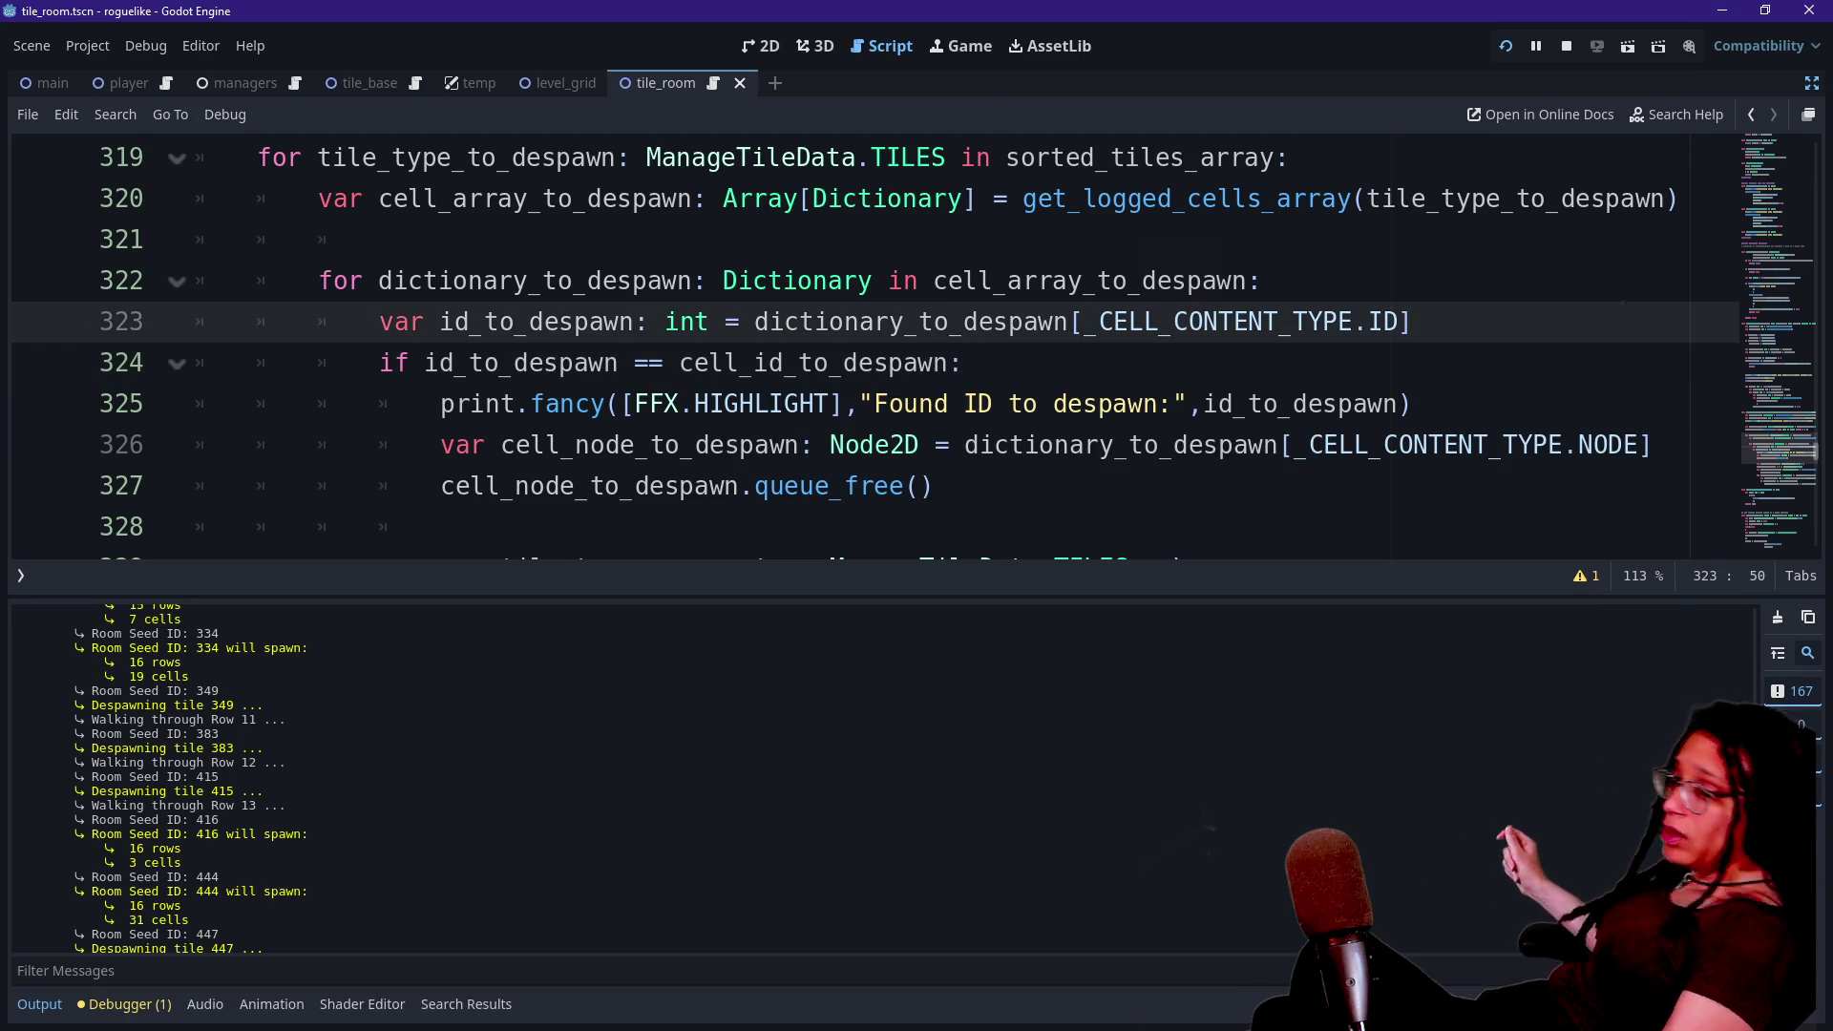
{"action": "left_click_drag", "start_coordinate": [1411, 404], "coordinate": [964, 363]}
{"action": "key", "text": "ctrl+c"}
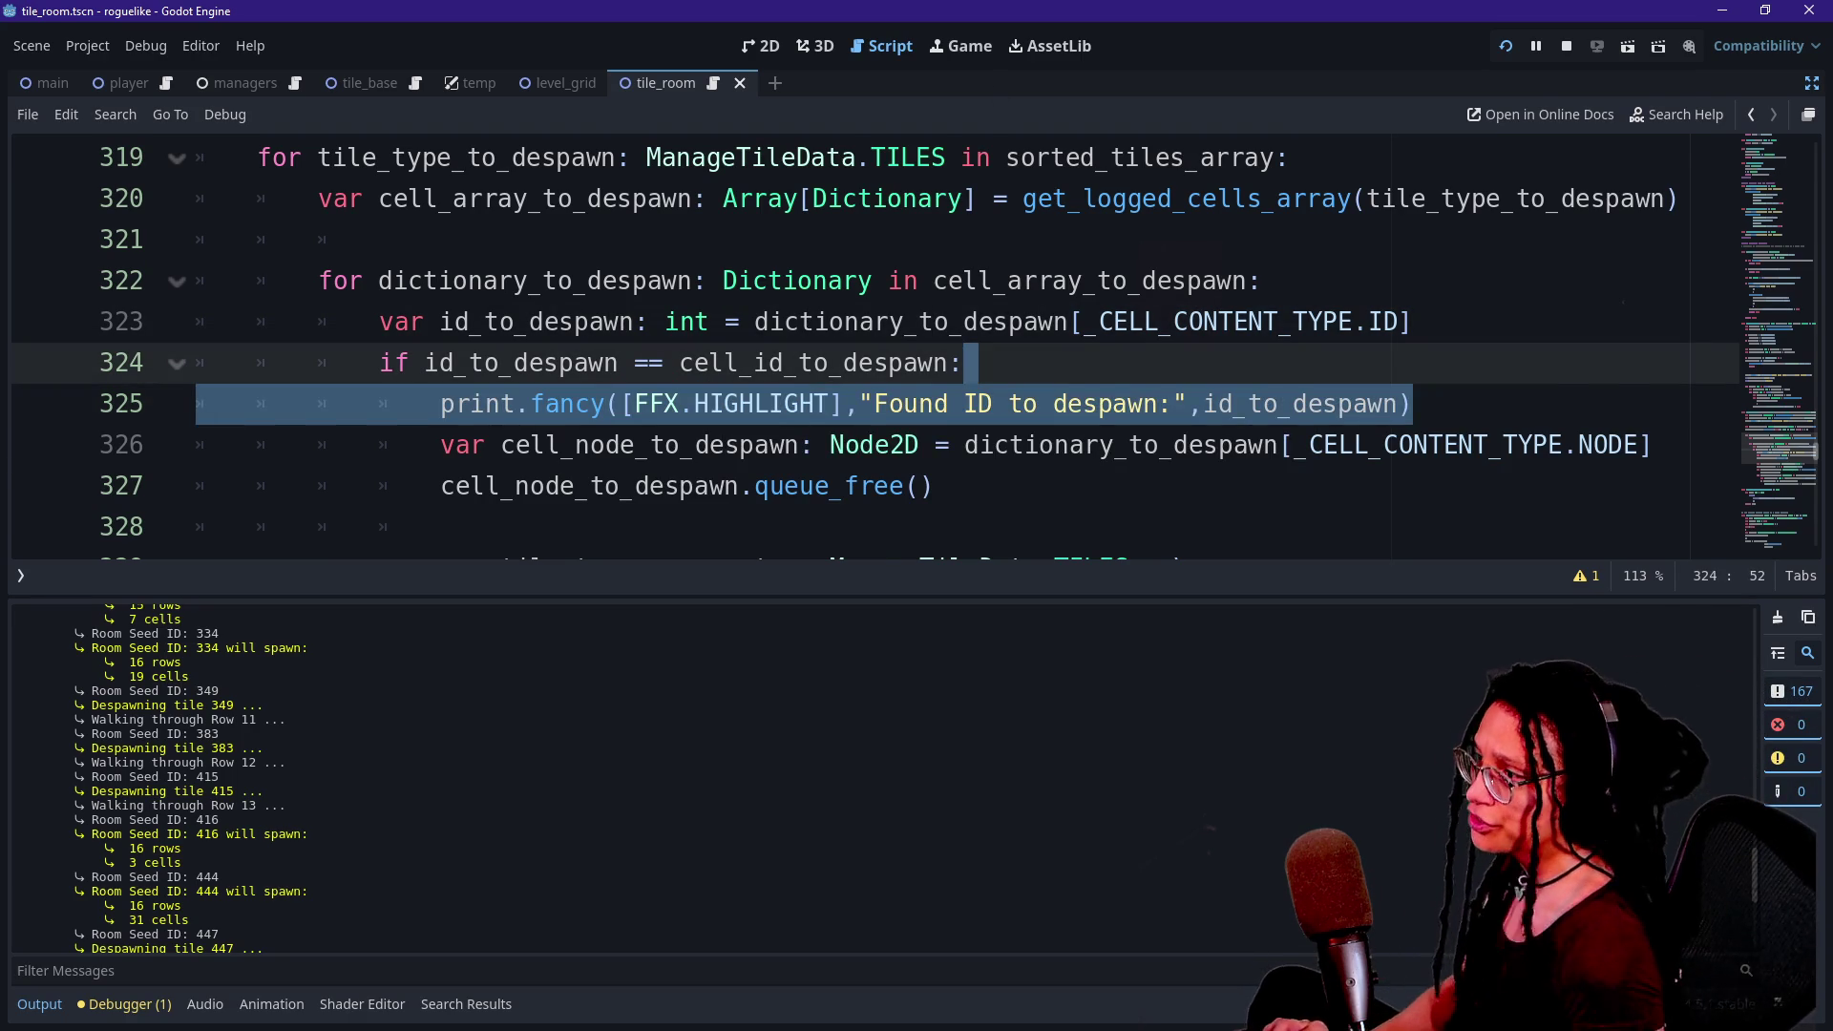
{"action": "key", "text": "BackSpace"}
{"action": "left_click", "coordinate": [1414, 321]}
{"action": "key", "text": "ctrl+v"}
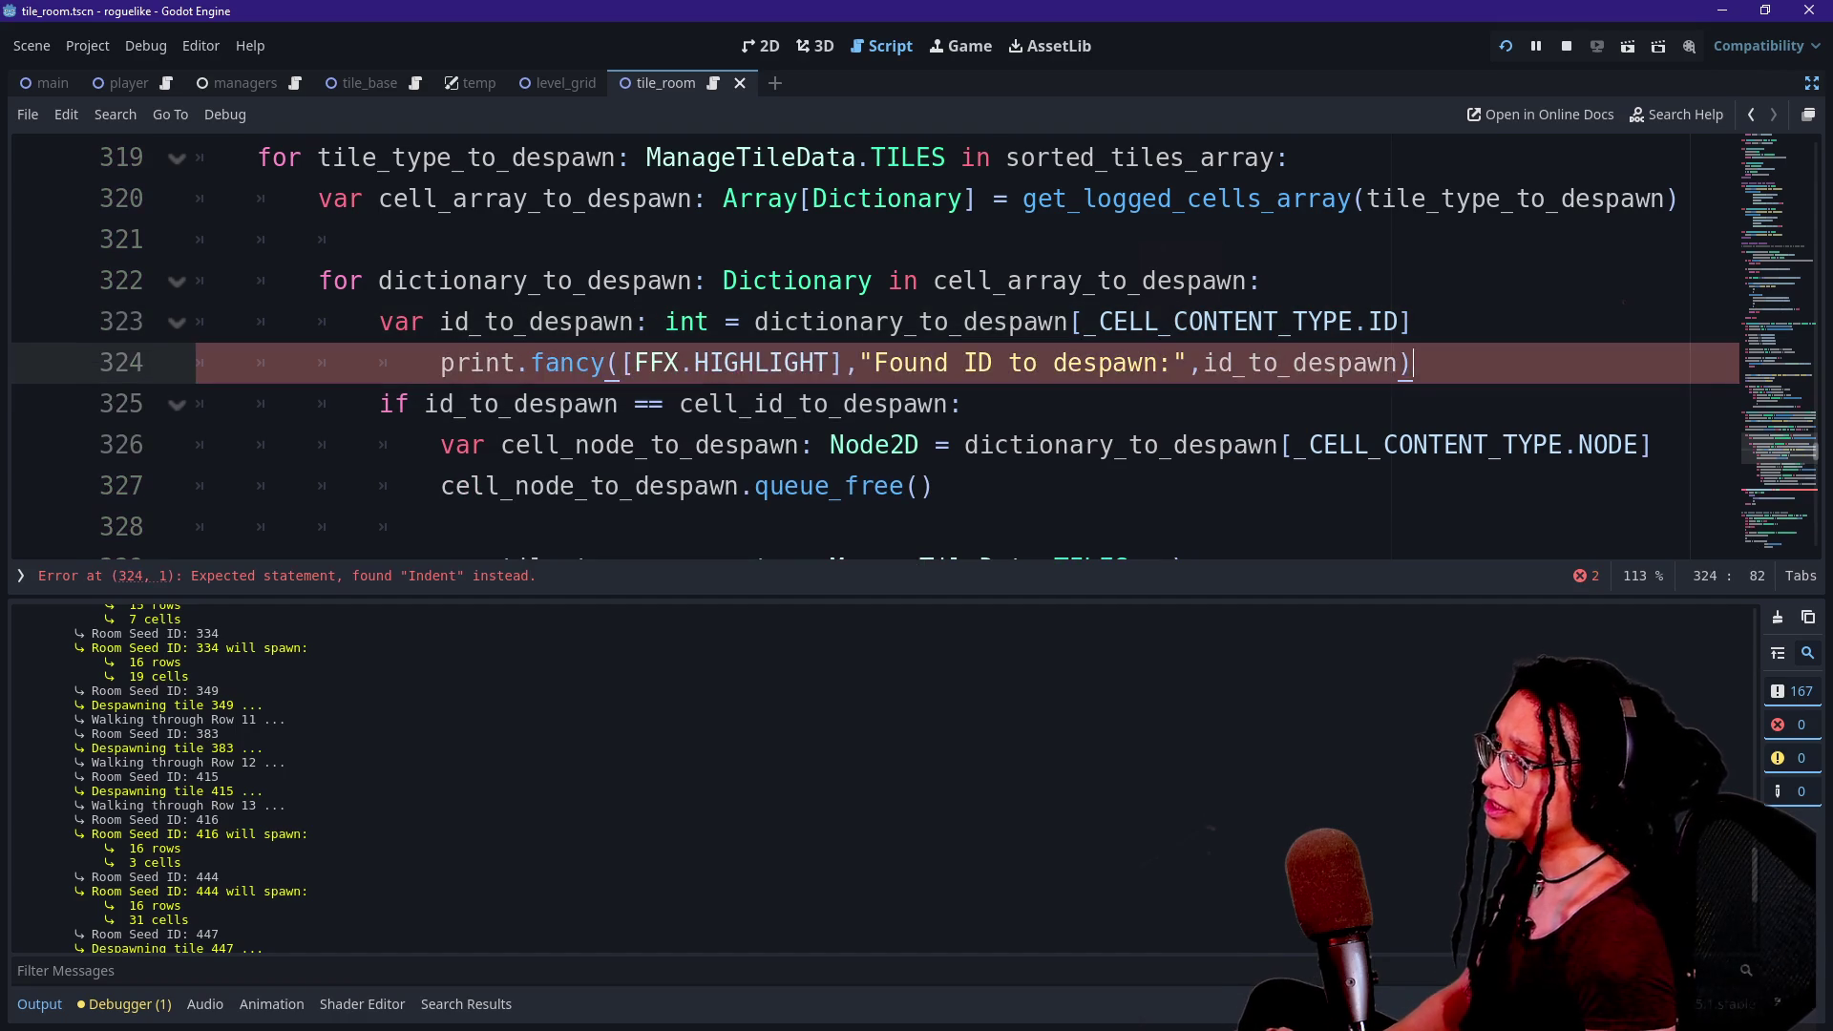
{"action": "key", "text": "BackSpace"}
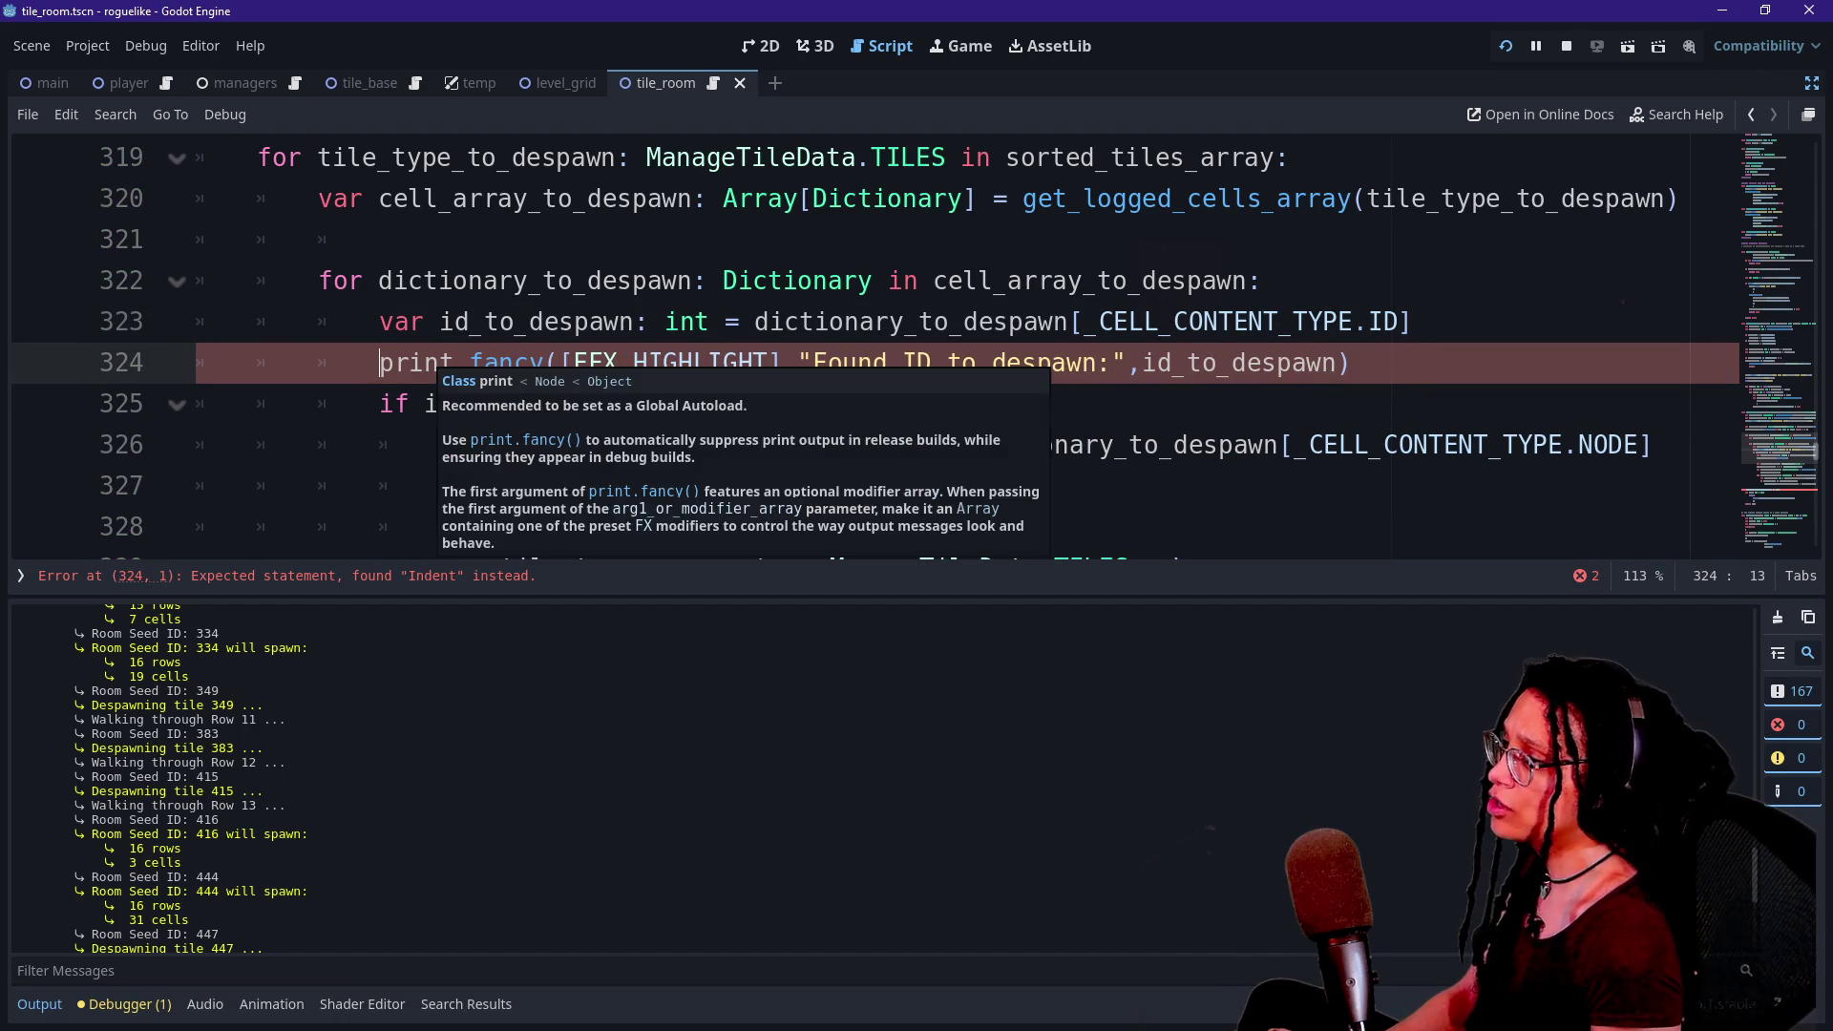
{"action": "left_click", "coordinate": [798, 280]}
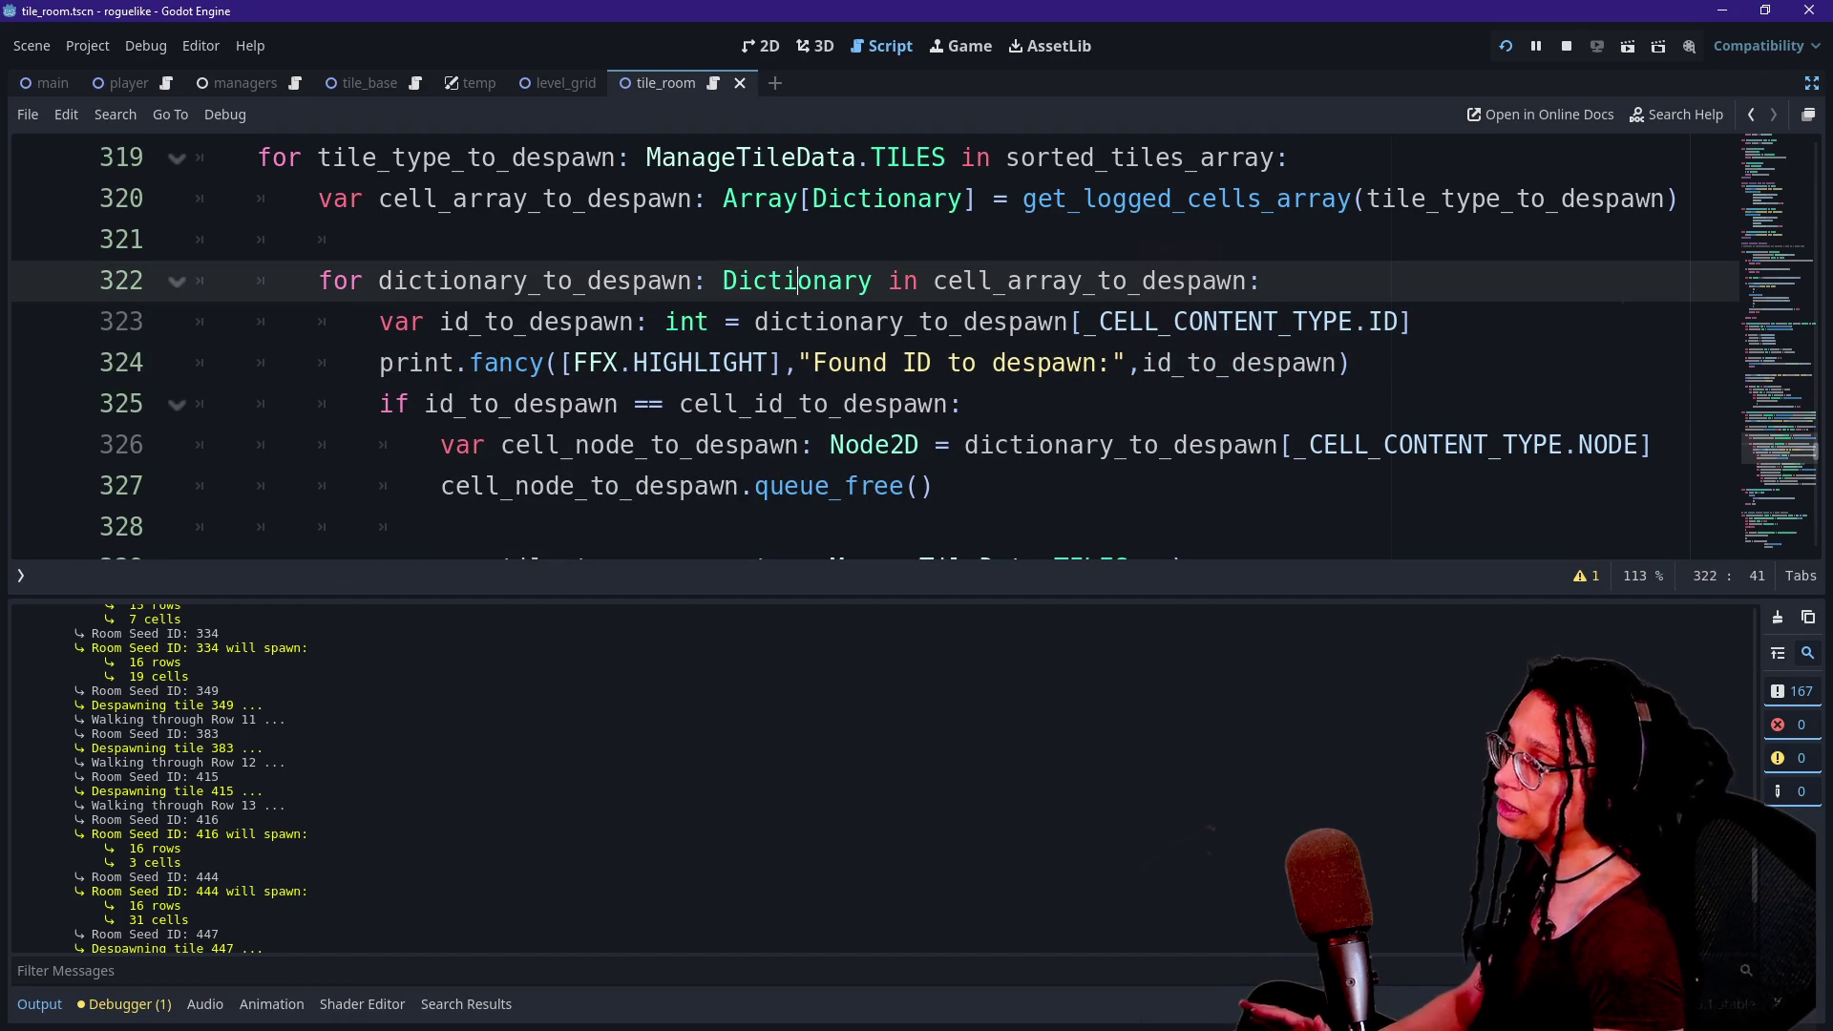
- Relabel the debug print 'Dictionary:' so it prints dictionary_to_despawn, then inspect the logged dictionaries
{"action": "left_click_drag", "start_coordinate": [1351, 363], "coordinate": [1423, 322]}
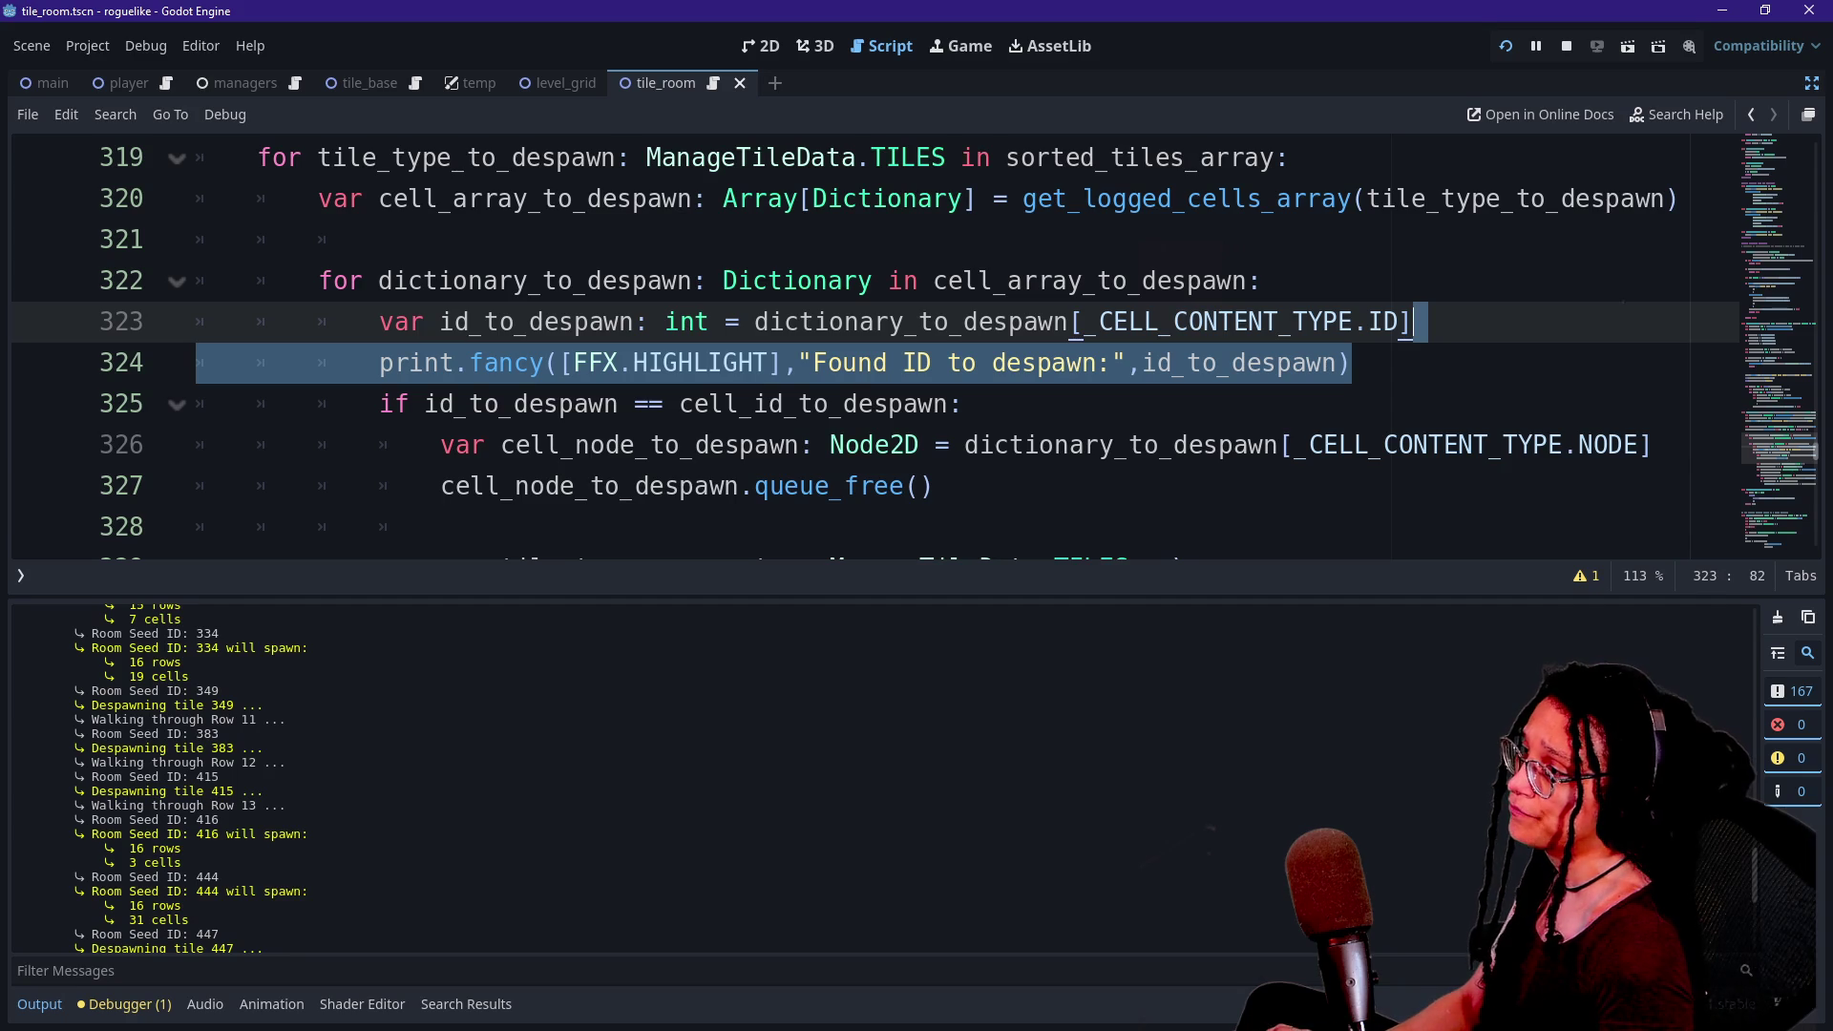
{"action": "left_click", "coordinate": [1112, 362]}
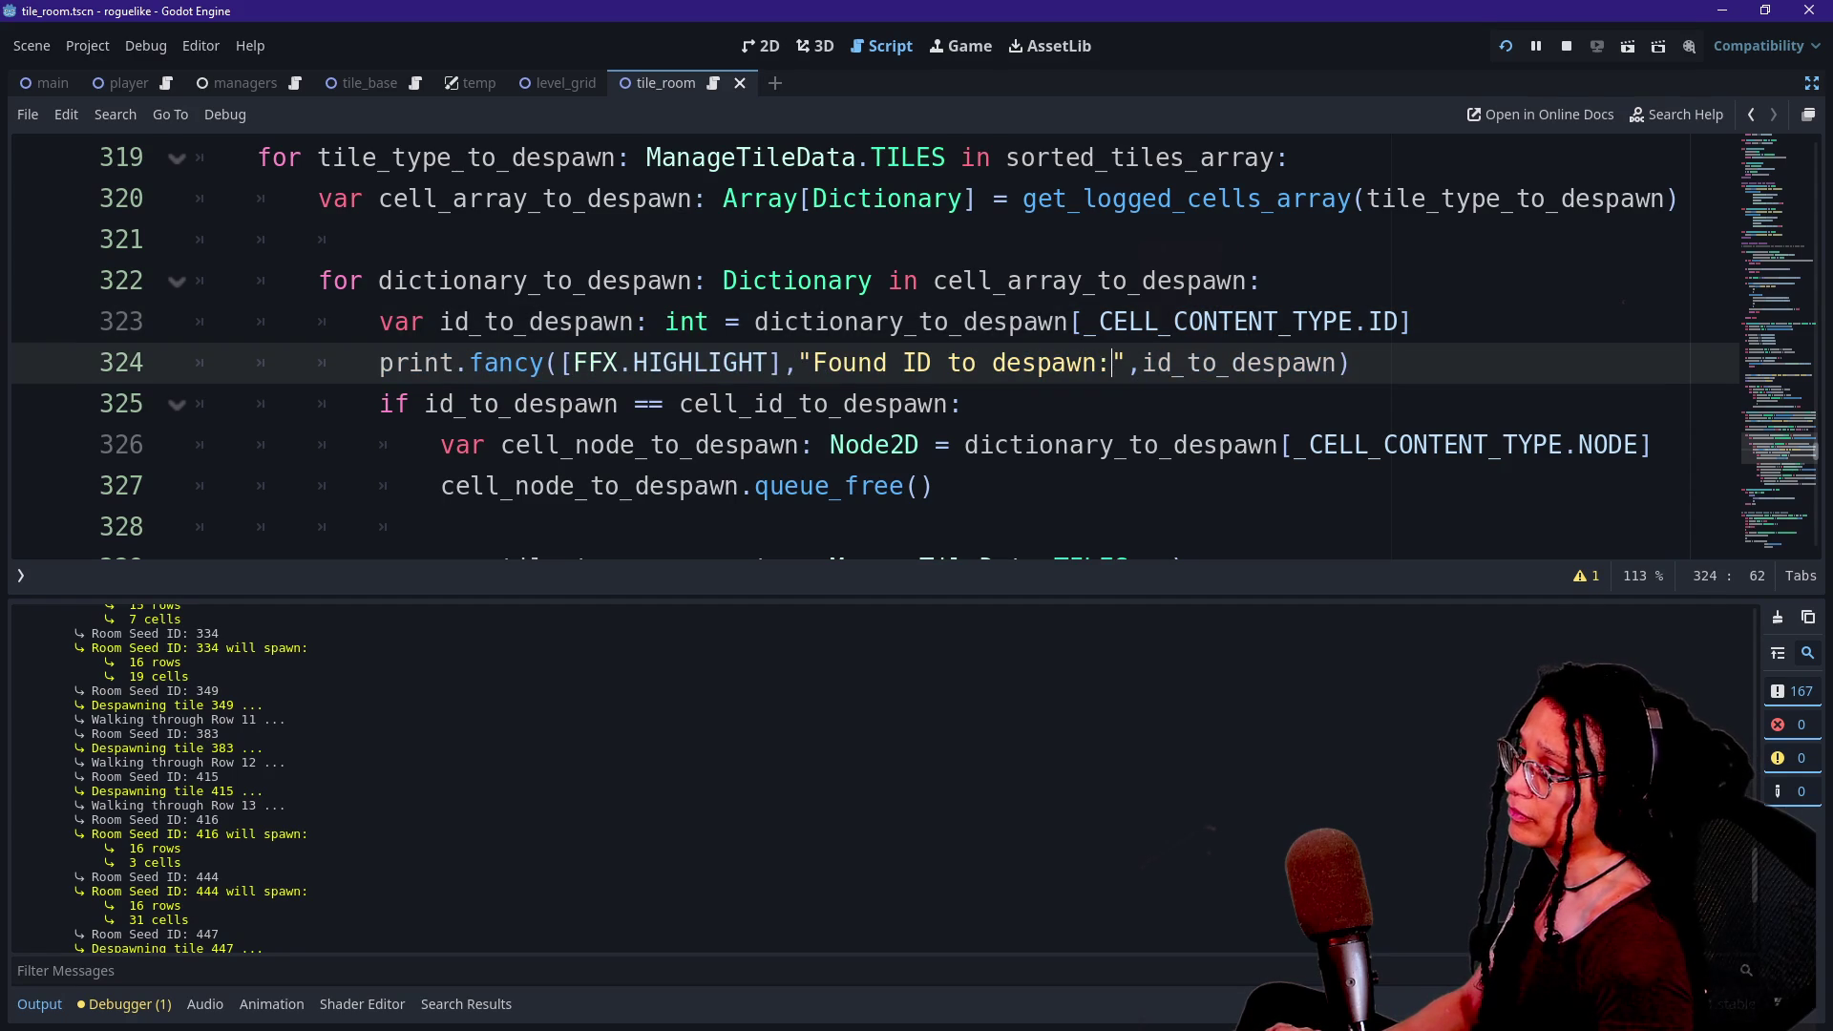
{"action": "mouse_move", "coordinate": [812, 363]}
{"action": "left_mouse_down"}
{"action": "mouse_move", "coordinate": [1212, 363]}
{"action": "mouse_move", "coordinate": [204, 322]}
{"action": "mouse_move", "coordinate": [1098, 362]}
{"action": "mouse_move", "coordinate": [813, 363]}
{"action": "left_mouse_up"}
{"action": "left_click", "coordinate": [1112, 363]}
{"action": "type", "text": "Dictionary"}
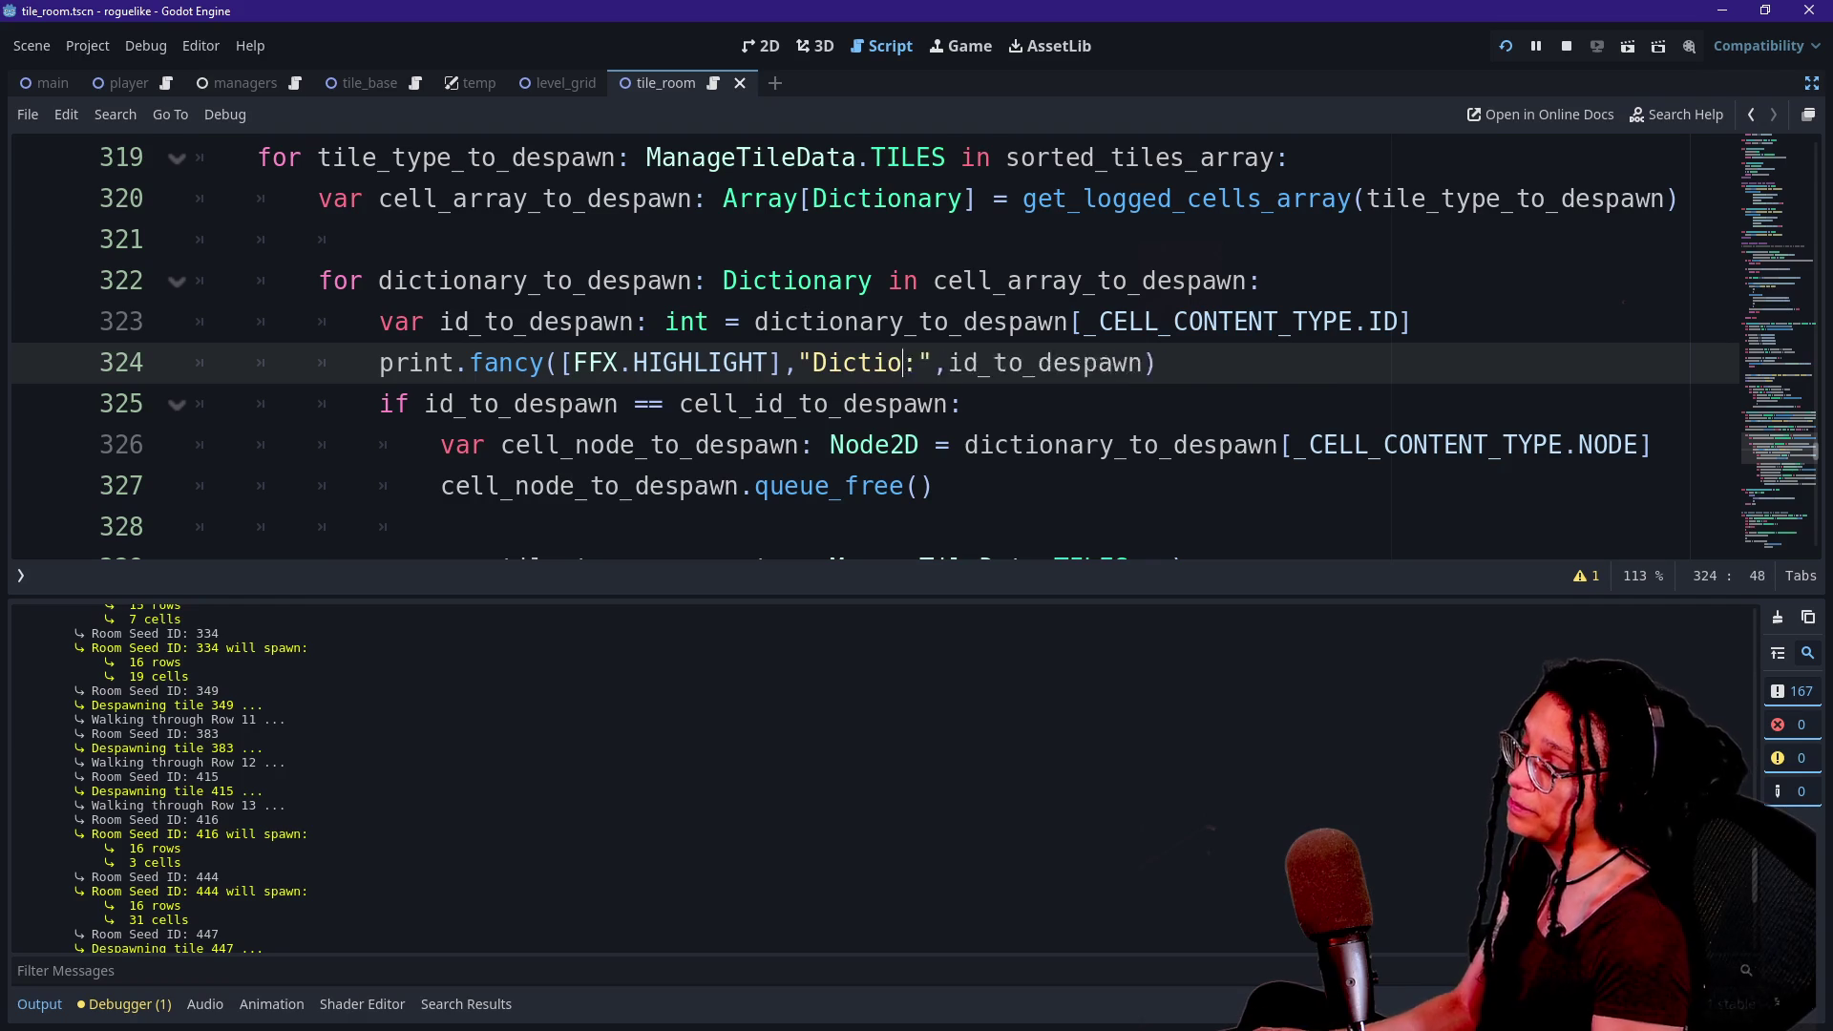
{"action": "mouse_move", "coordinate": [993, 363]}
{"action": "left_mouse_down"}
{"action": "mouse_move", "coordinate": [1112, 363]}
{"action": "mouse_move", "coordinate": [1069, 322]}
{"action": "mouse_move", "coordinate": [1009, 363]}
{"action": "left_mouse_up"}
{"action": "left_click", "coordinate": [1069, 322]}
{"action": "type", "text": "dict"}
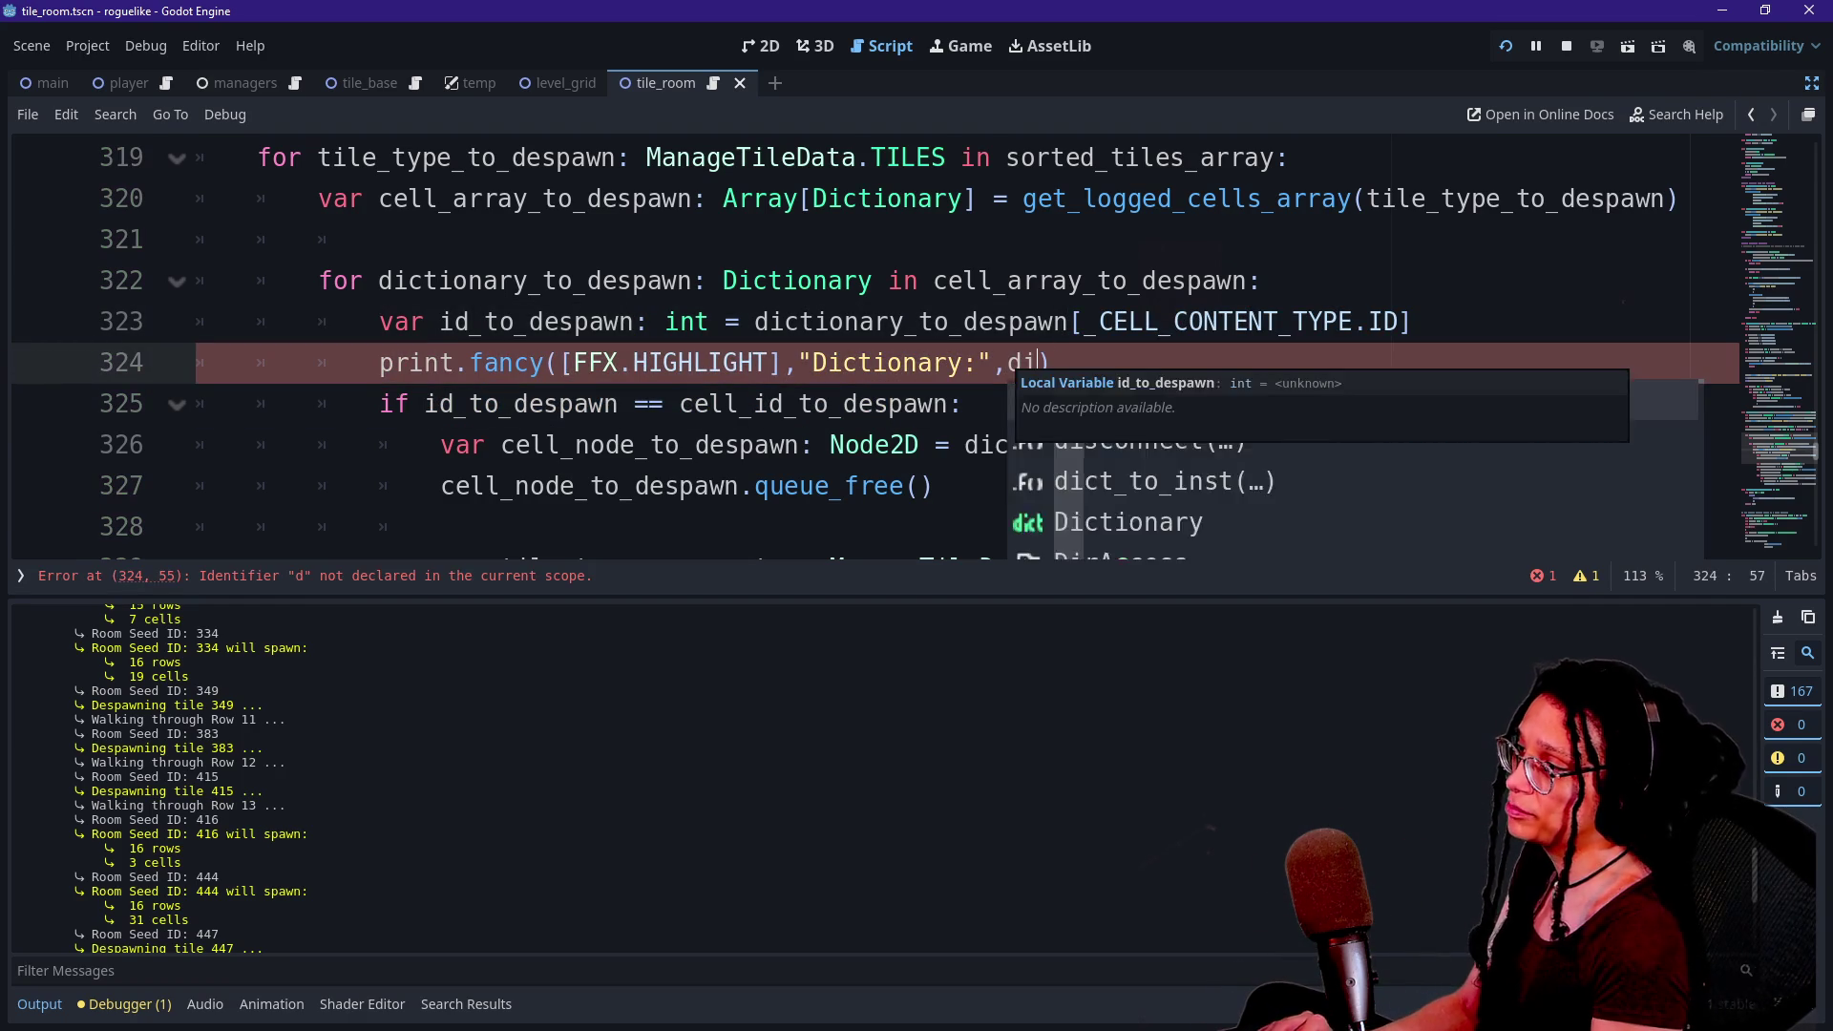
{"action": "key", "text": "Return"}
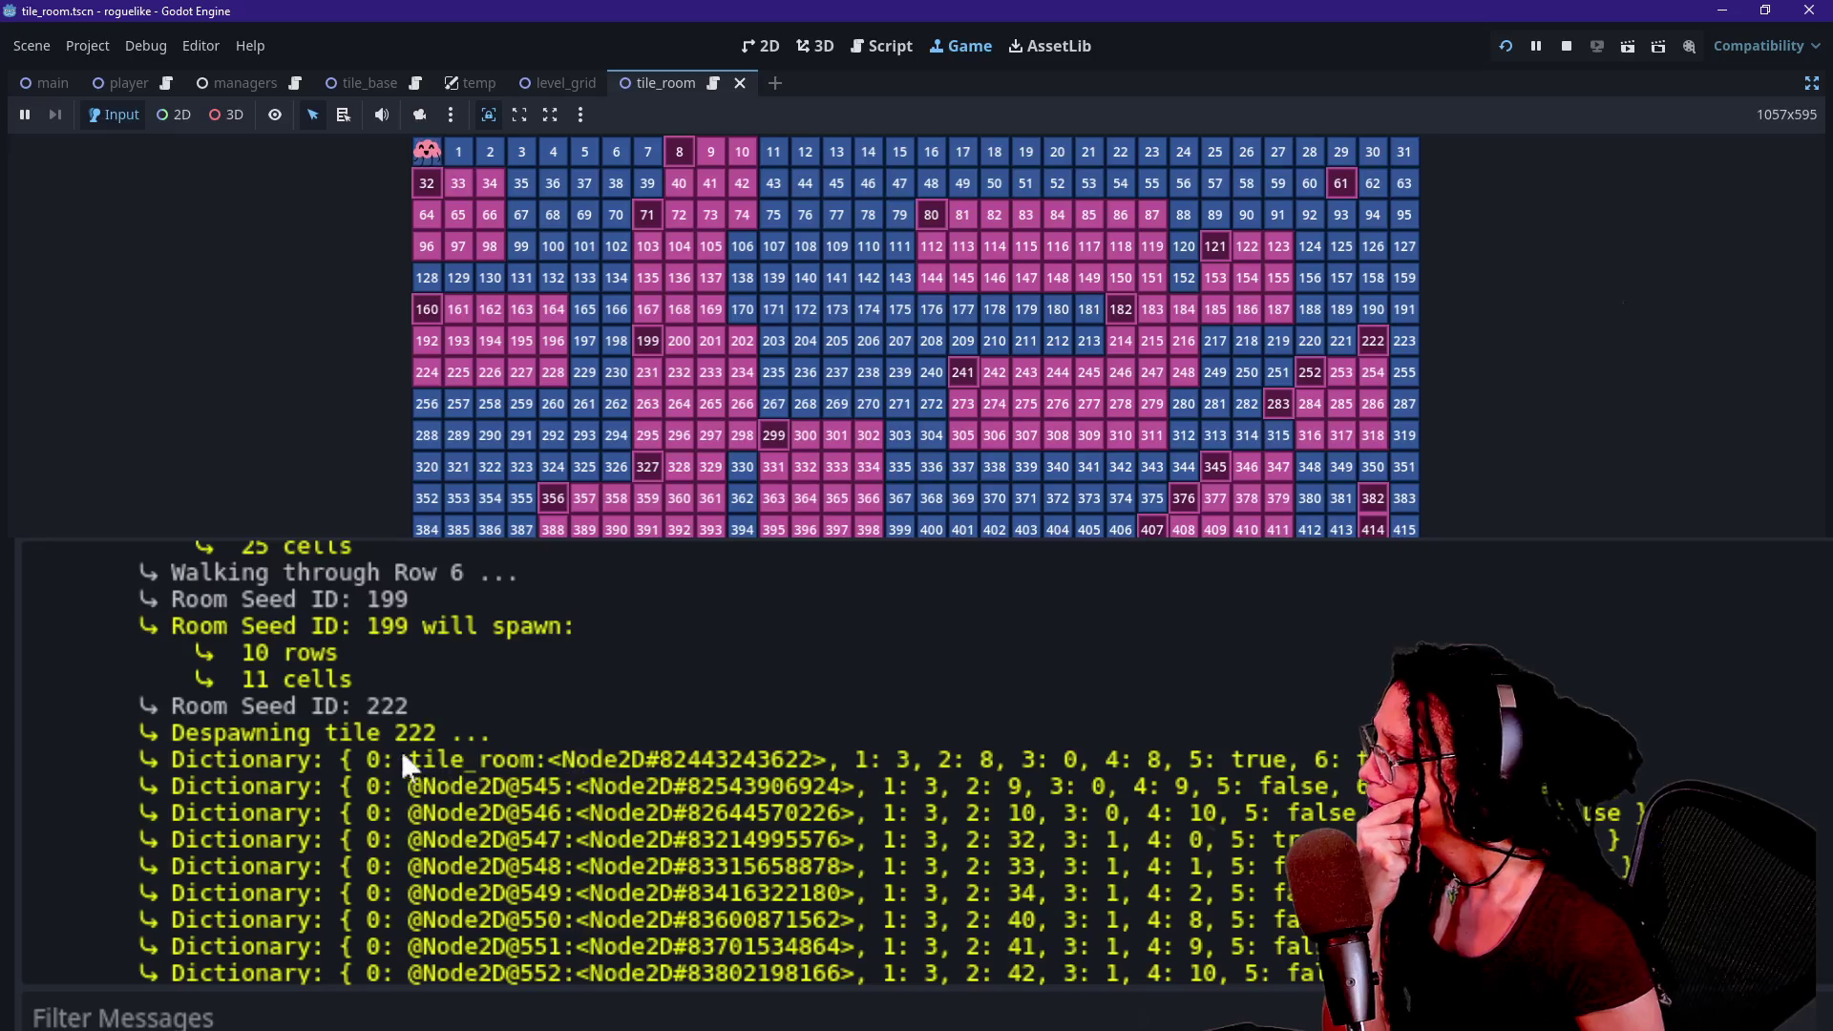
{"action": "double_click", "coordinate": [402, 753]}
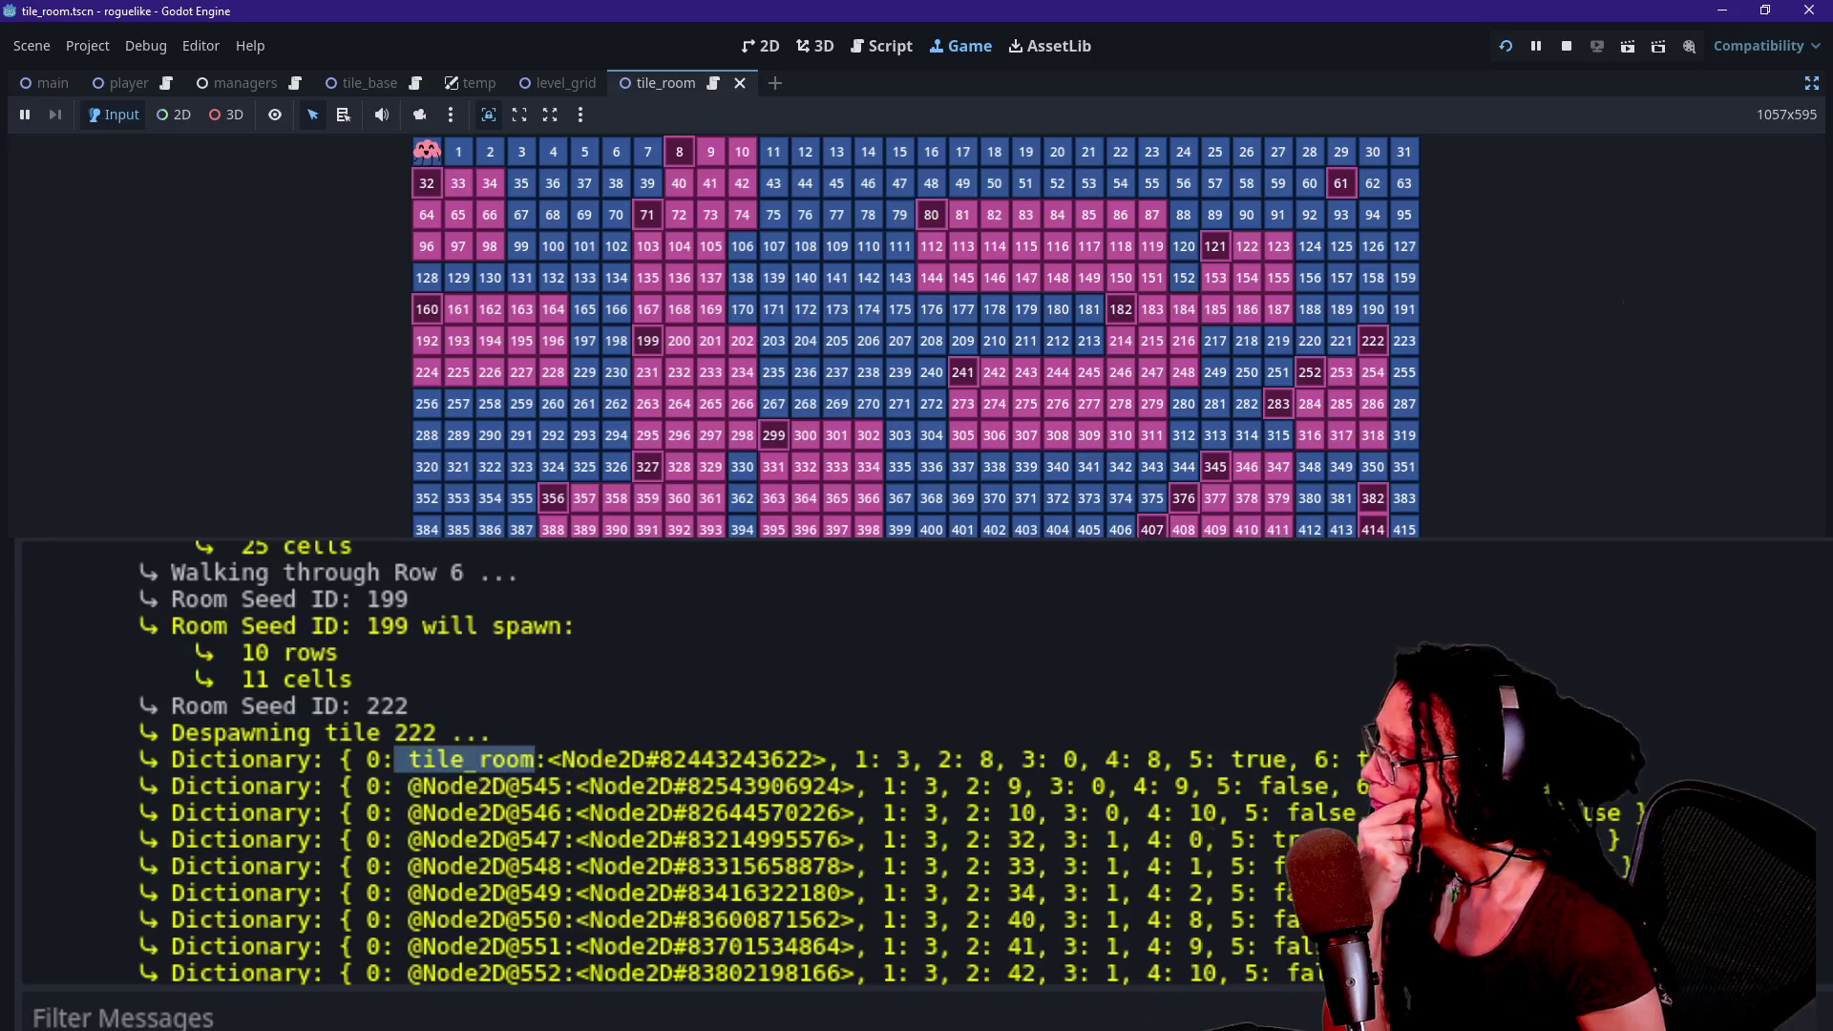
{"action": "left_click", "coordinate": [567, 762]}
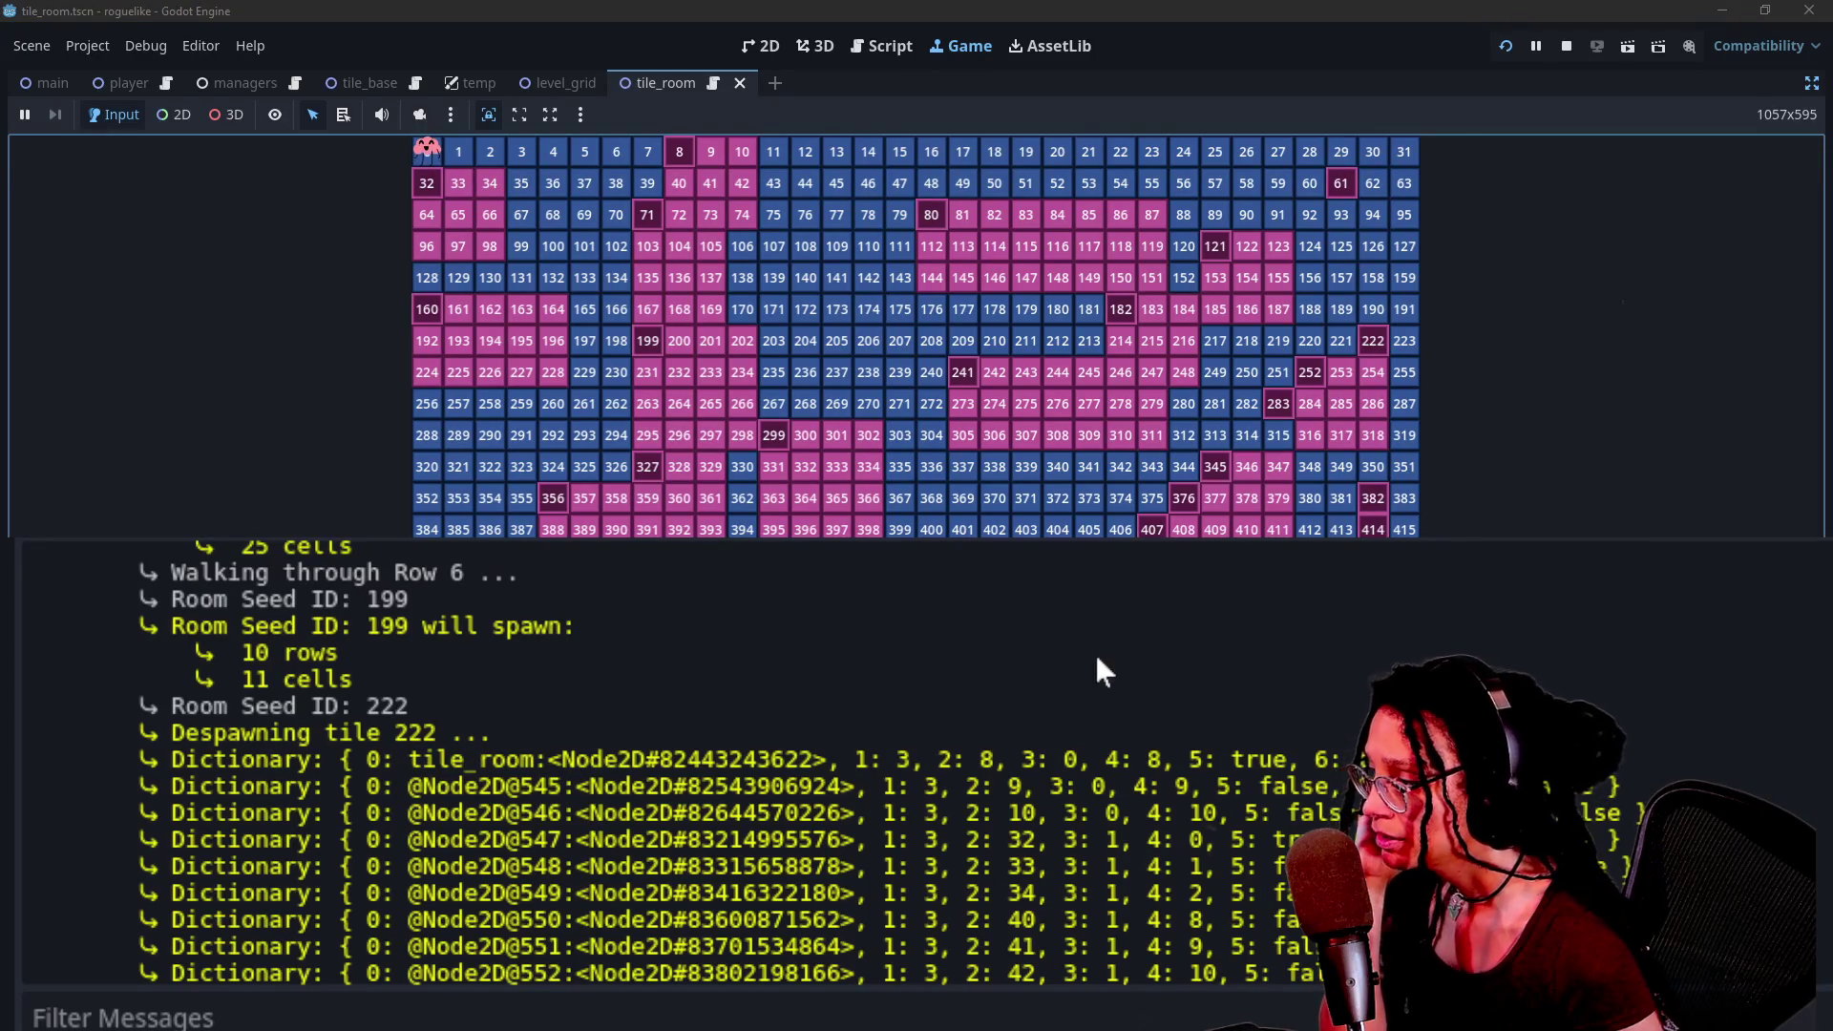
{"action": "scroll", "coordinate": [924, 806], "scroll_direction": "down", "scroll_amount": 1}
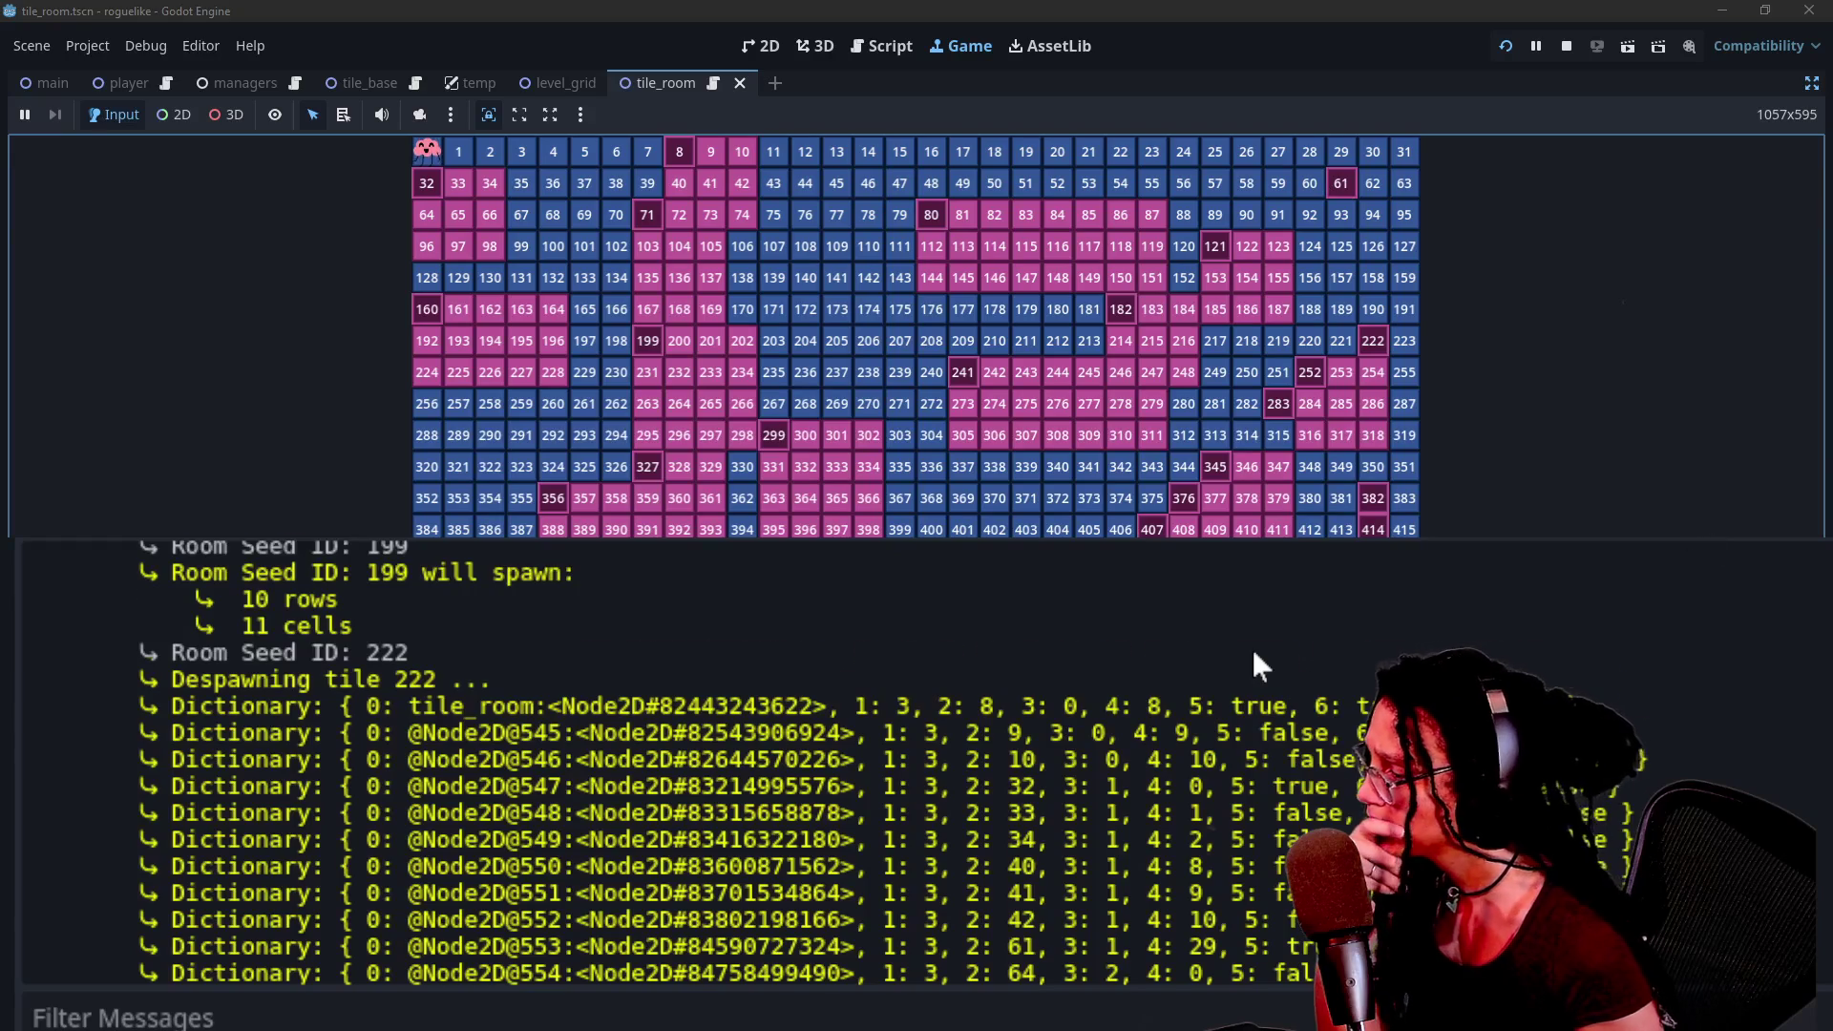
{"action": "scroll", "coordinate": [1252, 646], "scroll_direction": "down", "scroll_amount": 2}
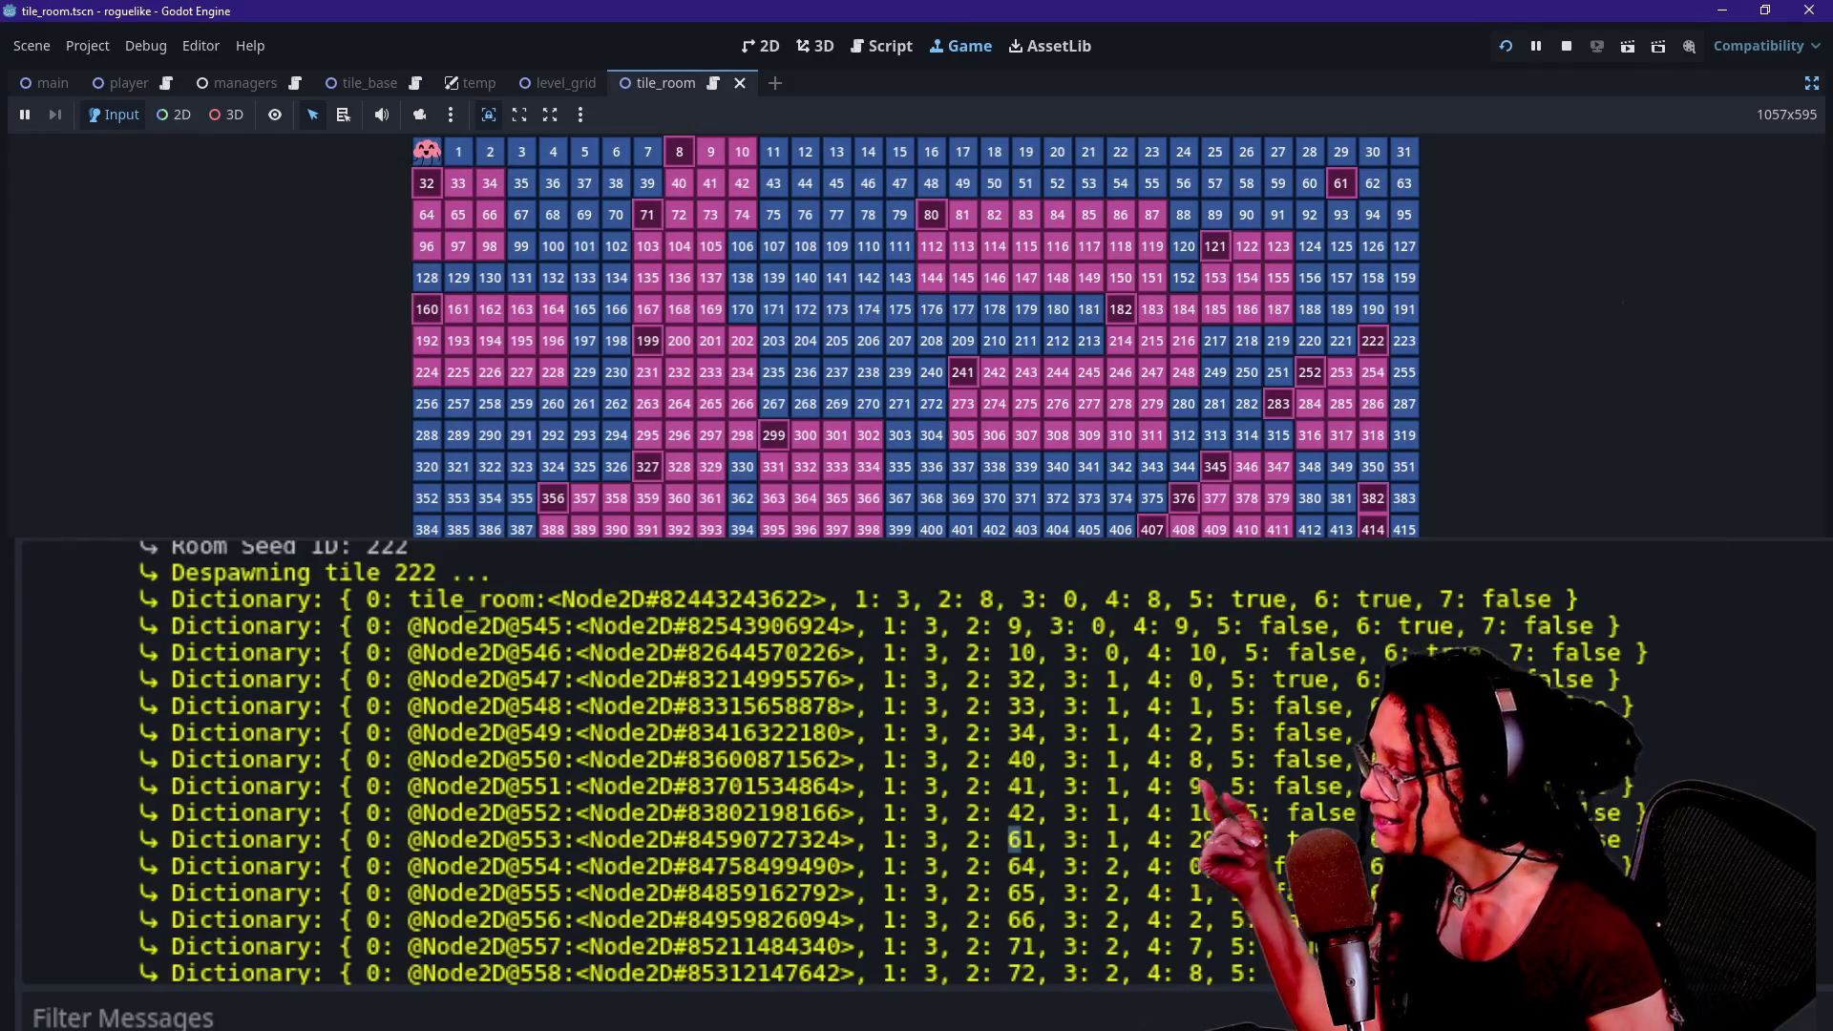
{"action": "double_click", "coordinate": [1020, 839]}
{"action": "left_click", "coordinate": [999, 862]}
{"action": "left_click_drag", "start_coordinate": [966, 840], "coordinate": [1034, 846]}
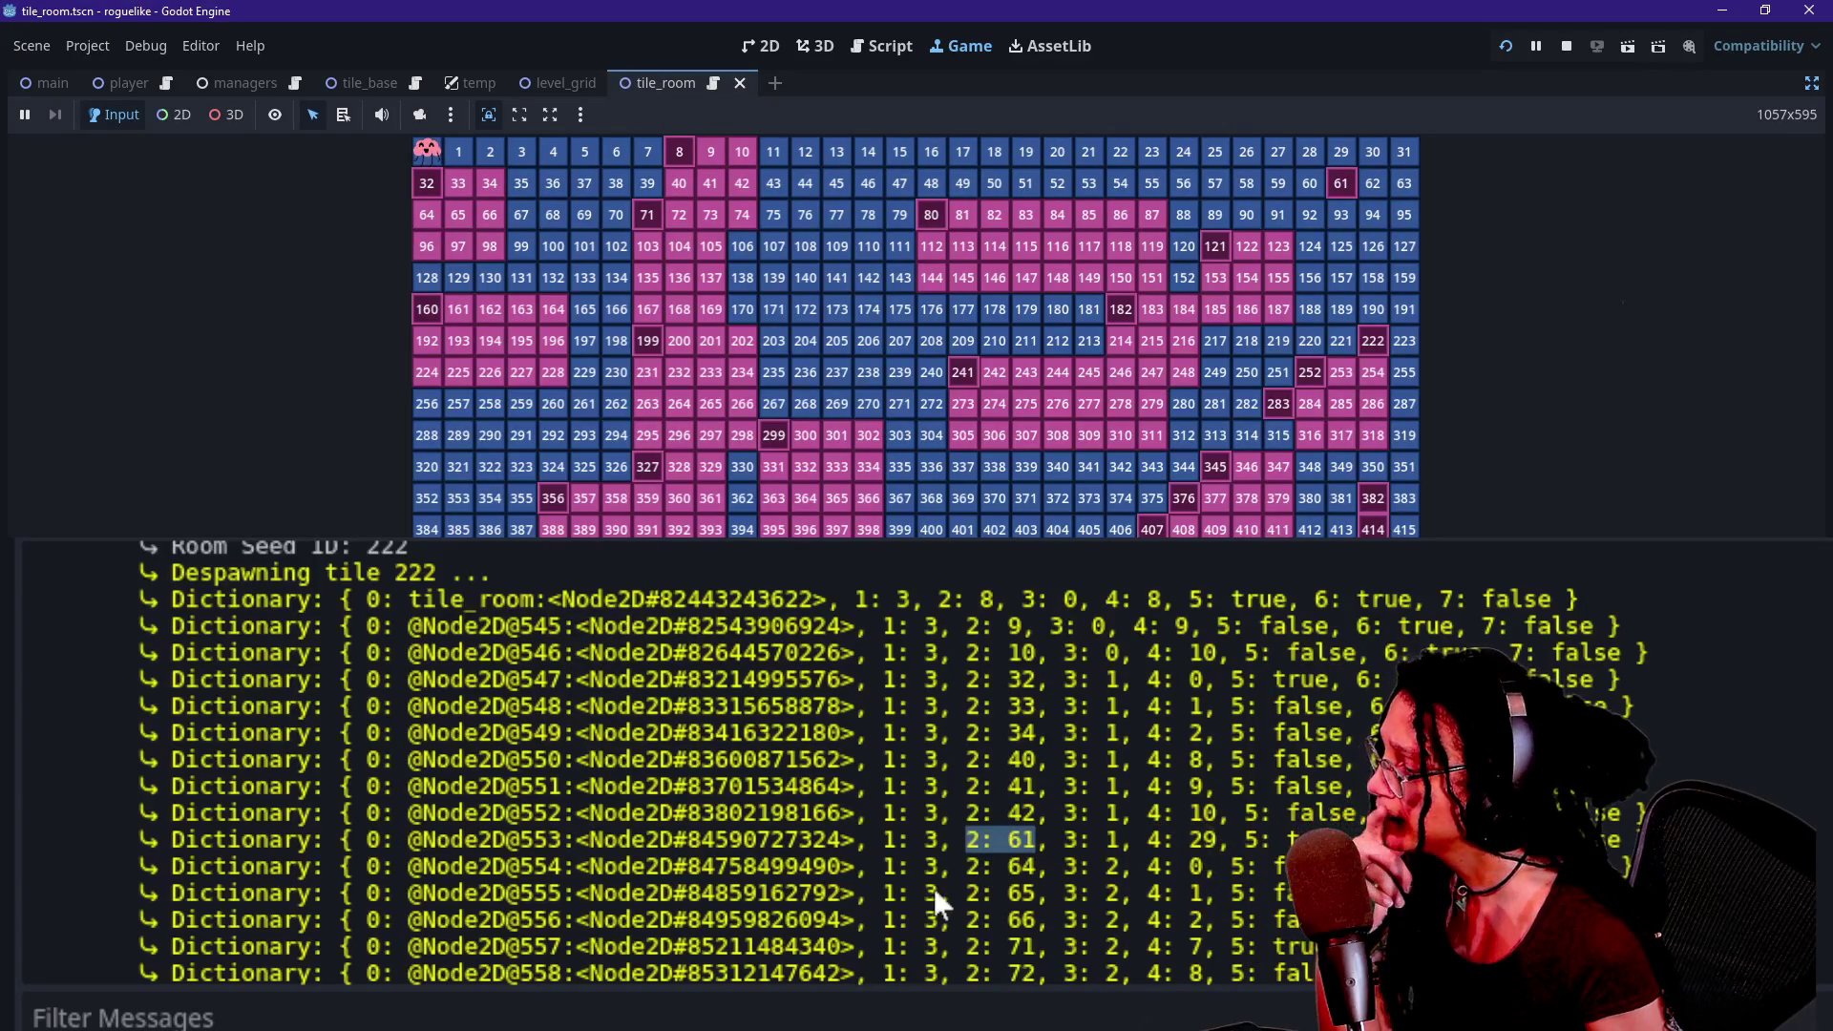
{"action": "left_click", "coordinate": [844, 277]}
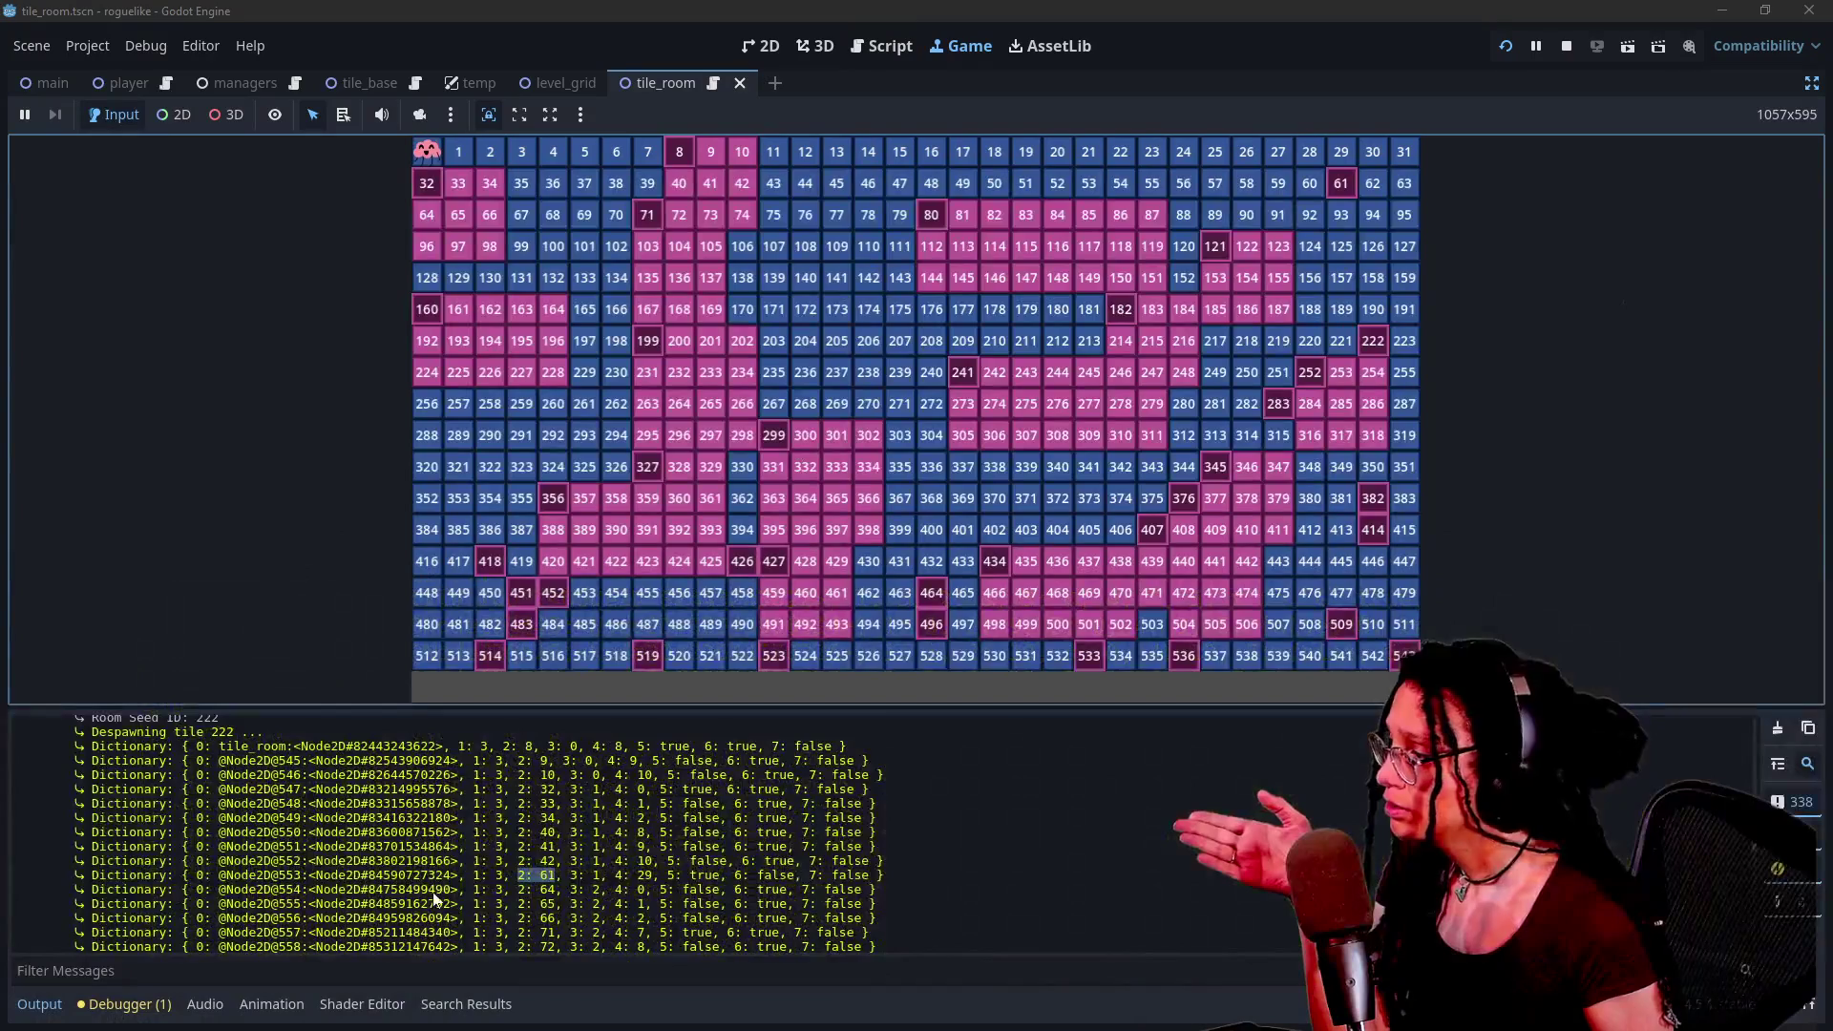
{"action": "left_click", "coordinate": [210, 738]}
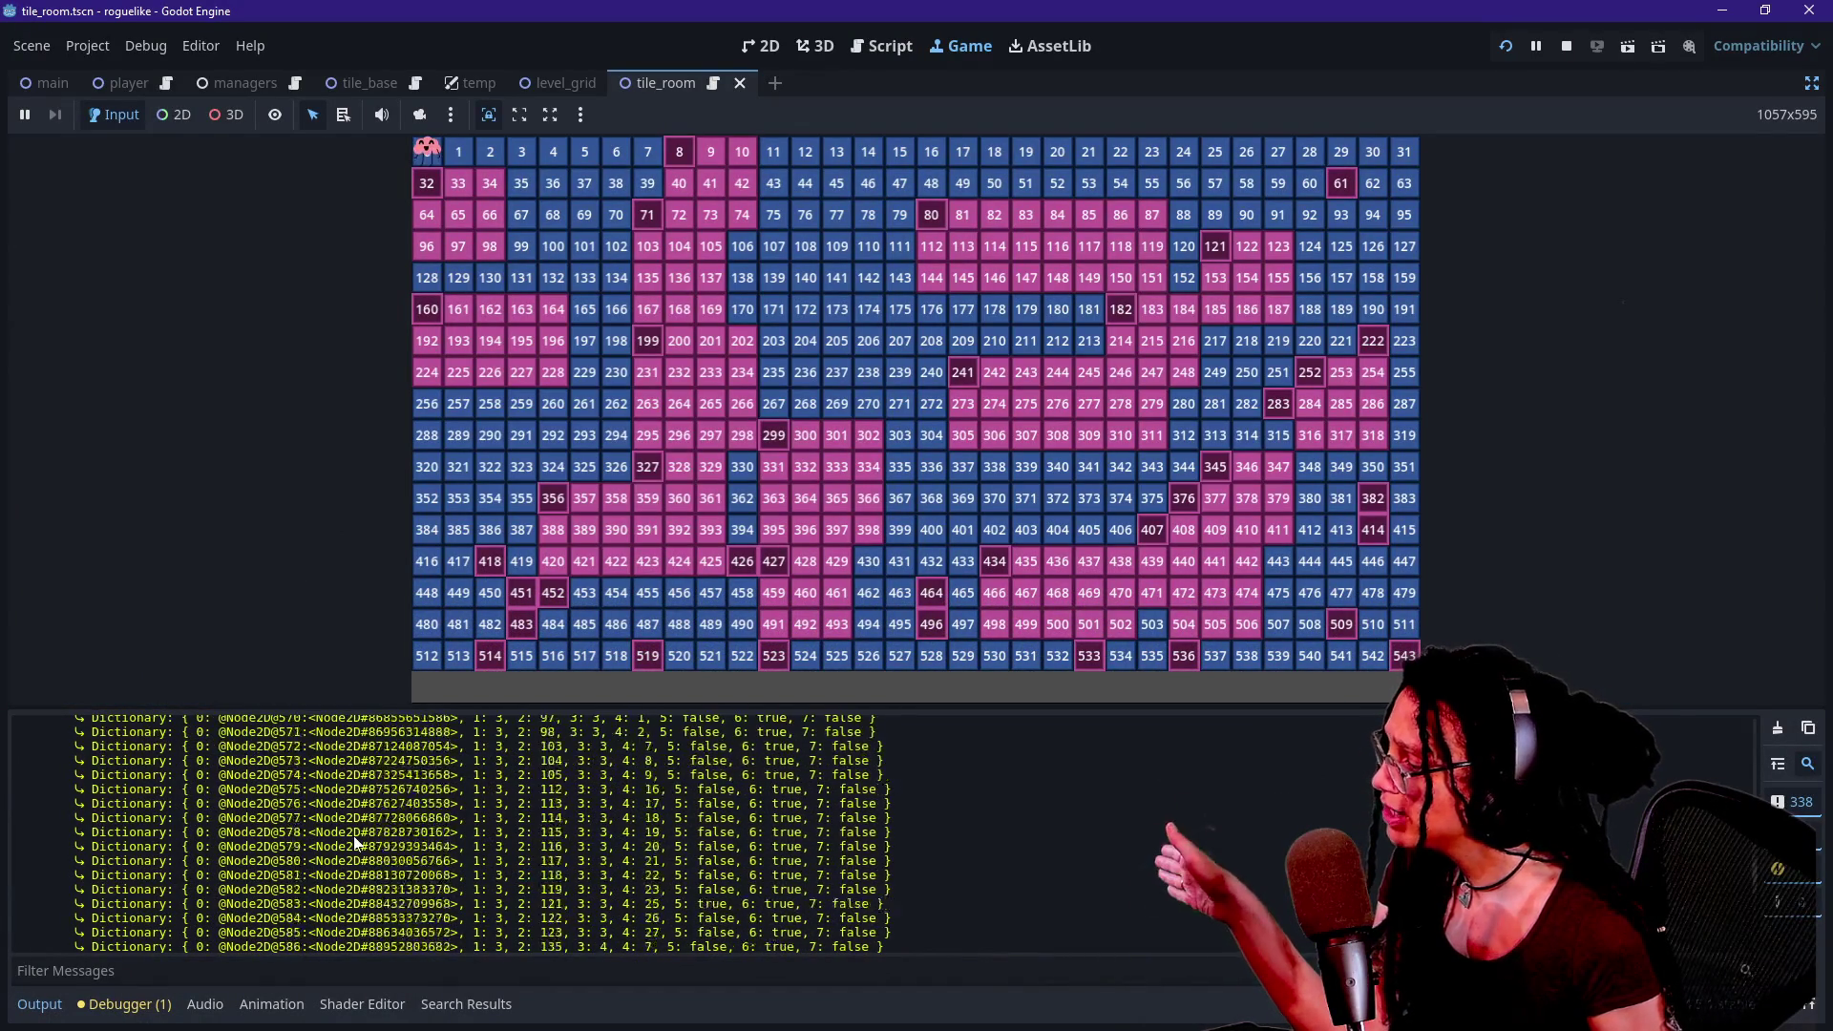
{"action": "scroll", "coordinate": [355, 840], "scroll_direction": "up", "scroll_amount": 2}
{"action": "scroll", "coordinate": [355, 841], "scroll_direction": "up", "scroll_amount": 10}
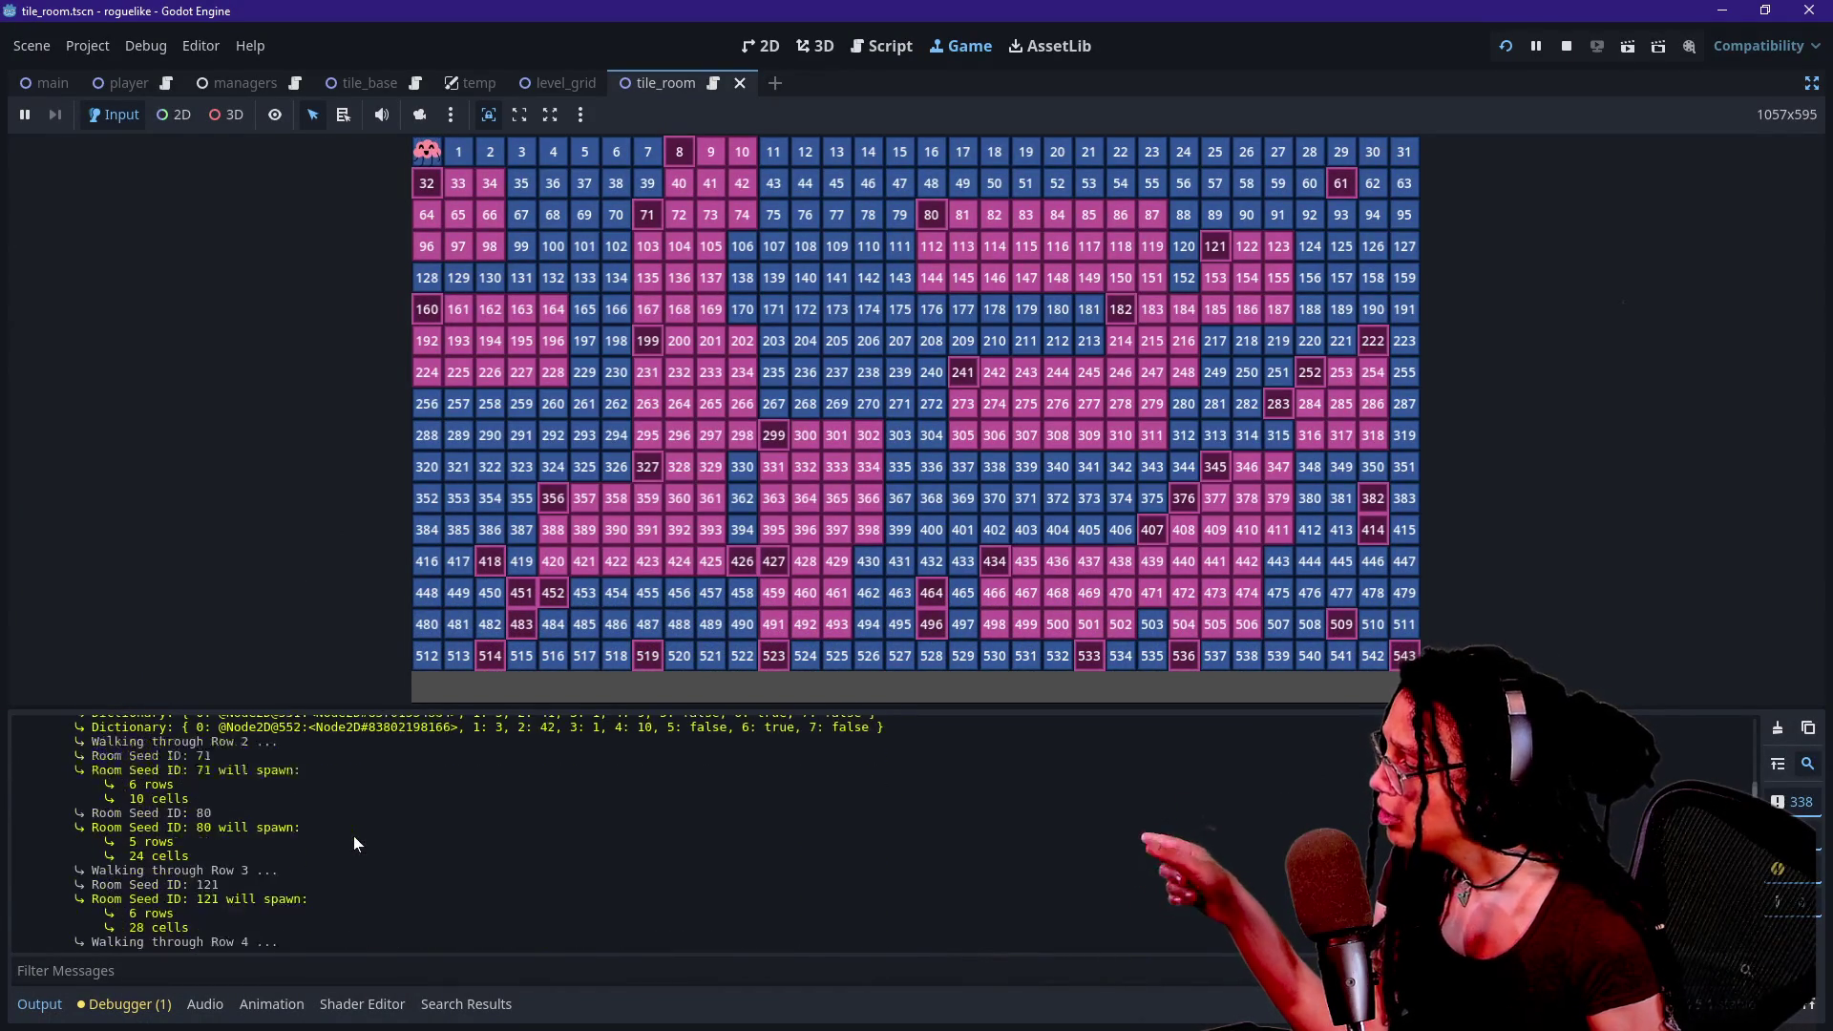
{"action": "scroll", "coordinate": [356, 841], "scroll_direction": "up", "scroll_amount": 3}
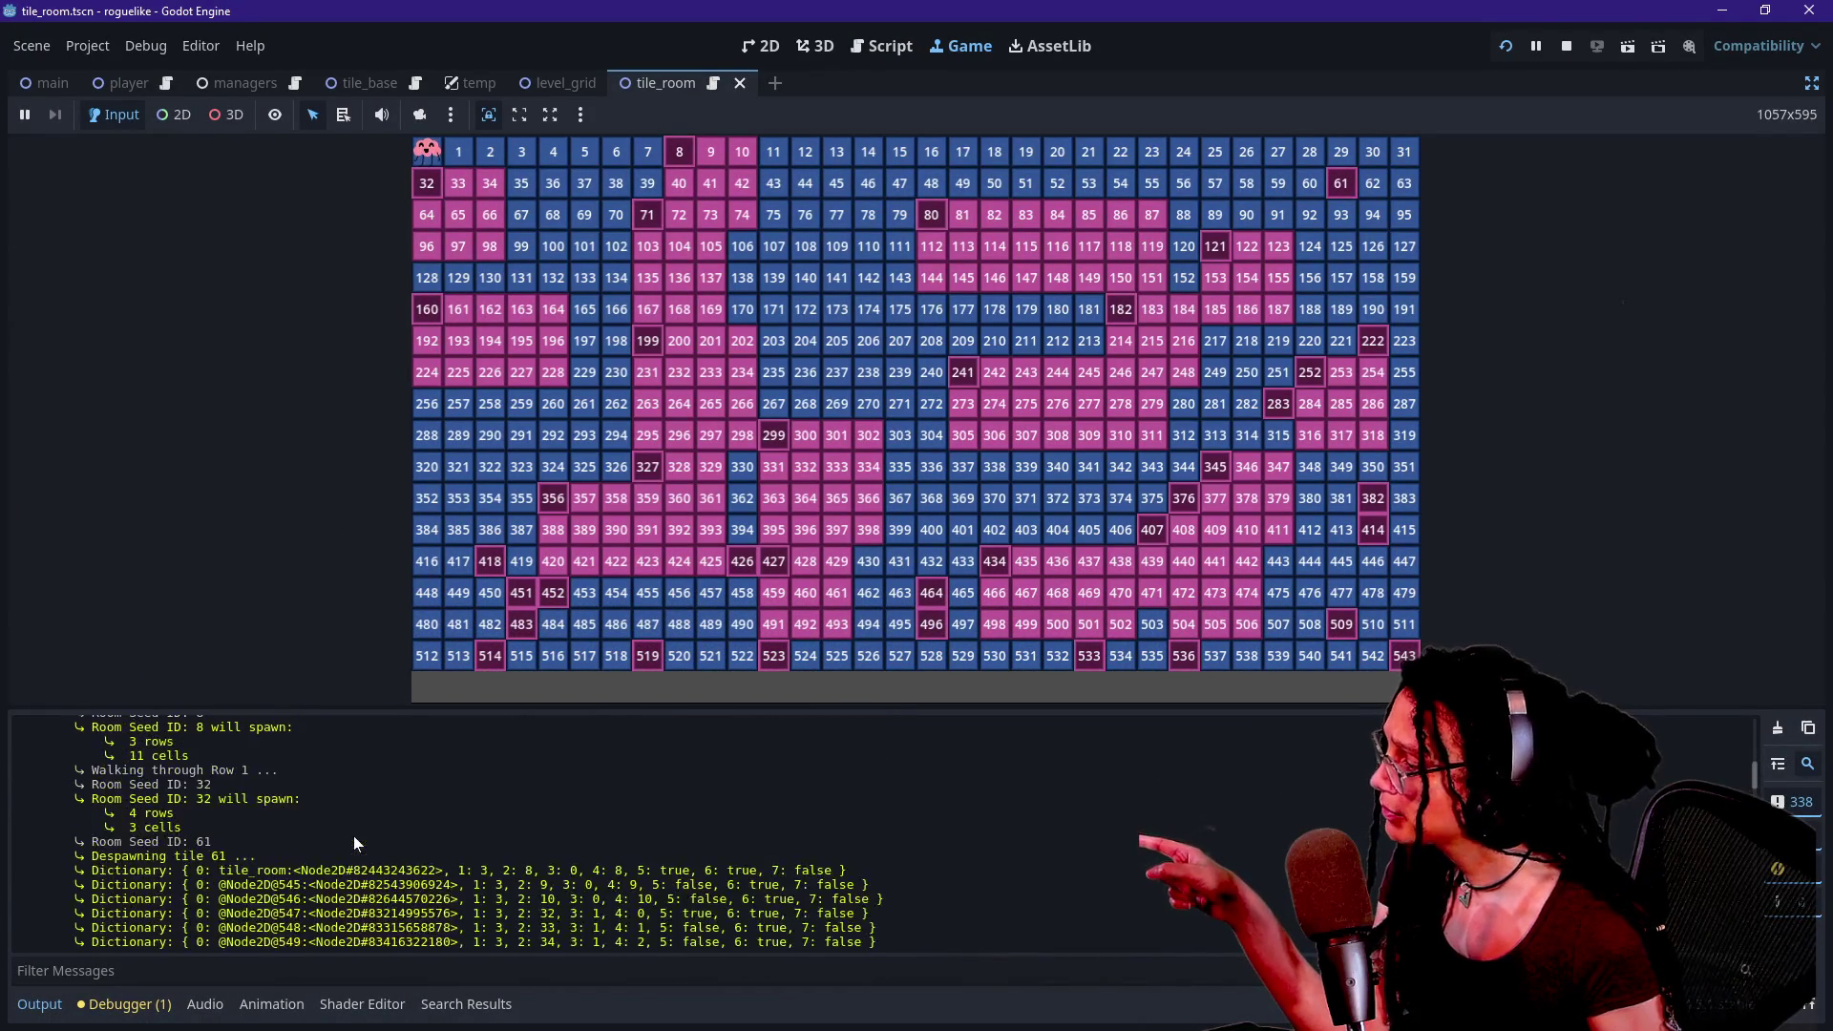
{"action": "scroll", "coordinate": [355, 842], "scroll_direction": "down", "scroll_amount": 6}
{"action": "scroll", "coordinate": [354, 844], "scroll_direction": "down", "scroll_amount": 5}
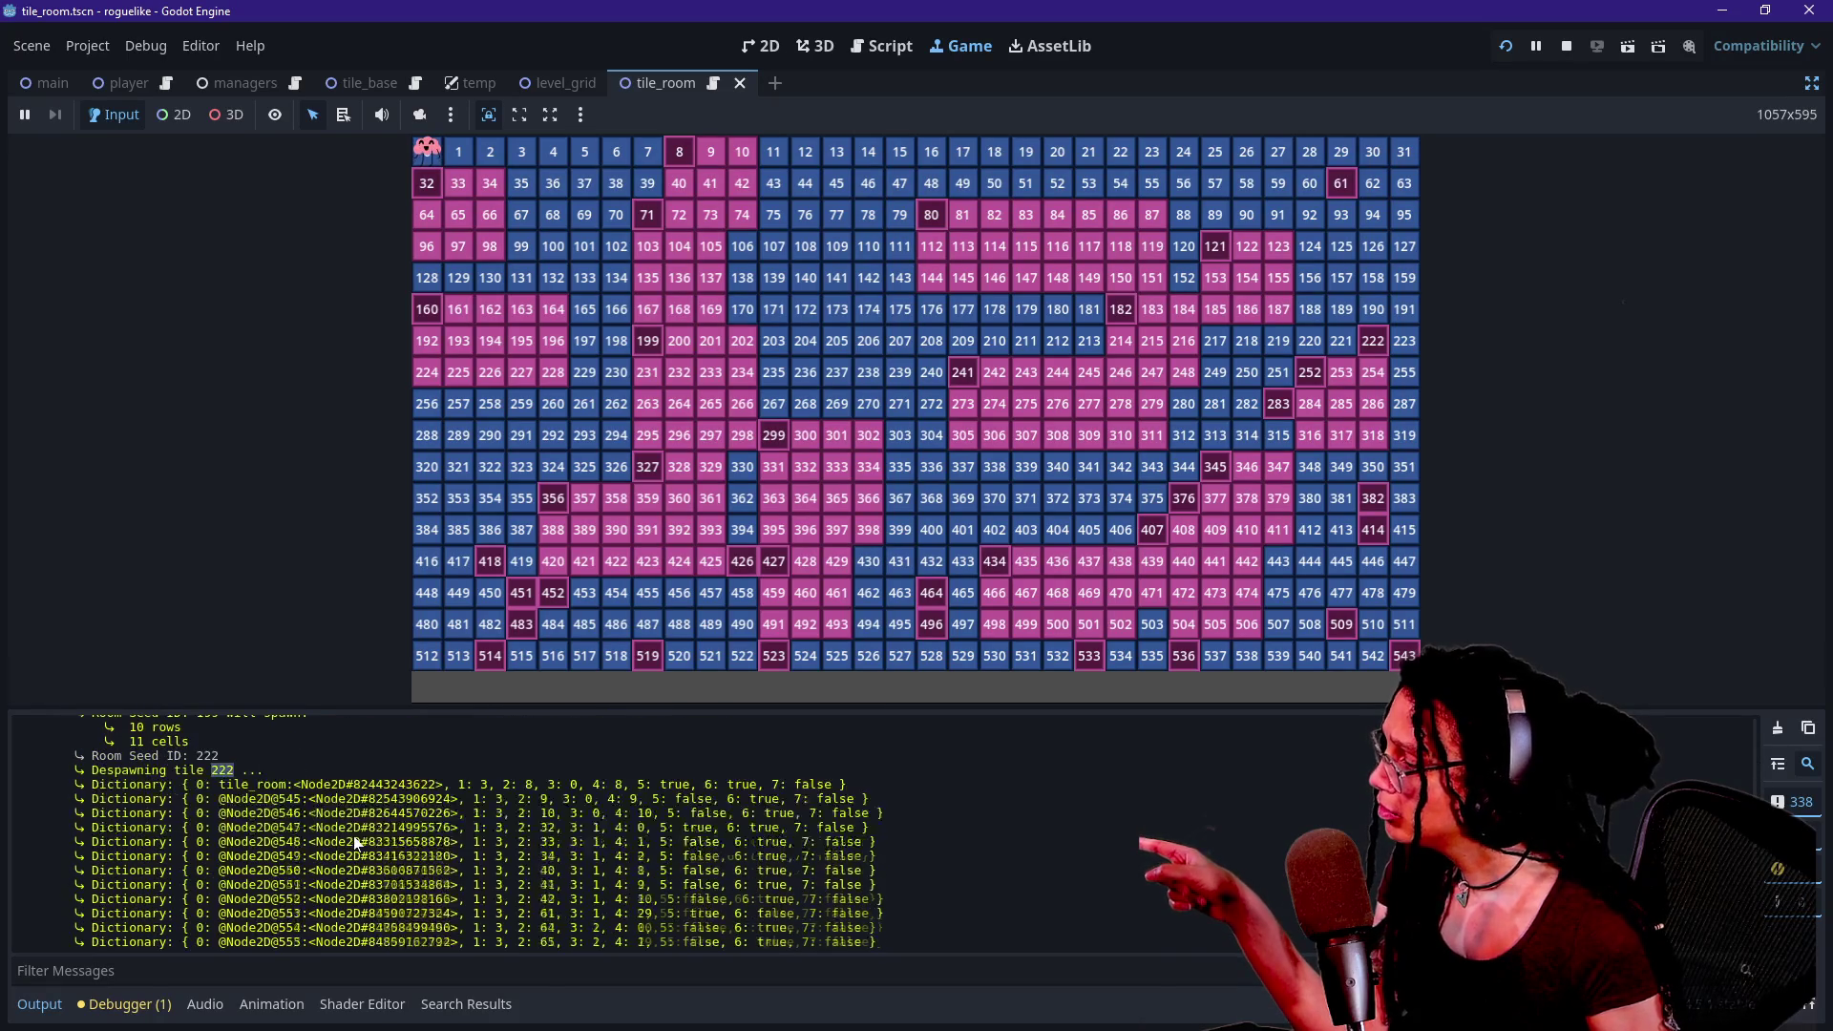
{"action": "scroll", "coordinate": [355, 843], "scroll_direction": "down", "scroll_amount": 1}
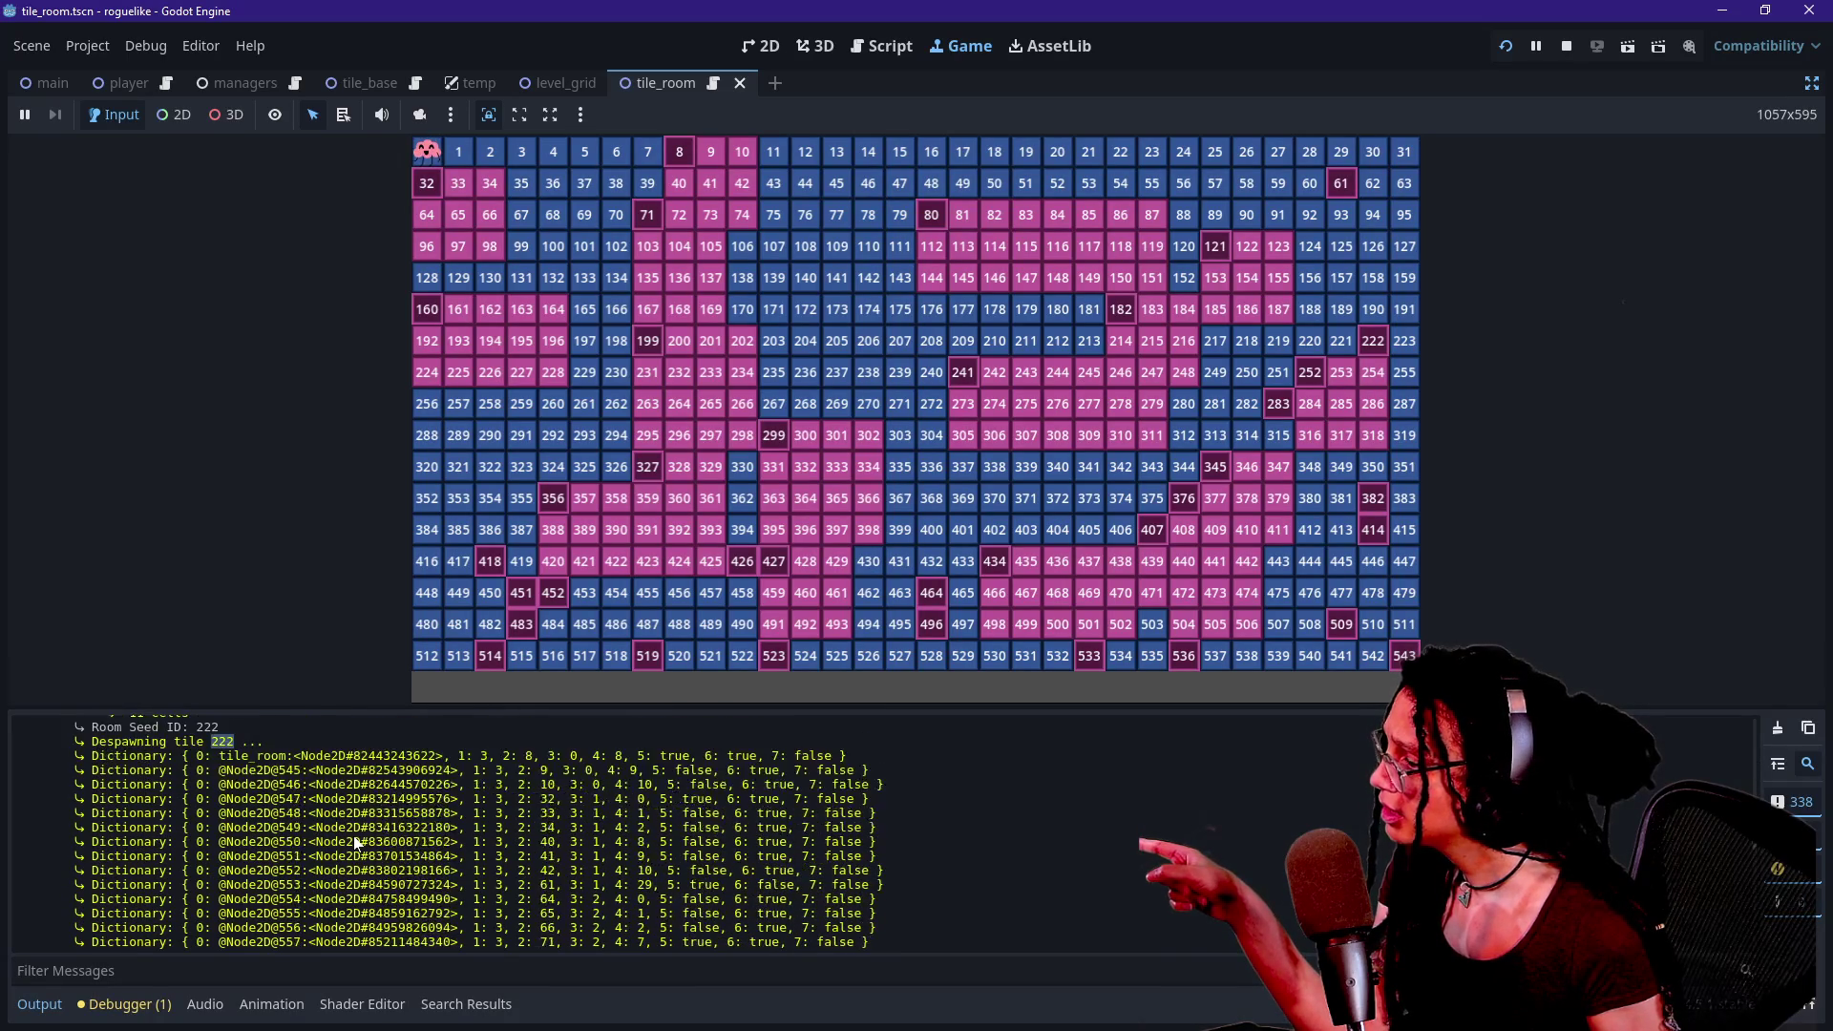
{"action": "scroll", "coordinate": [355, 843], "scroll_direction": "up", "scroll_amount": 6}
{"action": "scroll", "coordinate": [355, 843], "scroll_direction": "up", "scroll_amount": 3}
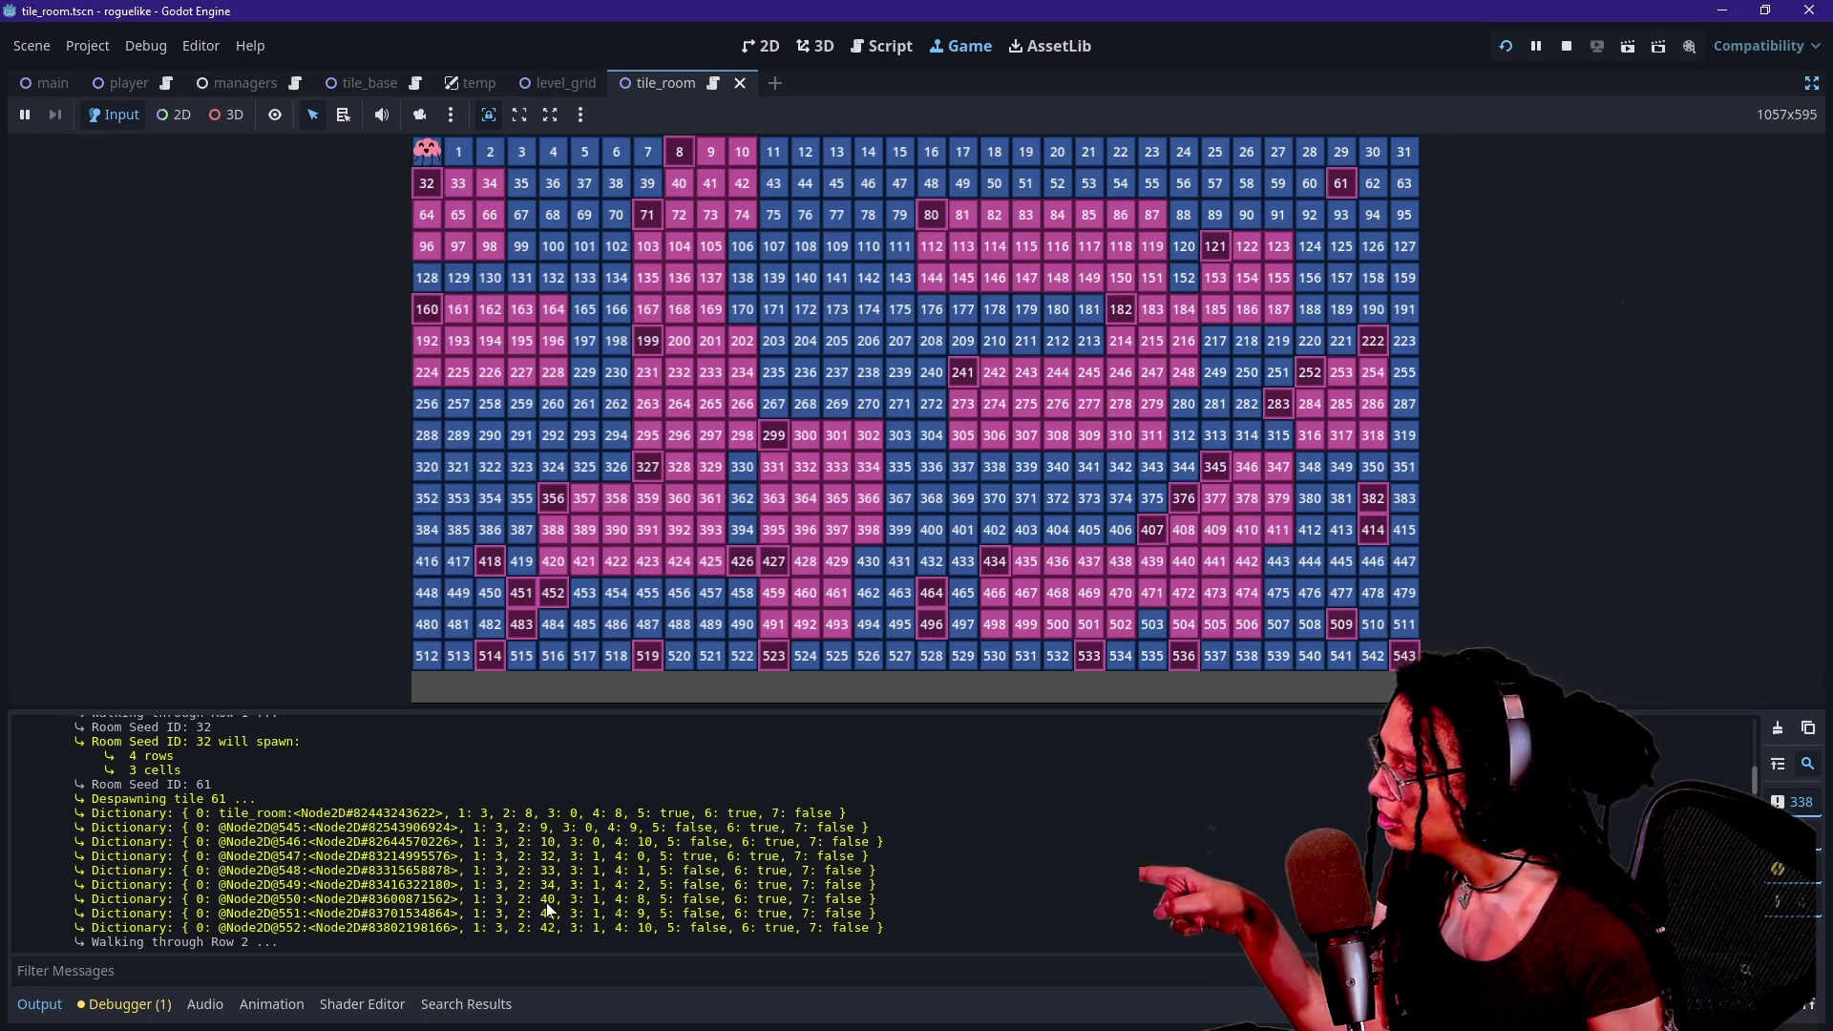
{"action": "scroll", "coordinate": [546, 911], "scroll_direction": "down", "scroll_amount": 1}
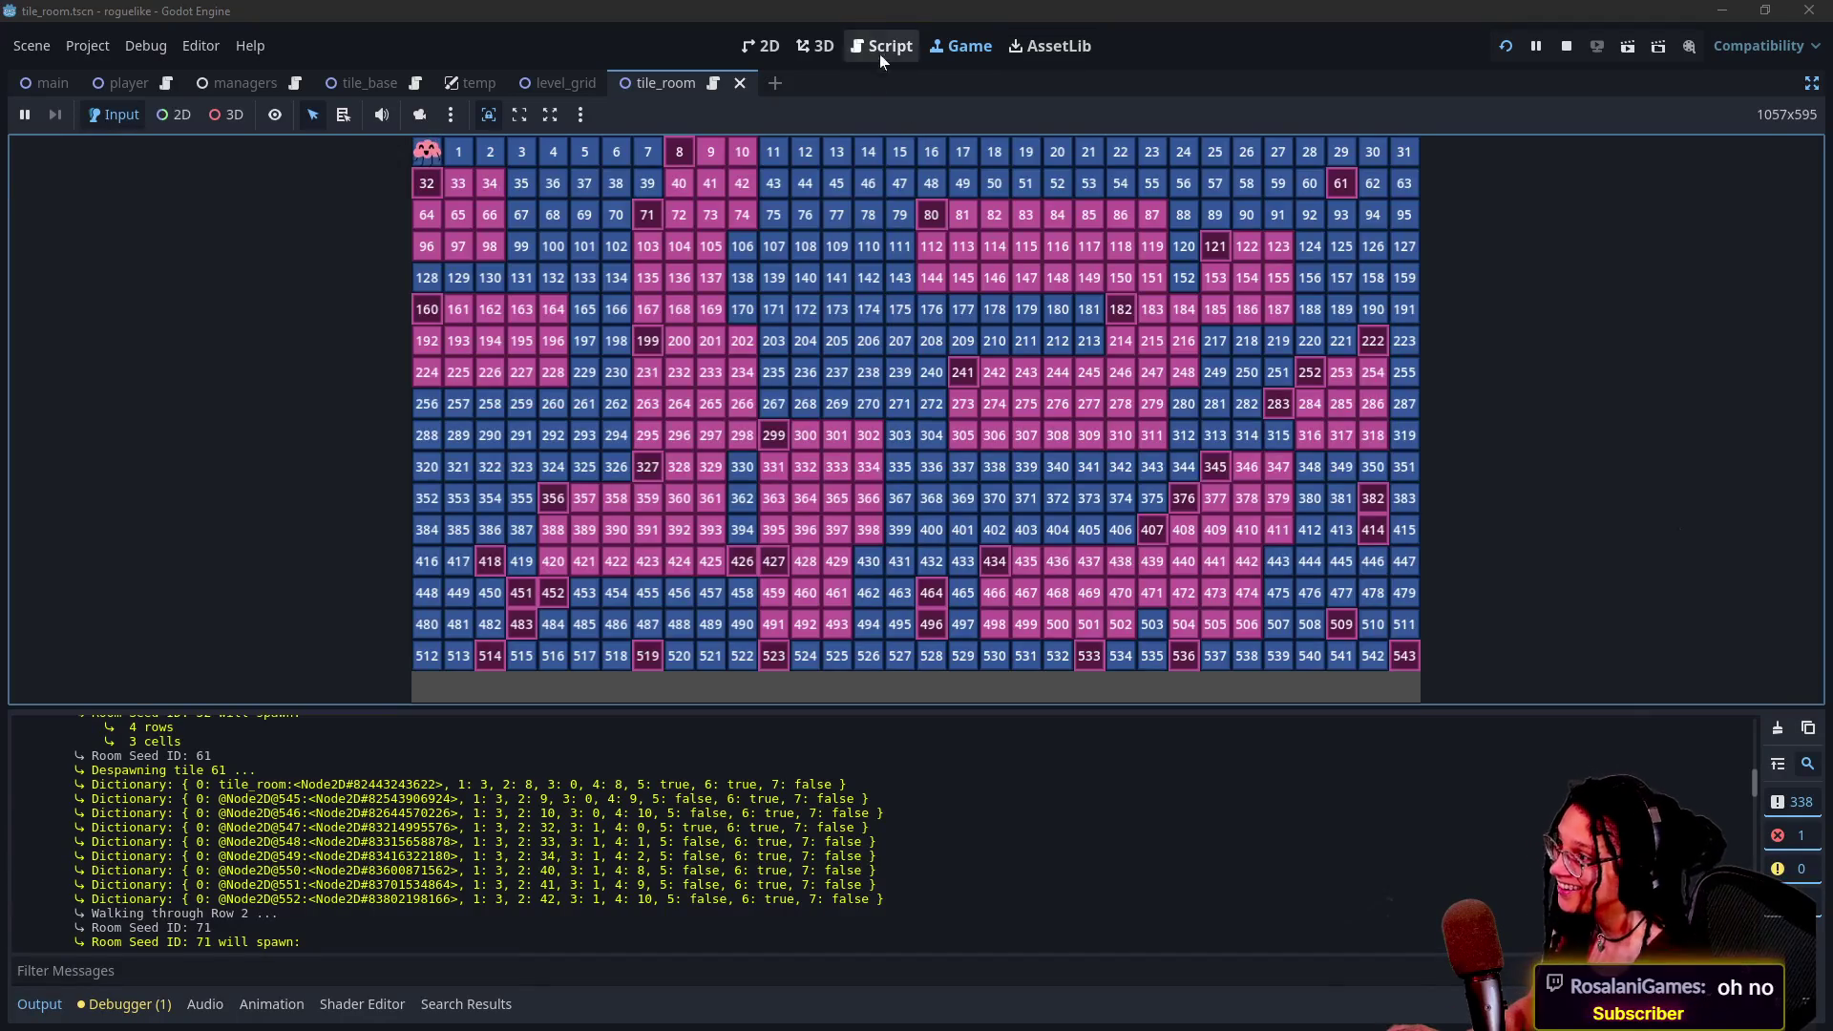
- Return to the script, hide the output panel, and select the _despawn_tile call on line 294
{"action": "left_click", "coordinate": [882, 48]}
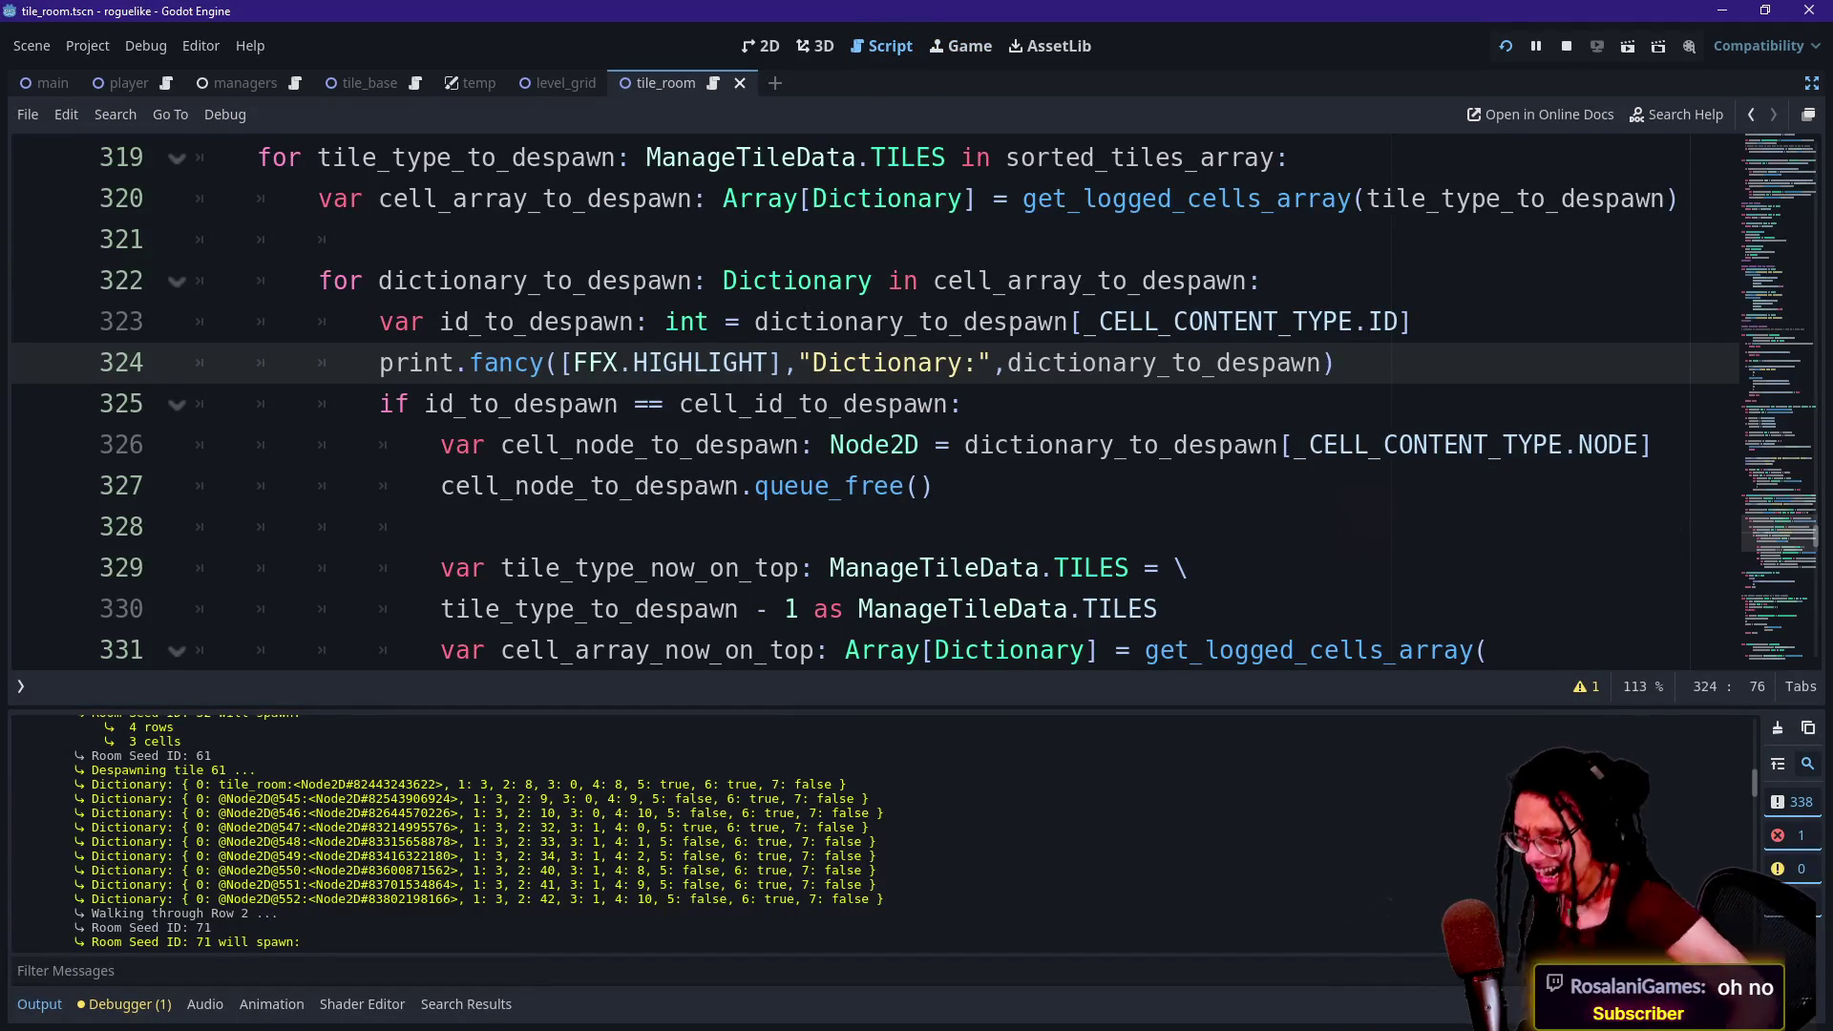
{"action": "left_click", "coordinate": [711, 486]}
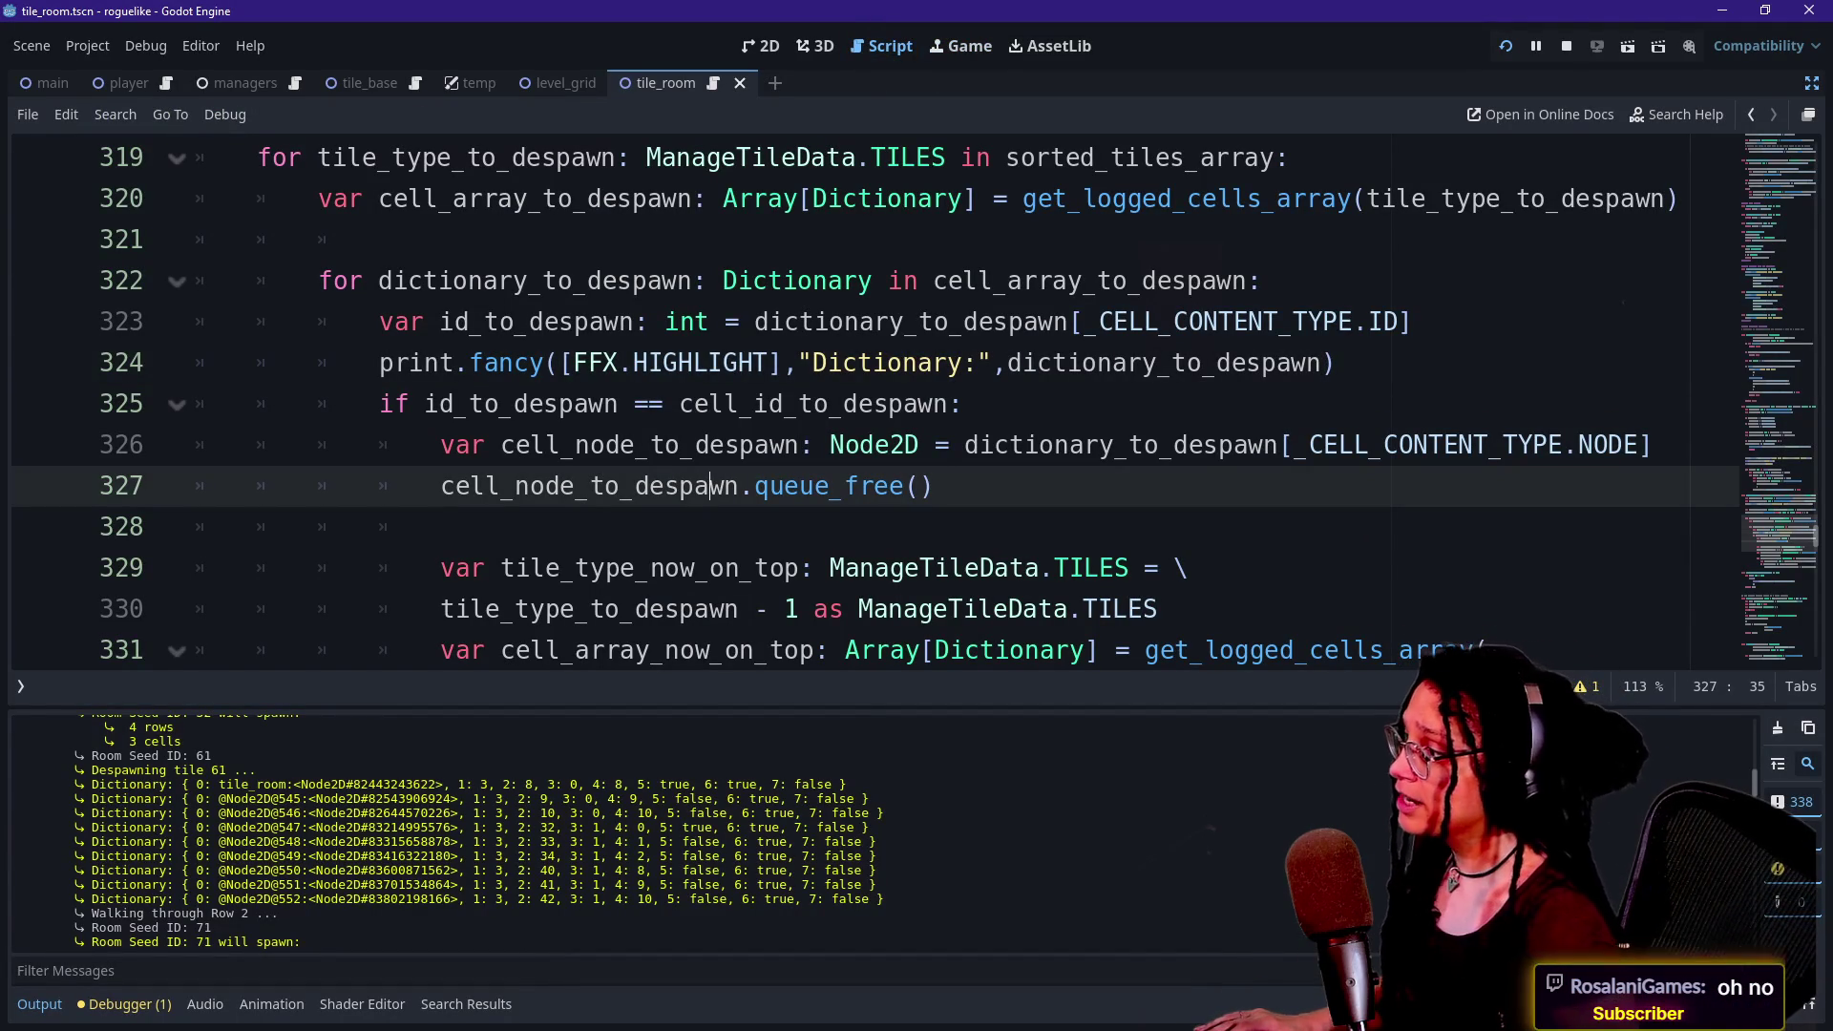
{"action": "key", "text": "ctrl+j"}
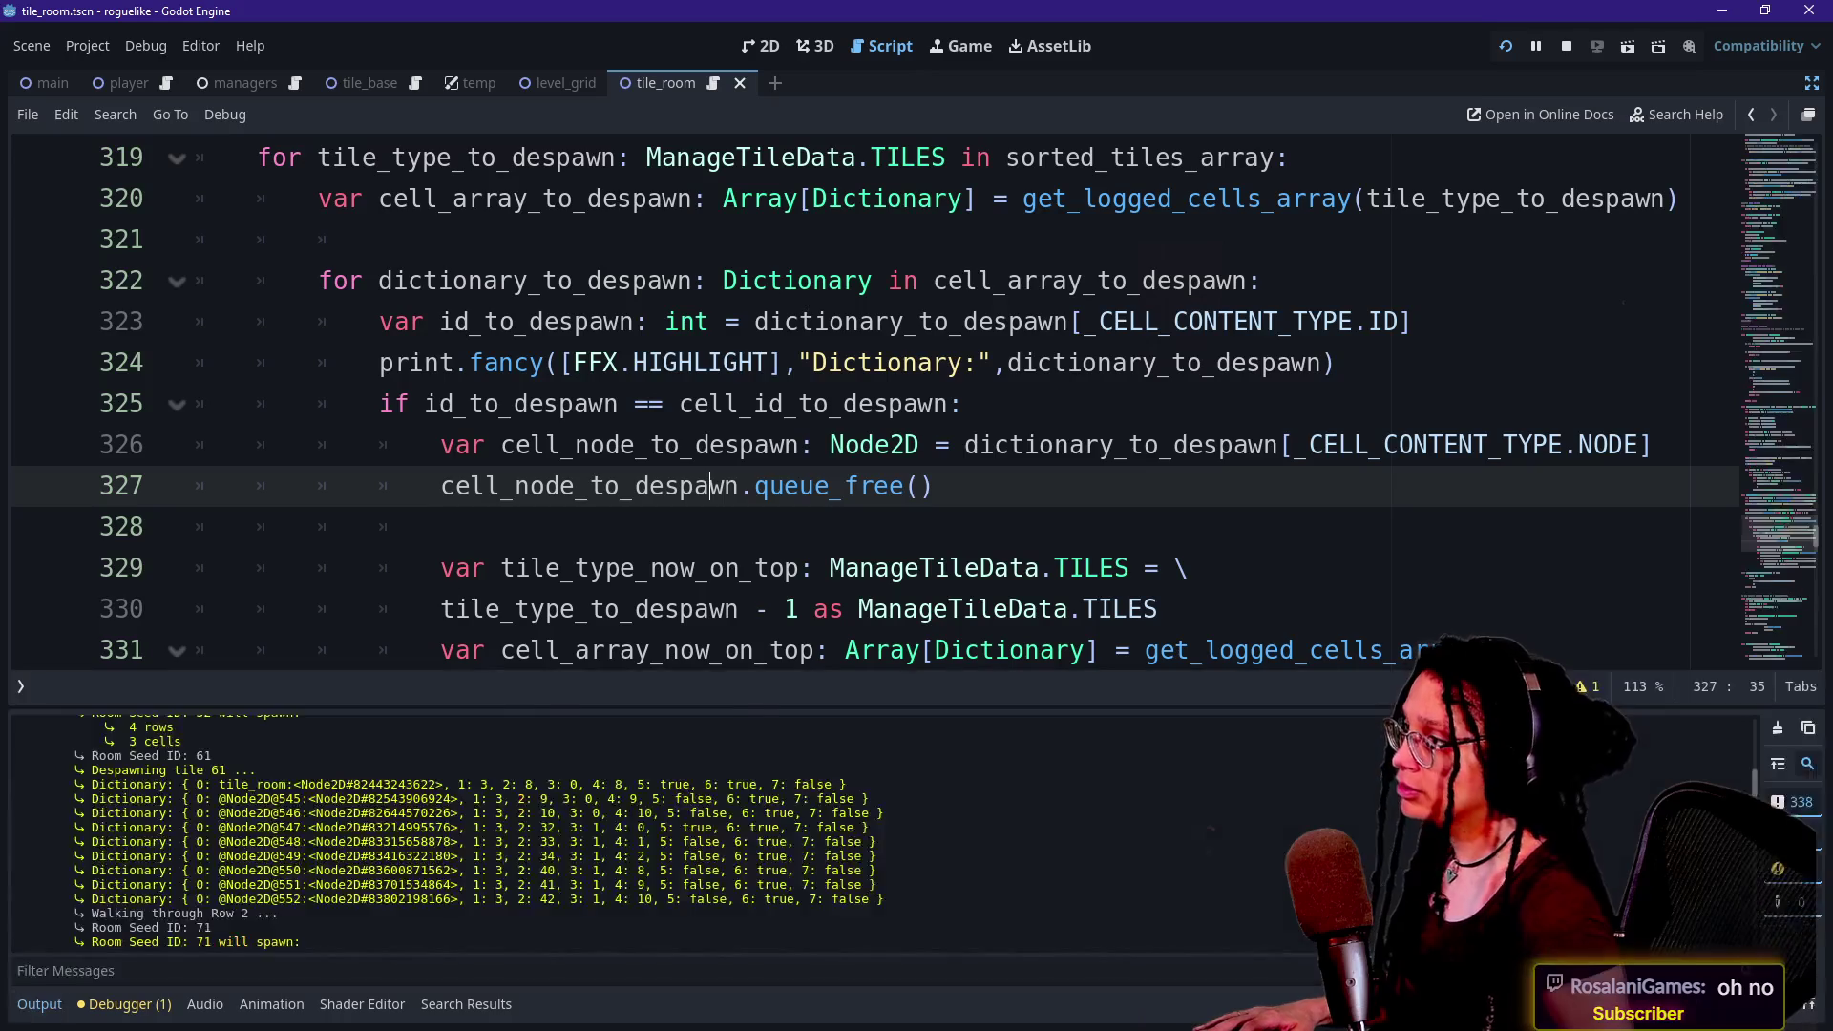
{"action": "scroll", "coordinate": [859, 535], "scroll_direction": "up", "scroll_amount": 2}
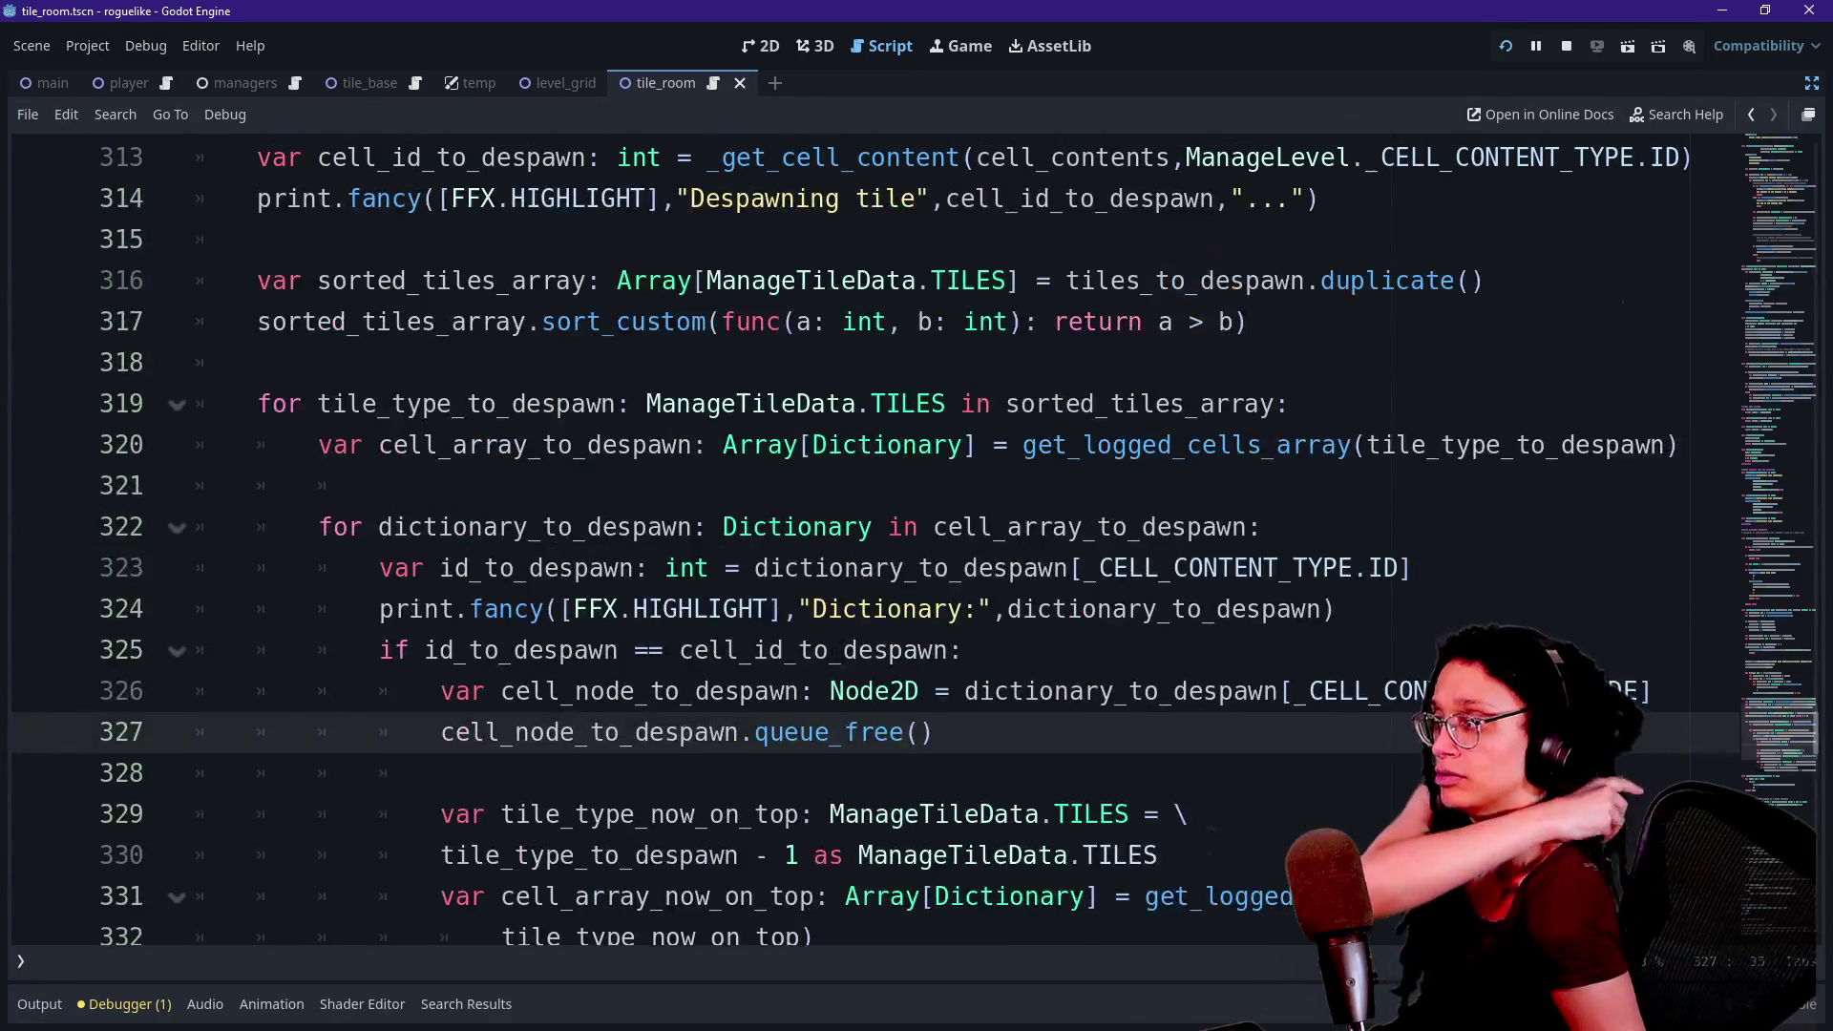
{"action": "scroll", "coordinate": [860, 535], "scroll_direction": "up", "scroll_amount": 4}
{"action": "left_click_drag", "start_coordinate": [287, 568], "coordinate": [465, 568]}
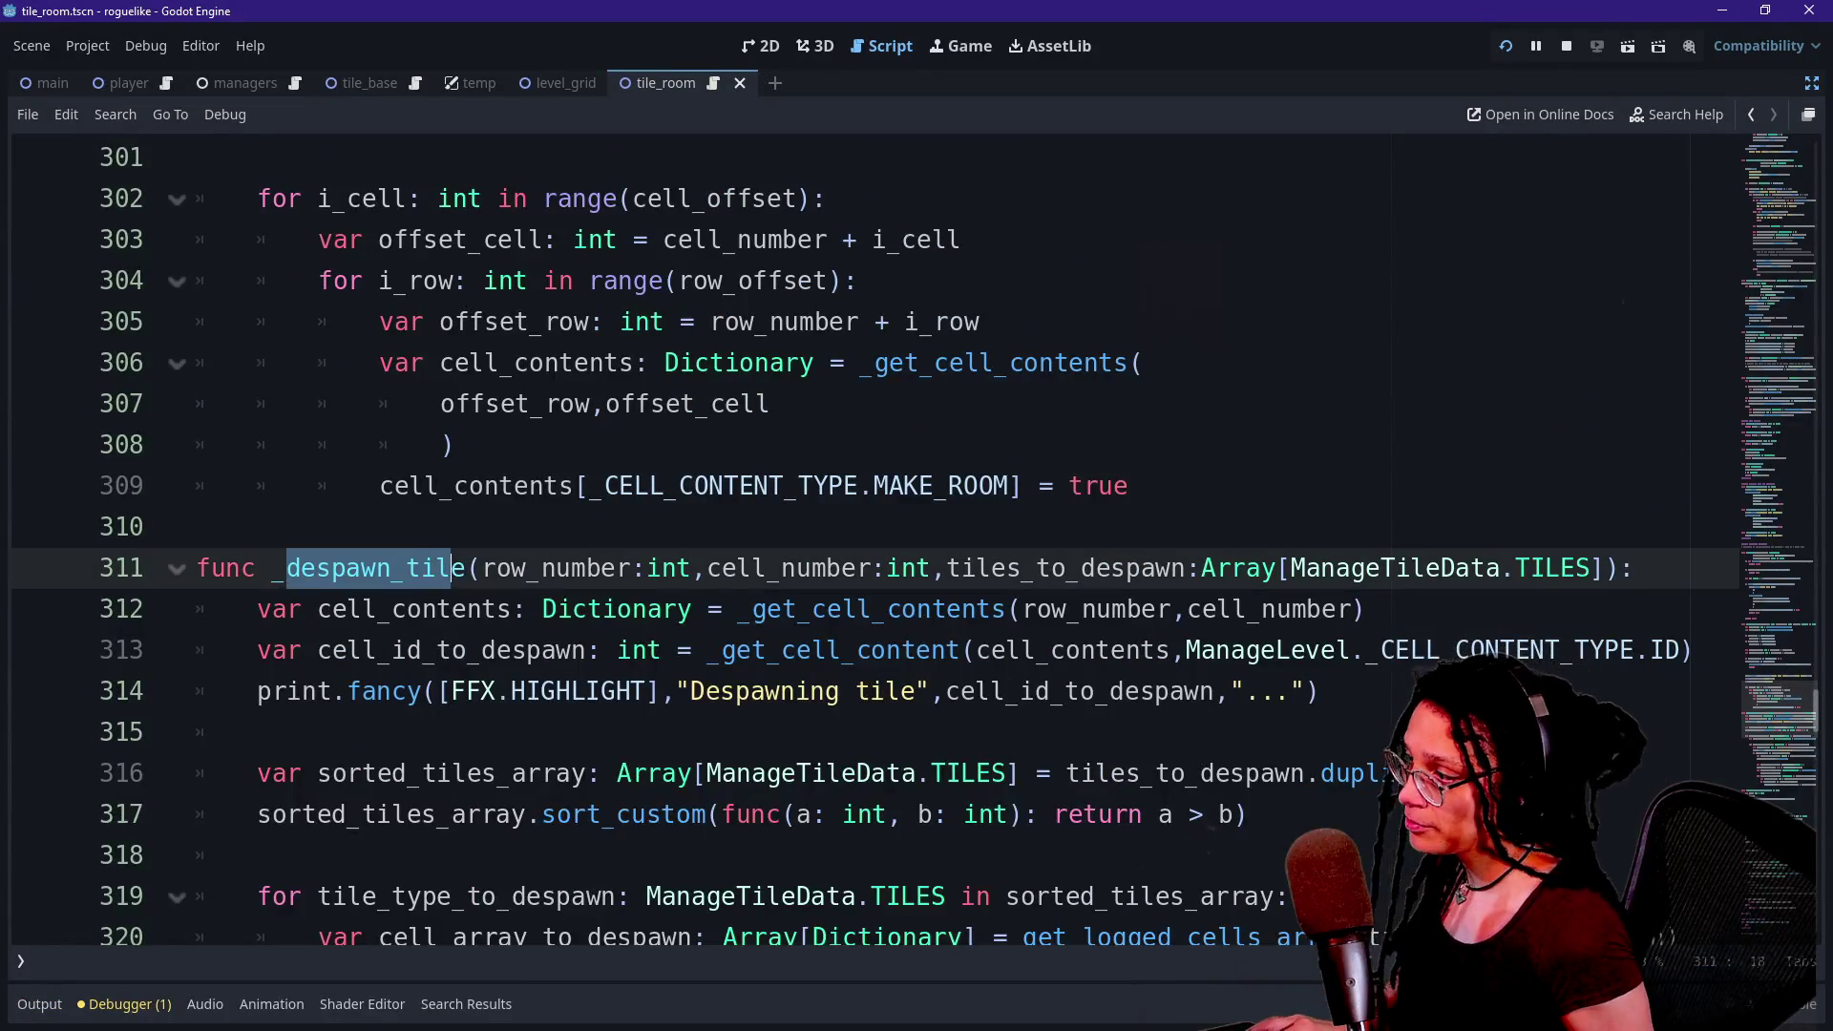
{"action": "scroll", "coordinate": [859, 534], "scroll_direction": "up", "scroll_amount": 2}
{"action": "scroll", "coordinate": [859, 535], "scroll_direction": "up", "scroll_amount": 2}
{"action": "left_click_drag", "start_coordinate": [319, 403], "coordinate": [1291, 403]}
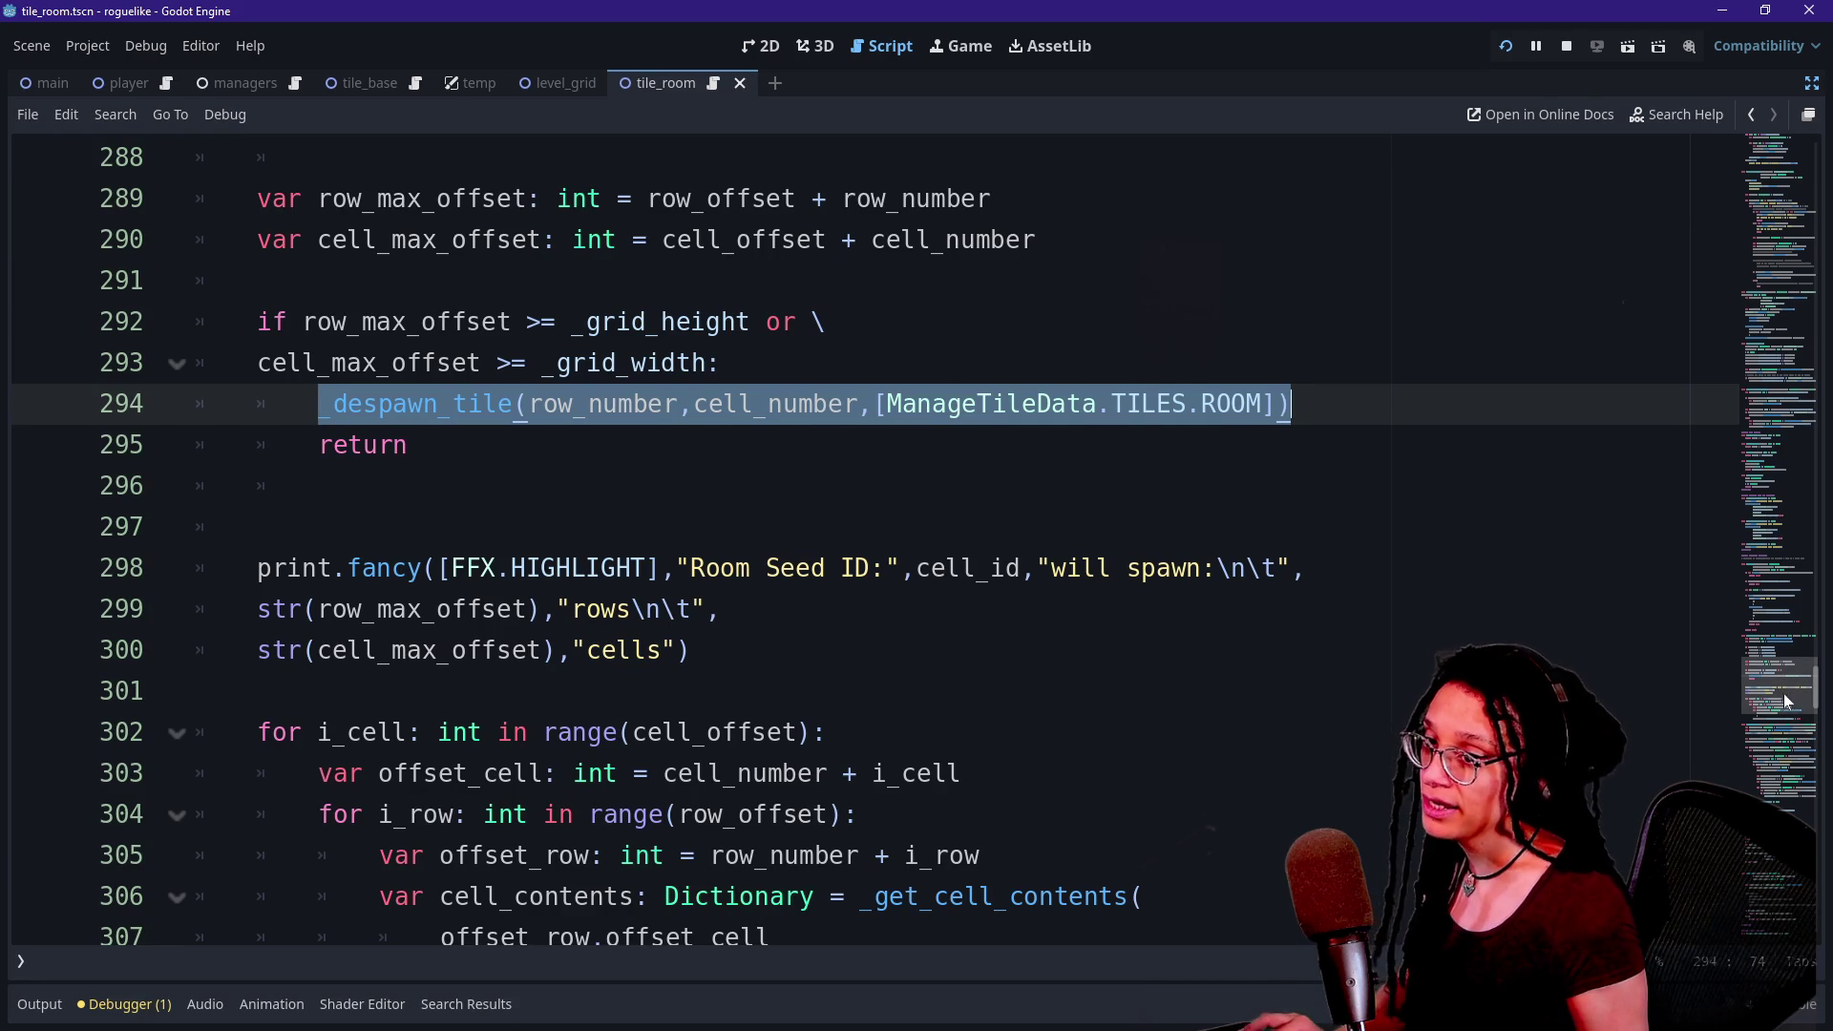
- Replace the _despawn_tile call with _despawn_these_room_cells.append(, then undo back to the original call
{"action": "key", "text": "ctrl+x"}
{"action": "left_click", "coordinate": [1306, 568]}
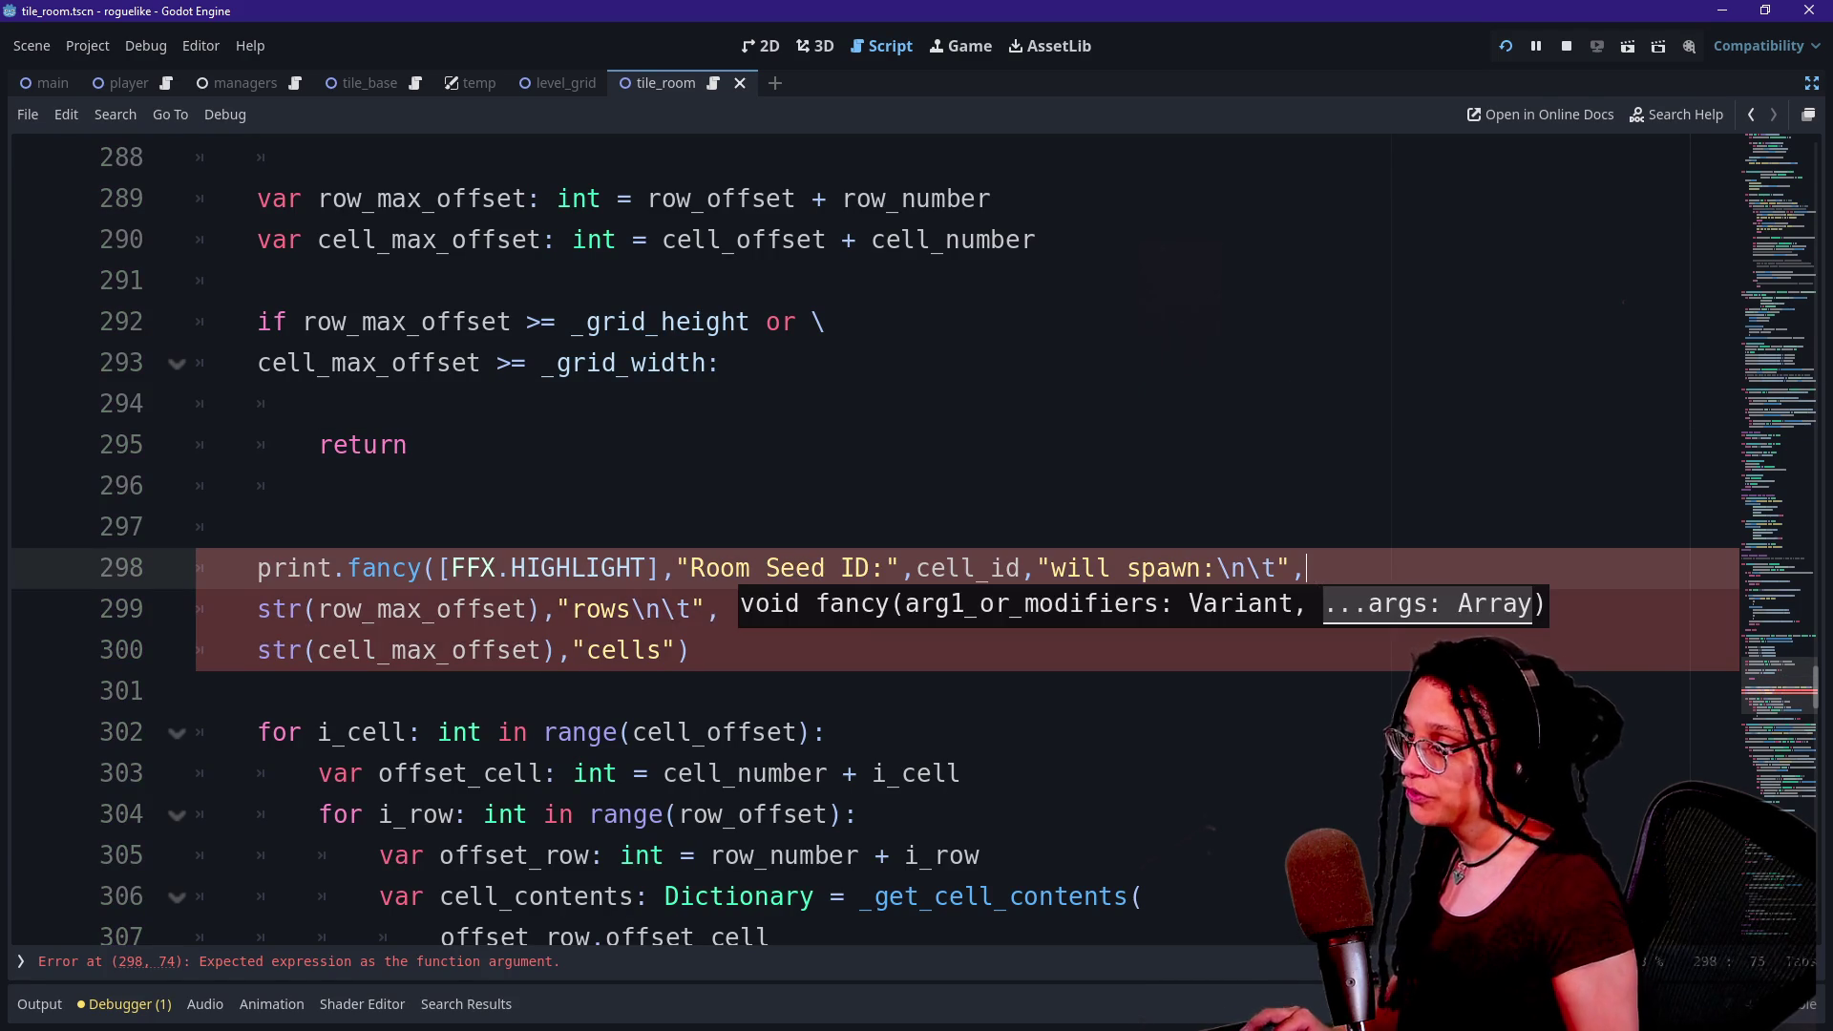
{"action": "left_click", "coordinate": [318, 404]}
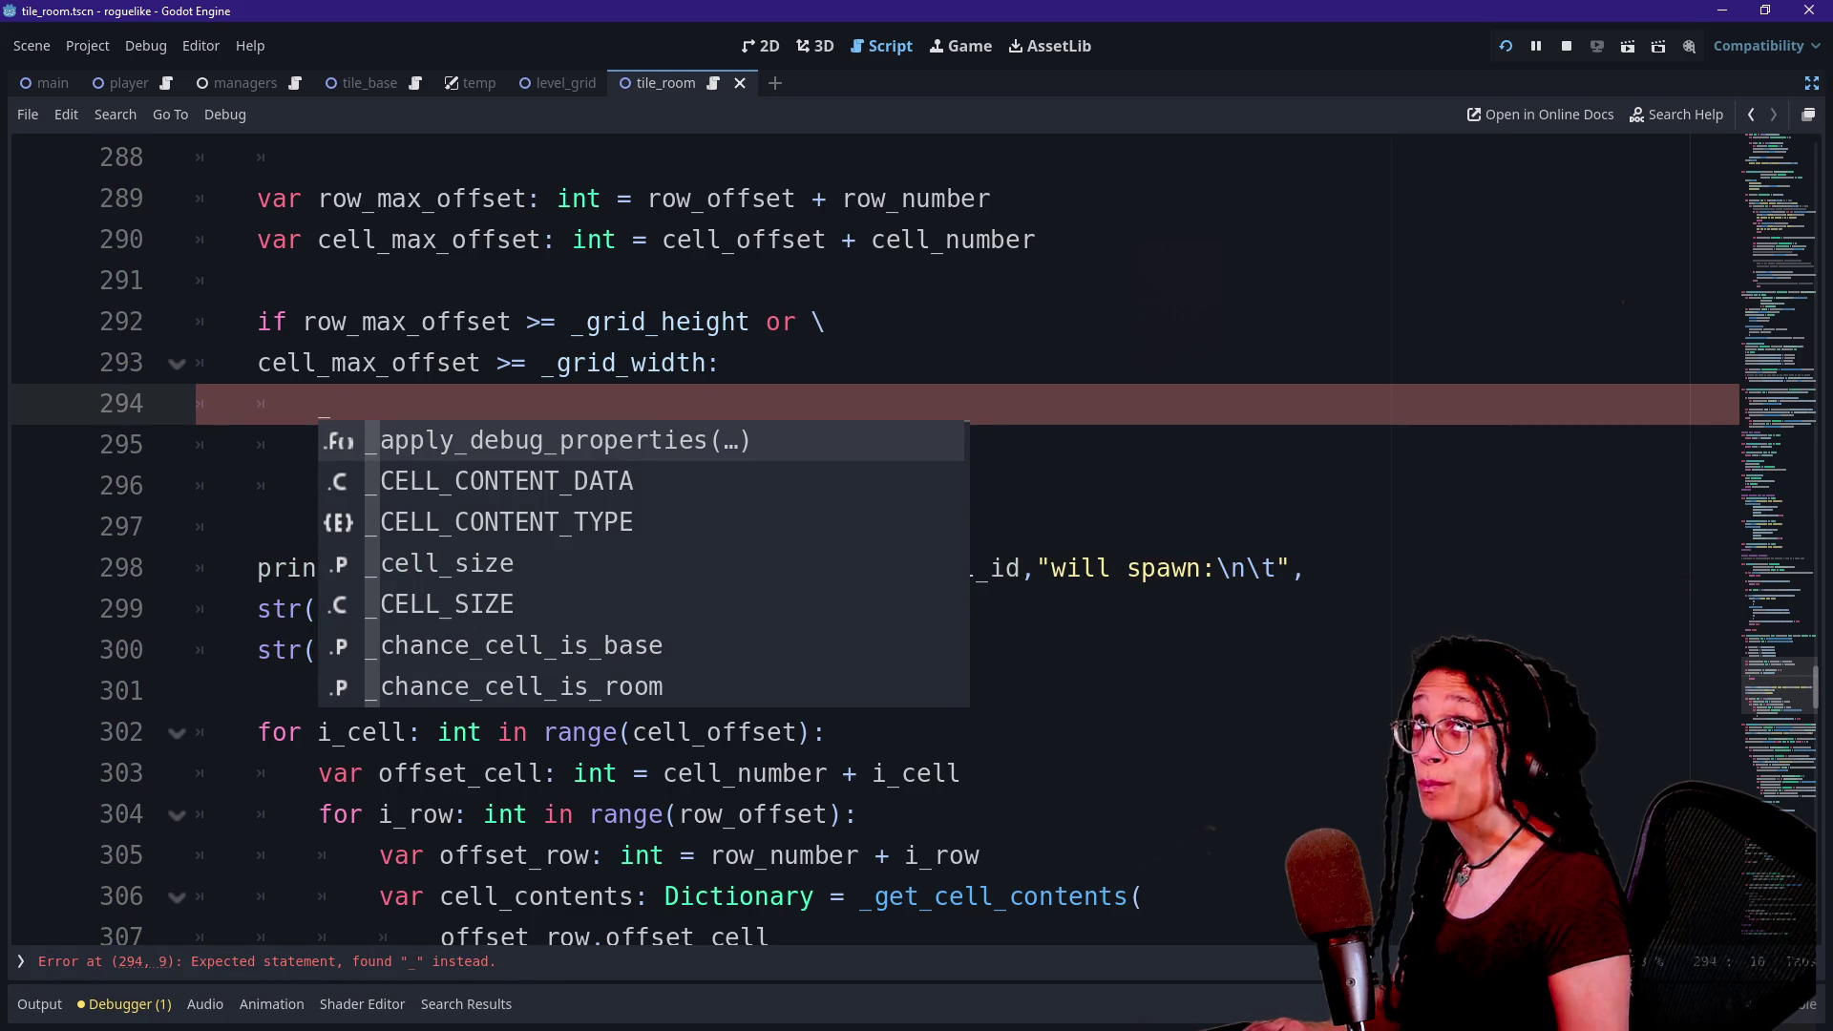
{"action": "type", "text": "despawn_"}
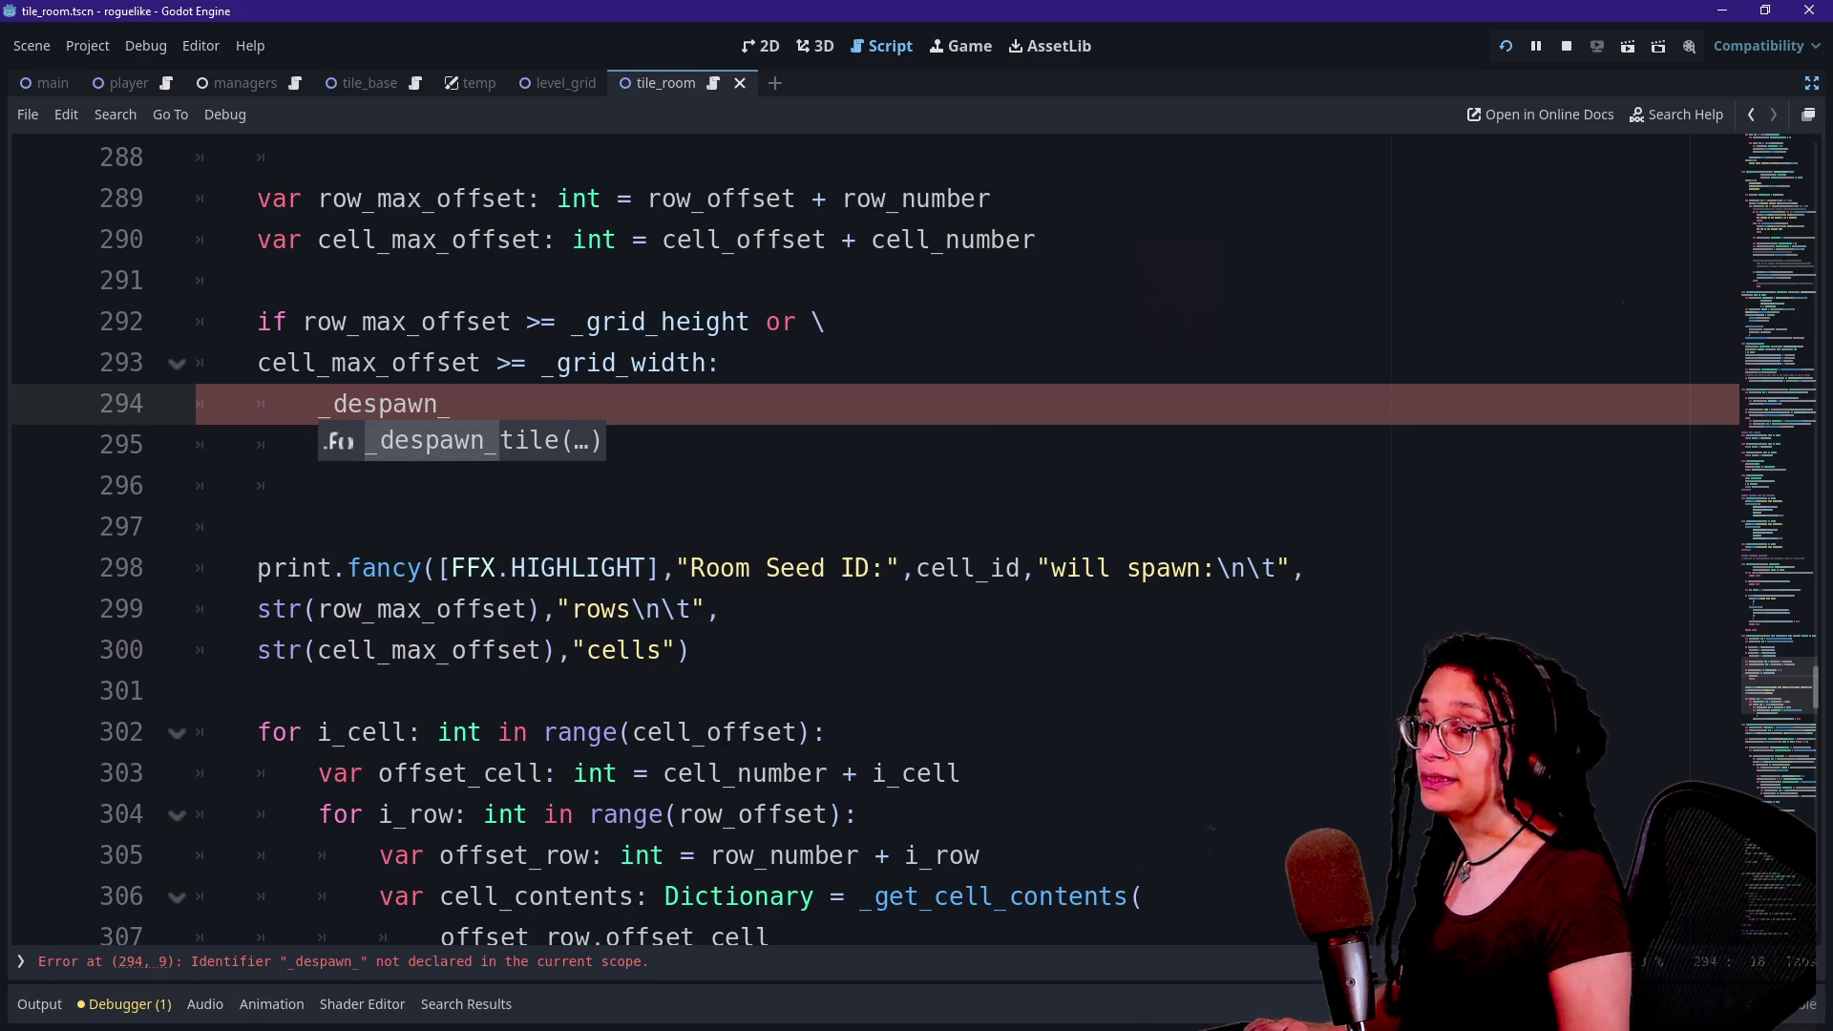
{"action": "type", "text": "these_"}
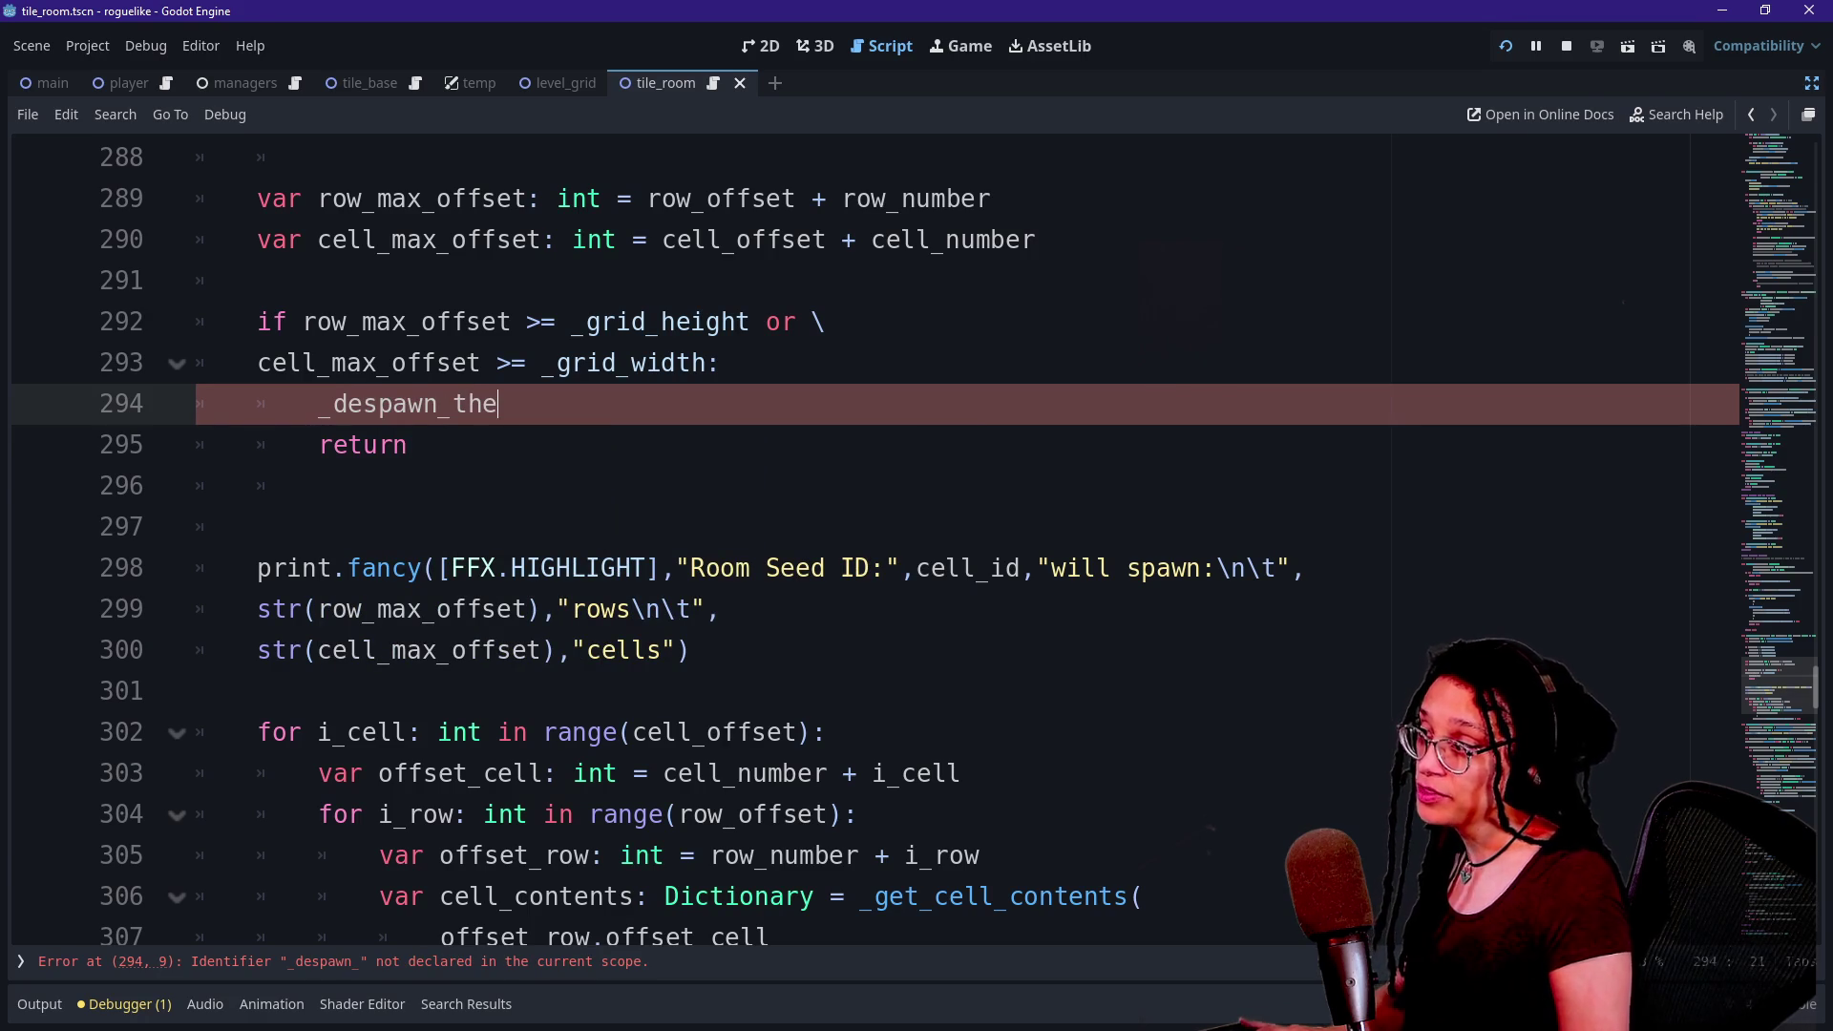
{"action": "type", "text": "room"}
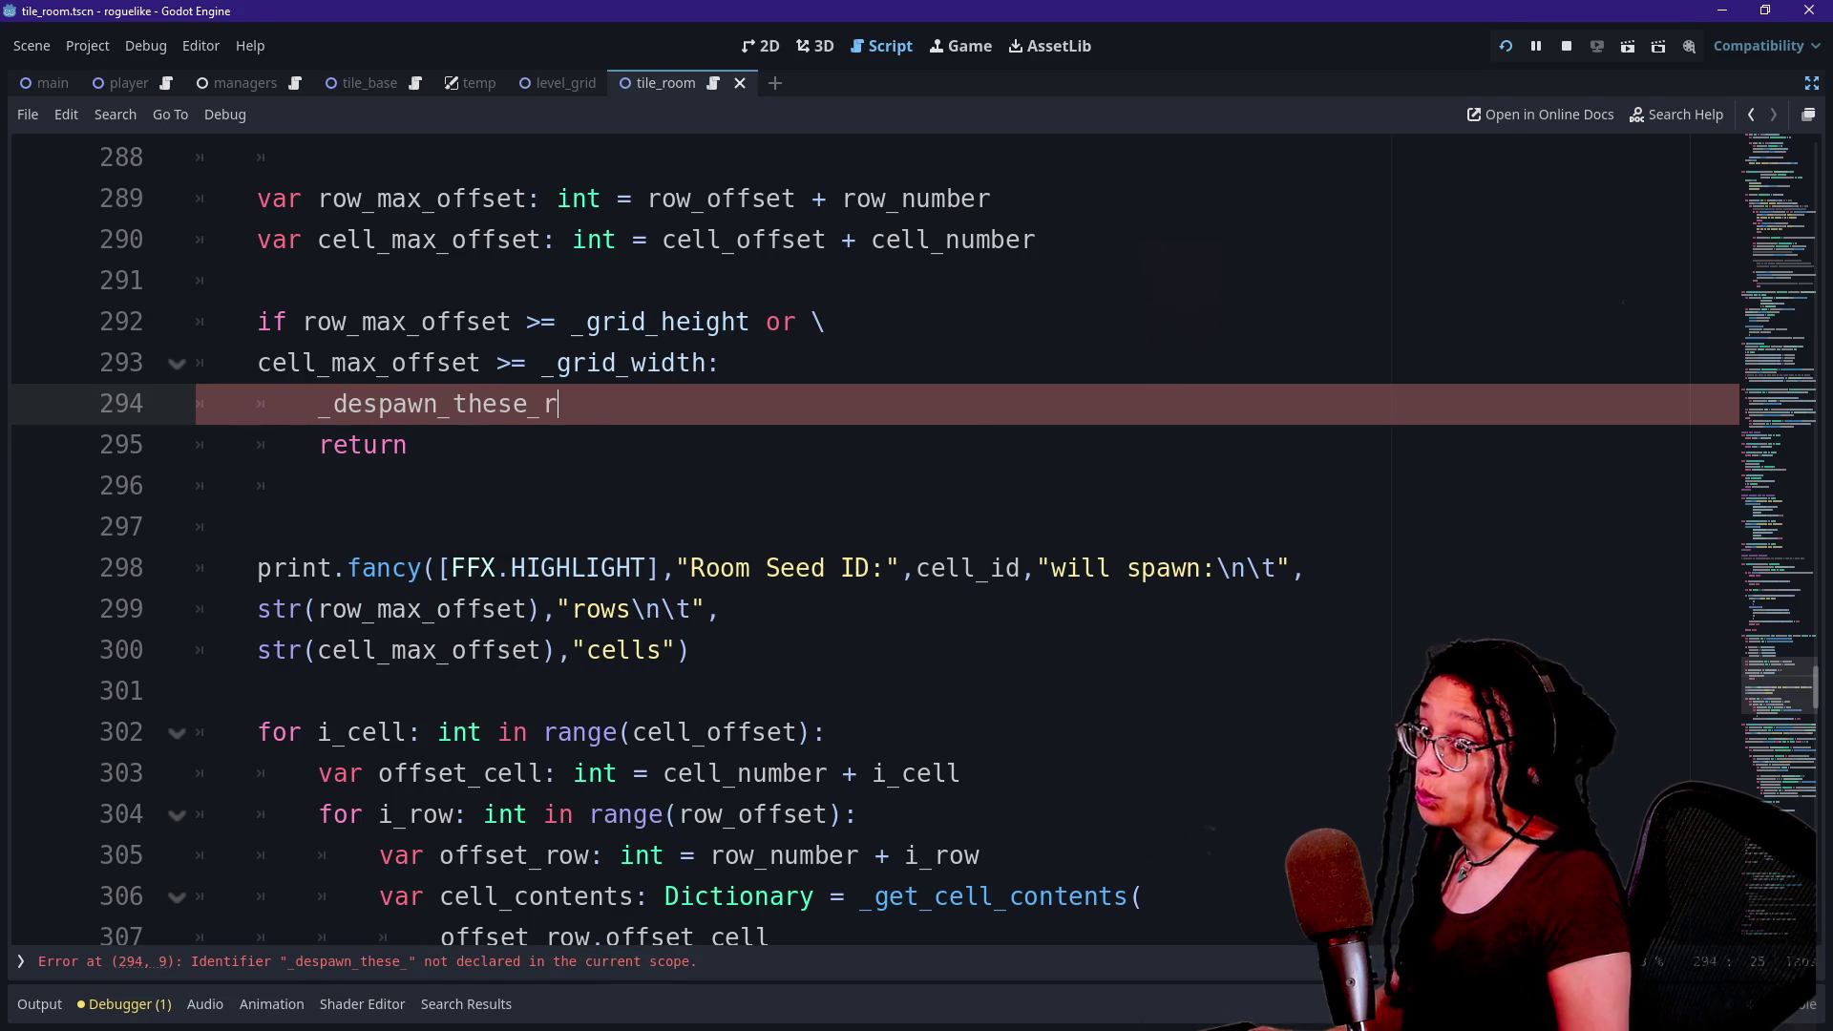
{"action": "type", "text": "s"}
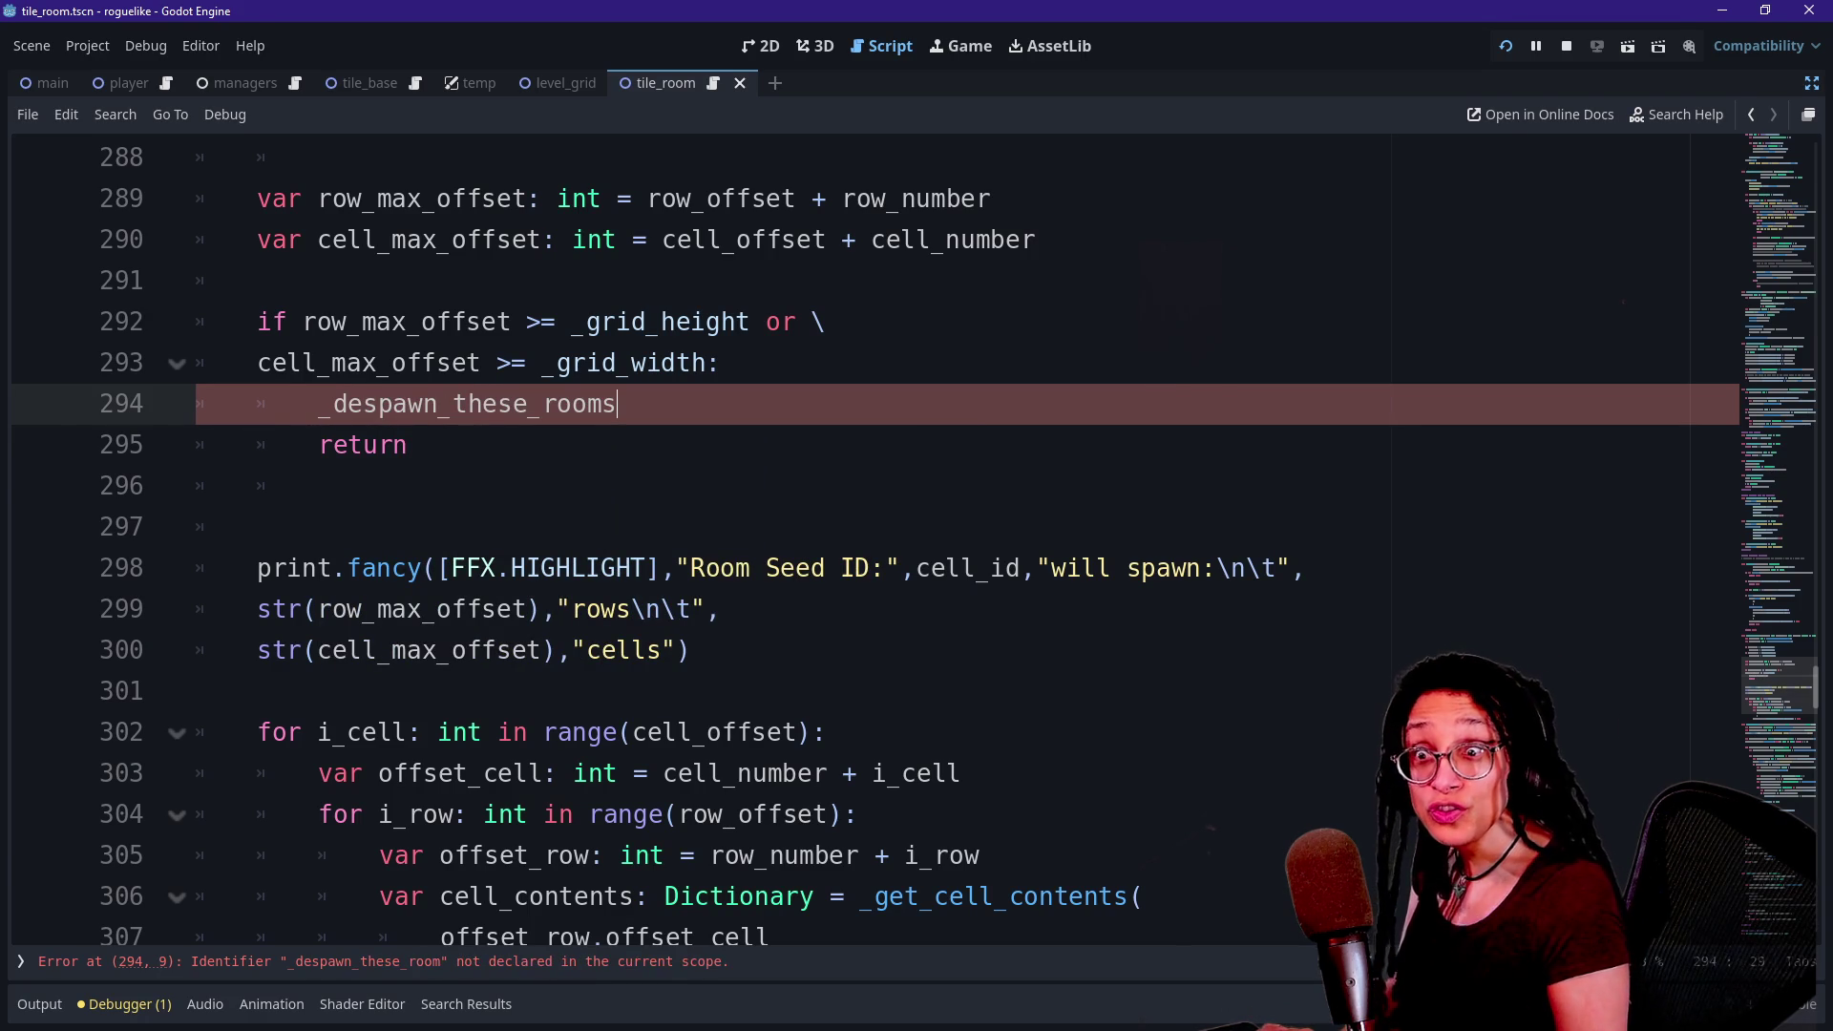
{"action": "key", "text": "BackSpace"}
{"action": "type", "text": "_cells("}
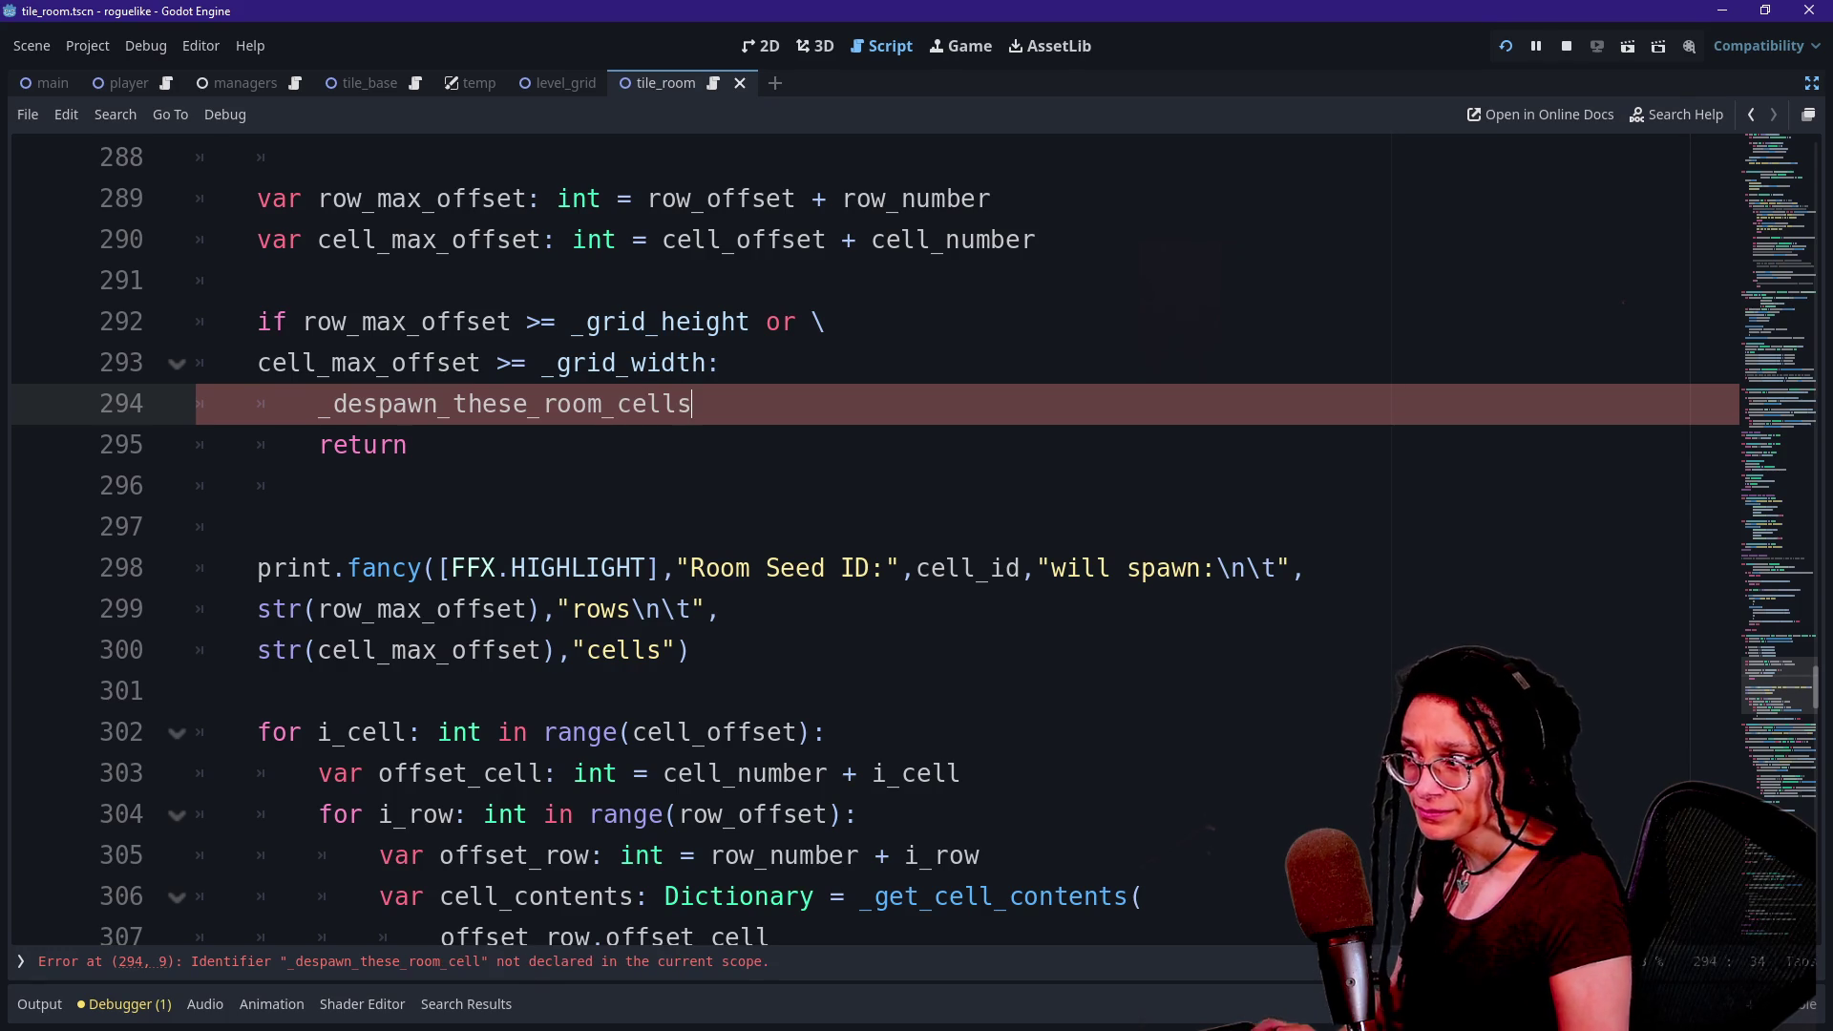
{"action": "key", "text": "BackSpace"}
{"action": "key", "text": "BackSpace"}
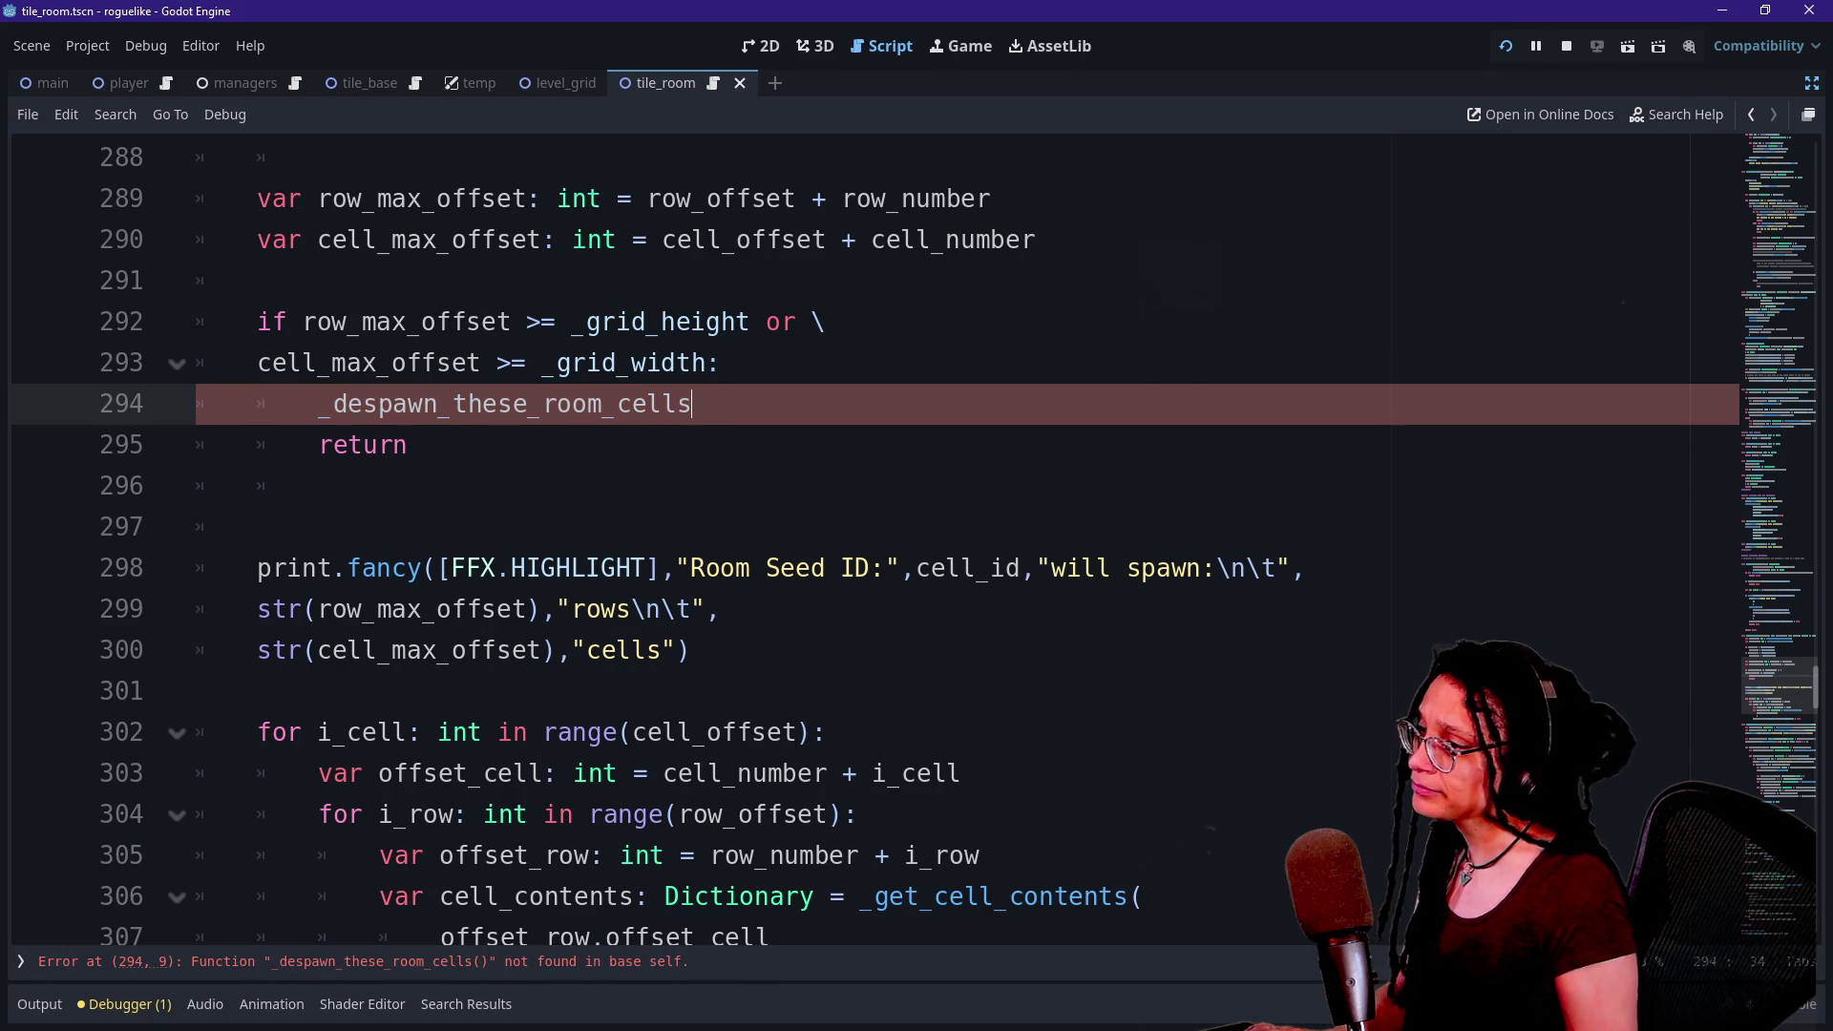
{"action": "type", "text": ".append("}
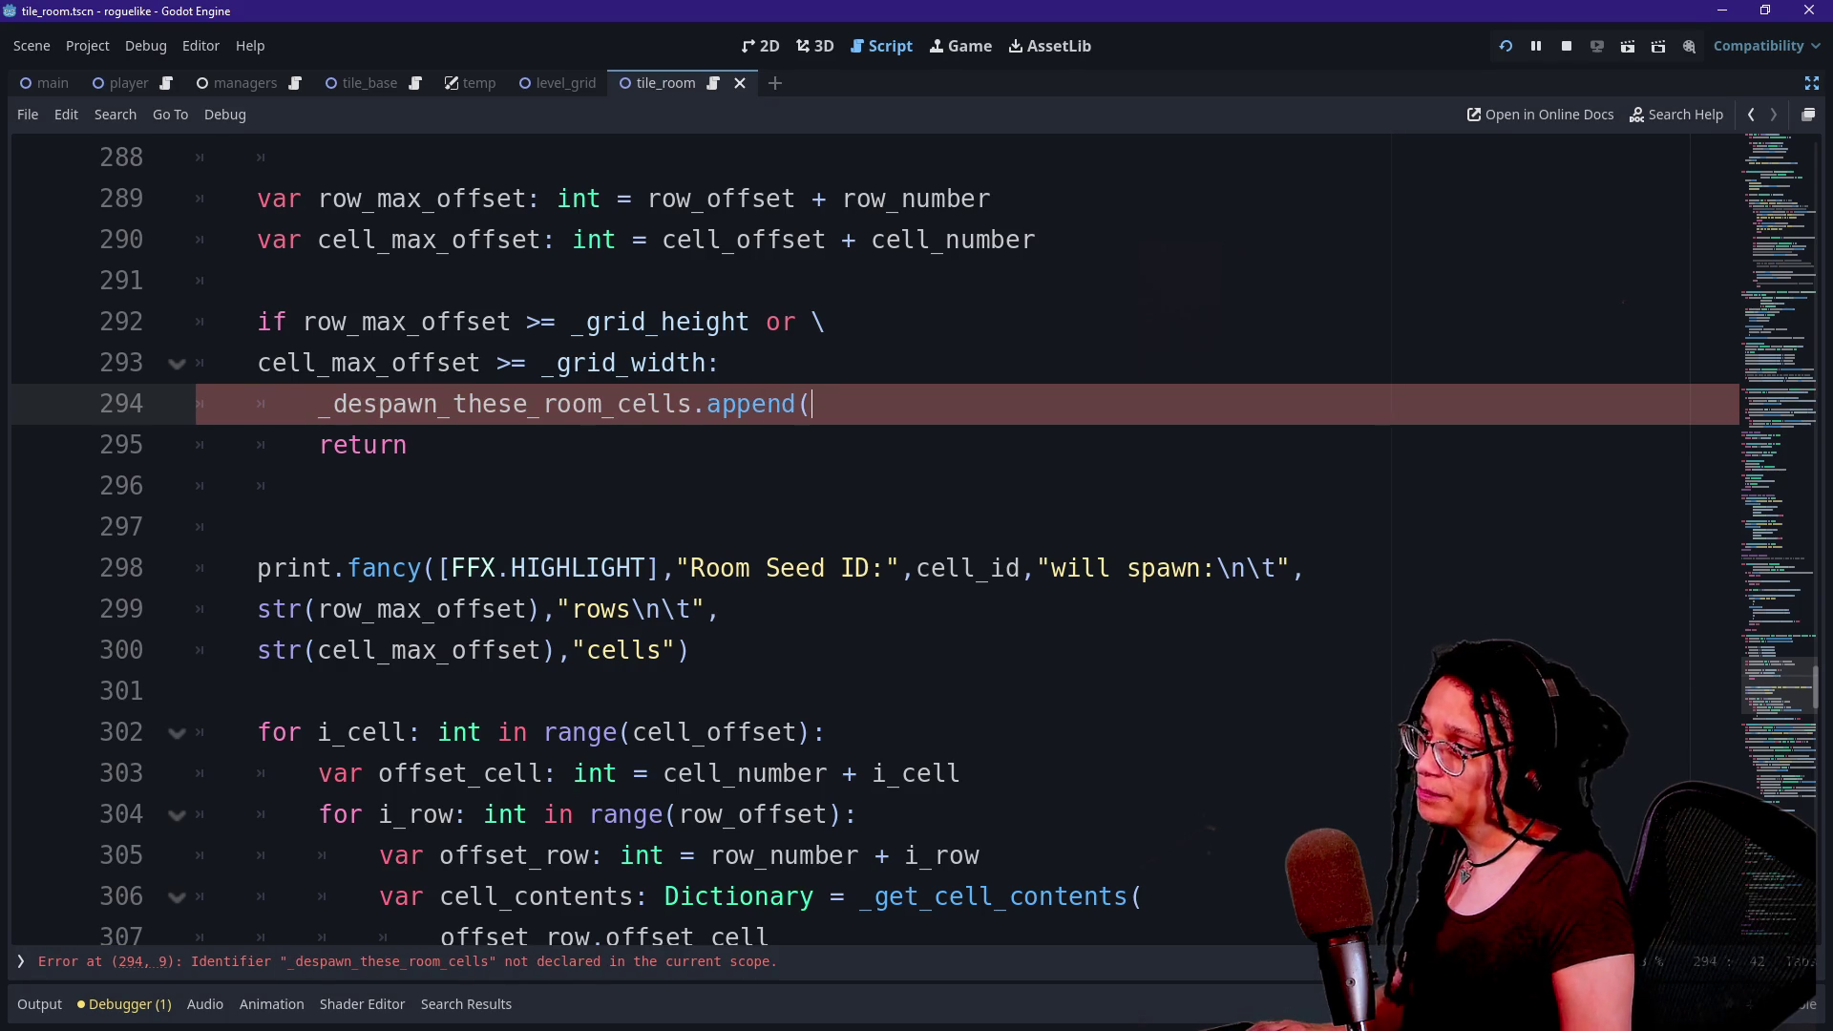
{"action": "key", "text": "ctrl+z"}
{"action": "key", "text": "ctrl+z"}
{"action": "key", "text": "ctrl+z"}
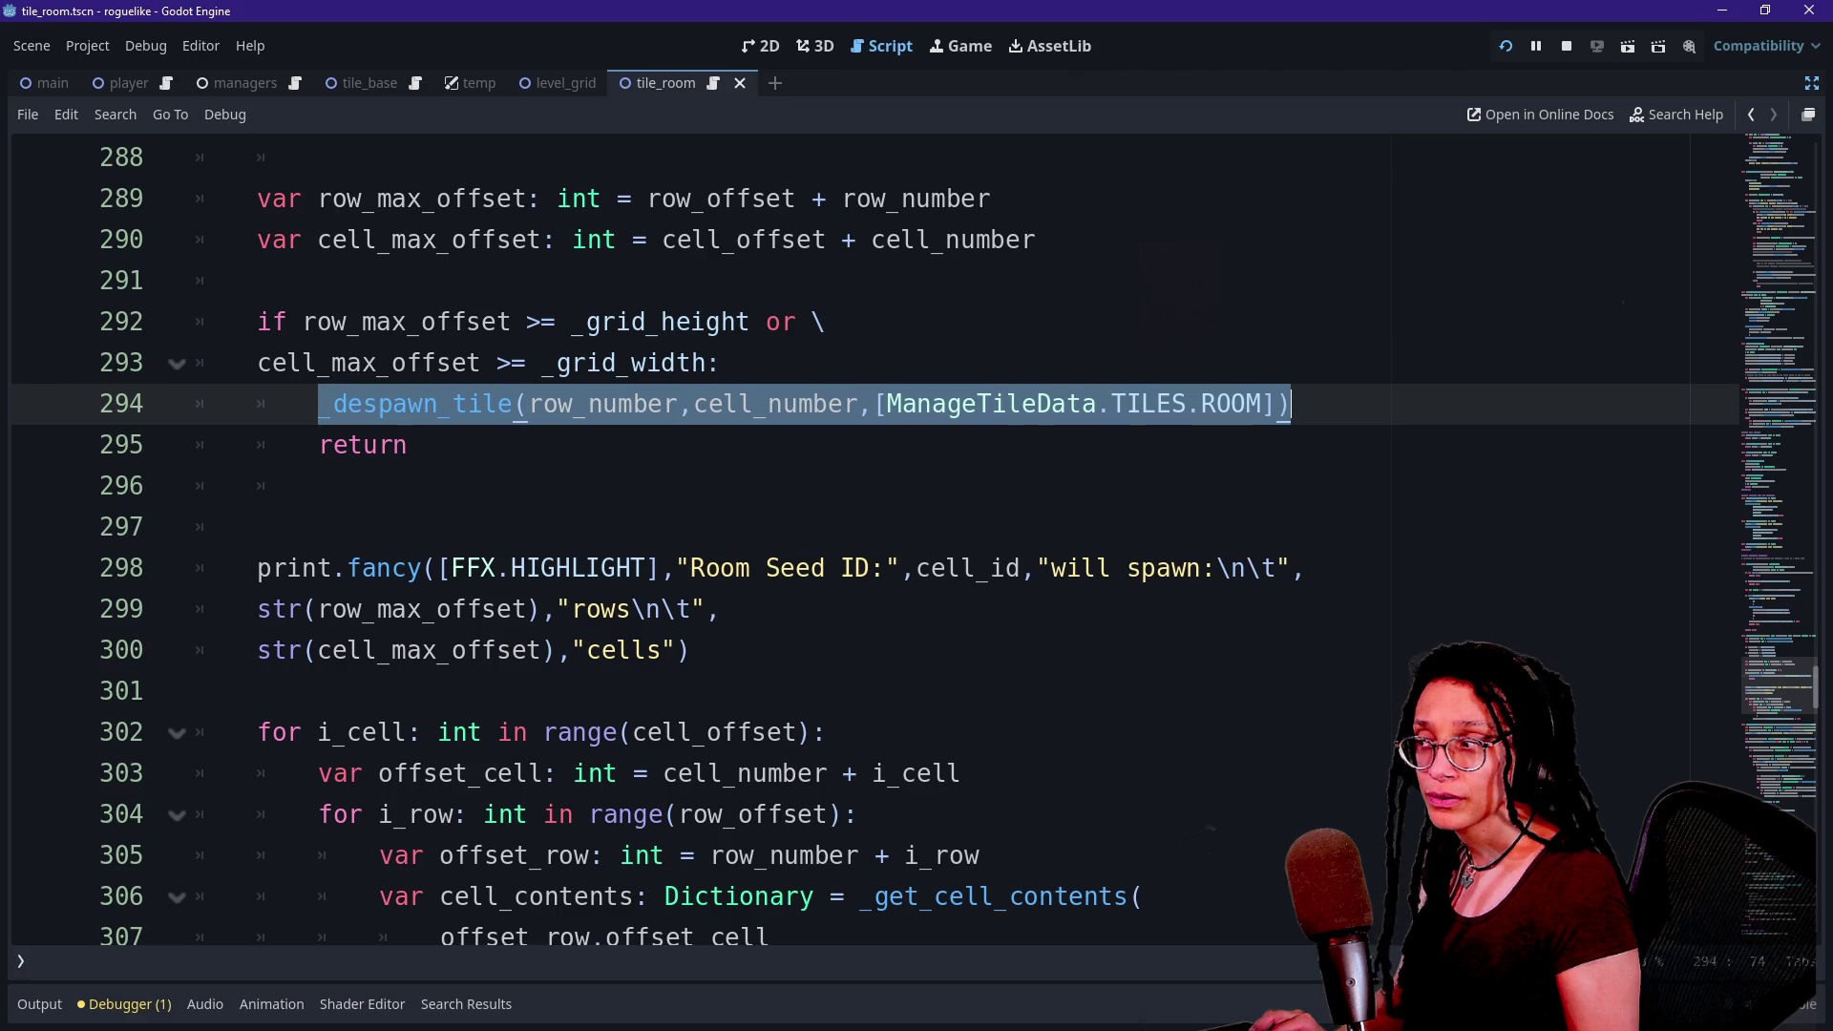
- Delete the call again and retype line 294 as _despawn_these_room_cells.append(
{"action": "key", "text": "BackSpace"}
{"action": "type", "text": "_despawn_these_rooms"}
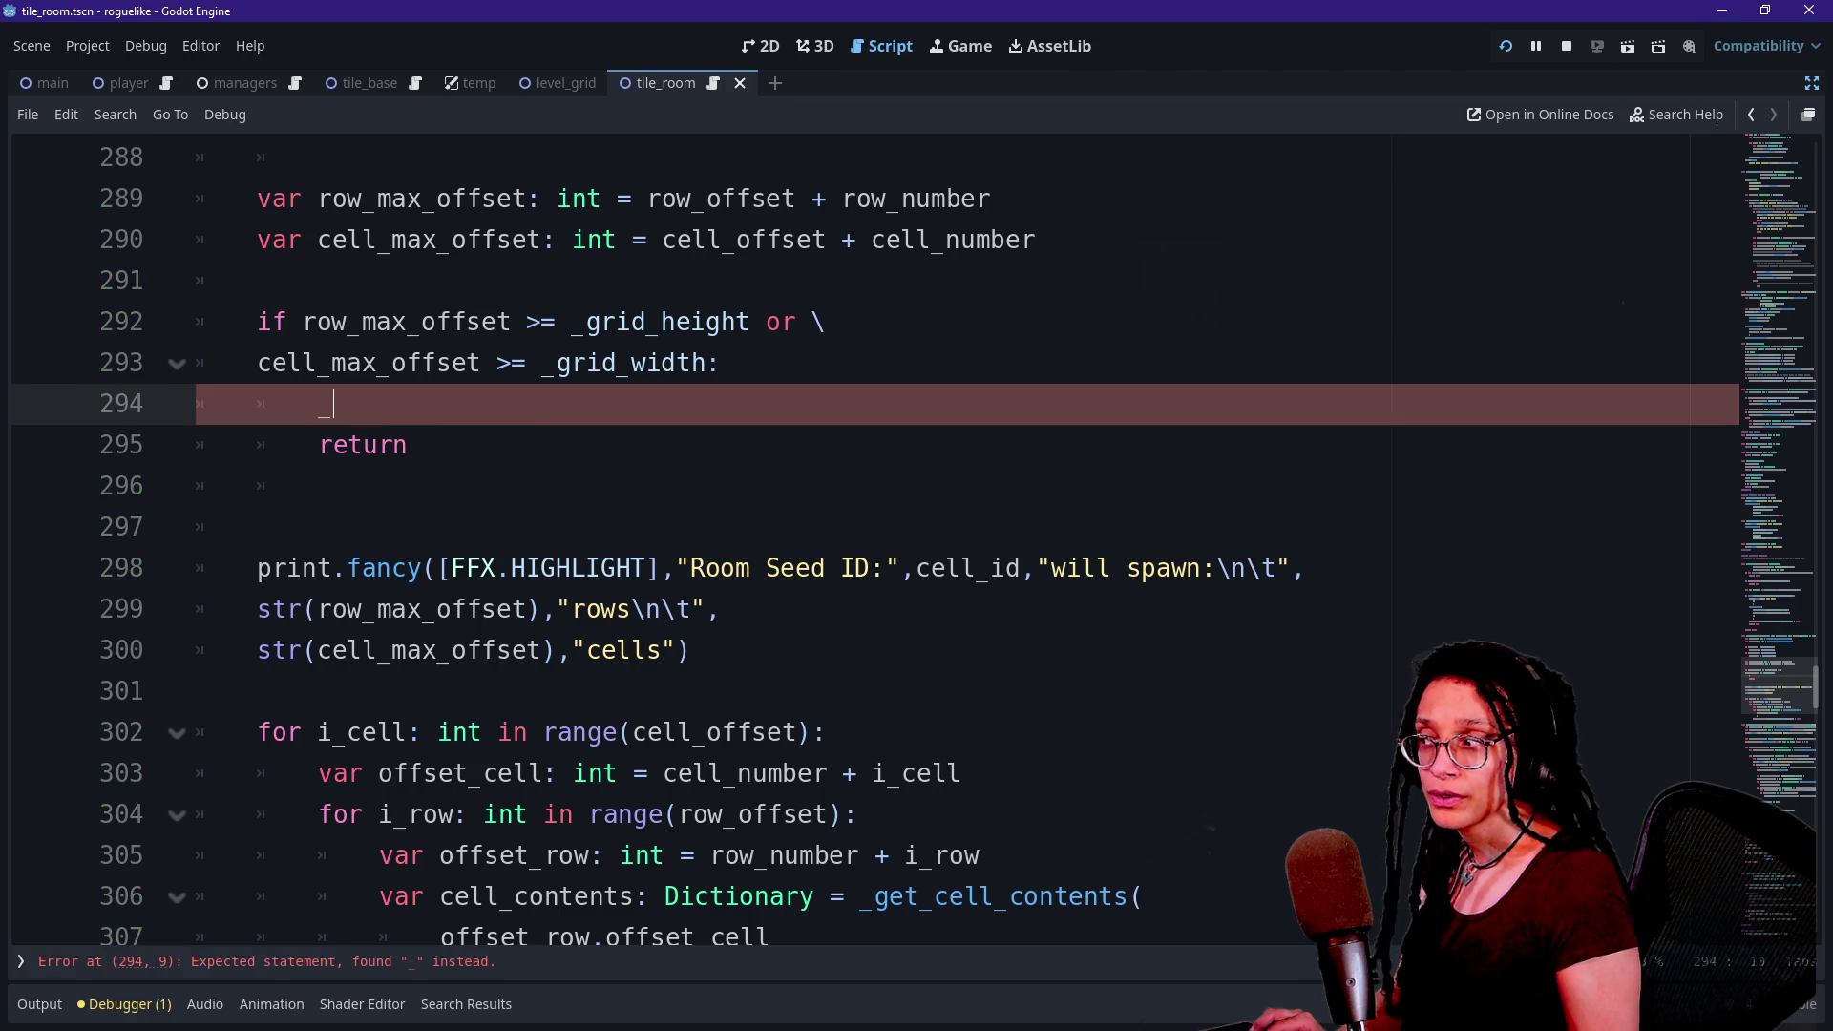
{"action": "key", "text": "BackSpace"}
{"action": "type", "text": "_cells()"}
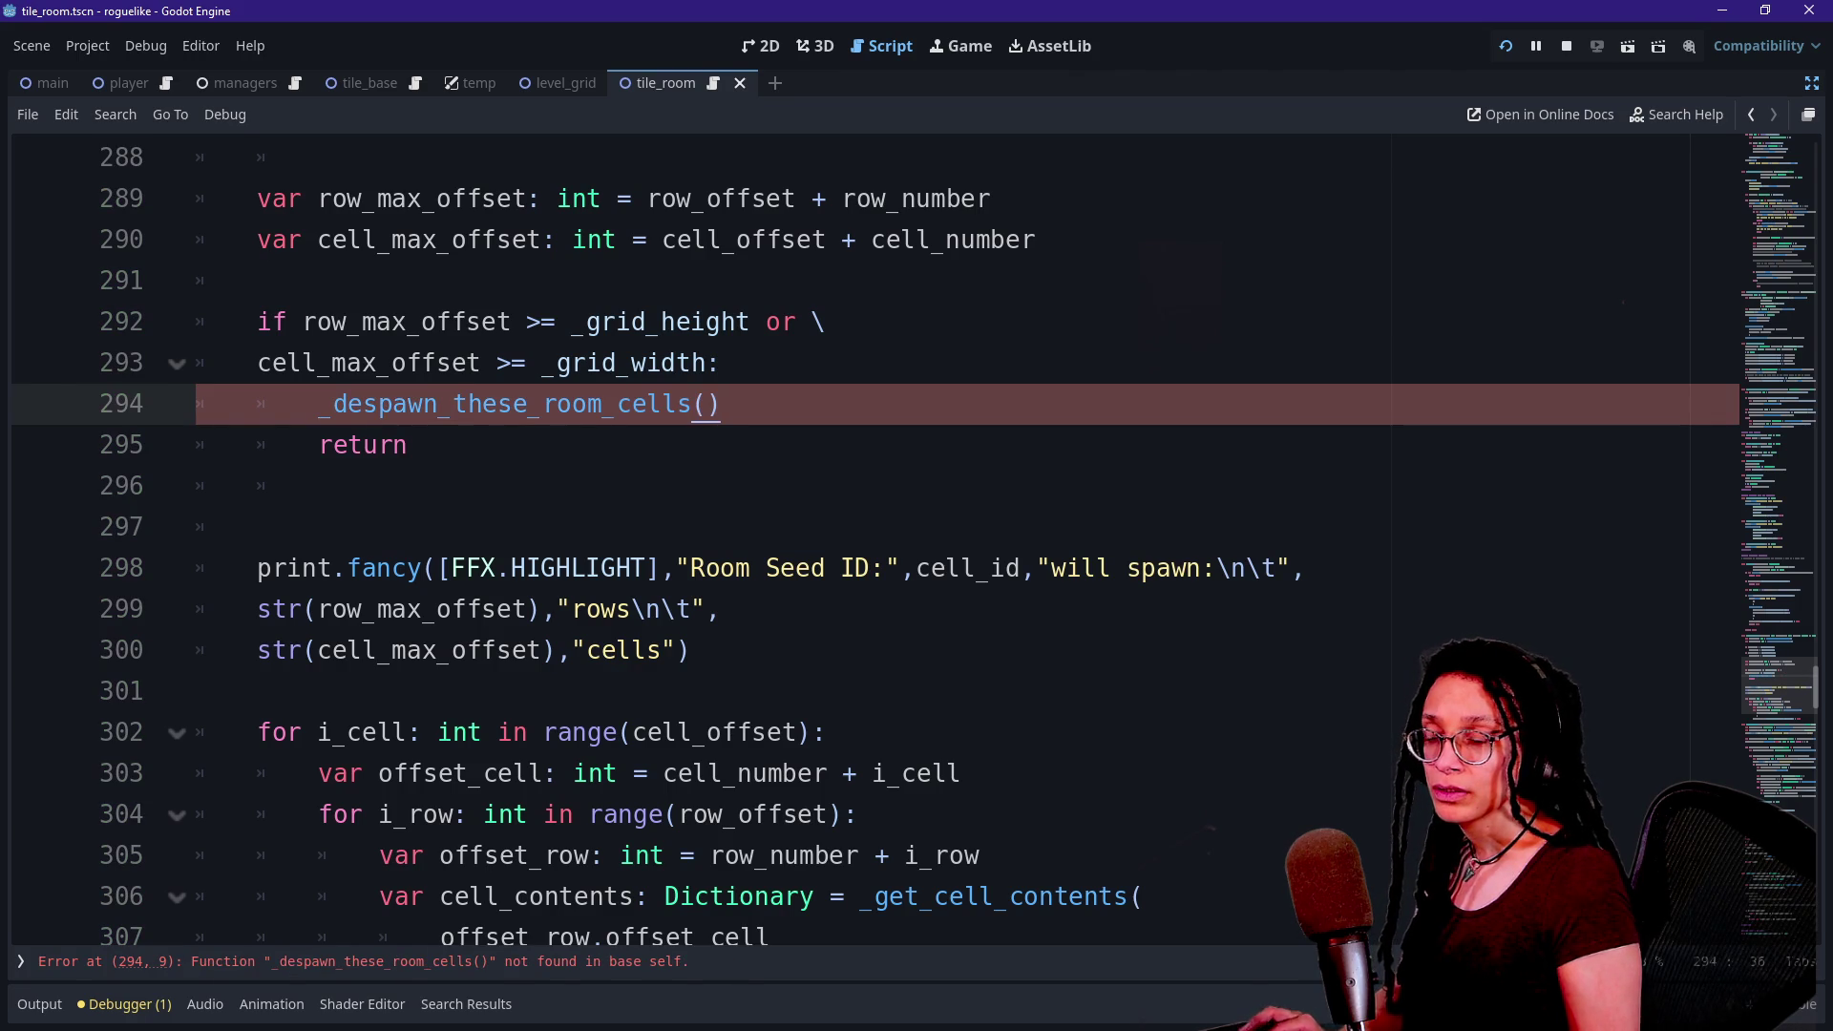
{"action": "key", "text": "BackSpace"}
{"action": "type", "text": "g"}
{"action": "key", "text": "BackSpace"}
{"action": "key", "text": "BackSpace"}
{"action": "type", "text": ".append("}
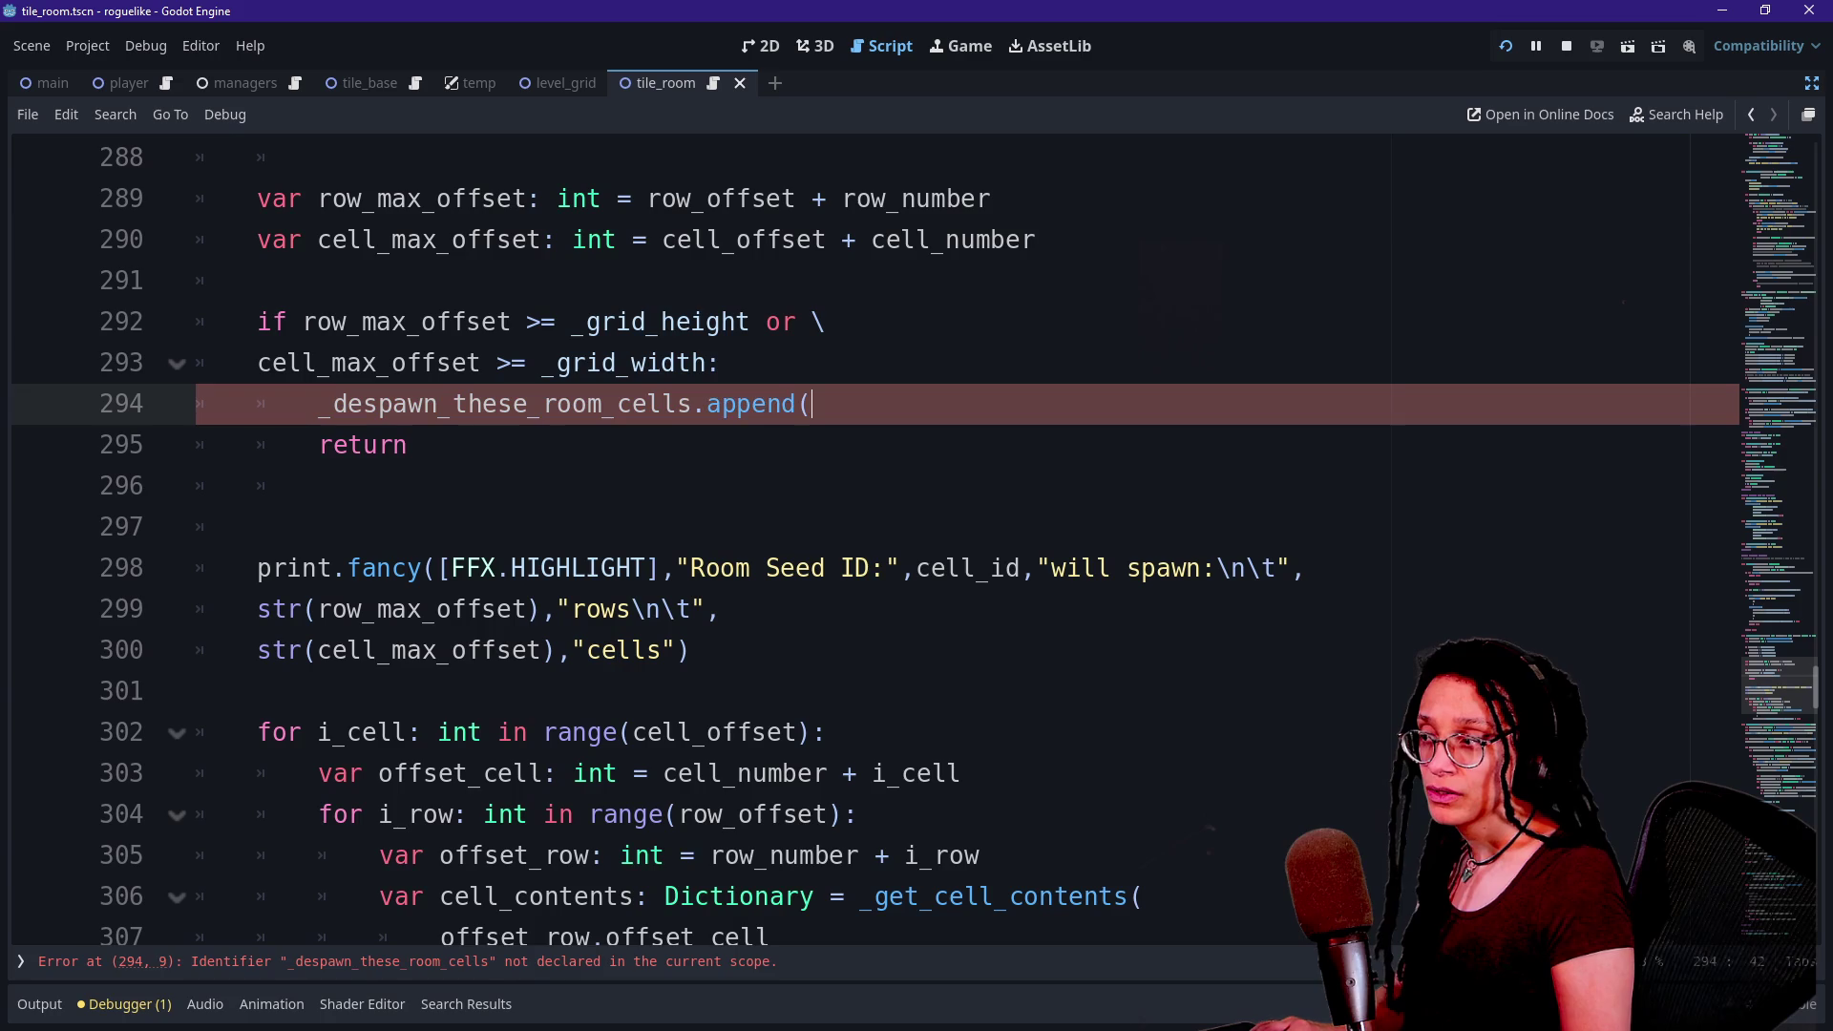
{"action": "type", "text": "_g"}
{"action": "key", "text": "BackSpace"}
{"action": "key", "text": "BackSpace"}
- Complete the append argument as _get_cell_contents(row_number,cell_number) using autocomplete
{"action": "type", "text": "get_"}
{"action": "key", "text": "Down"}
{"action": "key", "text": "Down"}
{"action": "key", "text": "Down"}
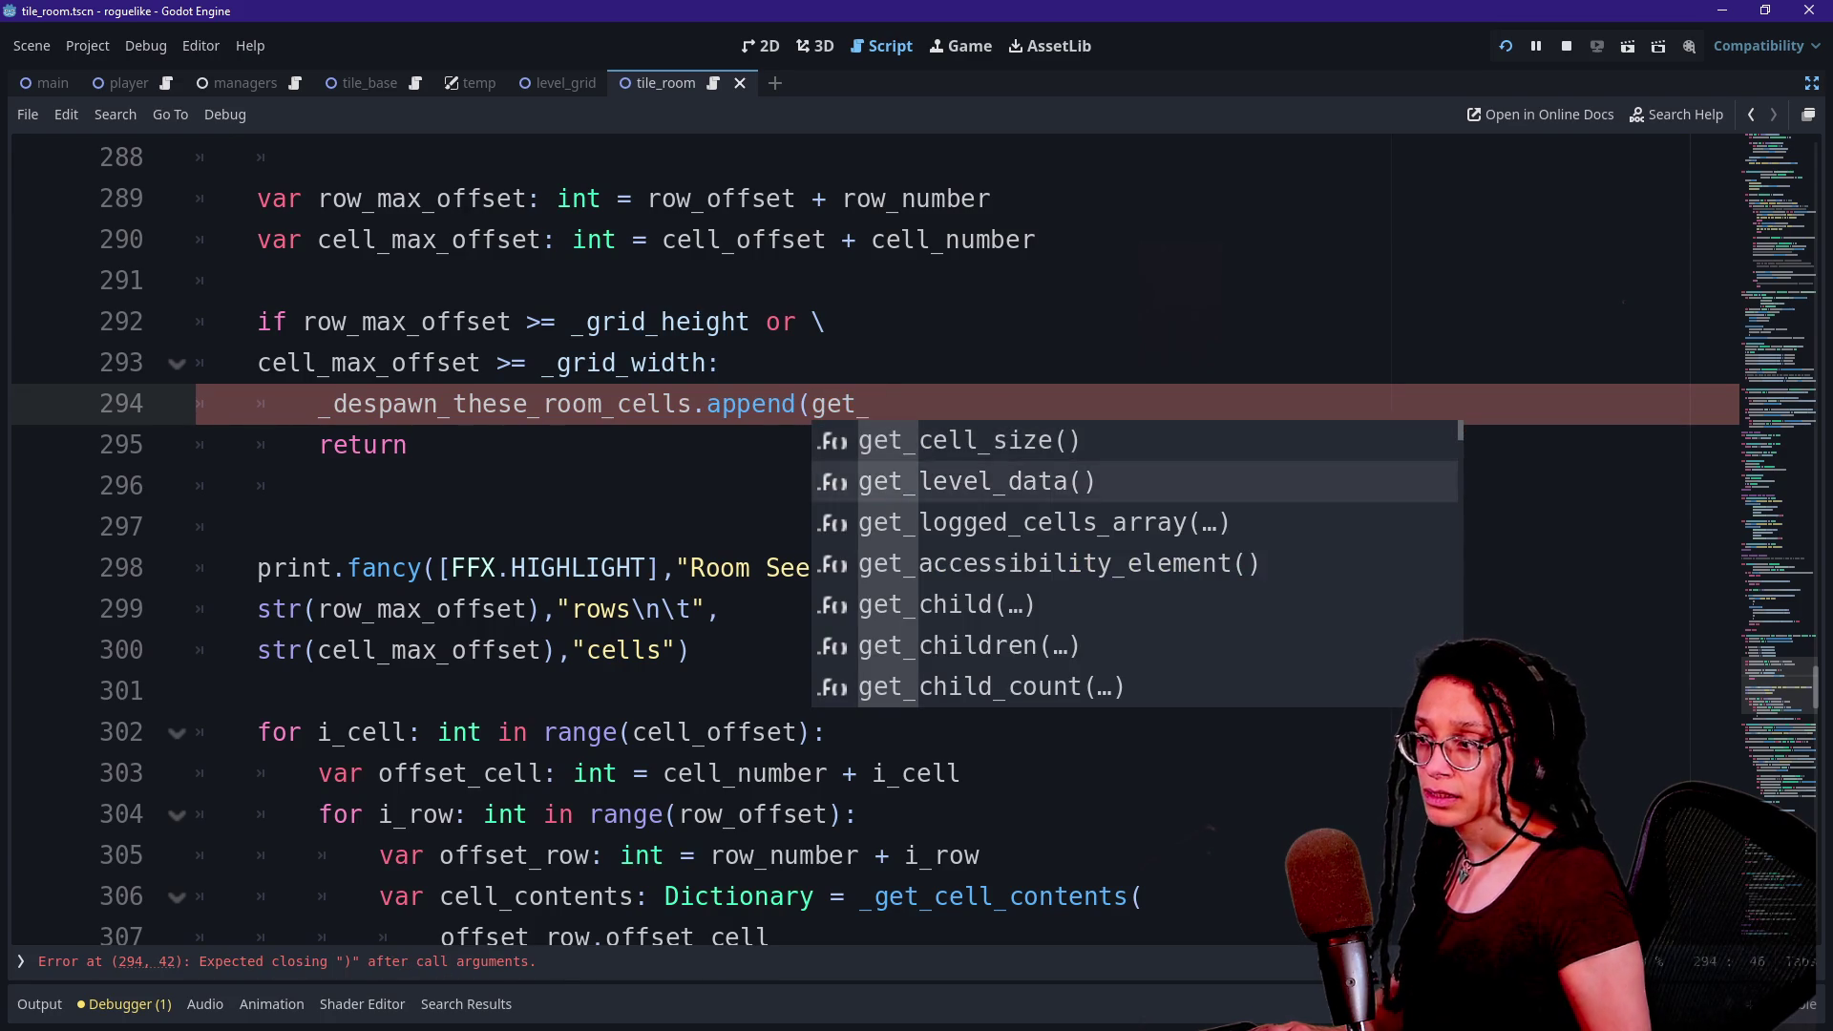
{"action": "key", "text": "Up"}
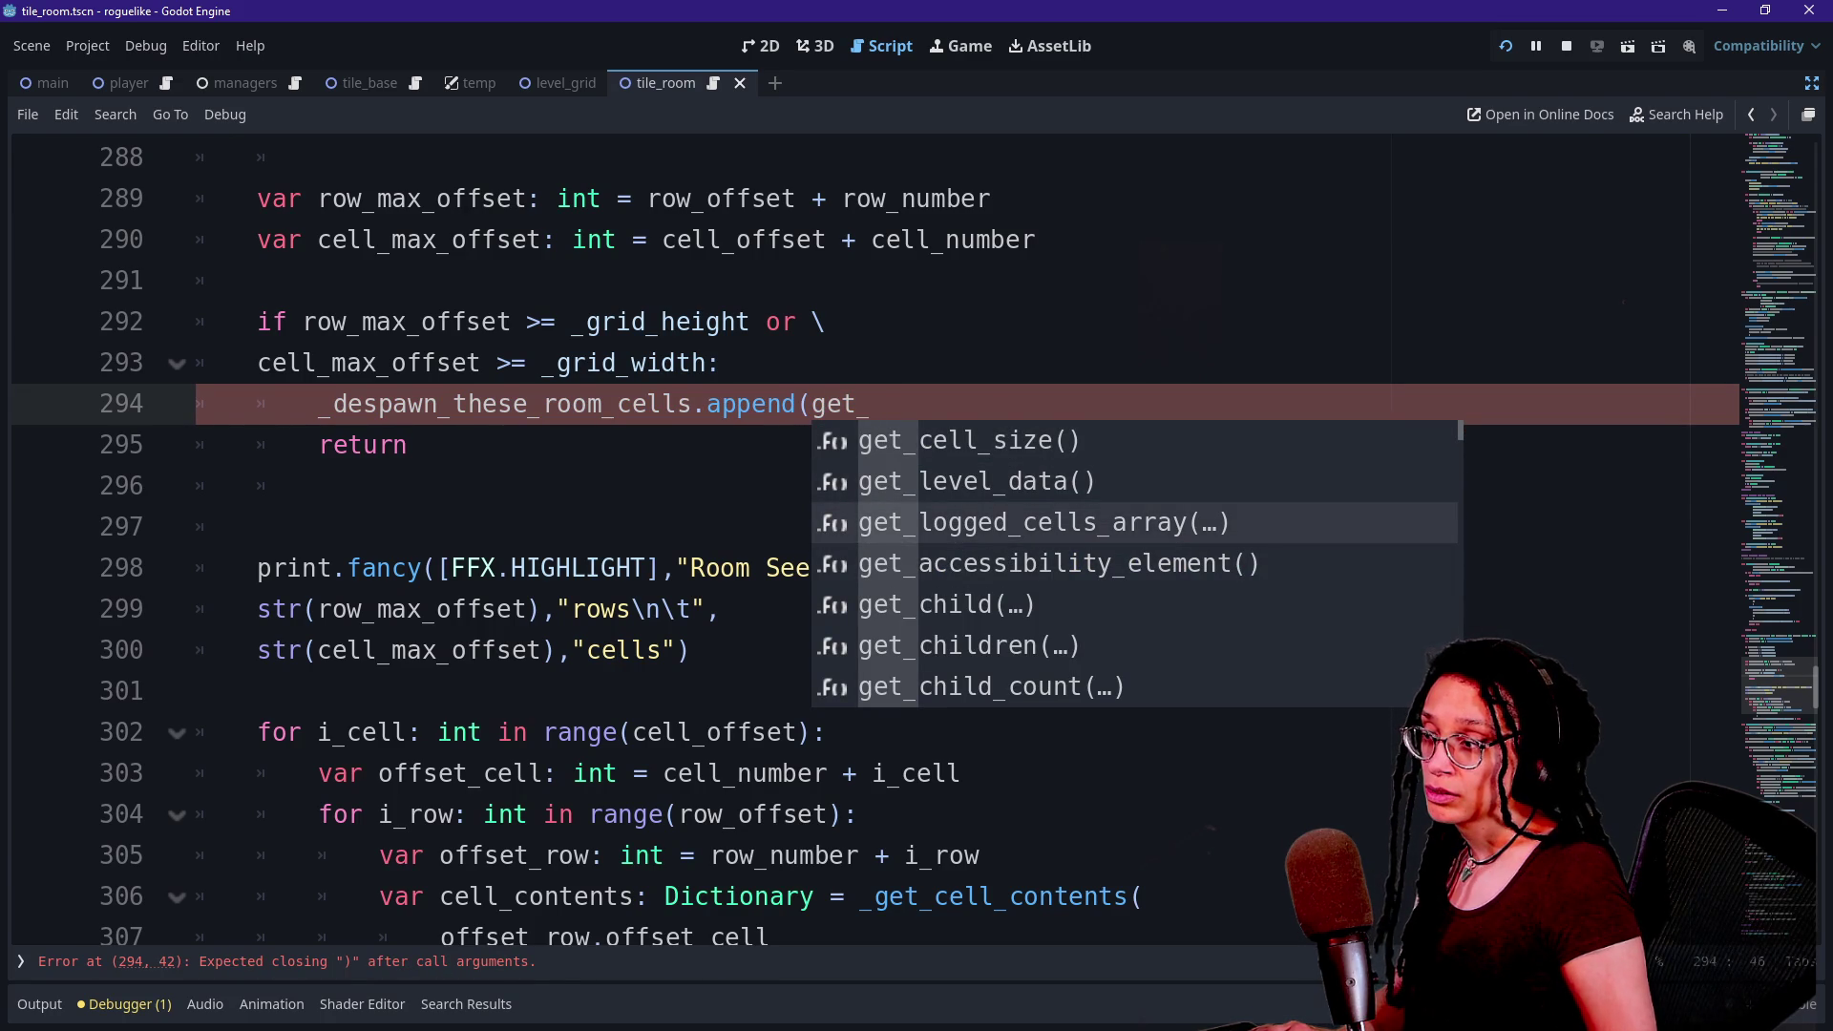
{"action": "key", "text": "BackSpace"}
{"action": "key", "text": "BackSpace"}
{"action": "key", "text": "BackSpace"}
{"action": "type", "text": "_get_"}
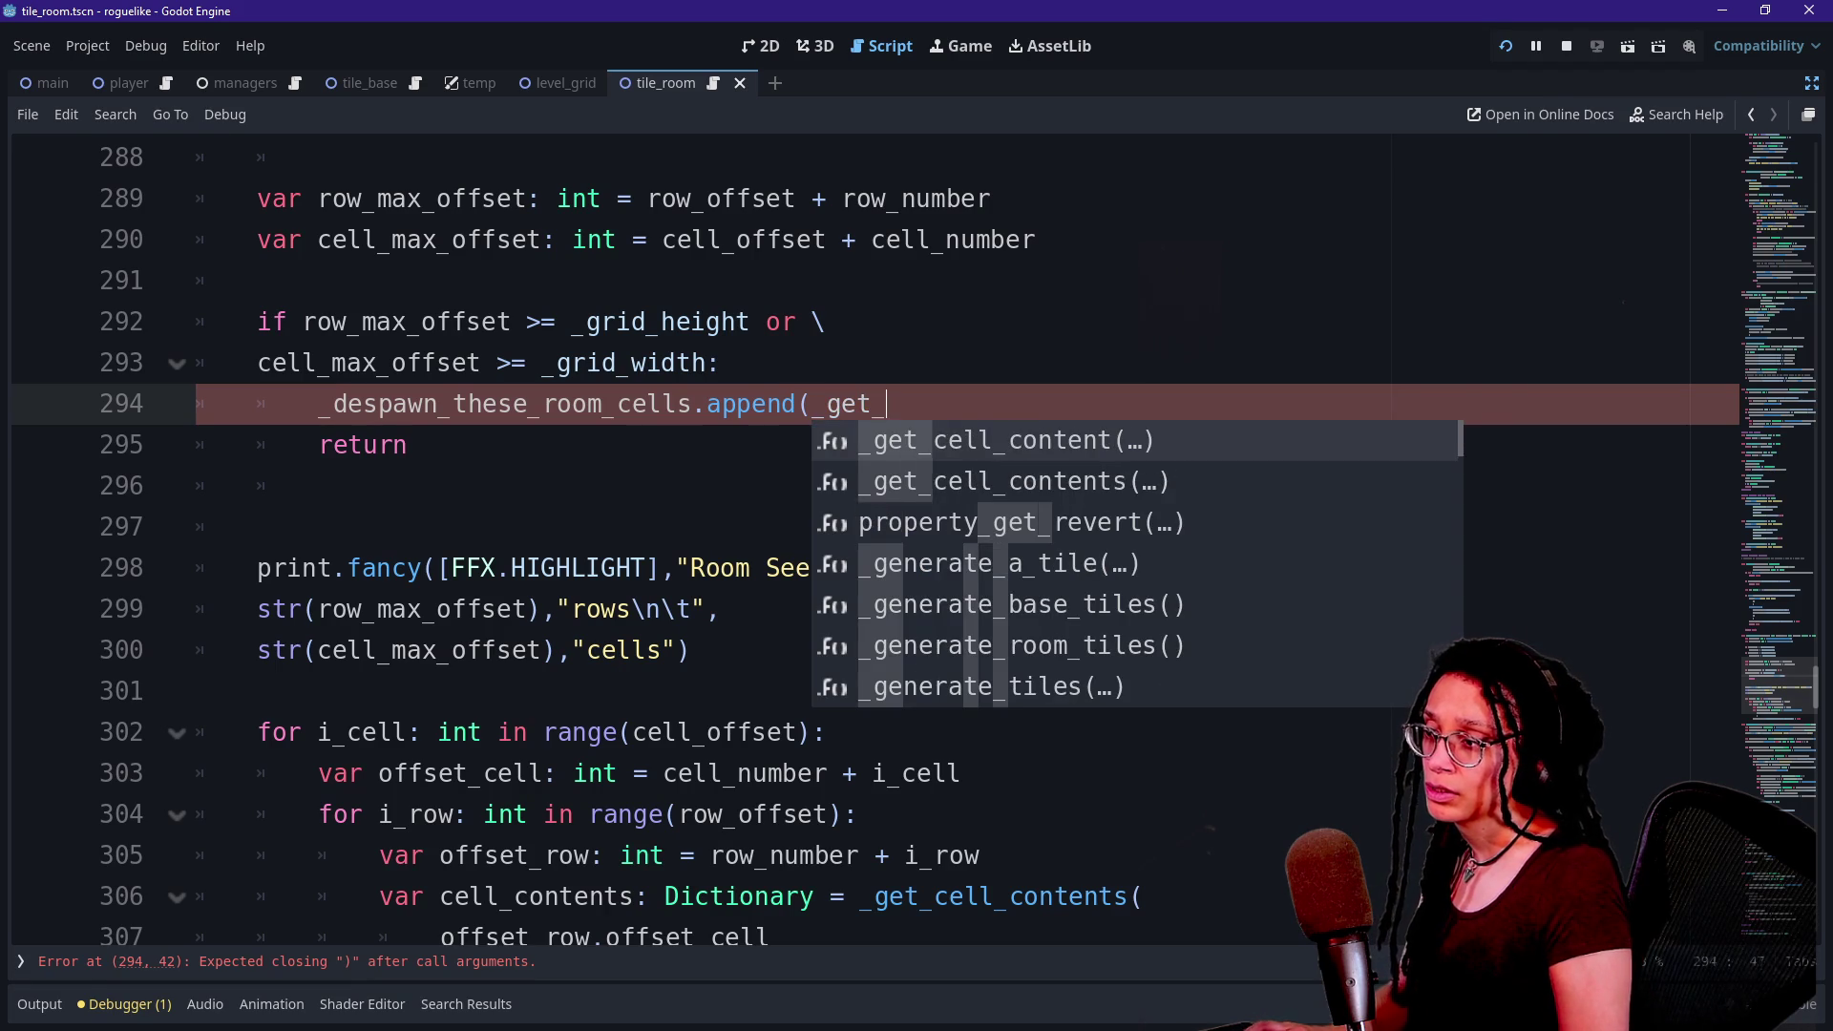
{"action": "key", "text": "Down"}
{"action": "key", "text": "Return"}
{"action": "type", "text": "row"}
{"action": "key", "text": "Down"}
{"action": "key", "text": "Return"}
{"action": "type", "text": ".c"}
{"action": "key", "text": "BackSpace"}
{"action": "key", "text": "BackSpace"}
{"action": "type", "text": ",cell"}
{"action": "key", "text": "Down"}
{"action": "key", "text": "Down"}
{"action": "key", "text": "Return"}
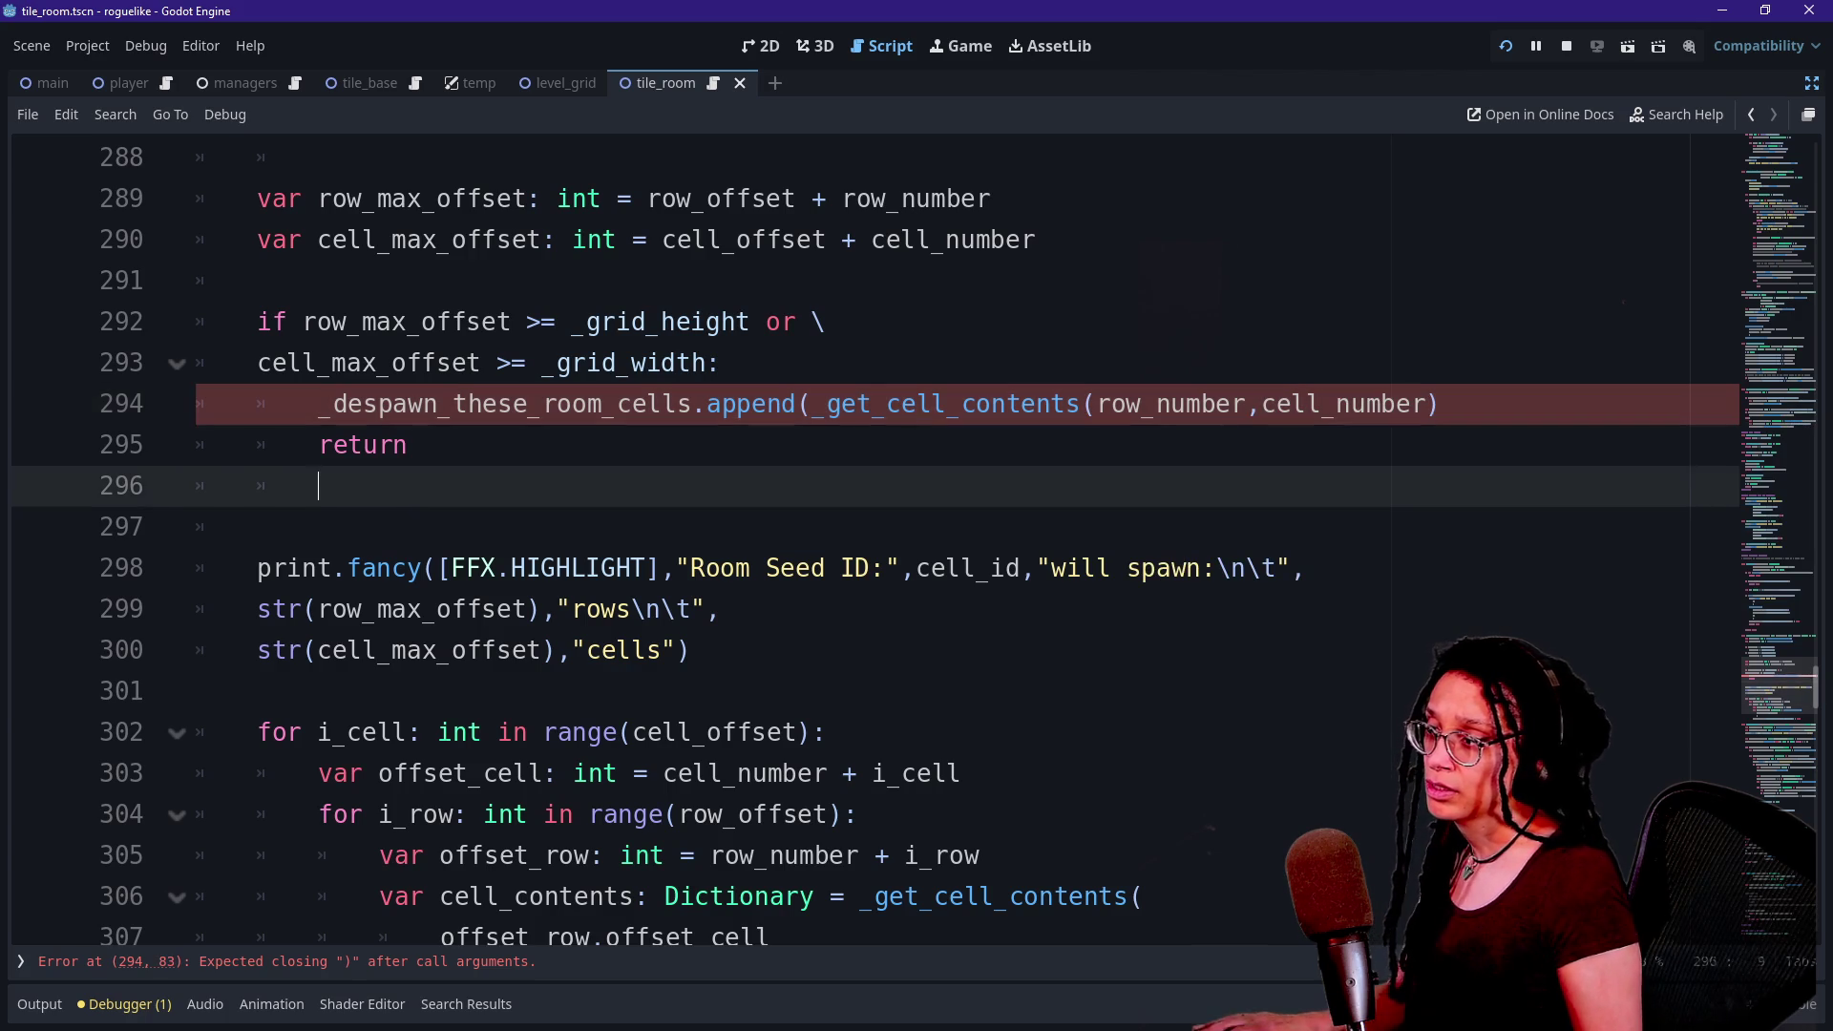
{"action": "type", "text": ")"}
{"action": "left_click", "coordinate": [829, 322]}
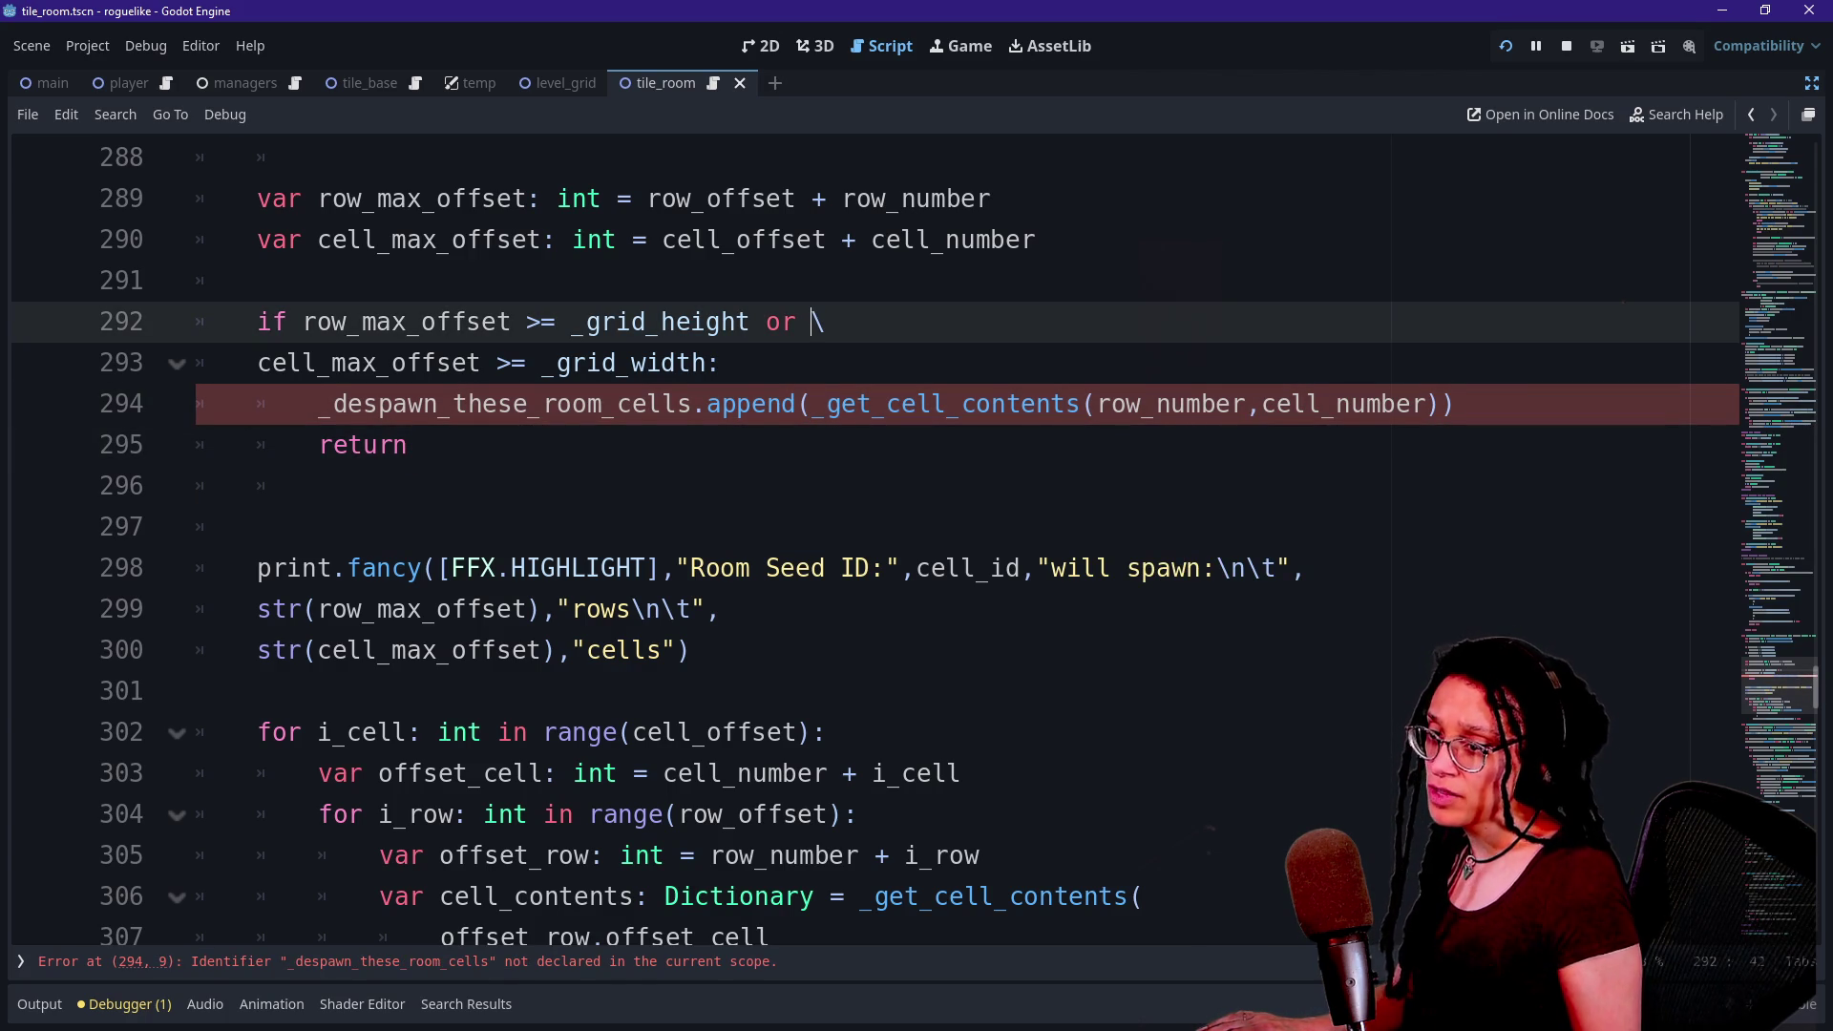
{"action": "left_click_drag", "start_coordinate": [1782, 693], "coordinate": [1748, 215]}
- Add 'var _despawn_these_room_cells: Array[Dictionary] = []' below the logged-cells declarations
{"action": "scroll", "coordinate": [1748, 215], "scroll_direction": "down", "scroll_amount": 1}
{"action": "left_click", "coordinate": [1046, 789]}
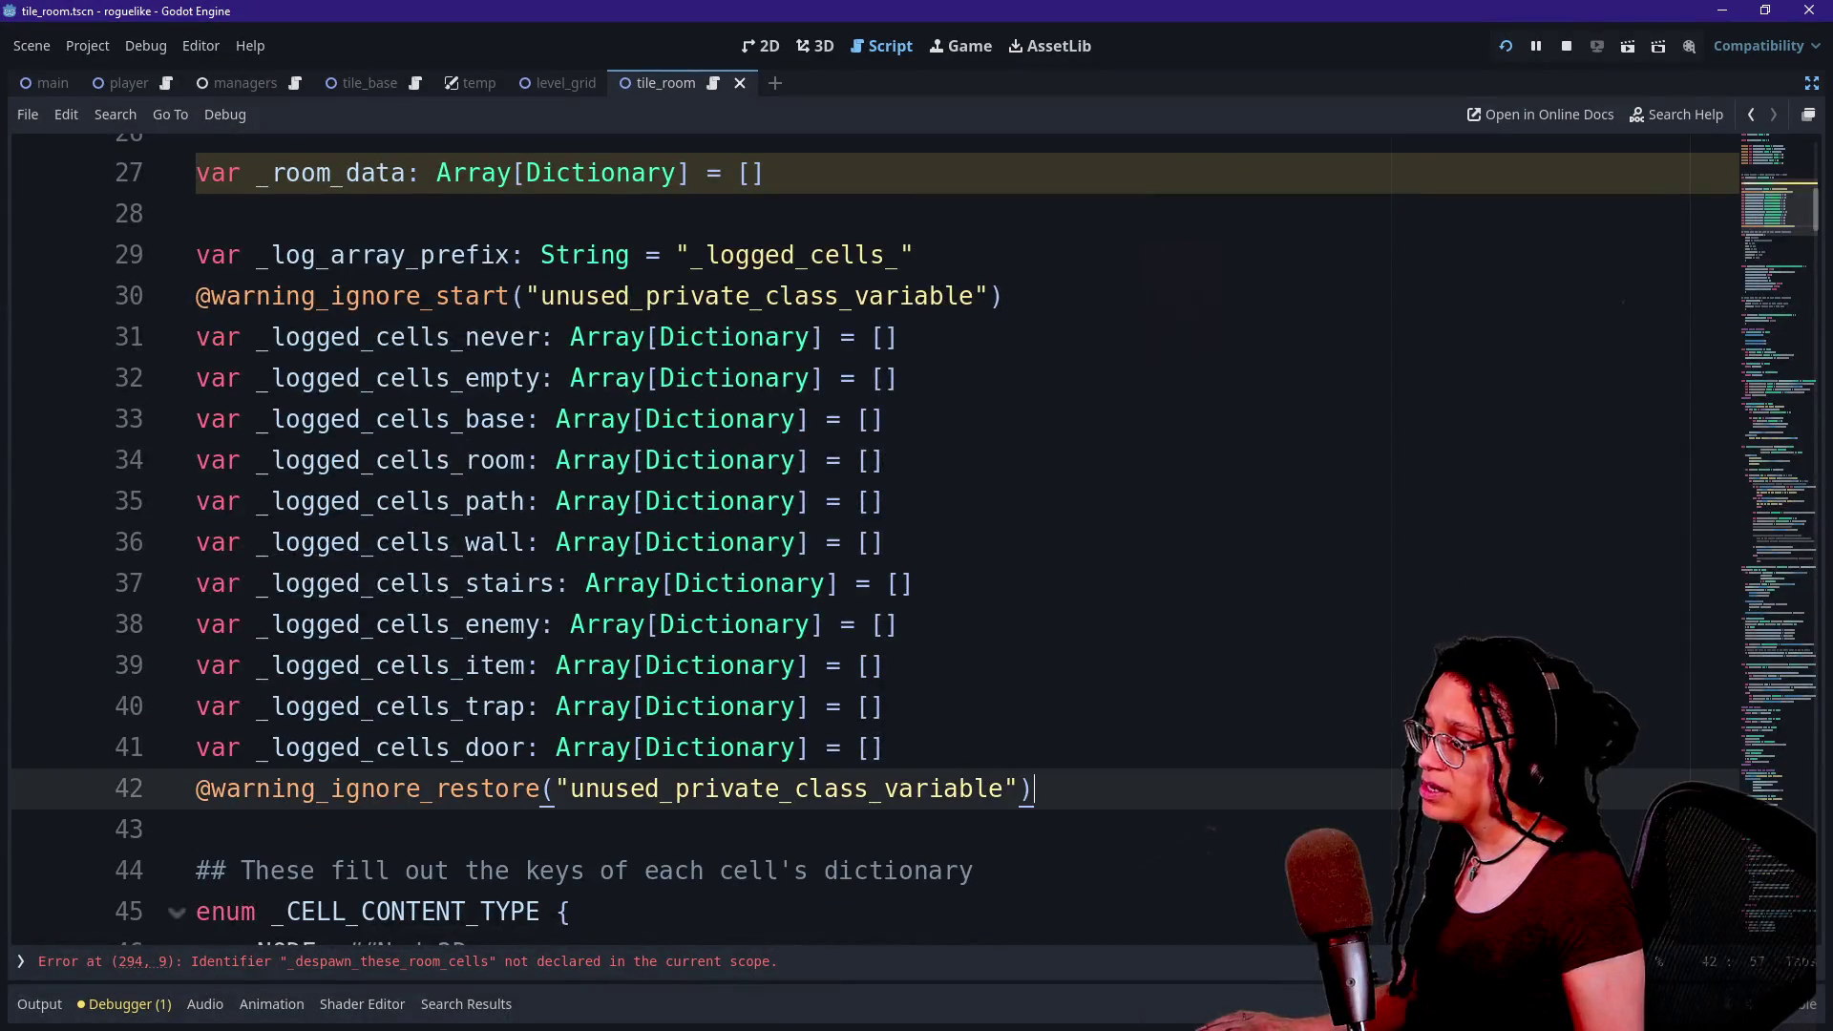
{"action": "scroll", "coordinate": [1046, 788], "scroll_direction": "up", "scroll_amount": 2}
{"action": "scroll", "coordinate": [1046, 789], "scroll_direction": "down", "scroll_amount": 1}
{"action": "scroll", "coordinate": [1046, 788], "scroll_direction": "up", "scroll_amount": 1}
{"action": "scroll", "coordinate": [916, 534], "scroll_direction": "down", "scroll_amount": 3}
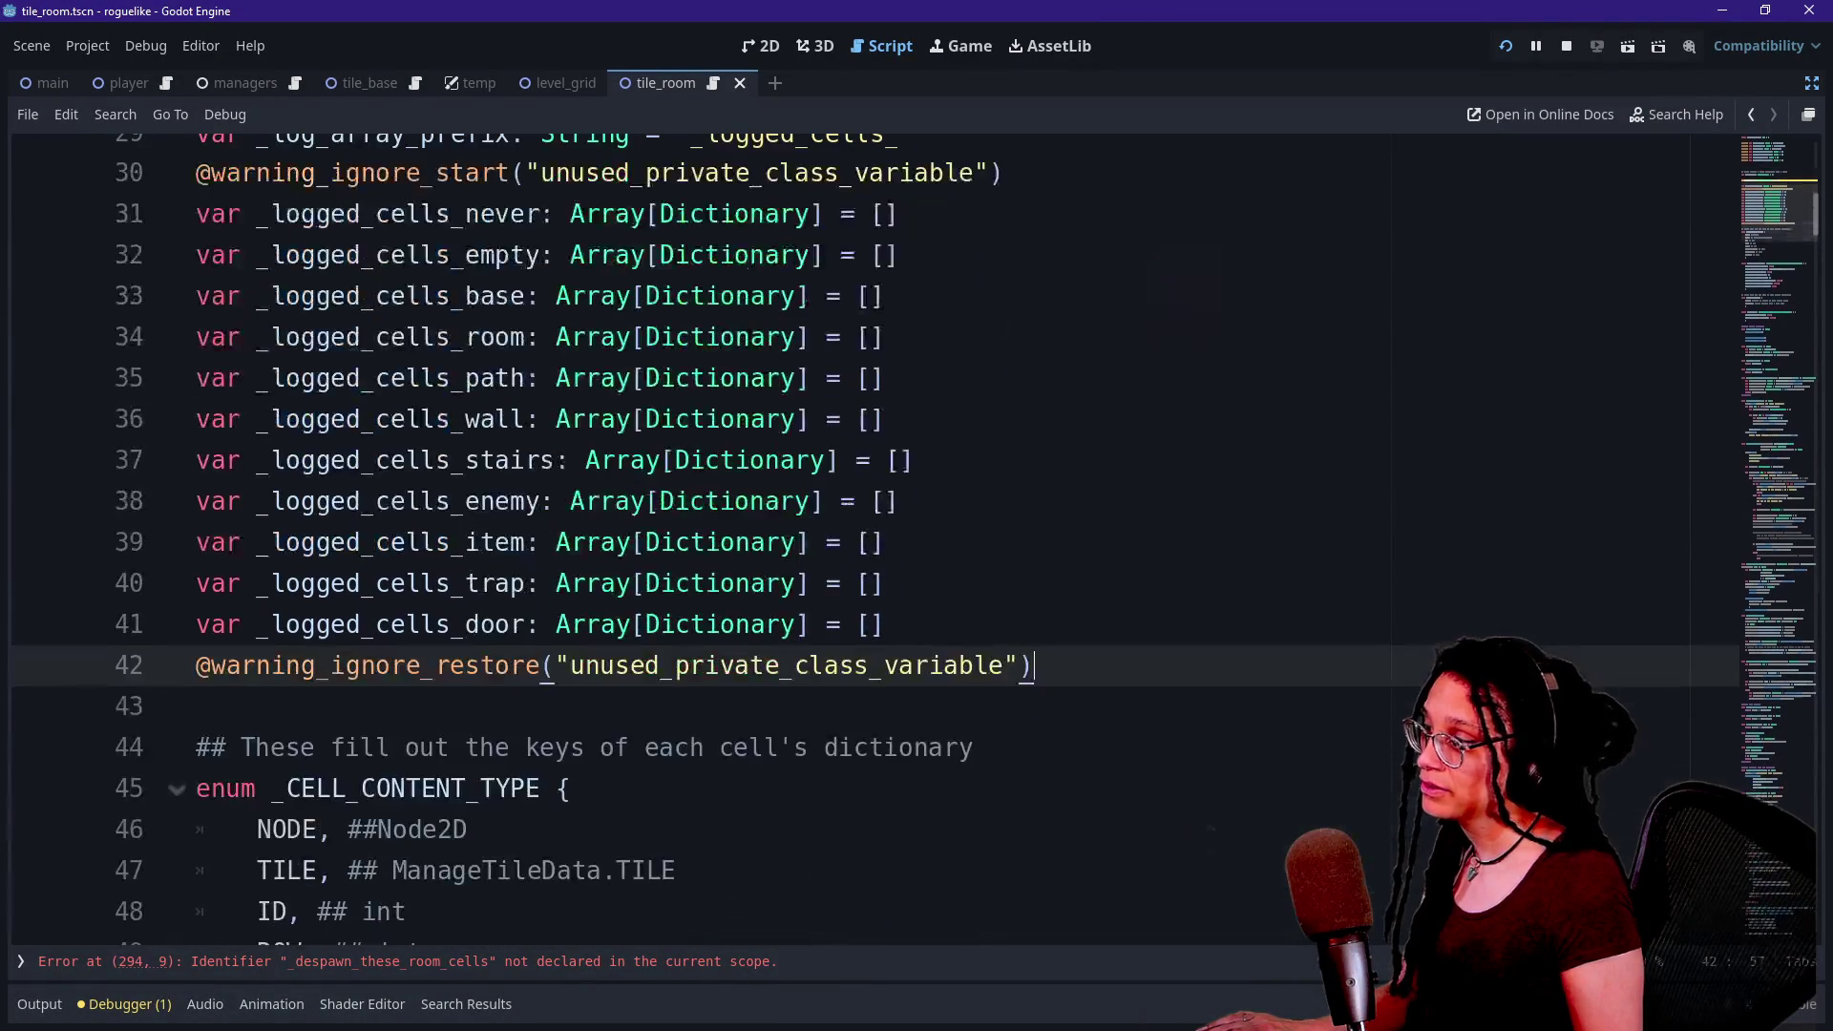
{"action": "key", "text": "Down"}
{"action": "key", "text": "Return"}
{"action": "key", "text": "Return"}
{"action": "key", "text": "Up"}
{"action": "type", "text": "var _despawn"}
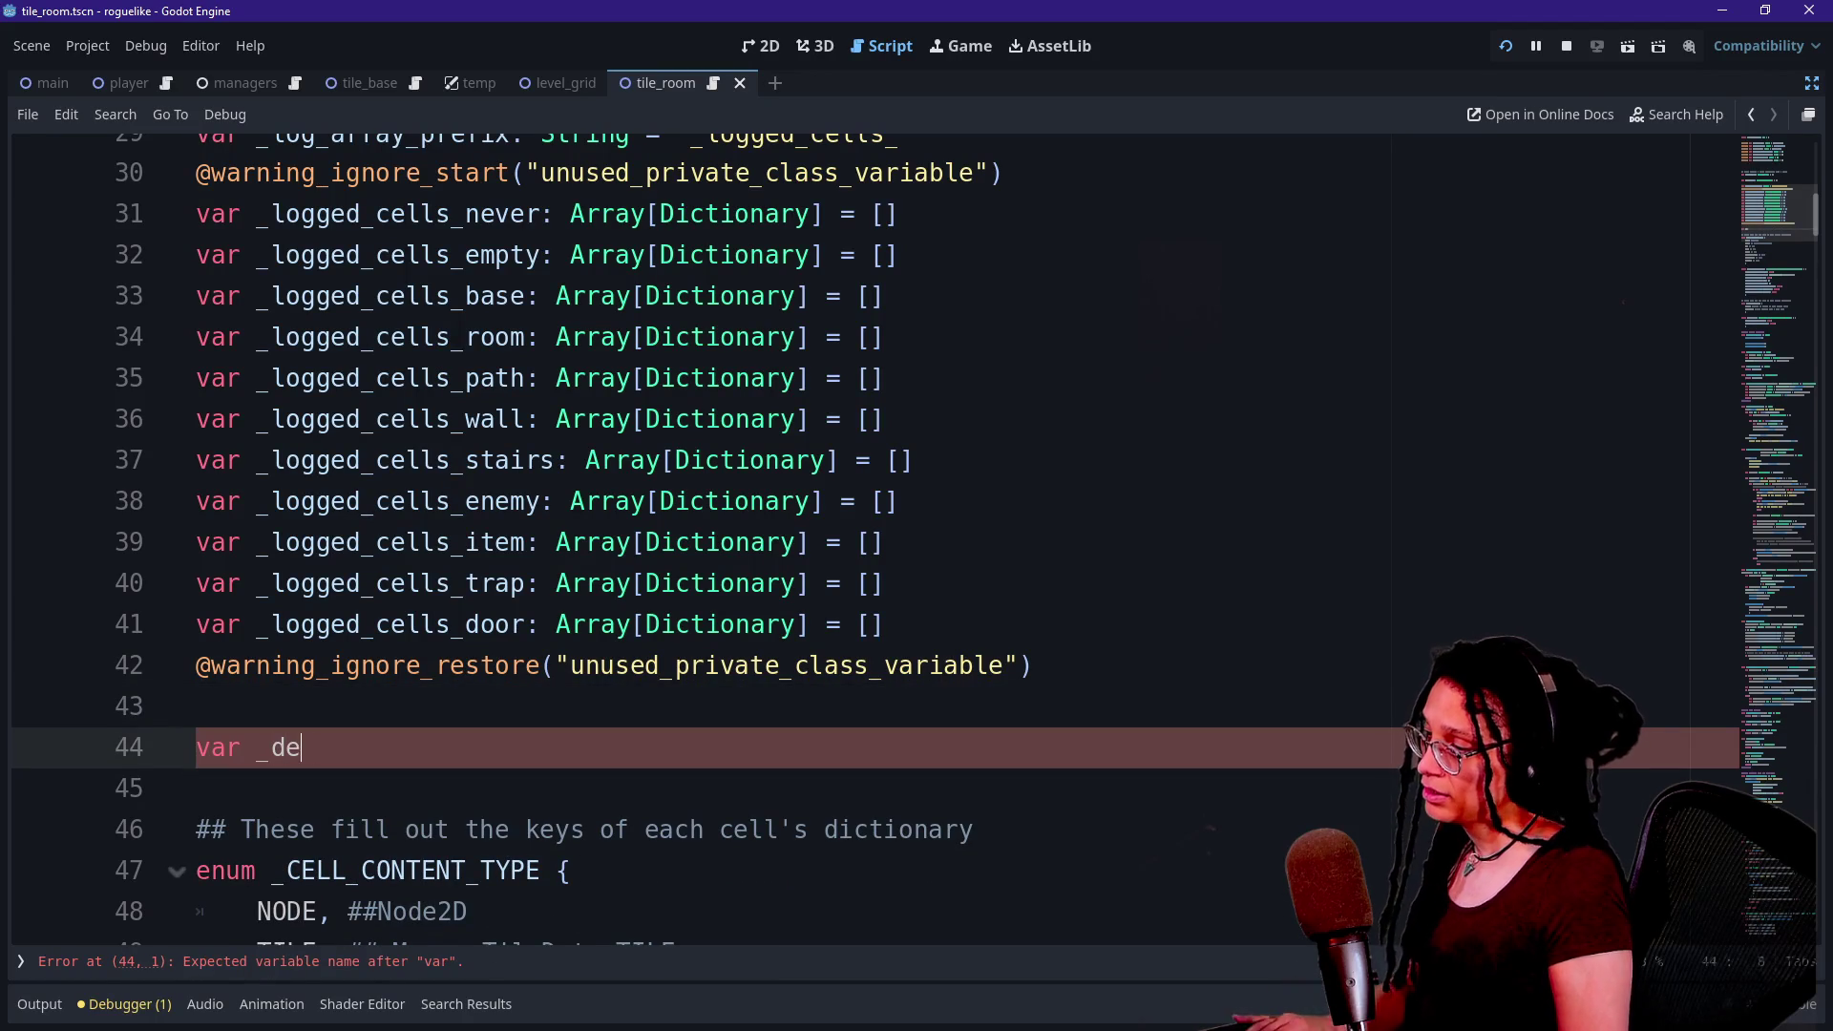
{"action": "type", "text": "_these_room_cells"}
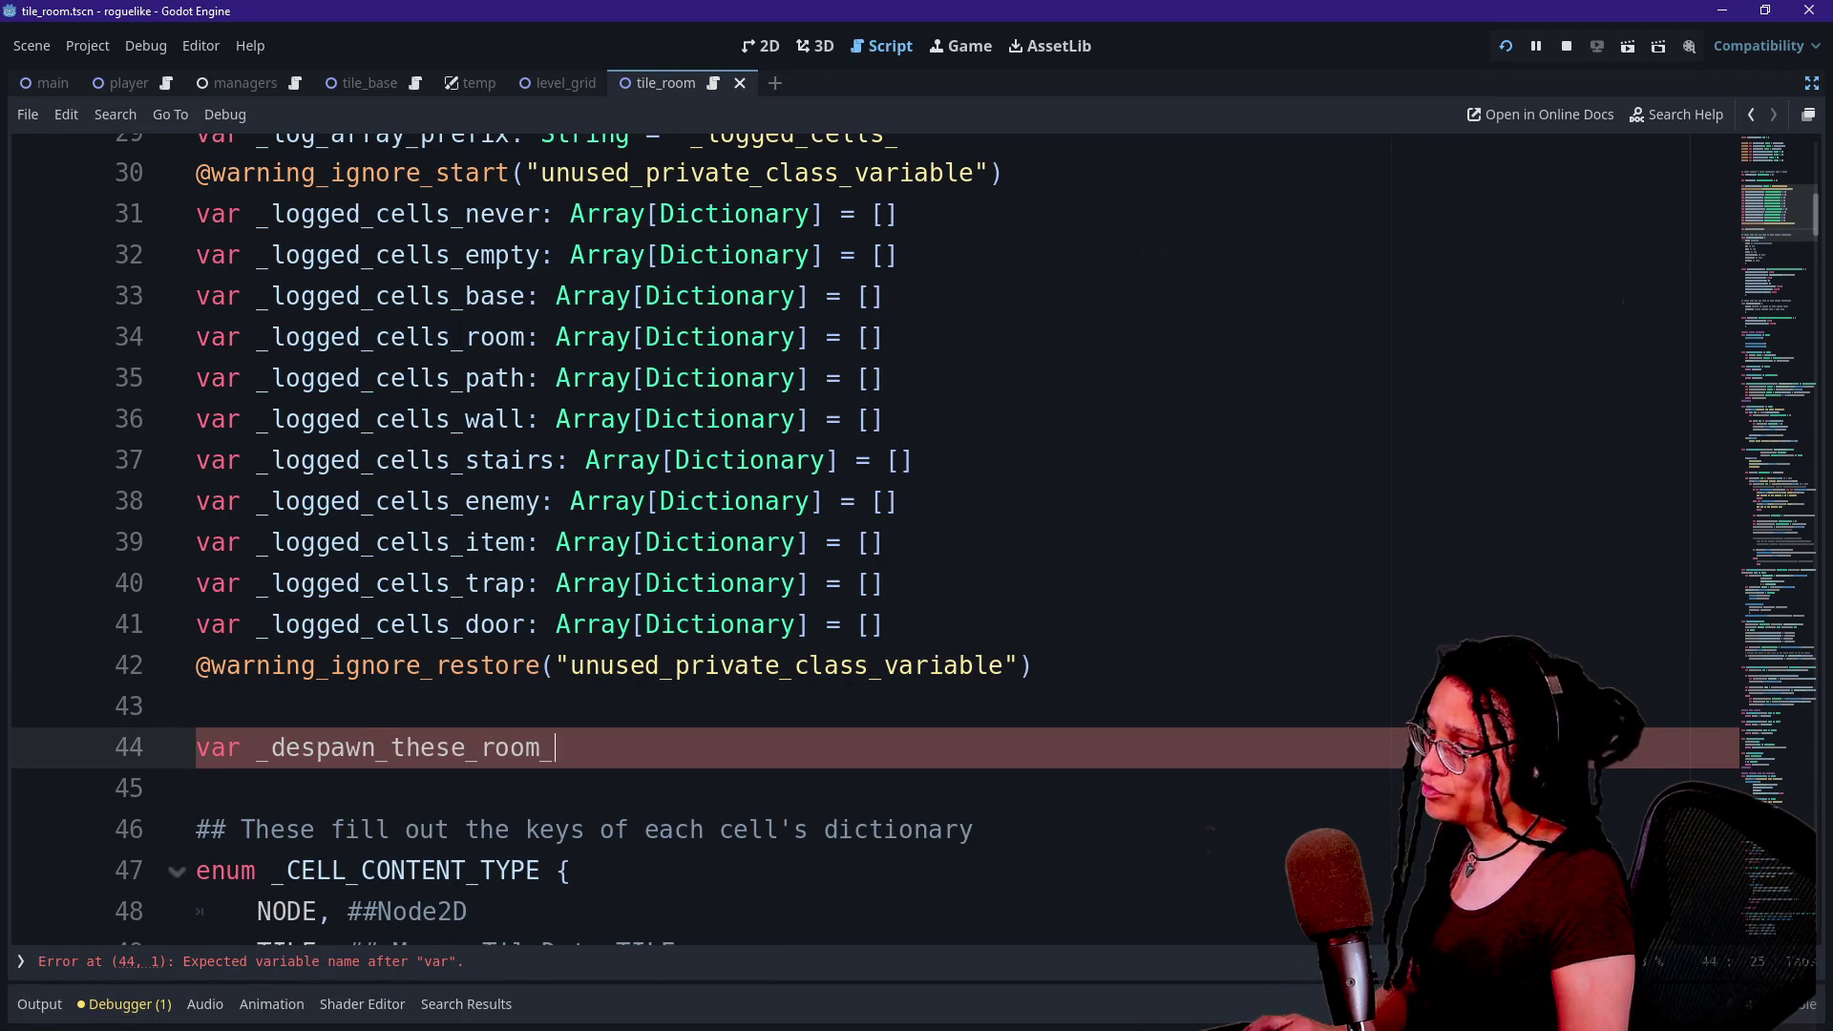
{"action": "type", "text": ":"}
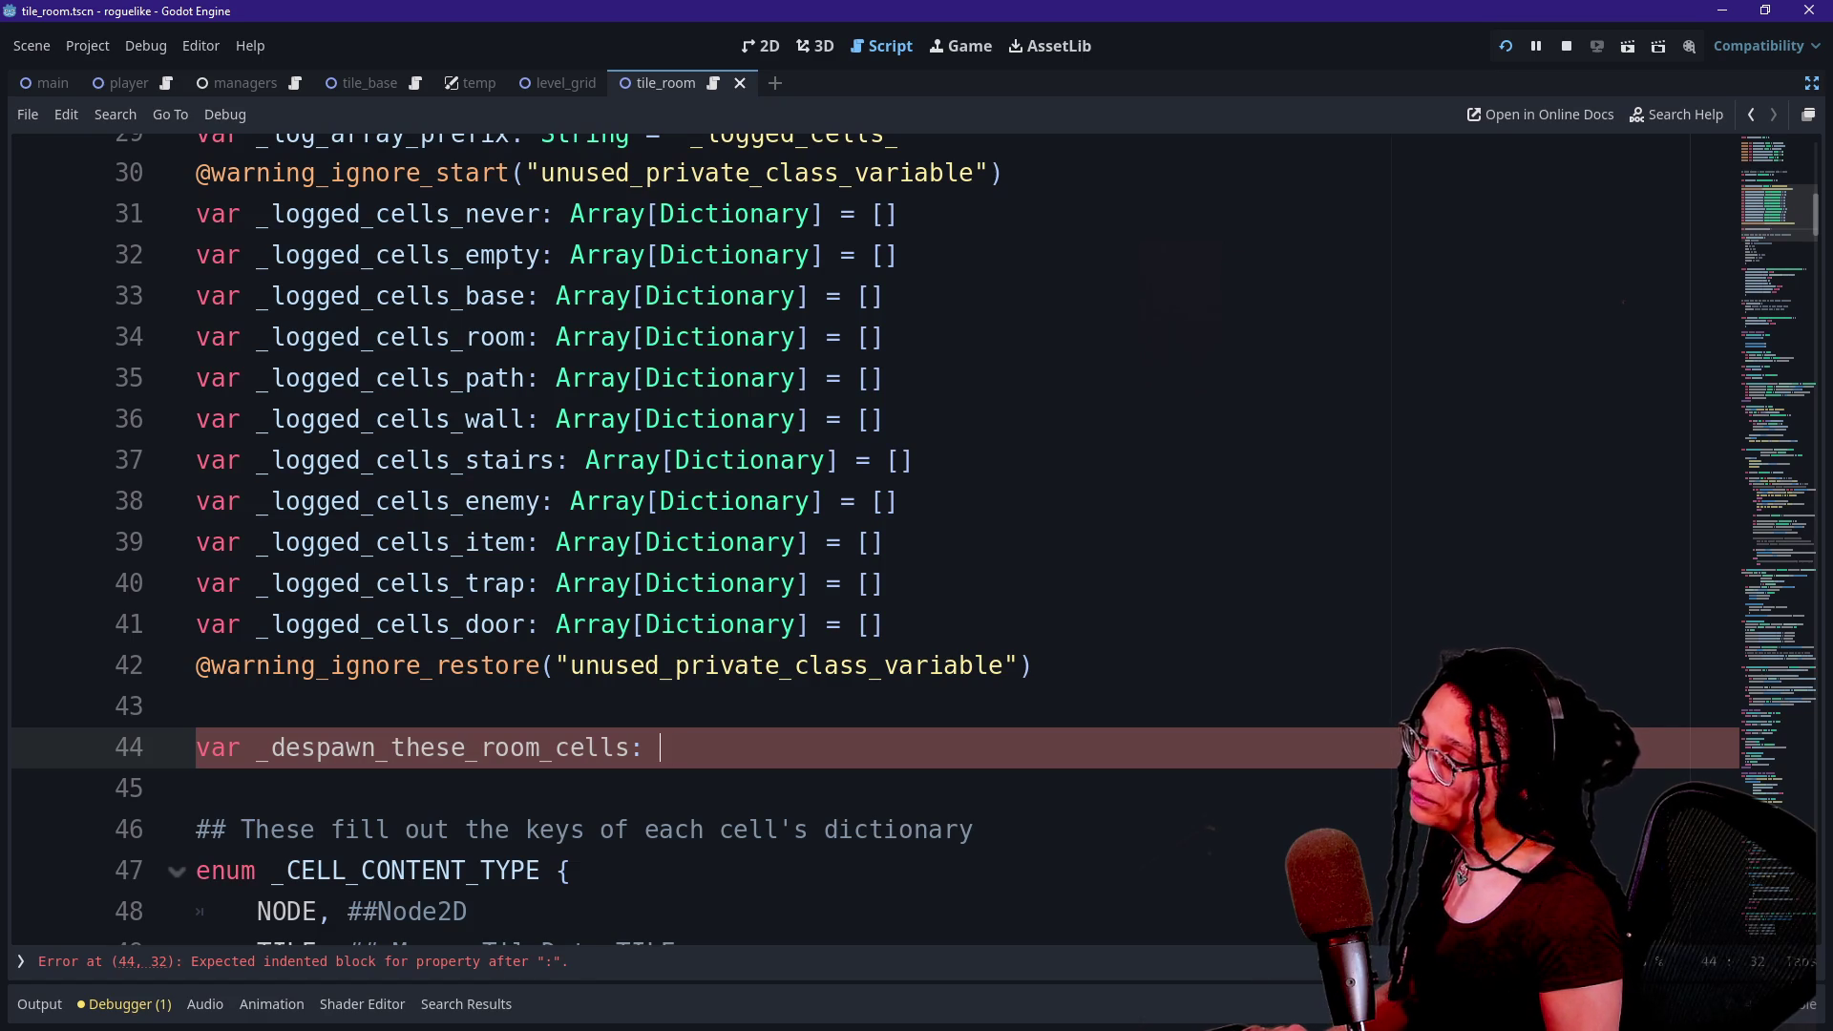
{"action": "type", "text": "Array["}
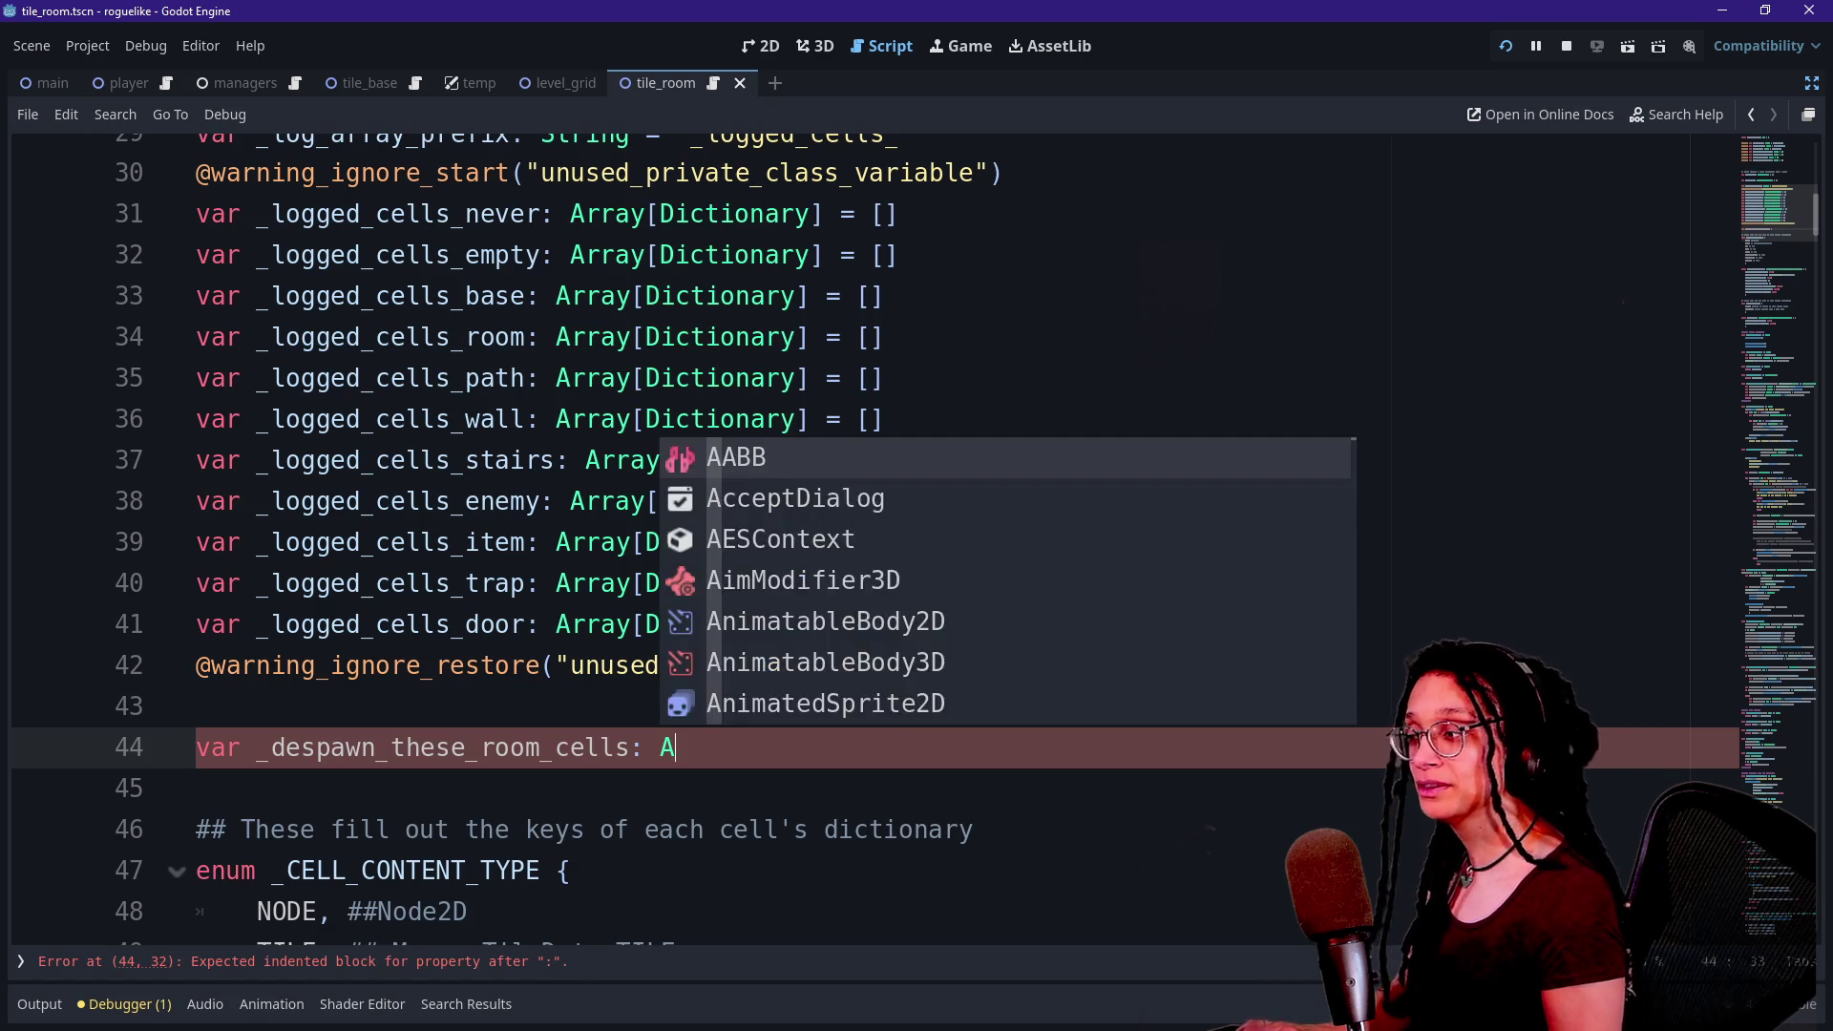
{"action": "type", "text": "Dictionary"}
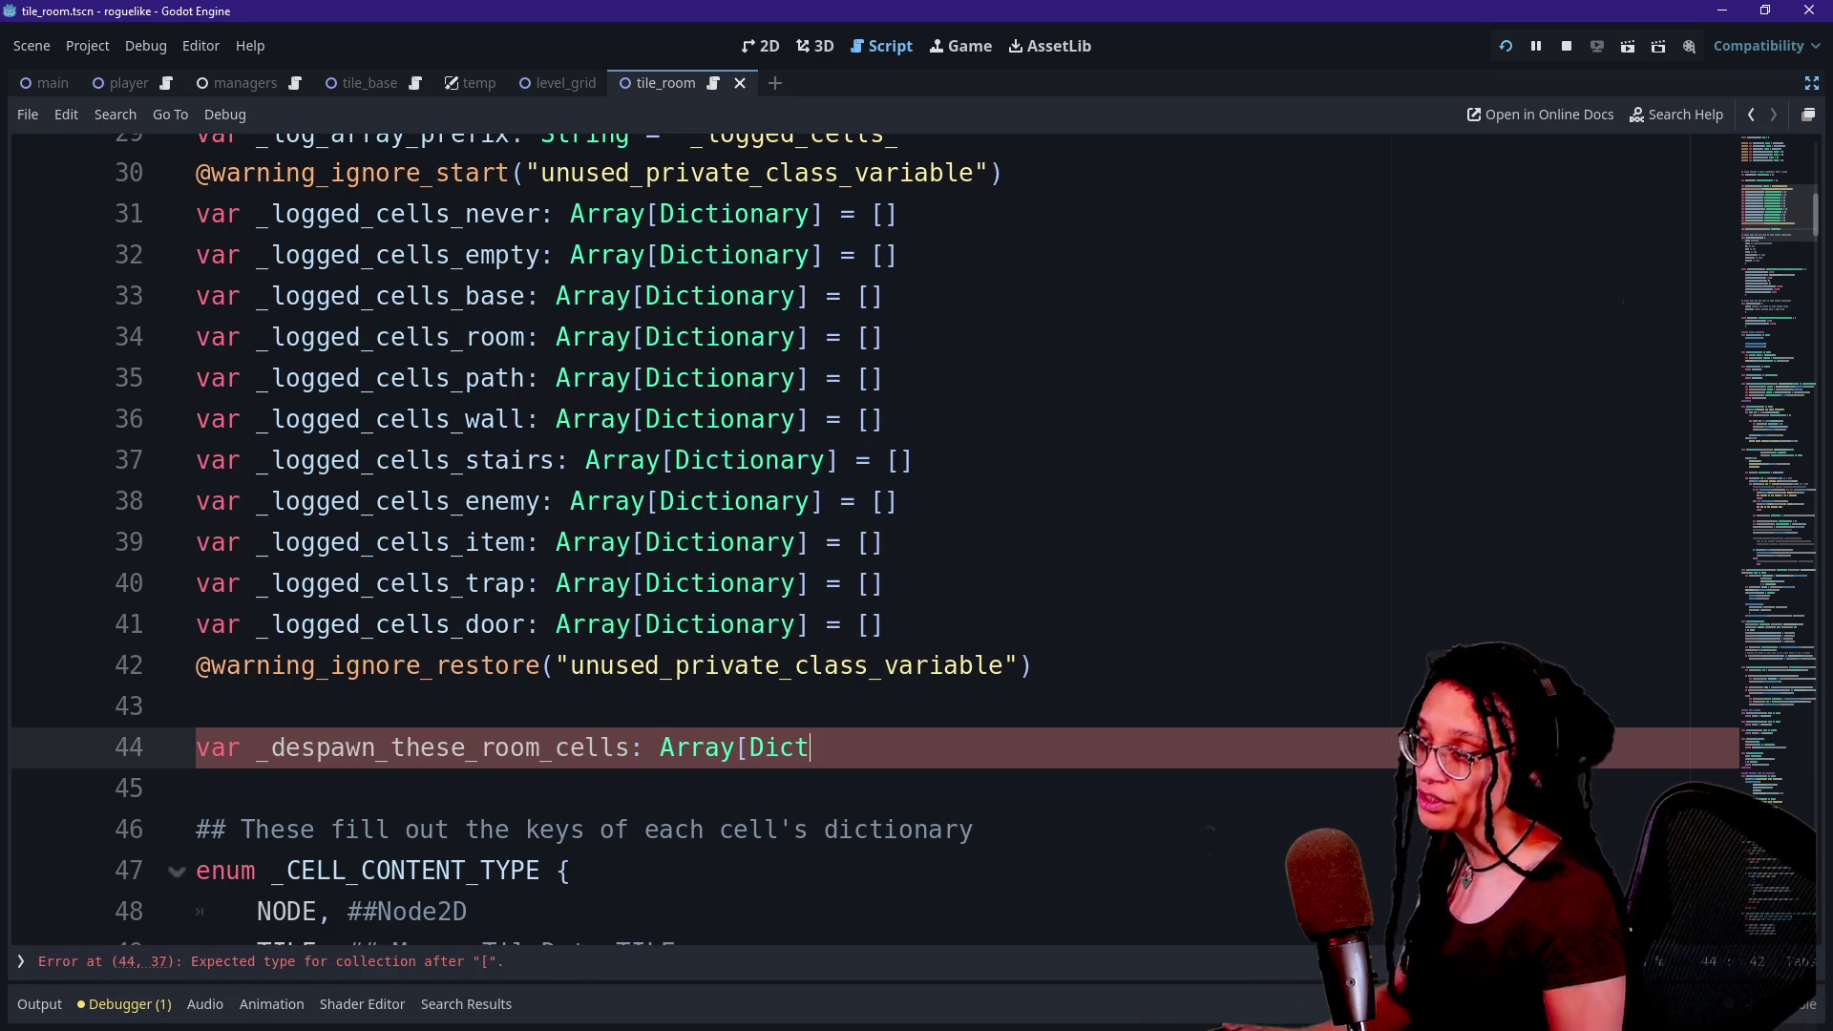
{"action": "key", "text": "BackSpace"}
{"action": "type", "text": "] = []"}
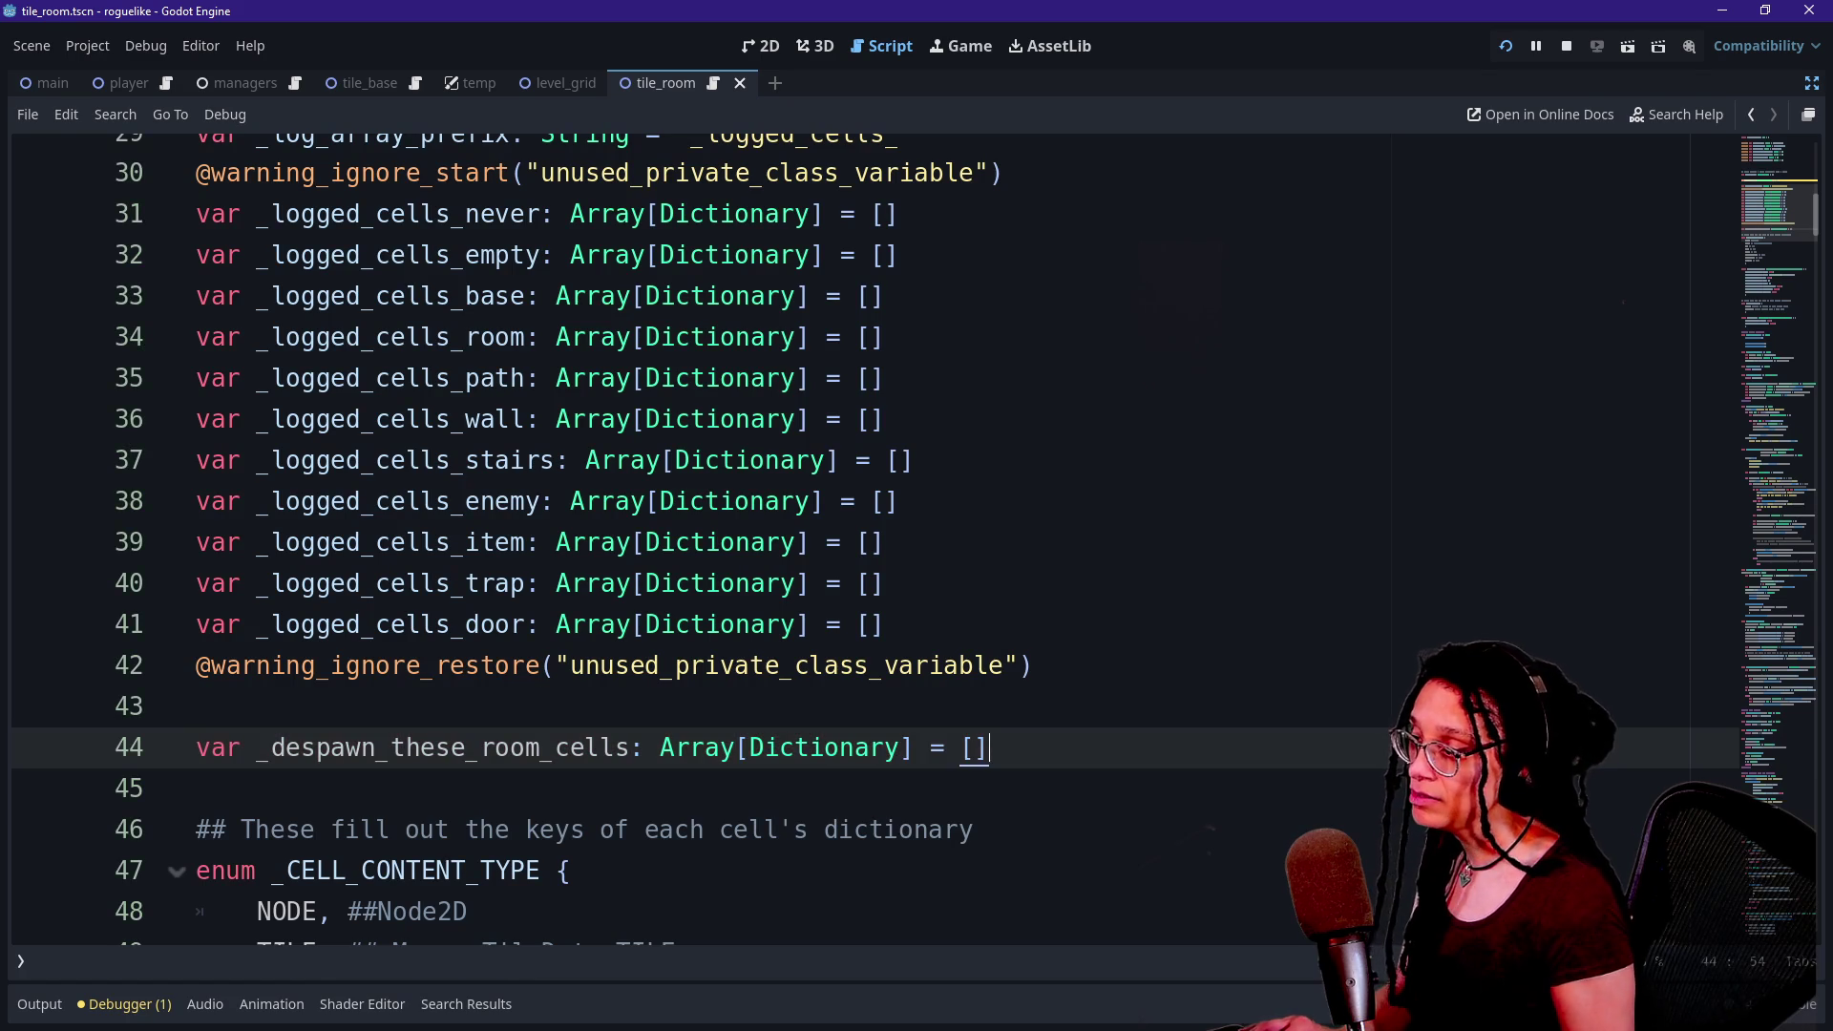
{"action": "scroll", "coordinate": [1753, 250], "scroll_direction": "down", "scroll_amount": 15}
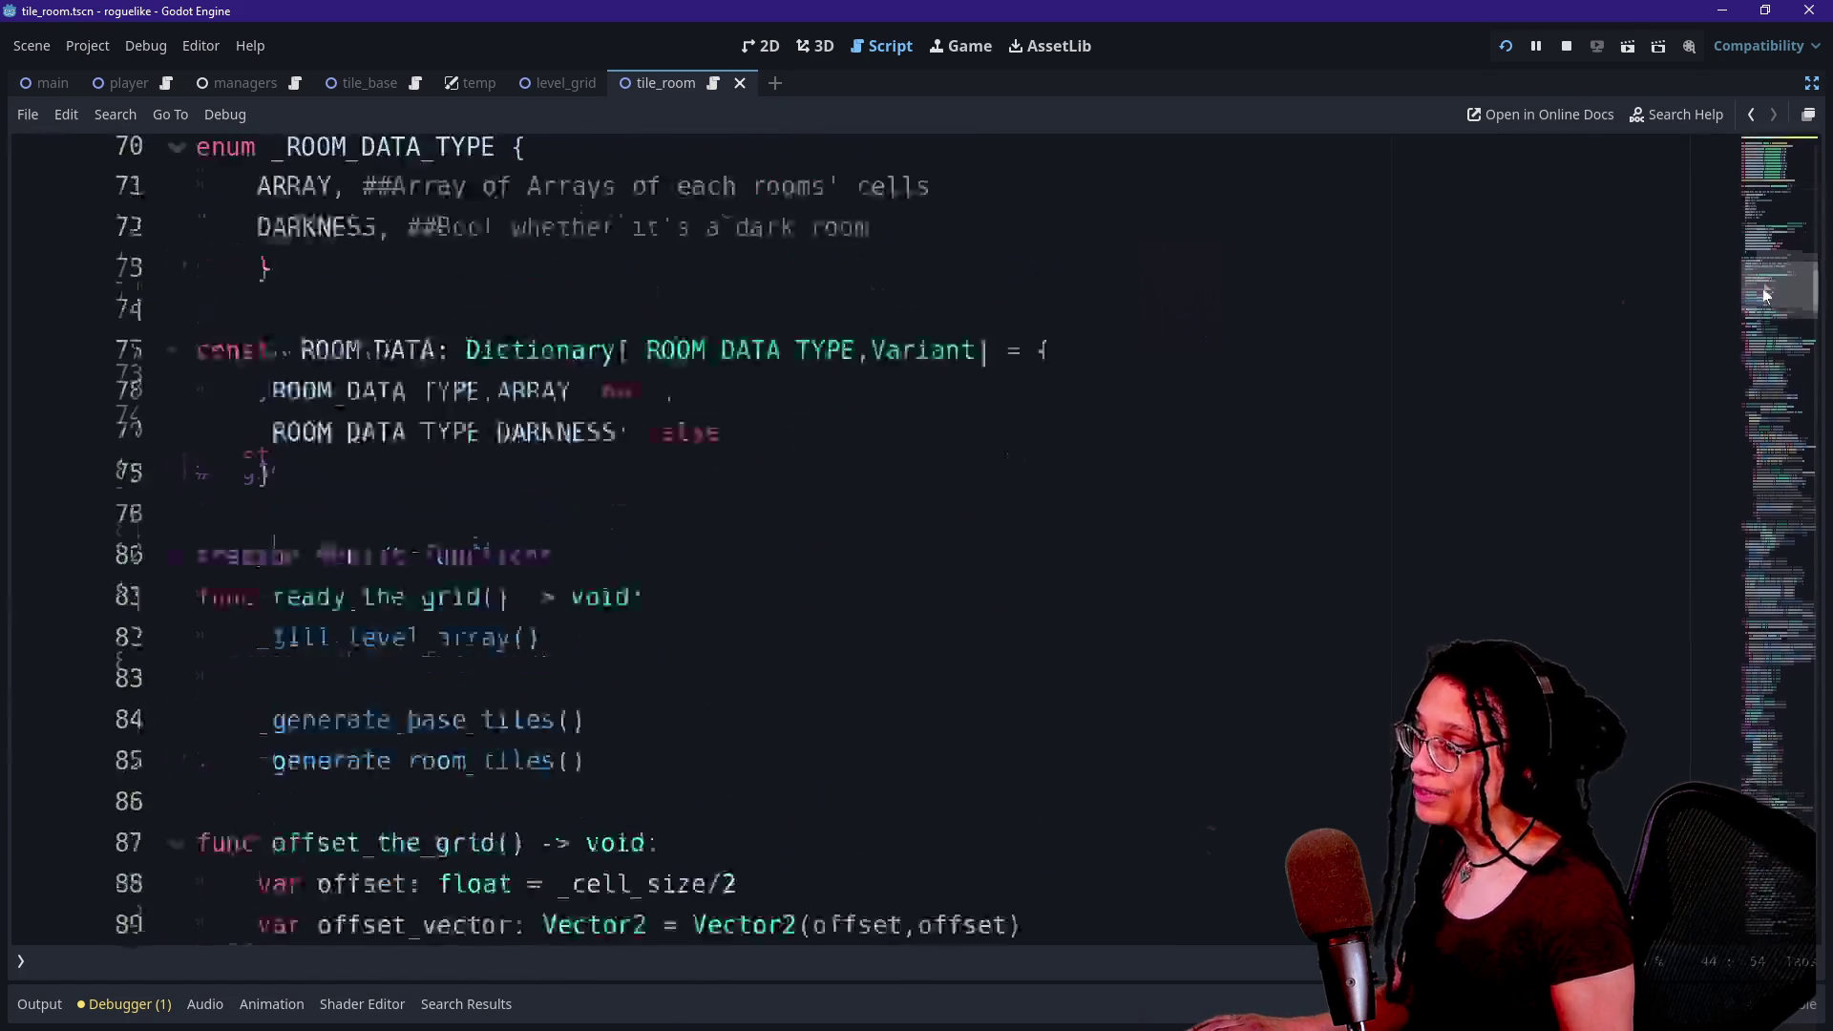
- Paste a _despawn_tile call on a new line after _generate_room_tiles()
{"action": "left_click_drag", "start_coordinate": [257, 296], "coordinate": [586, 296]}
{"action": "left_click", "coordinate": [586, 296]}
{"action": "key", "text": "Return"}
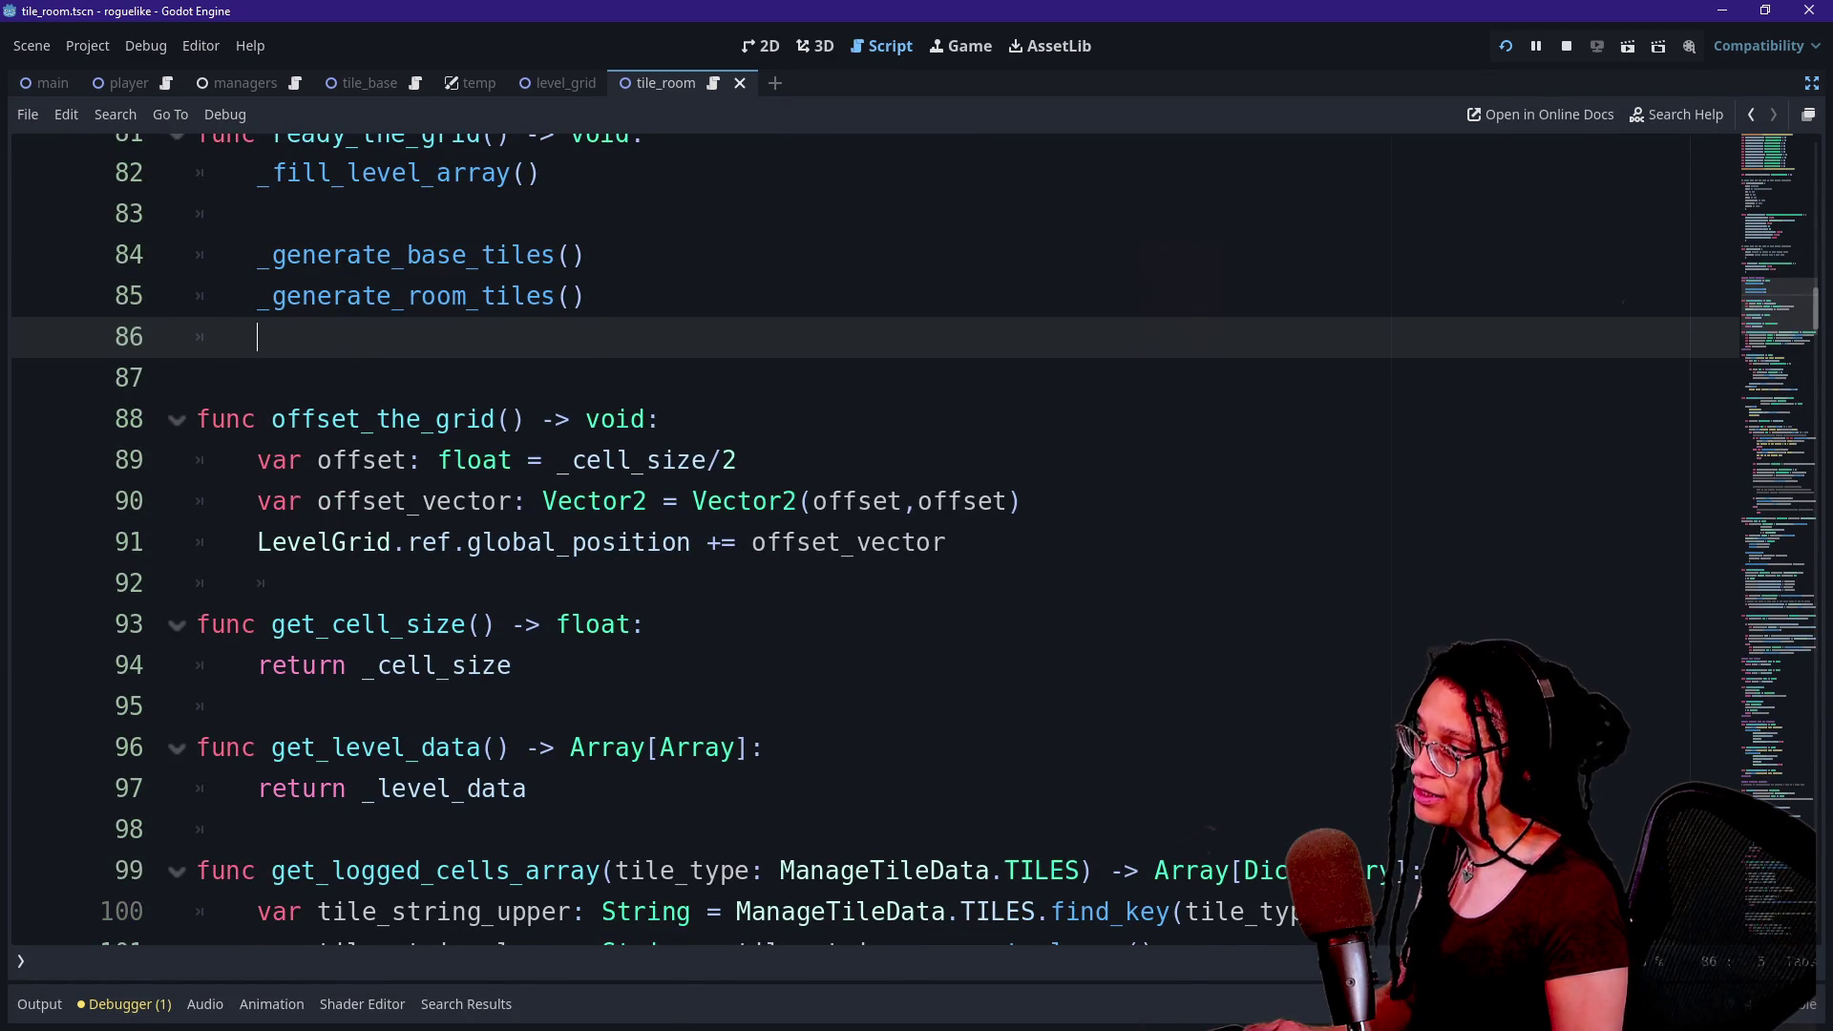
{"action": "type", "text": "_"}
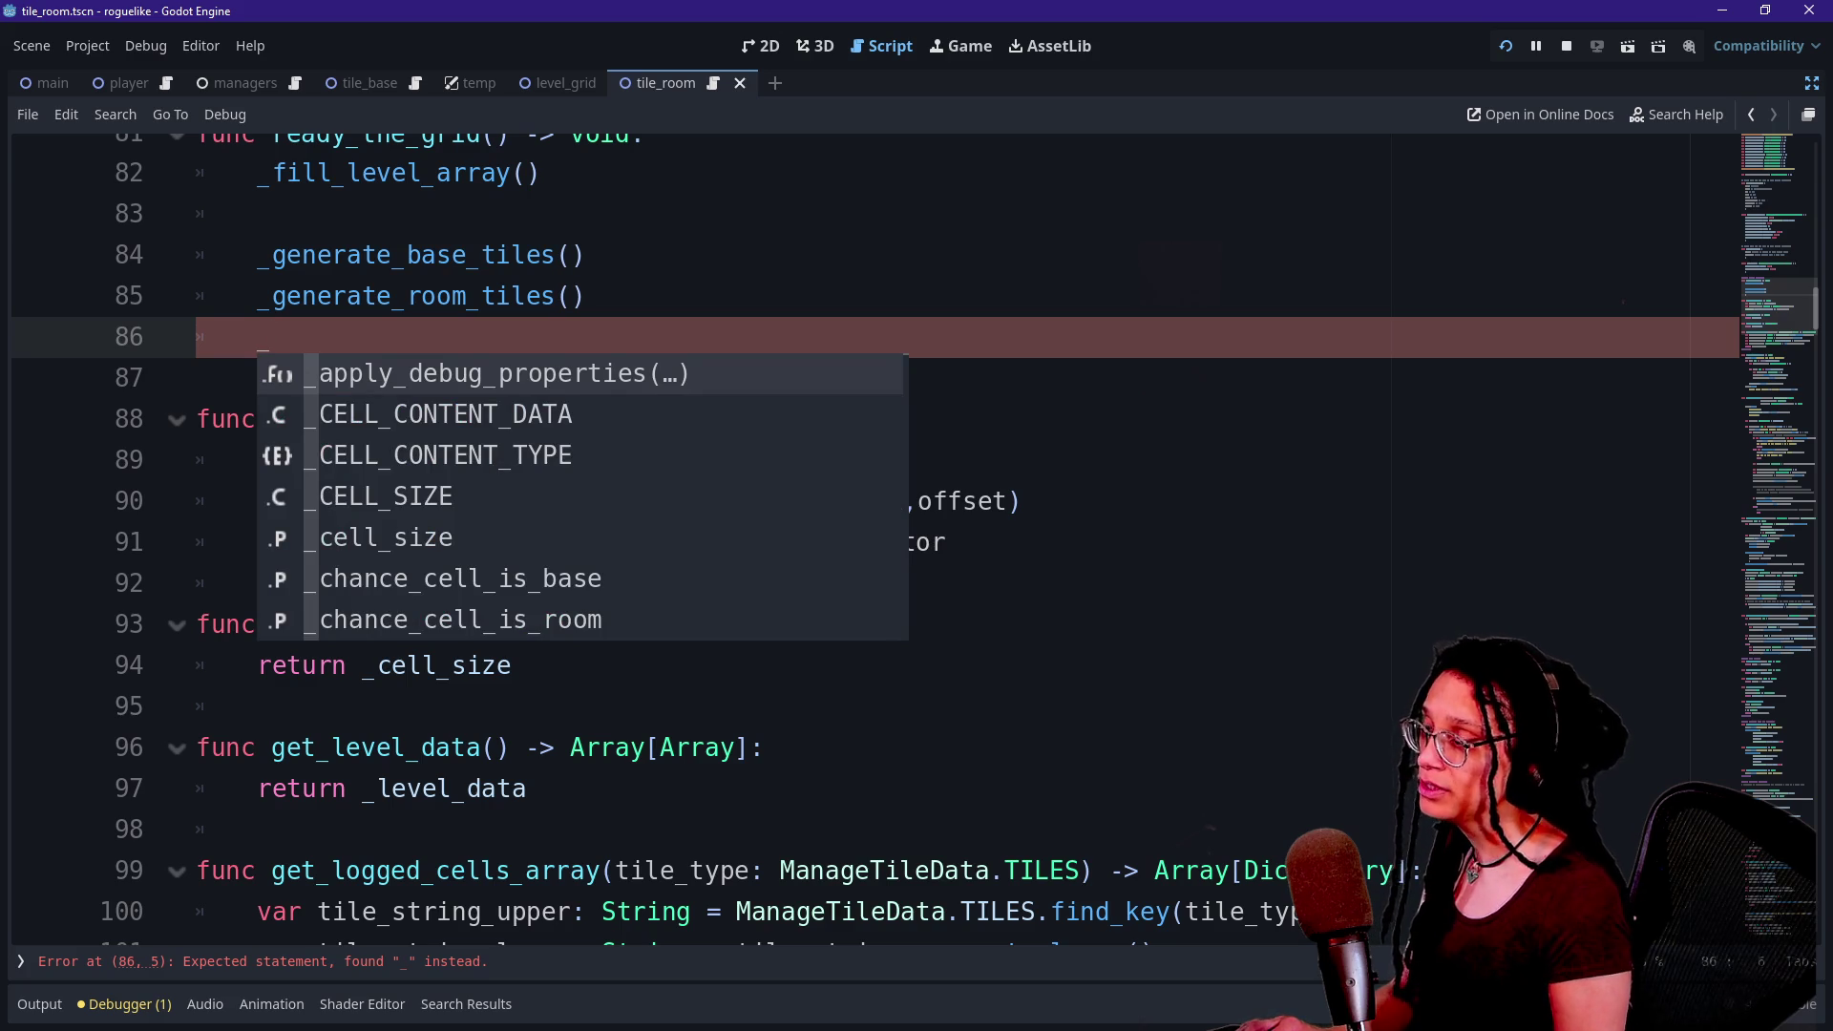
{"action": "key", "text": "BackSpace"}
{"action": "type", "text": "_despawn_tile(row_number,cell_number,[ManageTileData.TILES.ROOM])"}
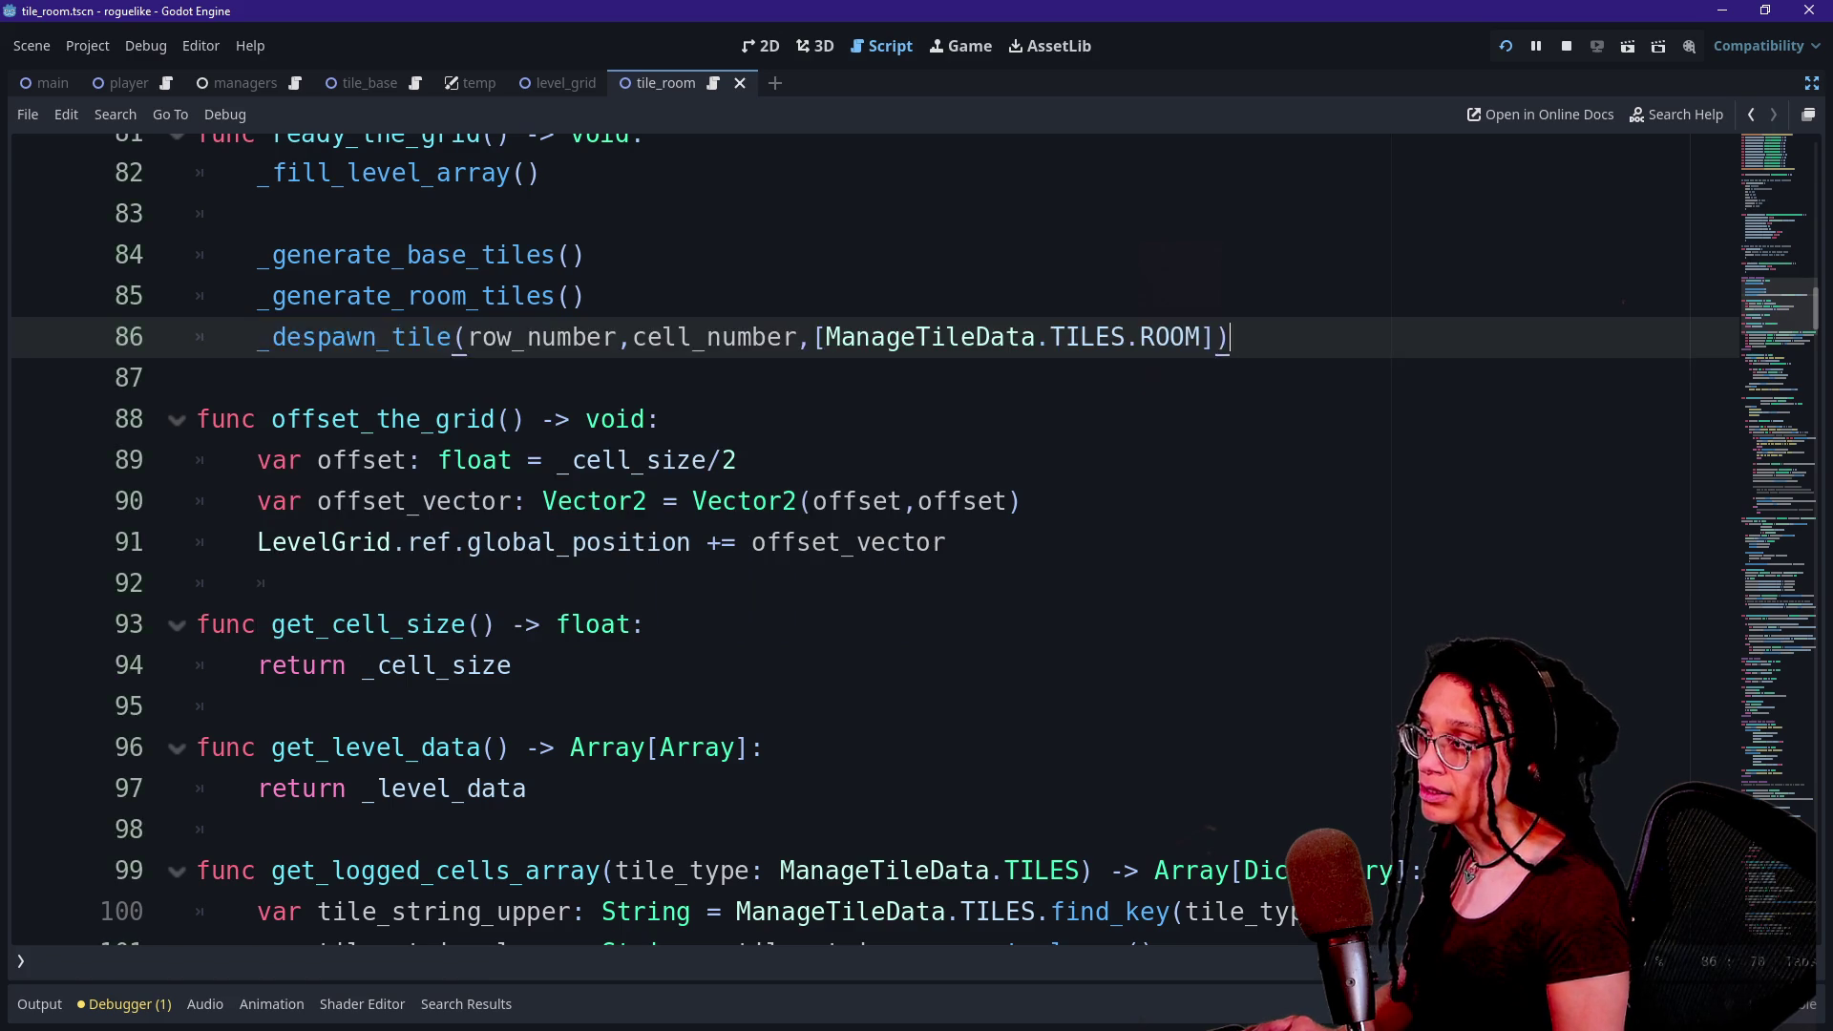
- In the _despawn_tile definition, replace the row_number and cell_number parameters with cell_contents: Dictionary
{"action": "left_click", "coordinate": [529, 337]}
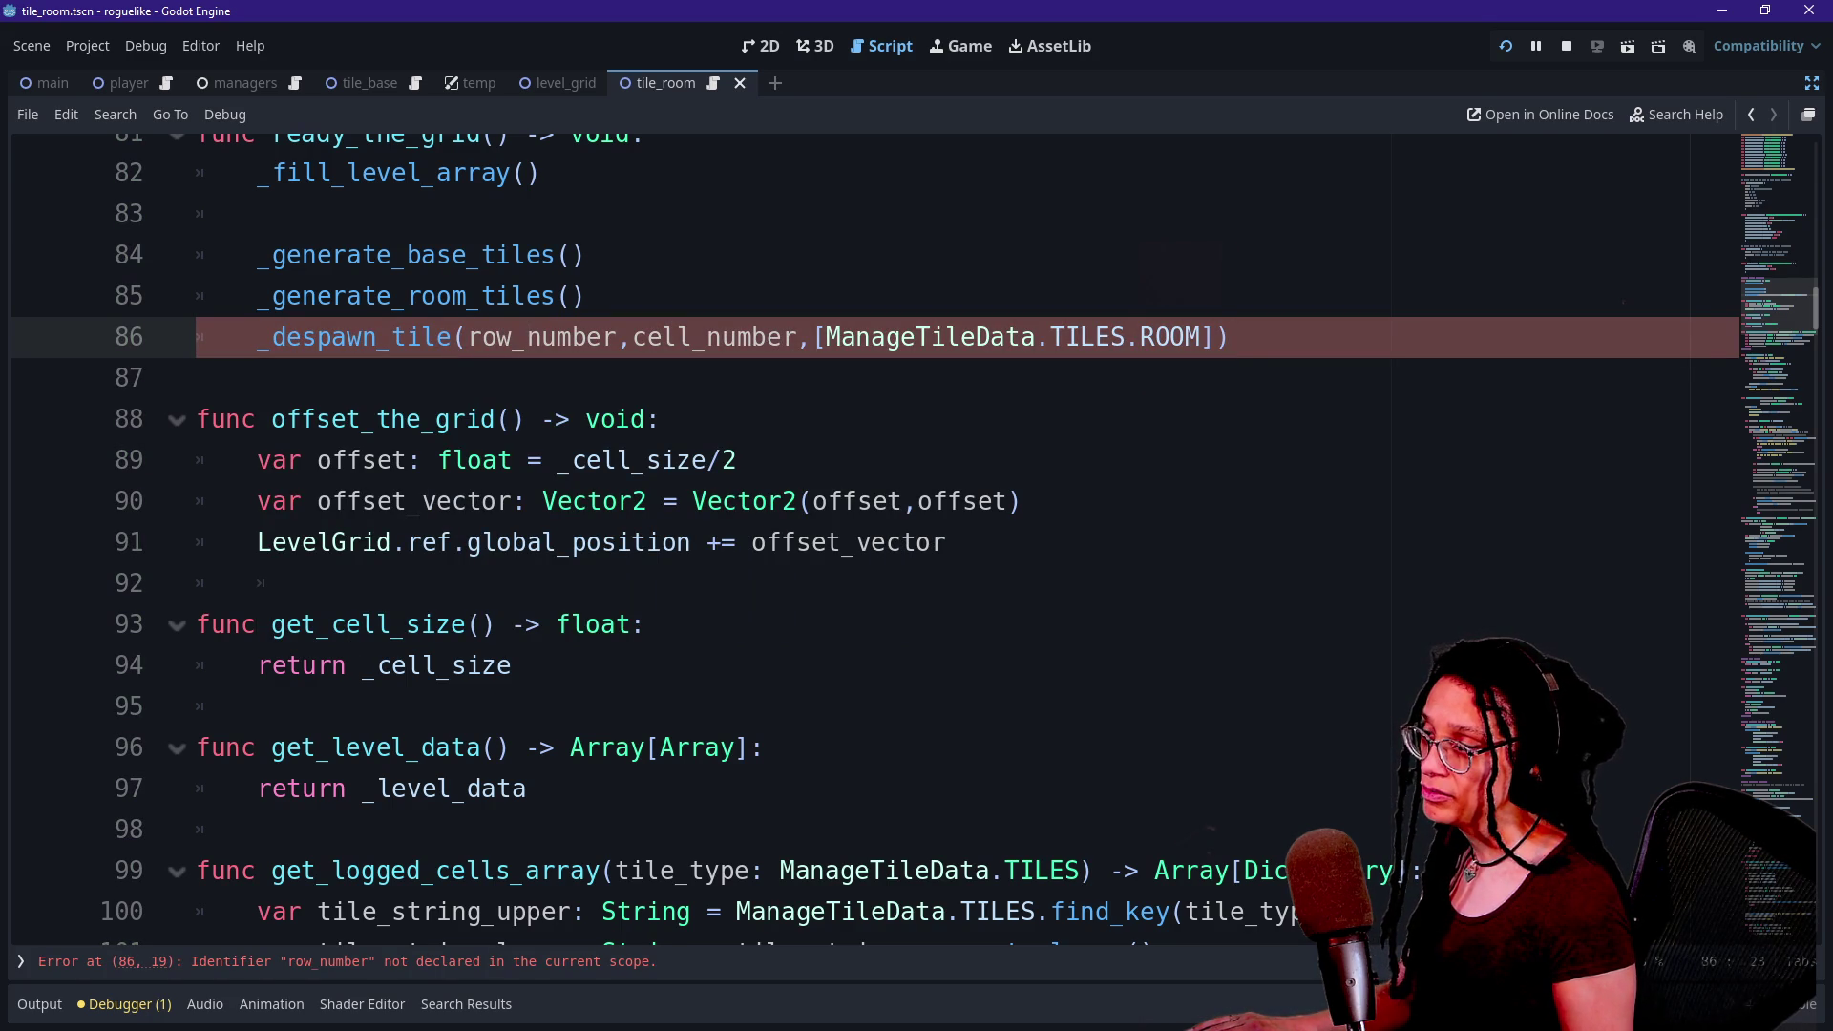
{"action": "left_click_drag", "start_coordinate": [467, 338], "coordinate": [799, 337]}
{"action": "left_click", "coordinate": [333, 296]}
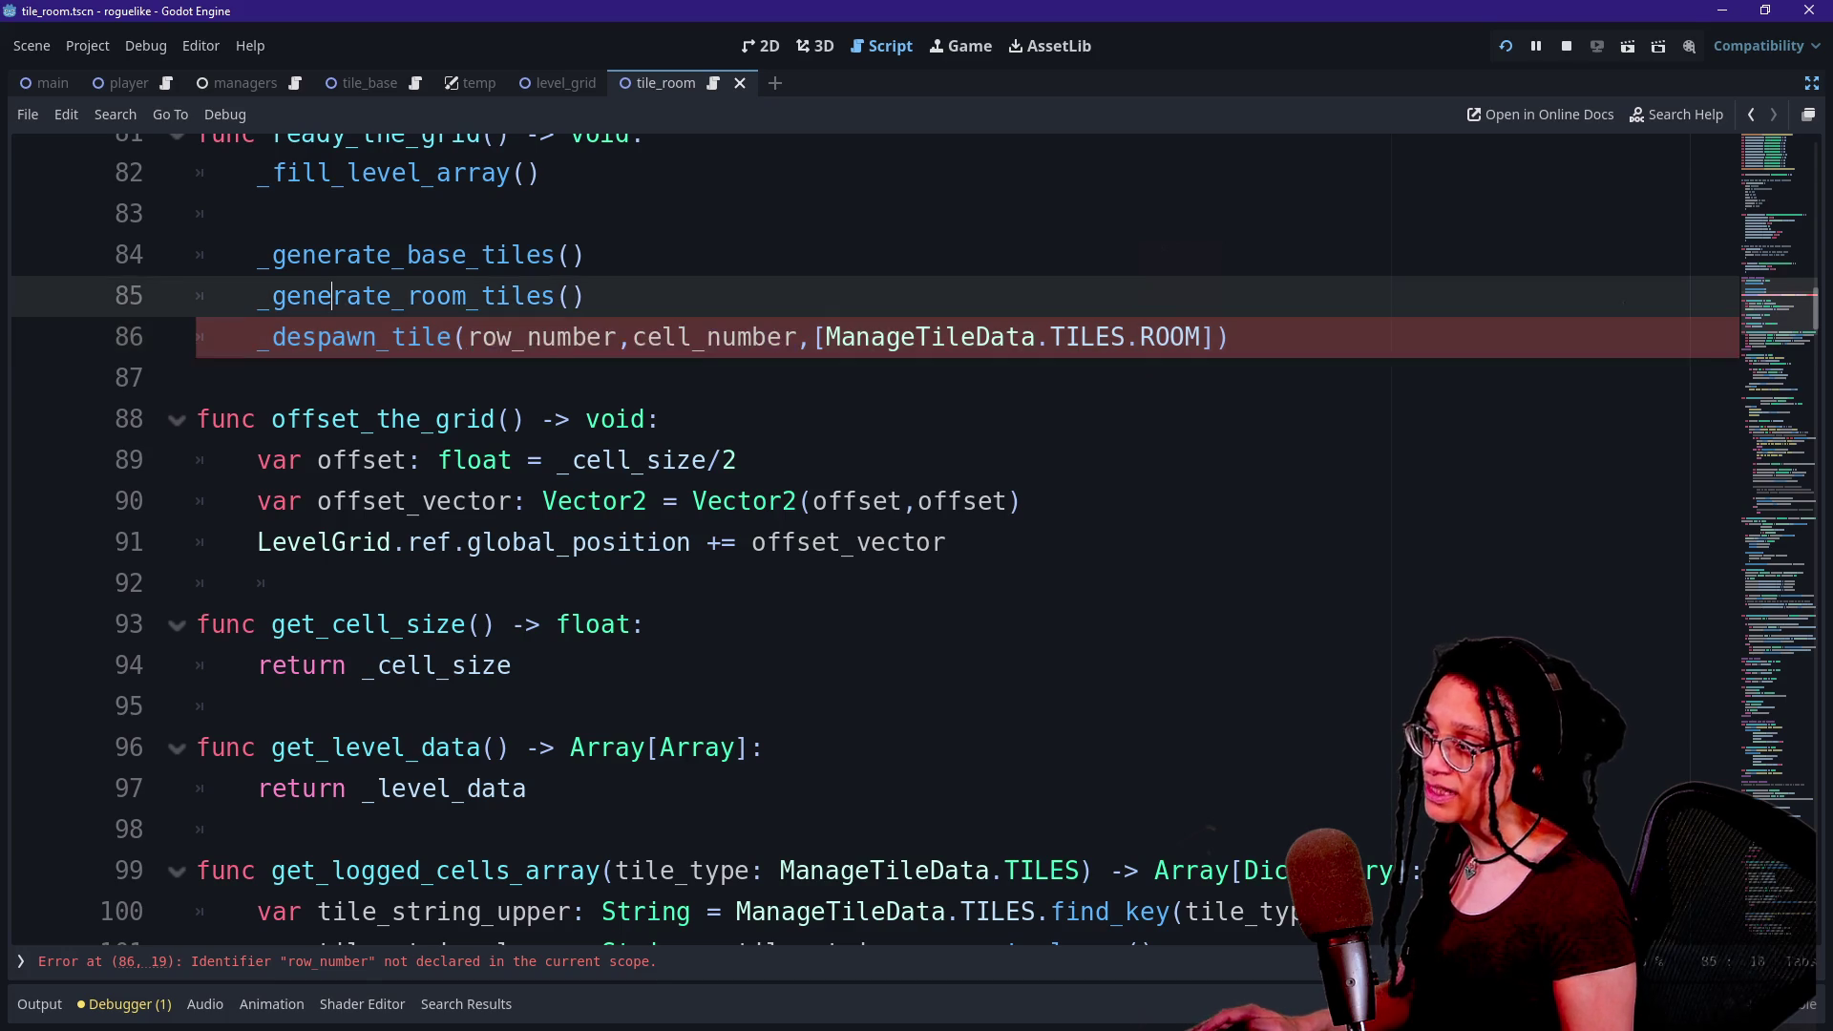
{"action": "left_click", "coordinate": [378, 340], "text": "ctrl"}
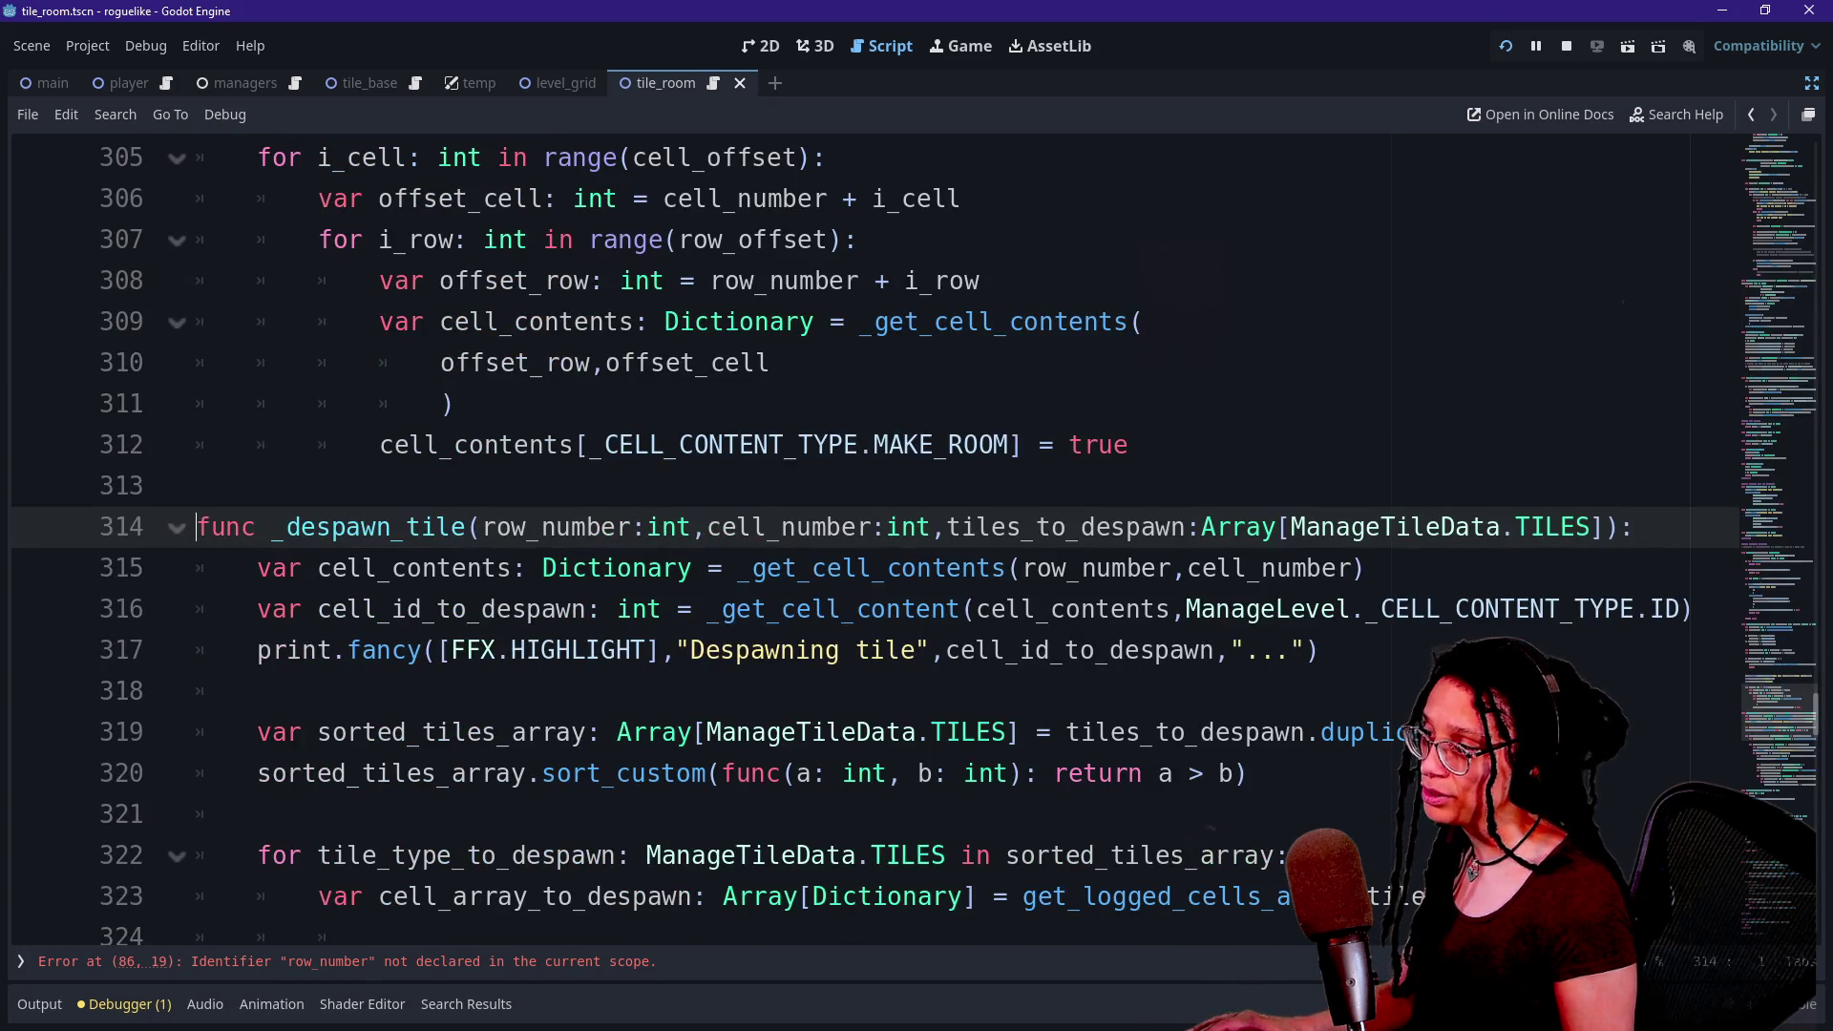
{"action": "mouse_move", "coordinate": [482, 527]}
{"action": "left_mouse_down"}
{"action": "mouse_move", "coordinate": [767, 527]}
{"action": "mouse_move", "coordinate": [859, 568]}
{"action": "mouse_move", "coordinate": [197, 523]}
{"action": "mouse_move", "coordinate": [945, 527]}
{"action": "left_mouse_up"}
{"action": "key", "text": "BackSpace"}
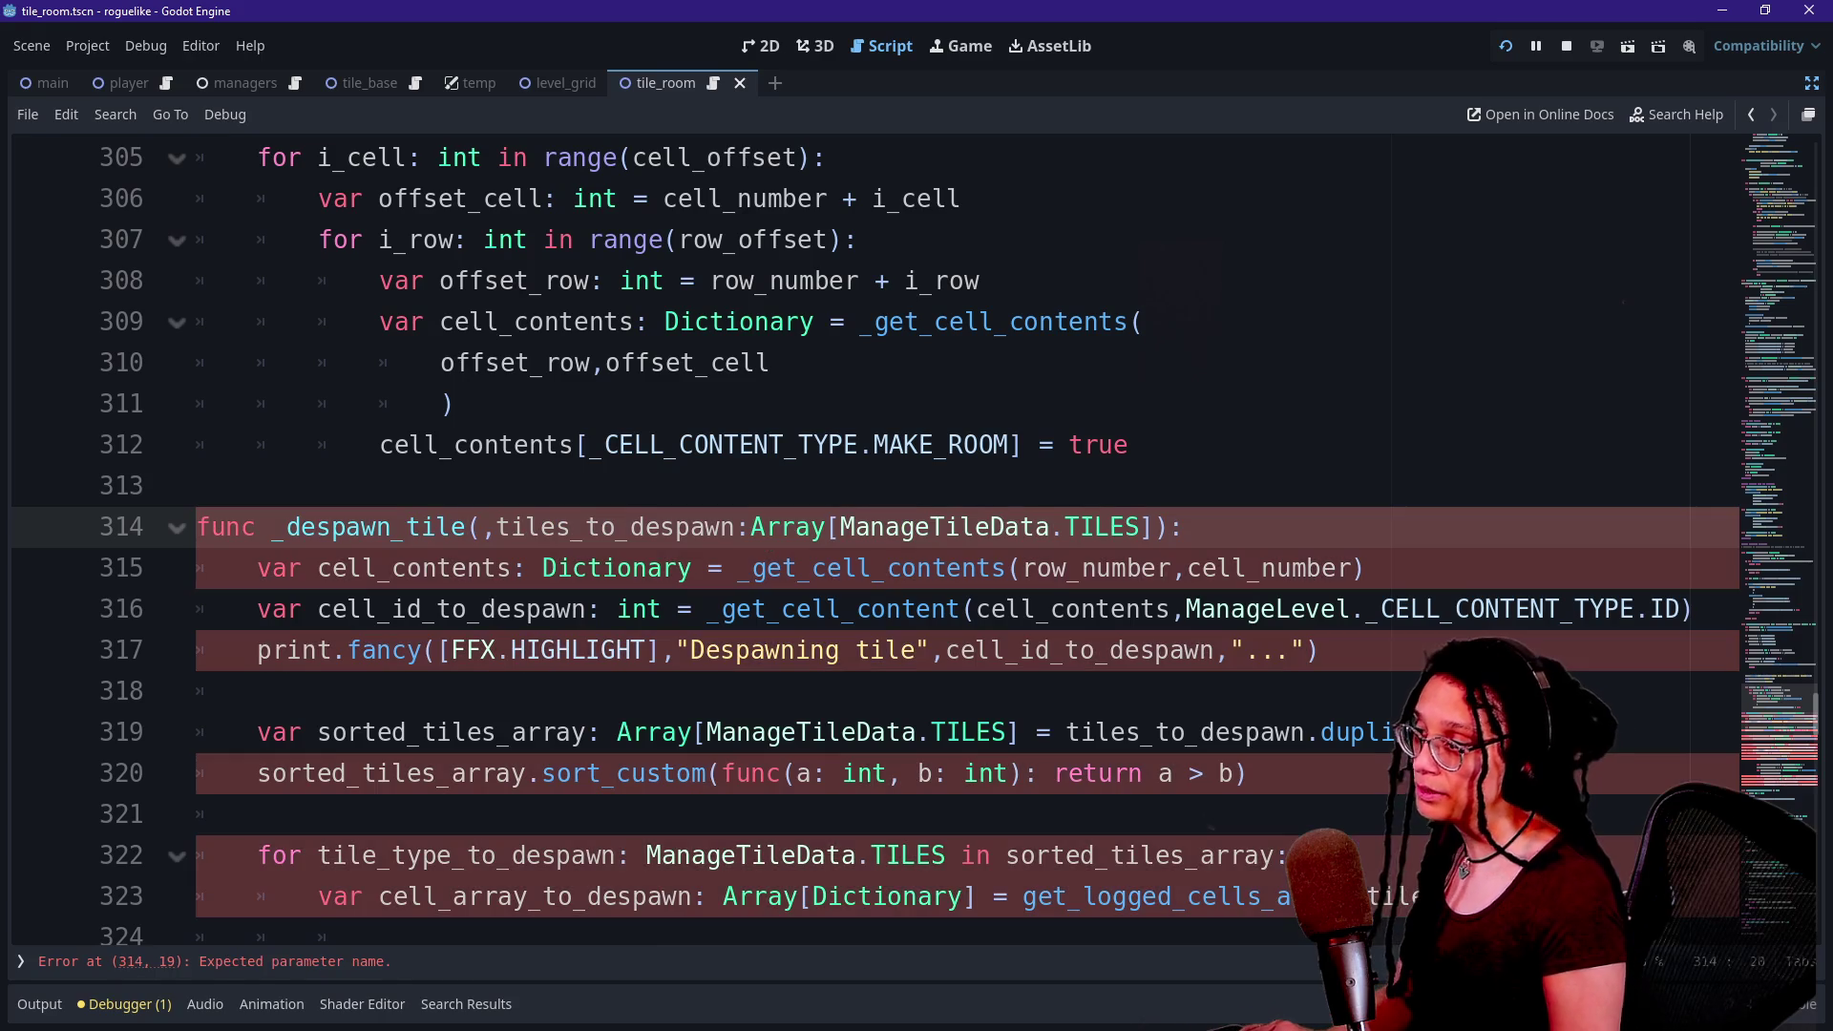
{"action": "type", "text": "cell)"}
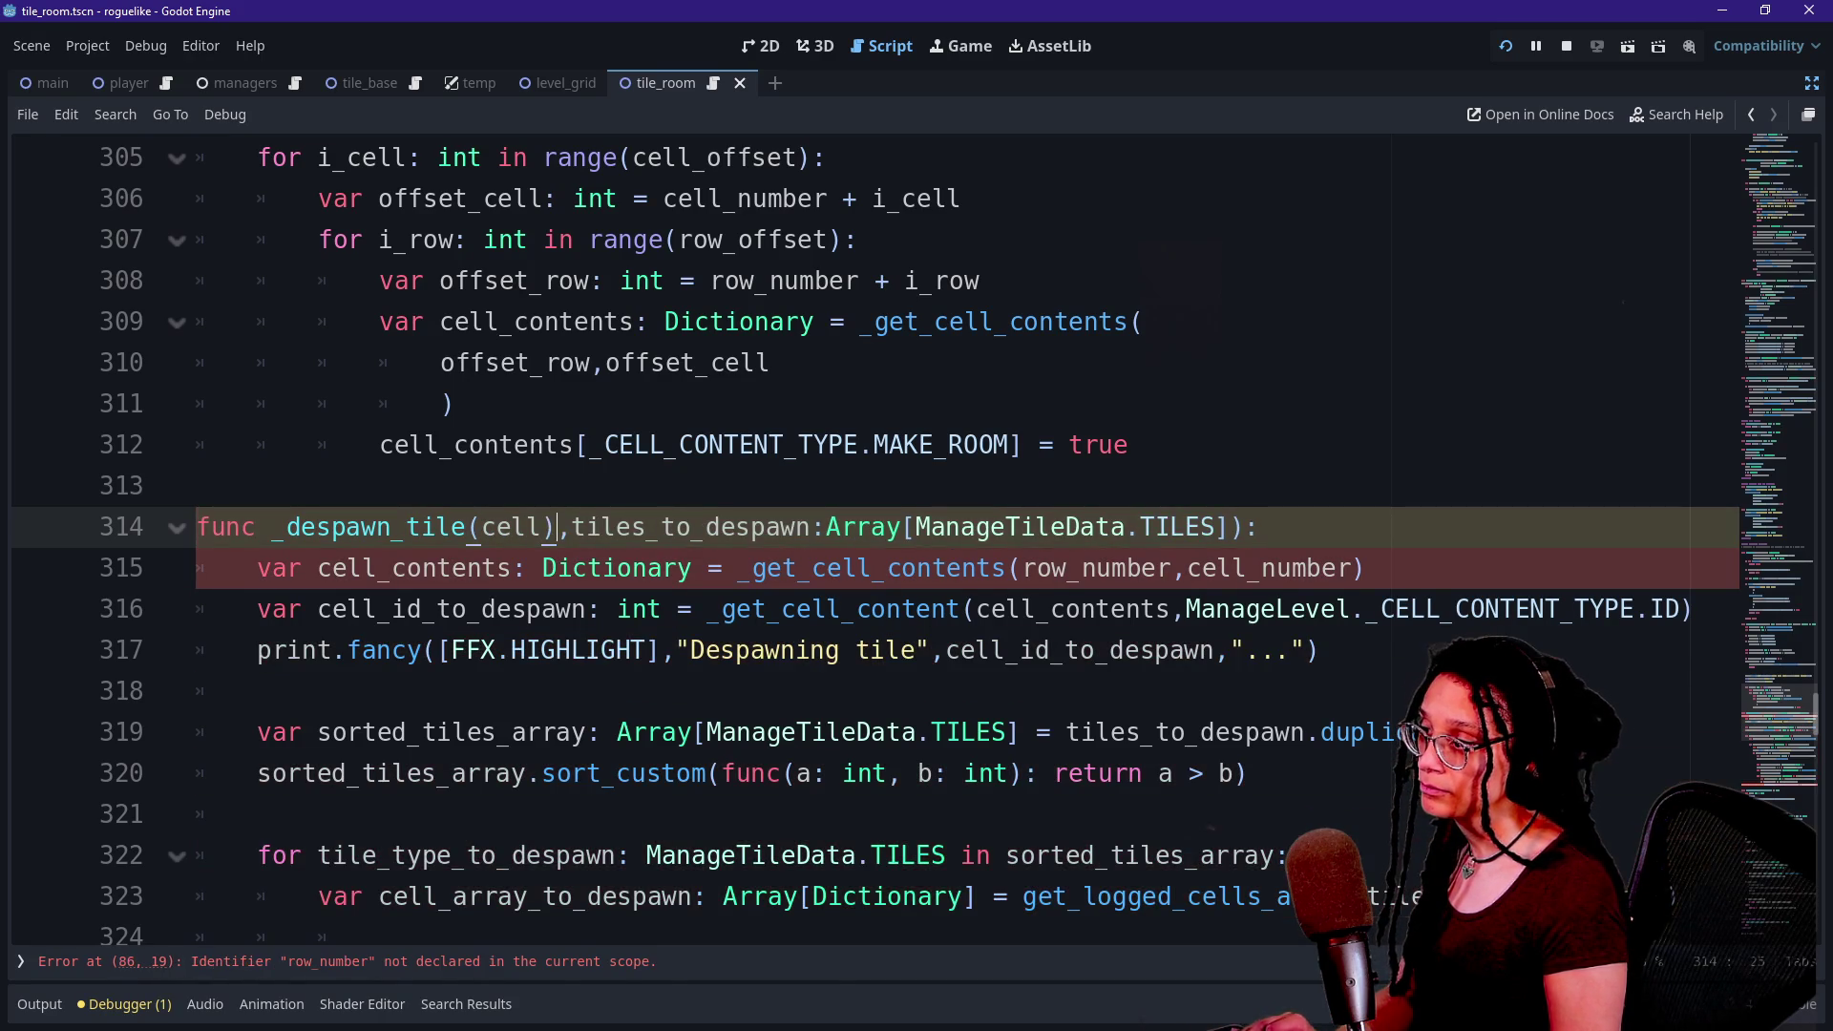
{"action": "key", "text": "BackSpace"}
{"action": "type", "text": "_contents:"}
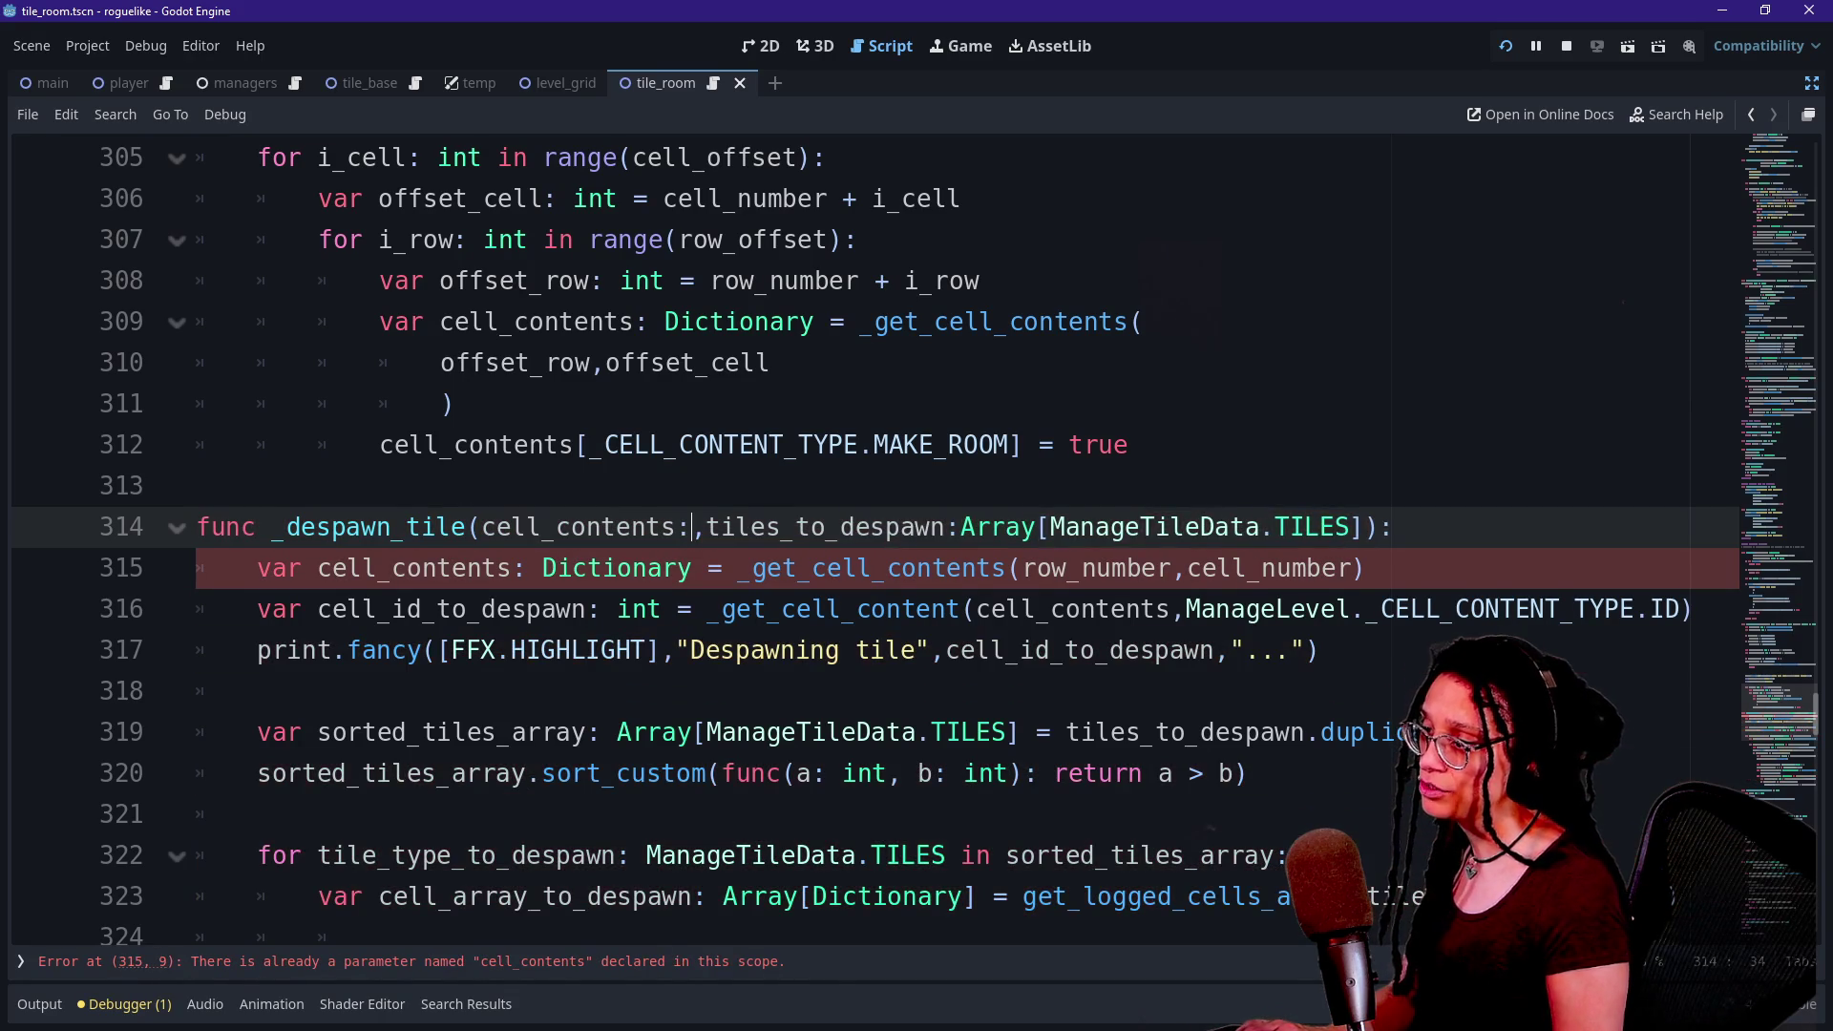
{"action": "type", "text": " Dictionary"}
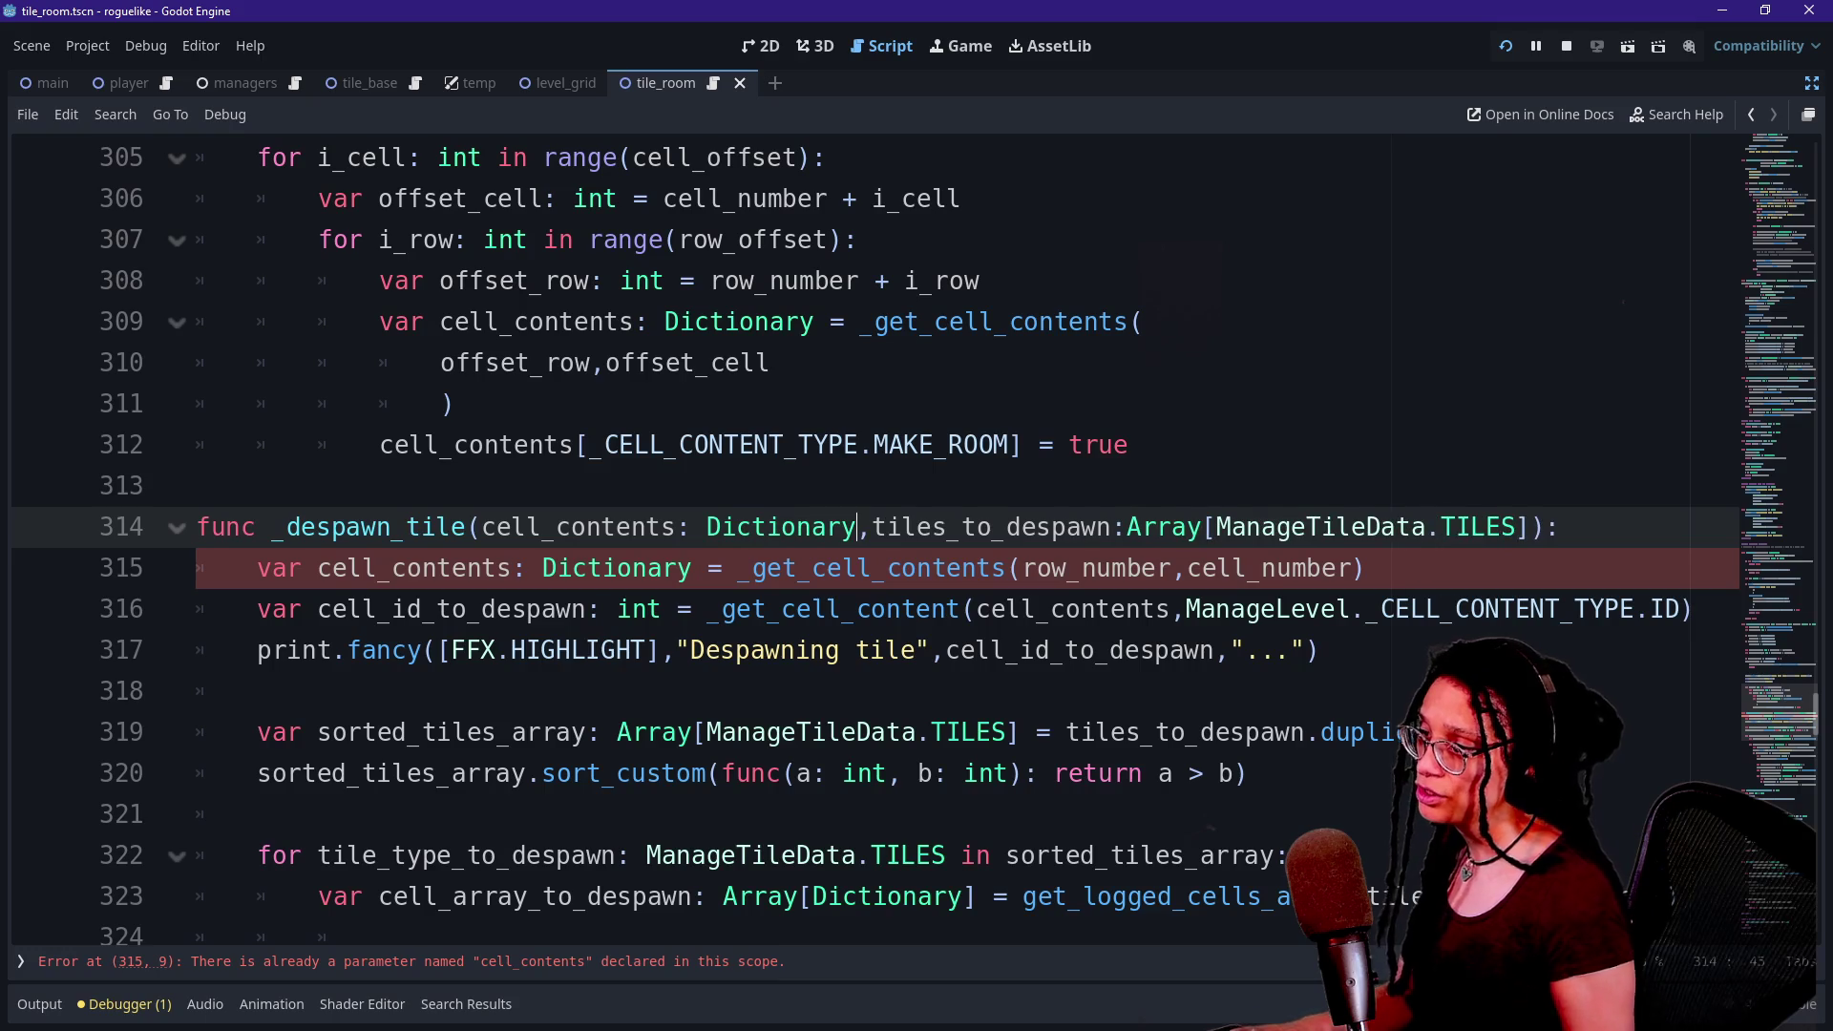
- Rename the new cell_contents parameter to despawn_array
{"action": "left_click", "coordinate": [272, 609]}
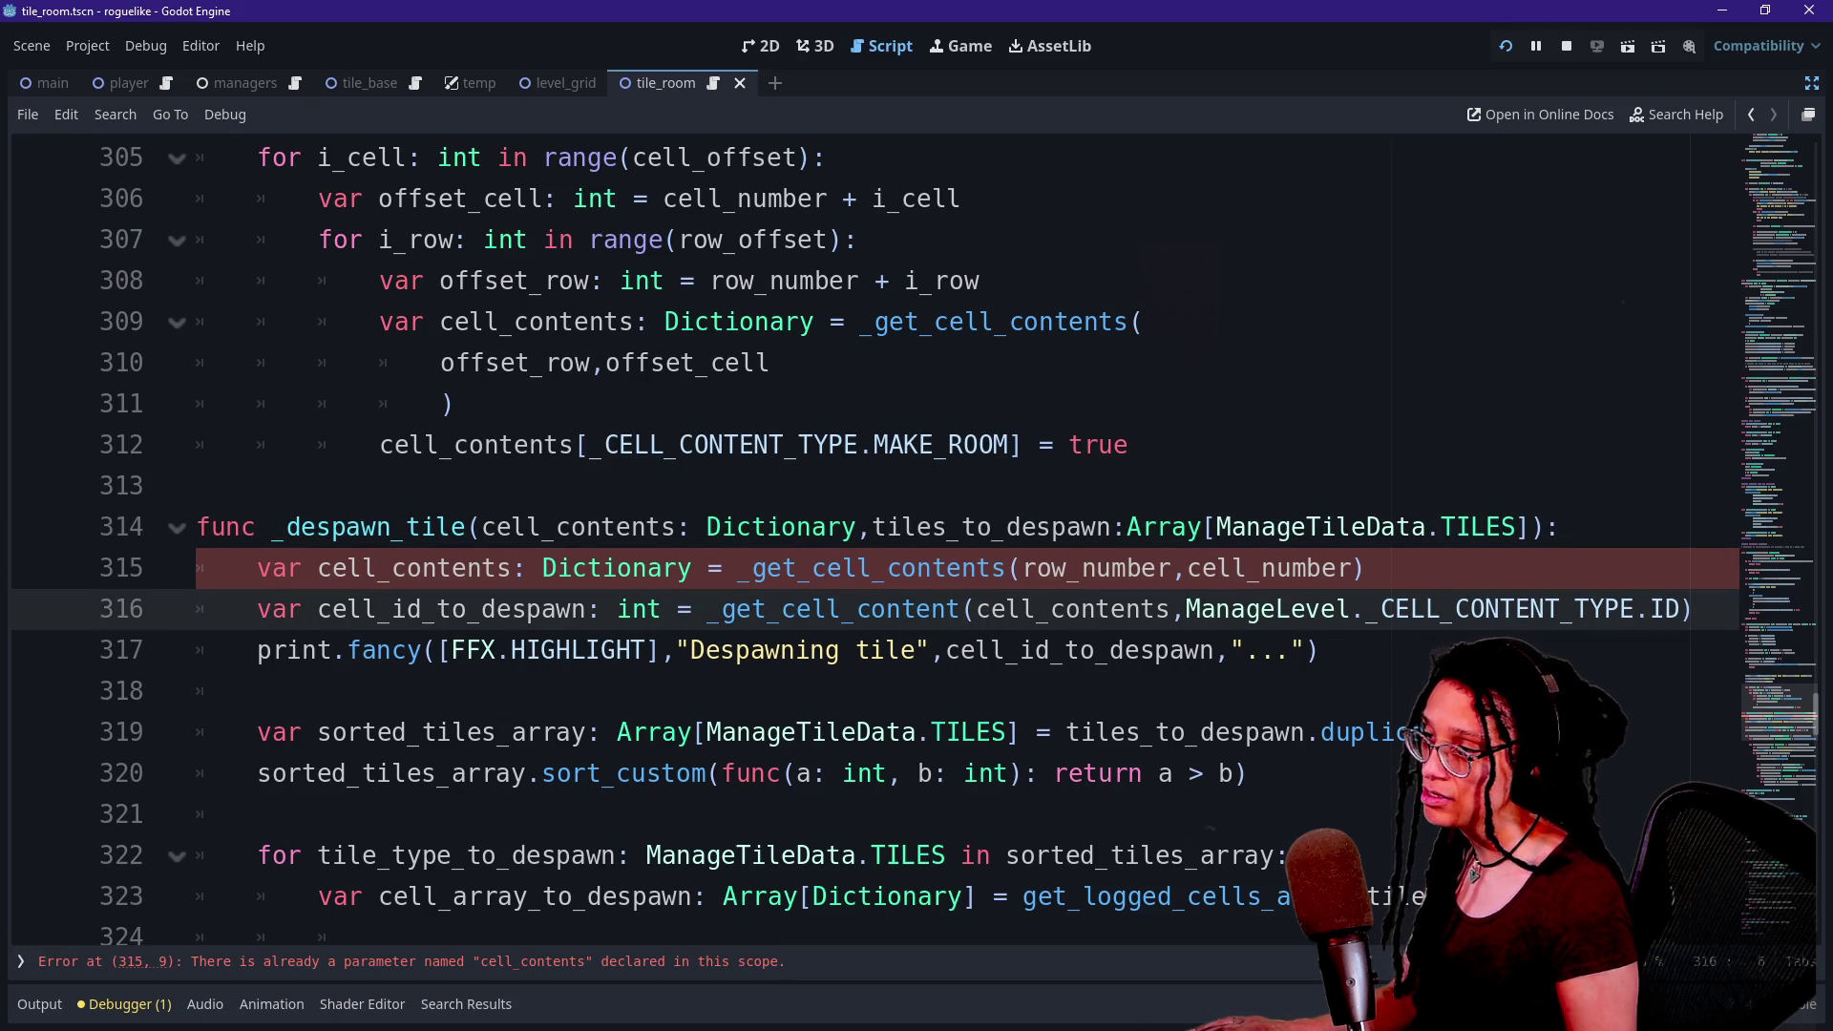
{"action": "left_click", "coordinate": [258, 568]}
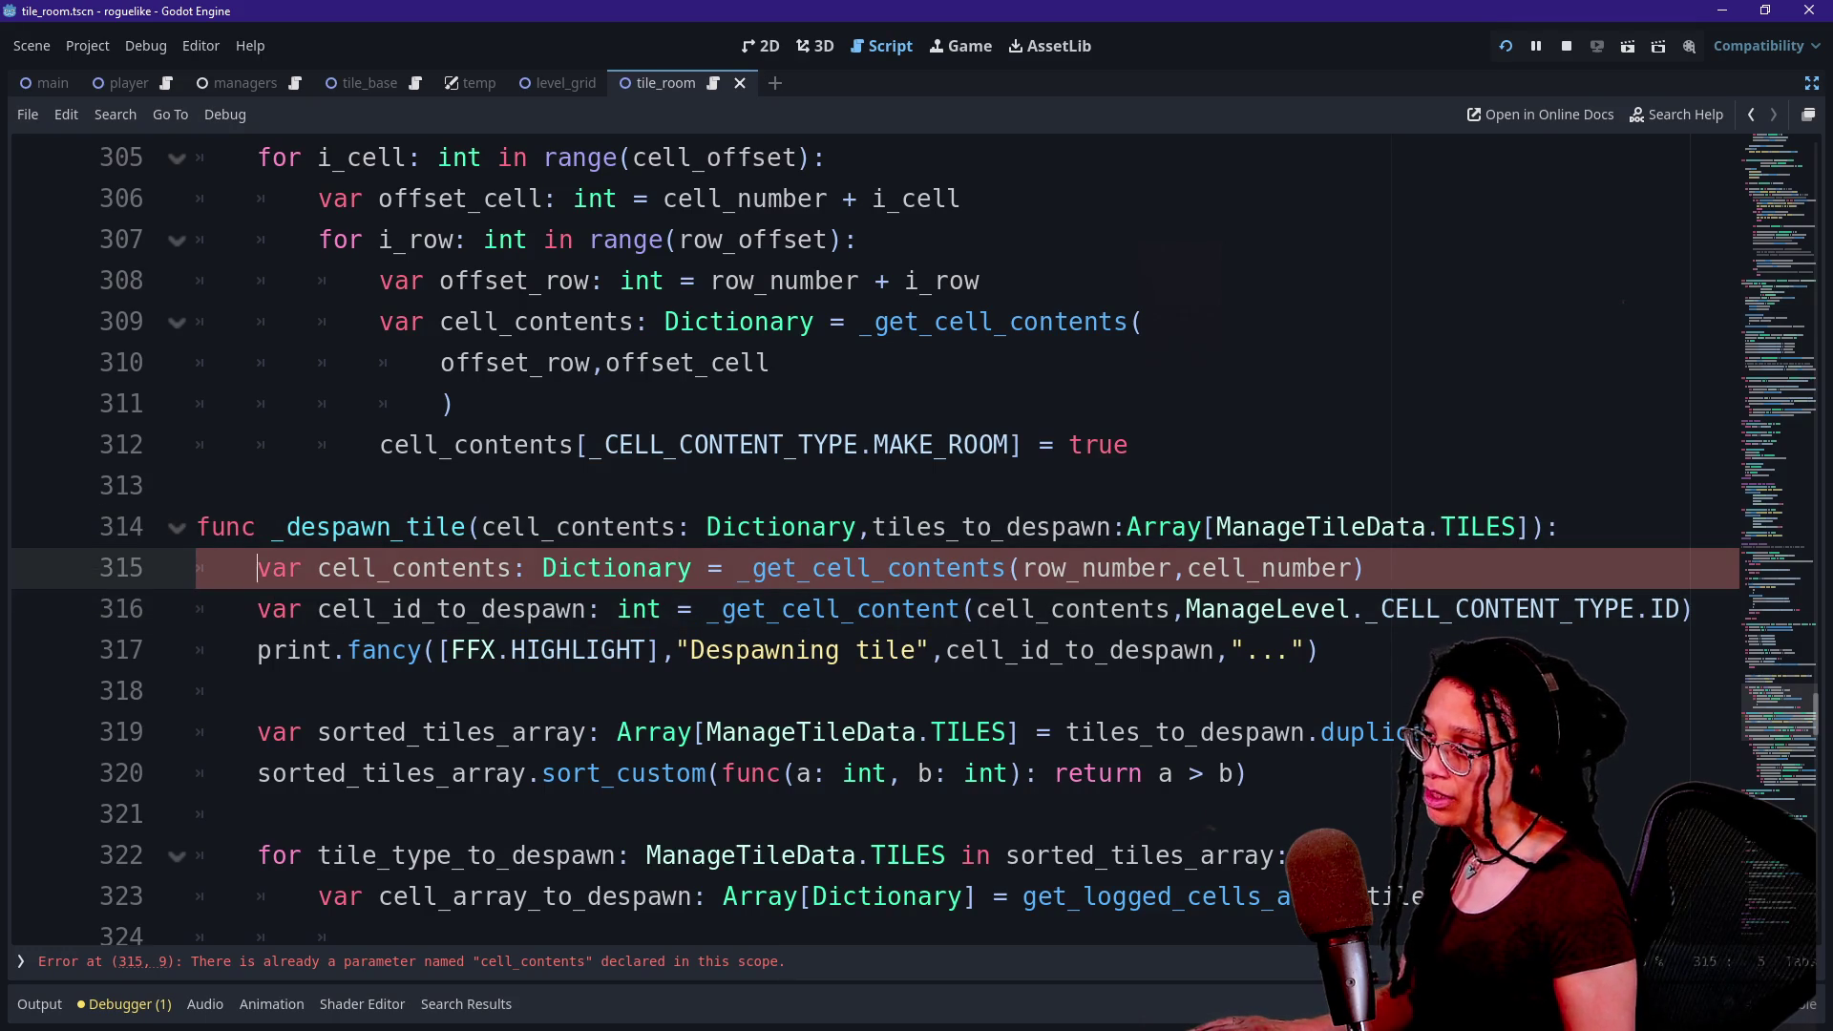
{"action": "left_click_drag", "start_coordinate": [482, 527], "coordinate": [855, 527]}
{"action": "left_click", "coordinate": [542, 527]}
{"action": "key", "text": "shift+Right"}
{"action": "key", "text": "shift+Right"}
{"action": "key", "text": "shift+Right"}
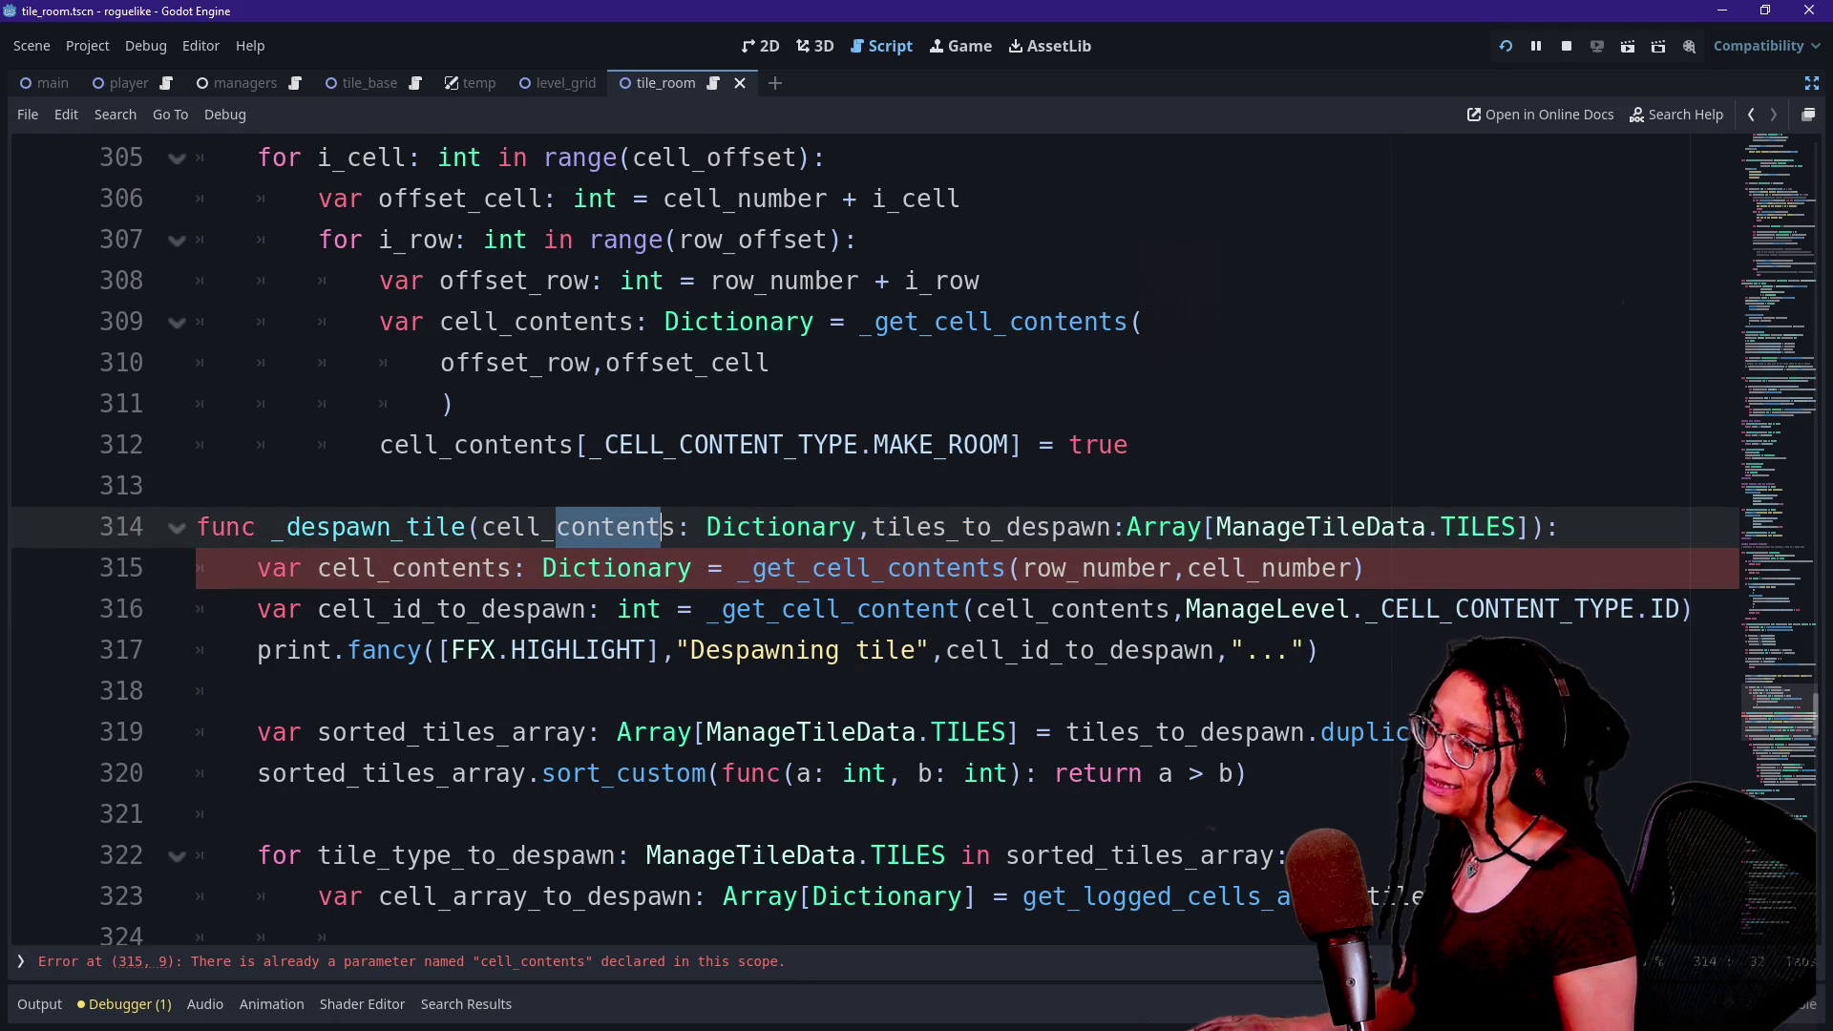
{"action": "key", "text": "Delete"}
{"action": "key", "text": "BackSpace"}
{"action": "key", "text": "BackSpace"}
{"action": "key", "text": "BackSpace"}
{"action": "type", "text": "despawn_array"}
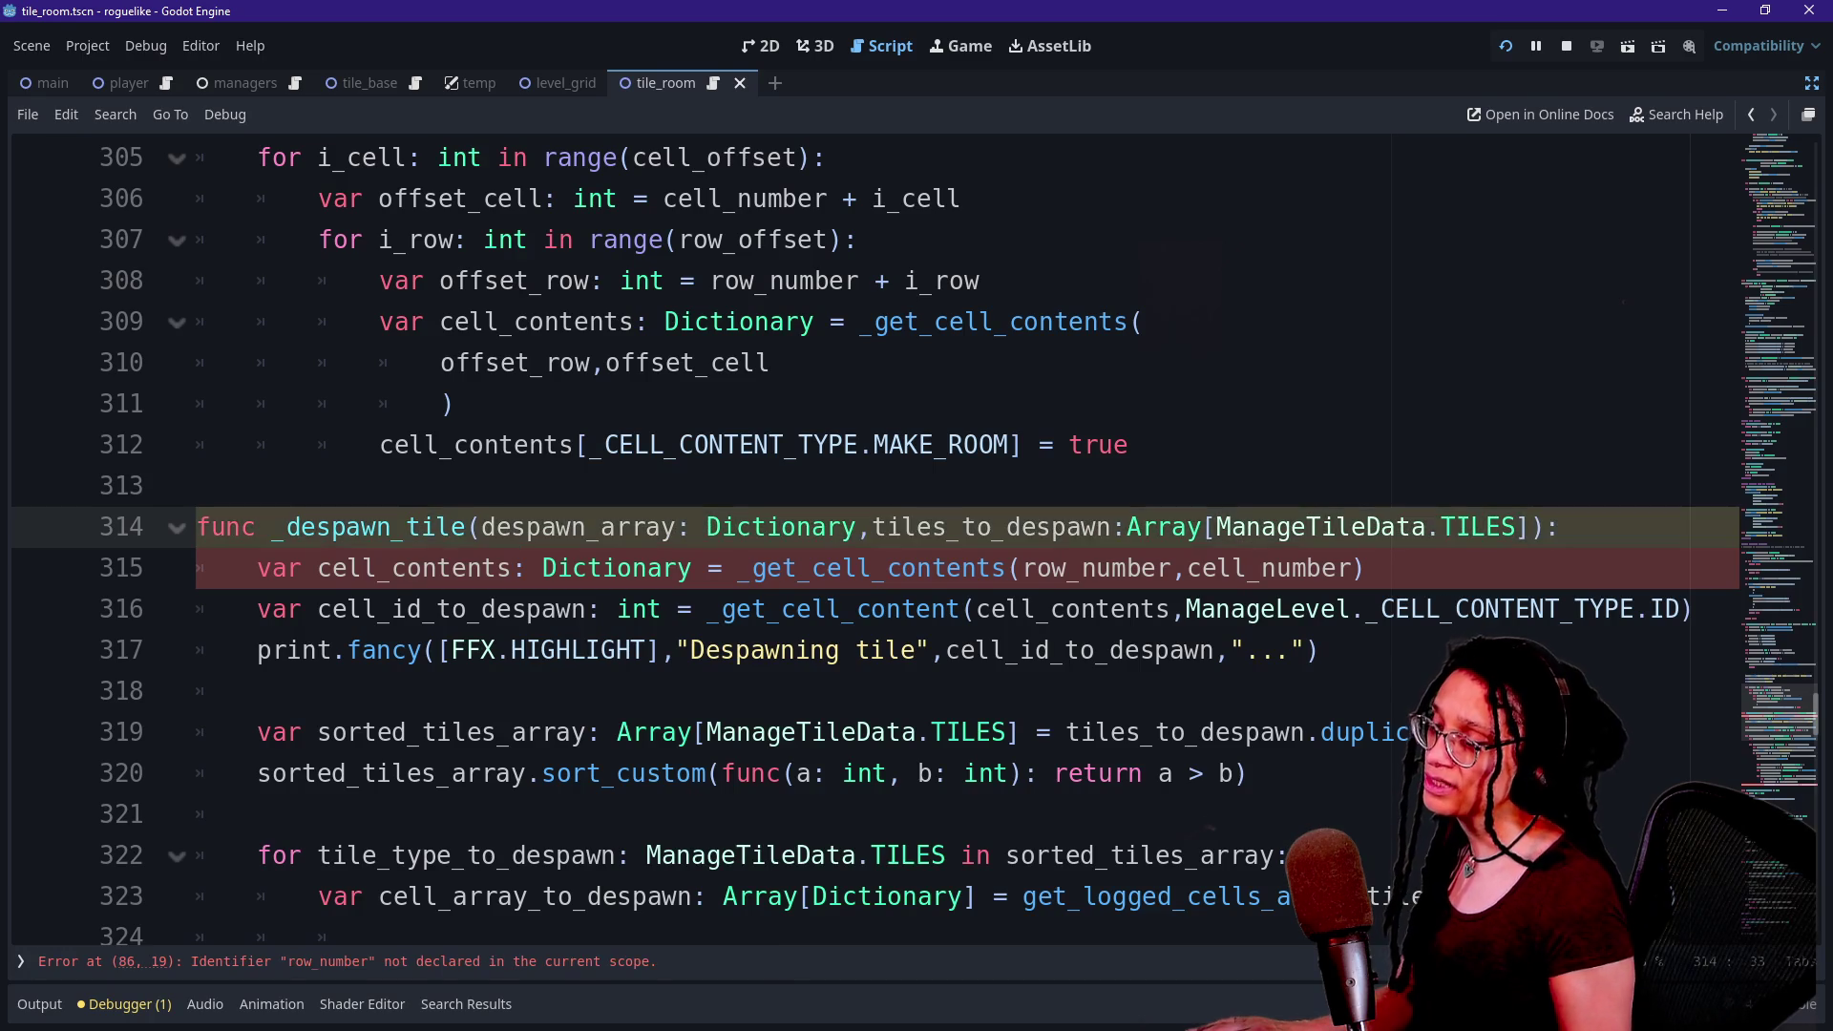
- Rename tiles_to_despawn to tile_types_to_despawn in the signature and its line-319 reference
{"action": "left_click_drag", "start_coordinate": [885, 527], "coordinate": [1323, 527]}
{"action": "left_click", "coordinate": [1337, 527]}
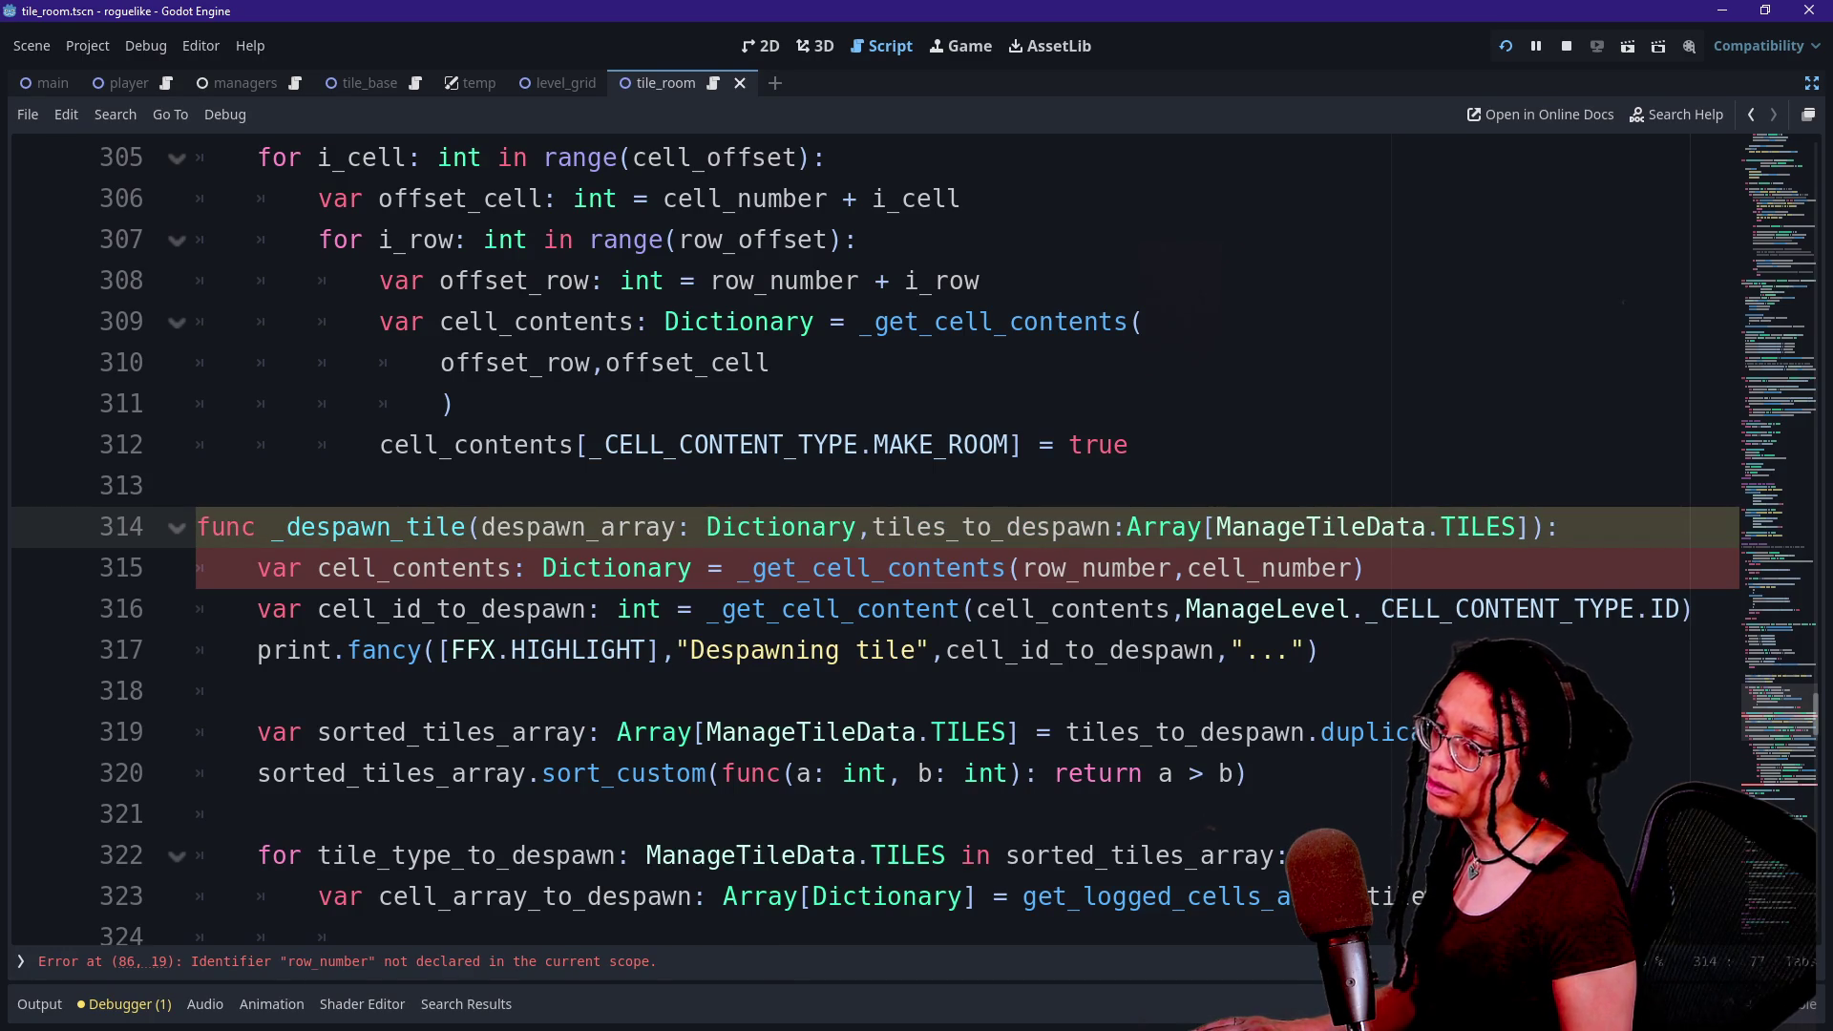
{"action": "left_click", "coordinate": [946, 527]}
{"action": "key", "text": "BackSpace"}
{"action": "type", "text": "_types"}
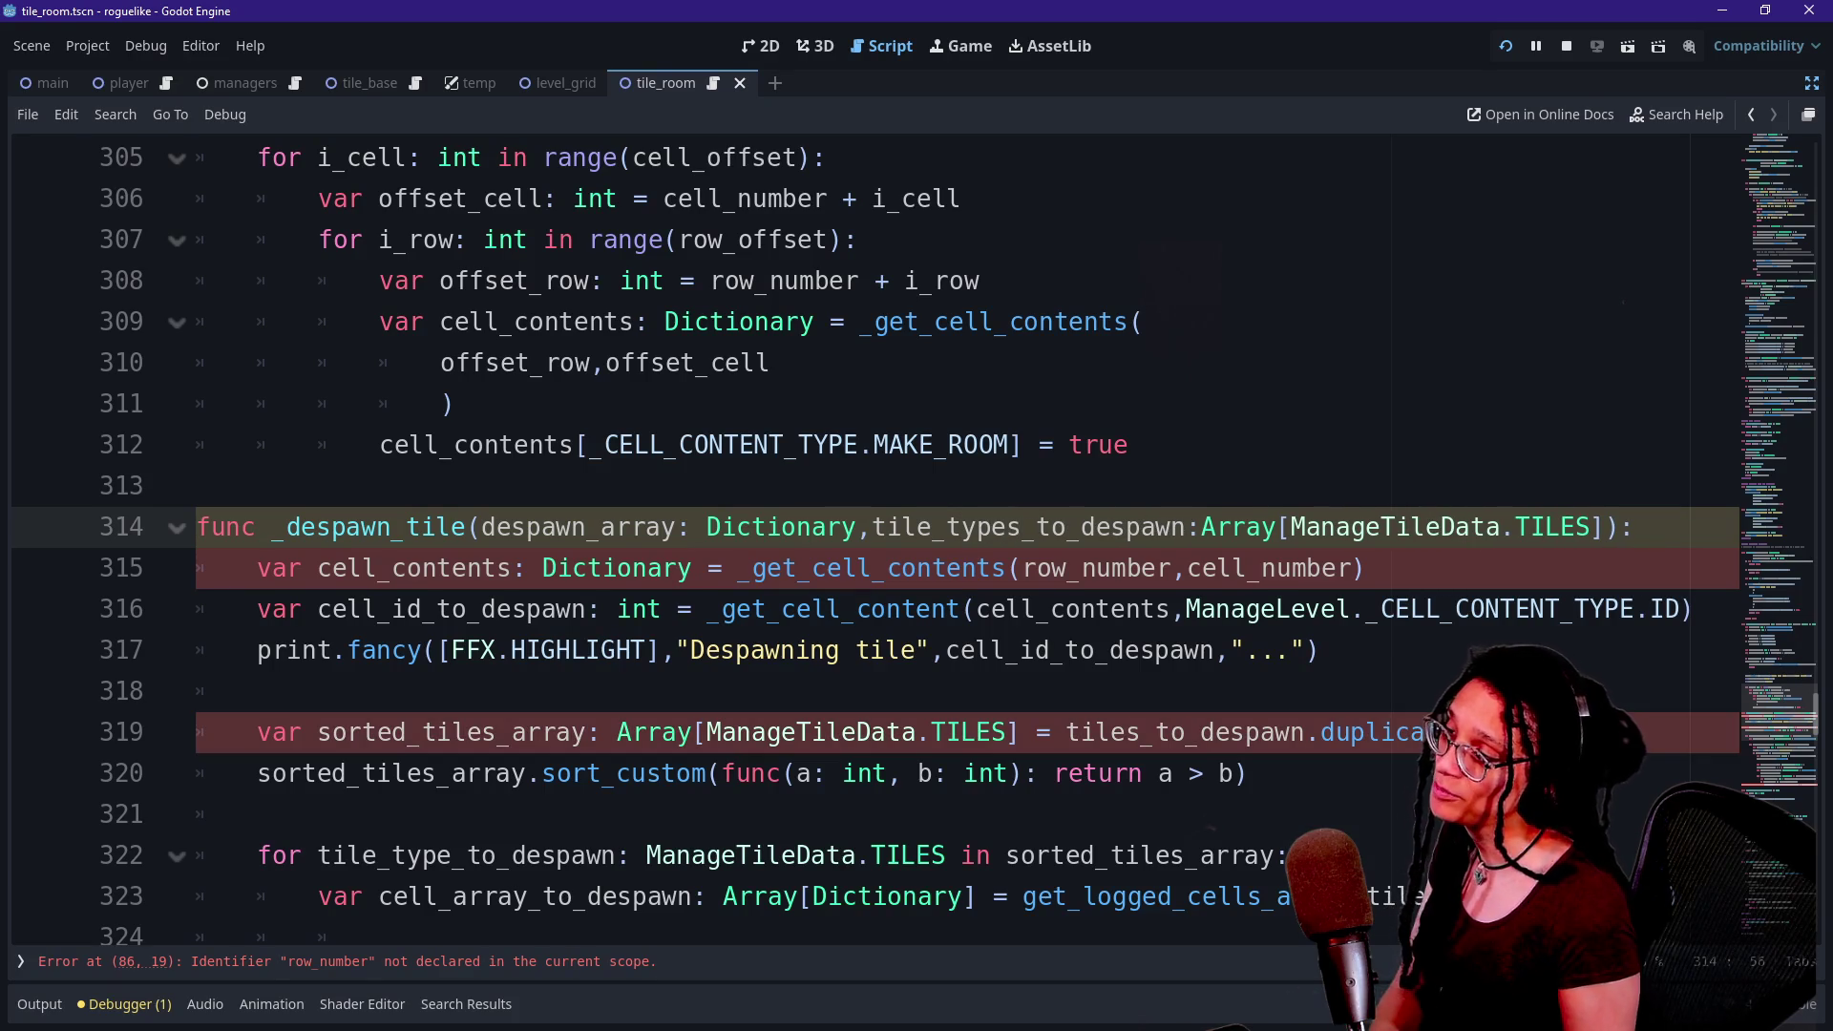
{"action": "left_click", "coordinate": [1172, 733]}
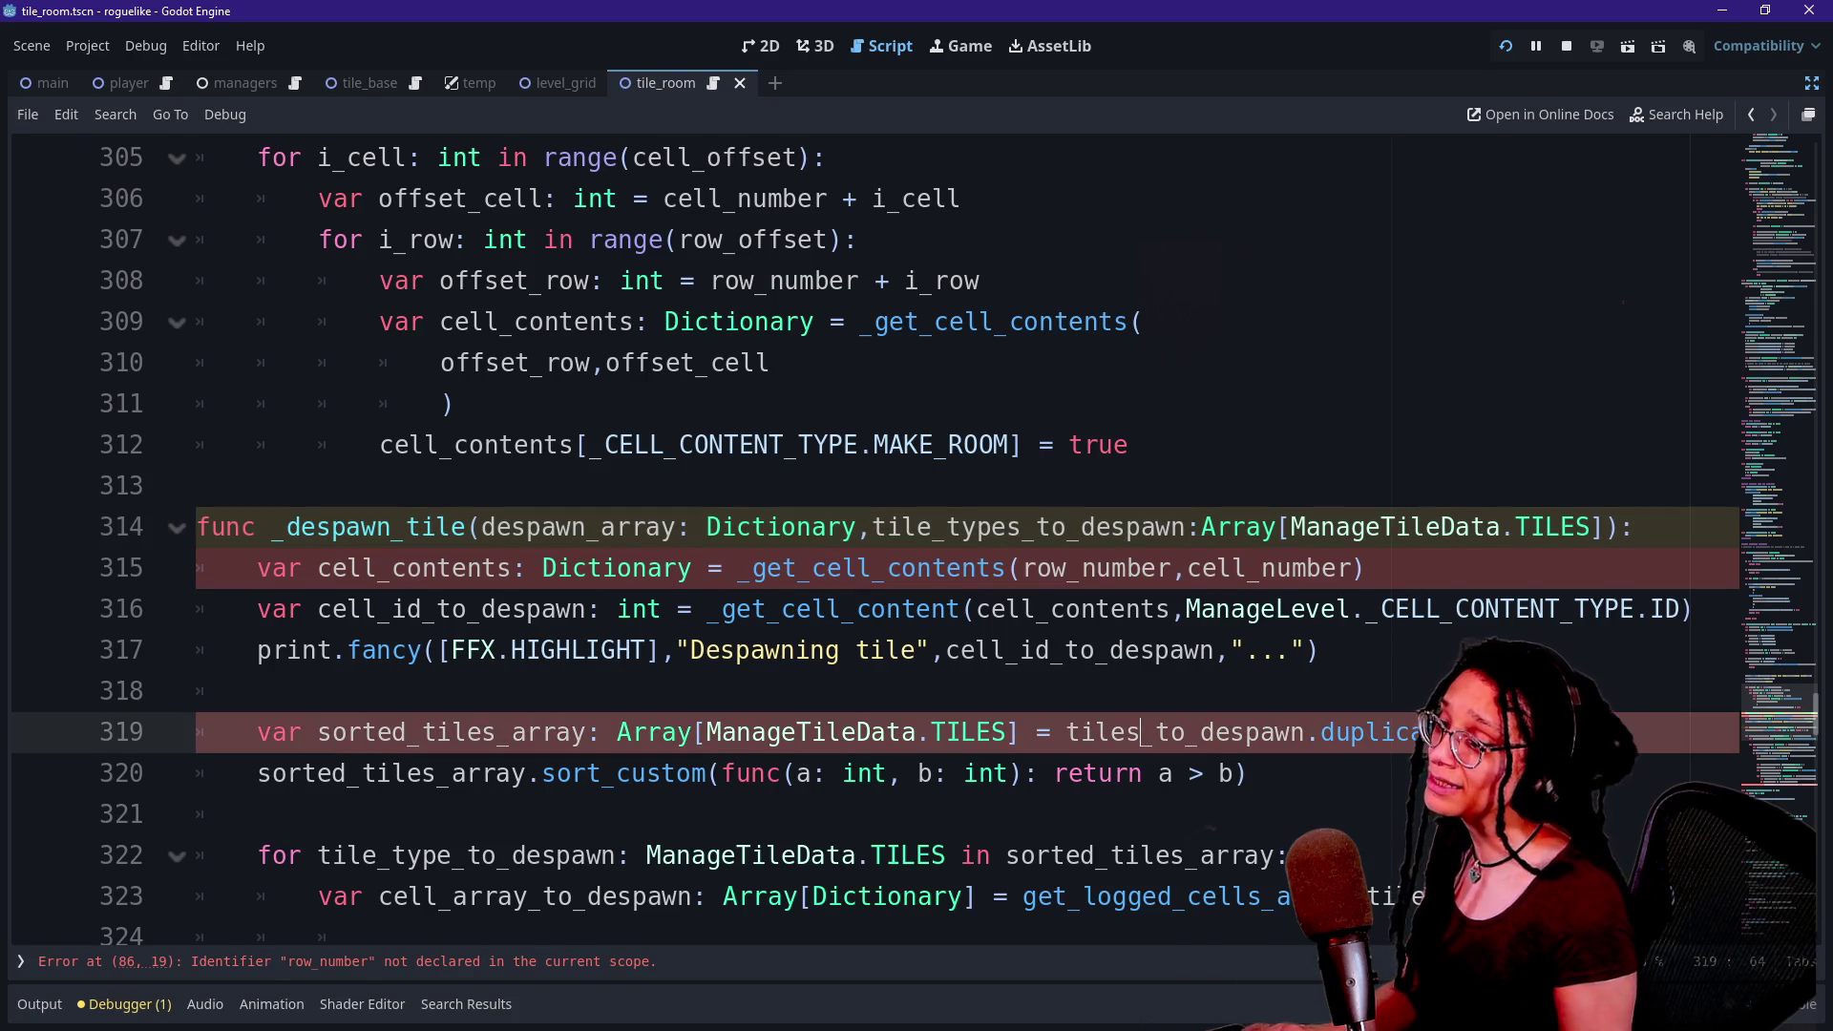
{"action": "type", "text": "ypes_t"}
{"action": "scroll", "coordinate": [915, 539], "scroll_direction": "down", "scroll_amount": 1}
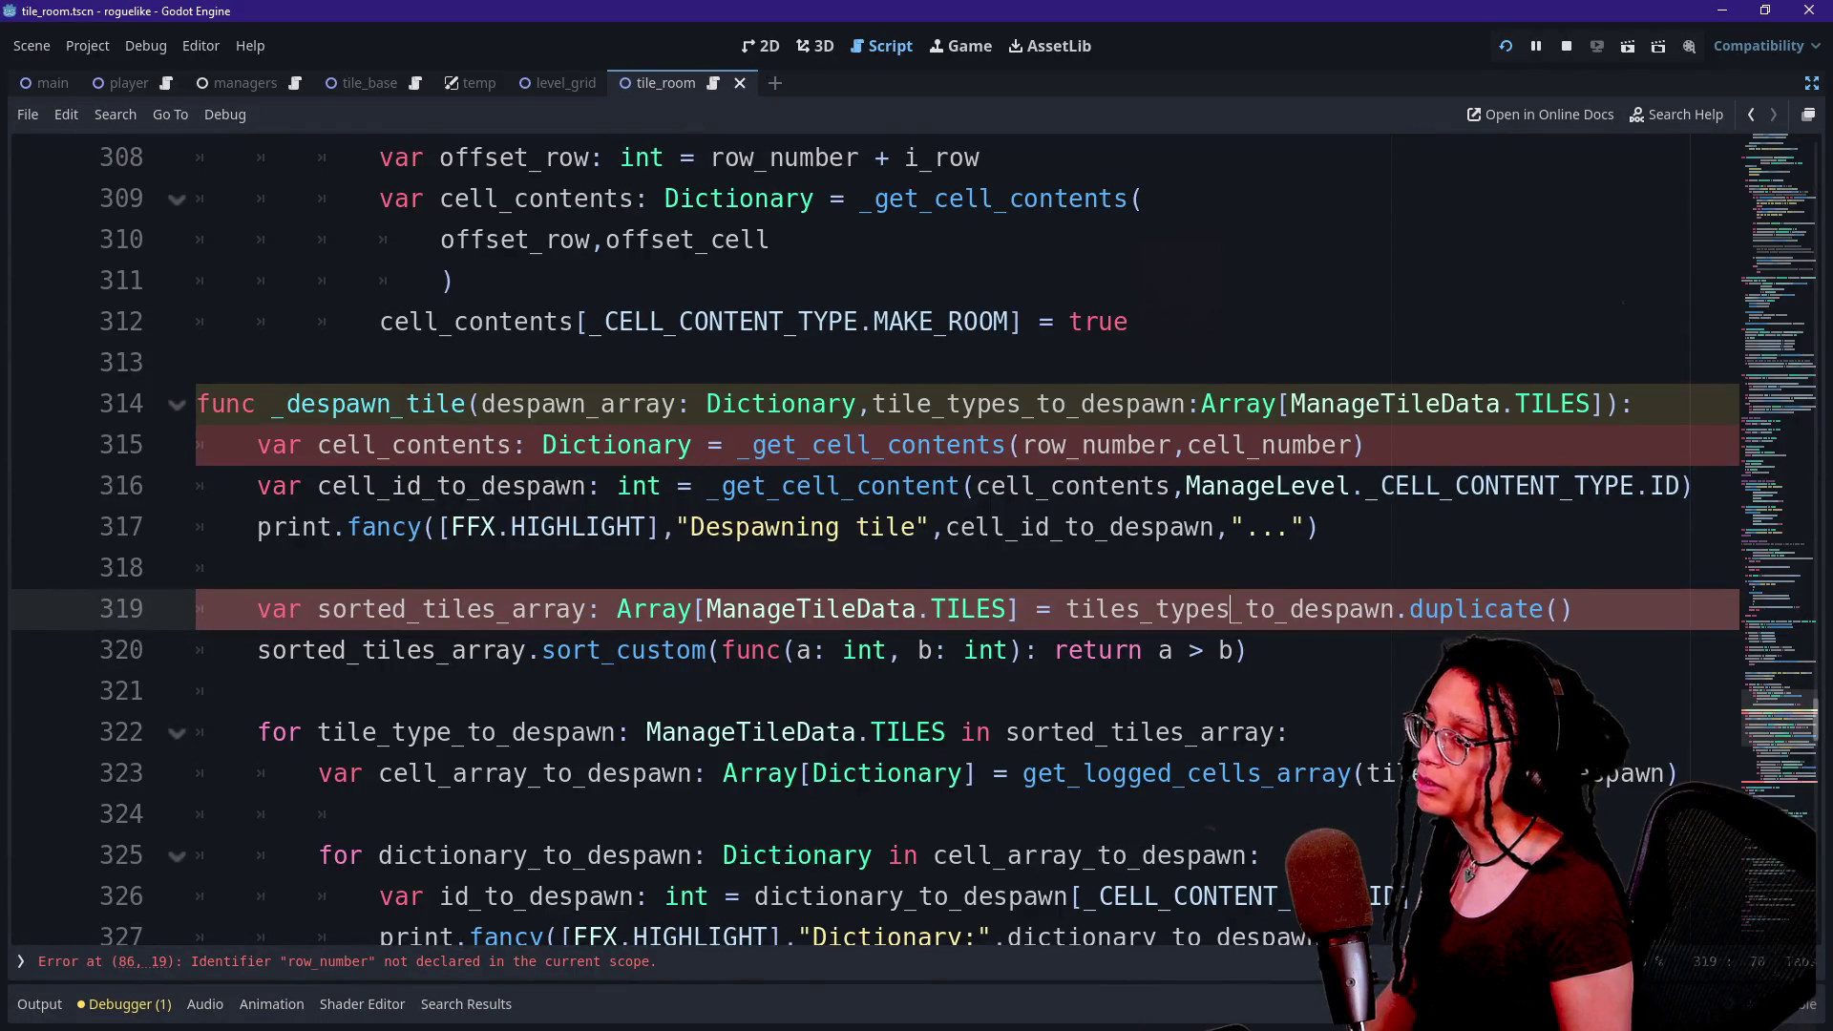
- Delete the redundant cell_contents lookup line and rename despawn_array to cell_contents_to_despawn
{"action": "double_click", "coordinate": [1098, 445]}
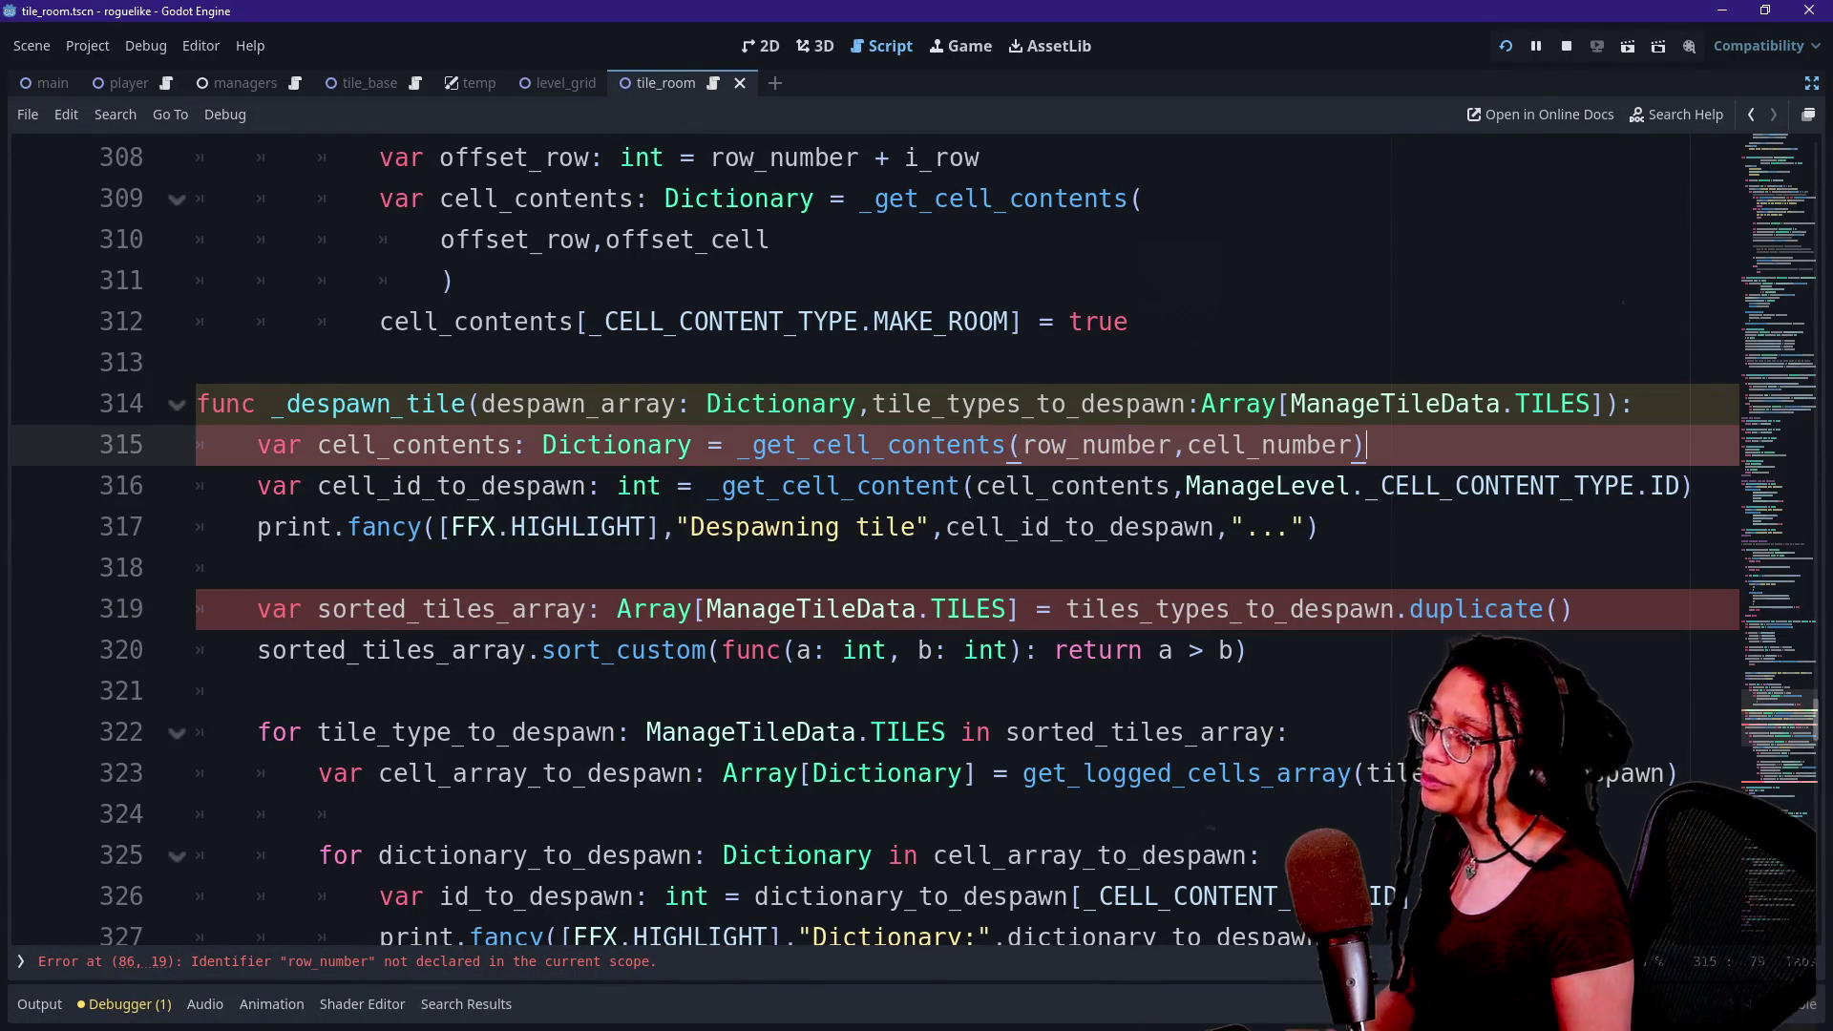
{"action": "left_click_drag", "start_coordinate": [1635, 404], "coordinate": [1365, 445]}
{"action": "key", "text": "BackSpace"}
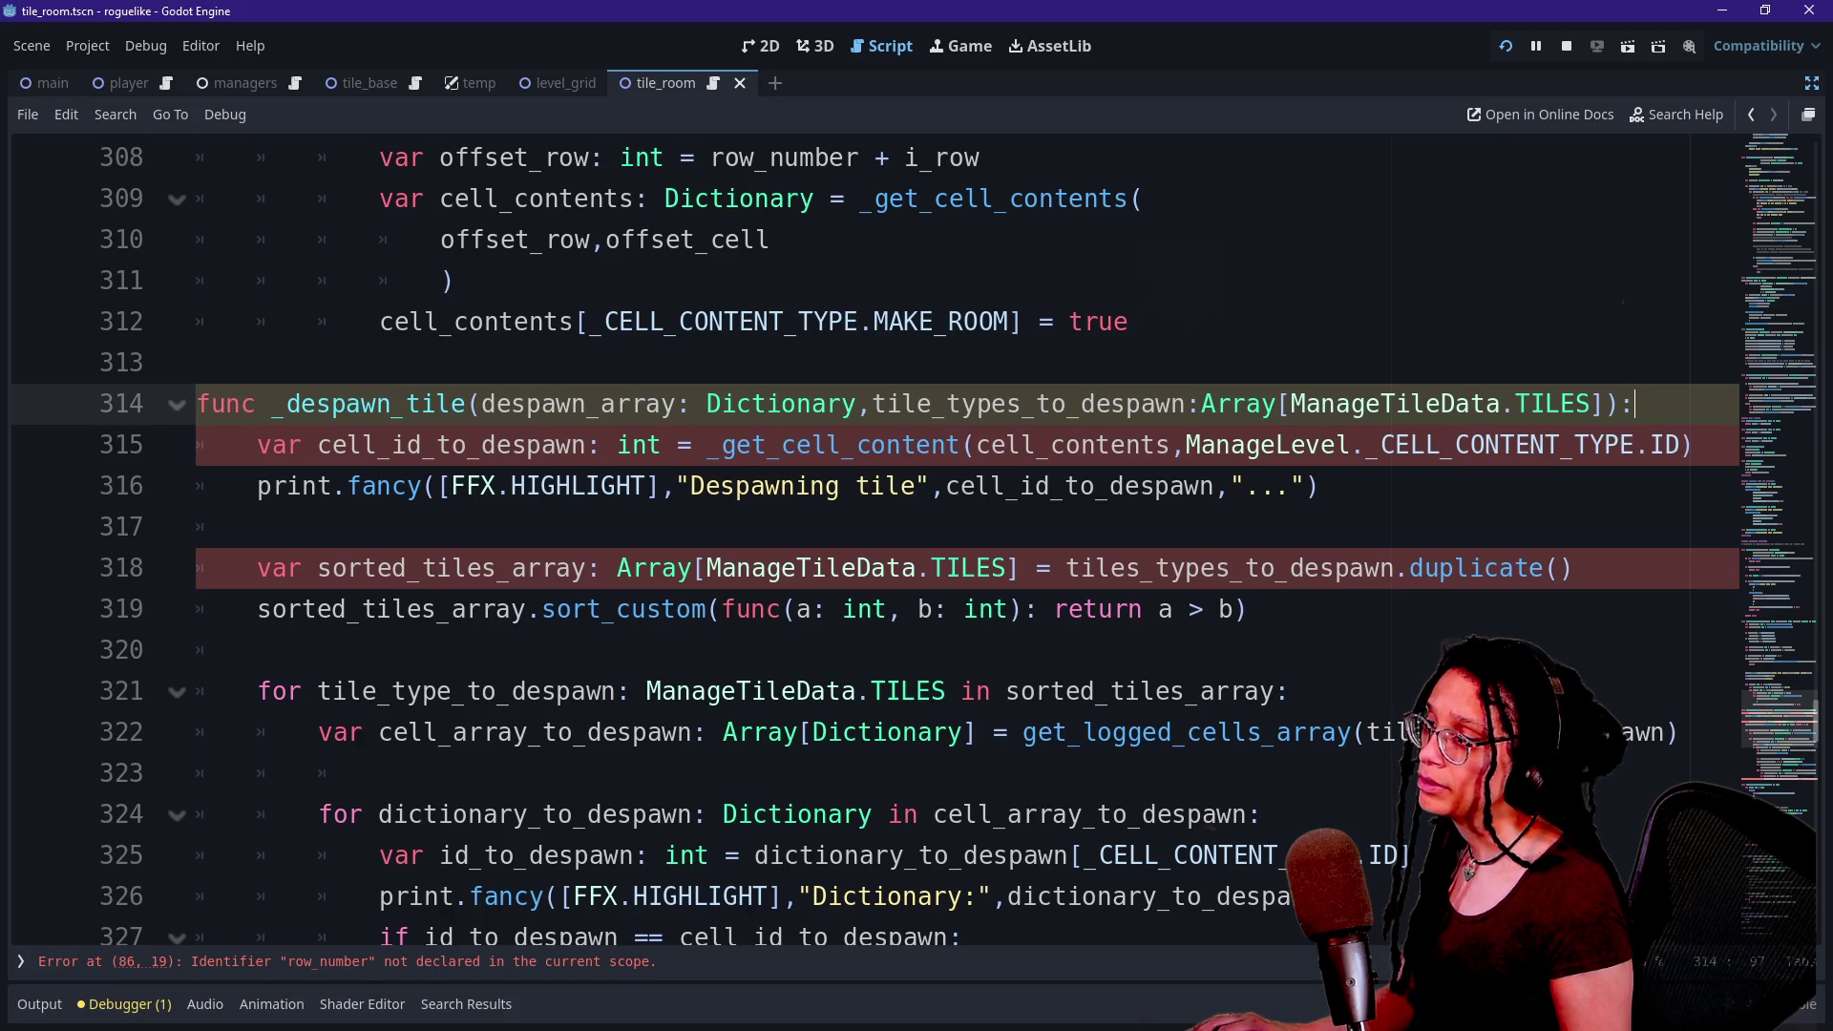
{"action": "key", "text": "shift+Right"}
{"action": "key", "text": "shift+Right"}
{"action": "key", "text": "shift+Right"}
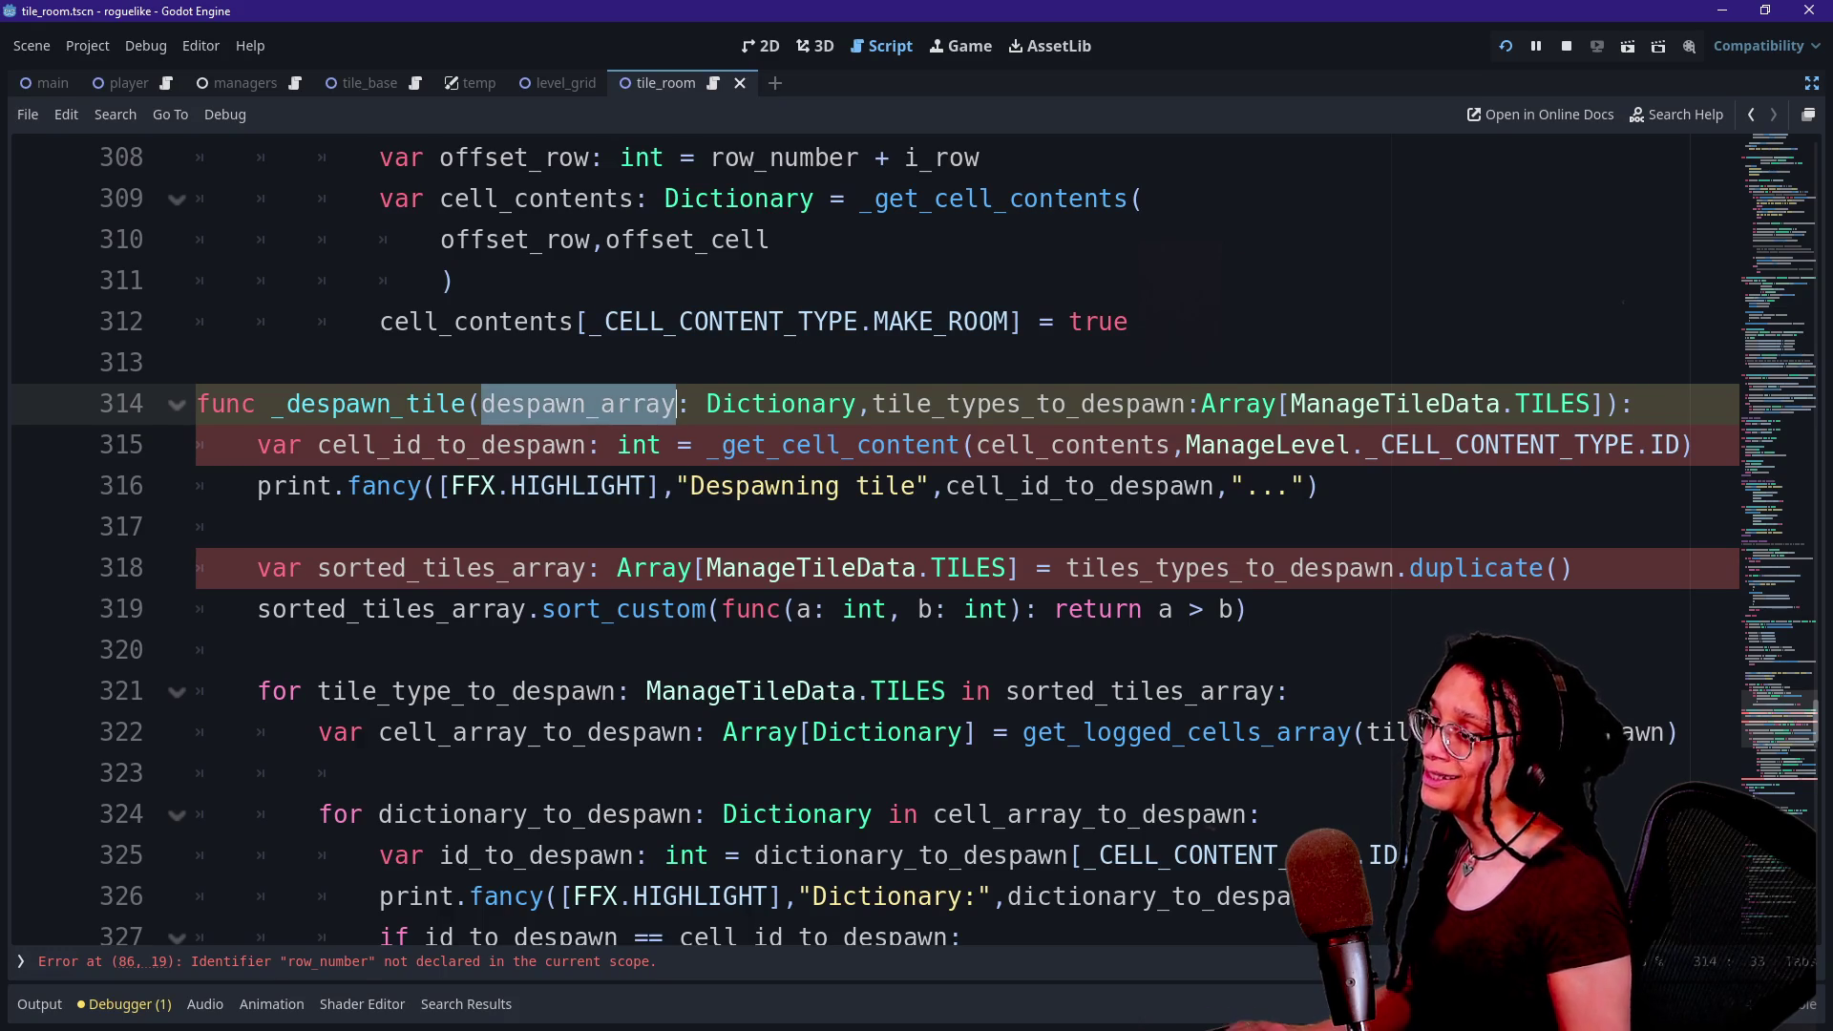
{"action": "type", "text": "tile"}
{"action": "key", "text": "BackSpace"}
{"action": "key", "text": "BackSpace"}
{"action": "key", "text": "BackSpace"}
{"action": "type", "text": "cells_to_"}
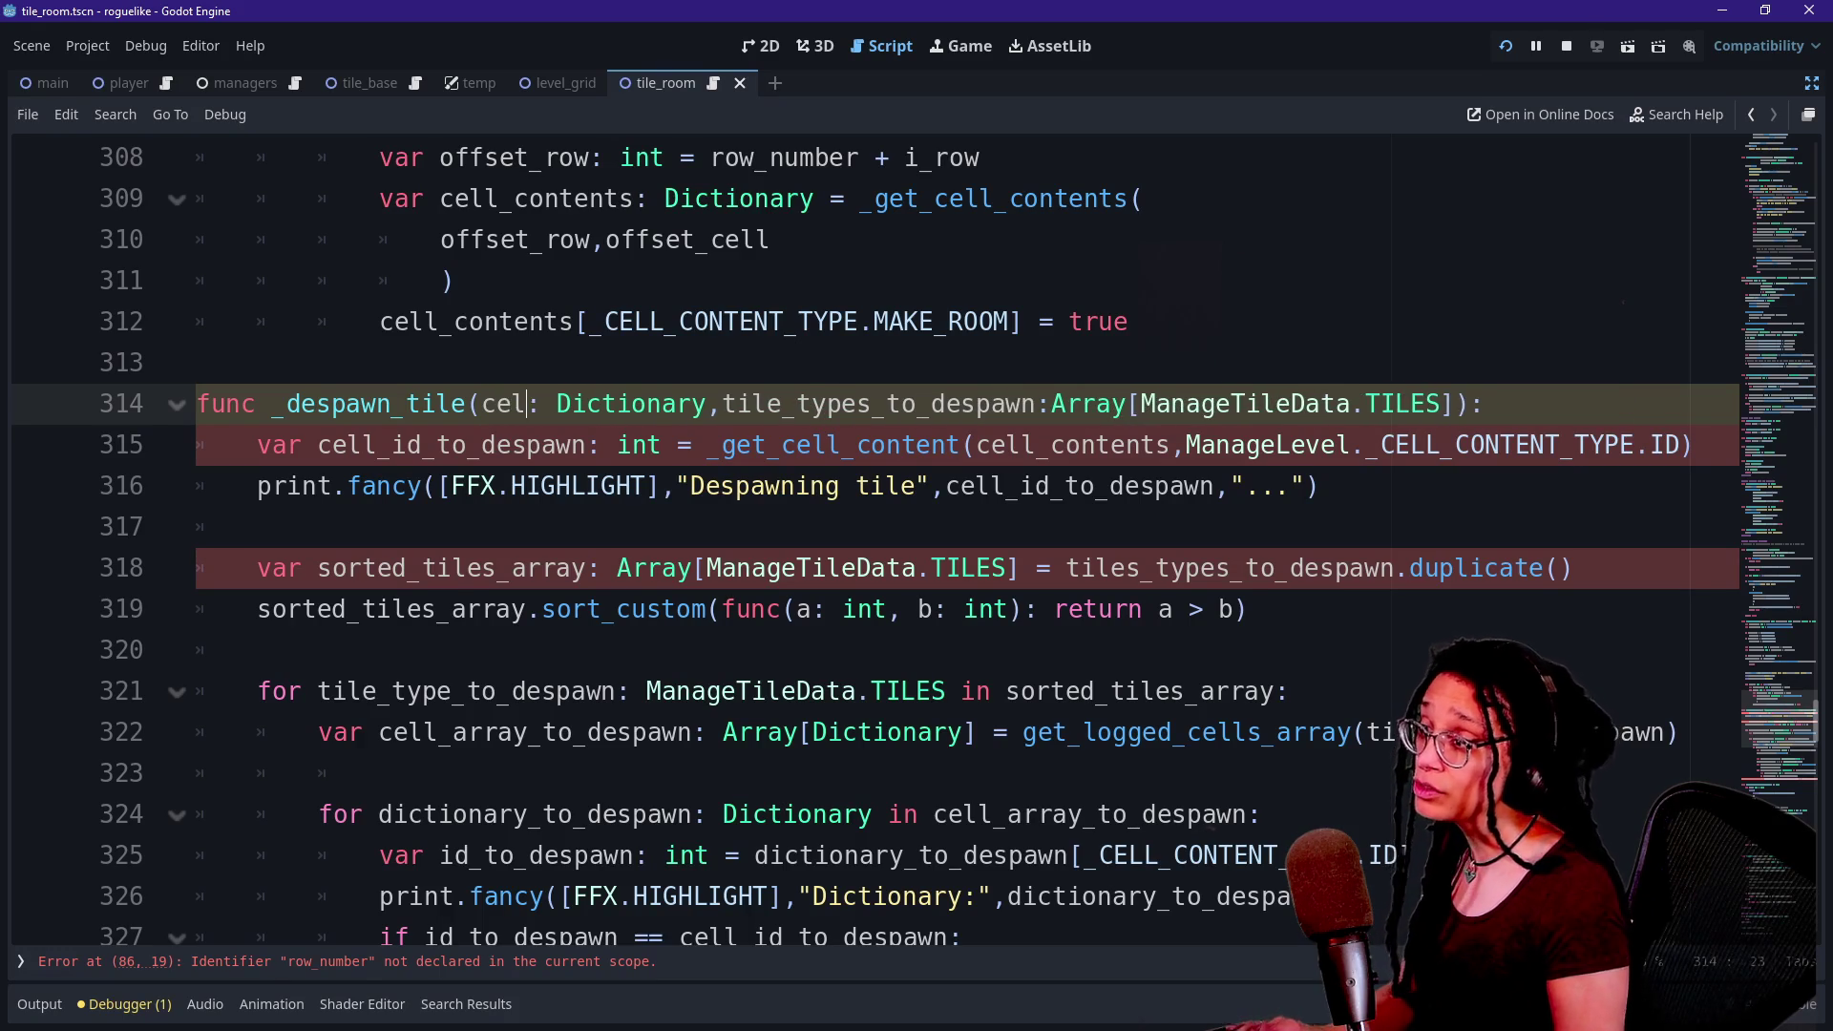
{"action": "type", "text": "despawn"}
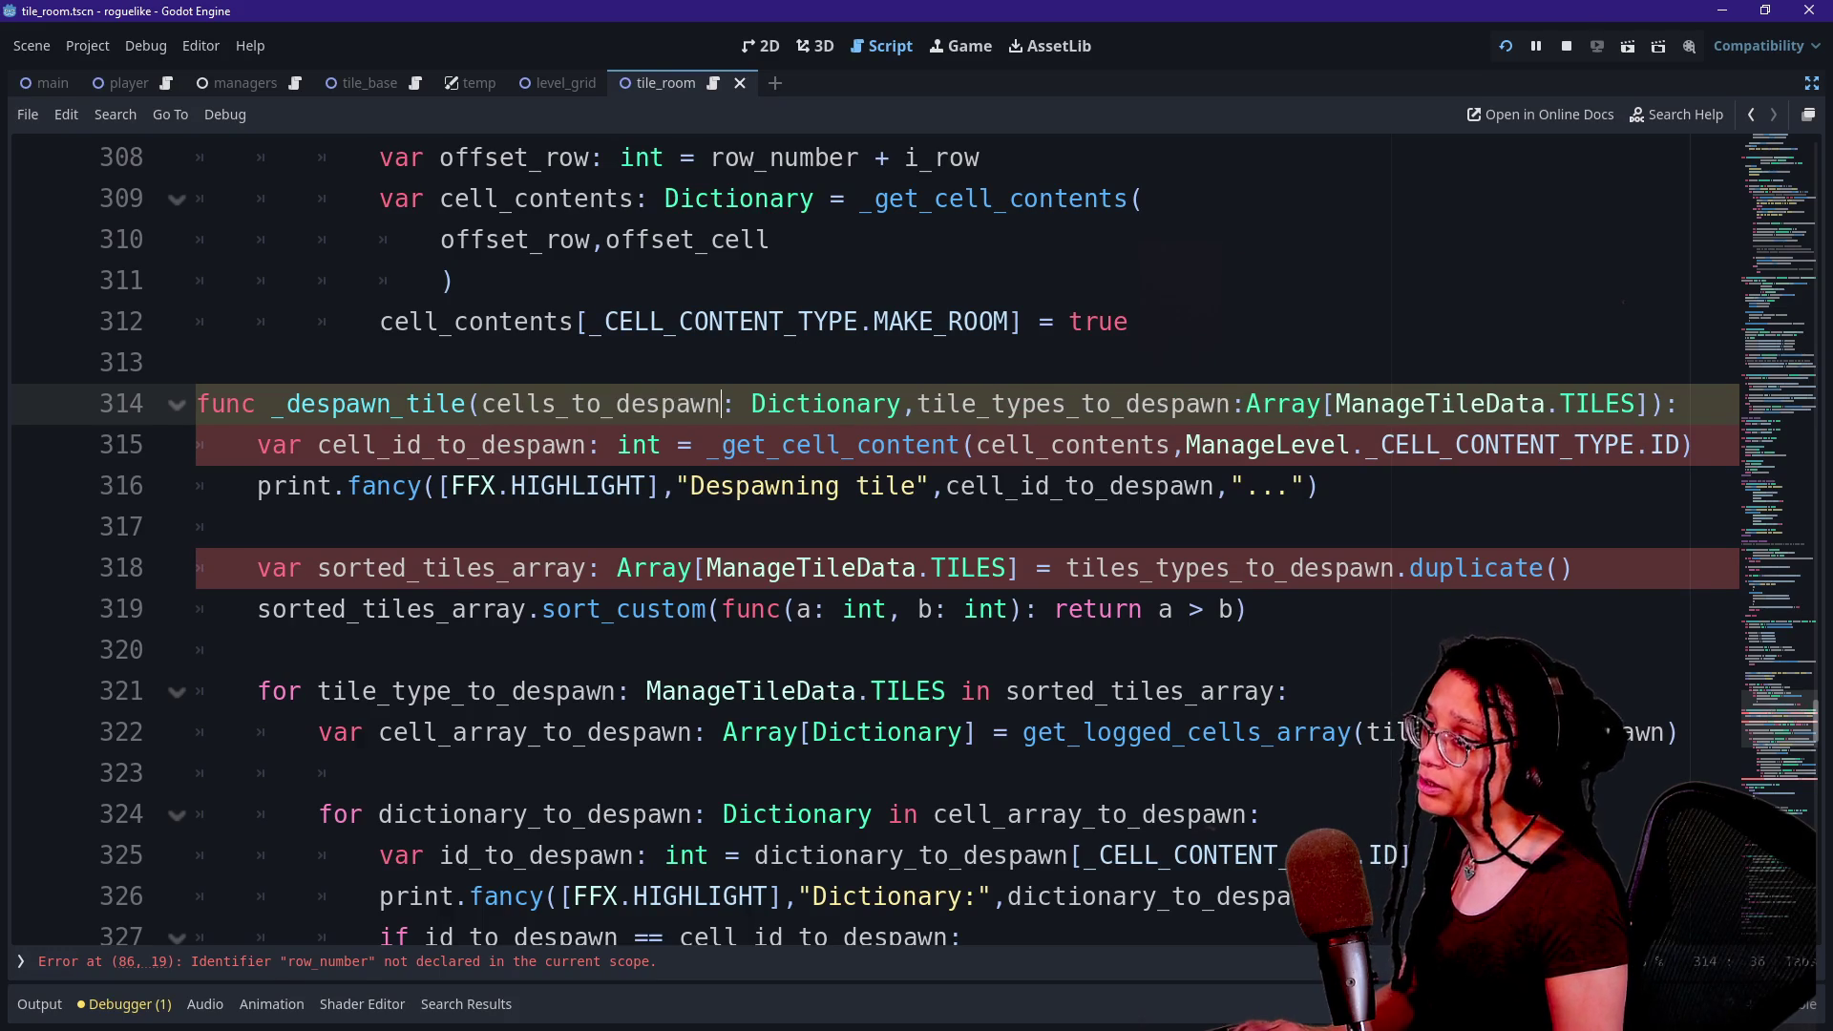
{"action": "left_click", "coordinate": [585, 402]}
{"action": "key", "text": "BackSpace"}
{"action": "type", "text": "_contents"}
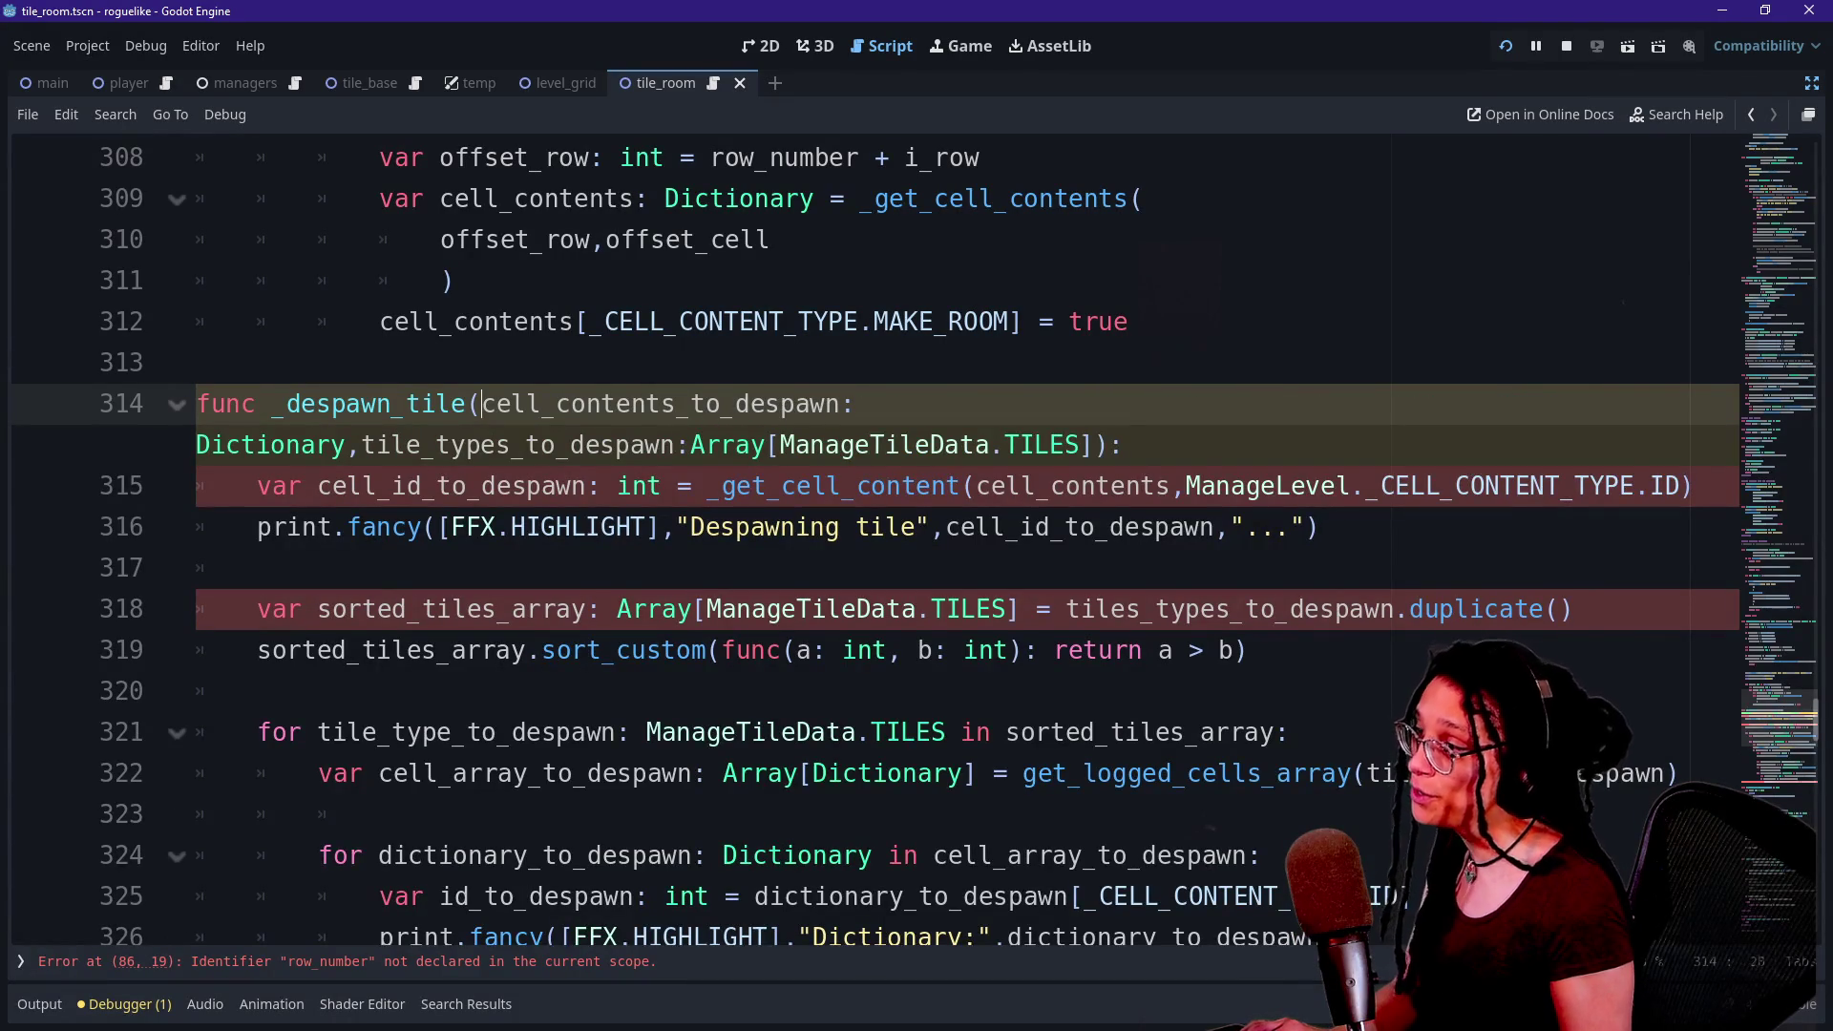
- Put each _despawn_tile parameter and the closing parenthesis on separate lines, adding '-> void'
{"action": "key", "text": "ctrl+Left"}
{"action": "key", "text": "Return"}
{"action": "left_click", "coordinate": [809, 445]}
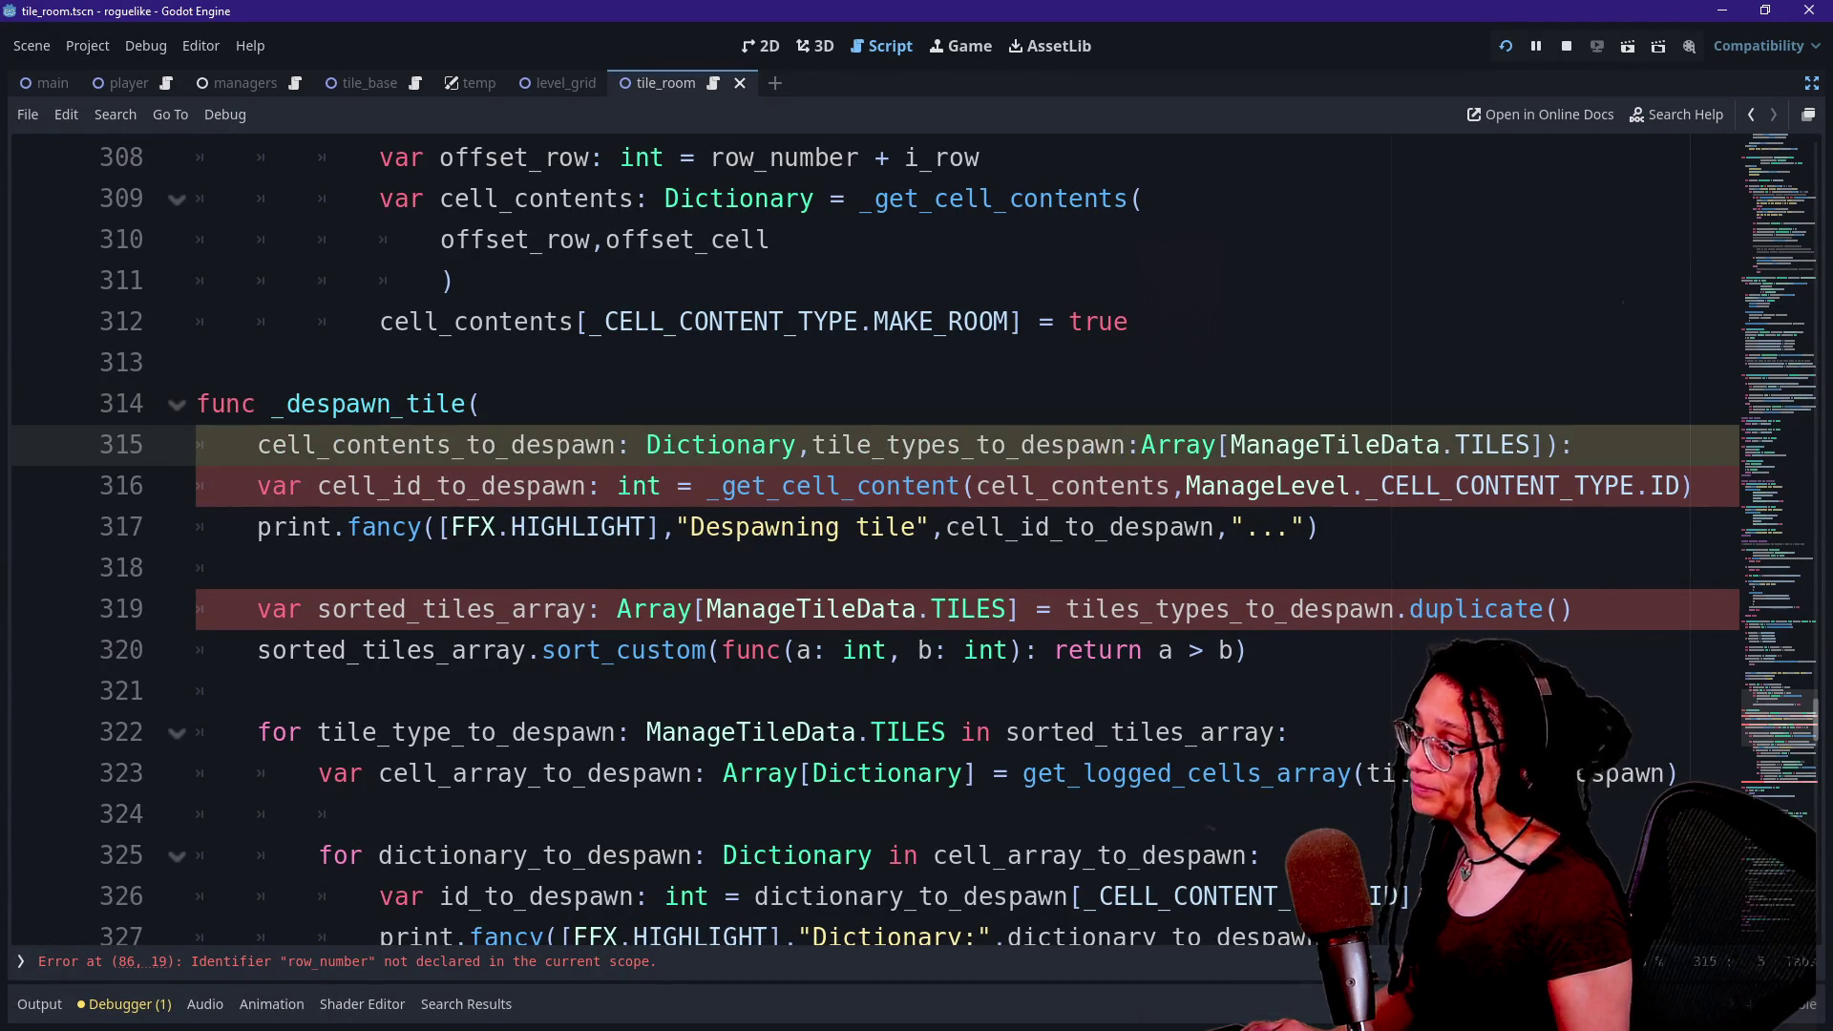
{"action": "key", "text": "Return"}
{"action": "left_click", "coordinate": [378, 485]}
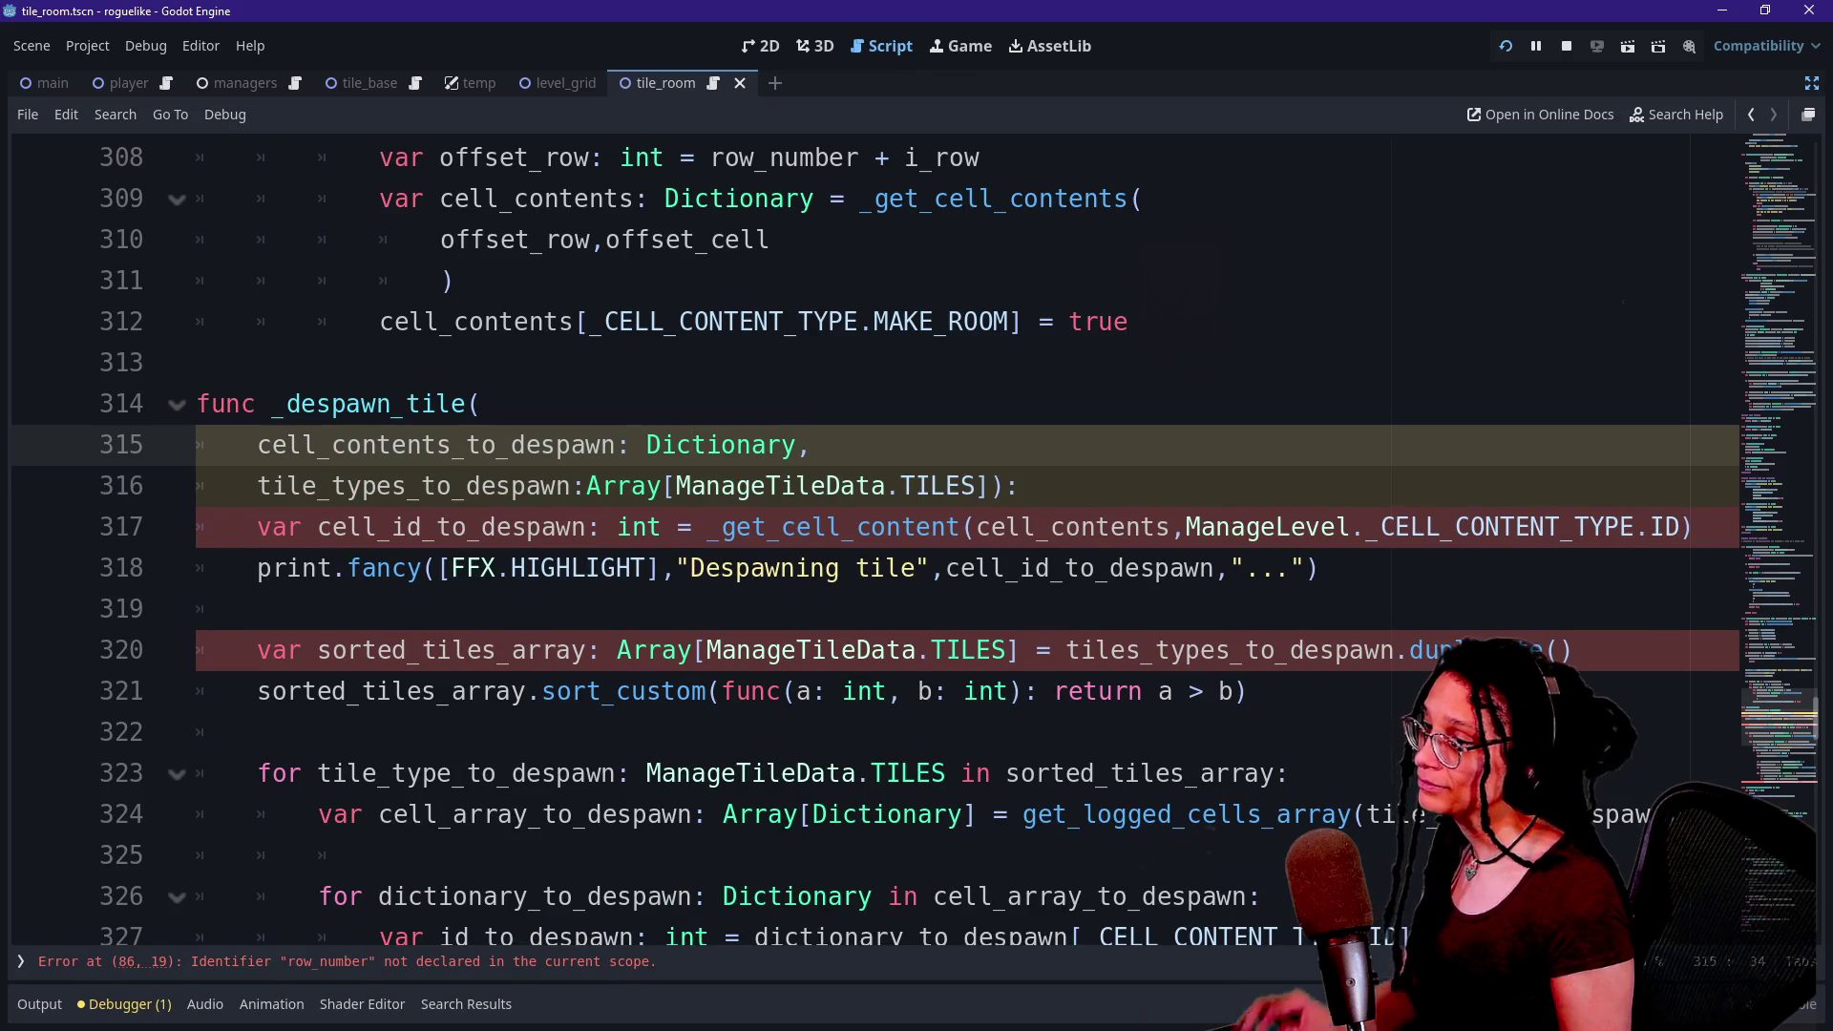
{"action": "left_click", "coordinate": [993, 485]}
{"action": "key", "text": "Return"}
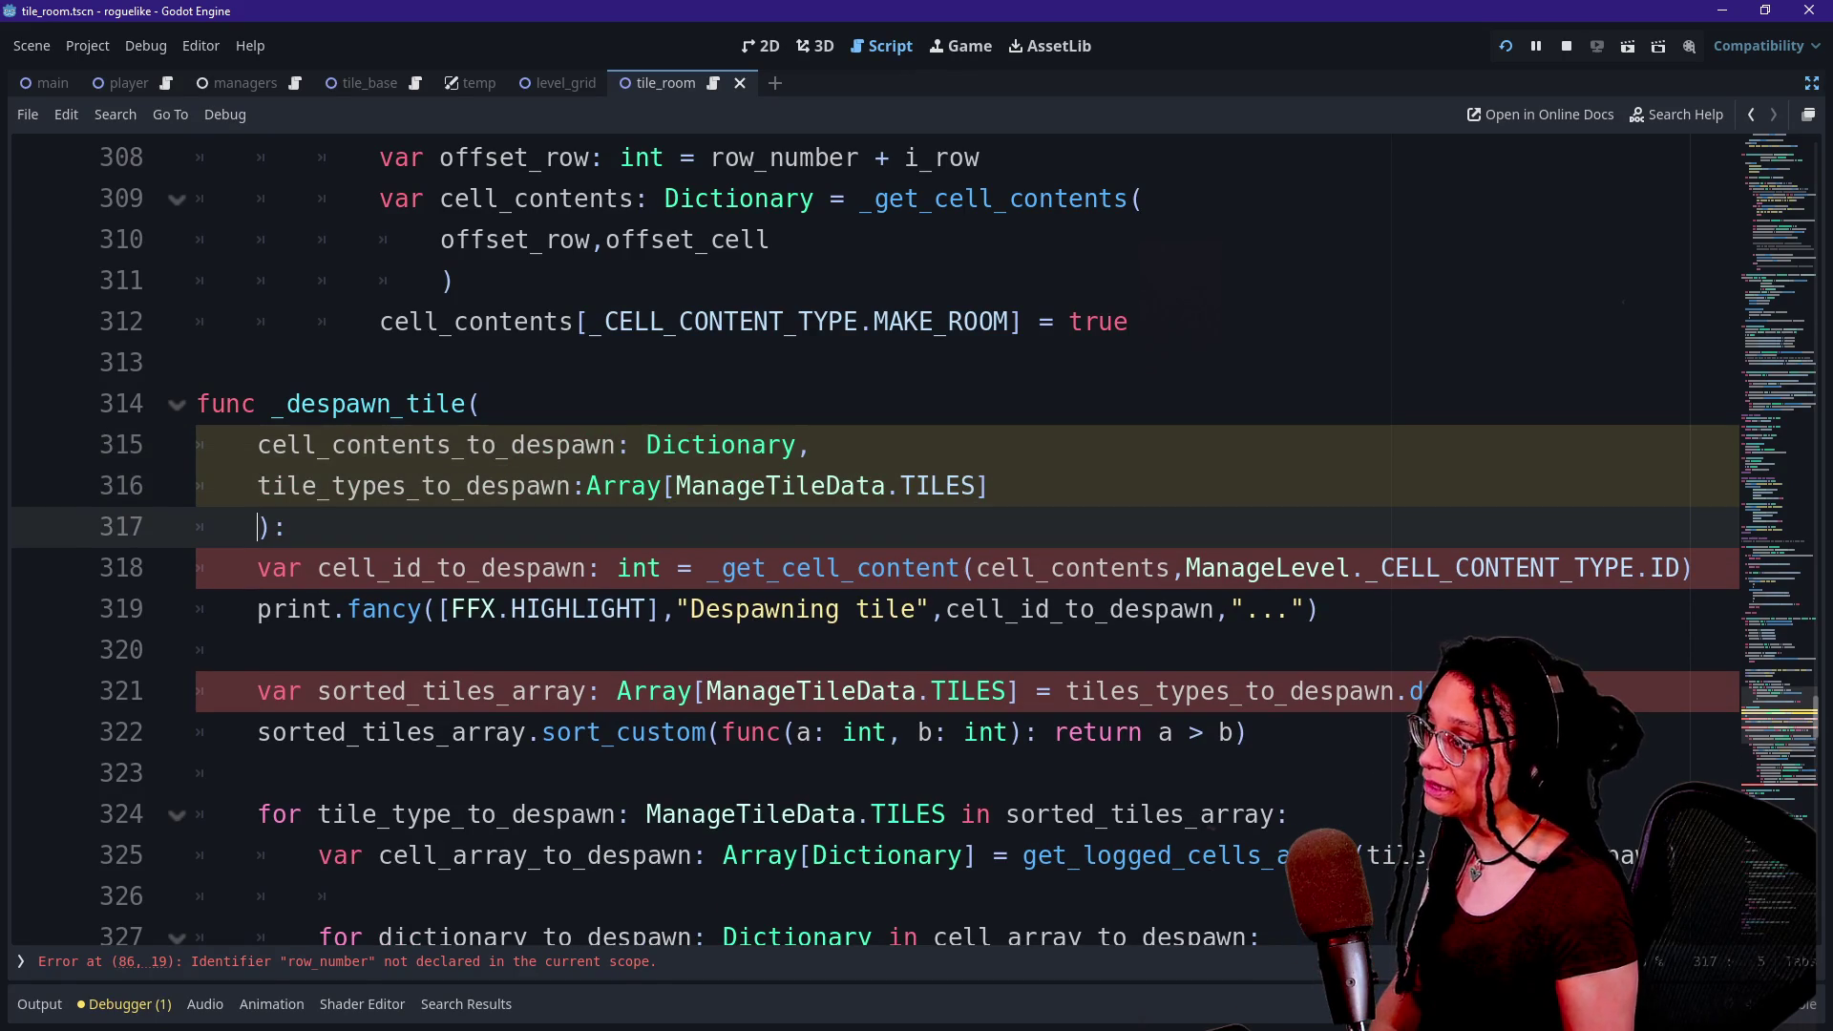
{"action": "type", "text": "-> void"}
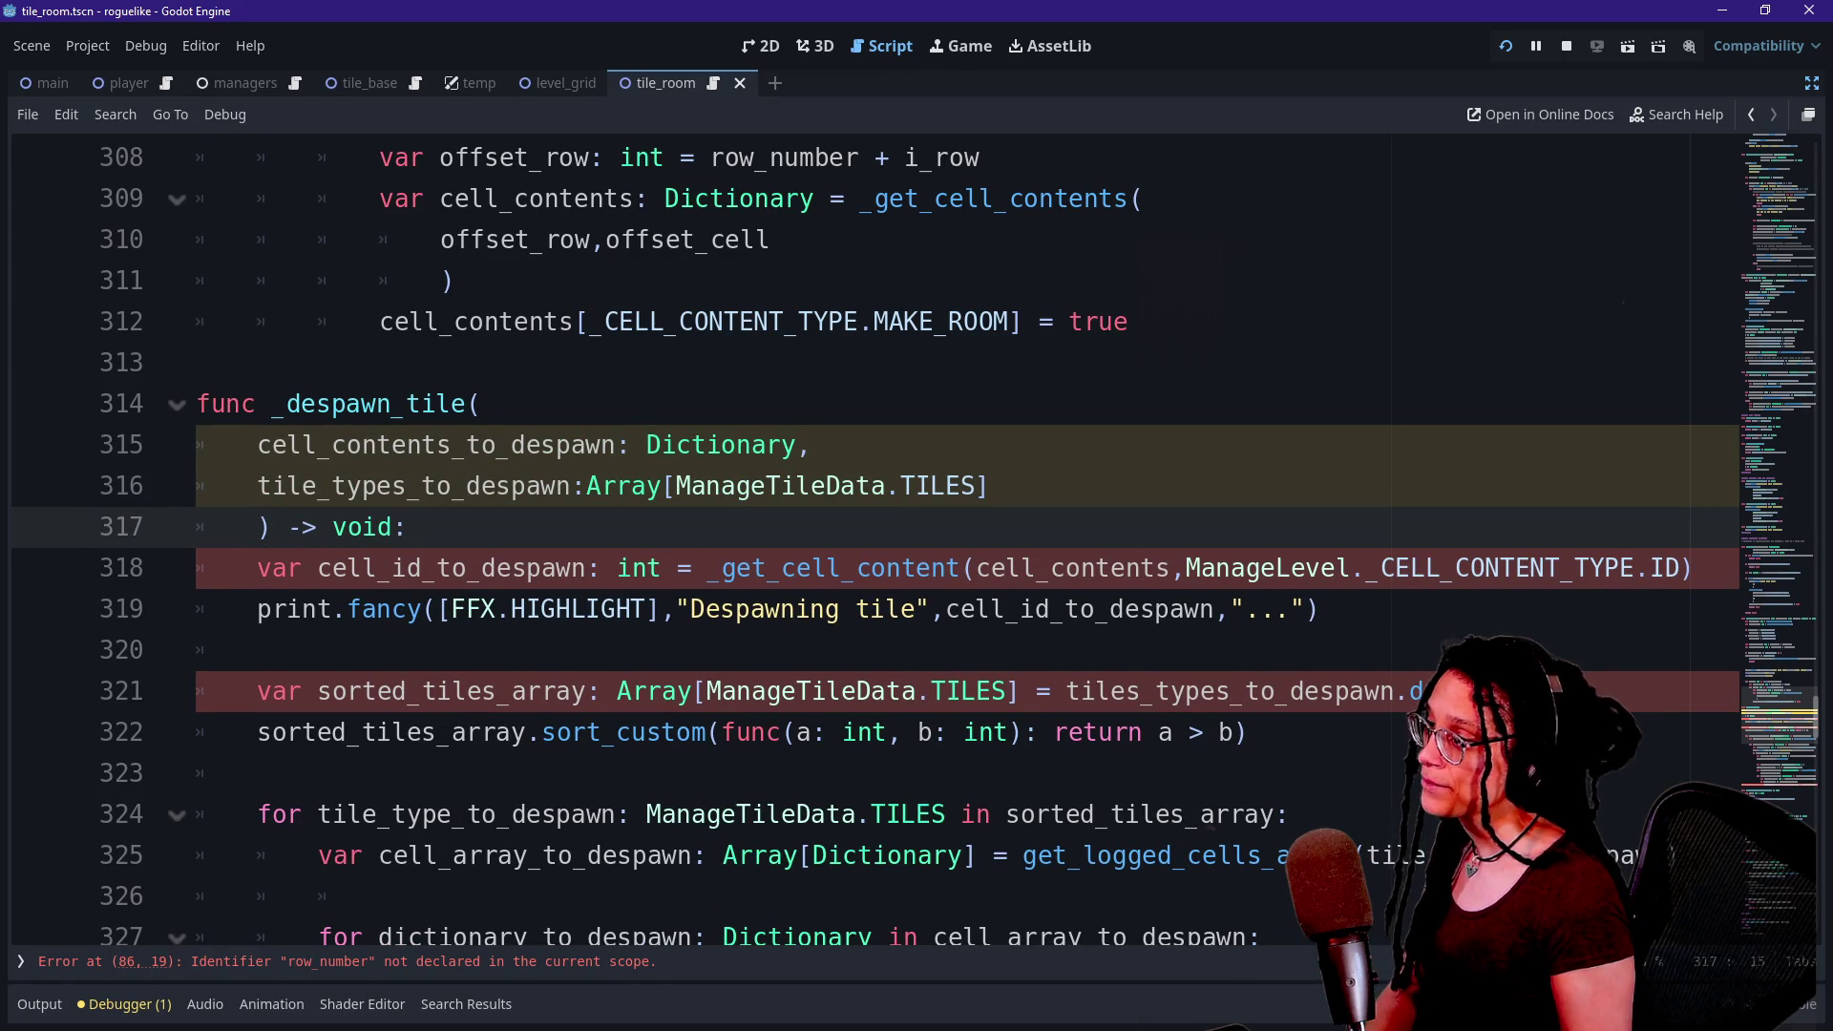
- Wrap the _get_cell_content call and change its argument to cell_contents_to_despawn
{"action": "left_click", "coordinate": [678, 445]}
{"action": "left_click", "coordinate": [659, 486]}
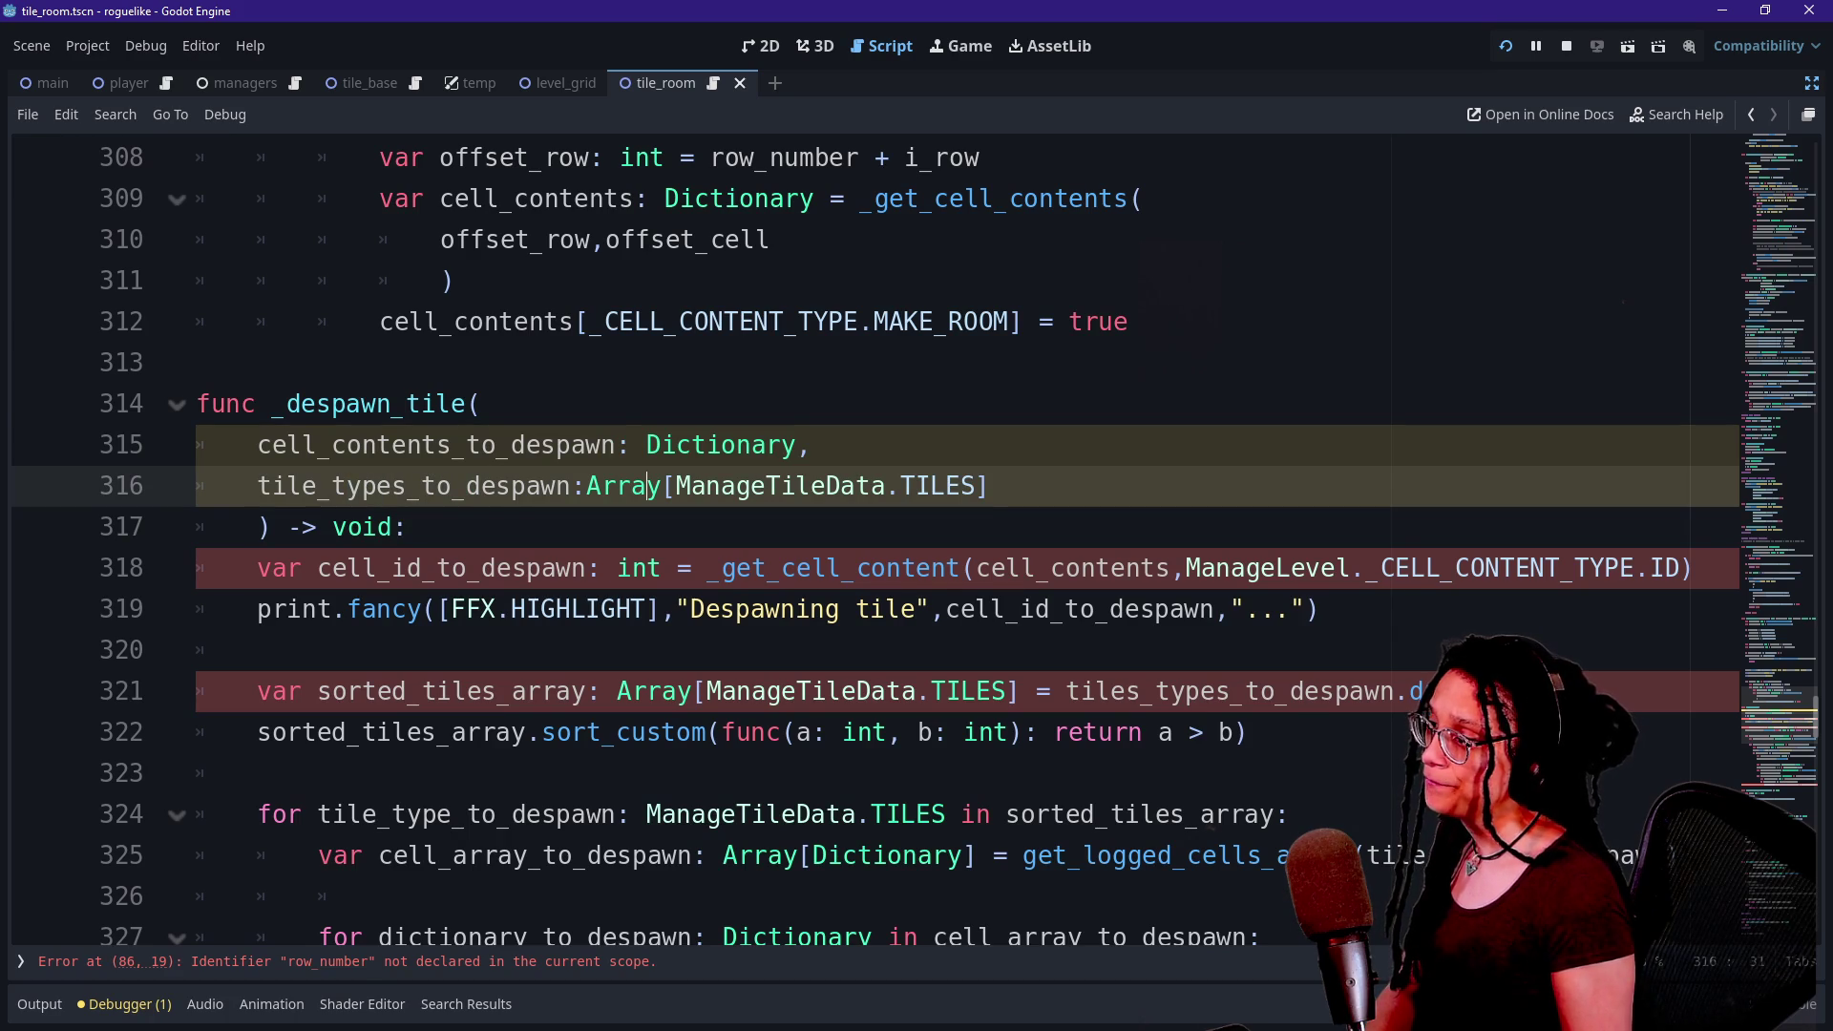
{"action": "left_click", "coordinate": [661, 568]}
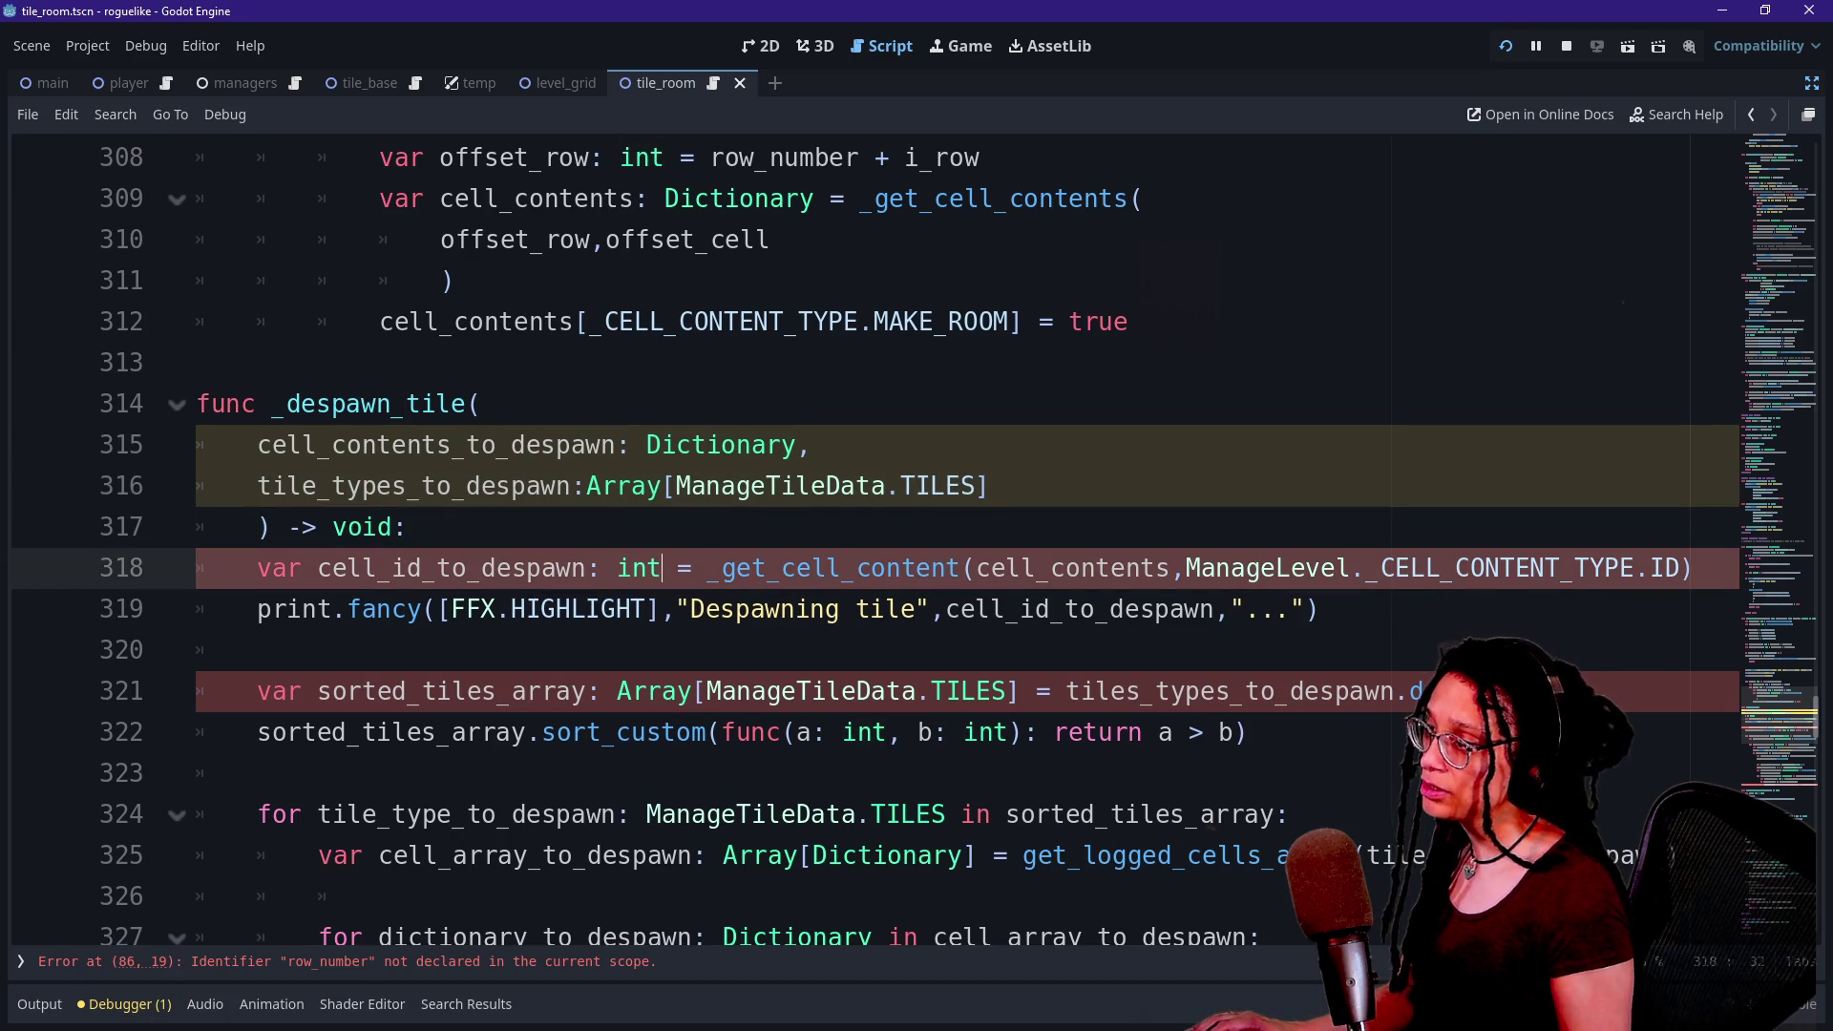
{"action": "left_click", "coordinate": [1170, 568]}
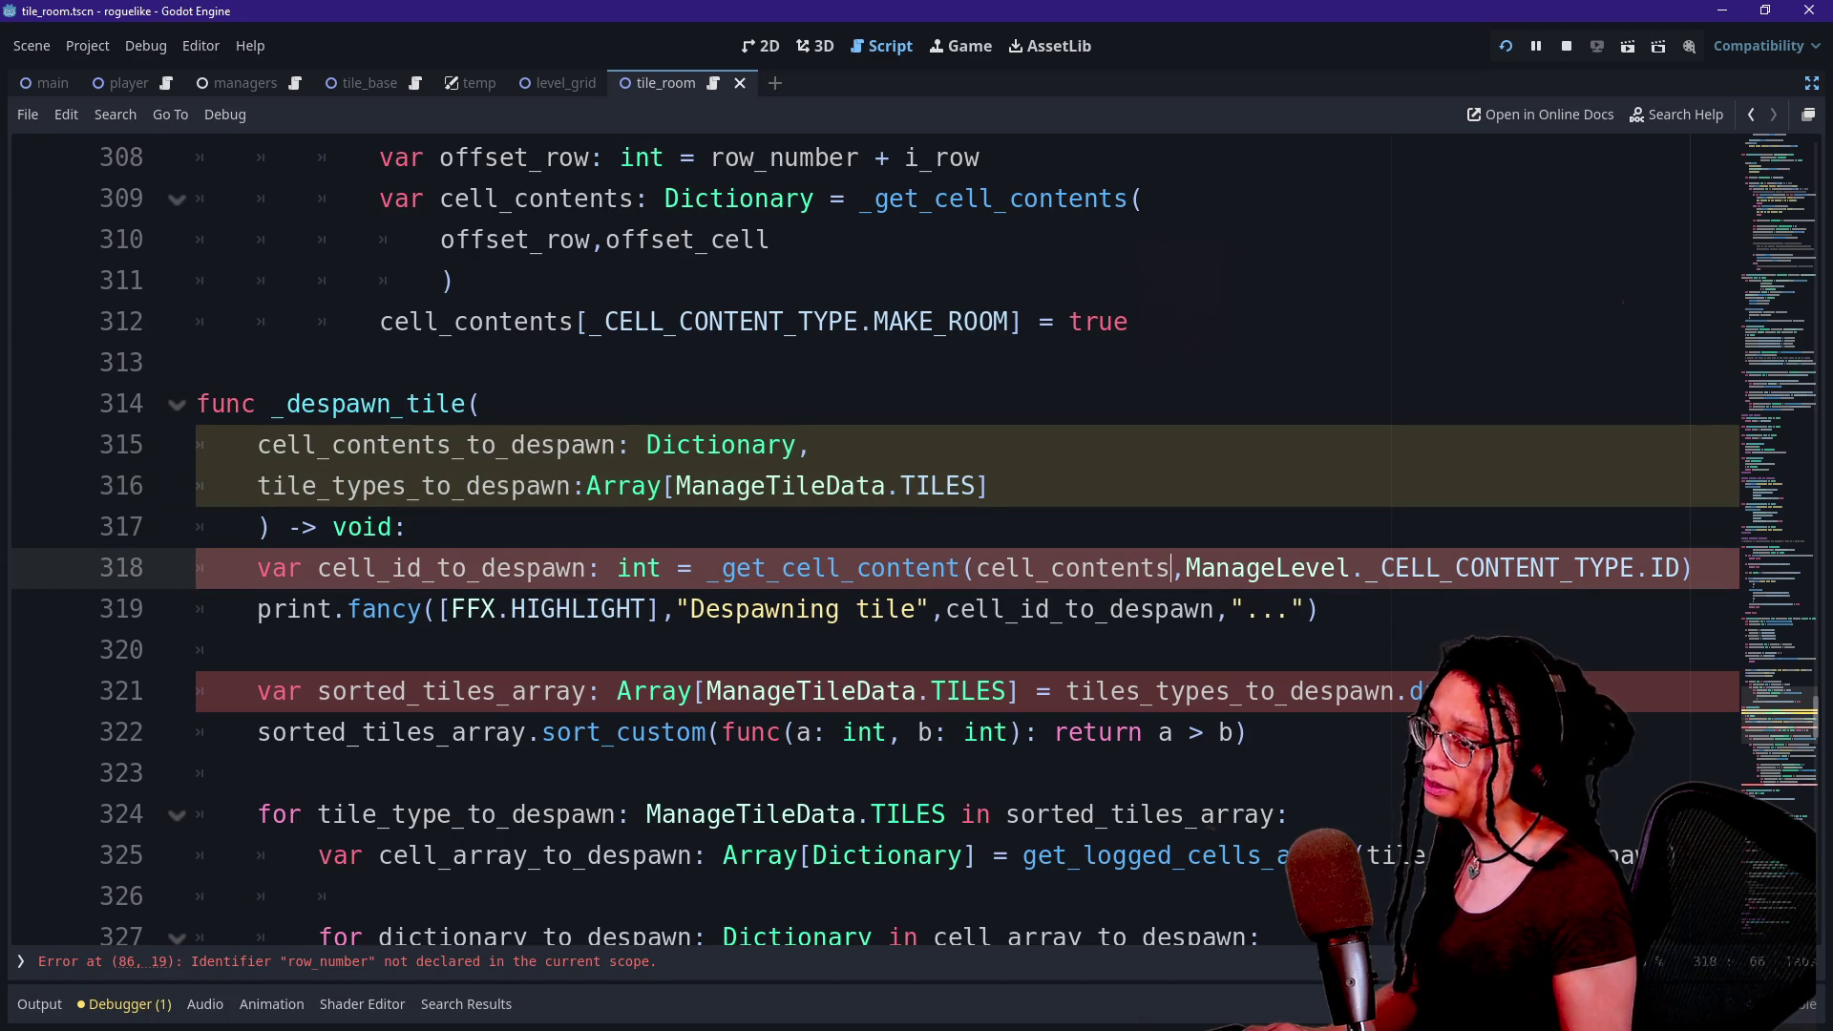
{"action": "key", "text": "Return"}
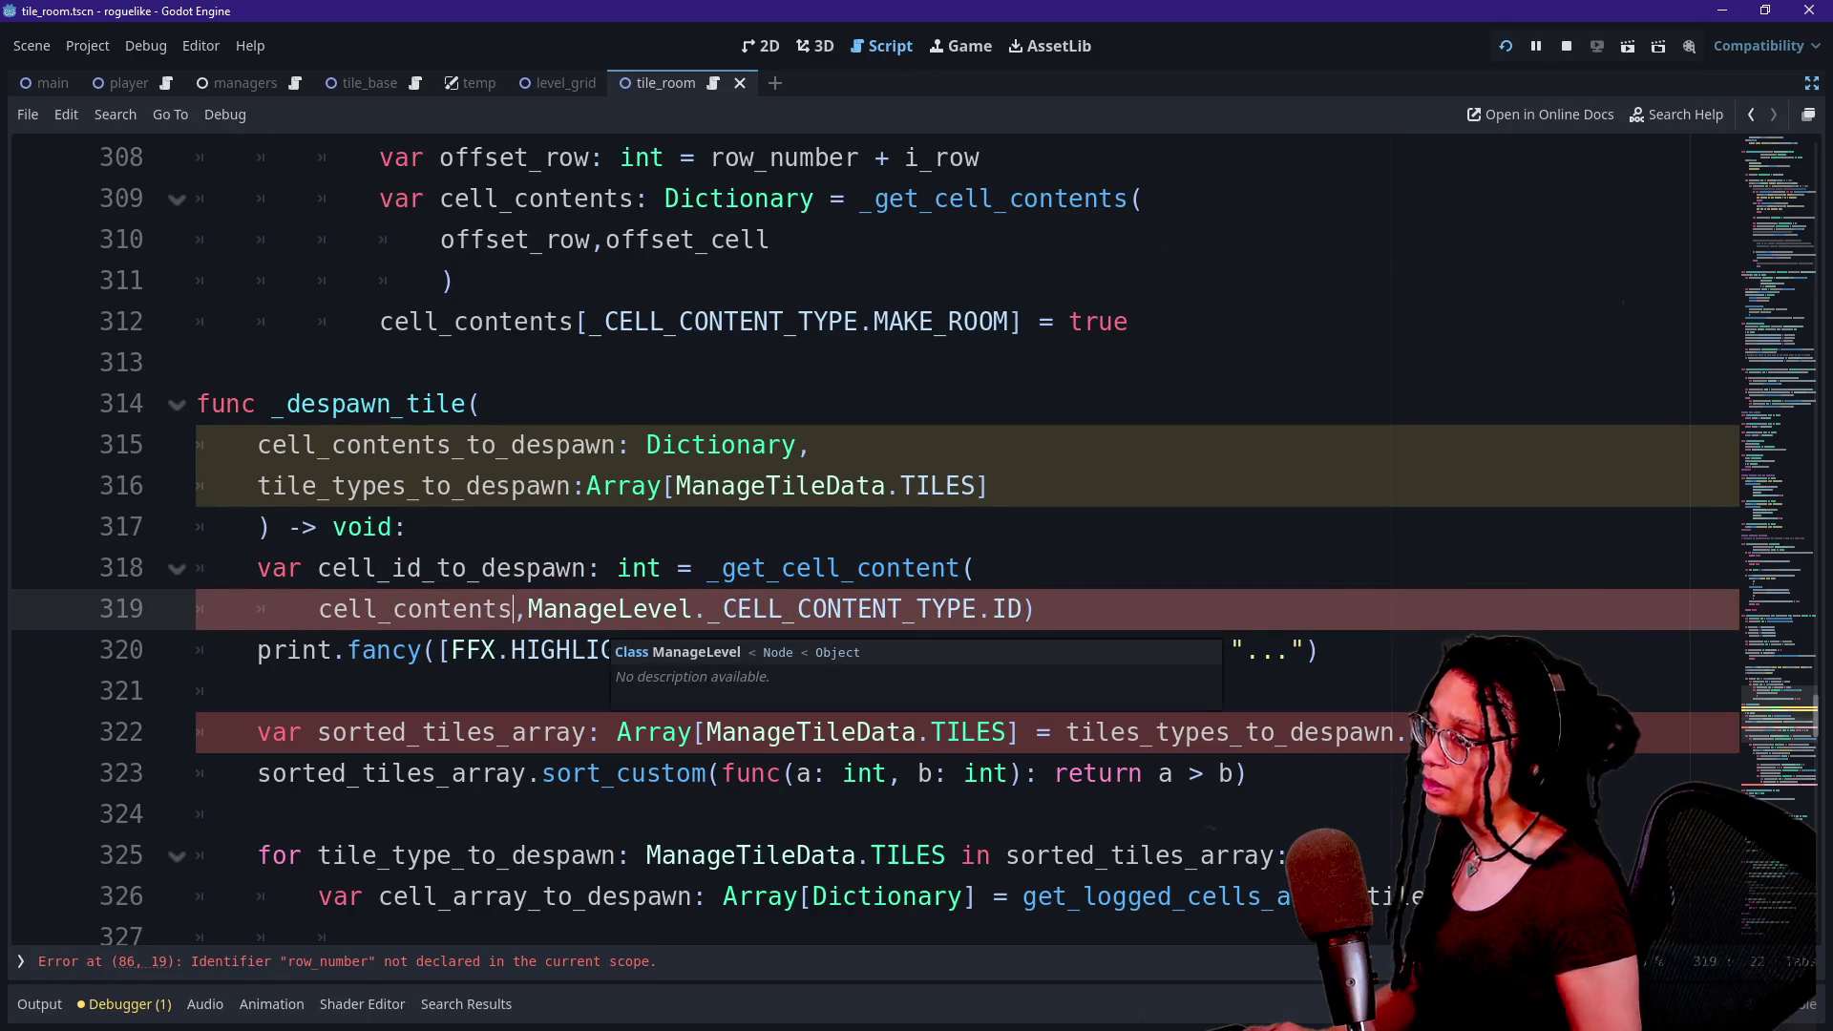
{"action": "type", "text": "_to_despawn"}
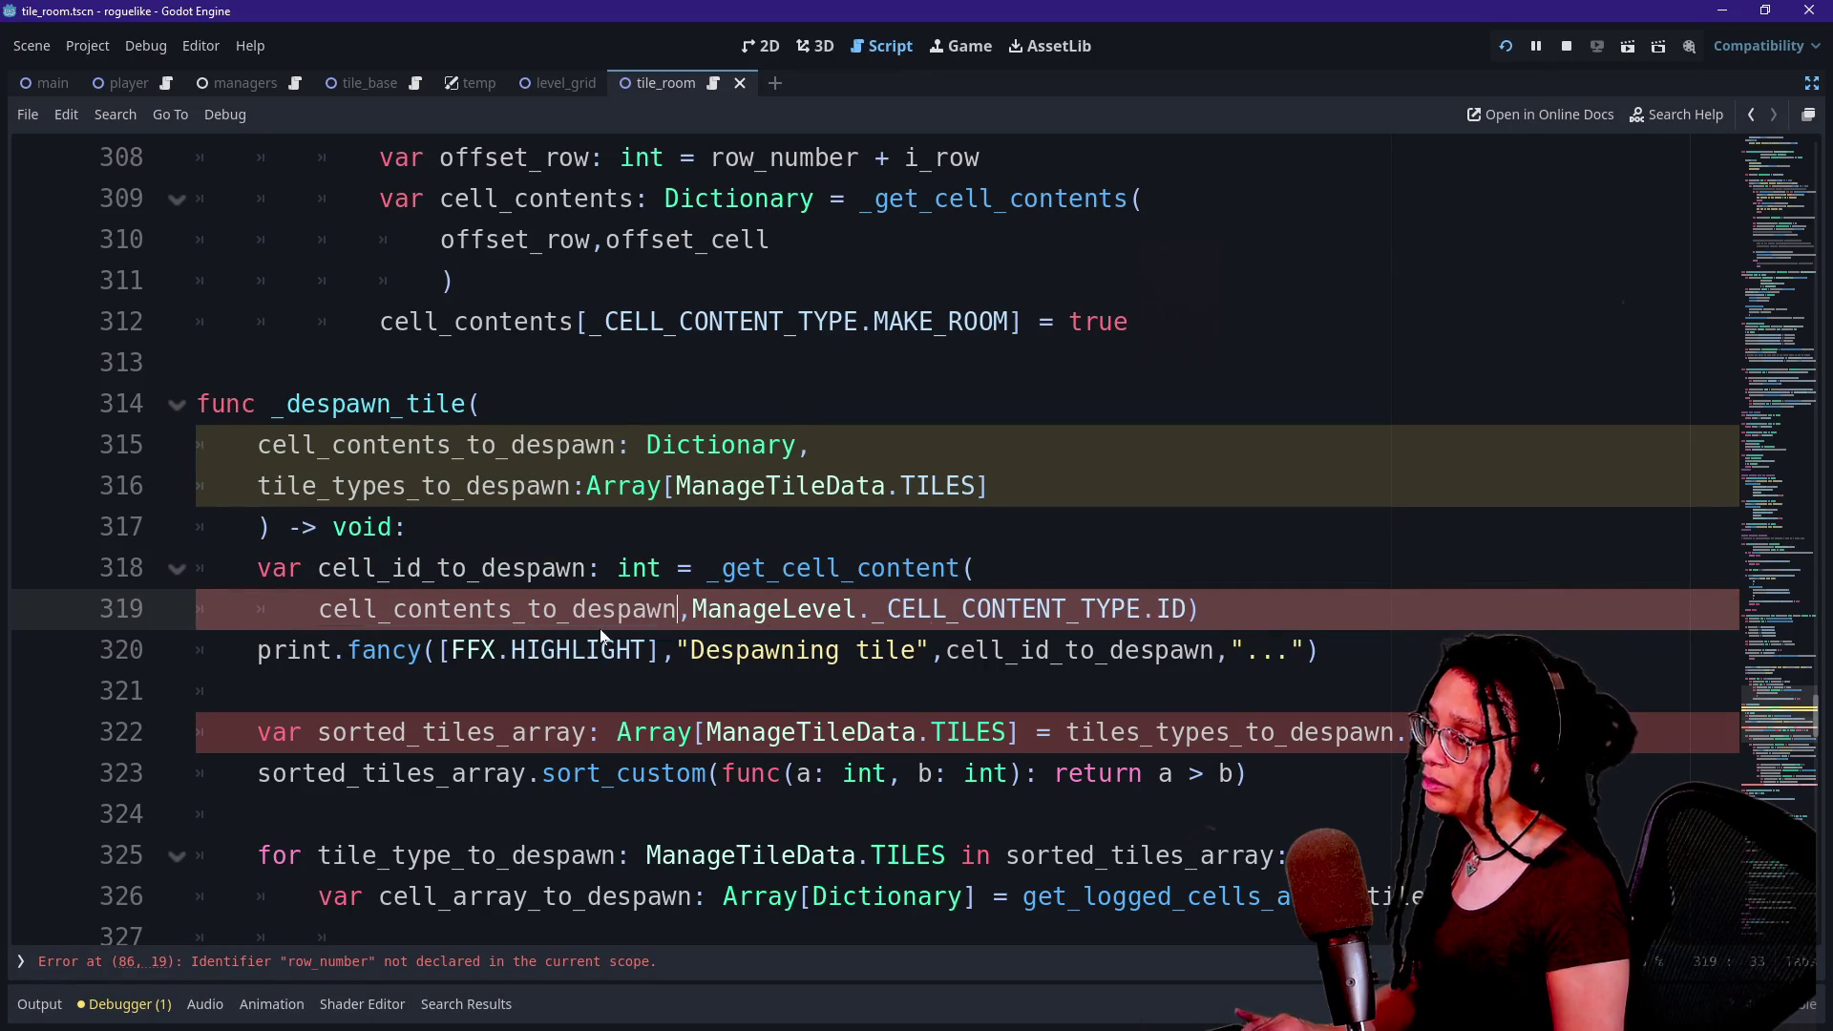
{"action": "key", "text": "Down"}
{"action": "key", "text": "Down"}
- Inspect the misspelled tiles_types_to_despawn reference and expand the script errors list
{"action": "scroll", "coordinate": [859, 534], "scroll_direction": "down", "scroll_amount": 1}
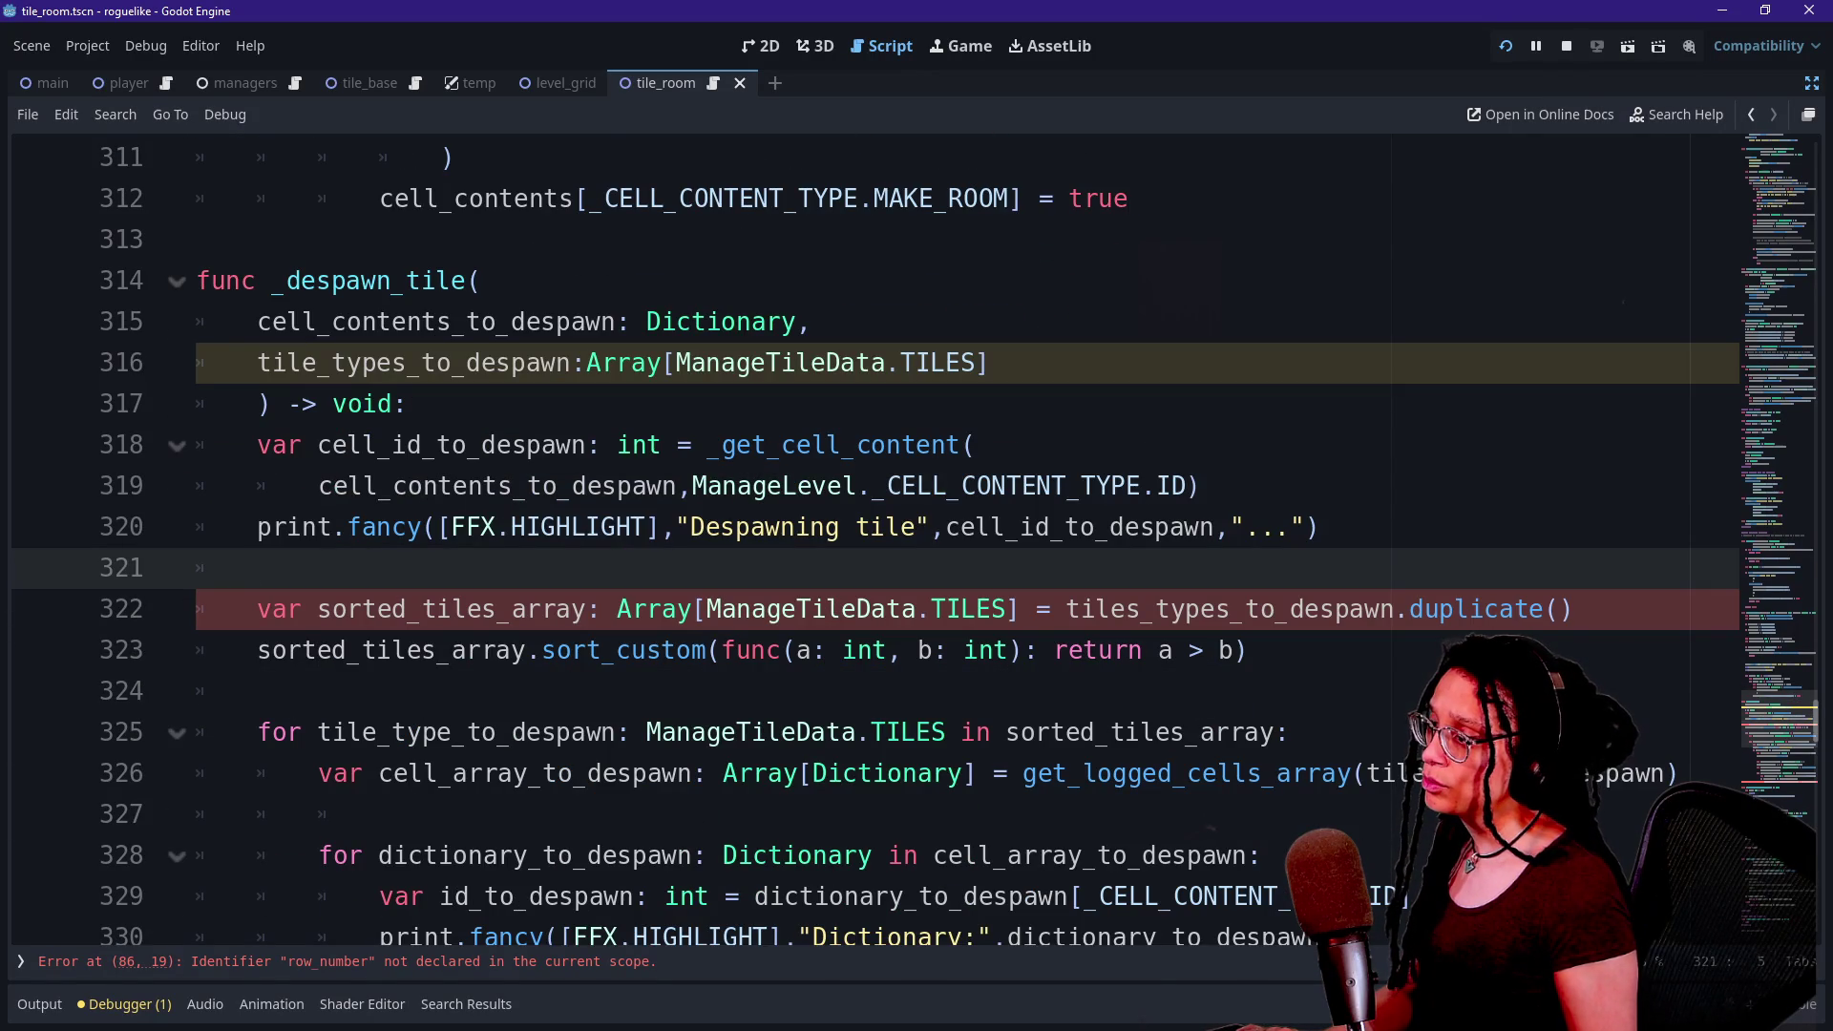
{"action": "double_click", "coordinate": [430, 609]}
{"action": "left_click", "coordinate": [813, 610]}
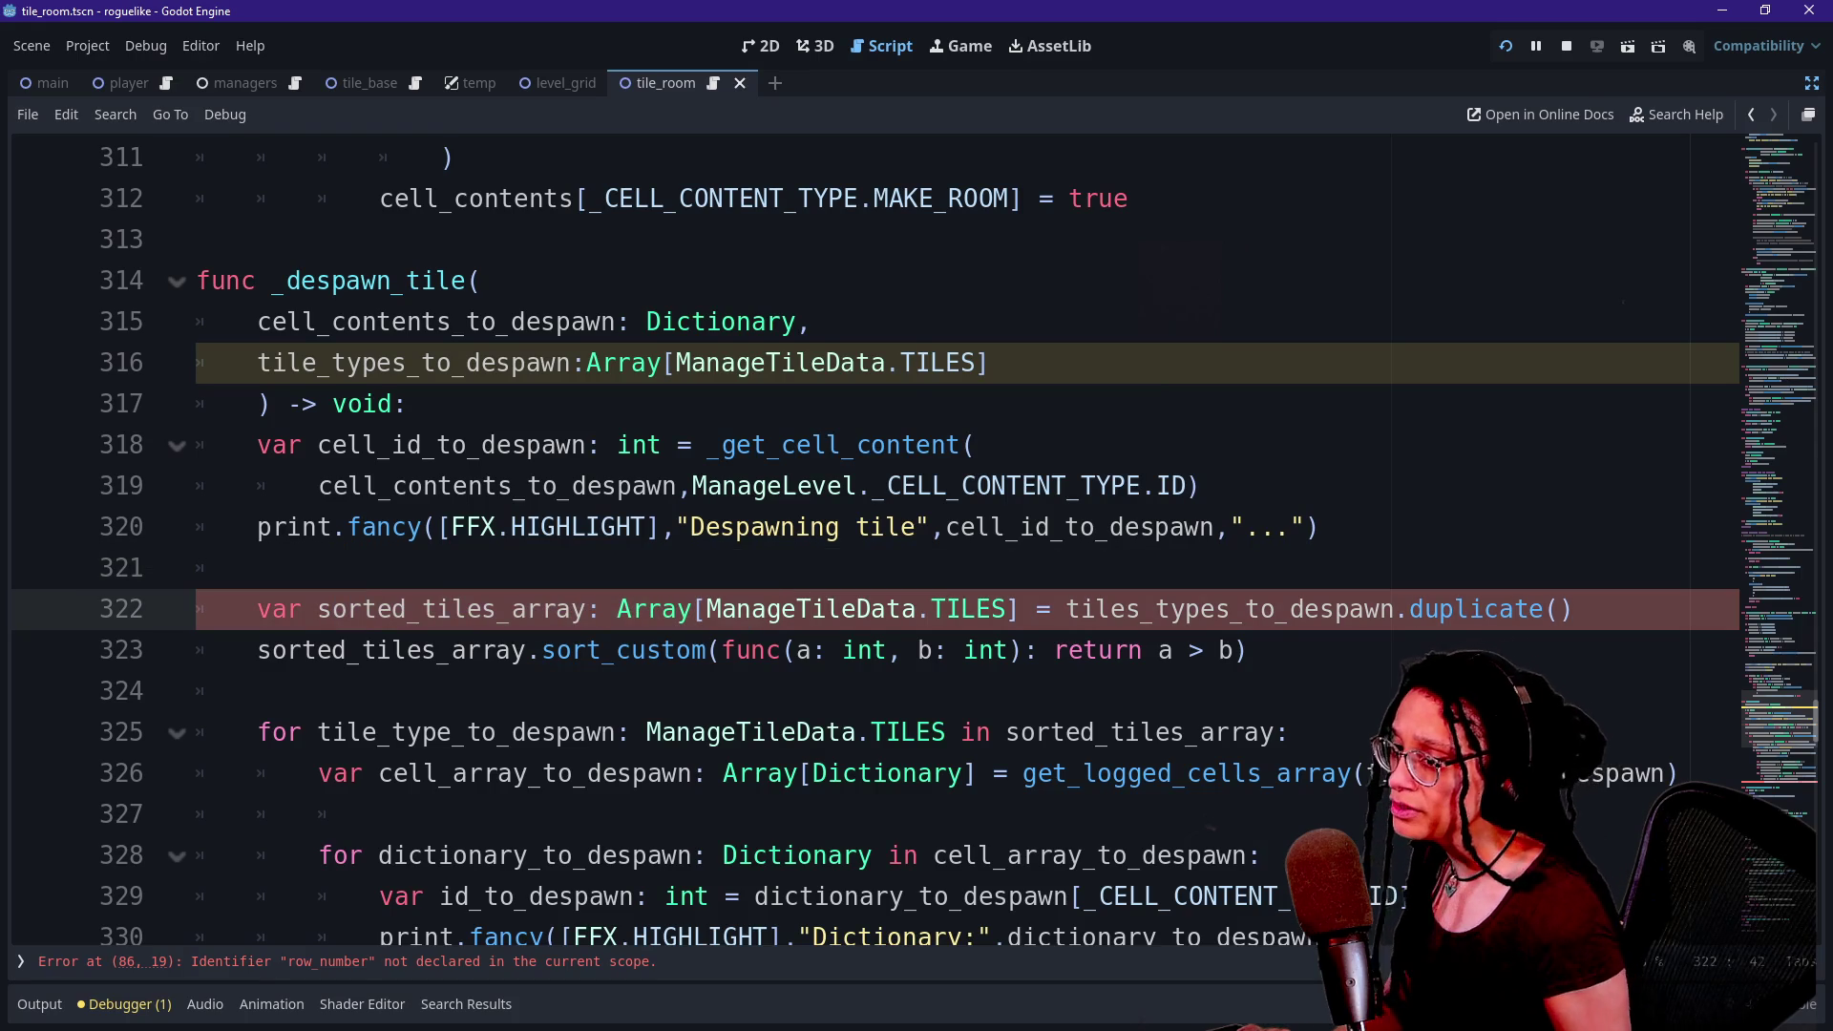
{"action": "left_click", "coordinate": [1096, 609]}
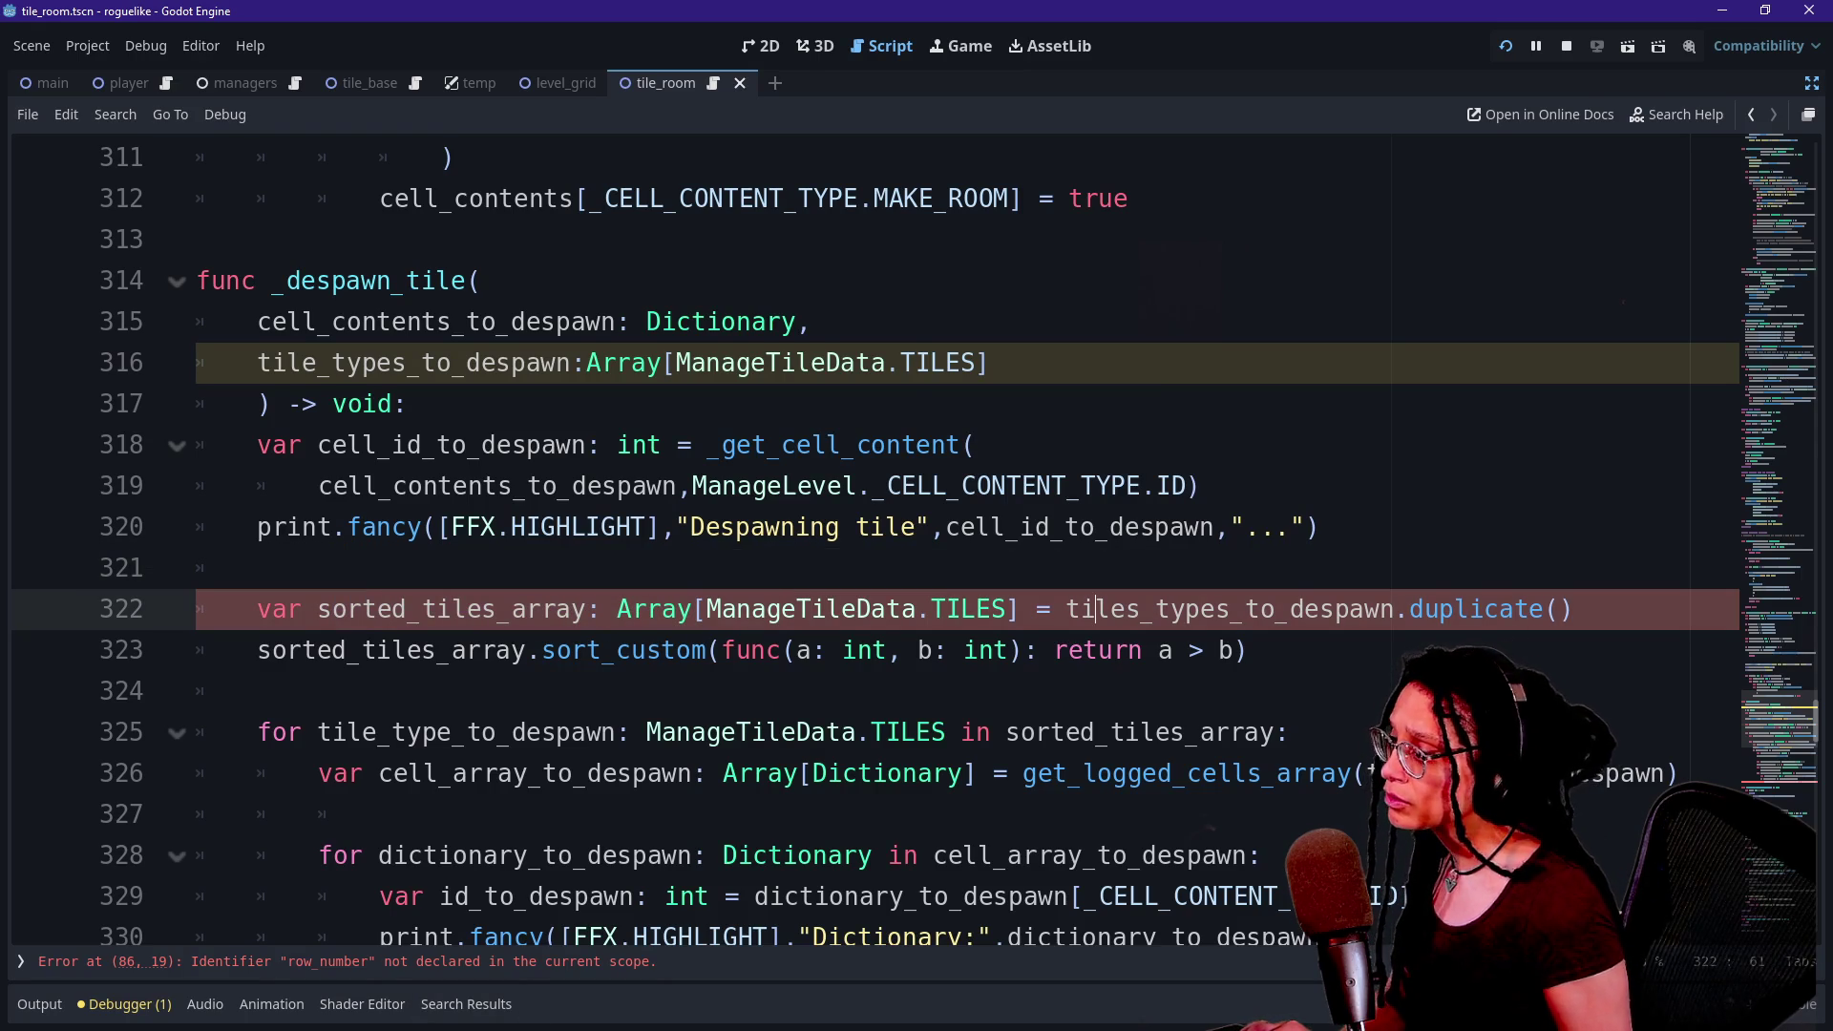
{"action": "left_click", "coordinate": [287, 961]}
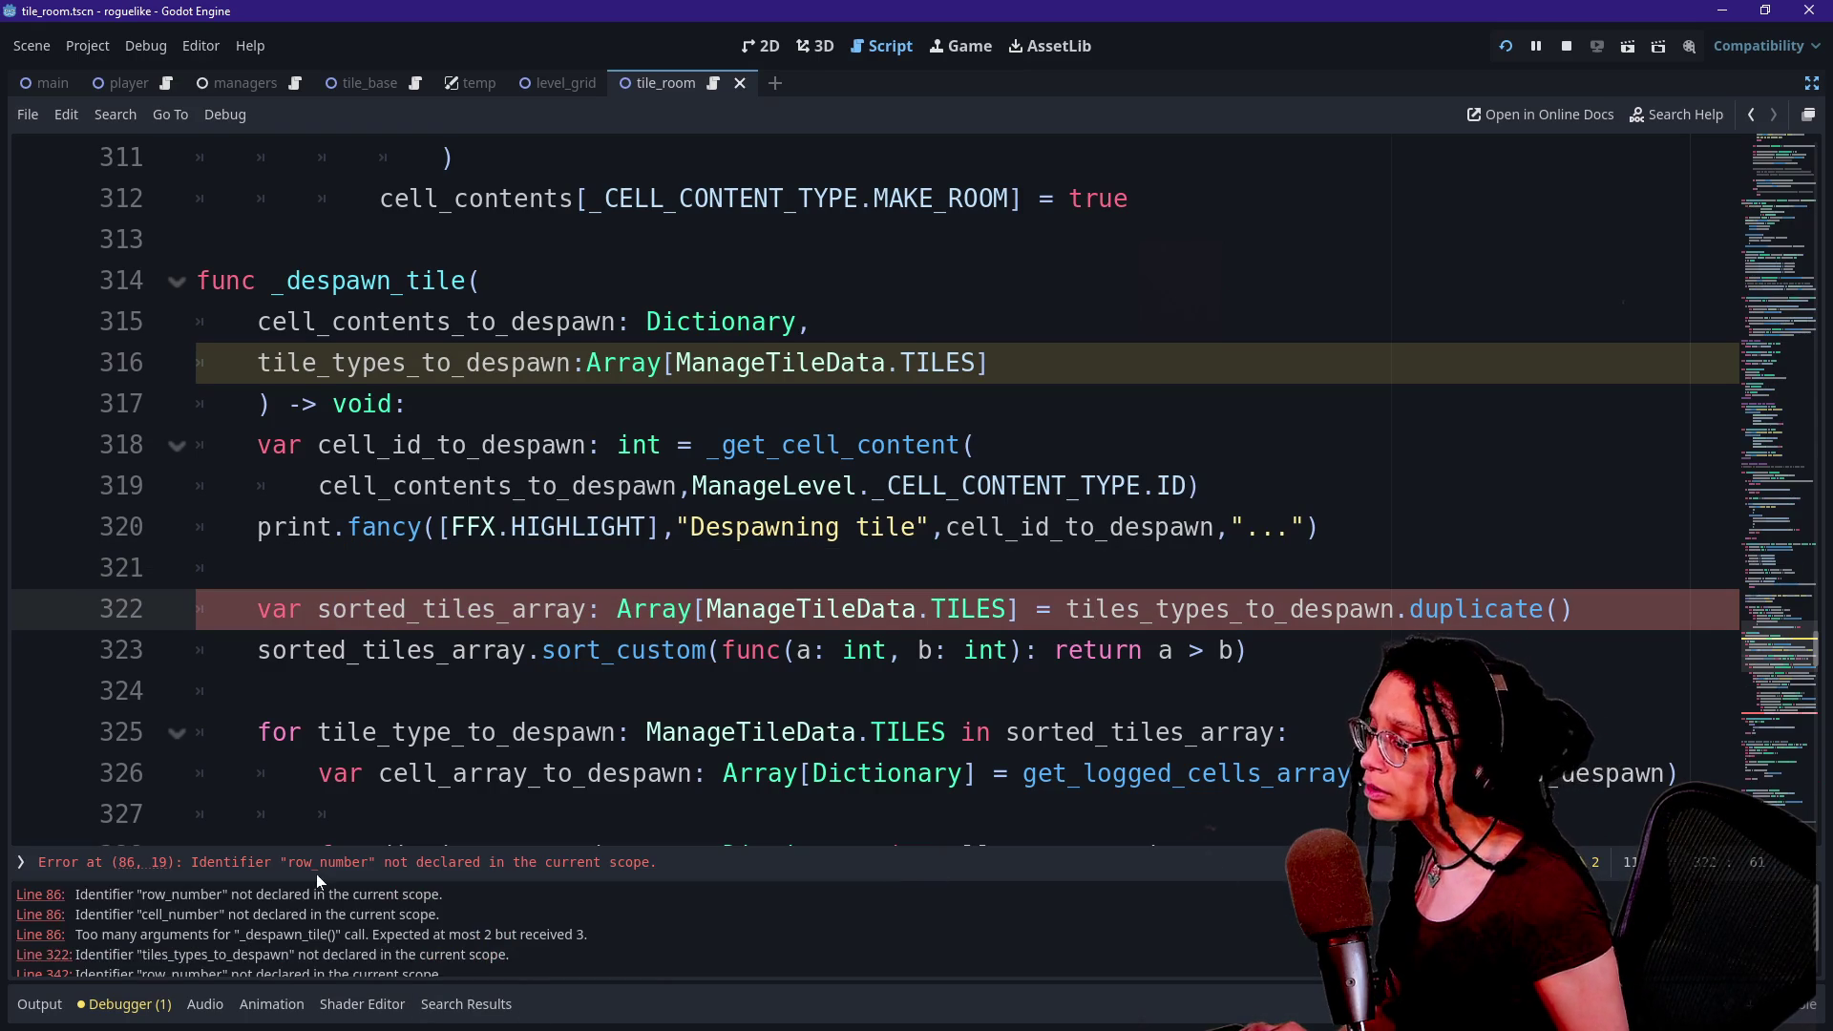
- Review the undeclared row_number on line 342 and the surrounding _despawn_tile code
{"action": "scroll", "coordinate": [263, 915], "scroll_direction": "down", "scroll_amount": 2}
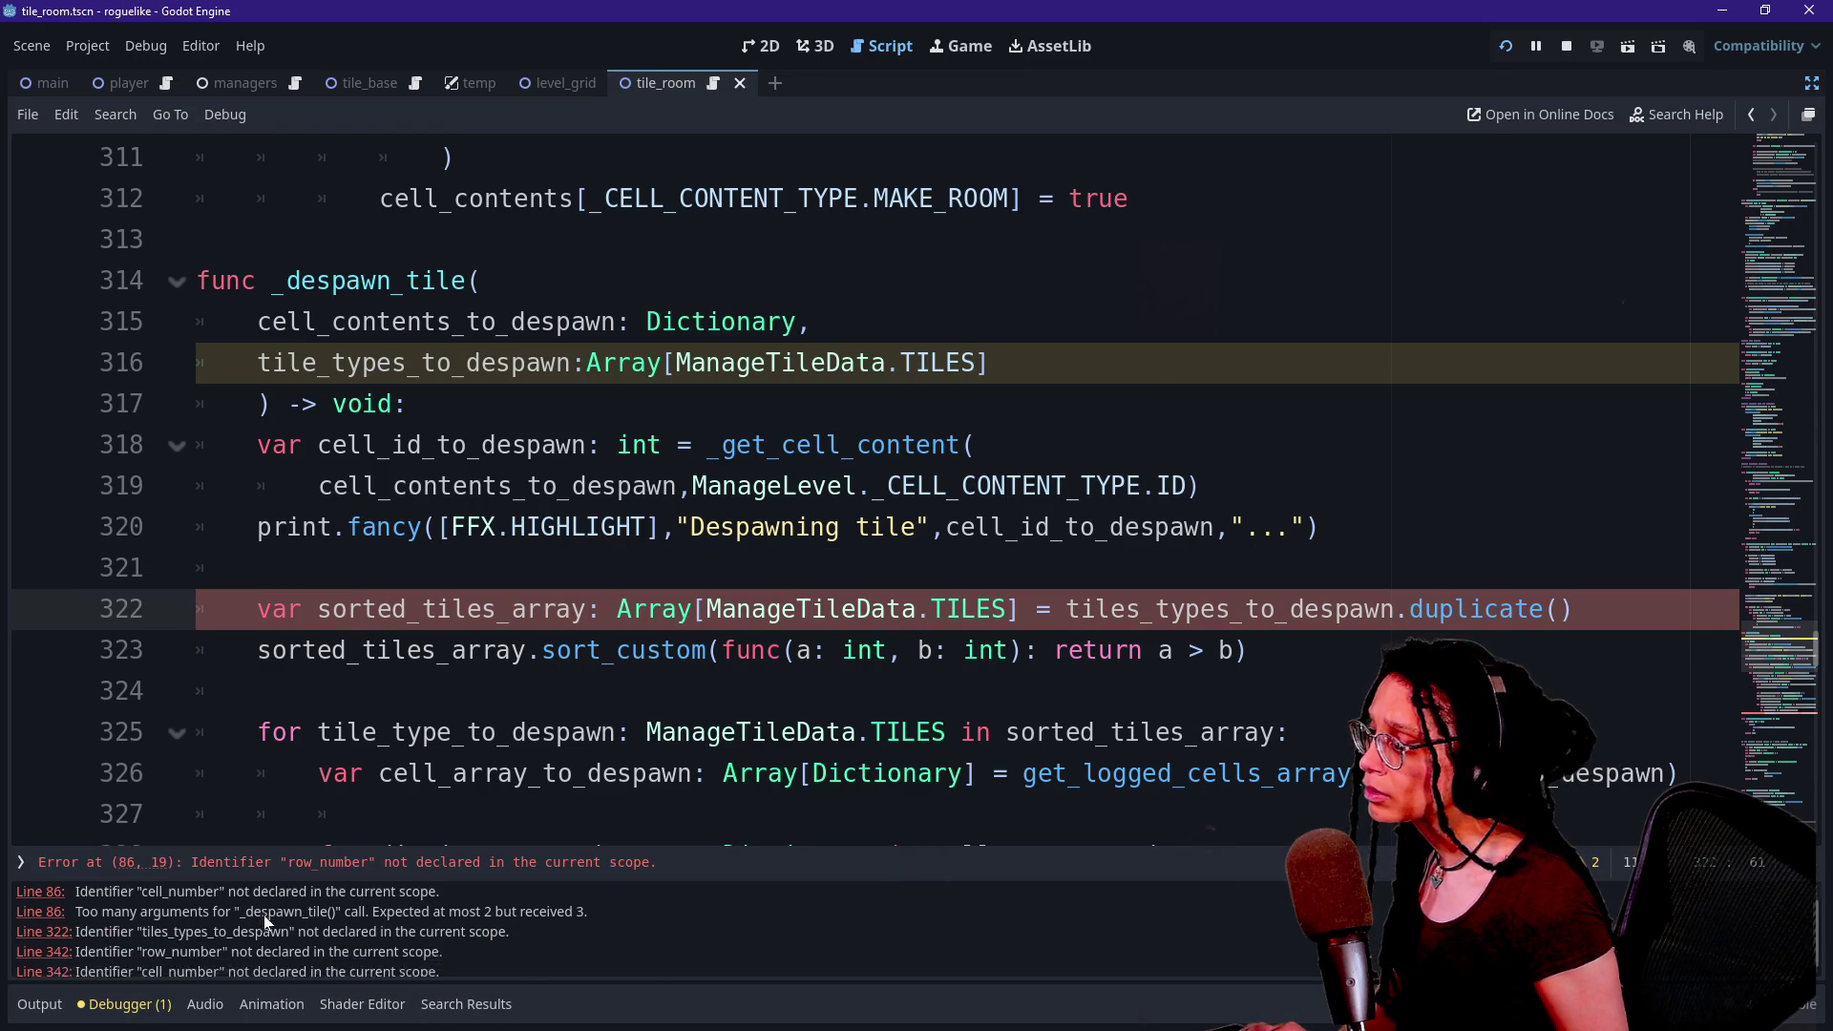
{"action": "scroll", "coordinate": [264, 915], "scroll_direction": "up", "scroll_amount": 2}
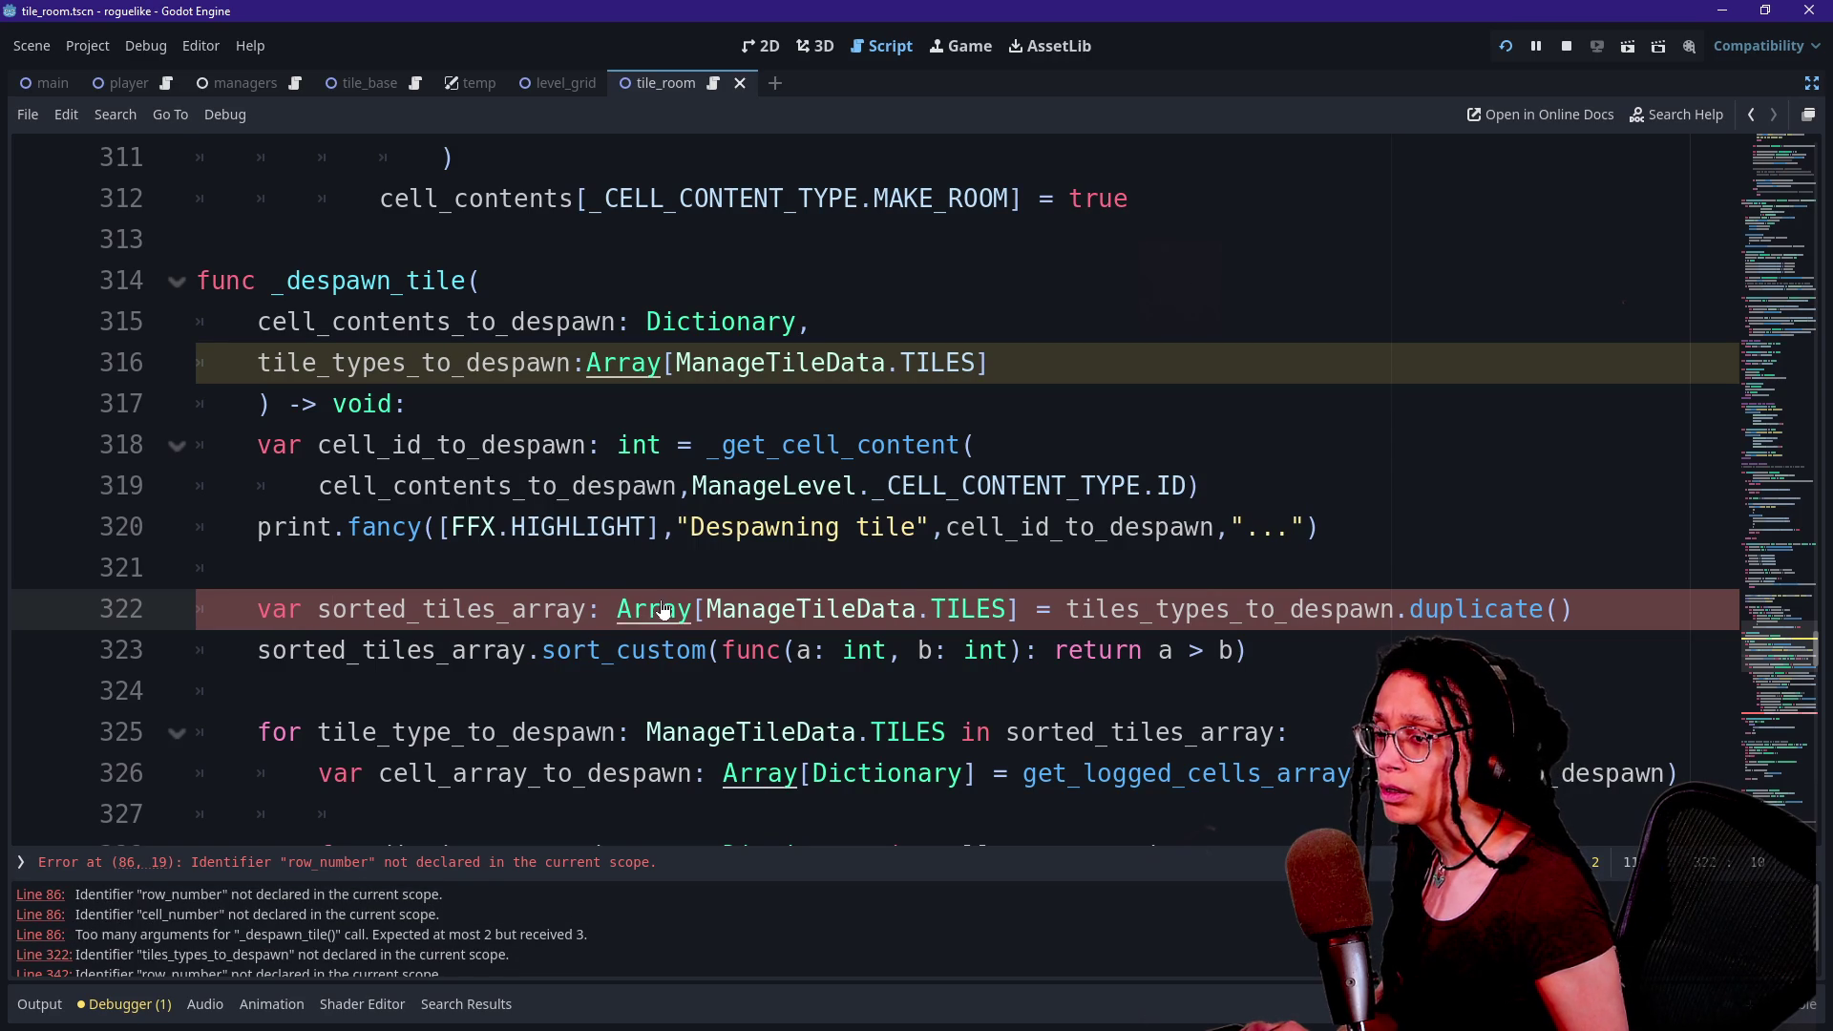
{"action": "scroll", "coordinate": [655, 605], "scroll_direction": "down", "scroll_amount": 8}
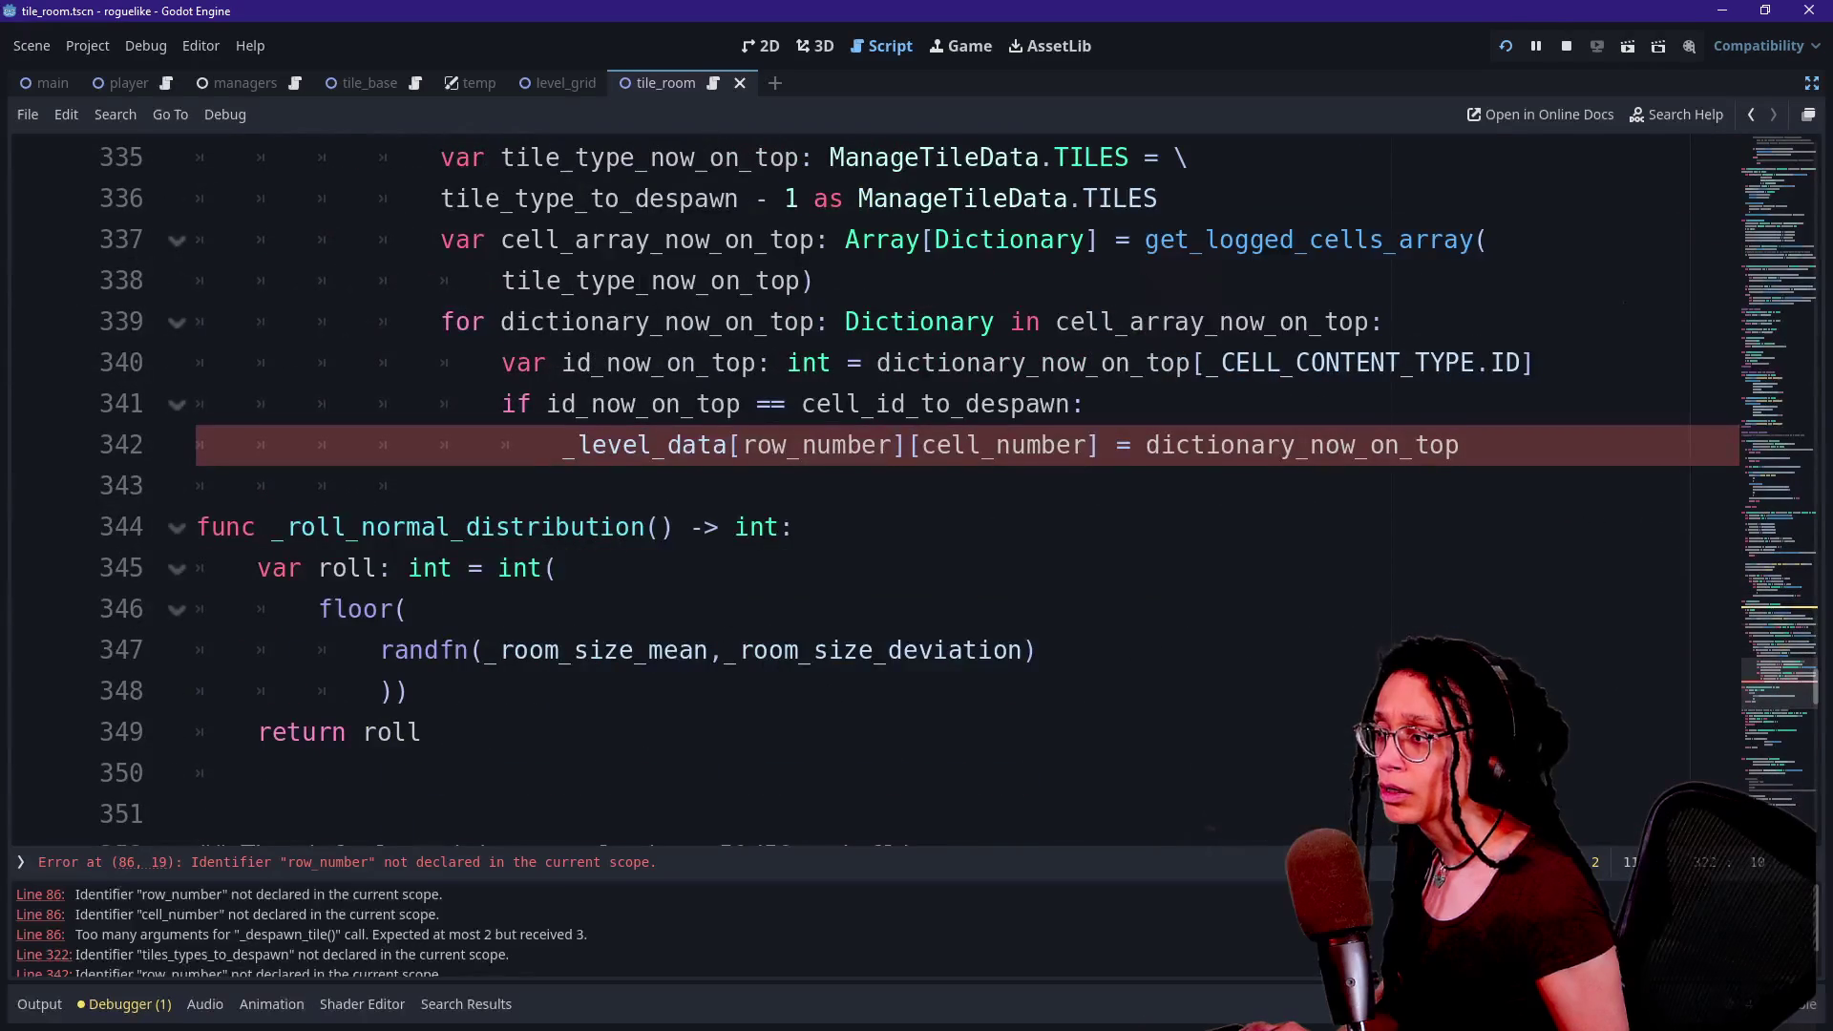
{"action": "scroll", "coordinate": [678, 460], "scroll_direction": "up", "scroll_amount": 1}
{"action": "left_click", "coordinate": [441, 608]}
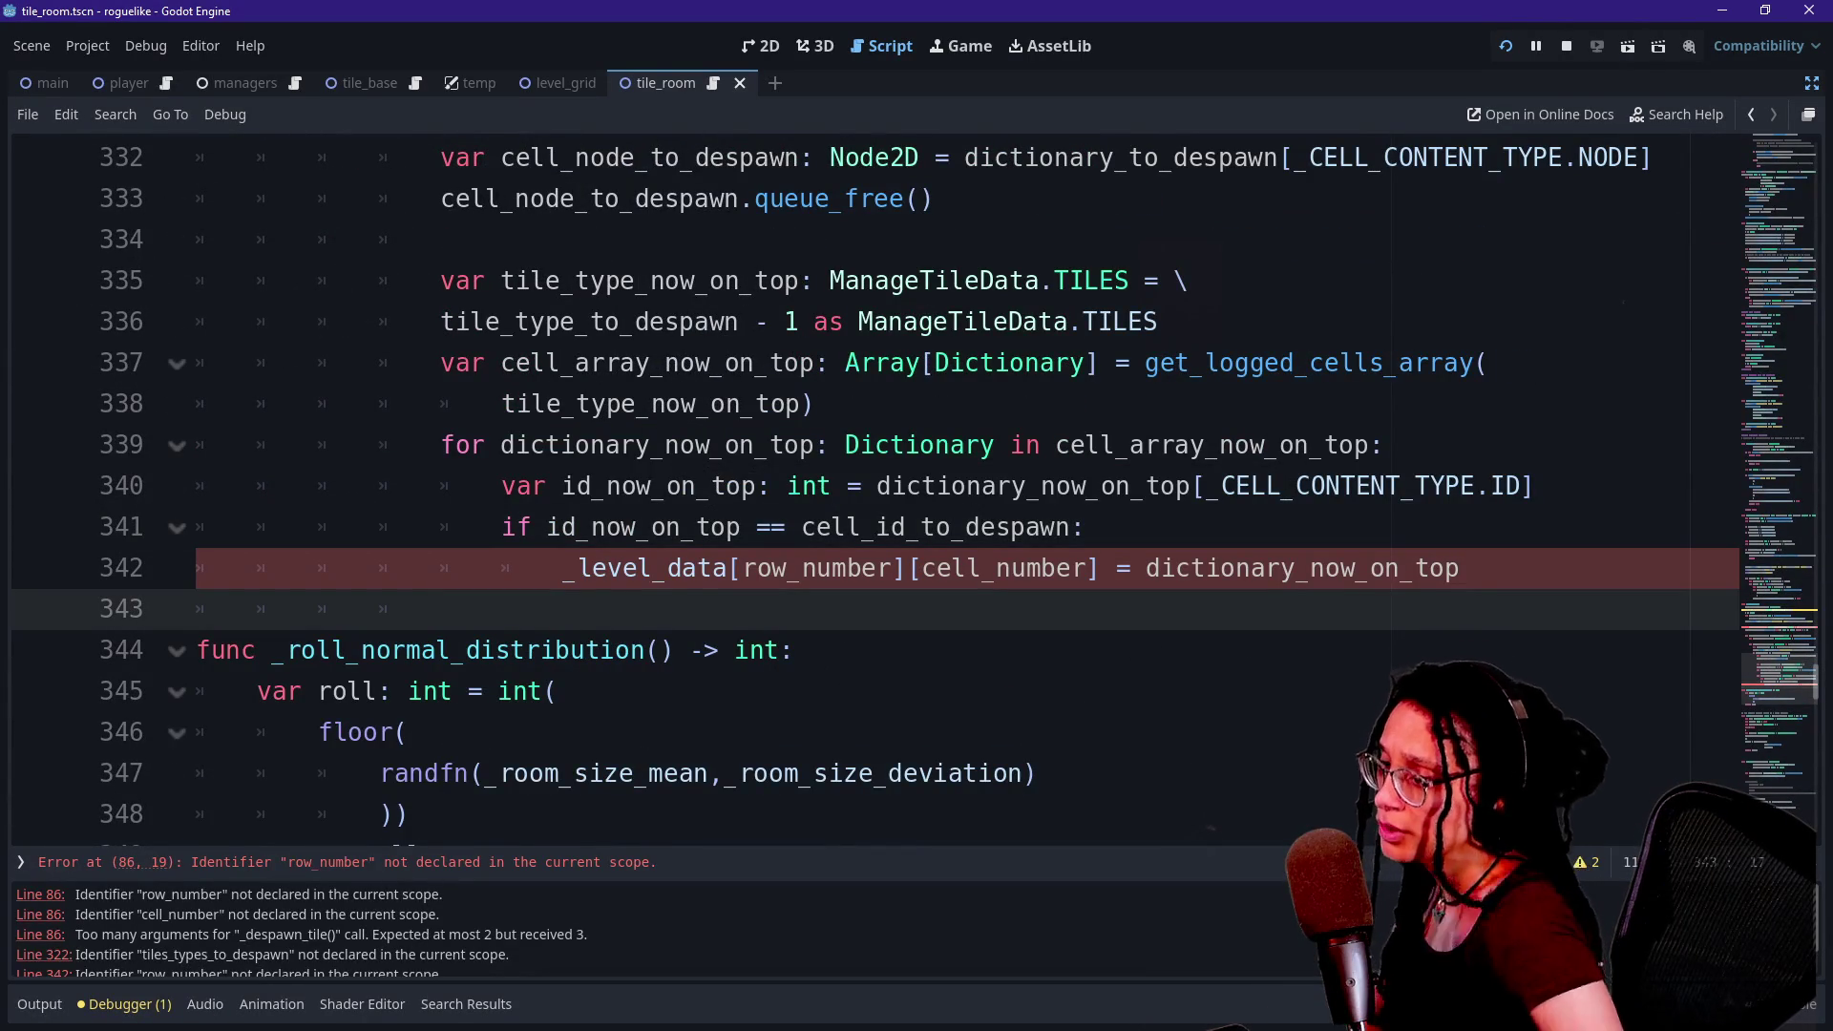
{"action": "left_click", "coordinate": [829, 569]}
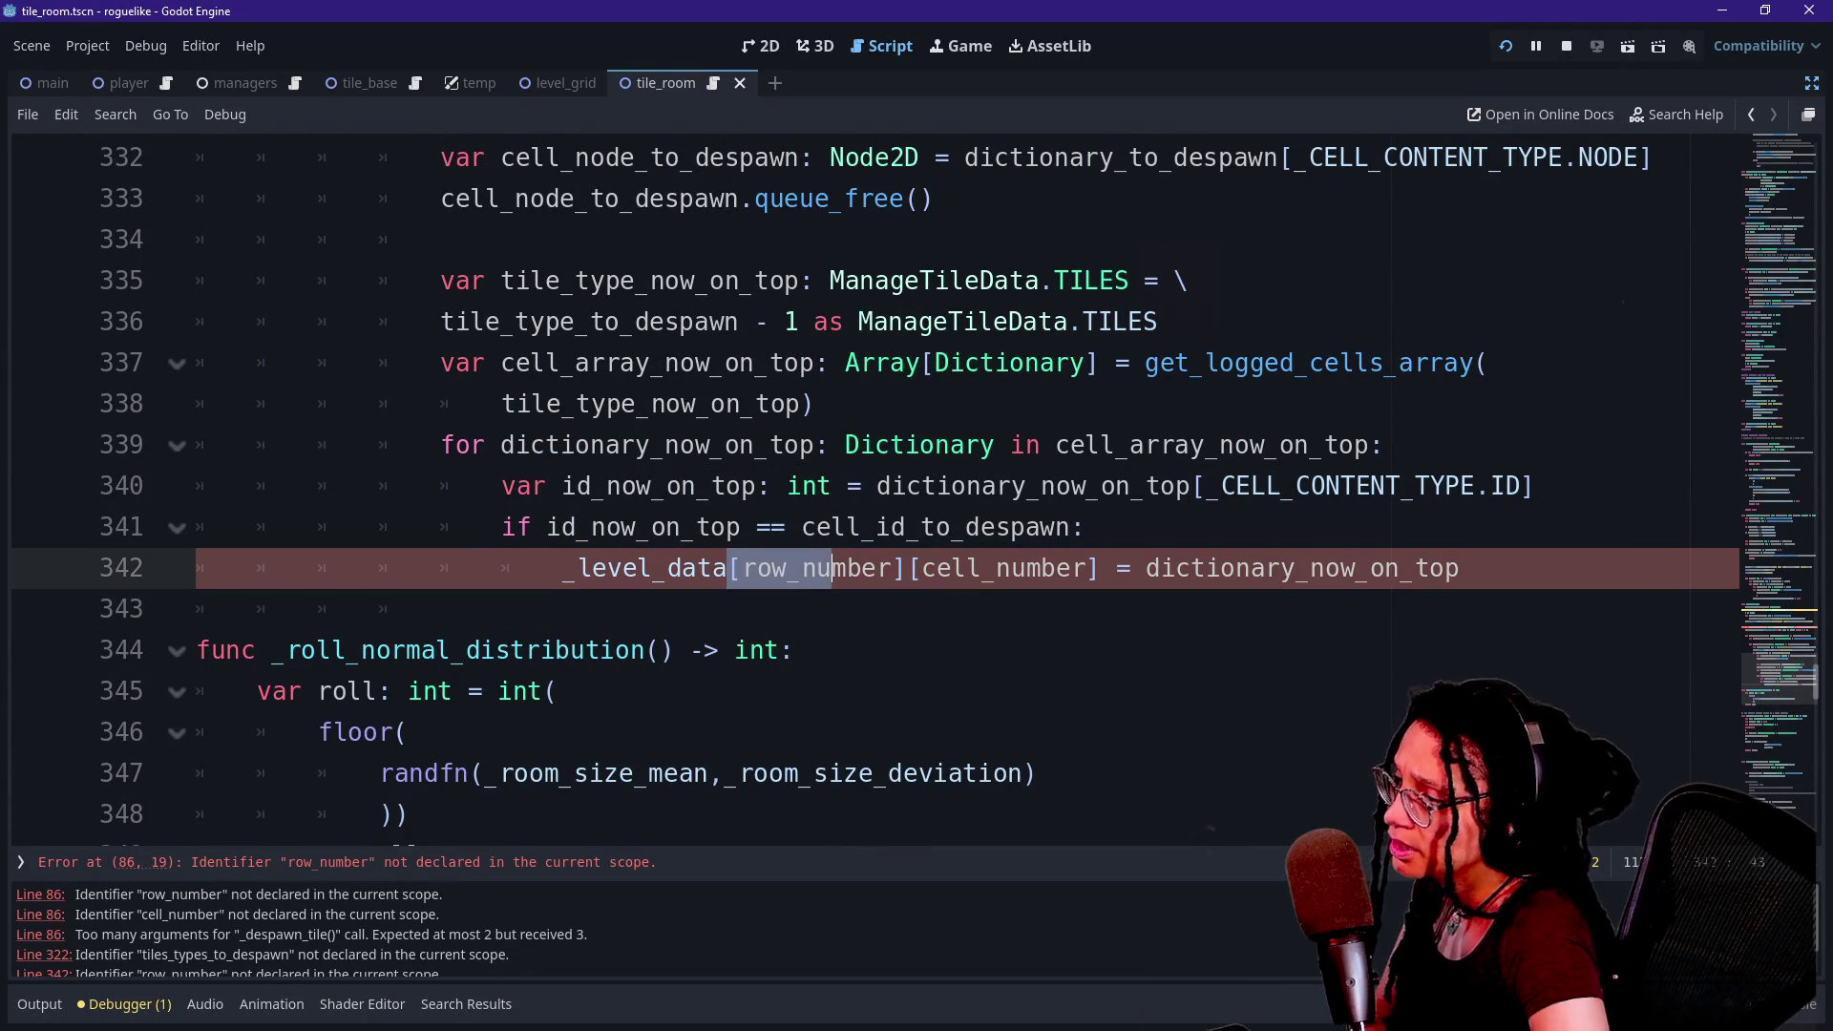
{"action": "scroll", "coordinate": [829, 568], "scroll_direction": "up", "scroll_amount": 1}
{"action": "scroll", "coordinate": [829, 568], "scroll_direction": "up", "scroll_amount": 1}
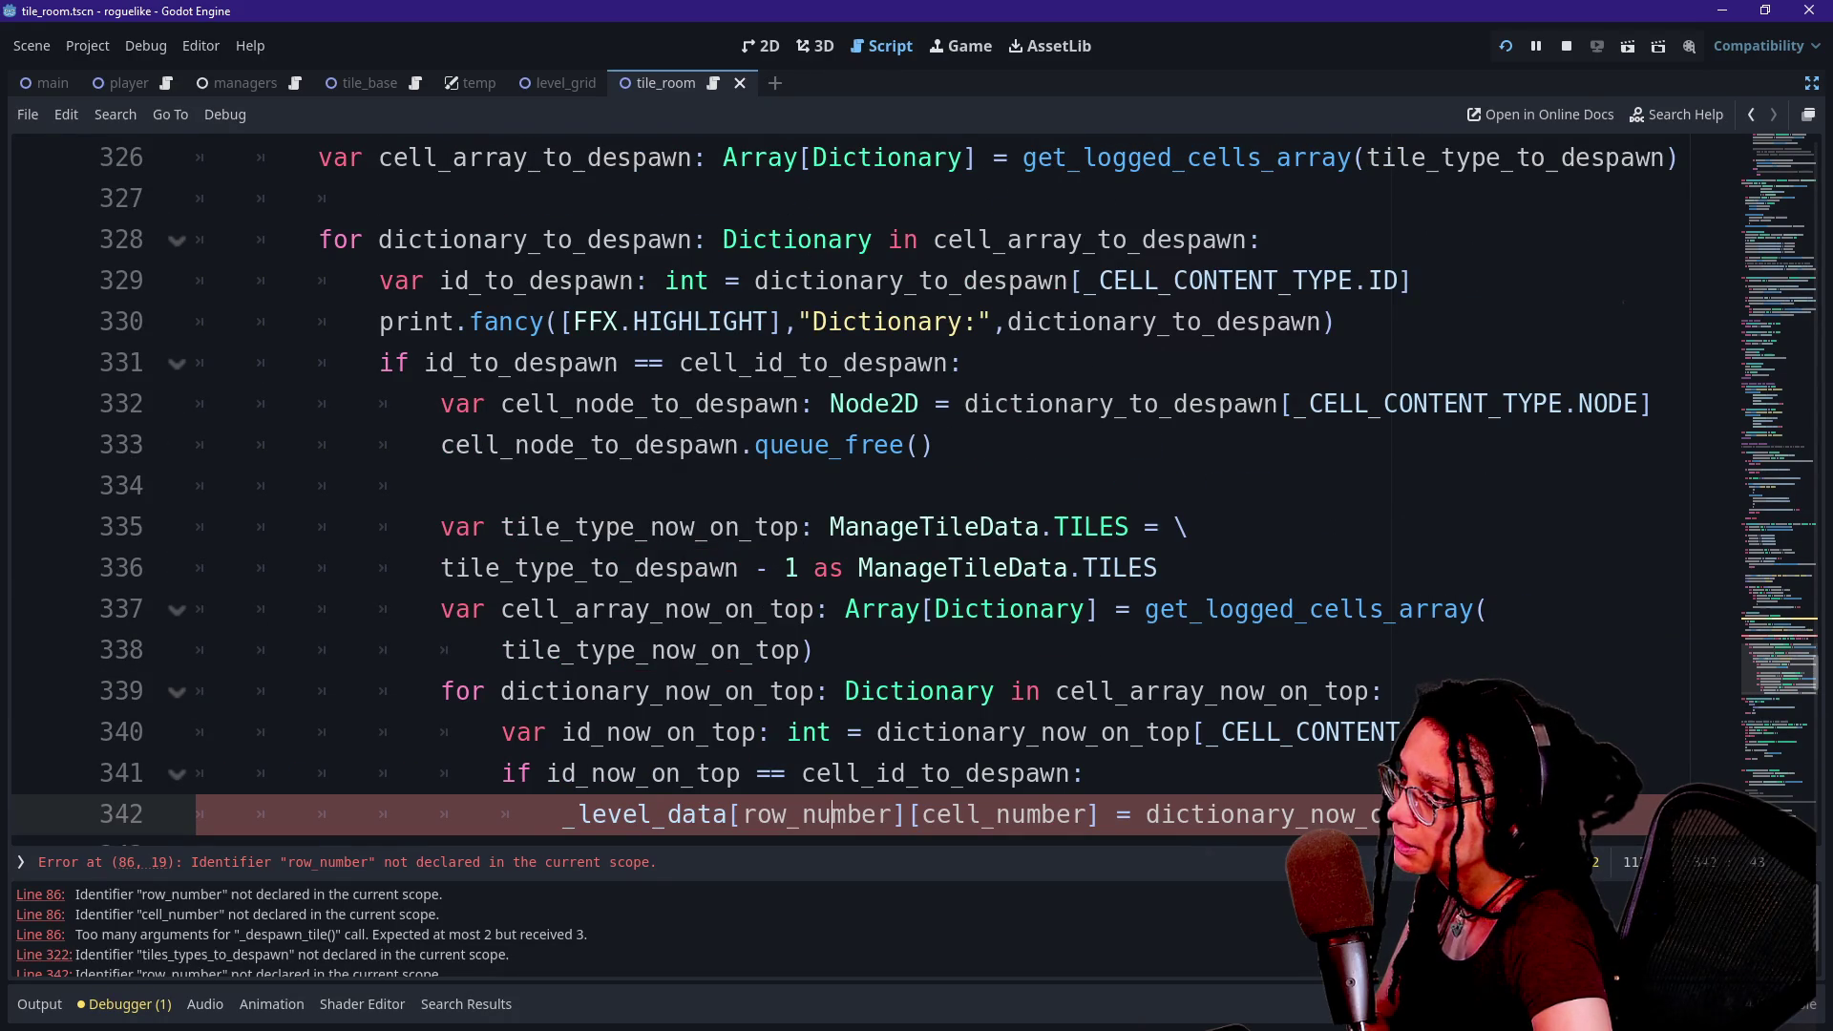
{"action": "scroll", "coordinate": [828, 568], "scroll_direction": "up", "scroll_amount": 1}
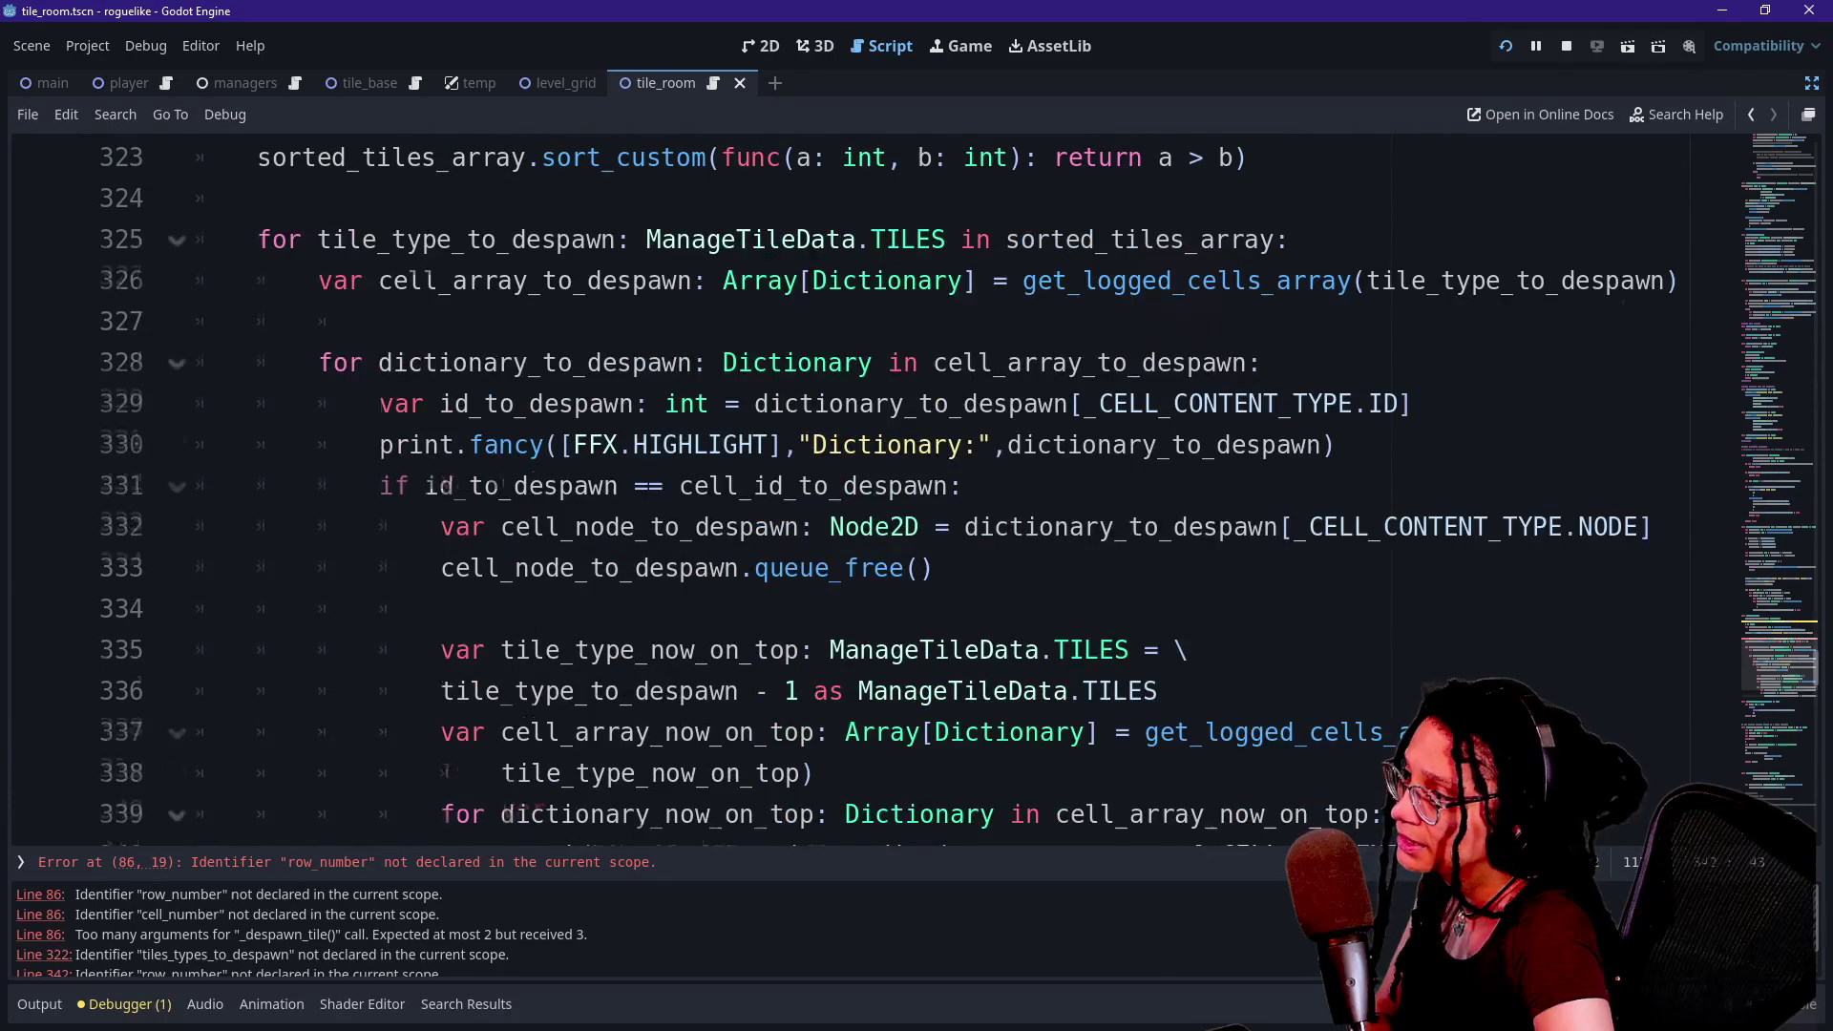
{"action": "scroll", "coordinate": [828, 568], "scroll_direction": "down", "scroll_amount": 2}
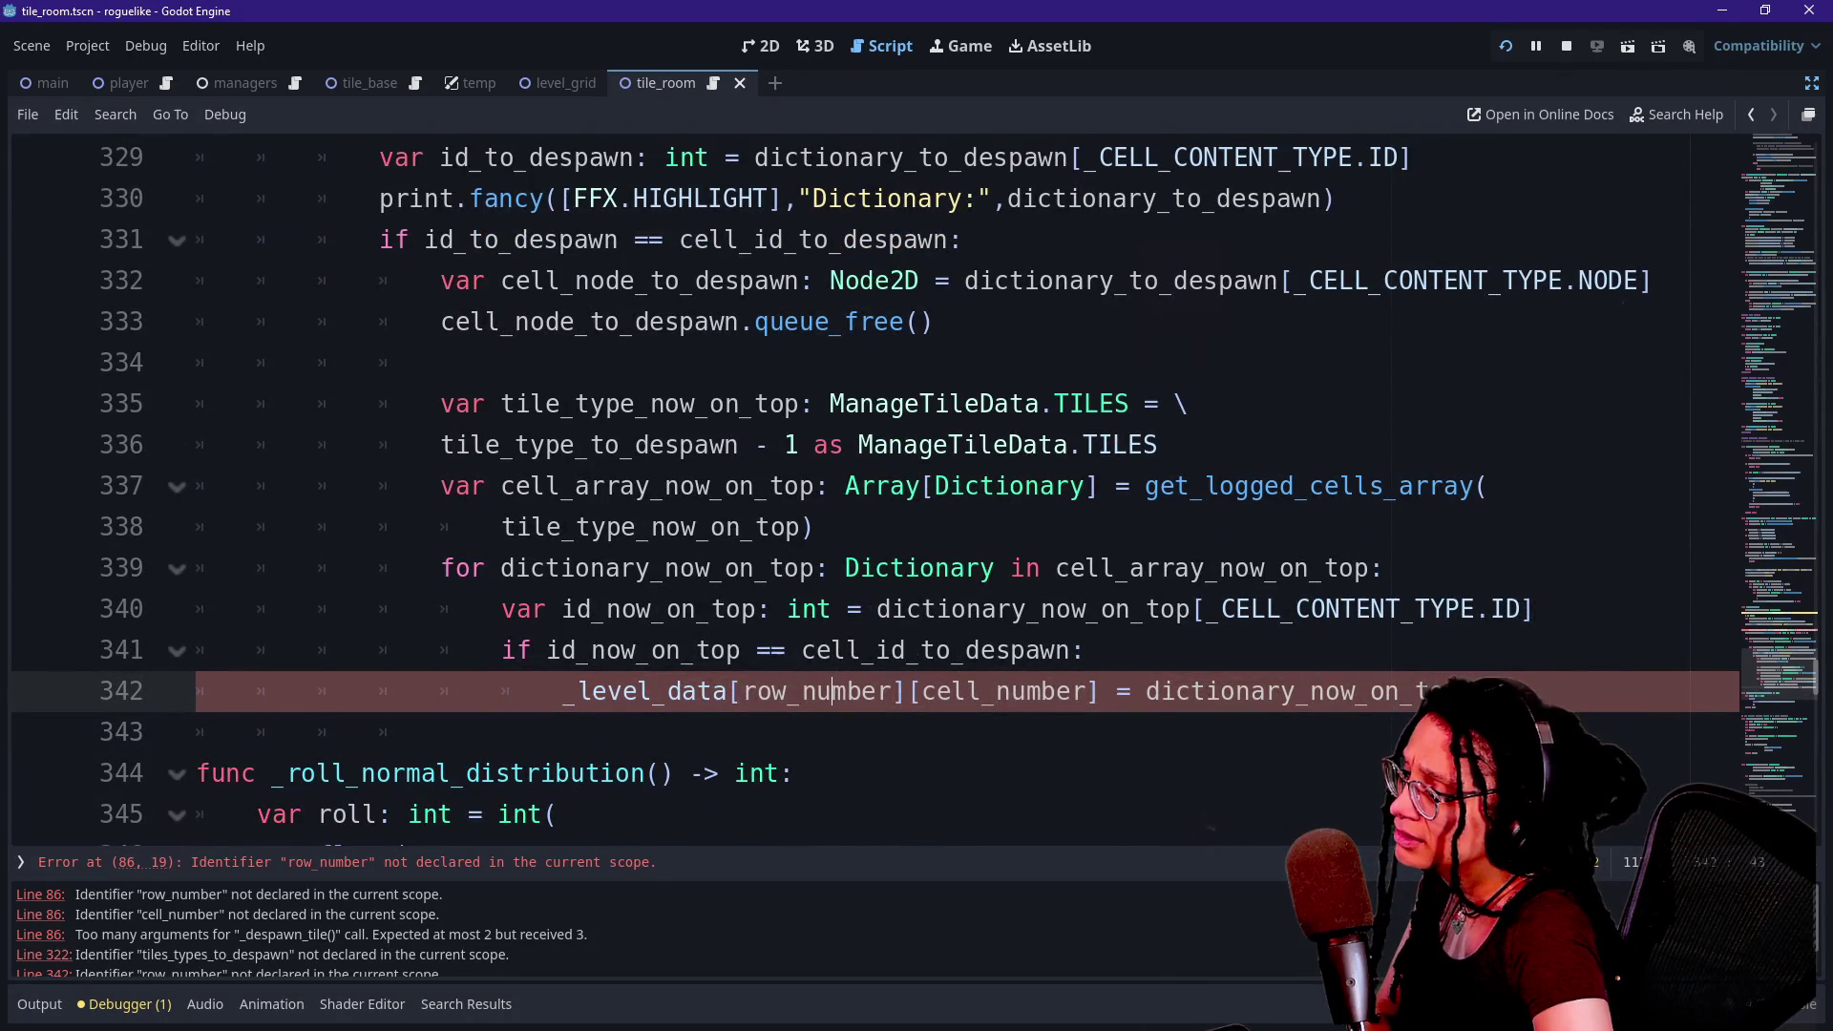
{"action": "mouse_move", "coordinate": [658, 652]}
{"action": "left_click", "coordinate": [711, 527]}
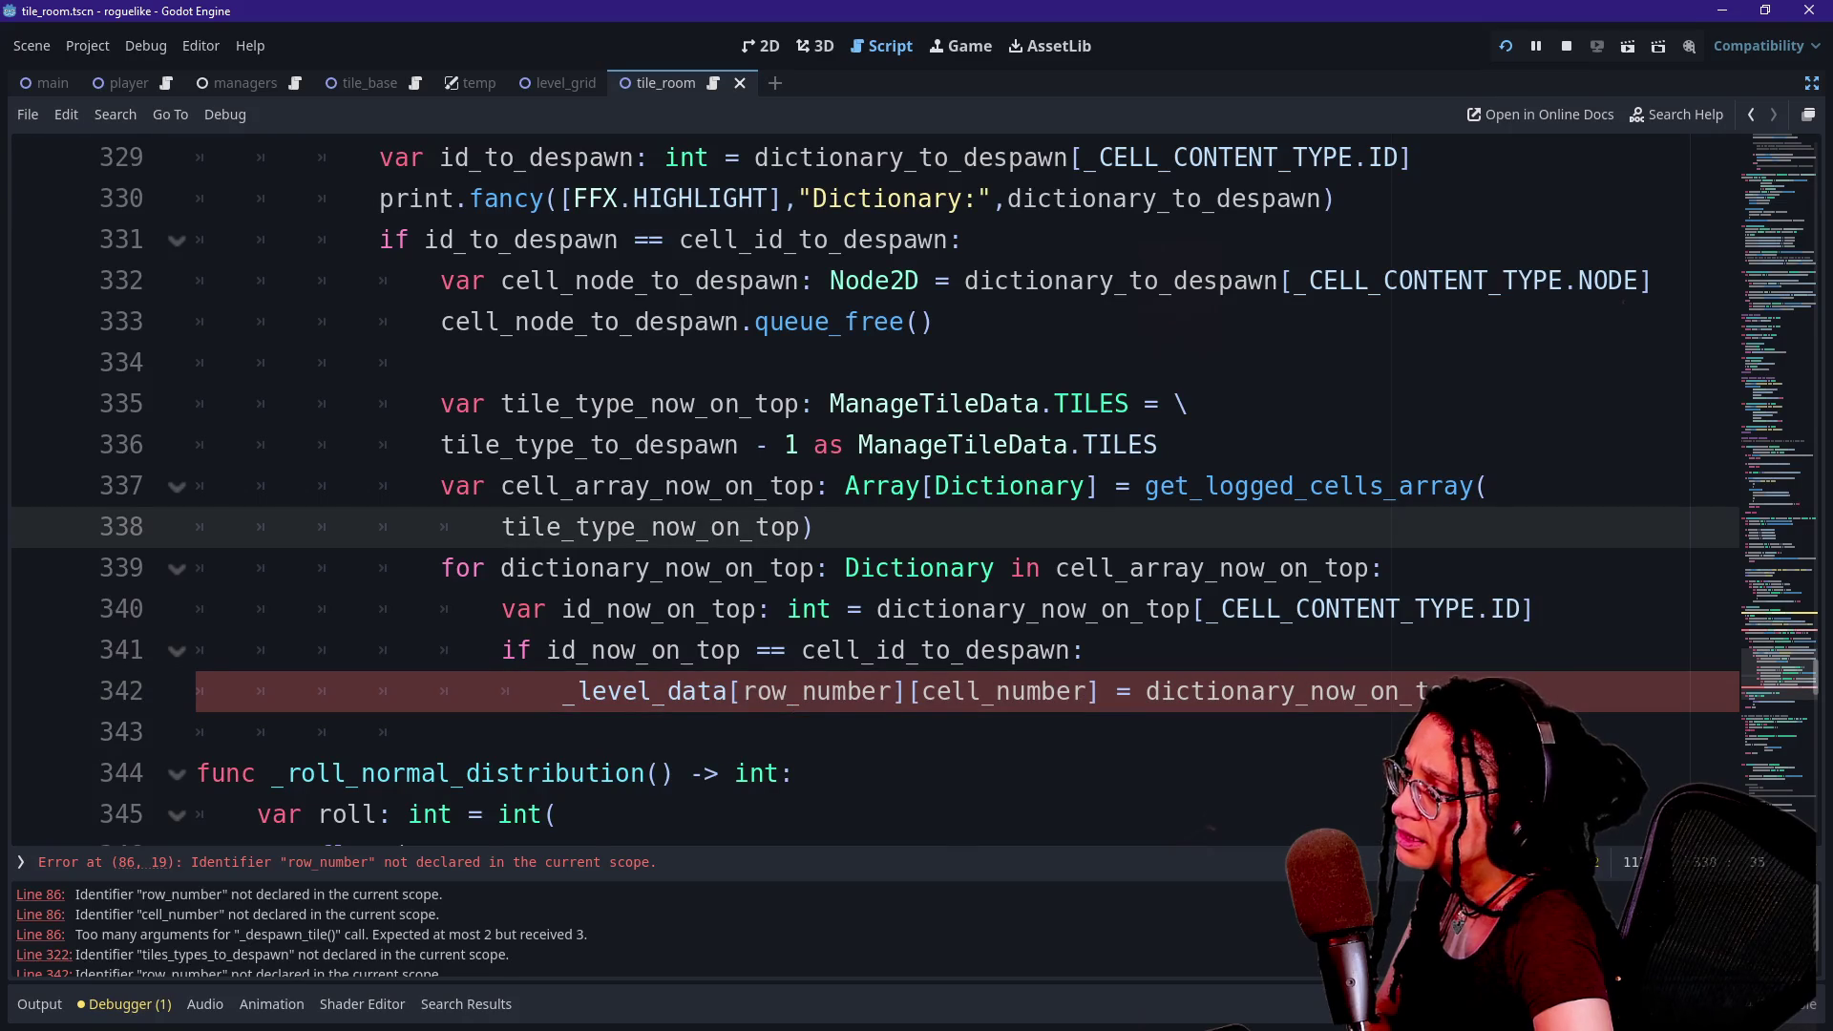
{"action": "scroll", "coordinate": [917, 478], "scroll_direction": "up", "scroll_amount": 8}
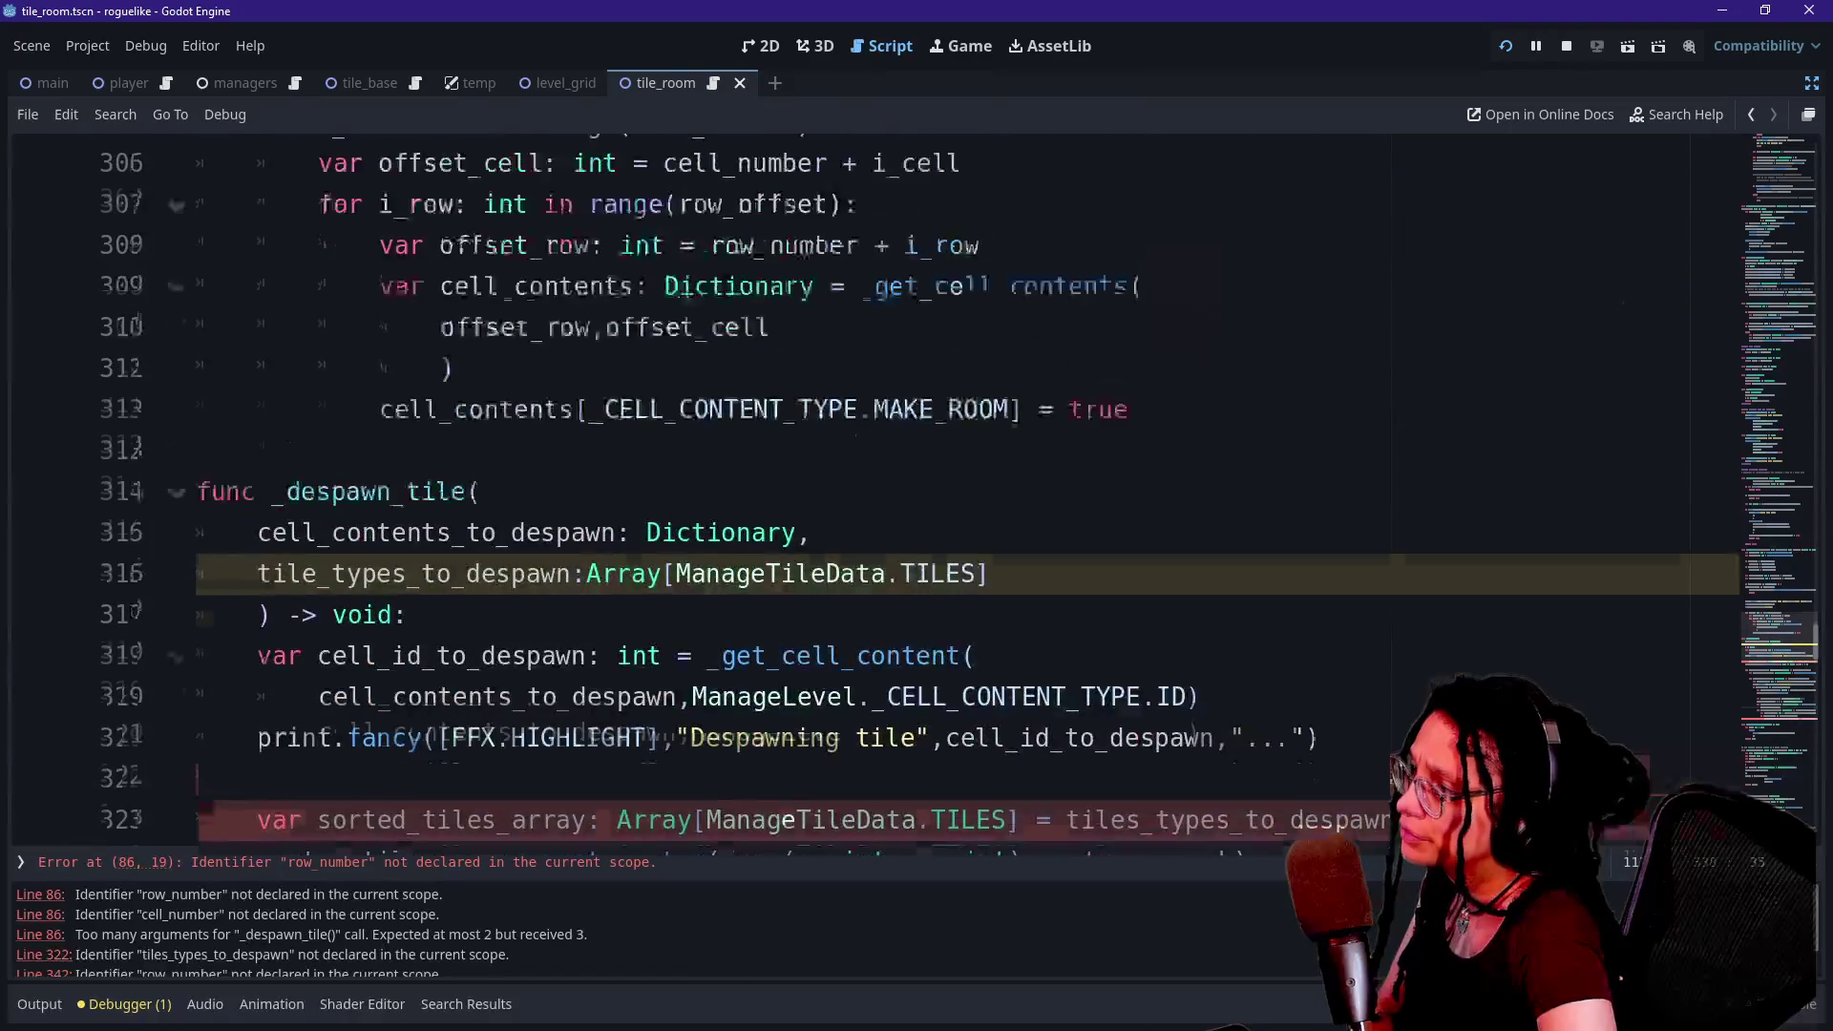
{"action": "left_click", "coordinate": [669, 403]}
{"action": "left_click", "coordinate": [668, 485]}
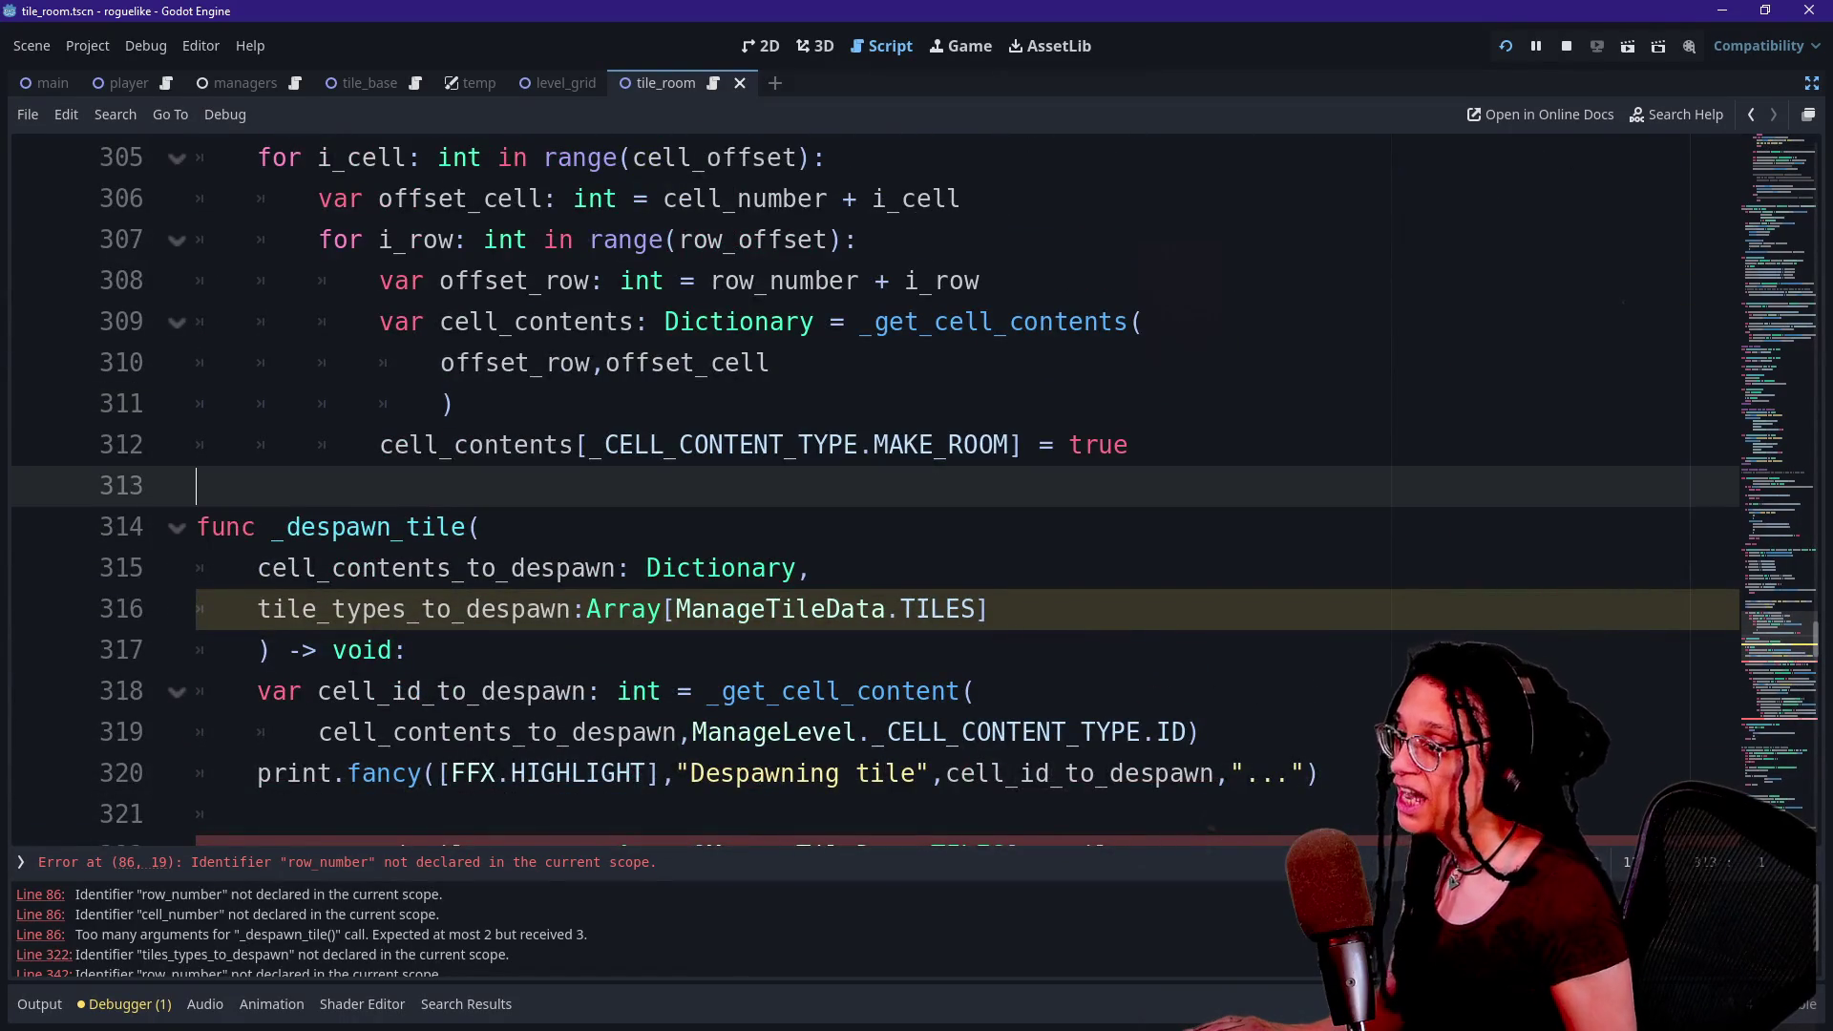
{"action": "scroll", "coordinate": [859, 477], "scroll_direction": "up", "scroll_amount": 1}
{"action": "scroll", "coordinate": [860, 478], "scroll_direction": "down", "scroll_amount": 2}
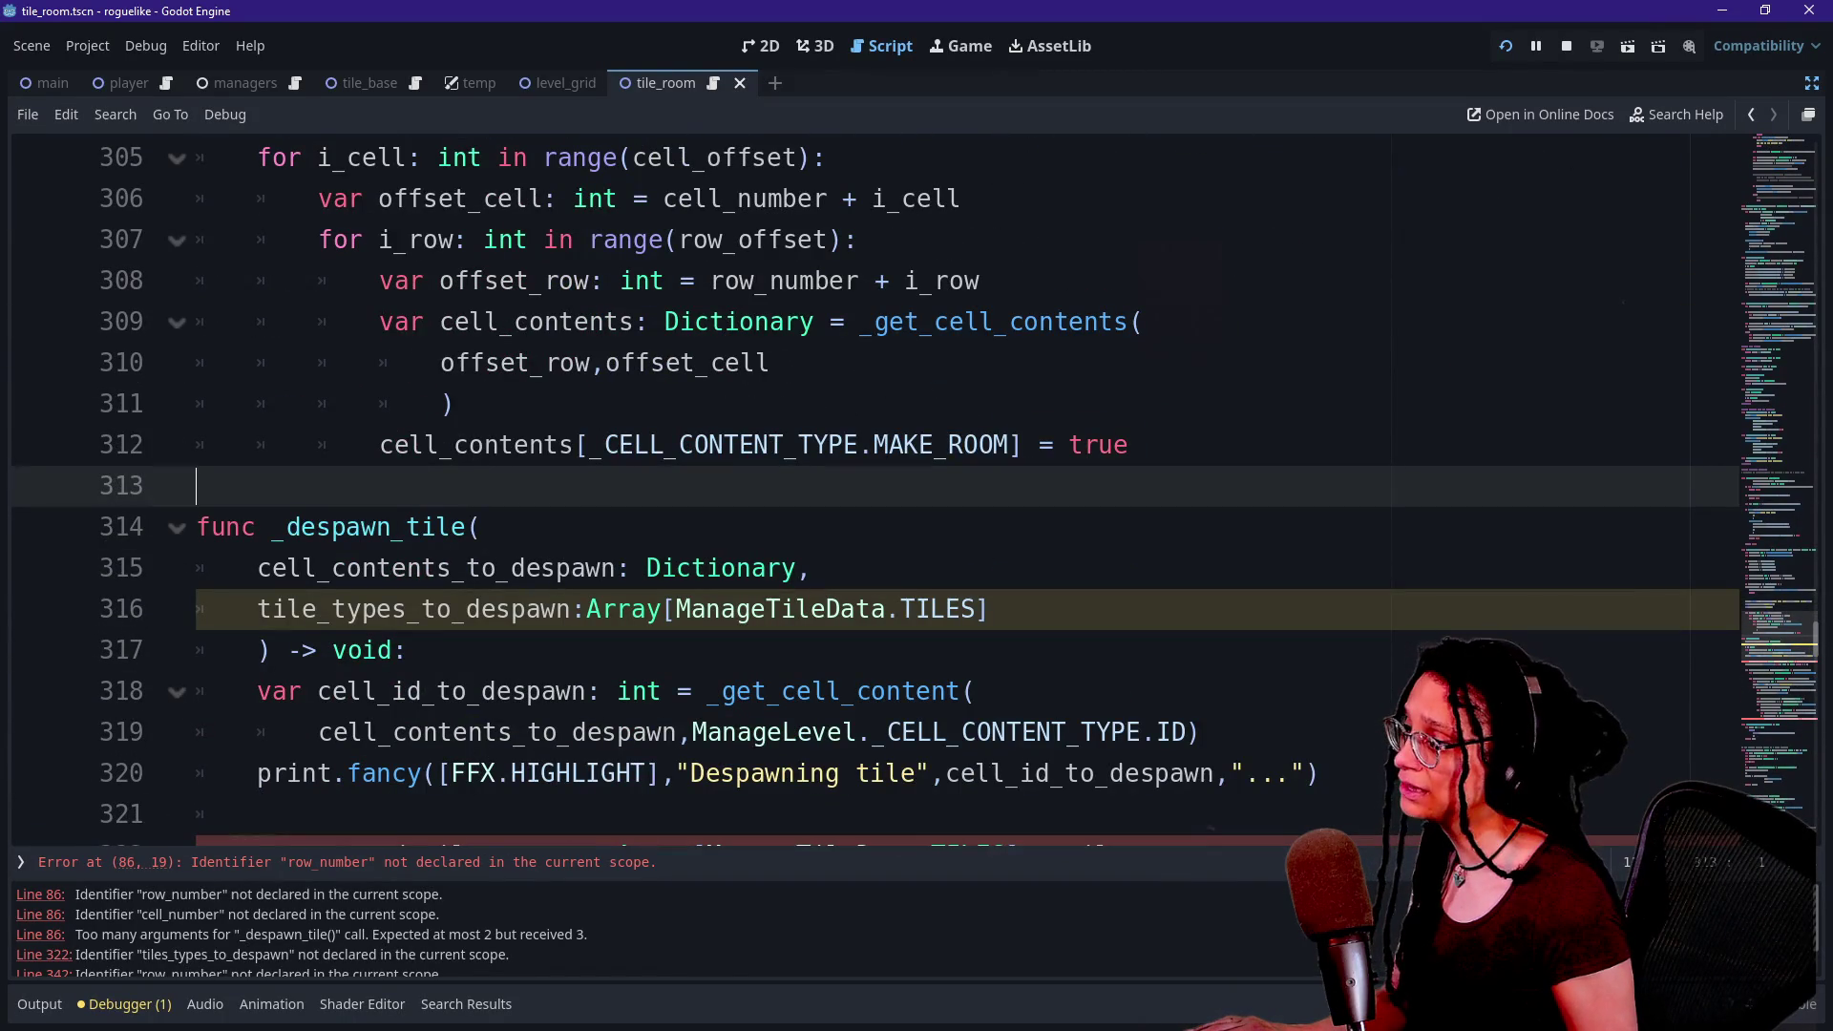
{"action": "scroll", "coordinate": [859, 477], "scroll_direction": "up", "scroll_amount": 1}
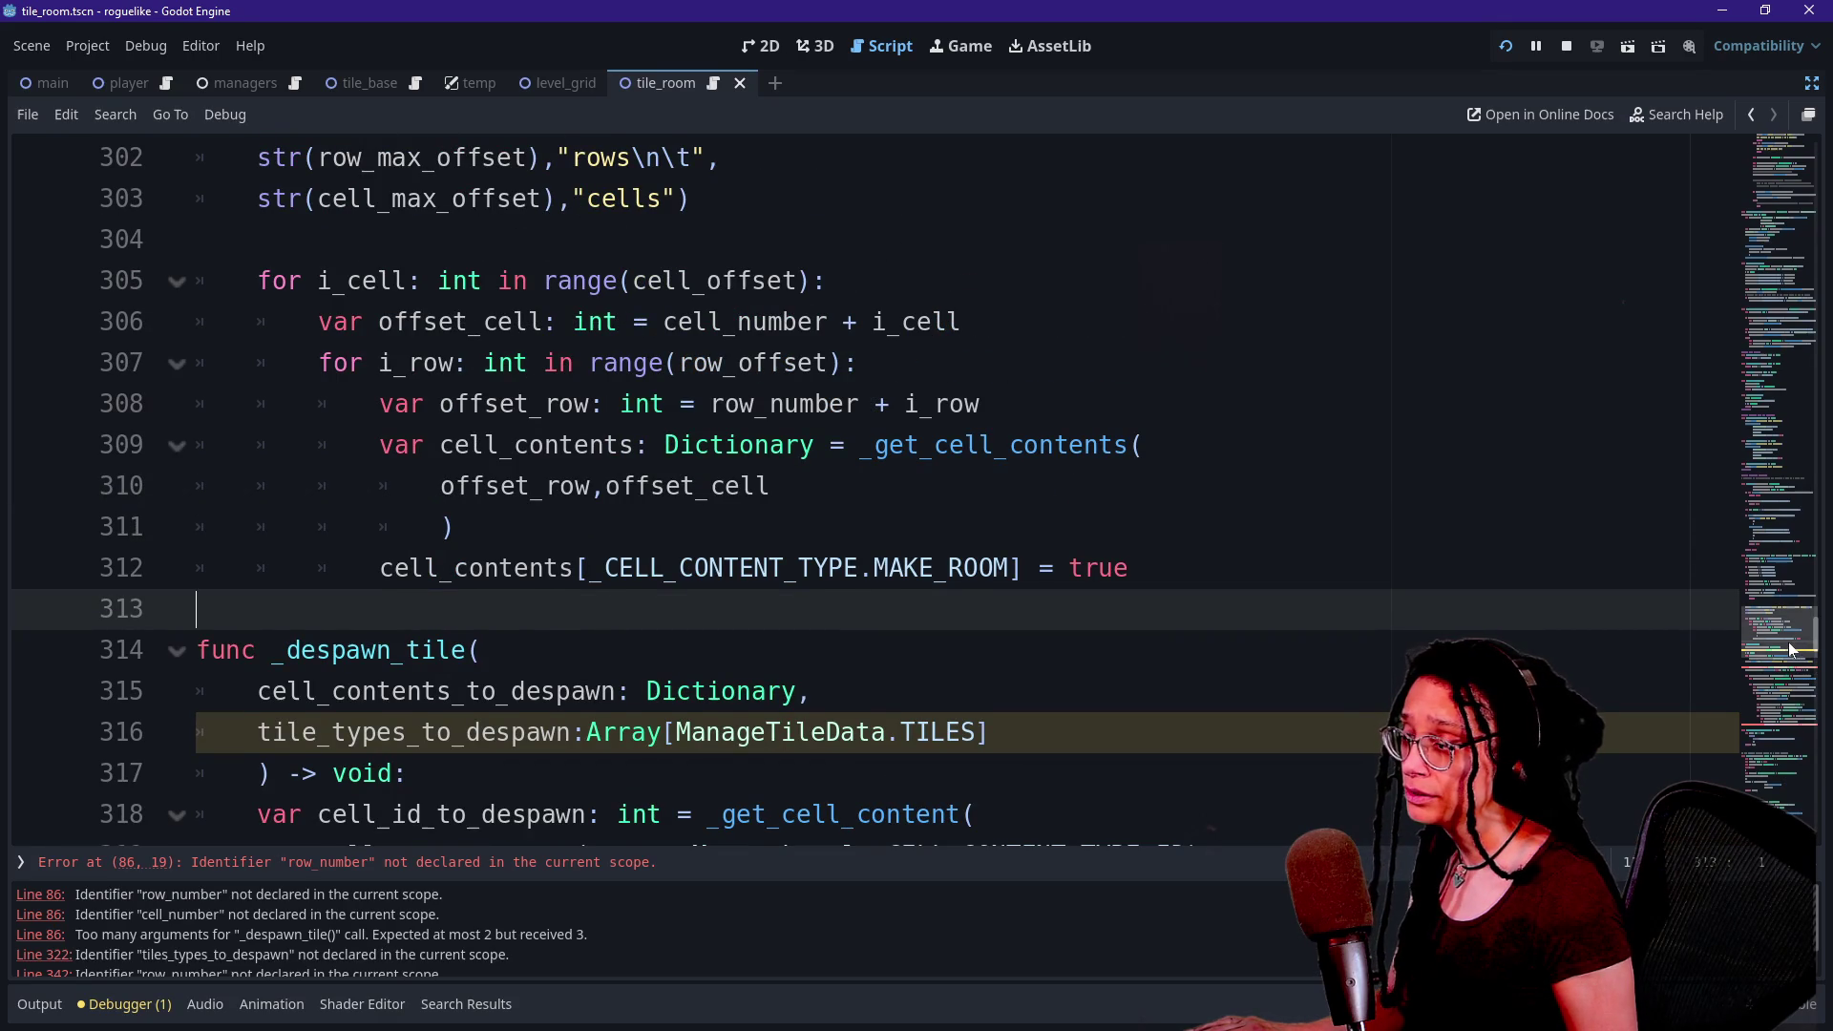
{"action": "scroll", "coordinate": [1786, 644], "scroll_direction": "up", "scroll_amount": 2}
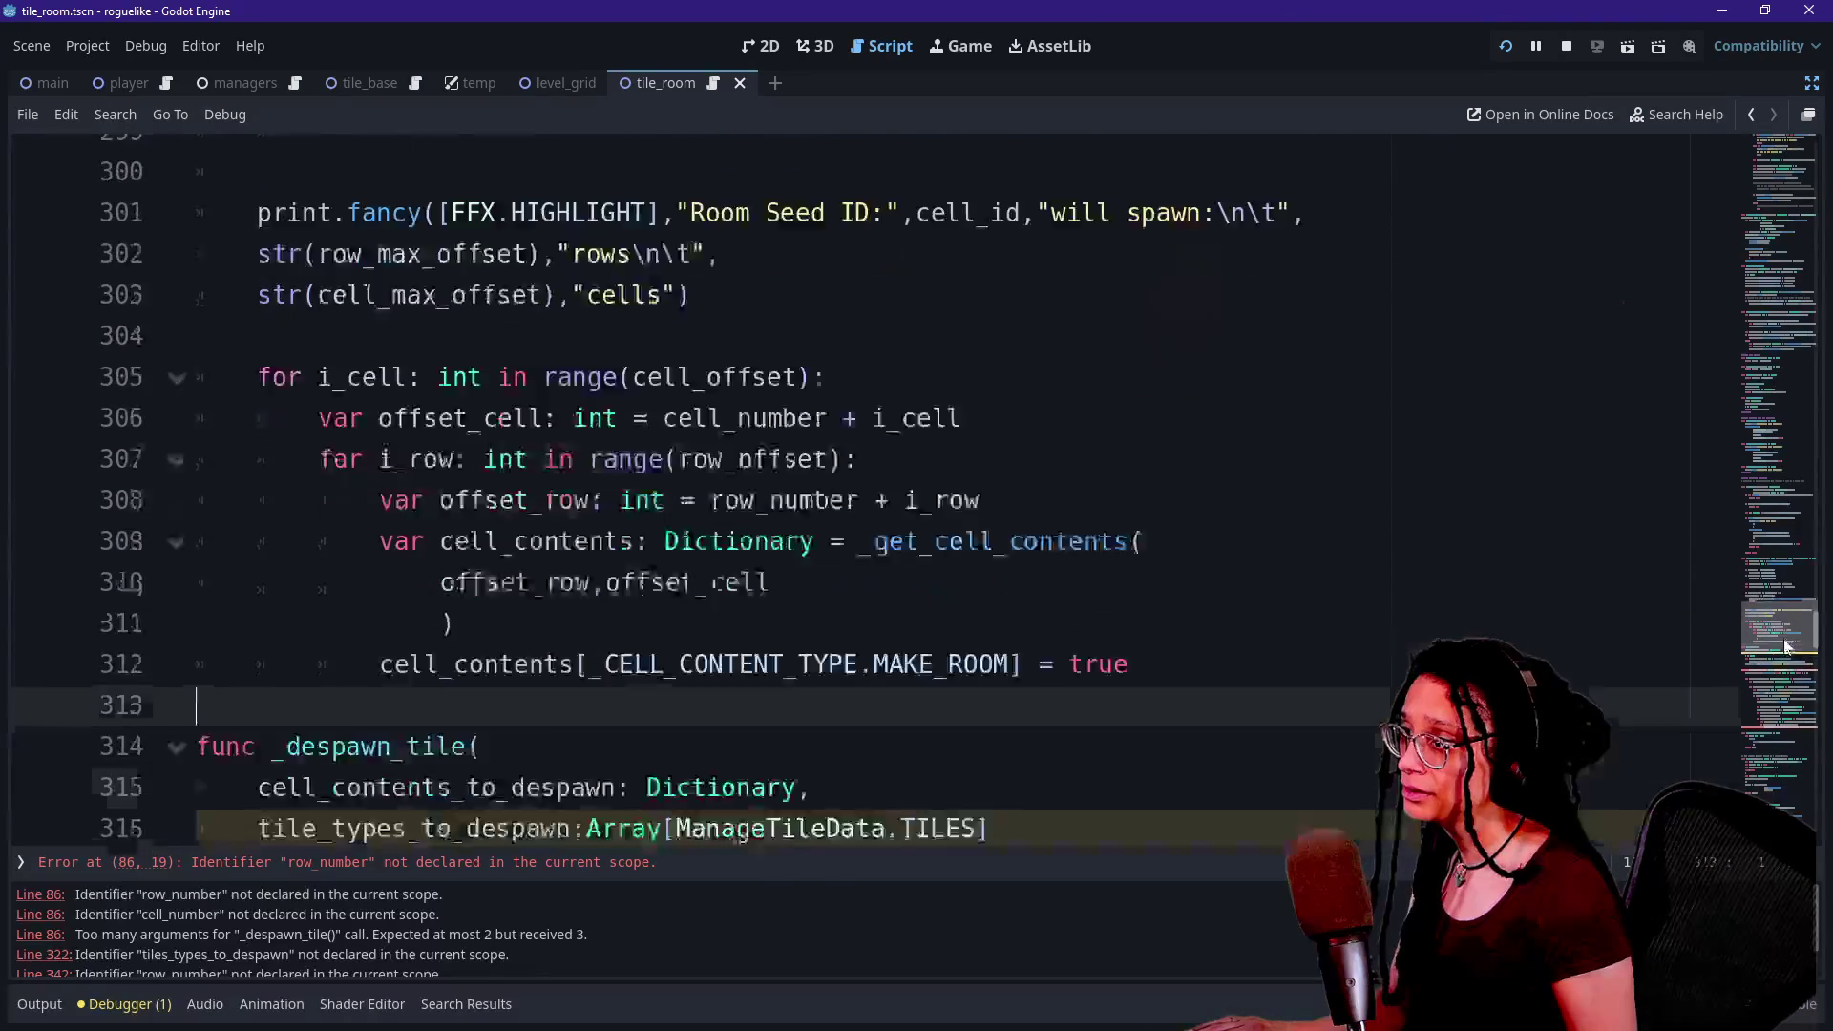
{"action": "scroll", "coordinate": [1785, 645], "scroll_direction": "down", "scroll_amount": 2}
- Add row_number:int as the first _despawn_tile parameter, removing the stray _CELL_CONTENT_TYPEc text
{"action": "left_click", "coordinate": [483, 552]}
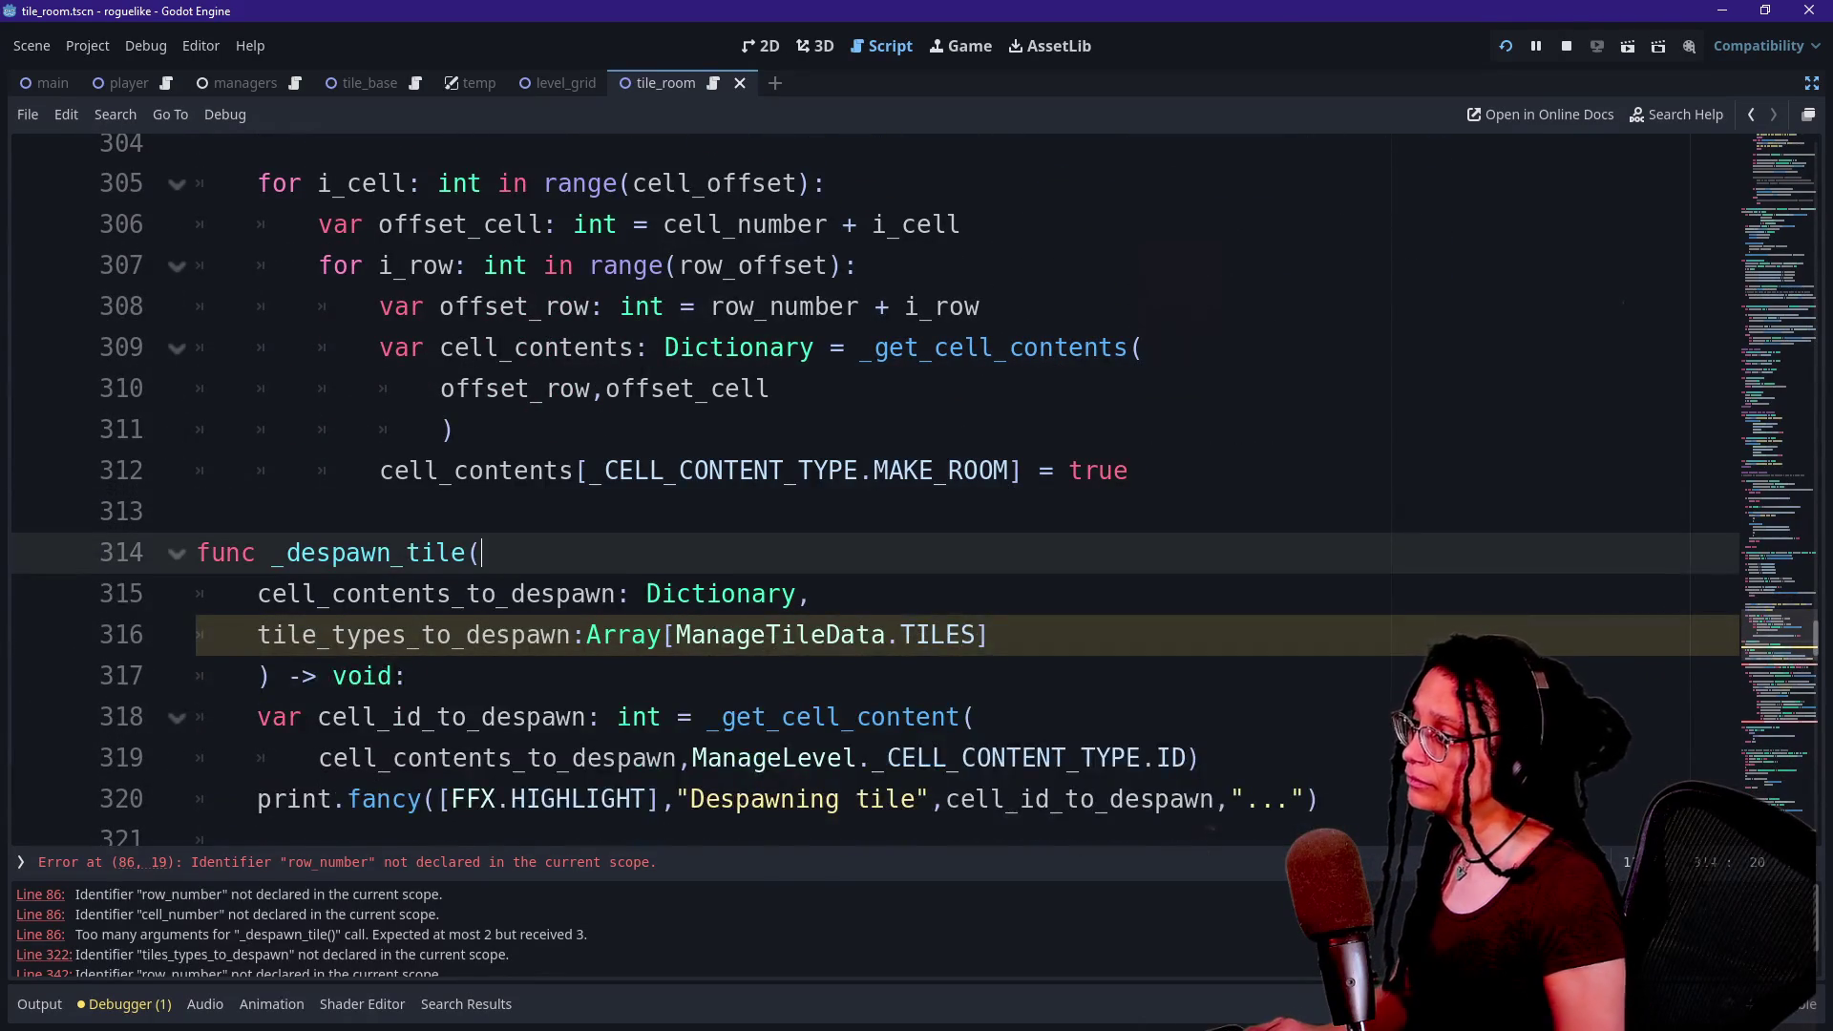
{"action": "key", "text": "Return"}
{"action": "type", "text": "cell"}
{"action": "key", "text": "BackSpace"}
{"action": "key", "text": "BackSpace"}
{"action": "key", "text": "BackSpace"}
{"action": "key", "text": "BackSpace"}
{"action": "type", "text": "row"}
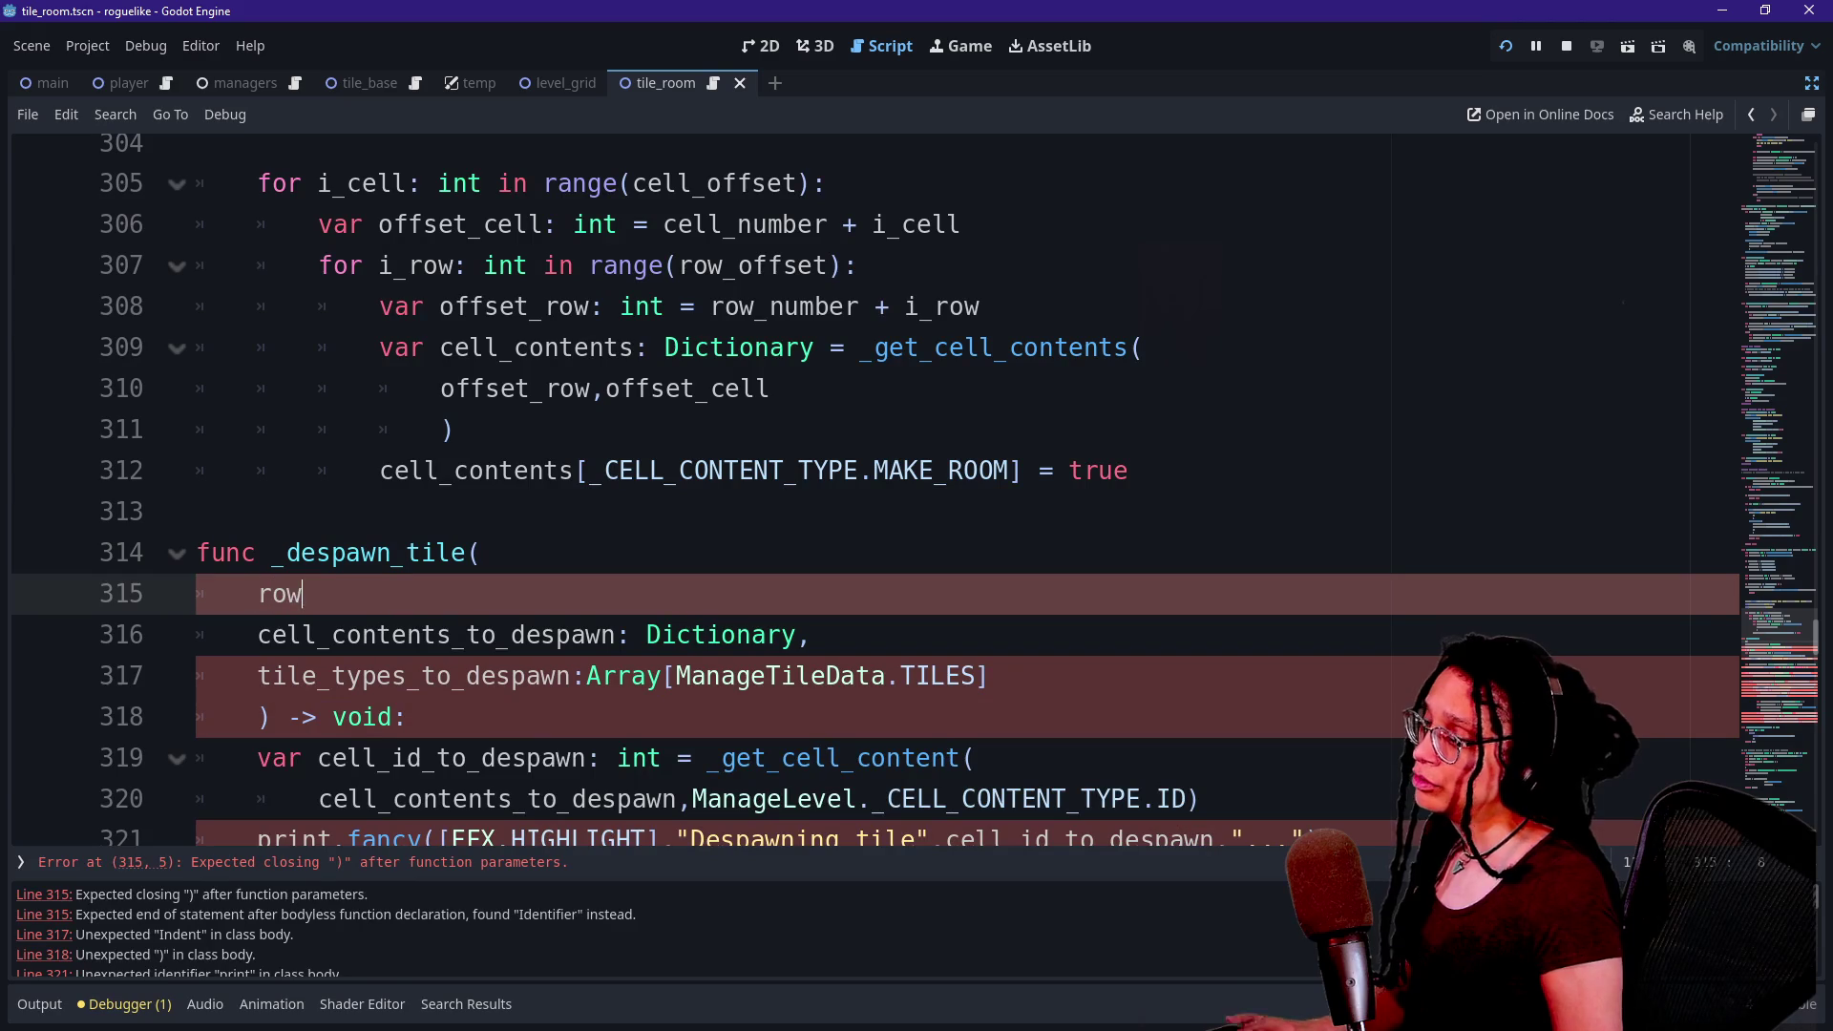
{"action": "type", "text": "_Num"}
{"action": "key", "text": "BackSpace"}
{"action": "key", "text": "BackSpace"}
{"action": "key", "text": "BackSpace"}
{"action": "type", "text": "number:int, _CELL_CONTENT_TYPE"}
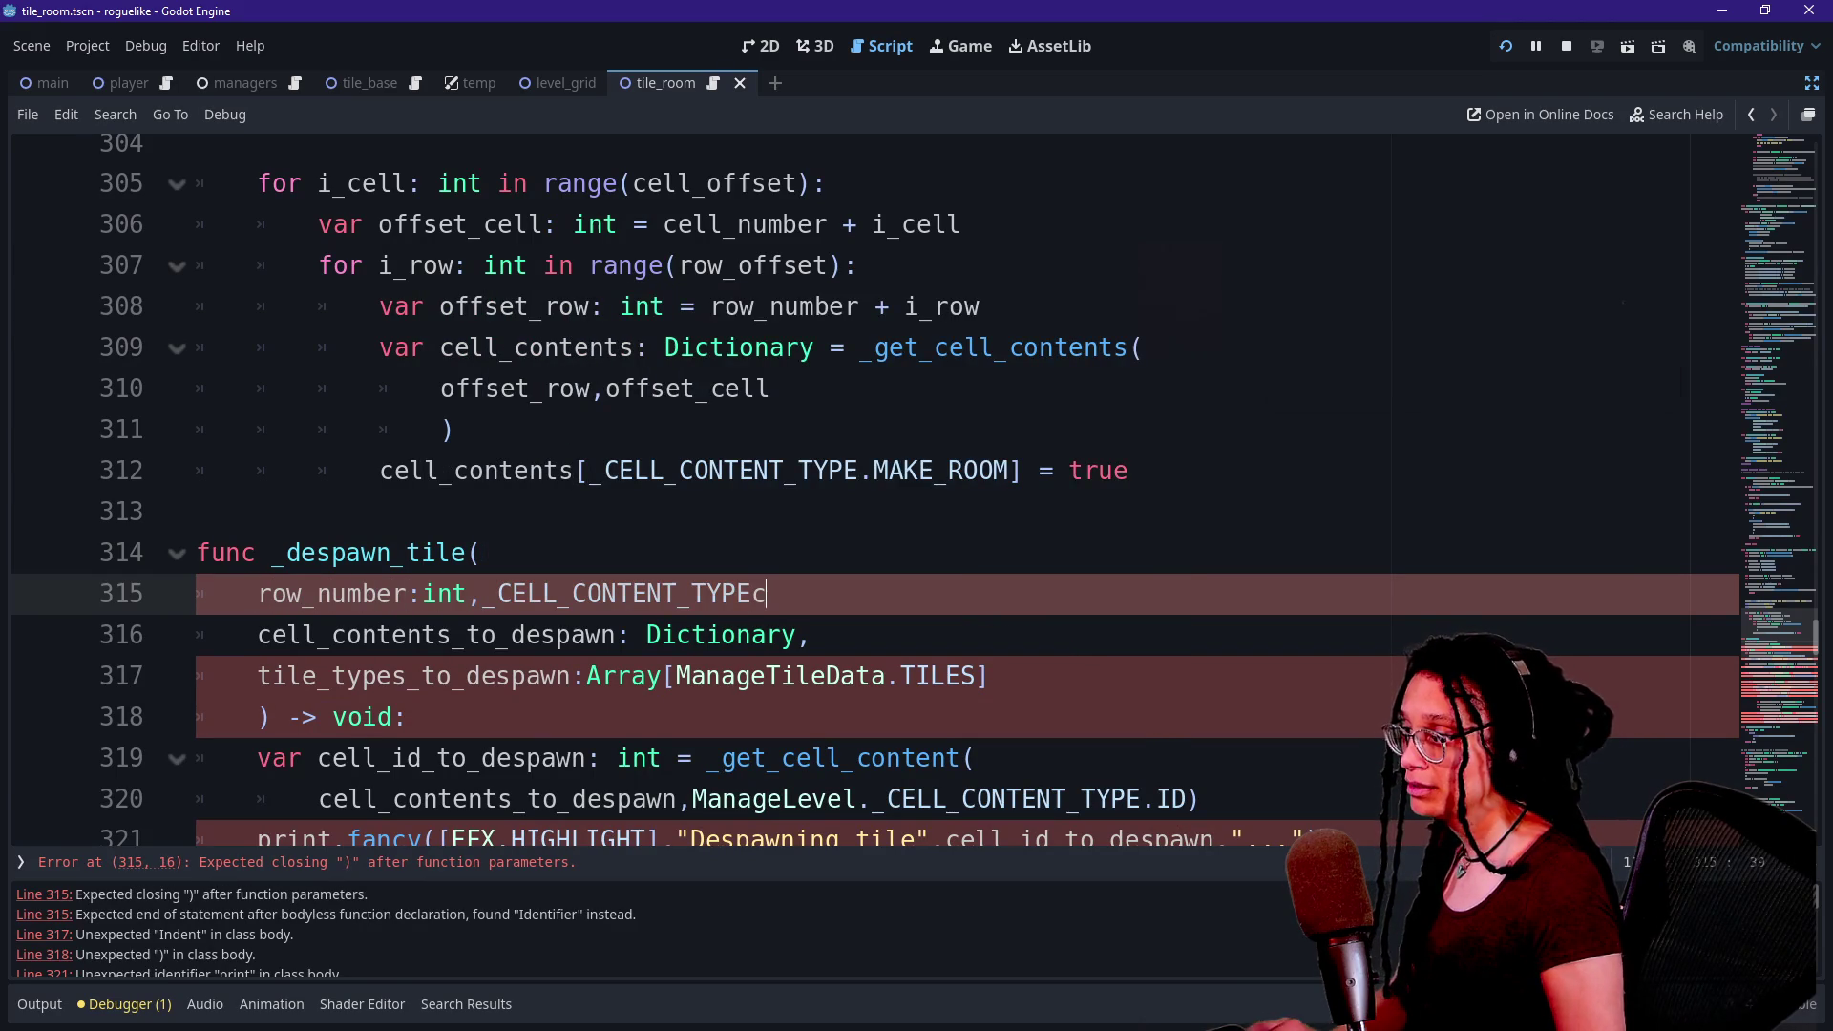
{"action": "type", "text": "c"}
{"action": "key", "text": "ctrl+shift+Left"}
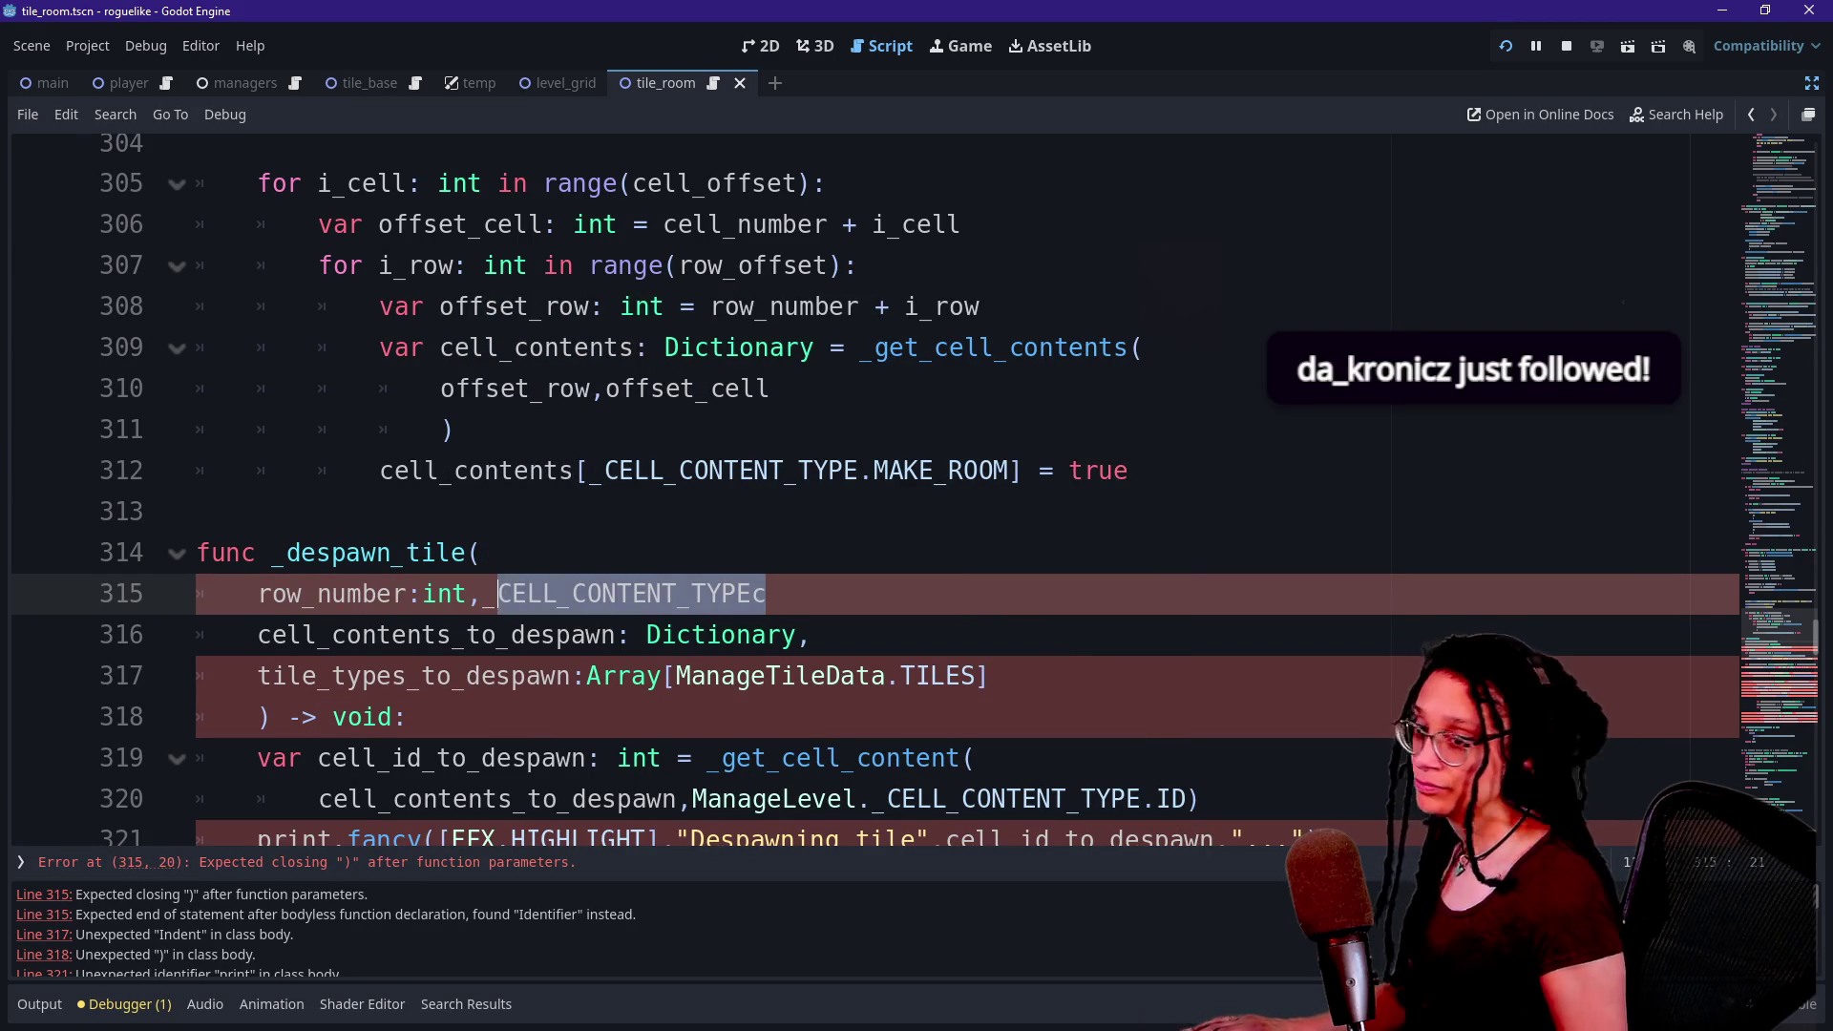
{"action": "key", "text": "BackSpace"}
{"action": "key", "text": "BackSpace"}
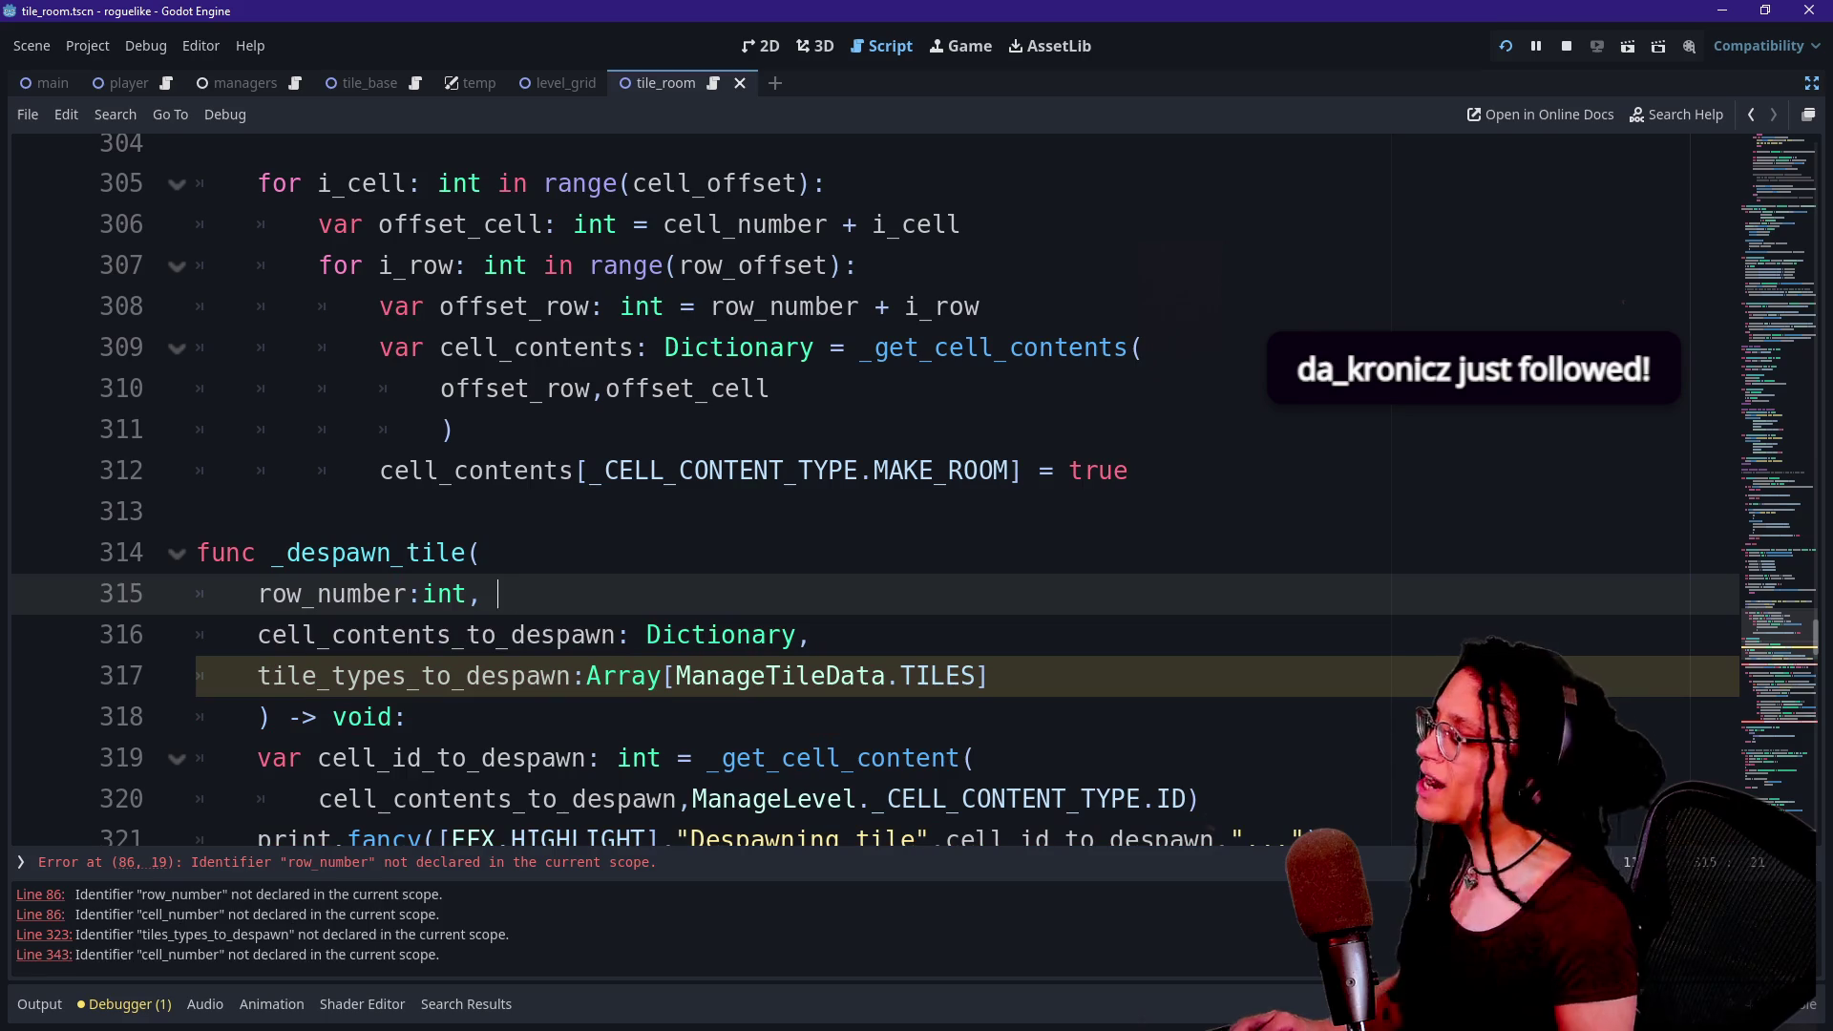
- Add cell_number:int as the second parameter after row_number:int
{"action": "type", "text": "cell_n"}
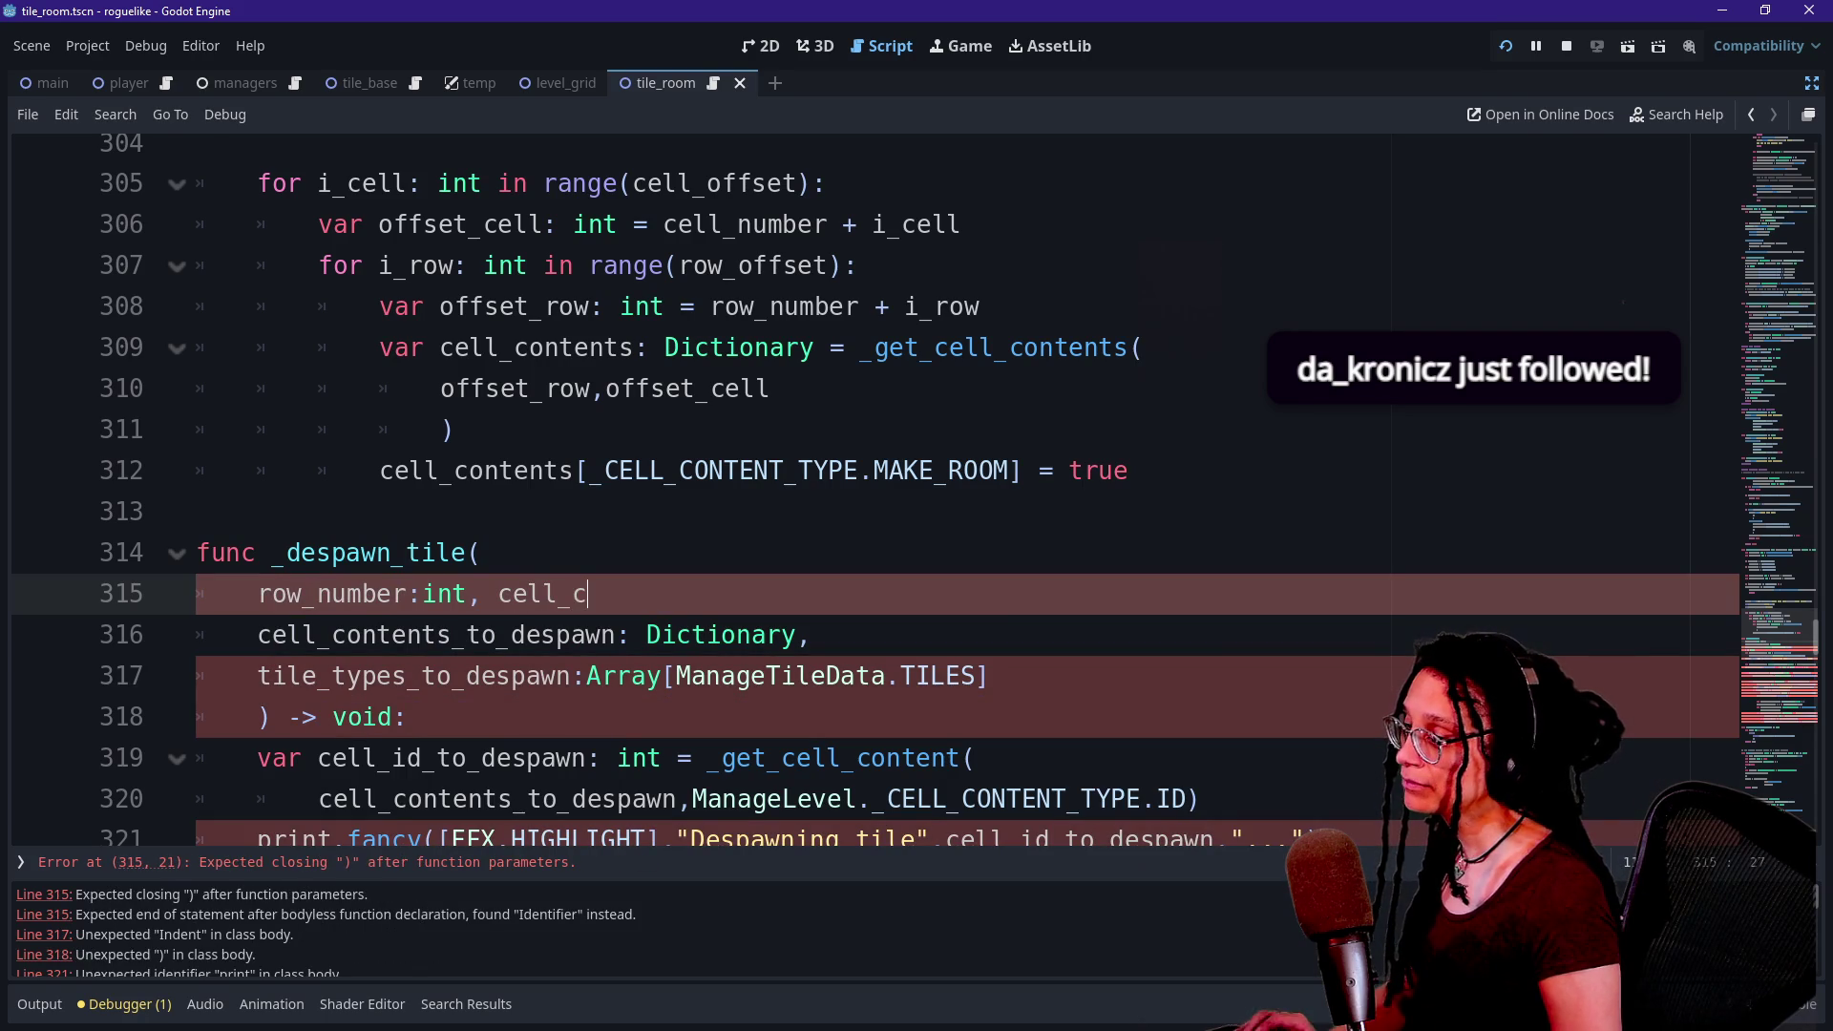
{"action": "type", "text": "mbe"}
{"action": "key", "text": "BackSpace"}
{"action": "key", "text": "BackSpace"}
{"action": "key", "text": "BackSpace"}
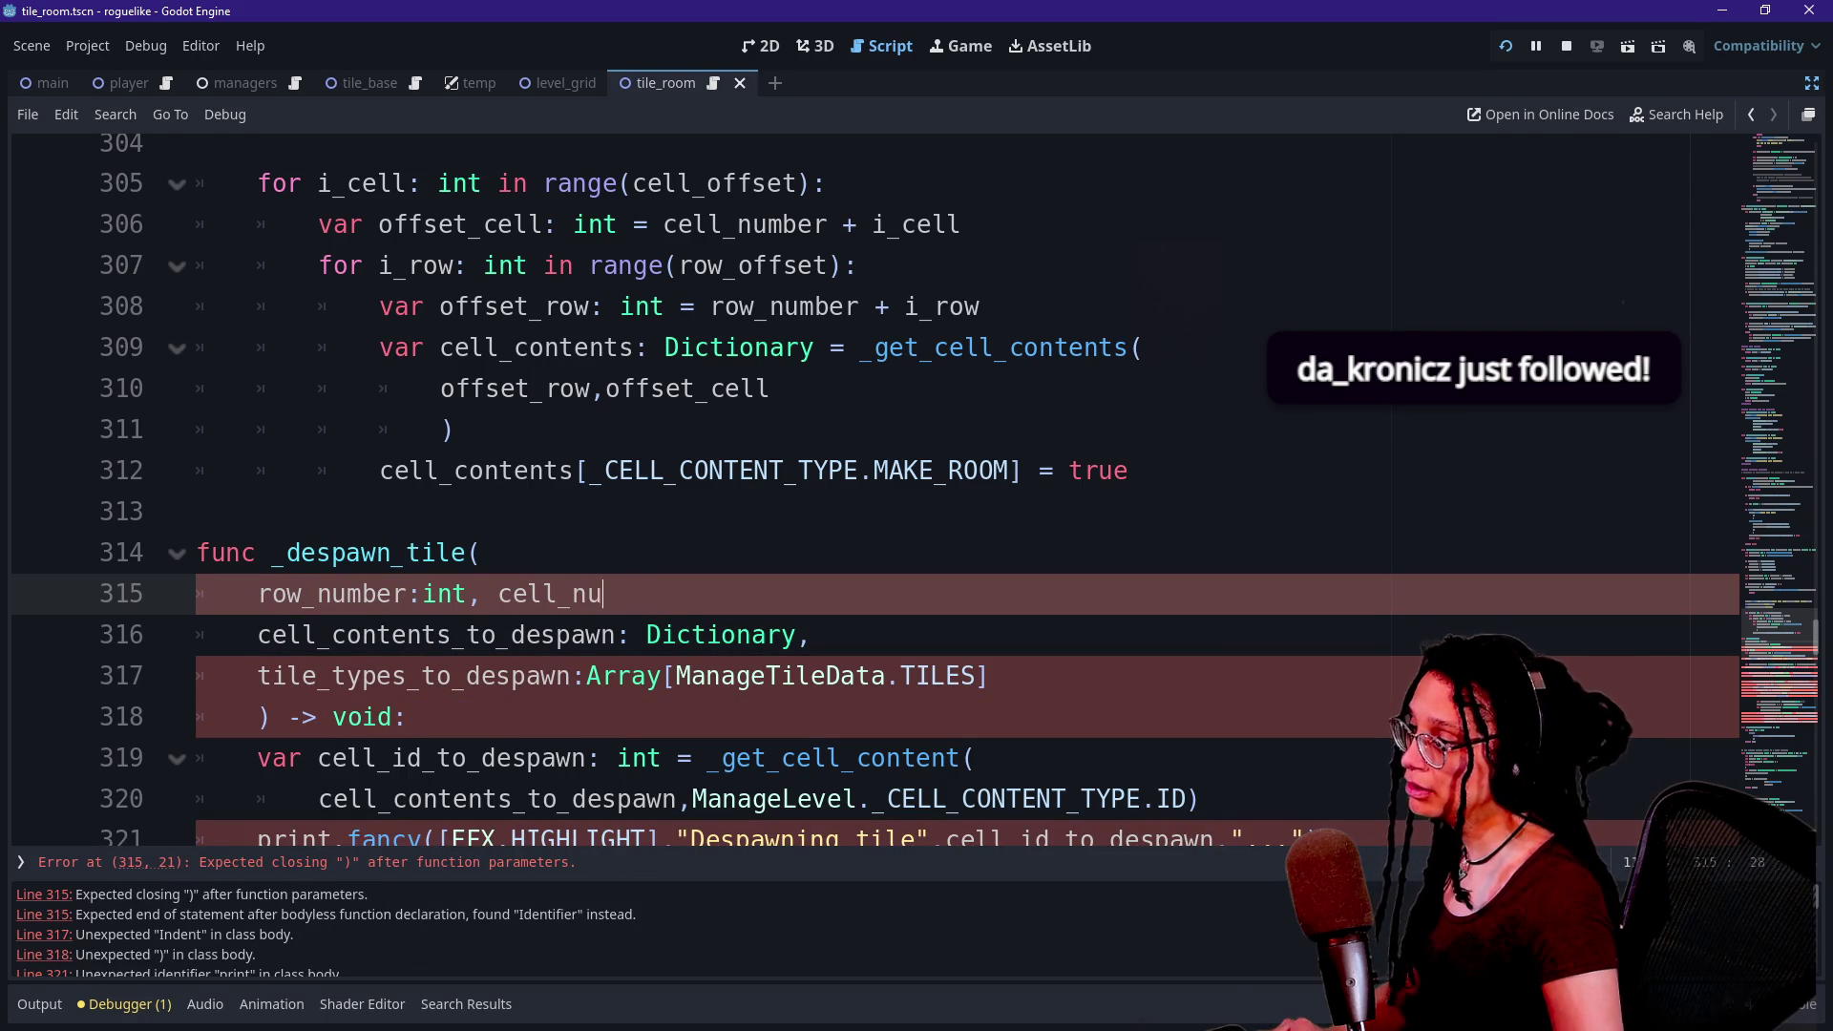
{"action": "type", "text": "umber:int,"}
{"action": "key", "text": "Escape"}
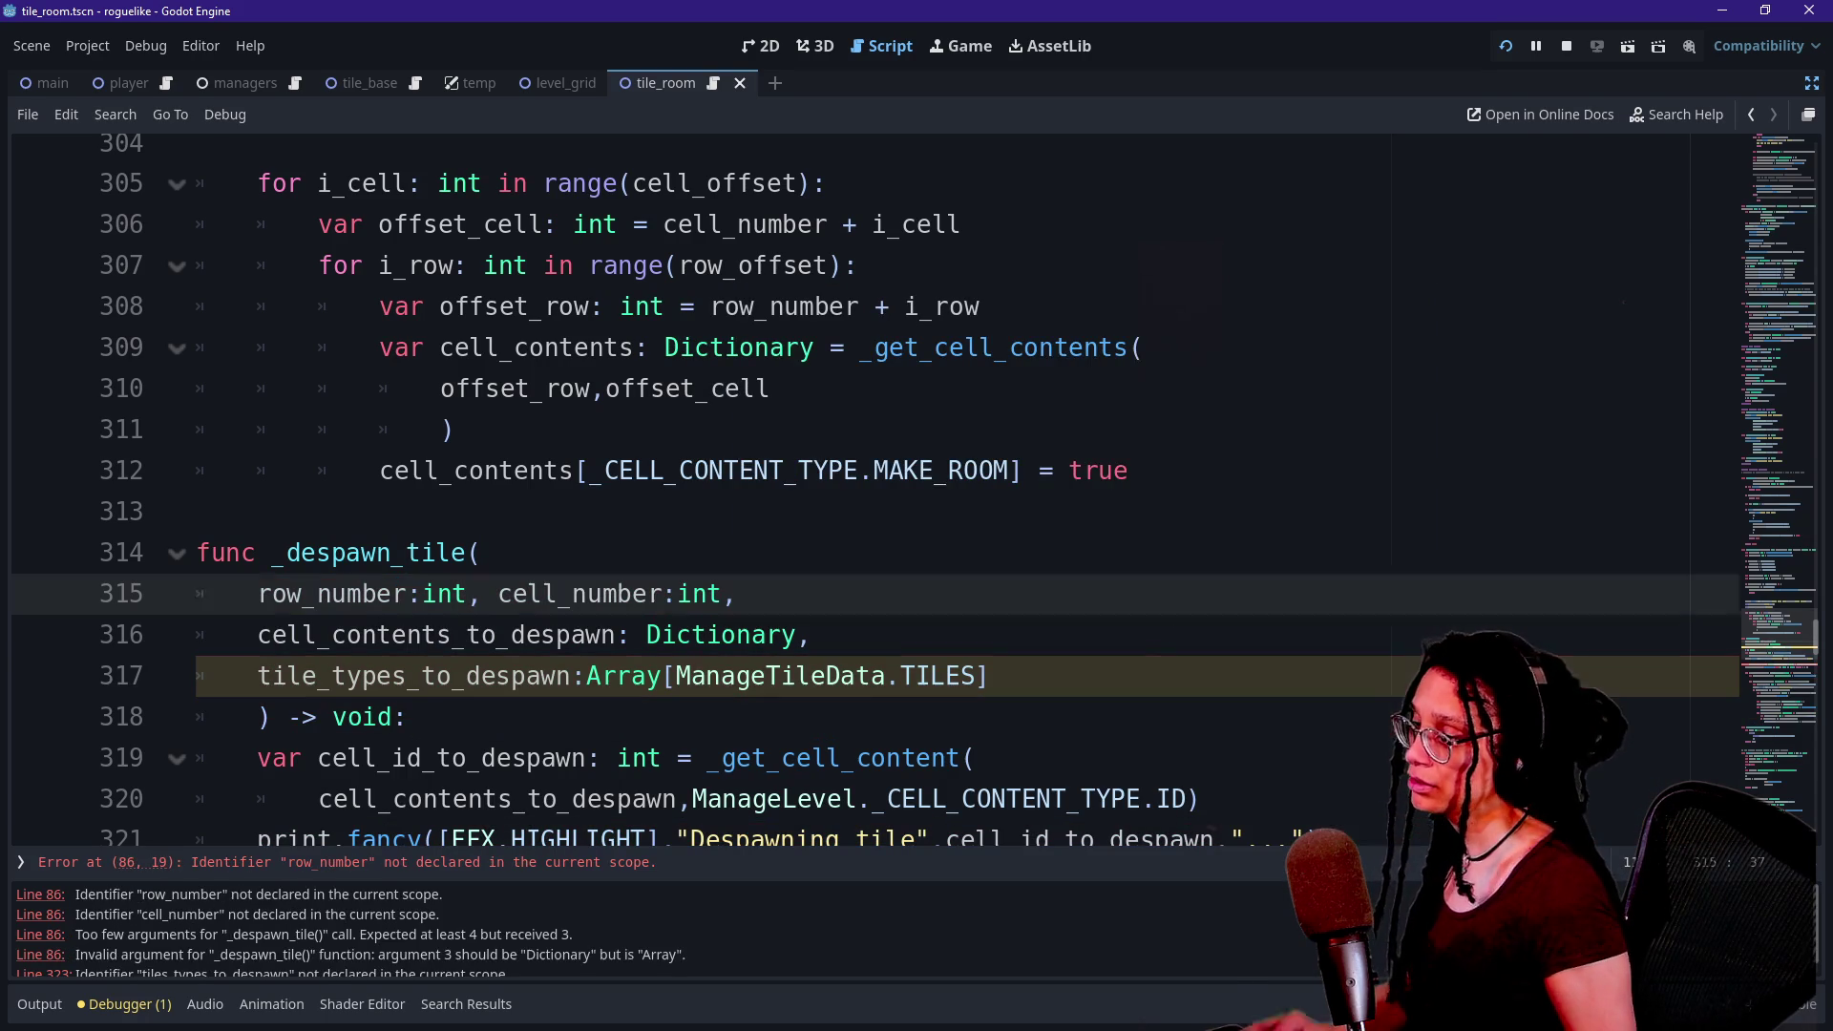
{"action": "left_click", "coordinate": [423, 635]}
{"action": "scroll", "coordinate": [726, 635], "scroll_direction": "down", "scroll_amount": 7}
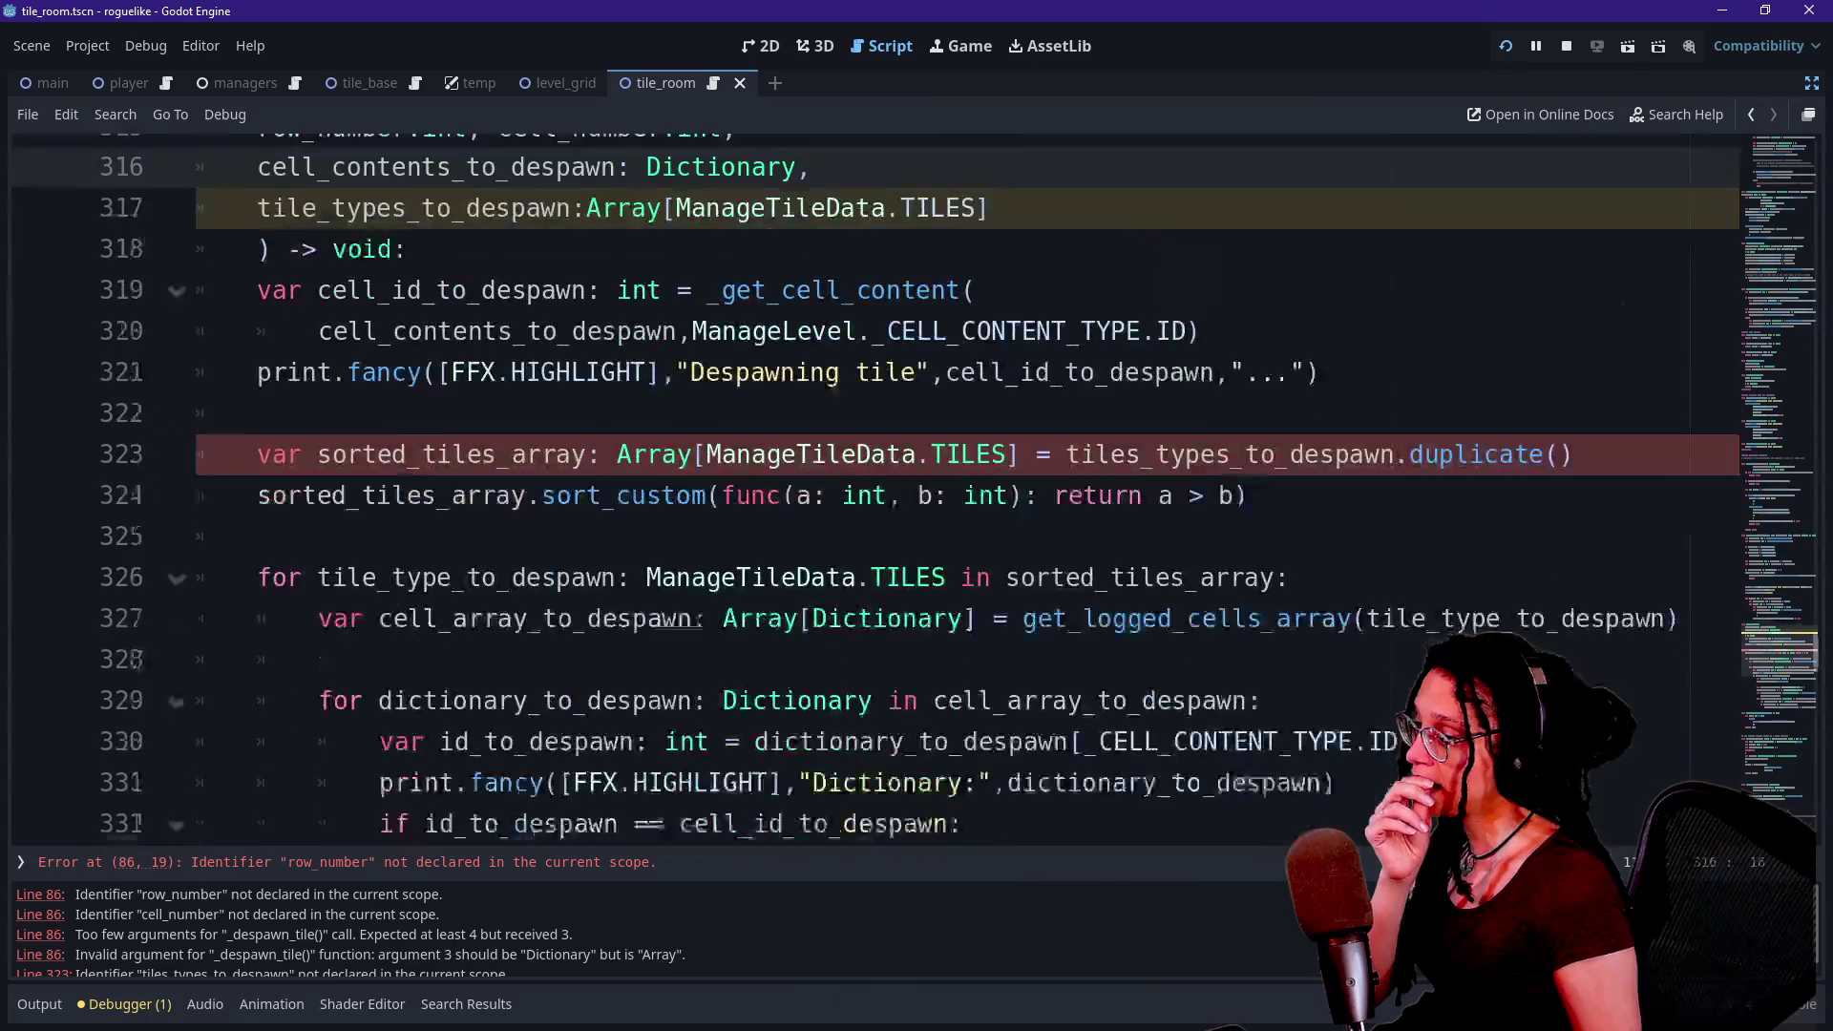
{"action": "scroll", "coordinate": [1765, 702], "scroll_direction": "down", "scroll_amount": 5}
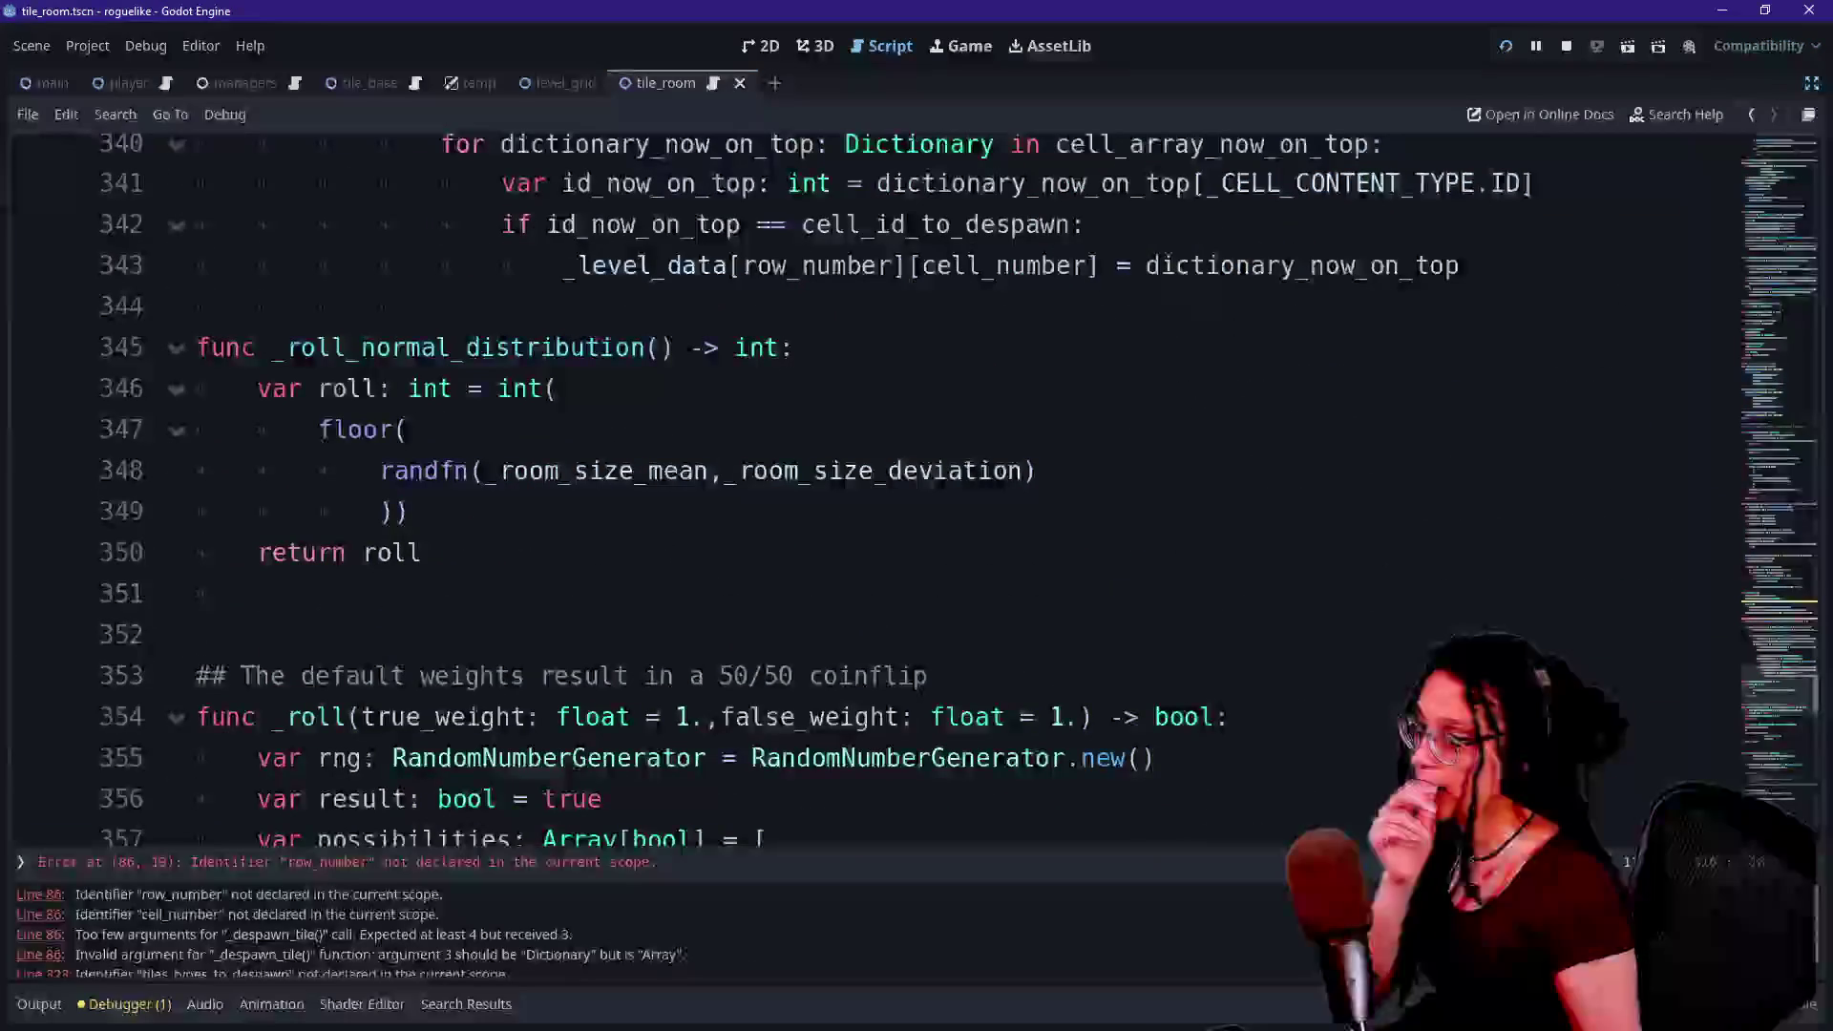
{"action": "left_click", "coordinate": [477, 862]}
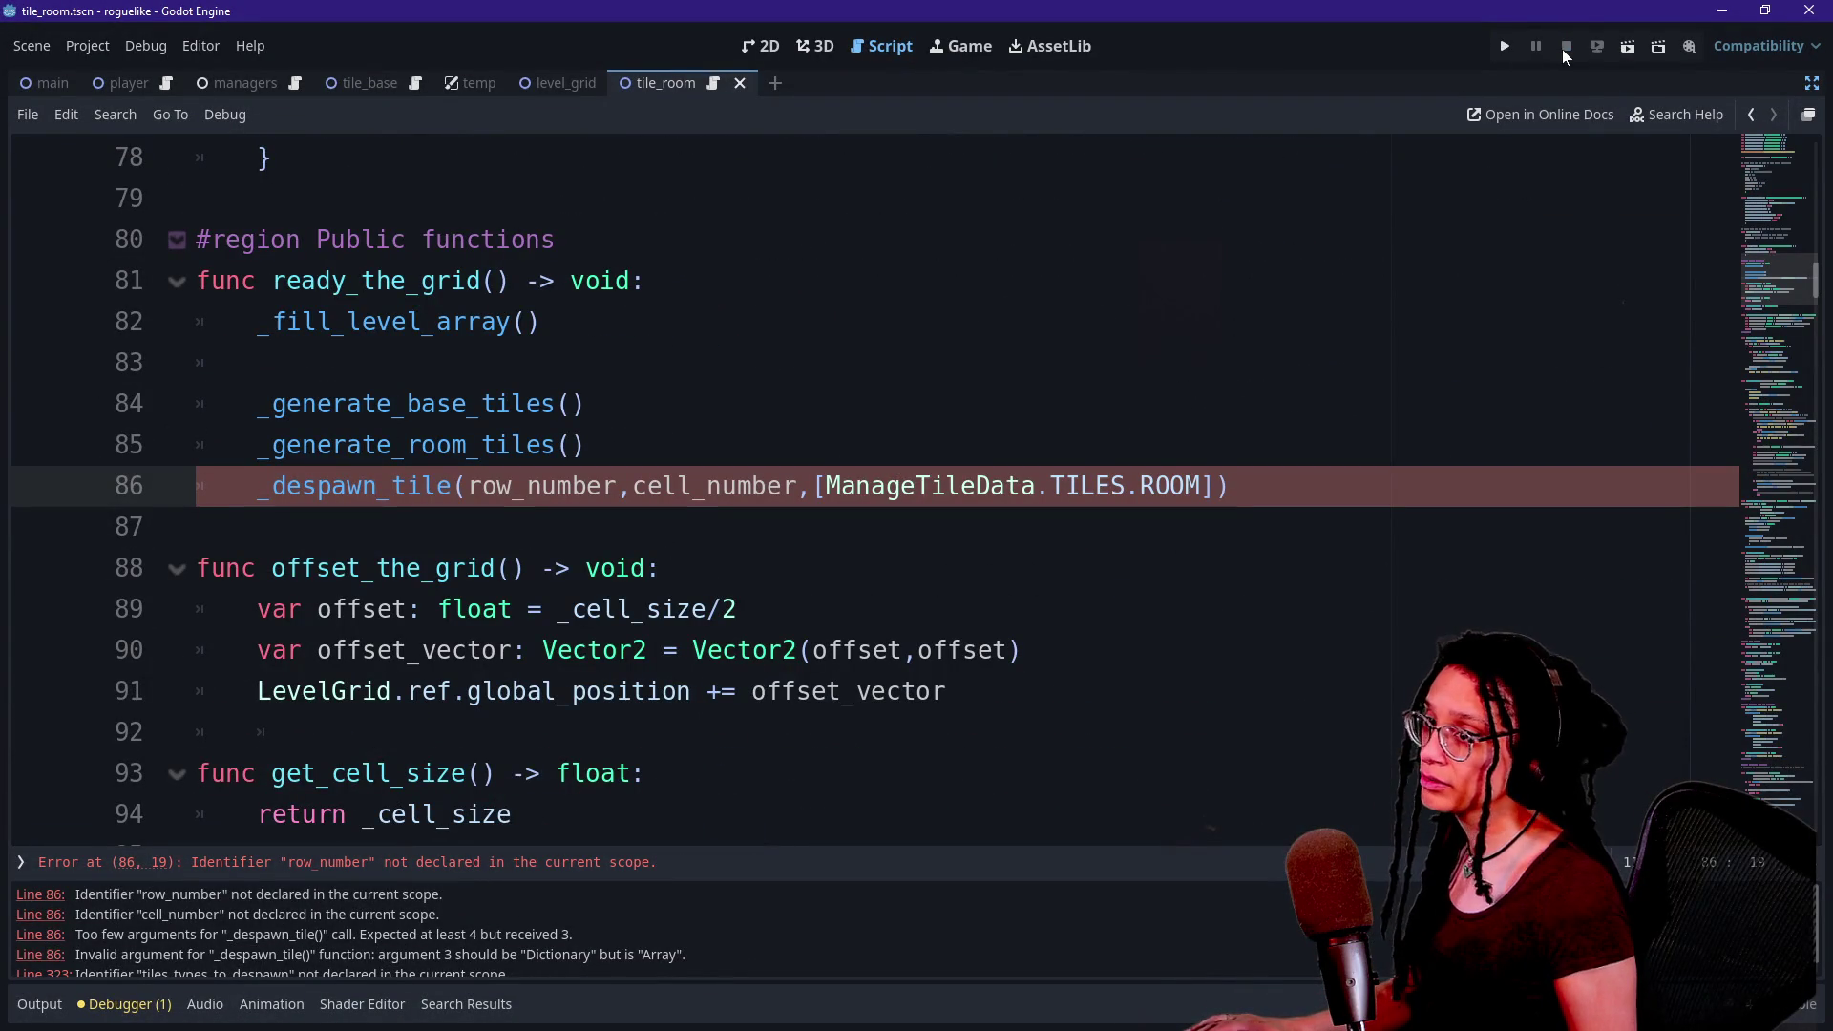
{"action": "left_click", "coordinate": [409, 486]}
{"action": "double_click", "coordinate": [541, 486]}
{"action": "left_click", "coordinate": [541, 486]}
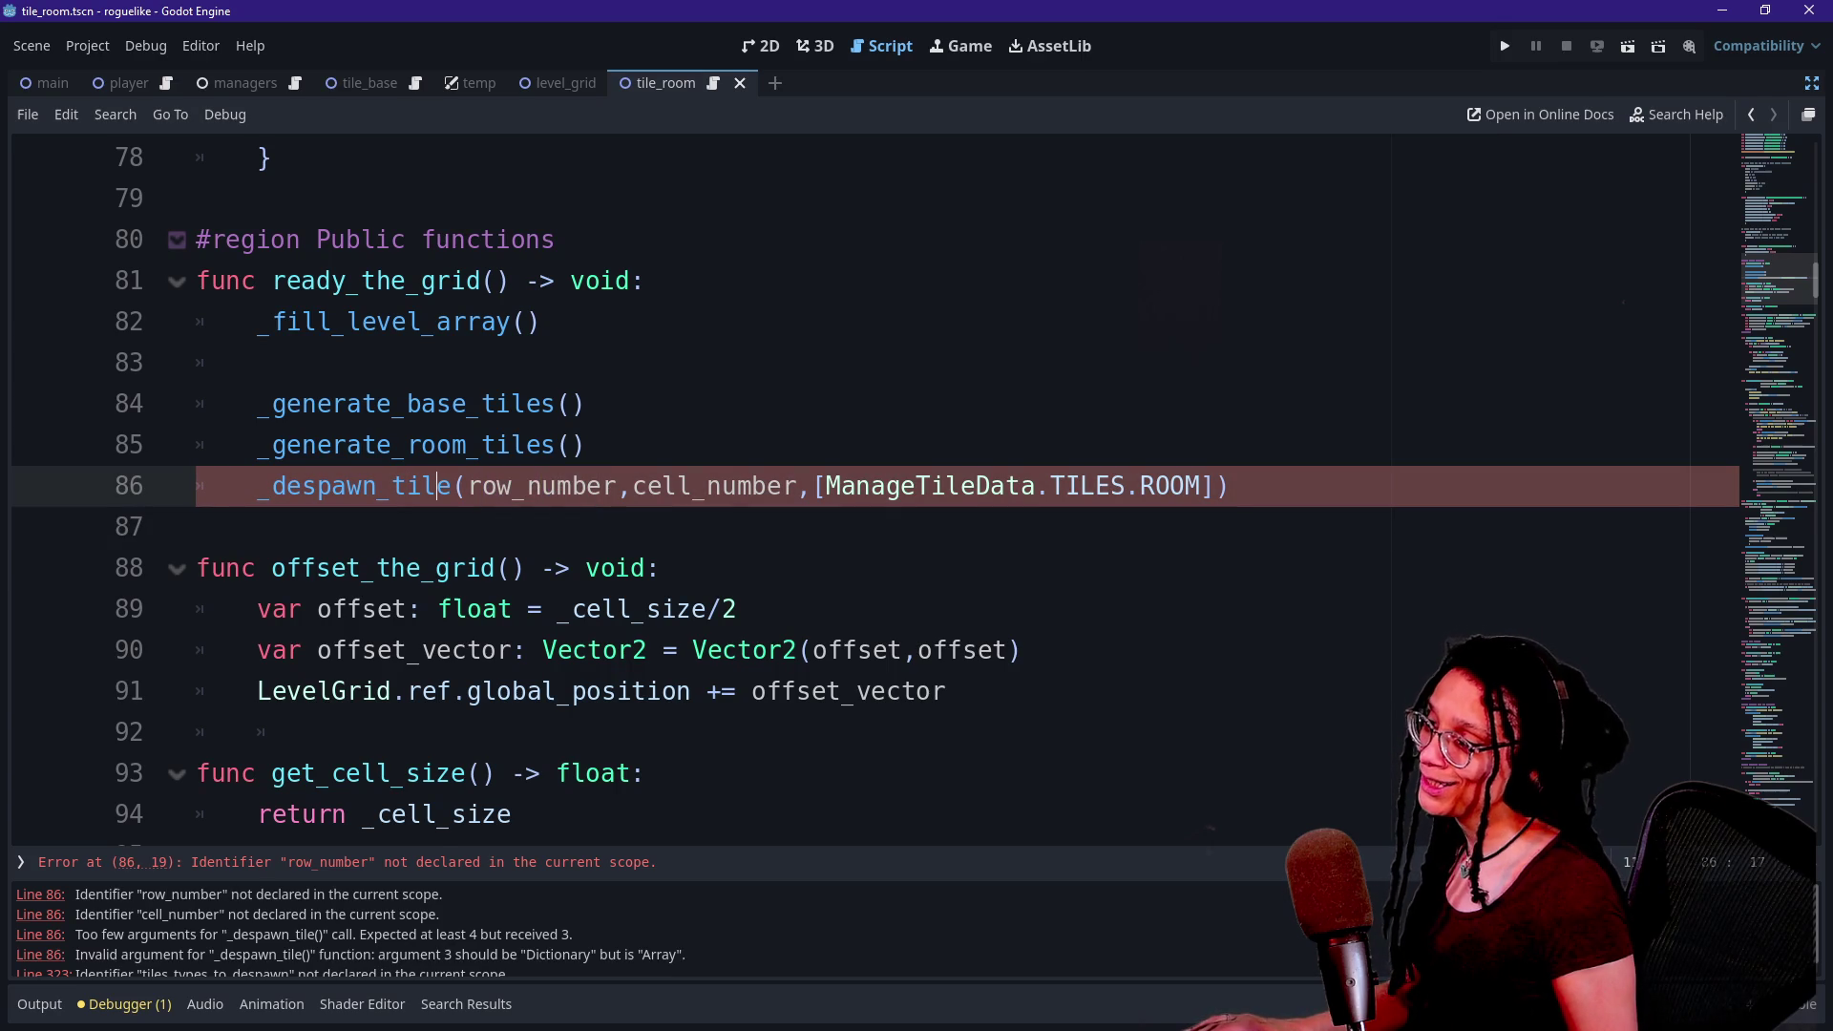
{"action": "mouse_move", "coordinate": [468, 486]}
{"action": "left_mouse_down"}
{"action": "mouse_move", "coordinate": [1230, 486]}
{"action": "mouse_move", "coordinate": [573, 486]}
{"action": "left_mouse_up"}
{"action": "left_click", "coordinate": [573, 486]}
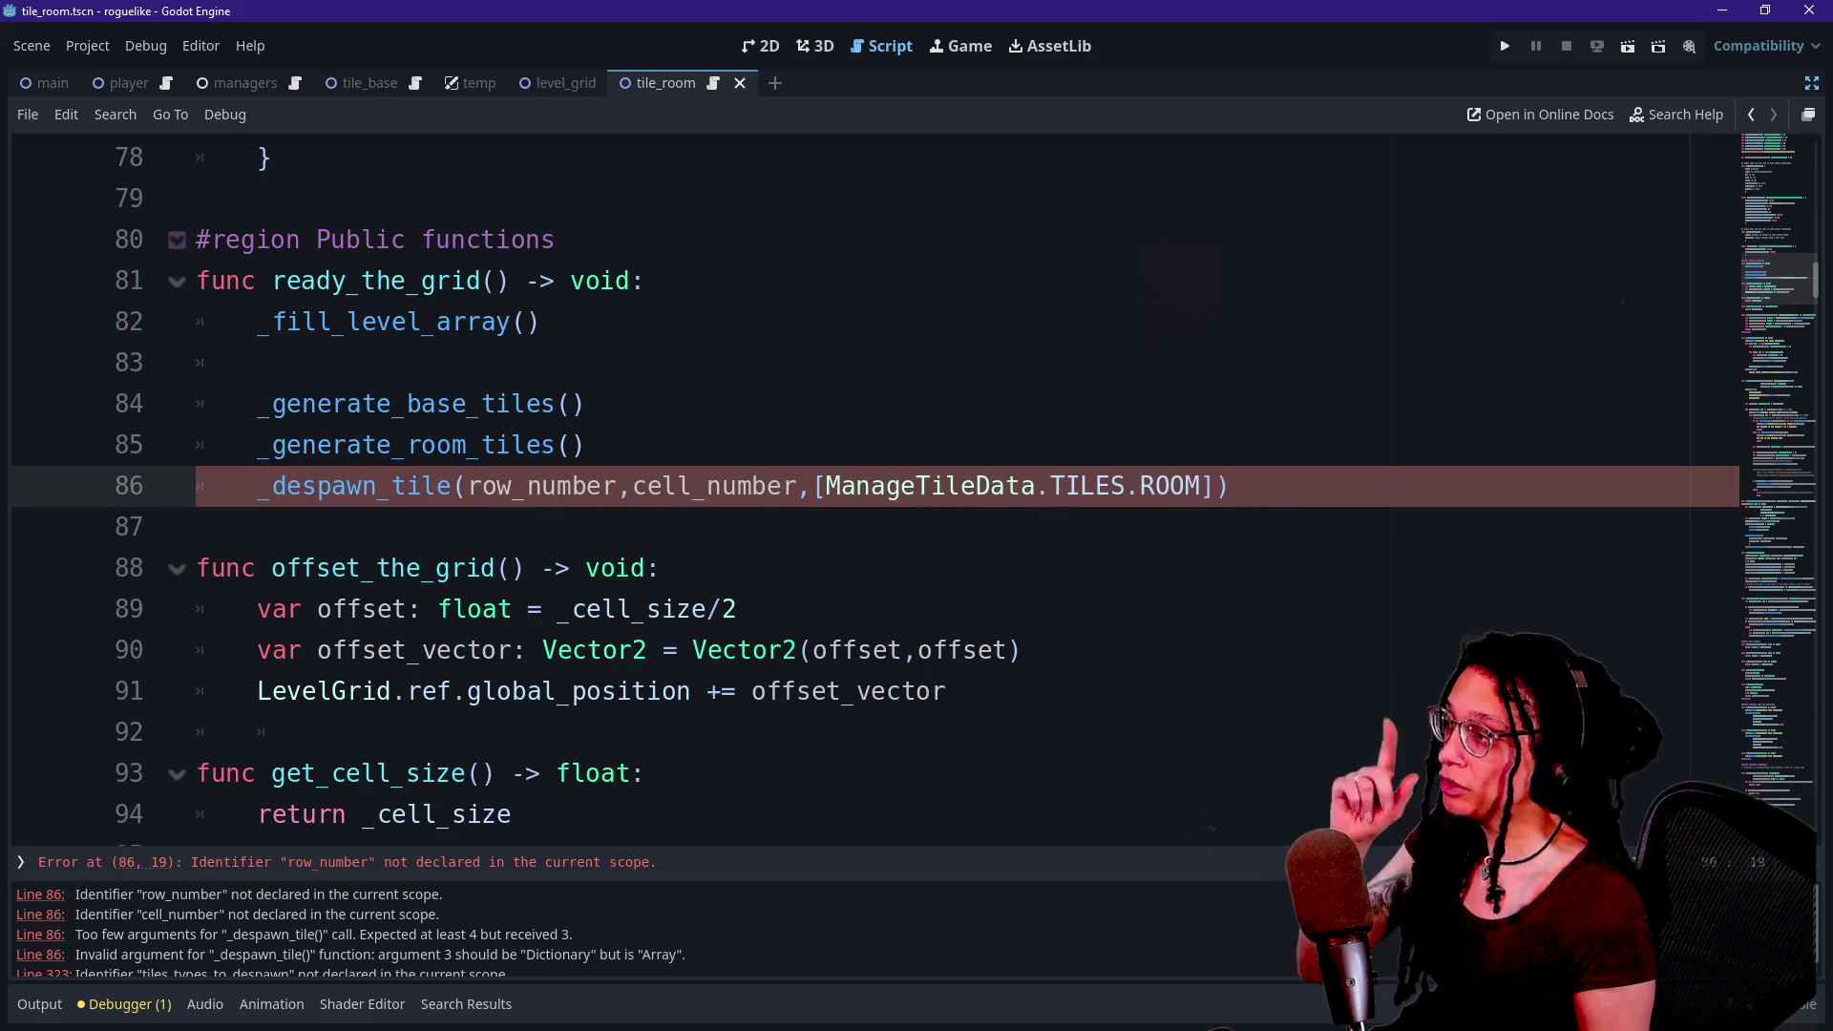
{"action": "mouse_move", "coordinate": [1795, 279]}
{"action": "left_mouse_down"}
{"action": "mouse_move", "coordinate": [1799, 728]}
{"action": "mouse_move", "coordinate": [1799, 646]}
{"action": "left_mouse_up"}
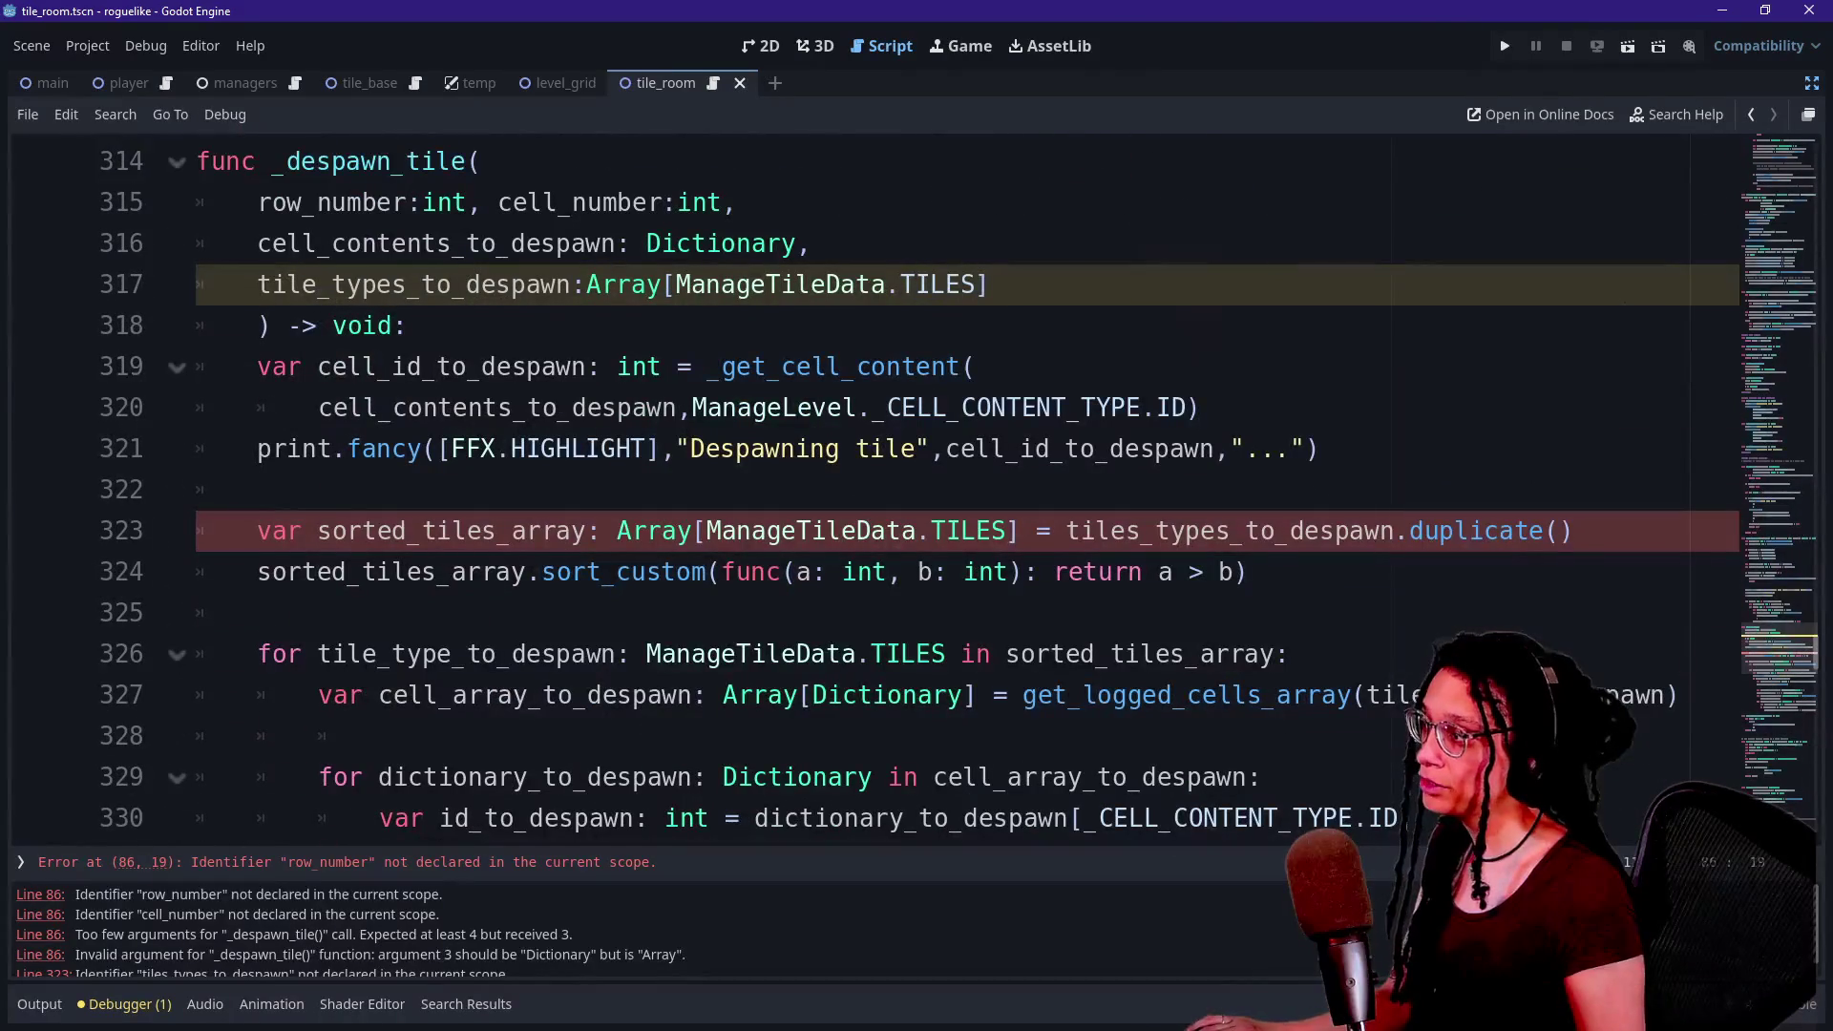
{"action": "left_click_drag", "start_coordinate": [735, 203], "coordinate": [482, 160]}
- Under the if check, declare 'var row_number: int = _get_cell_content(dictionary_now_on_top,'
{"action": "key", "text": "BackSpace"}
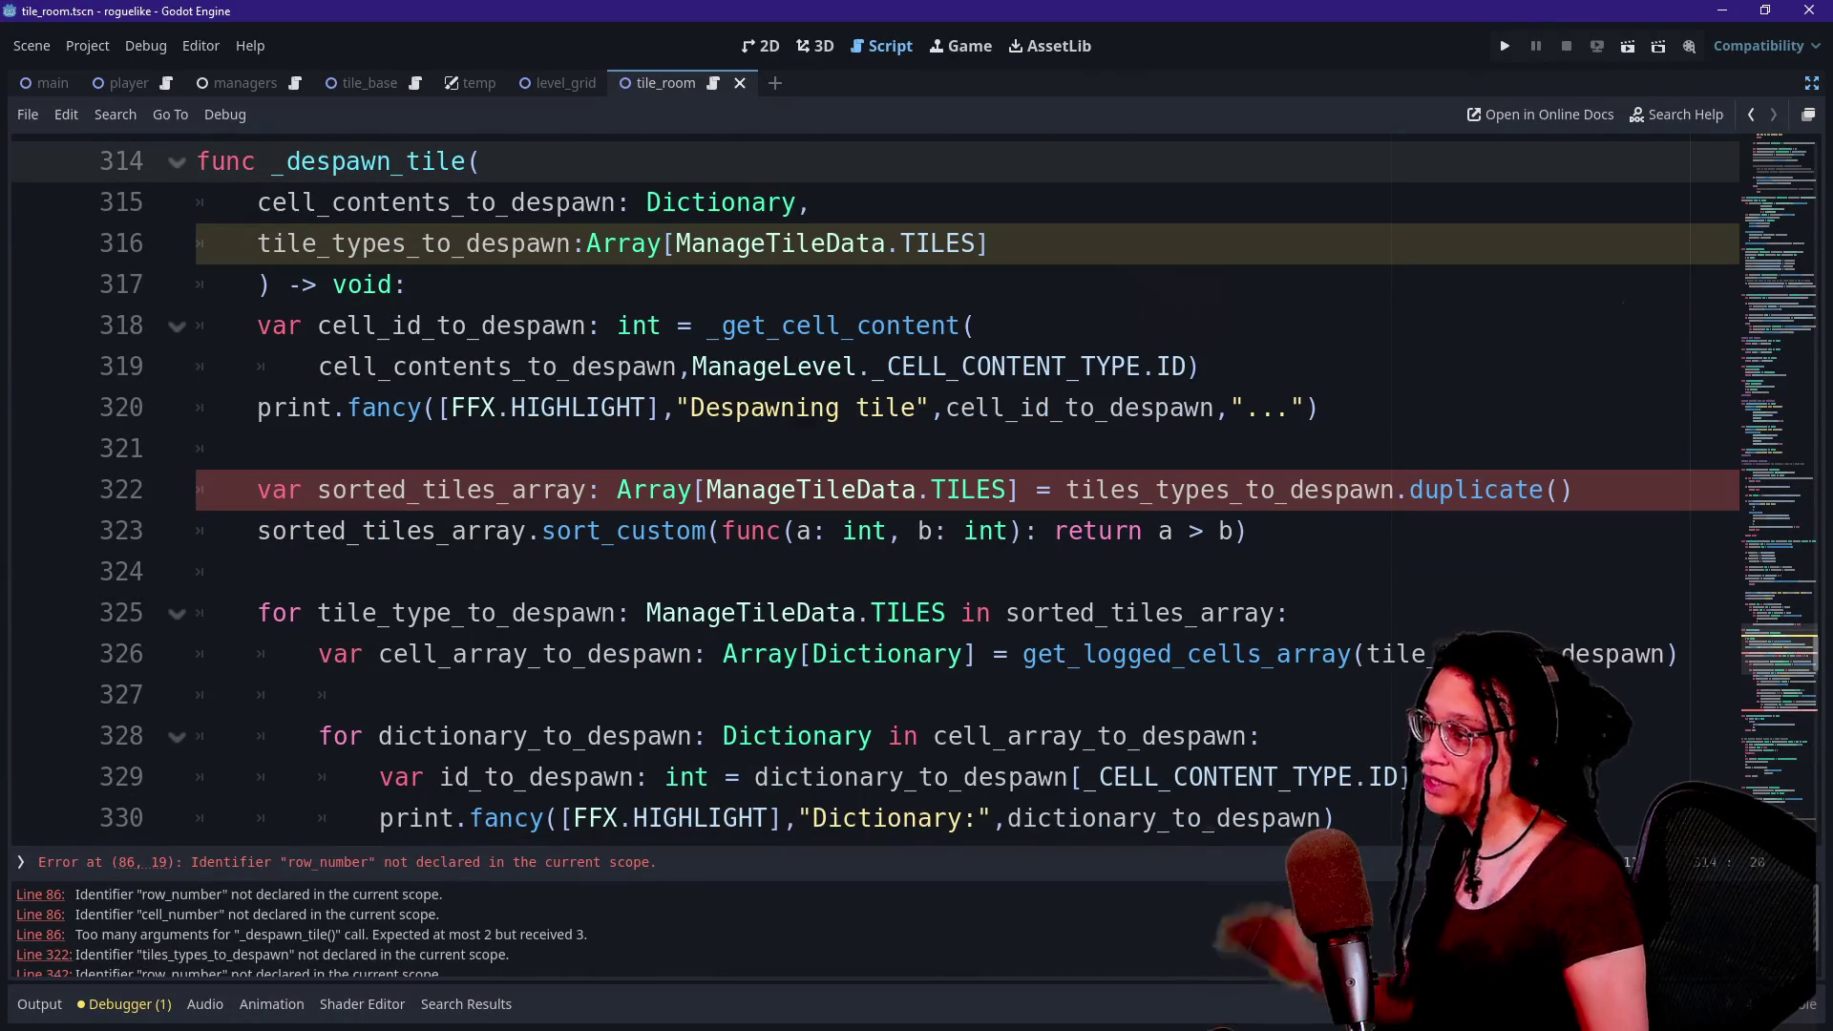
{"action": "scroll", "coordinate": [859, 477], "scroll_direction": "down", "scroll_amount": 5}
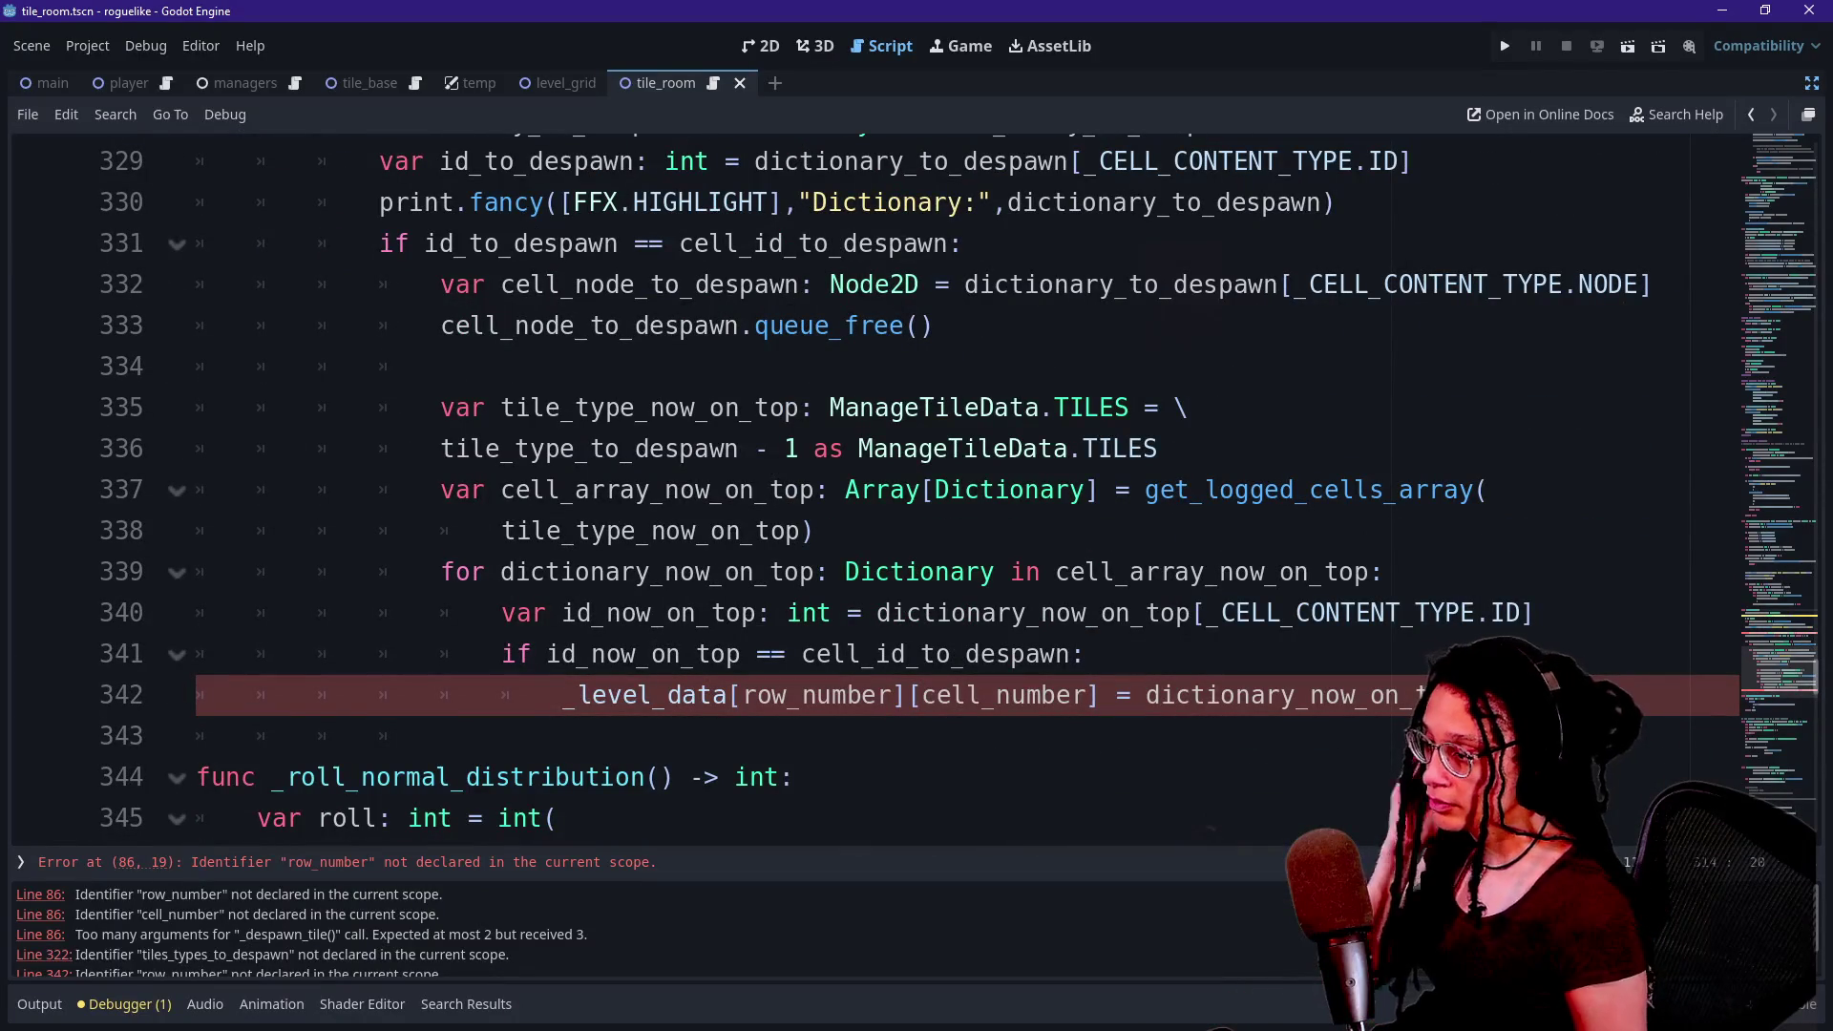
{"action": "key", "text": "Return"}
{"action": "type", "text": "var row_number:"}
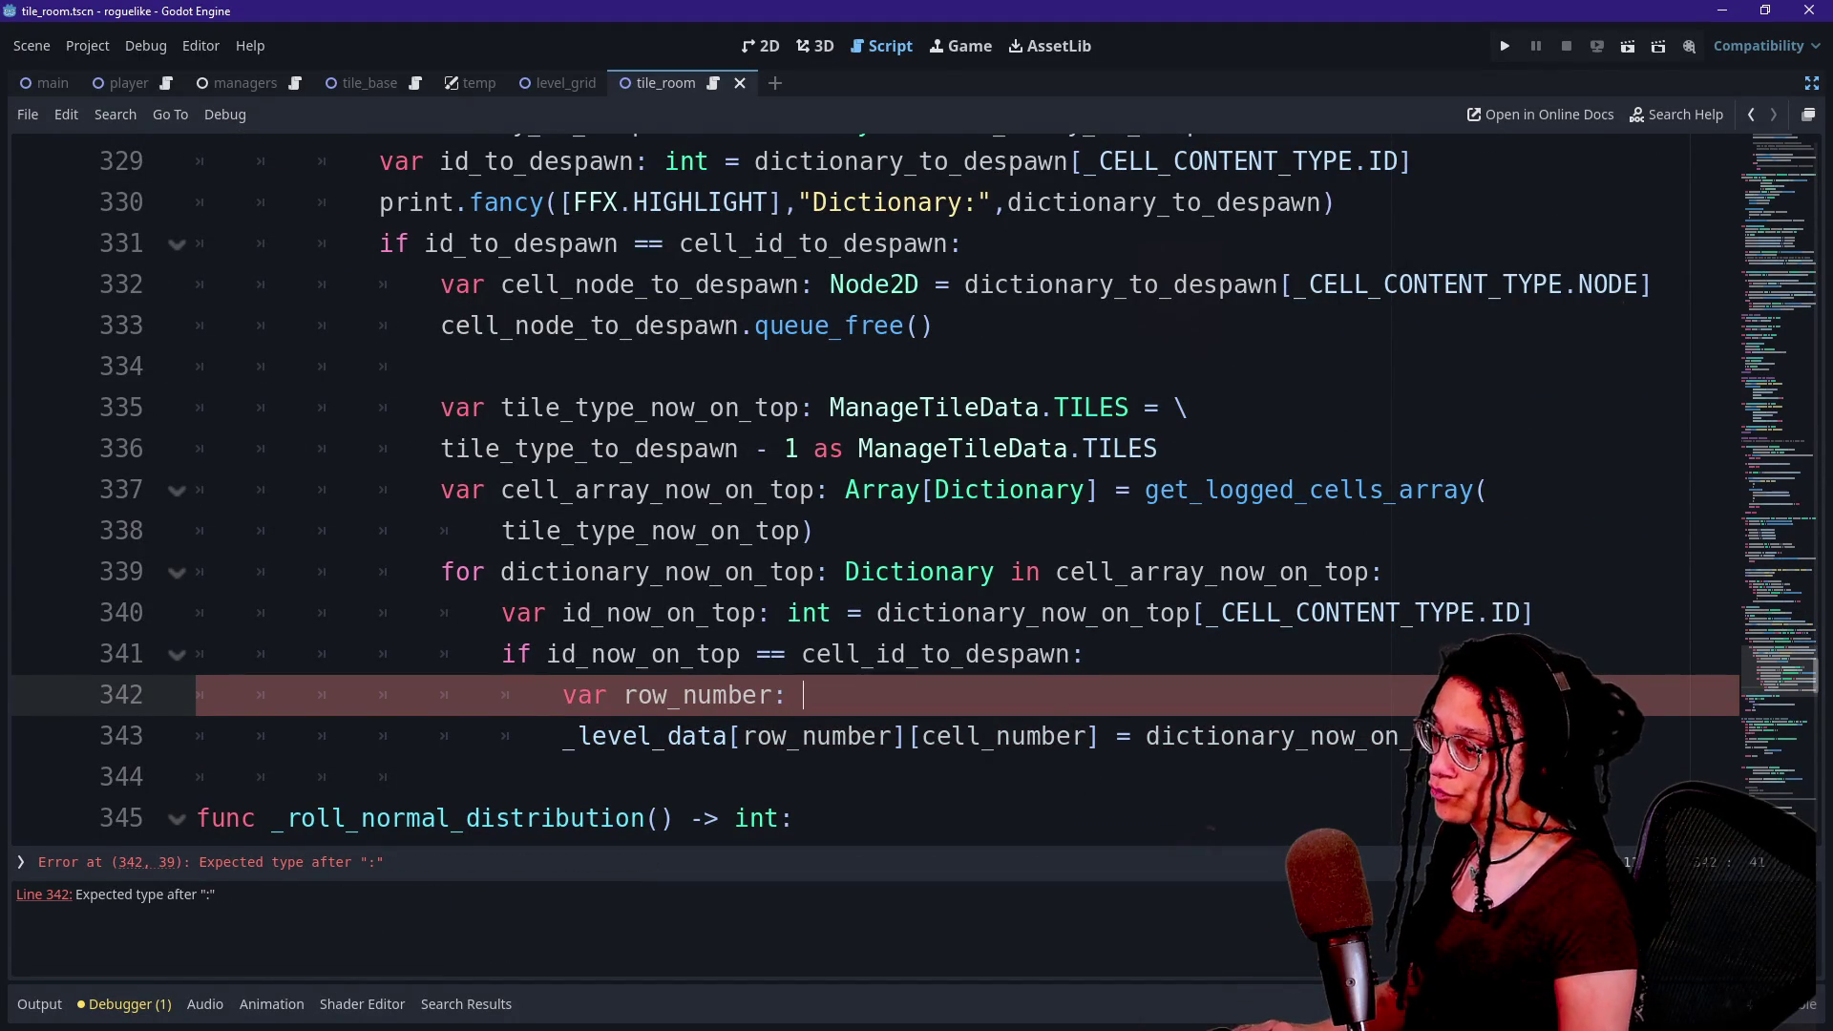
{"action": "type", "text": " int = _ge"}
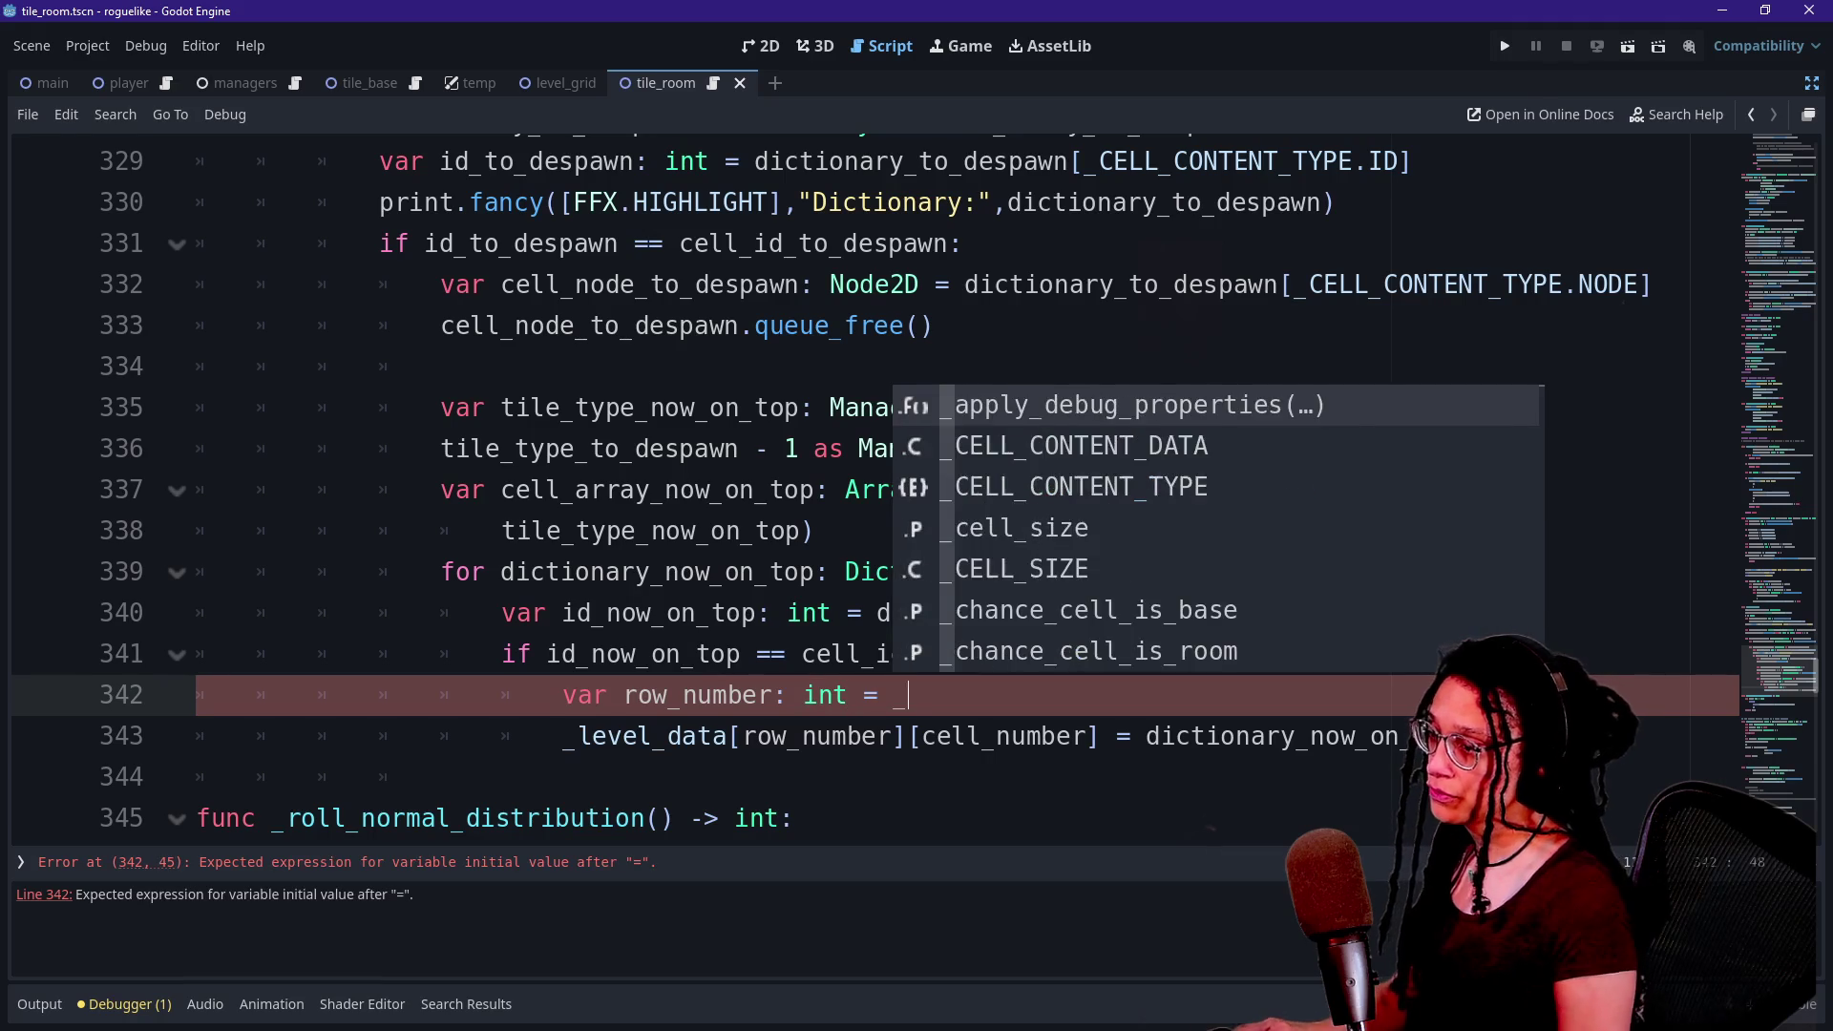
{"action": "type", "text": "t"}
{"action": "key", "text": "Return"}
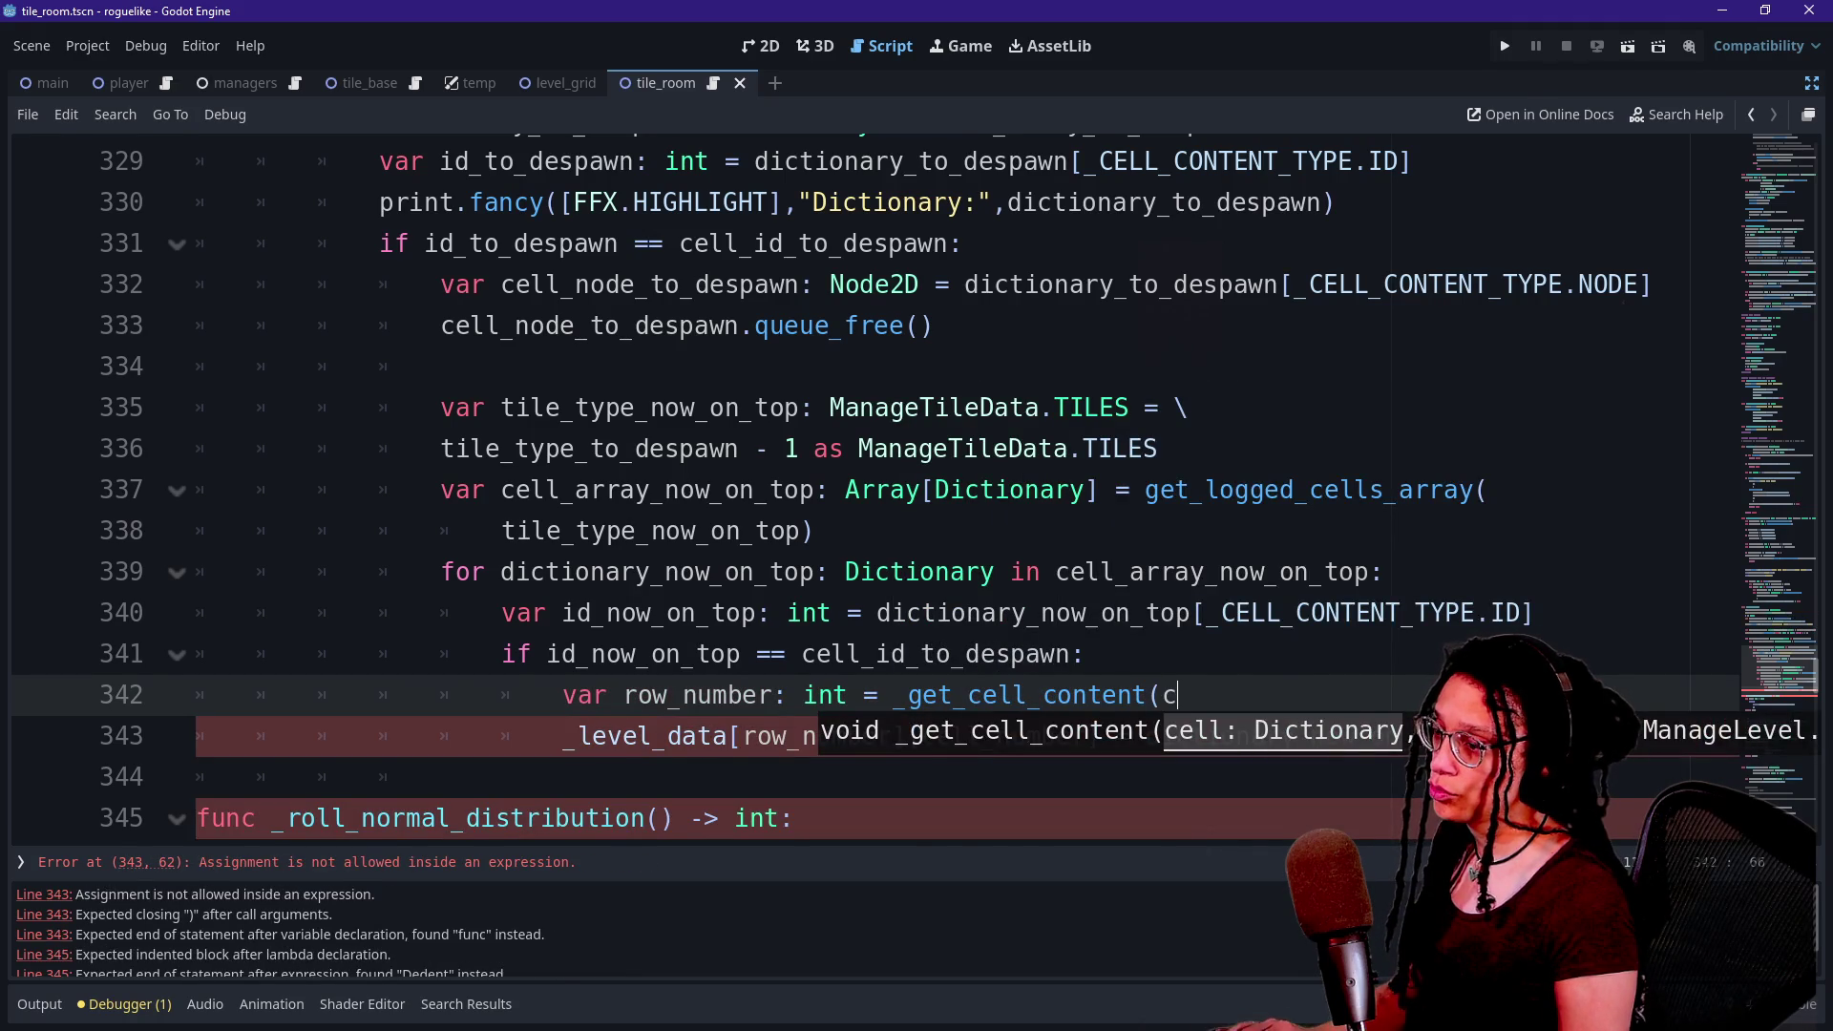
{"action": "type", "text": "ell"}
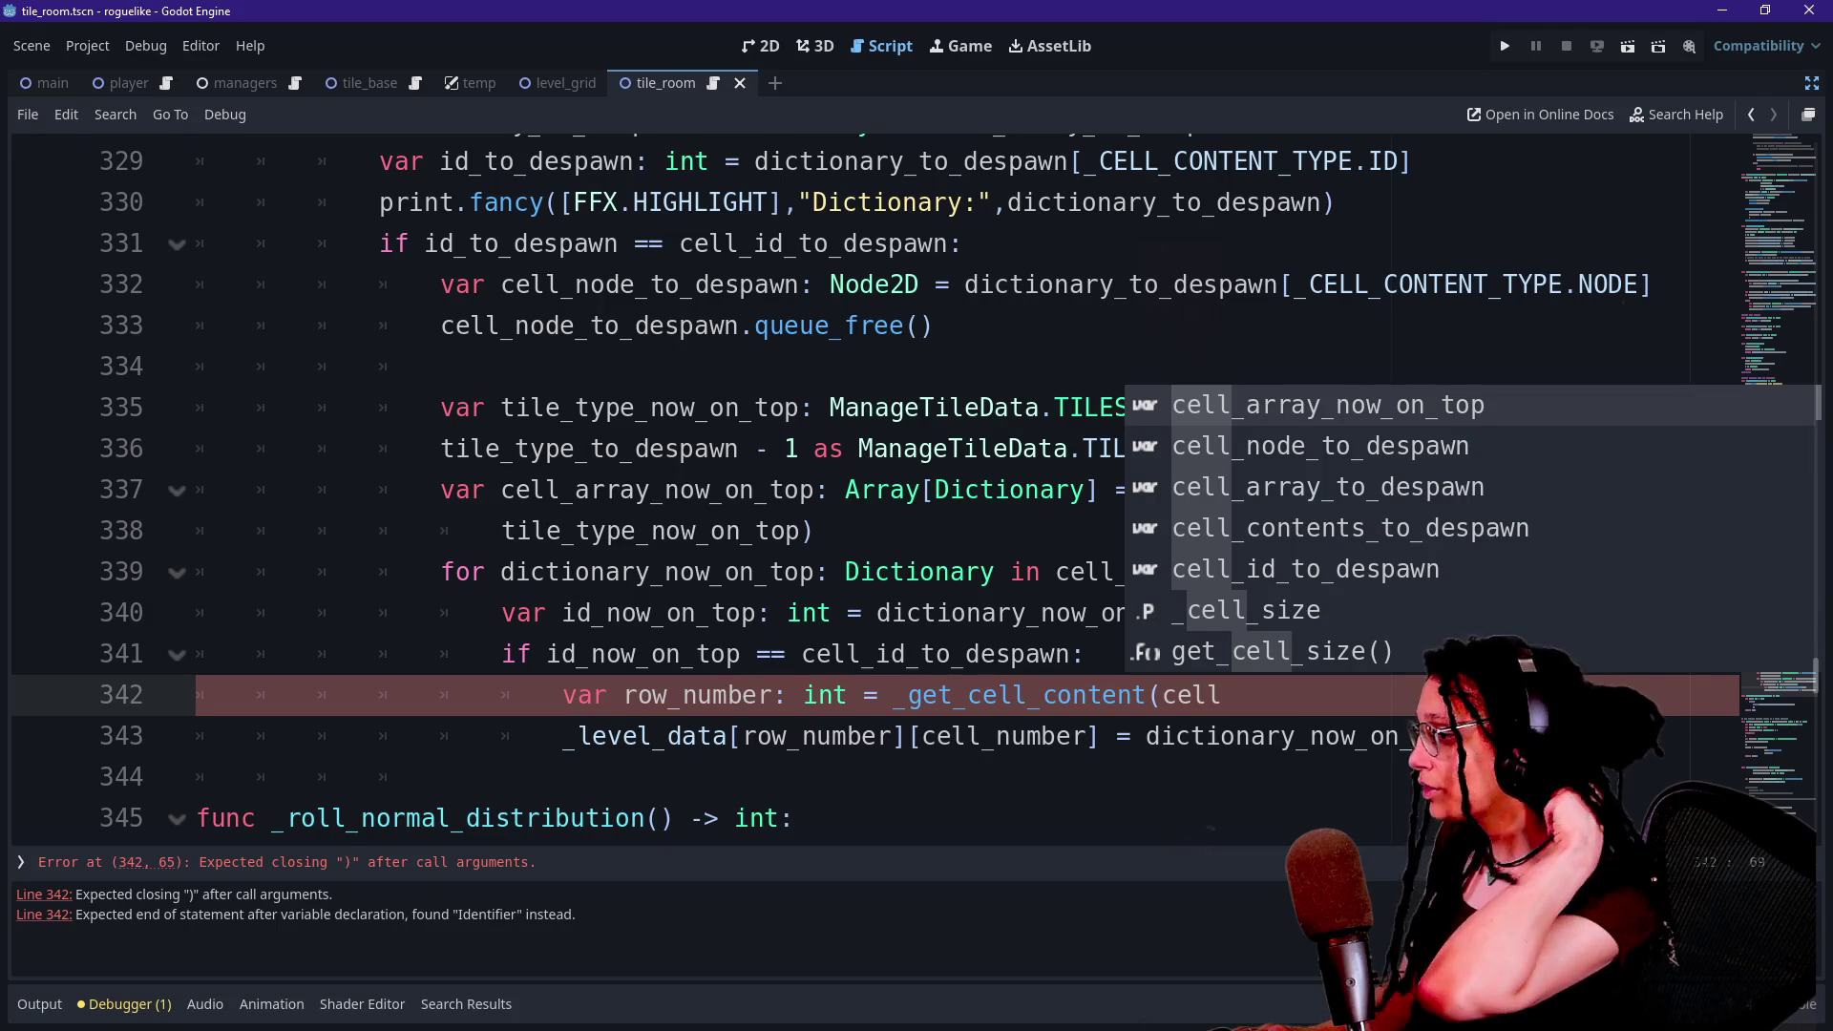
{"action": "key", "text": "BackSpace"}
{"action": "key", "text": "BackSpace"}
{"action": "key", "text": "BackSpace"}
{"action": "type", "text": "di"}
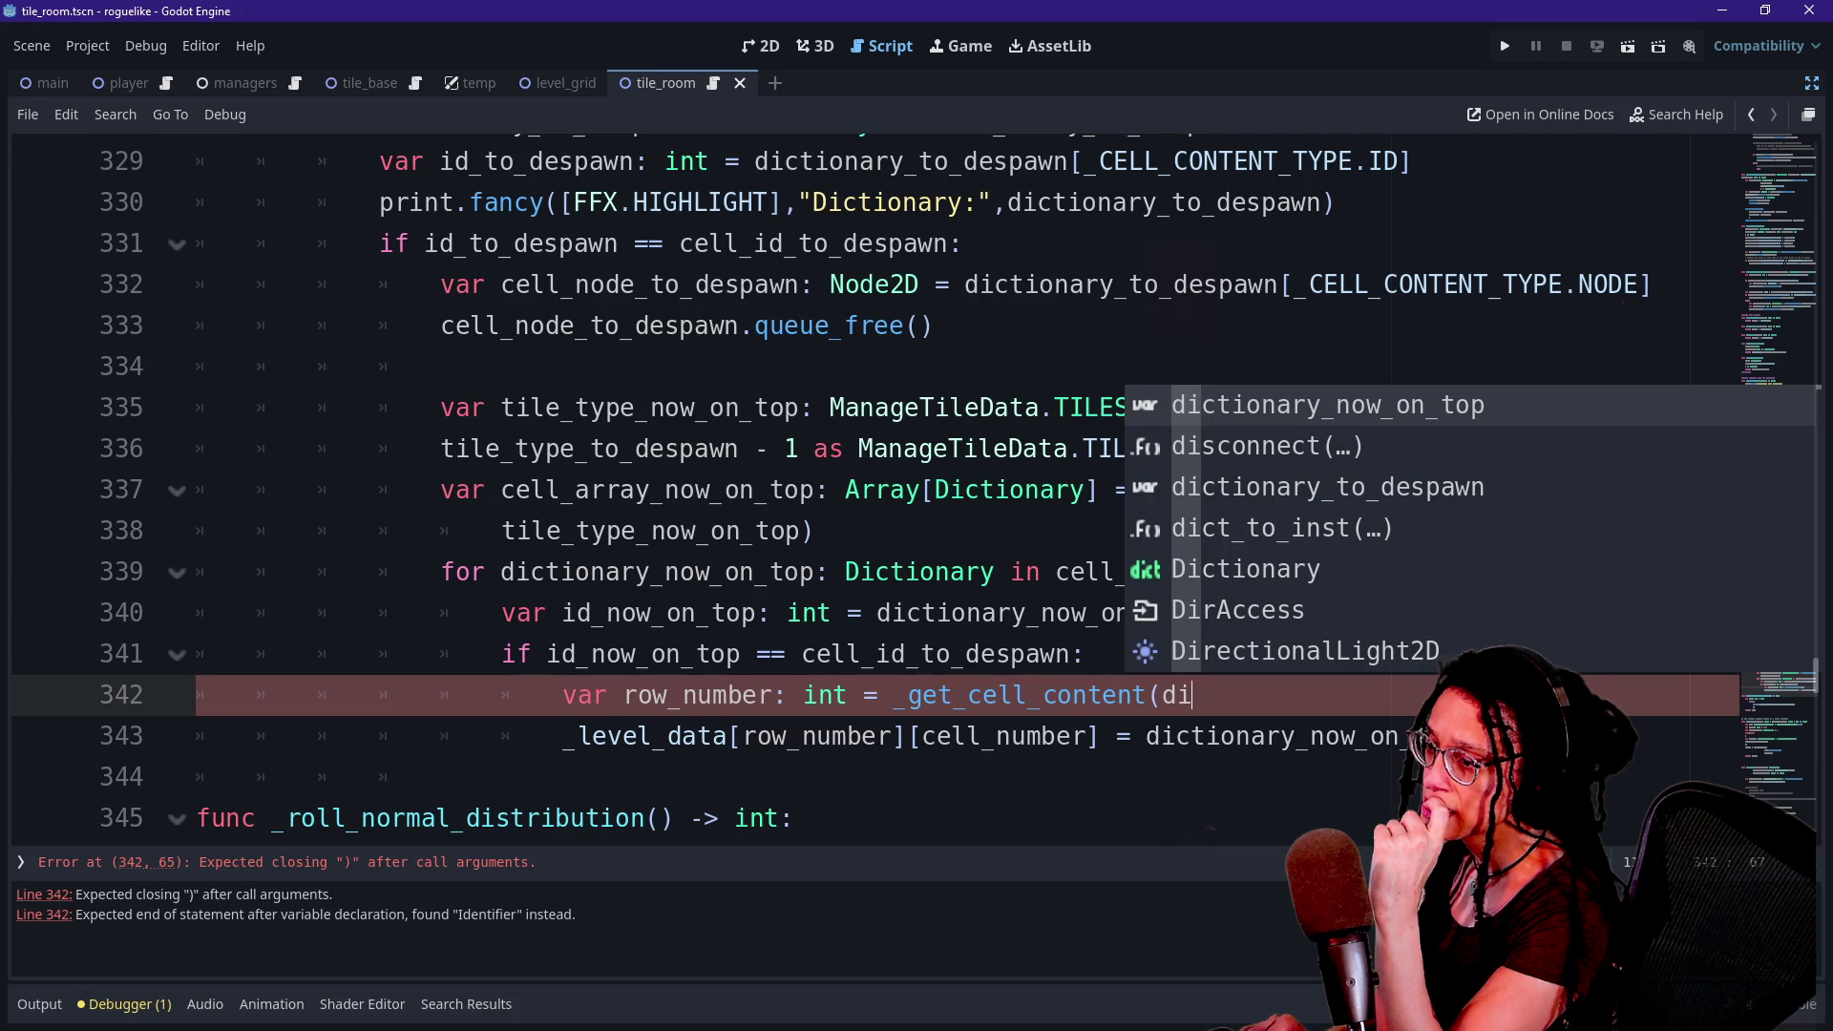
{"action": "type", "text": "c"}
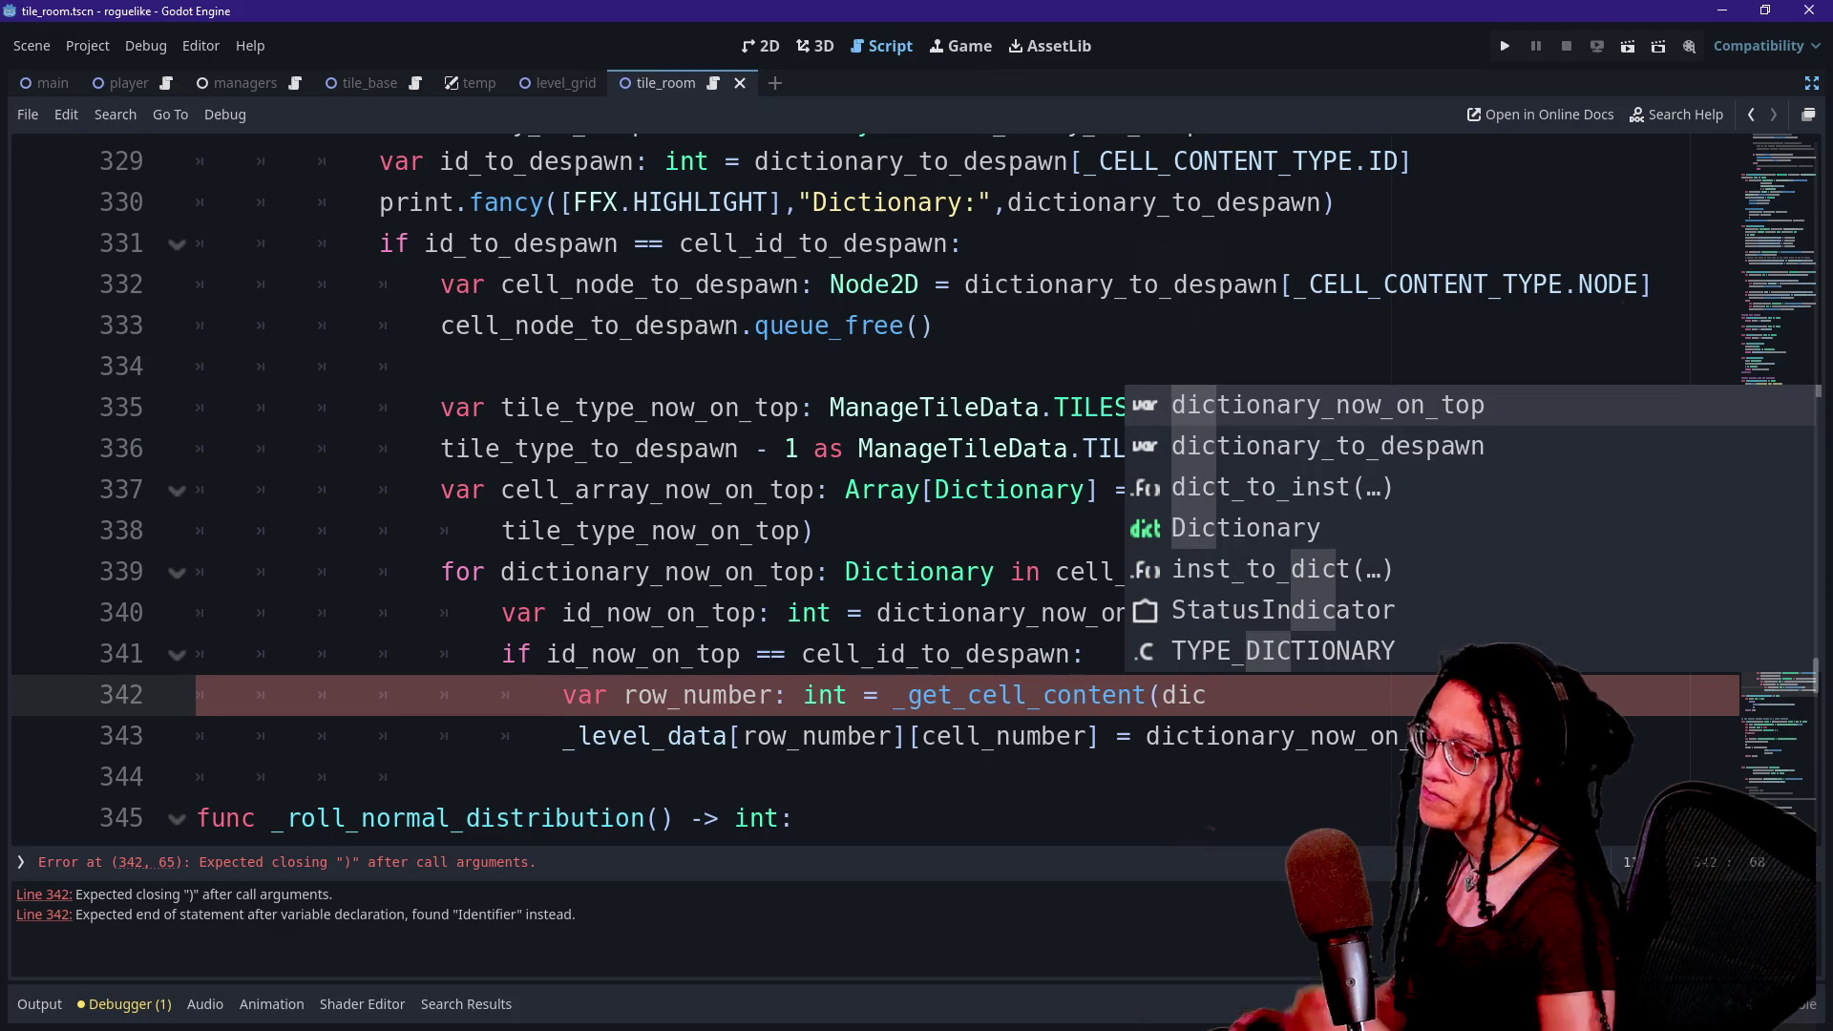
{"action": "key", "text": "Return"}
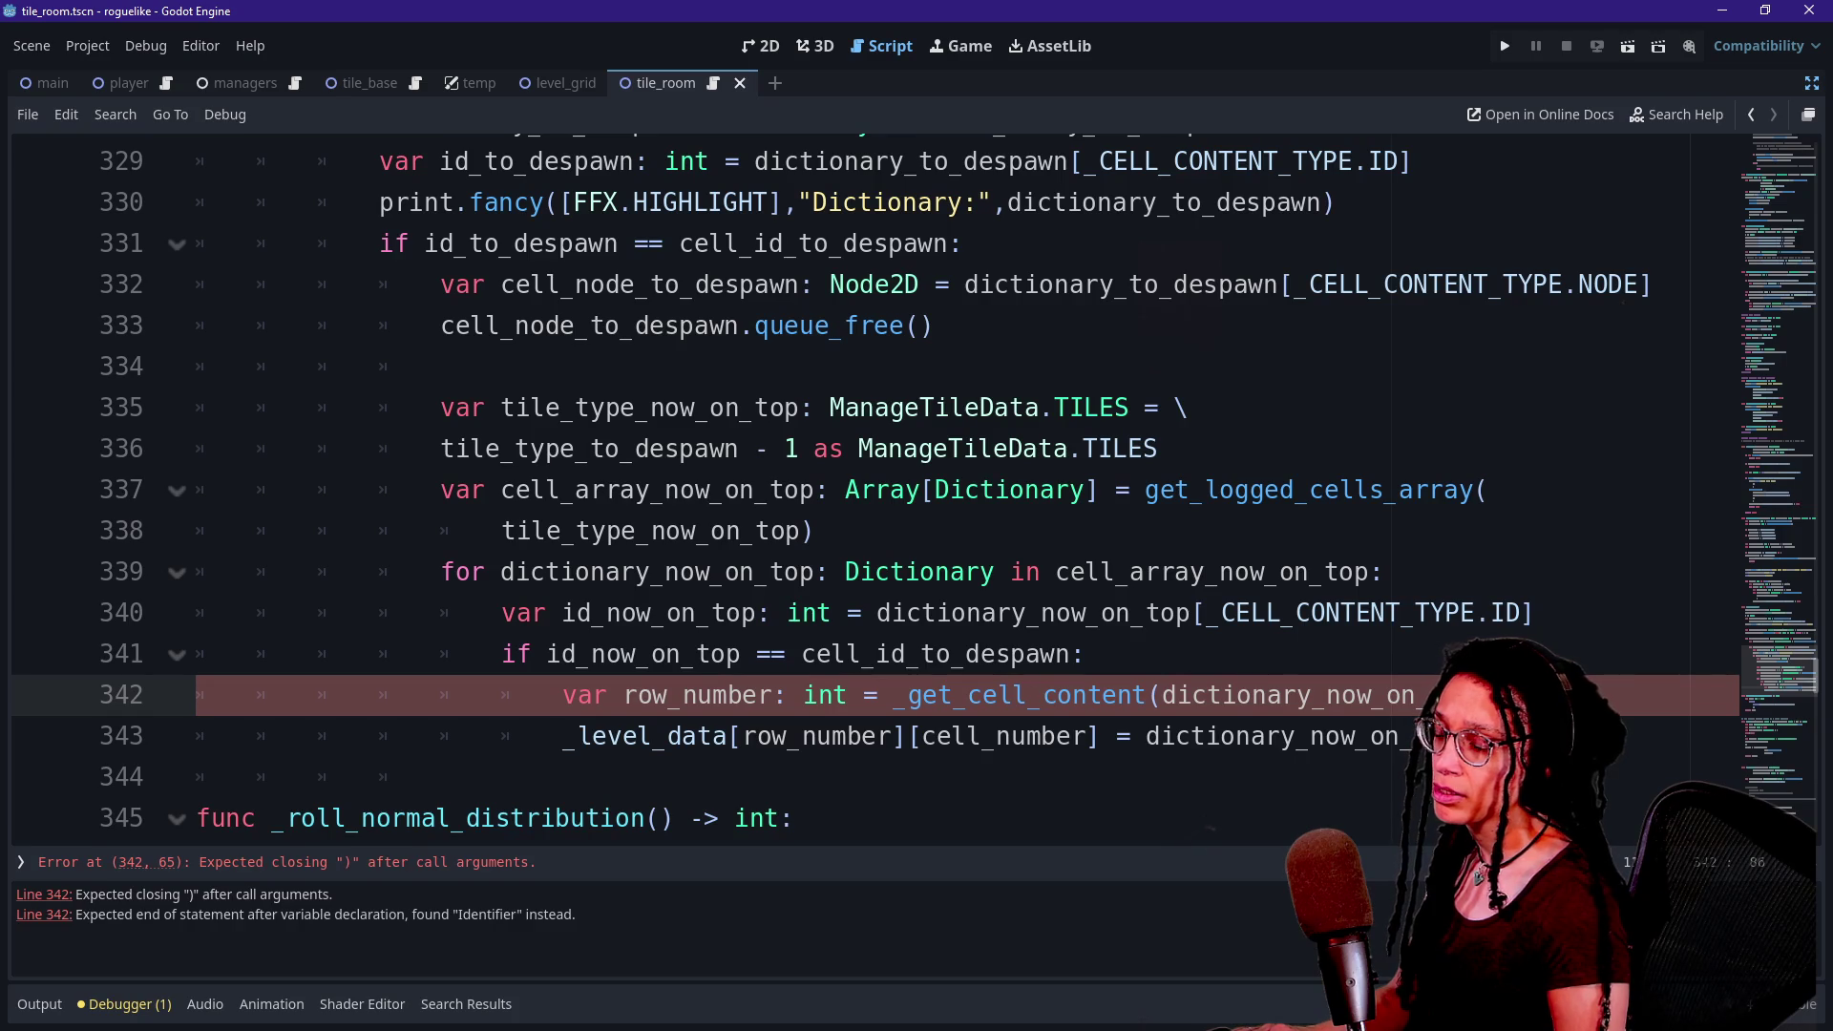
{"action": "type", "text": ","}
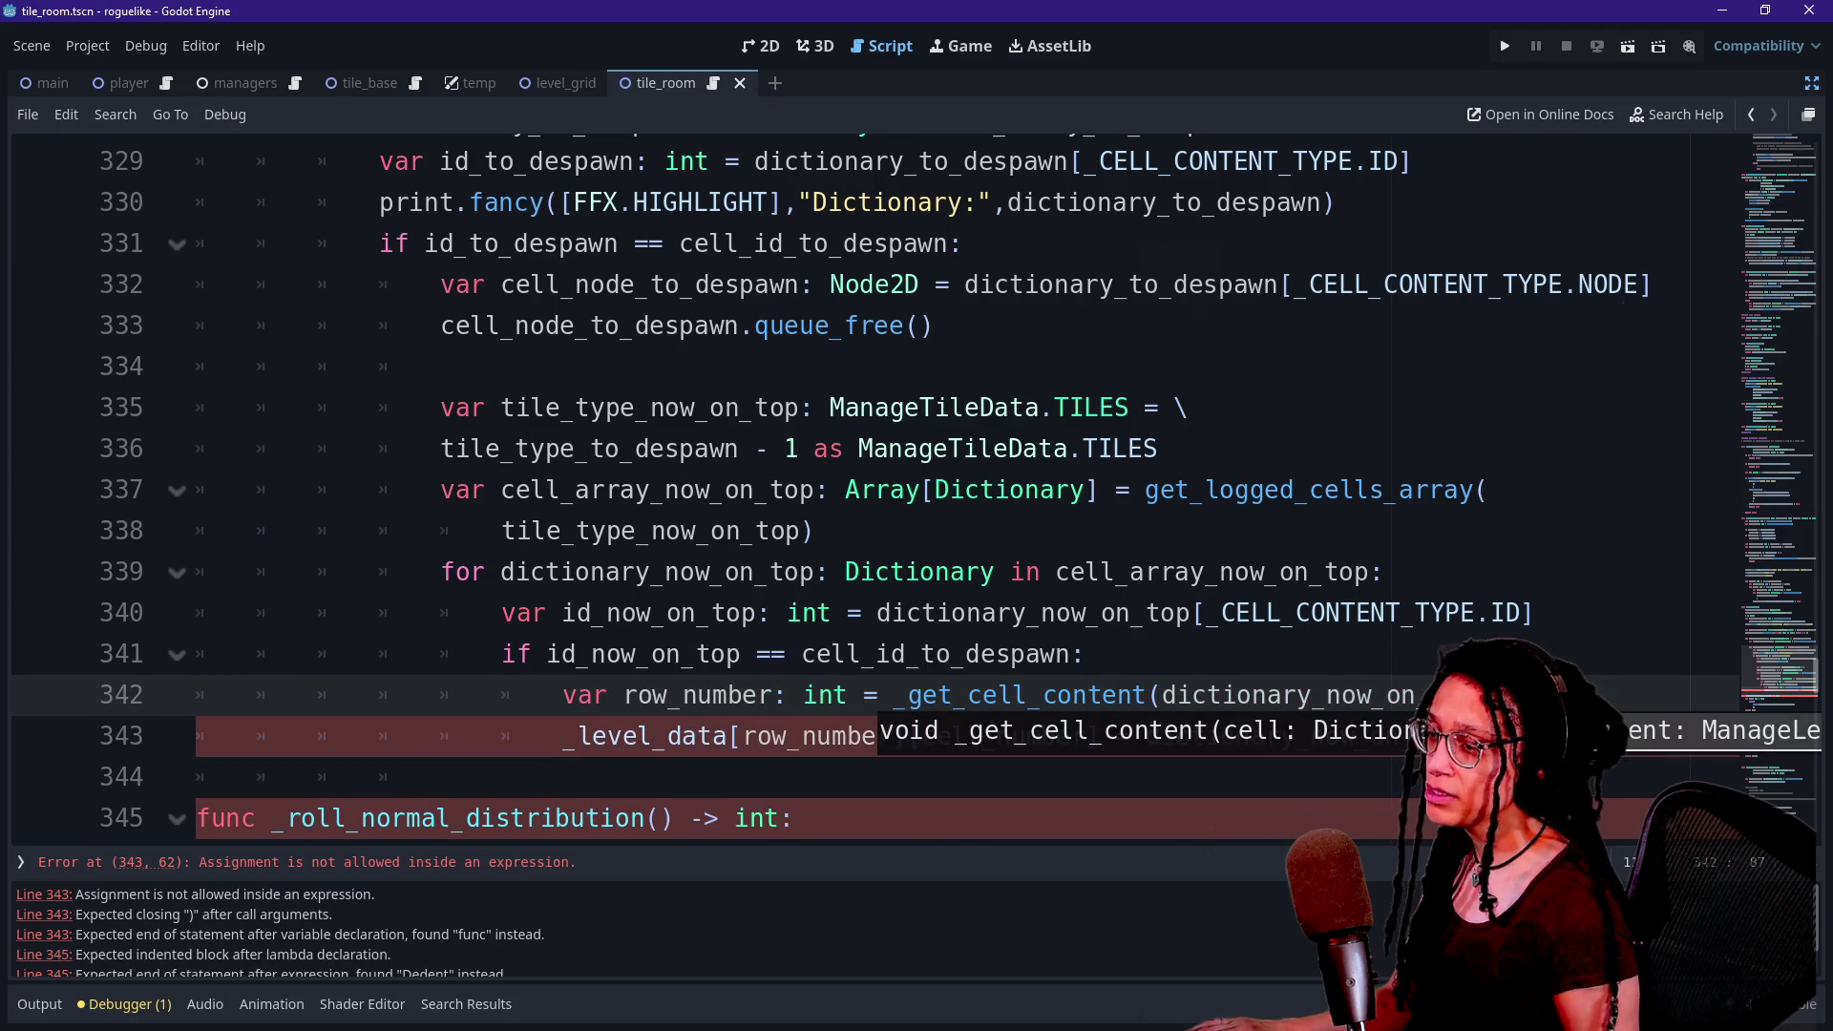
- Move dictionary_now_on_top onto its own line and insert _CELL_CONTENT_TYPE as the second argument
{"action": "left_click", "coordinate": [1161, 695]}
{"action": "key", "text": "Return"}
{"action": "type", "text": "_C"}
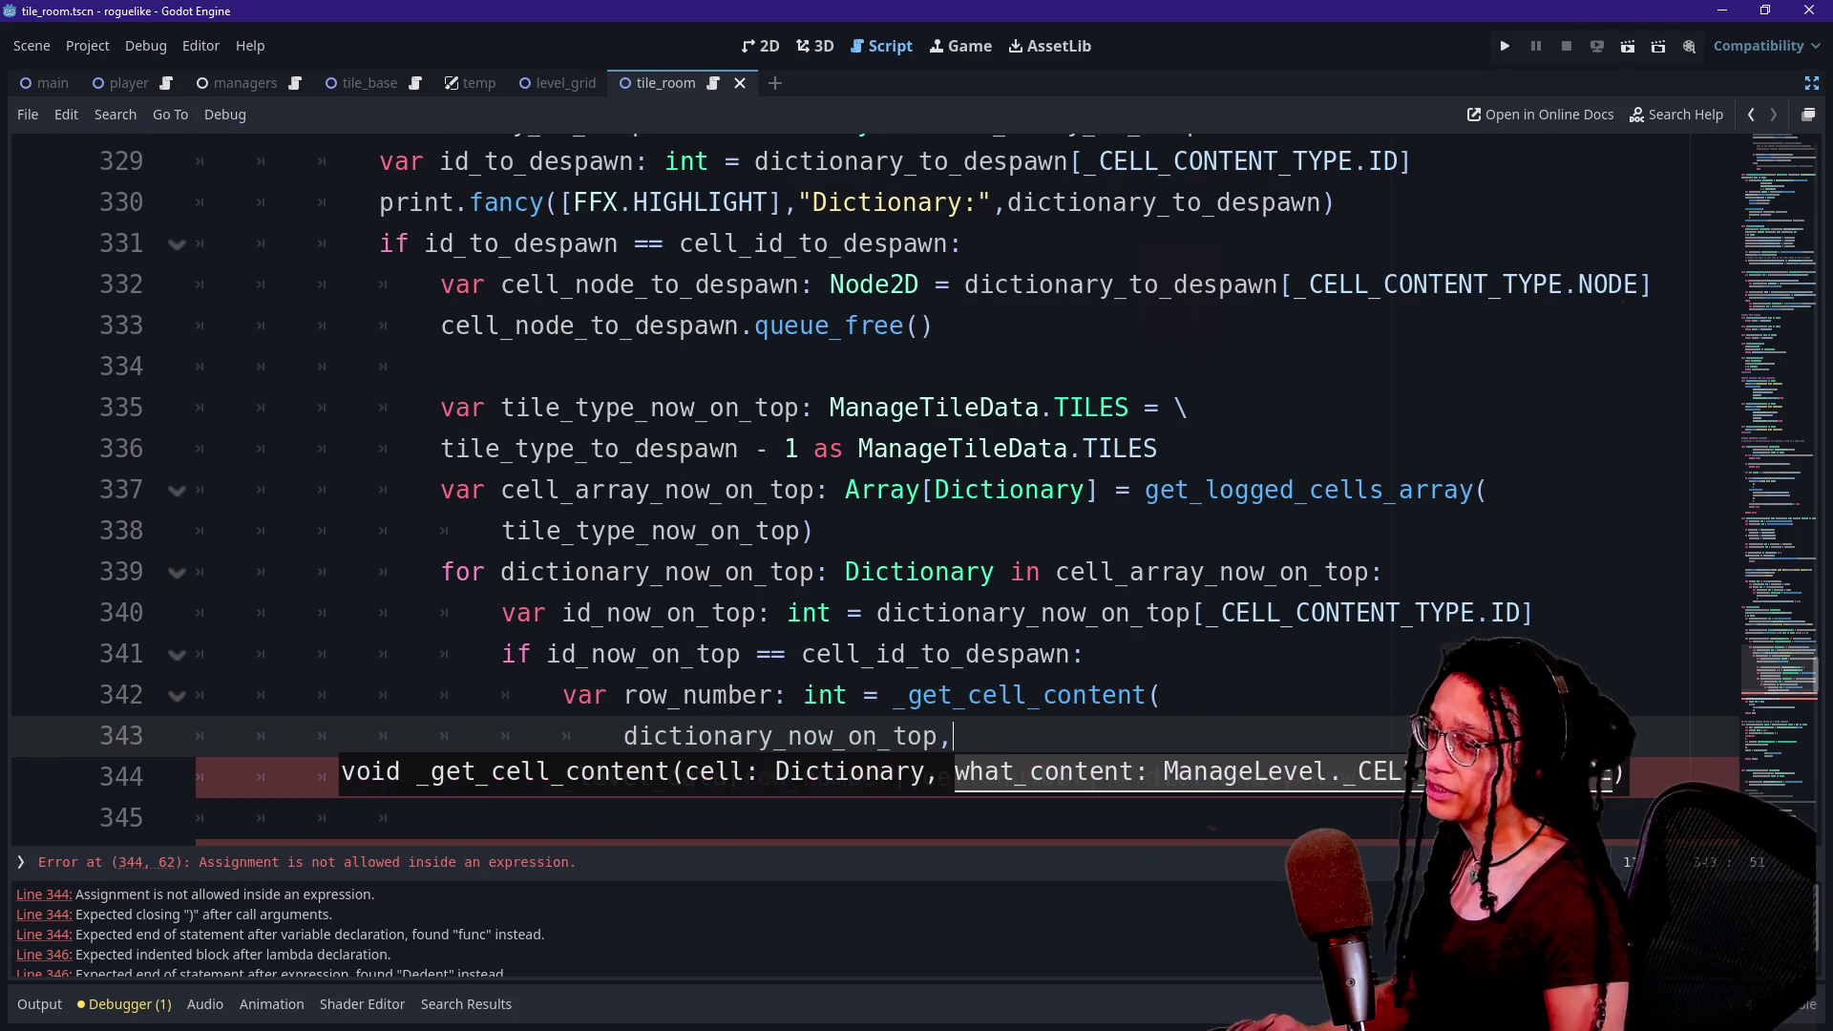
{"action": "type", "text": "ELL"}
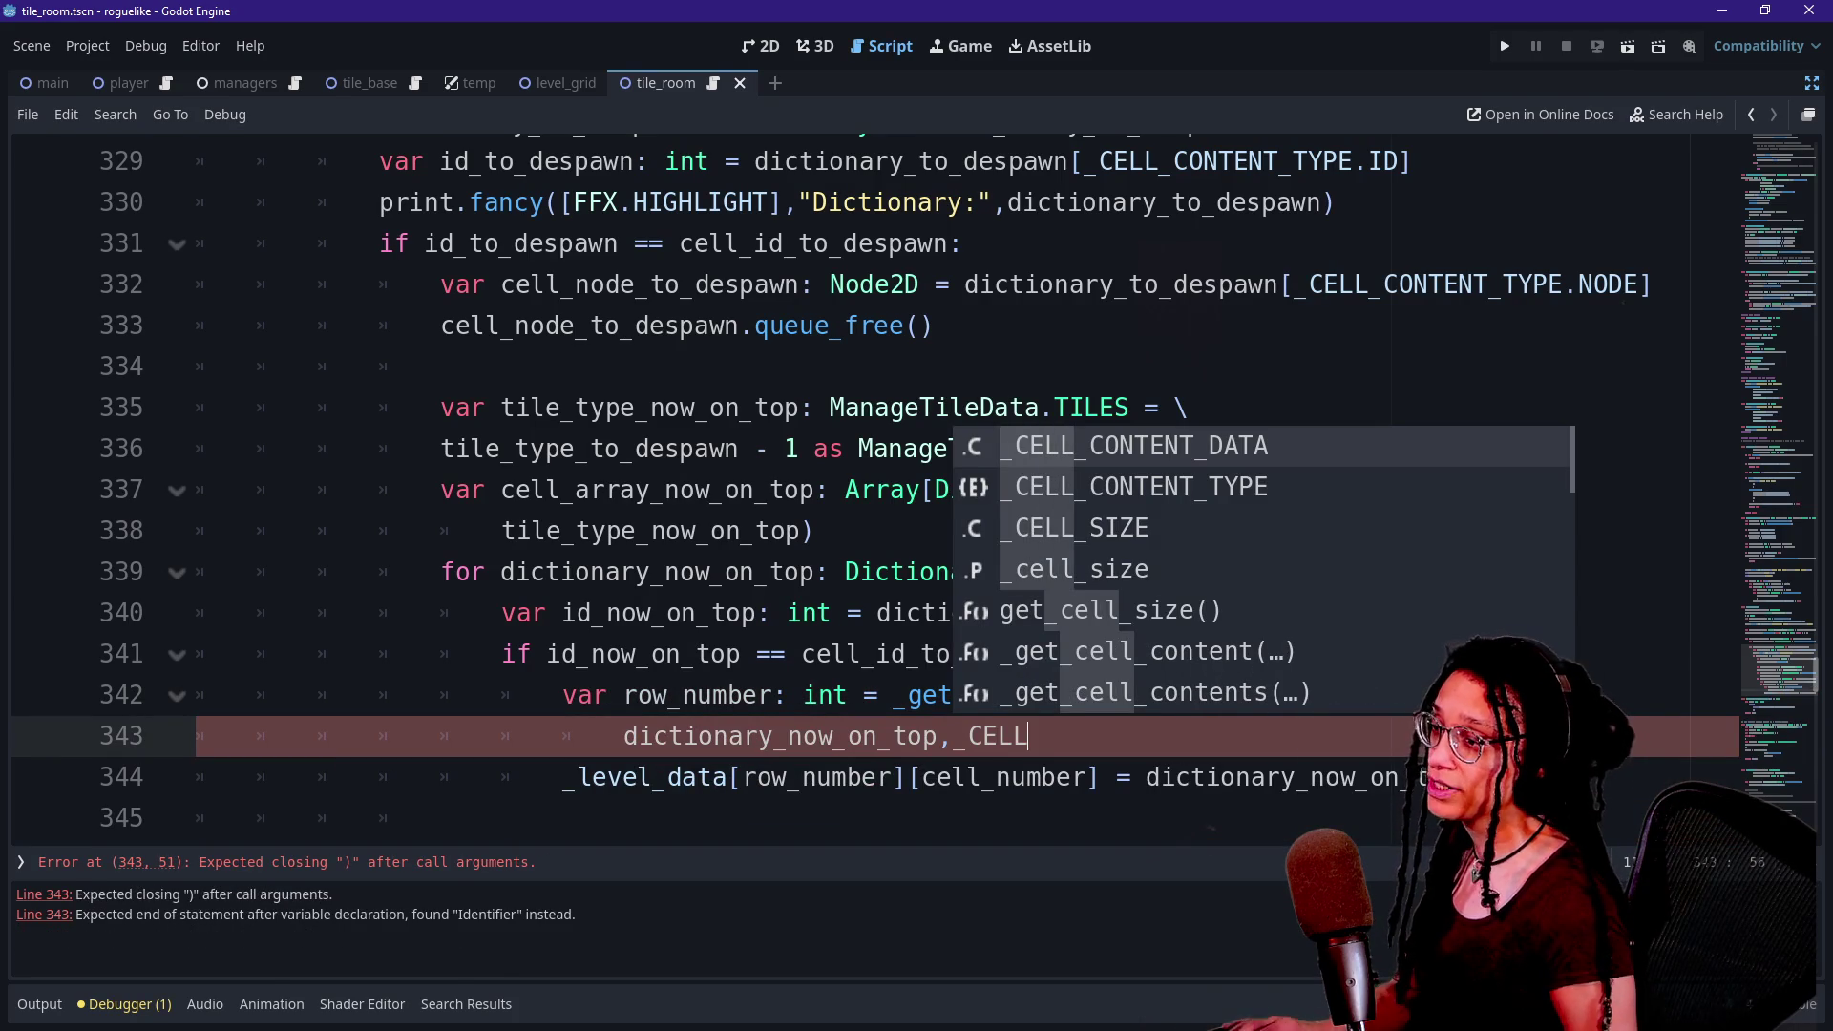
{"action": "key", "text": "Down"}
{"action": "key", "text": "Up"}
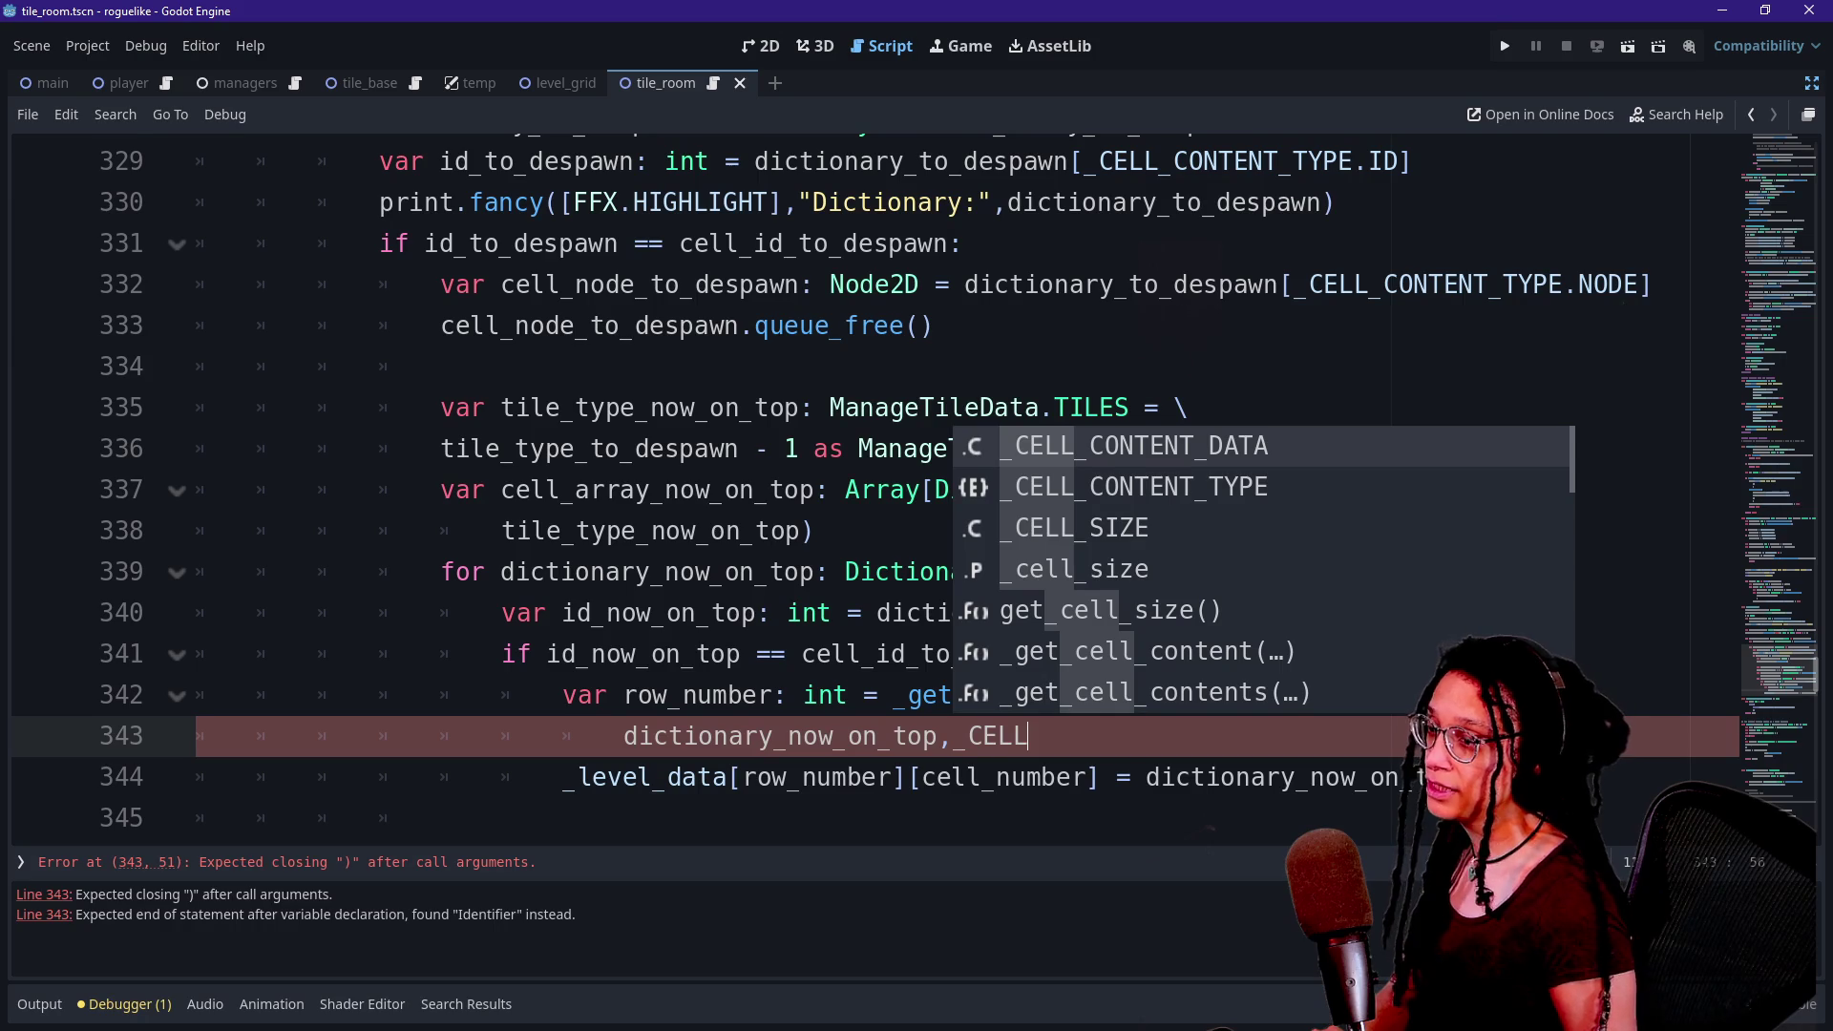
{"action": "key", "text": "Down"}
{"action": "key", "text": "Return"}
- Complete the argument as _CELL_CONTENT_TYPE.ROW, close the call, and select the row_number lines
{"action": "type", "text": "."}
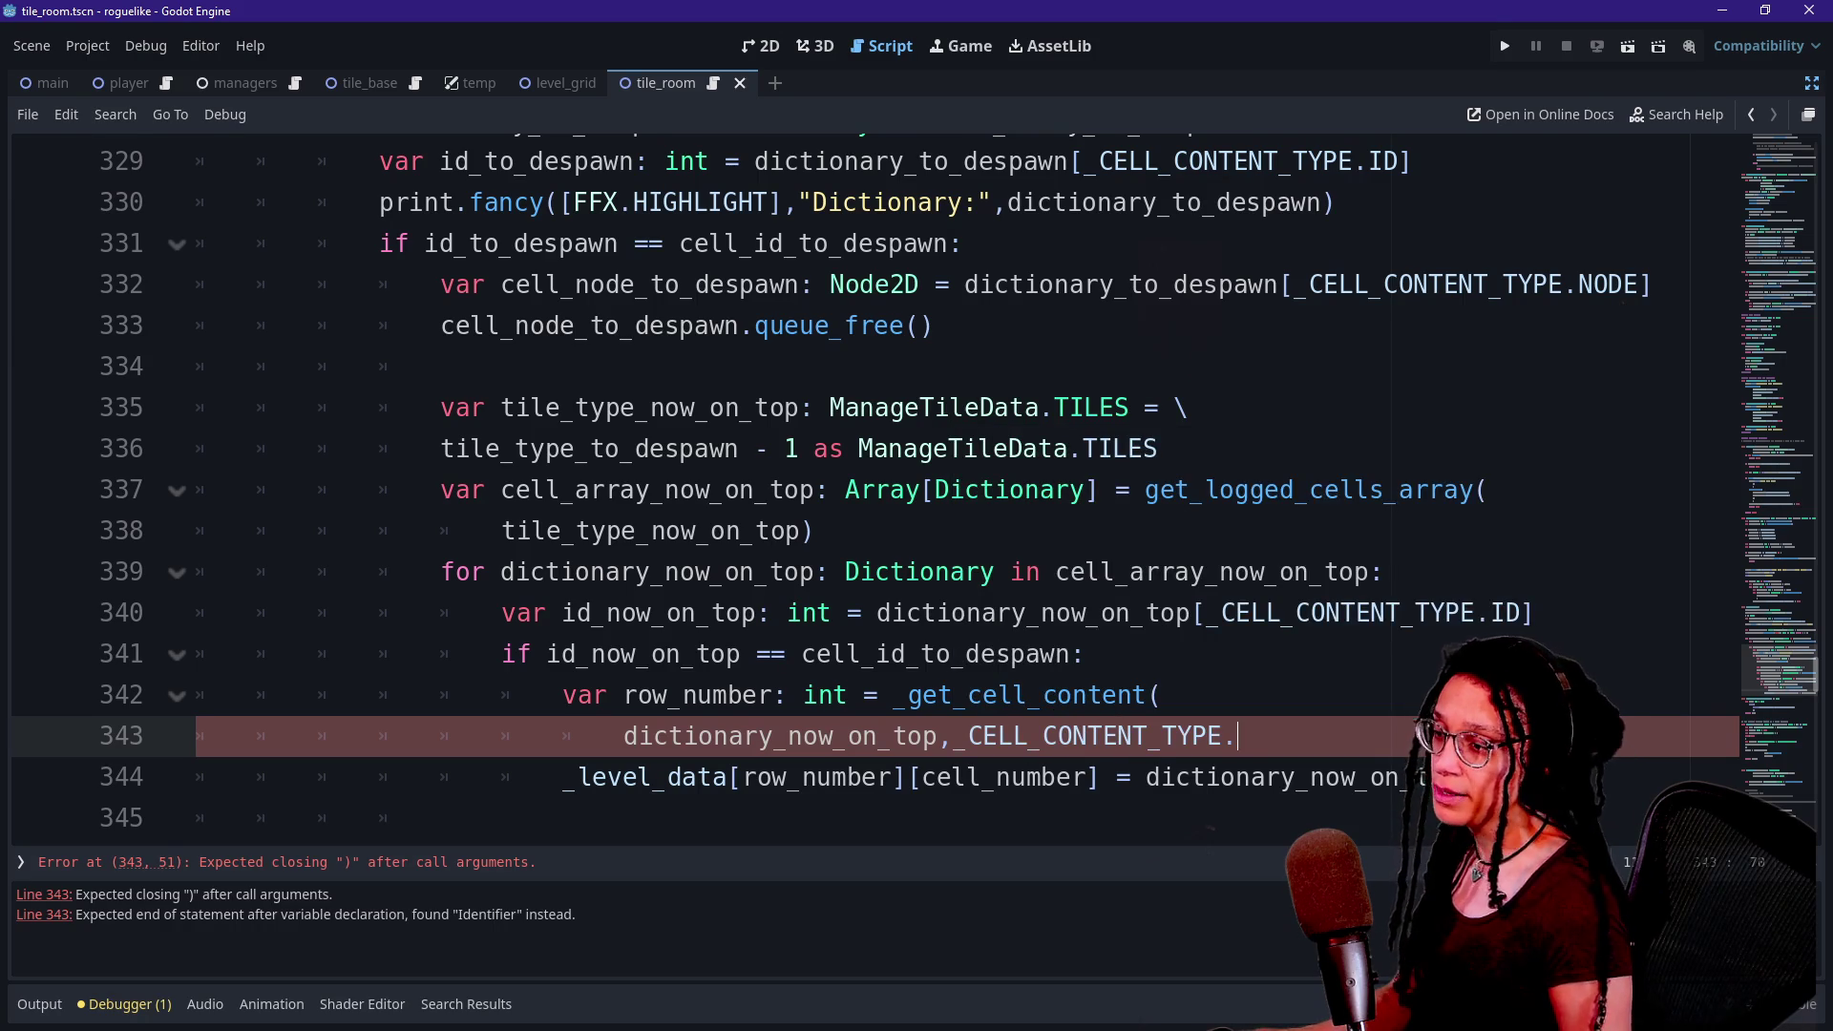
{"action": "key", "text": "BackSpace"}
{"action": "key", "text": "BackSpace"}
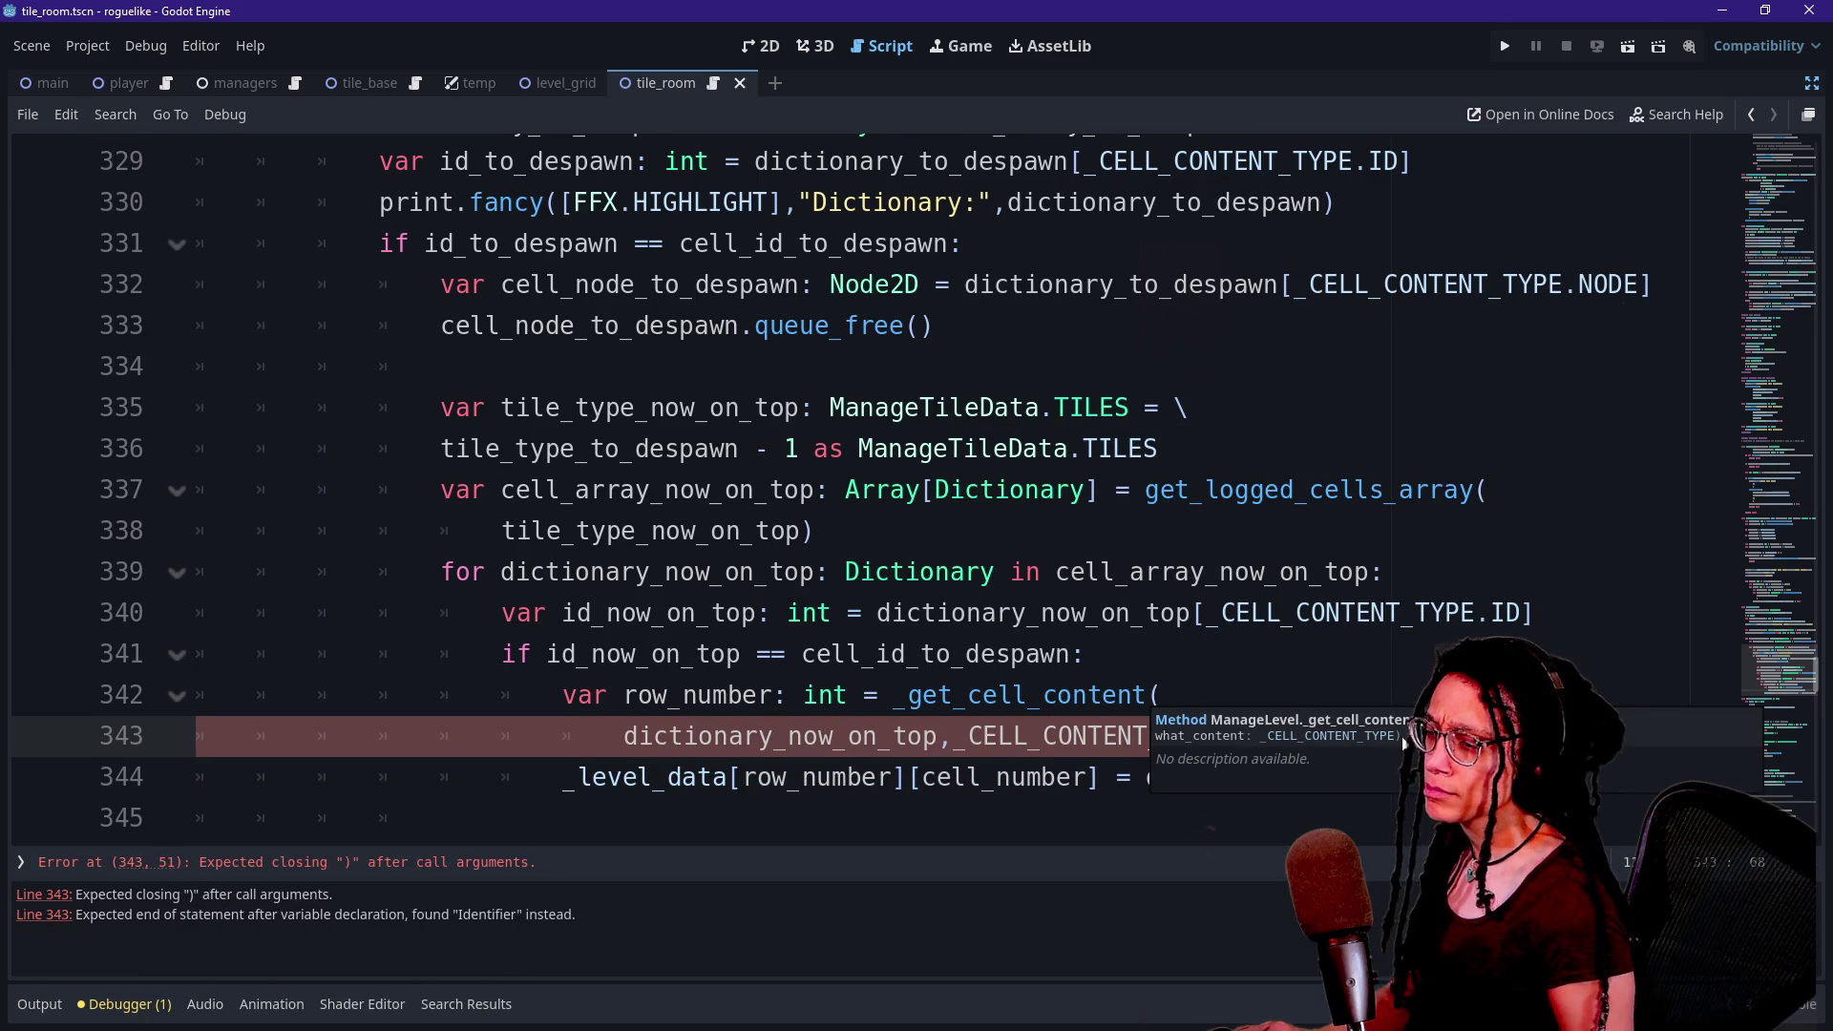
{"action": "type", "text": "E."}
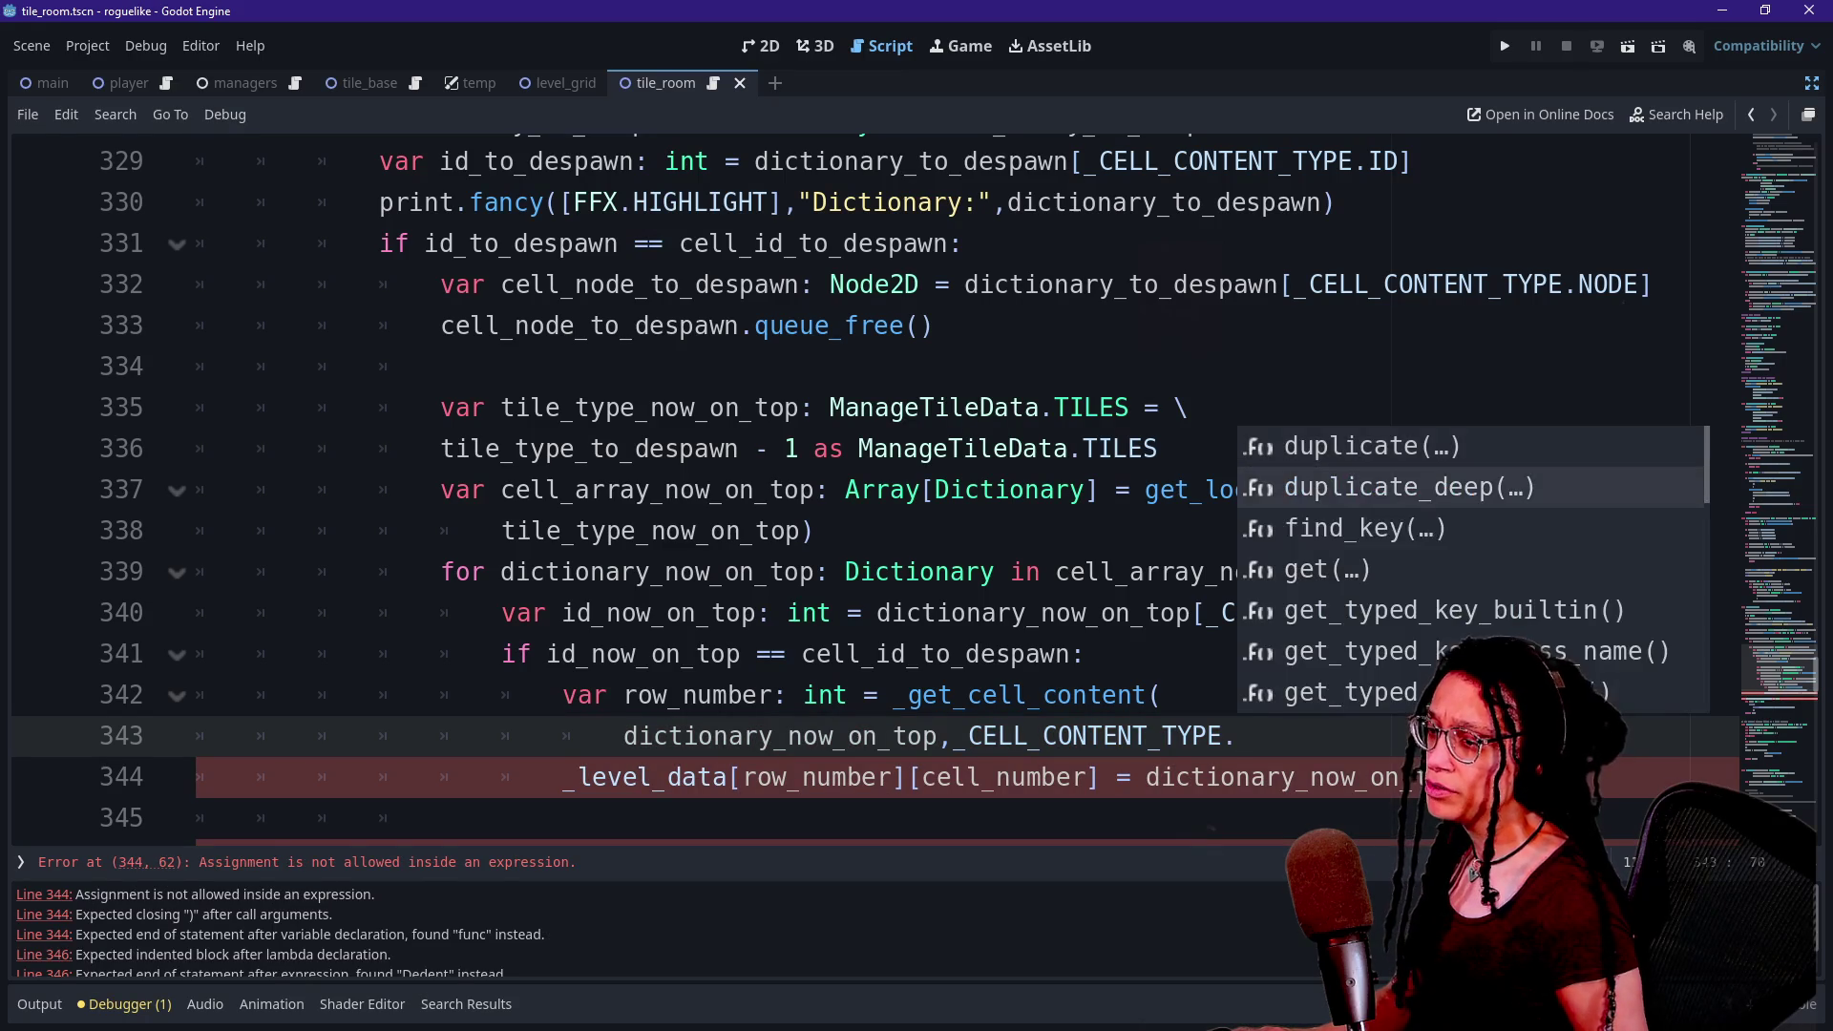
{"action": "key", "text": "Down"}
{"action": "key", "text": "Down"}
{"action": "key", "text": "Down"}
{"action": "key", "text": "Up"}
{"action": "key", "text": "Up"}
{"action": "key", "text": "Up"}
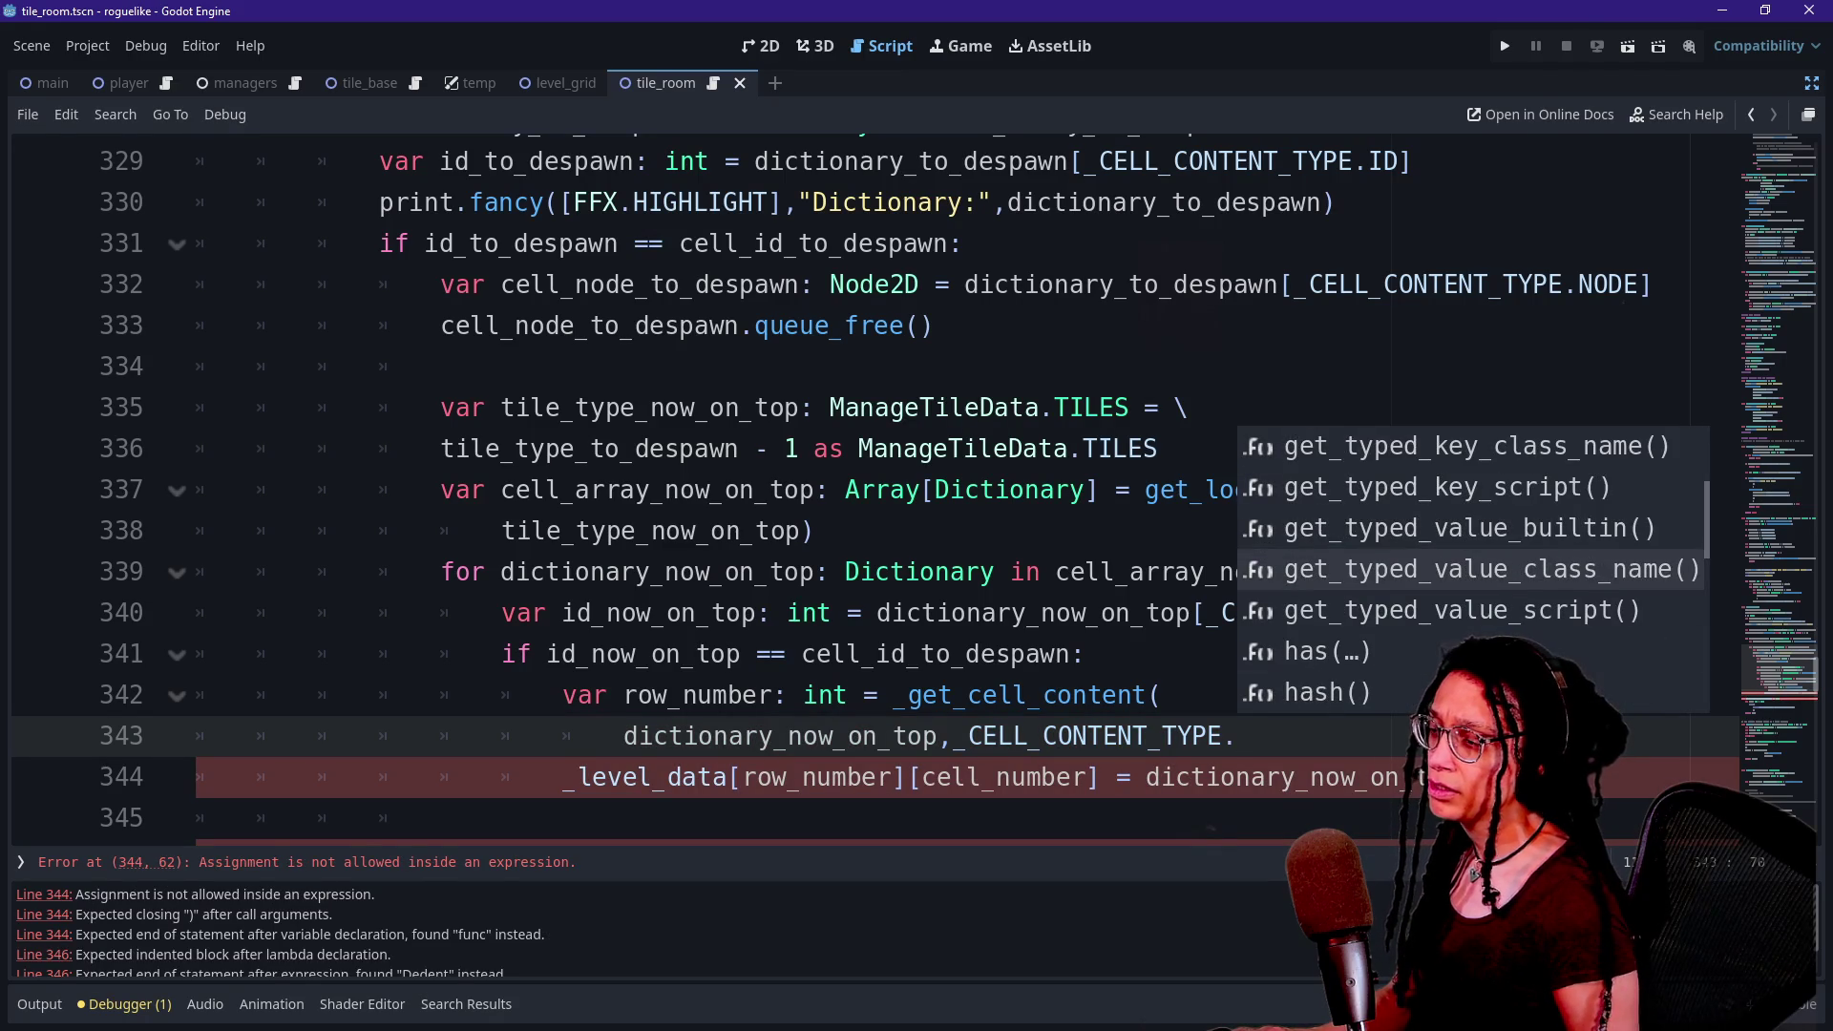
{"action": "key", "text": "Escape"}
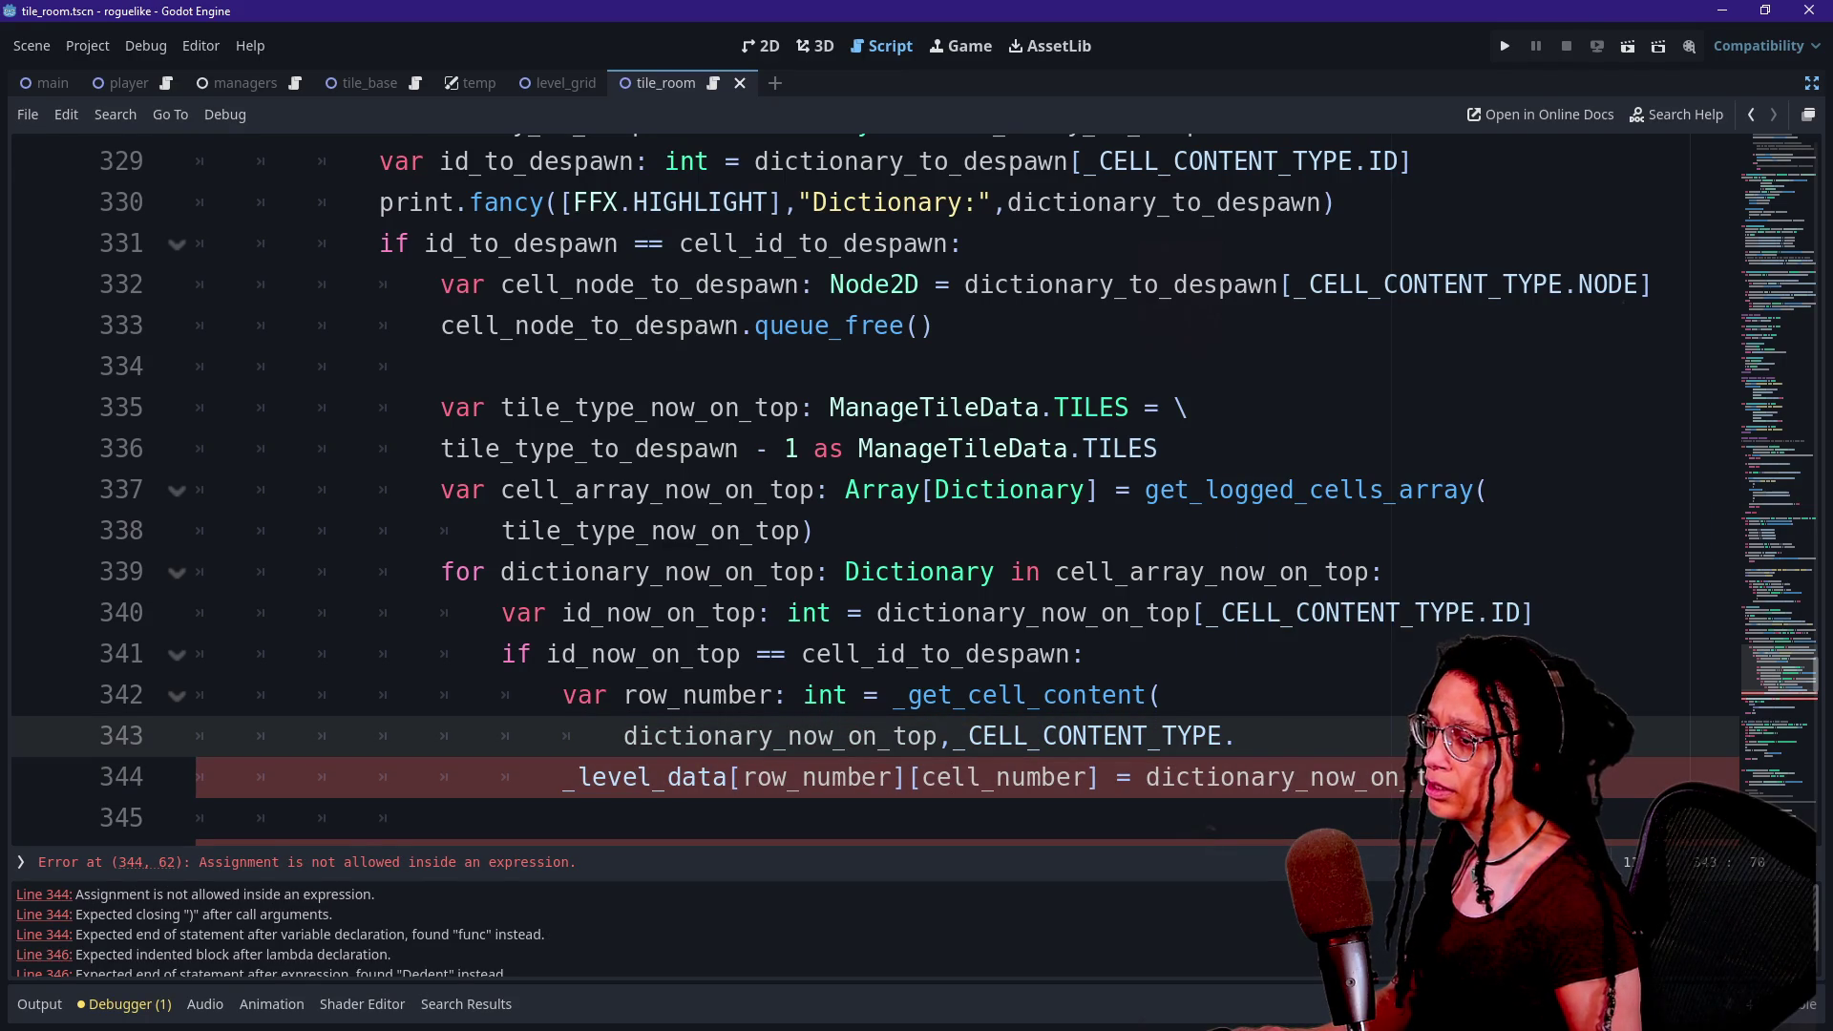
{"action": "type", "text": ")"}
{"action": "key", "text": "ctrl+space"}
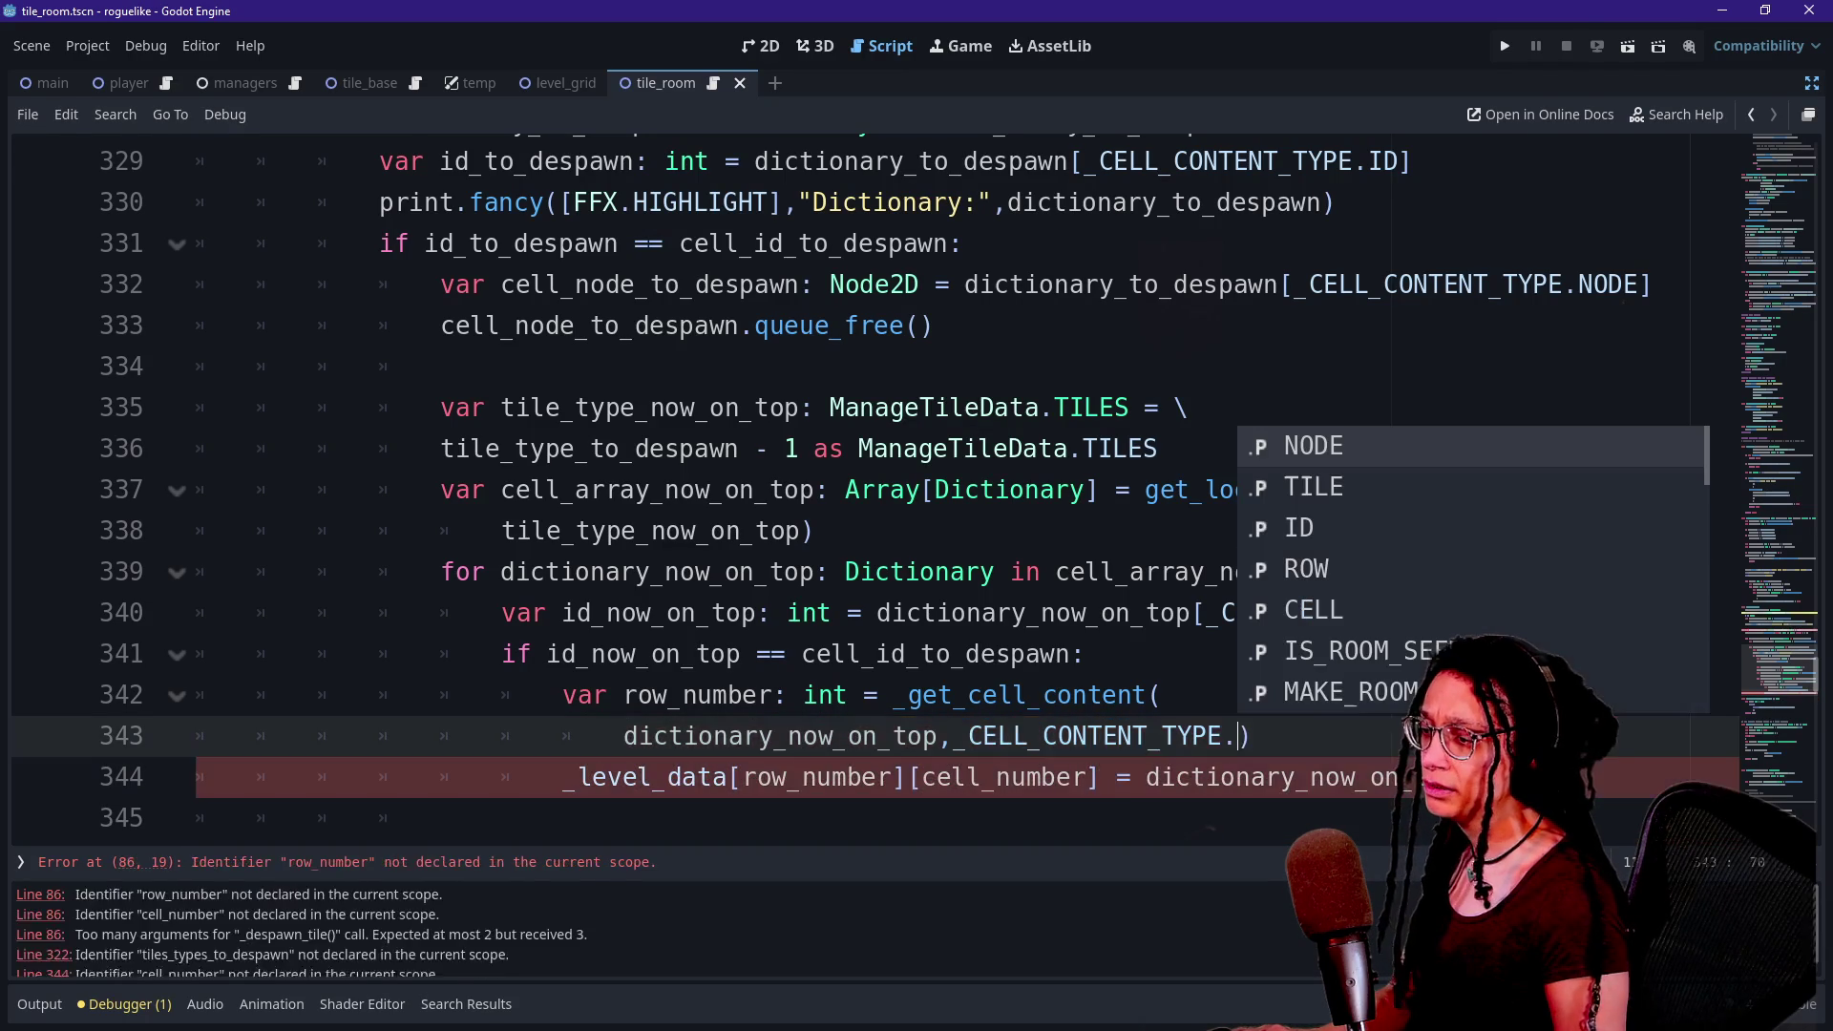
{"action": "key", "text": "Down"}
{"action": "key", "text": "Down"}
{"action": "key", "text": "Down"}
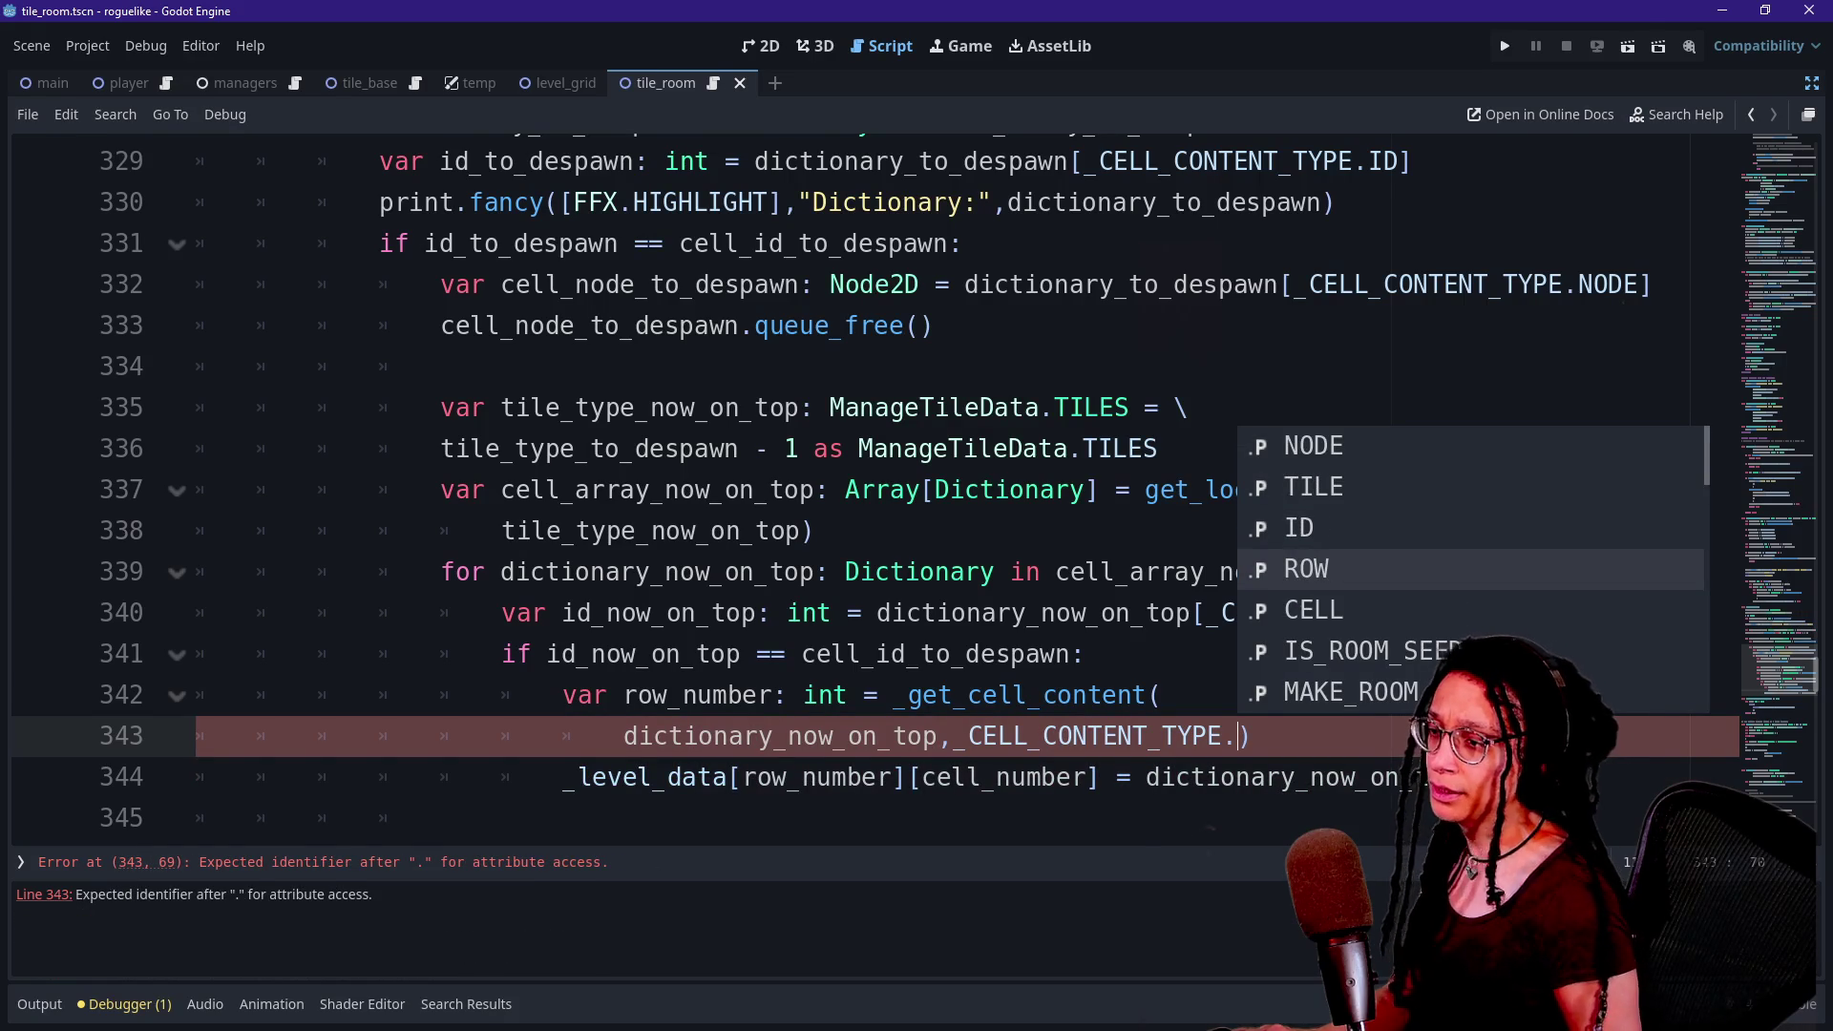
{"action": "key", "text": "Return"}
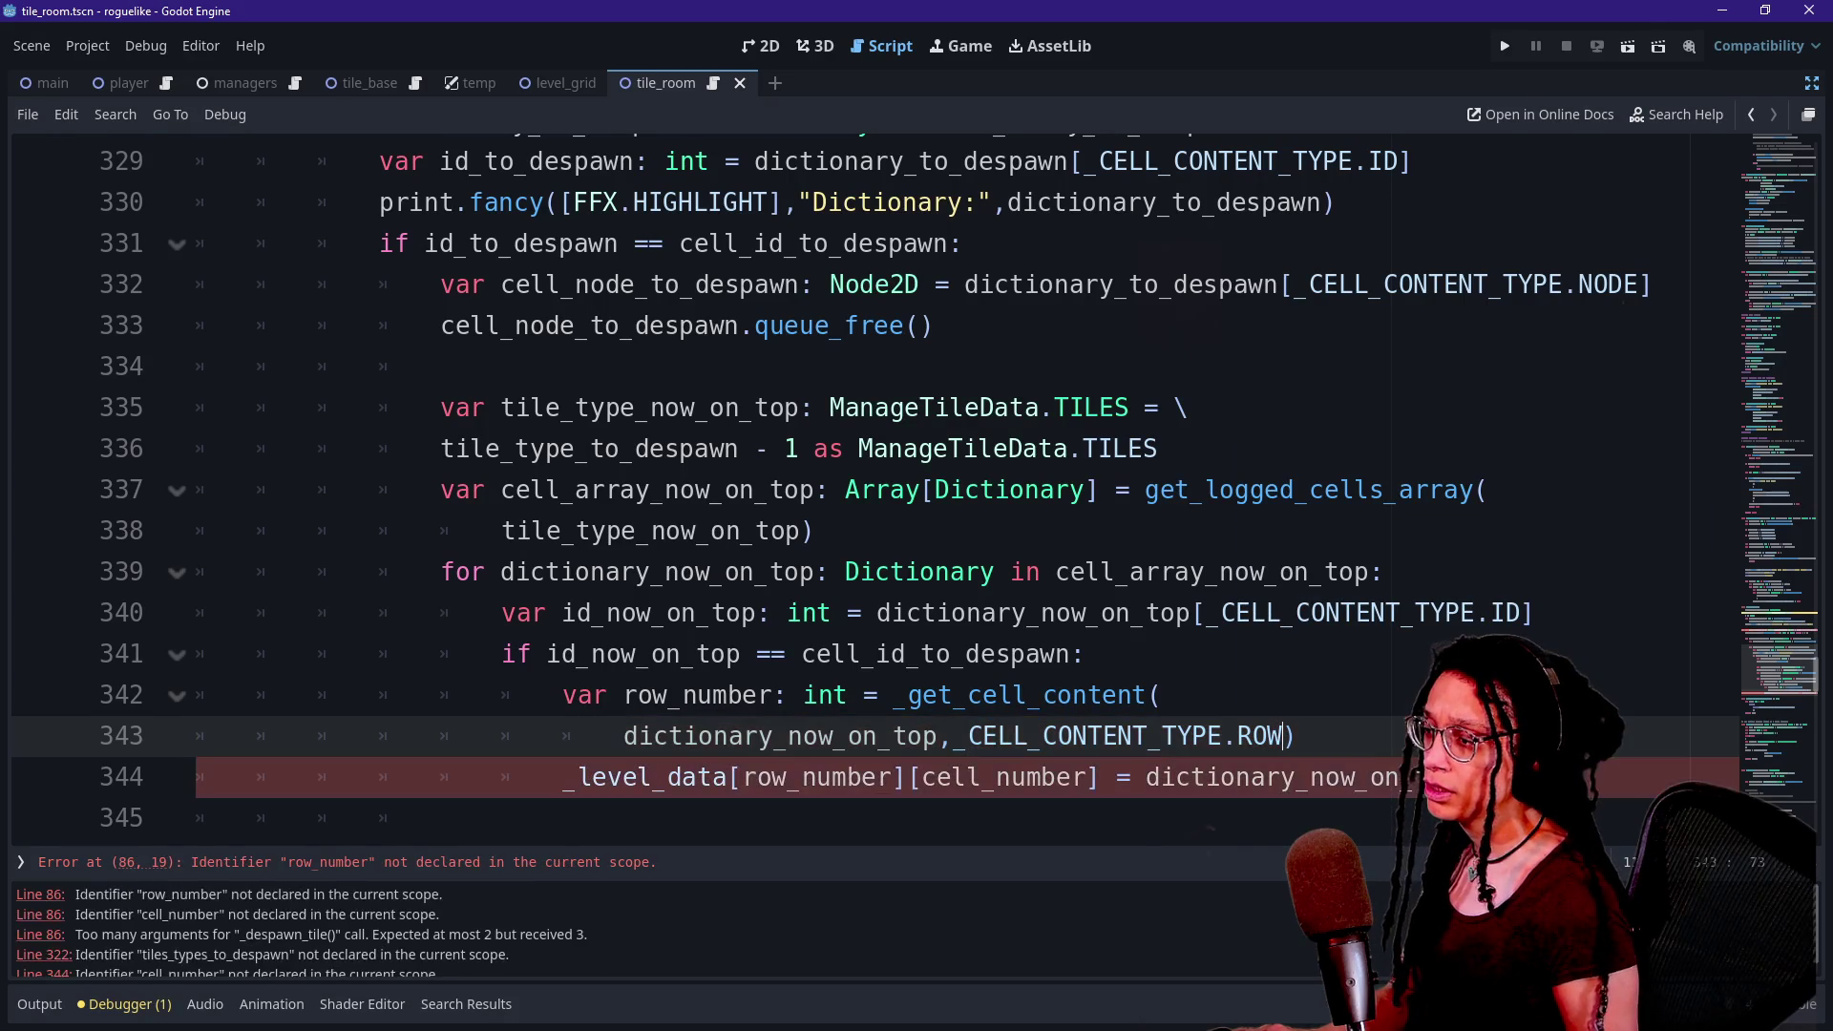
{"action": "key", "text": "End"}
{"action": "key", "text": "shift+Up"}
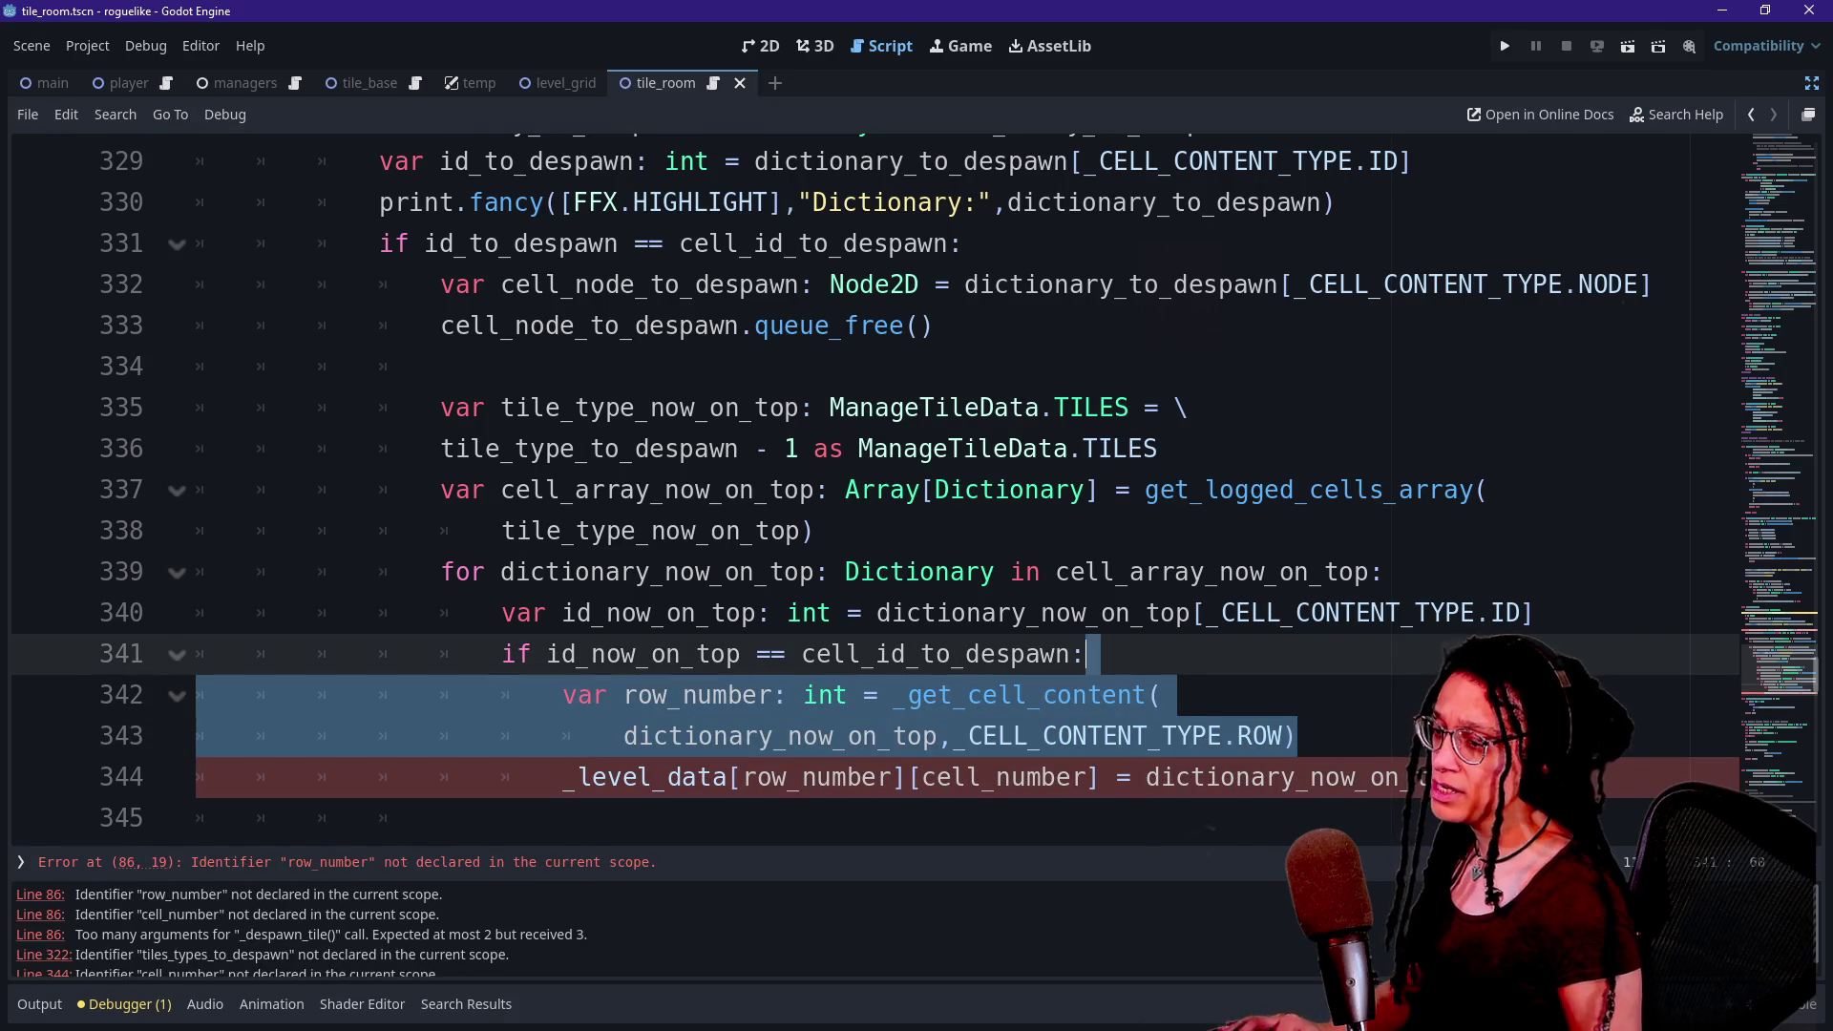
- Duplicate the row_number line as cell_number reading _CELL_CONTENT_TYPE.CELL, and save the script
{"action": "key", "text": "Down"}
{"action": "key", "text": "Return"}
{"action": "type", "text": "var row_number: int = _get_cell_content( \t\t\t\t\t\t\tdictionary_now_on_top,_CELL_CONTENT_TYPE.ROW)"}
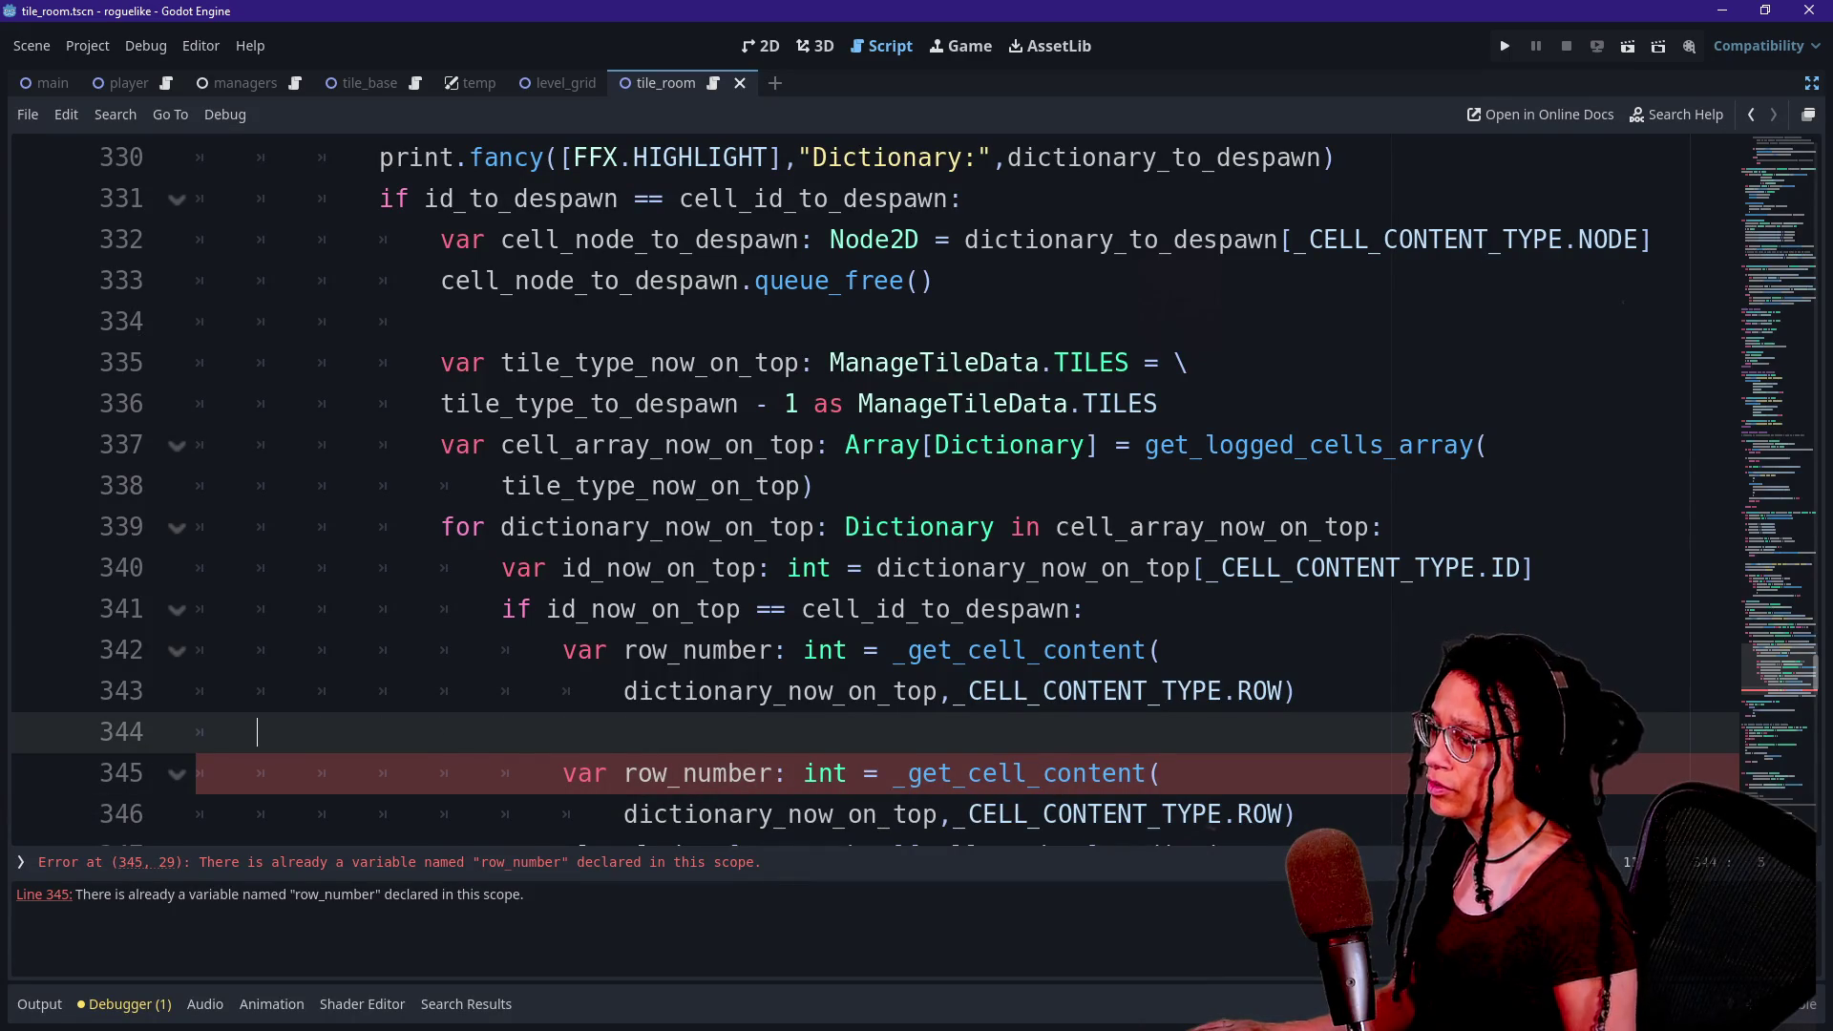
{"action": "key", "text": "BackSpace"}
{"action": "key", "text": "BackSpace"}
{"action": "left_click", "coordinate": [624, 732]}
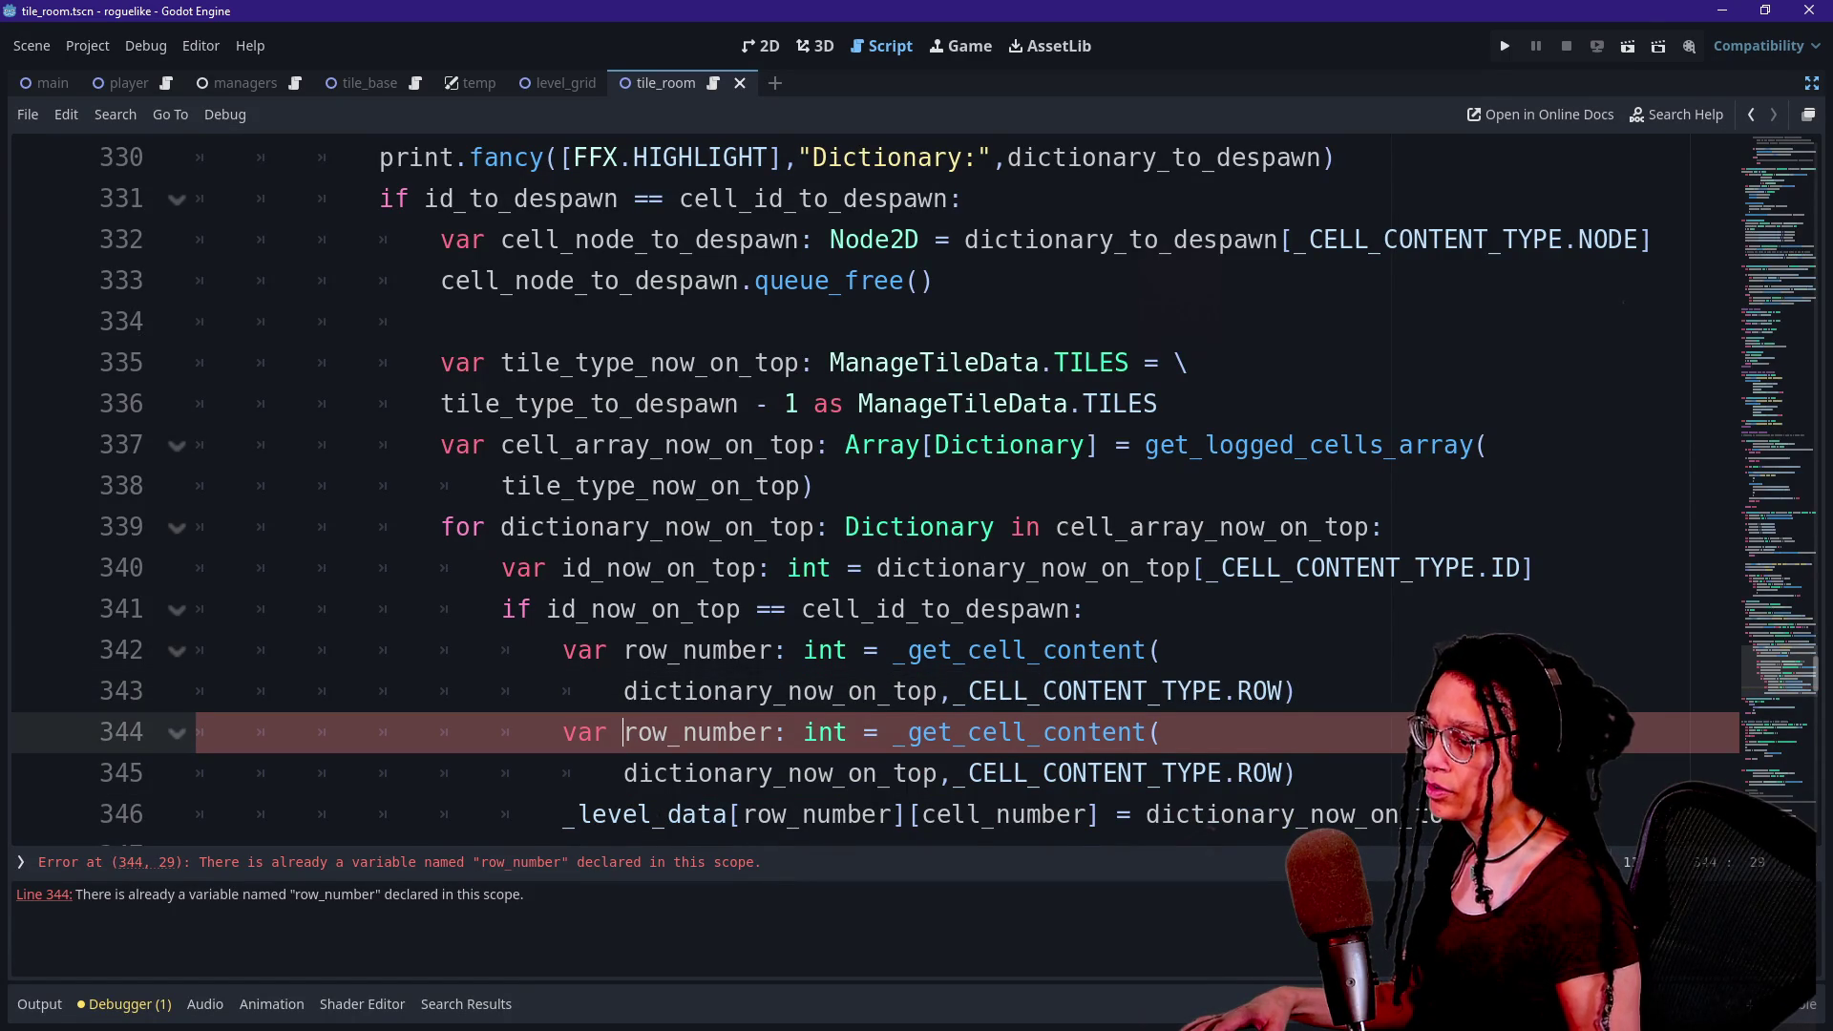
{"action": "key", "text": "Delete"}
{"action": "key", "text": "Delete"}
{"action": "key", "text": "Delete"}
{"action": "type", "text": "cell"}
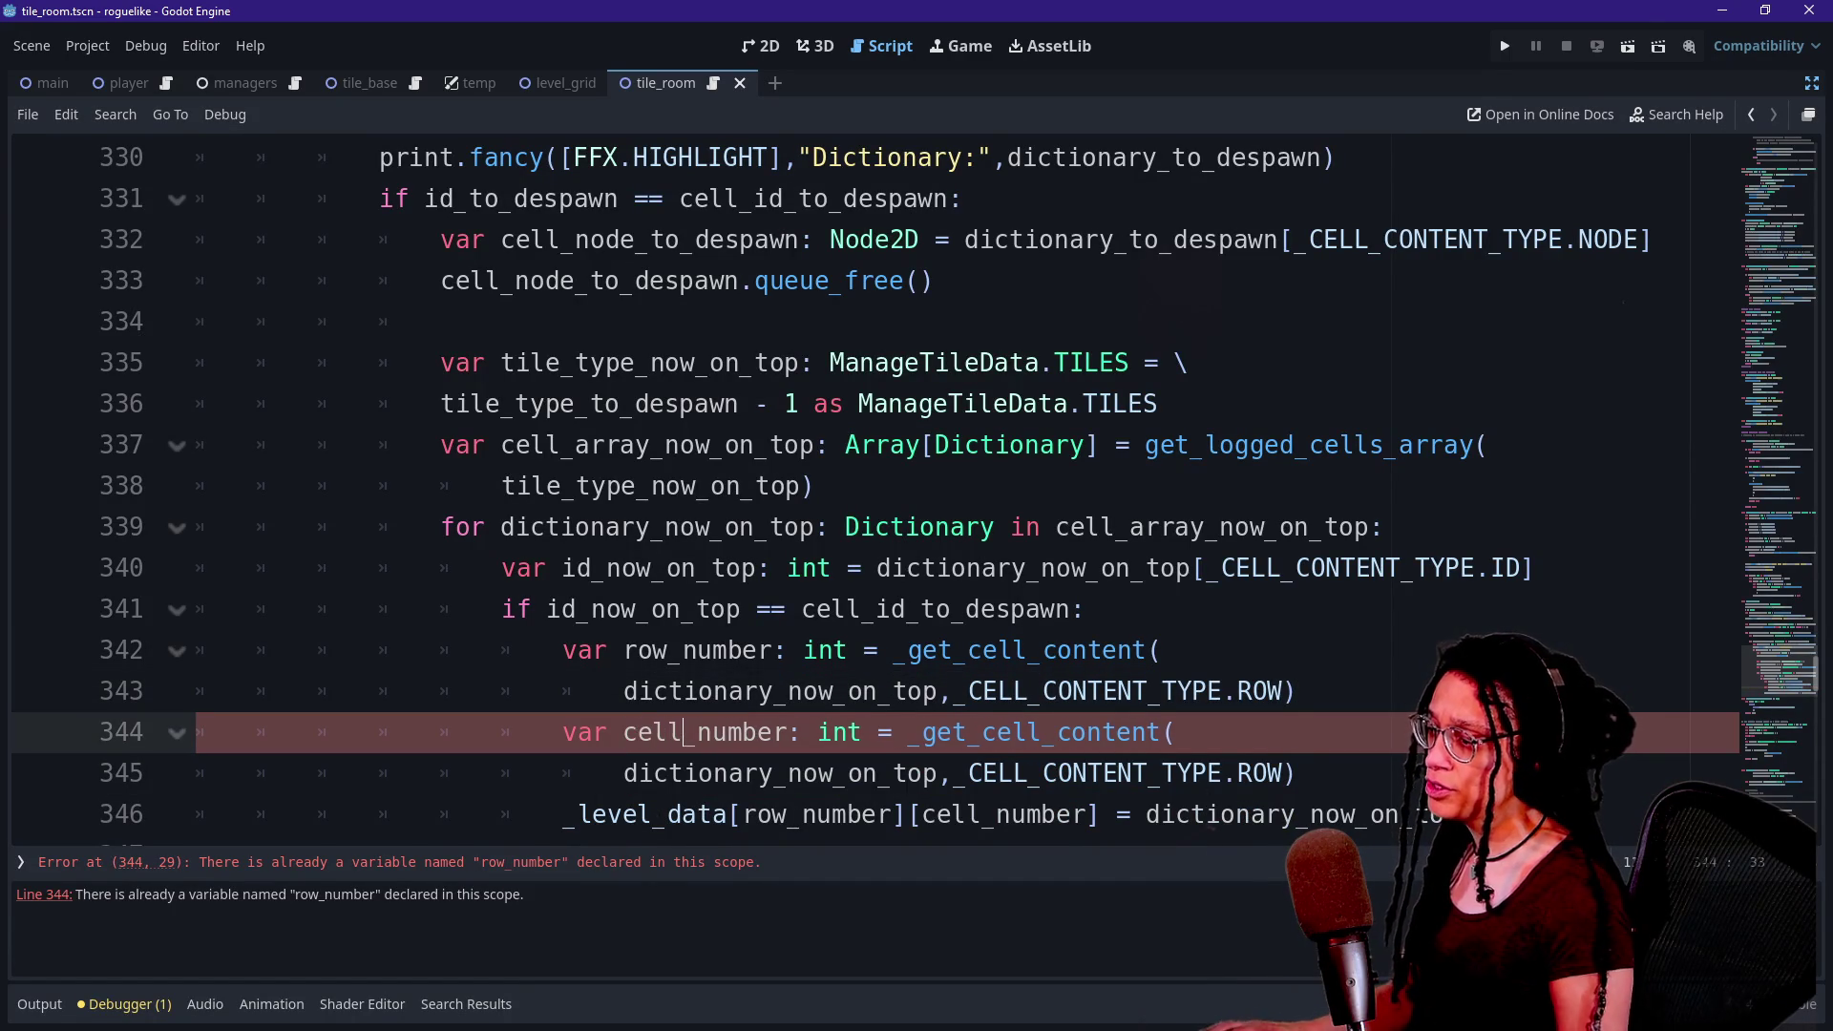
{"action": "left_click", "coordinate": [1258, 773]}
{"action": "key", "text": "BackSpace"}
{"action": "key", "text": "Delete"}
{"action": "key", "text": "Delete"}
{"action": "type", "text": "CELL"}
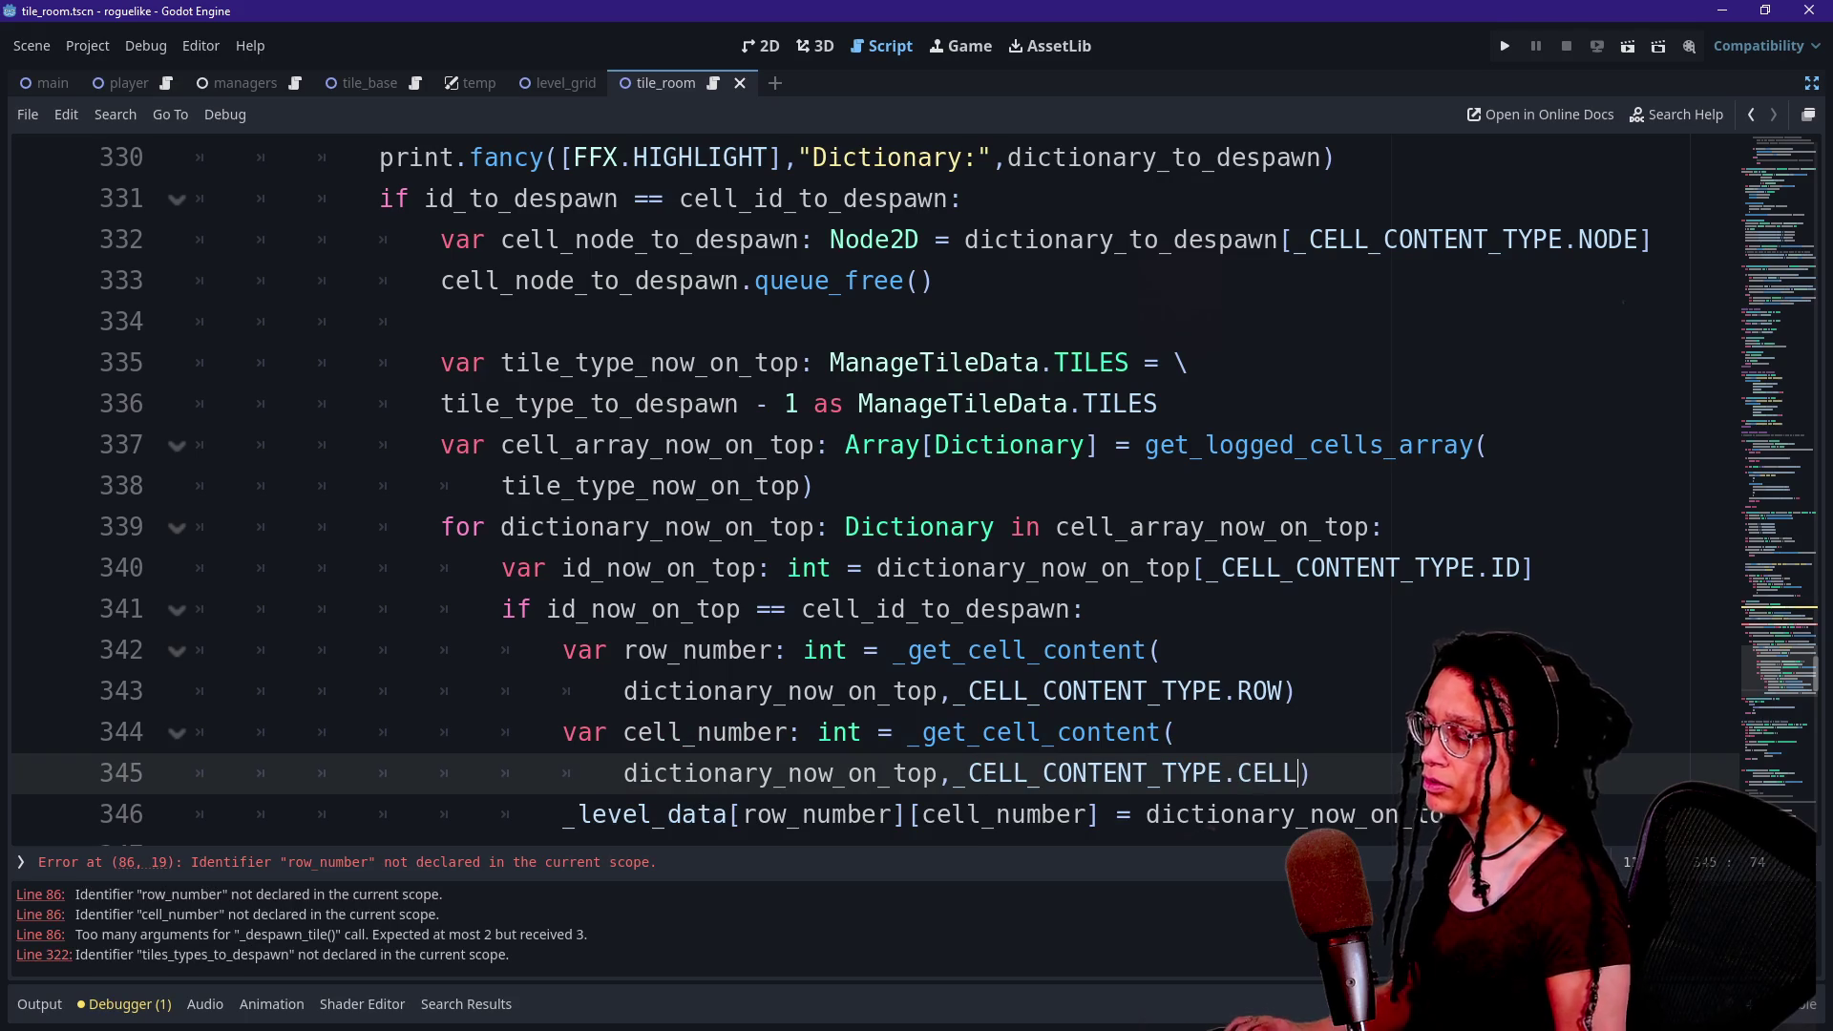
{"action": "left_click", "coordinate": [771, 609]}
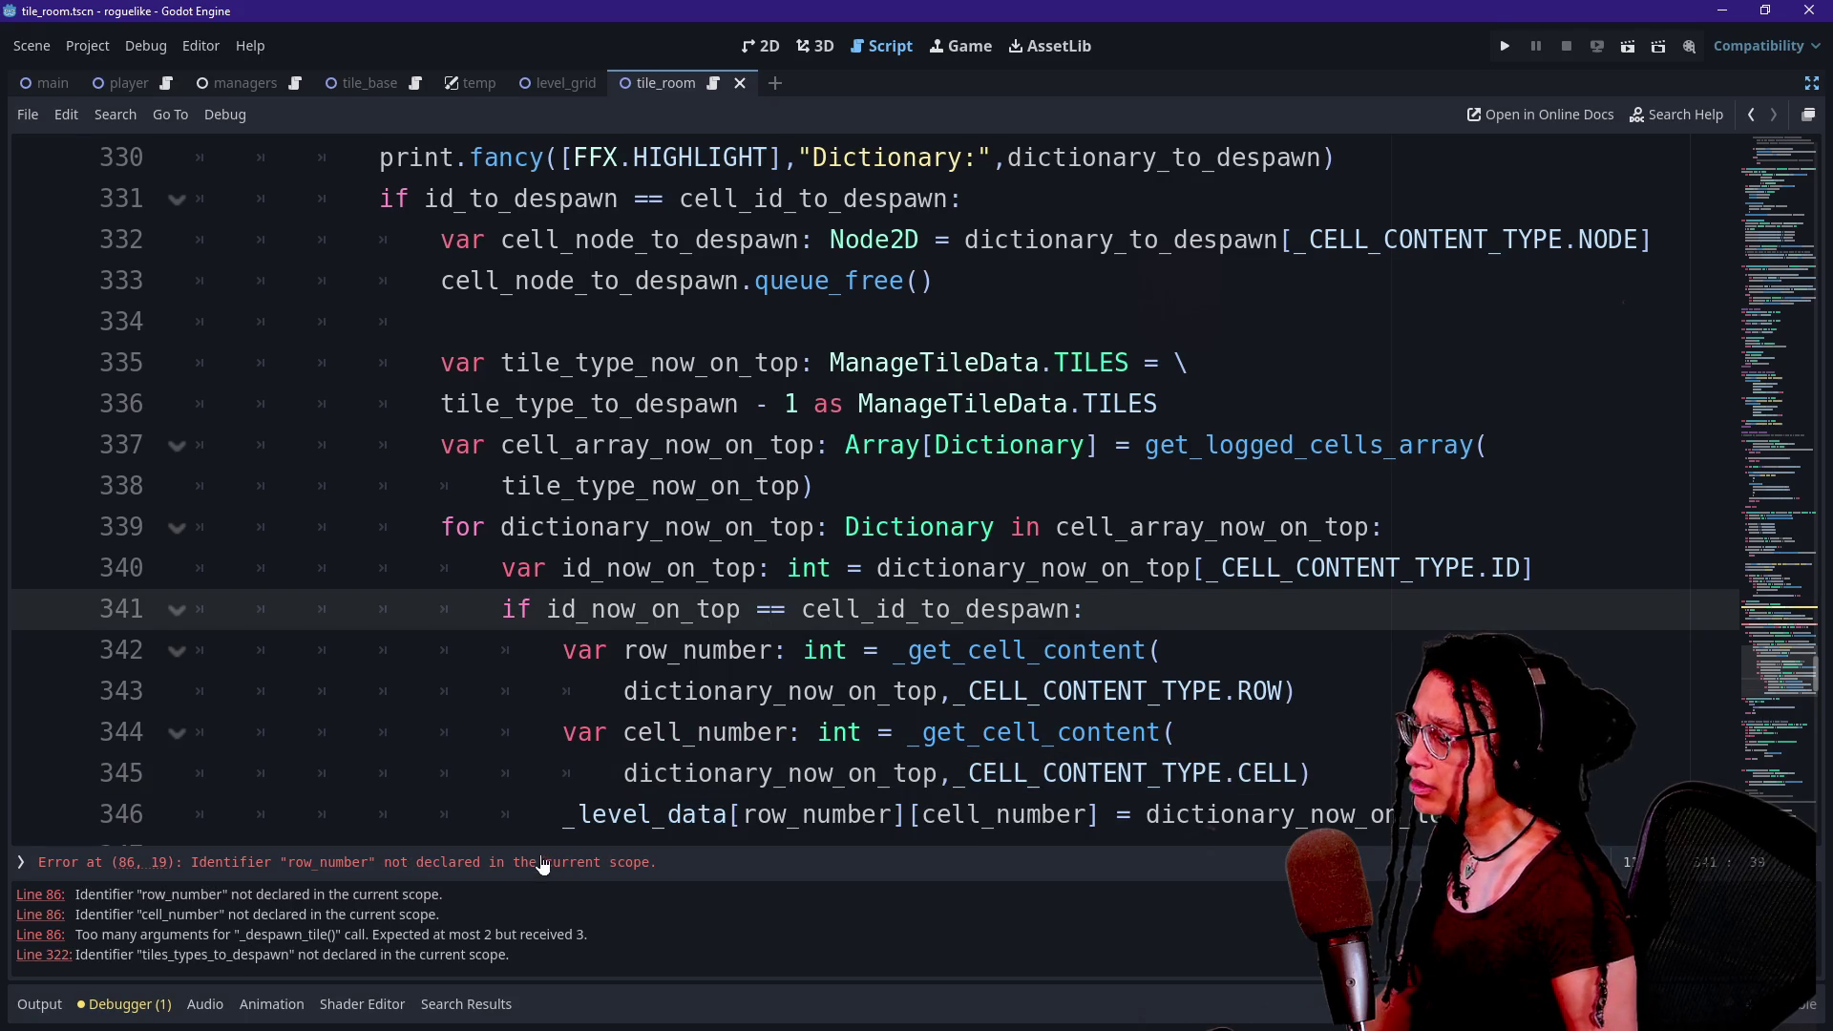
{"action": "left_click", "coordinate": [714, 691]}
{"action": "key", "text": "ctrl+s"}
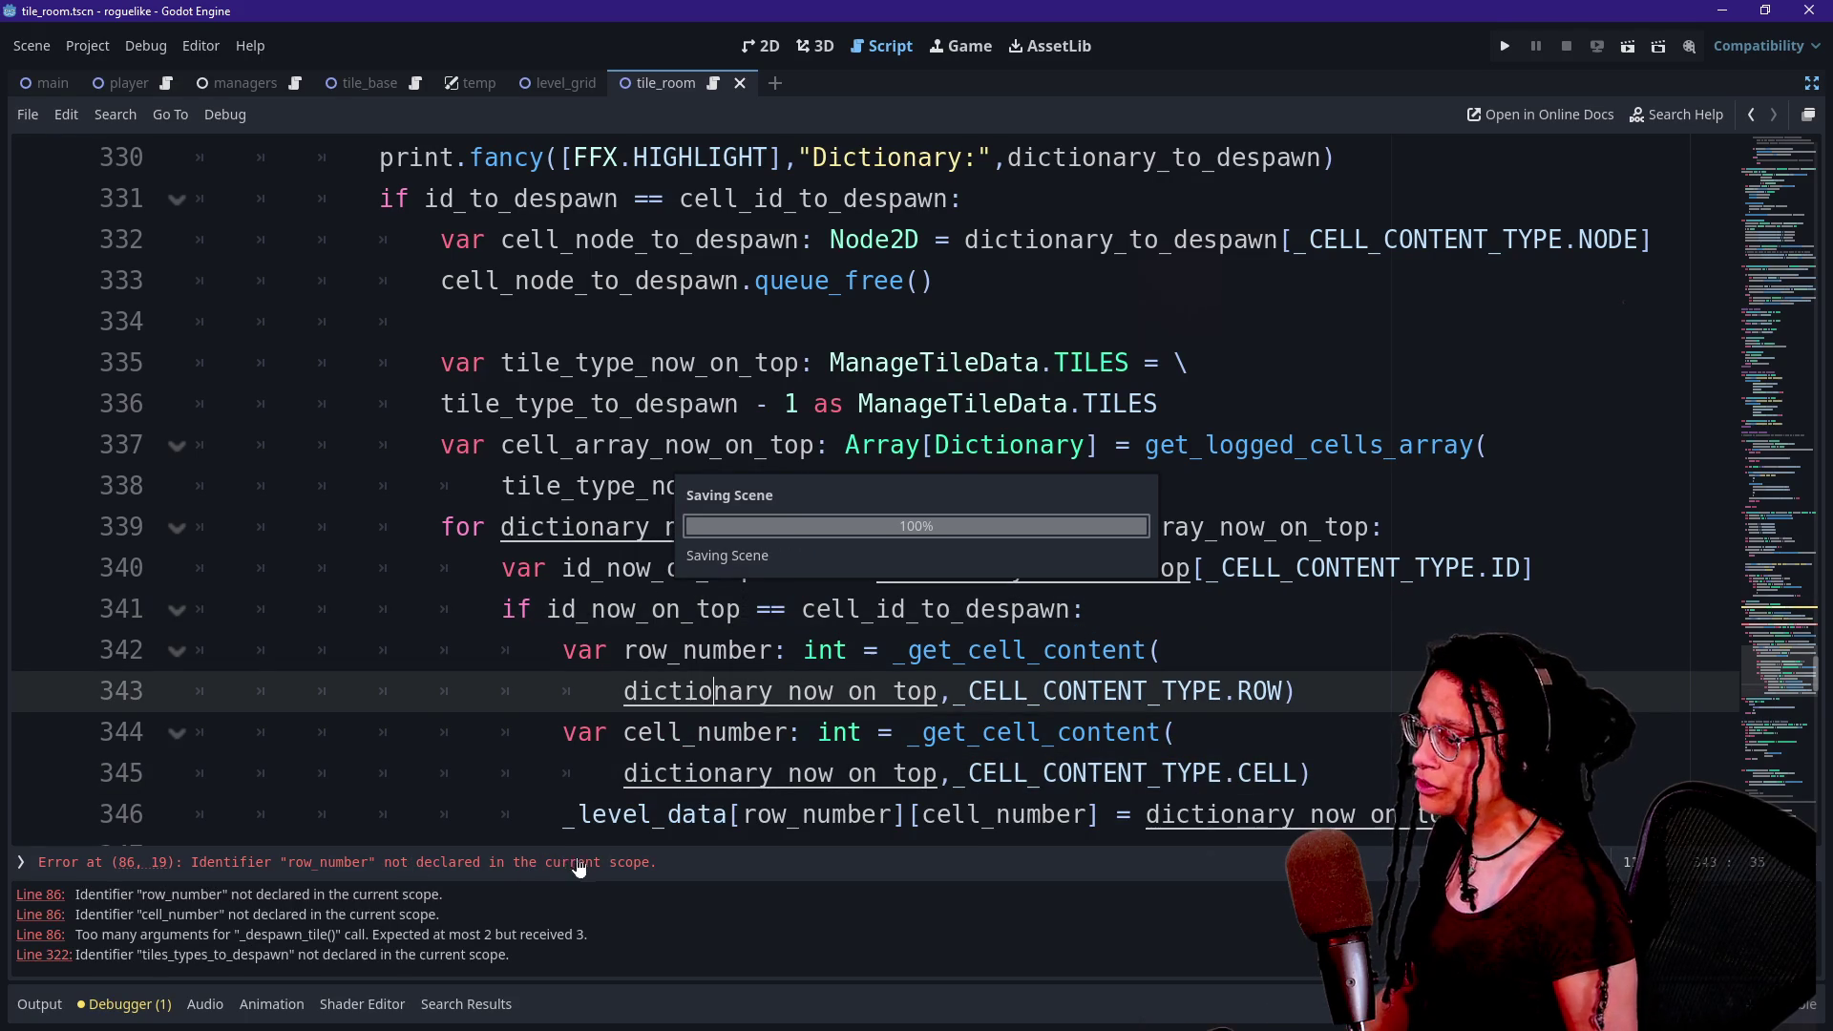
- Go to the line 86 error and delete the row_number,cell_number arguments of the _despawn_tile call
{"action": "left_click", "coordinate": [571, 862]}
{"action": "mouse_move", "coordinate": [467, 486]}
{"action": "left_mouse_down"}
{"action": "mouse_move", "coordinate": [819, 486]}
{"action": "mouse_move", "coordinate": [798, 486]}
{"action": "left_mouse_up"}
{"action": "key", "text": "BackSpace"}
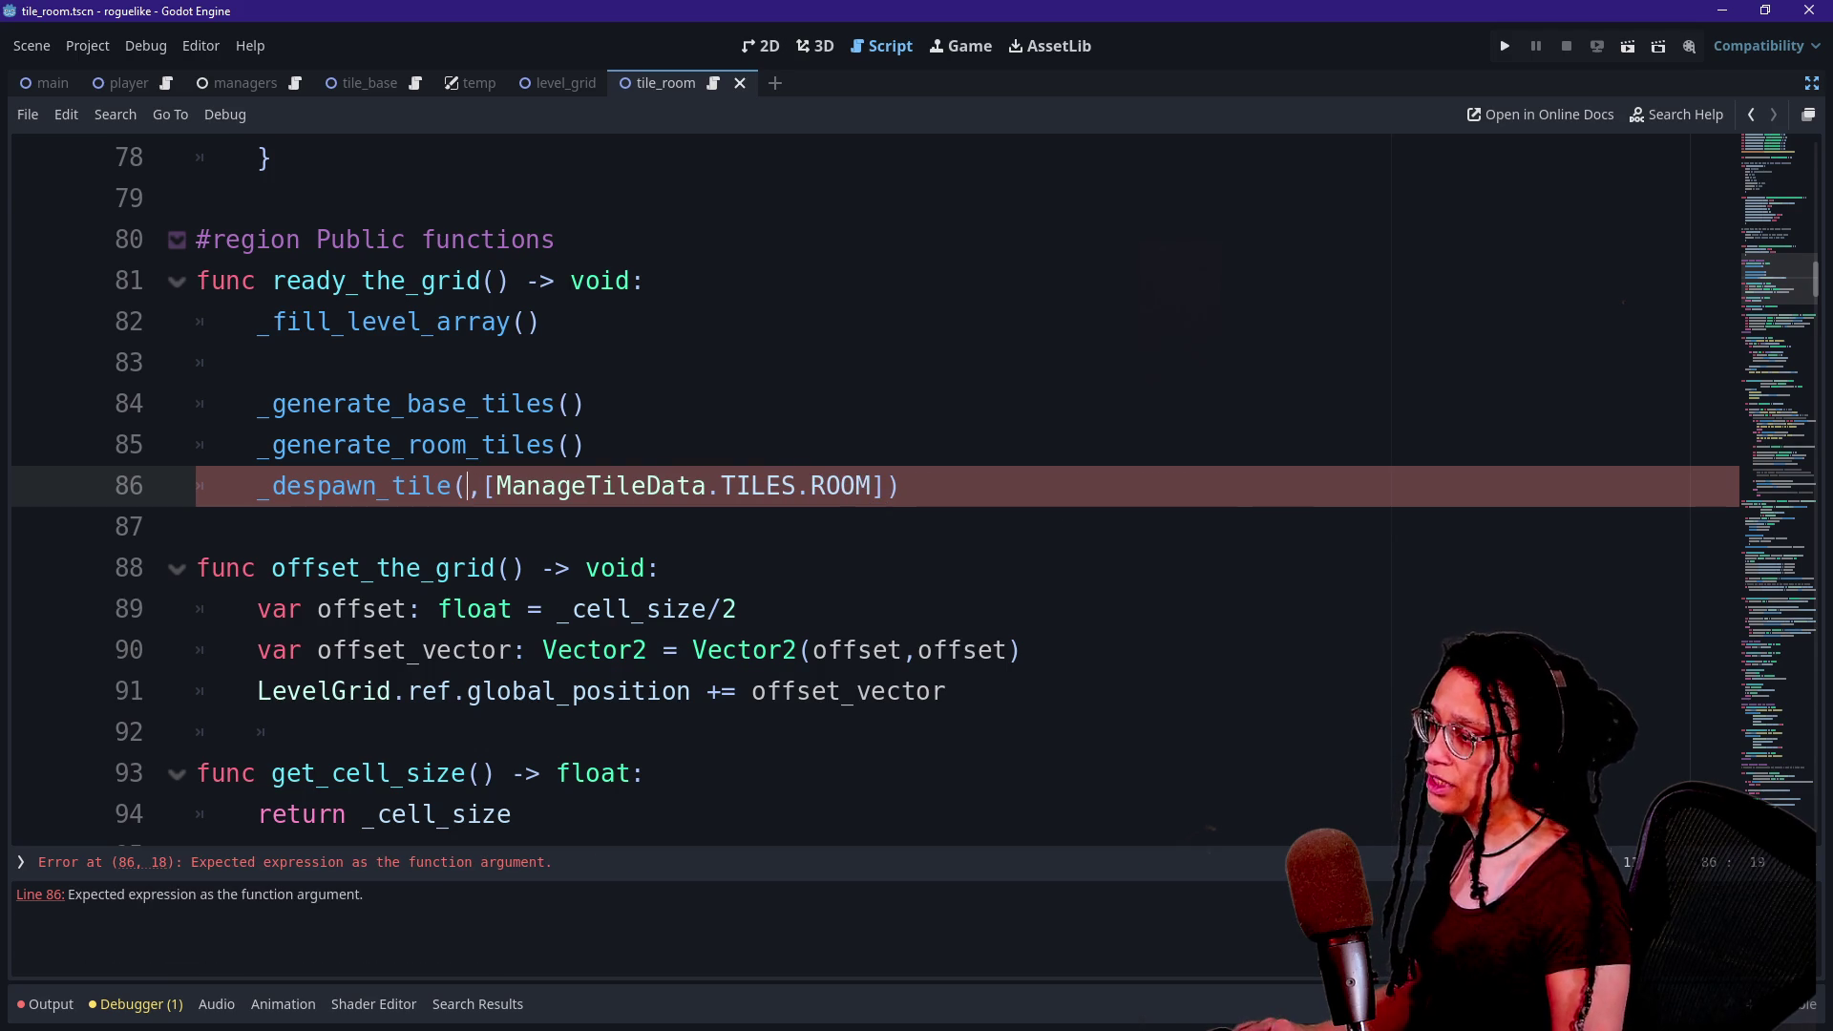
- Pass _despawn_these_room_cells as the first _despawn_tile argument, then scroll down to _despawn_tile's definition
{"action": "type", "text": "f"}
{"action": "key", "text": "BackSpace"}
{"action": "type", "text": "desp"}
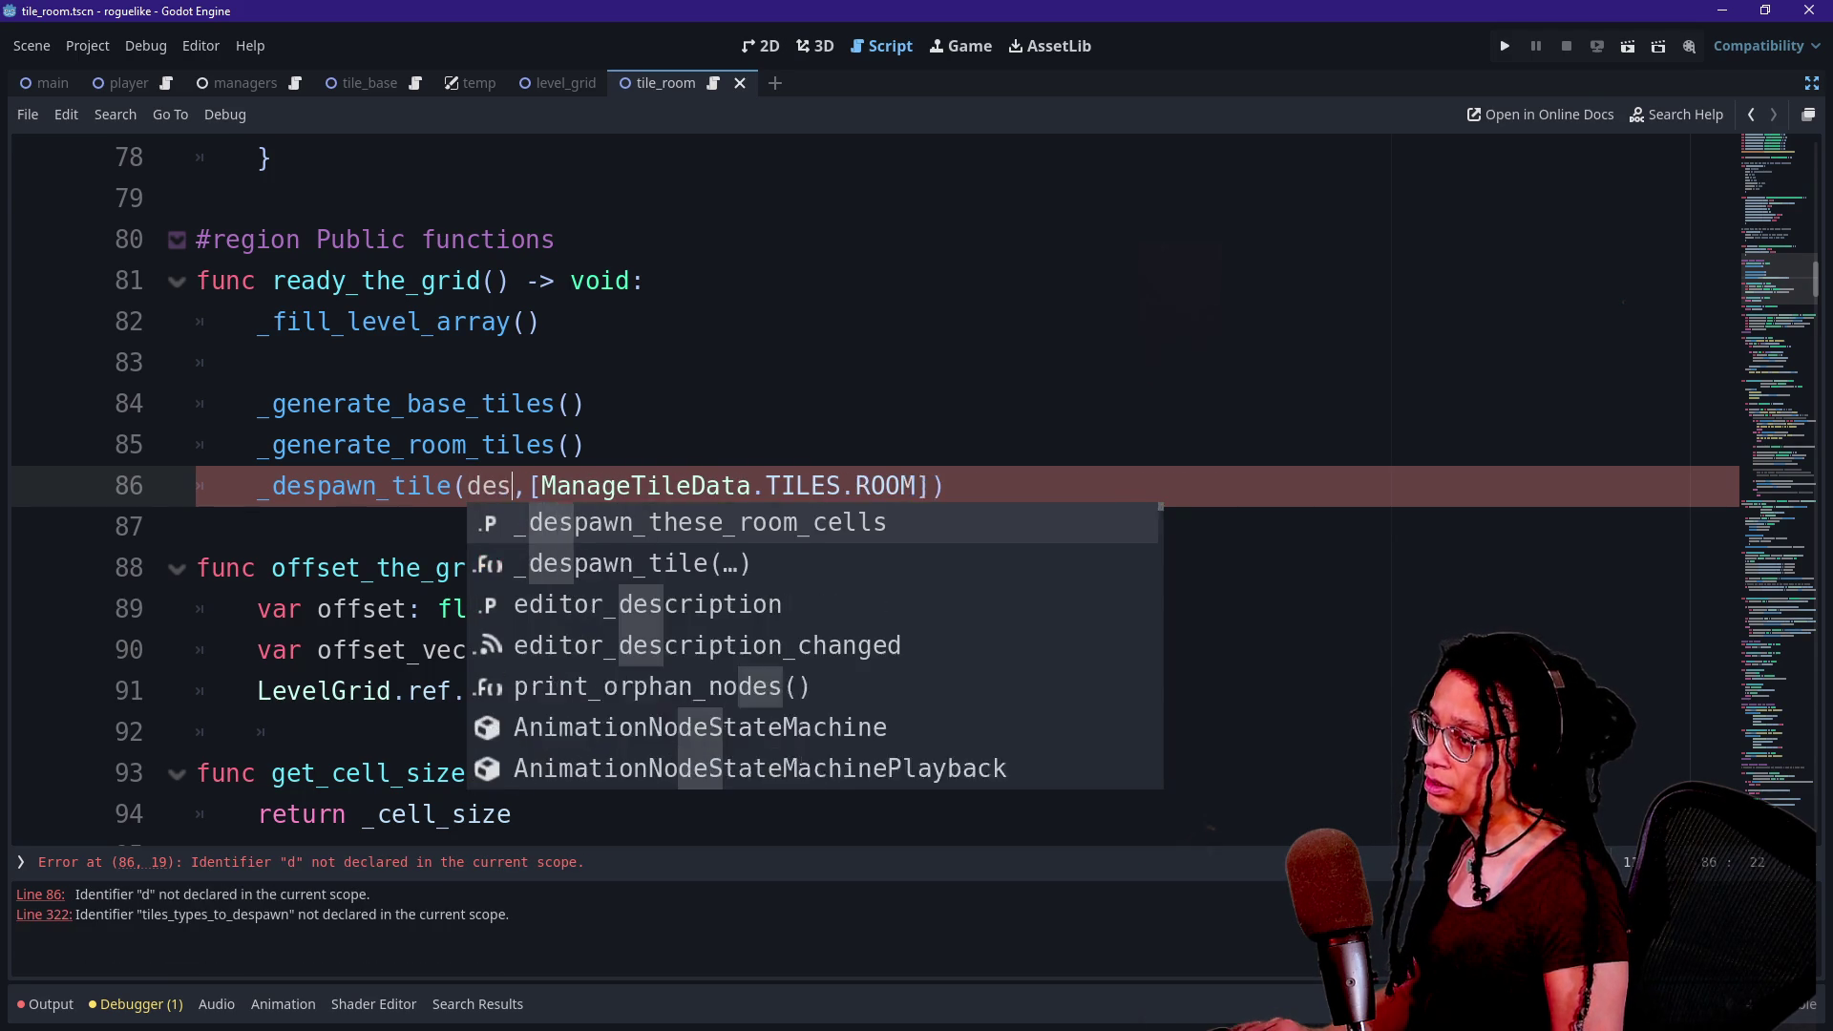
{"action": "key", "text": "Return"}
{"action": "key", "text": "Down"}
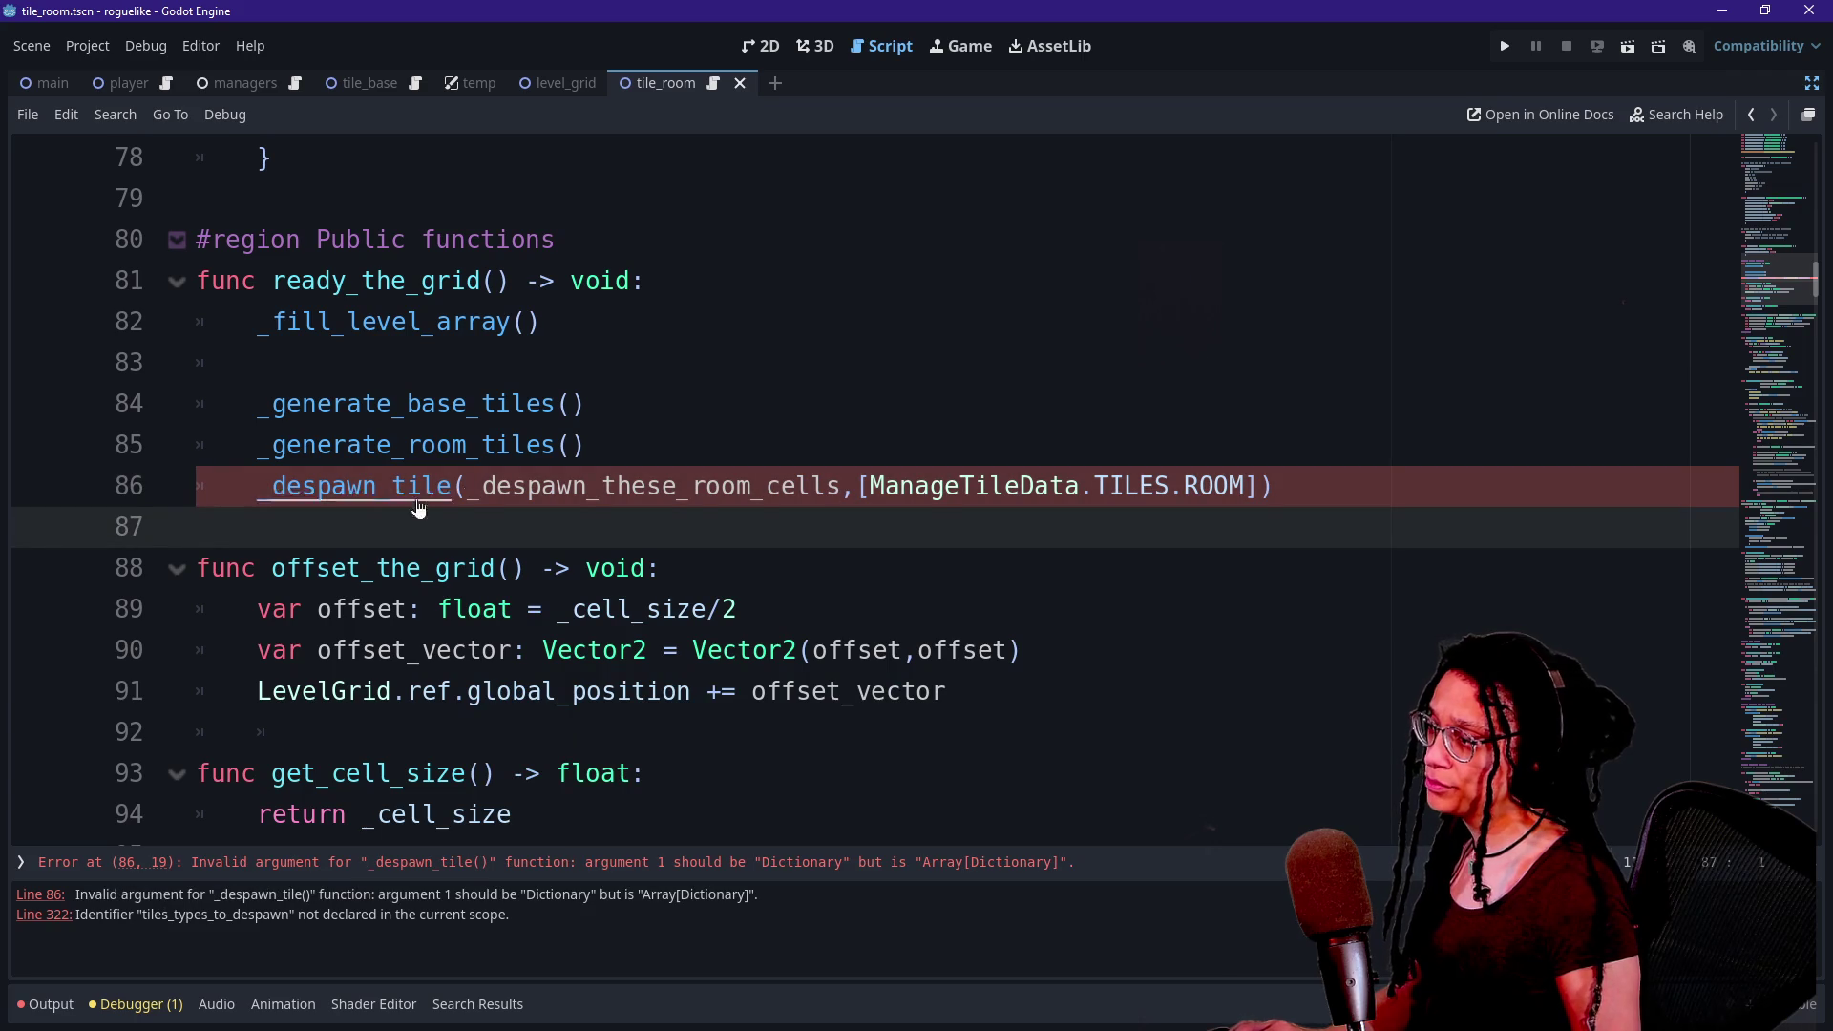
{"action": "left_click", "coordinate": [689, 867]}
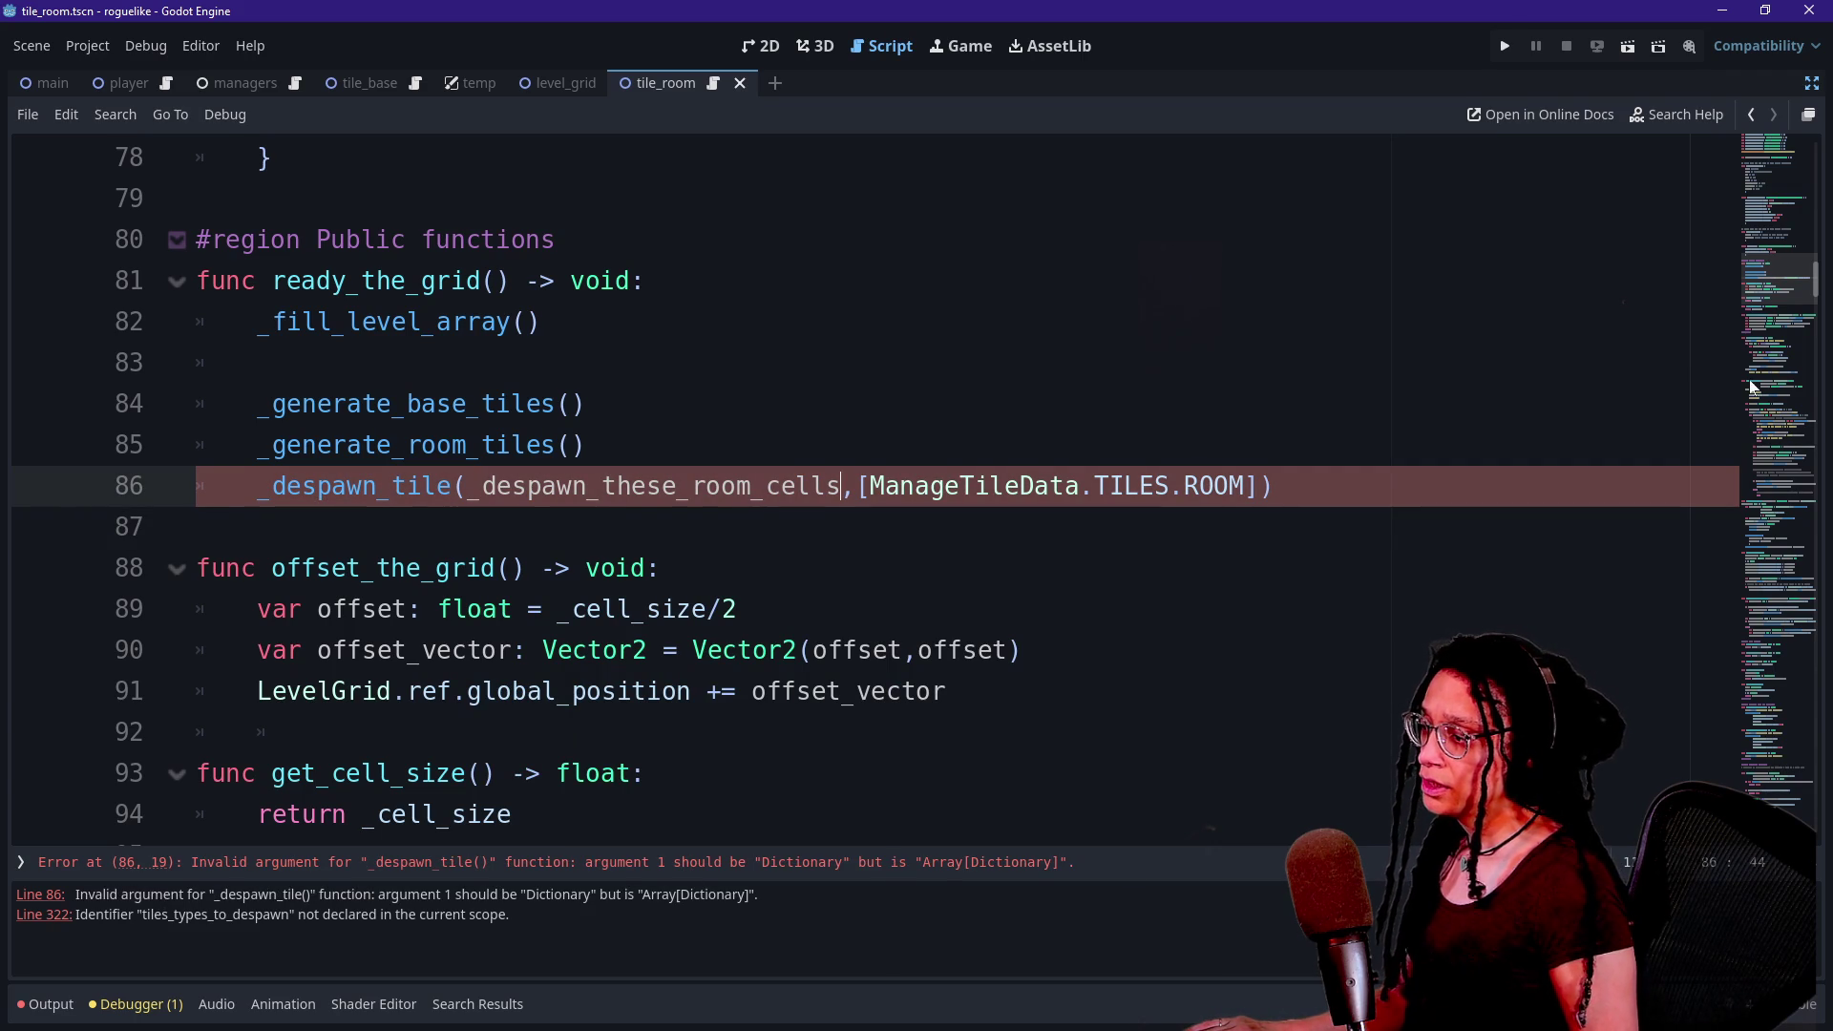
{"action": "mouse_move", "coordinate": [1743, 342]}
{"action": "left_mouse_down"}
{"action": "mouse_move", "coordinate": [1732, 709]}
{"action": "mouse_move", "coordinate": [1732, 663]}
{"action": "left_mouse_up"}
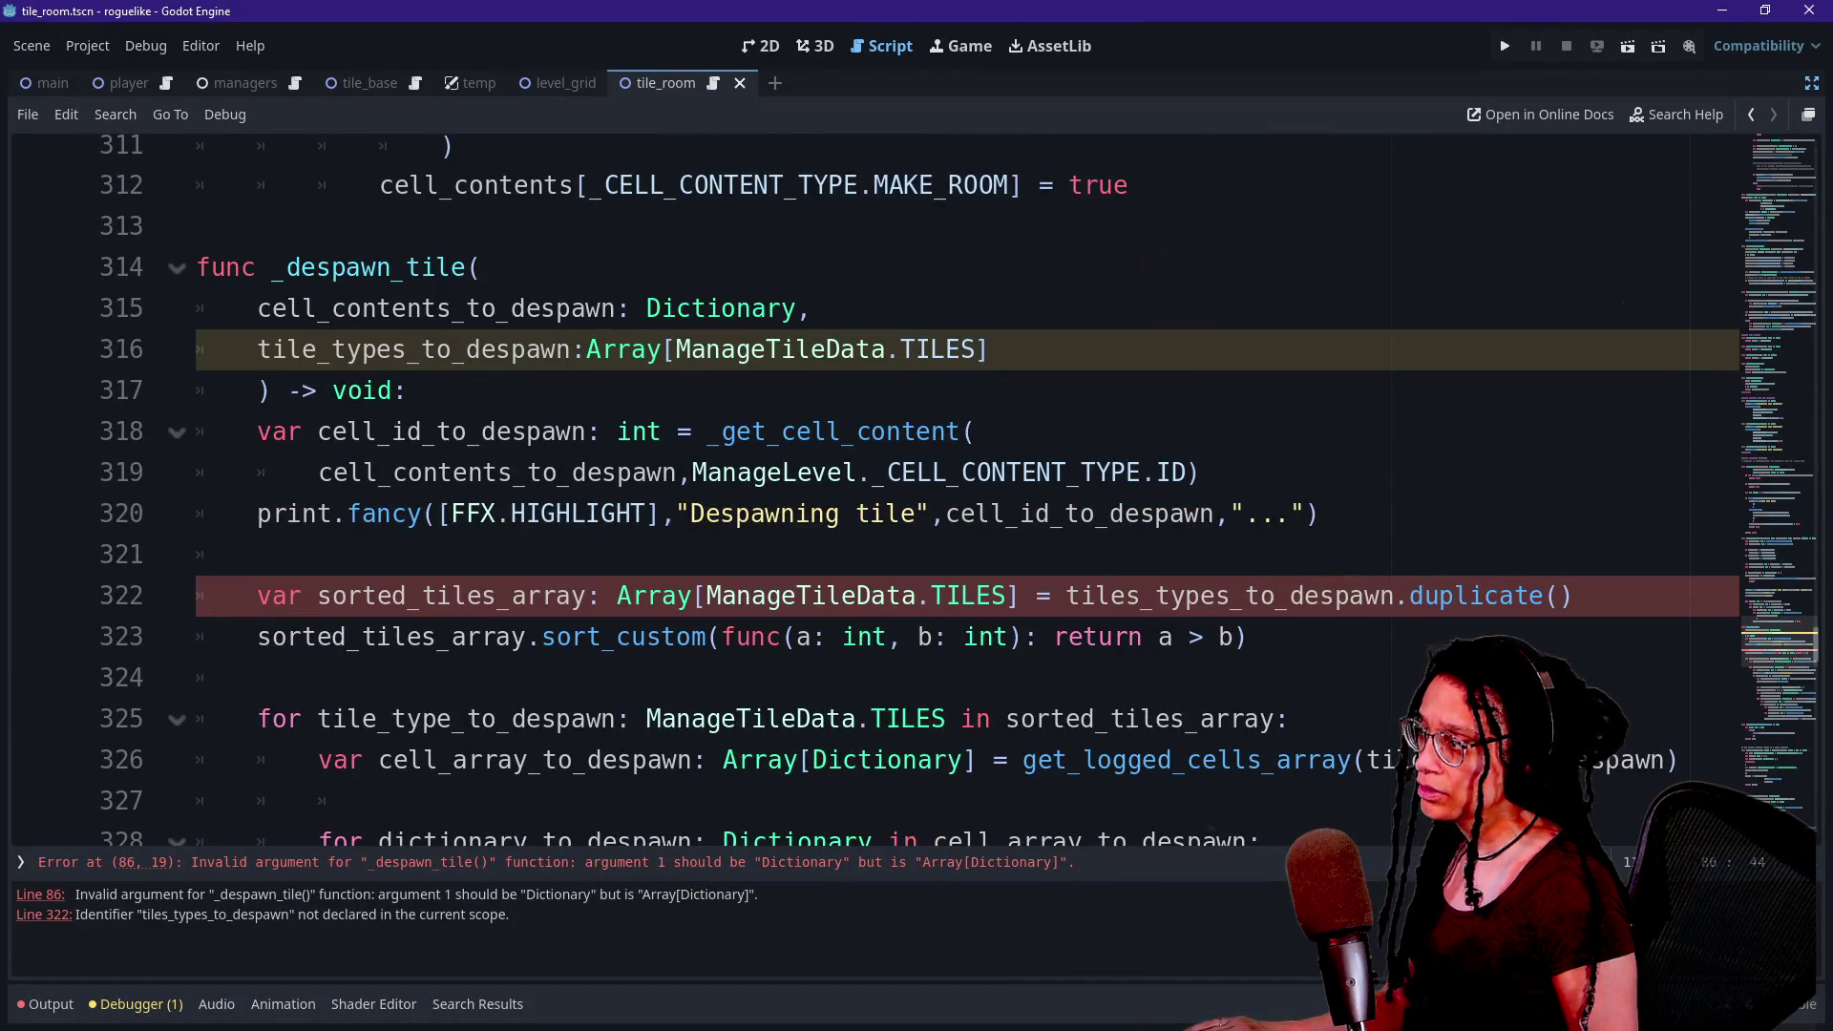
- Rename the first parameter to array_of_cell_contents_to_despawn with type Array[Dictionary] on line 315
{"action": "left_click", "coordinate": [258, 308]}
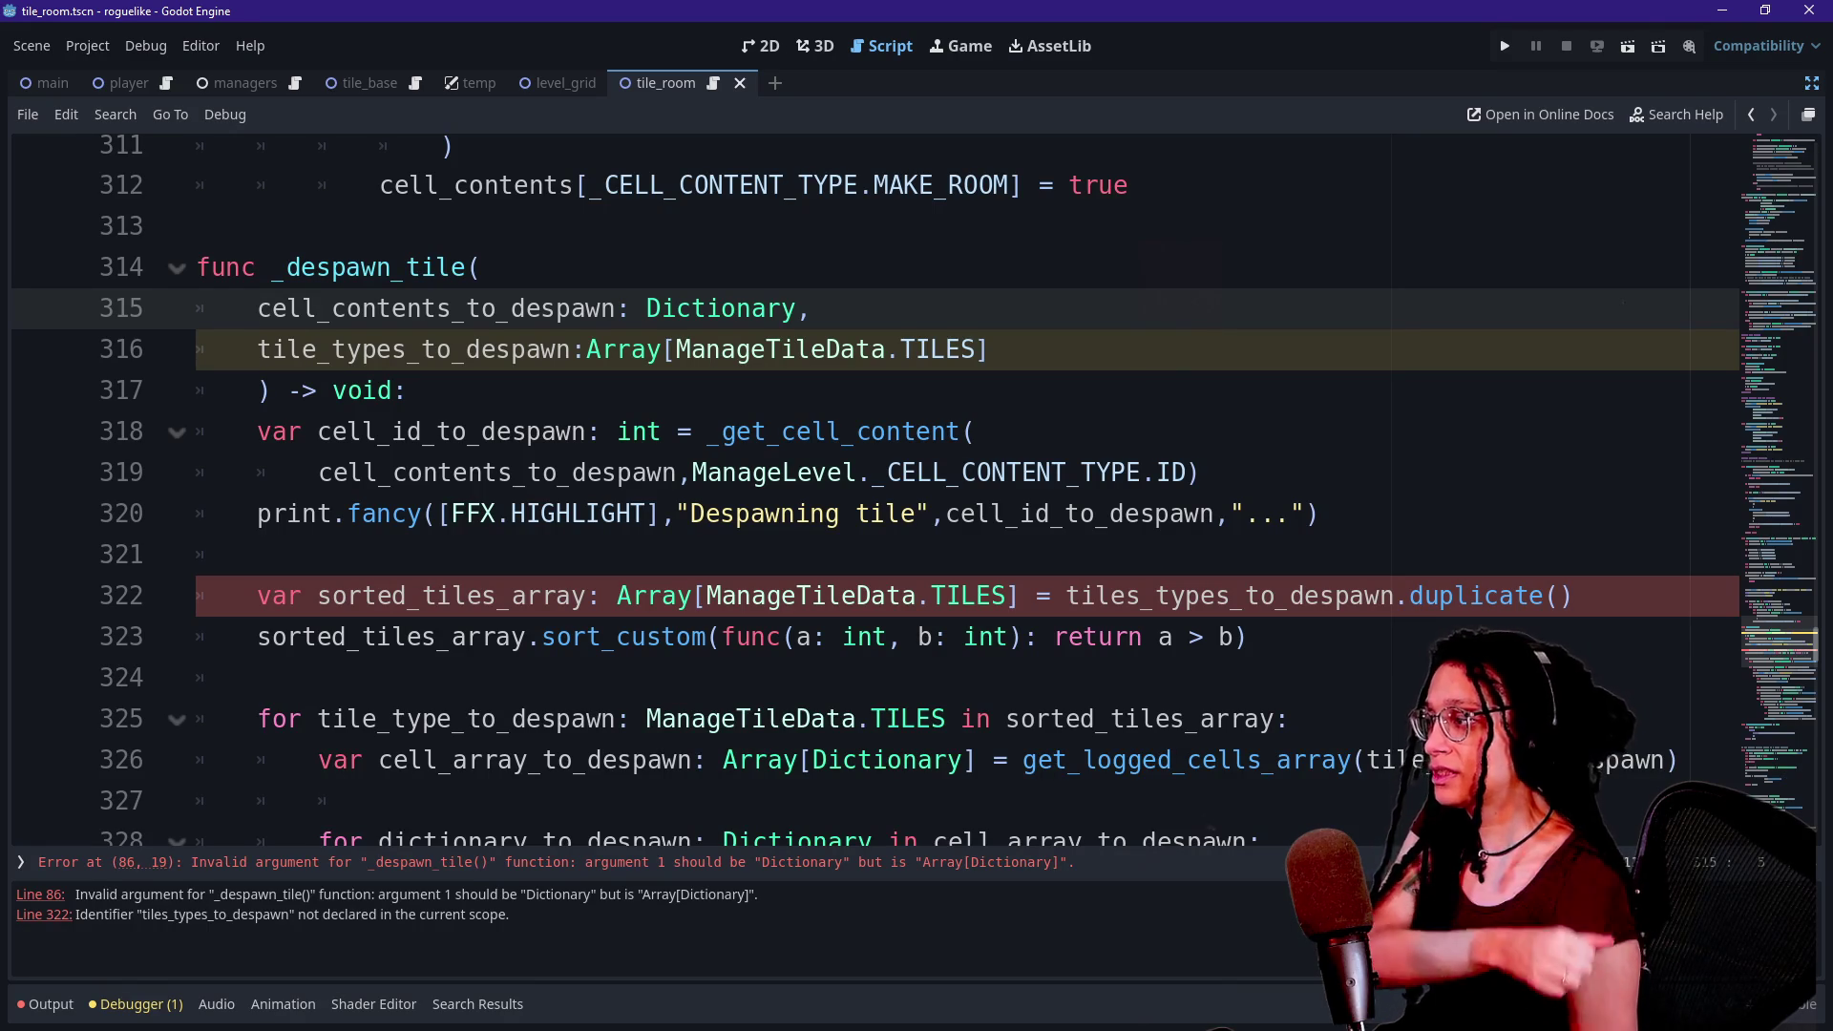
{"action": "type", "text": "array_of"}
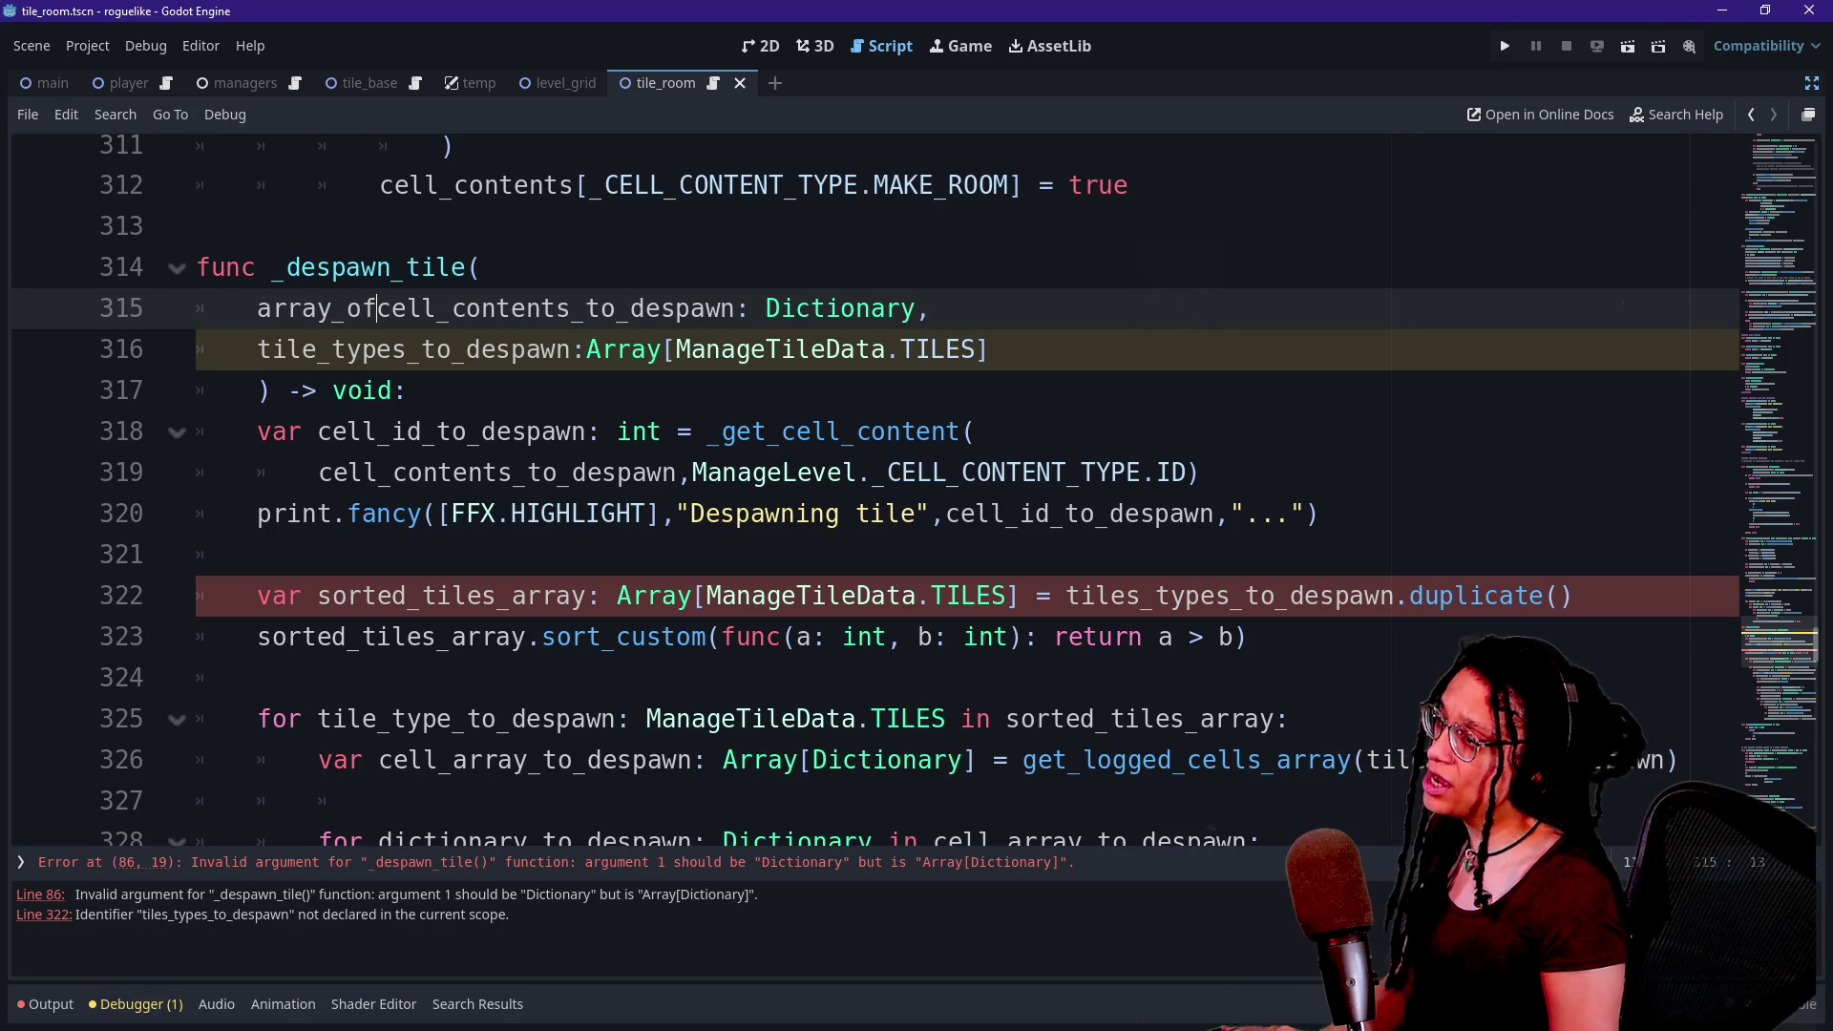
{"action": "left_click", "coordinate": [392, 307]}
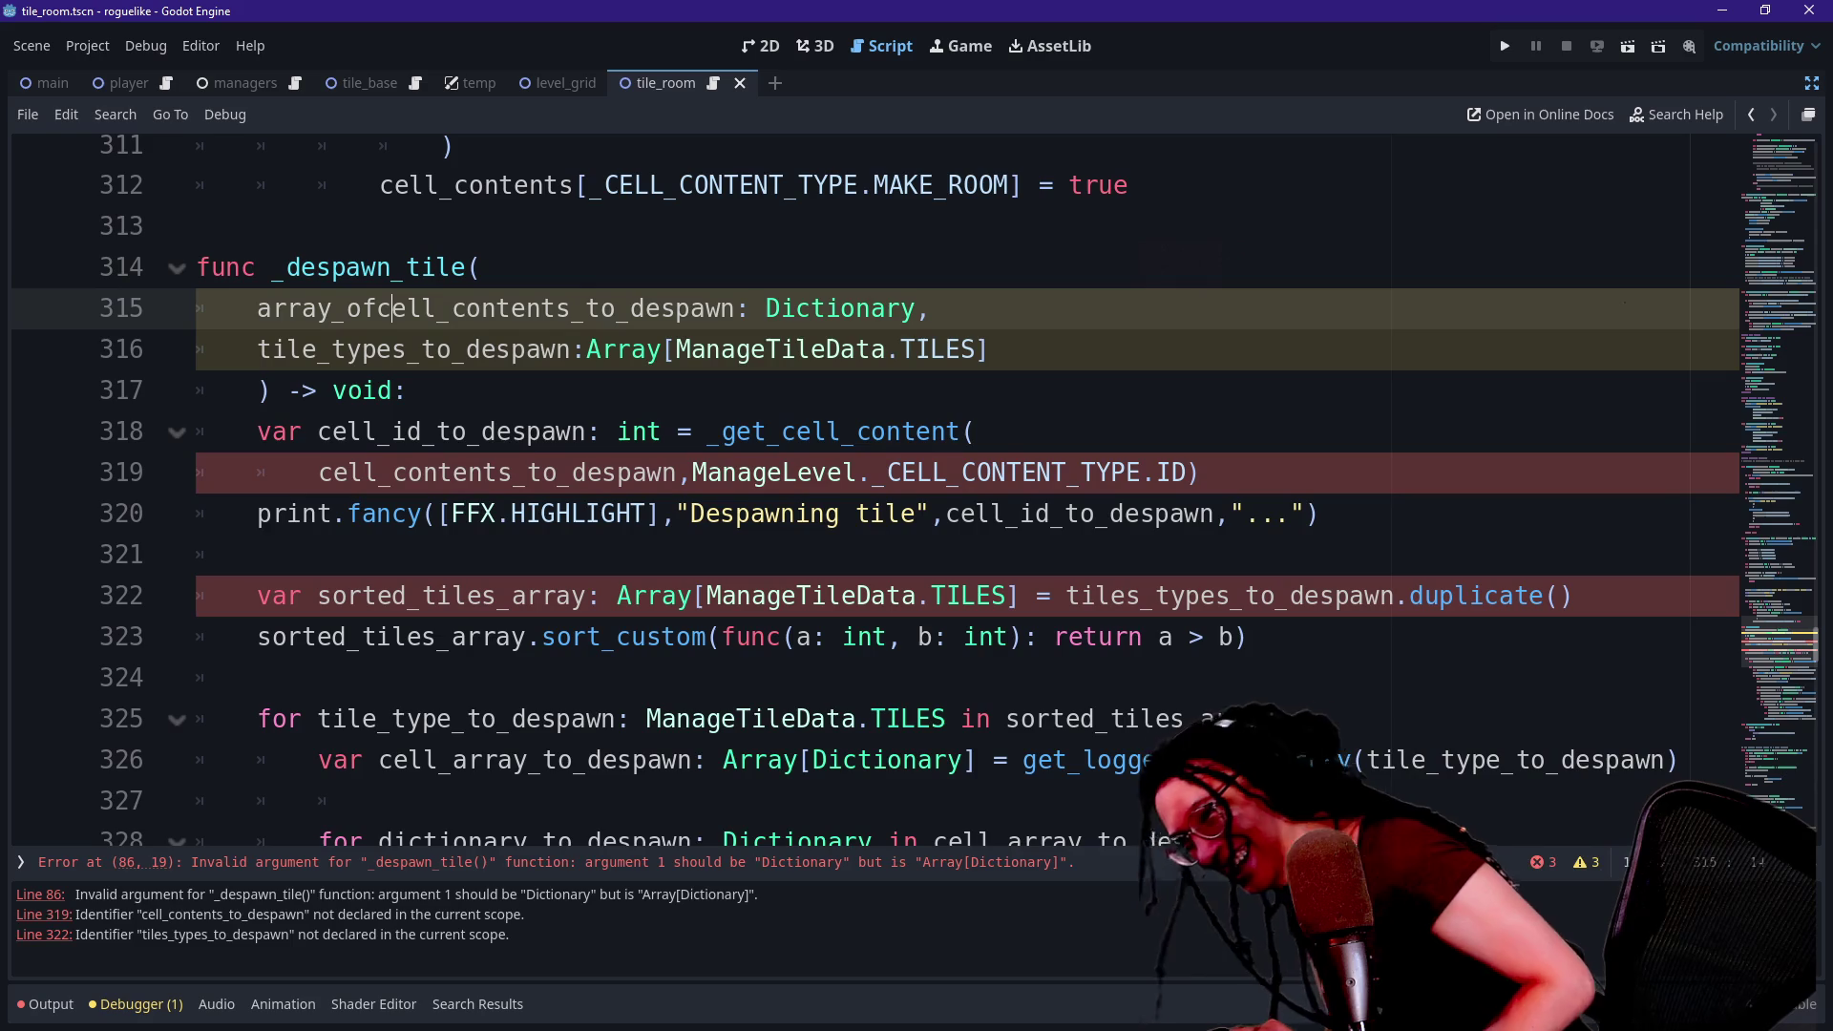
{"action": "key", "text": "Left"}
{"action": "type", "text": "_"}
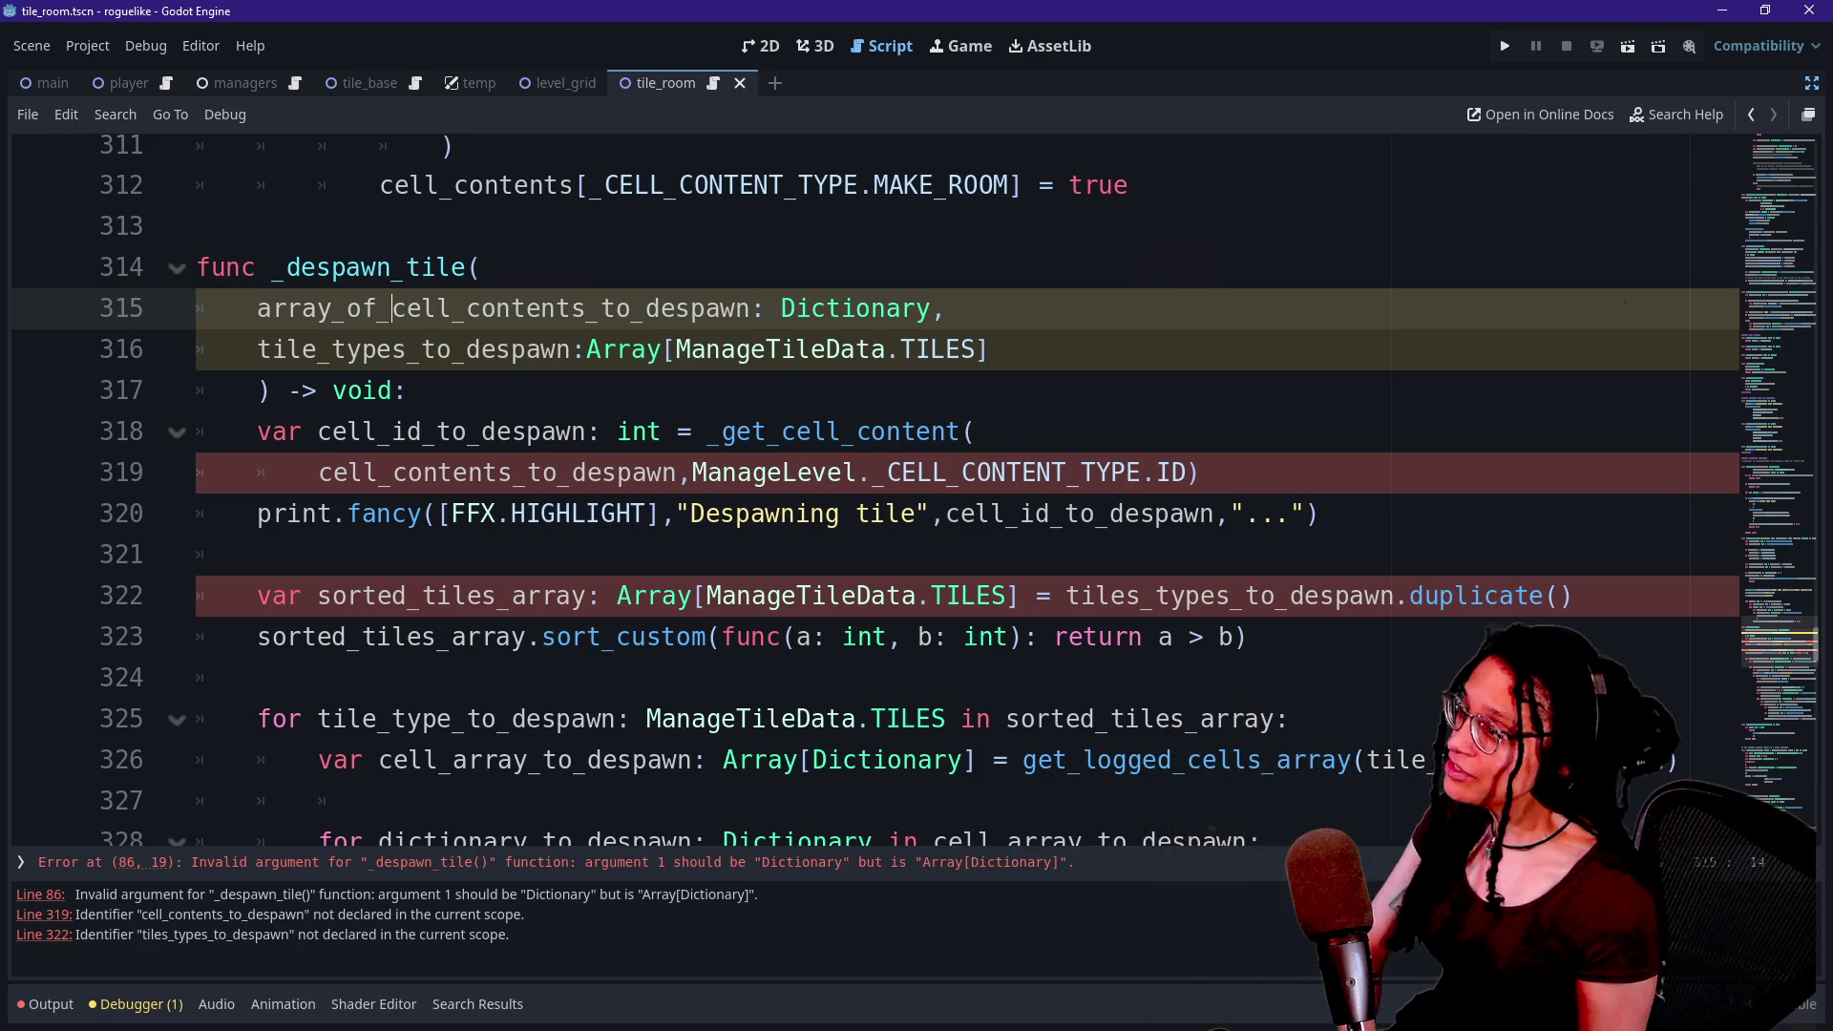
{"action": "type", "text": "Arr"}
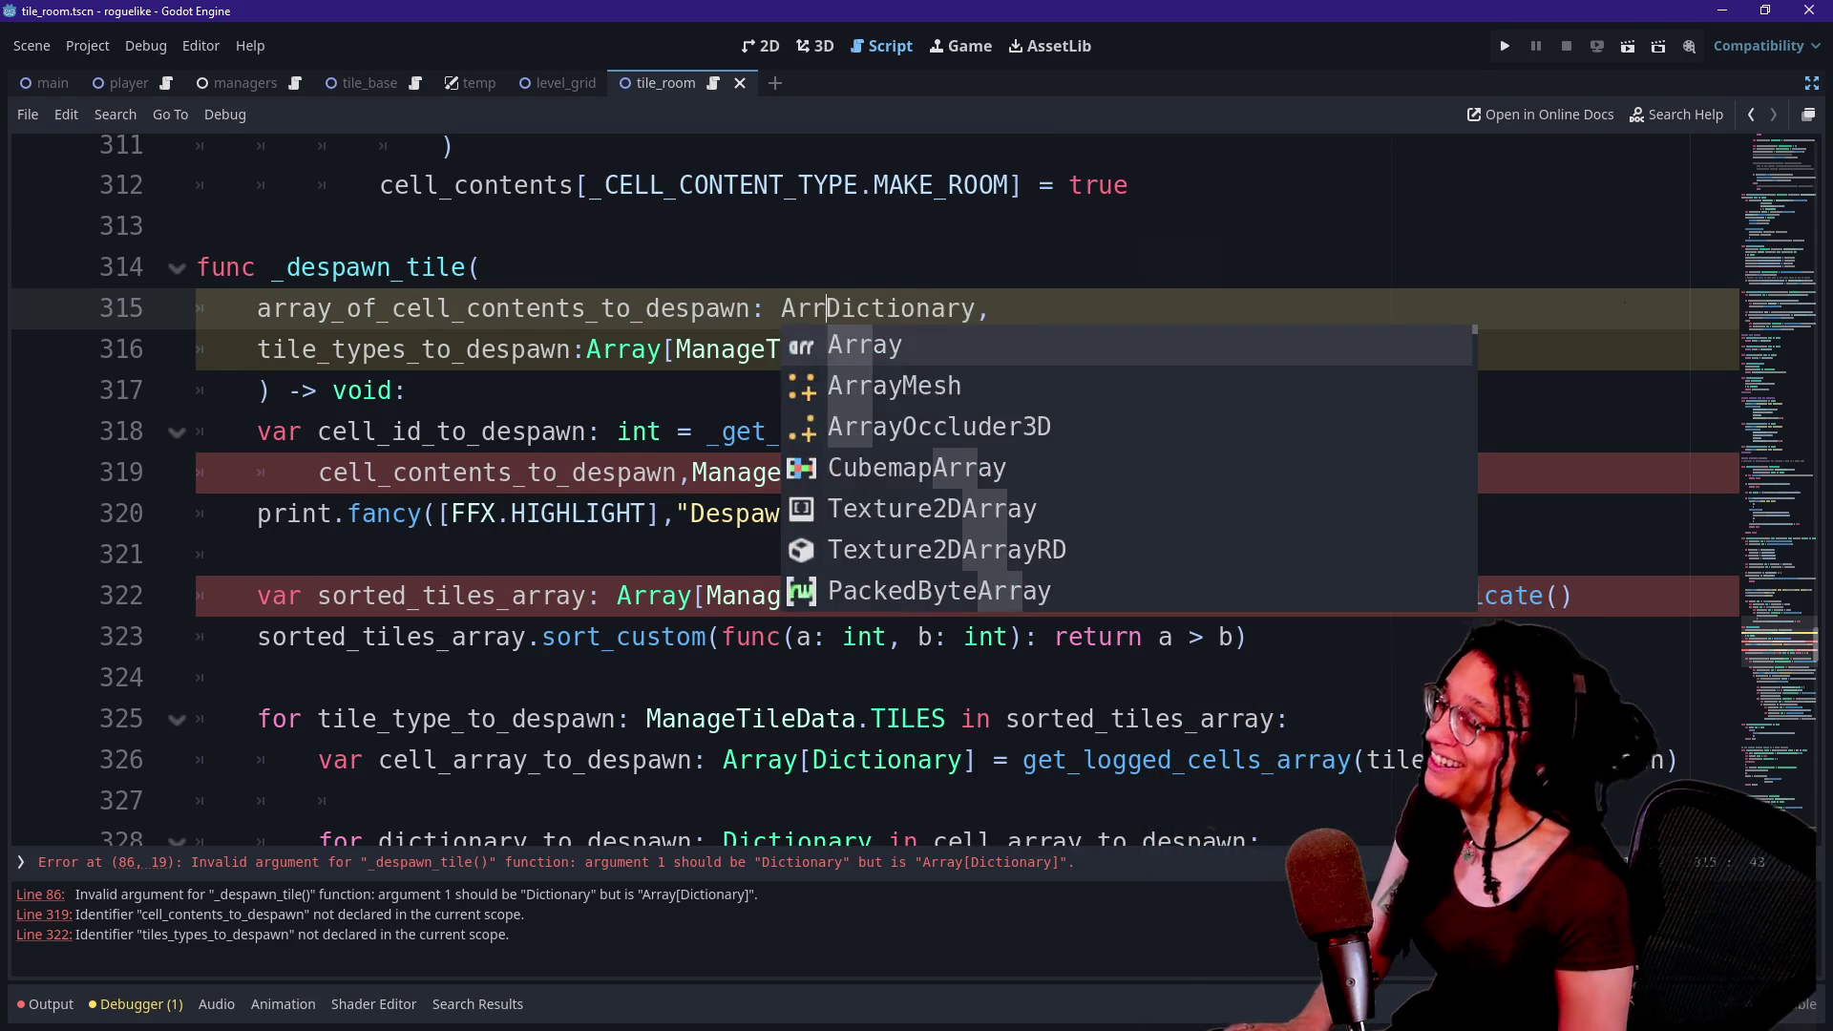
{"action": "key", "text": "Return"}
{"action": "type", "text": "]"}
{"action": "key", "text": "BackSpace"}
{"action": "type", "text": "["}
{"action": "key", "text": "BackSpace"}
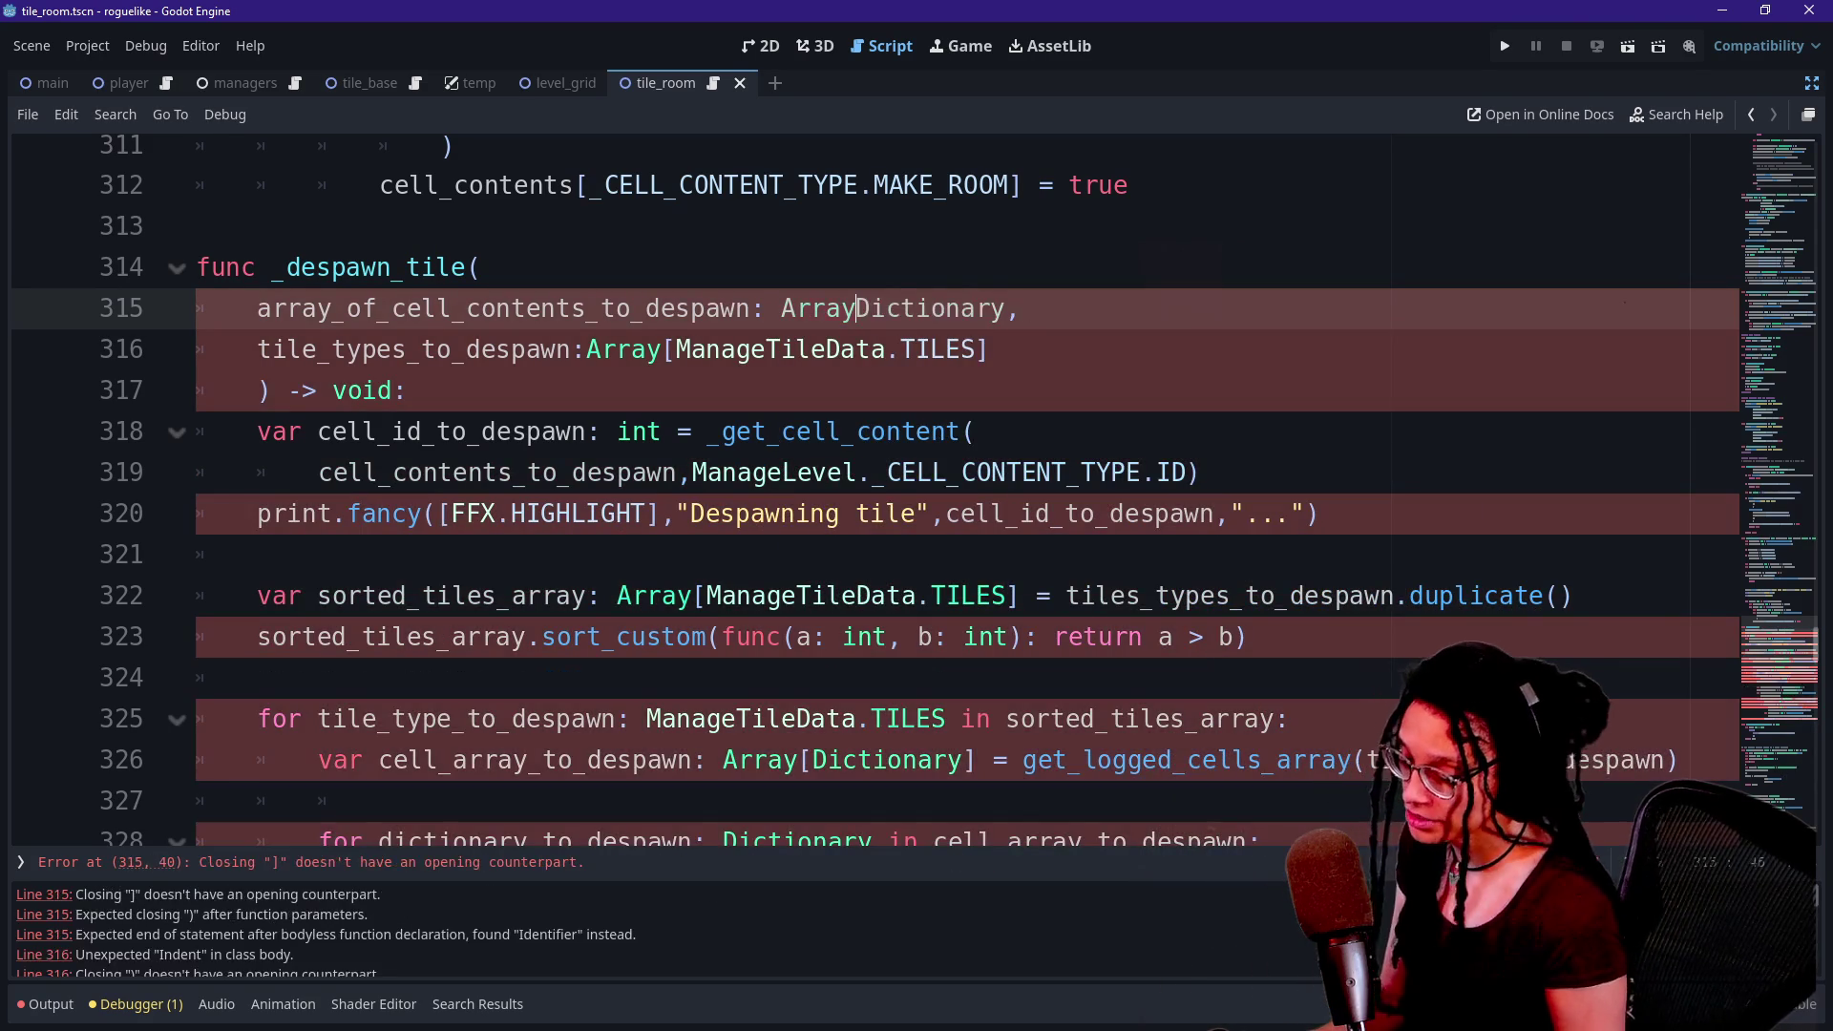
{"action": "type", "text": "["}
{"action": "left_click", "coordinate": [1021, 307]}
{"action": "type", "text": "]"}
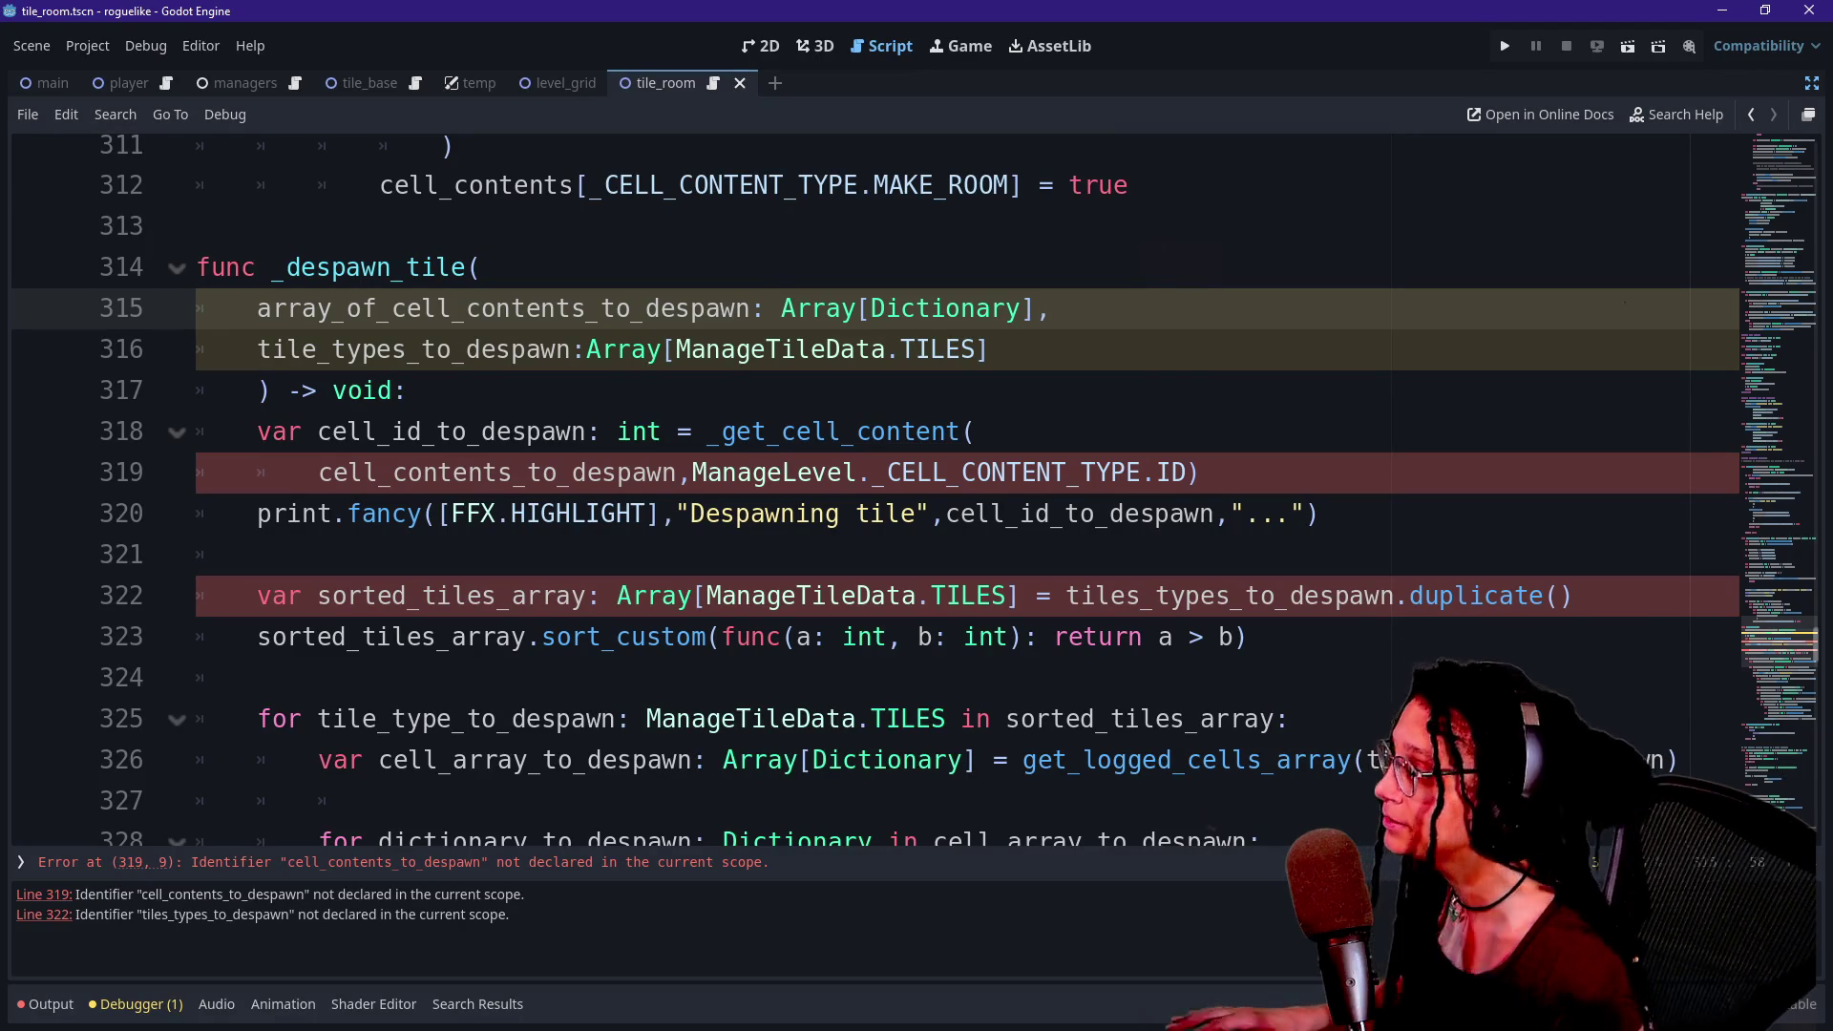
- Begin a new var declaration at the top of the _despawn_tile body
{"action": "left_click", "coordinate": [408, 391]}
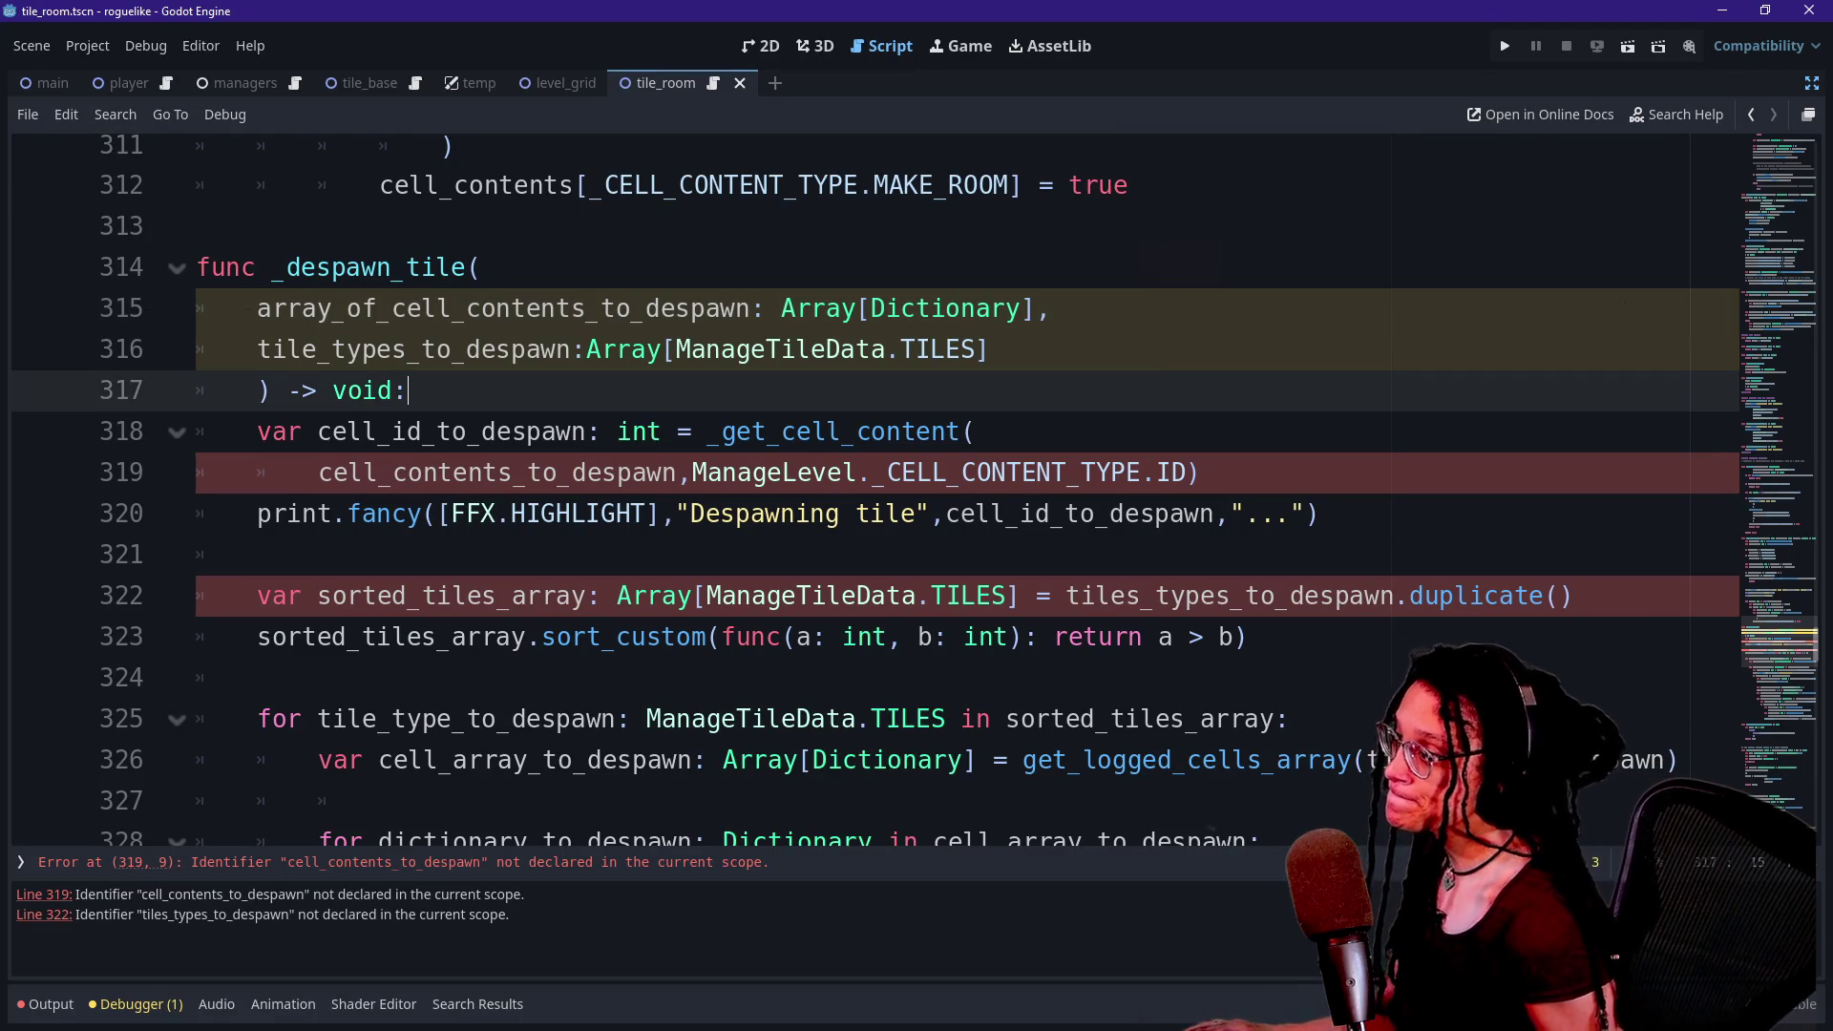
{"action": "key", "text": "Return"}
{"action": "type", "text": "var cell_contents_t"}
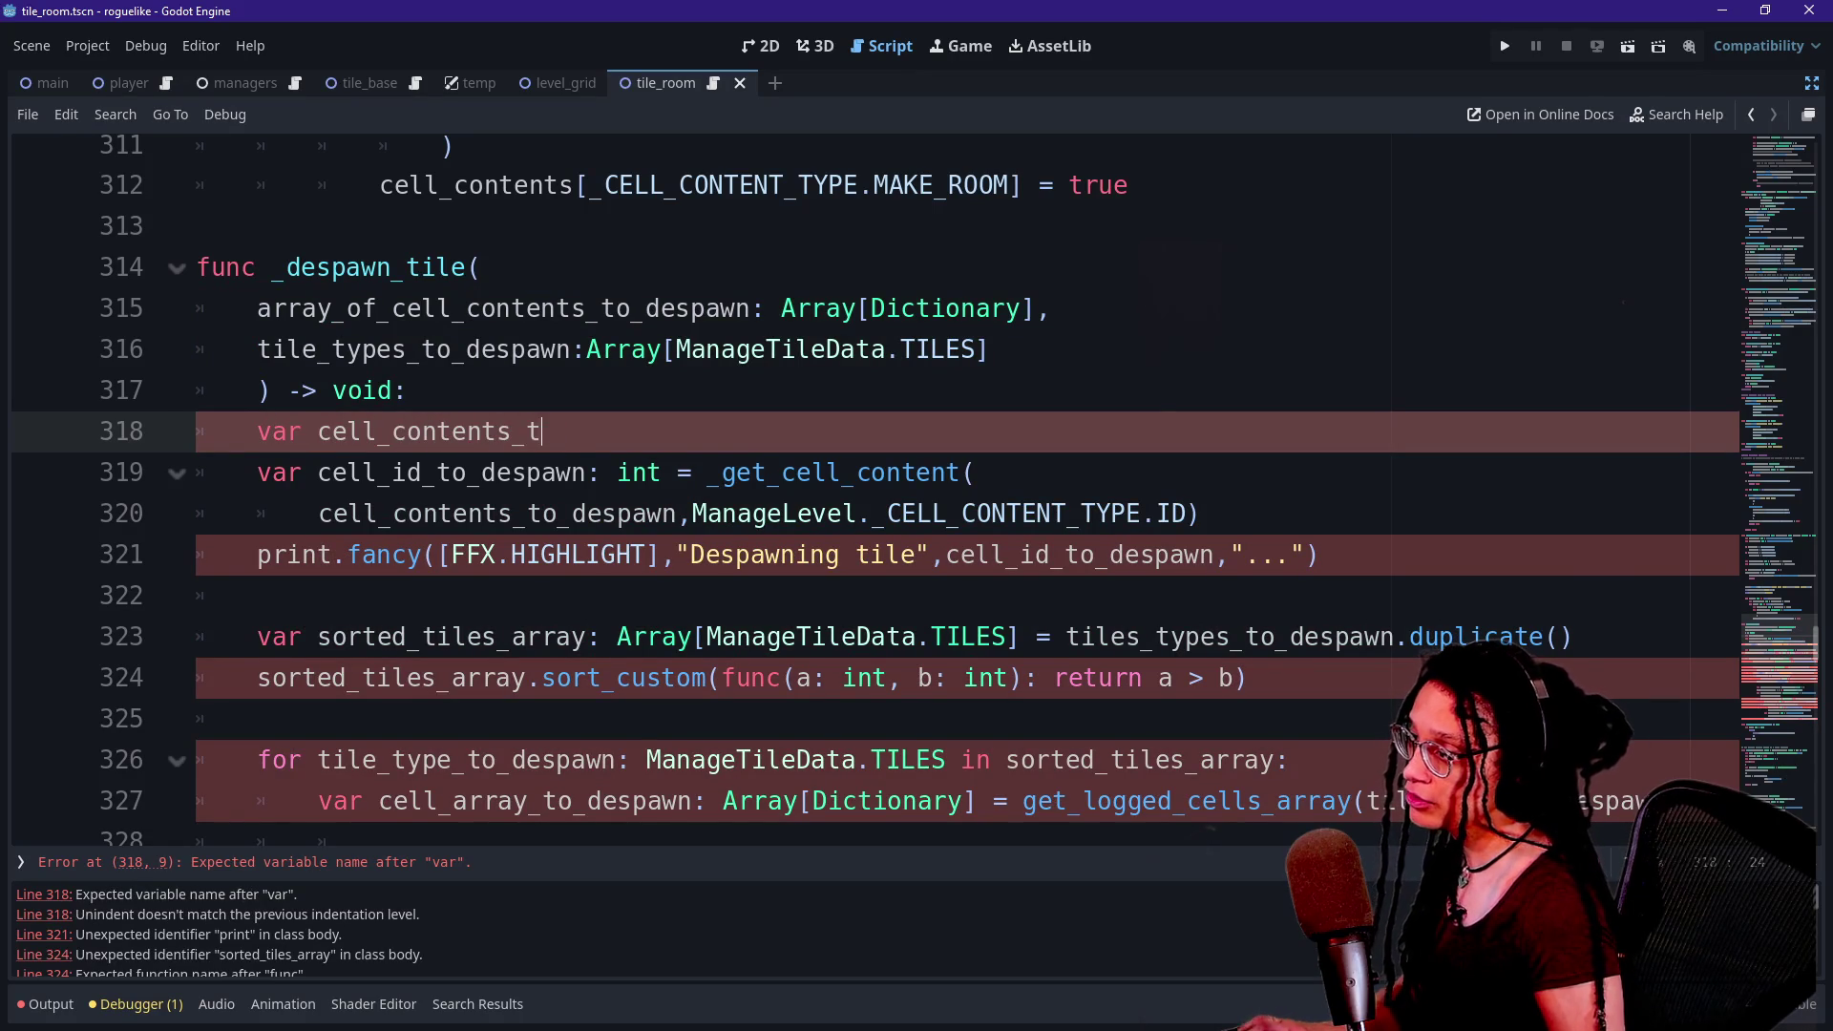
- Finish line 318's empty-Dictionary declaration of cell_contents_to_despawn, then switch over to the browser
{"action": "type", "text": "D"}
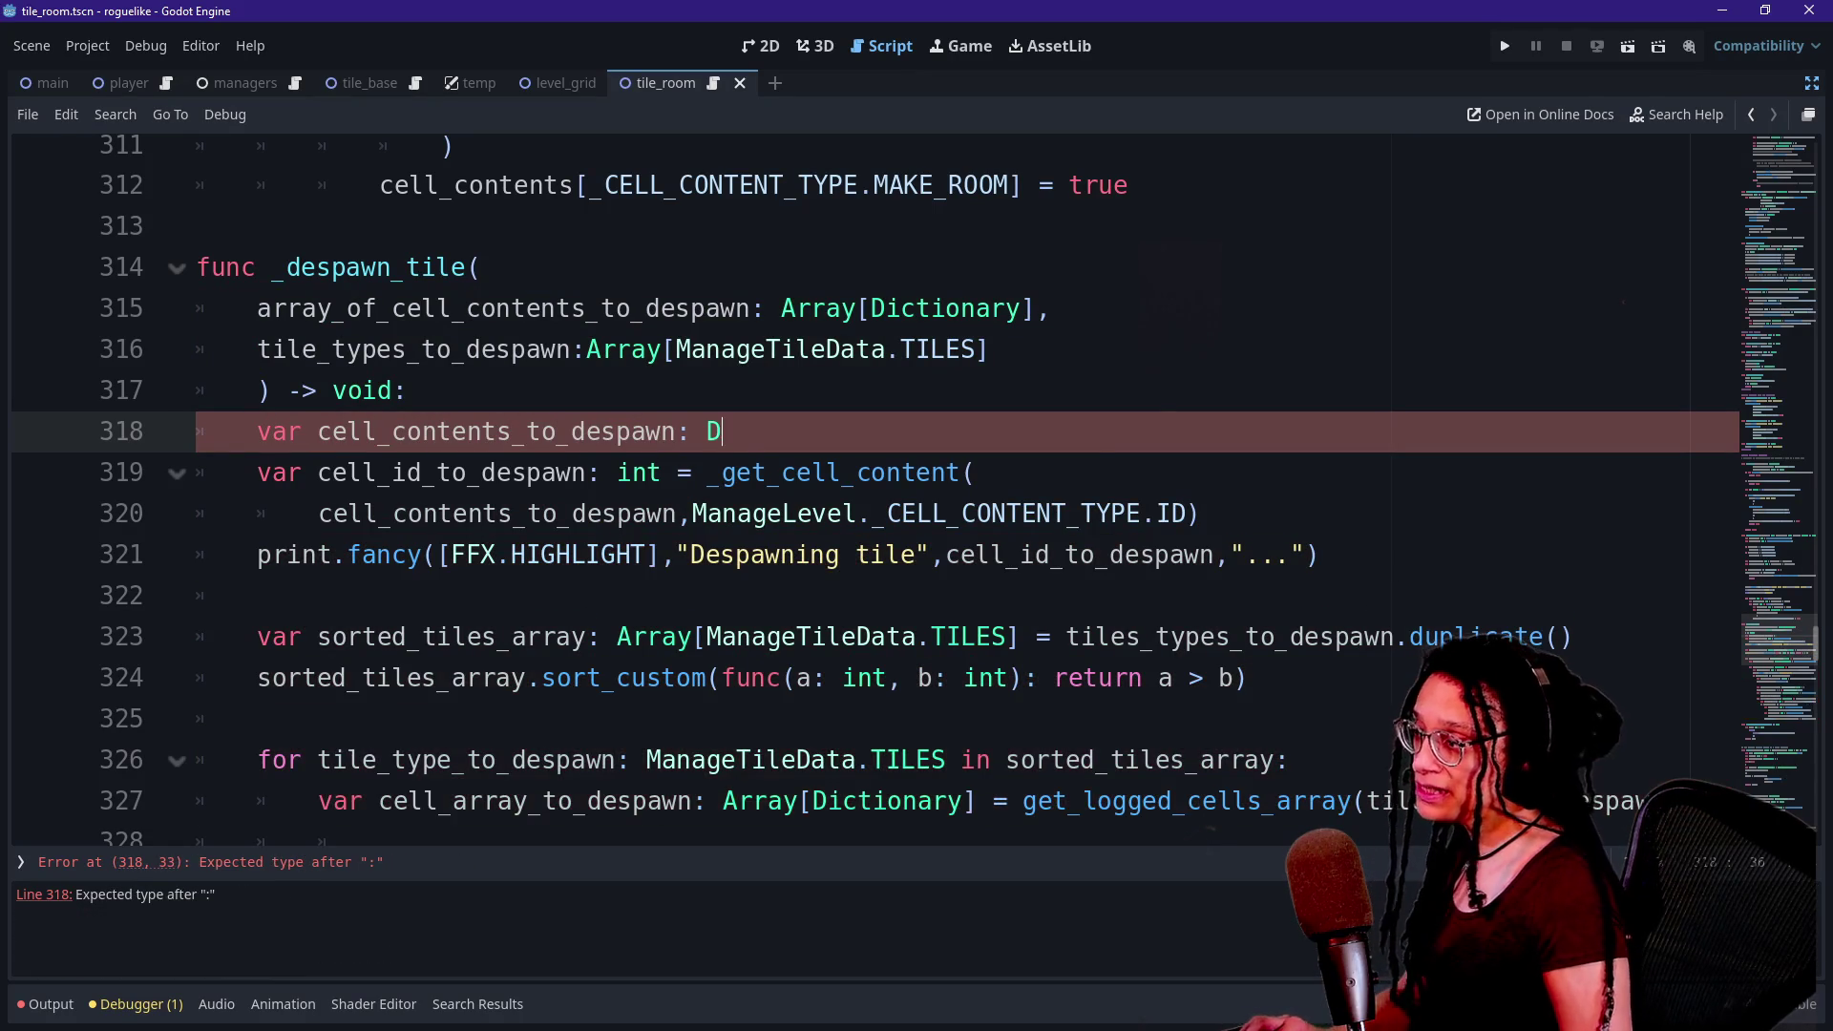
{"action": "type", "text": "["}
{"action": "key", "text": "BackSpace"}
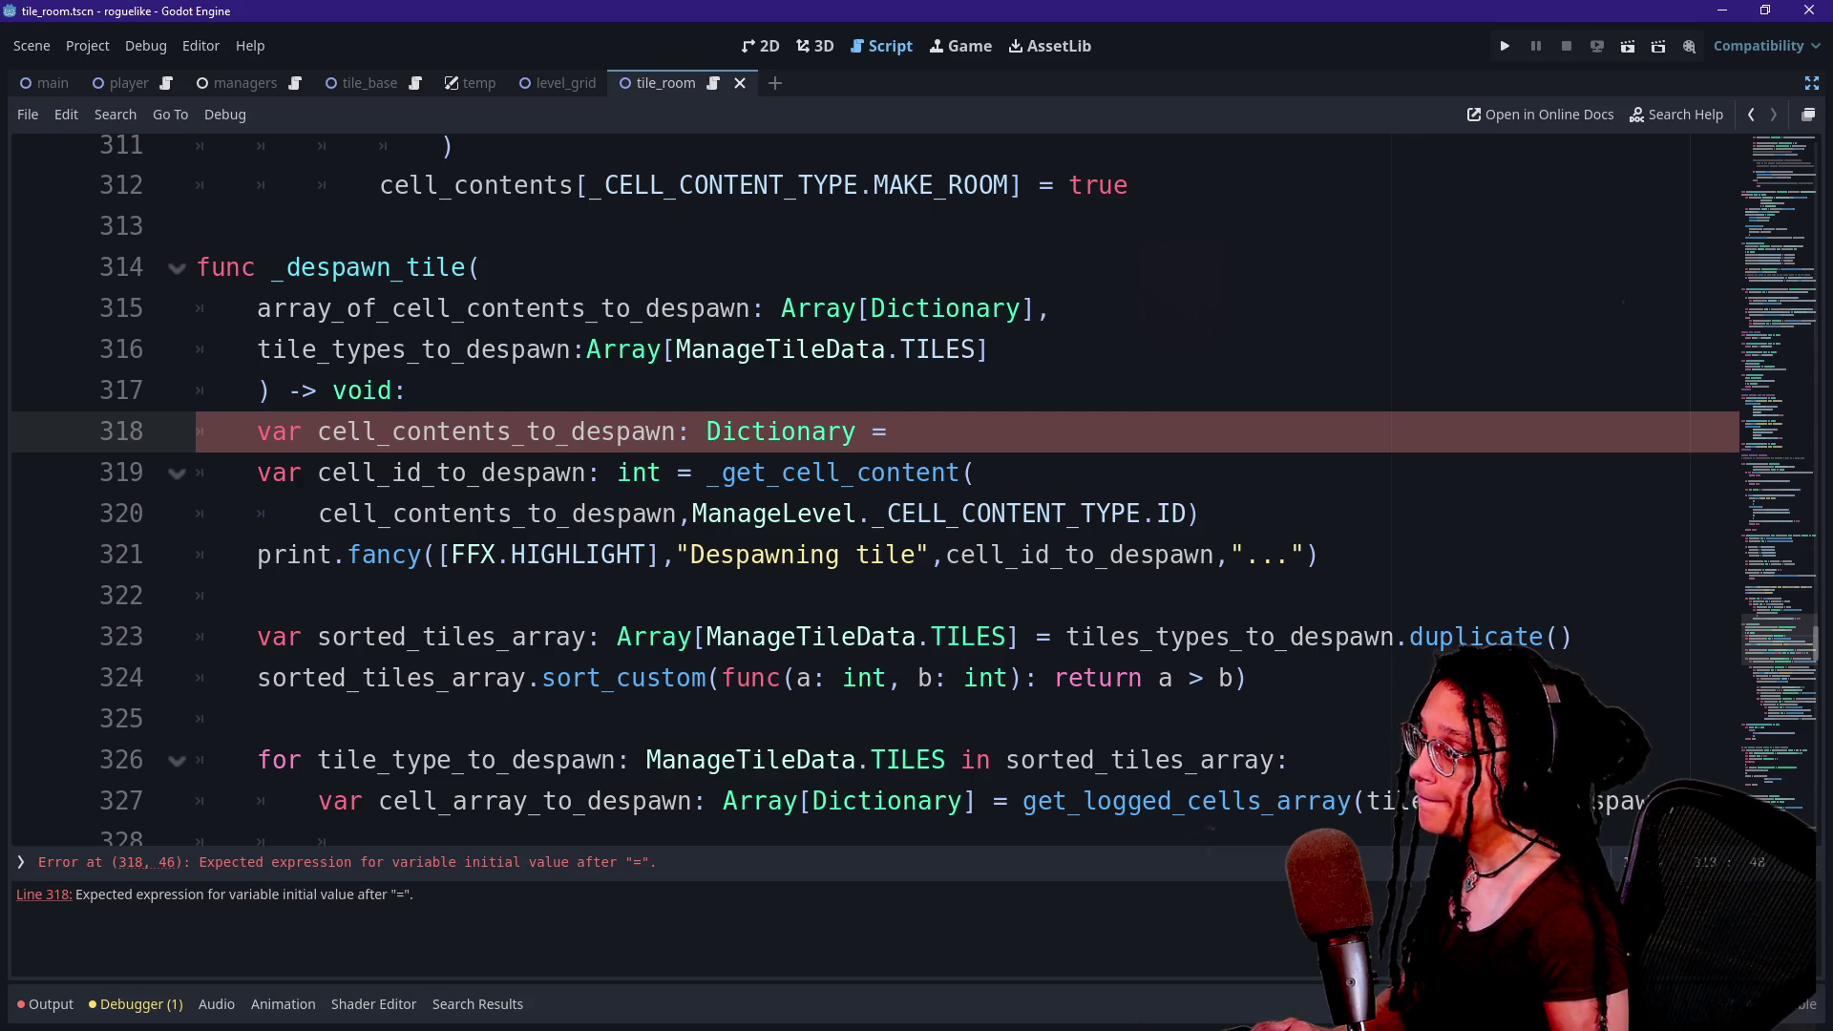
{"action": "left_click", "coordinate": [408, 391]}
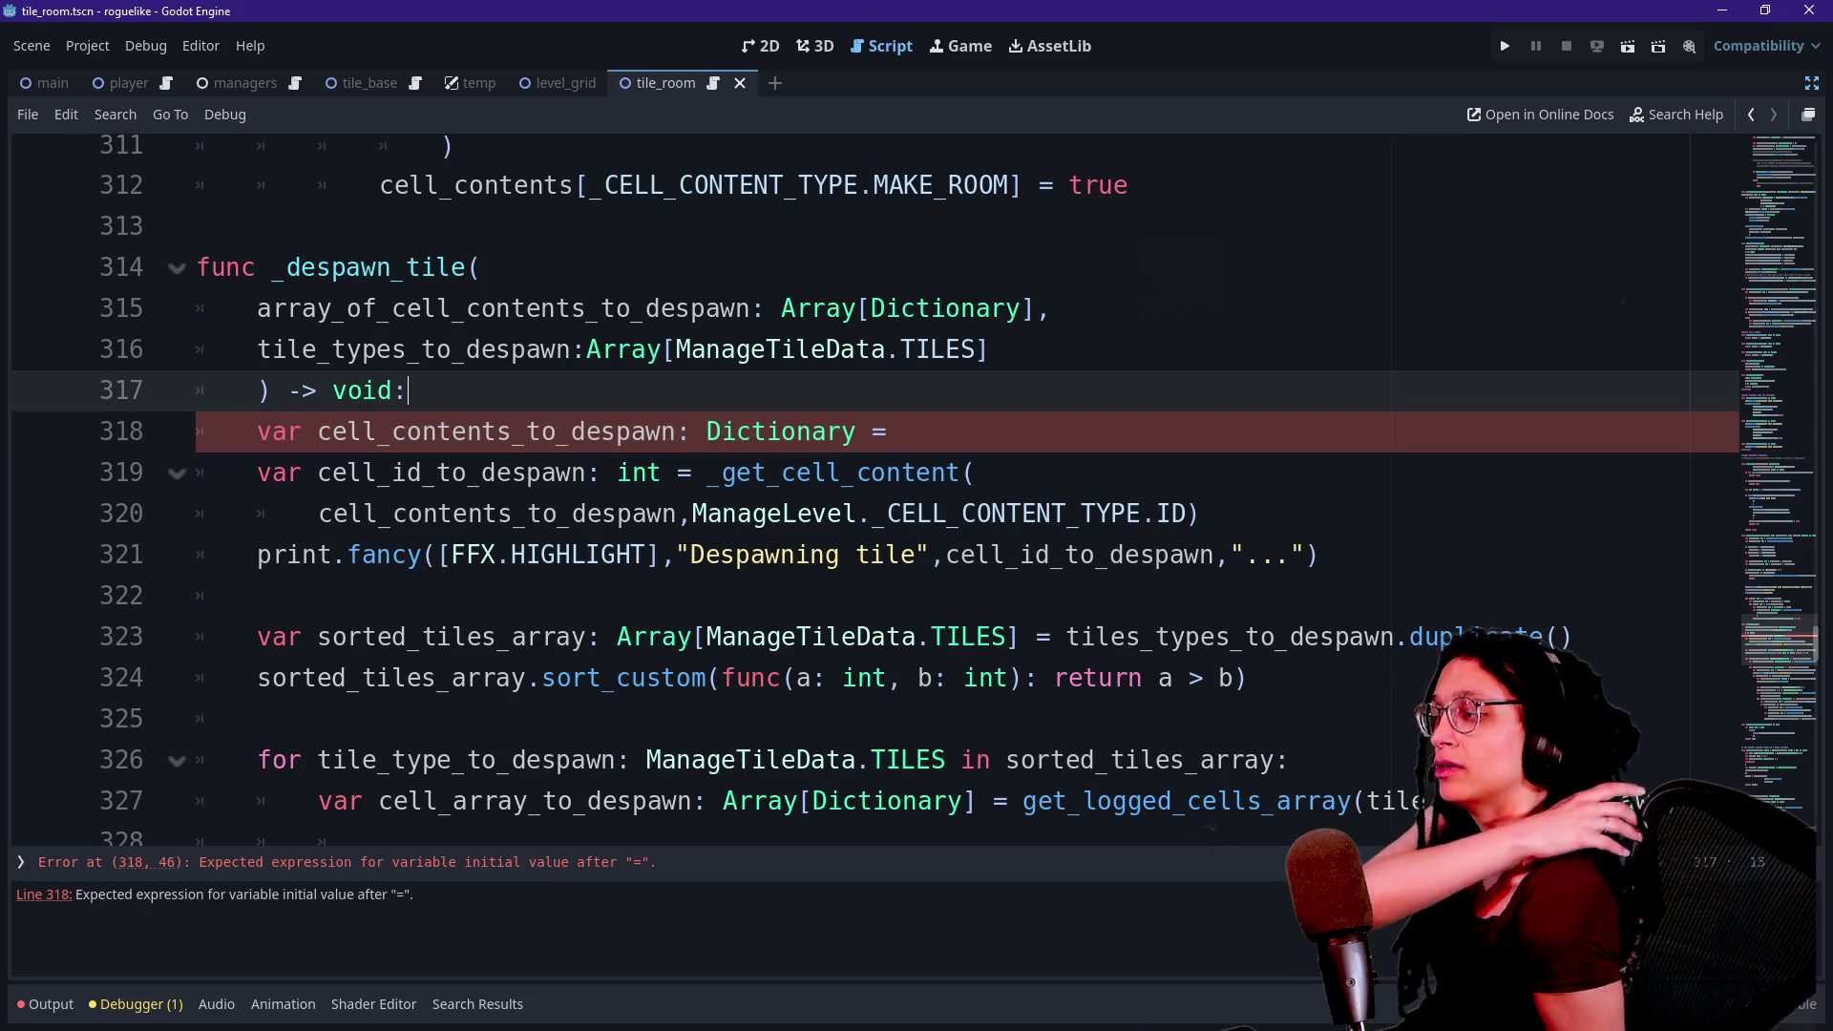
{"action": "left_click", "coordinate": [902, 432]}
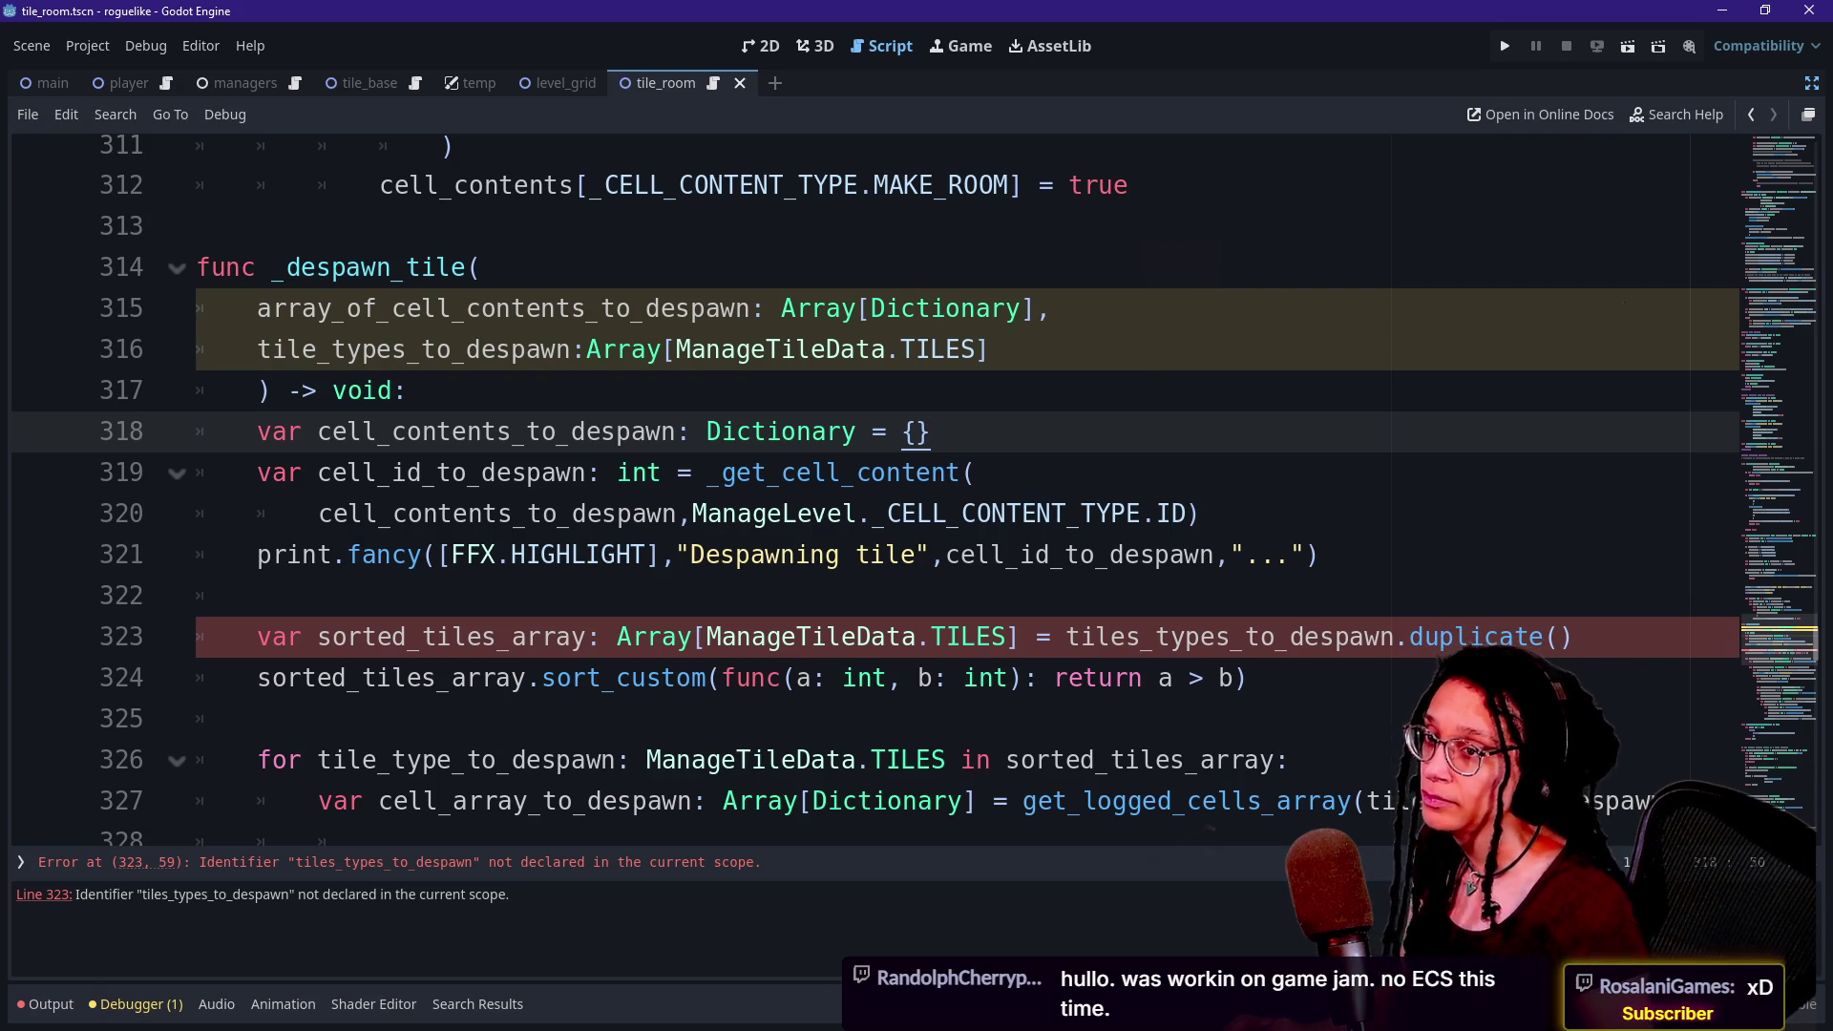
{"action": "key", "text": "alt+Tab"}
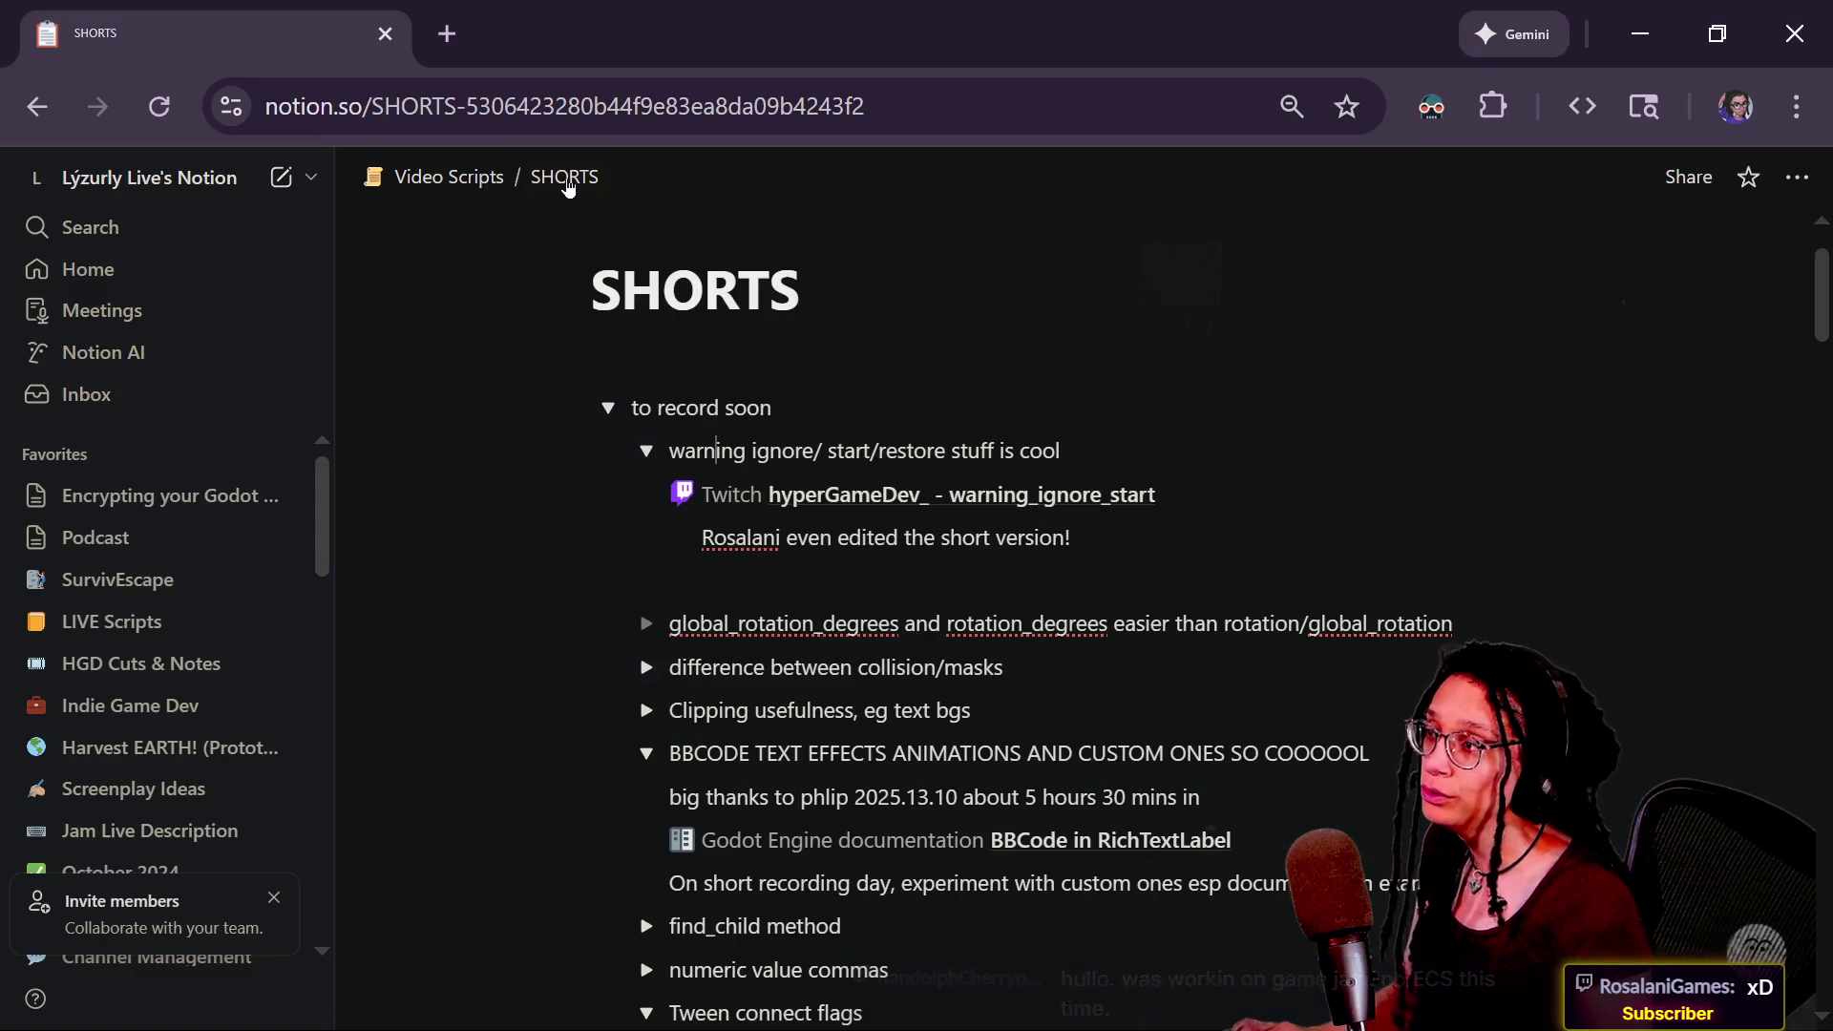
- Load a fellow game-dev streamer's twitch.tv channel page in a new tab
{"action": "left_click", "coordinate": [462, 25]}
{"action": "type", "text": "twitch.tv"}
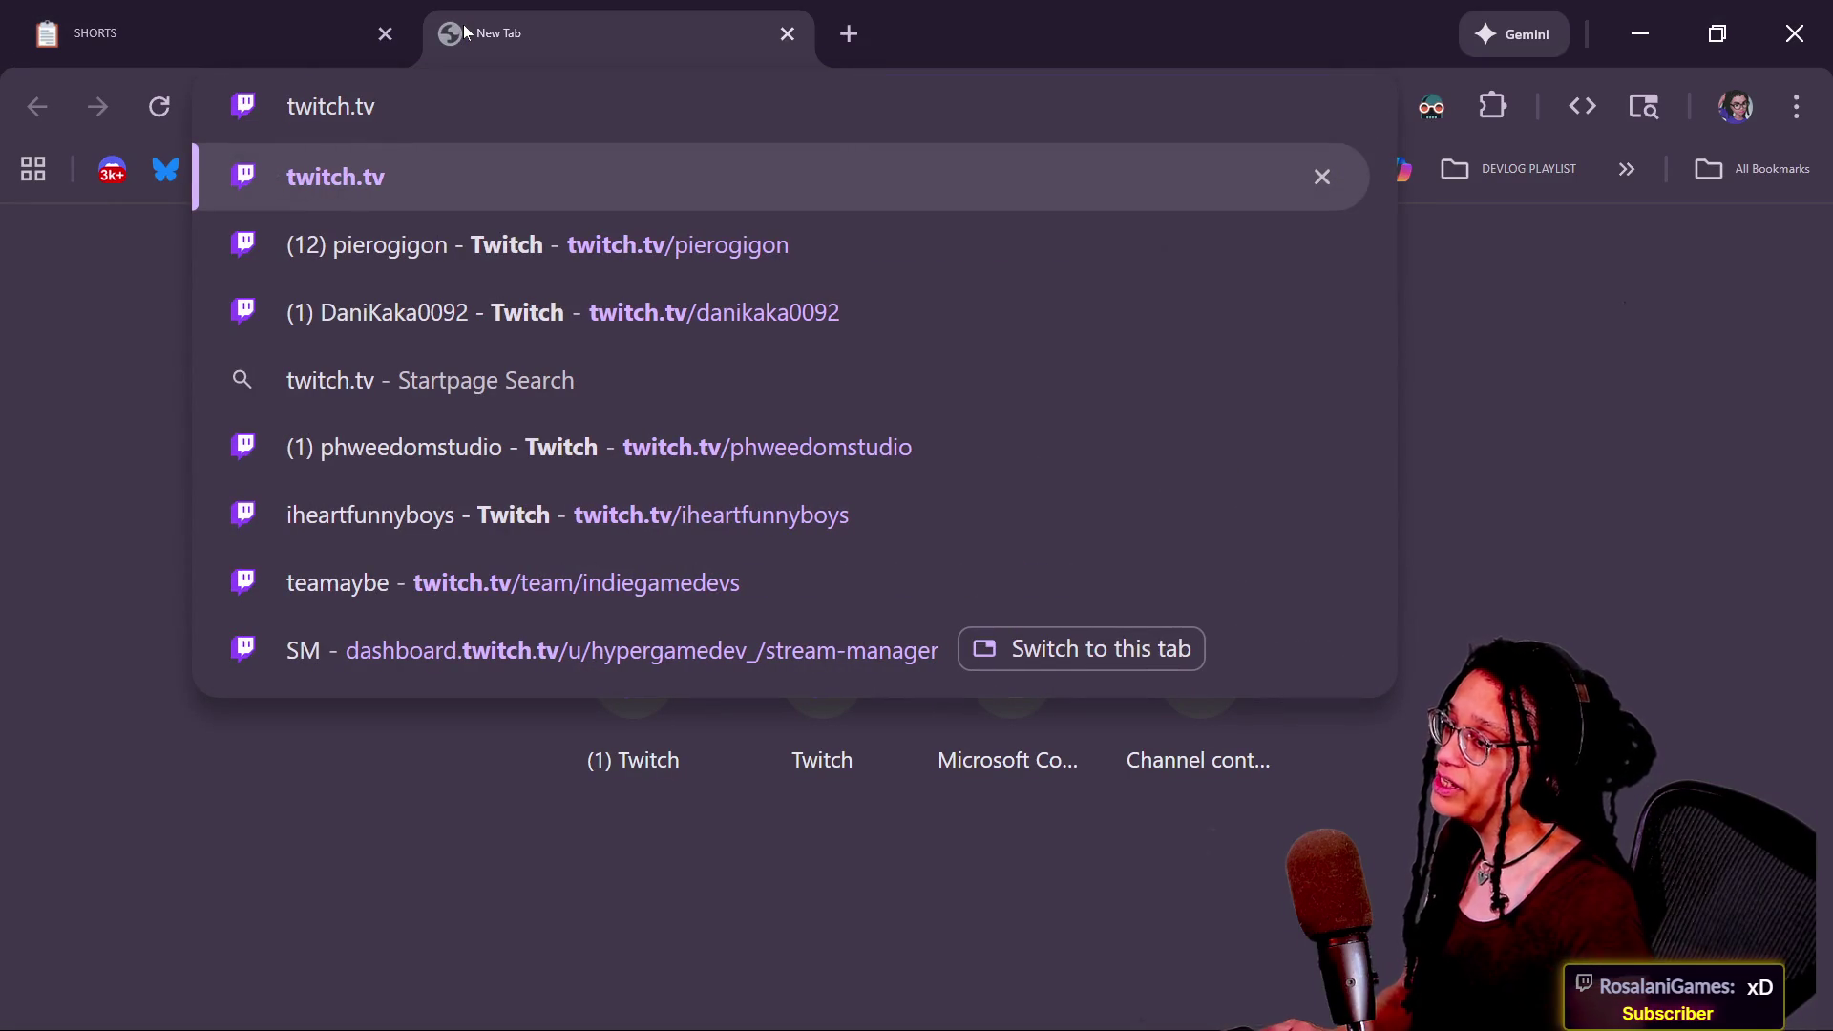
{"action": "type", "text": "?"}
{"action": "key", "text": "BackSpace"}
{"action": "type", "text": "/Rand"}
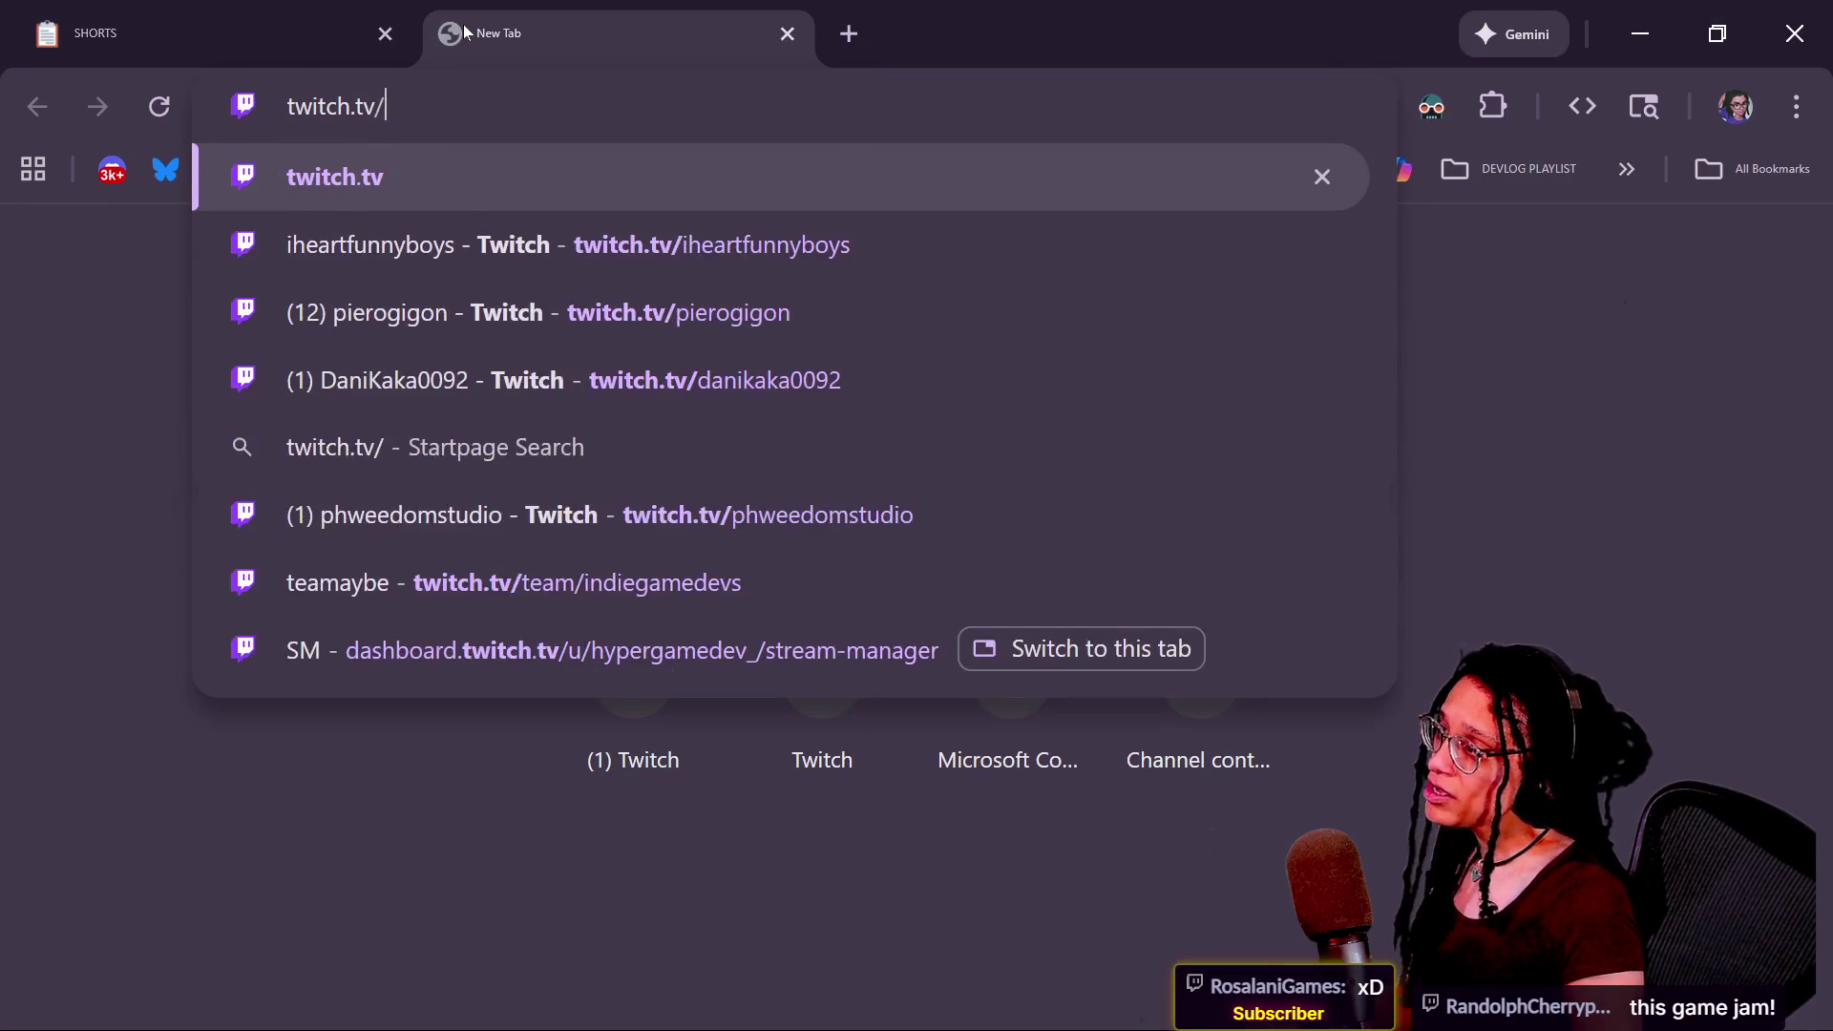
{"action": "key", "text": "Down"}
{"action": "key", "text": "Down"}
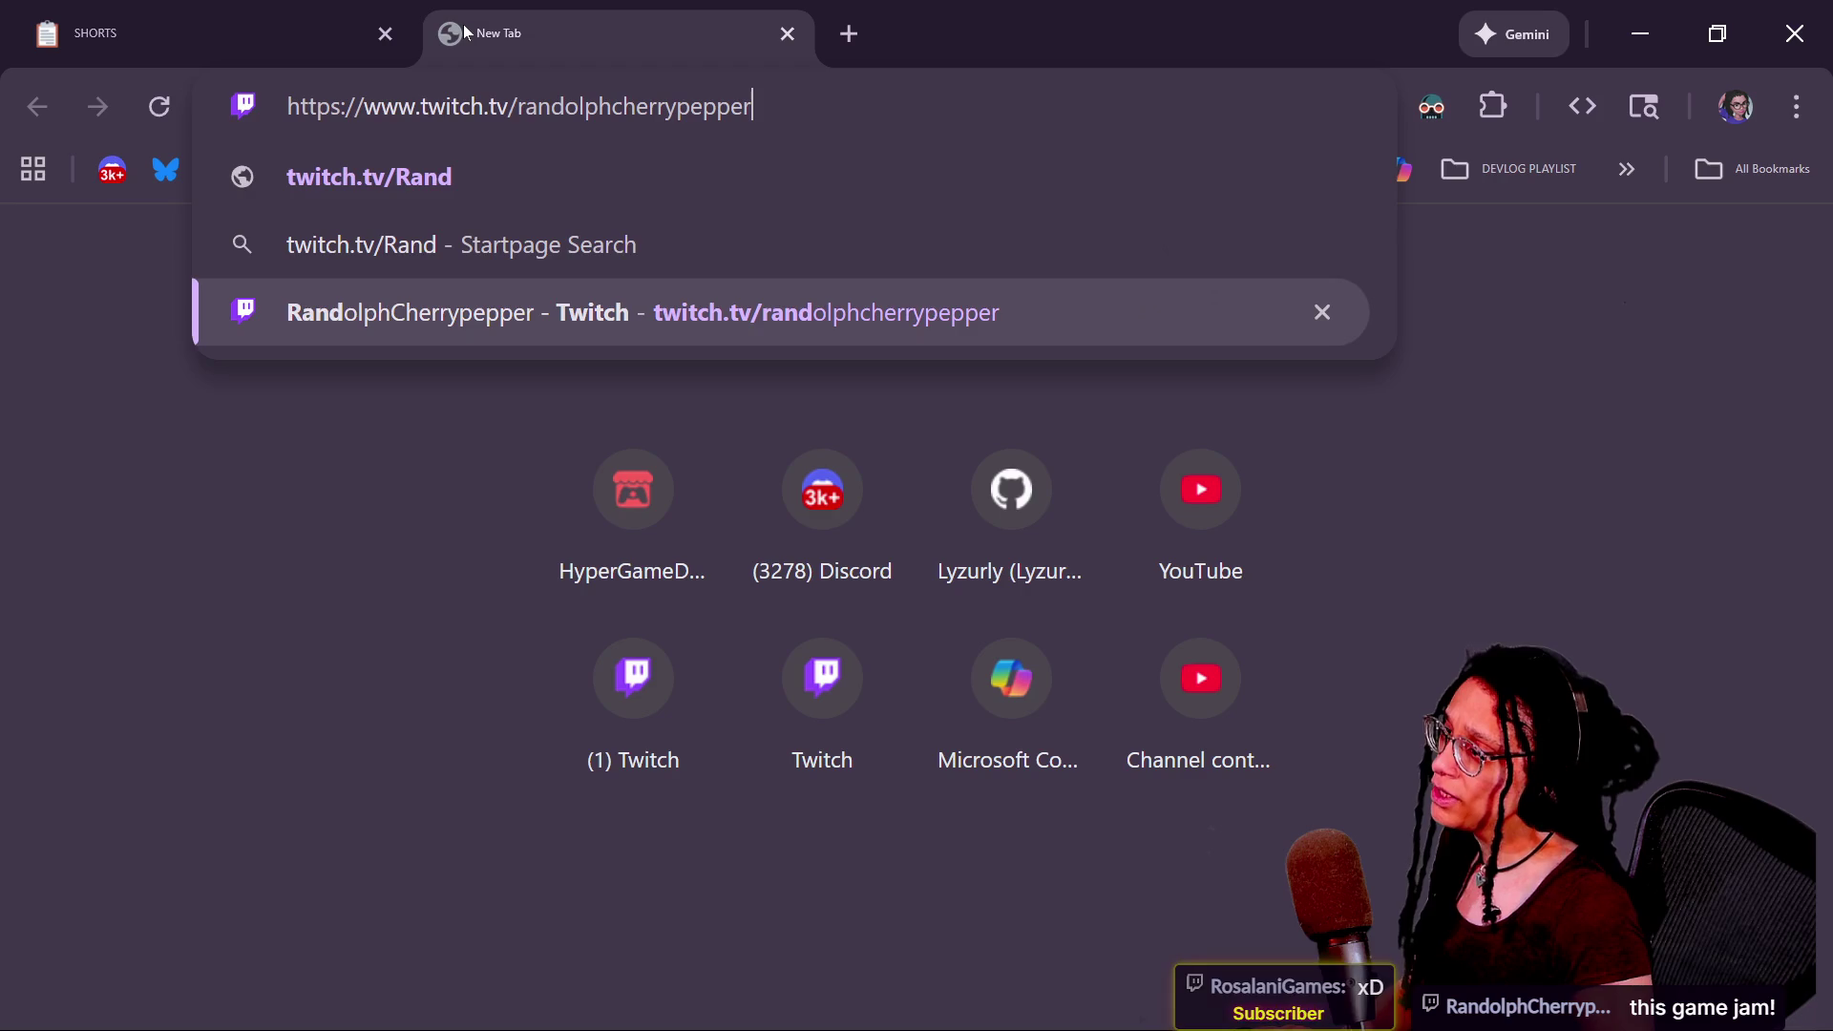
{"action": "key", "text": "Return"}
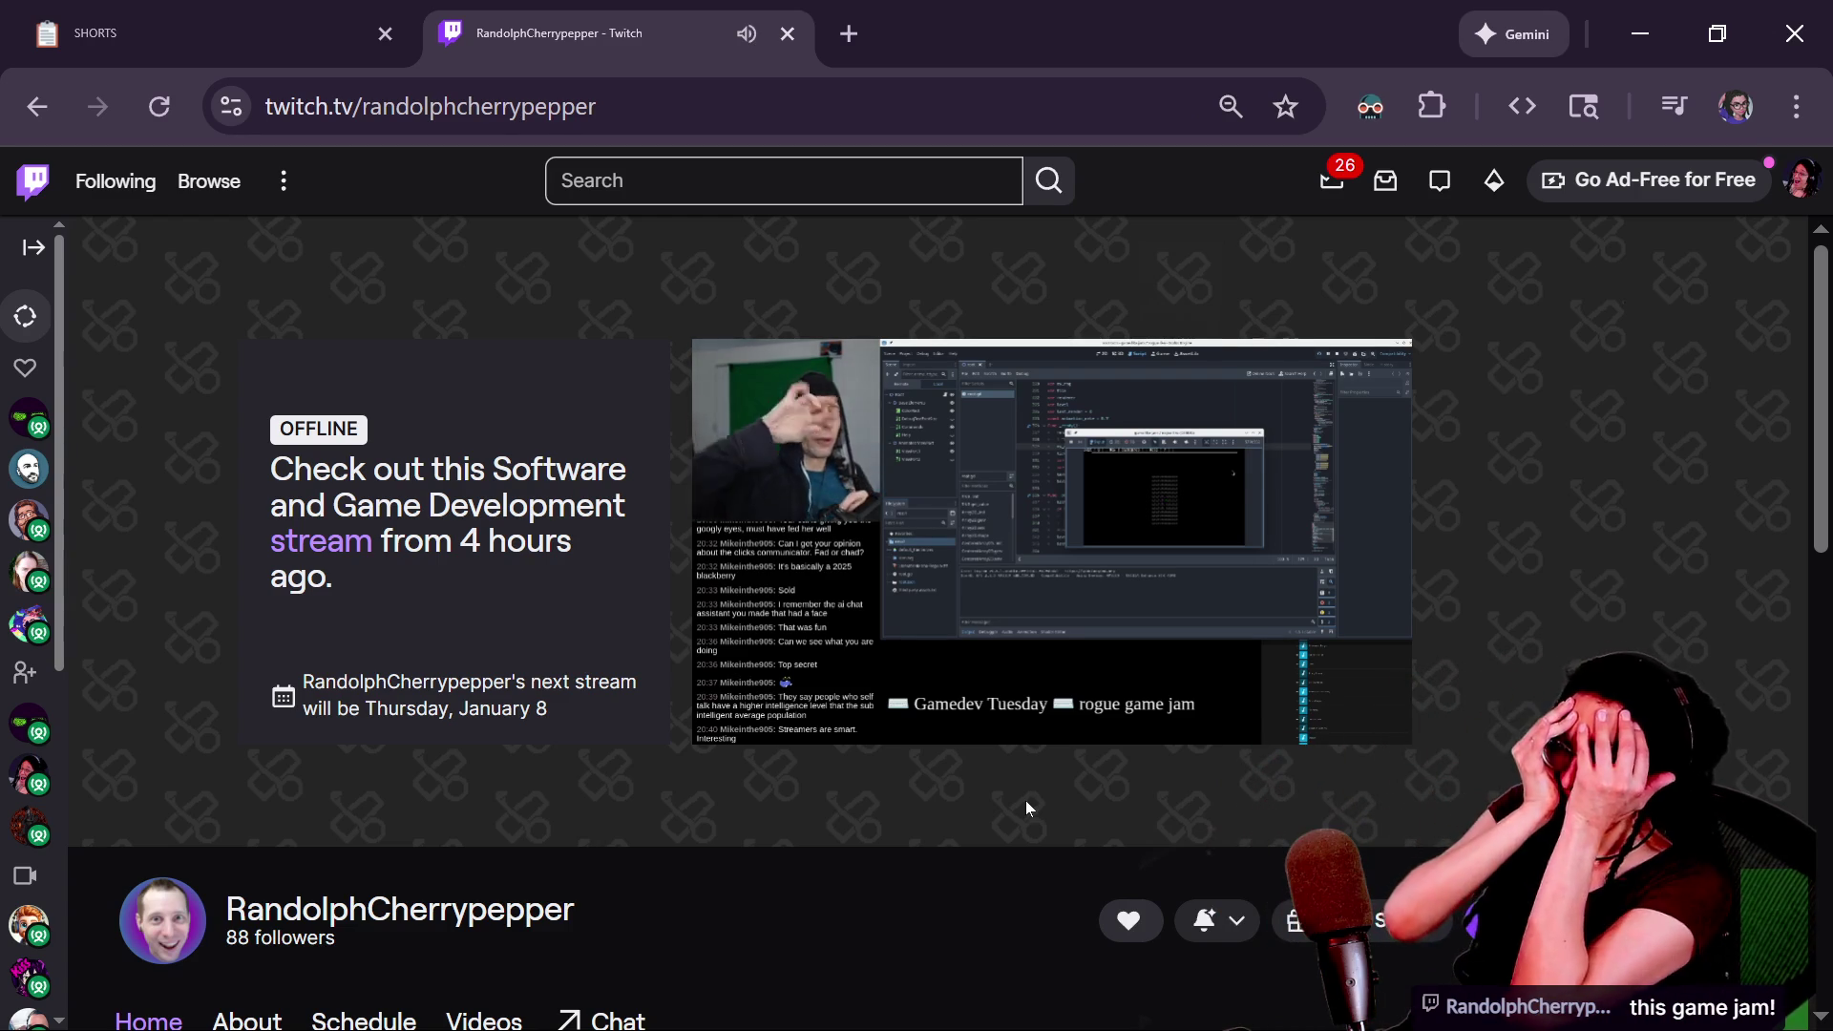
- Skip the past broadcast ahead through 02:42 and 03:07 to near its end, then go fullscreen
{"action": "mouse_move", "coordinate": [925, 734]}
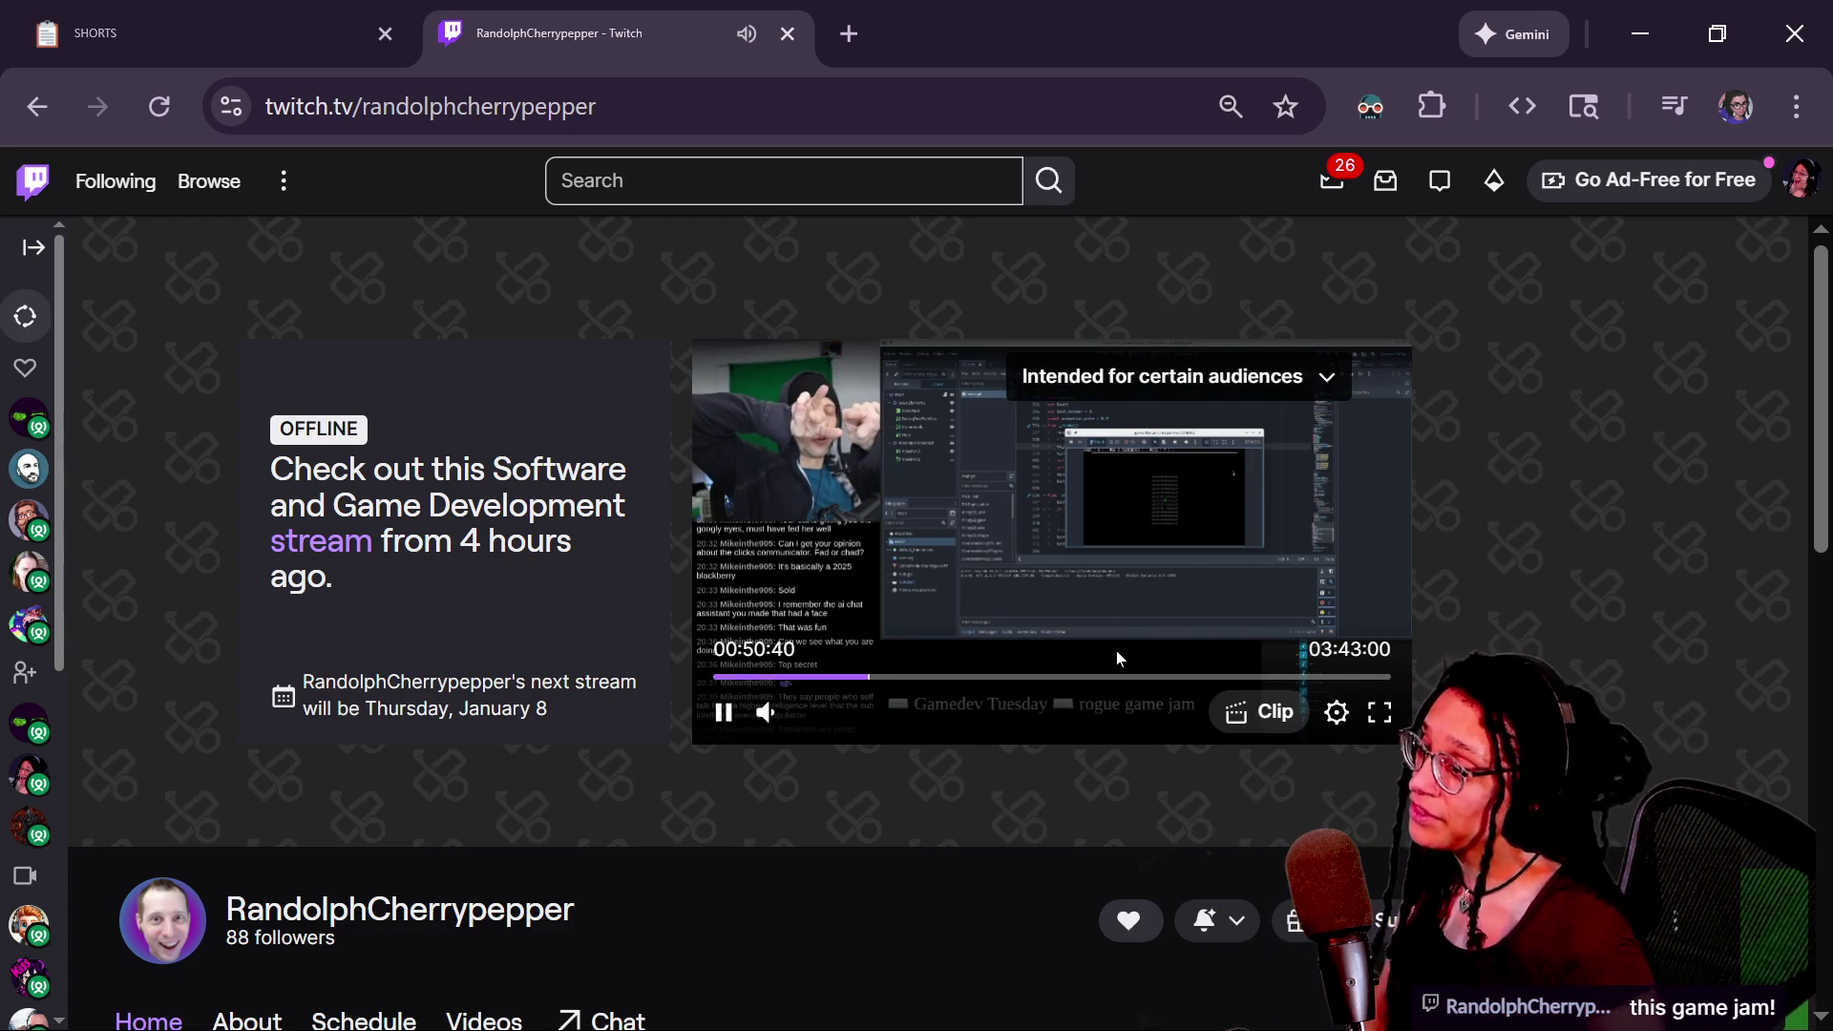
{"action": "left_click", "coordinate": [1080, 677]}
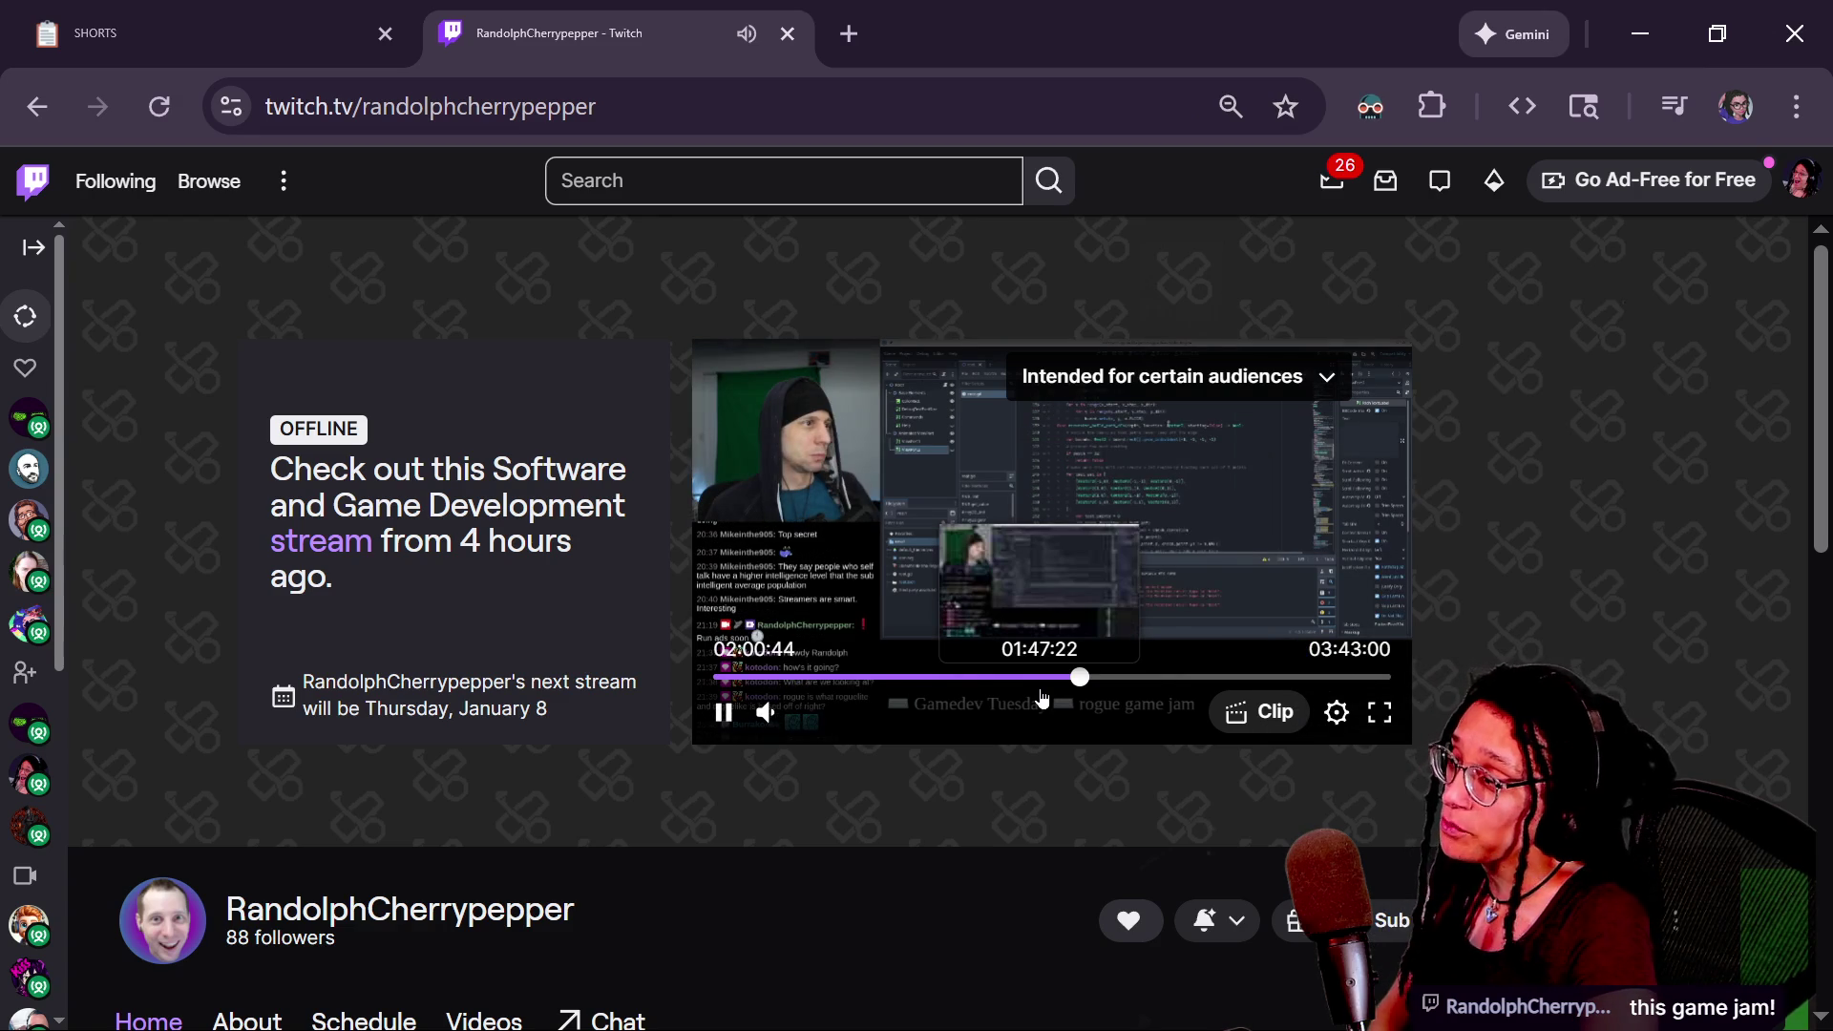
{"action": "left_click", "coordinate": [1206, 680]}
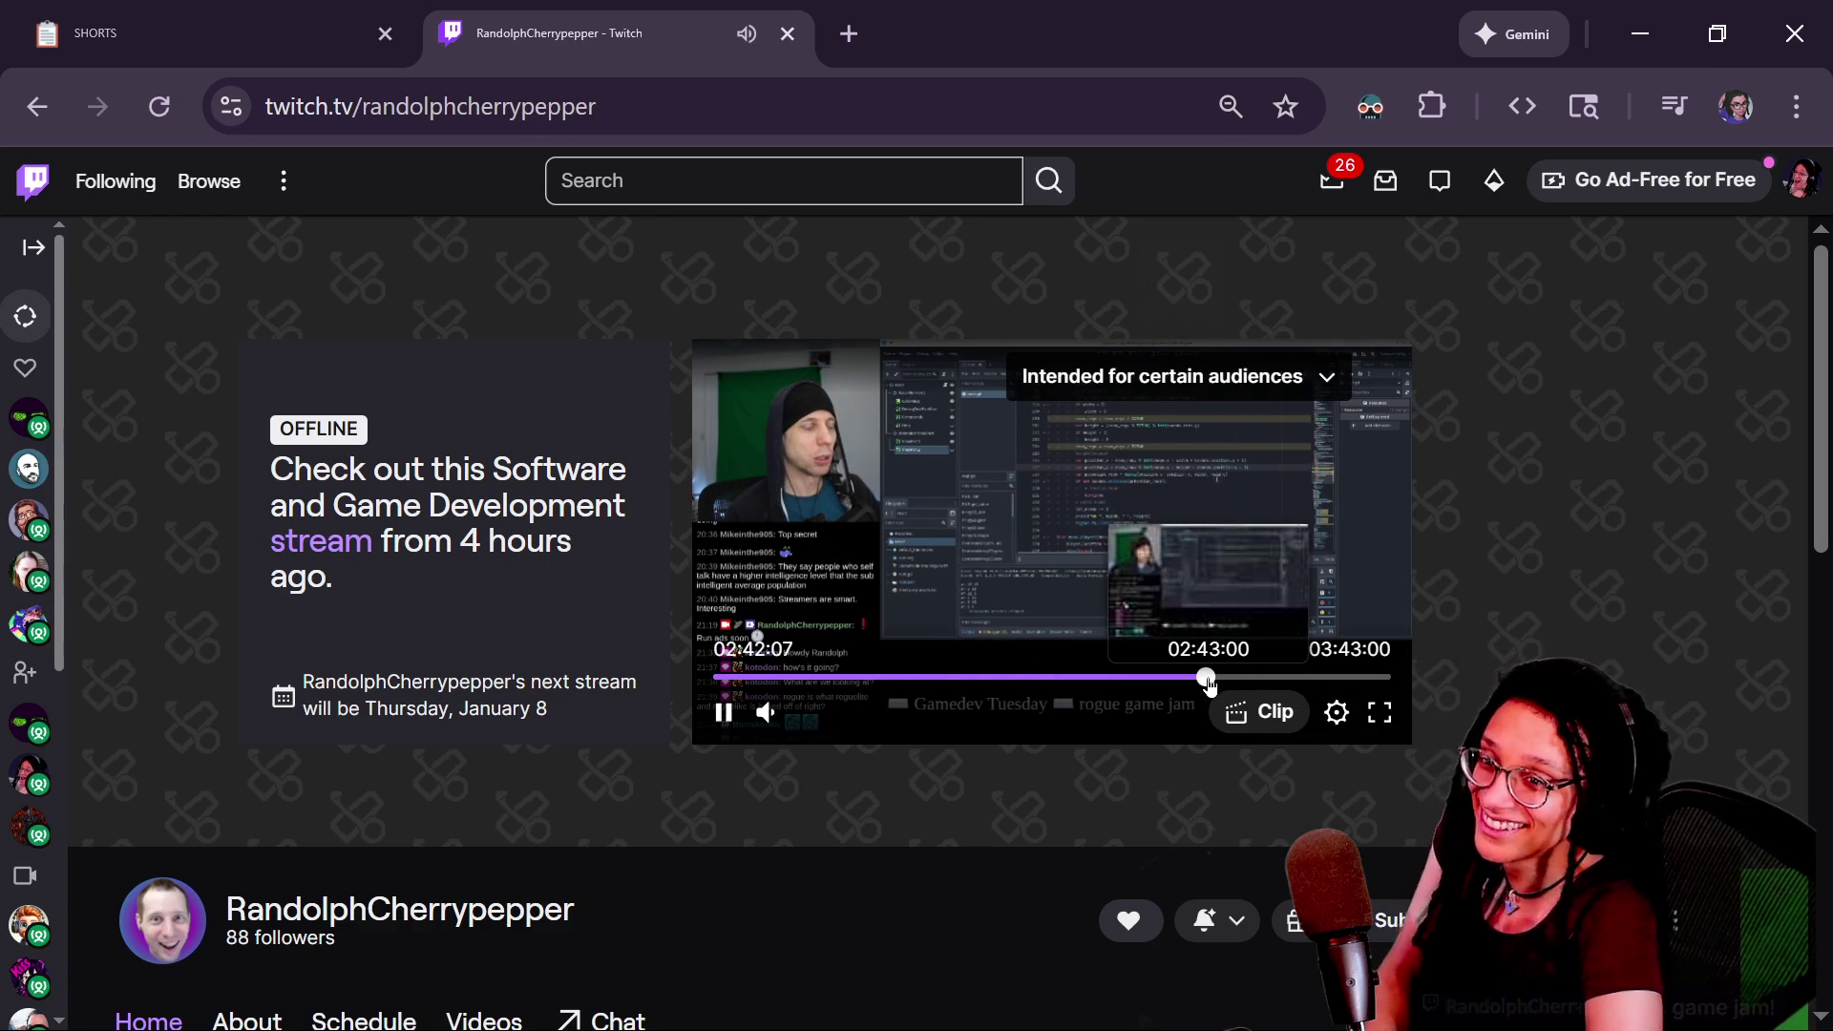
{"action": "left_click", "coordinate": [1284, 677]}
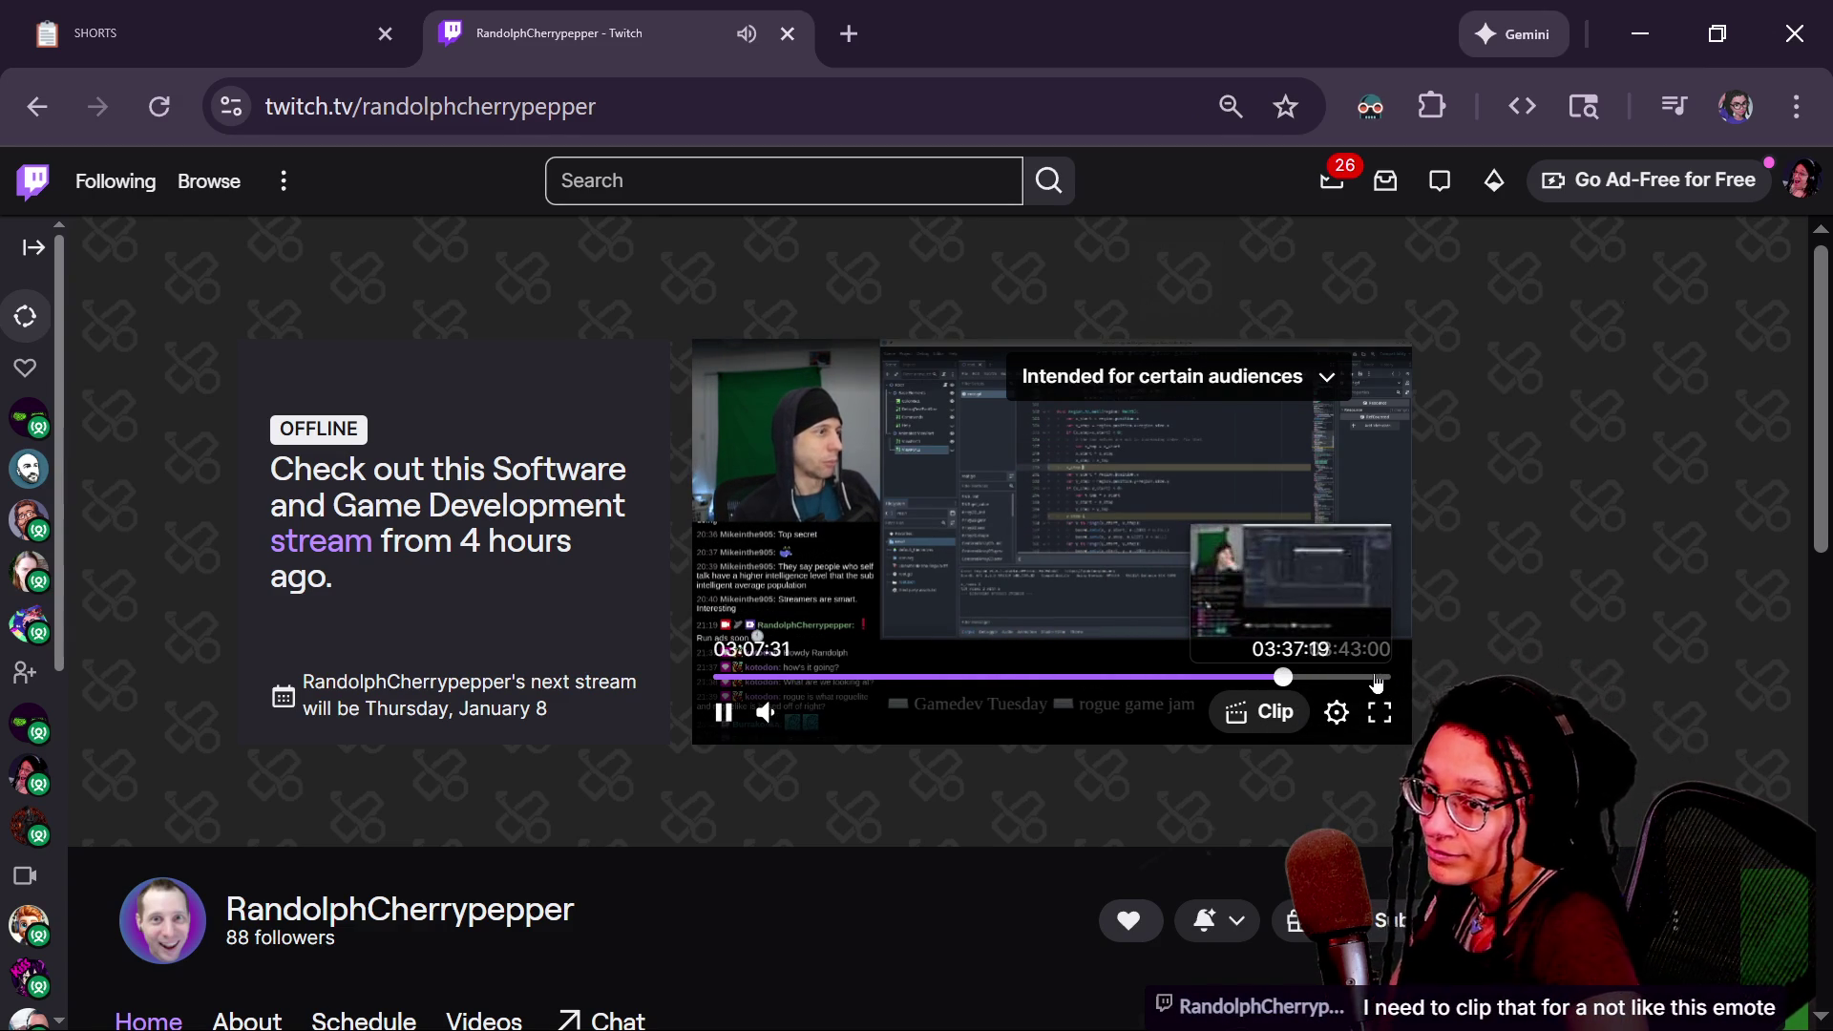
{"action": "left_click", "coordinate": [1379, 680]}
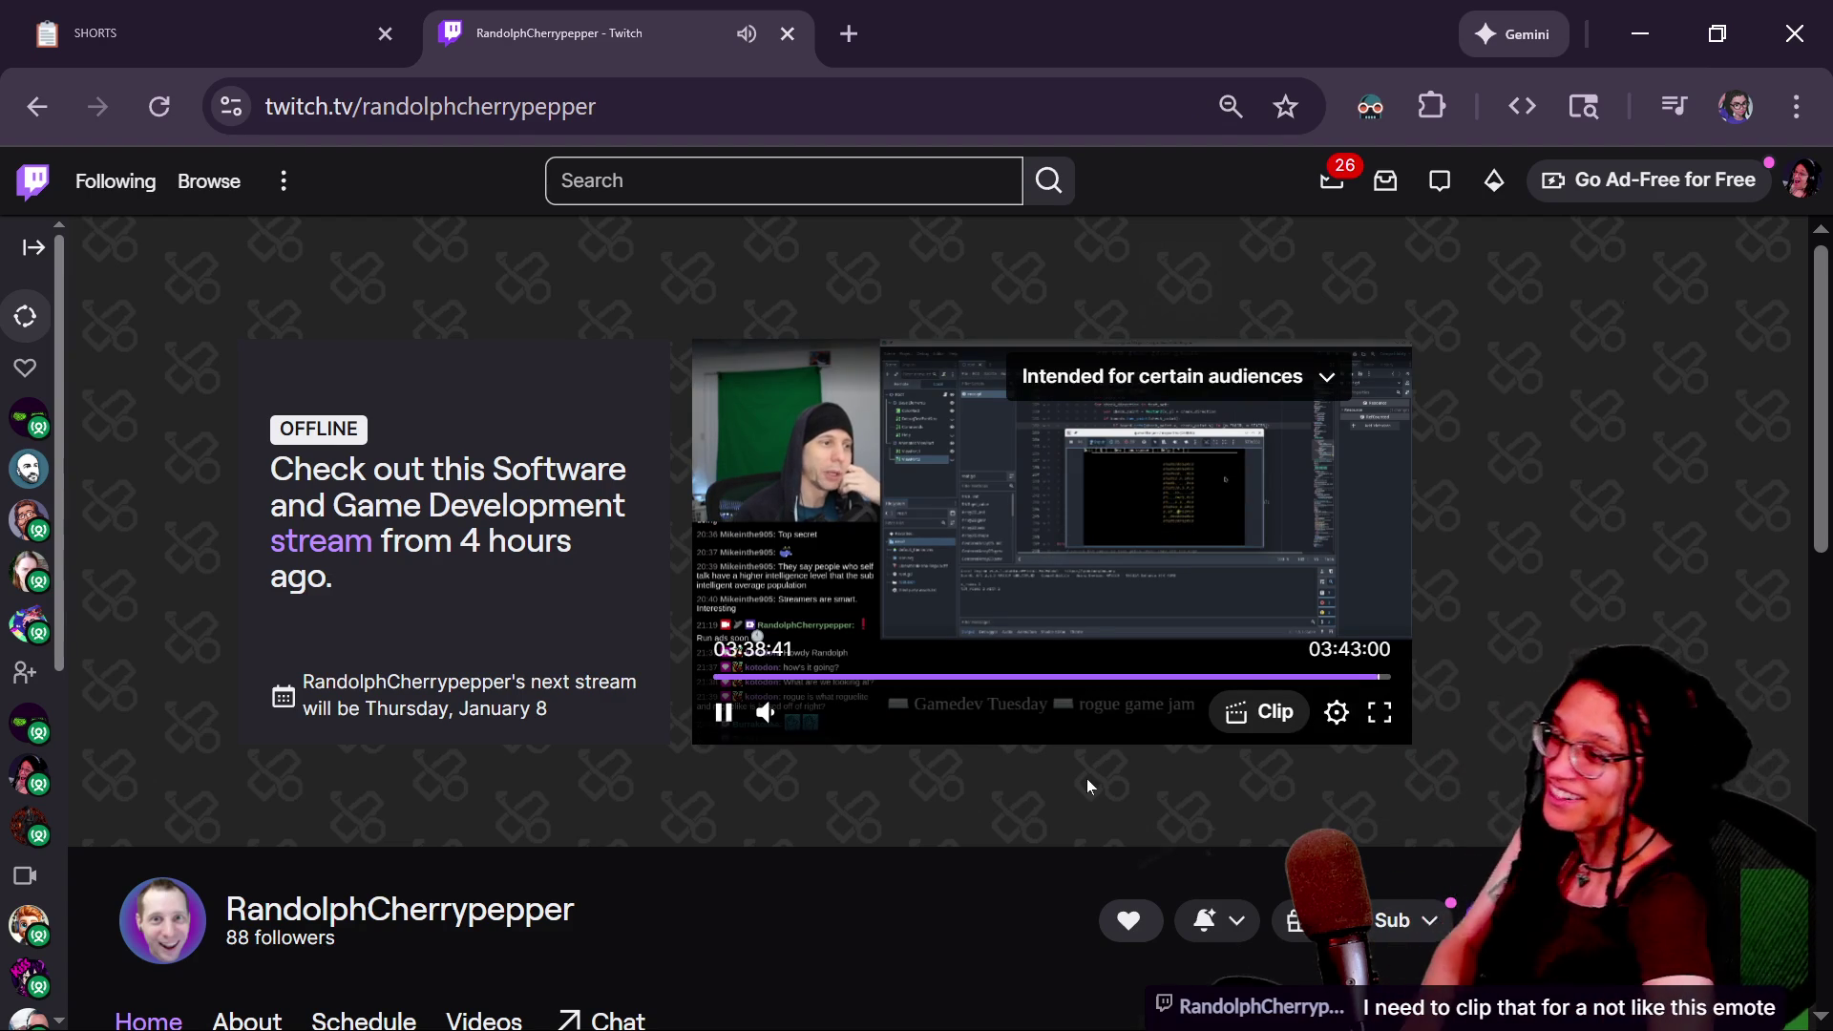
{"action": "left_click", "coordinate": [1379, 712]}
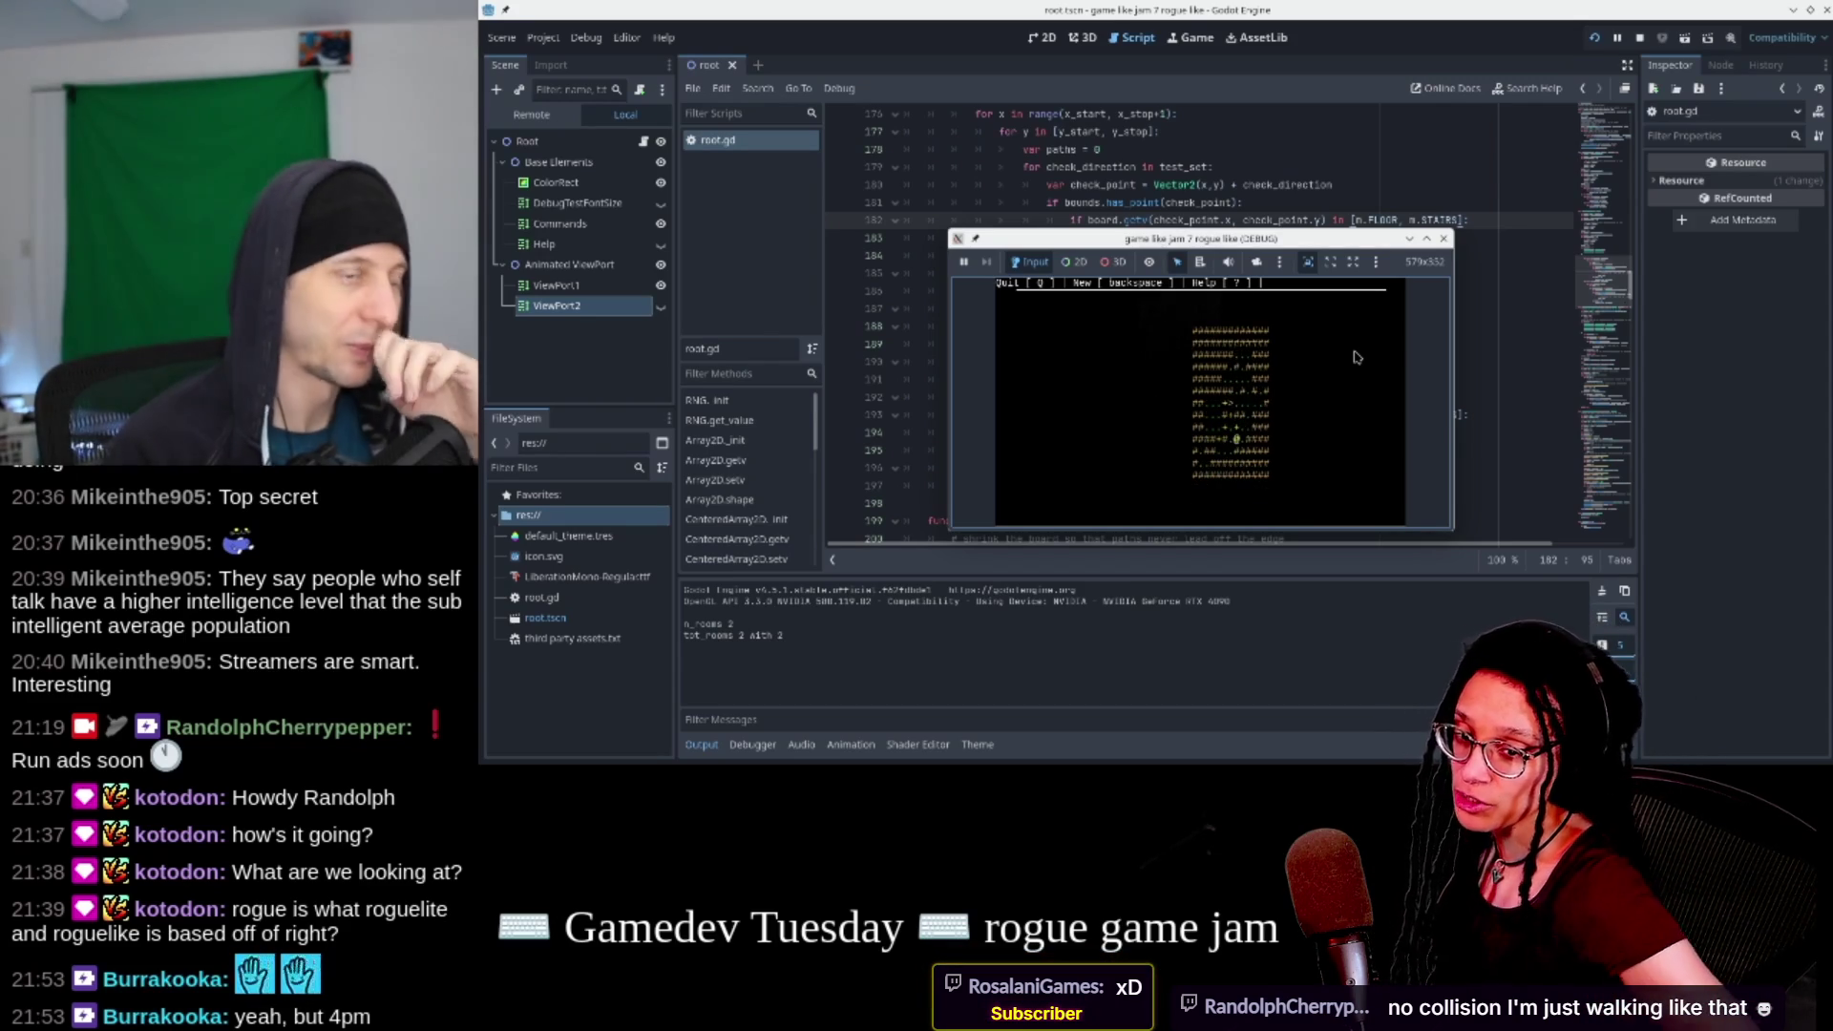
- Exit fullscreen, pause the broadcast, close the Twitch tab and minimize Chrome
{"action": "left_click", "coordinate": [1444, 238]}
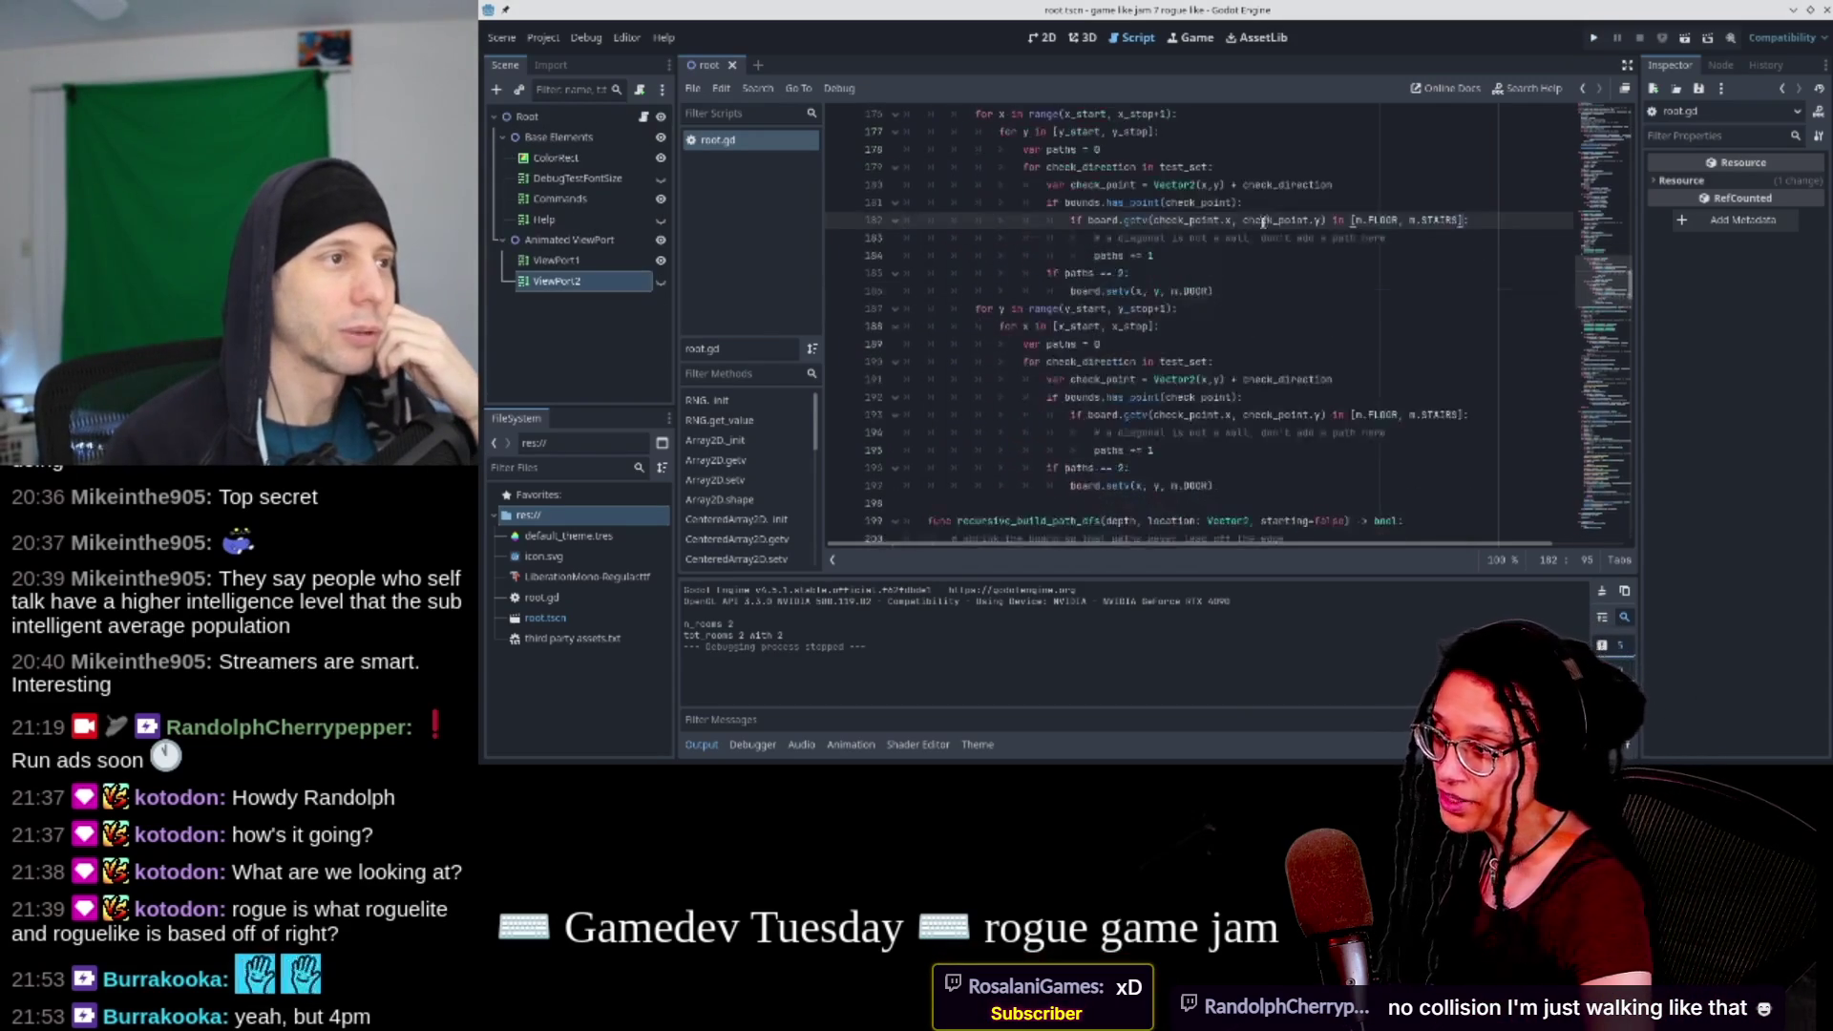
{"action": "scroll", "coordinate": [1149, 263], "scroll_direction": "up", "scroll_amount": 1}
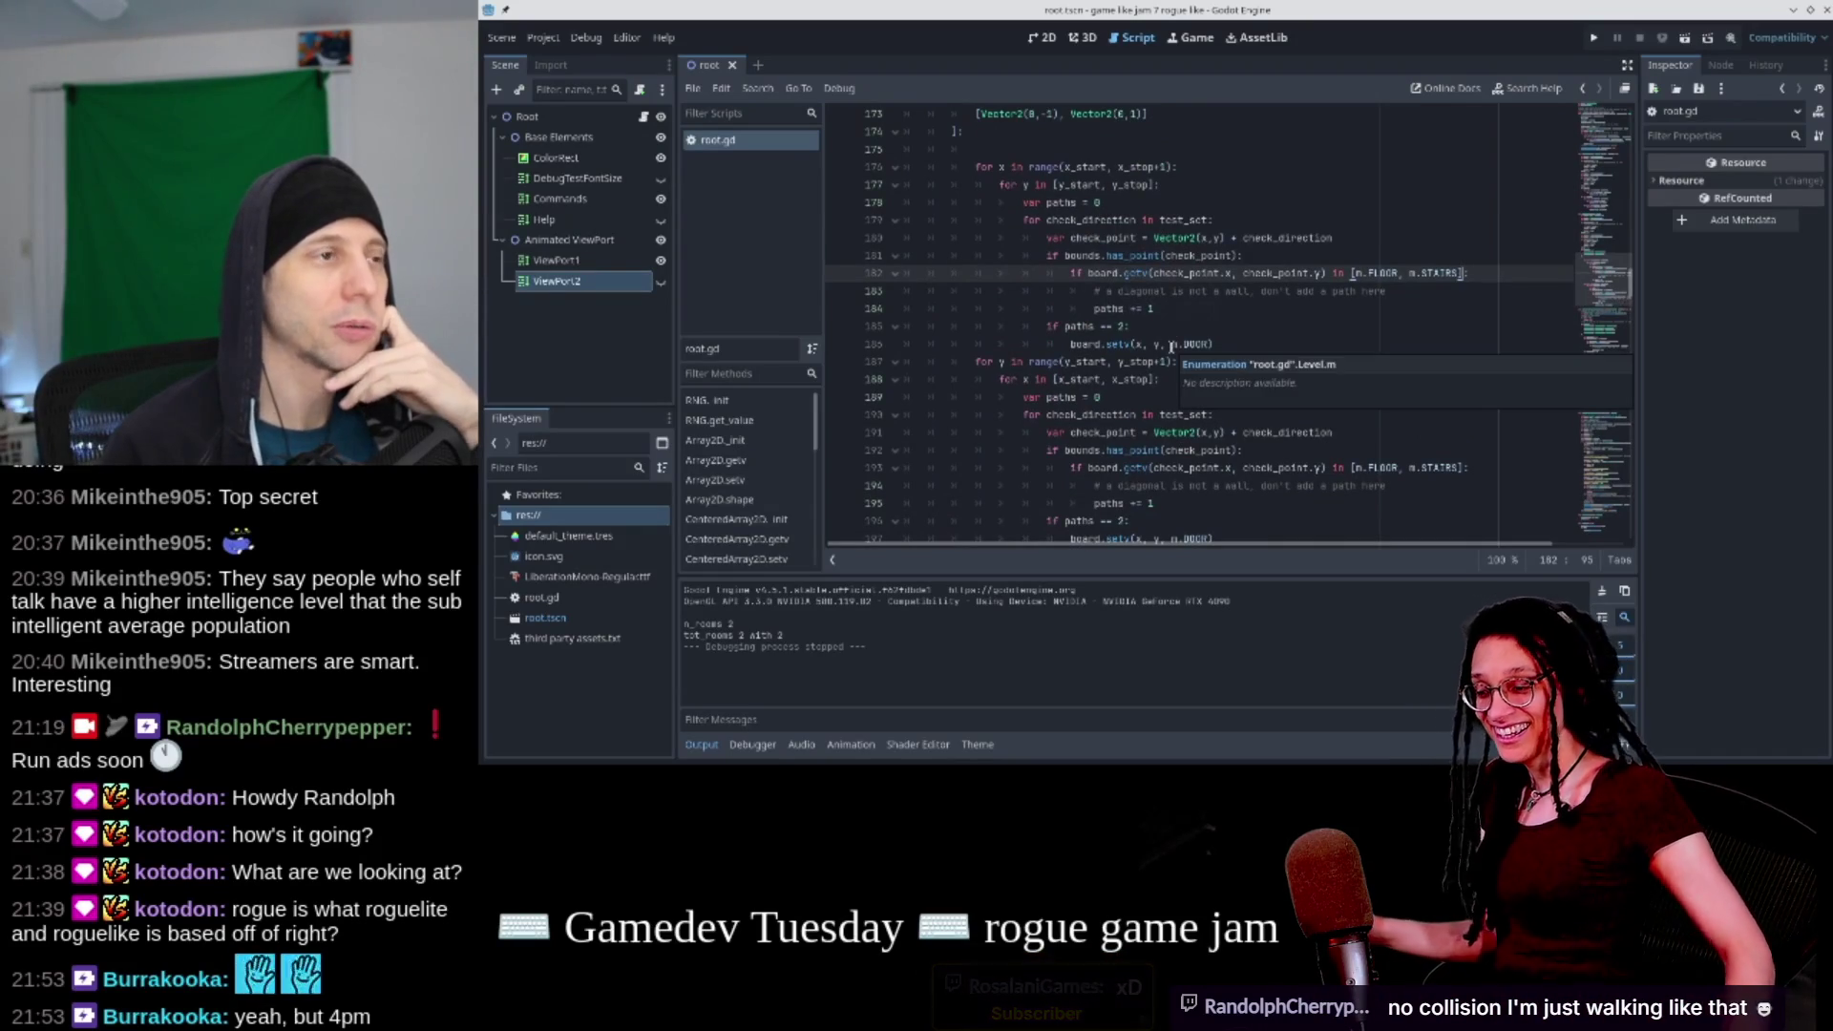
{"action": "mouse_move", "coordinate": [1029, 964]}
{"action": "key", "text": "Escape"}
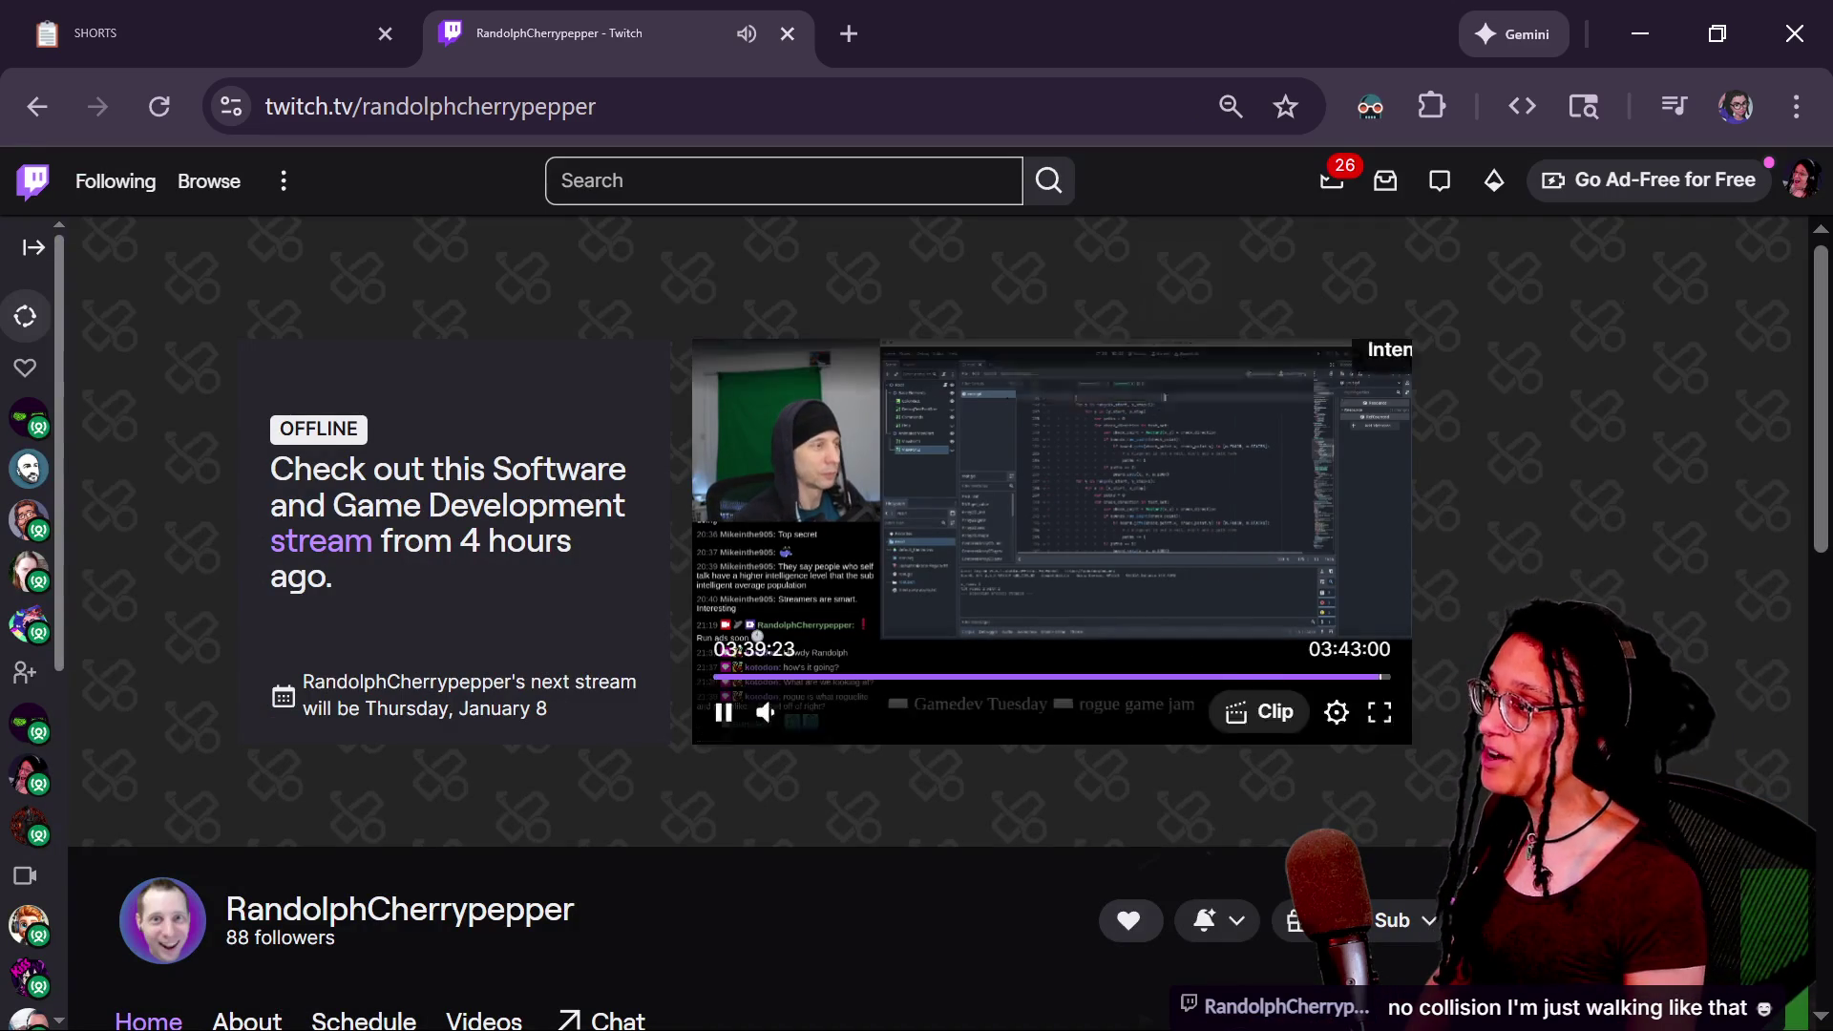
{"action": "left_click", "coordinate": [724, 712]}
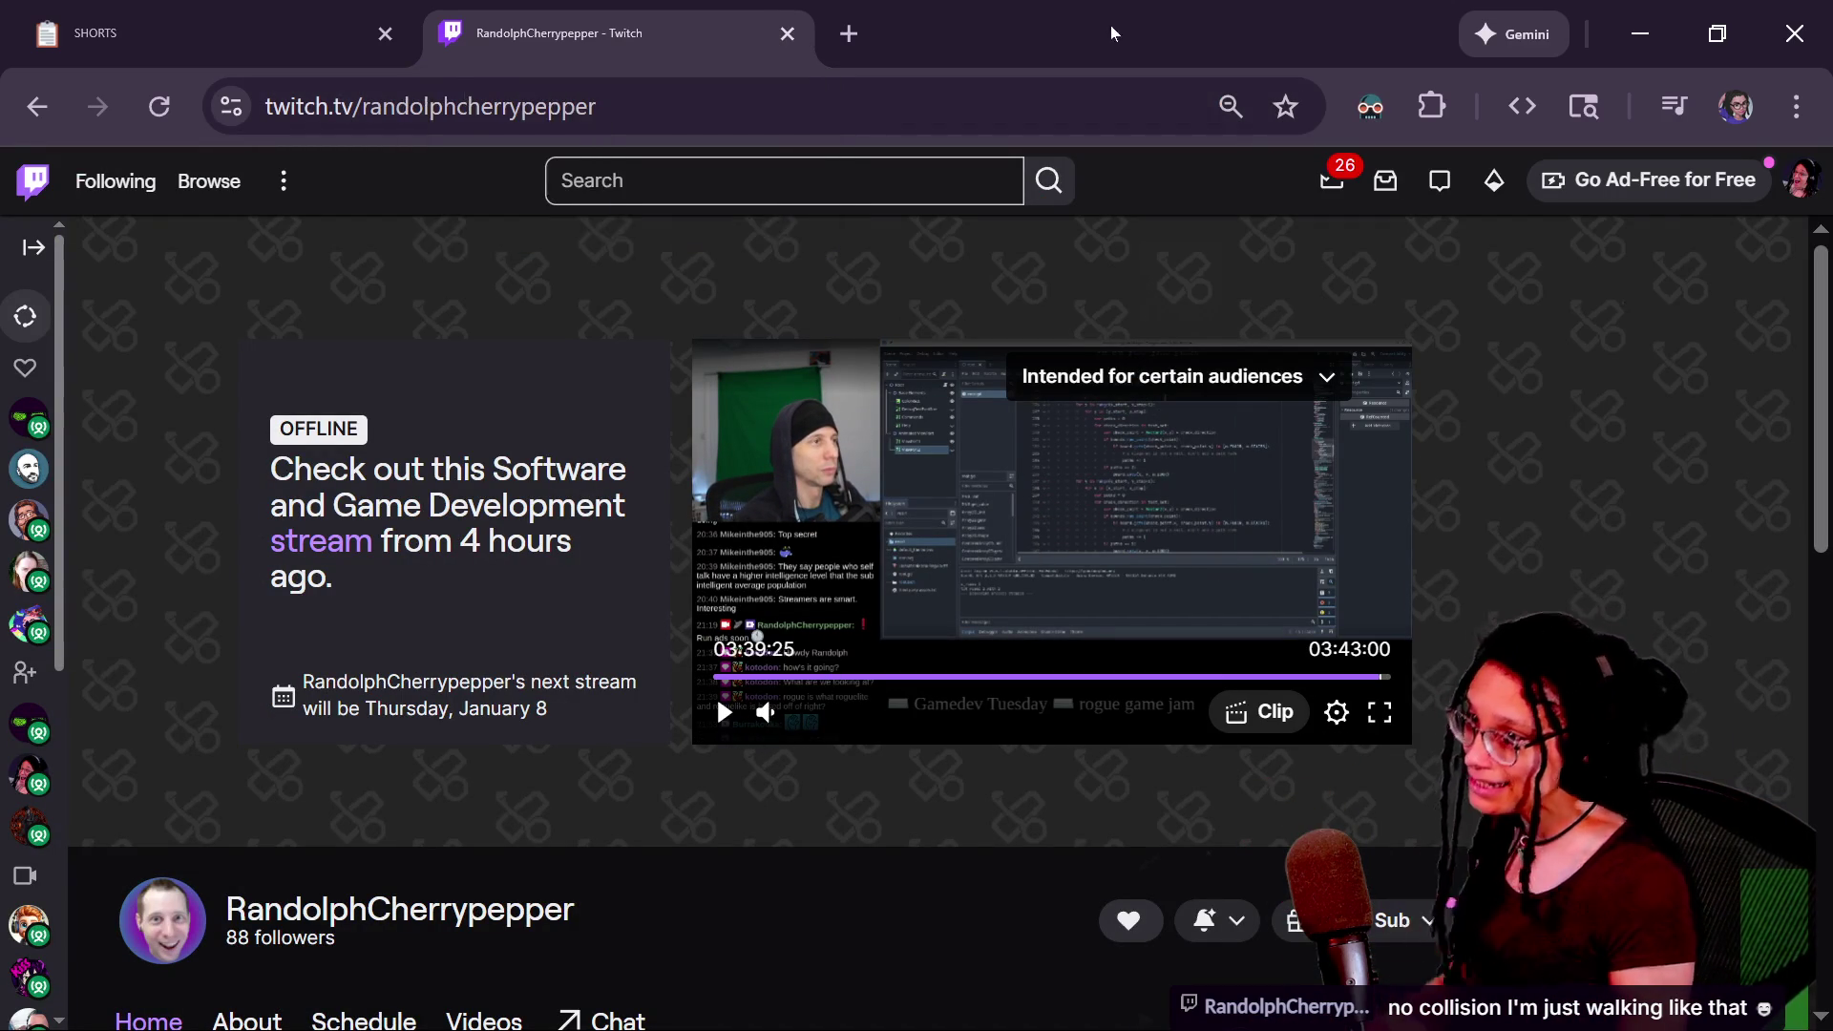
{"action": "left_click", "coordinate": [789, 34]}
{"action": "left_click", "coordinate": [1614, 34]}
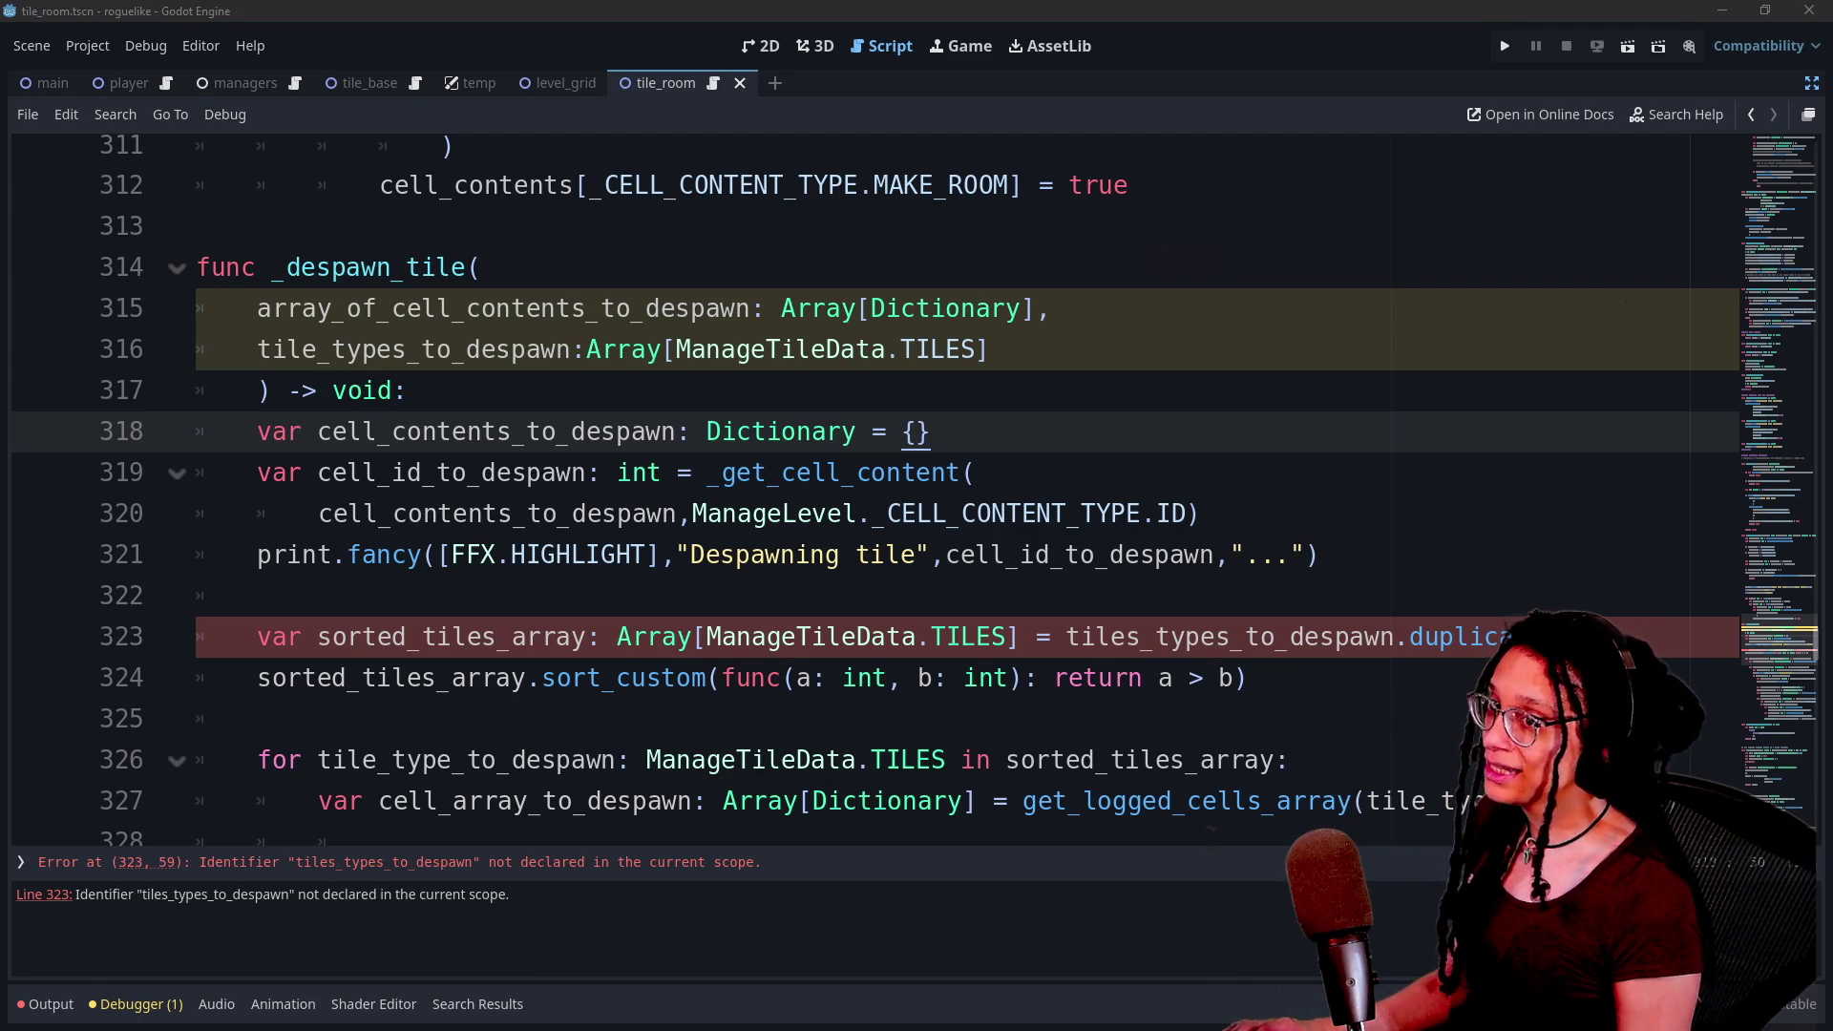
- Return to Chrome and open the Excalidraw tab showing the numbered tile grid with red room outlines
{"action": "key", "text": "alt+Tab"}
{"action": "key", "text": "ctrl+Tab"}
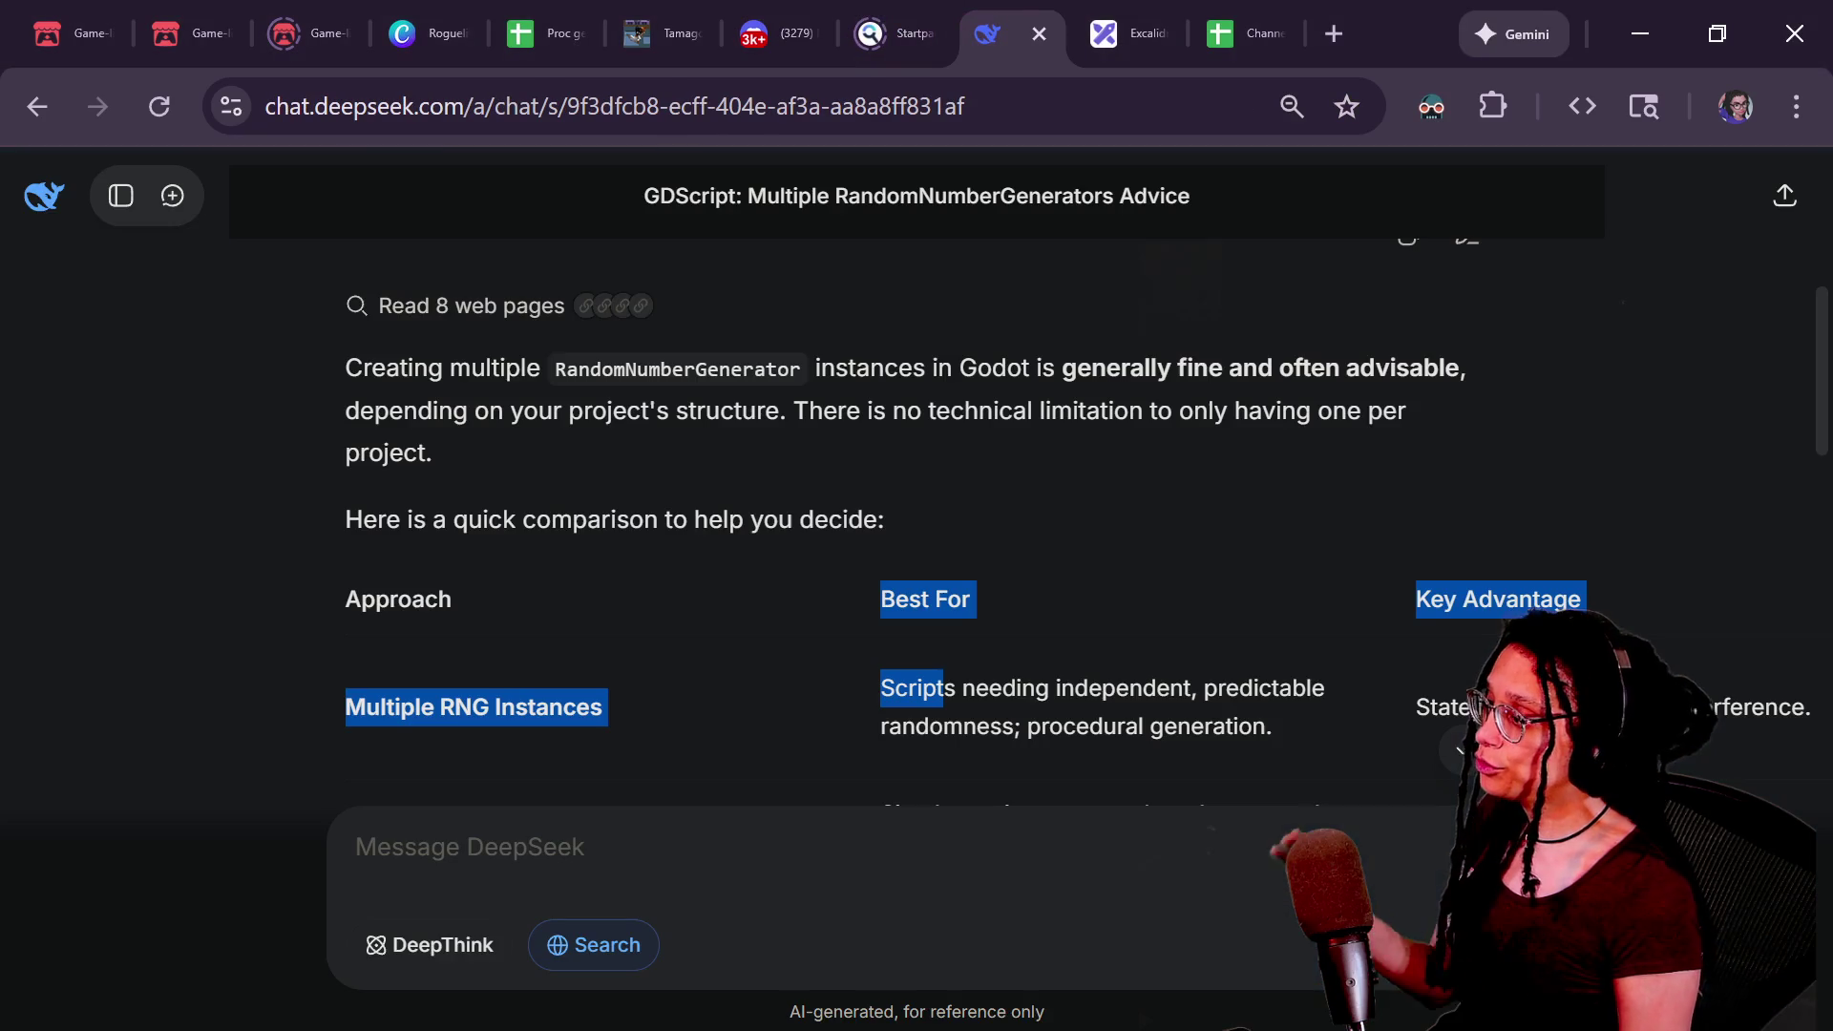
{"action": "left_click", "coordinate": [786, 22]}
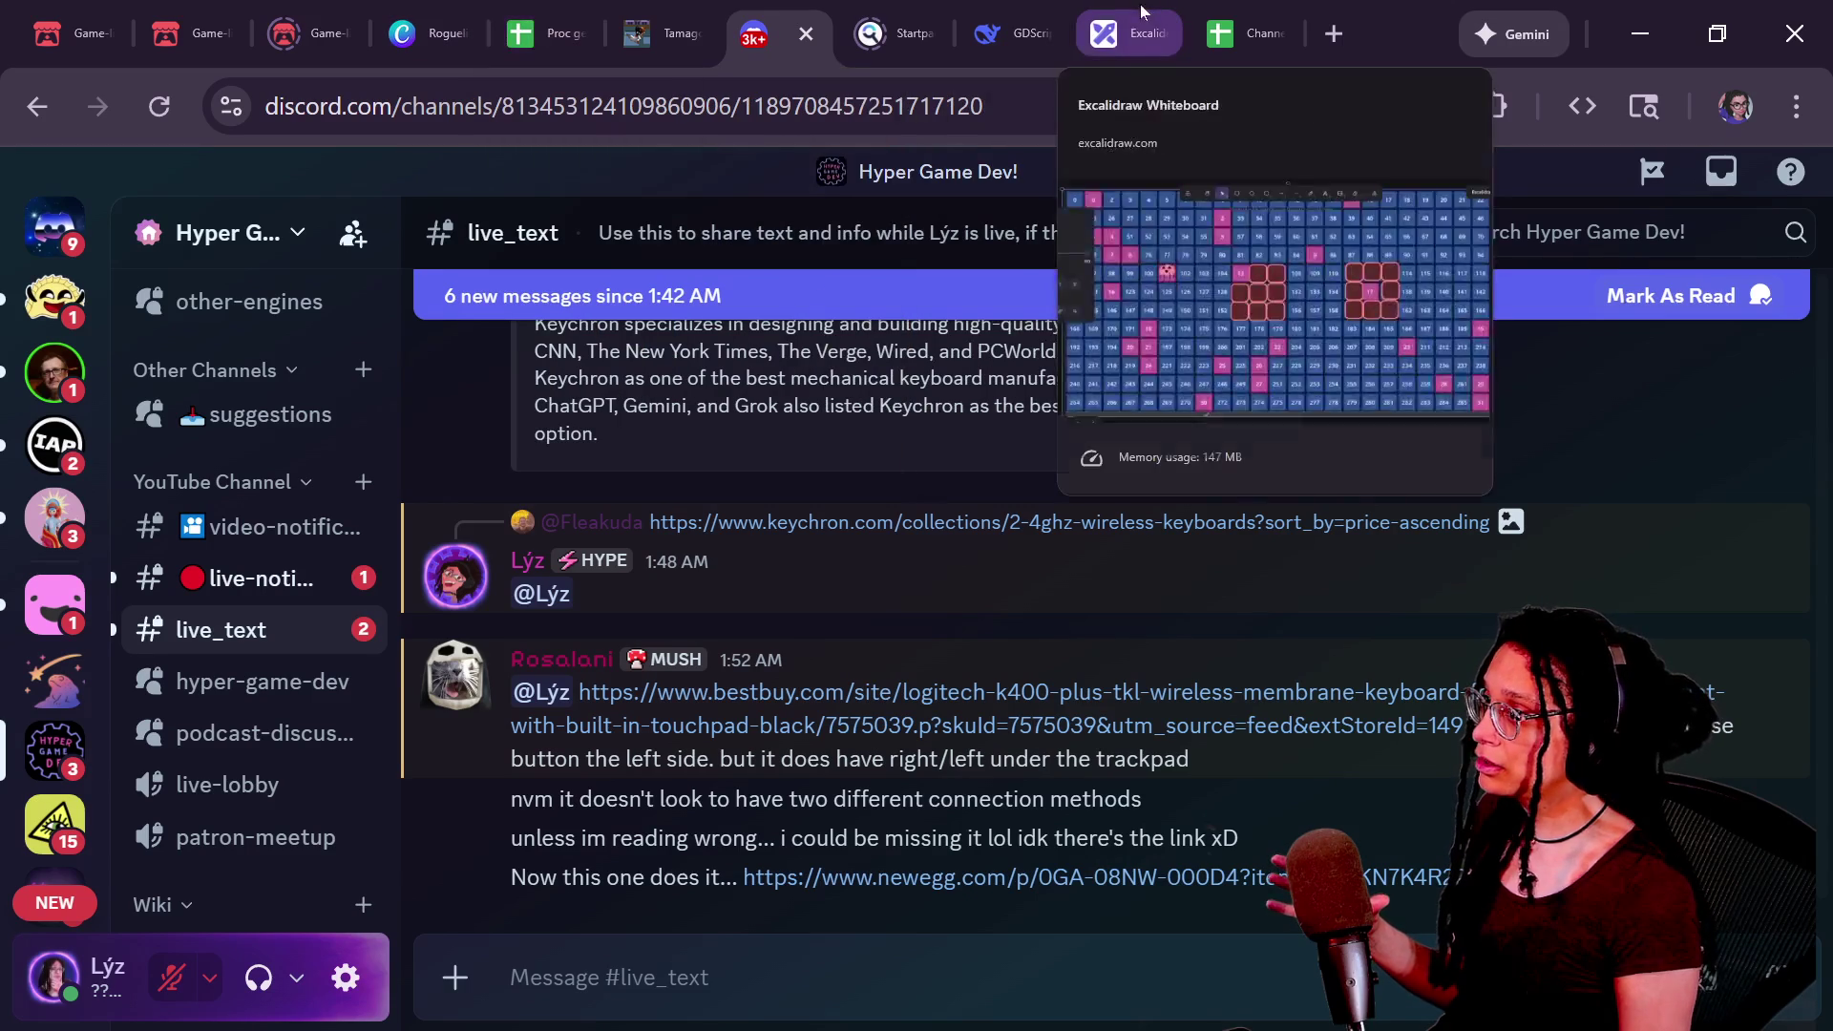
{"action": "left_click", "coordinate": [1107, 34]}
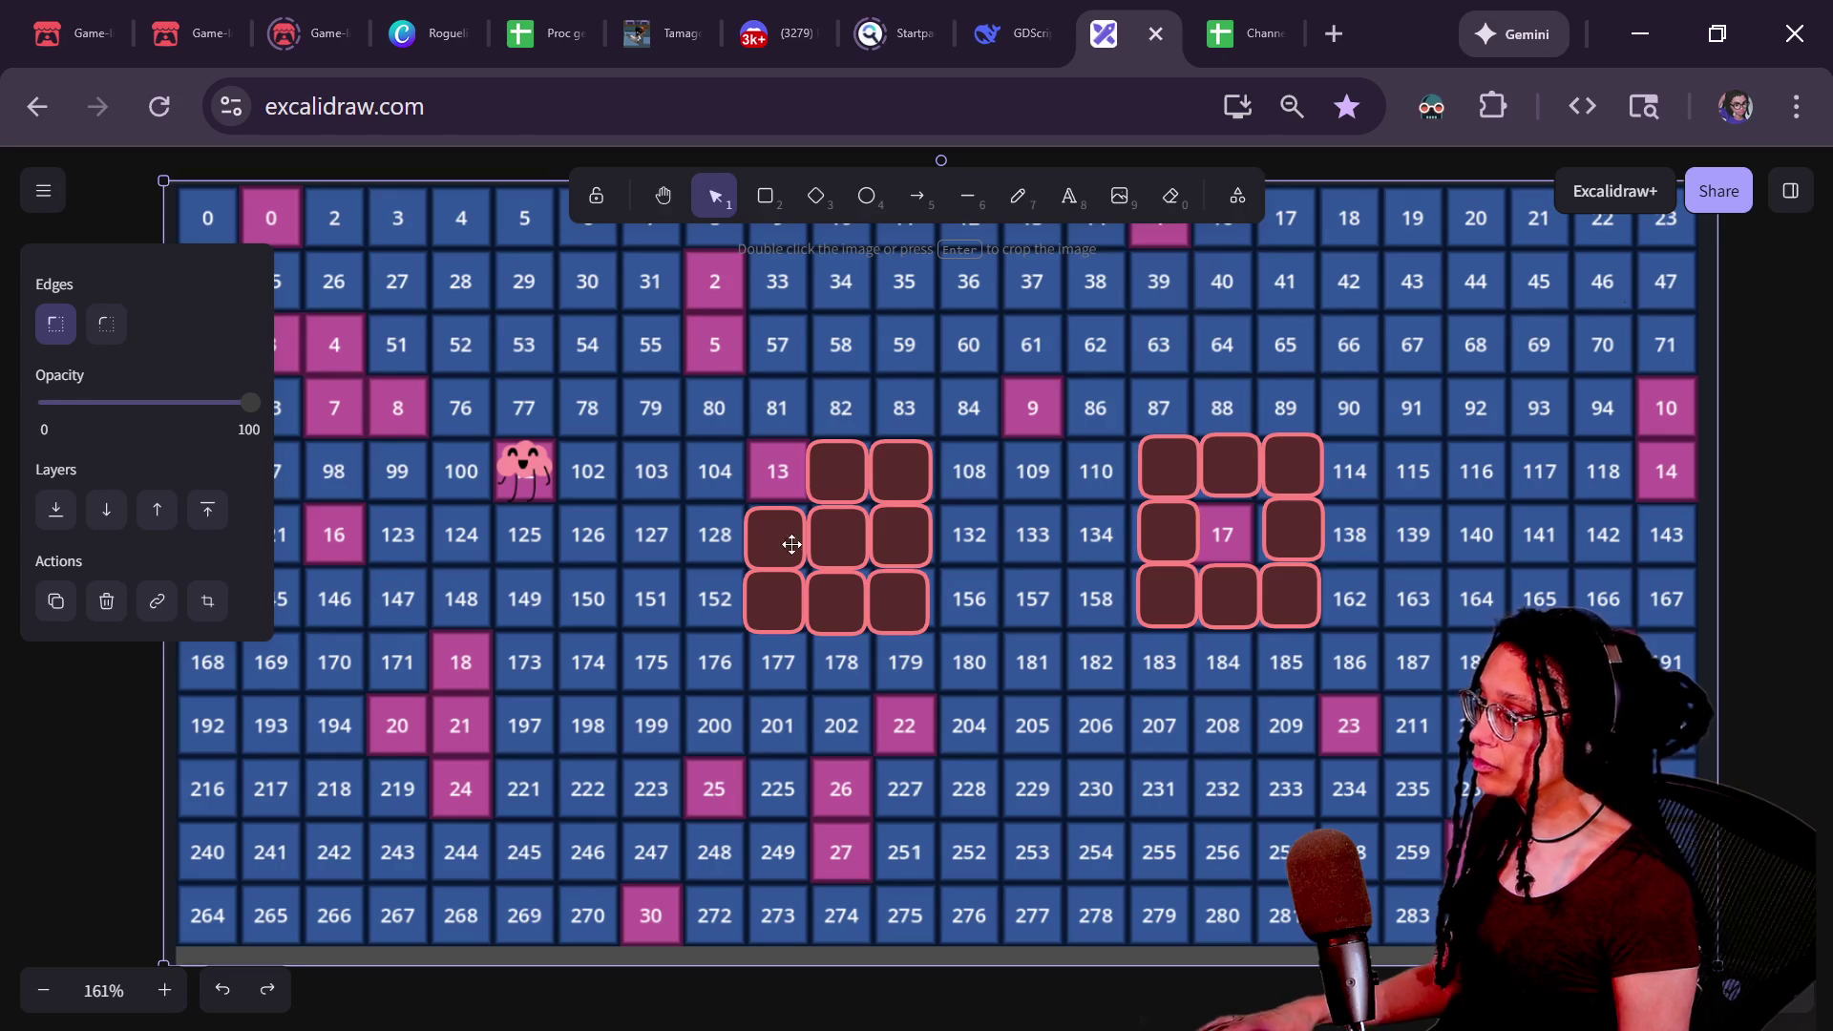
{"action": "scroll", "coordinate": [826, 672], "scroll_direction": "down", "scroll_amount": 5}
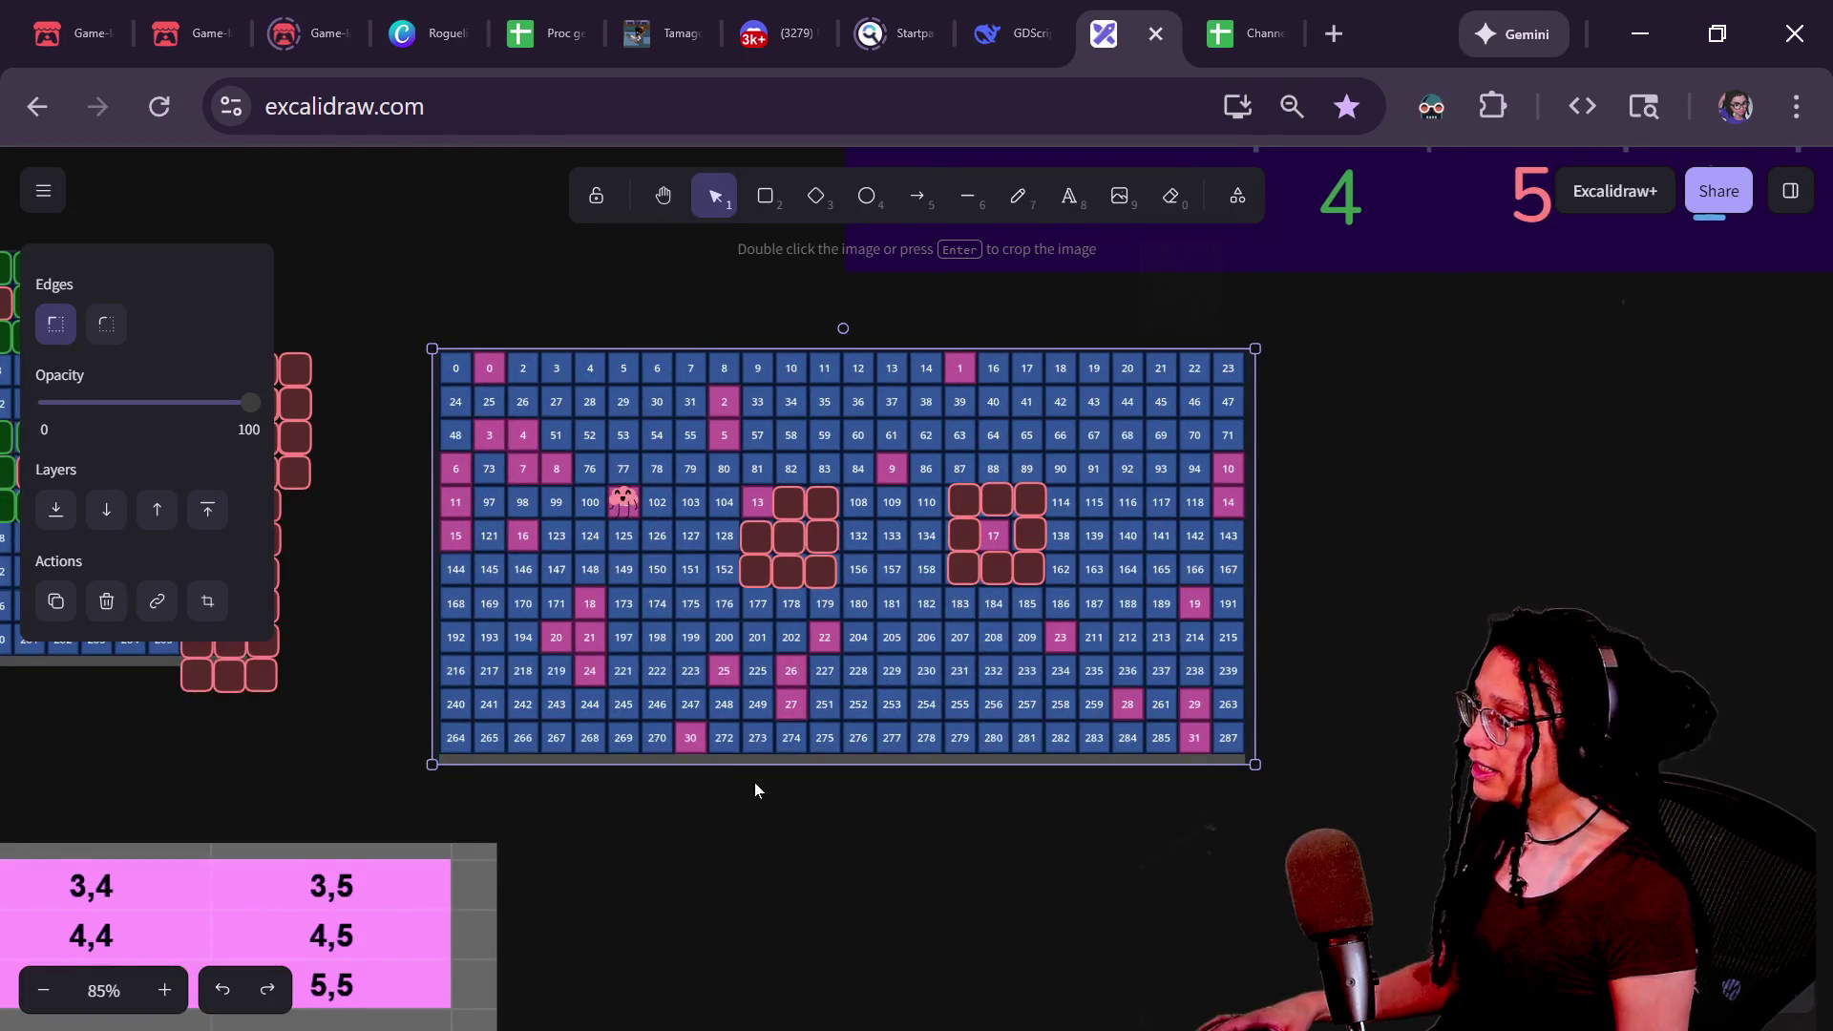
{"action": "scroll", "coordinate": [830, 850], "scroll_direction": "up", "scroll_amount": 2}
{"action": "scroll", "coordinate": [696, 471], "scroll_direction": "up", "scroll_amount": 5, "text": "ctrl"}
{"action": "scroll", "coordinate": [834, 439], "scroll_direction": "left", "scroll_amount": 3}
{"action": "scroll", "coordinate": [834, 439], "scroll_direction": "left", "scroll_amount": 1}
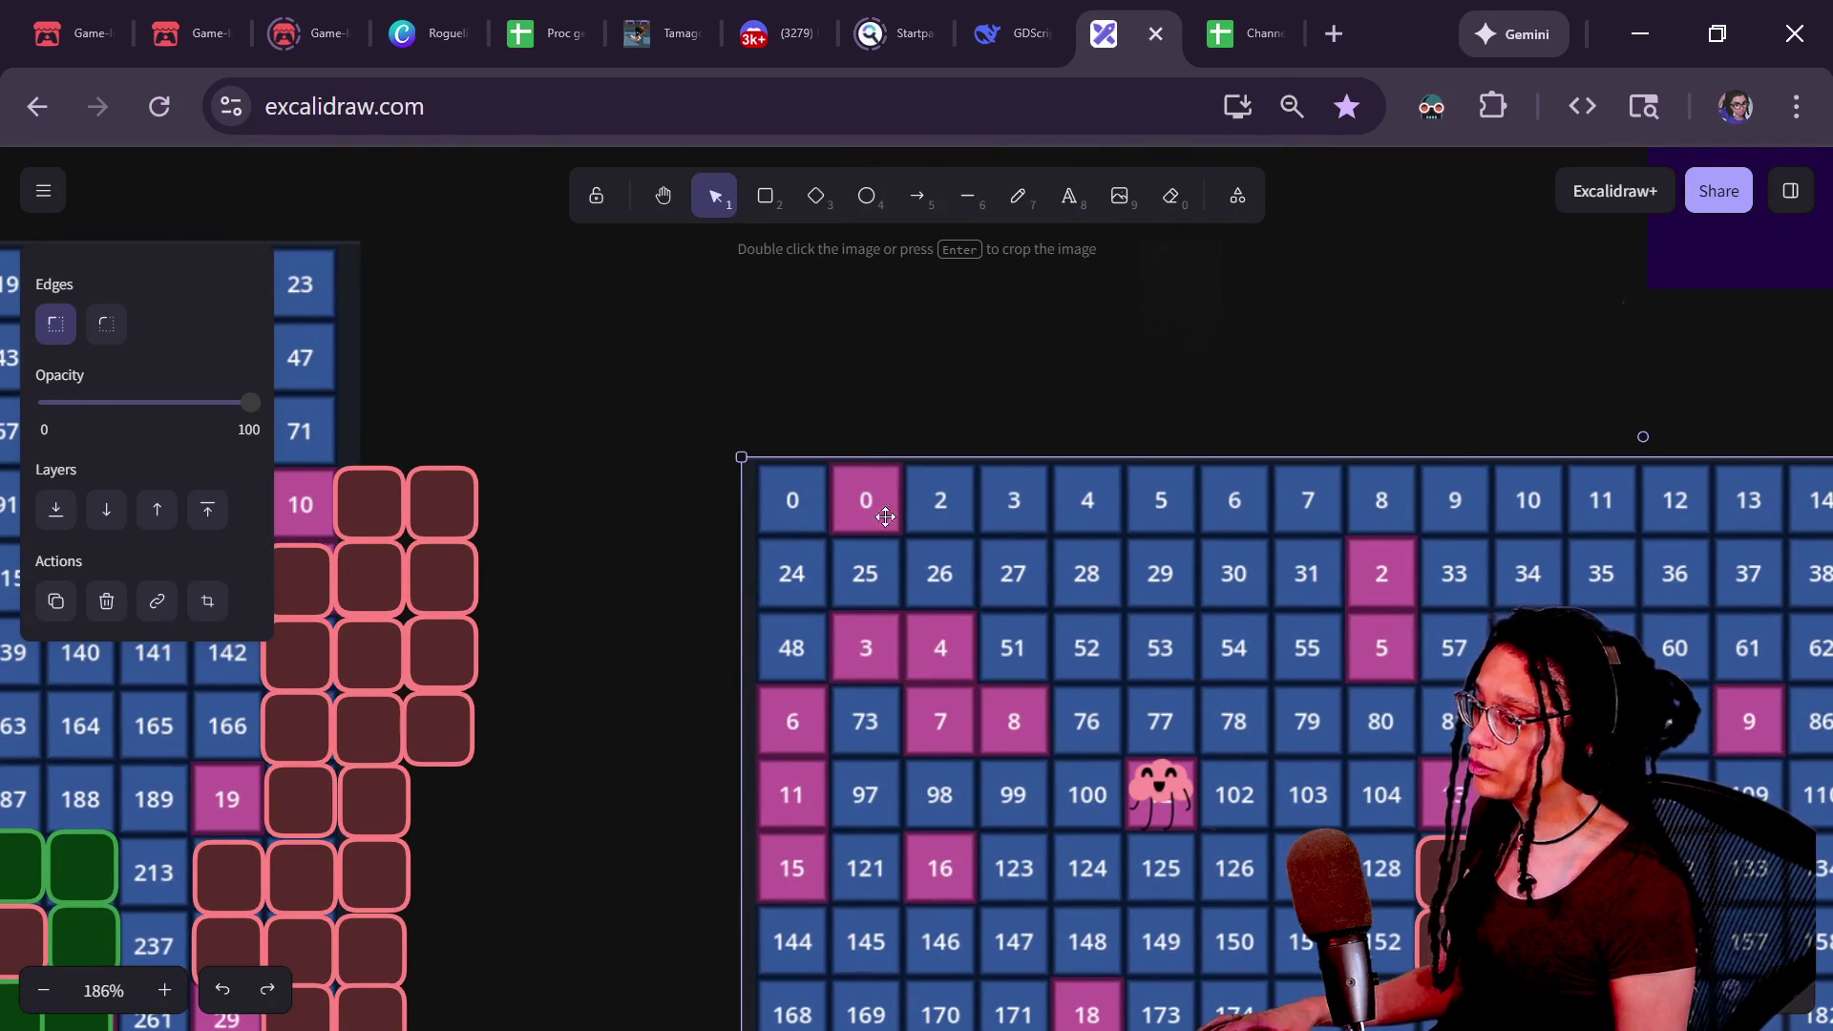
{"action": "key", "text": "ctrl+v"}
{"action": "left_click_drag", "start_coordinate": [1204, 716], "coordinate": [941, 623]}
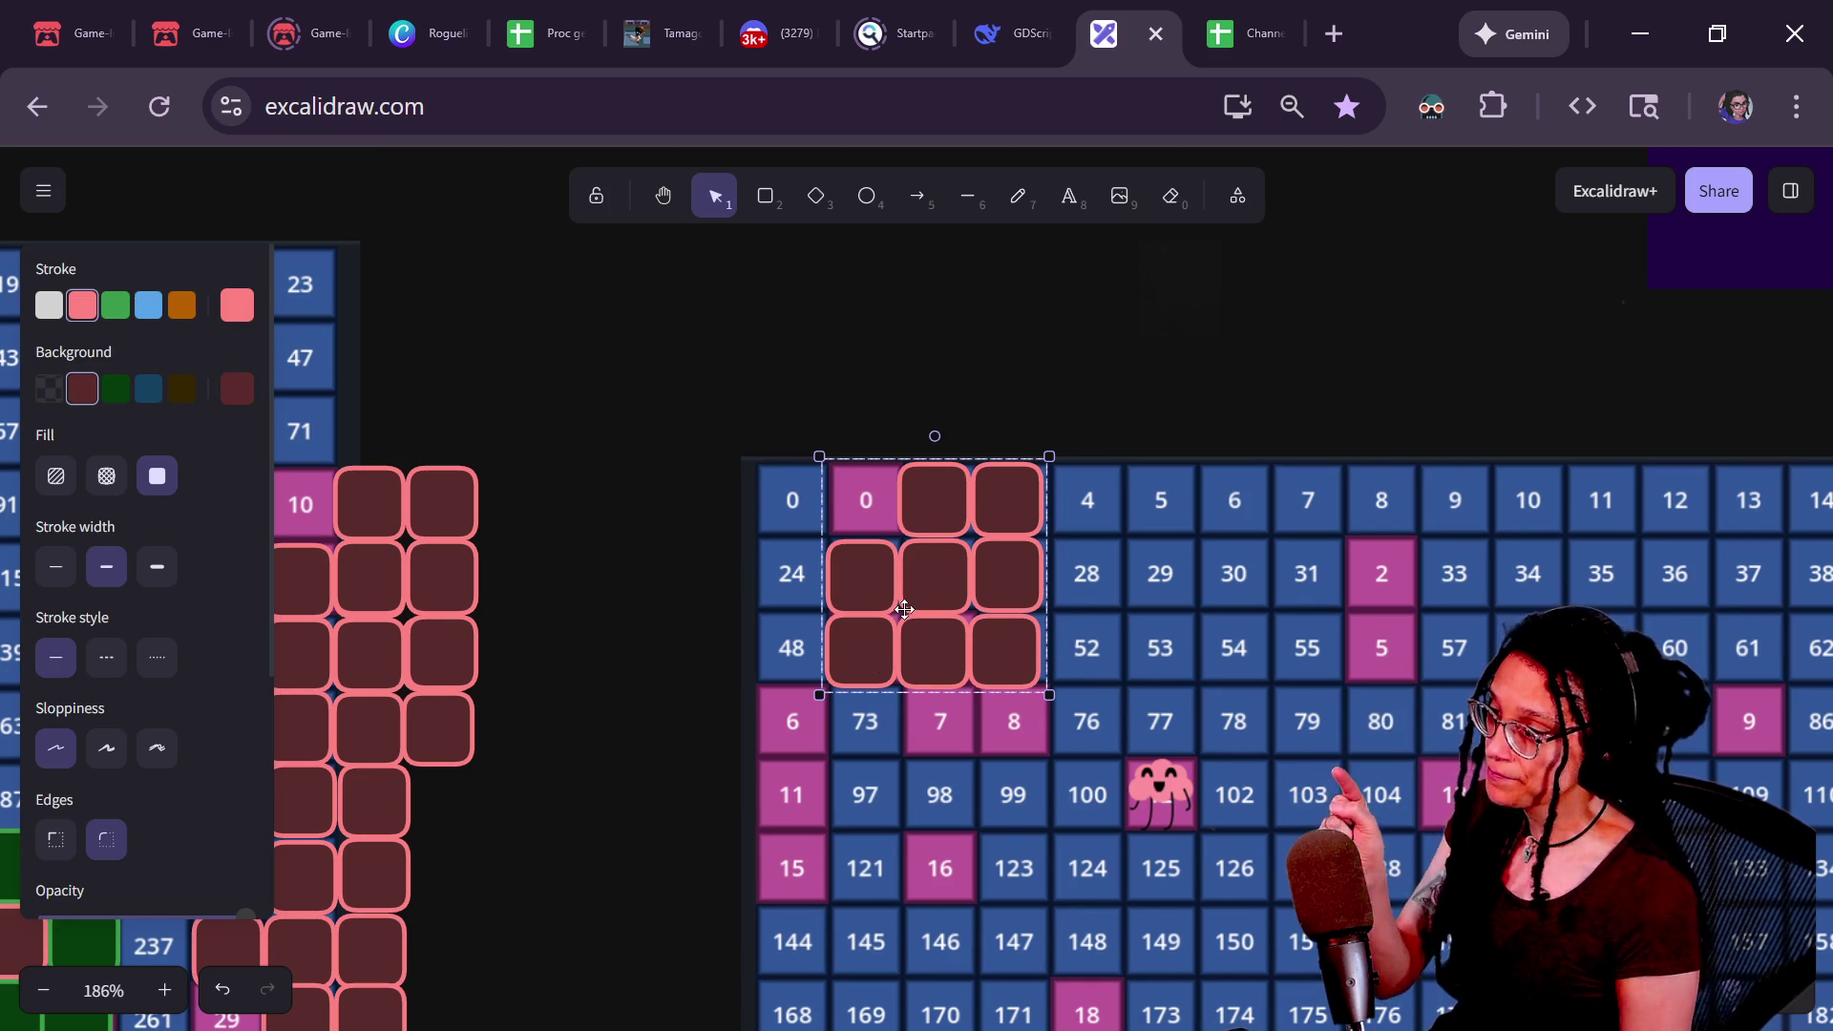
{"action": "key", "text": "ctrl+z"}
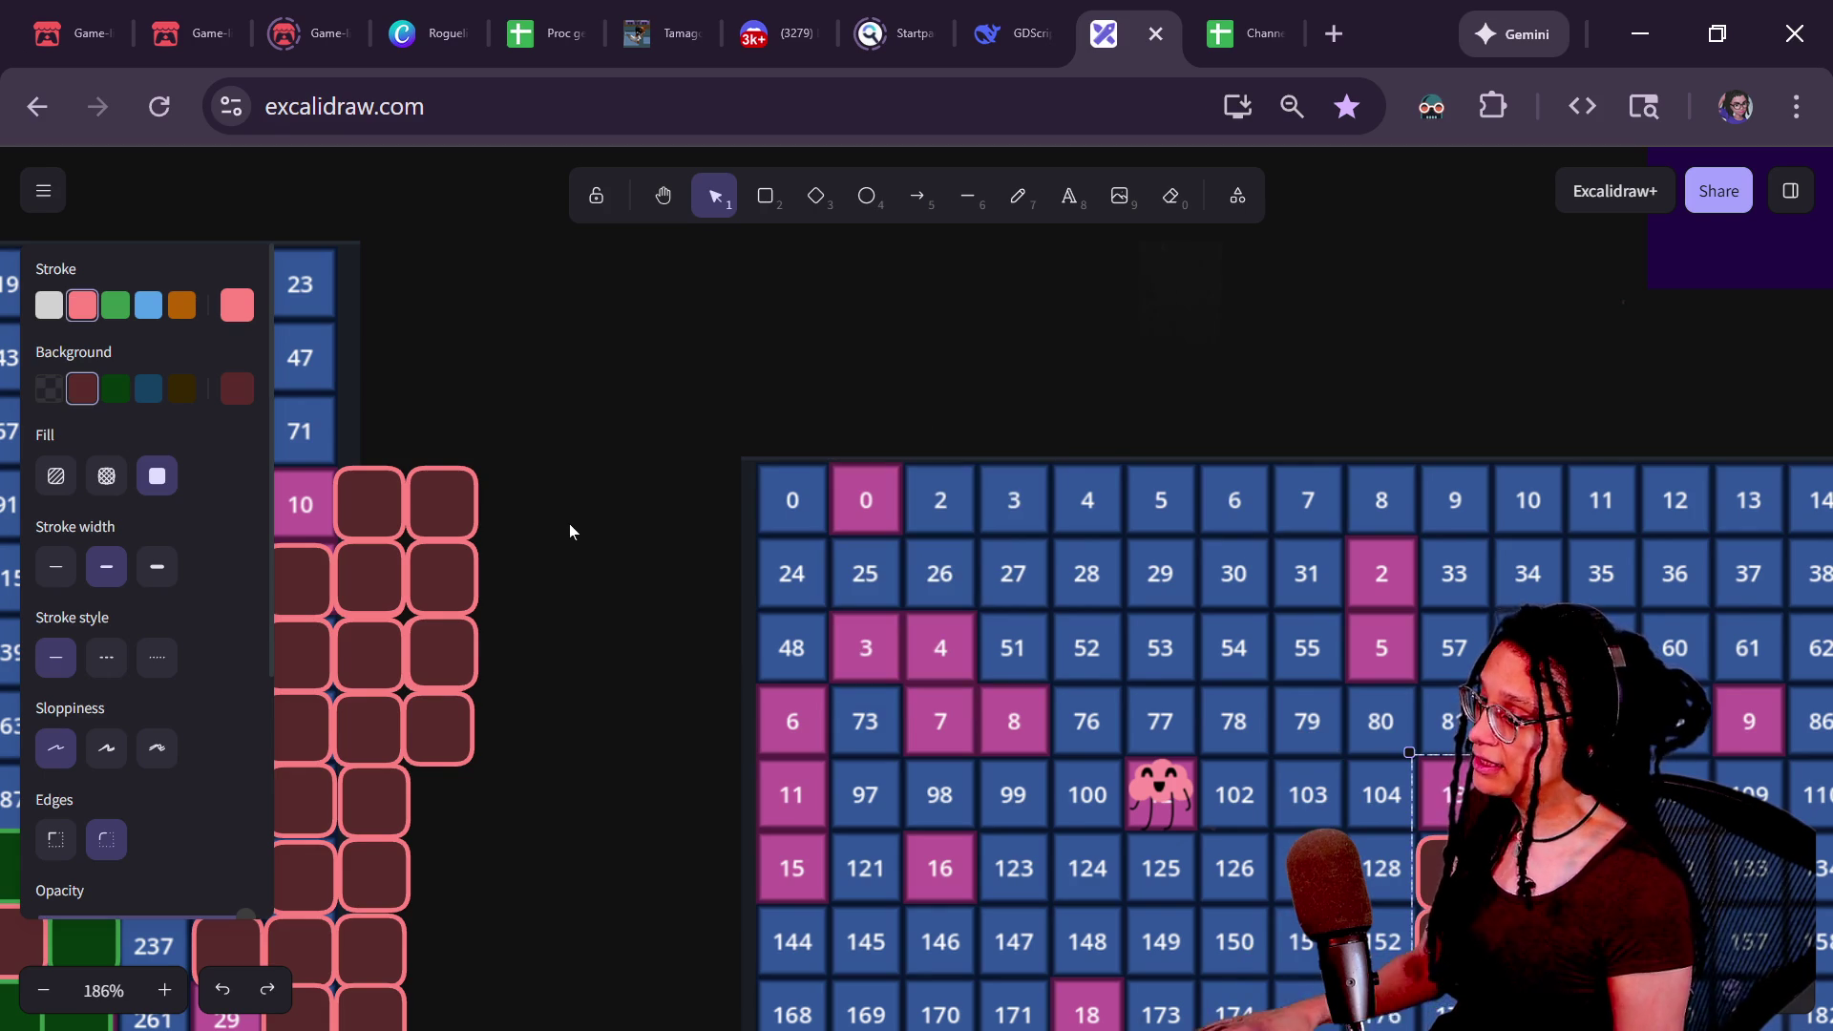
{"action": "mouse_move", "coordinate": [569, 523]}
{"action": "left_mouse_down"}
{"action": "mouse_move", "coordinate": [1346, 605]}
{"action": "mouse_move", "coordinate": [1371, 487]}
{"action": "left_mouse_up"}
{"action": "left_click_drag", "start_coordinate": [646, 596], "coordinate": [1390, 515]}
{"action": "scroll", "coordinate": [930, 642], "scroll_direction": "down", "scroll_amount": 5}
{"action": "left_click_drag", "start_coordinate": [805, 403], "coordinate": [862, 395]}
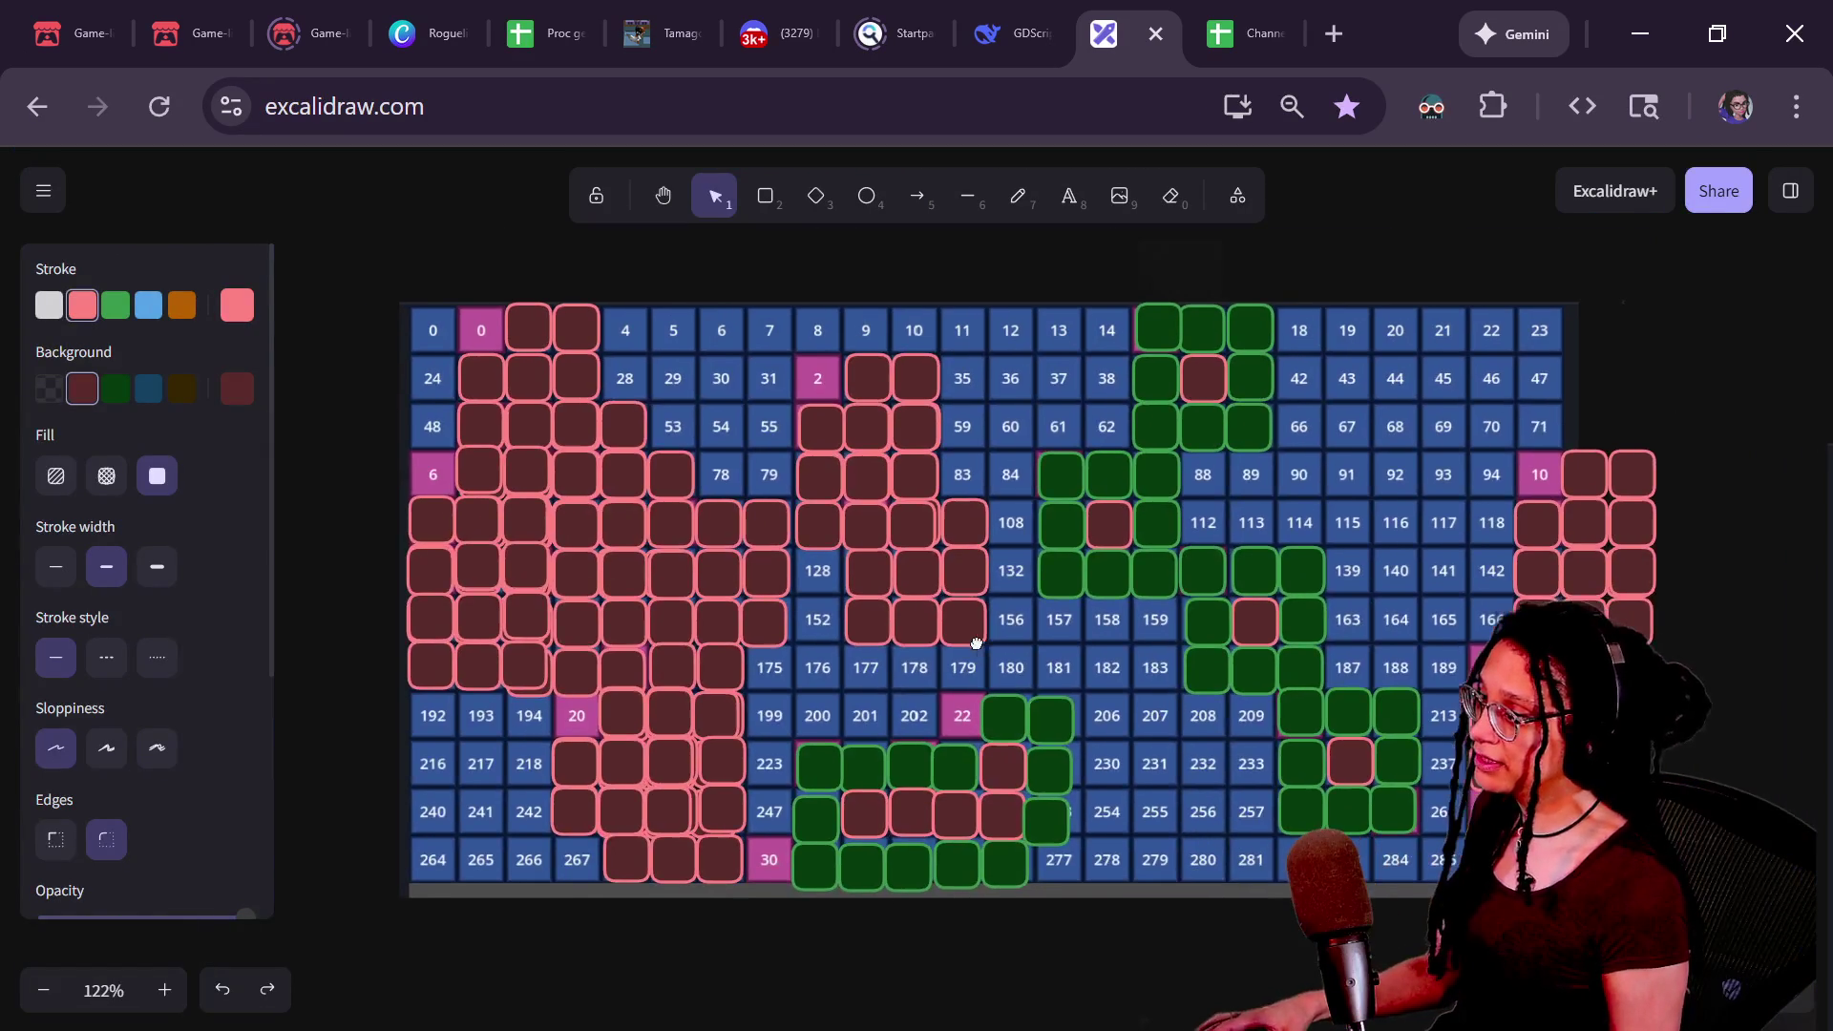